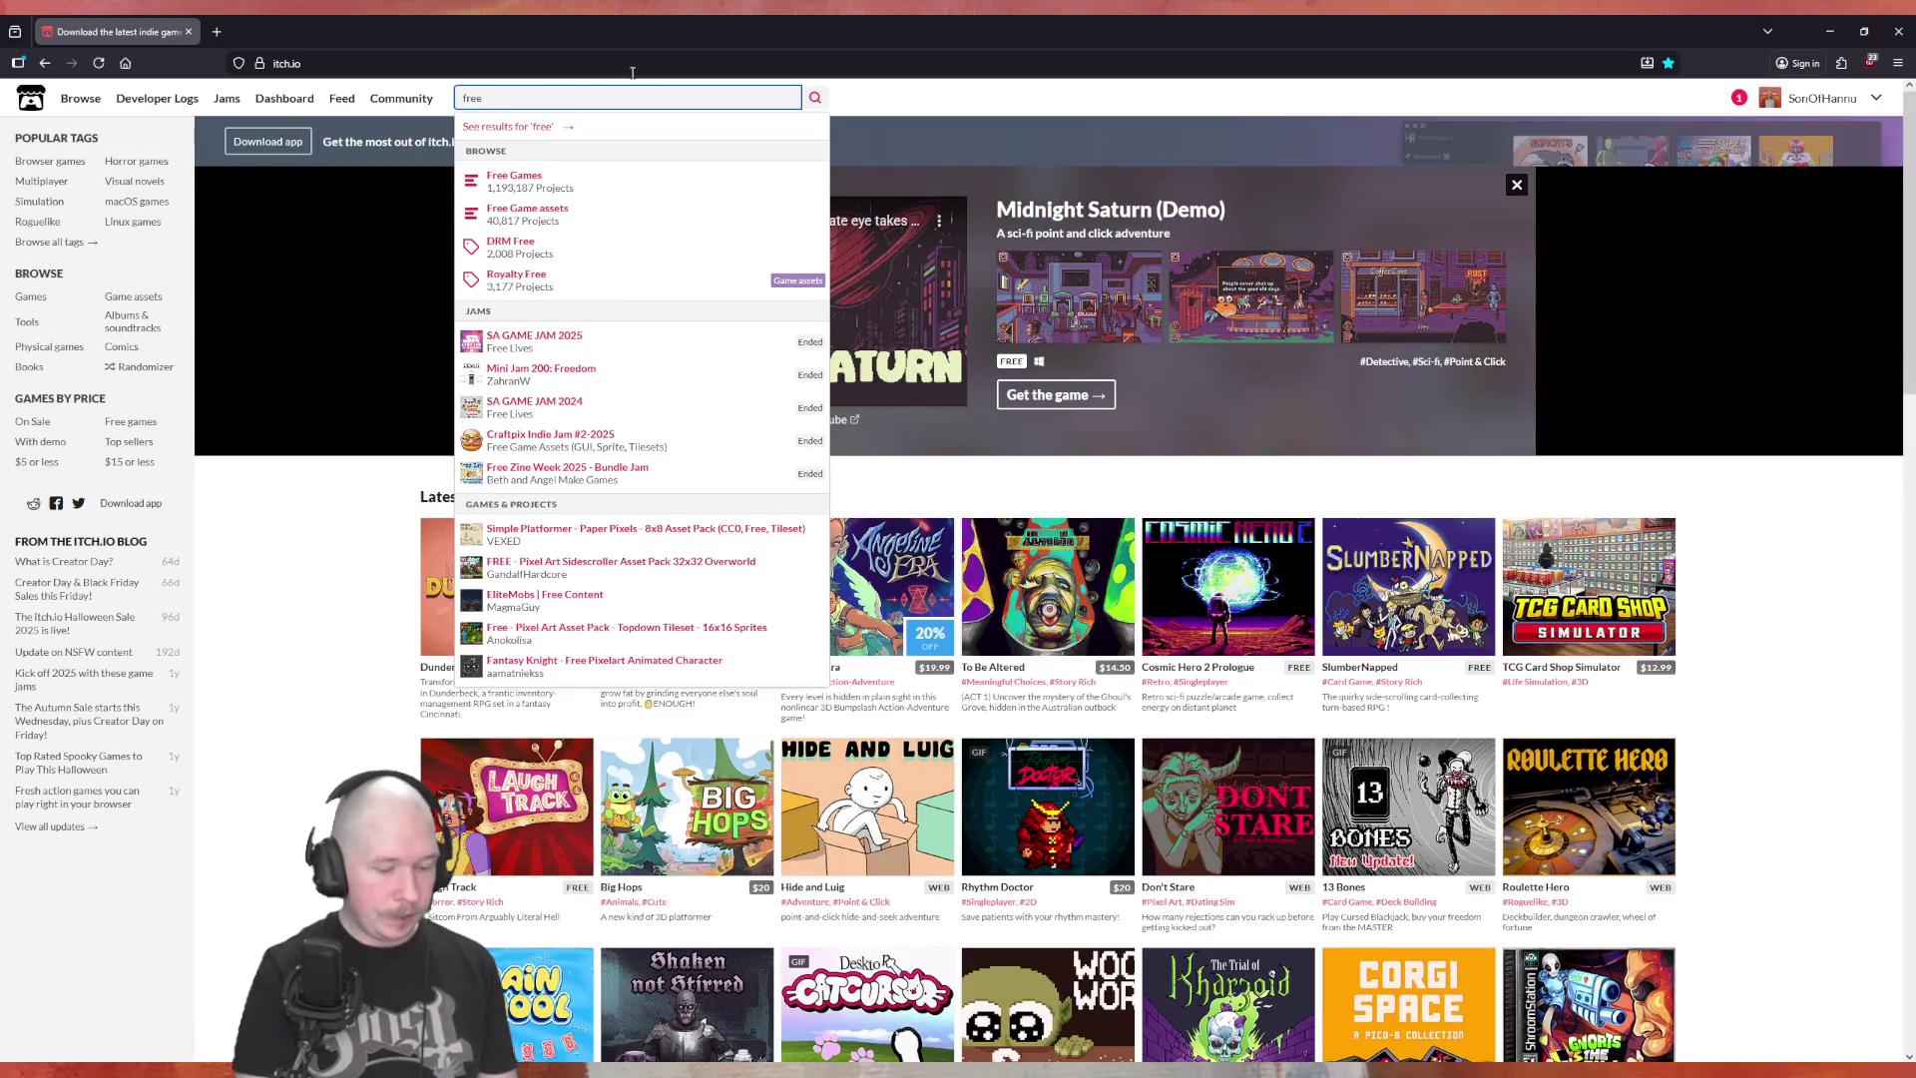
Search itch.io for 'free sprite menu', correcting the misspelled 'manu'
{"action": "type", "text": " sprite "}
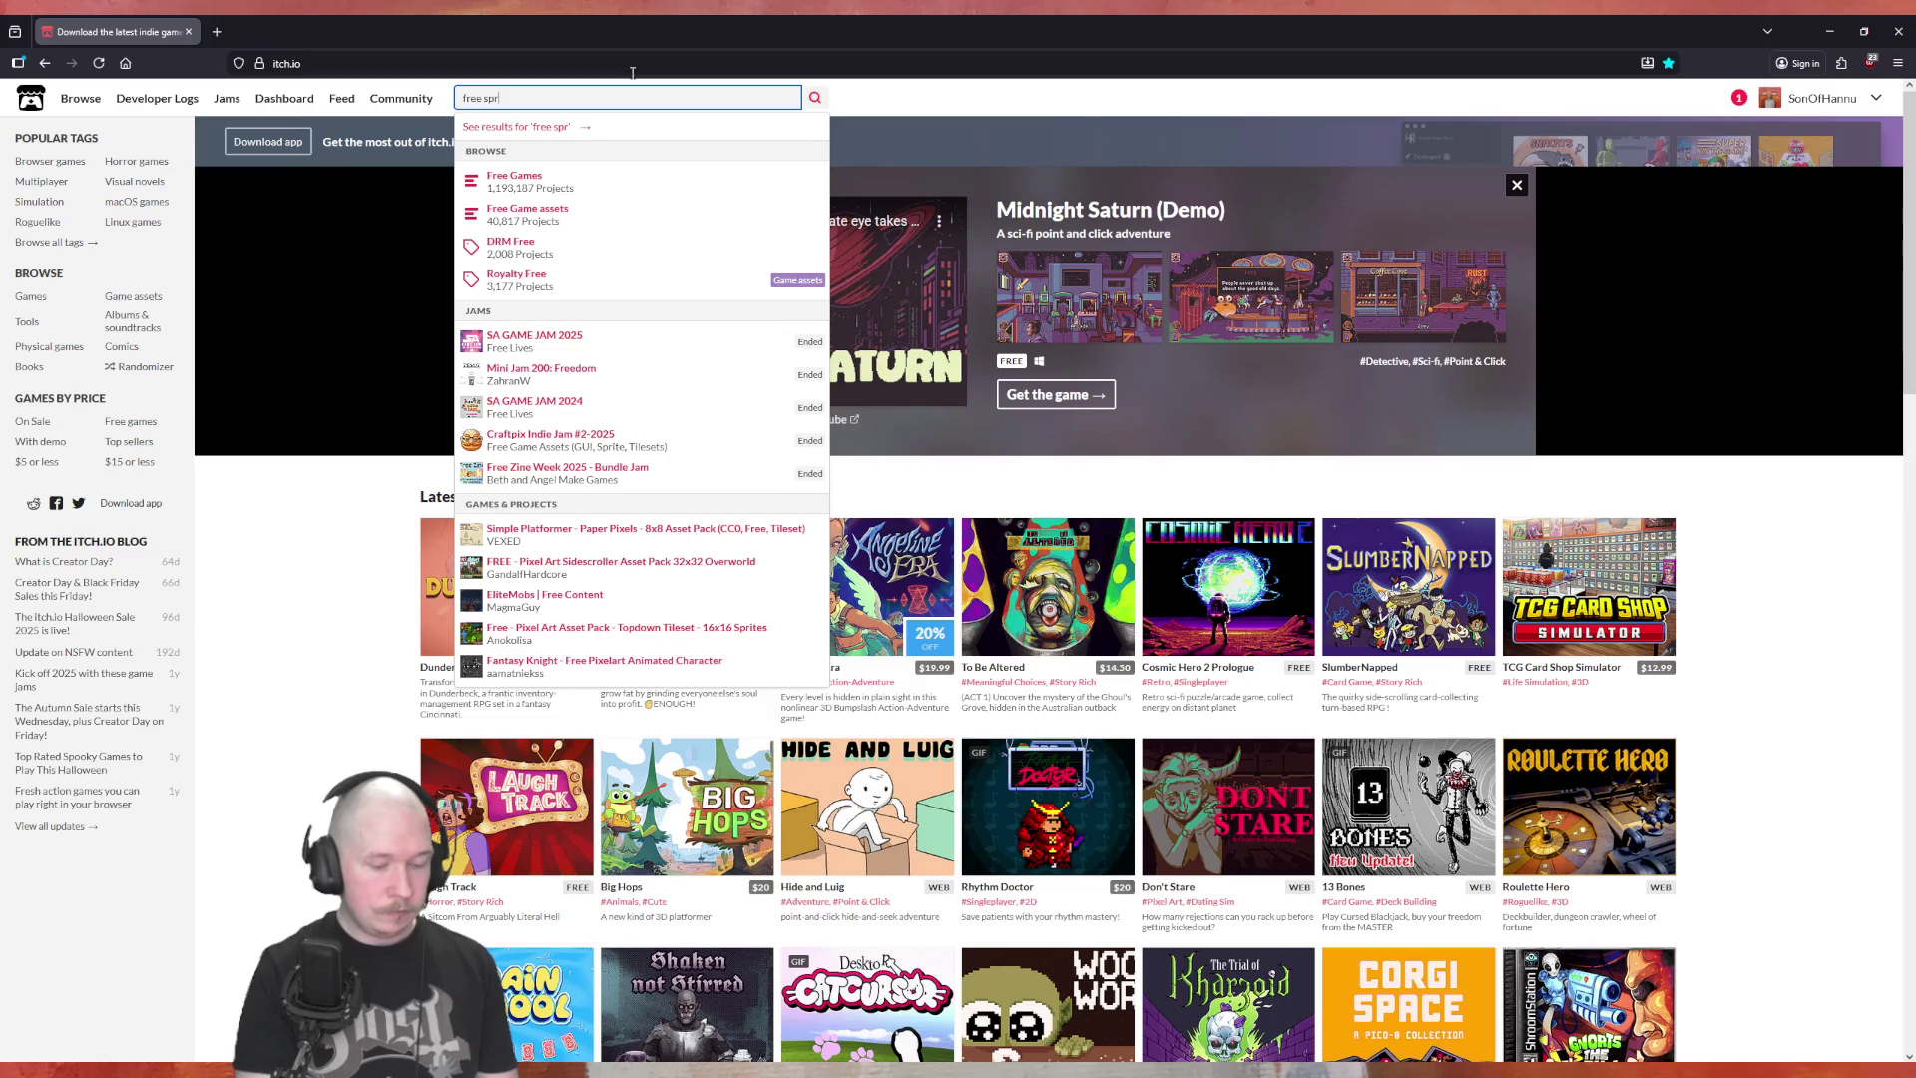
{"action": "type", "text": "manu"}
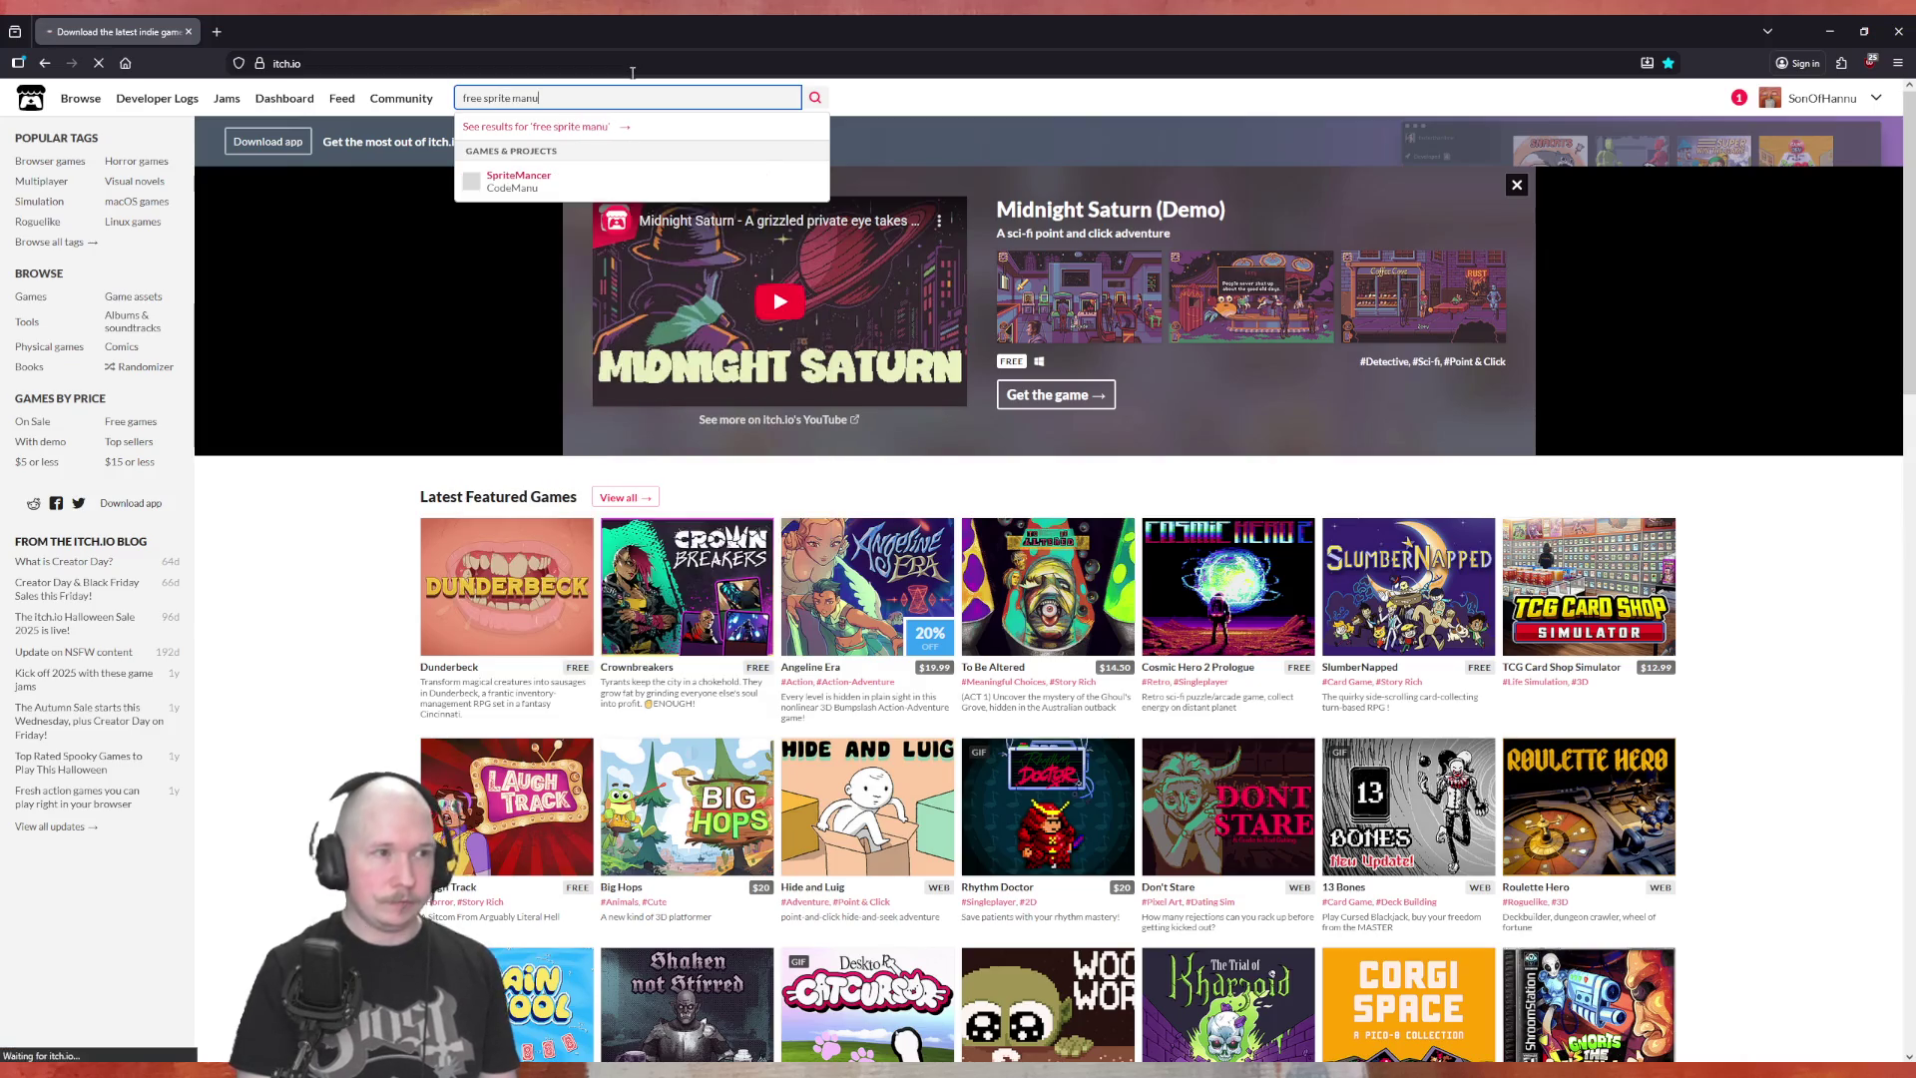
{"action": "key", "text": "Return"}
{"action": "left_click", "coordinate": [591, 99]}
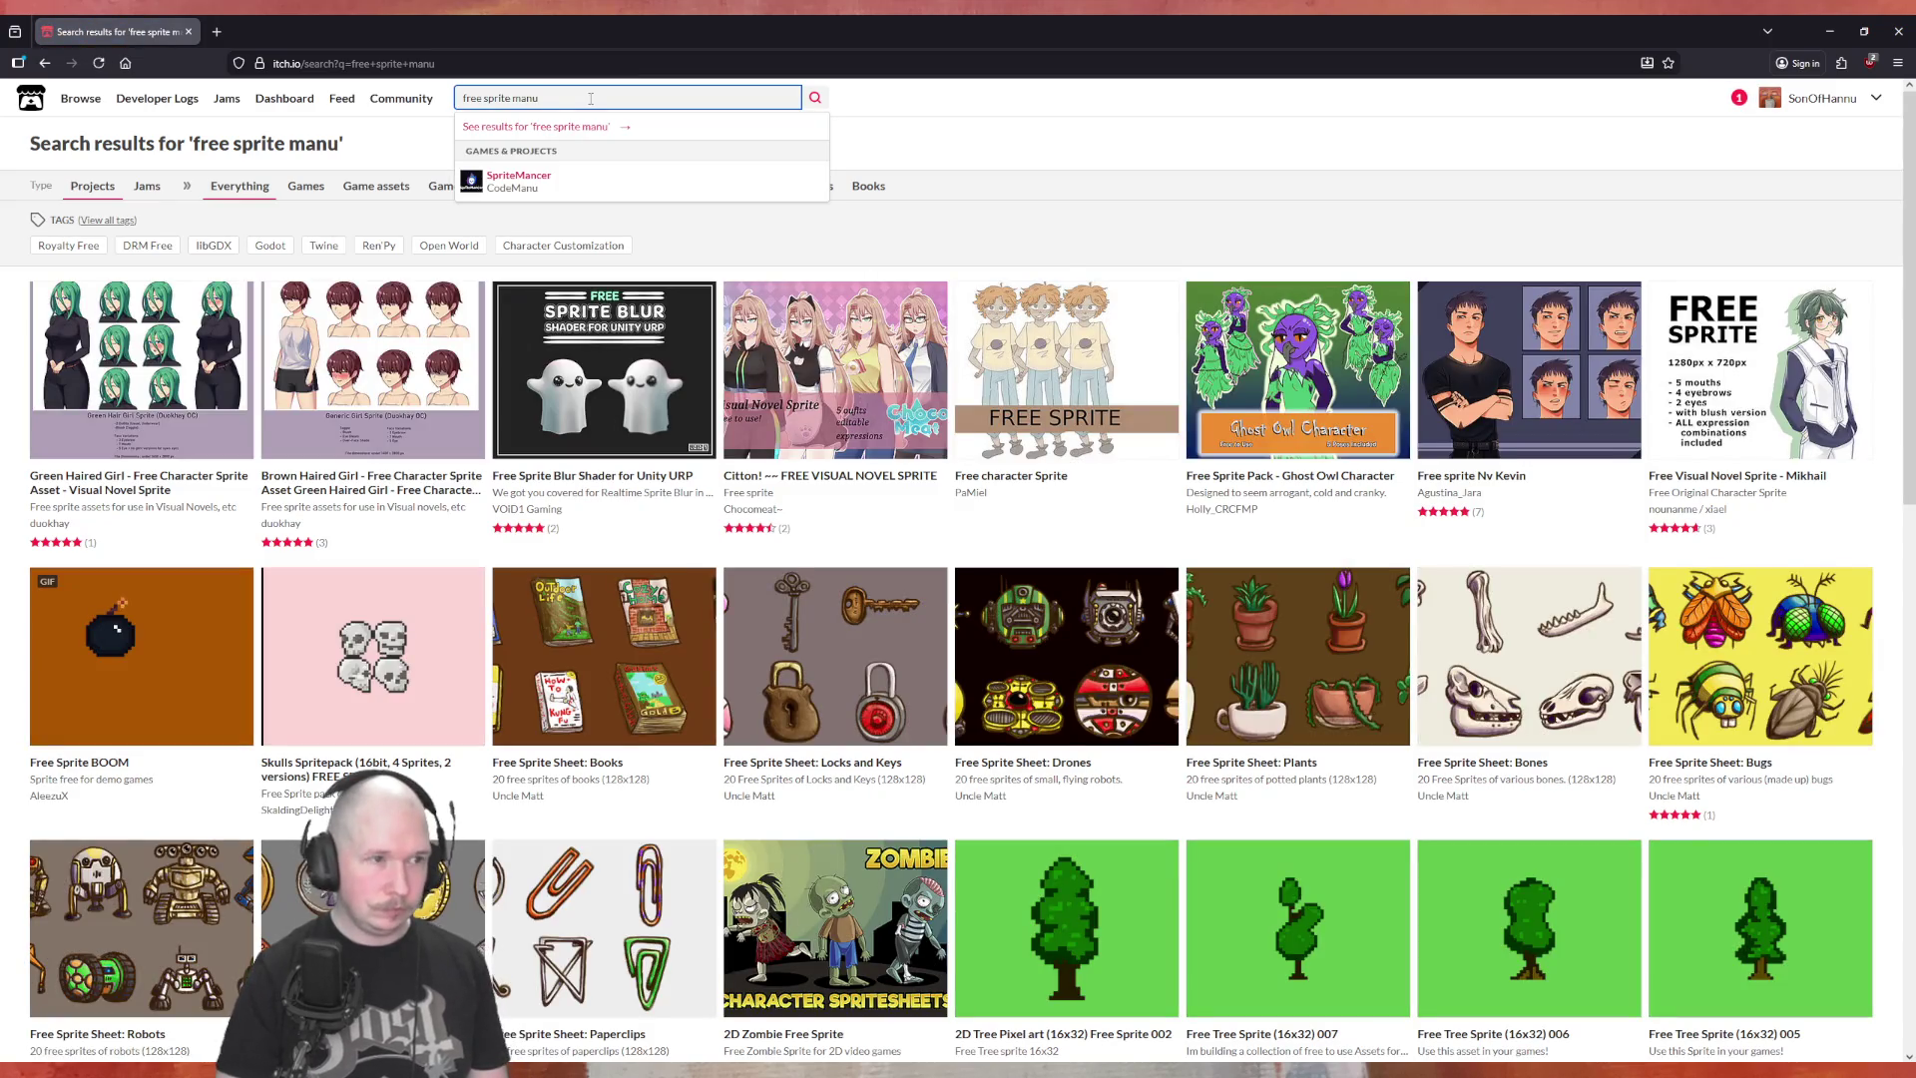
{"action": "key", "text": "BackSpace"}
{"action": "key", "text": "BackSpace"}
{"action": "key", "text": "BackSpace"}
{"action": "type", "text": "enu"}
{"action": "key", "text": "Return"}
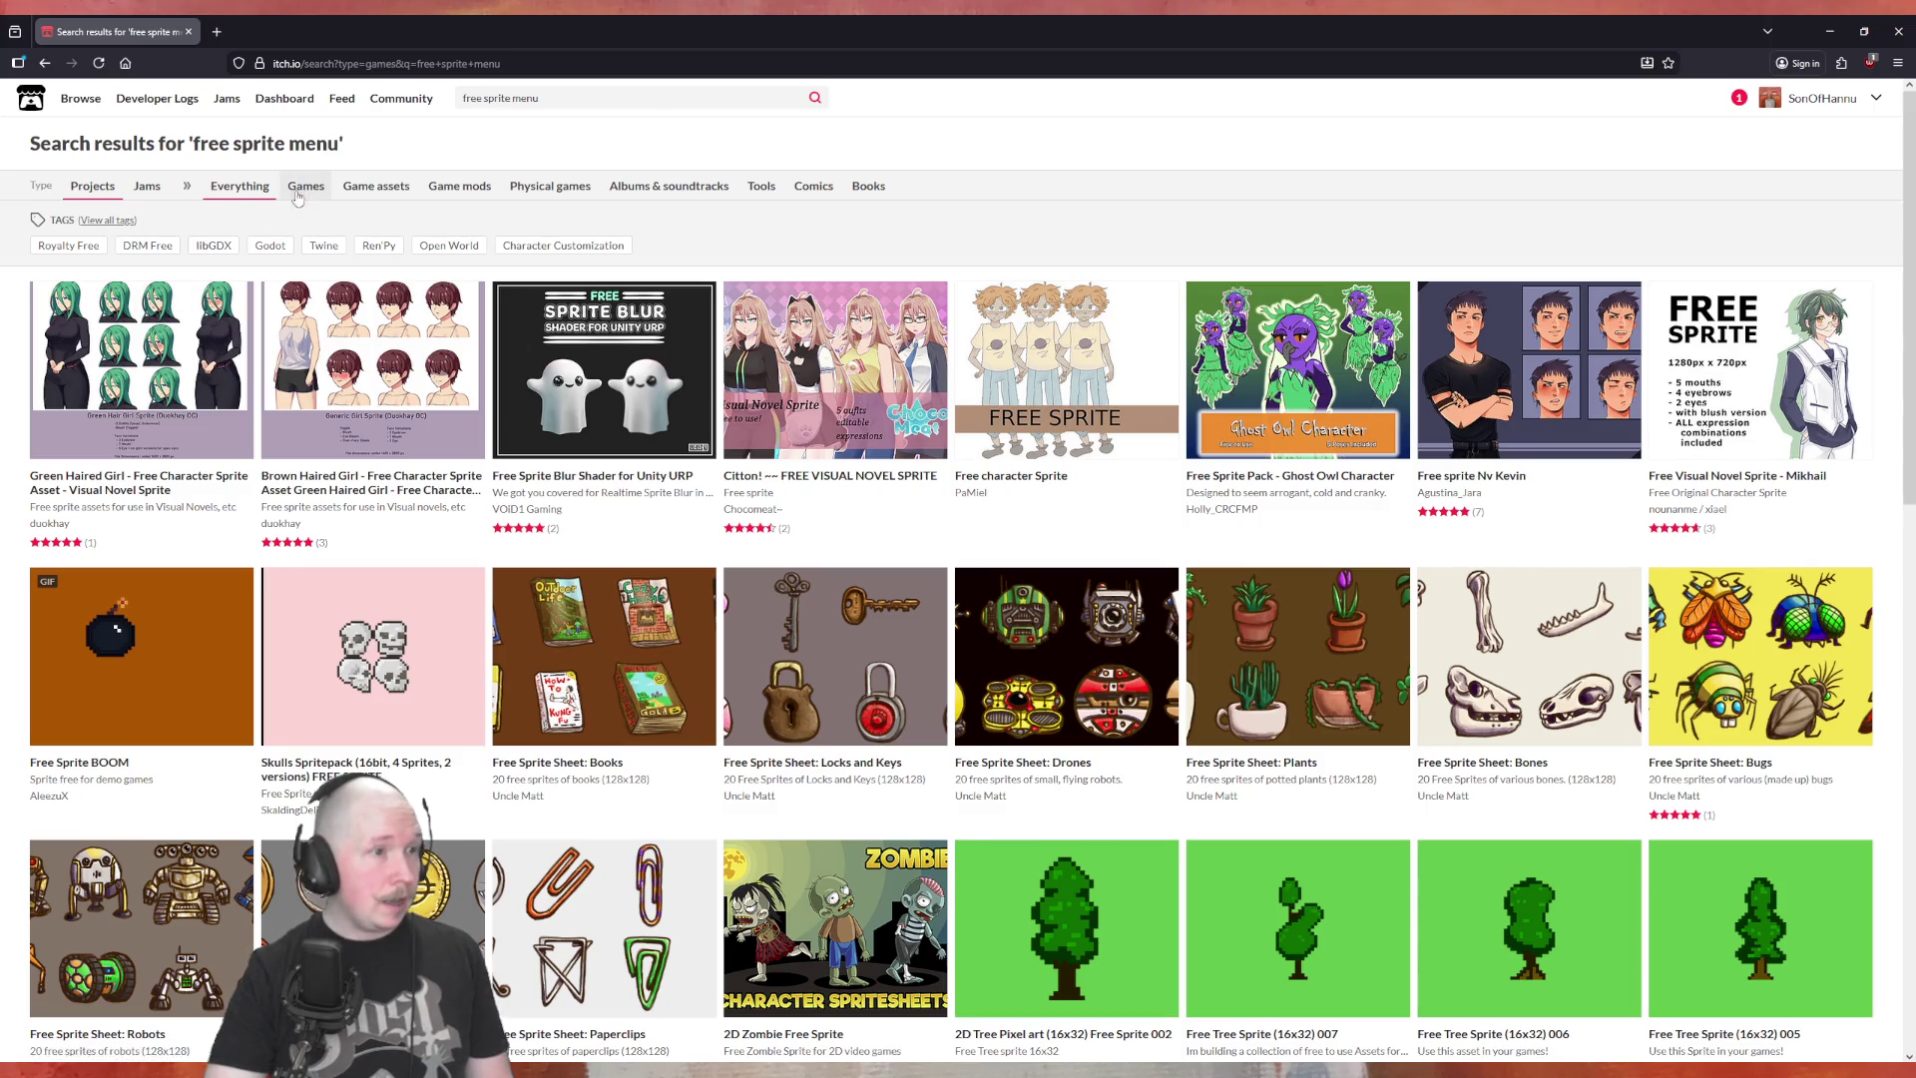
Filter results to Game assets and refine the query to 'free sprites pixel art menu'
{"action": "left_click", "coordinate": [376, 186]}
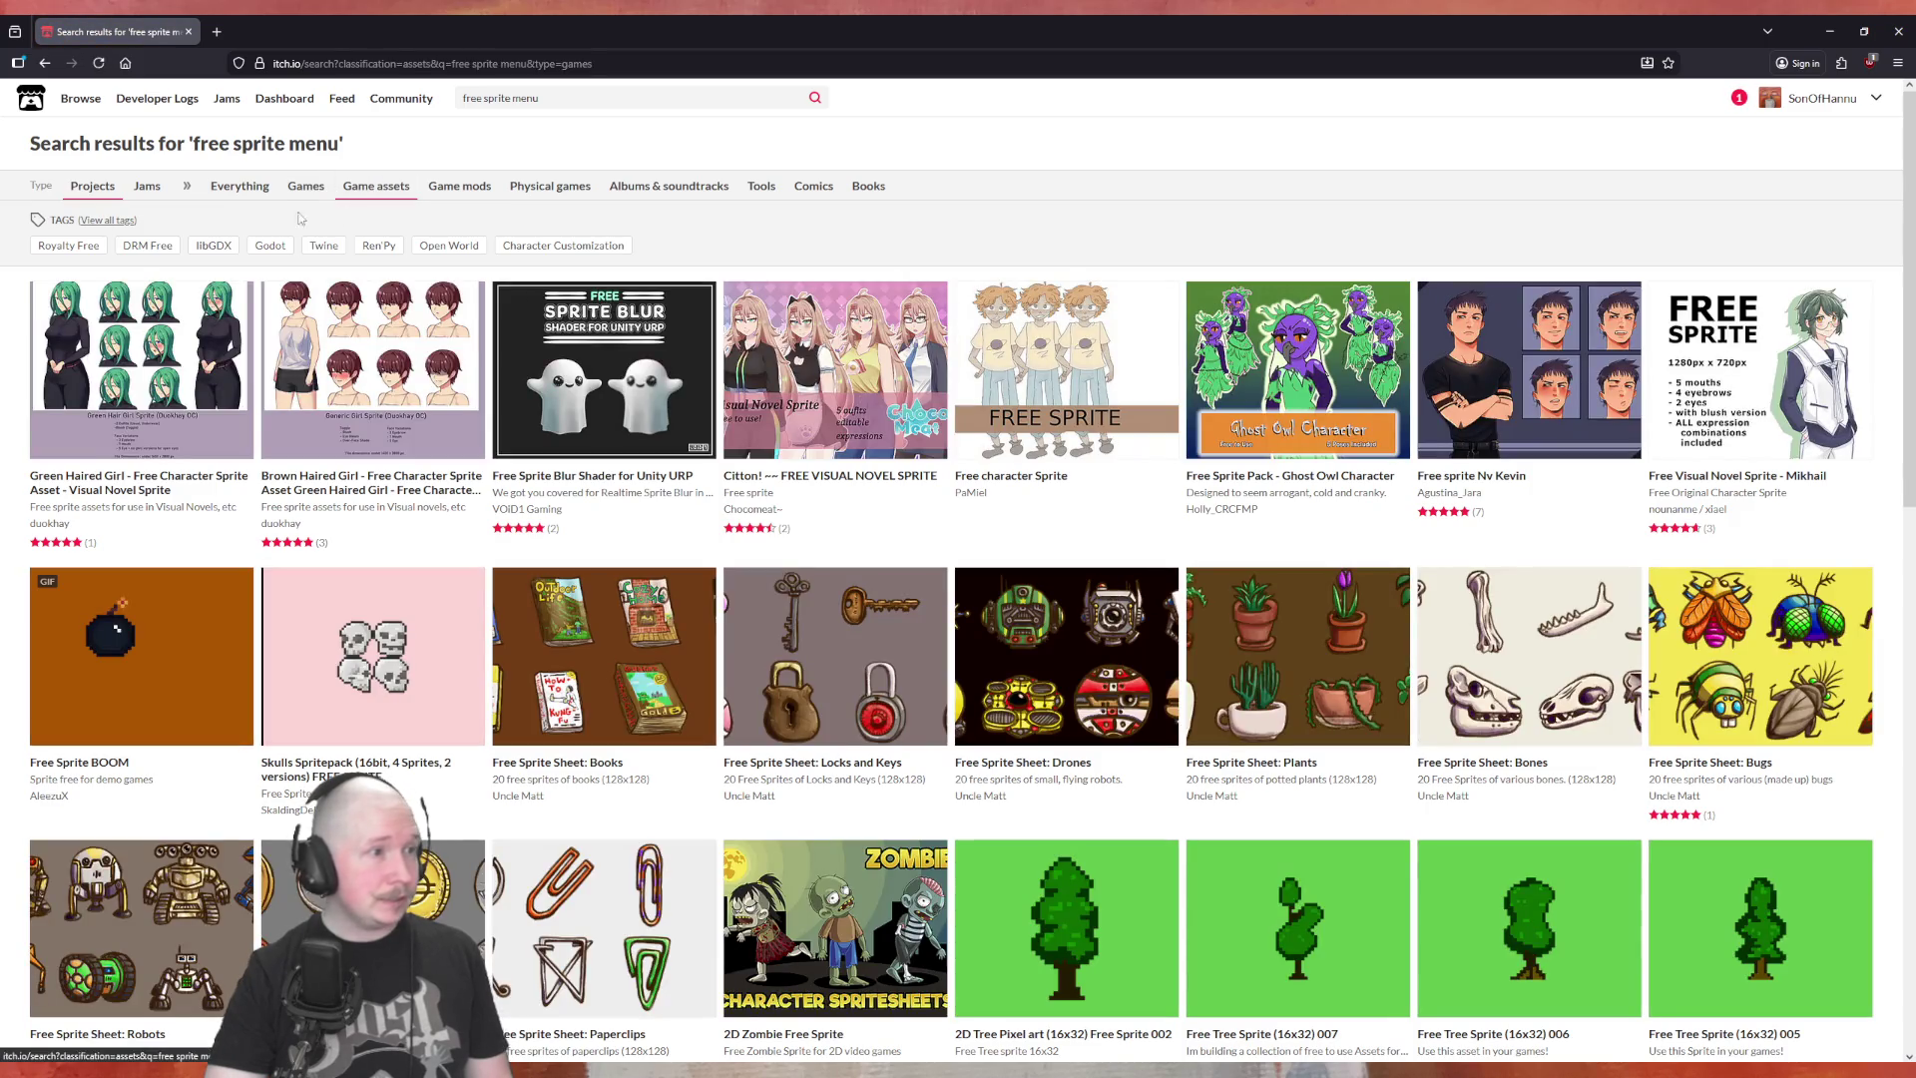
{"action": "left_click", "coordinate": [508, 99]}
{"action": "key", "text": "shift+End"}
{"action": "type", "text": "s"}
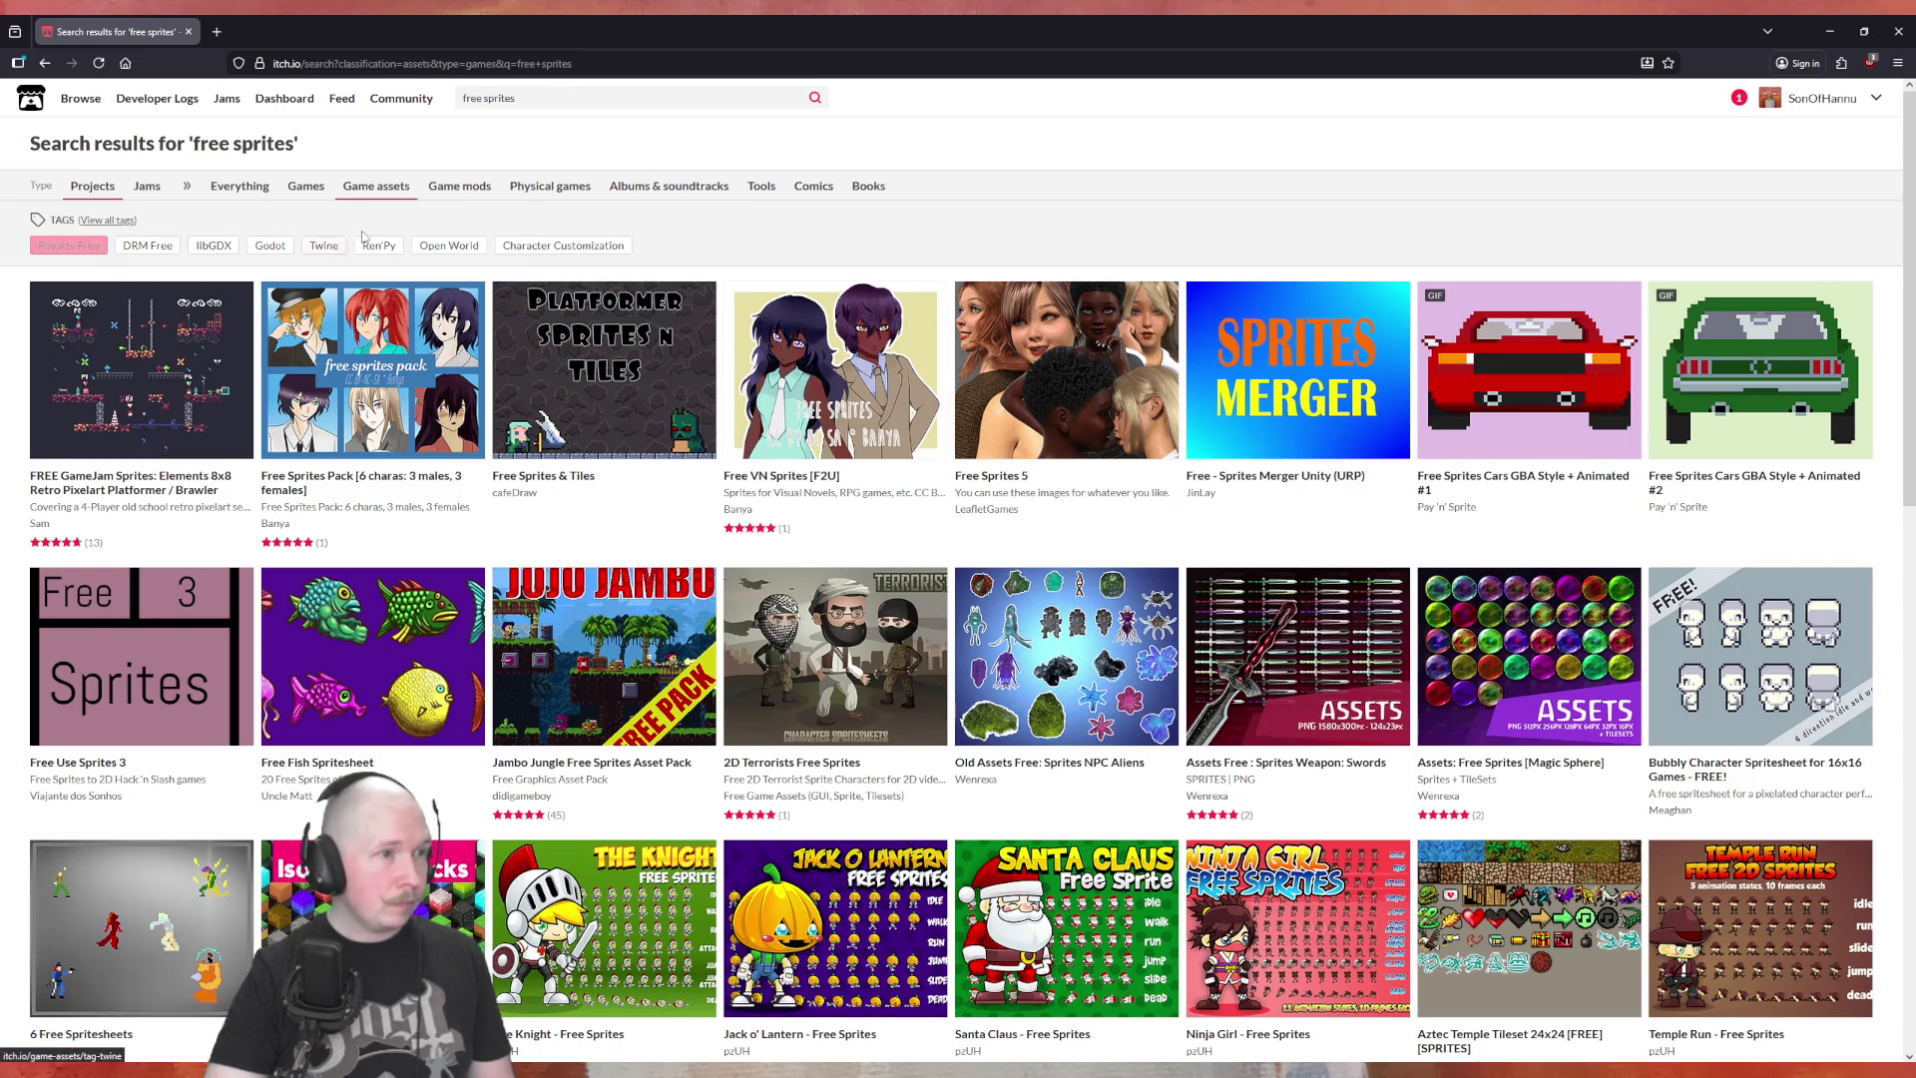
{"action": "left_click", "coordinate": [546, 100]}
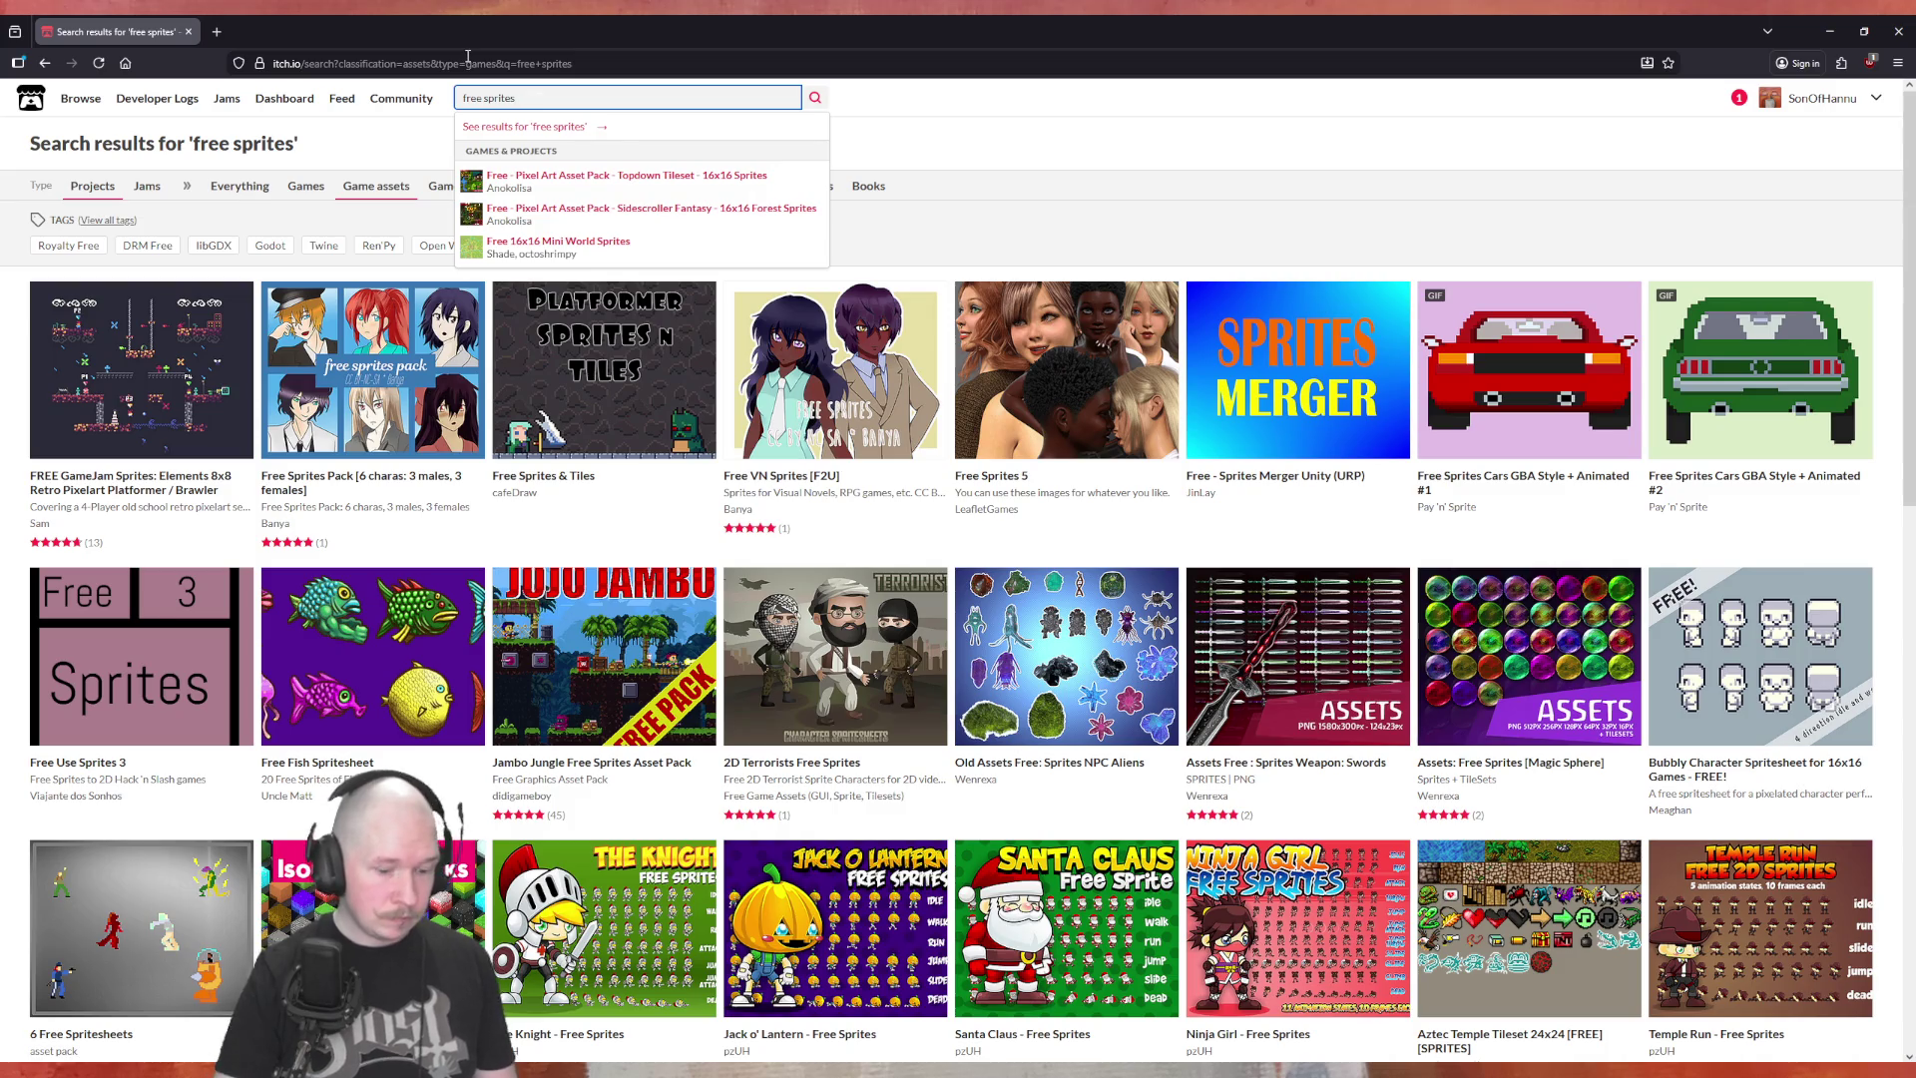
{"action": "type", "text": "pixel art menu"}
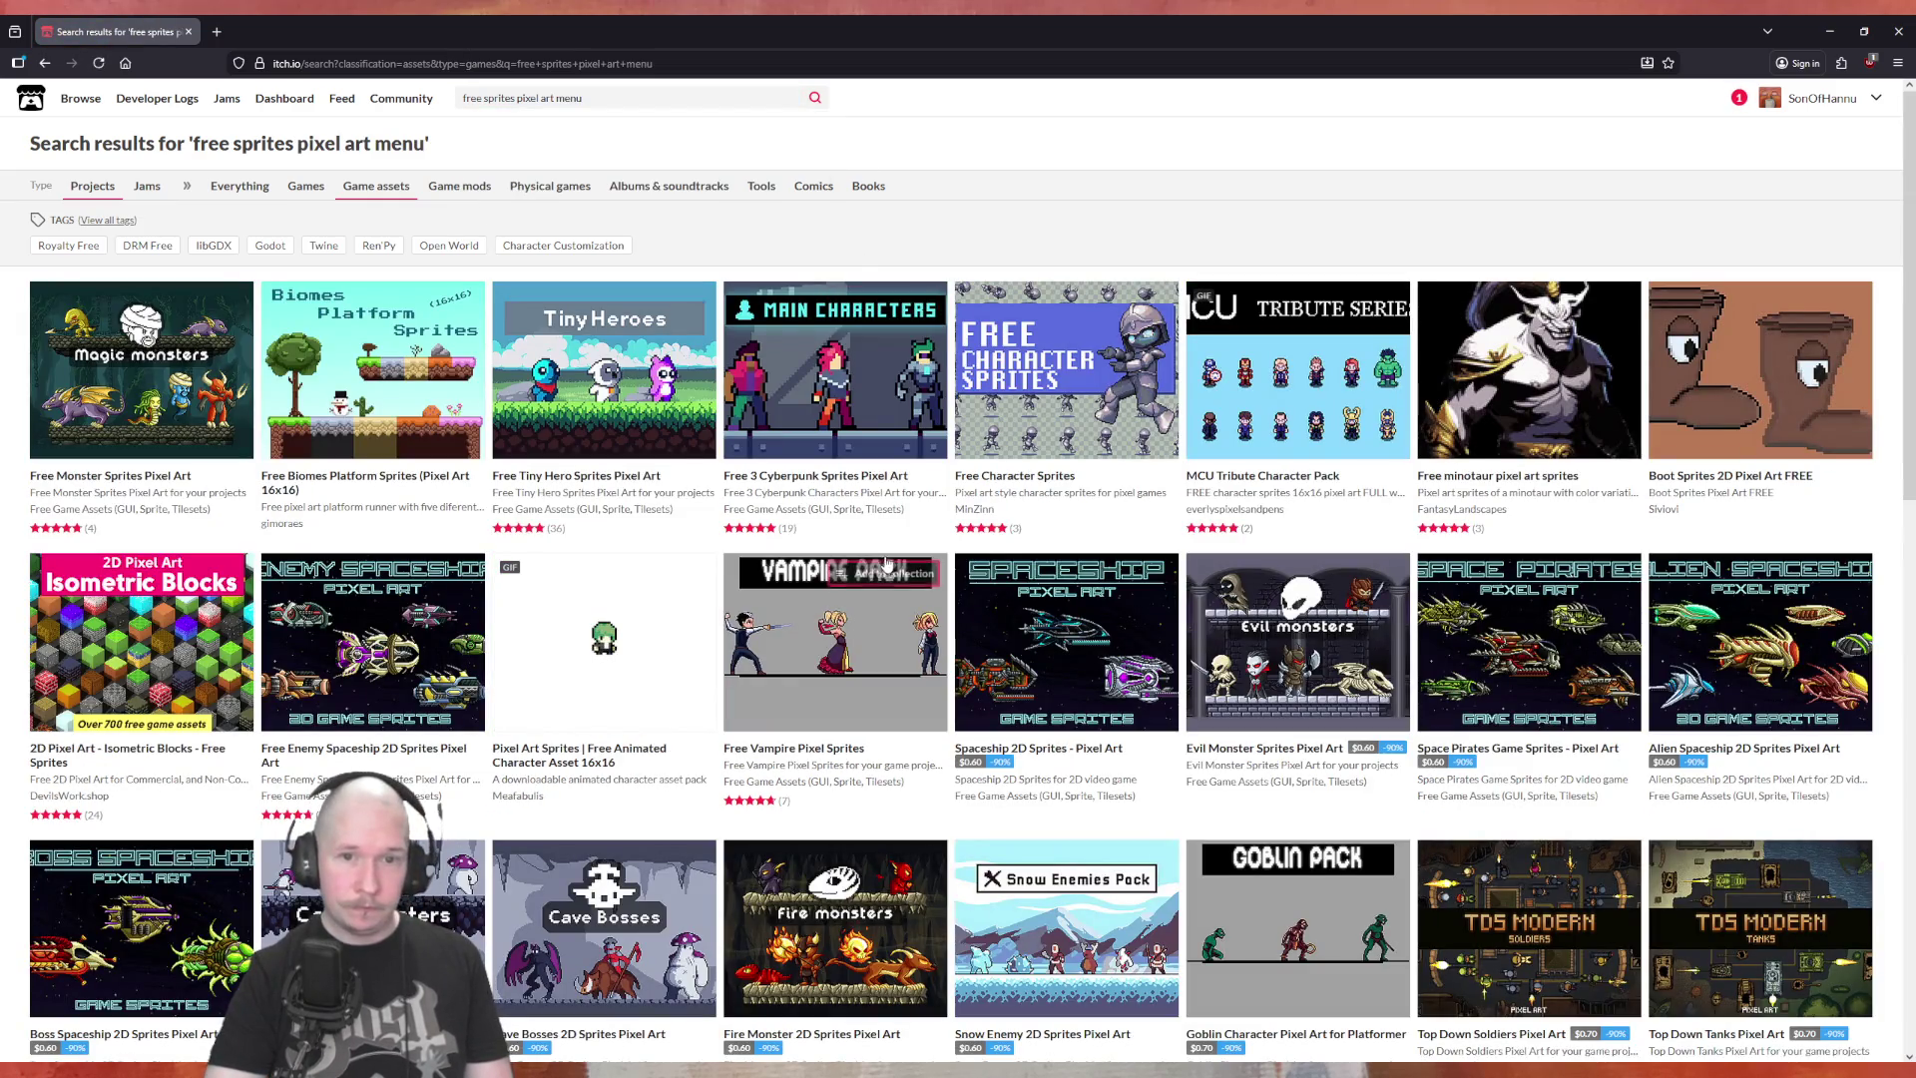
Browse the results, then select the word 'menu' in the search query
{"action": "scroll", "coordinate": [770, 603], "scroll_direction": "down", "scroll_amount": 4}
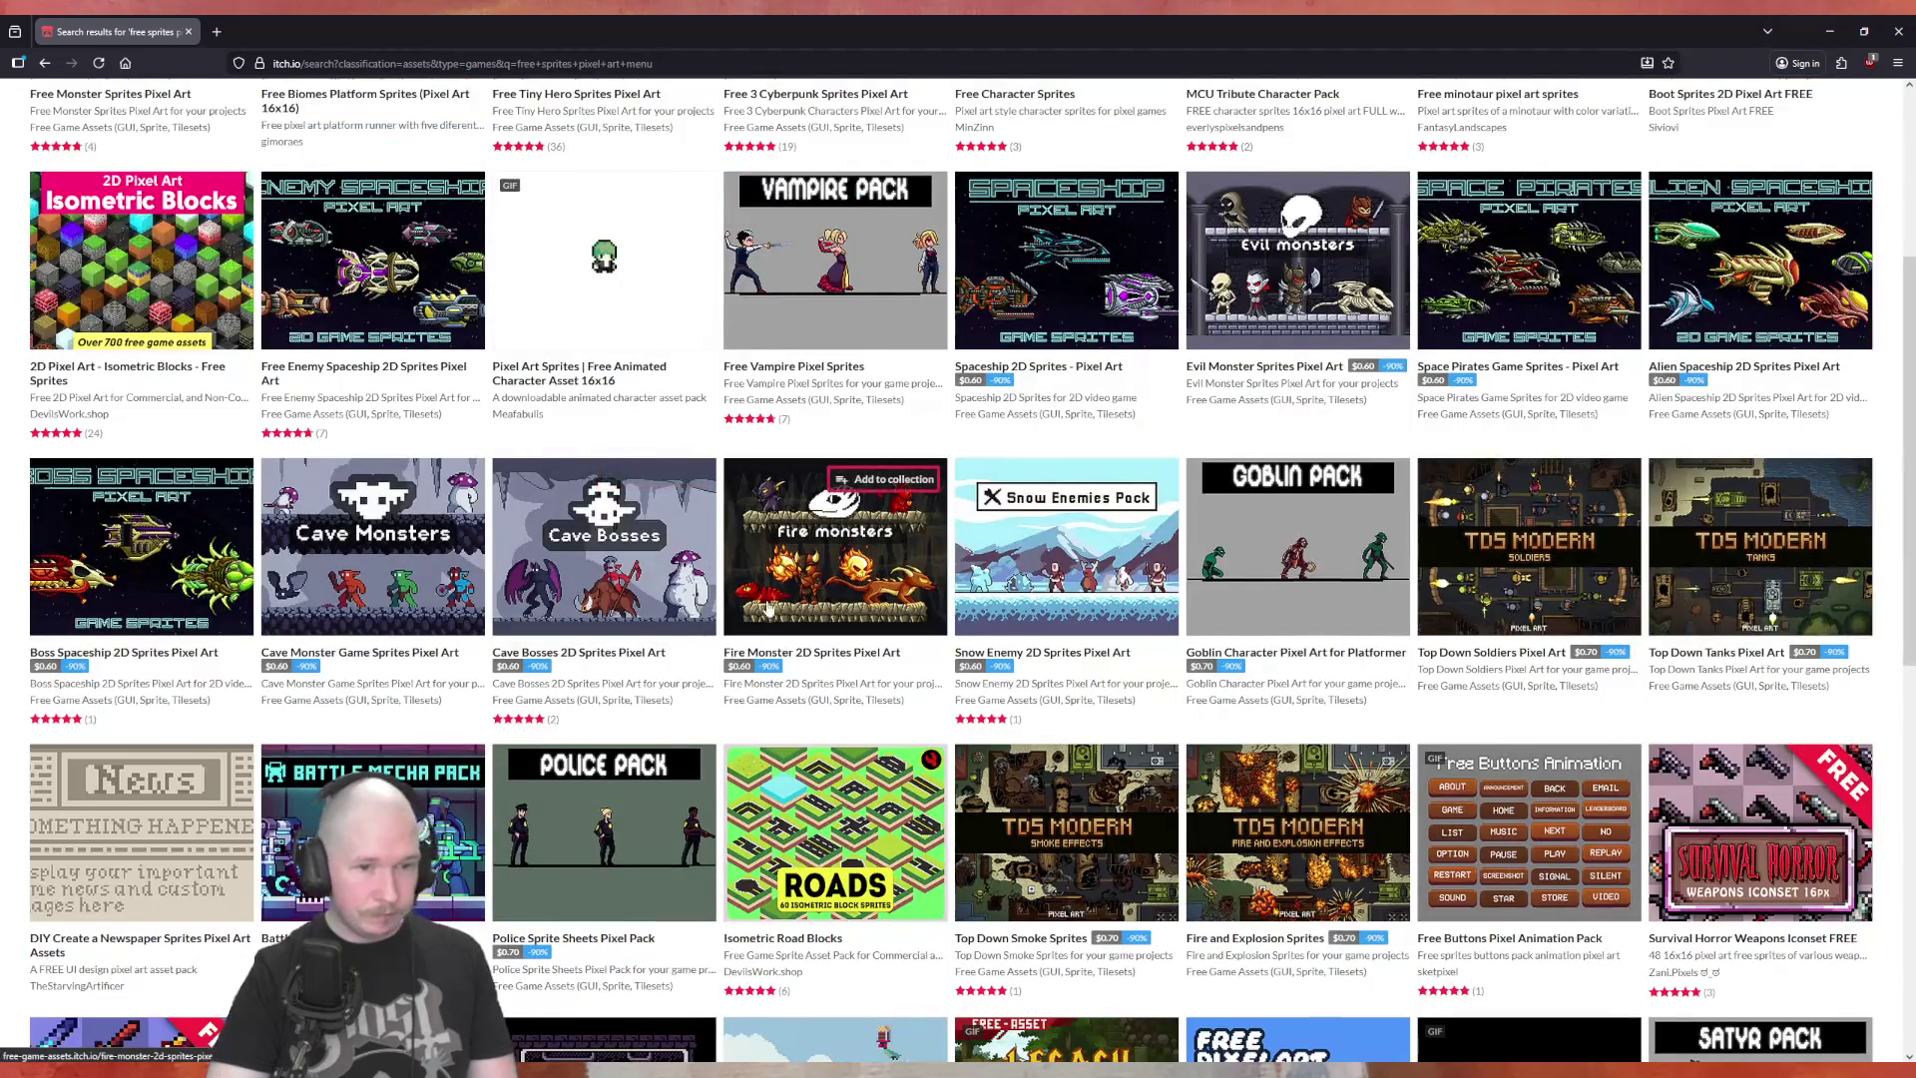
{"action": "scroll", "coordinate": [770, 603], "scroll_direction": "down", "scroll_amount": 3}
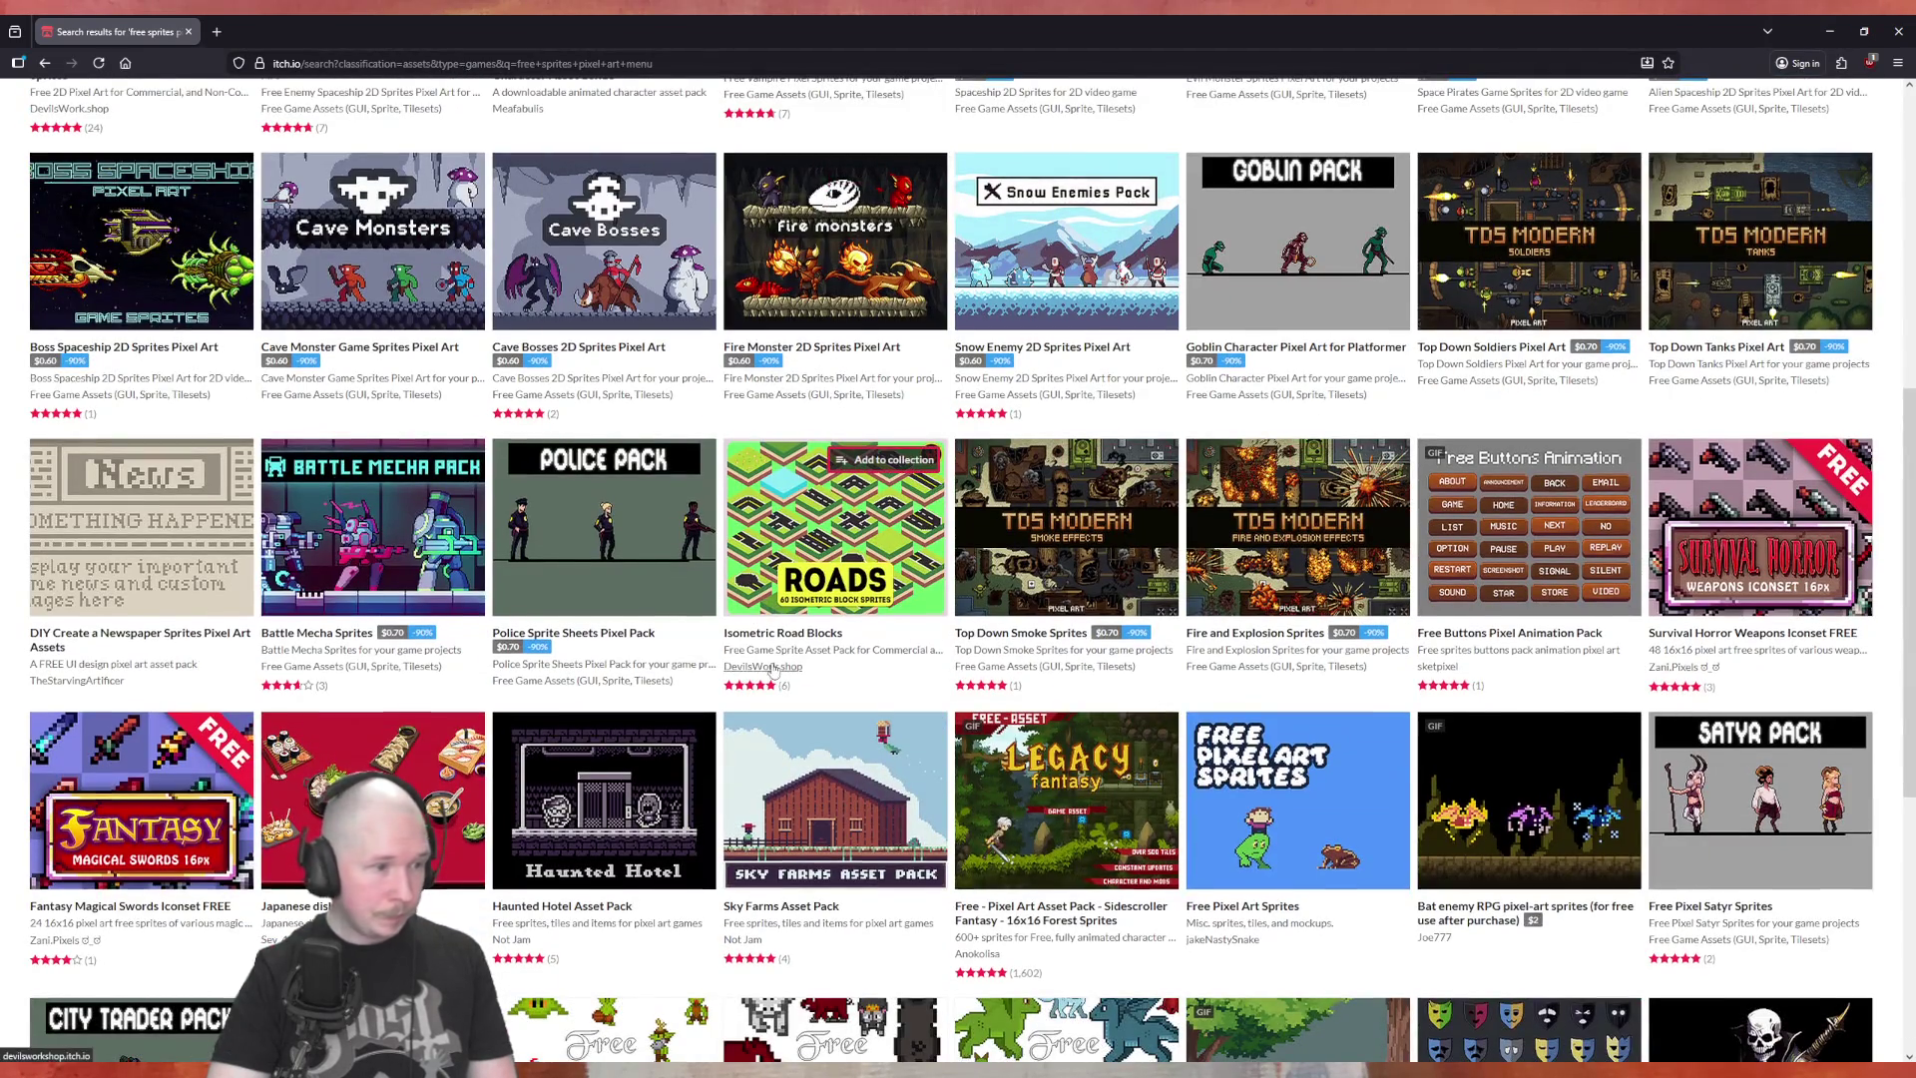
{"action": "scroll", "coordinate": [773, 670], "scroll_direction": "down", "scroll_amount": 3}
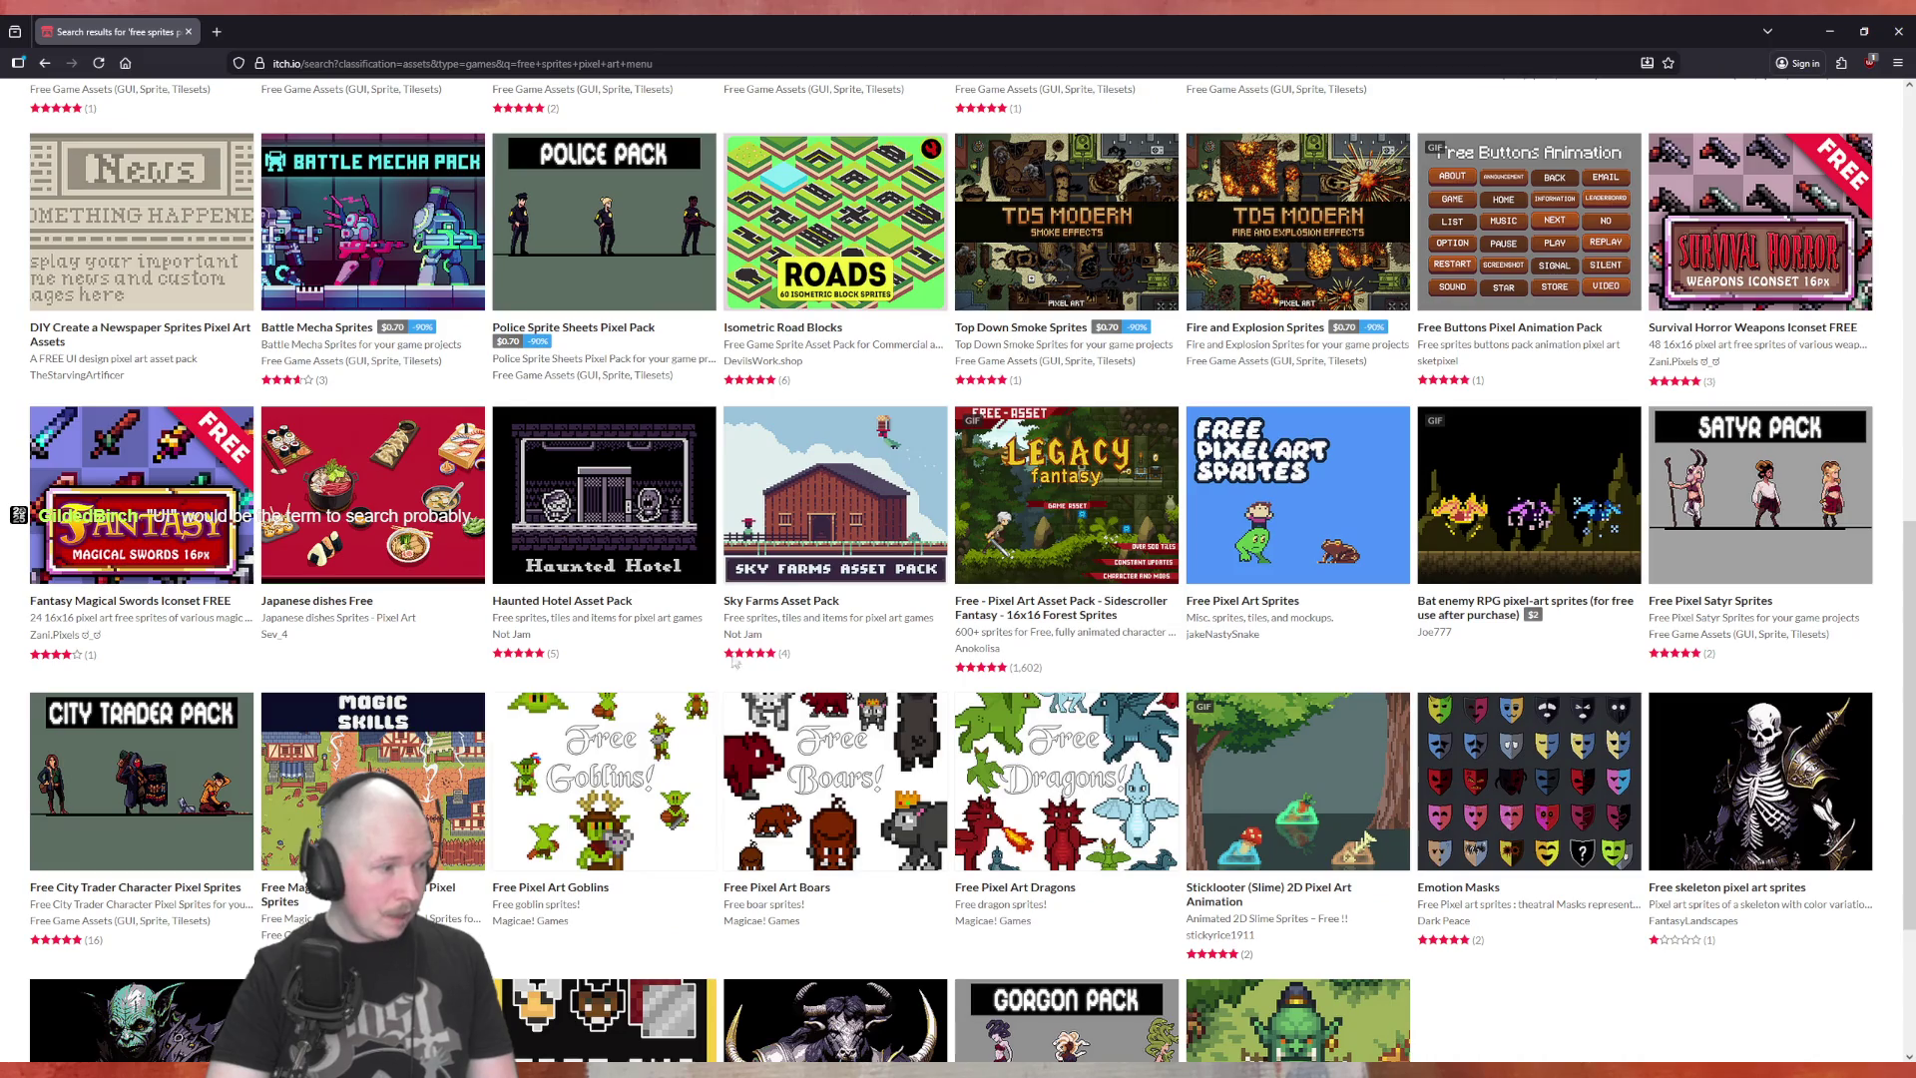
{"action": "scroll", "coordinate": [739, 671], "scroll_direction": "up", "scroll_amount": 14}
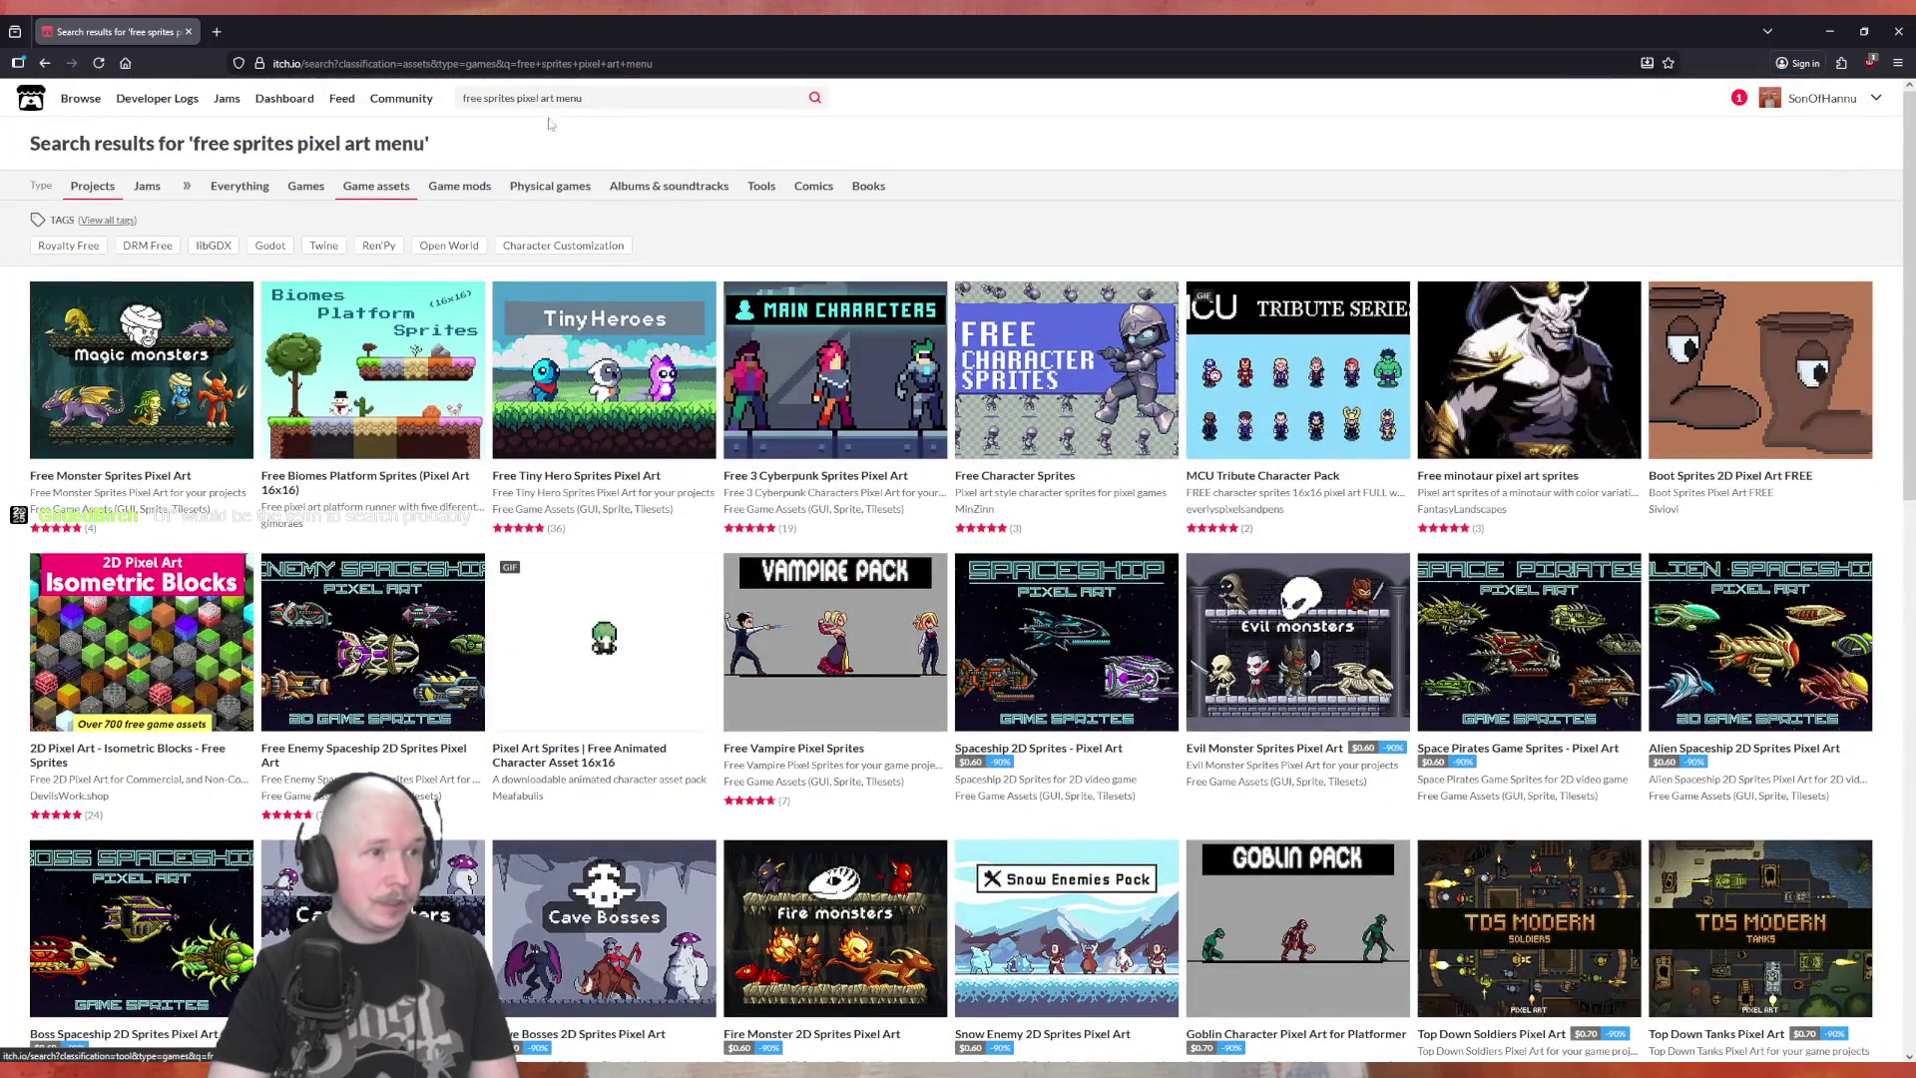
{"action": "double_click", "coordinate": [560, 100]}
Search 'free sprites pixel art ui', browse the packs, and open Free Basic Pixel User Interface for Fantasy Game
{"action": "type", "text": "ui"}
{"action": "key", "text": "Return"}
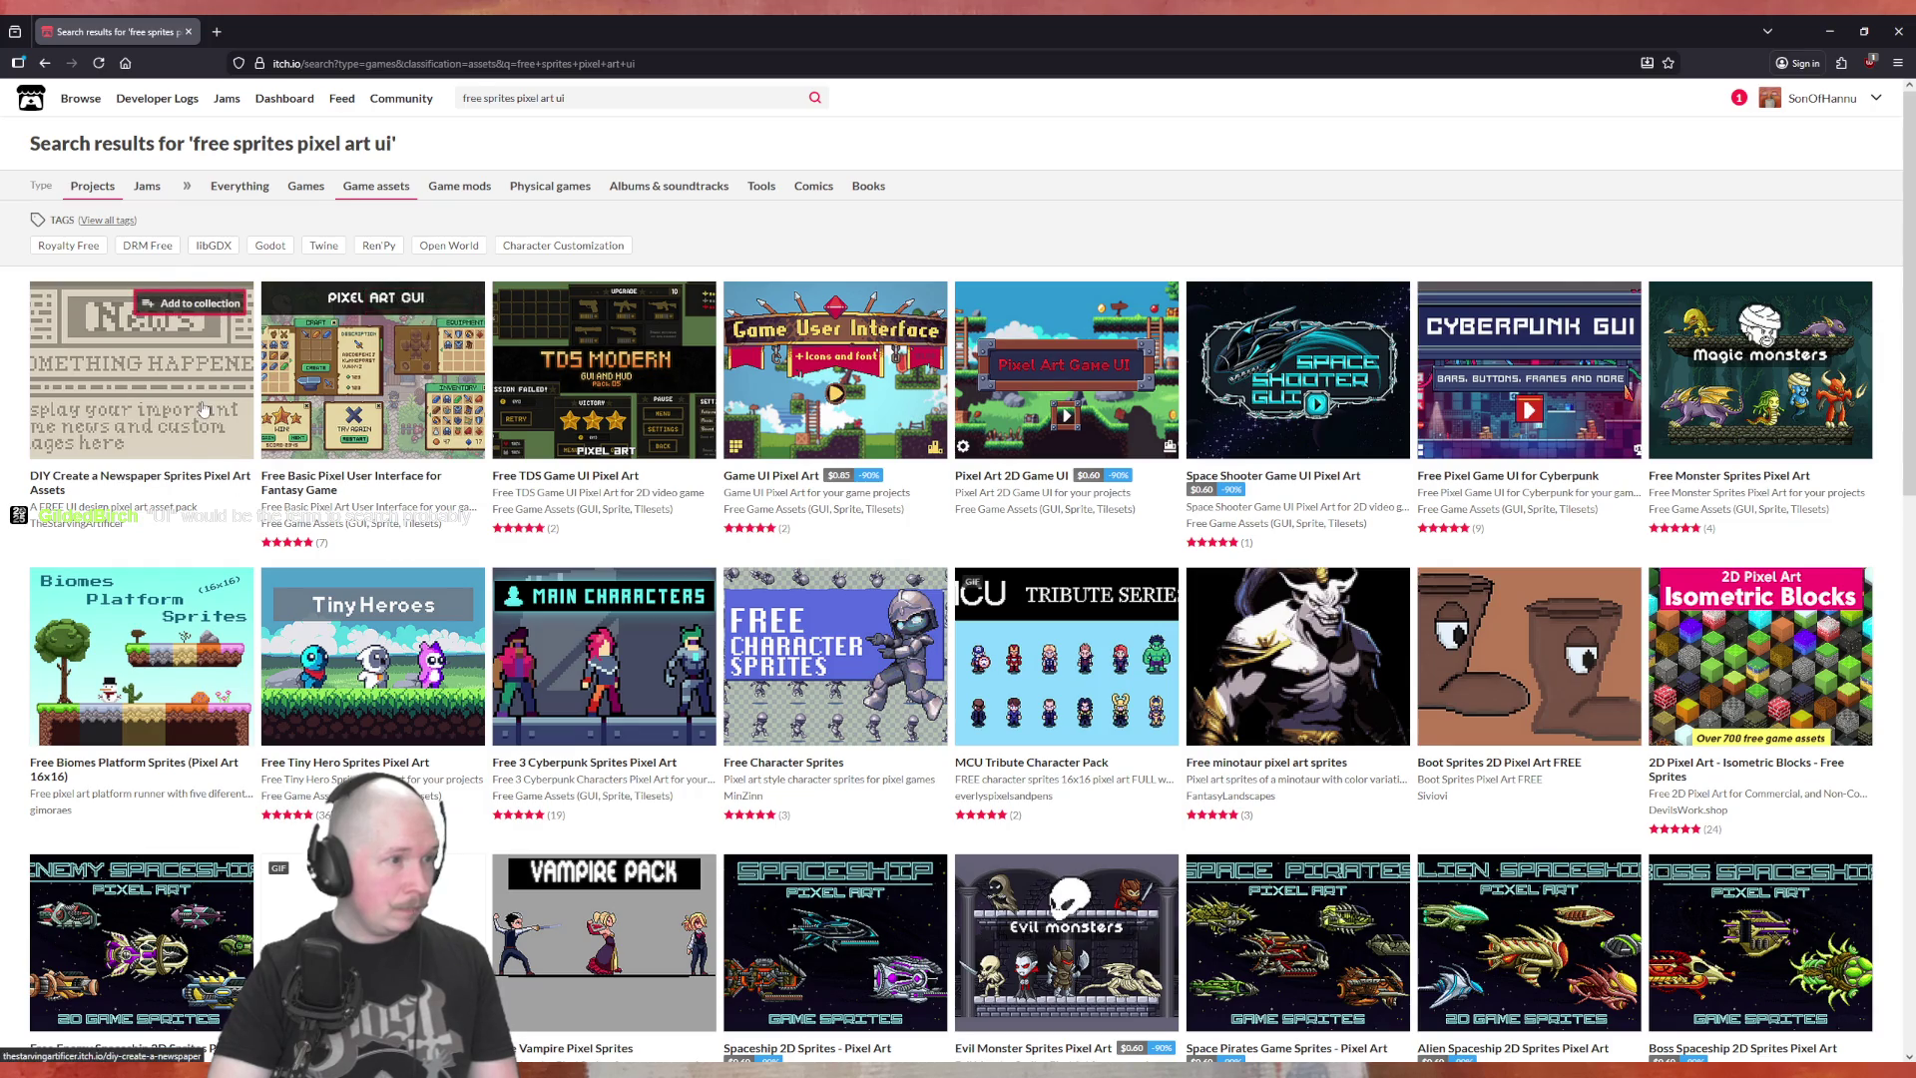
{"action": "mouse_move", "coordinate": [204, 410]}
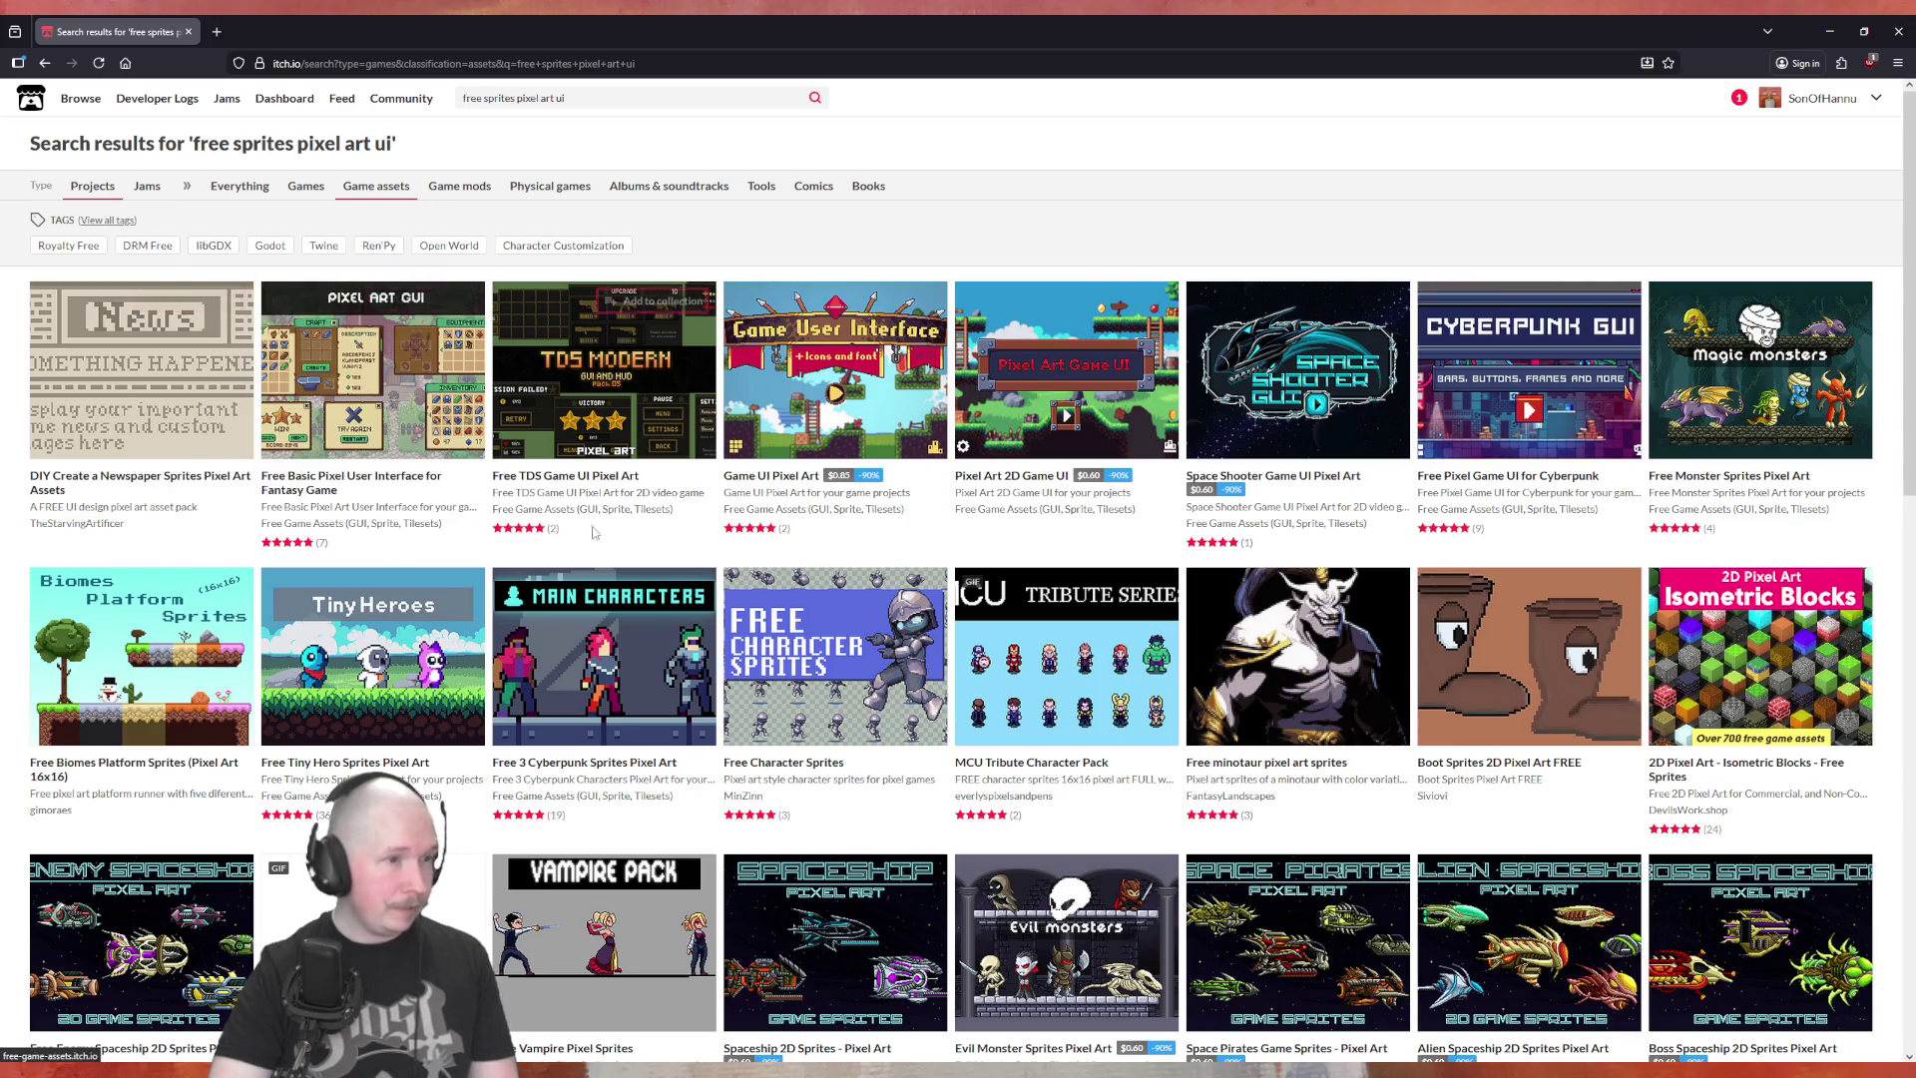
{"action": "mouse_move", "coordinate": [456, 442]}
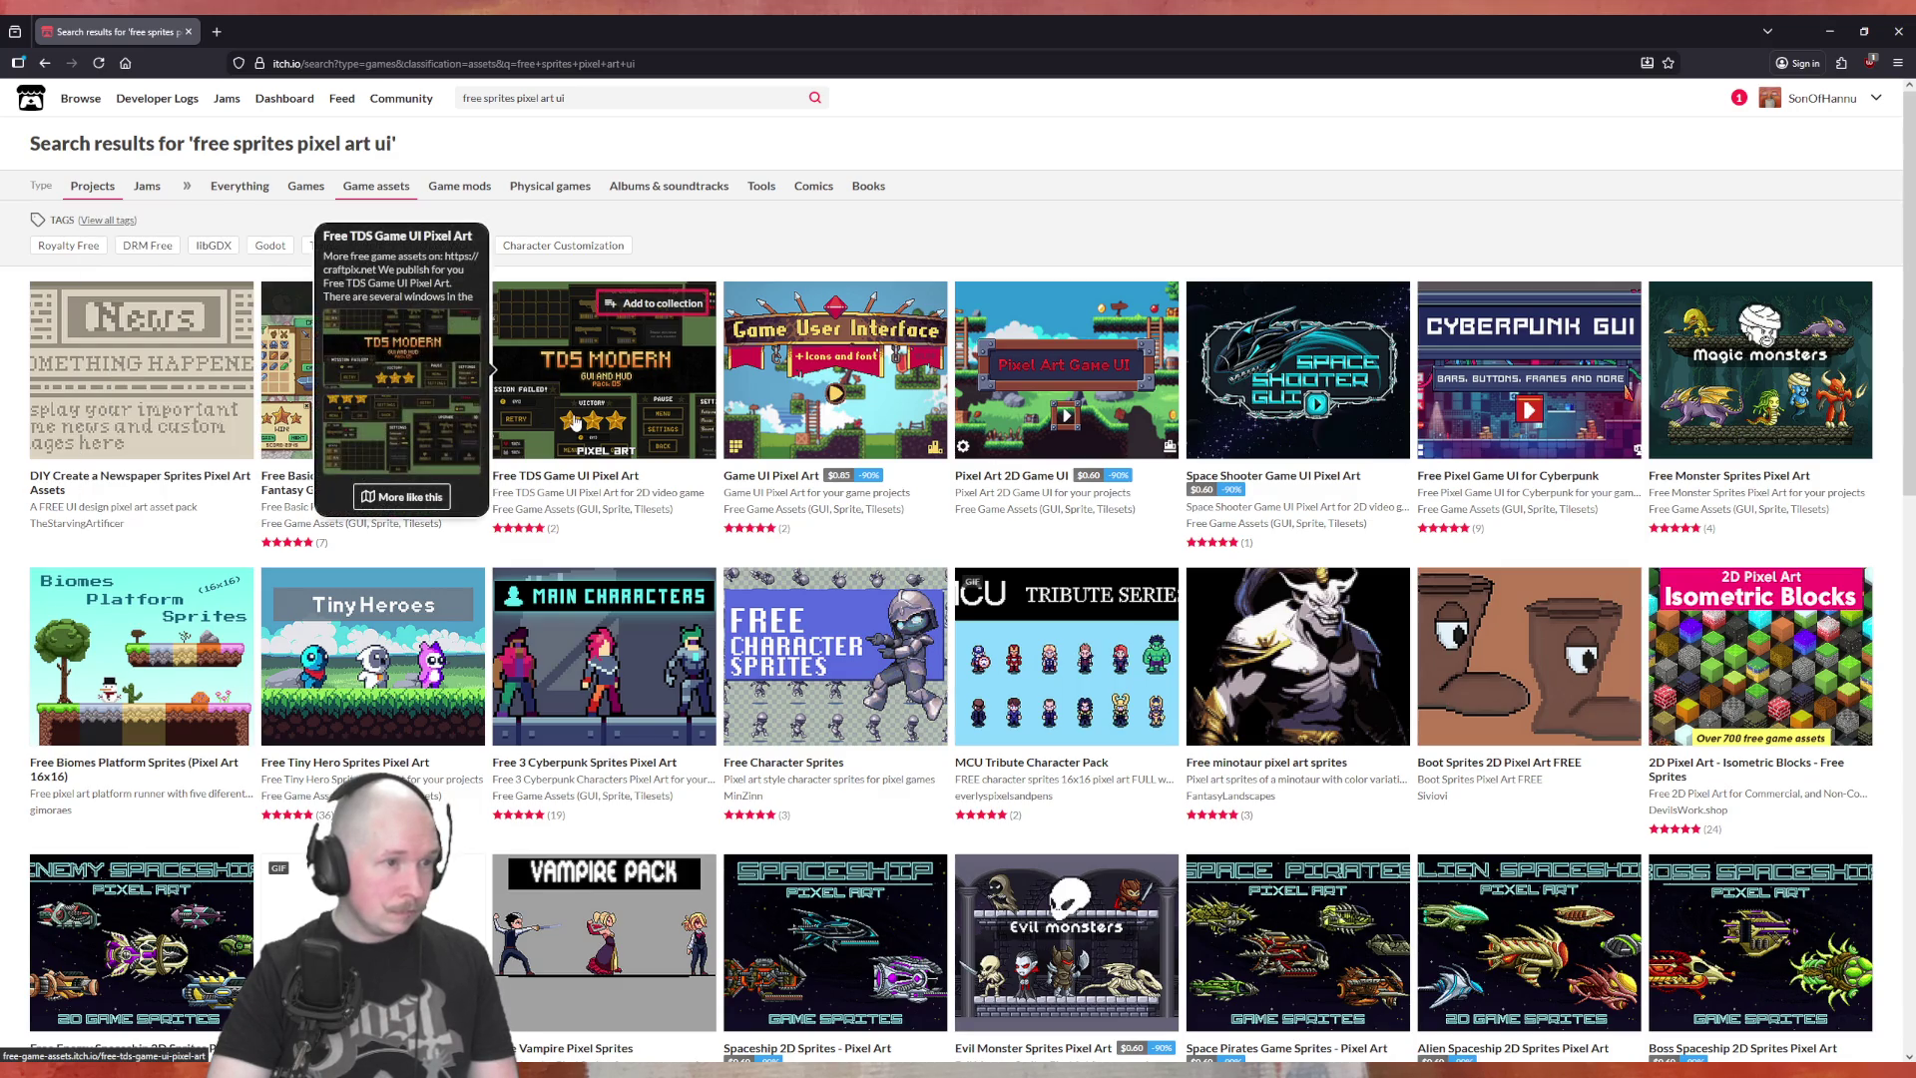
{"action": "mouse_move", "coordinate": [755, 402]}
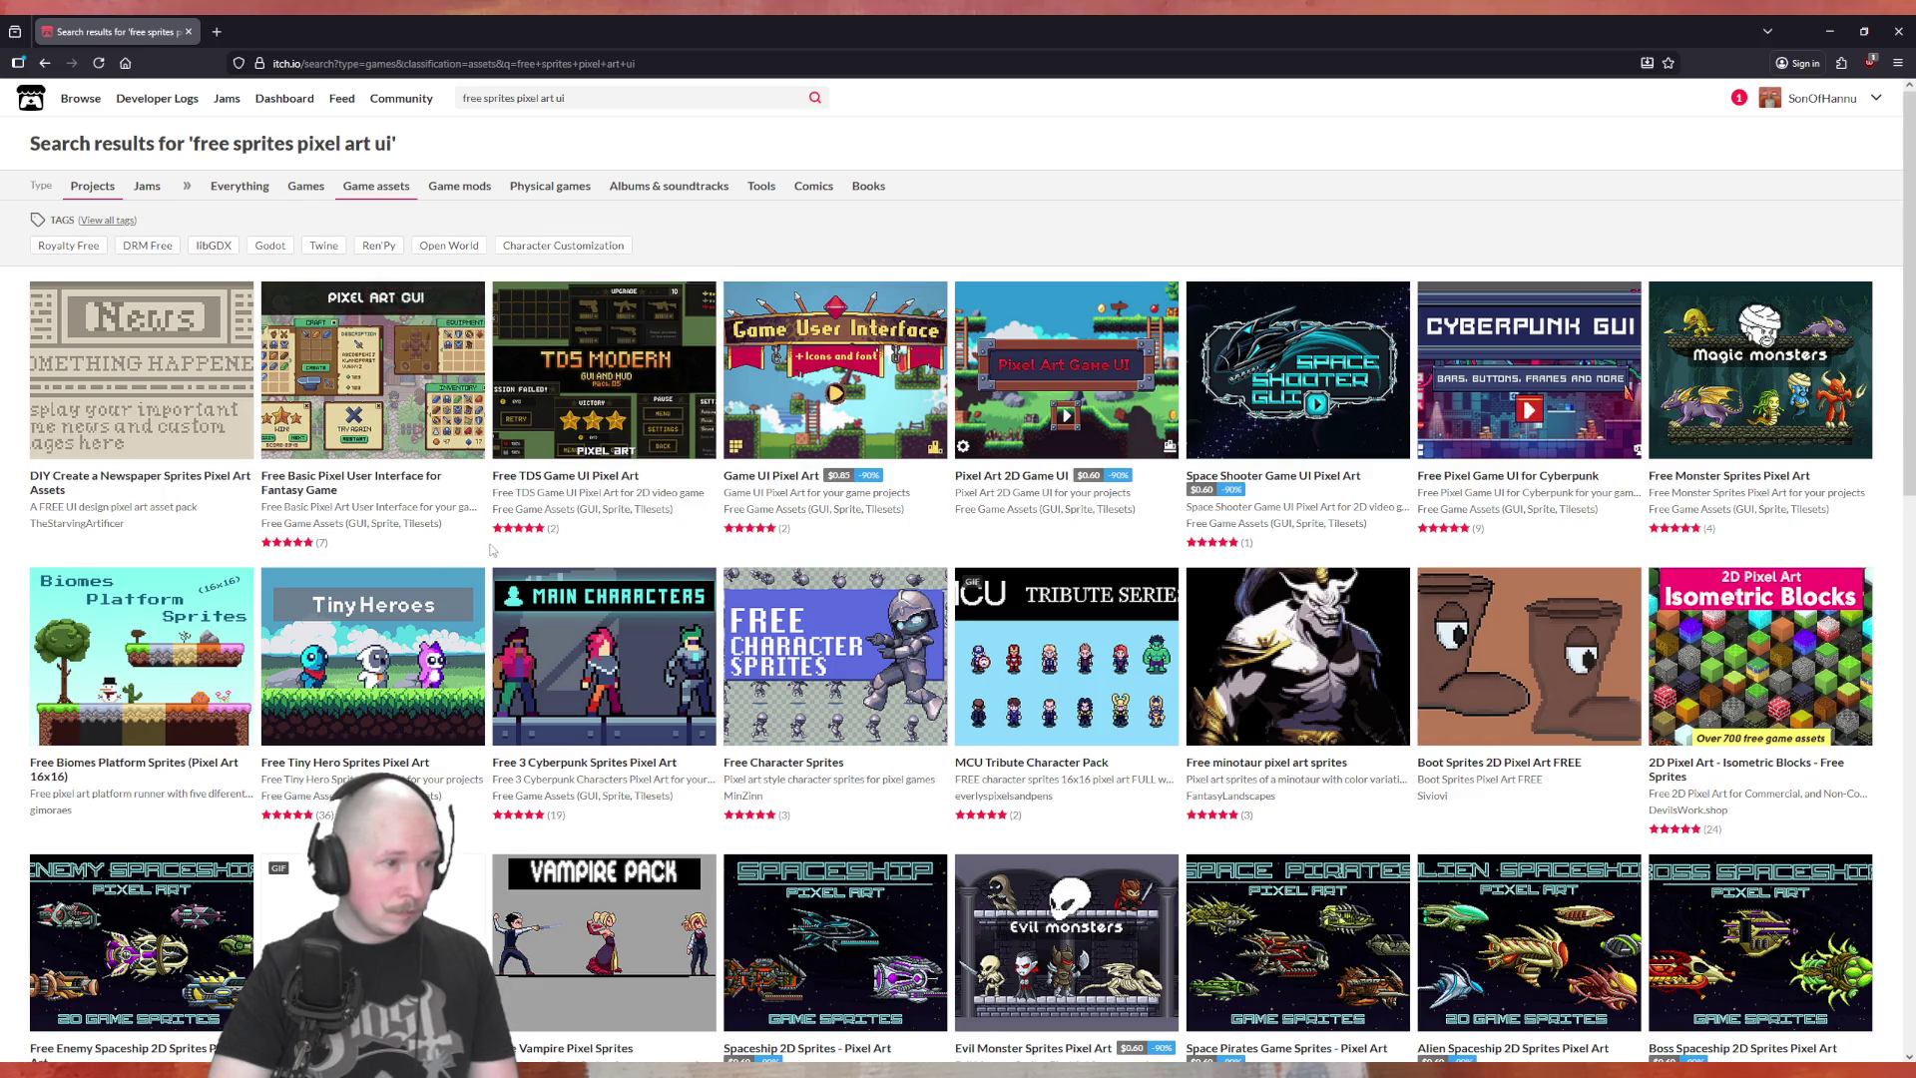
{"action": "scroll", "coordinate": [487, 550], "scroll_direction": "down", "scroll_amount": 3}
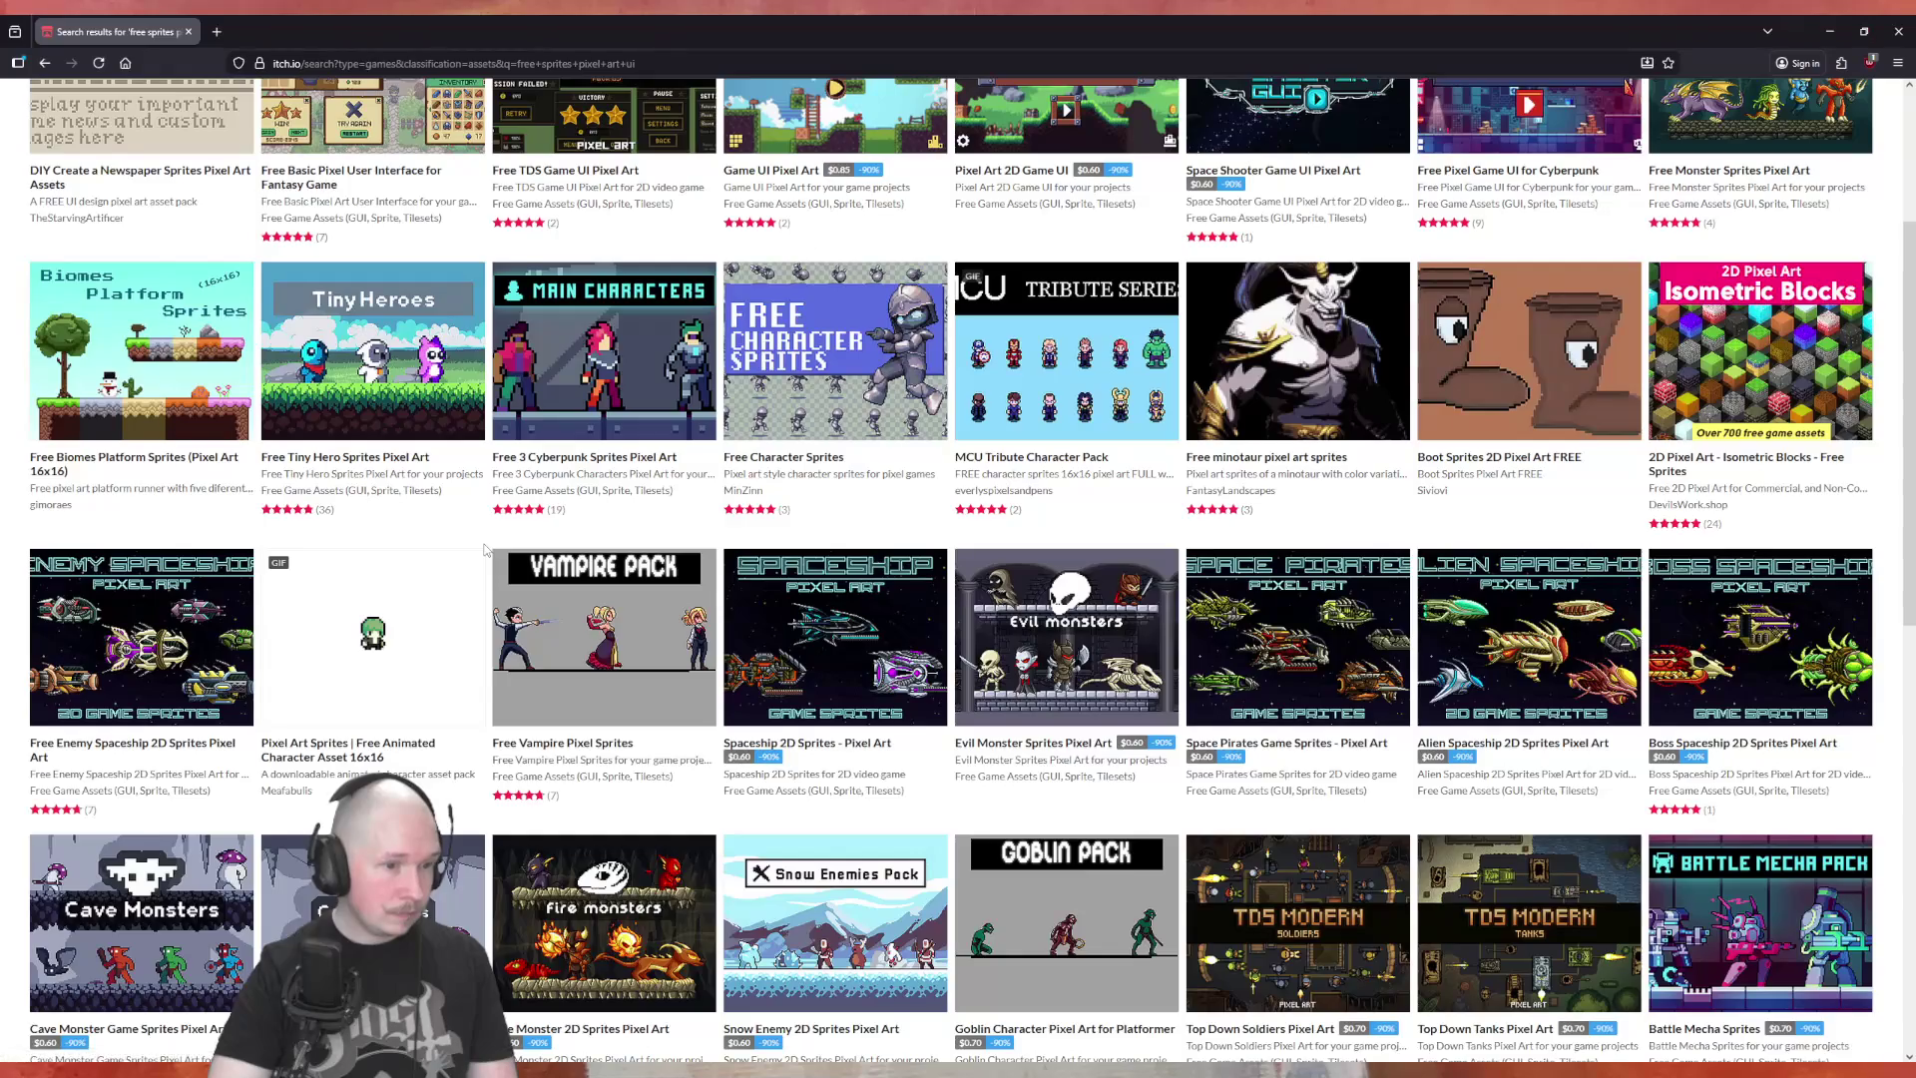
{"action": "scroll", "coordinate": [485, 550], "scroll_direction": "down", "scroll_amount": 3}
{"action": "scroll", "coordinate": [485, 550], "scroll_direction": "down", "scroll_amount": 4}
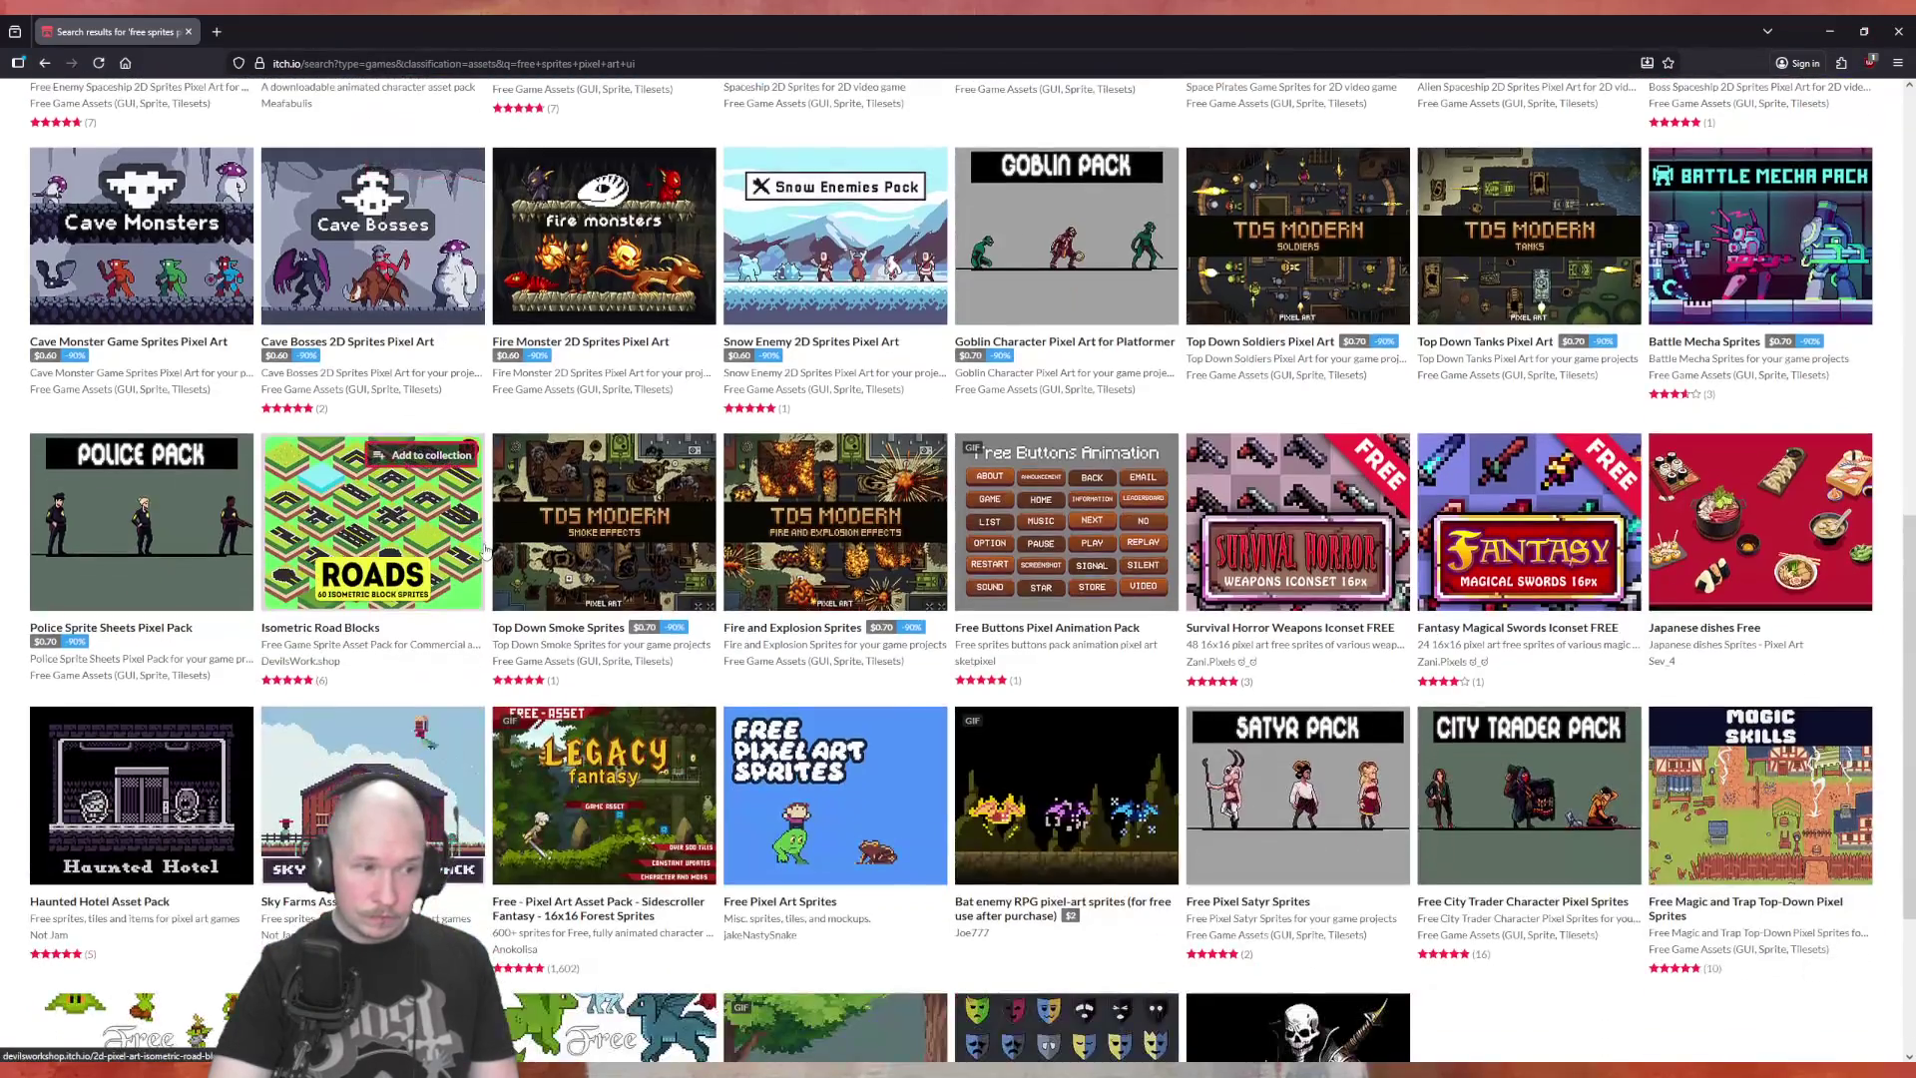
{"action": "scroll", "coordinate": [485, 550], "scroll_direction": "up", "scroll_amount": 7}
{"action": "scroll", "coordinate": [485, 550], "scroll_direction": "up", "scroll_amount": 3}
{"action": "left_click", "coordinate": [339, 419]}
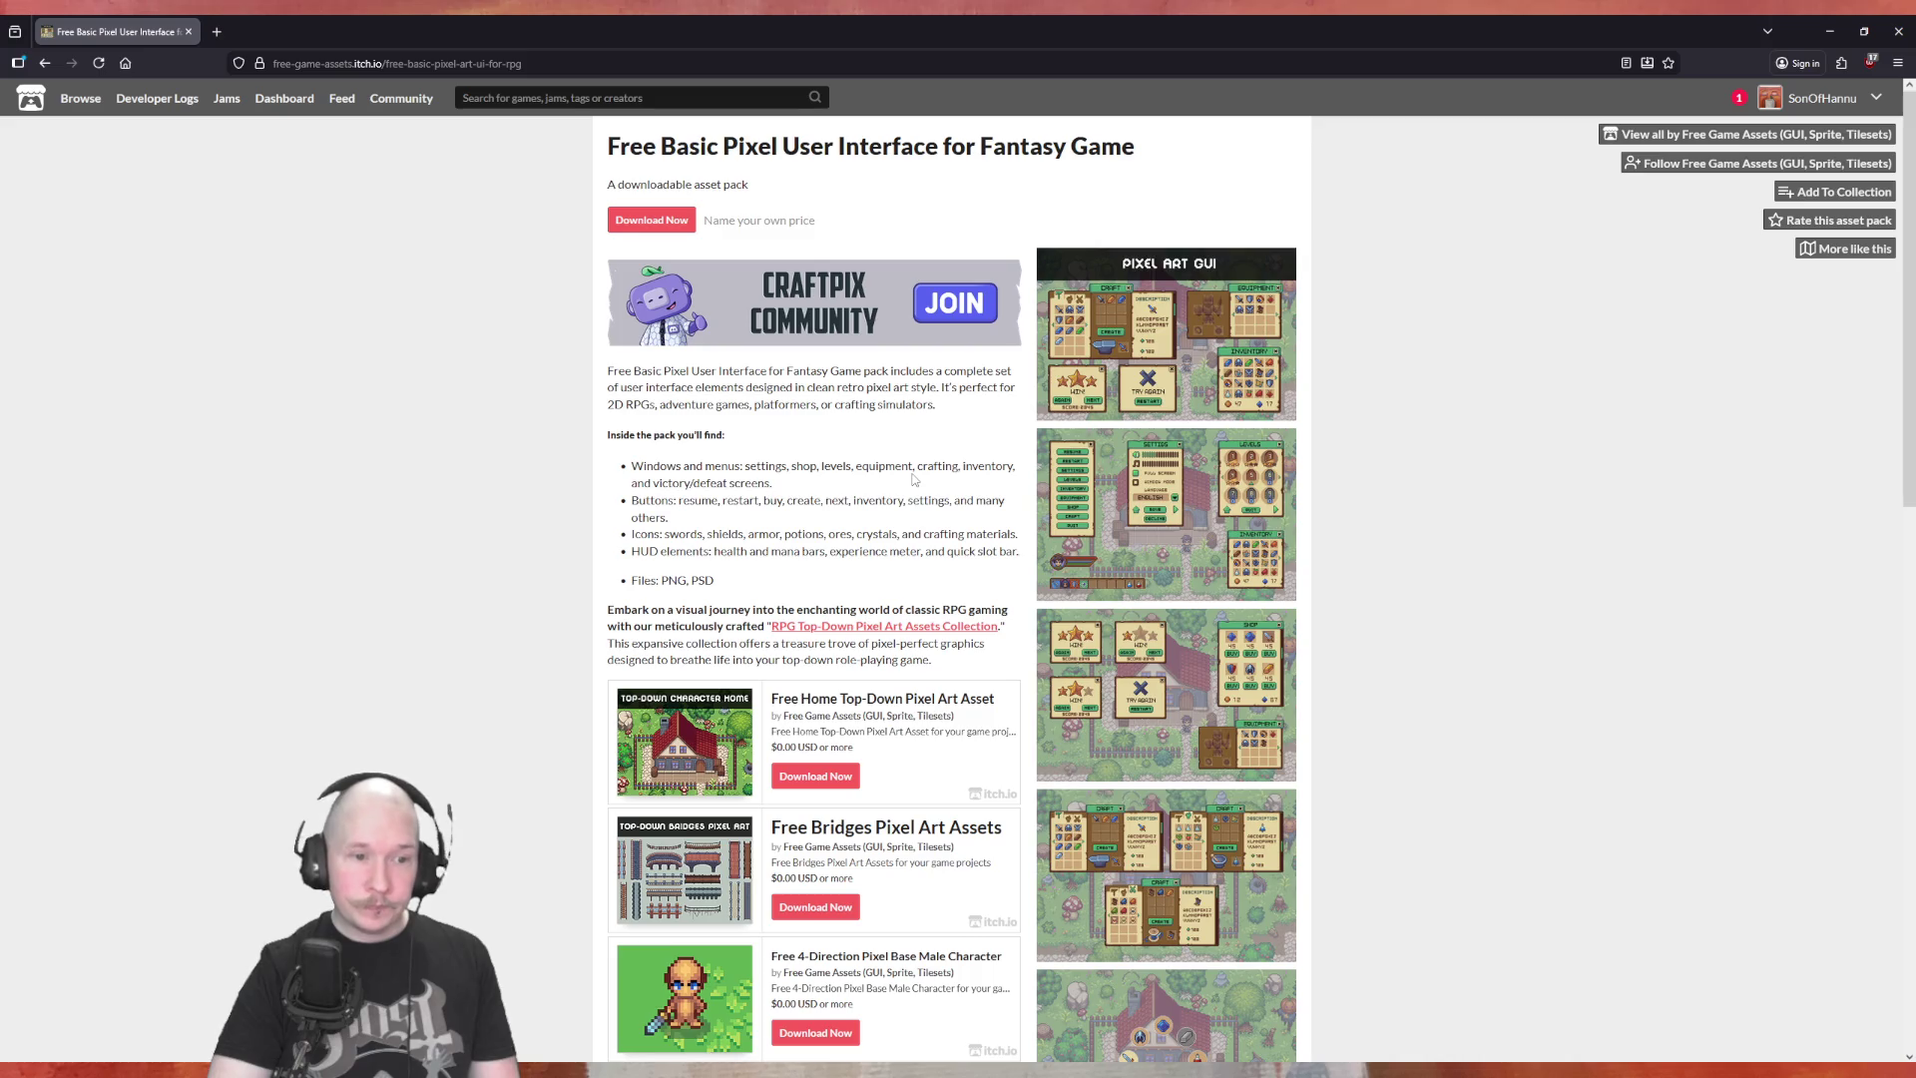
Download Free-Basic-Pixel-Art-UI-for-RPG.zip without paying, then open Firefox's downloads panel
{"action": "scroll", "coordinate": [1128, 449], "scroll_direction": "down", "scroll_amount": 5}
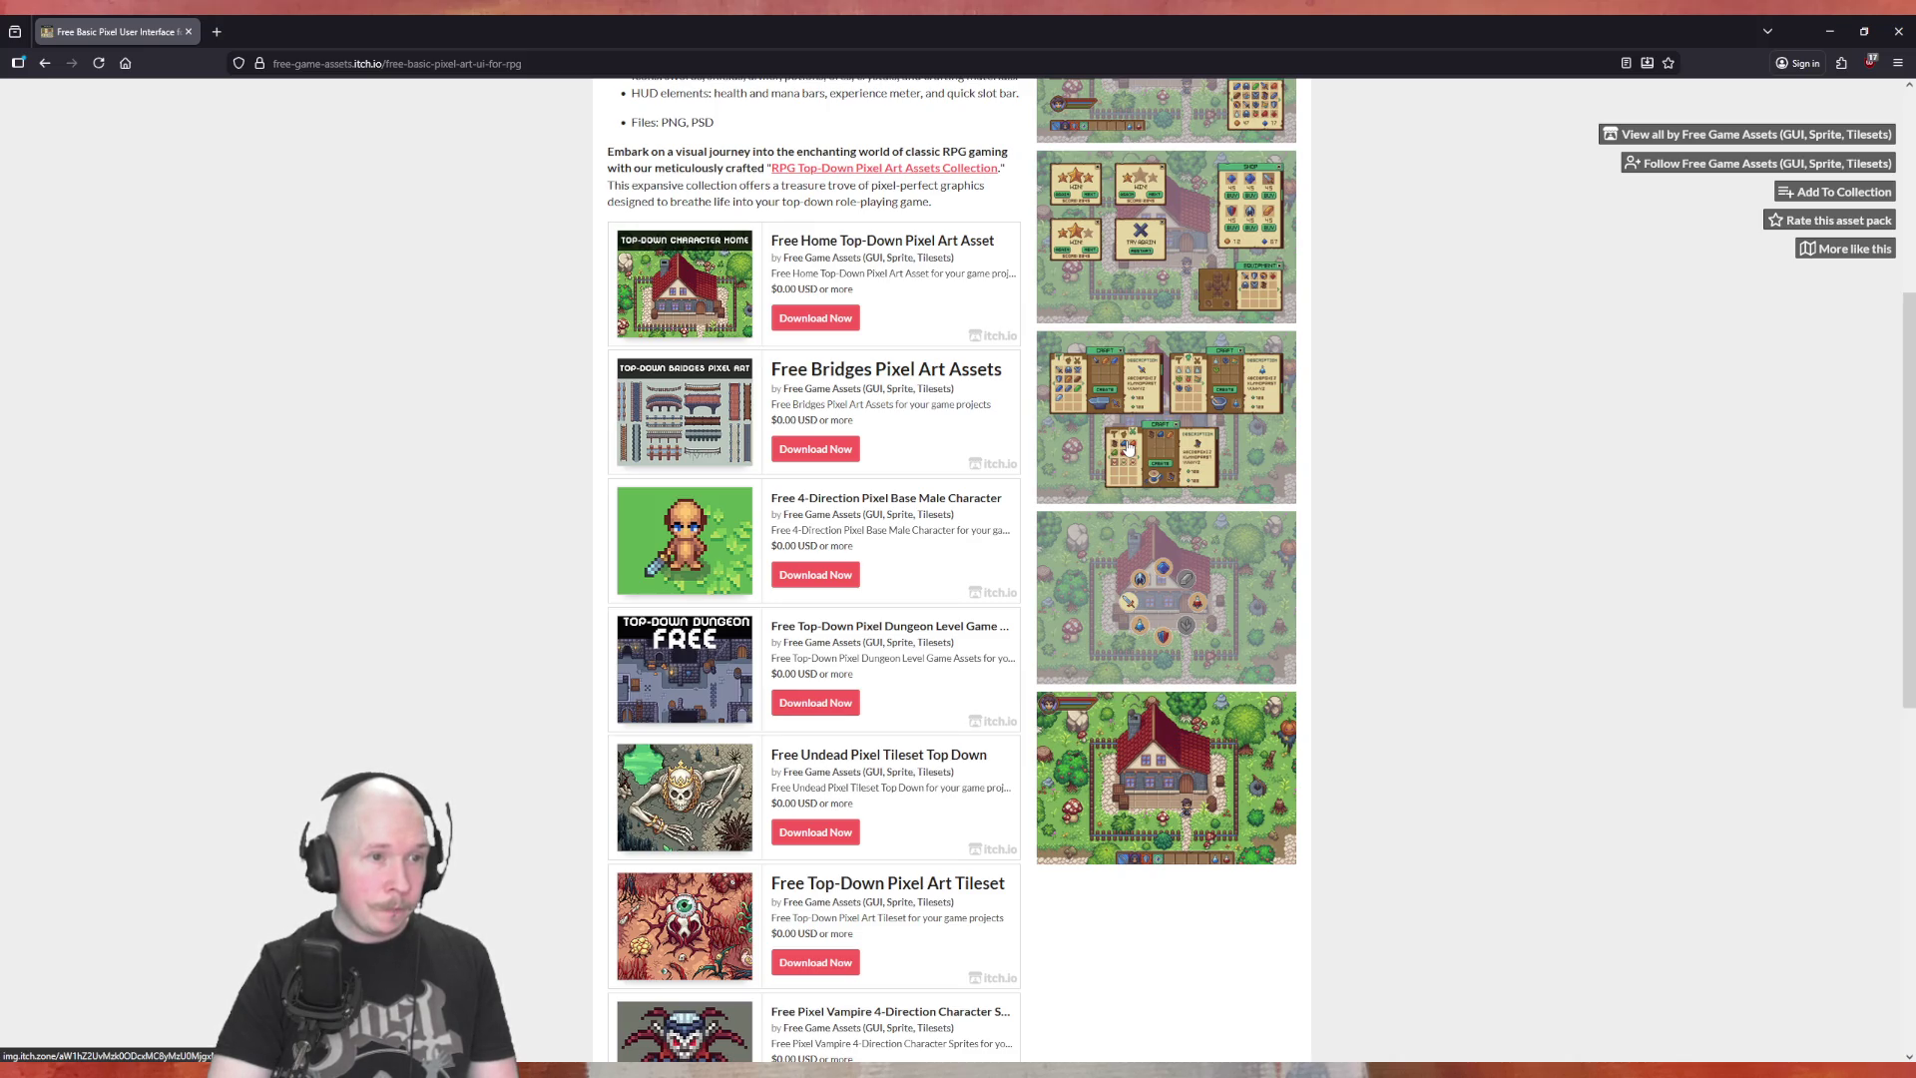
{"action": "scroll", "coordinate": [1128, 448], "scroll_direction": "up", "scroll_amount": 4}
{"action": "scroll", "coordinate": [1127, 448], "scroll_direction": "up", "scroll_amount": 1}
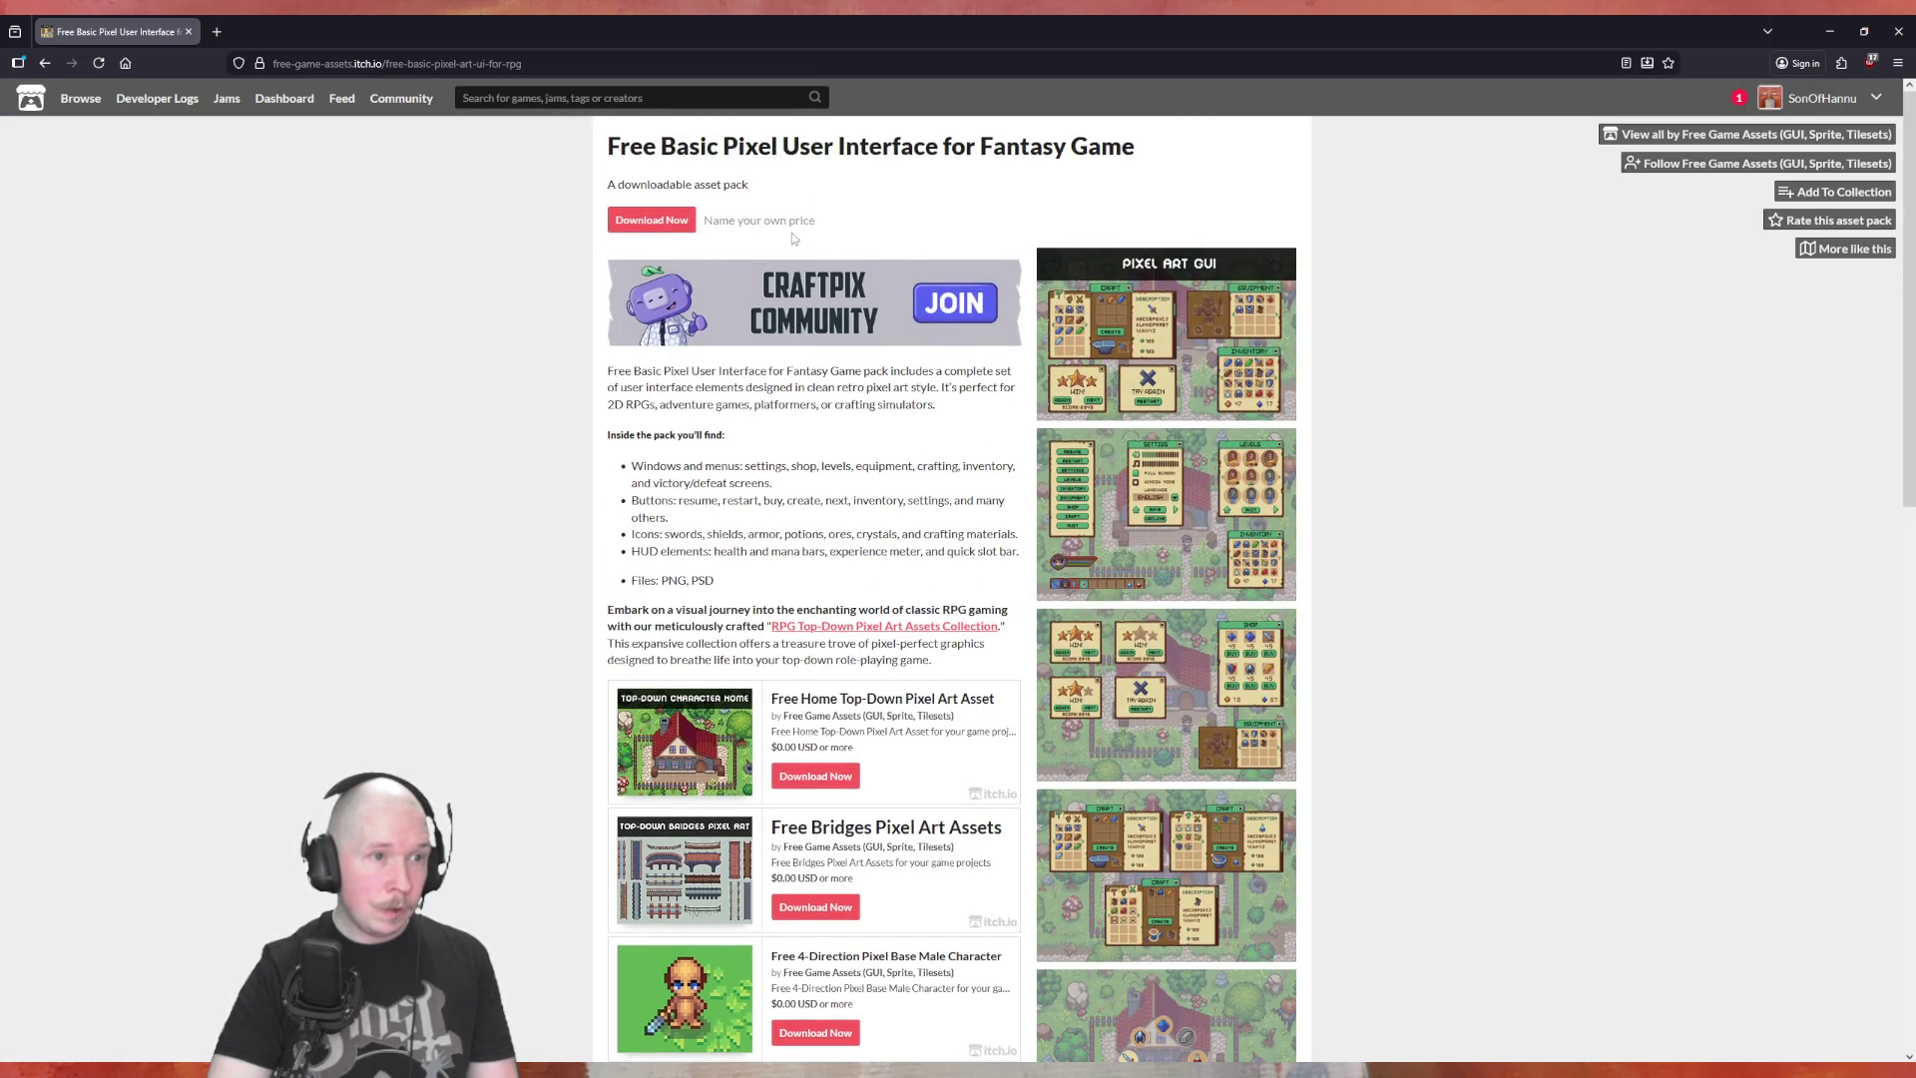
{"action": "left_click", "coordinate": [651, 220]}
{"action": "left_click", "coordinate": [844, 281]}
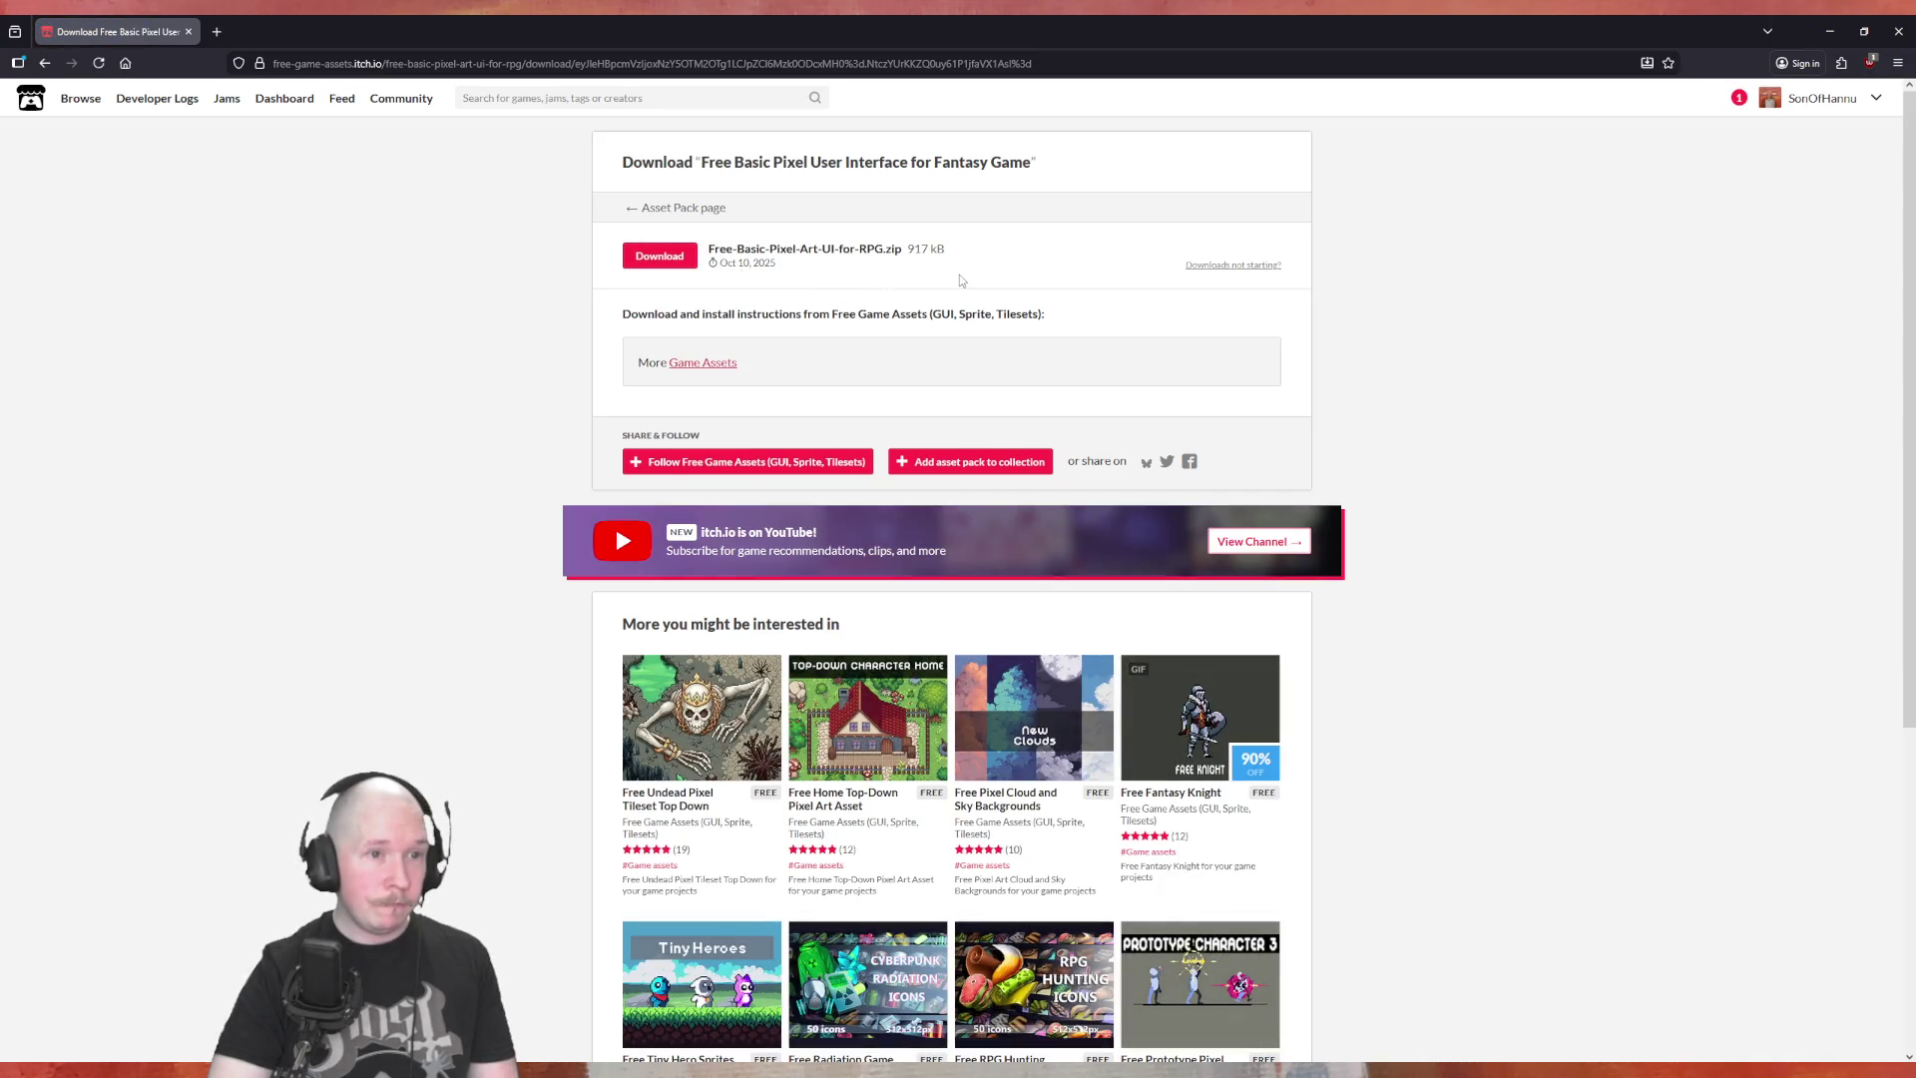
{"action": "left_click", "coordinate": [679, 261]}
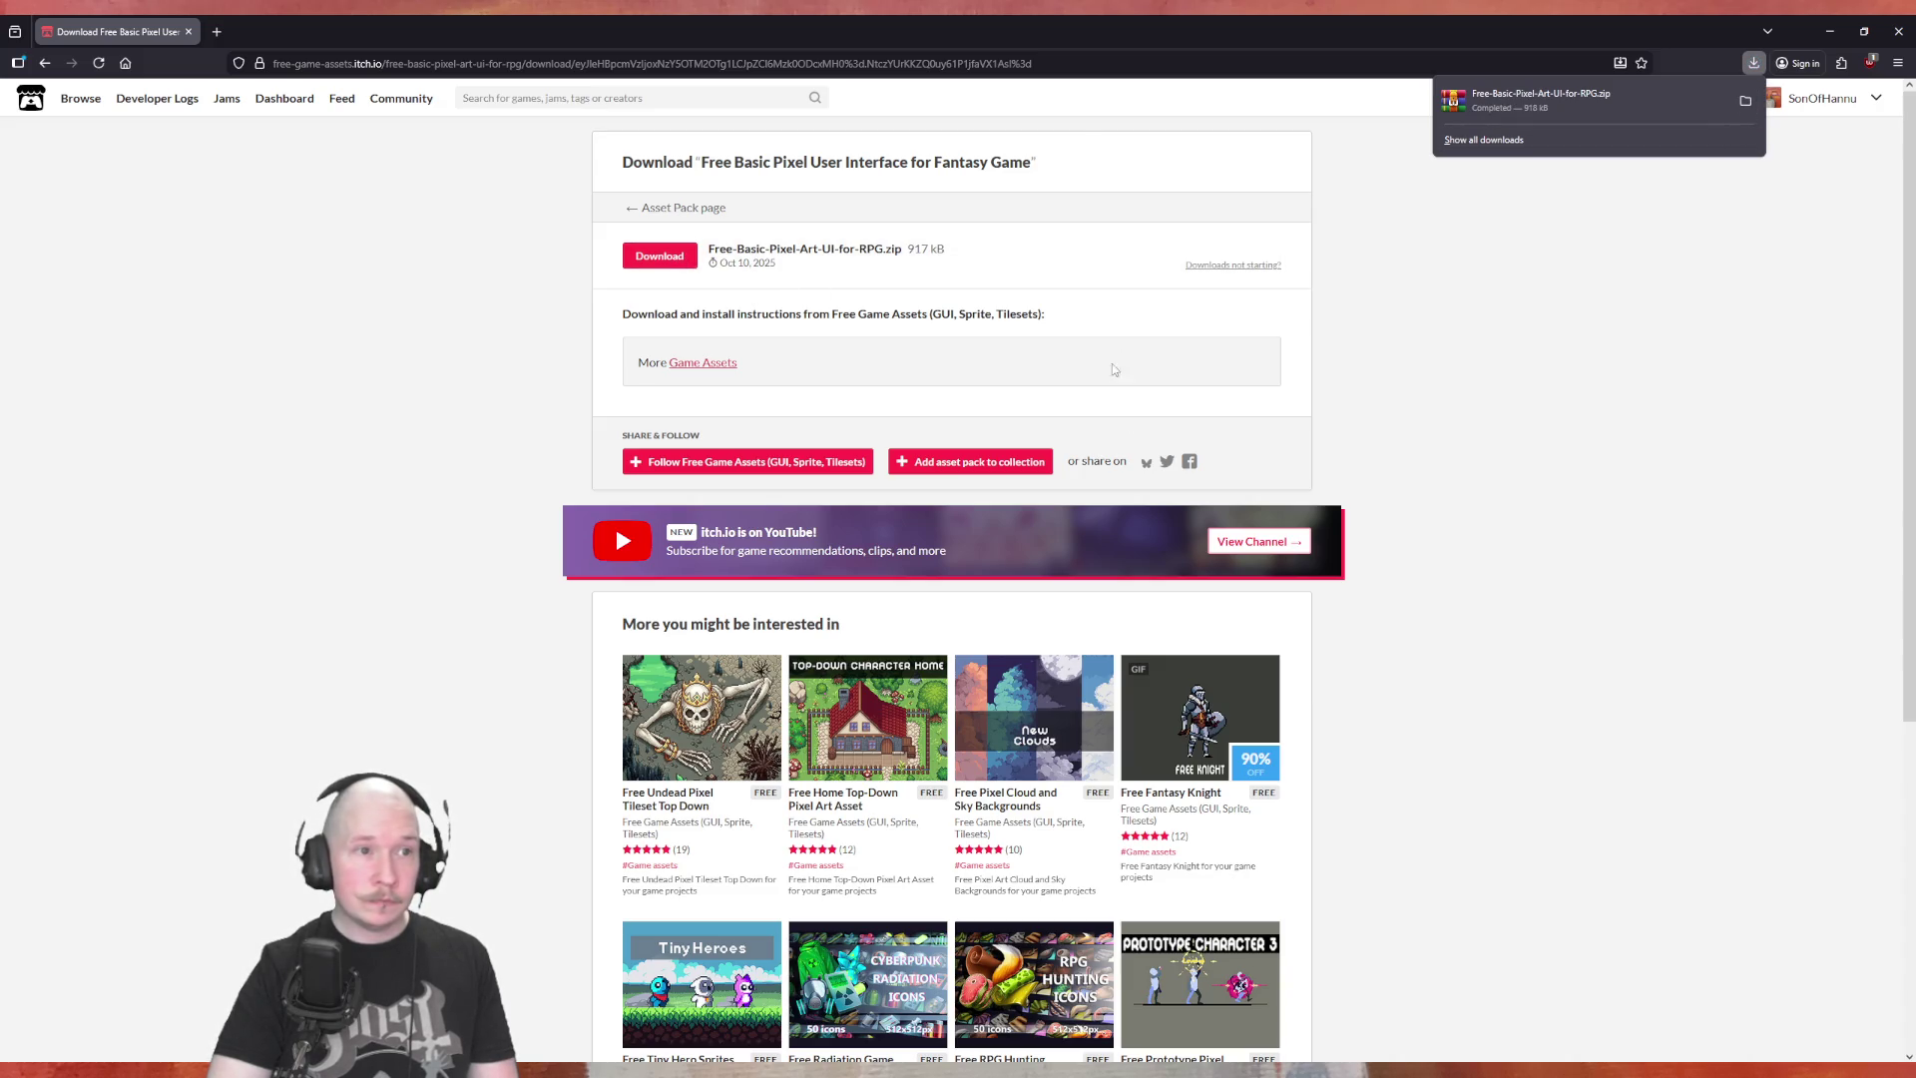
{"action": "left_click", "coordinate": [1747, 109]}
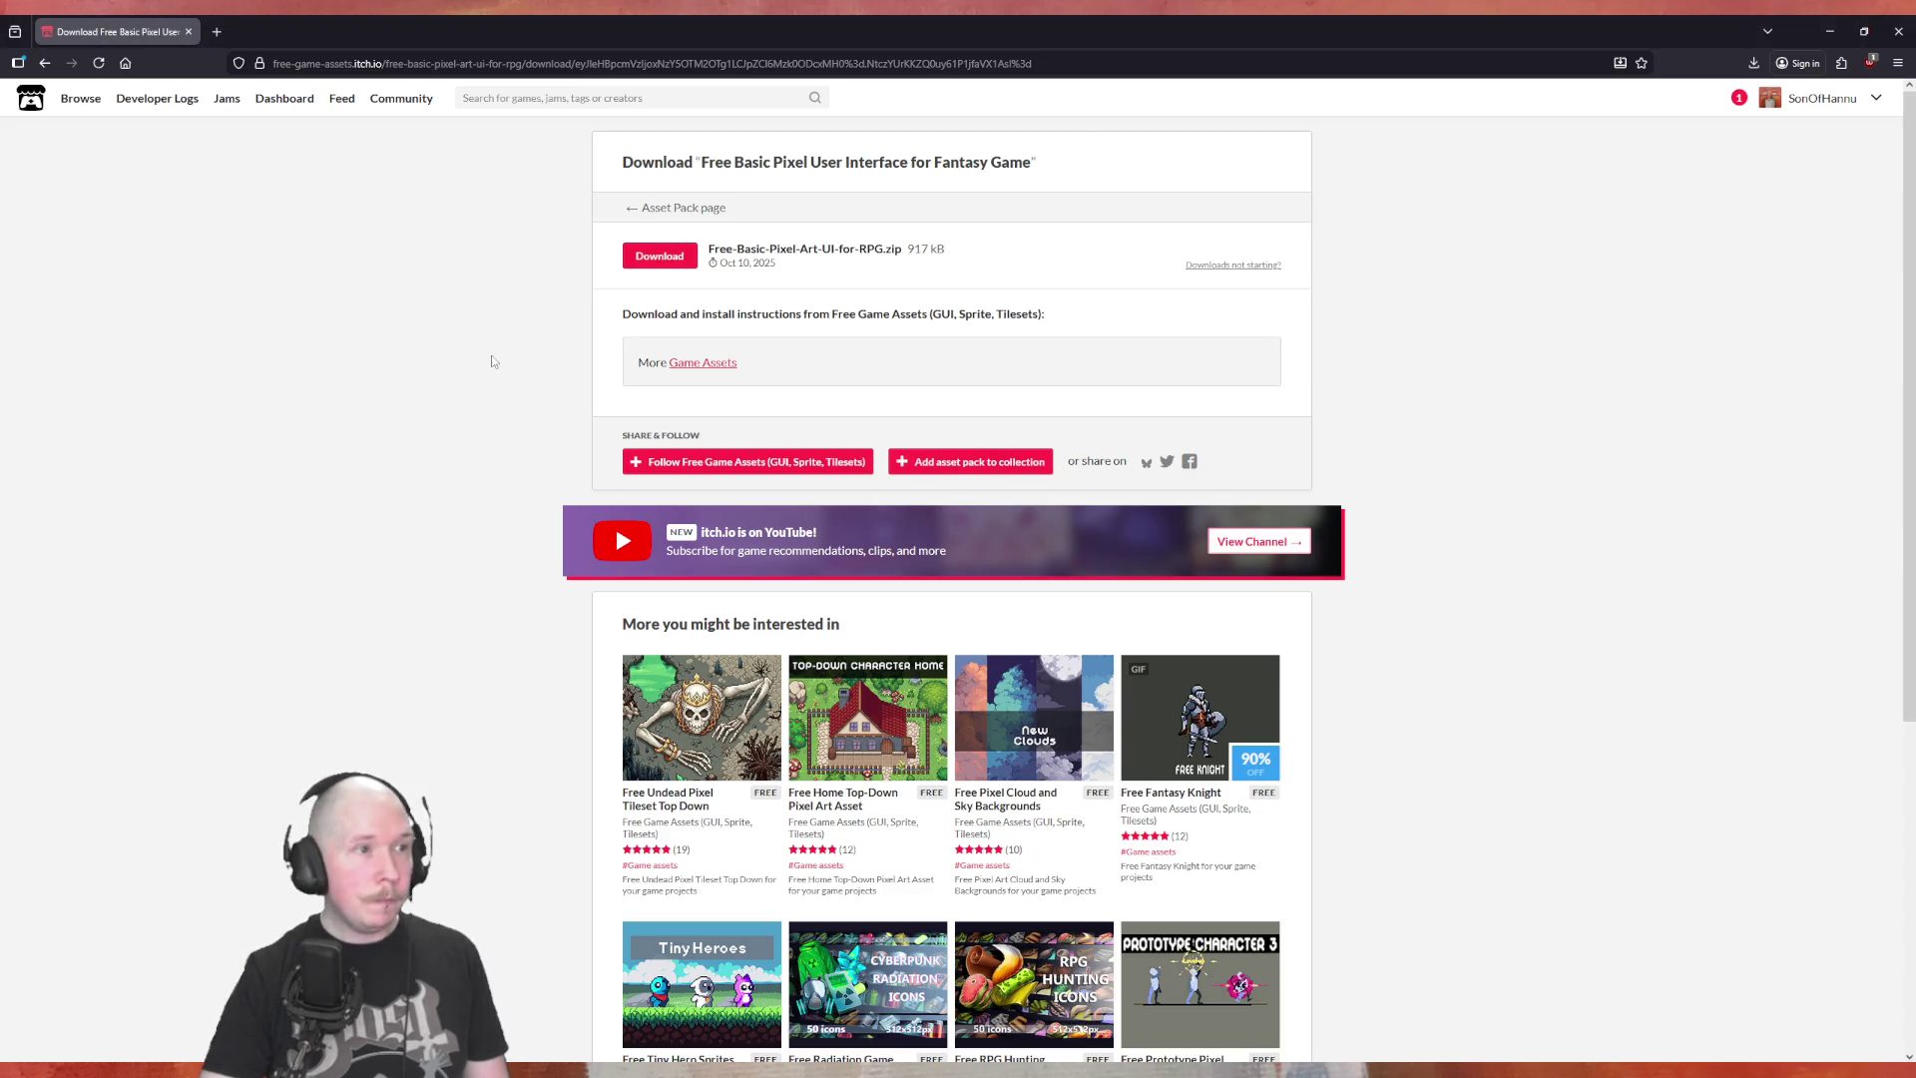
Close the browser to return to Godot's InventoryDisplayUI scene
{"action": "left_click", "coordinate": [1899, 35]}
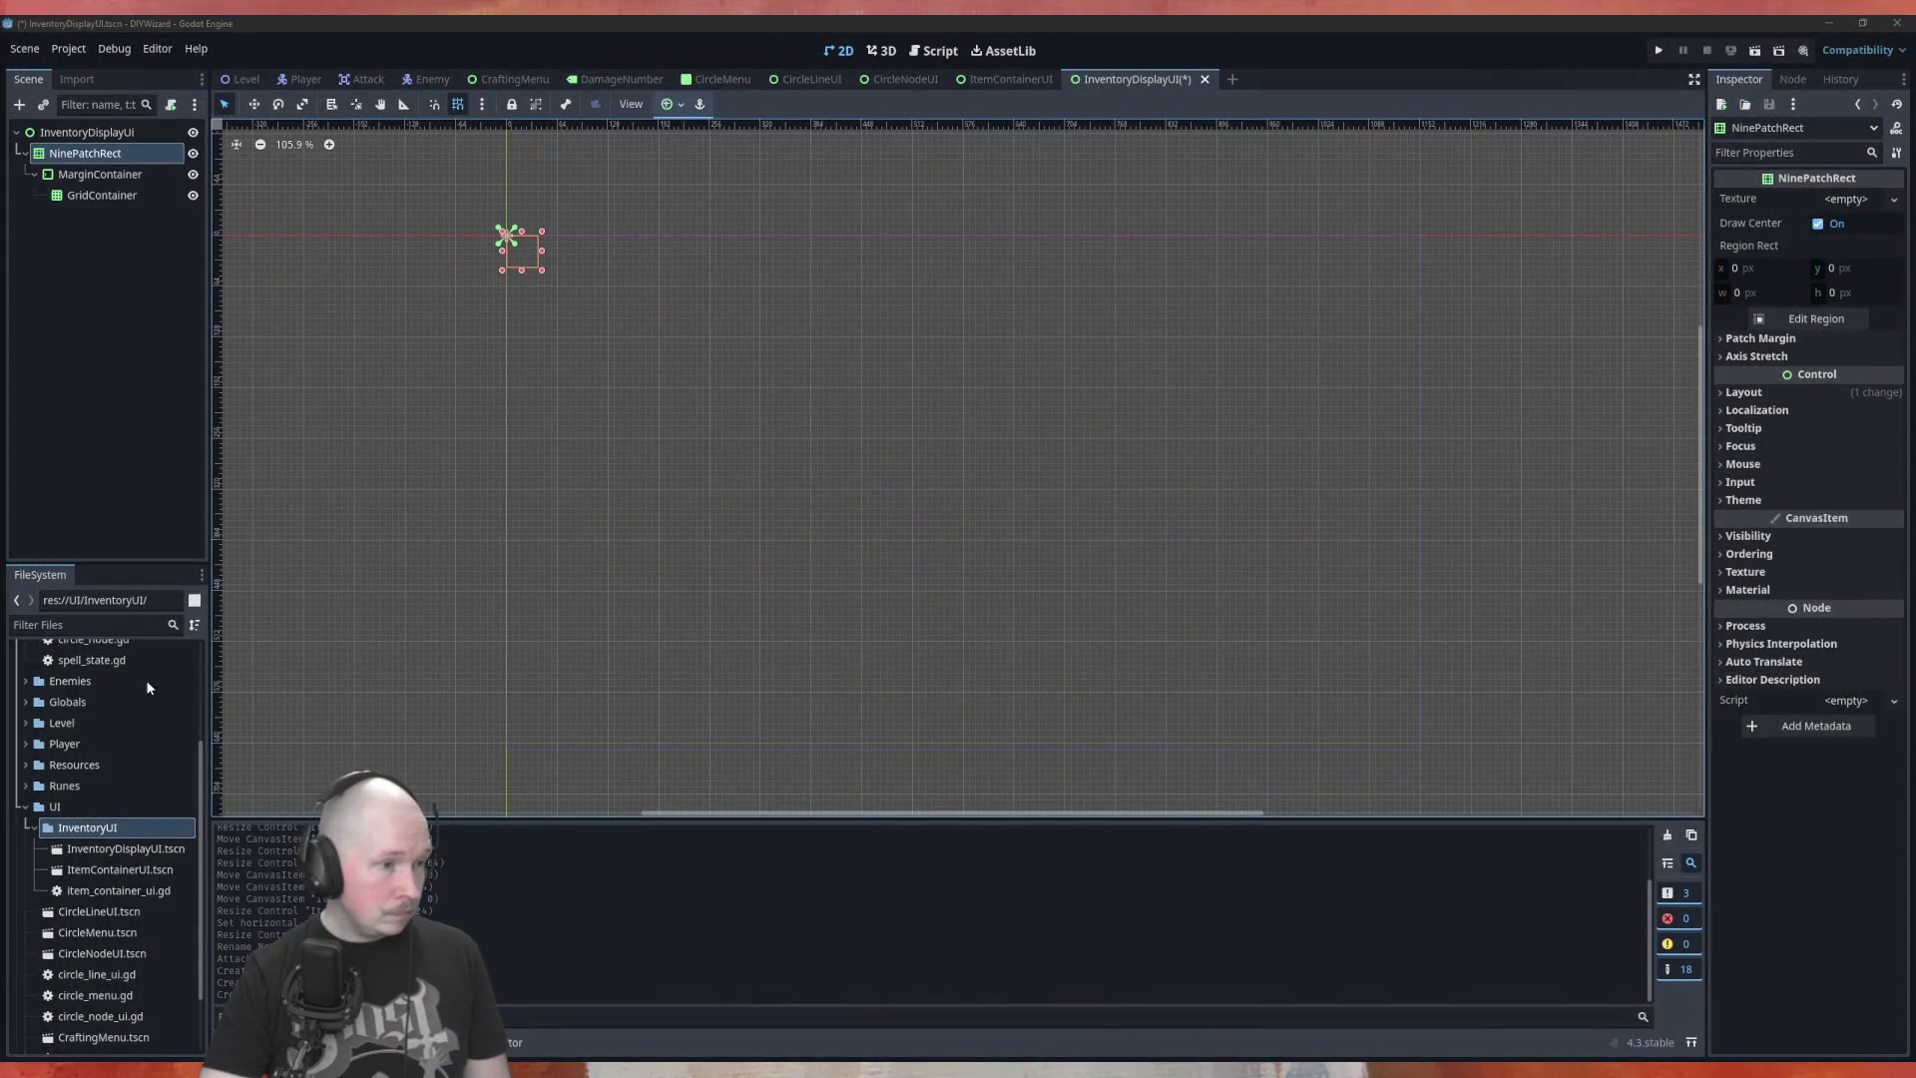
Open the NinePatchRect's Texture choices, cancelling a Quick Load attempt along the way
{"action": "scroll", "coordinate": [166, 729], "scroll_direction": "up", "scroll_amount": 4}
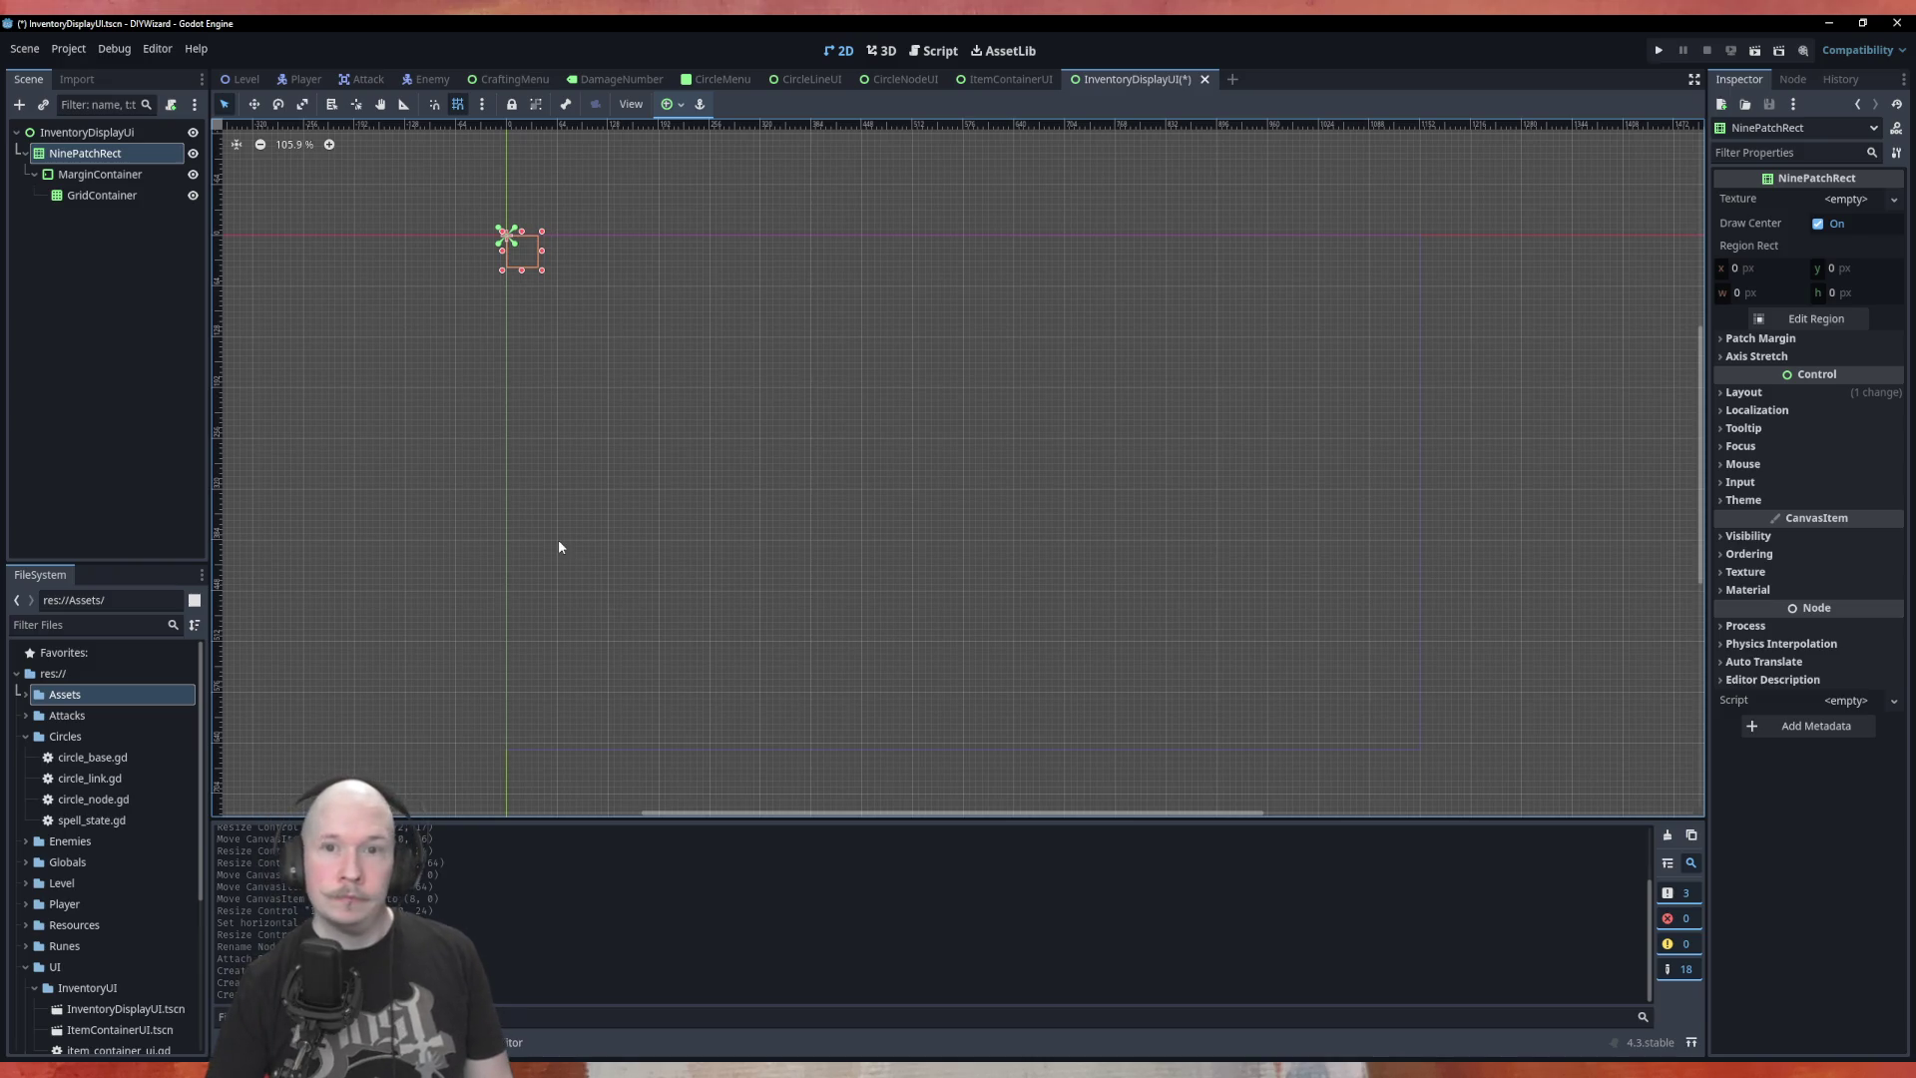
{"action": "left_click", "coordinate": [1848, 199]}
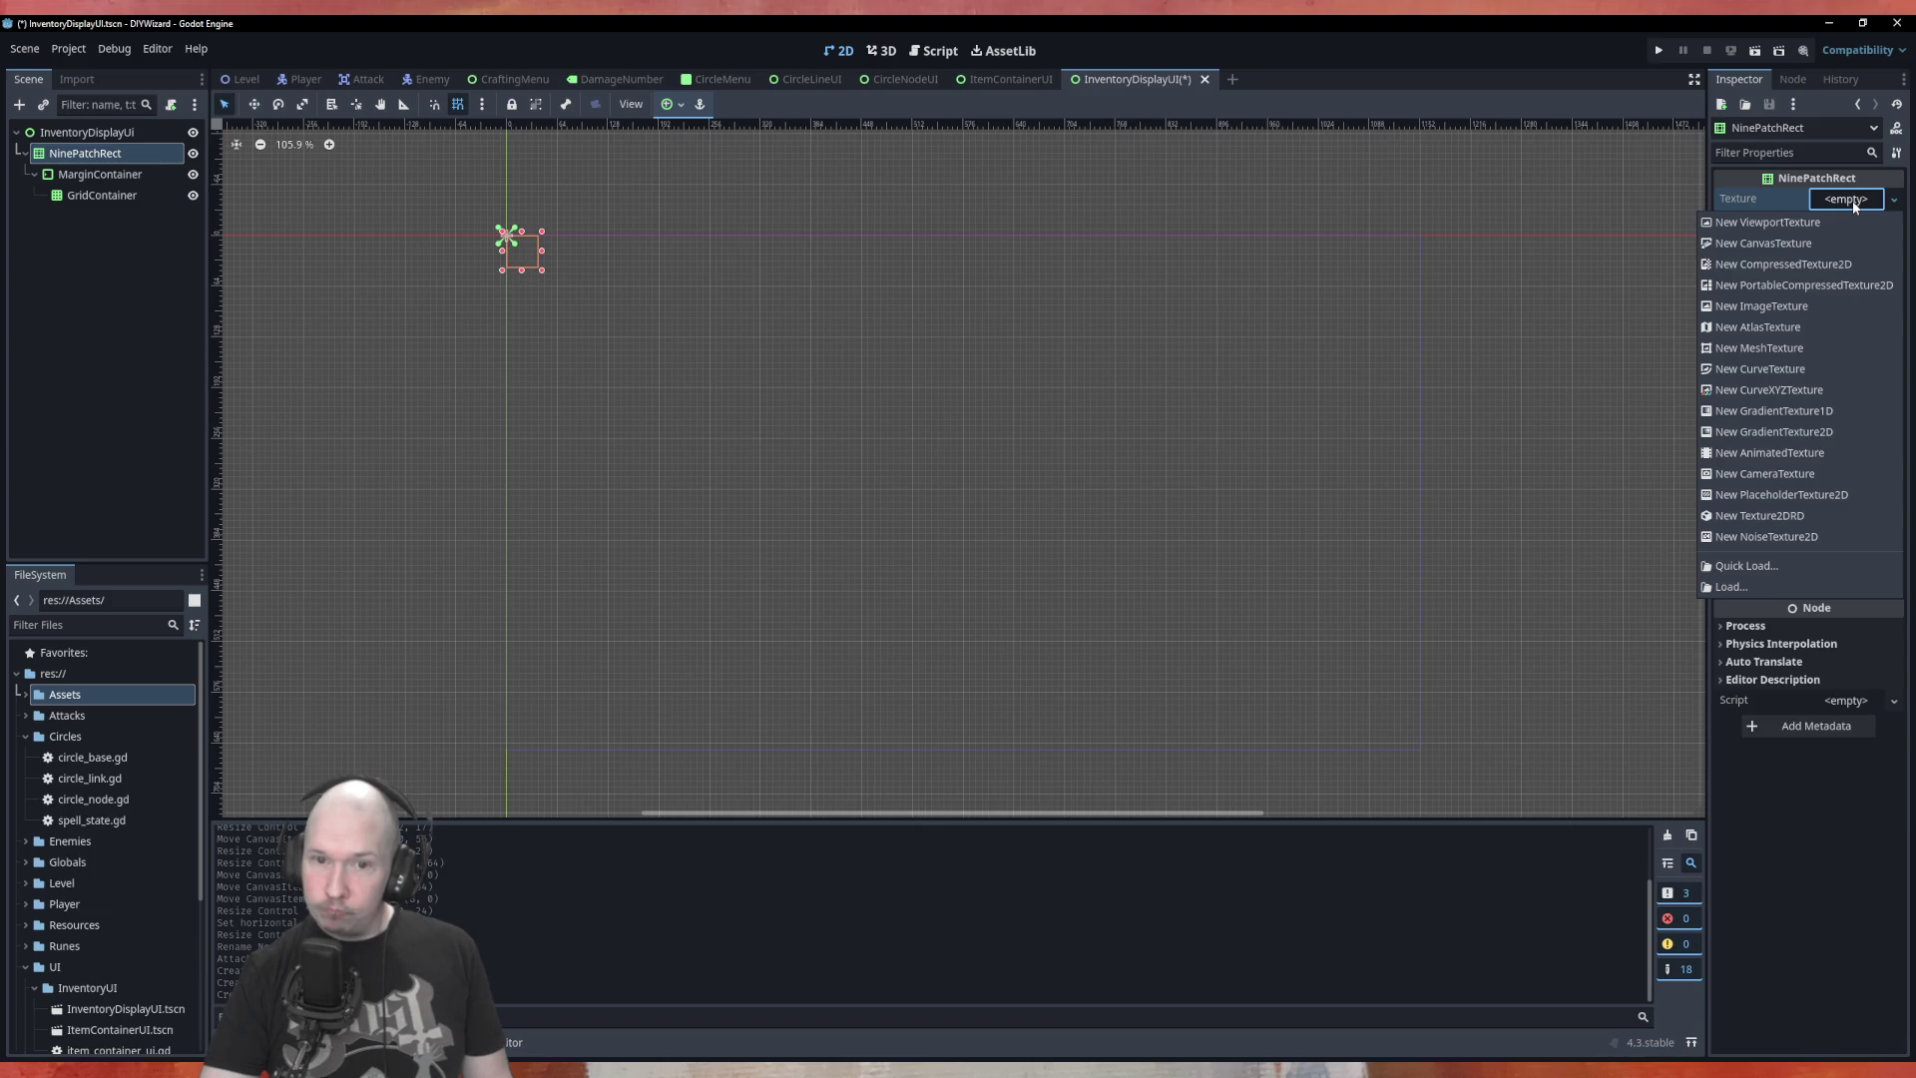
{"action": "left_click", "coordinate": [1776, 566]}
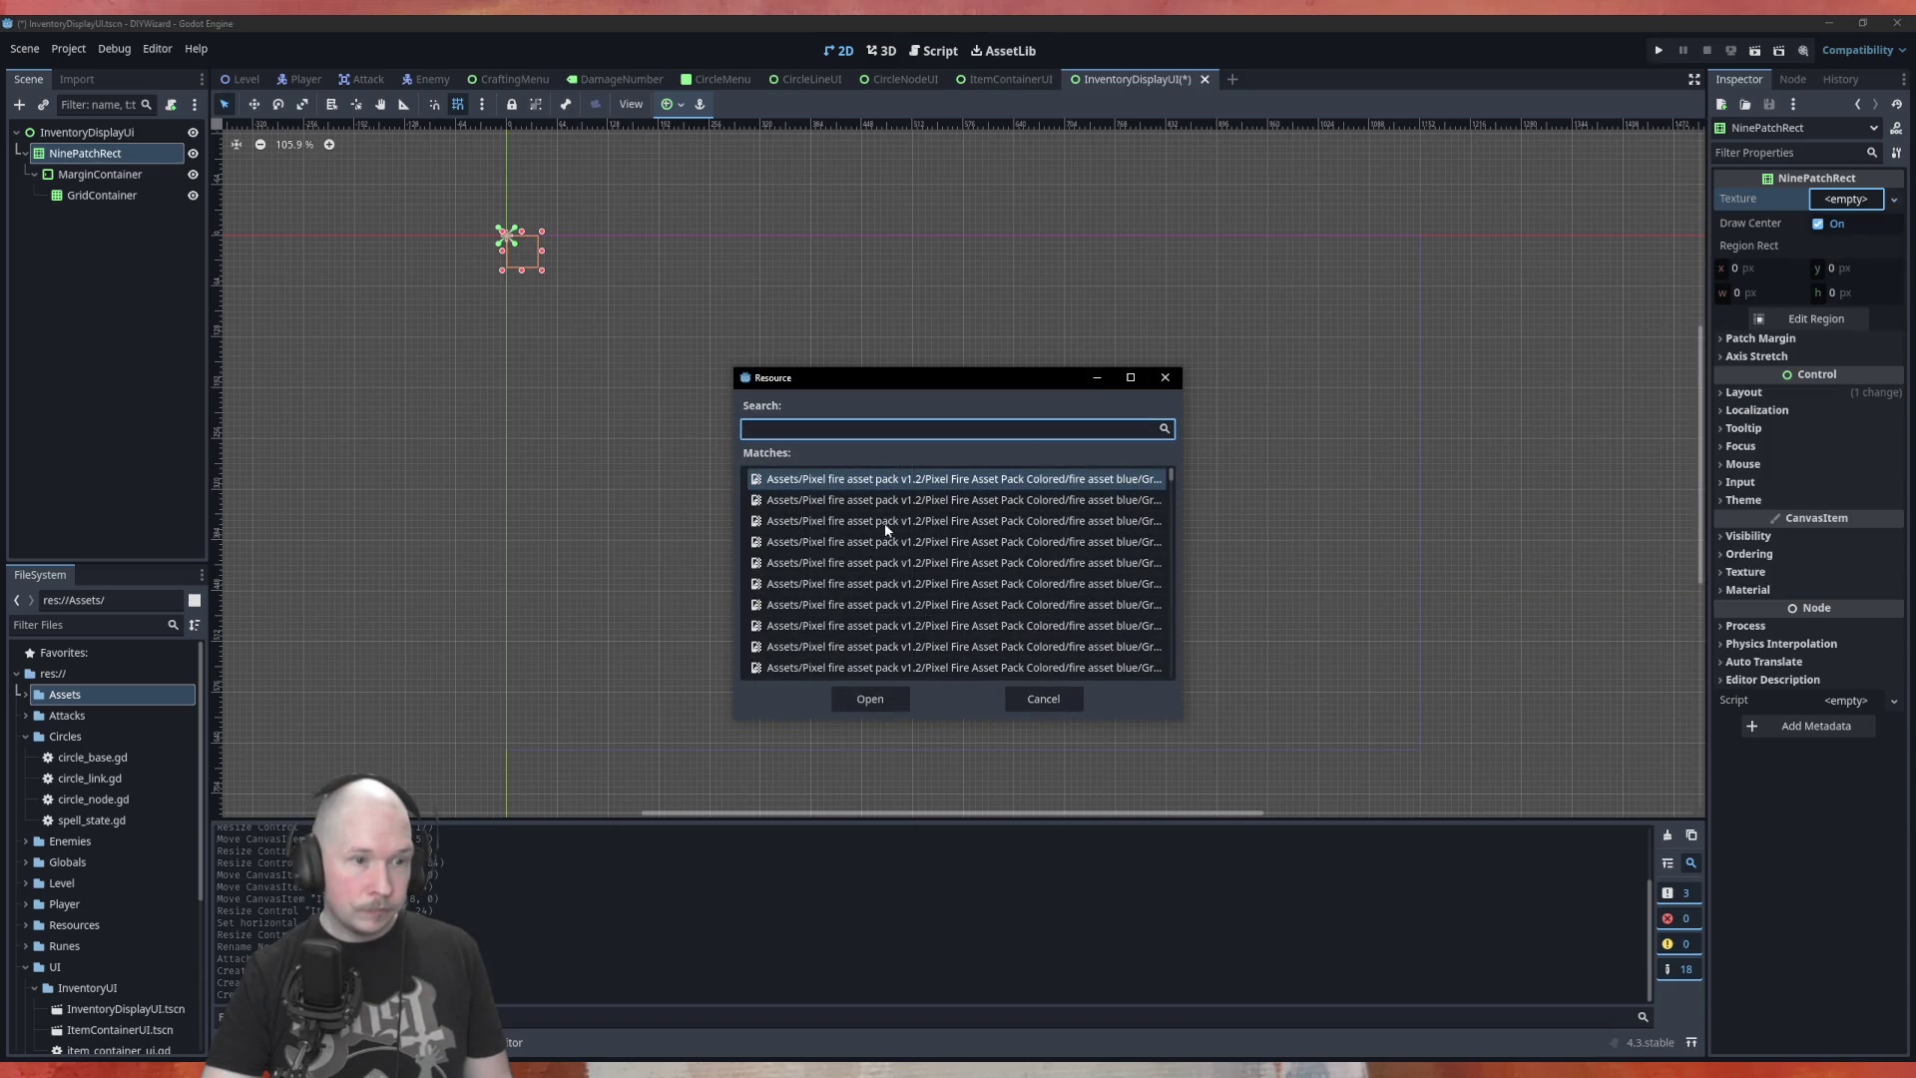
{"action": "scroll", "coordinate": [893, 529], "scroll_direction": "down", "scroll_amount": 1}
{"action": "left_click", "coordinate": [1056, 699]}
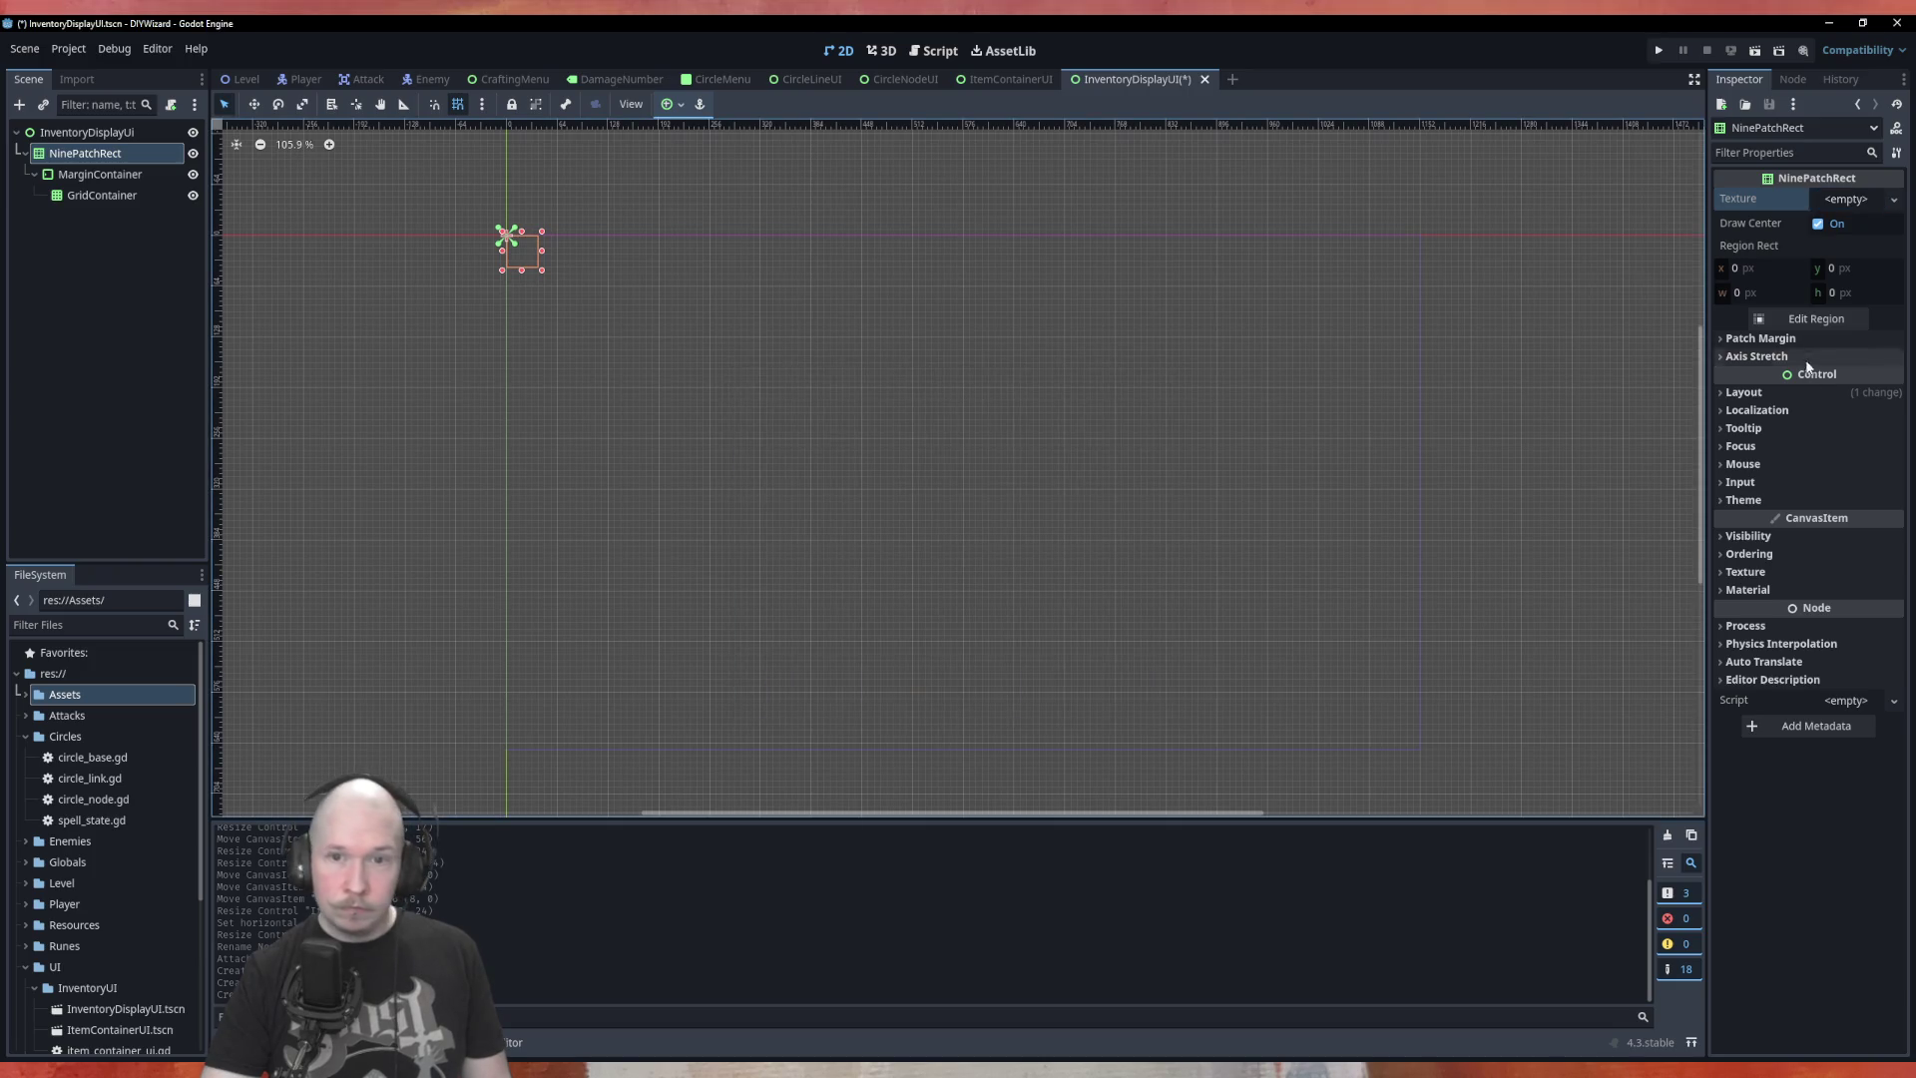
{"action": "left_click", "coordinate": [1848, 198]}
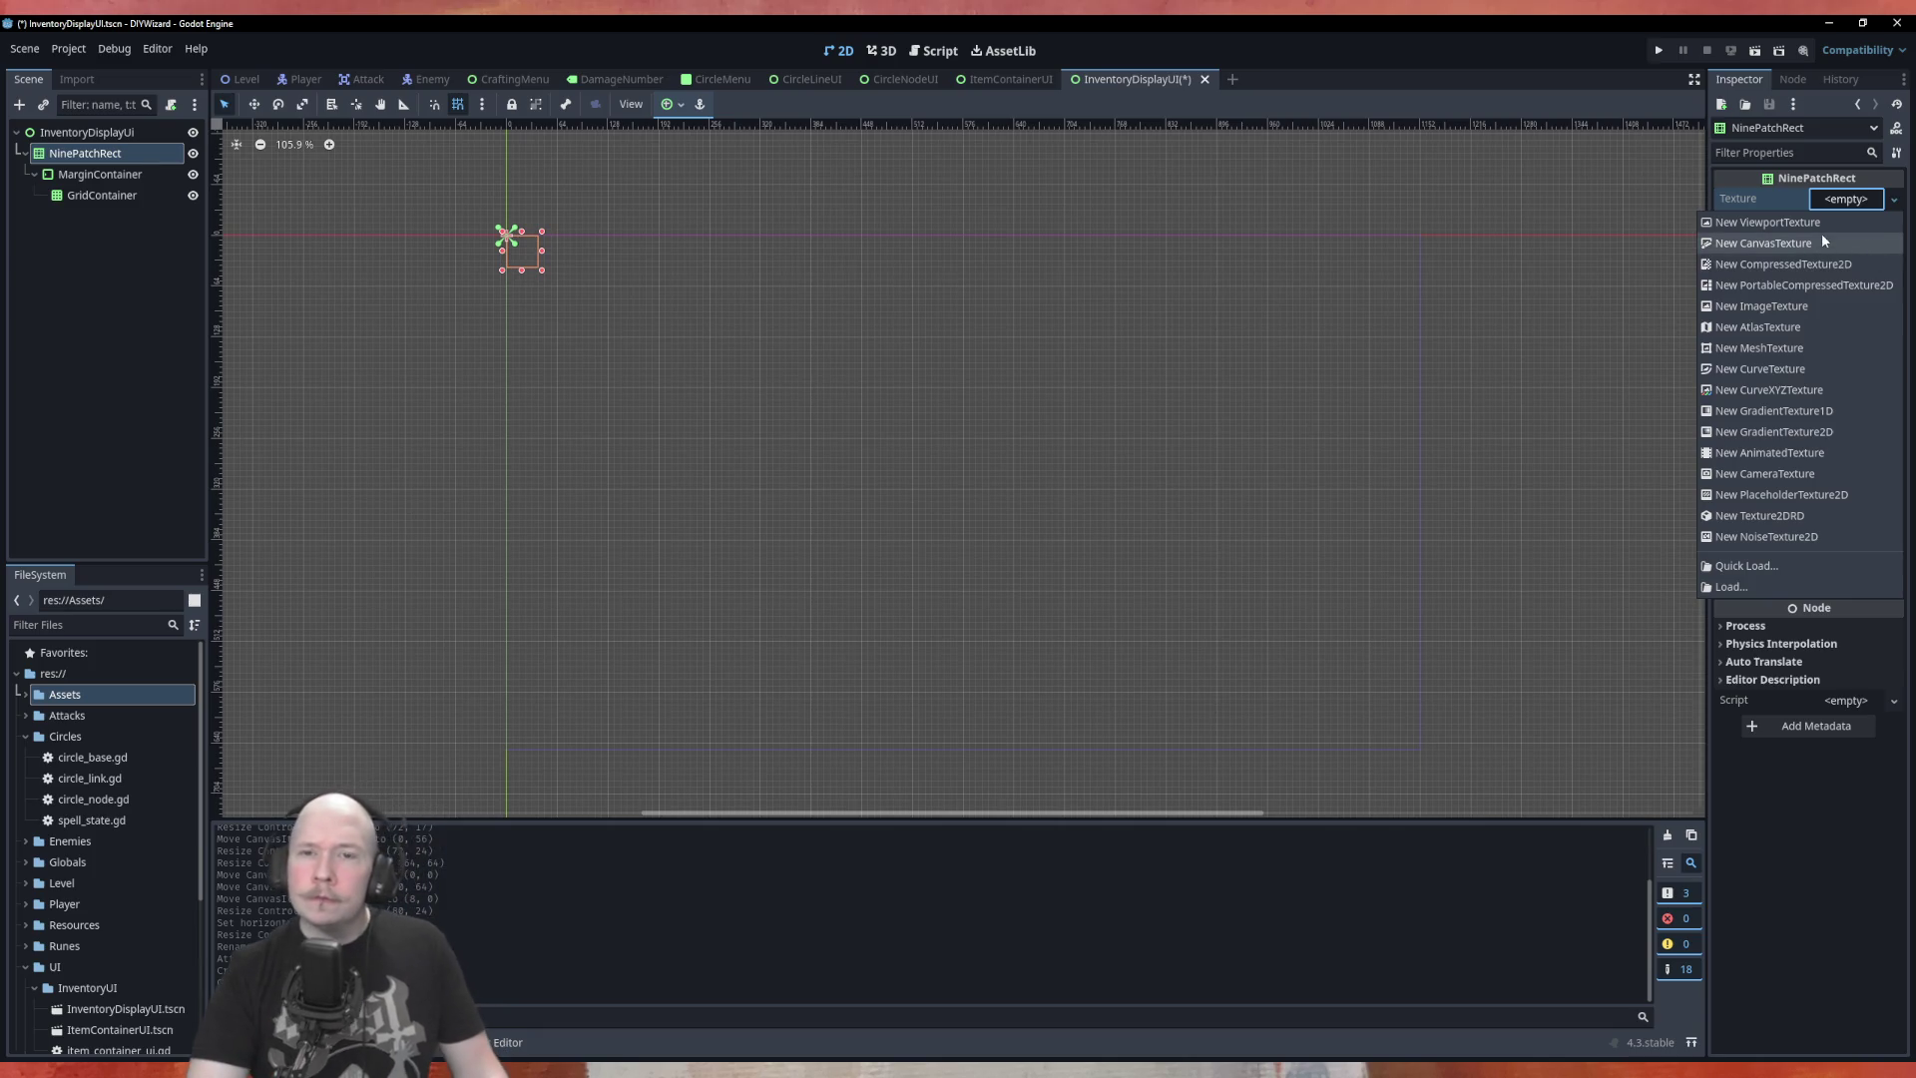
Create a New AtlasTexture and load Assets/UI_pack/Inventory.png as its atlas image
{"action": "left_click", "coordinate": [1806, 327]}
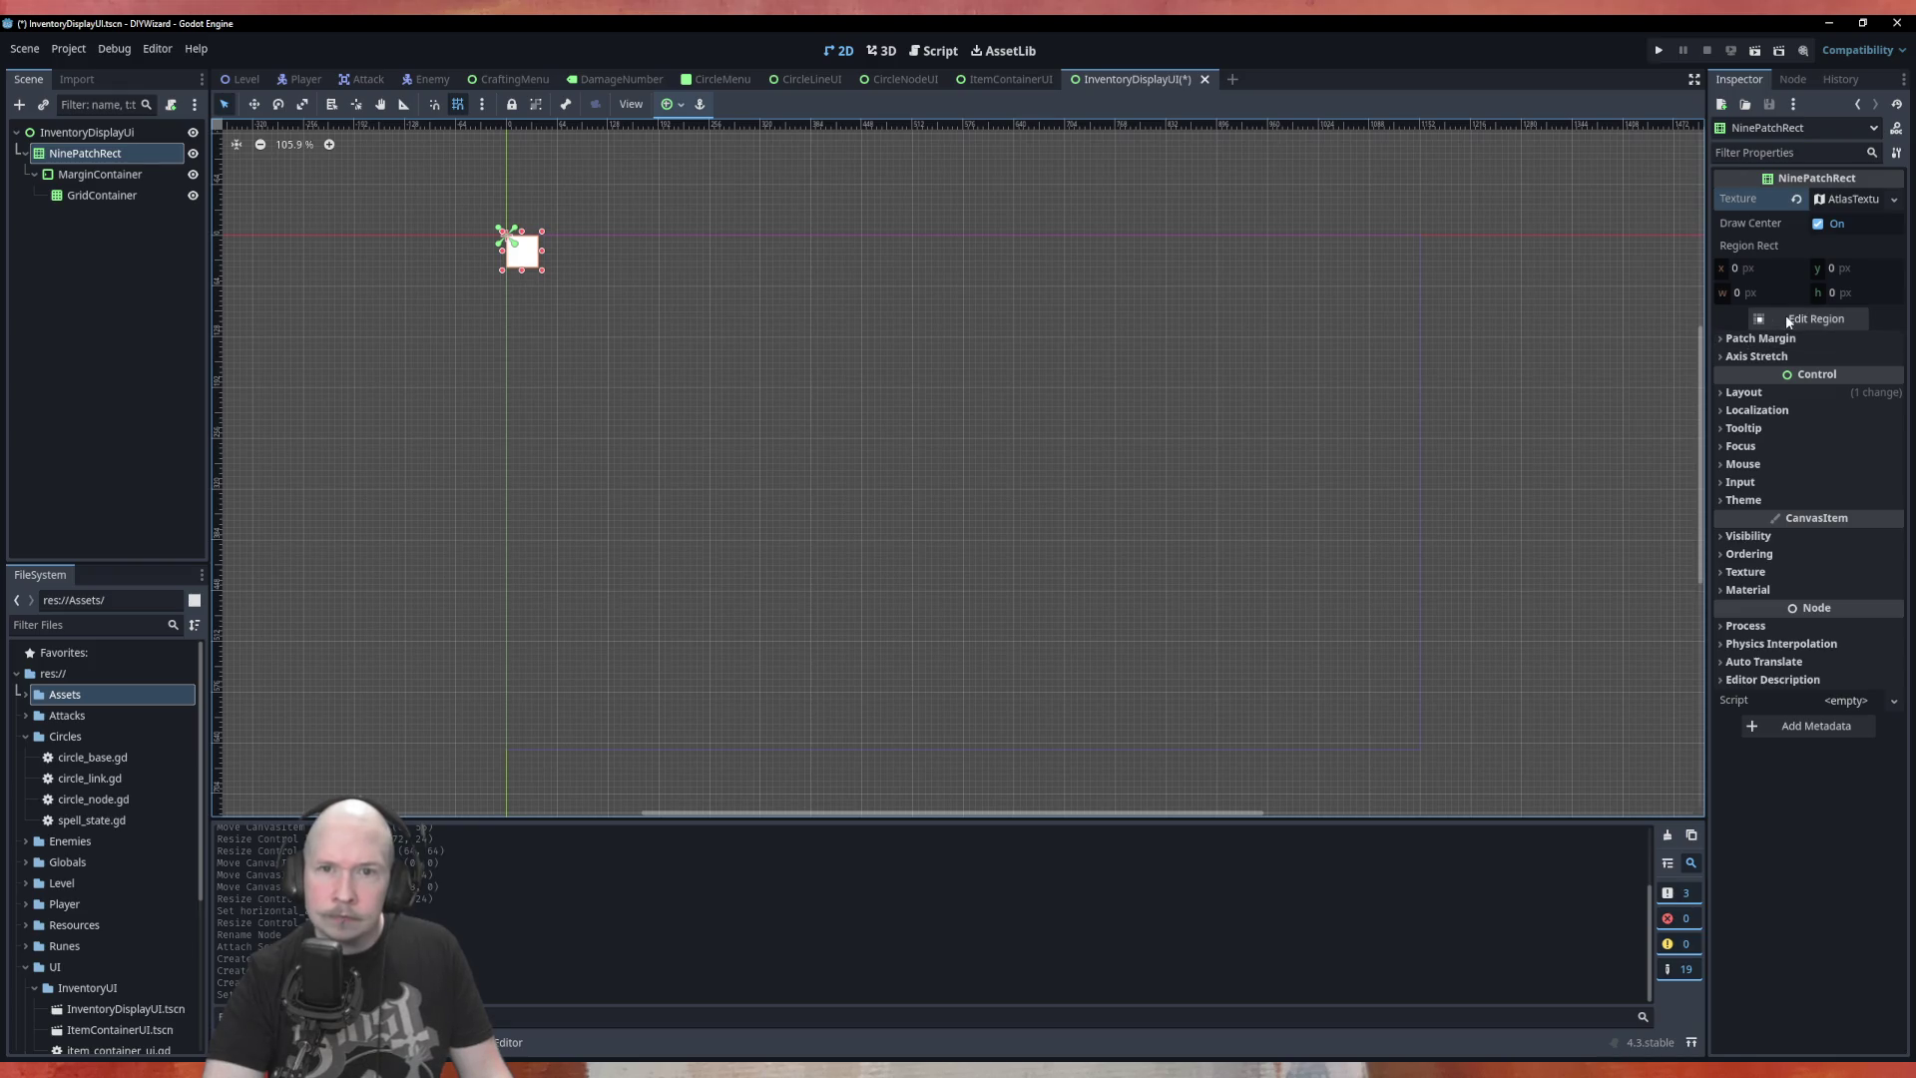
{"action": "left_click", "coordinate": [1856, 202]}
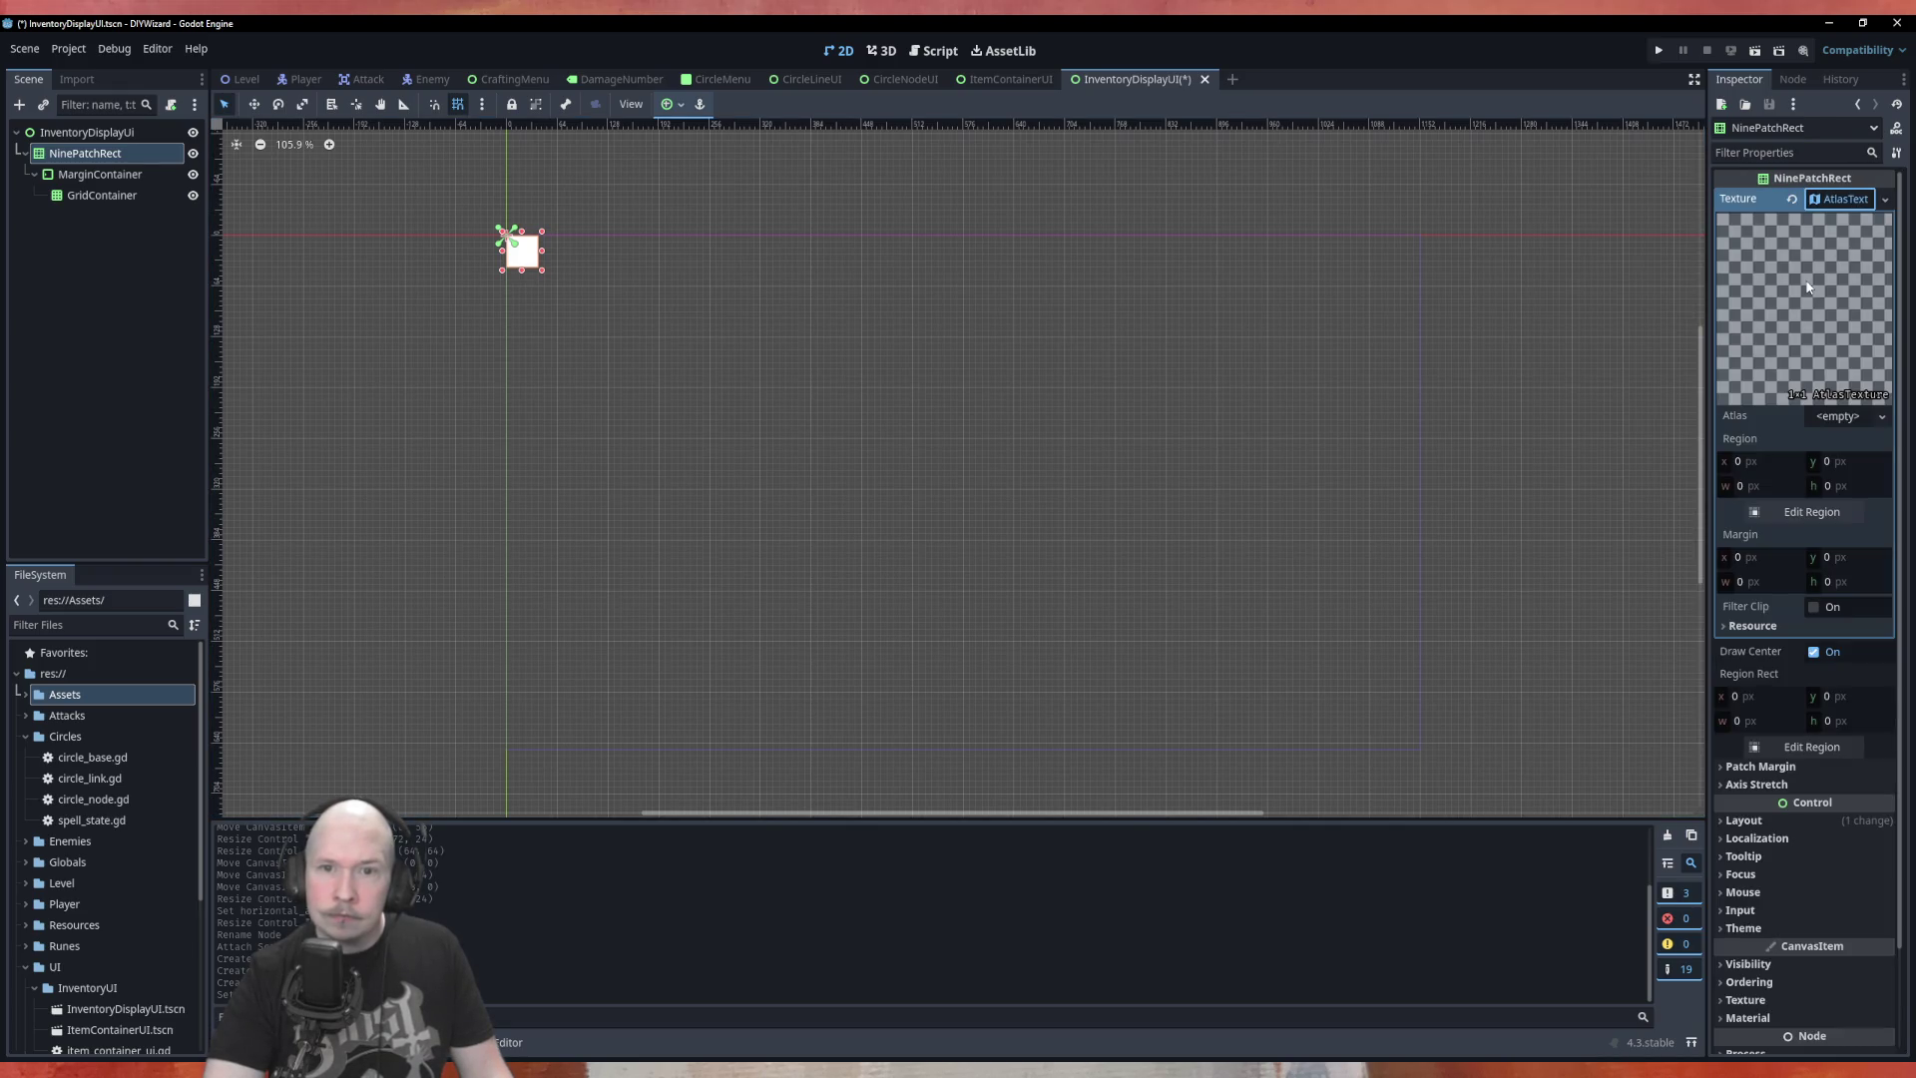
{"action": "left_click", "coordinate": [1837, 417]}
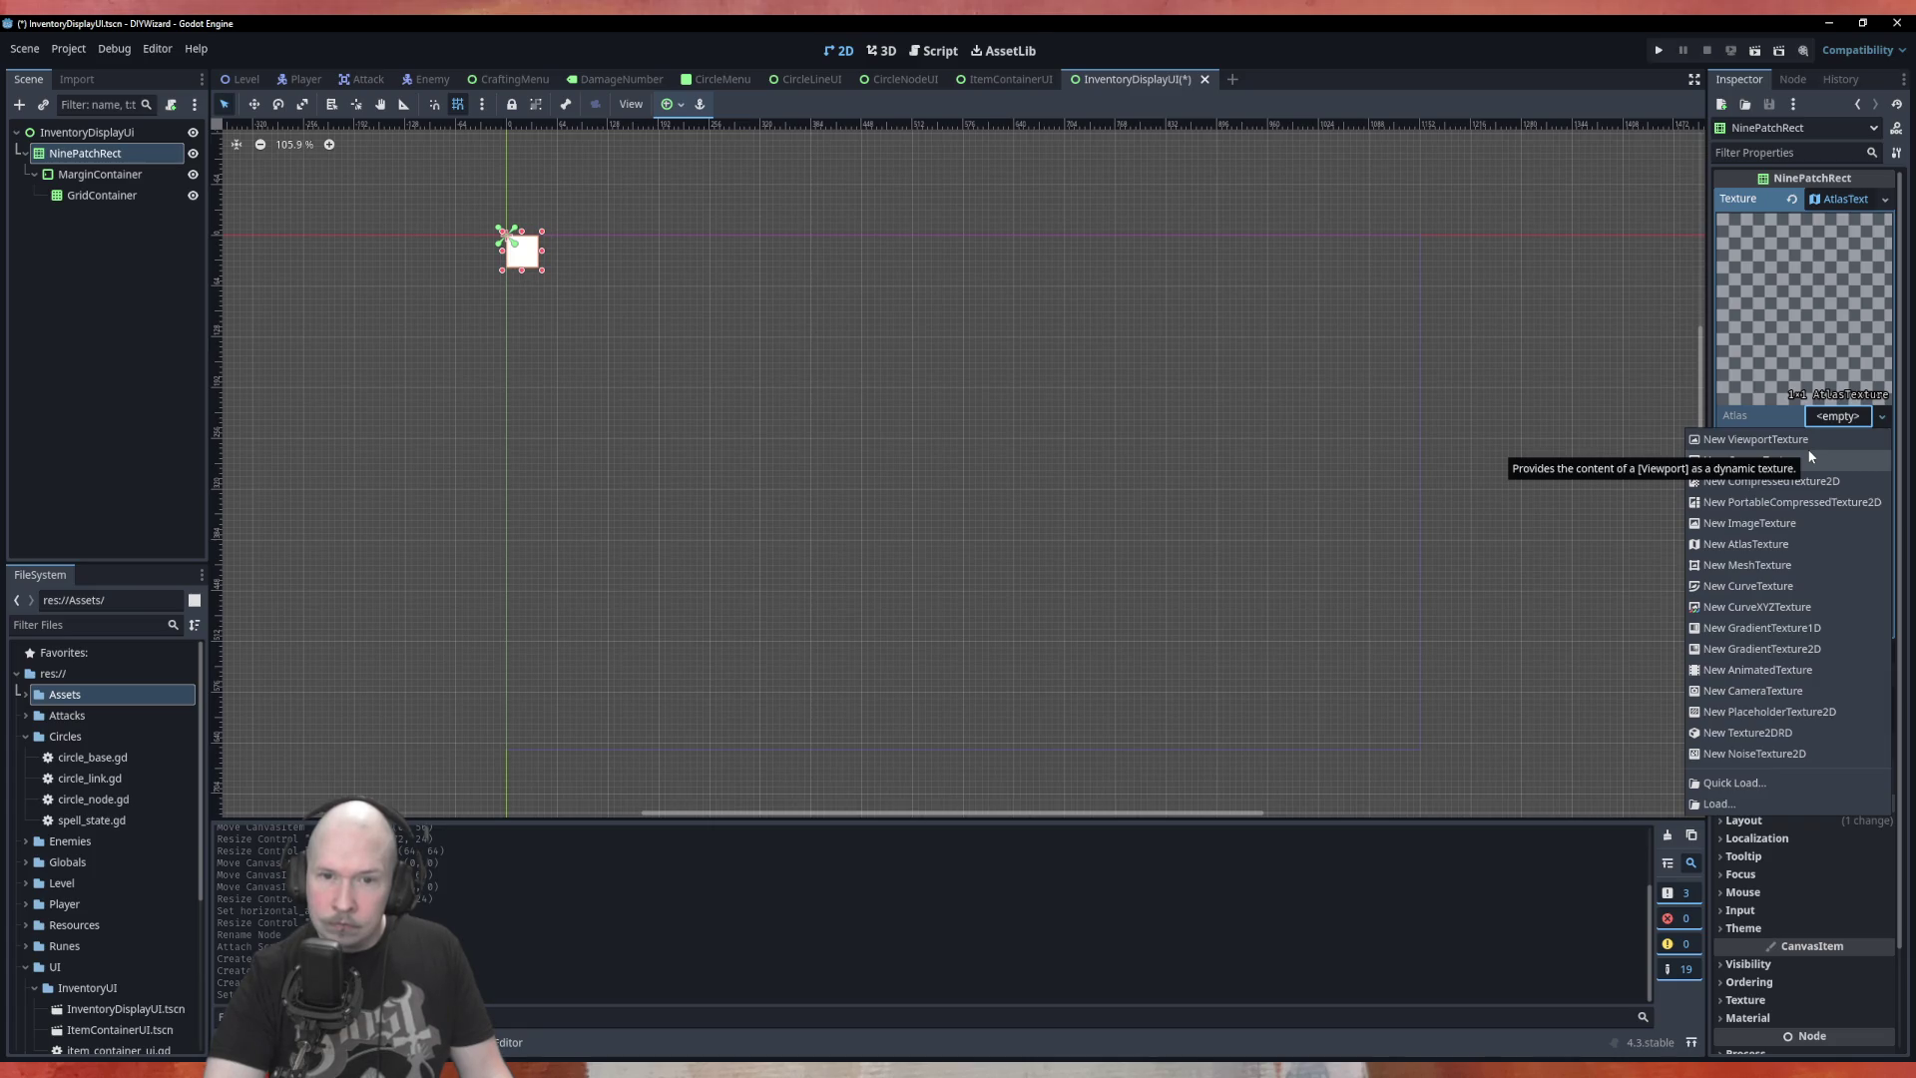
{"action": "left_click", "coordinate": [1755, 800]}
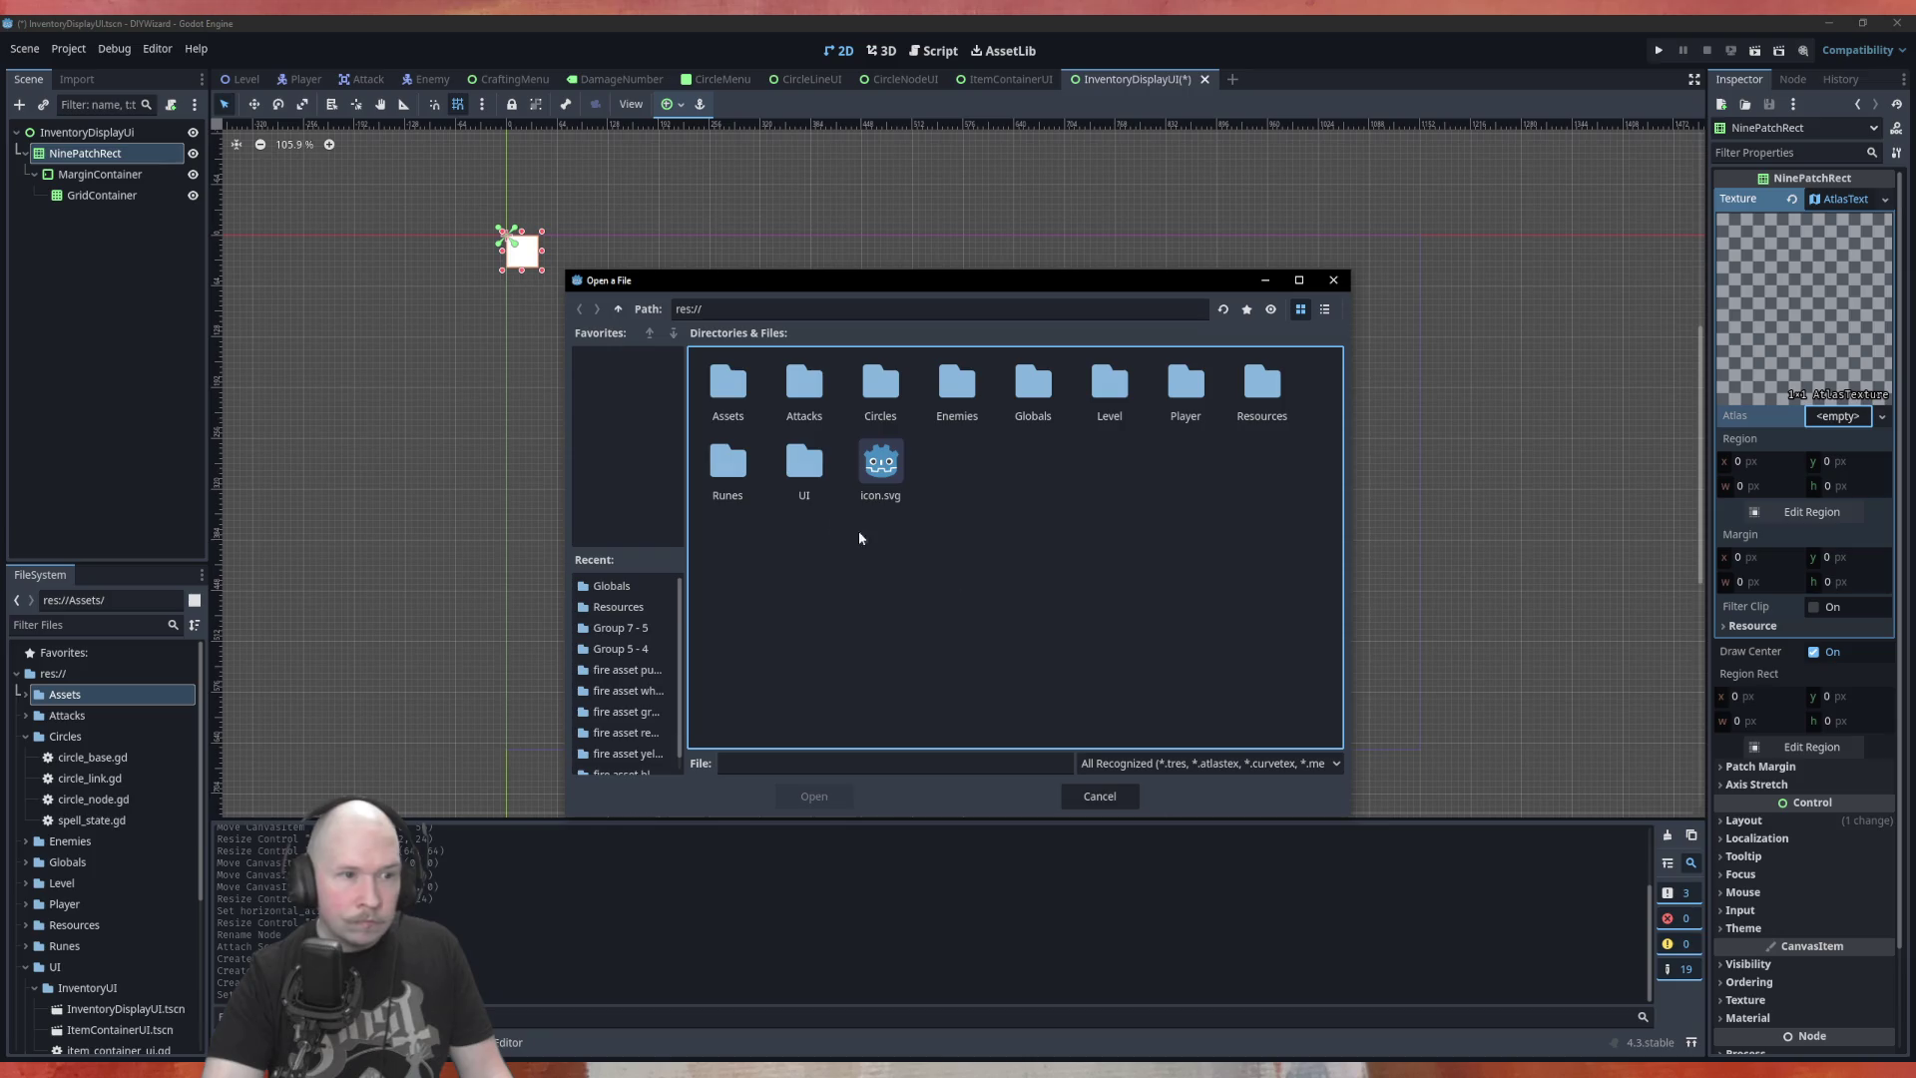
{"action": "double_click", "coordinate": [728, 385]}
{"action": "double_click", "coordinate": [804, 384]}
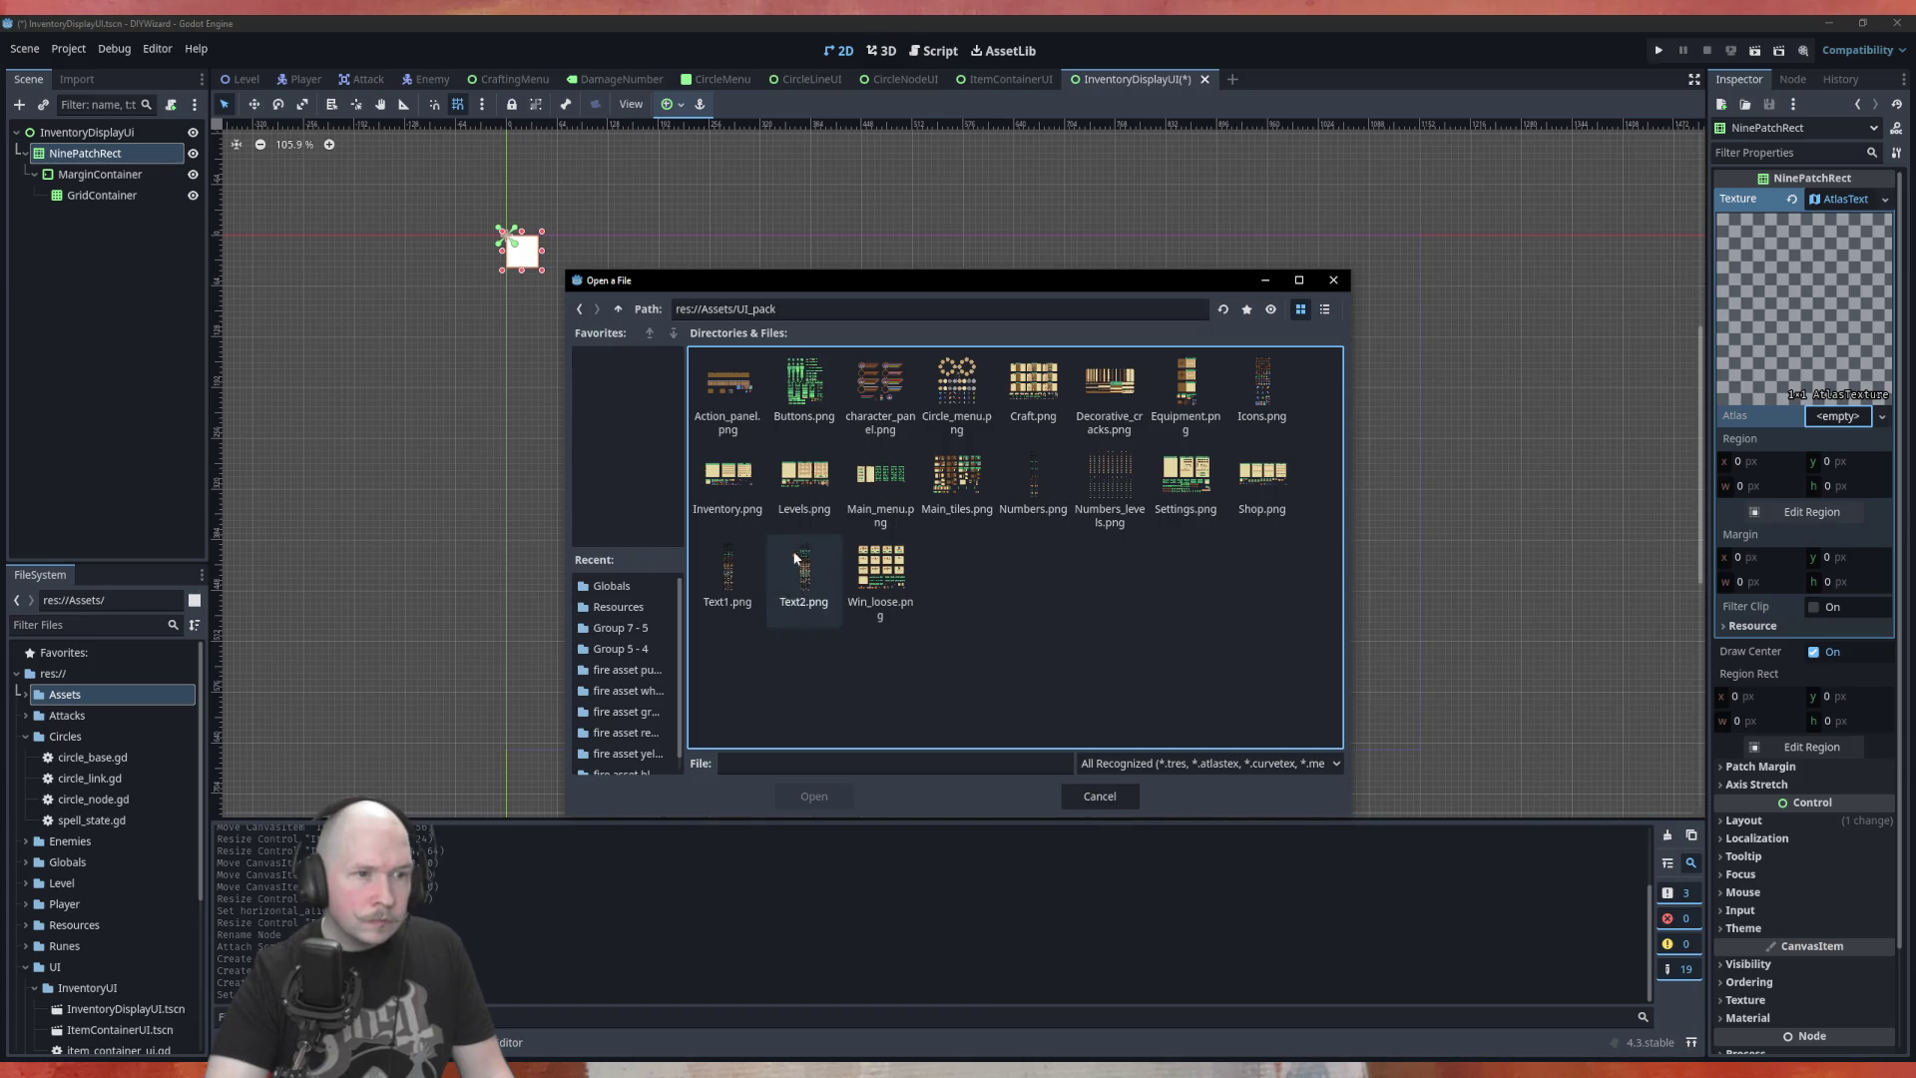
{"action": "left_click", "coordinate": [728, 475]}
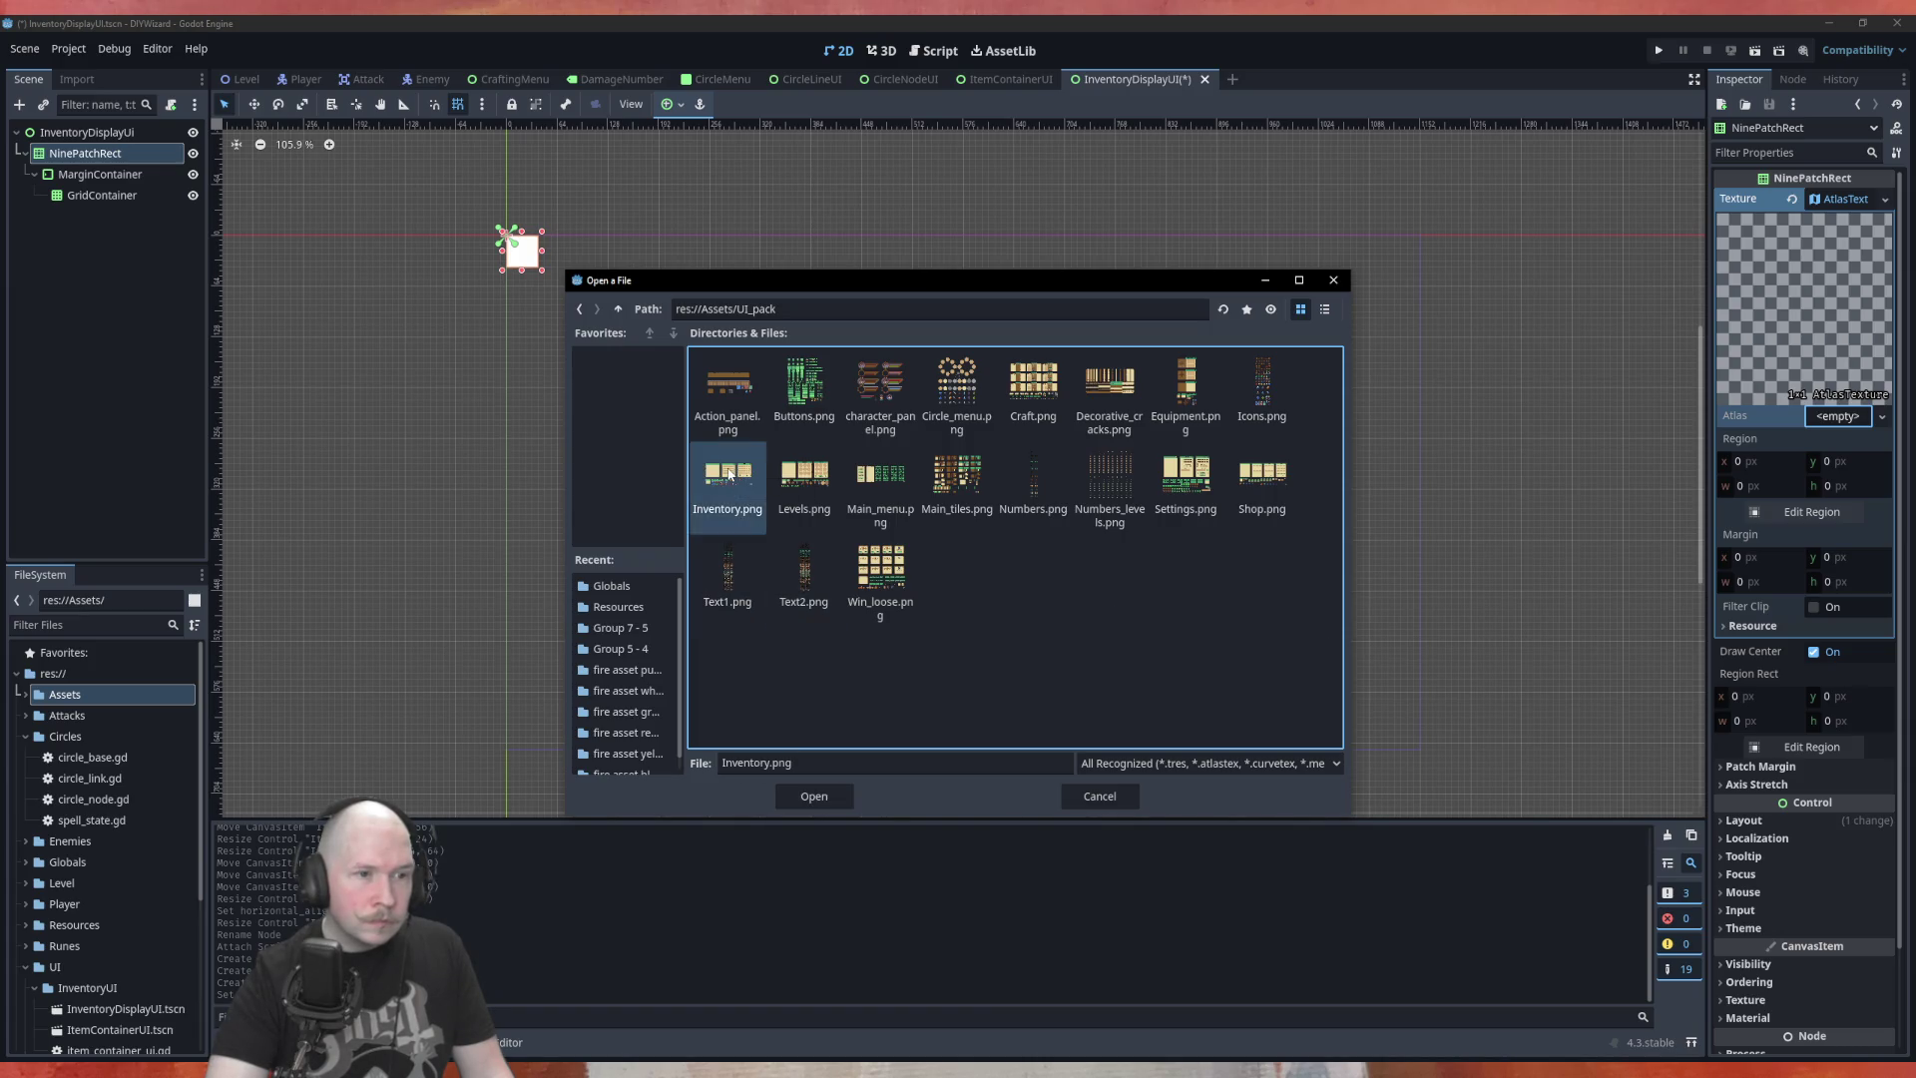
{"action": "left_click", "coordinate": [813, 795]}
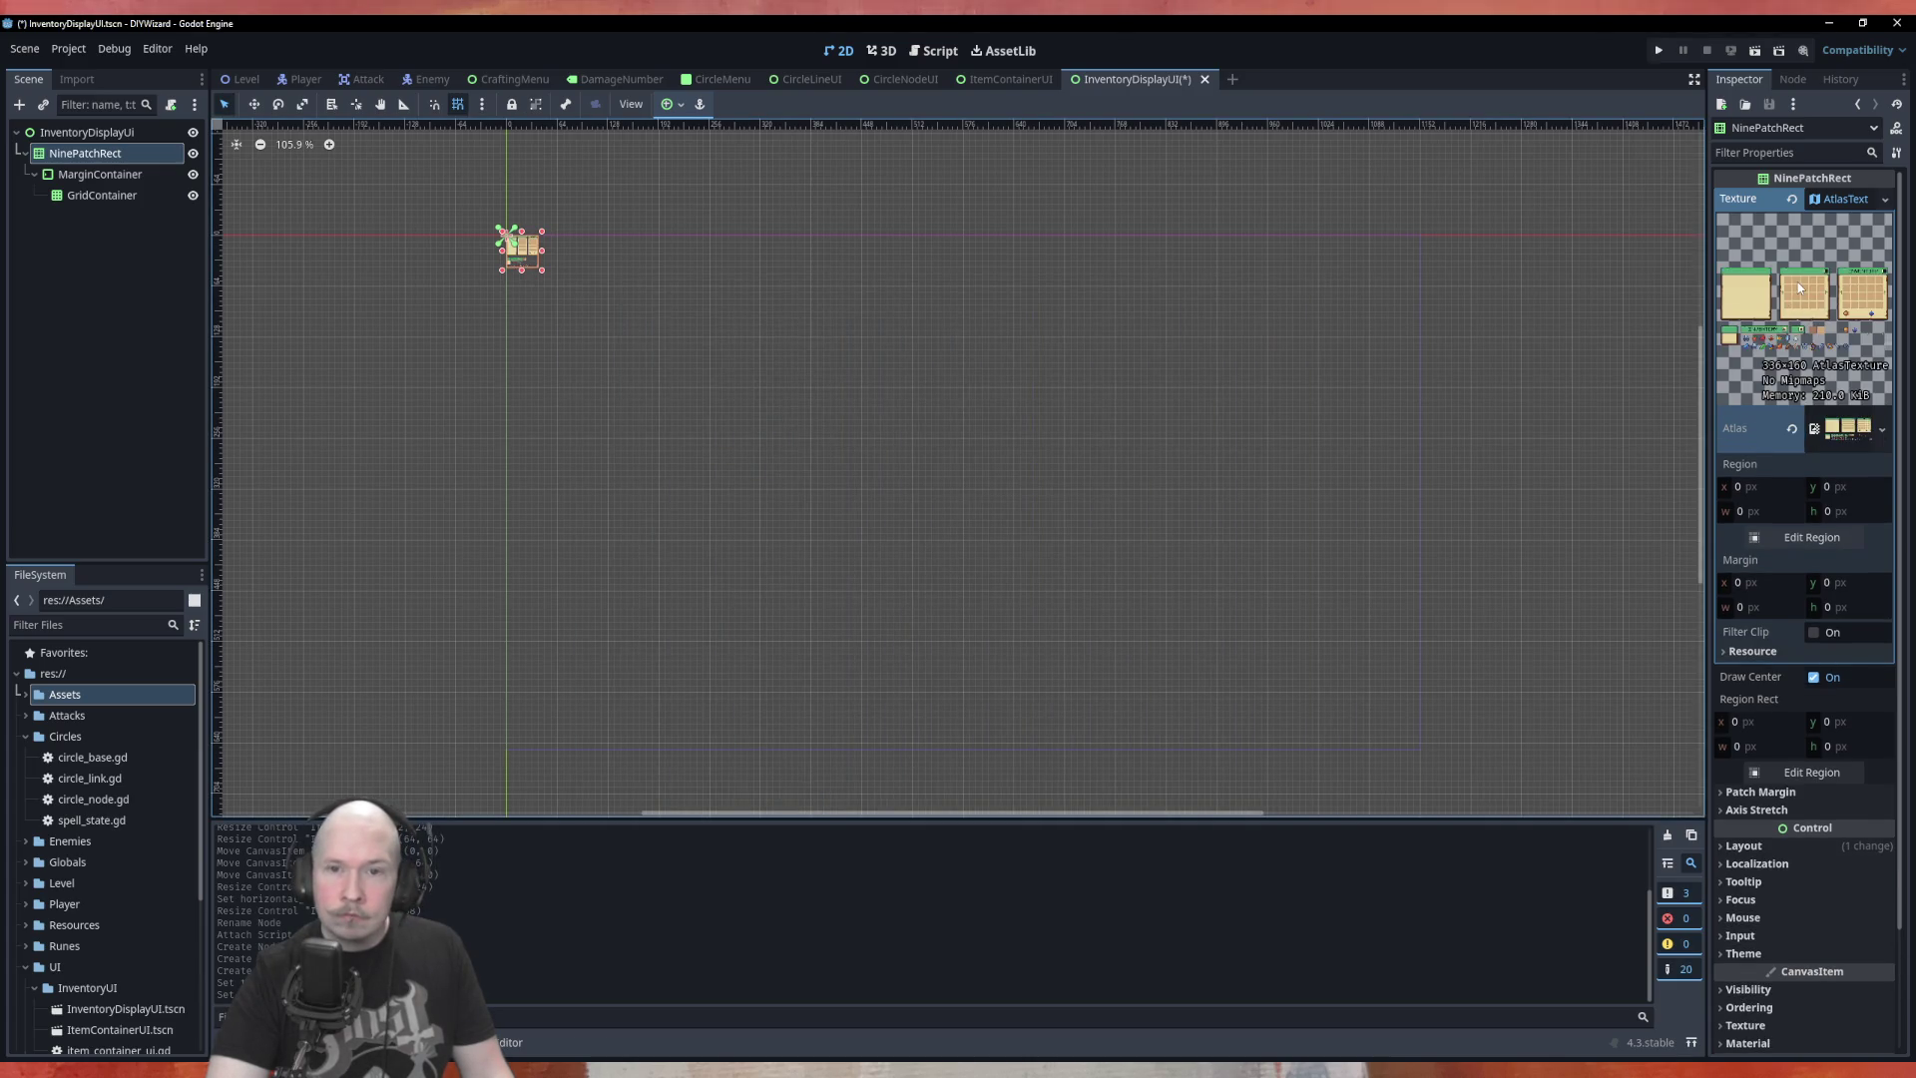
{"action": "left_click", "coordinate": [1817, 539]}
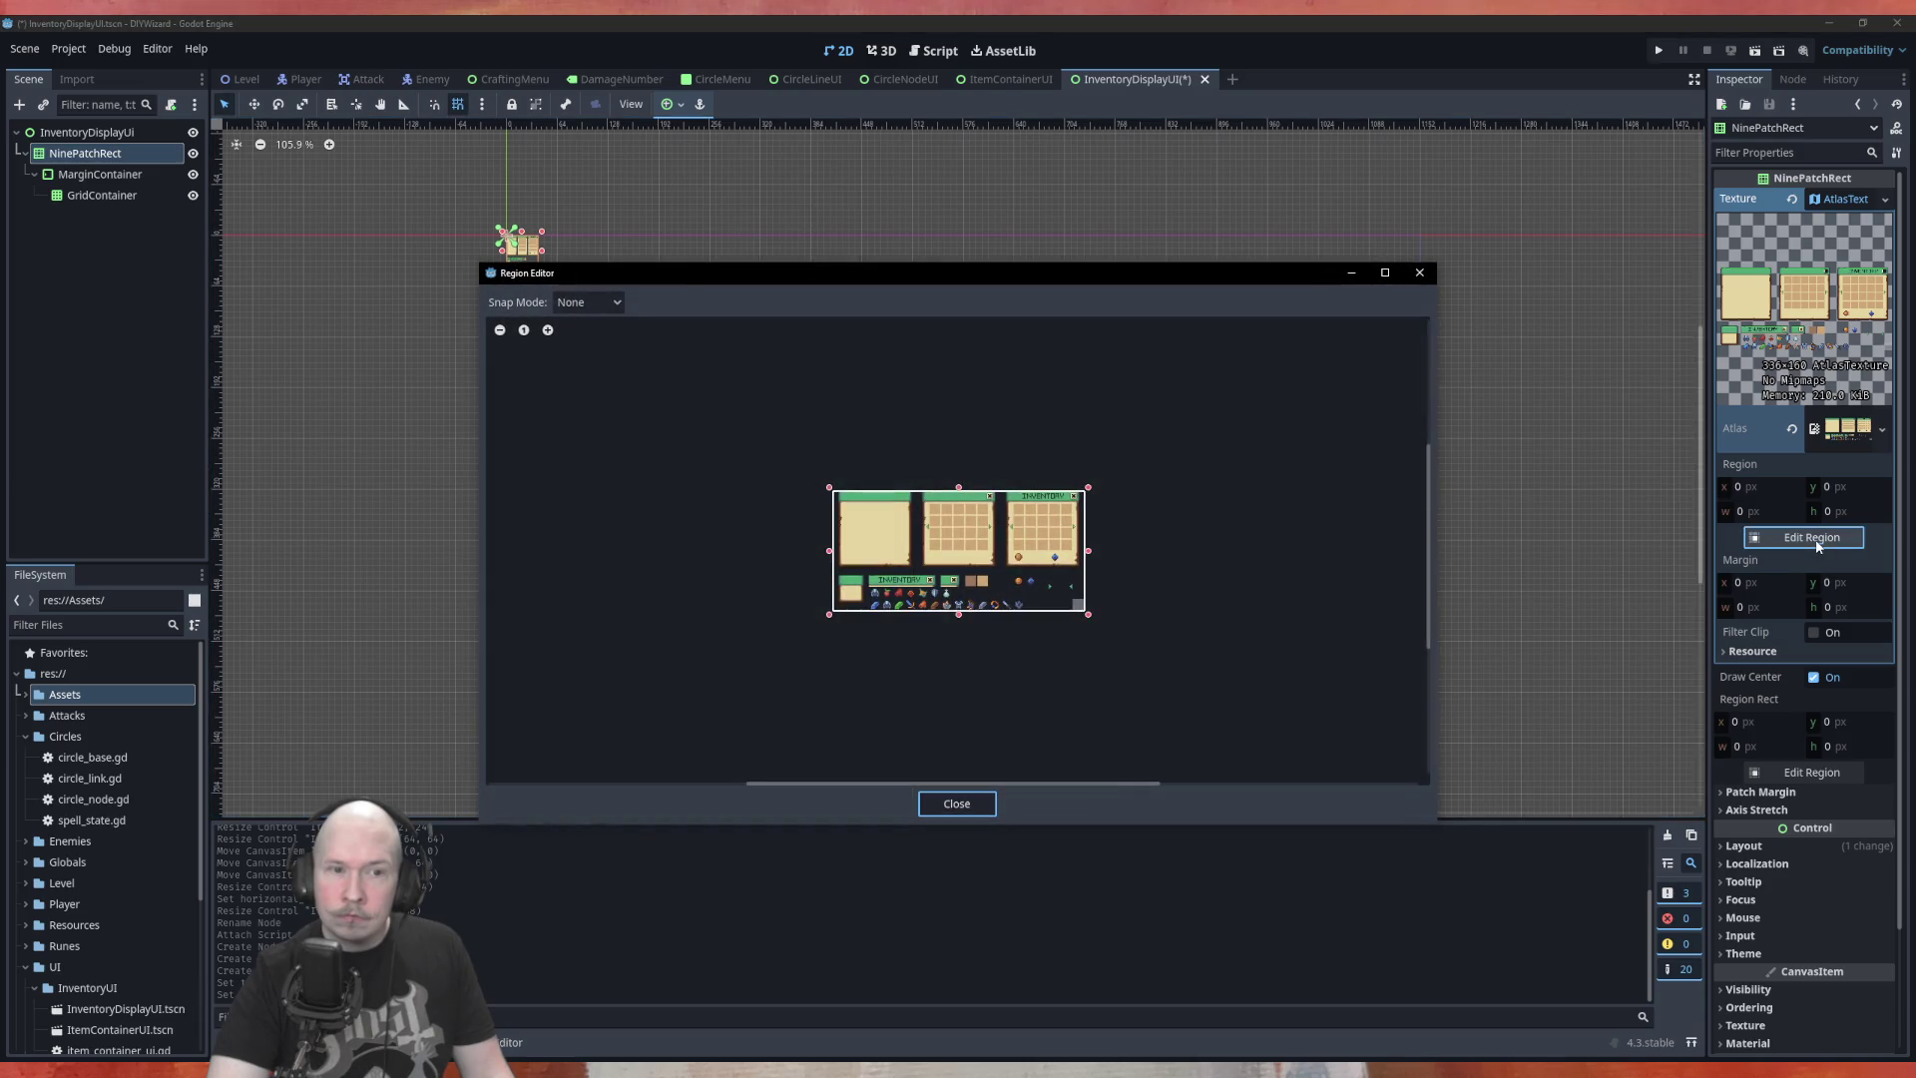
Drag a region around the top-left inventory panel and switch Snap Mode to Grid Snap
{"action": "scroll", "coordinate": [944, 588], "scroll_direction": "up", "scroll_amount": 3}
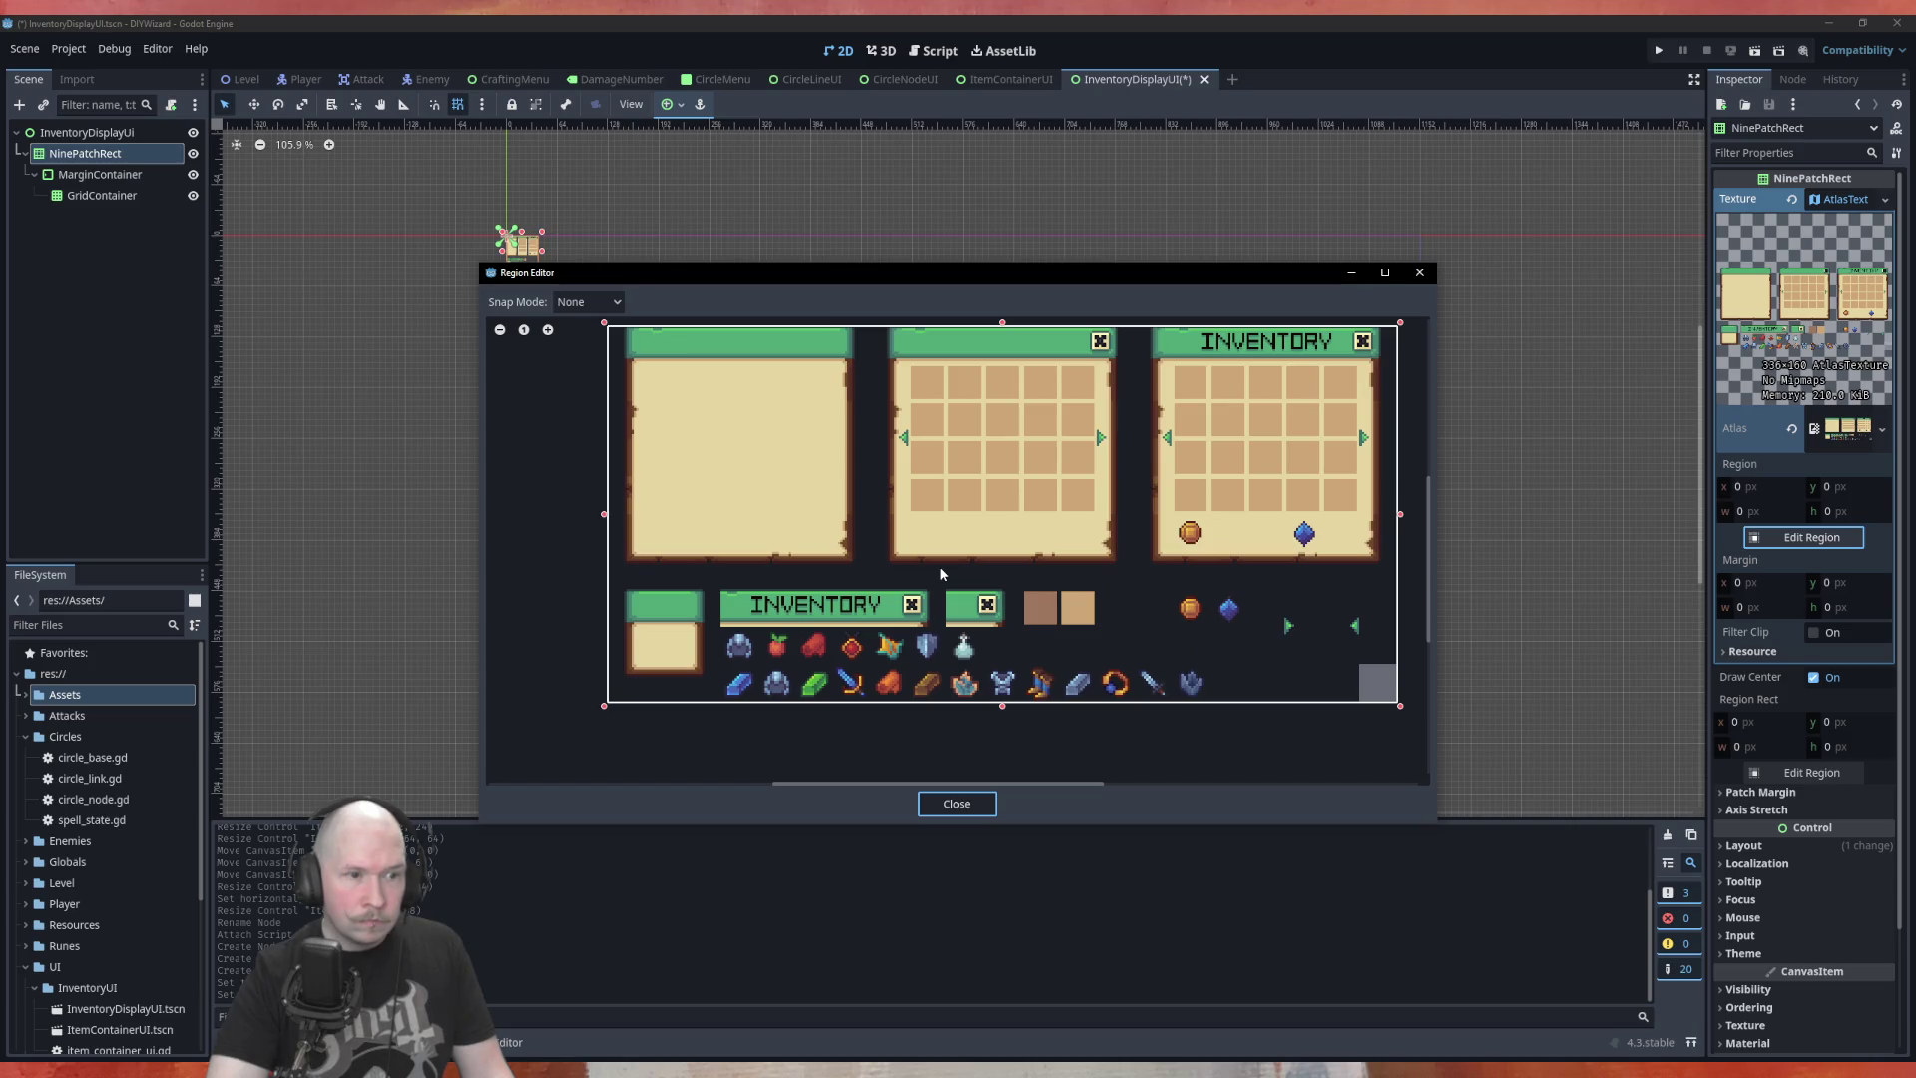
{"action": "scroll", "coordinate": [941, 574], "scroll_direction": "down", "scroll_amount": 1}
{"action": "scroll", "coordinate": [941, 574], "scroll_direction": "down", "scroll_amount": 1}
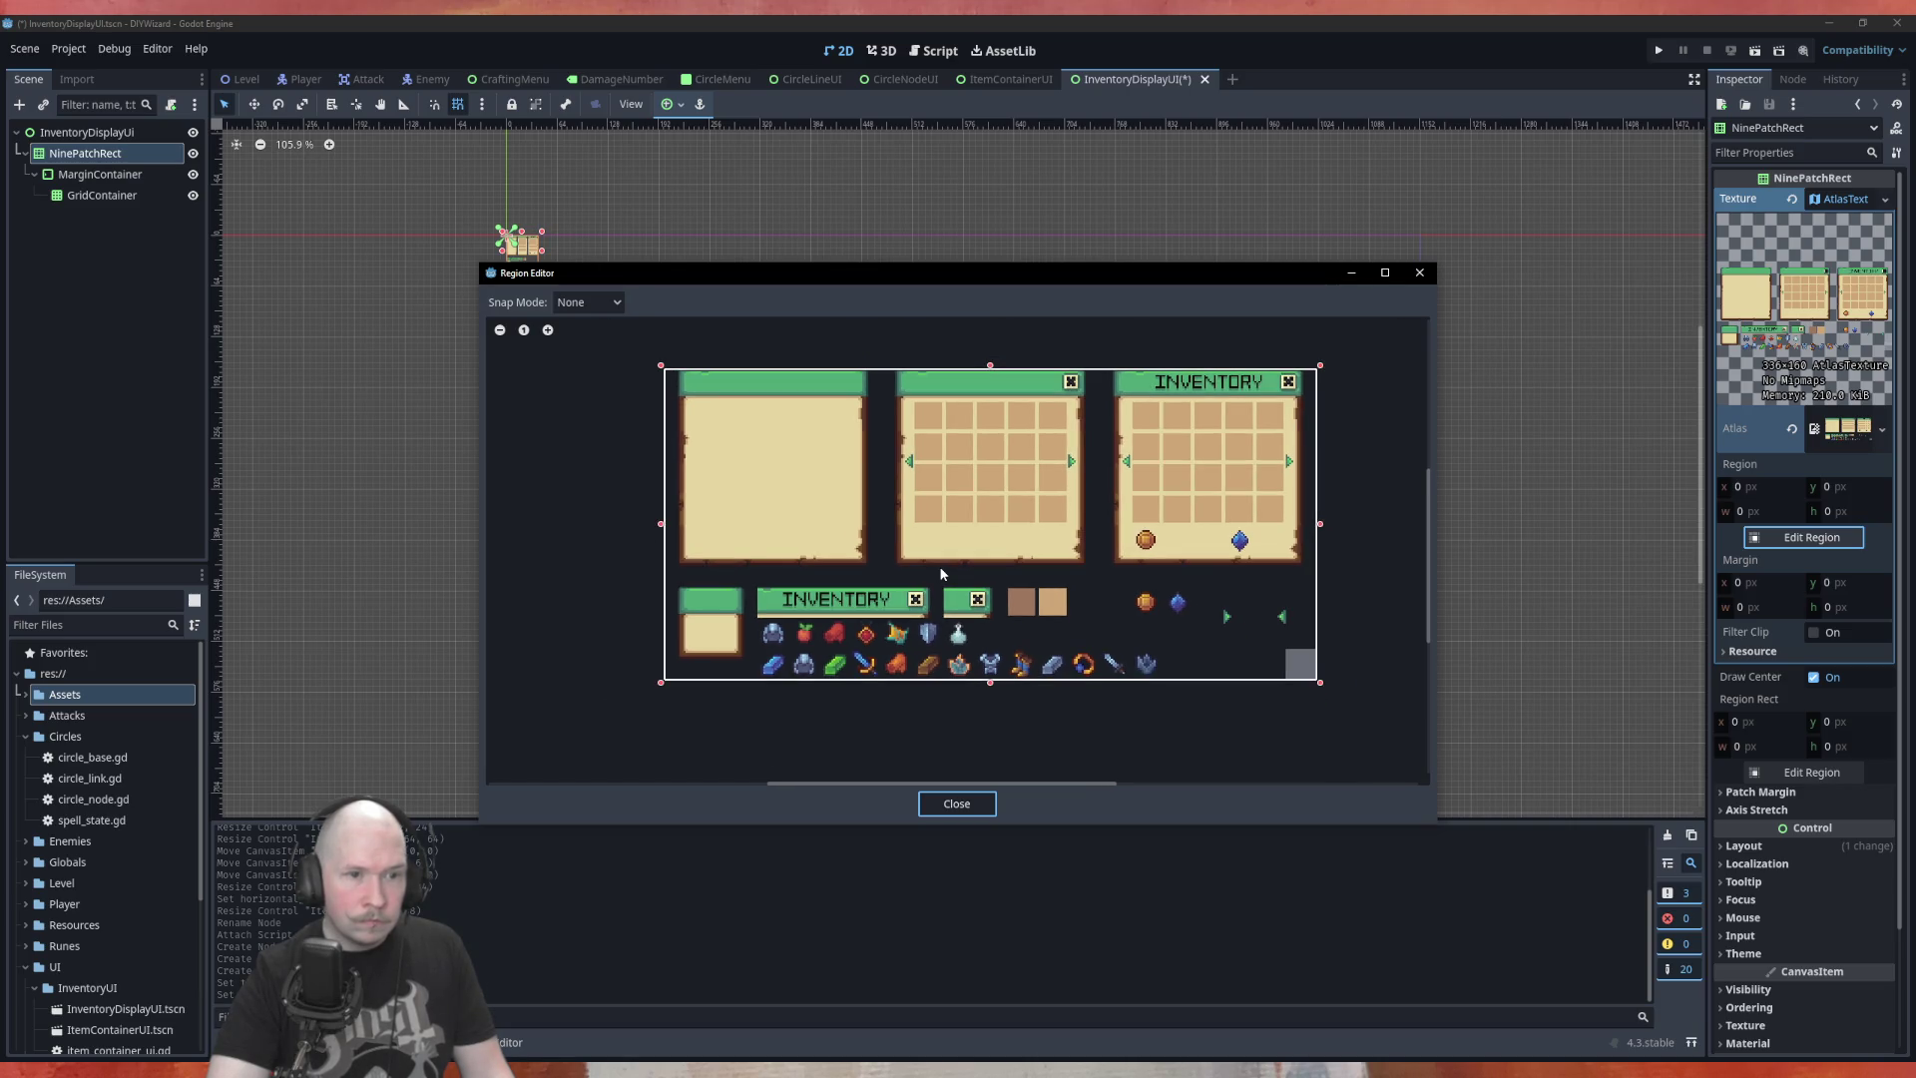
{"action": "left_click", "coordinate": [691, 391]}
{"action": "mouse_move", "coordinate": [691, 391]}
{"action": "left_mouse_down"}
{"action": "mouse_move", "coordinate": [766, 407]}
{"action": "mouse_move", "coordinate": [760, 476]}
{"action": "mouse_move", "coordinate": [815, 546]}
{"action": "mouse_move", "coordinate": [872, 566]}
{"action": "left_mouse_up"}
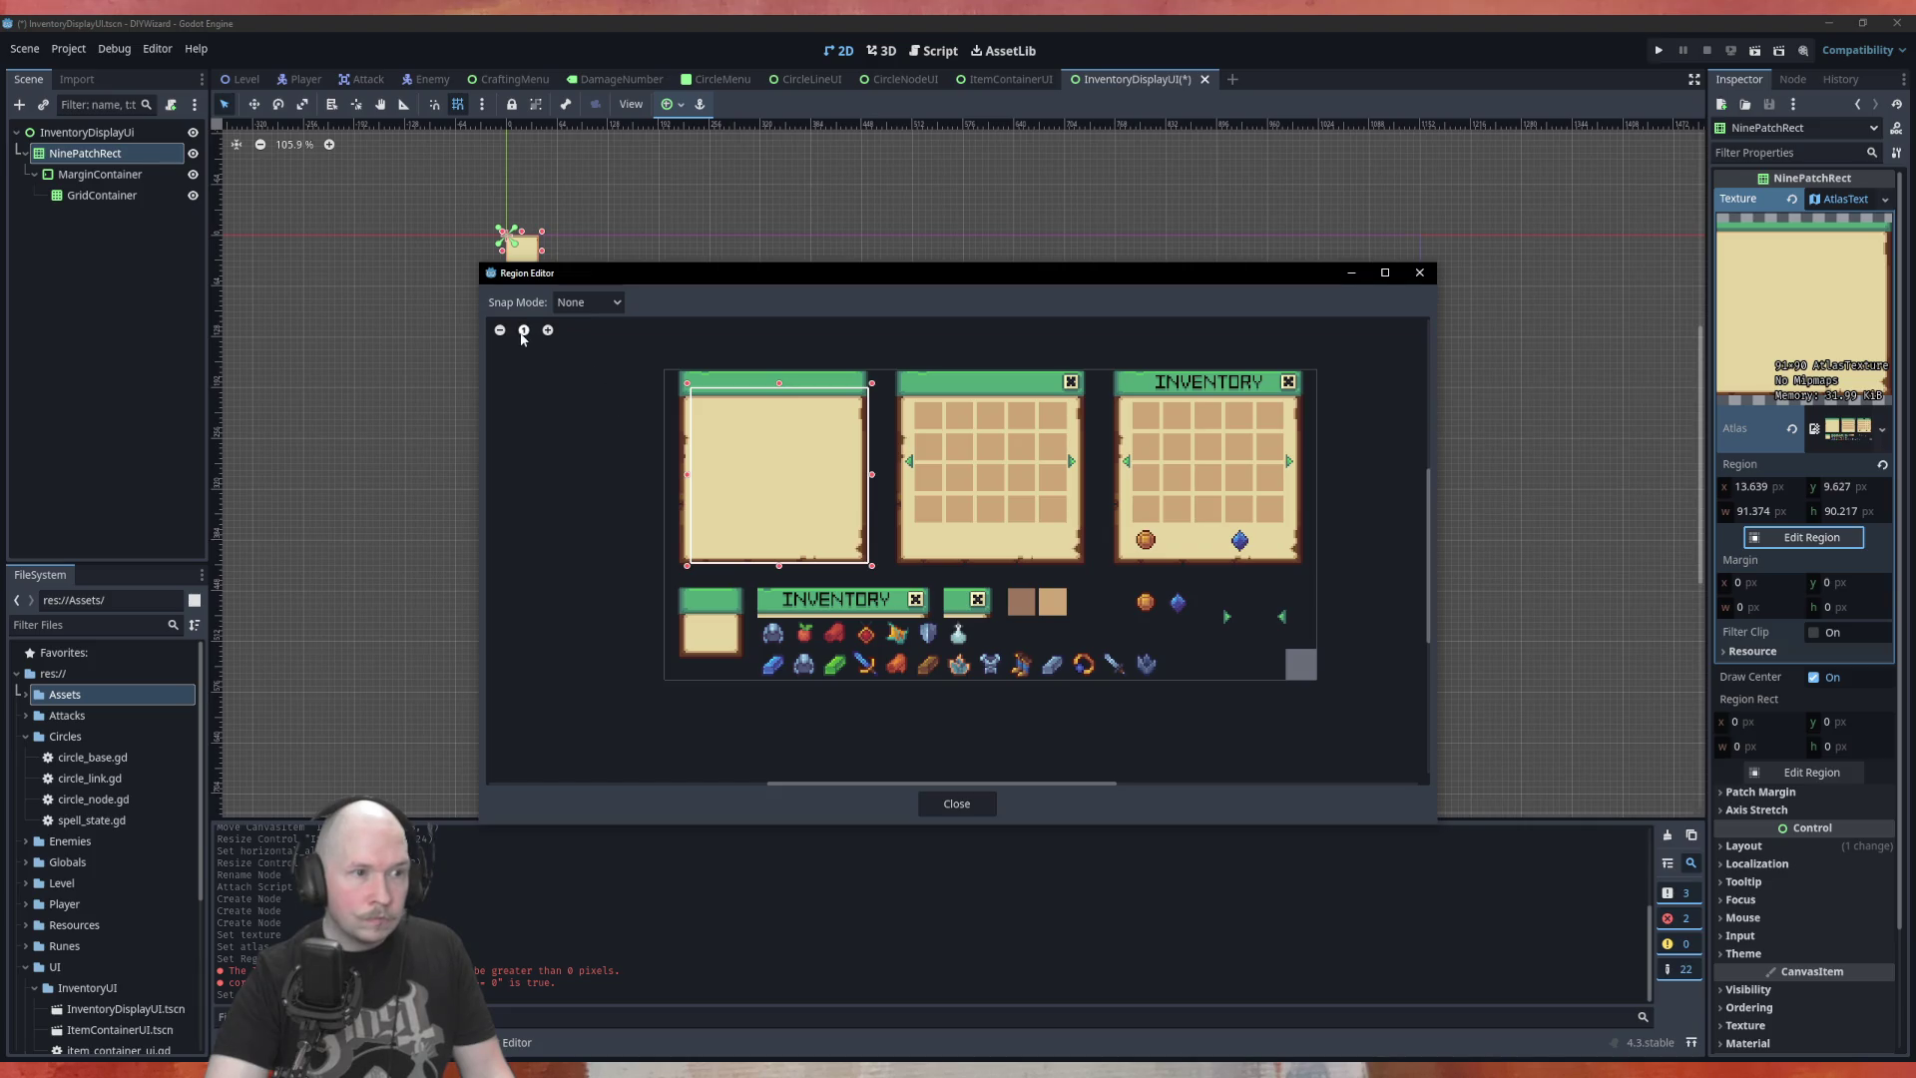
{"action": "left_click", "coordinate": [599, 305]}
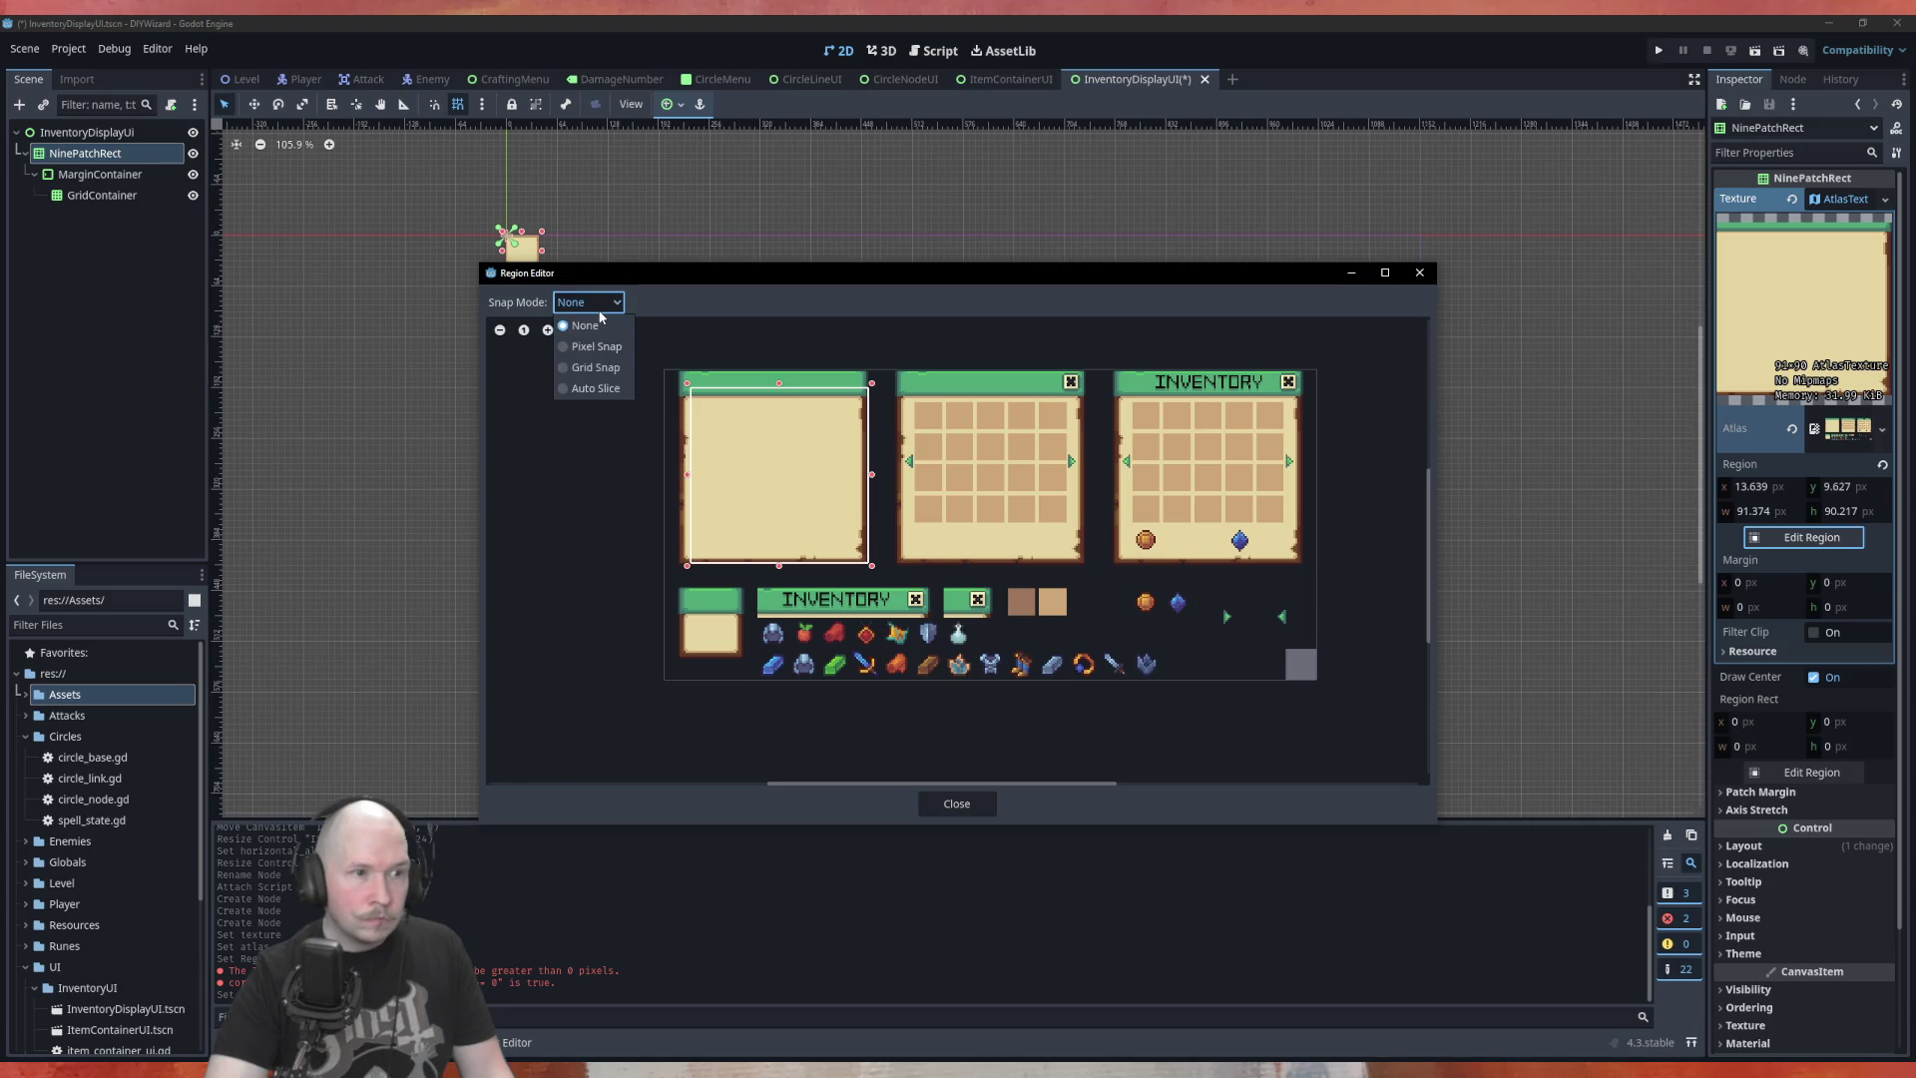
{"action": "left_click", "coordinate": [596, 367]}
{"action": "left_click_drag", "start_coordinate": [687, 387], "coordinate": [678, 368]}
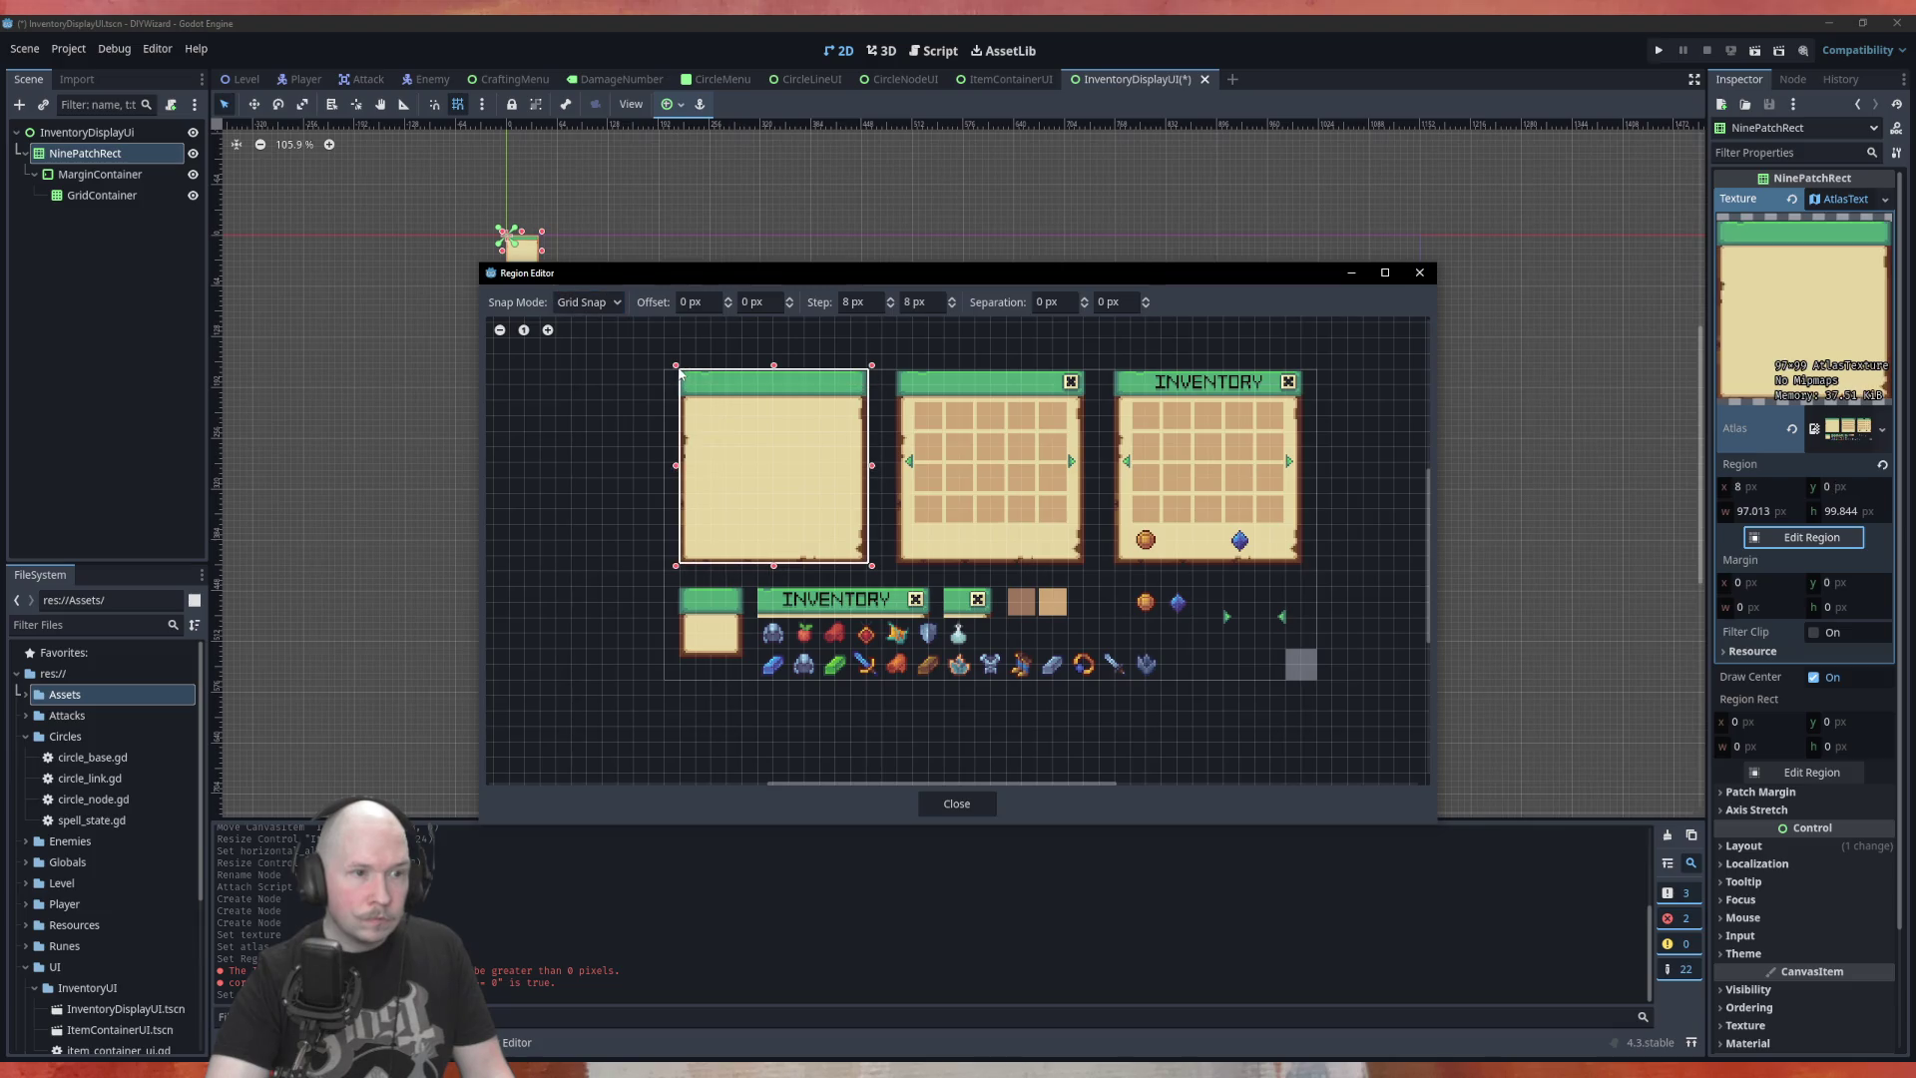
{"action": "left_click_drag", "start_coordinate": [871, 570], "coordinate": [868, 575]}
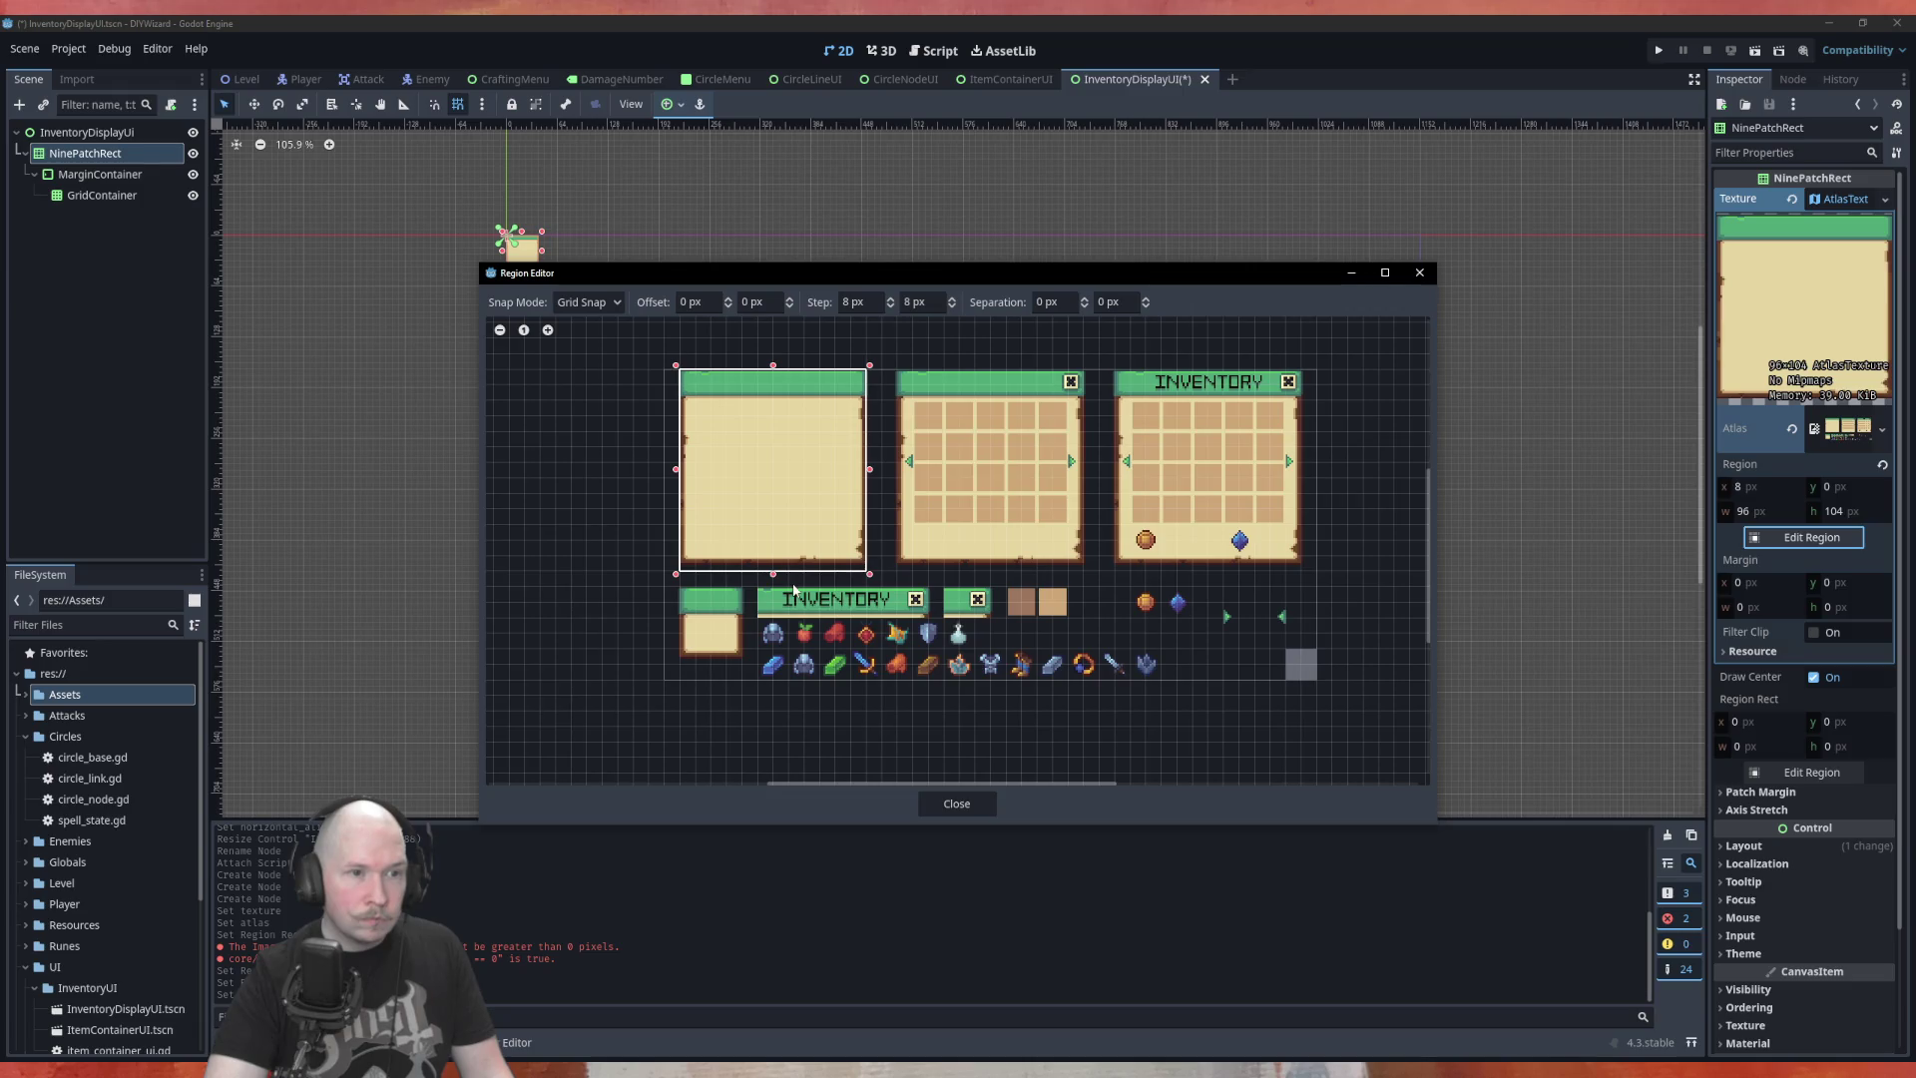
Set the horizontal grid step to 7 px and align the region's left edge at x 7
{"action": "scroll", "coordinate": [816, 562], "scroll_direction": "up", "scroll_amount": 4}
{"action": "scroll", "coordinate": [854, 536], "scroll_direction": "up", "scroll_amount": 2}
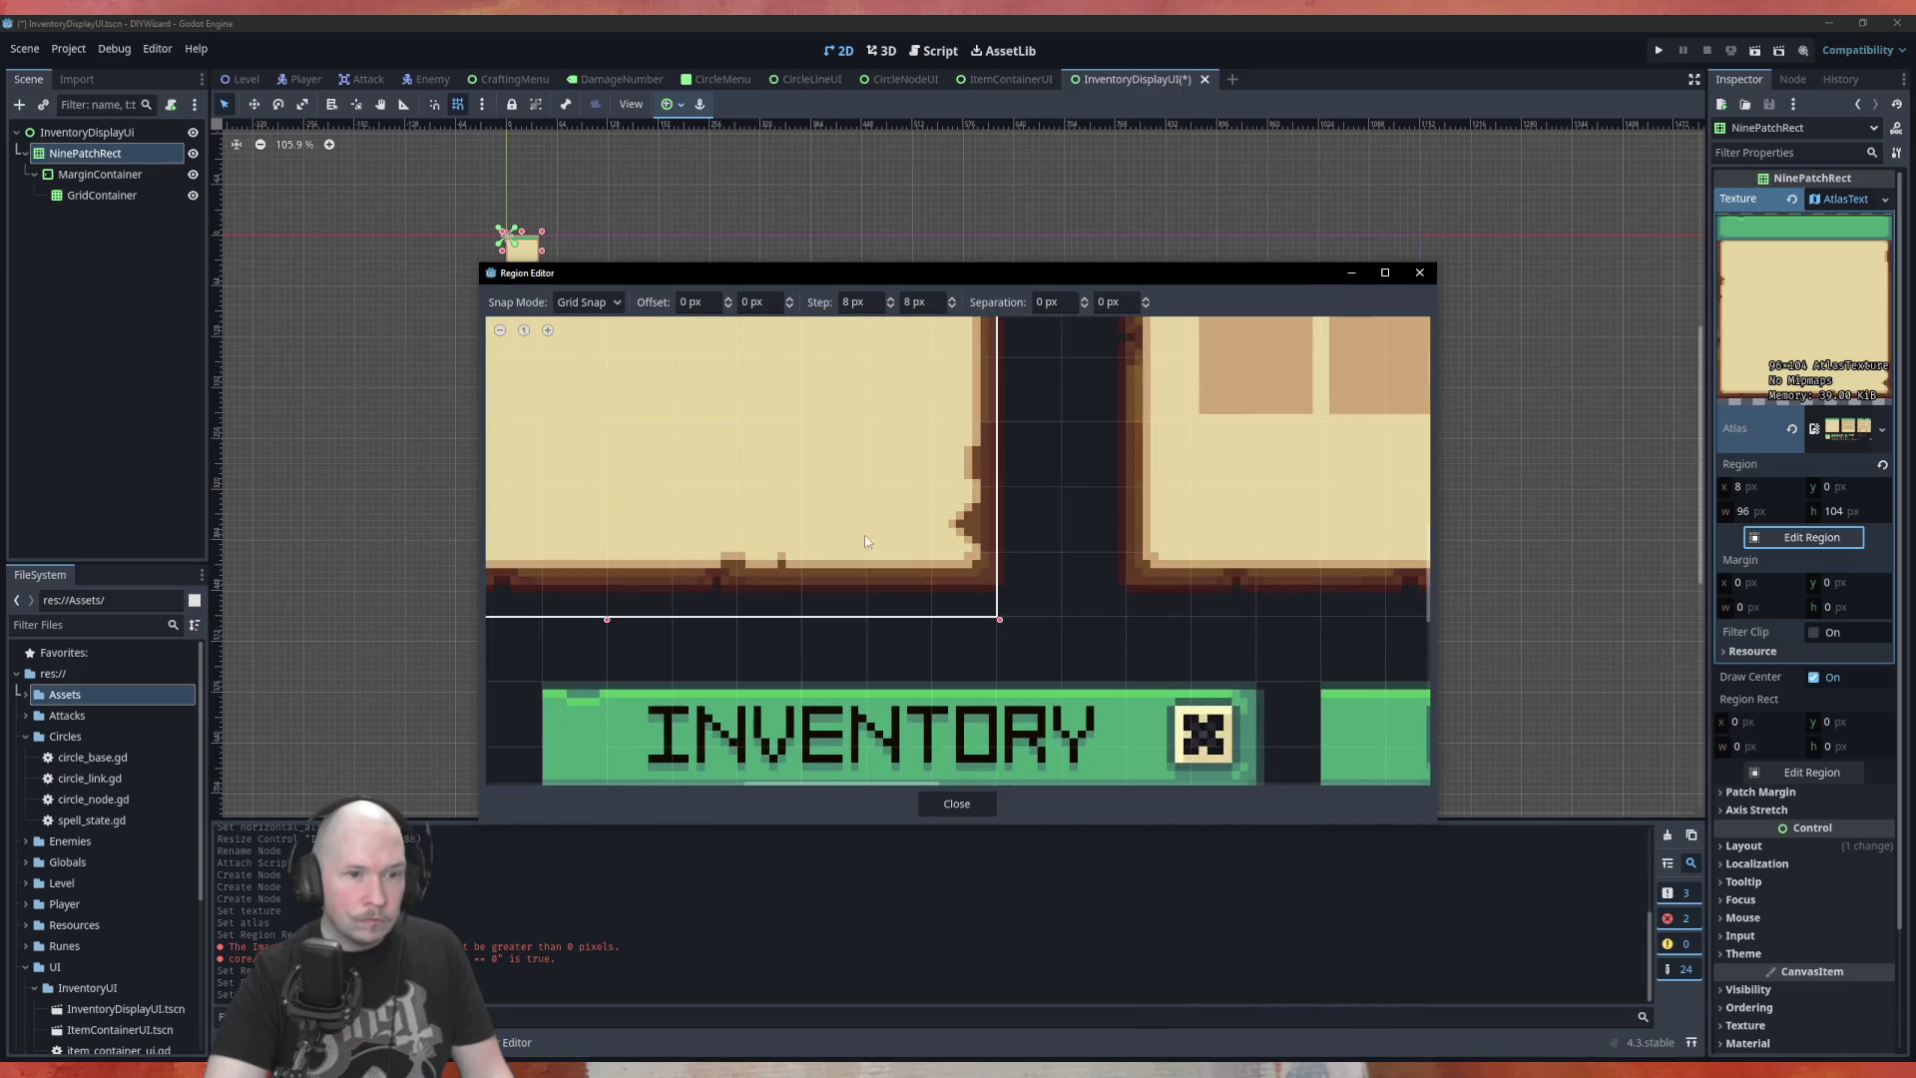
{"action": "left_click", "coordinate": [891, 309]}
{"action": "left_click_drag", "start_coordinate": [990, 618], "coordinate": [1000, 620]}
{"action": "scroll", "coordinate": [1002, 620], "scroll_direction": "down", "scroll_amount": 2}
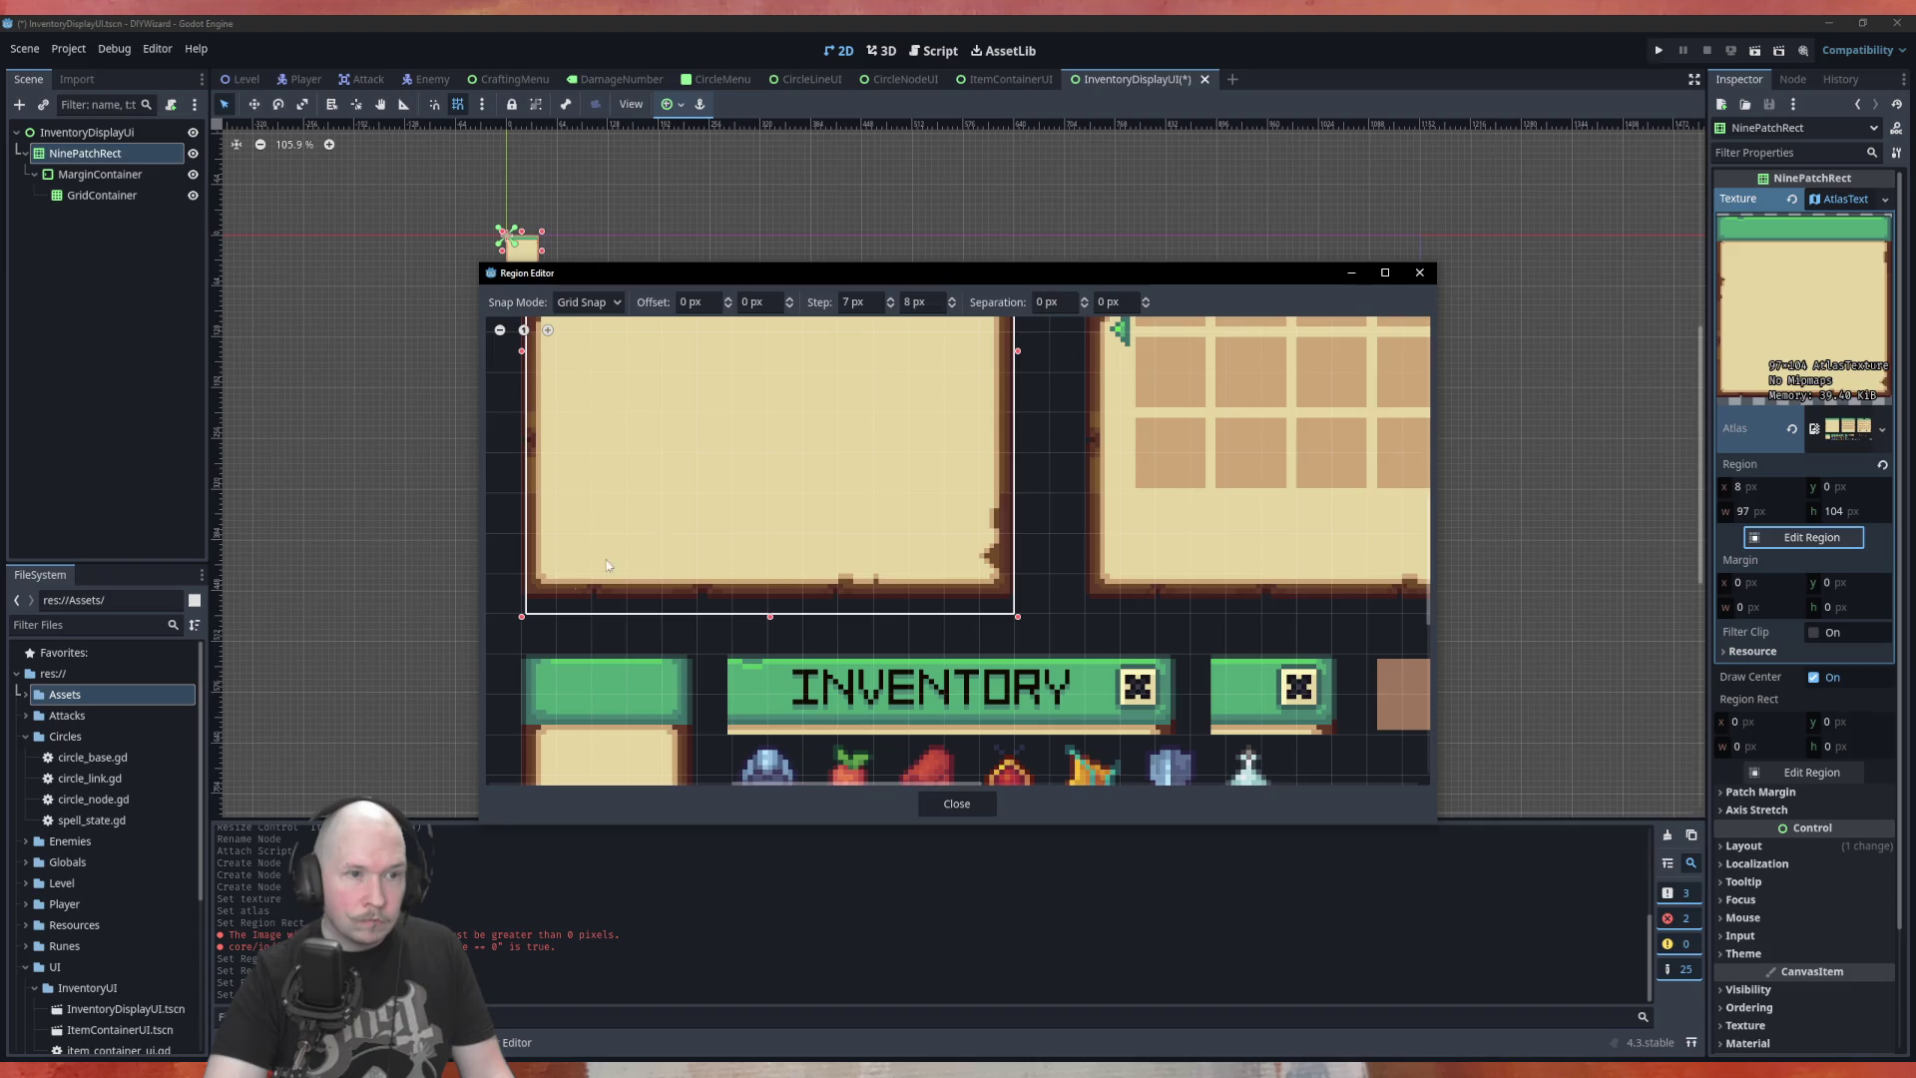
{"action": "left_click", "coordinate": [891, 303]}
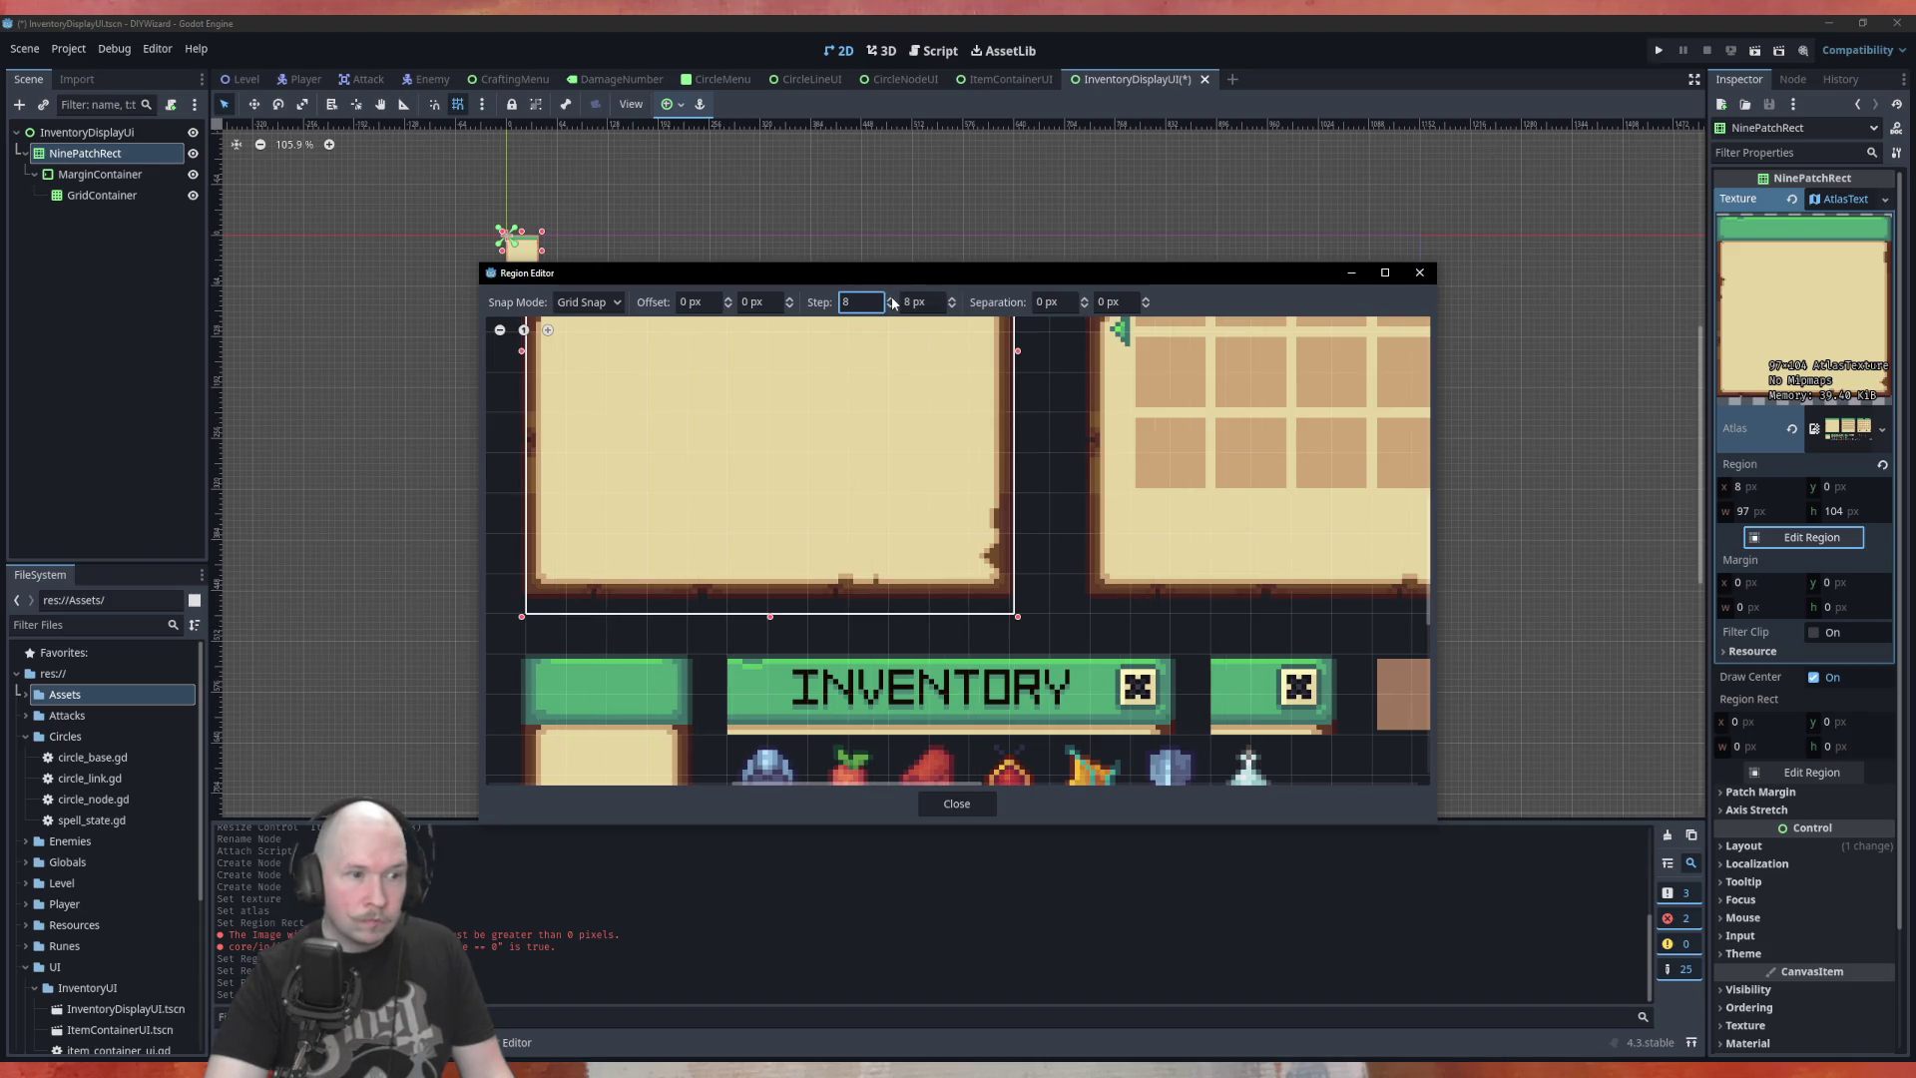
{"action": "left_click", "coordinate": [891, 302]}
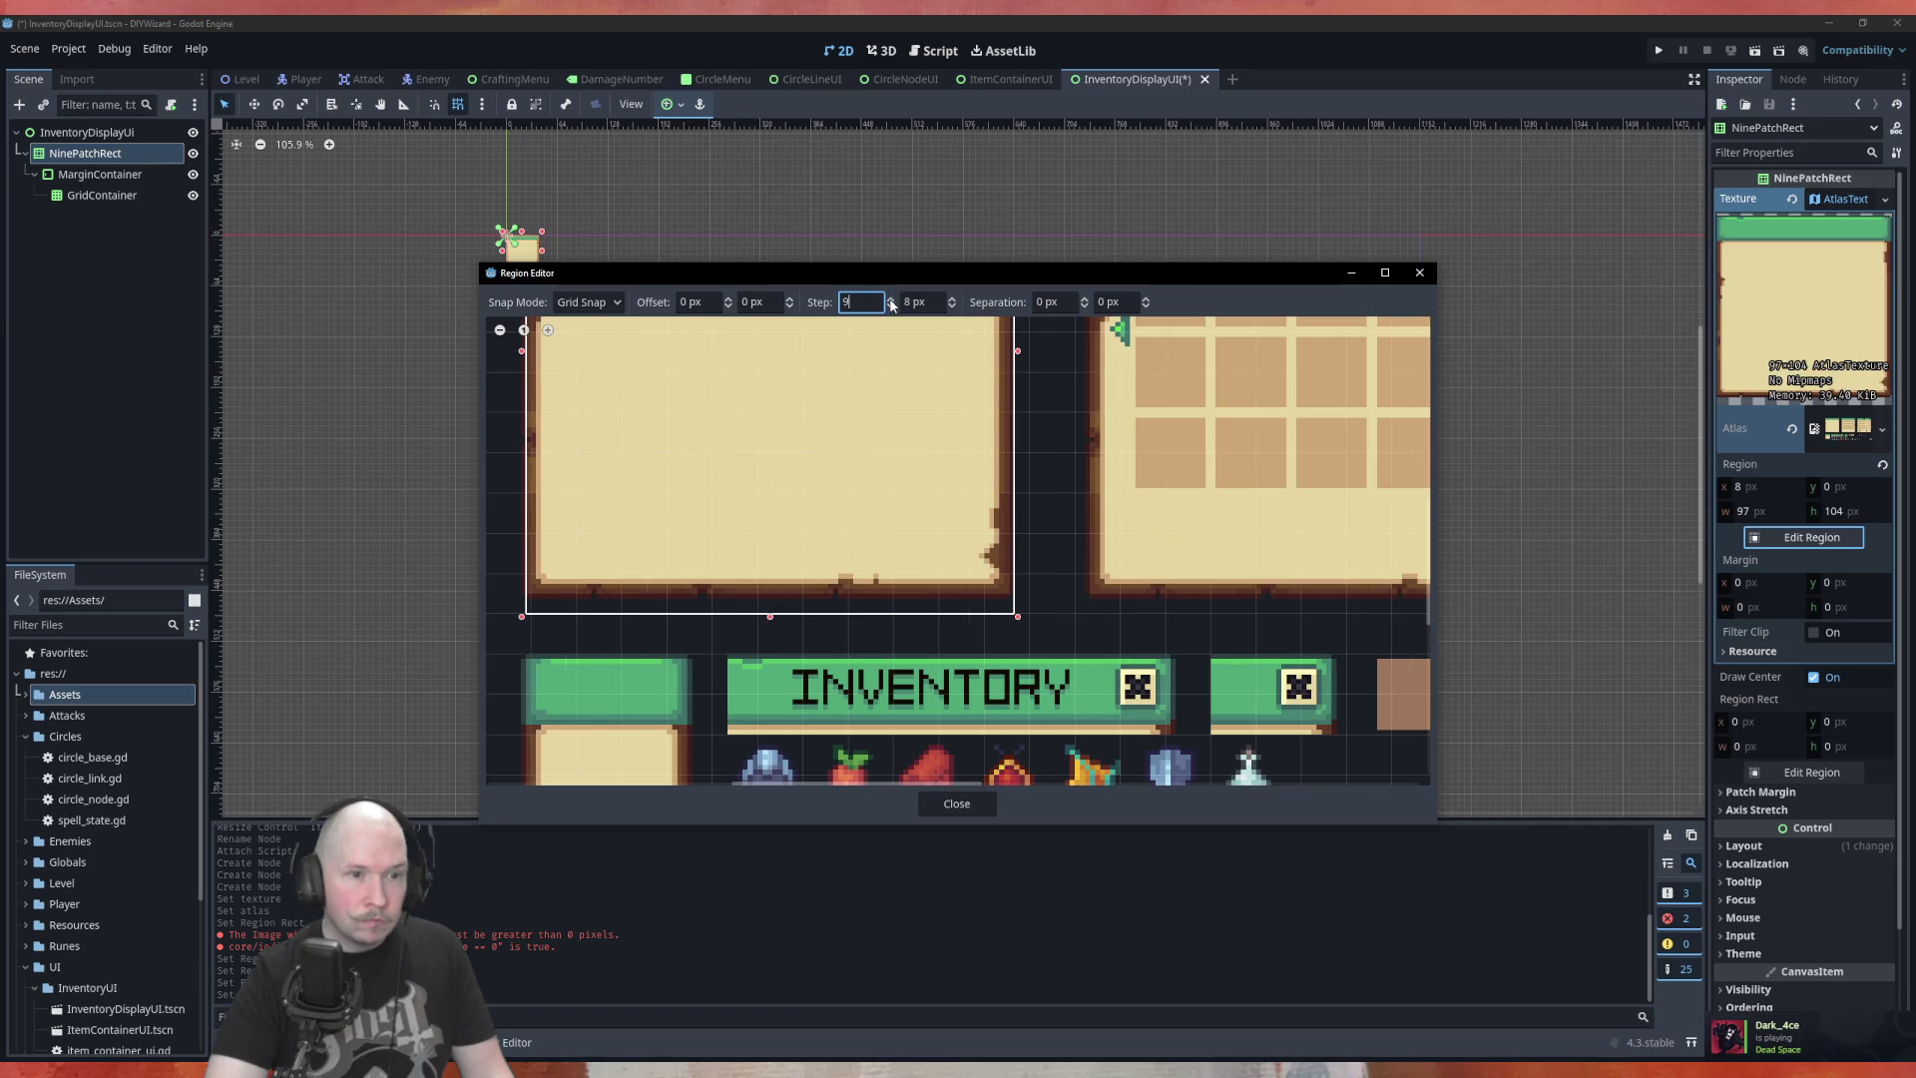
{"action": "left_click", "coordinate": [891, 302]}
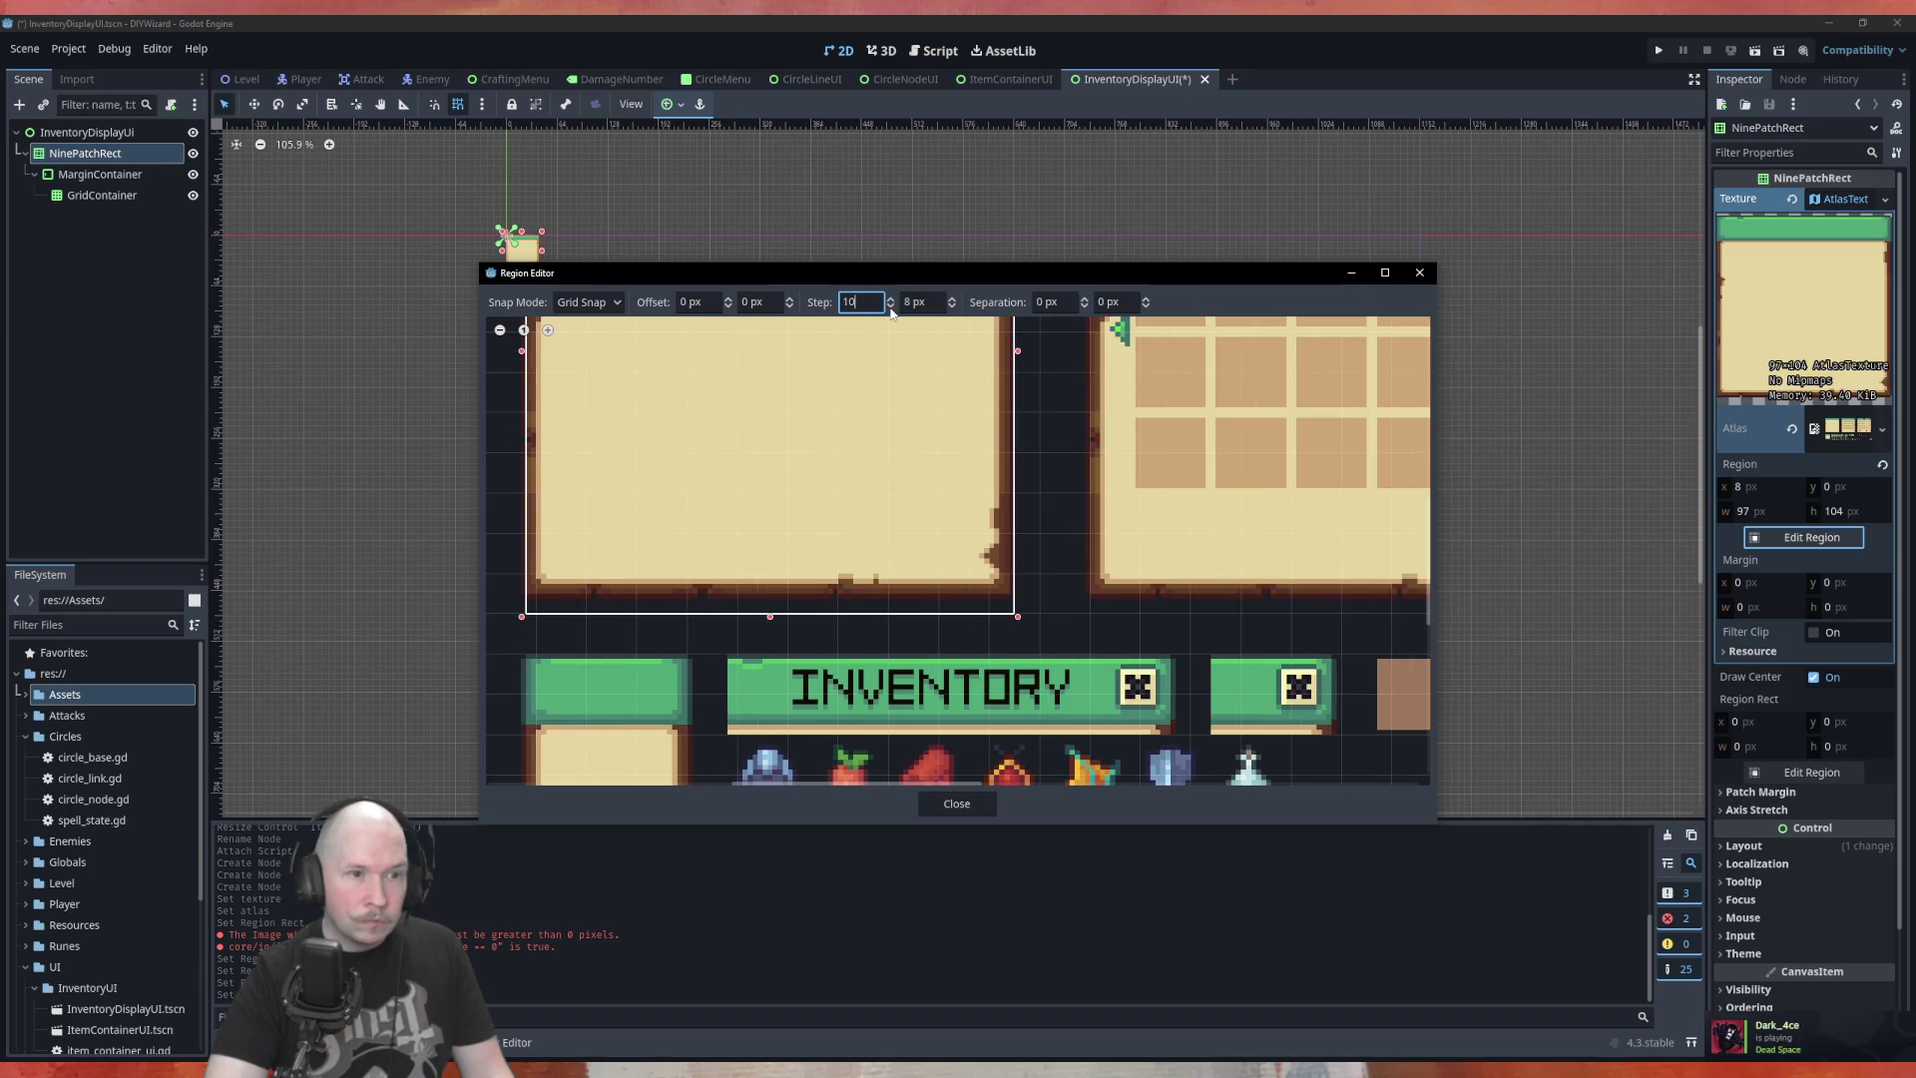
{"action": "key", "text": "BackSpace"}
{"action": "key", "text": "BackSpace"}
{"action": "type", "text": "7"}
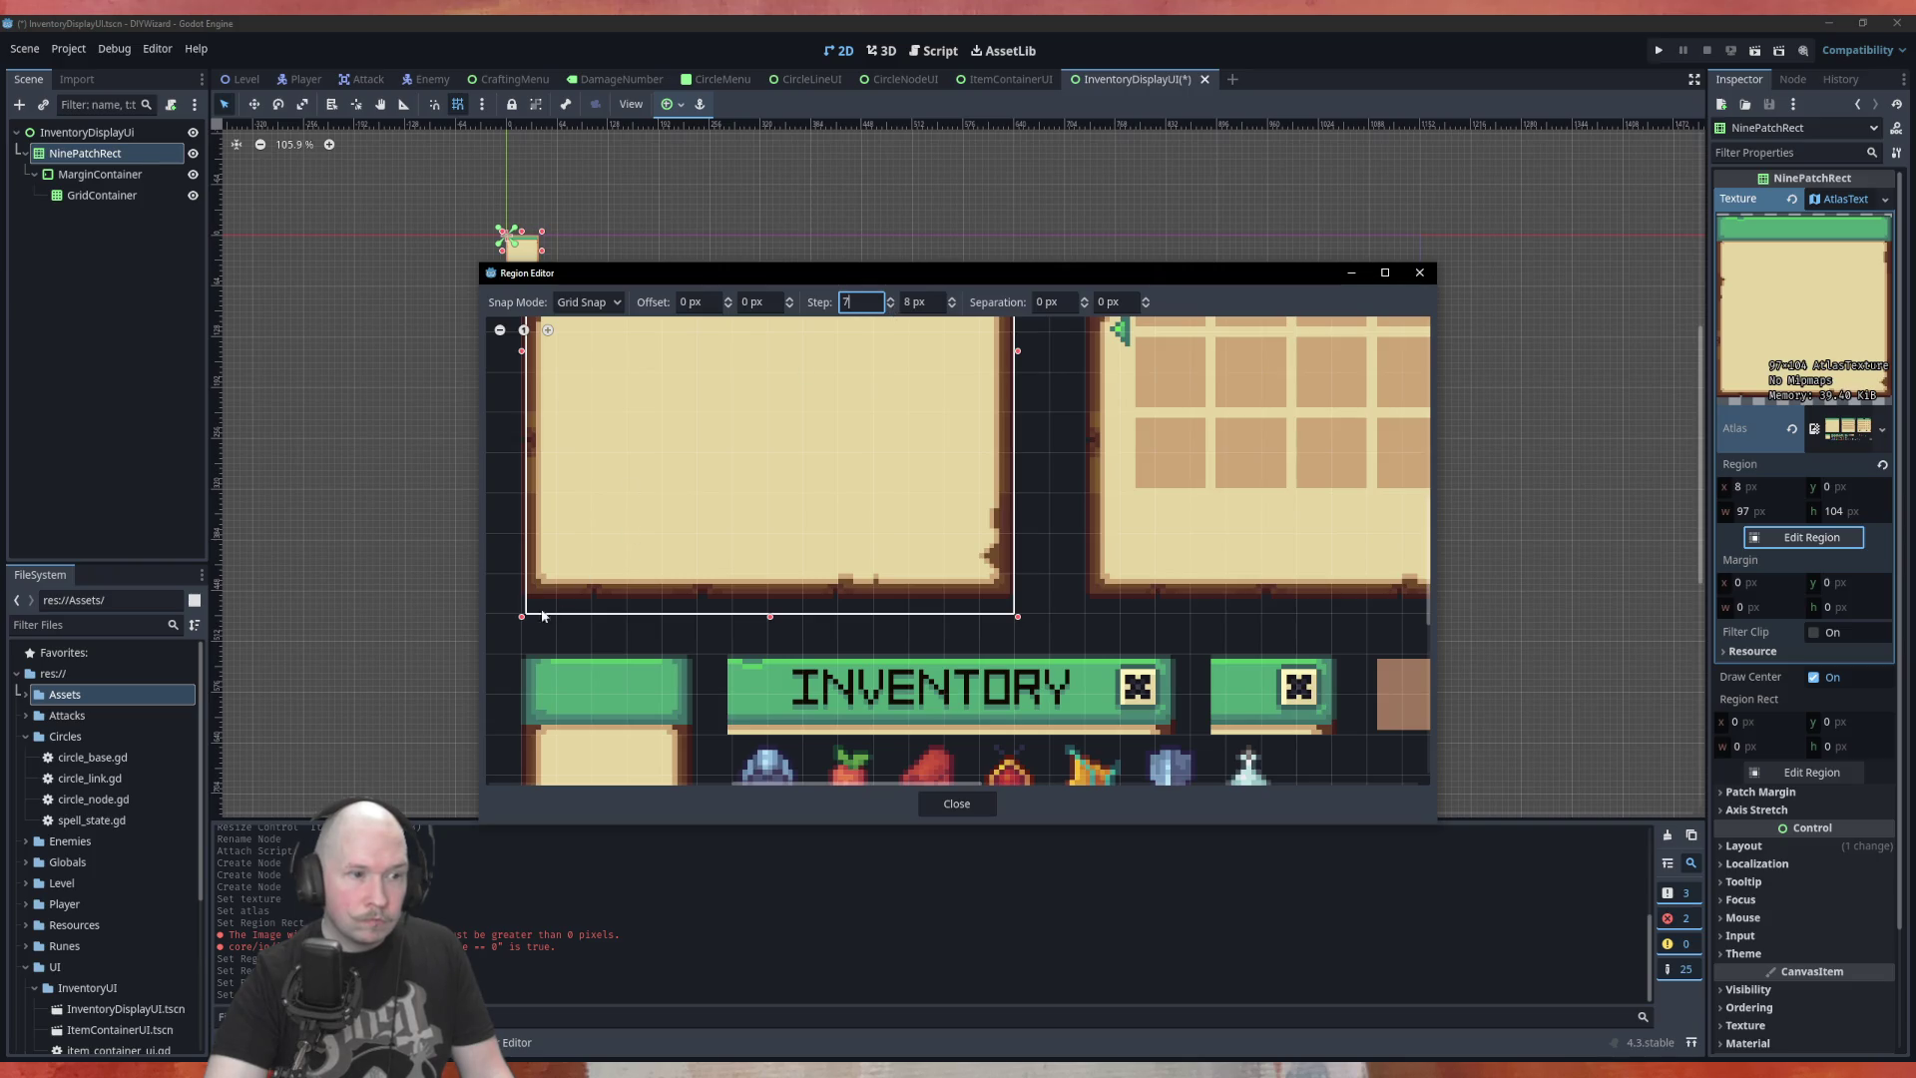
{"action": "left_click_drag", "start_coordinate": [521, 617], "coordinate": [517, 617]}
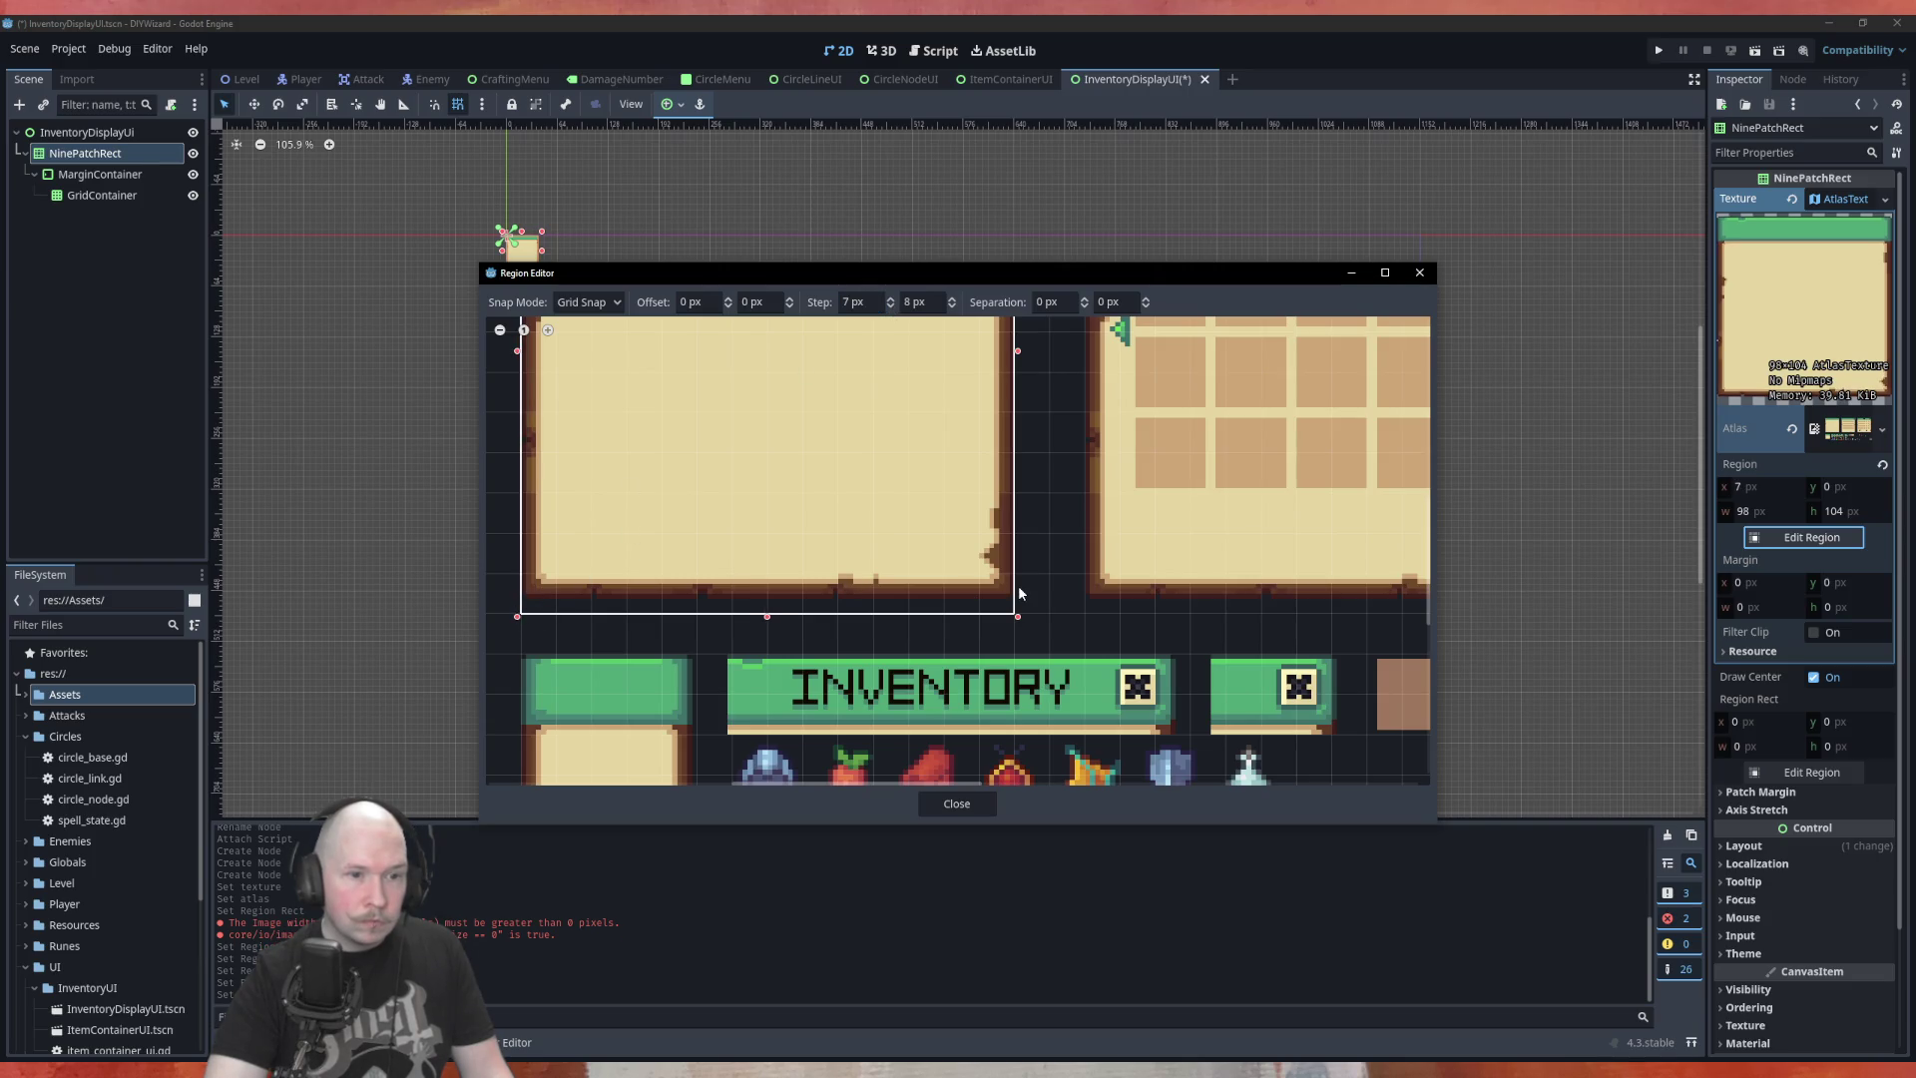
Try different vertical grid step values, settling on 7 px
{"action": "scroll", "coordinate": [1018, 604], "scroll_direction": "up", "scroll_amount": 5}
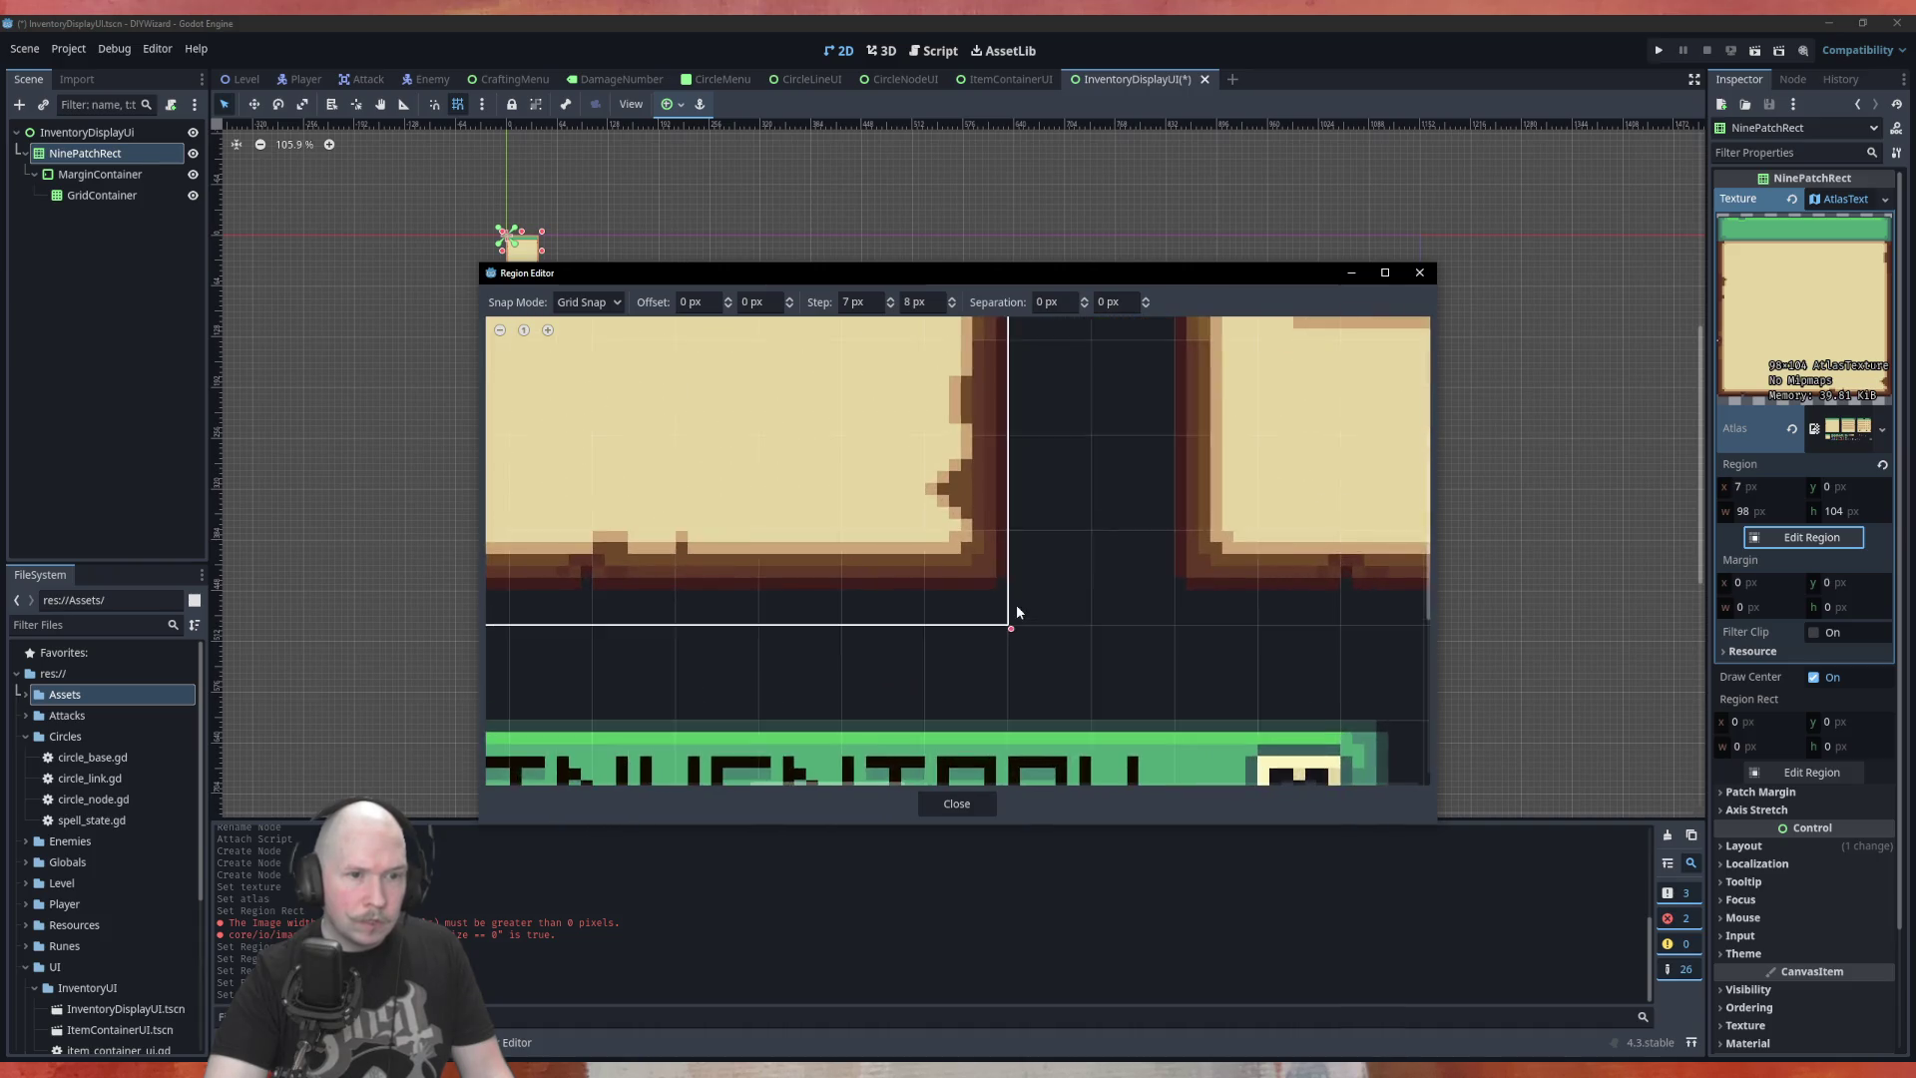
{"action": "left_click", "coordinate": [953, 311]}
{"action": "left_click", "coordinate": [953, 310]}
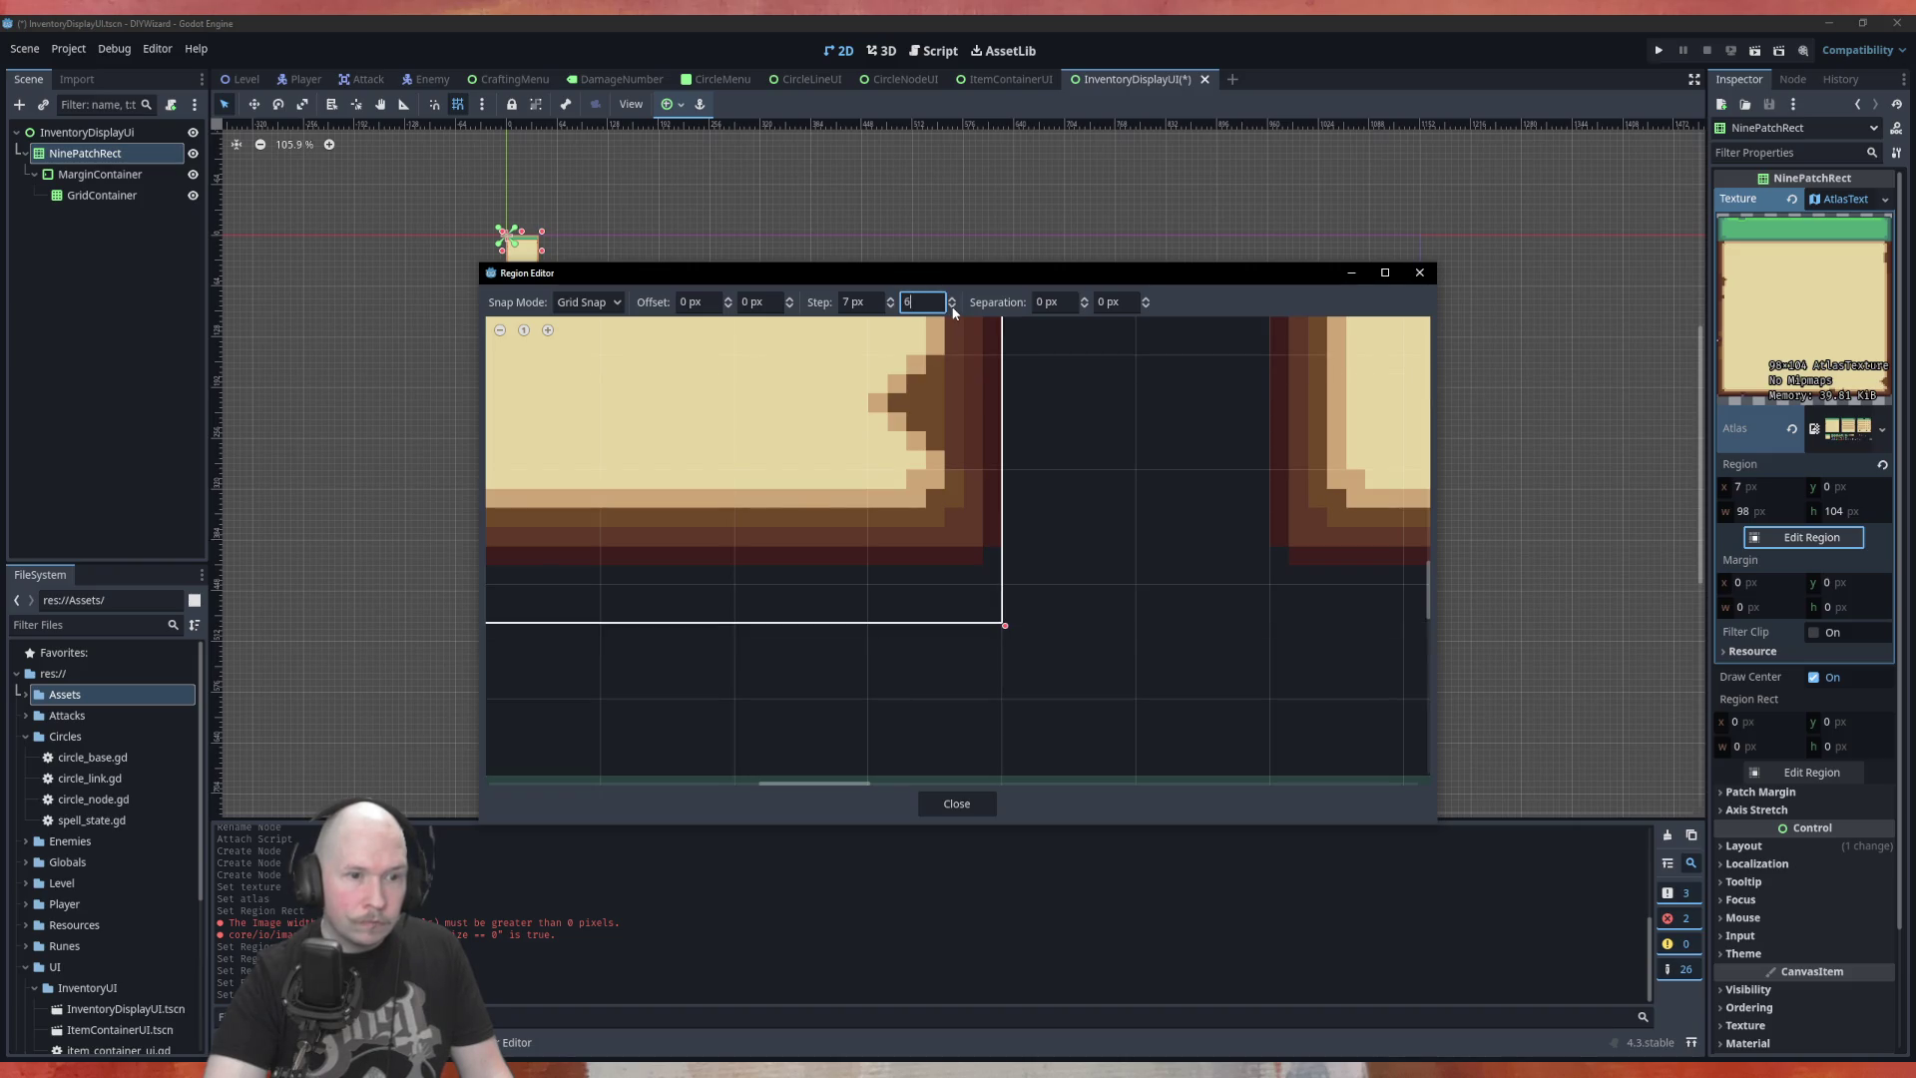
{"action": "left_click", "coordinate": [951, 303]}
{"action": "left_click", "coordinate": [951, 303]}
{"action": "left_click", "coordinate": [951, 303]}
{"action": "left_click", "coordinate": [951, 303]}
{"action": "left_click", "coordinate": [951, 304]}
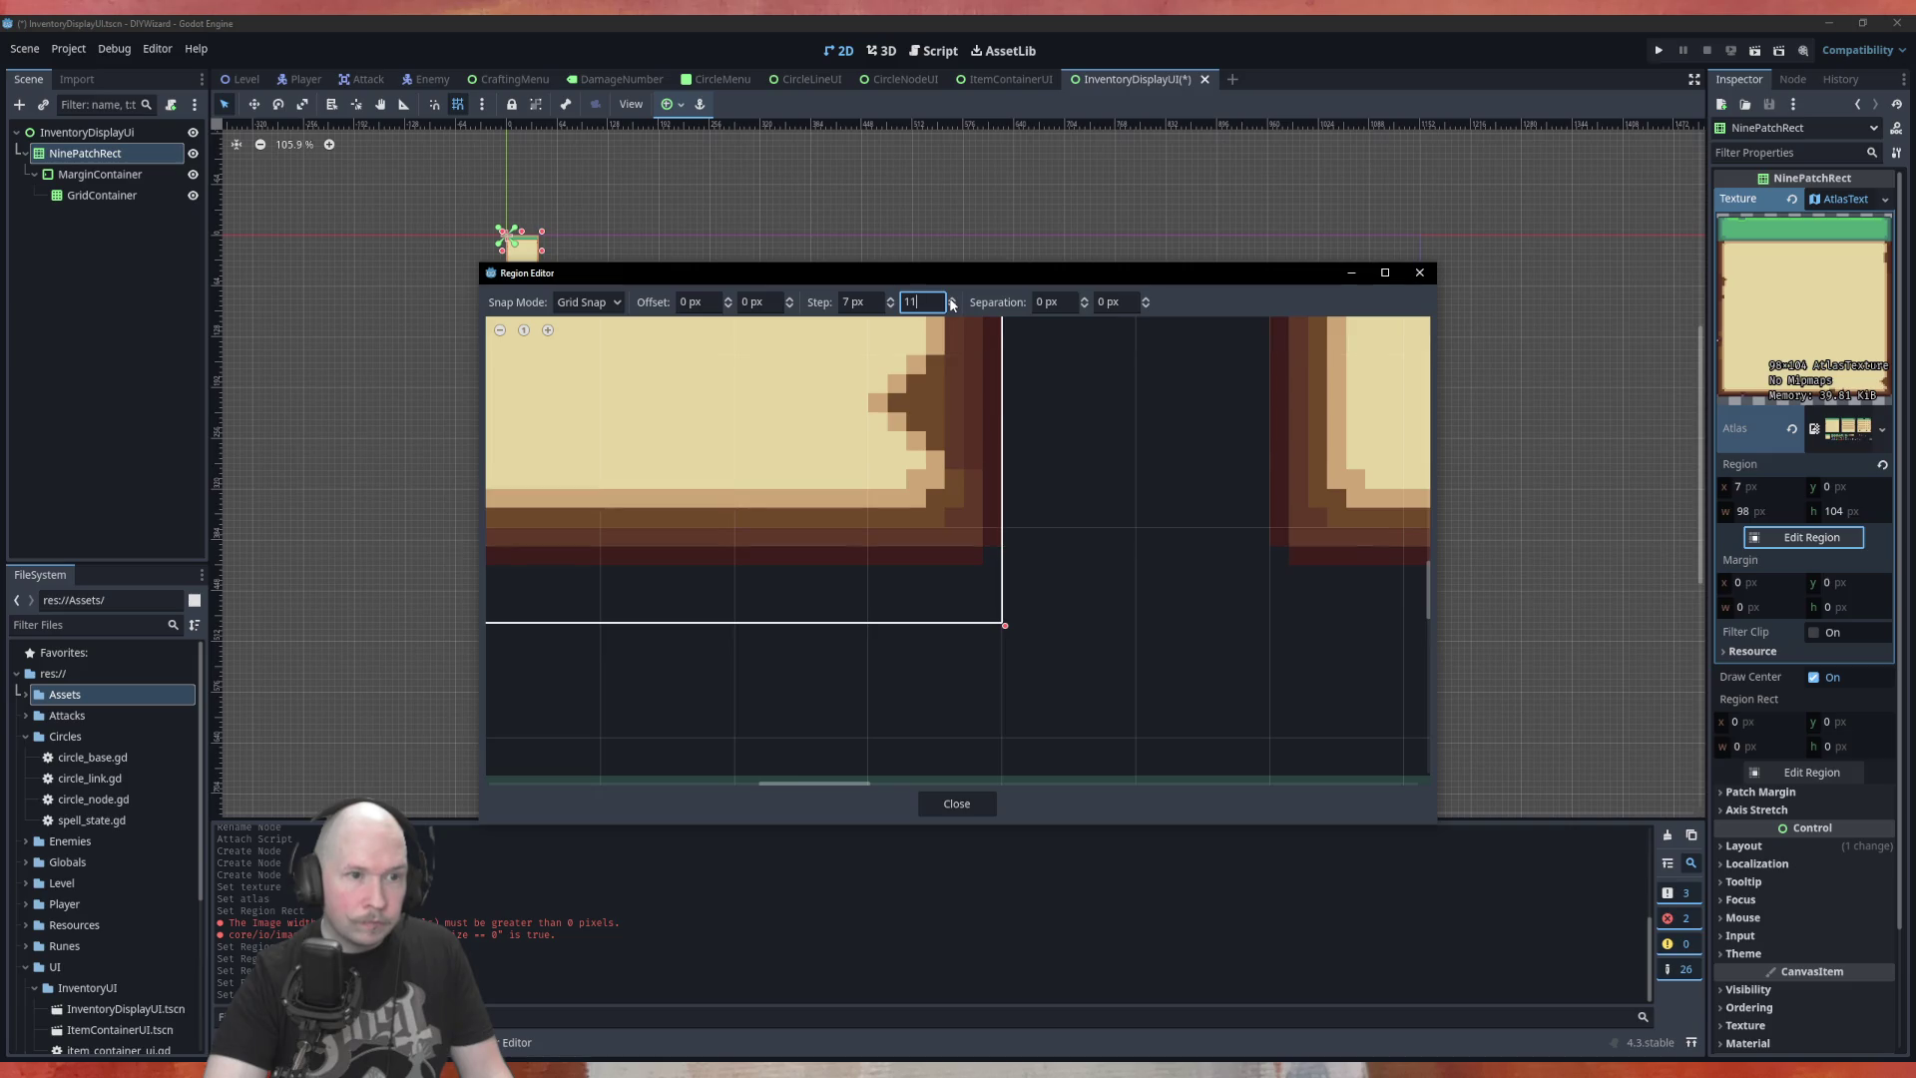
{"action": "left_click", "coordinate": [953, 309]}
{"action": "left_click", "coordinate": [953, 309]}
{"action": "left_click", "coordinate": [953, 309]}
{"action": "left_click", "coordinate": [953, 309]}
{"action": "left_click", "coordinate": [953, 309]}
{"action": "left_click", "coordinate": [953, 309]}
{"action": "left_click", "coordinate": [953, 309]}
{"action": "left_click", "coordinate": [953, 309]}
{"action": "left_click", "coordinate": [953, 309]}
{"action": "left_click", "coordinate": [953, 309]}
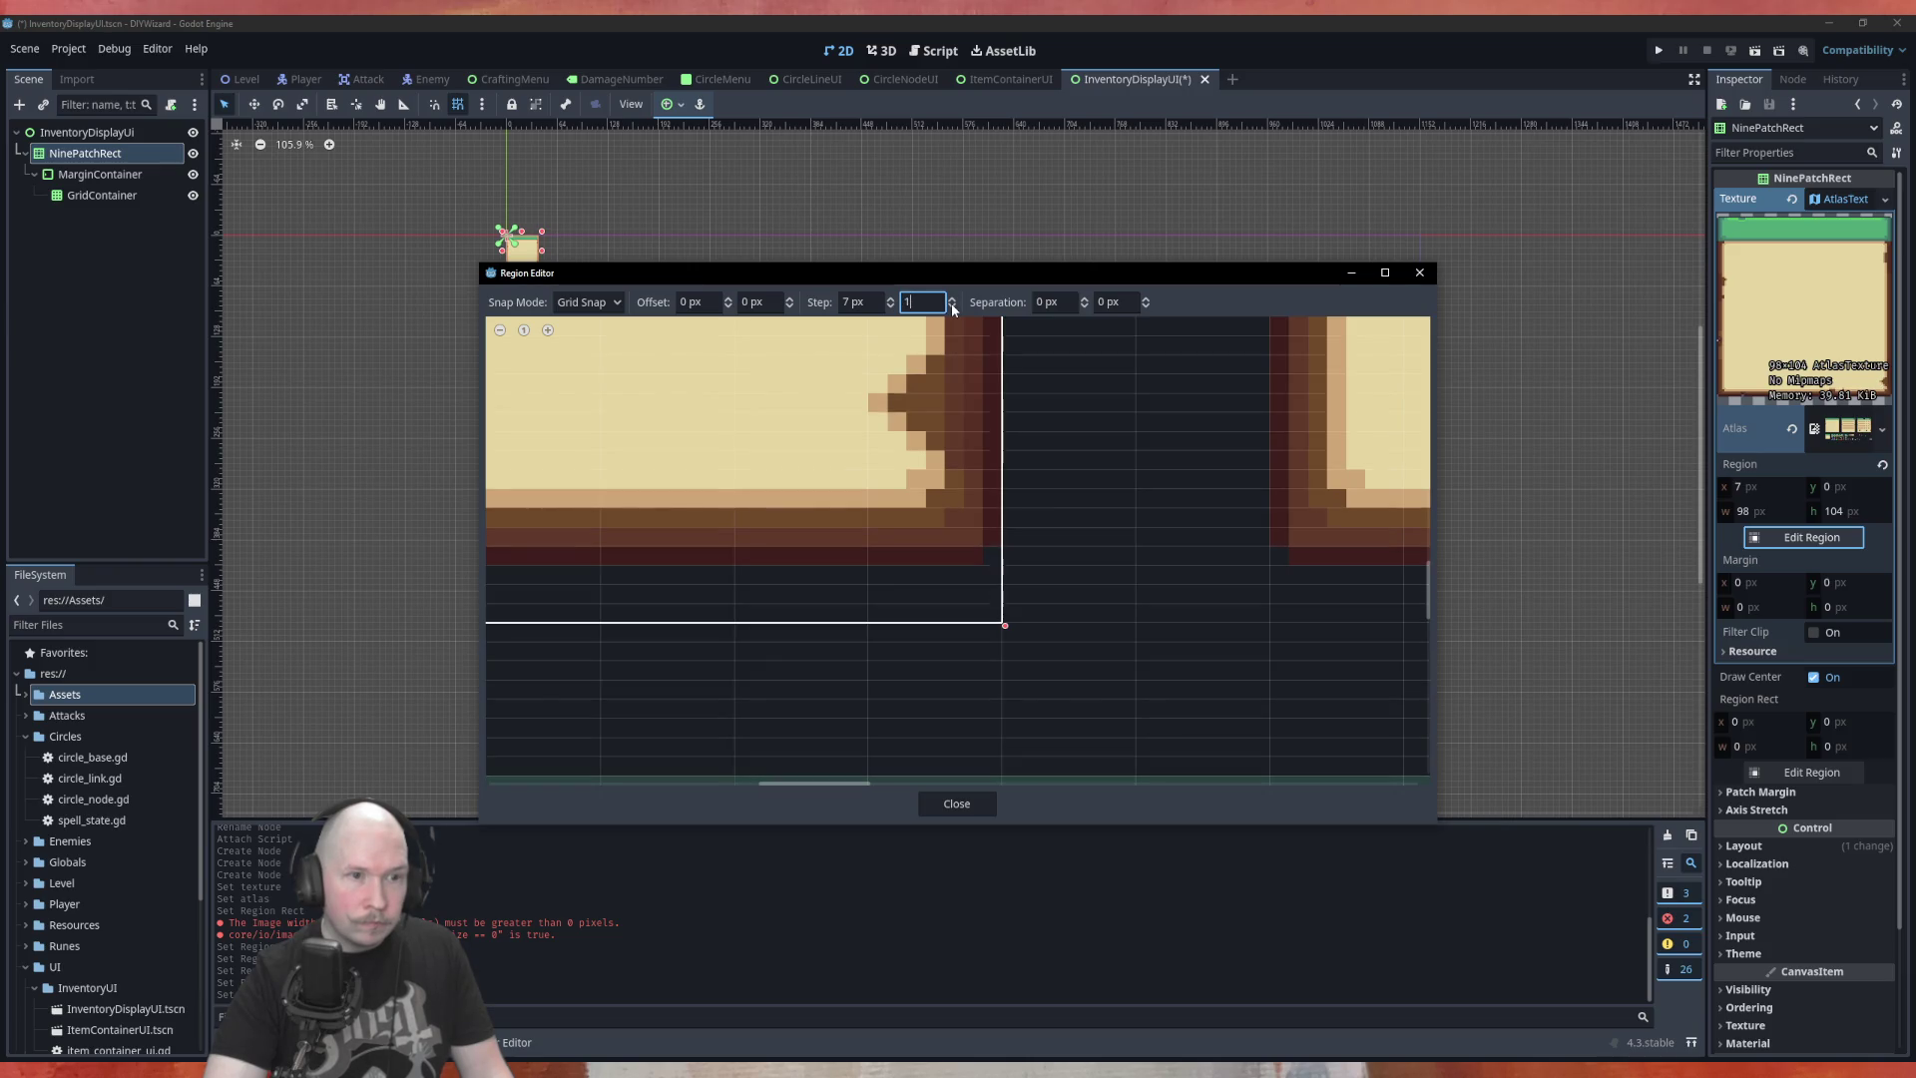
{"action": "left_click", "coordinate": [953, 299]}
{"action": "left_click", "coordinate": [953, 299]}
{"action": "left_click", "coordinate": [953, 298]}
{"action": "left_click", "coordinate": [953, 298]}
{"action": "left_click", "coordinate": [953, 299]}
{"action": "left_click", "coordinate": [953, 298]}
{"action": "left_click", "coordinate": [953, 299]}
{"action": "left_click", "coordinate": [953, 298]}
{"action": "left_click", "coordinate": [953, 298]}
{"action": "left_click", "coordinate": [953, 298]}
{"action": "left_click", "coordinate": [953, 298]}
{"action": "left_click", "coordinate": [953, 299]}
{"action": "left_click", "coordinate": [953, 298]}
{"action": "left_click", "coordinate": [953, 299]}
{"action": "left_click", "coordinate": [953, 299]}
{"action": "left_click", "coordinate": [953, 300]}
{"action": "left_click", "coordinate": [953, 299]}
{"action": "left_click", "coordinate": [953, 300]}
{"action": "left_click", "coordinate": [953, 300]}
{"action": "left_click", "coordinate": [953, 299]}
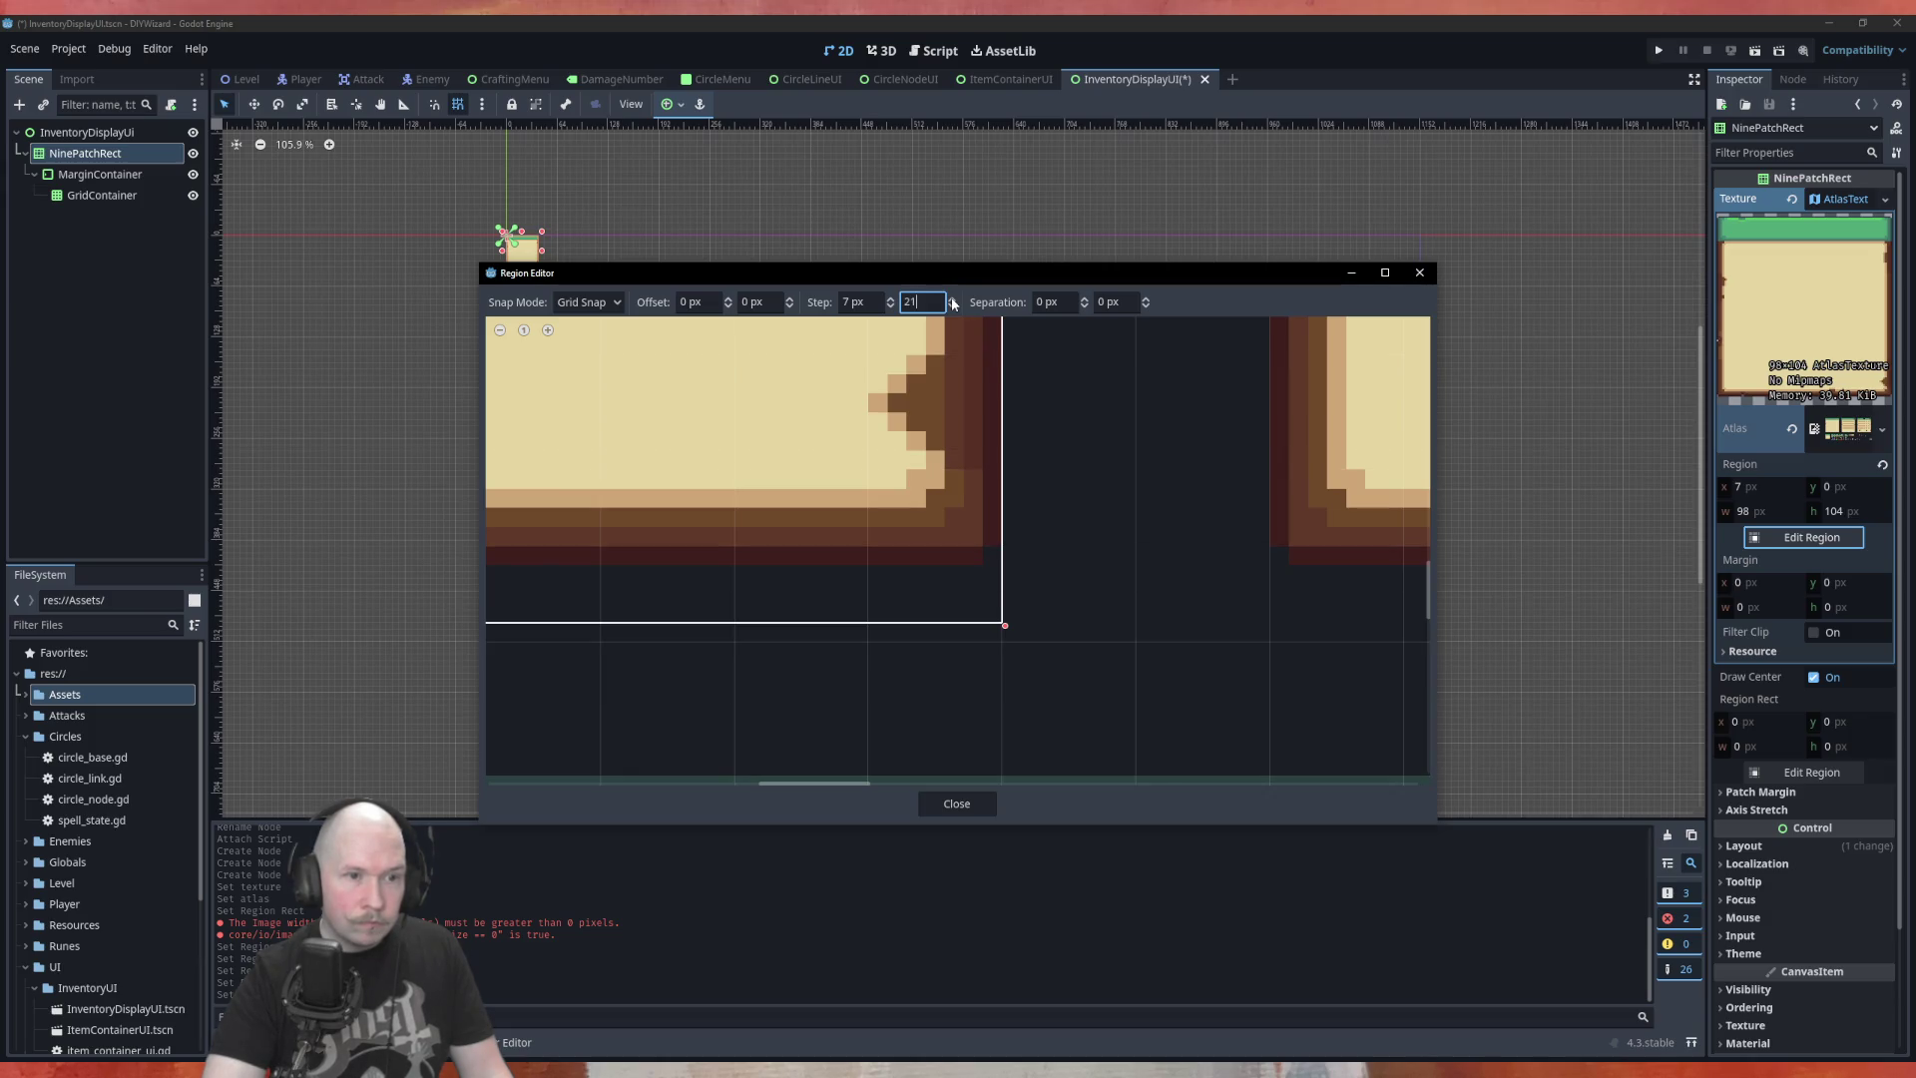
{"action": "left_click", "coordinate": [953, 306]}
{"action": "left_click", "coordinate": [953, 308]}
{"action": "left_click", "coordinate": [953, 307]}
{"action": "left_click", "coordinate": [953, 307]}
{"action": "left_click", "coordinate": [953, 307]}
{"action": "left_click", "coordinate": [953, 307]}
{"action": "left_click", "coordinate": [953, 307]}
{"action": "left_click", "coordinate": [953, 307]}
{"action": "left_click", "coordinate": [953, 307]}
{"action": "left_click", "coordinate": [953, 307]}
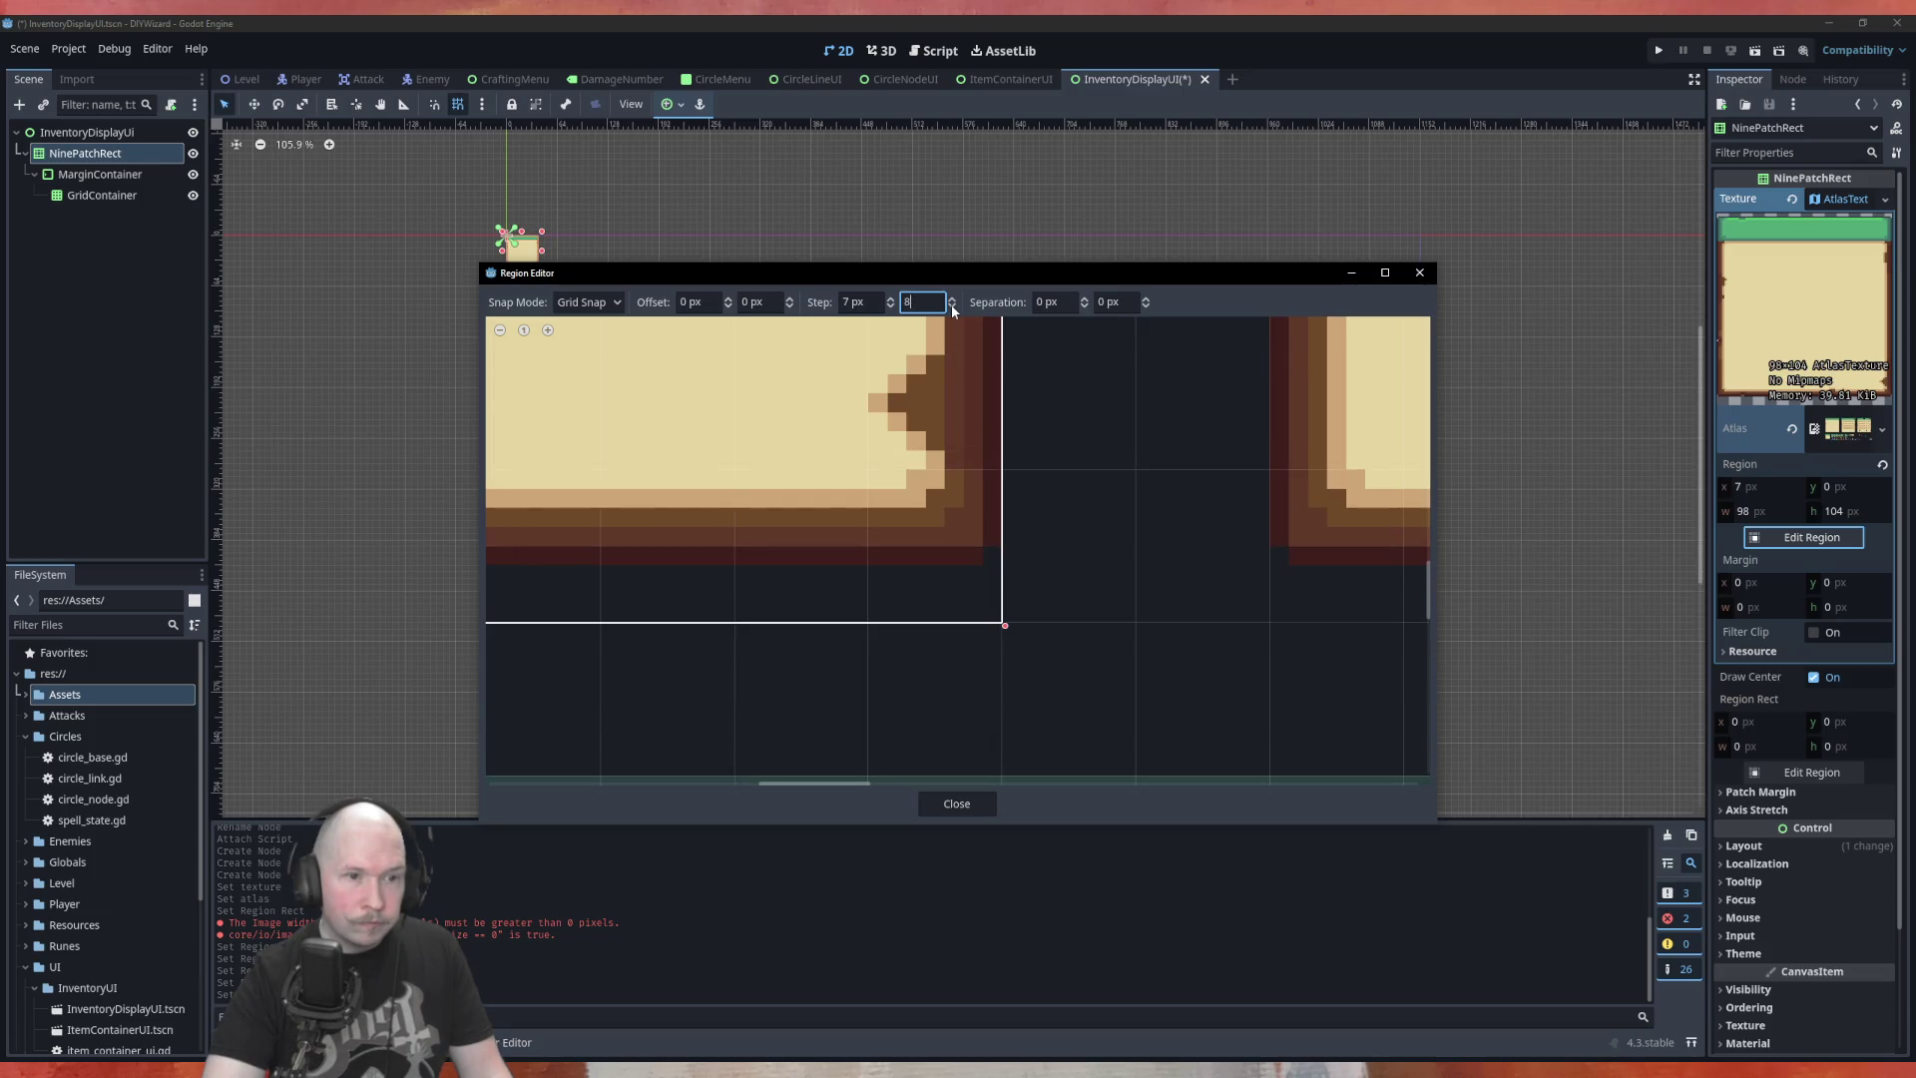
{"action": "left_click", "coordinate": [953, 308]}
{"action": "left_click", "coordinate": [953, 307]}
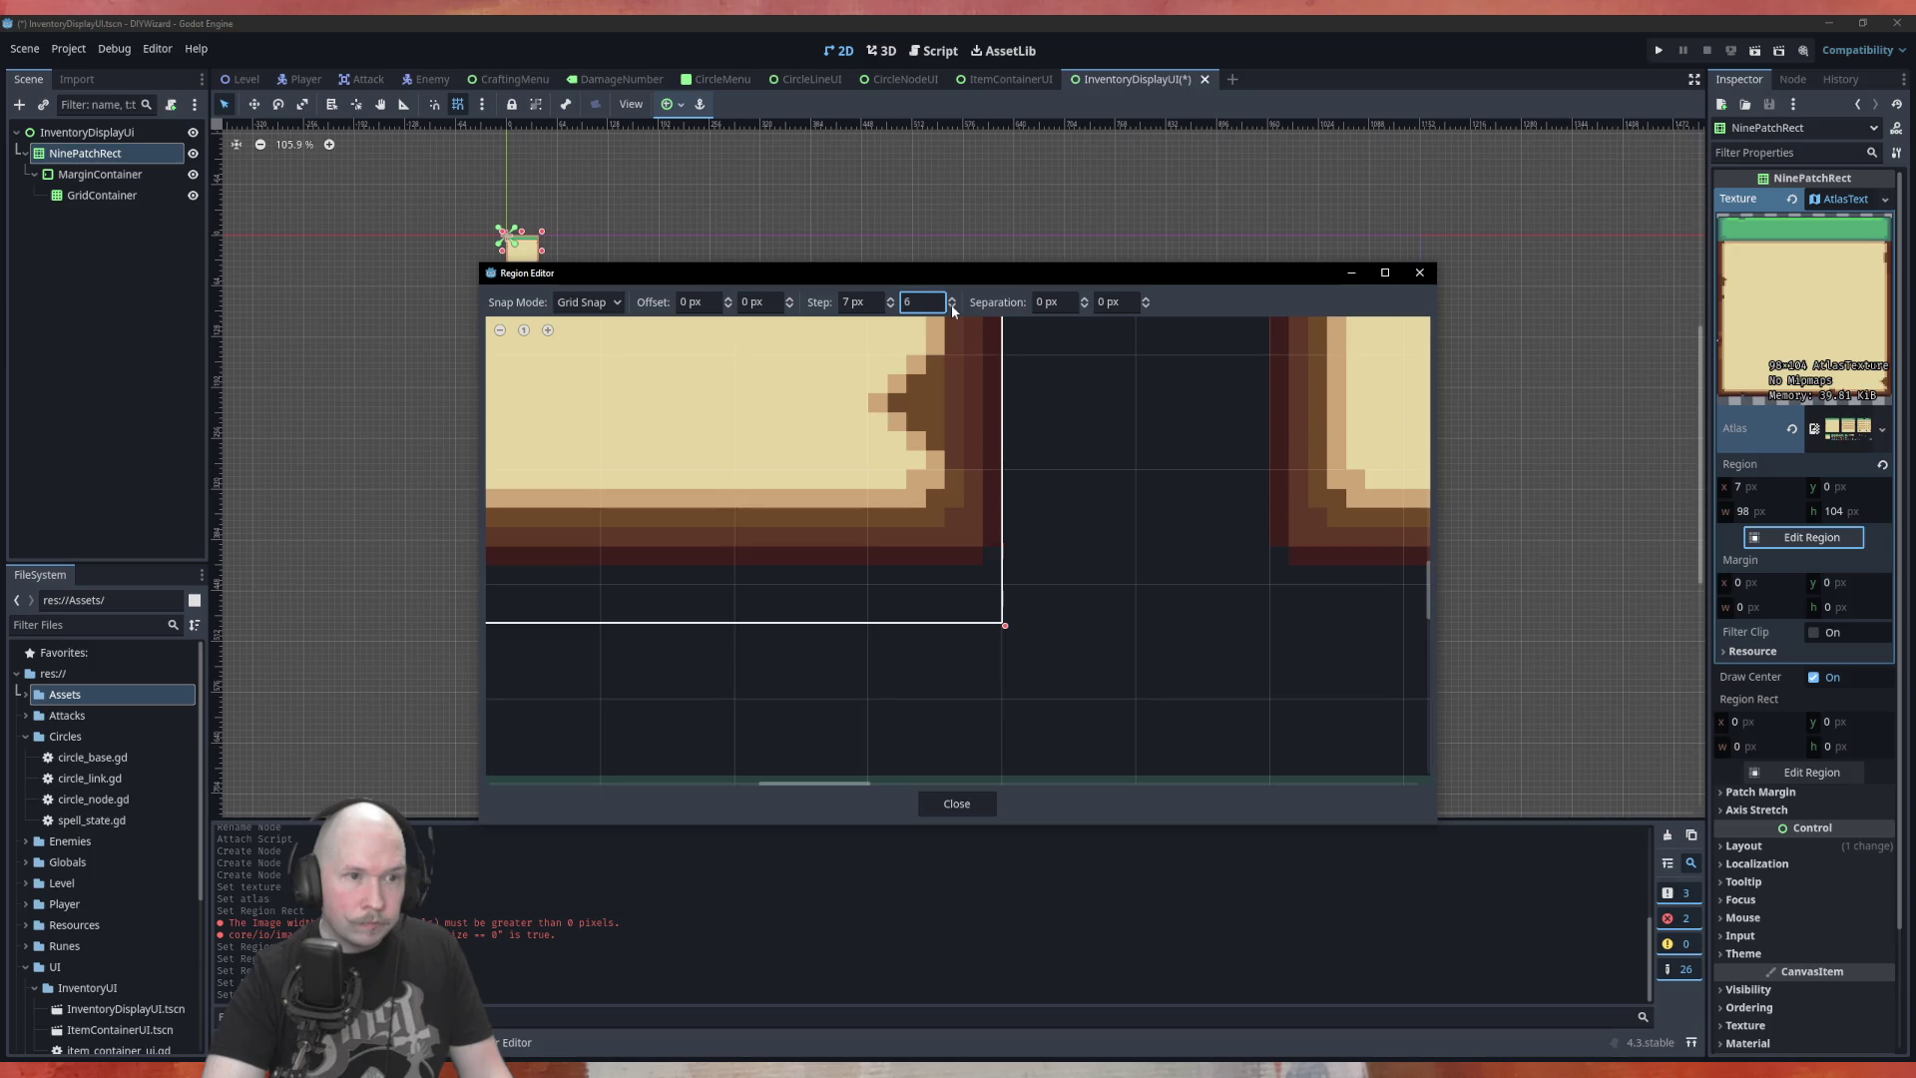
{"action": "left_click", "coordinate": [953, 301]}
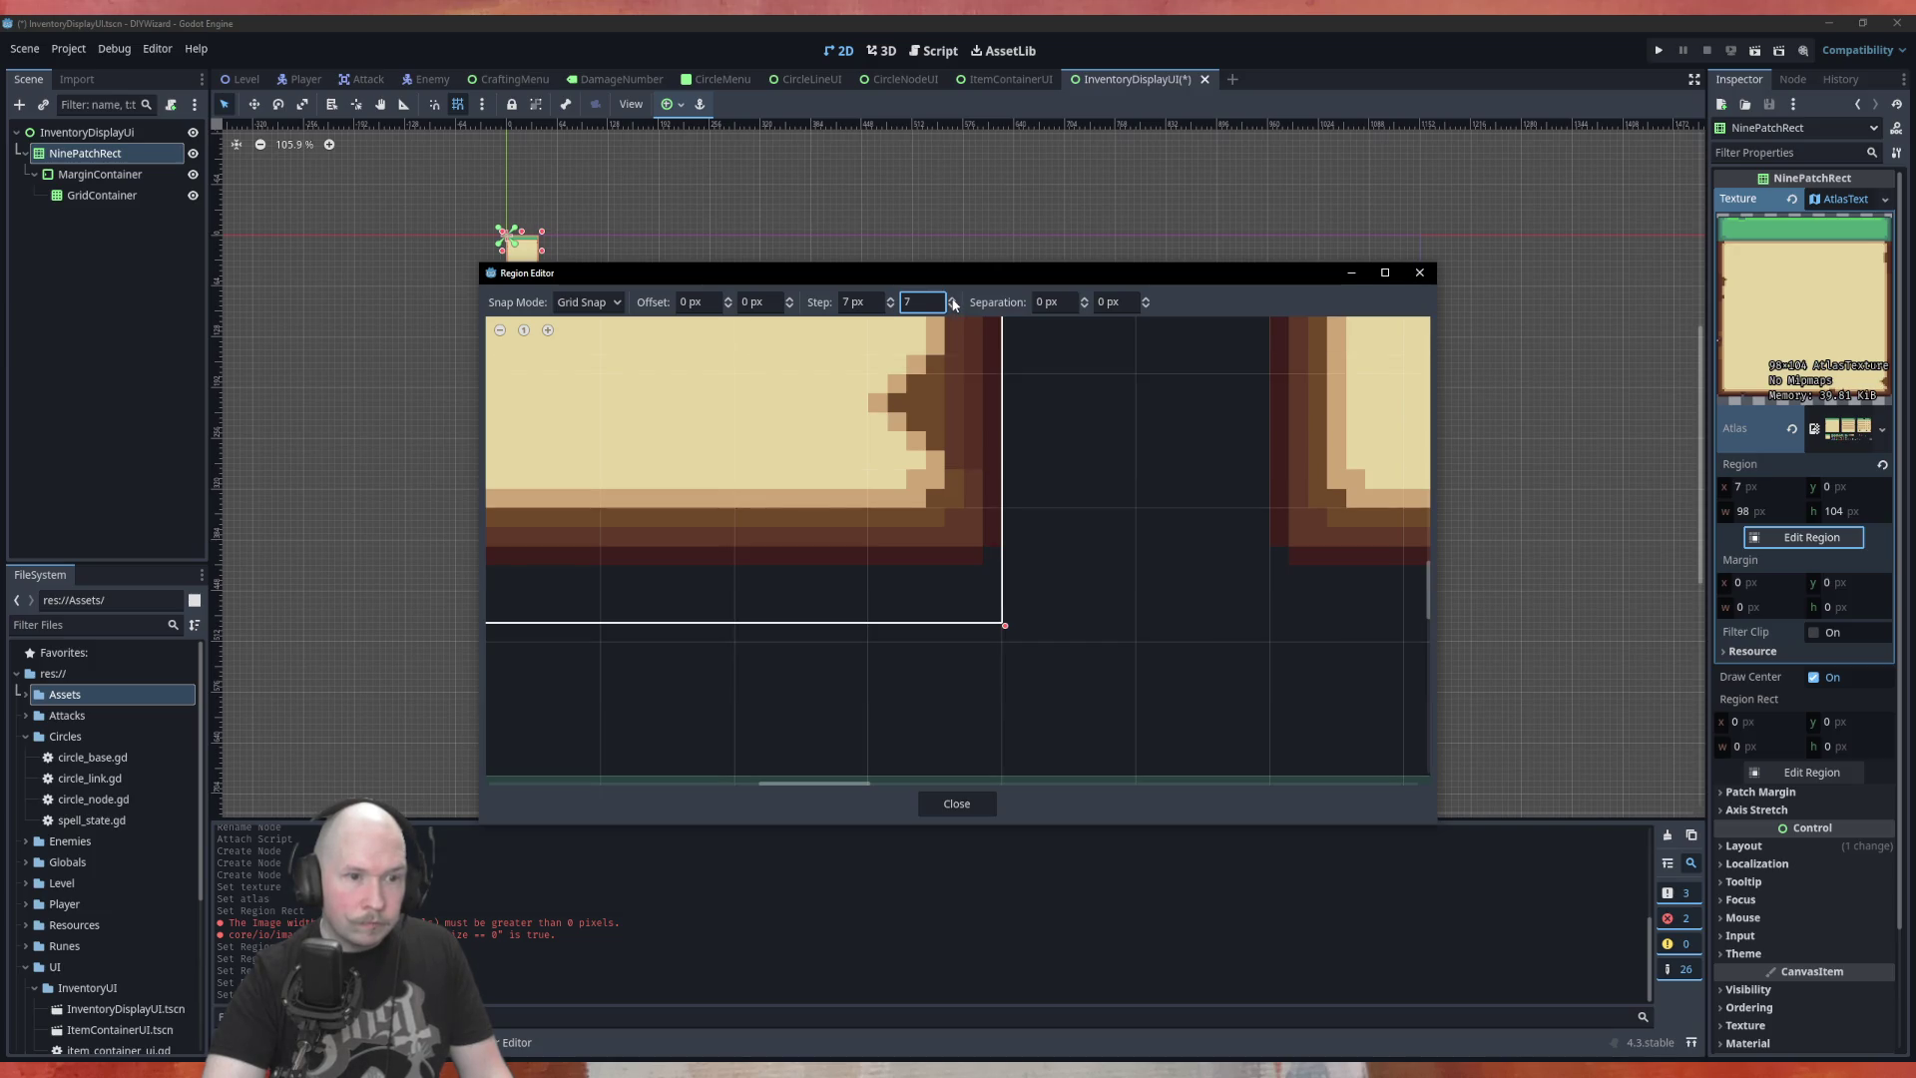
{"action": "scroll", "coordinate": [1047, 611], "scroll_direction": "down", "scroll_amount": 5}
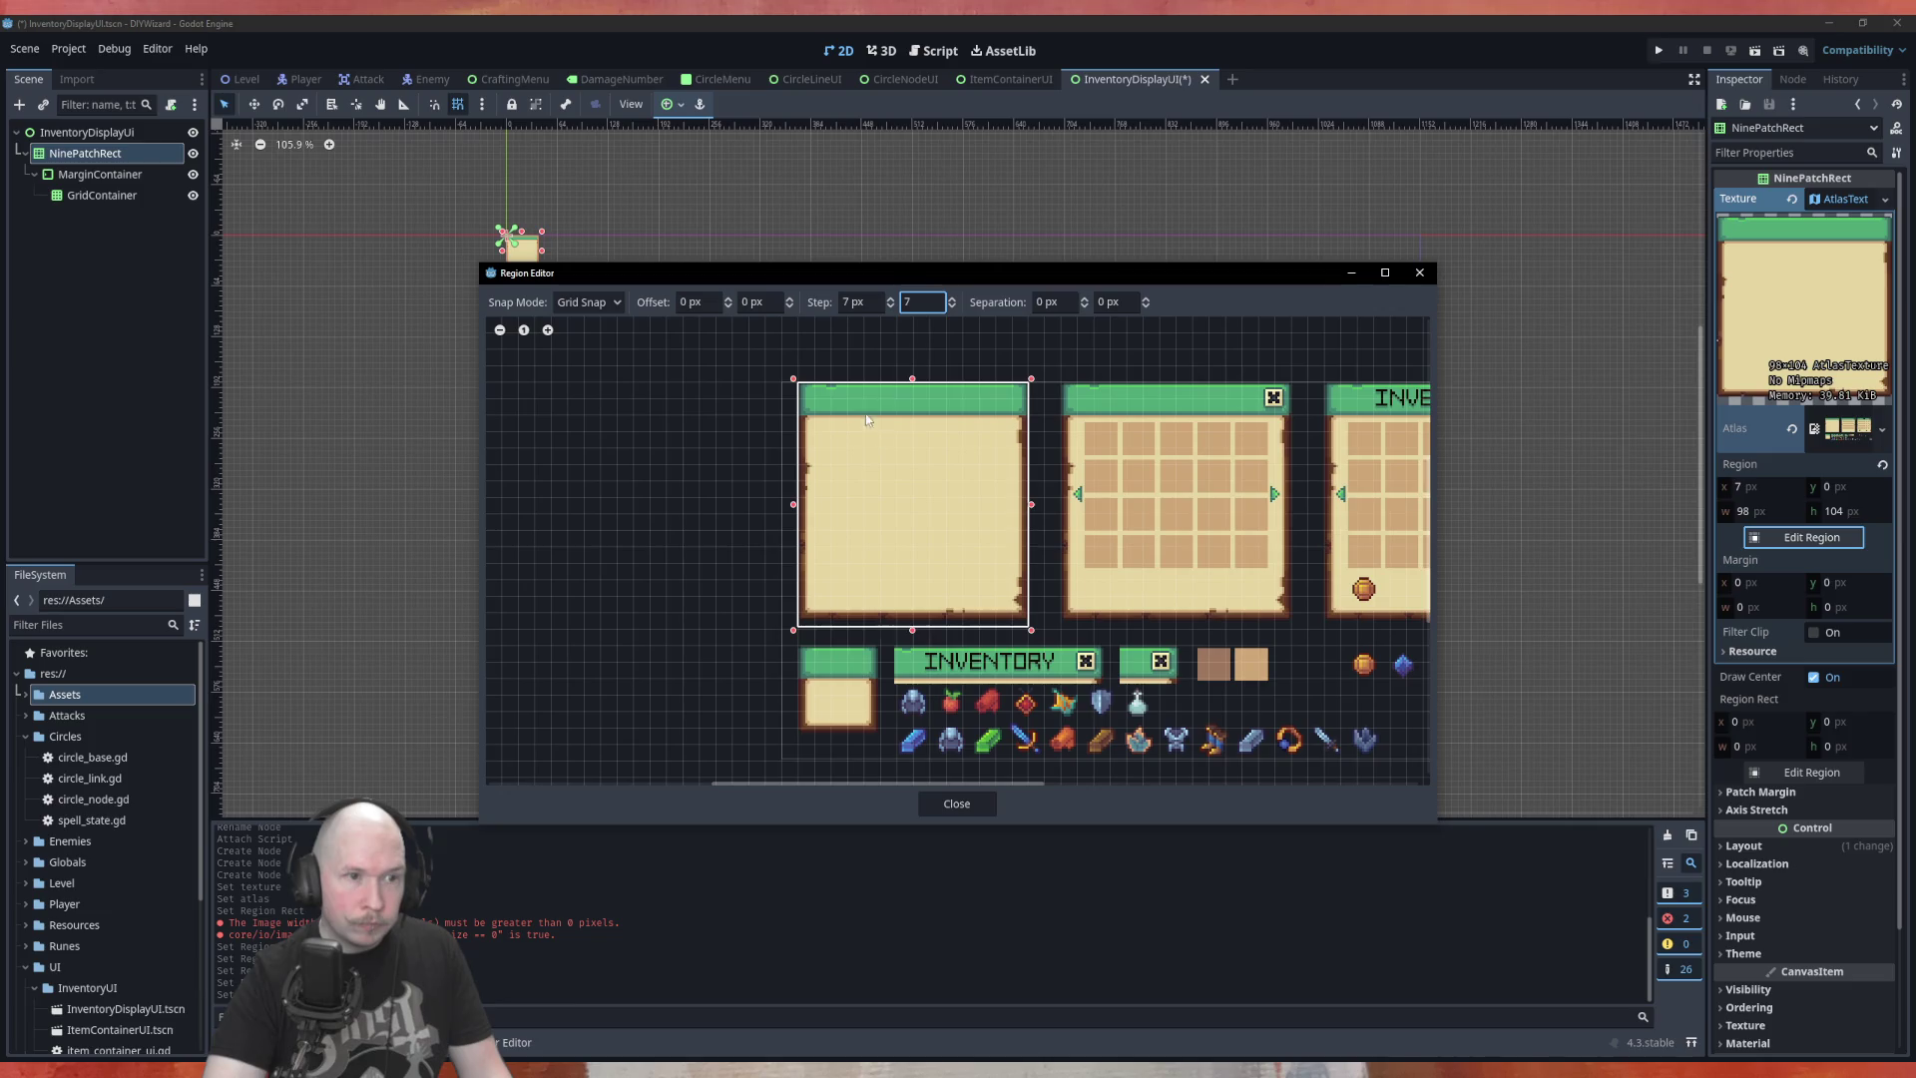
Try vertical snap steps of 7, 8, 9 and 10 px against the panel corners
{"action": "scroll", "coordinate": [818, 373], "scroll_direction": "up", "scroll_amount": 6}
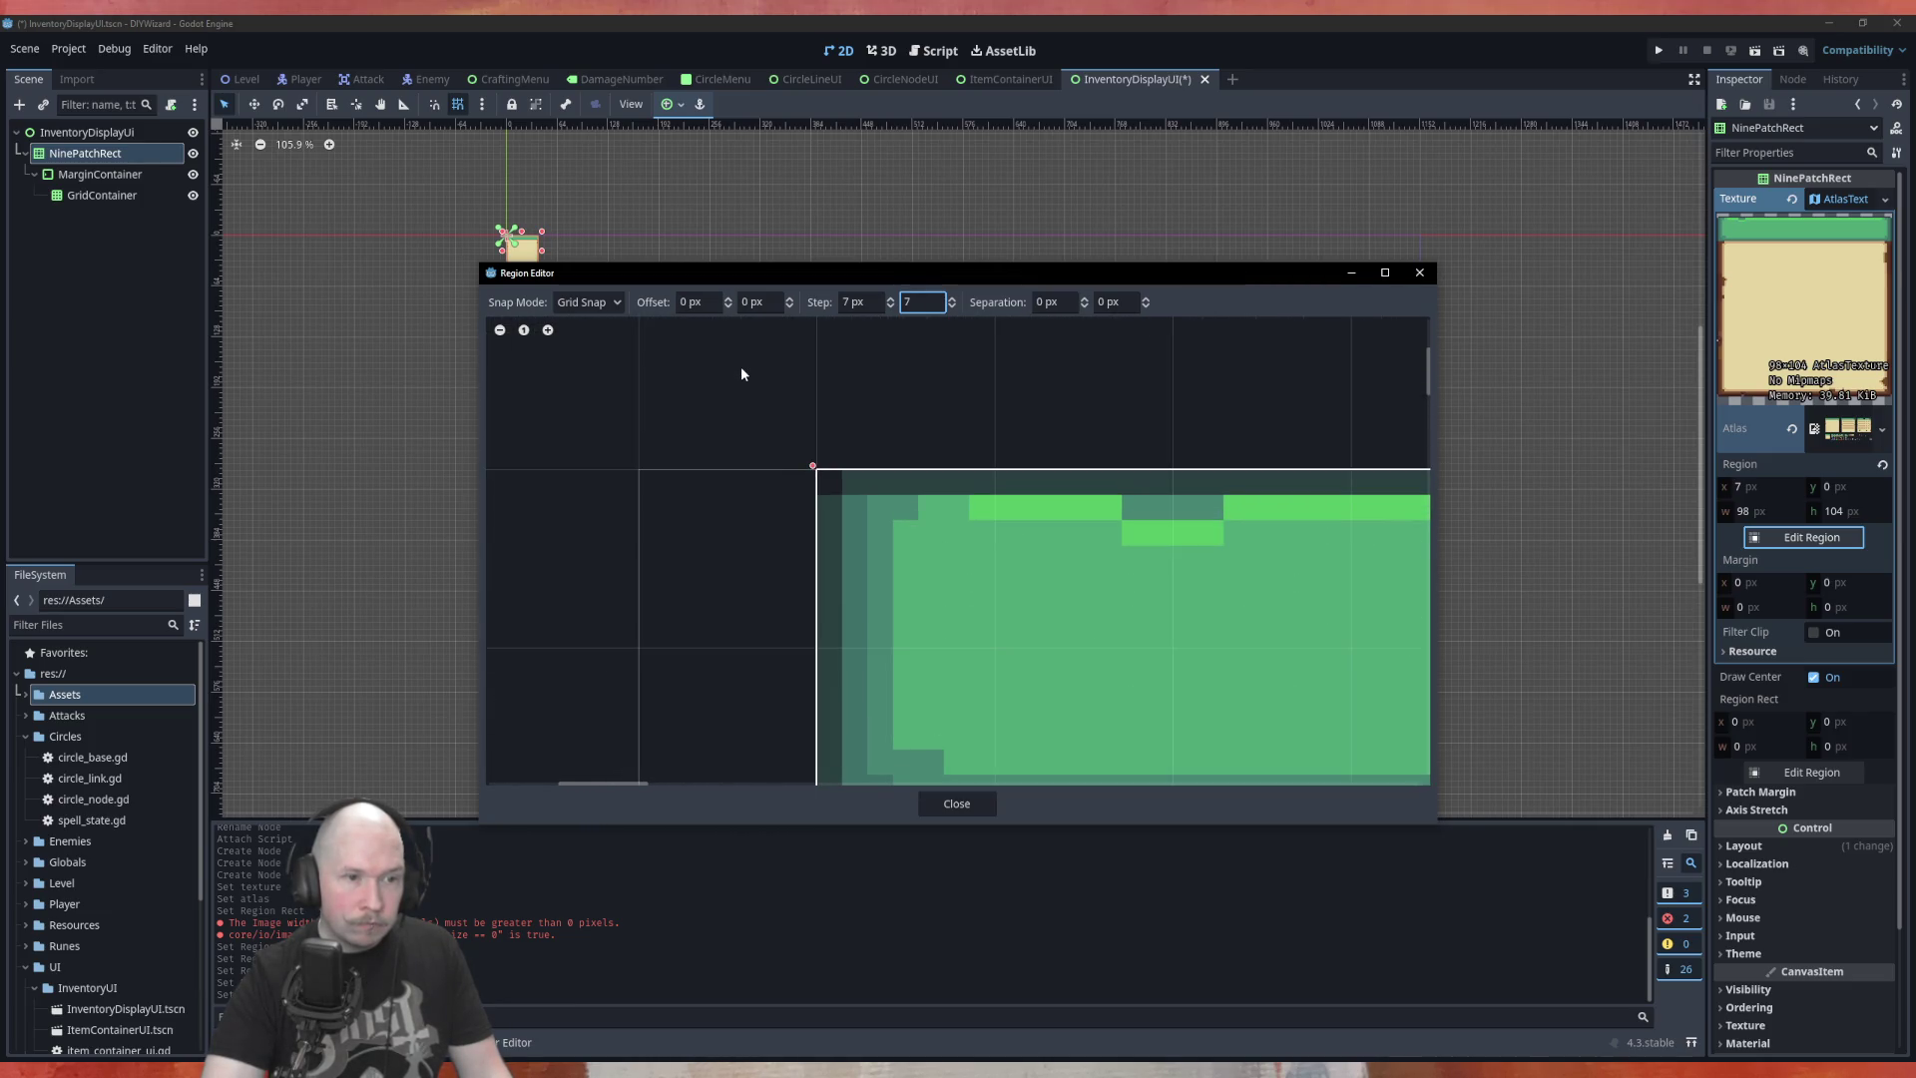
{"action": "left_click", "coordinate": [953, 309]}
{"action": "left_click", "coordinate": [954, 301]}
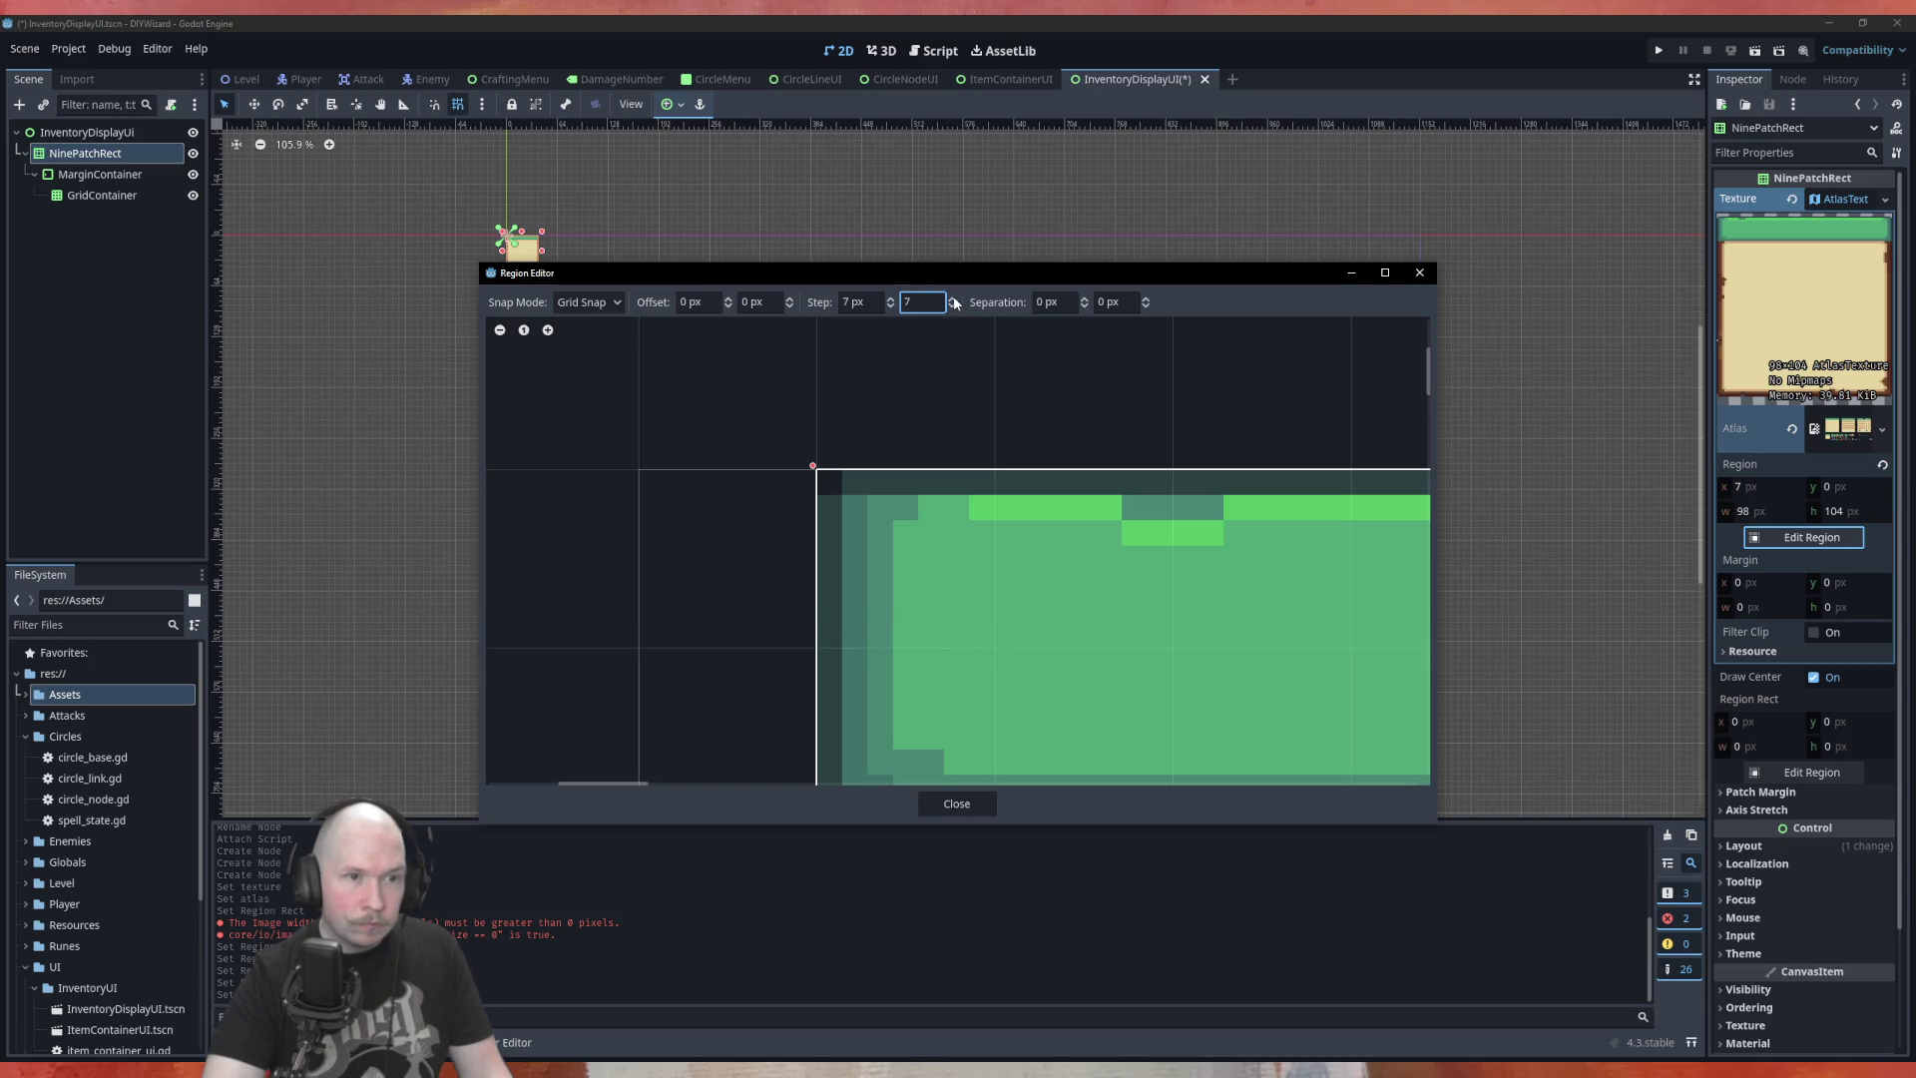
{"action": "left_click", "coordinate": [954, 300]}
{"action": "scroll", "coordinate": [642, 386], "scroll_direction": "down", "scroll_amount": 6}
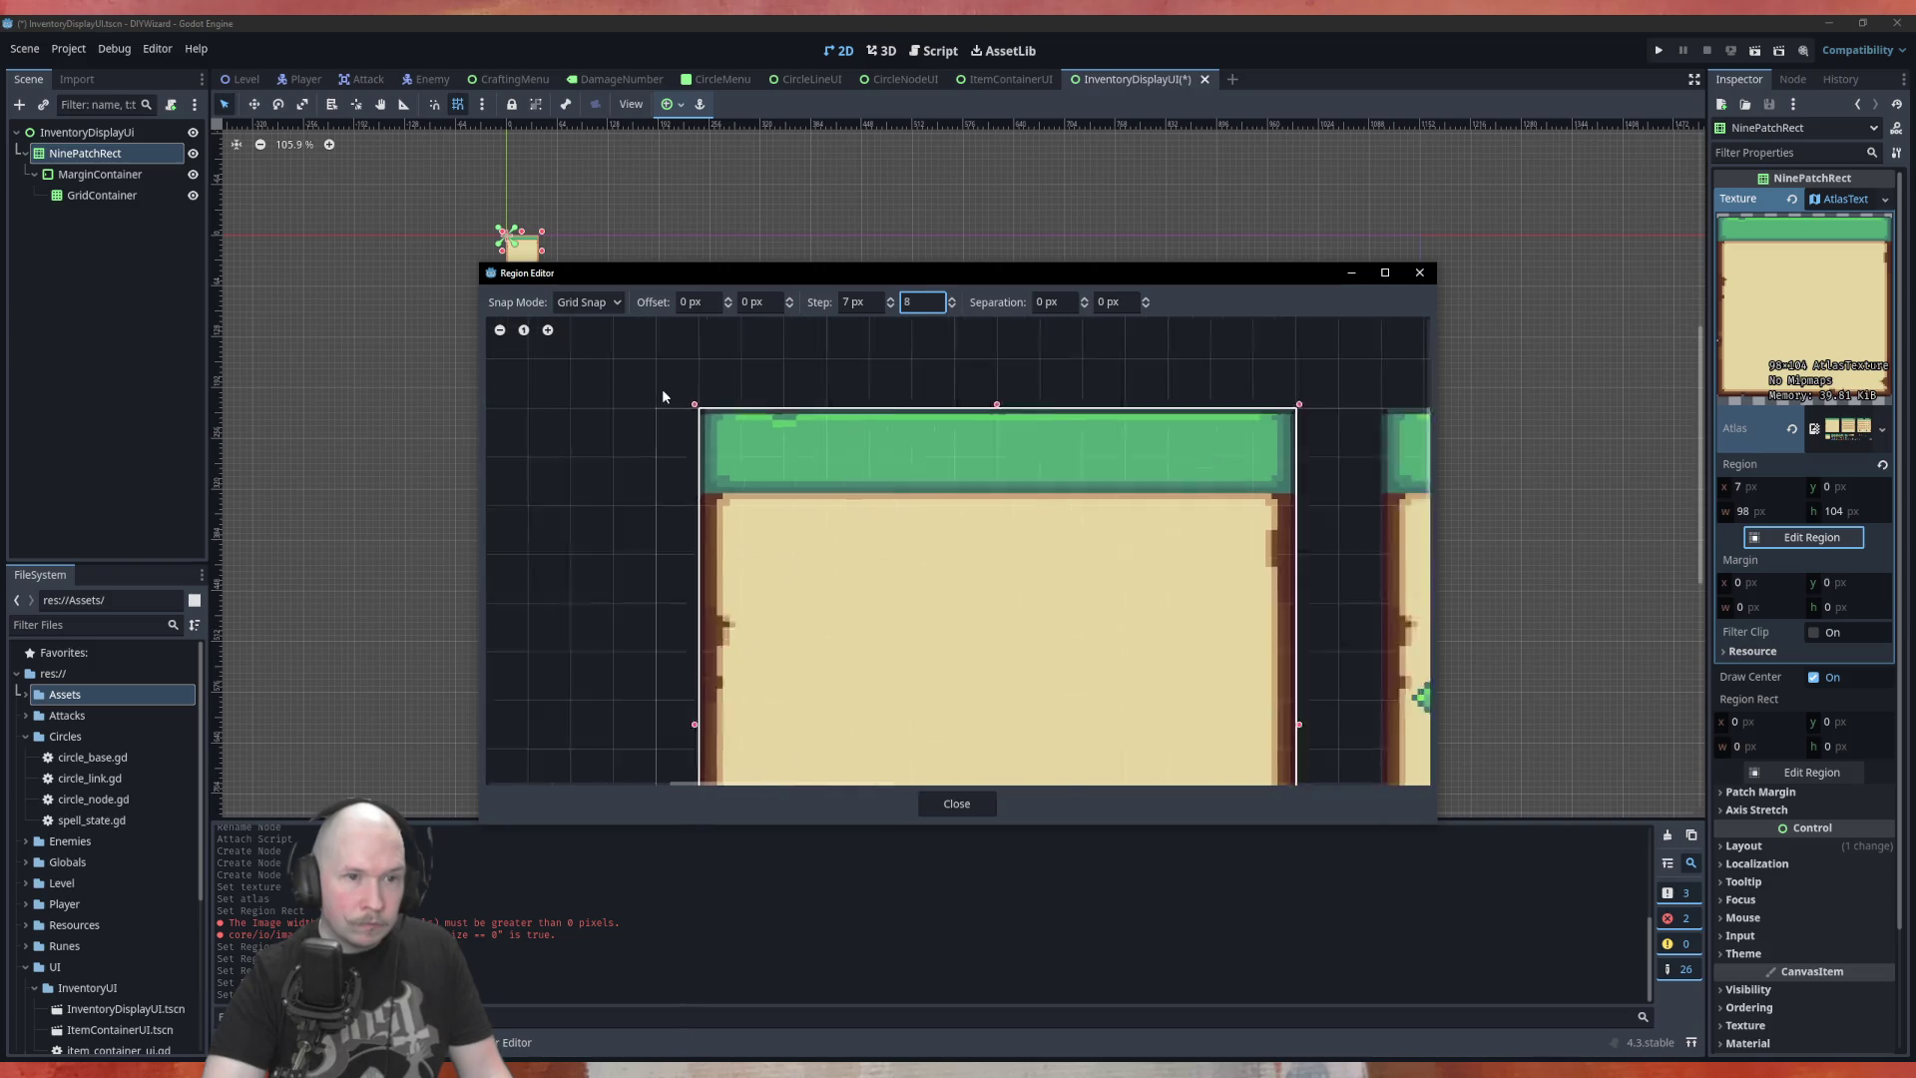
{"action": "scroll", "coordinate": [863, 569], "scroll_direction": "up", "scroll_amount": 5}
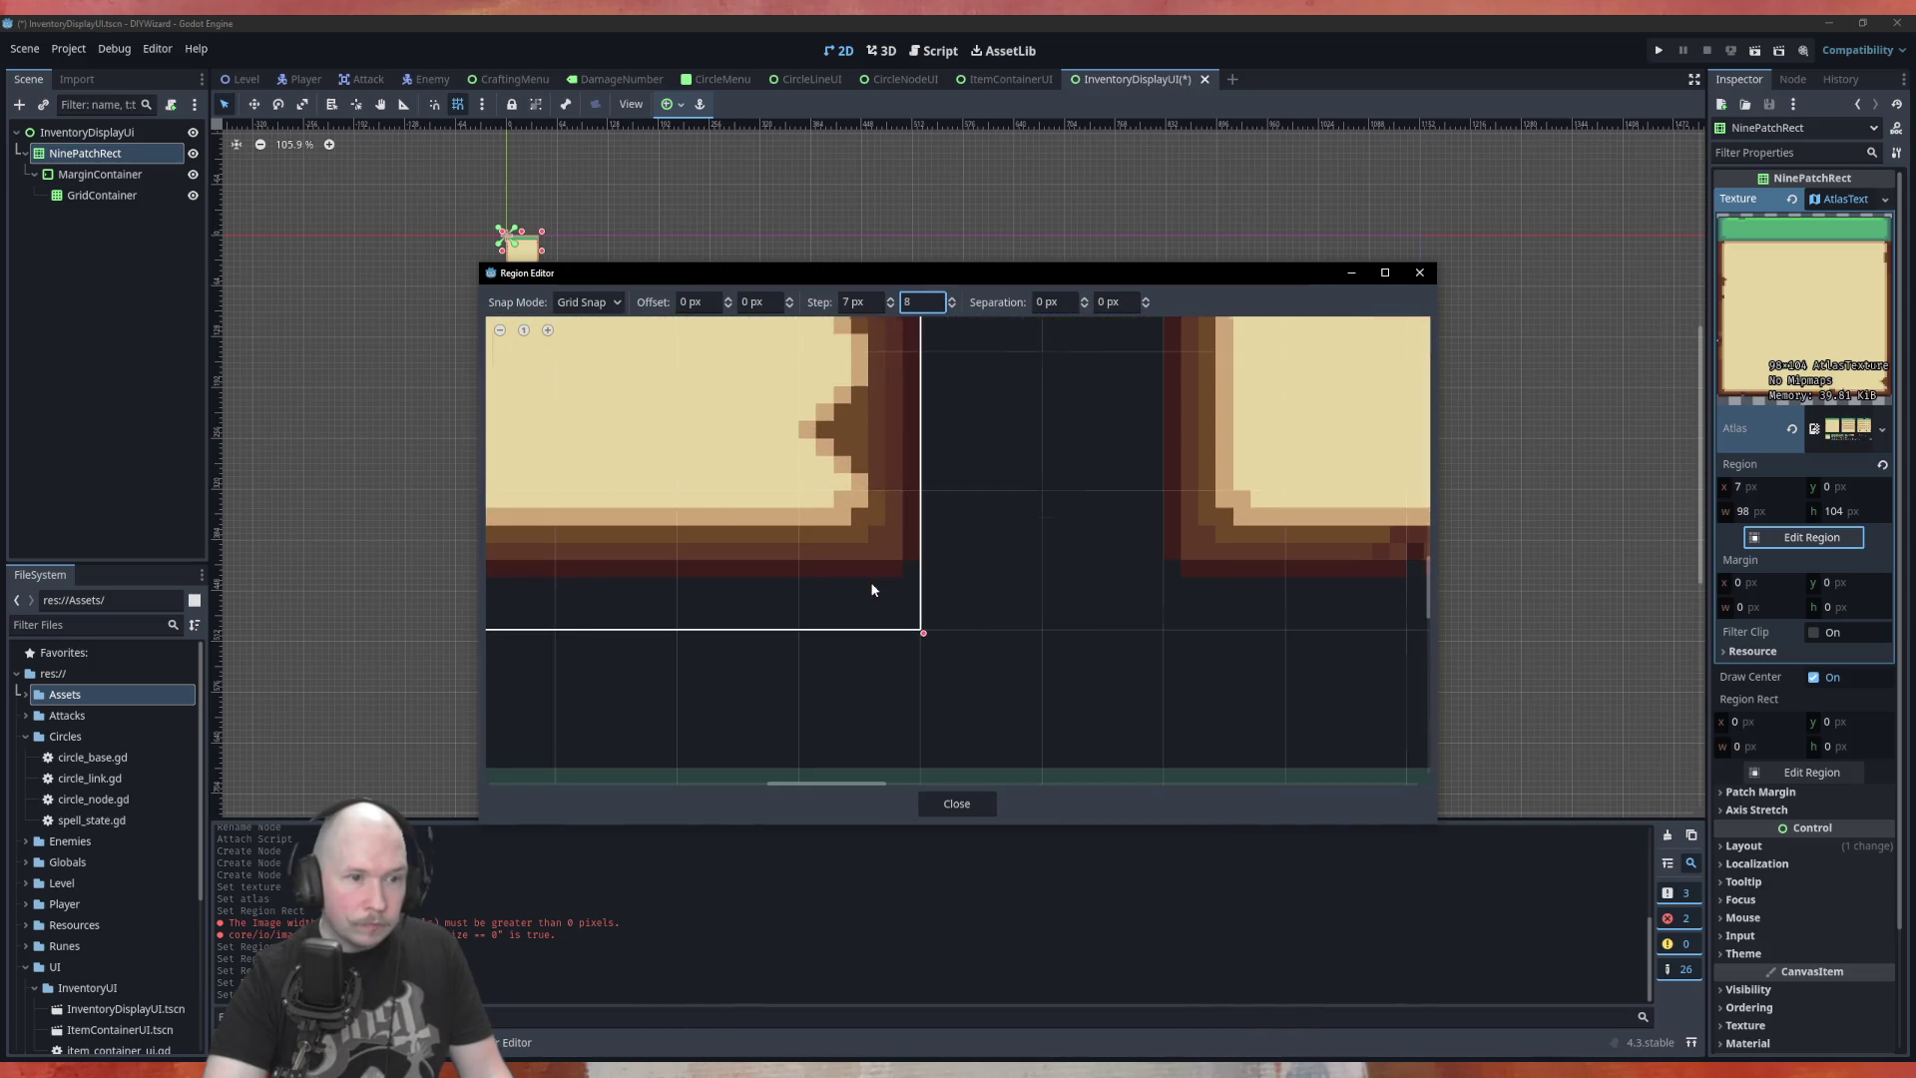
{"action": "scroll", "coordinate": [906, 567], "scroll_direction": "down", "scroll_amount": 3}
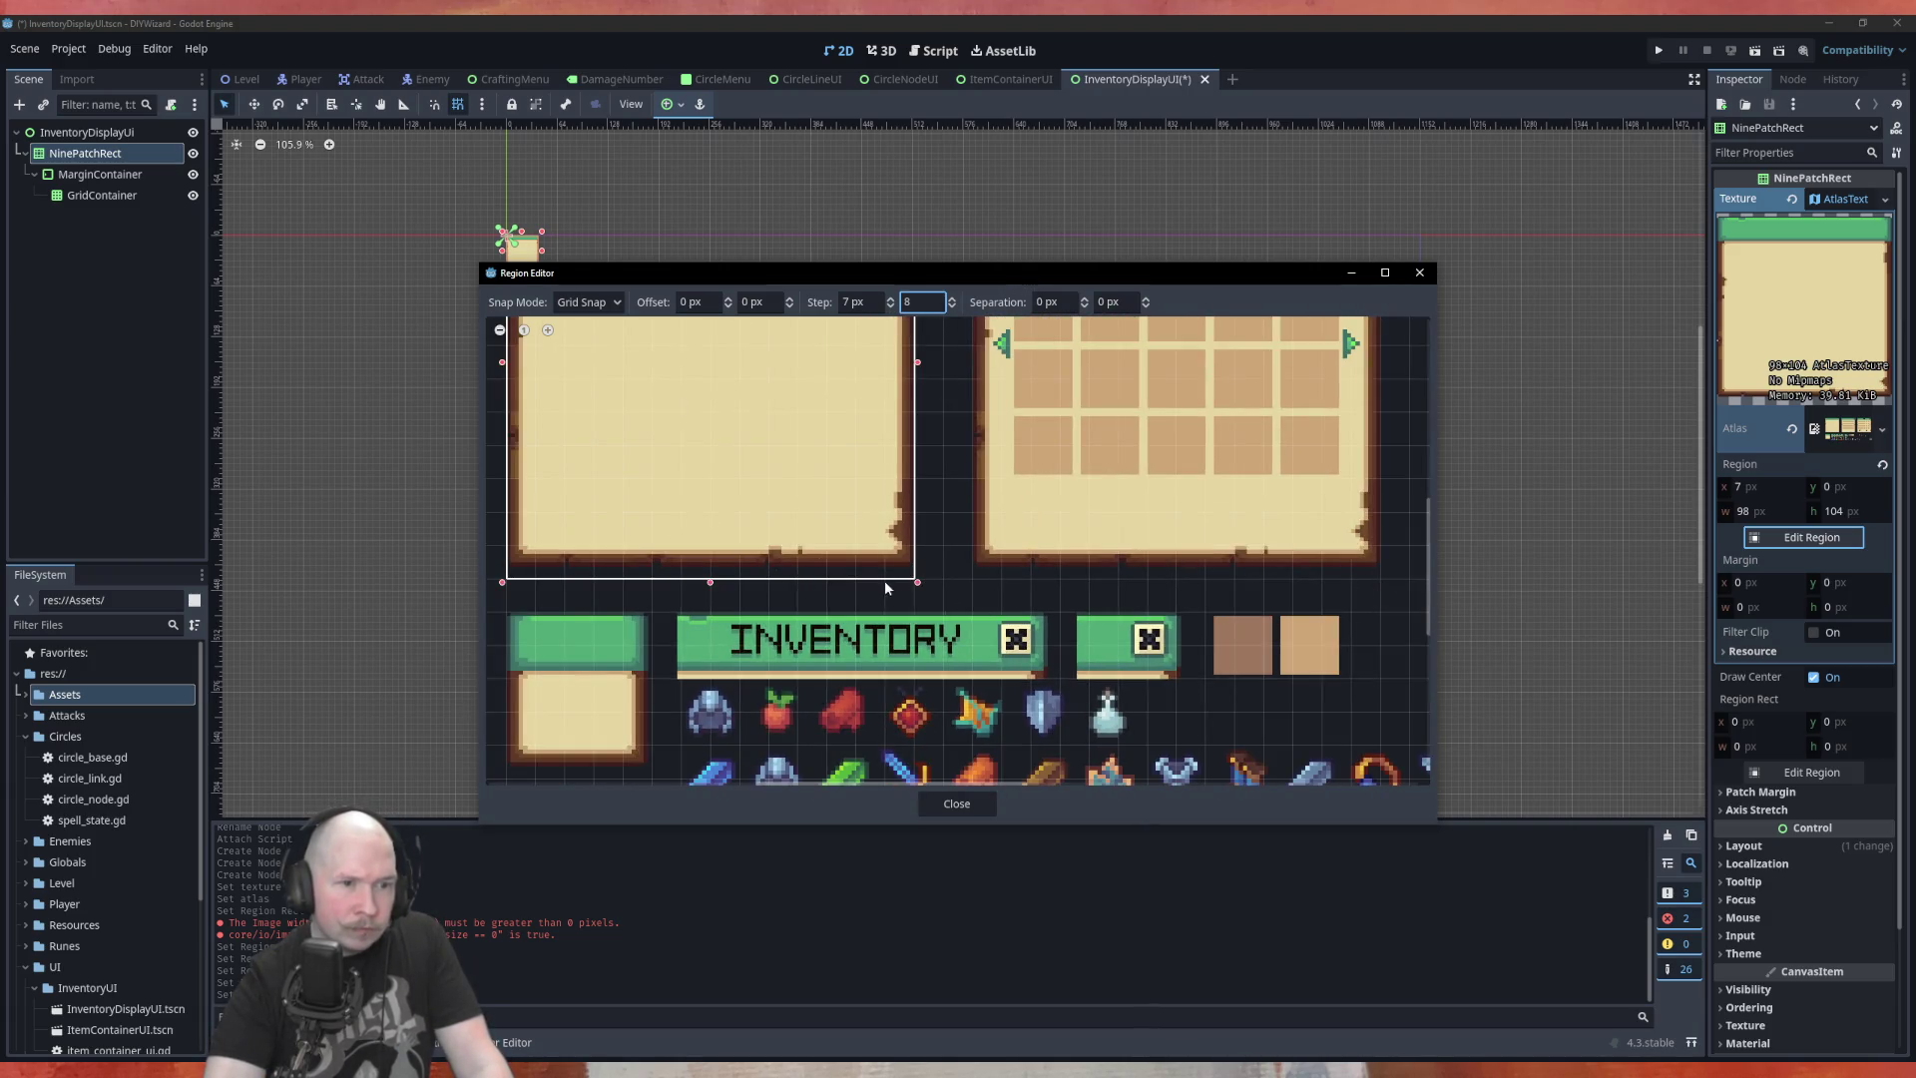
{"action": "scroll", "coordinate": [611, 591], "scroll_direction": "up", "scroll_amount": 5}
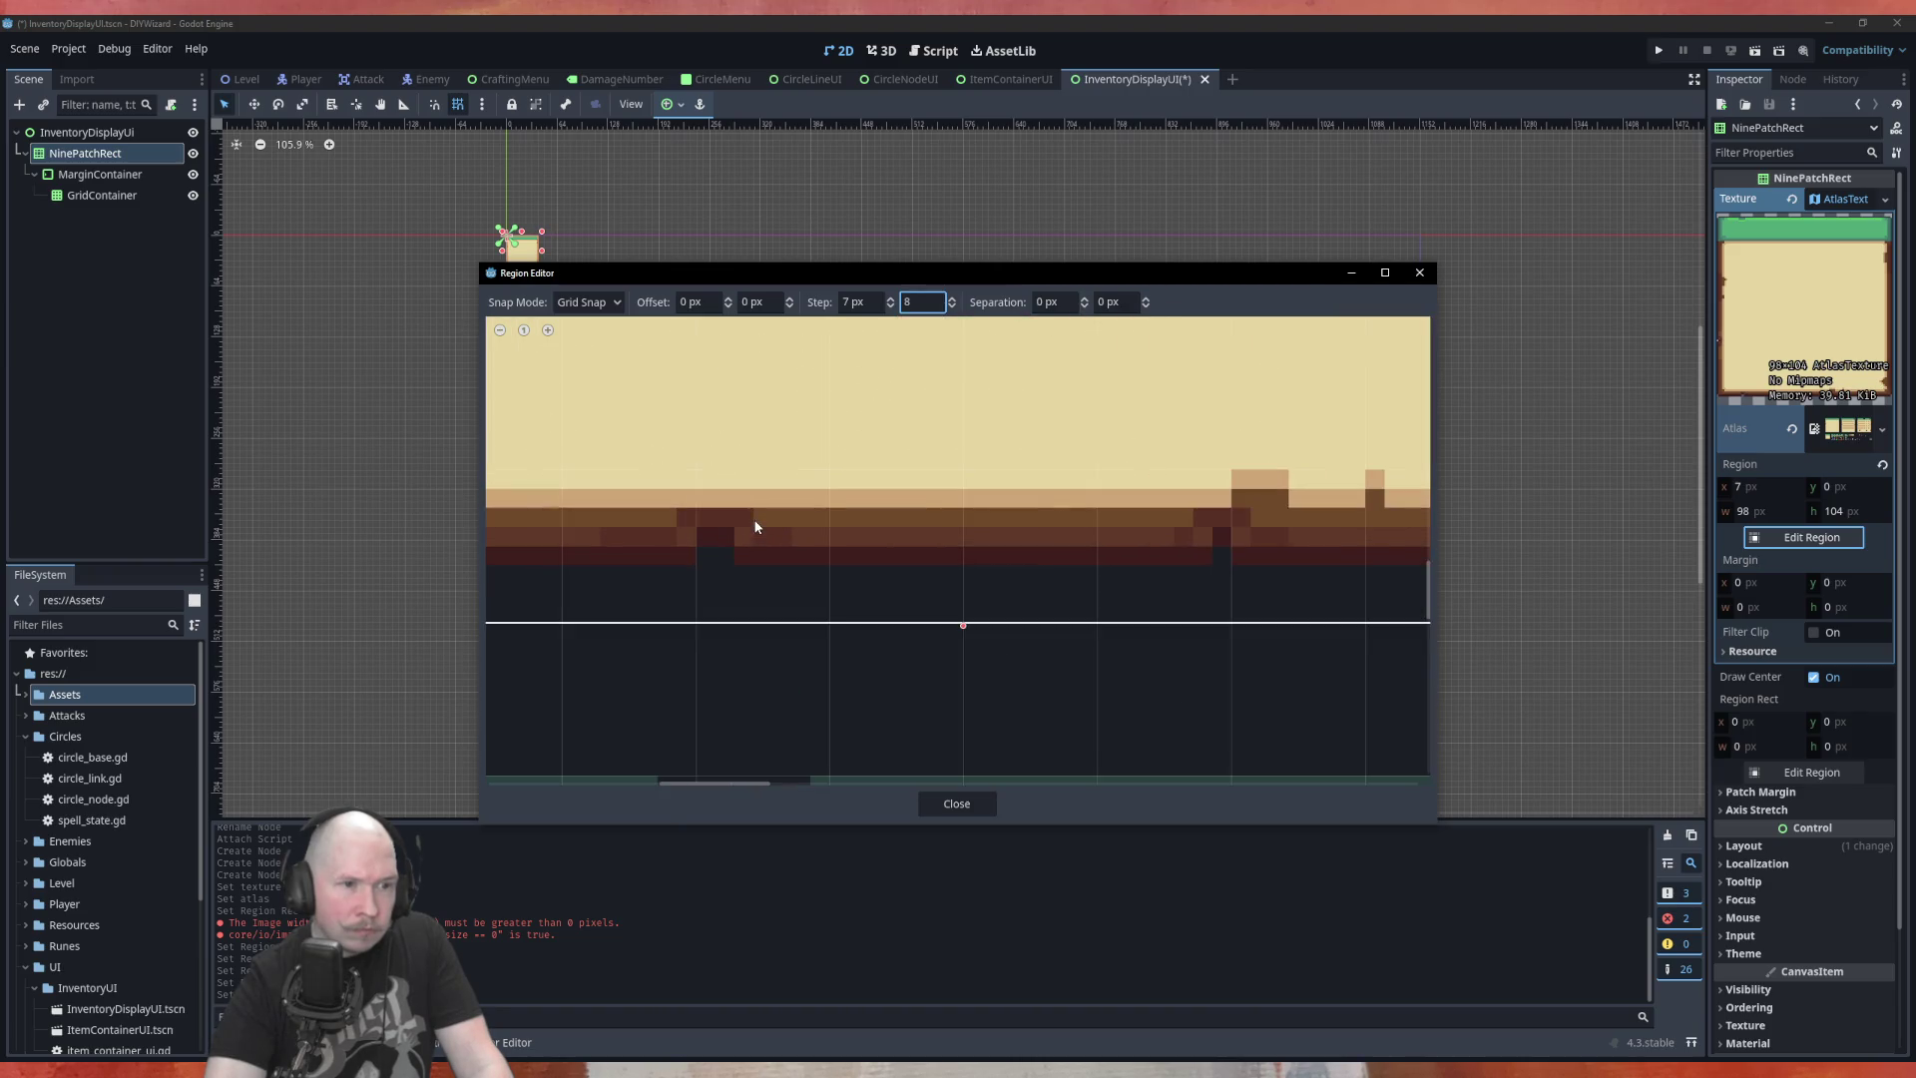
{"action": "scroll", "coordinate": [1004, 559], "scroll_direction": "down", "scroll_amount": 3}
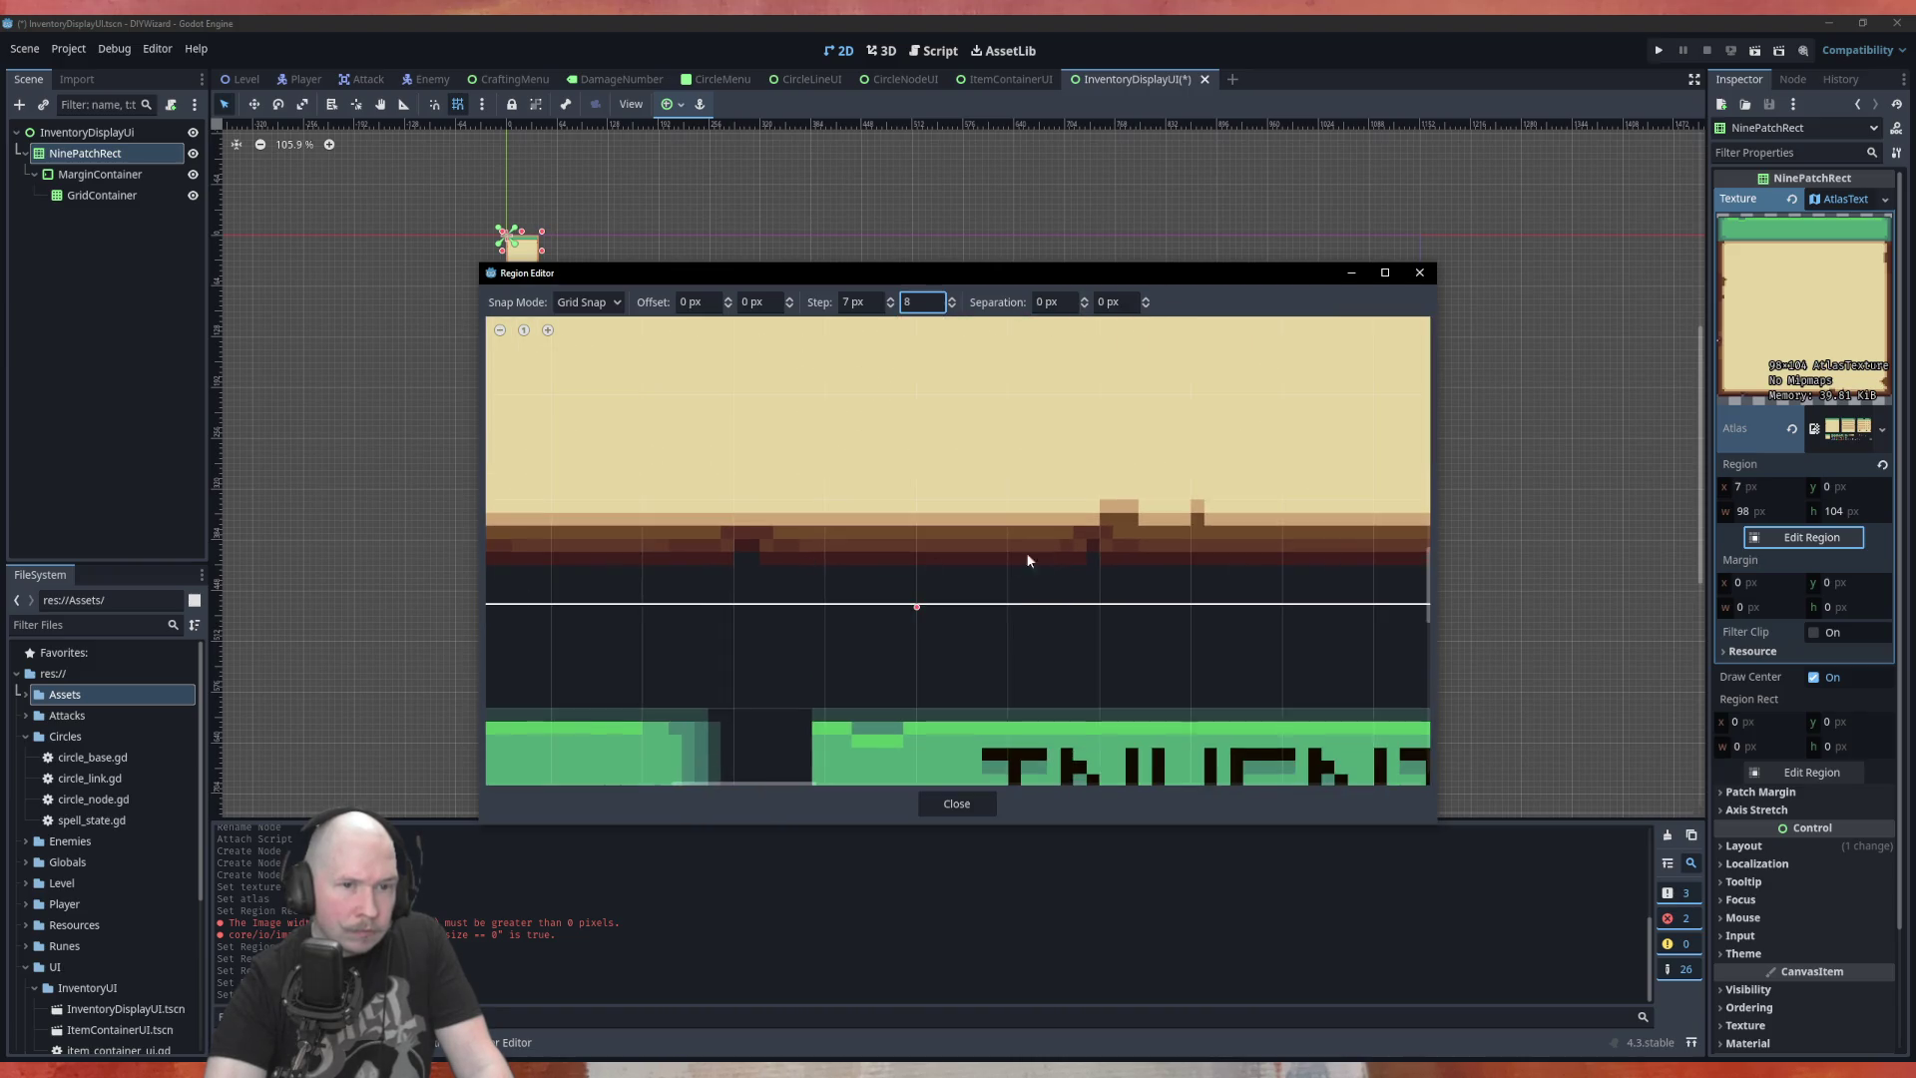
{"action": "scroll", "coordinate": [1325, 523], "scroll_direction": "up", "scroll_amount": 4}
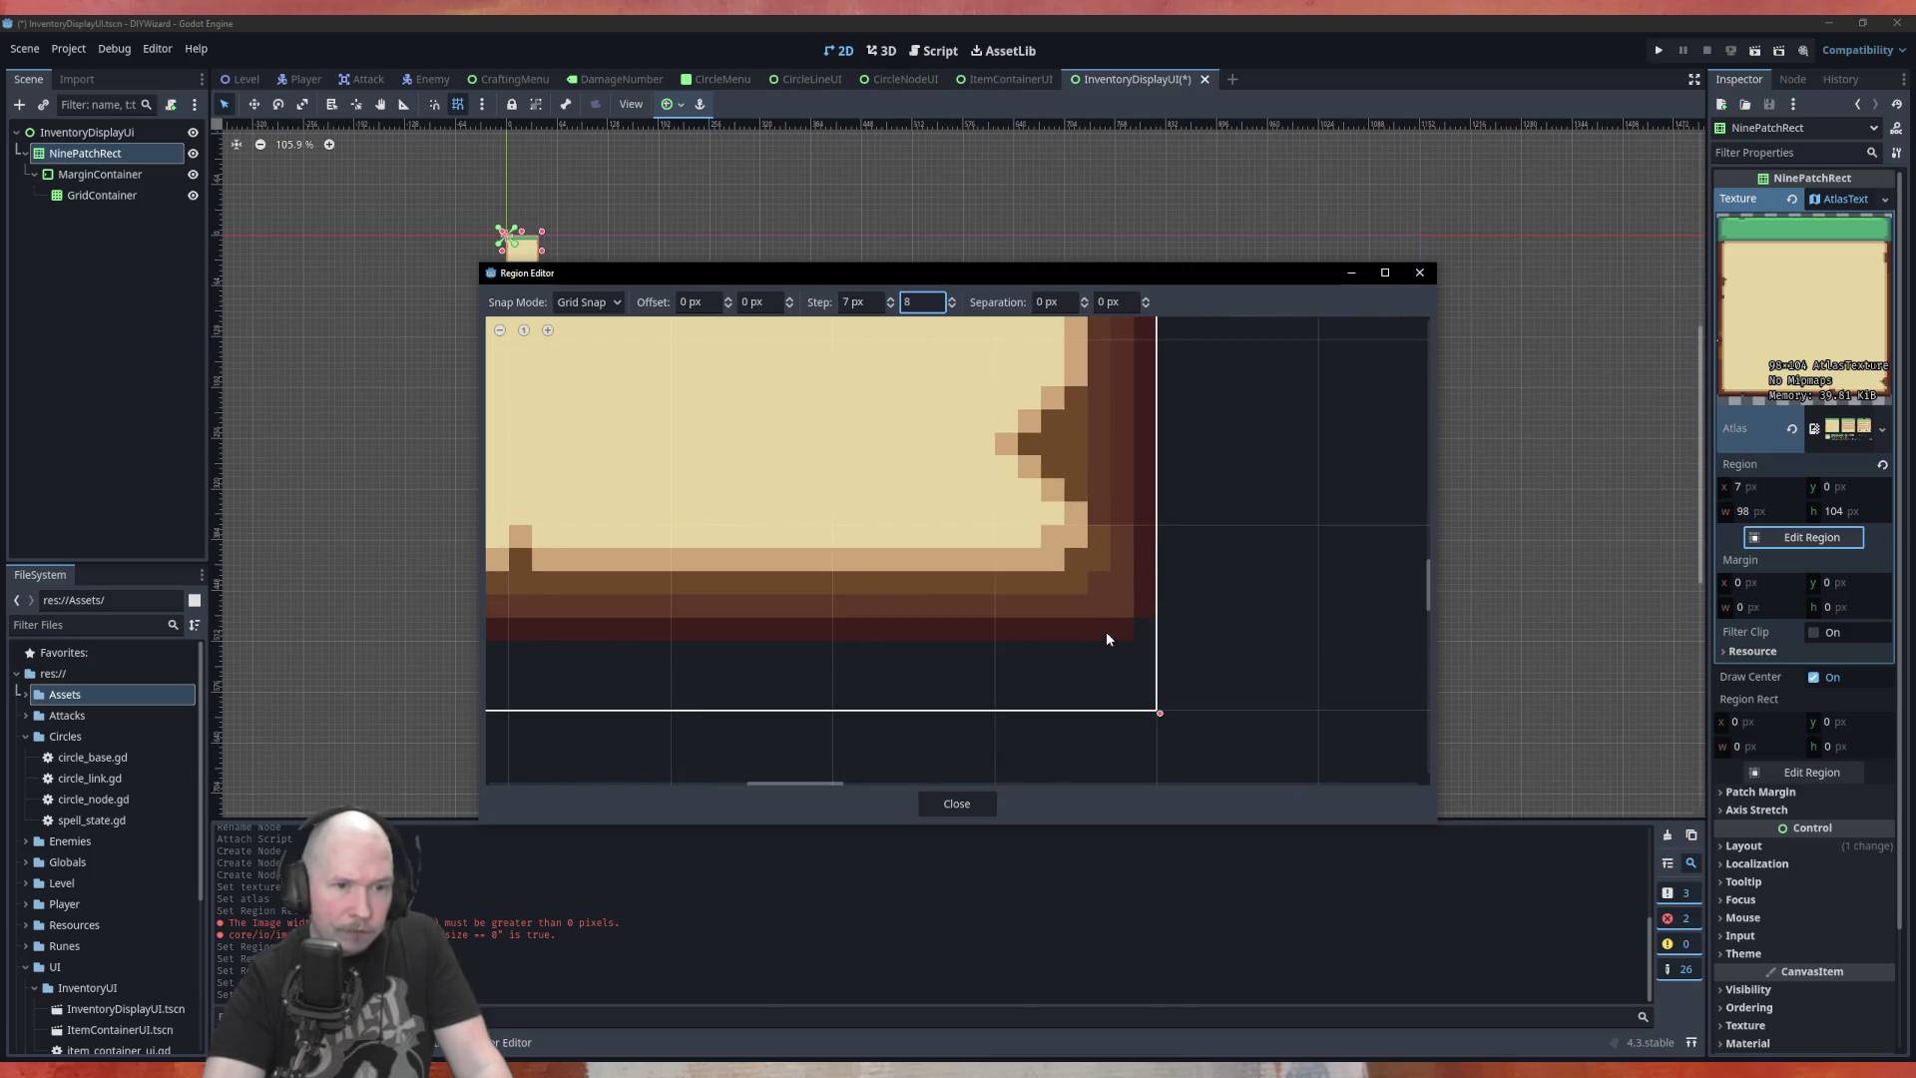
{"action": "left_click", "coordinate": [951, 305]}
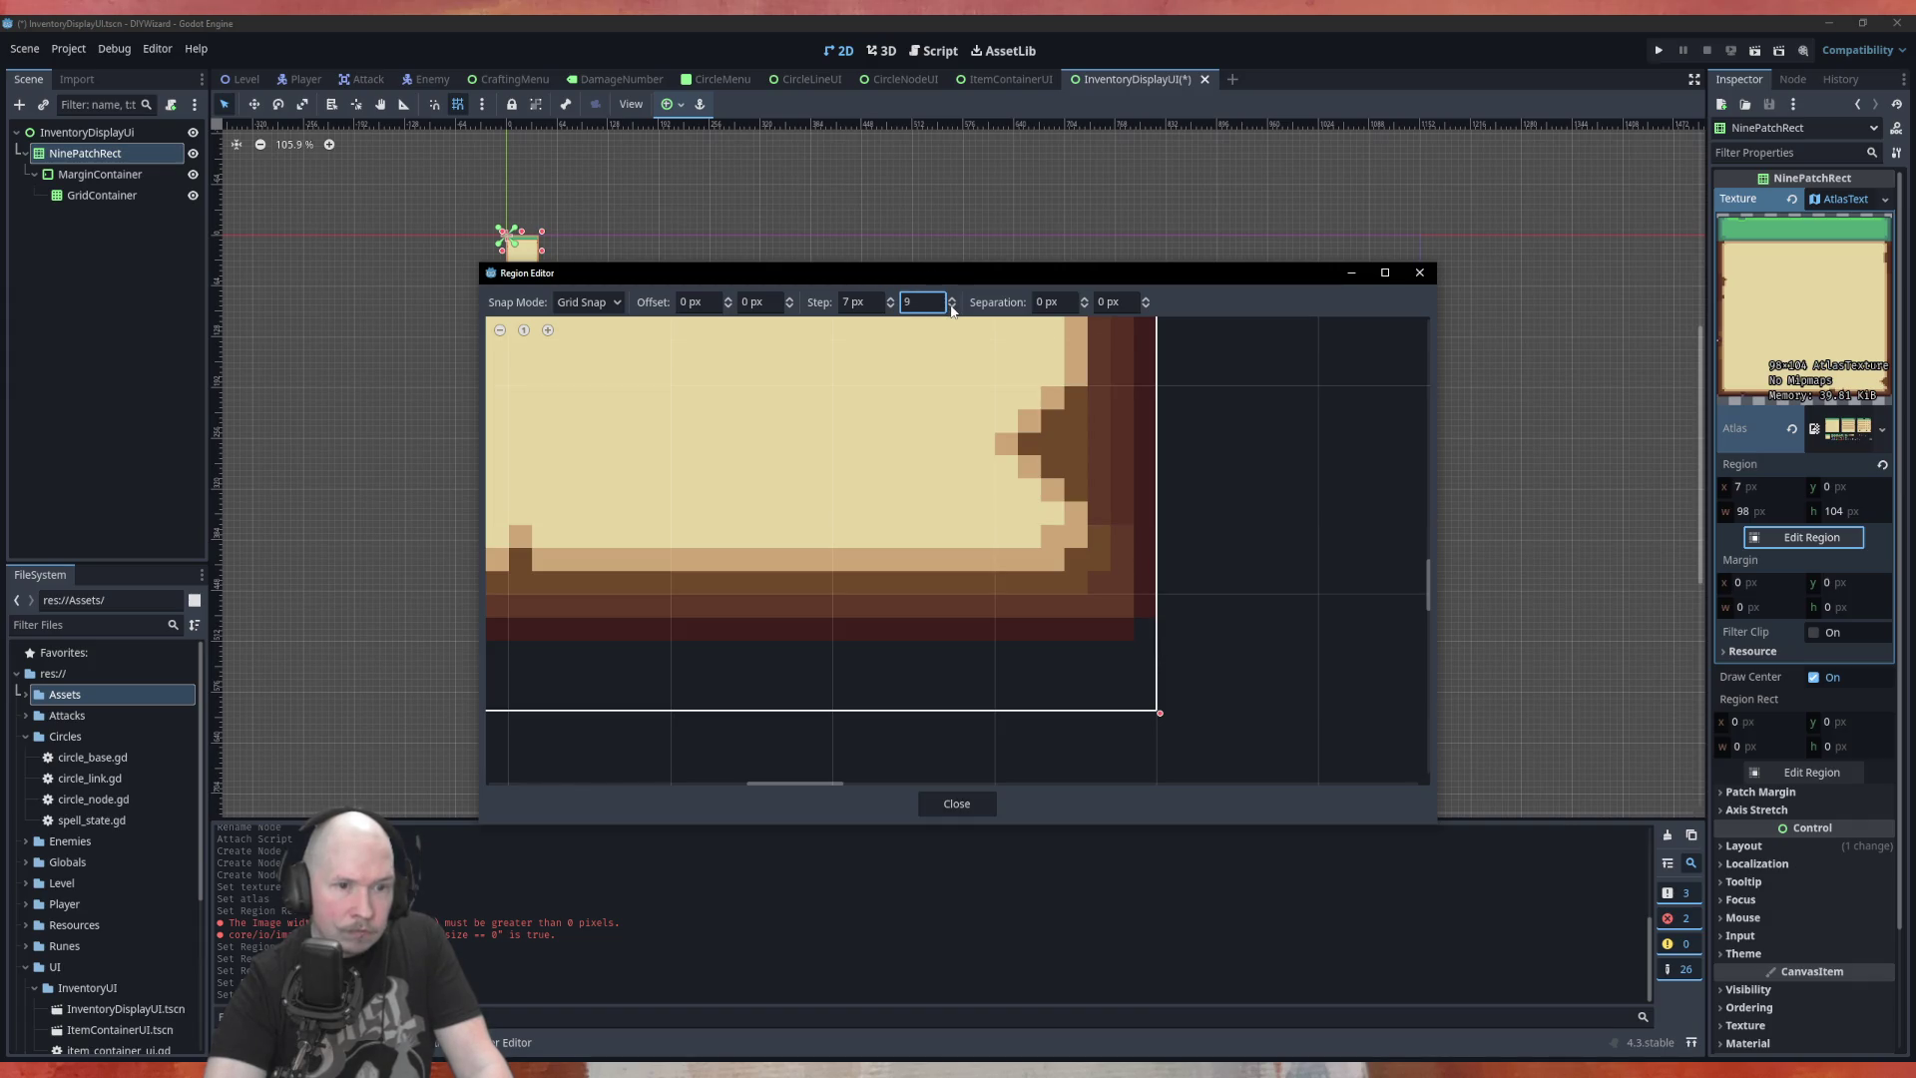
{"action": "left_click", "coordinate": [951, 297]}
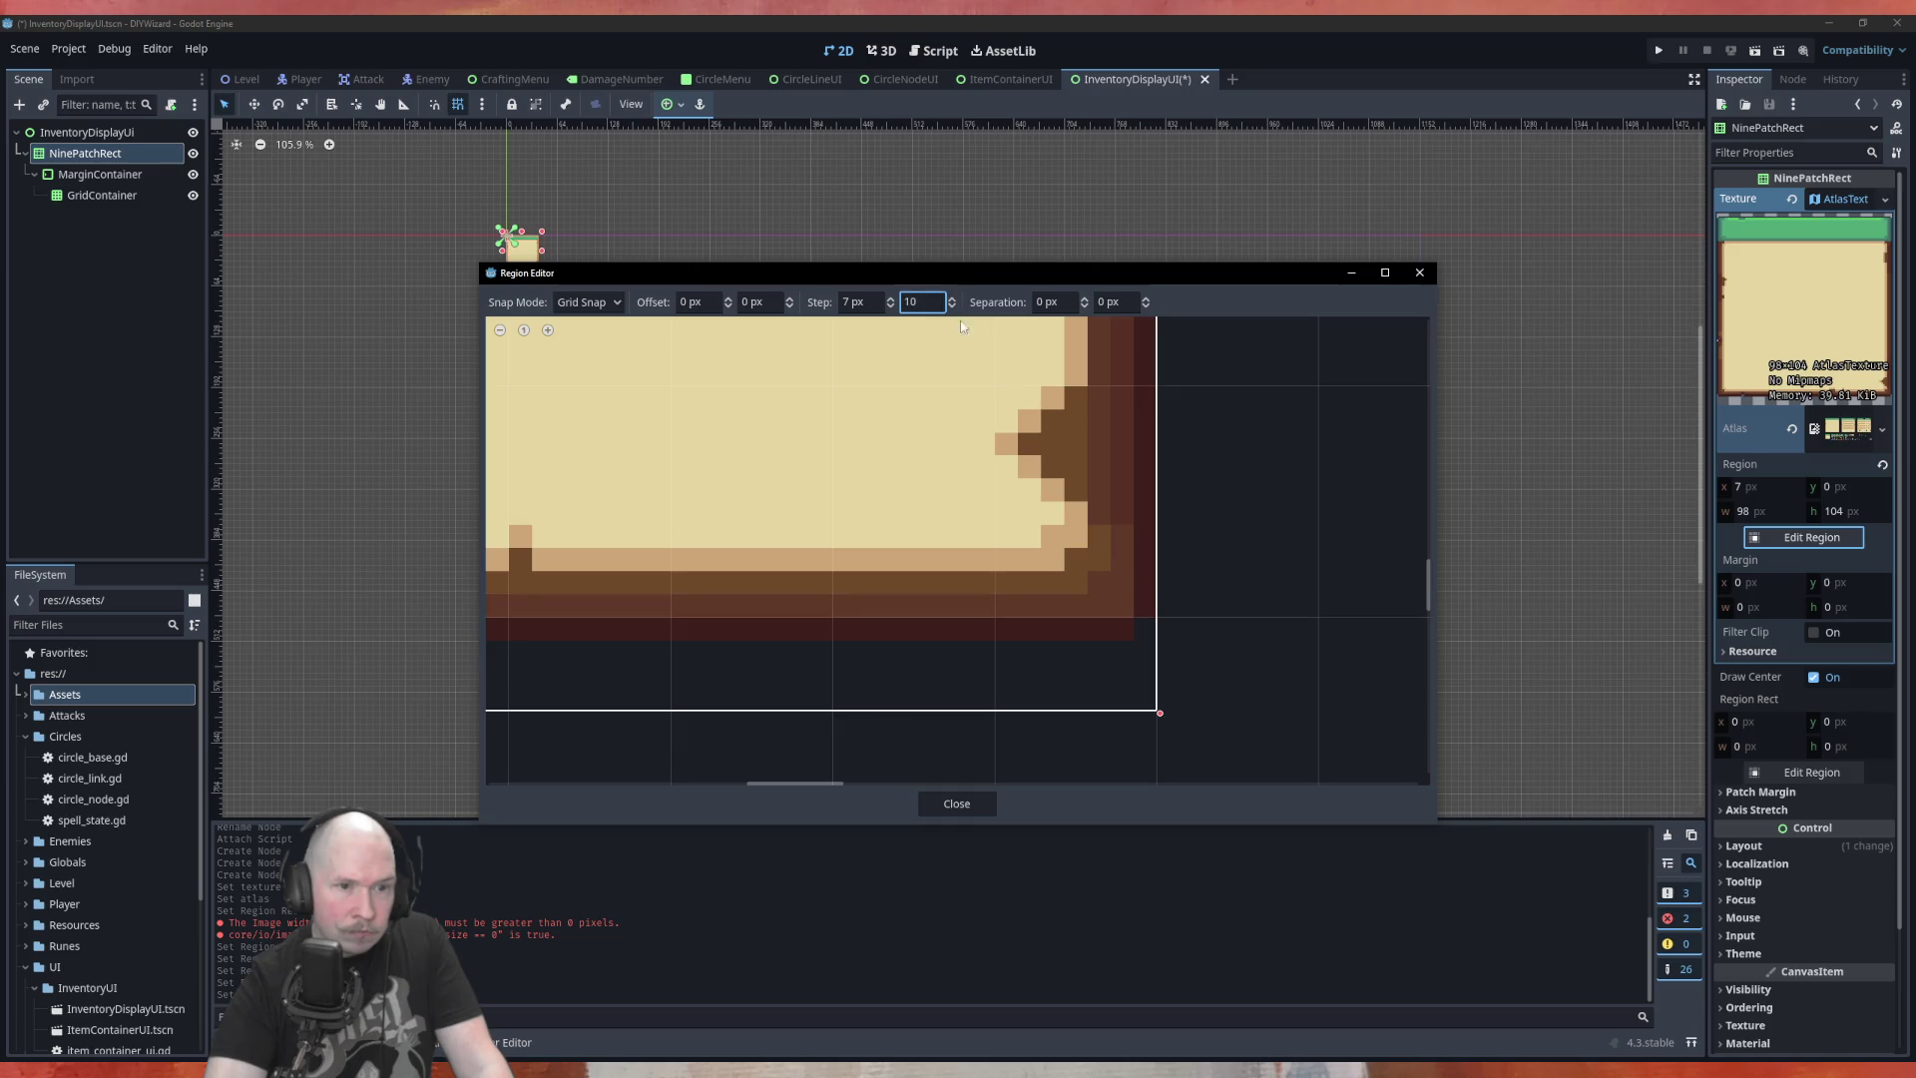
Raise the vertical snap step past 13 px, comparing grid lines with the panel tile
{"action": "scroll", "coordinate": [1129, 559], "scroll_direction": "down", "scroll_amount": 2}
{"action": "scroll", "coordinate": [1128, 636], "scroll_direction": "down", "scroll_amount": 4}
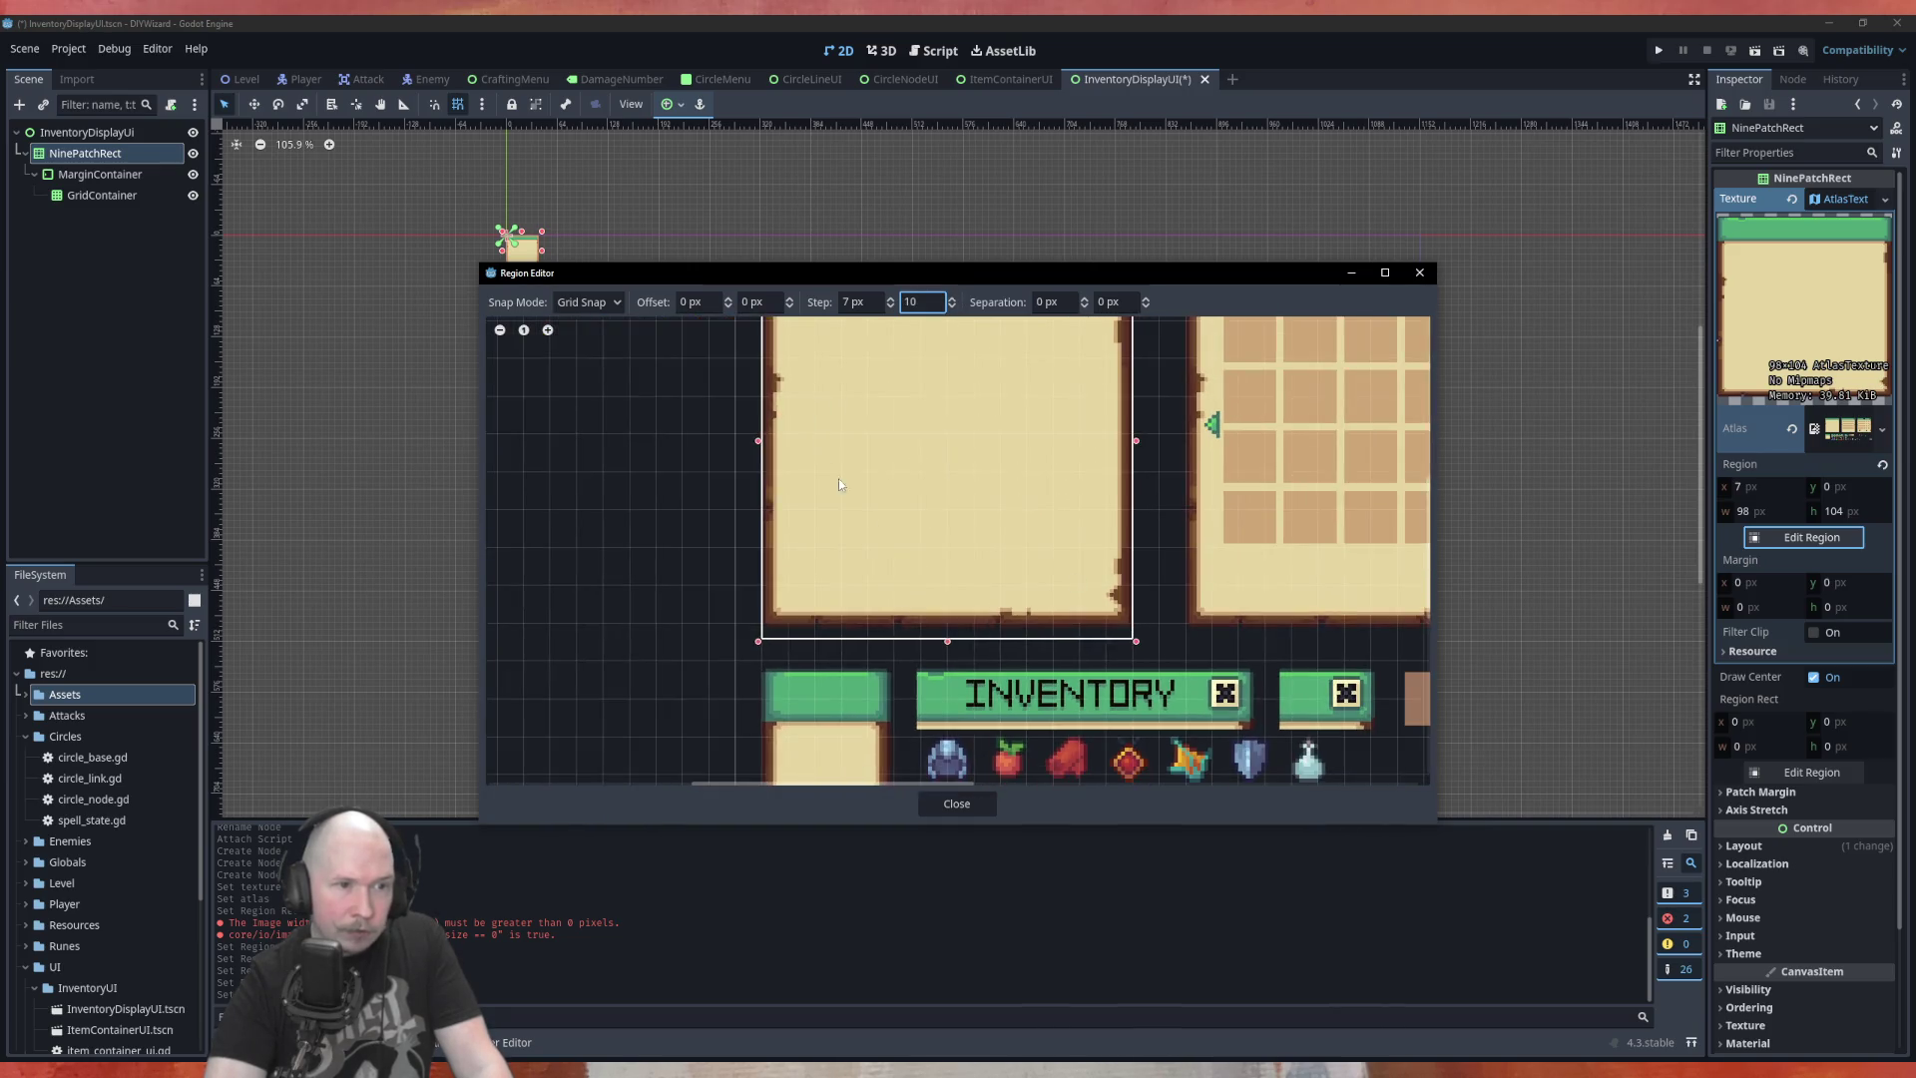
{"action": "scroll", "coordinate": [816, 350], "scroll_direction": "up", "scroll_amount": 3}
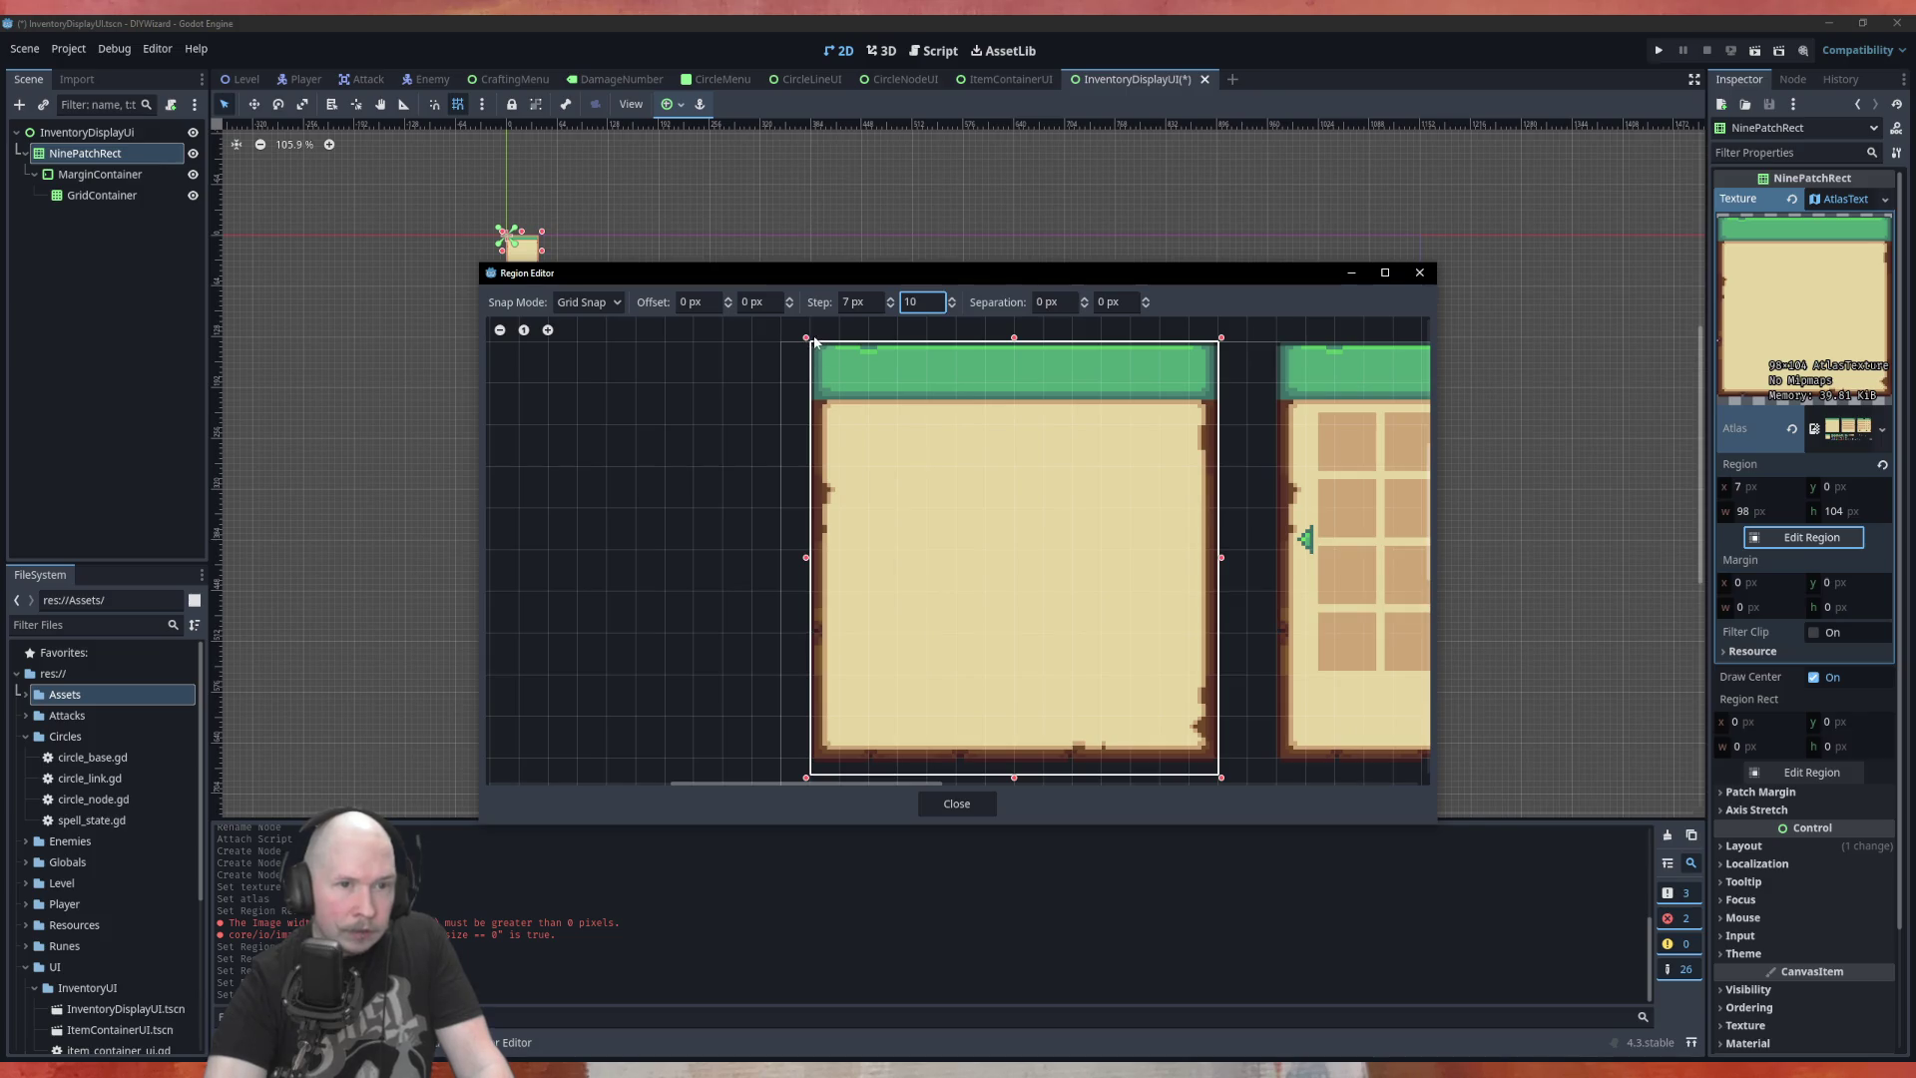
{"action": "scroll", "coordinate": [901, 428], "scroll_direction": "down", "scroll_amount": 2}
{"action": "scroll", "coordinate": [1122, 619], "scroll_direction": "up", "scroll_amount": 2}
{"action": "scroll", "coordinate": [1121, 619], "scroll_direction": "up", "scroll_amount": 5}
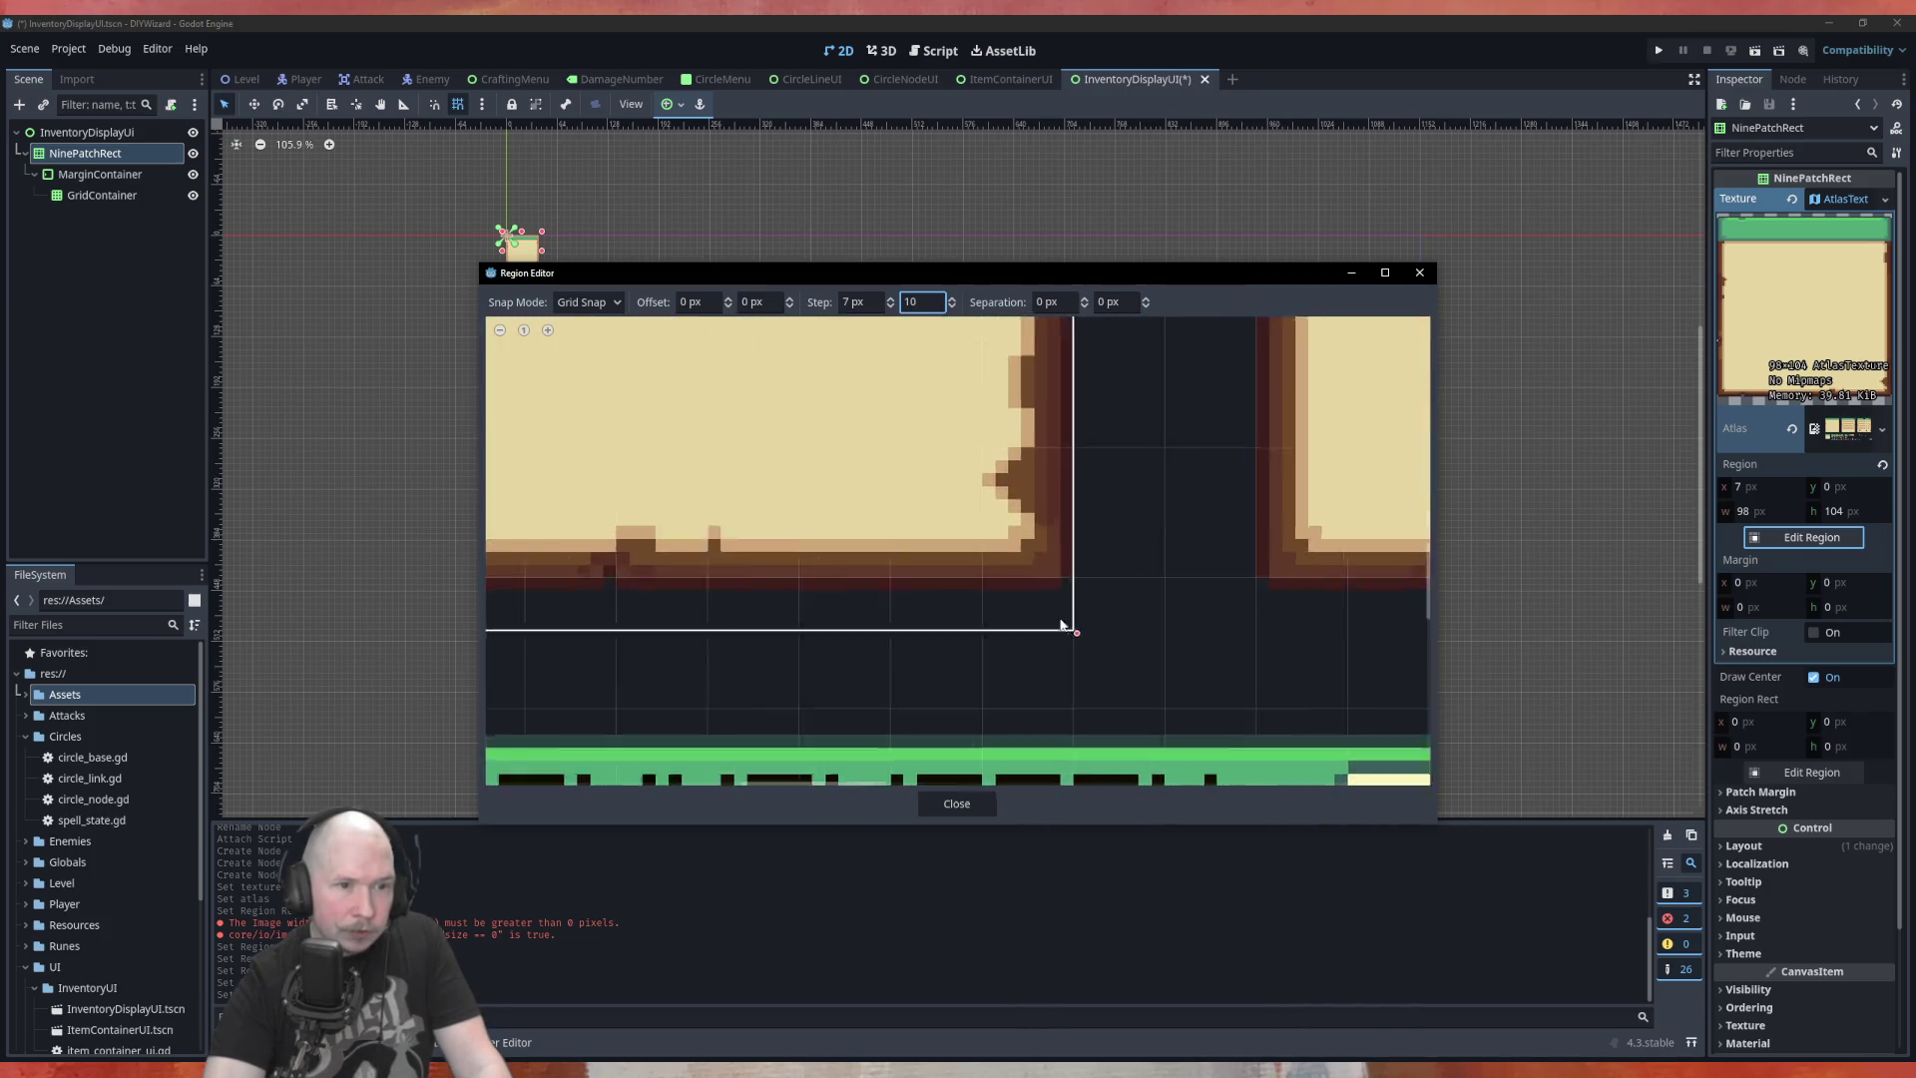
{"action": "left_click", "coordinate": [955, 299]}
{"action": "left_click", "coordinate": [955, 299]}
{"action": "left_click", "coordinate": [955, 300]}
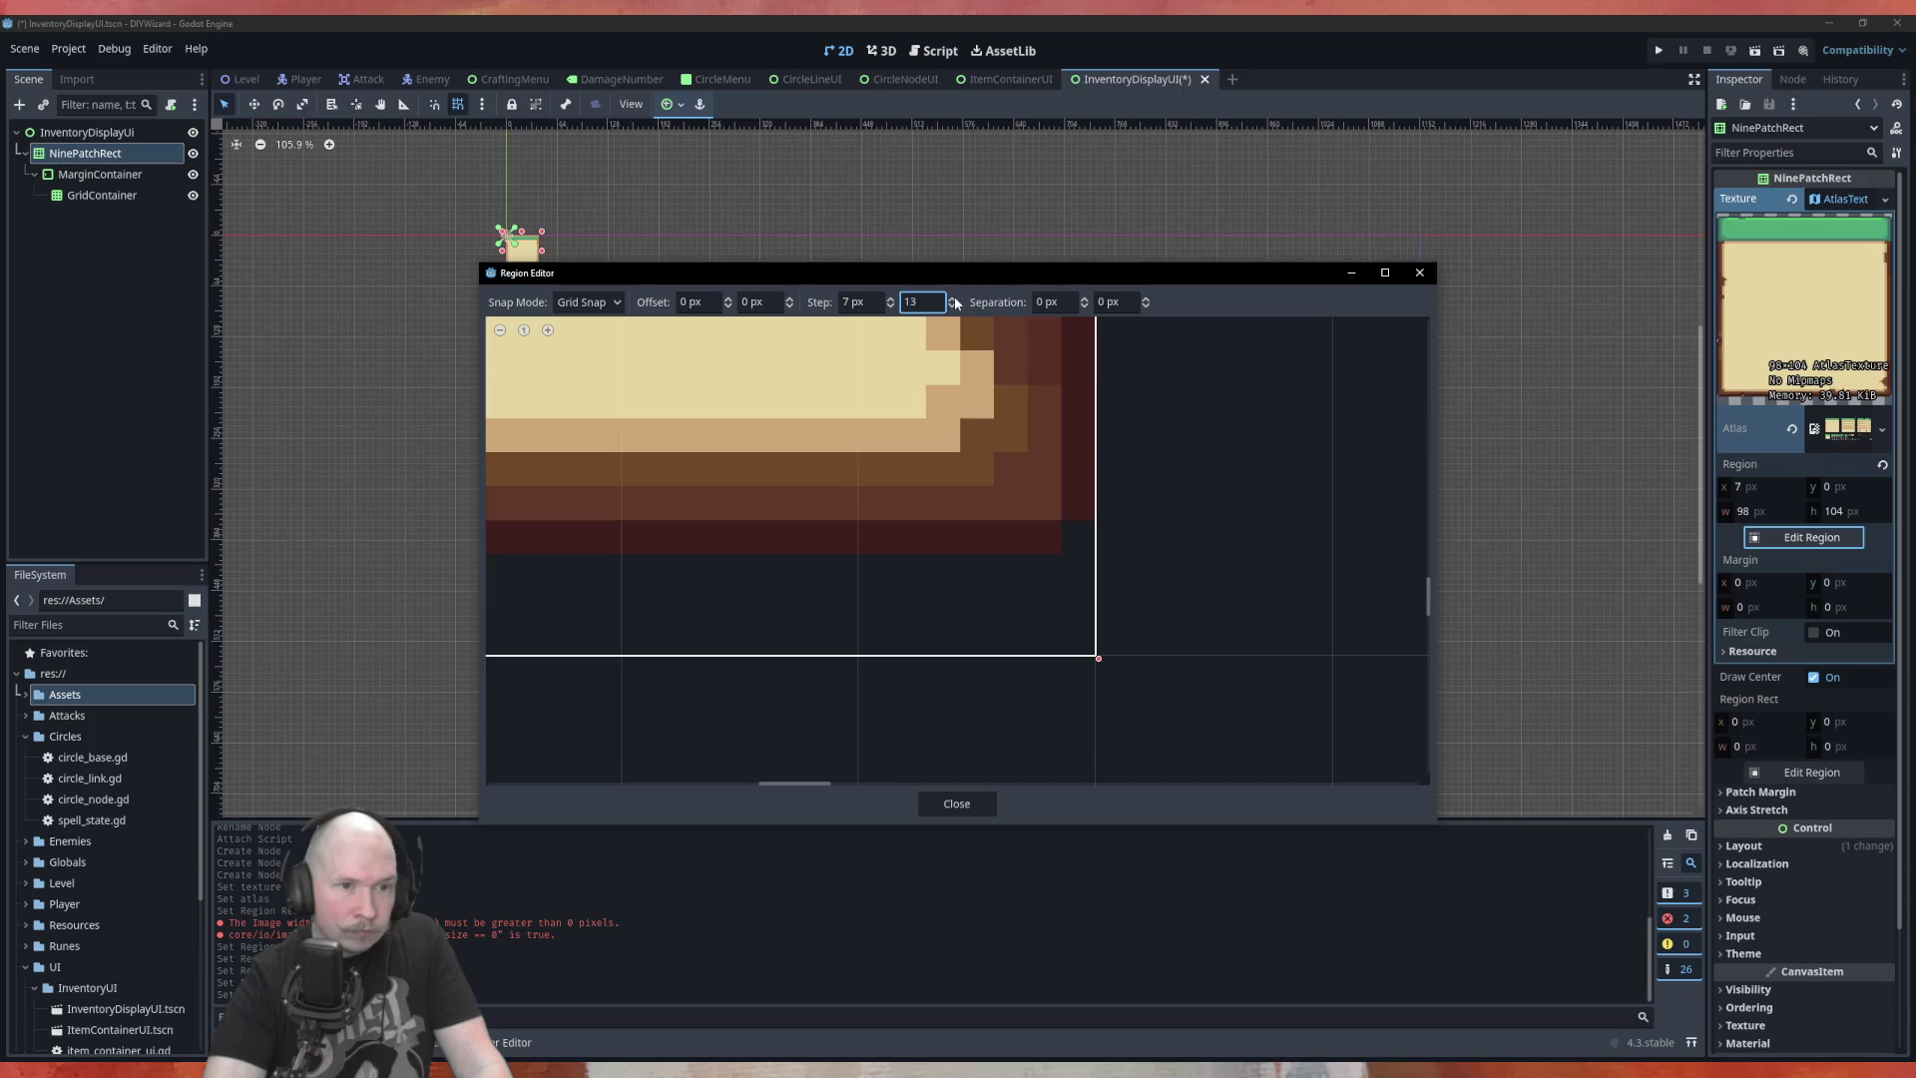
{"action": "left_click", "coordinate": [955, 299]}
{"action": "left_click", "coordinate": [955, 299]}
{"action": "left_click", "coordinate": [955, 299]}
{"action": "left_click", "coordinate": [955, 299]}
{"action": "left_click", "coordinate": [955, 299]}
{"action": "left_click", "coordinate": [955, 300]}
{"action": "left_click", "coordinate": [955, 299]}
{"action": "left_click", "coordinate": [955, 299]}
{"action": "left_click", "coordinate": [955, 299]}
{"action": "left_click", "coordinate": [955, 300]}
{"action": "left_click", "coordinate": [955, 299]}
{"action": "left_click", "coordinate": [954, 298]}
{"action": "left_click", "coordinate": [954, 299]}
Settle the vertical snap step at 14 px so the grid fits the top-left panel
{"action": "scroll", "coordinate": [954, 310], "scroll_direction": "down", "scroll_amount": 11}
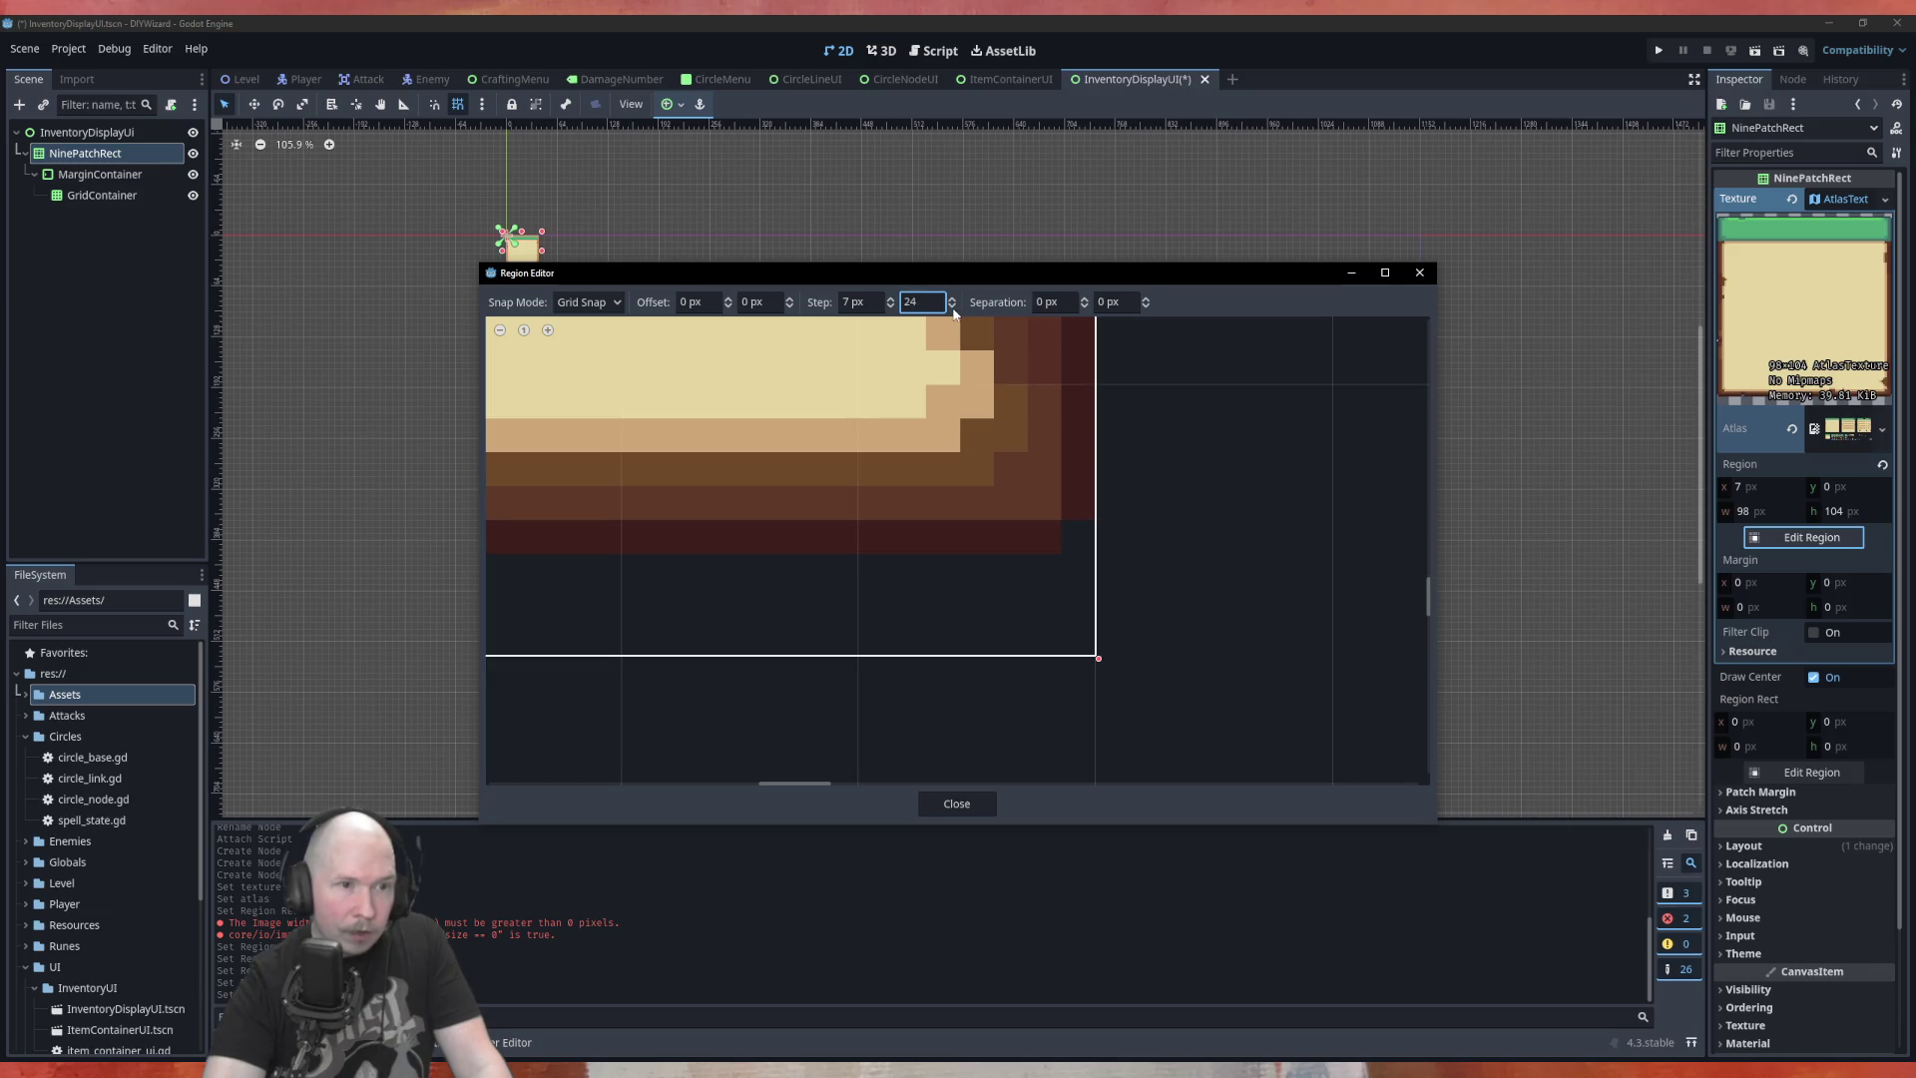
{"action": "scroll", "coordinate": [954, 313], "scroll_direction": "down", "scroll_amount": 5}
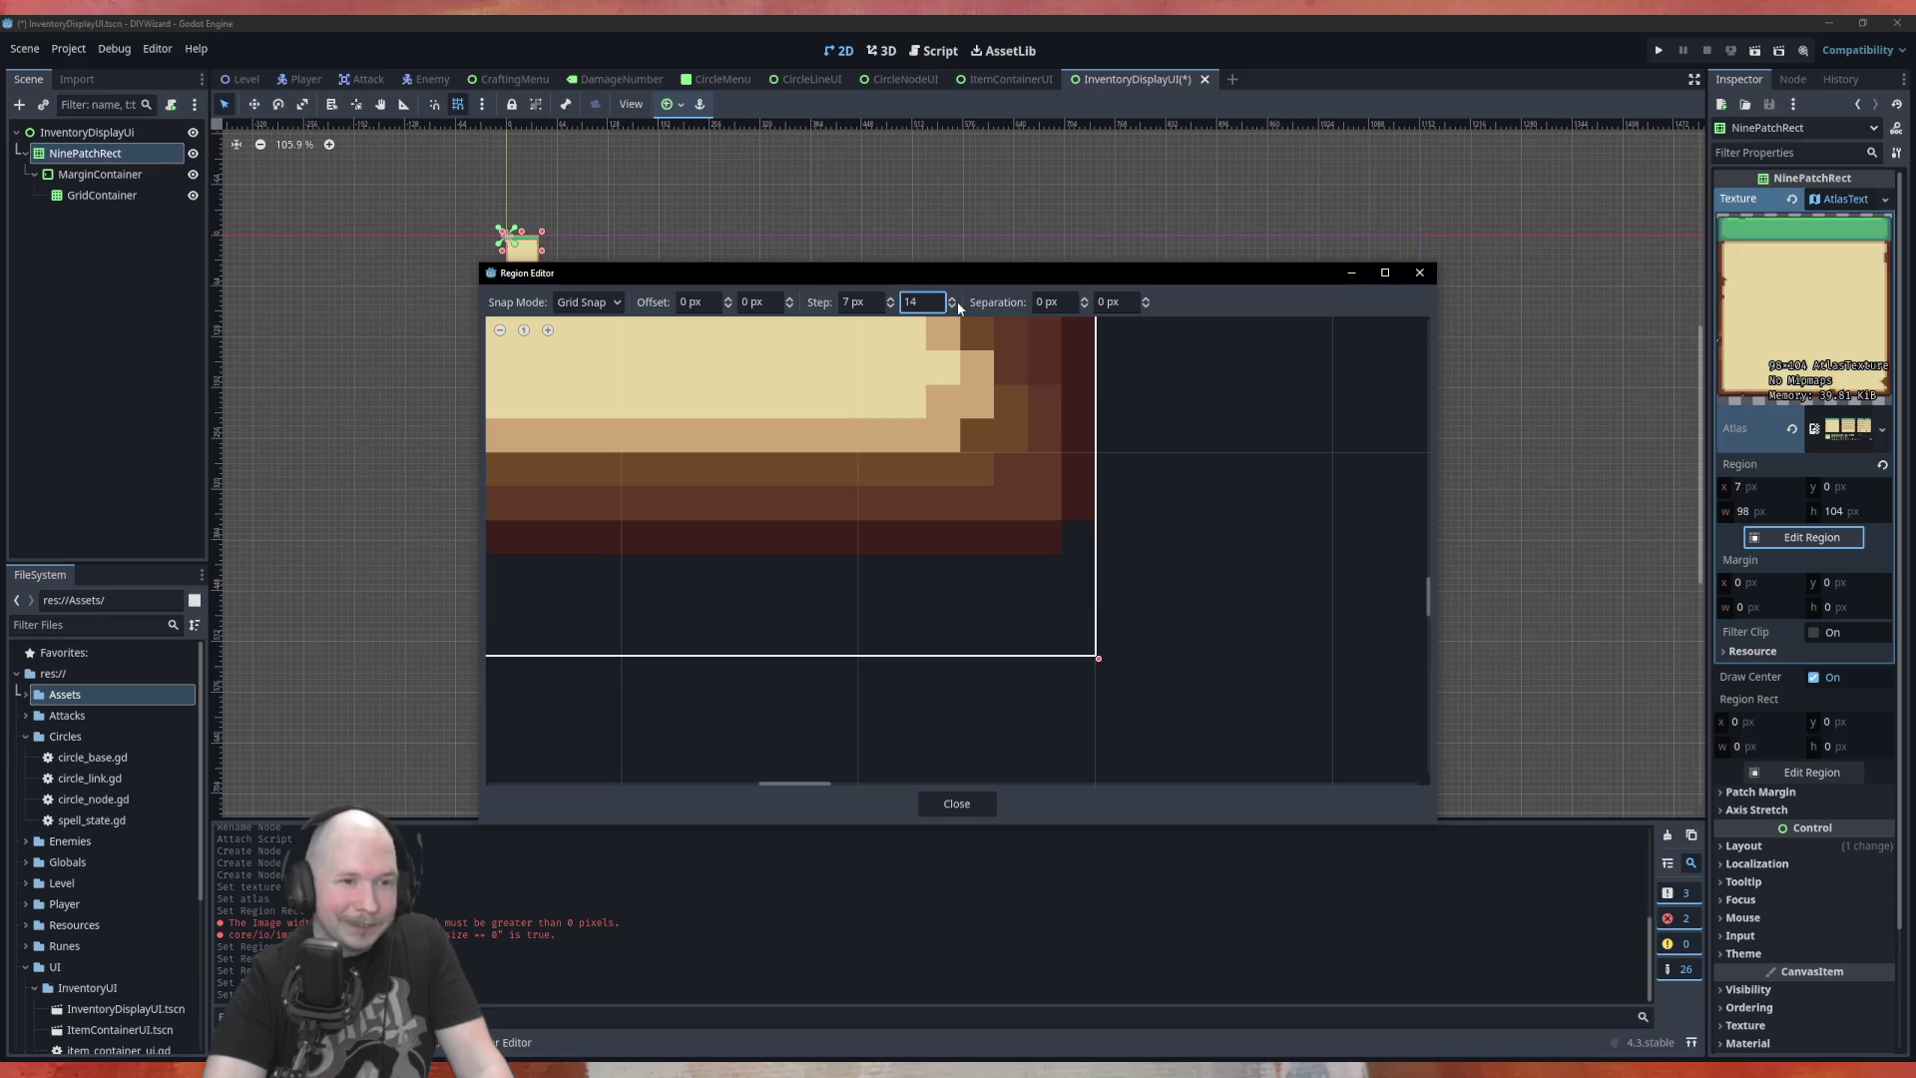
{"action": "scroll", "coordinate": [956, 310], "scroll_direction": "down", "scroll_amount": 3}
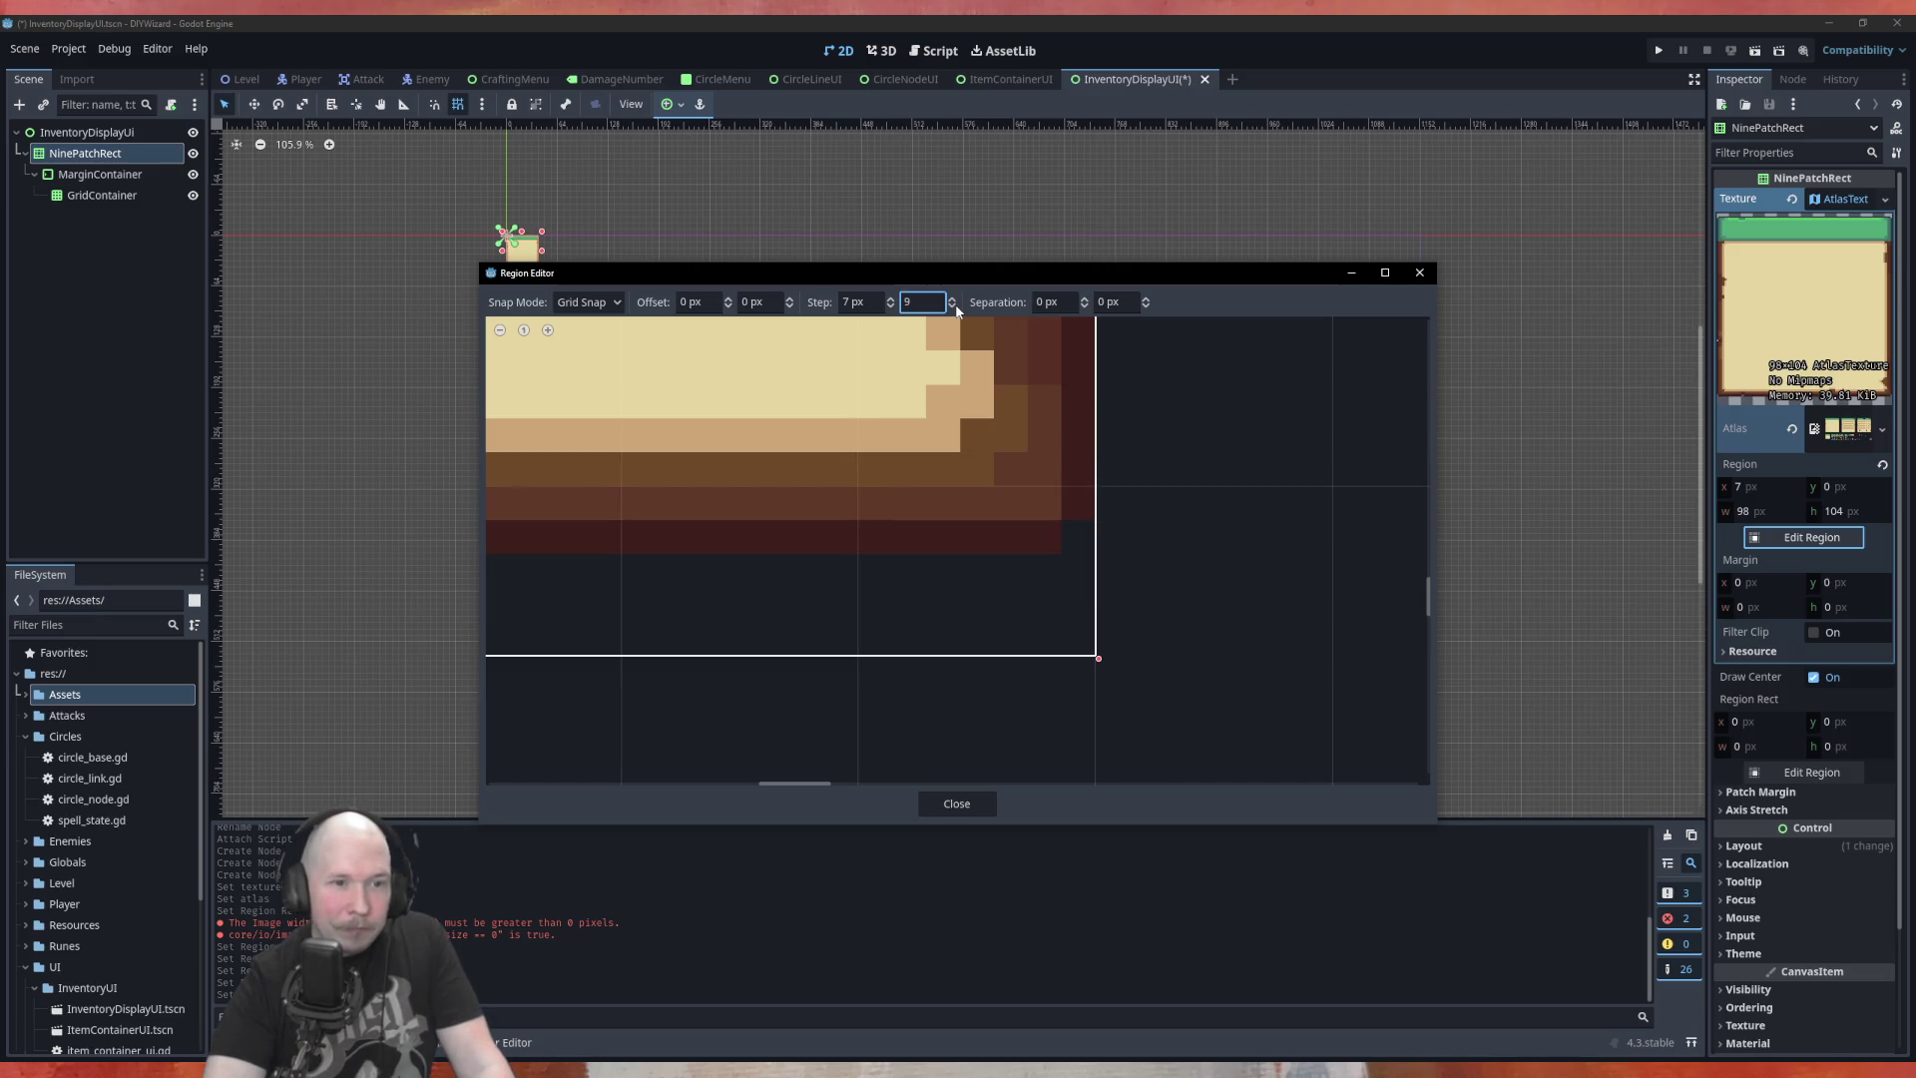
{"action": "scroll", "coordinate": [956, 310], "scroll_direction": "down", "scroll_amount": 5}
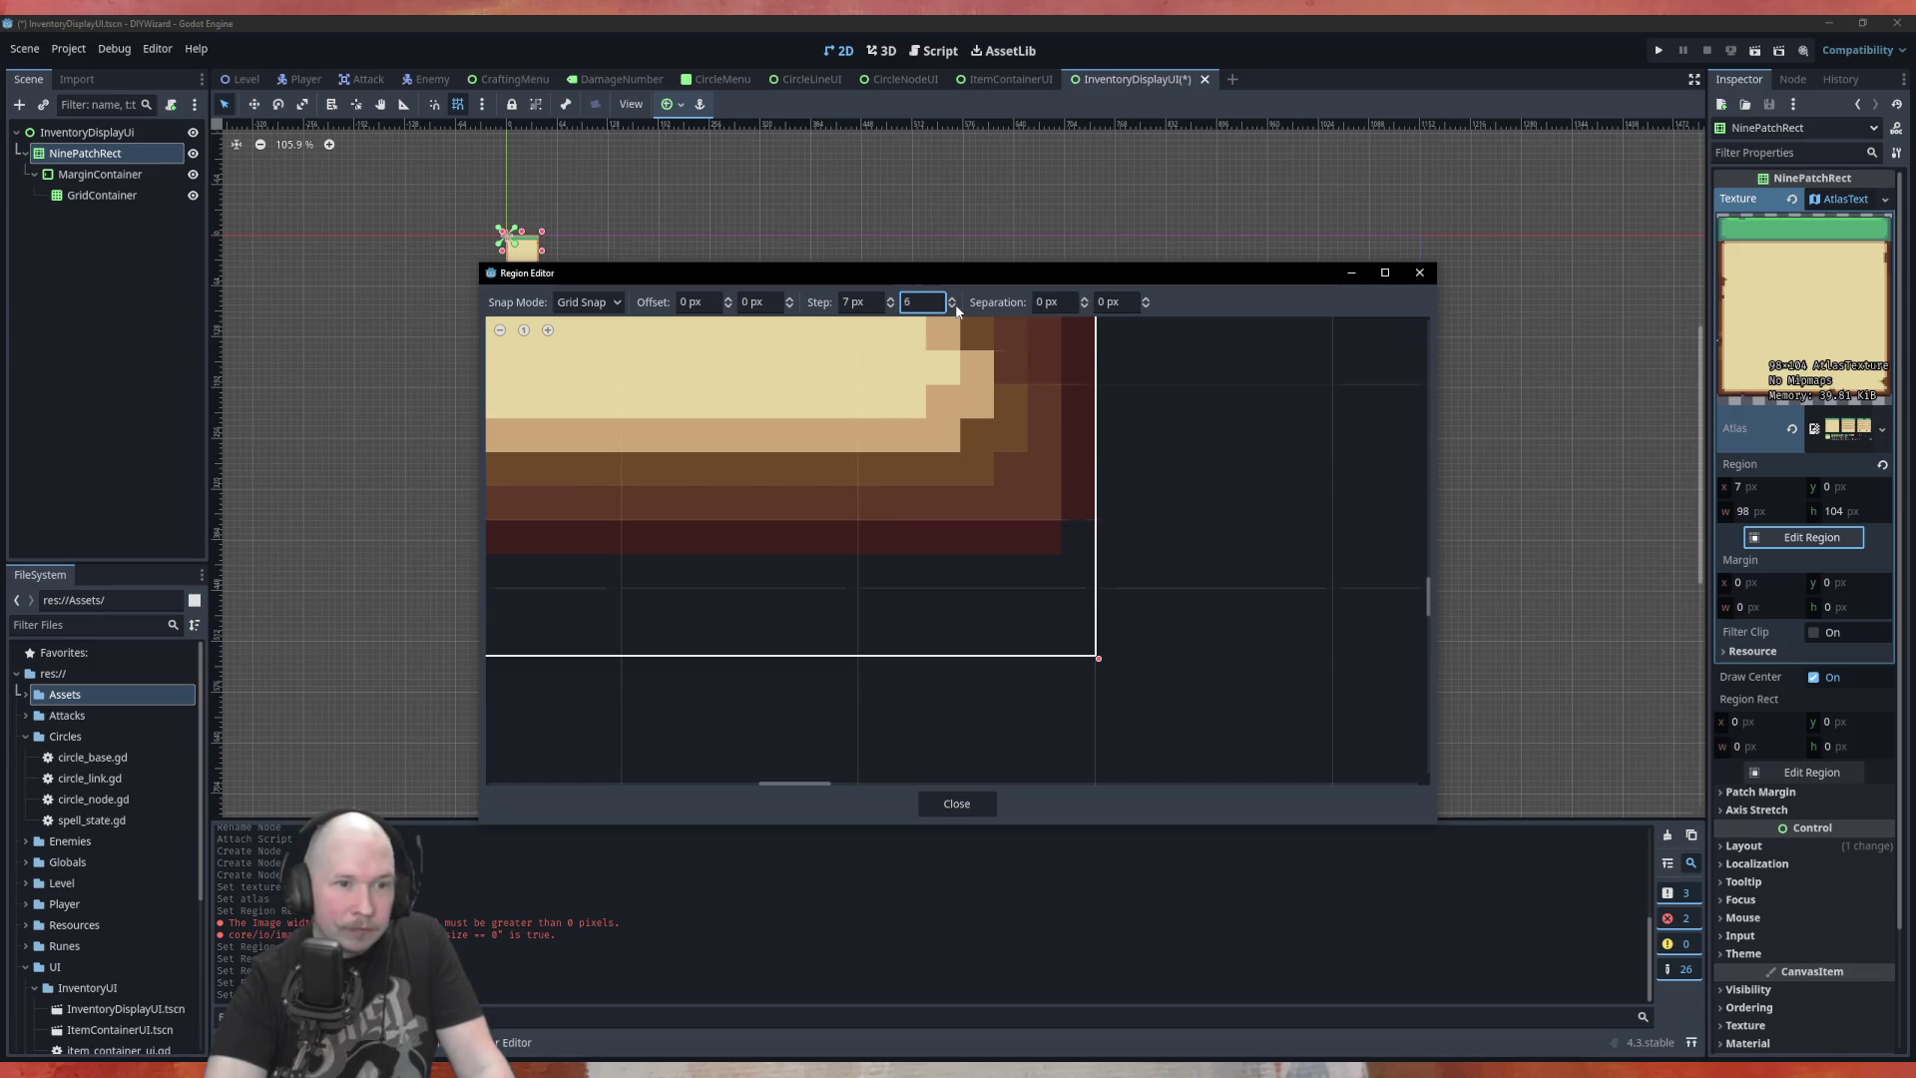
{"action": "scroll", "coordinate": [956, 310], "scroll_direction": "down", "scroll_amount": 2}
{"action": "scroll", "coordinate": [1135, 589], "scroll_direction": "up", "scroll_amount": 5}
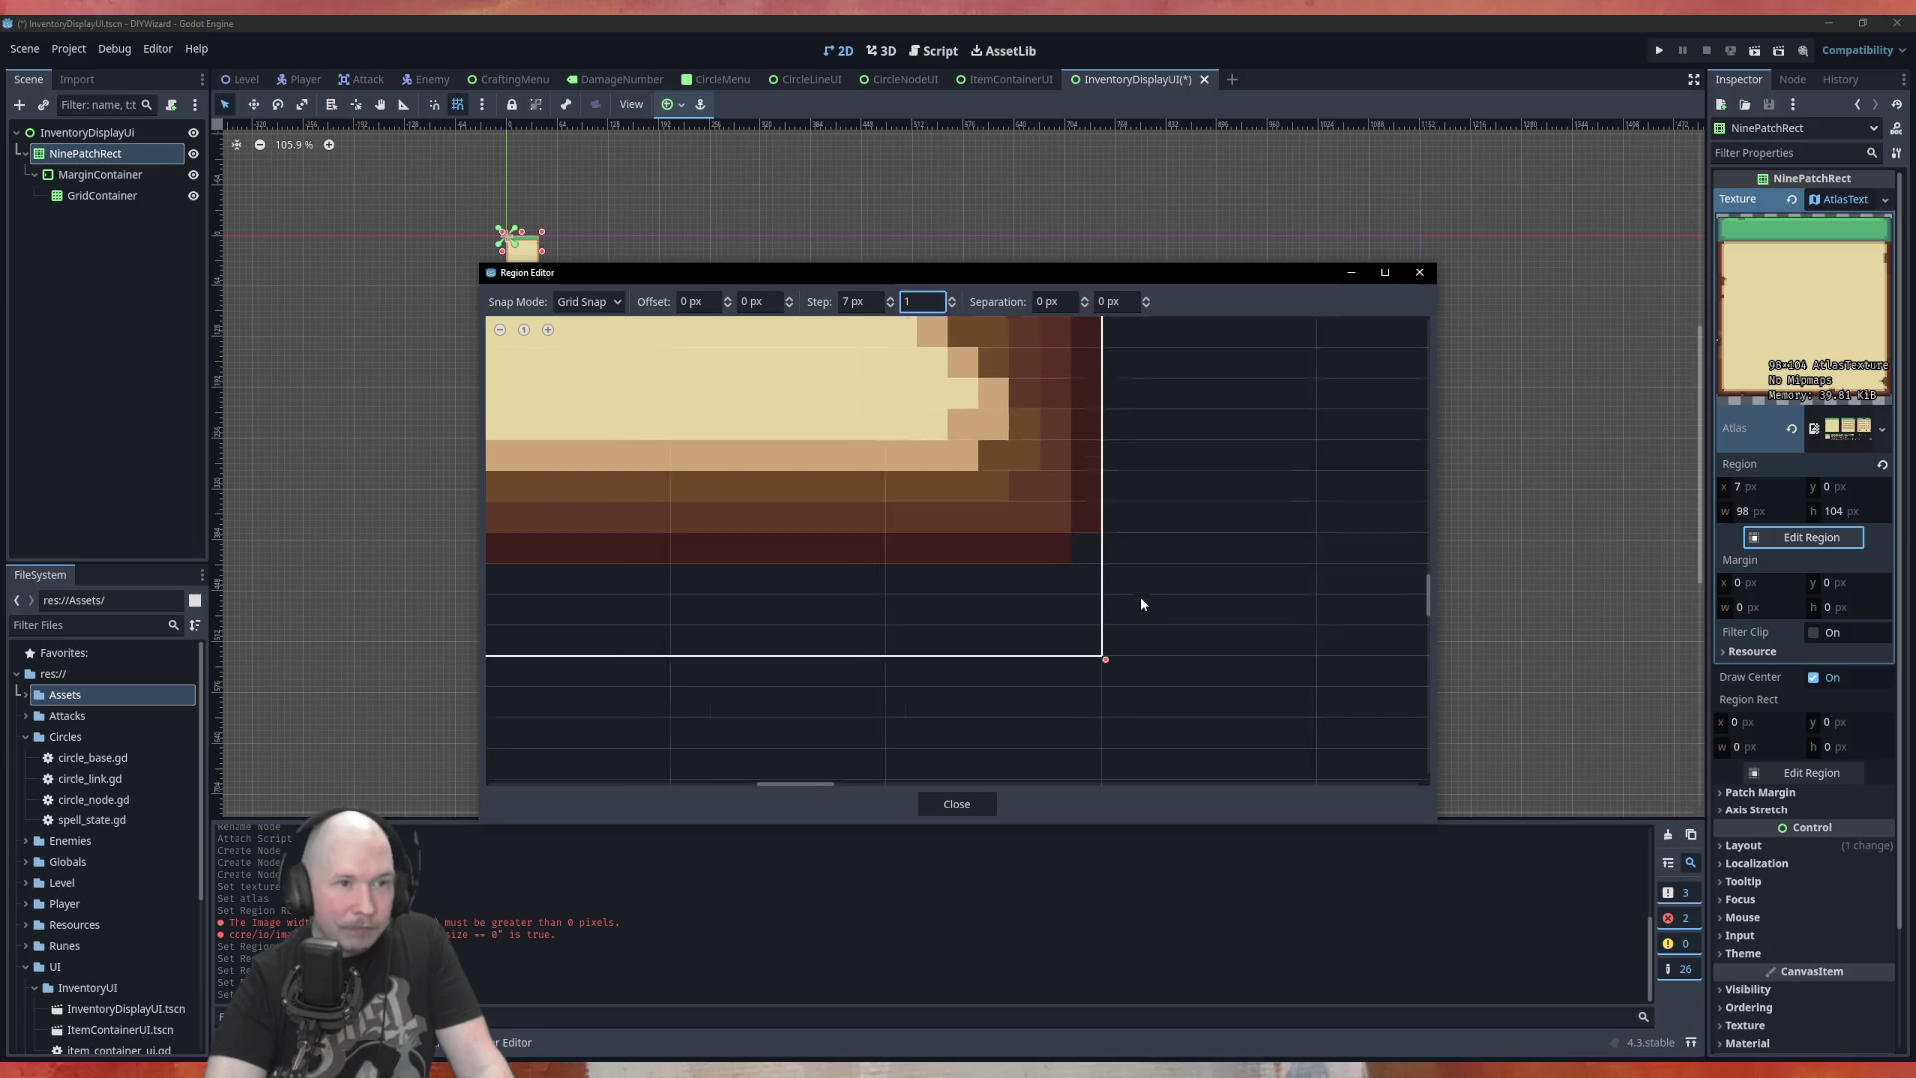
{"action": "scroll", "coordinate": [940, 598], "scroll_direction": "down", "scroll_amount": 4}
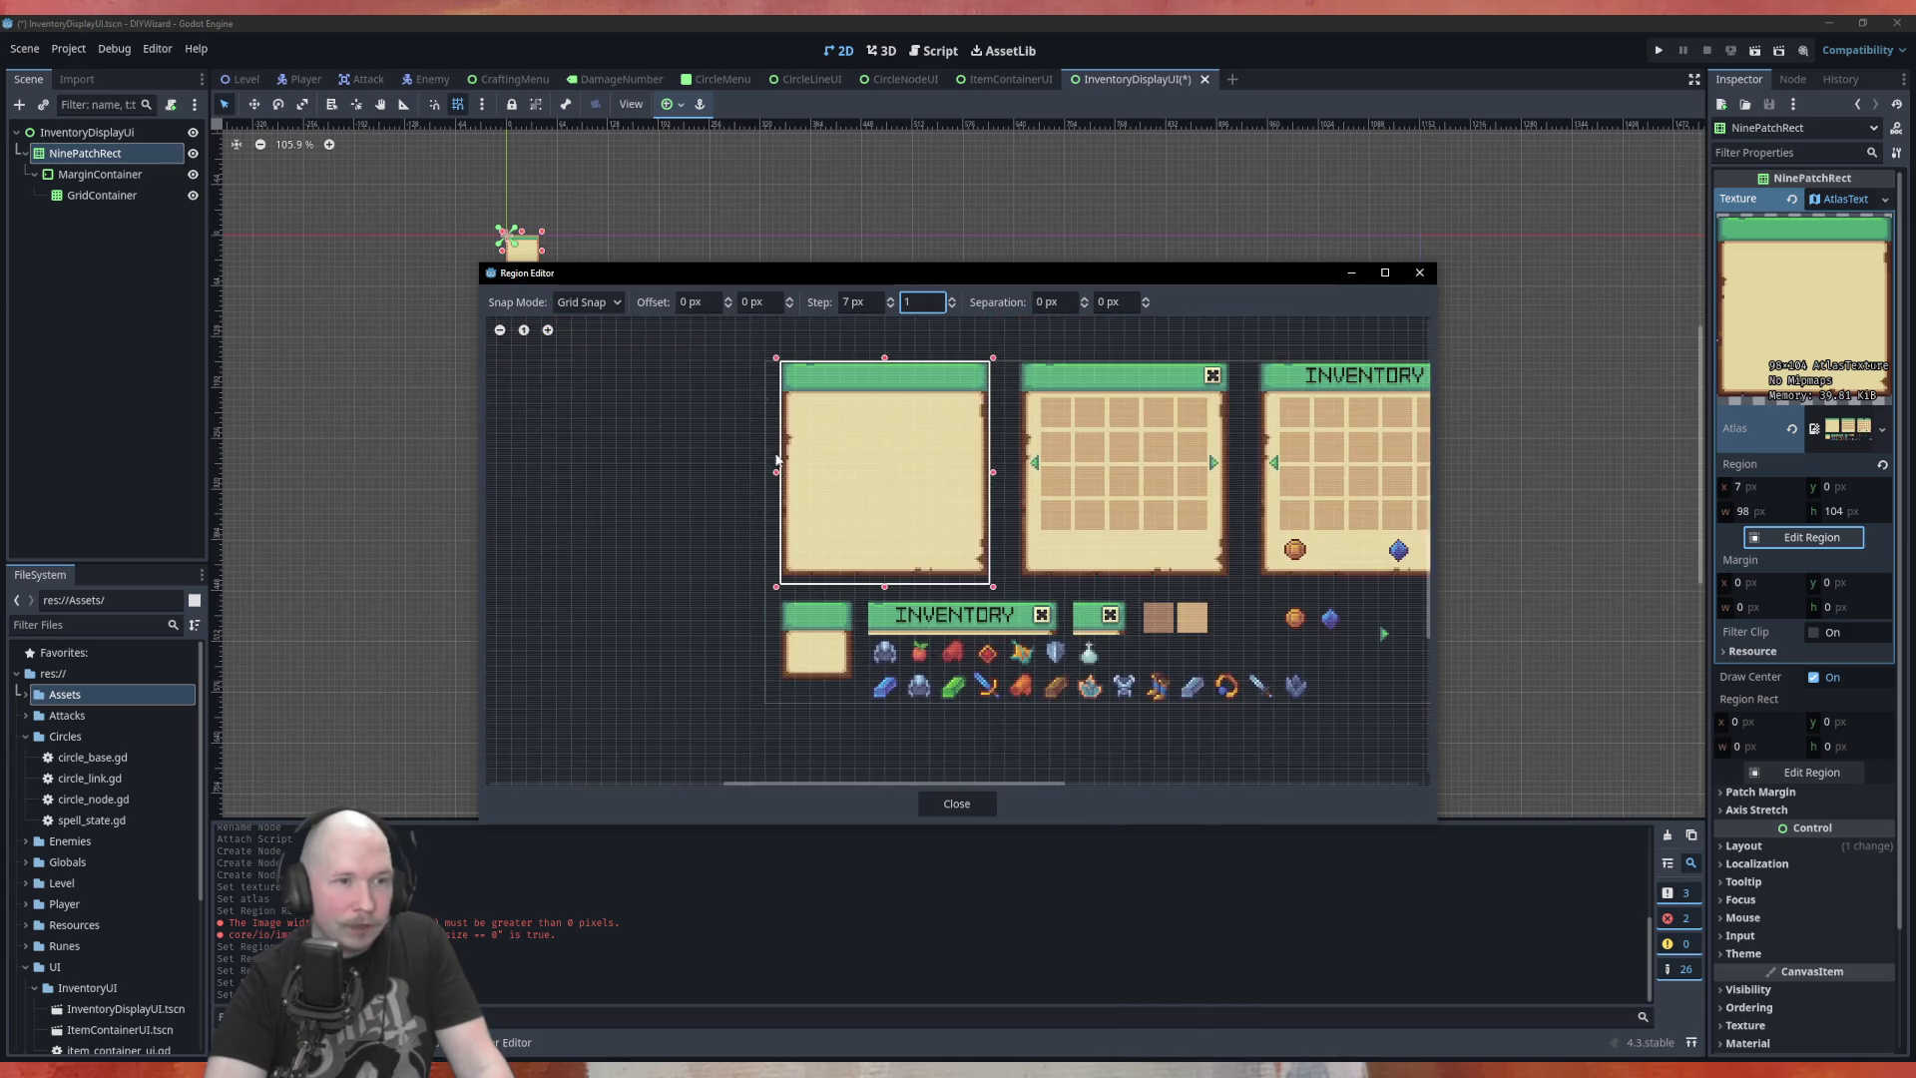
{"action": "scroll", "coordinate": [789, 354], "scroll_direction": "up", "scroll_amount": 6}
{"action": "scroll", "coordinate": [781, 368], "scroll_direction": "up", "scroll_amount": 2}
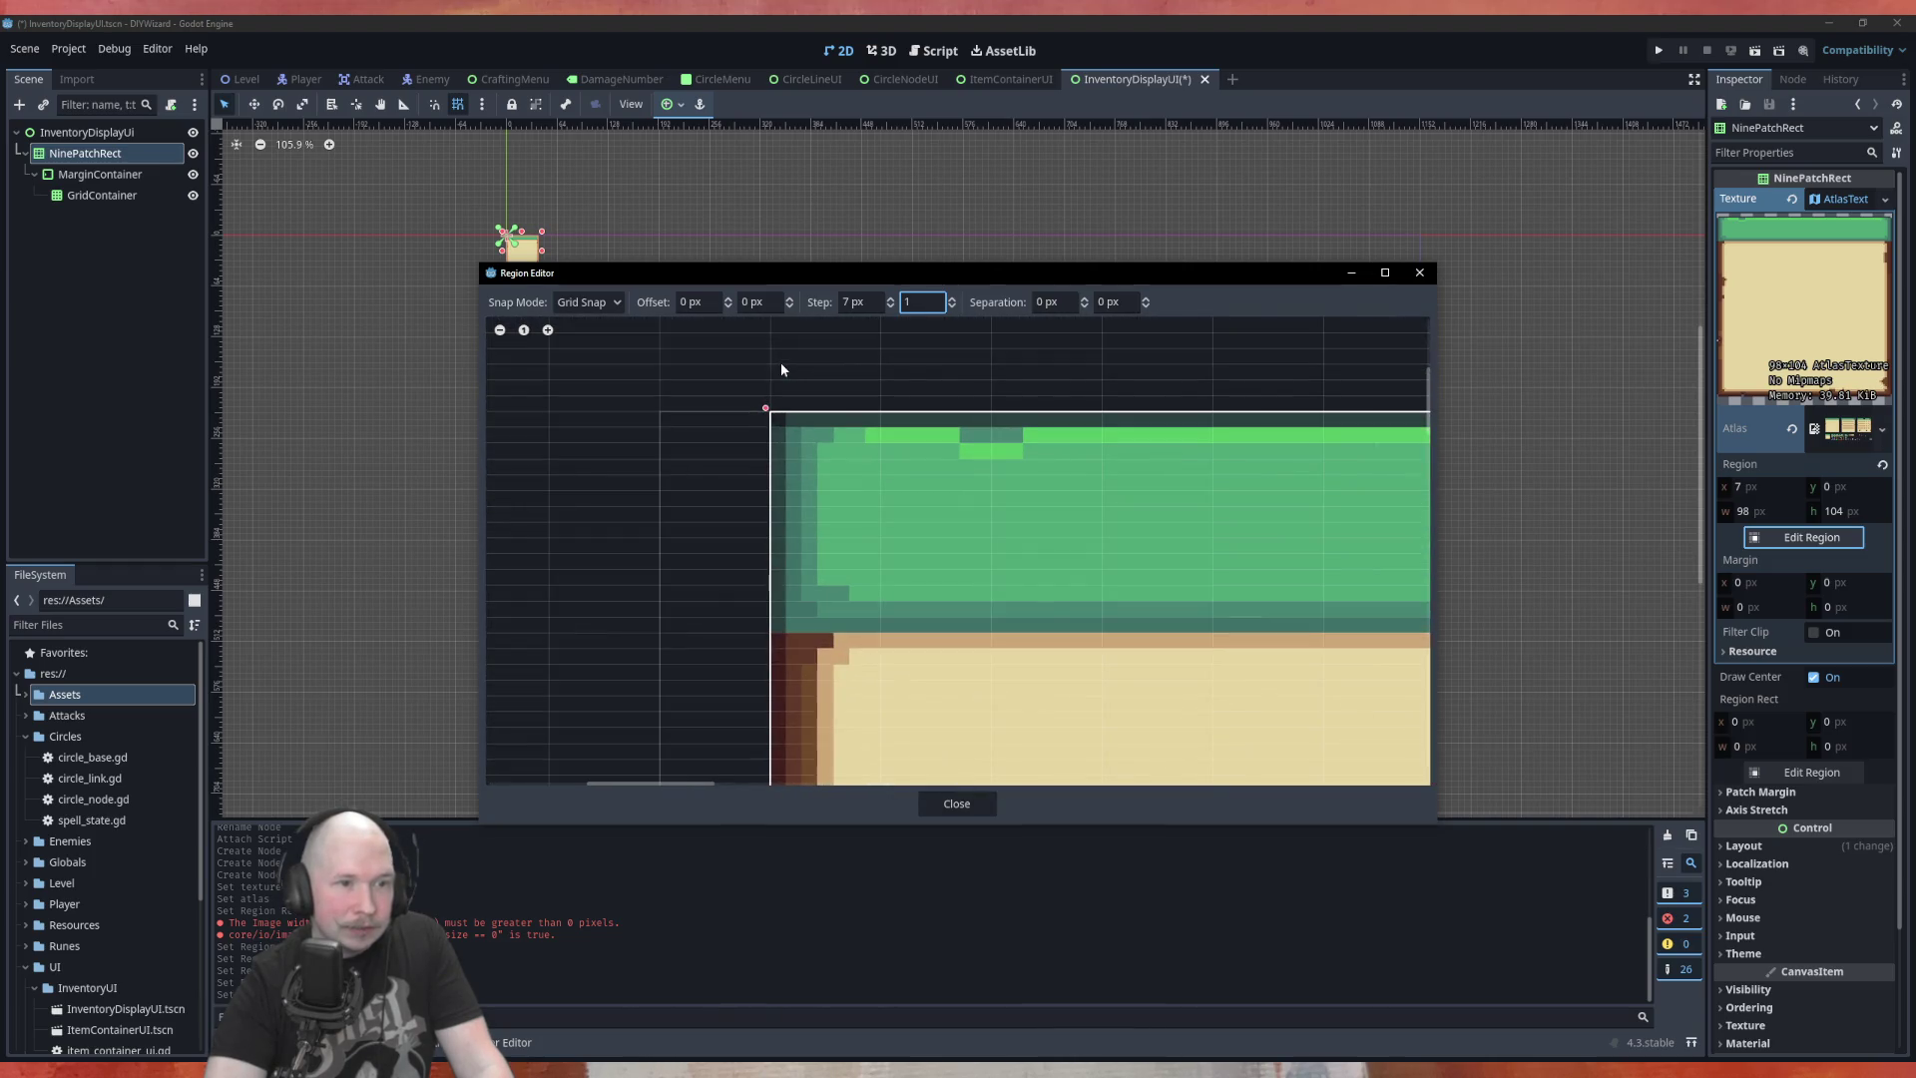
{"action": "scroll", "coordinate": [781, 362], "scroll_direction": "down", "scroll_amount": 3}
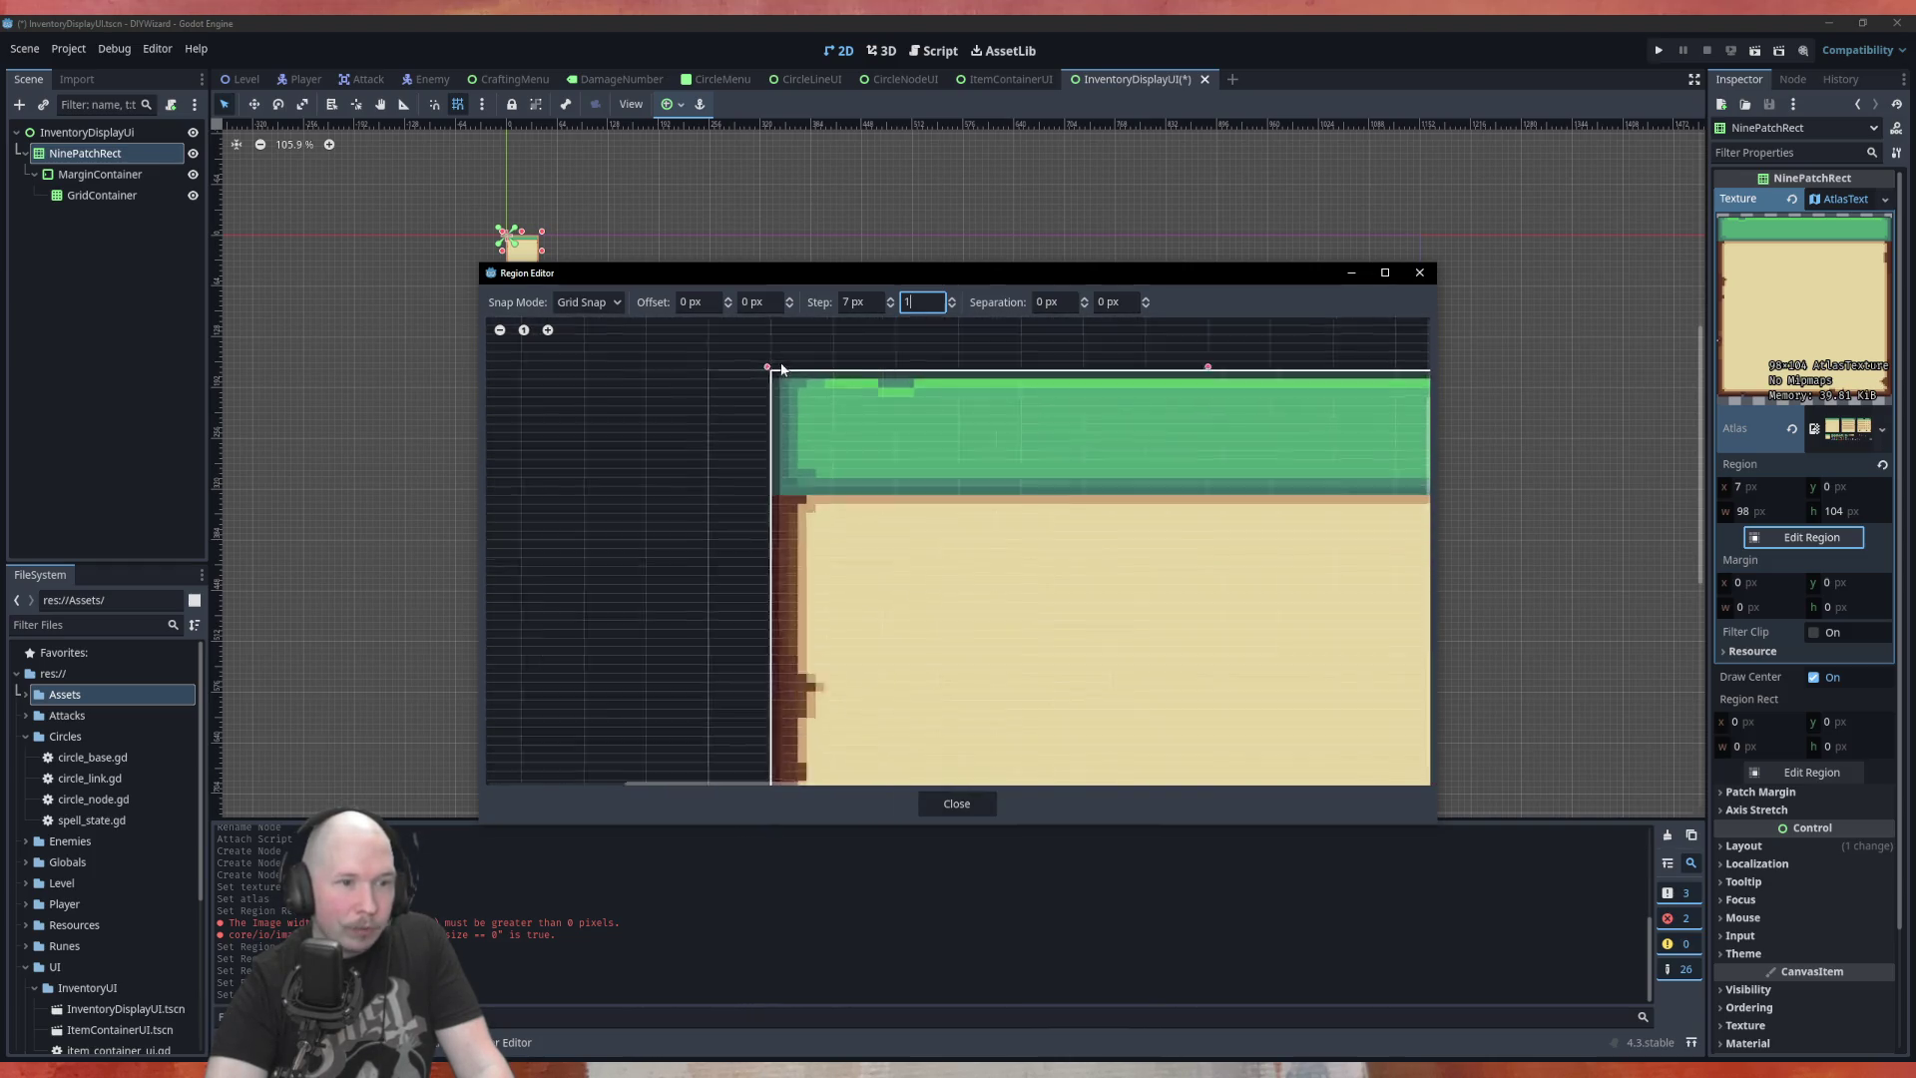
{"action": "scroll", "coordinate": [780, 380], "scroll_direction": "up", "scroll_amount": 4}
{"action": "type", "text": "0"}
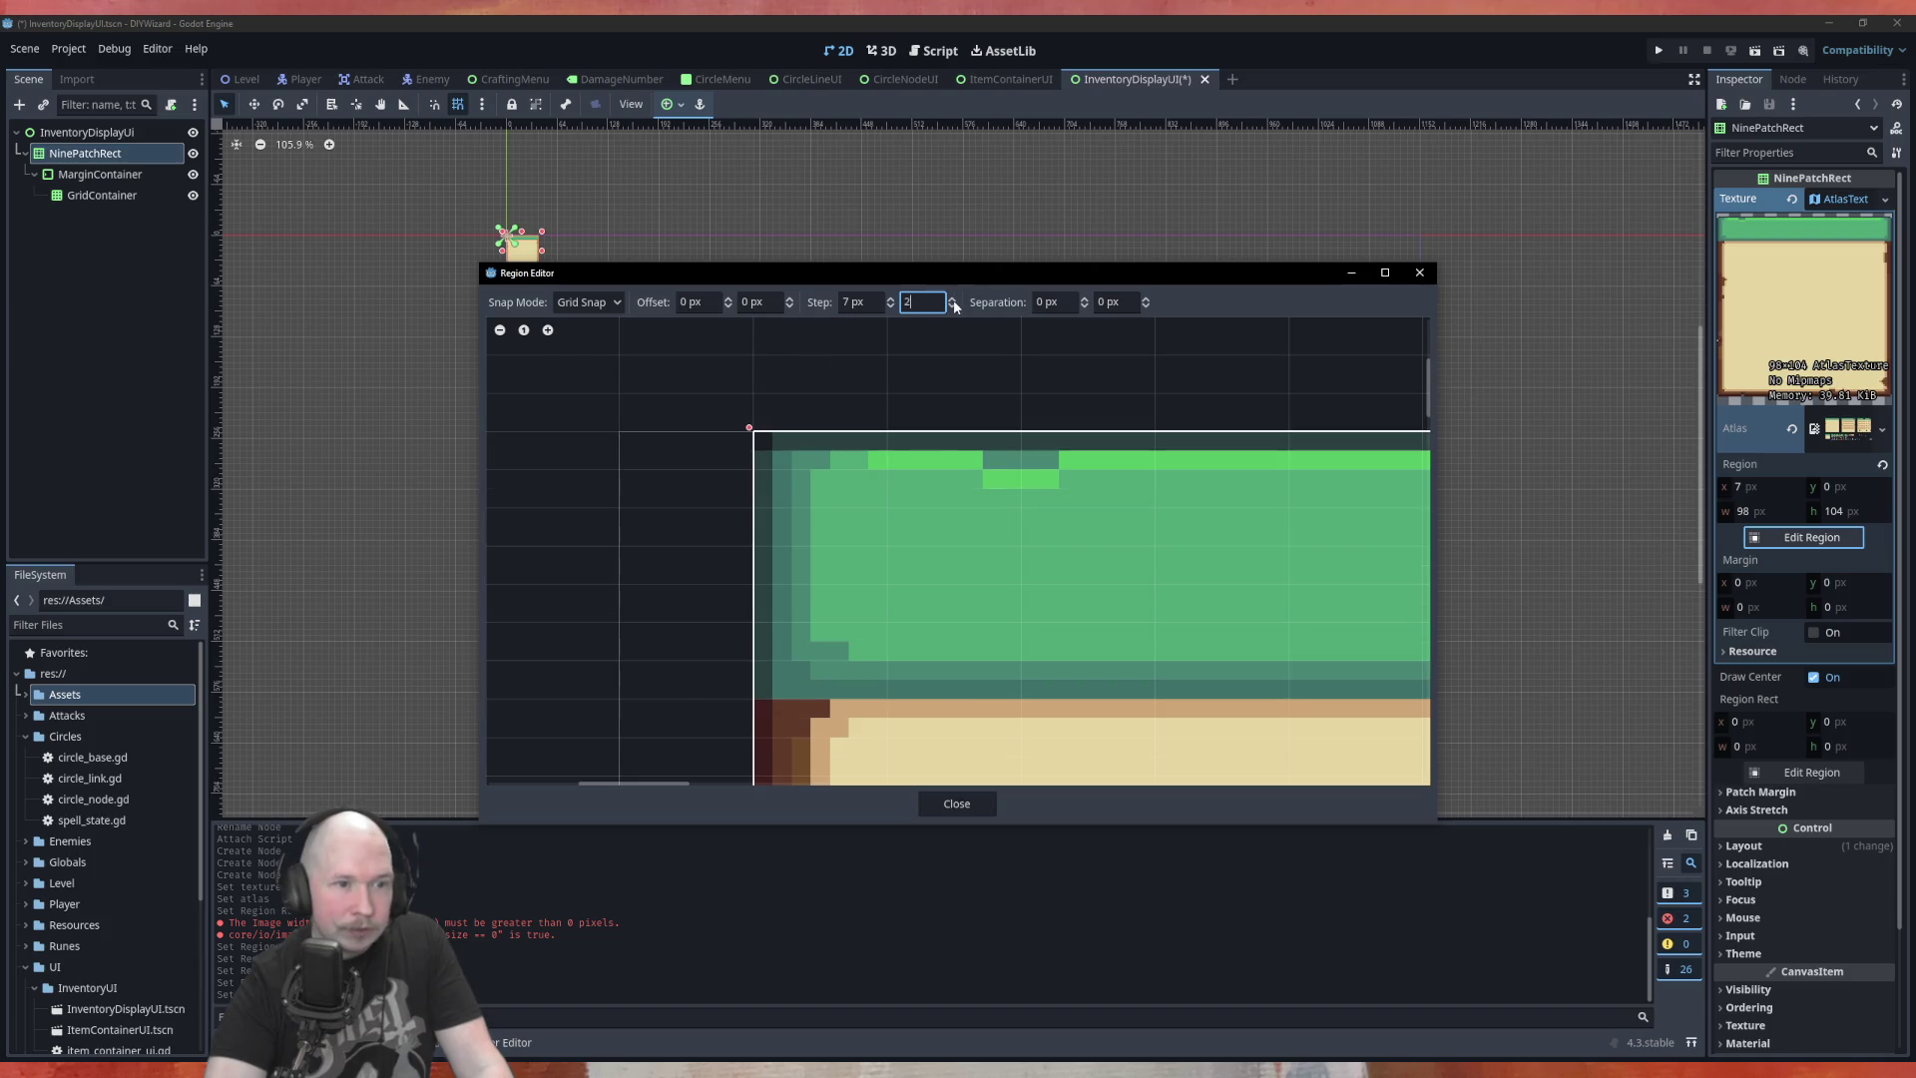
{"action": "left_click", "coordinate": [952, 300]}
{"action": "left_click", "coordinate": [952, 300]}
{"action": "left_click", "coordinate": [952, 300]}
{"action": "left_click", "coordinate": [952, 300]}
Raise the horizontal snap step to 14 px to match the vertical step
{"action": "scroll", "coordinate": [698, 454], "scroll_direction": "down", "scroll_amount": 10}
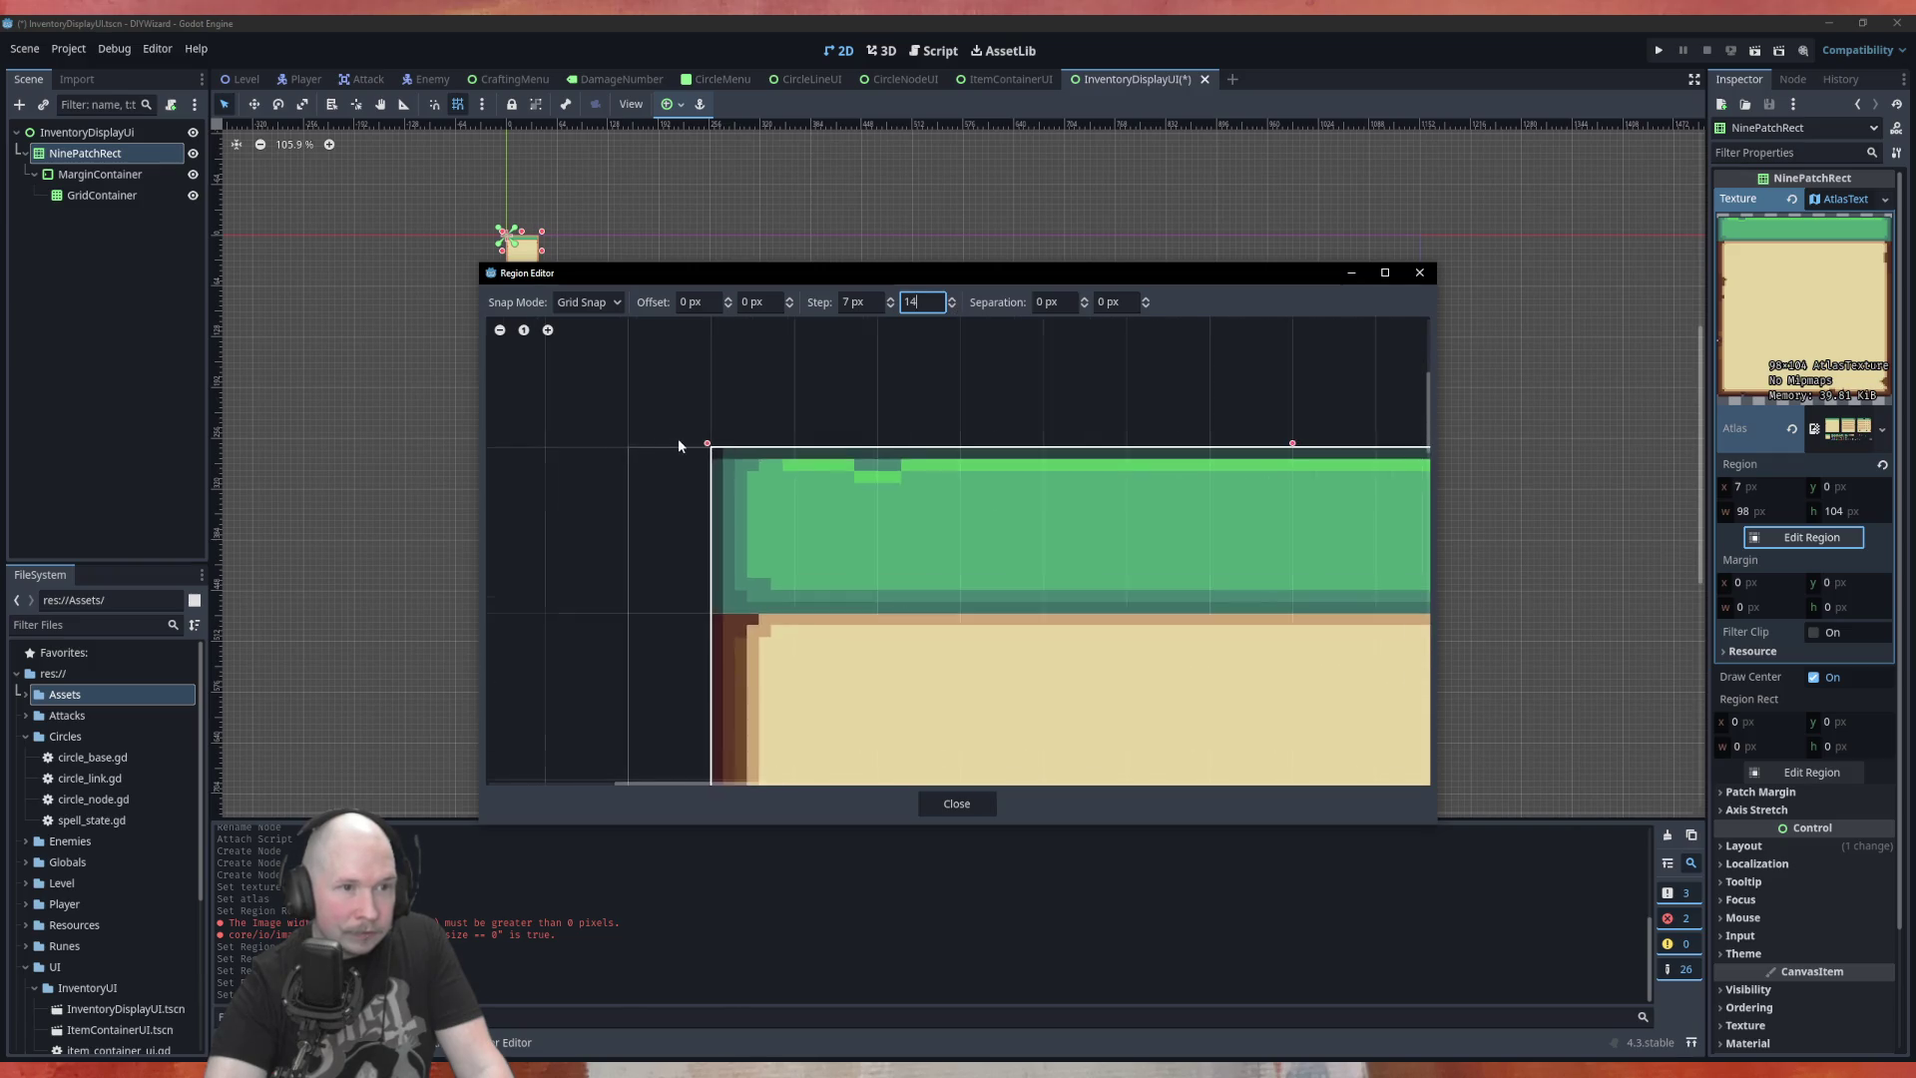
{"action": "scroll", "coordinate": [895, 644], "scroll_direction": "up", "scroll_amount": 5}
{"action": "scroll", "coordinate": [894, 644], "scroll_direction": "up", "scroll_amount": 6}
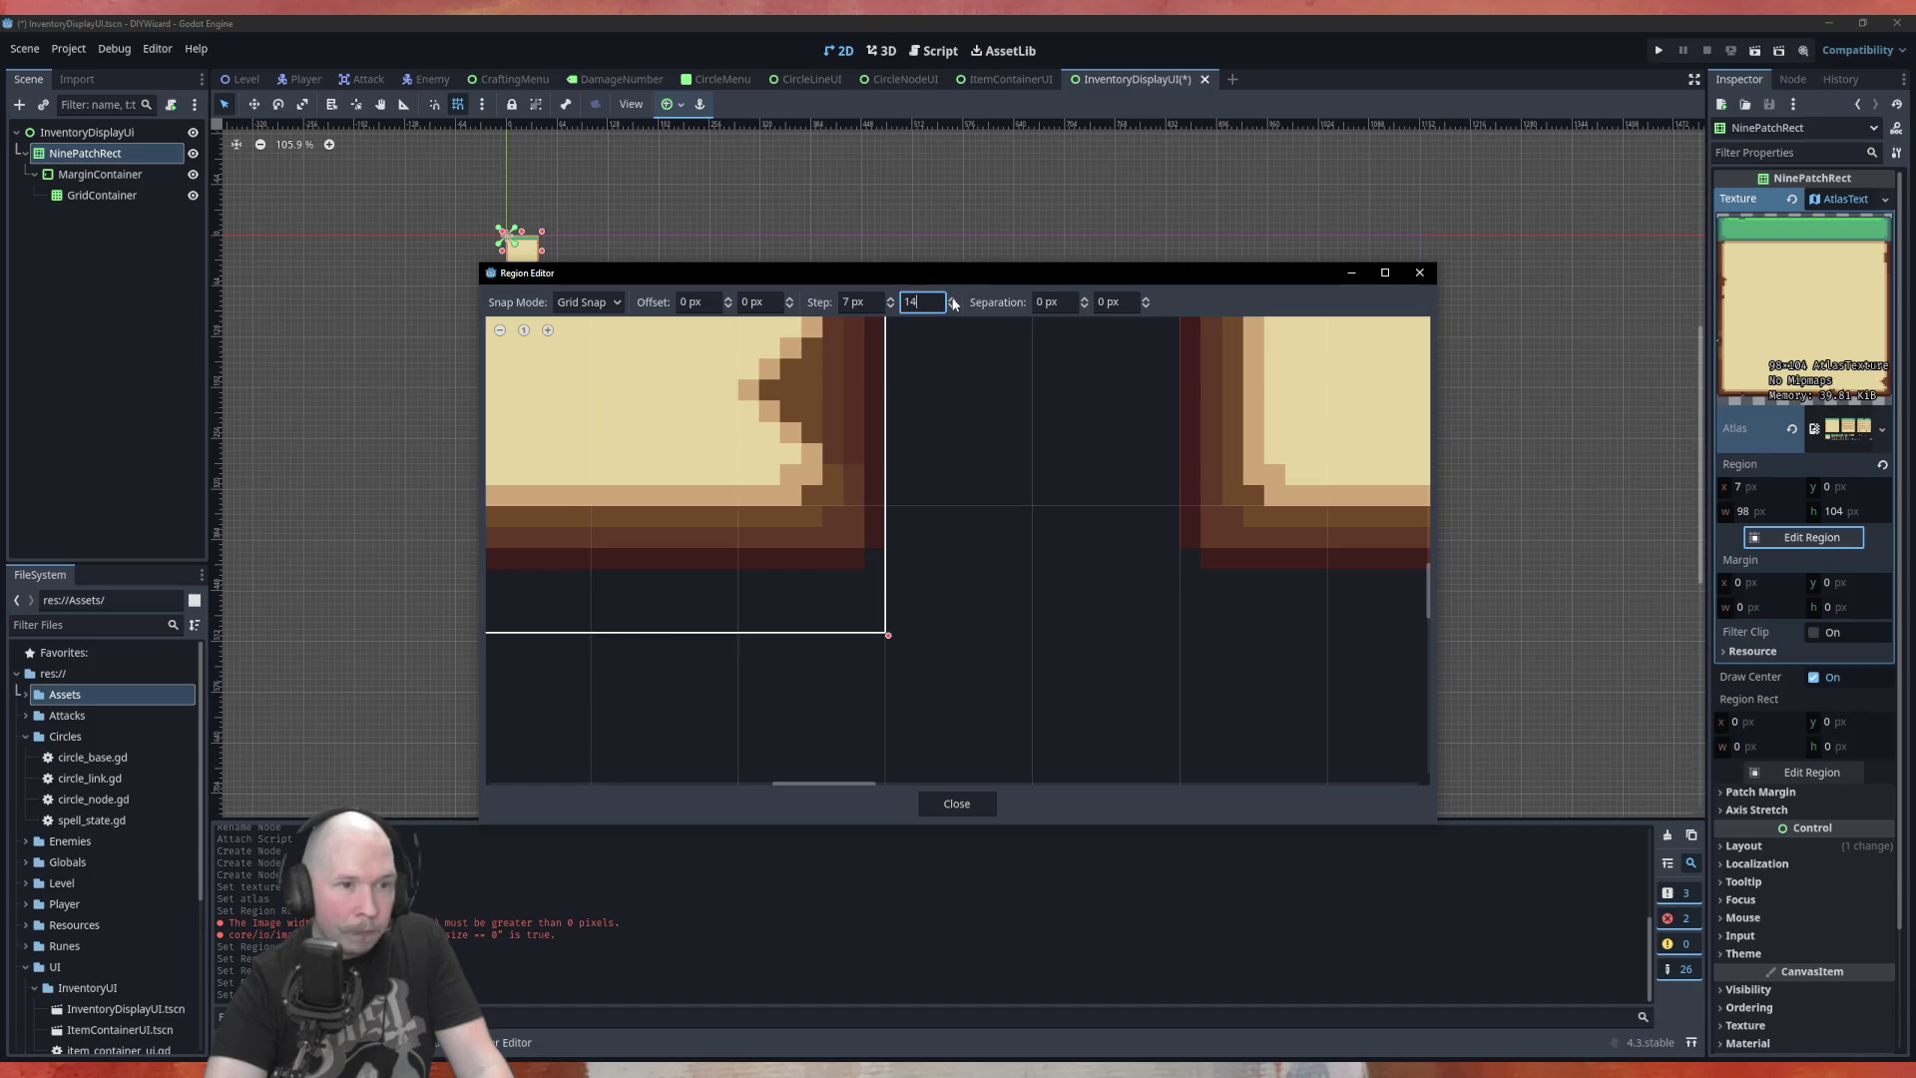
{"action": "scroll", "coordinate": [946, 545], "scroll_direction": "down", "scroll_amount": 5}
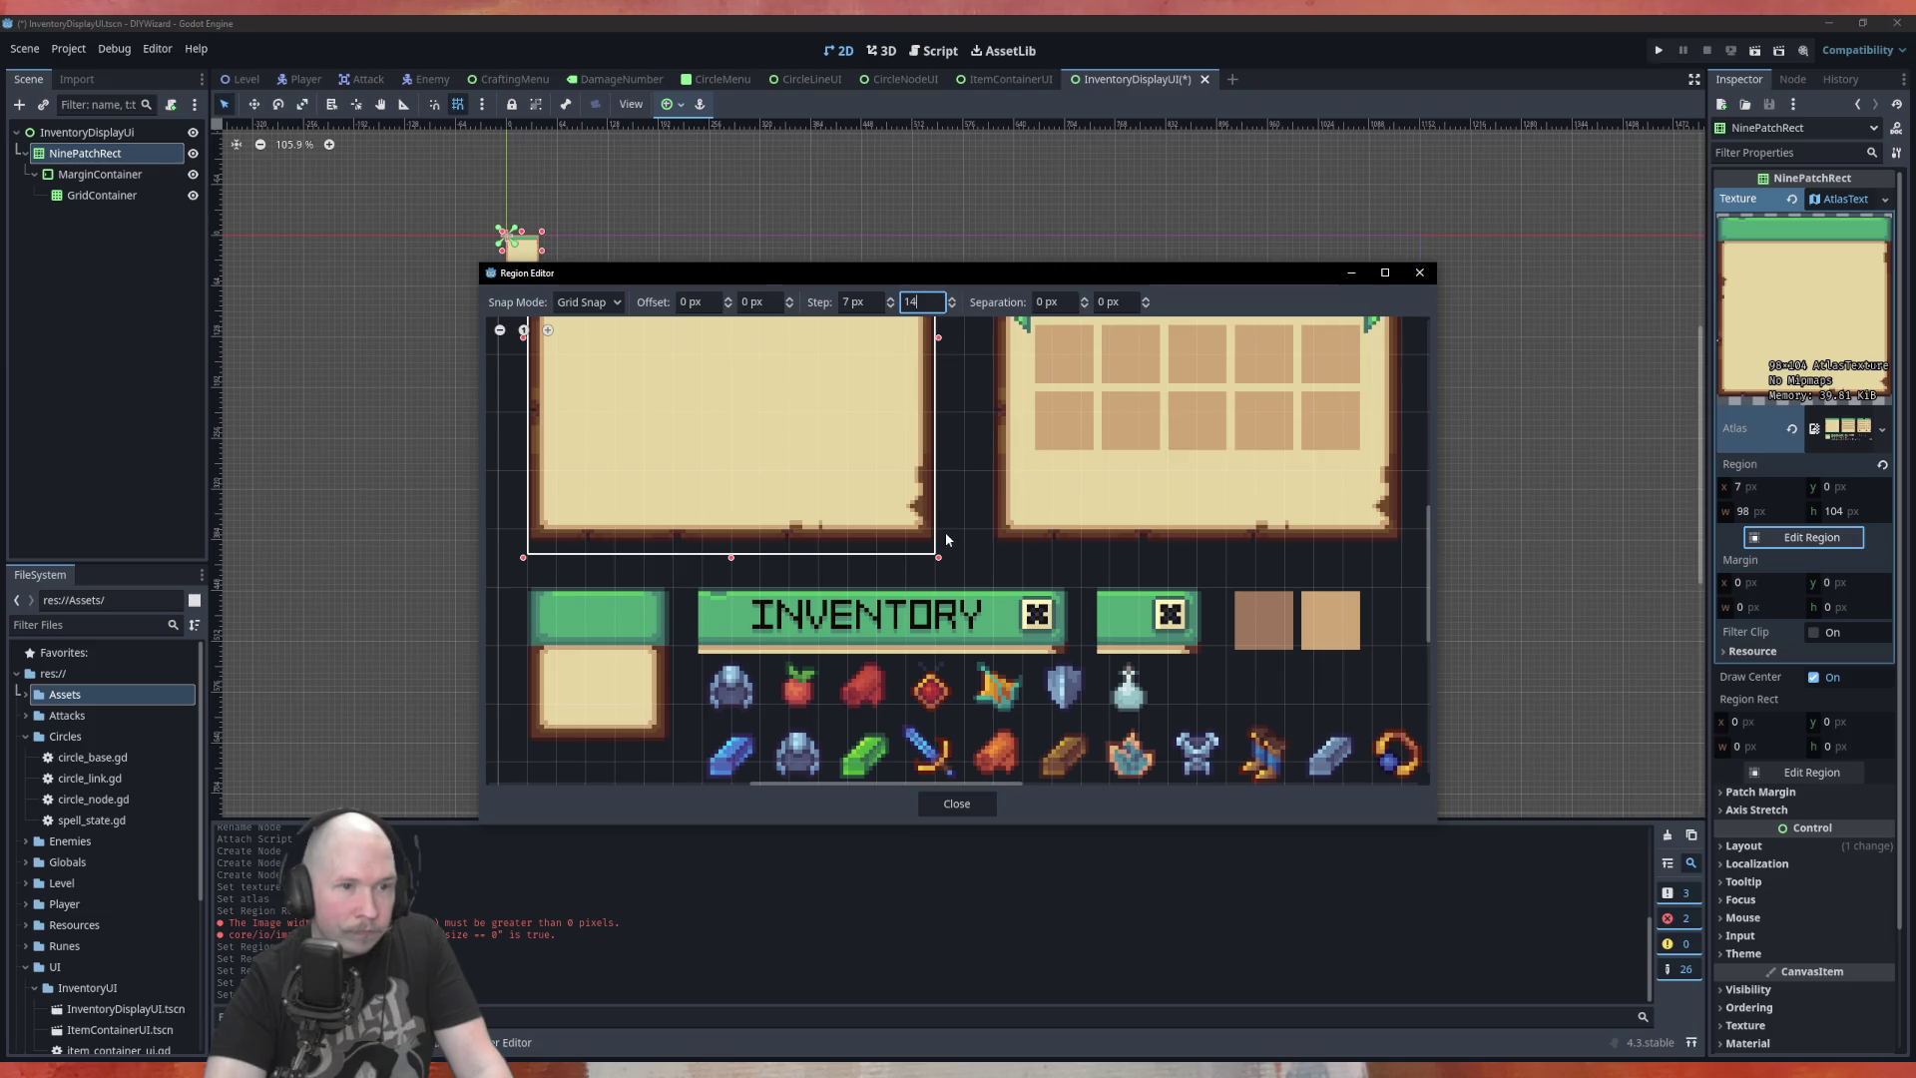
{"action": "left_click", "coordinate": [890, 298]}
{"action": "left_click", "coordinate": [890, 298]}
{"action": "left_click", "coordinate": [890, 299]}
{"action": "left_click", "coordinate": [890, 298]}
{"action": "left_click", "coordinate": [890, 298]}
{"action": "left_click", "coordinate": [890, 299]}
{"action": "left_click", "coordinate": [891, 299]}
Try a 1 px grid separation, then set it back to 0
{"action": "scroll", "coordinate": [898, 527], "scroll_direction": "up", "scroll_amount": 4}
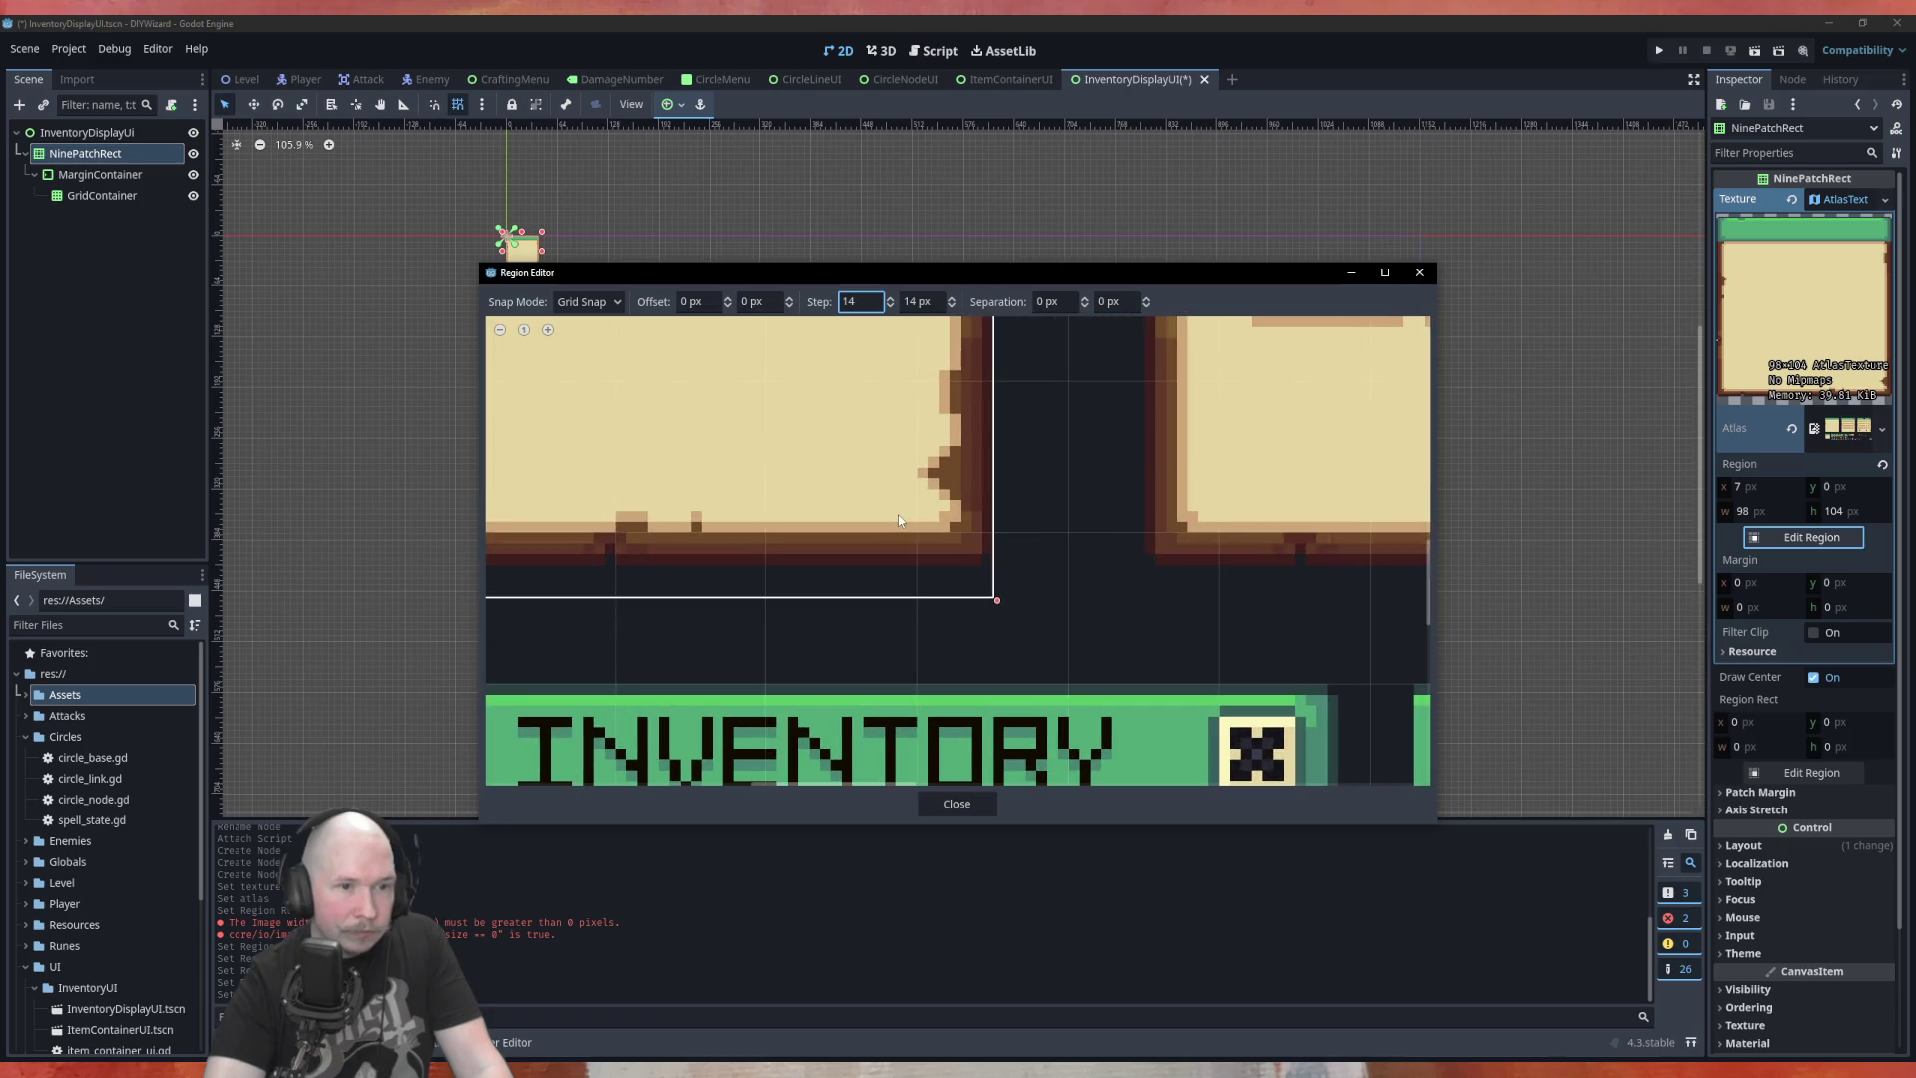
{"action": "scroll", "coordinate": [900, 513], "scroll_direction": "down", "scroll_amount": 5}
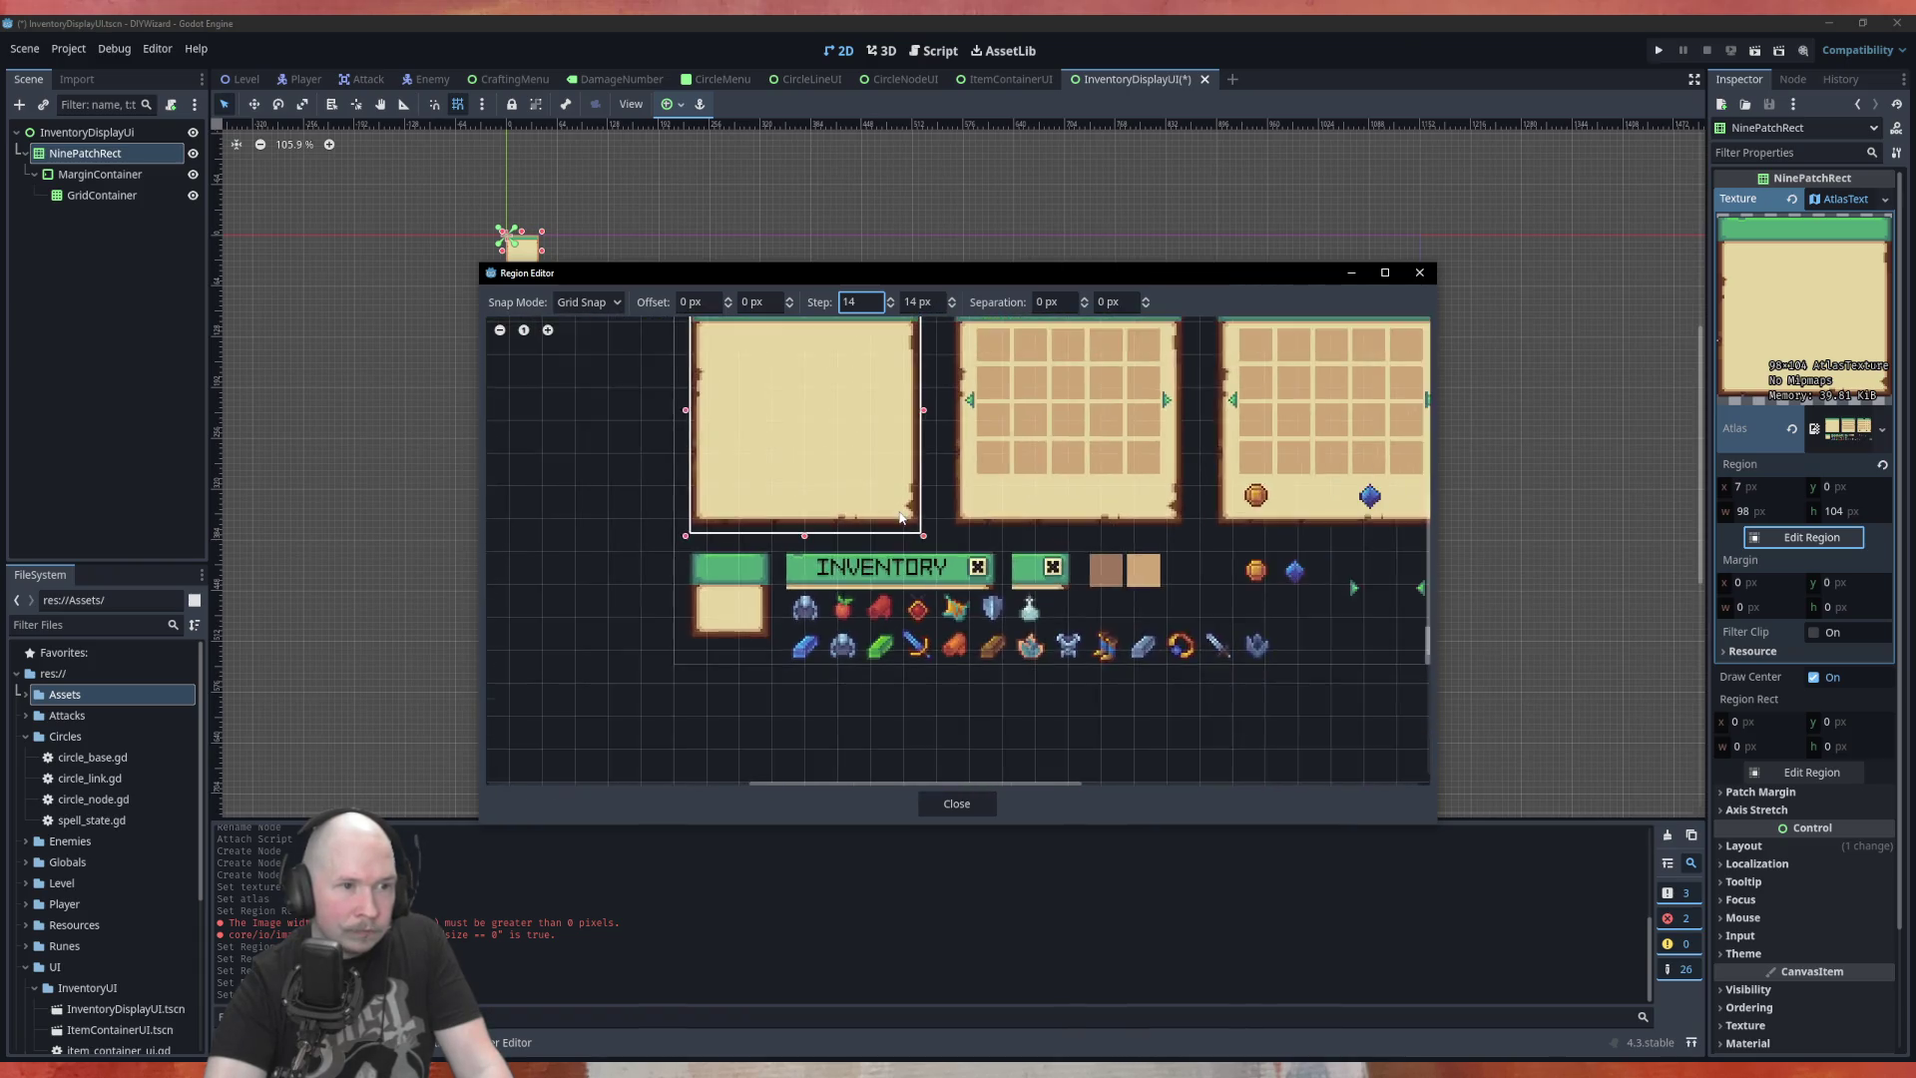
{"action": "scroll", "coordinate": [777, 344], "scroll_direction": "up", "scroll_amount": 4}
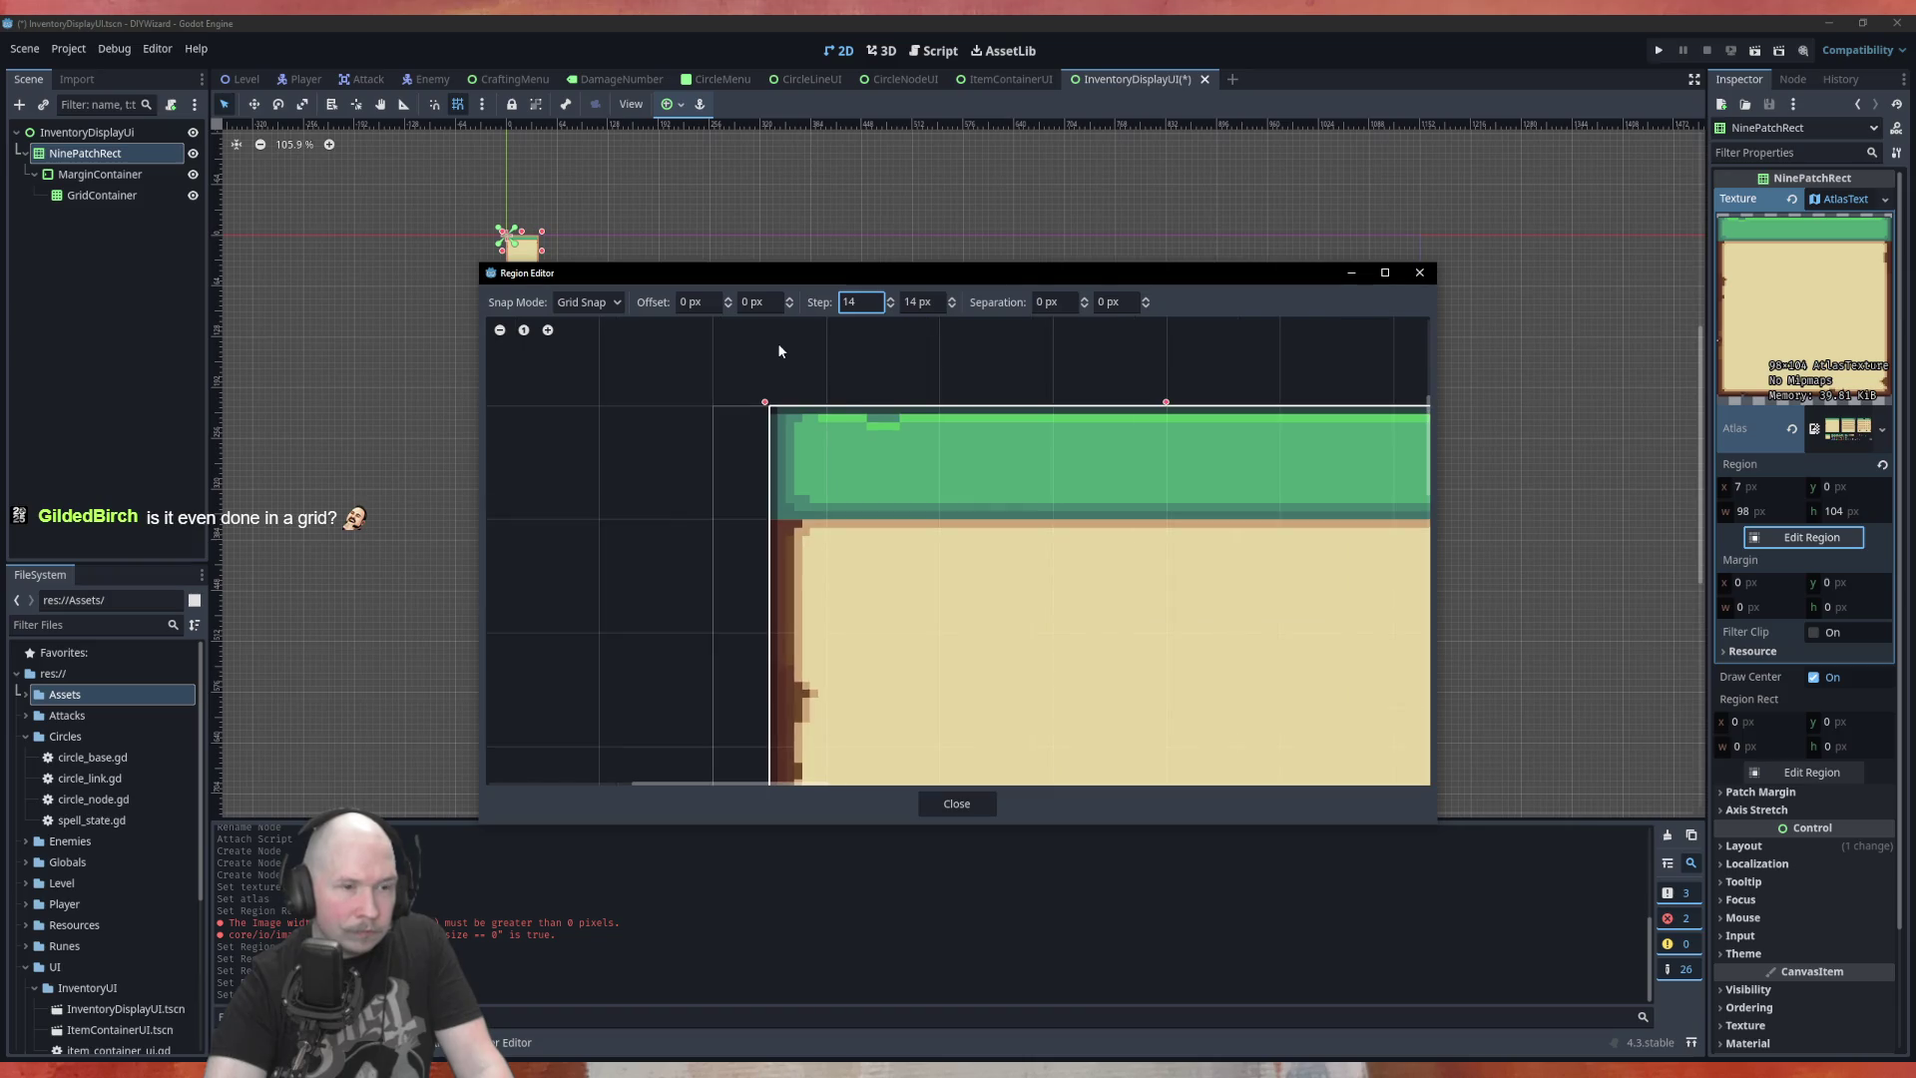
{"action": "scroll", "coordinate": [693, 386], "scroll_direction": "down", "scroll_amount": 4}
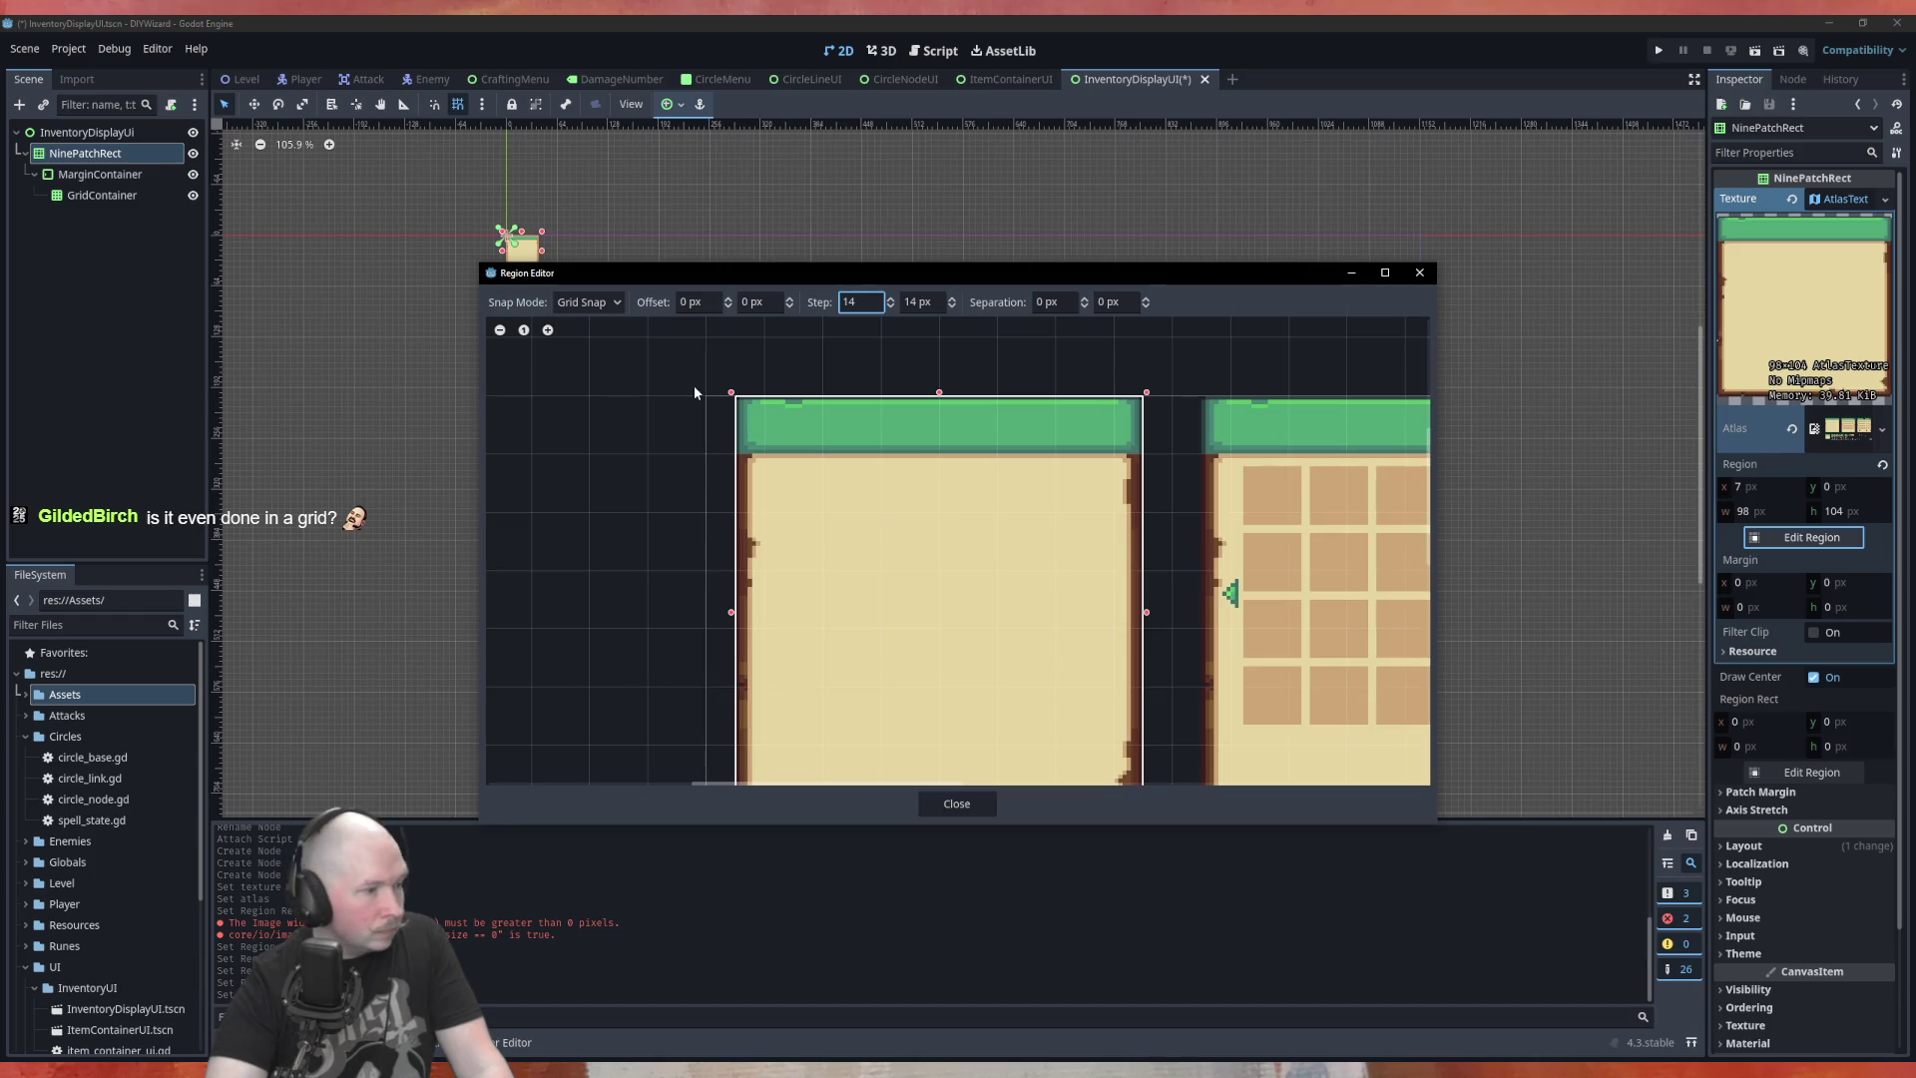
{"action": "scroll", "coordinate": [695, 392], "scroll_direction": "down", "scroll_amount": 3}
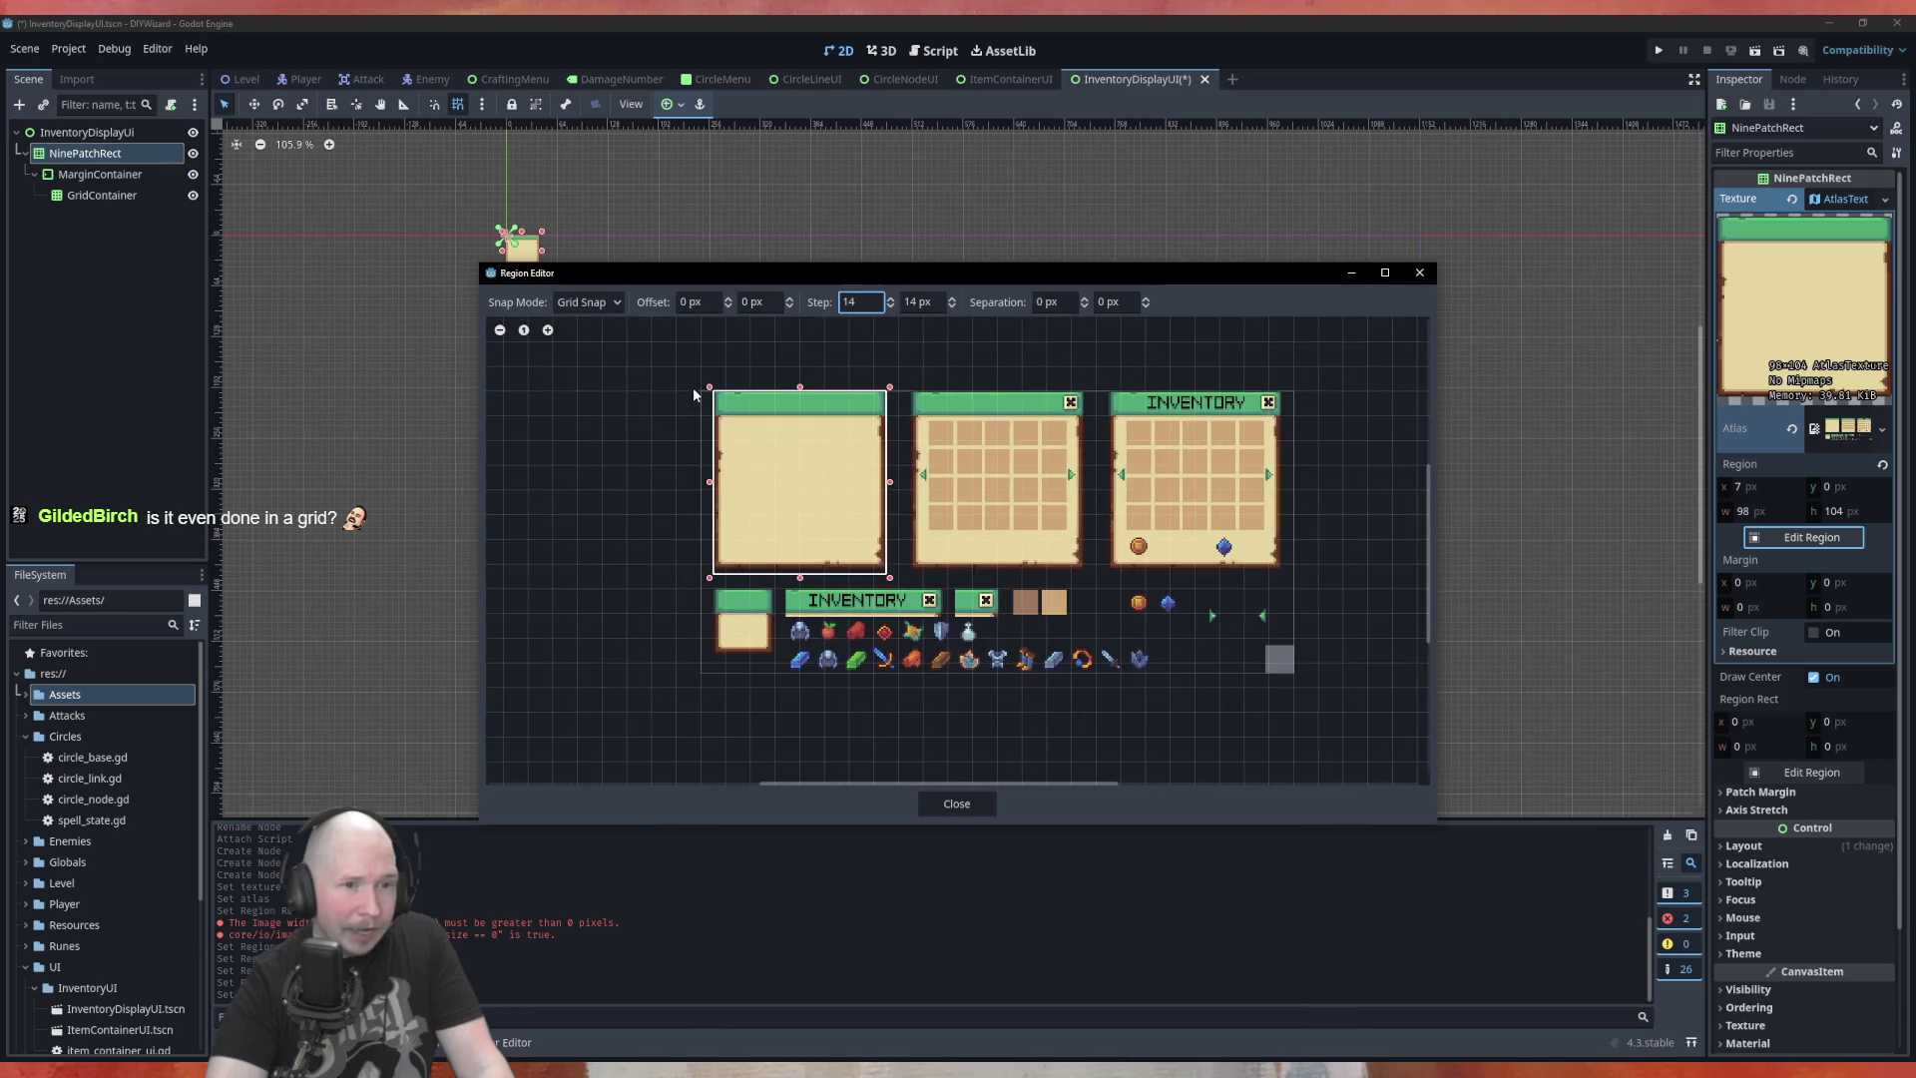
{"action": "scroll", "coordinate": [764, 644], "scroll_direction": "up", "scroll_amount": 3}
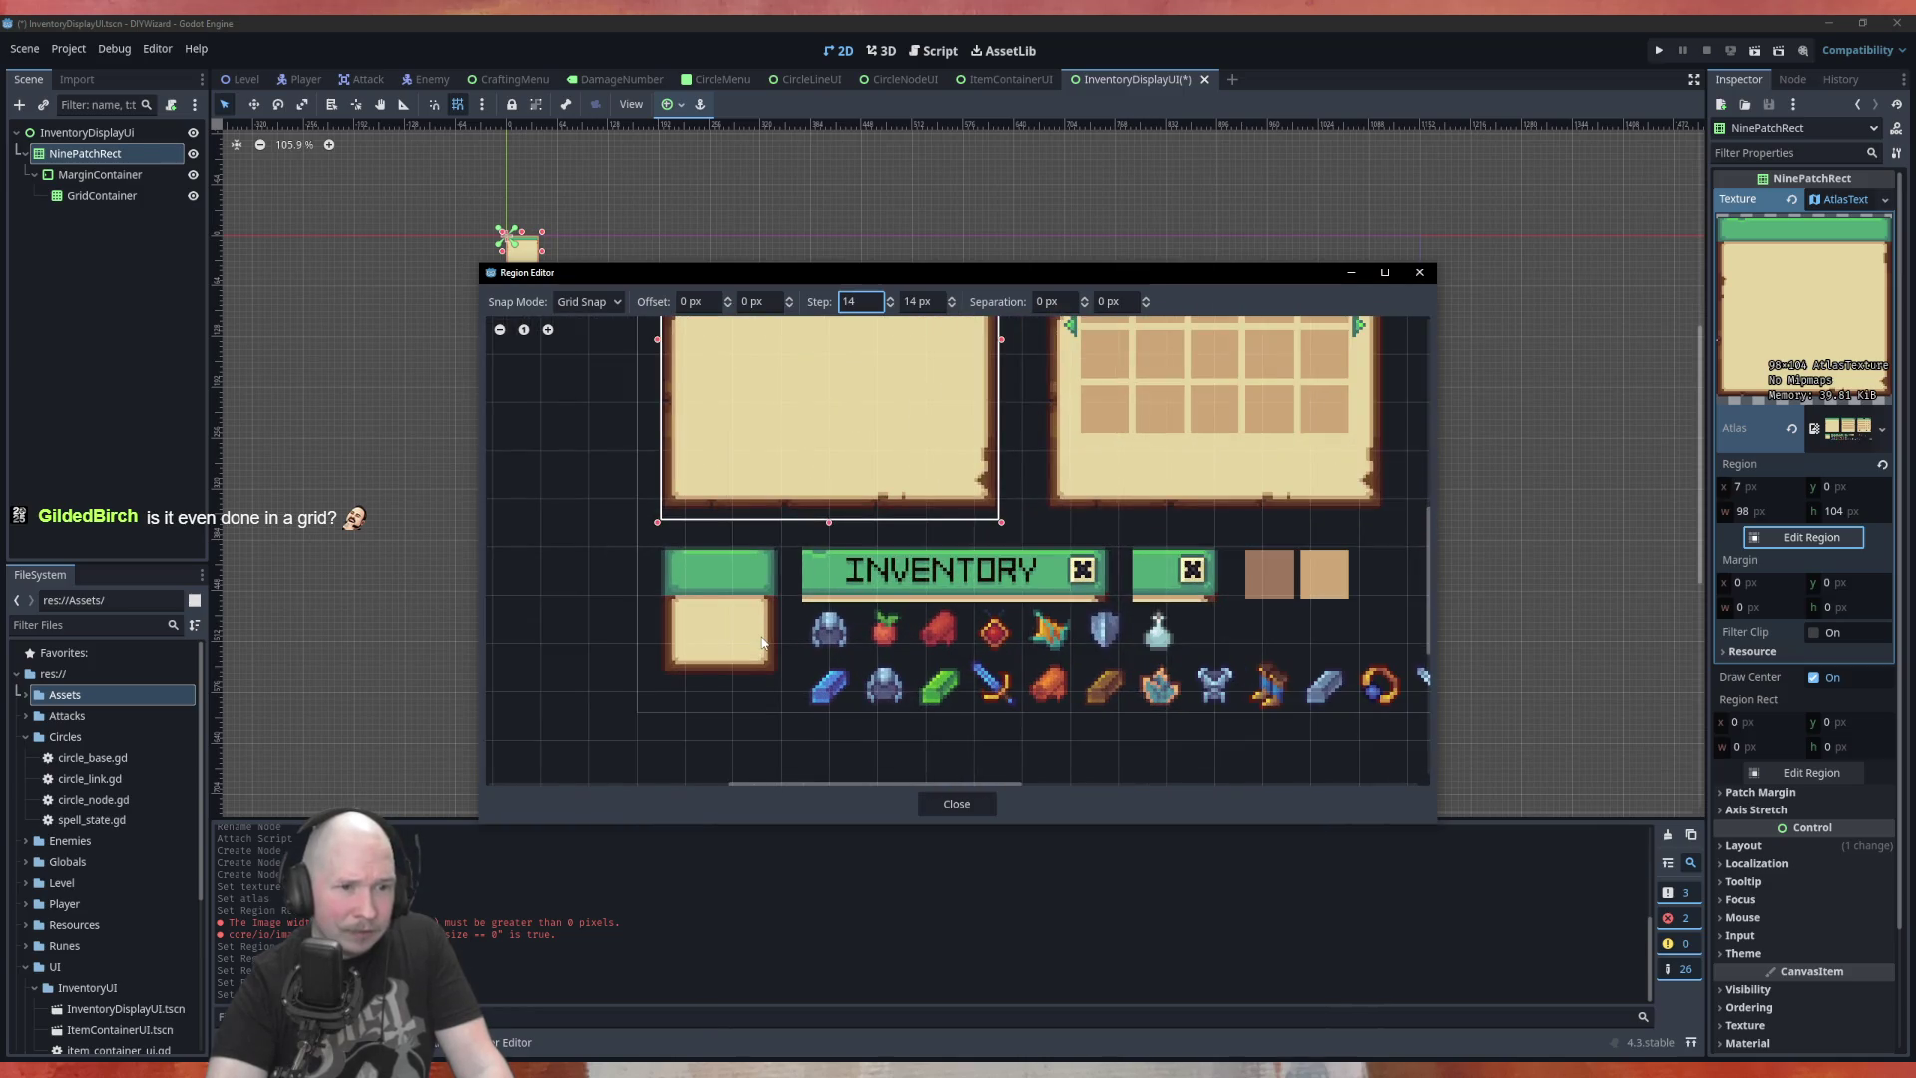
{"action": "scroll", "coordinate": [763, 643], "scroll_direction": "down", "scroll_amount": 3}
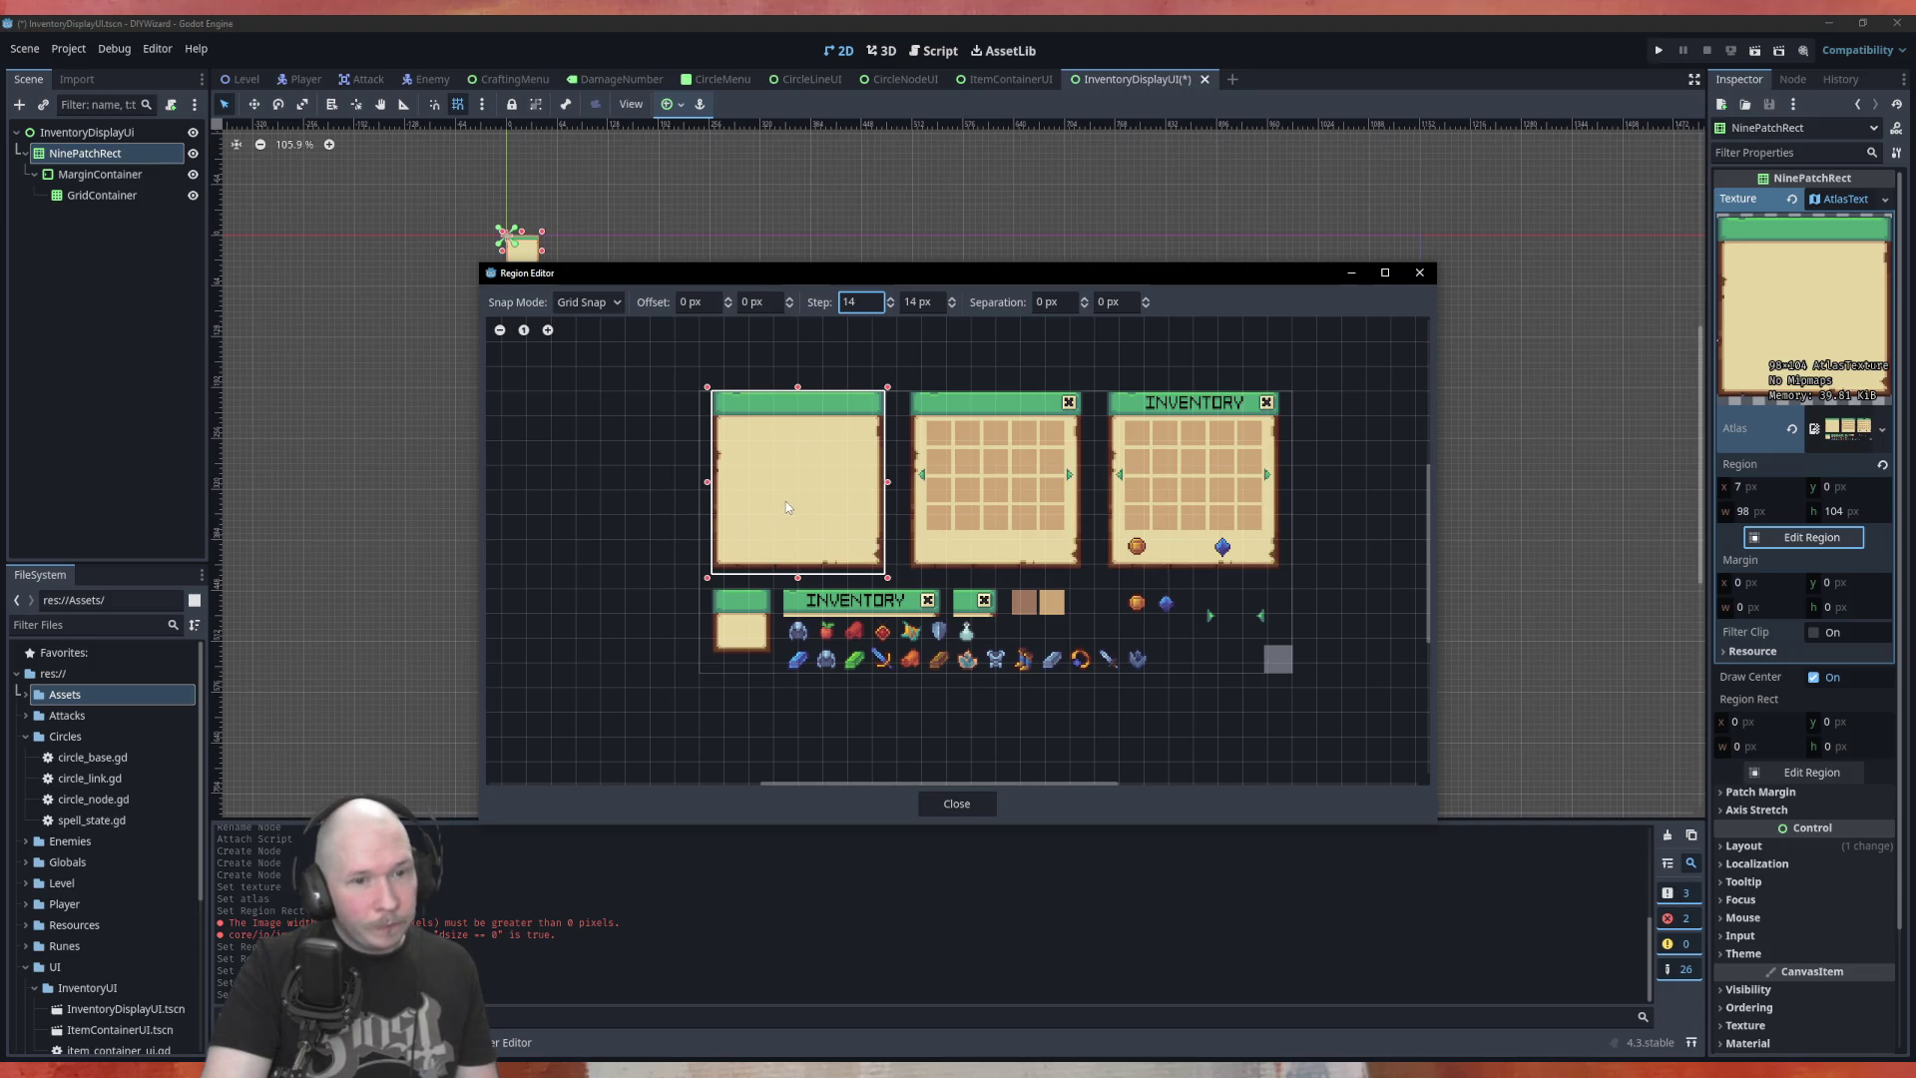
{"action": "scroll", "coordinate": [789, 512], "scroll_direction": "up", "scroll_amount": 2}
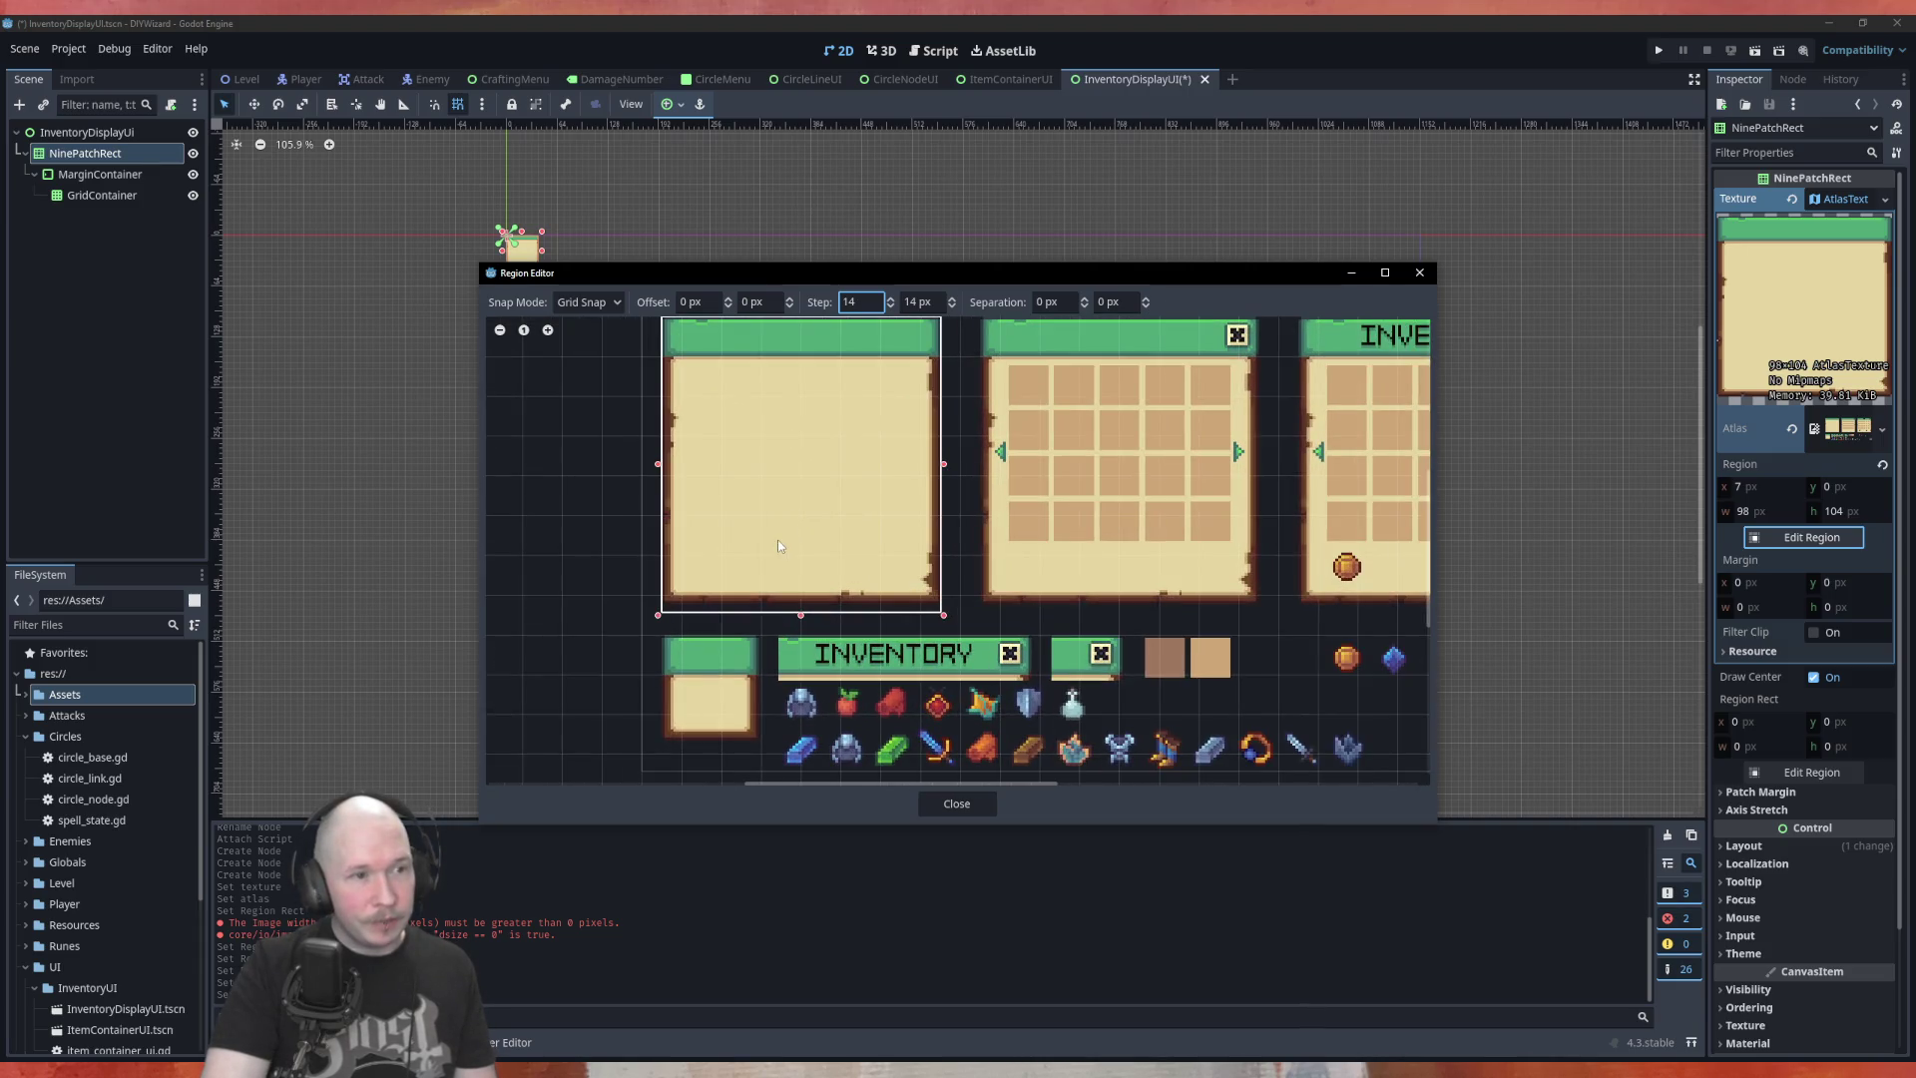
{"action": "scroll", "coordinate": [789, 519], "scroll_direction": "down", "scroll_amount": 1}
{"action": "scroll", "coordinate": [768, 489], "scroll_direction": "up", "scroll_amount": 2}
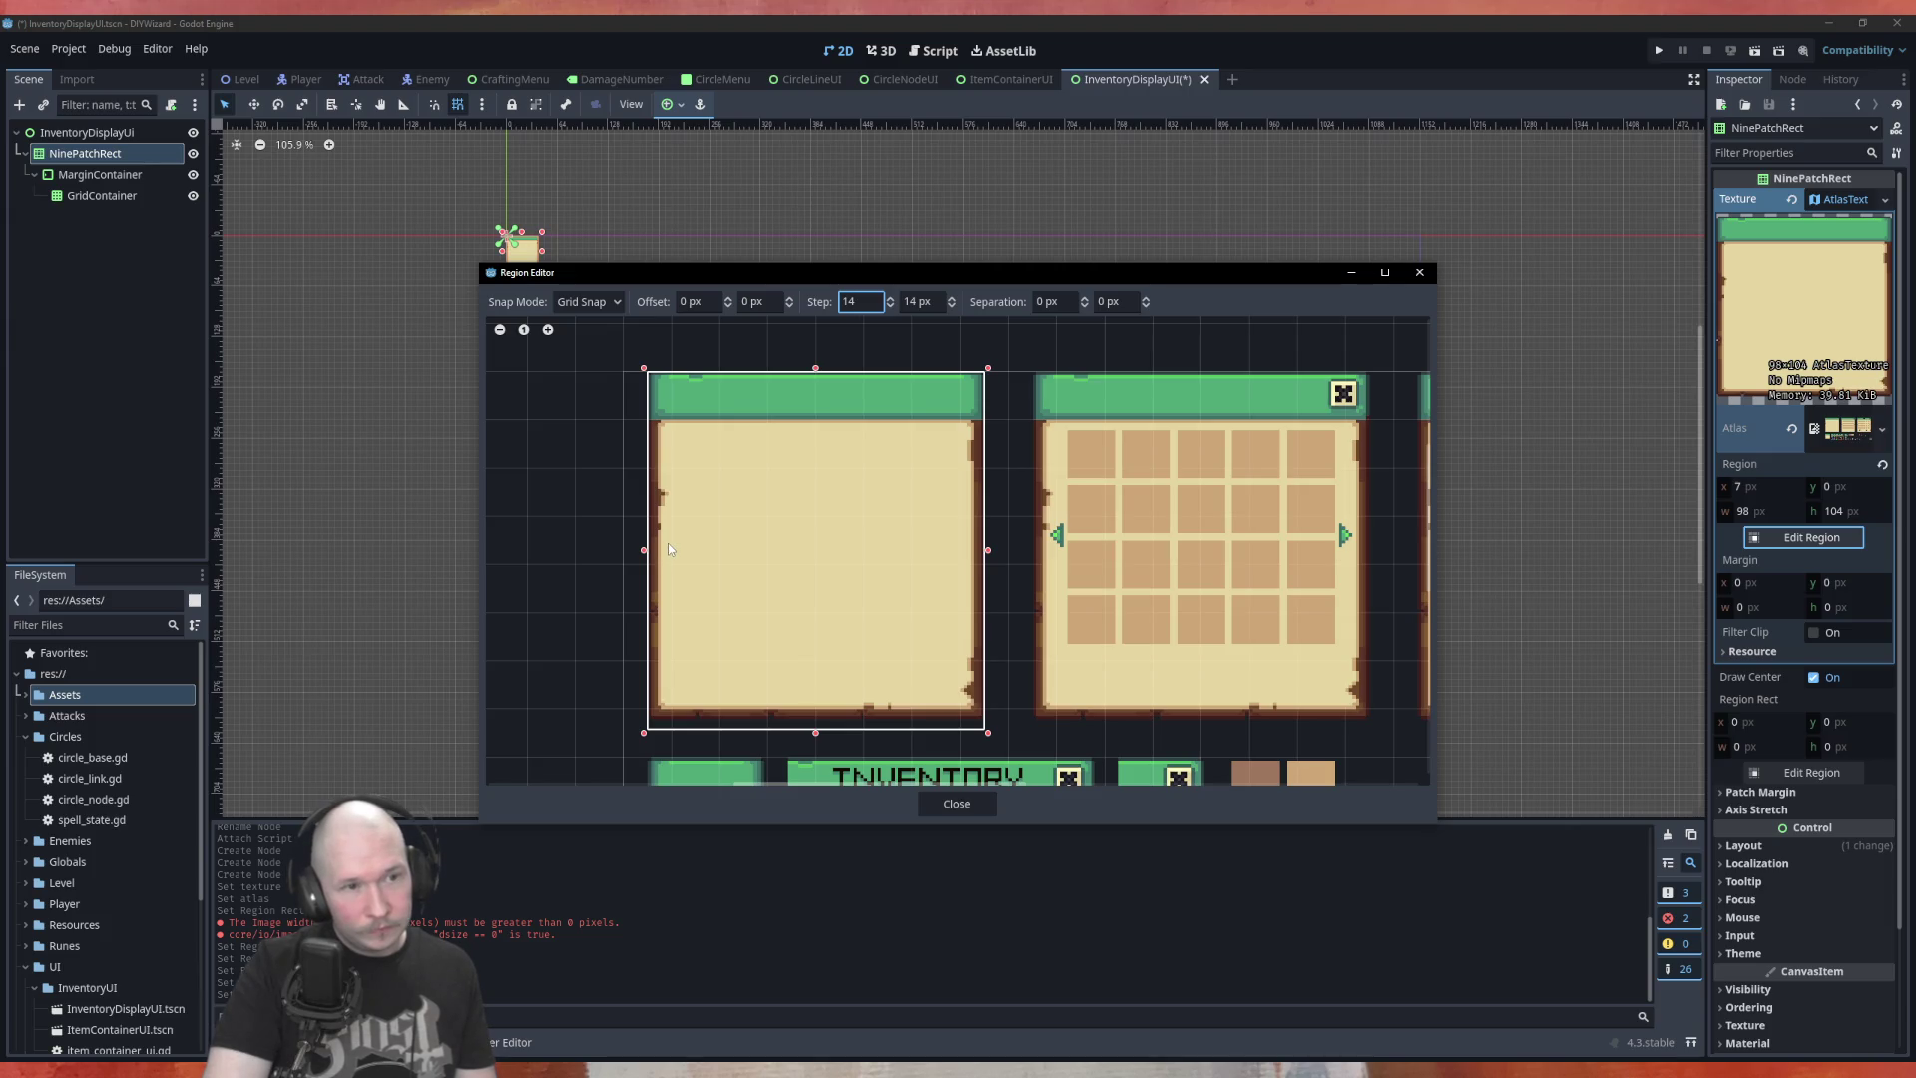
{"action": "left_click", "coordinate": [1086, 300]}
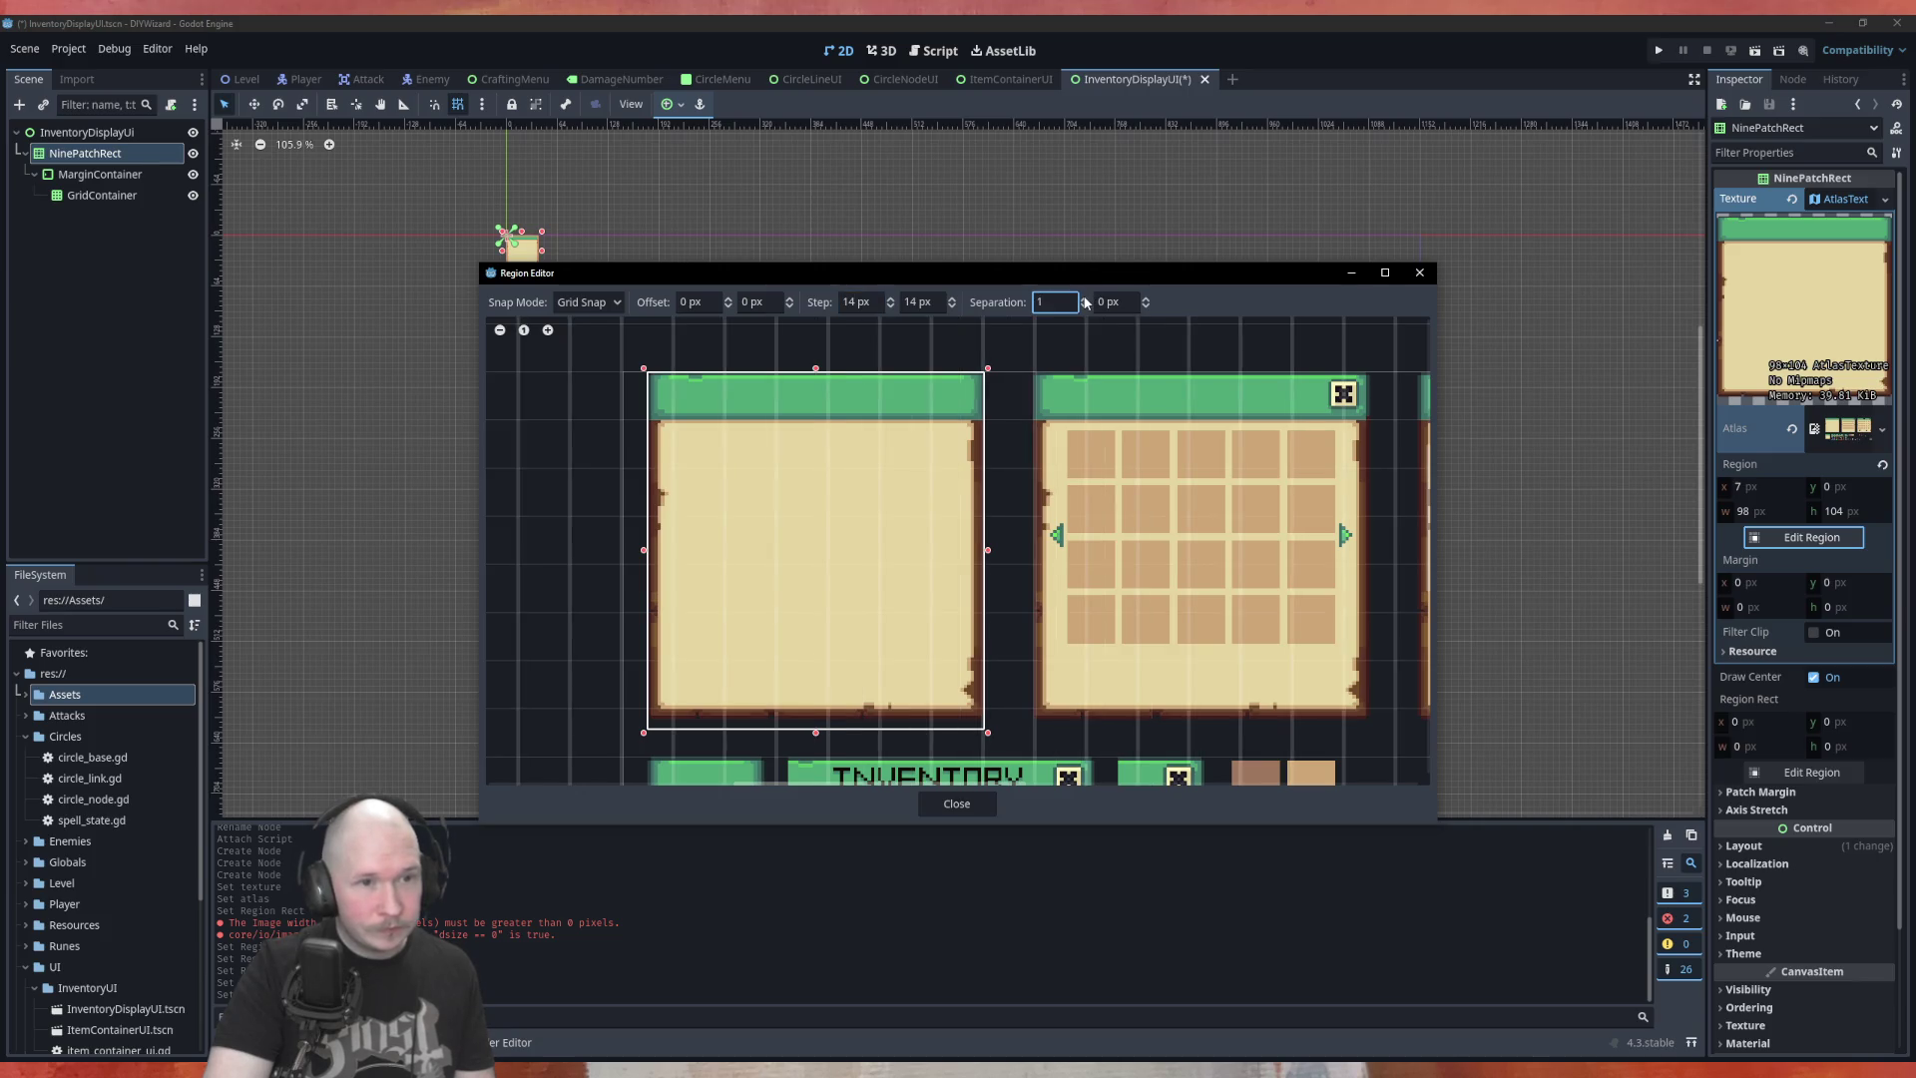
{"action": "left_click", "coordinate": [1084, 306]}
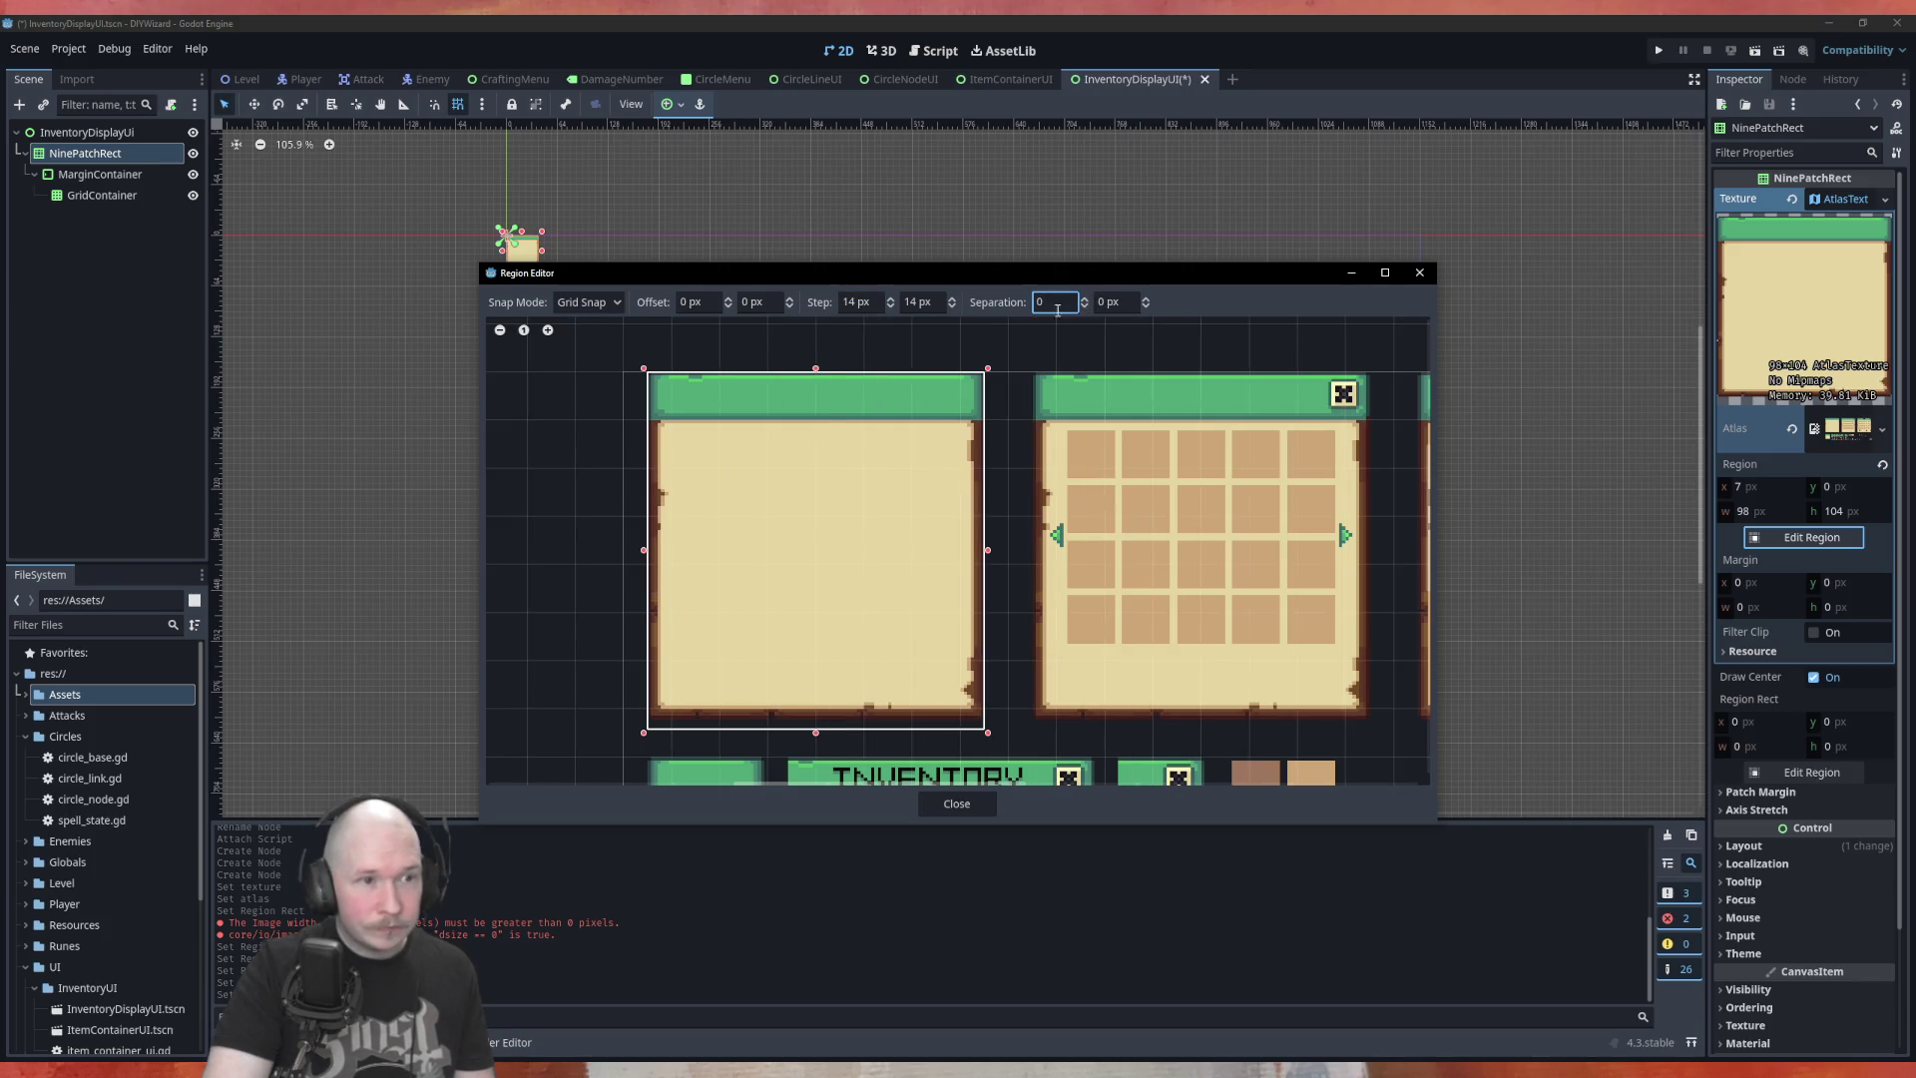
Shift the snap grid to a 7 px horizontal offset
{"action": "left_click", "coordinate": [731, 298]}
{"action": "left_click", "coordinate": [732, 298]}
{"action": "left_click", "coordinate": [732, 299]}
{"action": "left_click", "coordinate": [732, 299]}
{"action": "left_click", "coordinate": [732, 299]}
{"action": "left_click", "coordinate": [731, 299]}
{"action": "left_click", "coordinate": [729, 298]}
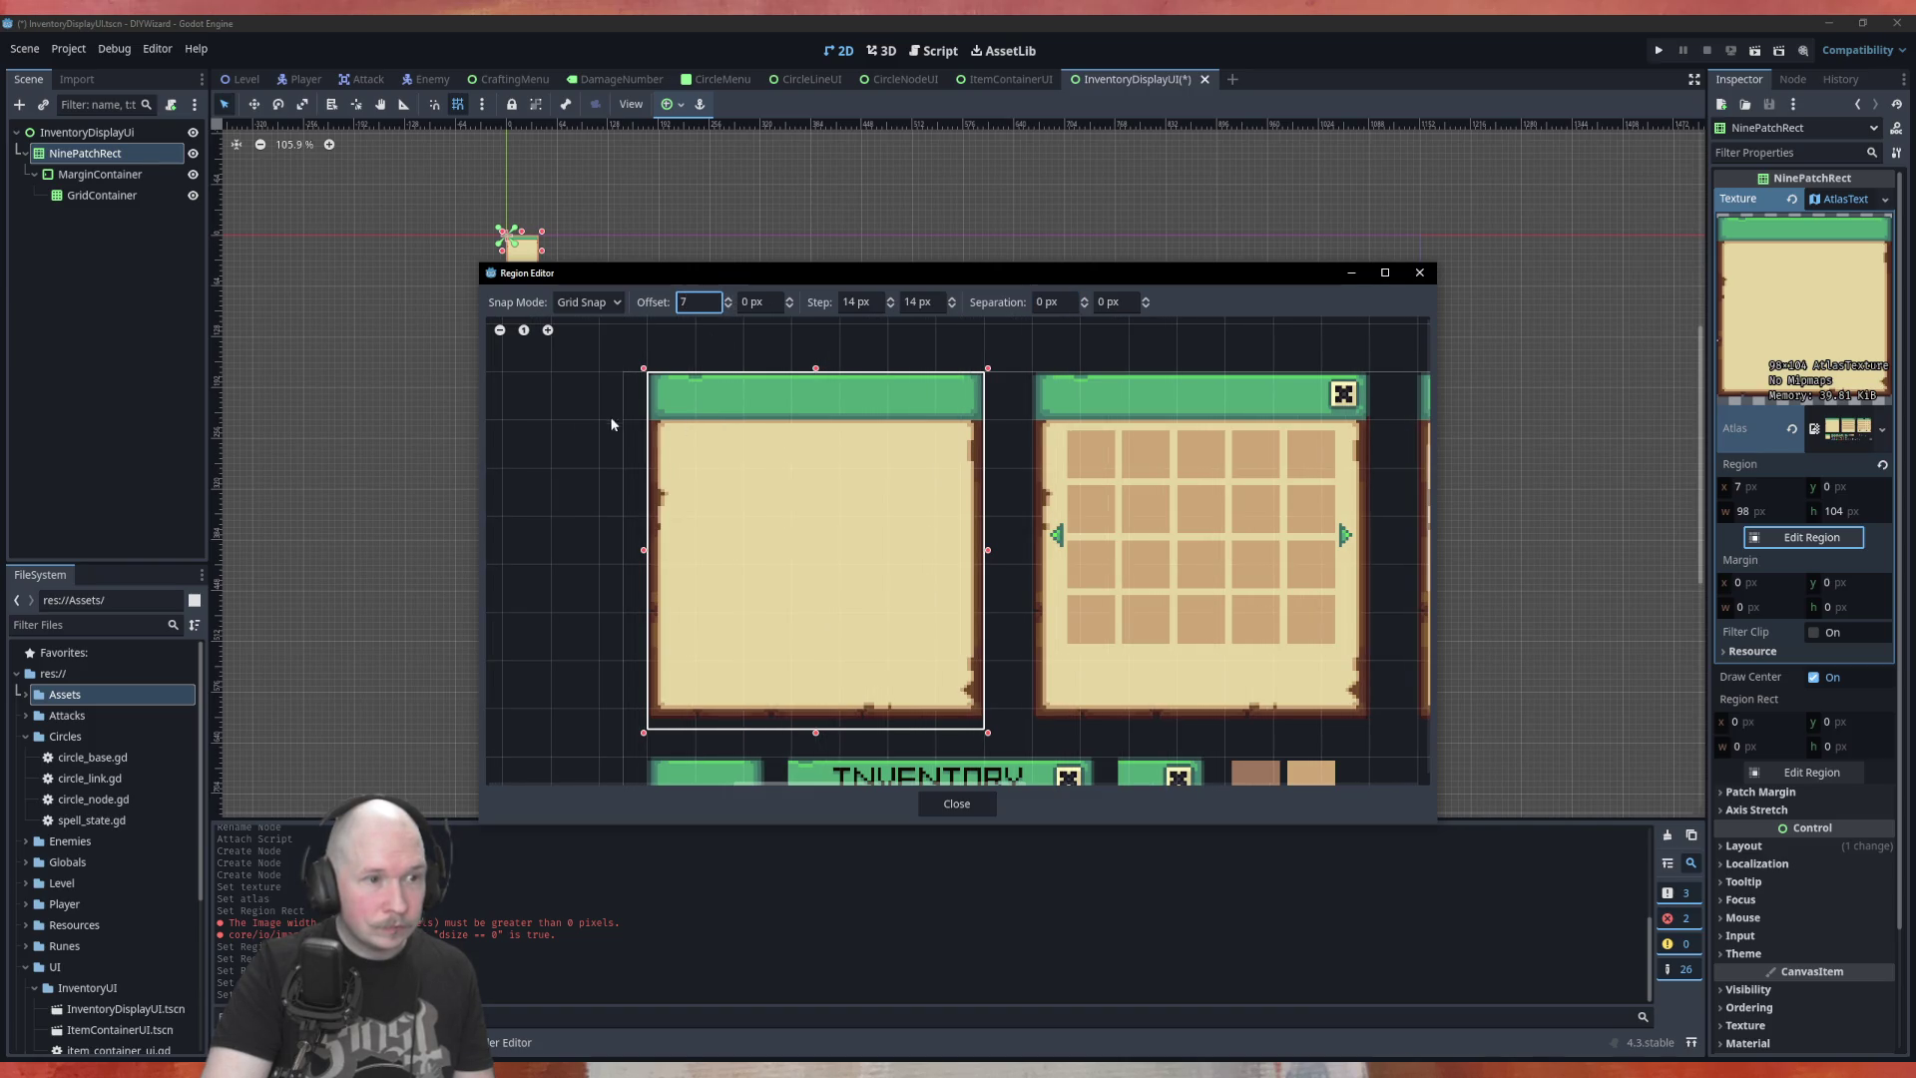
Drag the region's bottom edge, making it 98×98 px at x 7, y 0
{"action": "scroll", "coordinate": [644, 339], "scroll_direction": "up", "scroll_amount": 5}
{"action": "scroll", "coordinate": [646, 346], "scroll_direction": "down", "scroll_amount": 3}
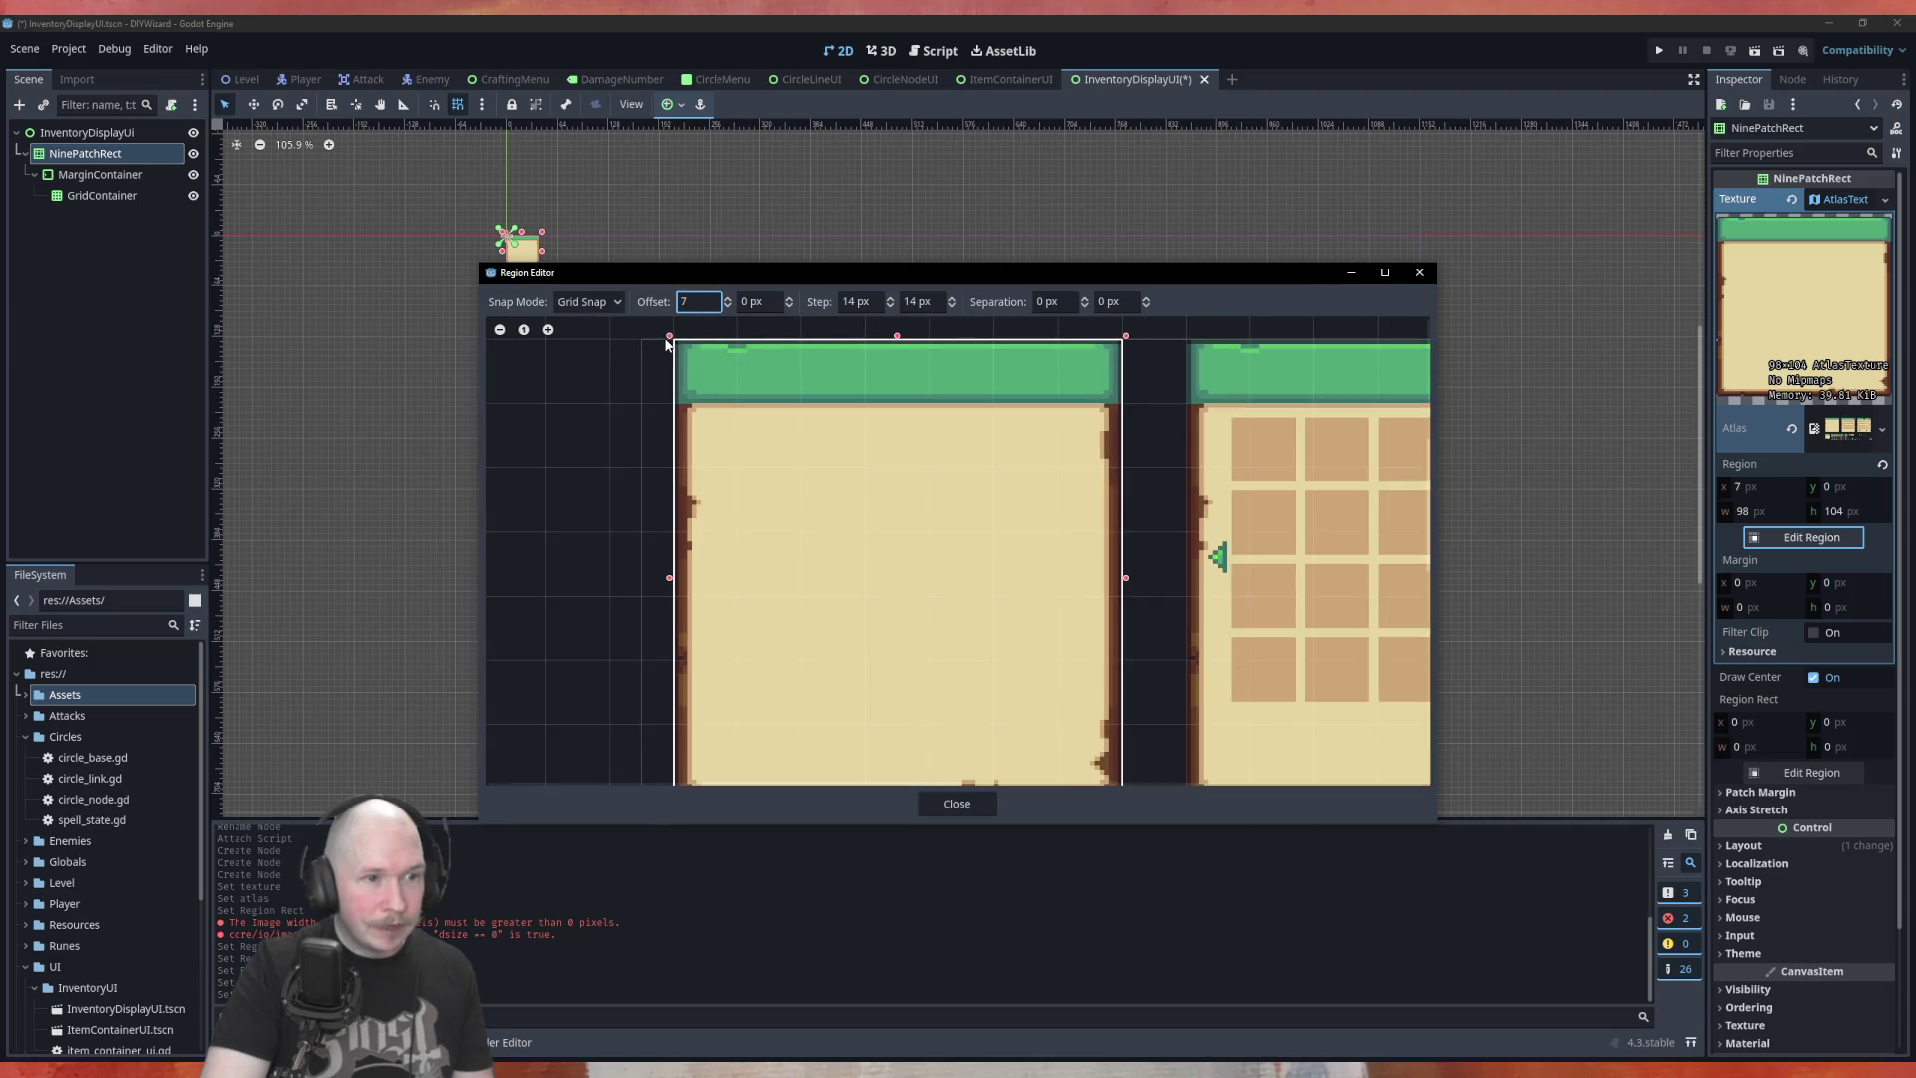
{"action": "scroll", "coordinate": [667, 344], "scroll_direction": "up", "scroll_amount": 2}
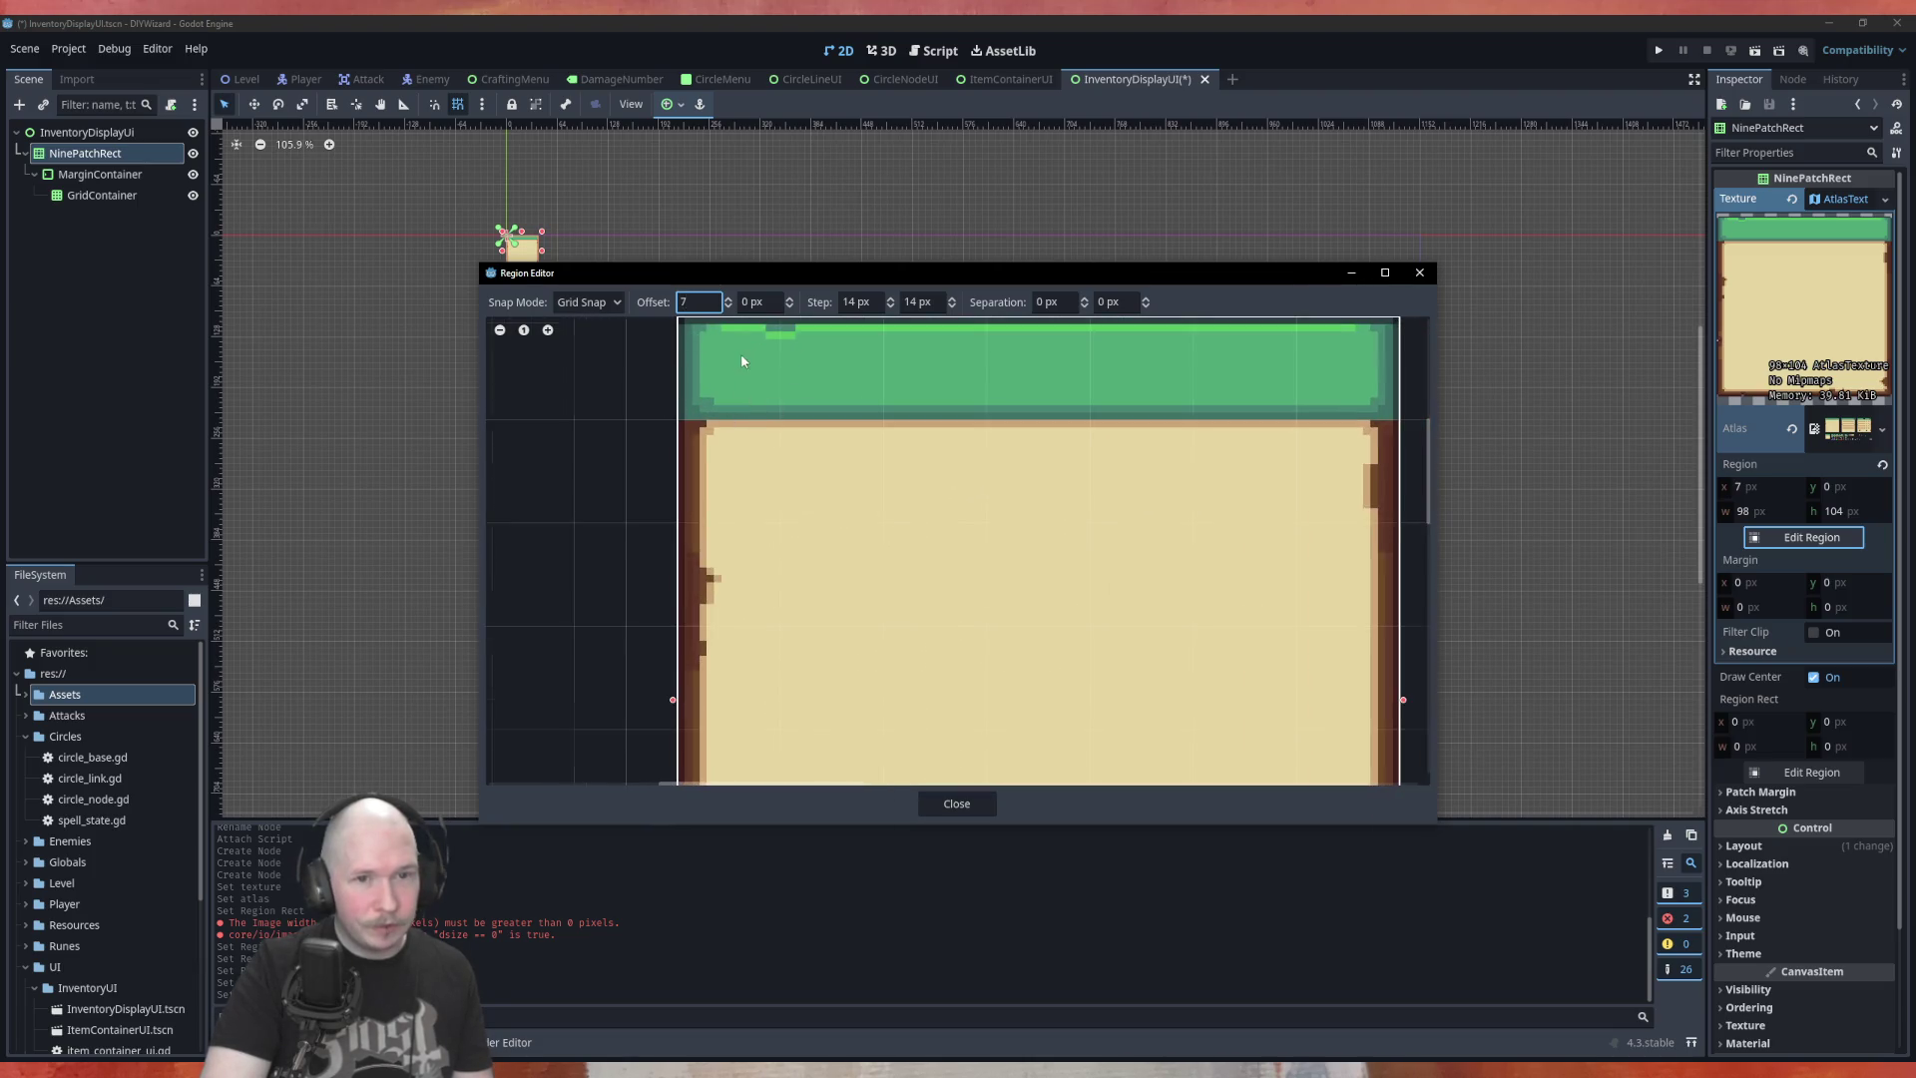
{"action": "scroll", "coordinate": [743, 360], "scroll_direction": "down", "scroll_amount": 2}
{"action": "scroll", "coordinate": [1116, 386], "scroll_direction": "up", "scroll_amount": 1}
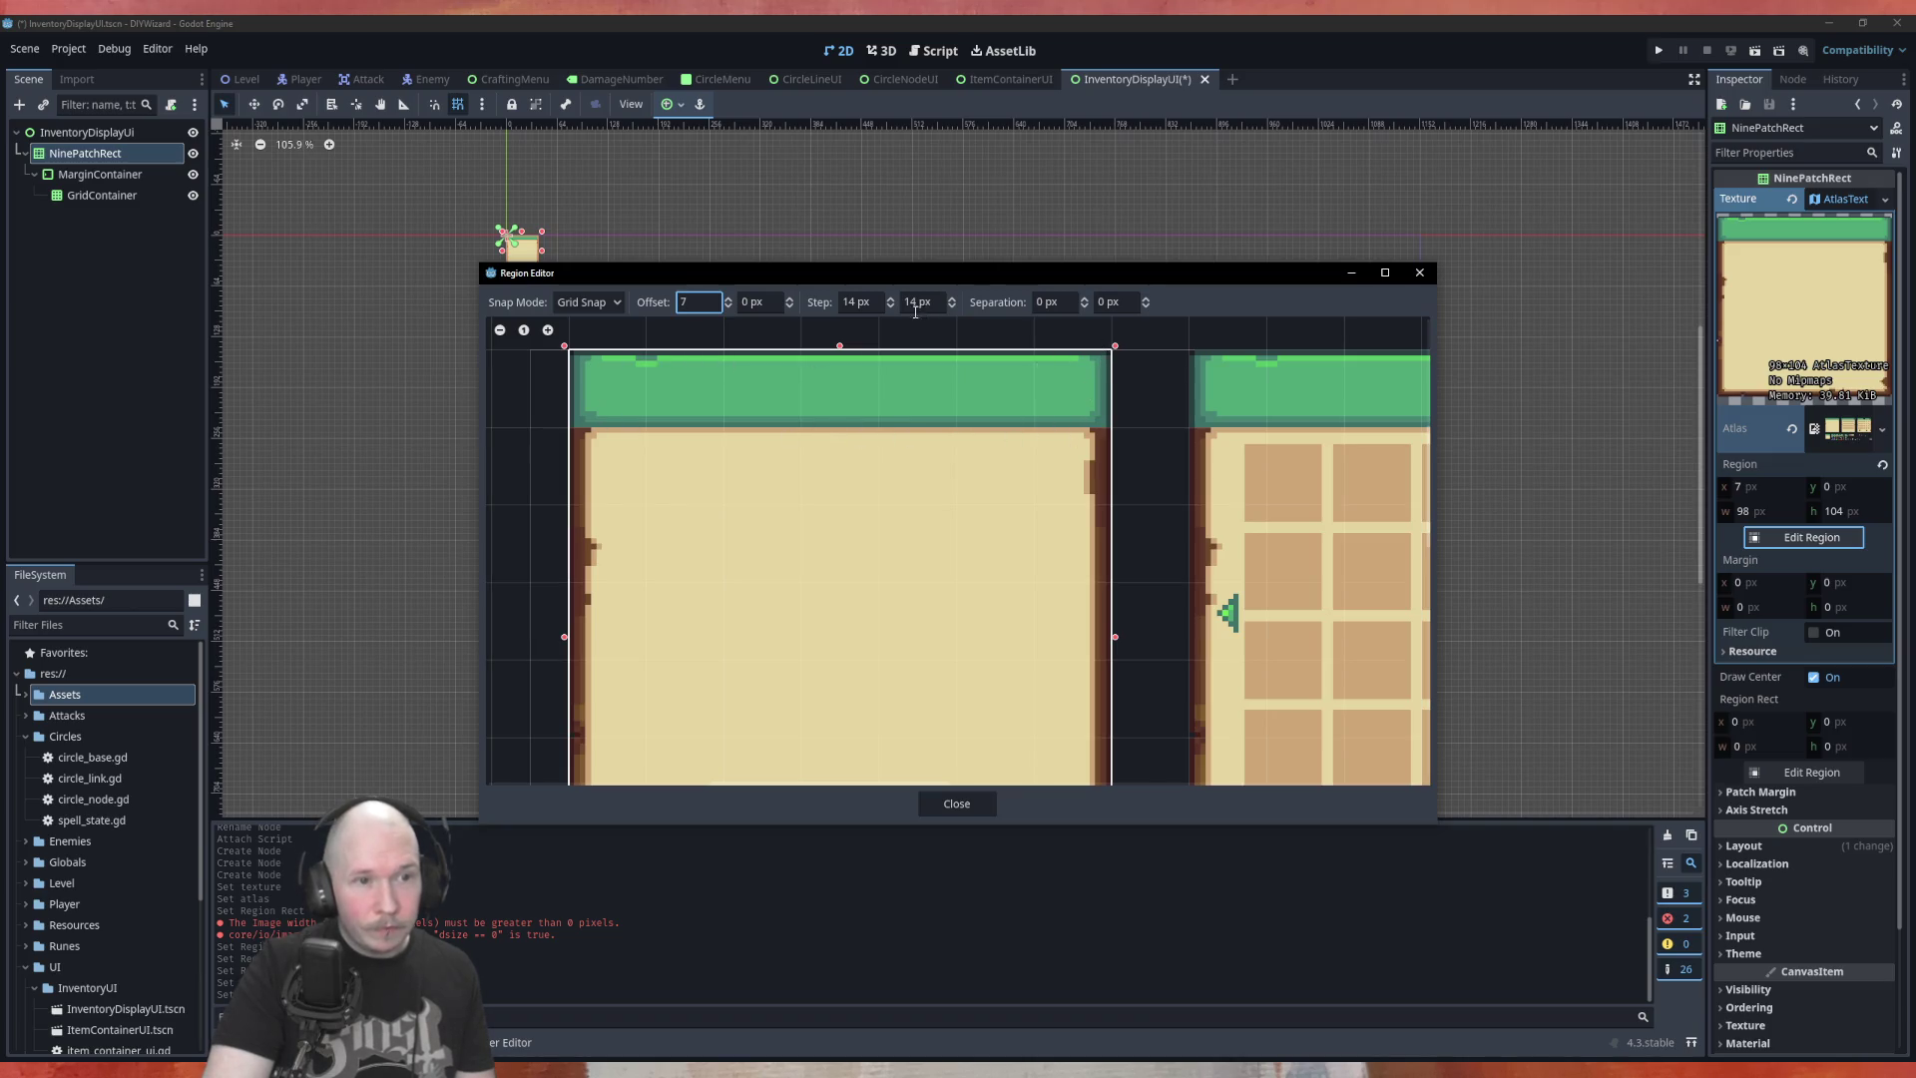
{"action": "scroll", "coordinate": [936, 352], "scroll_direction": "down", "scroll_amount": 2}
{"action": "scroll", "coordinate": [1008, 708], "scroll_direction": "up", "scroll_amount": 2}
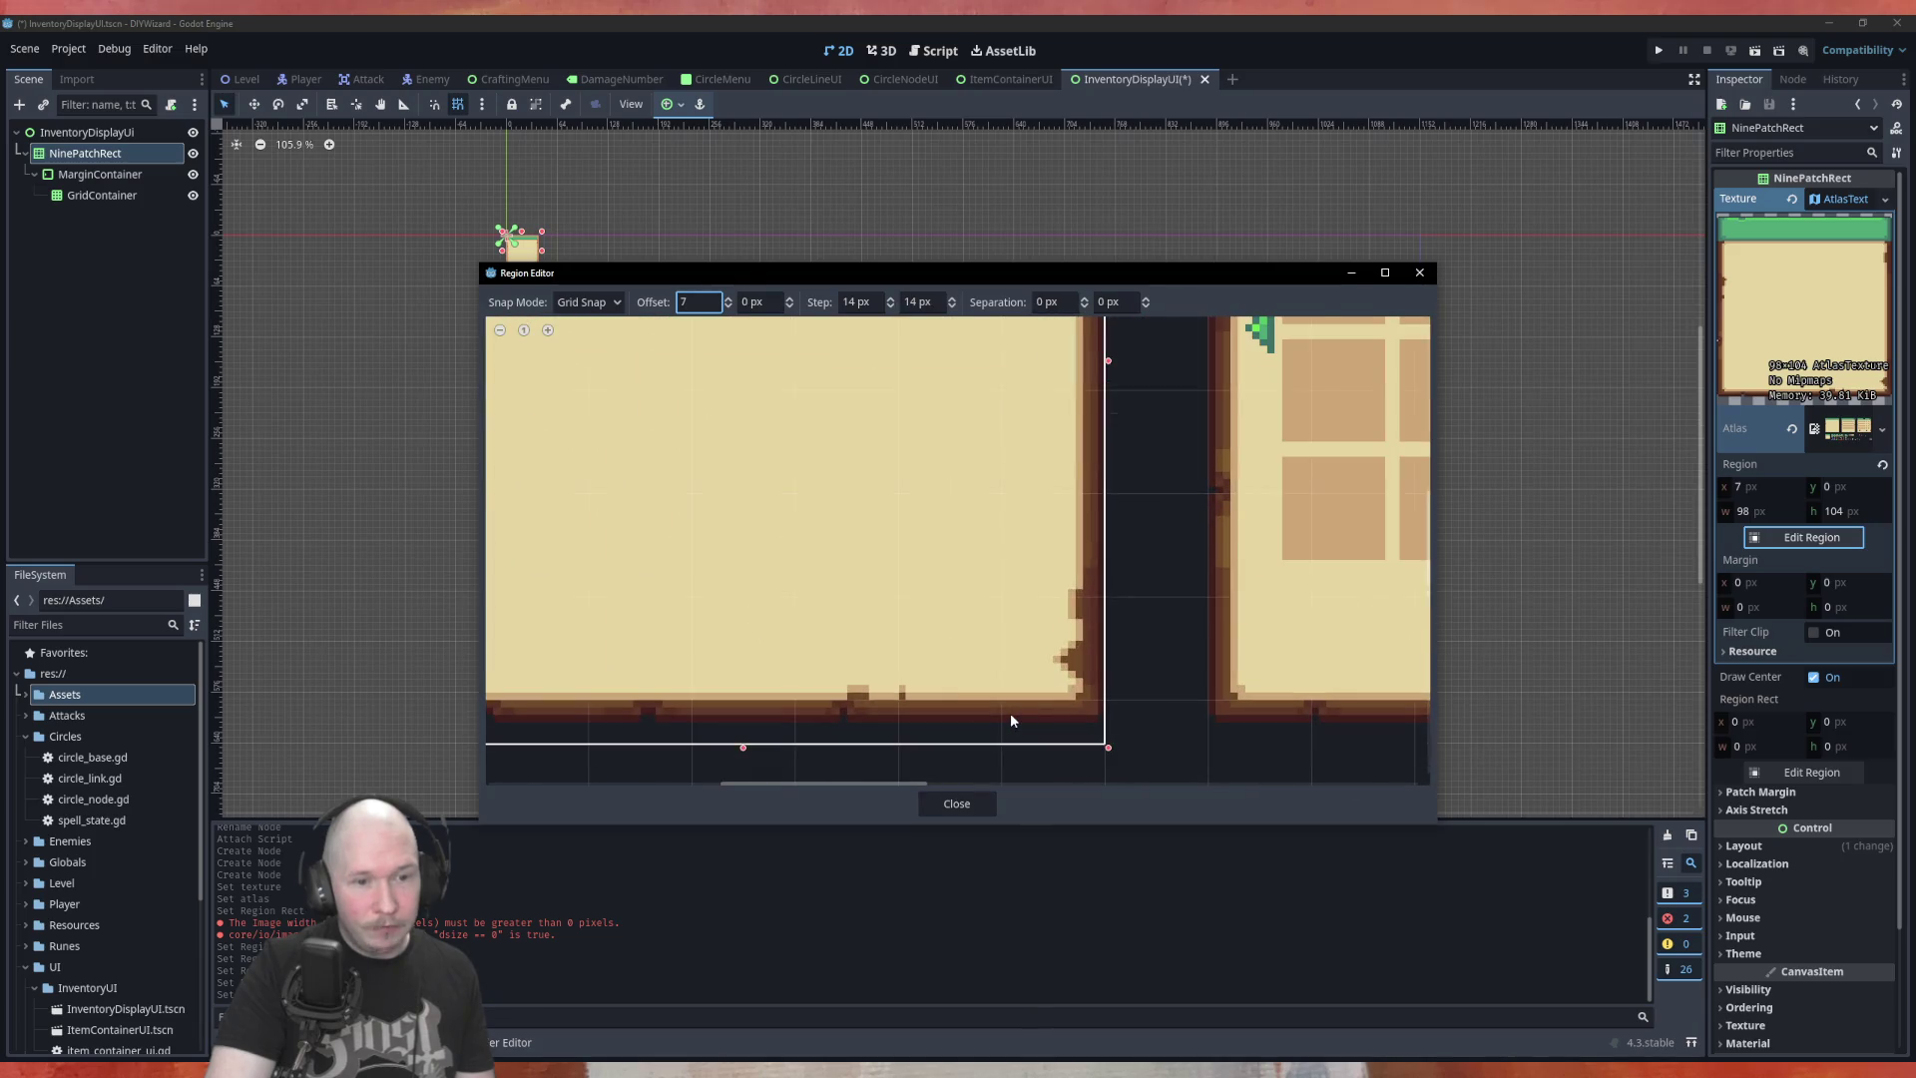
{"action": "scroll", "coordinate": [1010, 711], "scroll_direction": "down", "scroll_amount": 2}
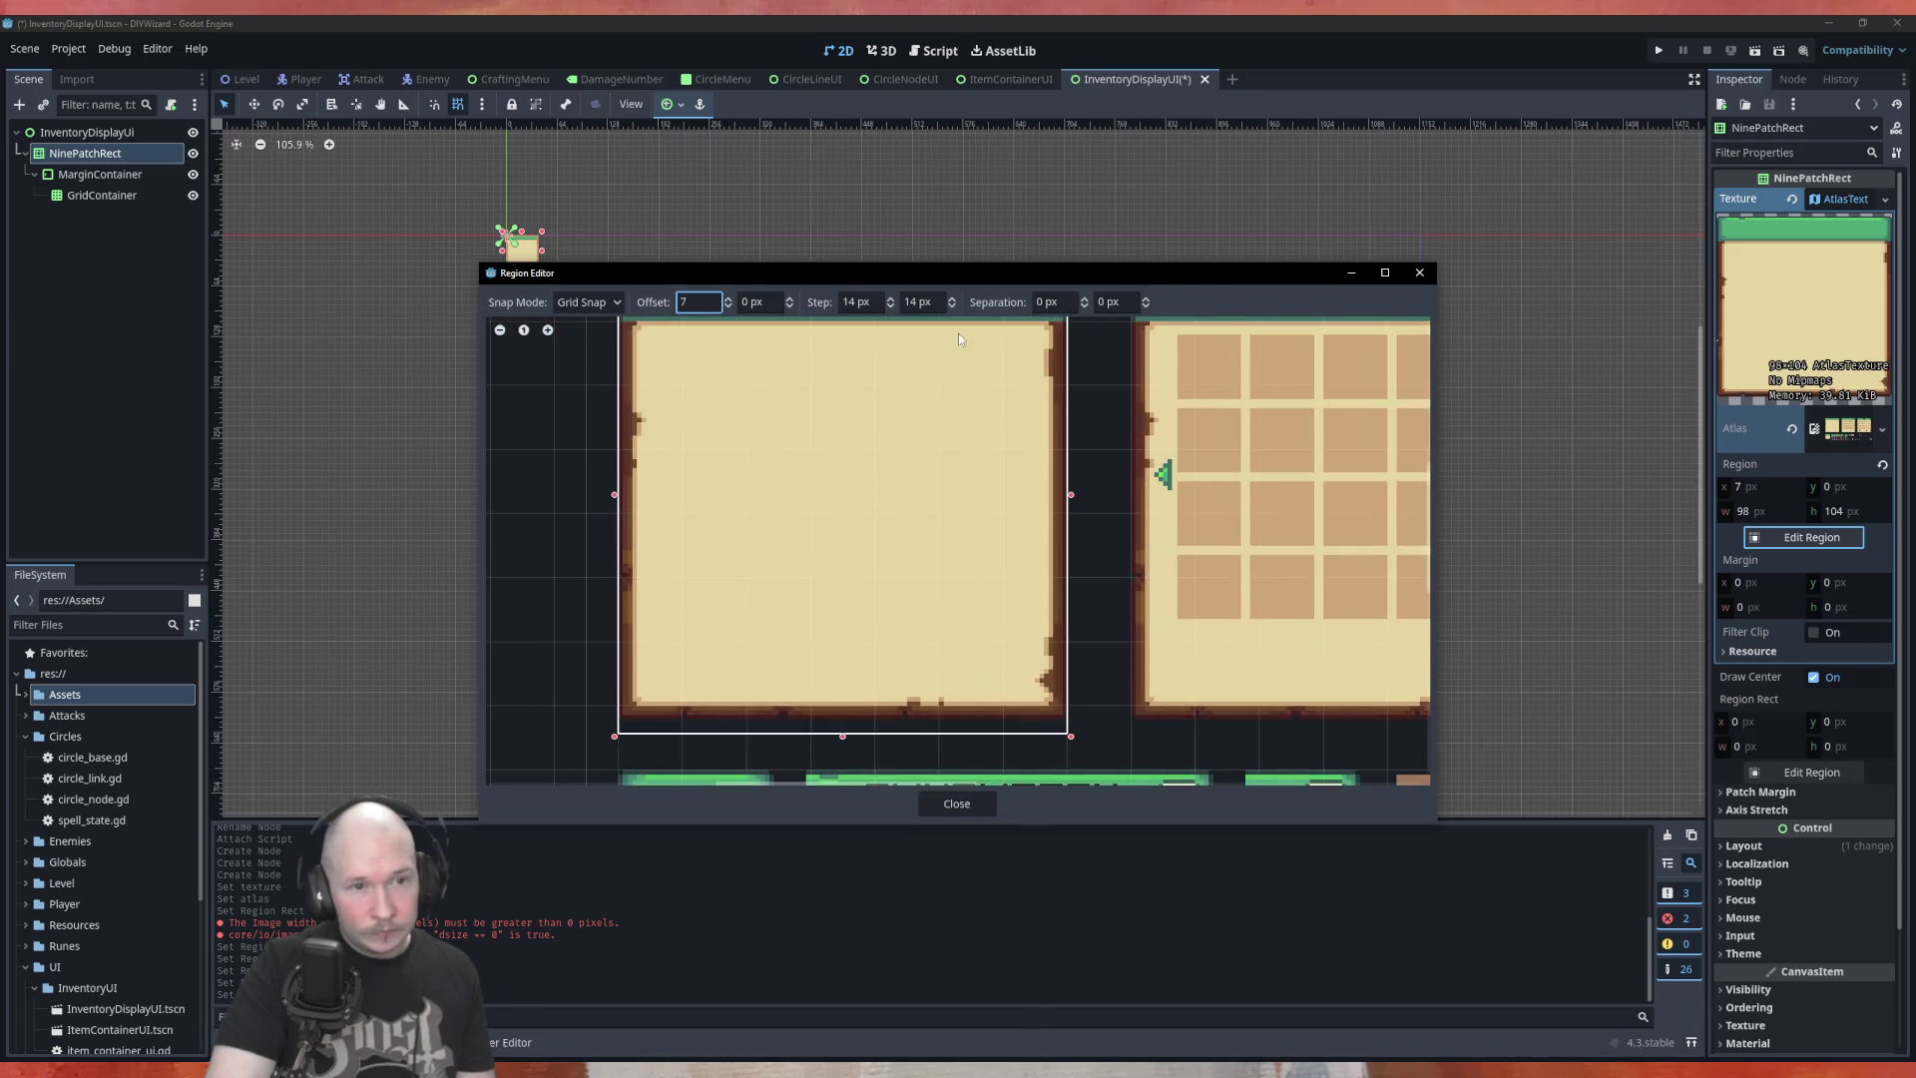
{"action": "scroll", "coordinate": [739, 571], "scroll_direction": "down", "scroll_amount": 3}
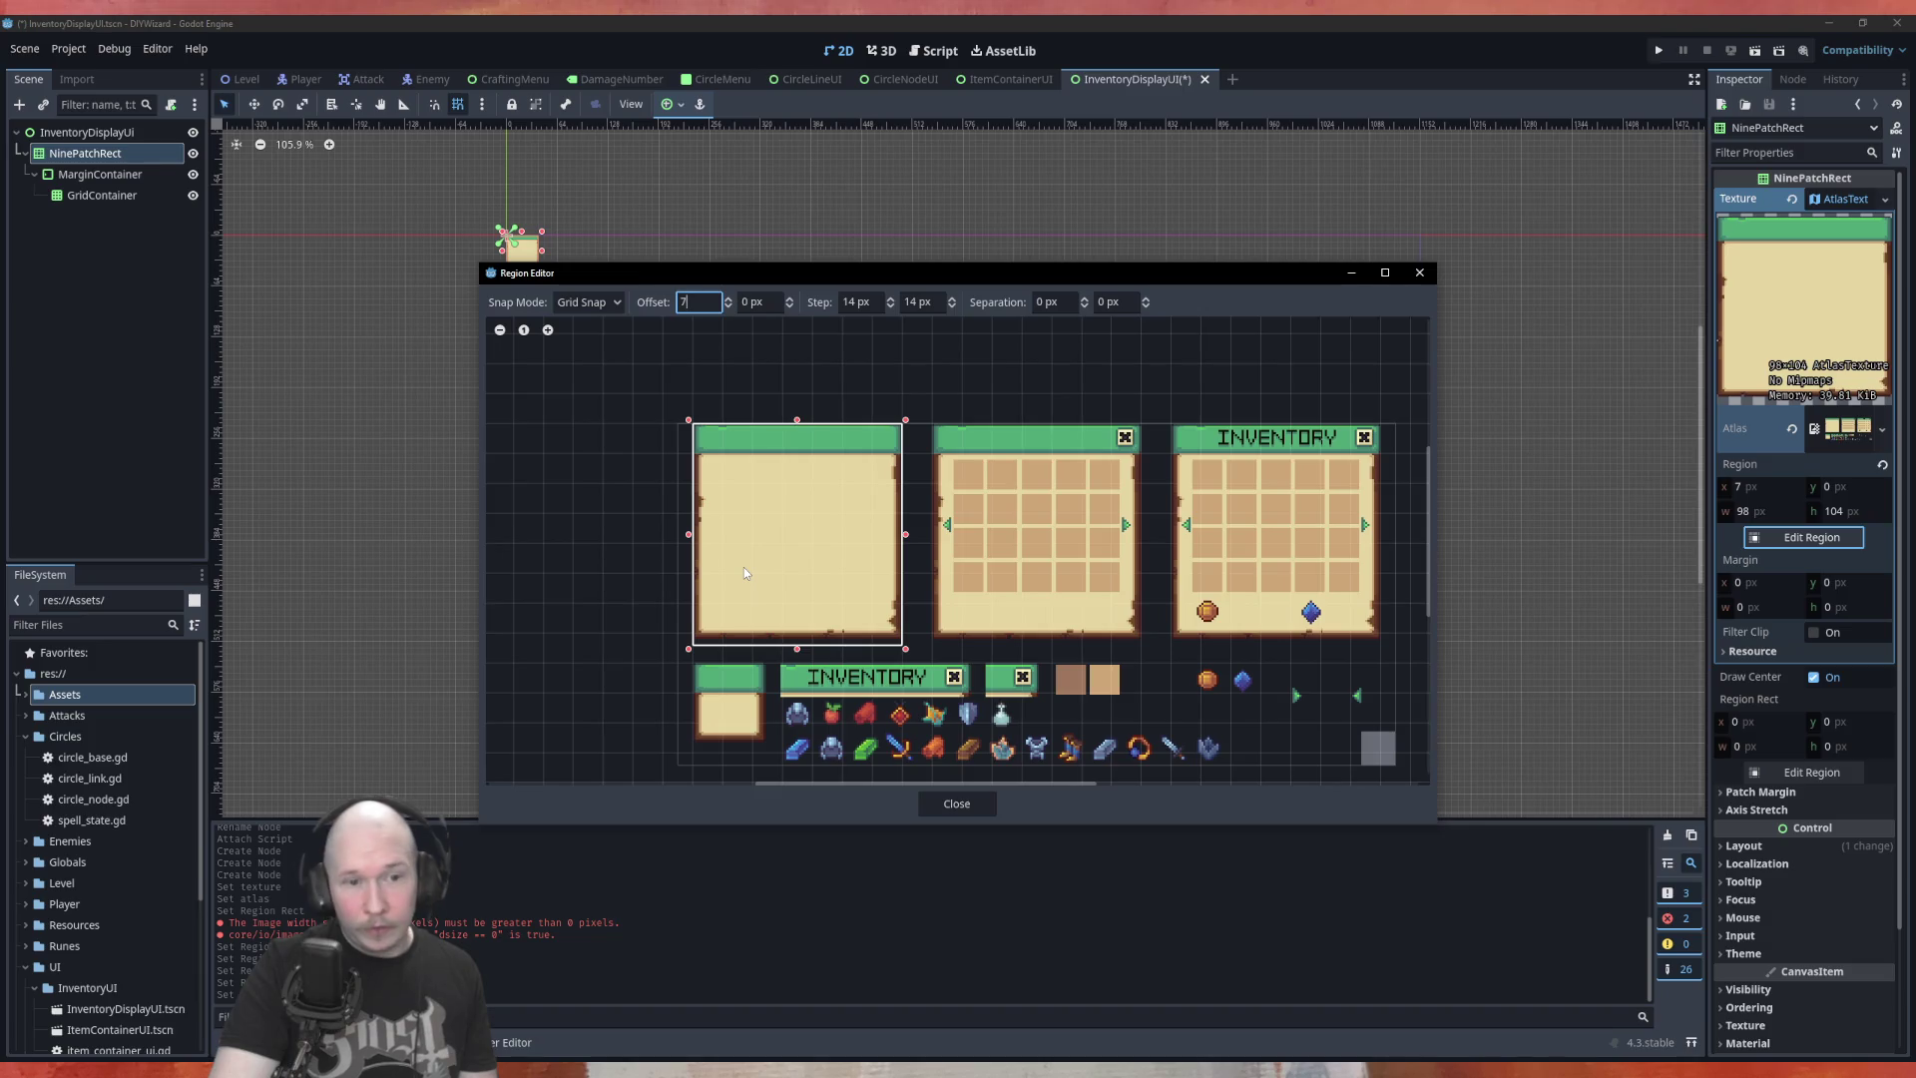
{"action": "scroll", "coordinate": [790, 645], "scroll_direction": "up", "scroll_amount": 3}
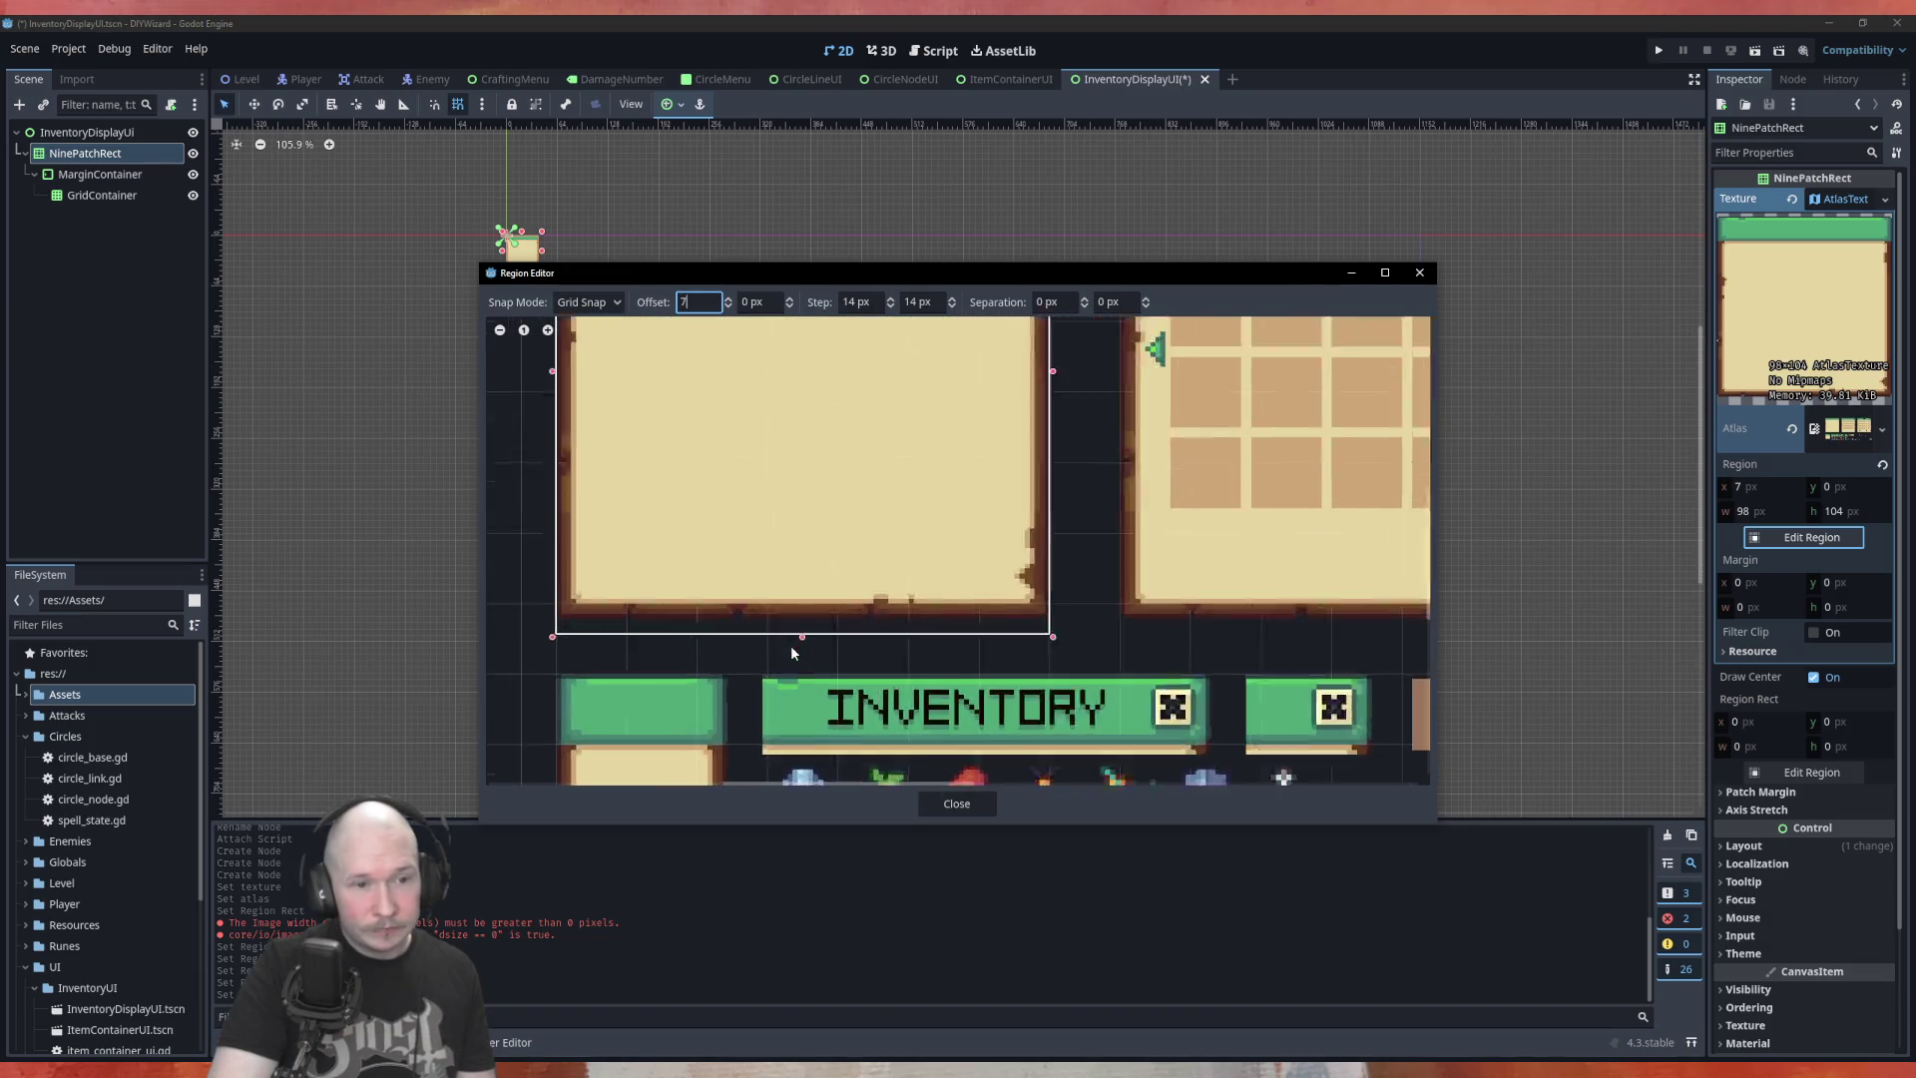
{"action": "scroll", "coordinate": [790, 651], "scroll_direction": "up", "scroll_amount": 1}
{"action": "mouse_move", "coordinate": [799, 638]}
{"action": "left_mouse_down"}
{"action": "mouse_move", "coordinate": [812, 599]}
{"action": "mouse_move", "coordinate": [825, 677]}
{"action": "left_mouse_up"}
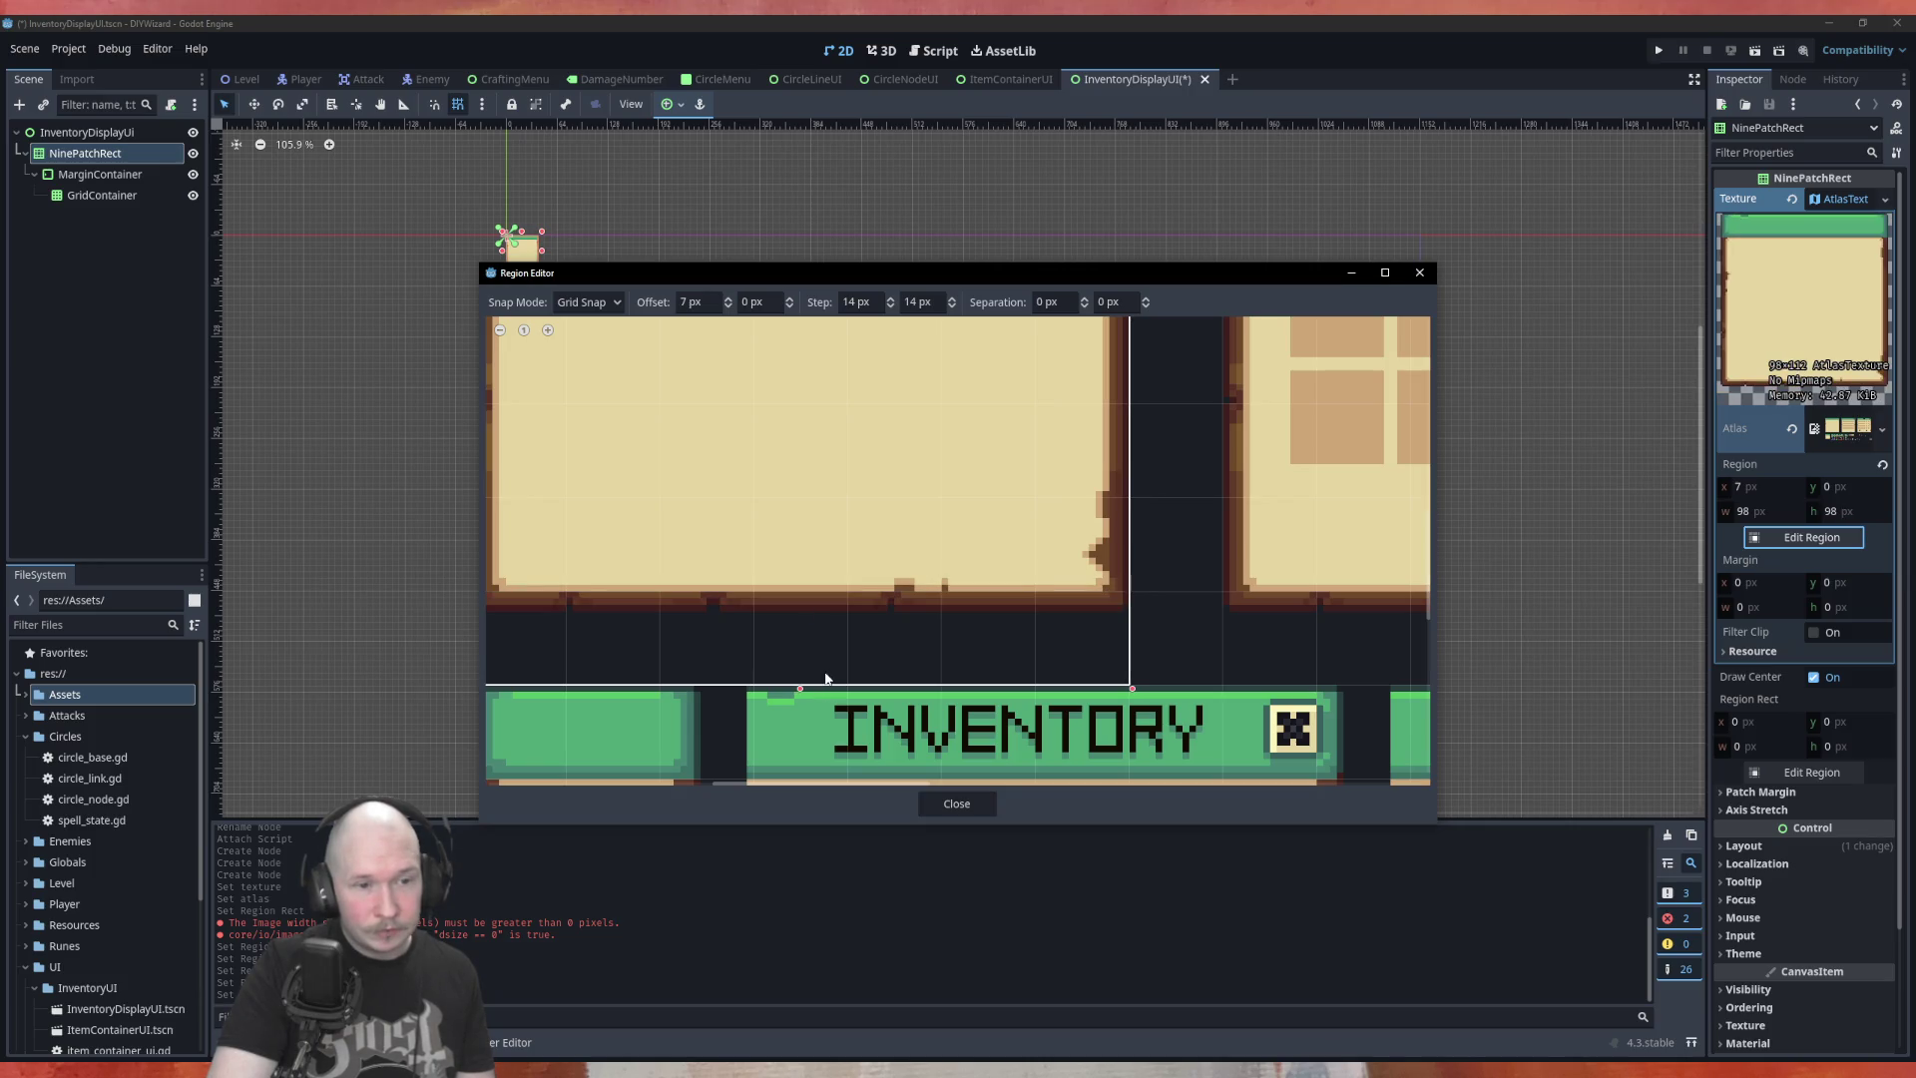
Experiment by stepping the vertical grid step up repeatedly with its spinner
{"action": "scroll", "coordinate": [898, 623], "scroll_direction": "up", "scroll_amount": 4}
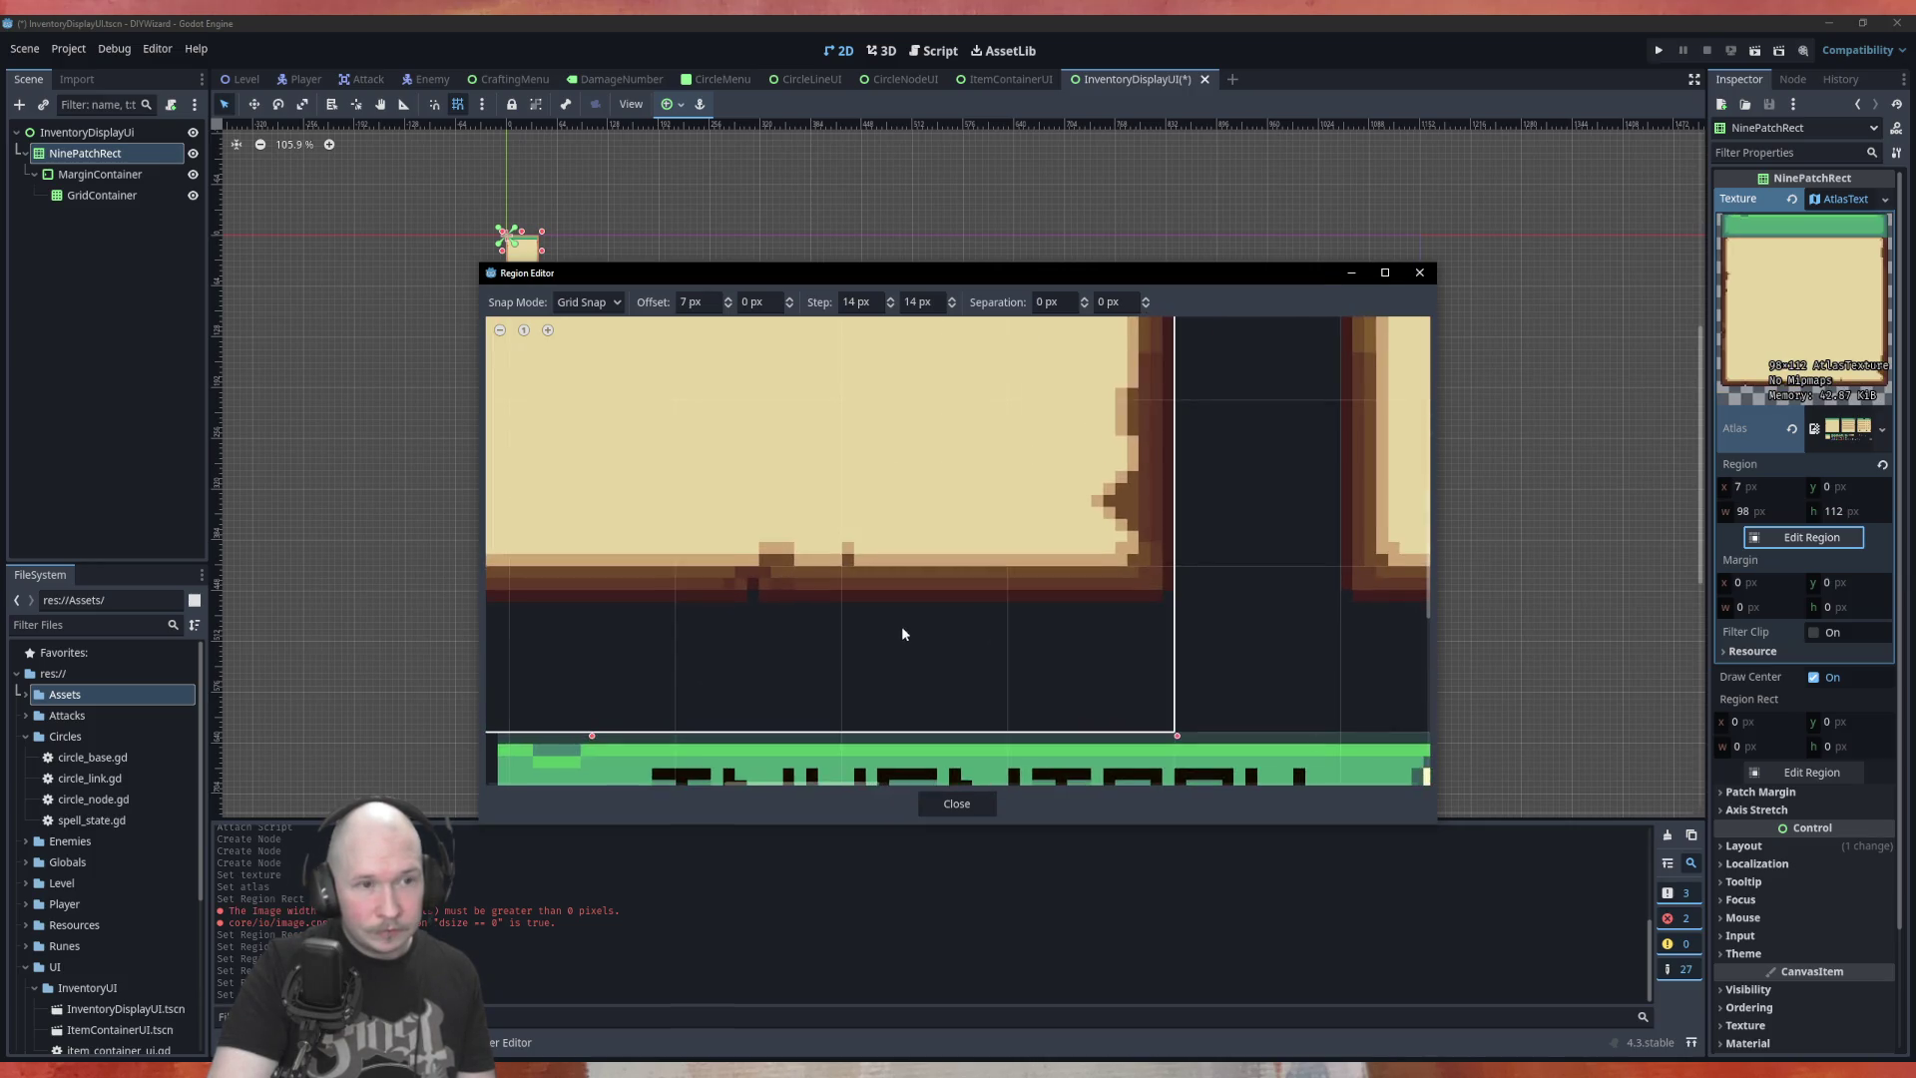
{"action": "left_click", "coordinate": [950, 295]}
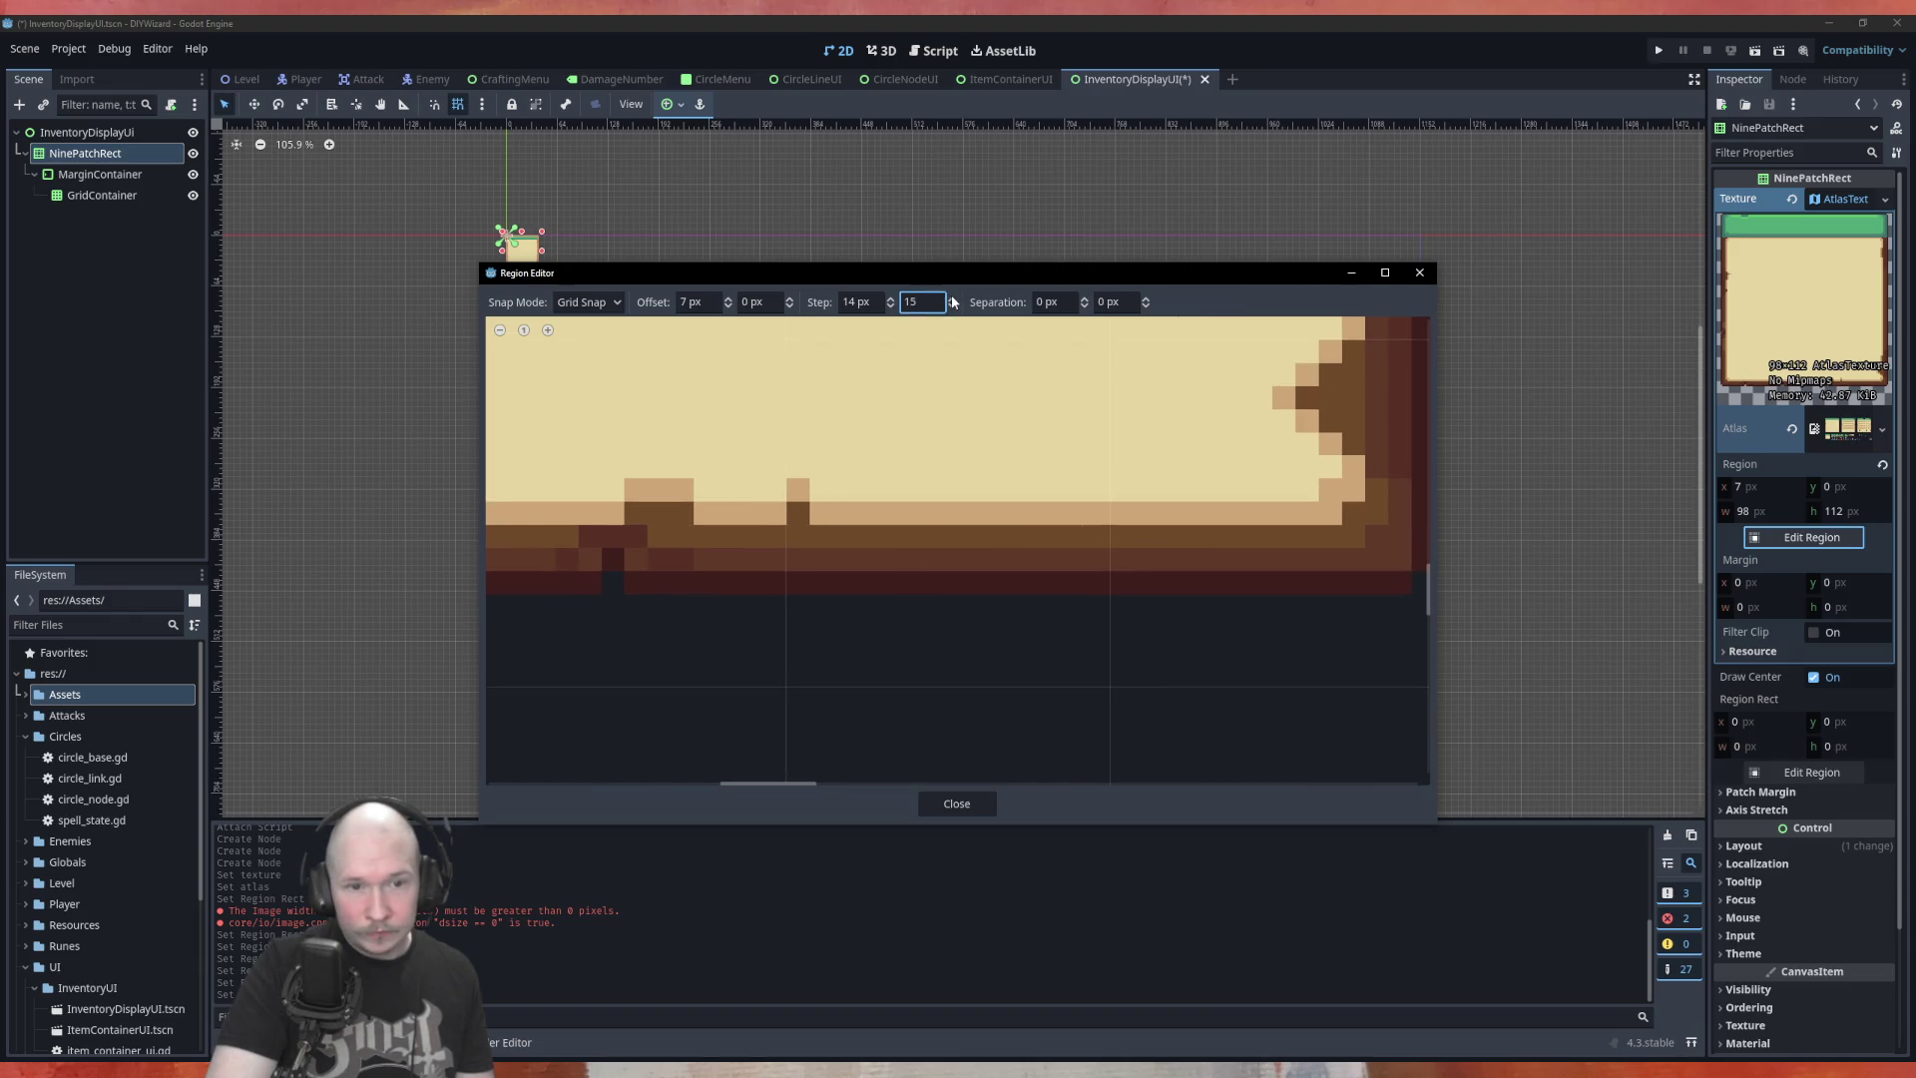
{"action": "left_click", "coordinate": [952, 296]}
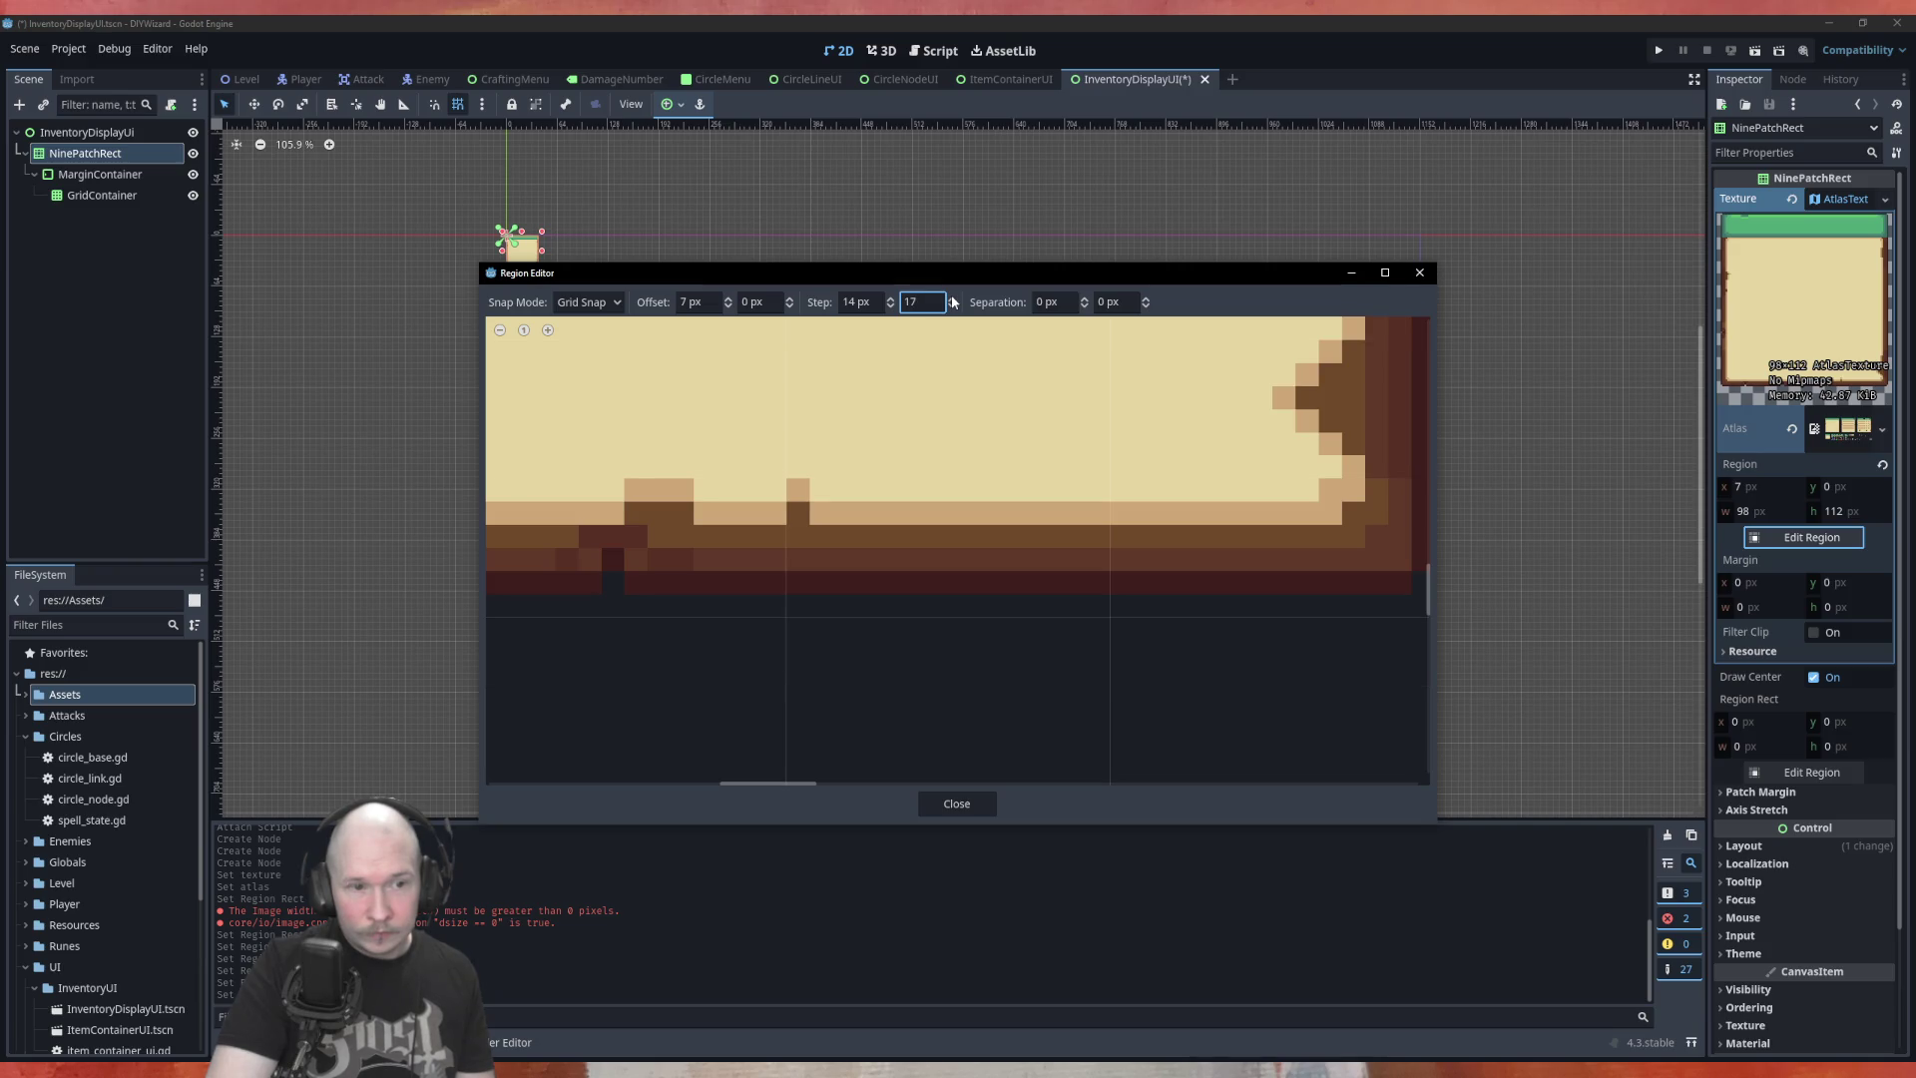
{"action": "left_click", "coordinate": [953, 297]}
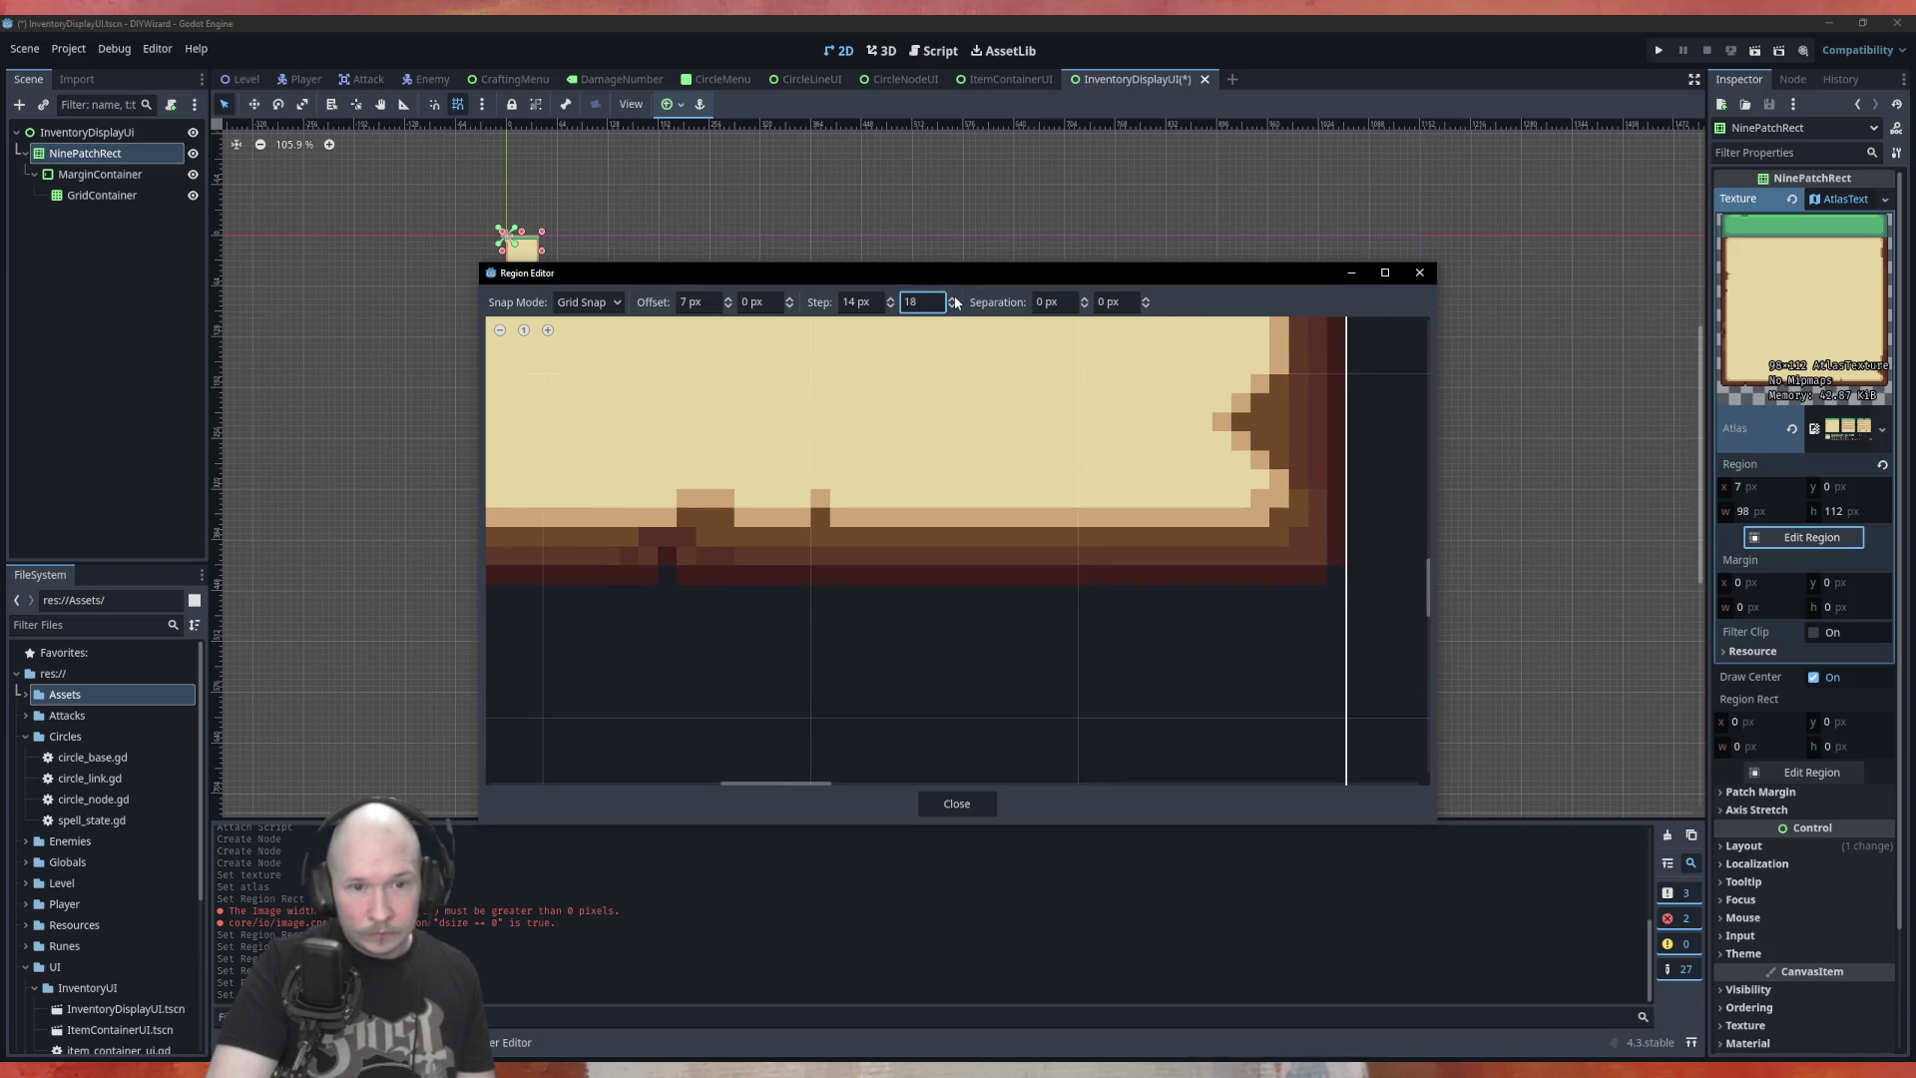
{"action": "left_click", "coordinate": [953, 297]}
{"action": "left_click", "coordinate": [953, 297]}
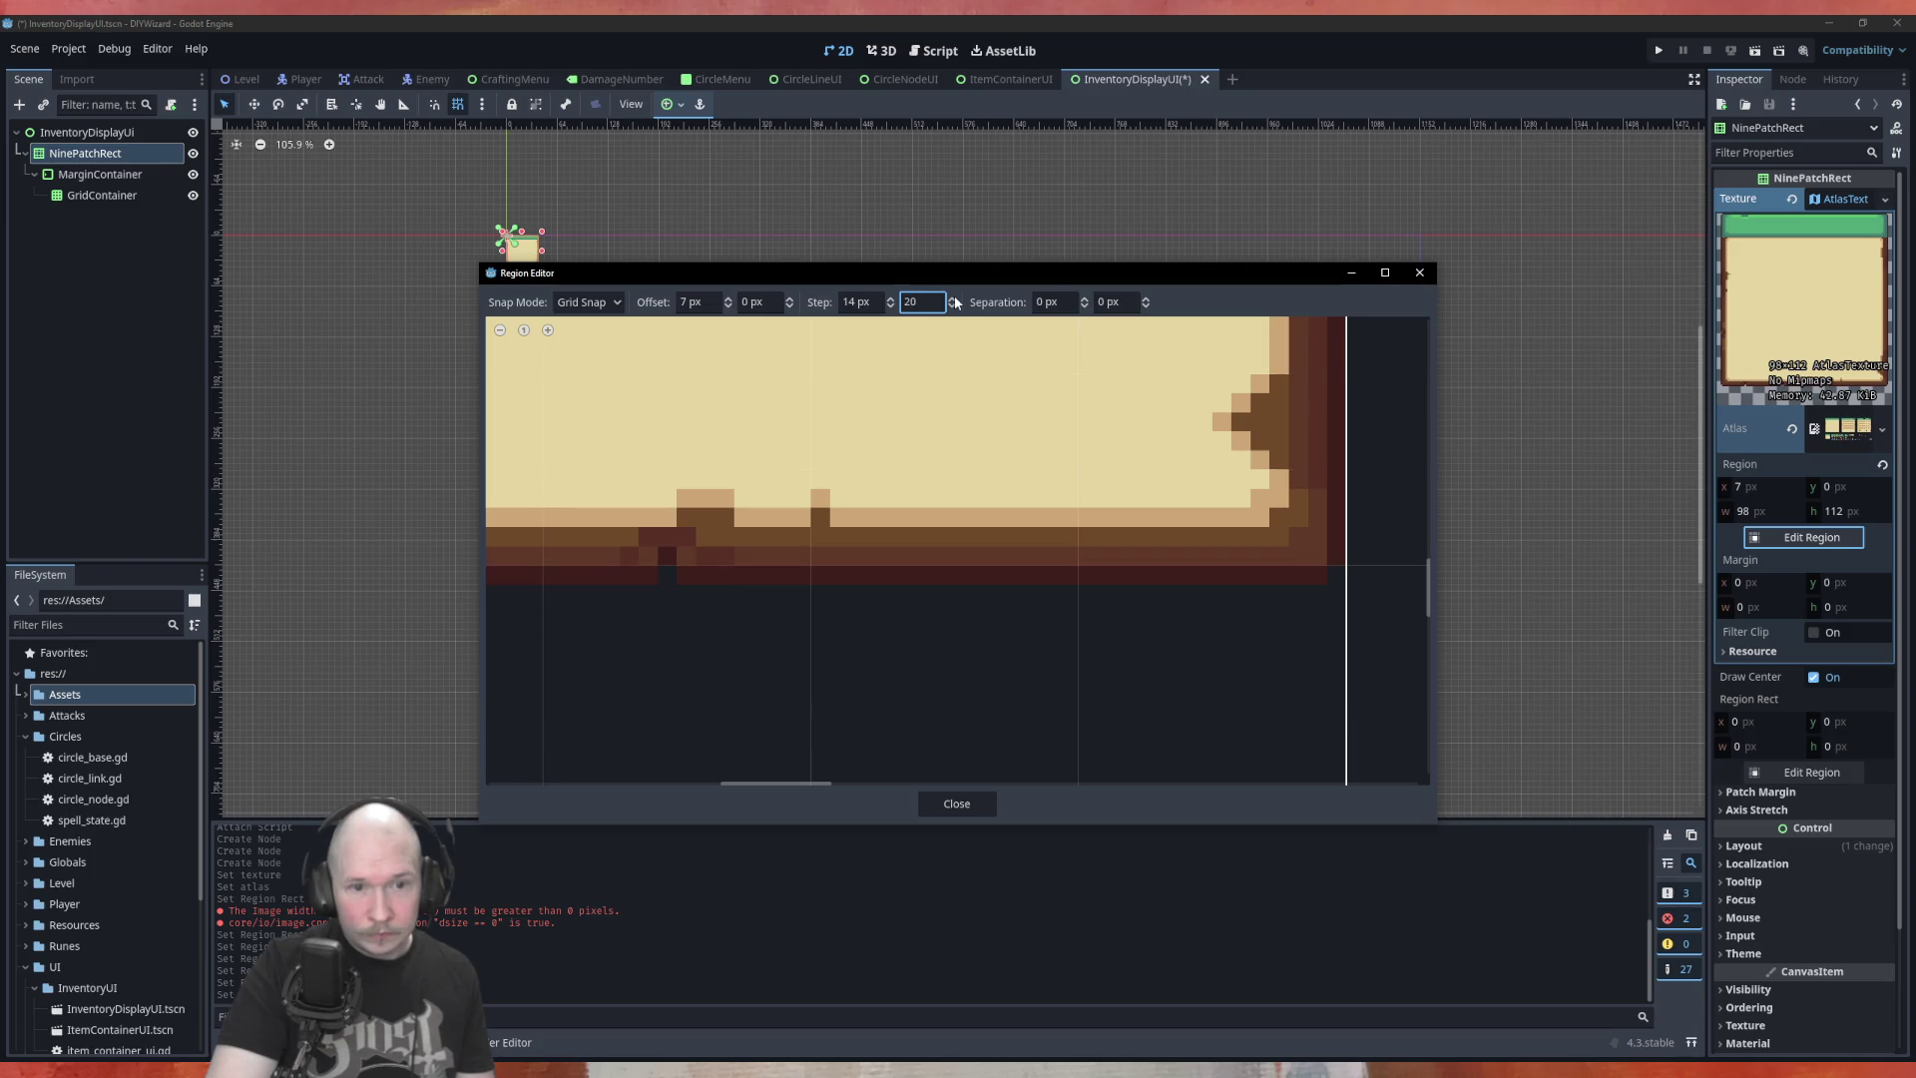
{"action": "left_click", "coordinate": [953, 297]}
{"action": "left_click", "coordinate": [953, 298]}
{"action": "left_click", "coordinate": [953, 297]}
{"action": "left_click", "coordinate": [953, 297]}
{"action": "left_click", "coordinate": [953, 298]}
{"action": "left_click", "coordinate": [953, 297]}
{"action": "left_click", "coordinate": [953, 298]}
{"action": "left_click", "coordinate": [953, 297]}
{"action": "left_click", "coordinate": [953, 297]}
{"action": "left_click", "coordinate": [953, 297]}
{"action": "left_click", "coordinate": [953, 297]}
{"action": "left_click", "coordinate": [953, 297]}
{"action": "left_click", "coordinate": [953, 298]}
{"action": "left_click", "coordinate": [953, 297]}
{"action": "left_click", "coordinate": [952, 298]}
{"action": "left_click", "coordinate": [953, 298]}
{"action": "left_click", "coordinate": [953, 297]}
{"action": "left_click", "coordinate": [953, 297]}
{"action": "left_click", "coordinate": [953, 297]}
{"action": "left_click", "coordinate": [953, 297]}
{"action": "left_click", "coordinate": [953, 298]}
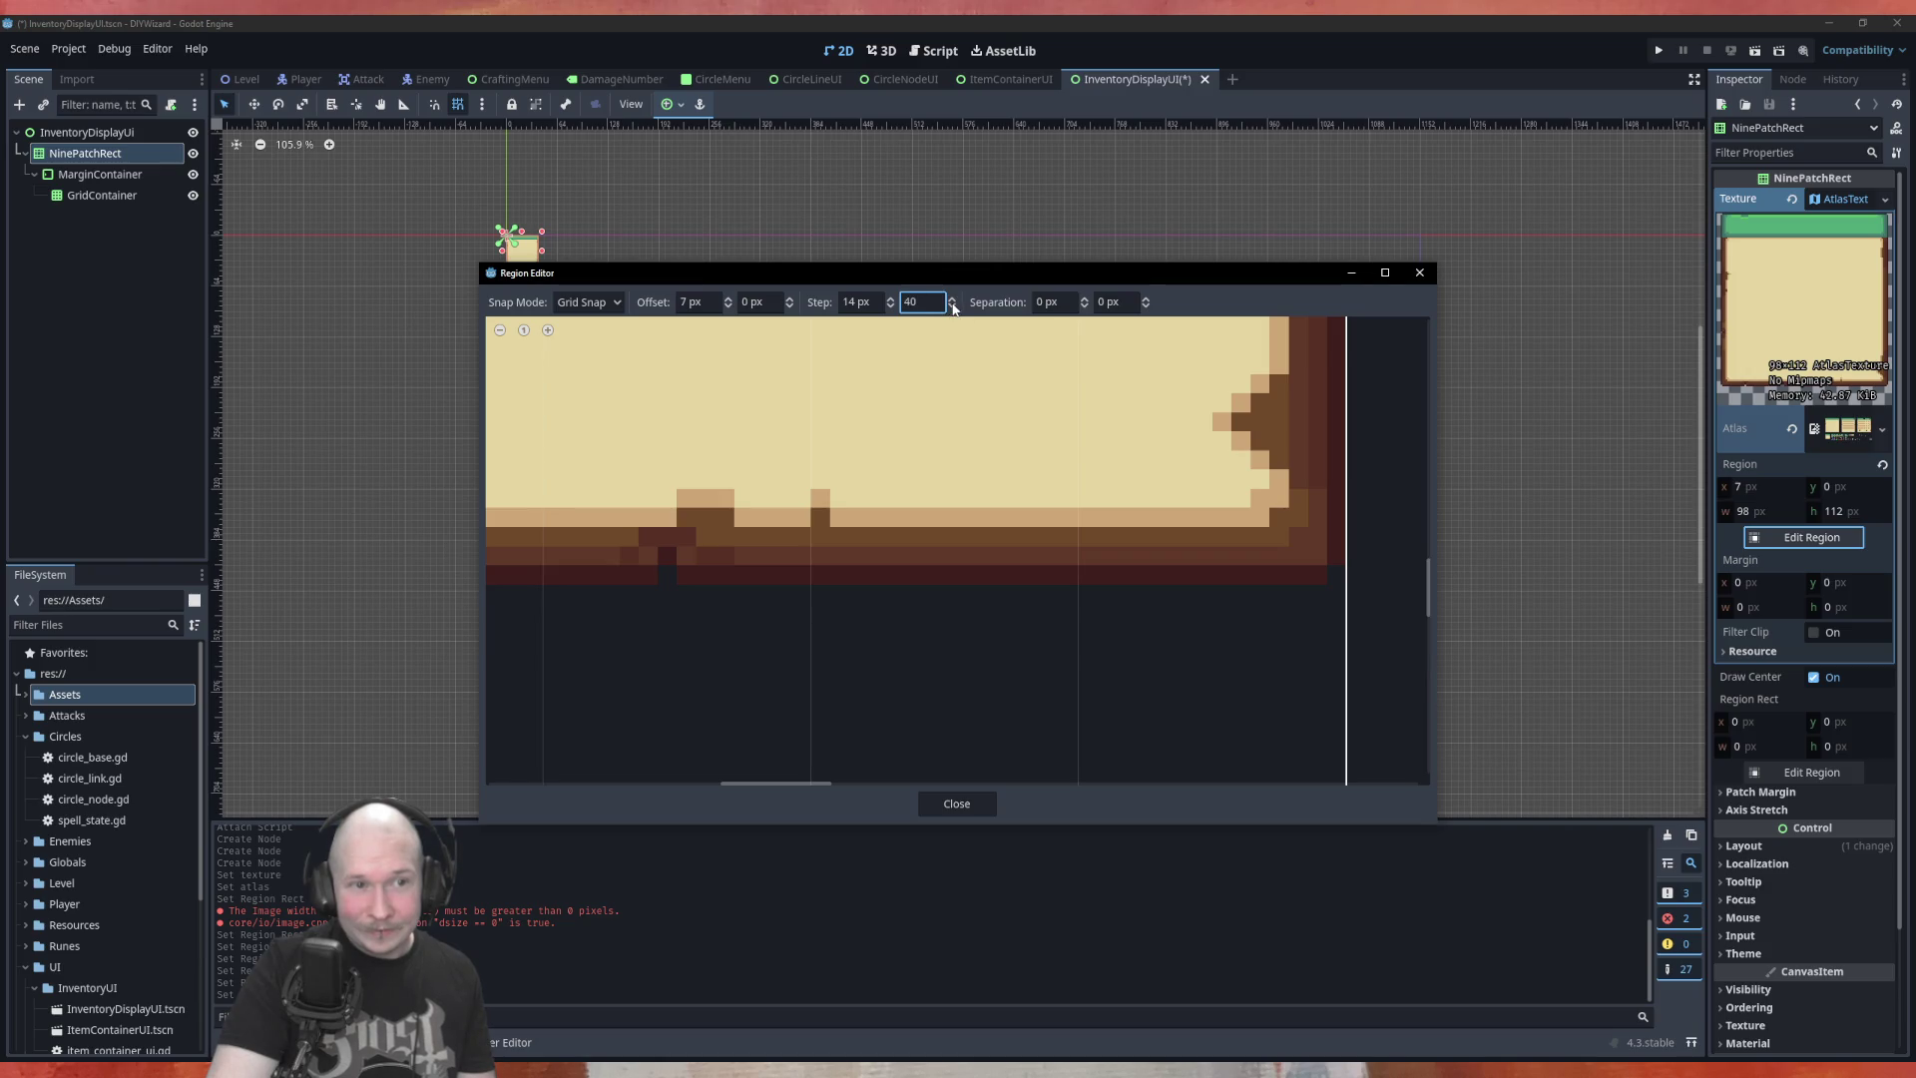
Check that the 98×112 px region at x 7, y 0 covers the panel's bottom edge
{"action": "scroll", "coordinate": [953, 308], "scroll_direction": "down", "scroll_amount": 12}
{"action": "scroll", "coordinate": [953, 308], "scroll_direction": "down", "scroll_amount": 10}
{"action": "scroll", "coordinate": [953, 307], "scroll_direction": "down", "scroll_amount": 3}
{"action": "scroll", "coordinate": [953, 308], "scroll_direction": "down", "scroll_amount": 1}
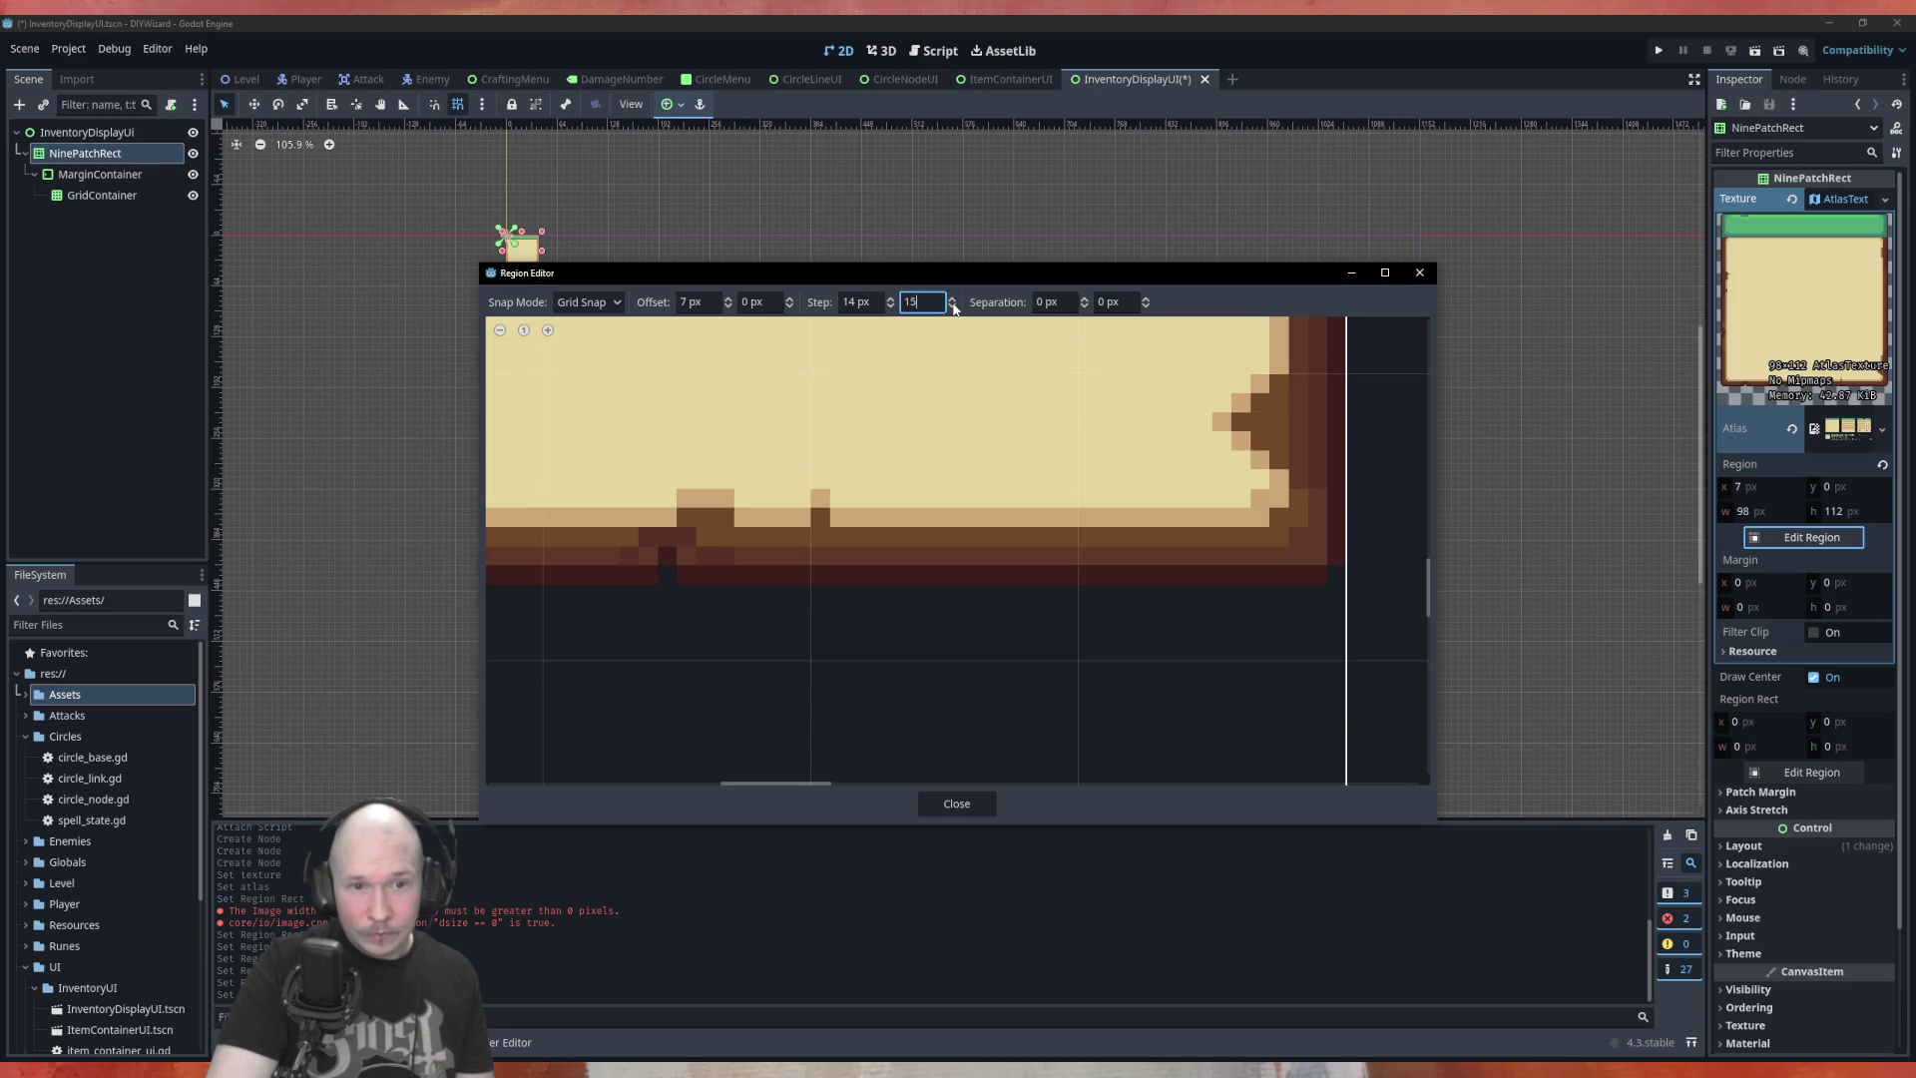
{"action": "scroll", "coordinate": [955, 309], "scroll_direction": "down", "scroll_amount": 1}
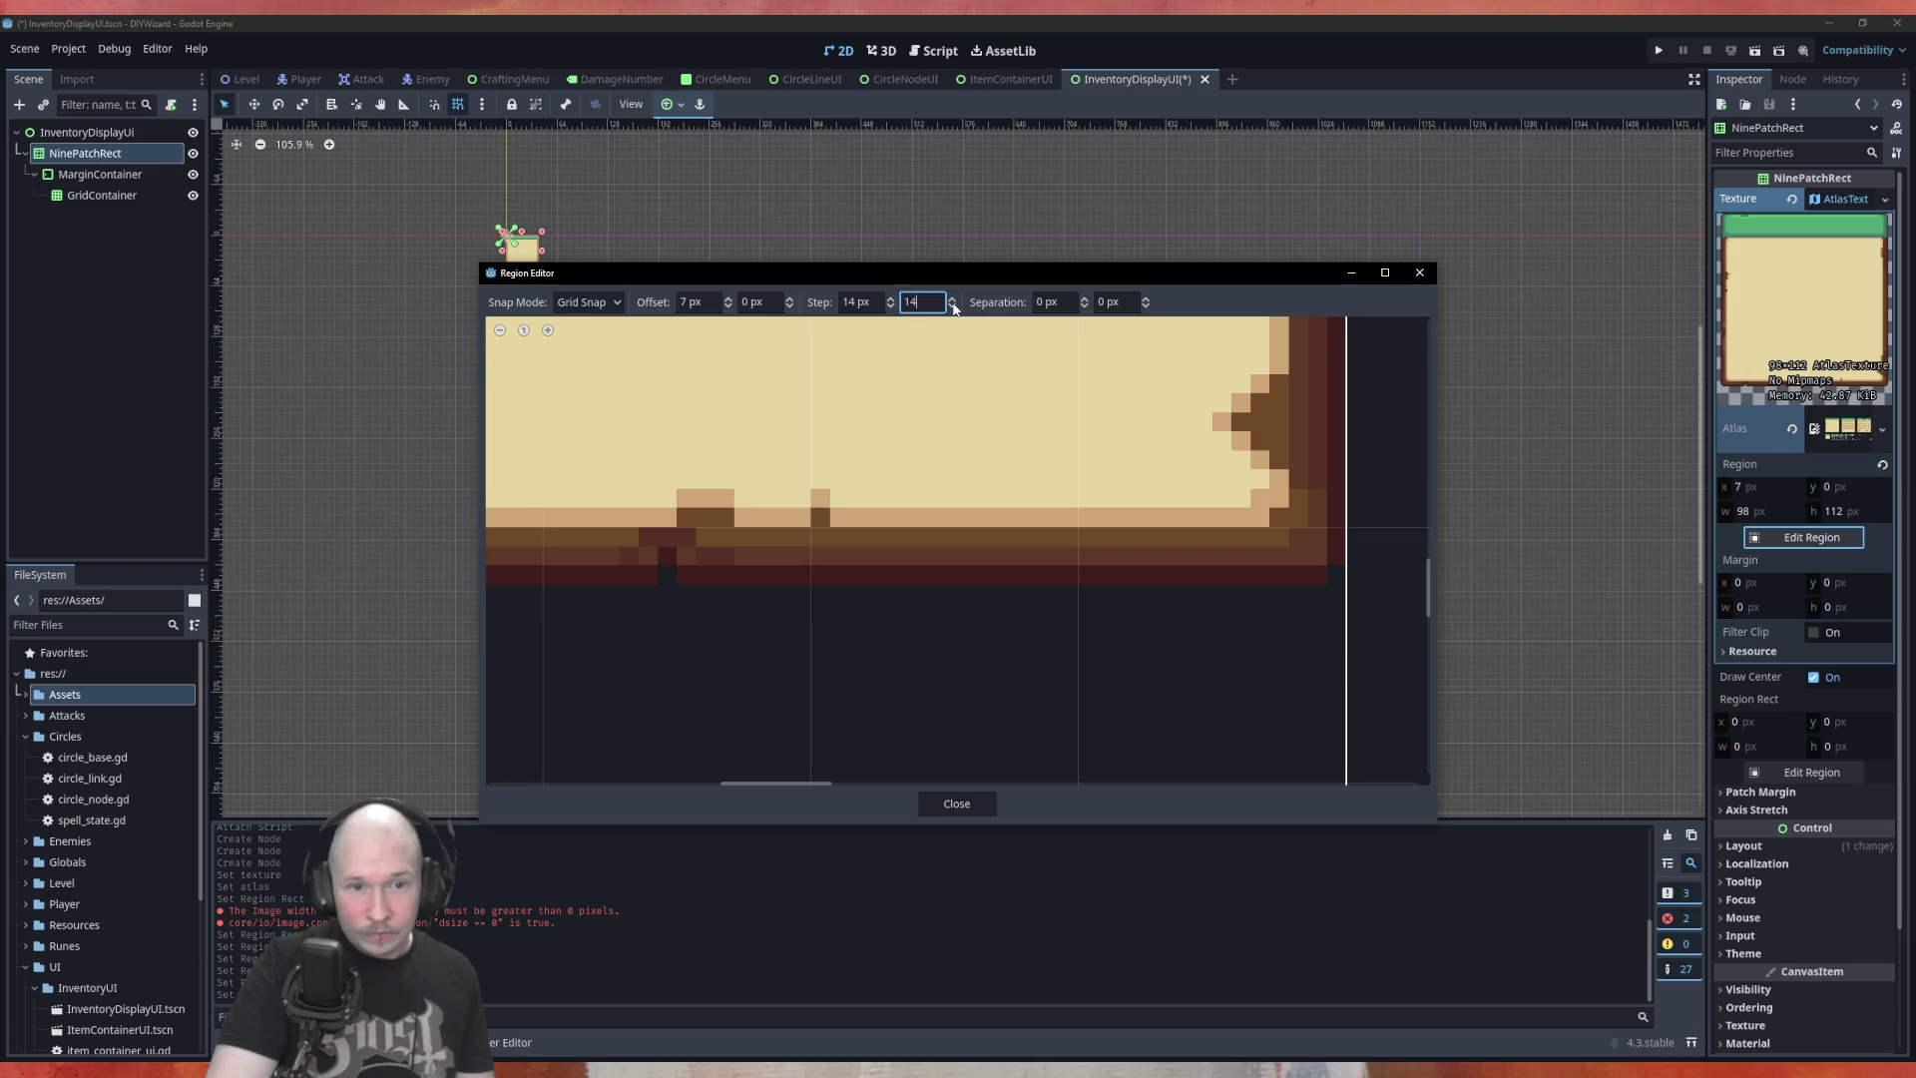
{"action": "scroll", "coordinate": [956, 513], "scroll_direction": "down", "scroll_amount": 5}
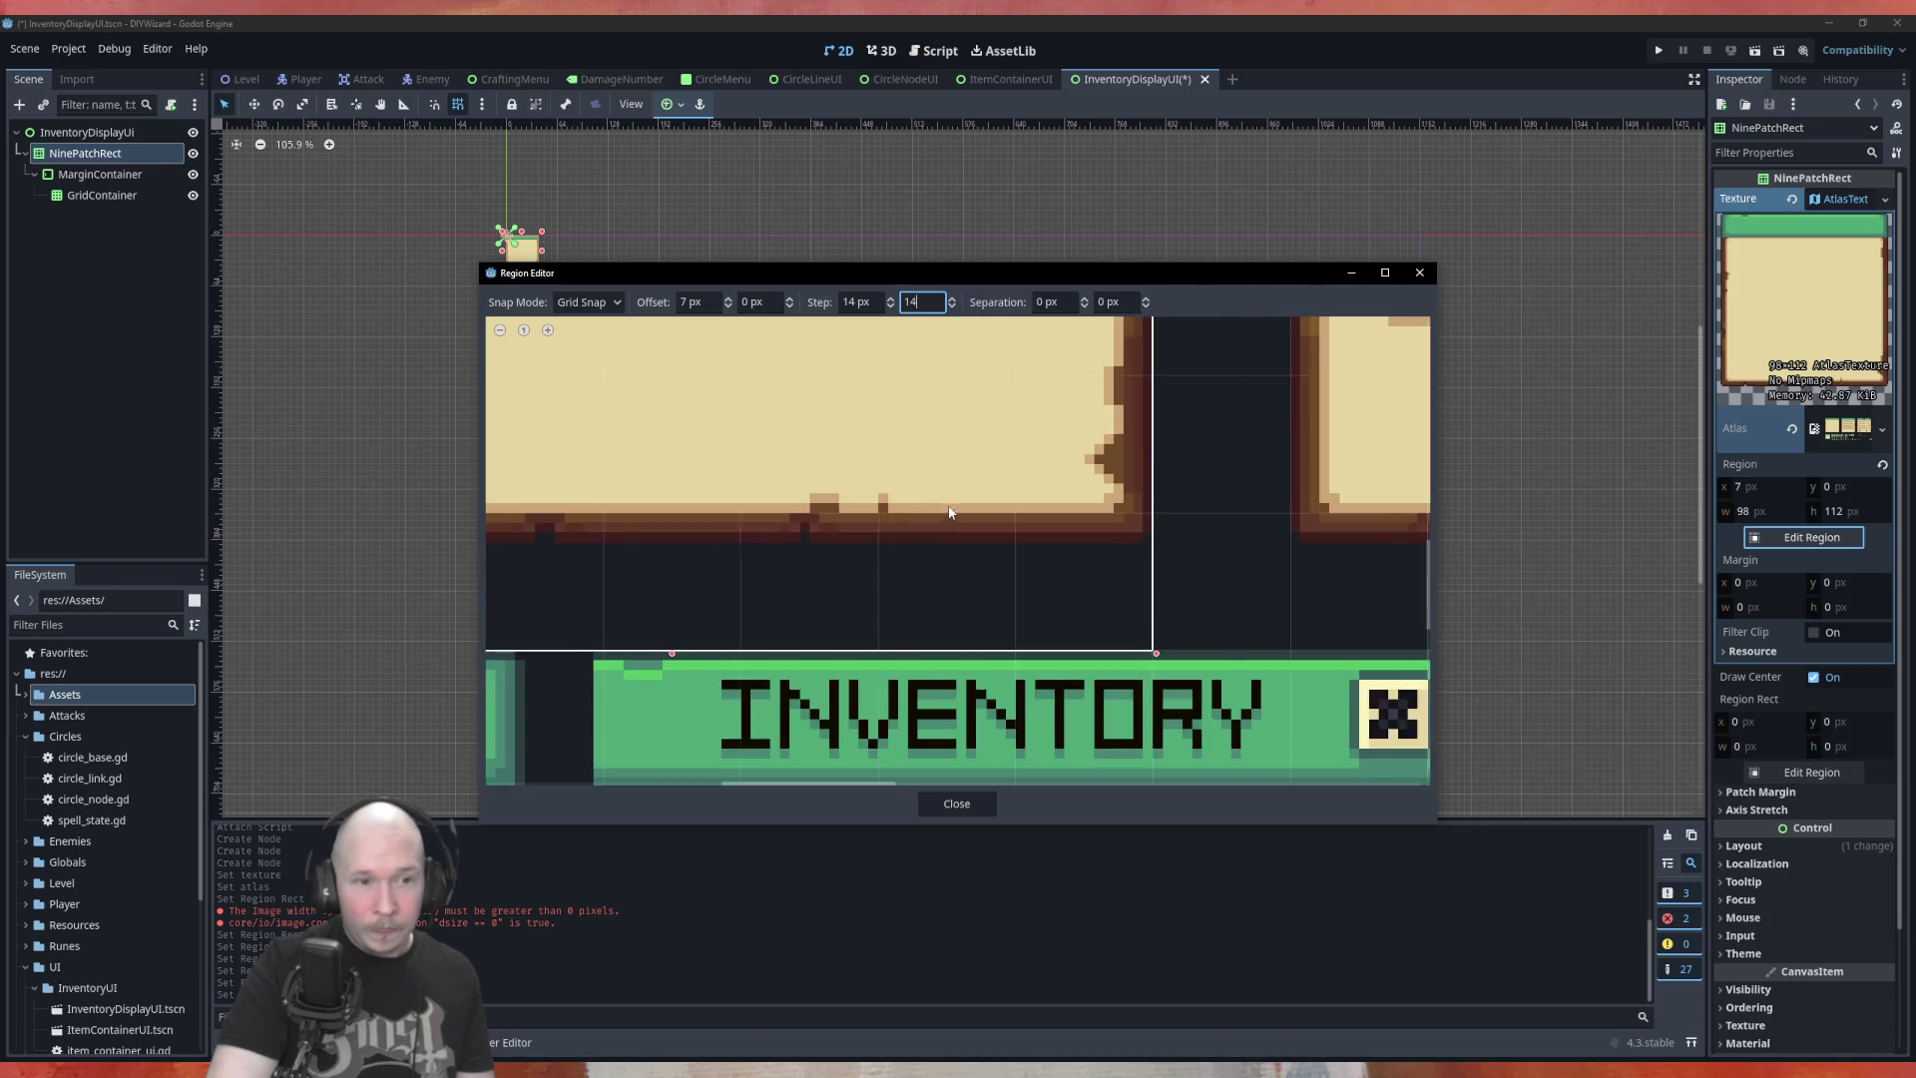
{"action": "scroll", "coordinate": [848, 576], "scroll_direction": "down", "scroll_amount": 2}
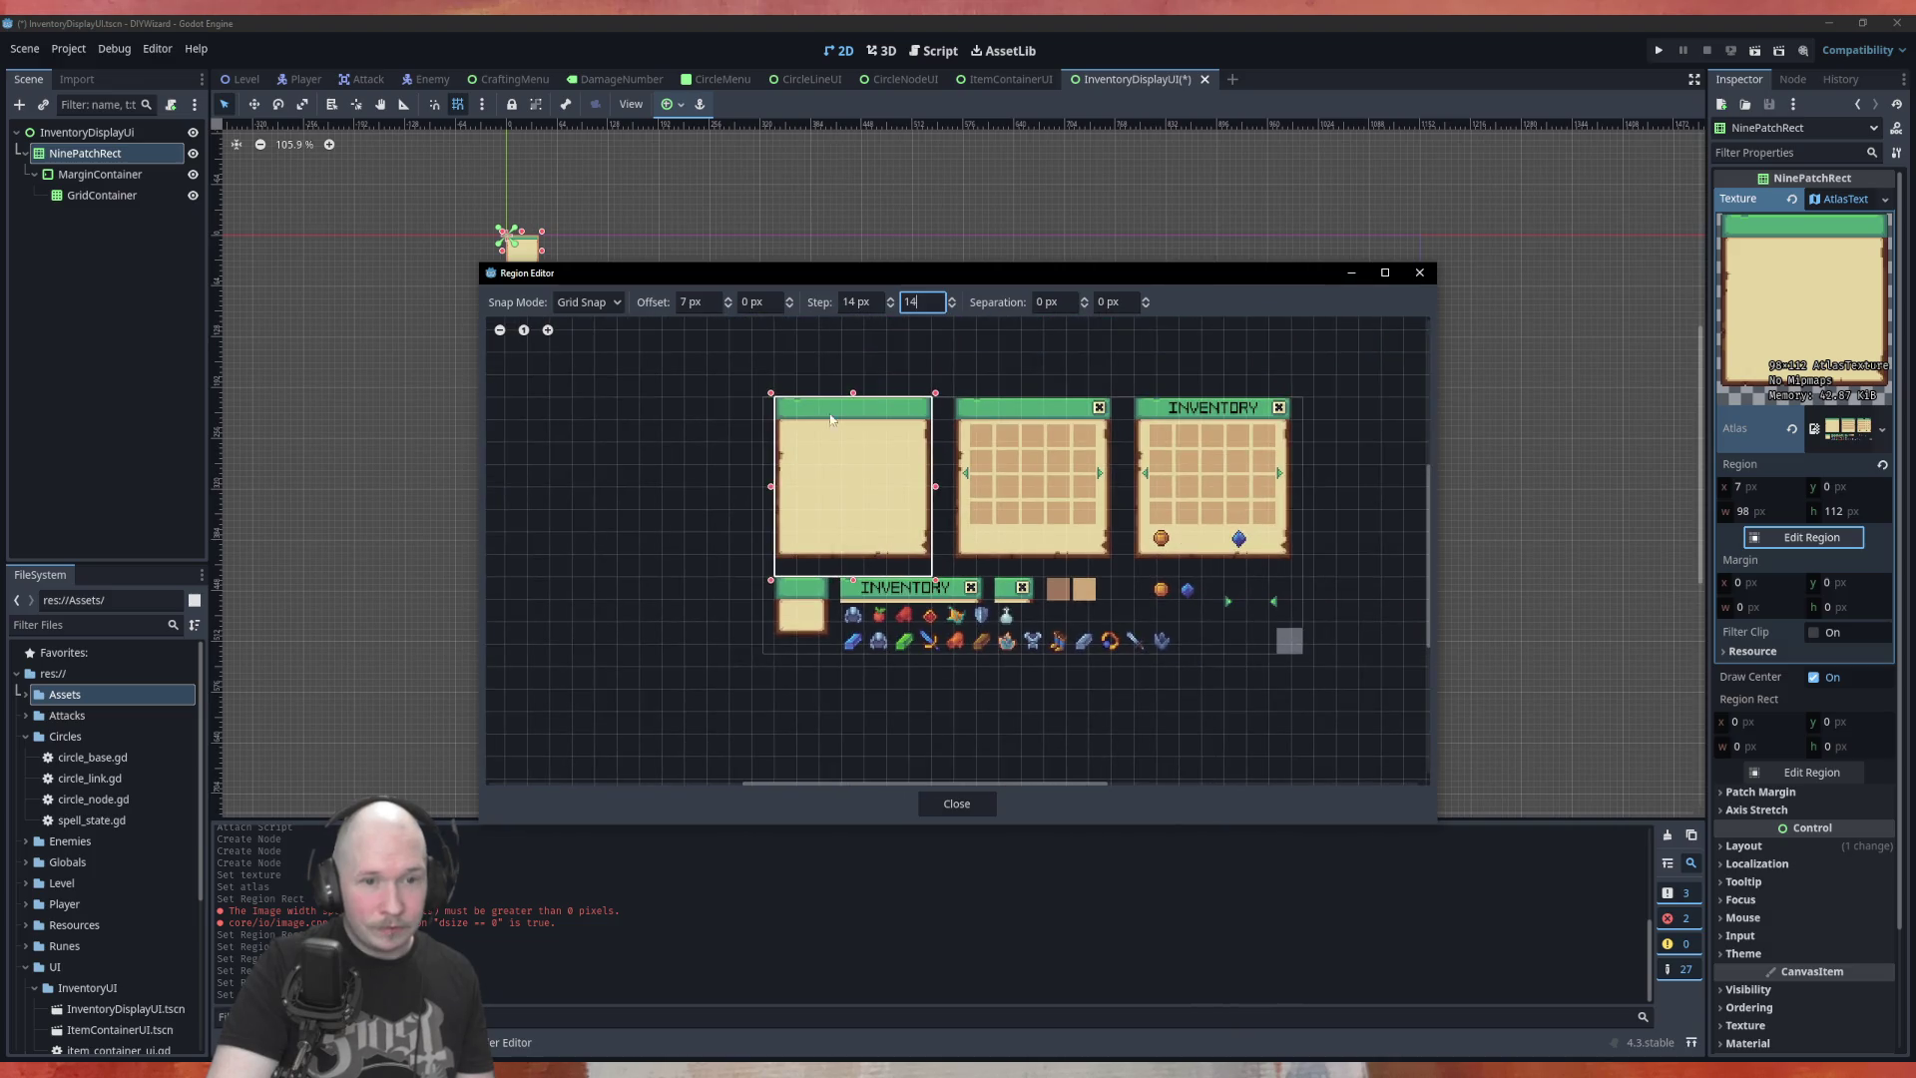
{"action": "scroll", "coordinate": [795, 411], "scroll_direction": "up", "scroll_amount": 5}
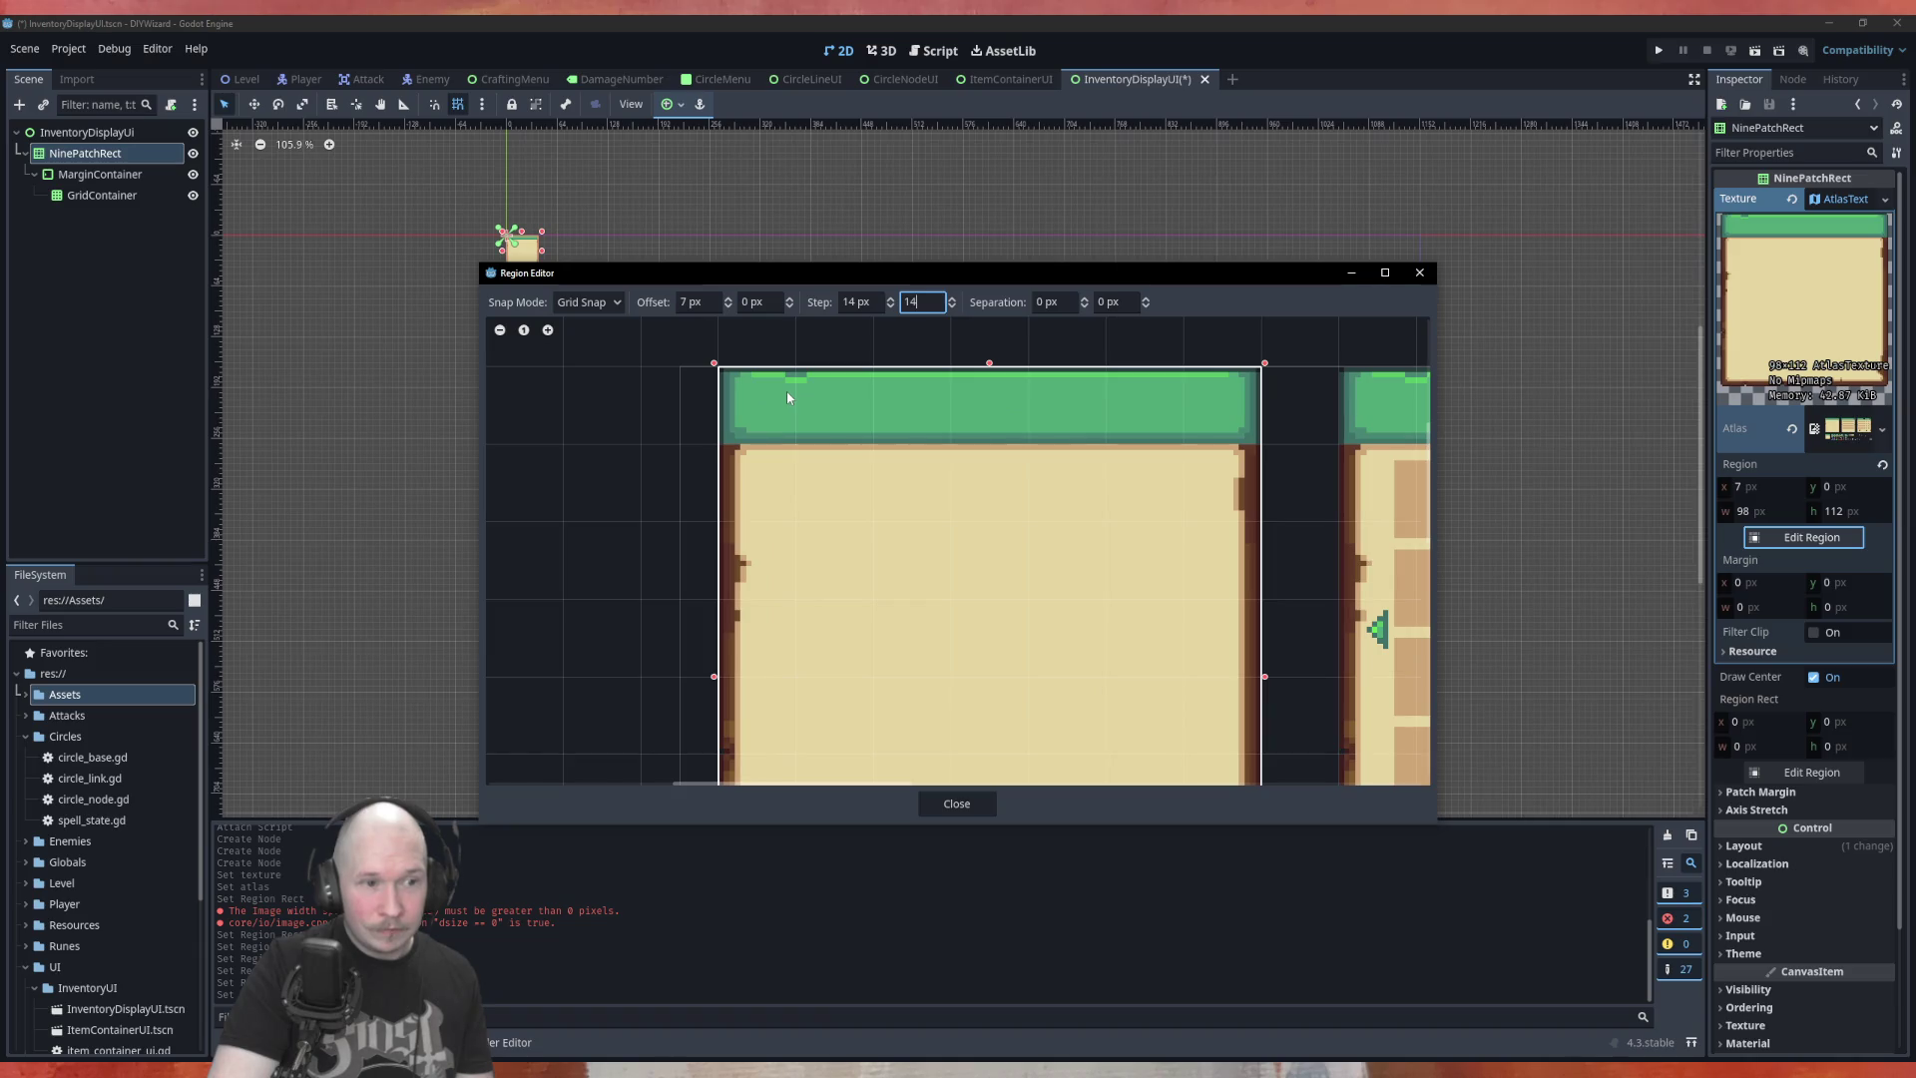
{"action": "scroll", "coordinate": [726, 397], "scroll_direction": "up", "scroll_amount": 1}
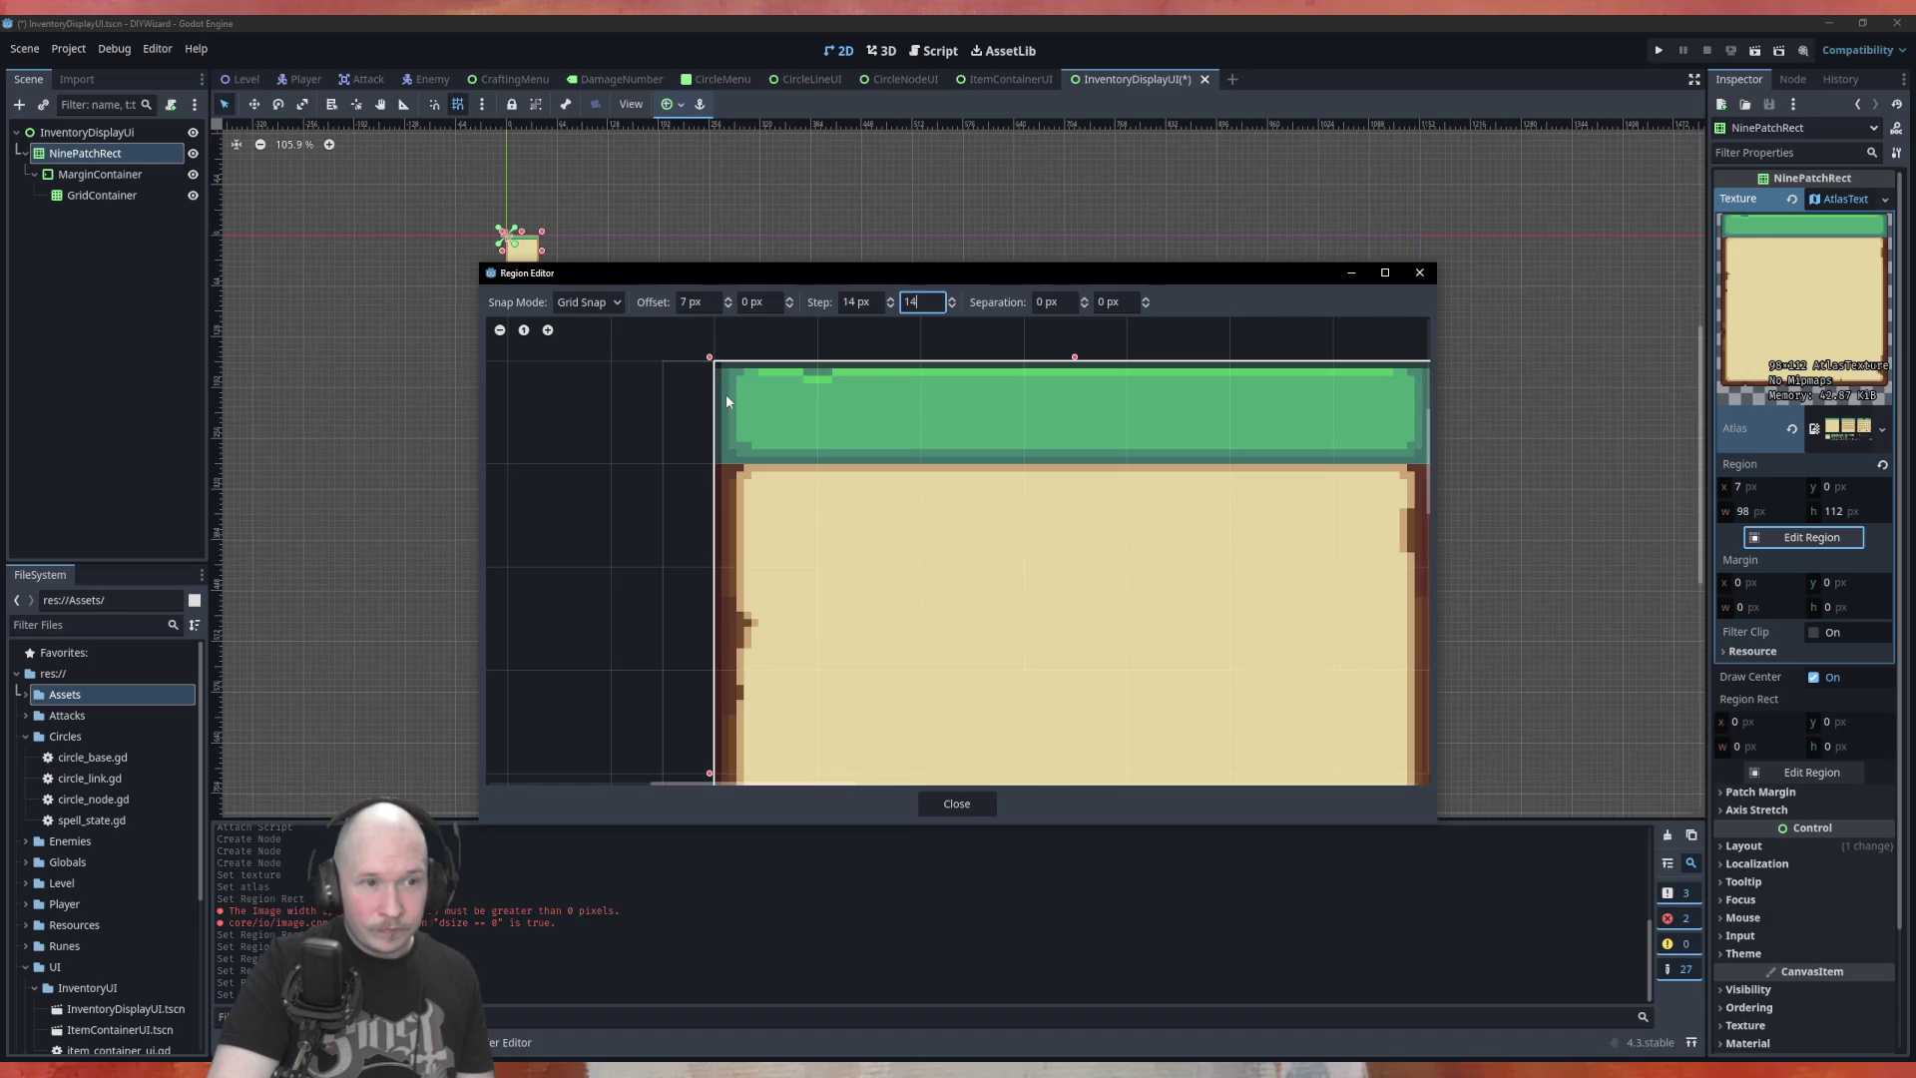
Enter 7 px for the horizontal grid step and lower the vertical step to 7 px
{"action": "left_click", "coordinate": [881, 303]}
{"action": "type", "text": "9"}
{"action": "key", "text": "BackSpace"}
{"action": "type", "text": "7"}
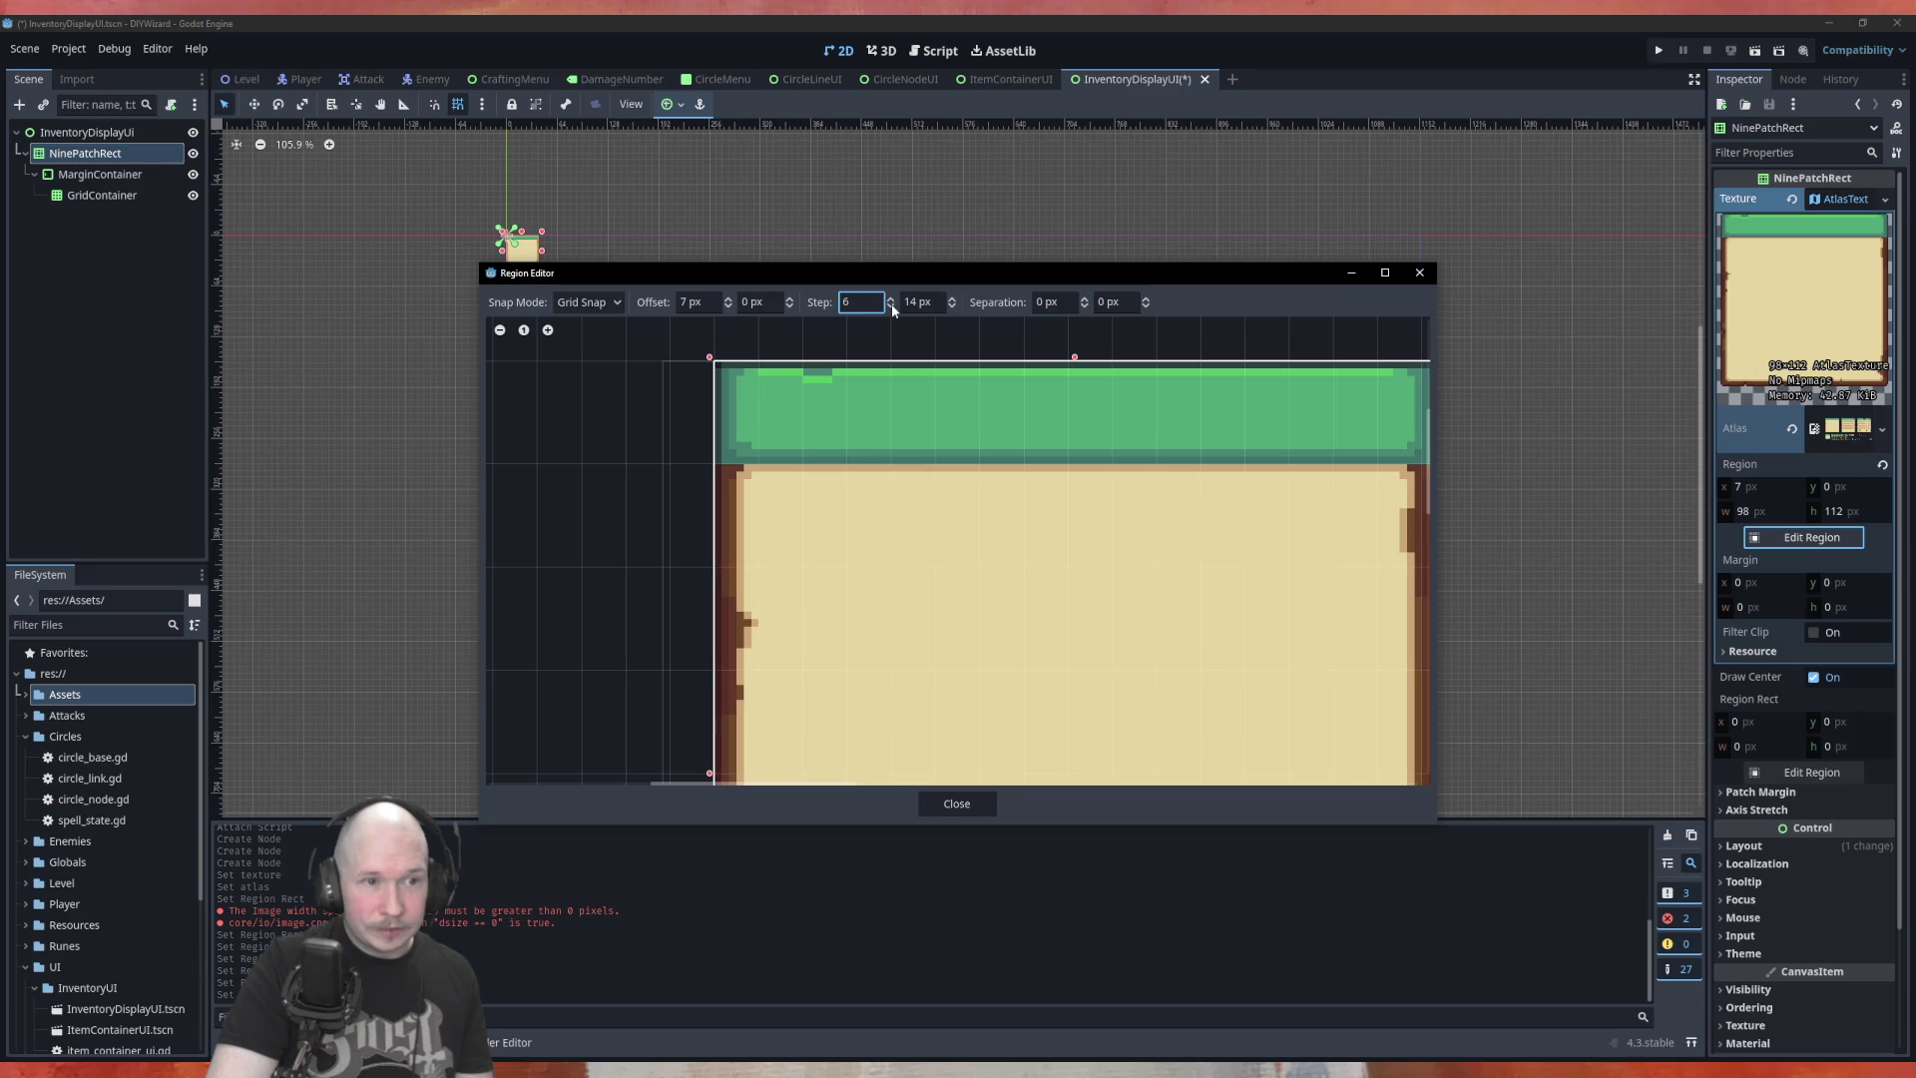
{"action": "scroll", "coordinate": [682, 427], "scroll_direction": "up", "scroll_amount": 2}
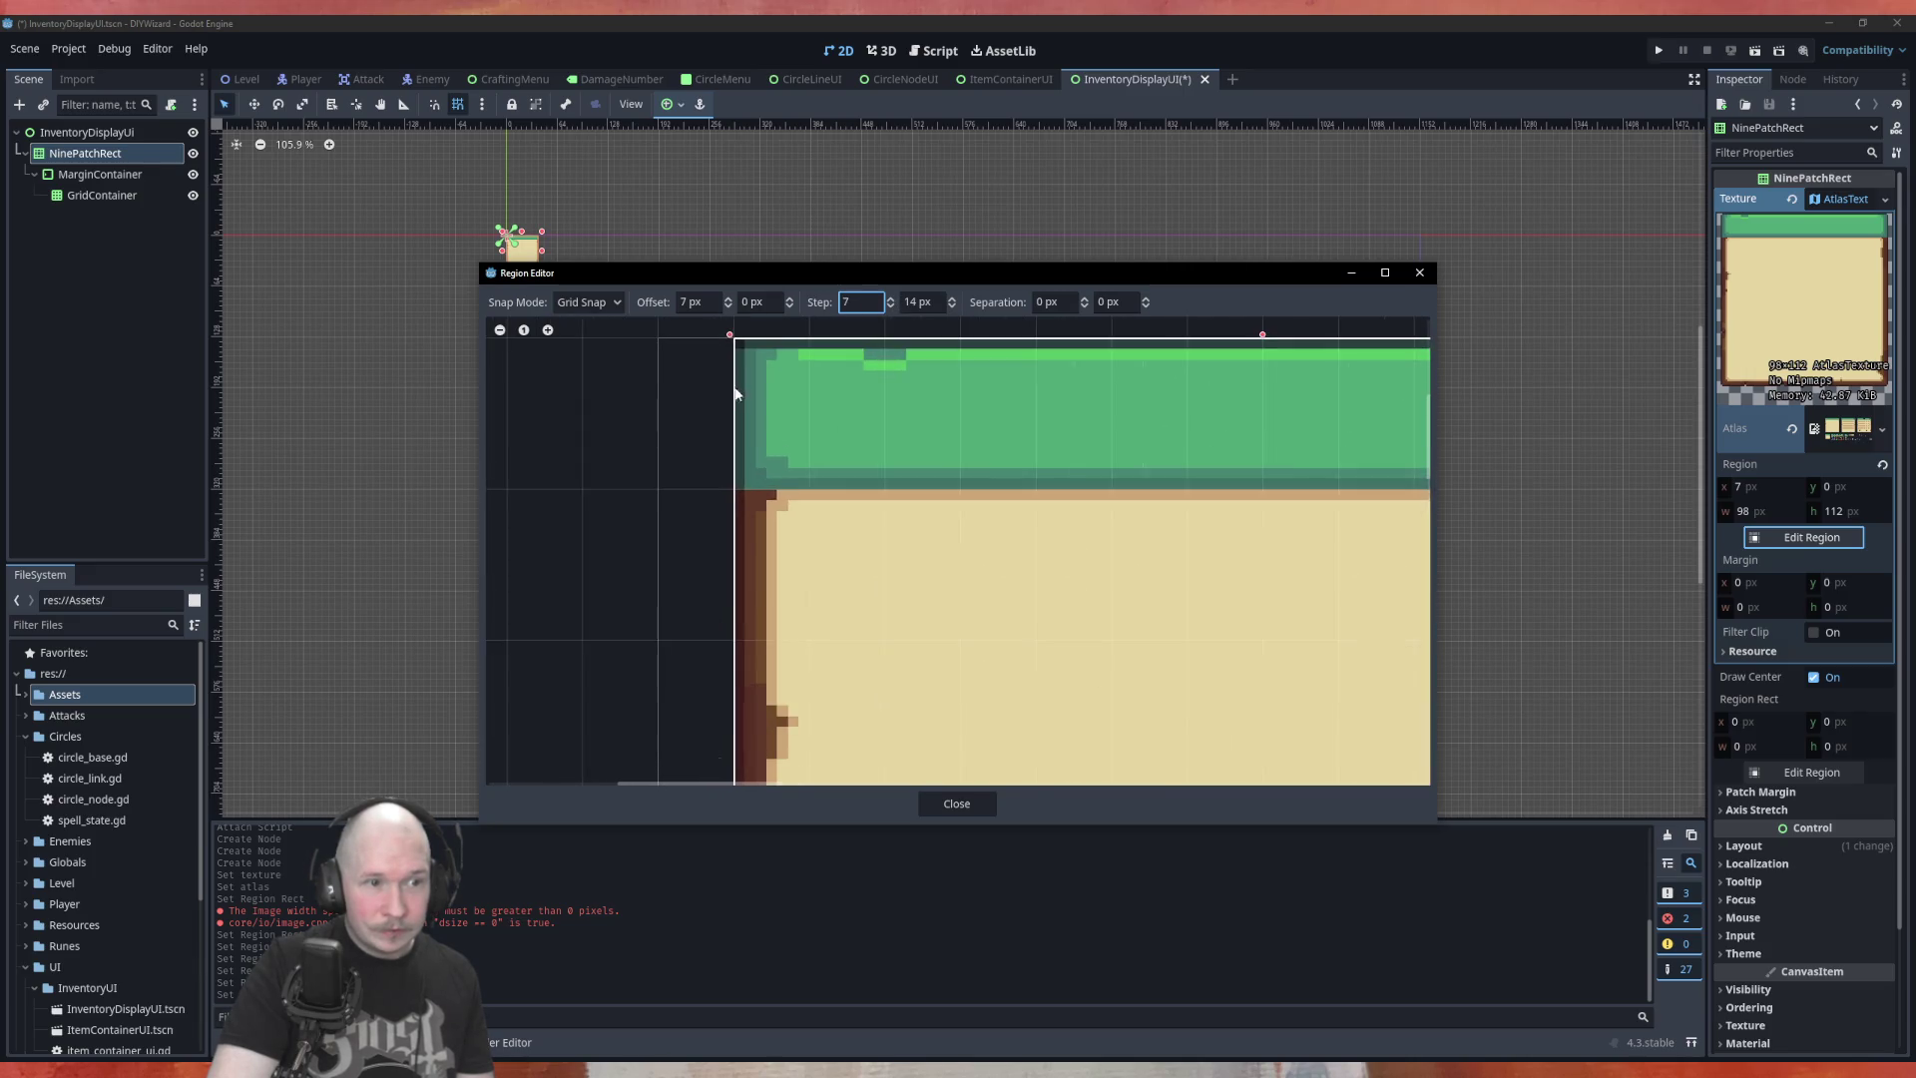
{"action": "left_click", "coordinate": [950, 307]}
{"action": "left_click", "coordinate": [950, 307]}
{"action": "left_click", "coordinate": [950, 308]}
{"action": "left_click", "coordinate": [950, 307]}
{"action": "left_click", "coordinate": [950, 308]}
{"action": "left_click", "coordinate": [950, 307]}
{"action": "left_click", "coordinate": [950, 308]}
Zoom around the atlas to check the 7 px grid against the 98×112 px region
{"action": "scroll", "coordinate": [662, 461], "scroll_direction": "down", "scroll_amount": 6}
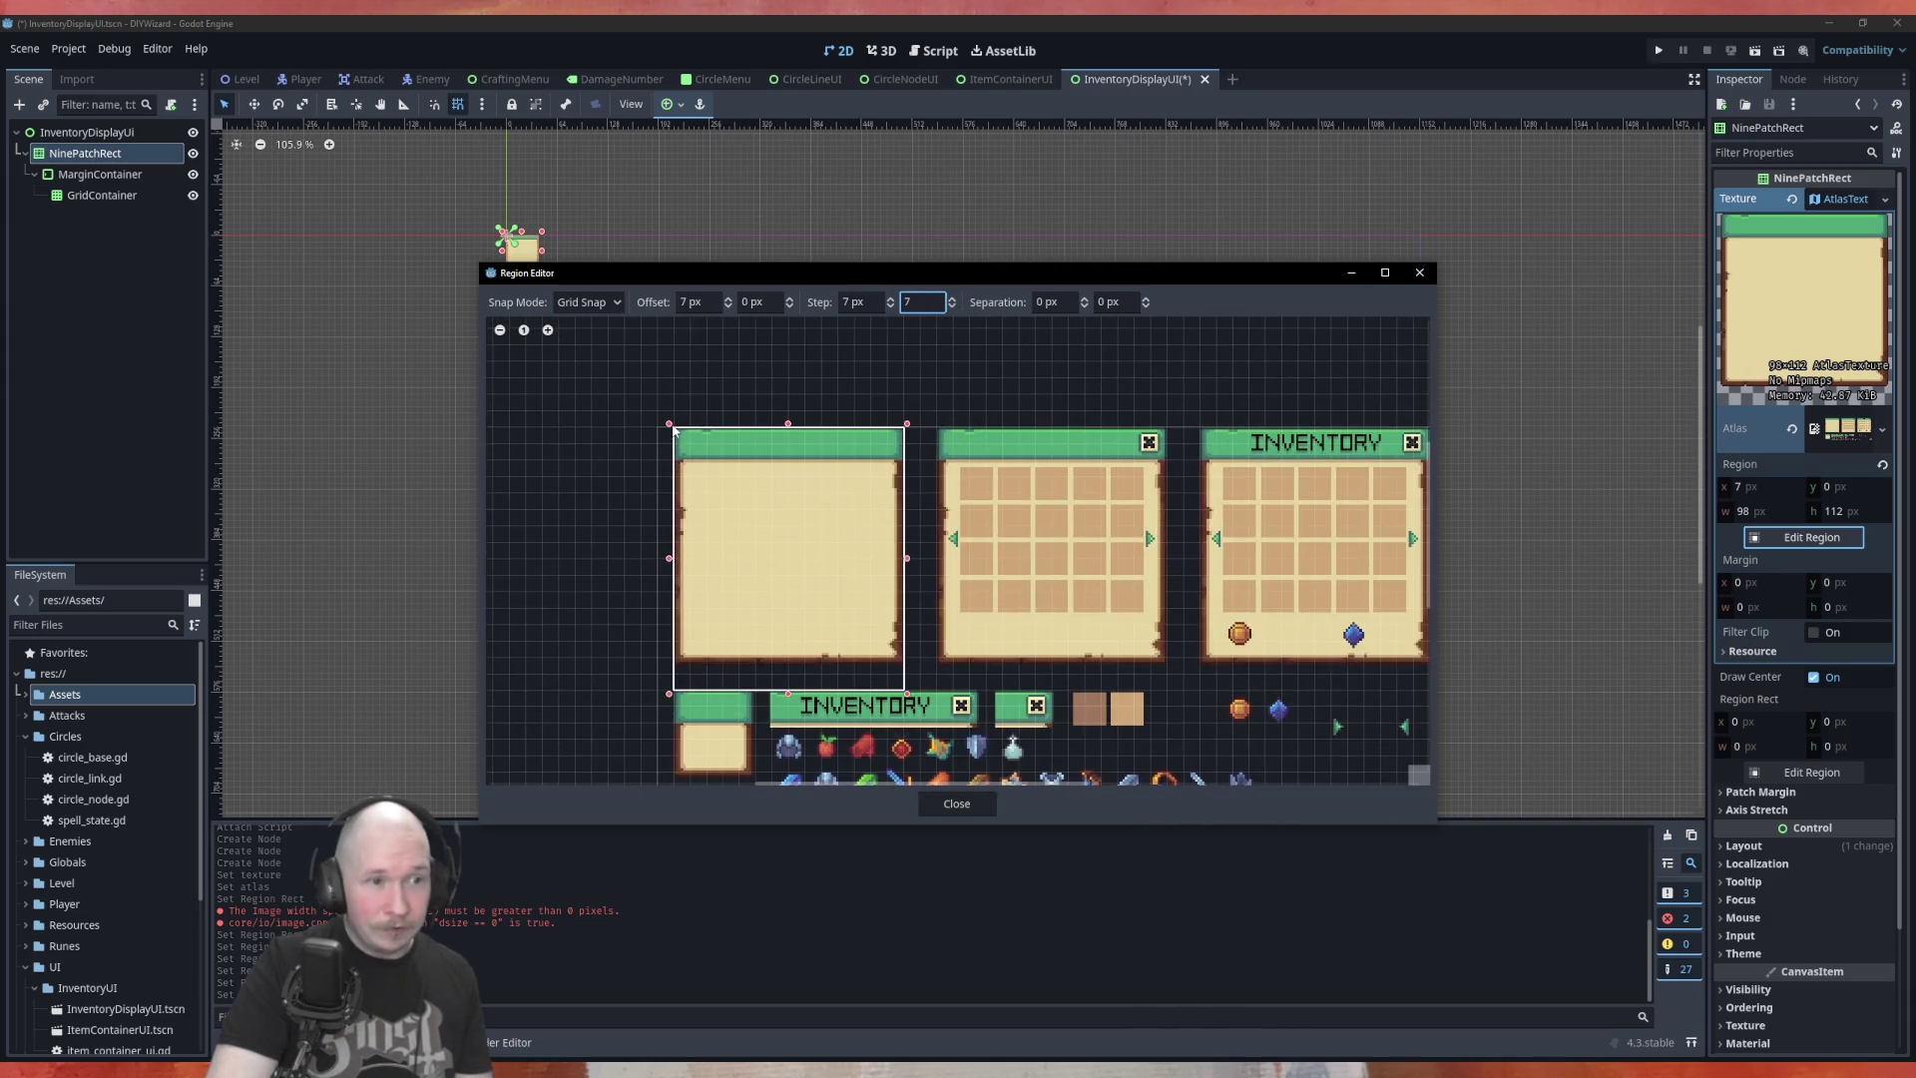
{"action": "scroll", "coordinate": [914, 691], "scroll_direction": "up", "scroll_amount": 8}
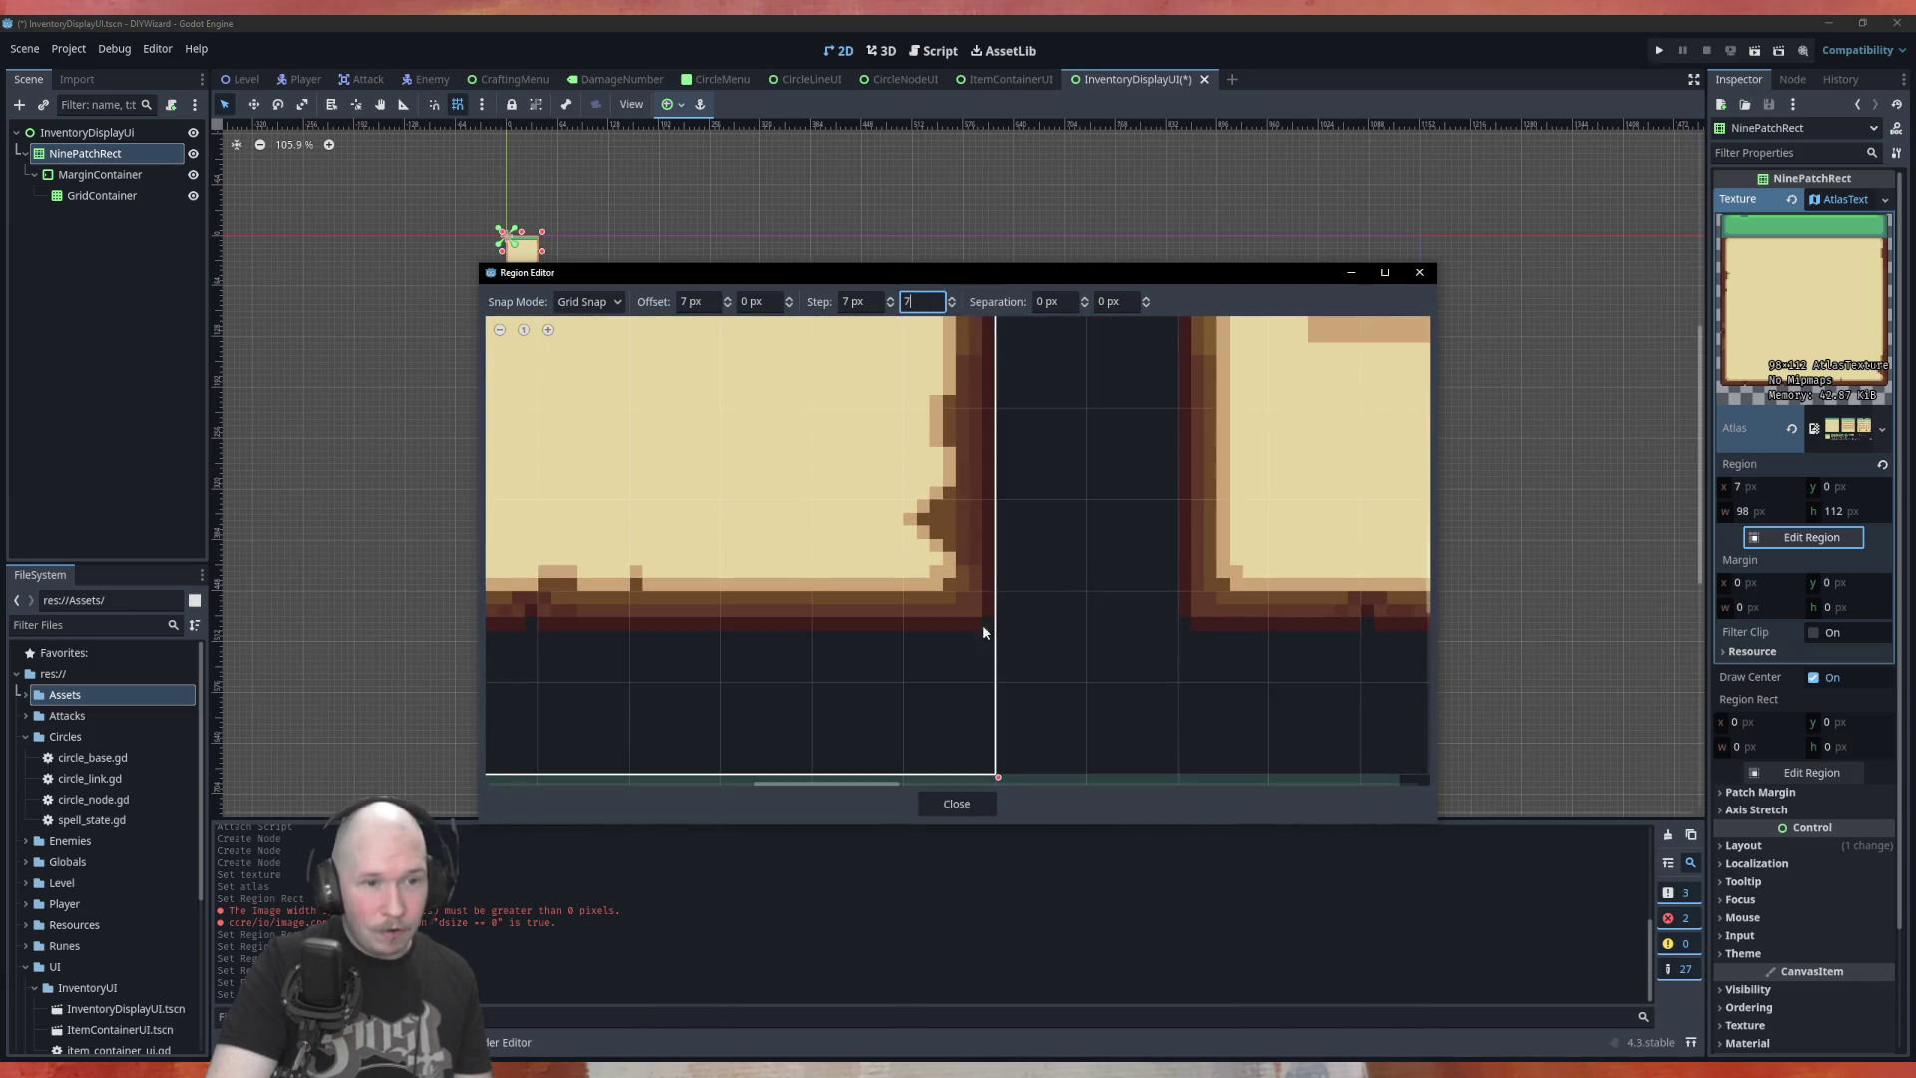
{"action": "scroll", "coordinate": [914, 609], "scroll_direction": "down", "scroll_amount": 6}
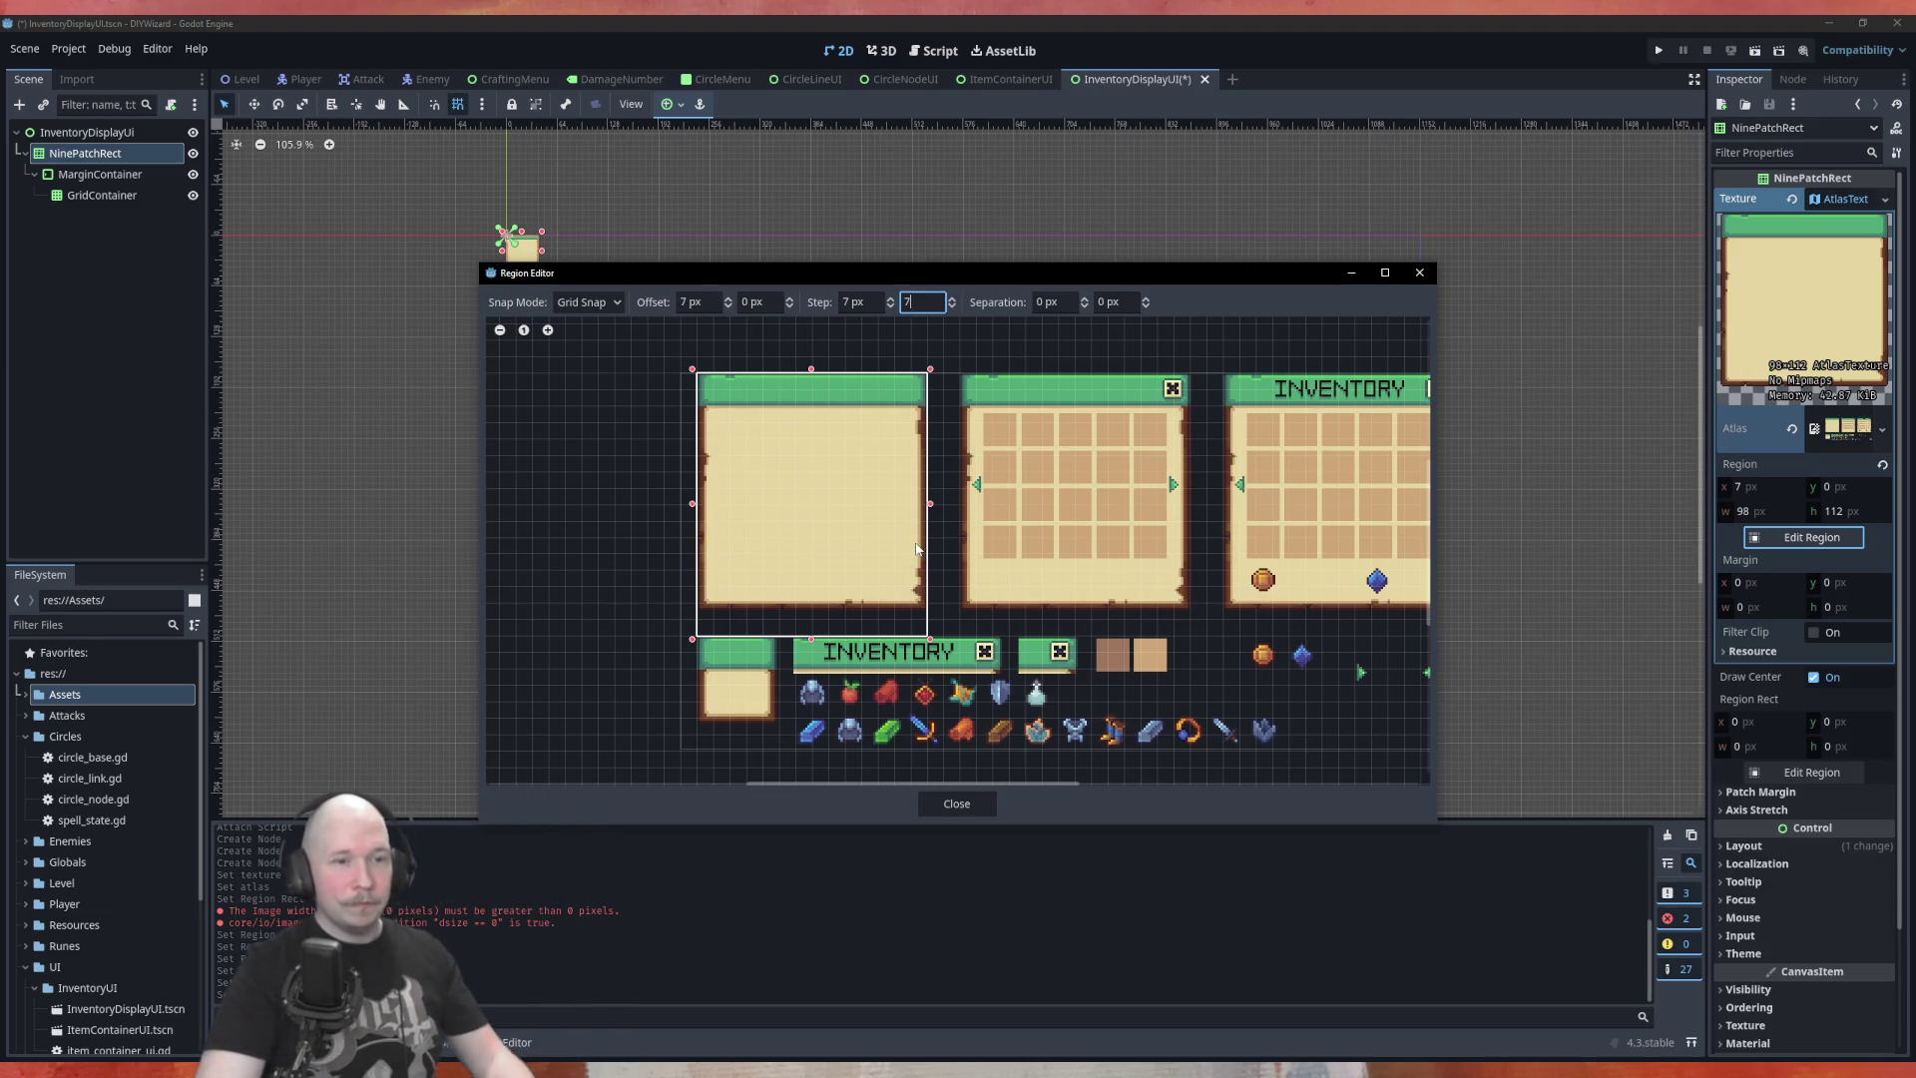
{"action": "scroll", "coordinate": [710, 550], "scroll_direction": "down", "scroll_amount": 2}
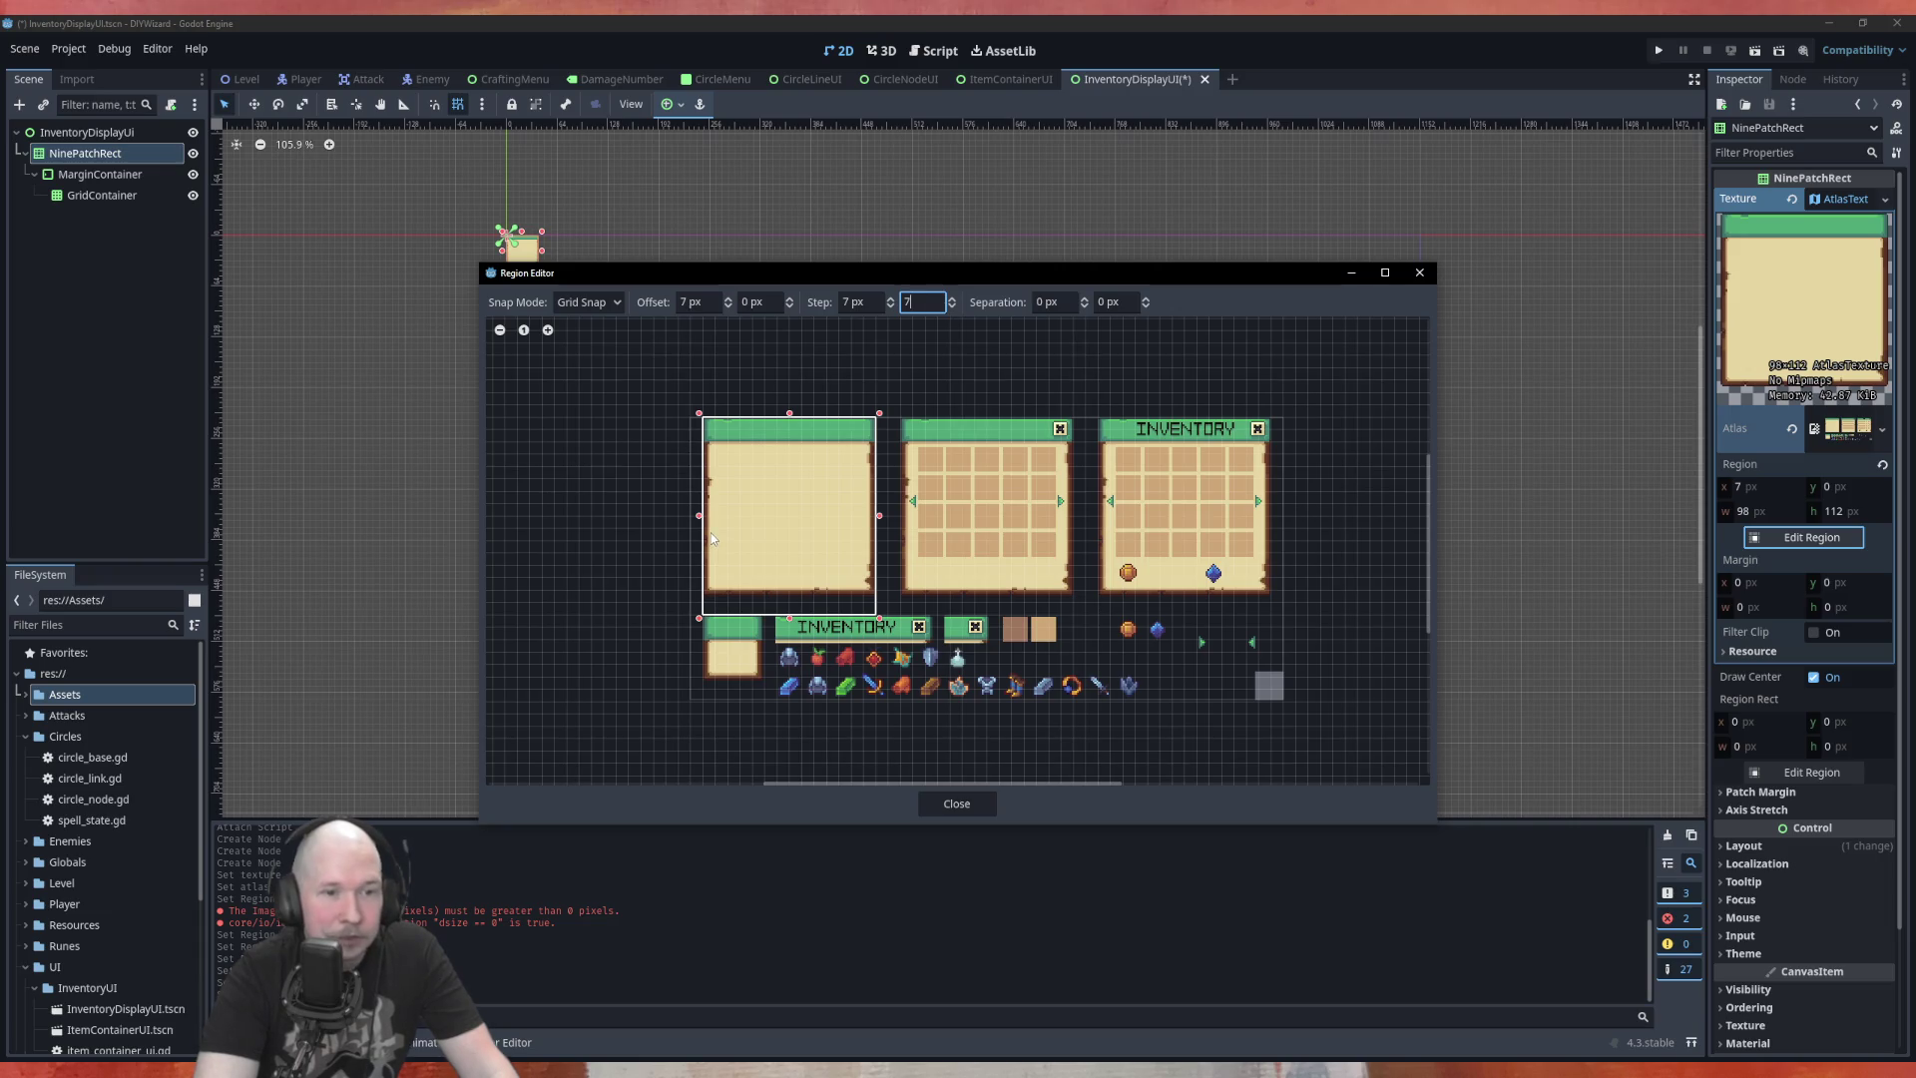
{"action": "scroll", "coordinate": [716, 509], "scroll_direction": "up", "scroll_amount": 3}
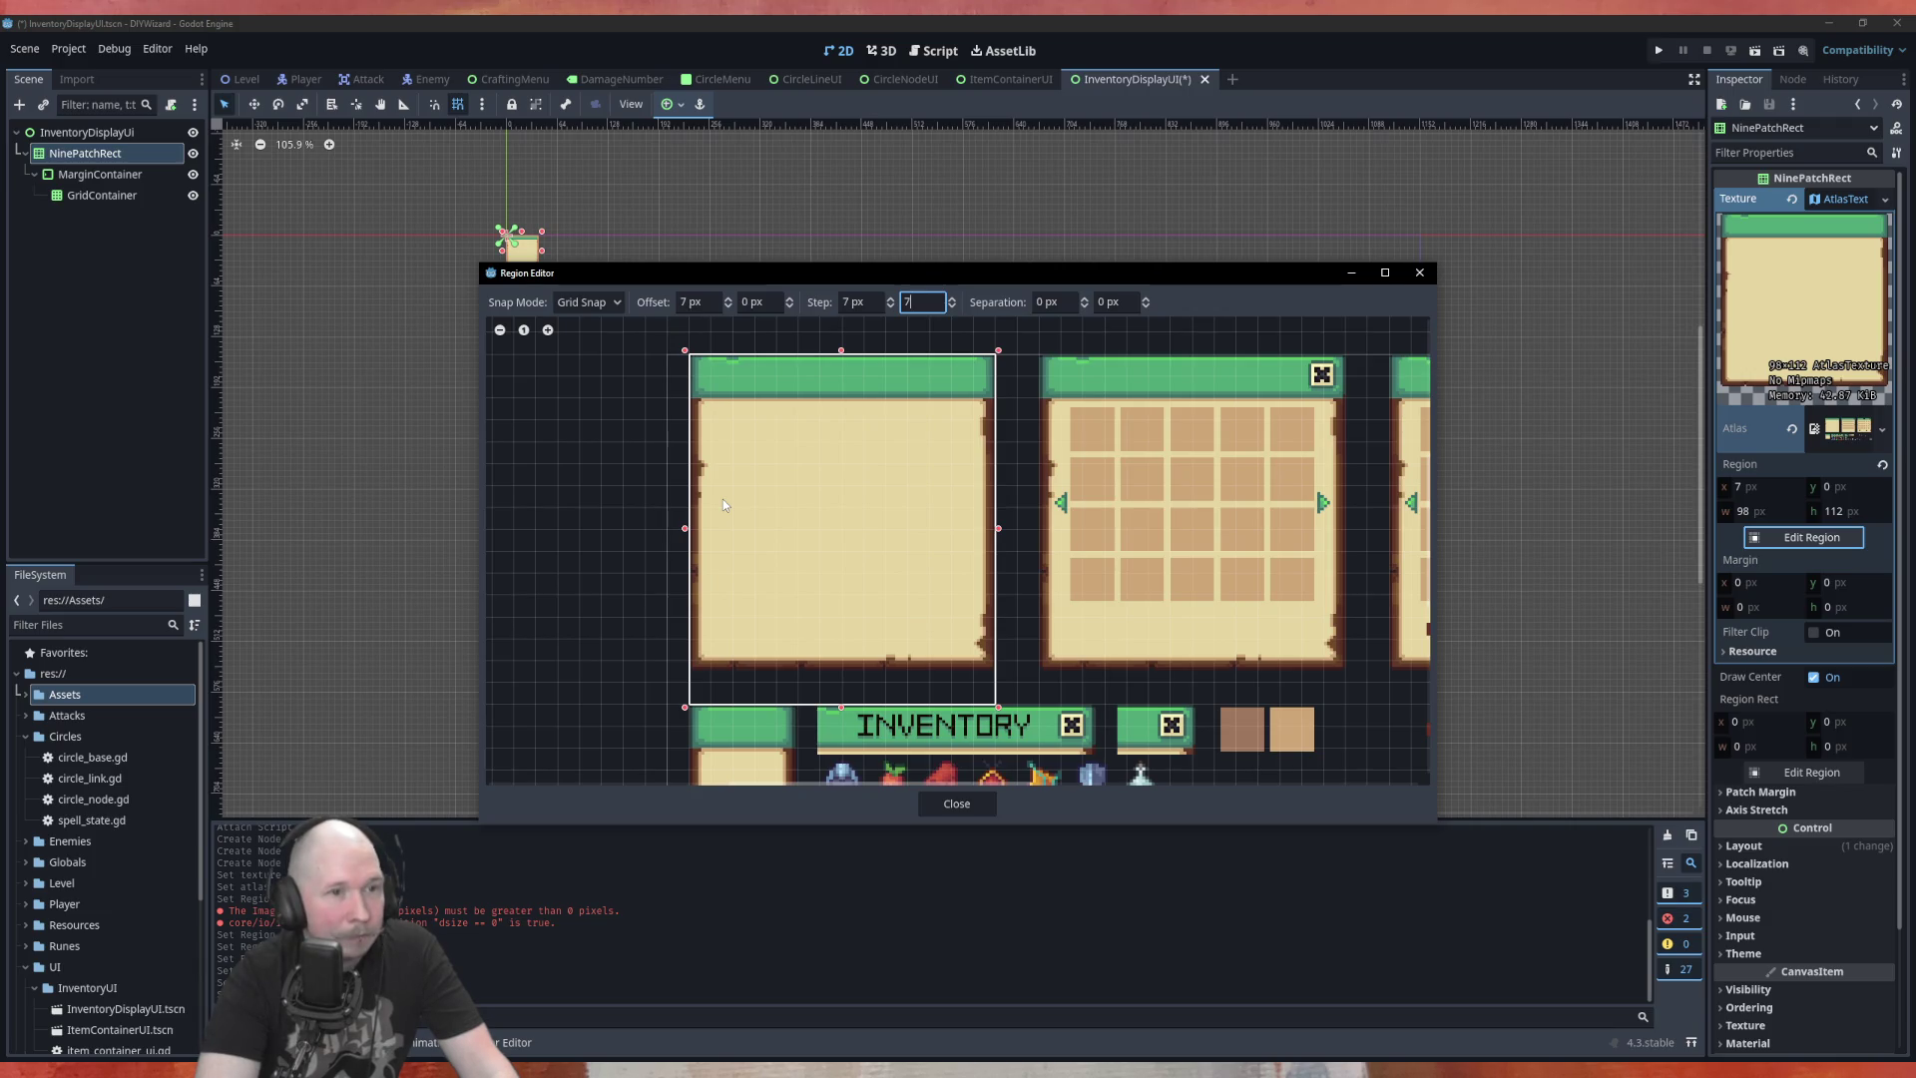
{"action": "scroll", "coordinate": [641, 526], "scroll_direction": "down", "scroll_amount": 2}
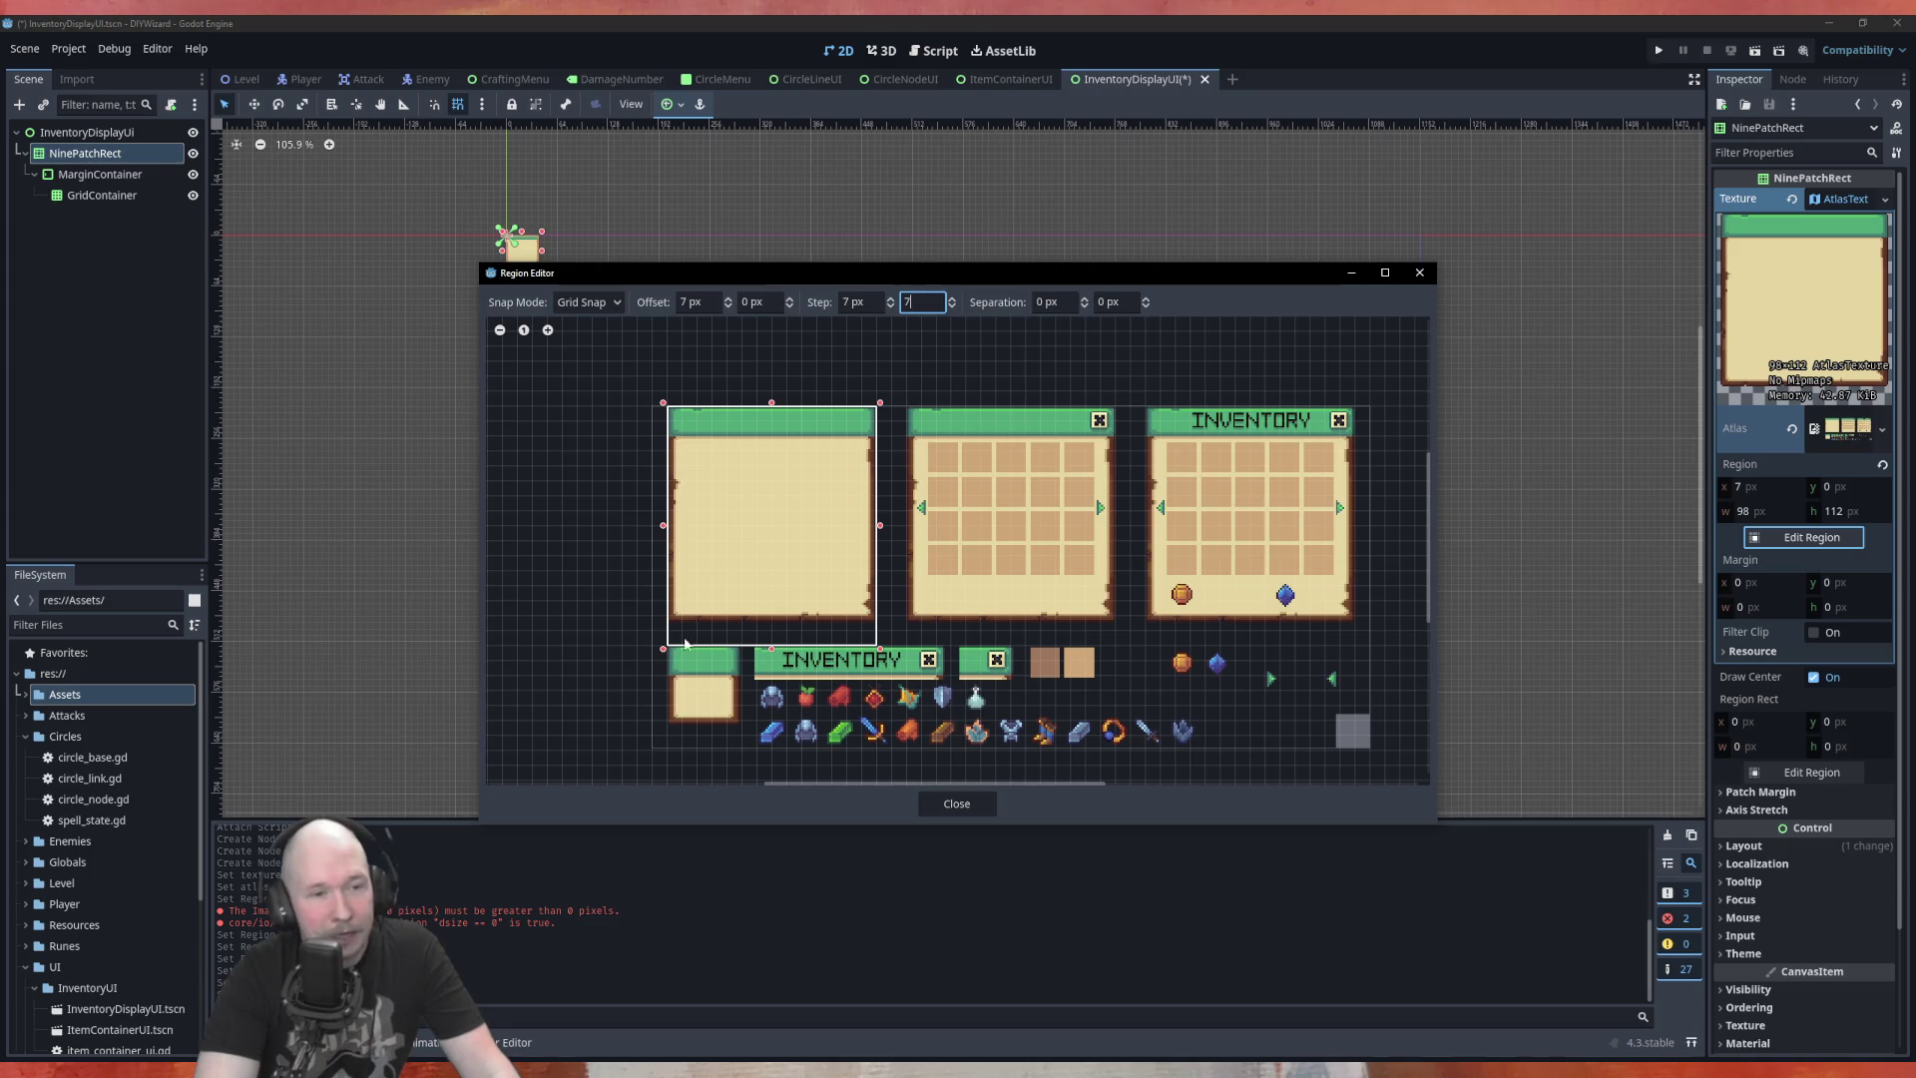
{"action": "scroll", "coordinate": [822, 656], "scroll_direction": "up", "scroll_amount": 2}
{"action": "scroll", "coordinate": [820, 655], "scroll_direction": "down", "scroll_amount": 2}
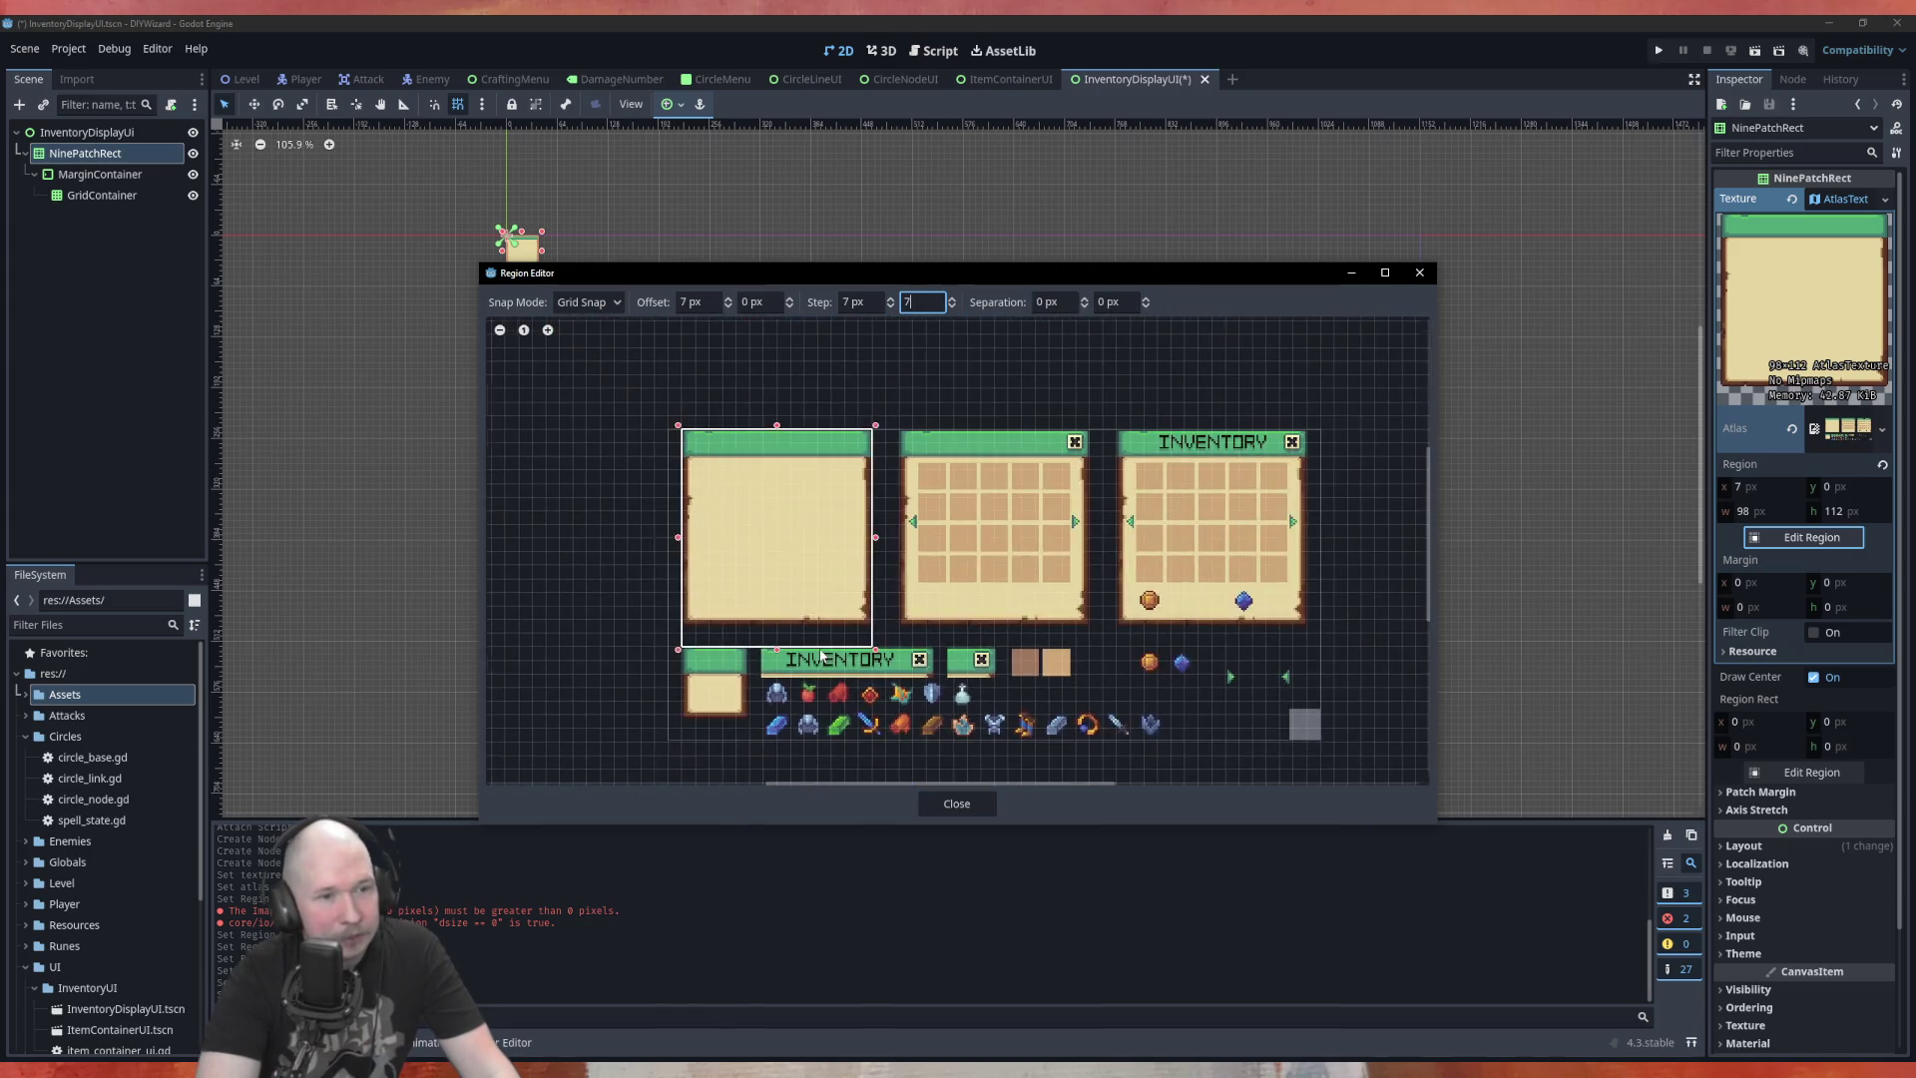
{"action": "scroll", "coordinate": [819, 654], "scroll_direction": "up", "scroll_amount": 2}
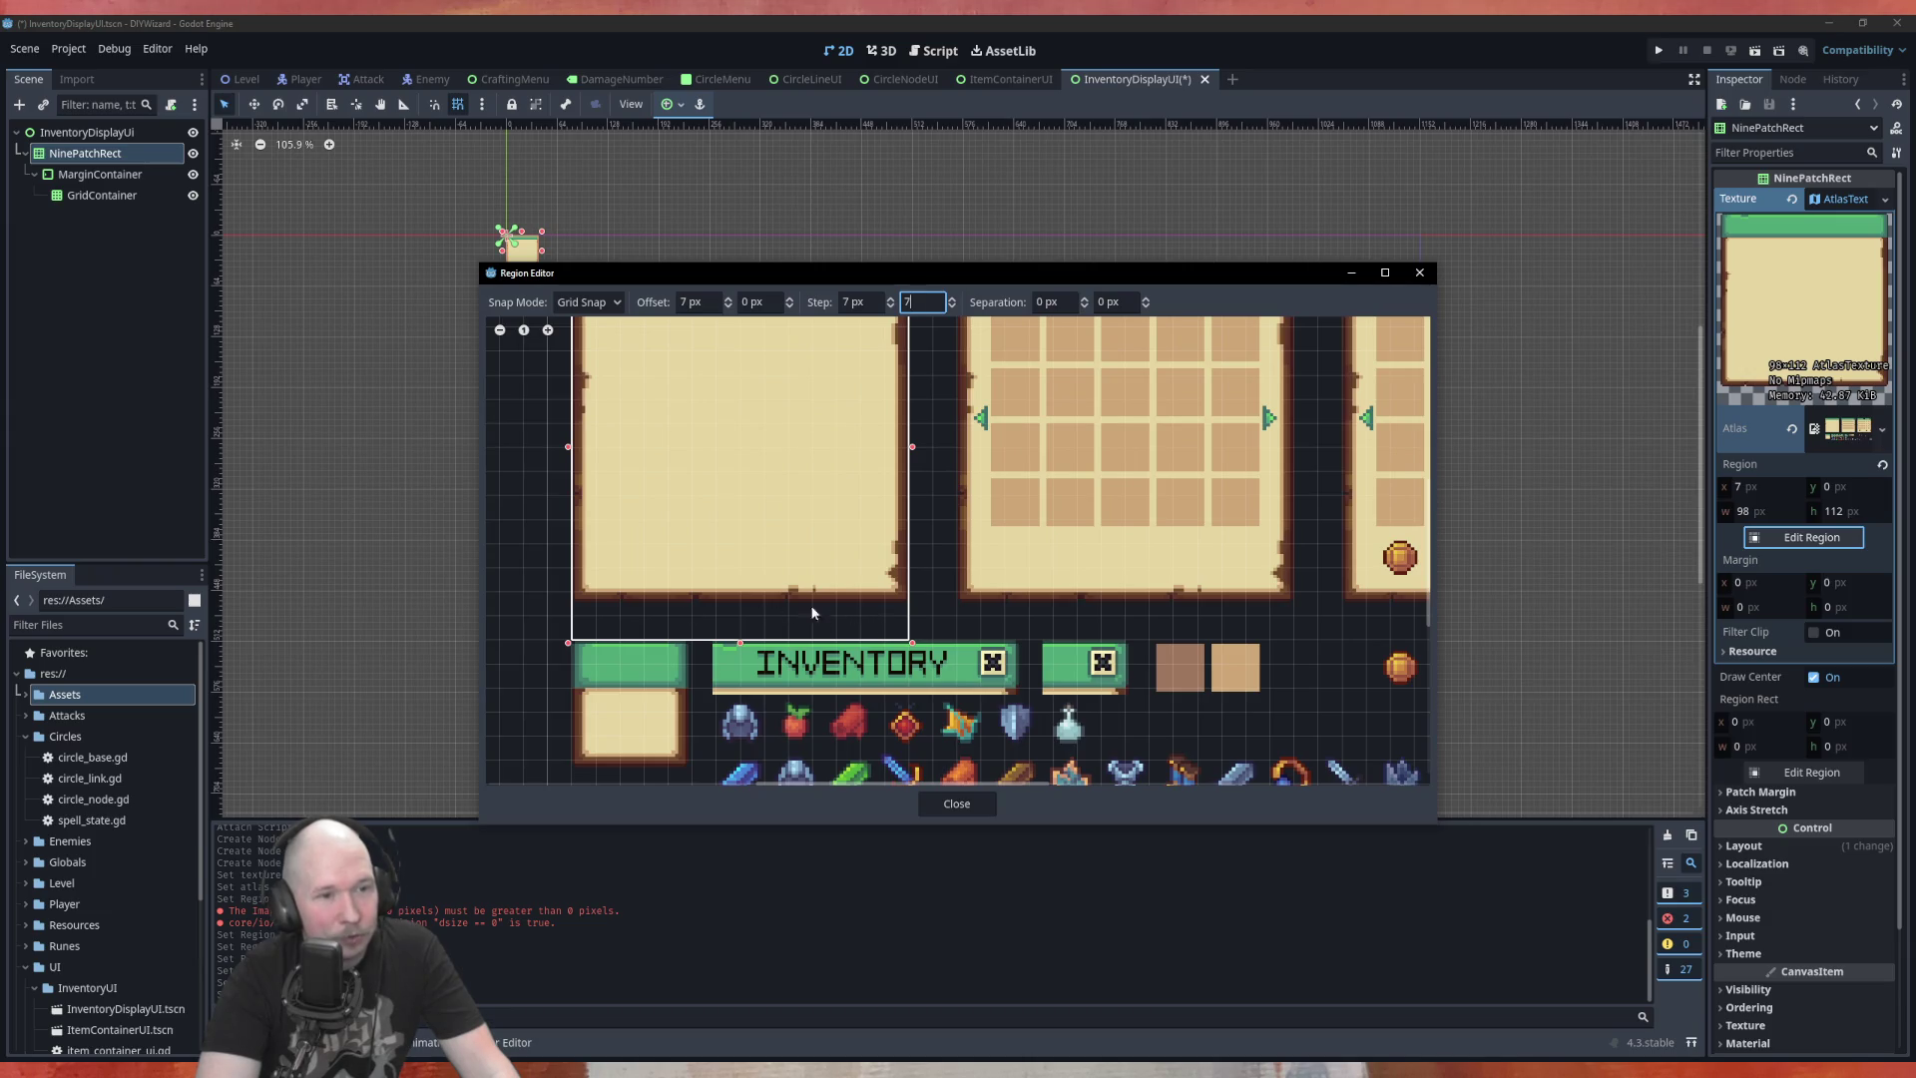
{"action": "scroll", "coordinate": [738, 615], "scroll_direction": "down", "scroll_amount": 2}
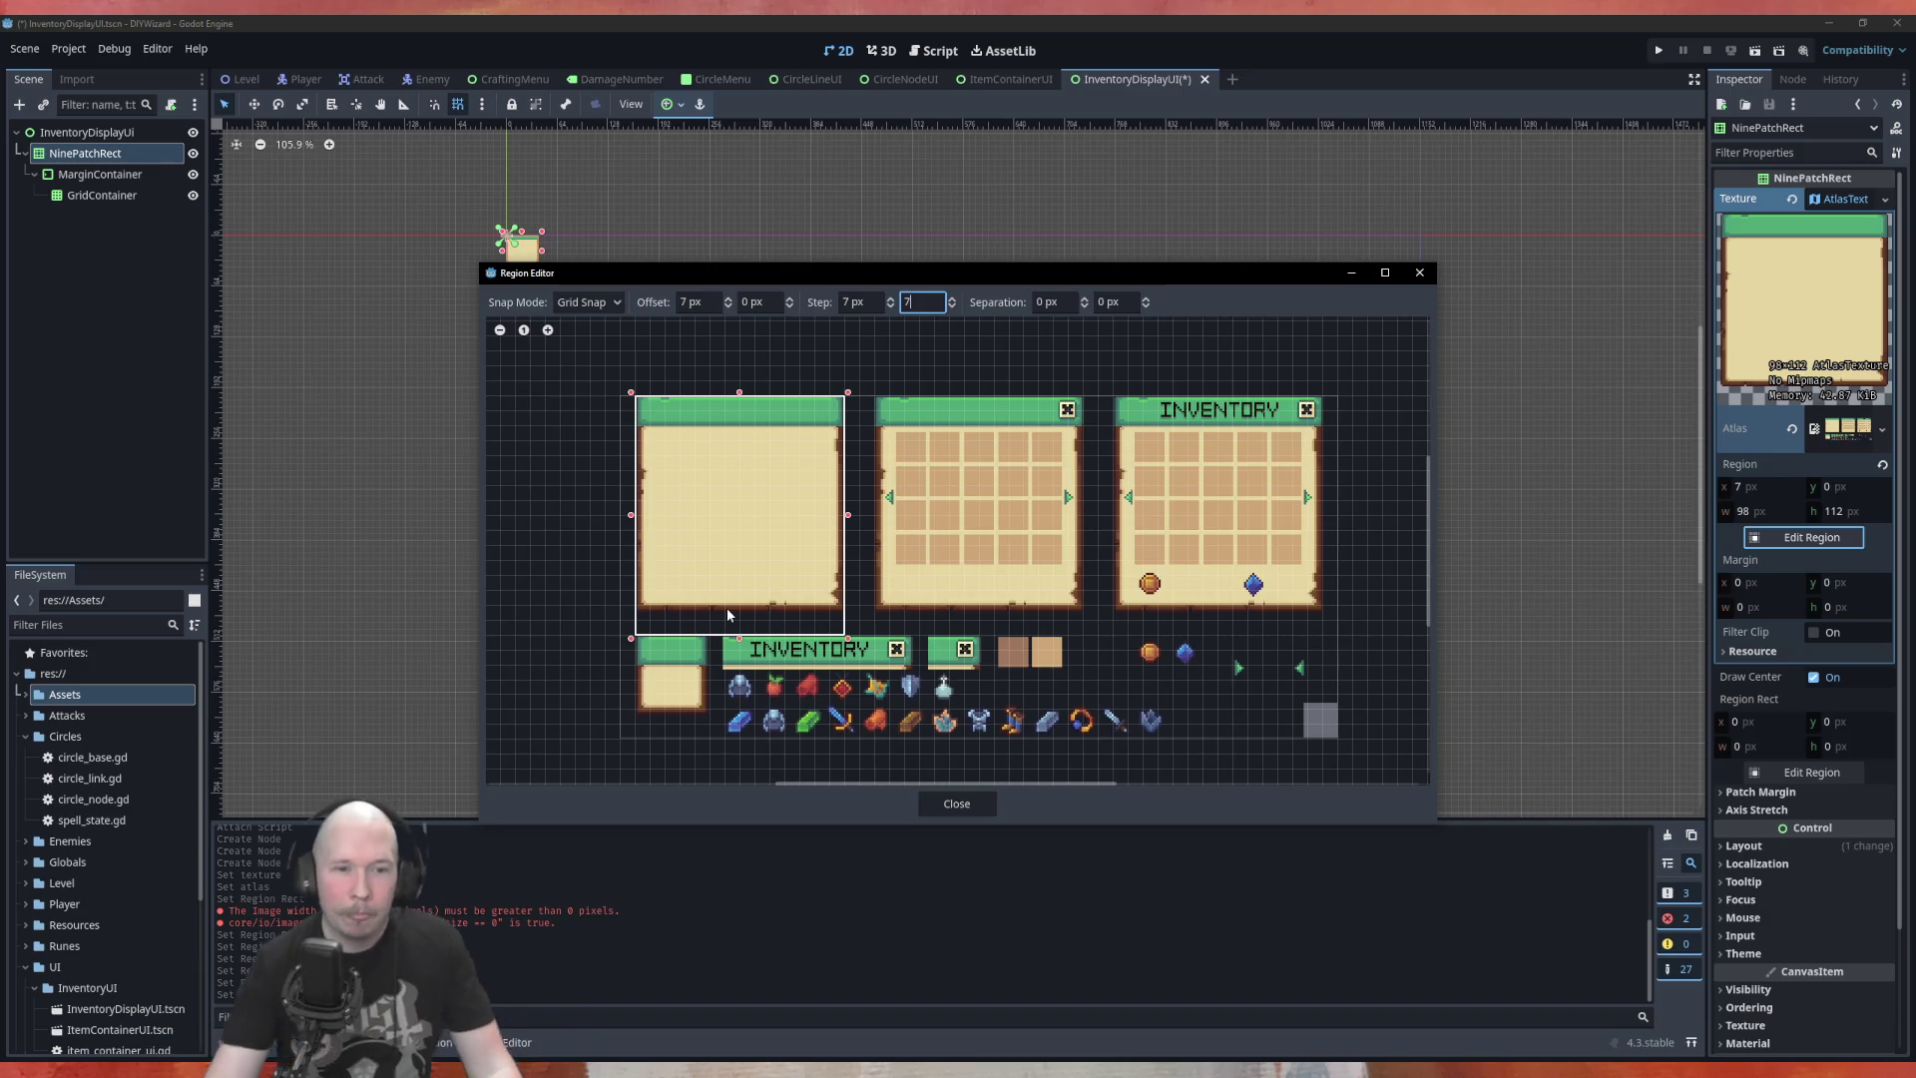
{"action": "scroll", "coordinate": [1301, 716], "scroll_direction": "up", "scroll_amount": 5}
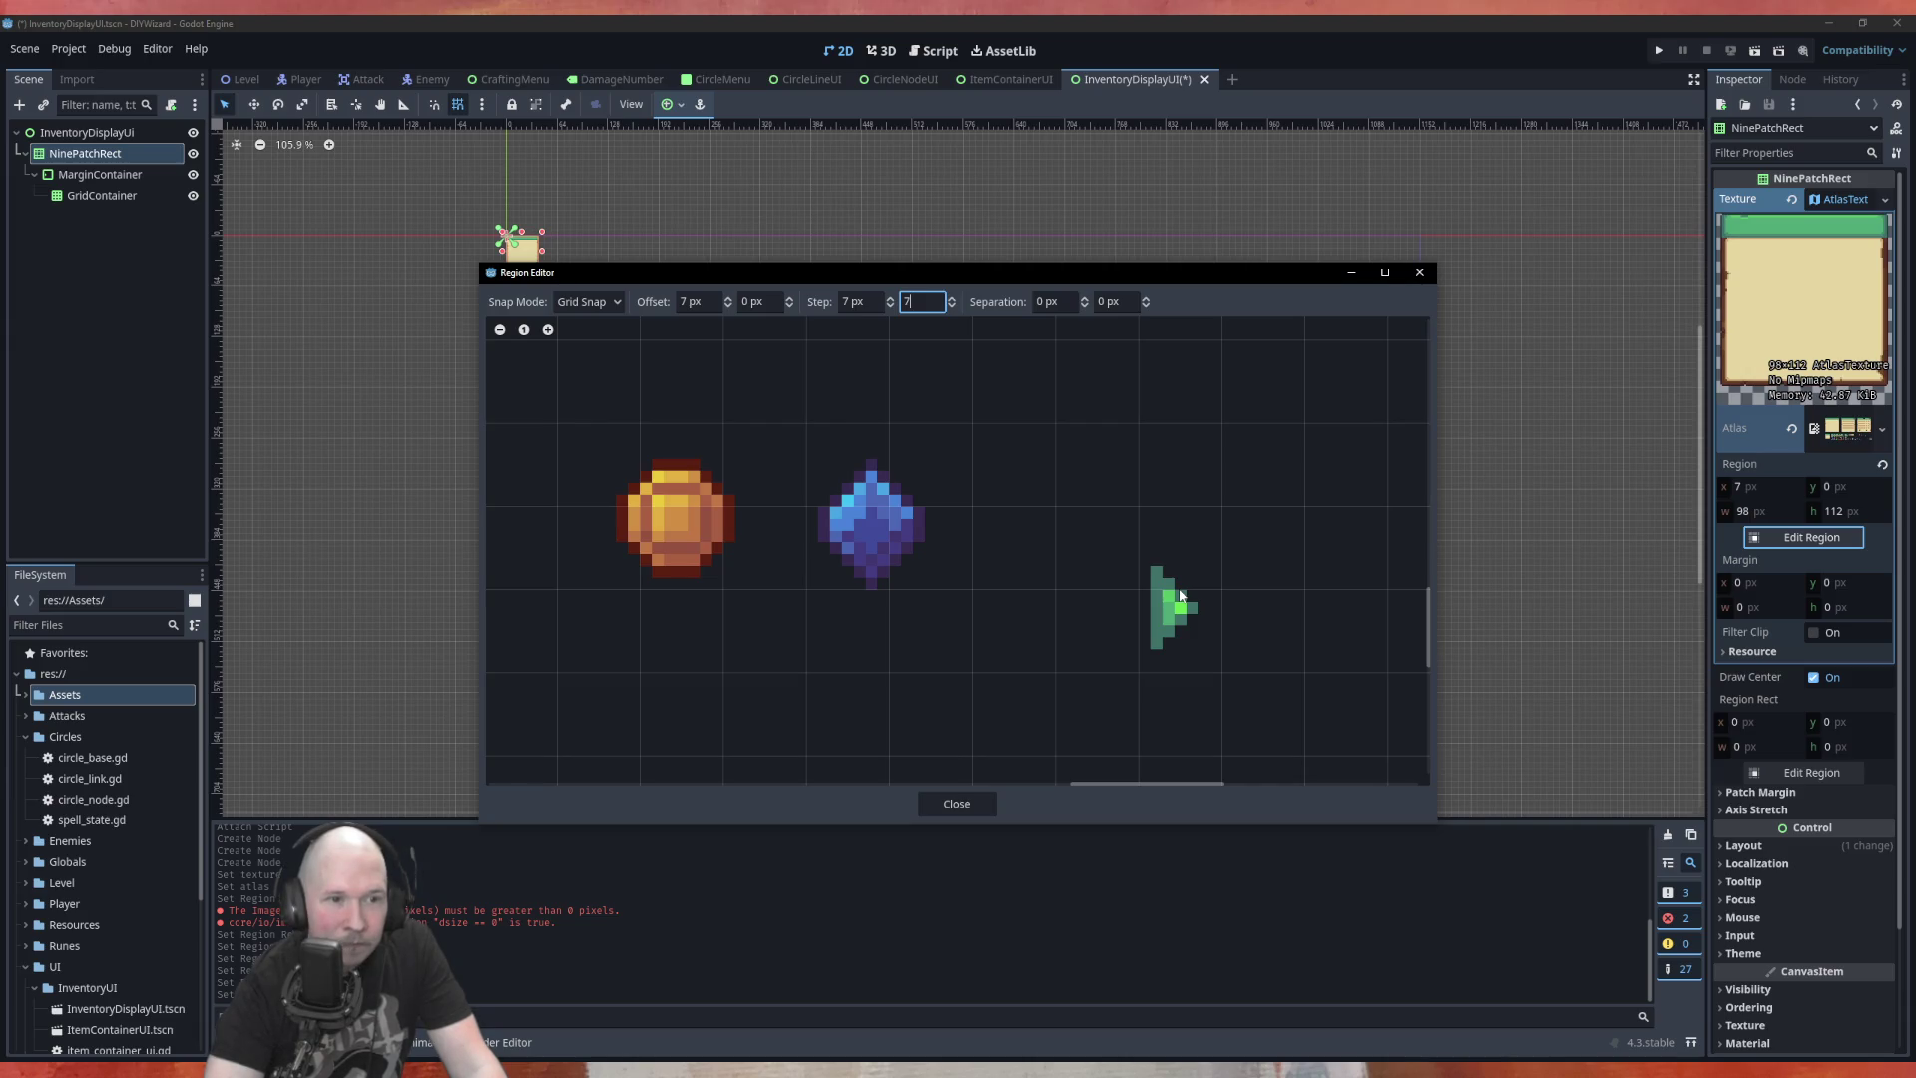
{"action": "scroll", "coordinate": [1179, 596], "scroll_direction": "down", "scroll_amount": 6}
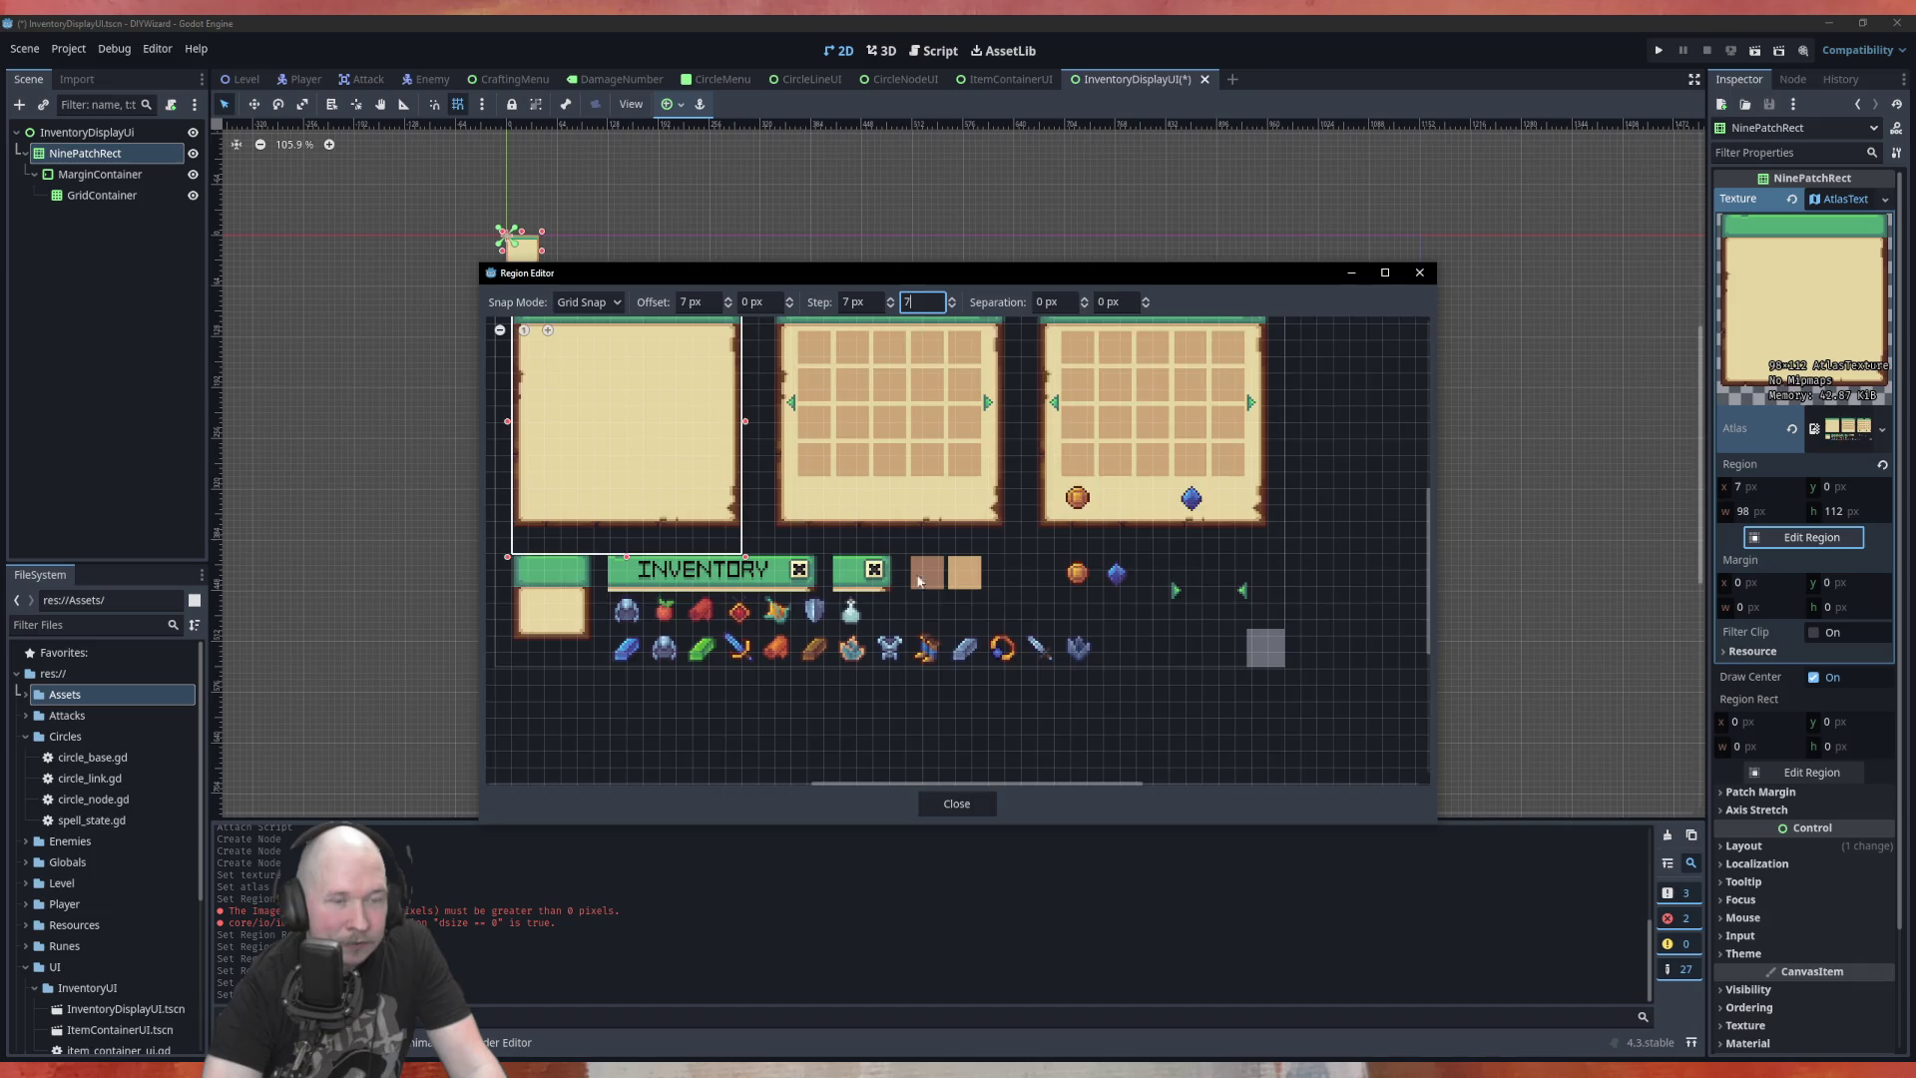
{"action": "scroll", "coordinate": [876, 566], "scroll_direction": "up", "scroll_amount": 3}
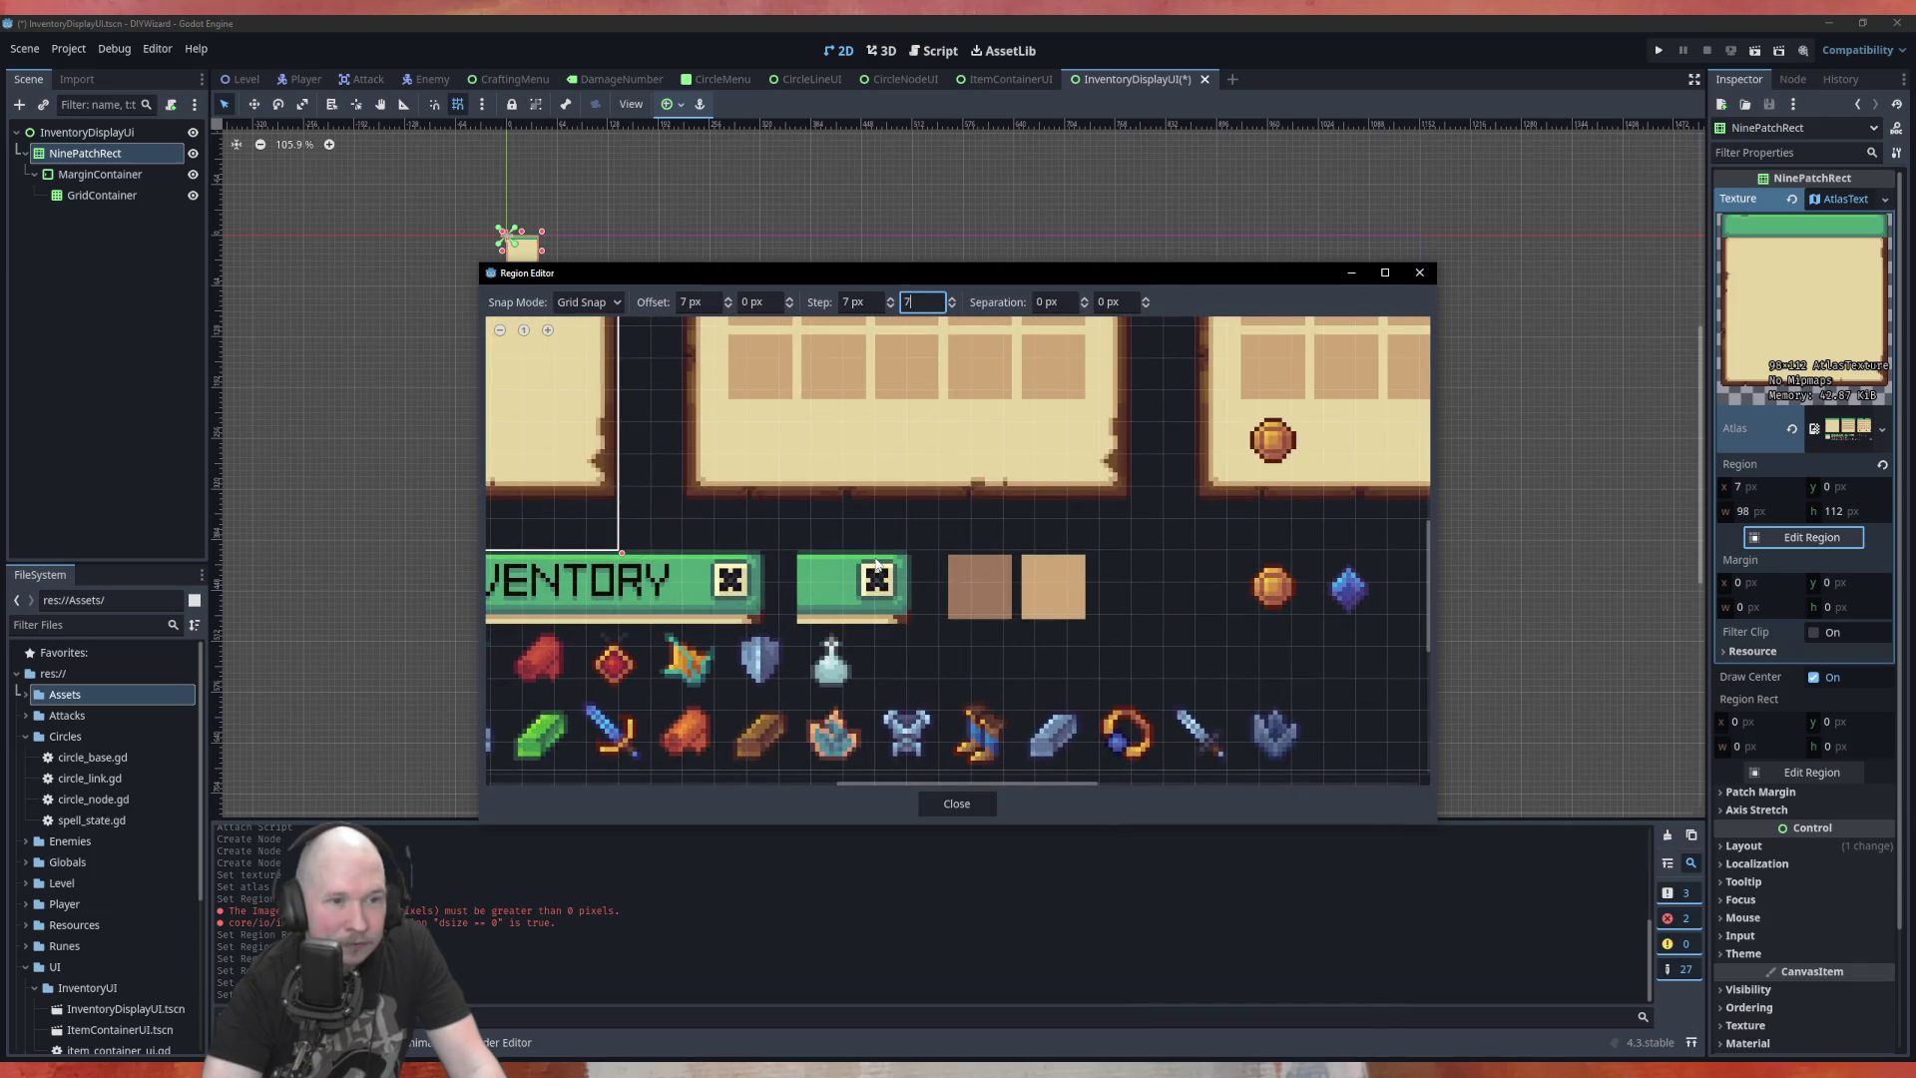
{"action": "scroll", "coordinate": [876, 566], "scroll_direction": "down", "scroll_amount": 3}
{"action": "scroll", "coordinate": [639, 576], "scroll_direction": "up", "scroll_amount": 4}
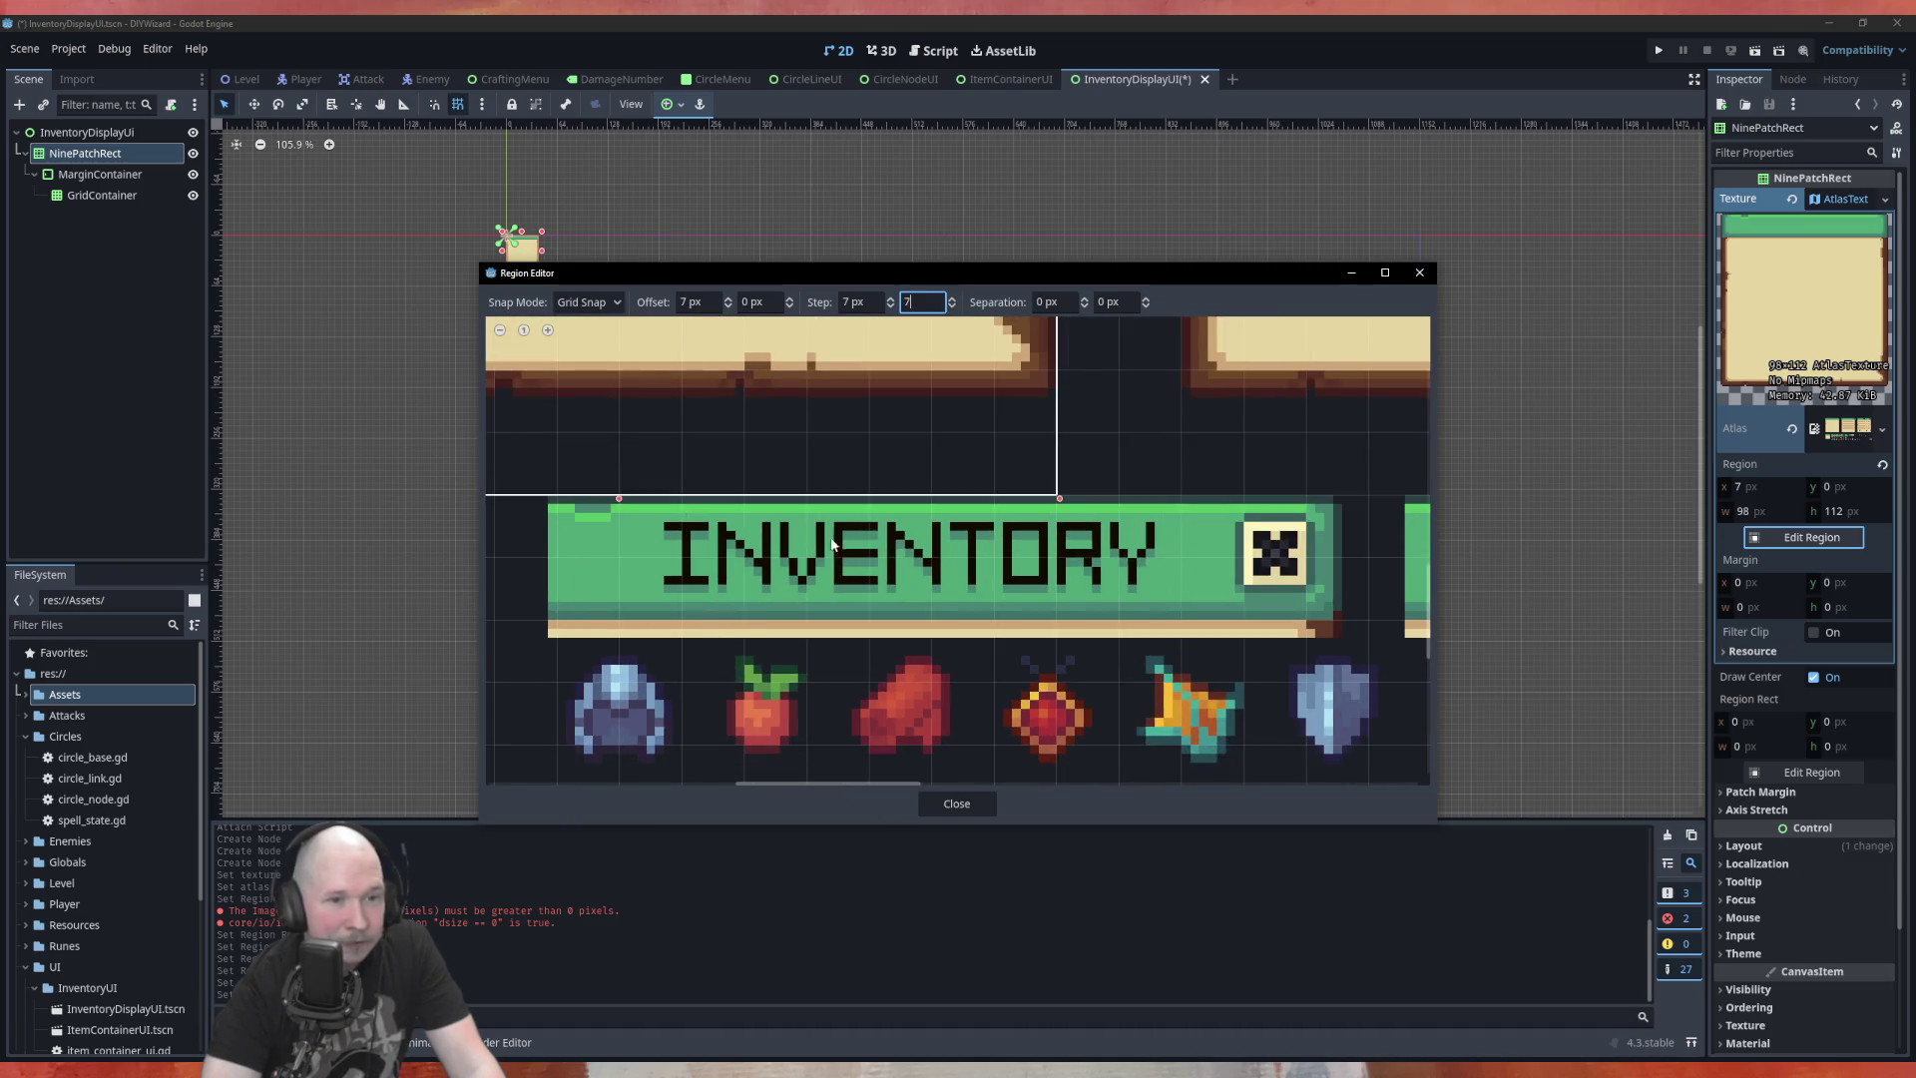
{"action": "scroll", "coordinate": [641, 536], "scroll_direction": "down", "scroll_amount": 4}
{"action": "scroll", "coordinate": [650, 544], "scroll_direction": "down", "scroll_amount": 3}
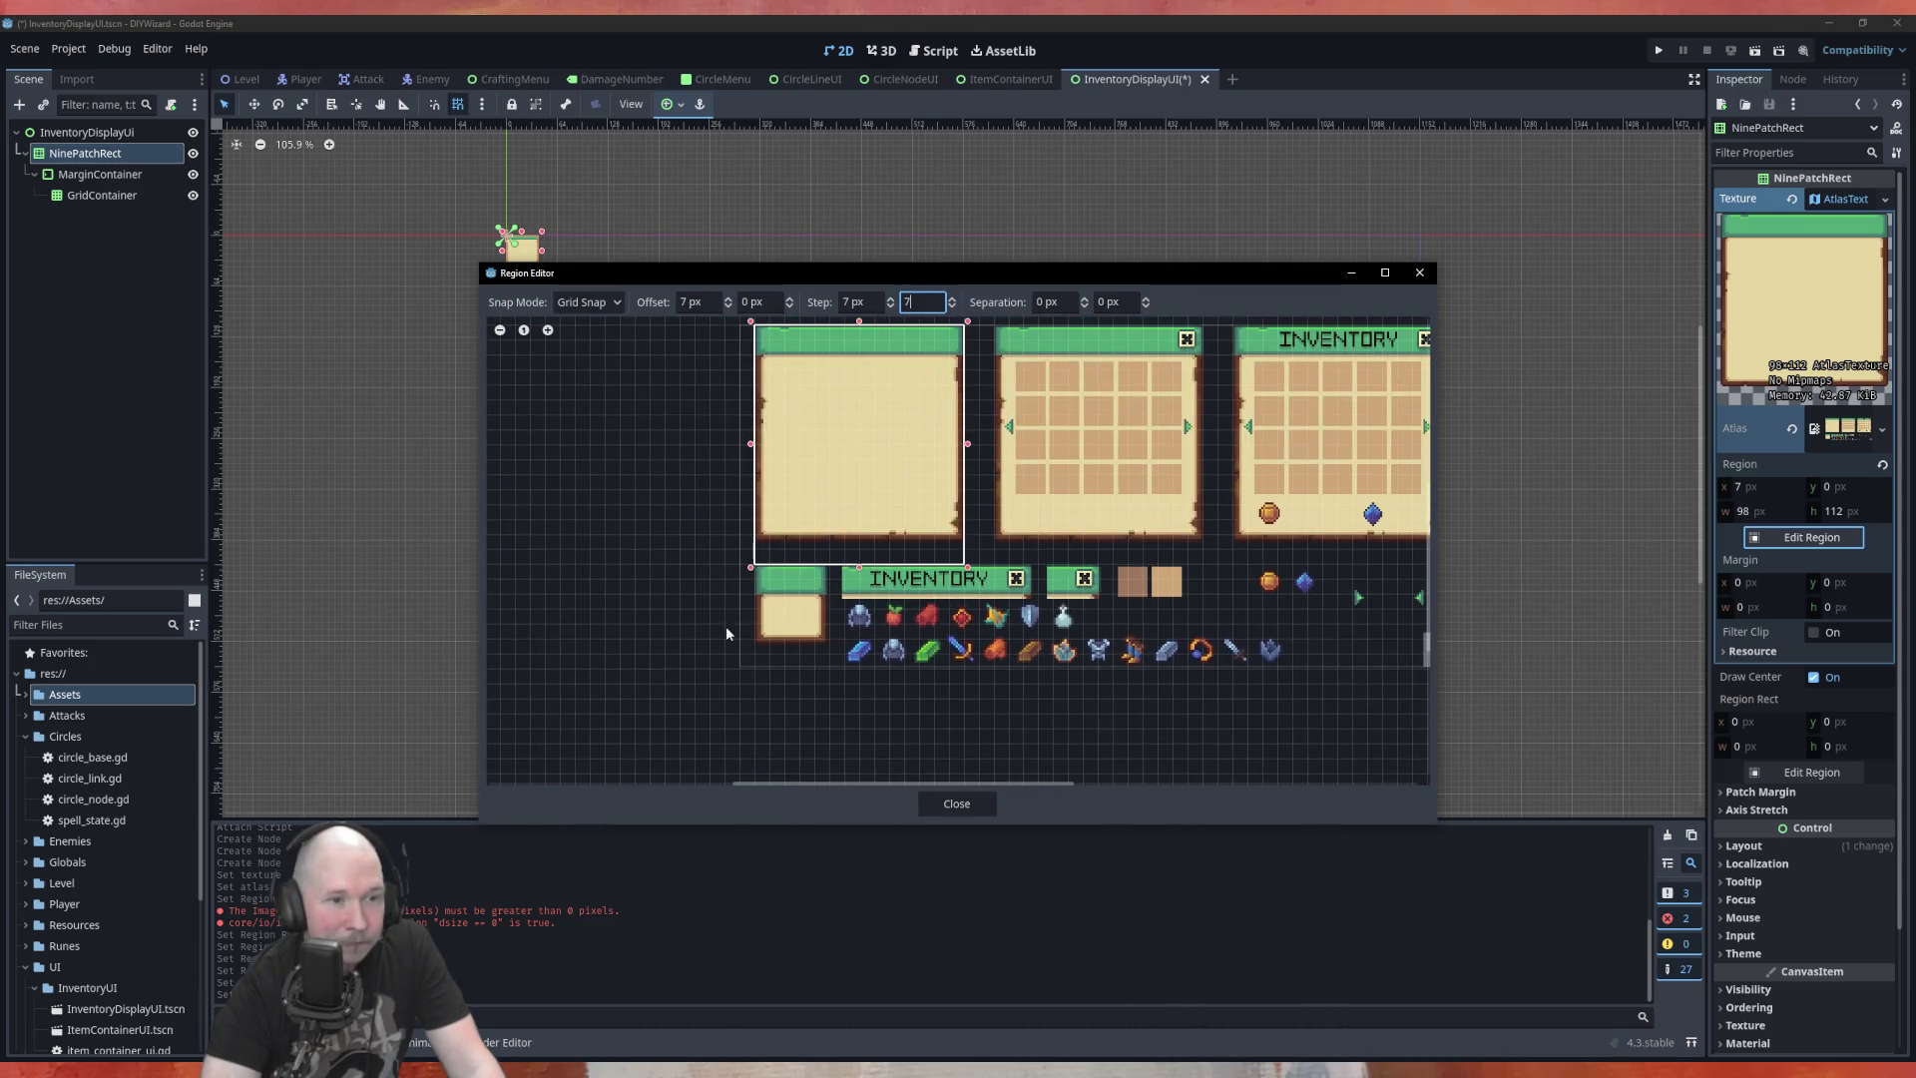
{"action": "scroll", "coordinate": [740, 613], "scroll_direction": "up", "scroll_amount": 3}
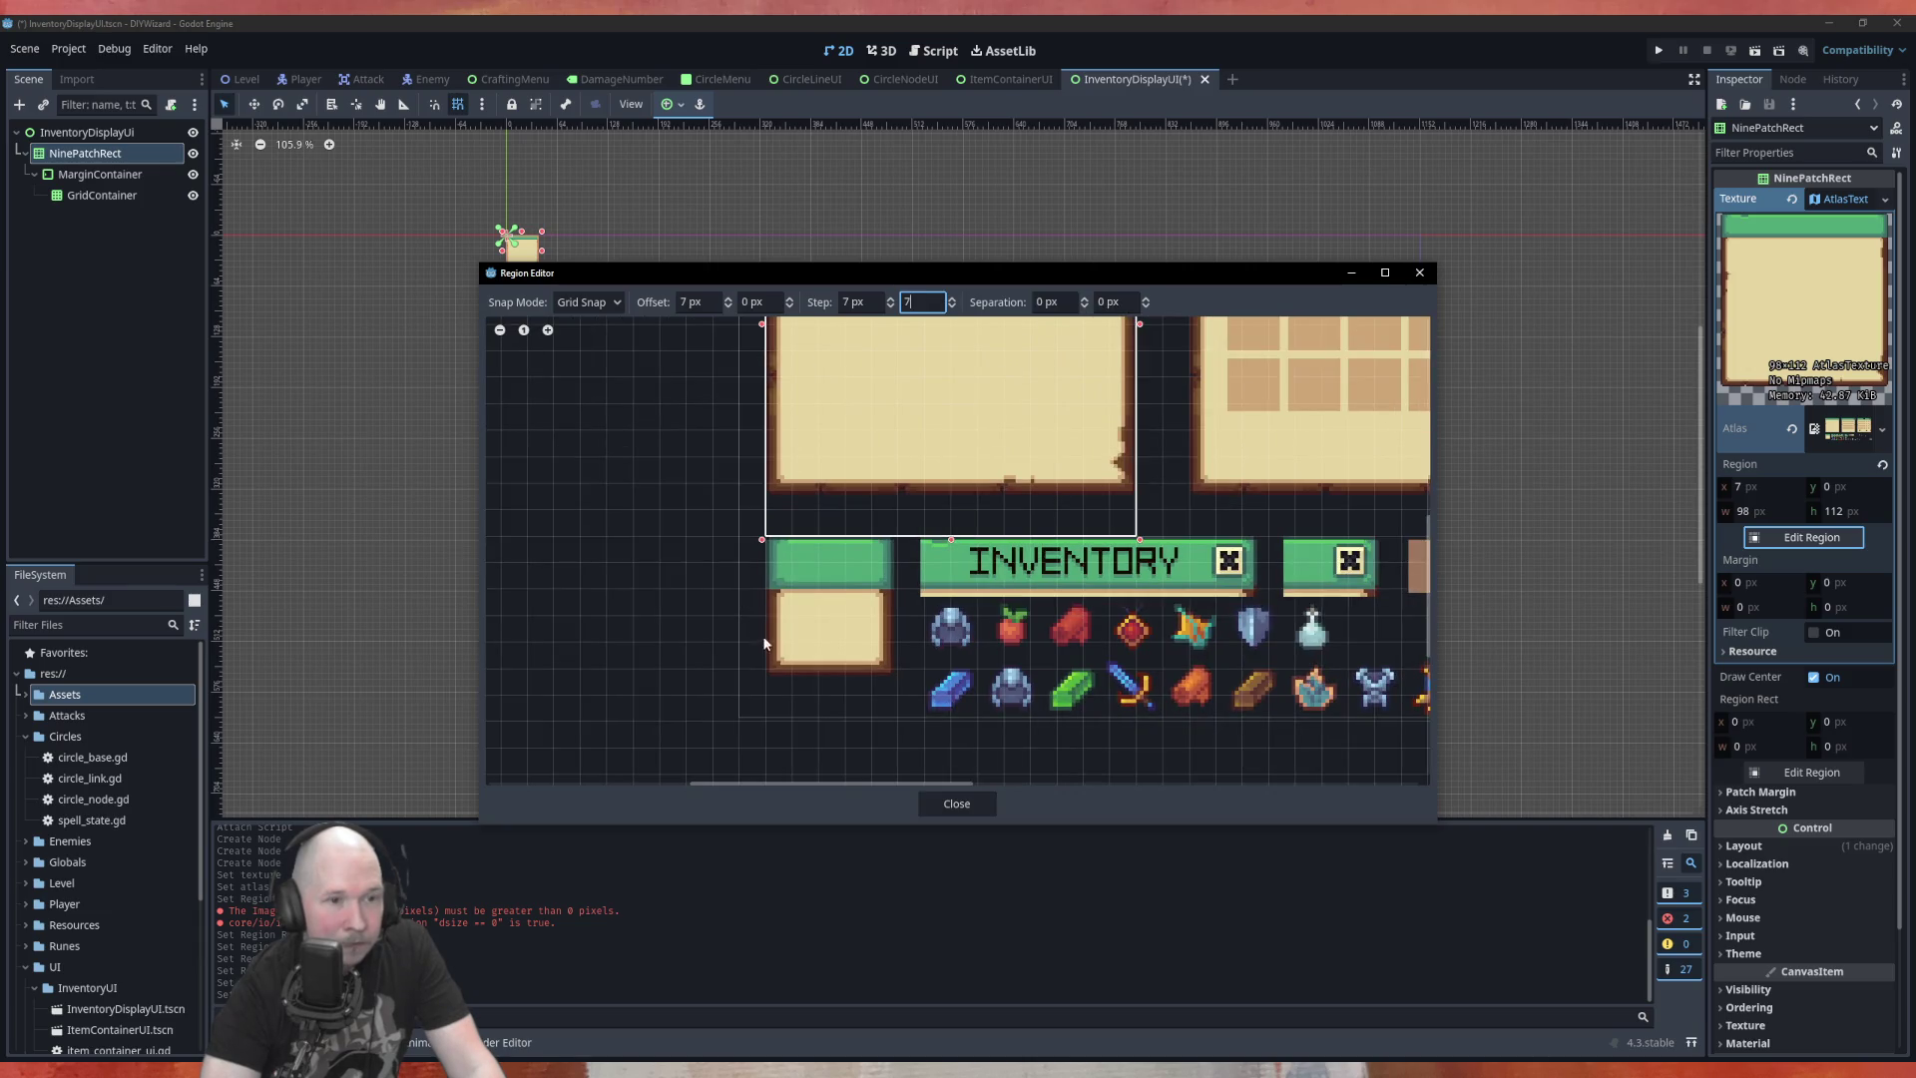
{"action": "scroll", "coordinate": [762, 633], "scroll_direction": "up", "scroll_amount": 3}
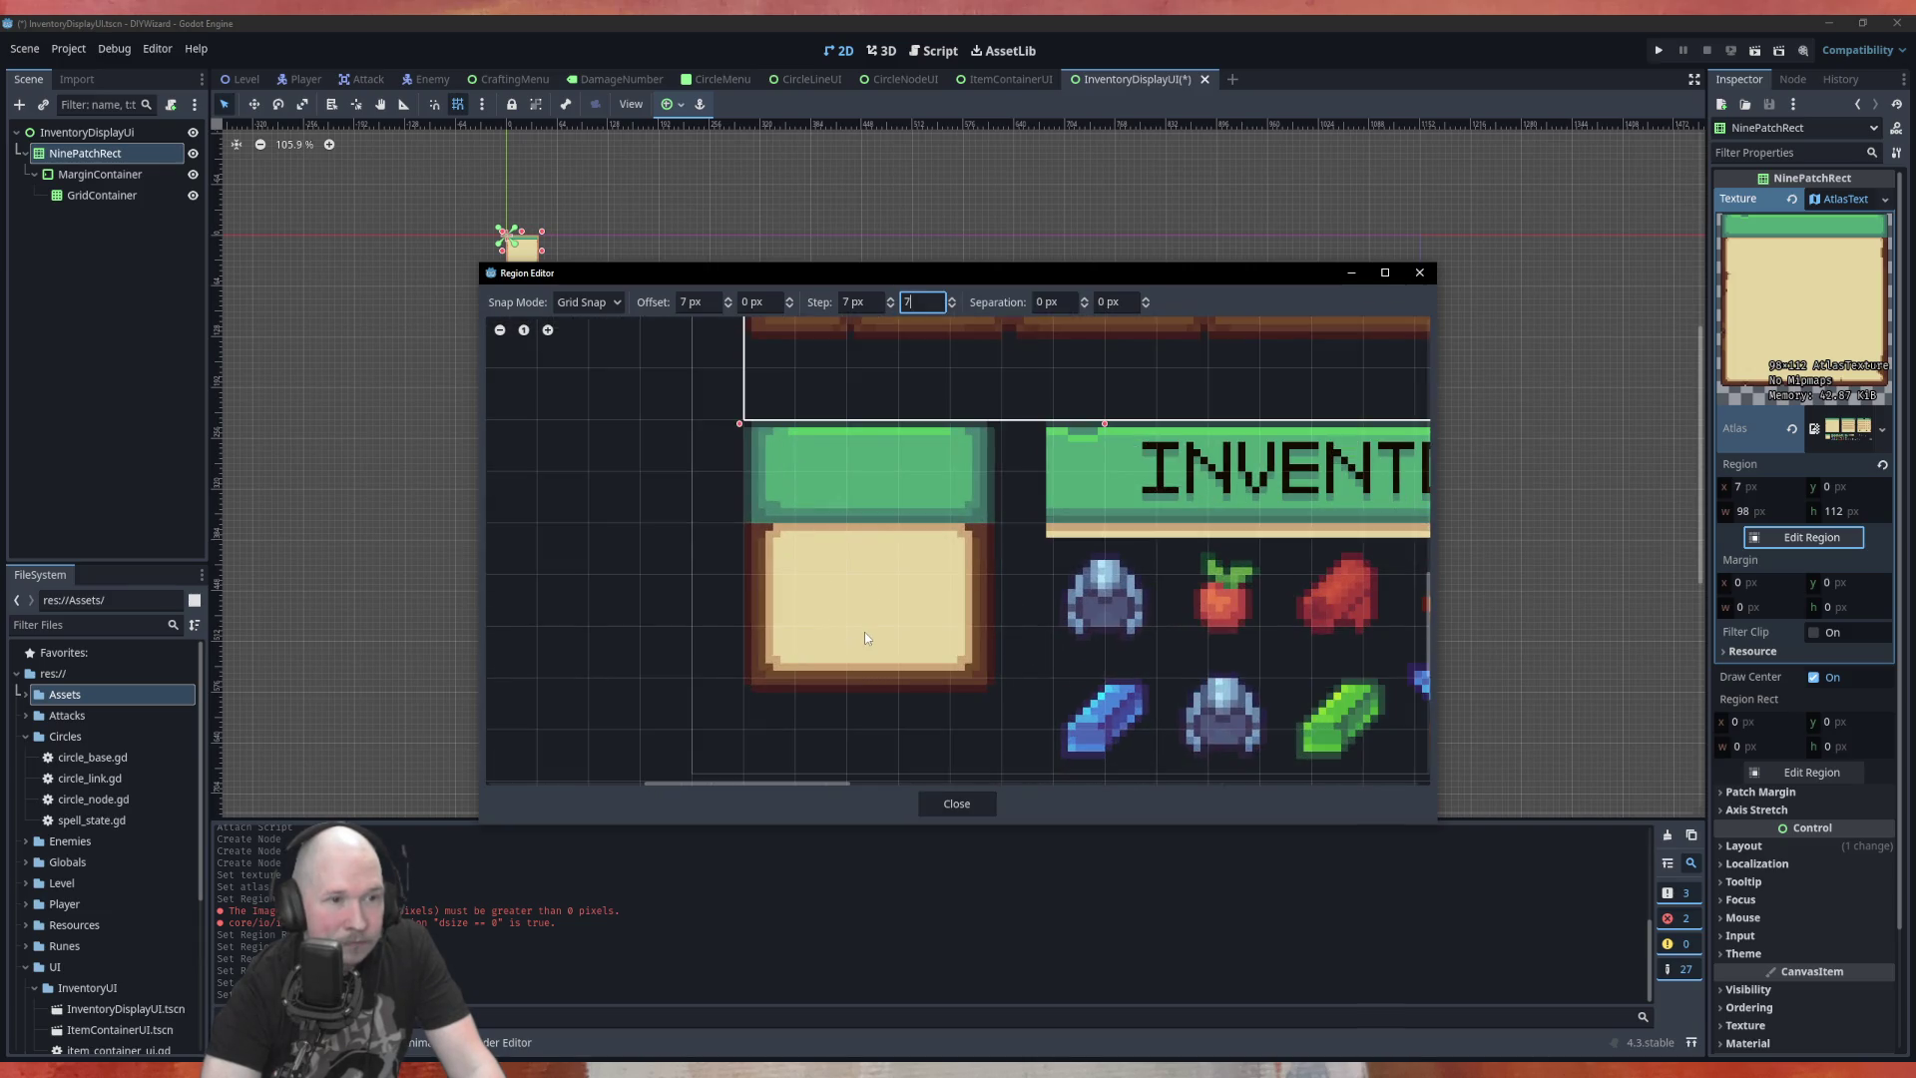
{"action": "left_click", "coordinate": [701, 302]}
Enter 0 in the grid offset field, fixing a mistyped digit, and zoom to check
{"action": "type", "text": "1"}
{"action": "key", "text": "BackSpace"}
{"action": "type", "text": "0"}
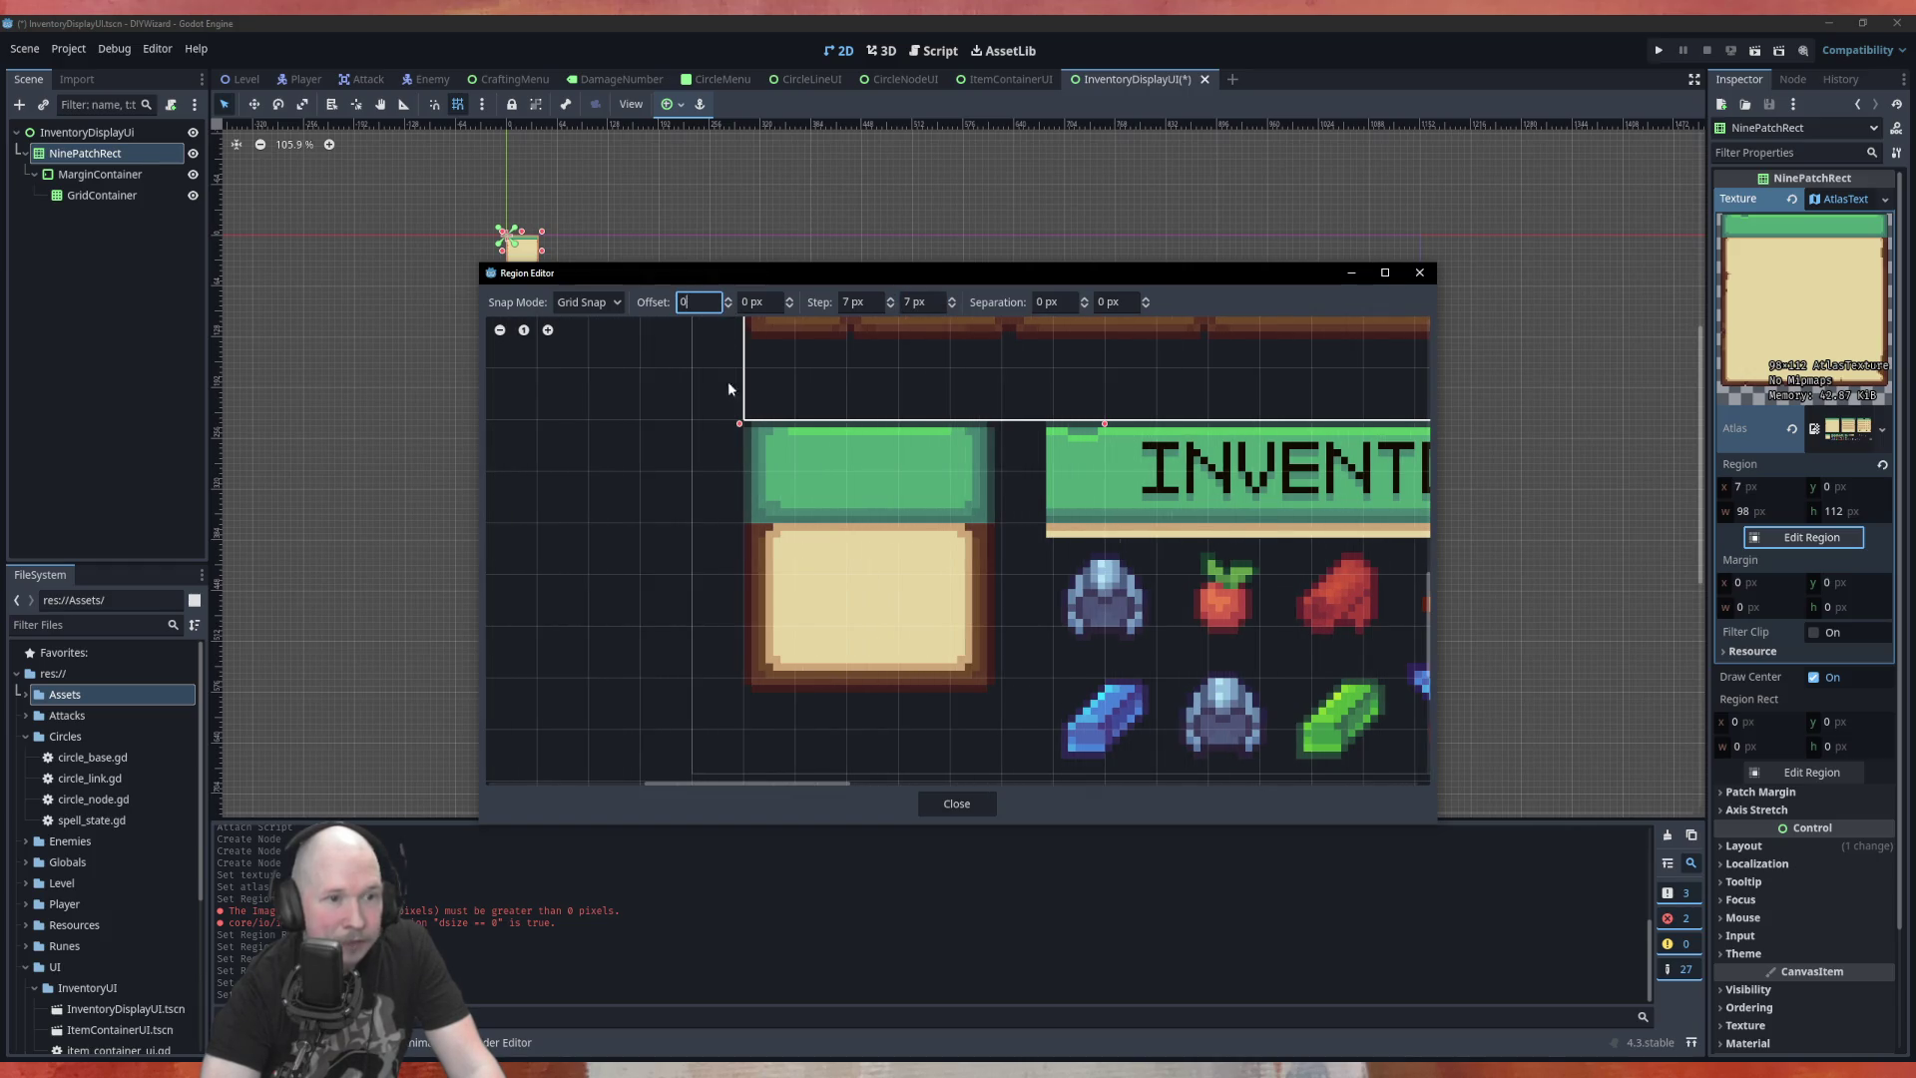
{"action": "scroll", "coordinate": [743, 469], "scroll_direction": "down", "scroll_amount": 3}
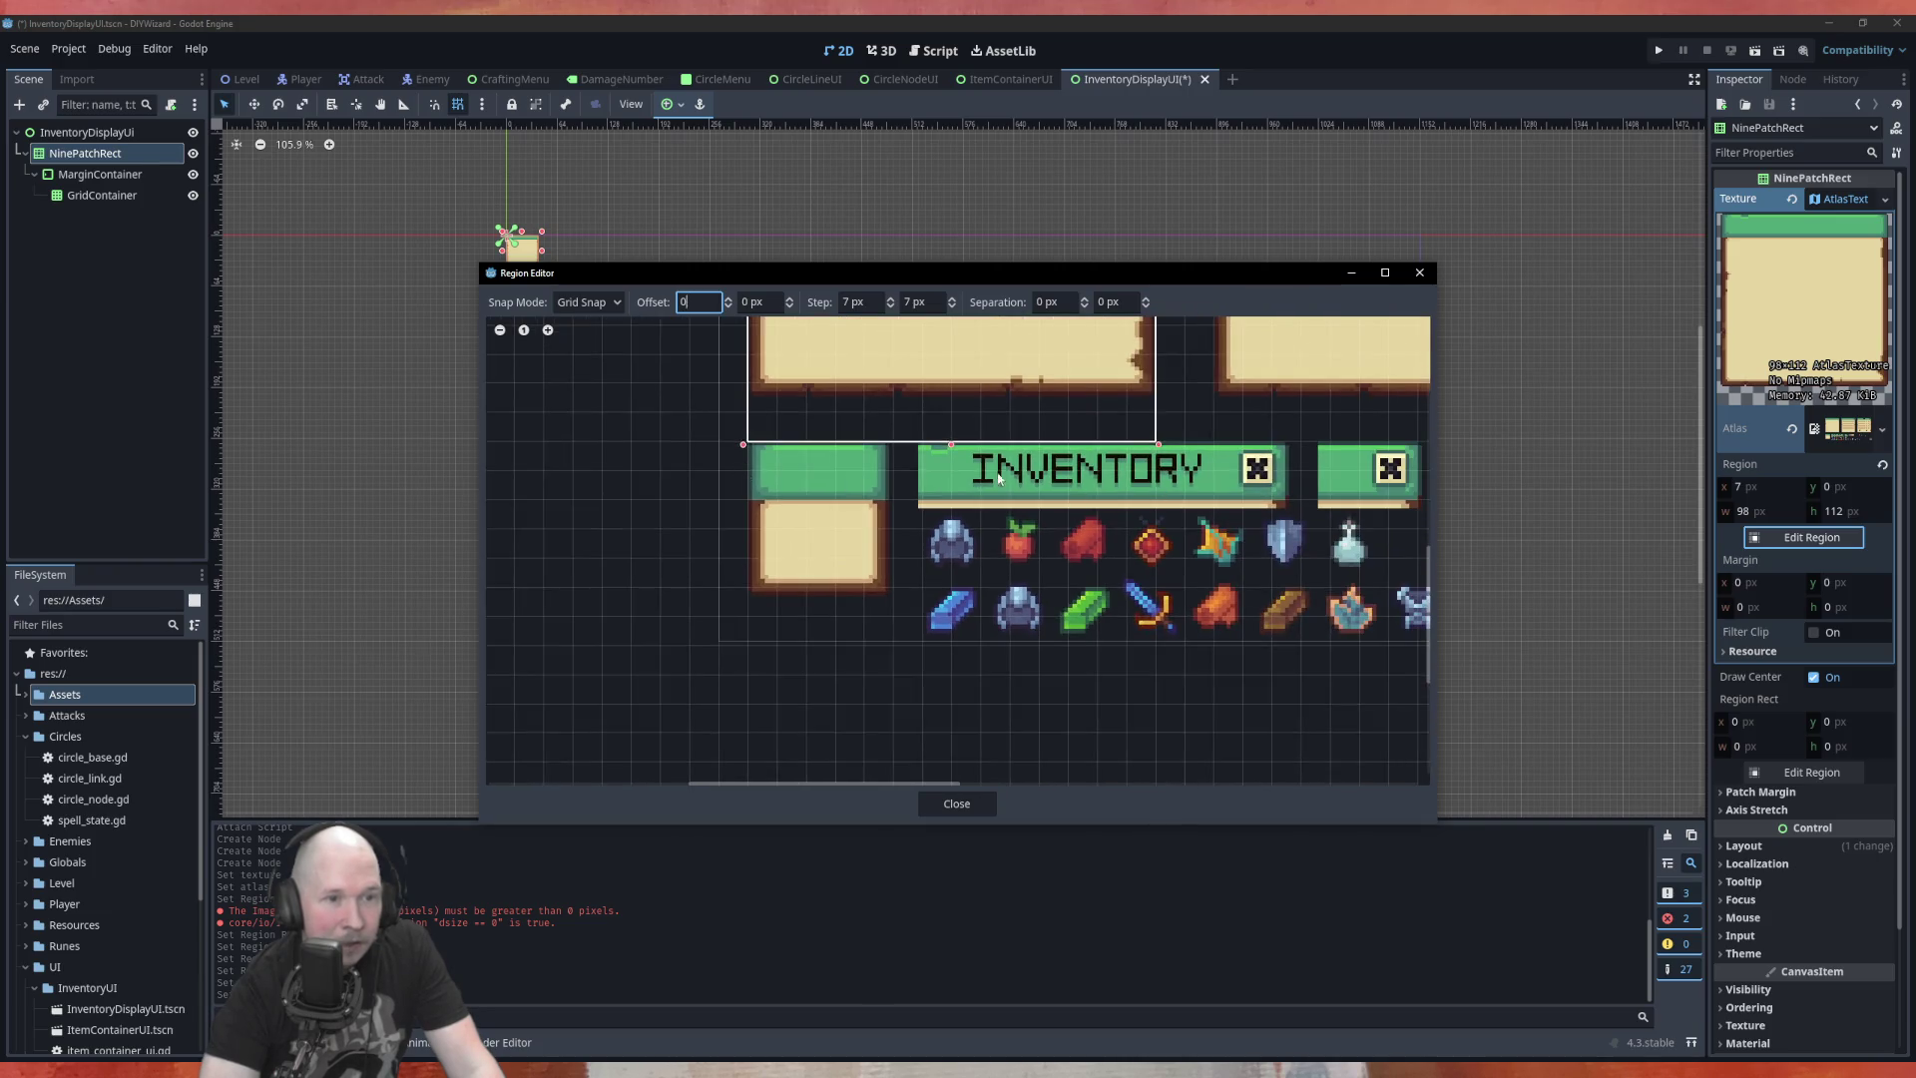
{"action": "scroll", "coordinate": [938, 494], "scroll_direction": "up", "scroll_amount": 3}
{"action": "scroll", "coordinate": [938, 494], "scroll_direction": "up", "scroll_amount": 1}
{"action": "scroll", "coordinate": [997, 449], "scroll_direction": "down", "scroll_amount": 3}
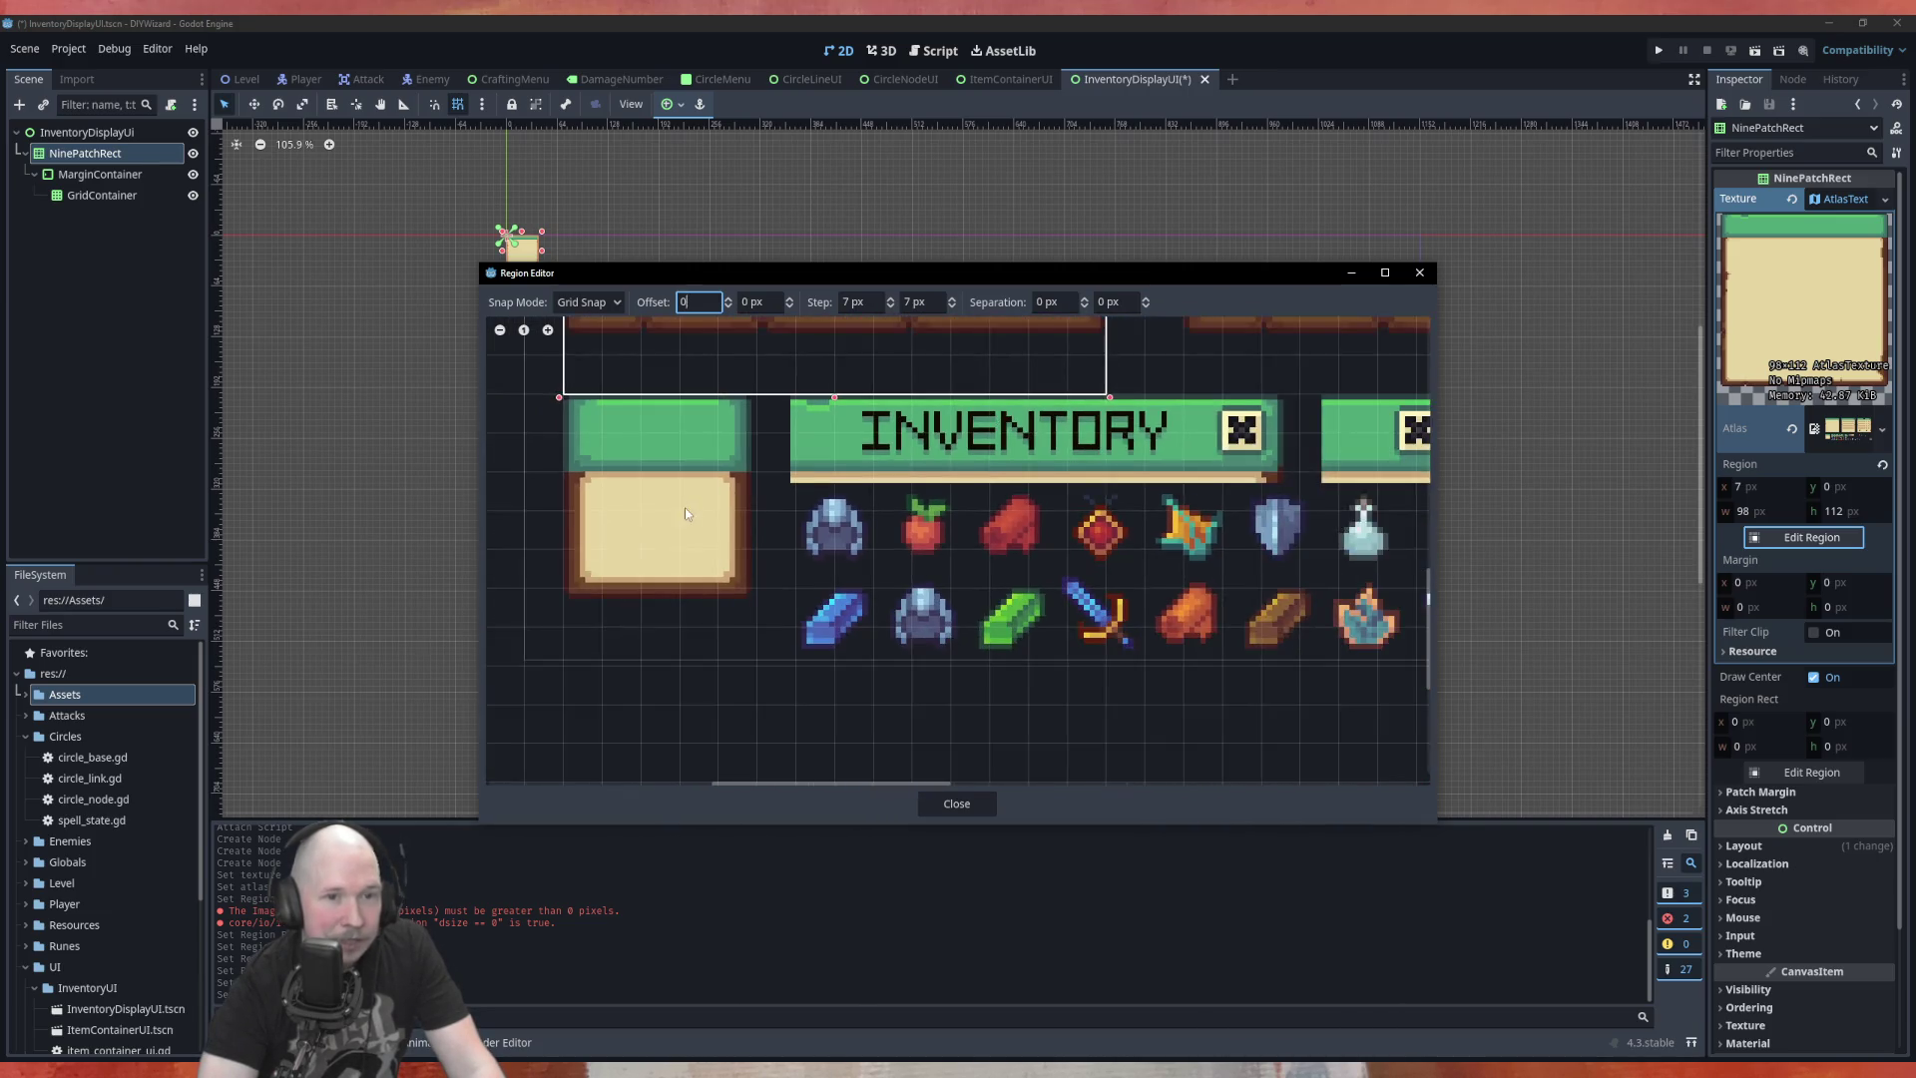
{"action": "scroll", "coordinate": [1113, 429], "scroll_direction": "up", "scroll_amount": 2}
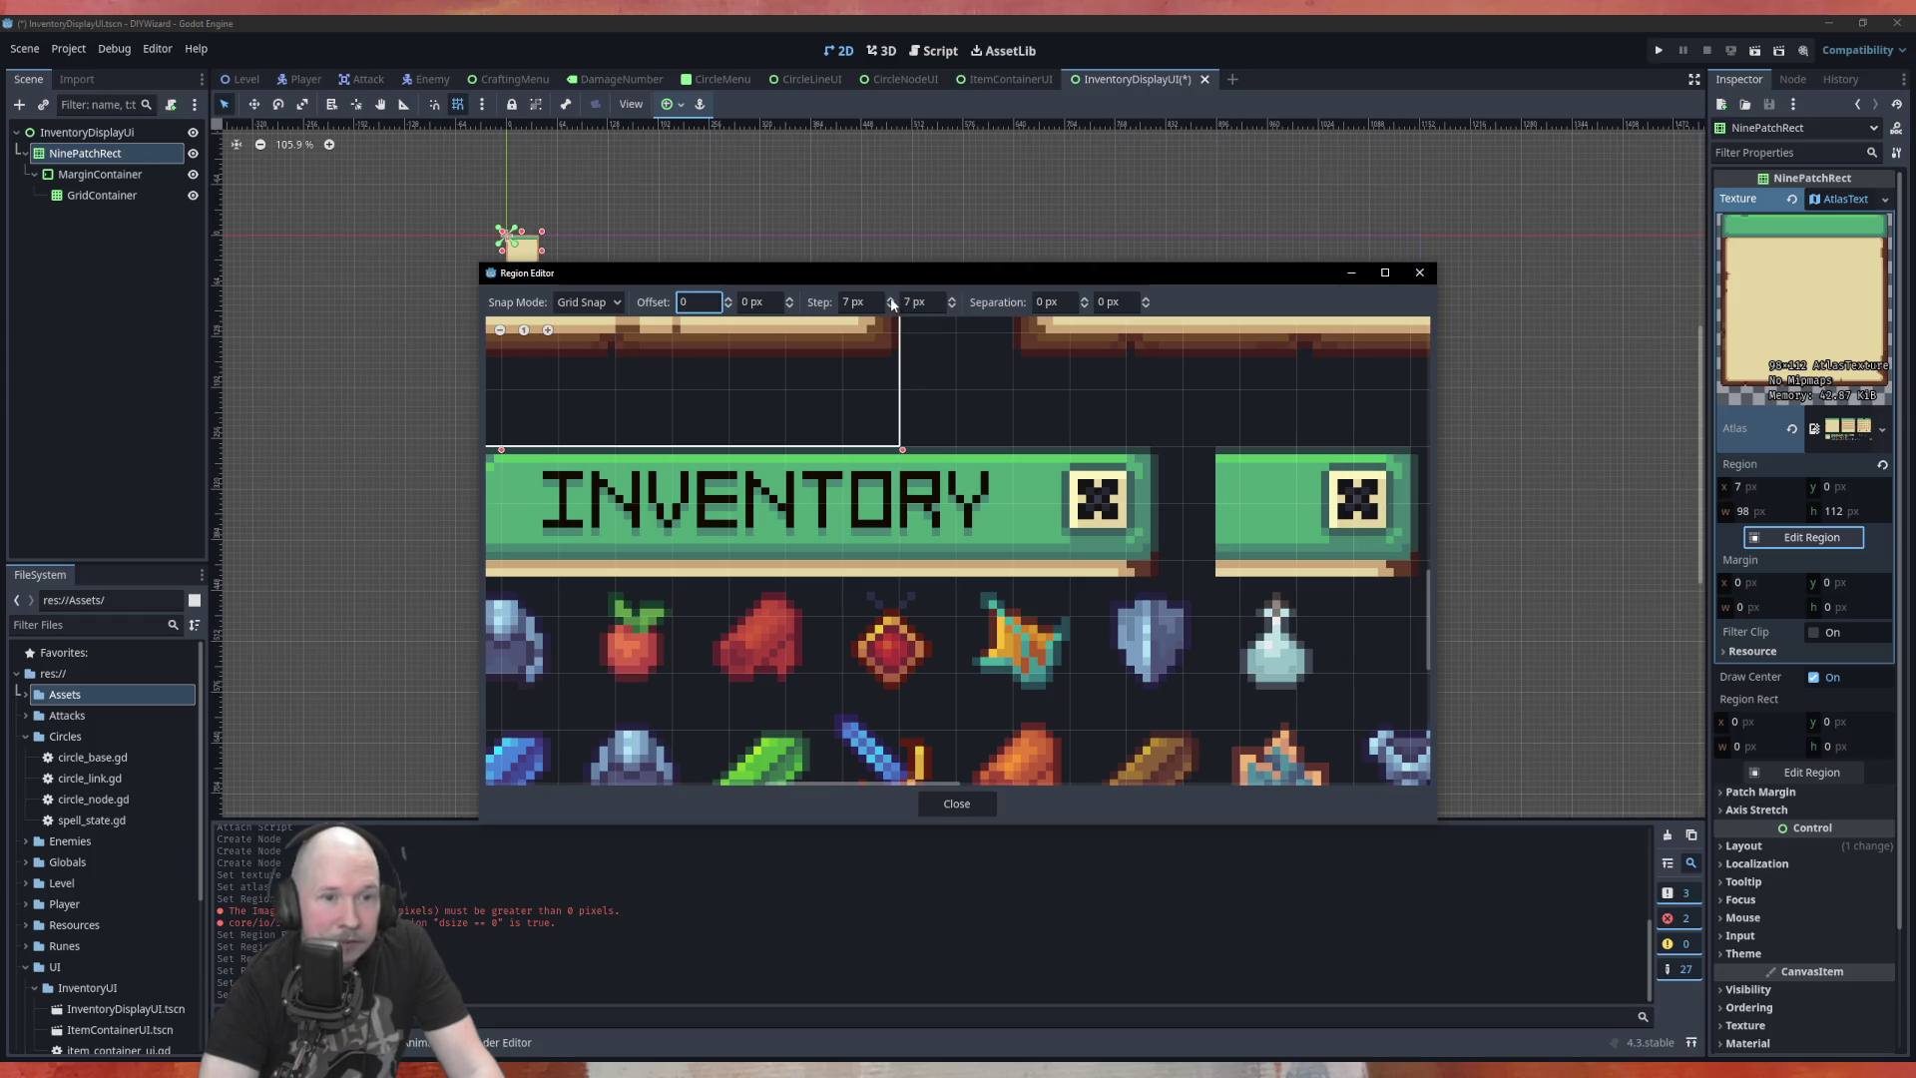
Raise the vertical snap step to 16 px and the horizontal snap step to 11 px
{"action": "left_click", "coordinate": [892, 300]}
{"action": "left_click", "coordinate": [891, 307]}
{"action": "left_click", "coordinate": [952, 298]}
{"action": "left_click", "coordinate": [952, 298]}
{"action": "left_click", "coordinate": [952, 299]}
{"action": "left_click", "coordinate": [952, 298]}
{"action": "left_click", "coordinate": [952, 298]}
{"action": "left_click", "coordinate": [952, 298]}
{"action": "left_click", "coordinate": [952, 299]}
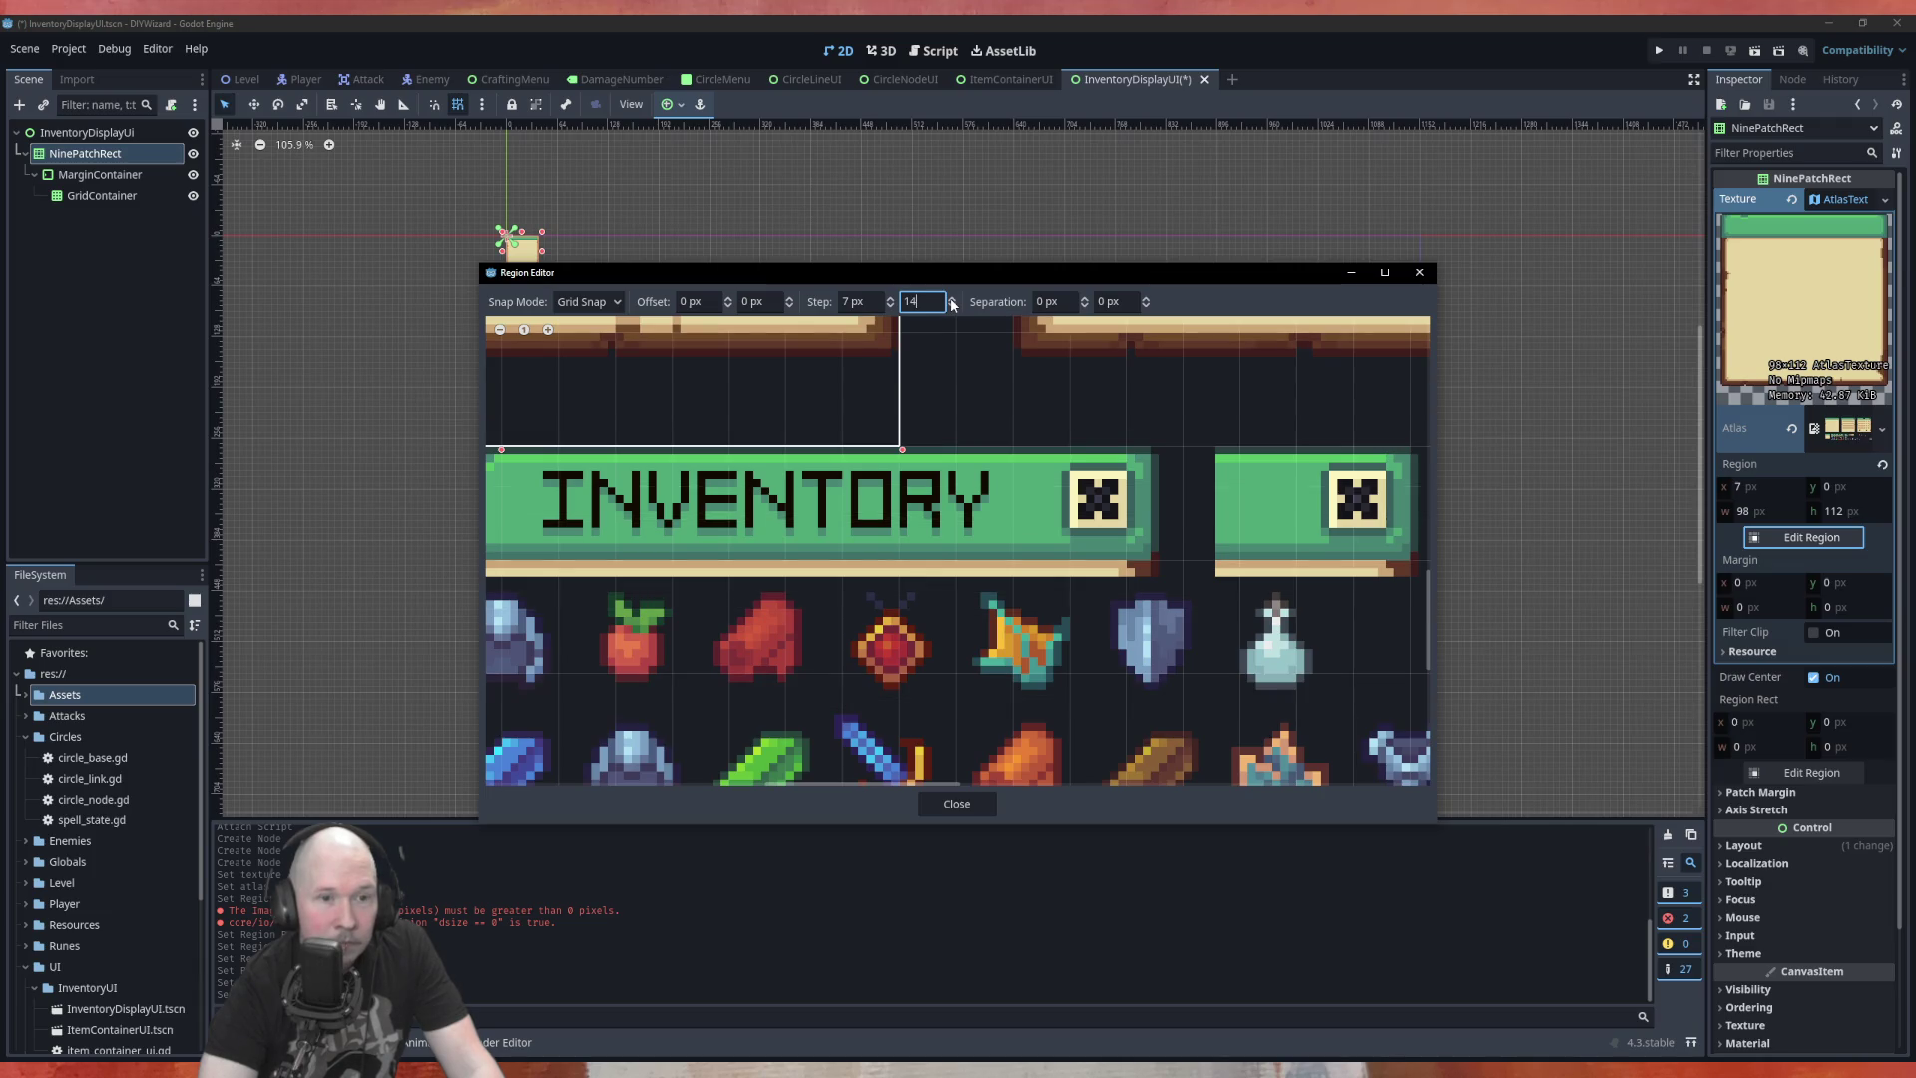
{"action": "left_click", "coordinate": [952, 299]}
{"action": "left_click", "coordinate": [952, 299]}
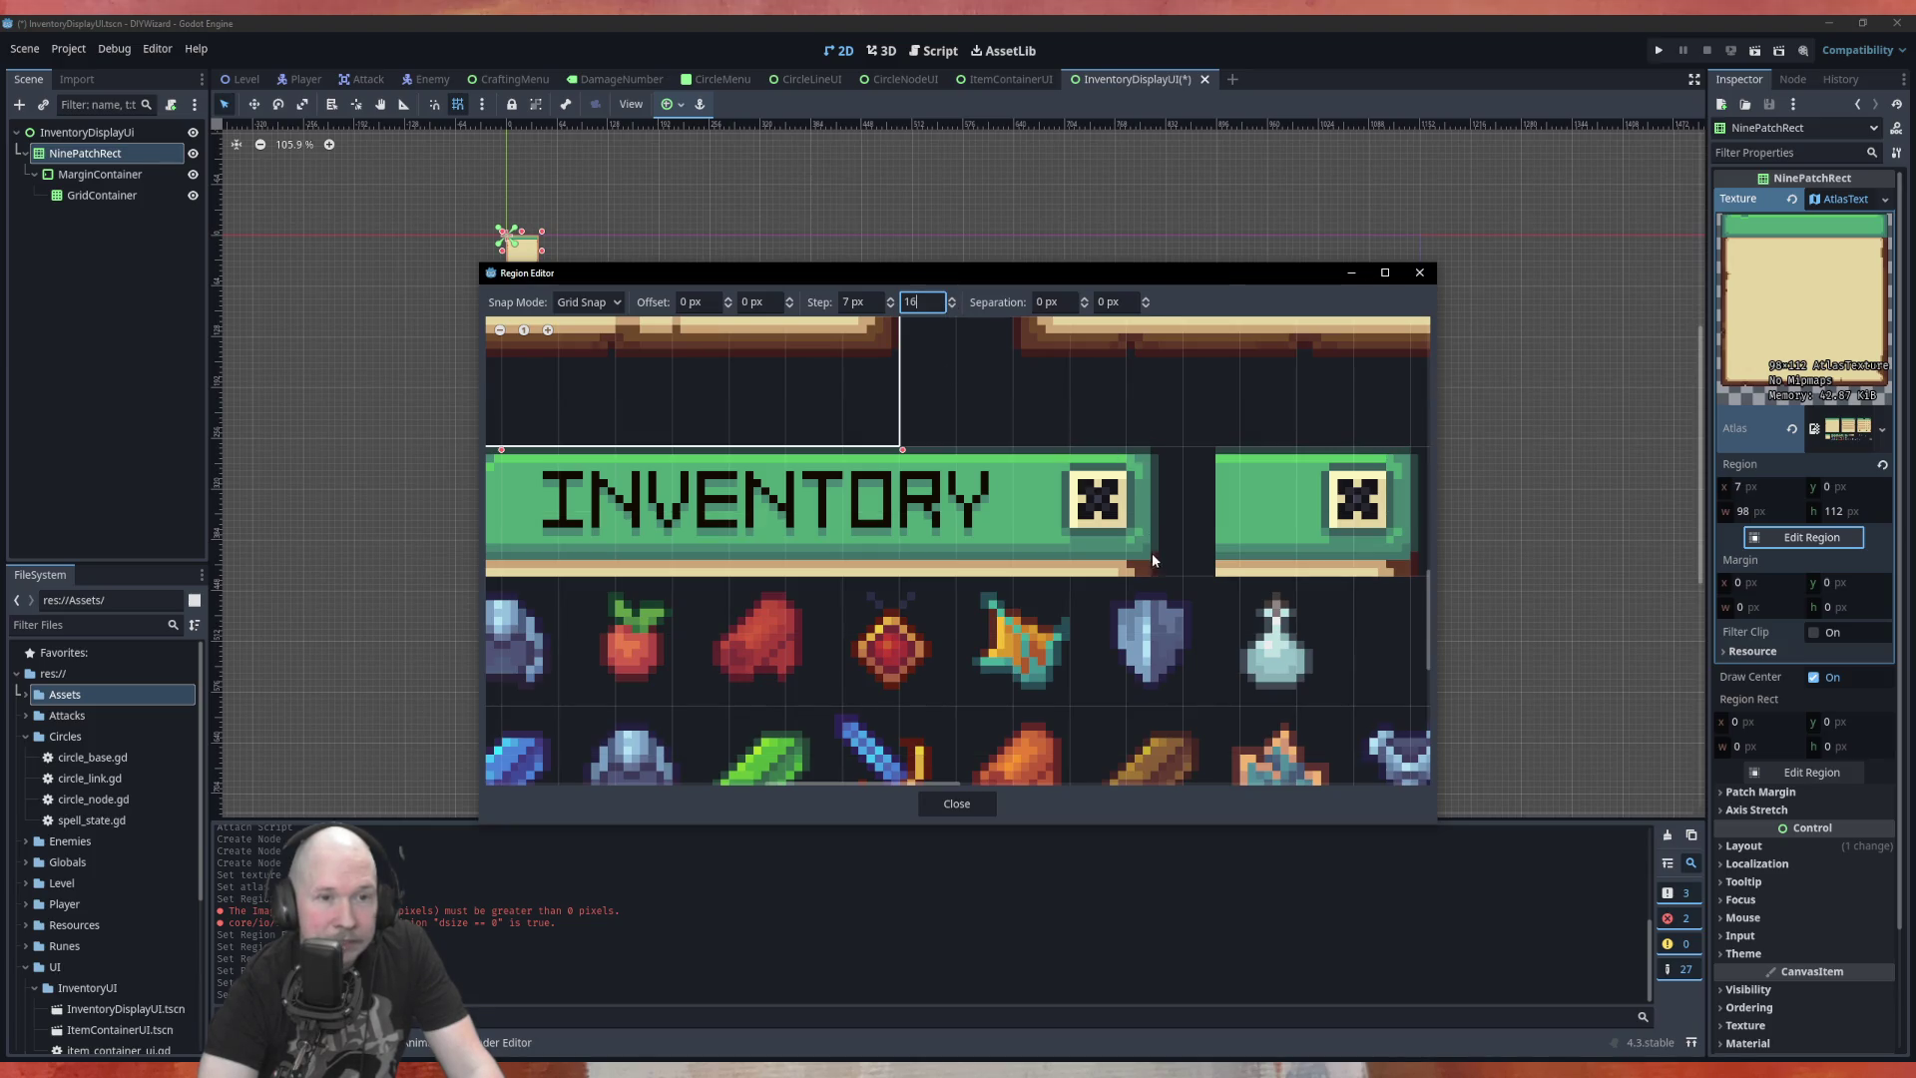
{"action": "left_click", "coordinate": [890, 300]}
{"action": "left_click", "coordinate": [891, 299]}
{"action": "left_click", "coordinate": [890, 299]}
{"action": "left_click", "coordinate": [890, 300]}
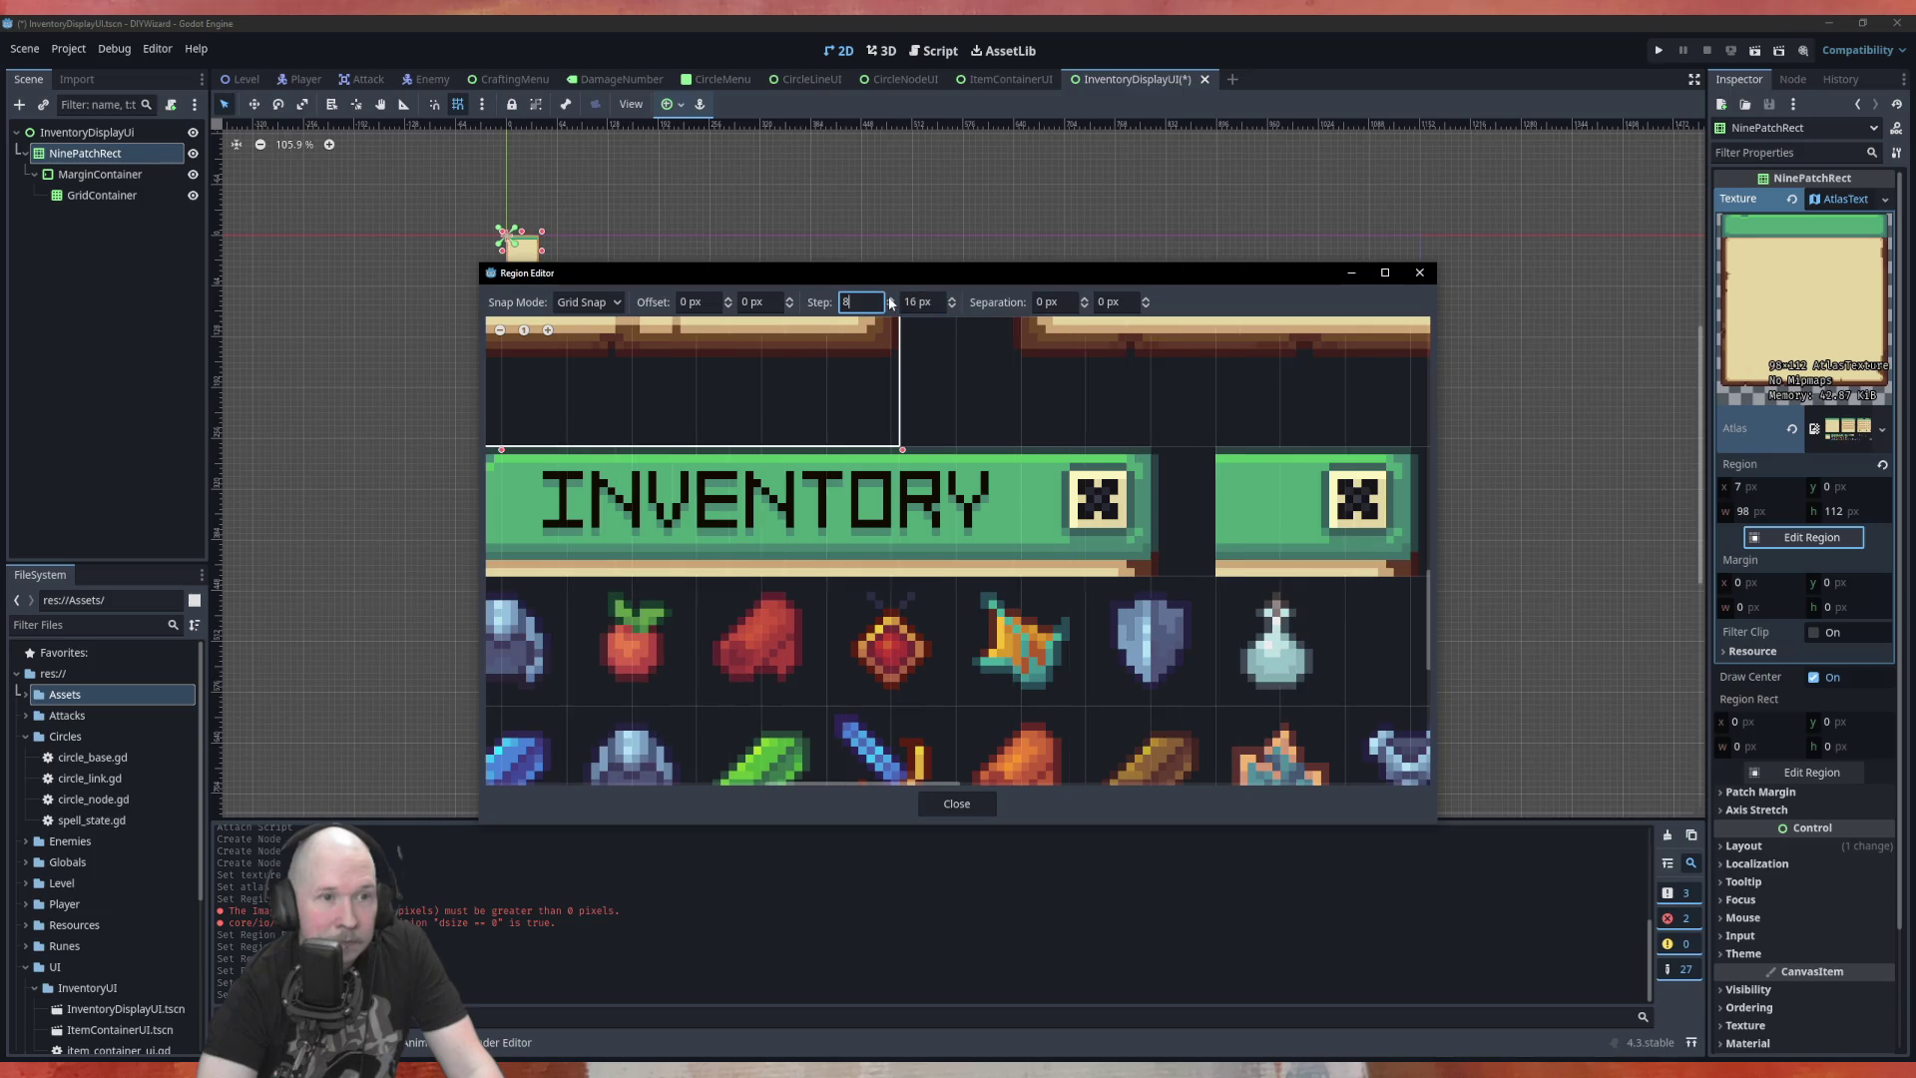
{"action": "left_click", "coordinate": [890, 299]}
{"action": "left_click", "coordinate": [891, 299]}
{"action": "left_click", "coordinate": [890, 299]}
{"action": "left_click", "coordinate": [890, 300]}
{"action": "left_click", "coordinate": [891, 299]}
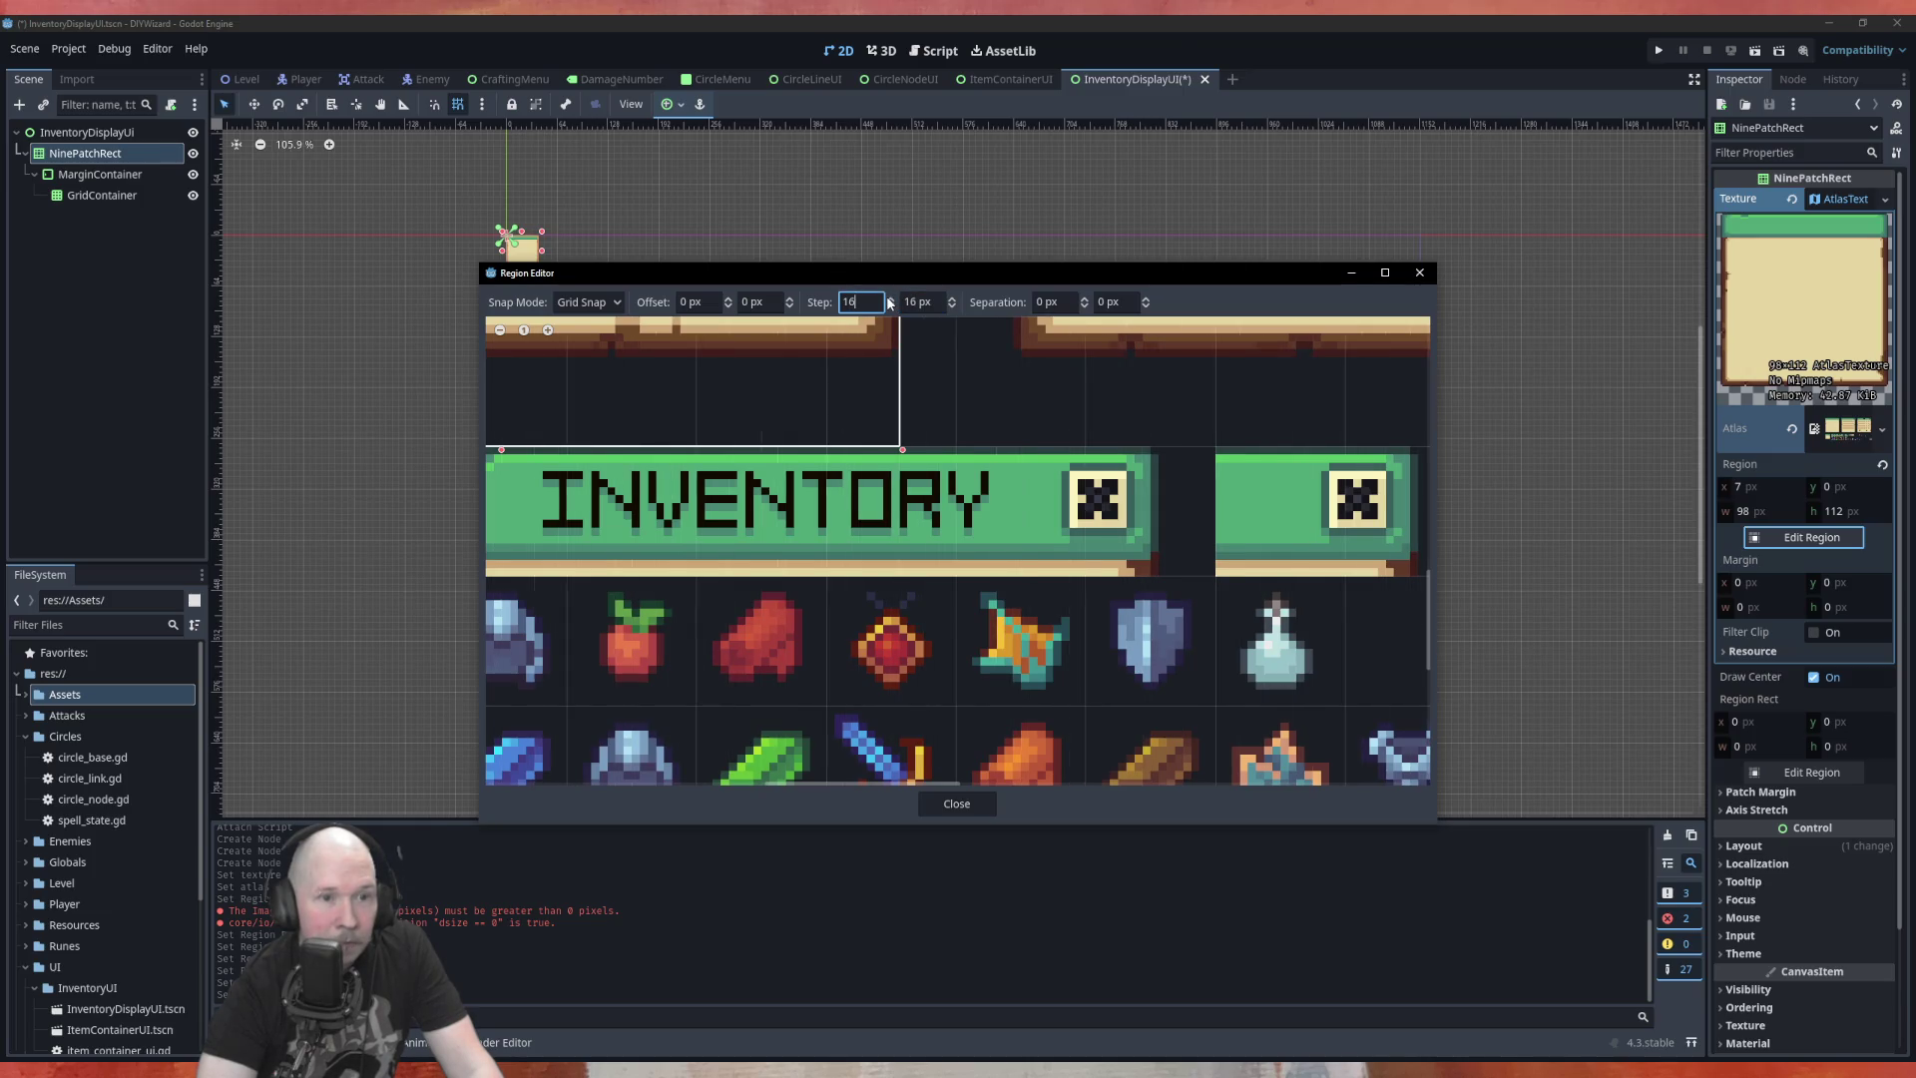
Set the horizontal grid offset to 7 px and zoom the texture to verify alignment
{"action": "scroll", "coordinate": [573, 548], "scroll_direction": "down", "scroll_amount": 2}
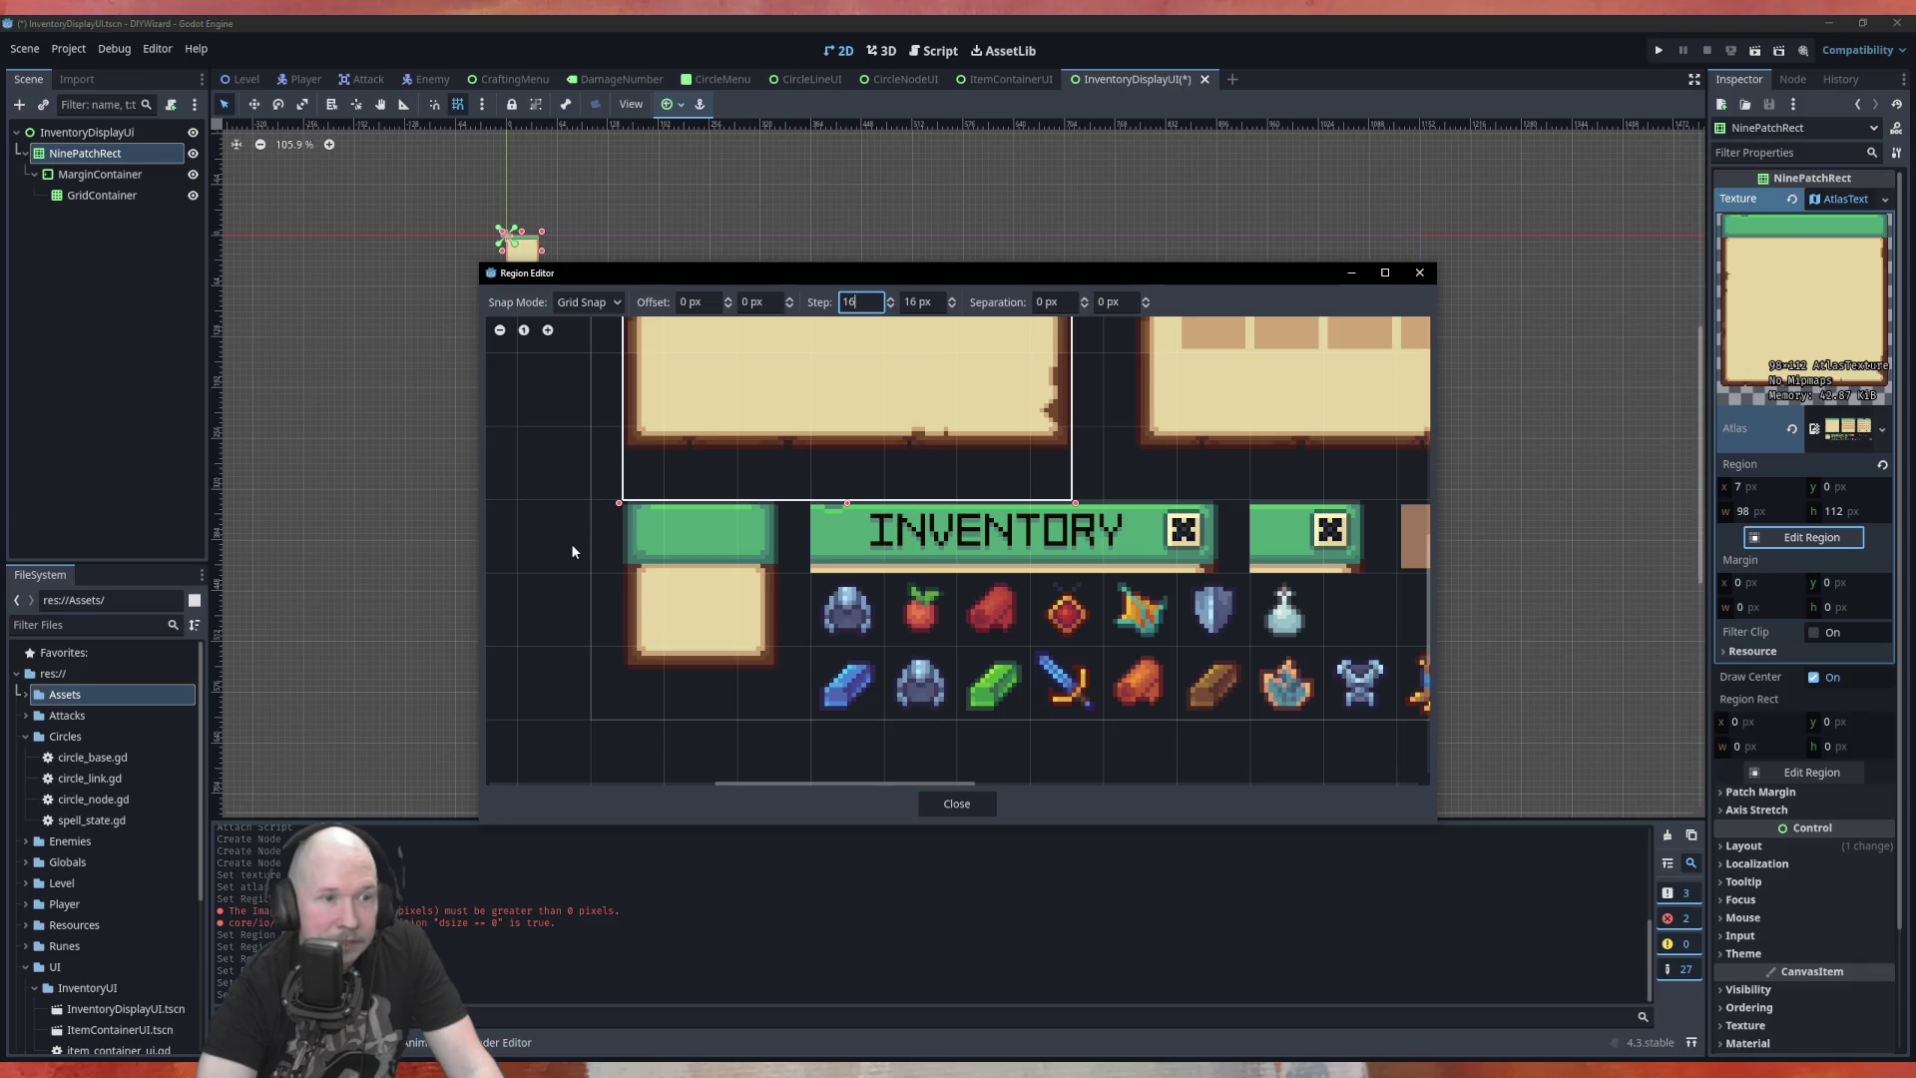
{"action": "scroll", "coordinate": [573, 548], "scroll_direction": "up", "scroll_amount": 1}
{"action": "left_click", "coordinate": [728, 298]}
{"action": "left_click", "coordinate": [728, 298]}
{"action": "left_click", "coordinate": [727, 299]}
{"action": "left_click", "coordinate": [727, 299]}
{"action": "left_click", "coordinate": [727, 299]}
{"action": "left_click", "coordinate": [727, 298]}
{"action": "left_click", "coordinate": [727, 298]}
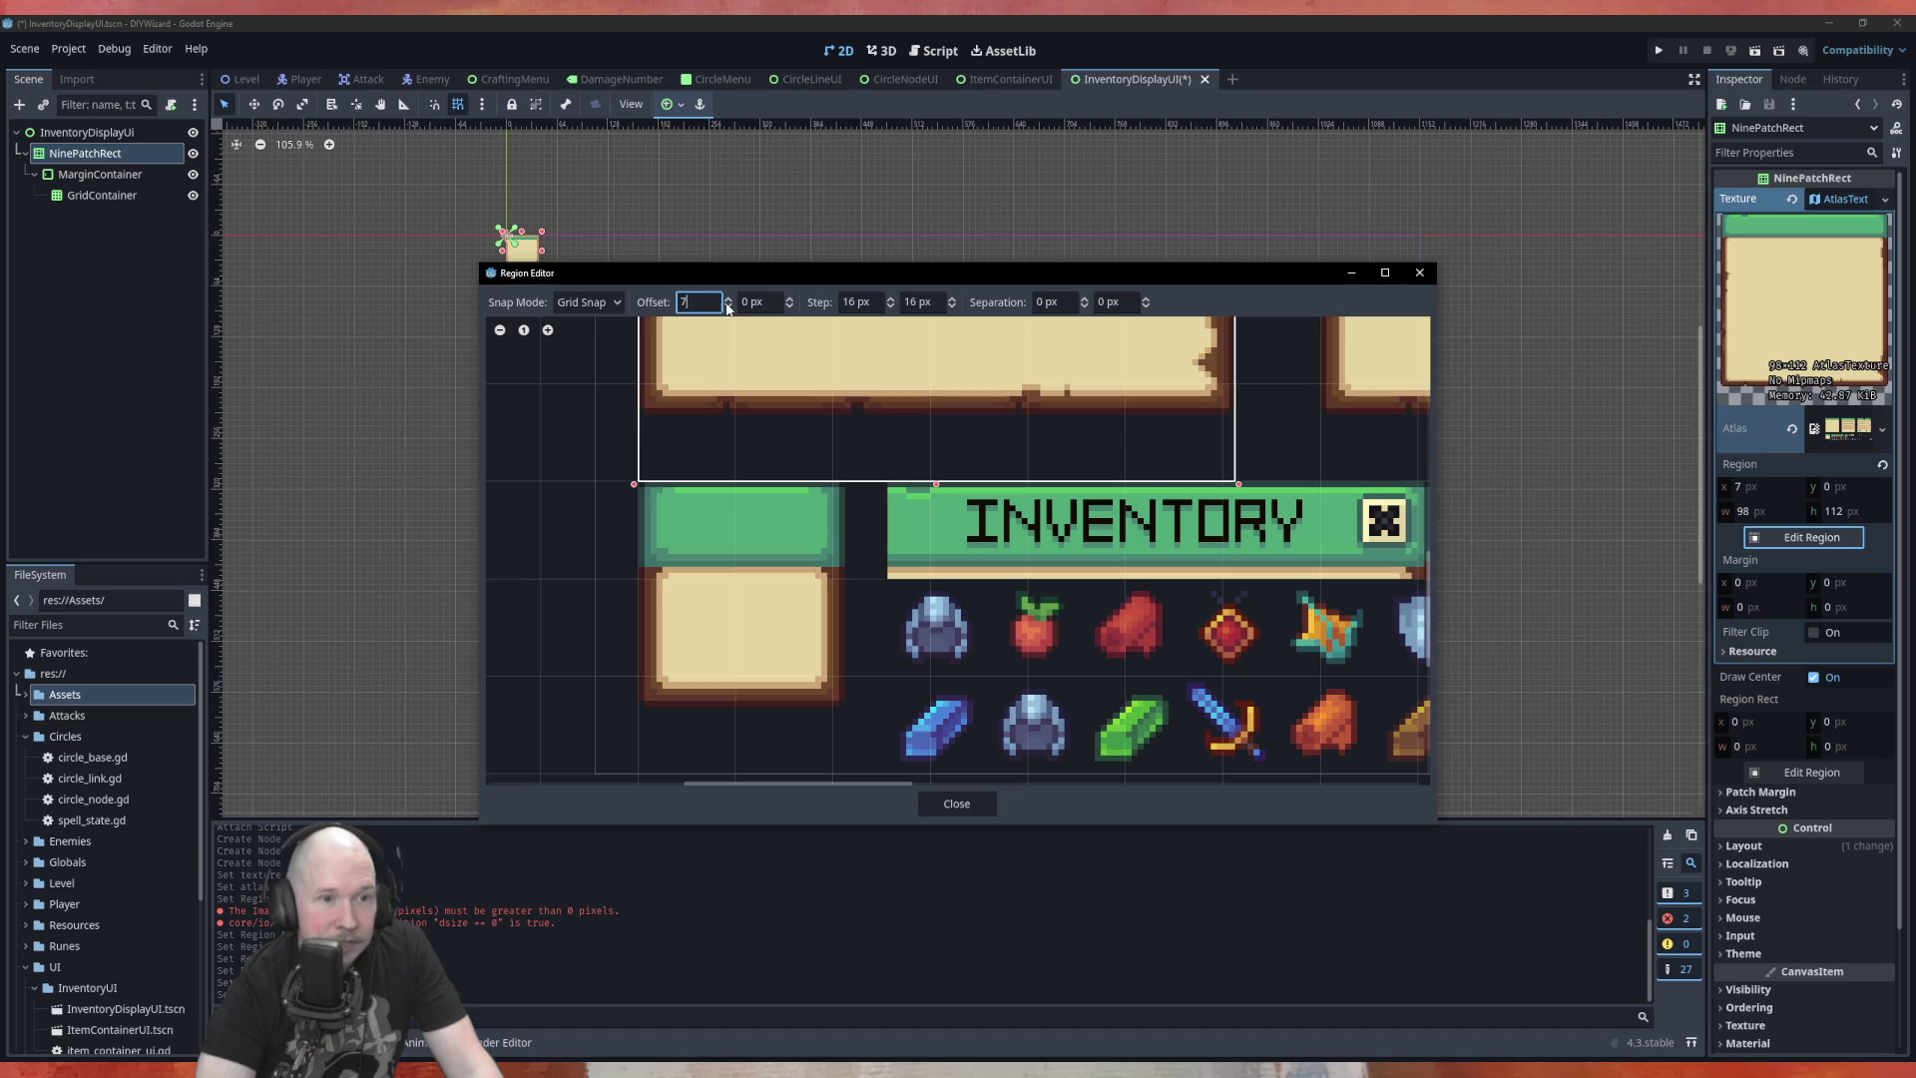
{"action": "scroll", "coordinate": [1242, 529], "scroll_direction": "up", "scroll_amount": 2}
{"action": "scroll", "coordinate": [1244, 529], "scroll_direction": "up", "scroll_amount": 1}
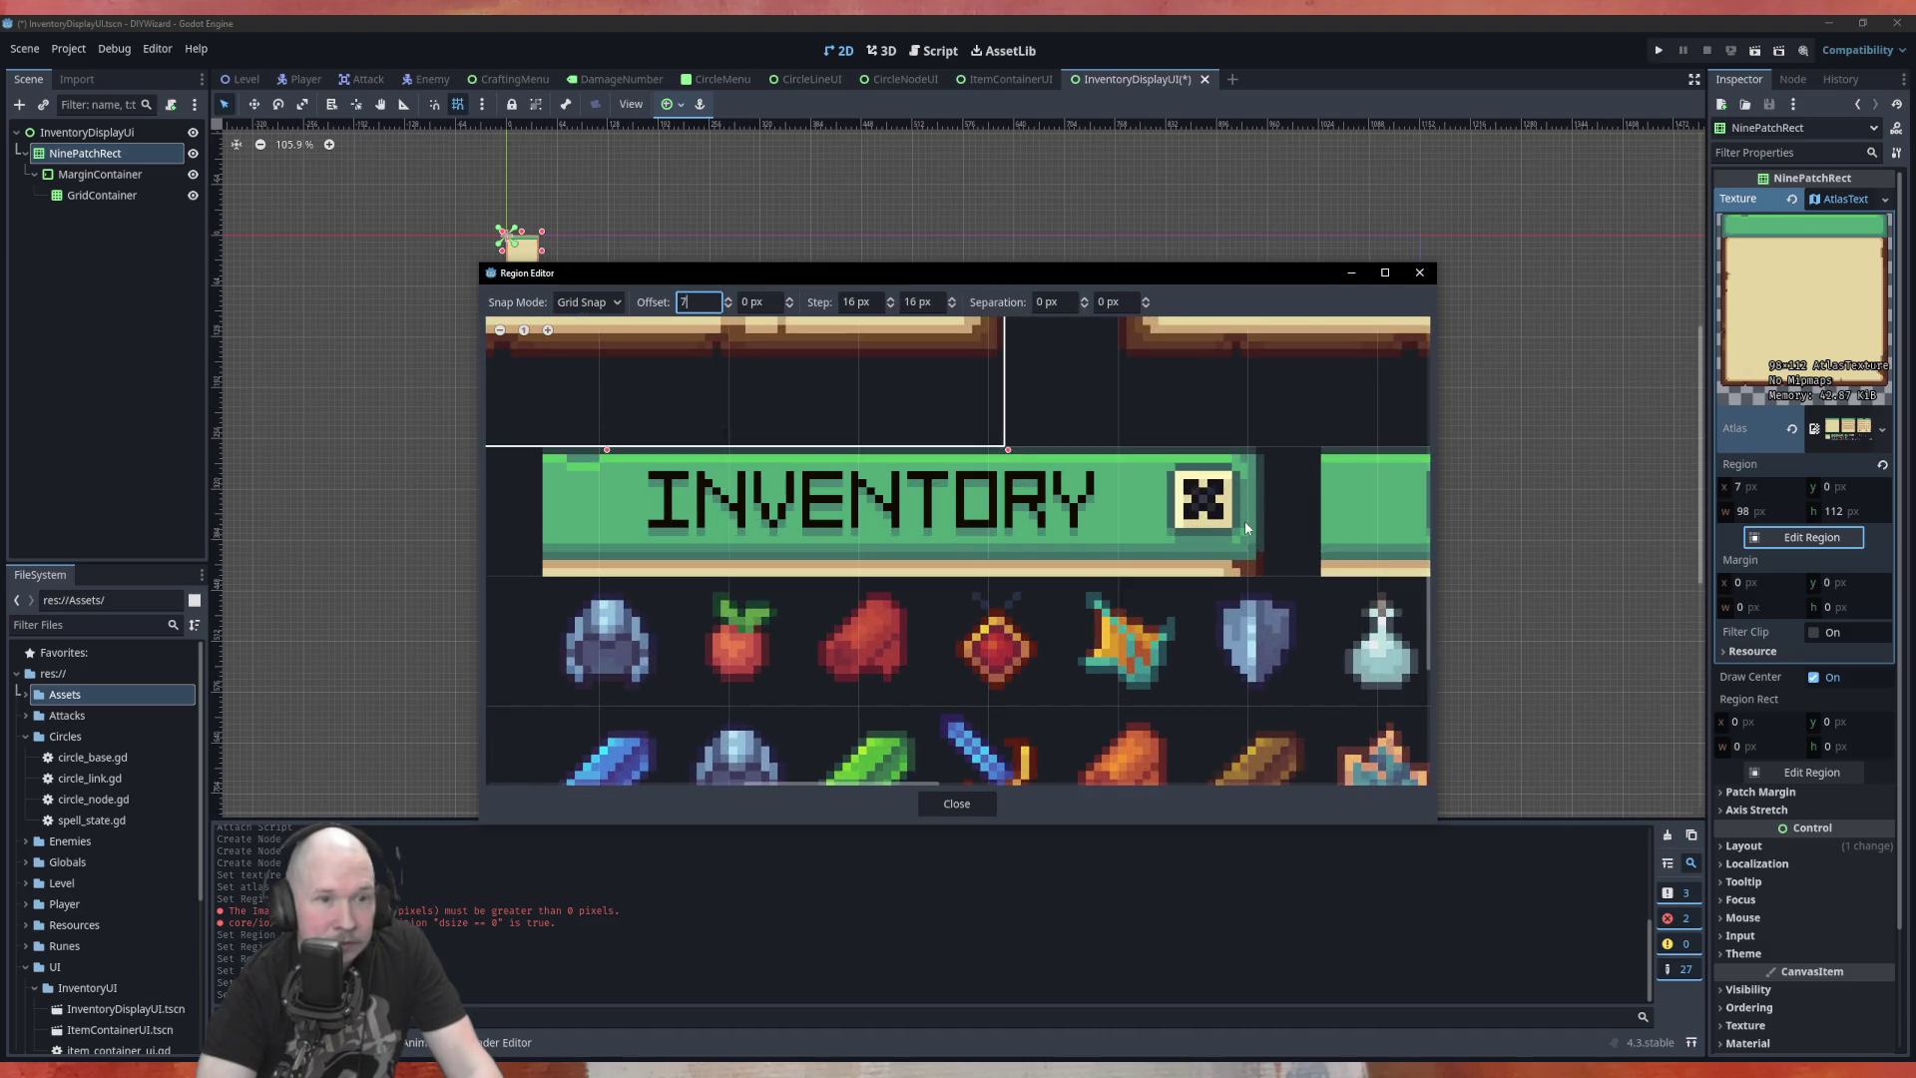
{"action": "scroll", "coordinate": [1245, 528], "scroll_direction": "down", "scroll_amount": 2}
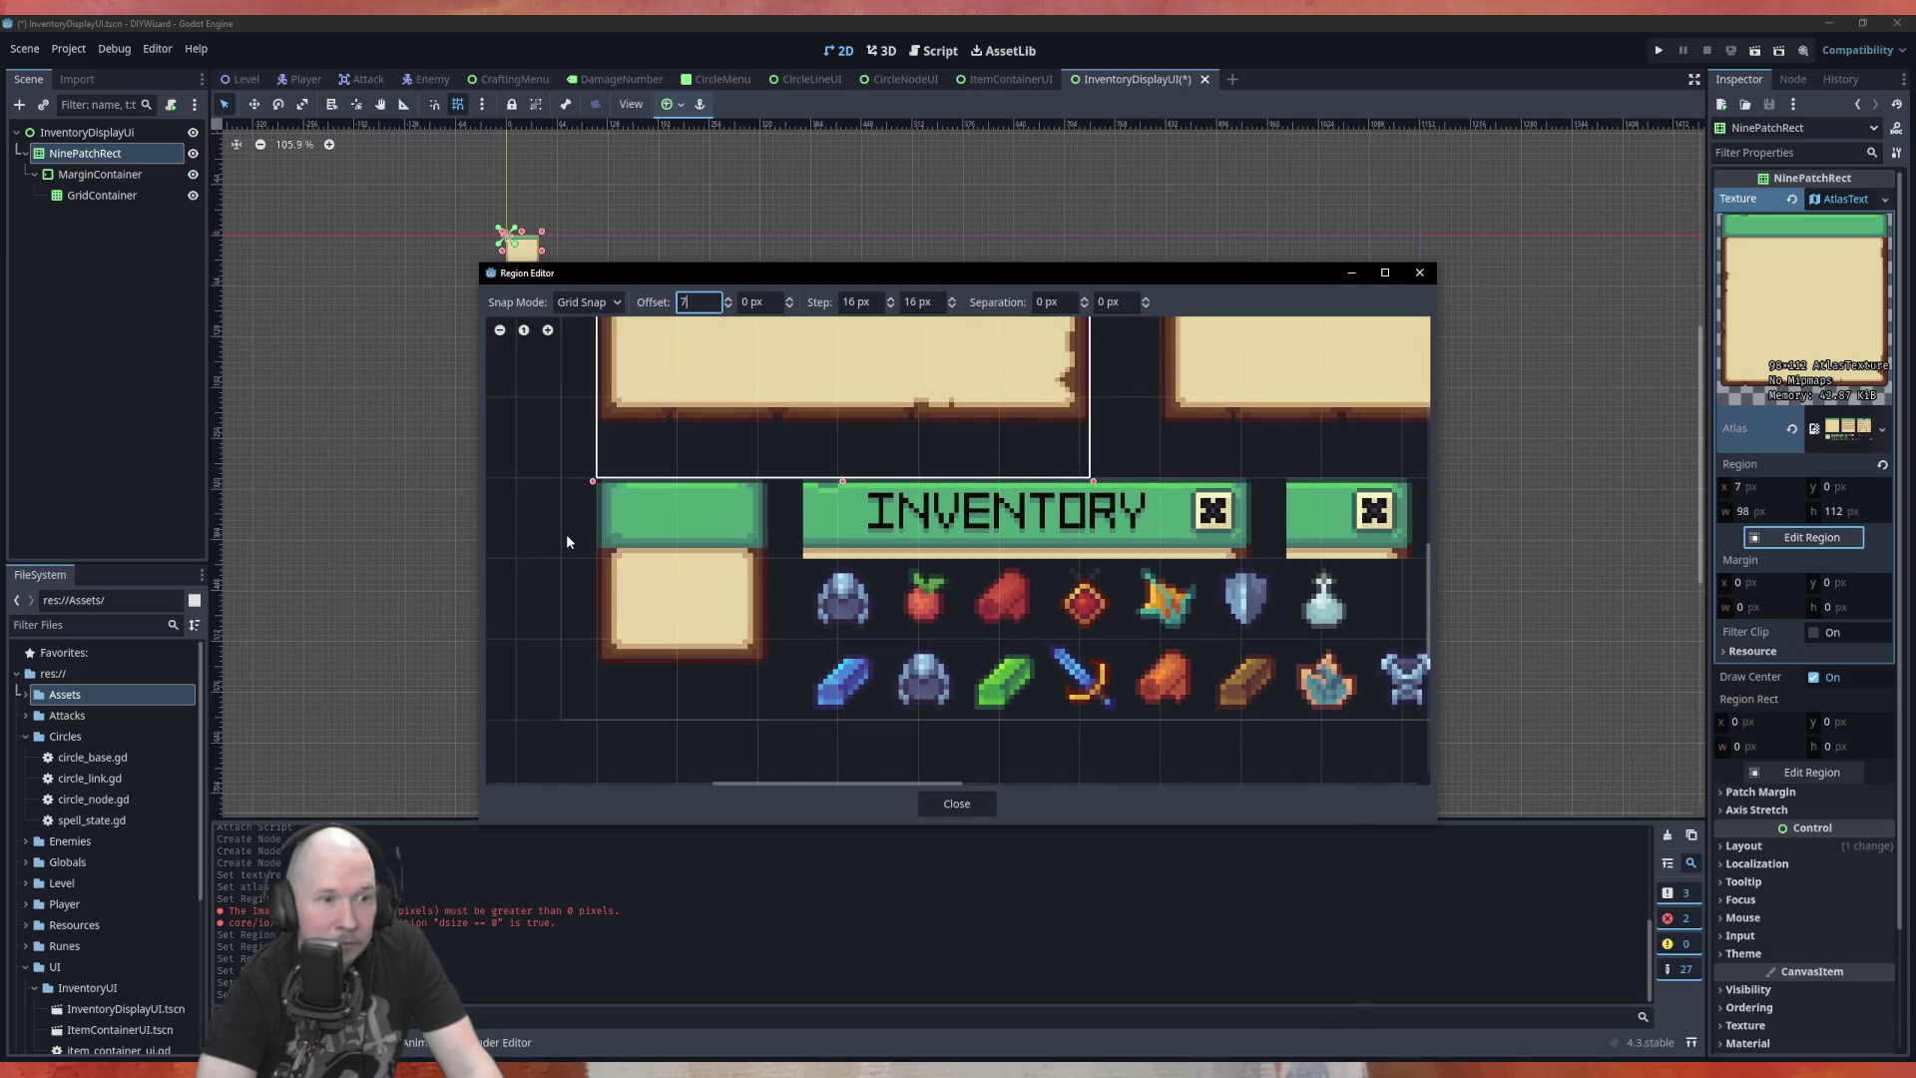
{"action": "scroll", "coordinate": [655, 616], "scroll_direction": "up", "scroll_amount": 2}
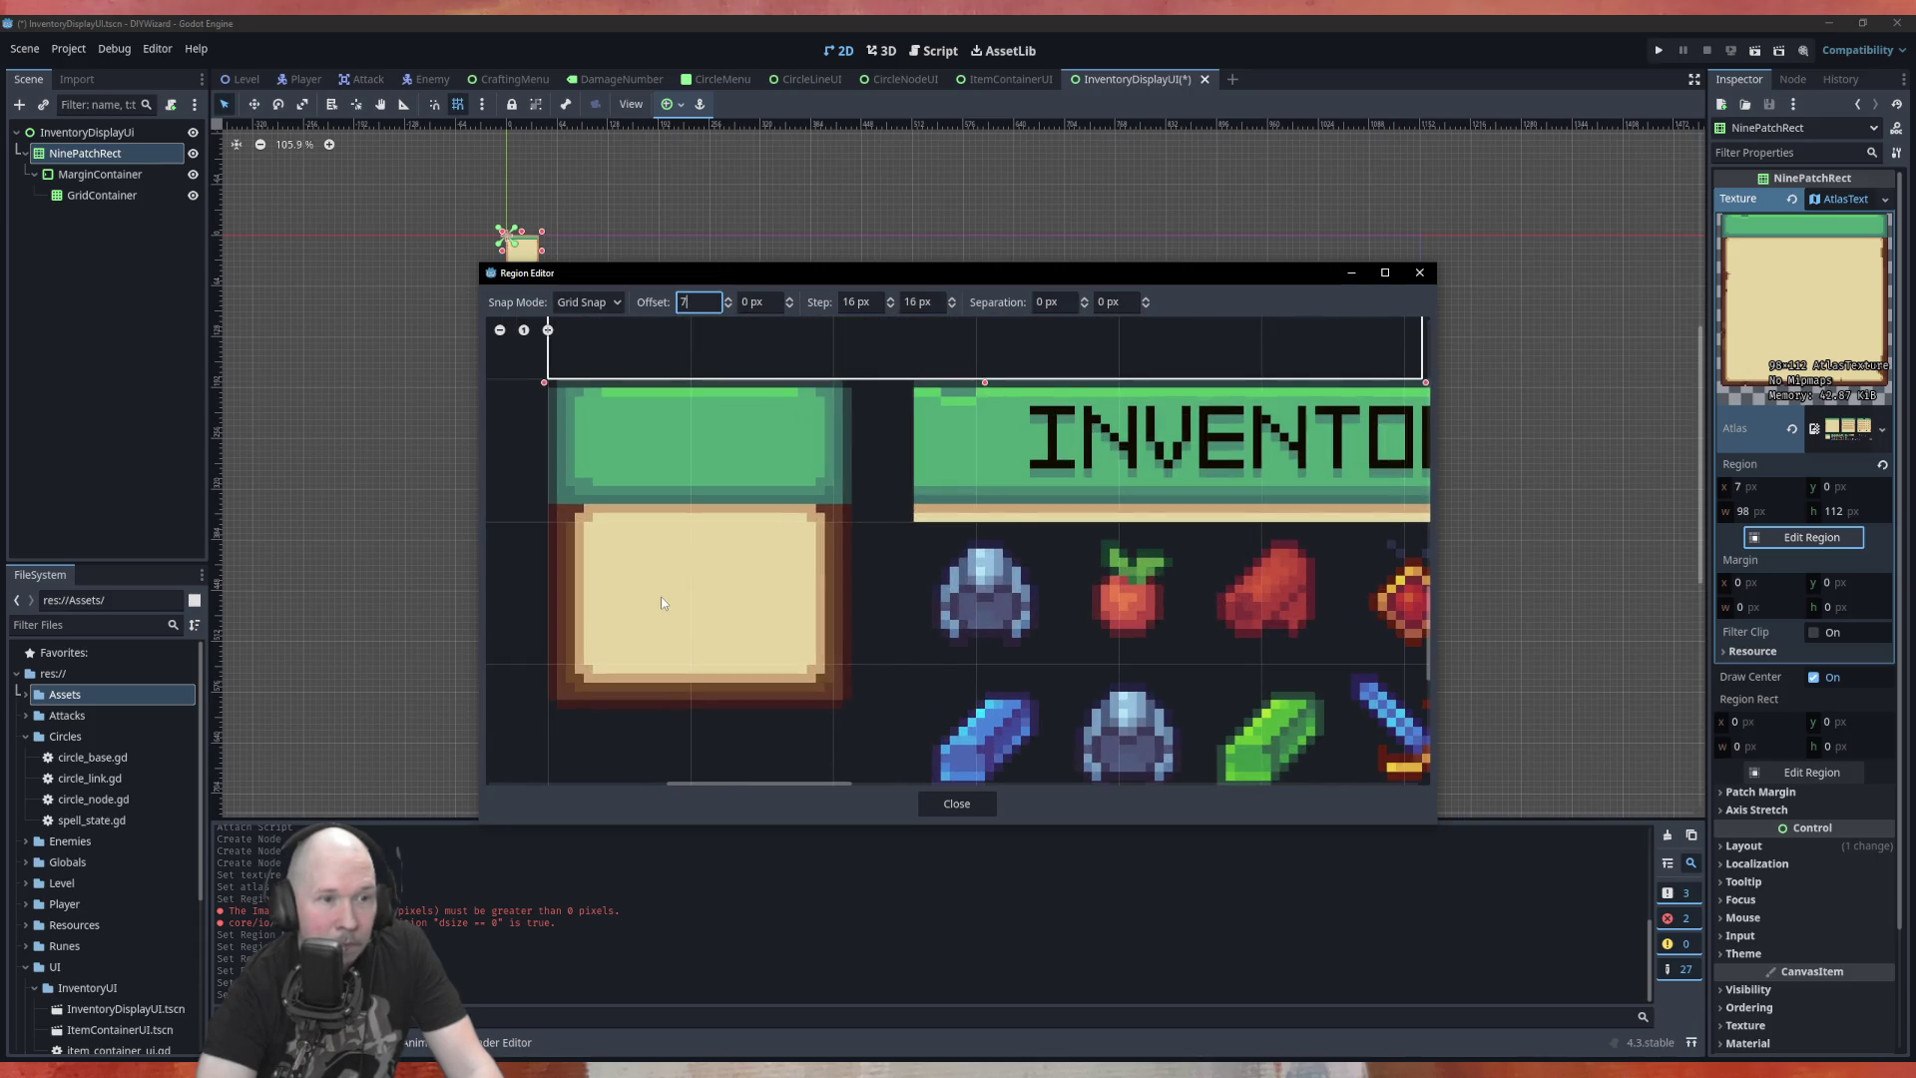
{"action": "scroll", "coordinate": [512, 378], "scroll_direction": "up", "scroll_amount": 3}
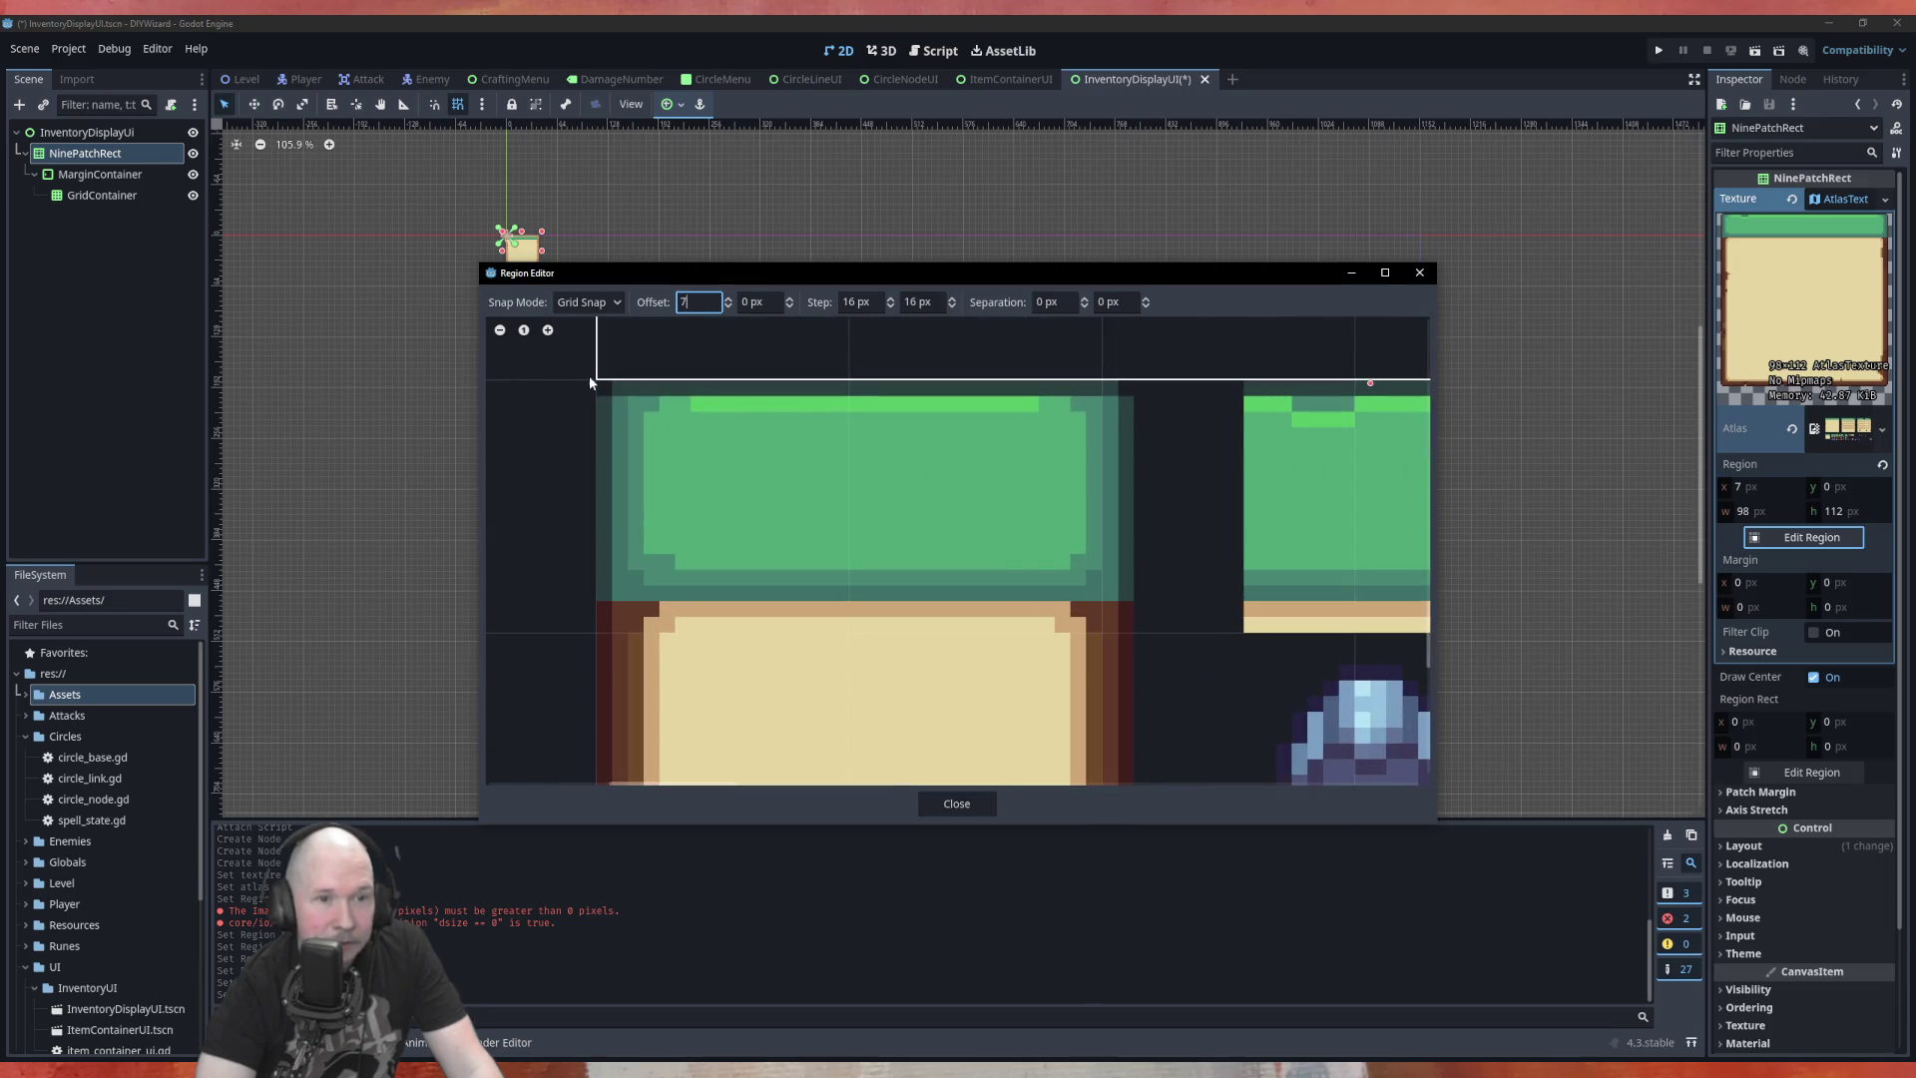
{"action": "scroll", "coordinate": [882, 505], "scroll_direction": "down", "scroll_amount": 4}
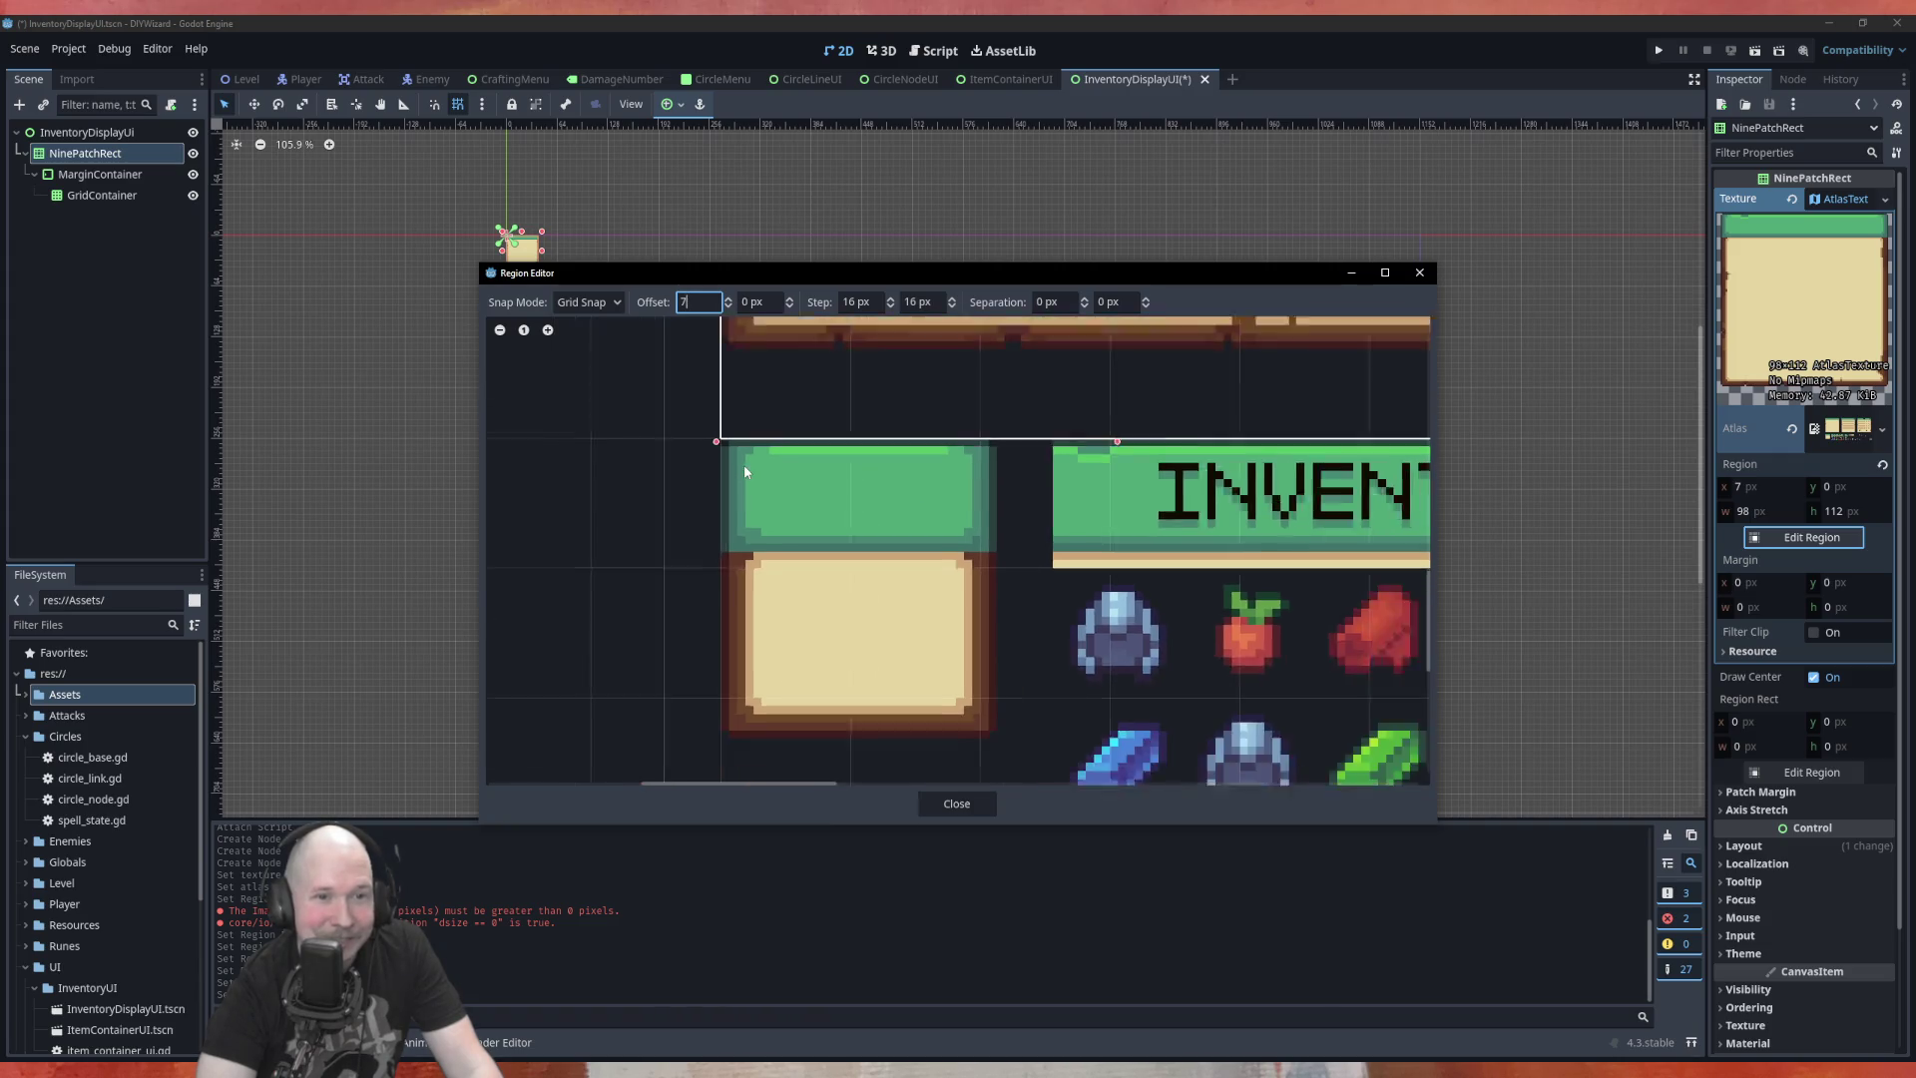
{"action": "scroll", "coordinate": [868, 510], "scroll_direction": "down", "scroll_amount": 2}
{"action": "scroll", "coordinate": [799, 519], "scroll_direction": "up", "scroll_amount": 1}
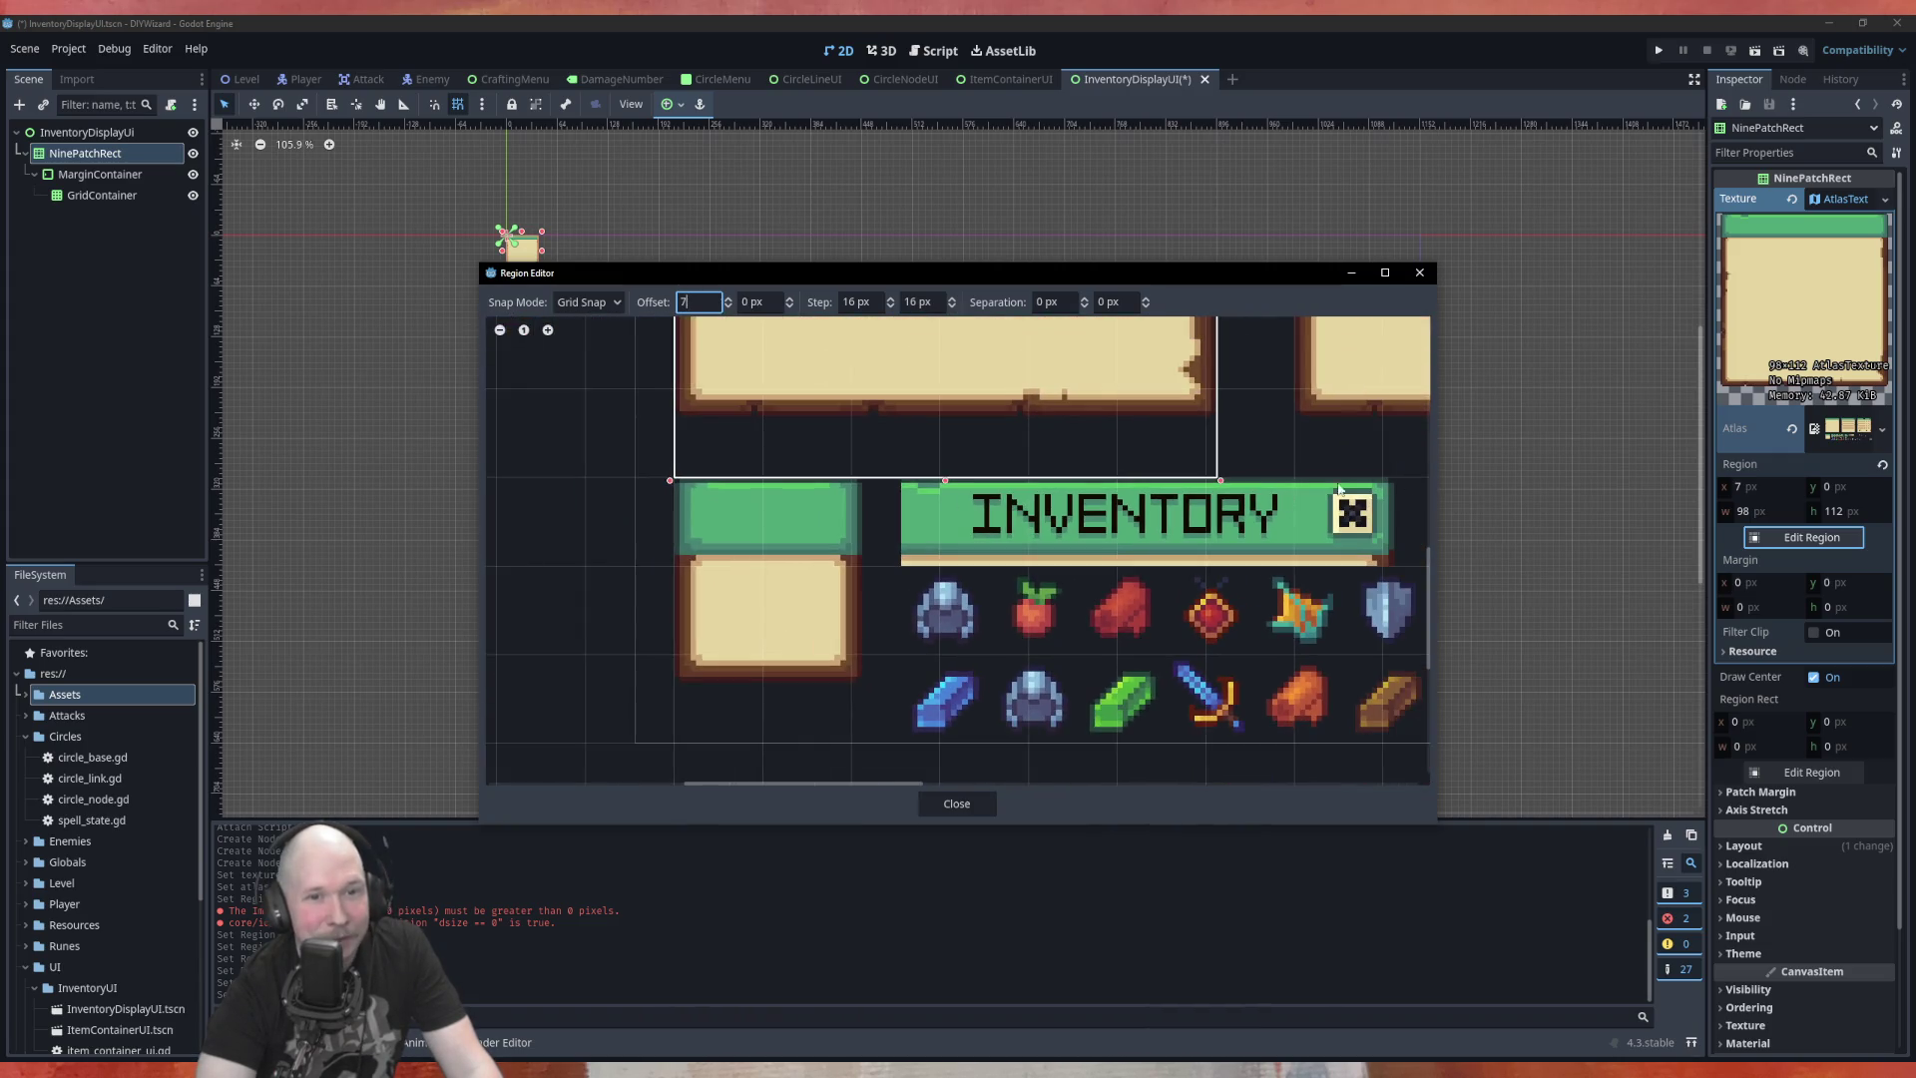
{"action": "scroll", "coordinate": [746, 536], "scroll_direction": "up", "scroll_amount": 3}
{"action": "scroll", "coordinate": [746, 536], "scroll_direction": "up", "scroll_amount": 1}
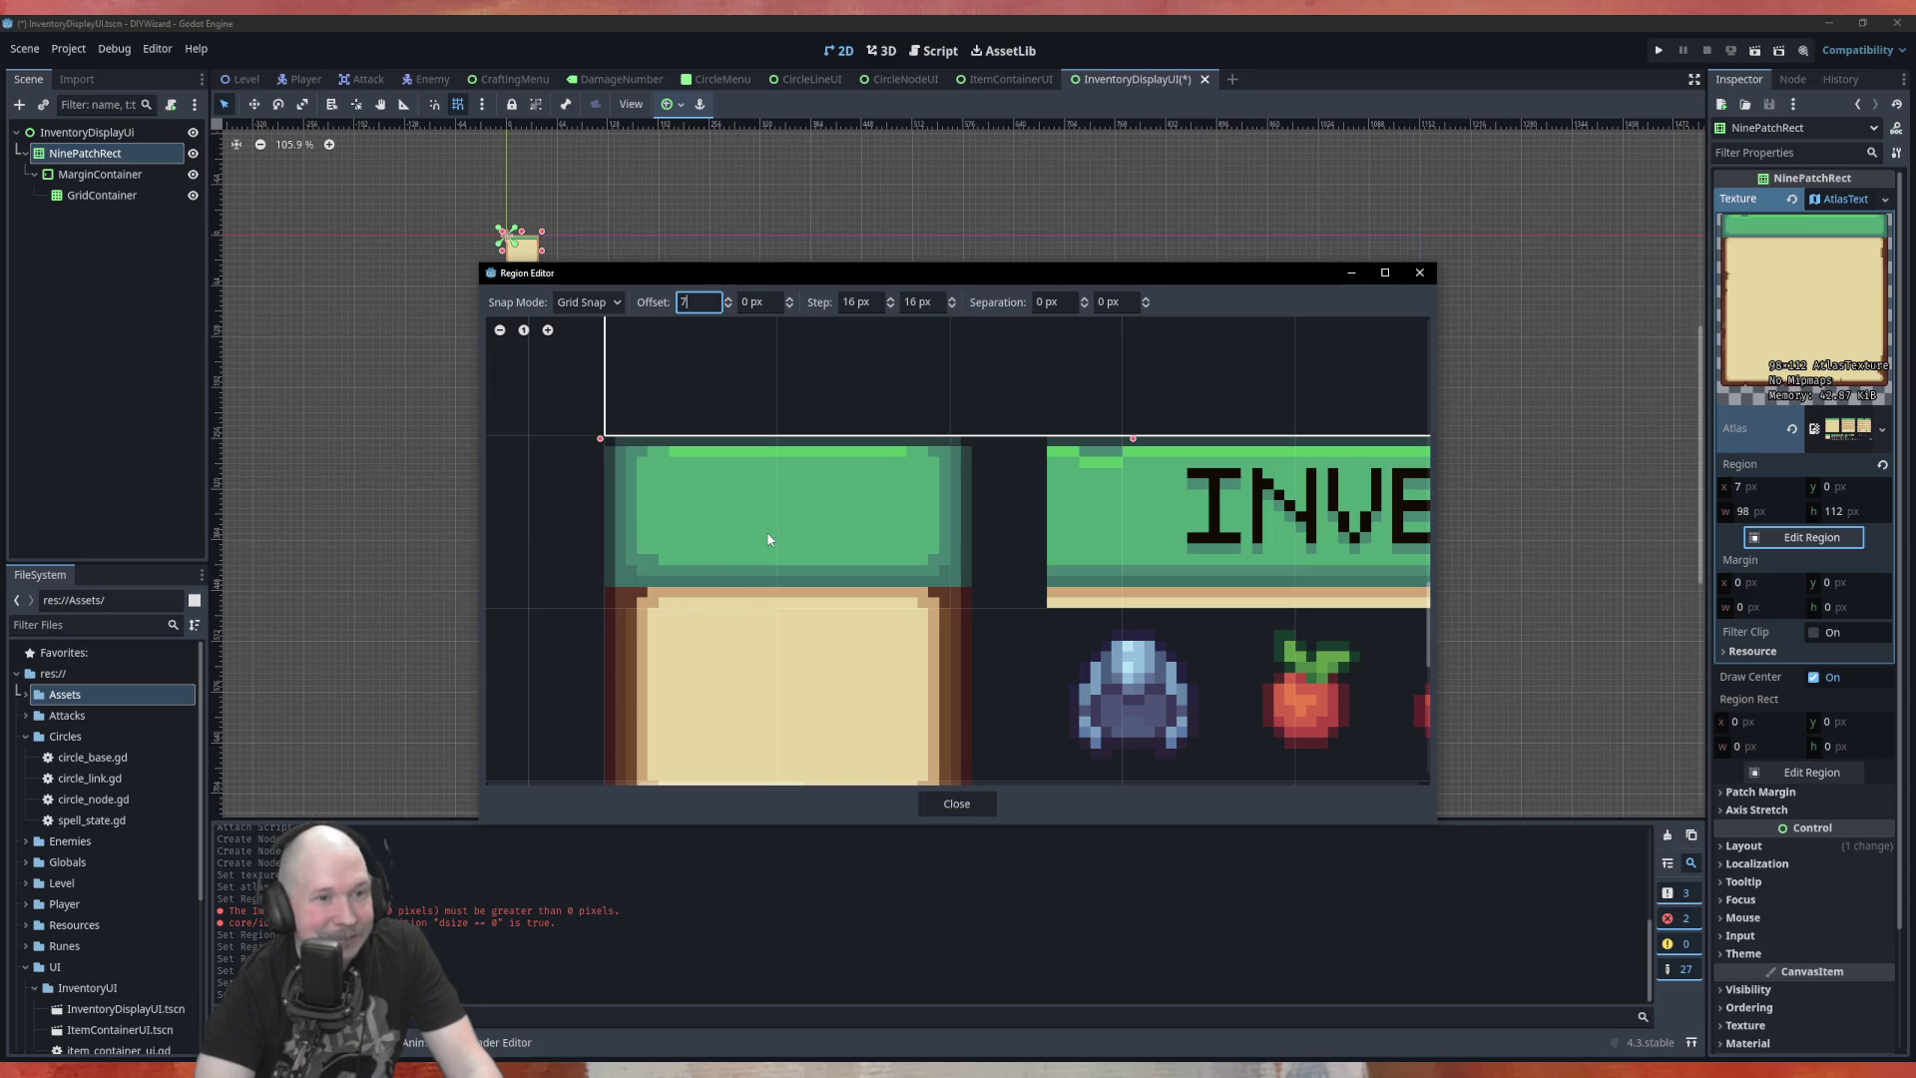
{"action": "scroll", "coordinate": [768, 539], "scroll_direction": "down", "scroll_amount": 1}
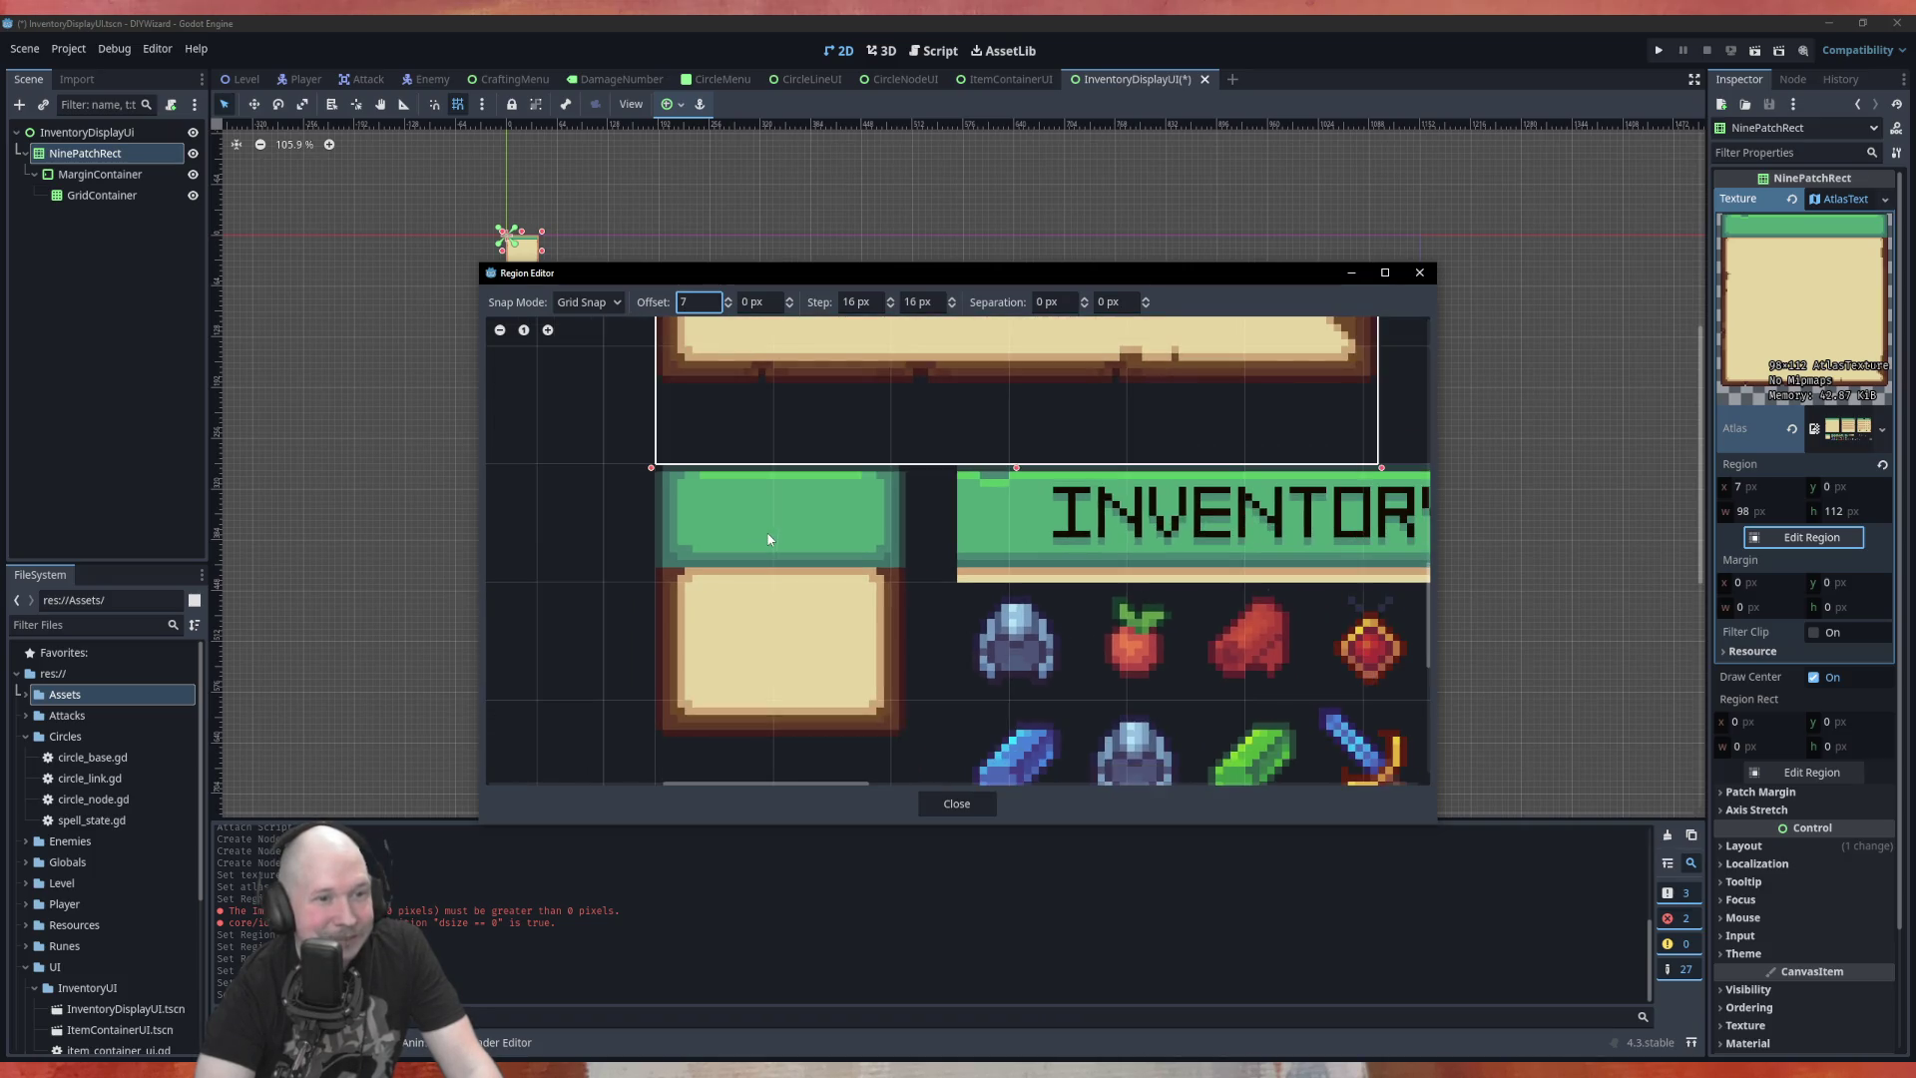
{"action": "left_click", "coordinate": [953, 300]}
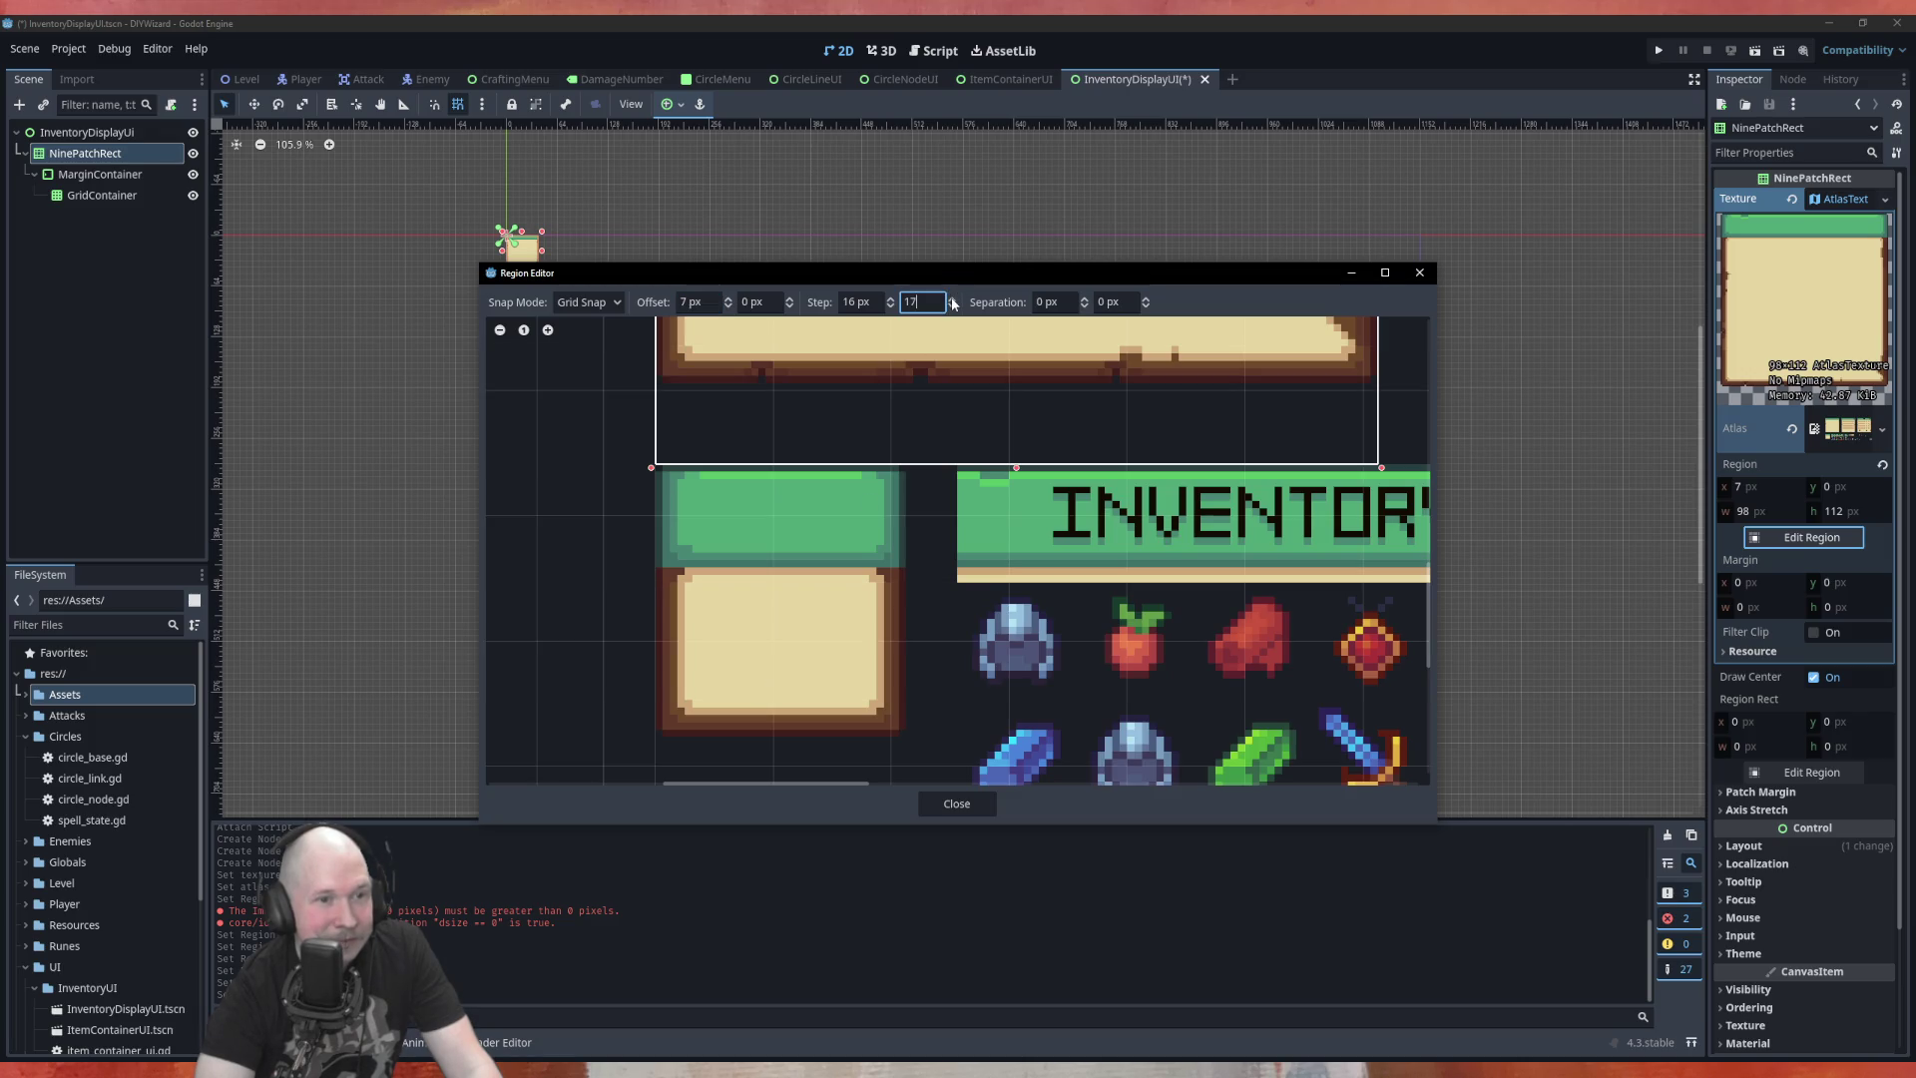
Set both the horizontal and vertical snap steps to 17 px
{"action": "left_click", "coordinate": [953, 306]}
{"action": "left_click", "coordinate": [890, 297]}
{"action": "scroll", "coordinate": [874, 365], "scroll_direction": "up", "scroll_amount": 4}
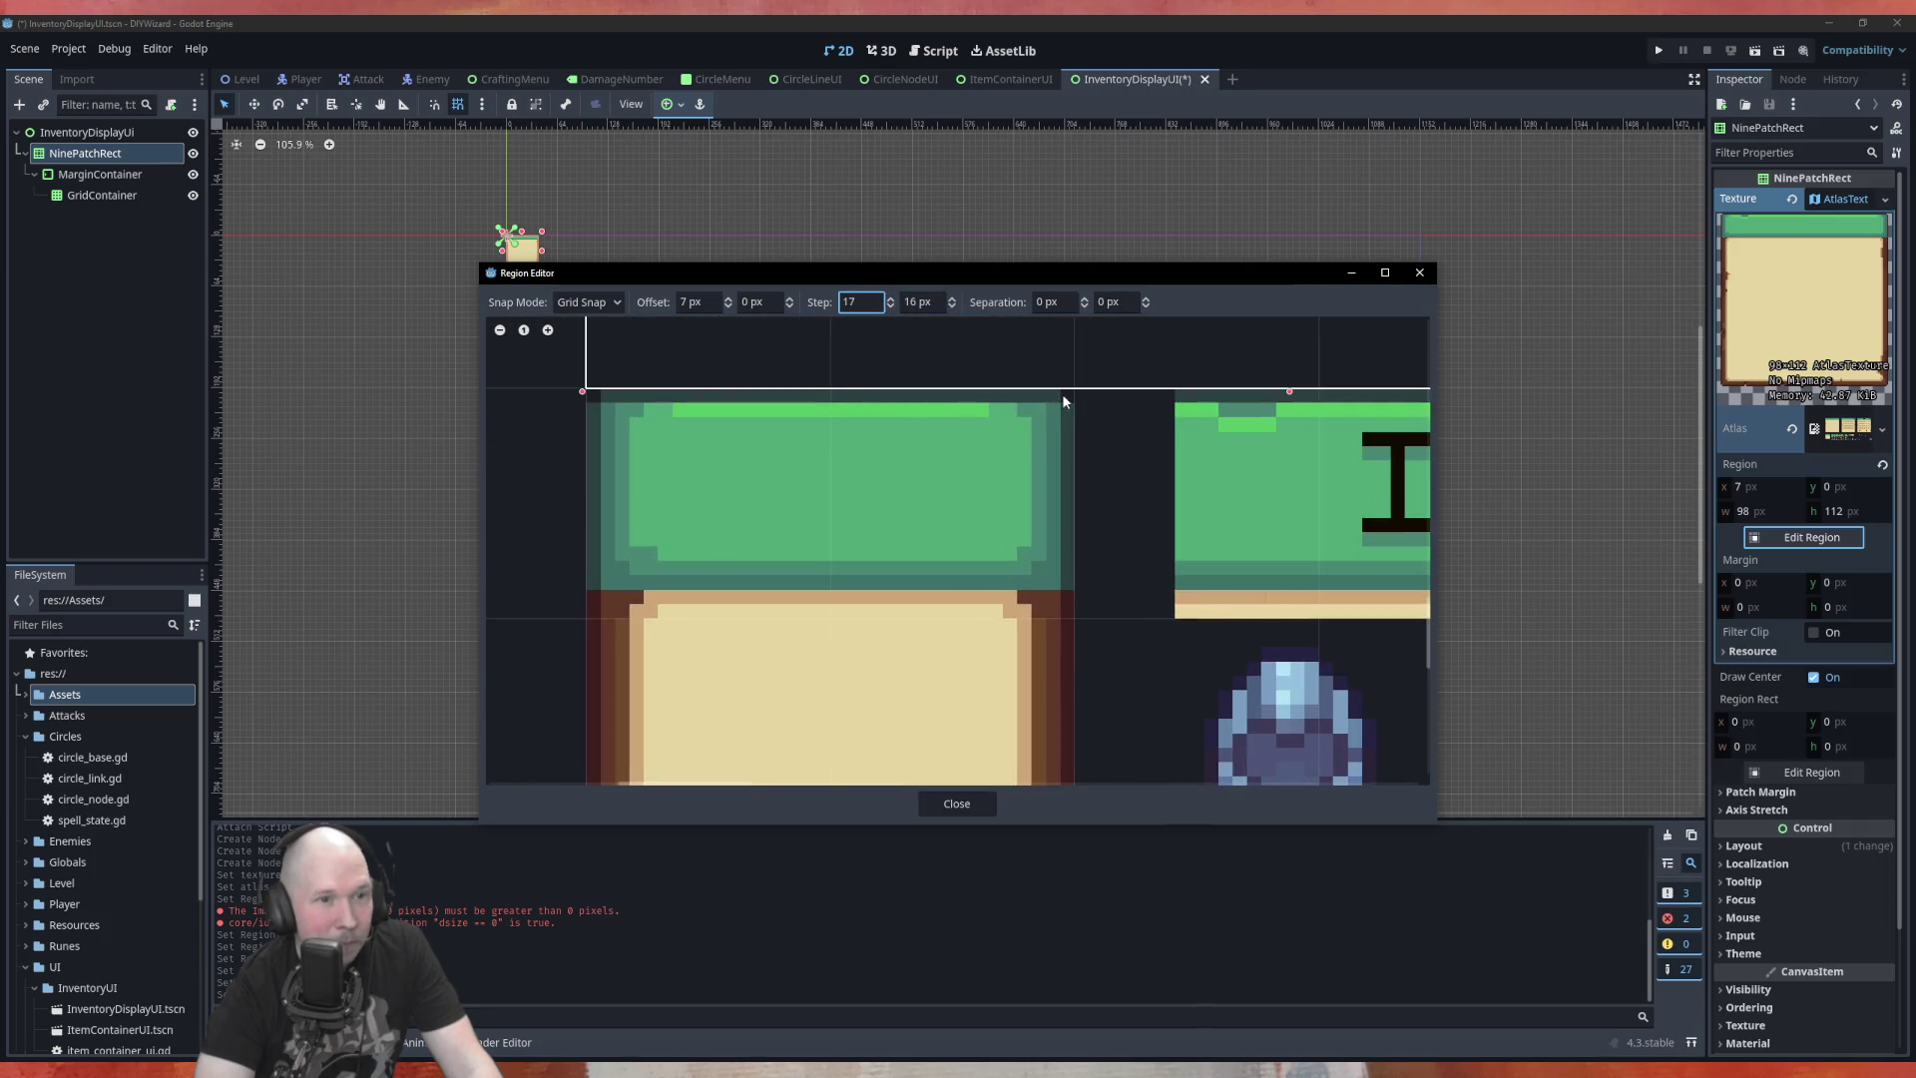
{"action": "left_click", "coordinate": [951, 300]}
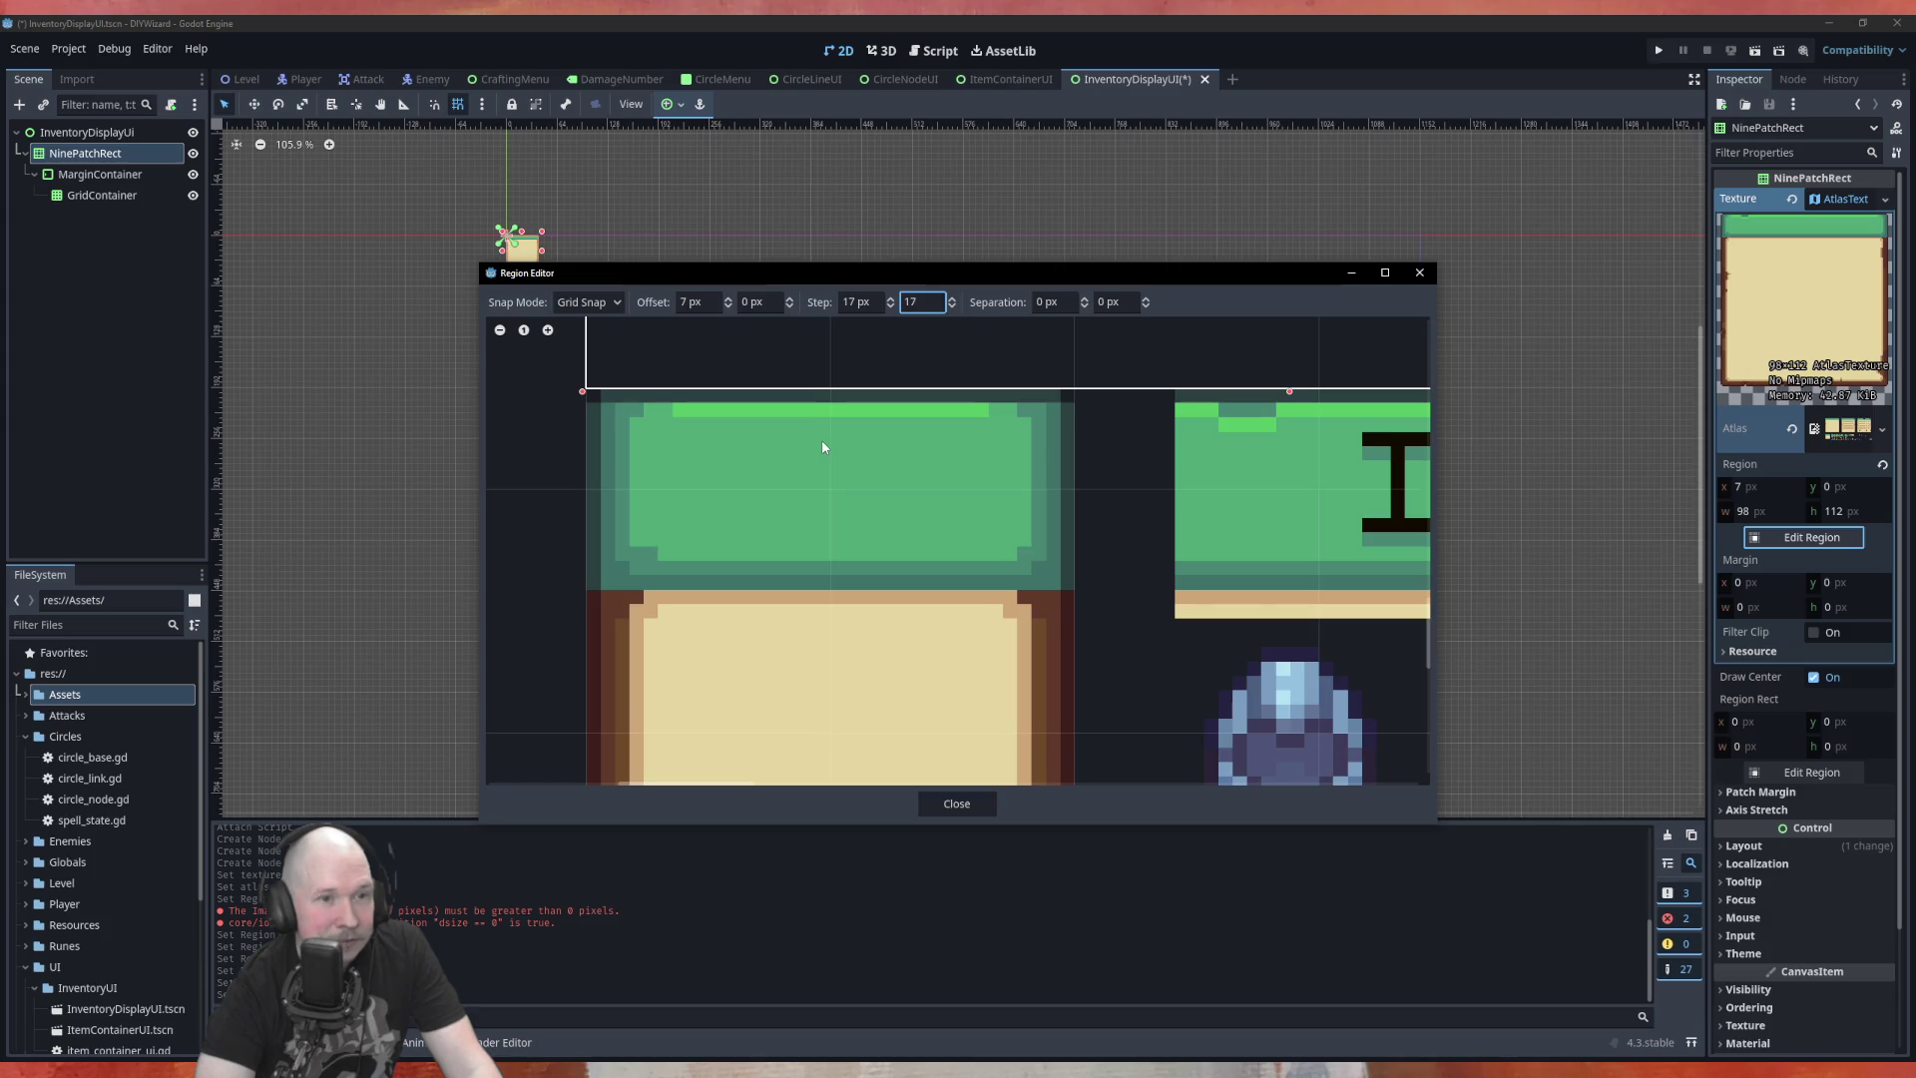
{"action": "scroll", "coordinate": [822, 439], "scroll_direction": "down", "scroll_amount": 2}
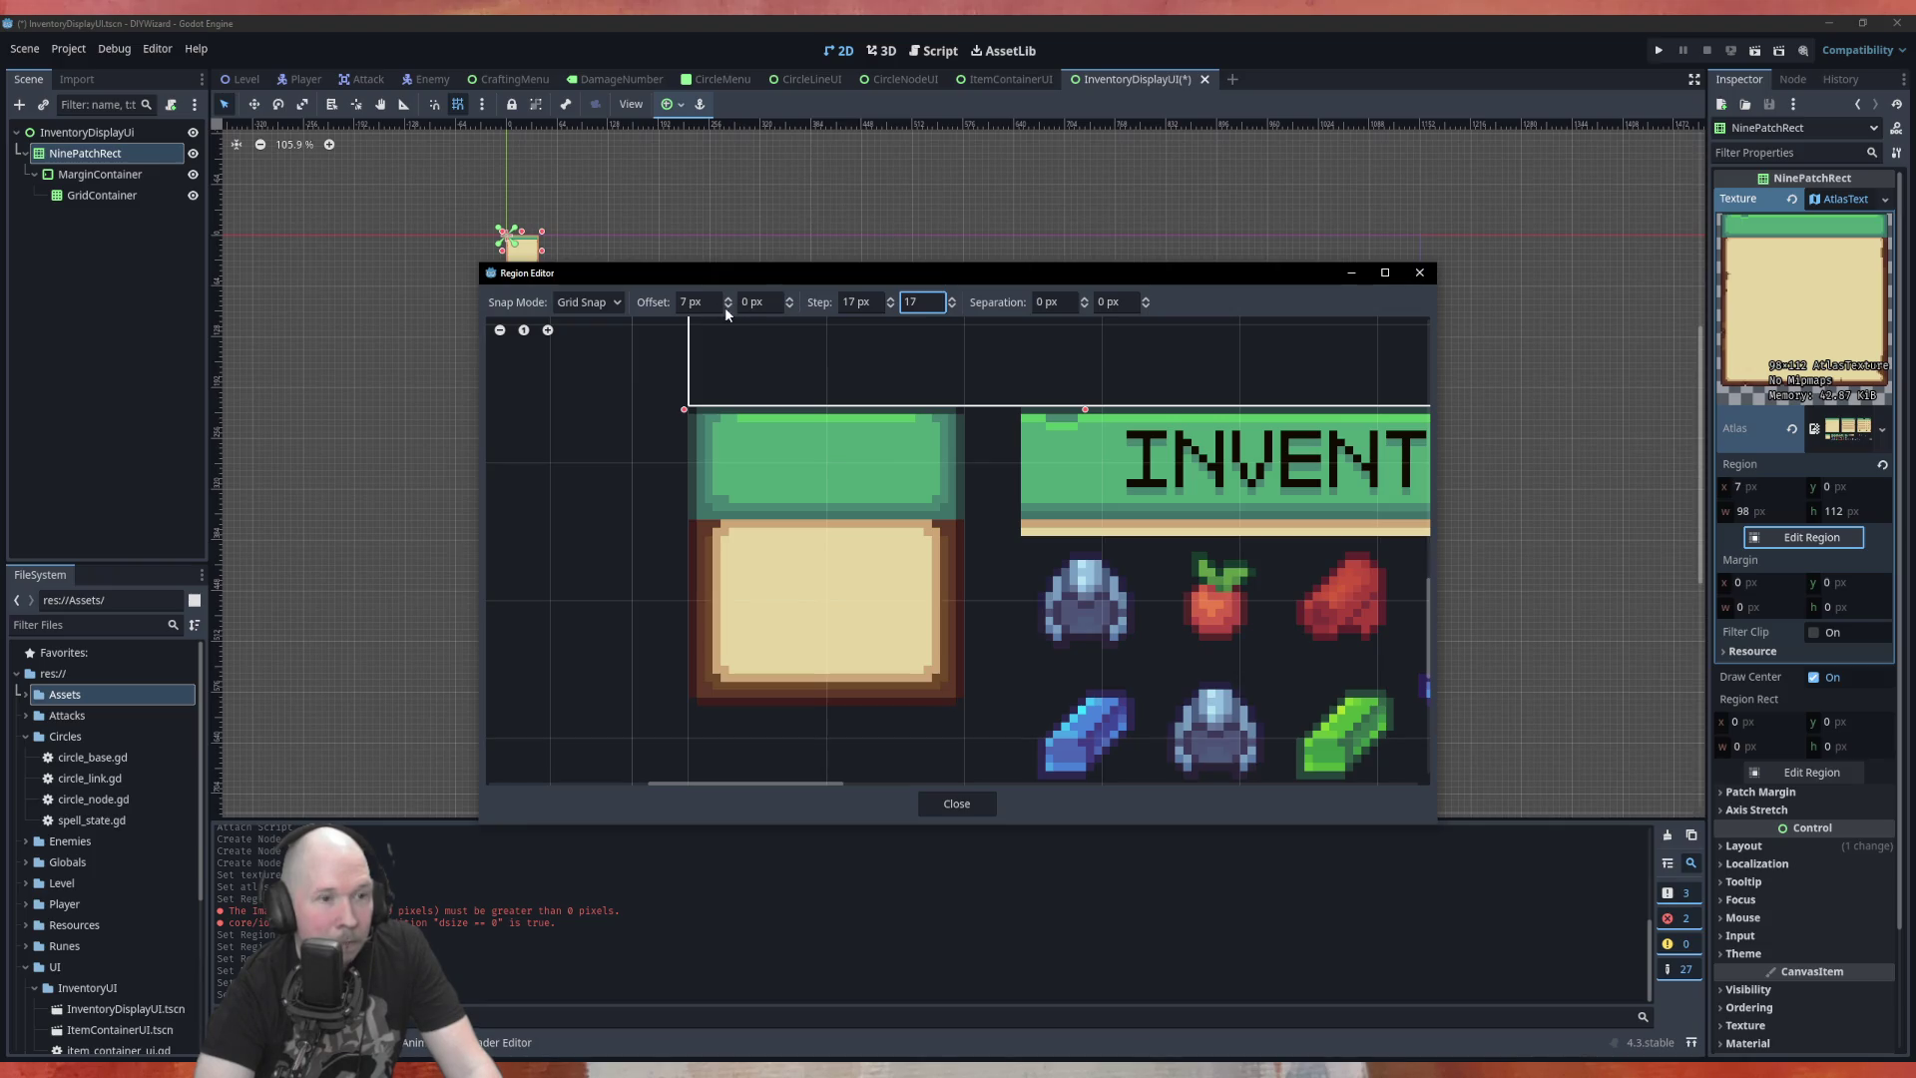
Raise the vertical grid offset to 10 px and zoom around to check the fit
{"action": "left_click", "coordinate": [787, 298]}
{"action": "left_click", "coordinate": [788, 297]}
{"action": "left_click", "coordinate": [788, 299]}
{"action": "left_click", "coordinate": [788, 298]}
{"action": "left_click", "coordinate": [789, 298]}
{"action": "left_click", "coordinate": [788, 299]}
{"action": "left_click", "coordinate": [789, 298]}
{"action": "left_click", "coordinate": [789, 298]}
{"action": "left_click", "coordinate": [789, 299]}
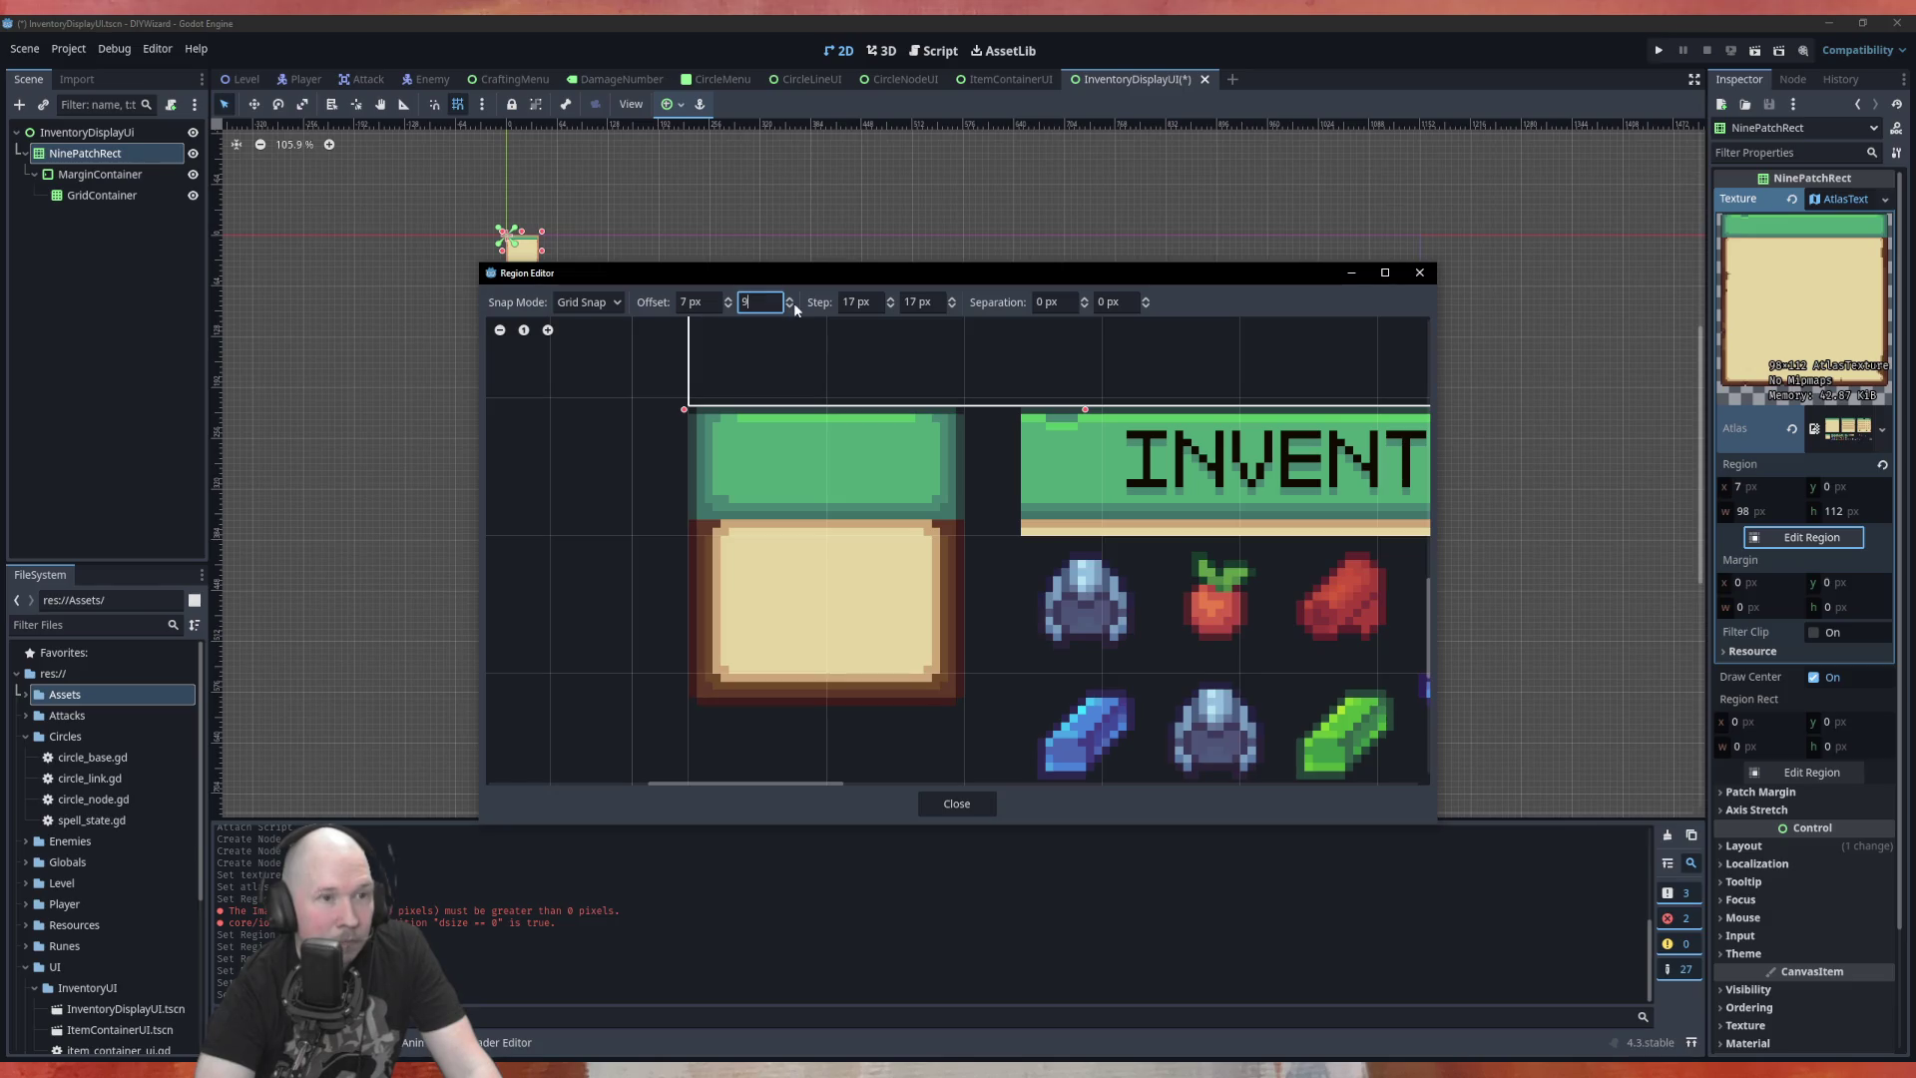
{"action": "left_click", "coordinate": [789, 299]}
{"action": "scroll", "coordinate": [696, 372], "scroll_direction": "up", "scroll_amount": 2}
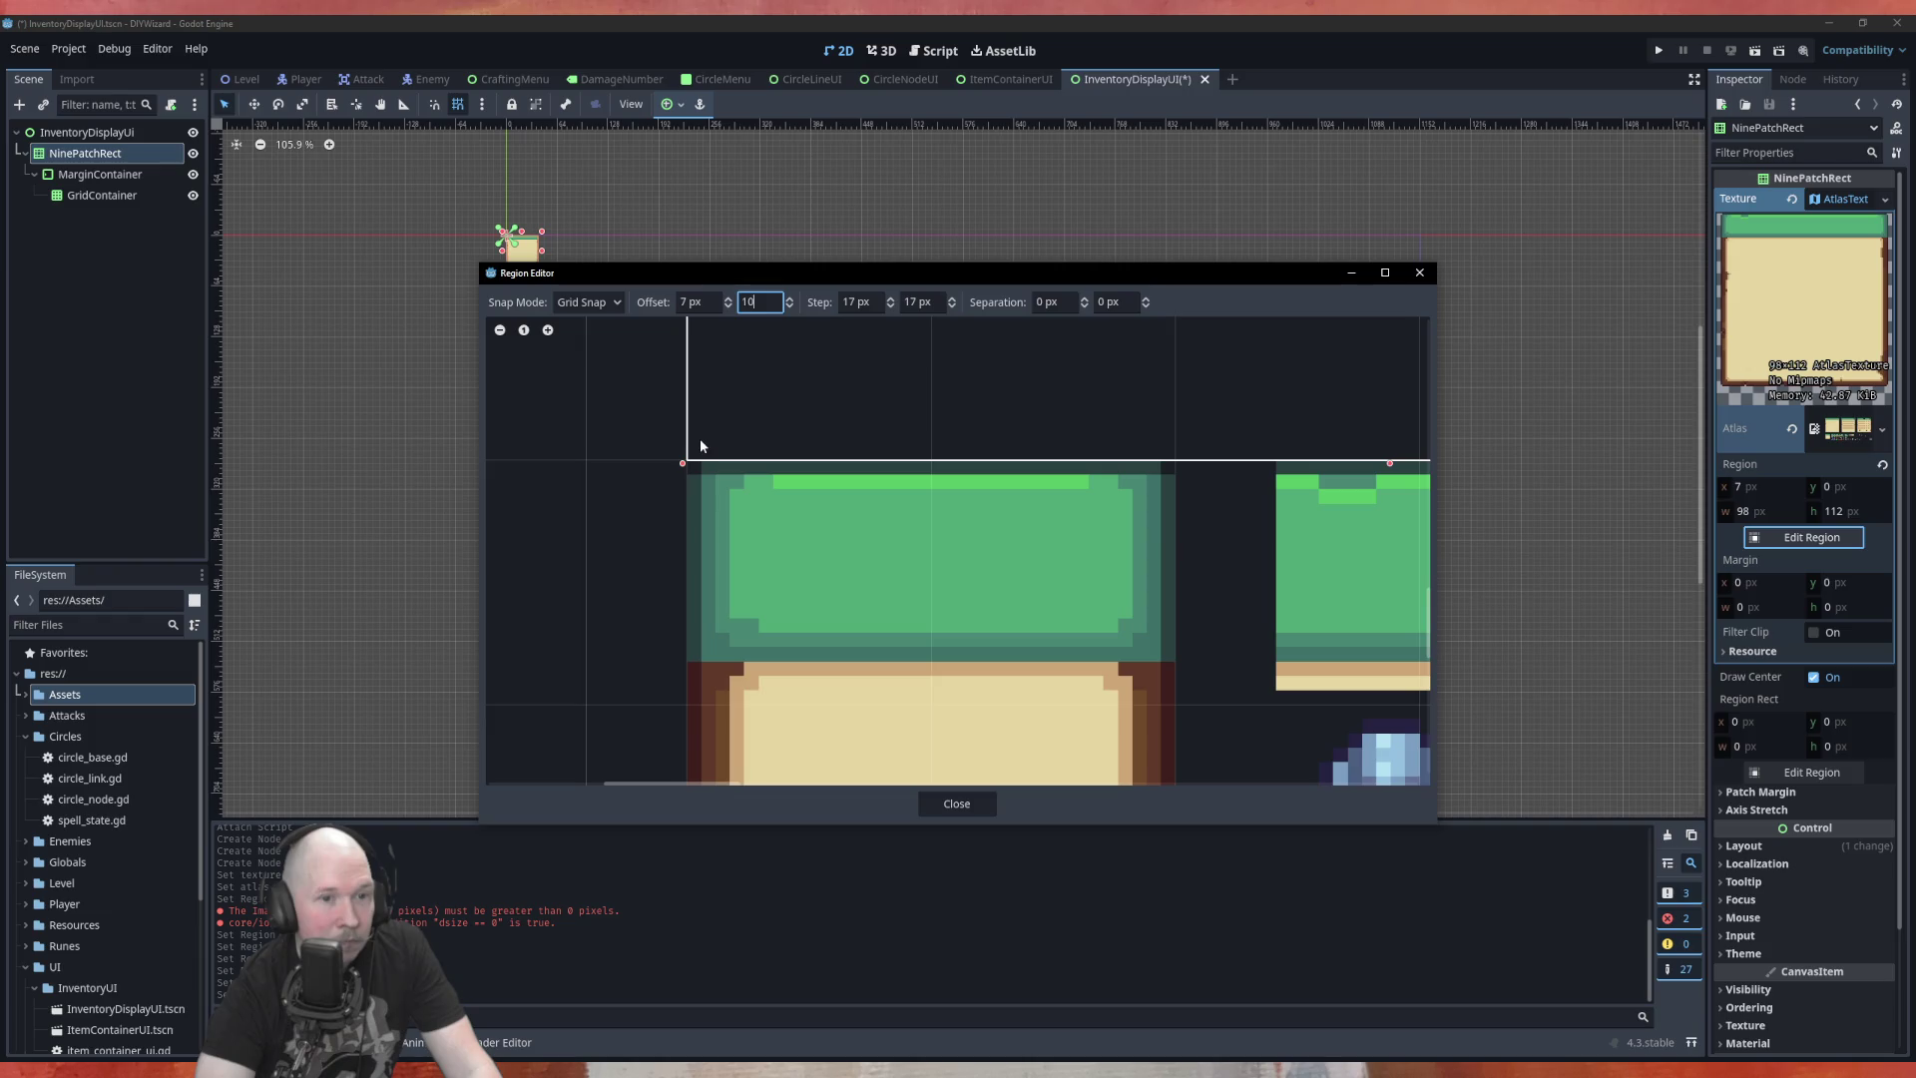
{"action": "scroll", "coordinate": [697, 433], "scroll_direction": "down", "scroll_amount": 2}
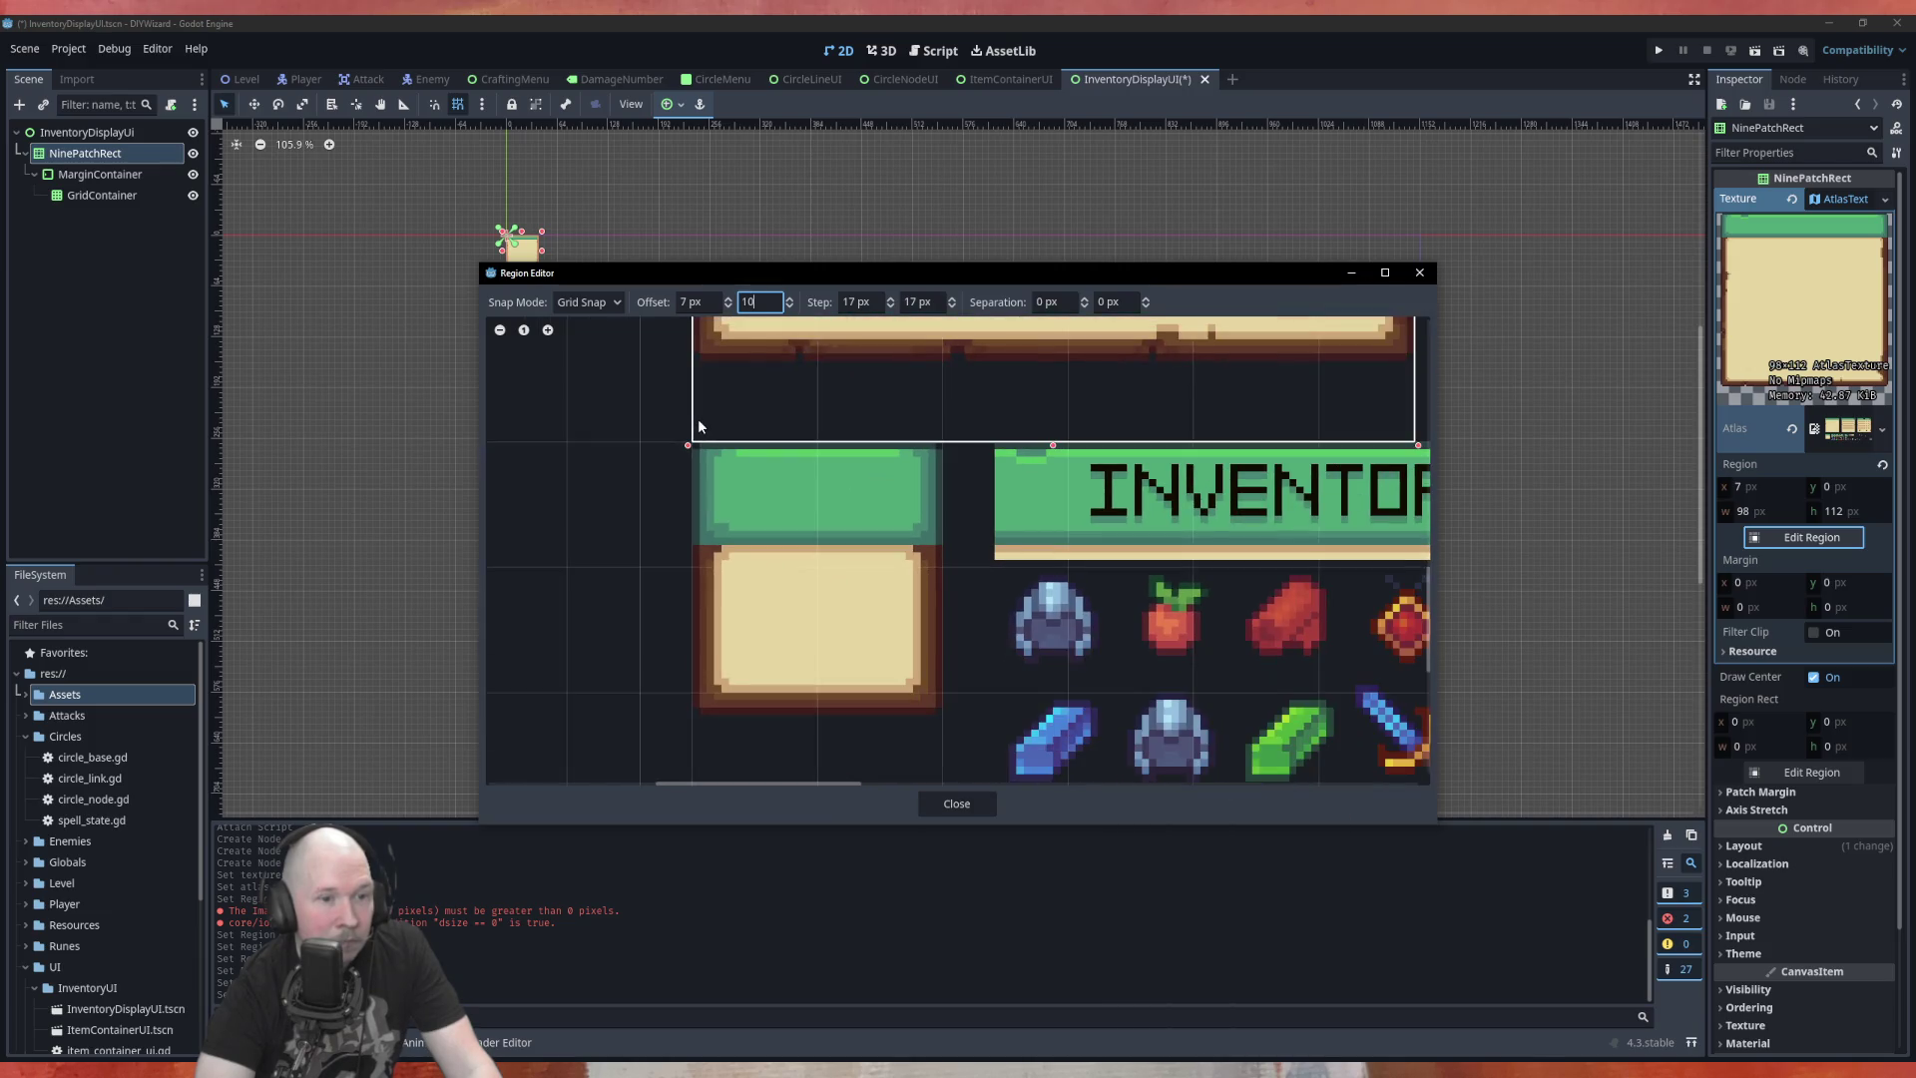
{"action": "scroll", "coordinate": [811, 576], "scroll_direction": "up", "scroll_amount": 1}
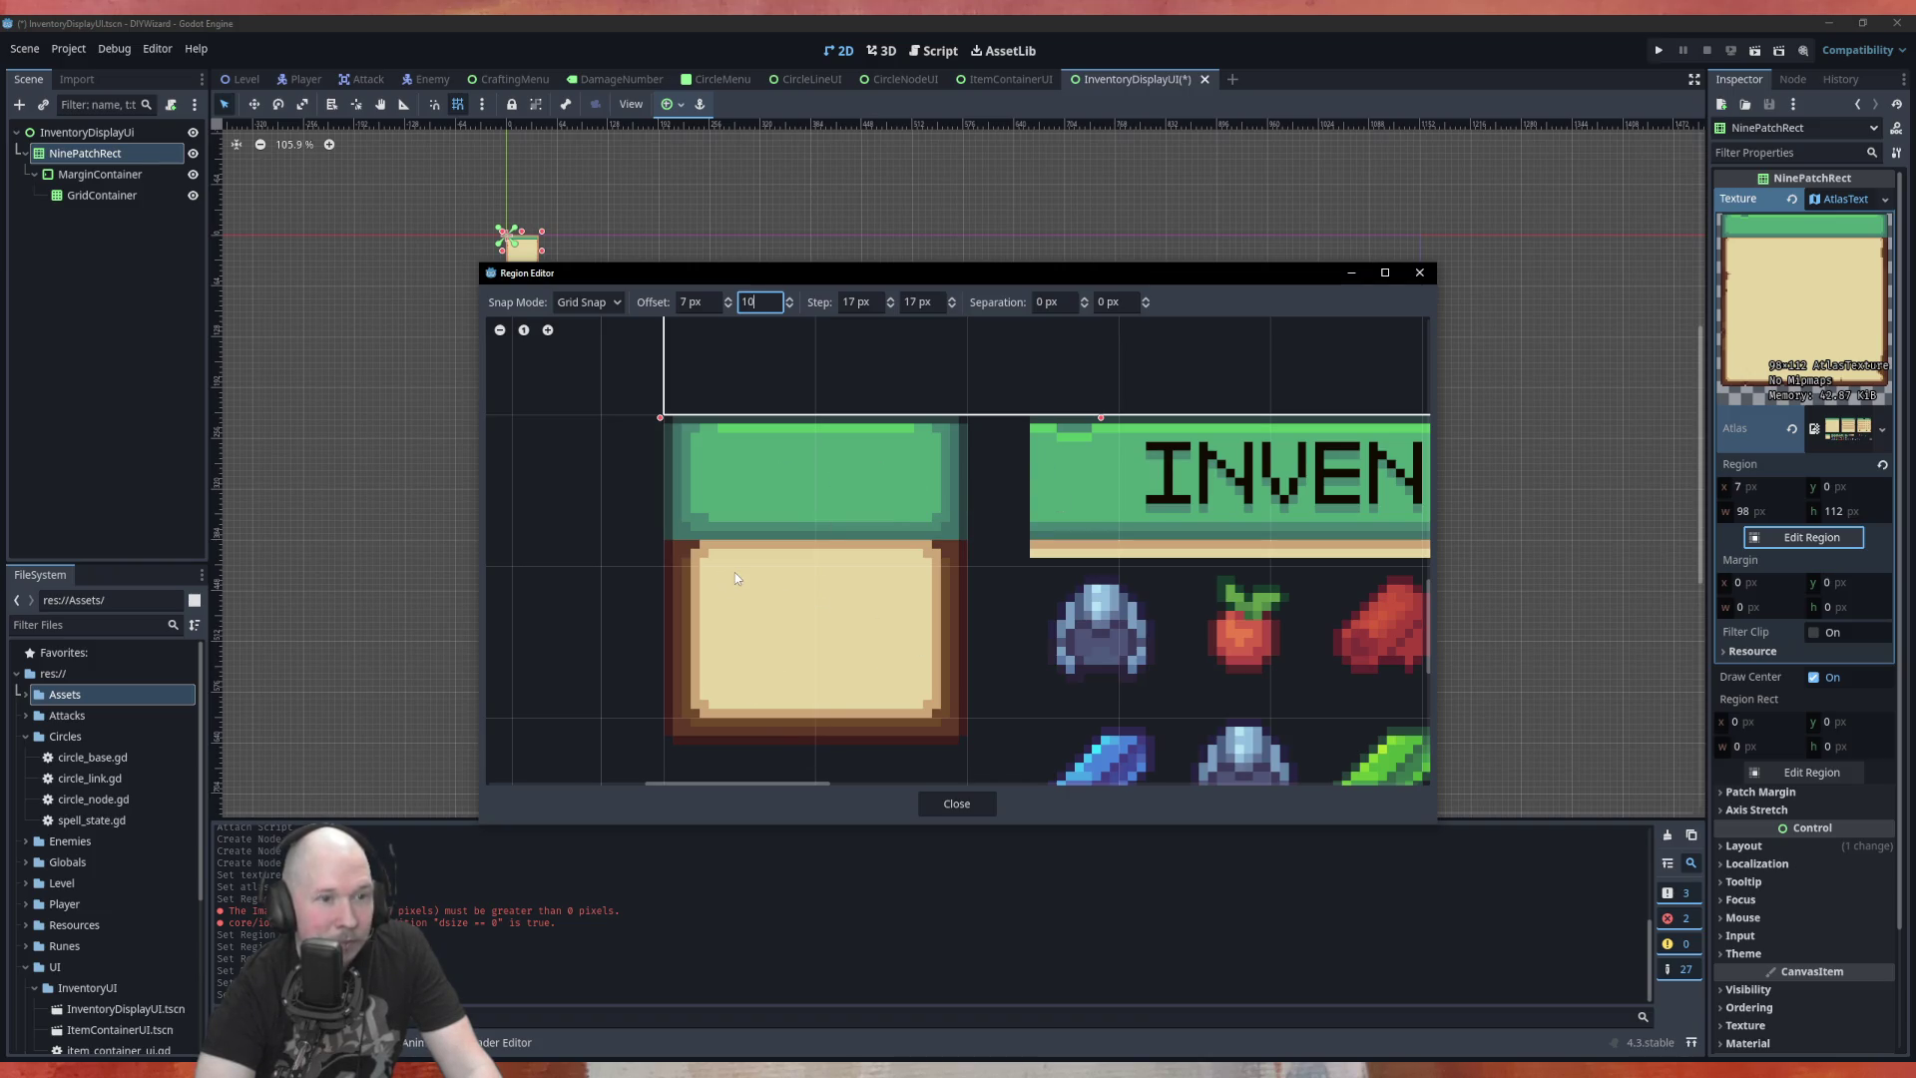
{"action": "scroll", "coordinate": [734, 576], "scroll_direction": "down", "scroll_amount": 4}
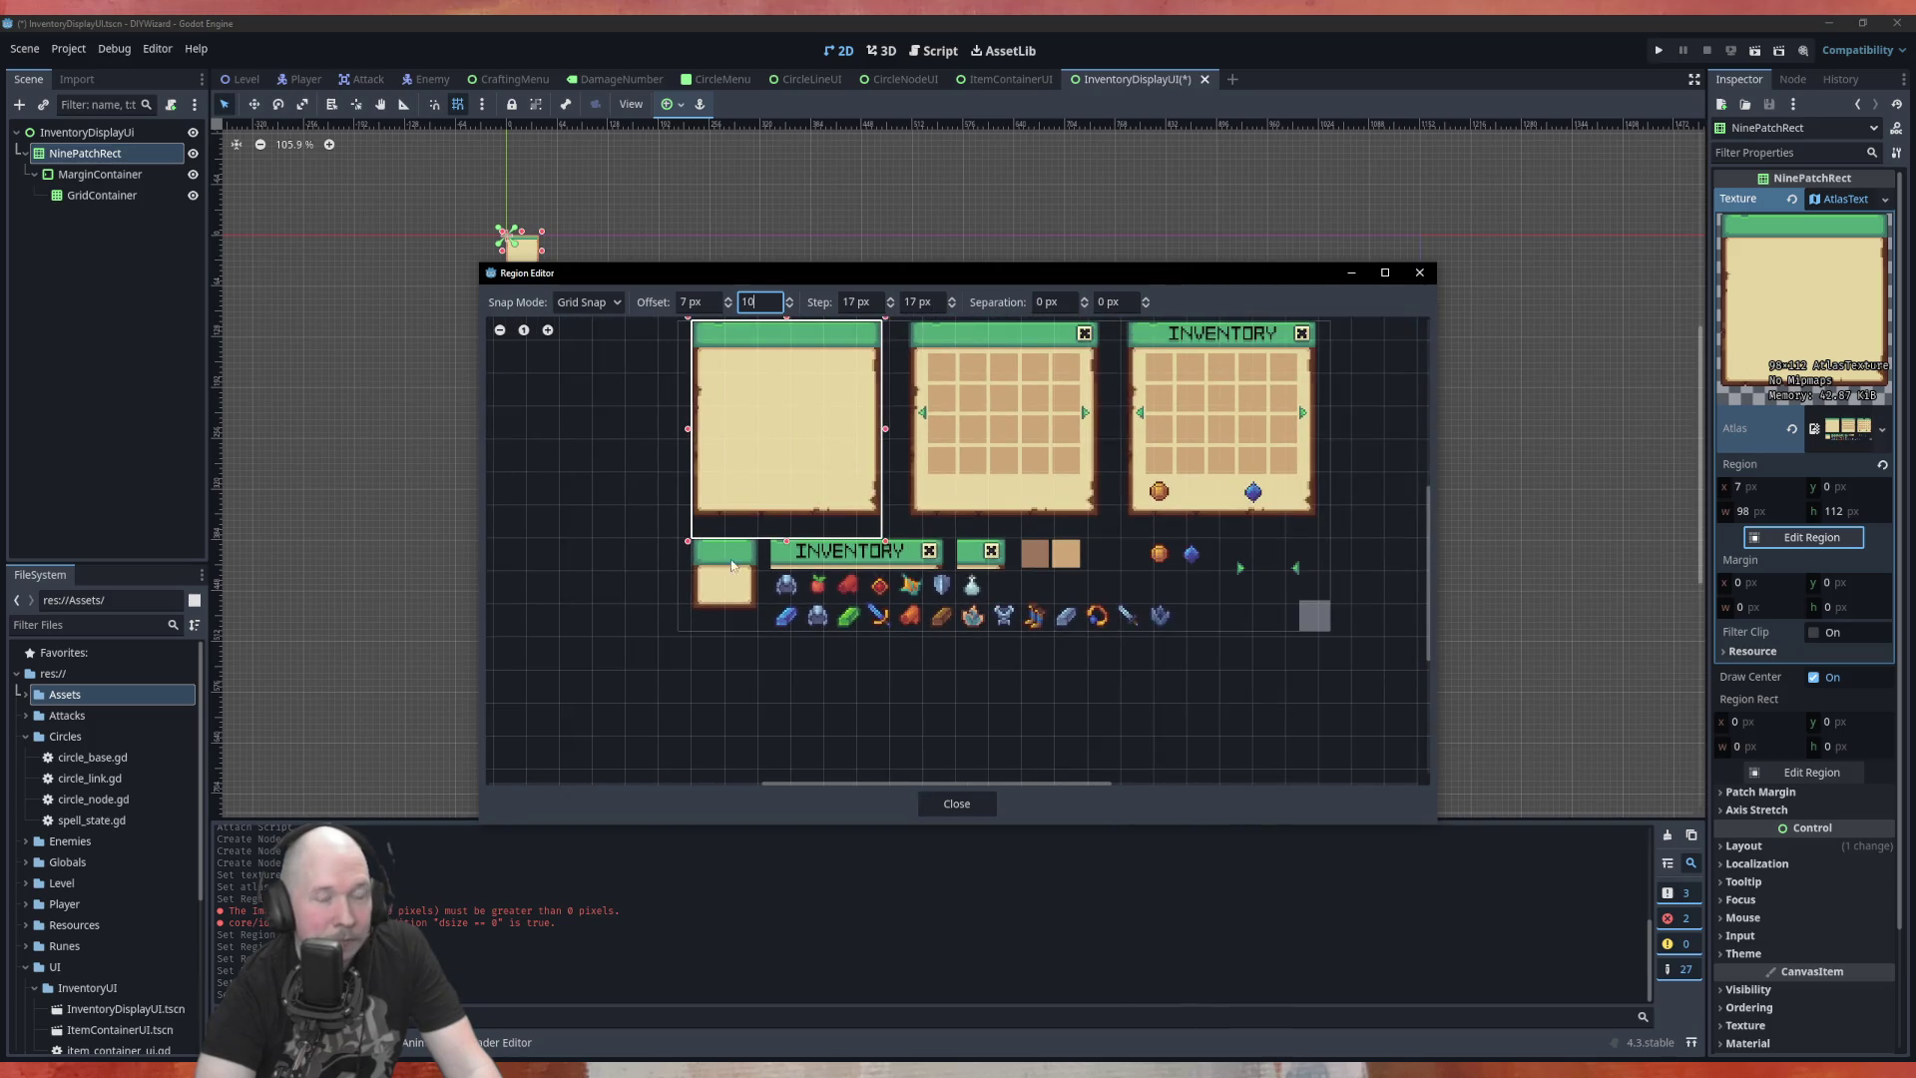
{"action": "scroll", "coordinate": [828, 579], "scroll_direction": "down", "scroll_amount": 1}
{"action": "scroll", "coordinate": [763, 621], "scroll_direction": "up", "scroll_amount": 1}
{"action": "key", "text": "alt+Tab"}
Scroll the results to Fantasy Minimal Pixel Art GUI and open it, dismissing the add-to-collection prompt
{"action": "mouse_move", "coordinate": [860, 369]}
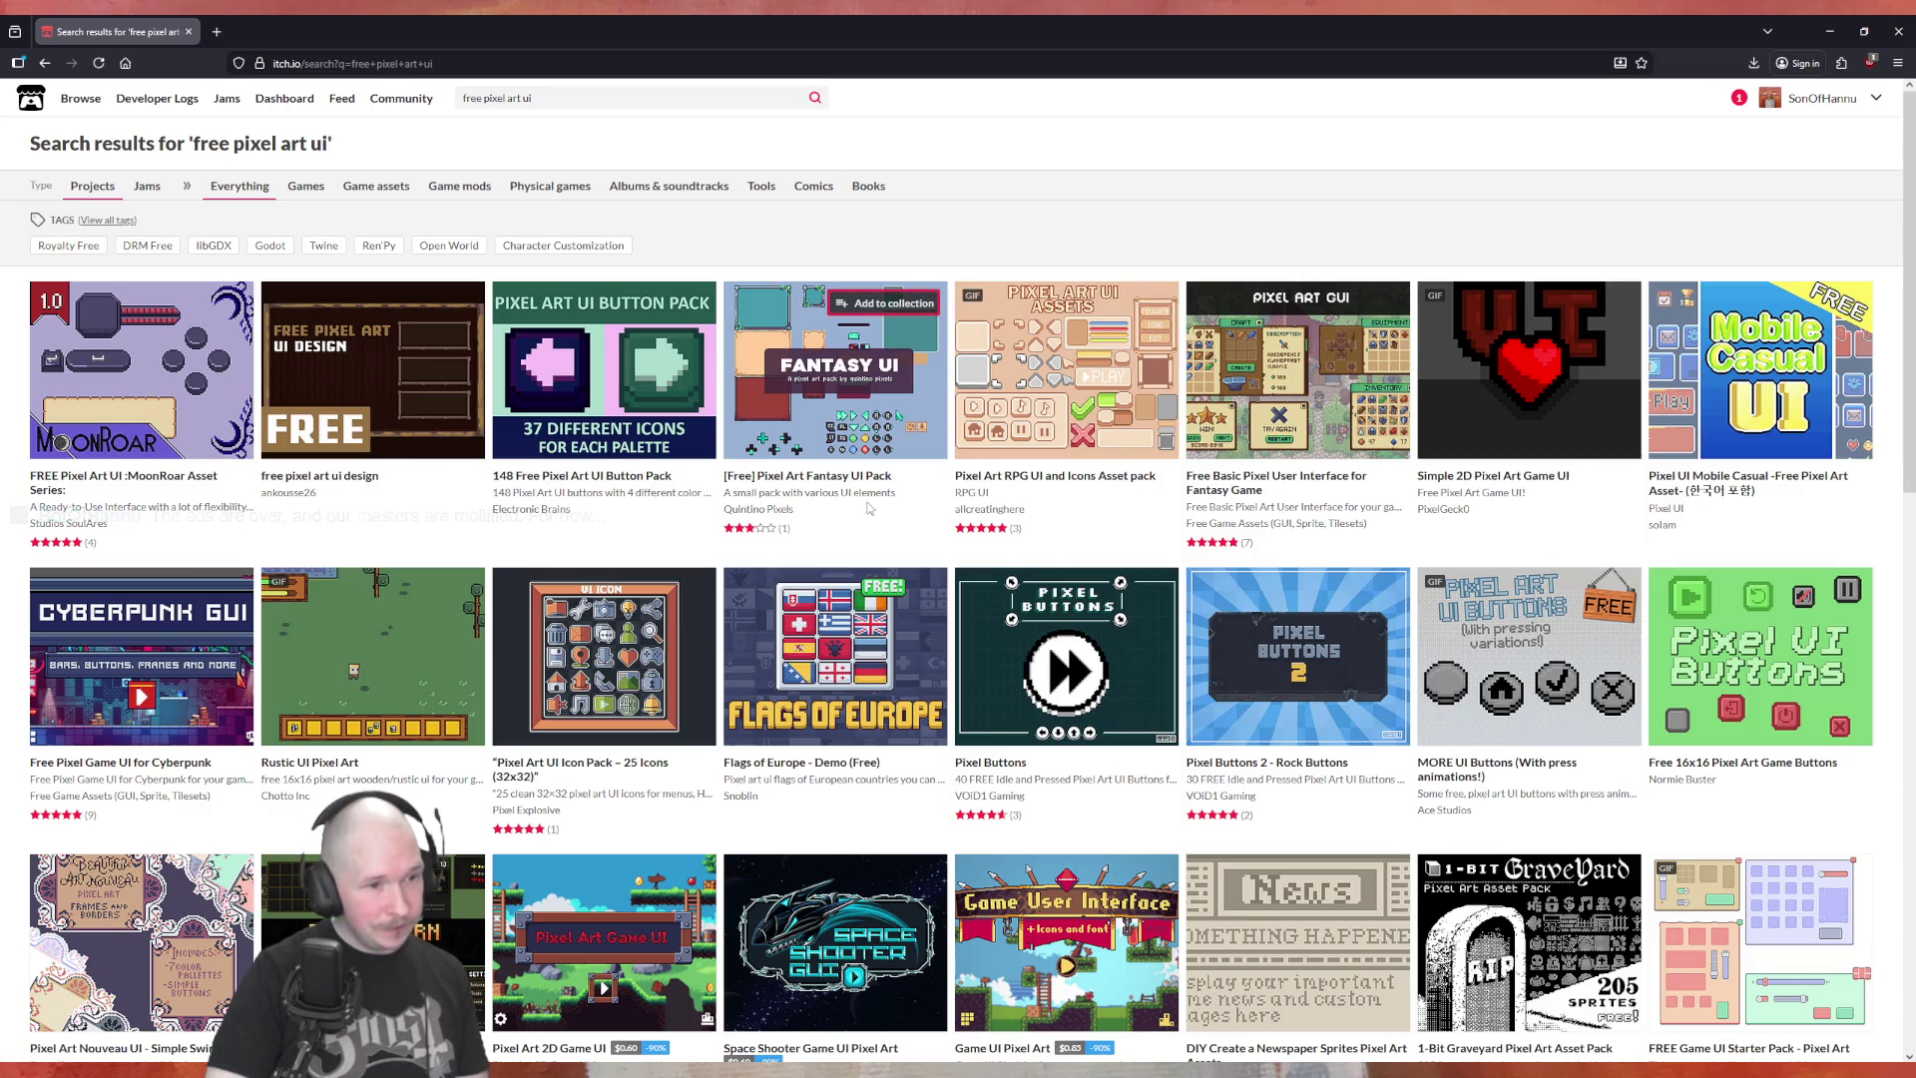
{"action": "scroll", "coordinate": [869, 495], "scroll_direction": "down", "scroll_amount": 4}
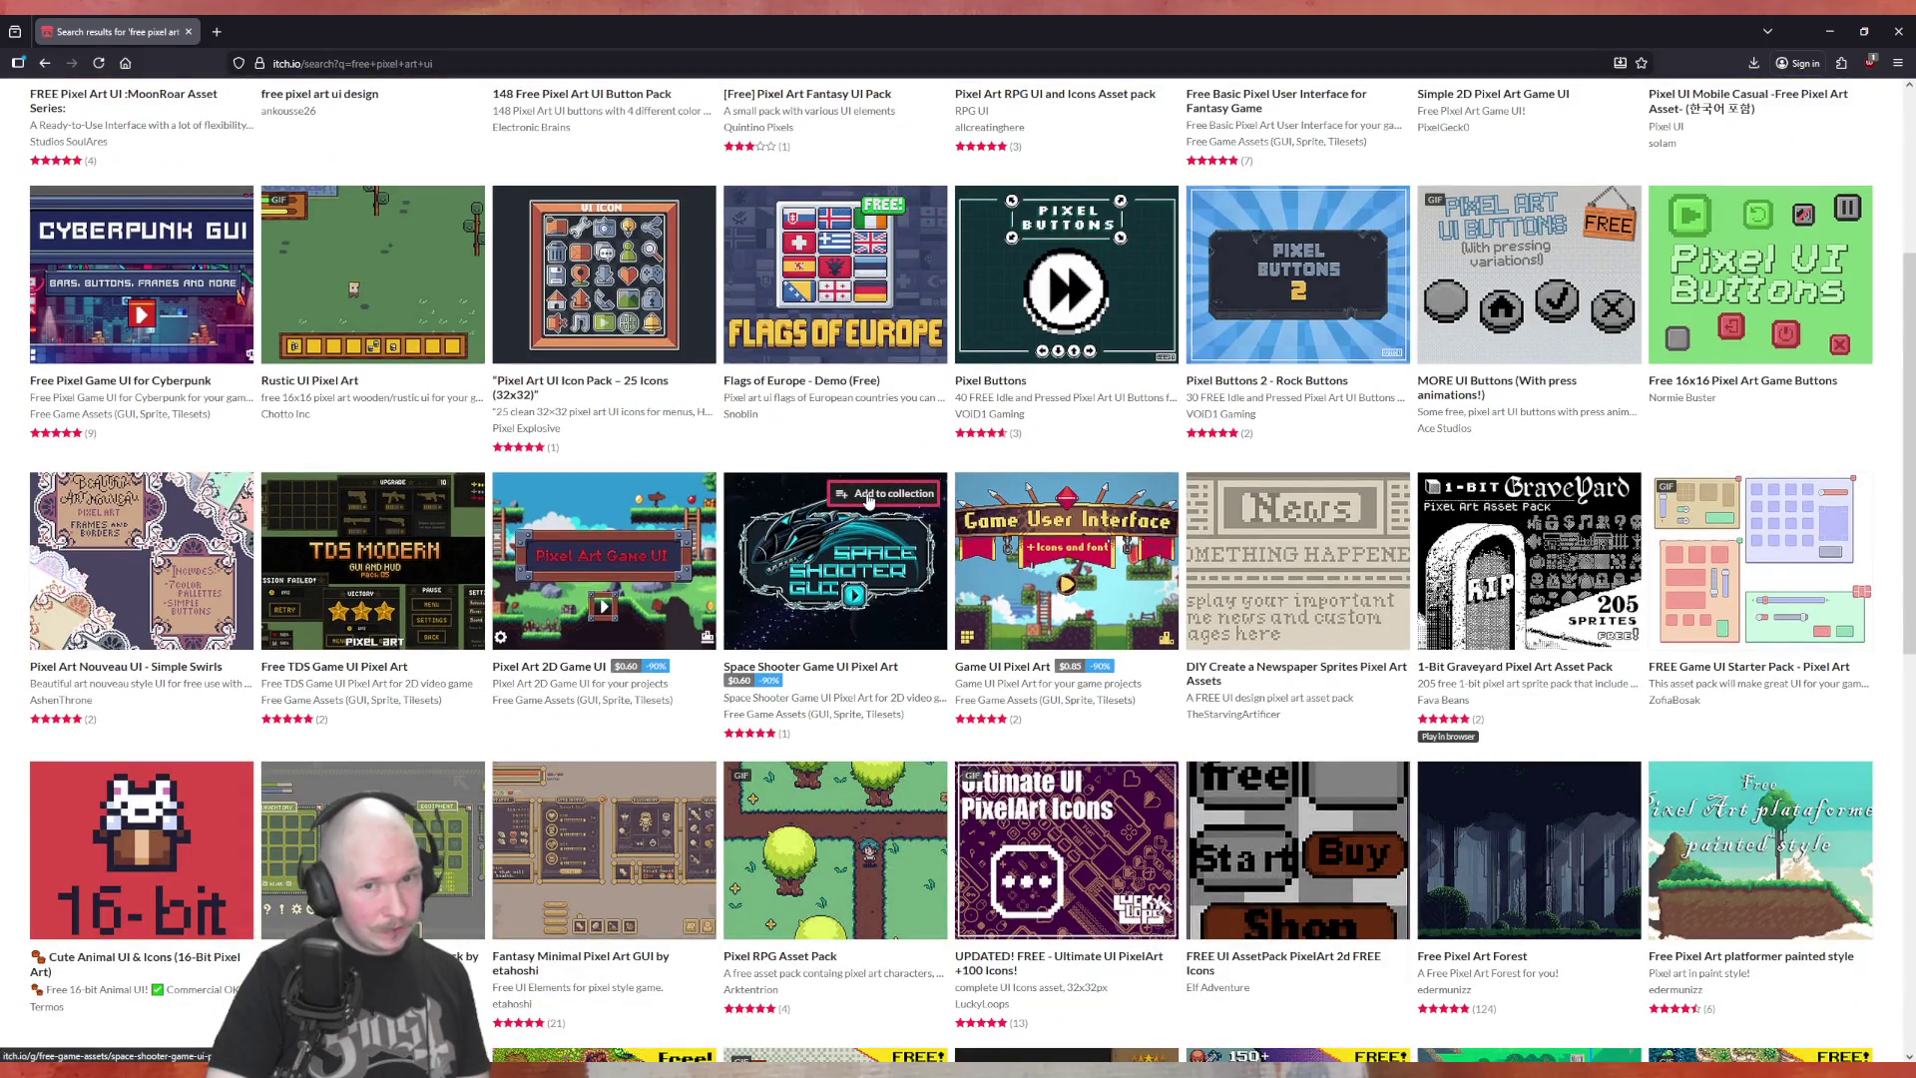
{"action": "scroll", "coordinate": [868, 501], "scroll_direction": "down", "scroll_amount": 1}
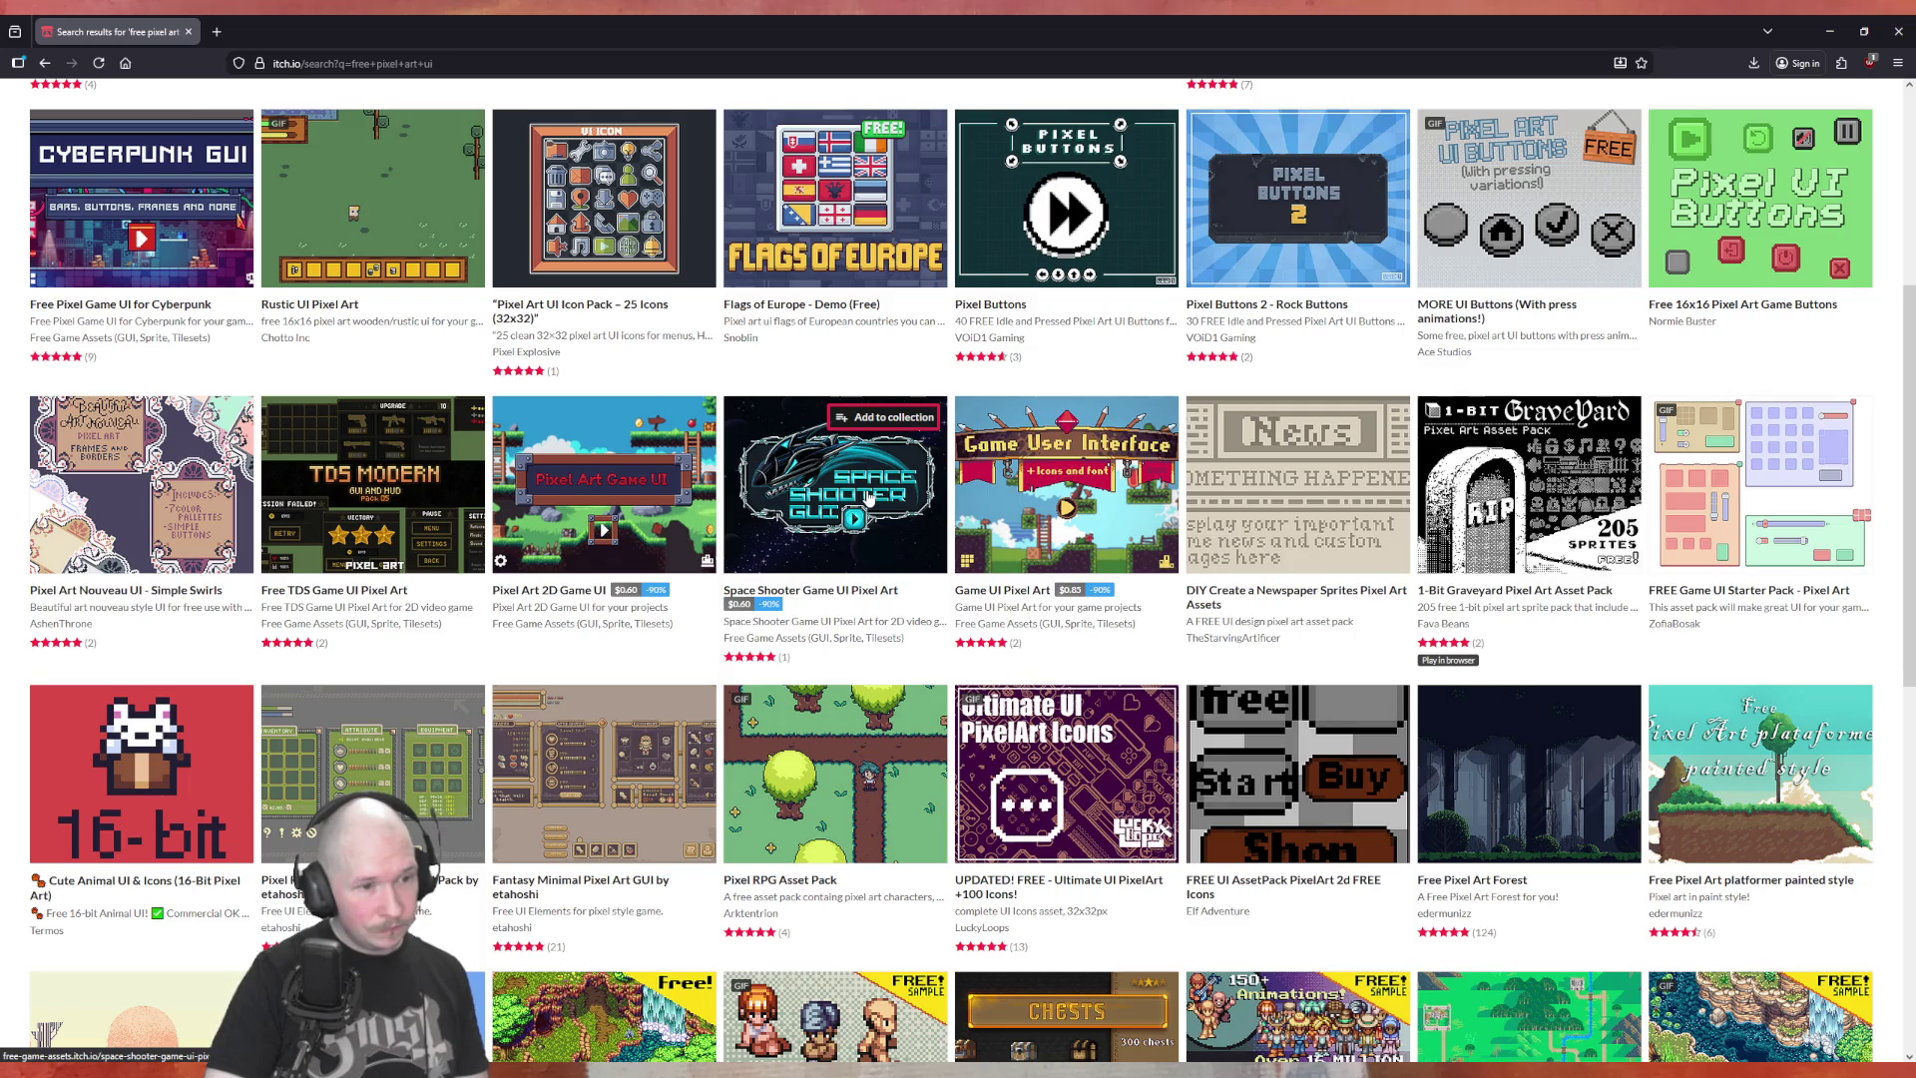
{"action": "left_click", "coordinate": [674, 705]}
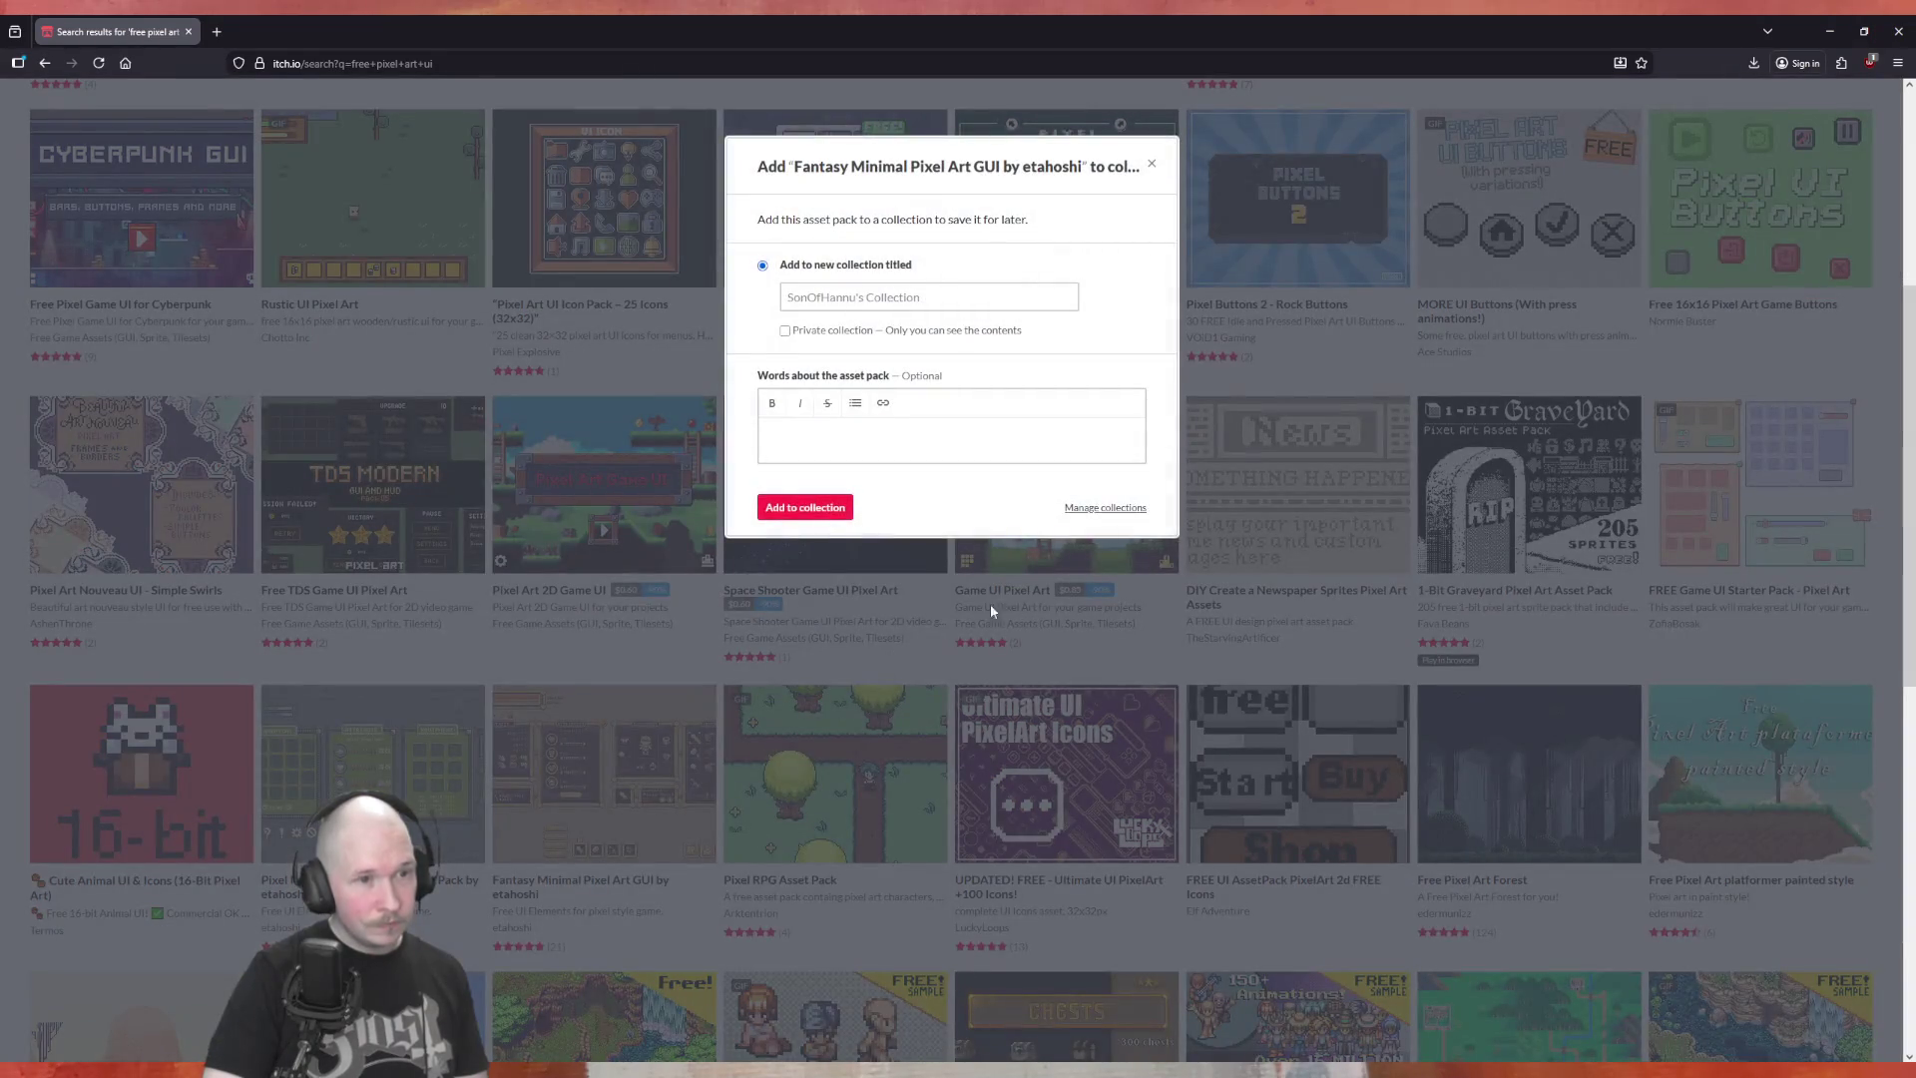
{"action": "left_click", "coordinate": [1152, 164]}
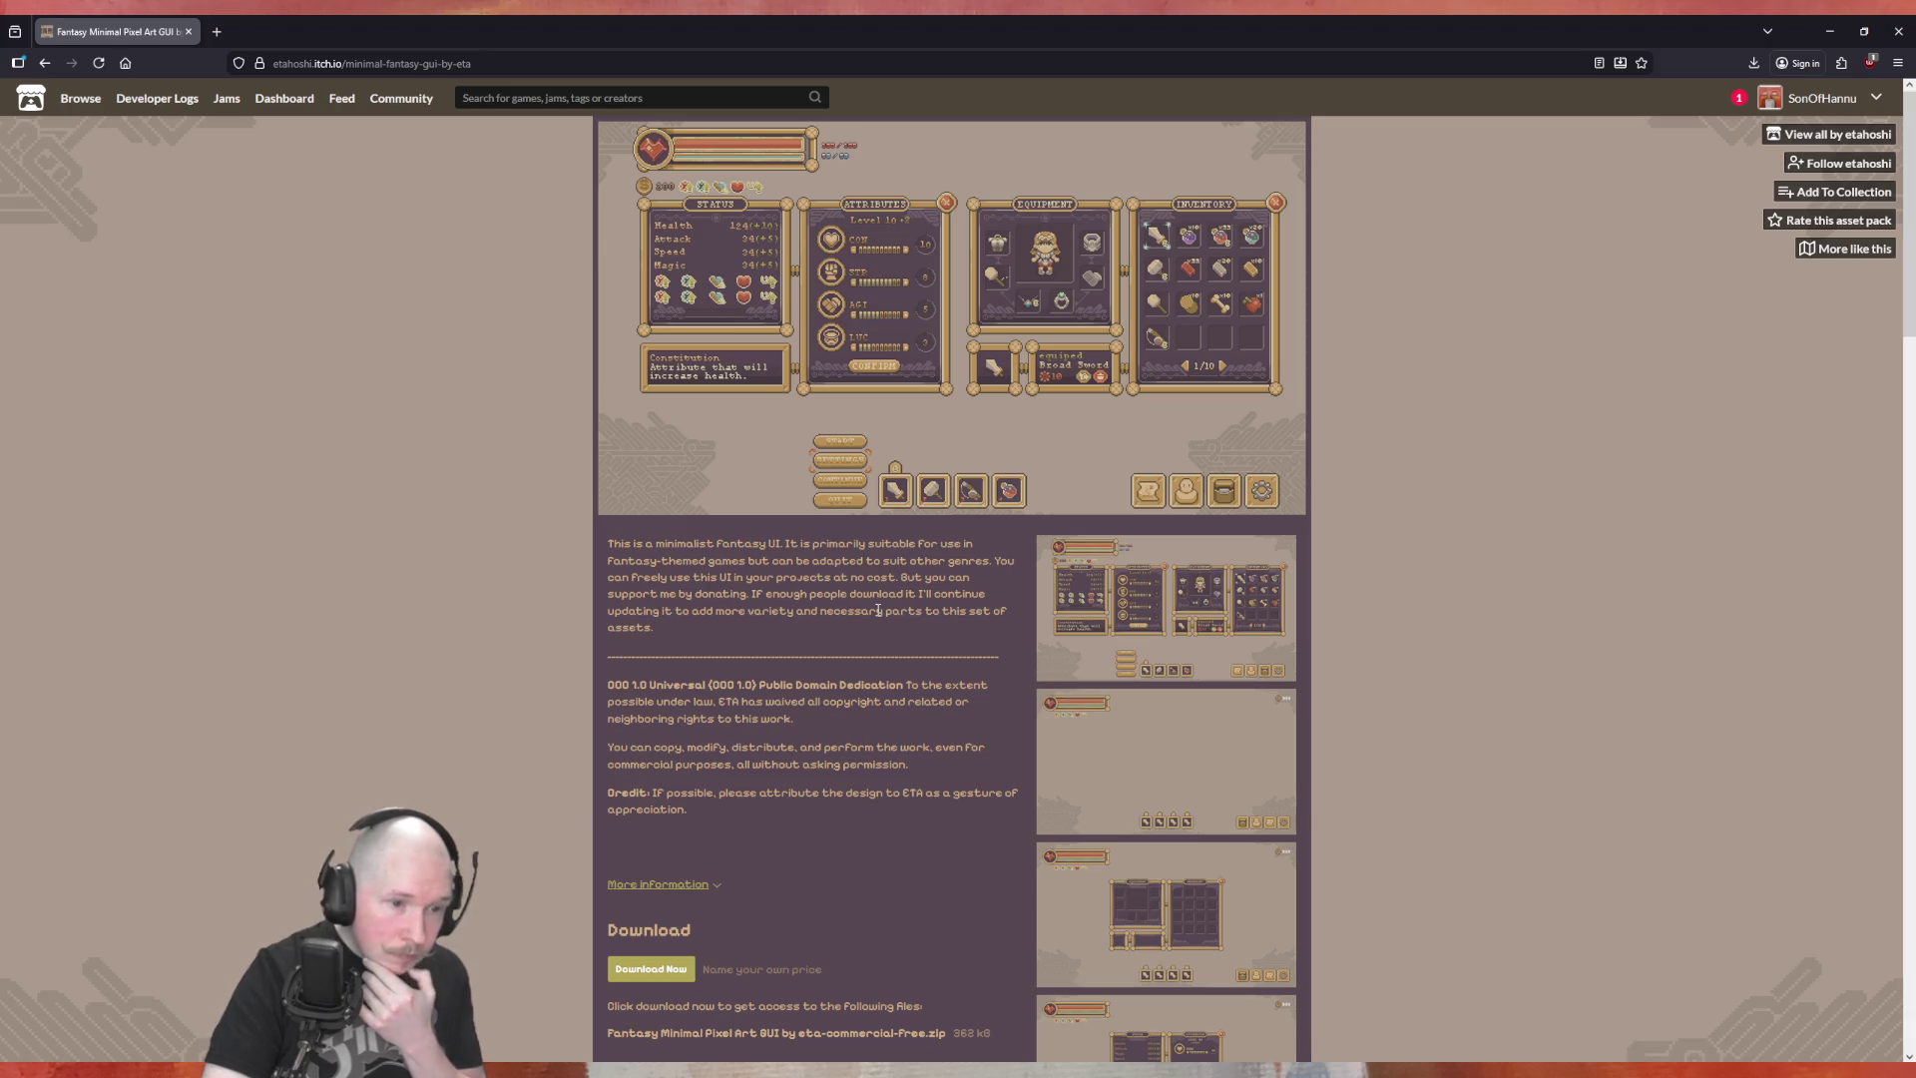
Read the Fantasy Minimal Pixel Art GUI description, downloads and comments, then return to the search results
{"action": "scroll", "coordinate": [878, 610], "scroll_direction": "down", "scroll_amount": 3}
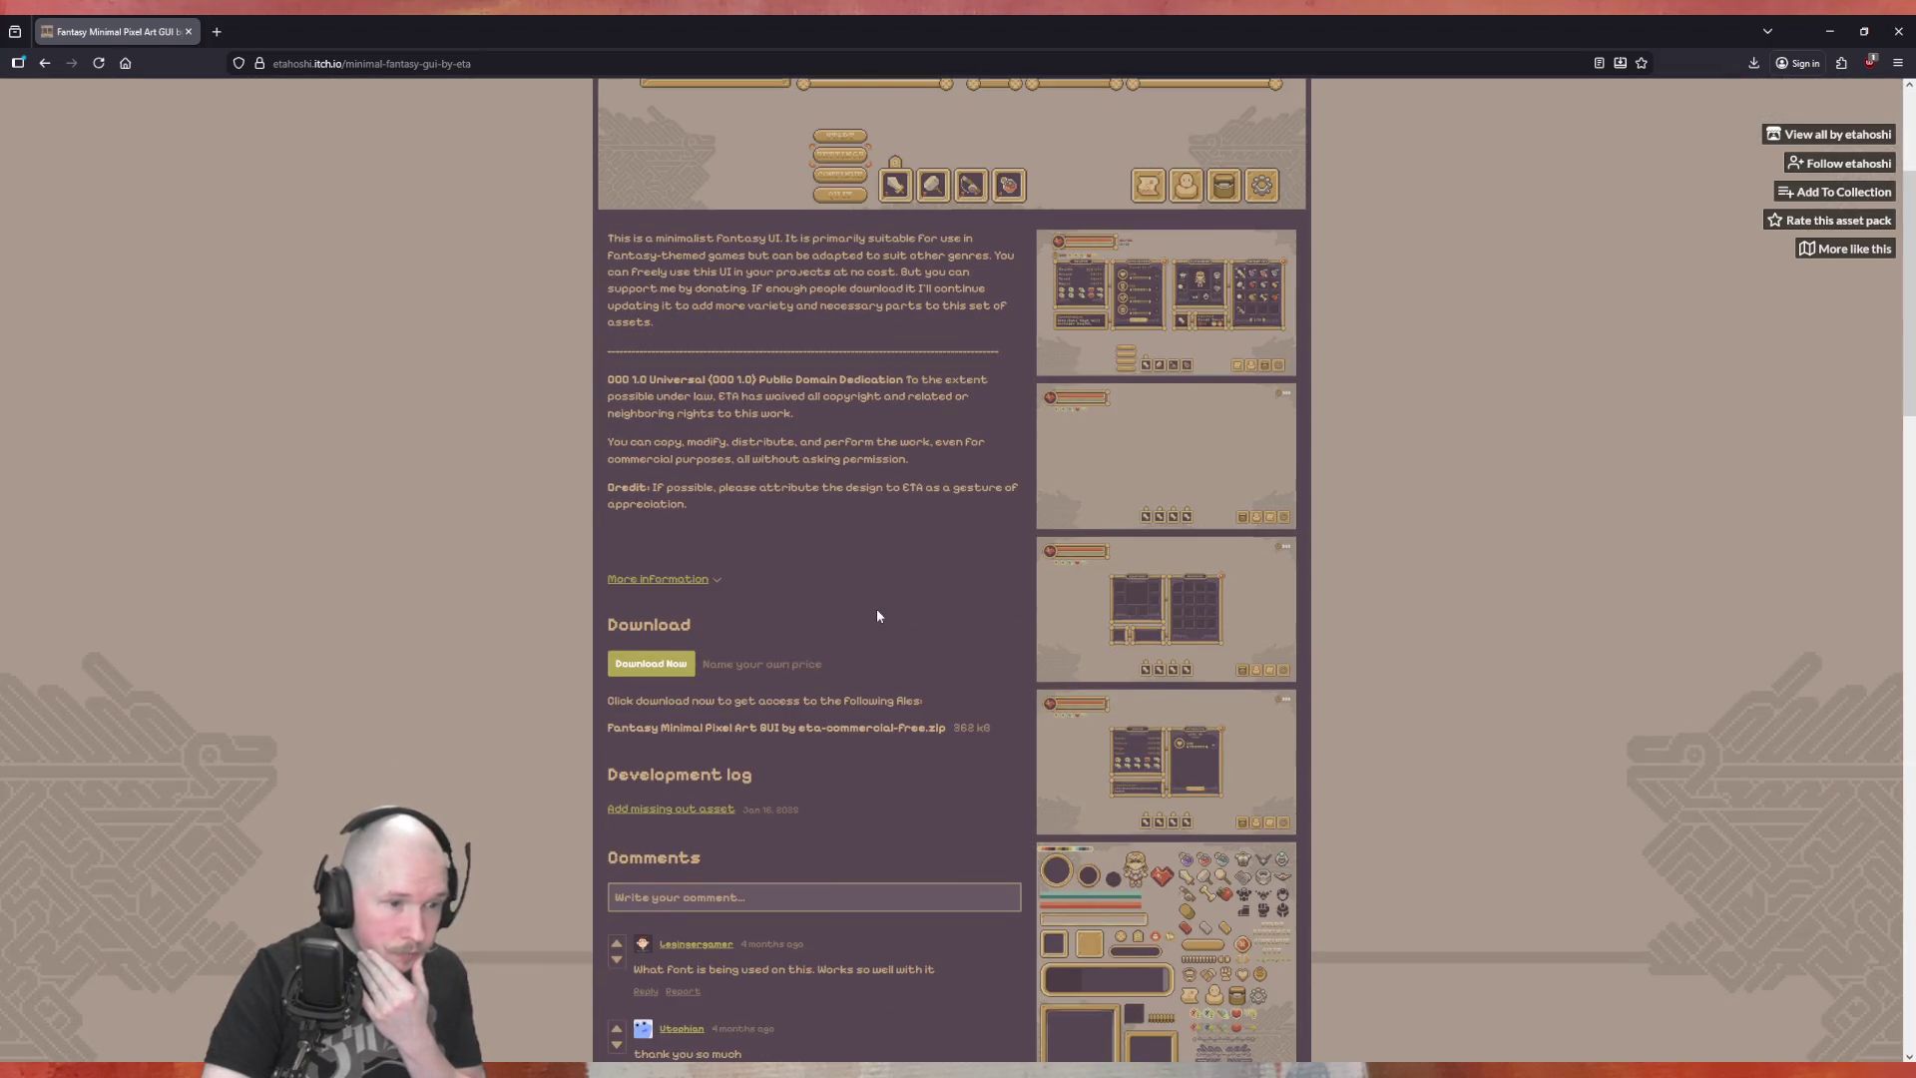
{"action": "scroll", "coordinate": [878, 614], "scroll_direction": "down", "scroll_amount": 2}
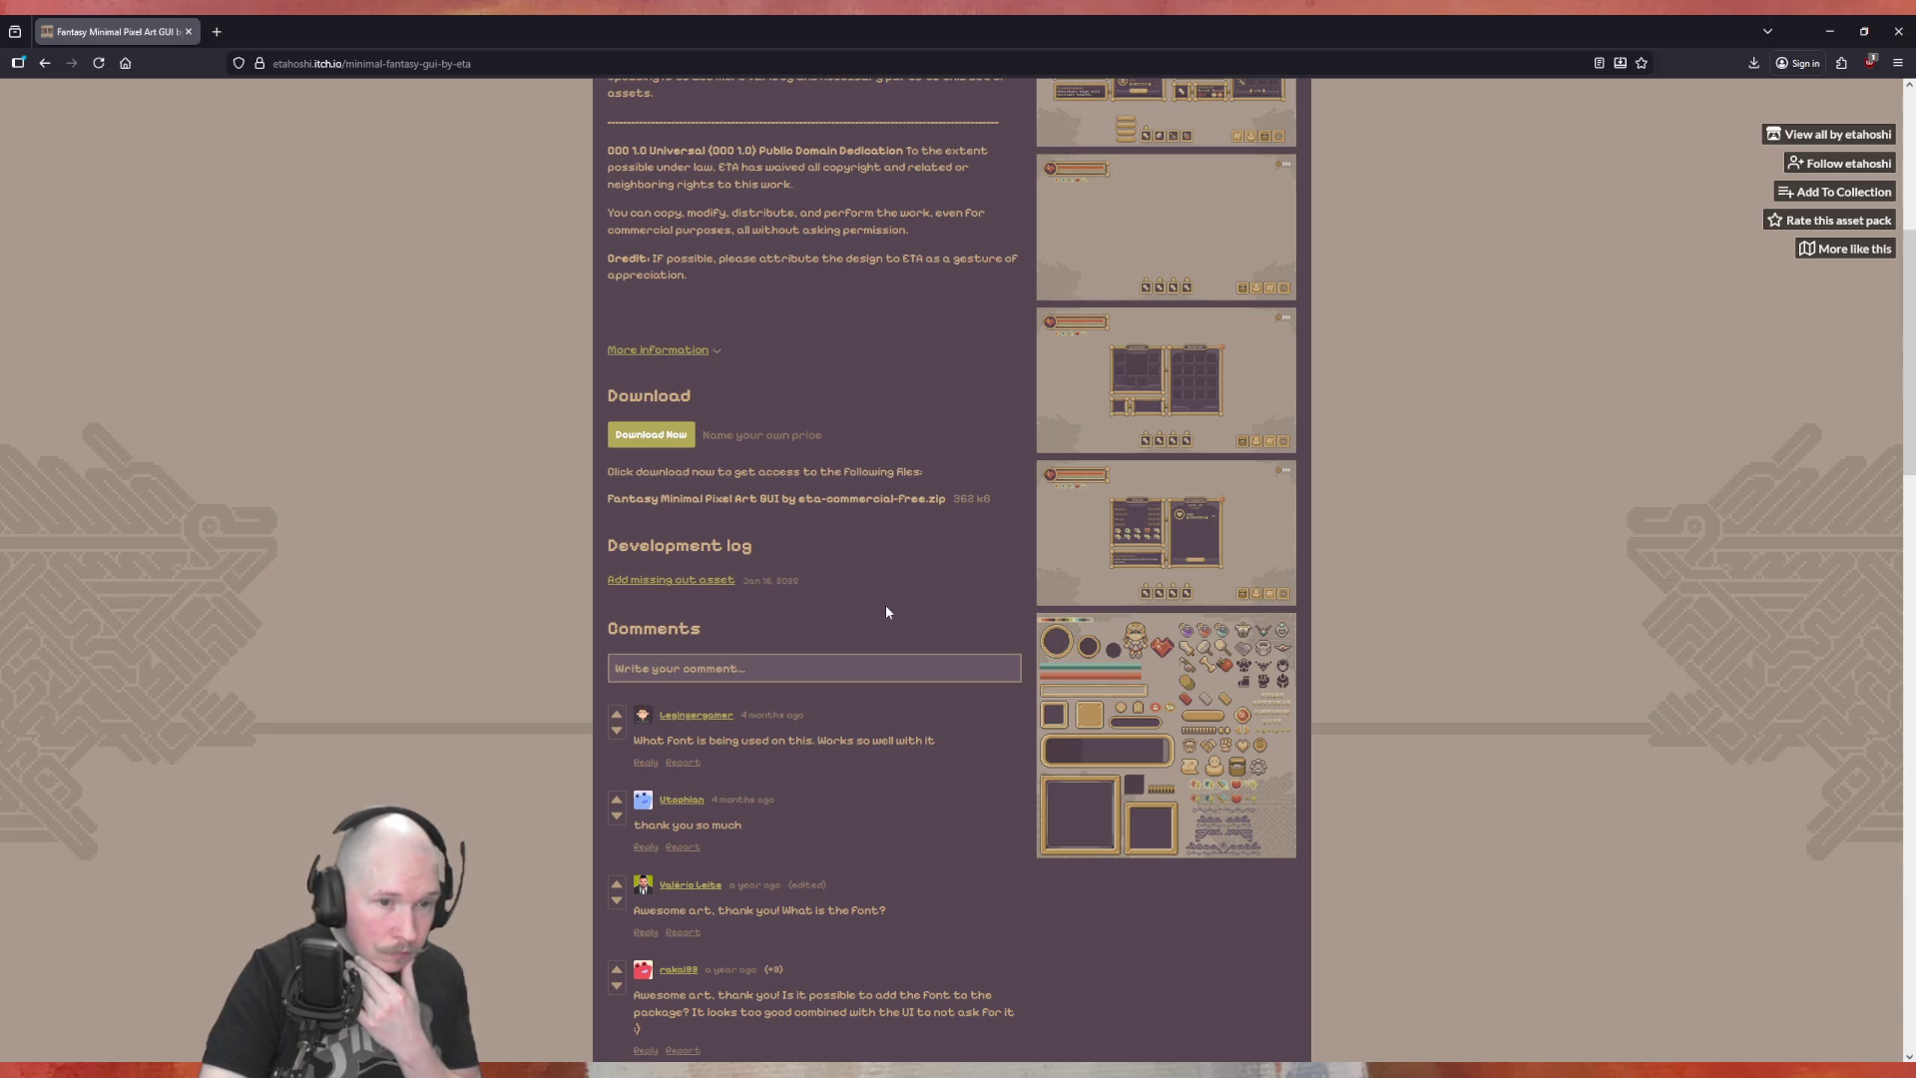
{"action": "scroll", "coordinate": [886, 612], "scroll_direction": "down", "scroll_amount": 3}
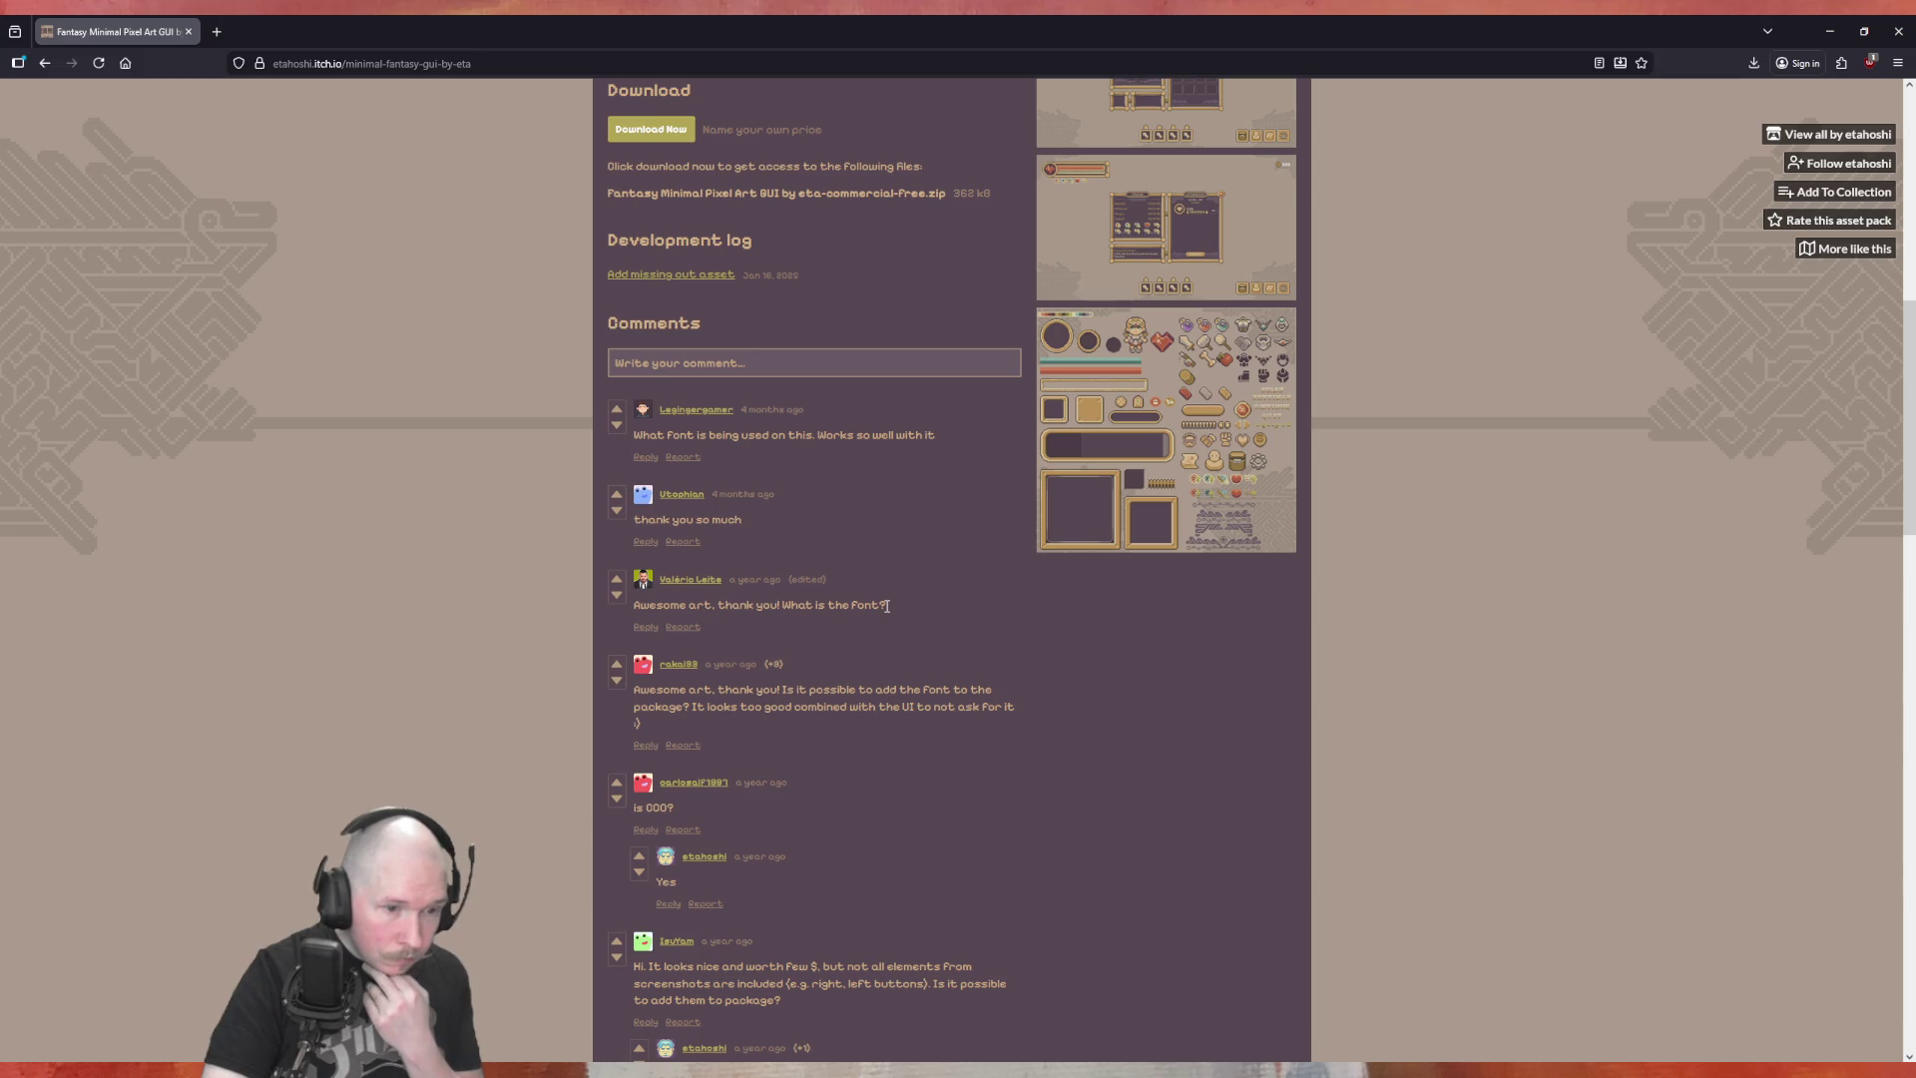
{"action": "scroll", "coordinate": [886, 606], "scroll_direction": "down", "scroll_amount": 2}
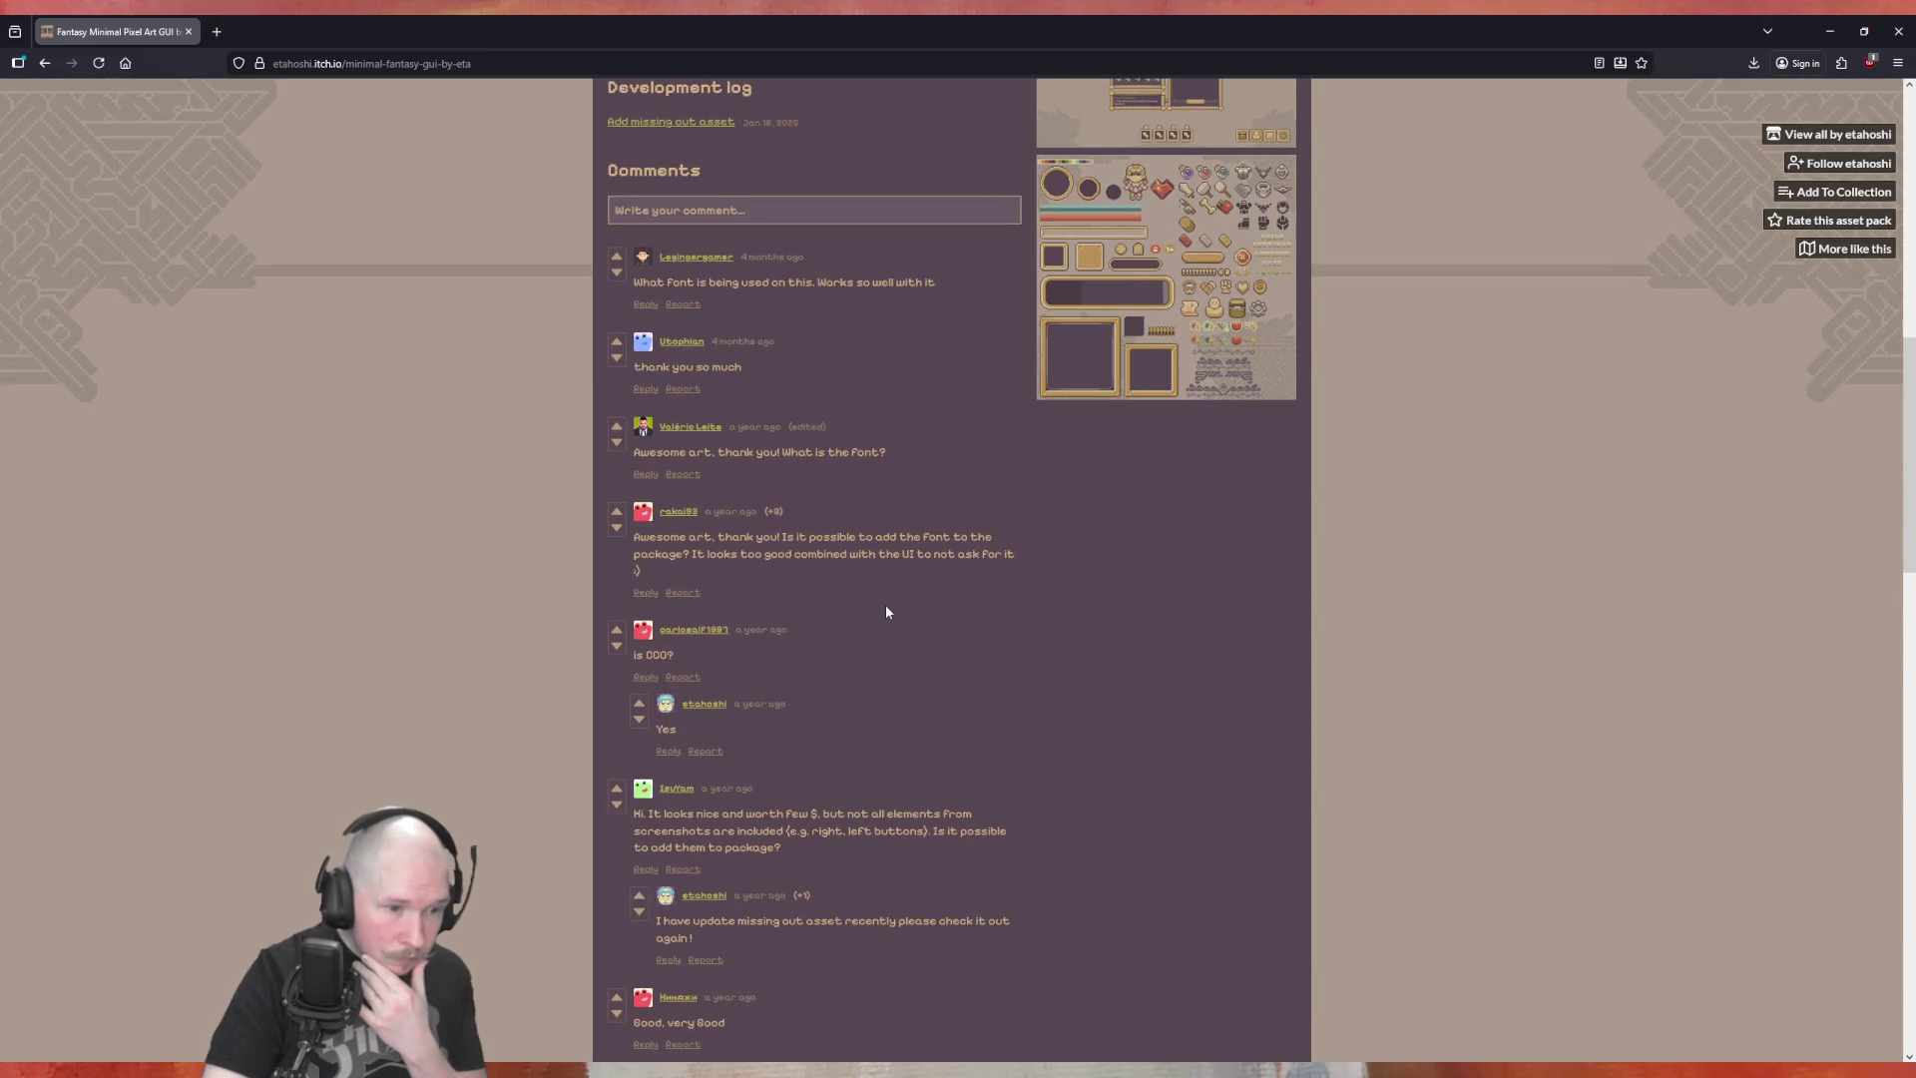
{"action": "scroll", "coordinate": [886, 611], "scroll_direction": "up", "scroll_amount": 10}
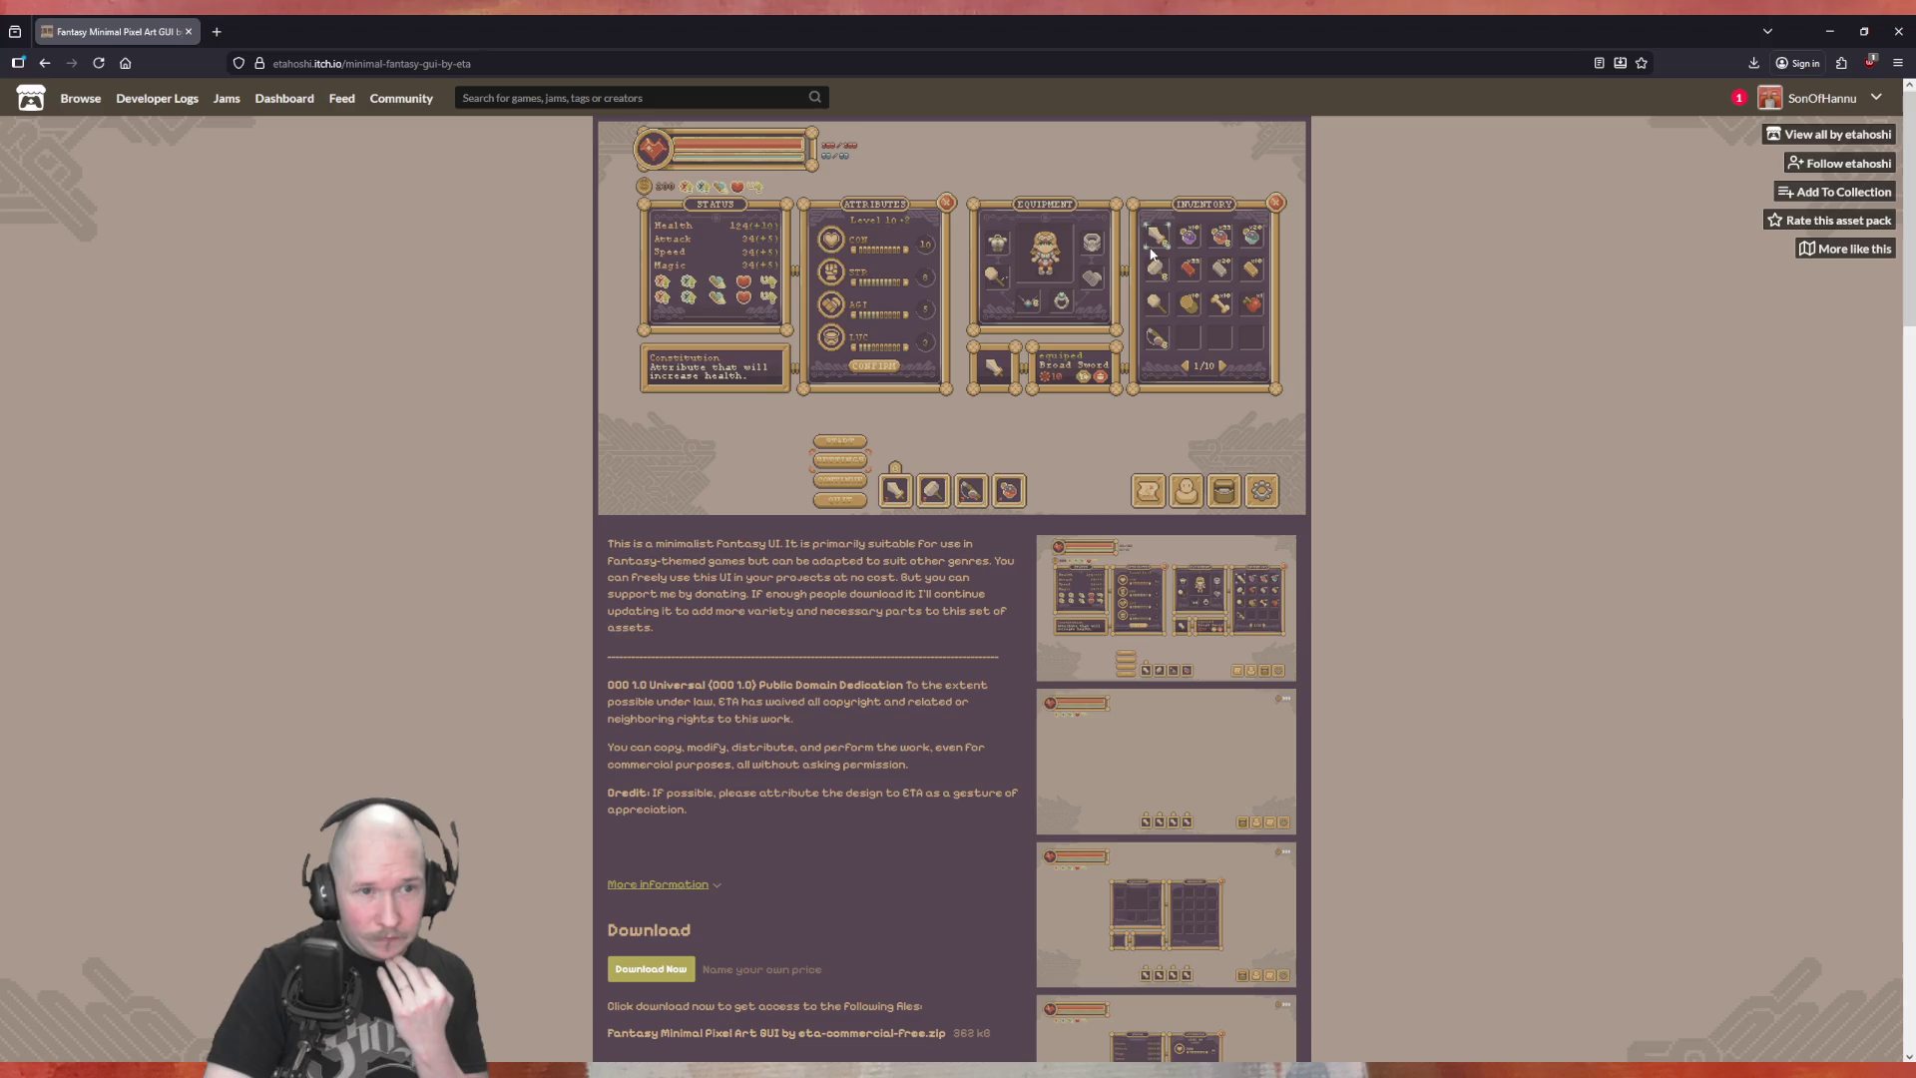
{"action": "scroll", "coordinate": [1143, 299], "scroll_direction": "down", "scroll_amount": 3}
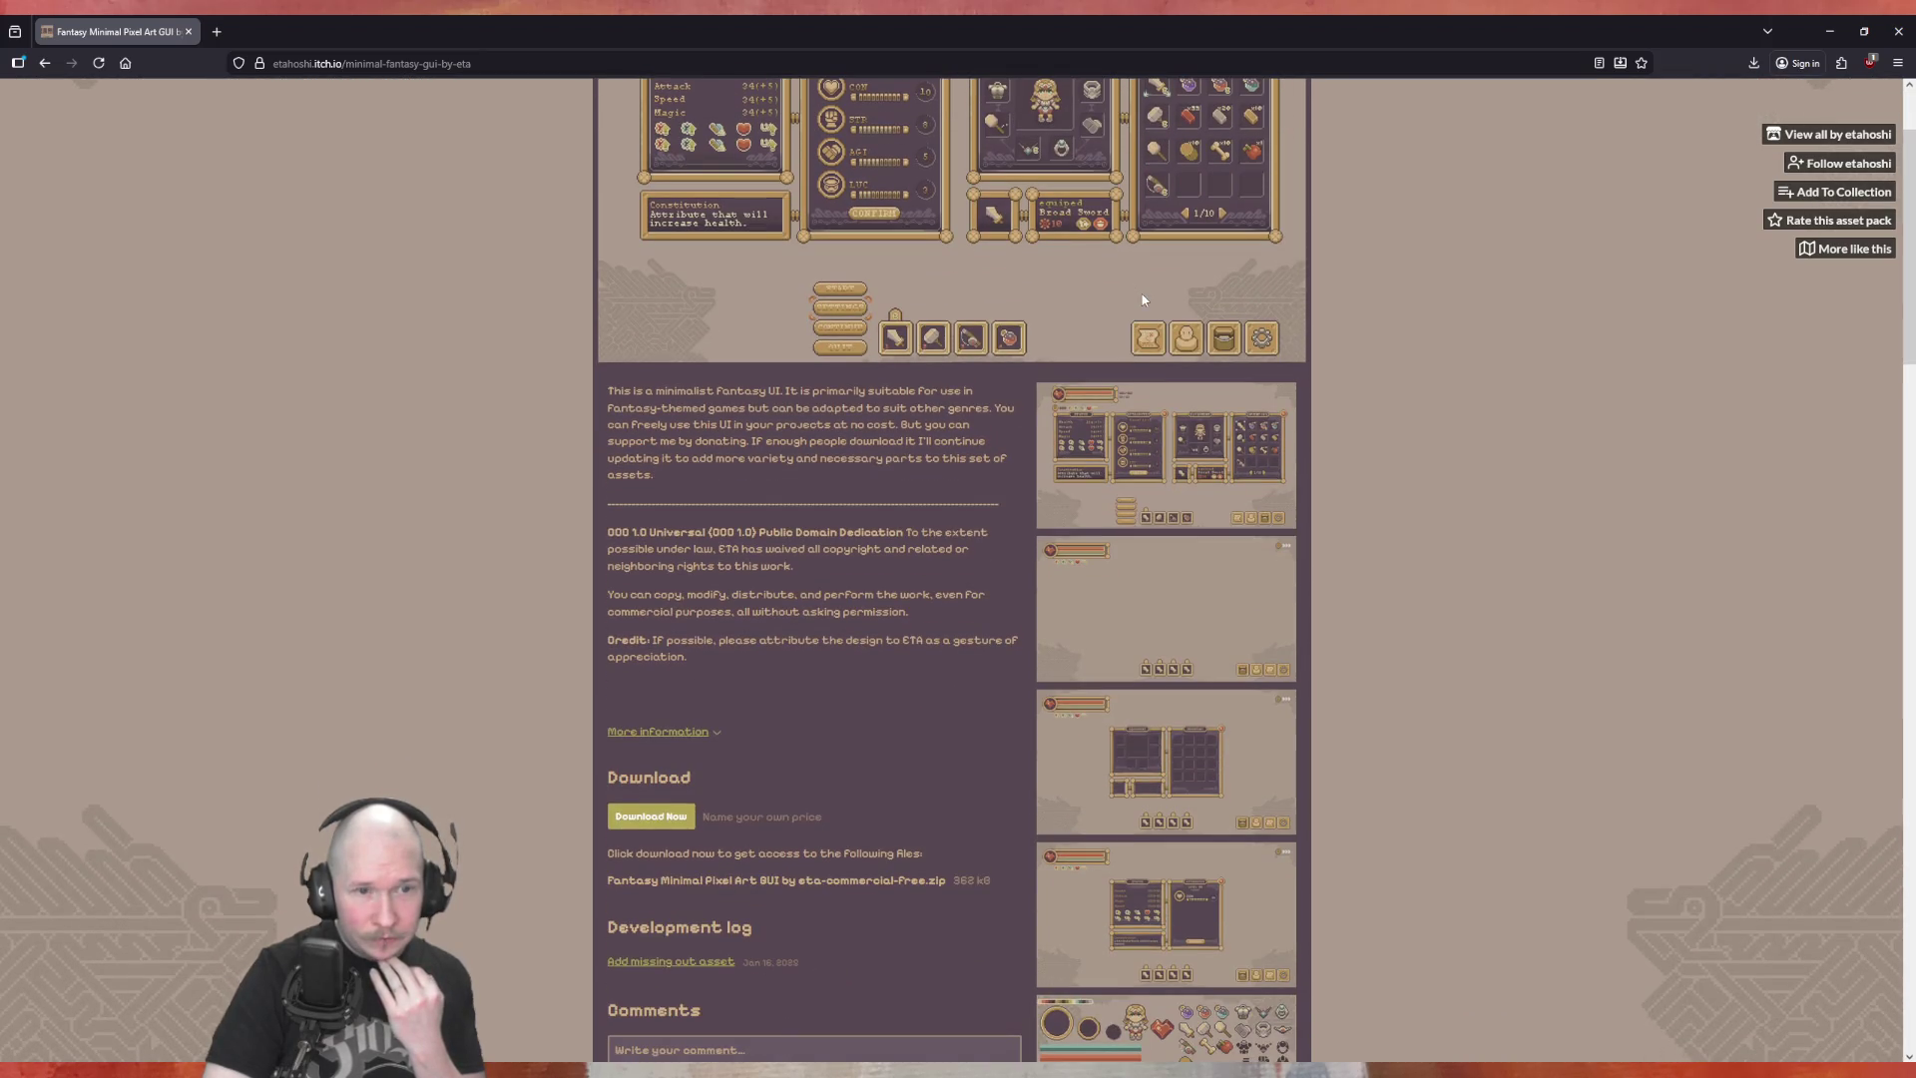
{"action": "scroll", "coordinate": [1236, 530], "scroll_direction": "down", "scroll_amount": 4}
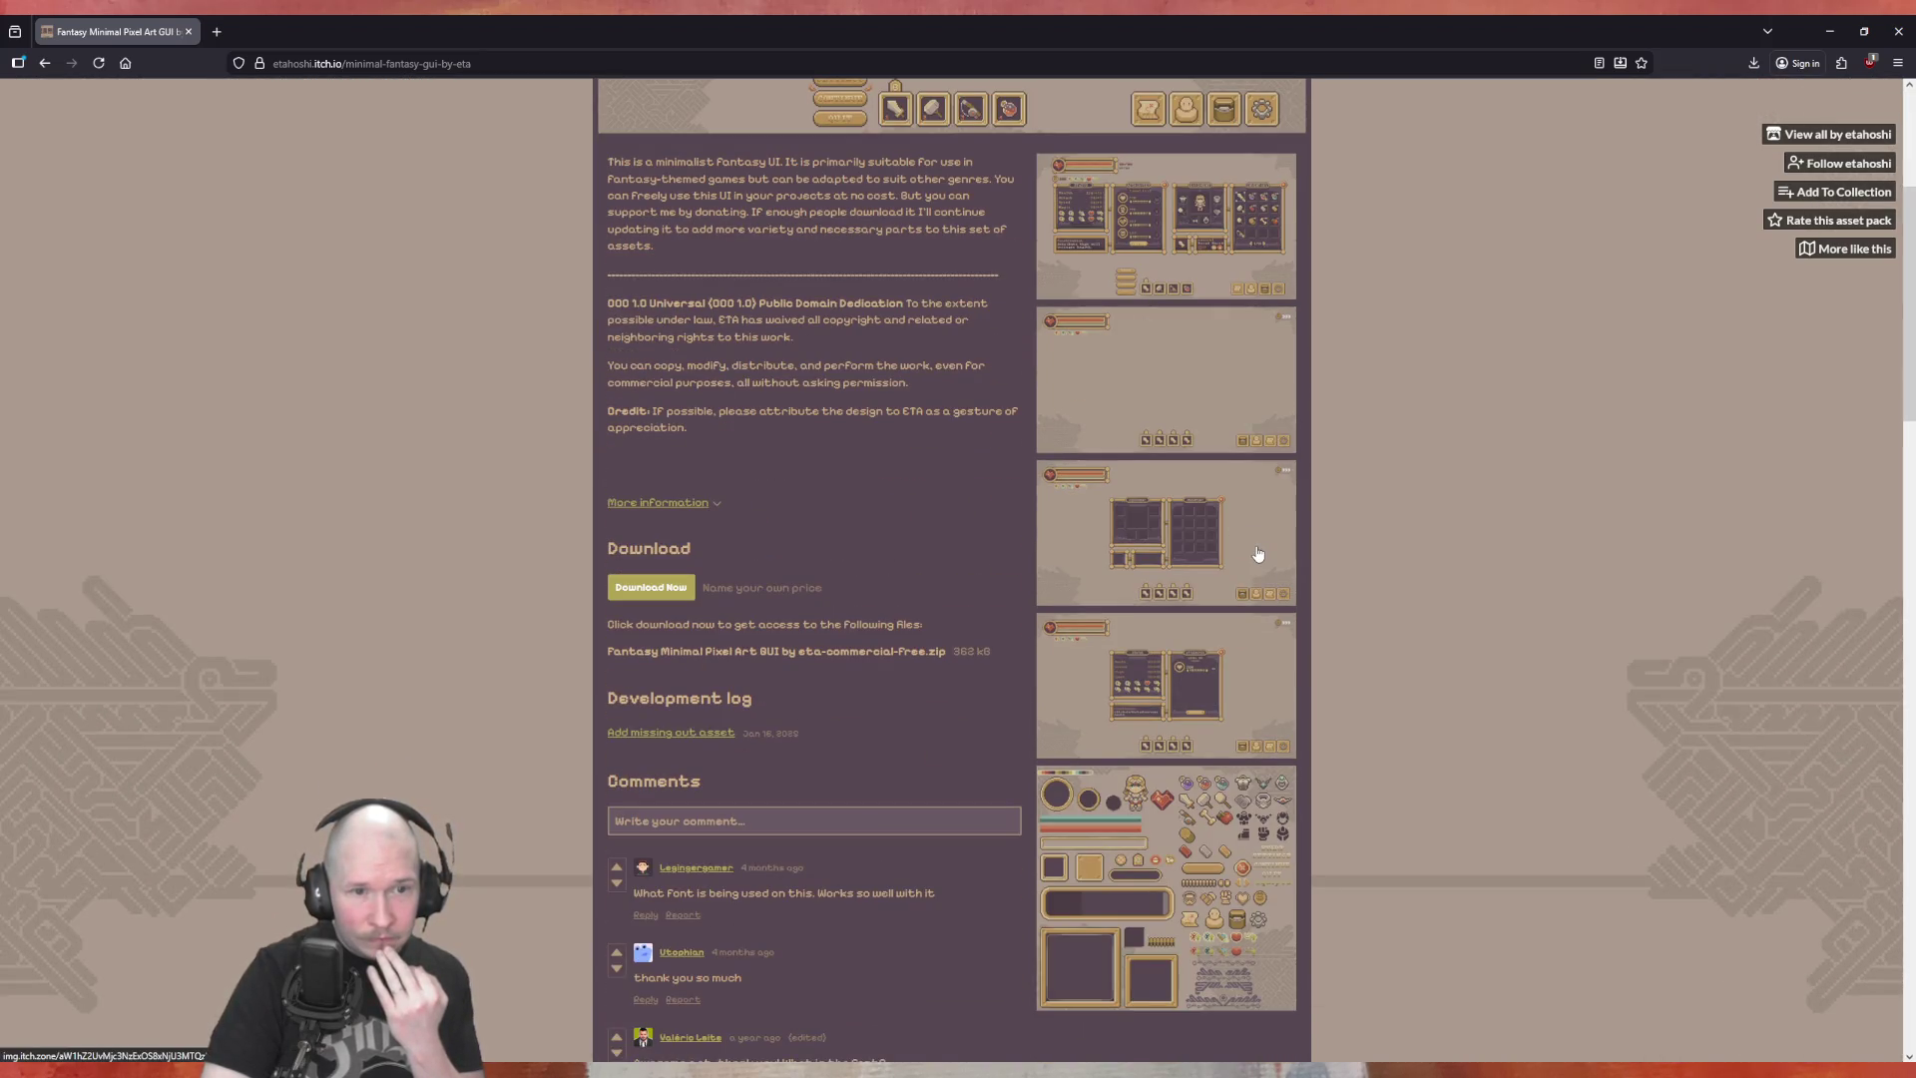
{"action": "key", "text": "alt+Left"}
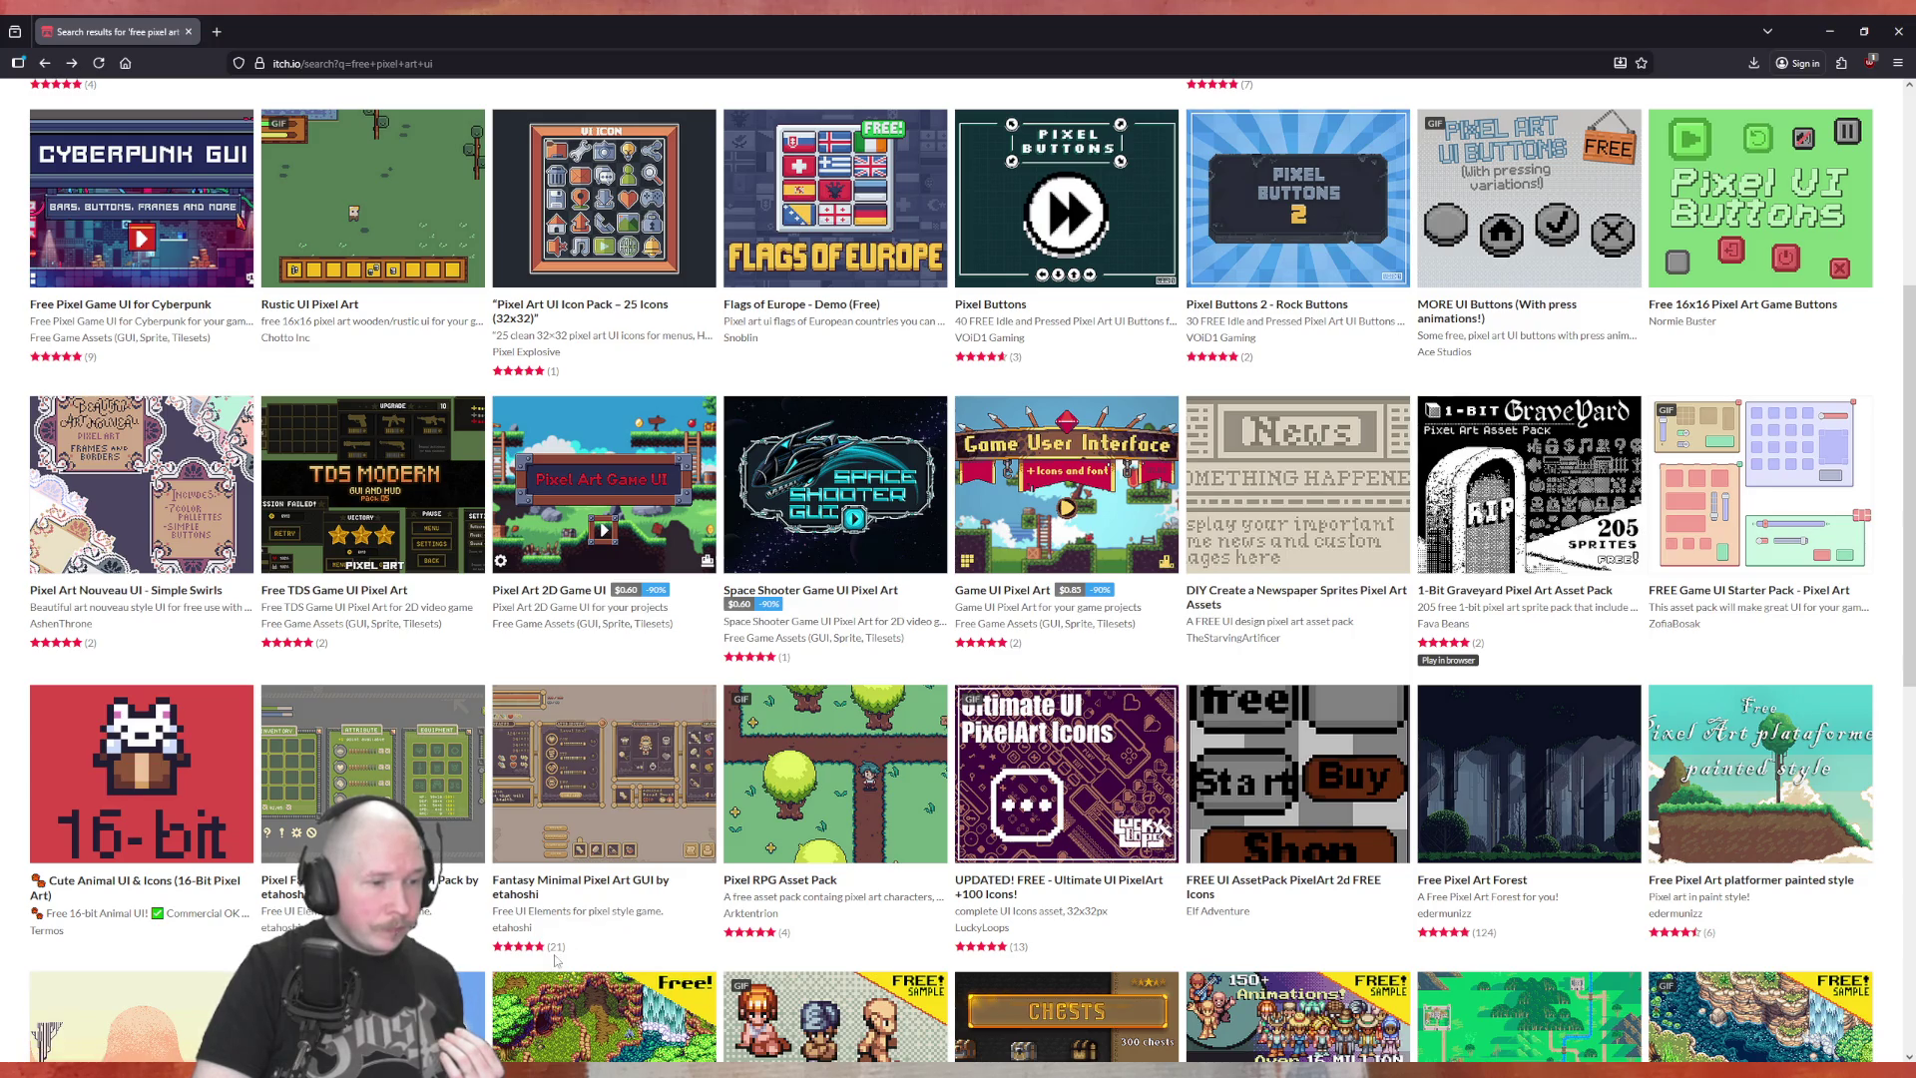
{"action": "key", "text": "alt+Tab"}
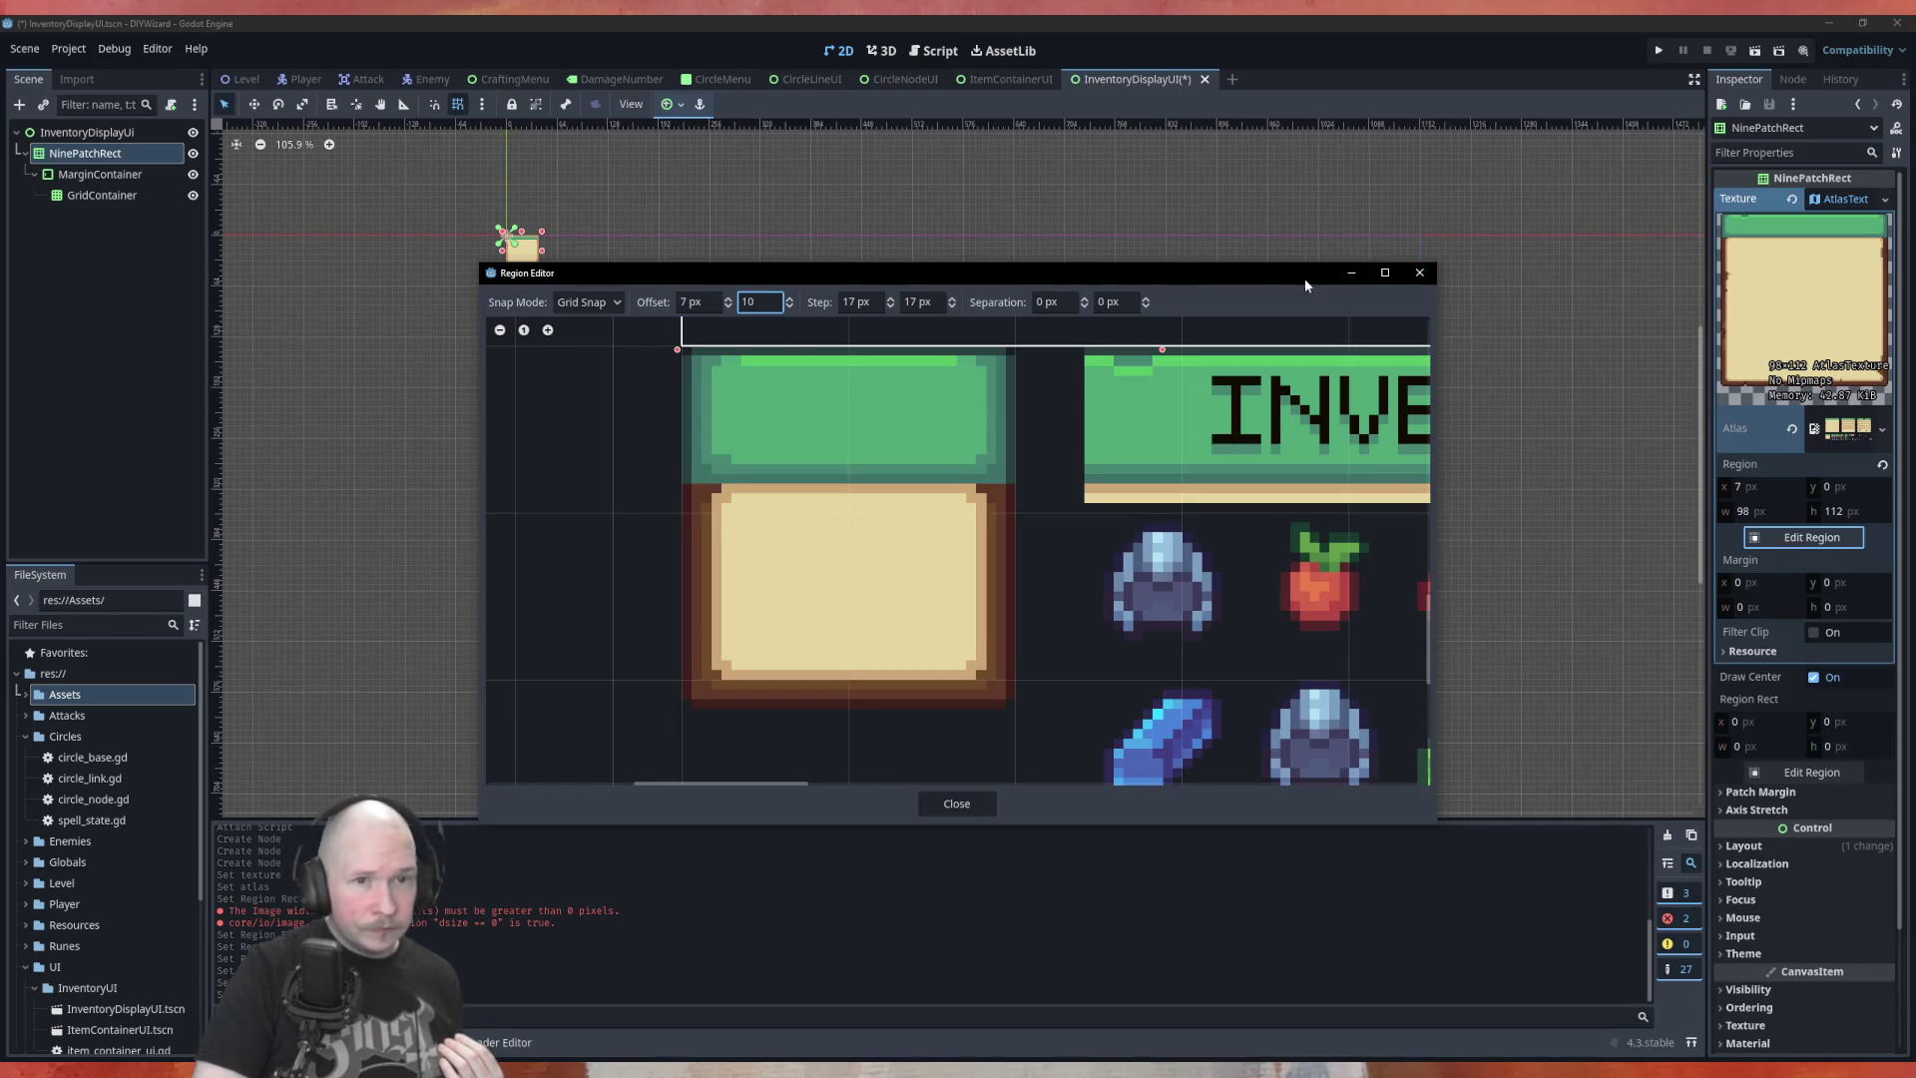
Close the Region Editor and select res://Assets/UI_pack/Main_tiles.png in the FileSystem dock
{"action": "left_click", "coordinate": [1418, 275]}
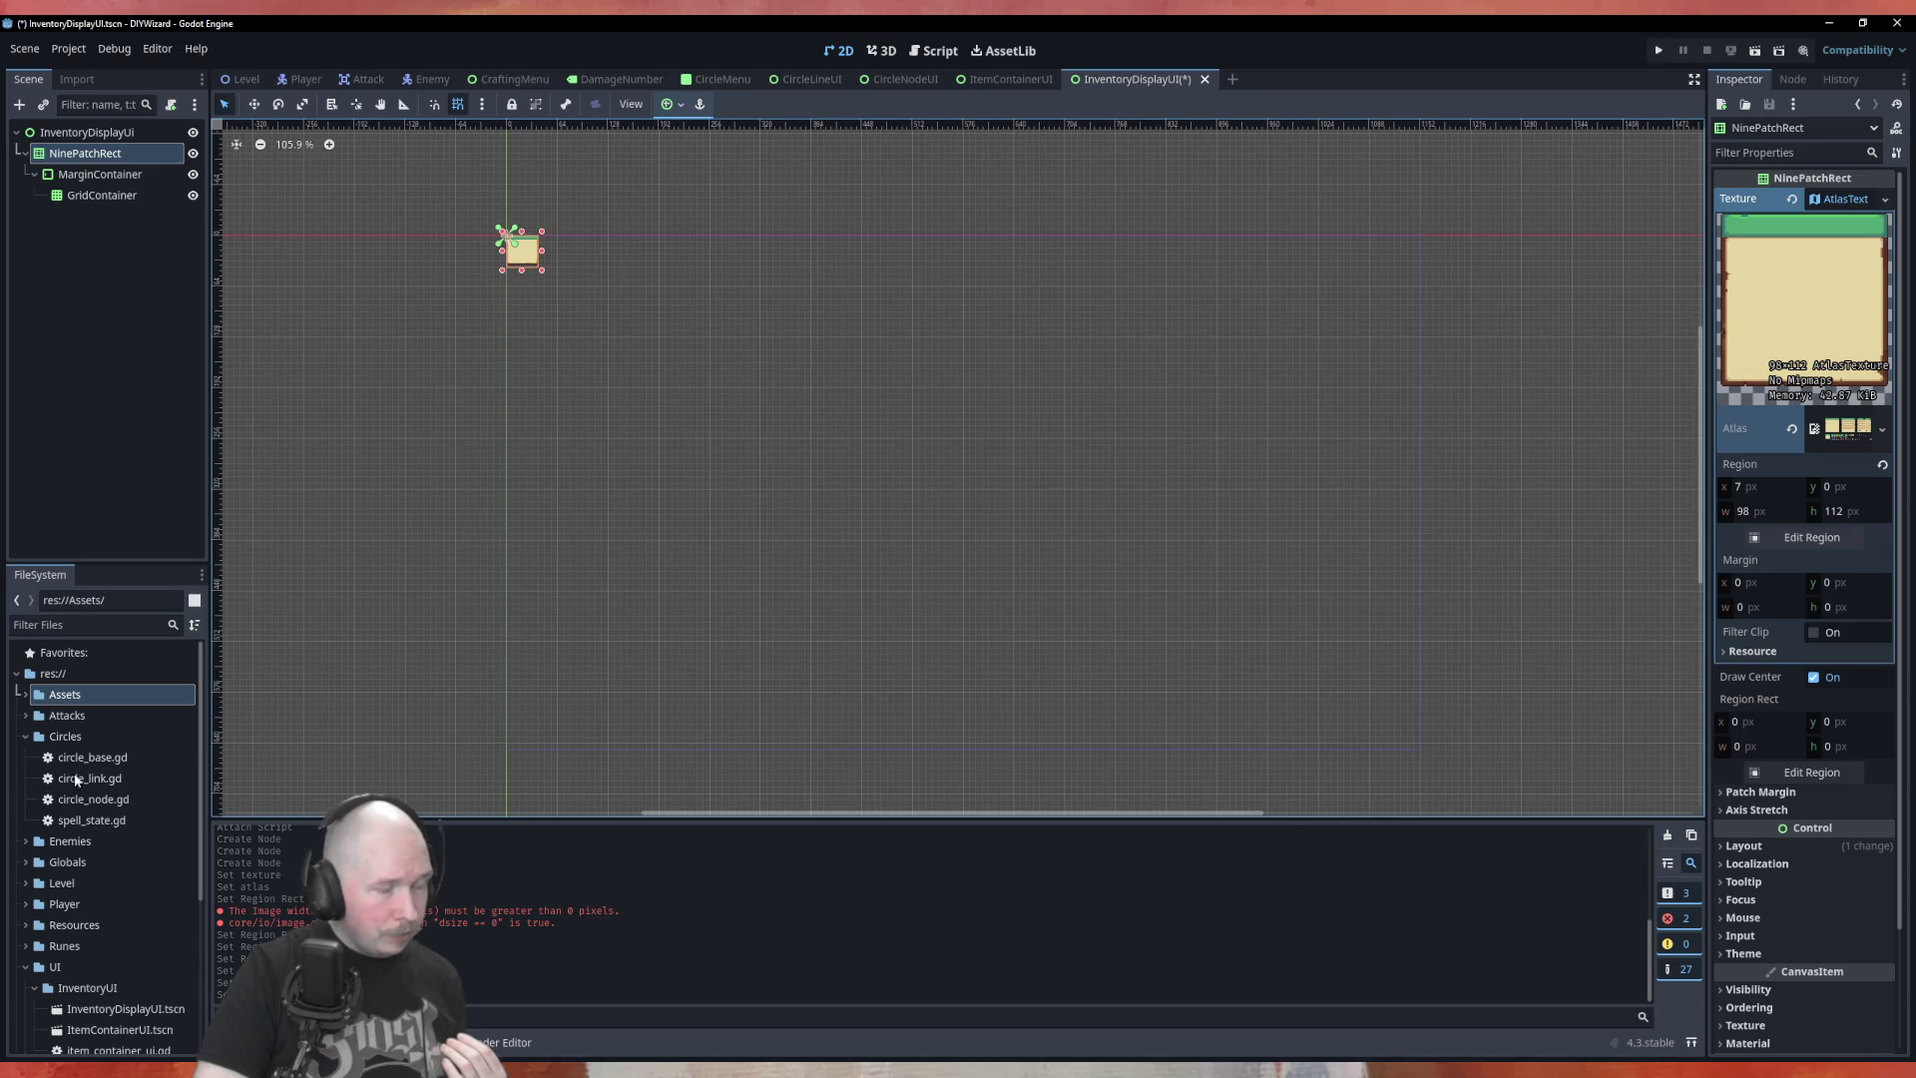
{"action": "left_click", "coordinate": [24, 695]}
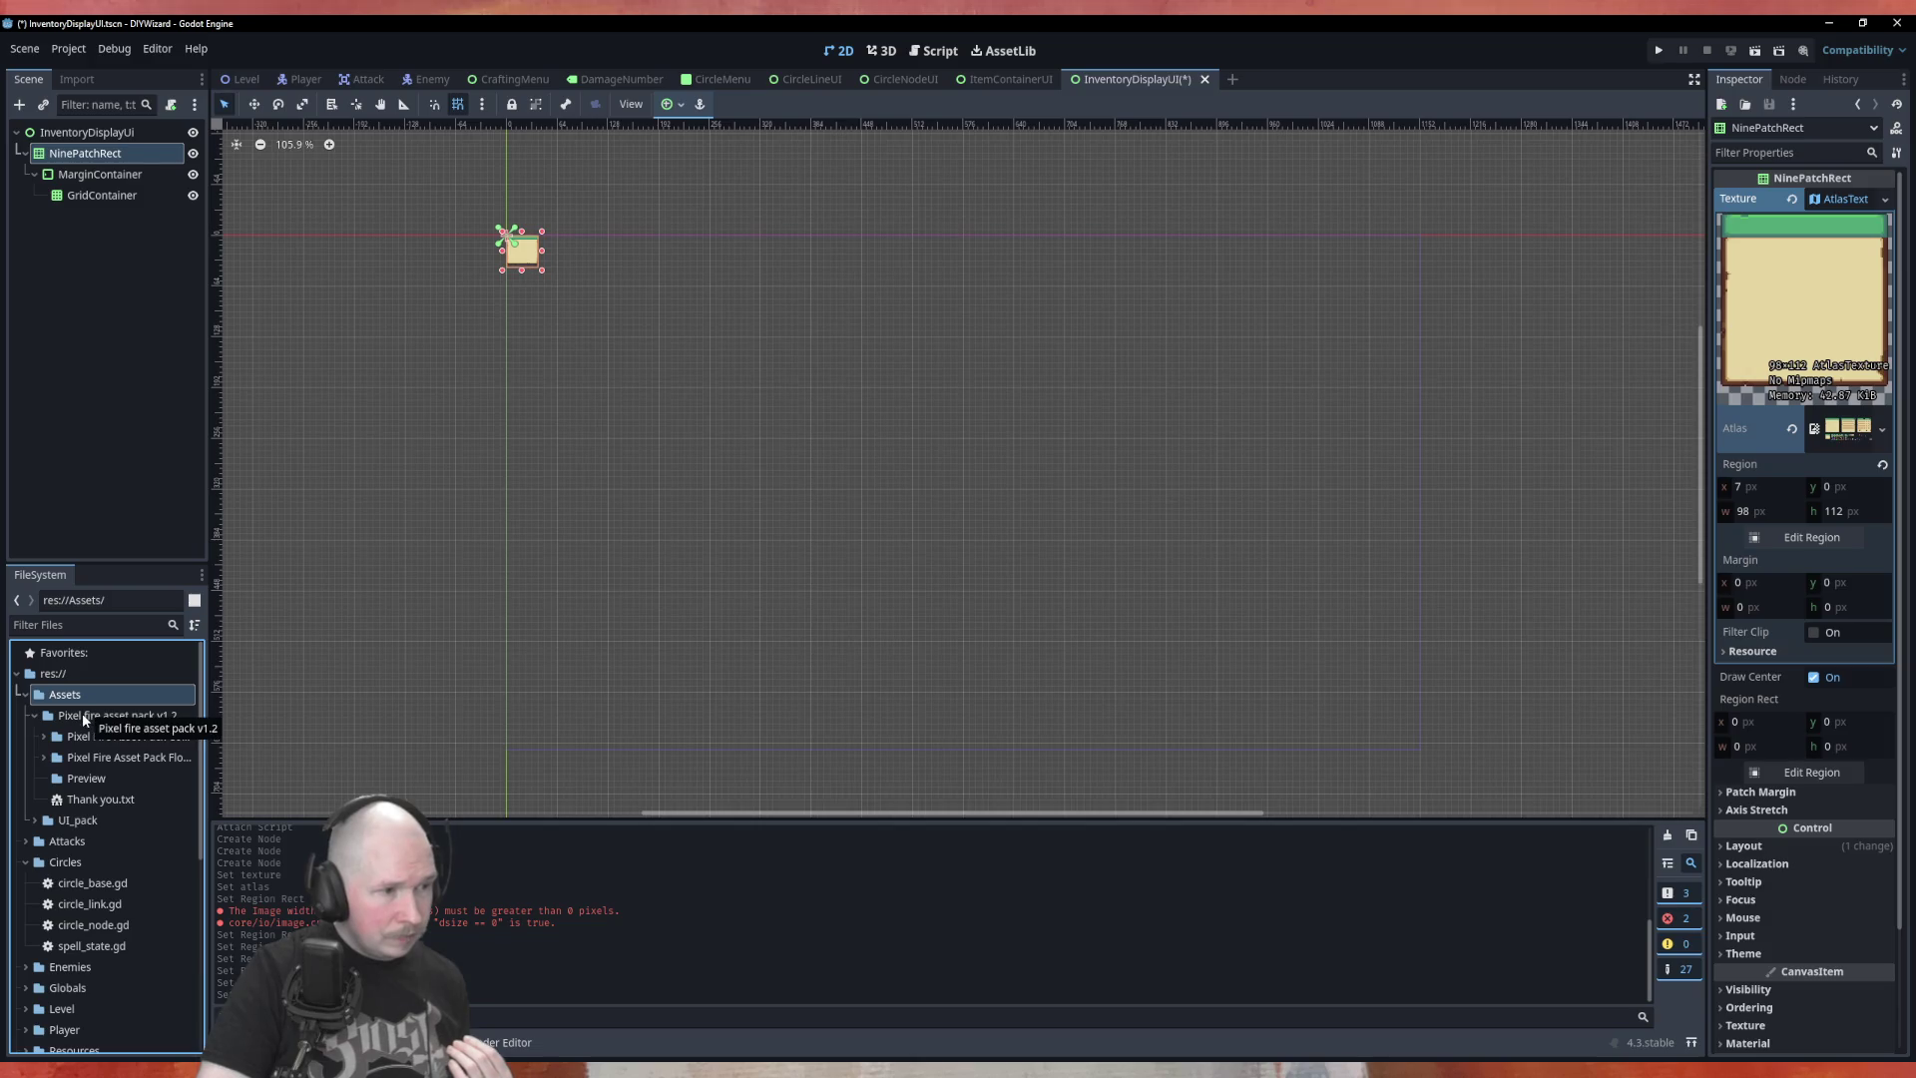
{"action": "left_click", "coordinate": [35, 717]}
{"action": "left_click", "coordinate": [35, 737]}
{"action": "scroll", "coordinate": [113, 755], "scroll_direction": "down", "scroll_amount": 2}
{"action": "scroll", "coordinate": [113, 755], "scroll_direction": "down", "scroll_amount": 3}
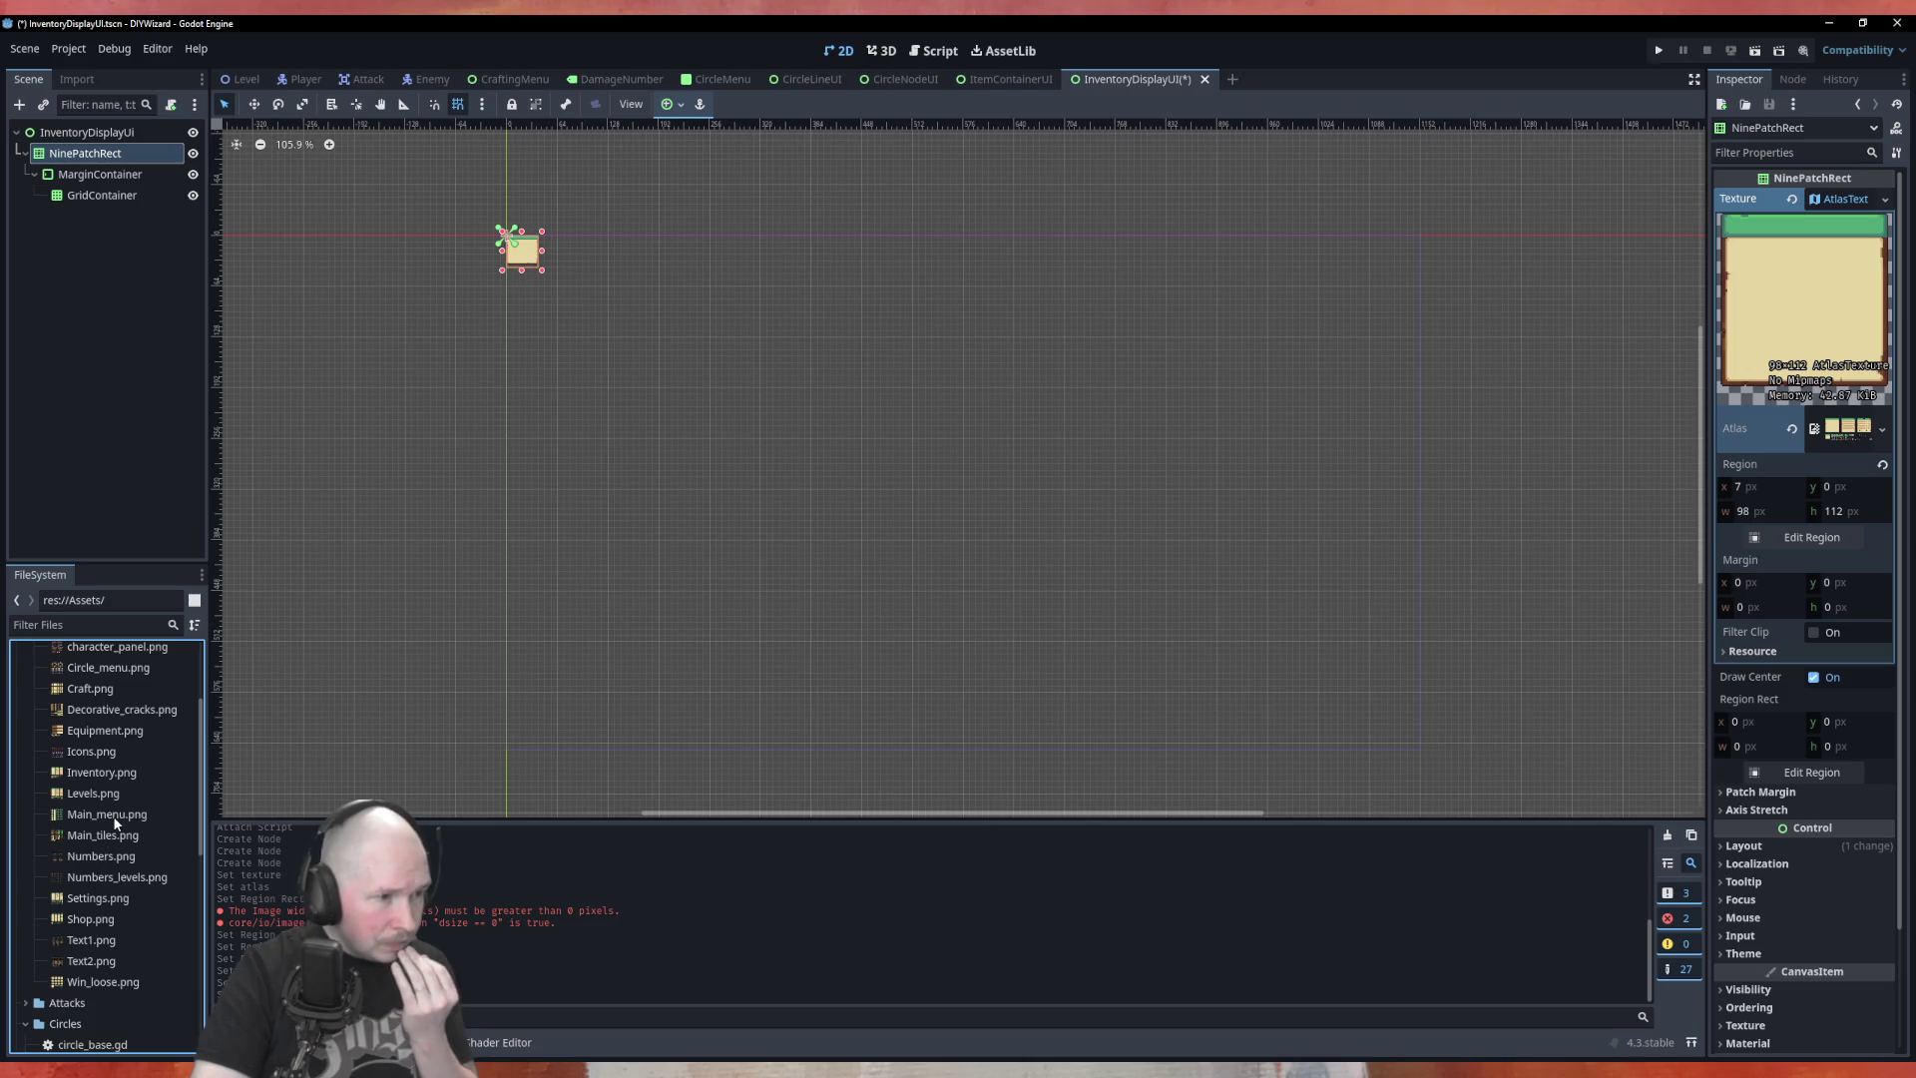
{"action": "left_click", "coordinate": [93, 835]}
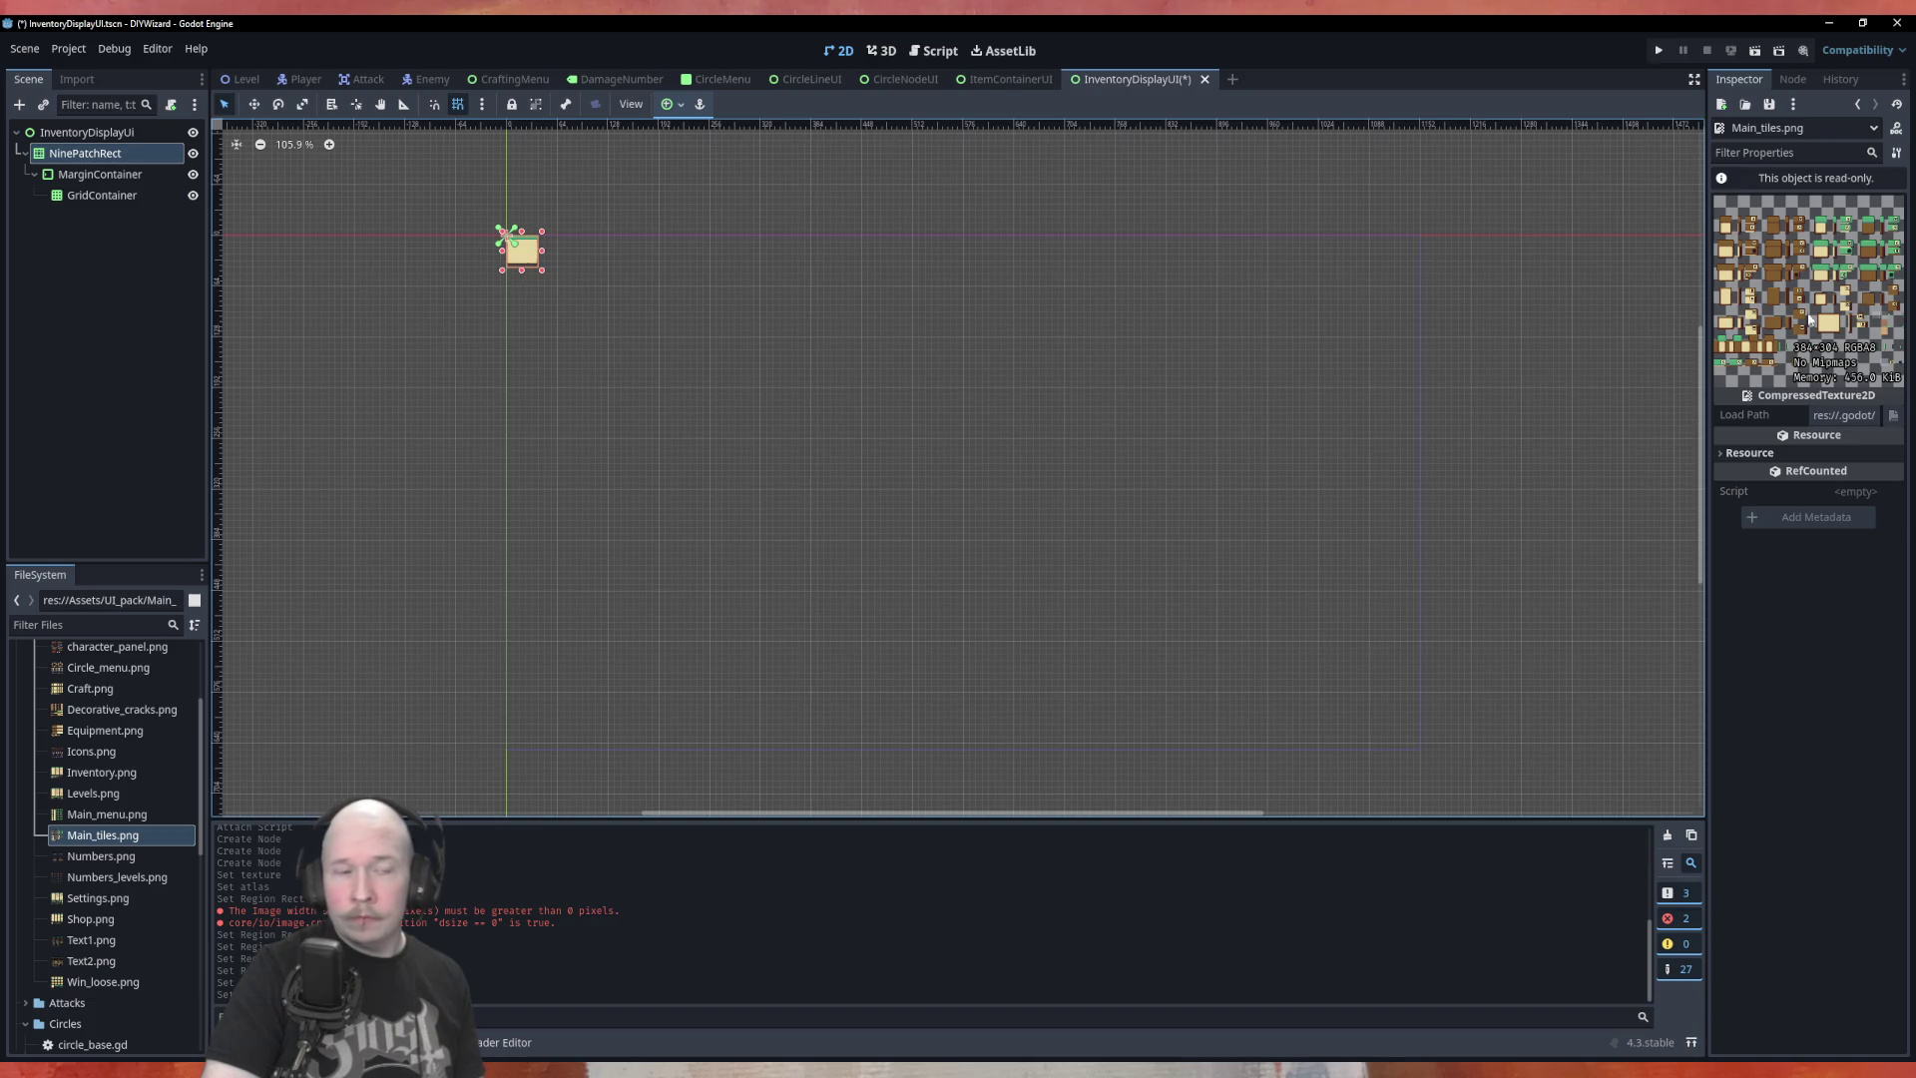
Clear the NinePatchRect's texture and replace it with a new AtlasTexture
{"action": "left_click", "coordinate": [102, 194]}
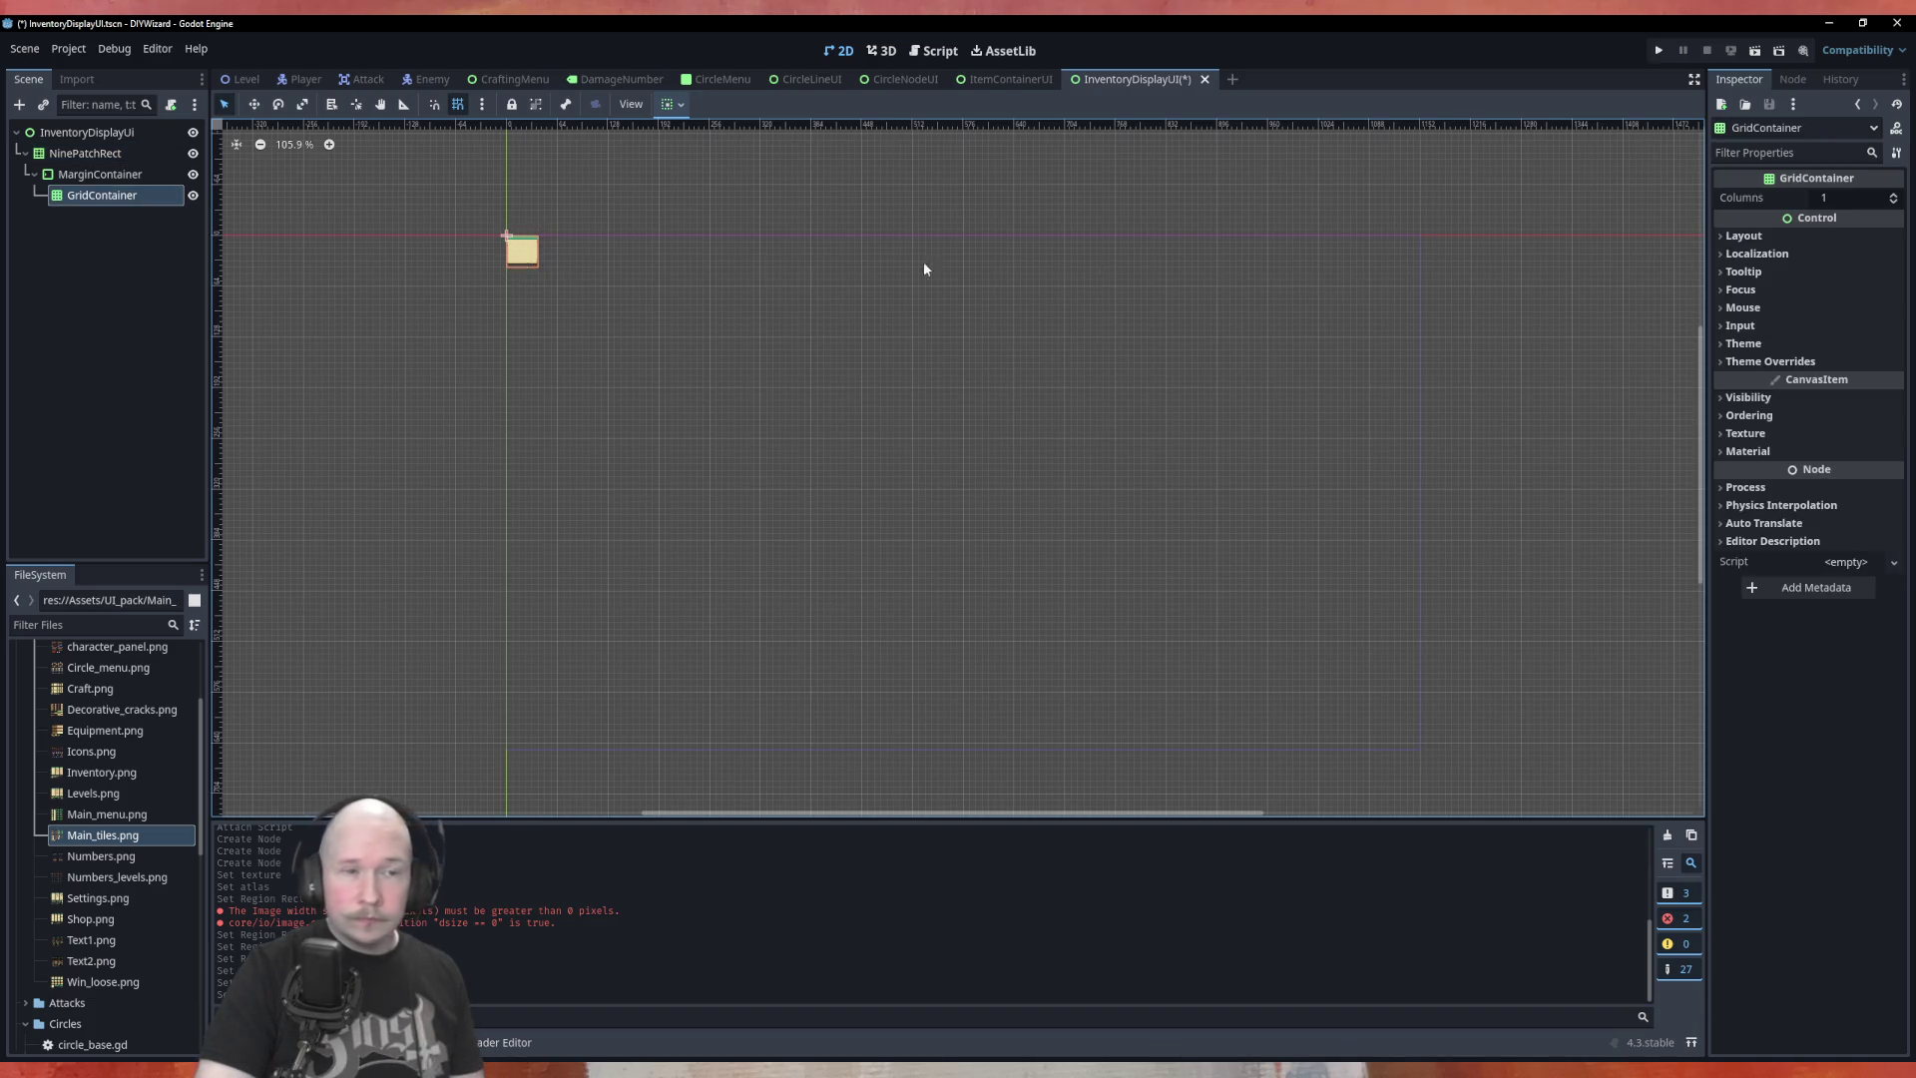
{"action": "left_click", "coordinate": [85, 153]}
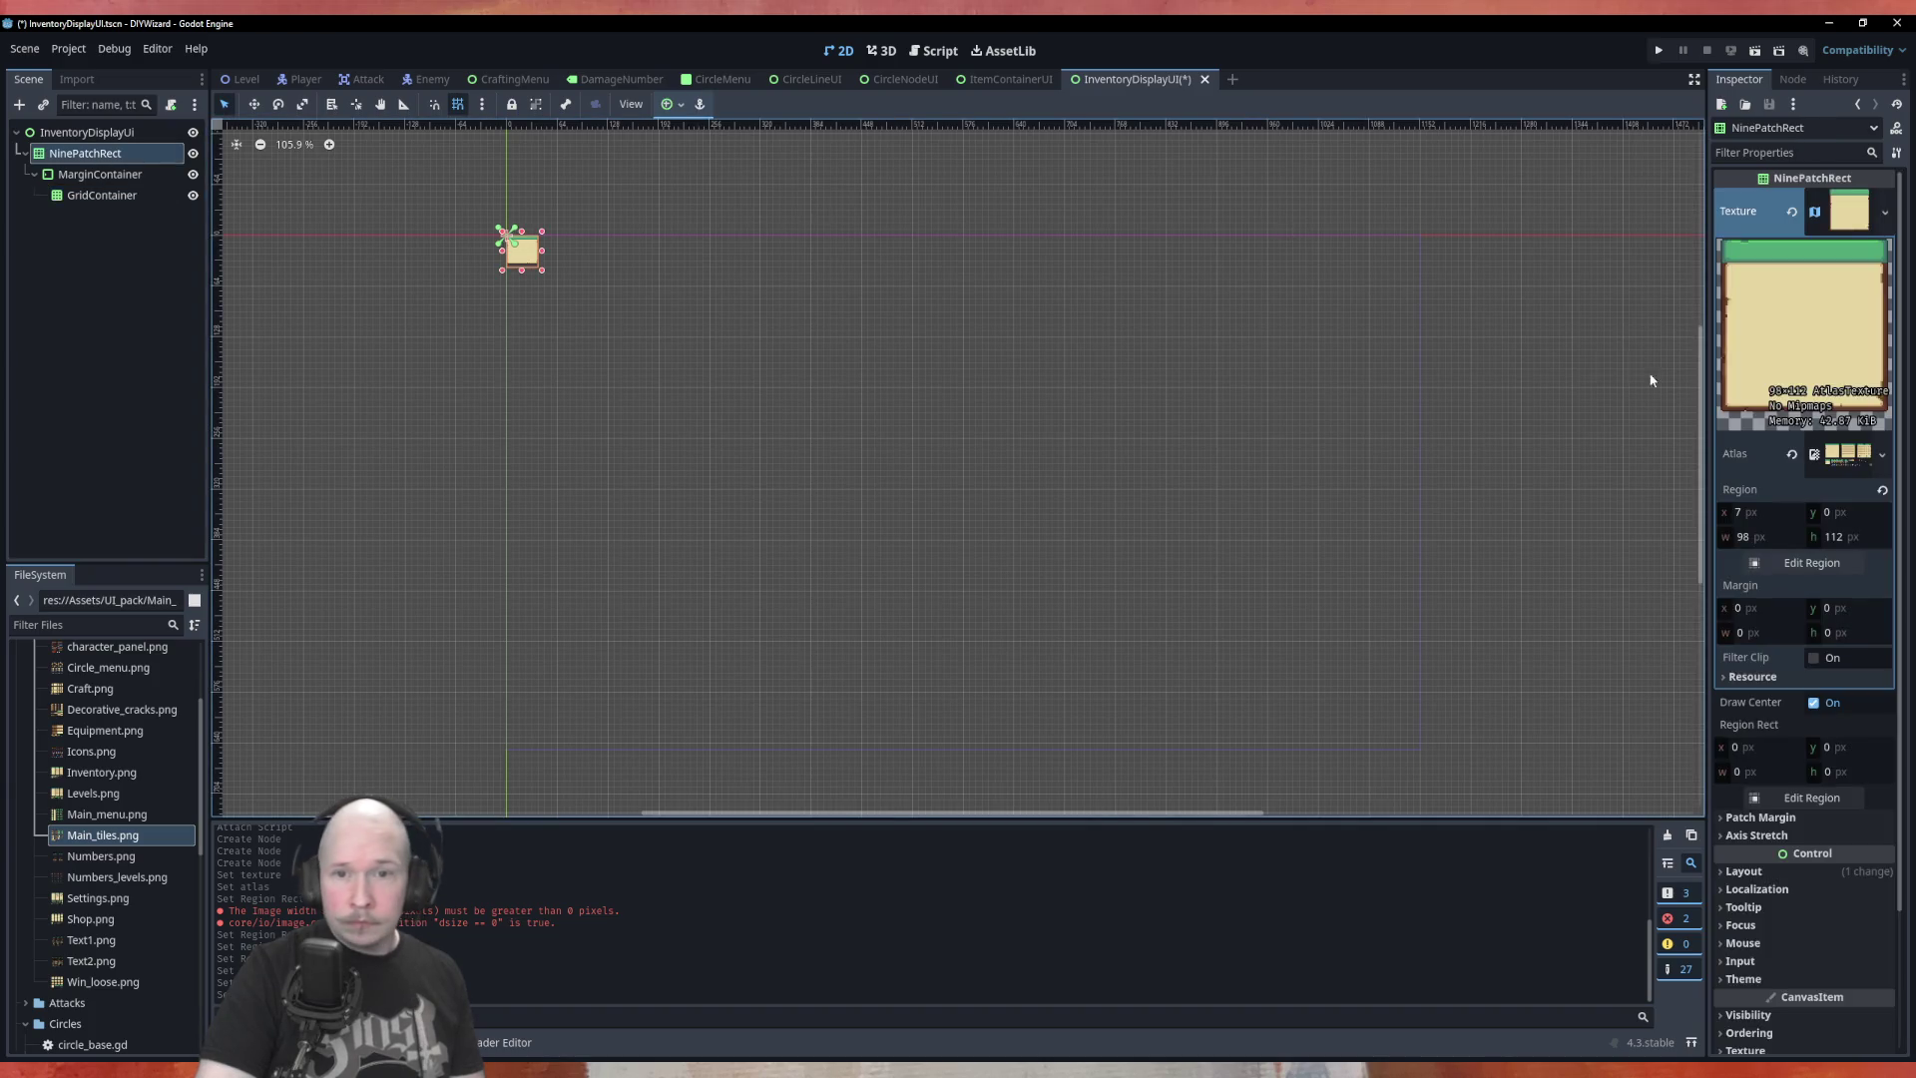
{"action": "left_click", "coordinate": [1884, 214]}
{"action": "left_click", "coordinate": [1884, 217]}
{"action": "left_click", "coordinate": [1887, 213]}
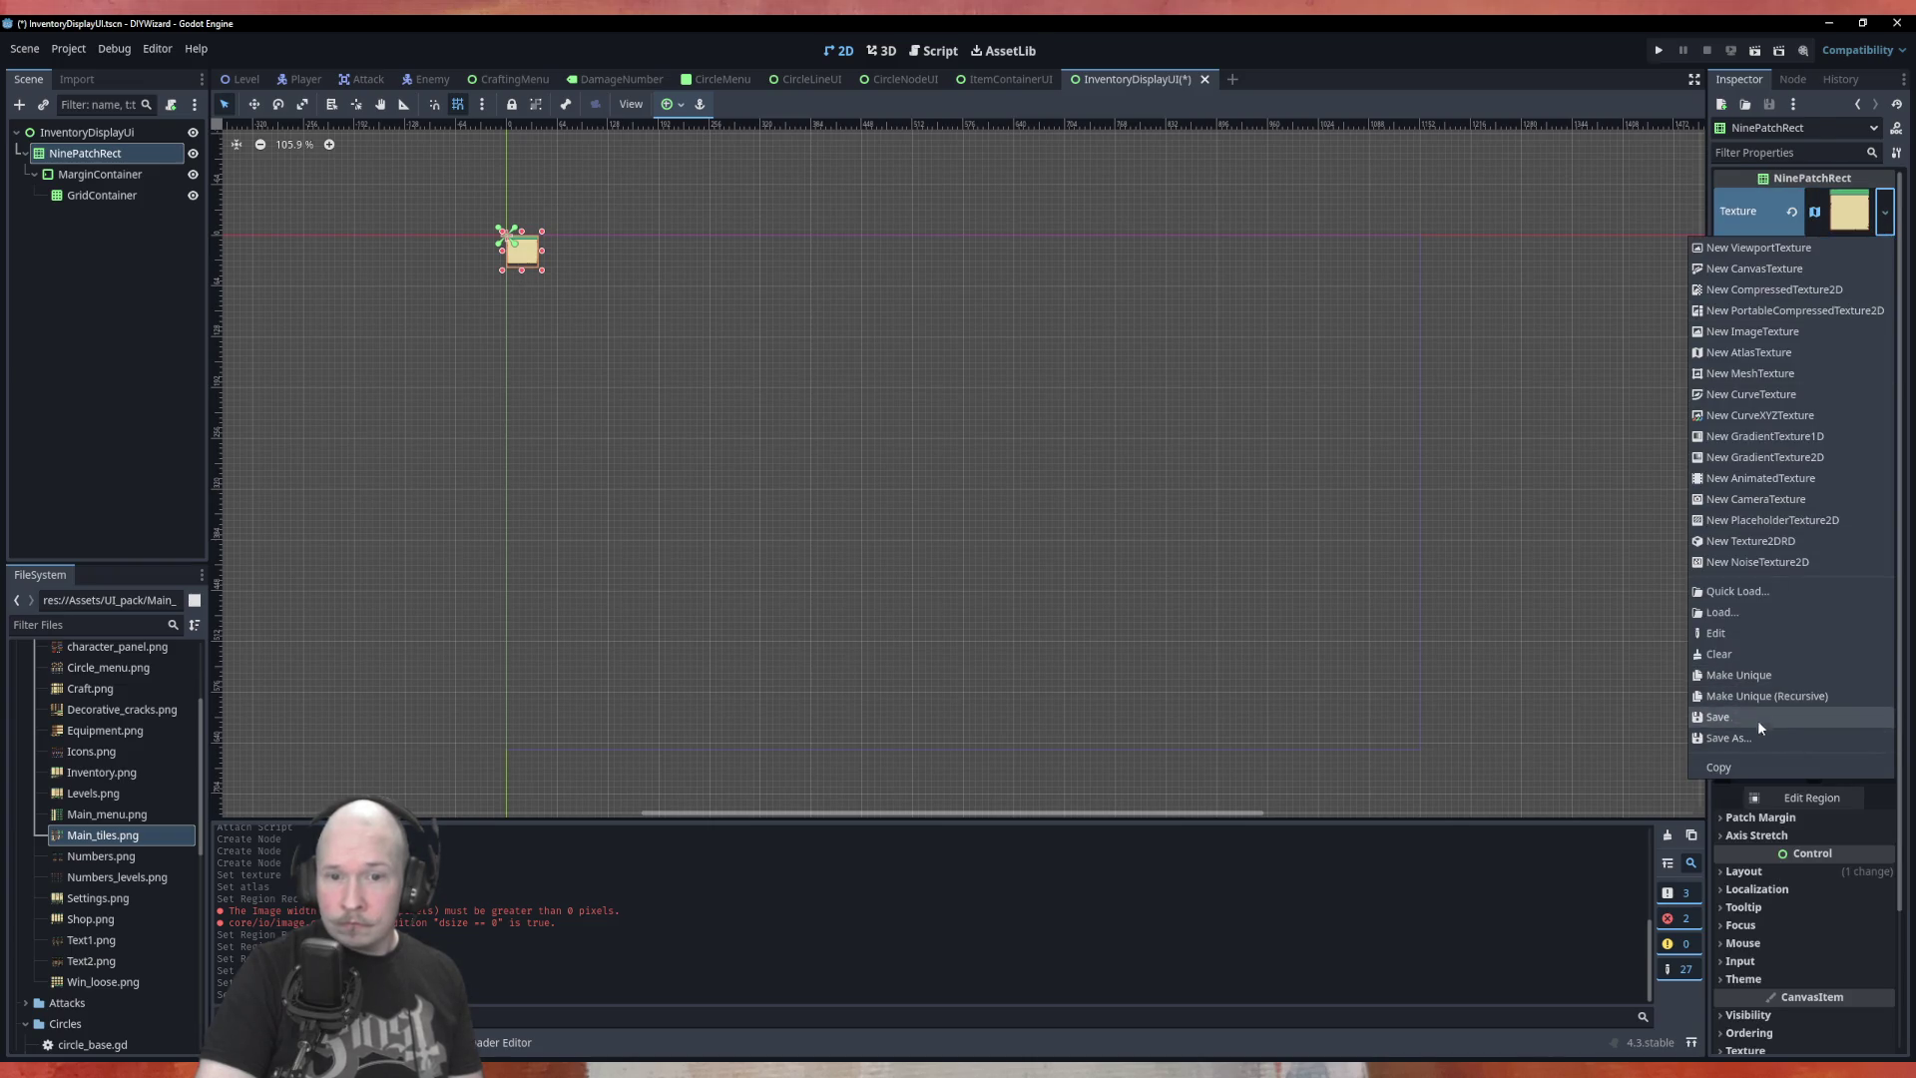
{"action": "left_click", "coordinate": [1770, 609]}
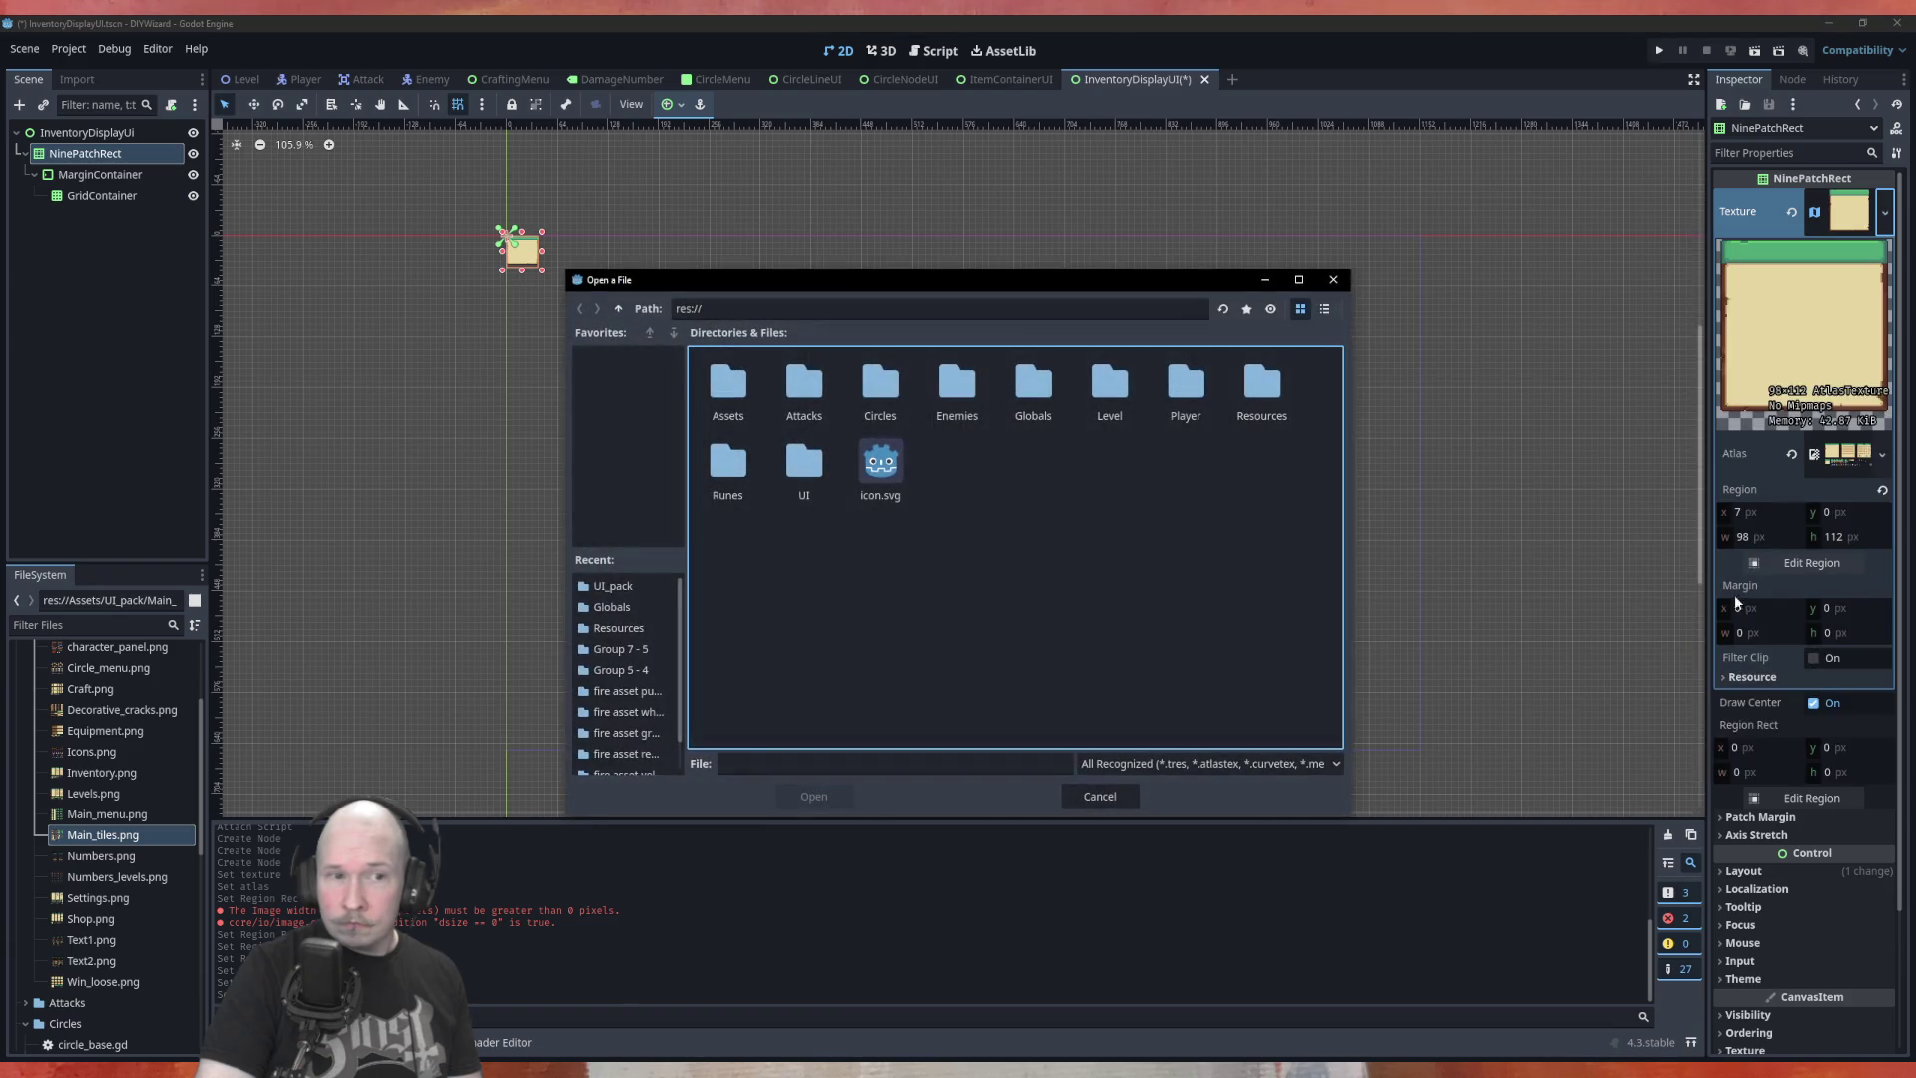
{"action": "left_click", "coordinate": [1099, 795]}
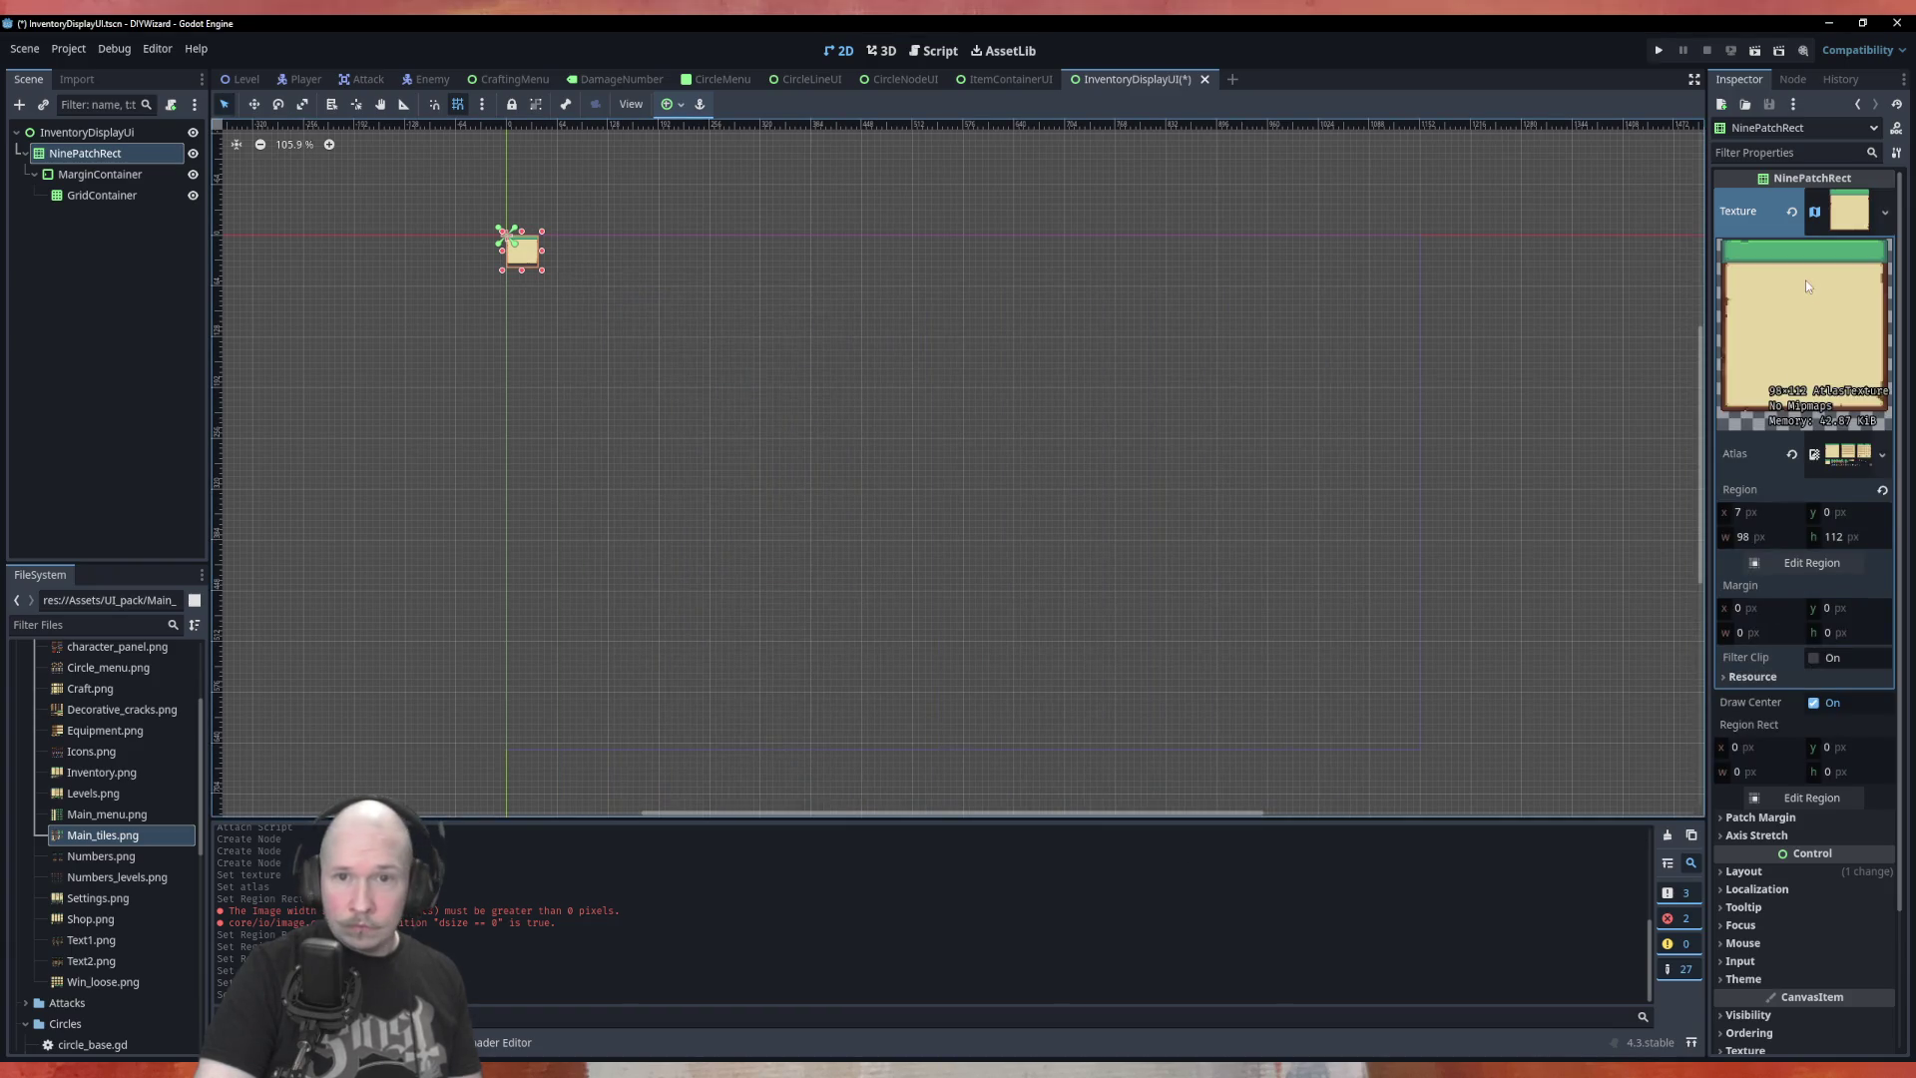
{"action": "left_click", "coordinate": [1884, 212]}
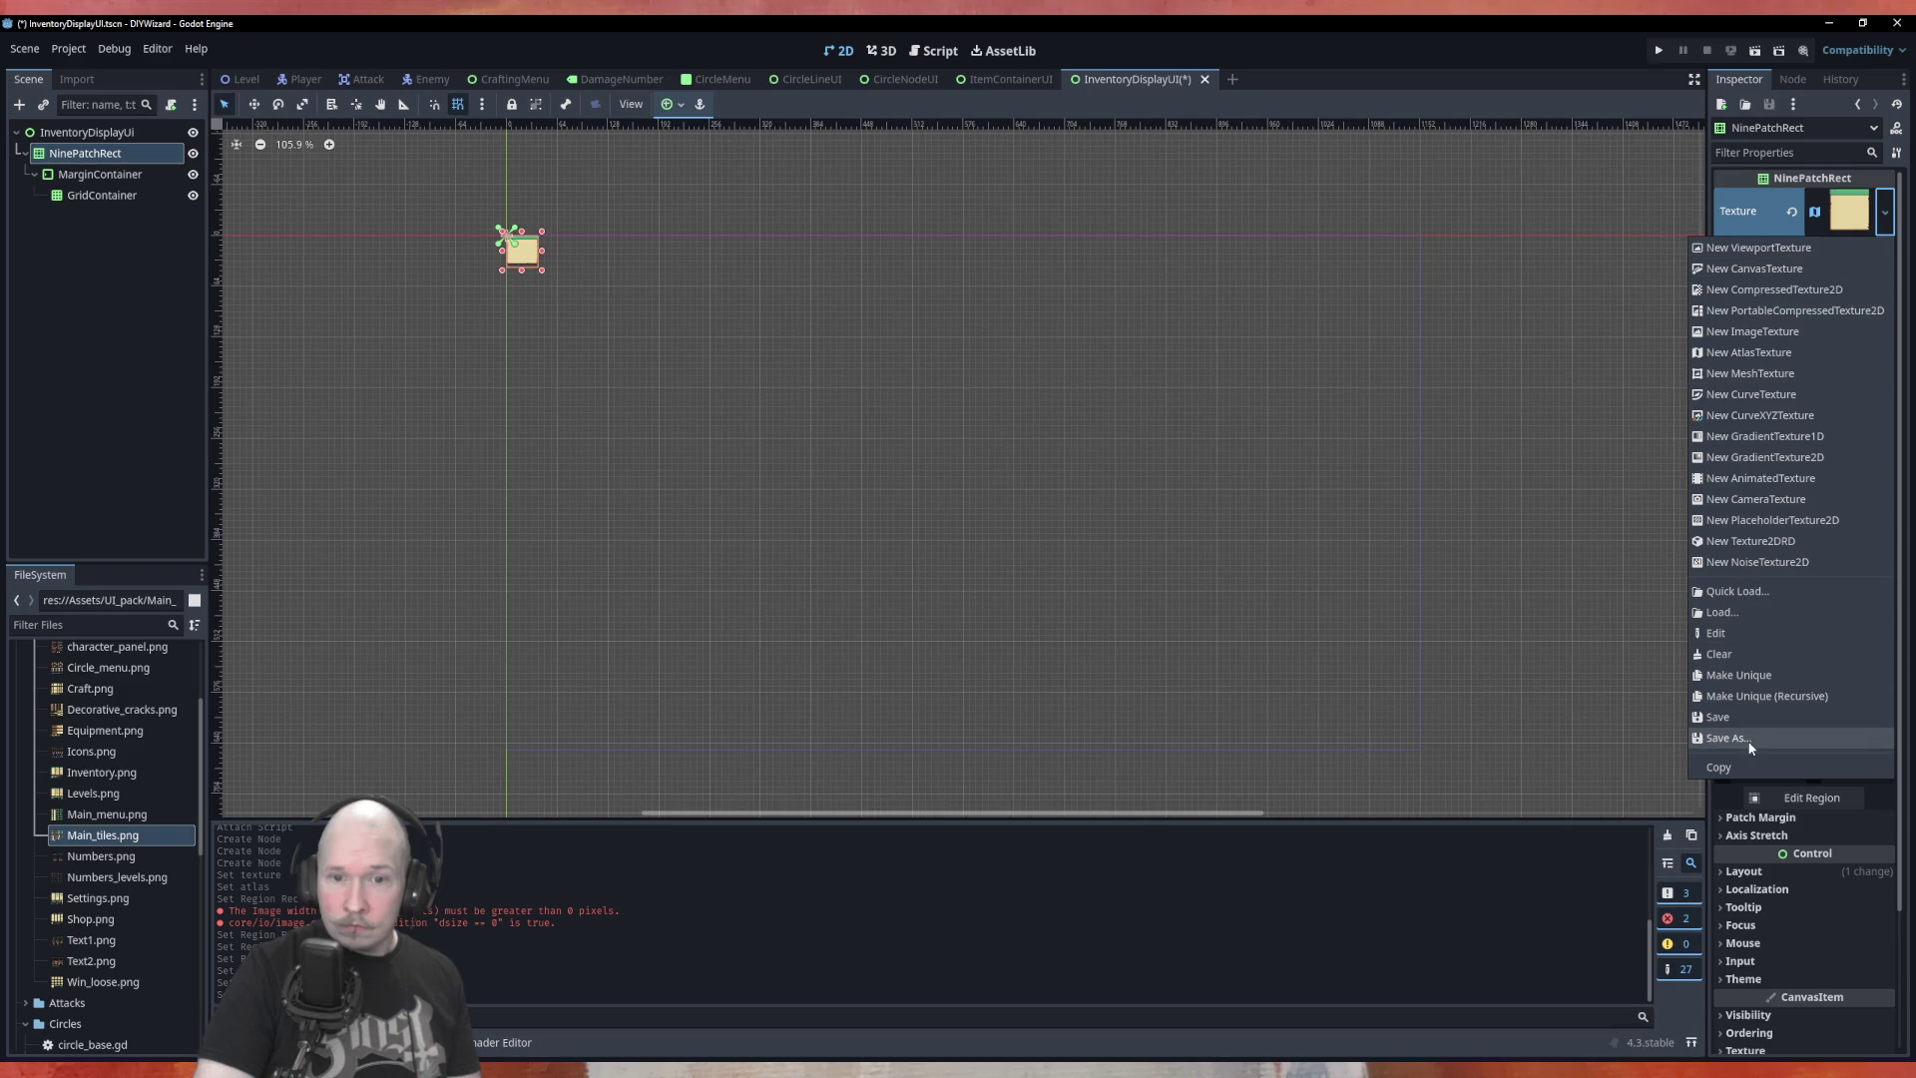
{"action": "left_click", "coordinate": [1751, 649]}
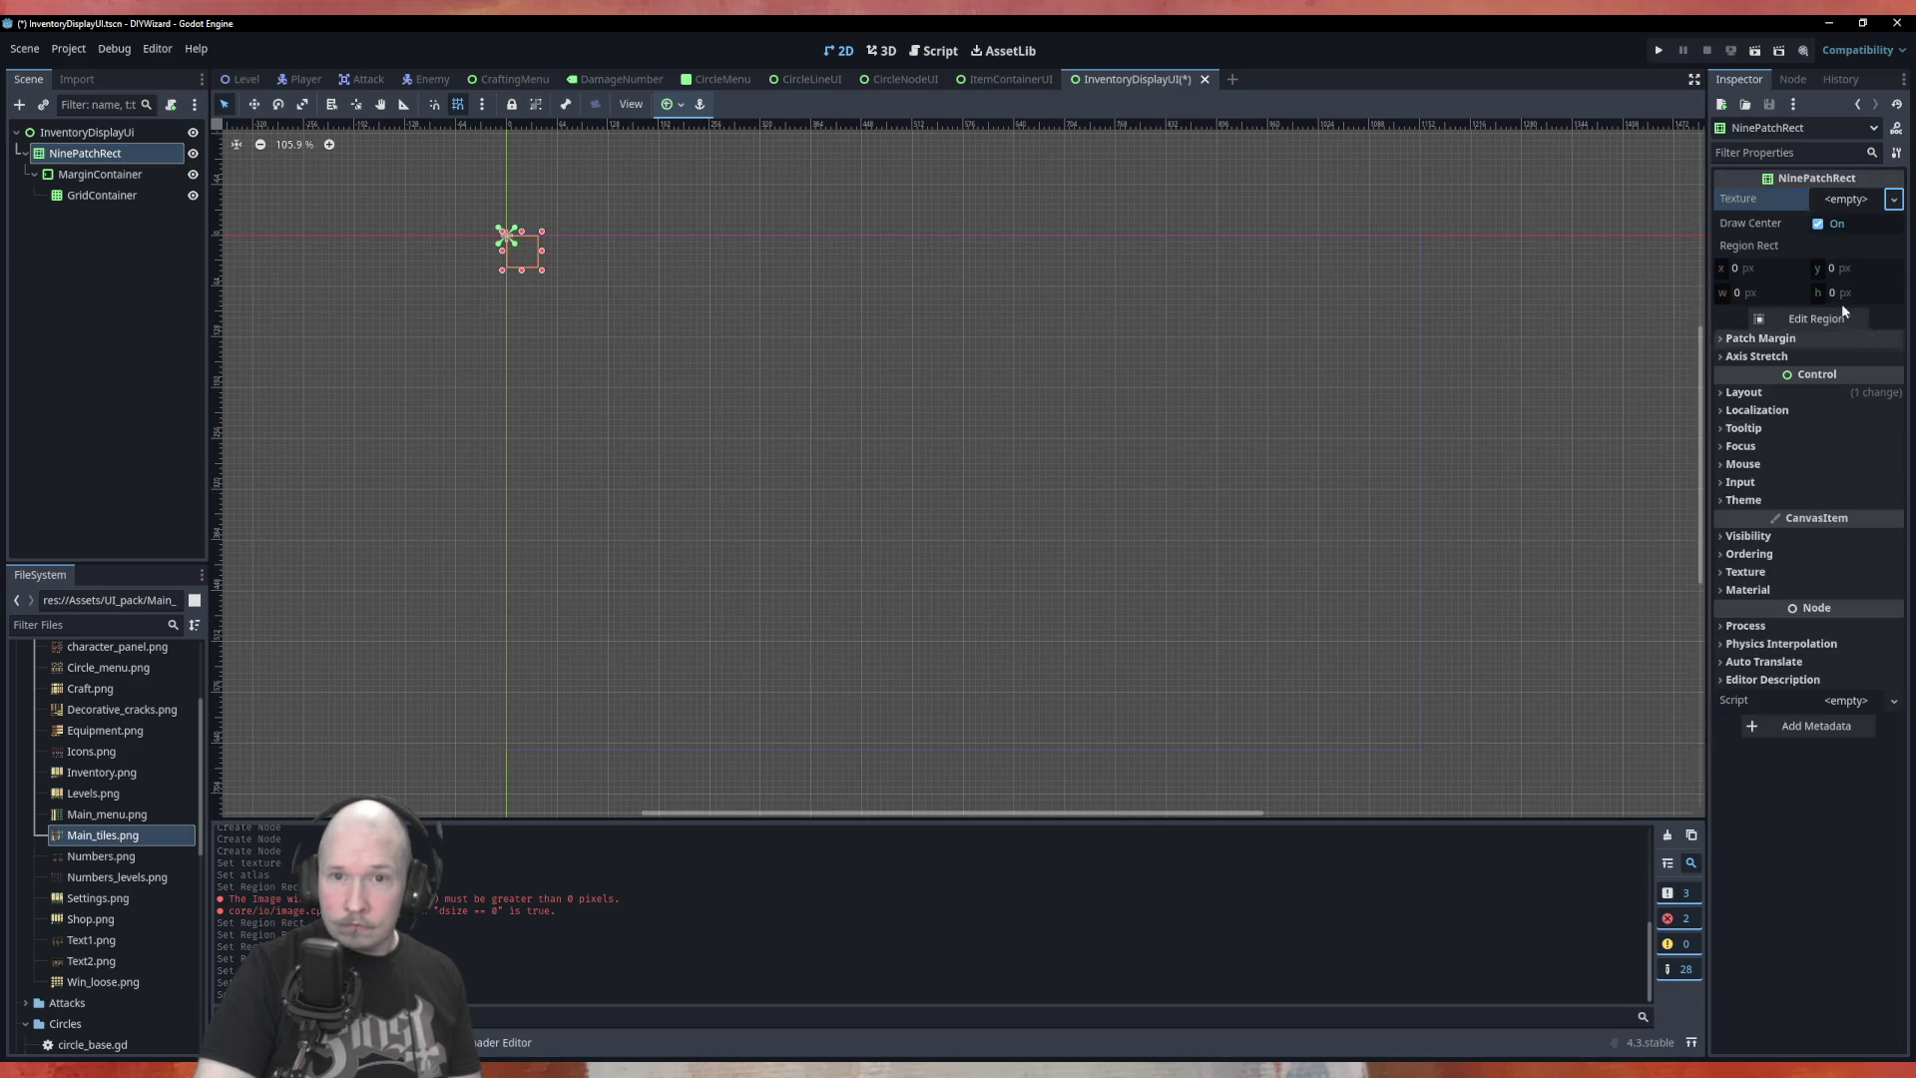
{"action": "left_click", "coordinate": [1856, 199]}
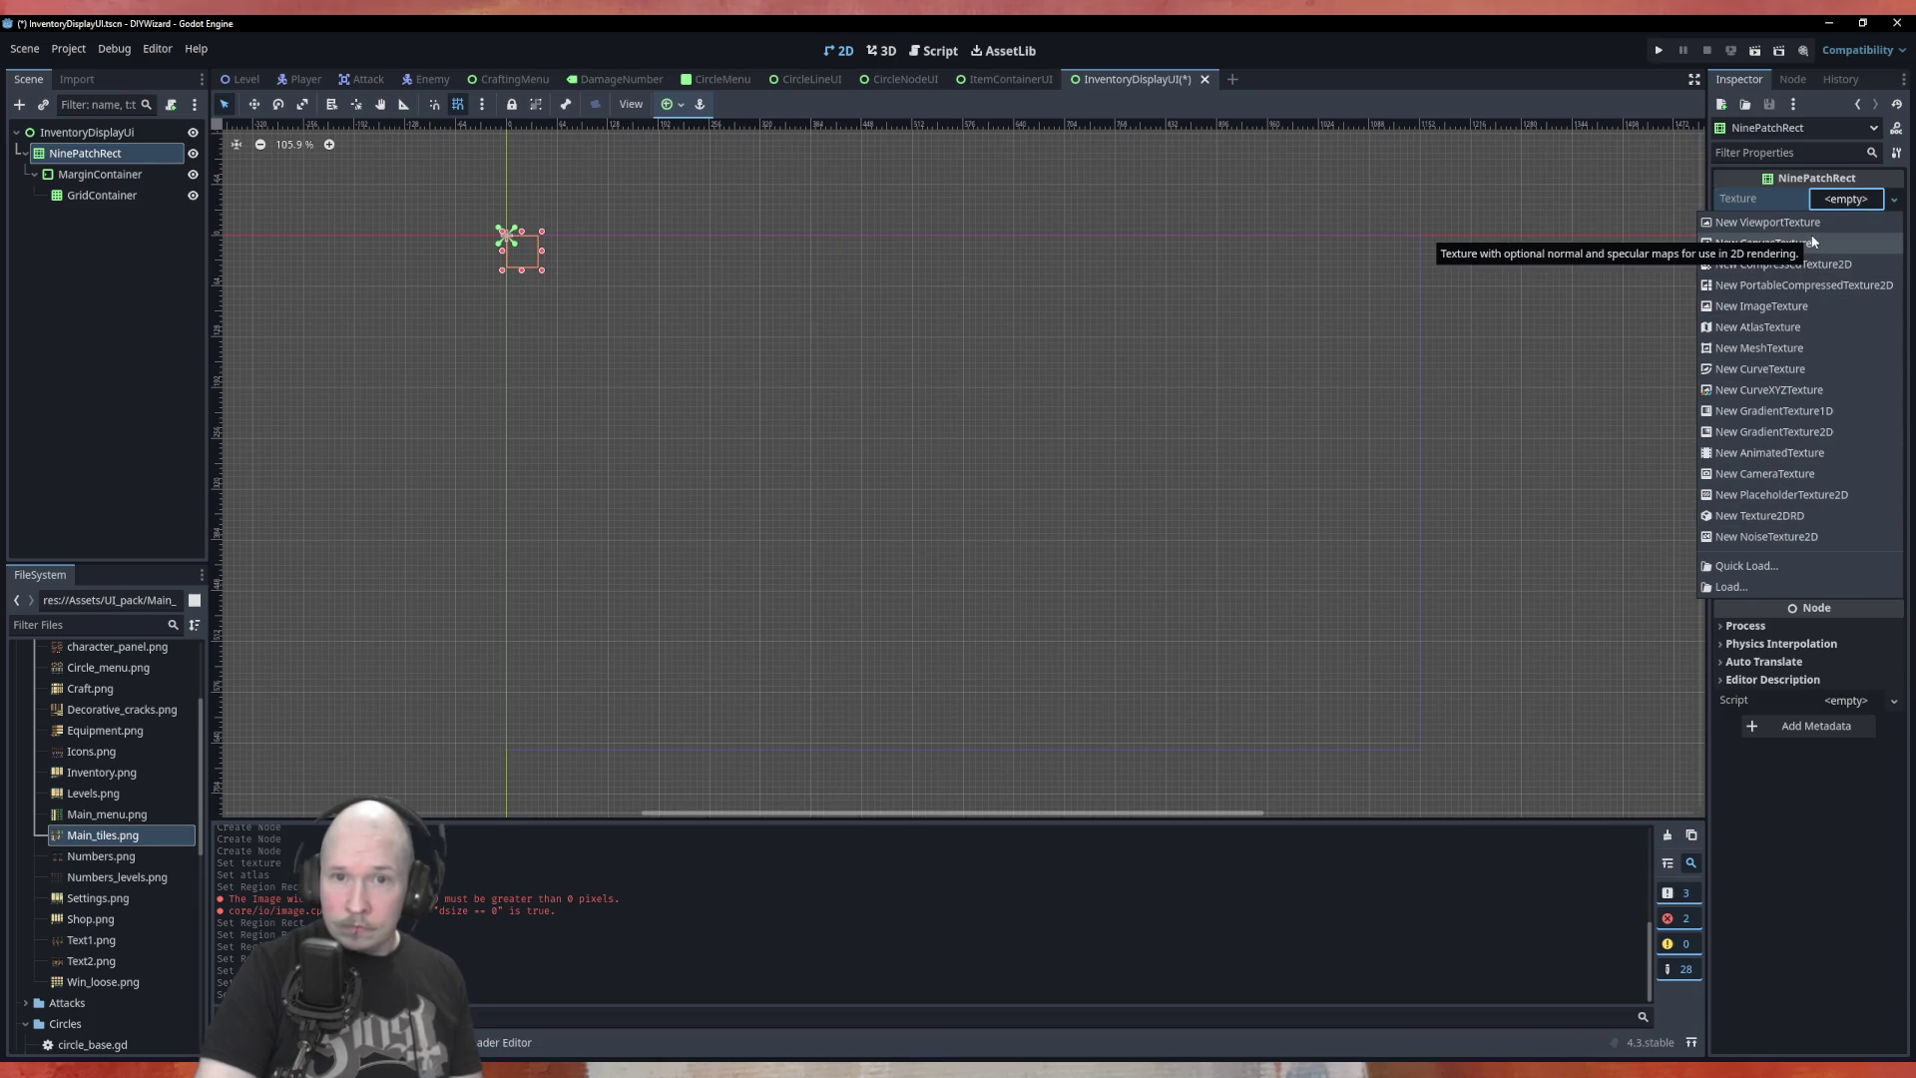
{"action": "left_click", "coordinate": [1811, 329]}
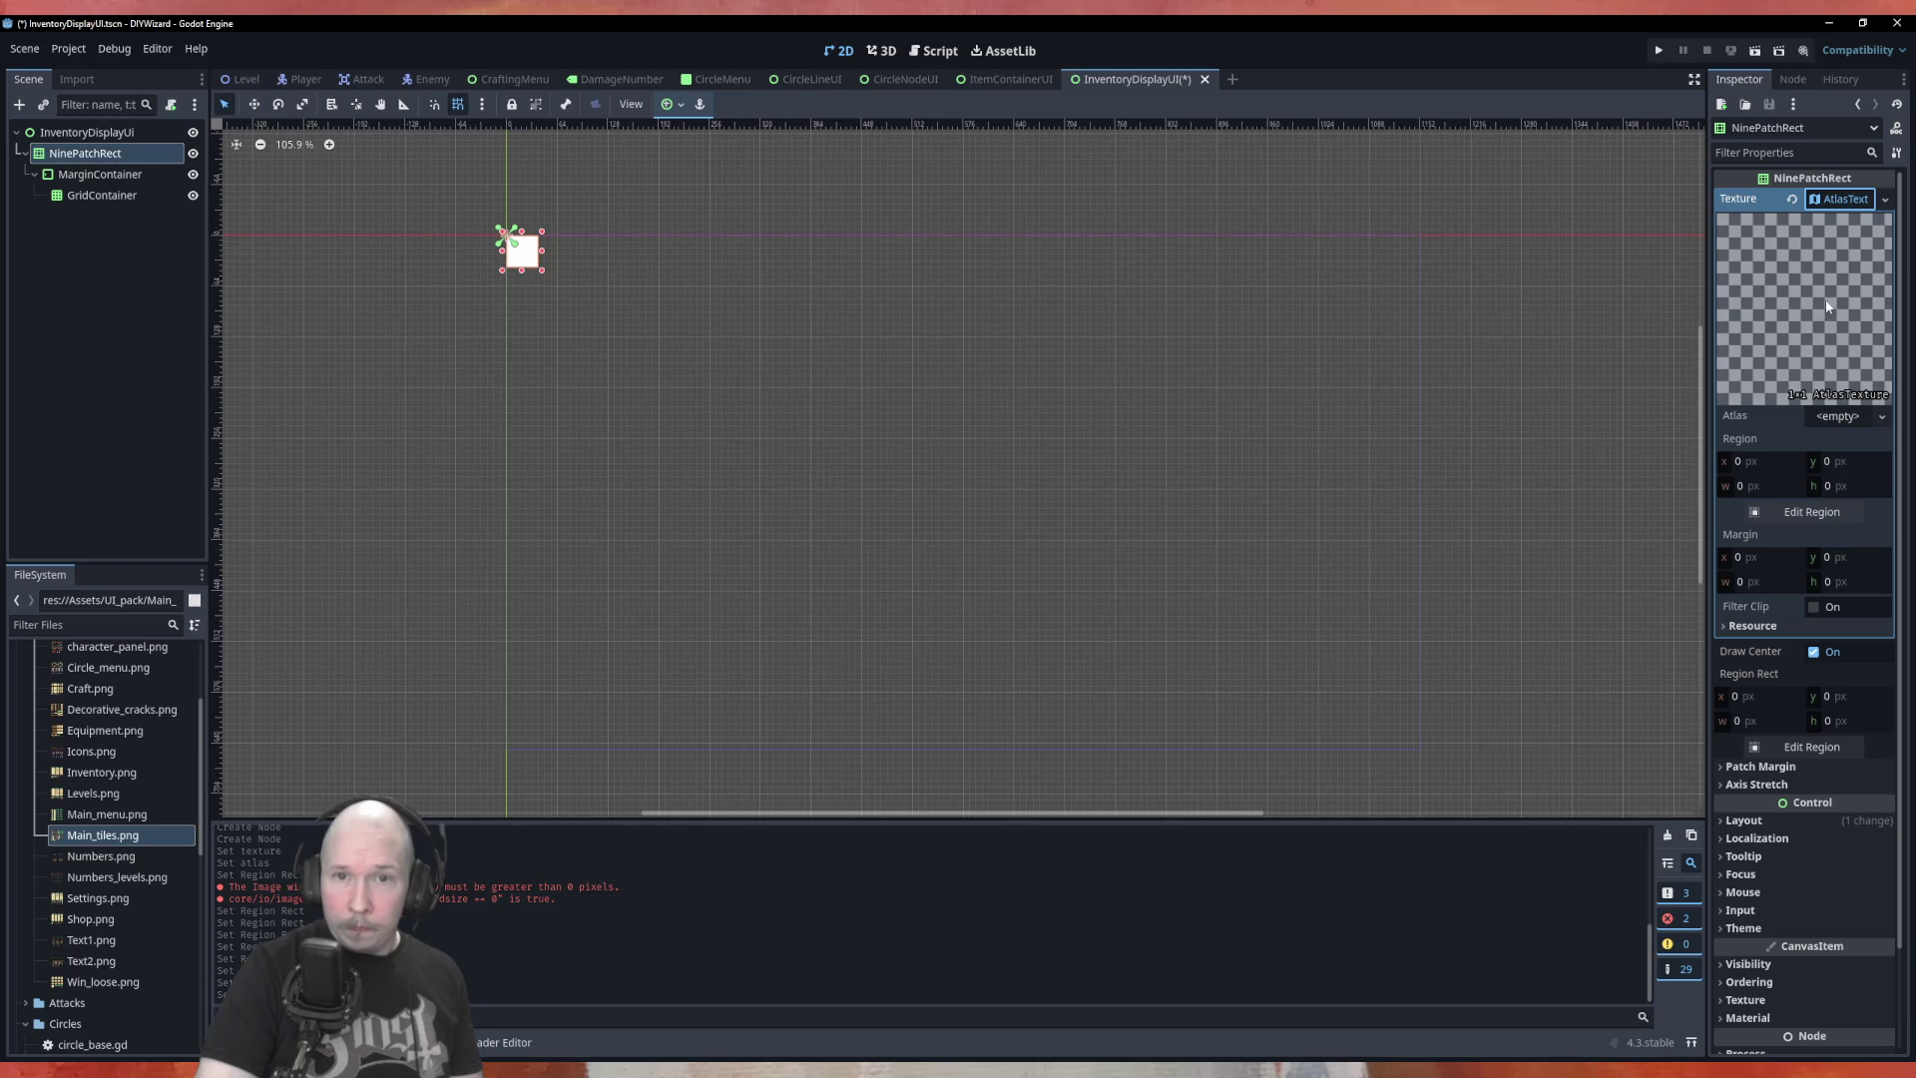
Load res://Assets/UI_pack/Main_tiles.png as the atlas image and open Edit Region
{"action": "left_click", "coordinate": [1864, 417]}
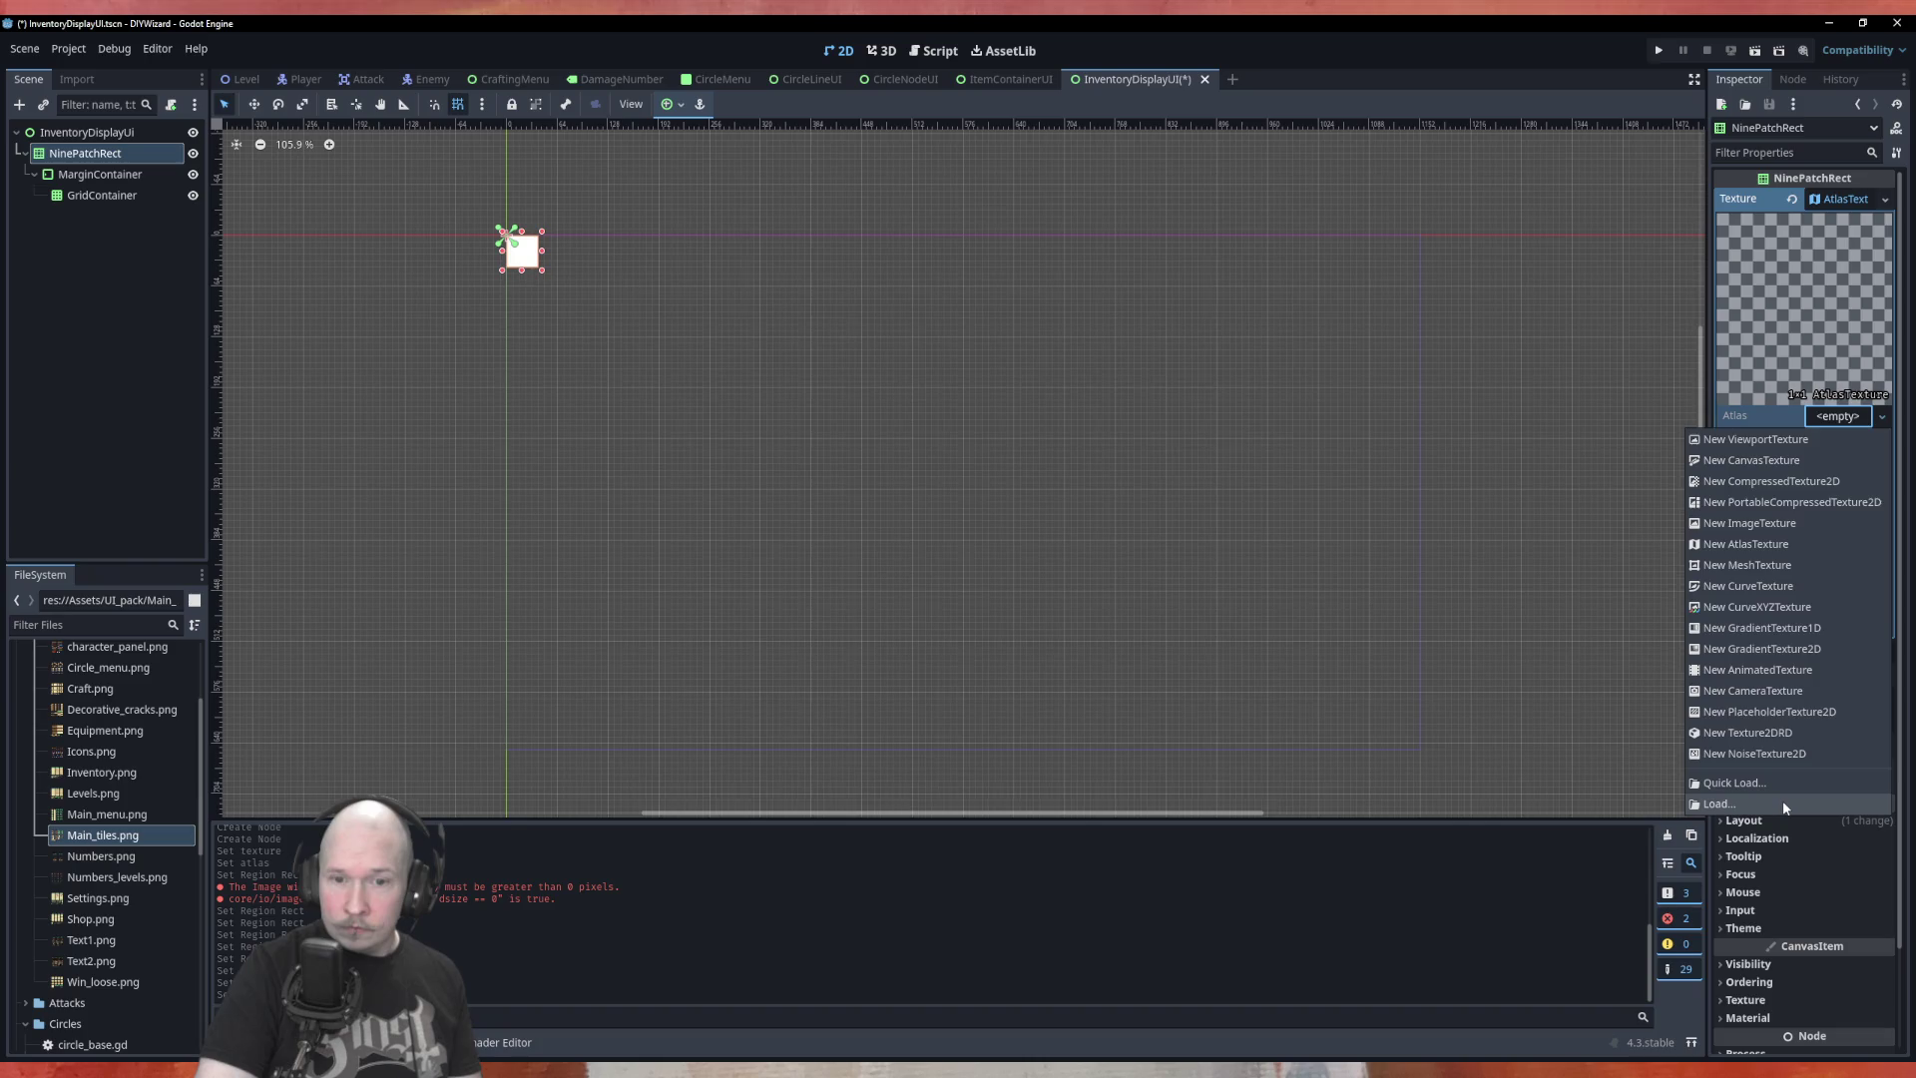
{"action": "left_click", "coordinate": [1782, 805]}
{"action": "double_click", "coordinate": [804, 474]}
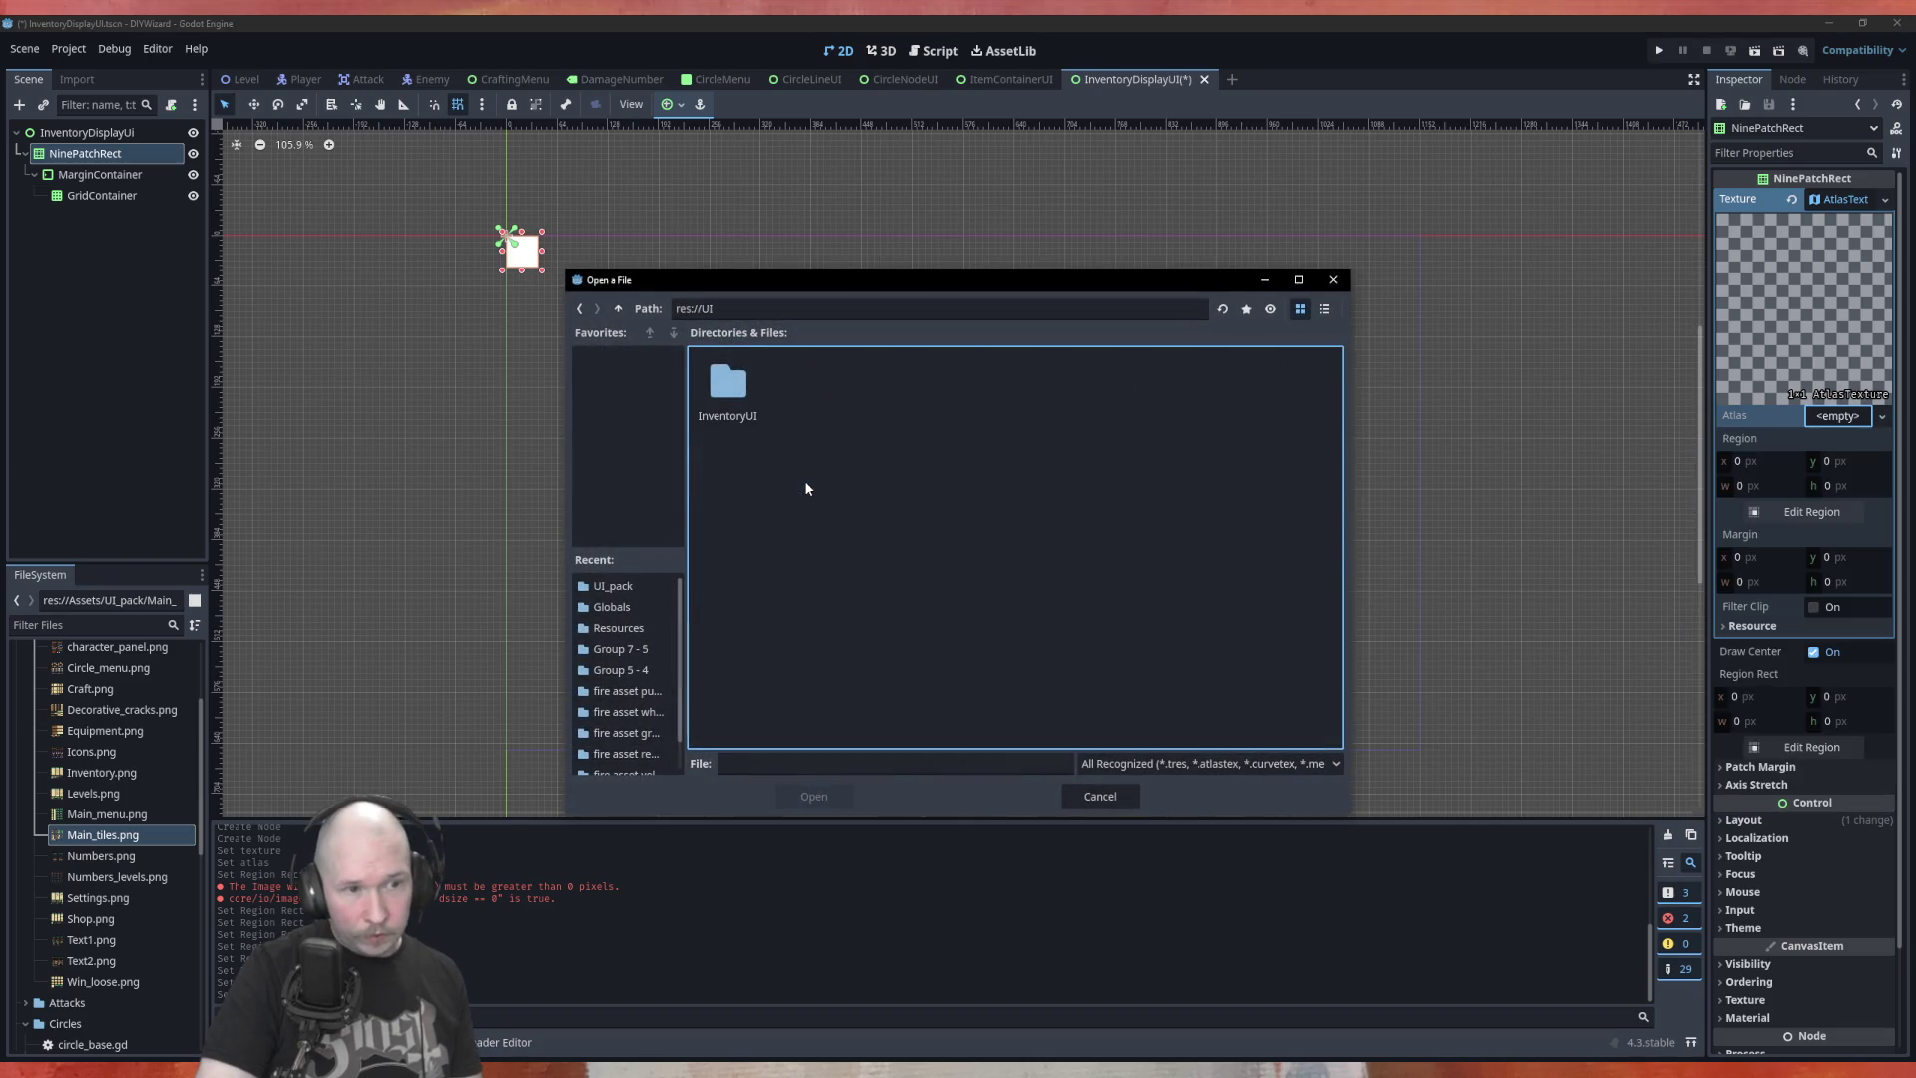
{"action": "double_click", "coordinate": [744, 417]}
{"action": "left_click", "coordinate": [580, 309]}
{"action": "left_click", "coordinate": [580, 308]}
{"action": "double_click", "coordinate": [759, 419]}
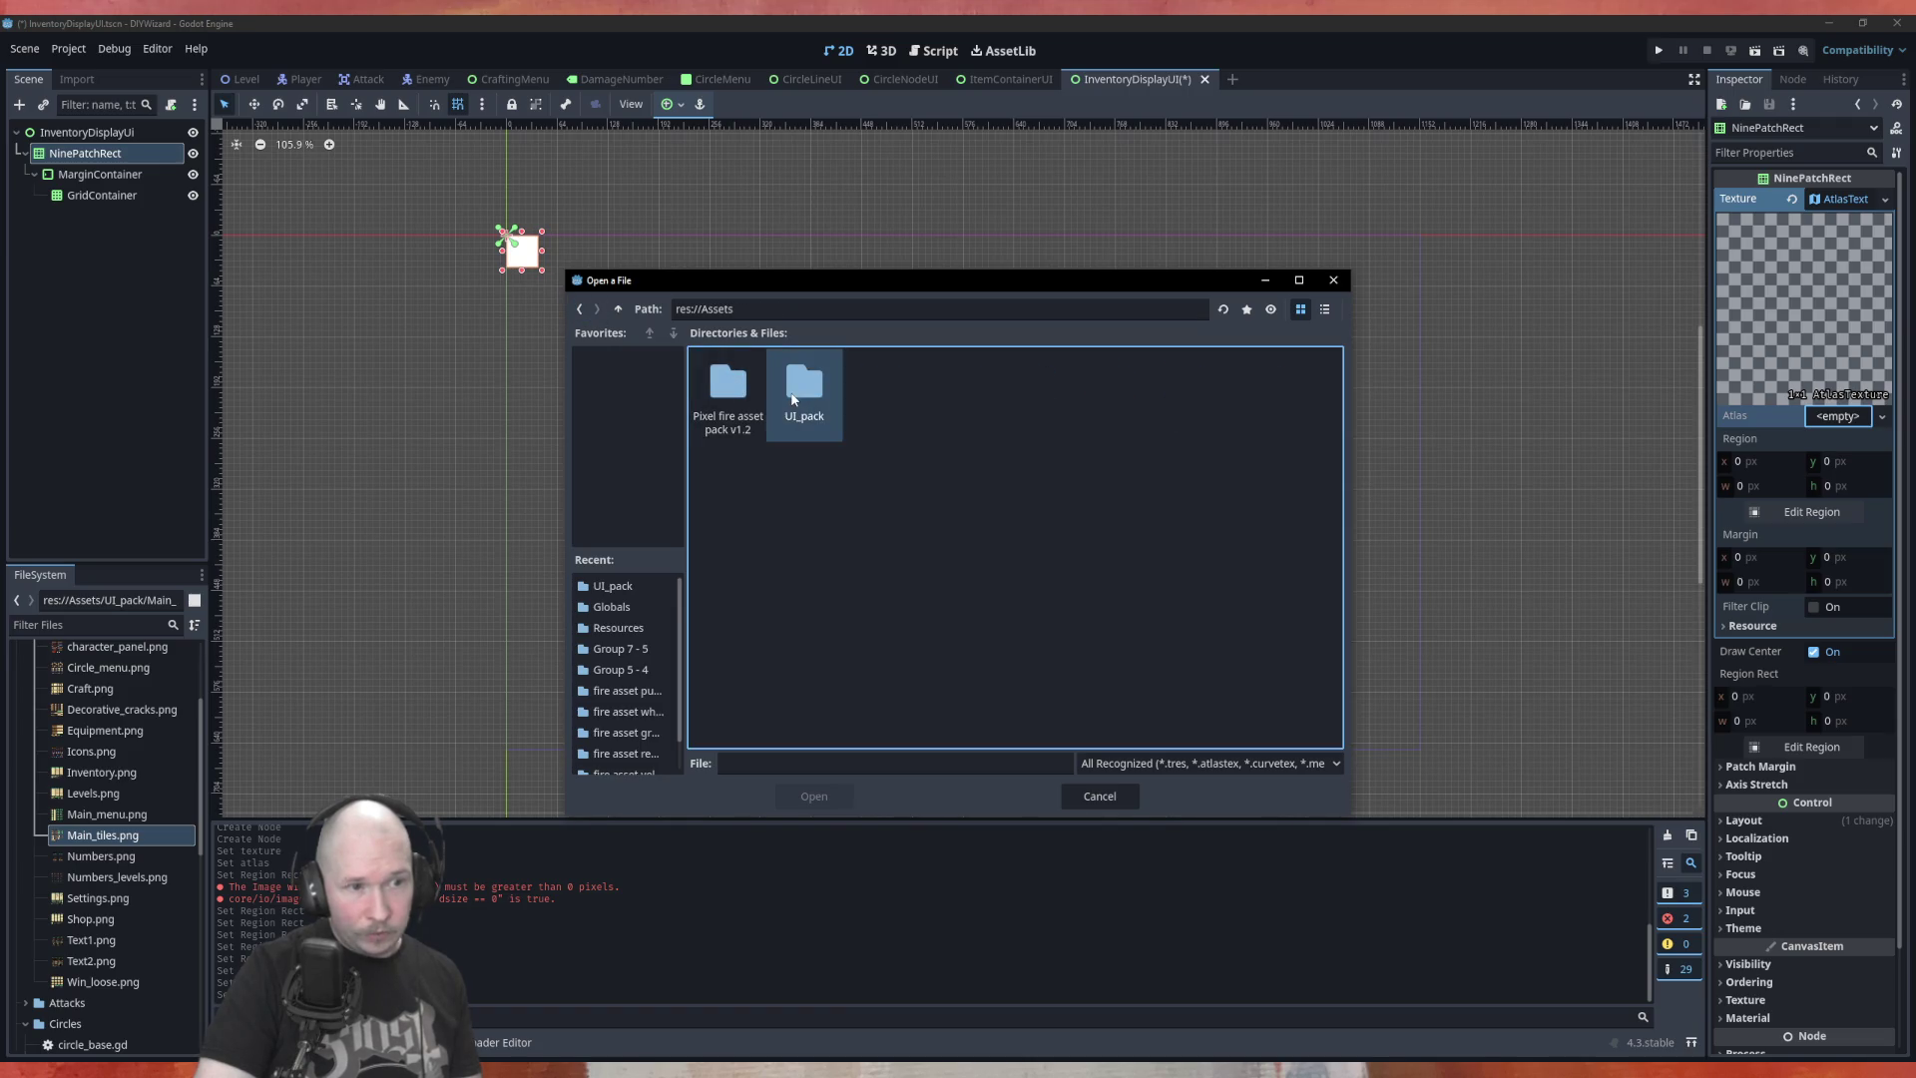
{"action": "double_click", "coordinate": [793, 399]}
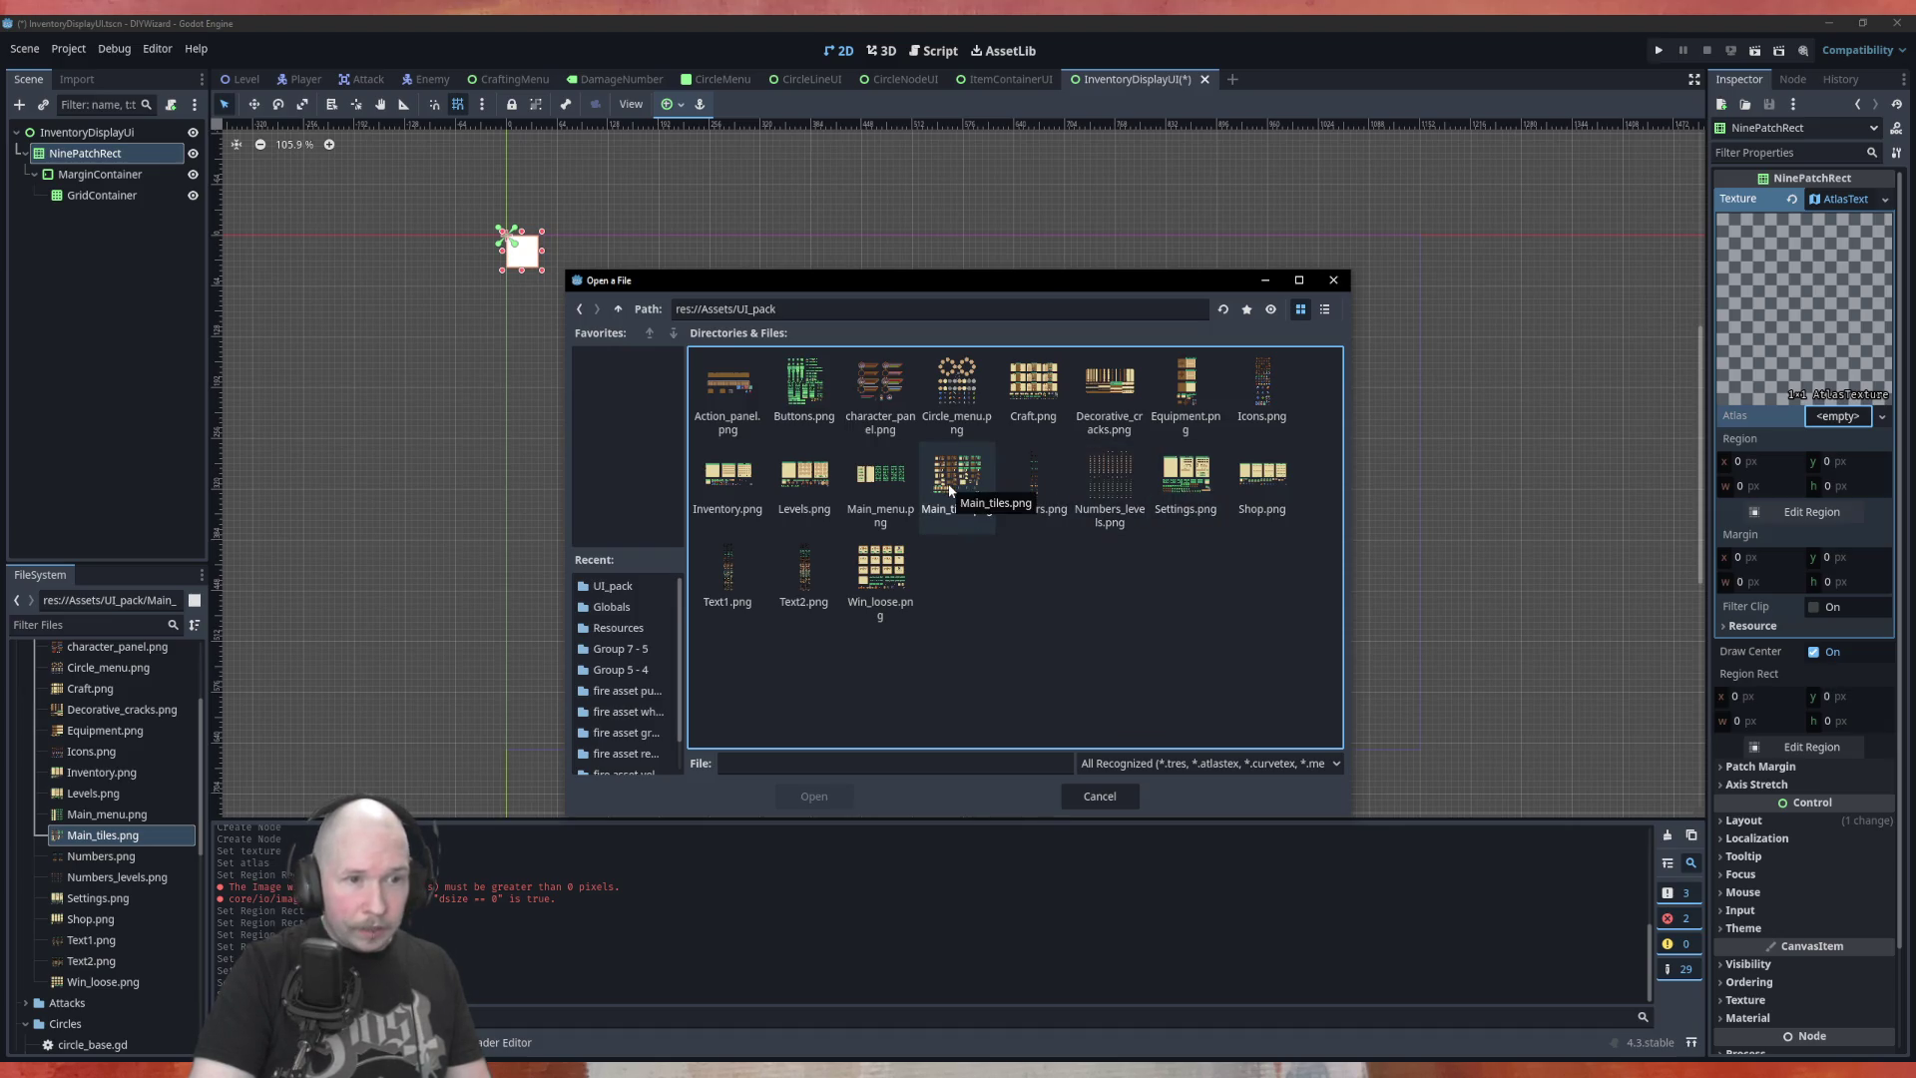
{"action": "double_click", "coordinate": [948, 483]}
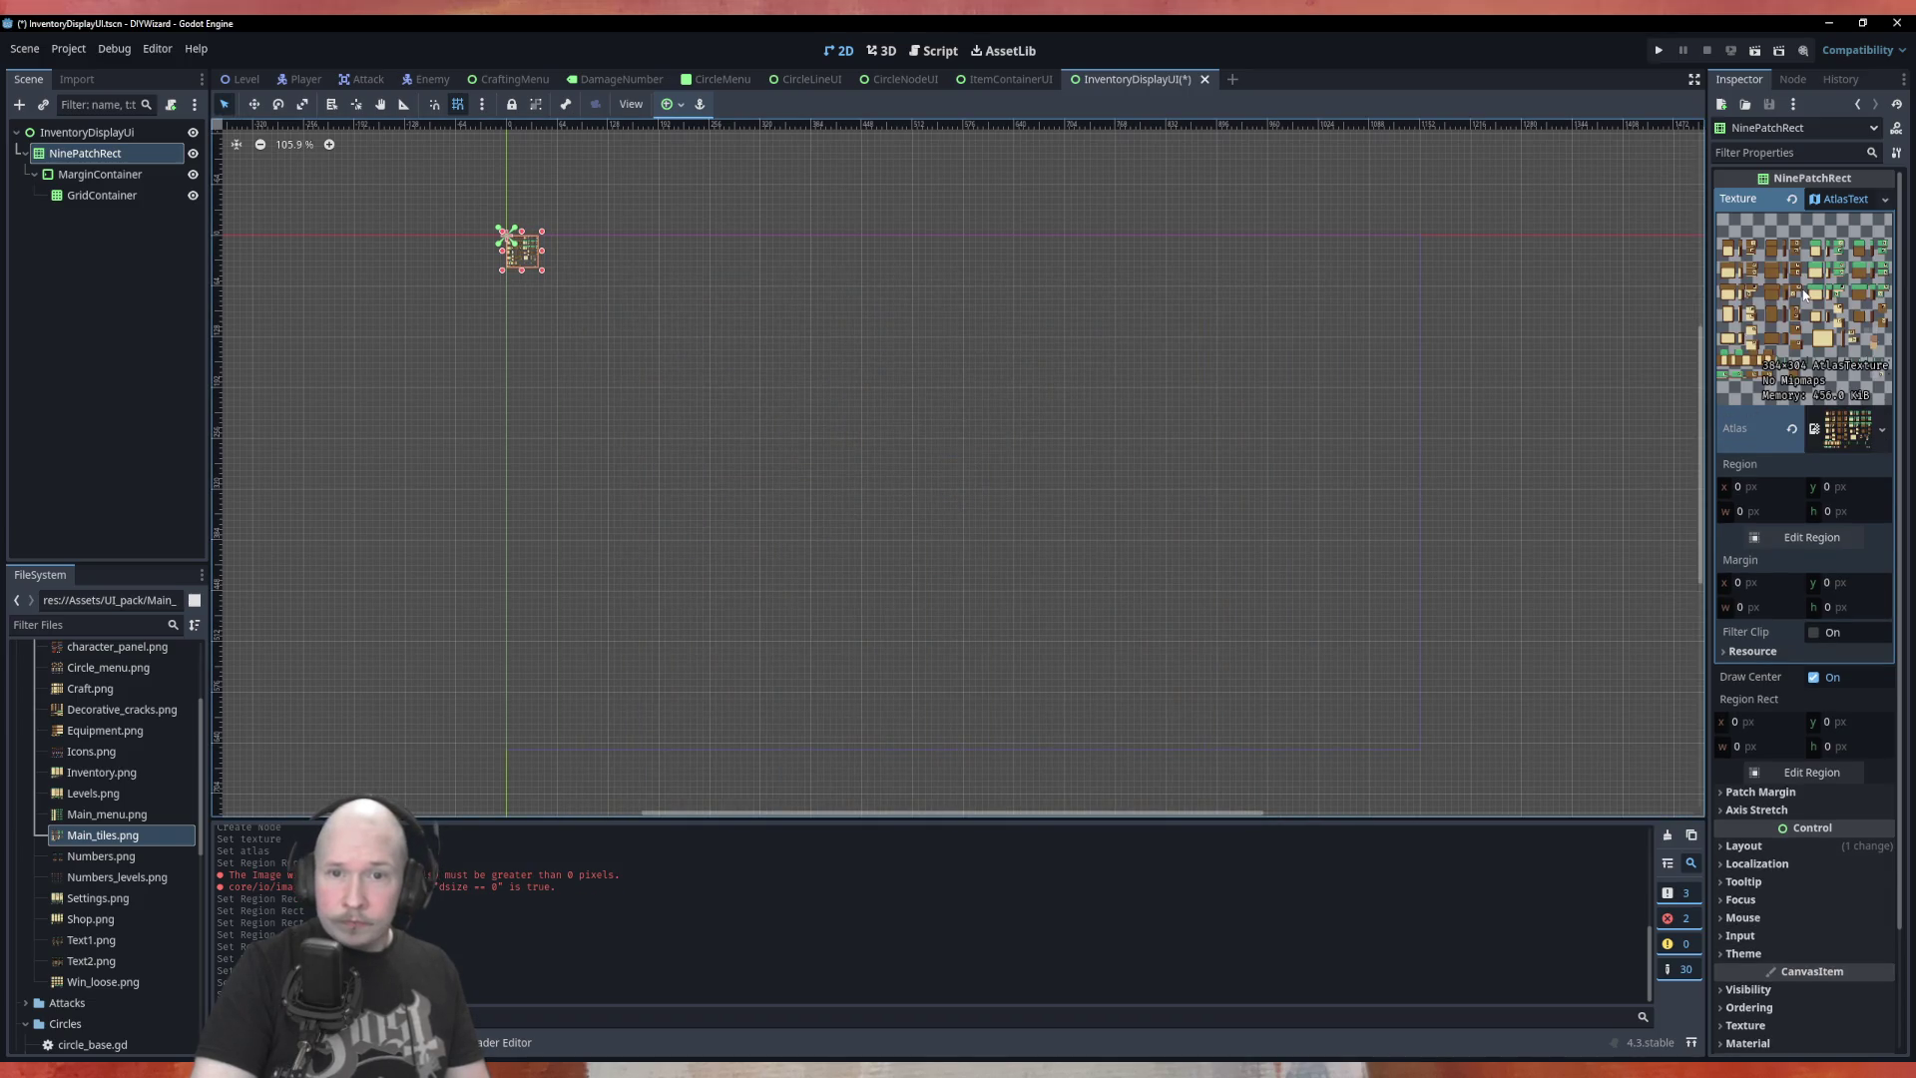
{"action": "left_click", "coordinate": [1811, 539]}
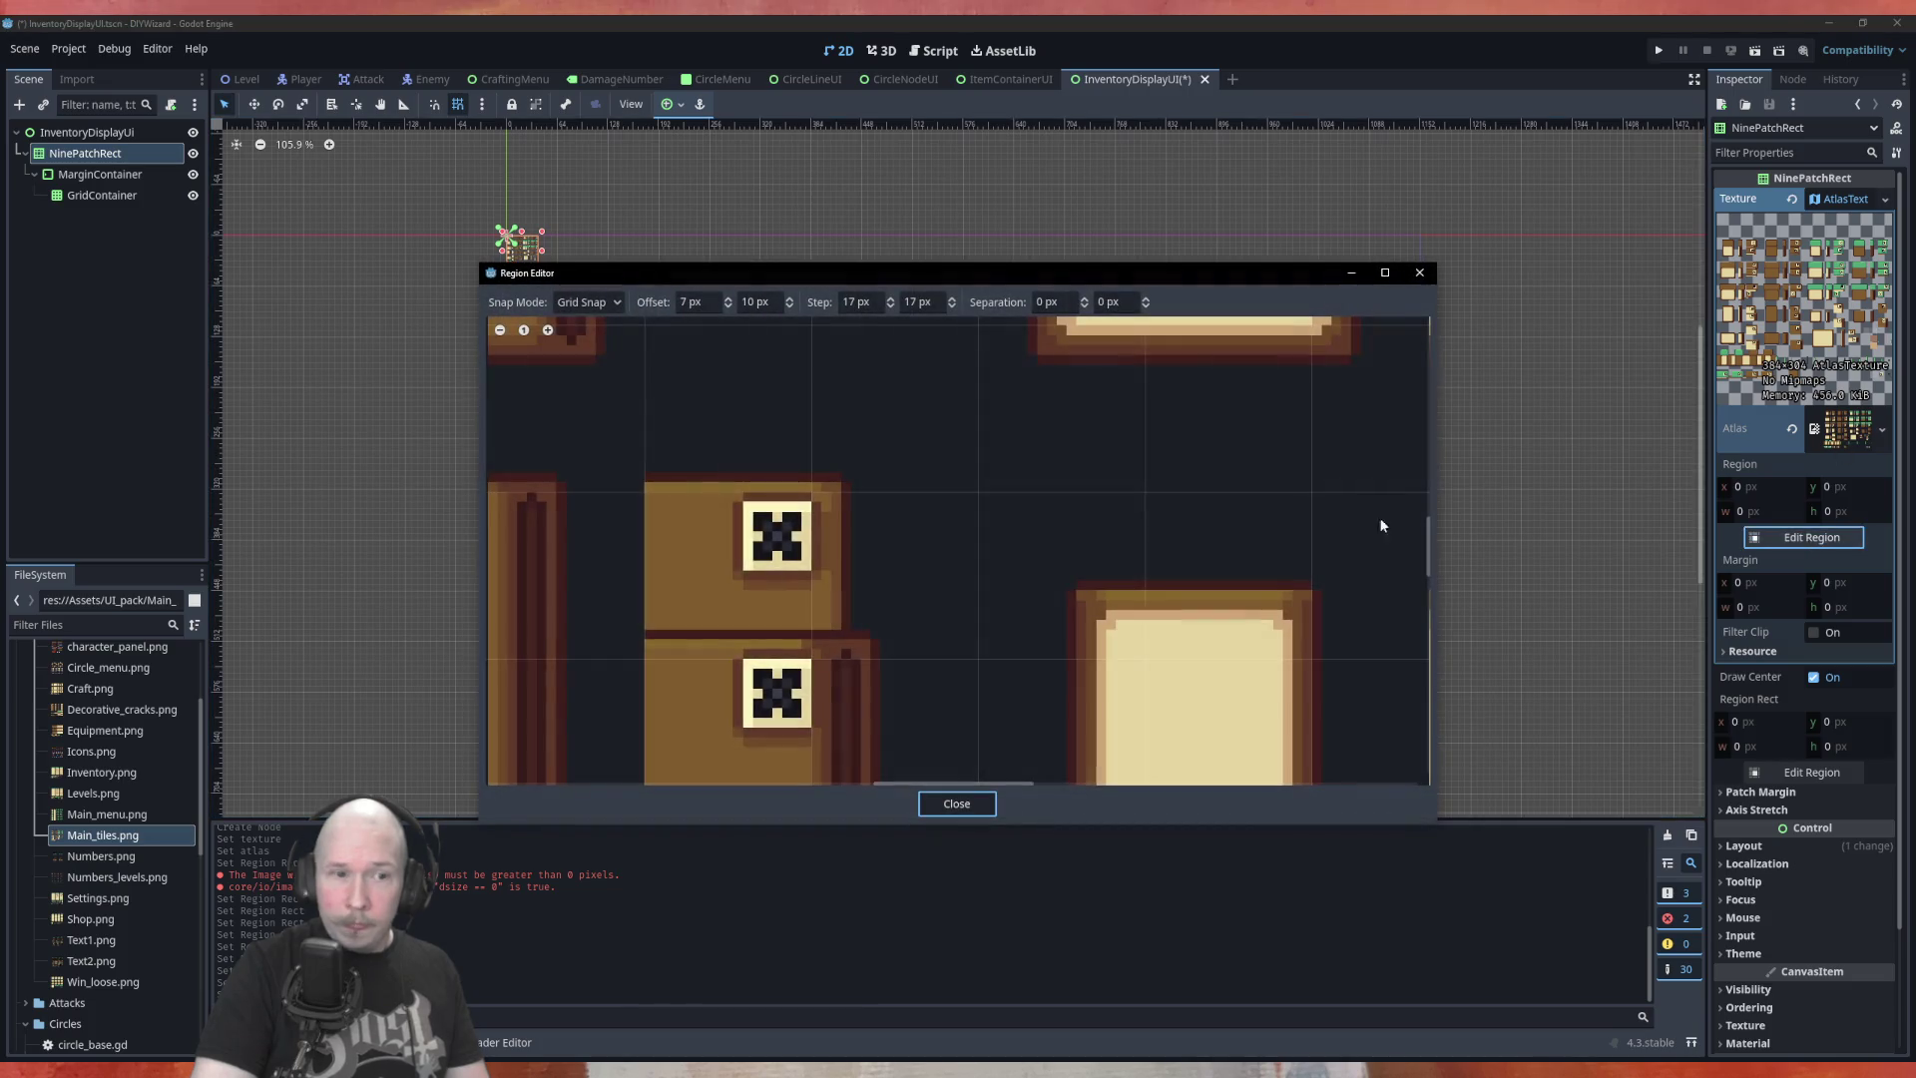
Zoom out to the full Main_tiles.png atlas, then zoom in on the top-left cream panel tile
{"action": "scroll", "coordinate": [1107, 474], "scroll_direction": "down", "scroll_amount": 2}
{"action": "scroll", "coordinate": [1110, 463], "scroll_direction": "down", "scroll_amount": 4}
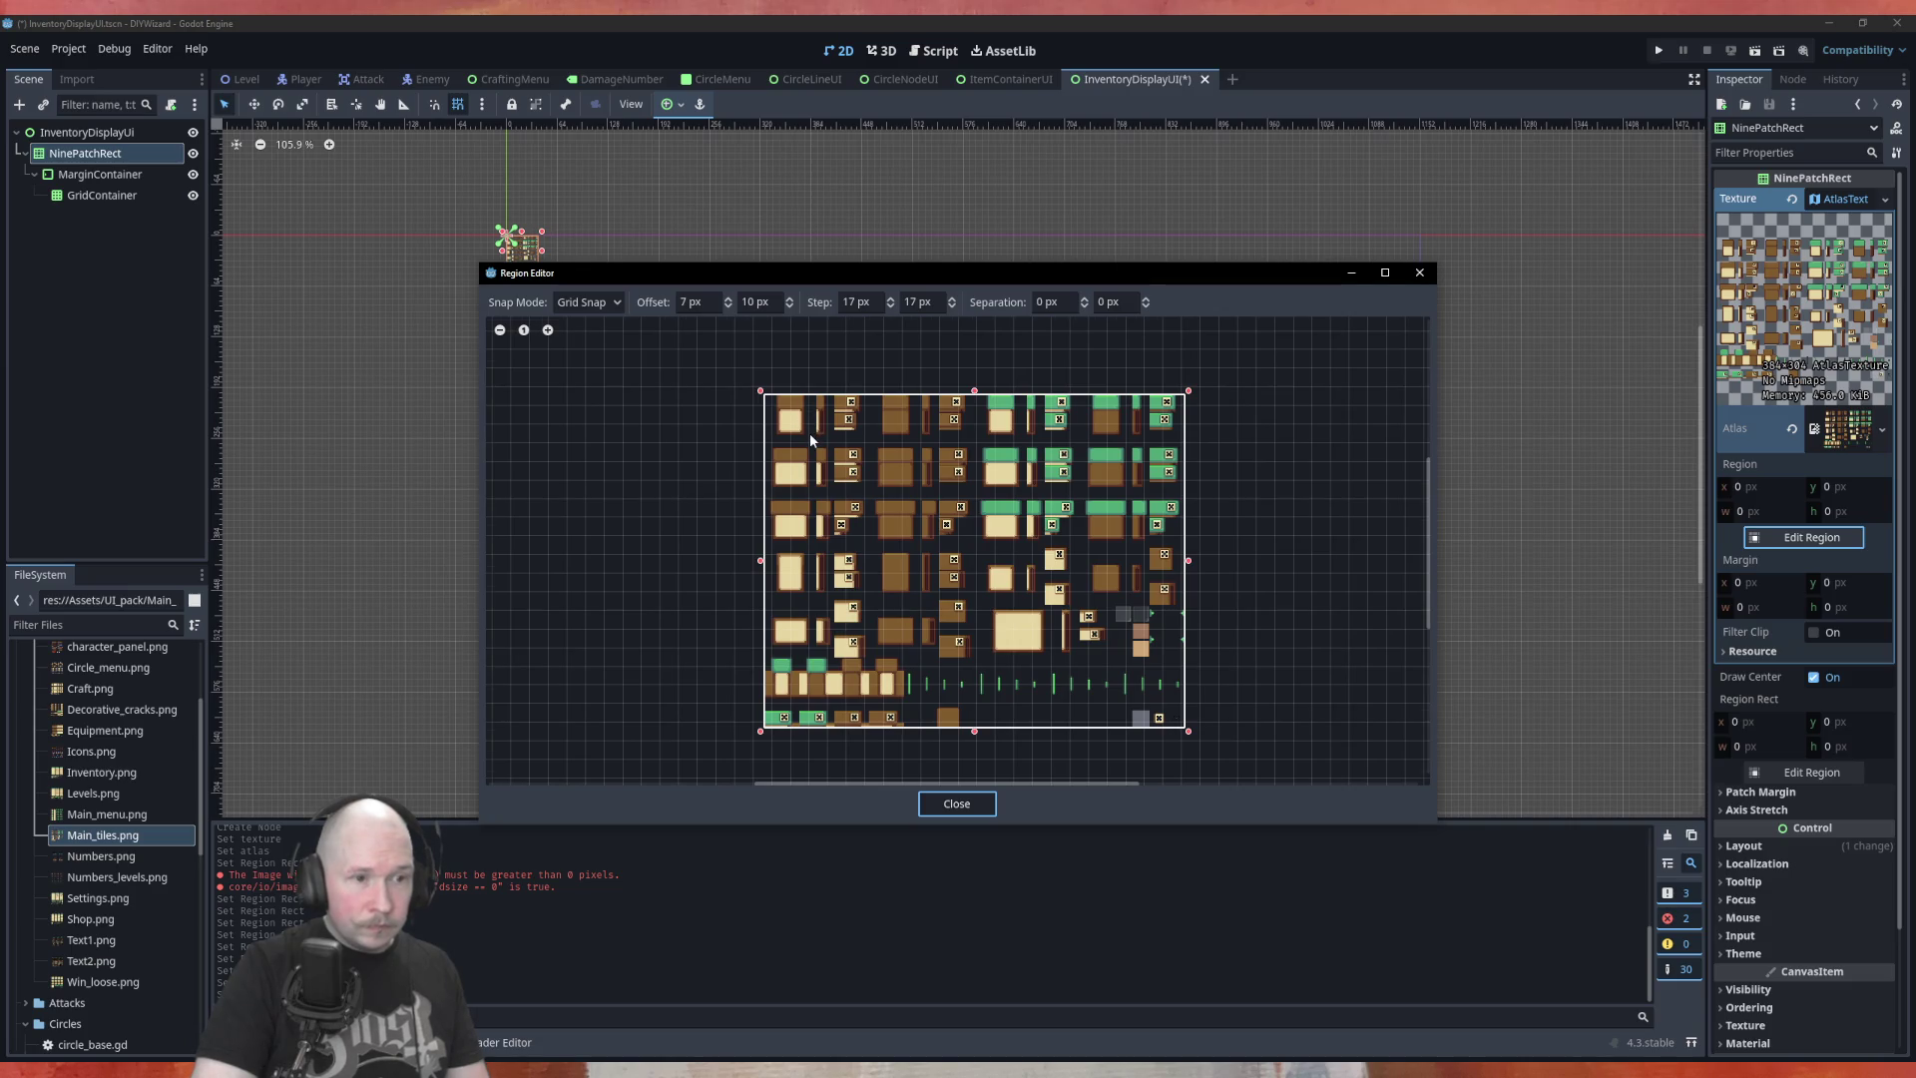
{"action": "scroll", "coordinate": [787, 441], "scroll_direction": "up", "scroll_amount": 7}
{"action": "scroll", "coordinate": [788, 409], "scroll_direction": "down", "scroll_amount": 2}
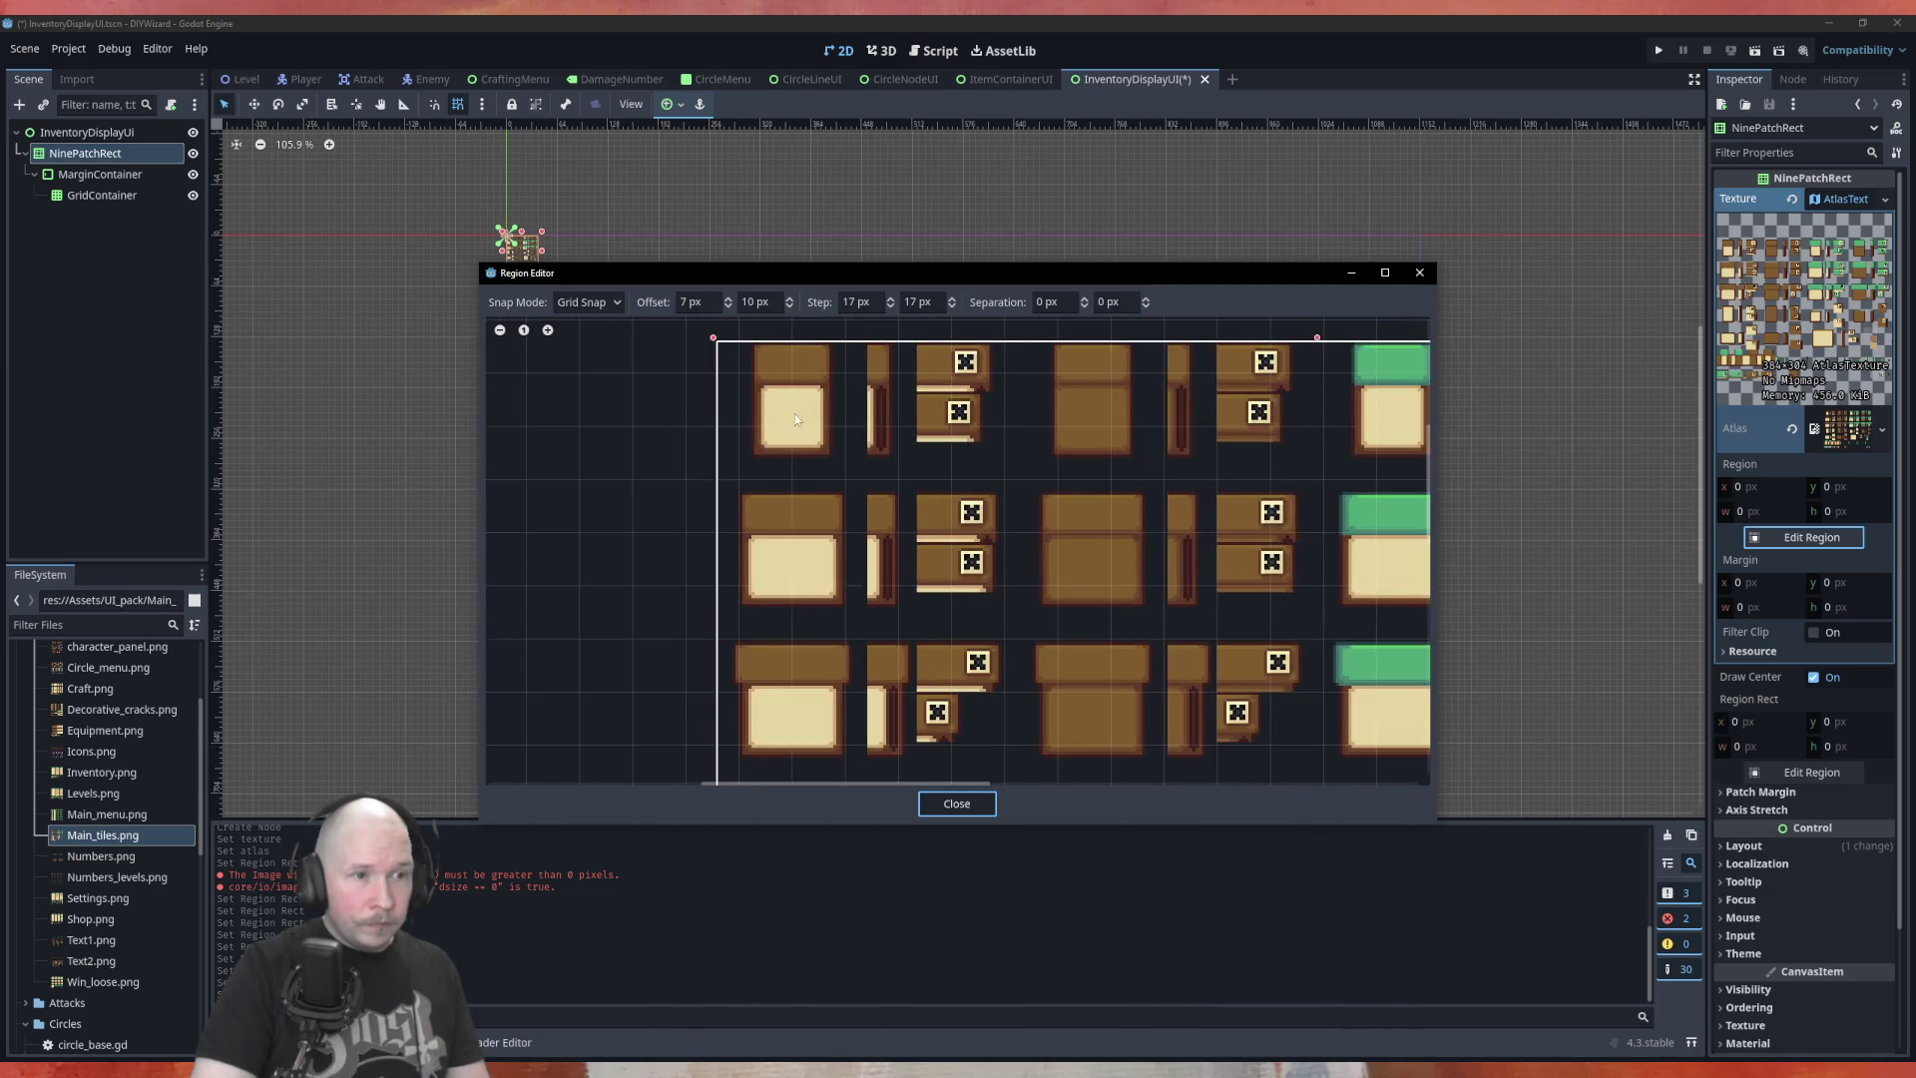
{"action": "scroll", "coordinate": [796, 344], "scroll_direction": "up", "scroll_amount": 3}
{"action": "scroll", "coordinate": [796, 479], "scroll_direction": "down", "scroll_amount": 1}
{"action": "scroll", "coordinate": [796, 491], "scroll_direction": "down", "scroll_amount": 1}
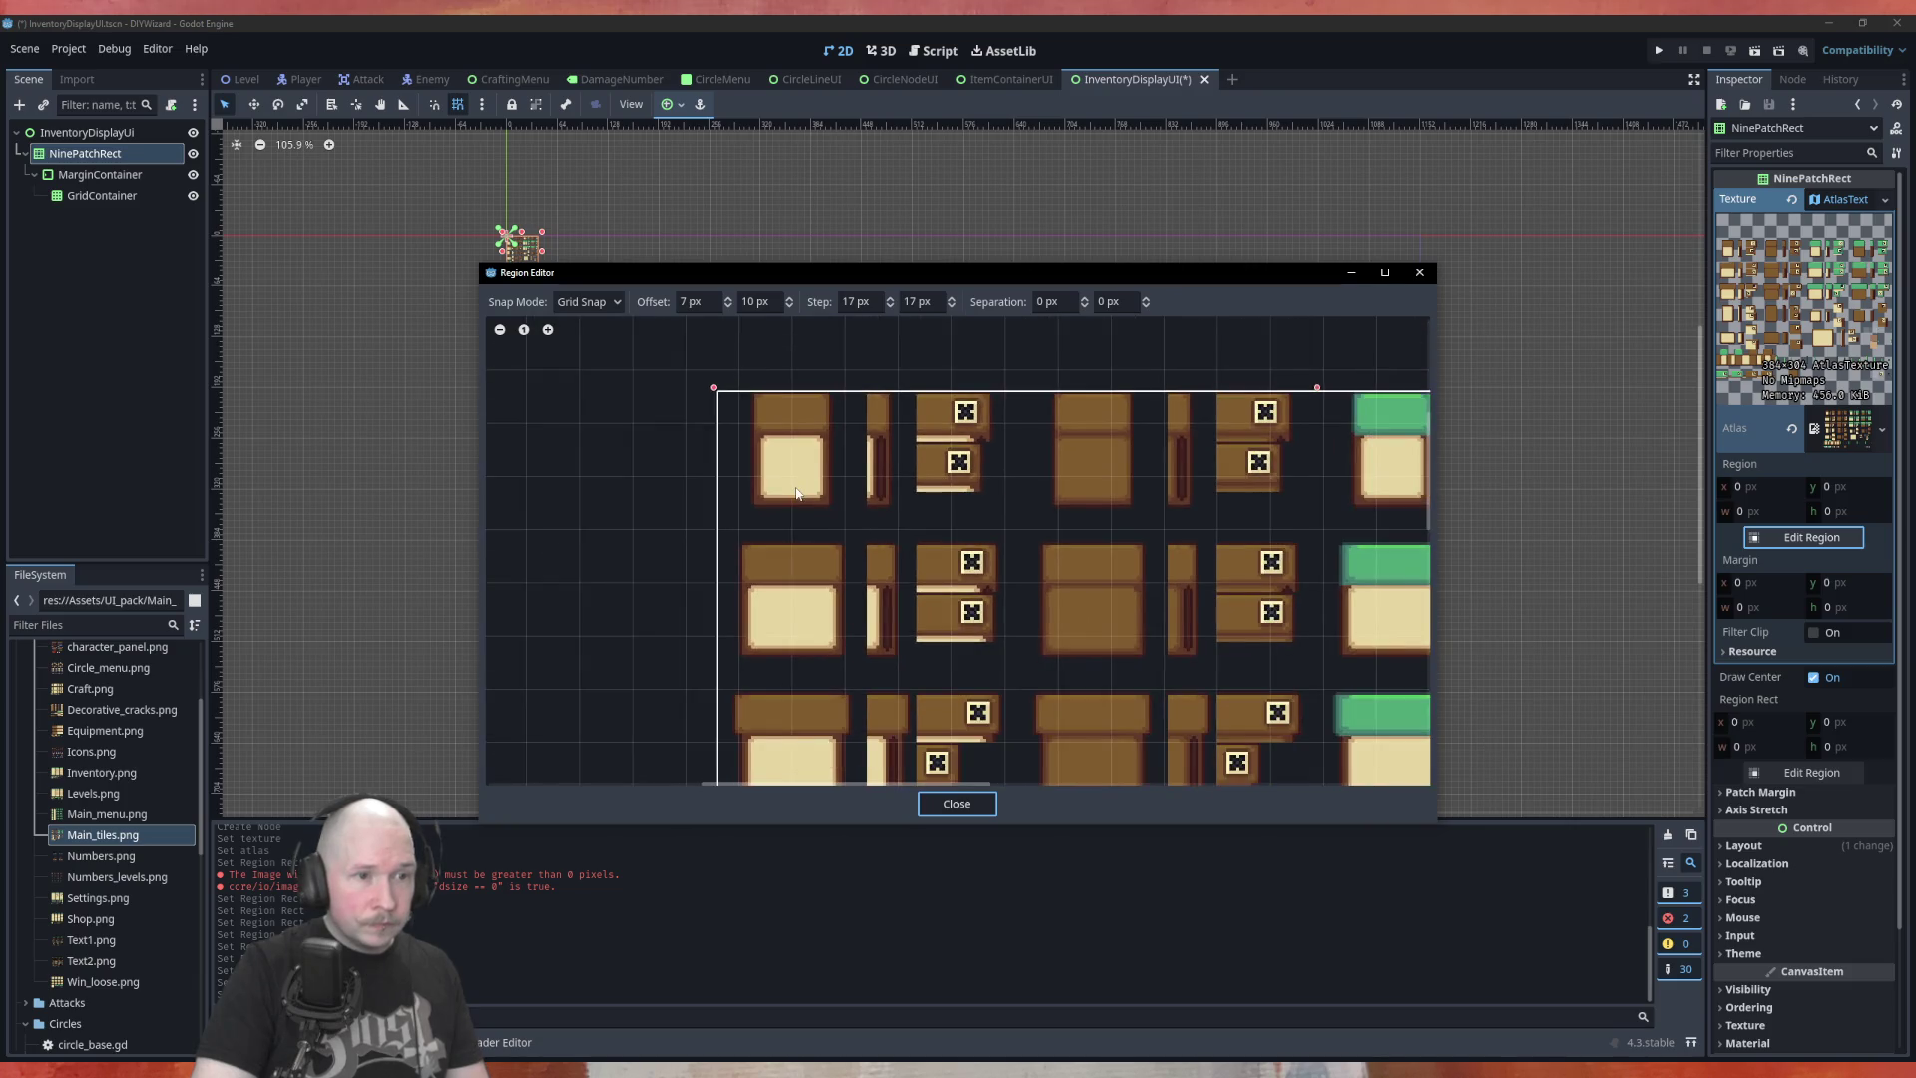
{"action": "scroll", "coordinate": [784, 362], "scroll_direction": "up", "scroll_amount": 3}
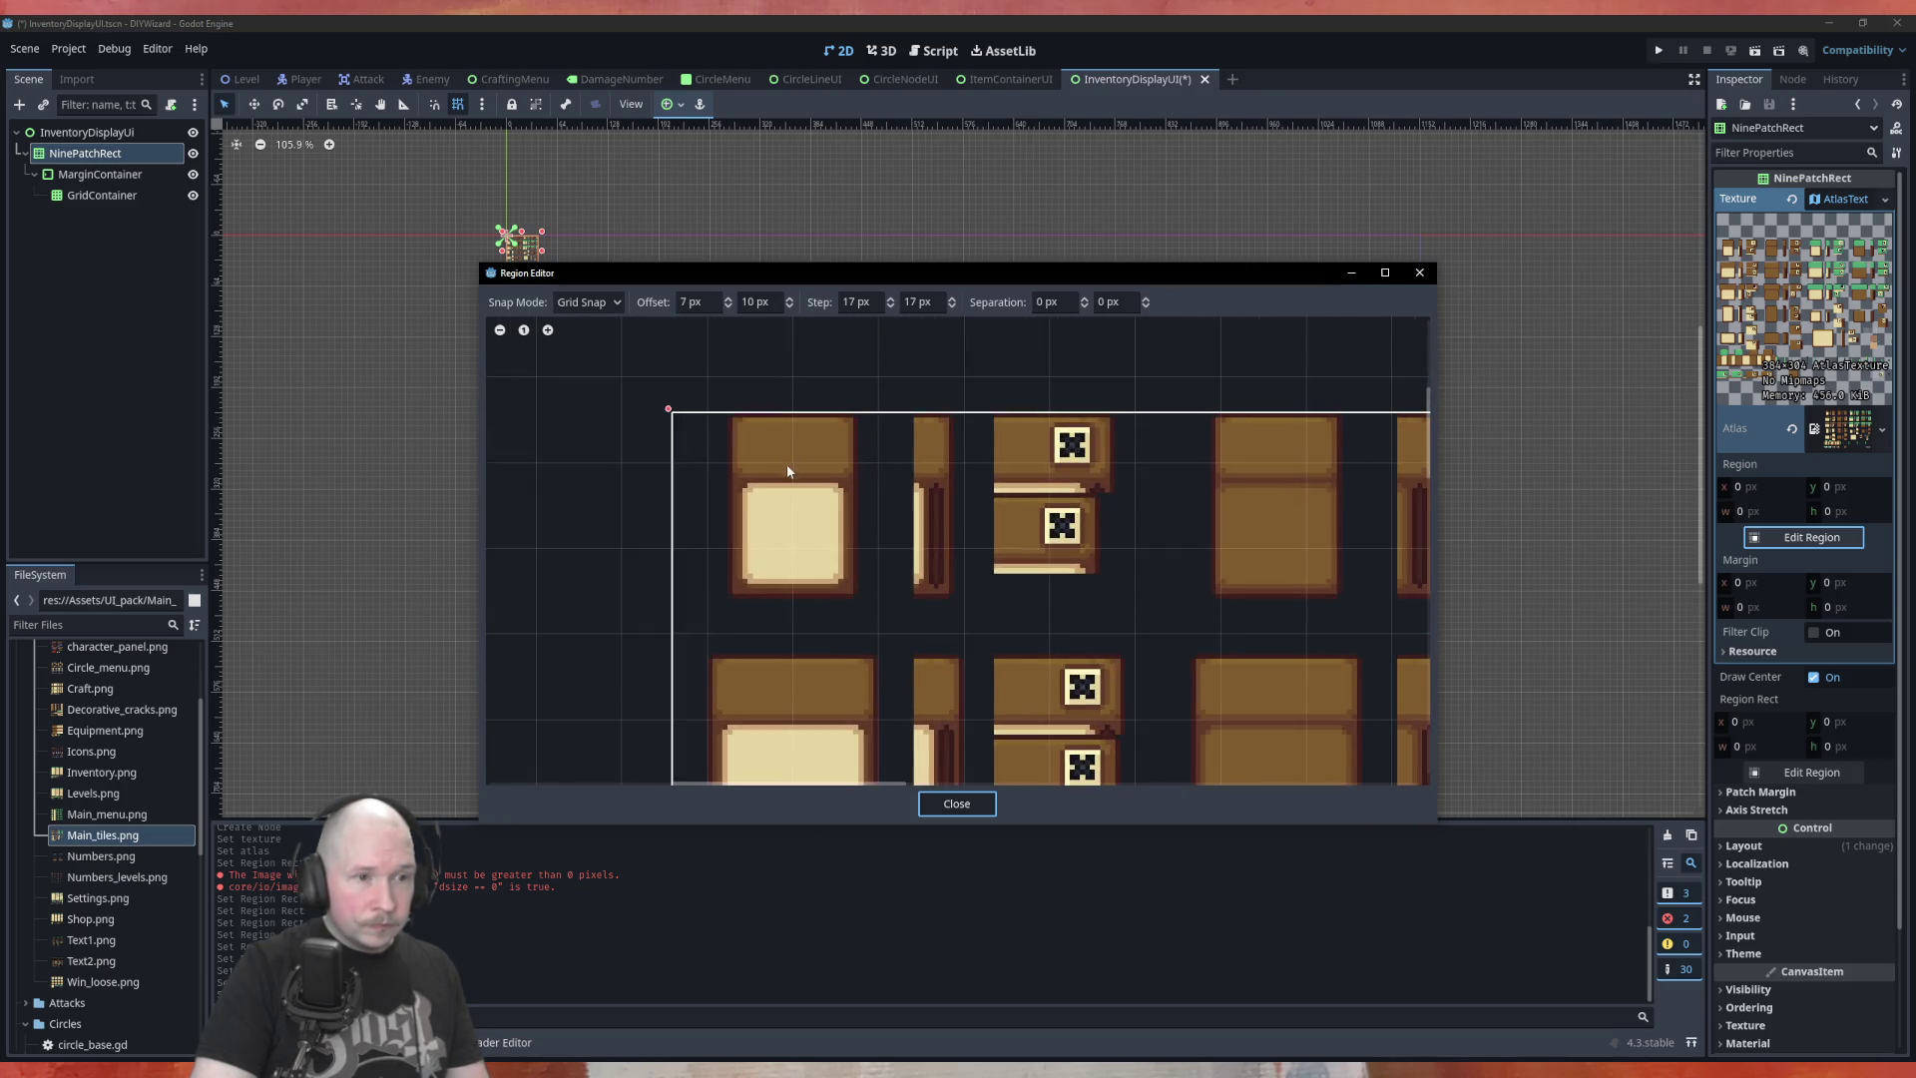
{"action": "scroll", "coordinate": [790, 548], "scroll_direction": "up", "scroll_amount": 1}
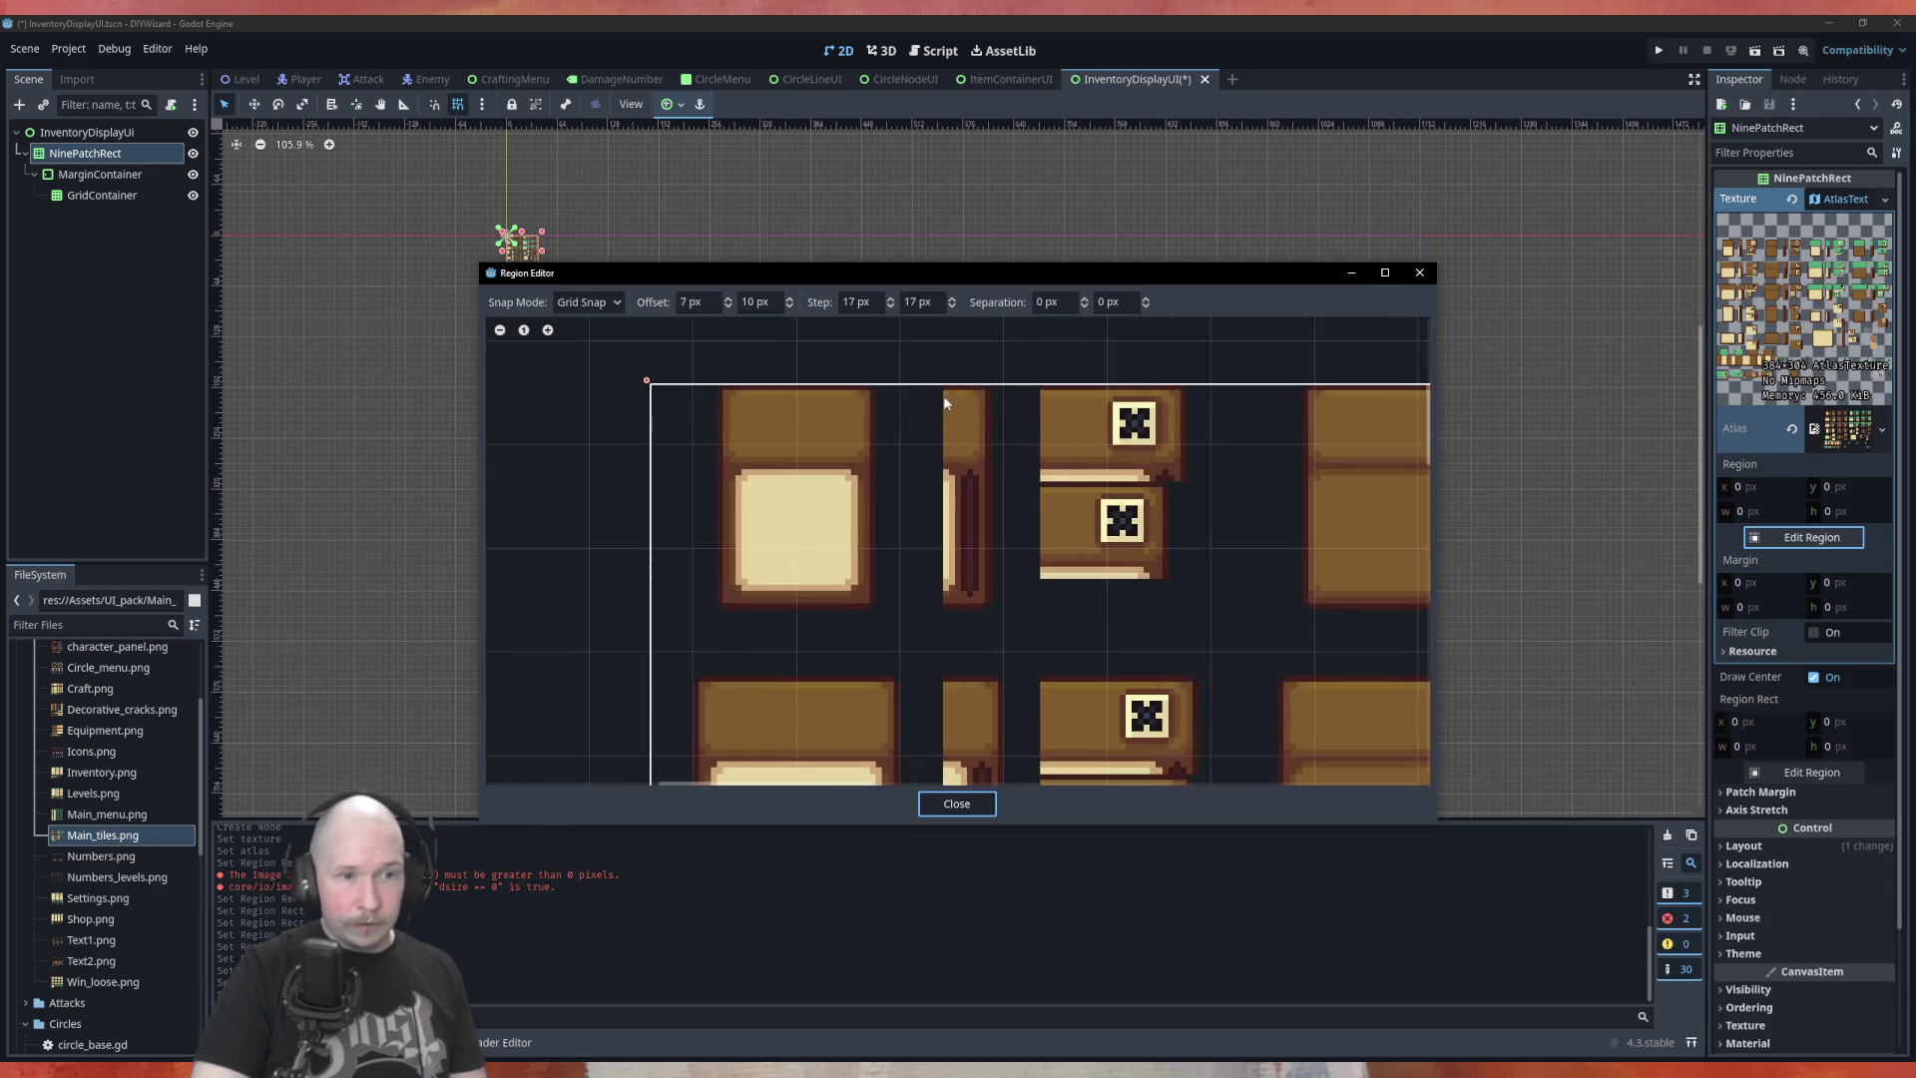
{"action": "scroll", "coordinate": [980, 406], "scroll_direction": "up", "scroll_amount": 1}
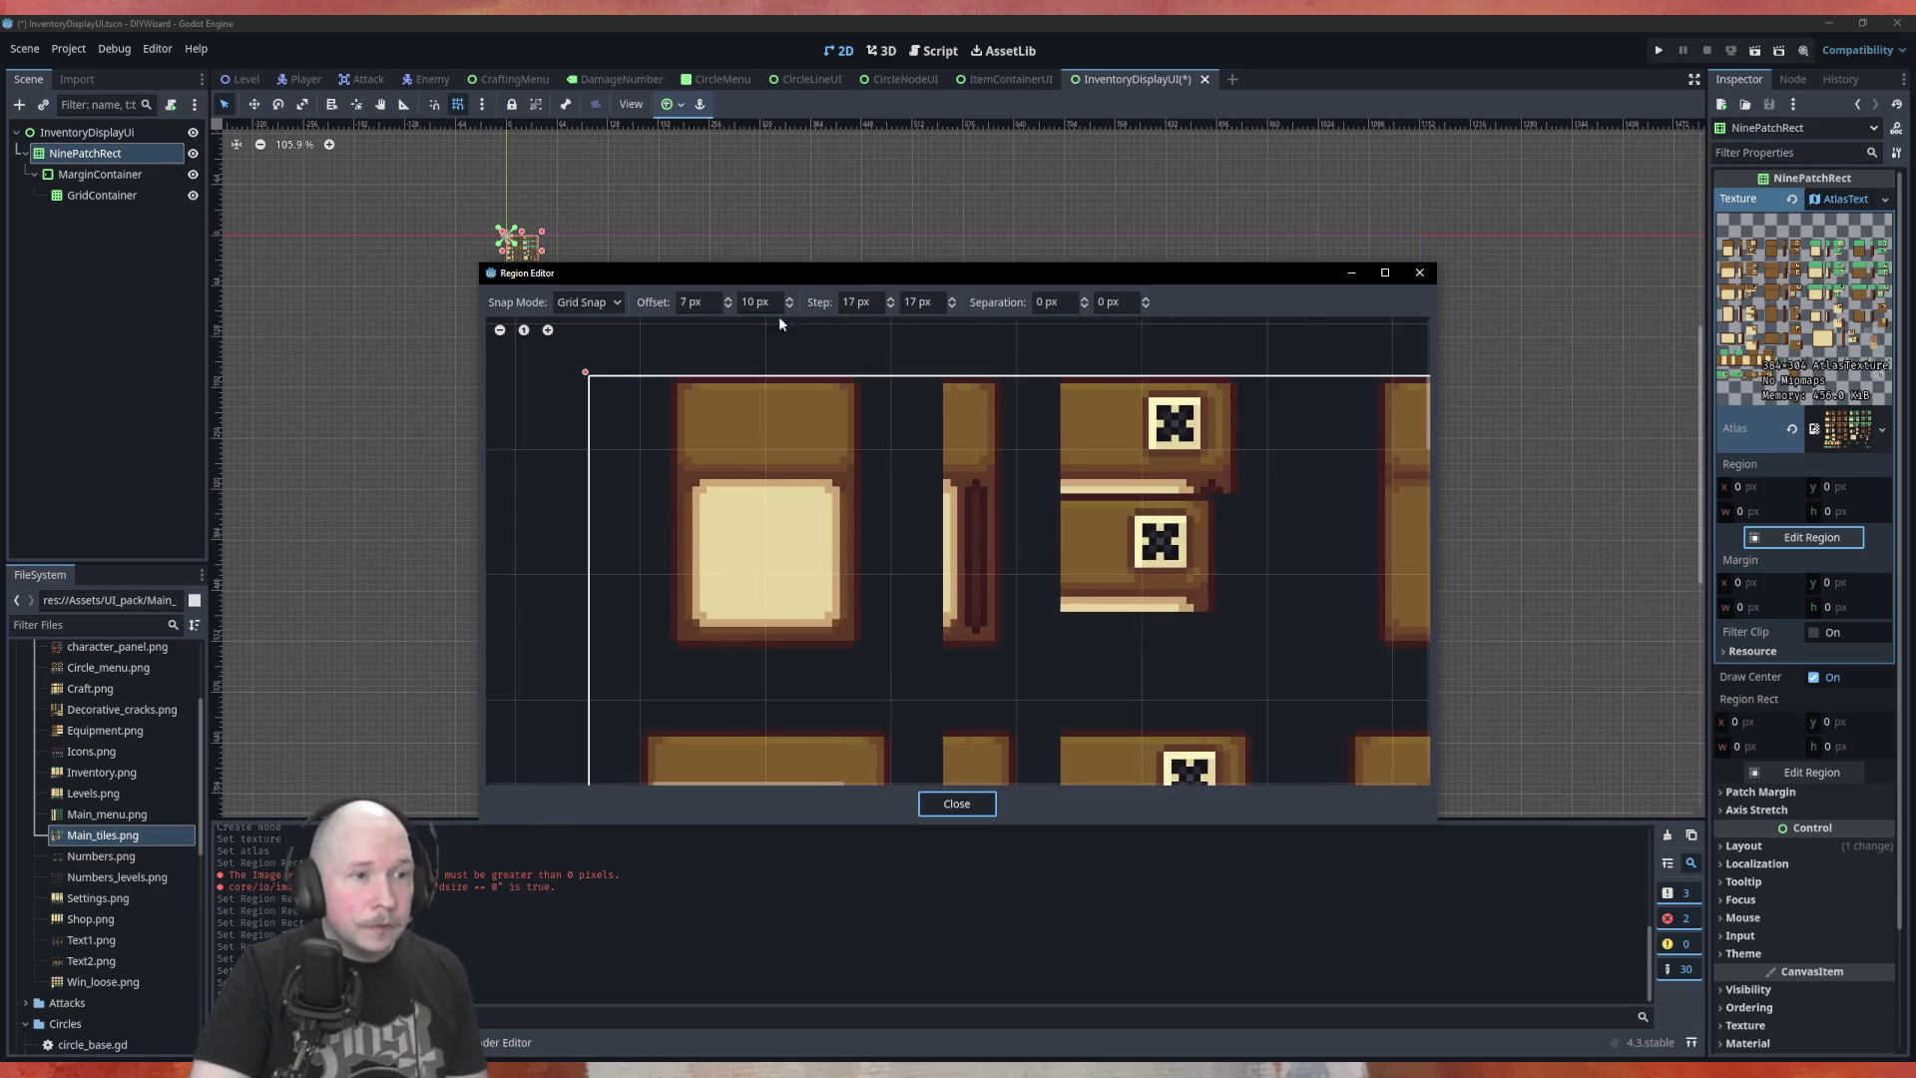
{"action": "left_click", "coordinate": [944, 312]}
Set both the horizontal and vertical grid steps to 8 px
{"action": "type", "text": "15"}
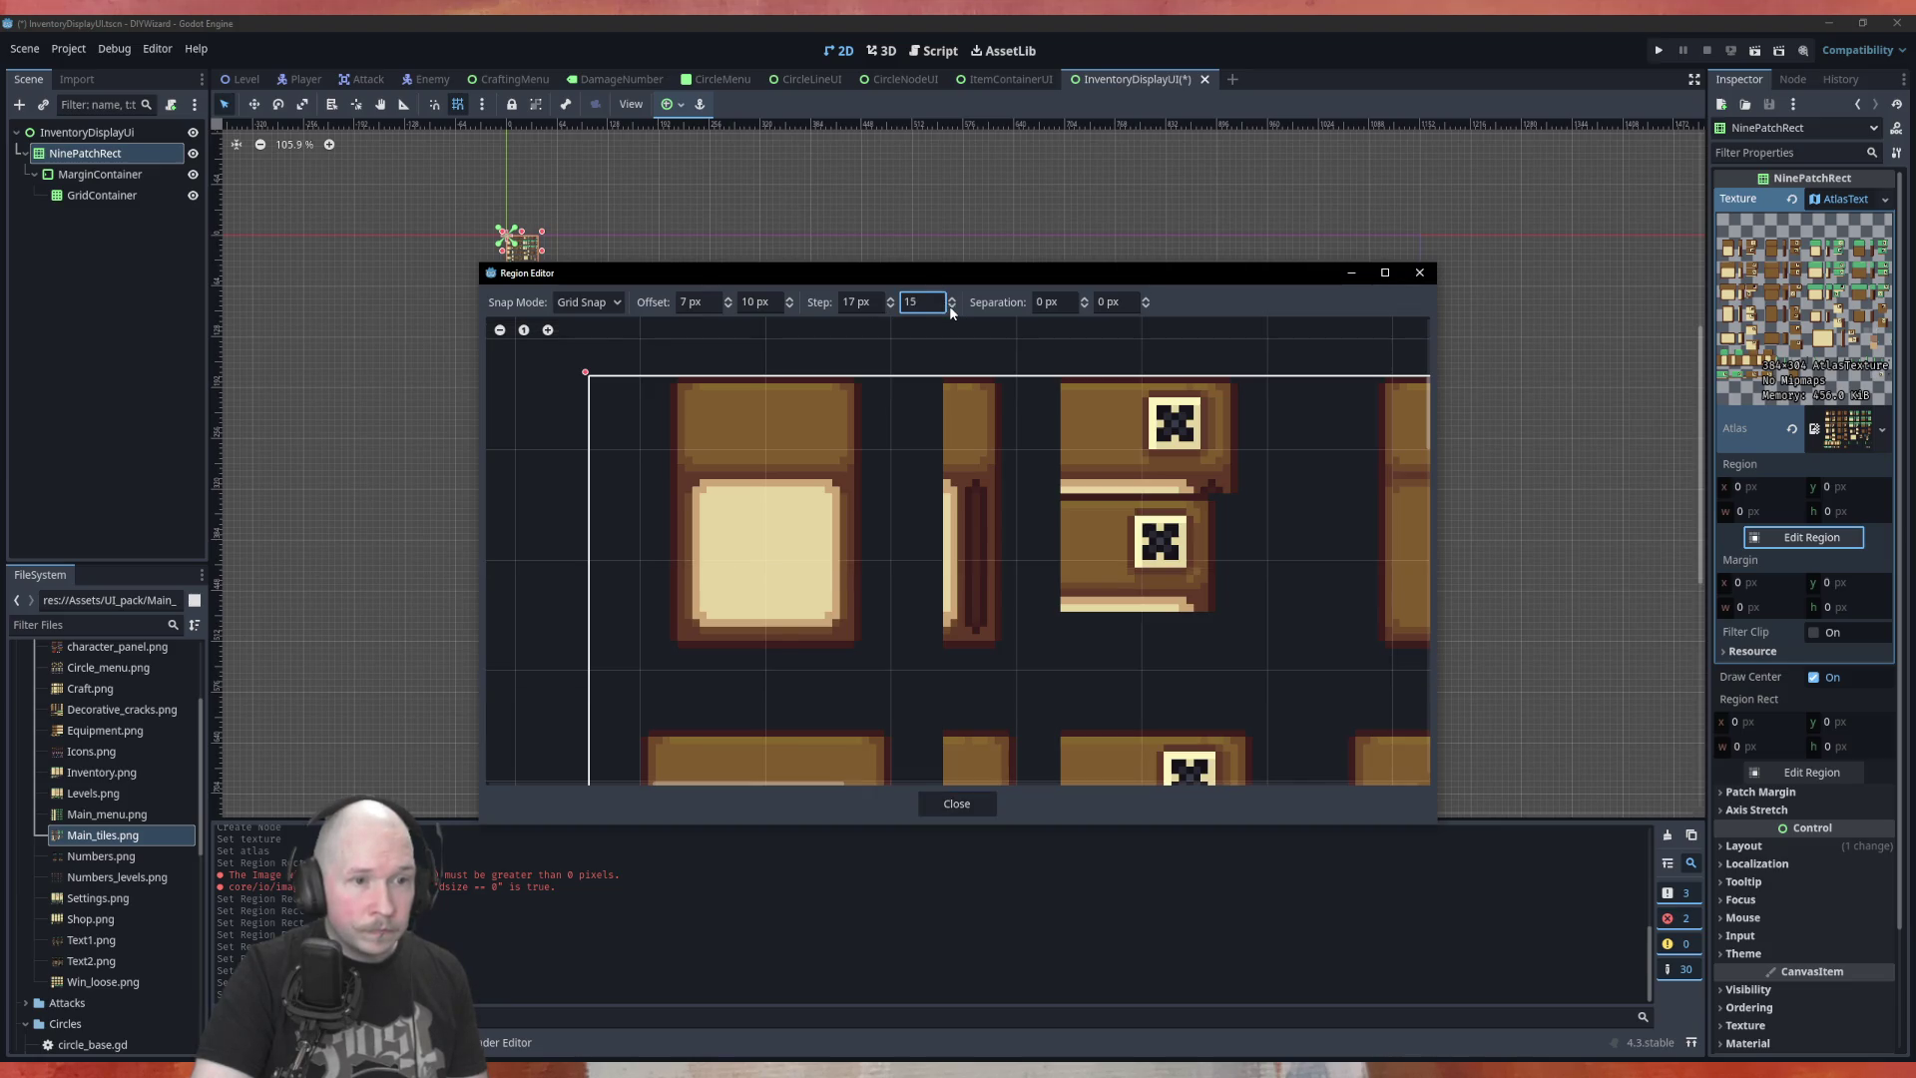
{"action": "key", "text": "BackSpace"}
{"action": "key", "text": "BackSpace"}
{"action": "type", "text": "8"}
{"action": "left_click", "coordinate": [951, 308]}
{"action": "left_click", "coordinate": [890, 308]}
{"action": "left_click", "coordinate": [890, 307]}
{"action": "left_click", "coordinate": [890, 308]}
{"action": "left_click", "coordinate": [891, 308]}
{"action": "left_click", "coordinate": [891, 307]}
{"action": "left_click", "coordinate": [890, 307]}
{"action": "left_click", "coordinate": [890, 307]}
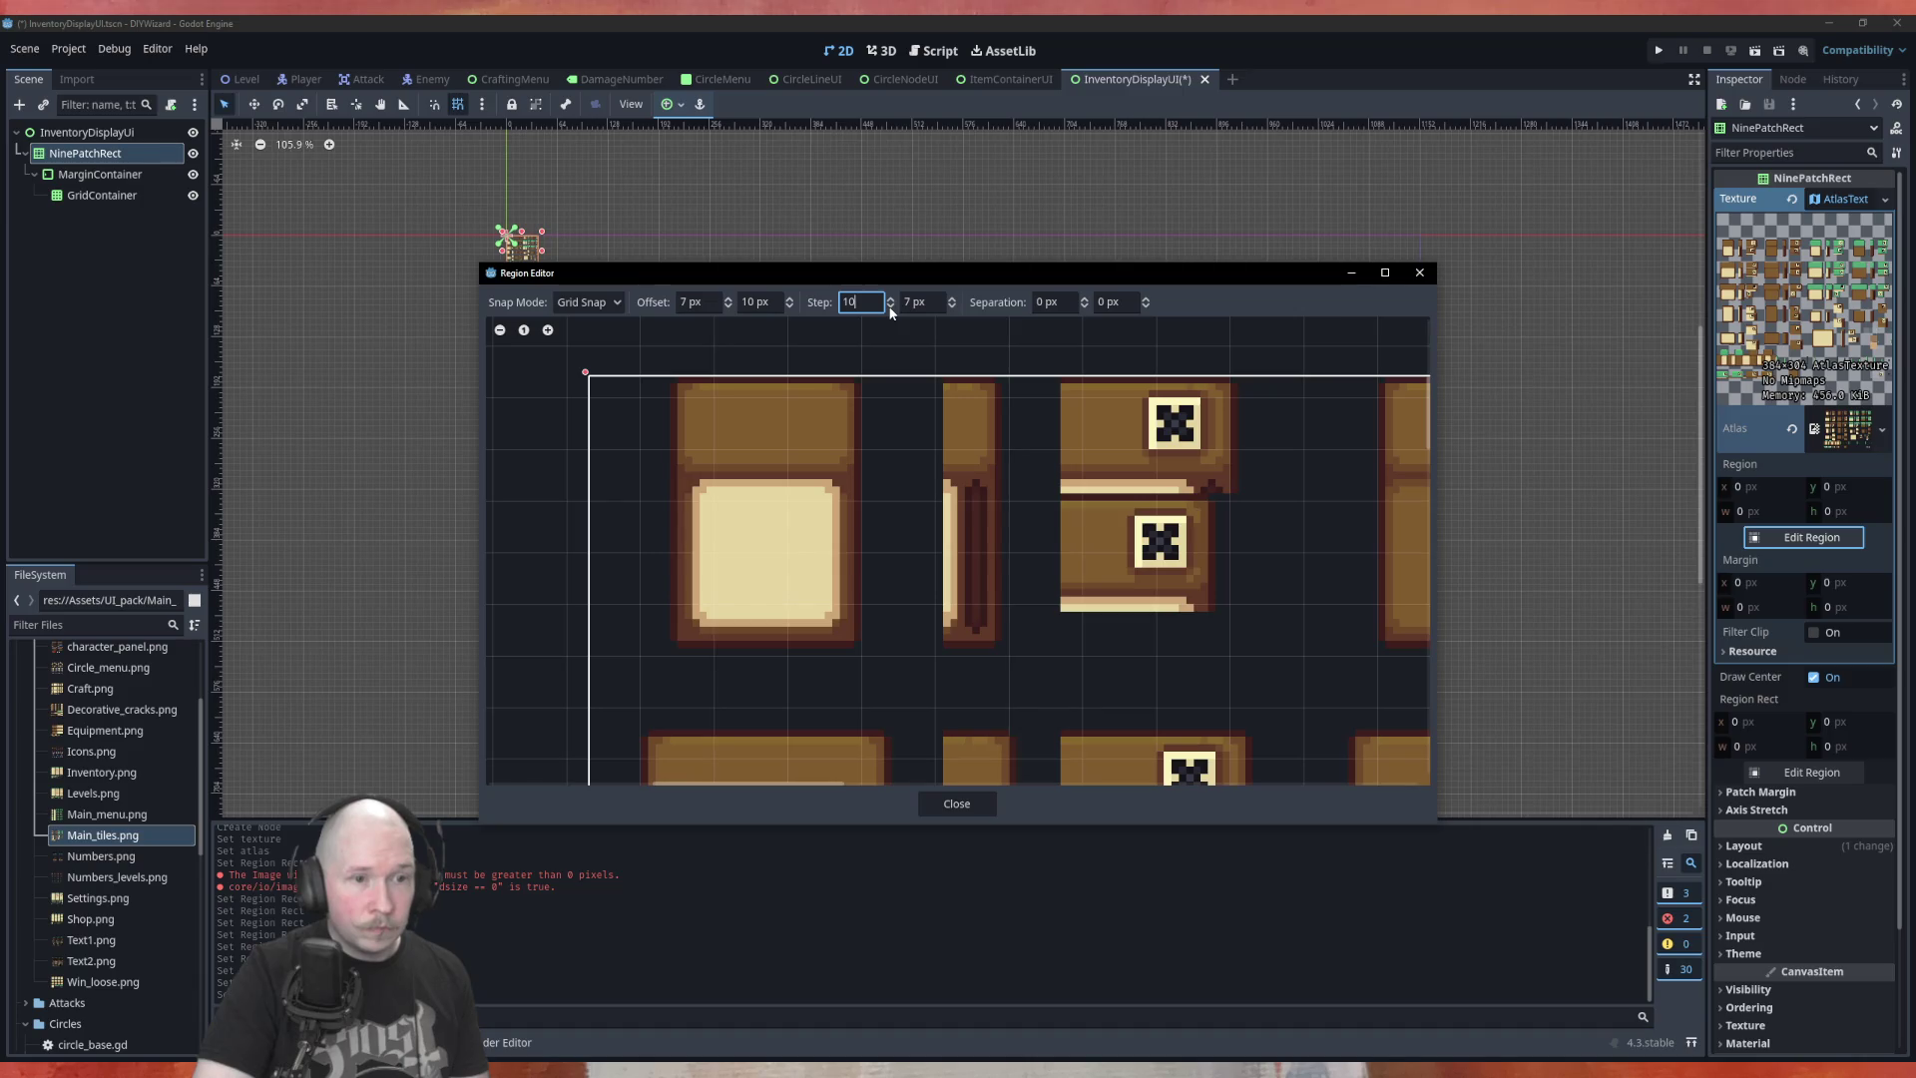
{"action": "left_click", "coordinate": [891, 309]}
{"action": "left_click", "coordinate": [891, 309]}
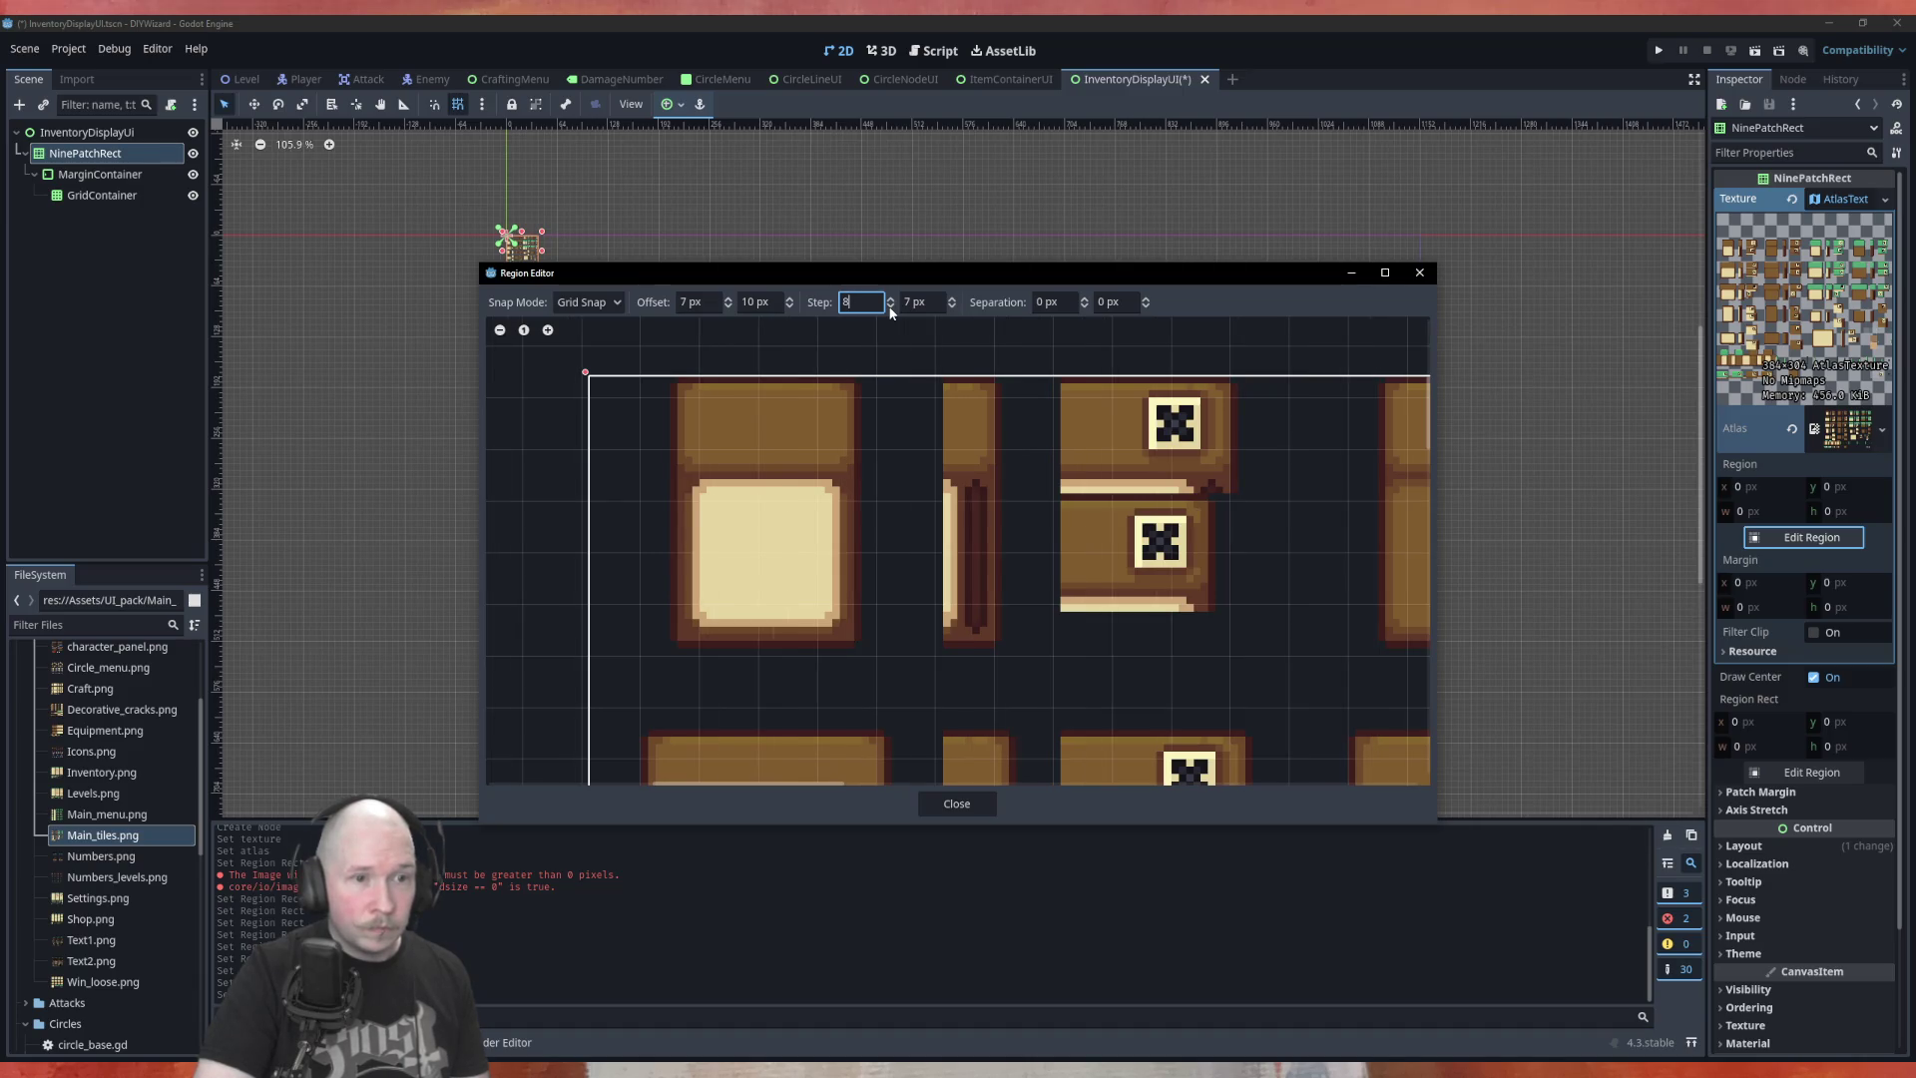
{"action": "left_click", "coordinate": [935, 301]}
{"action": "type", "text": "8"}
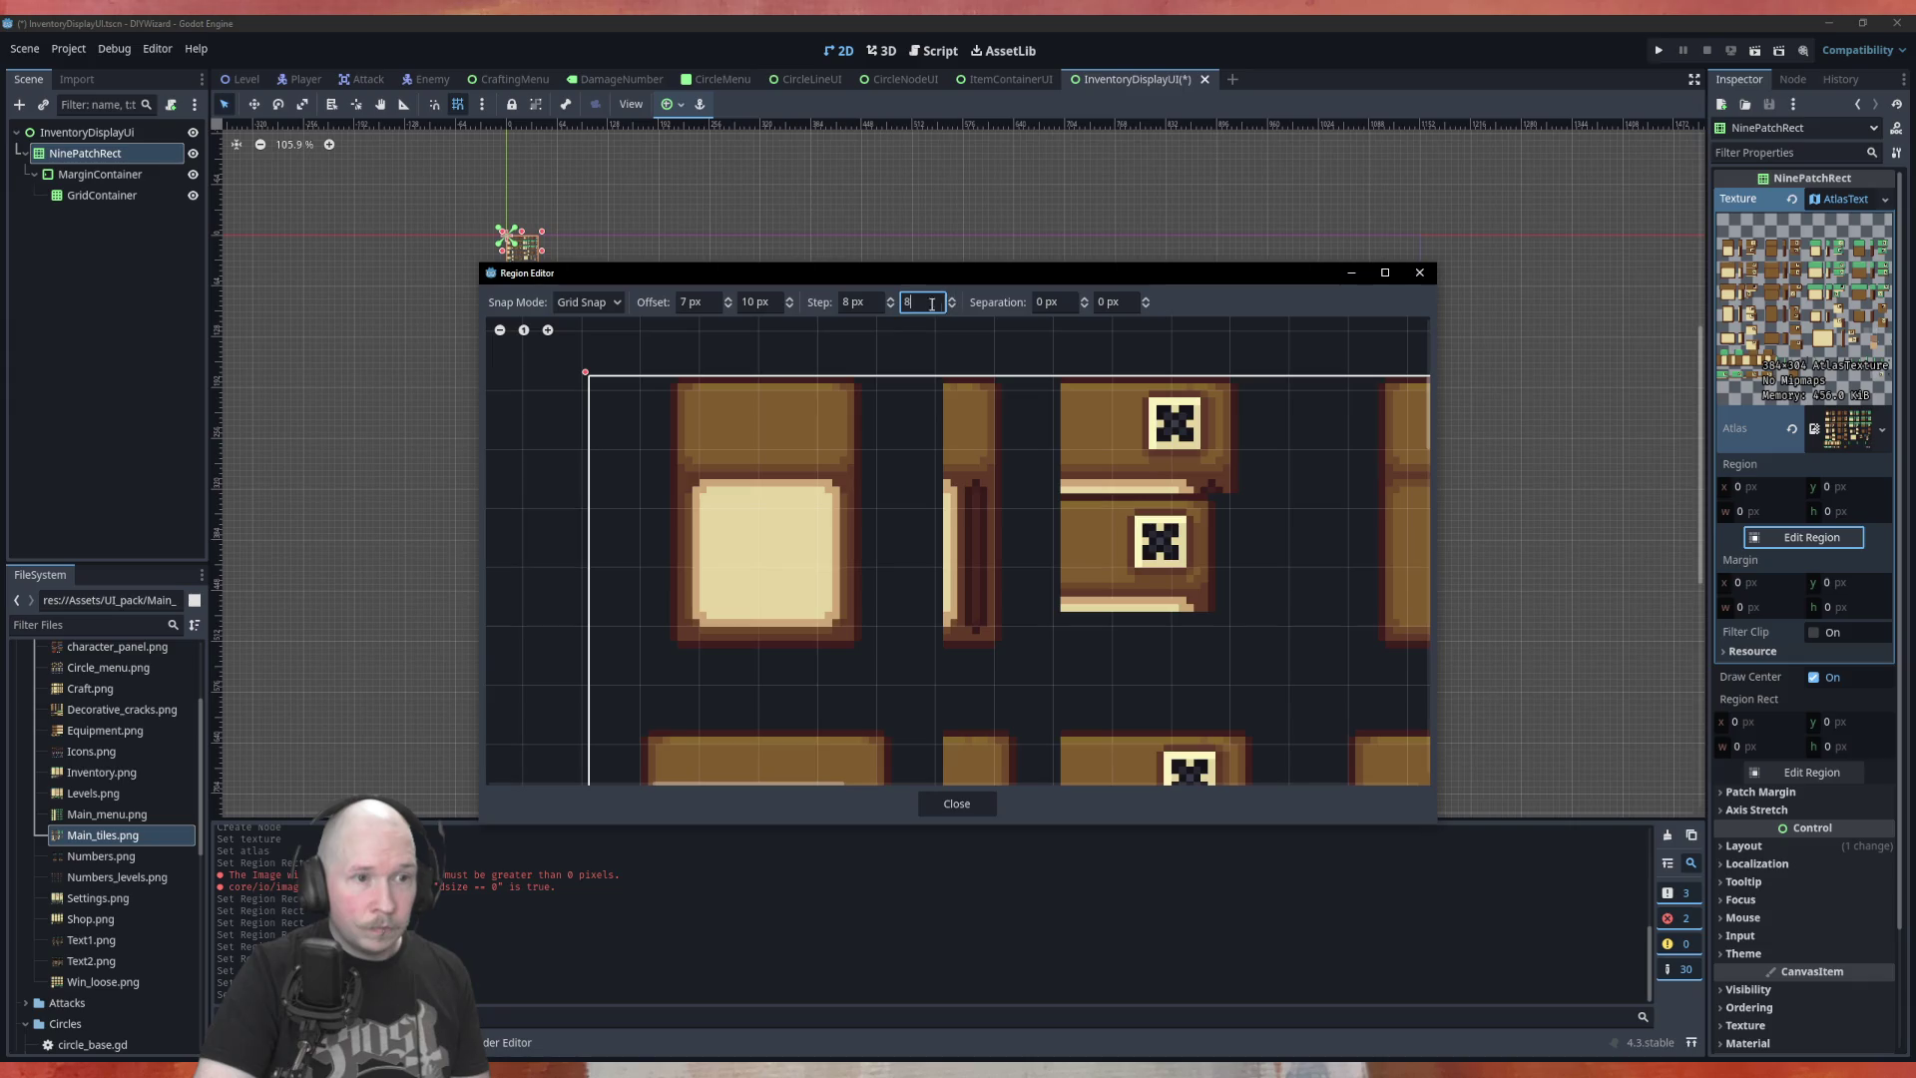
Set the grid offset to 8 px horizontally and 0 px vertically
{"action": "left_click", "coordinate": [730, 298]}
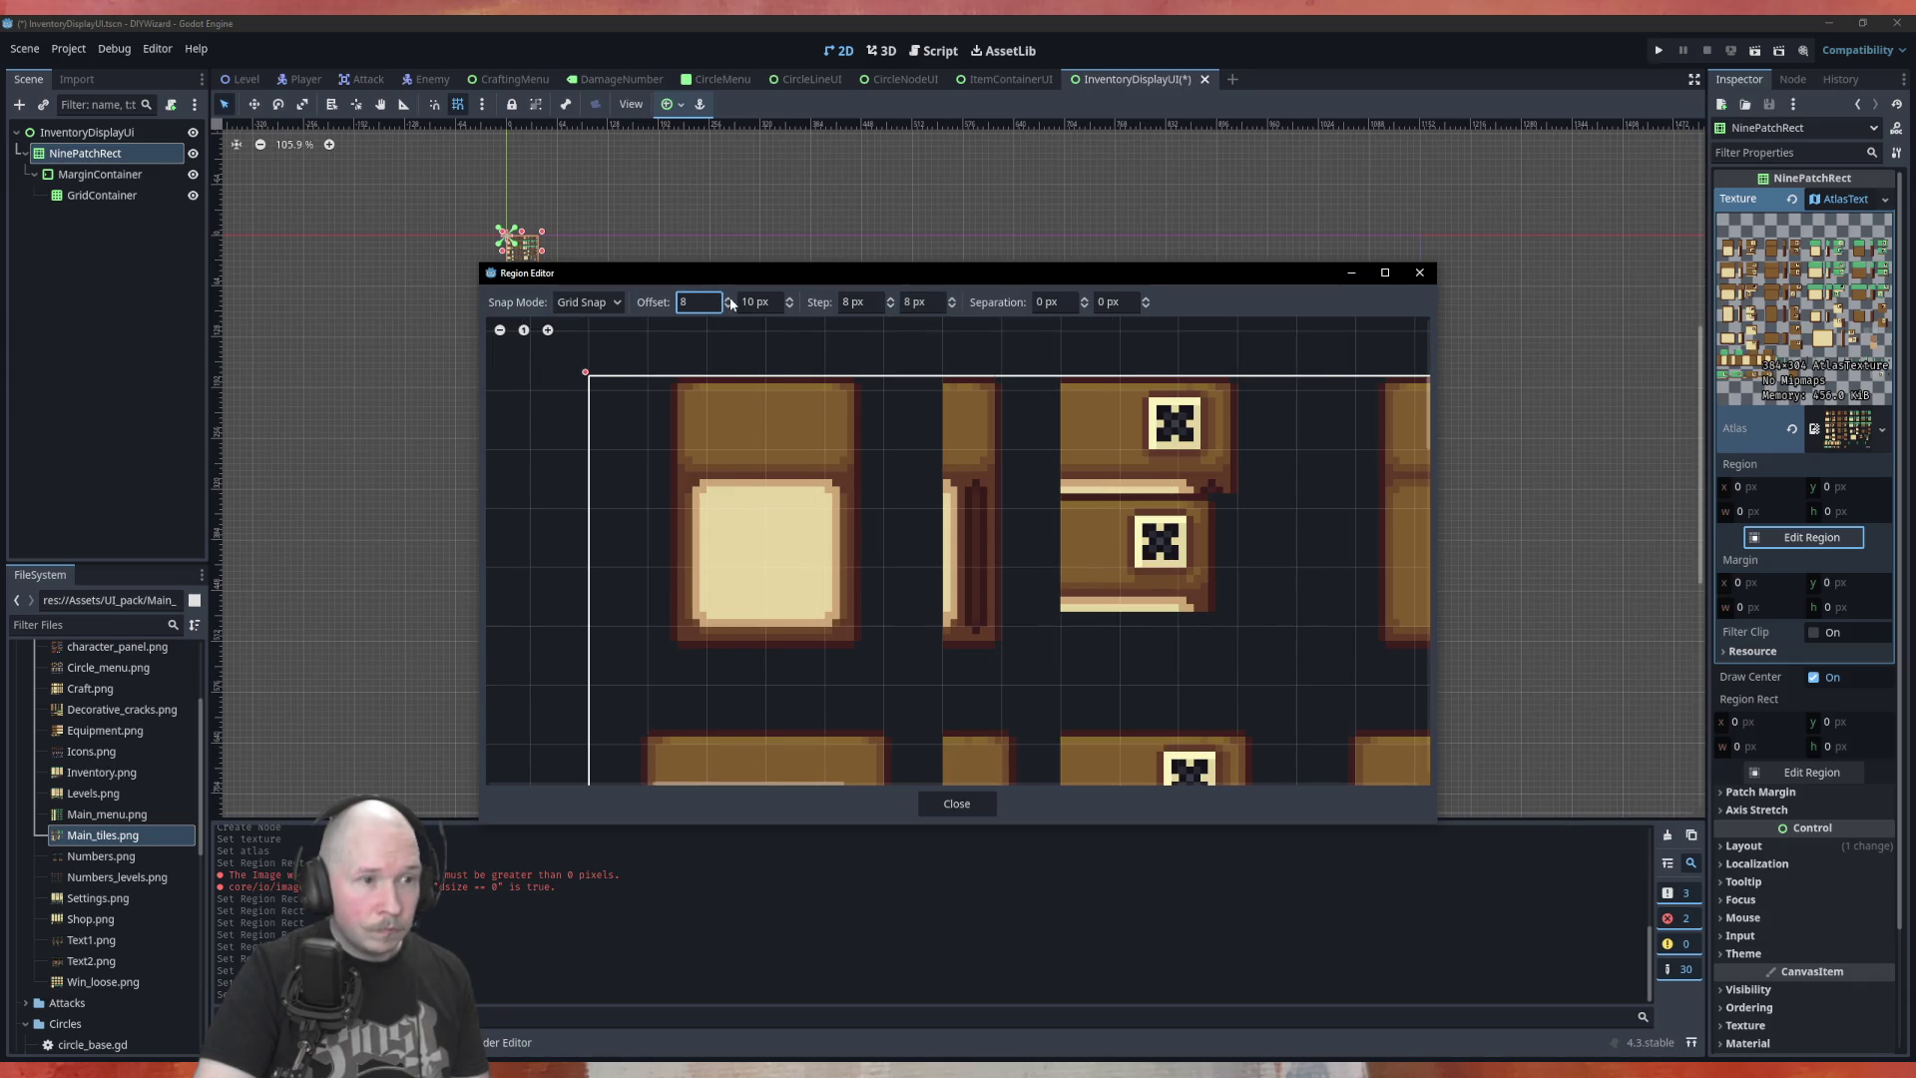
{"action": "left_click", "coordinate": [764, 303]}
{"action": "type", "text": "7"}
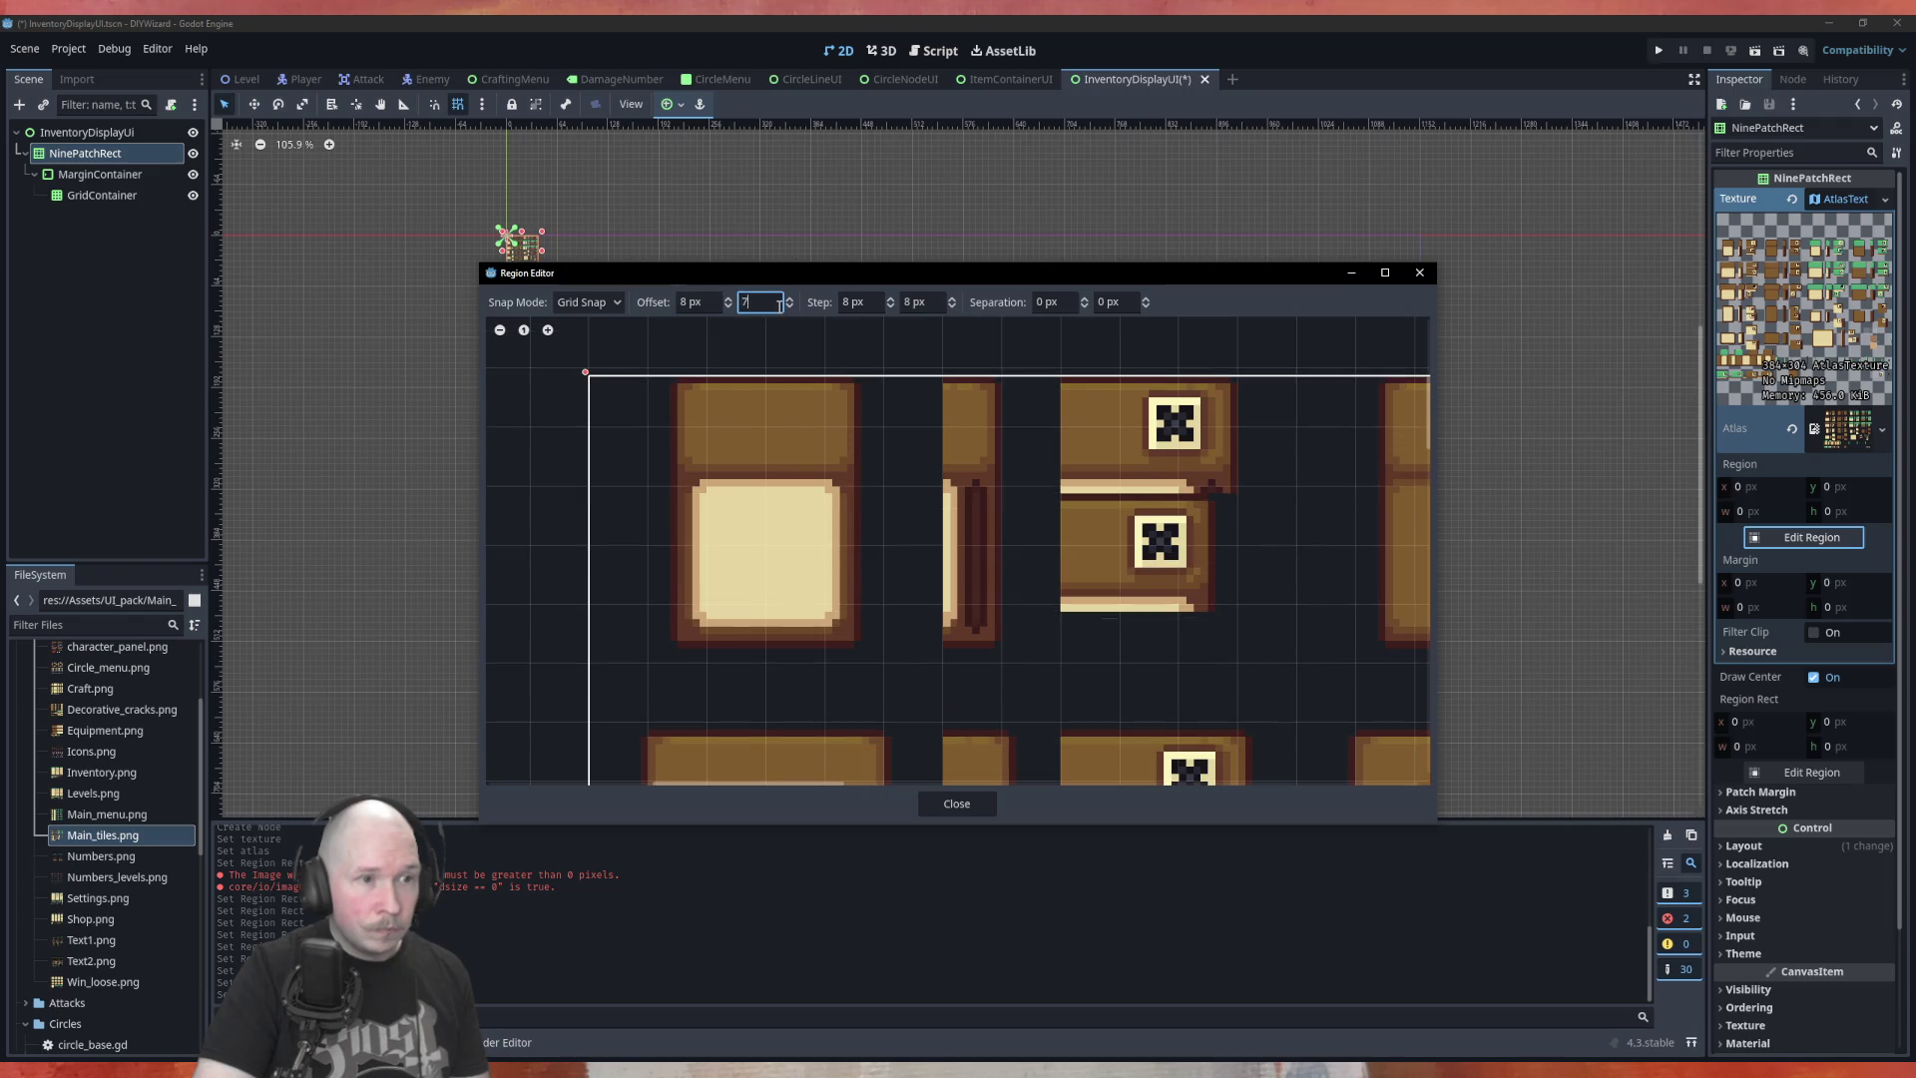
{"action": "key", "text": "BackSpace"}
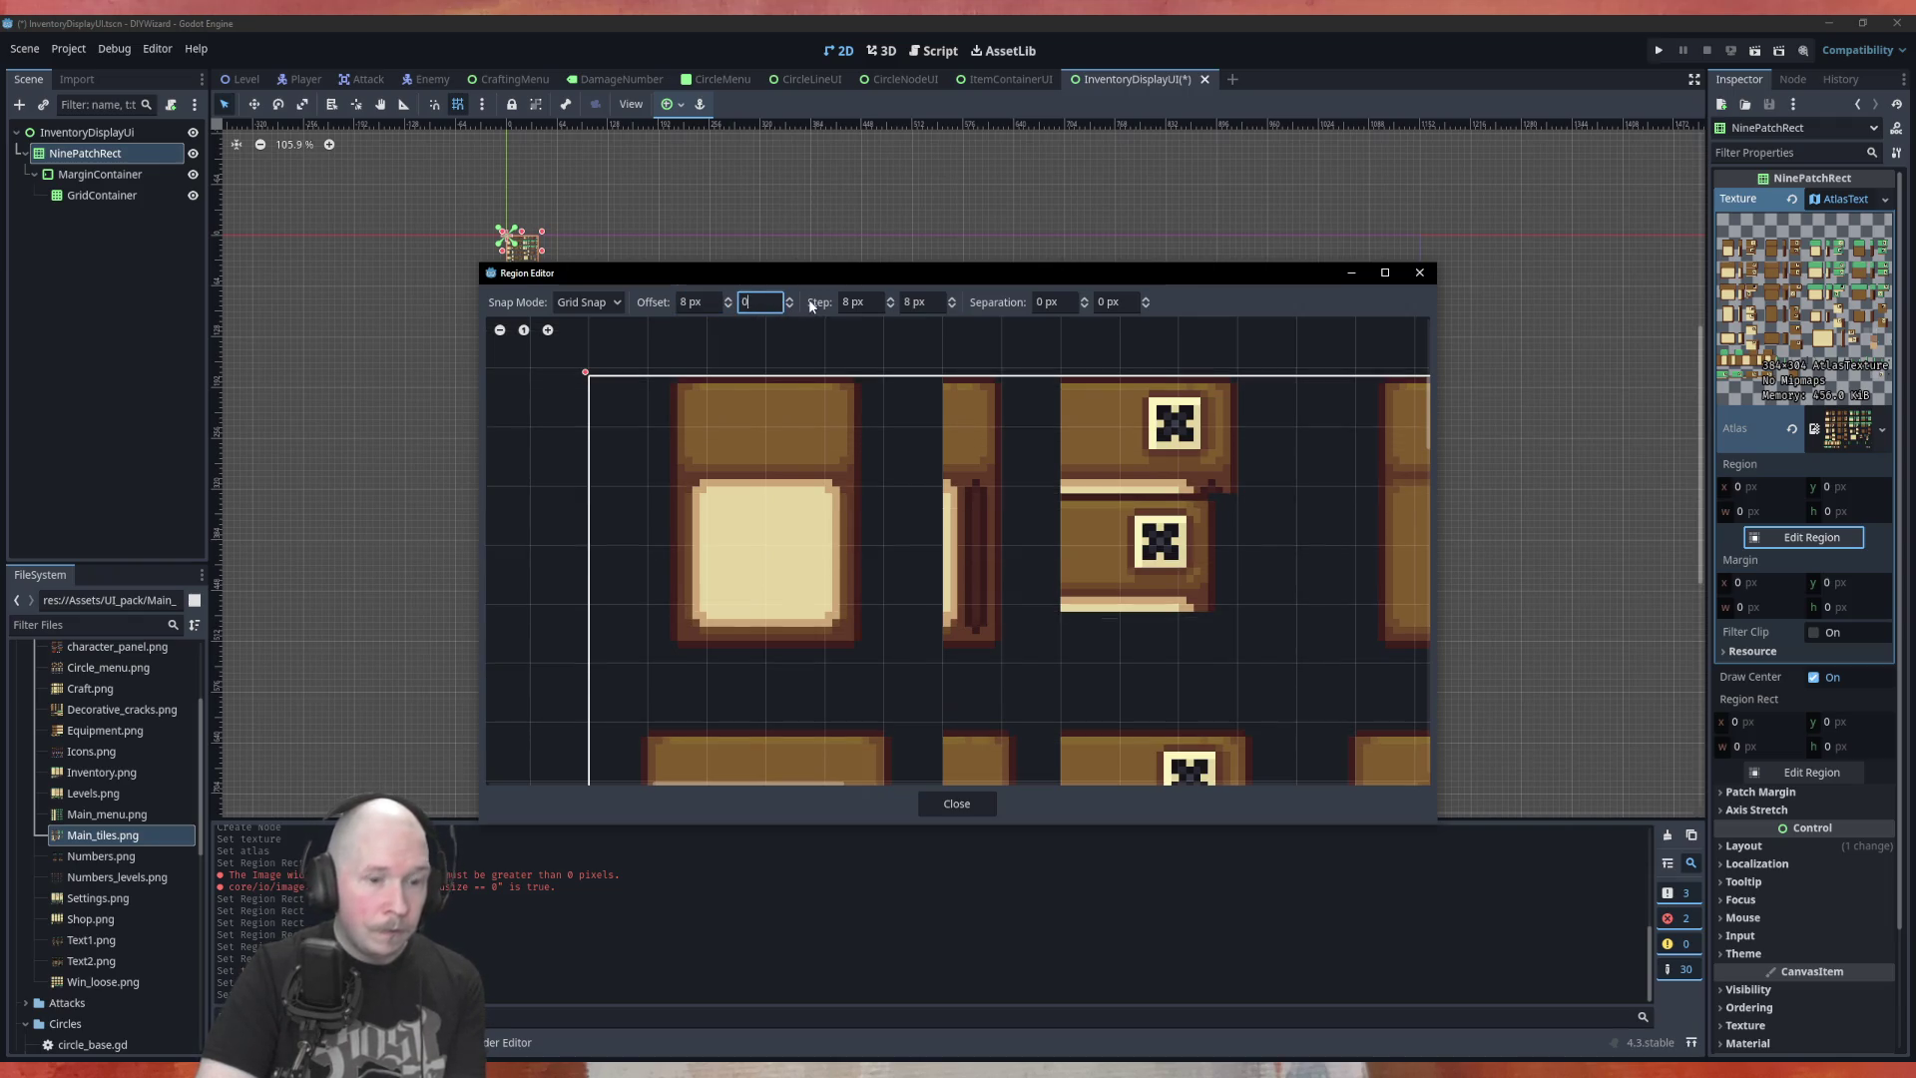
{"action": "type", "text": "0"}
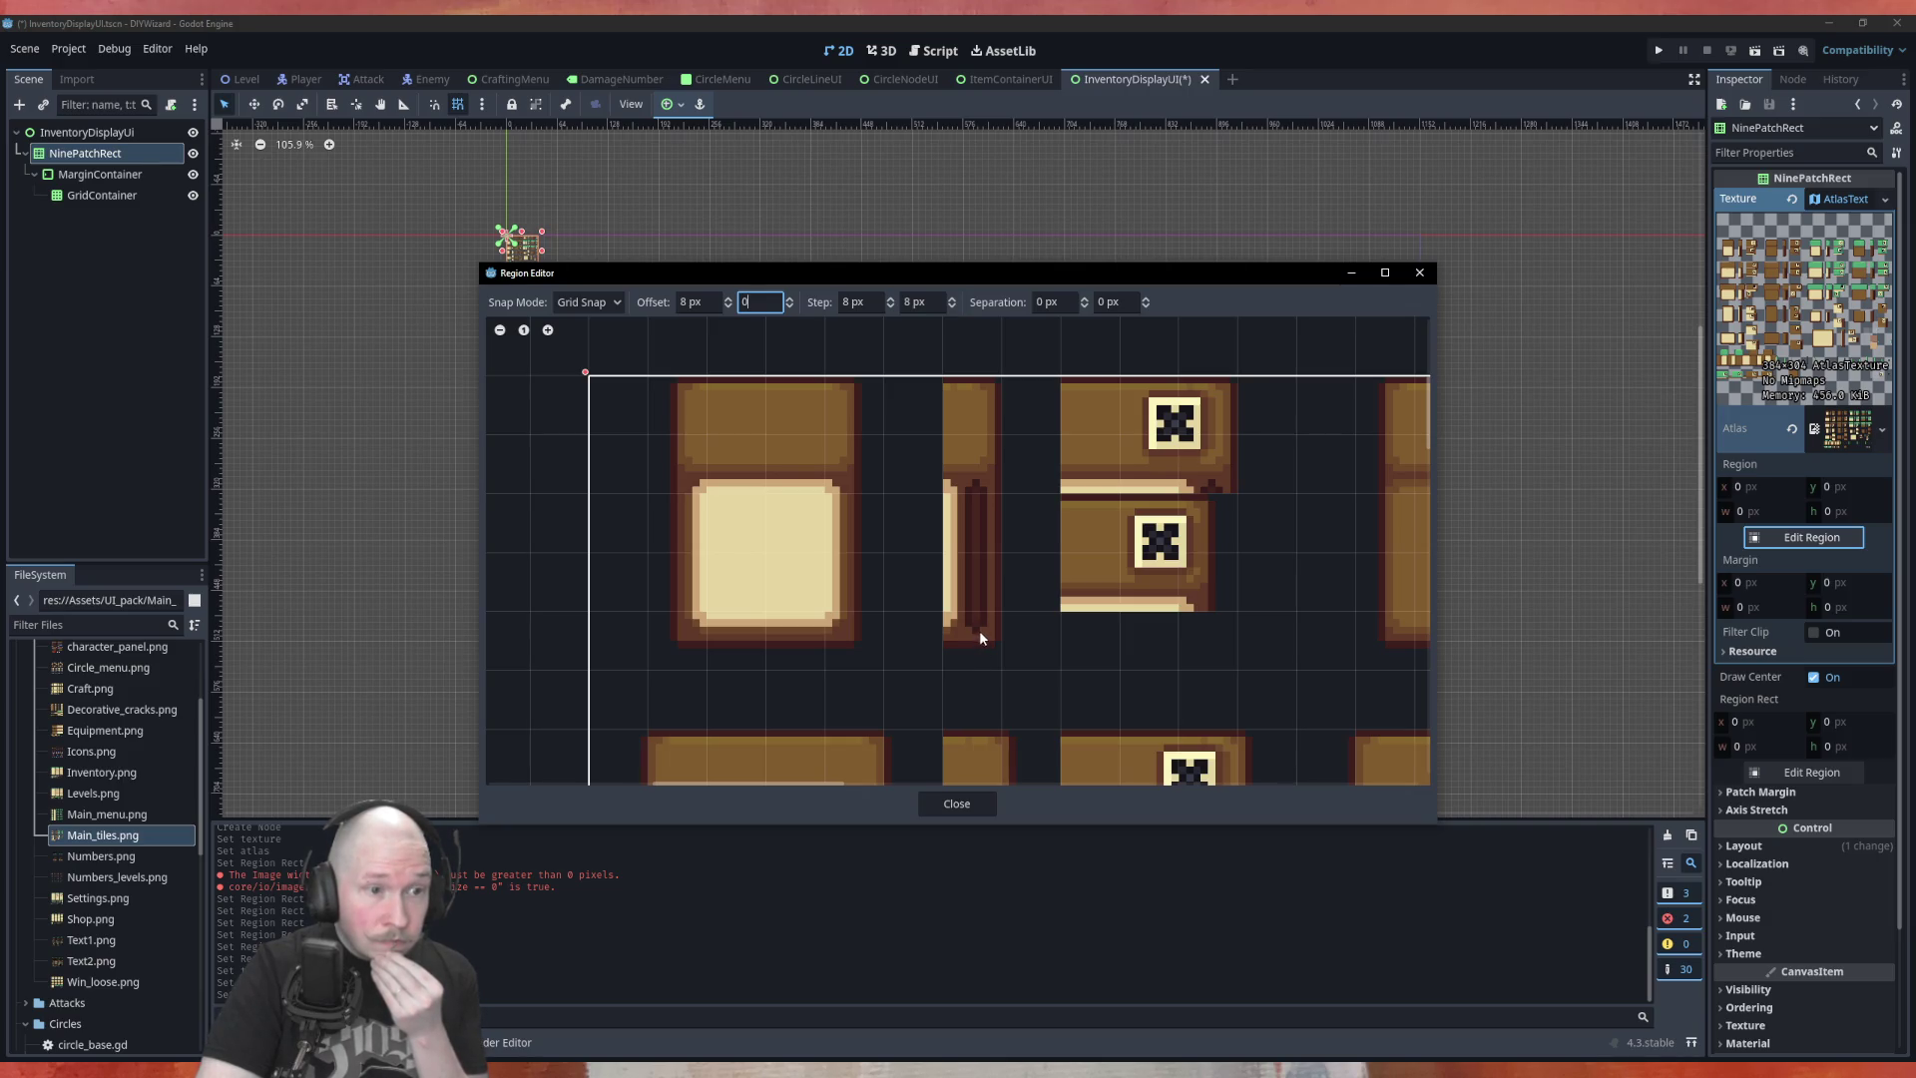
Try smaller vertical grid steps, then return the vertical step to 8 px
{"action": "left_click", "coordinate": [953, 309]}
{"action": "left_click", "coordinate": [953, 309]}
{"action": "left_click", "coordinate": [953, 308]}
{"action": "left_click", "coordinate": [953, 308]}
{"action": "left_click", "coordinate": [953, 309]}
{"action": "left_click", "coordinate": [953, 309]}
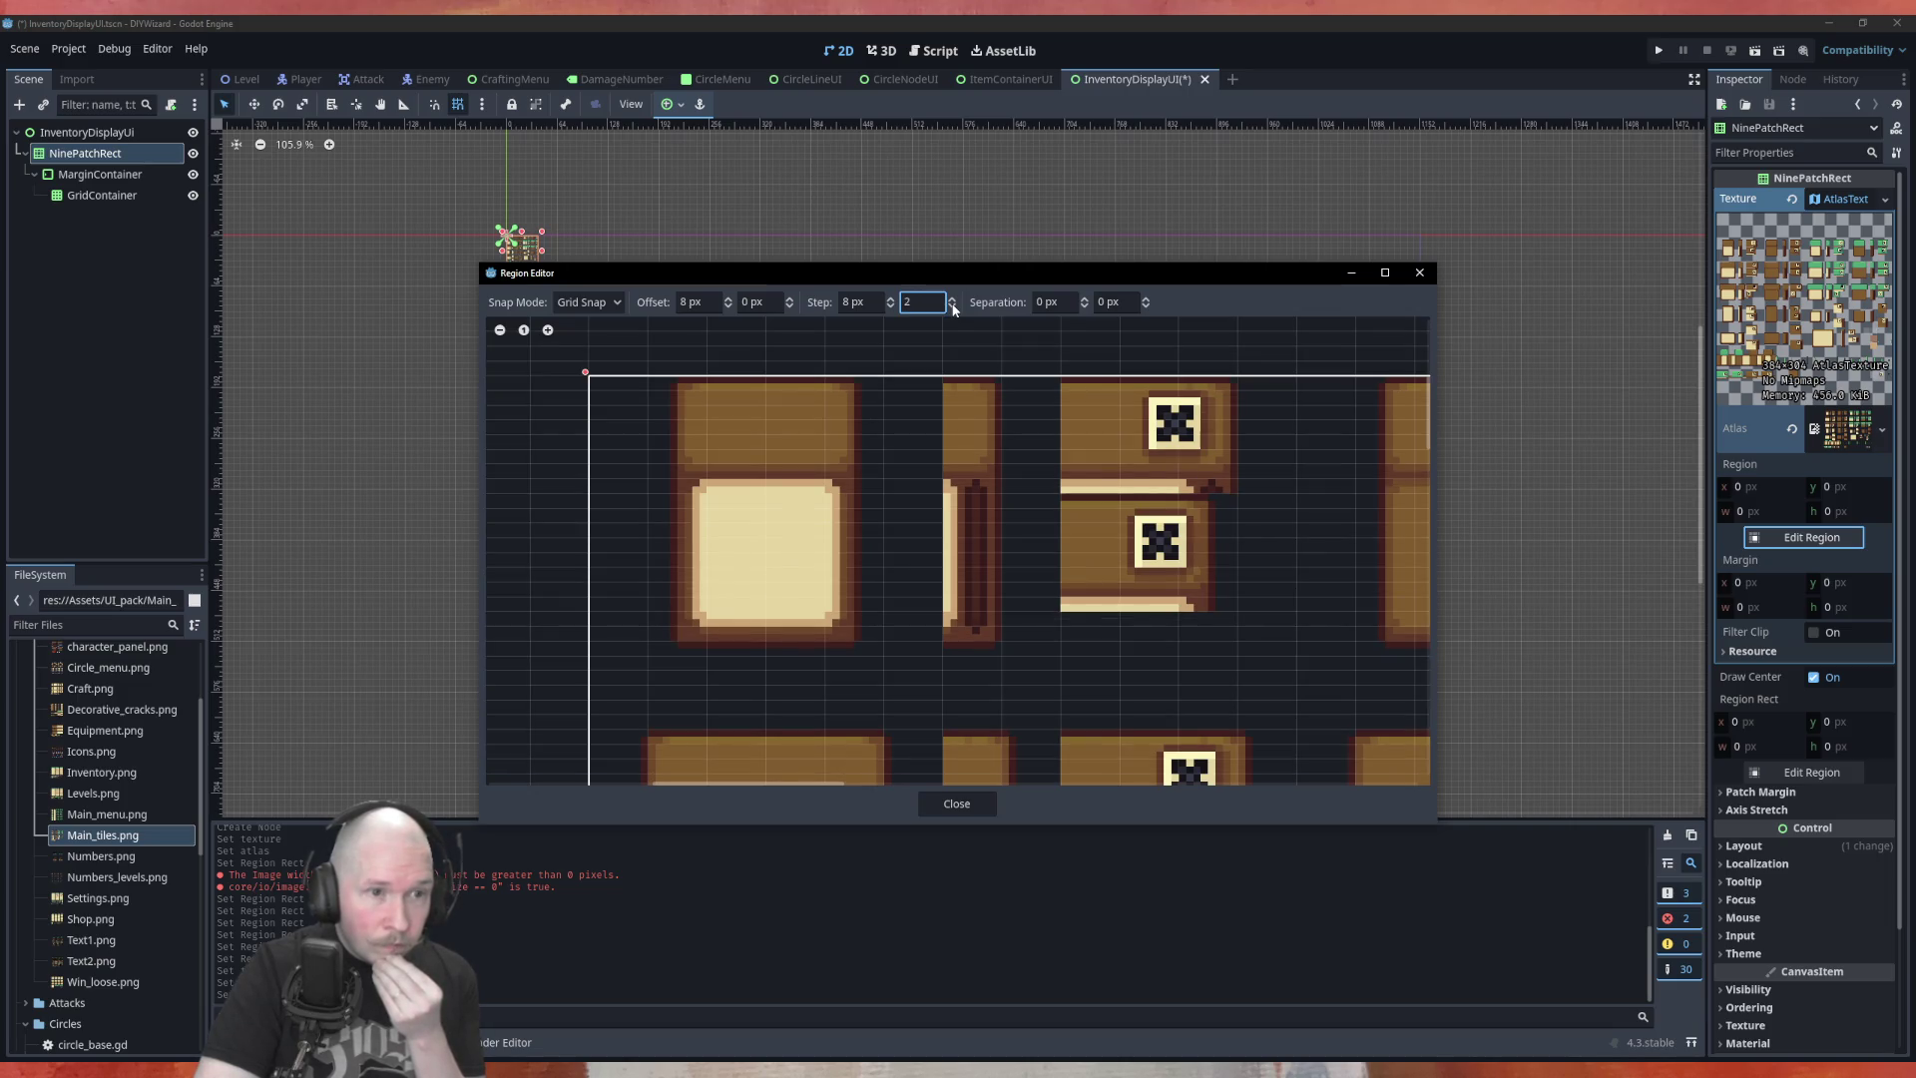
{"action": "left_click", "coordinate": [955, 303]}
{"action": "left_click", "coordinate": [955, 302]}
{"action": "left_click", "coordinate": [955, 303]}
{"action": "left_click", "coordinate": [955, 303]}
{"action": "left_click", "coordinate": [955, 302]}
{"action": "left_click", "coordinate": [955, 302]}
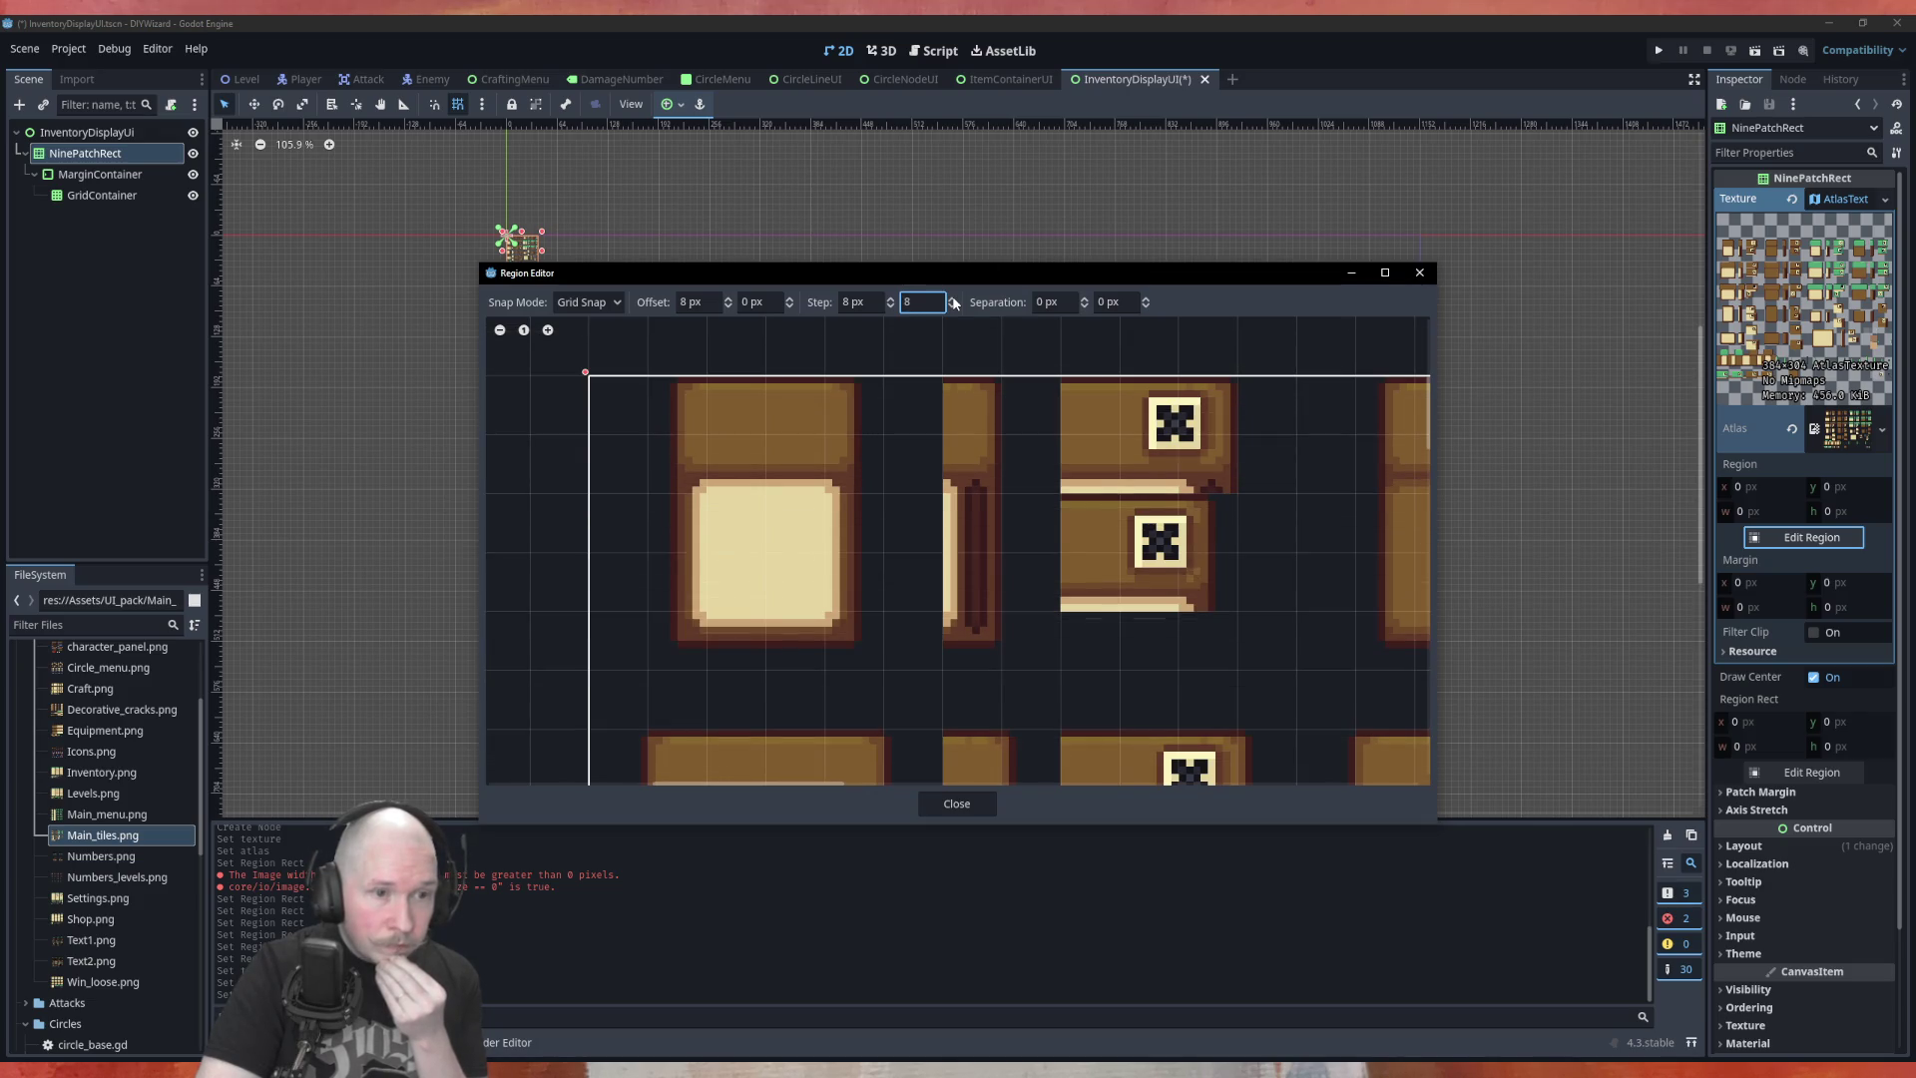
Raise the vertical grid step to 16 px using the Step y spinner
{"action": "left_click", "coordinate": [954, 309]}
{"action": "left_click", "coordinate": [954, 309]}
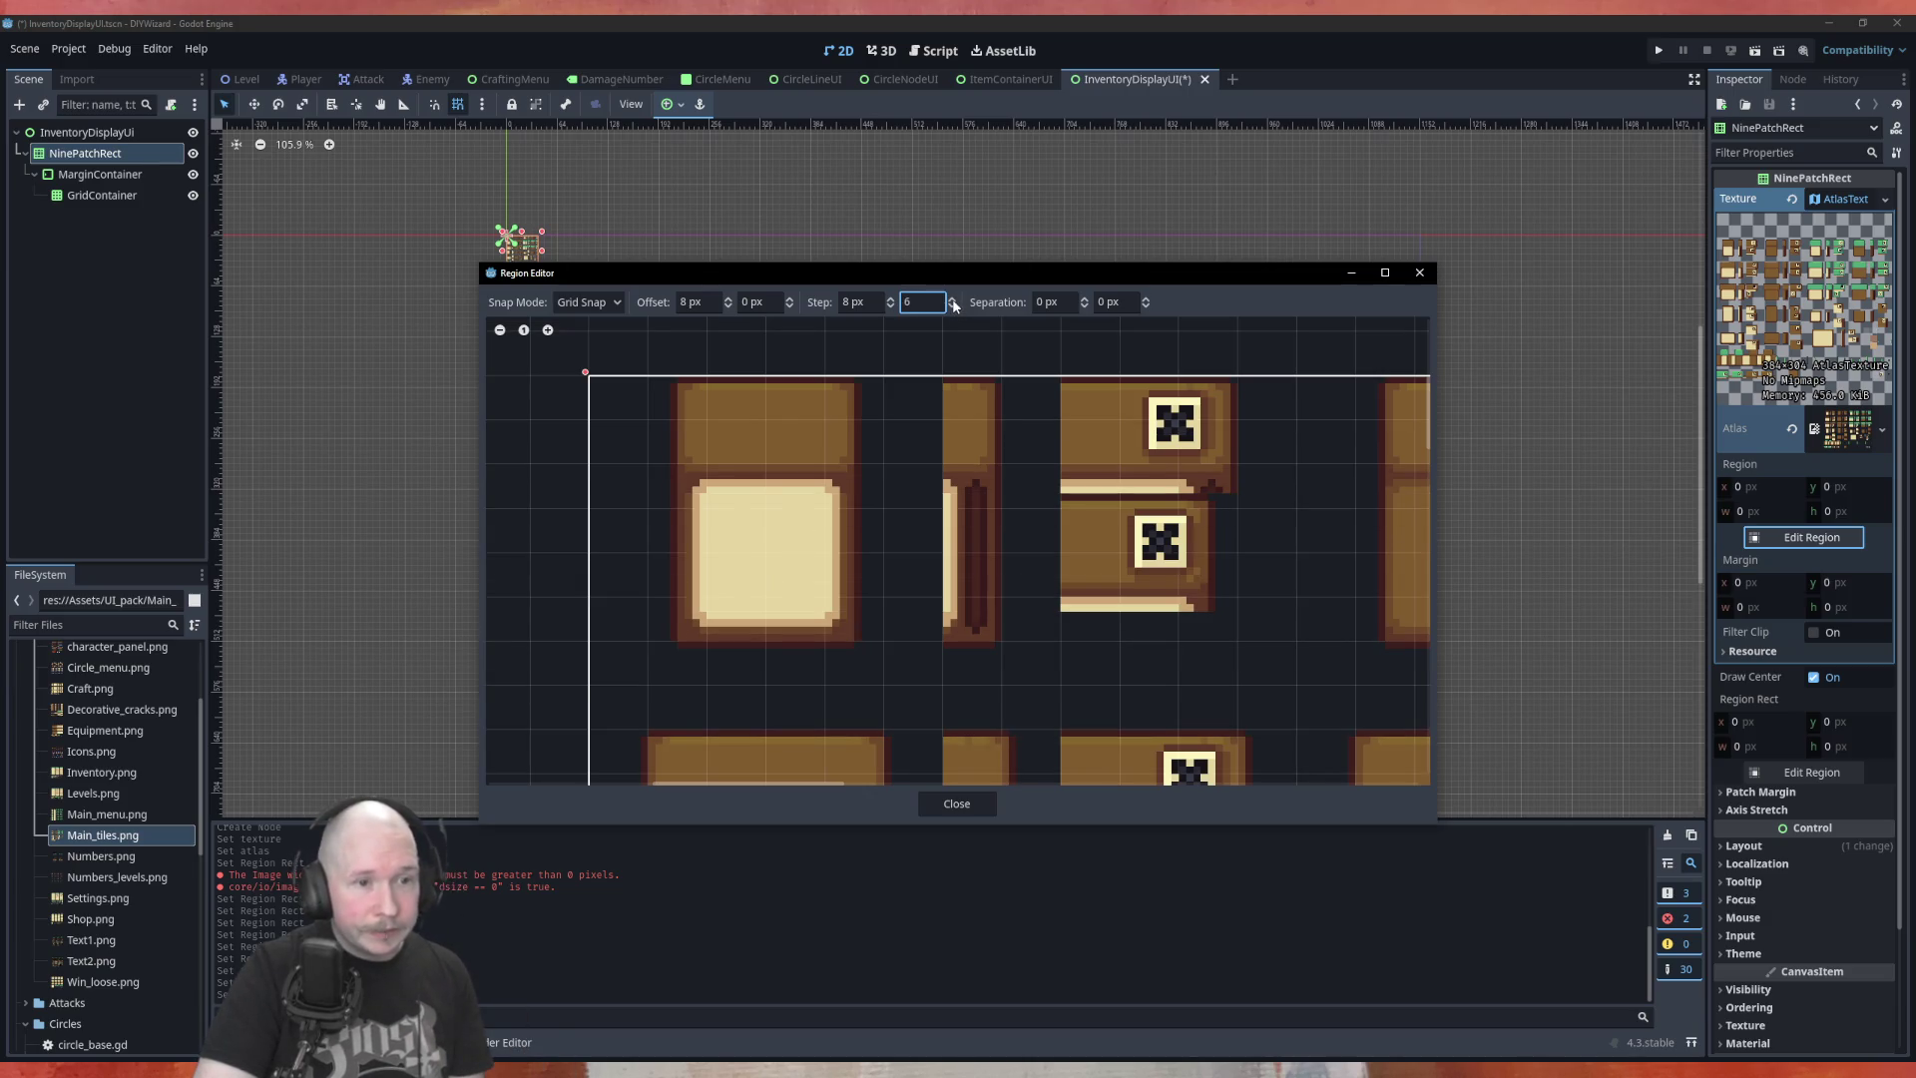
{"action": "left_click", "coordinate": [953, 298]}
{"action": "left_click", "coordinate": [953, 297]}
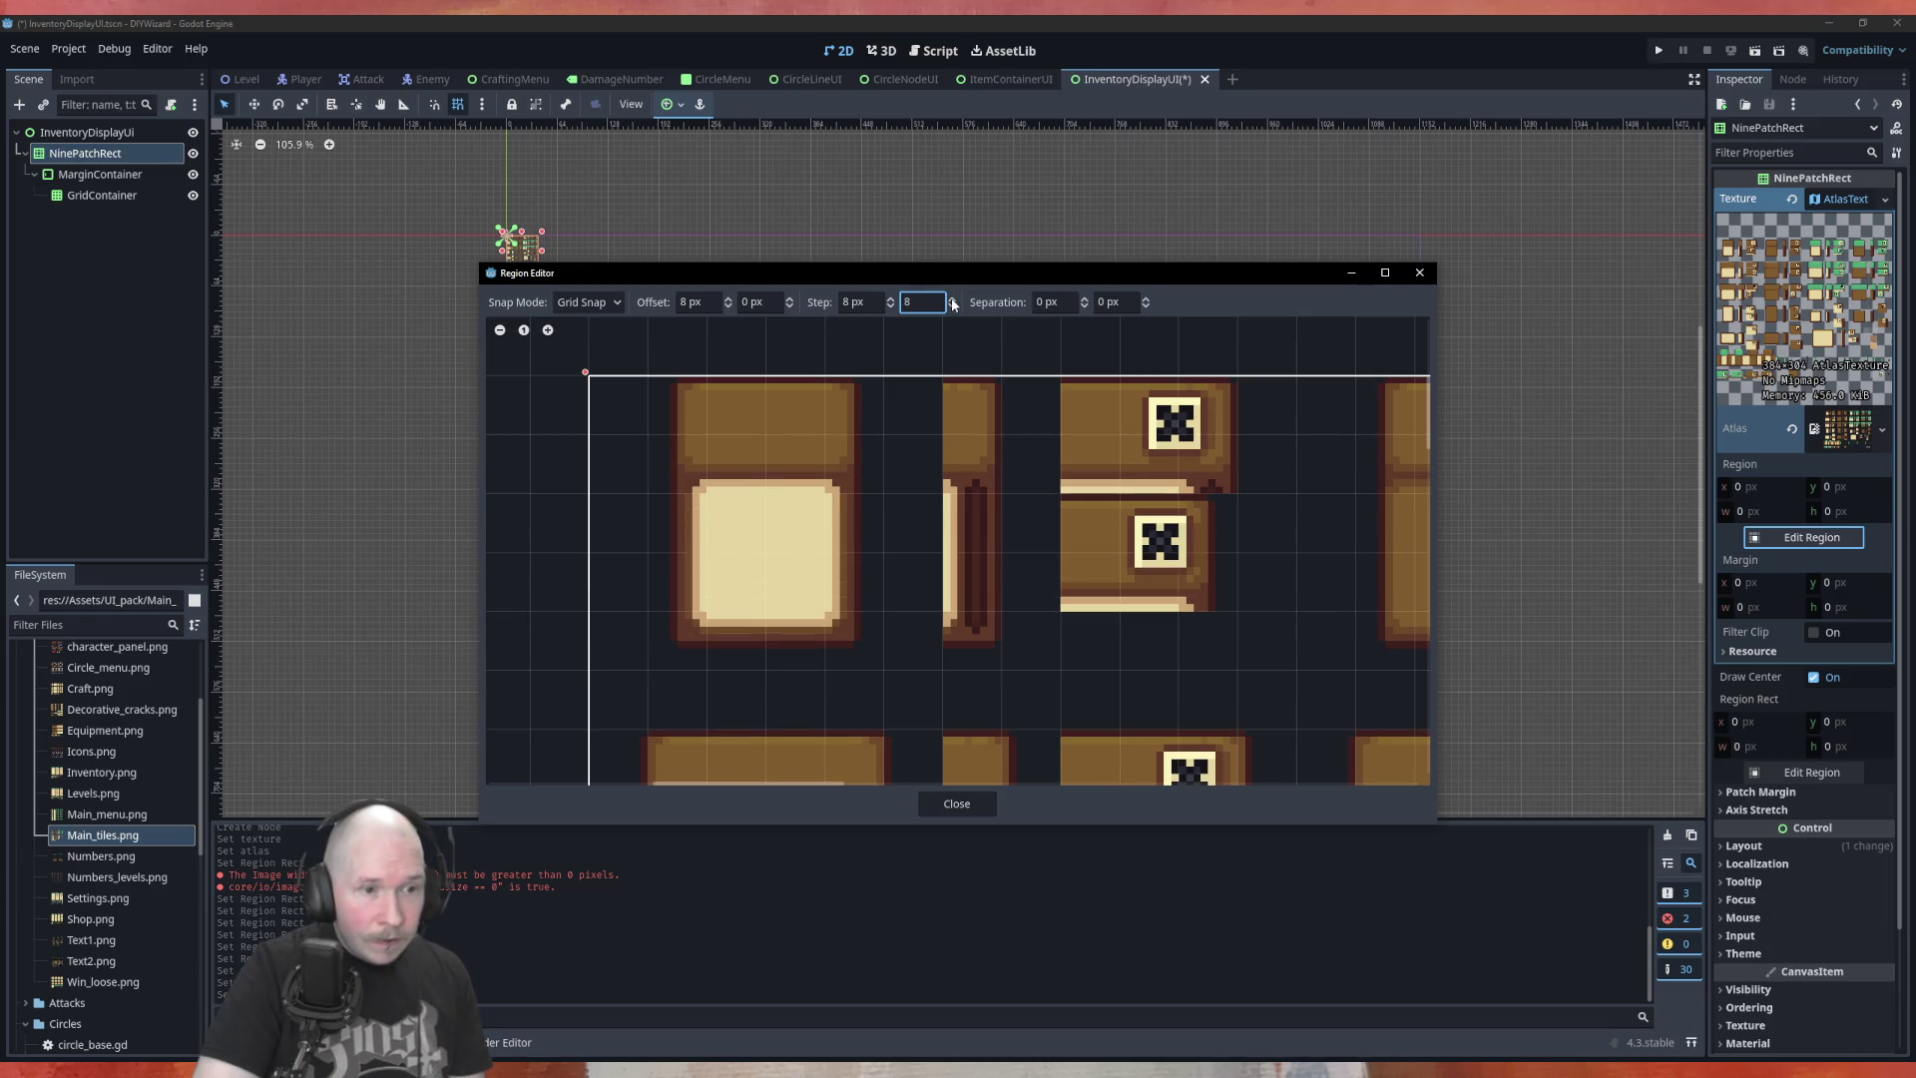
{"action": "left_click", "coordinate": [953, 299]}
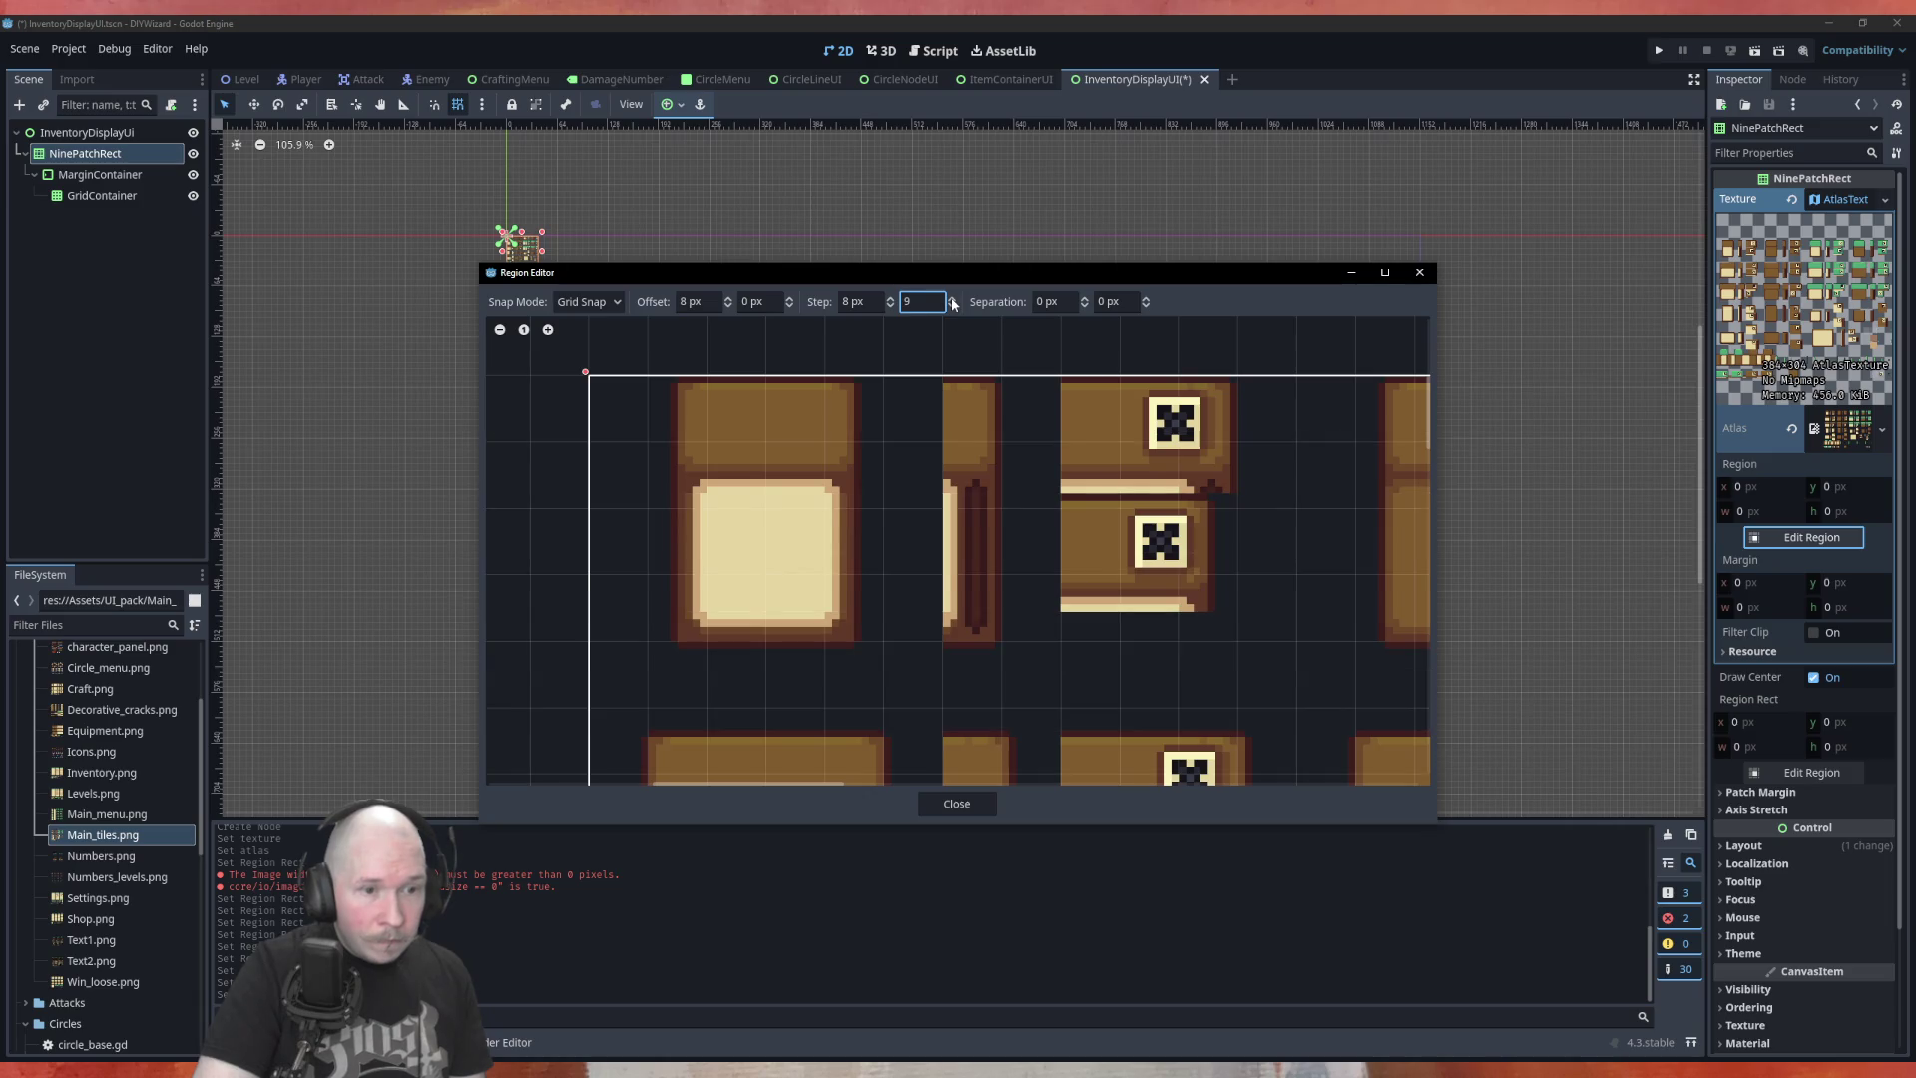
{"action": "left_click", "coordinate": [953, 300]}
{"action": "left_click", "coordinate": [953, 299]}
{"action": "left_click", "coordinate": [953, 300]}
{"action": "left_click", "coordinate": [953, 299]}
{"action": "left_click", "coordinate": [953, 300]}
{"action": "left_click", "coordinate": [953, 299]}
{"action": "left_click", "coordinate": [953, 299]}
{"action": "left_click", "coordinate": [953, 301]}
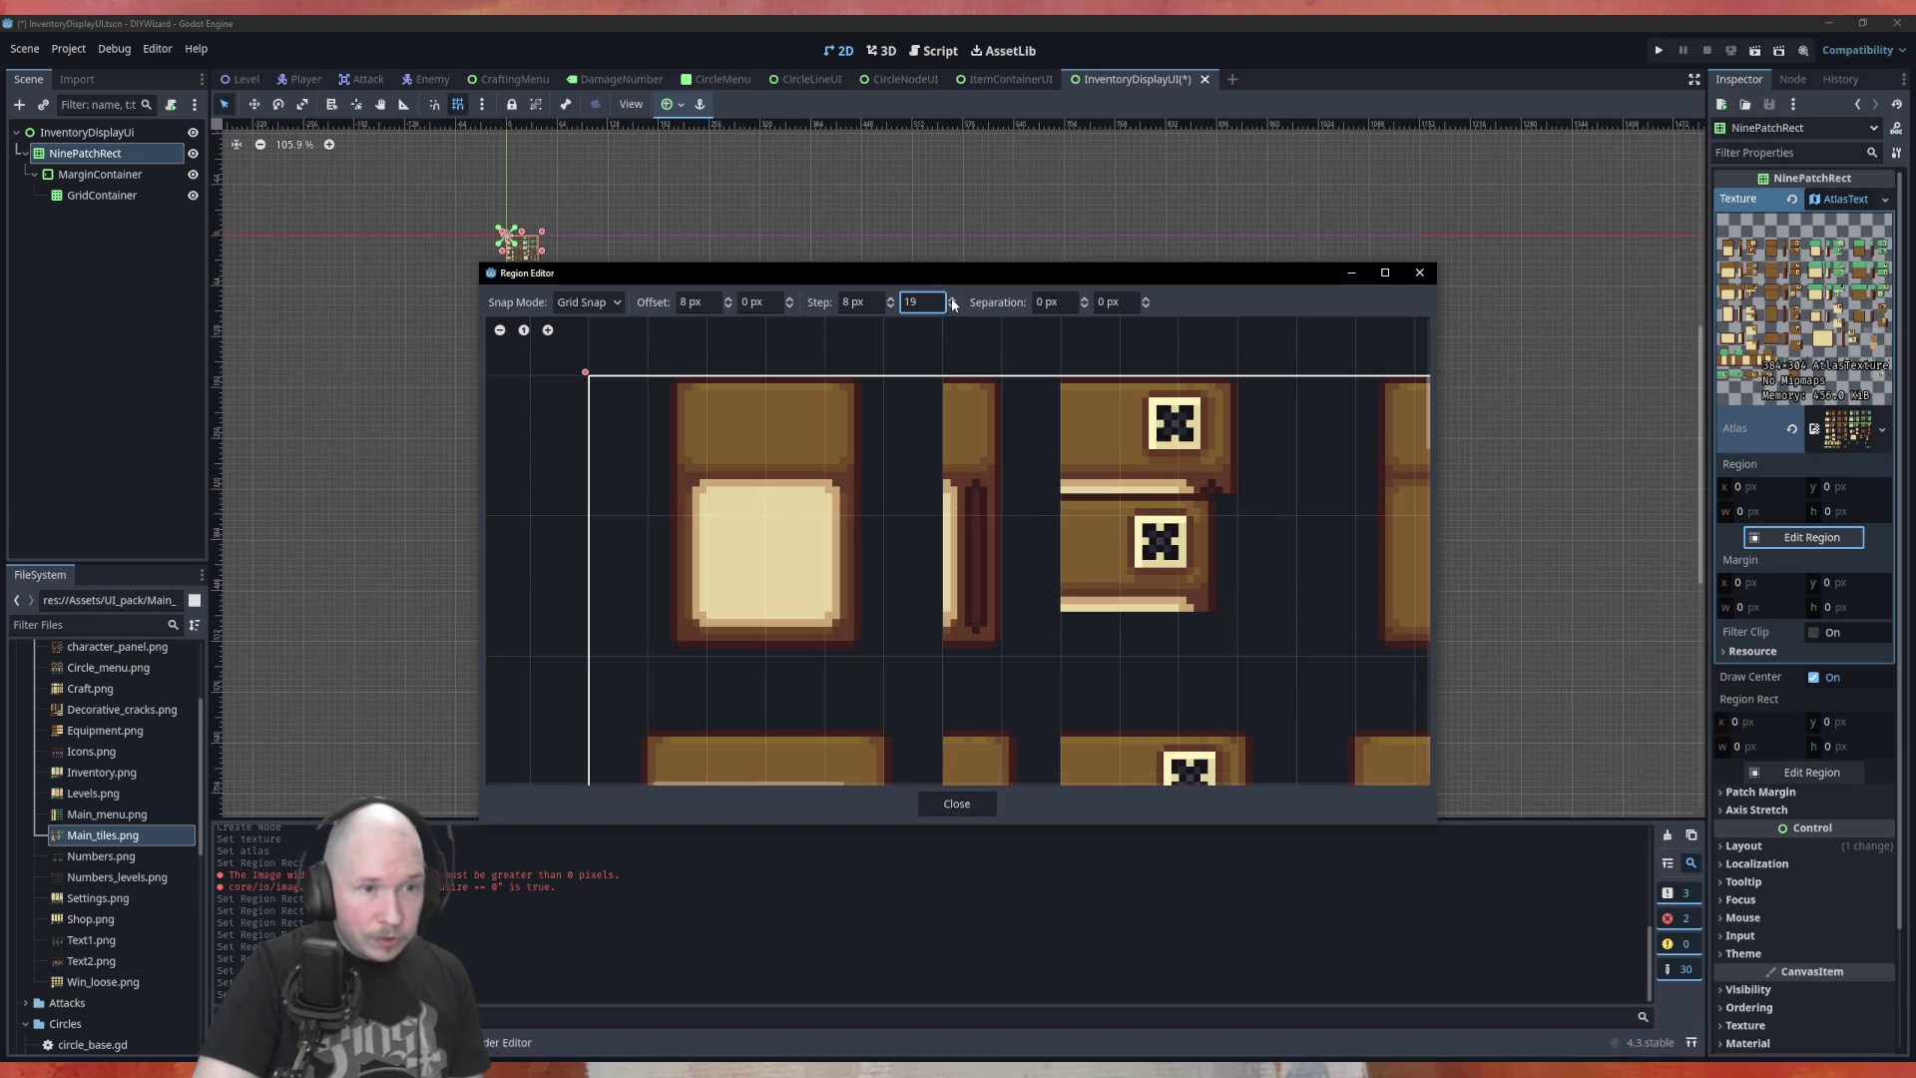
{"action": "left_click", "coordinate": [953, 305]}
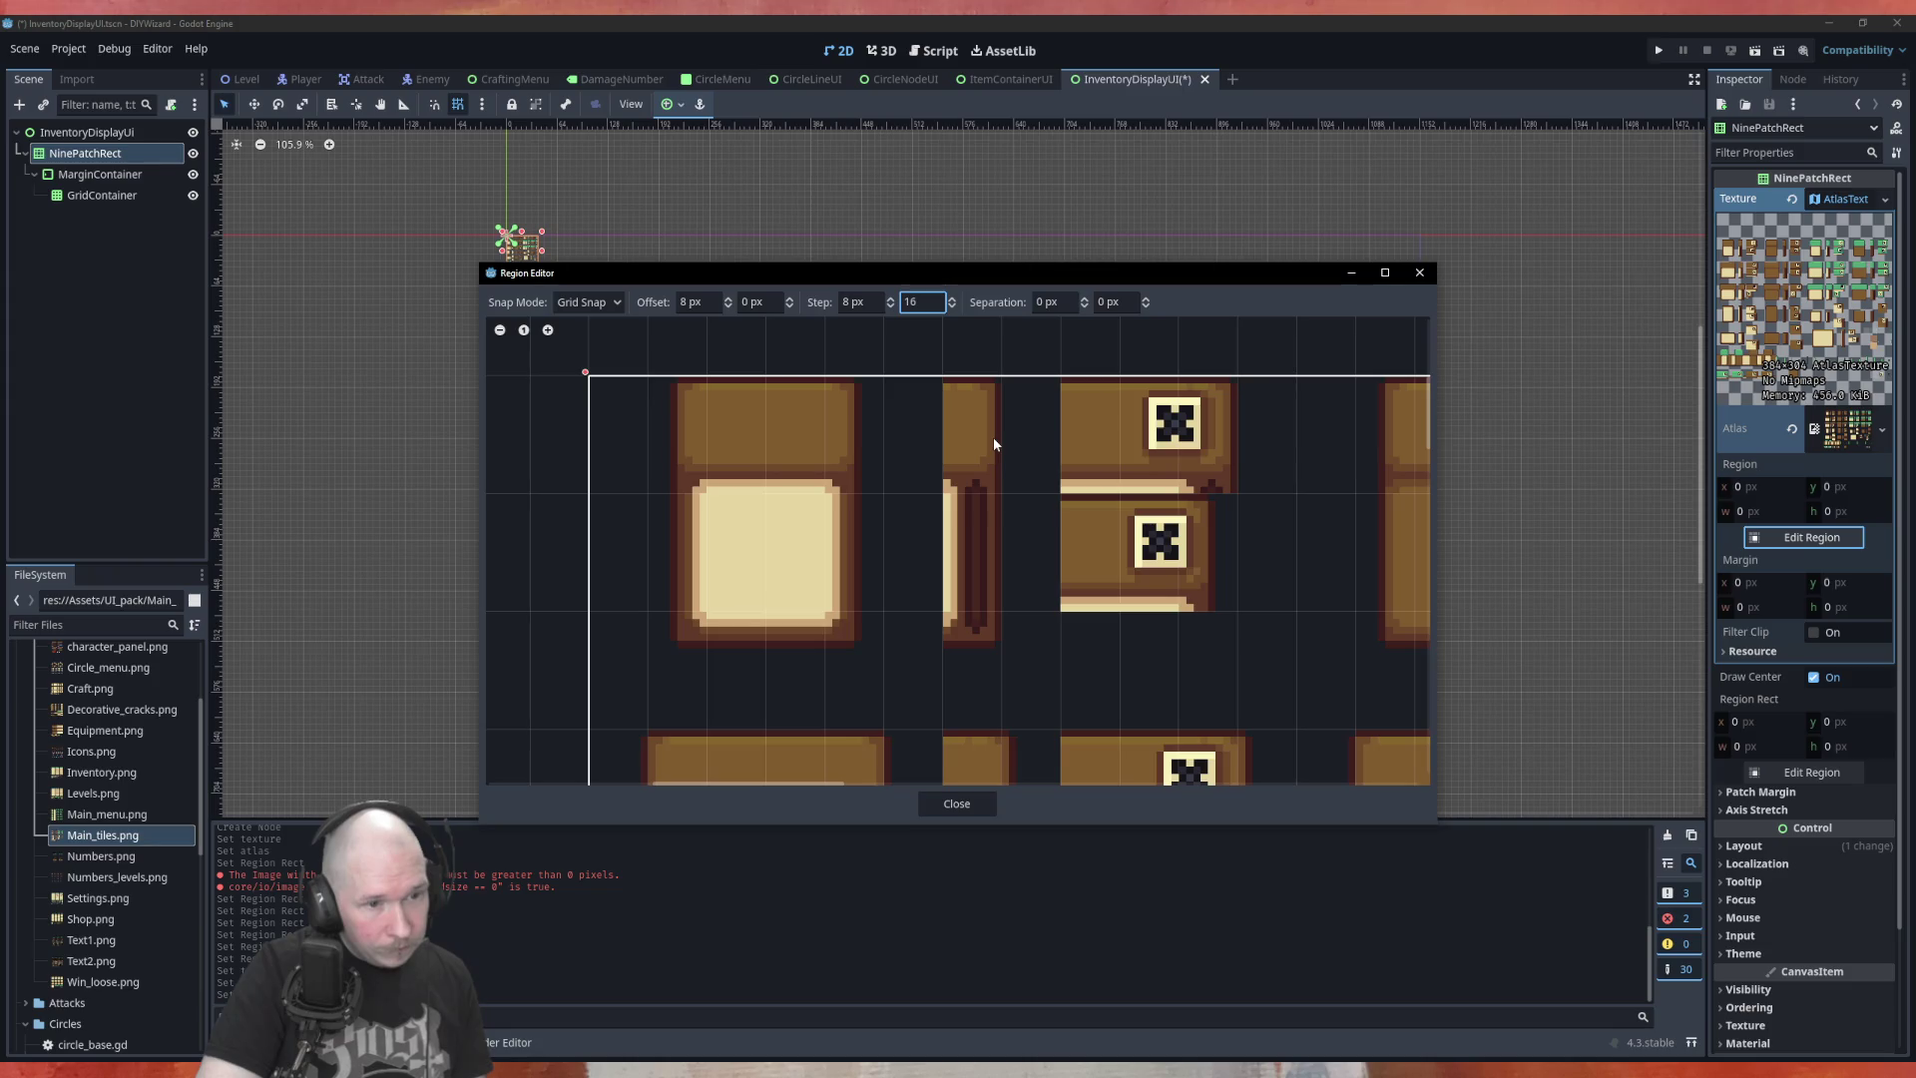
{"action": "scroll", "coordinate": [741, 530], "scroll_direction": "down", "scroll_amount": 3}
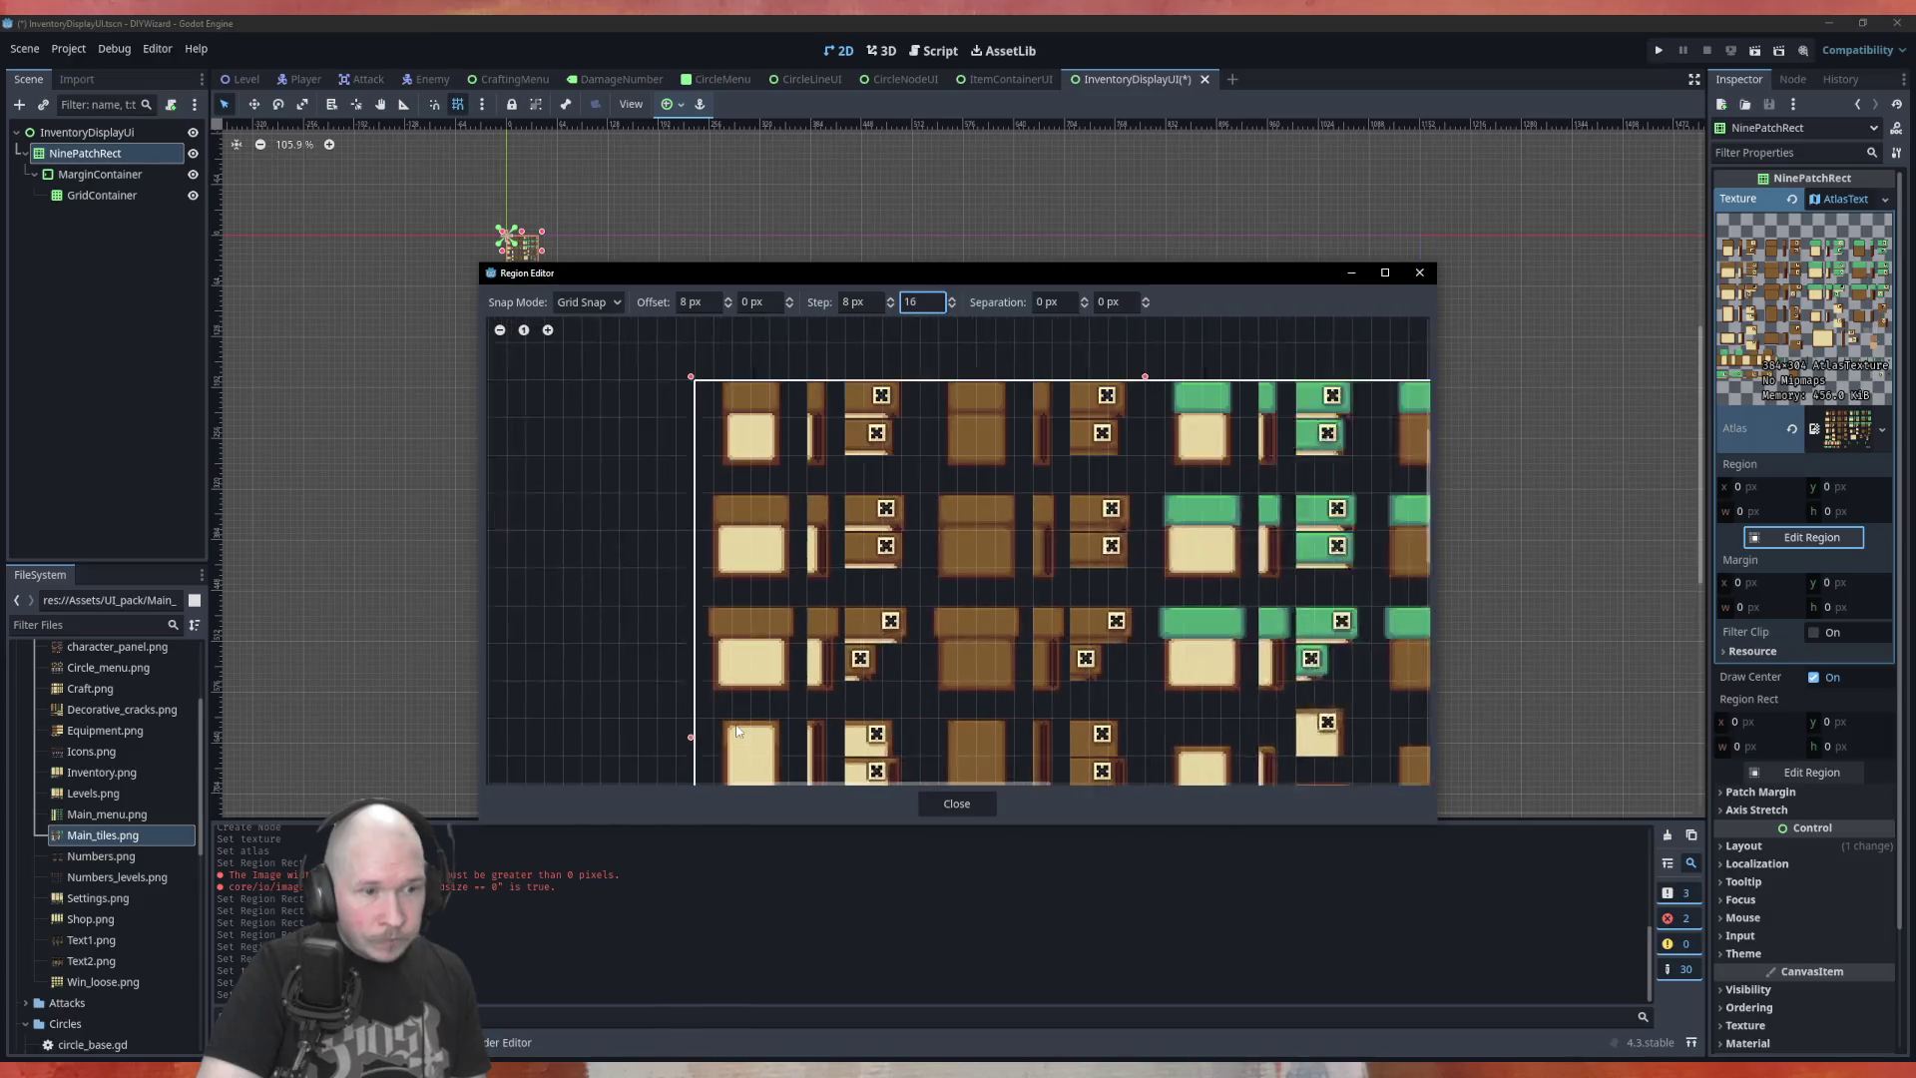
Raise the vertical grid step from 16 to 18 px, zooming the preview to check tile alignment
{"action": "scroll", "coordinate": [758, 567], "scroll_direction": "down", "scroll_amount": 2}
{"action": "scroll", "coordinate": [774, 622], "scroll_direction": "up", "scroll_amount": 8}
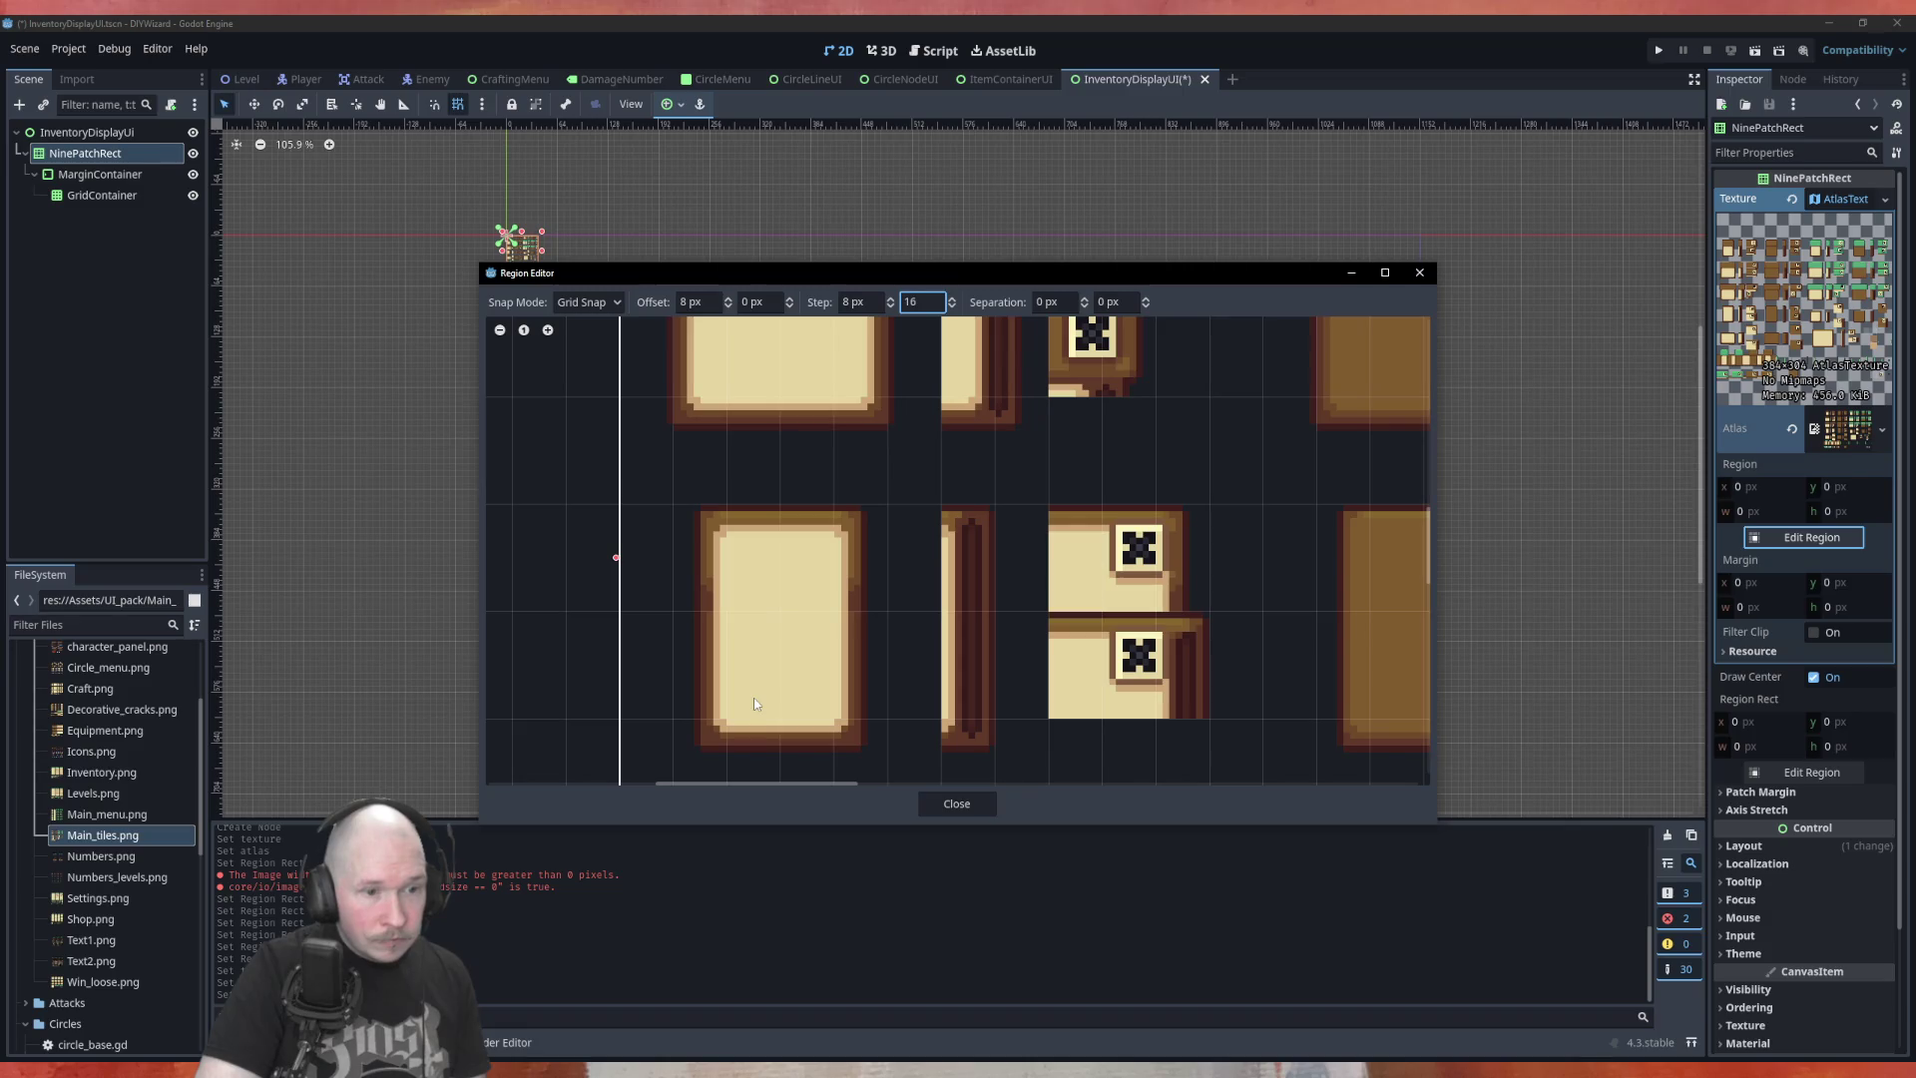
{"action": "left_click", "coordinate": [952, 300]}
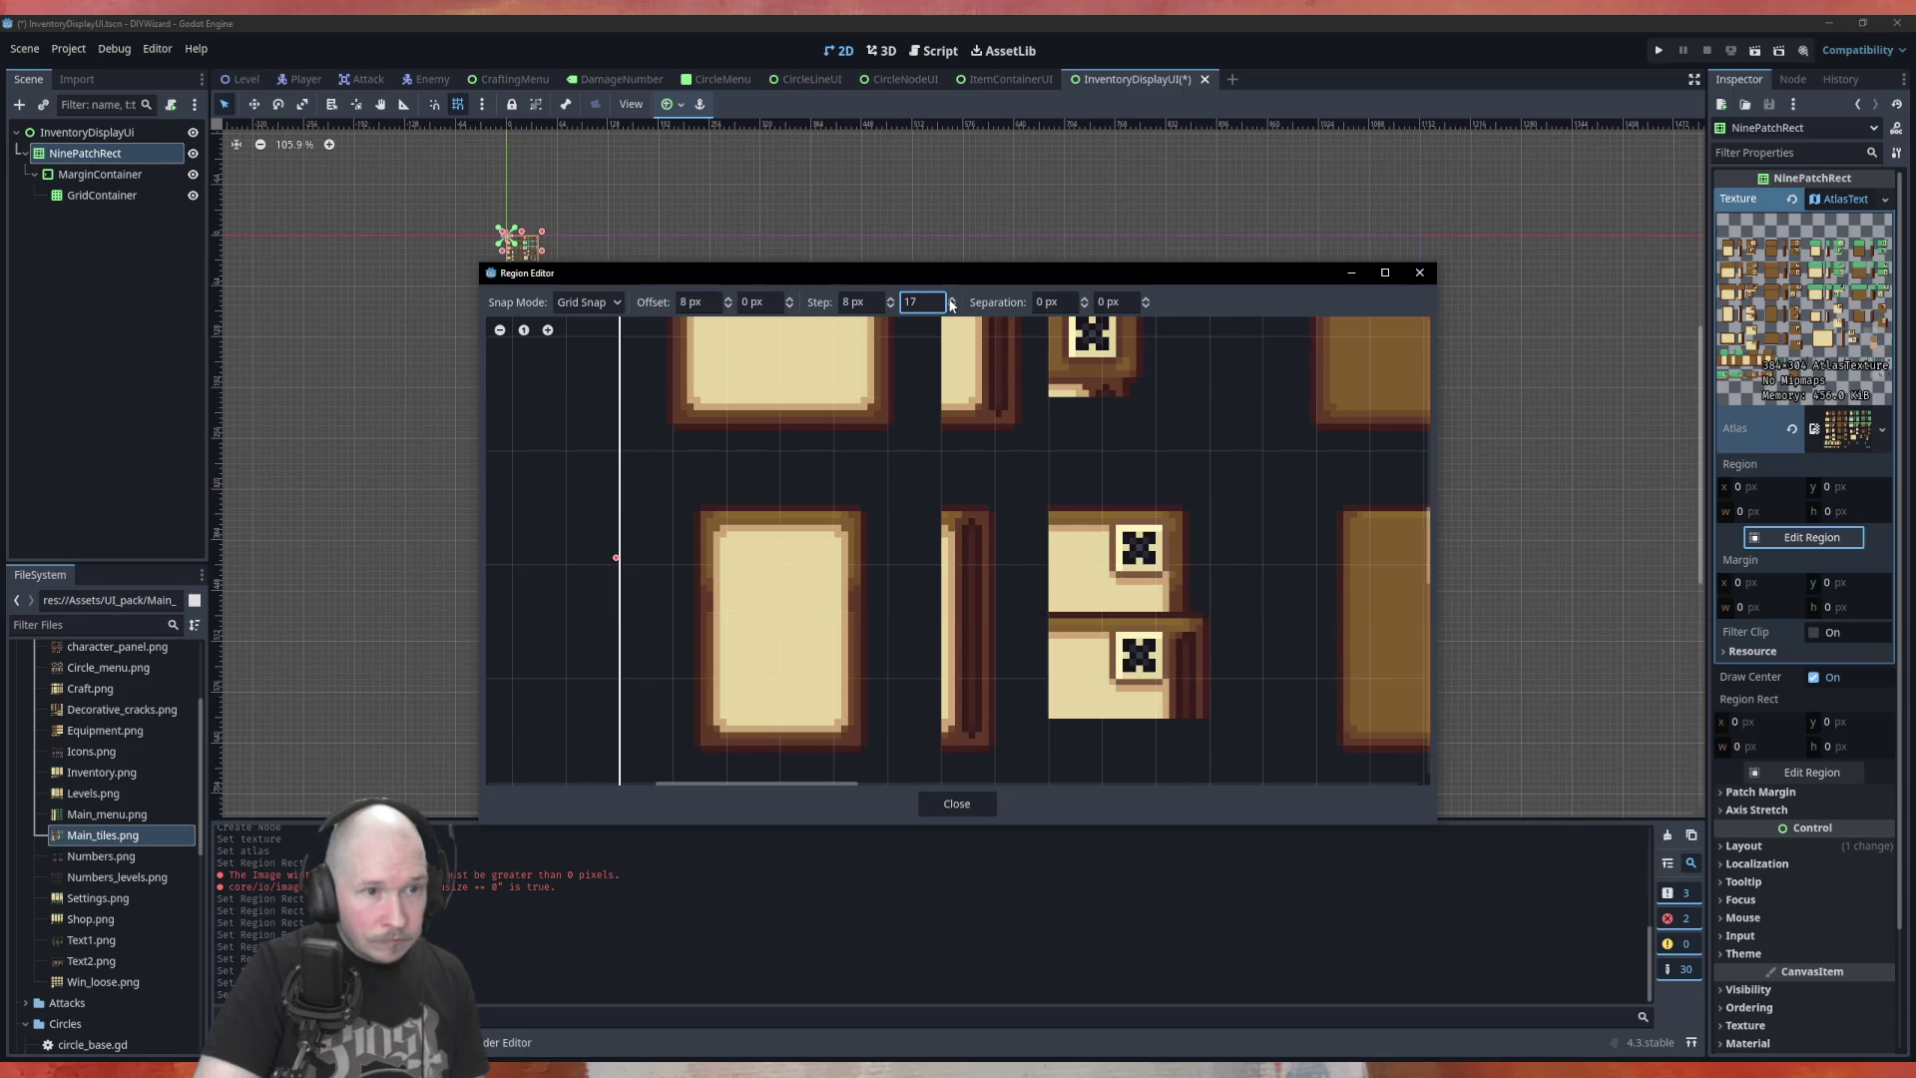
{"action": "left_click", "coordinate": [952, 299]}
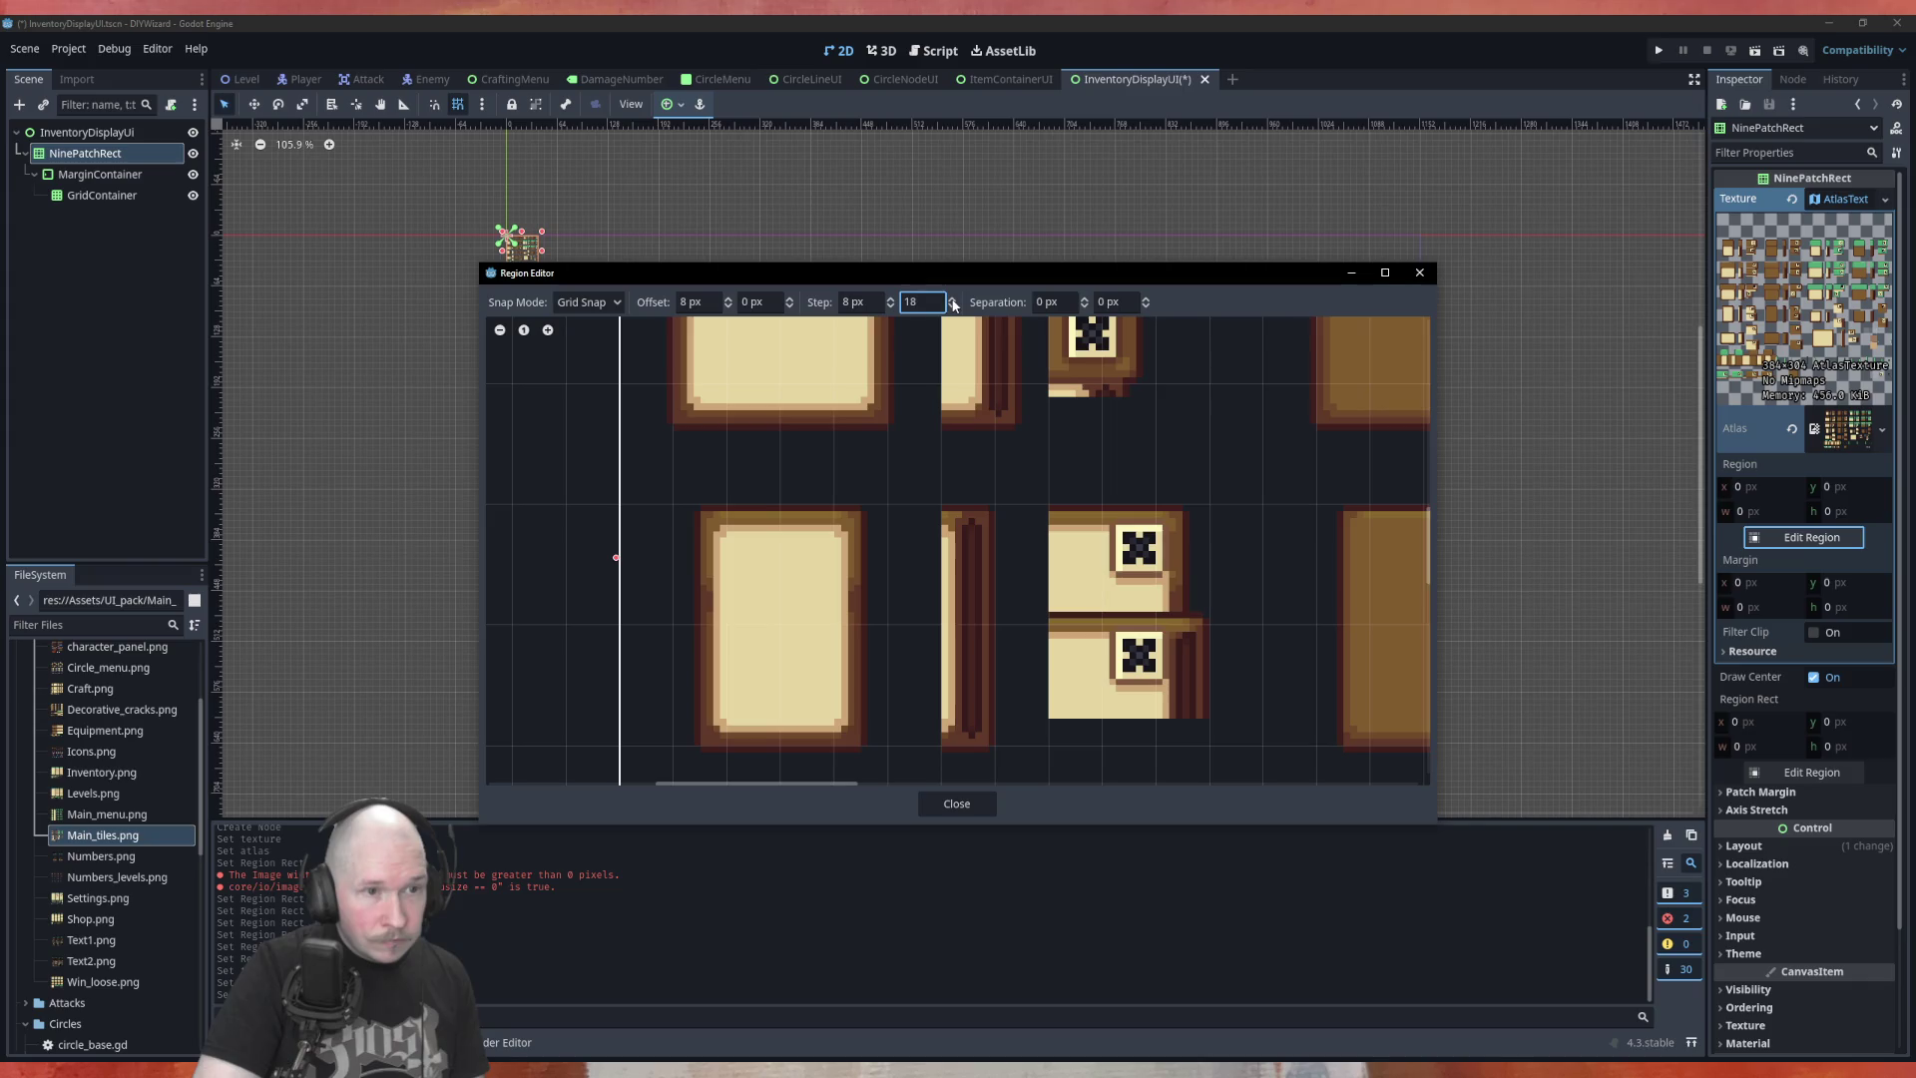
{"action": "scroll", "coordinate": [796, 649], "scroll_direction": "up", "scroll_amount": 2}
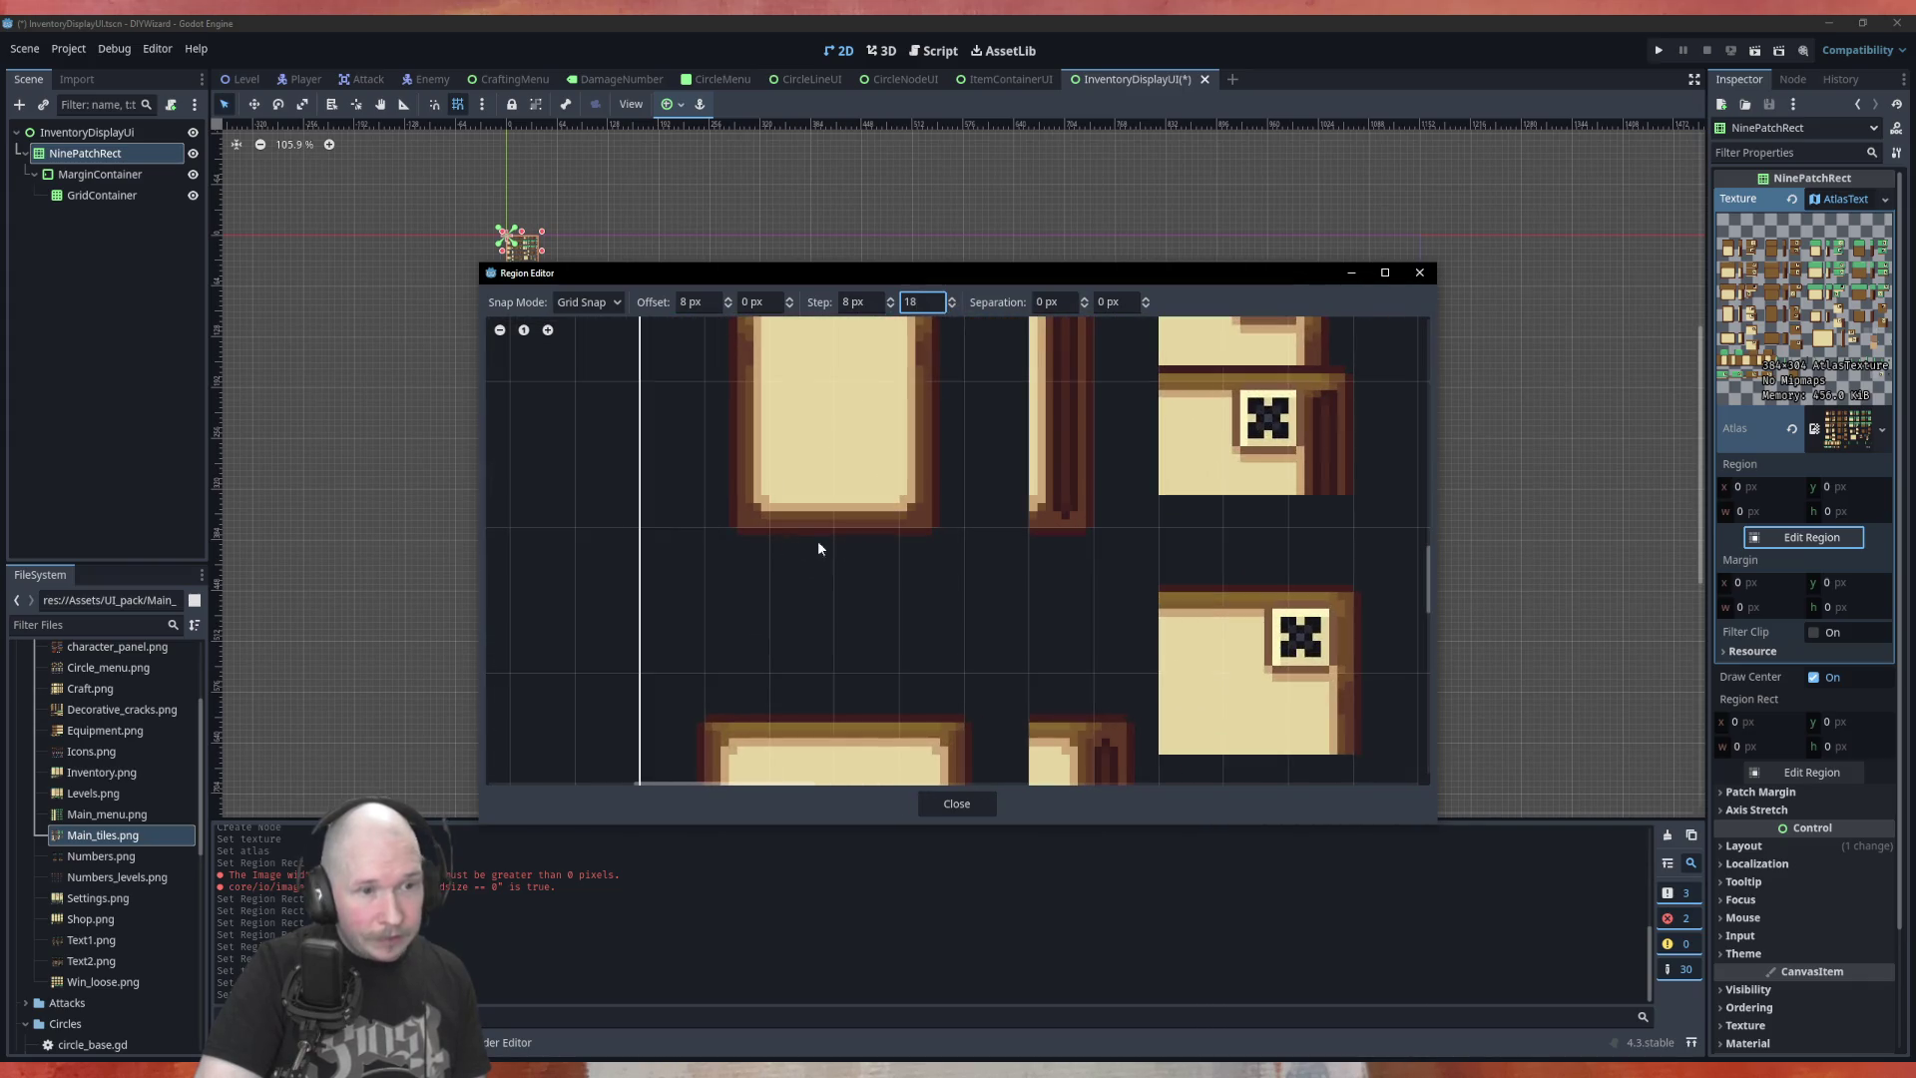
{"action": "scroll", "coordinate": [878, 548], "scroll_direction": "down", "scroll_amount": 2}
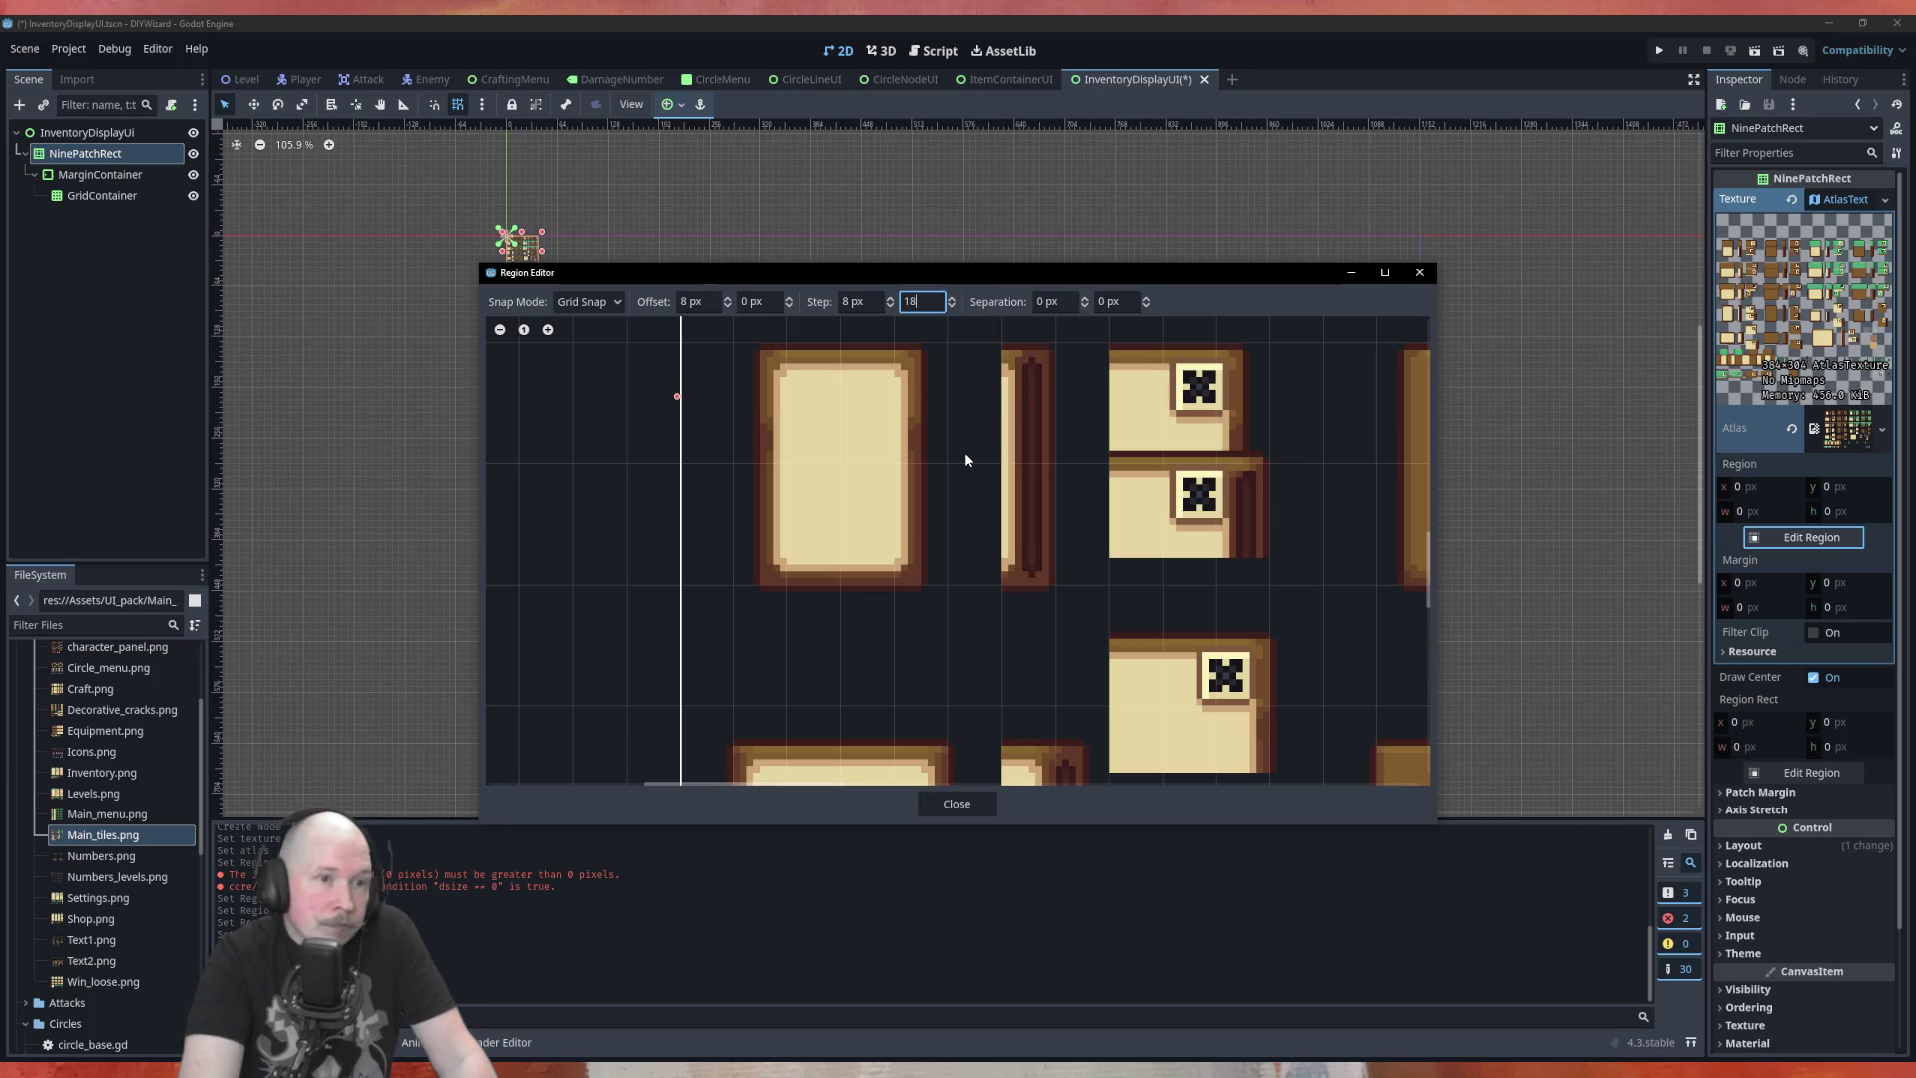
{"action": "scroll", "coordinate": [793, 511], "scroll_direction": "down", "scroll_amount": 2}
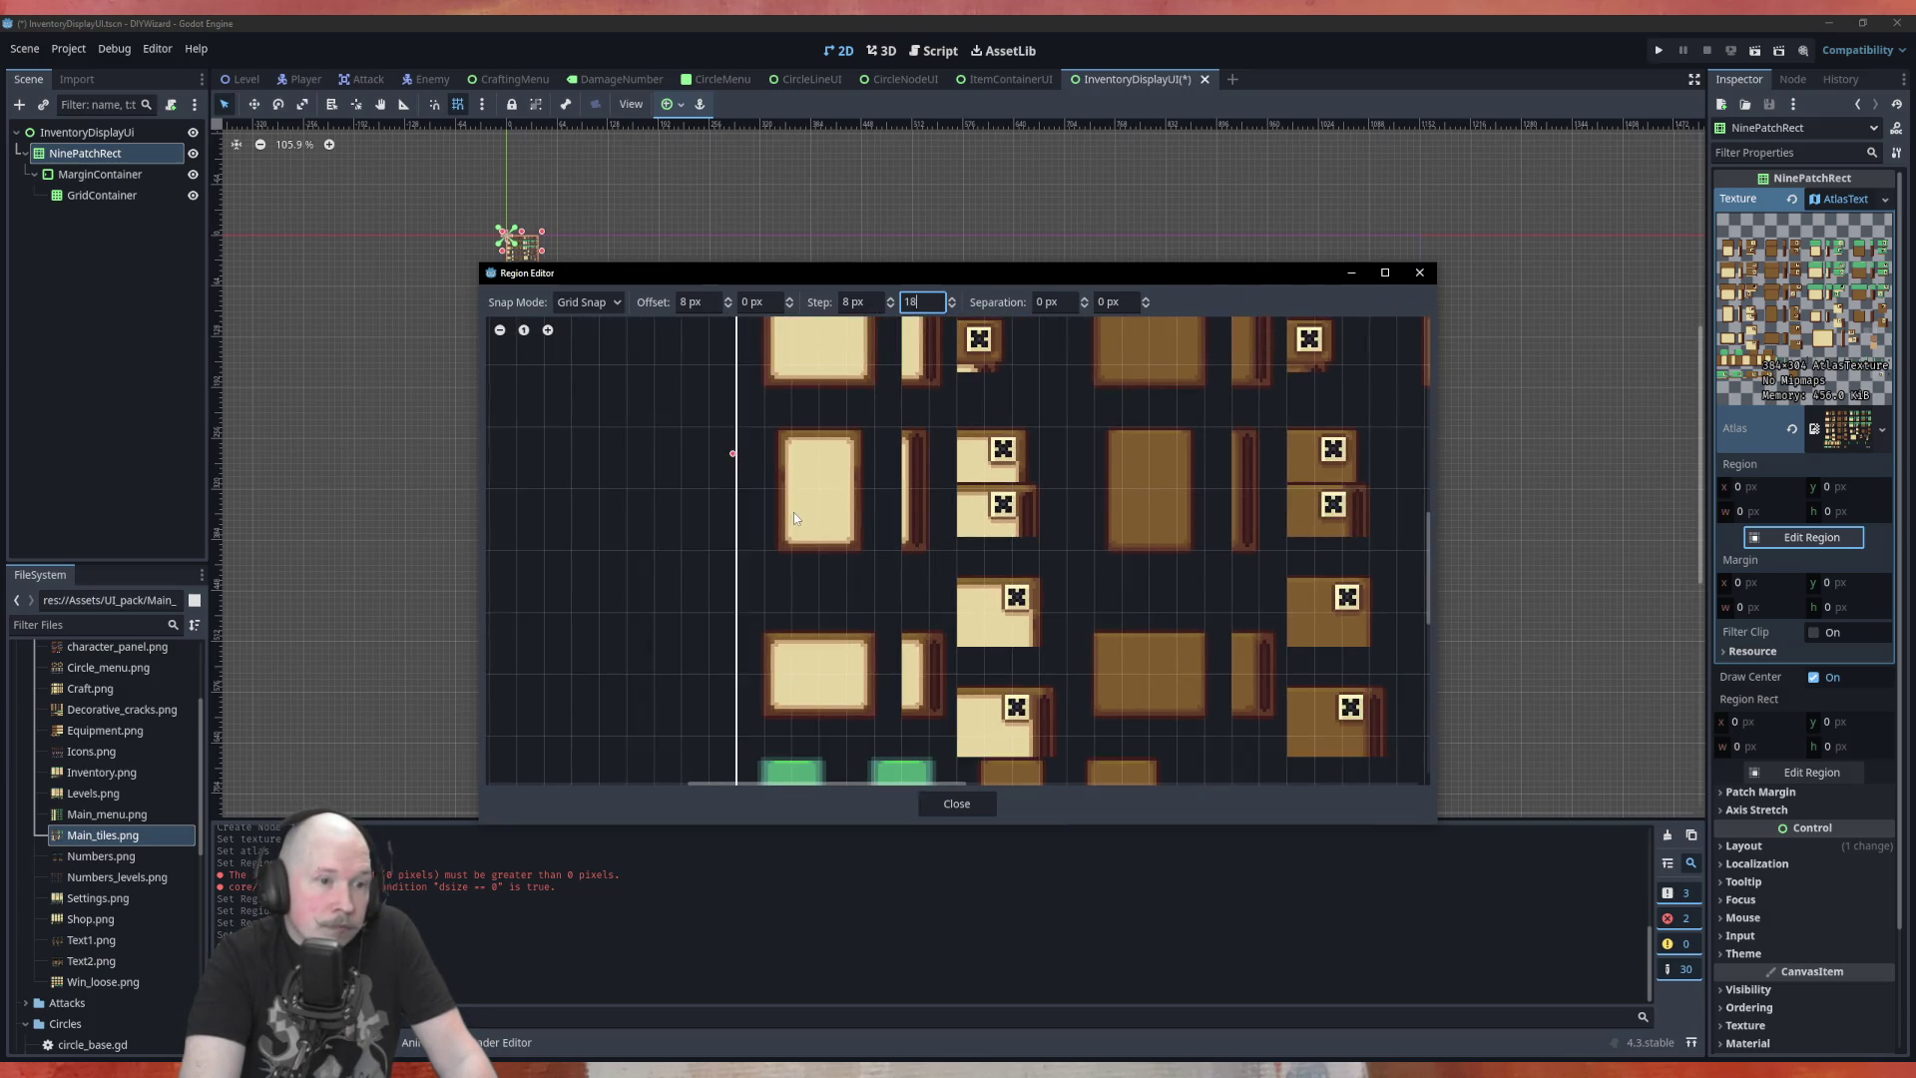
{"action": "scroll", "coordinate": [823, 726], "scroll_direction": "up", "scroll_amount": 2}
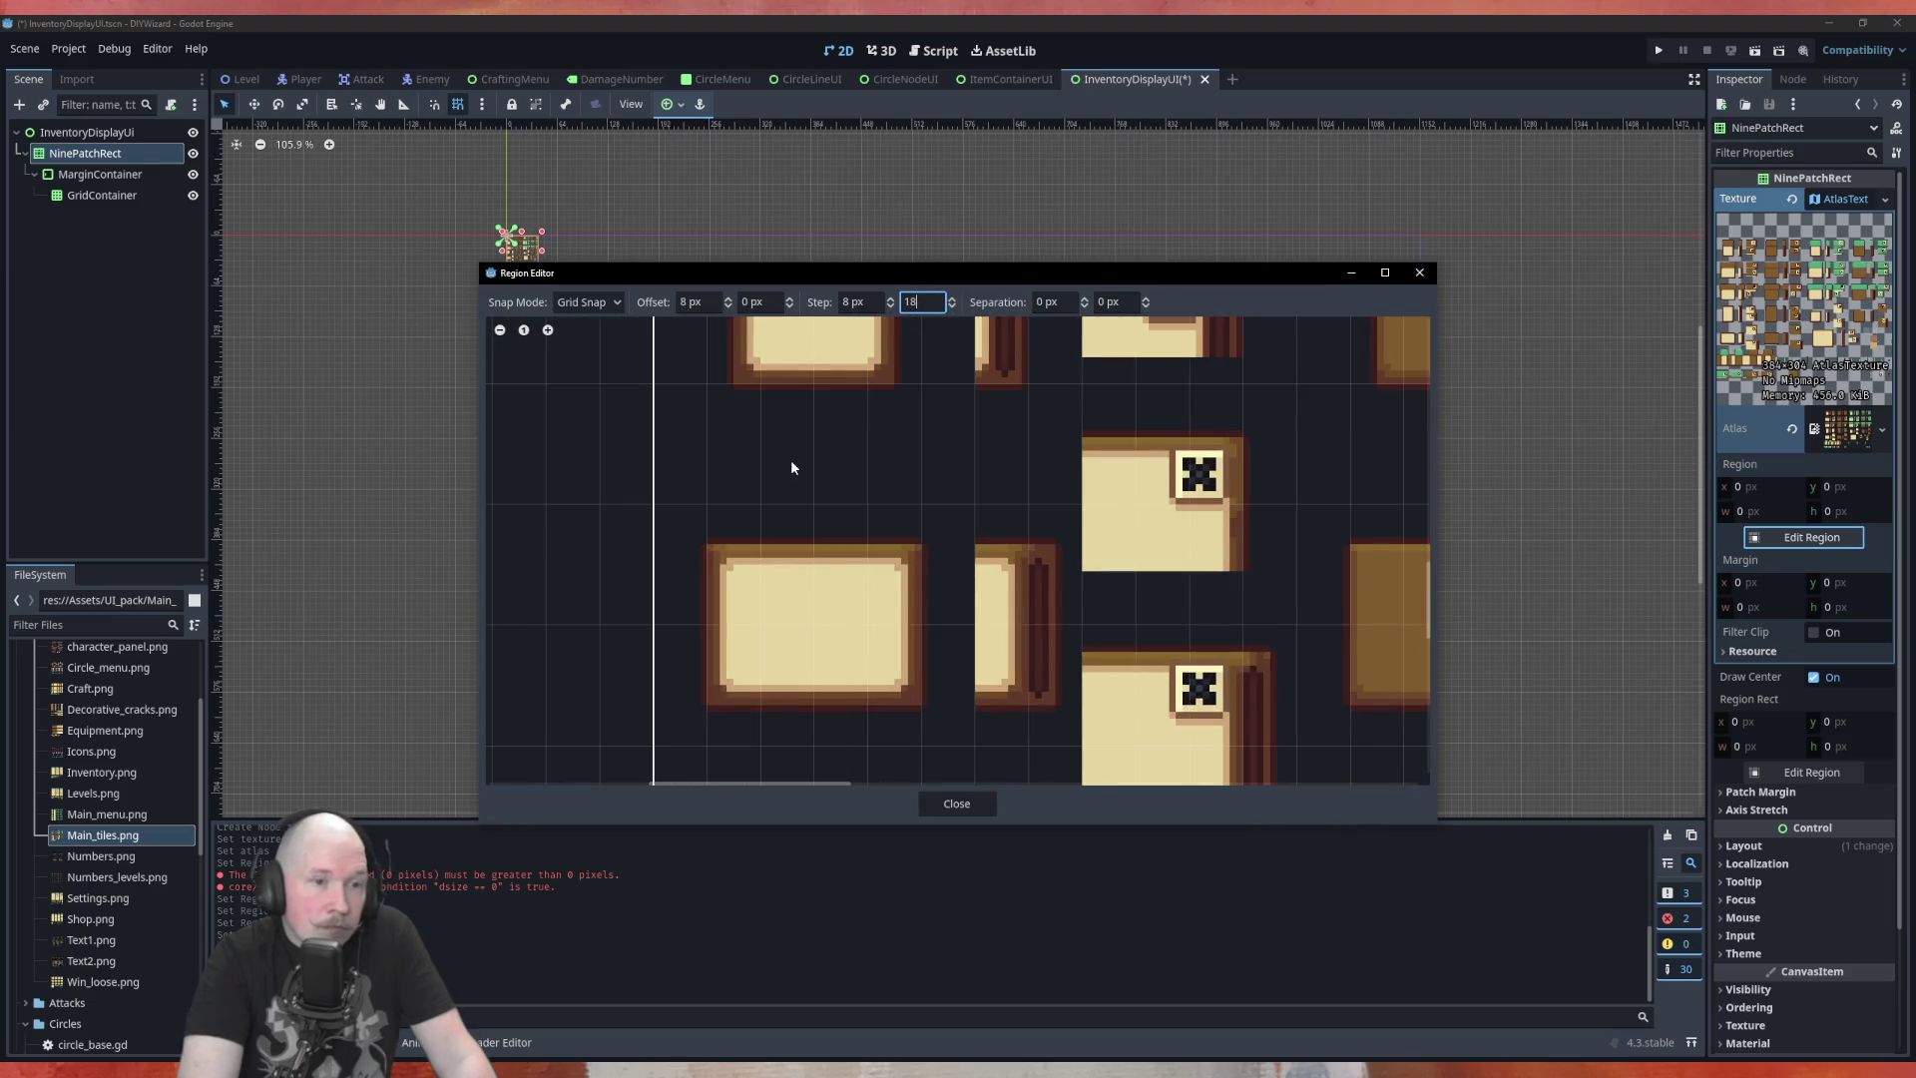
{"action": "scroll", "coordinate": [788, 489], "scroll_direction": "down", "scroll_amount": 2}
{"action": "scroll", "coordinate": [782, 647], "scroll_direction": "up", "scroll_amount": 3}
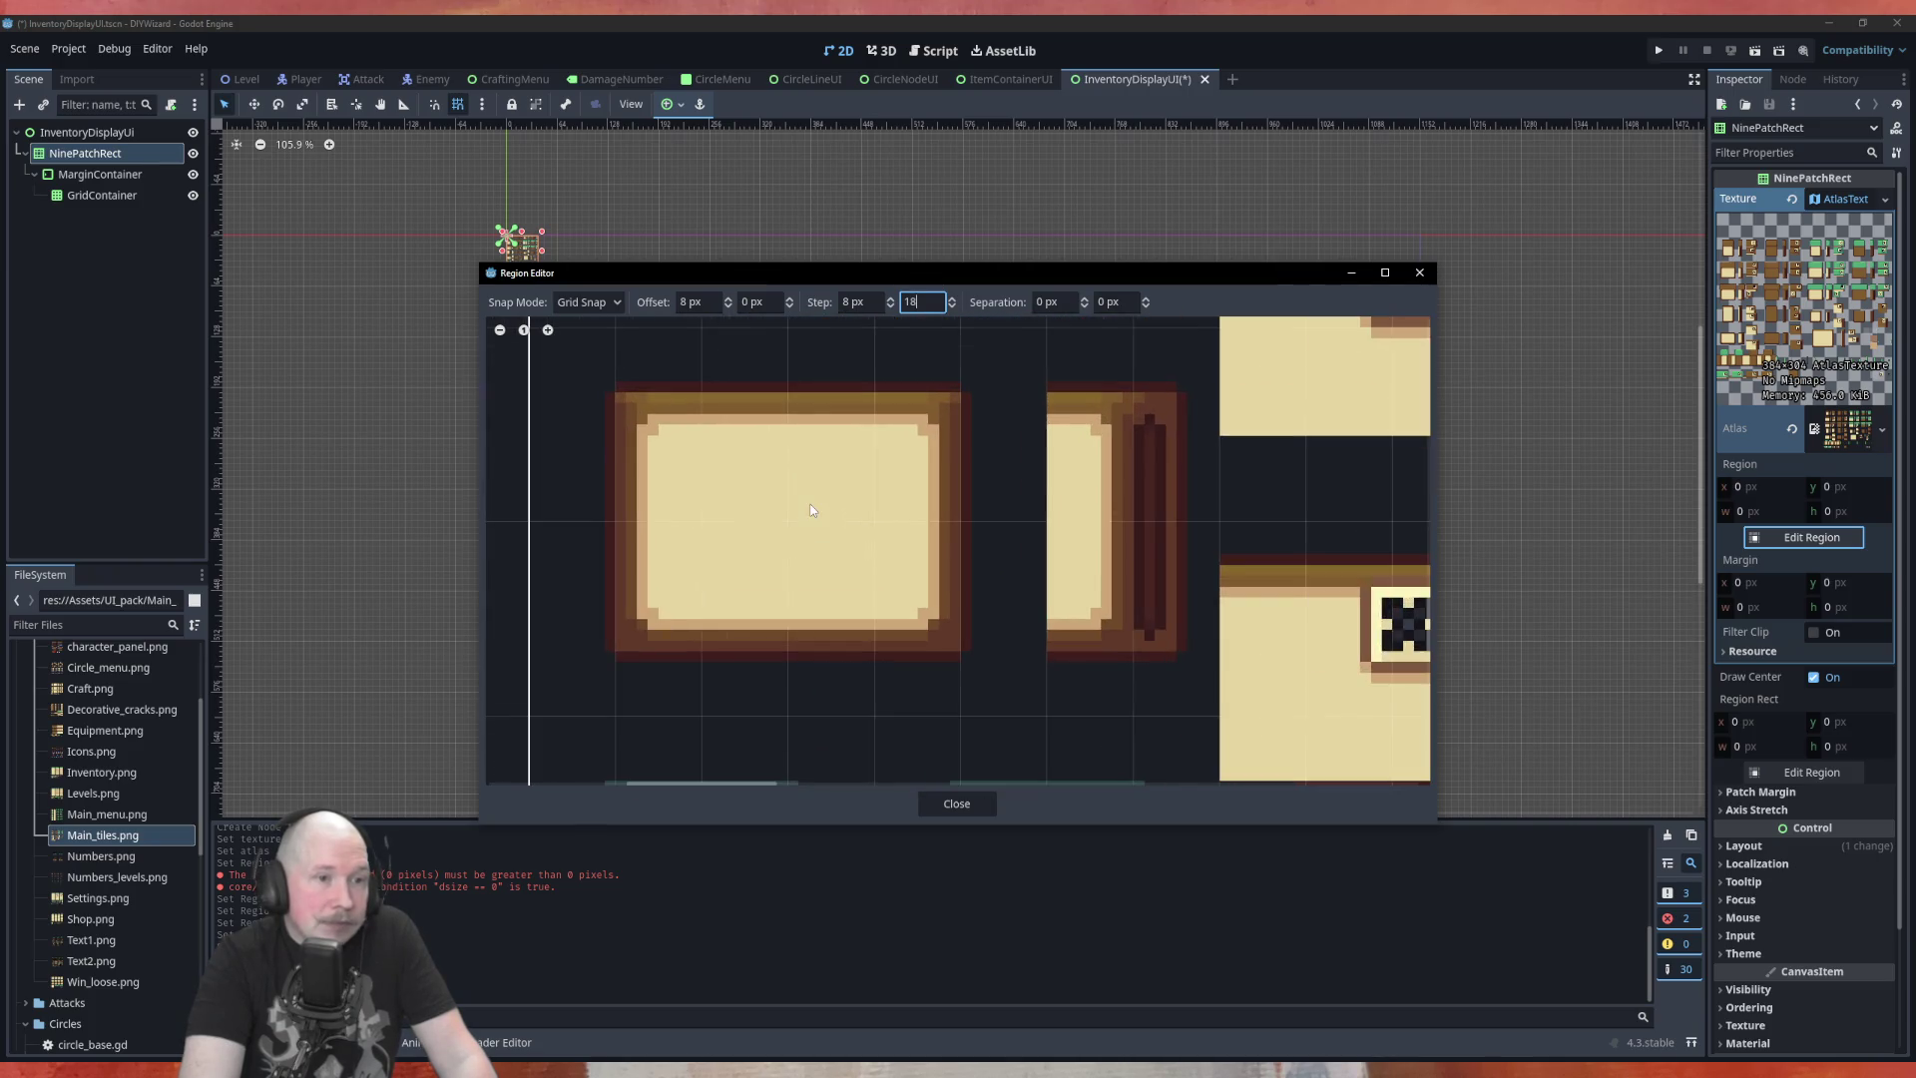
Bring the vertical grid step up to 20 px, then lower it to 8 px
{"action": "left_click", "coordinate": [952, 298]}
{"action": "left_click", "coordinate": [952, 298]}
{"action": "left_click", "coordinate": [951, 310]}
{"action": "left_click", "coordinate": [951, 310]}
{"action": "left_click", "coordinate": [951, 310]}
{"action": "left_click", "coordinate": [951, 310]}
{"action": "left_click", "coordinate": [951, 311]}
{"action": "left_click", "coordinate": [952, 311]}
{"action": "left_click", "coordinate": [952, 310]}
{"action": "left_click", "coordinate": [952, 310]}
{"action": "left_click", "coordinate": [952, 310]}
{"action": "left_click", "coordinate": [952, 310]}
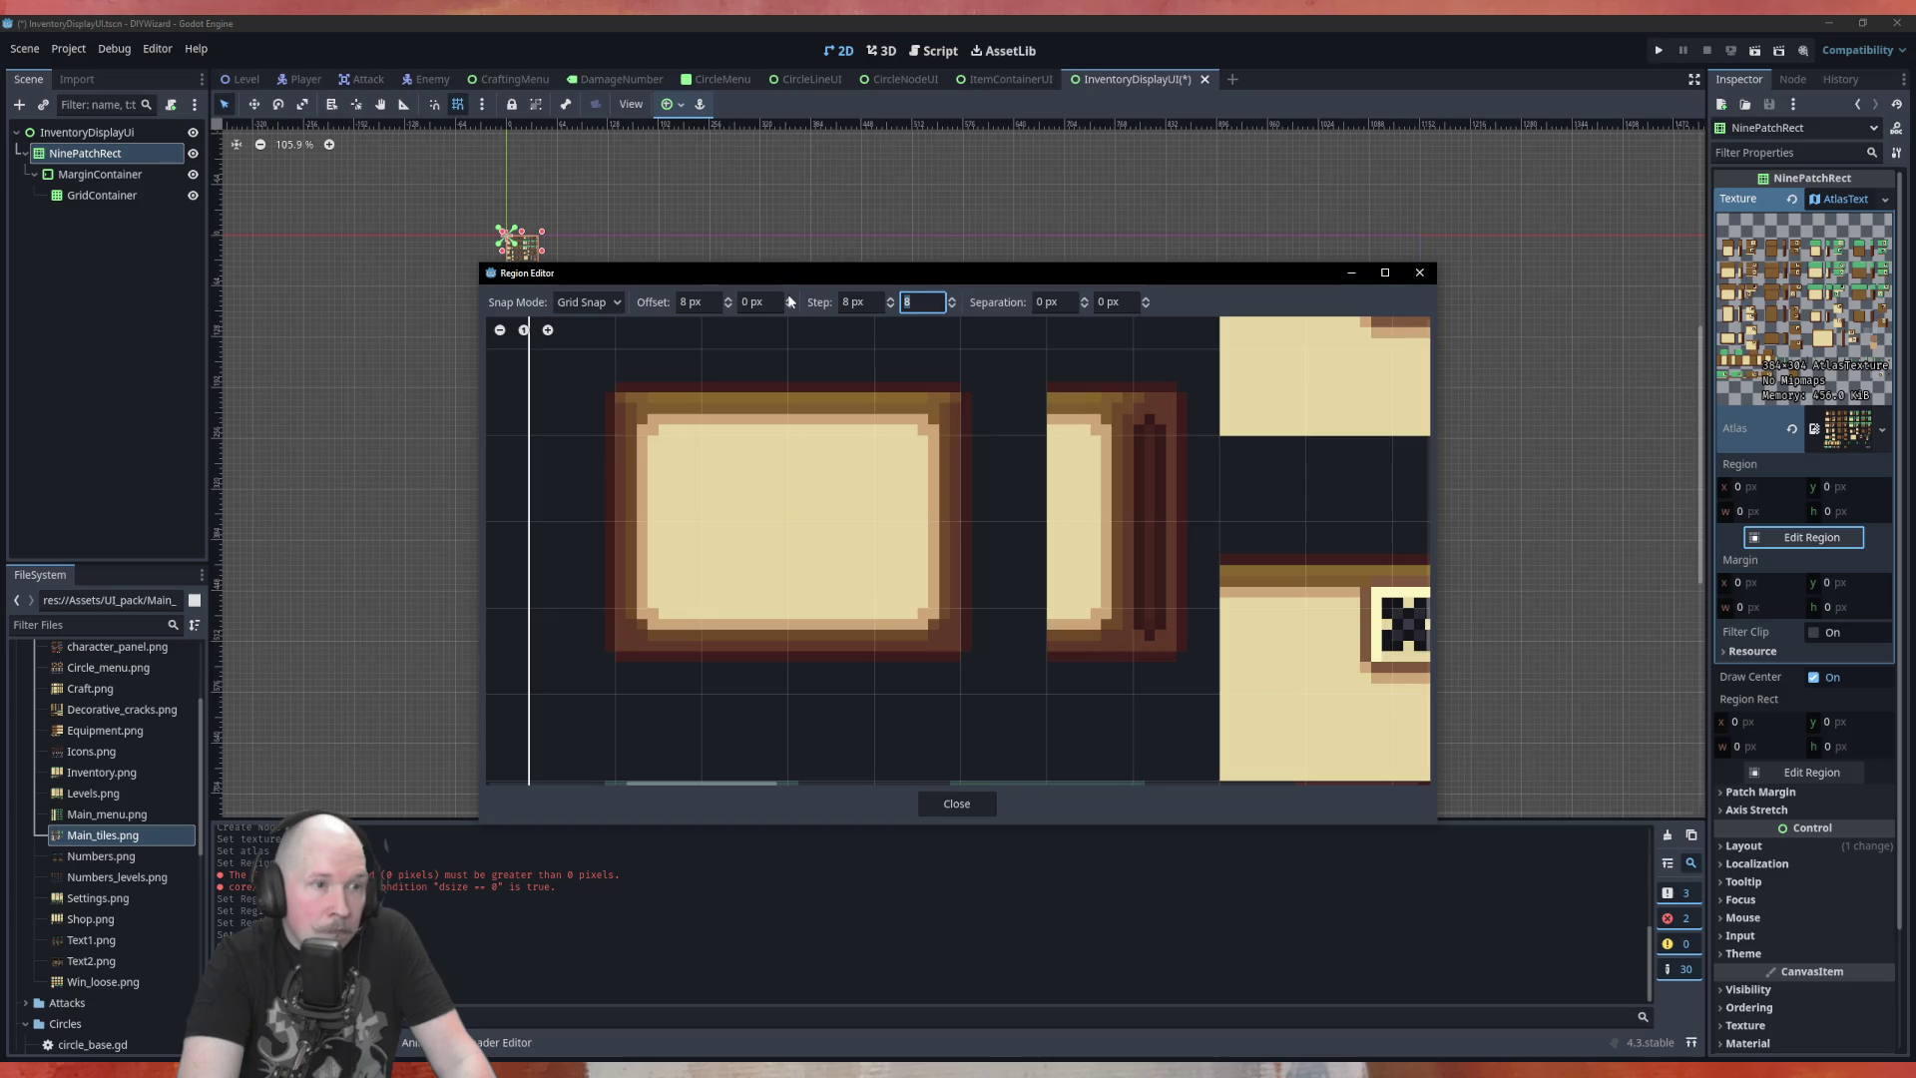
Set the grid offset to 7 px by 3 px and the vertical step to 9 px
{"action": "left_click", "coordinate": [728, 304]}
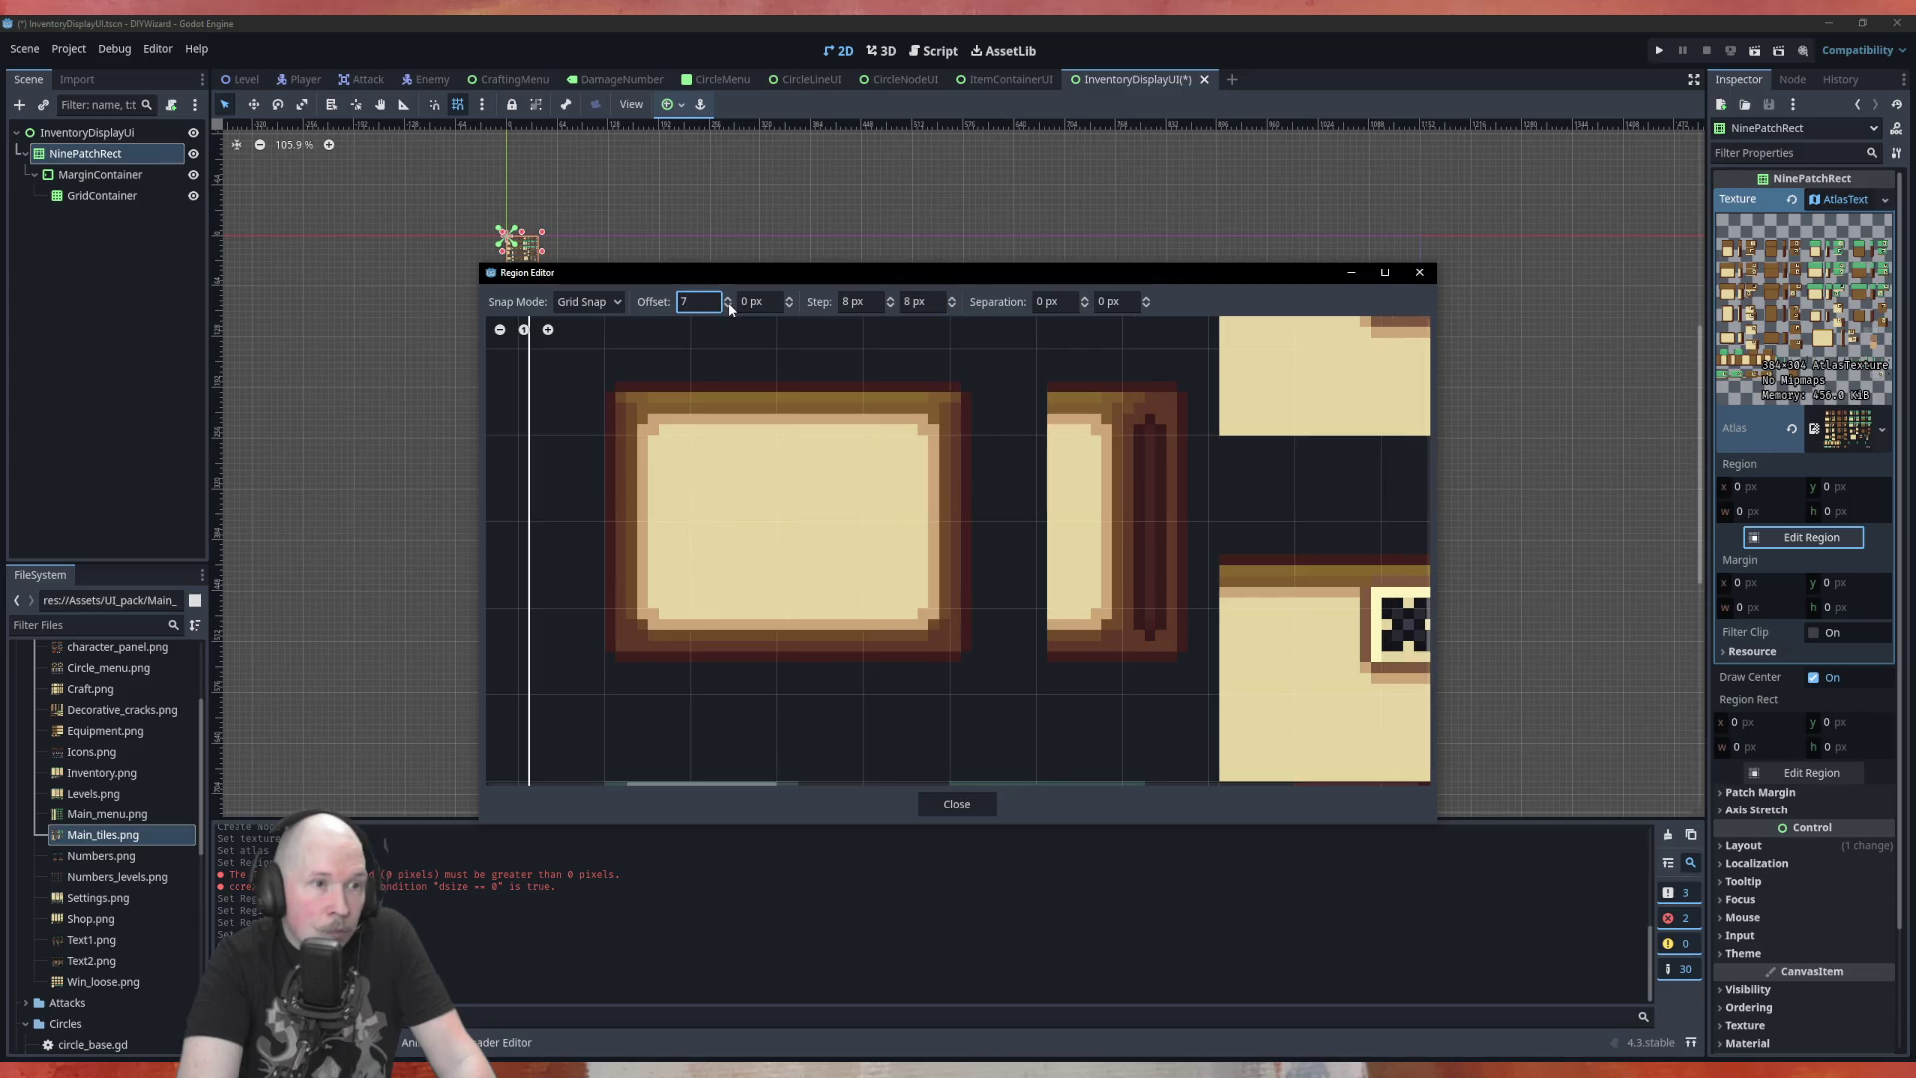
{"action": "left_click", "coordinate": [790, 299]}
{"action": "left_click", "coordinate": [790, 299]}
{"action": "left_click", "coordinate": [790, 299]}
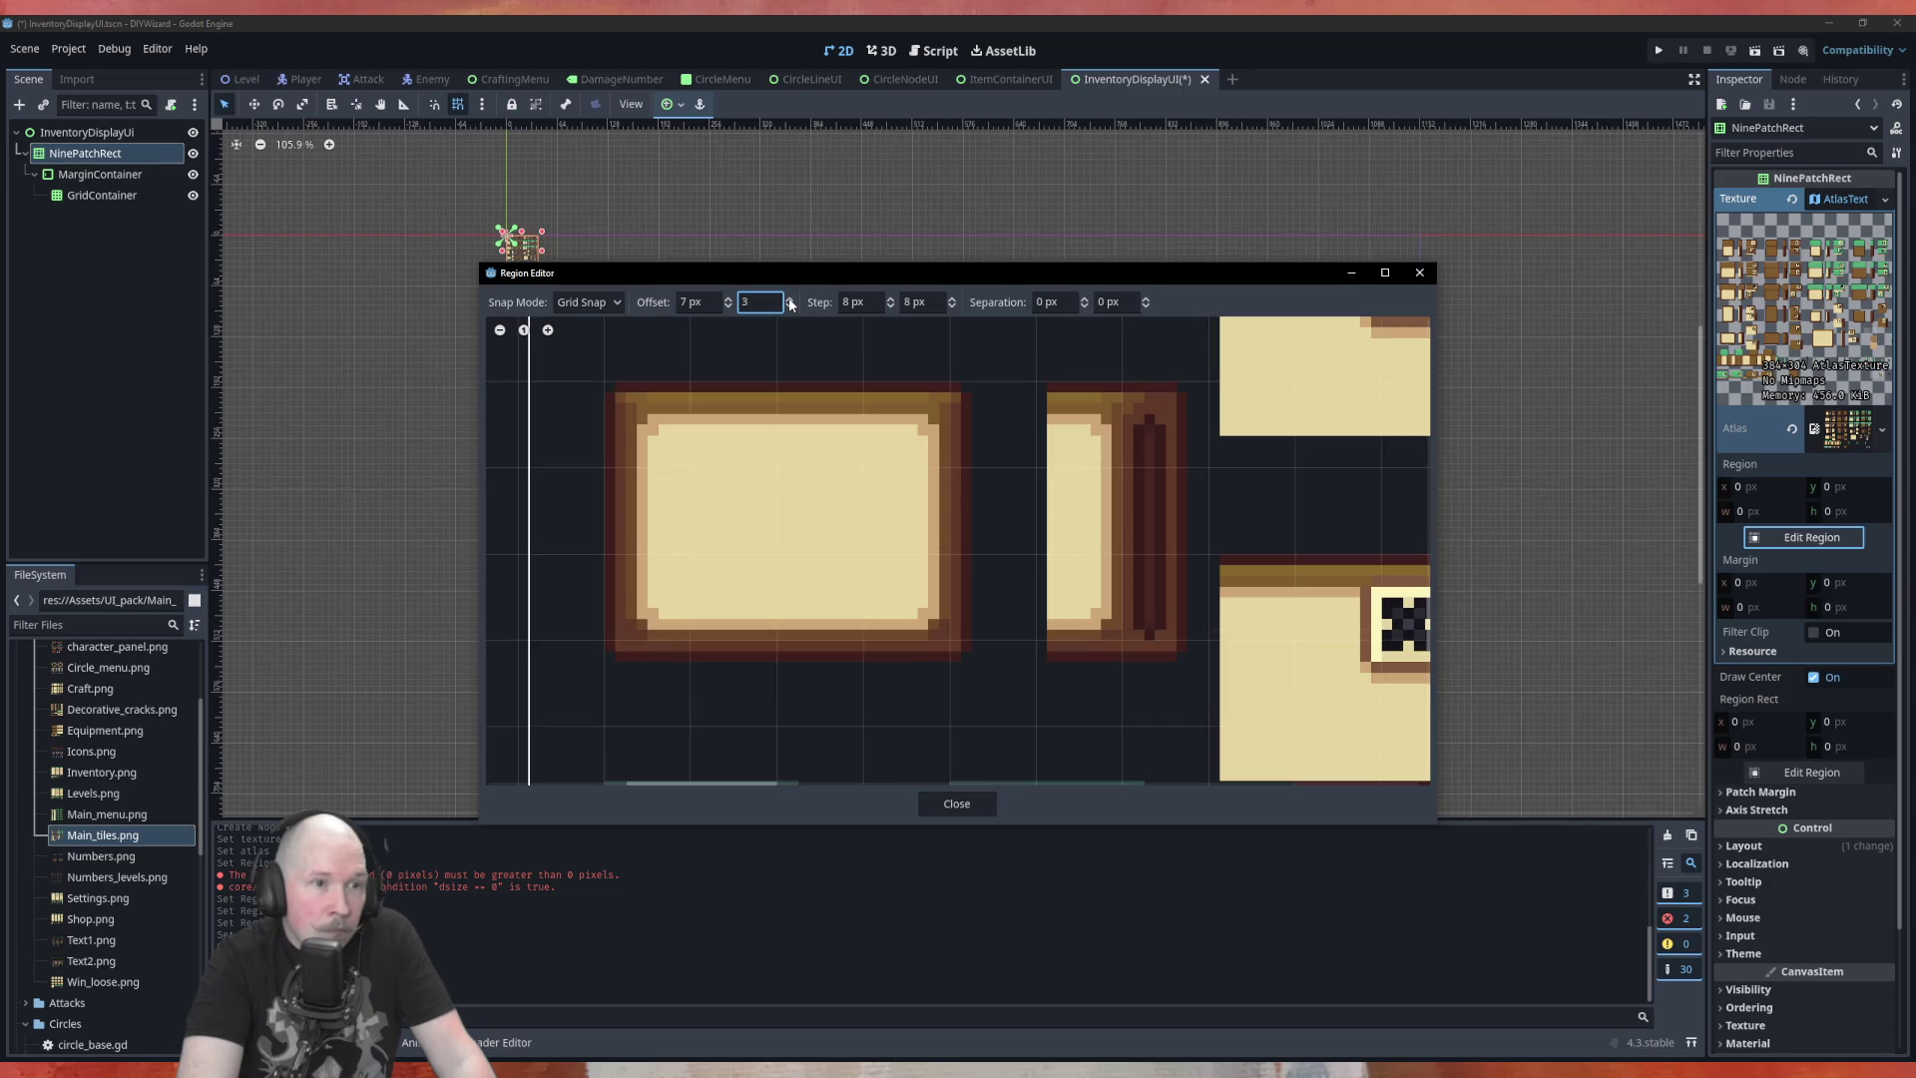
{"action": "left_click", "coordinate": [952, 301]}
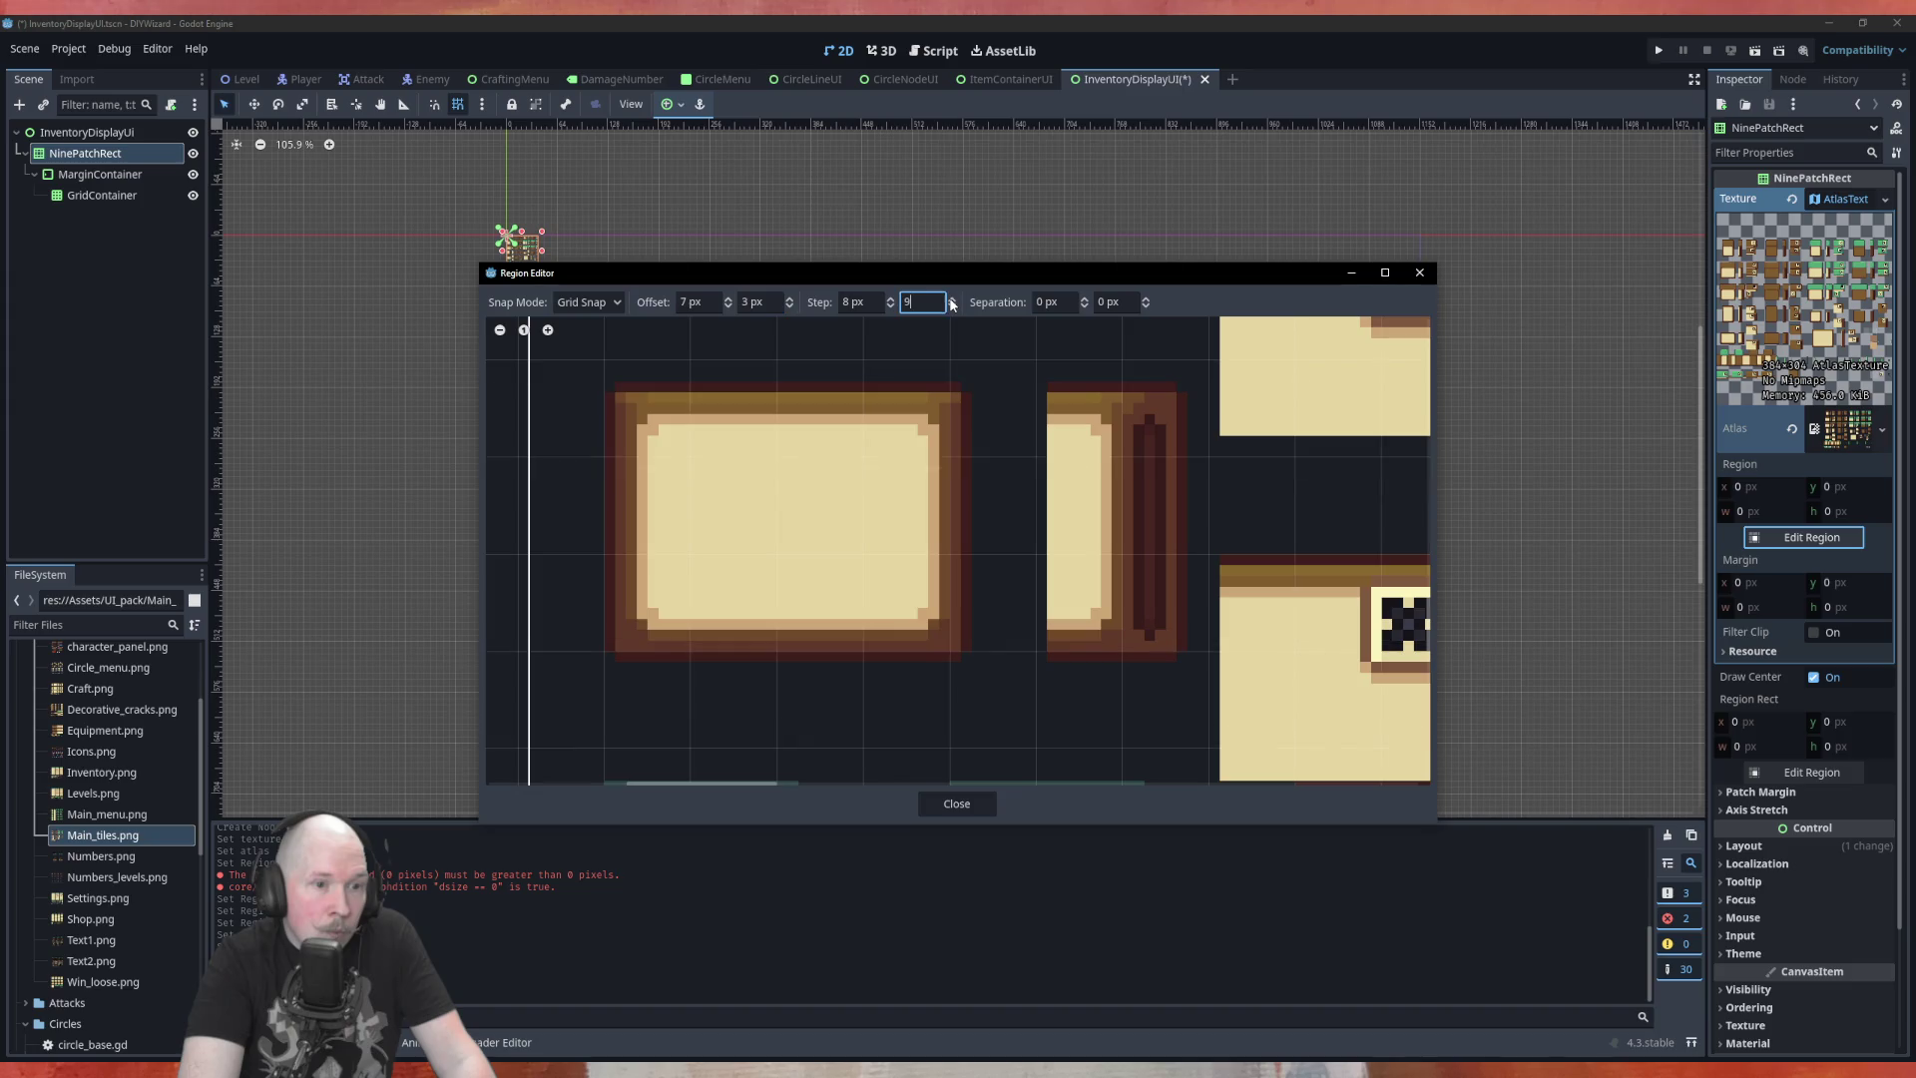
{"action": "left_click", "coordinate": [952, 301]}
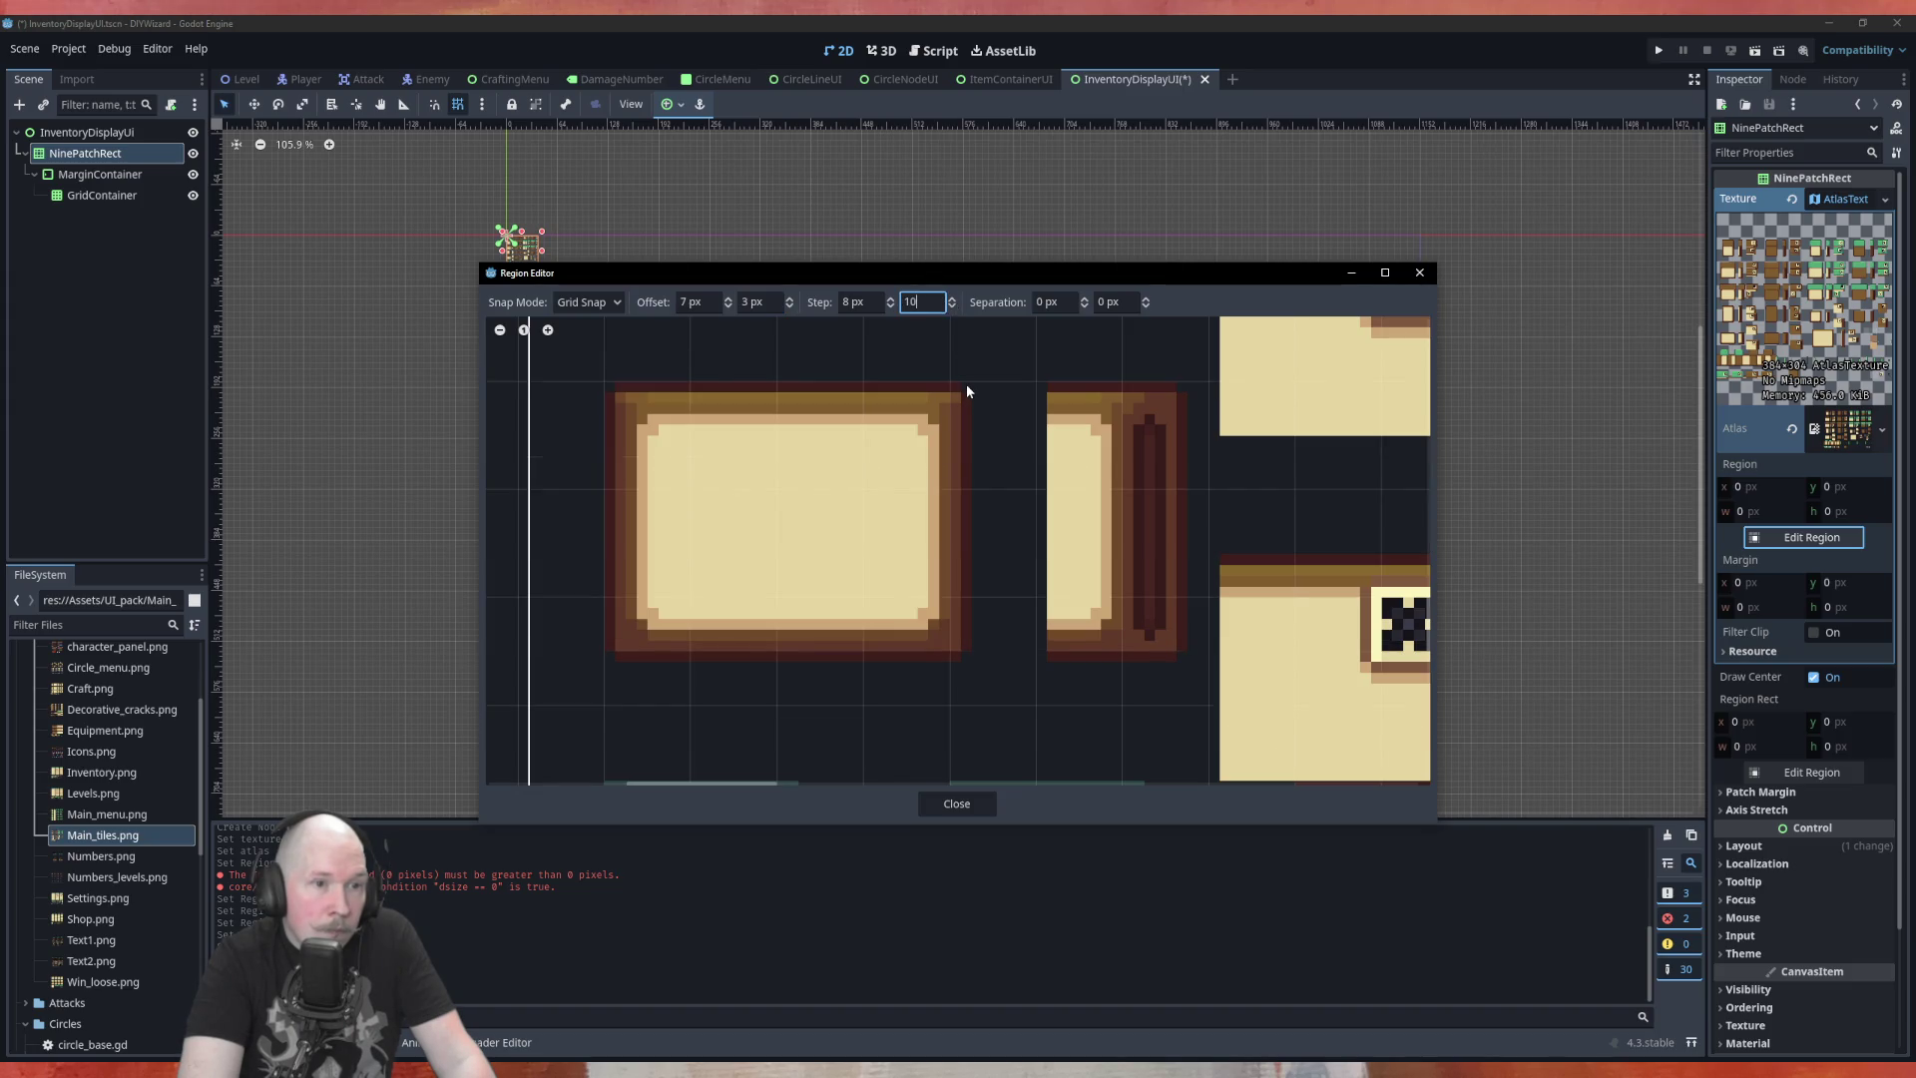
{"action": "left_click", "coordinate": [952, 307]}
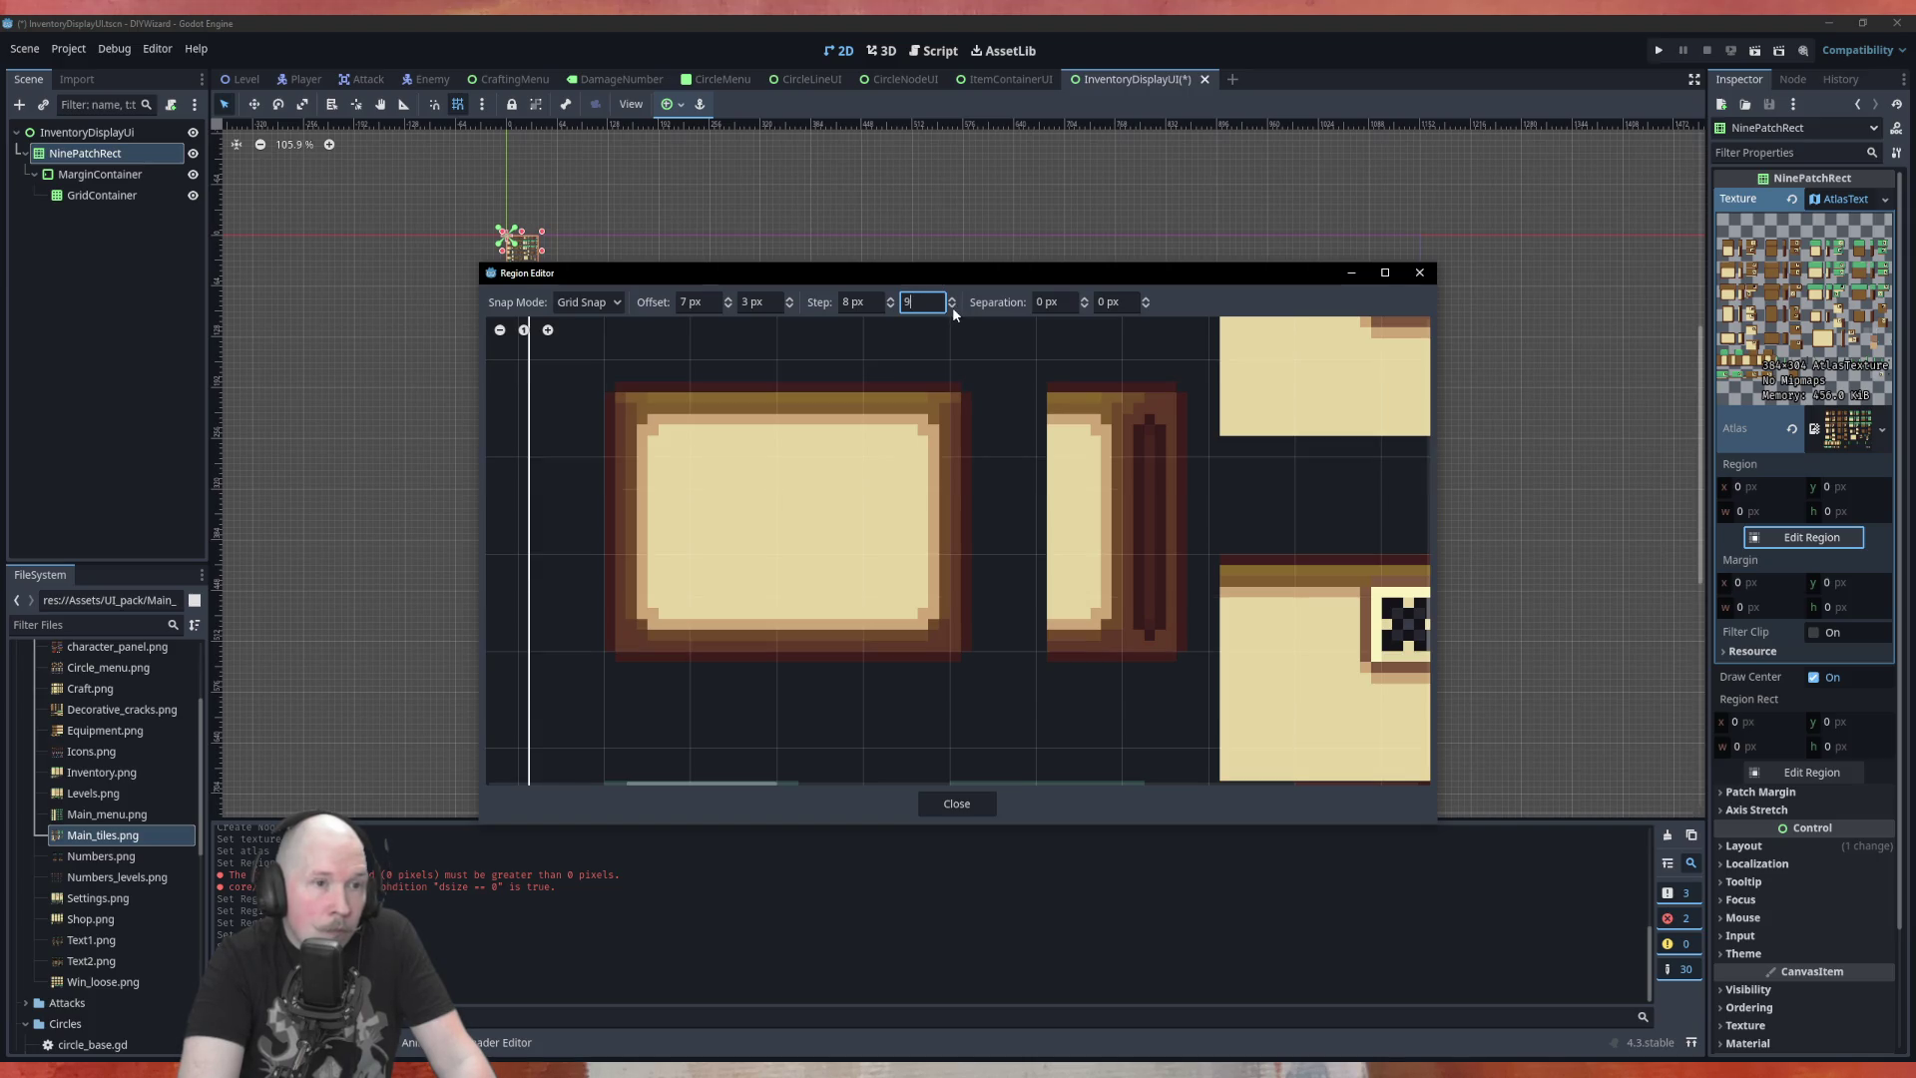
{"action": "double_click", "coordinate": [789, 298]}
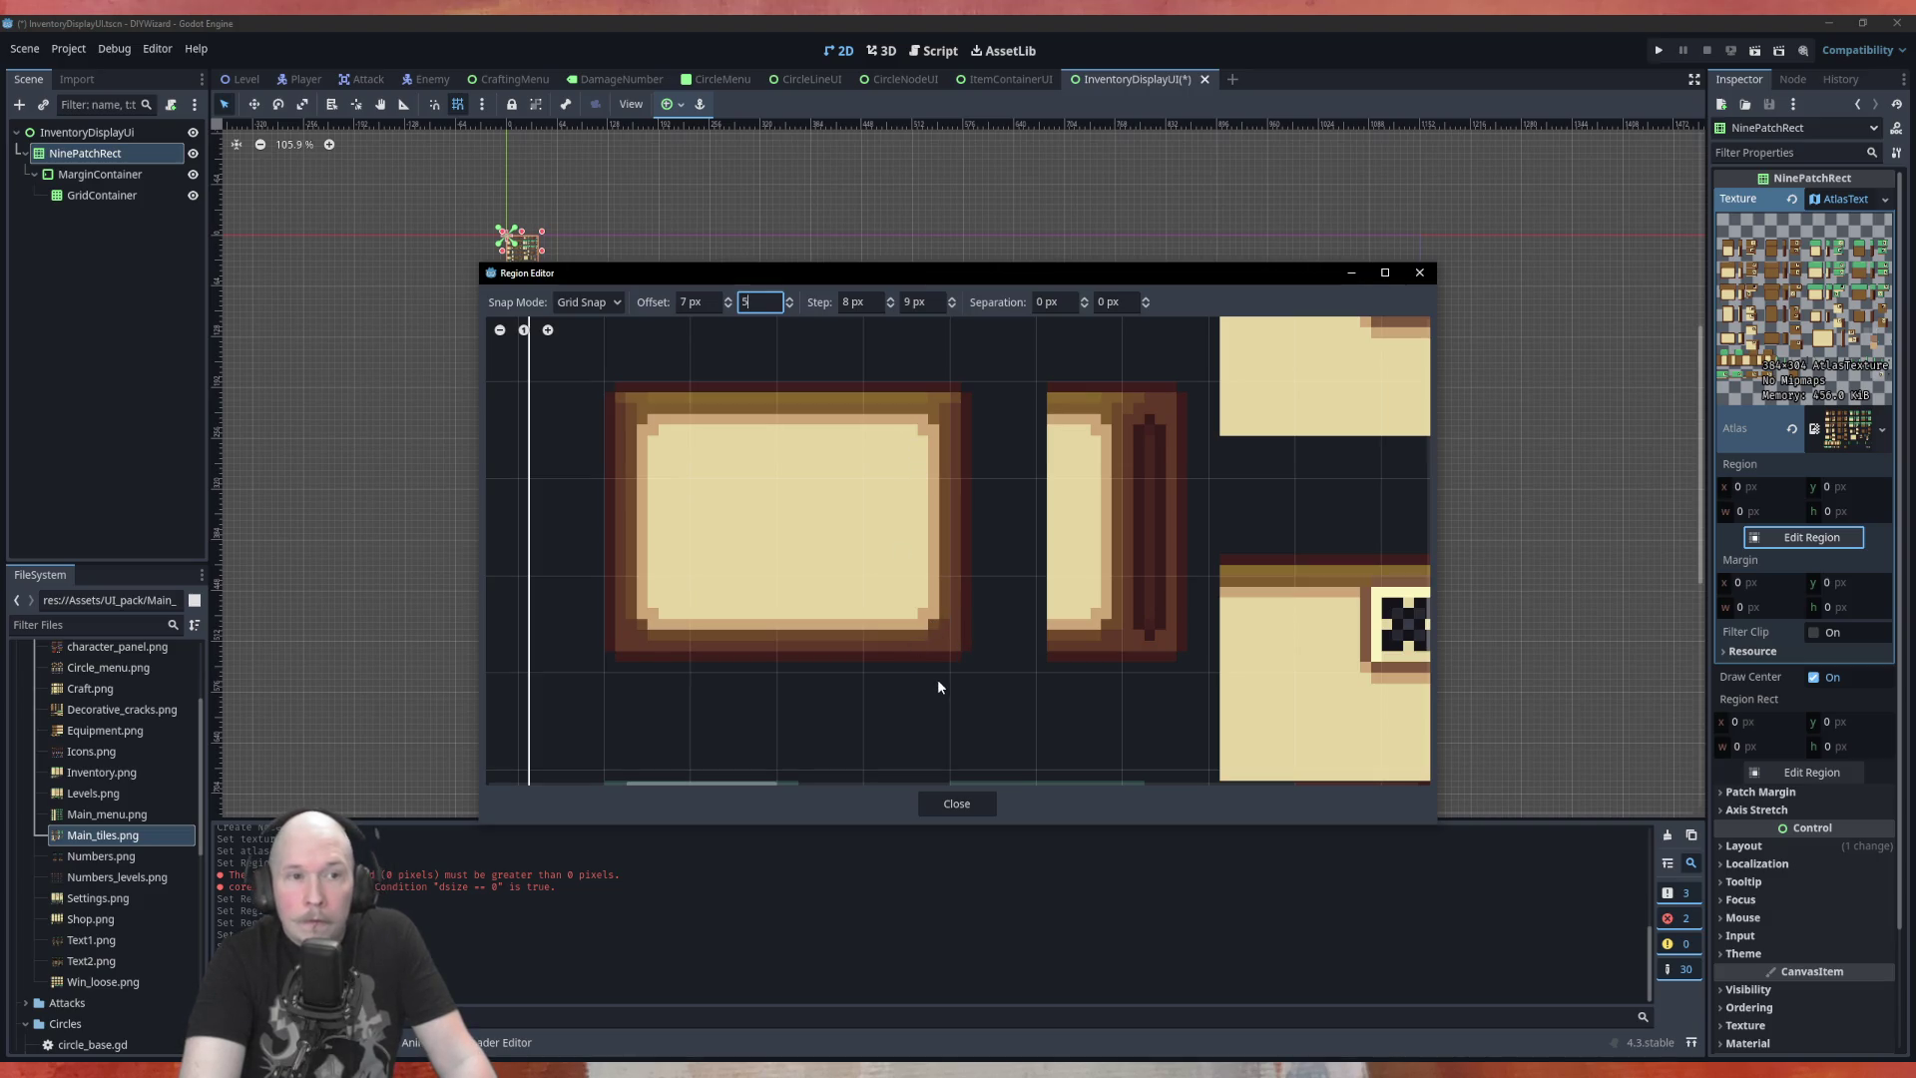
Try a 7 px vertical grid step and a 7 px vertical offset
{"action": "left_click", "coordinate": [944, 301]}
{"action": "type", "text": "7"}
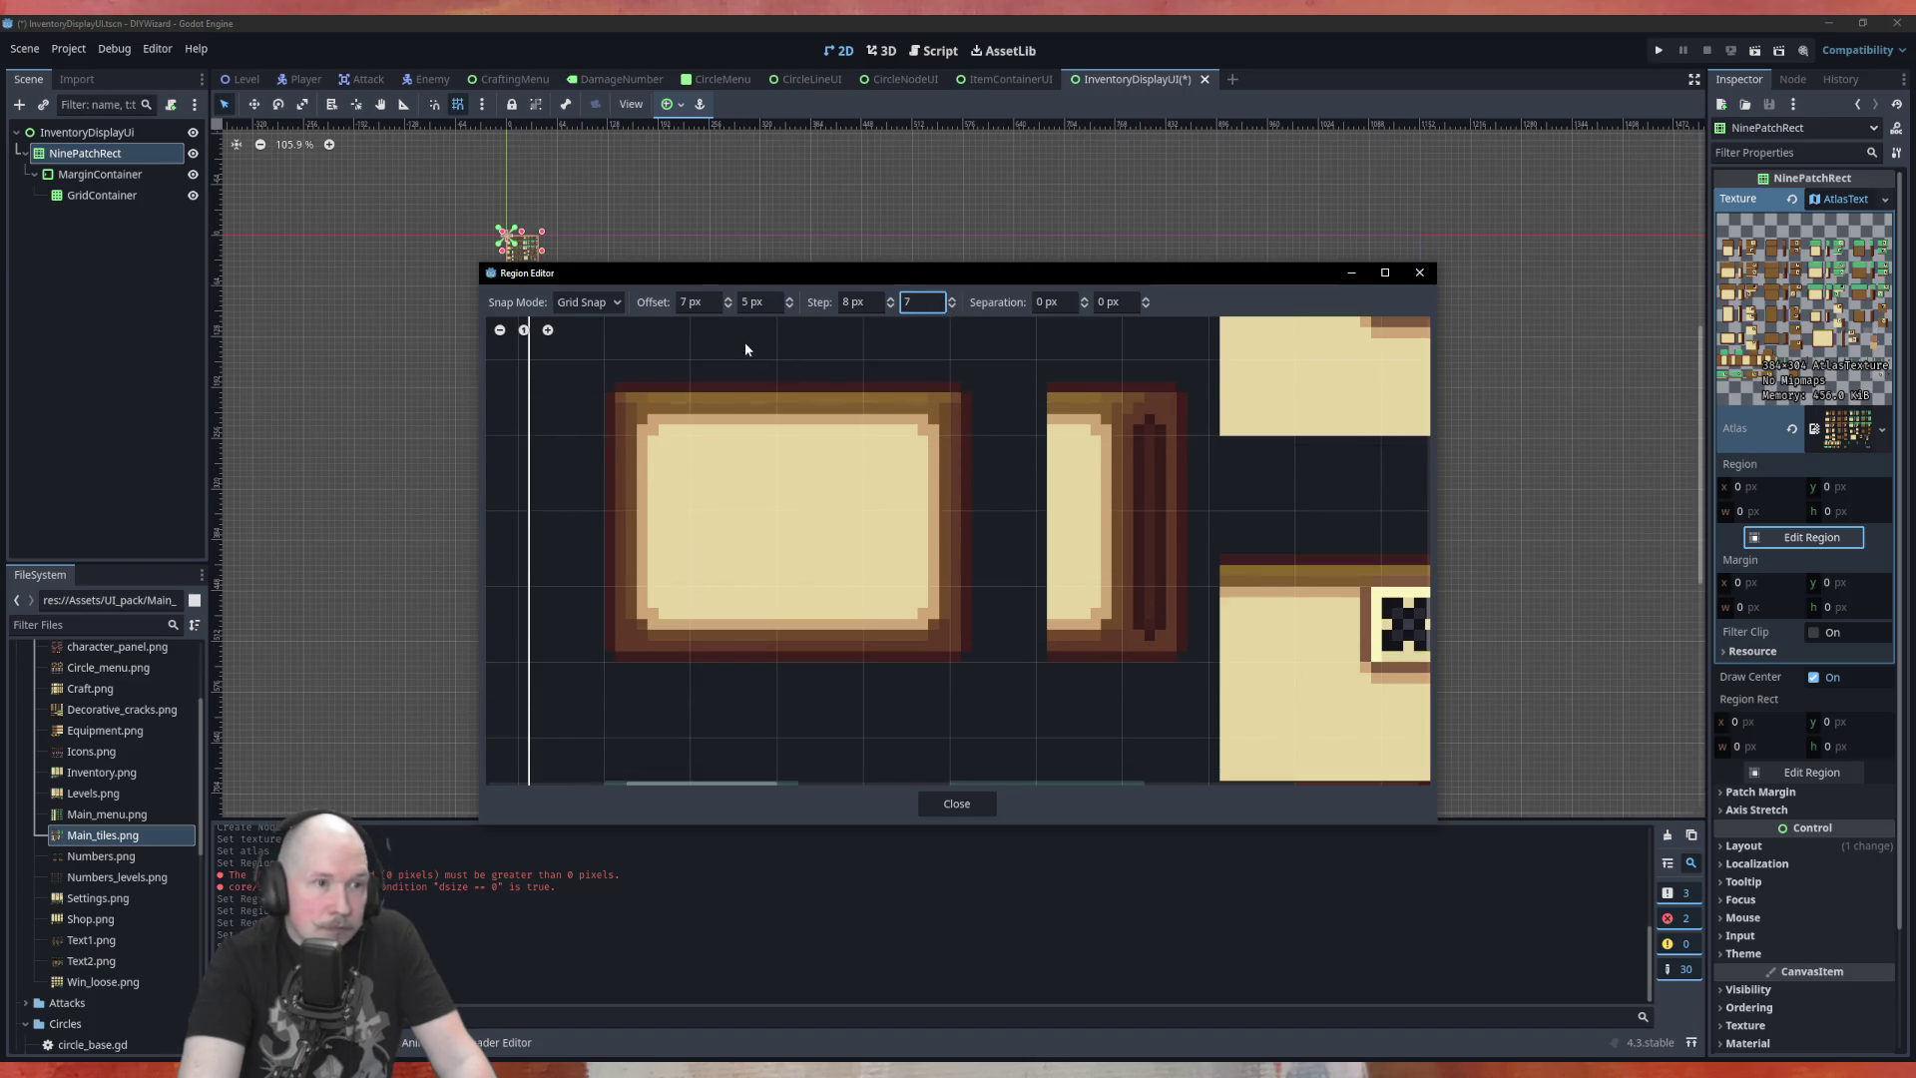
{"action": "left_click", "coordinate": [788, 302]}
{"action": "type", "text": "7"}
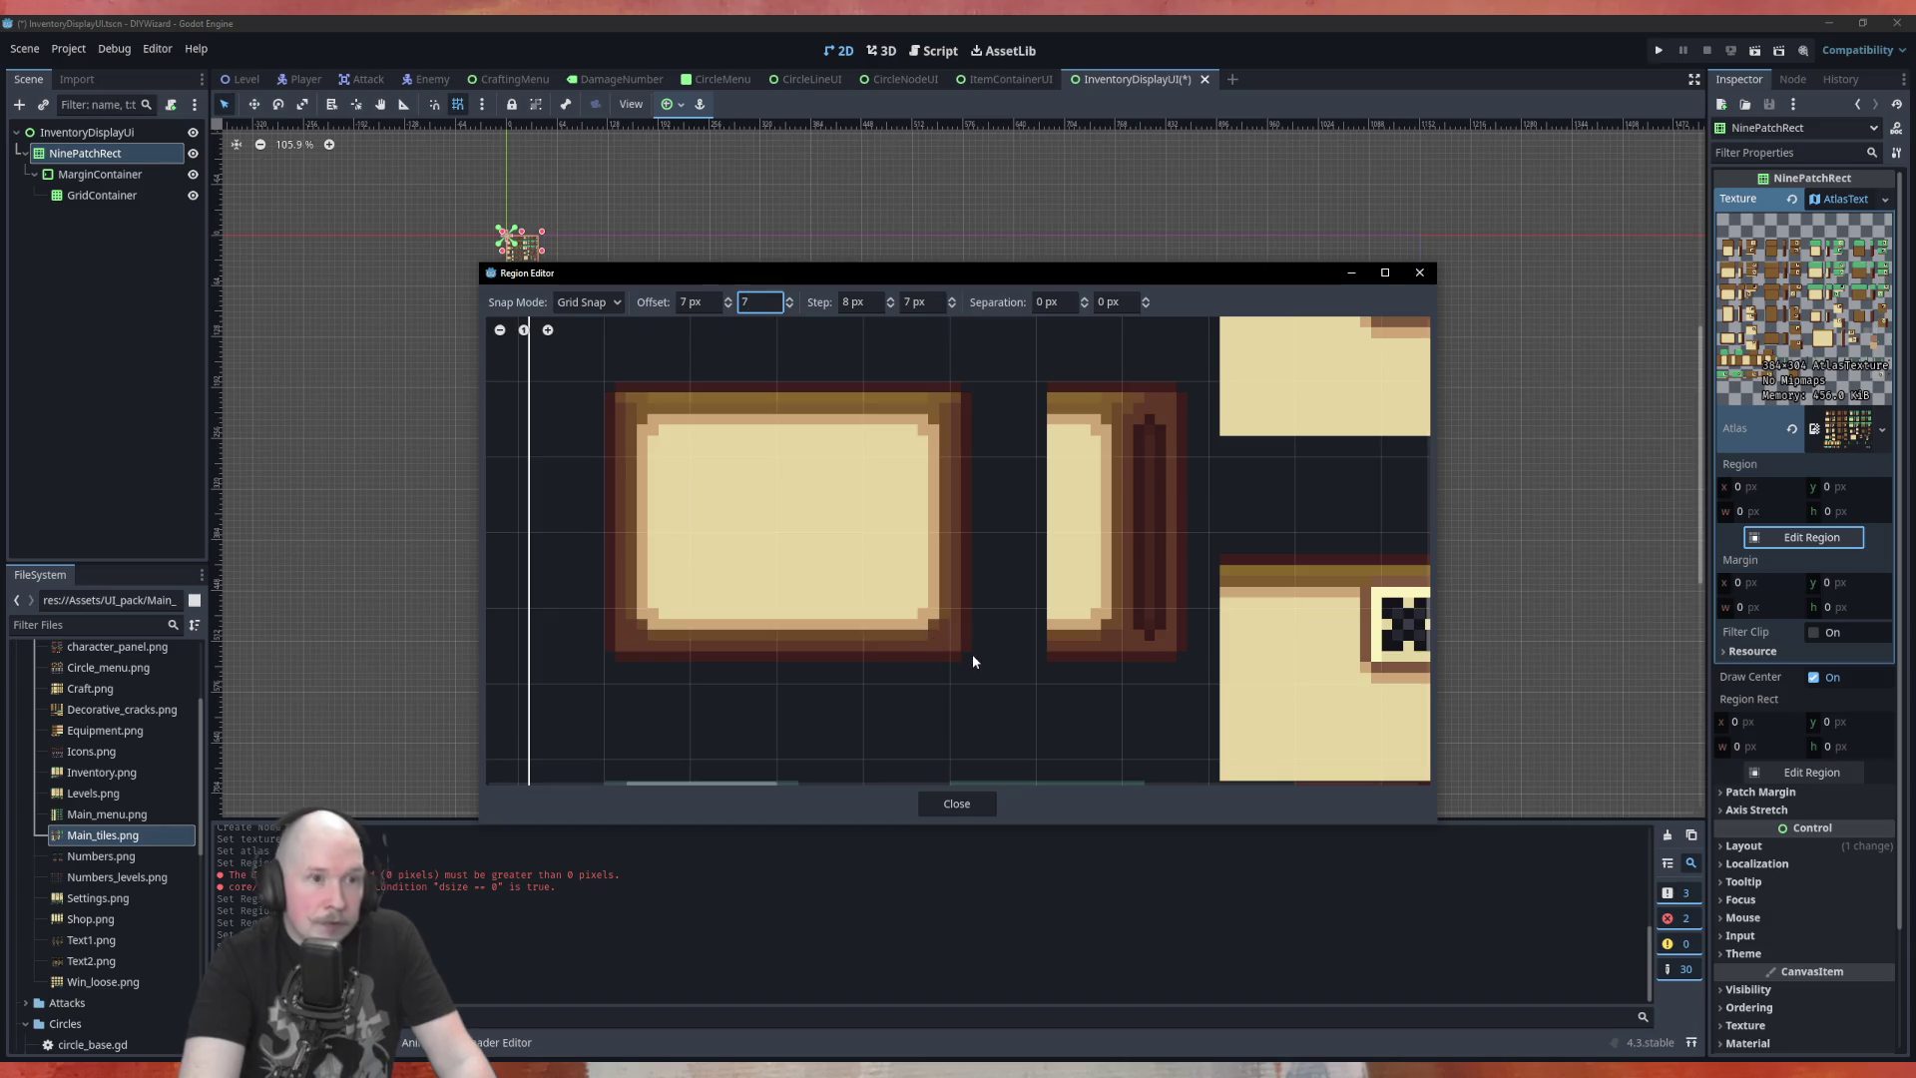
Set the vertical grid step to 10 px and the vertical offset to 3 px
{"action": "left_click", "coordinate": [953, 300]}
{"action": "left_click", "coordinate": [953, 300]}
{"action": "left_click", "coordinate": [953, 300]}
{"action": "left_click", "coordinate": [953, 300]}
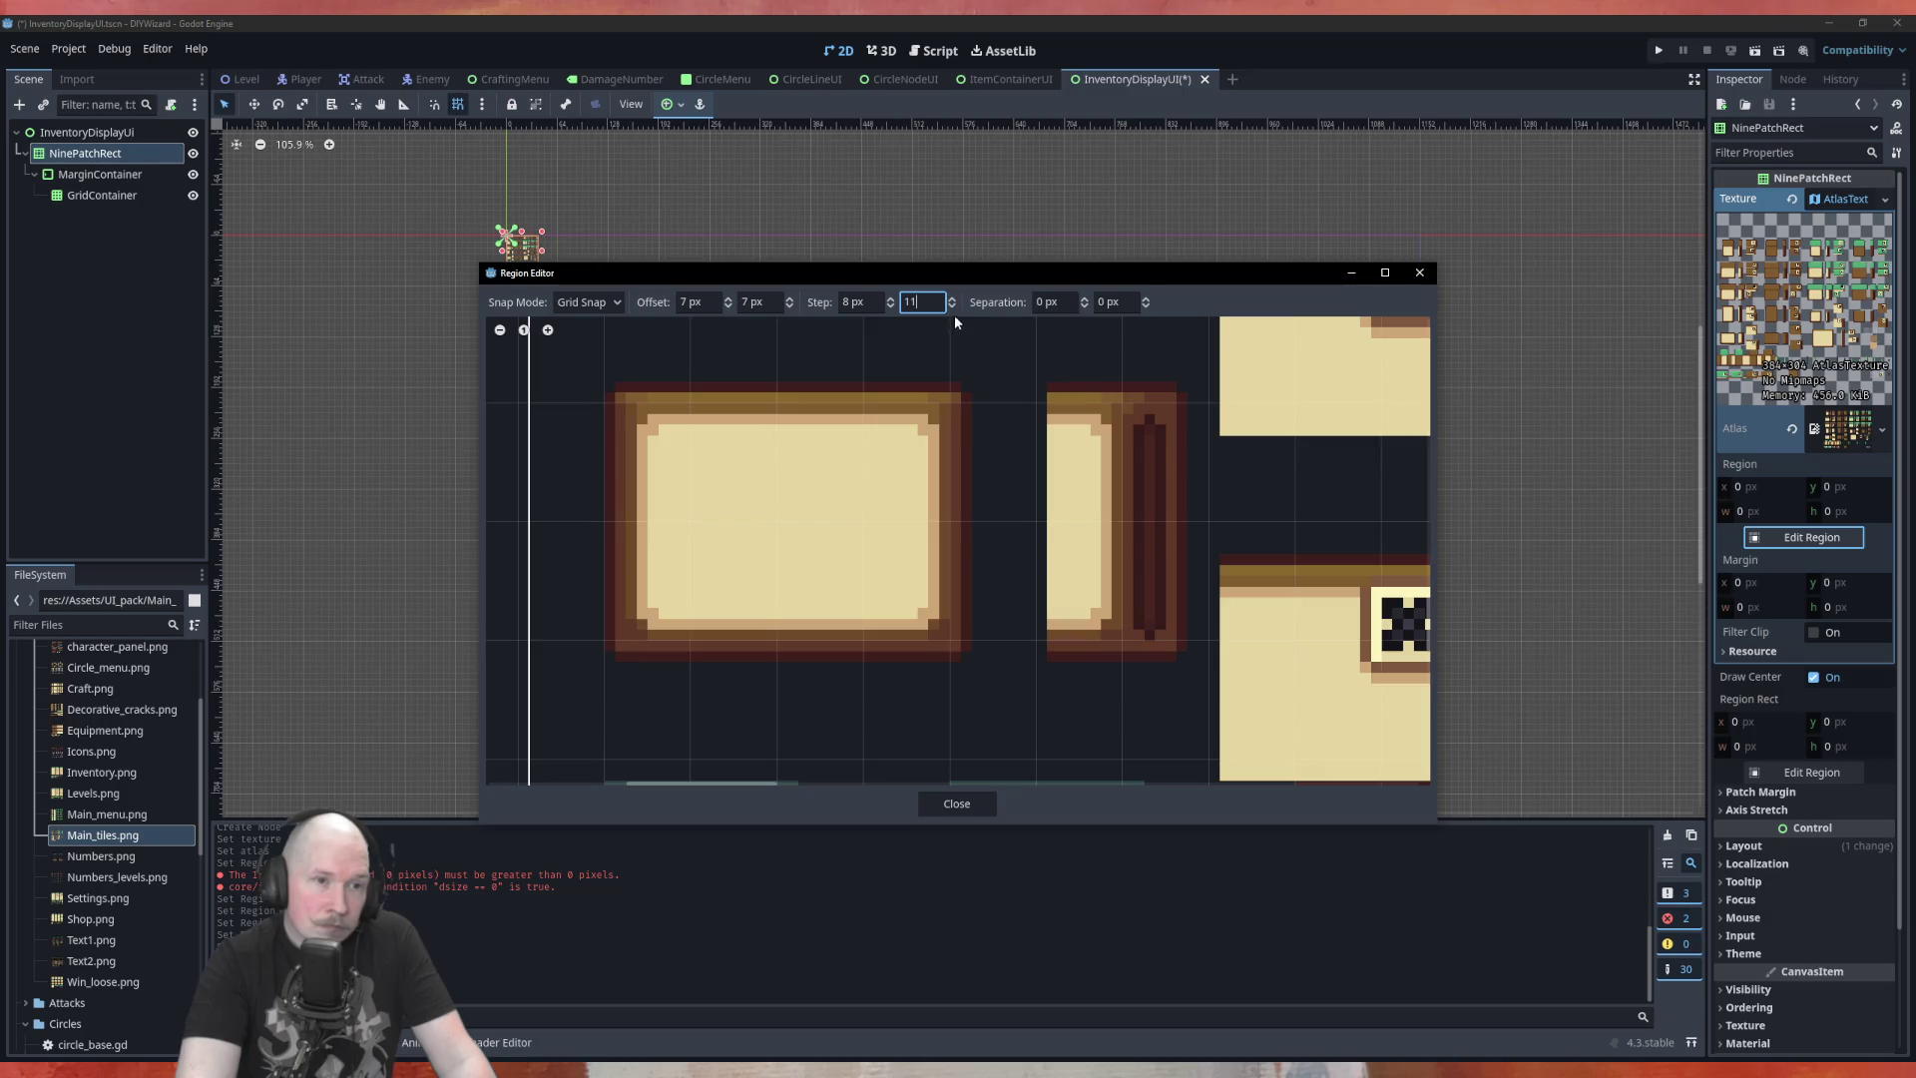
{"action": "left_click", "coordinate": [953, 306]}
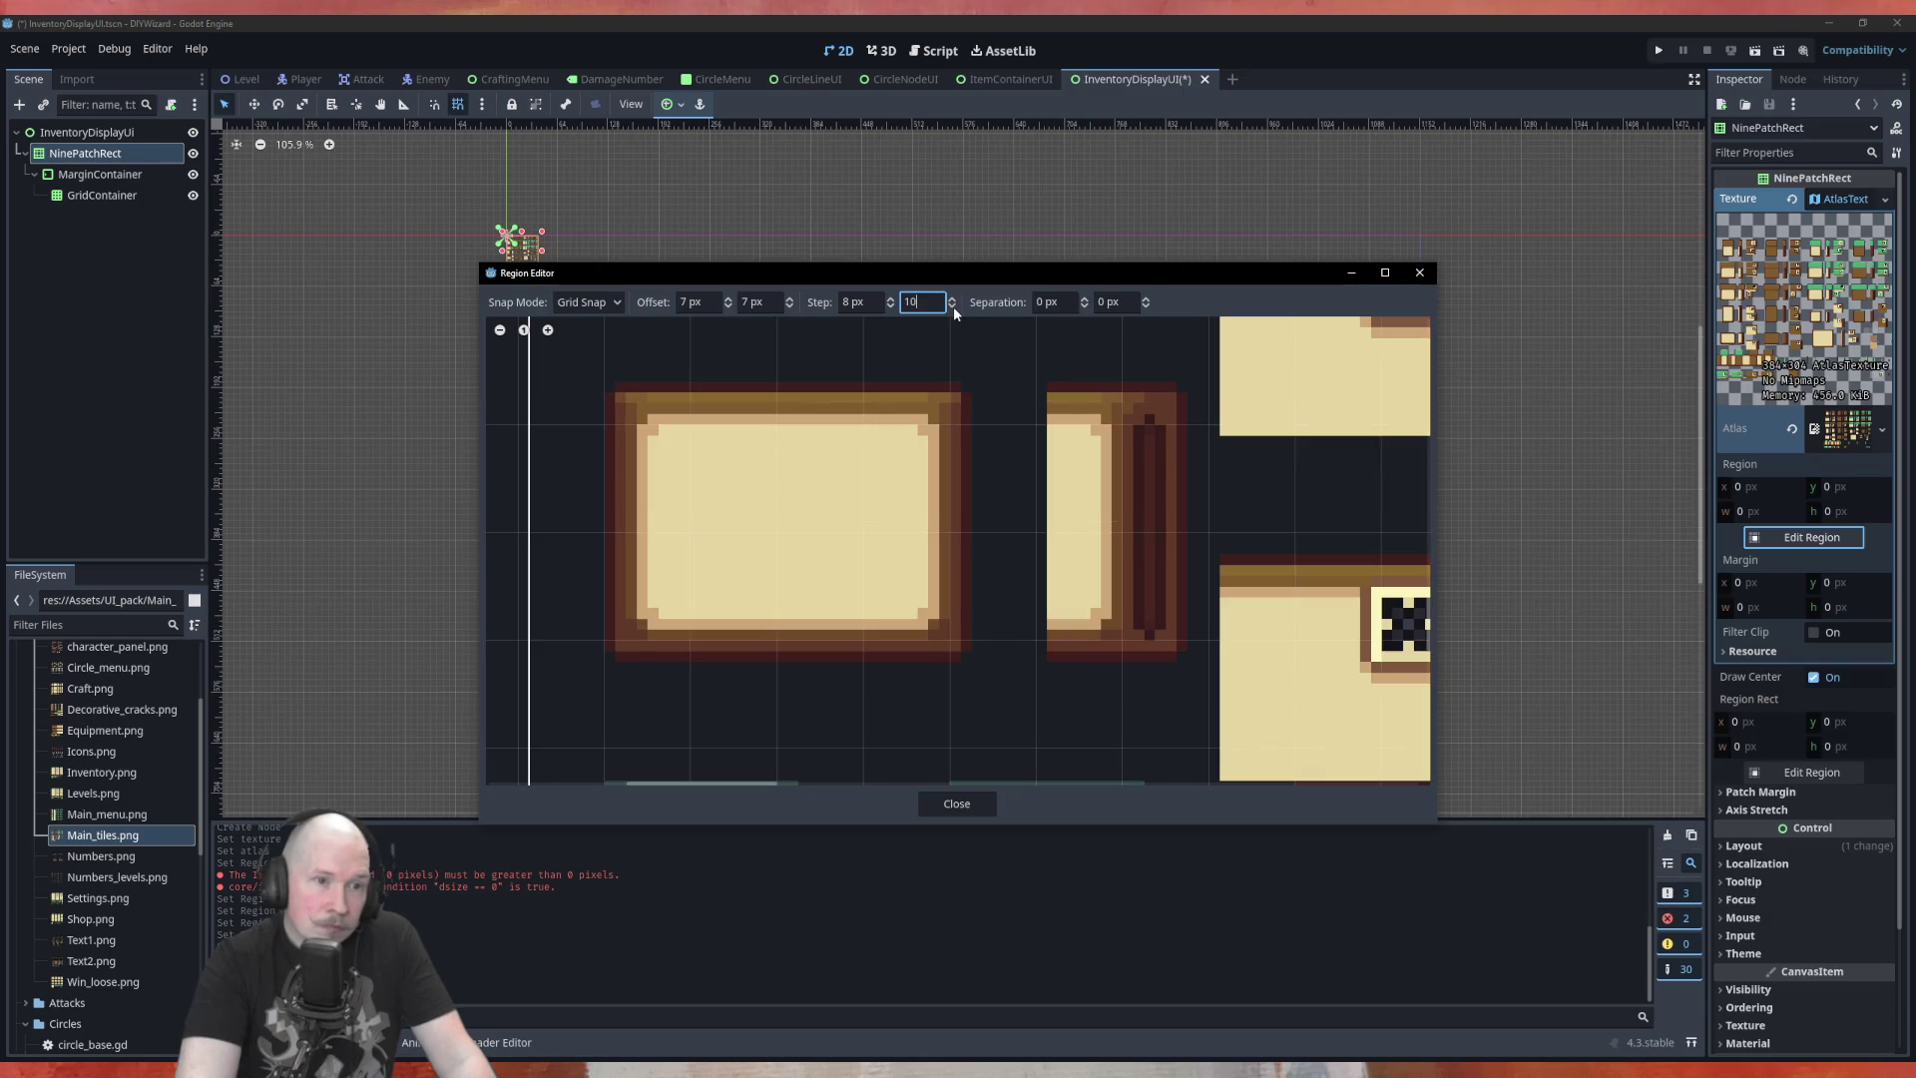
{"action": "left_click", "coordinate": [788, 304]}
{"action": "type", "text": "3"}
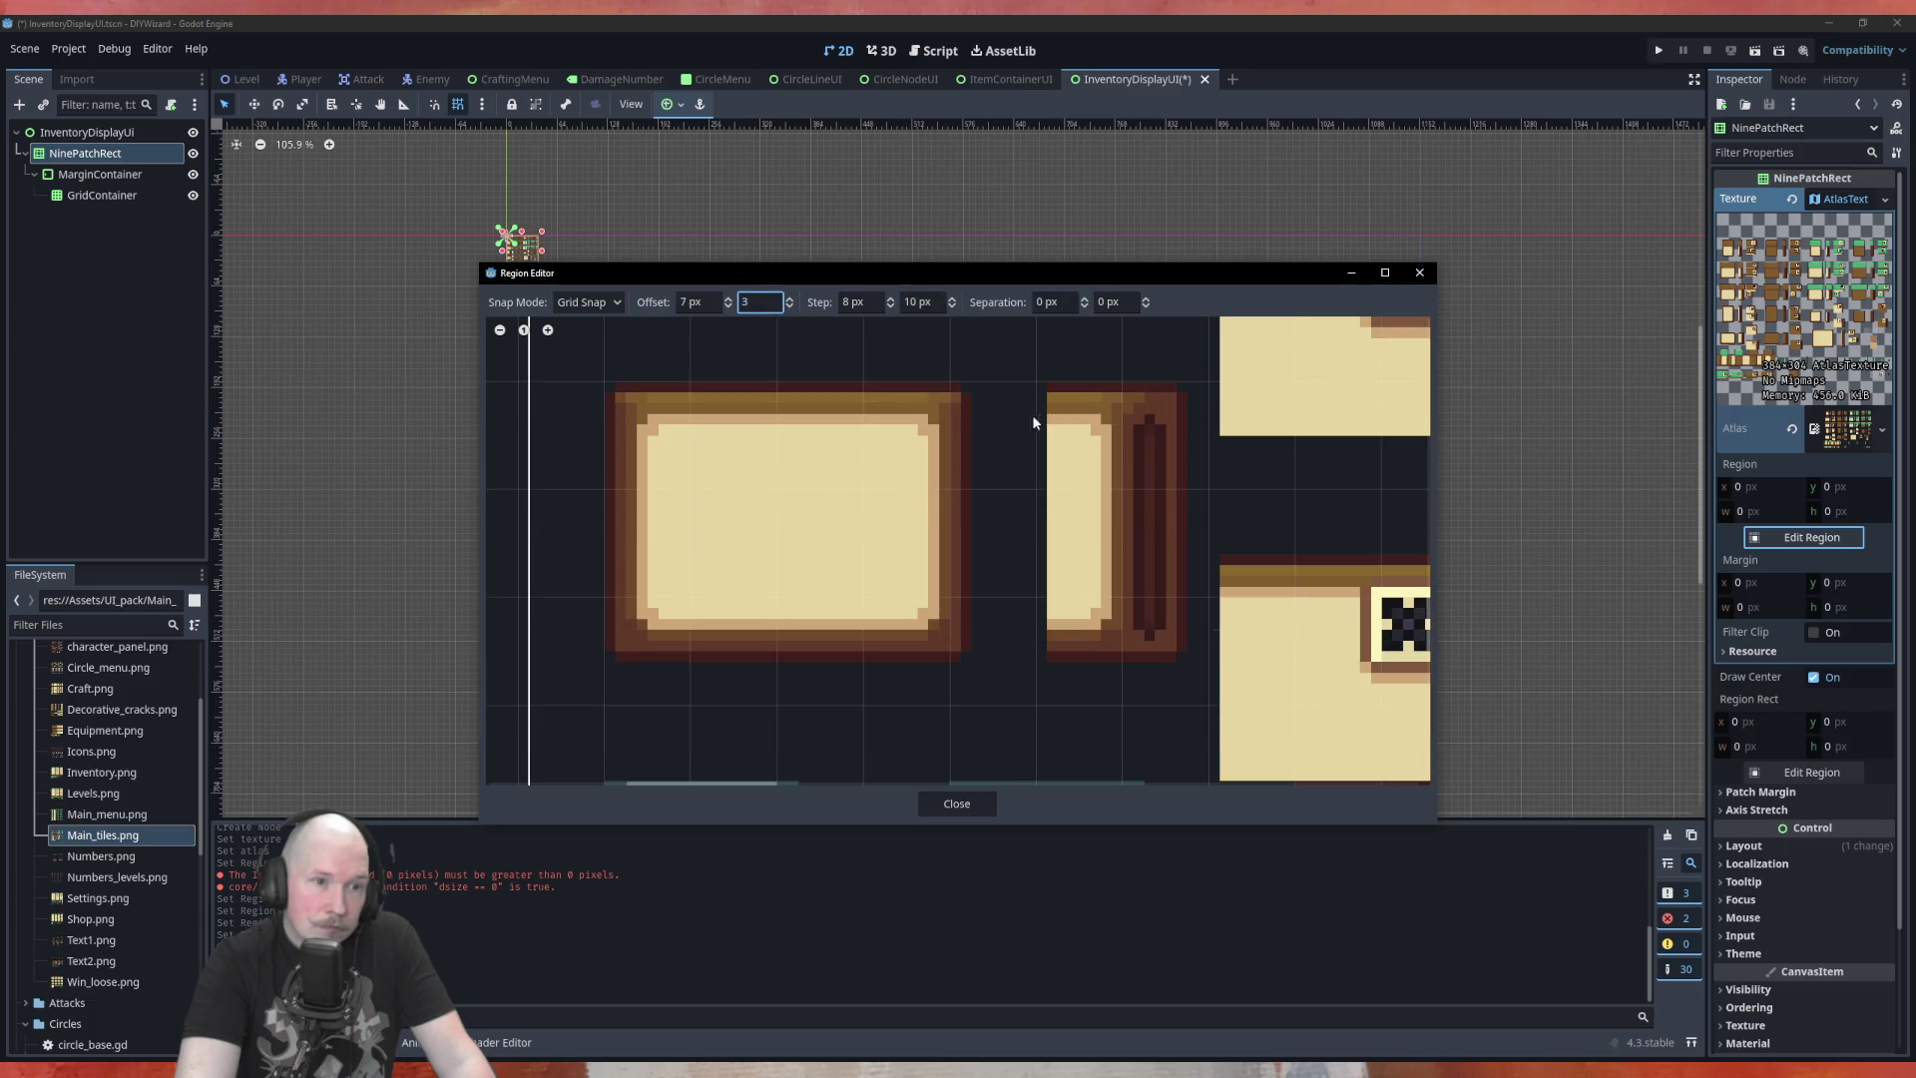
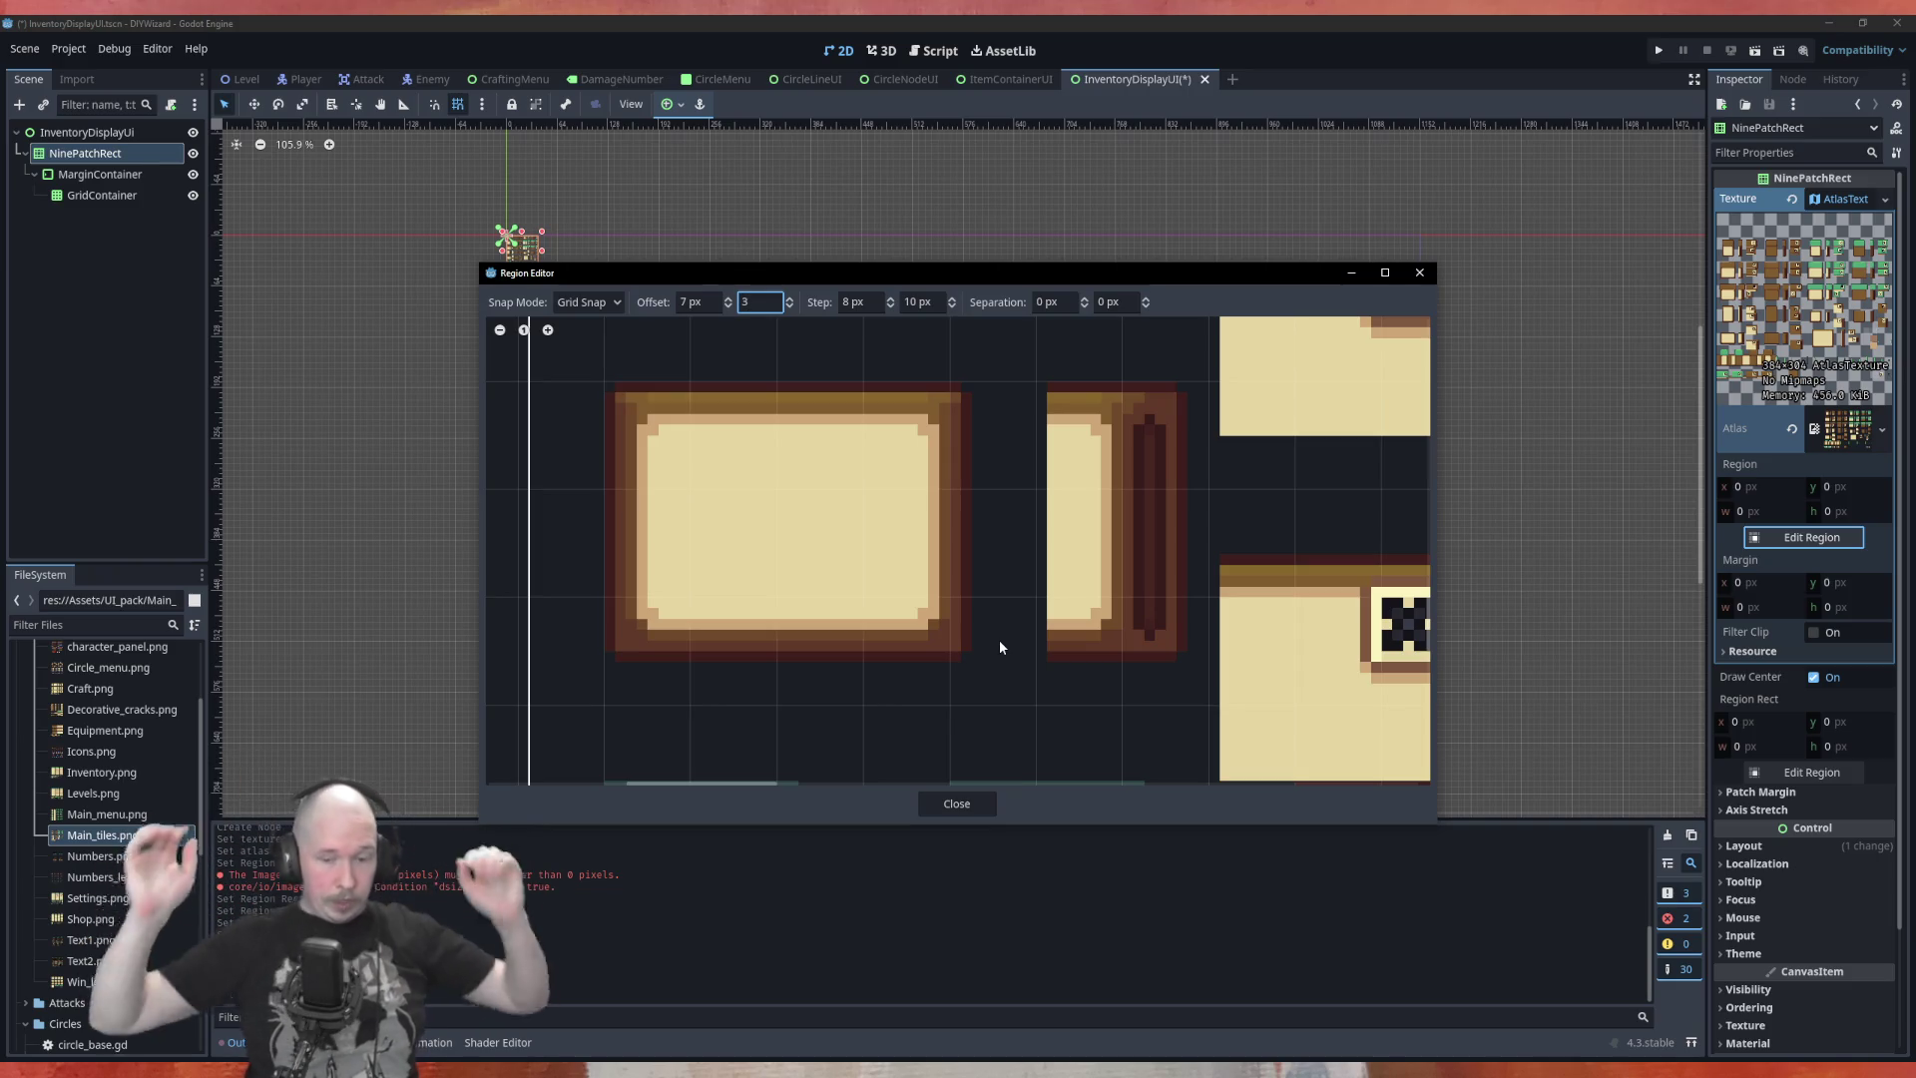
Close the Region Editor dialog and return to the 2D canvas with the region still empty
{"action": "left_click", "coordinate": [963, 803]}
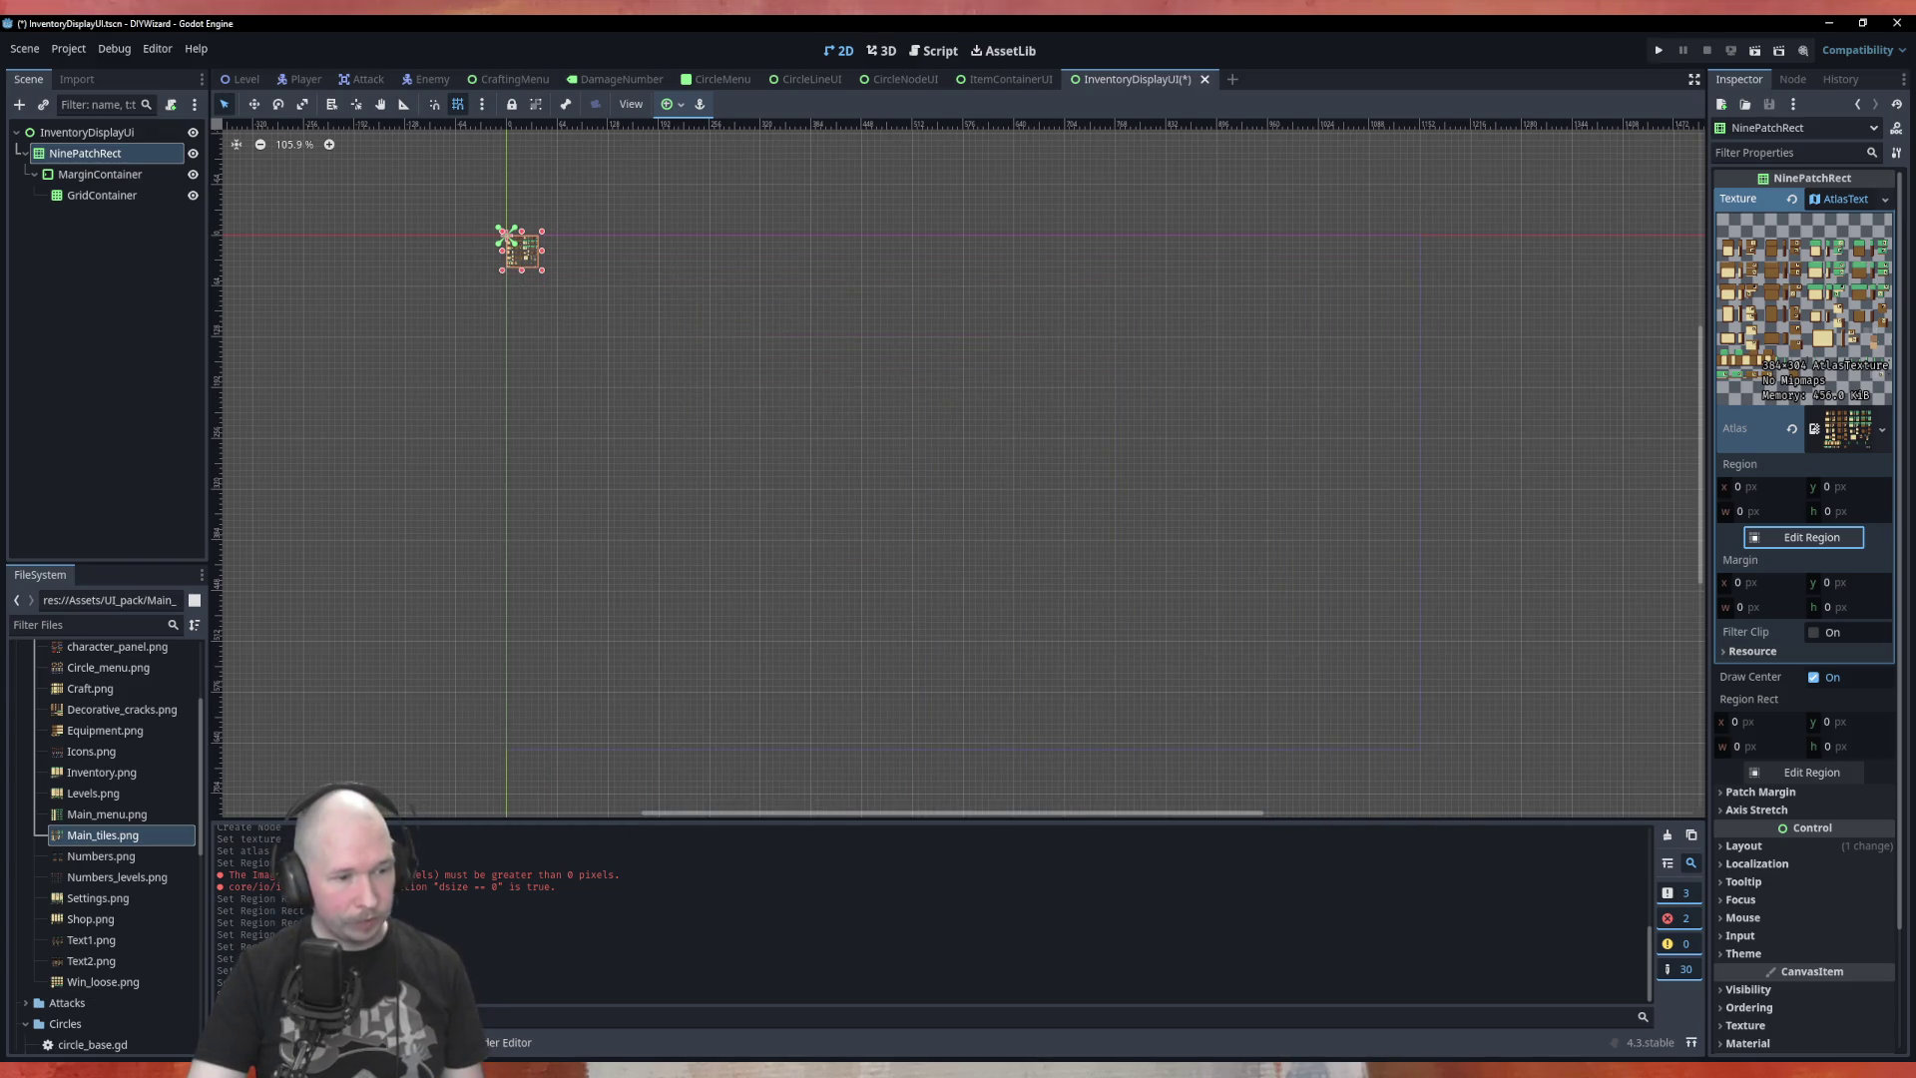
{"action": "mouse_move", "coordinate": [534, 1068]}
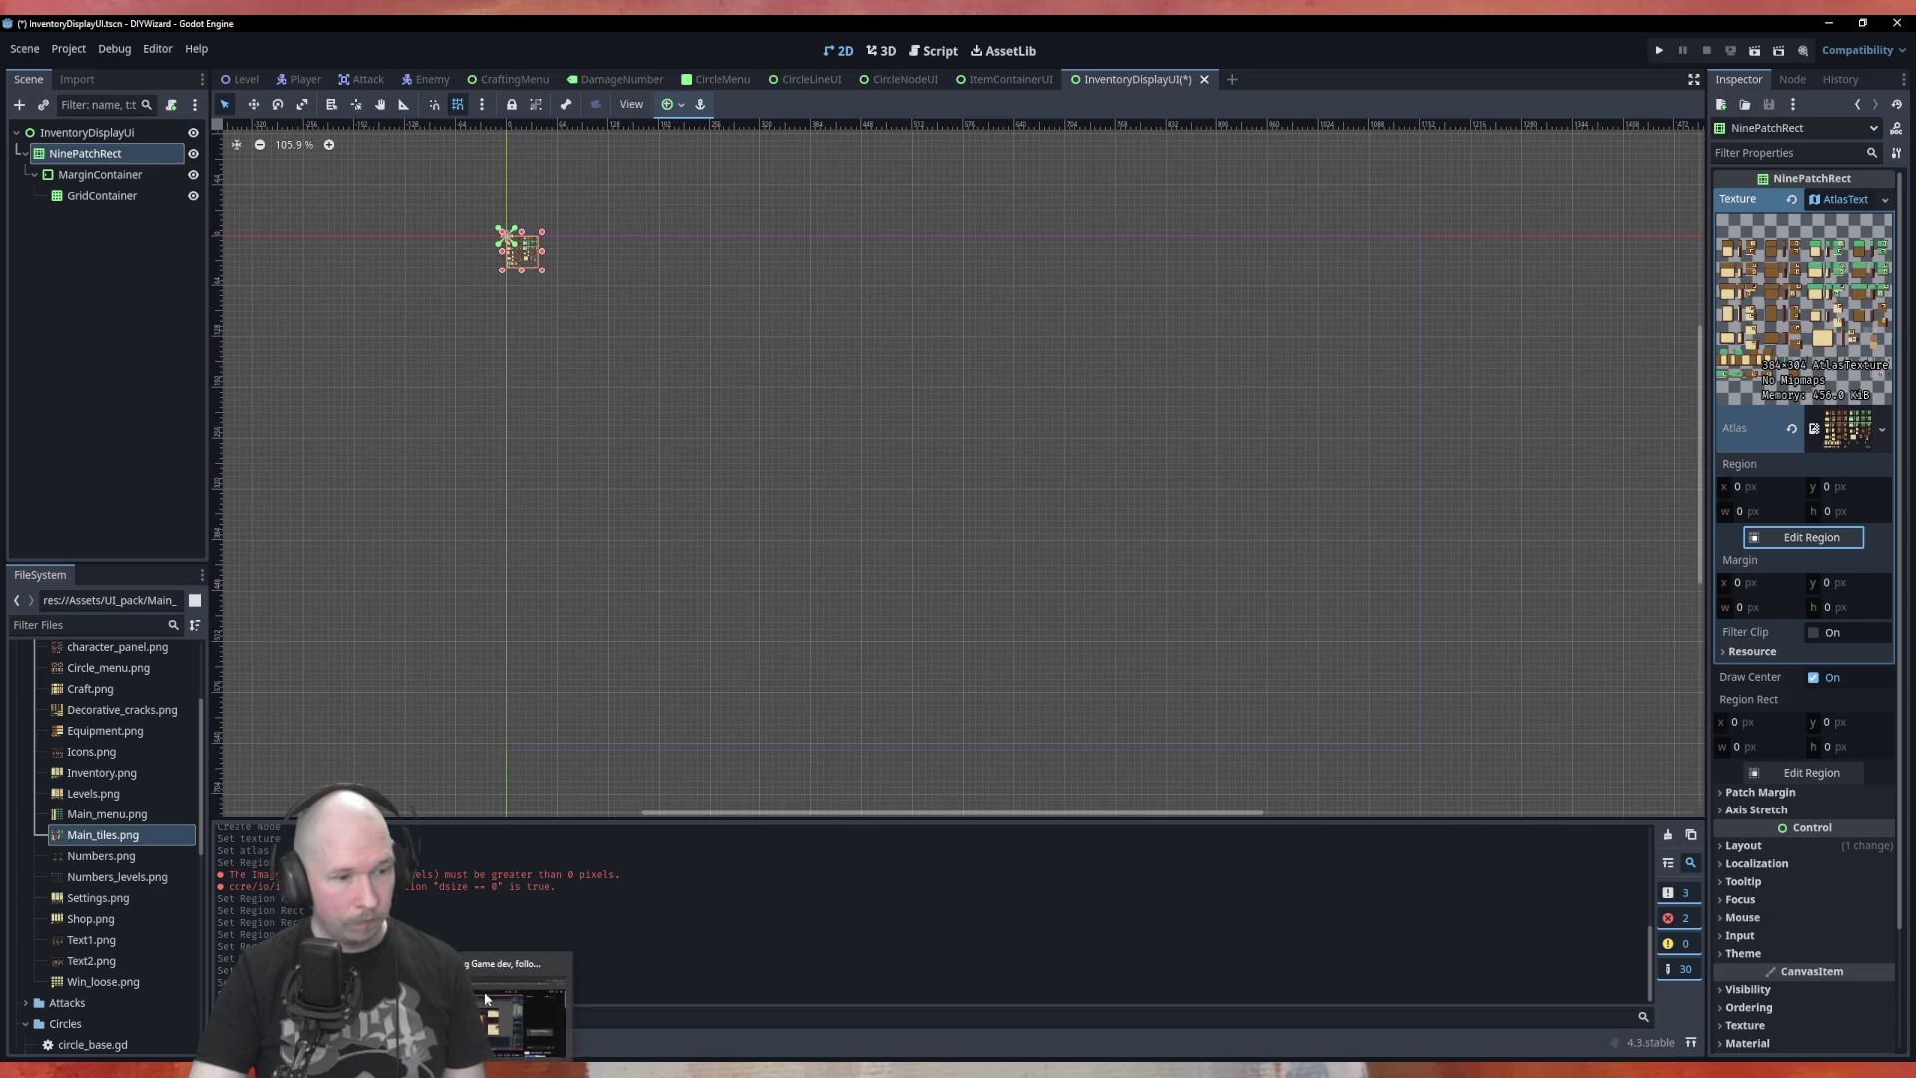
{"action": "left_click", "coordinate": [534, 1003]}
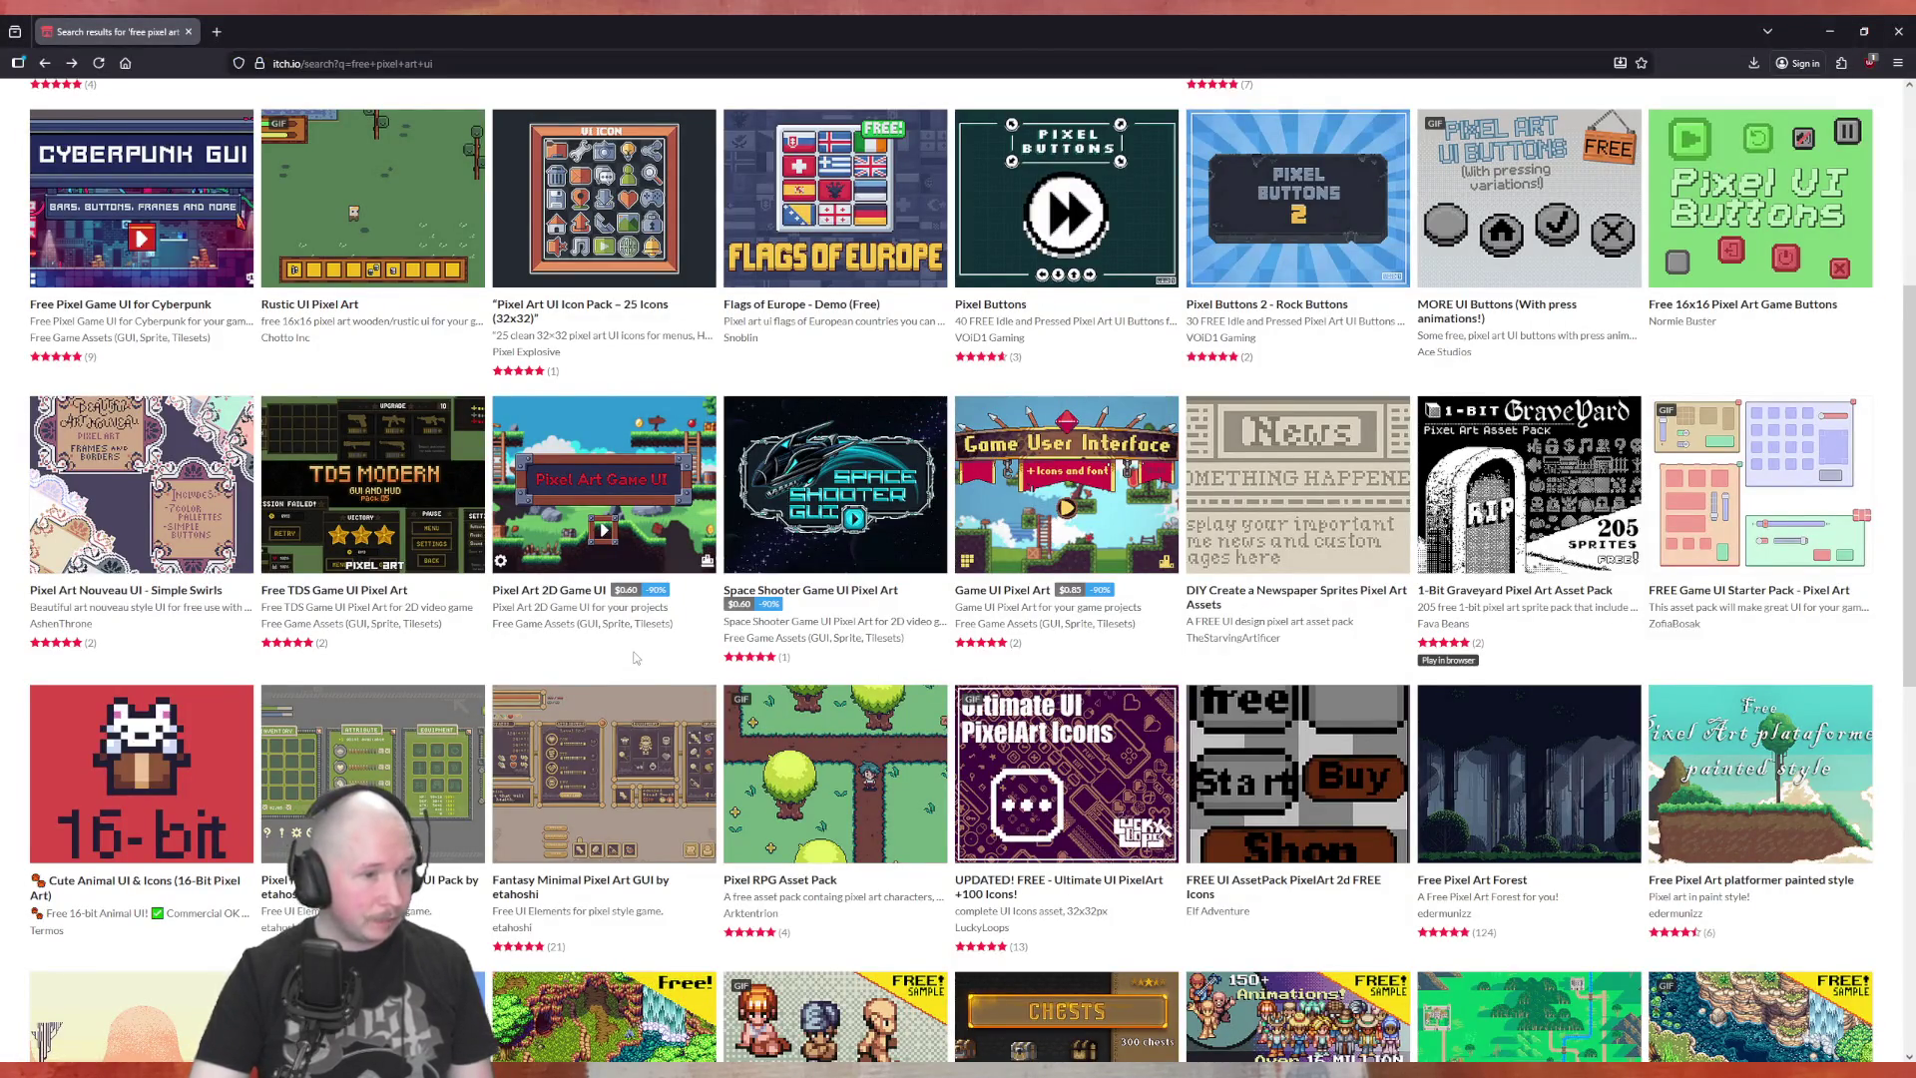
{"action": "scroll", "coordinate": [637, 659], "scroll_direction": "down", "scroll_amount": 5}
{"action": "scroll", "coordinate": [637, 658], "scroll_direction": "down", "scroll_amount": 4}
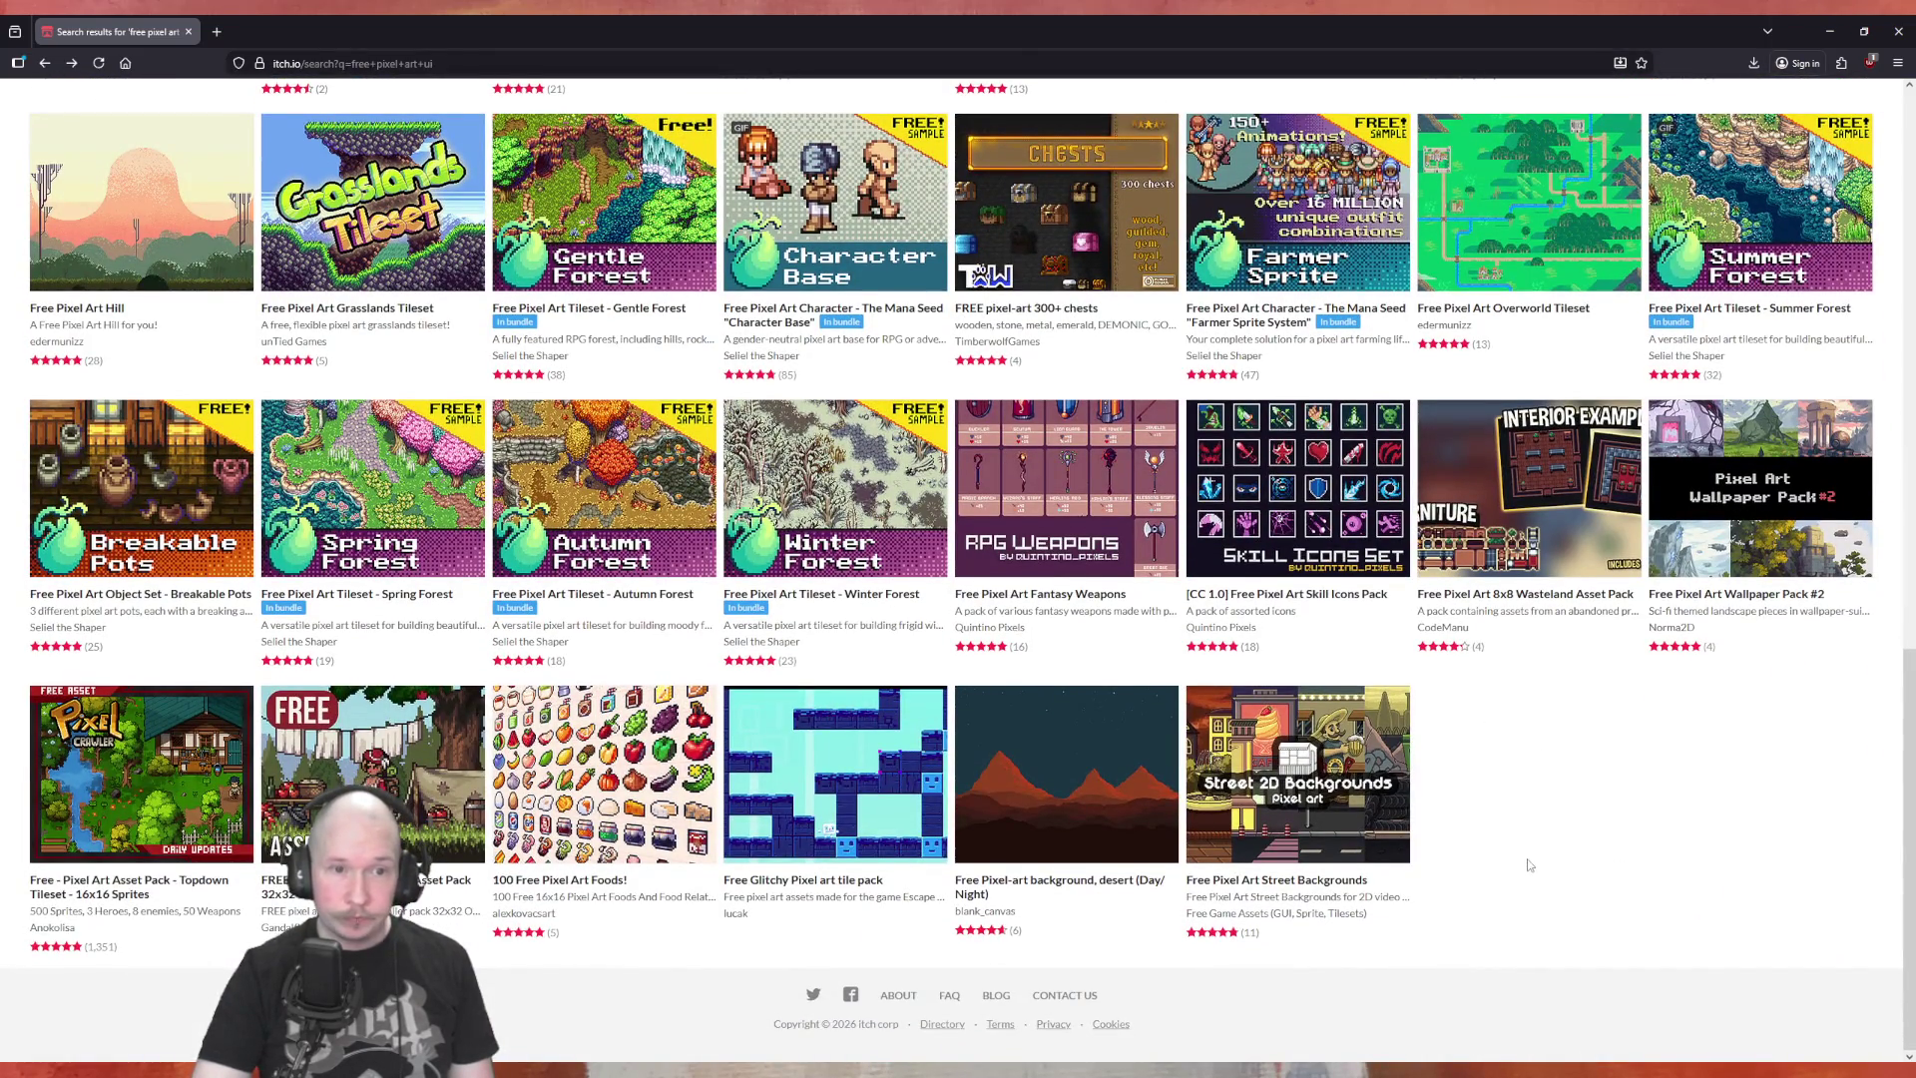
{"action": "scroll", "coordinate": [1524, 851], "scroll_direction": "up", "scroll_amount": 5}
{"action": "scroll", "coordinate": [1526, 858], "scroll_direction": "up", "scroll_amount": 4}
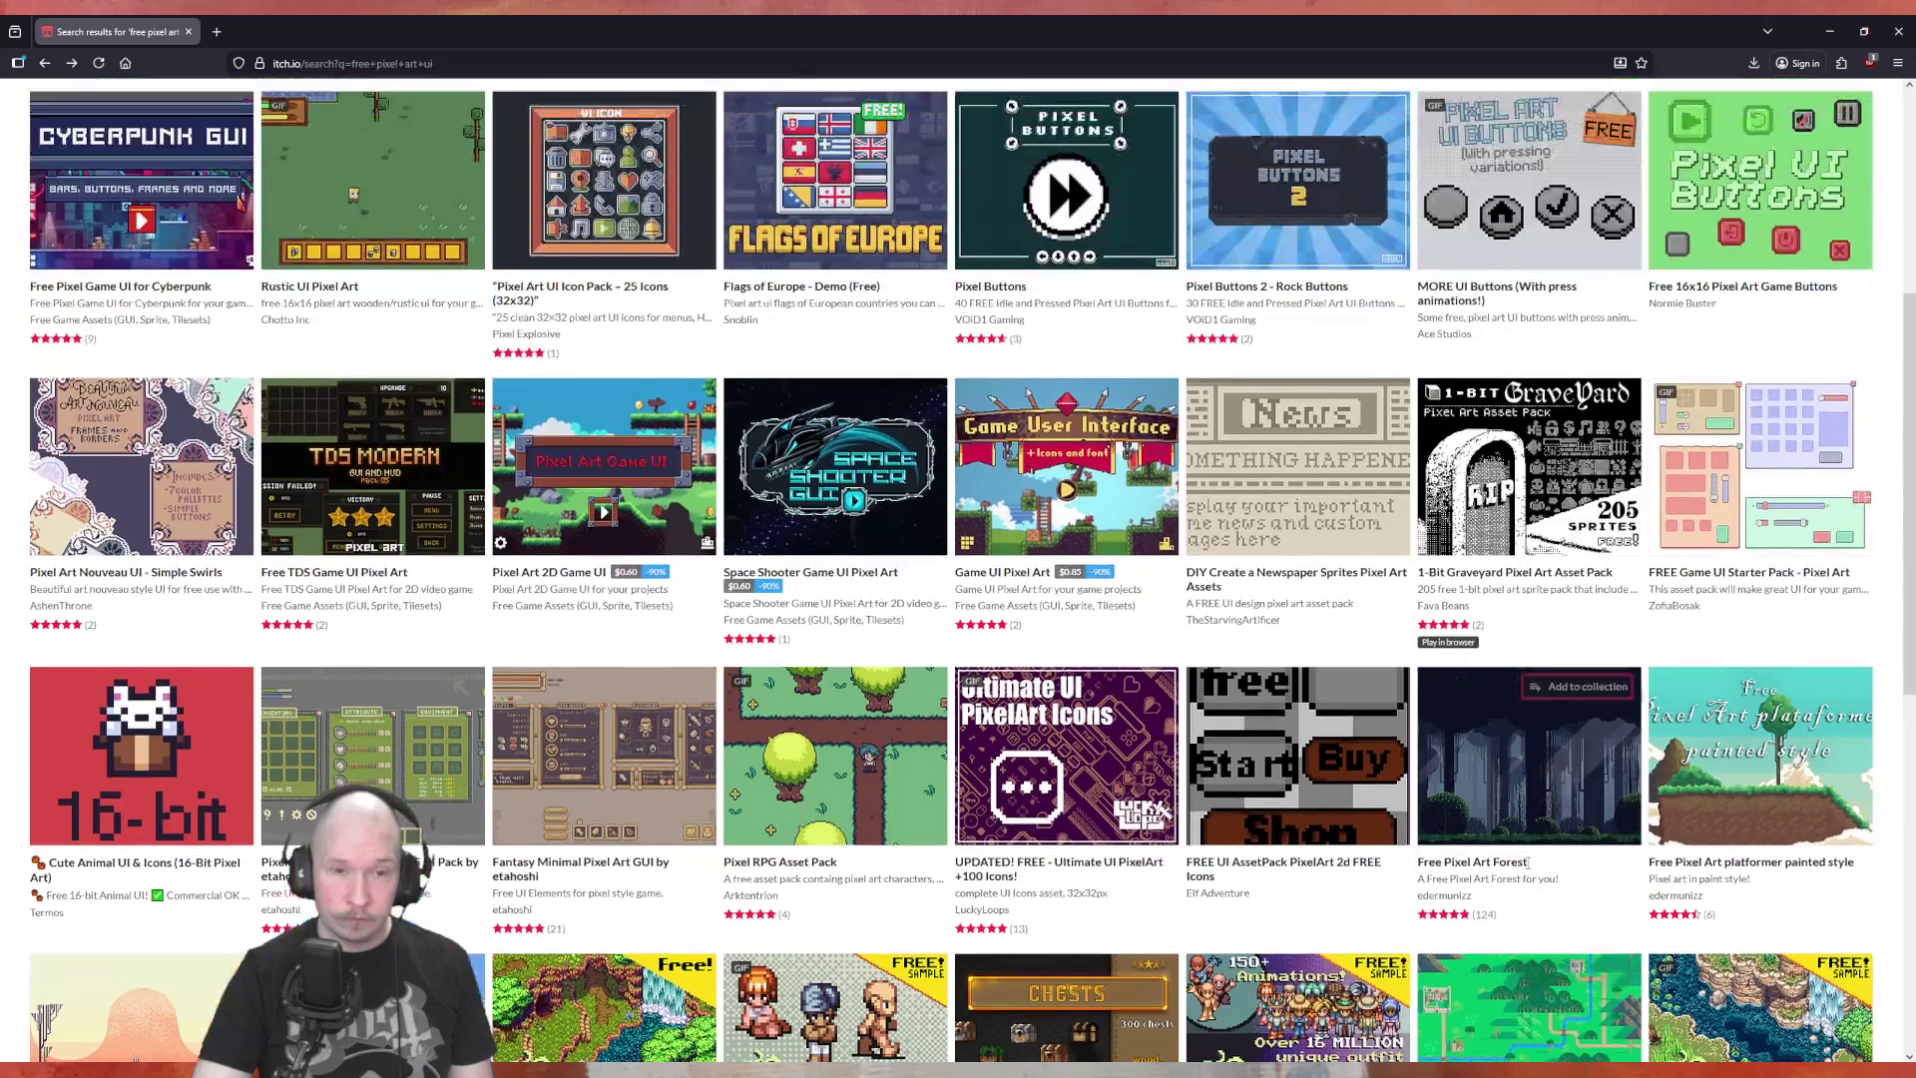
{"action": "scroll", "coordinate": [1529, 871], "scroll_direction": "up", "scroll_amount": 3}
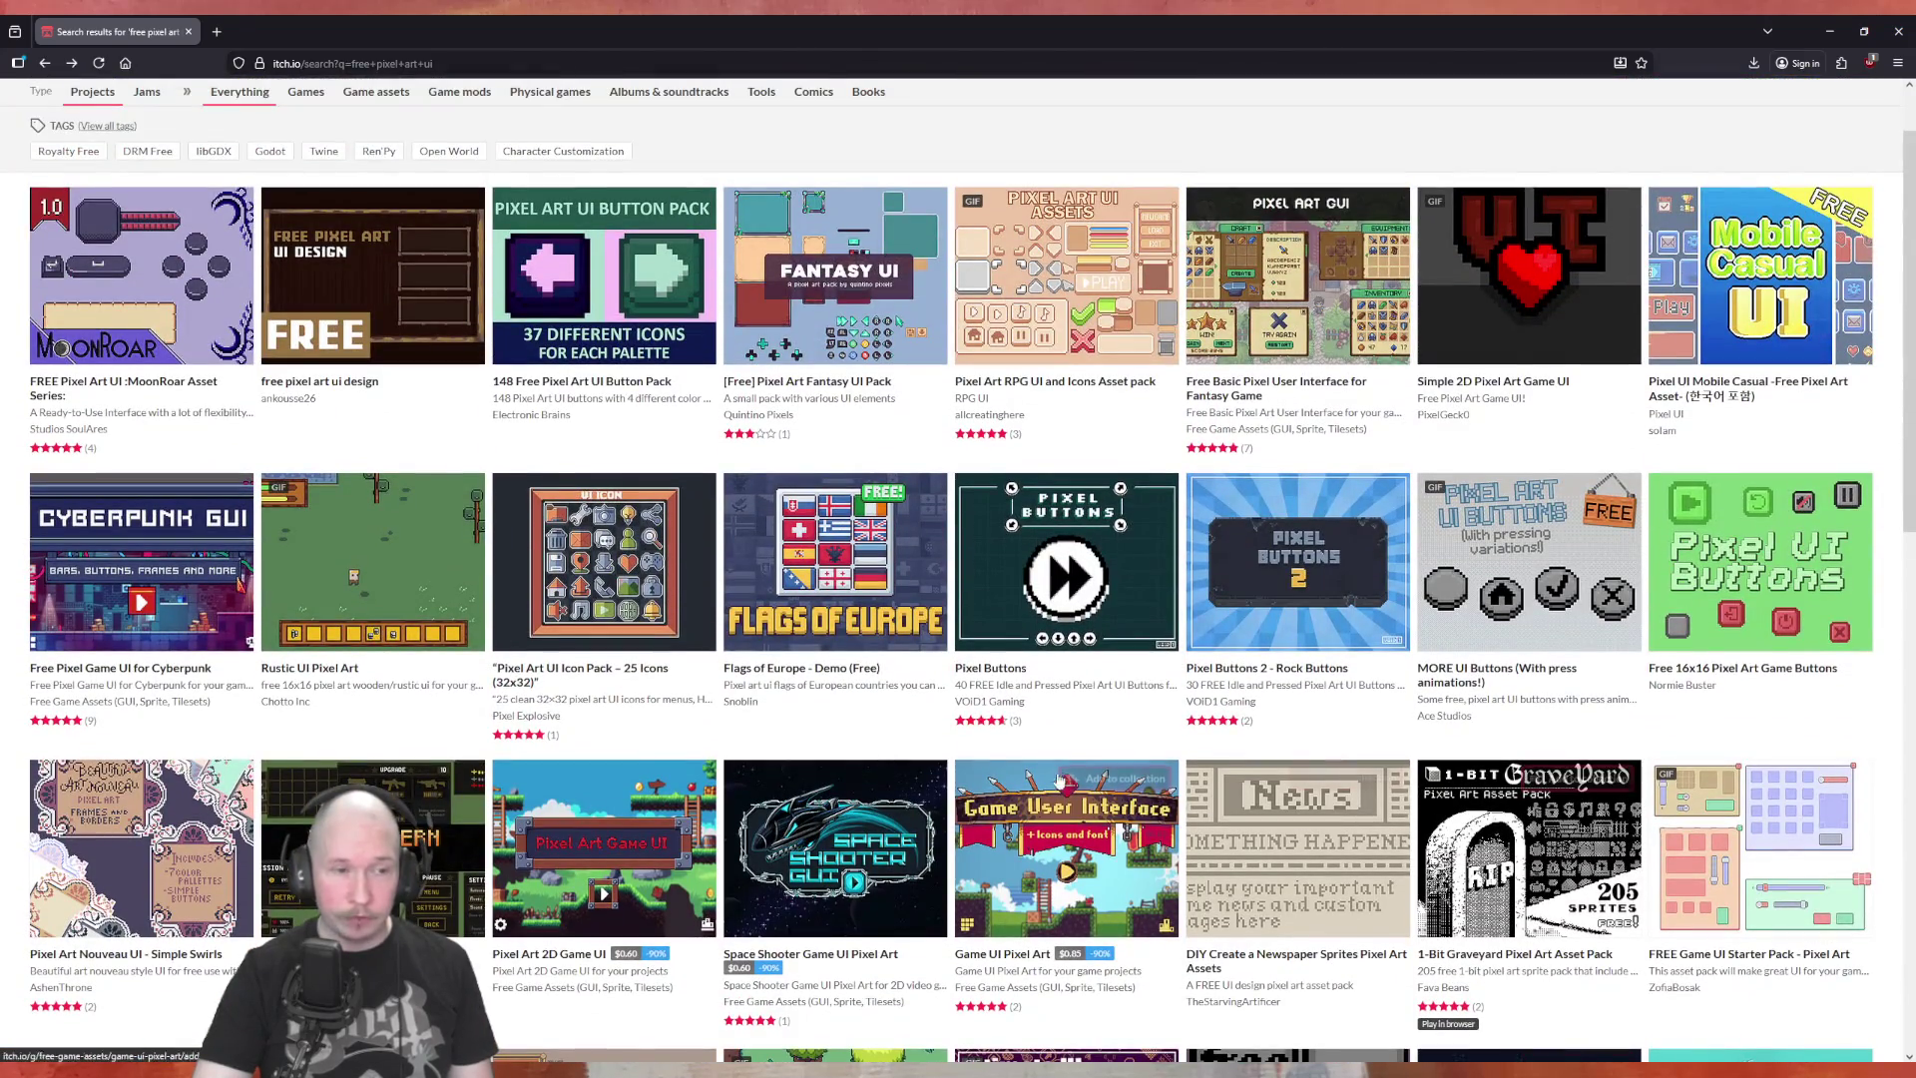
{"action": "scroll", "coordinate": [677, 743], "scroll_direction": "up", "scroll_amount": 1}
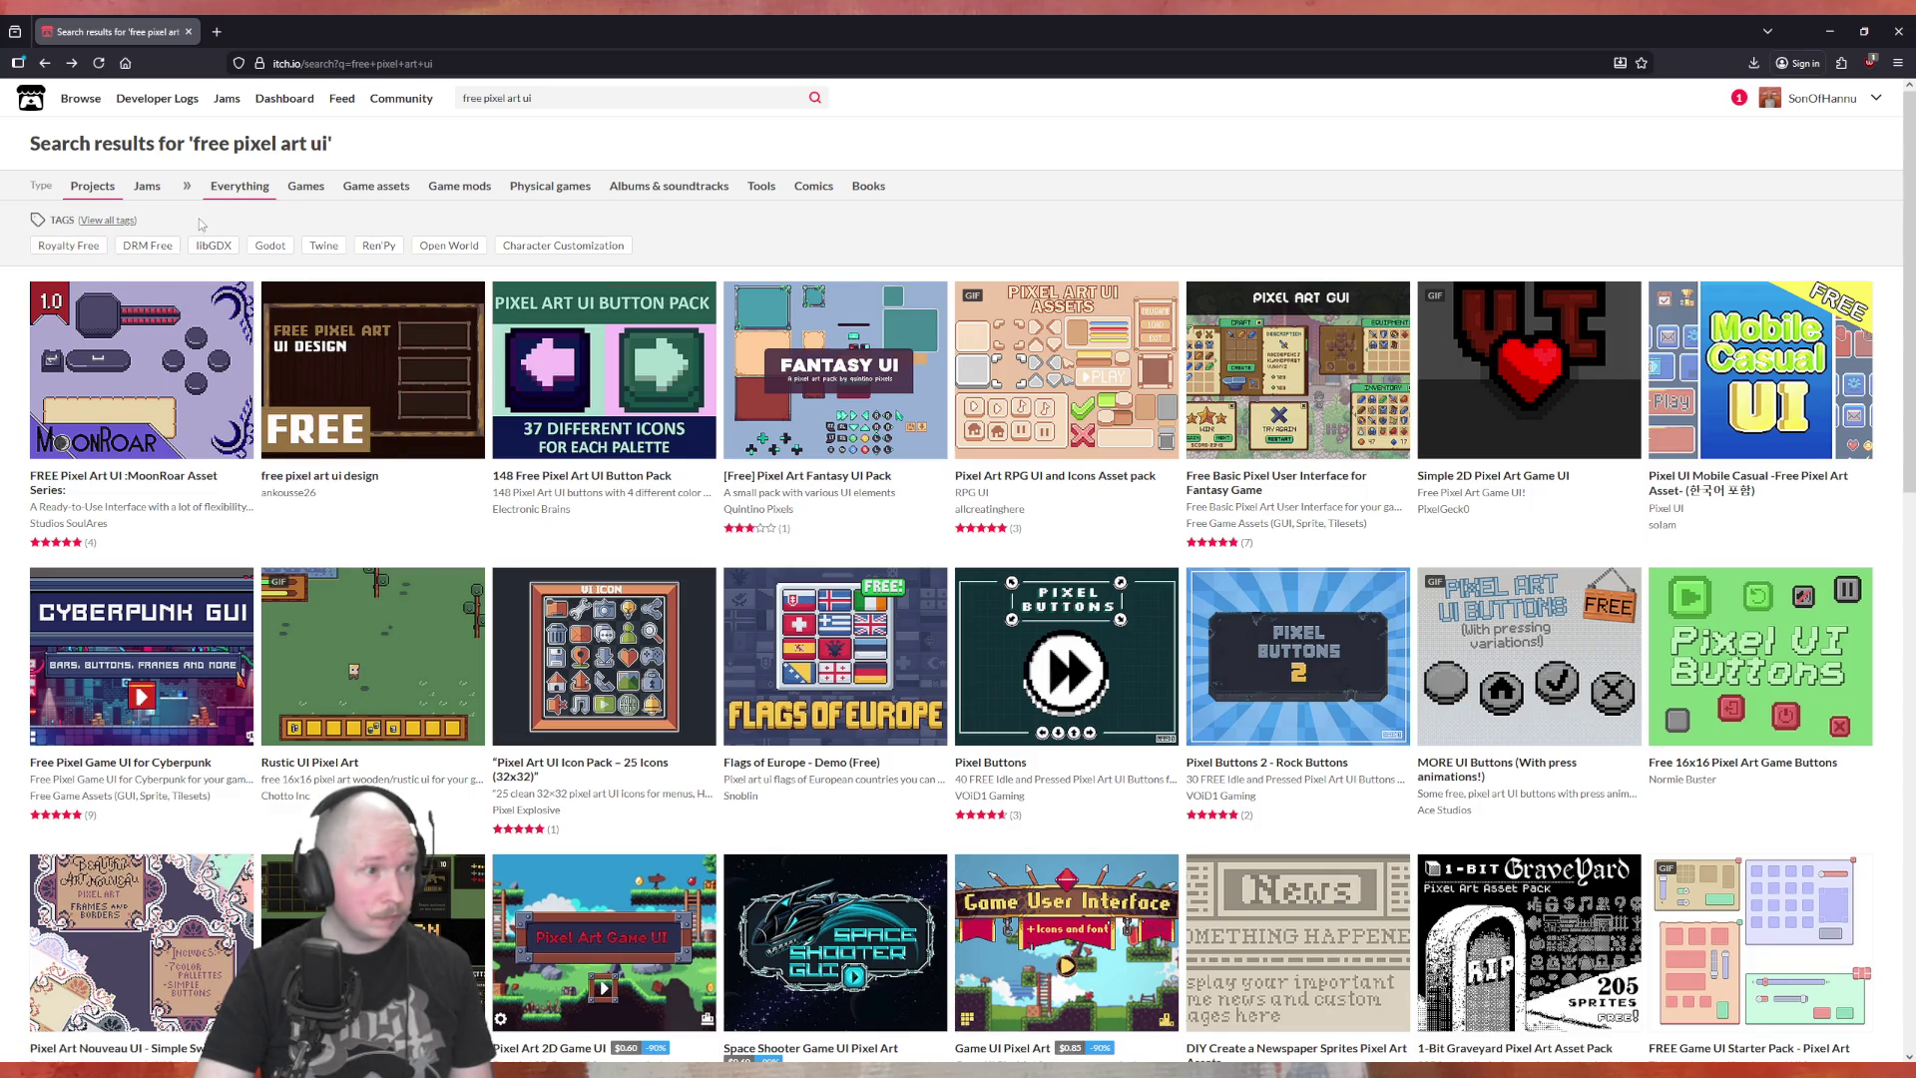
{"action": "scroll", "coordinate": [977, 632], "scroll_direction": "down", "scroll_amount": 10}
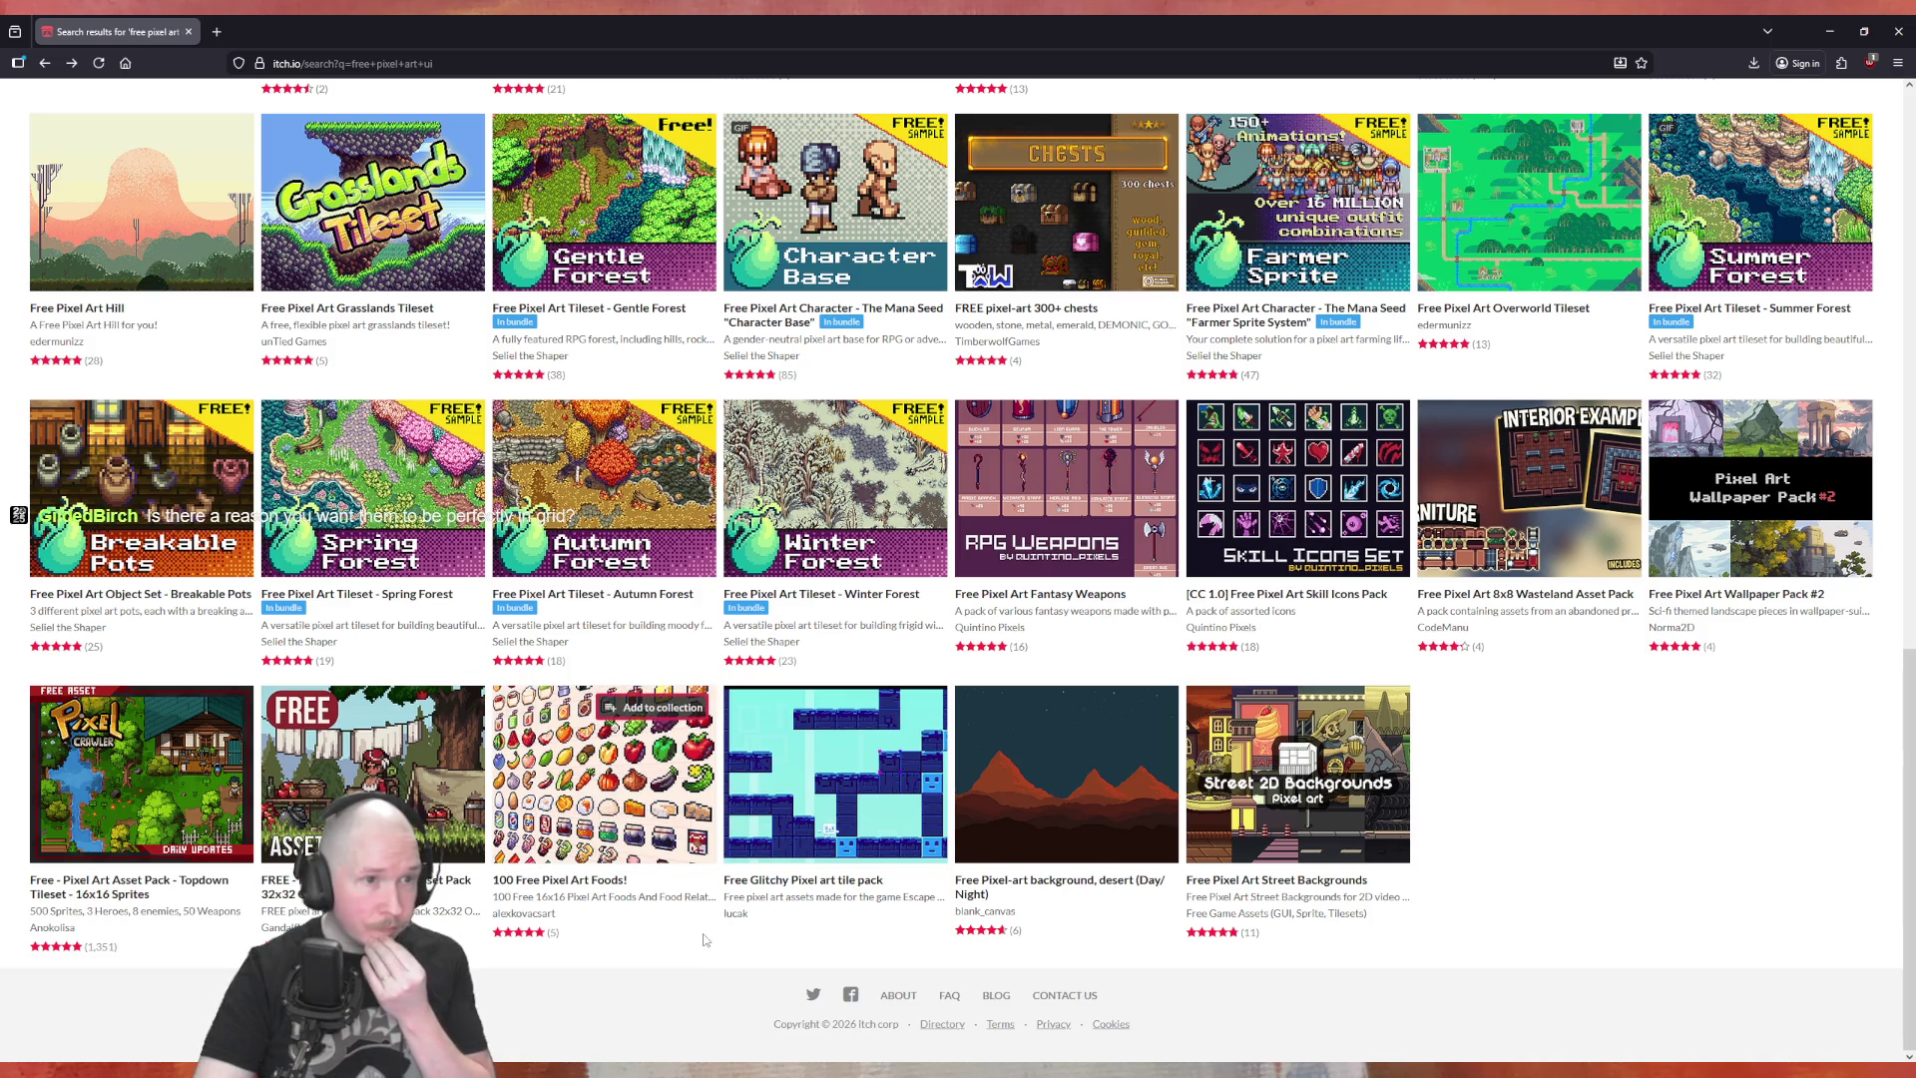
{"action": "scroll", "coordinate": [704, 939], "scroll_direction": "up", "scroll_amount": 3}
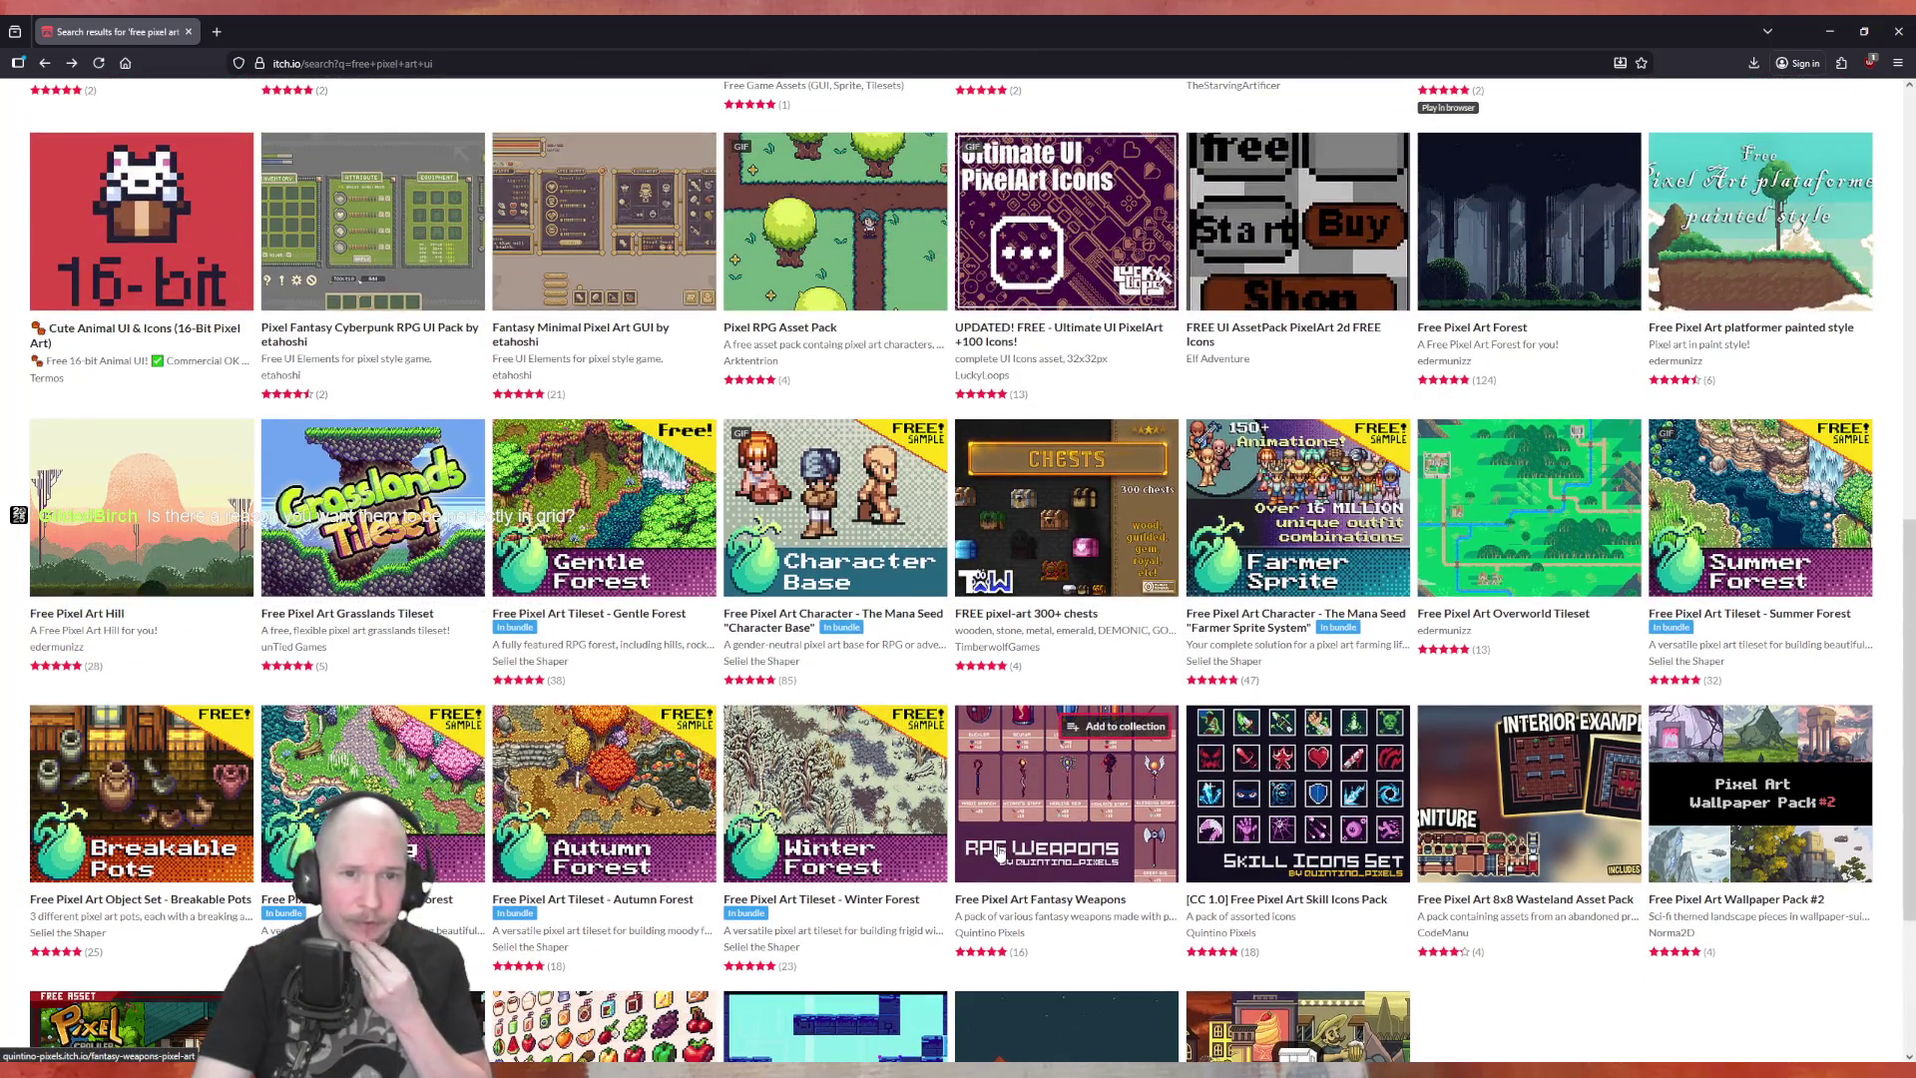
{"action": "mouse_move", "coordinate": [998, 850]}
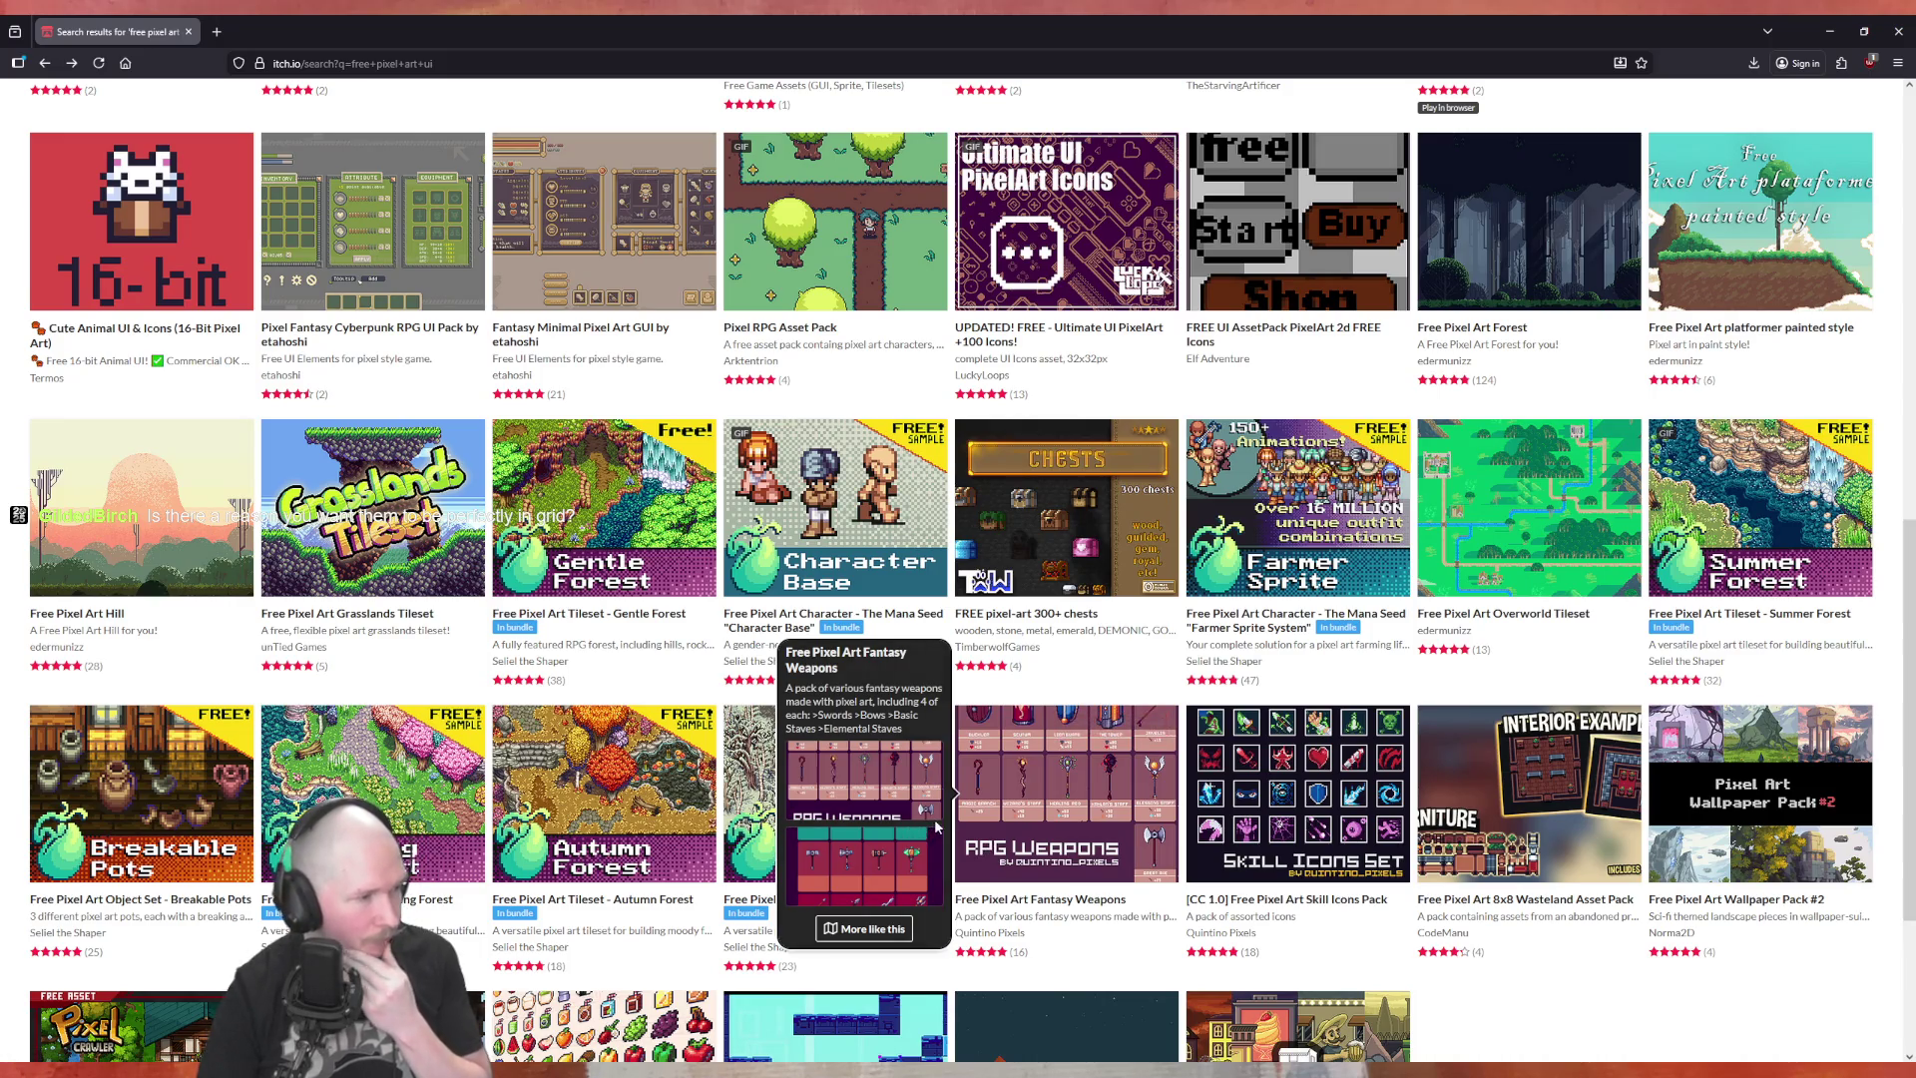
{"action": "scroll", "coordinate": [940, 821], "scroll_direction": "up", "scroll_amount": 3}
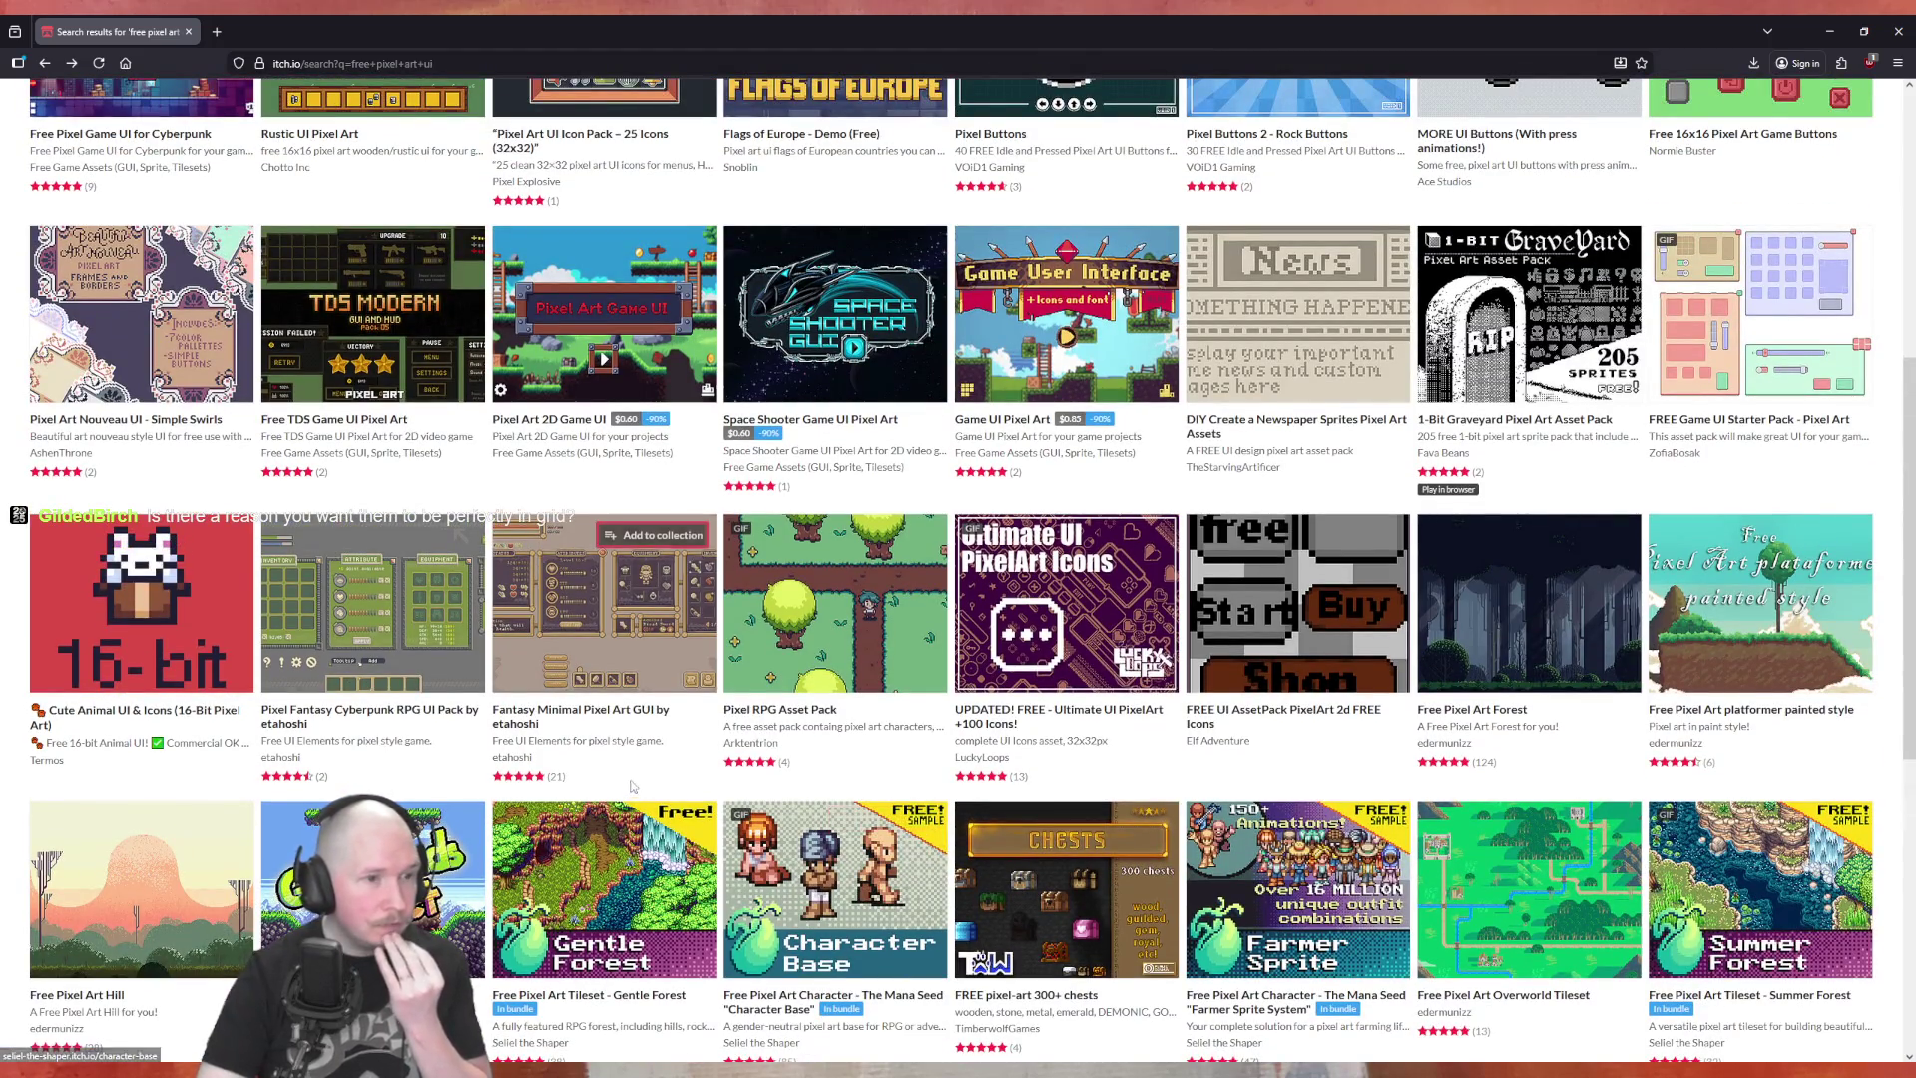
{"action": "scroll", "coordinate": [696, 759], "scroll_direction": "up", "scroll_amount": 5}
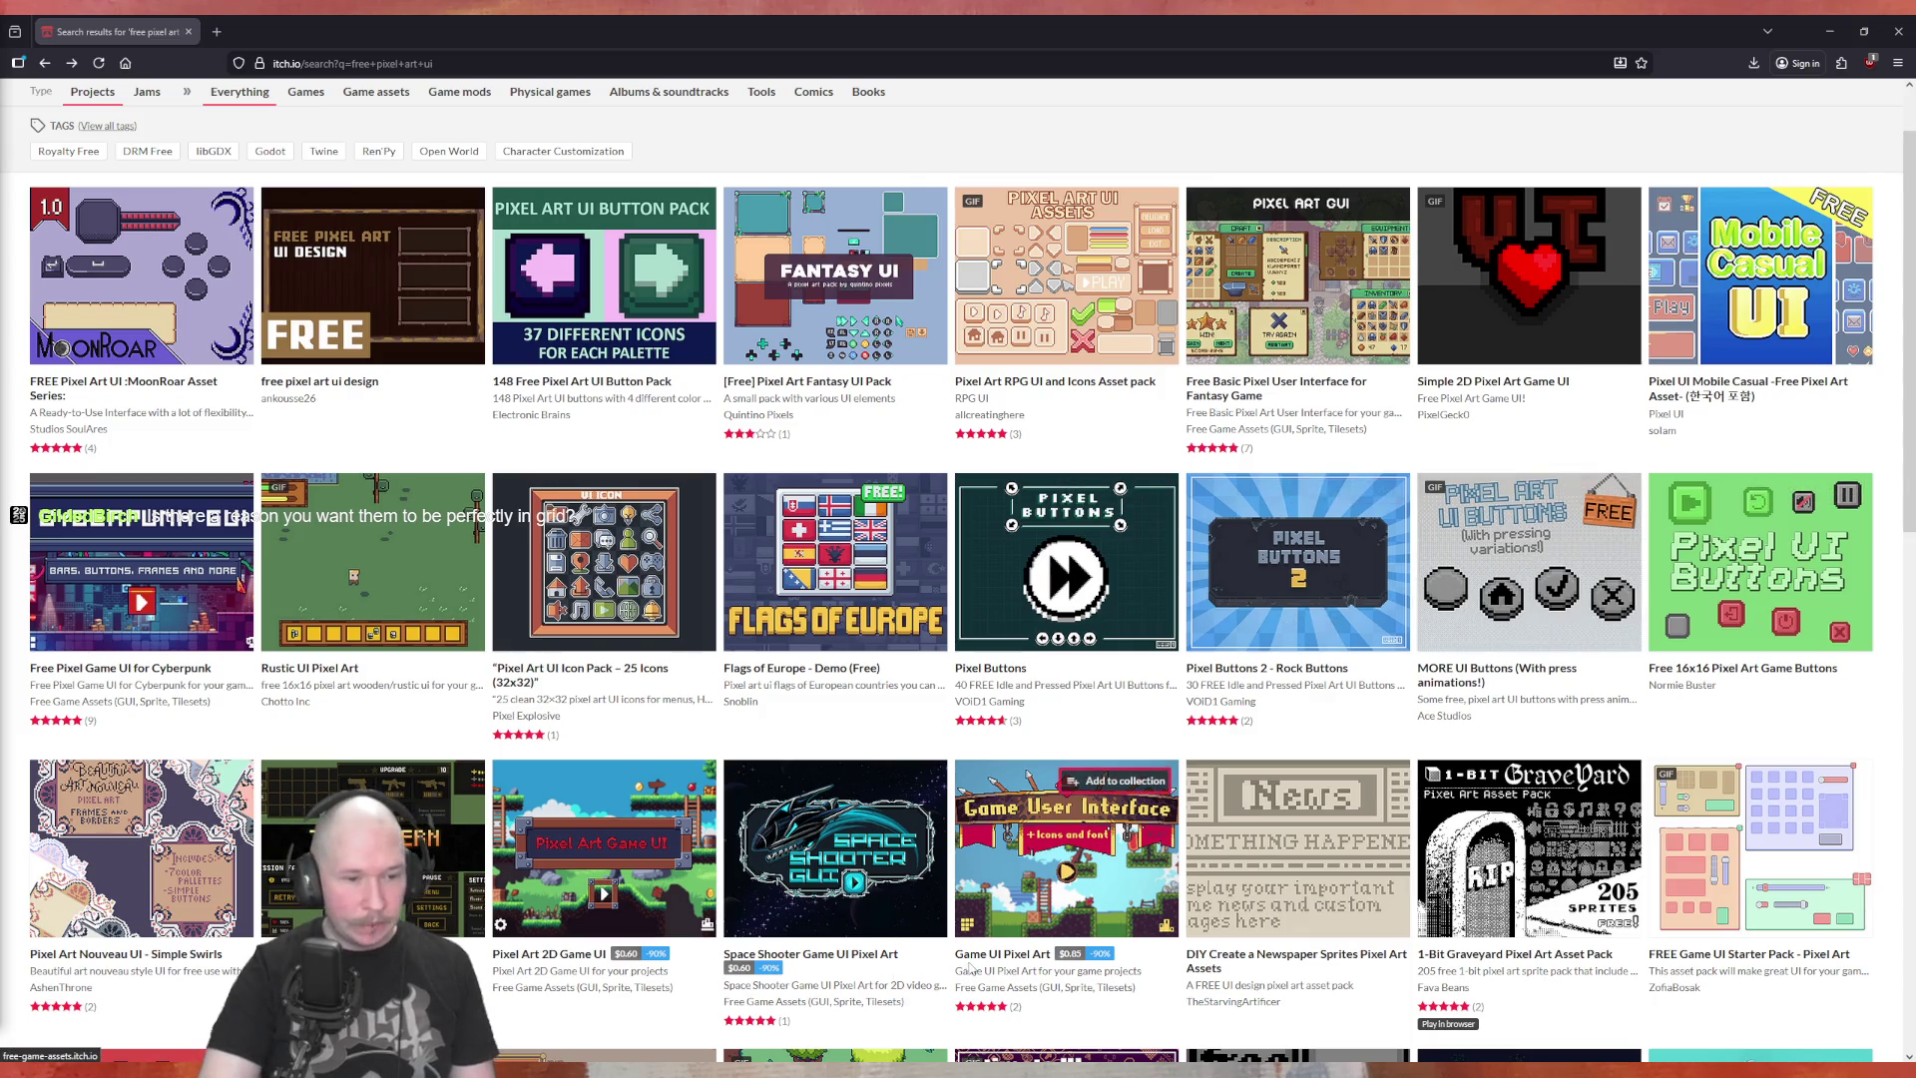
{"action": "key", "text": "alt+Tab"}
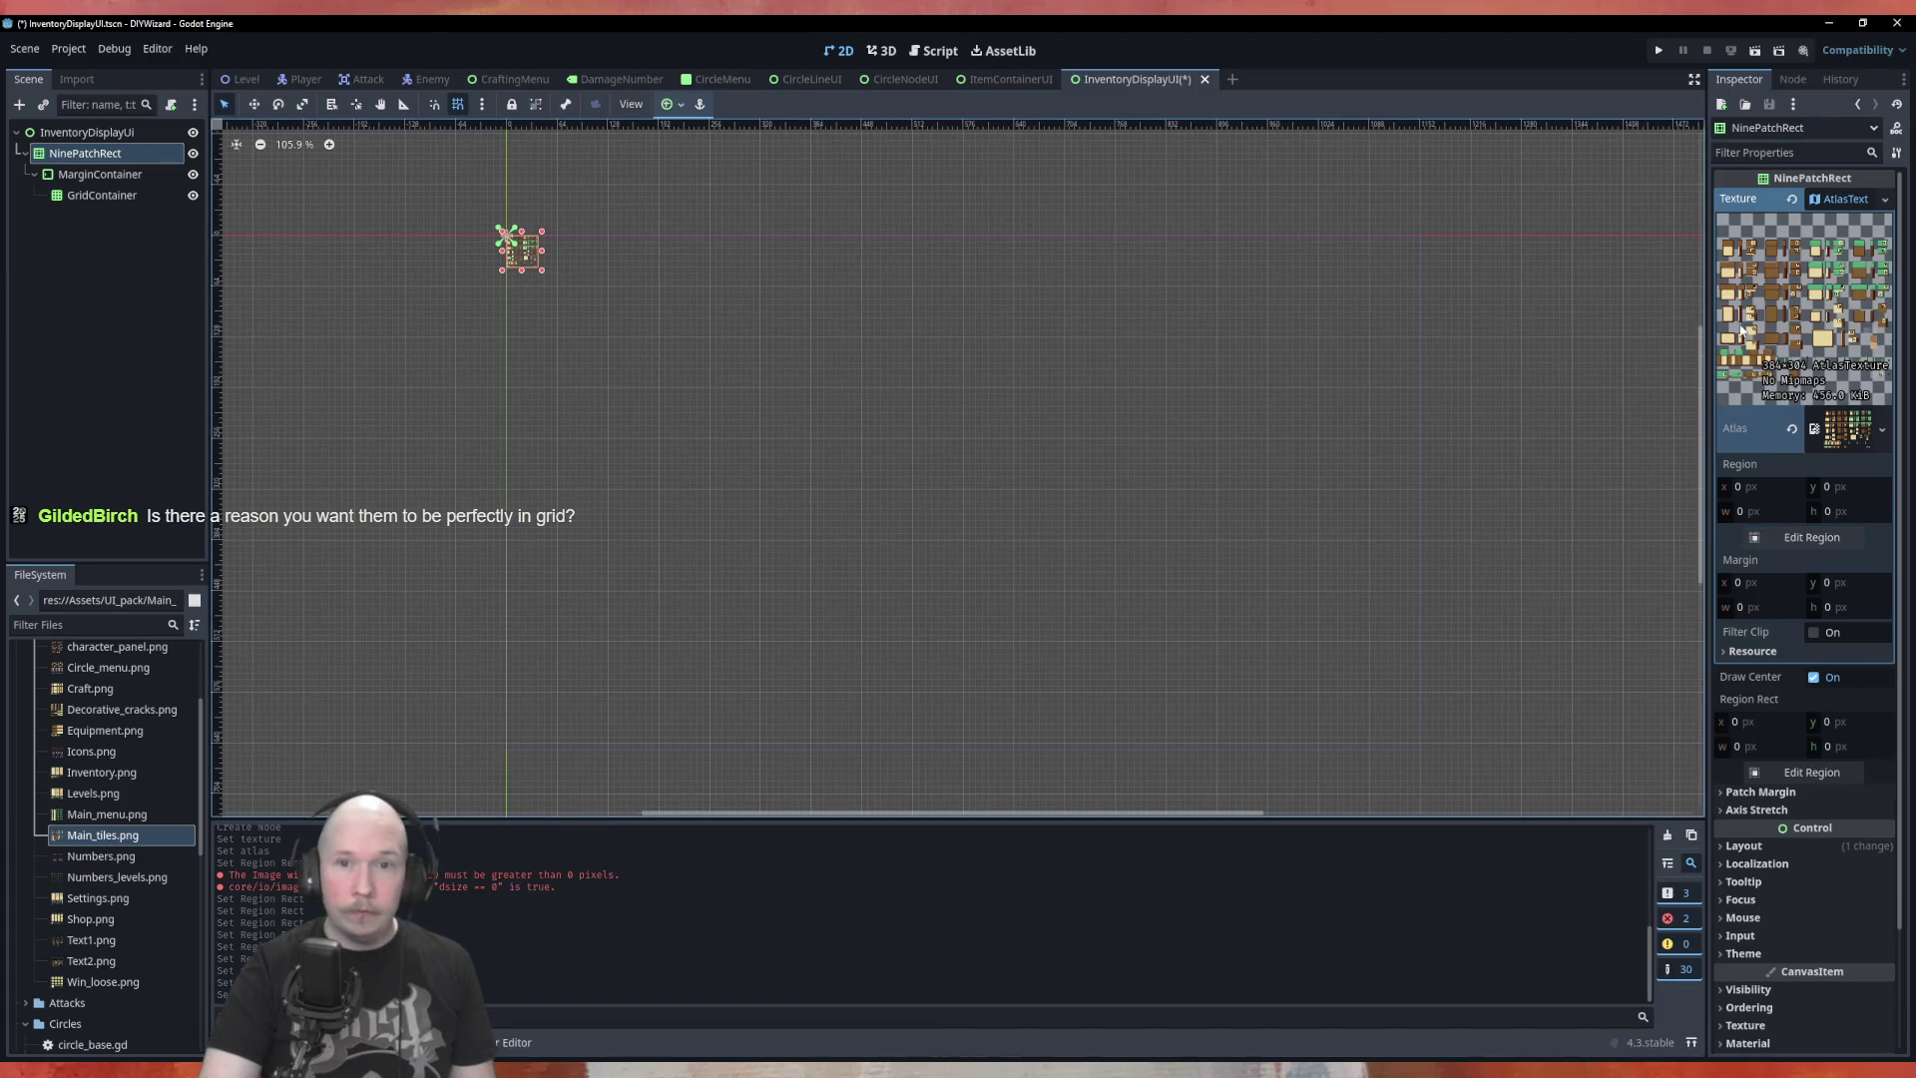
Reopen the atlas texture's region editor and zoom into the tile sheet
{"action": "left_click", "coordinate": [1835, 435]}
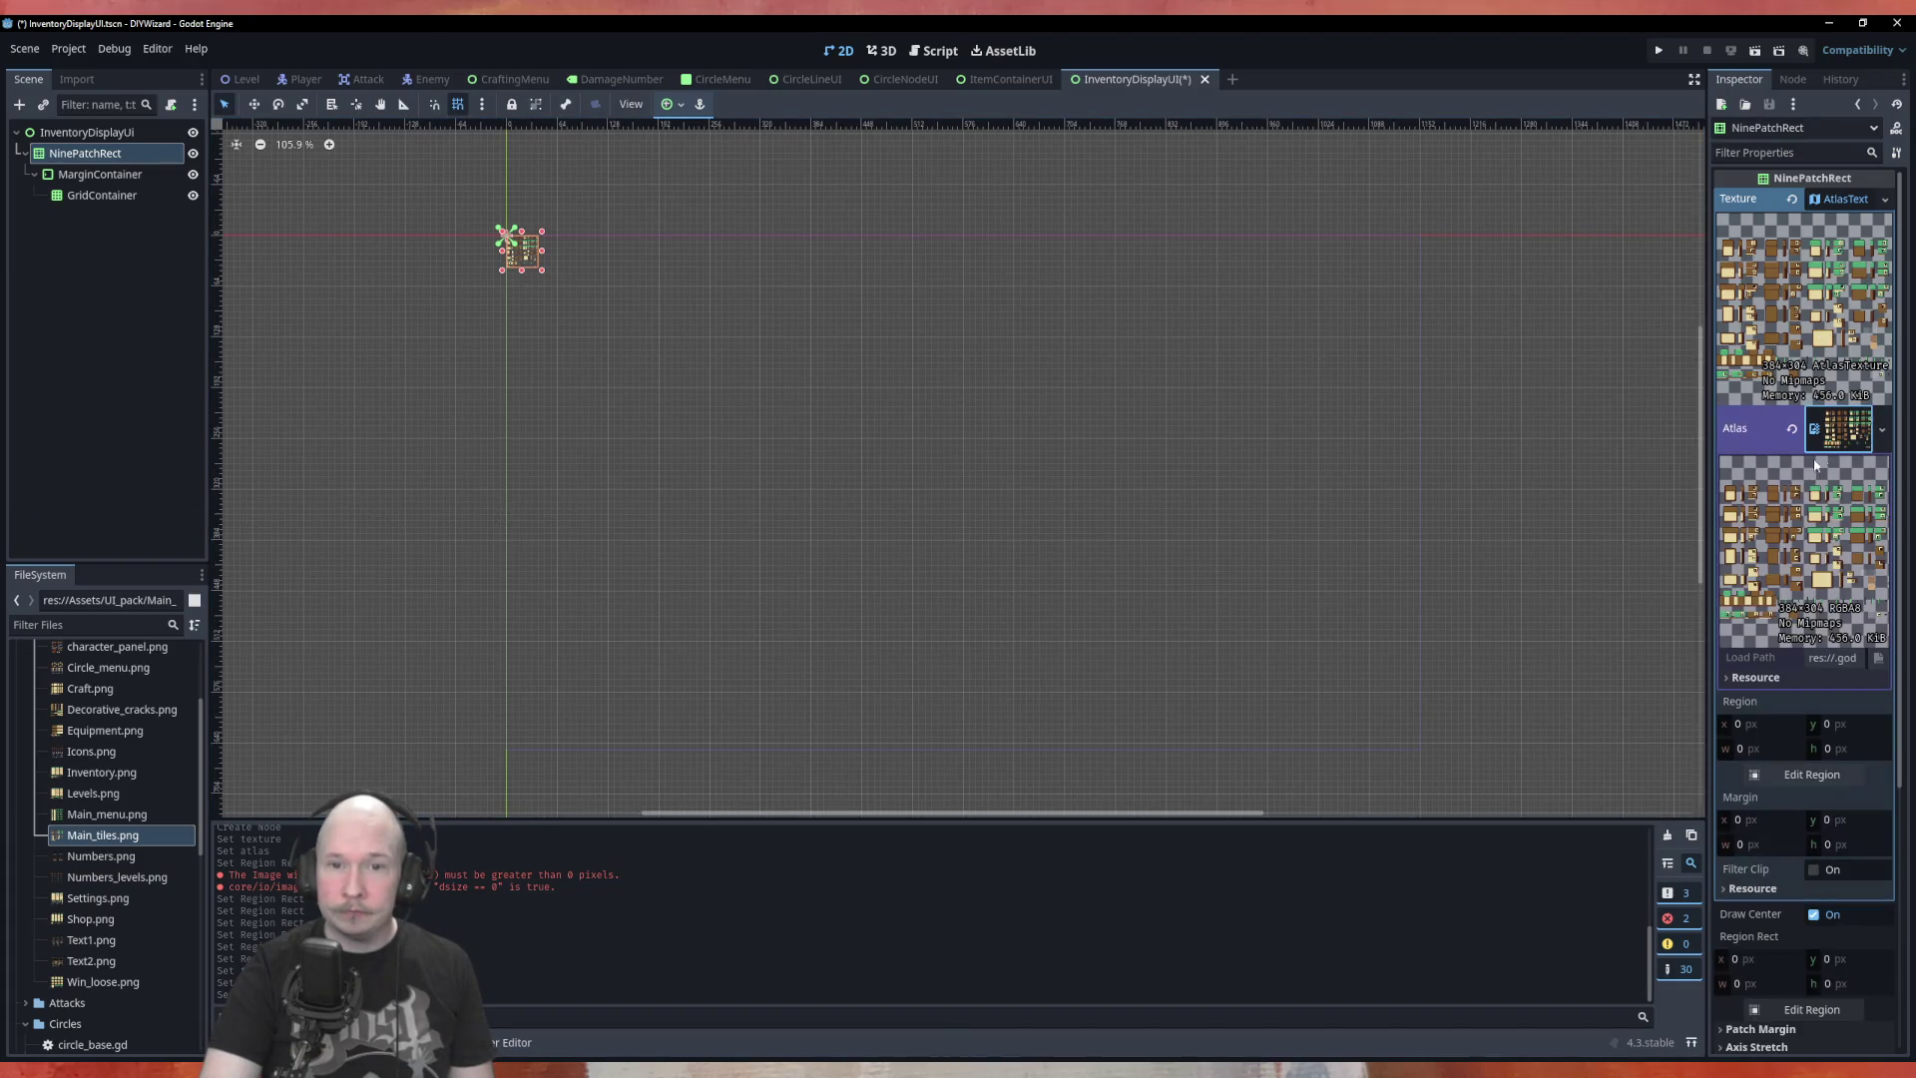
{"action": "left_click", "coordinate": [1827, 426]}
{"action": "left_click", "coordinate": [1786, 537]}
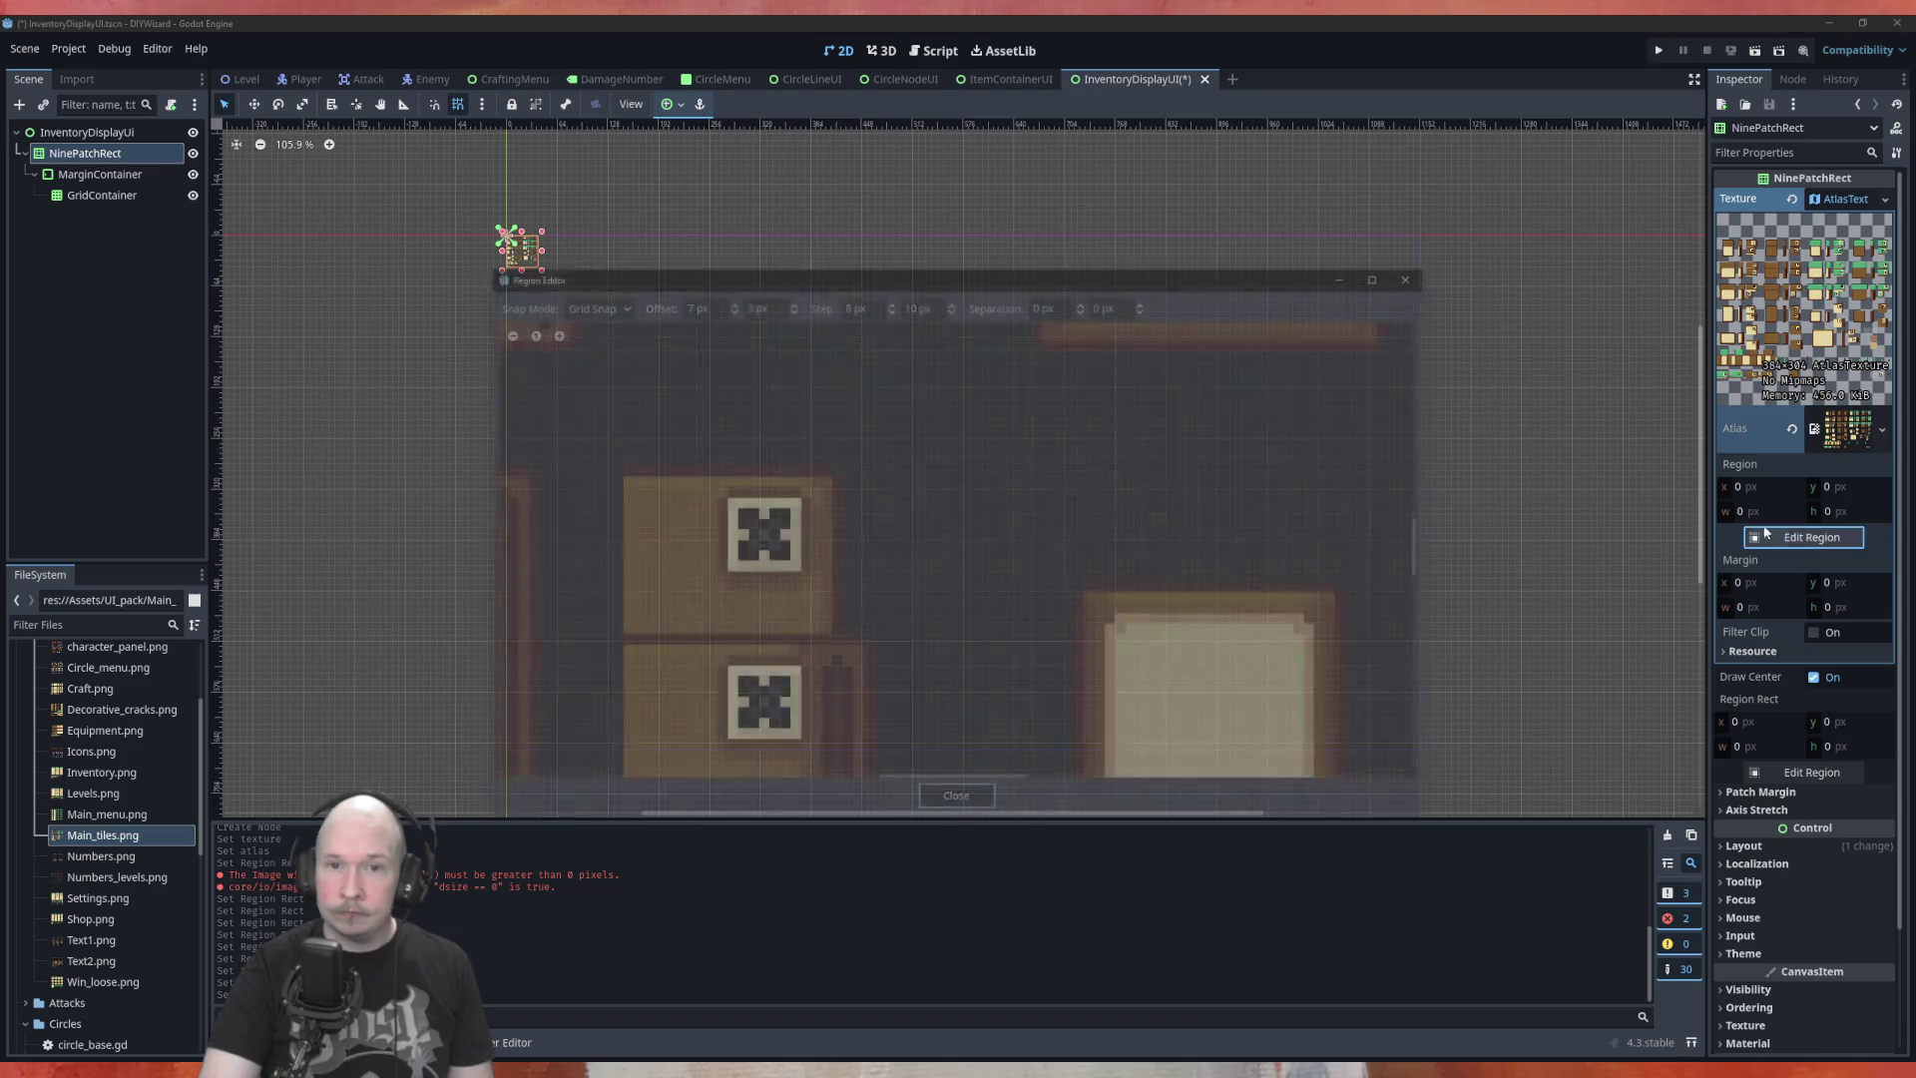
{"action": "scroll", "coordinate": [1199, 567], "scroll_direction": "down", "scroll_amount": 3}
{"action": "scroll", "coordinate": [1201, 565], "scroll_direction": "down", "scroll_amount": 1}
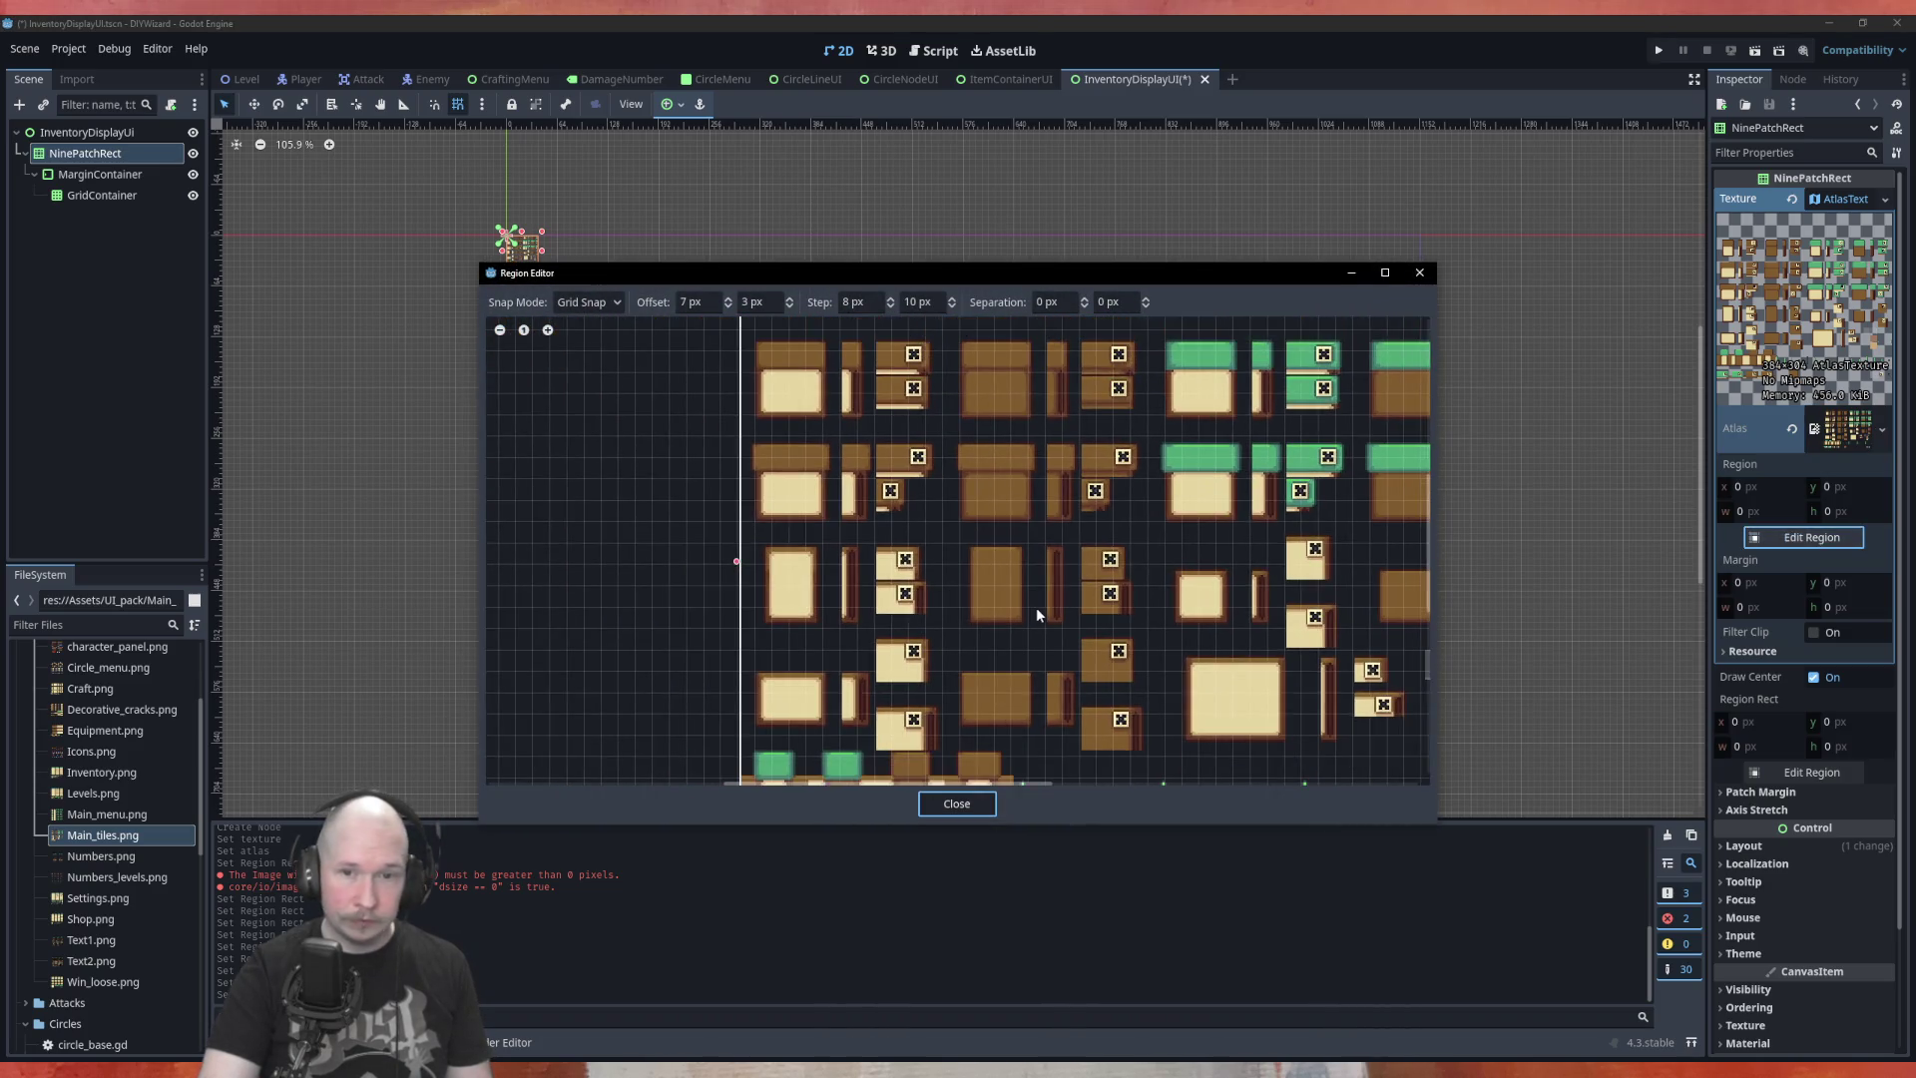
{"action": "scroll", "coordinate": [883, 564], "scroll_direction": "down", "scroll_amount": 3}
{"action": "scroll", "coordinate": [857, 465], "scroll_direction": "up", "scroll_amount": 3}
{"action": "scroll", "coordinate": [820, 516], "scroll_direction": "down", "scroll_amount": 4}
{"action": "scroll", "coordinate": [821, 516], "scroll_direction": "up", "scroll_amount": 7}
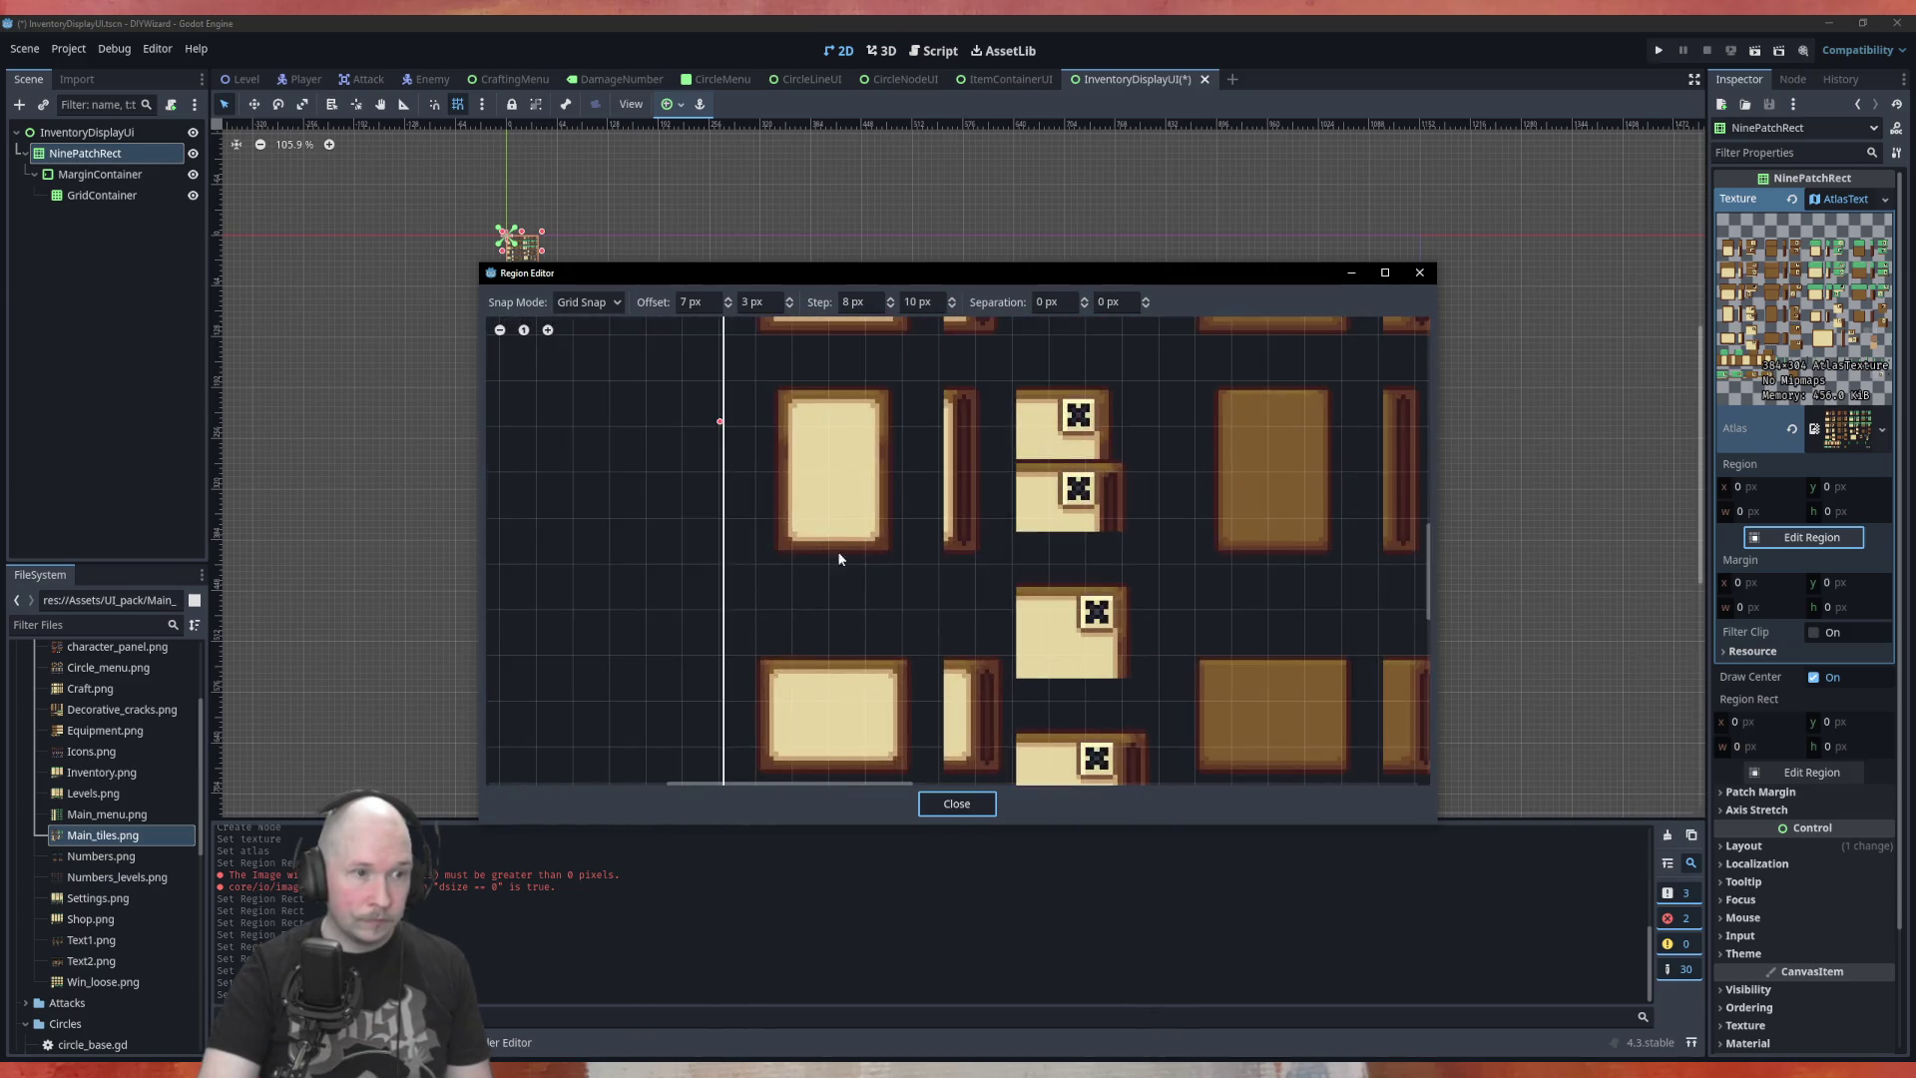
{"action": "scroll", "coordinate": [799, 511], "scroll_direction": "up", "scroll_amount": 2}
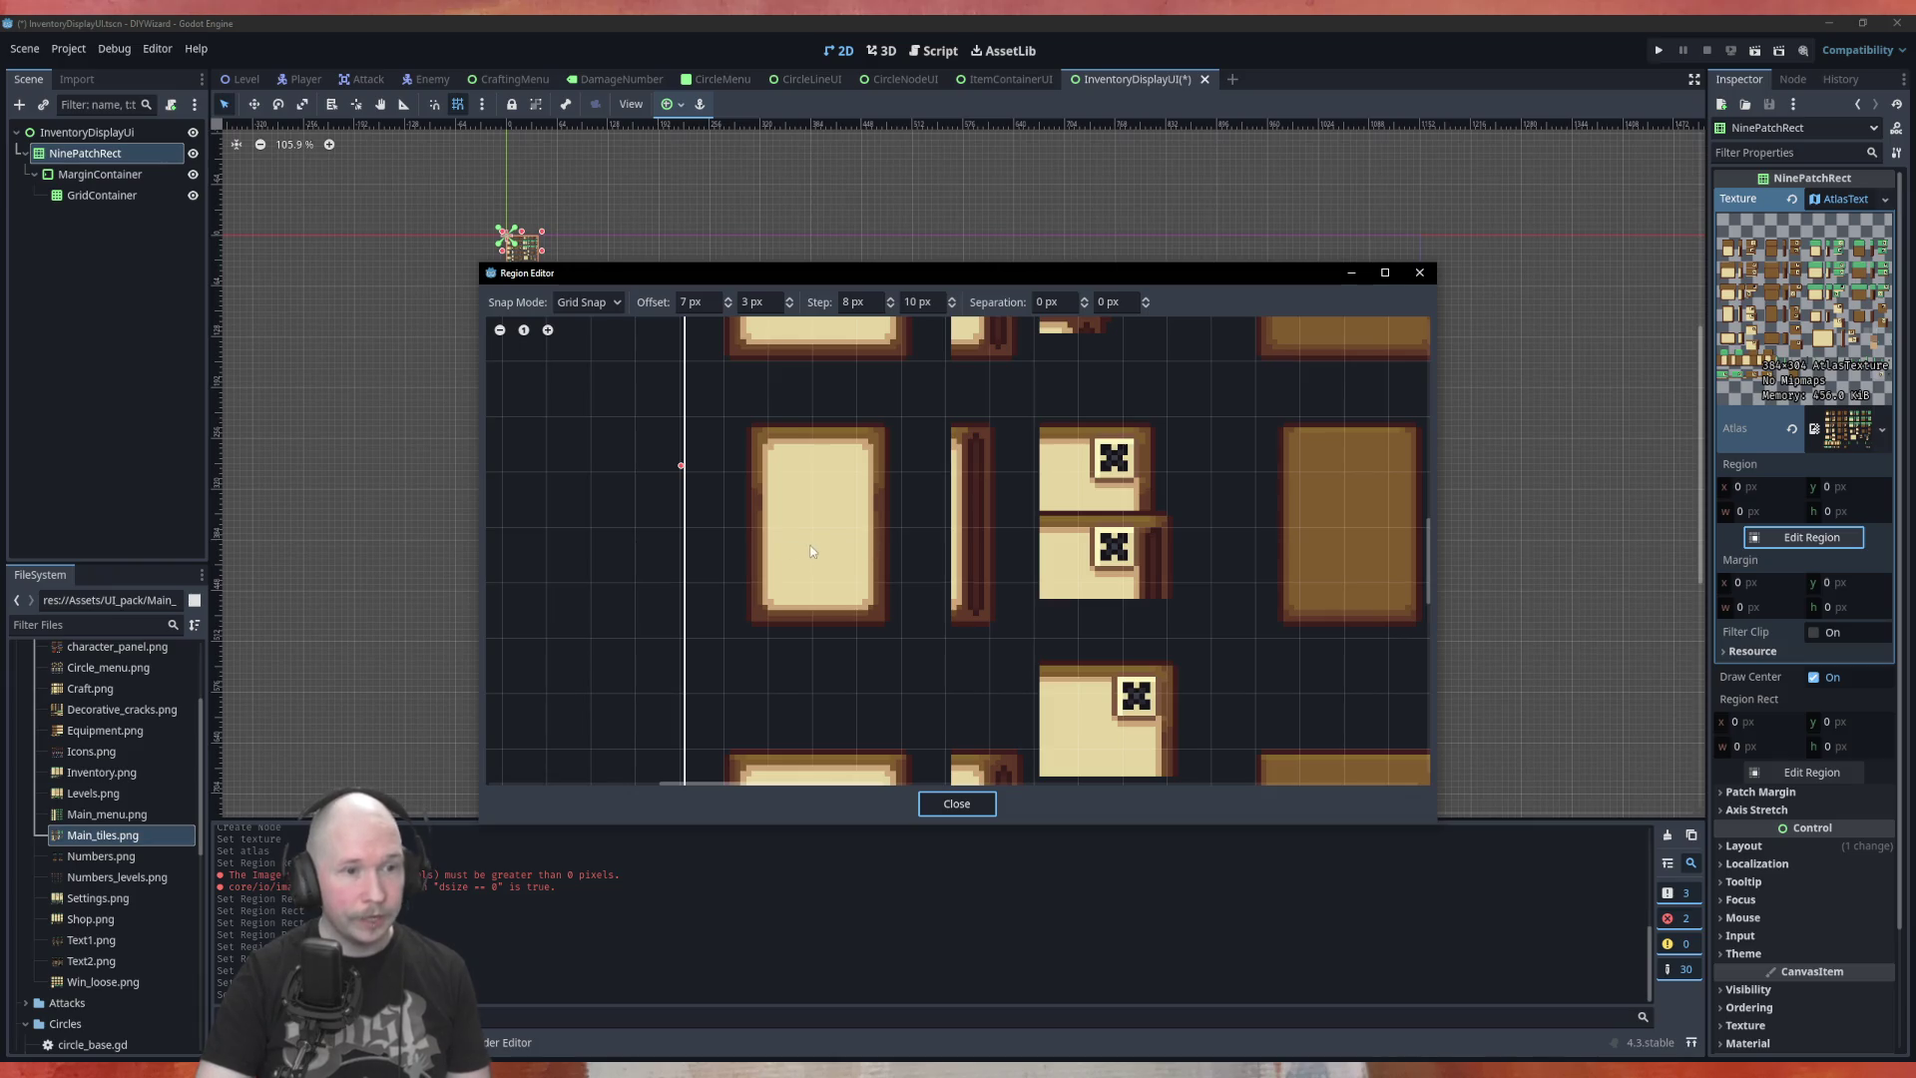
{"action": "scroll", "coordinate": [837, 387], "scroll_direction": "up", "scroll_amount": 2}
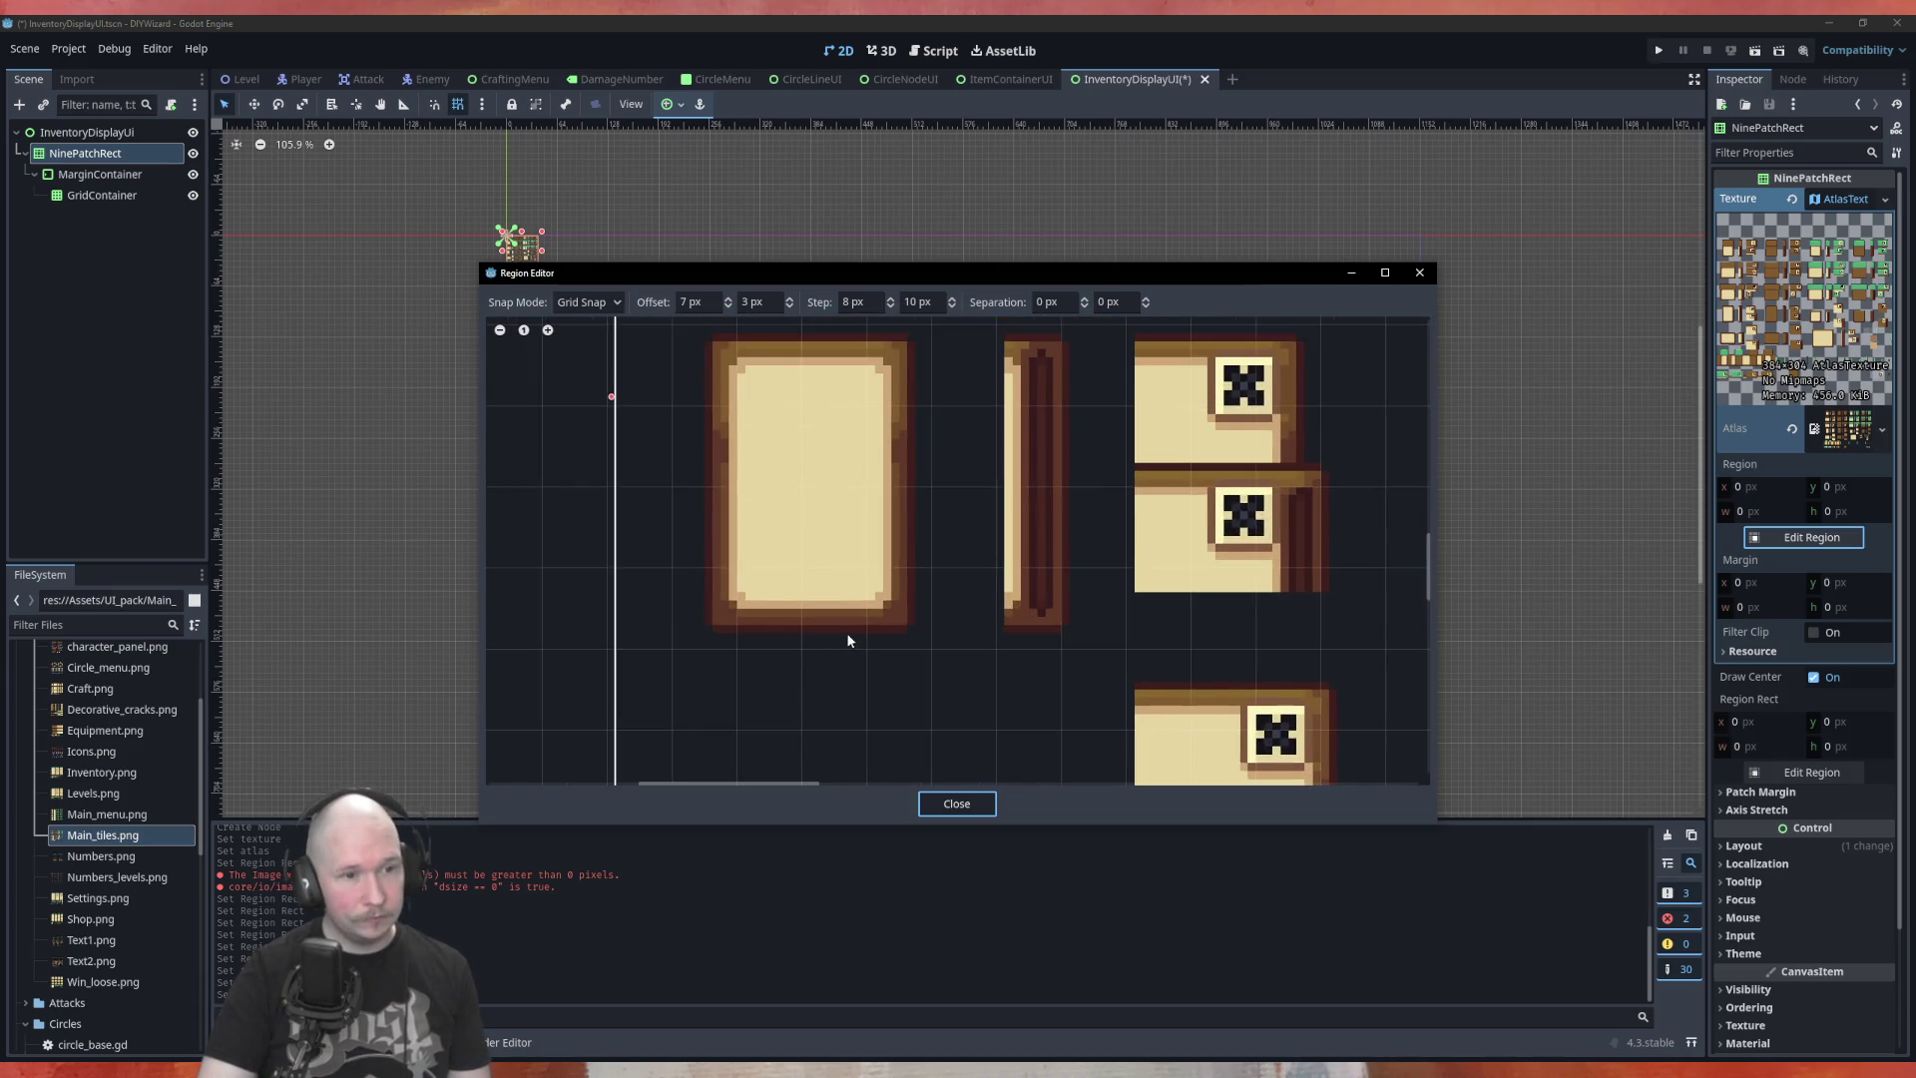
{"action": "scroll", "coordinate": [846, 433], "scroll_direction": "up", "scroll_amount": 1}
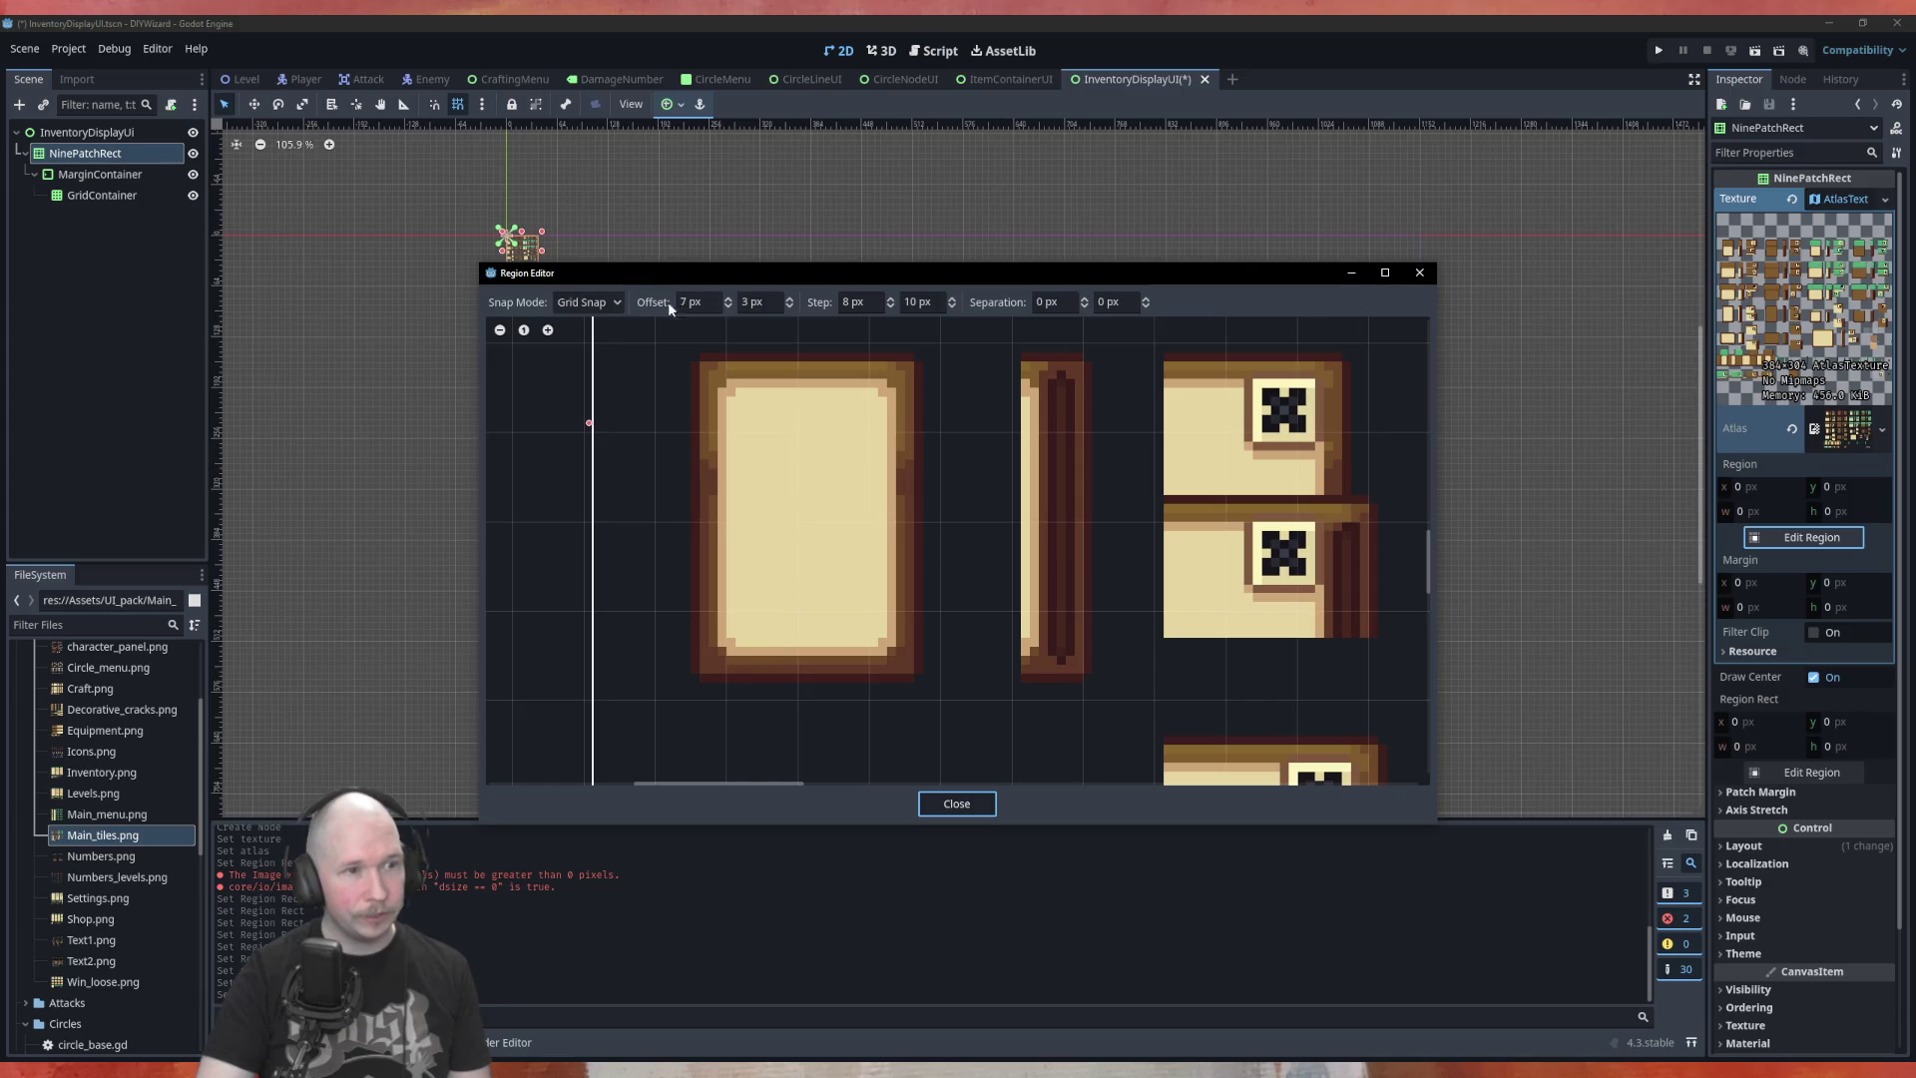
Try Pixel Snap and Grid Snap, then set Snap Mode to Auto Slice
{"action": "left_click", "coordinate": [588, 302]}
{"action": "left_click", "coordinate": [597, 346]}
{"action": "left_click", "coordinate": [588, 301]}
{"action": "left_click", "coordinate": [596, 367]}
{"action": "left_click", "coordinate": [588, 302]}
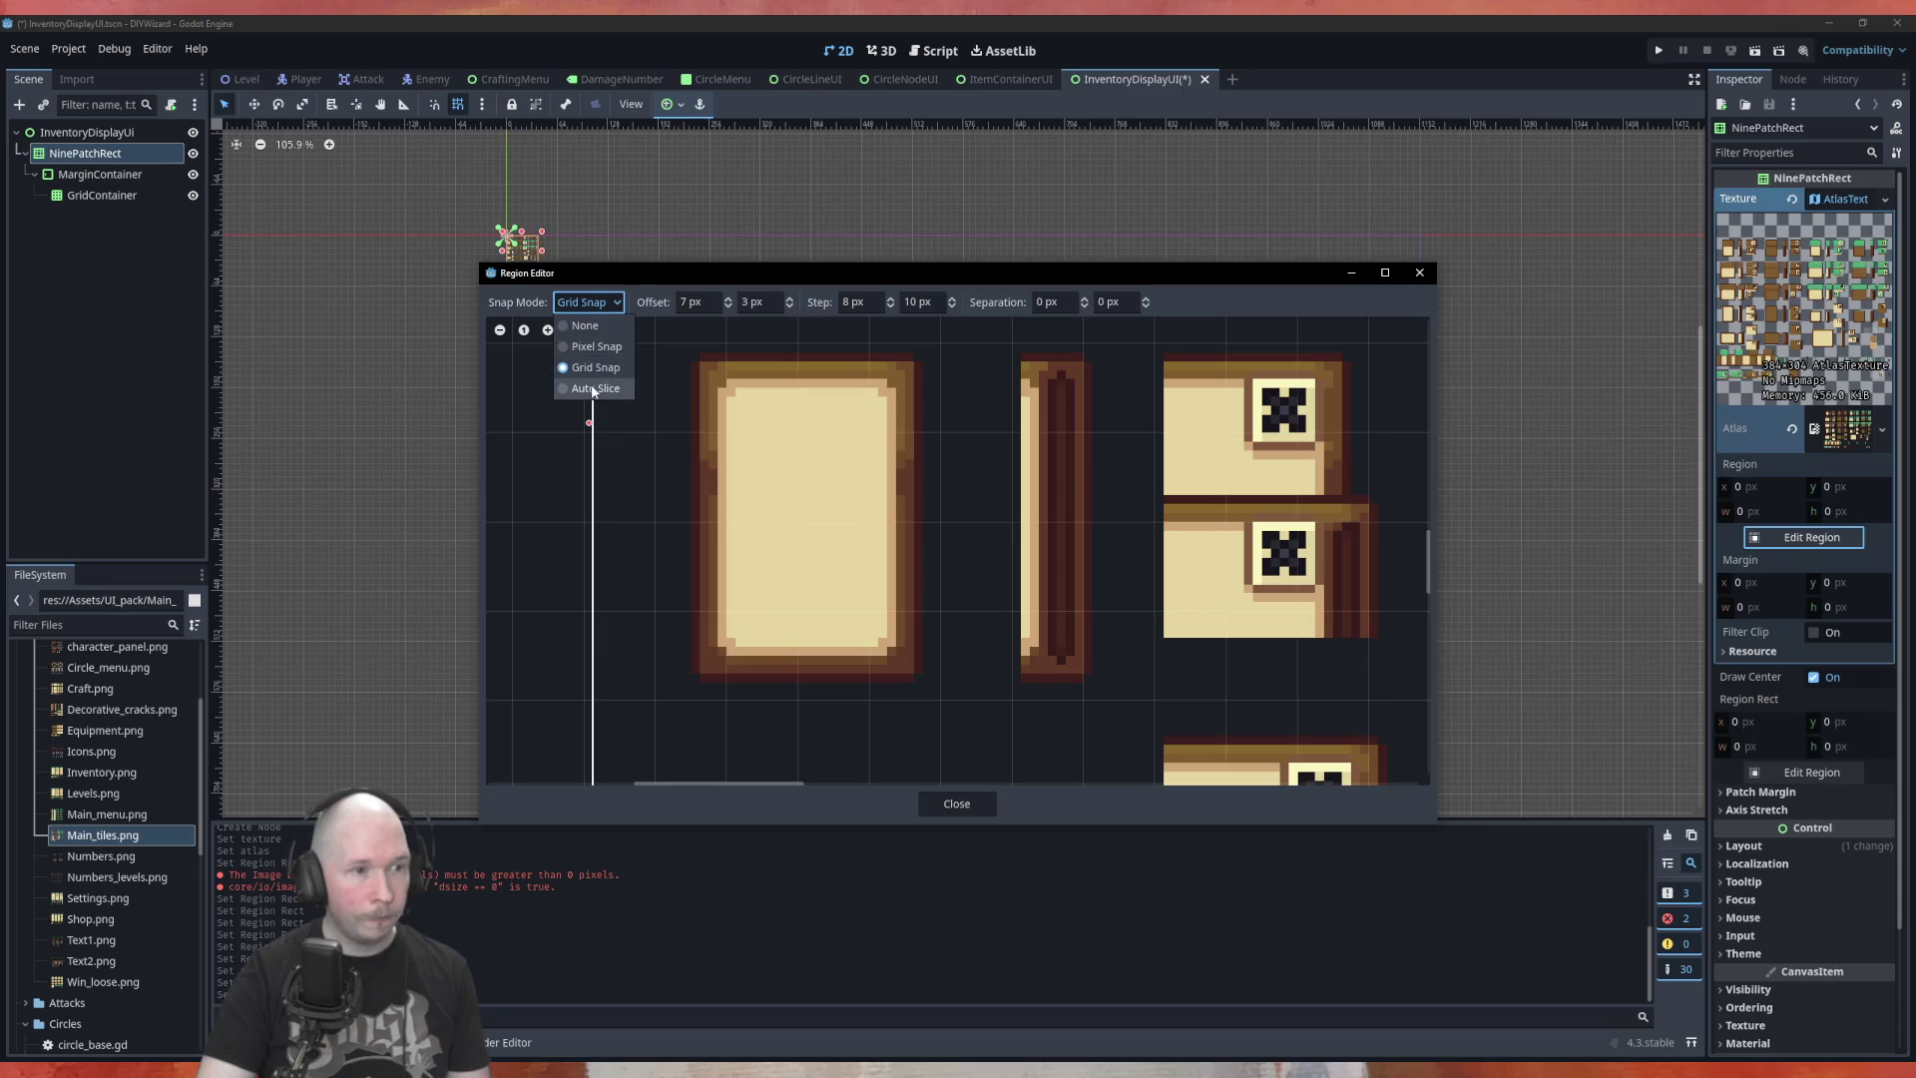
{"action": "left_click", "coordinate": [596, 388]}
{"action": "scroll", "coordinate": [870, 558], "scroll_direction": "down", "scroll_amount": 3}
Pick the 26×26 cream square tile at 203, 155 as the region and close the editor
{"action": "scroll", "coordinate": [870, 559], "scroll_direction": "down", "scroll_amount": 2}
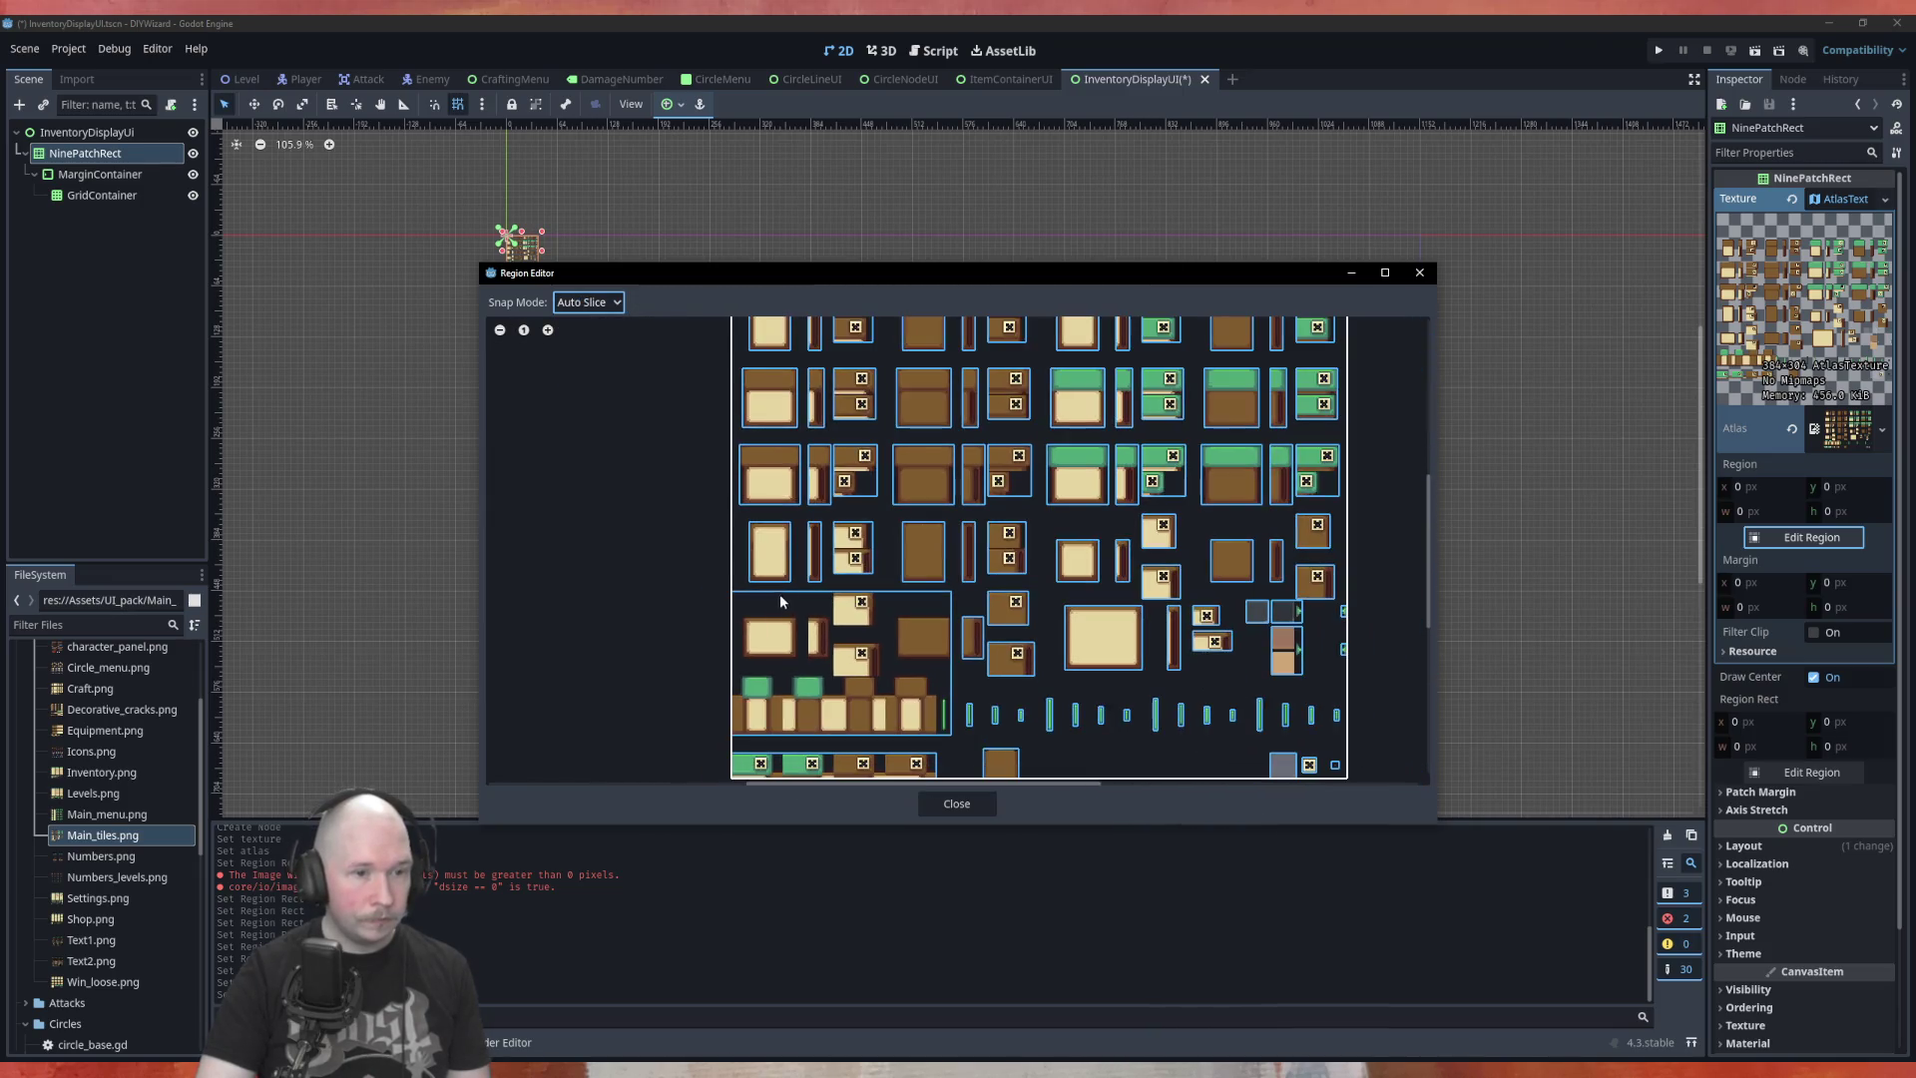
{"action": "scroll", "coordinate": [867, 479], "scroll_direction": "down", "scroll_amount": 2}
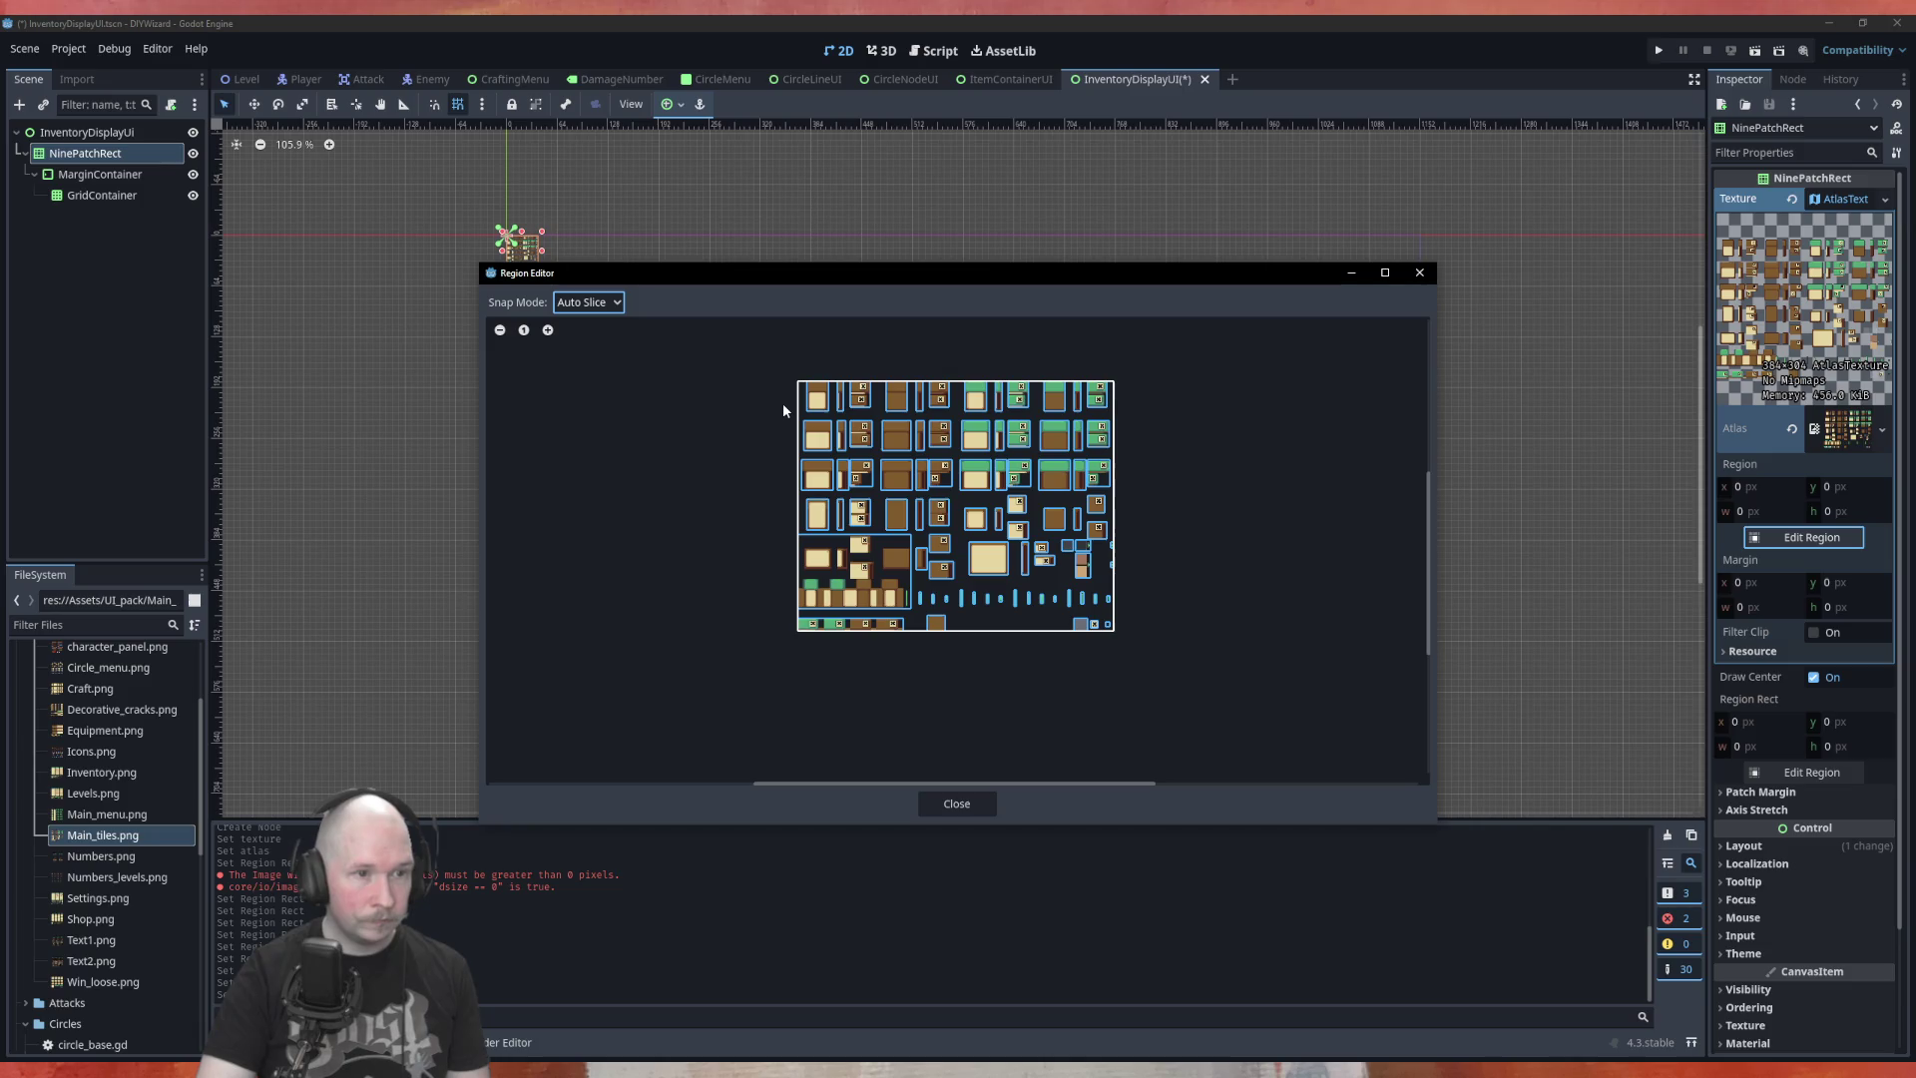
{"action": "scroll", "coordinate": [782, 404], "scroll_direction": "up", "scroll_amount": 2}
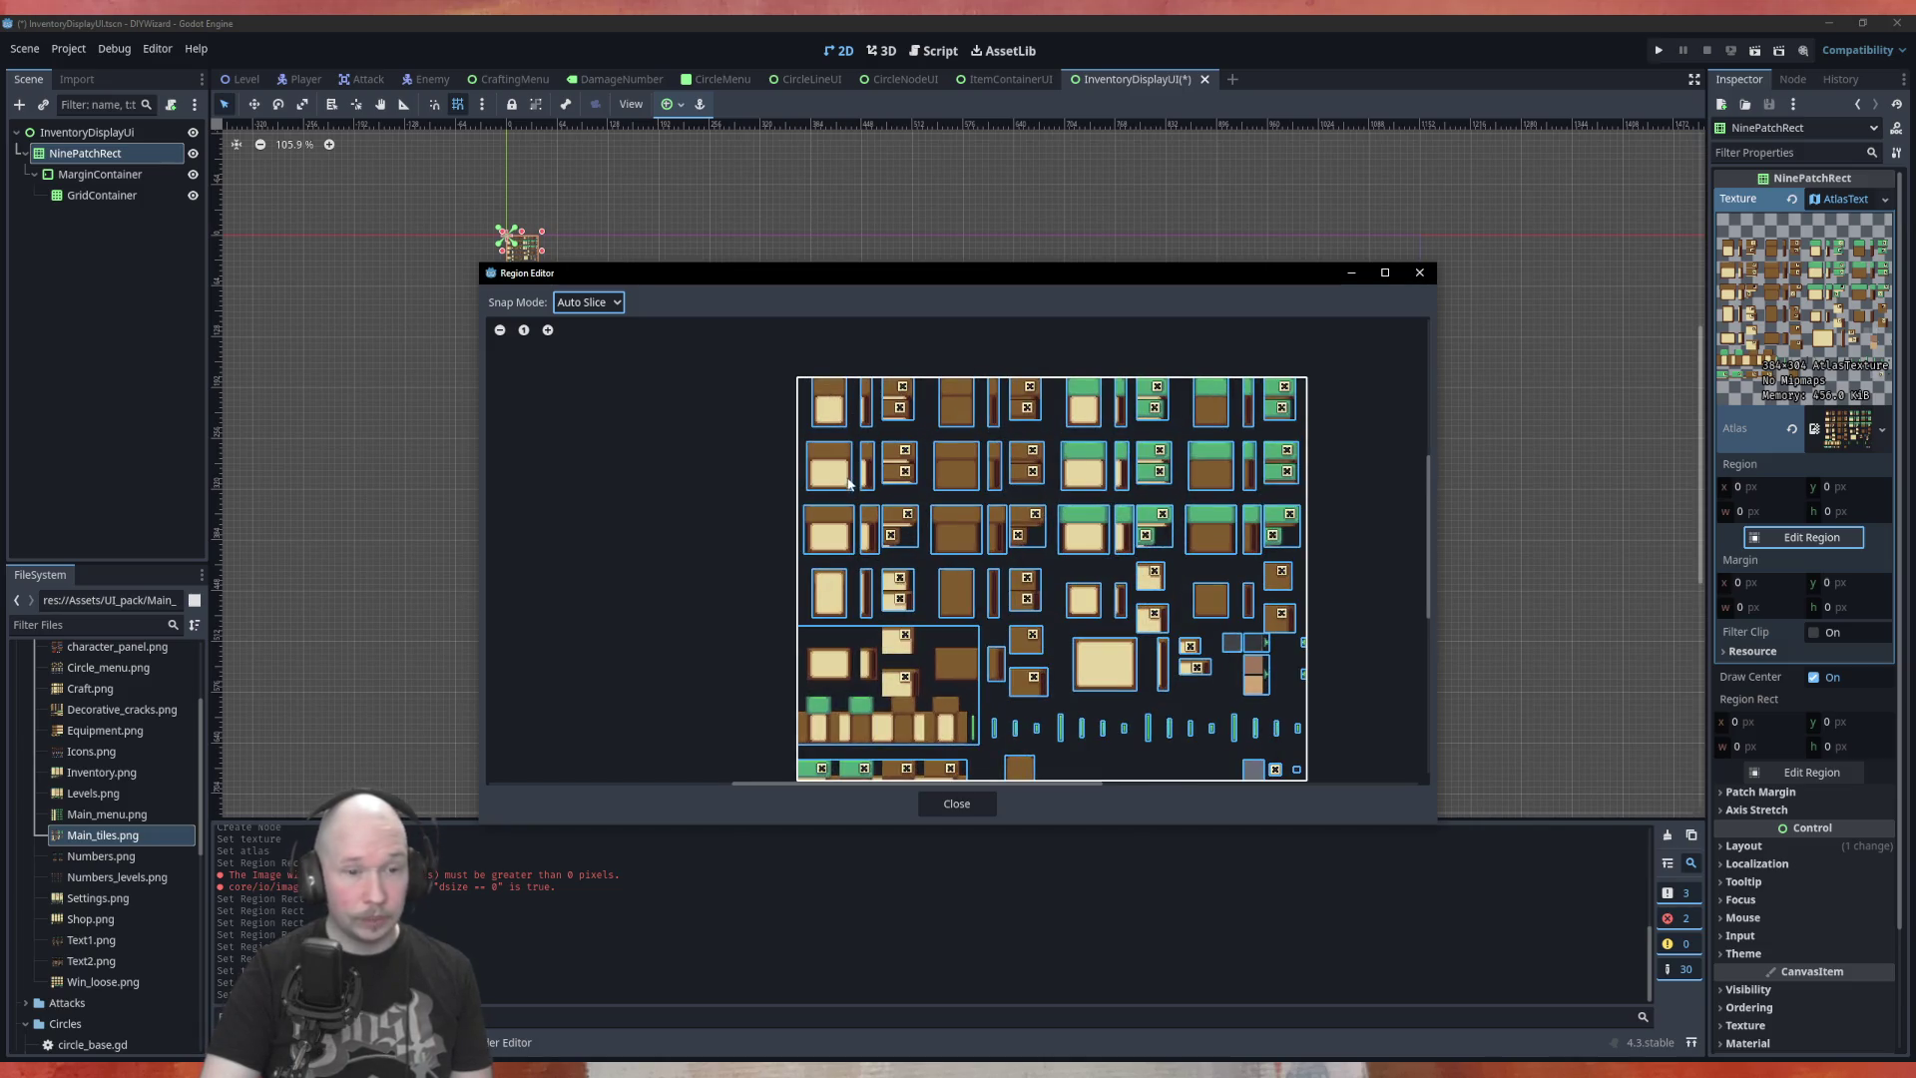
{"action": "scroll", "coordinate": [1177, 726], "scroll_direction": "up", "scroll_amount": 3}
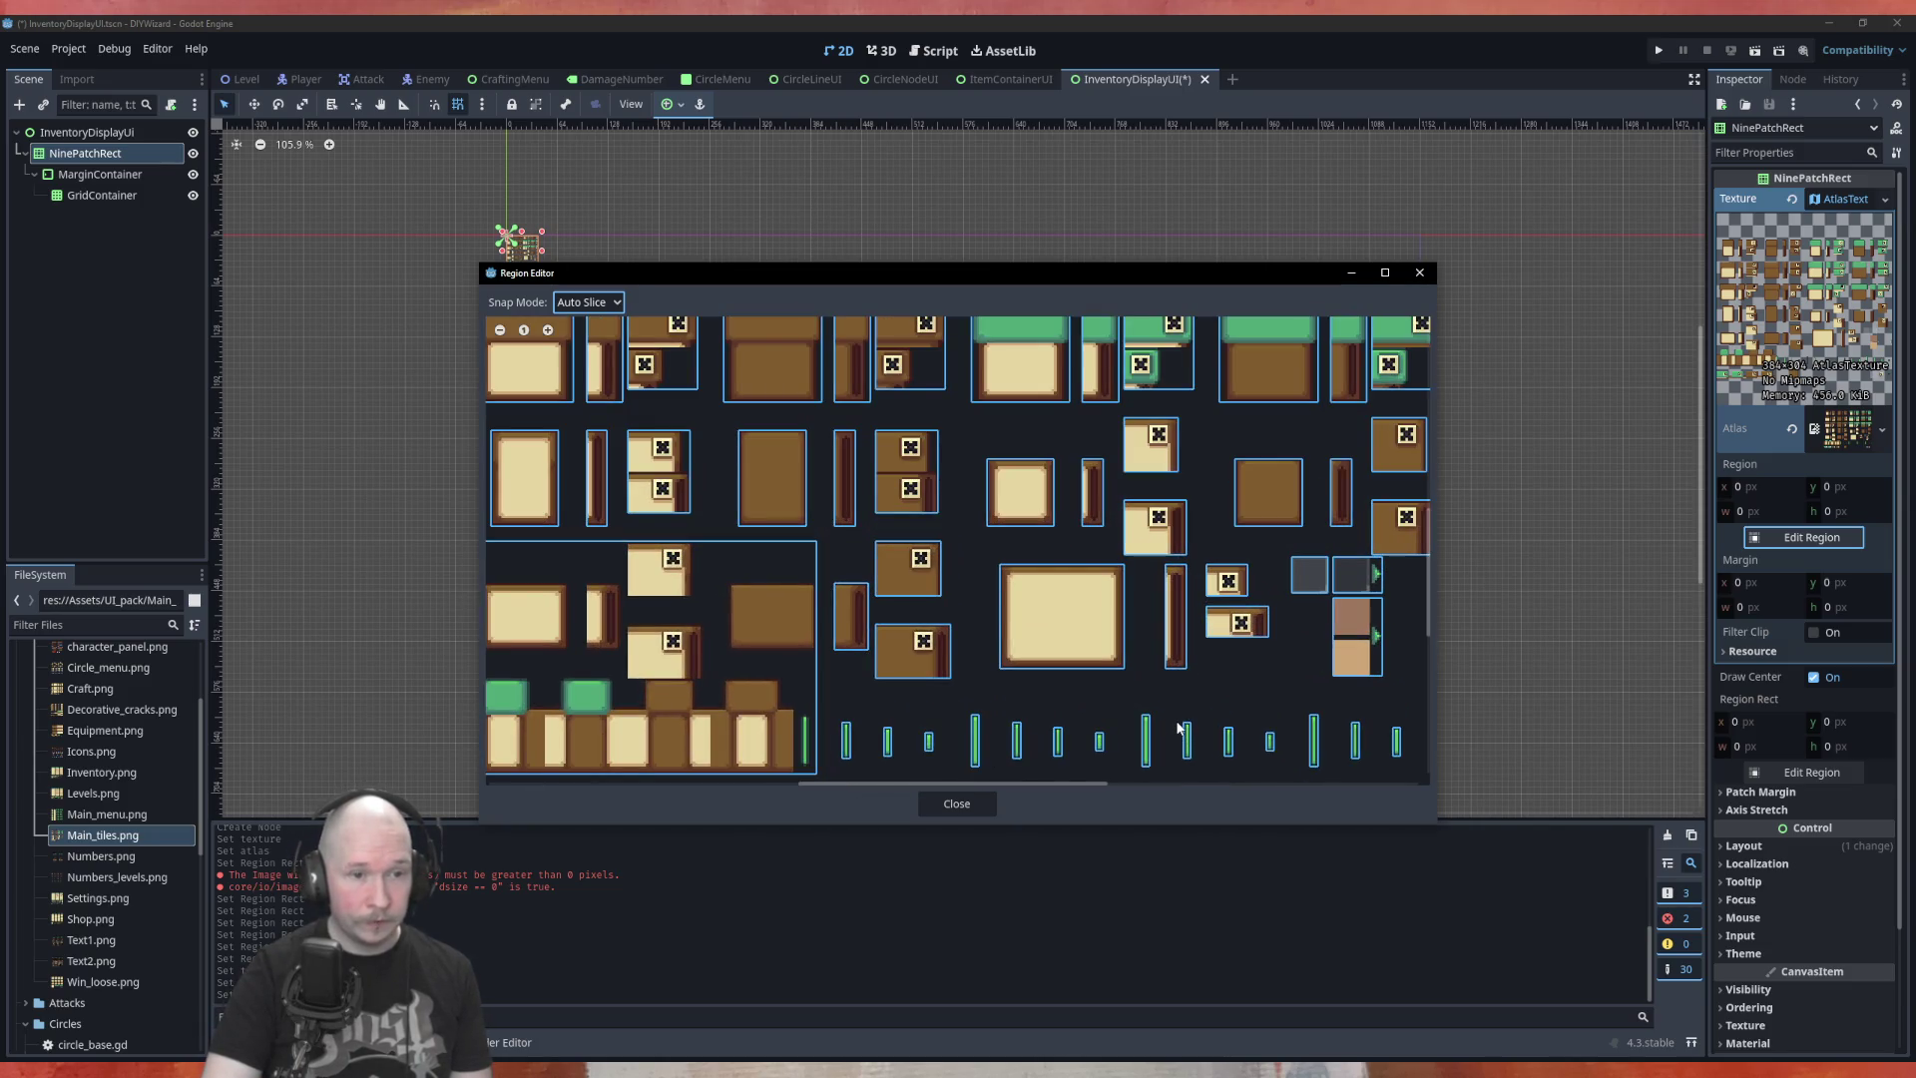
{"action": "scroll", "coordinate": [1057, 506], "scroll_direction": "up", "scroll_amount": 2}
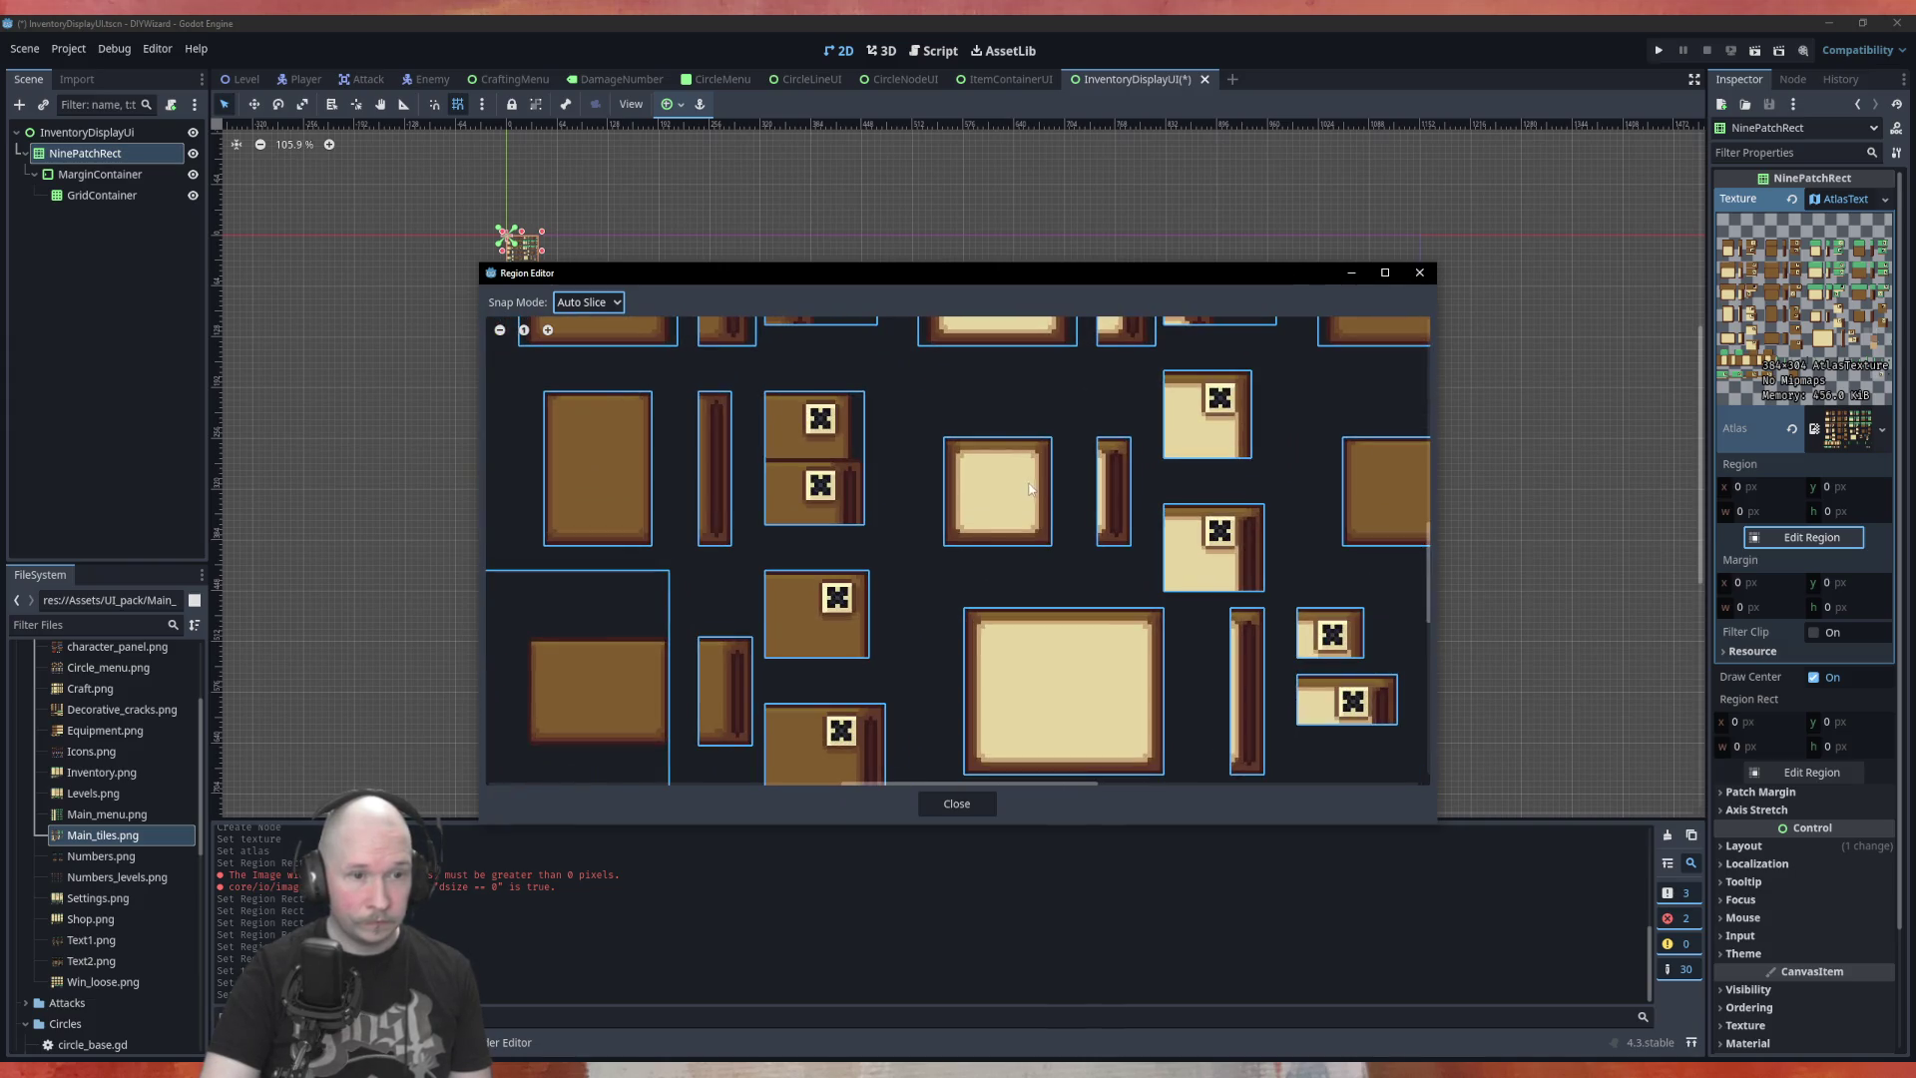
{"action": "scroll", "coordinate": [1030, 488], "scroll_direction": "up", "scroll_amount": 1}
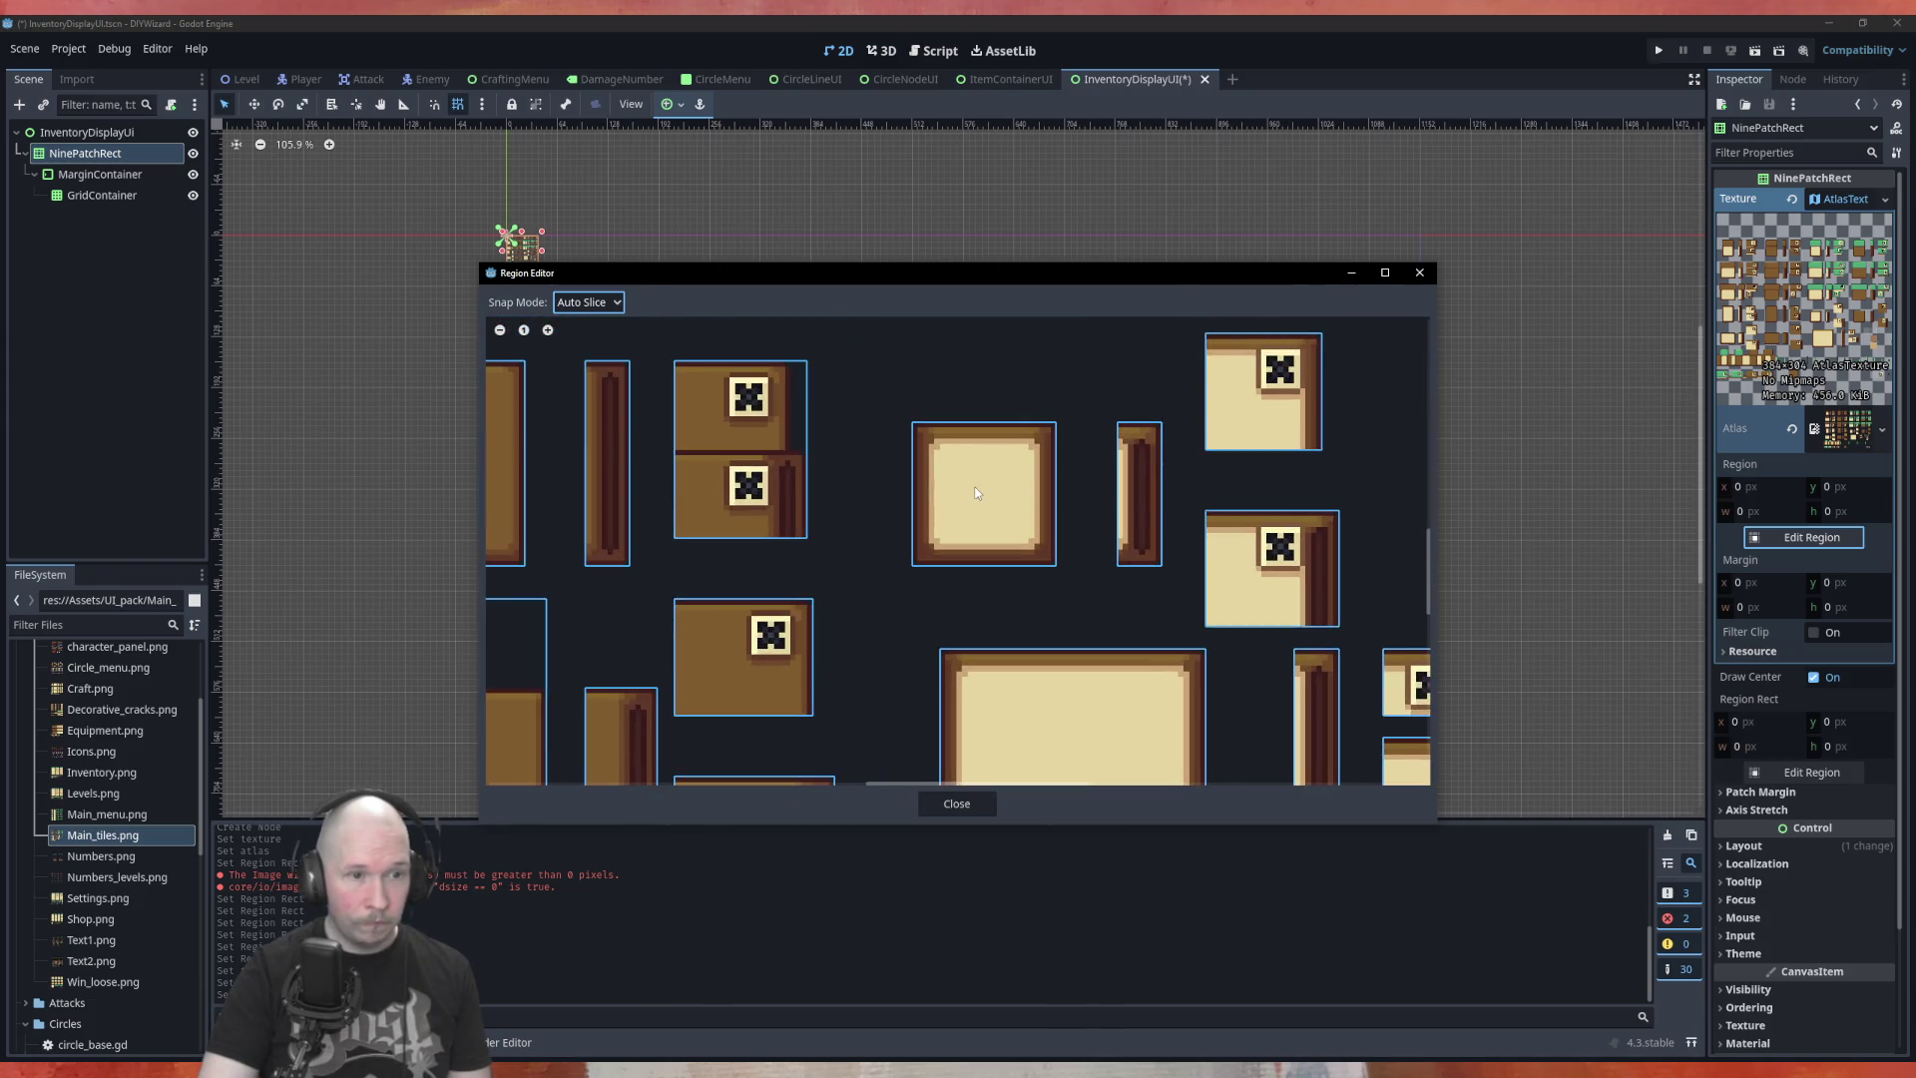
{"action": "left_click", "coordinate": [977, 493]}
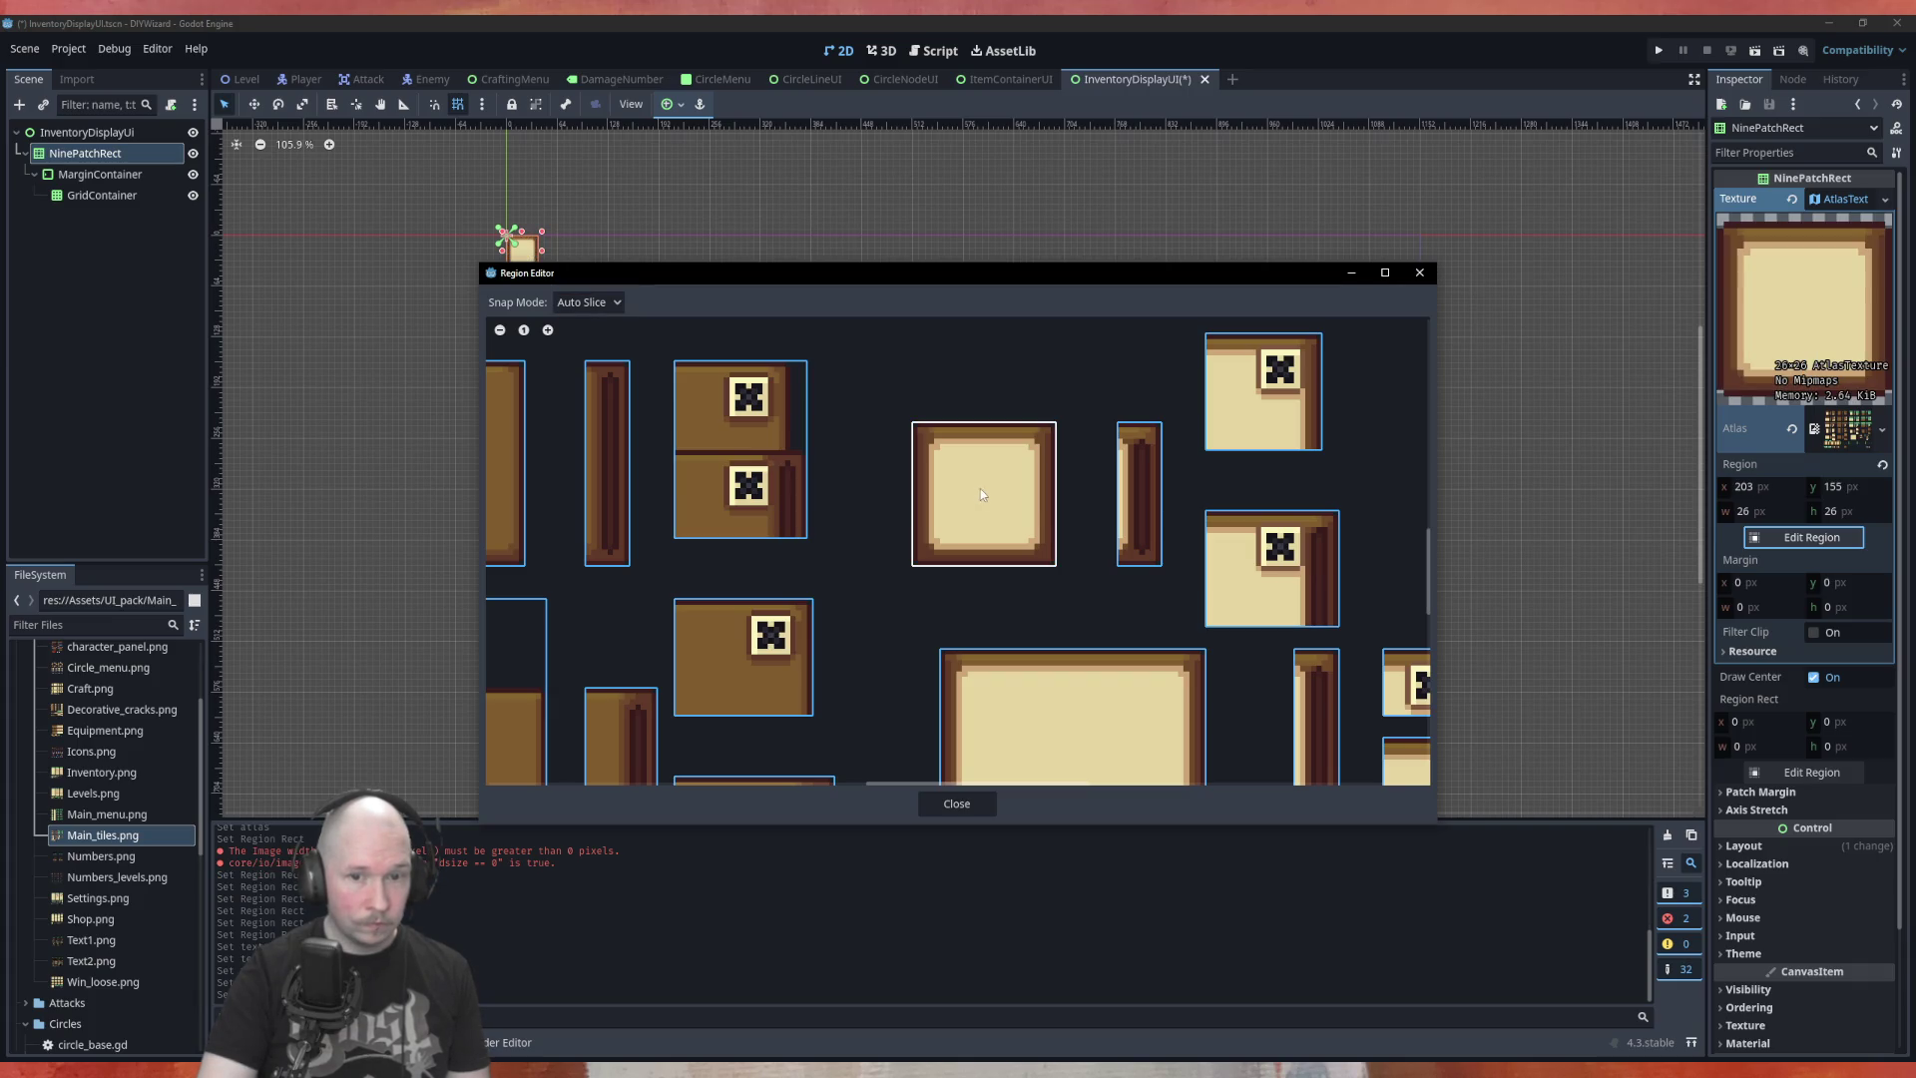
{"action": "left_click", "coordinate": [1814, 777]}
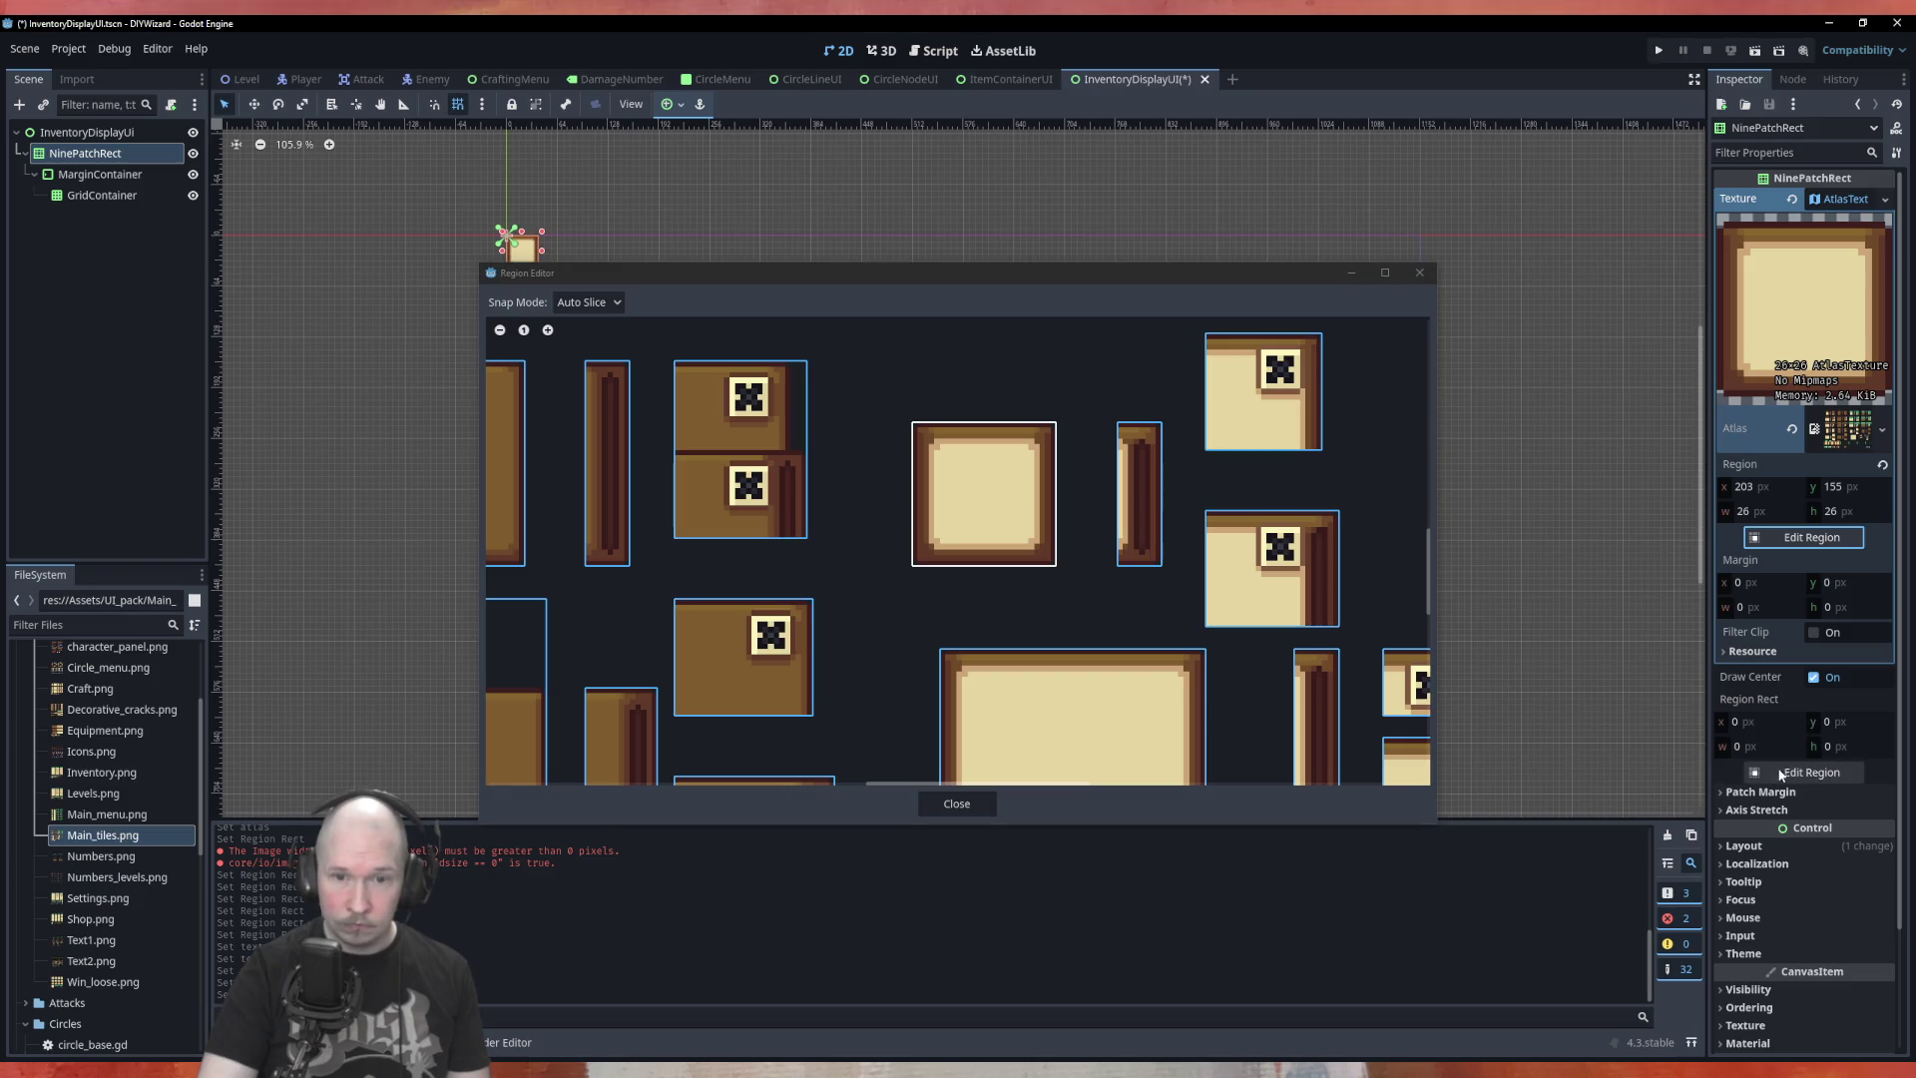
{"action": "left_click", "coordinate": [933, 803]}
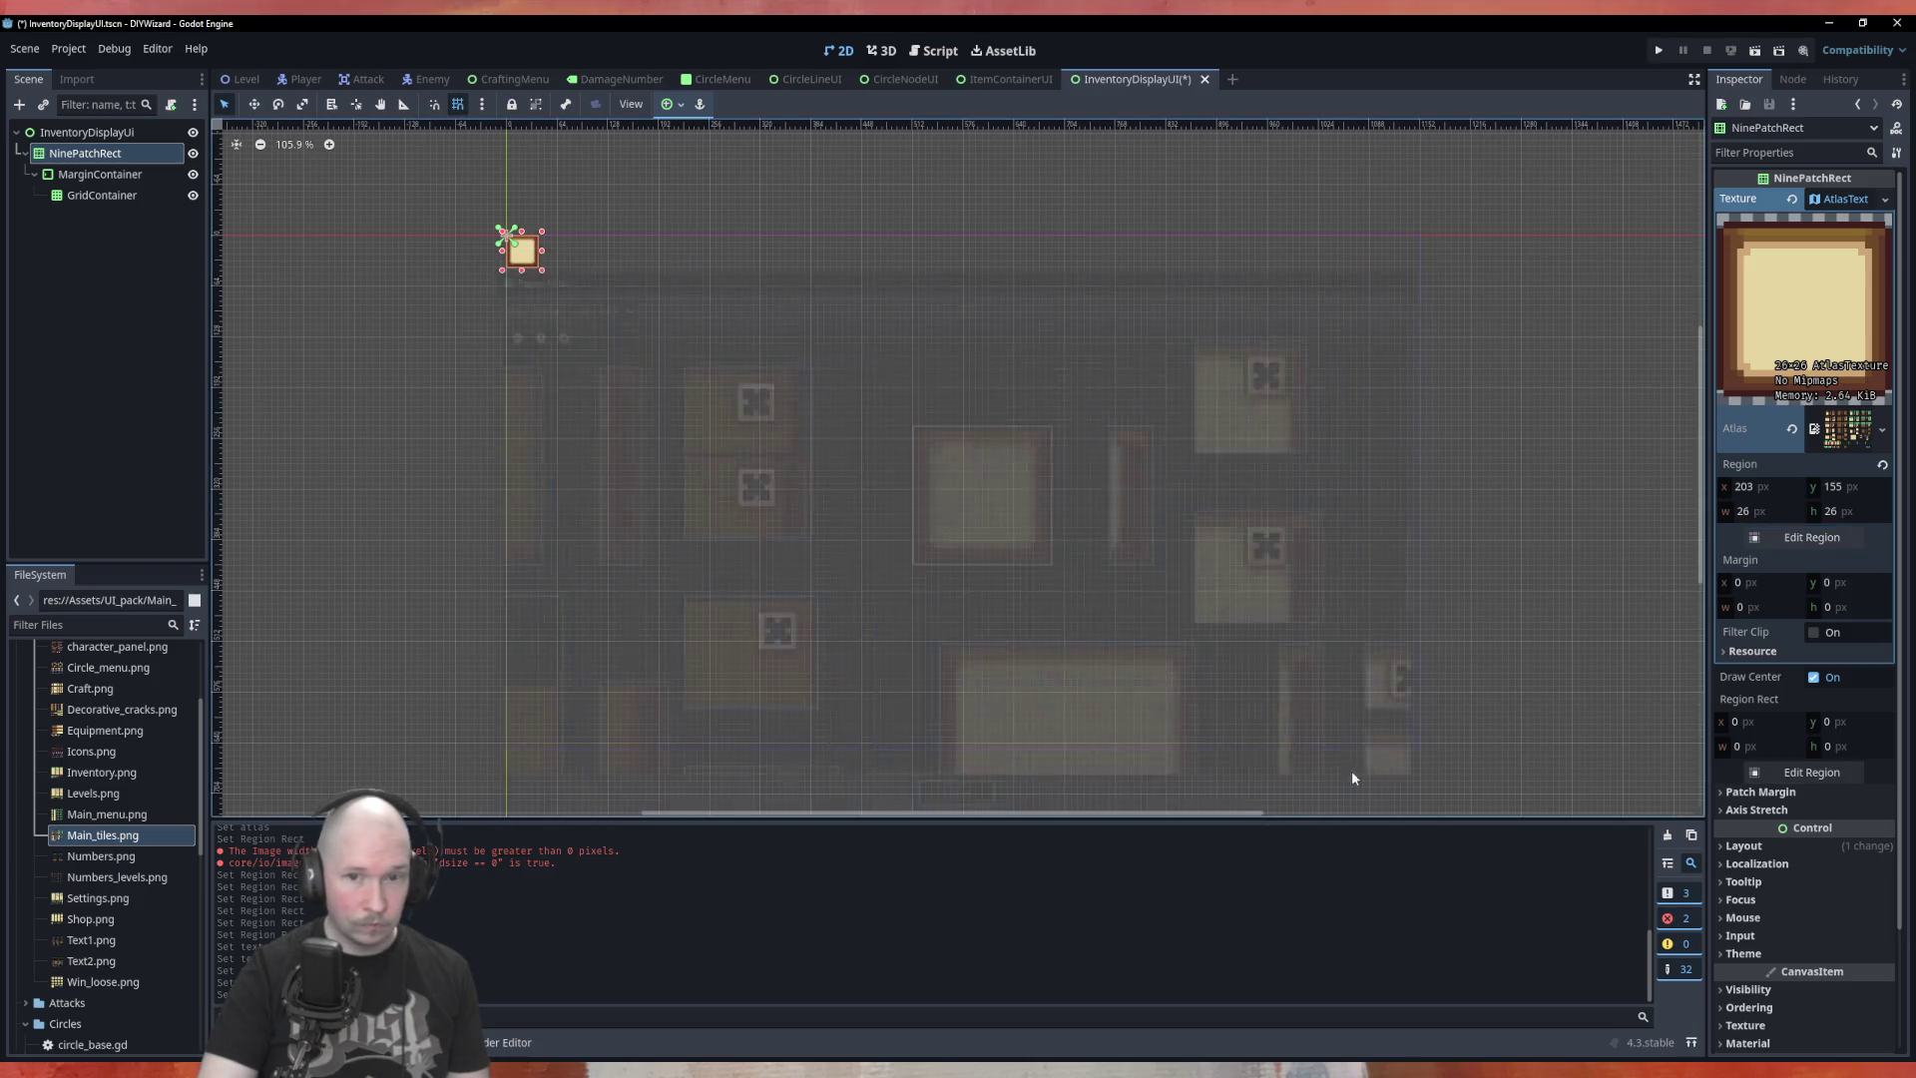
In the region editor, switch Snap Mode to Grid Snap with grid offset 0, 0
{"action": "left_click", "coordinate": [1801, 774]}
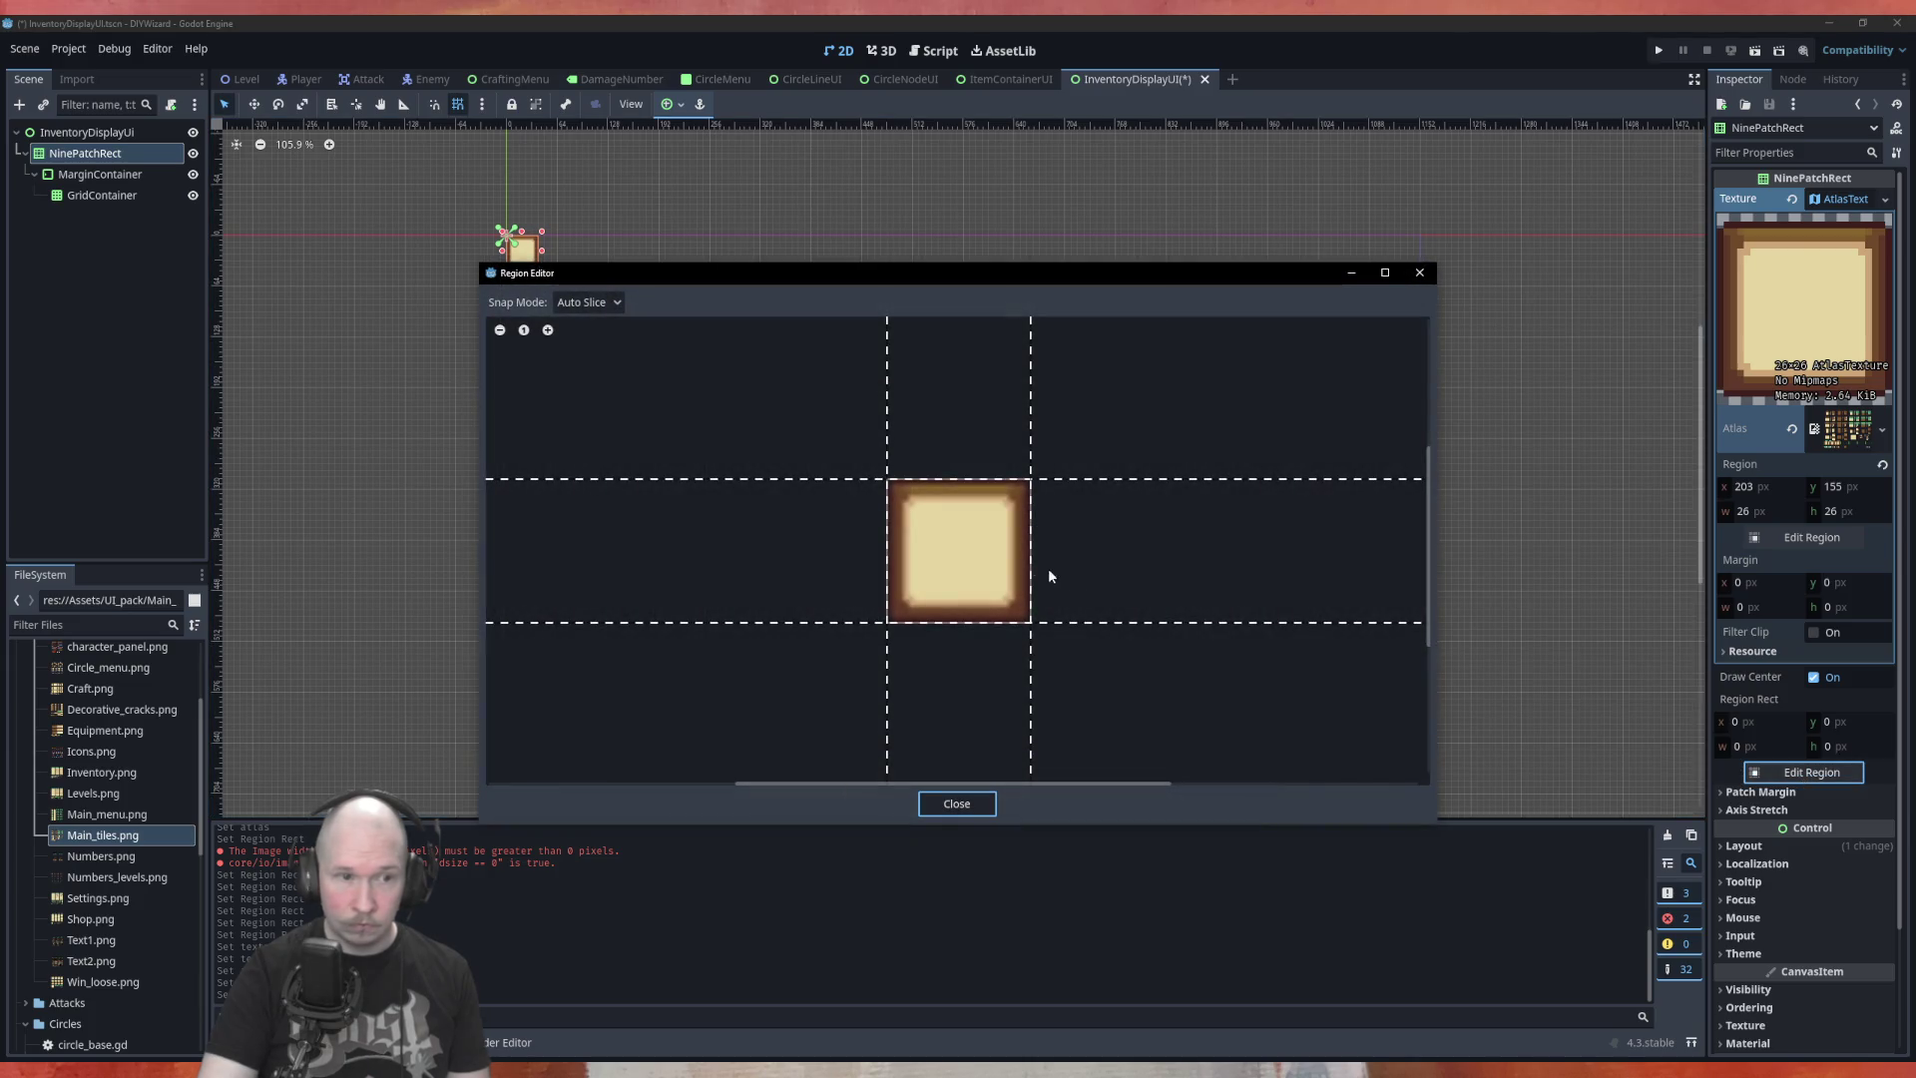
{"action": "left_click", "coordinate": [591, 305]}
{"action": "left_click", "coordinate": [589, 387]}
{"action": "left_click", "coordinate": [594, 304]}
{"action": "left_click", "coordinate": [593, 367]}
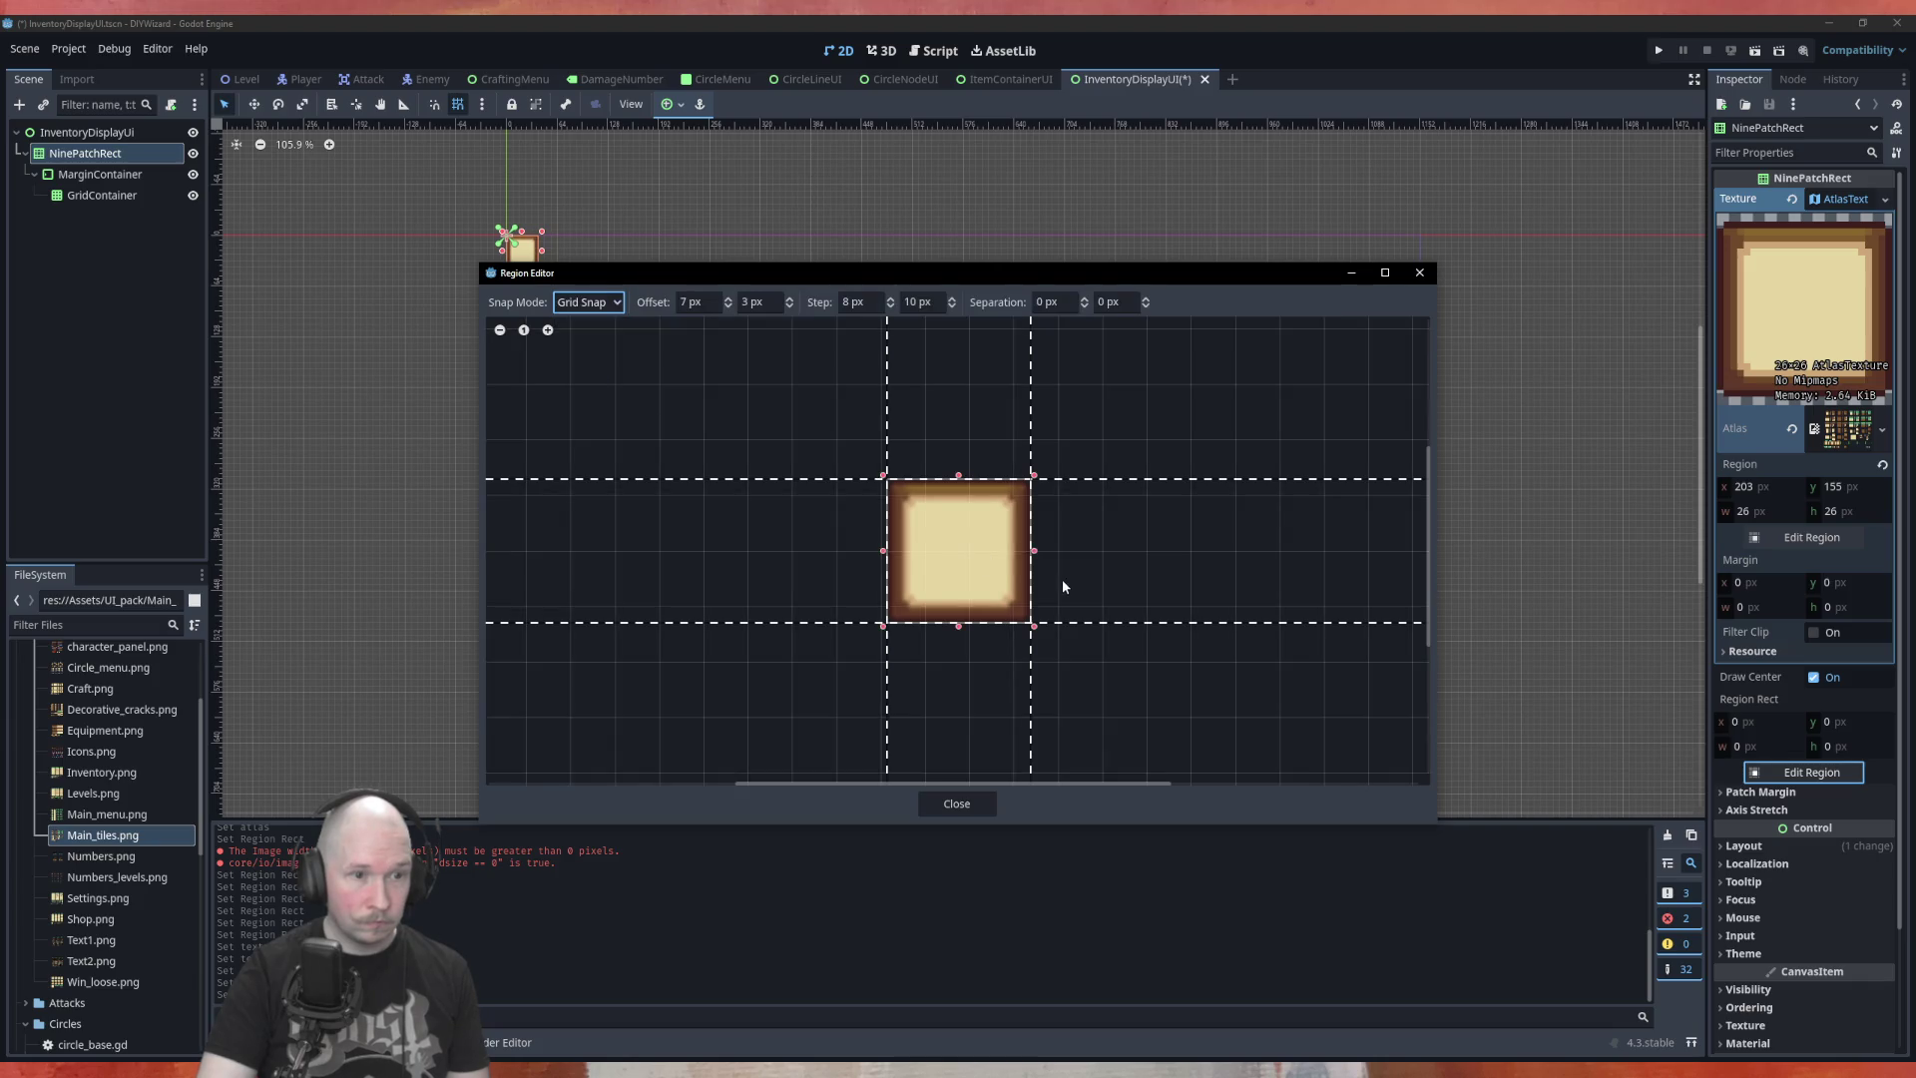
{"action": "scroll", "coordinate": [1009, 575], "scroll_direction": "up", "scroll_amount": 2}
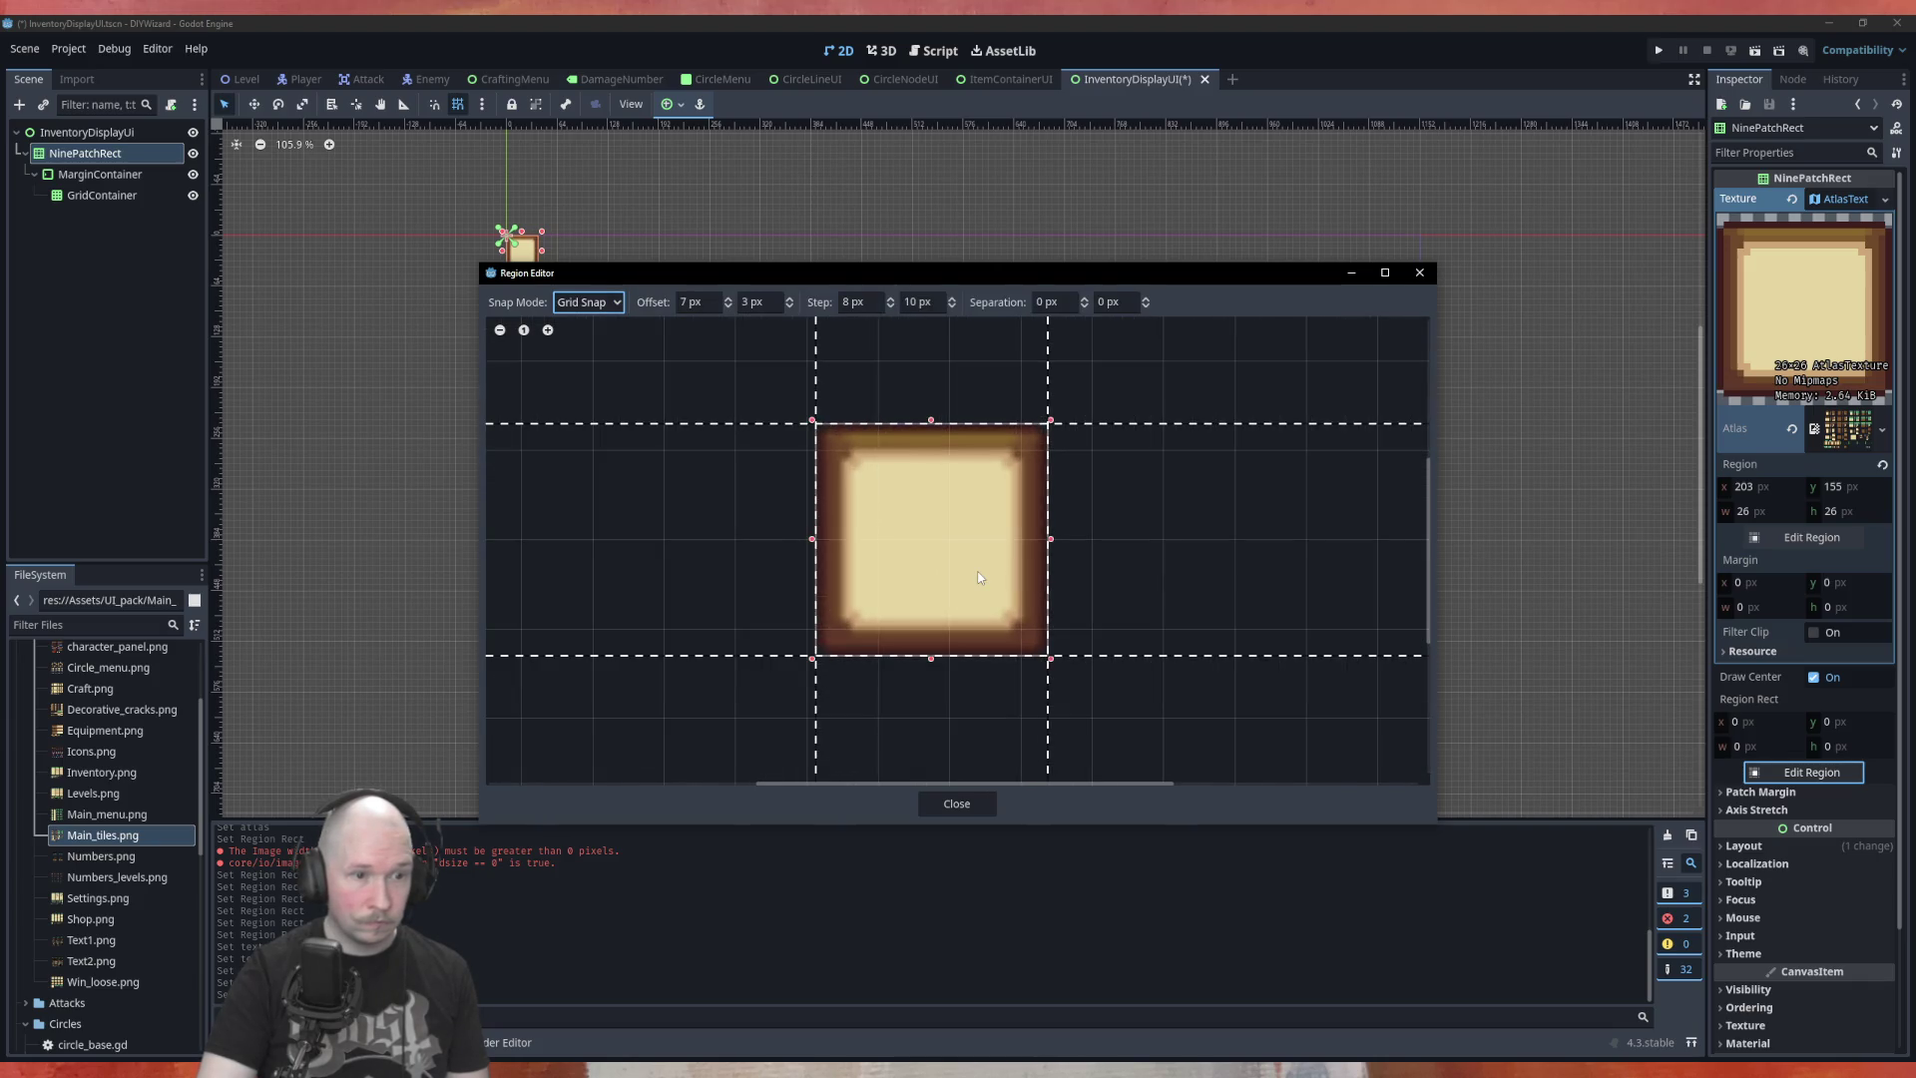
{"action": "scroll", "coordinate": [979, 577], "scroll_direction": "up", "scroll_amount": 1}
{"action": "scroll", "coordinate": [978, 577], "scroll_direction": "up", "scroll_amount": 1}
{"action": "scroll", "coordinate": [808, 639], "scroll_direction": "down", "scroll_amount": 1}
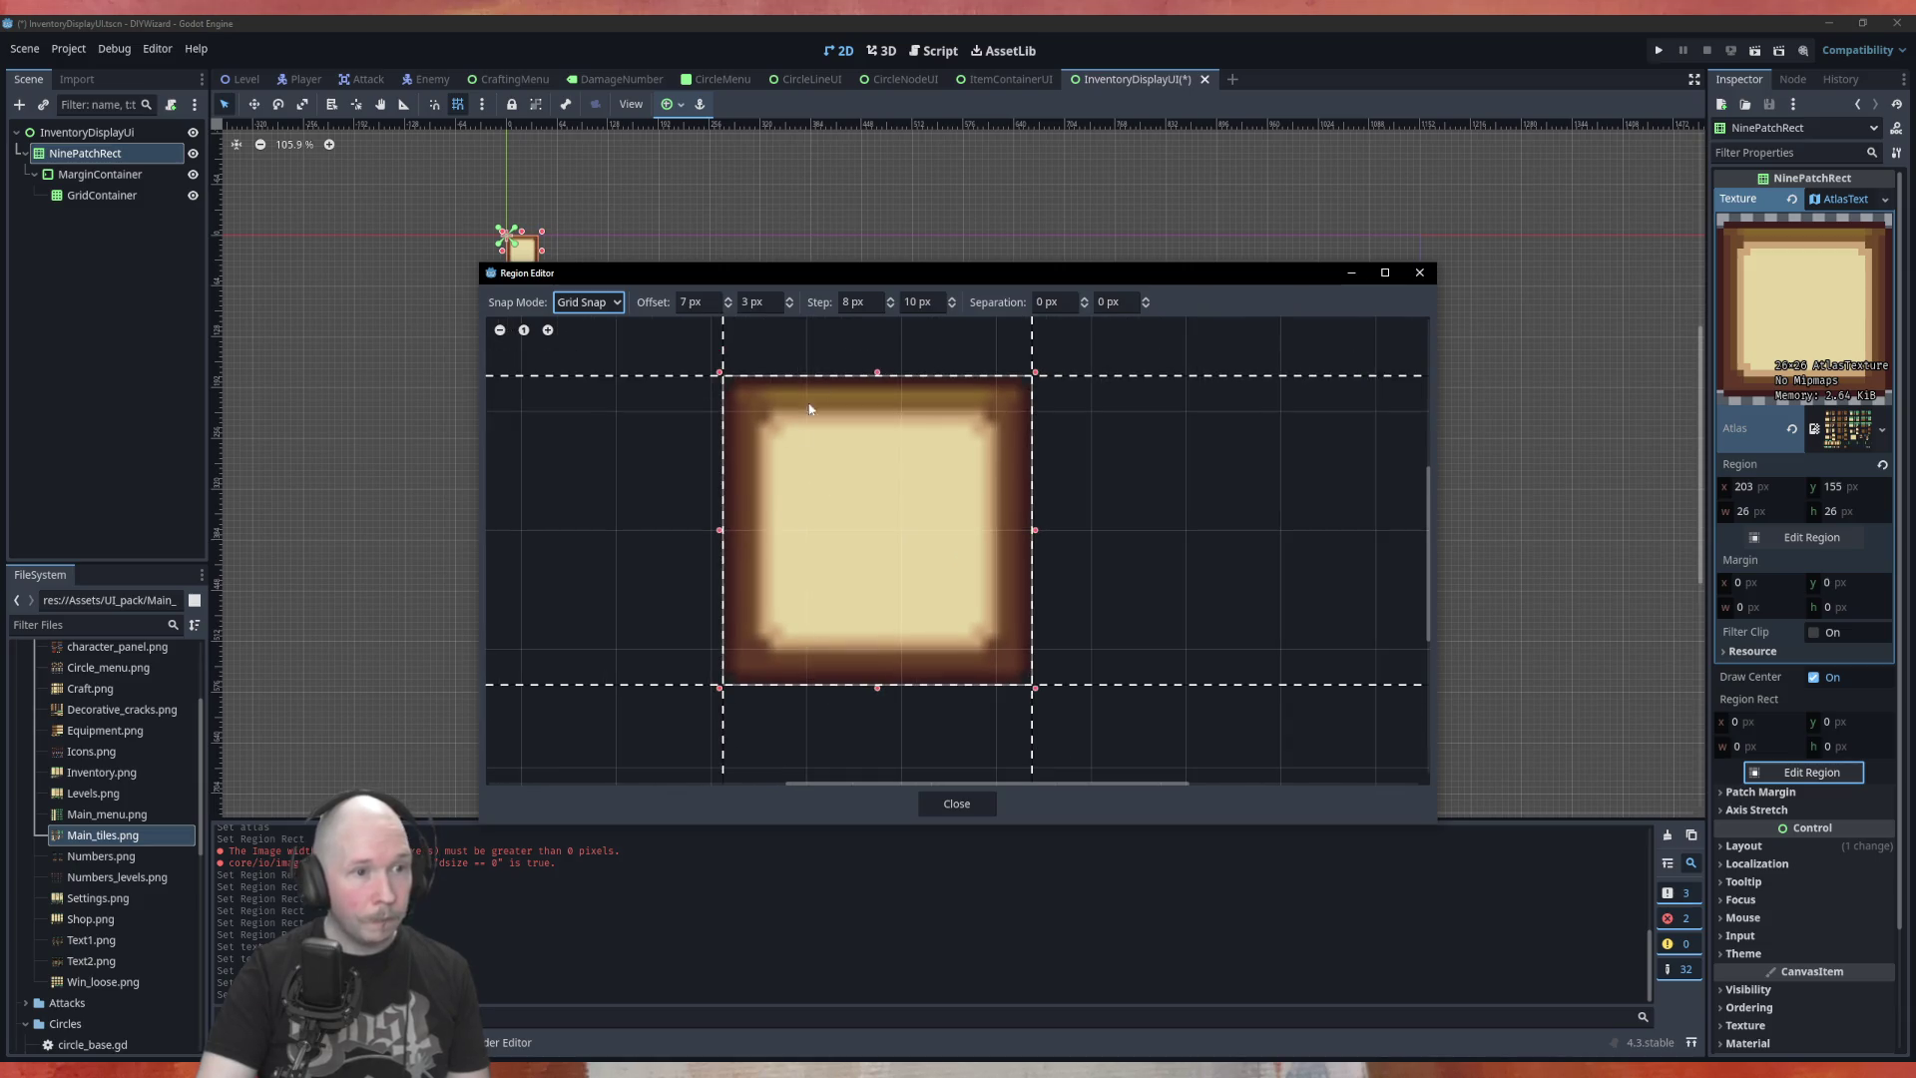
{"action": "left_click", "coordinate": [728, 307]}
{"action": "type", "text": "0"}
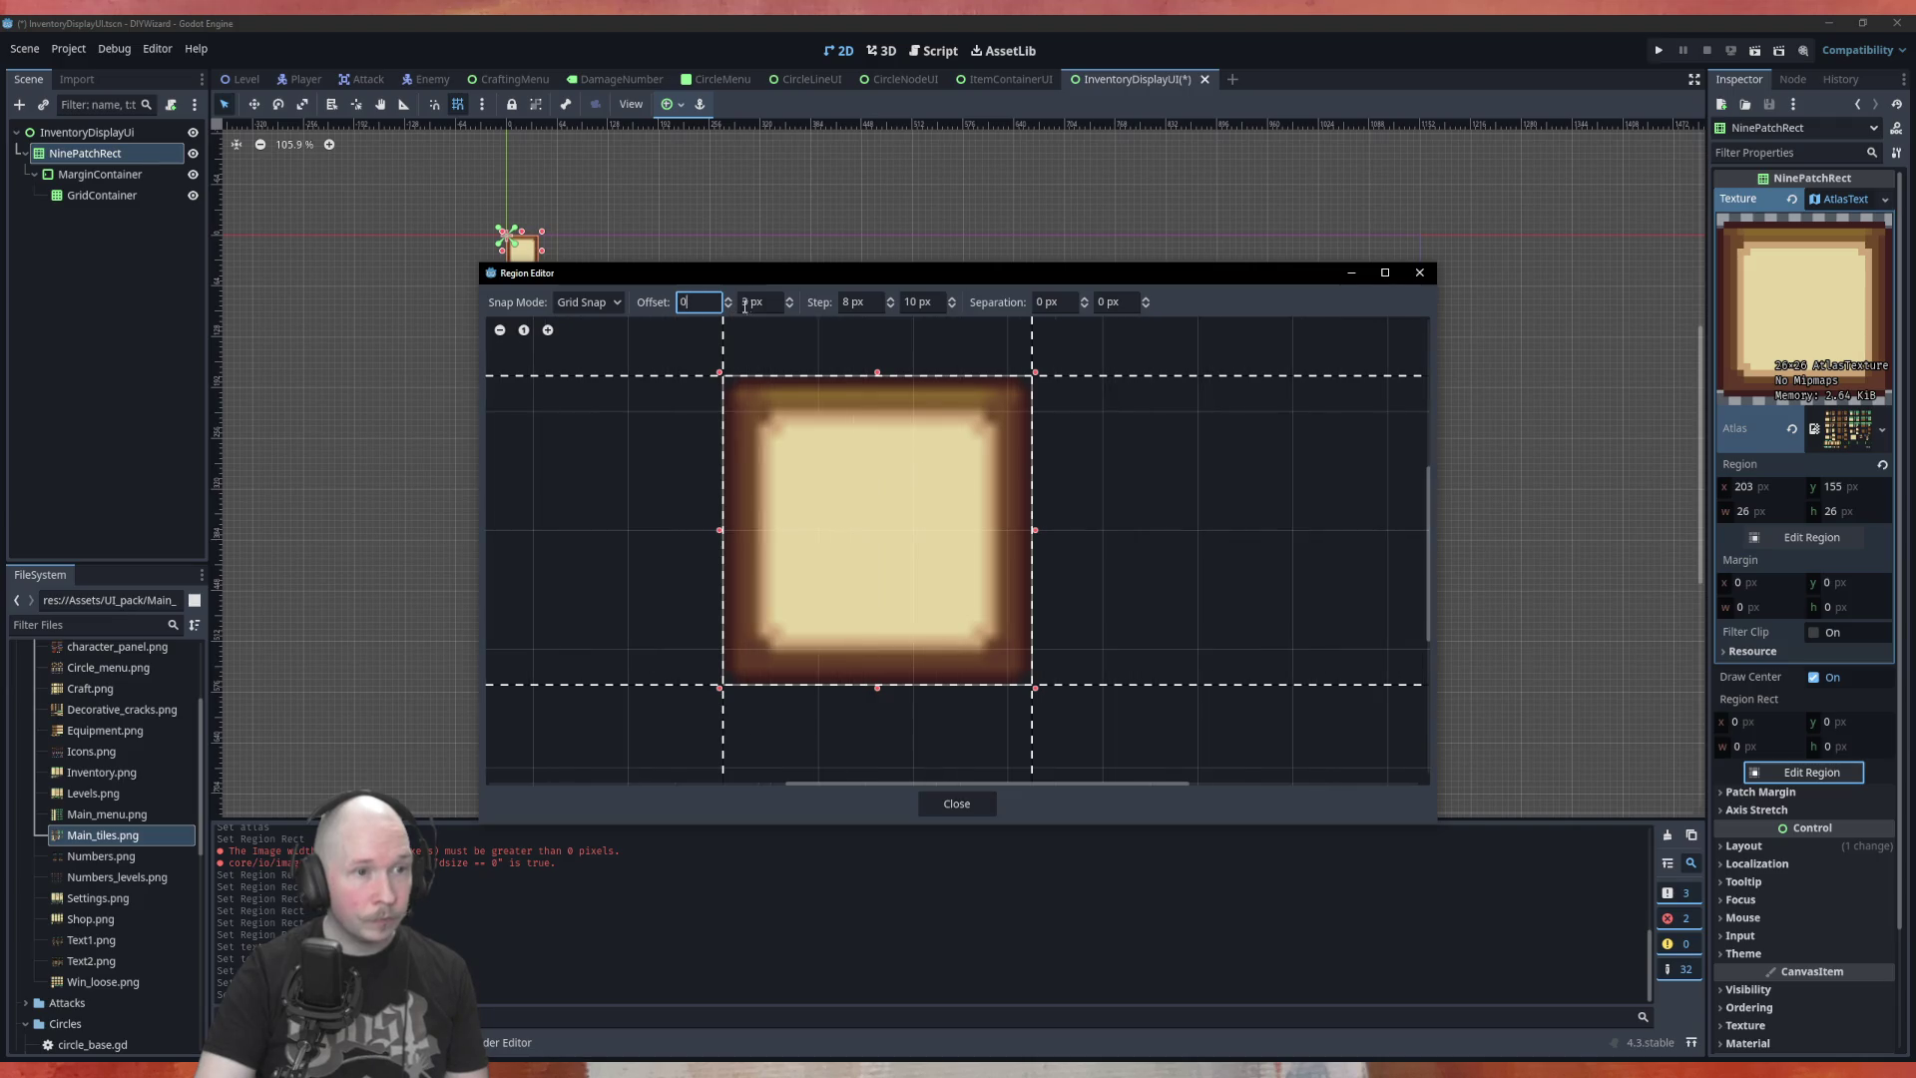
{"action": "left_click", "coordinate": [790, 306]}
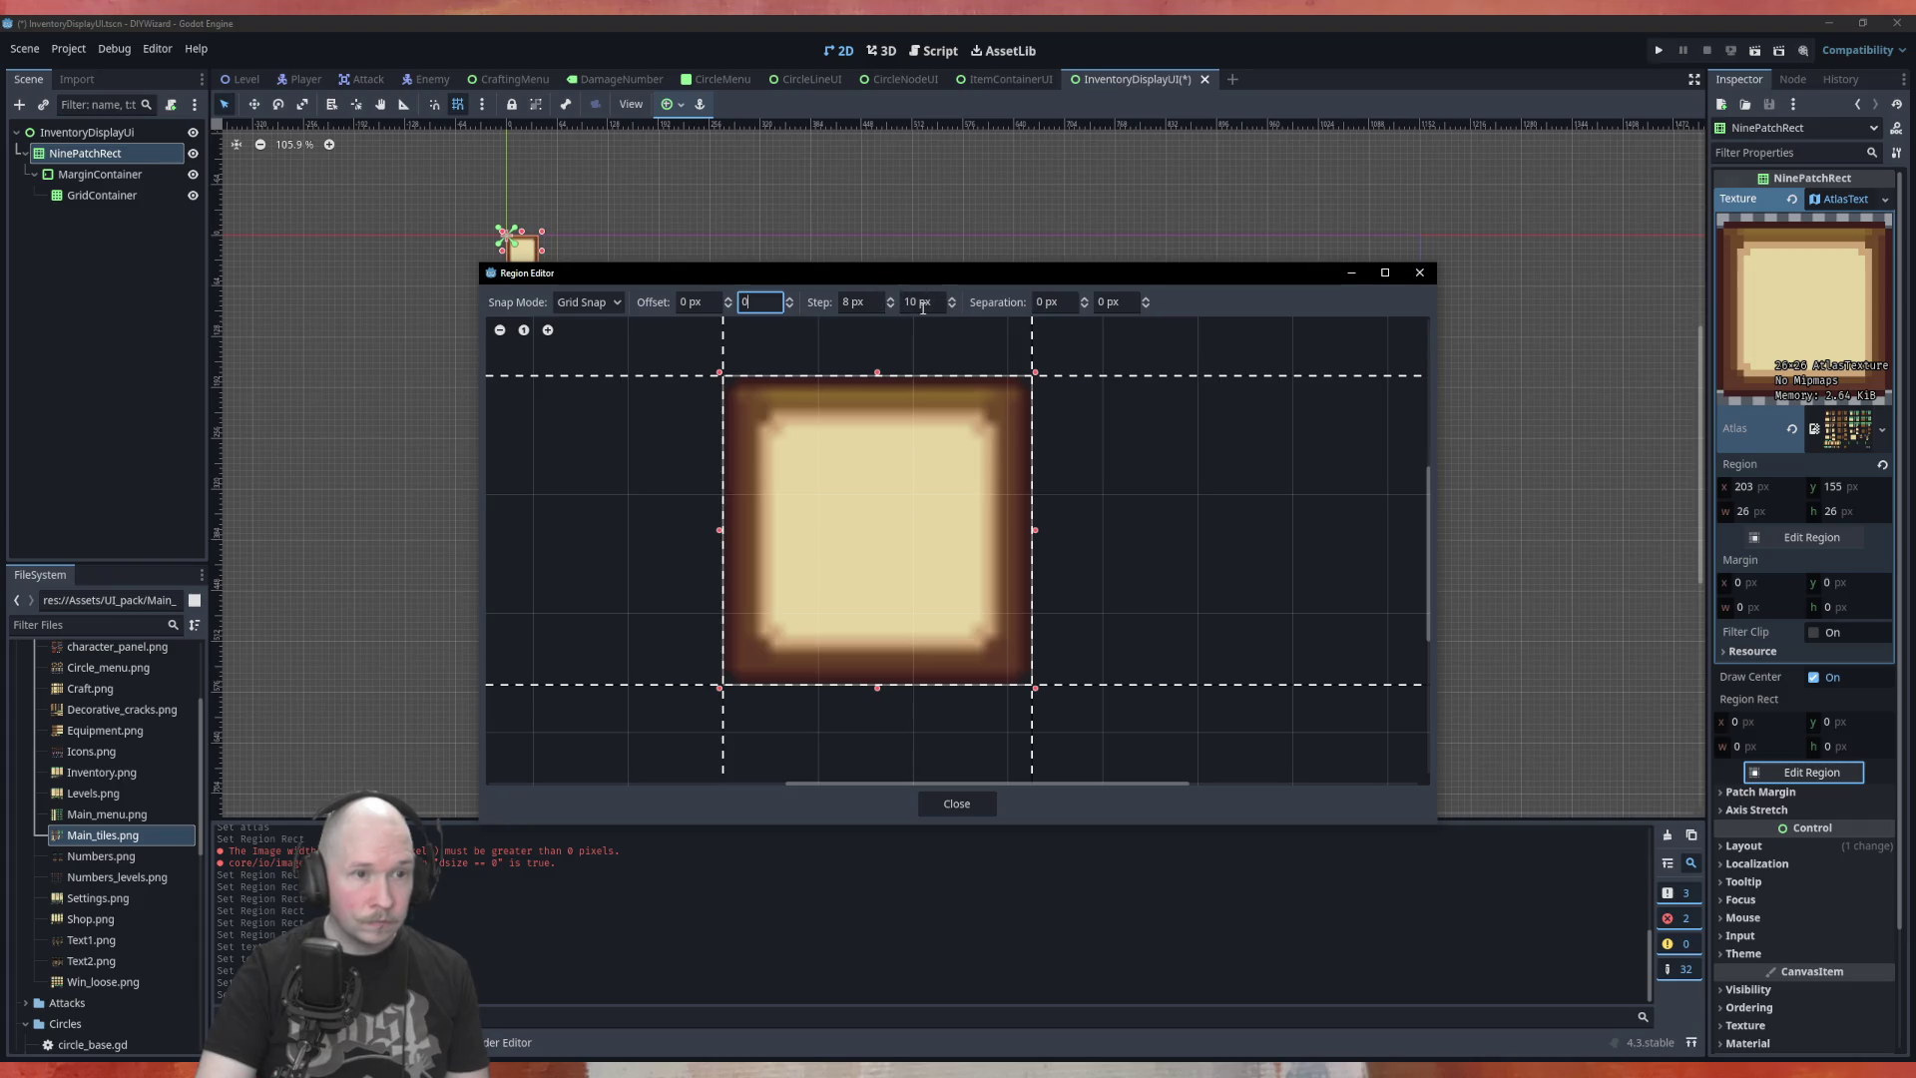
Adjust the grid step, settling on 9 px horizontally and 10 px vertically
{"action": "left_click", "coordinate": [953, 307]}
{"action": "left_click", "coordinate": [953, 307]}
{"action": "left_click", "coordinate": [953, 306]}
{"action": "type", "text": "7"}
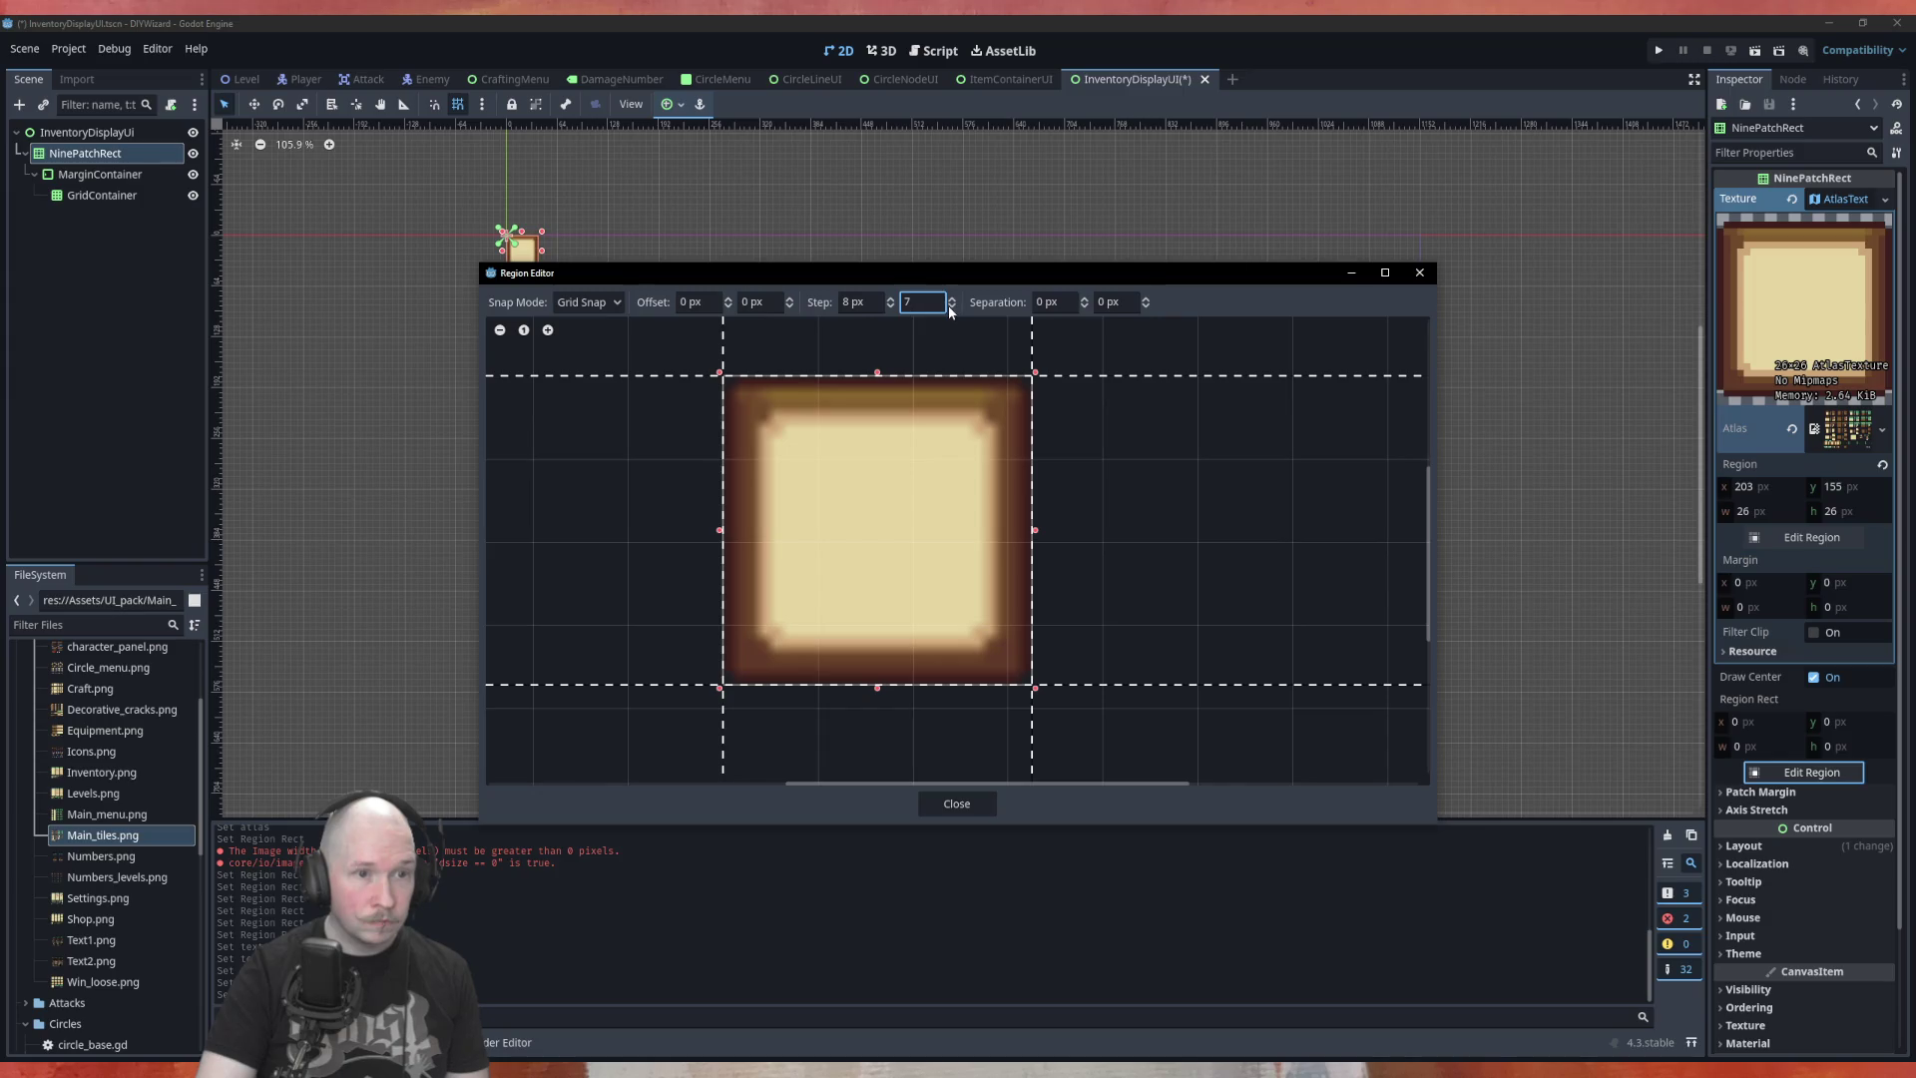
{"action": "left_click", "coordinate": [951, 308]}
{"action": "left_click", "coordinate": [952, 298]}
{"action": "left_click", "coordinate": [952, 298]}
{"action": "left_click", "coordinate": [952, 298]}
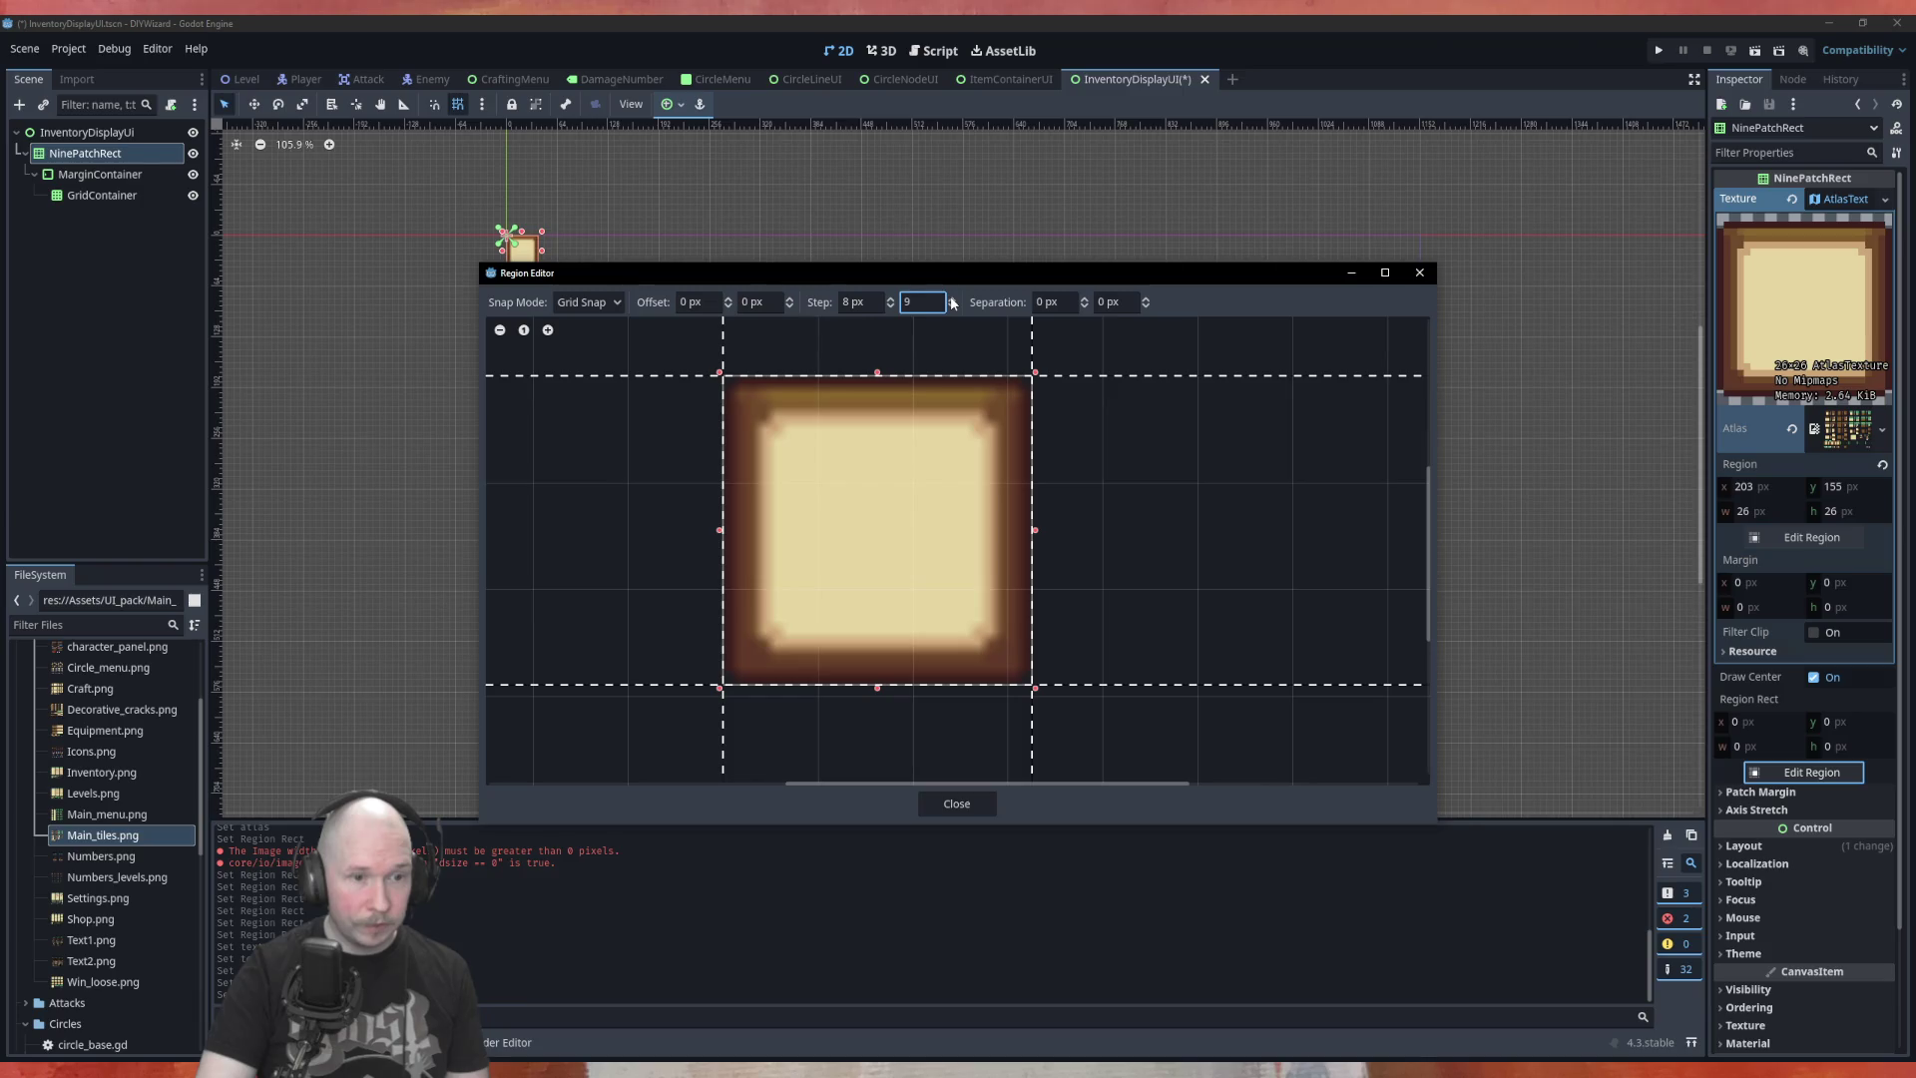
{"action": "left_click", "coordinate": [952, 298]}
{"action": "left_click", "coordinate": [952, 298]}
{"action": "left_click", "coordinate": [950, 306]}
{"action": "left_click", "coordinate": [890, 299]}
{"action": "left_click", "coordinate": [890, 300]}
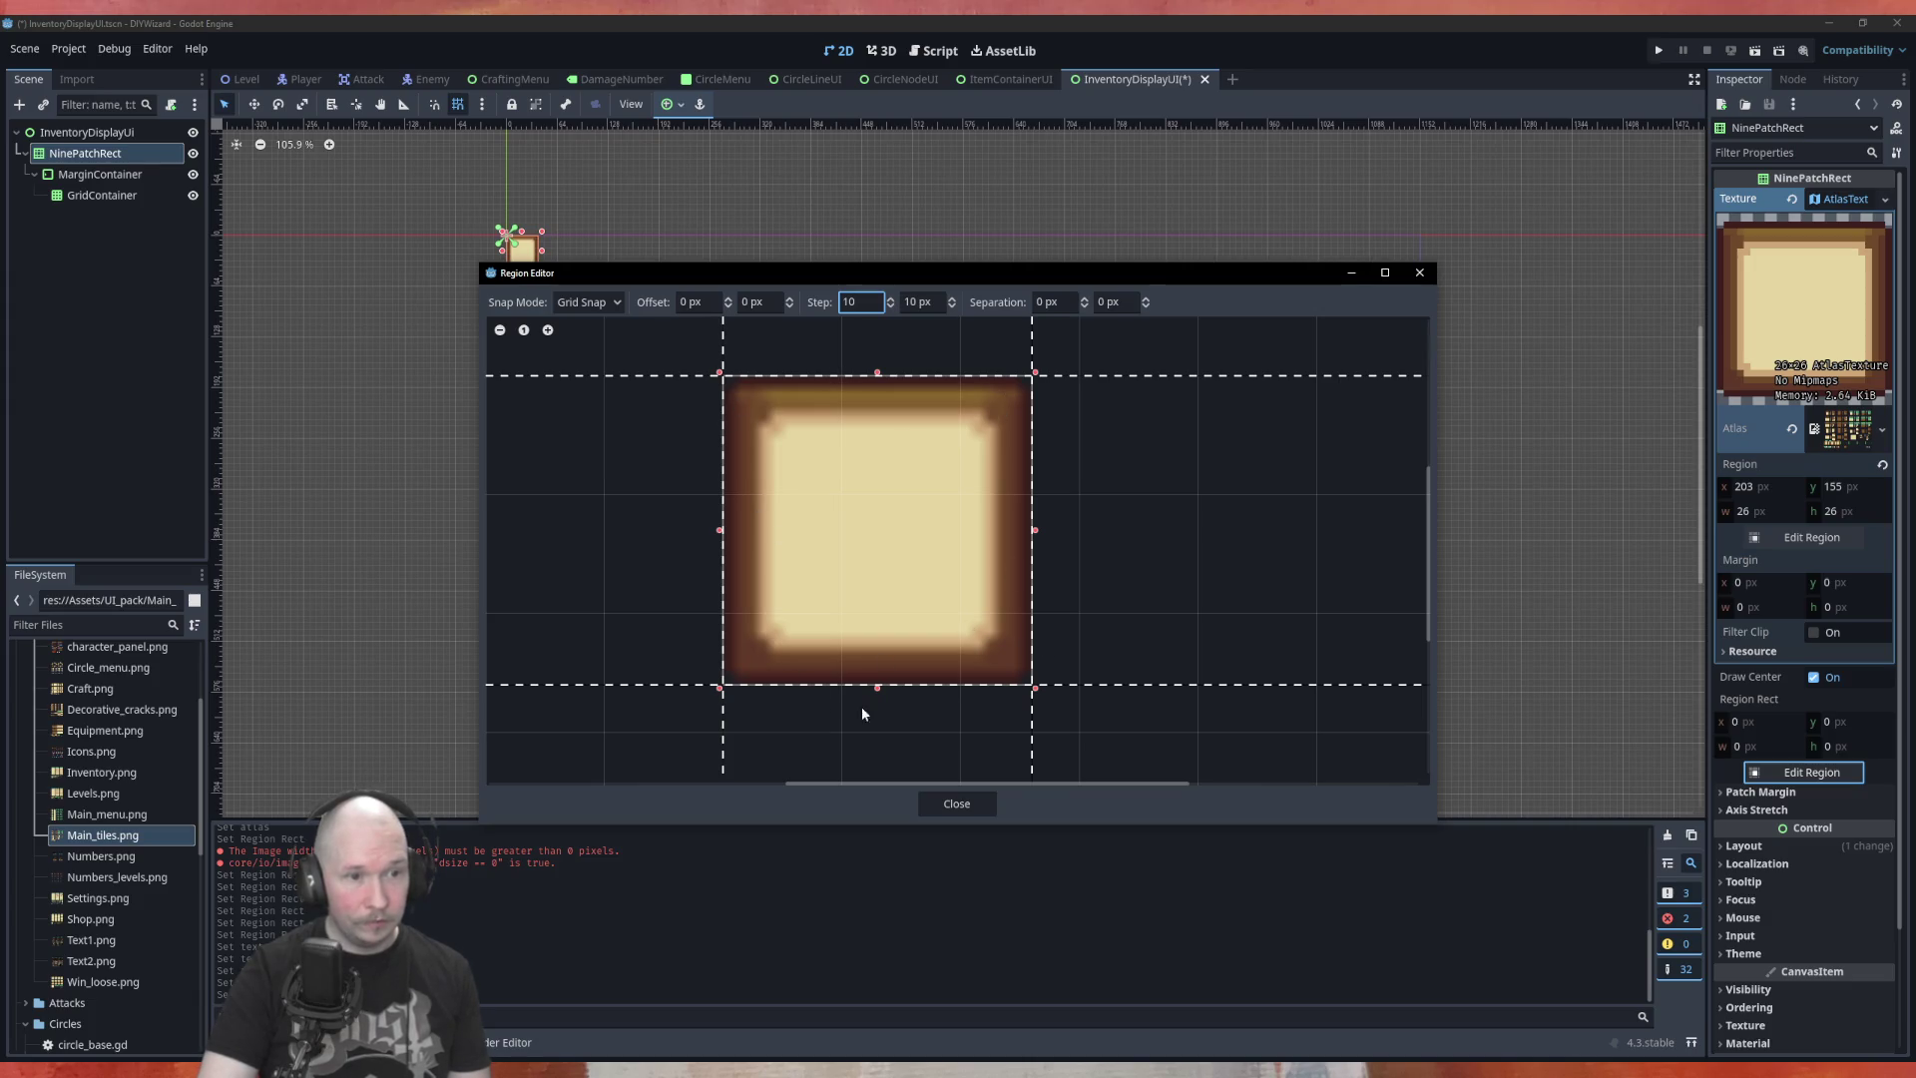
{"action": "left_click", "coordinate": [890, 306]}
{"action": "left_click", "coordinate": [890, 307]}
{"action": "left_click", "coordinate": [892, 300]}
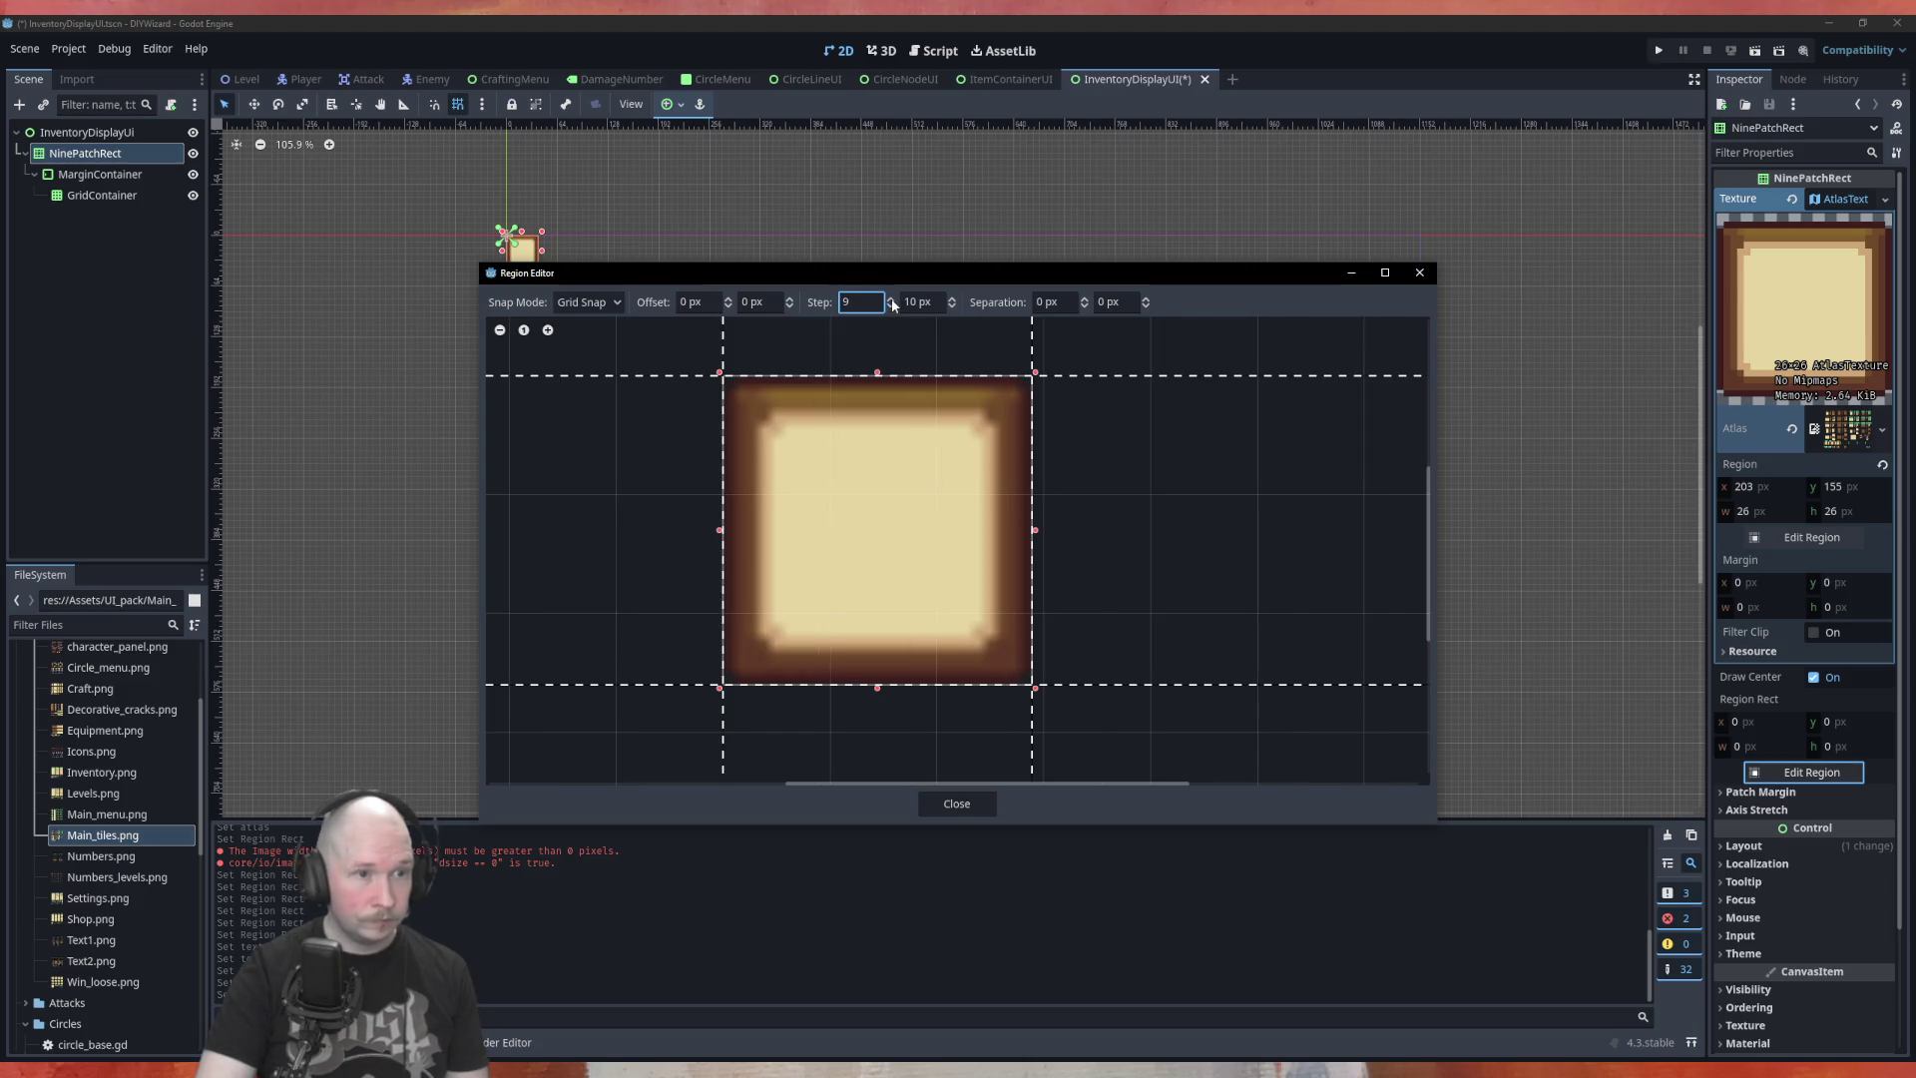
Switch Snap Mode to Pixel Snap and close the region editor
{"action": "left_click", "coordinate": [611, 305]}
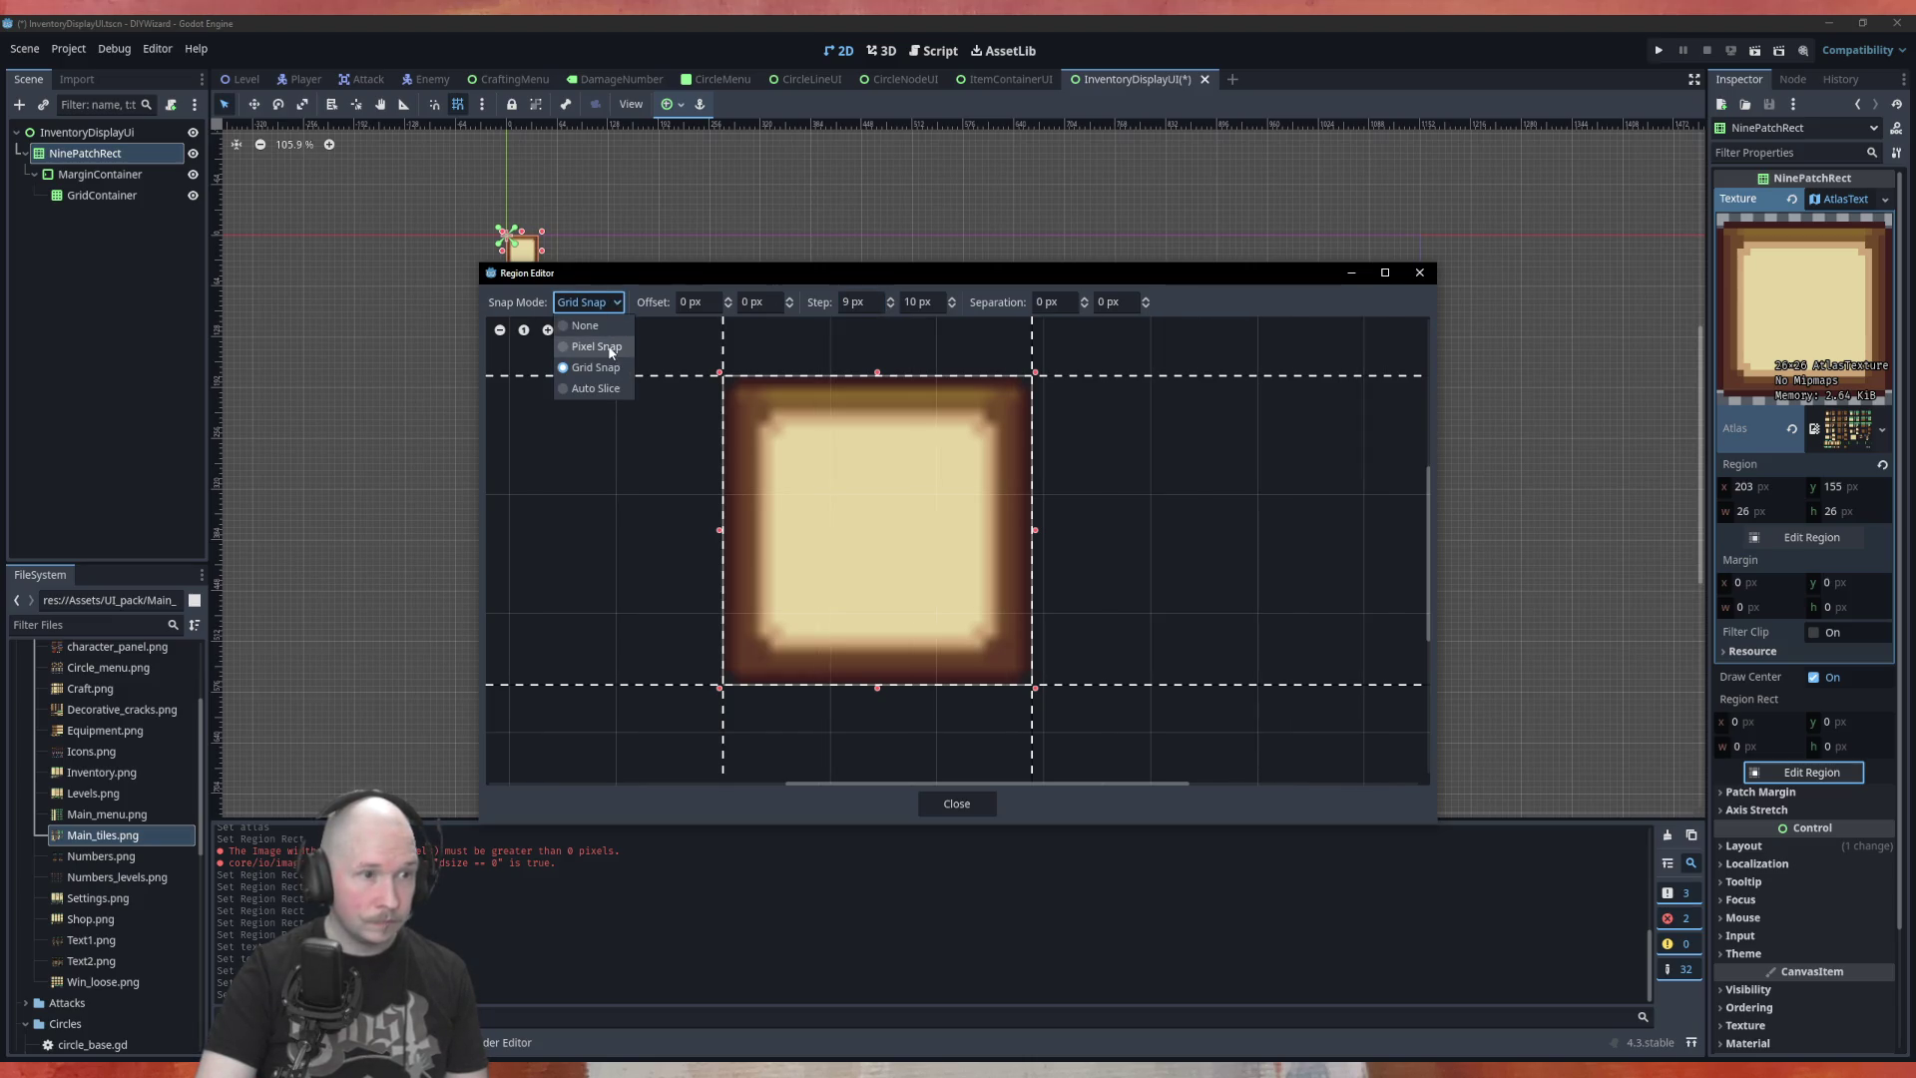
{"action": "left_click", "coordinate": [611, 347]}
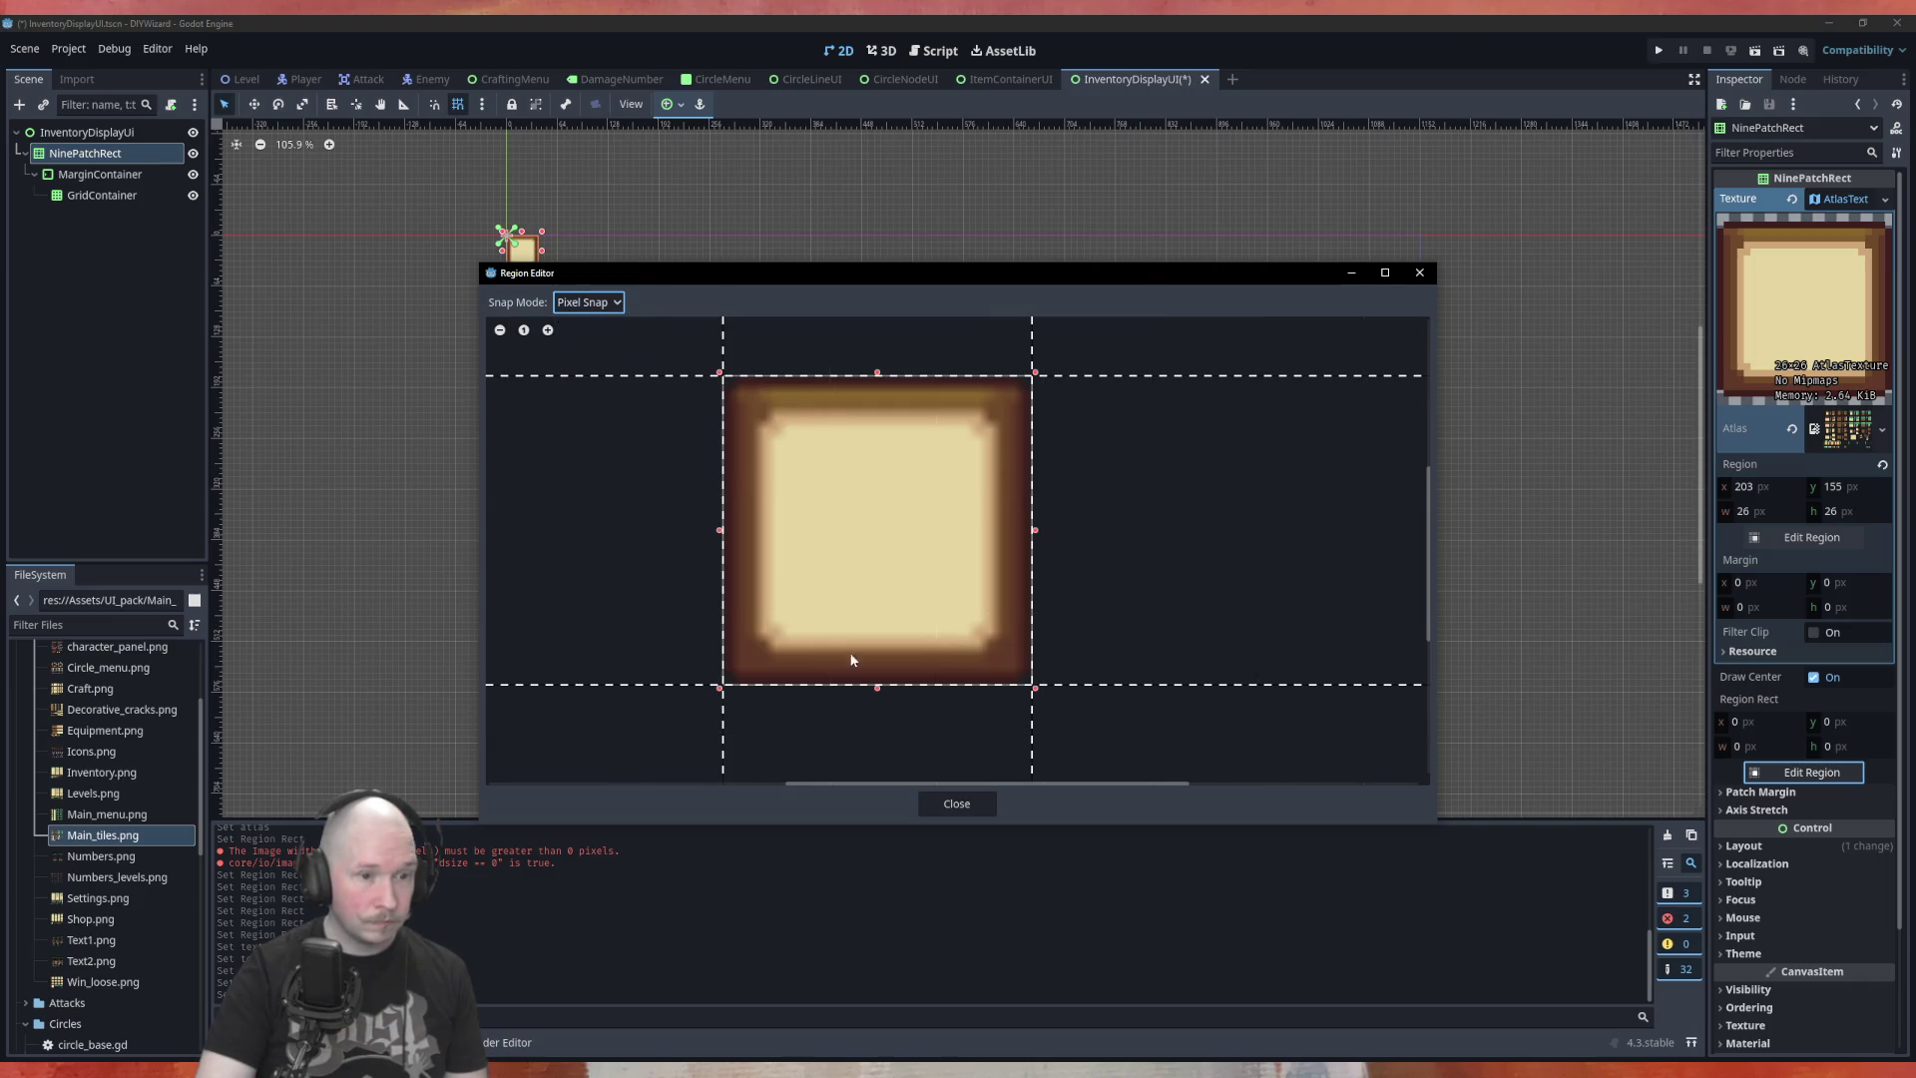
{"action": "left_click", "coordinate": [960, 803]}
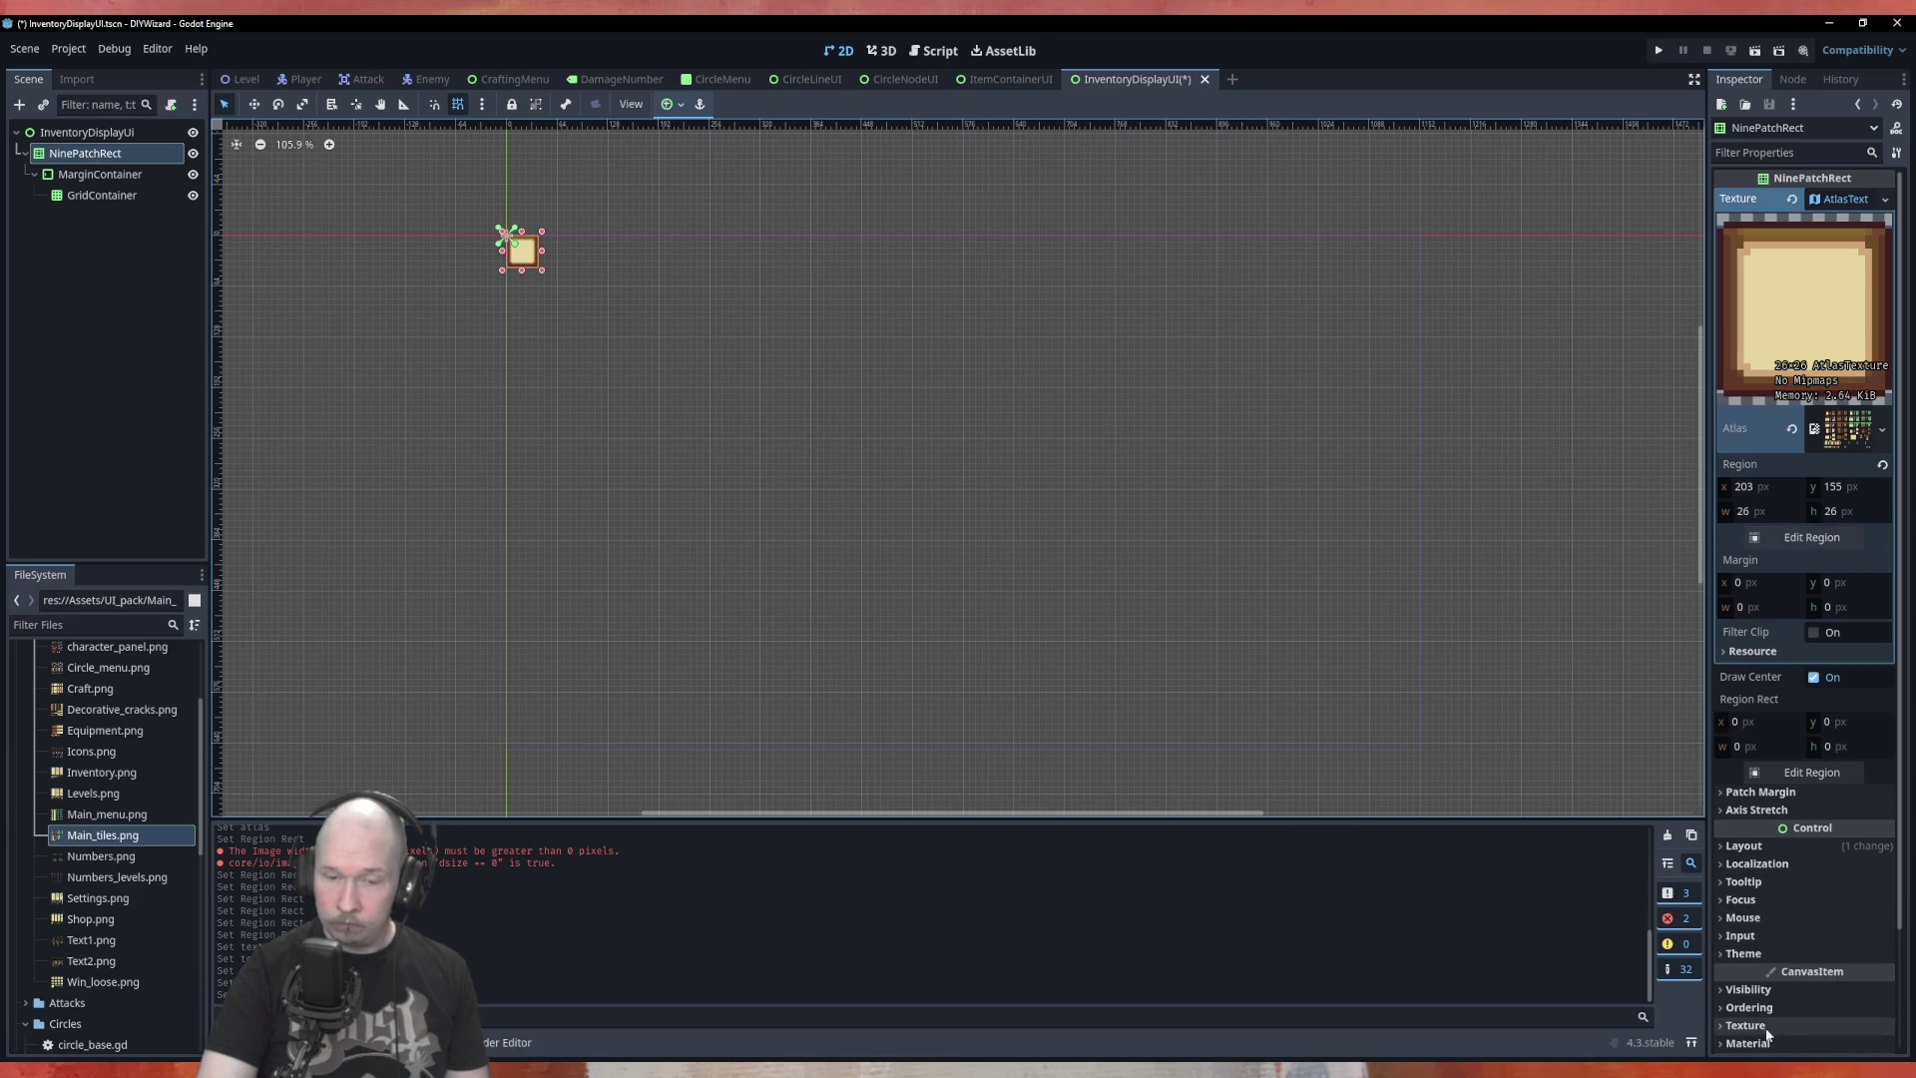
{"action": "scroll", "coordinate": [1798, 841], "scroll_direction": "down", "scroll_amount": 3}
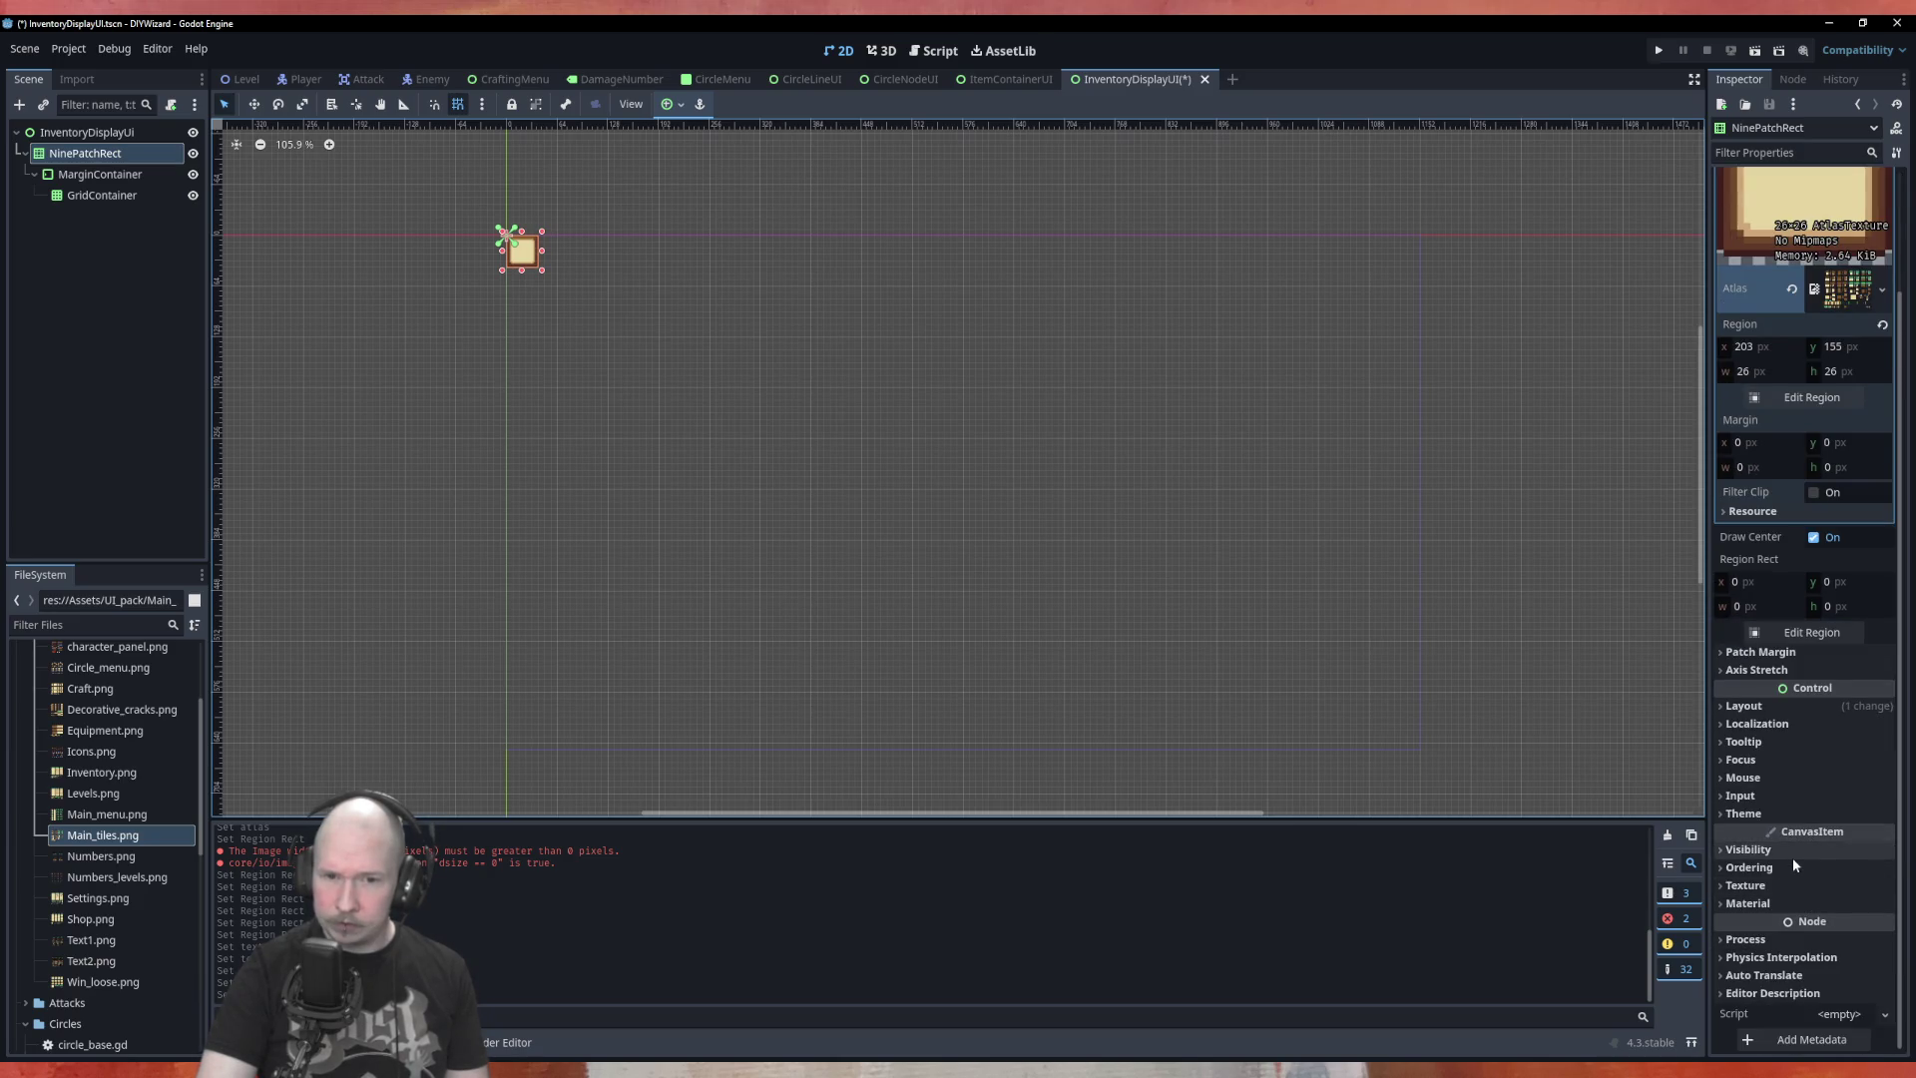
Set the CanvasItem texture Filter to Nearest for crisp pixel art
{"action": "left_click", "coordinate": [1786, 885]}
{"action": "left_click", "coordinate": [1842, 908]}
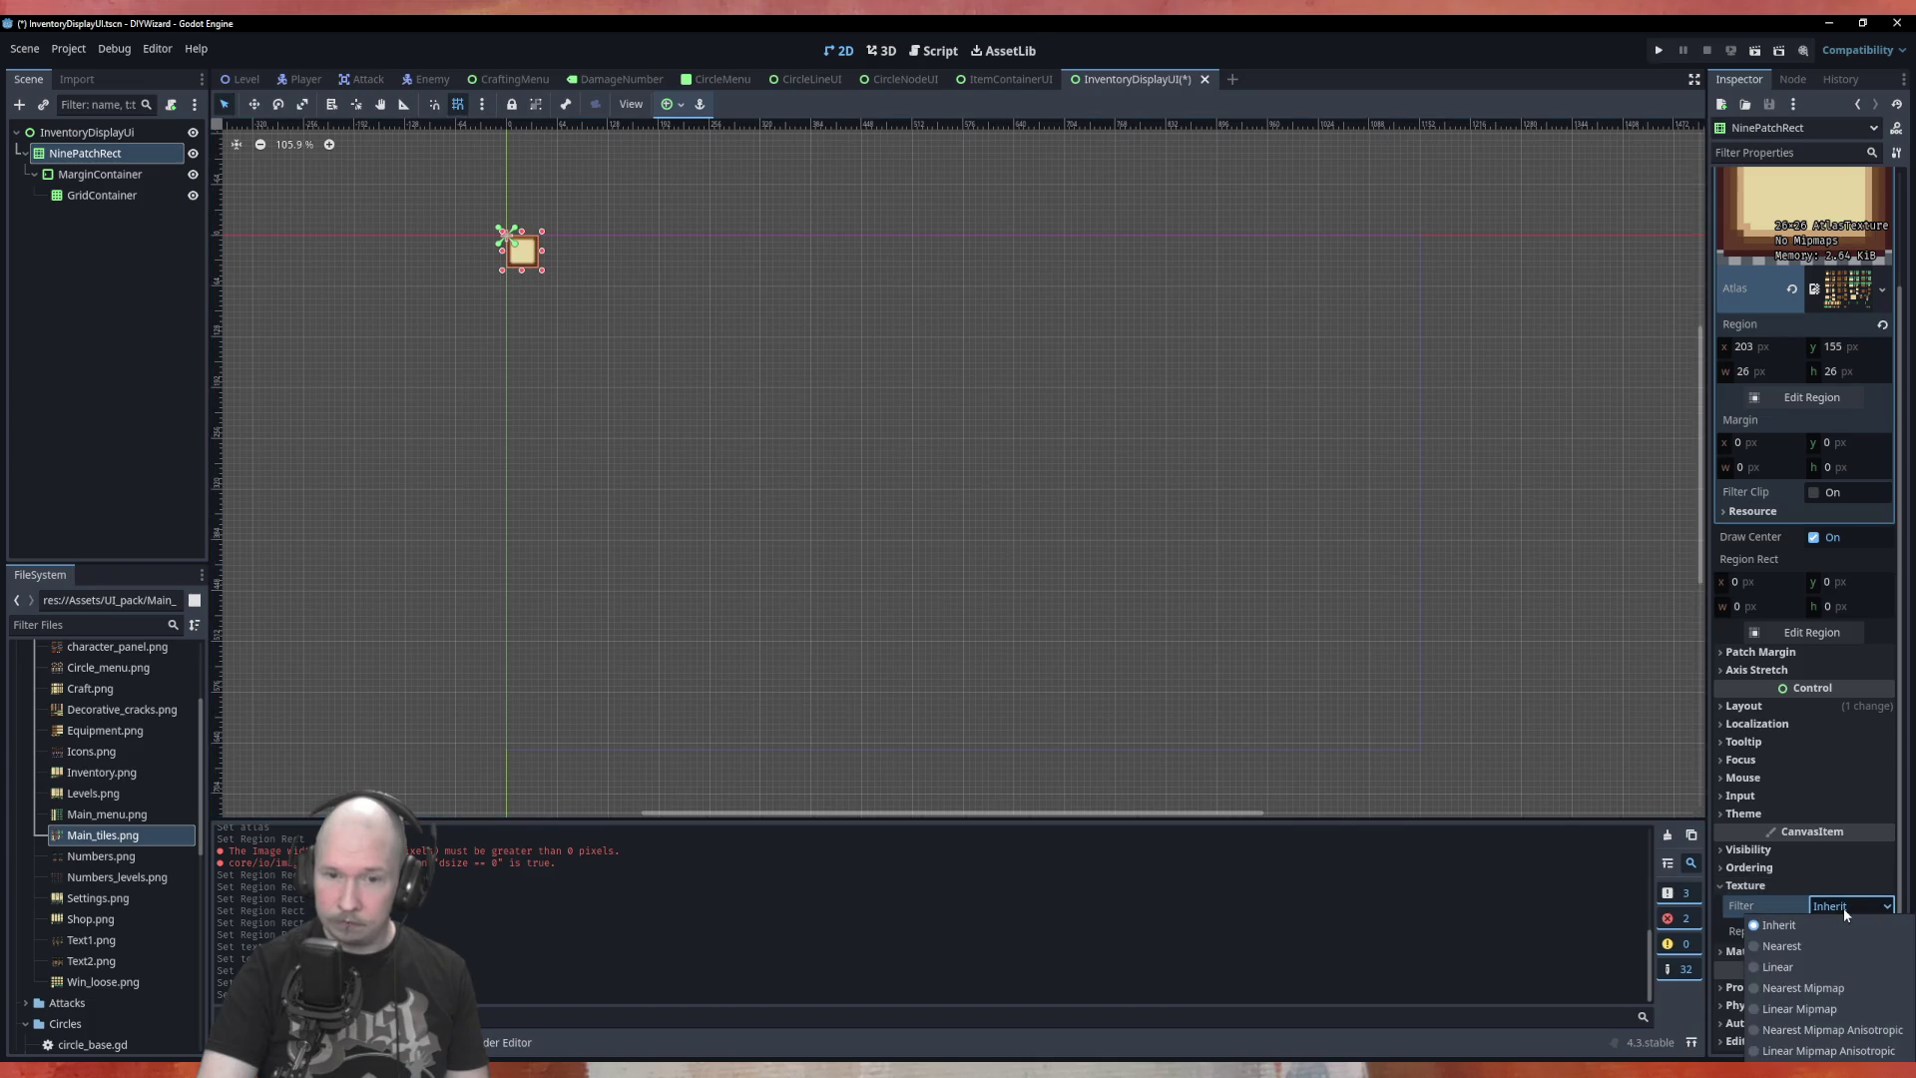
{"action": "left_click", "coordinate": [1772, 948]}
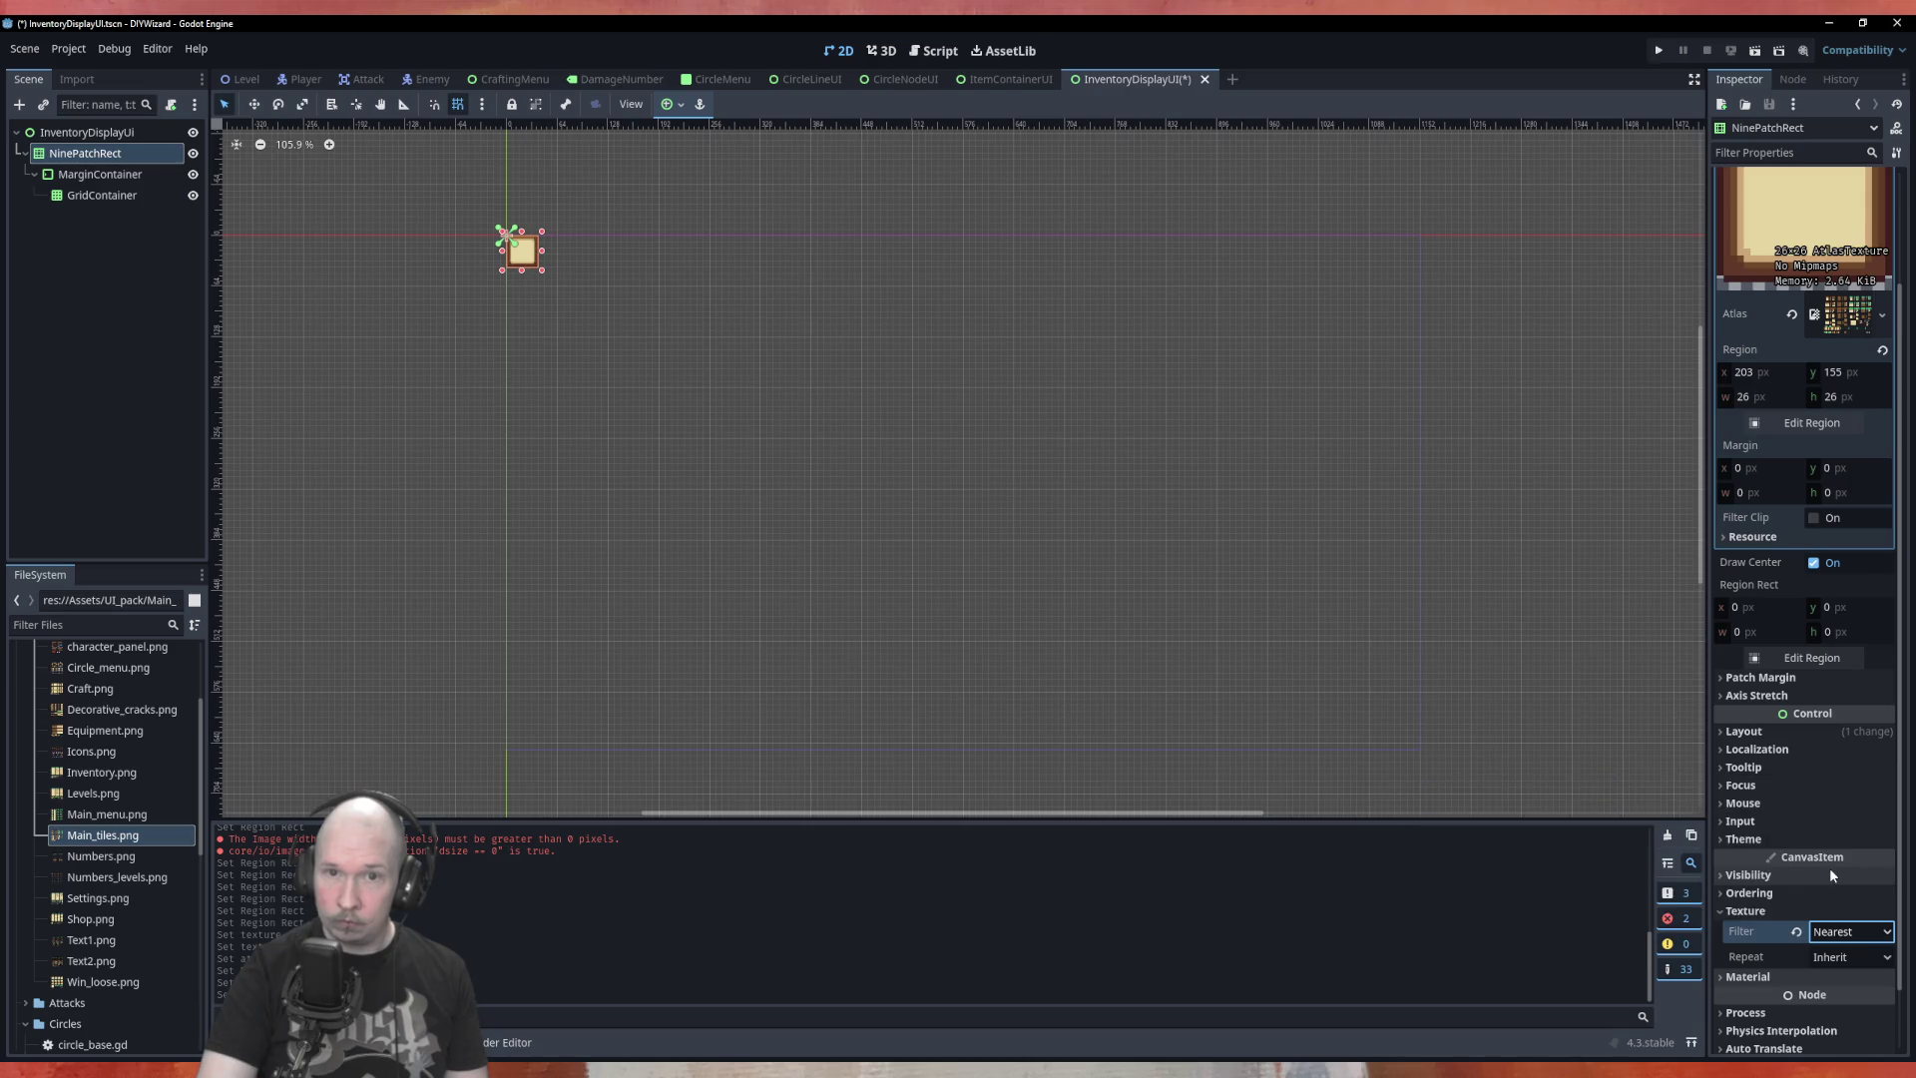
Enlarge the NinePatchRect into a much bigger rectangle by dragging its bottom-right handle
{"action": "scroll", "coordinate": [1829, 867], "scroll_direction": "up", "scroll_amount": 2}
{"action": "scroll", "coordinate": [1829, 867], "scroll_direction": "down", "scroll_amount": 4}
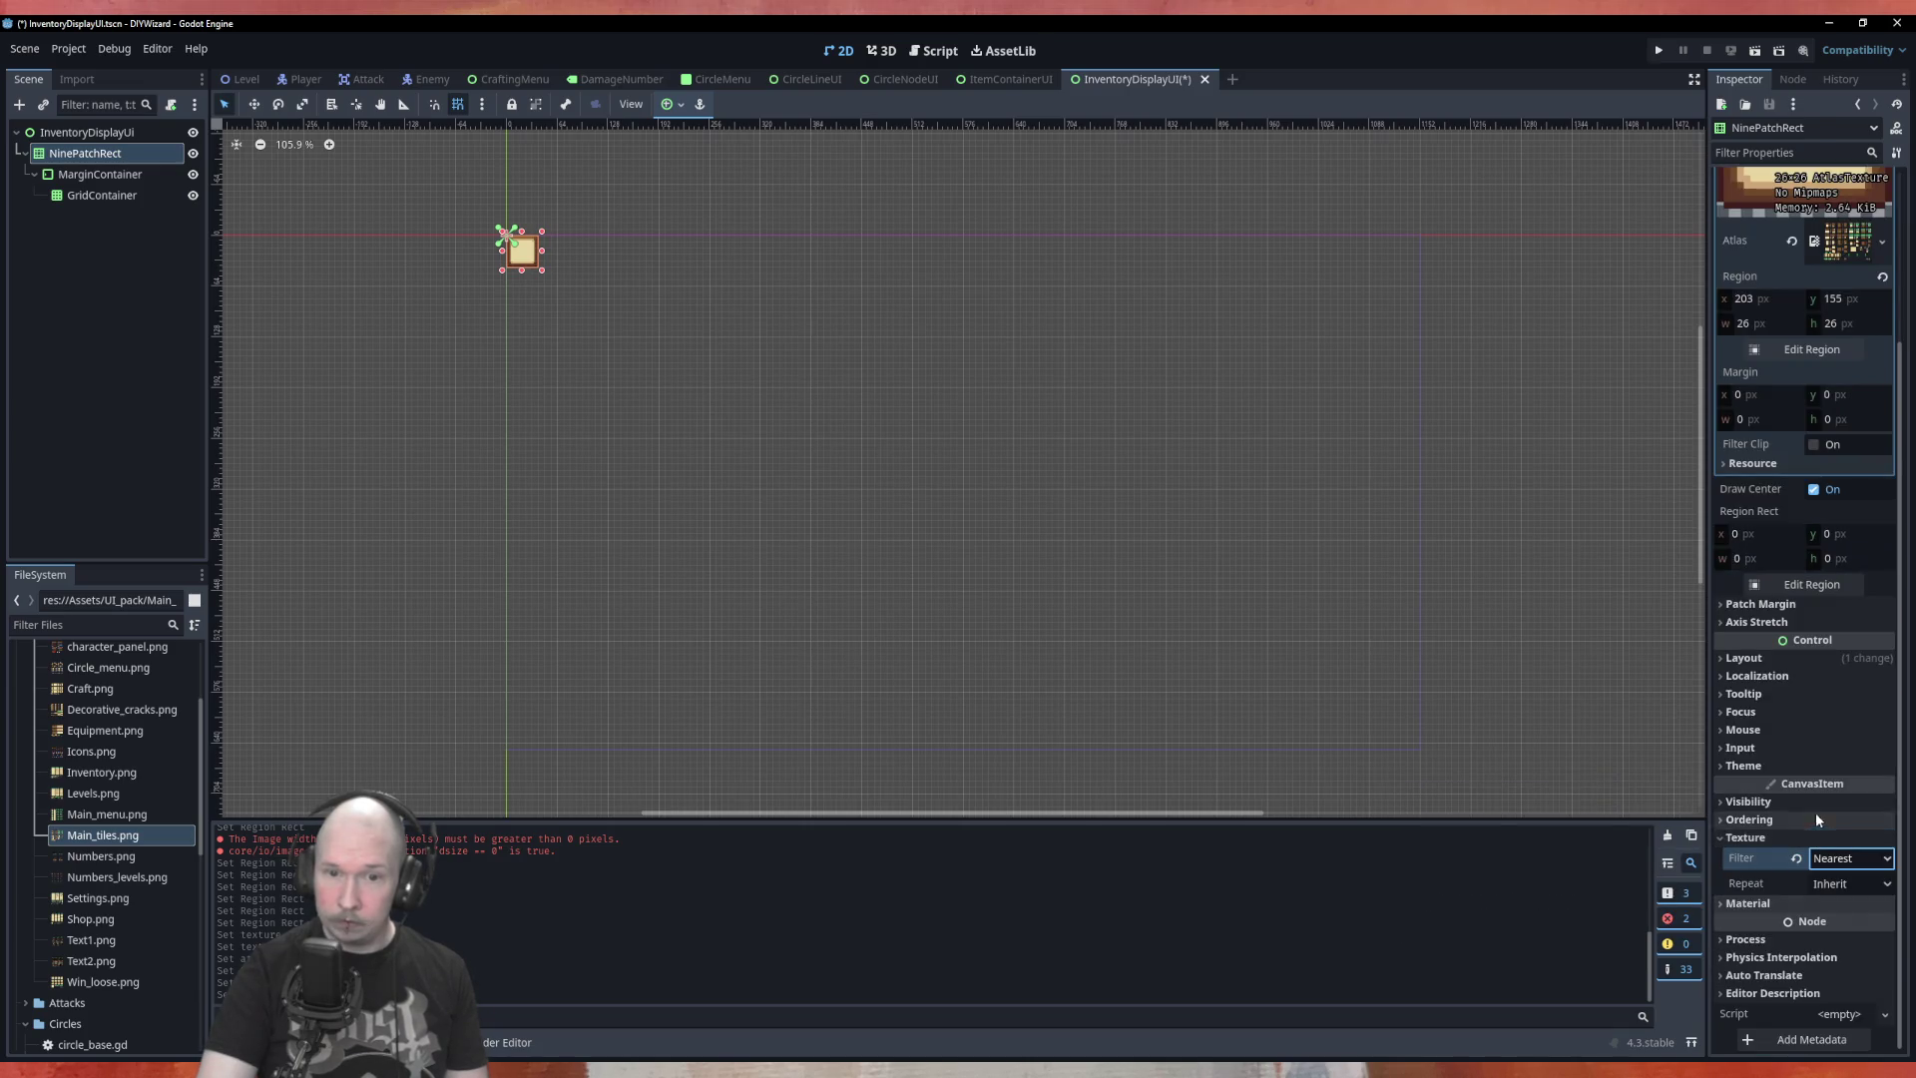
{"action": "scroll", "coordinate": [1774, 603], "scroll_direction": "up", "scroll_amount": 2}
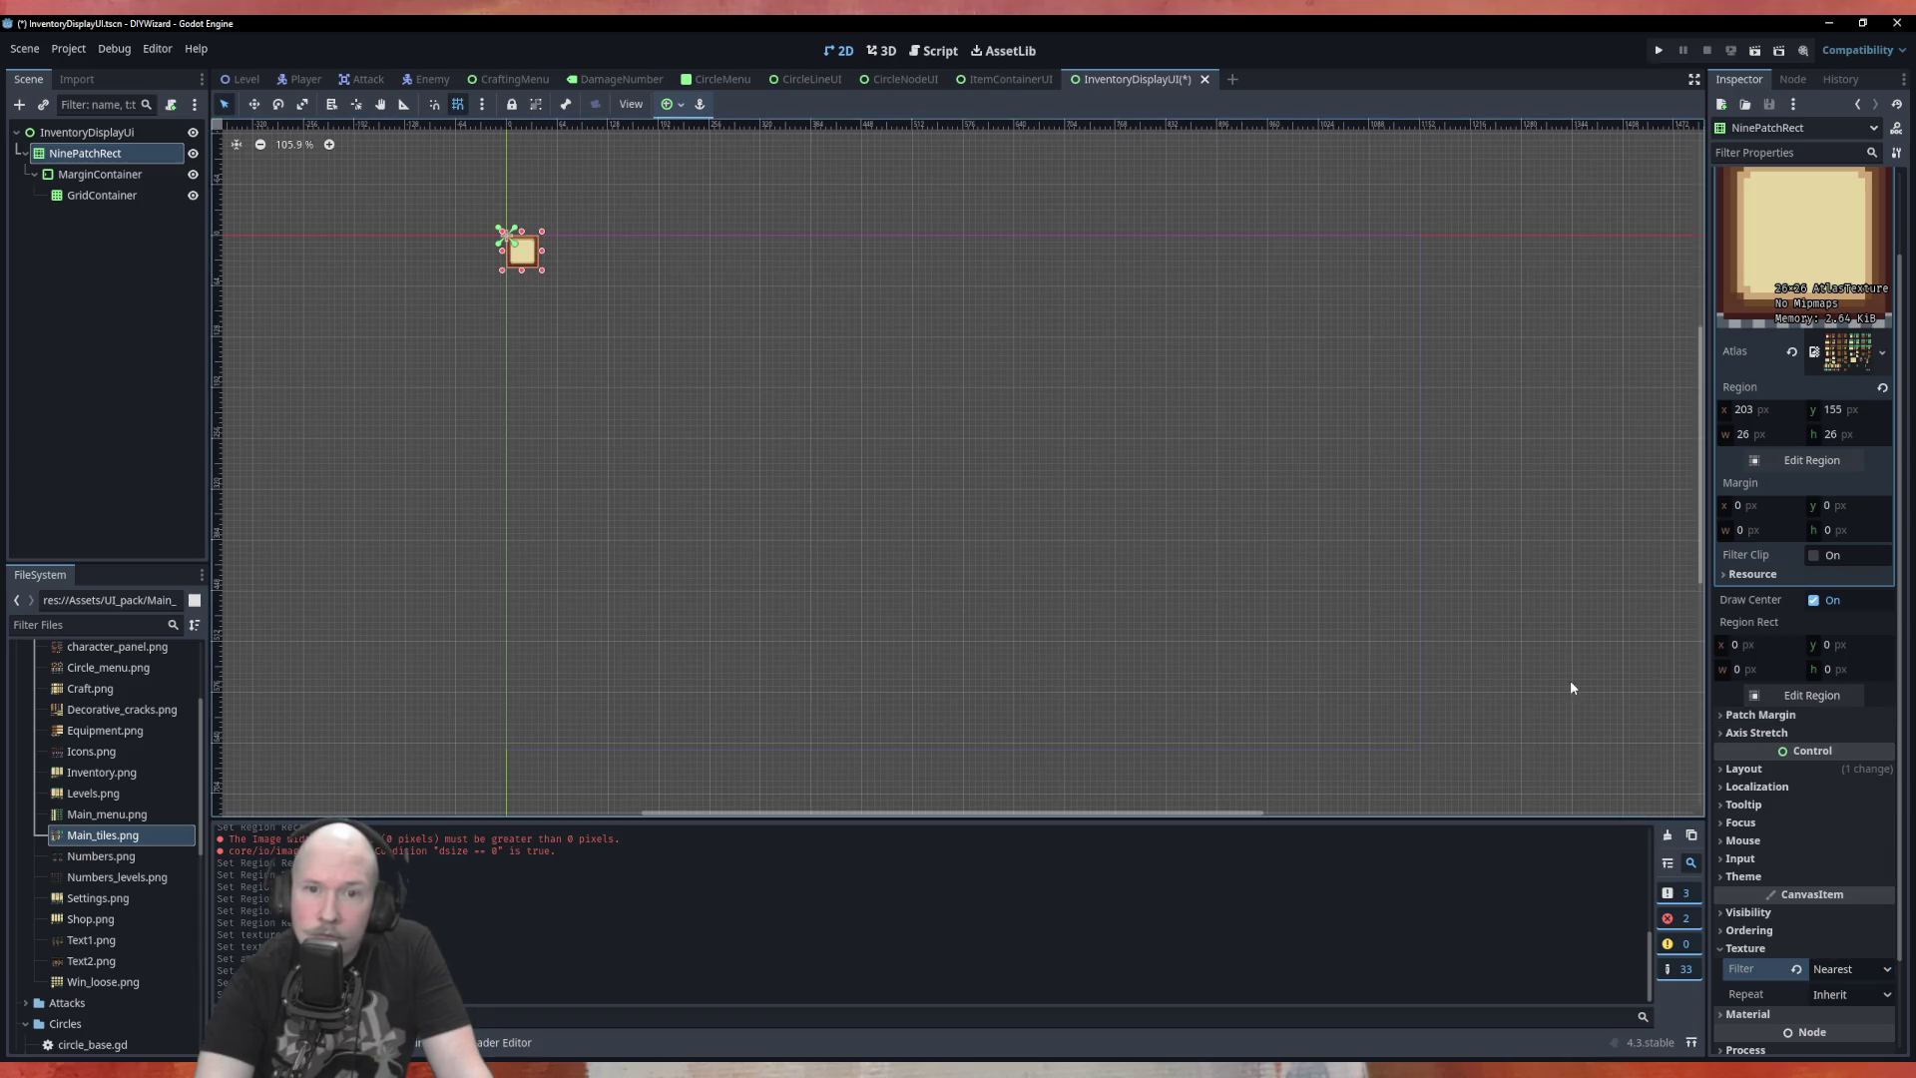
{"action": "scroll", "coordinate": [1010, 406], "scroll_direction": "down", "scroll_amount": 3}
{"action": "scroll", "coordinate": [724, 316], "scroll_direction": "up", "scroll_amount": 5}
{"action": "scroll", "coordinate": [724, 315], "scroll_direction": "up", "scroll_amount": 5}
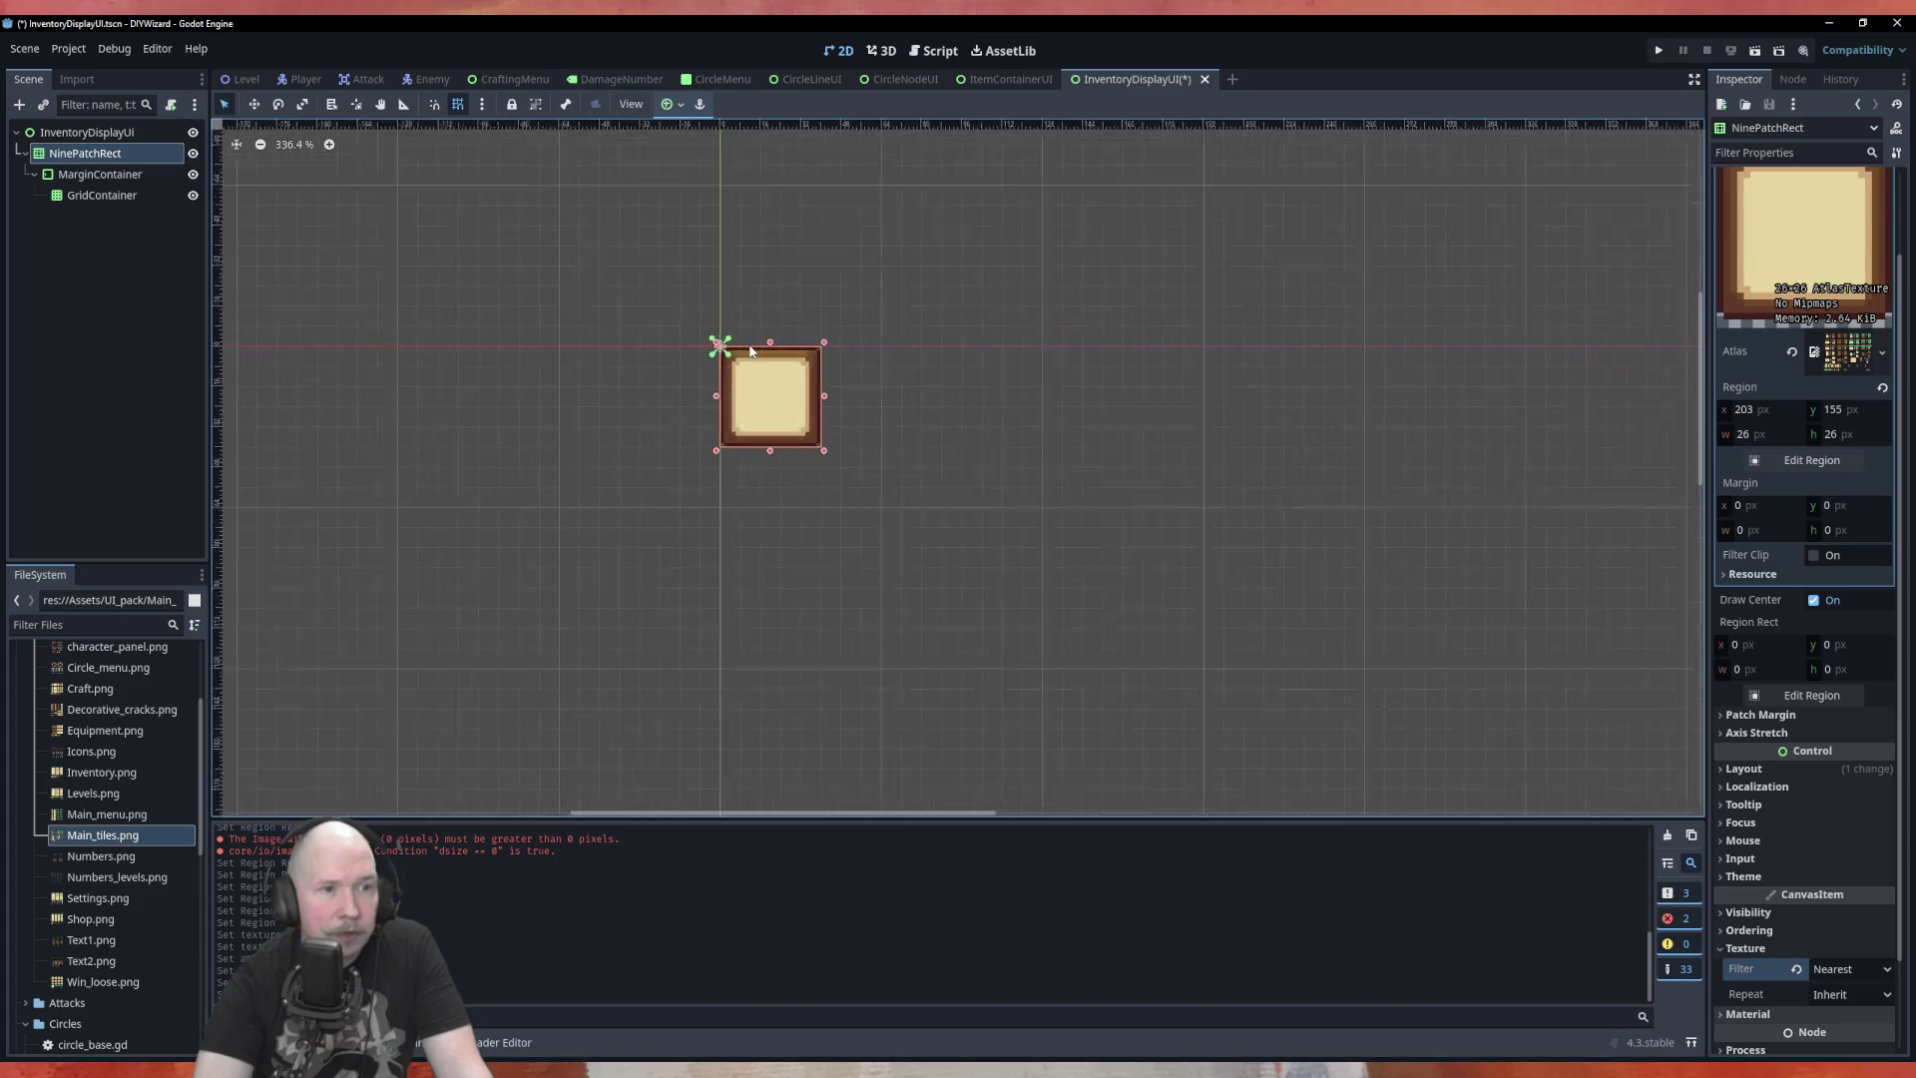
{"action": "mouse_move", "coordinate": [864, 506]}
{"action": "left_mouse_down"}
{"action": "mouse_move", "coordinate": [1176, 713]}
{"action": "mouse_move", "coordinate": [1447, 684]}
{"action": "mouse_move", "coordinate": [1397, 614]}
{"action": "mouse_move", "coordinate": [1182, 568]}
{"action": "mouse_move", "coordinate": [1157, 664]}
{"action": "mouse_move", "coordinate": [1102, 653]}
{"action": "left_mouse_up"}
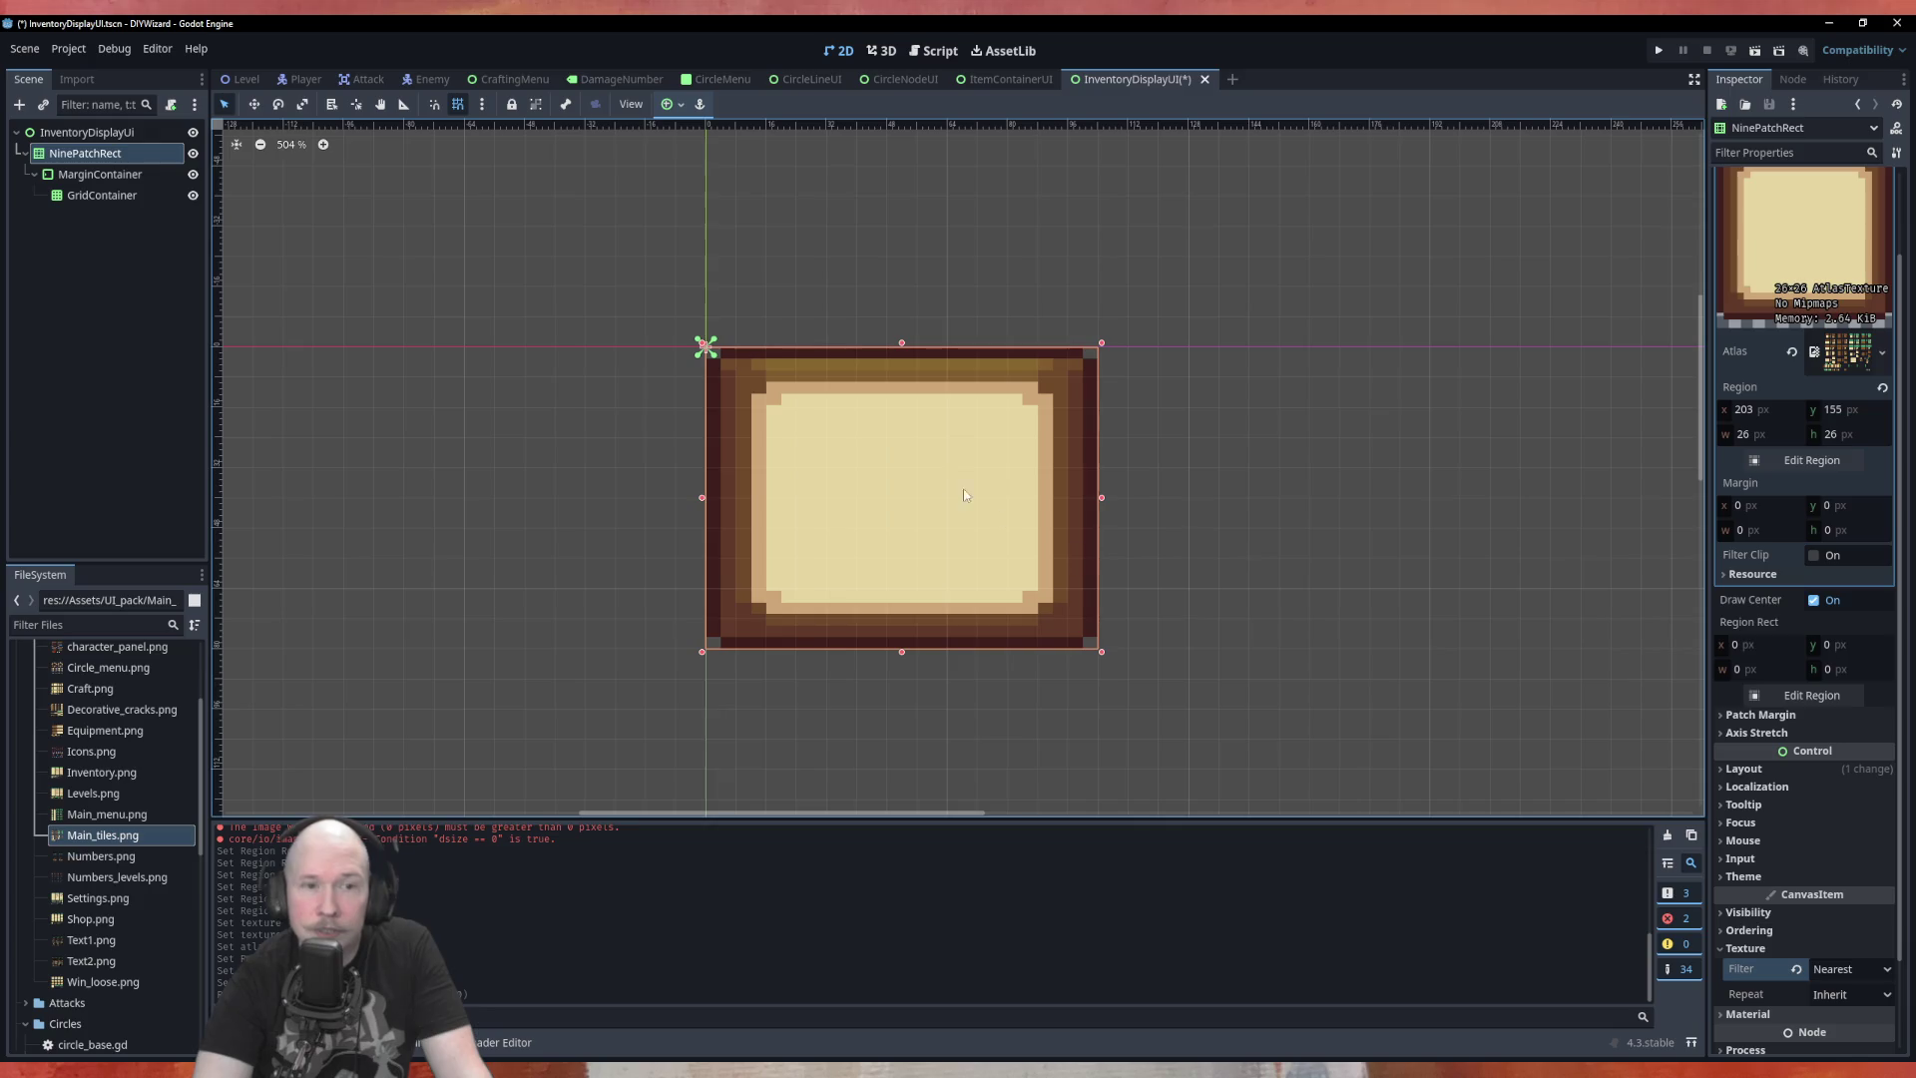
{"action": "left_click", "coordinate": [1808, 696]}
With Auto Slice snapping, select the tile and drag the region edges inward
{"action": "left_click", "coordinate": [587, 305]}
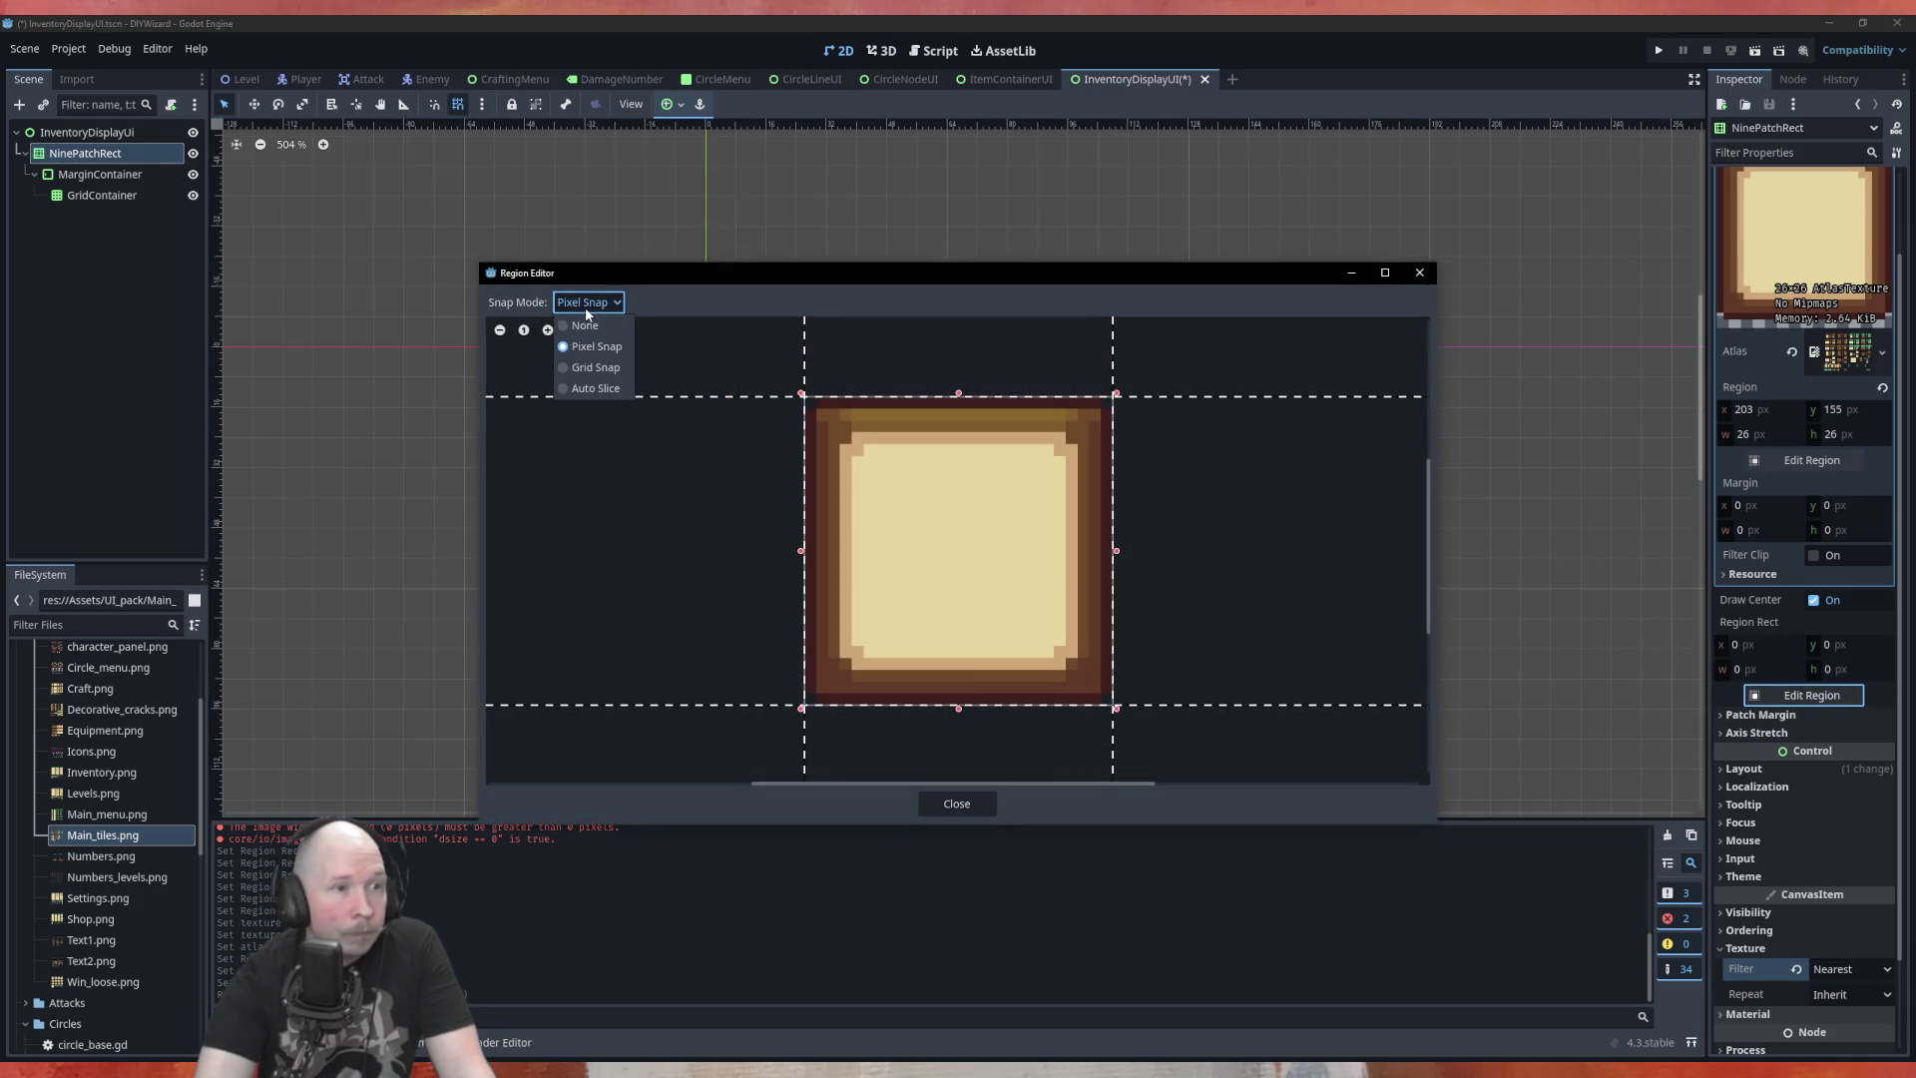
{"action": "left_click", "coordinate": [646, 321]}
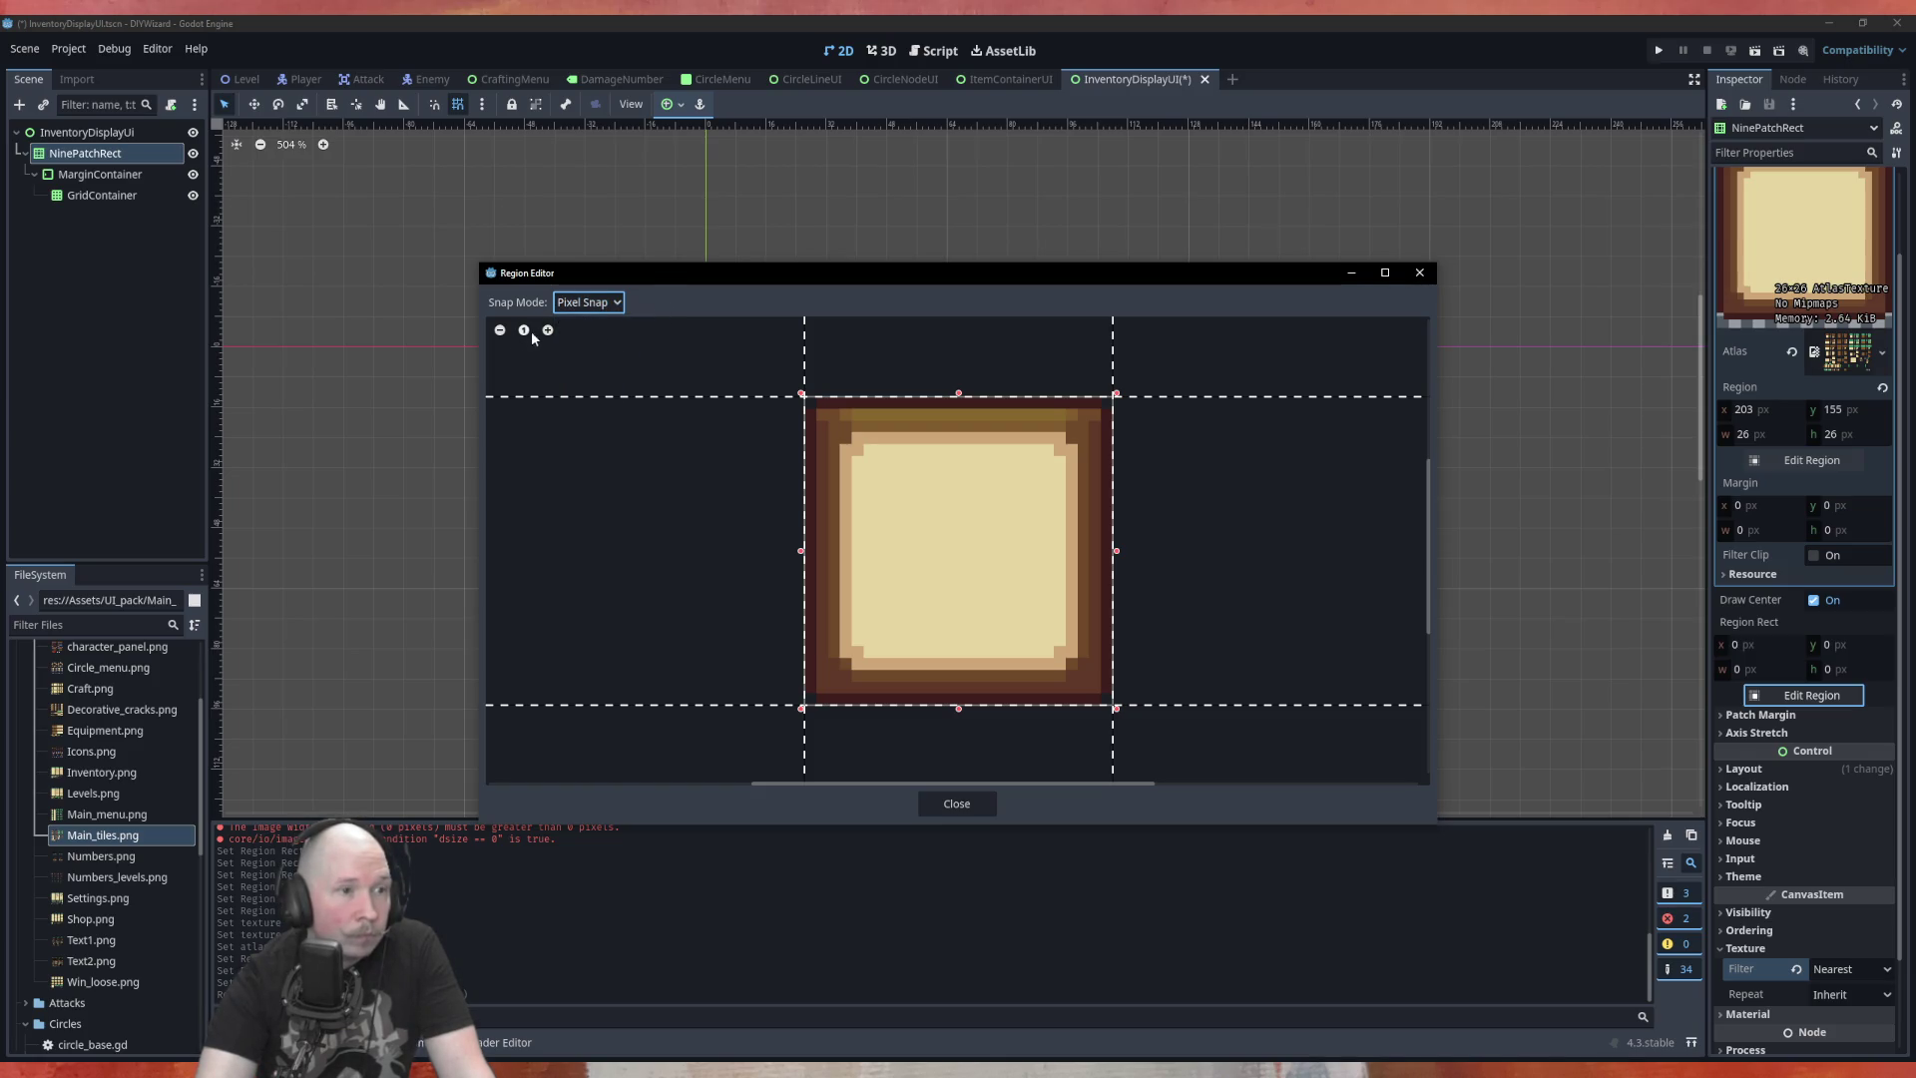
{"action": "left_click", "coordinate": [587, 302]}
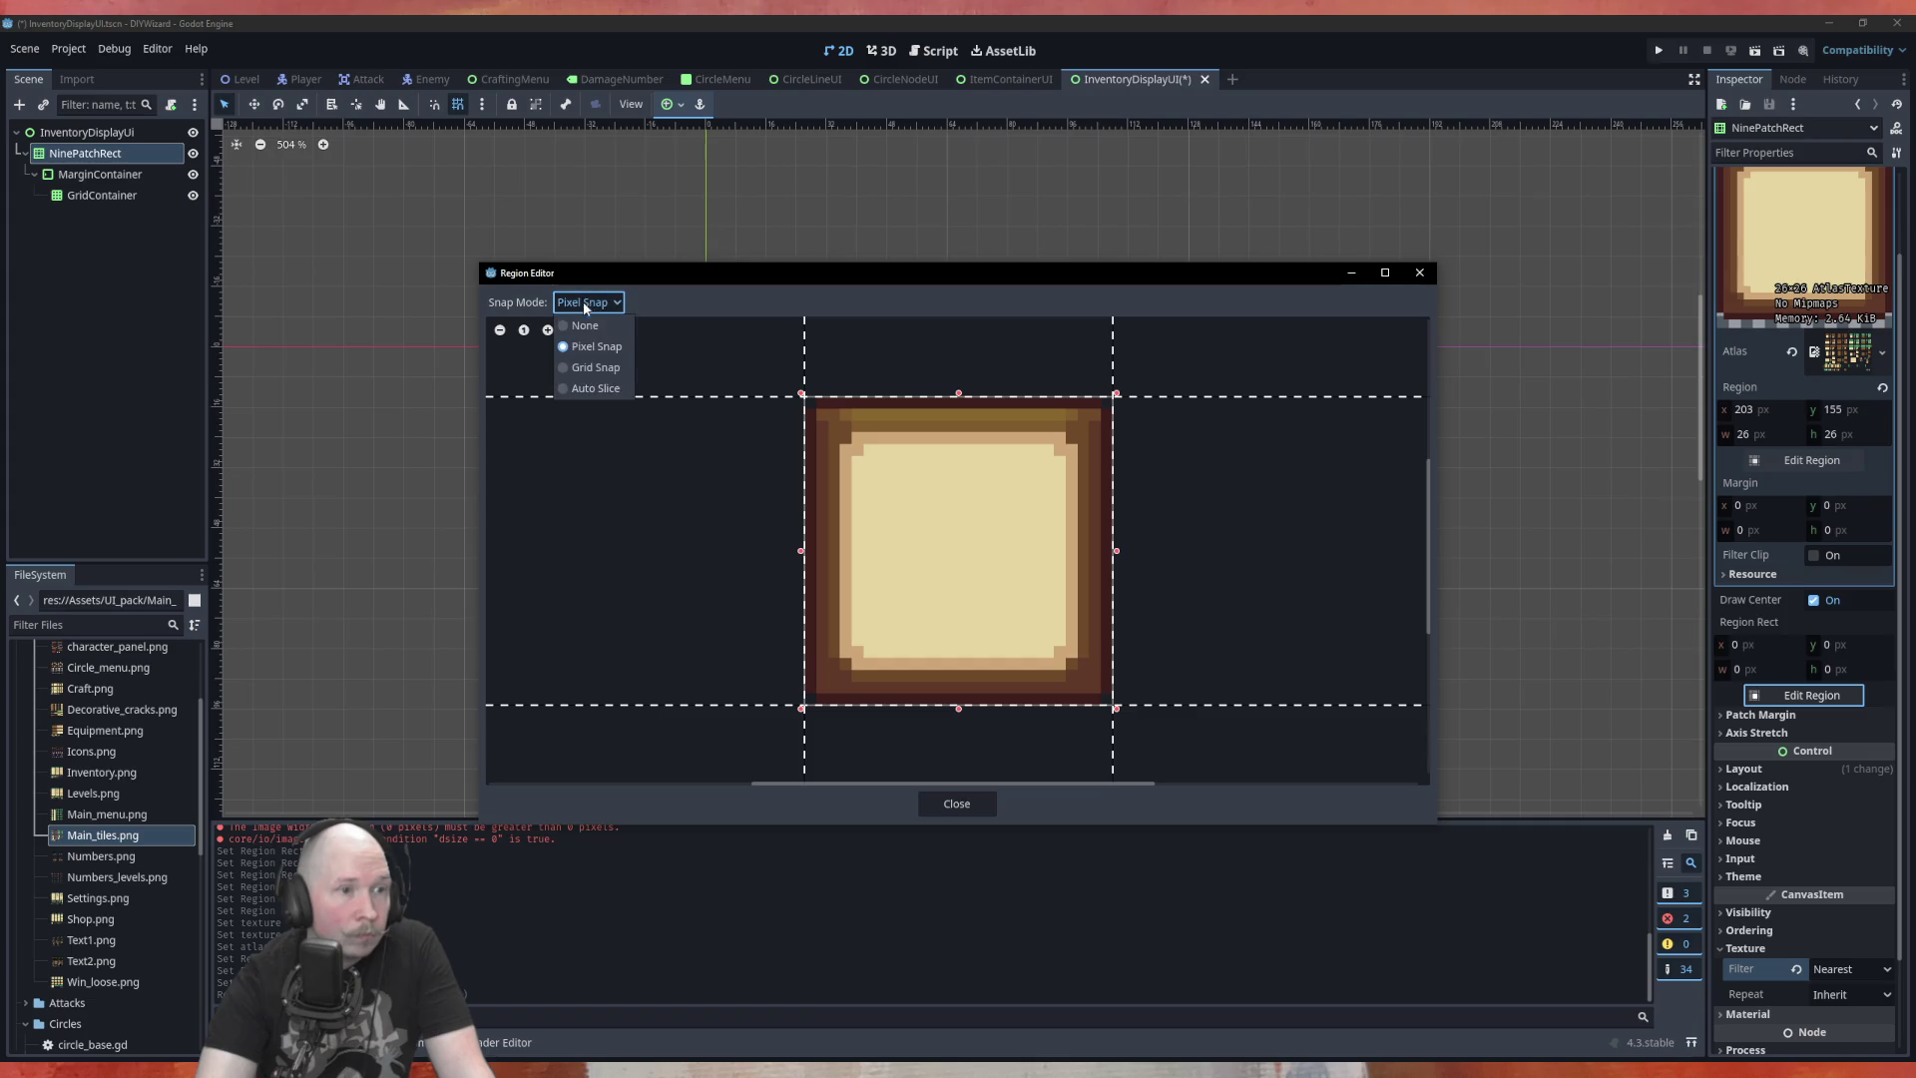
{"action": "left_click", "coordinate": [589, 388]}
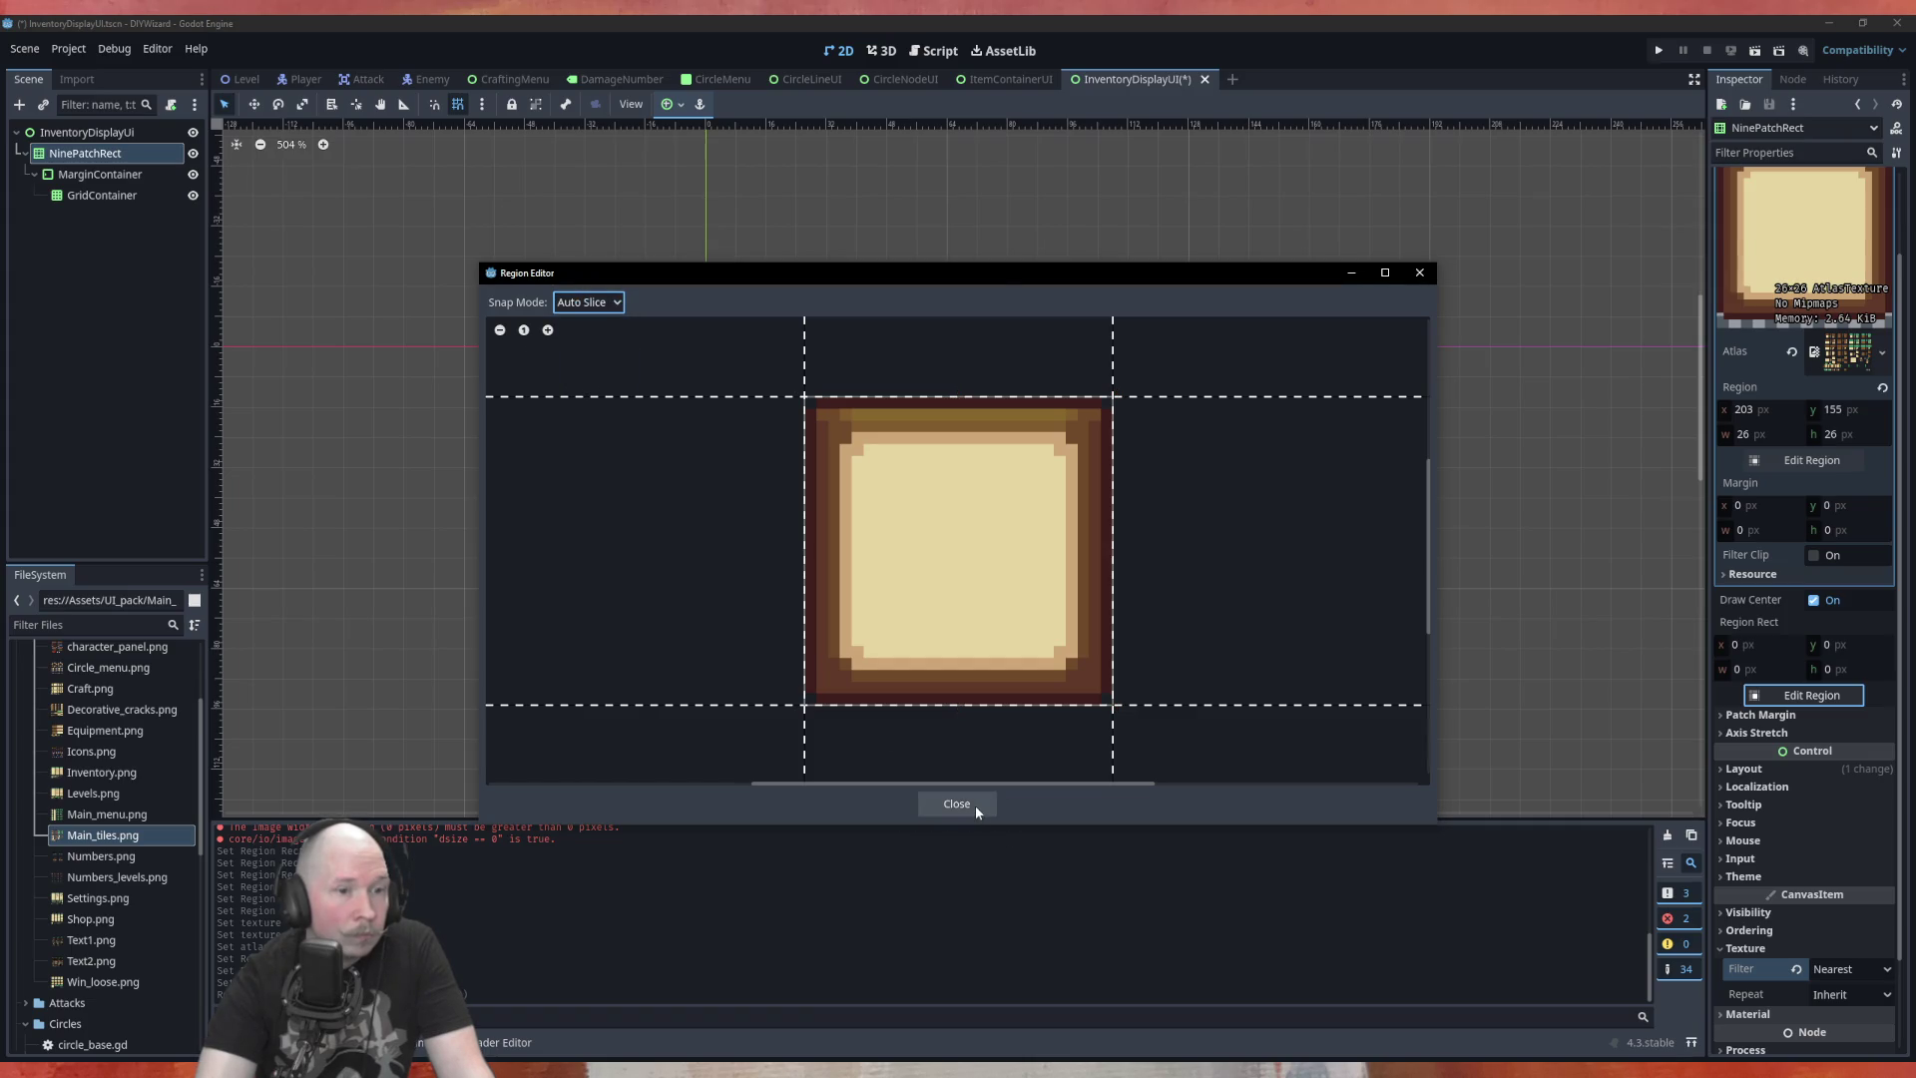
{"action": "left_click", "coordinate": [926, 505]}
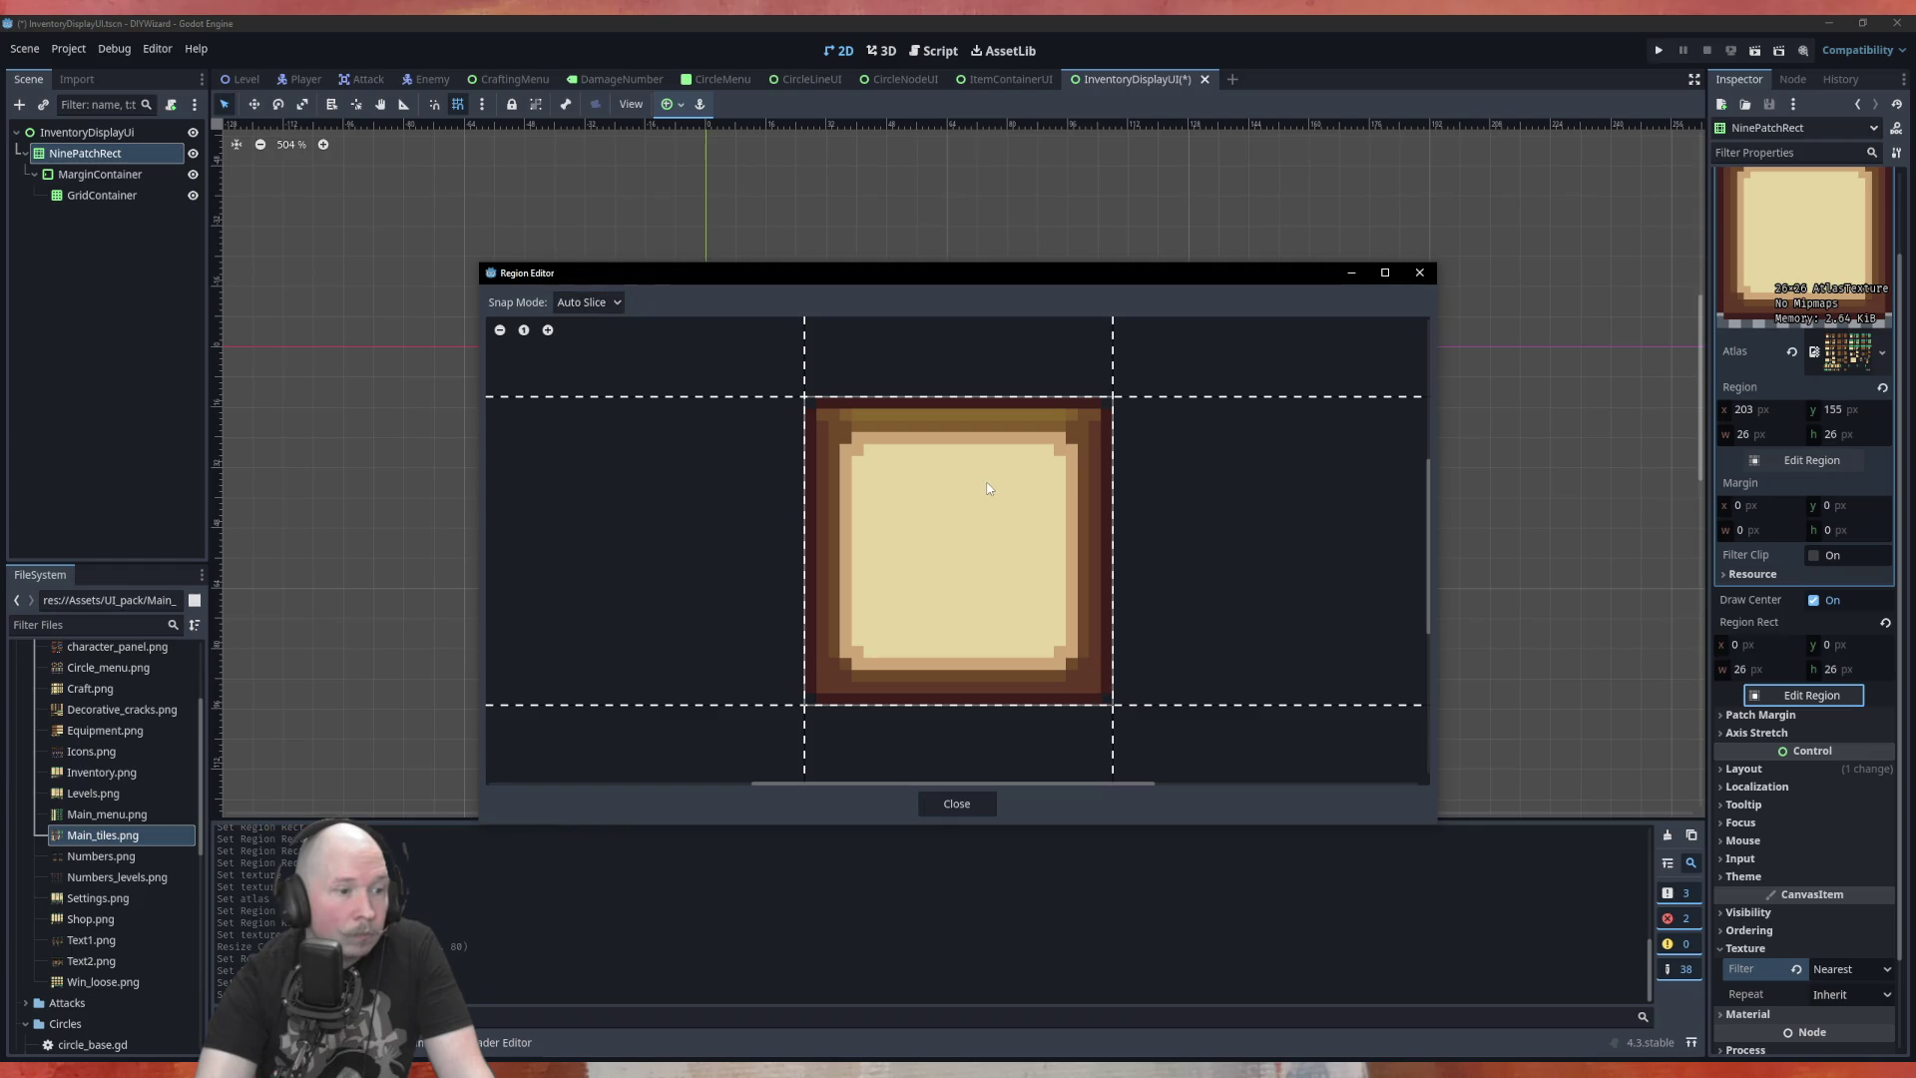
{"action": "left_click_drag", "start_coordinate": [799, 398], "coordinate": [905, 515]}
{"action": "left_click_drag", "start_coordinate": [1115, 710], "coordinate": [1008, 599]}
{"action": "left_click_drag", "start_coordinate": [964, 515], "coordinate": [972, 457]}
Under Pixel Snap, trim the region to start at 6, 6 with 16×14 size
{"action": "left_click", "coordinate": [589, 301]}
{"action": "left_click", "coordinate": [579, 347]}
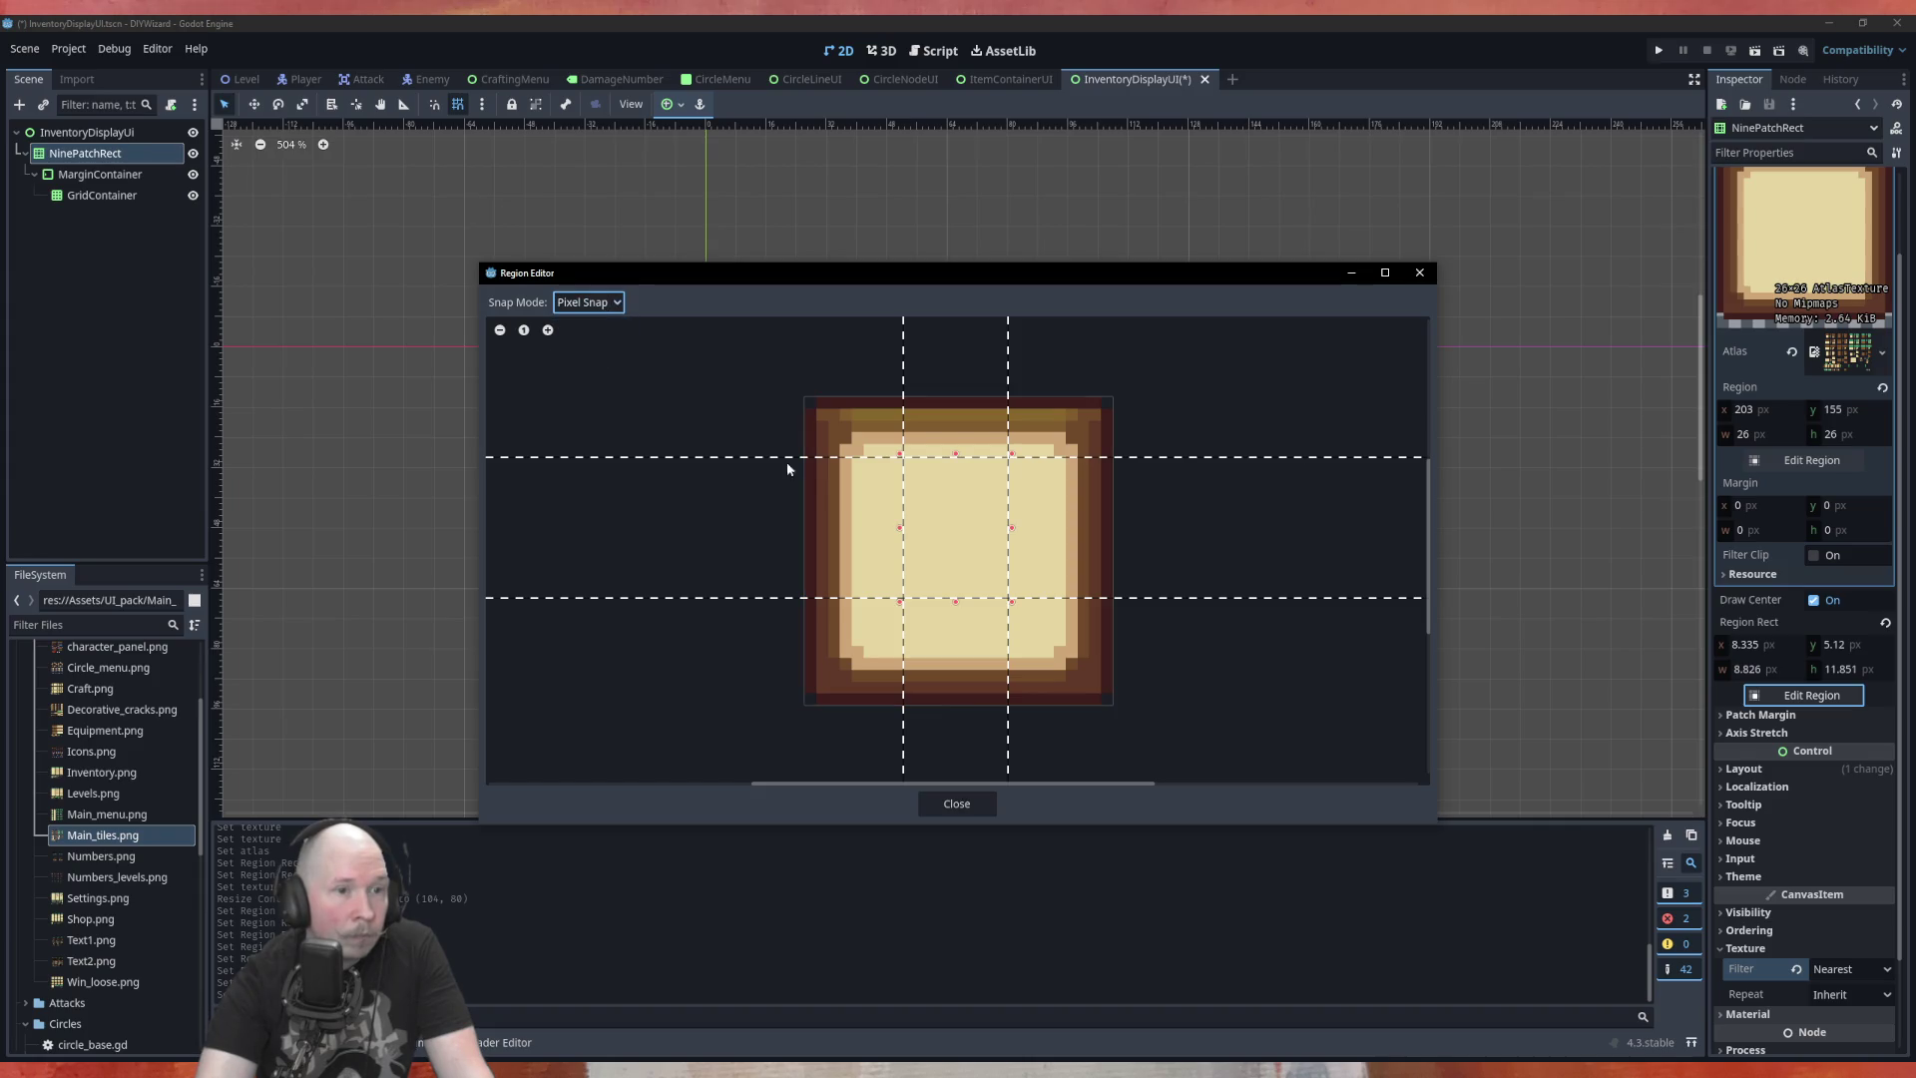
{"action": "left_click_drag", "start_coordinate": [903, 527], "coordinate": [868, 526]}
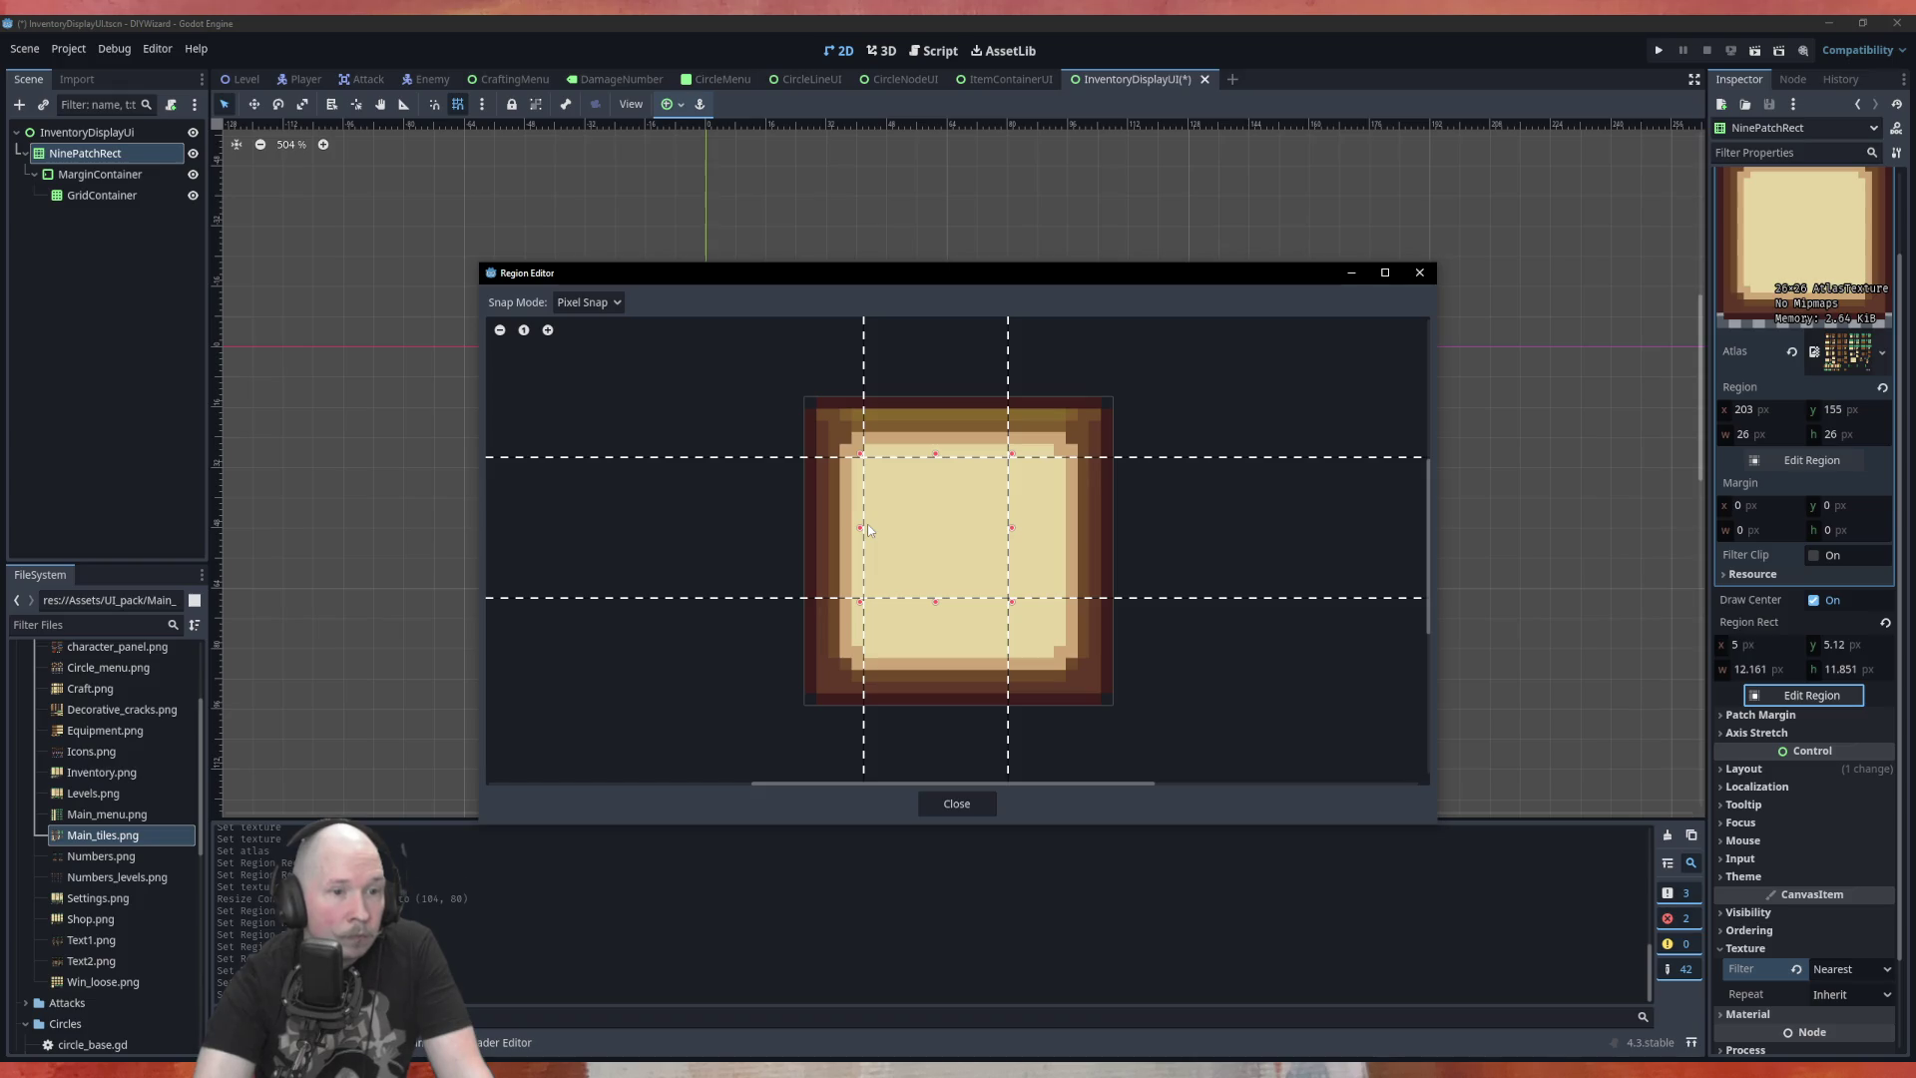
{"action": "left_click_drag", "start_coordinate": [1009, 533], "coordinate": [1047, 534]}
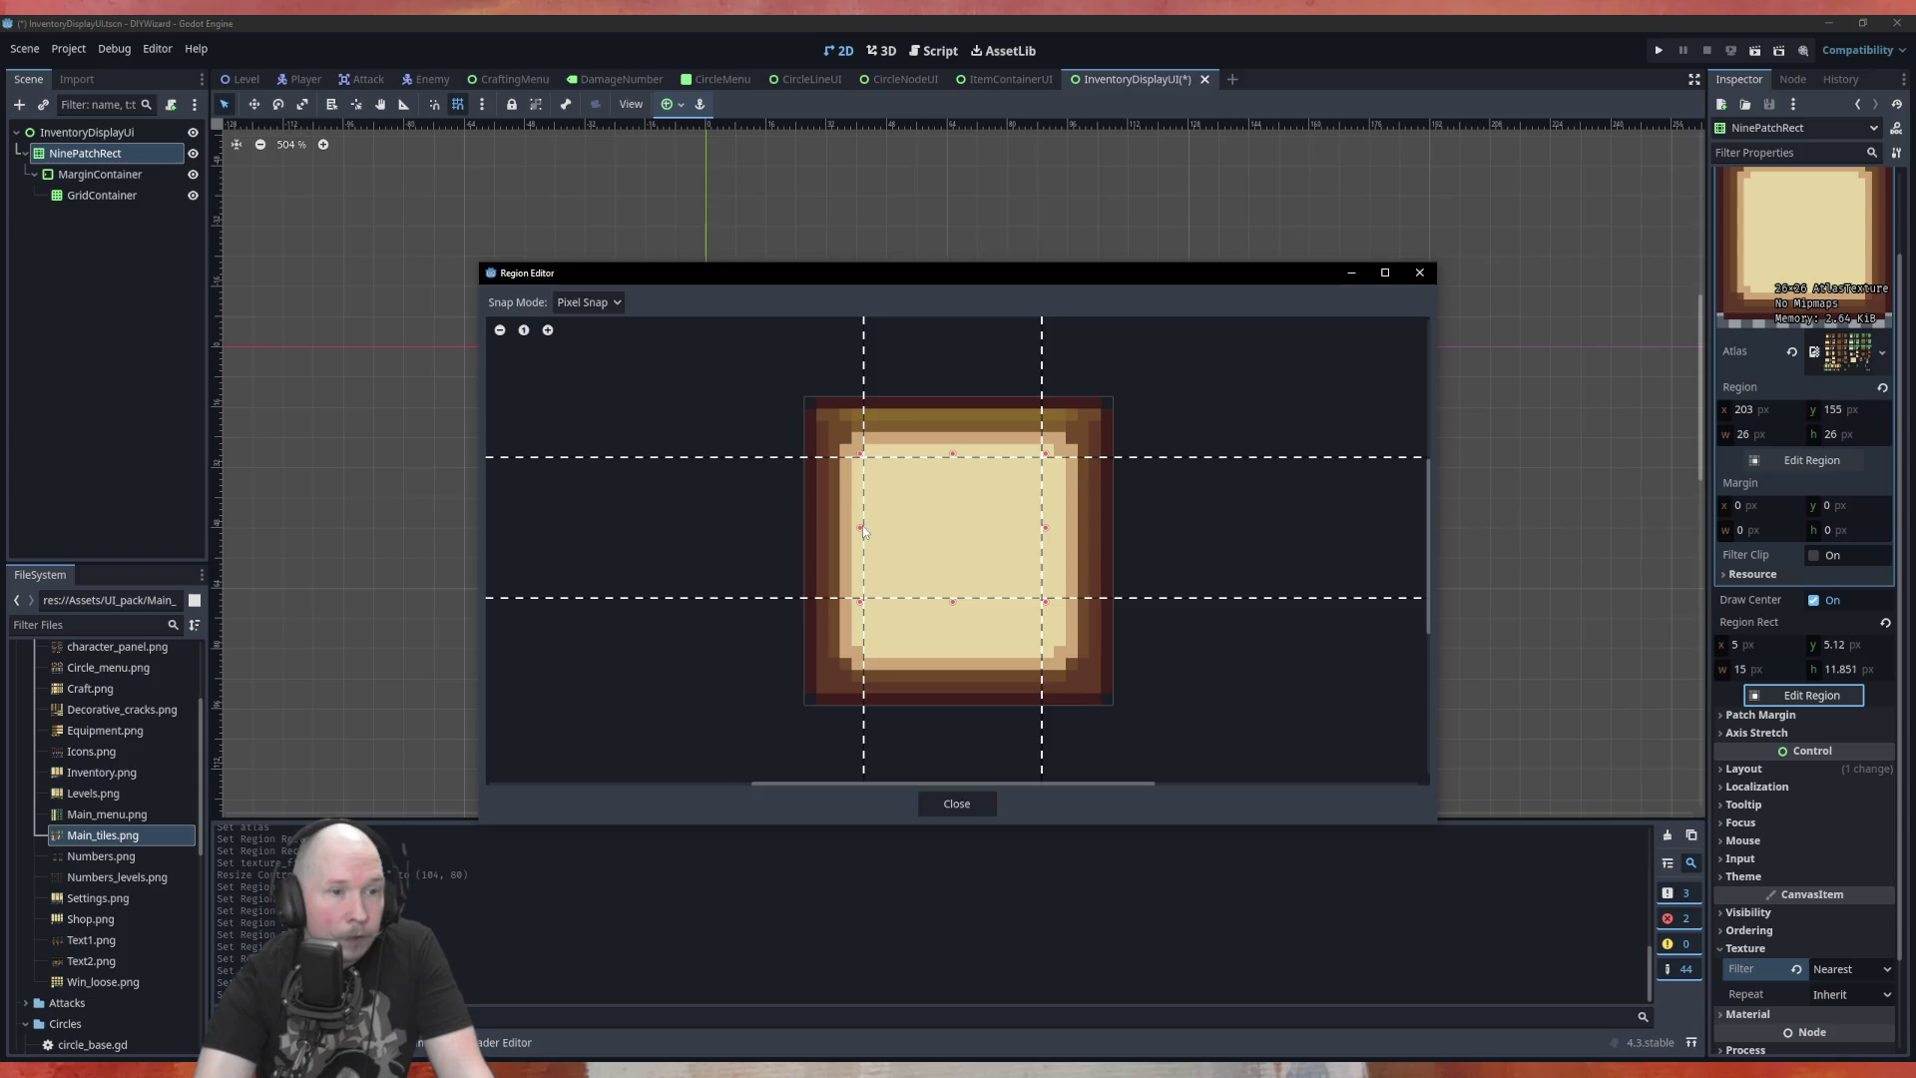
{"action": "left_click_drag", "start_coordinate": [863, 525], "coordinate": [875, 527]}
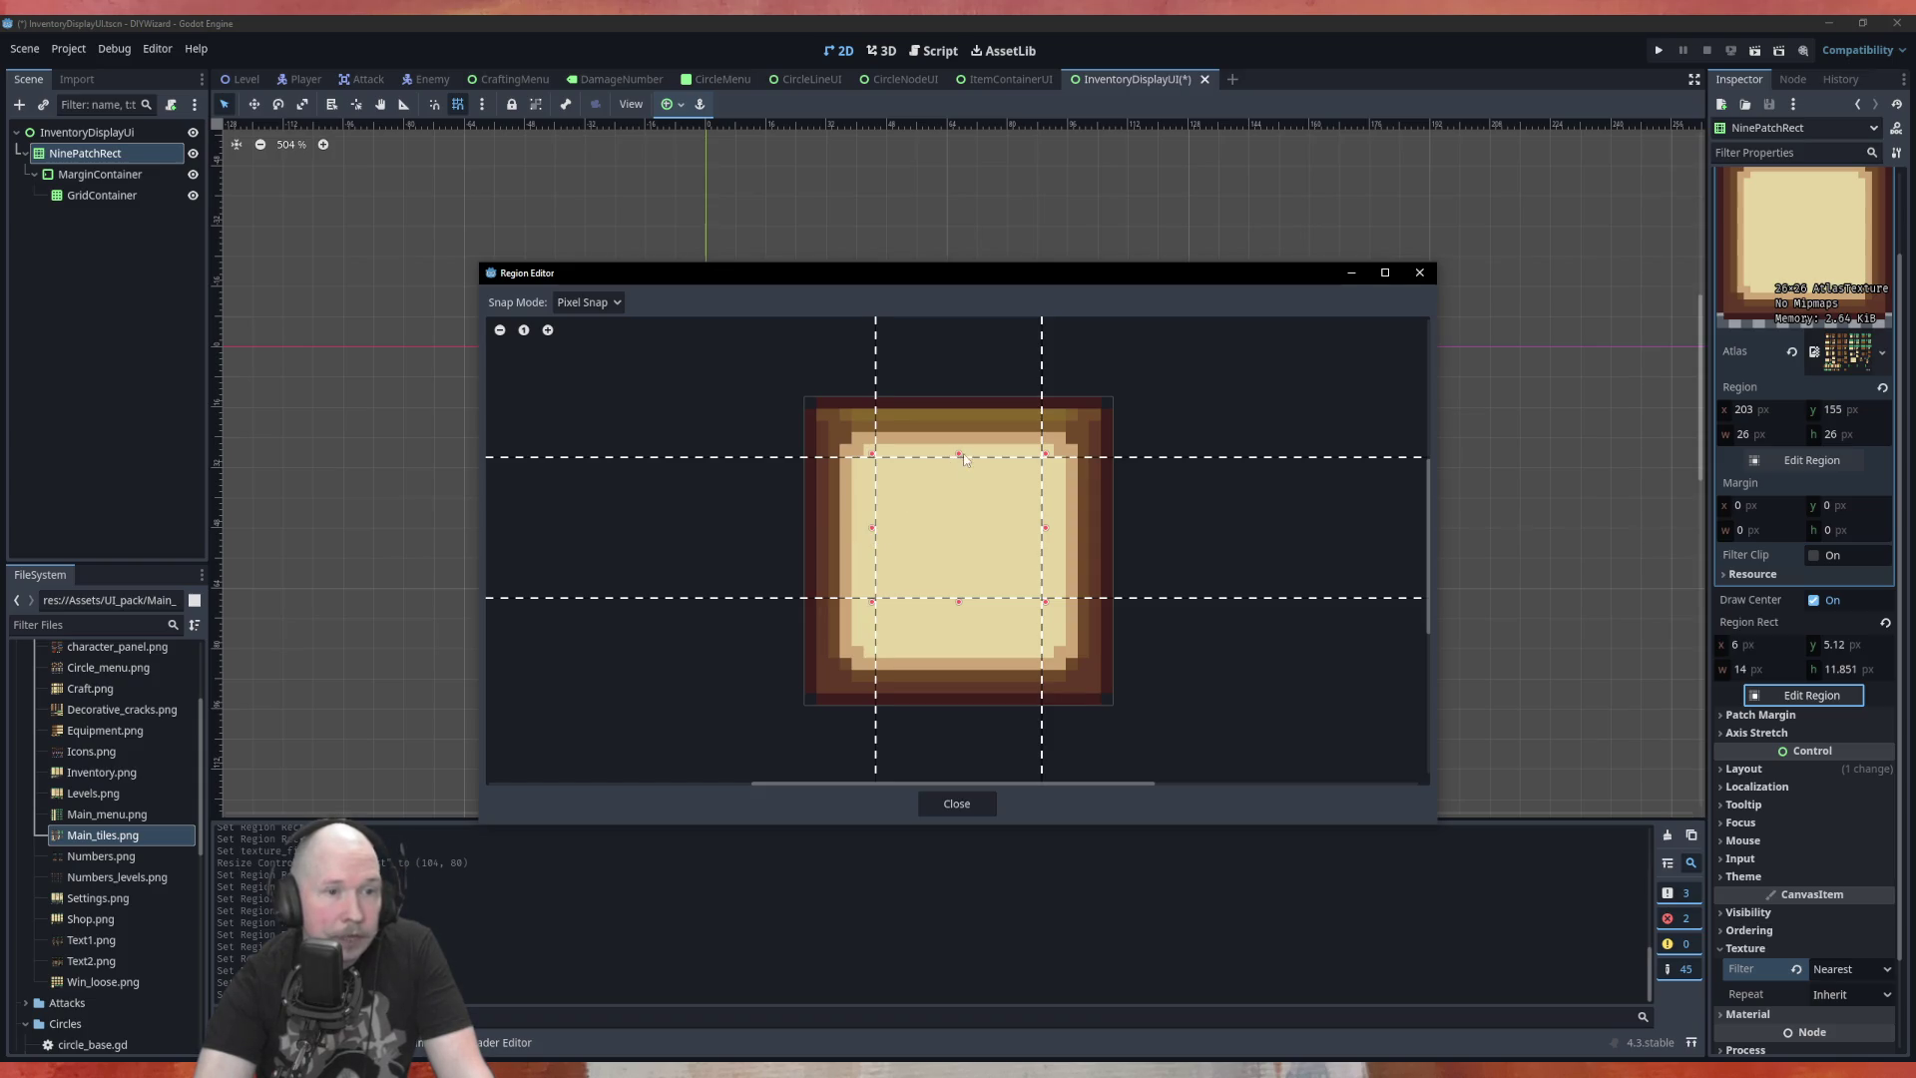
{"action": "left_click_drag", "start_coordinate": [958, 455], "coordinate": [958, 467]}
{"action": "left_click_drag", "start_coordinate": [957, 599], "coordinate": [958, 638]}
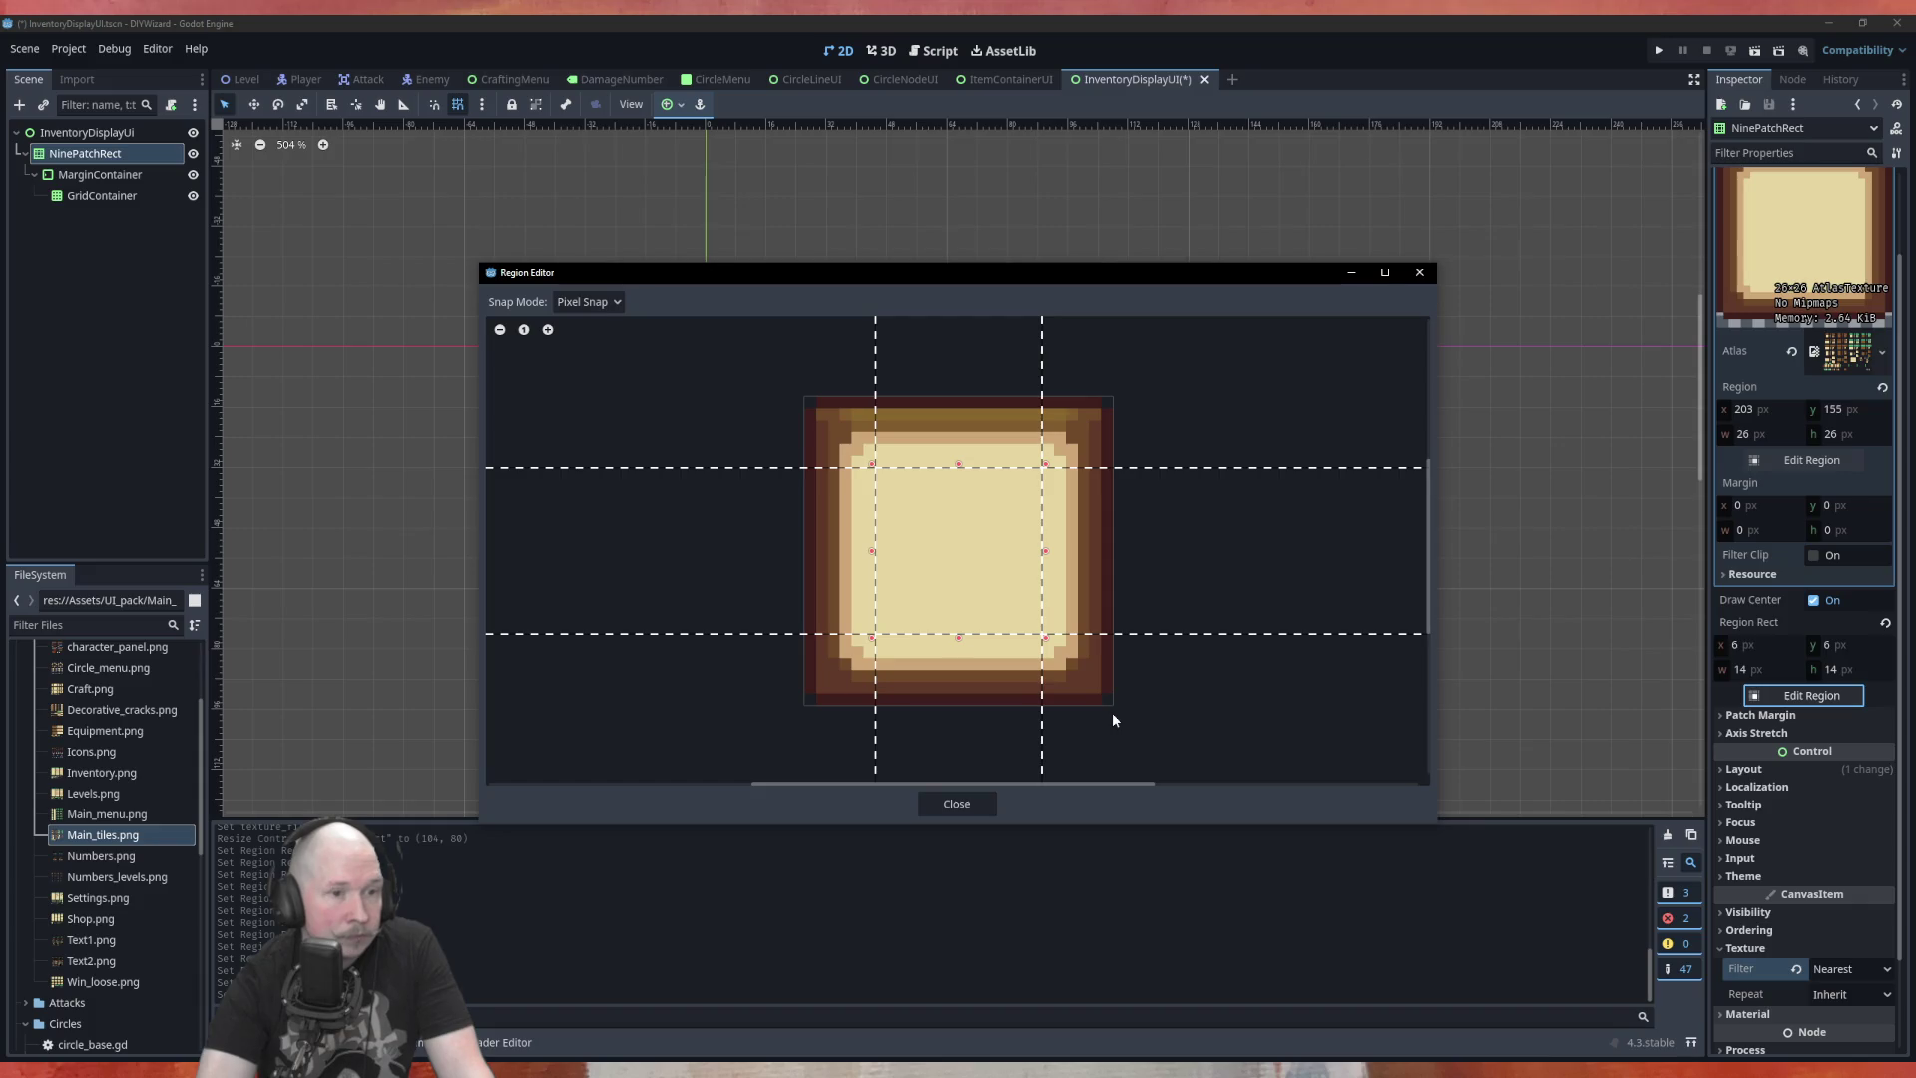
{"action": "left_click", "coordinate": [956, 804]}
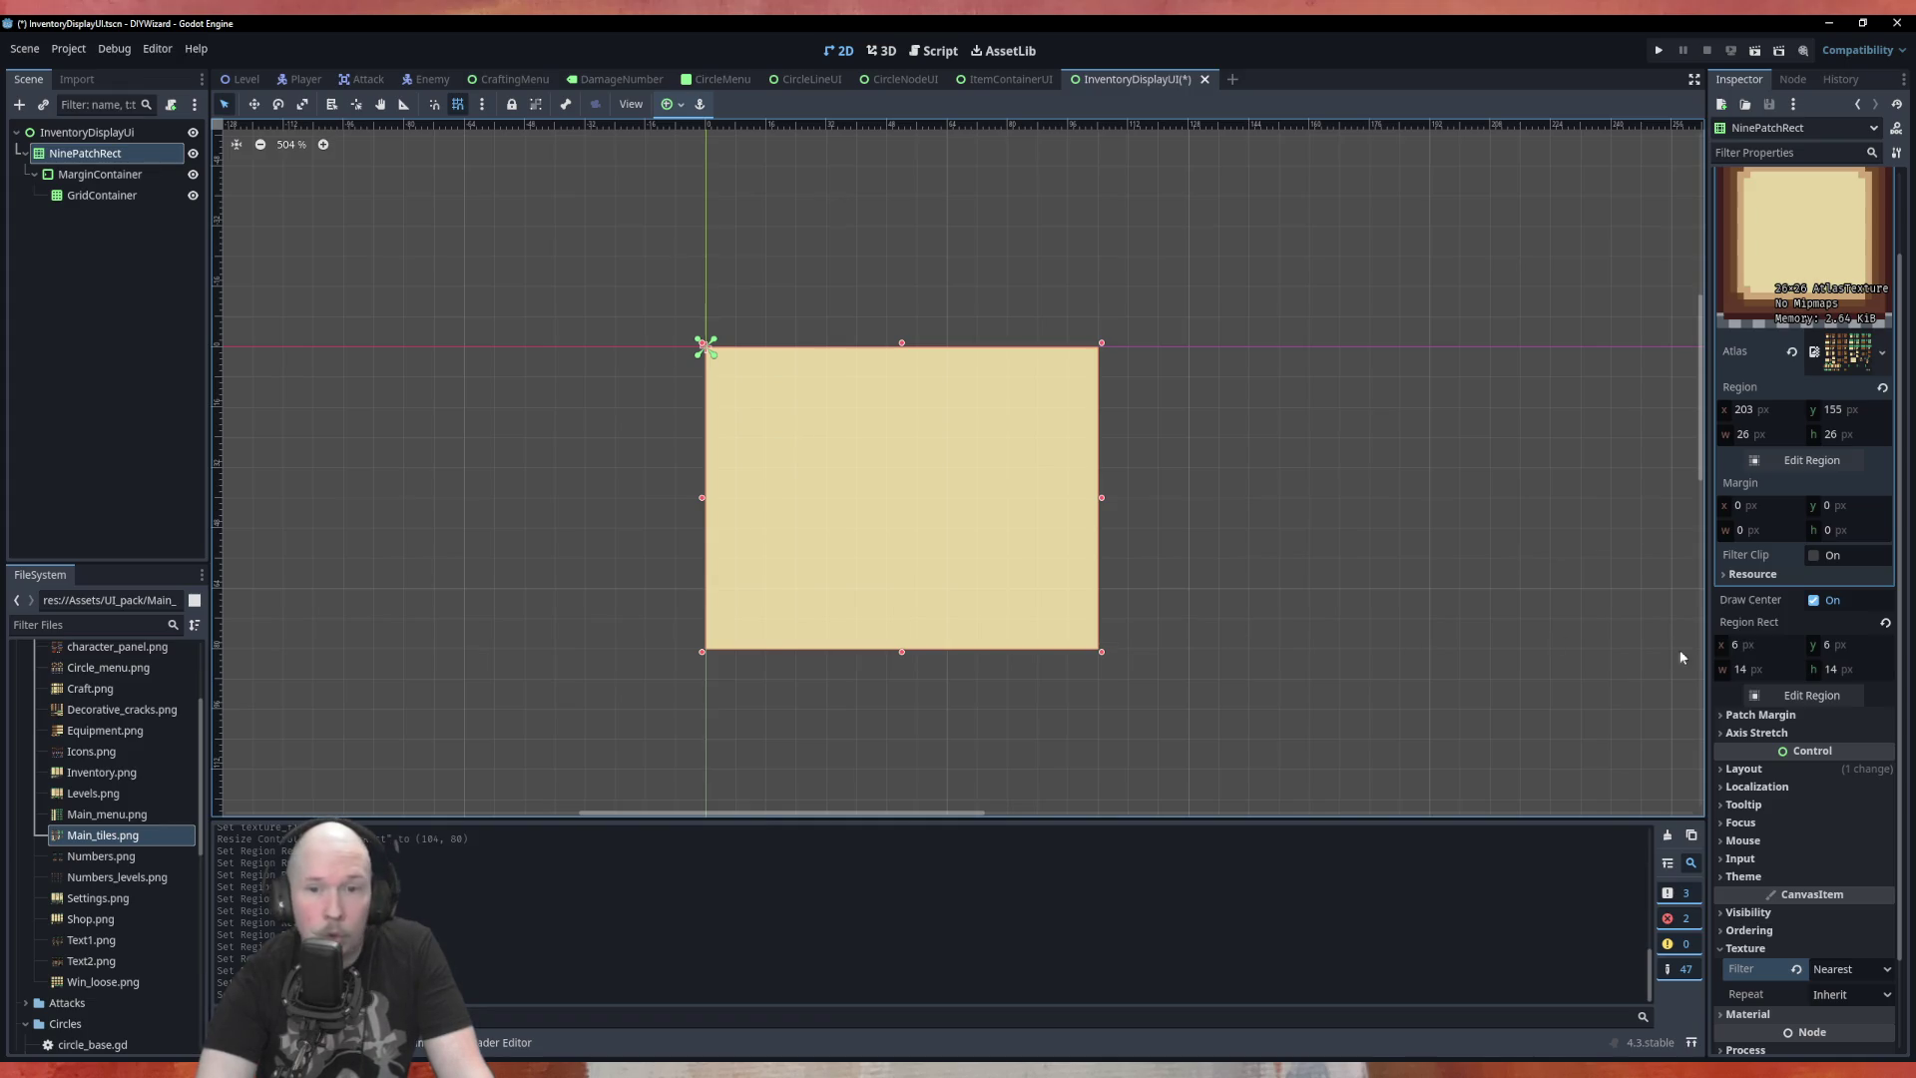
Redraw the region over the full tile at 0, 0, 26×26 and close the editor
{"action": "left_click", "coordinate": [1809, 697]}
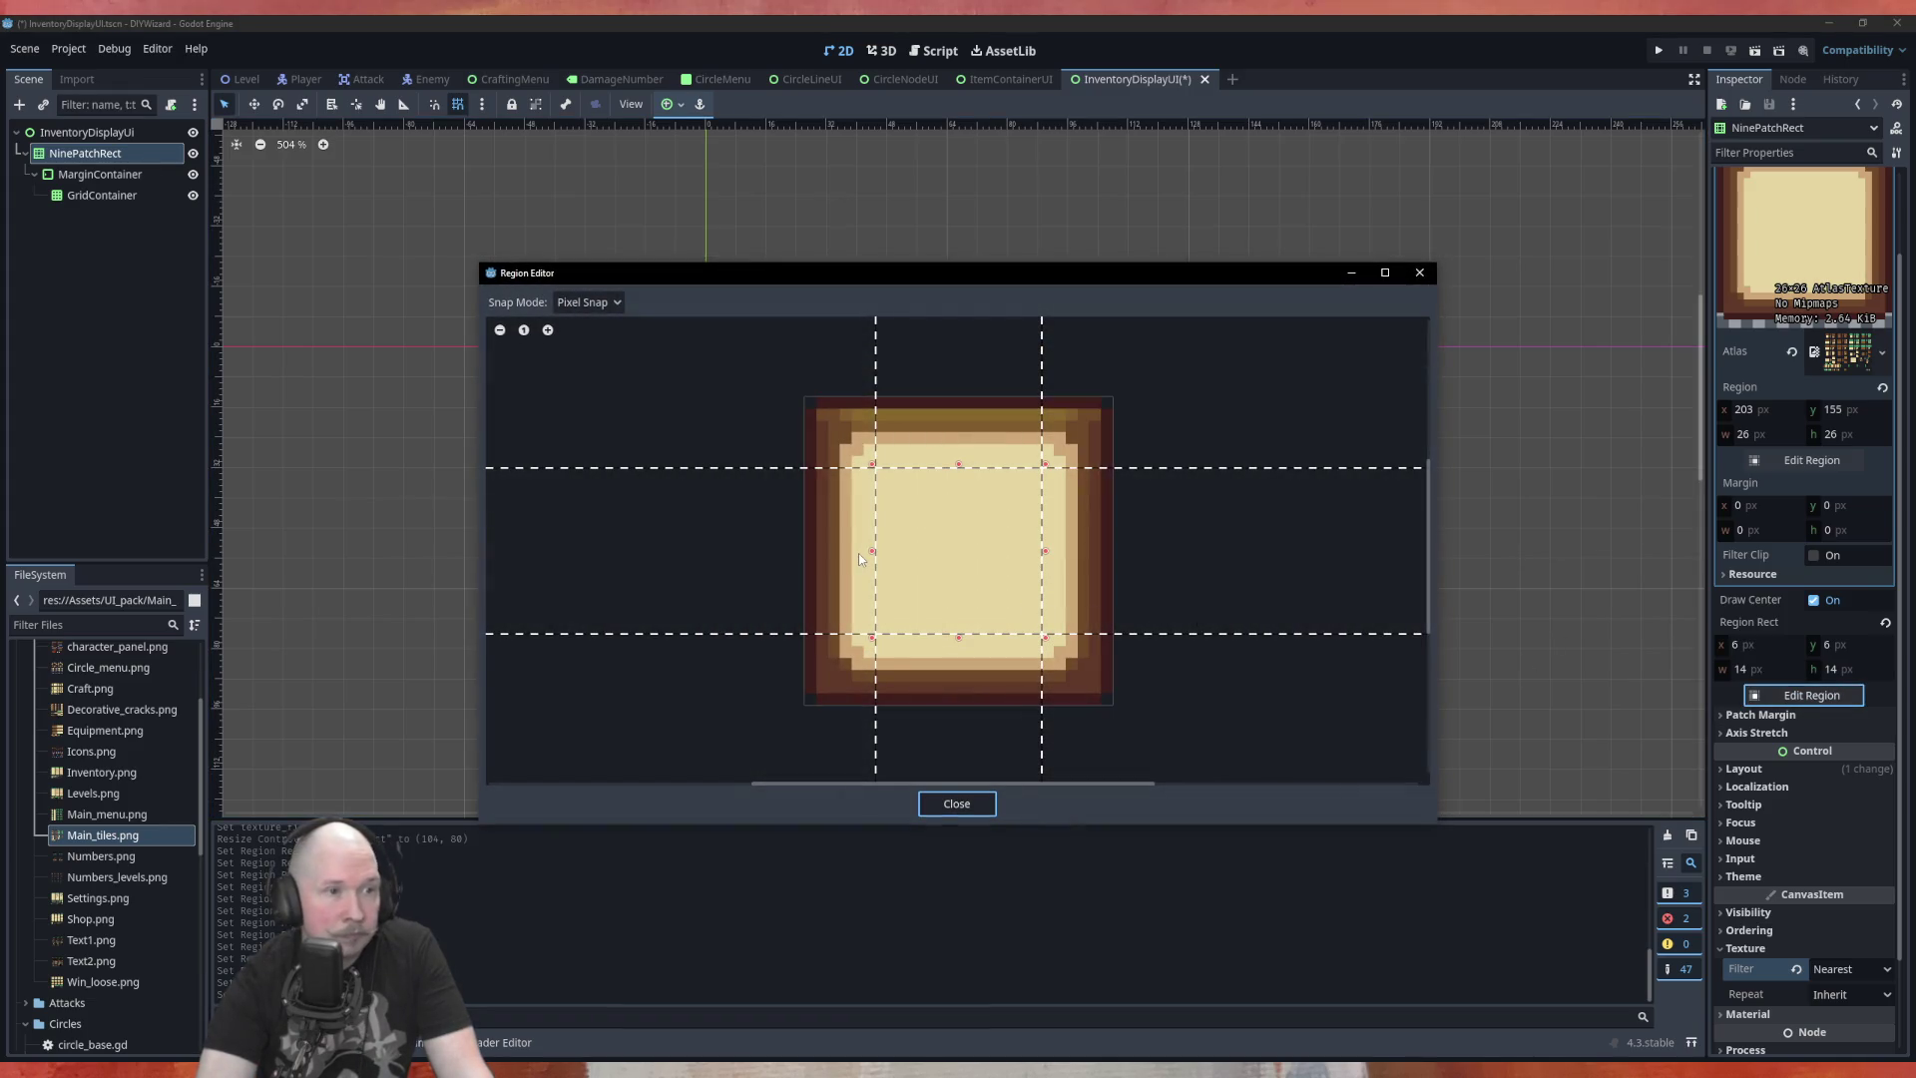
{"action": "scroll", "coordinate": [768, 517], "scroll_direction": "down", "scroll_amount": 2}
{"action": "scroll", "coordinate": [784, 517], "scroll_direction": "up", "scroll_amount": 2}
{"action": "left_click", "coordinate": [841, 572]}
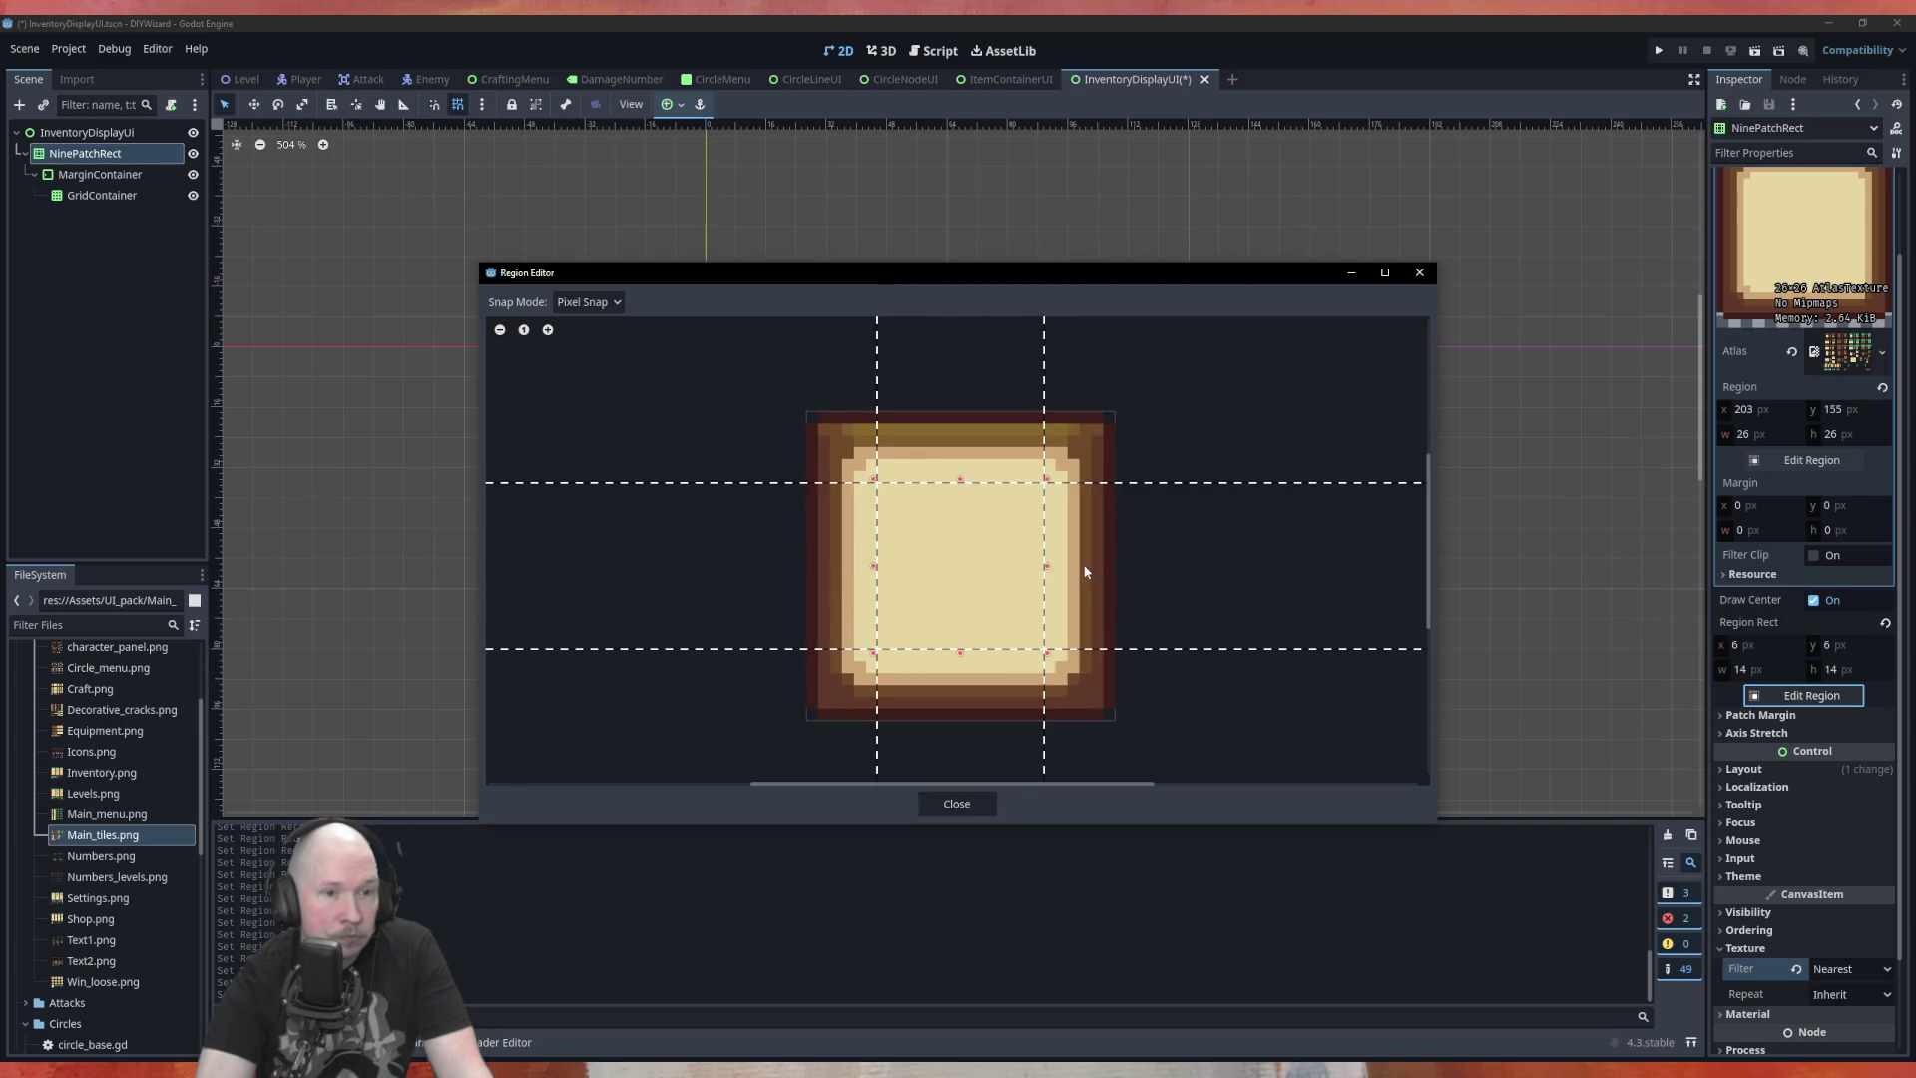
{"action": "left_click", "coordinate": [1078, 589]}
{"action": "left_click", "coordinate": [901, 565]}
{"action": "left_click", "coordinate": [866, 507]}
{"action": "mouse_move", "coordinate": [860, 511]}
{"action": "left_mouse_down"}
{"action": "mouse_move", "coordinate": [1043, 623]}
{"action": "mouse_move", "coordinate": [1099, 672]}
{"action": "mouse_move", "coordinate": [1110, 718]}
{"action": "left_mouse_up"}
{"action": "left_click_drag", "start_coordinate": [862, 503], "coordinate": [806, 410]}
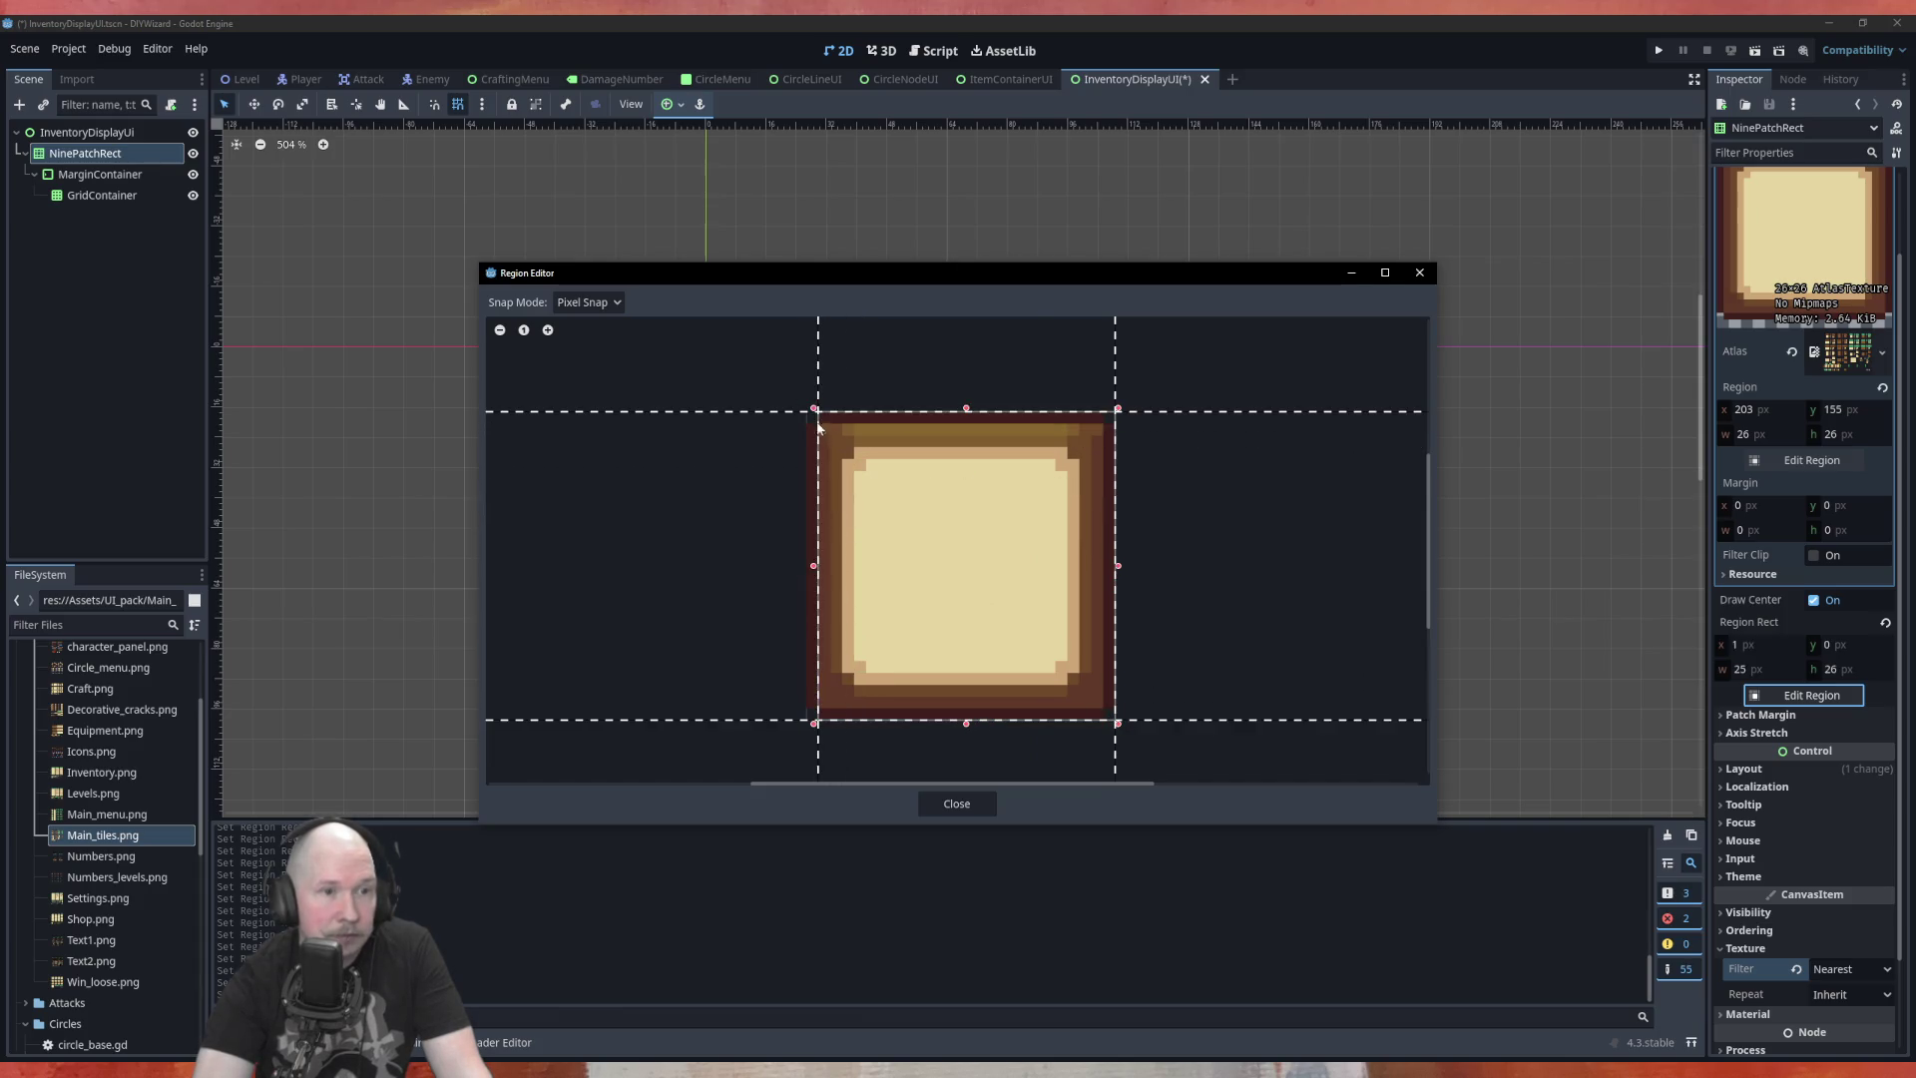
{"action": "left_click", "coordinate": [806, 569]}
{"action": "left_click", "coordinate": [967, 803]}
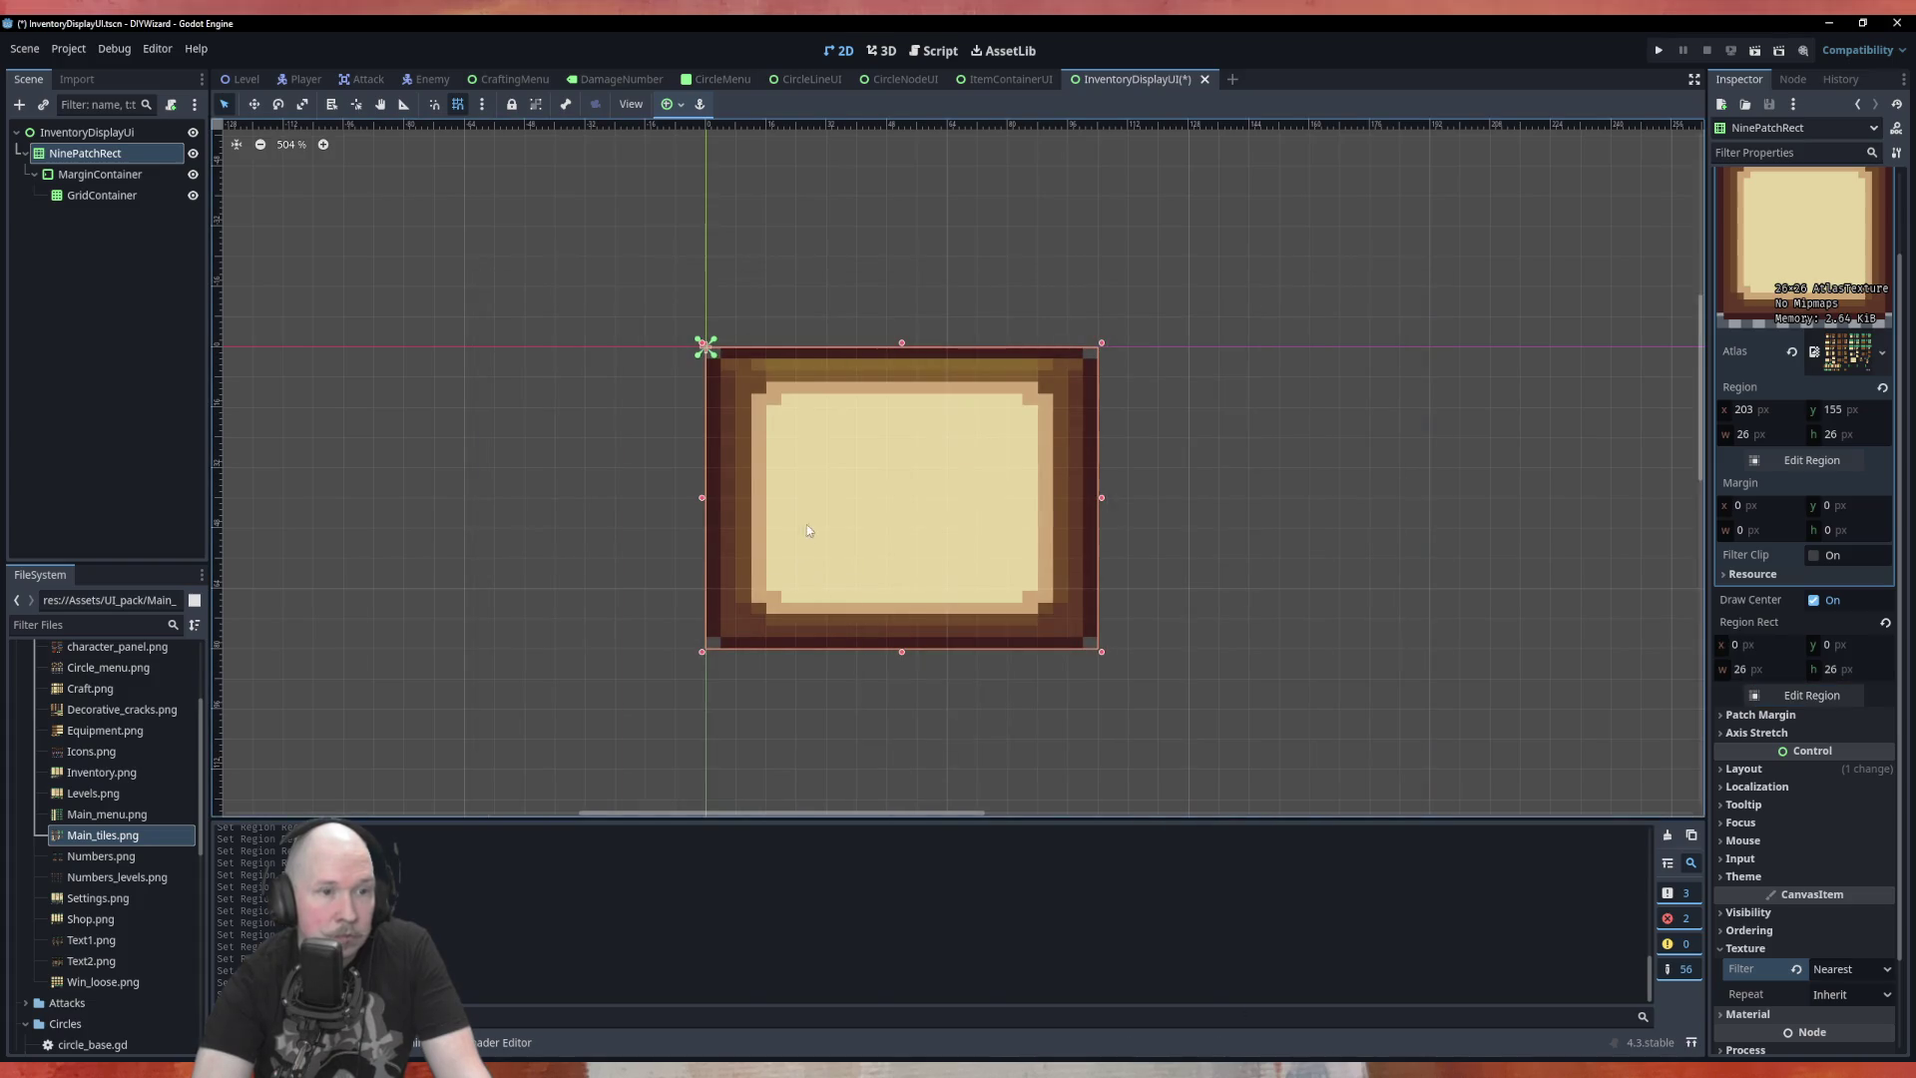
Expand Patch Margin and trim the region's left edge in by 6 px
{"action": "left_click", "coordinate": [1782, 717]}
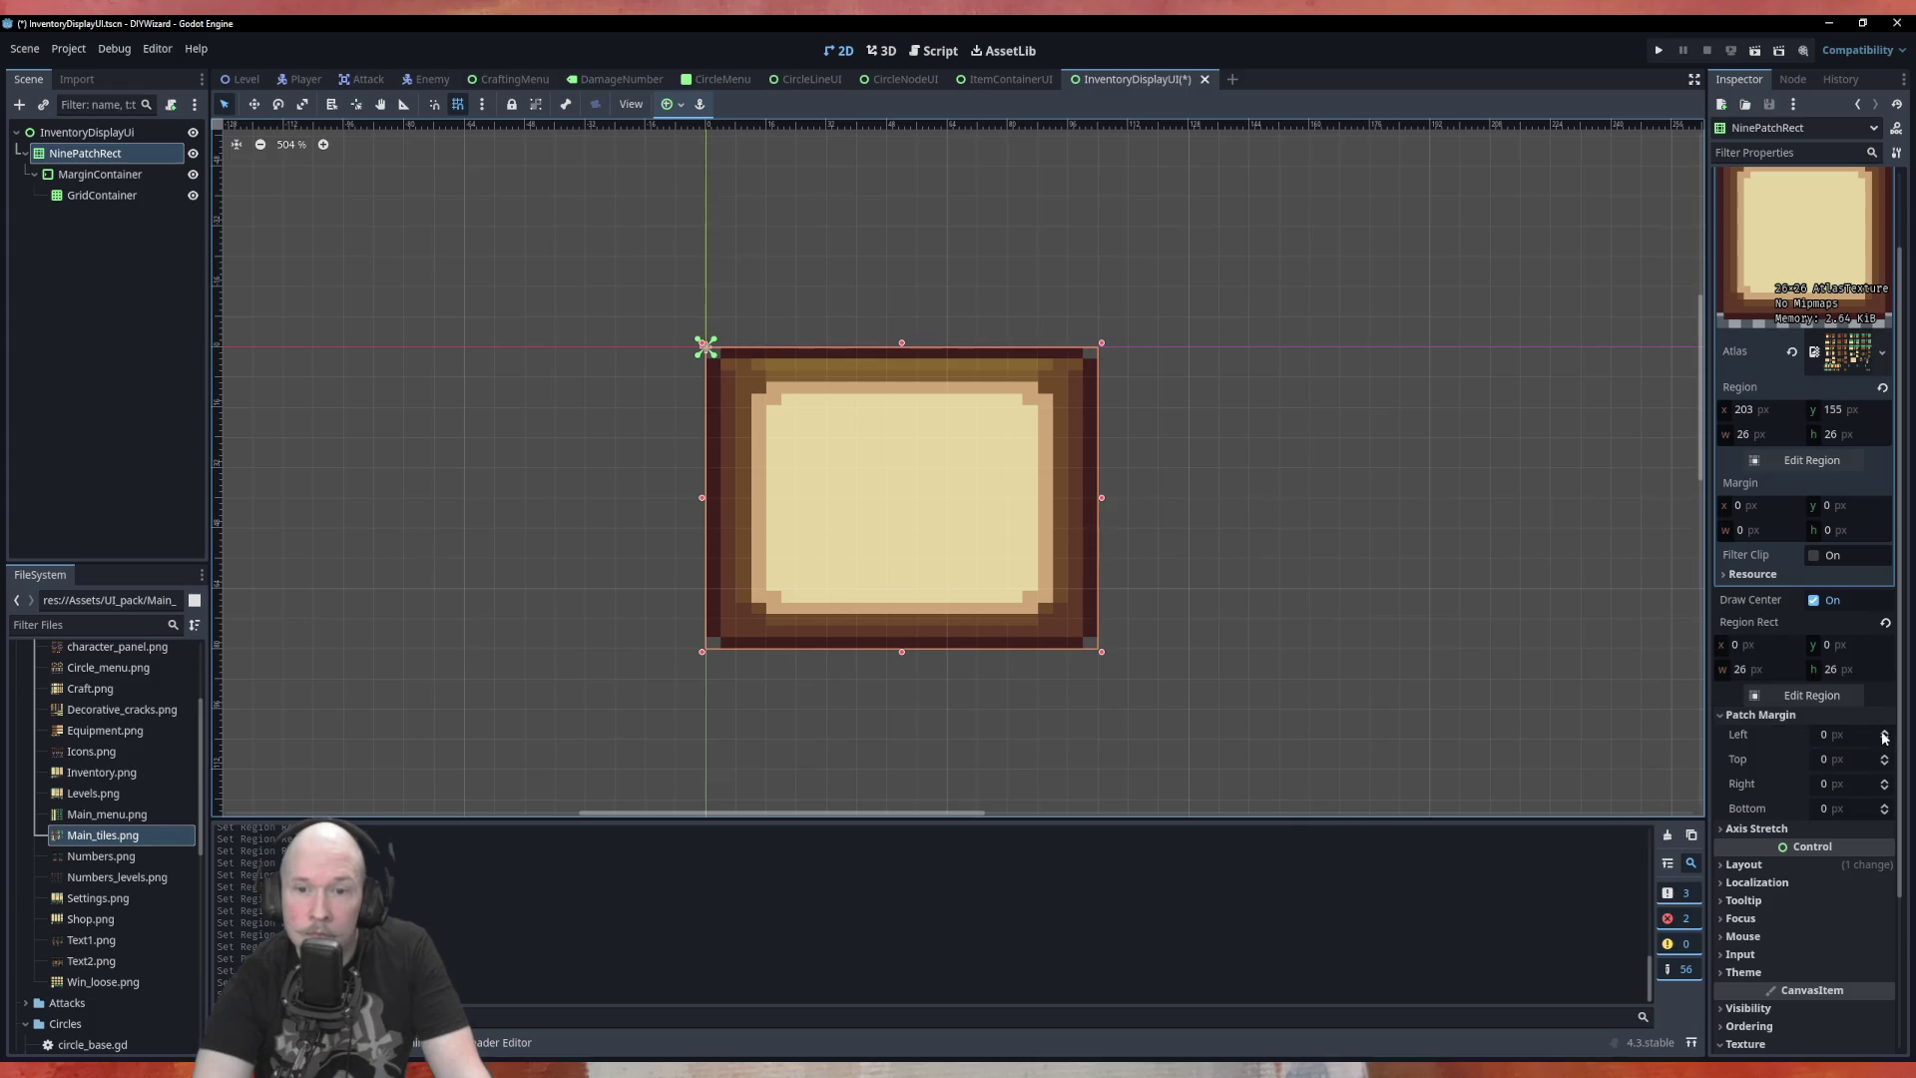
{"action": "left_click", "coordinate": [1811, 695]}
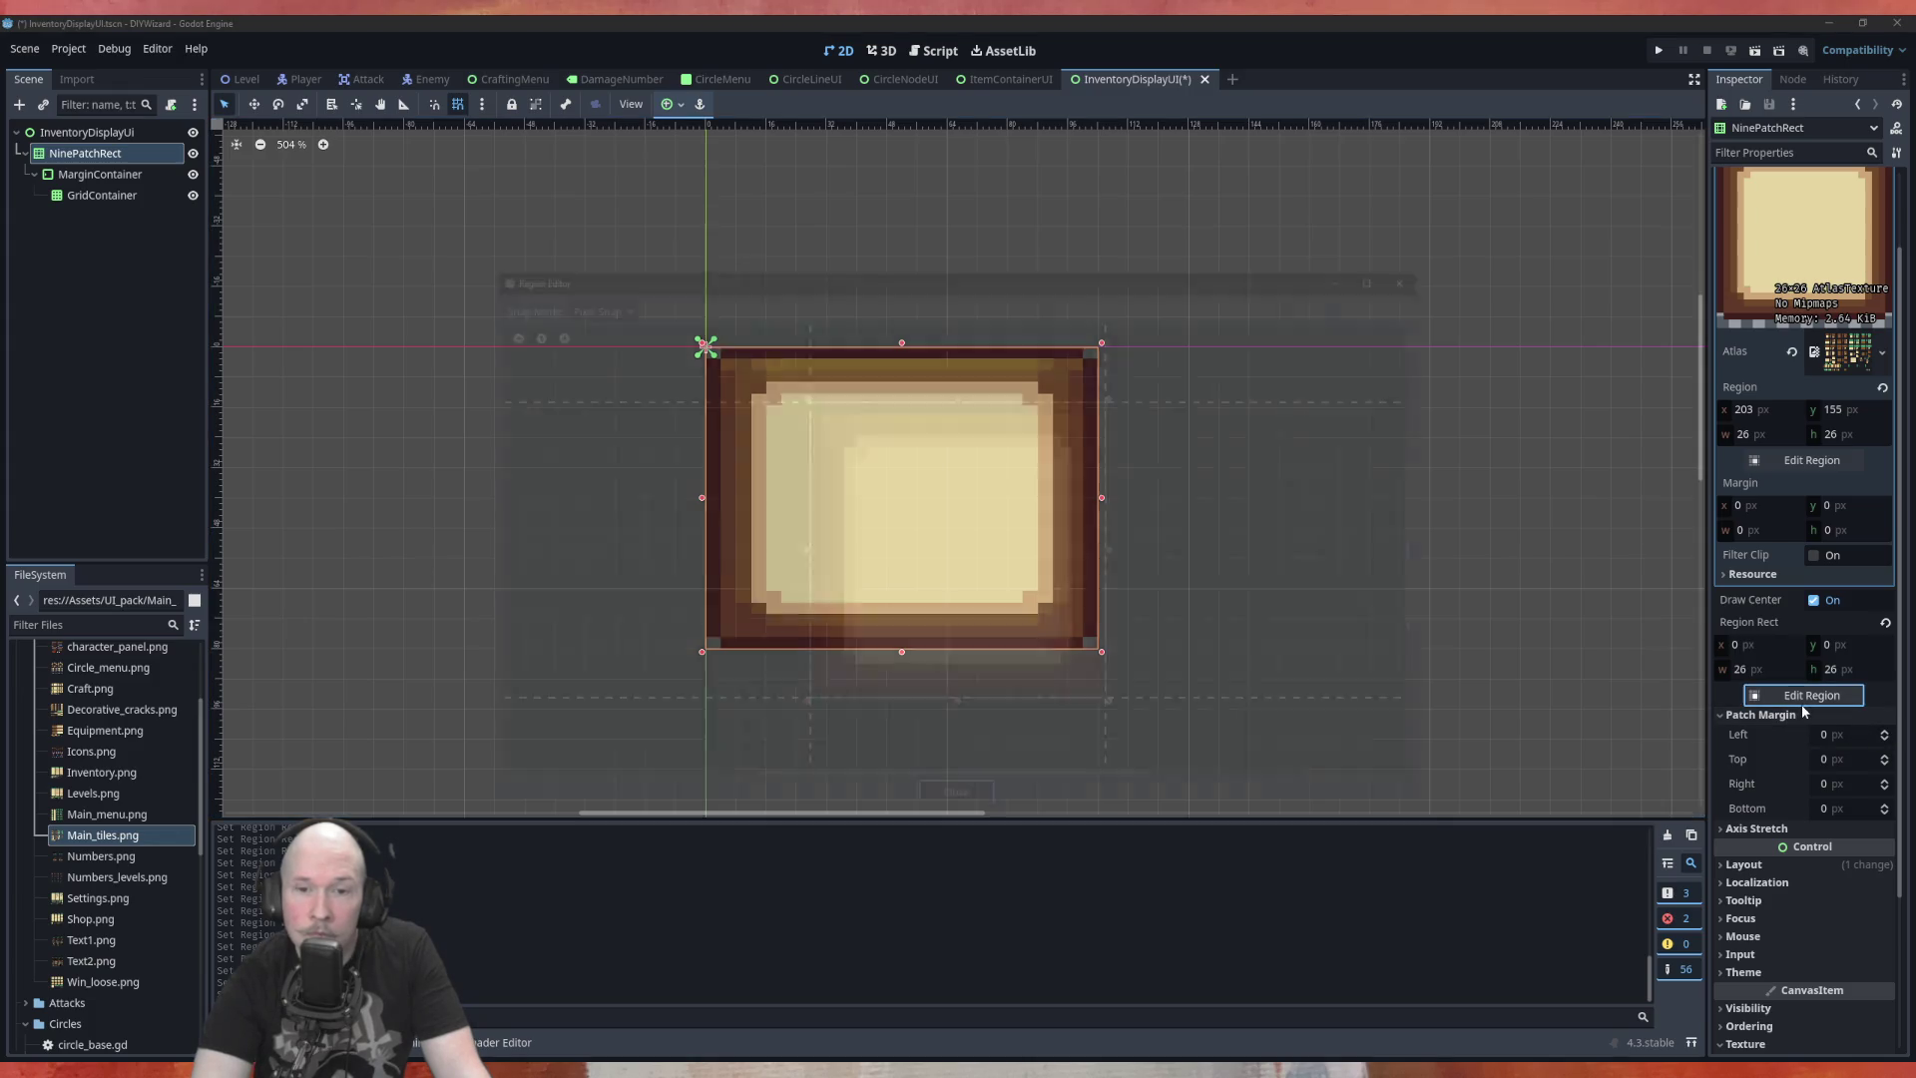
{"action": "left_click_drag", "start_coordinate": [800, 556], "coordinate": [874, 562]}
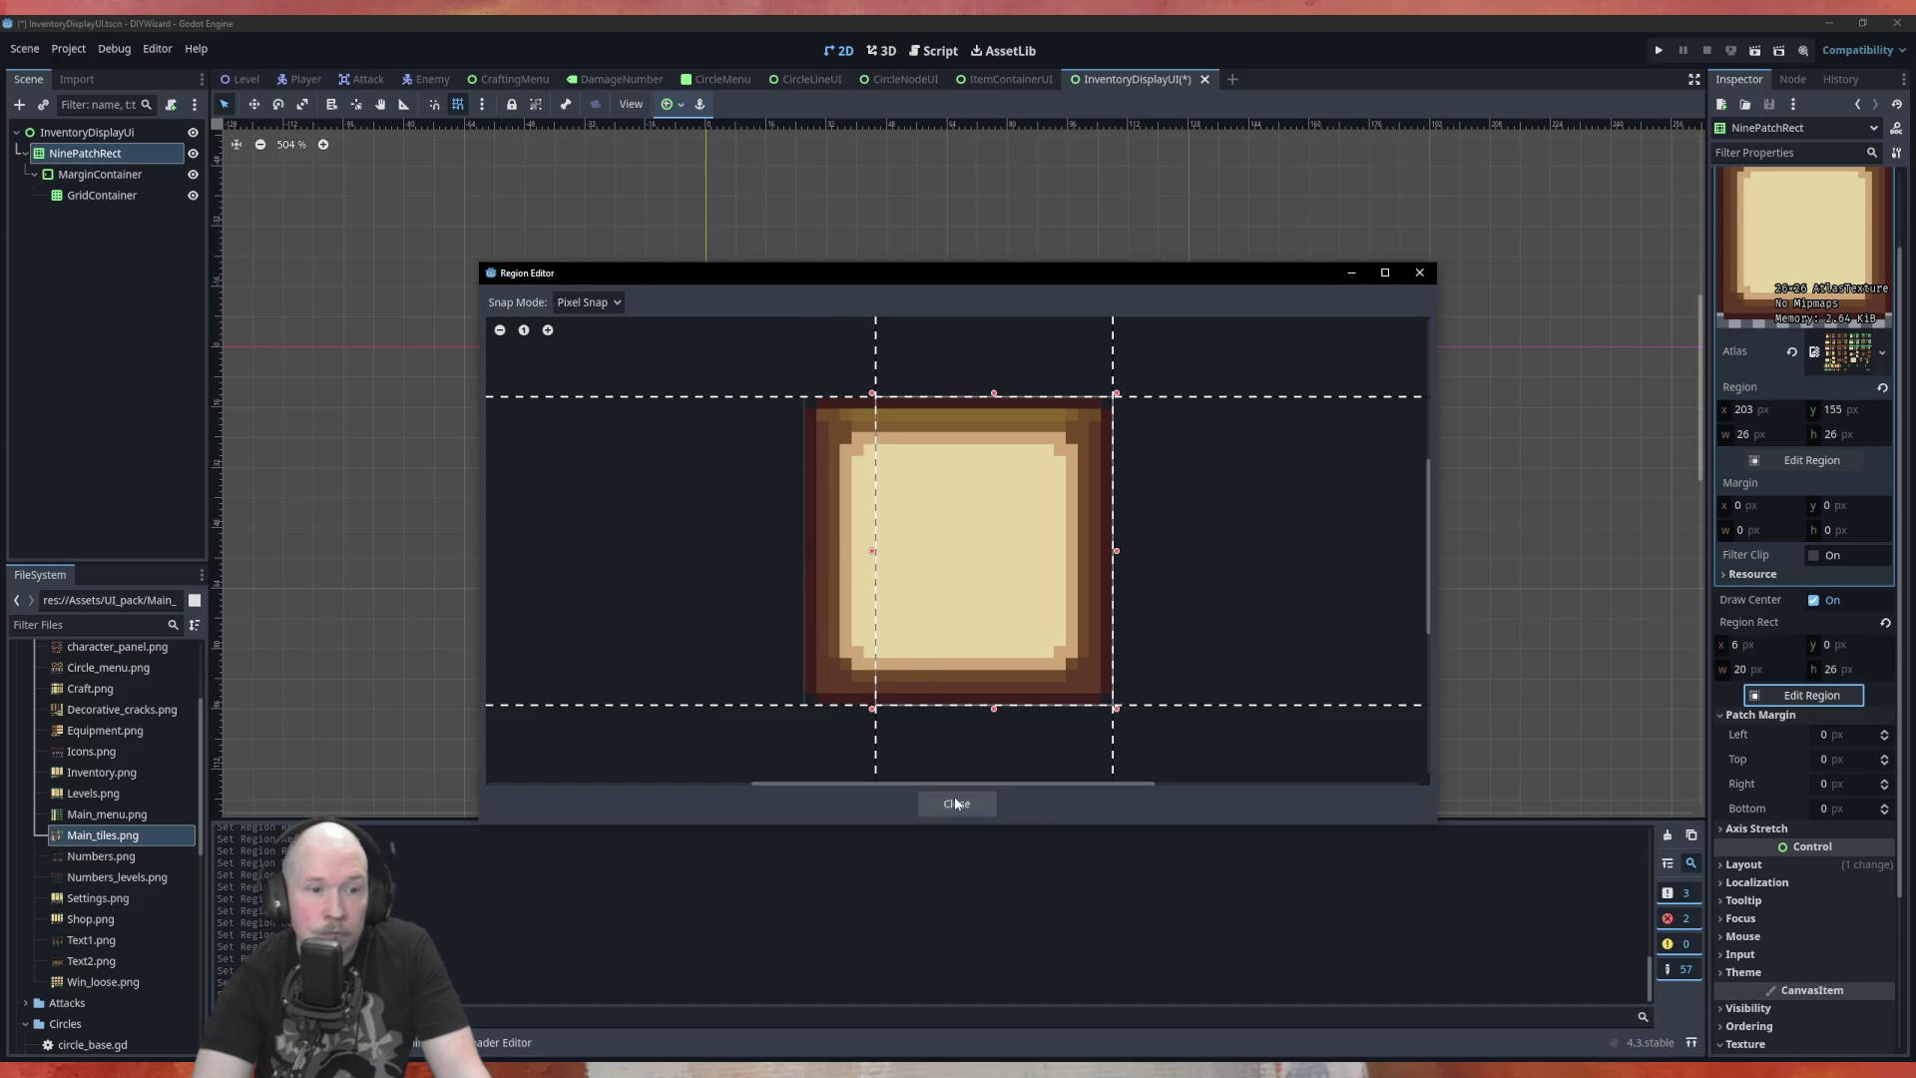
{"action": "left_click", "coordinate": [956, 804]}
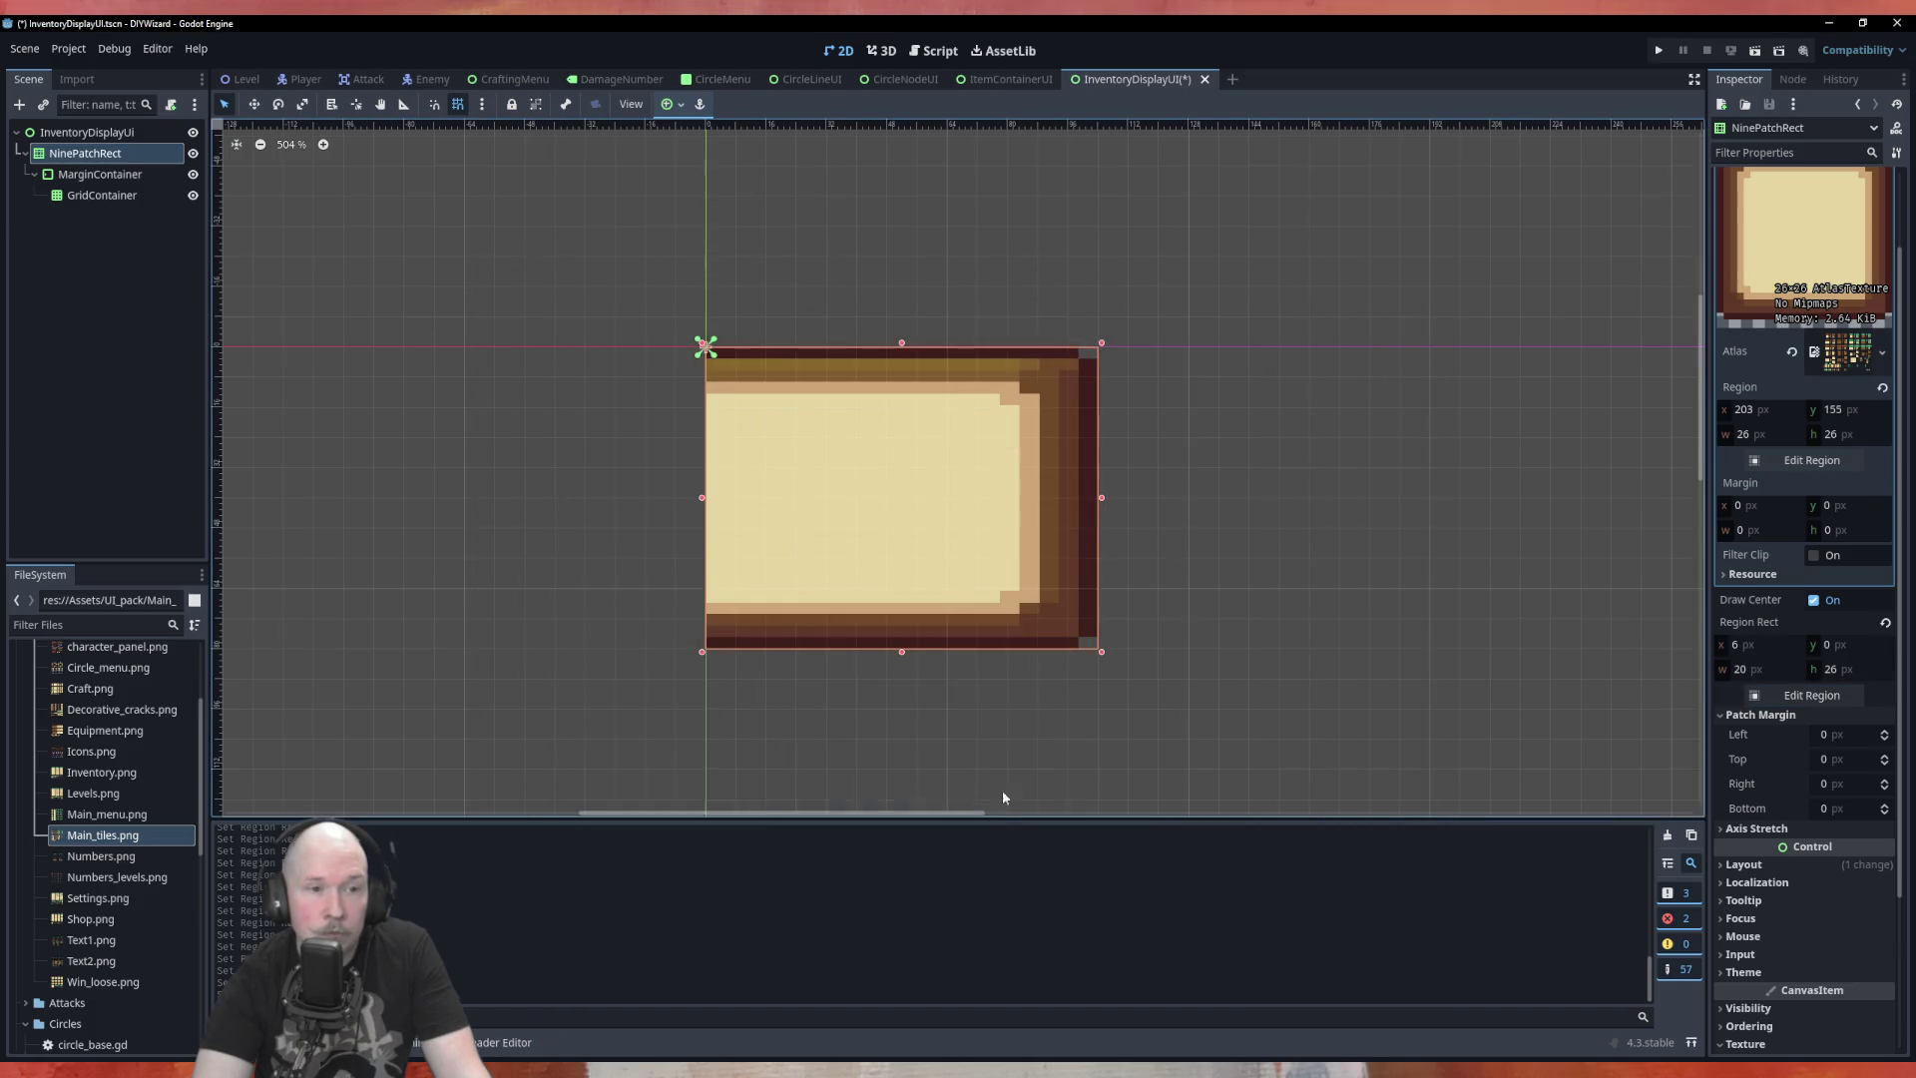
Test the Left and Right patch margin spinners, returning both to 0
{"action": "left_click", "coordinate": [1884, 731]}
{"action": "left_click", "coordinate": [1884, 731]}
{"action": "left_click", "coordinate": [1884, 740]}
{"action": "left_click", "coordinate": [1884, 739]}
{"action": "left_click", "coordinate": [1884, 781]}
{"action": "left_click", "coordinate": [1884, 780]}
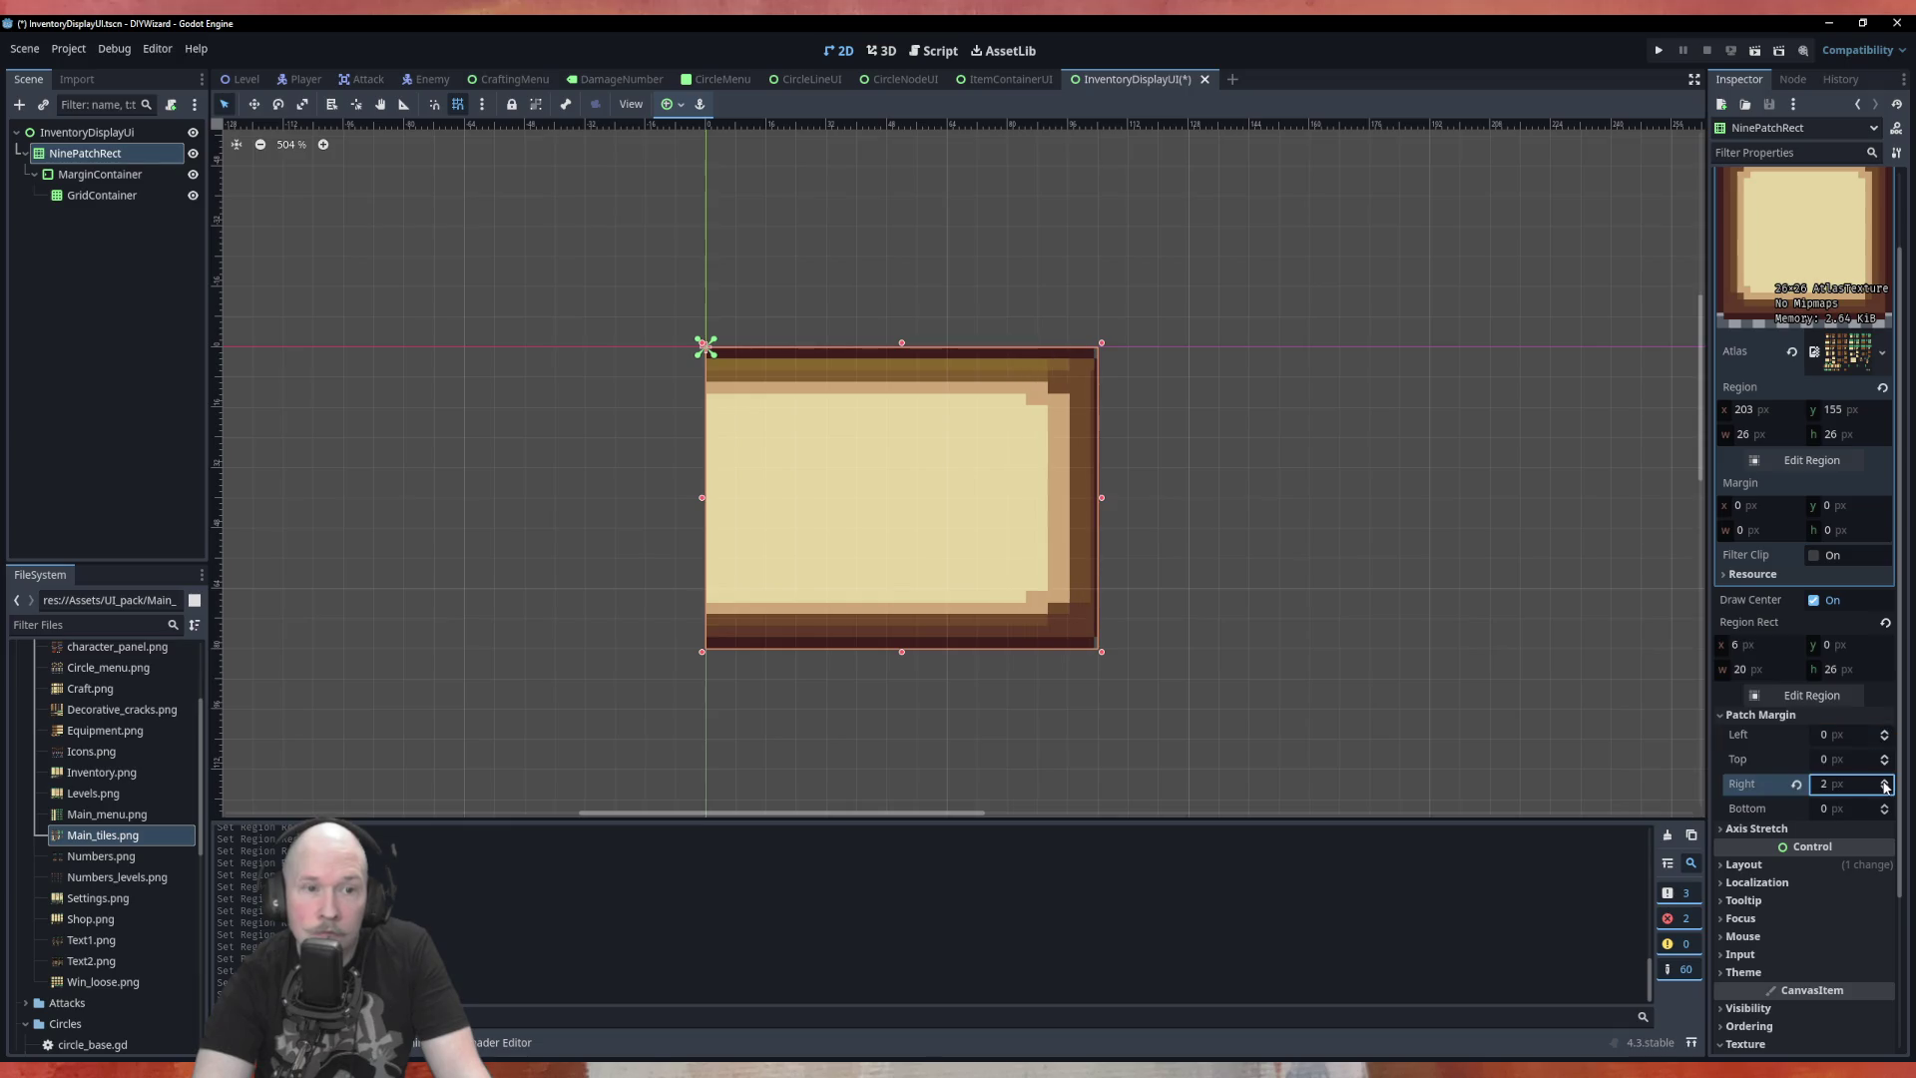
{"action": "left_click", "coordinate": [1885, 789]}
{"action": "left_click", "coordinate": [1885, 788]}
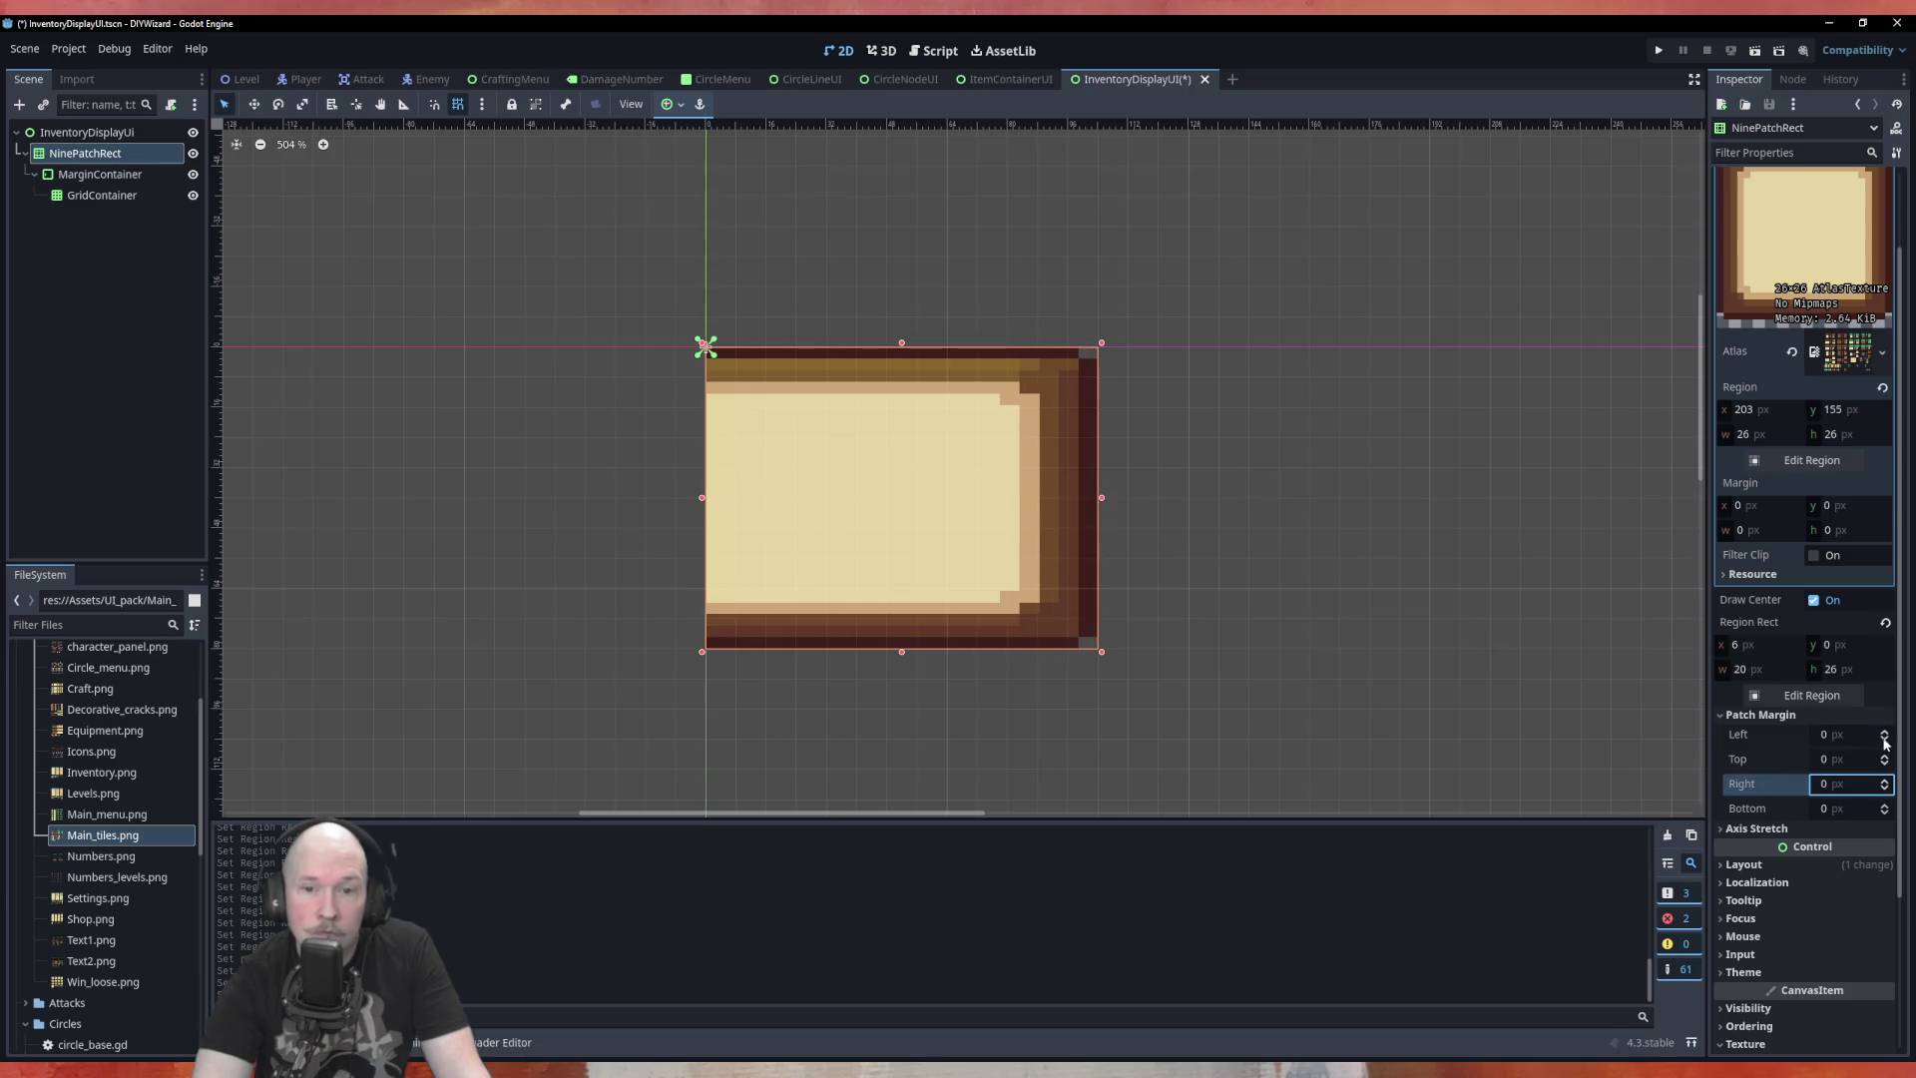
{"action": "left_click", "coordinate": [1884, 731]}
{"action": "left_click", "coordinate": [1884, 732]}
{"action": "left_click", "coordinate": [1884, 731]}
{"action": "left_click", "coordinate": [1884, 731]}
{"action": "left_click", "coordinate": [1884, 731]}
{"action": "left_click", "coordinate": [1884, 732]}
{"action": "left_click", "coordinate": [1884, 731]}
{"action": "left_click", "coordinate": [1885, 733]}
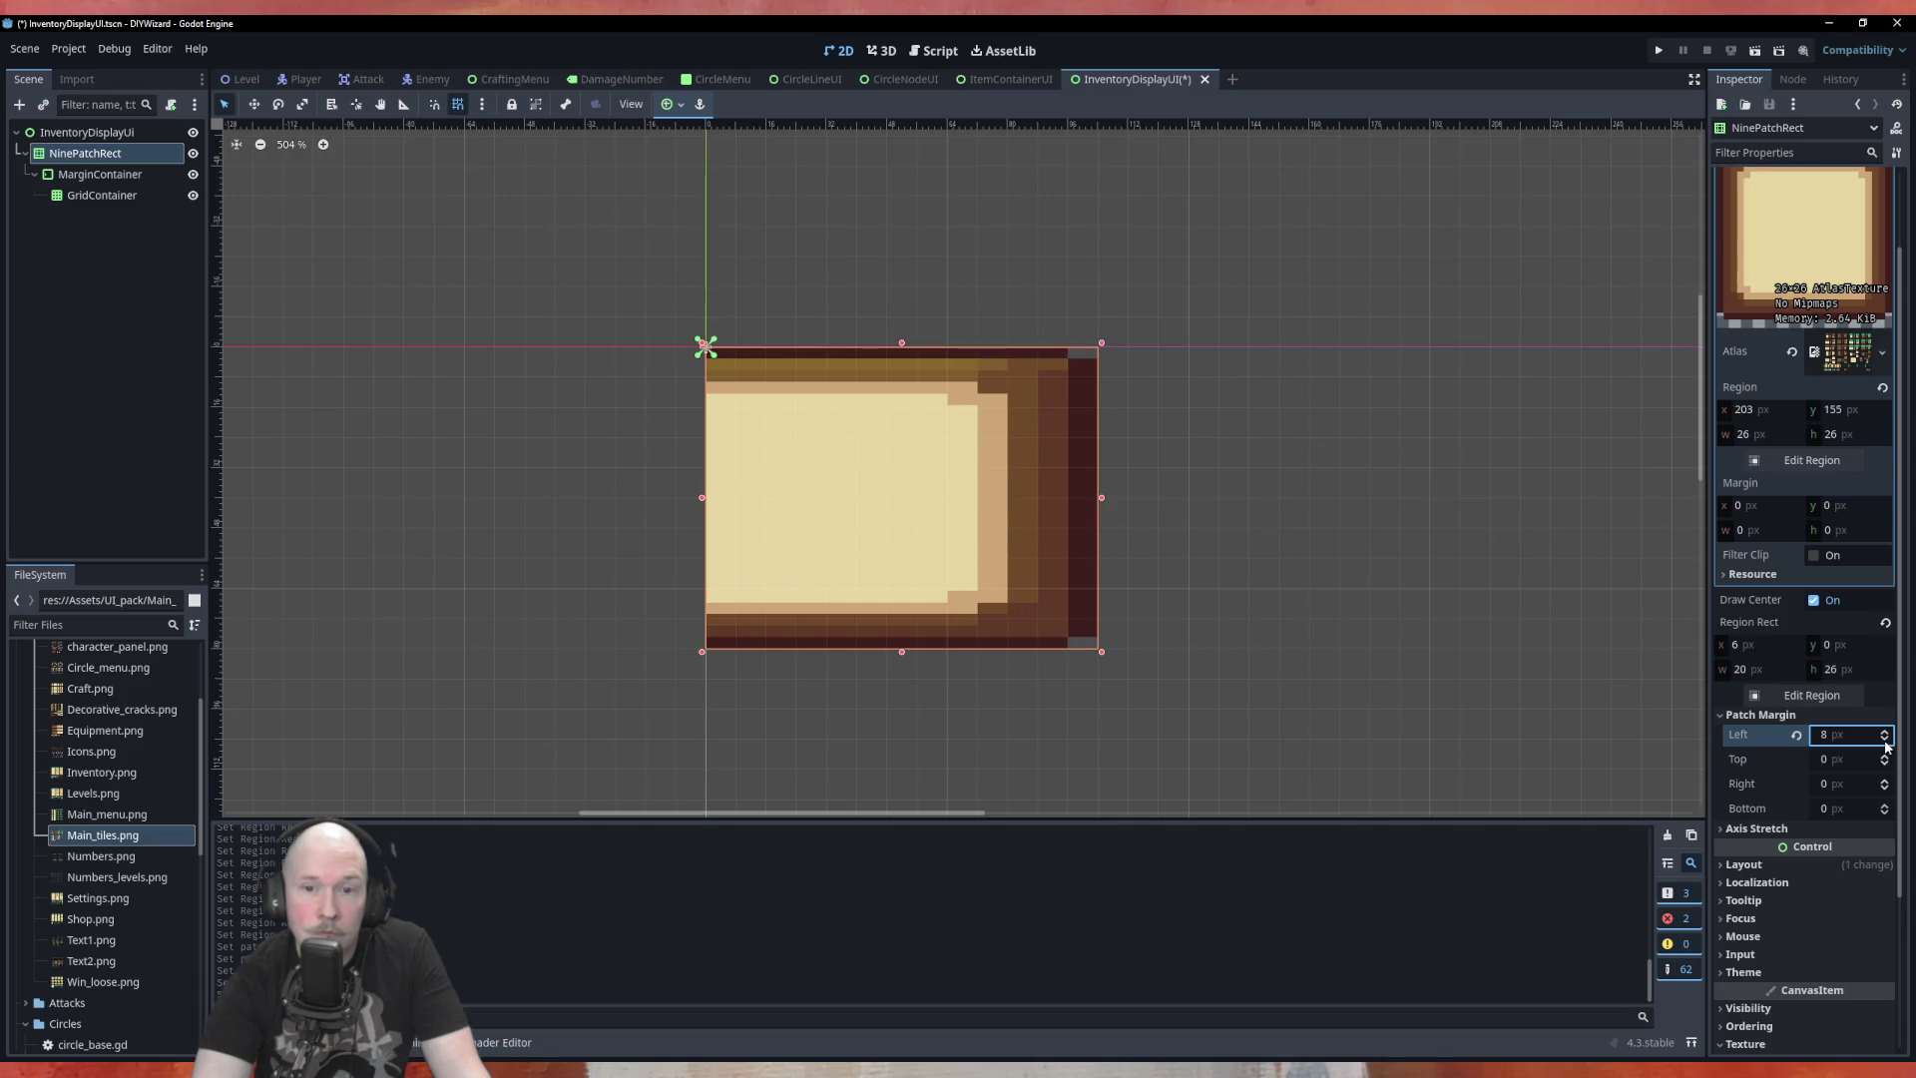
{"action": "left_click", "coordinate": [1885, 742]}
{"action": "left_click", "coordinate": [1885, 741]}
{"action": "left_click", "coordinate": [1885, 742]}
{"action": "left_click", "coordinate": [1885, 741]}
{"action": "left_click", "coordinate": [1885, 741]}
{"action": "left_click", "coordinate": [1885, 741]}
{"action": "left_click", "coordinate": [1885, 741]}
{"action": "left_click", "coordinate": [1885, 741]}
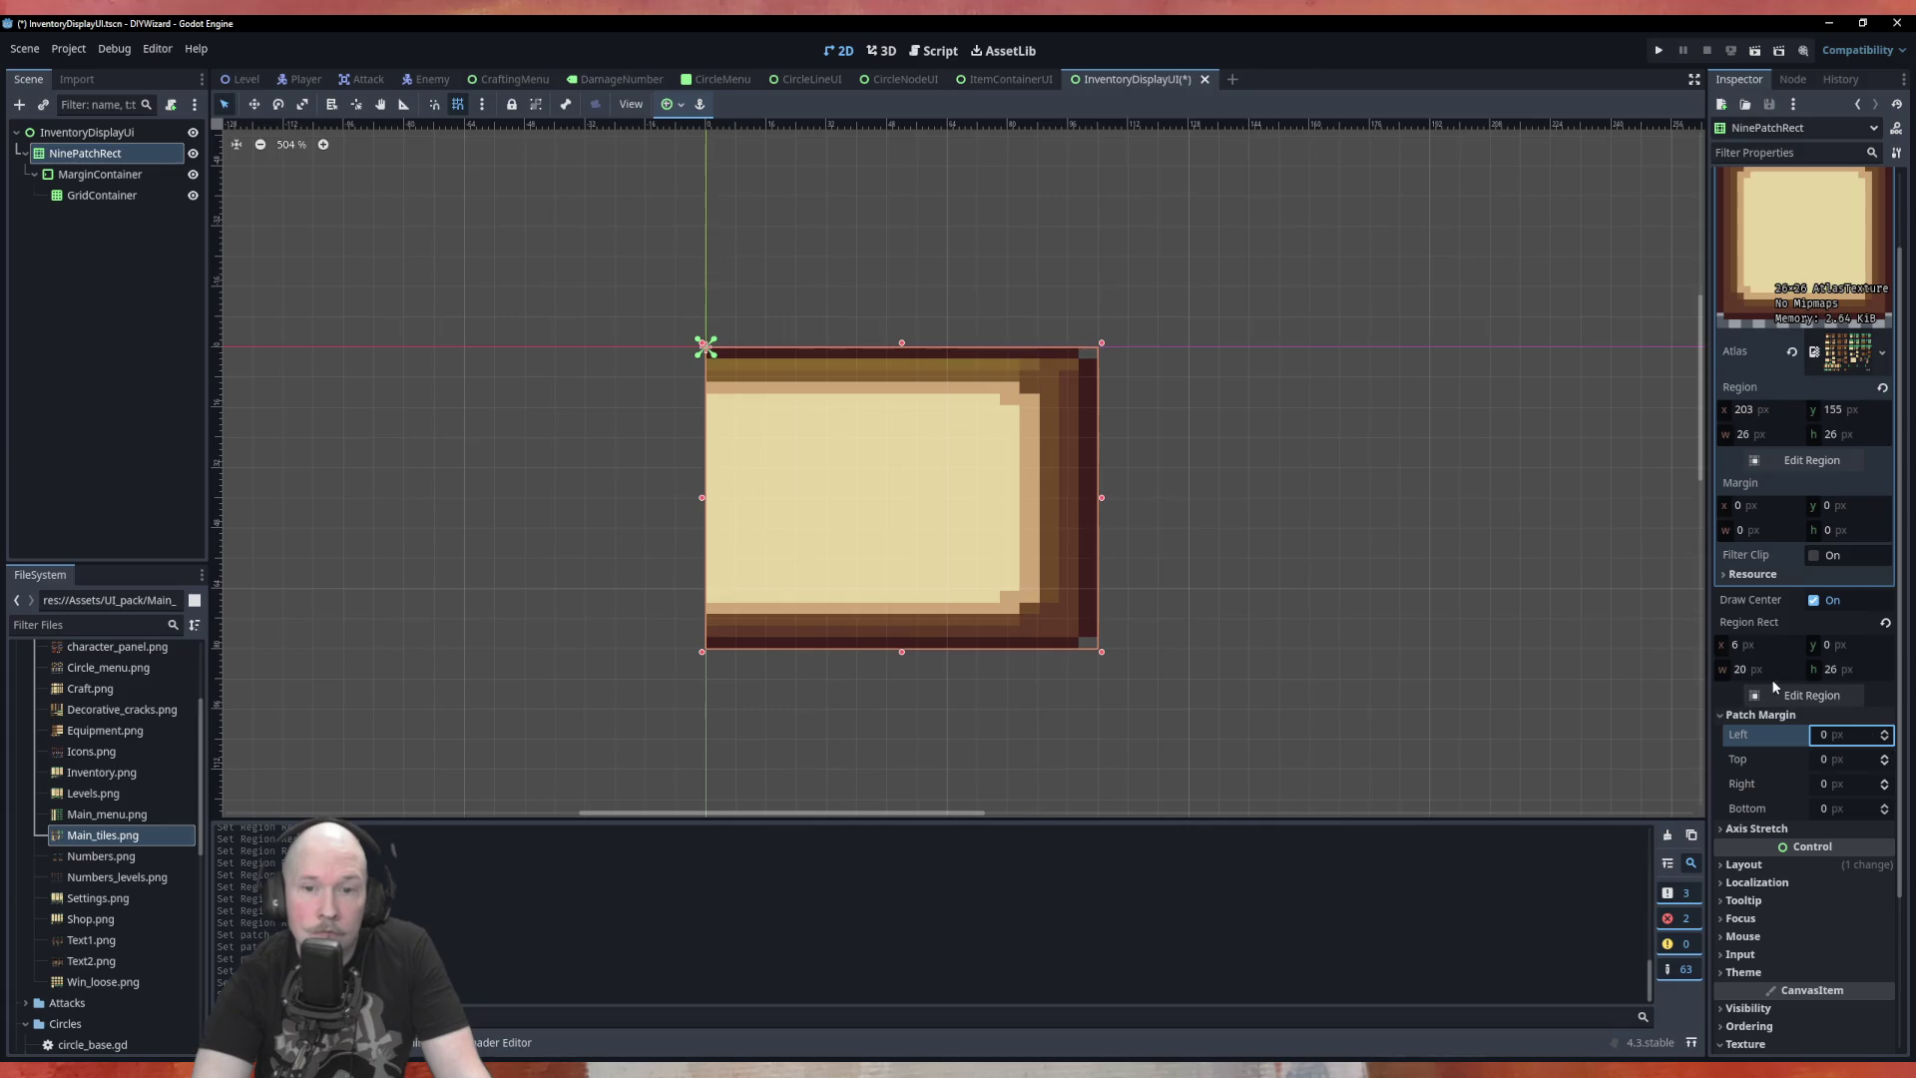
Restore the region to cover the full 26×26 tile
{"action": "left_click", "coordinate": [1777, 692]}
{"action": "left_click_drag", "start_coordinate": [875, 551], "coordinate": [806, 554]}
{"action": "left_click", "coordinate": [963, 804]}
Settle the left patch margin at 1 px after trying values up to 7
{"action": "left_click", "coordinate": [1885, 733]}
{"action": "left_click", "coordinate": [1885, 734]}
{"action": "left_click", "coordinate": [1885, 733]}
{"action": "left_click", "coordinate": [1885, 734]}
{"action": "left_click", "coordinate": [1885, 734]}
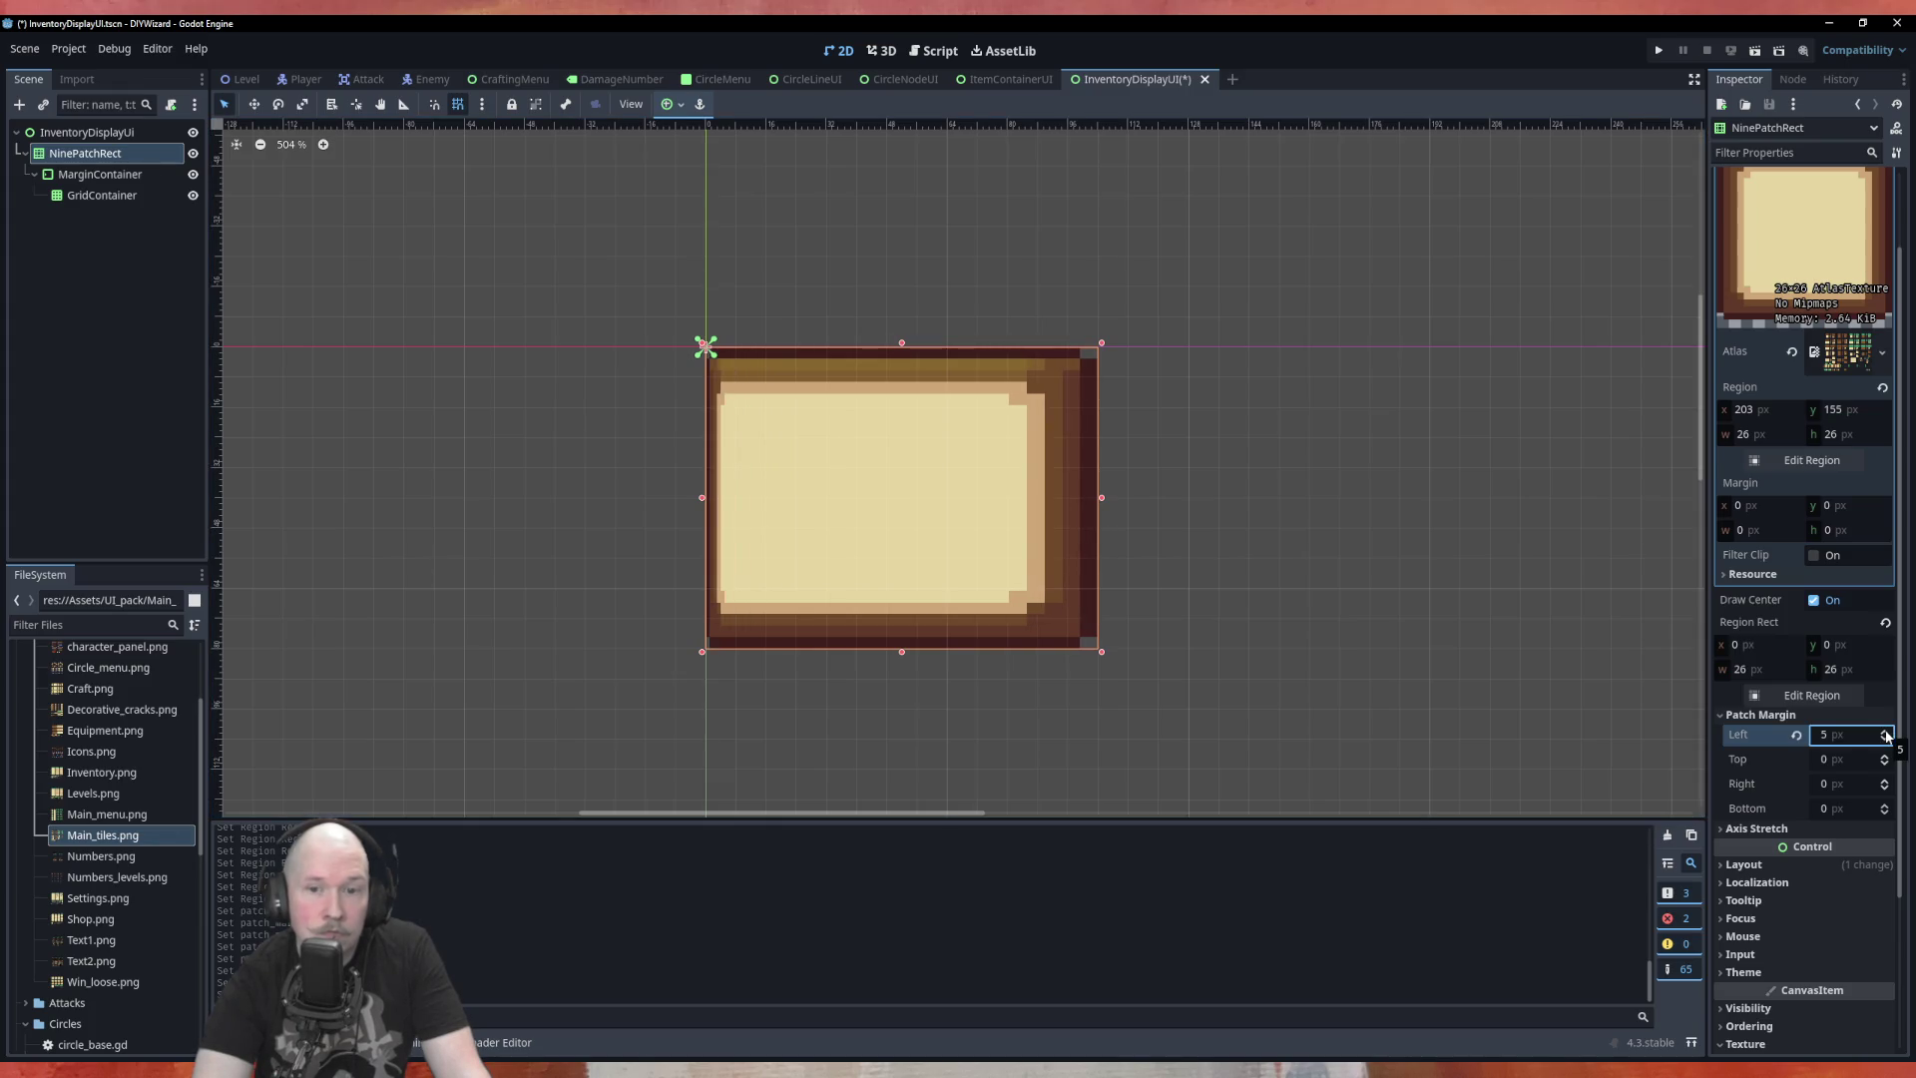
{"action": "left_click", "coordinate": [1885, 734]}
{"action": "left_click", "coordinate": [1885, 734]}
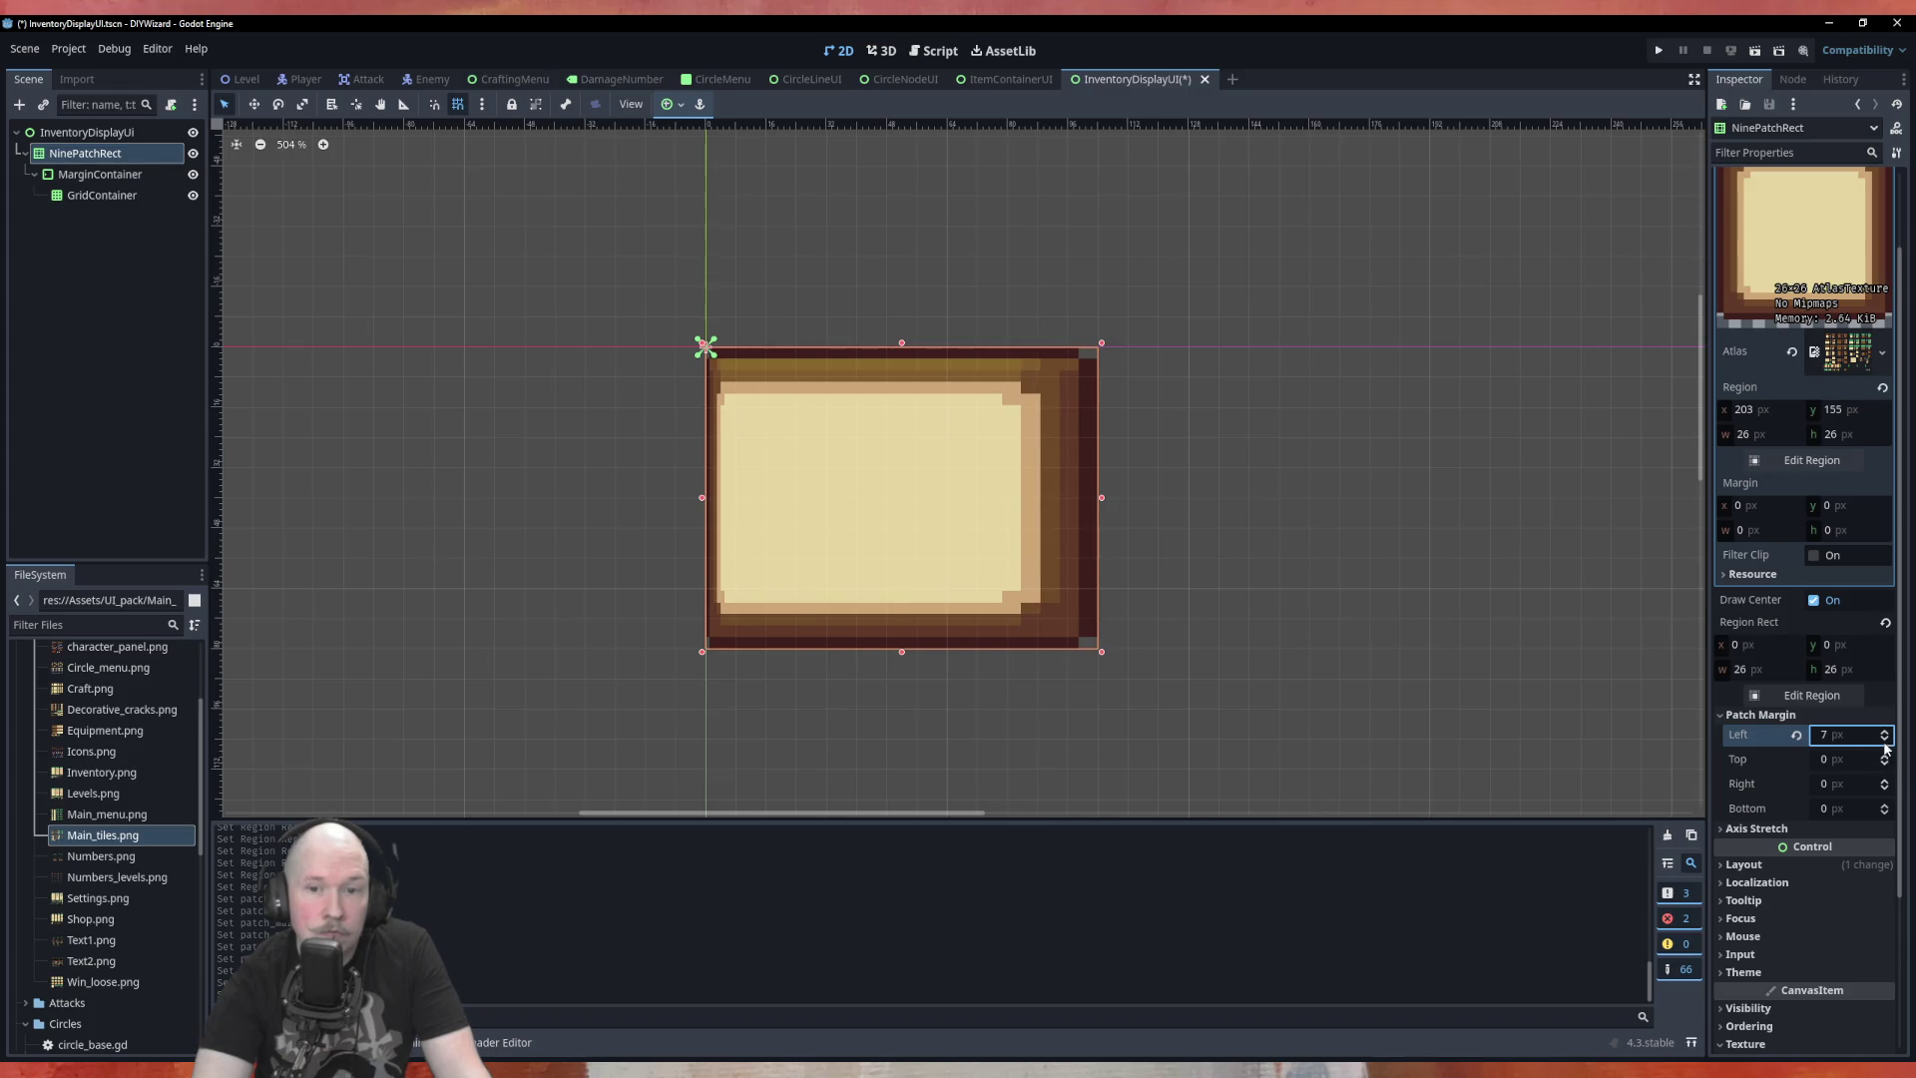
{"action": "left_click", "coordinate": [1885, 740]}
{"action": "left_click", "coordinate": [1885, 739]}
{"action": "left_click", "coordinate": [1885, 739]}
{"action": "left_click", "coordinate": [1885, 740]}
{"action": "left_click", "coordinate": [1885, 740]}
{"action": "left_click", "coordinate": [1885, 740]}
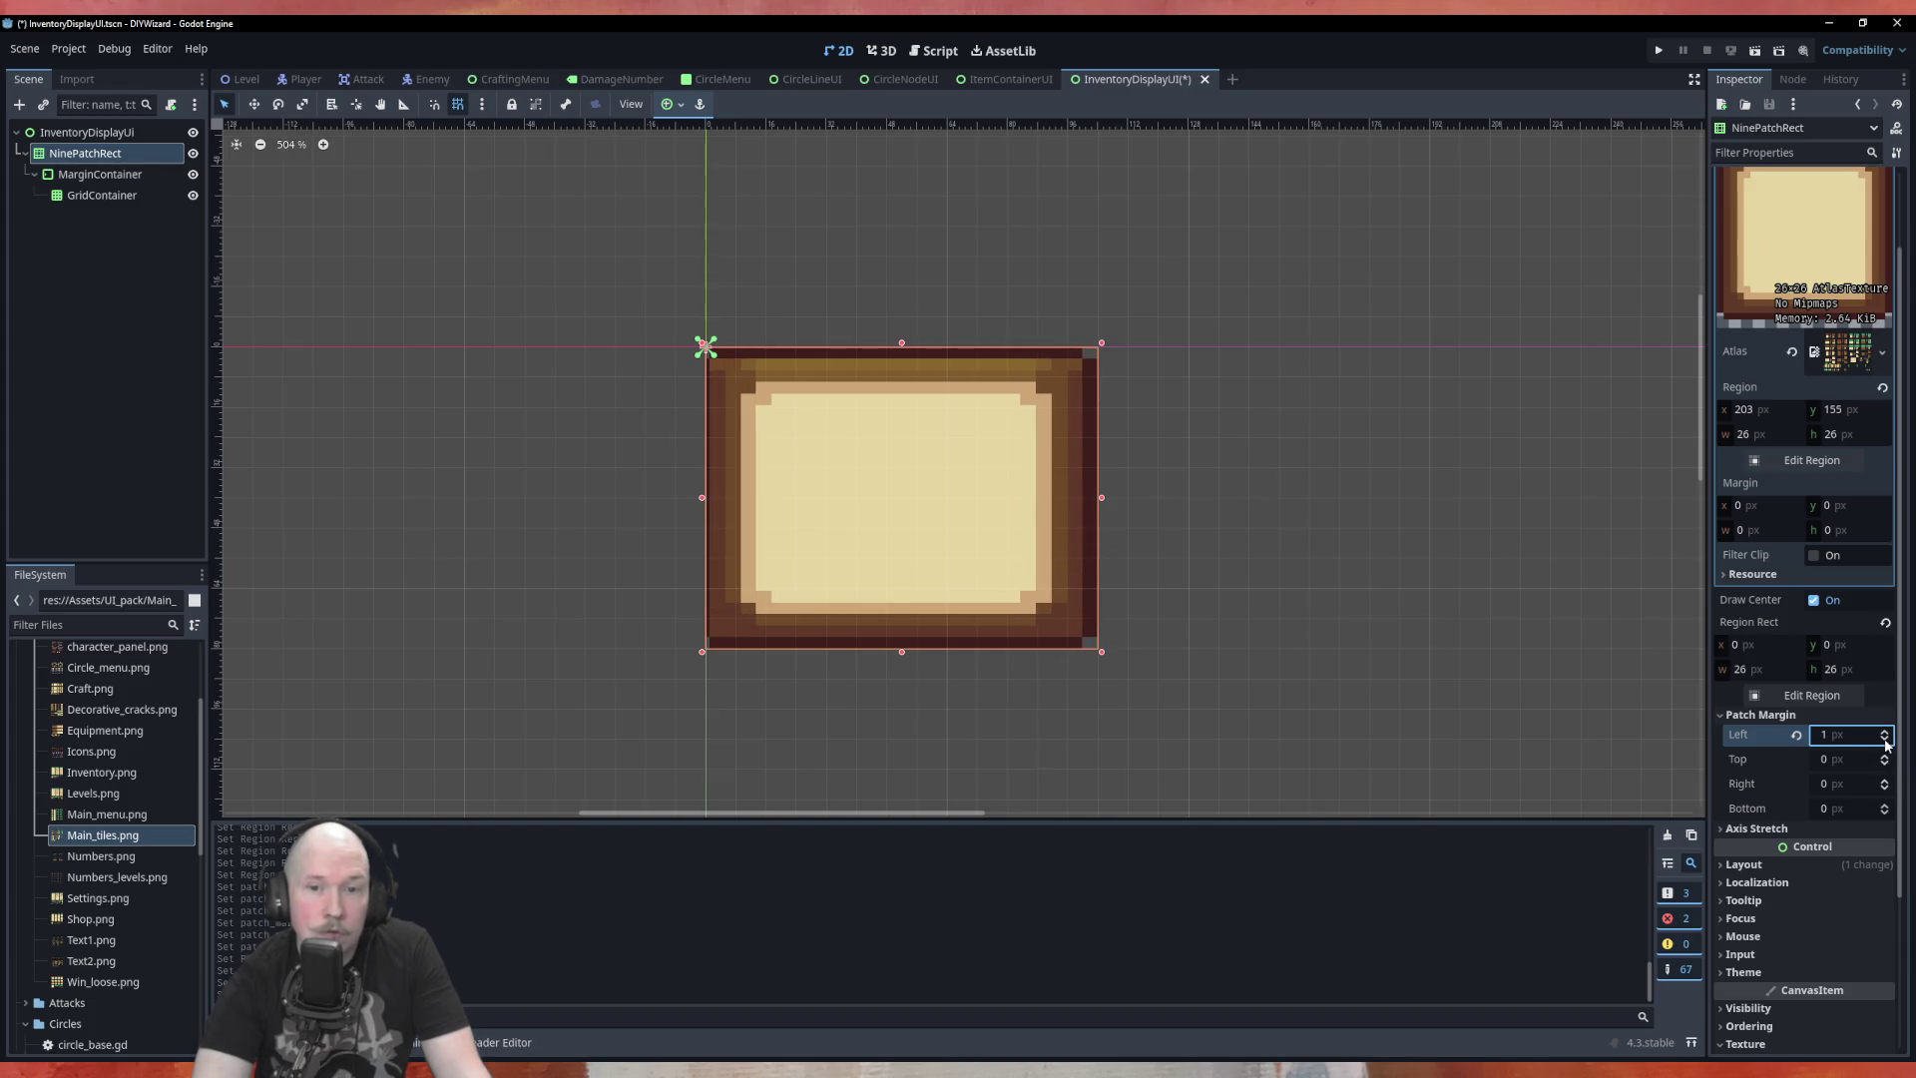
{"action": "left_click", "coordinate": [1812, 695]}
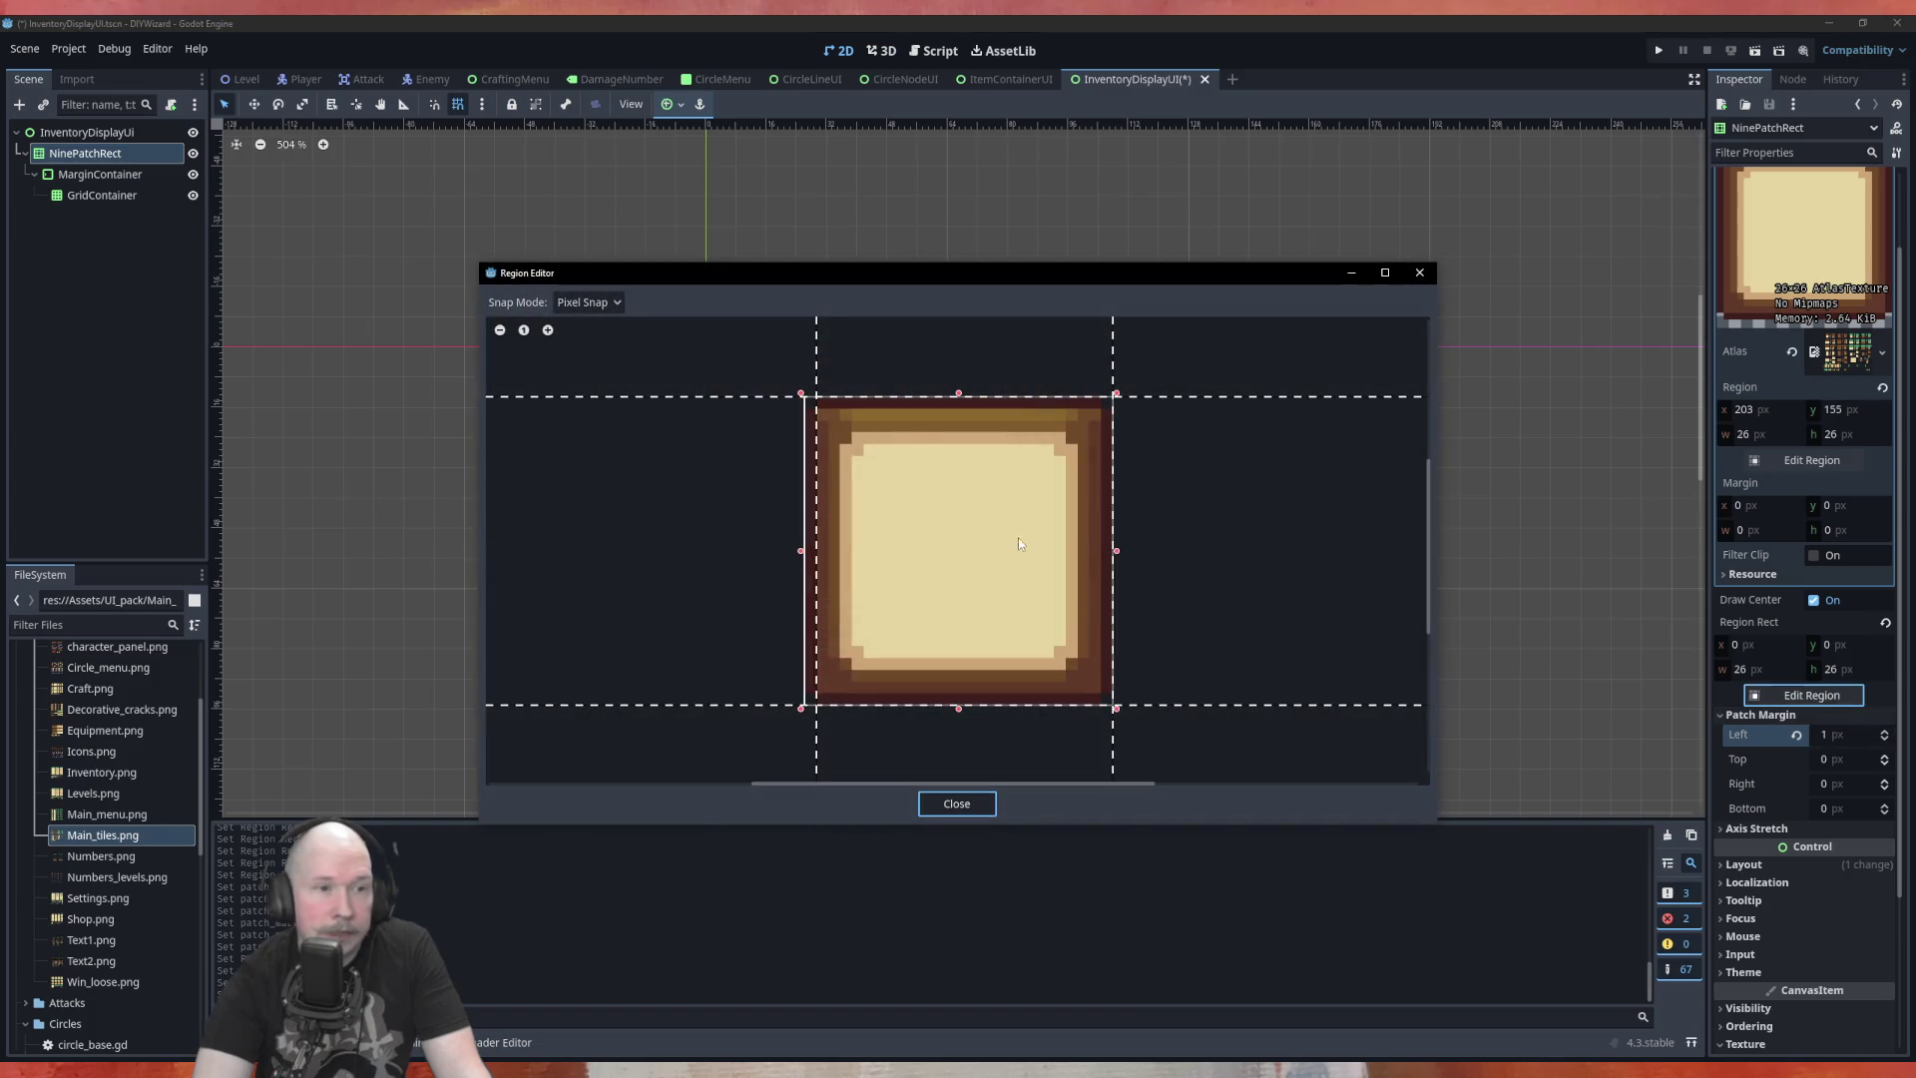
Zoom in, test dragging the left handle, then close with the region at 0, 0, 26×26
{"action": "left_click", "coordinate": [800, 556]}
{"action": "mouse_move", "coordinate": [800, 557]}
{"action": "left_mouse_down"}
{"action": "mouse_move", "coordinate": [827, 555]}
{"action": "mouse_move", "coordinate": [811, 559]}
{"action": "left_mouse_up"}
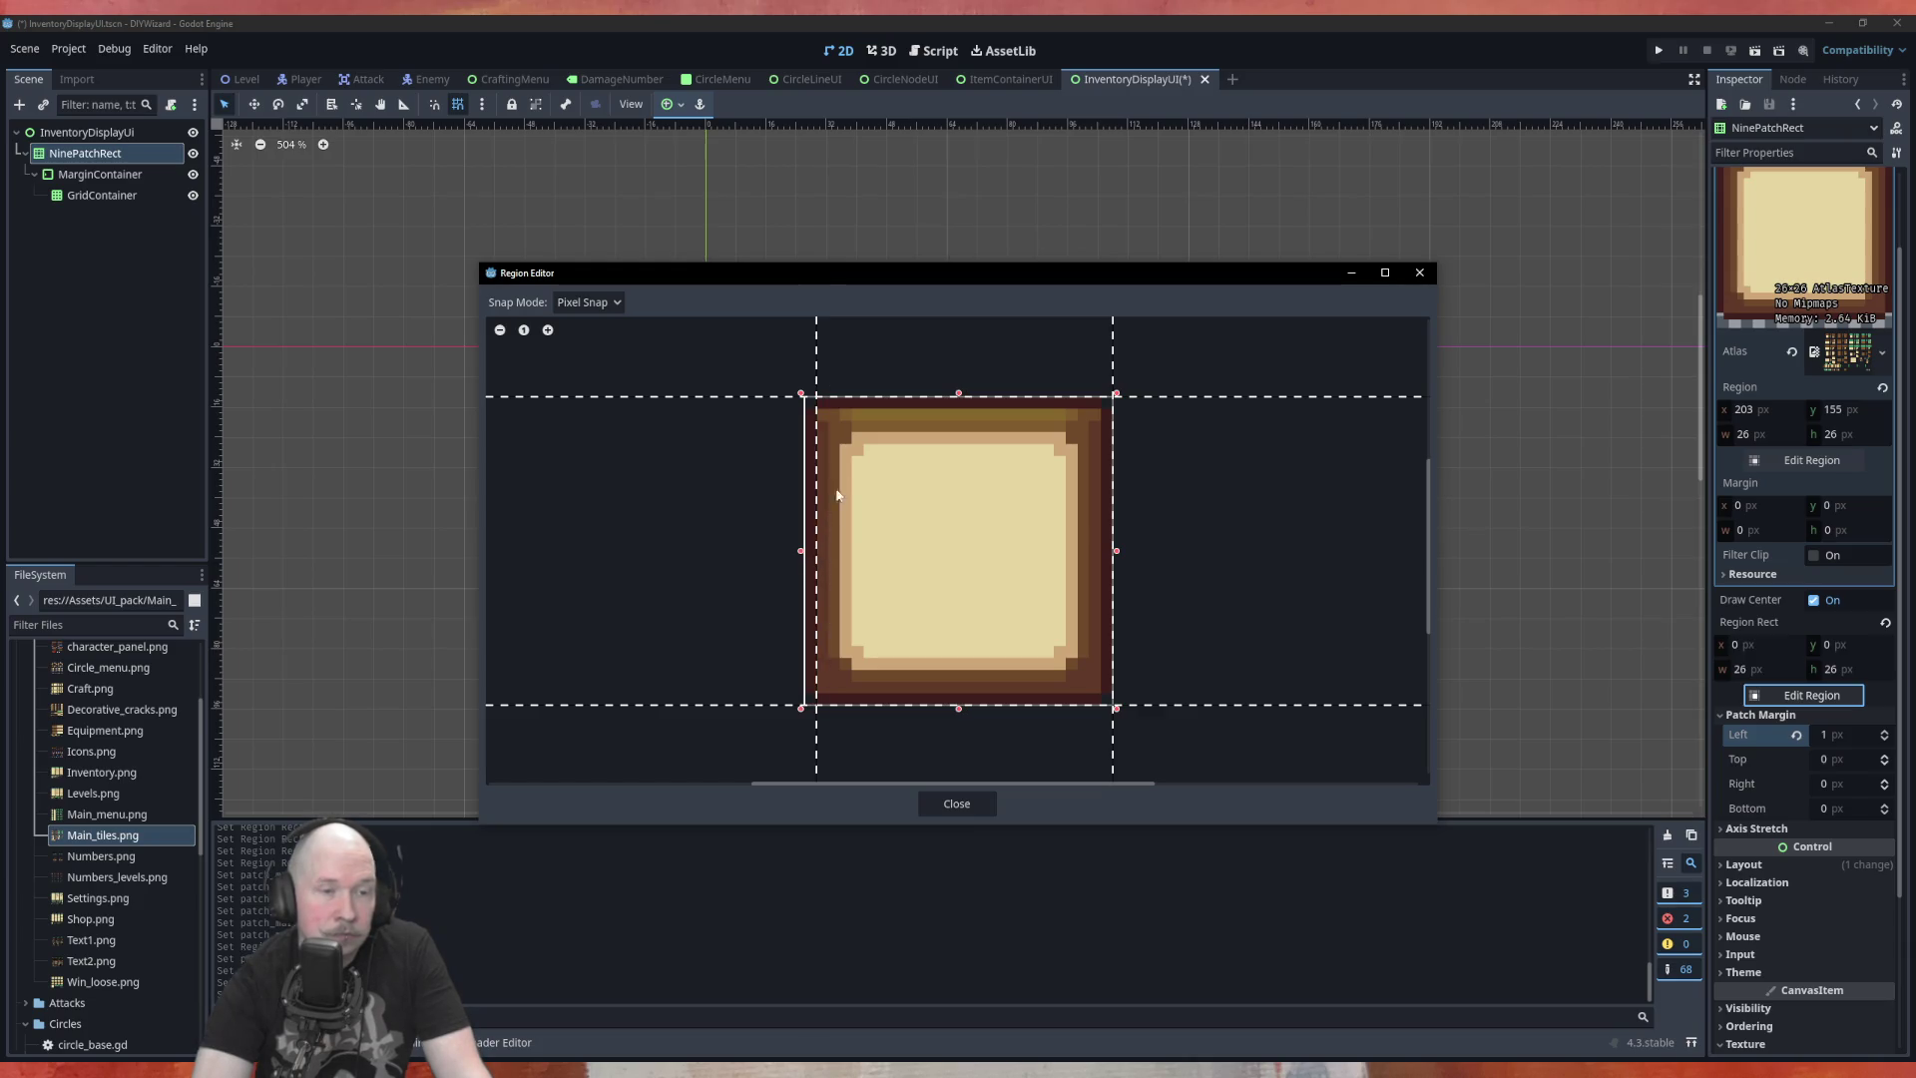
{"action": "scroll", "coordinate": [884, 410], "scroll_direction": "up", "scroll_amount": 2}
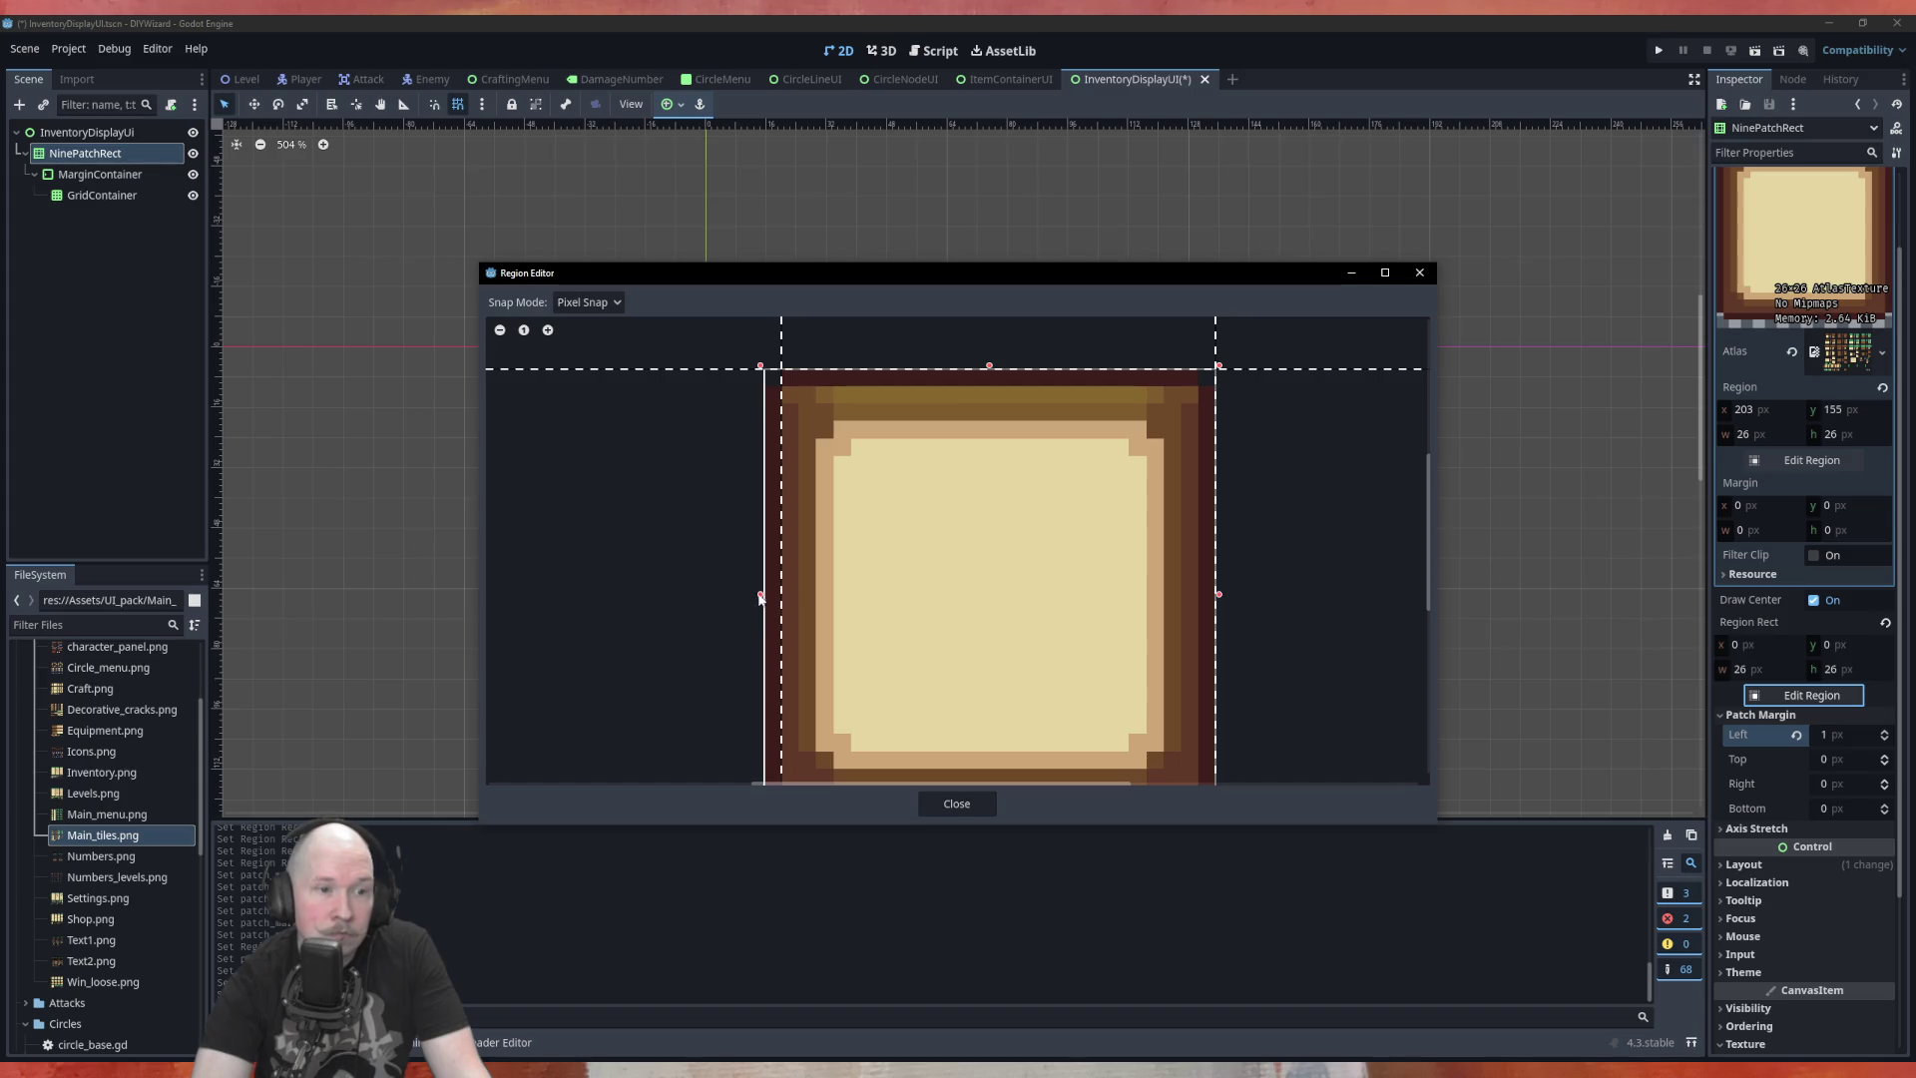
{"action": "mouse_move", "coordinate": [761, 596]}
{"action": "left_mouse_down"}
{"action": "mouse_move", "coordinate": [813, 596]}
{"action": "mouse_move", "coordinate": [763, 605]}
{"action": "left_mouse_up"}
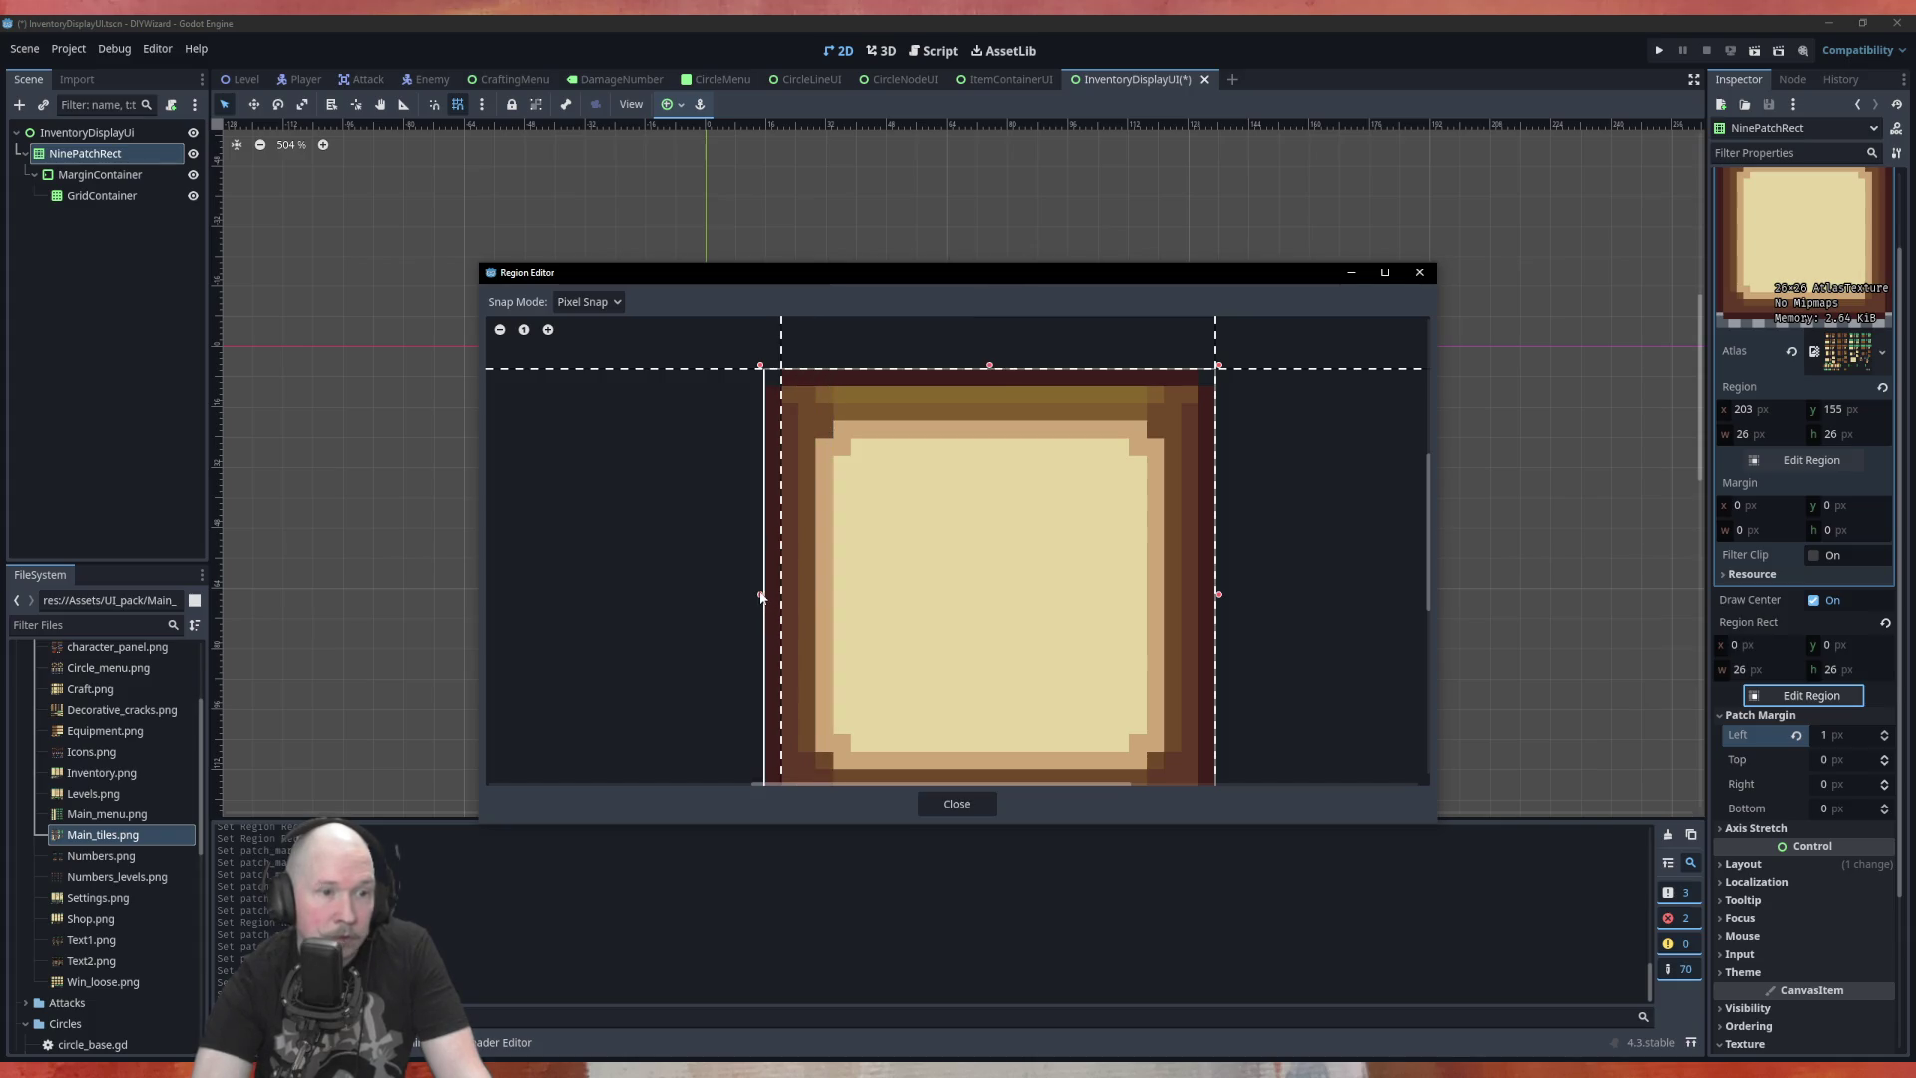
{"action": "mouse_move", "coordinate": [774, 597]}
{"action": "left_mouse_down"}
{"action": "mouse_move", "coordinate": [844, 593]}
{"action": "mouse_move", "coordinate": [765, 594]}
{"action": "left_mouse_up"}
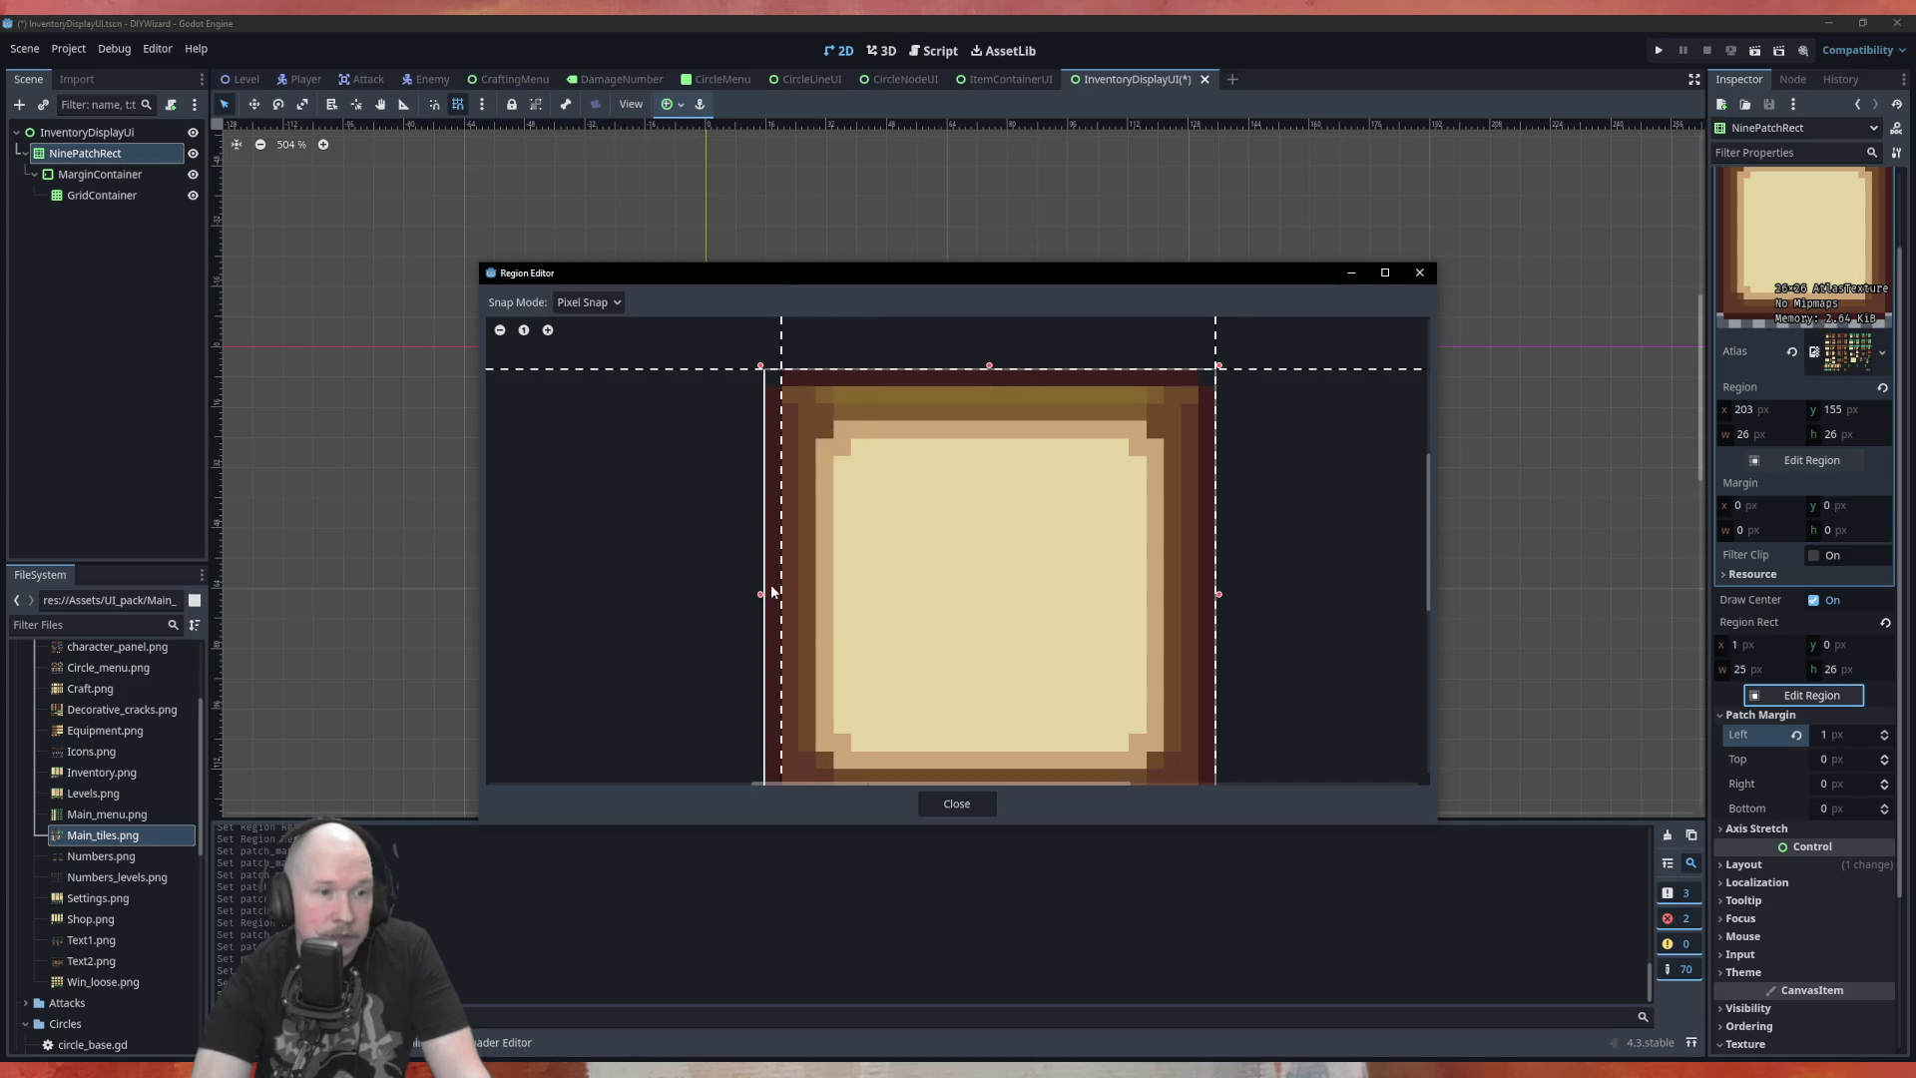
{"action": "left_click", "coordinate": [986, 803]}
Set the NinePatchRect's left, top, right and bottom patch margins to 6 px
{"action": "left_click", "coordinate": [1854, 738]}
{"action": "type", "text": "6"}
{"action": "left_click", "coordinate": [1848, 760]}
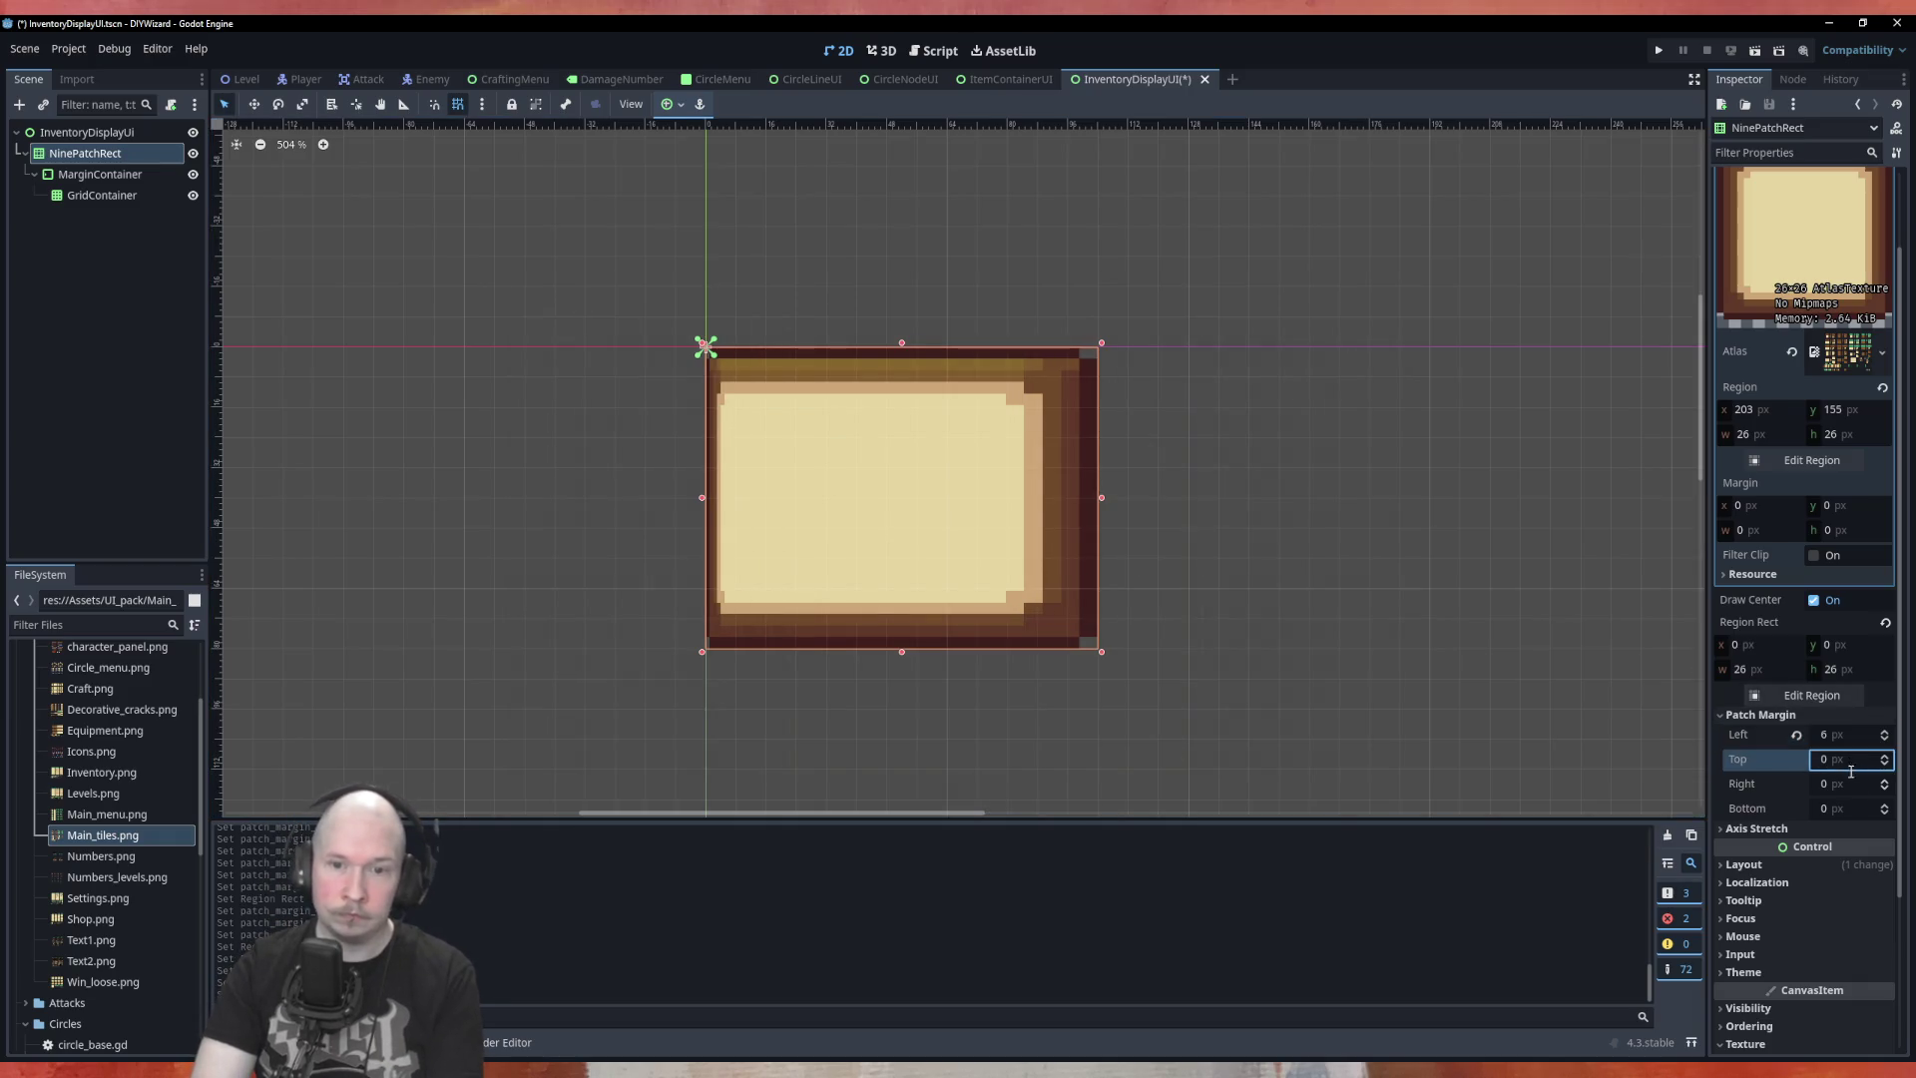
{"action": "type", "text": "6"}
{"action": "left_click", "coordinate": [1851, 783]}
{"action": "type", "text": "6"}
{"action": "left_click", "coordinate": [1852, 807]}
{"action": "type", "text": "6"}
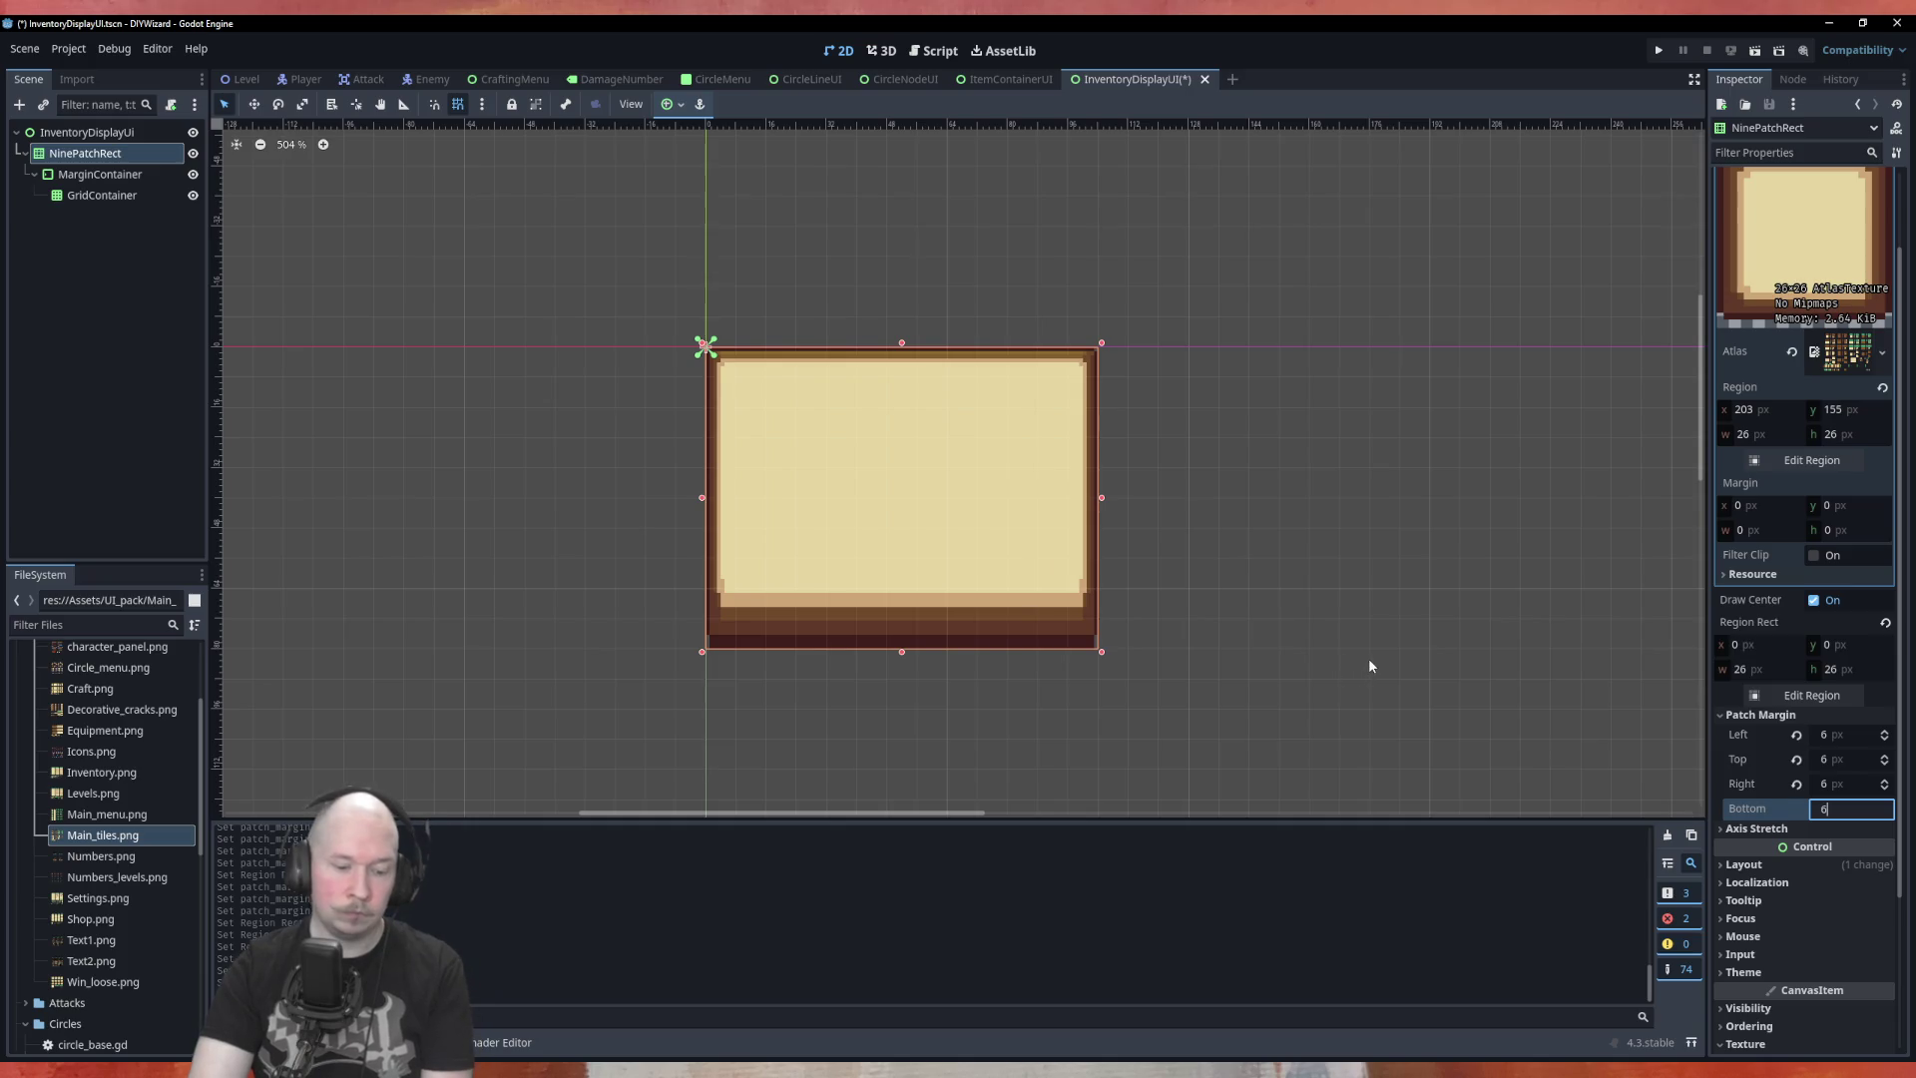
{"action": "key", "text": "Return"}
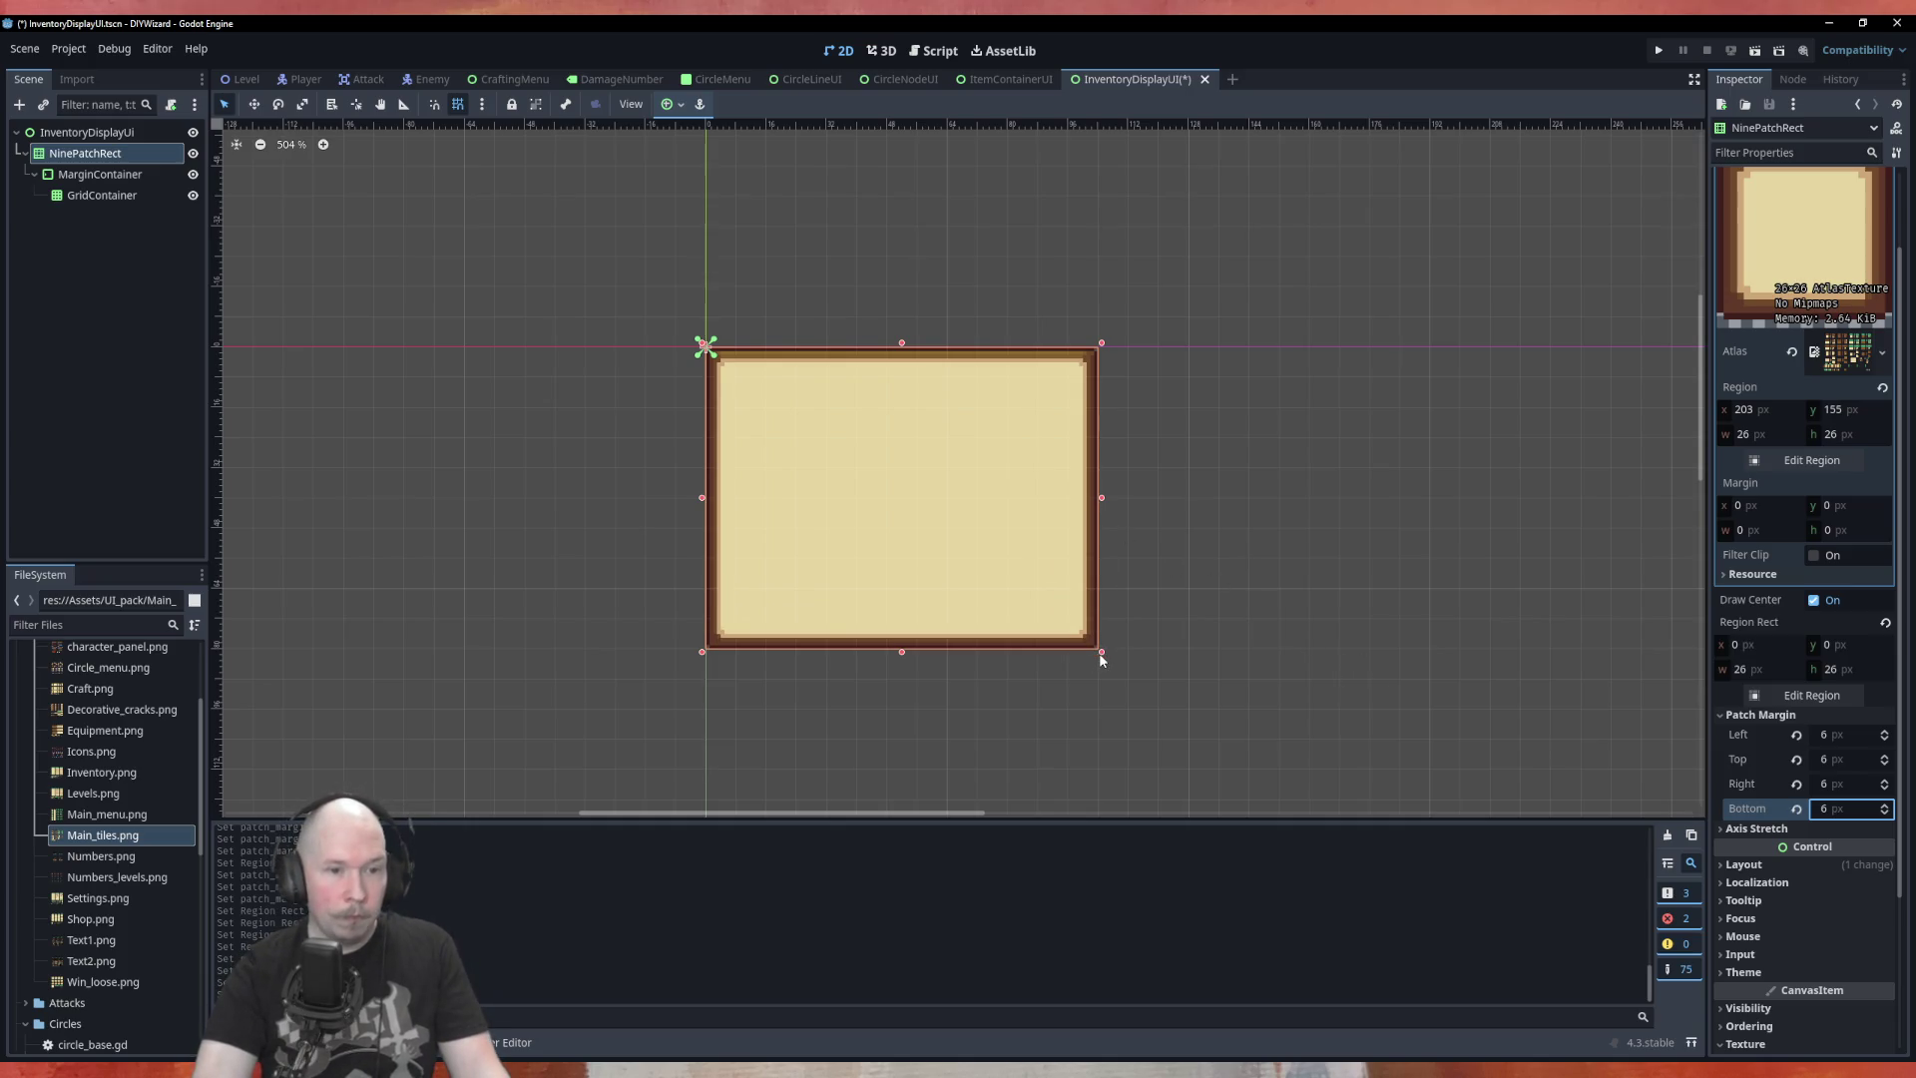
Shrink the panel by dragging its bottom-right corner inward
{"action": "scroll", "coordinate": [992, 577], "scroll_direction": "up", "scroll_amount": 3}
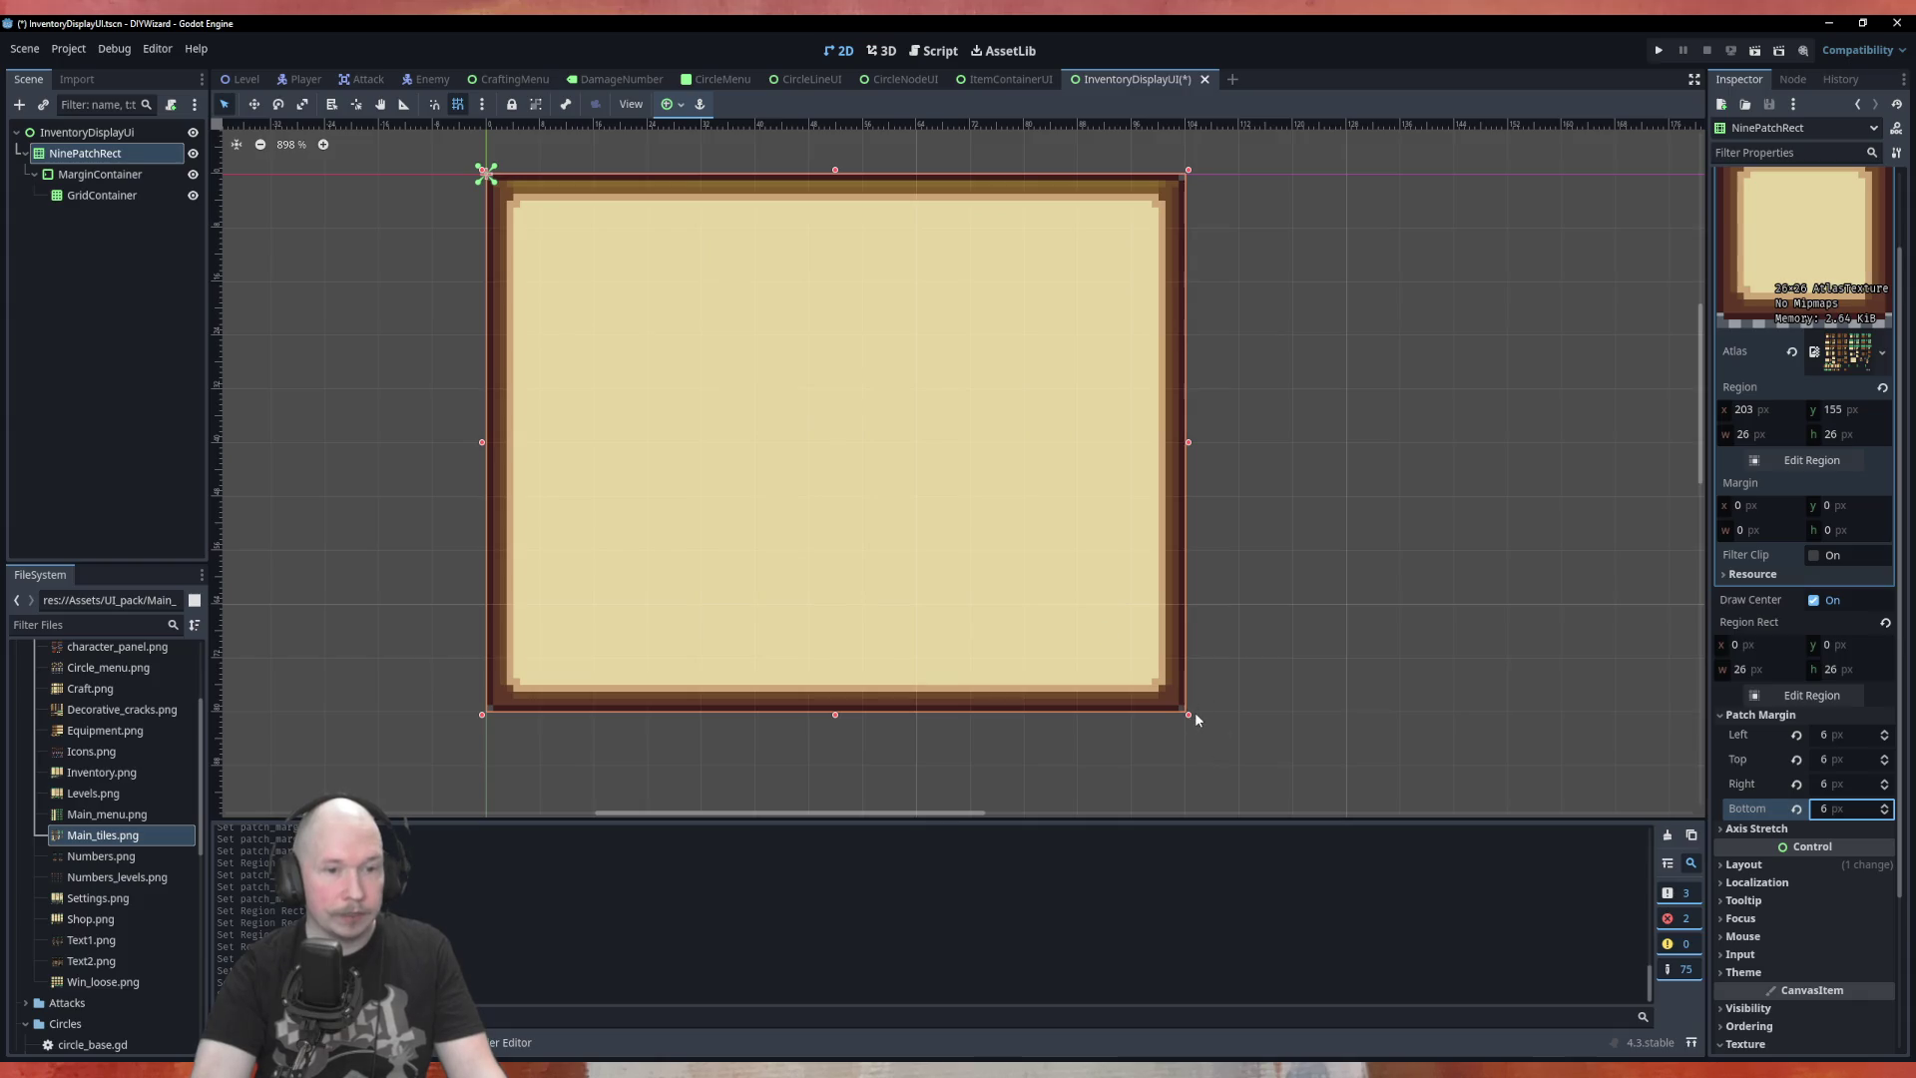
{"action": "mouse_move", "coordinate": [1188, 715]}
{"action": "left_mouse_down"}
{"action": "mouse_move", "coordinate": [1313, 582]}
{"action": "mouse_move", "coordinate": [1133, 632]}
{"action": "mouse_move", "coordinate": [989, 551]}
{"action": "mouse_move", "coordinate": [706, 492]}
{"action": "mouse_move", "coordinate": [1039, 505]}
{"action": "mouse_move", "coordinate": [568, 278]}
{"action": "mouse_move", "coordinate": [943, 534]}
{"action": "mouse_move", "coordinate": [614, 235]}
{"action": "mouse_move", "coordinate": [828, 429]}
{"action": "mouse_move", "coordinate": [589, 254]}
{"action": "mouse_move", "coordinate": [802, 435]}
{"action": "mouse_move", "coordinate": [599, 289]}
{"action": "mouse_move", "coordinate": [1043, 658]}
{"action": "mouse_move", "coordinate": [764, 414]}
{"action": "mouse_move", "coordinate": [1153, 684]}
{"action": "mouse_move", "coordinate": [1190, 666]}
{"action": "left_mouse_up"}
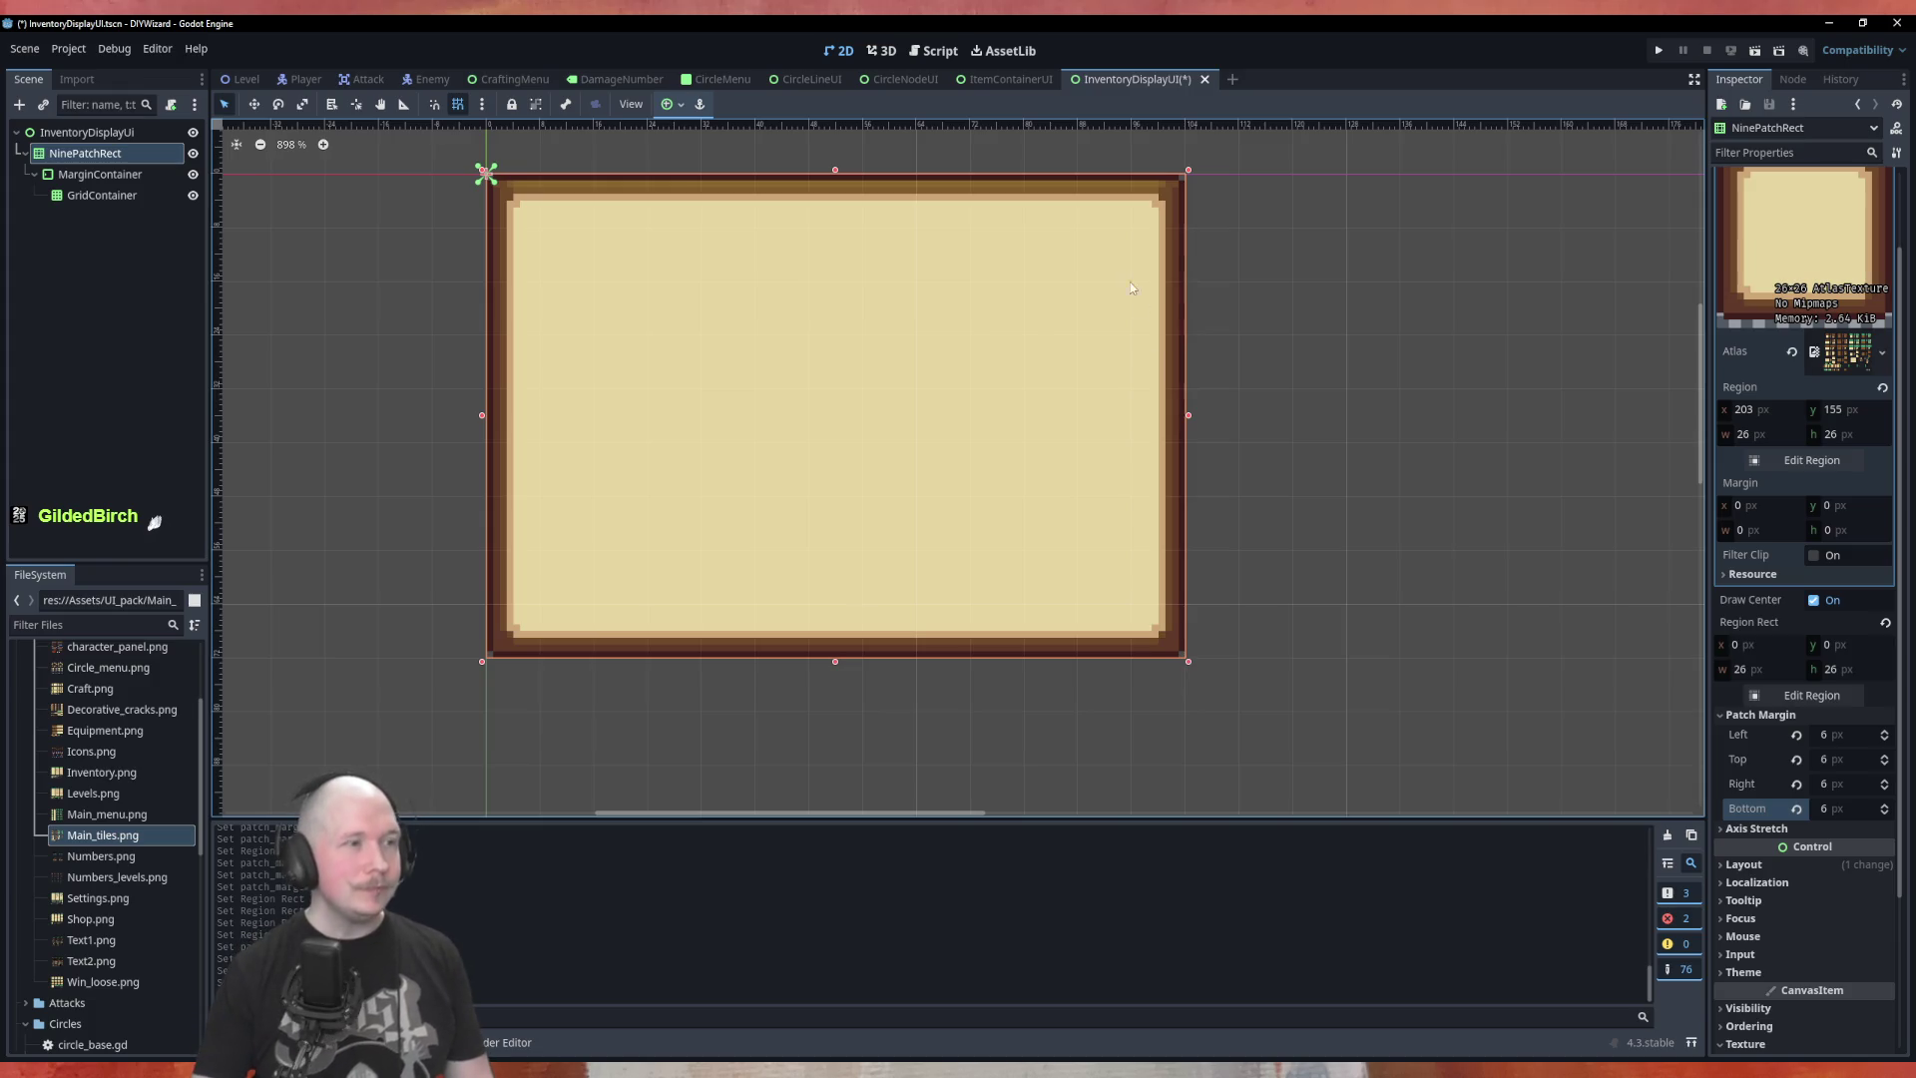
{"action": "left_click", "coordinate": [108, 175]}
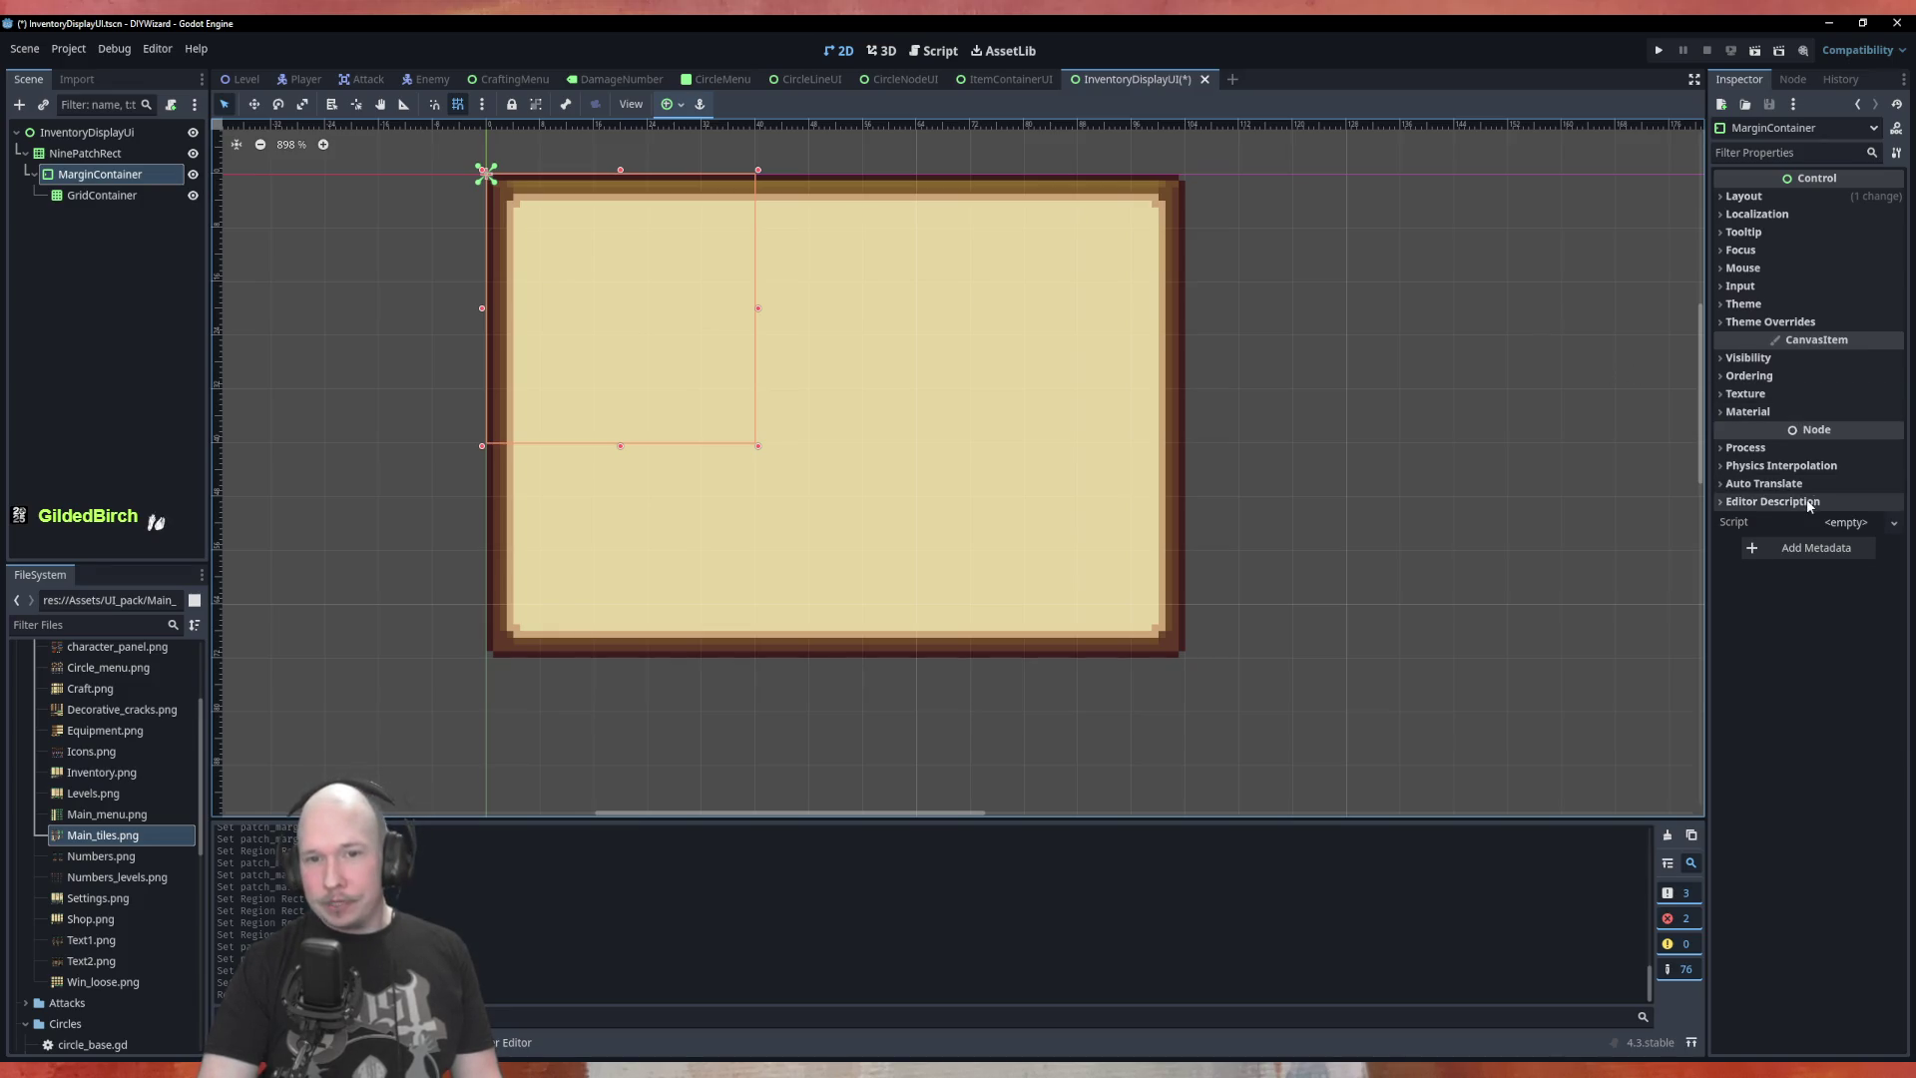
Stretch the MarginContainer to fill the panel with the full-rect anchor preset
{"action": "left_click", "coordinate": [670, 105]}
{"action": "left_click", "coordinate": [753, 235]}
{"action": "left_click", "coordinate": [152, 228]}
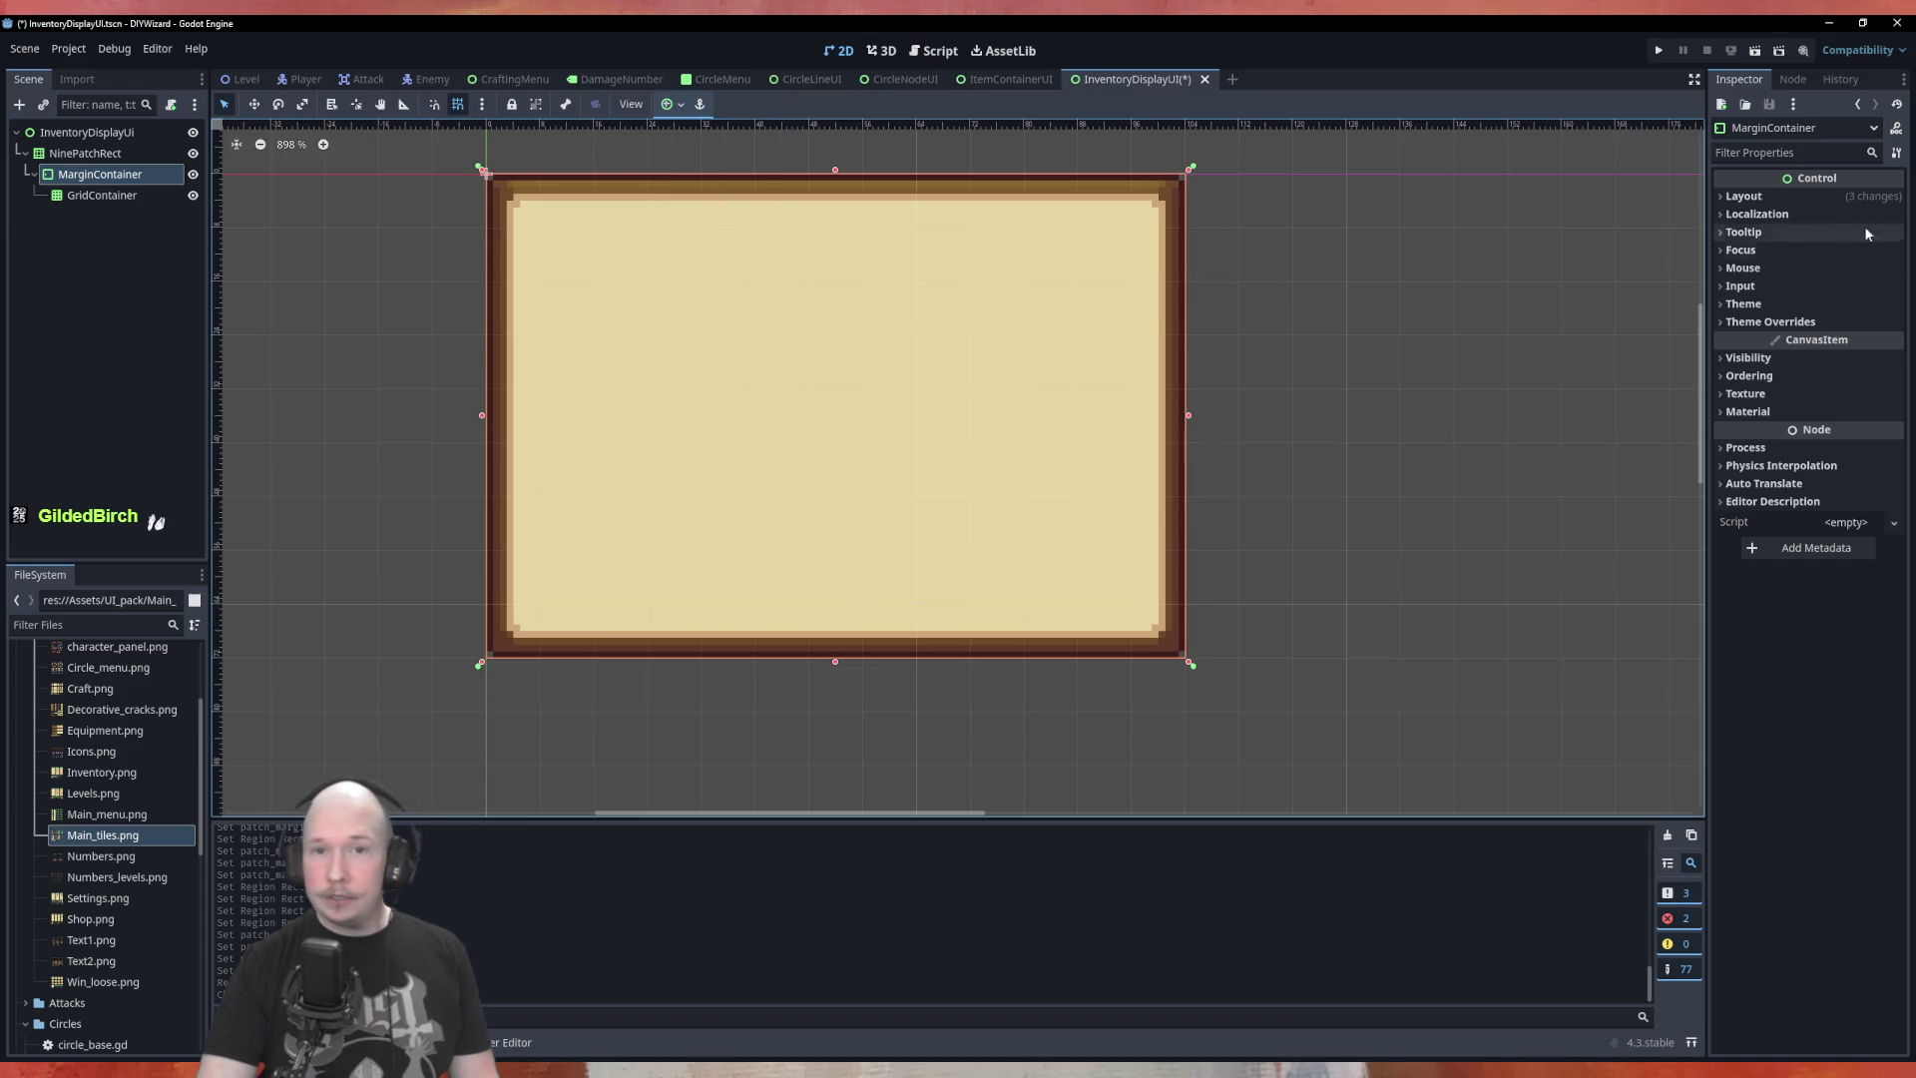
{"action": "left_click", "coordinate": [1780, 329]}
{"action": "left_click", "coordinate": [1811, 339]}
Set the MarginContainer's left, top, right and bottom margin constants to 7
{"action": "left_click", "coordinate": [1862, 359]}
{"action": "type", "text": "7"}
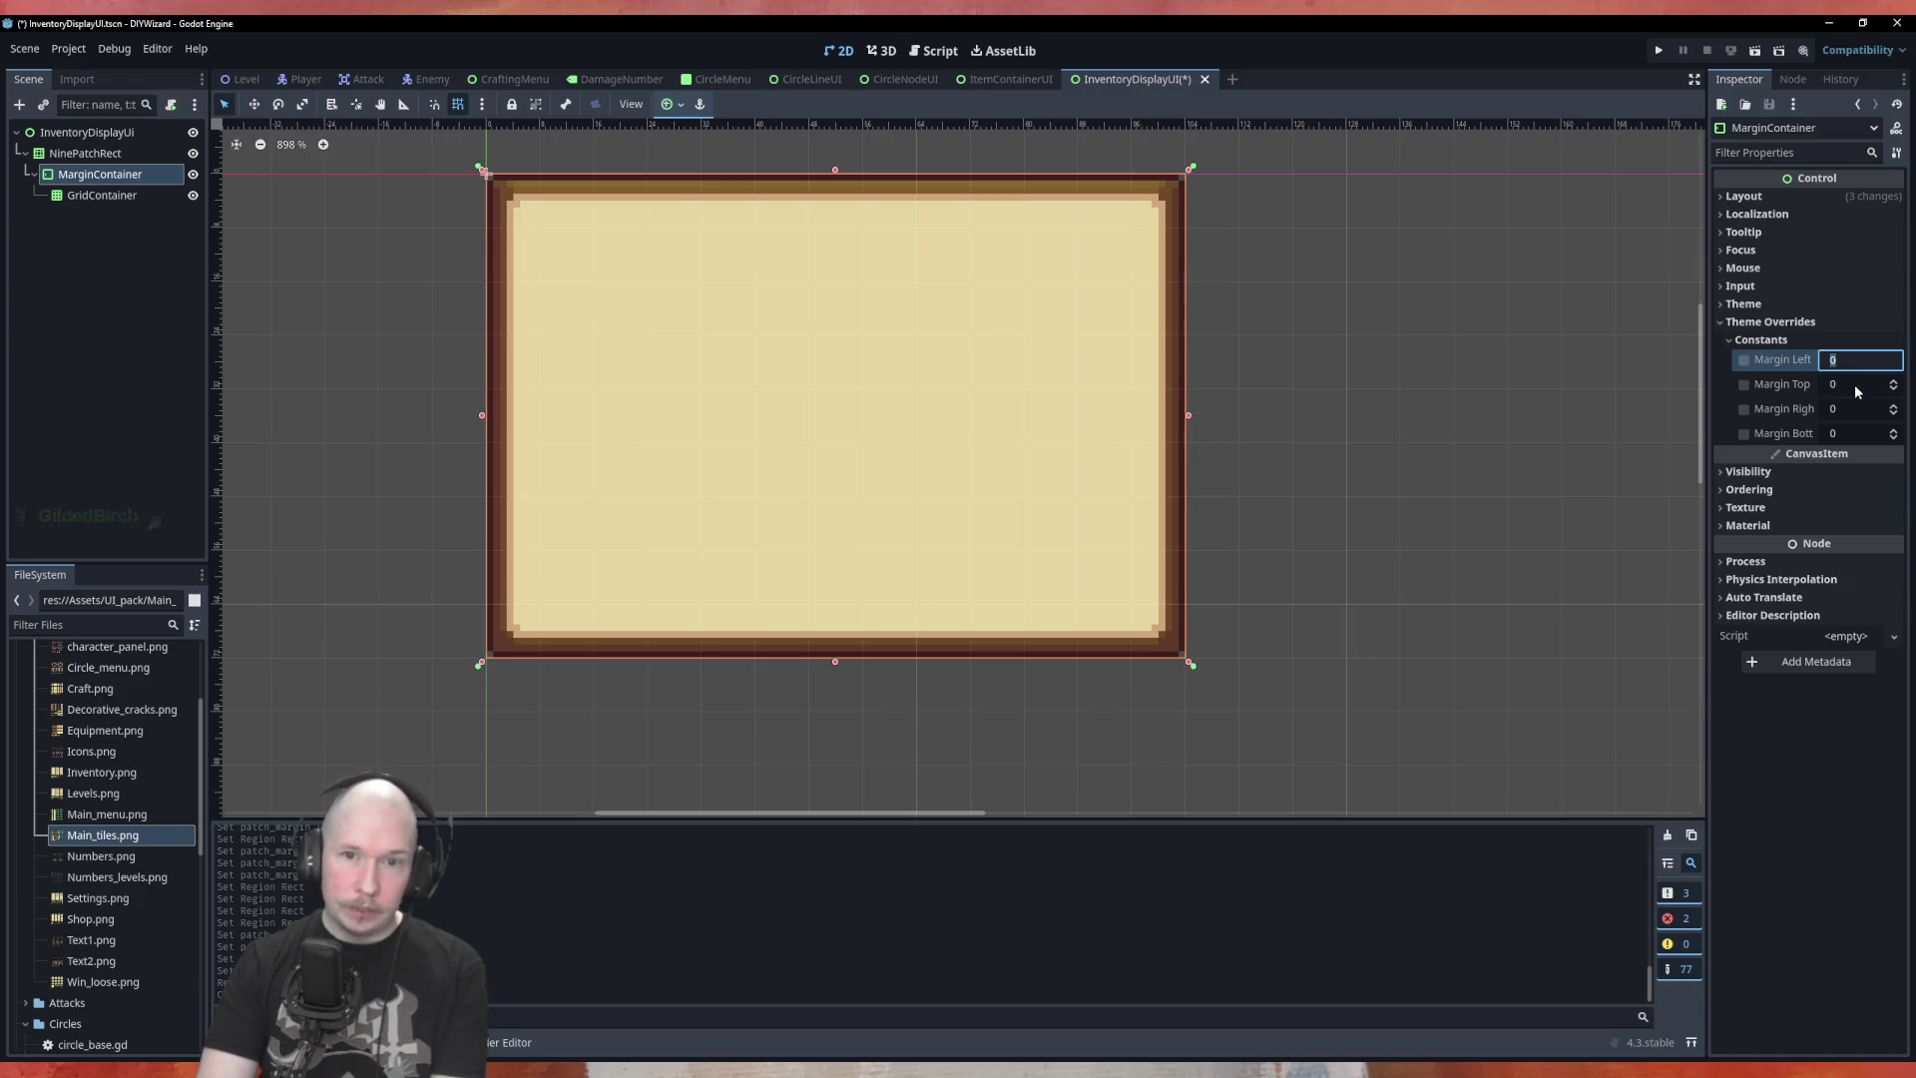
{"action": "left_click", "coordinate": [1860, 384]}
{"action": "type", "text": "7"}
{"action": "left_click", "coordinate": [1854, 409]}
{"action": "type", "text": "7"}
{"action": "key", "text": "Return"}
{"action": "left_click", "coordinate": [1854, 434]}
{"action": "type", "text": "7"}
{"action": "key", "text": "Return"}
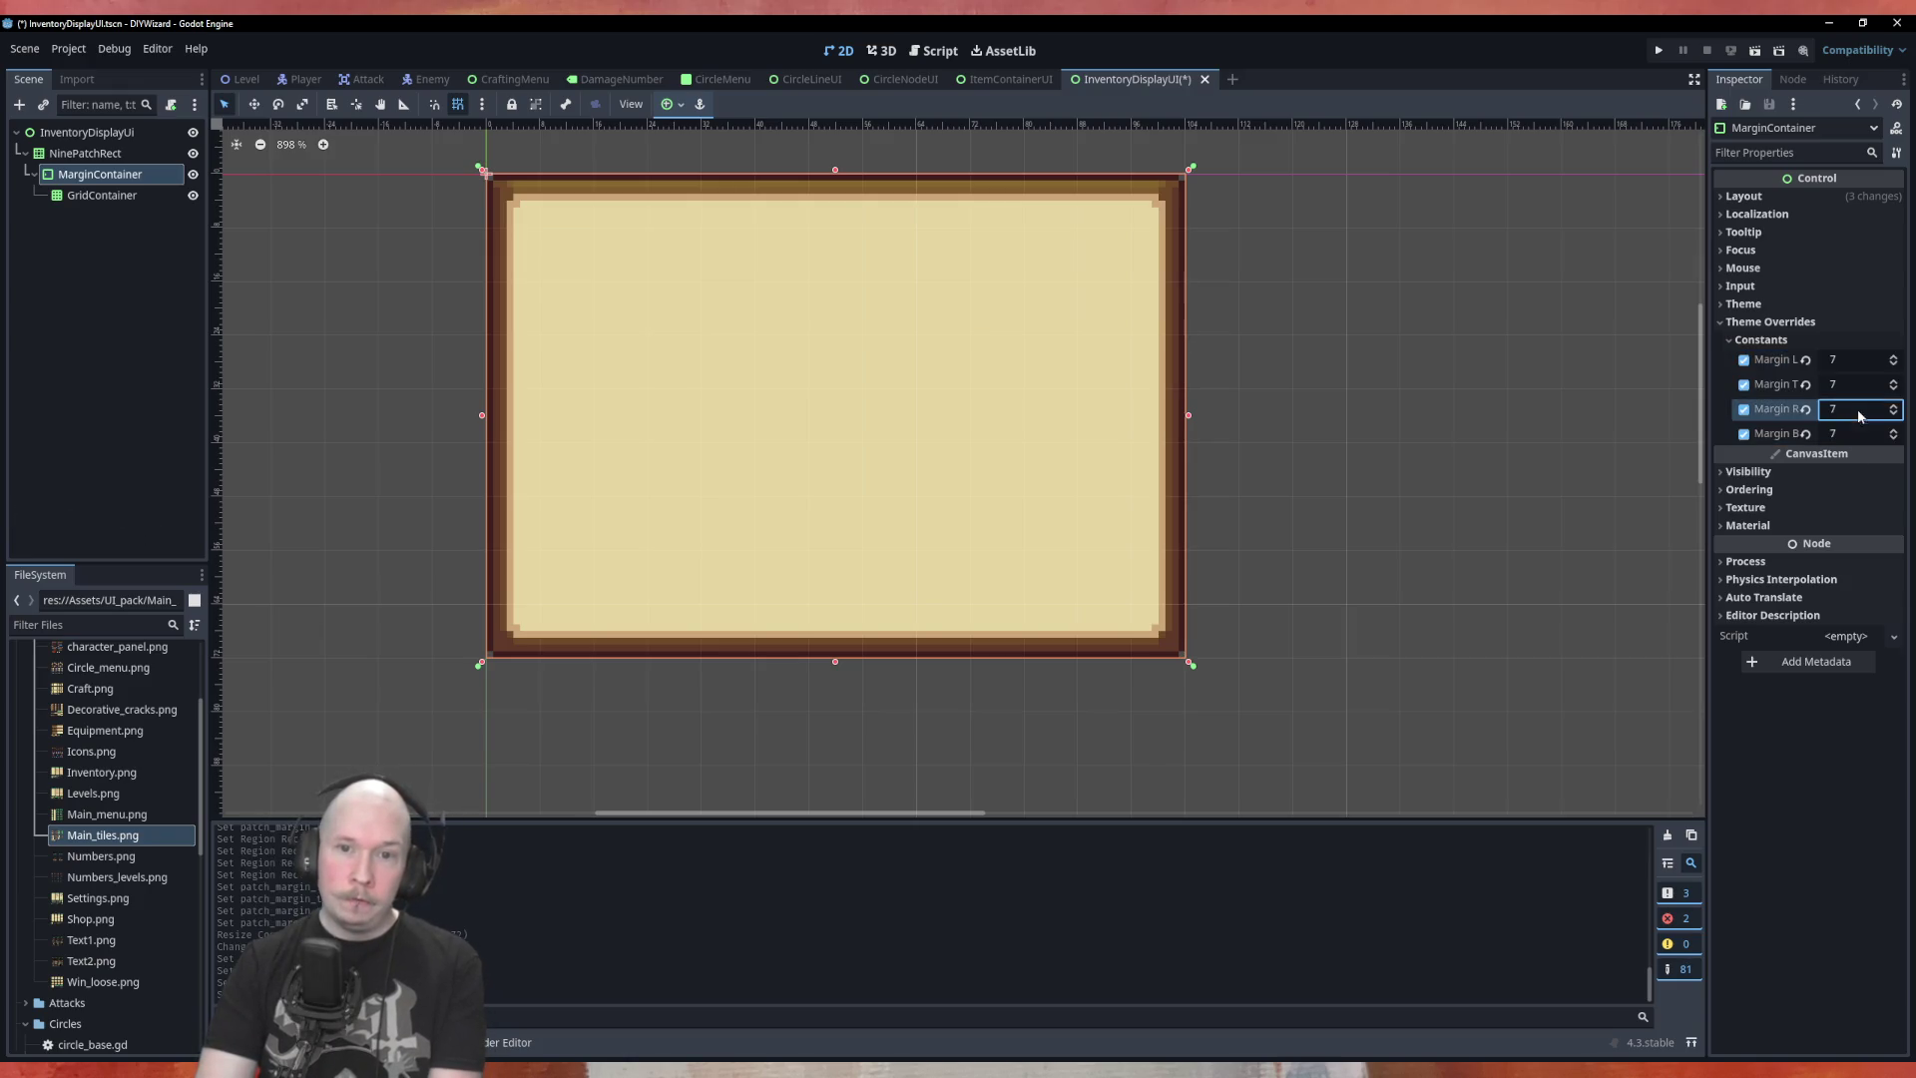
{"action": "left_click", "coordinate": [1852, 266]}
Expand the Inspector's theme override sections and select the GridContainer node
{"action": "left_click", "coordinate": [1835, 372]}
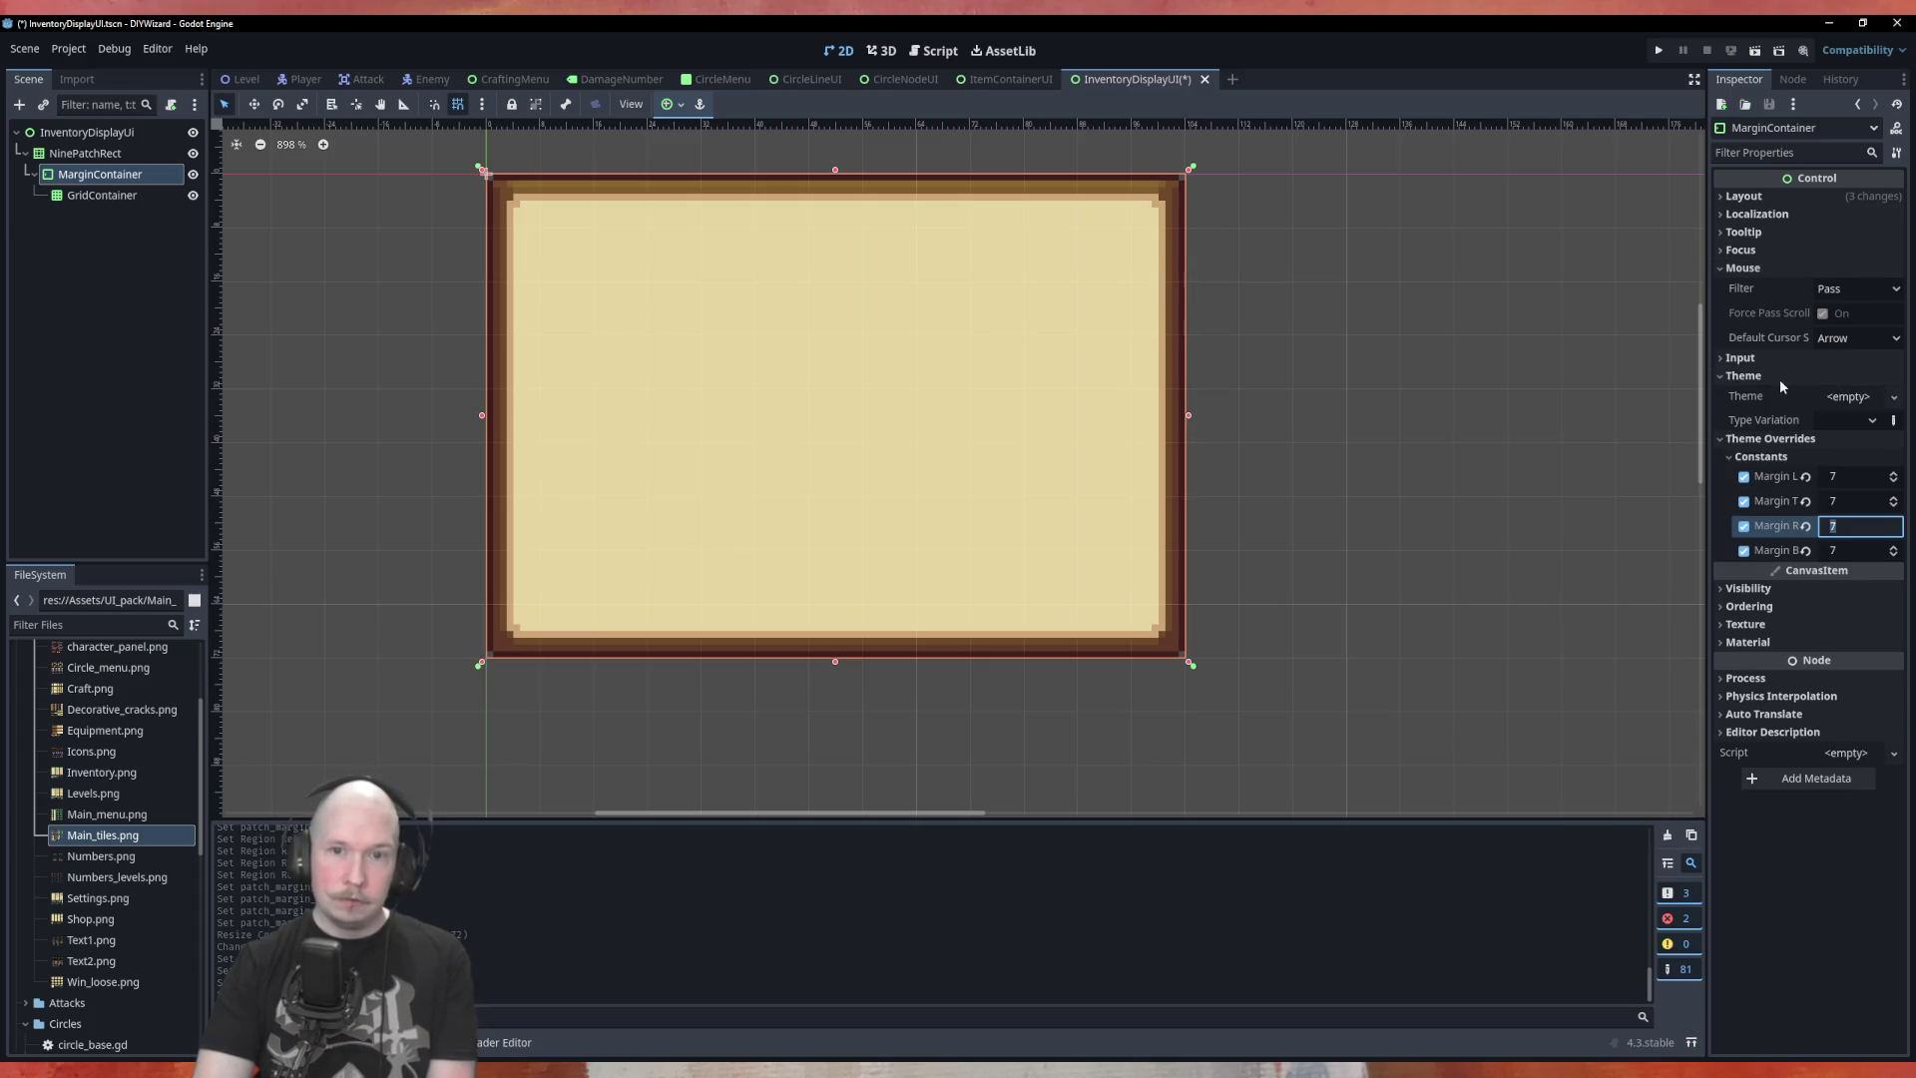
{"action": "left_click", "coordinate": [1778, 439]}
{"action": "left_click", "coordinate": [1778, 439]}
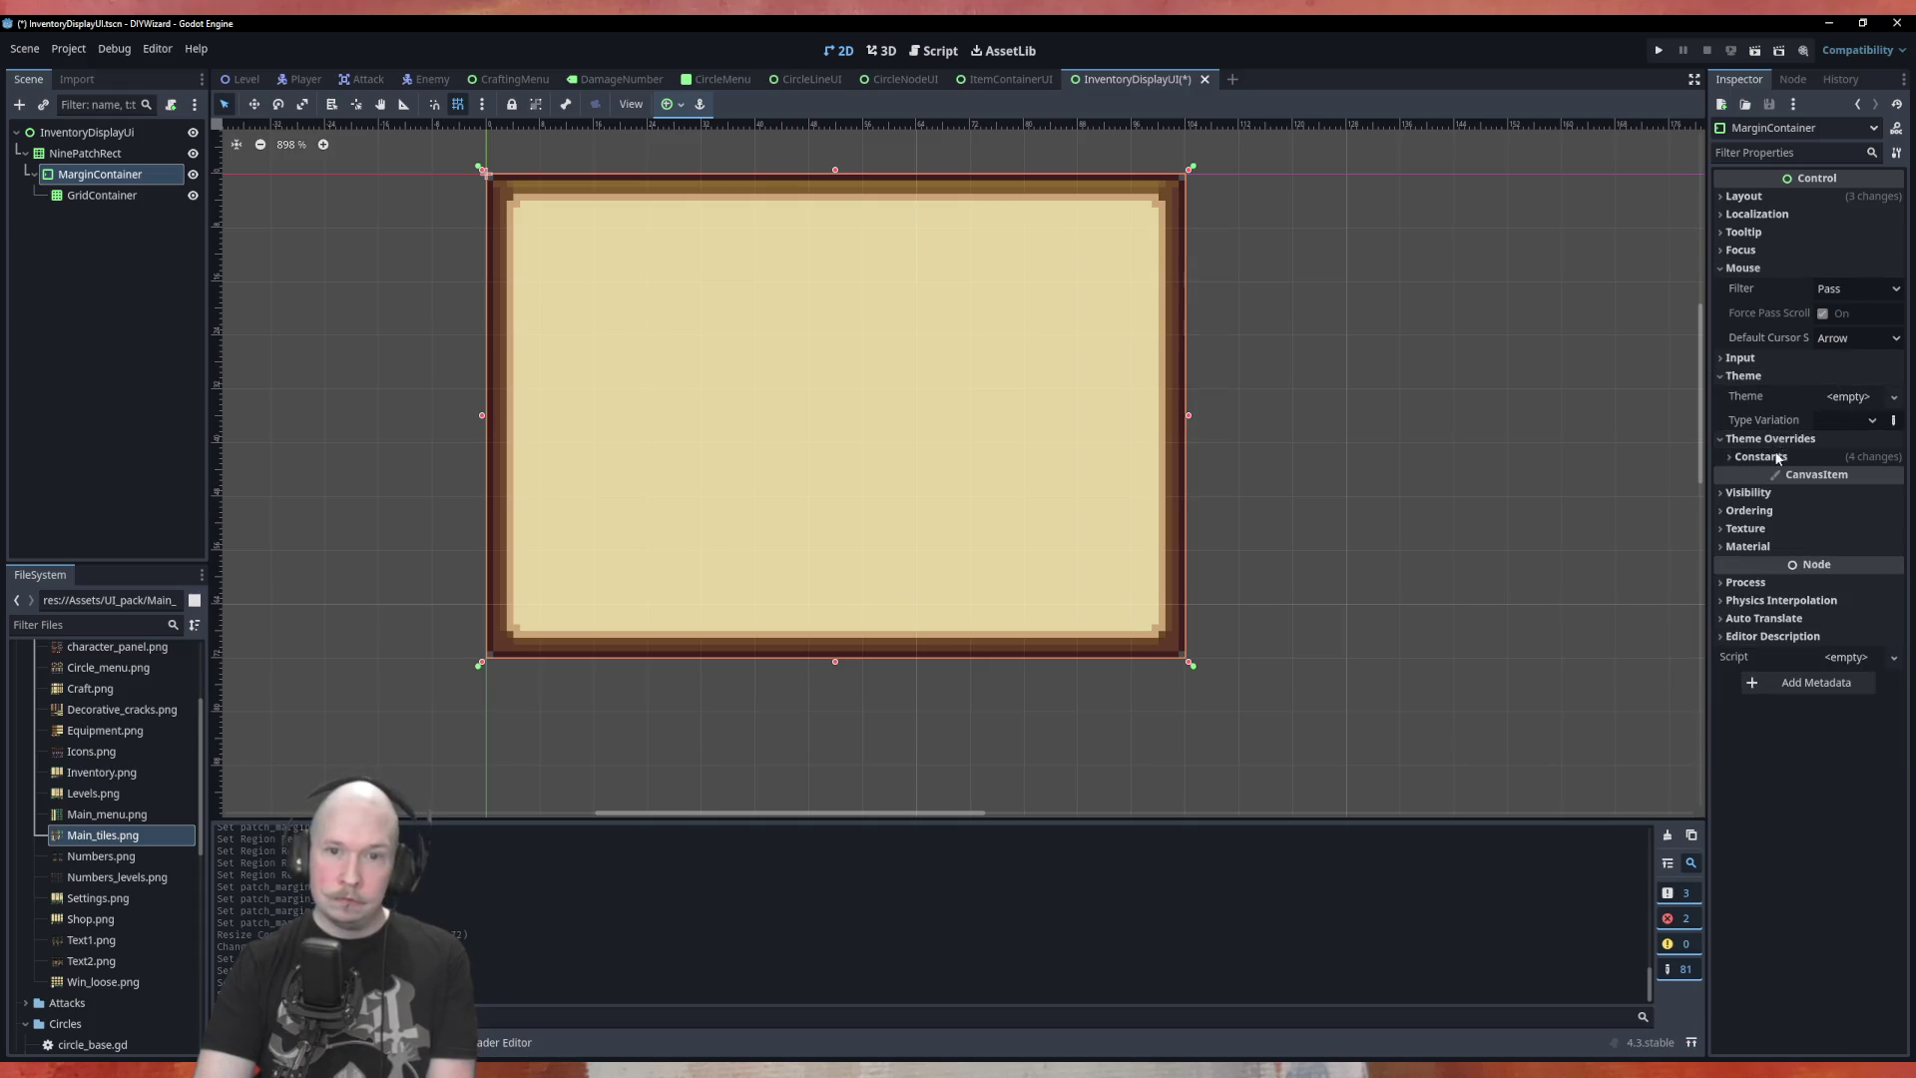
{"action": "left_click", "coordinate": [1745, 376]}
{"action": "left_click", "coordinate": [1759, 357]}
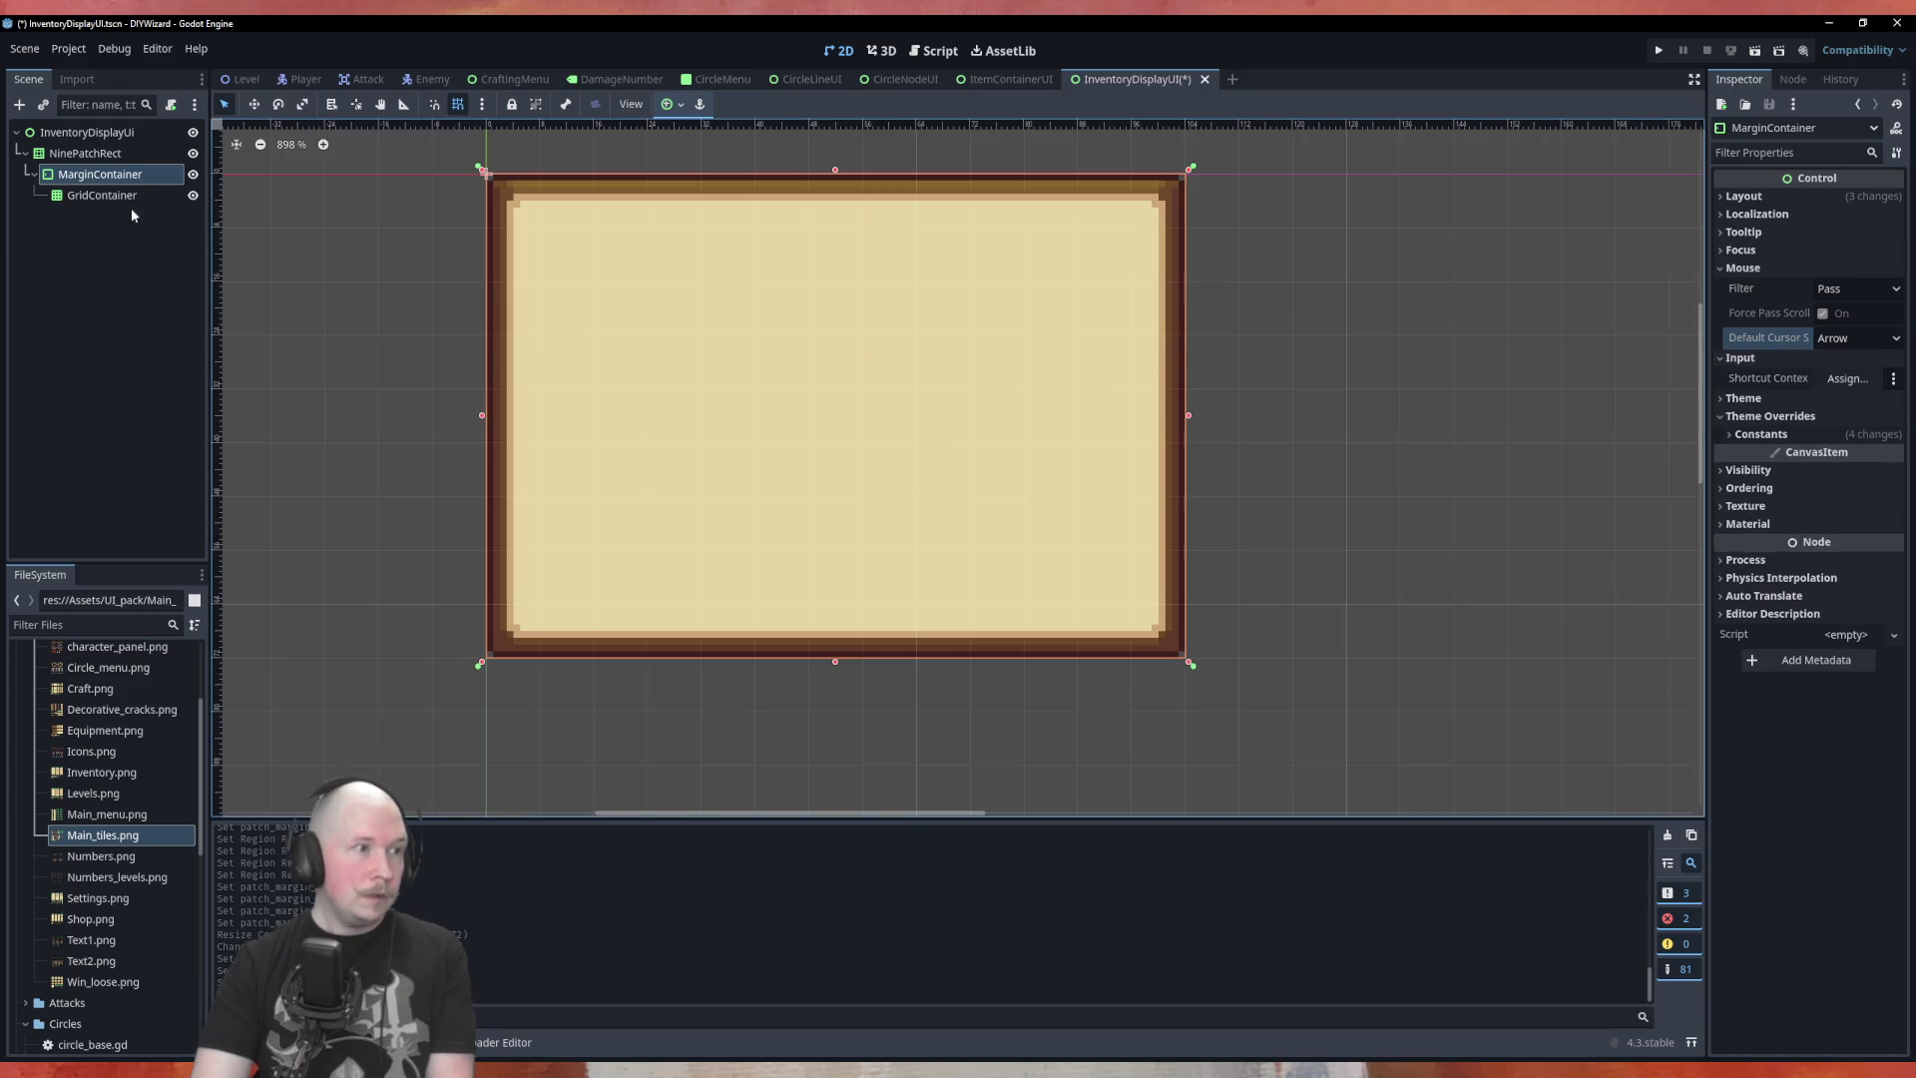
{"action": "left_click", "coordinate": [102, 195]}
{"action": "left_click", "coordinate": [671, 104]}
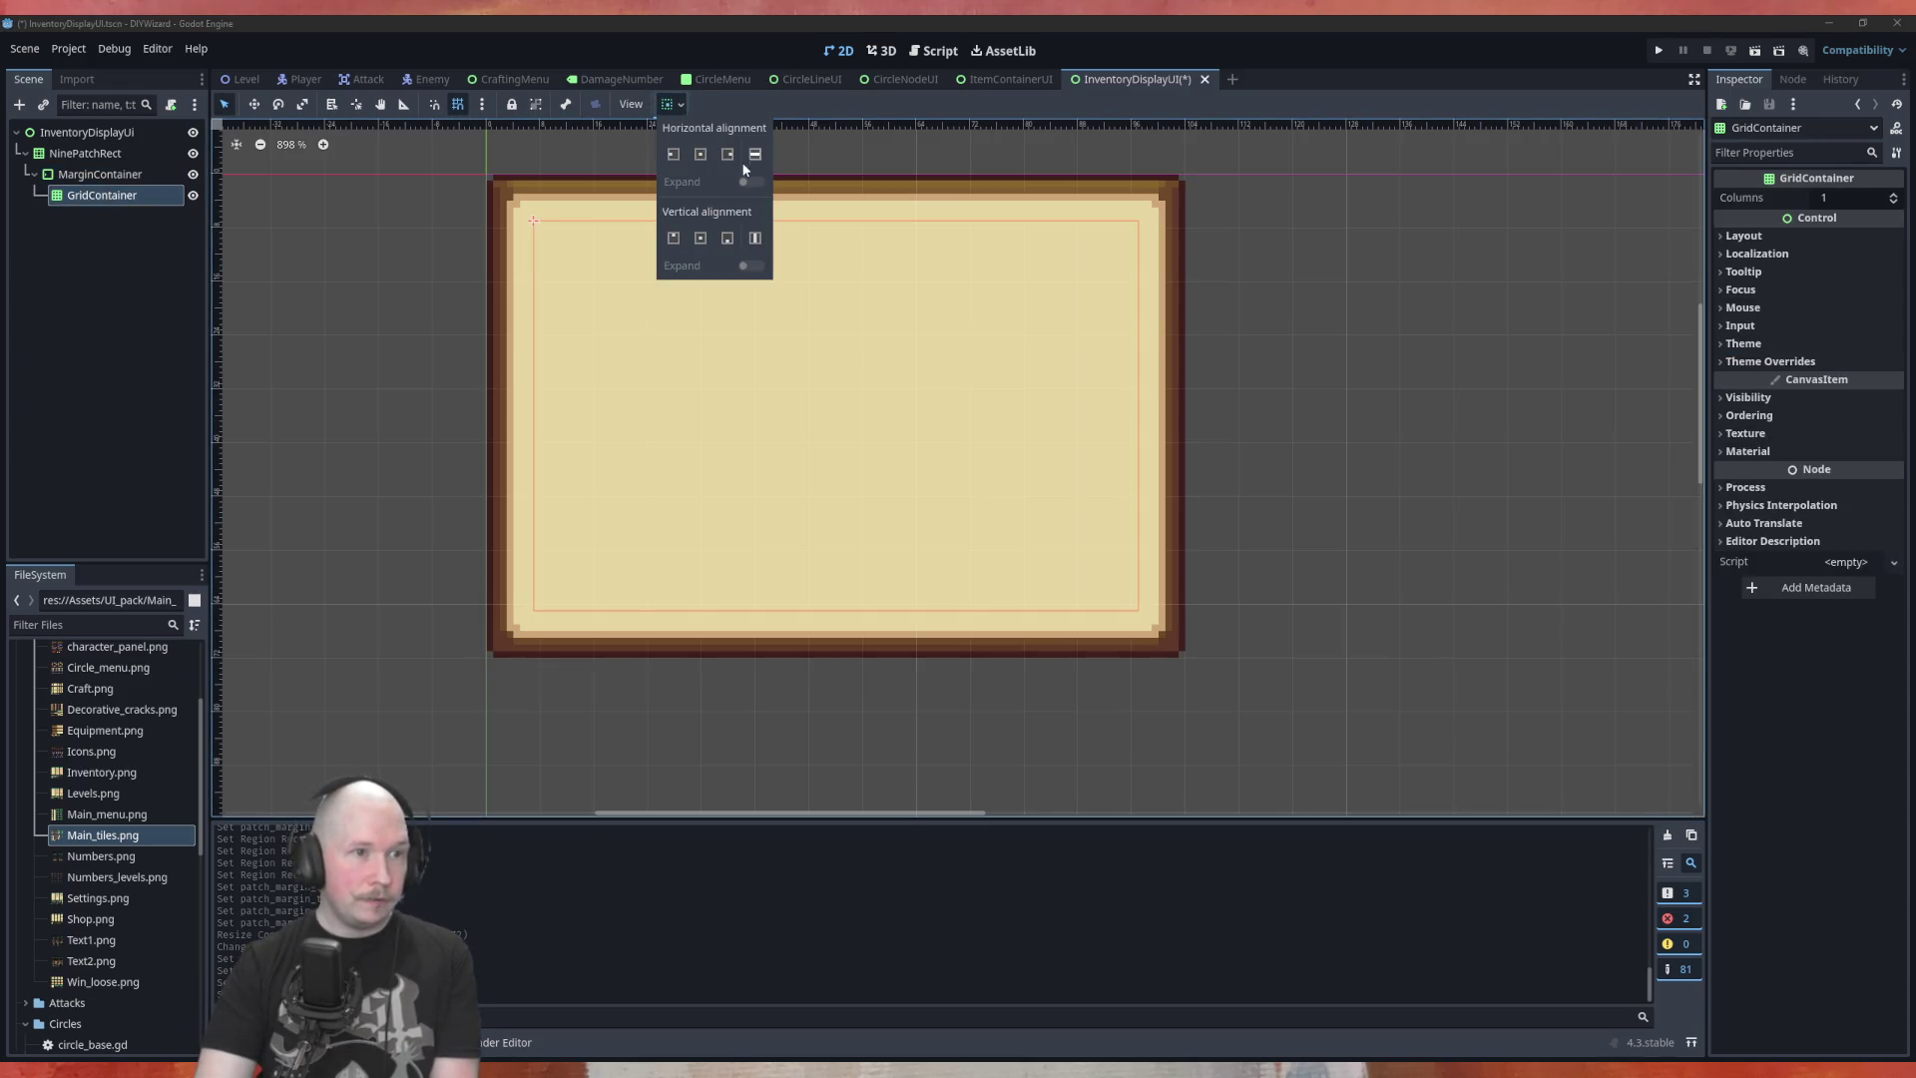
Set the GridContainer to fill vertically and check that its Columns value is 1
{"action": "left_click", "coordinate": [756, 238]}
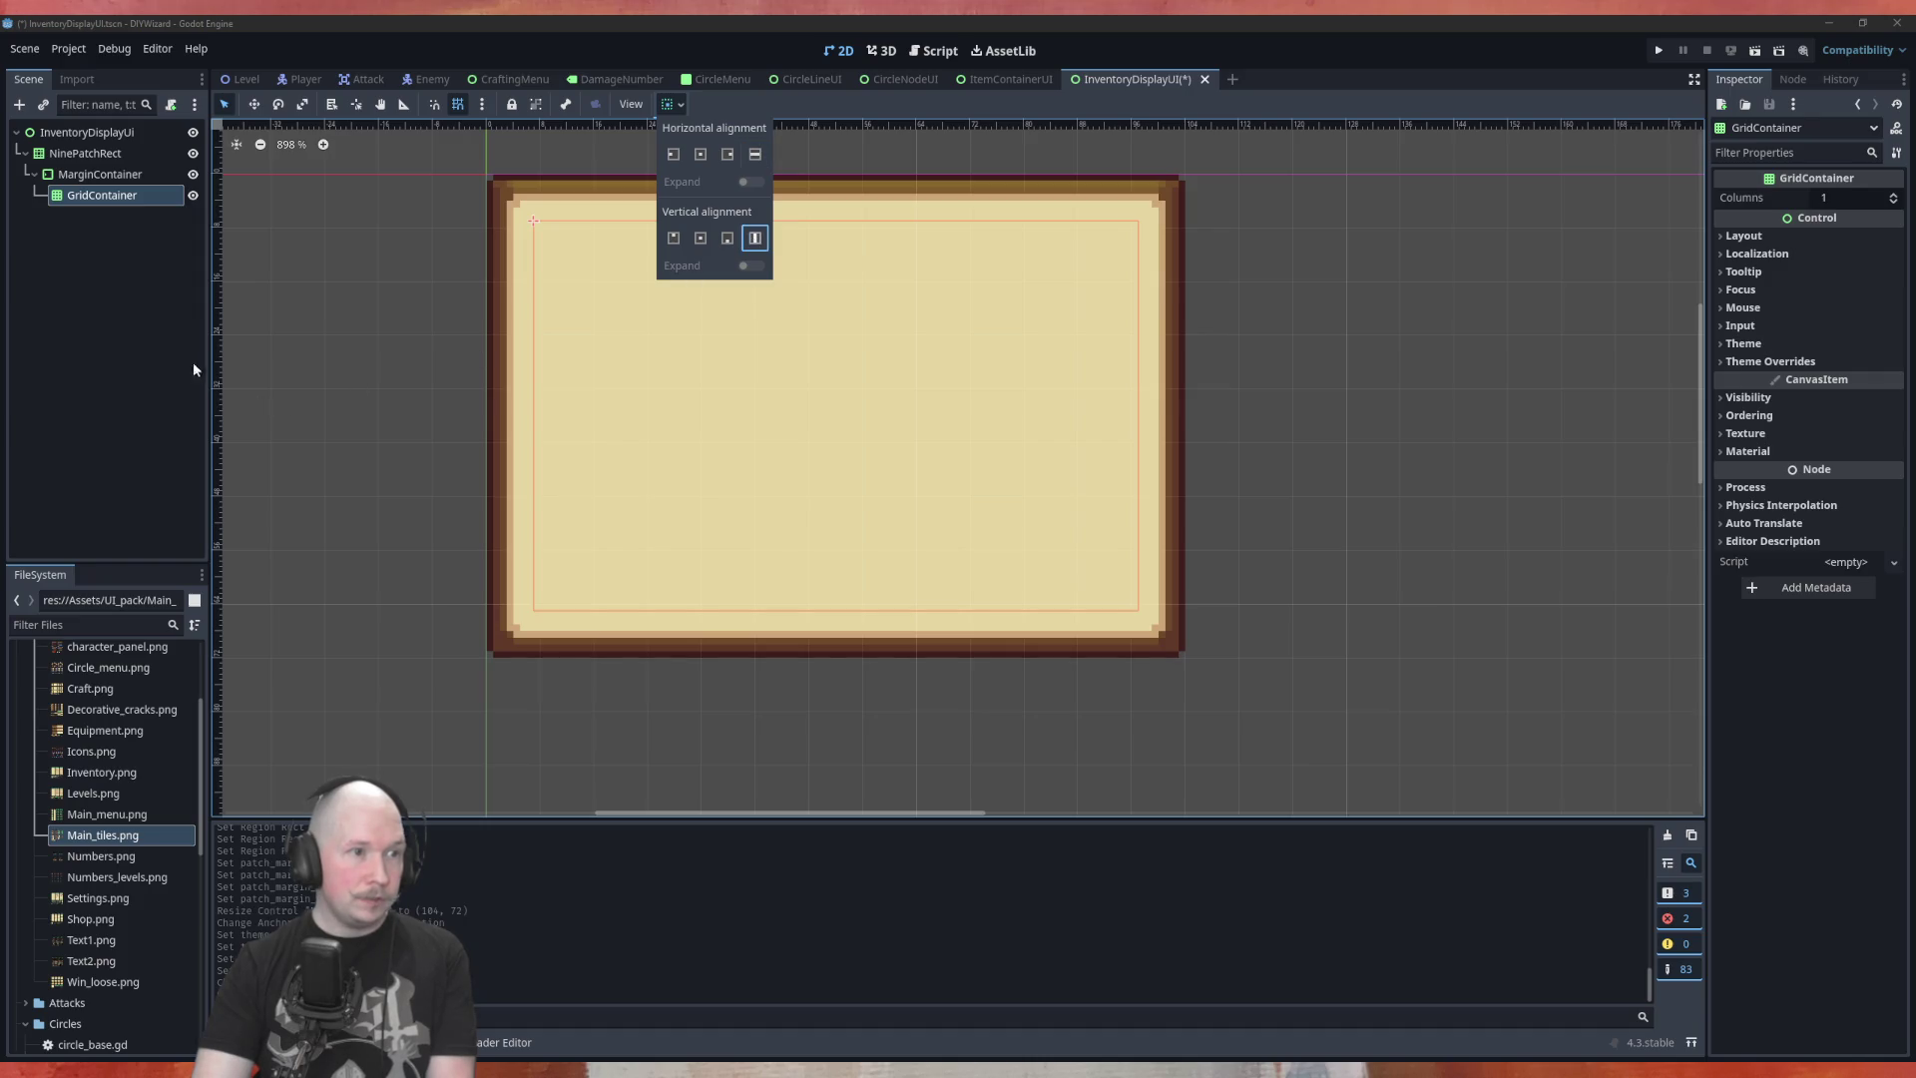
{"action": "left_click", "coordinate": [128, 202]}
{"action": "left_click", "coordinate": [1843, 201]}
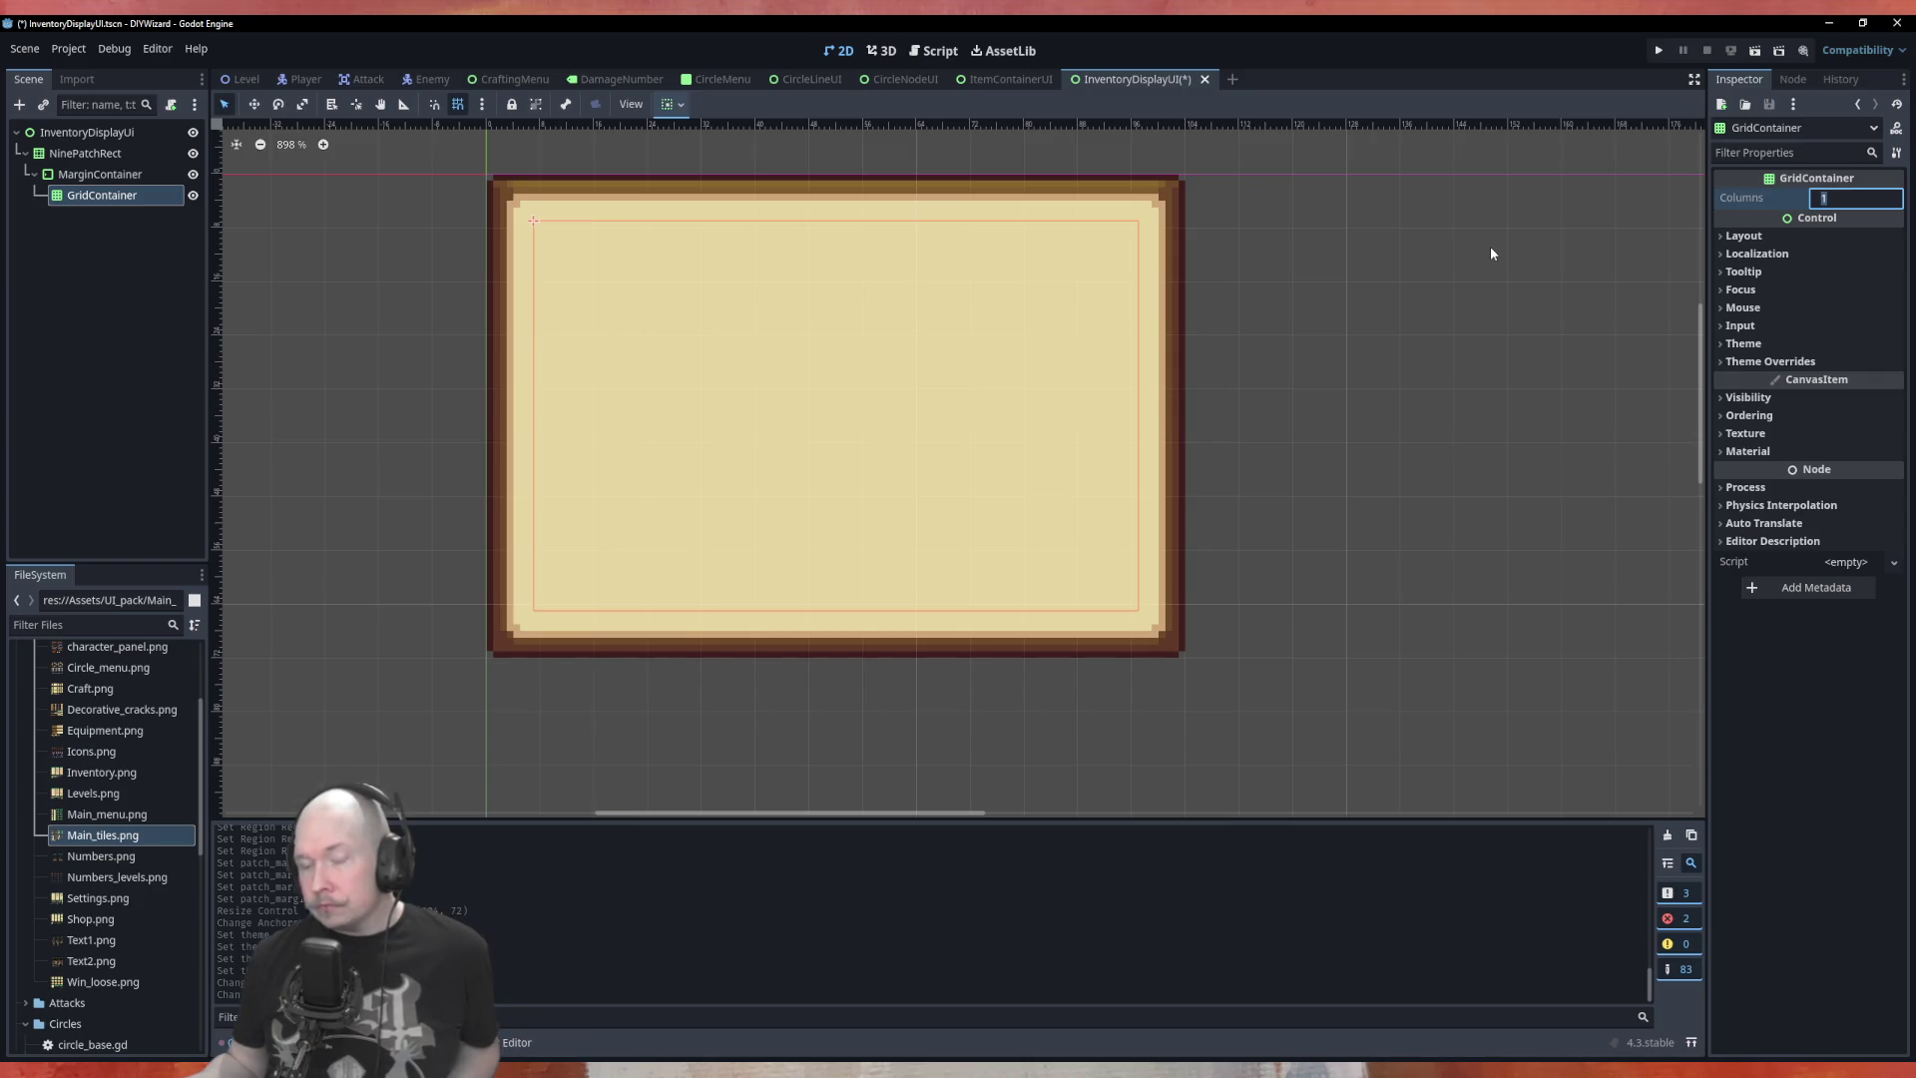
{"action": "left_click", "coordinate": [112, 230]}
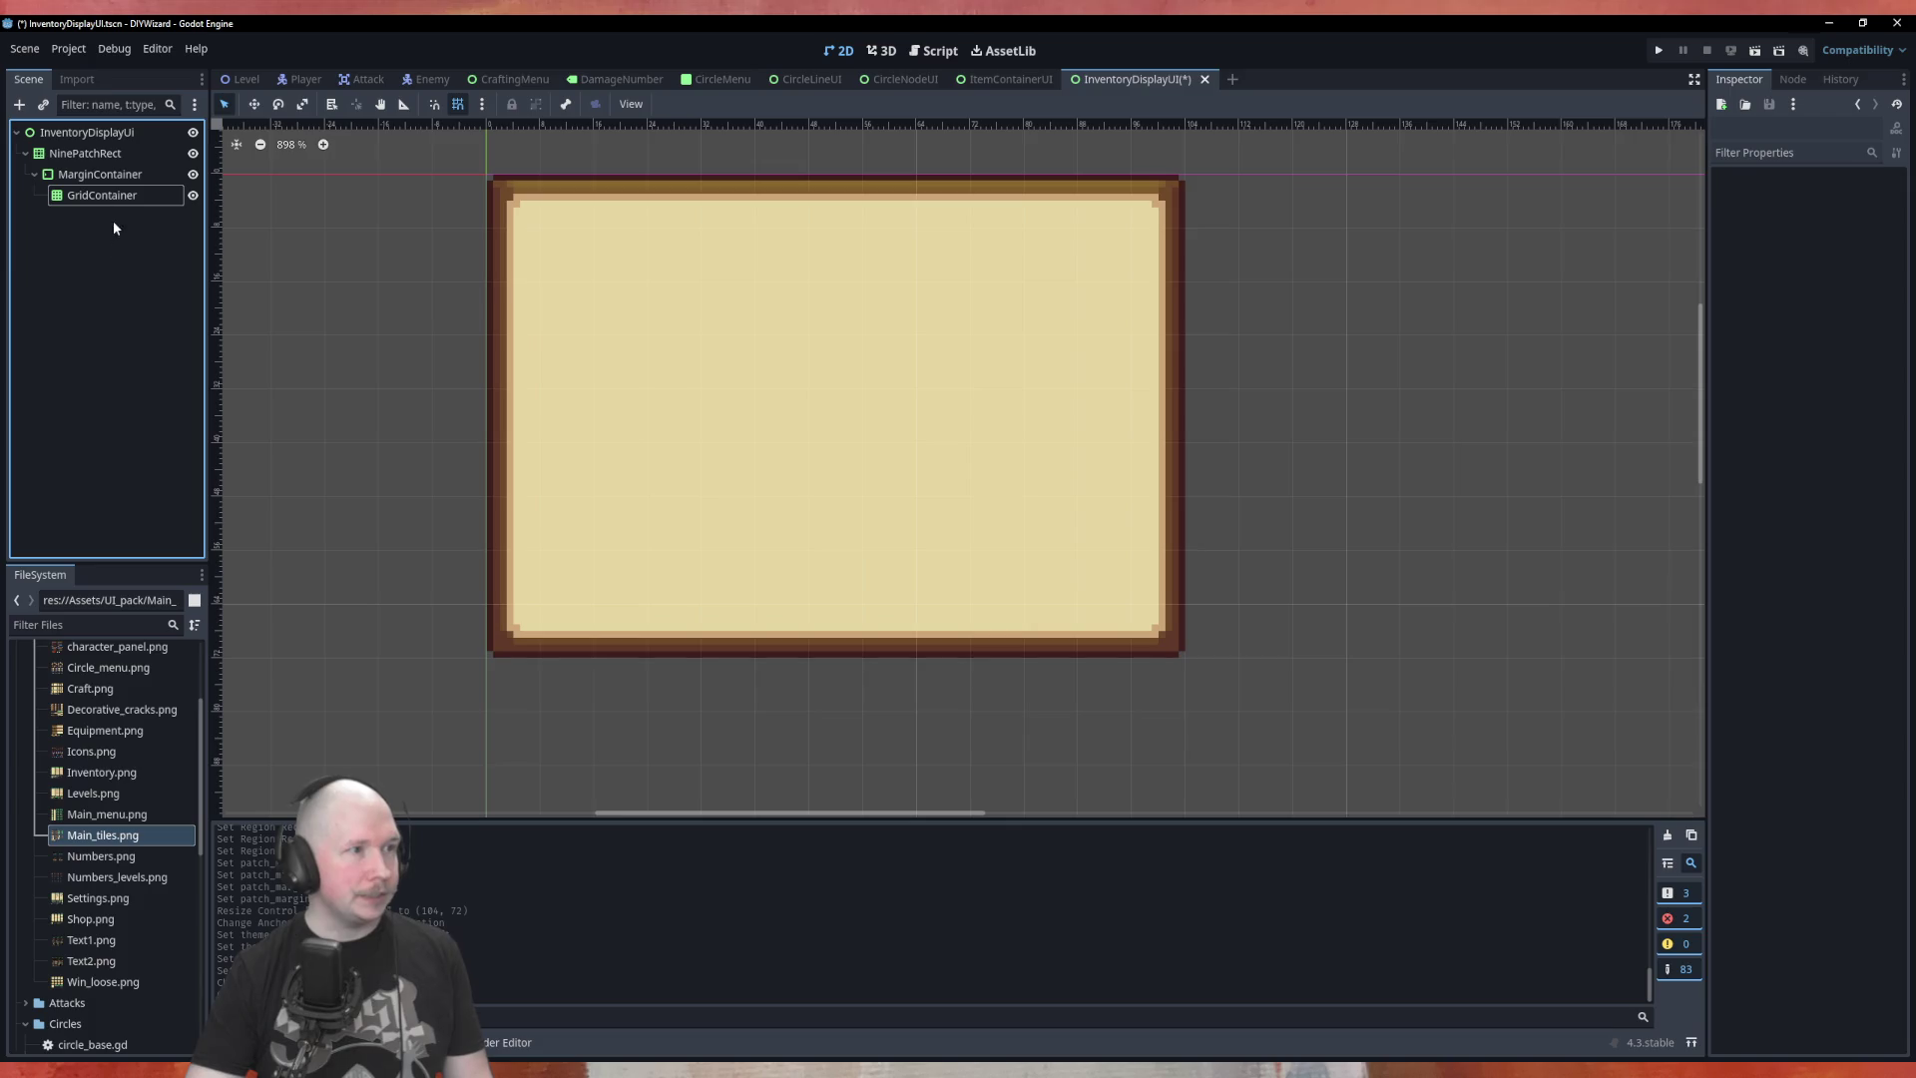
{"action": "left_click", "coordinate": [98, 197]}
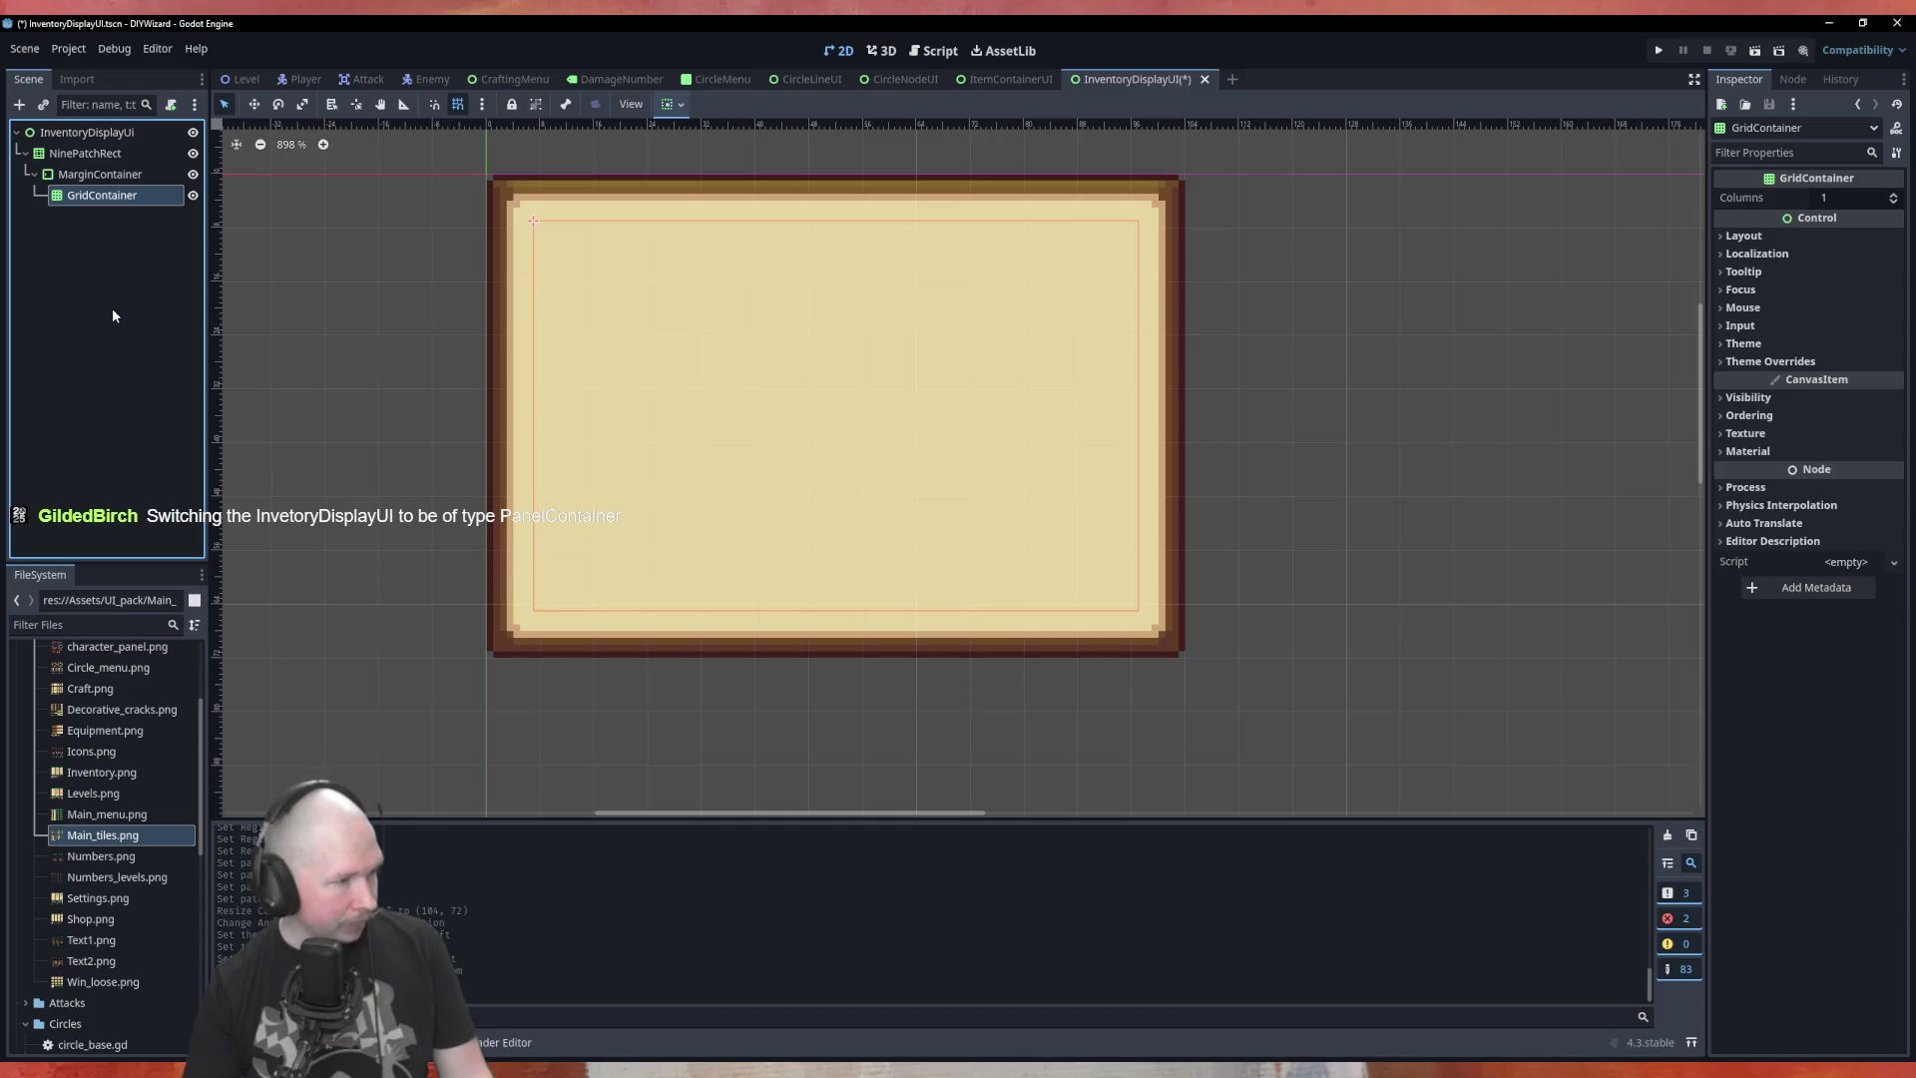
Add a PanelContainer child node under the root InventoryDisplayUi
{"action": "right_click", "coordinate": [115, 138]}
{"action": "left_click", "coordinate": [152, 153]}
{"action": "type", "text": "panel"}
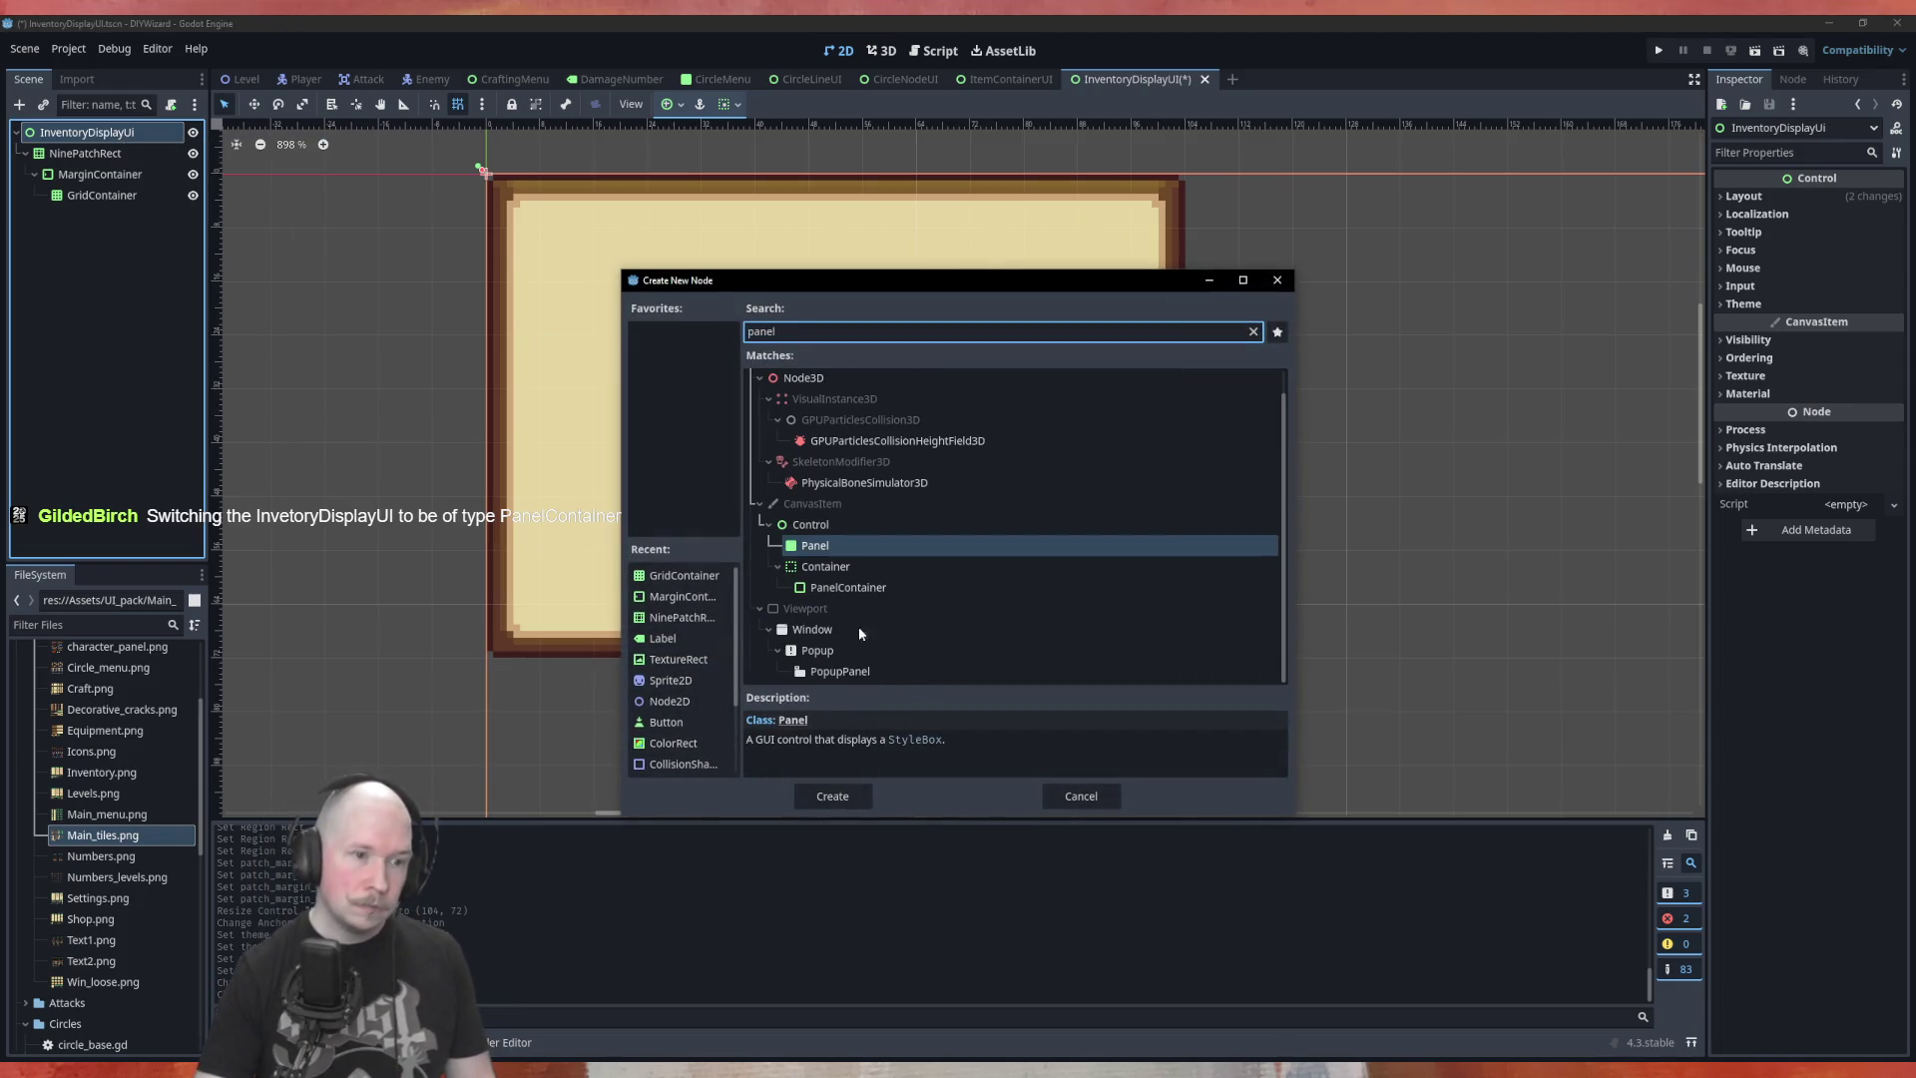
{"action": "left_click", "coordinate": [858, 589]}
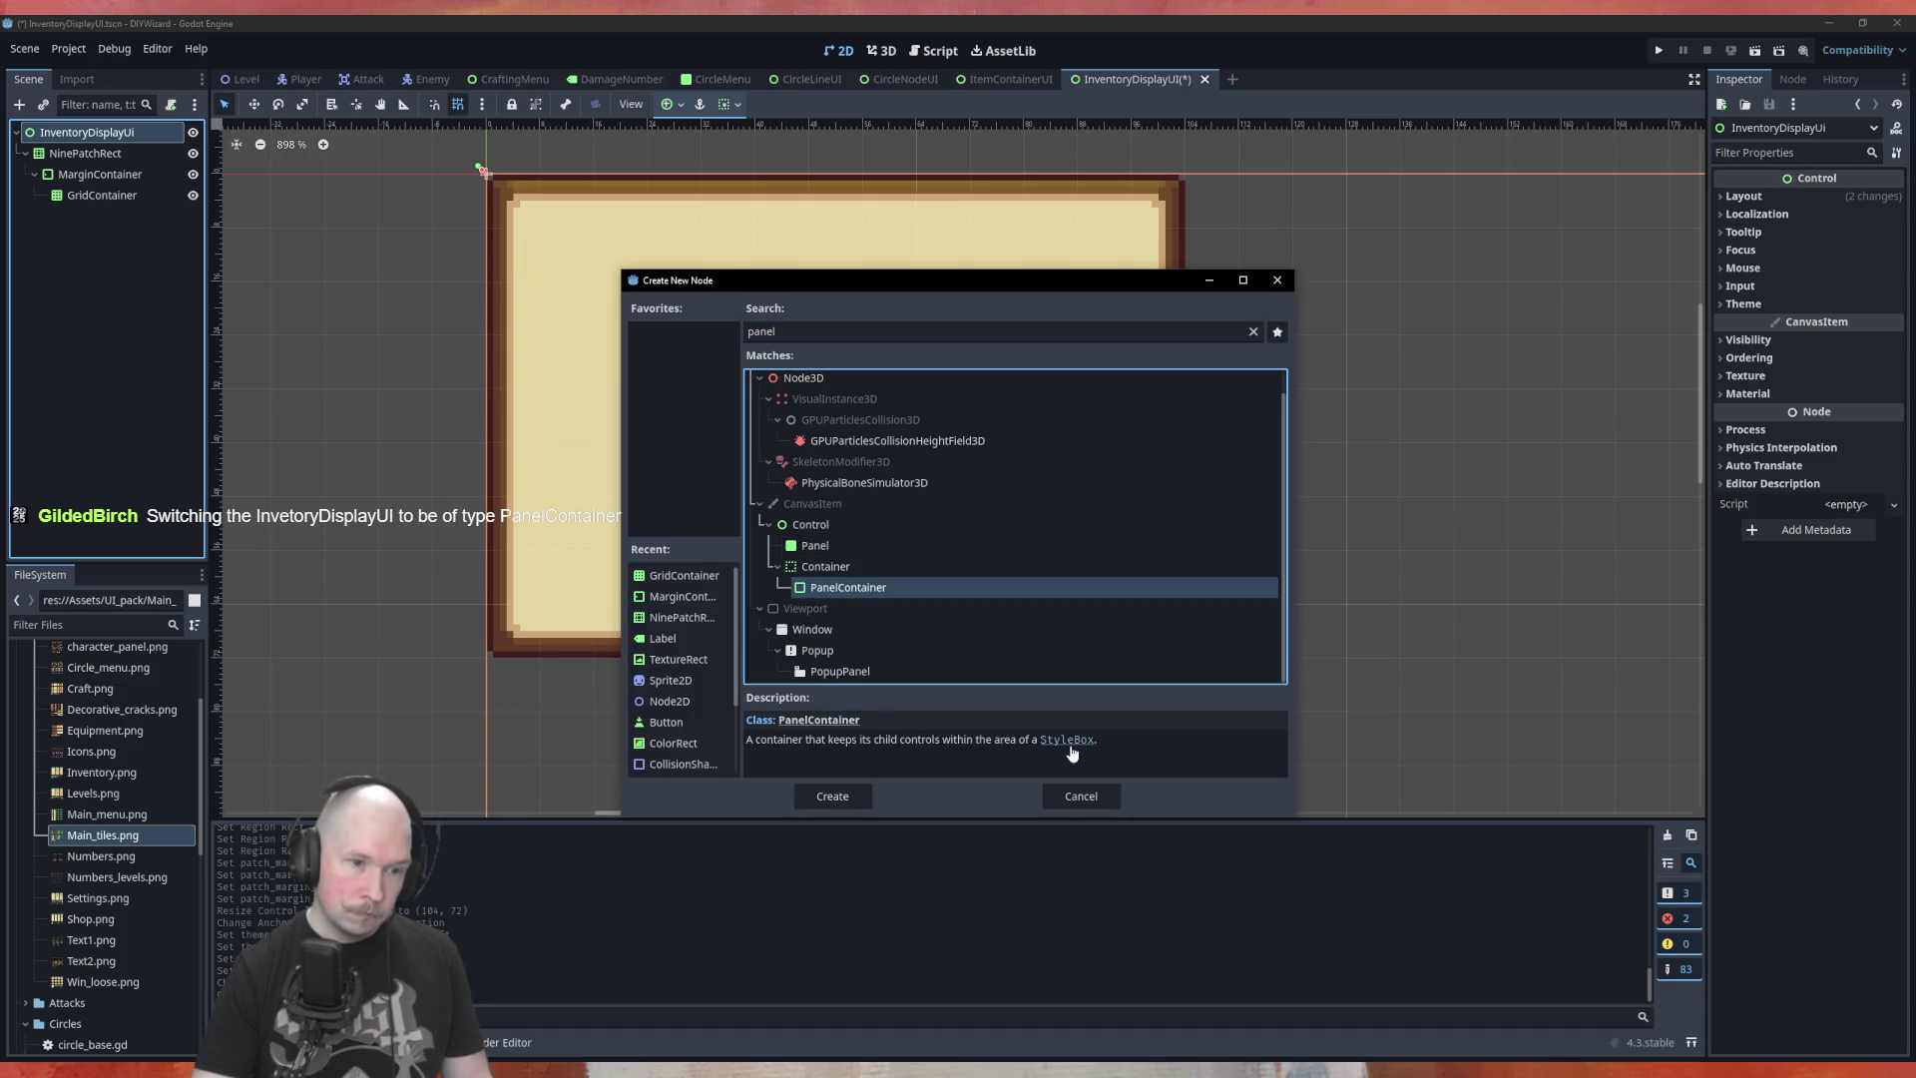
{"action": "left_click", "coordinate": [832, 795]}
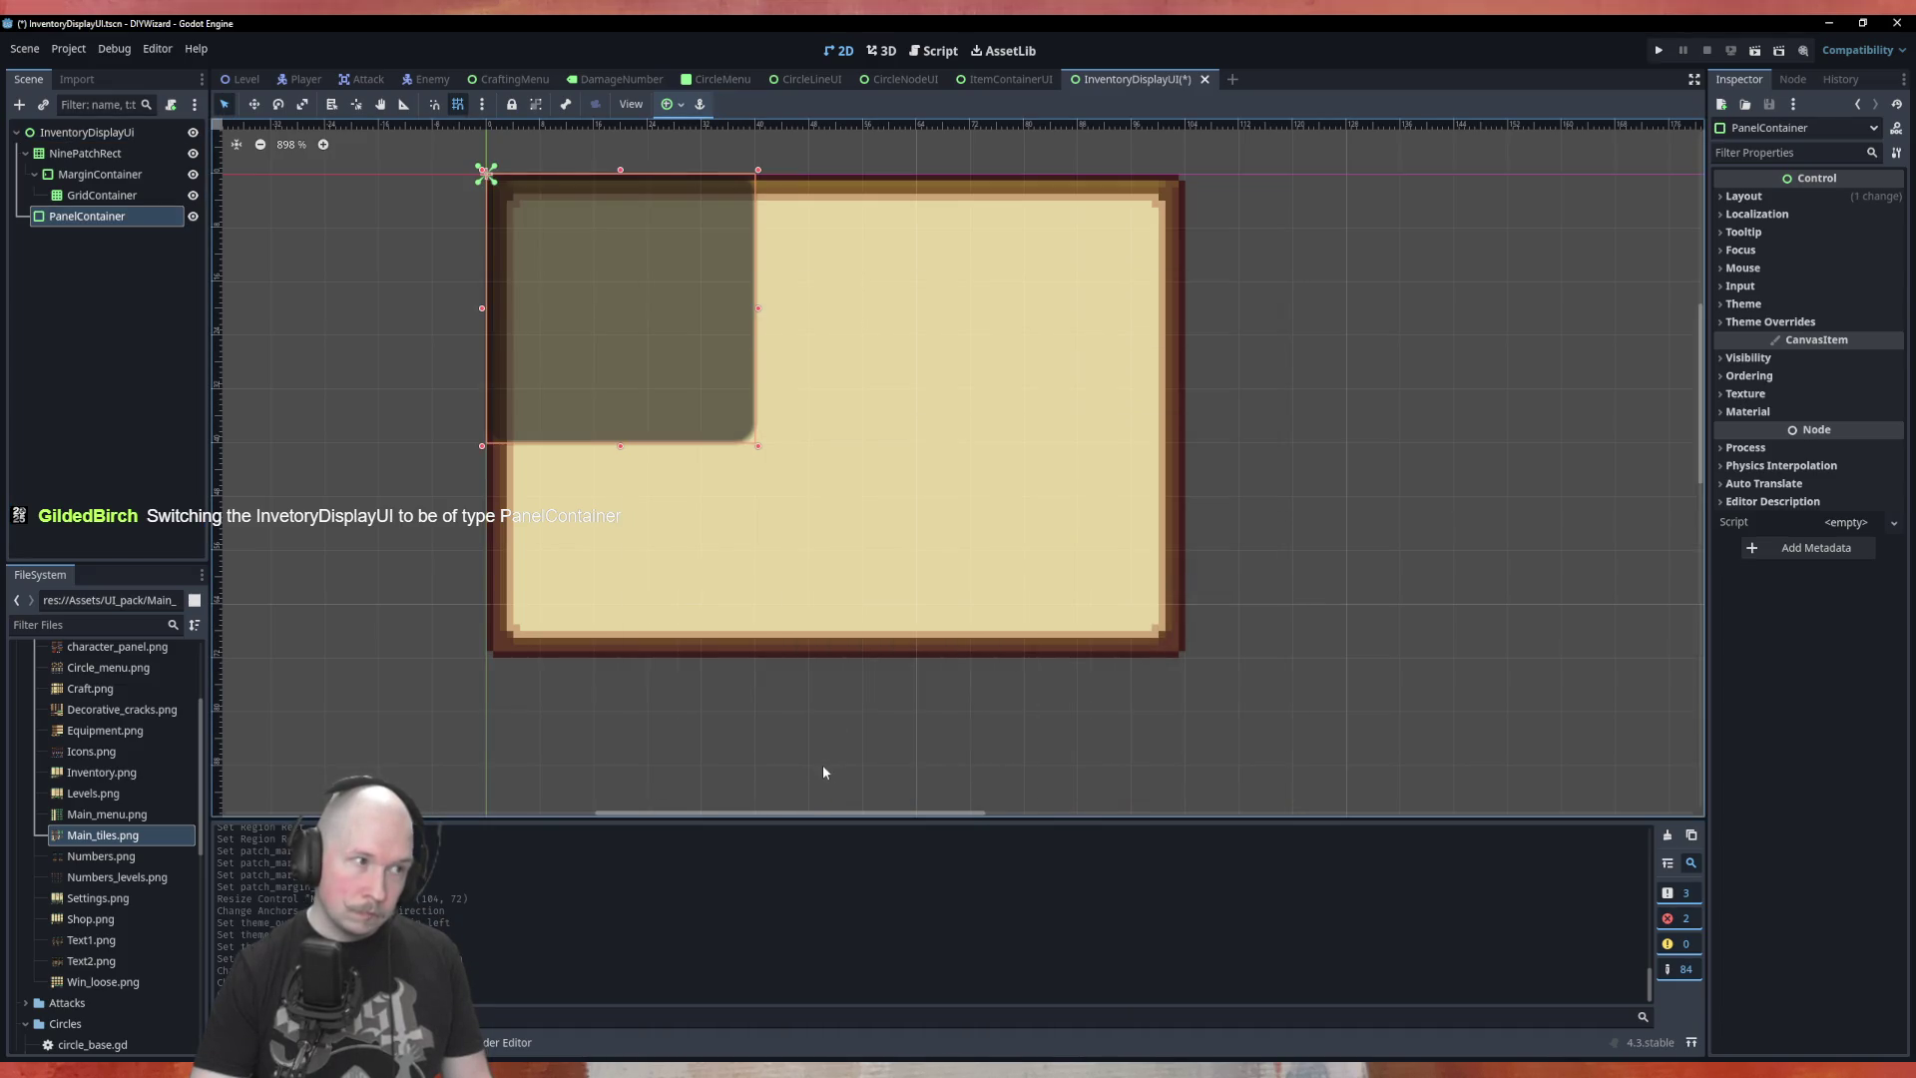
Change the root InventoryDisplayUi node's type to PanelContainer
{"action": "right_click", "coordinate": [93, 130]}
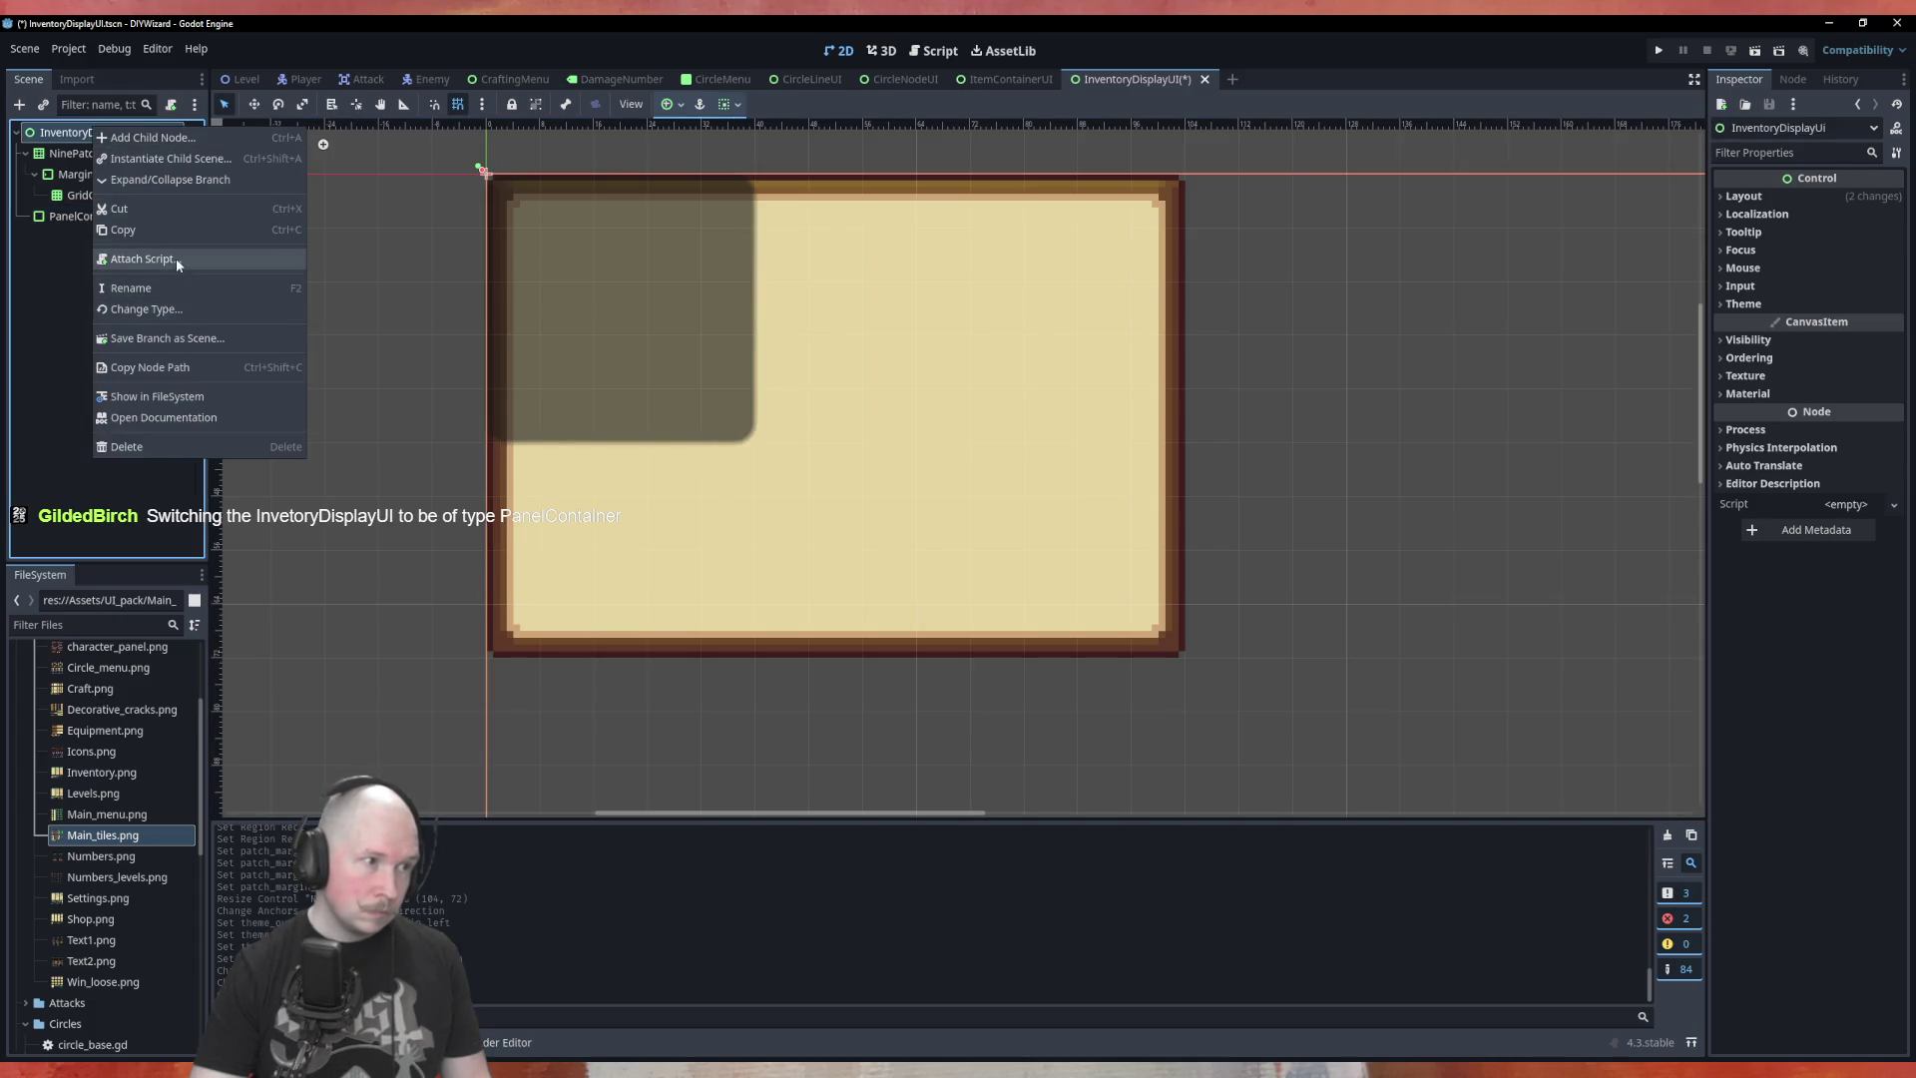
{"action": "left_click", "coordinate": [178, 308]}
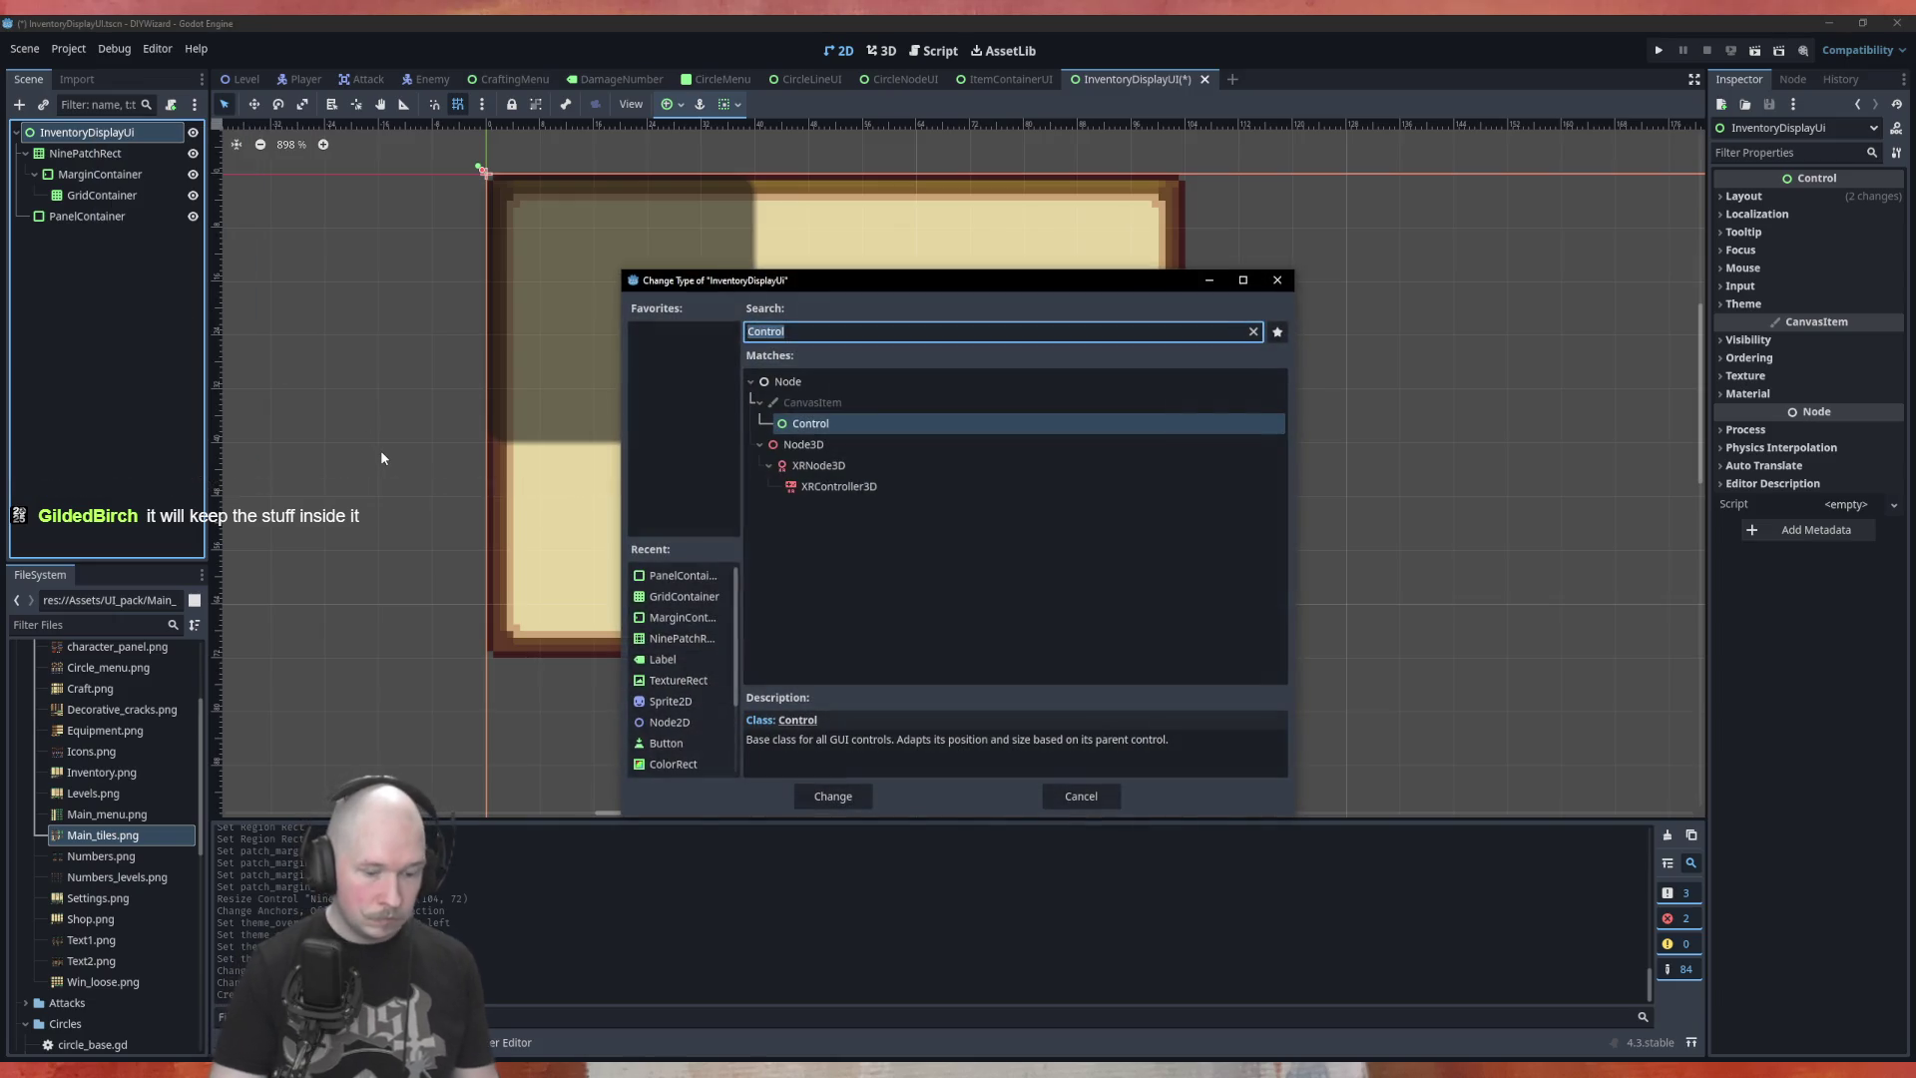
{"action": "type", "text": "panel"}
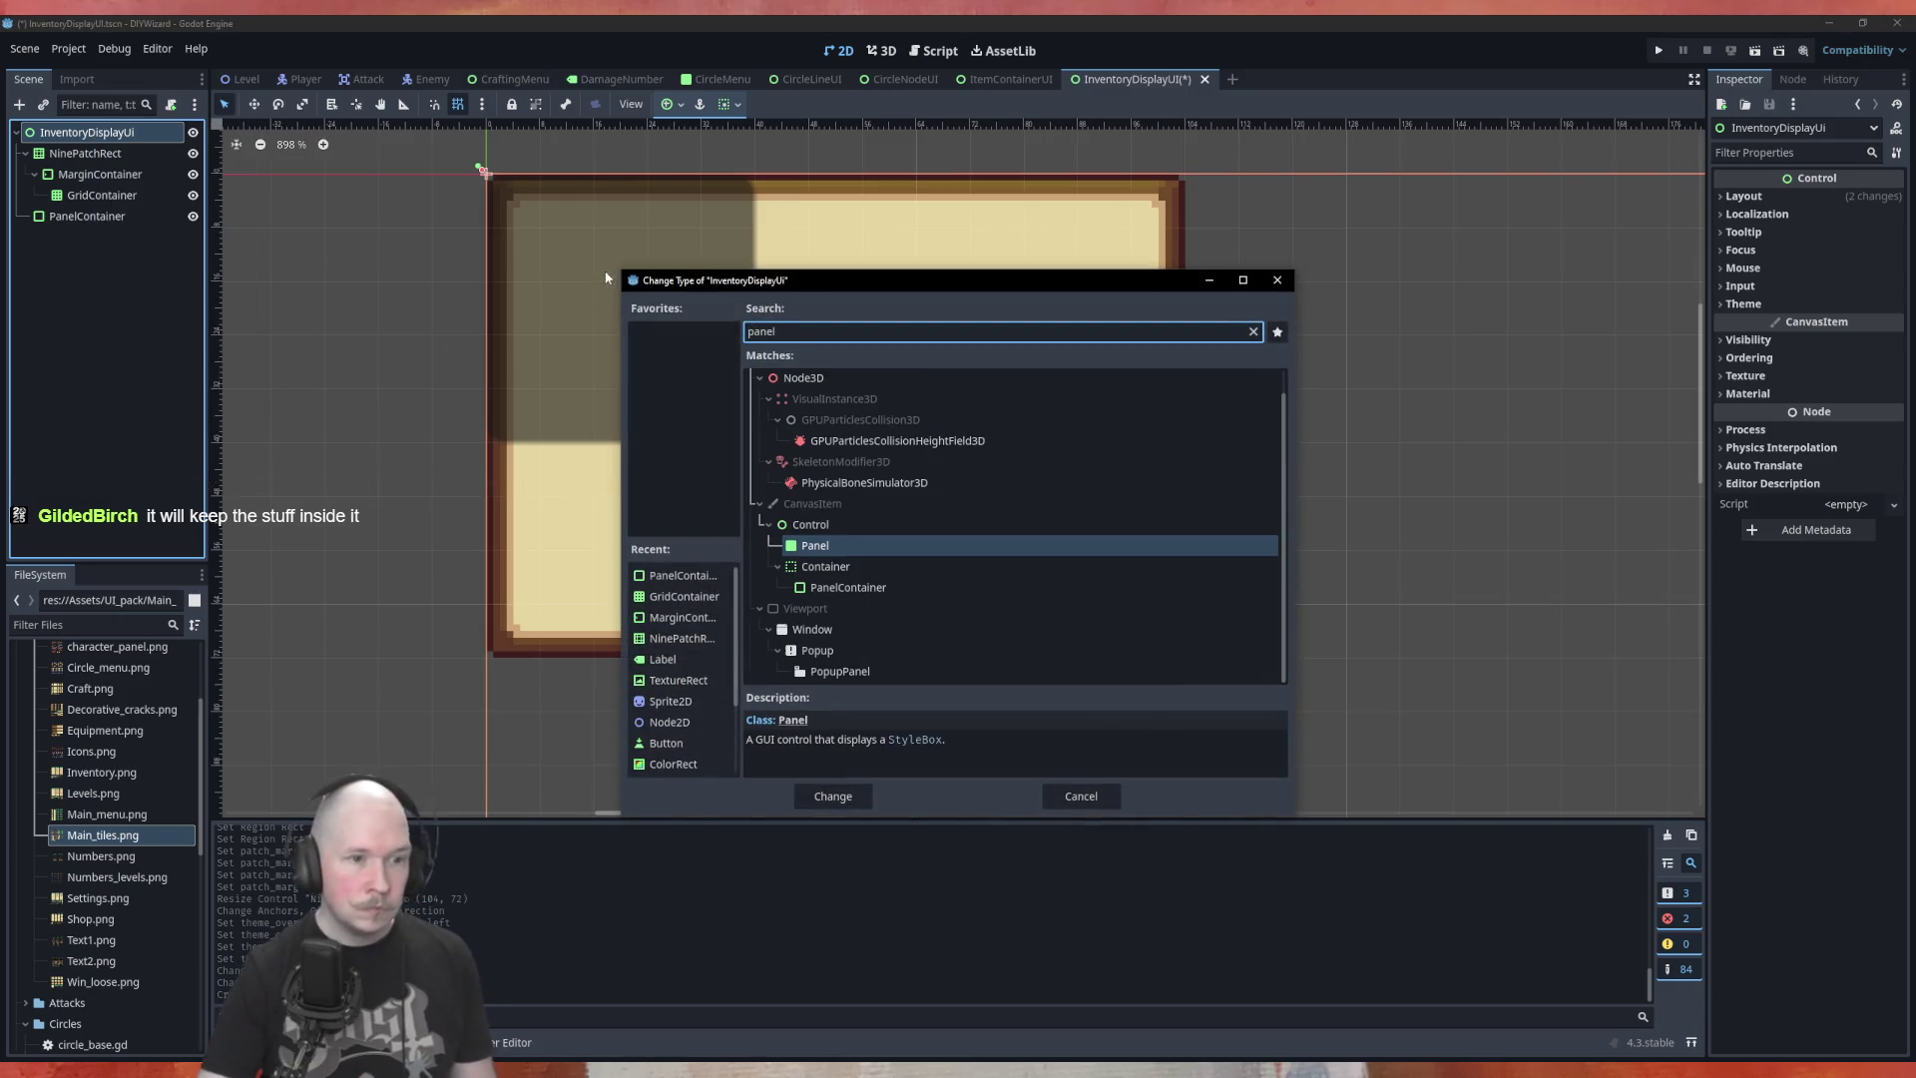
{"action": "left_click", "coordinate": [848, 589]}
{"action": "left_click", "coordinate": [833, 795]}
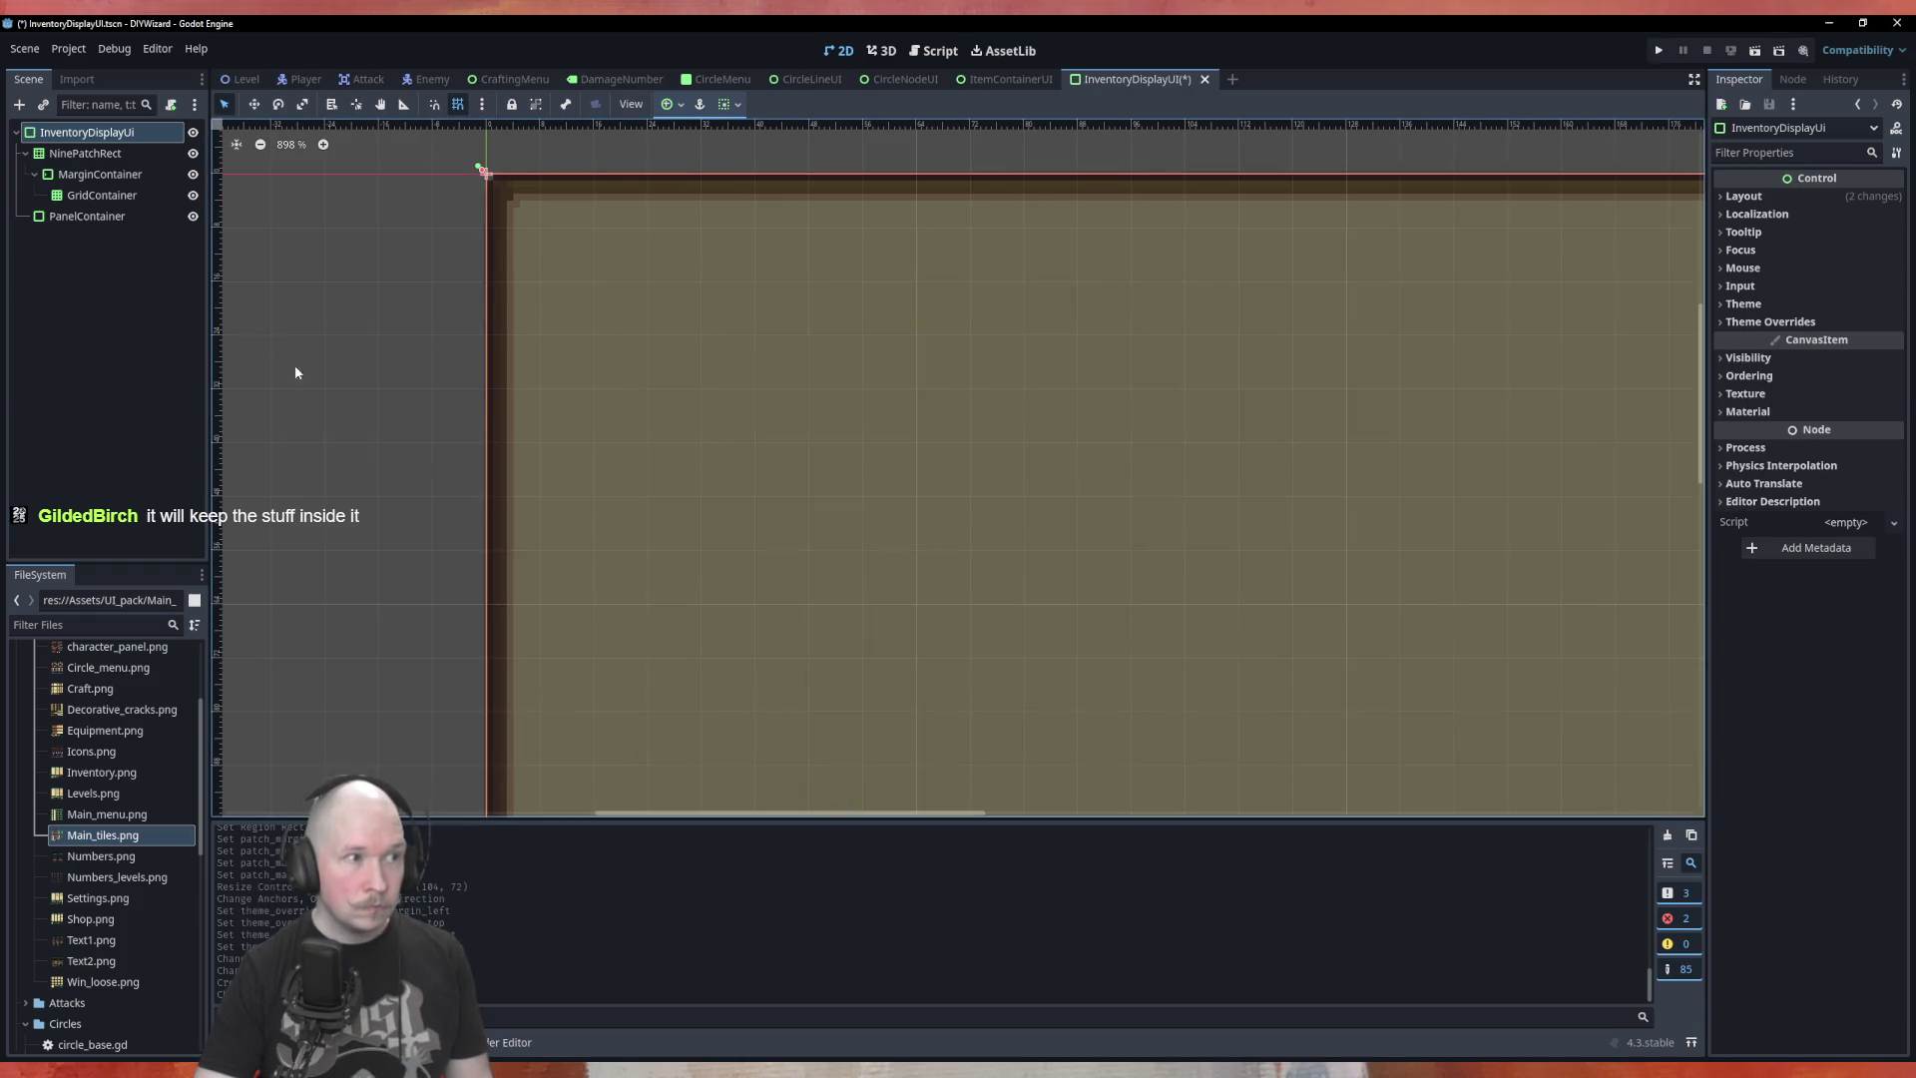
Delete the extra PanelContainer child node from the scene
{"action": "left_click", "coordinate": [111, 220]}
{"action": "right_click", "coordinate": [110, 220]}
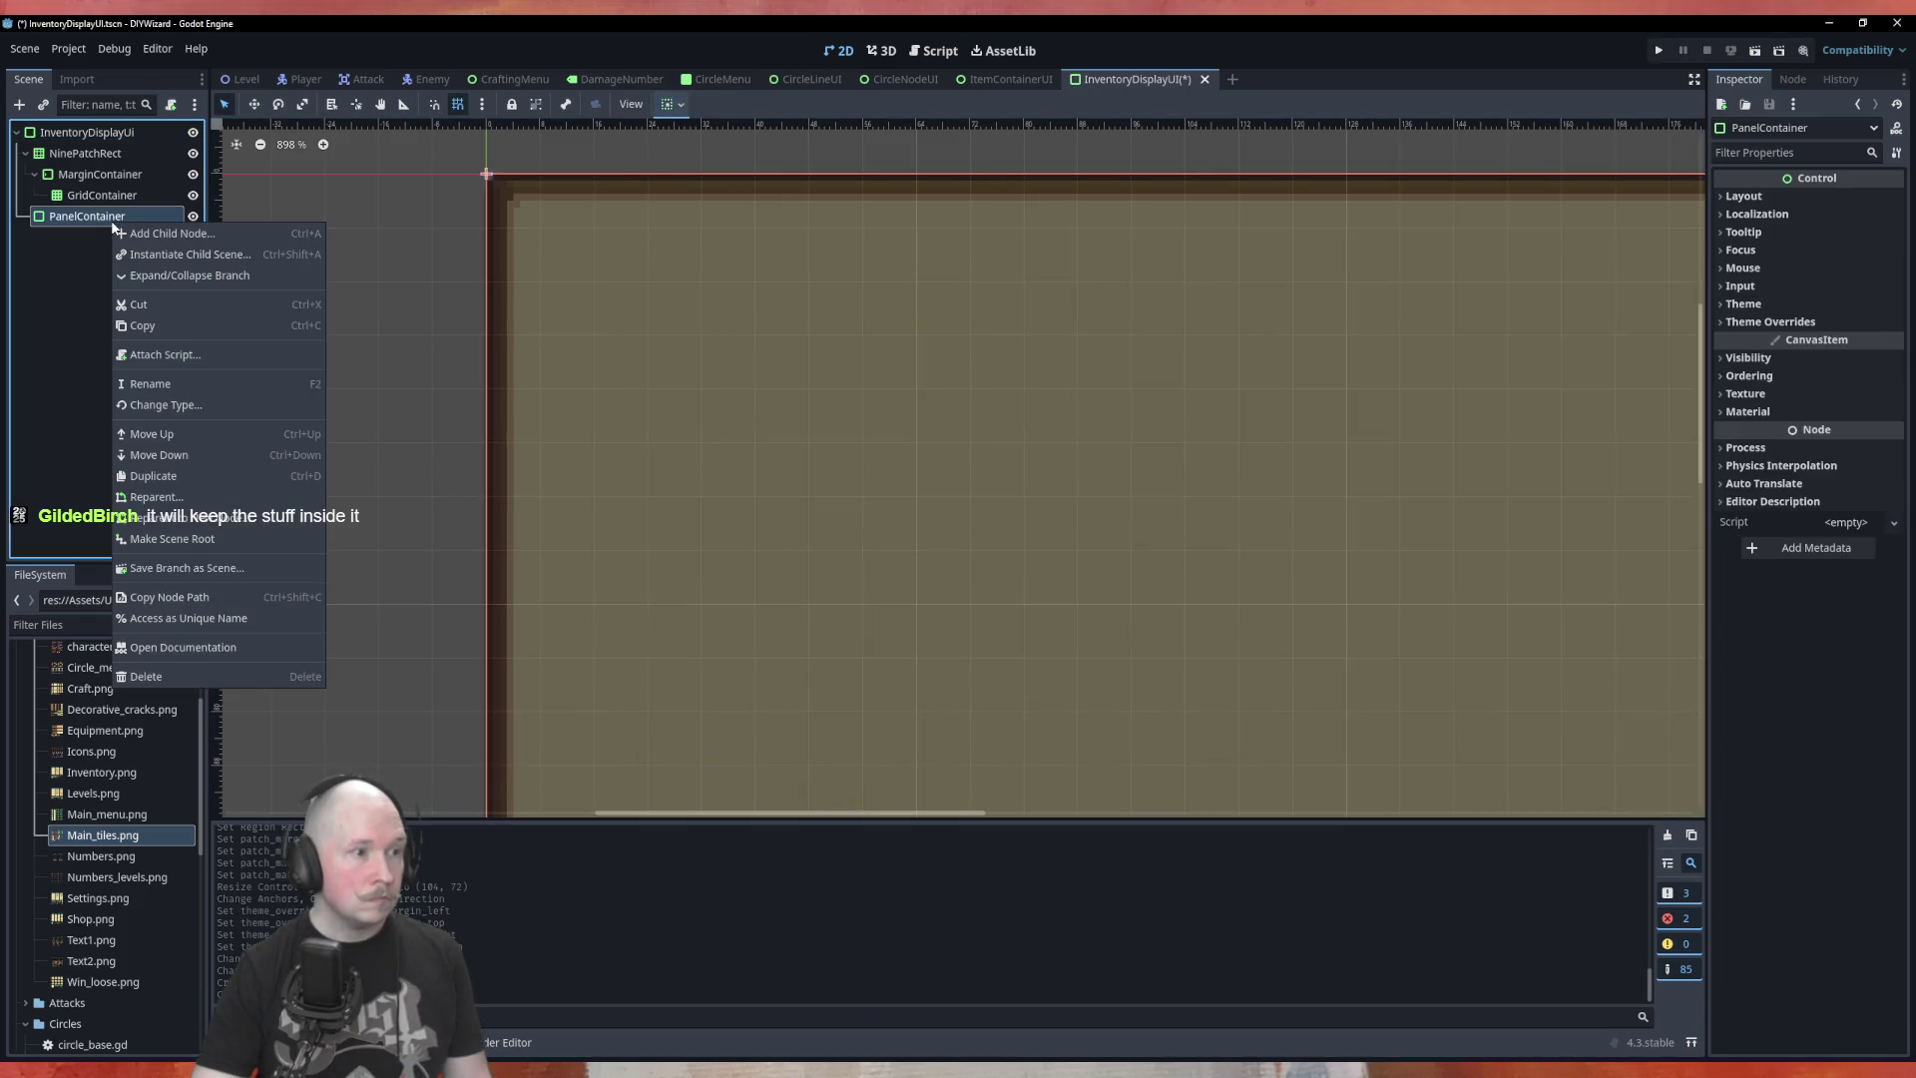
{"action": "left_click", "coordinate": [196, 678]}
{"action": "left_click", "coordinate": [927, 561]}
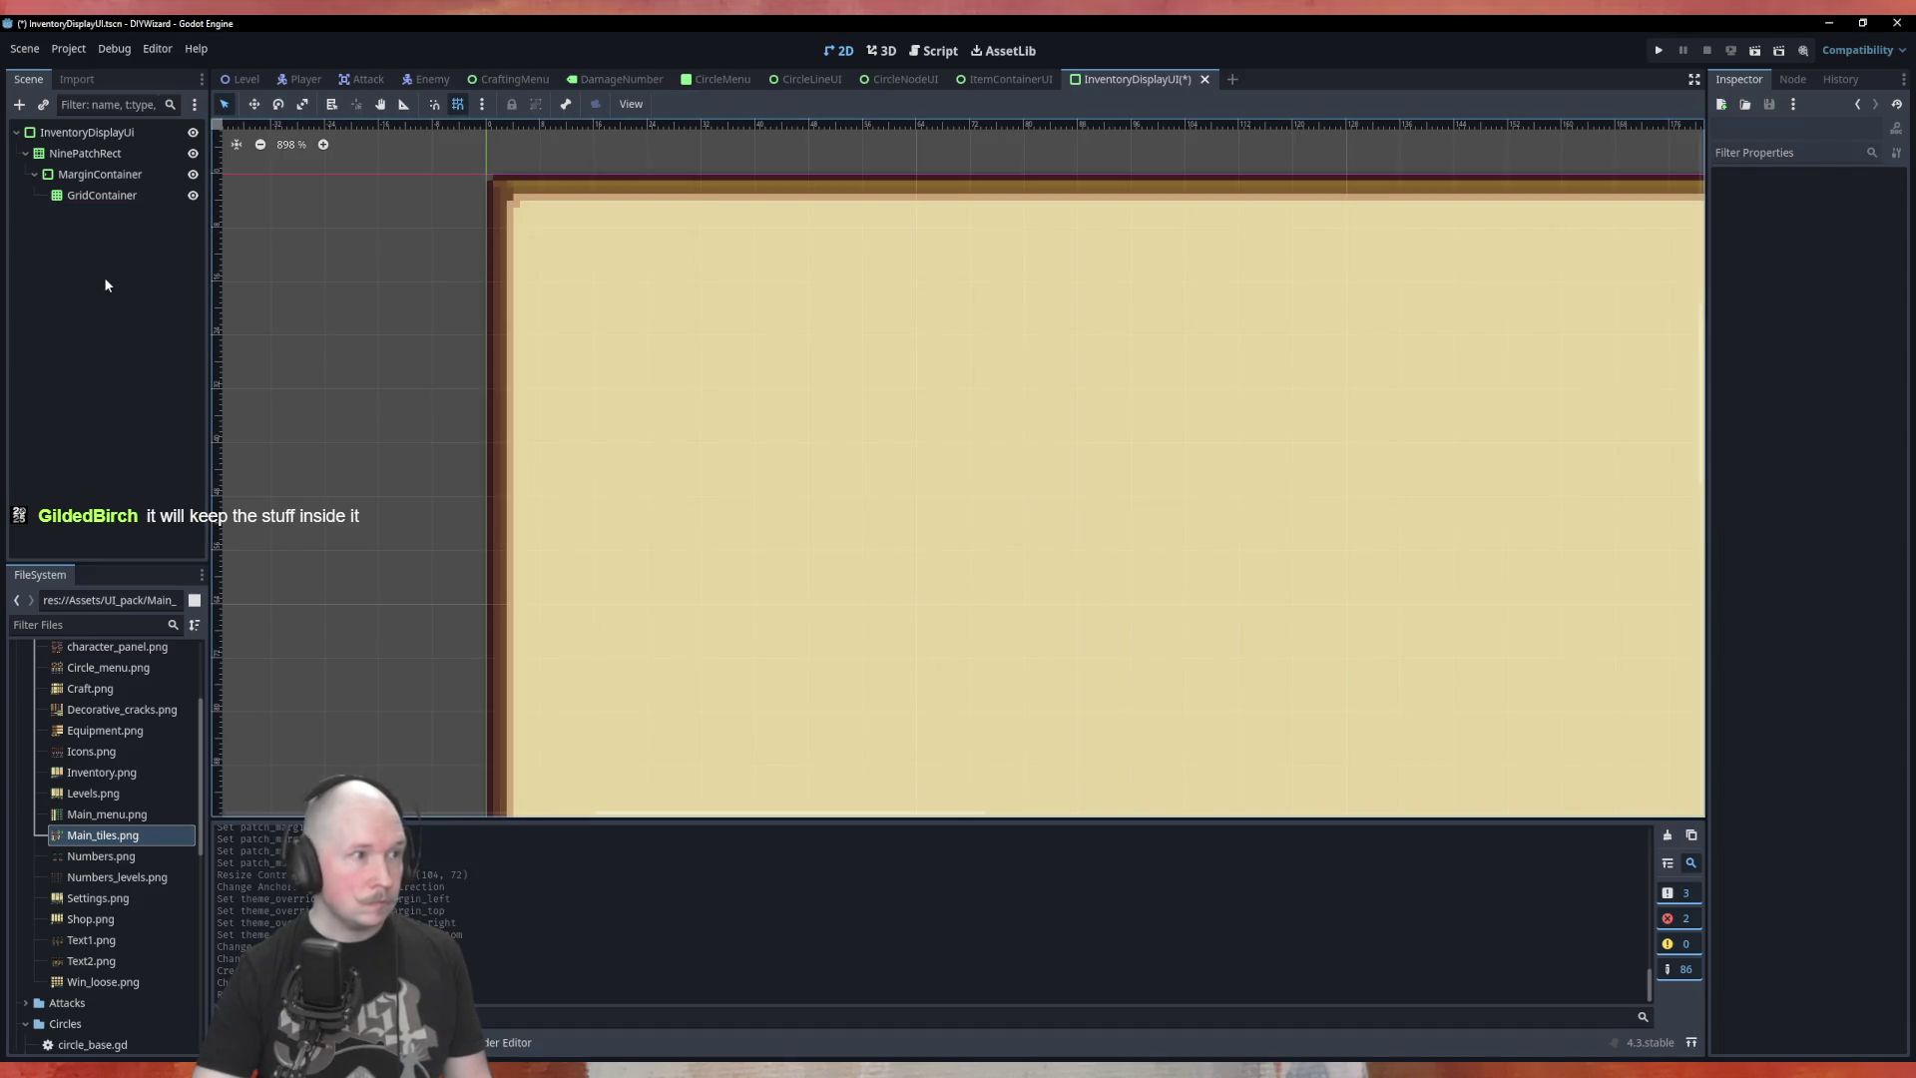
{"action": "scroll", "coordinate": [407, 350], "scroll_direction": "down", "scroll_amount": 4}
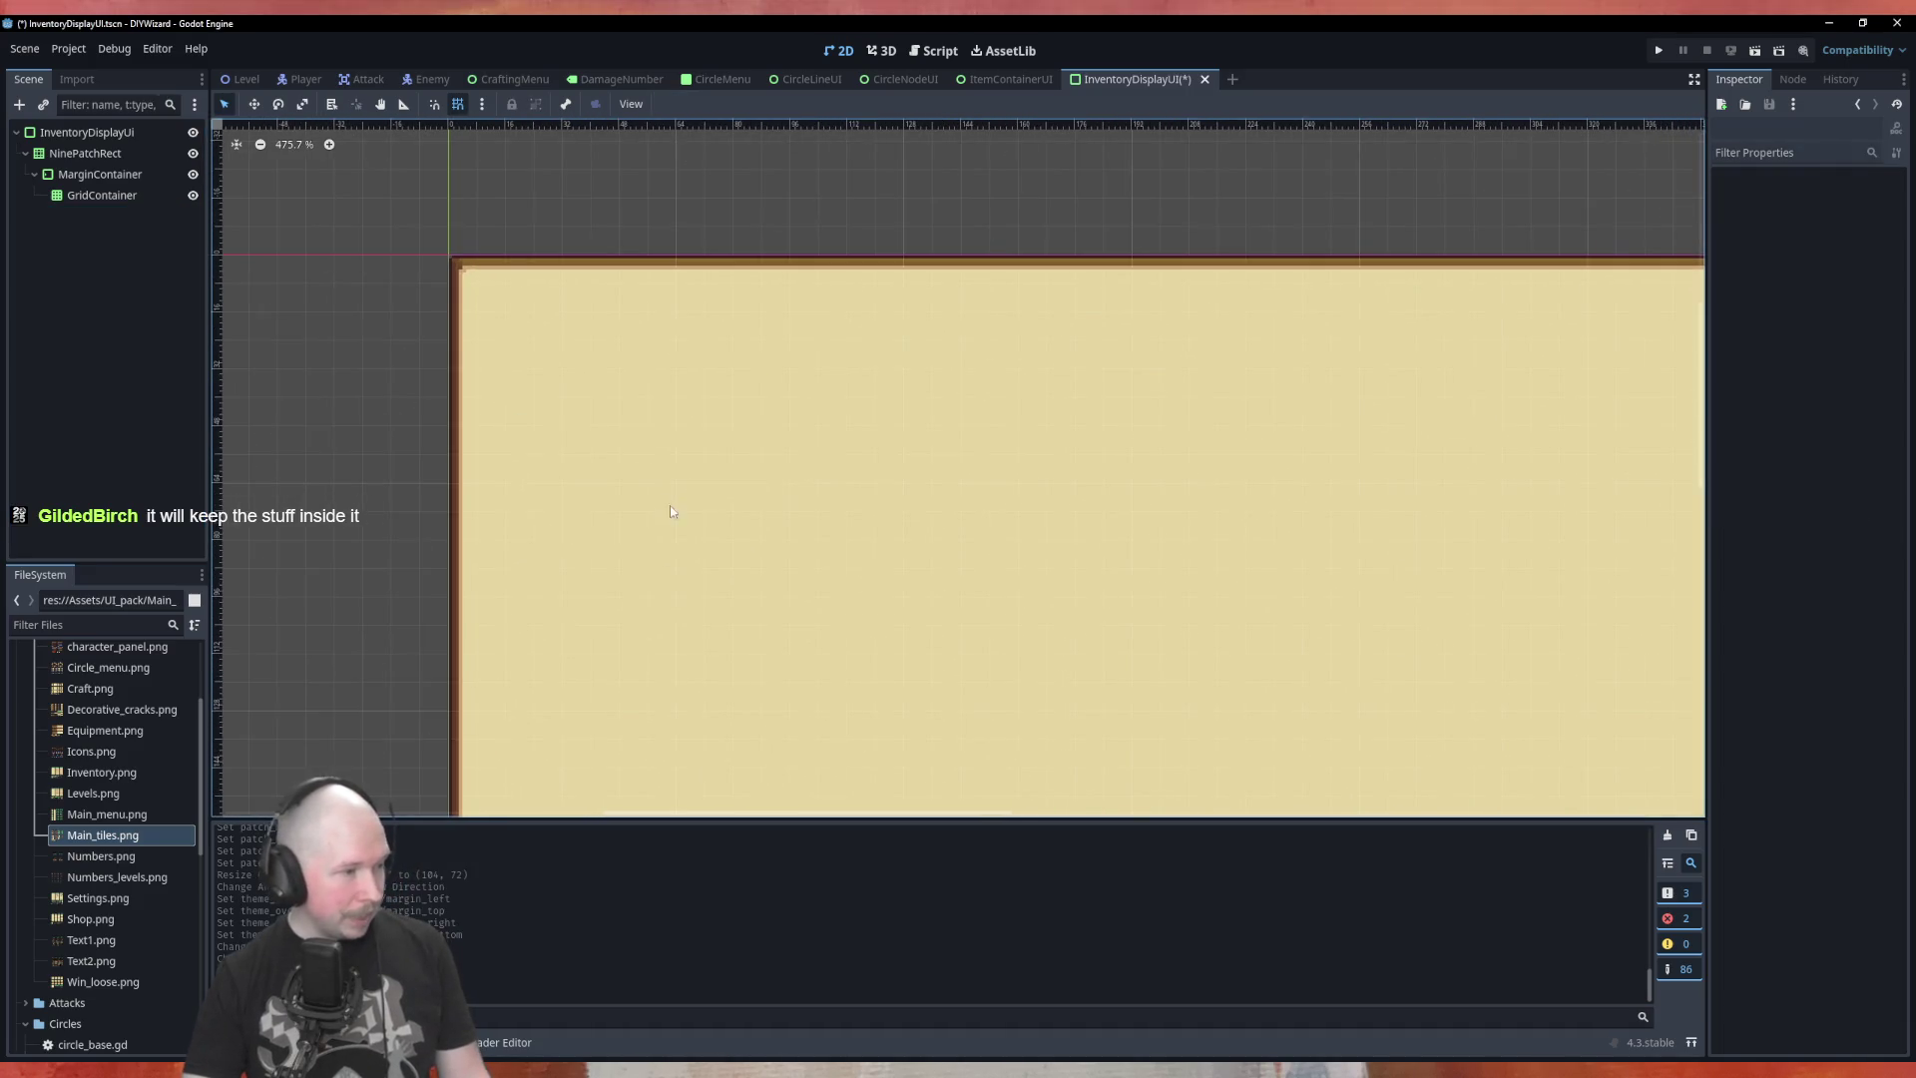
Resize the InventoryDisplayUi panel down to about 215 by 155
{"action": "scroll", "coordinate": [454, 171], "scroll_direction": "down", "scroll_amount": 9}
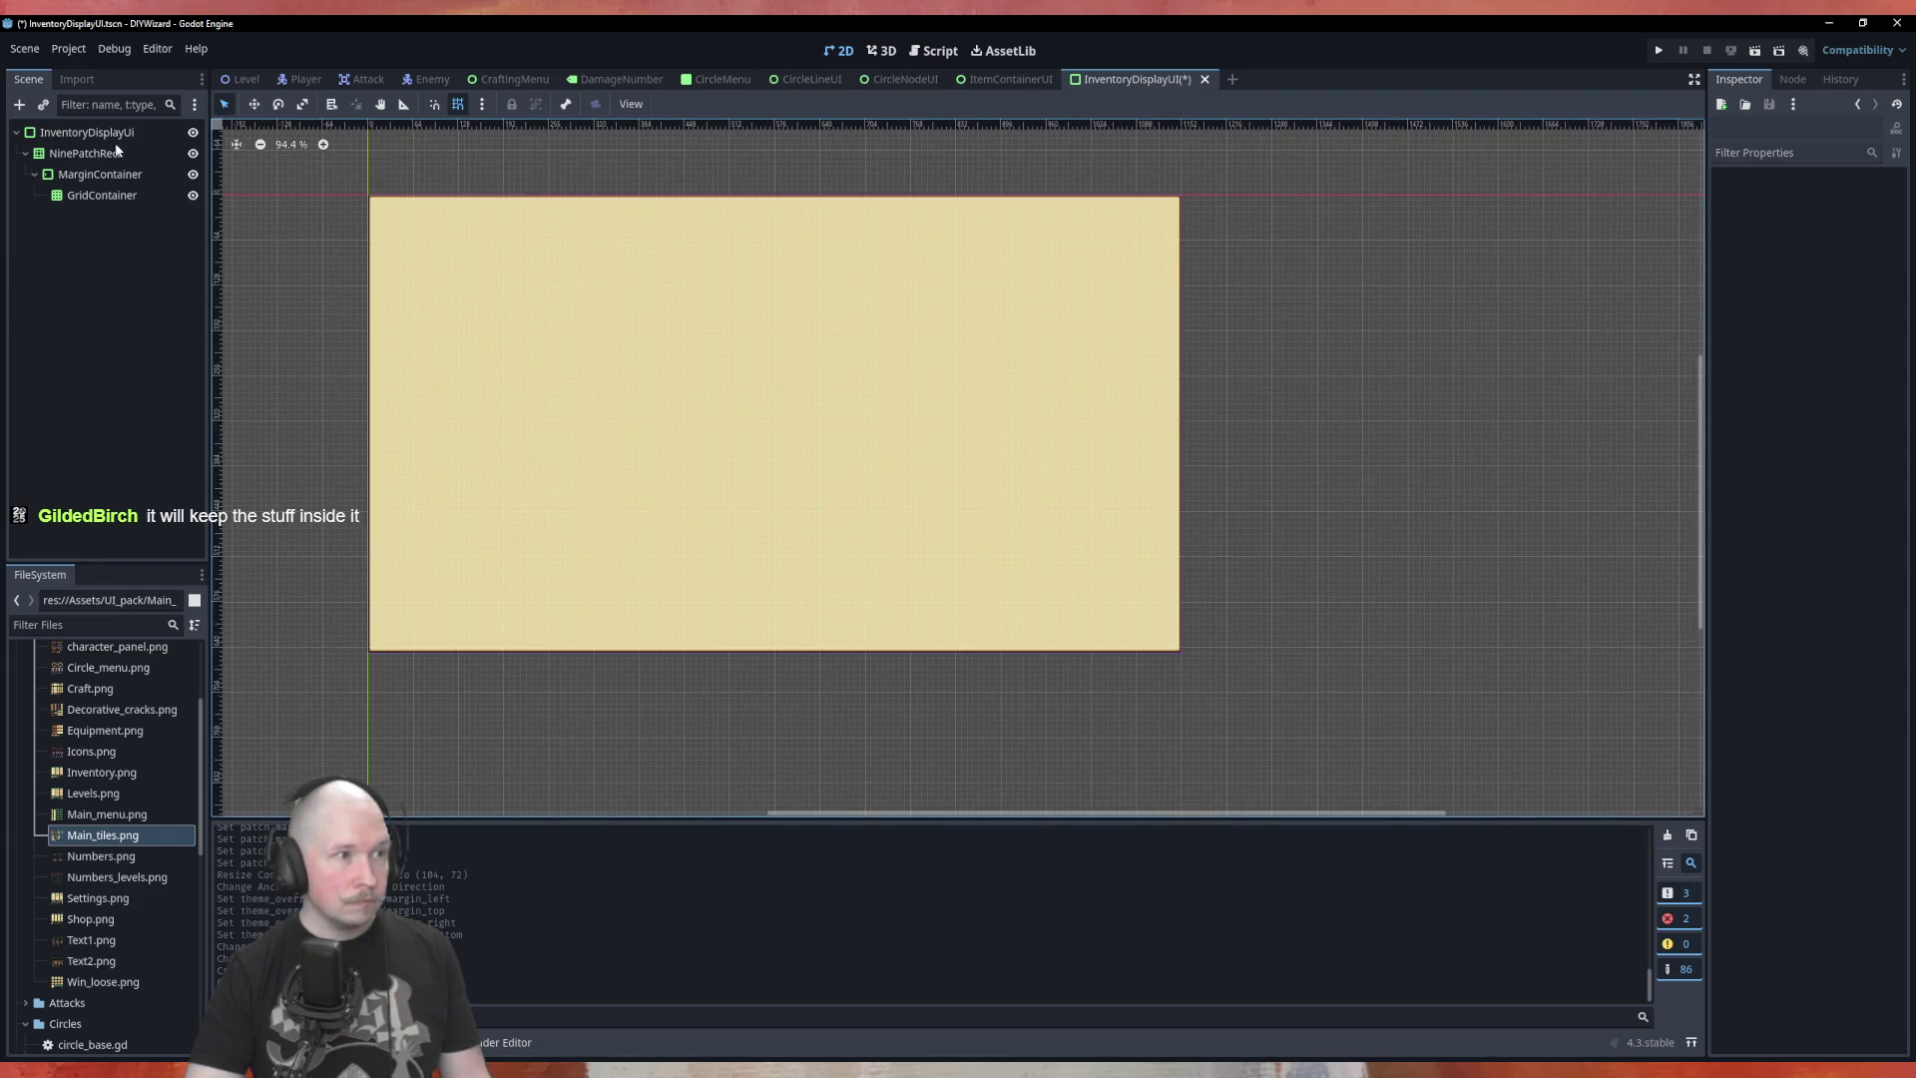
{"action": "left_click", "coordinate": [111, 137]}
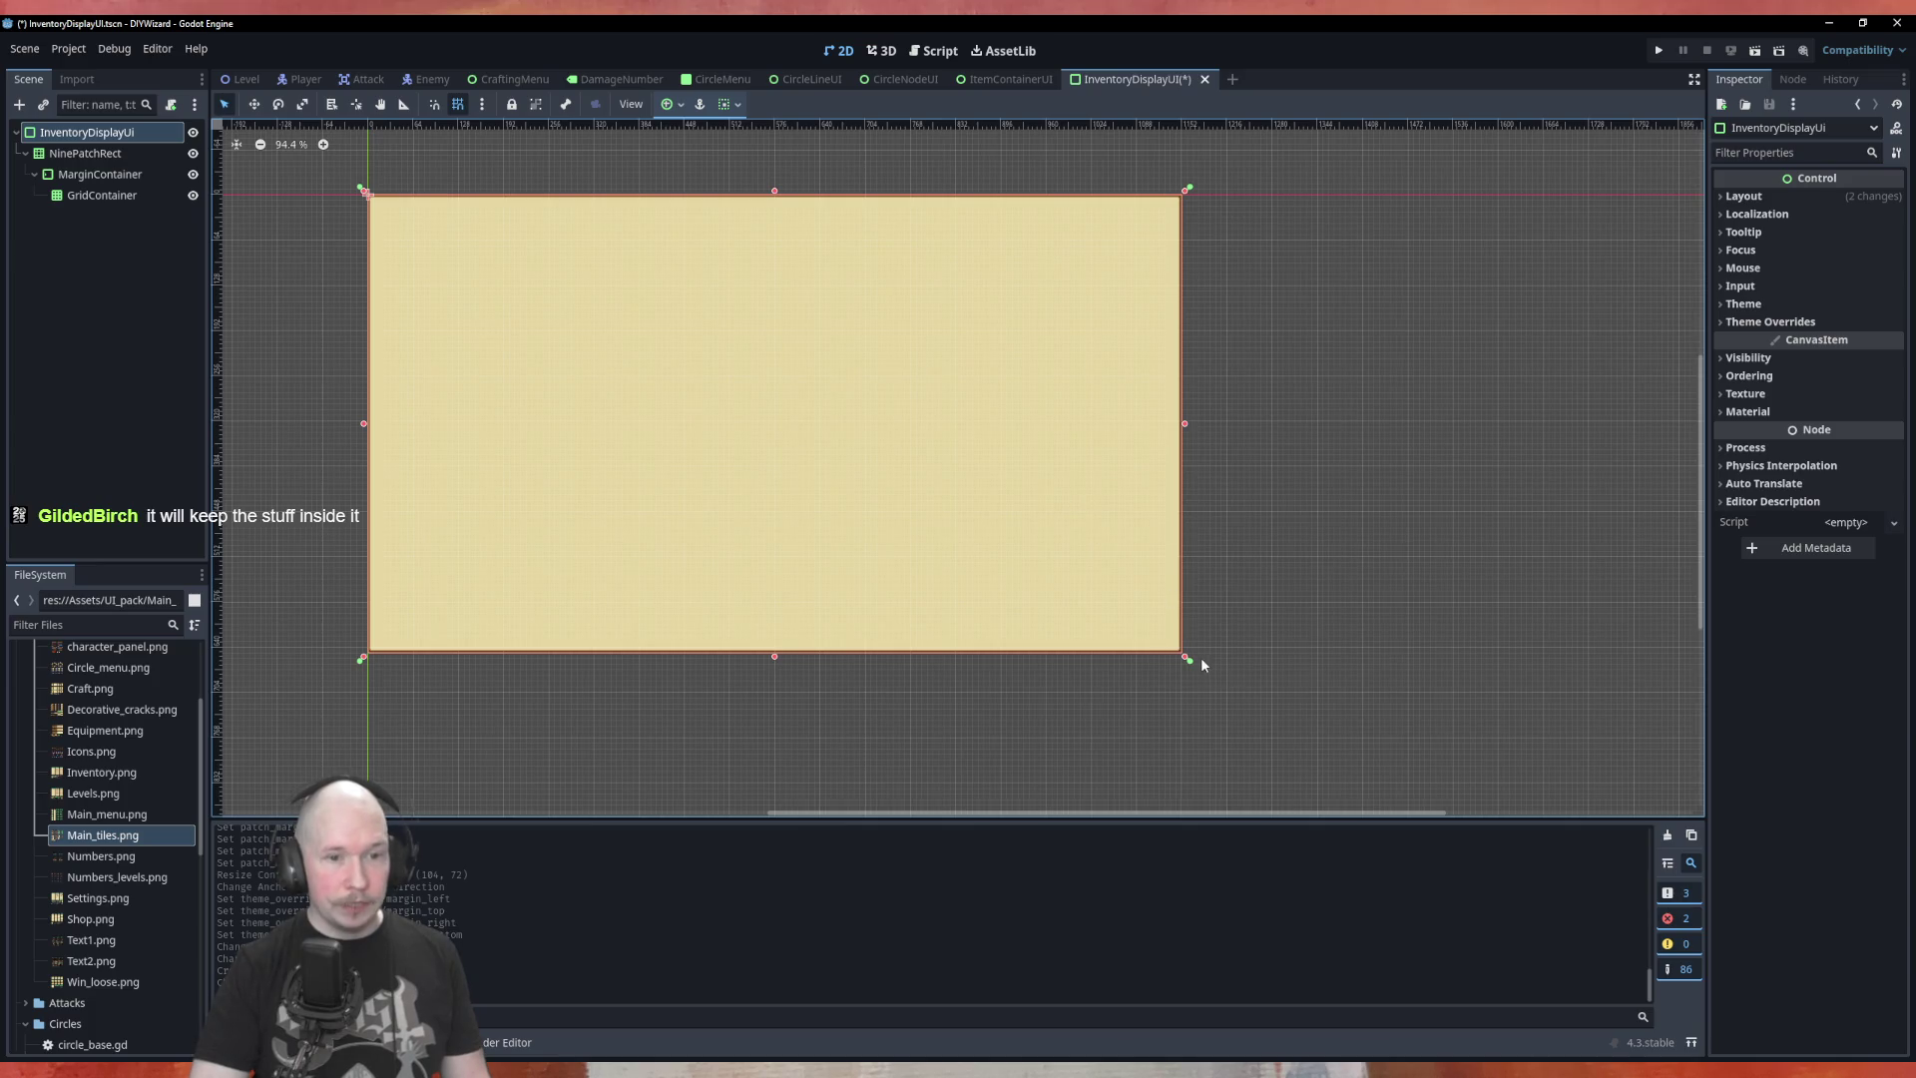
{"action": "mouse_move", "coordinate": [1188, 660]}
{"action": "left_mouse_down"}
{"action": "mouse_move", "coordinate": [919, 488]}
{"action": "mouse_move", "coordinate": [511, 330]}
{"action": "mouse_move", "coordinate": [651, 284]}
{"action": "mouse_move", "coordinate": [590, 331]}
{"action": "left_mouse_up"}
{"action": "scroll", "coordinate": [346, 206], "scroll_direction": "up", "scroll_amount": 3}
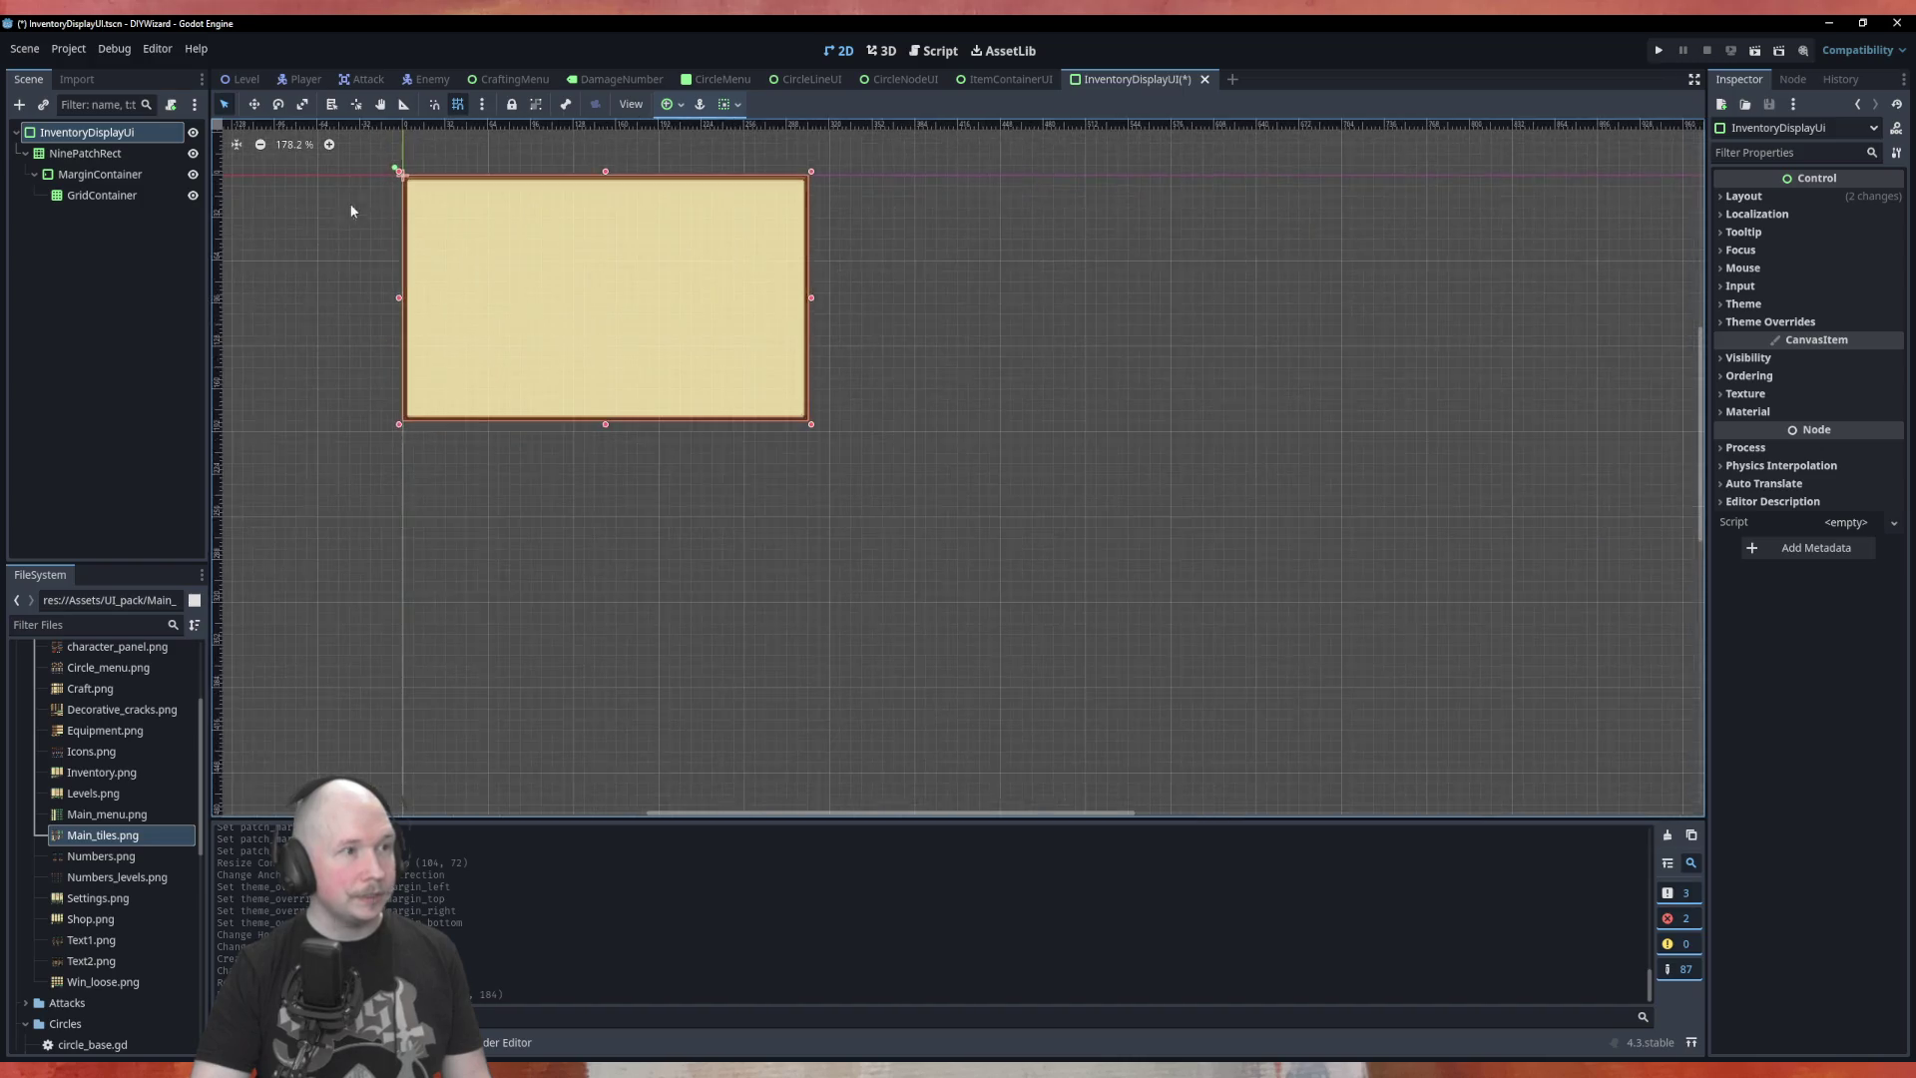
Review the NinePatchRect, MarginContainer and GridContainer nodes, then save the scene with Ctrl+S
{"action": "left_click", "coordinate": [86, 155]}
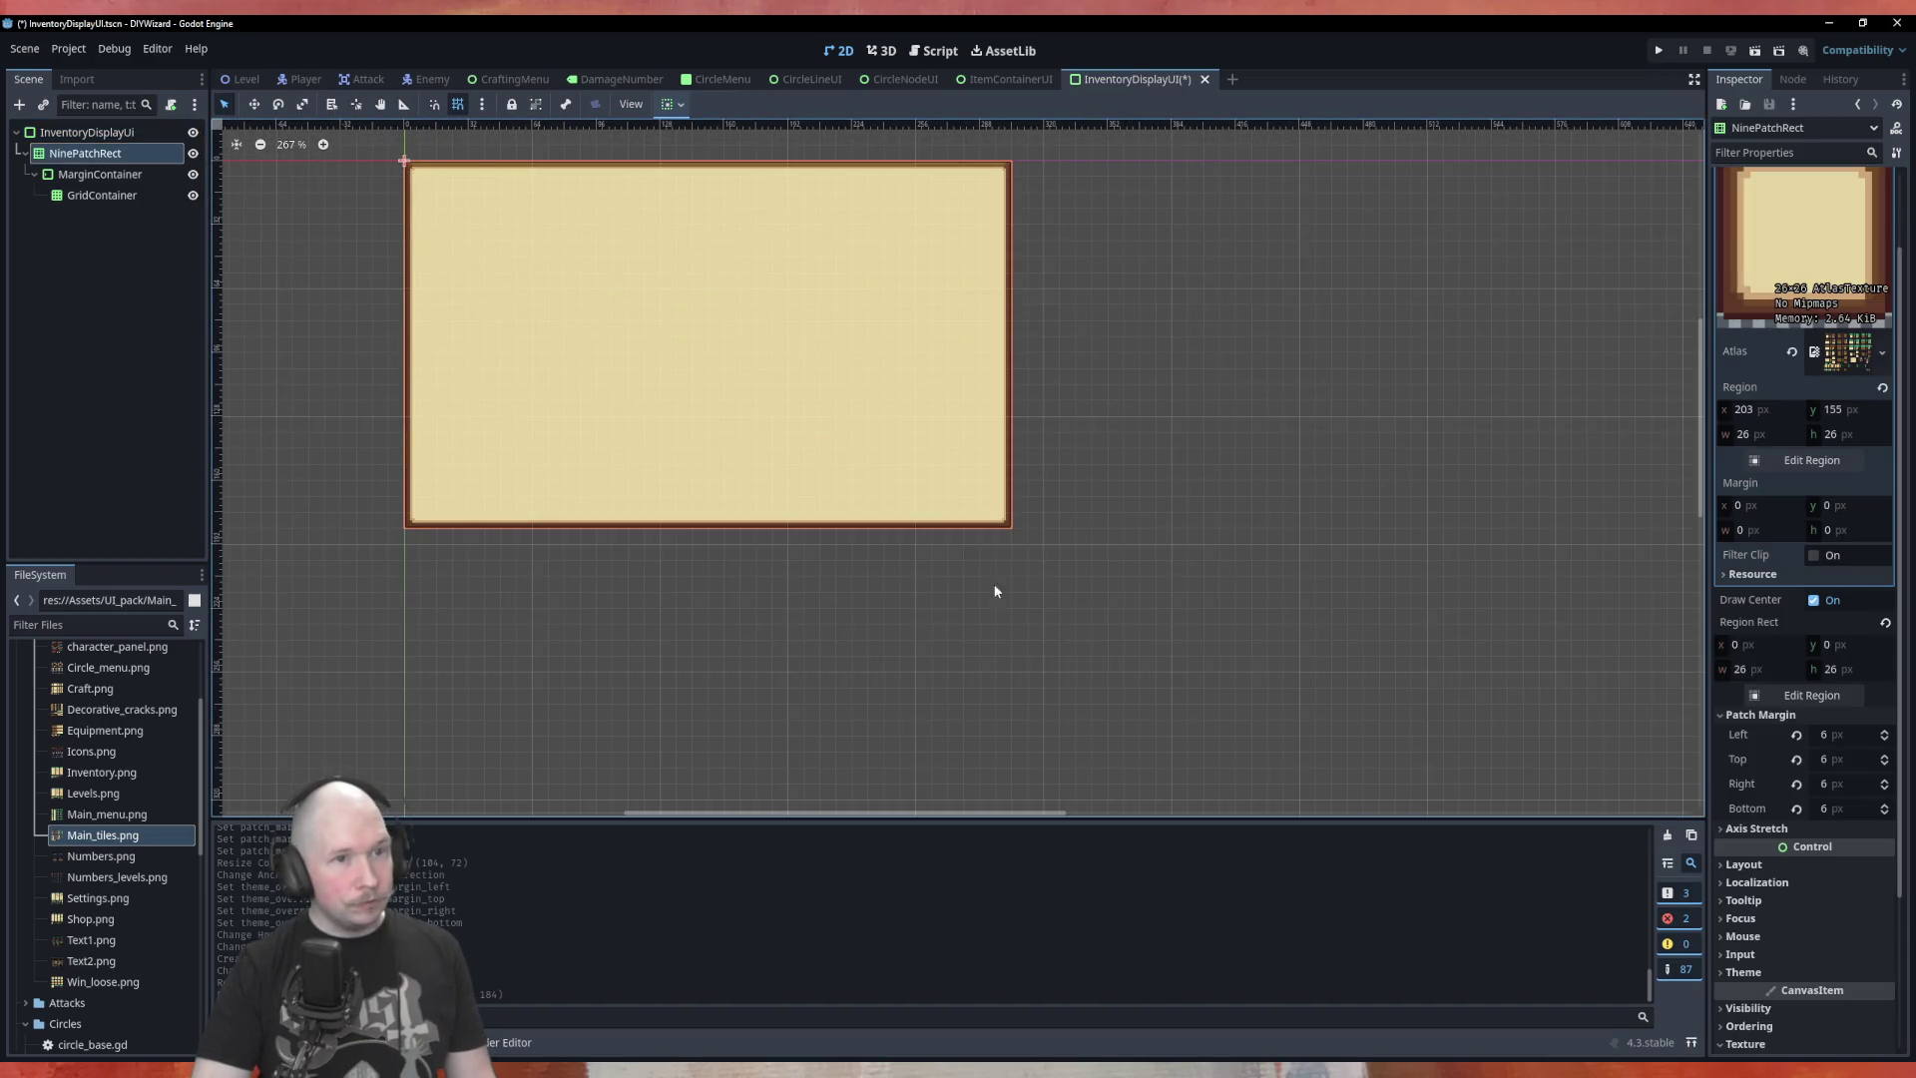
{"action": "left_click", "coordinate": [100, 173]}
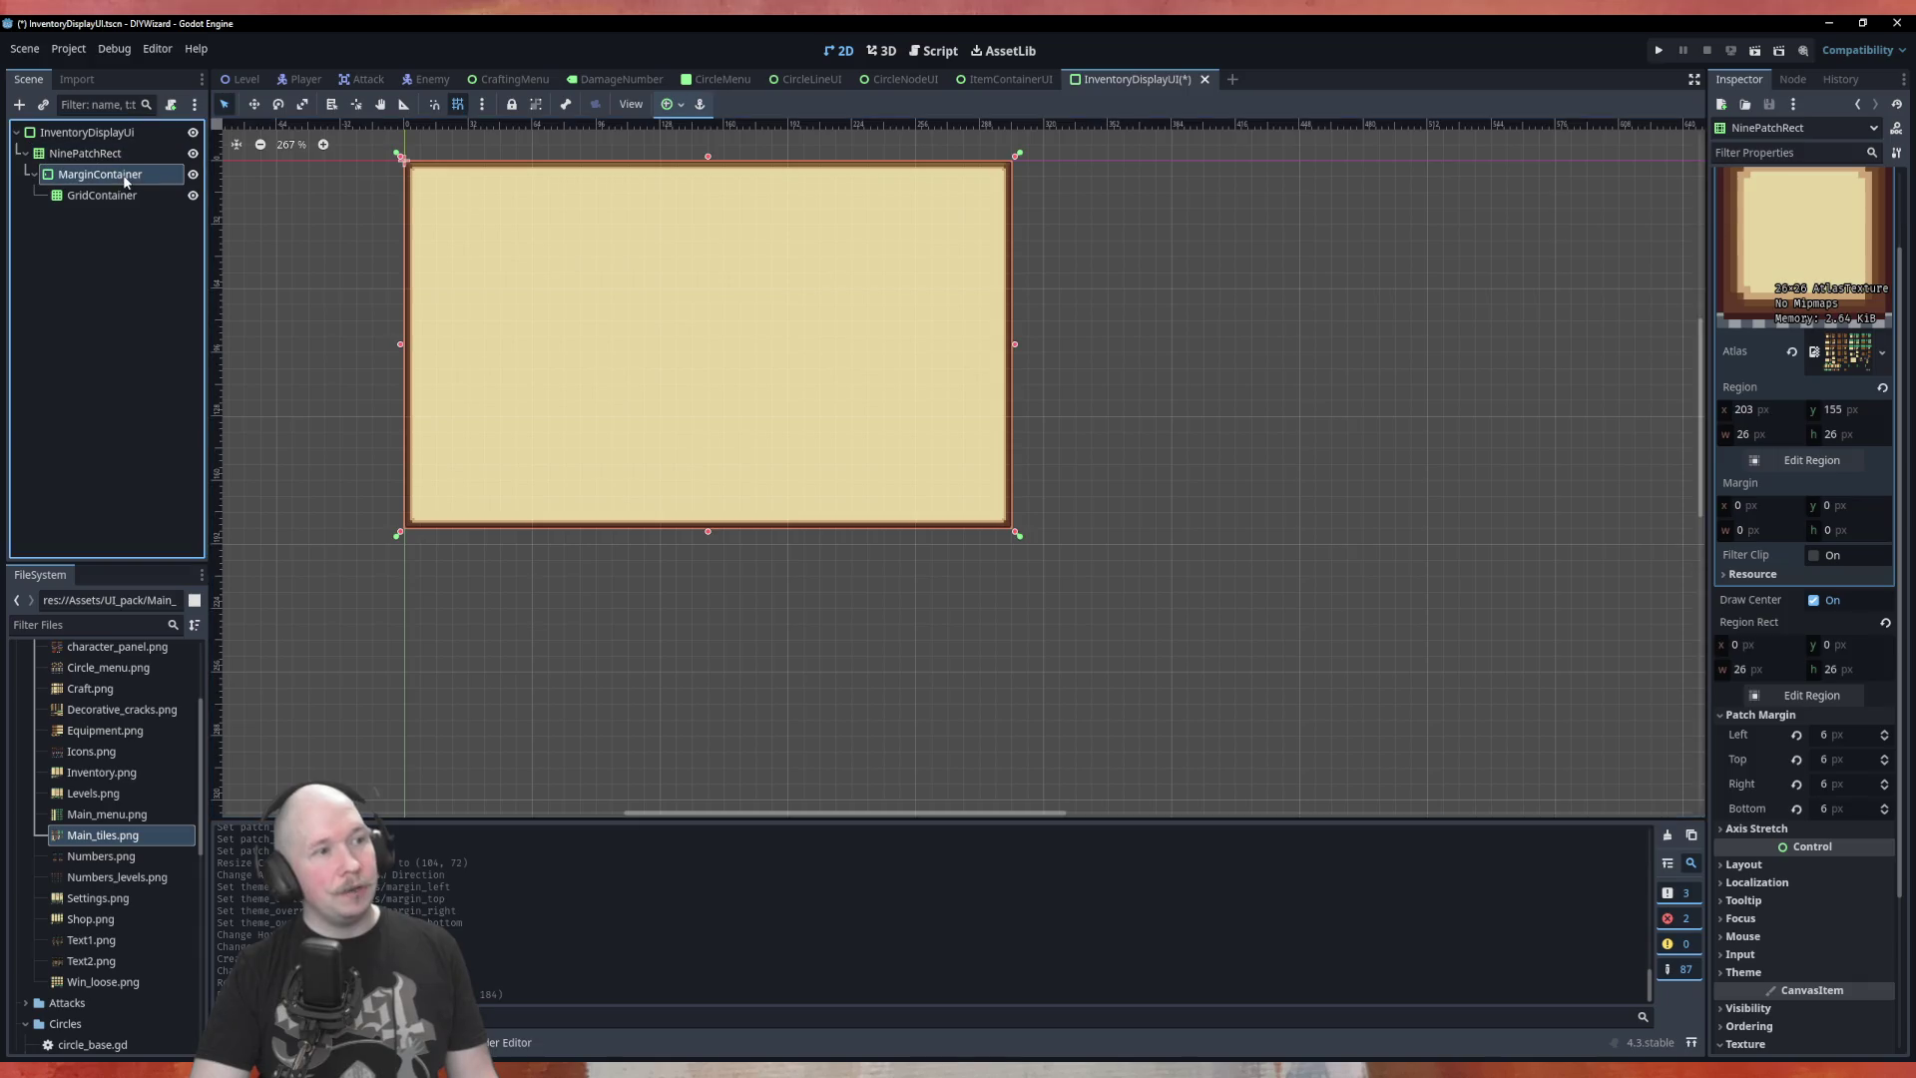
{"action": "scroll", "coordinate": [393, 146], "scroll_direction": "up", "scroll_amount": 2}
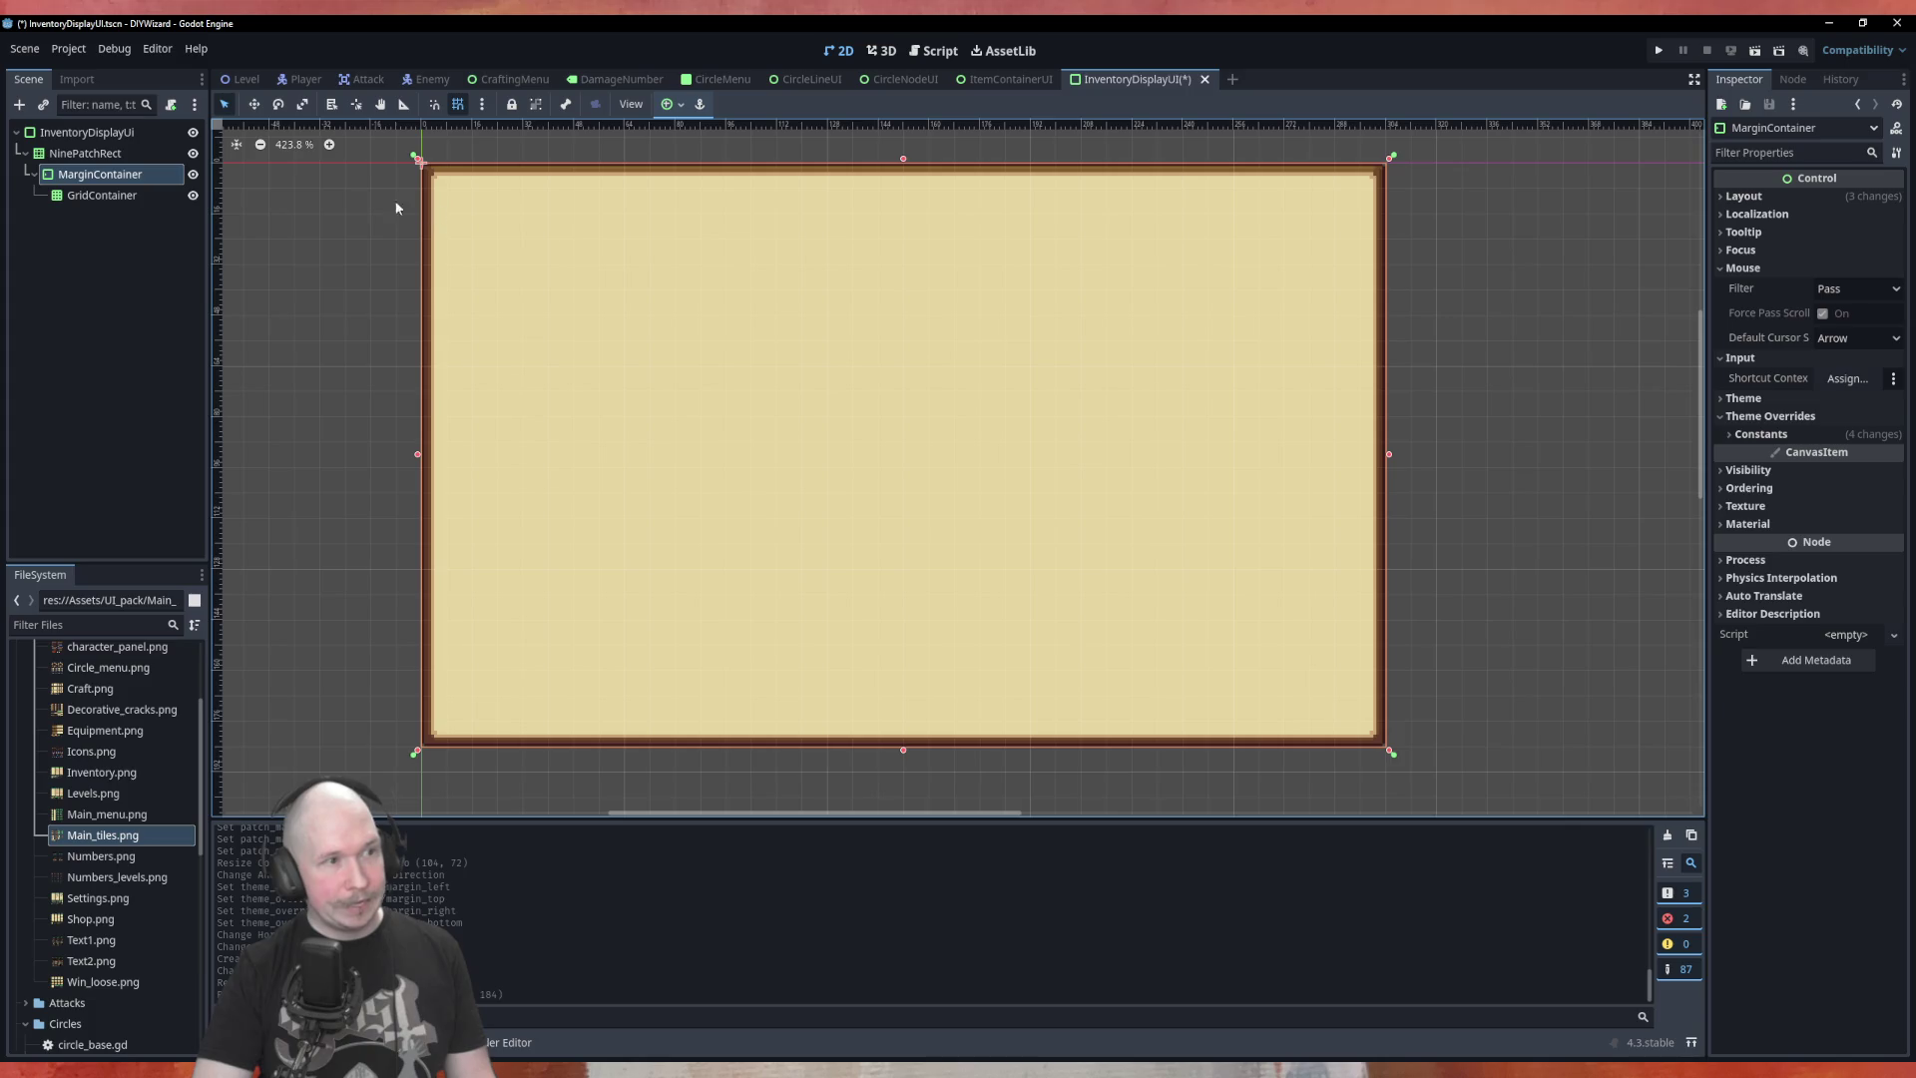
{"action": "left_click", "coordinate": [120, 196]}
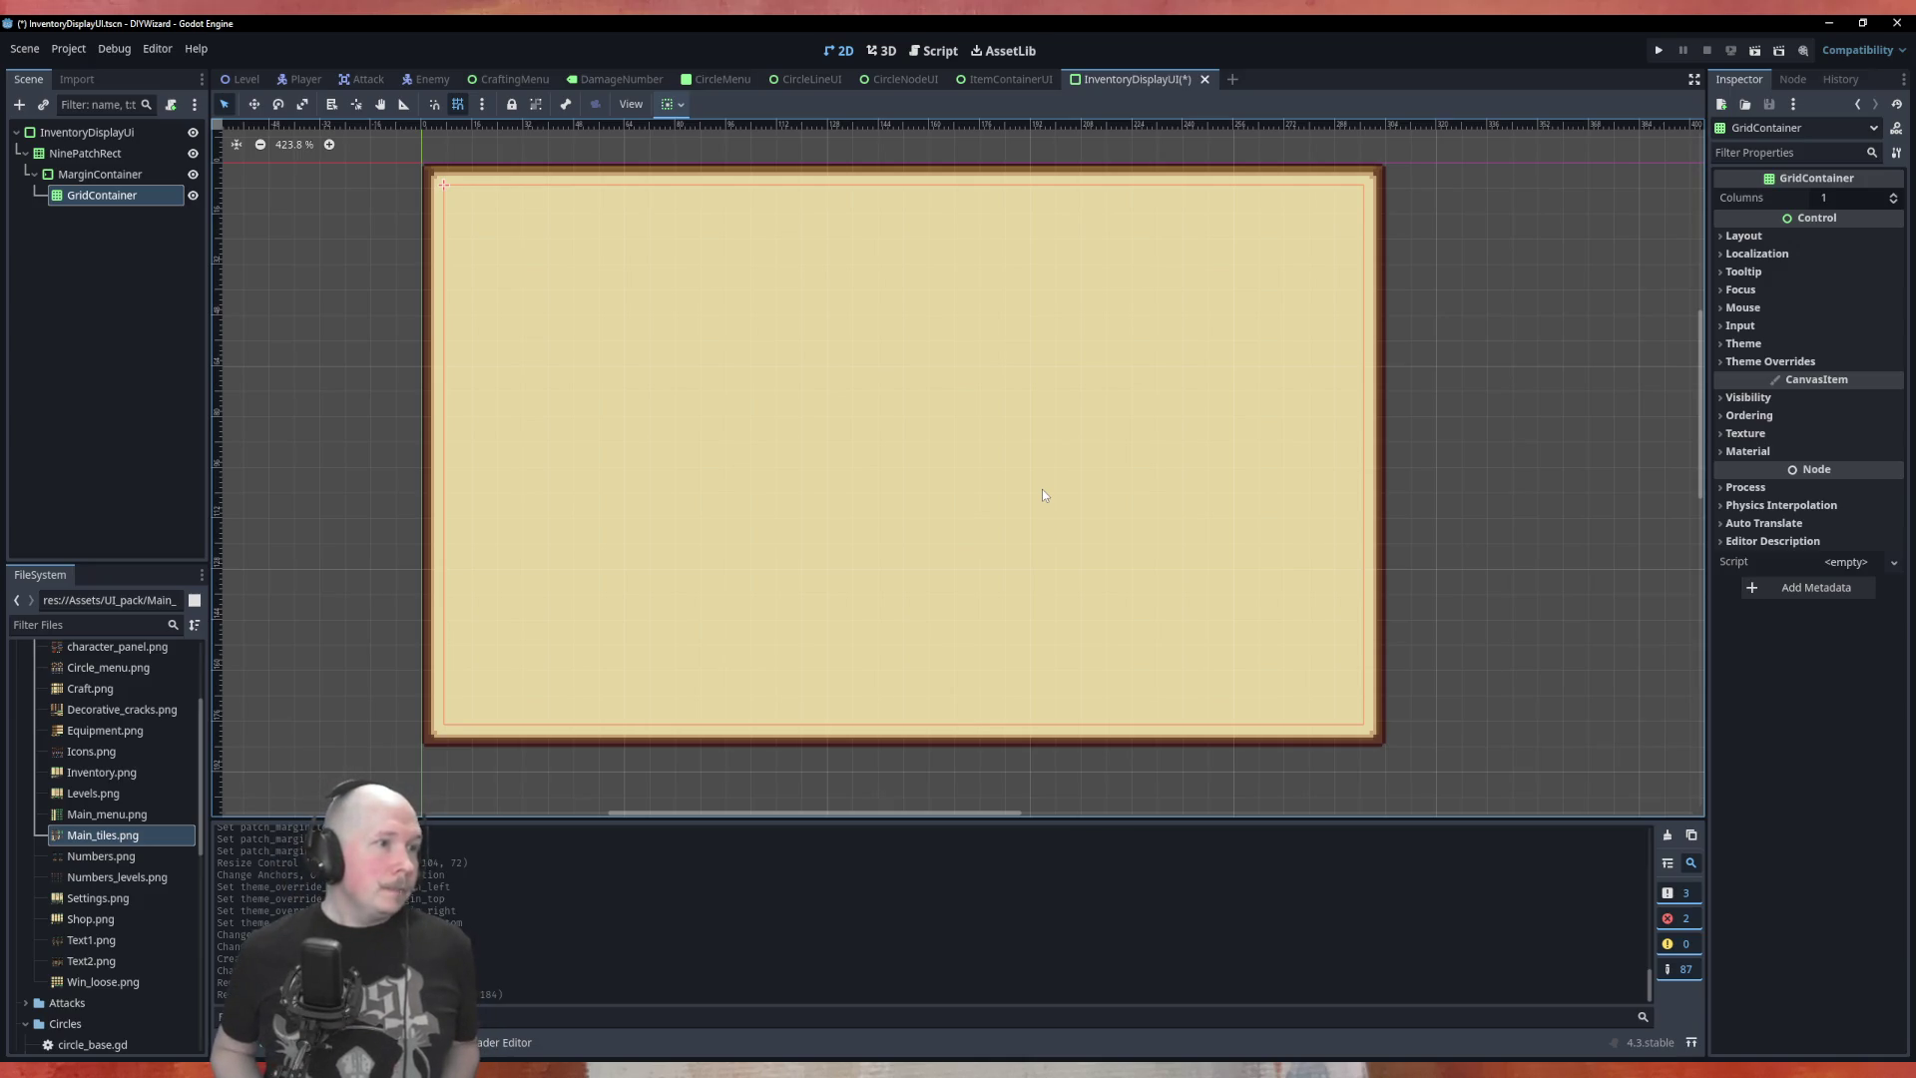
{"action": "key", "text": "ctrl+s"}
{"action": "left_click", "coordinate": [91, 136]}
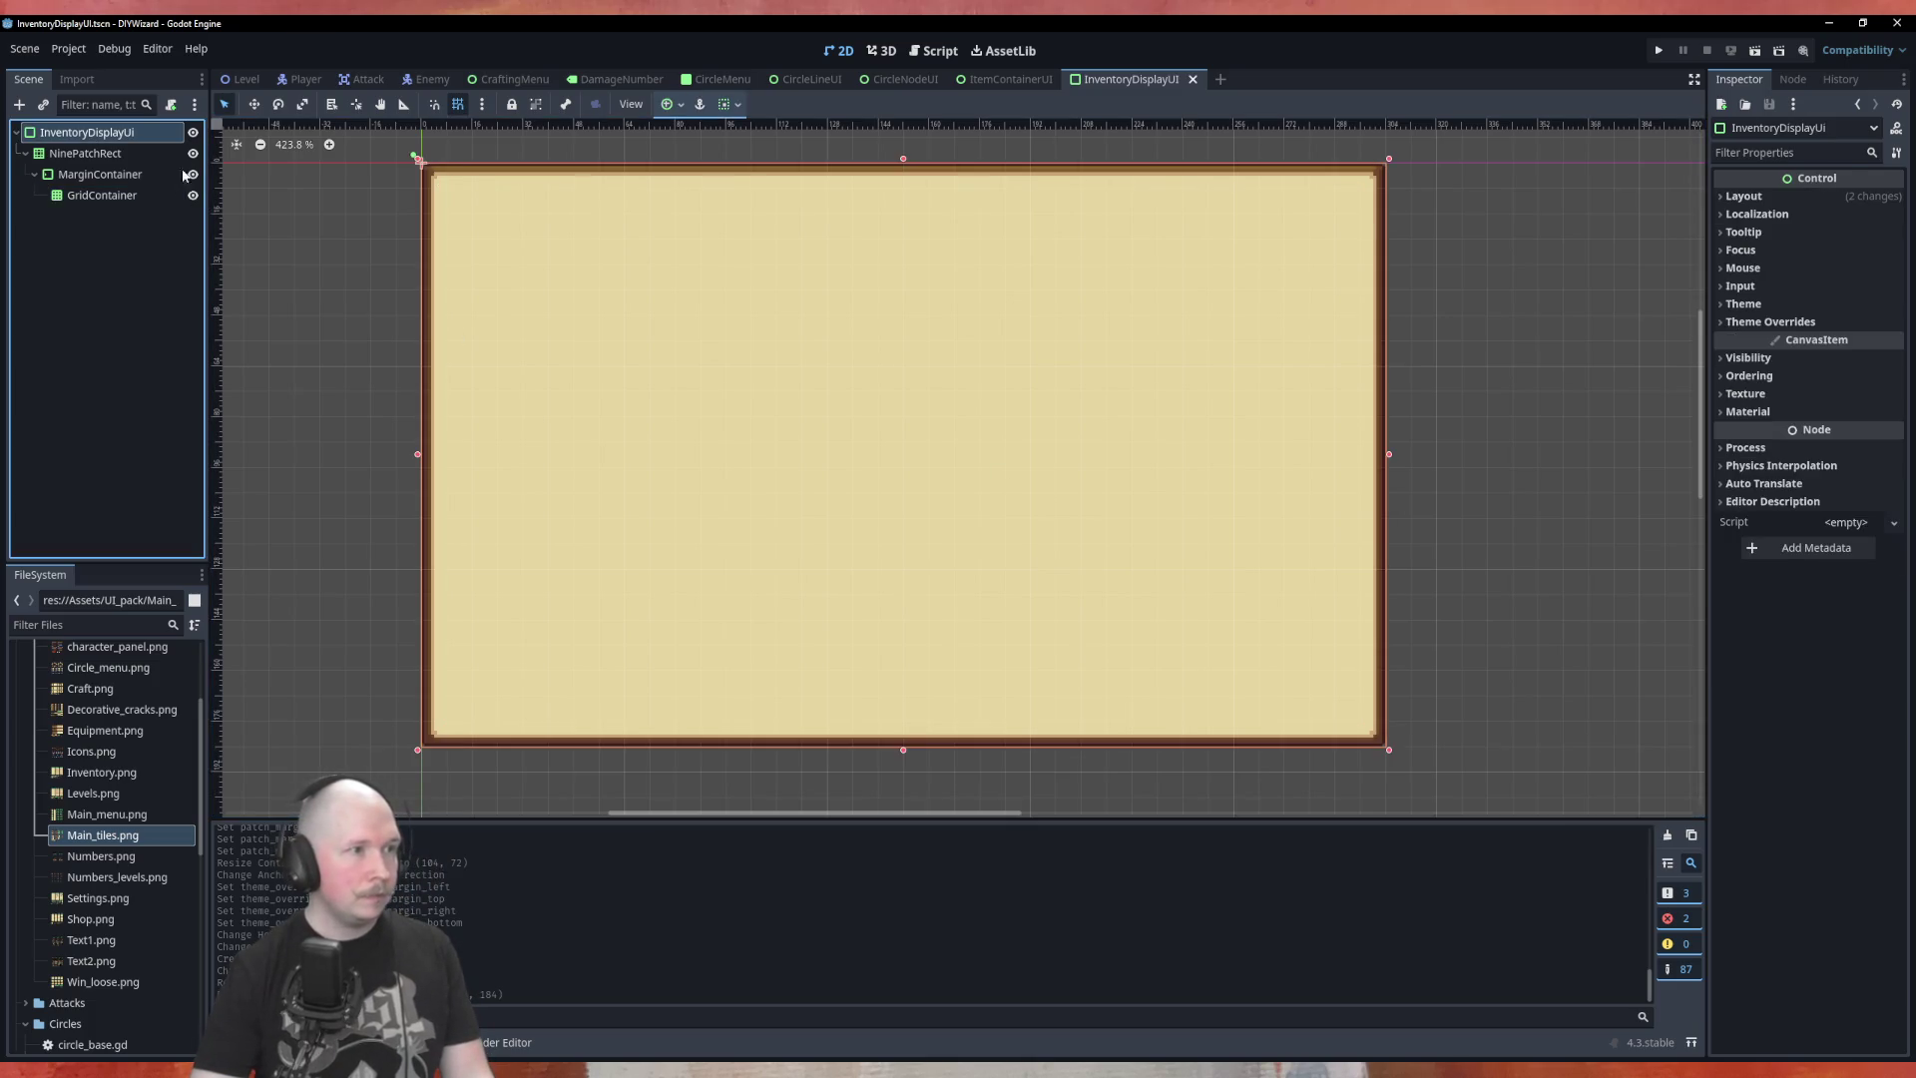
Attach a new inventory_display_ui.gd script to the root and declare 'var inventory: Array = []'
{"action": "left_click", "coordinate": [170, 104]}
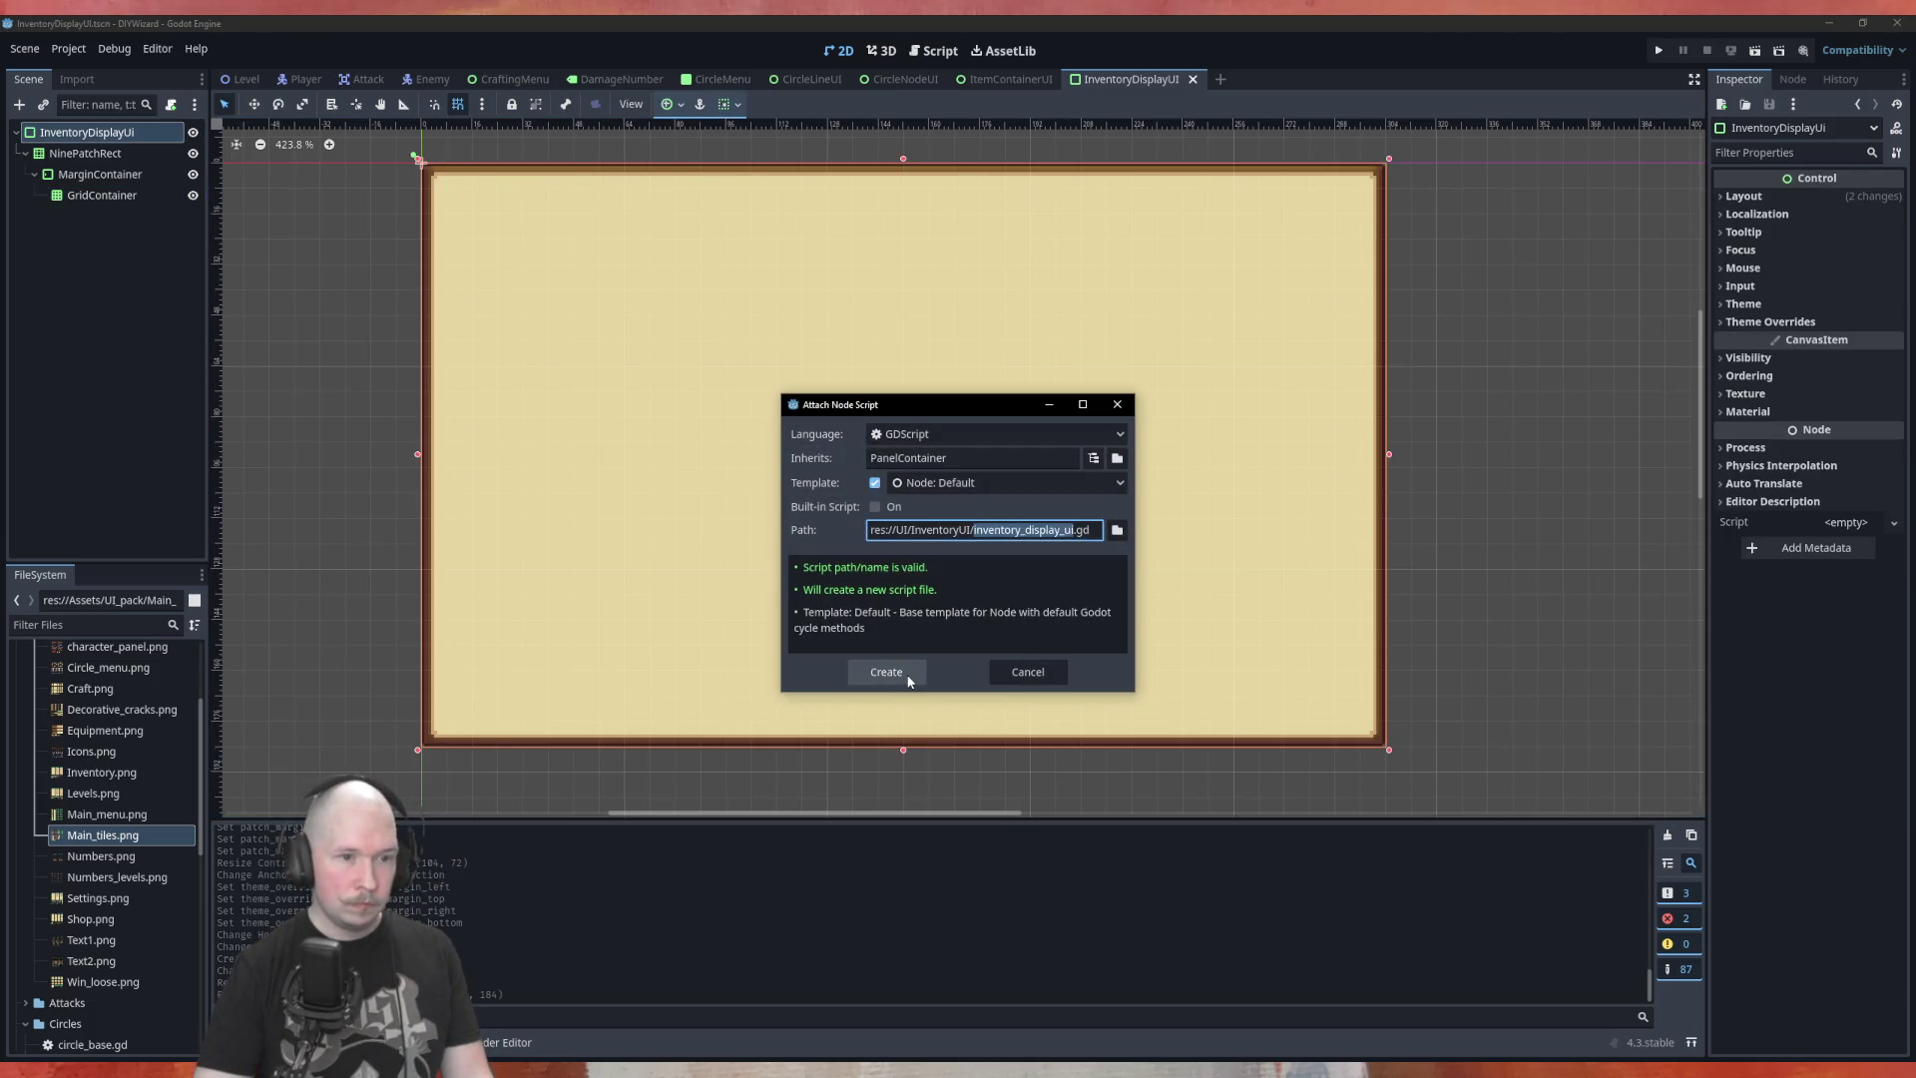
{"action": "left_click", "coordinate": [909, 677]}
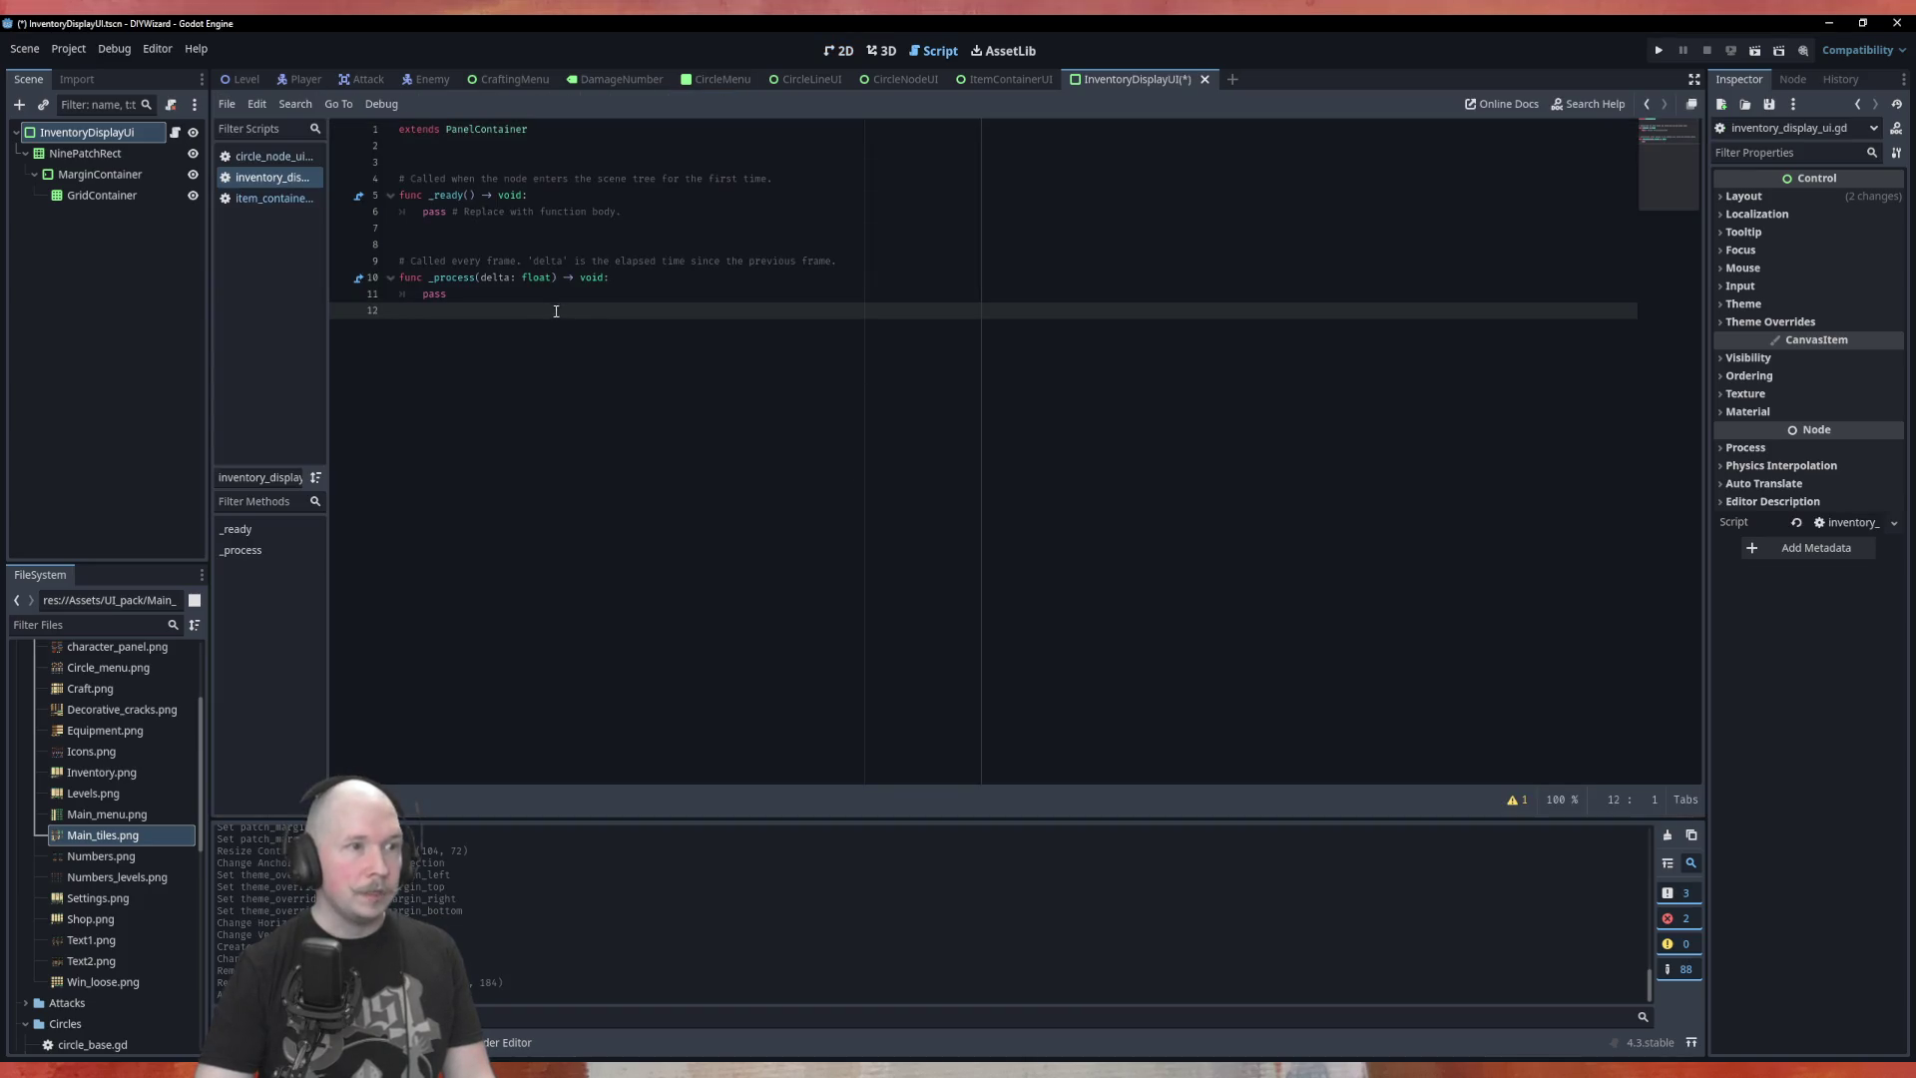
{"action": "left_click", "coordinate": [502, 165]}
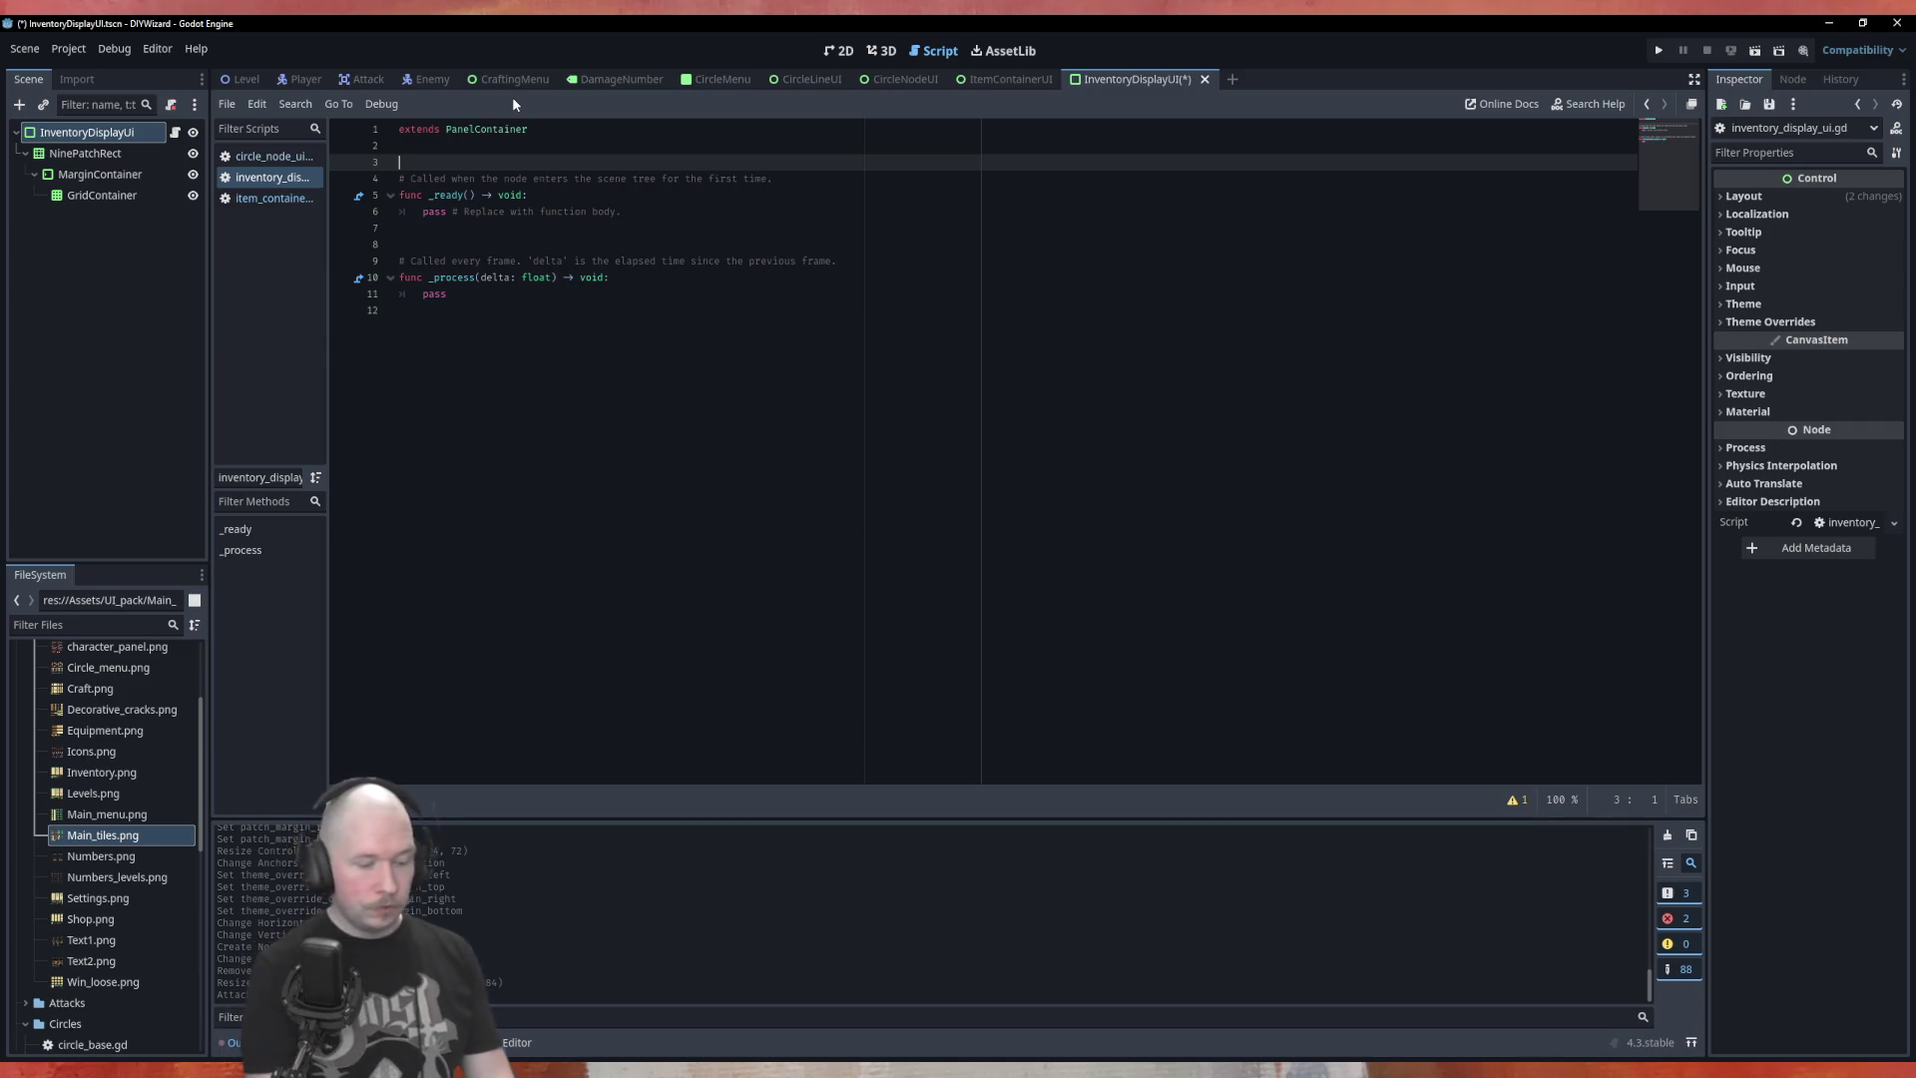
{"action": "type", "text": "var"}
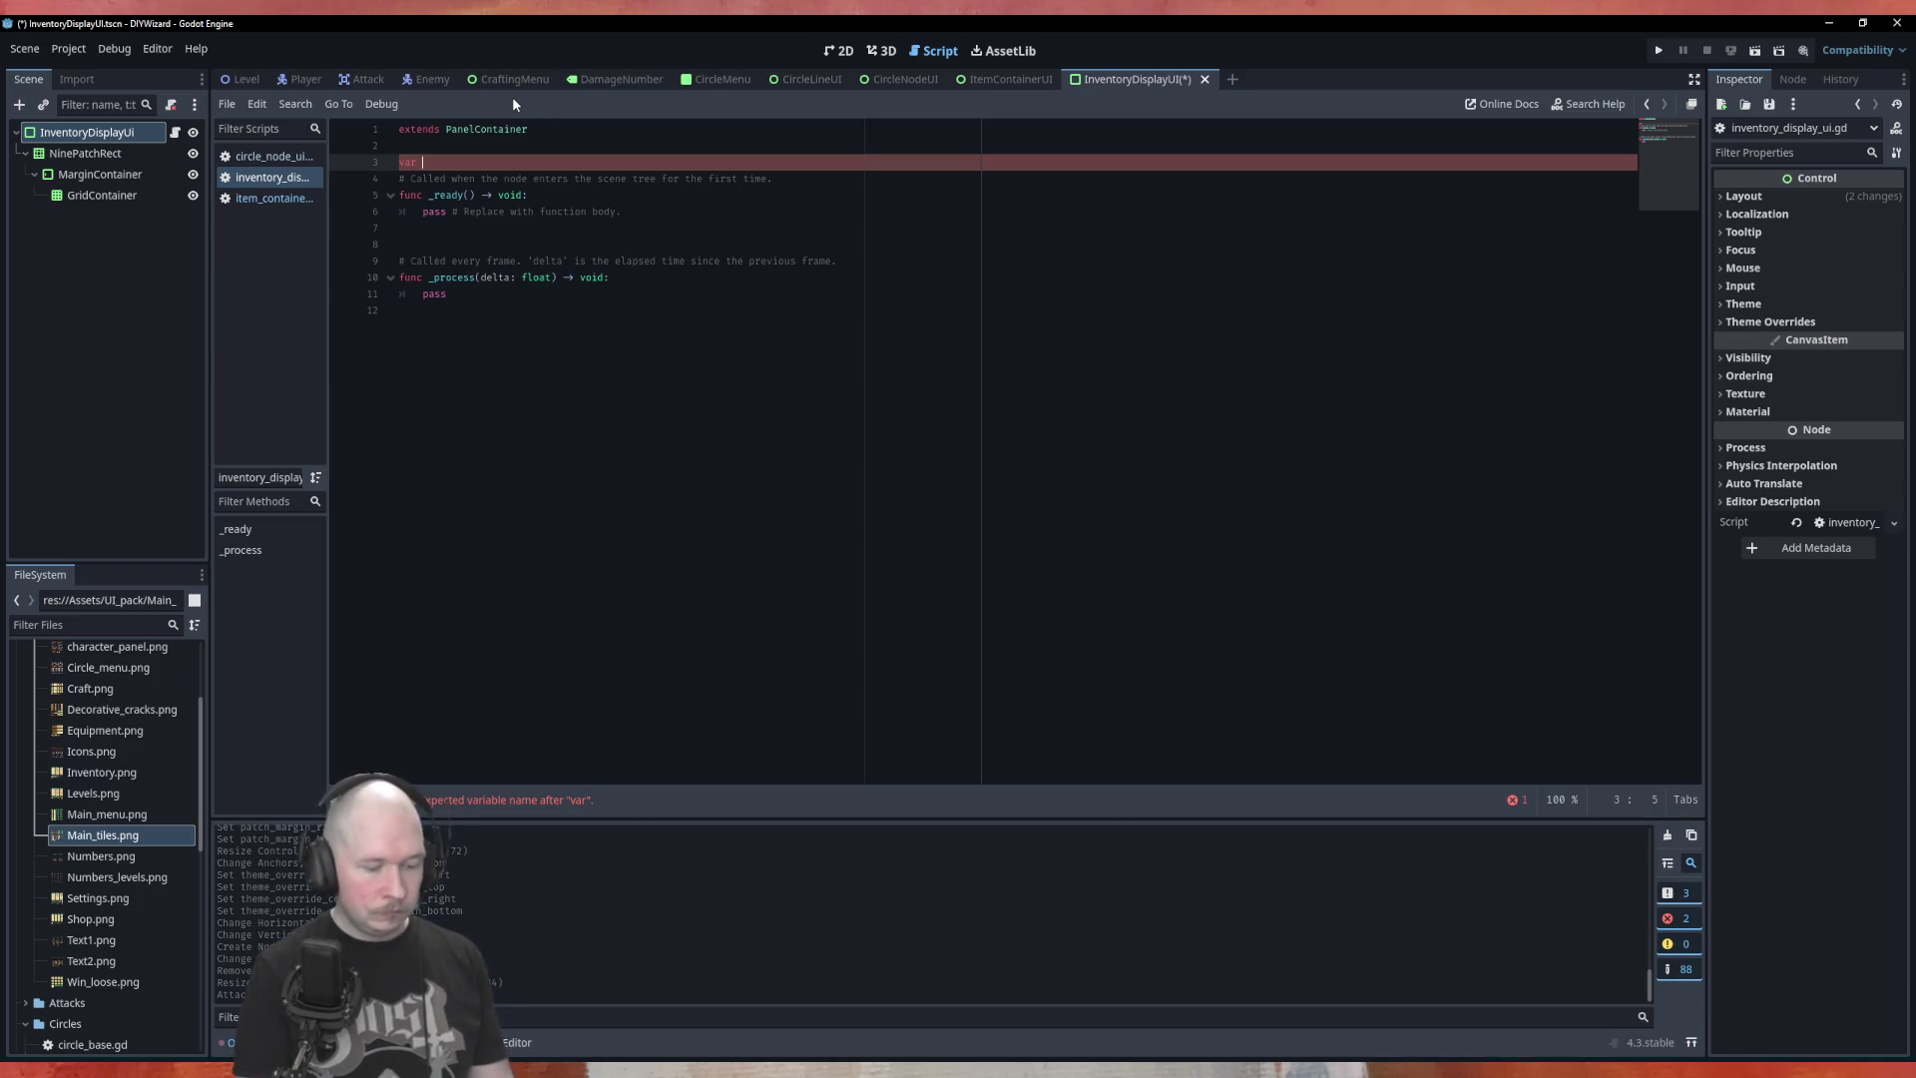
{"action": "type", "text": "inventory"}
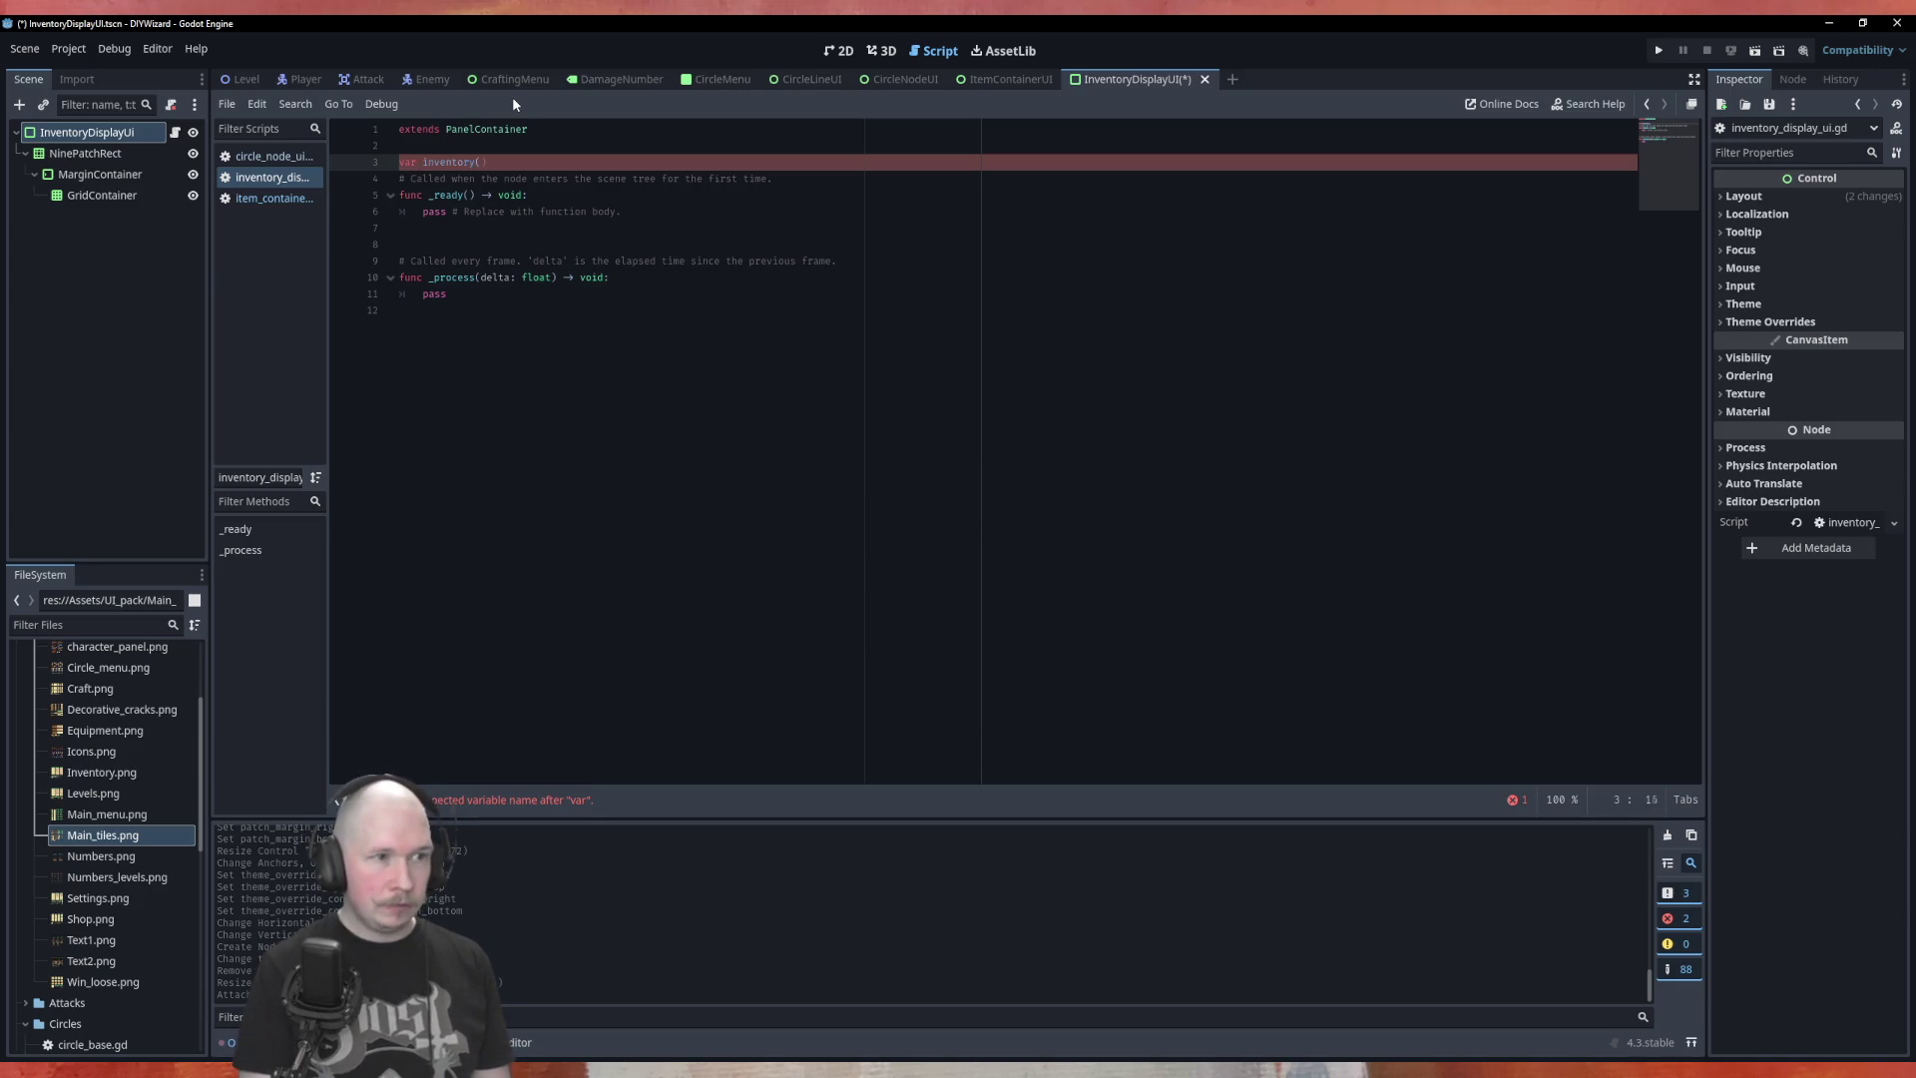
{"action": "type", "text": ": Array"}
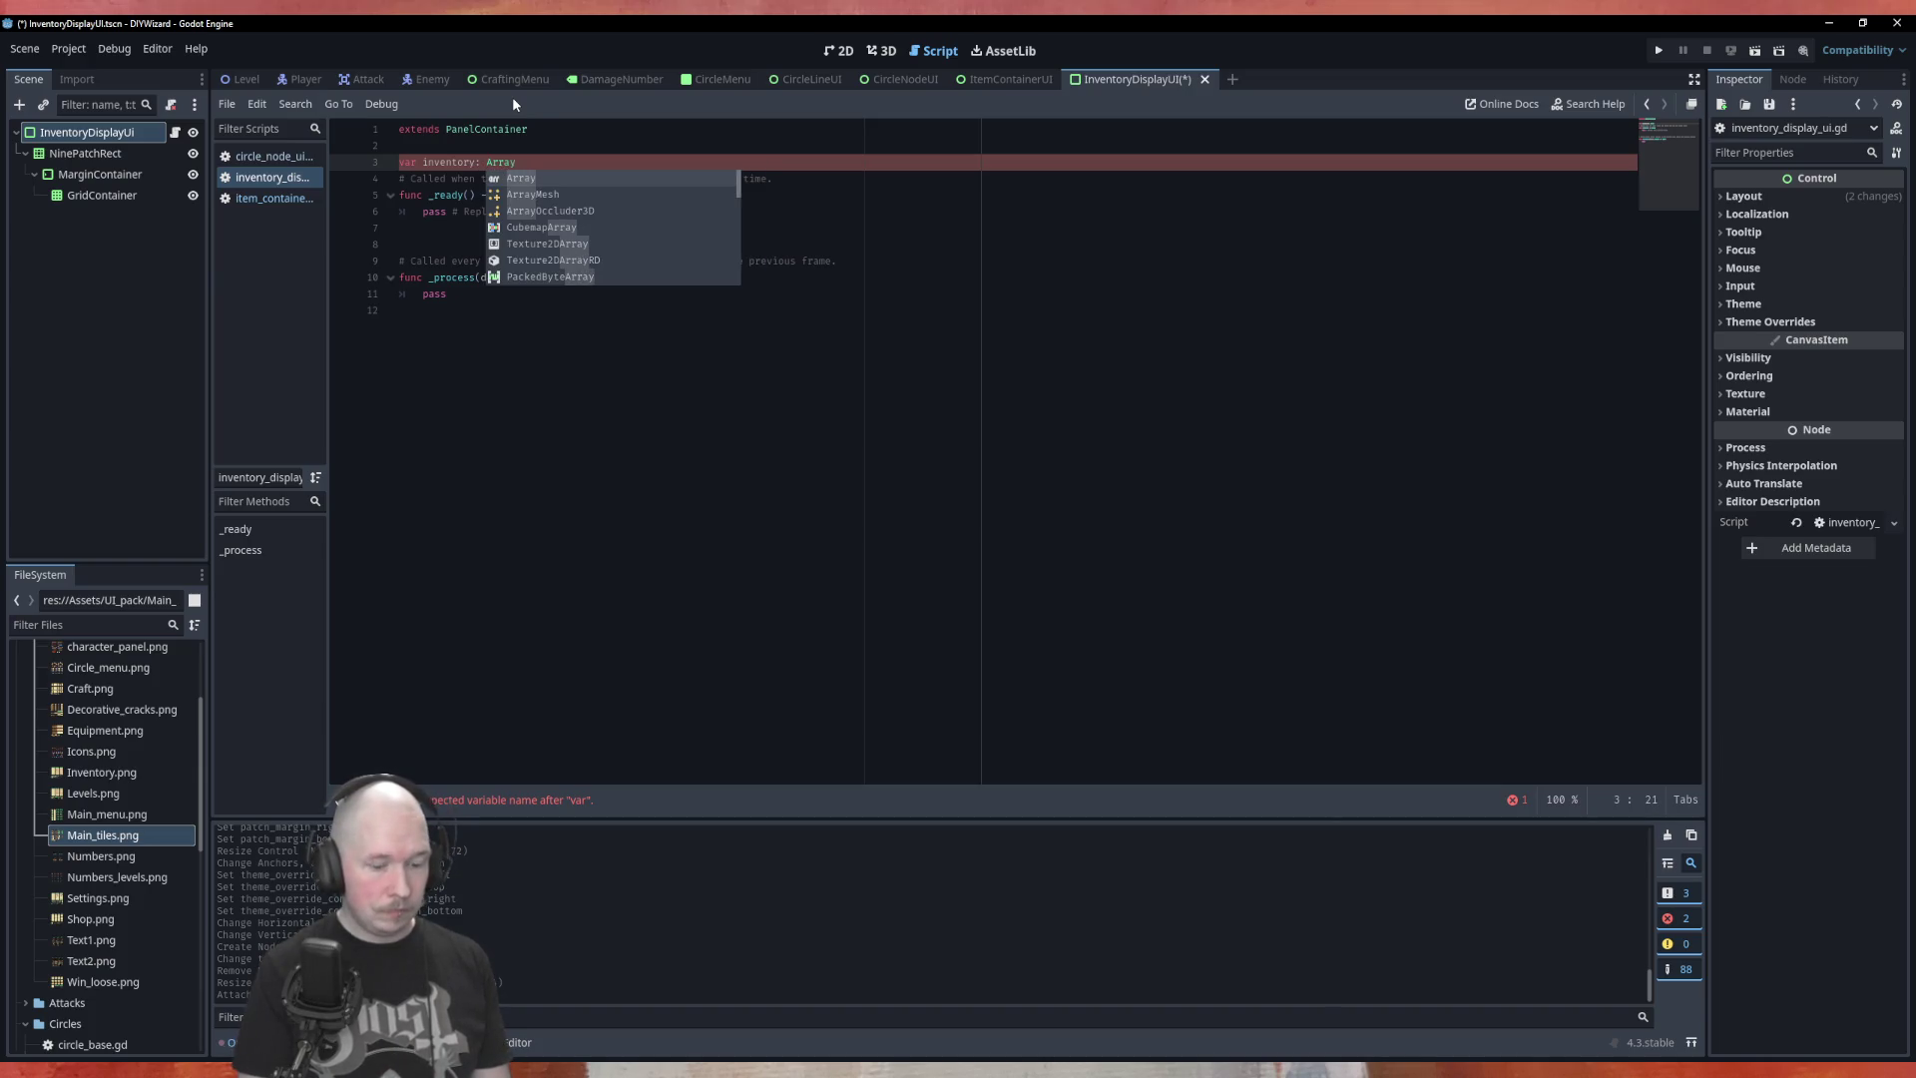
{"action": "type", "text": " = ["}
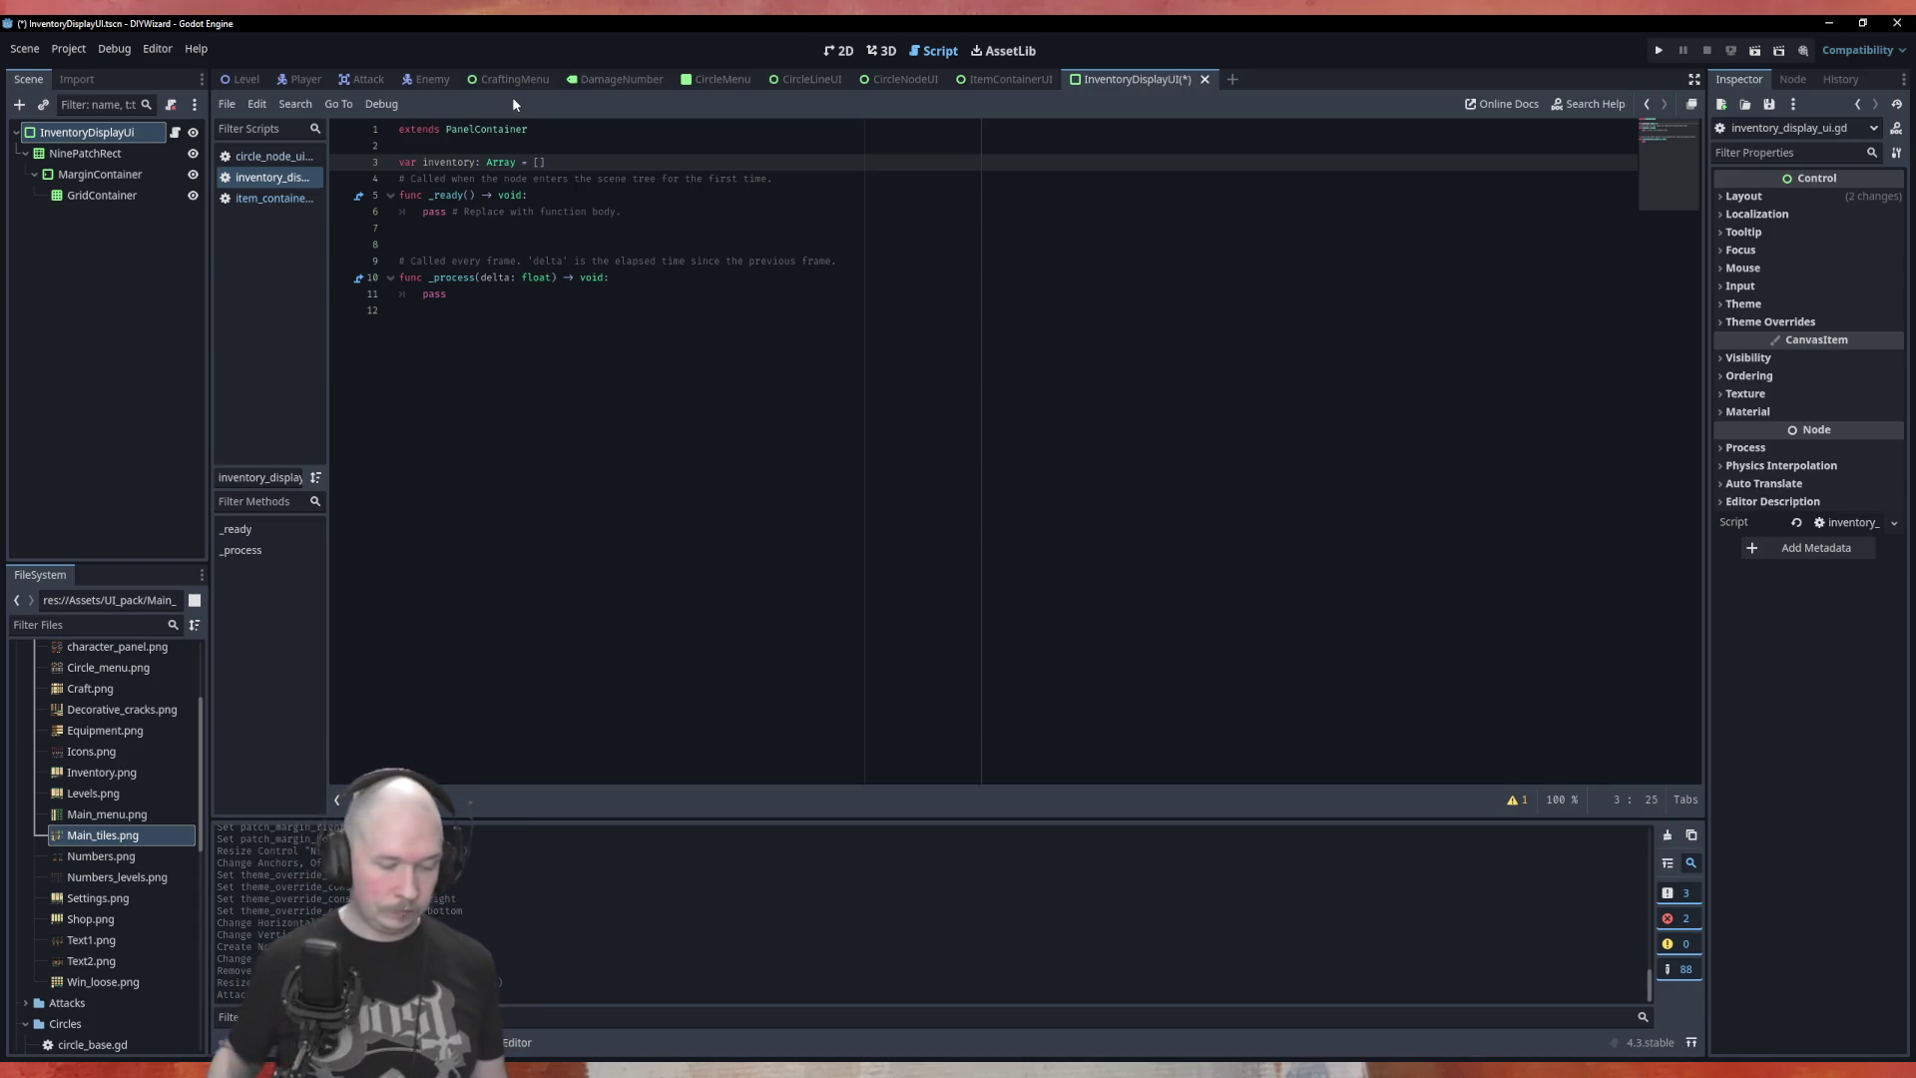
{"action": "left_click", "coordinate": [804, 351]}
{"action": "key", "text": "ctrl+s"}
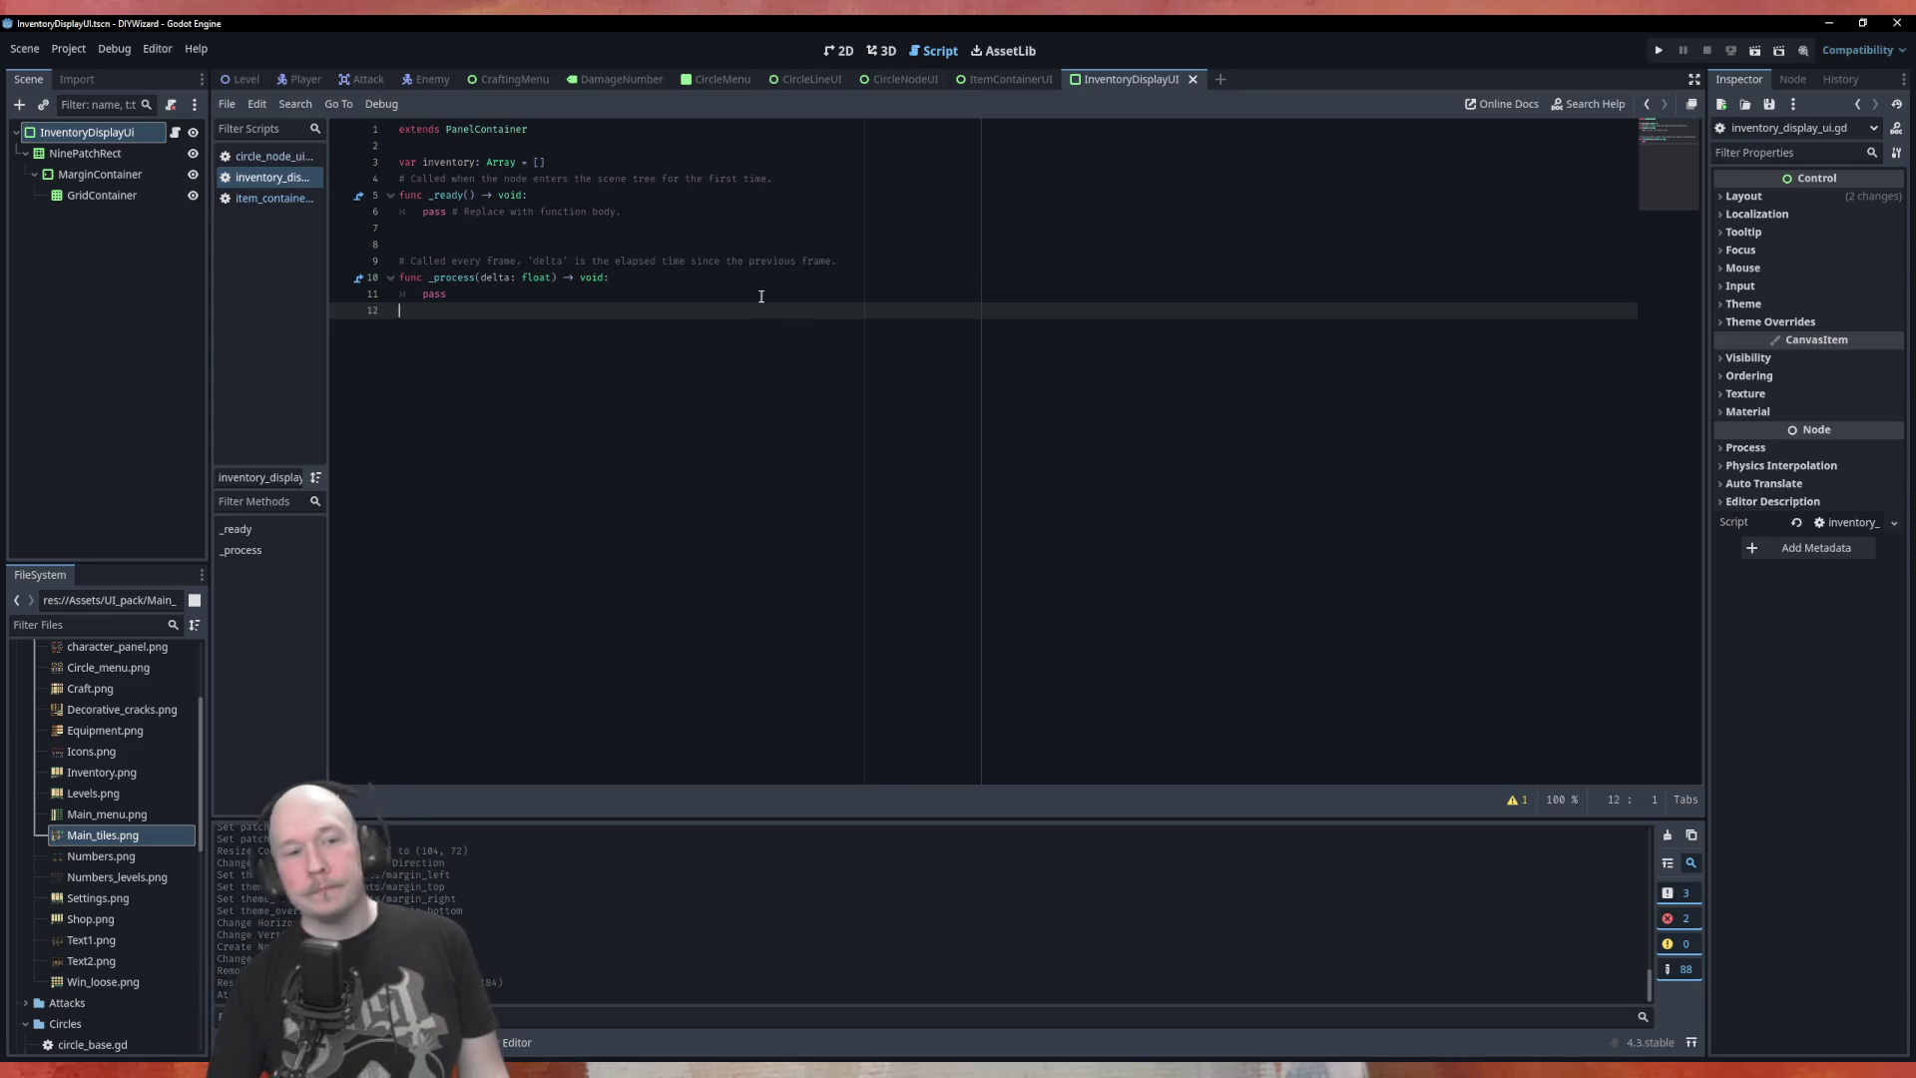
Scroll up to review the saved inventory_display_ui.gd script
{"action": "scroll", "coordinate": [100, 689], "scroll_direction": "up", "scroll_amount": 5}
Collapse the UI_pack folder in the FileSystem dock and return to the inventory declaration
{"action": "left_click", "coordinate": [34, 736]}
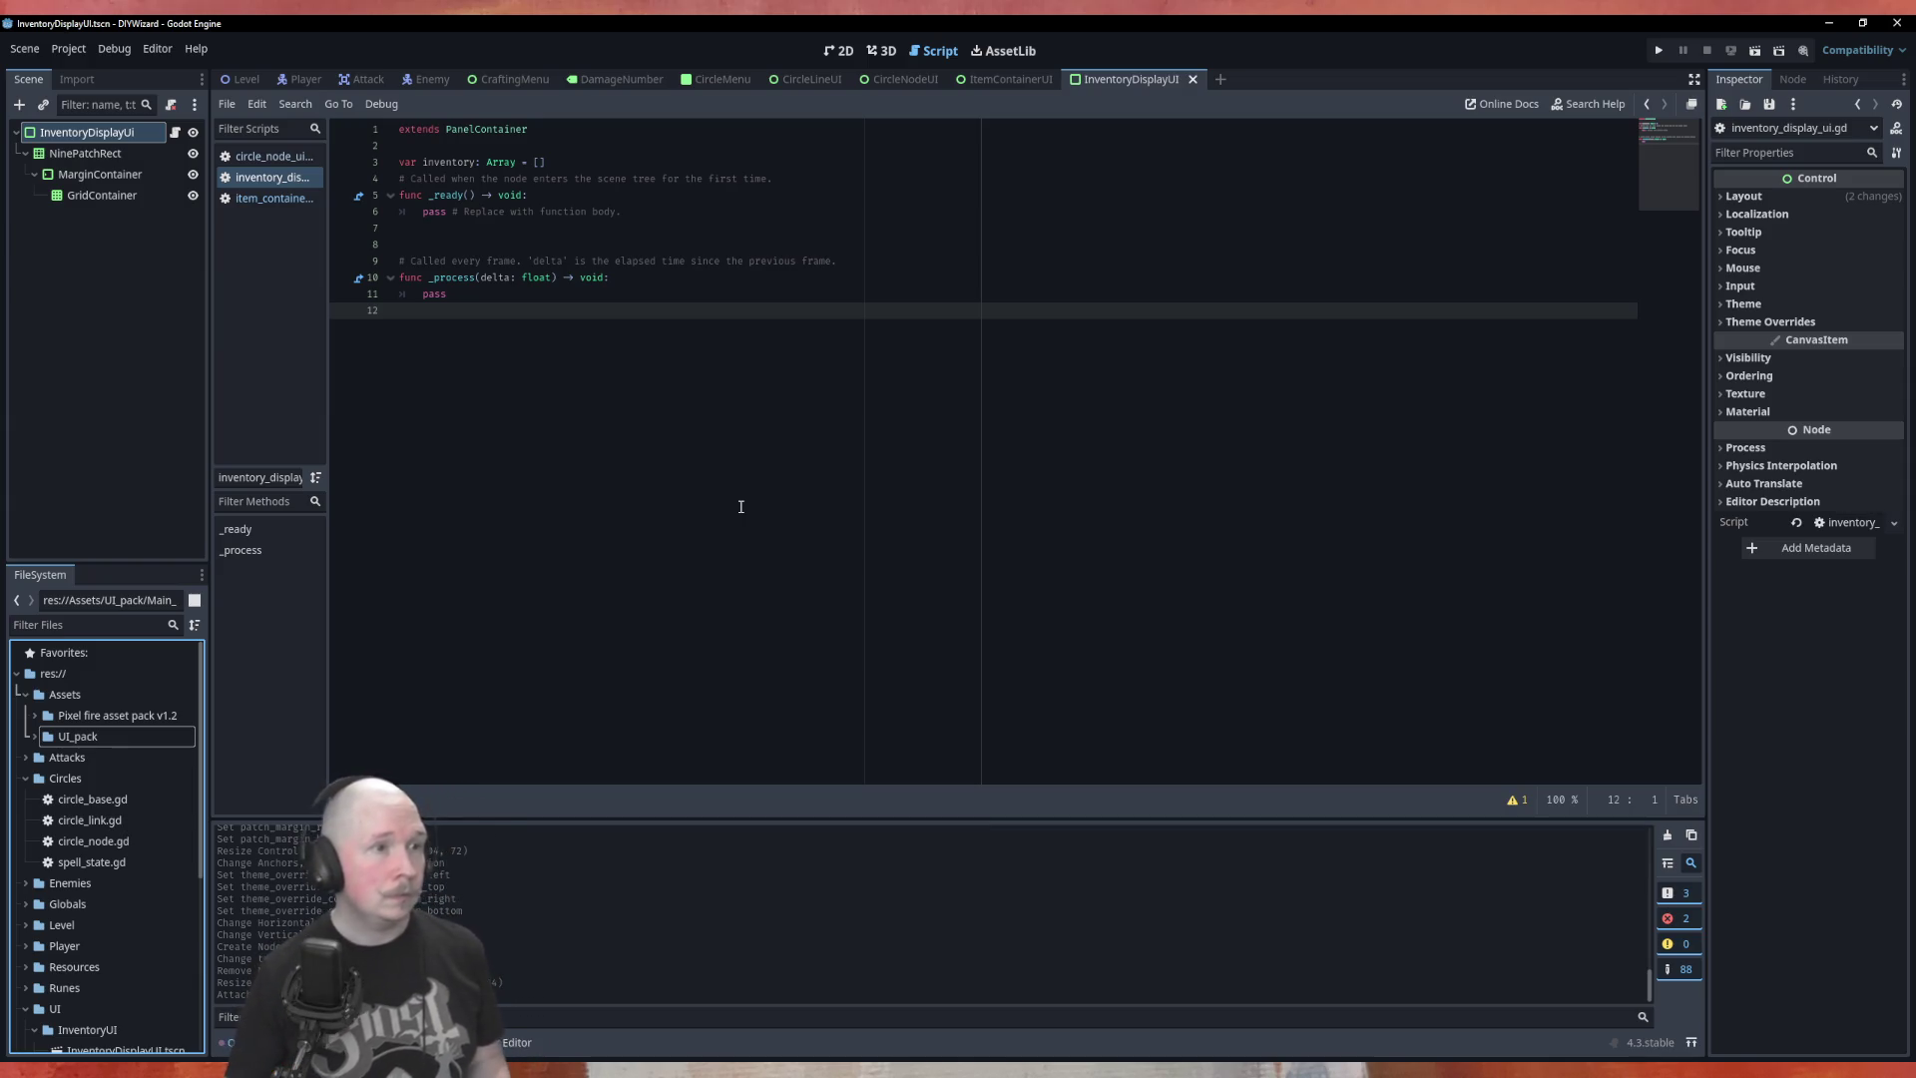
{"action": "left_click", "coordinate": [617, 163]}
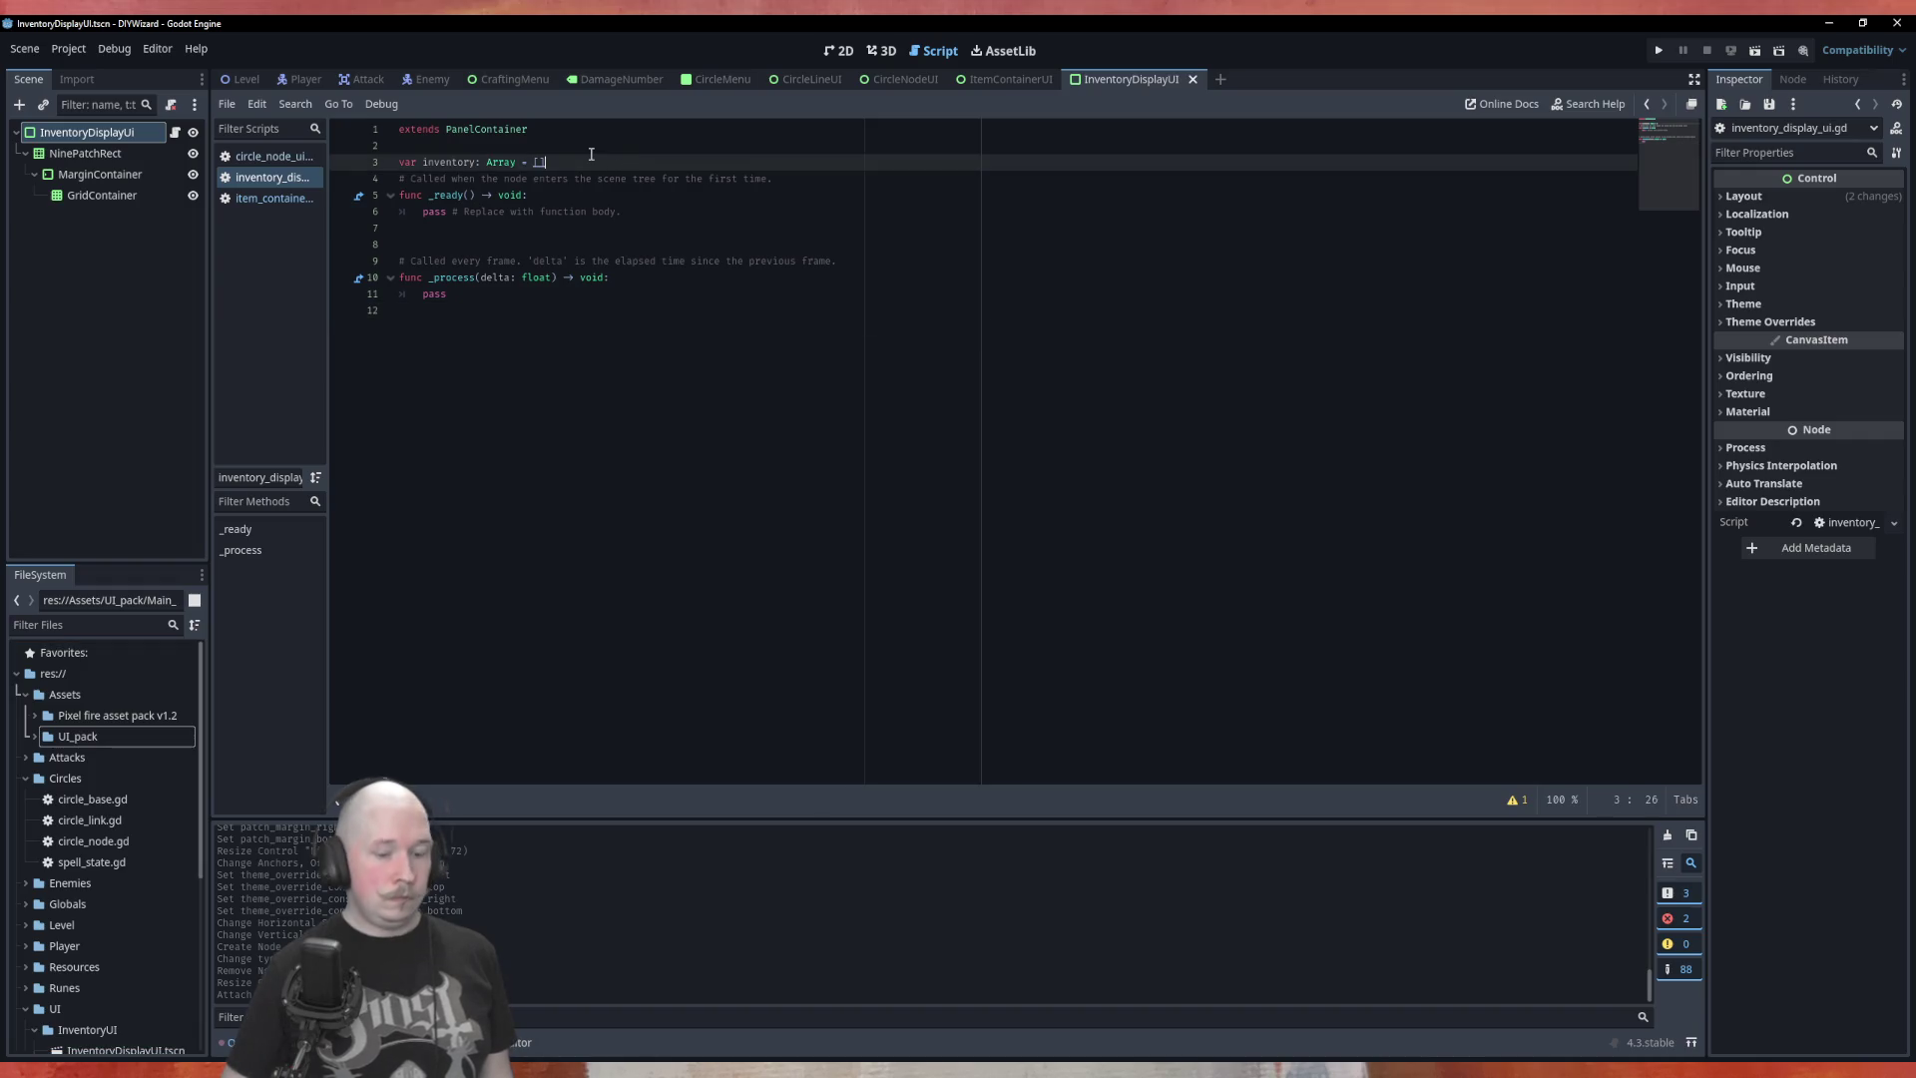
Add 'var inventory_size: int = 5' above the inventory declaration
{"action": "key", "text": "Return"}
{"action": "key", "text": "Return"}
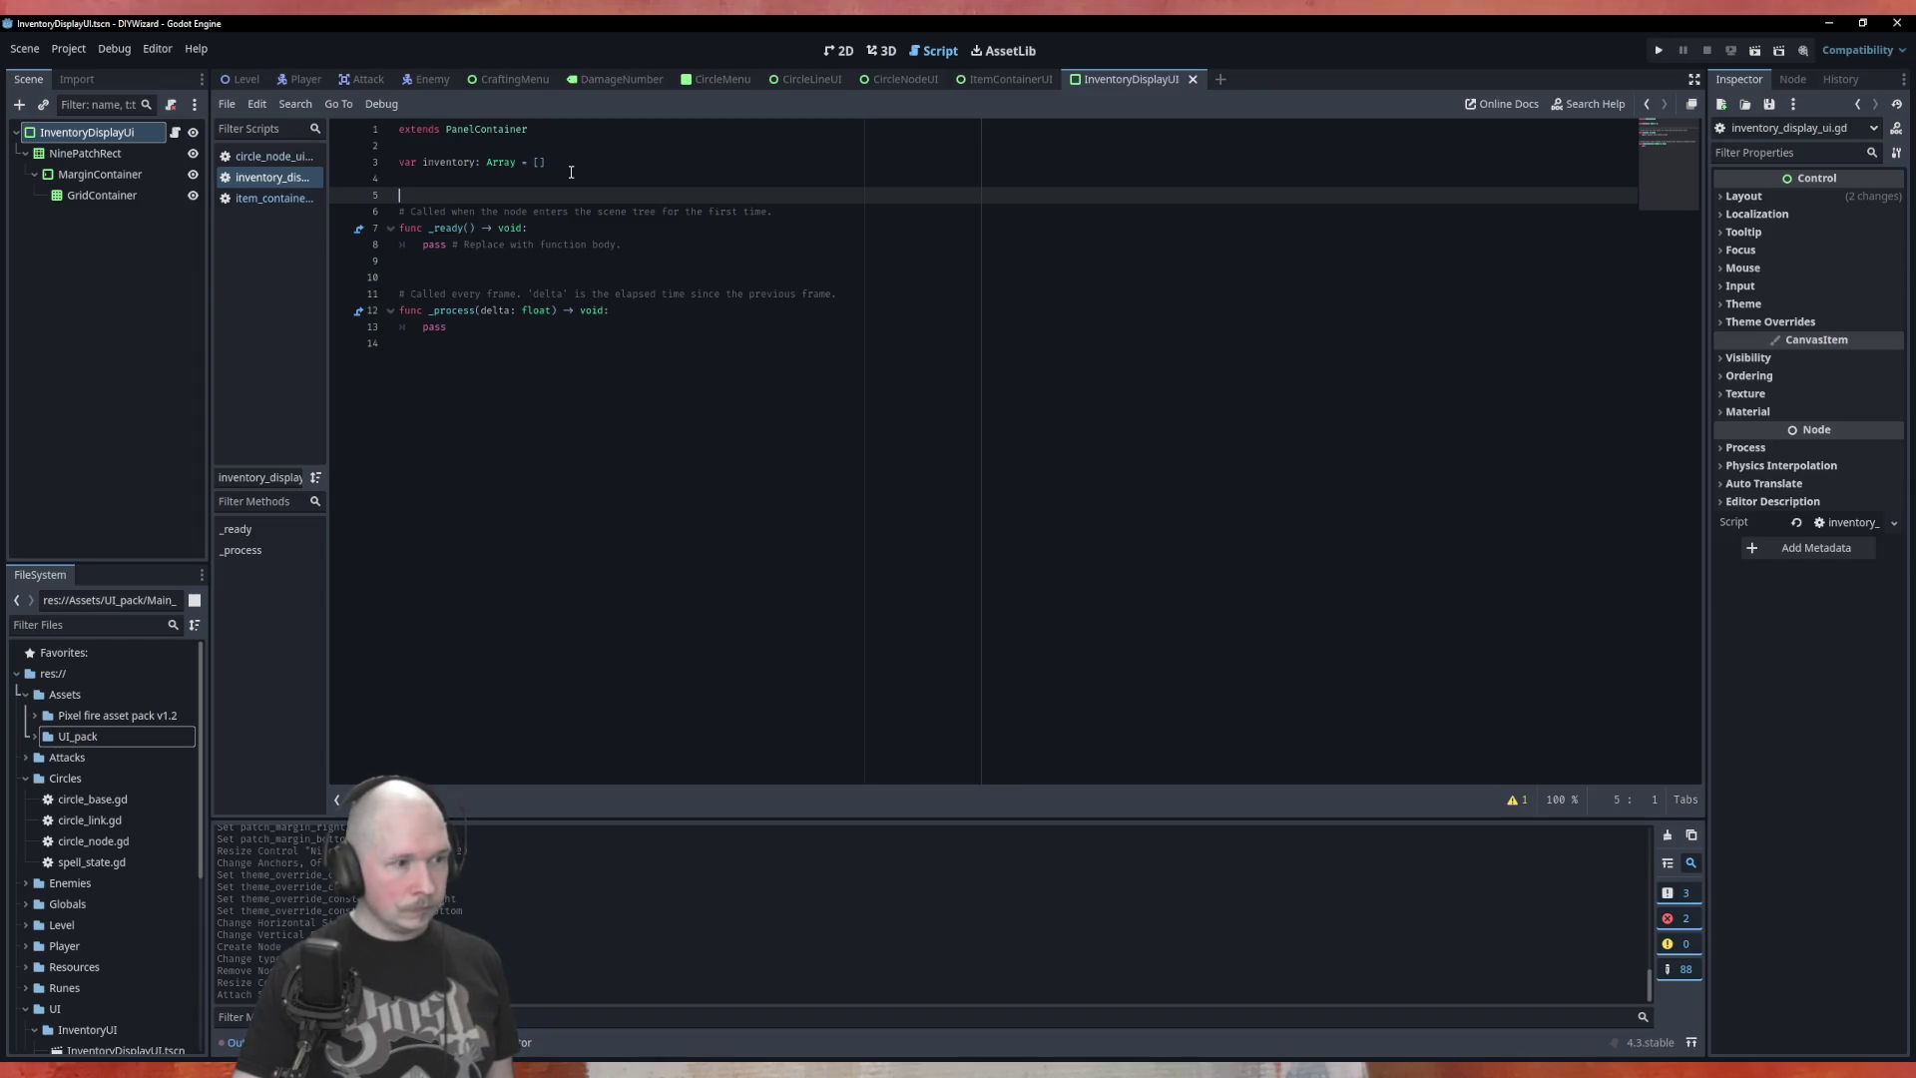
{"action": "scroll", "coordinate": [155, 850], "scroll_direction": "down", "scroll_amount": 3}
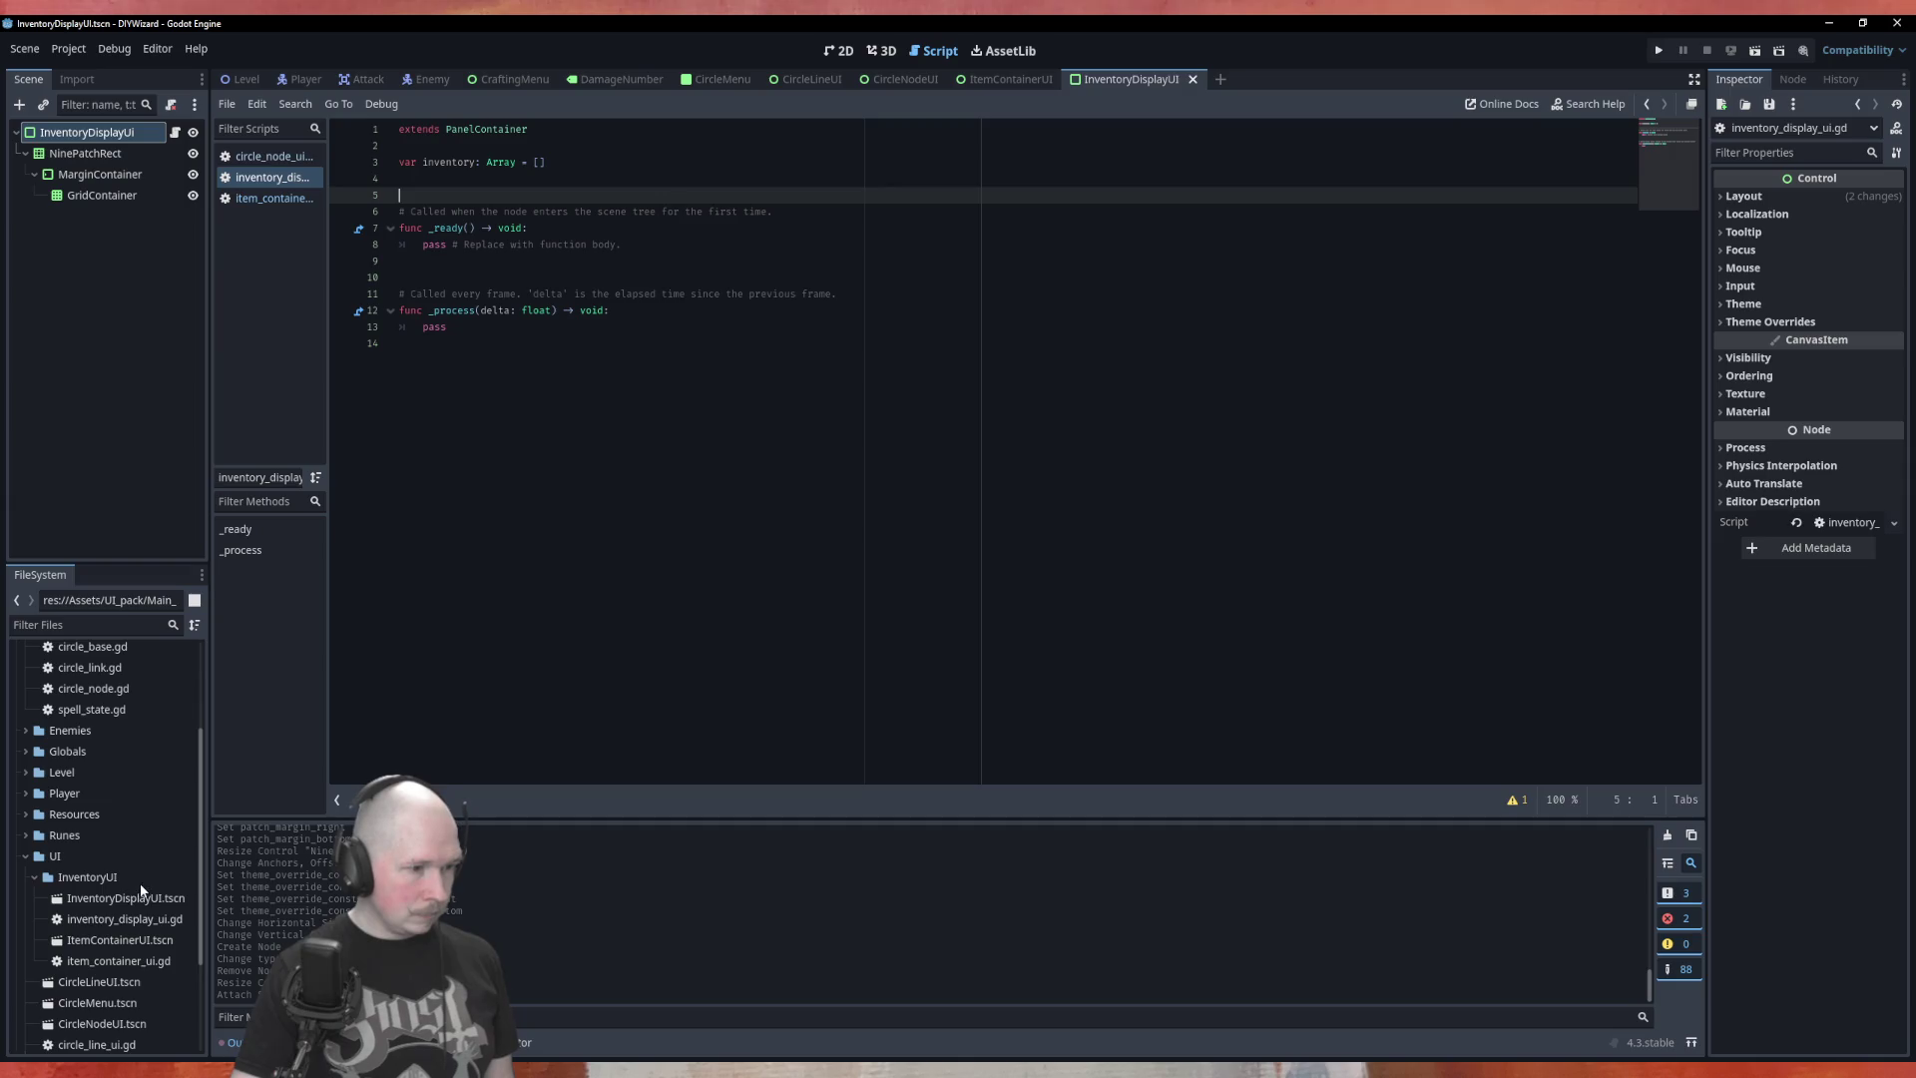
{"action": "left_click", "coordinate": [486, 146]}
{"action": "key", "text": "Return"}
{"action": "key", "text": "Return"}
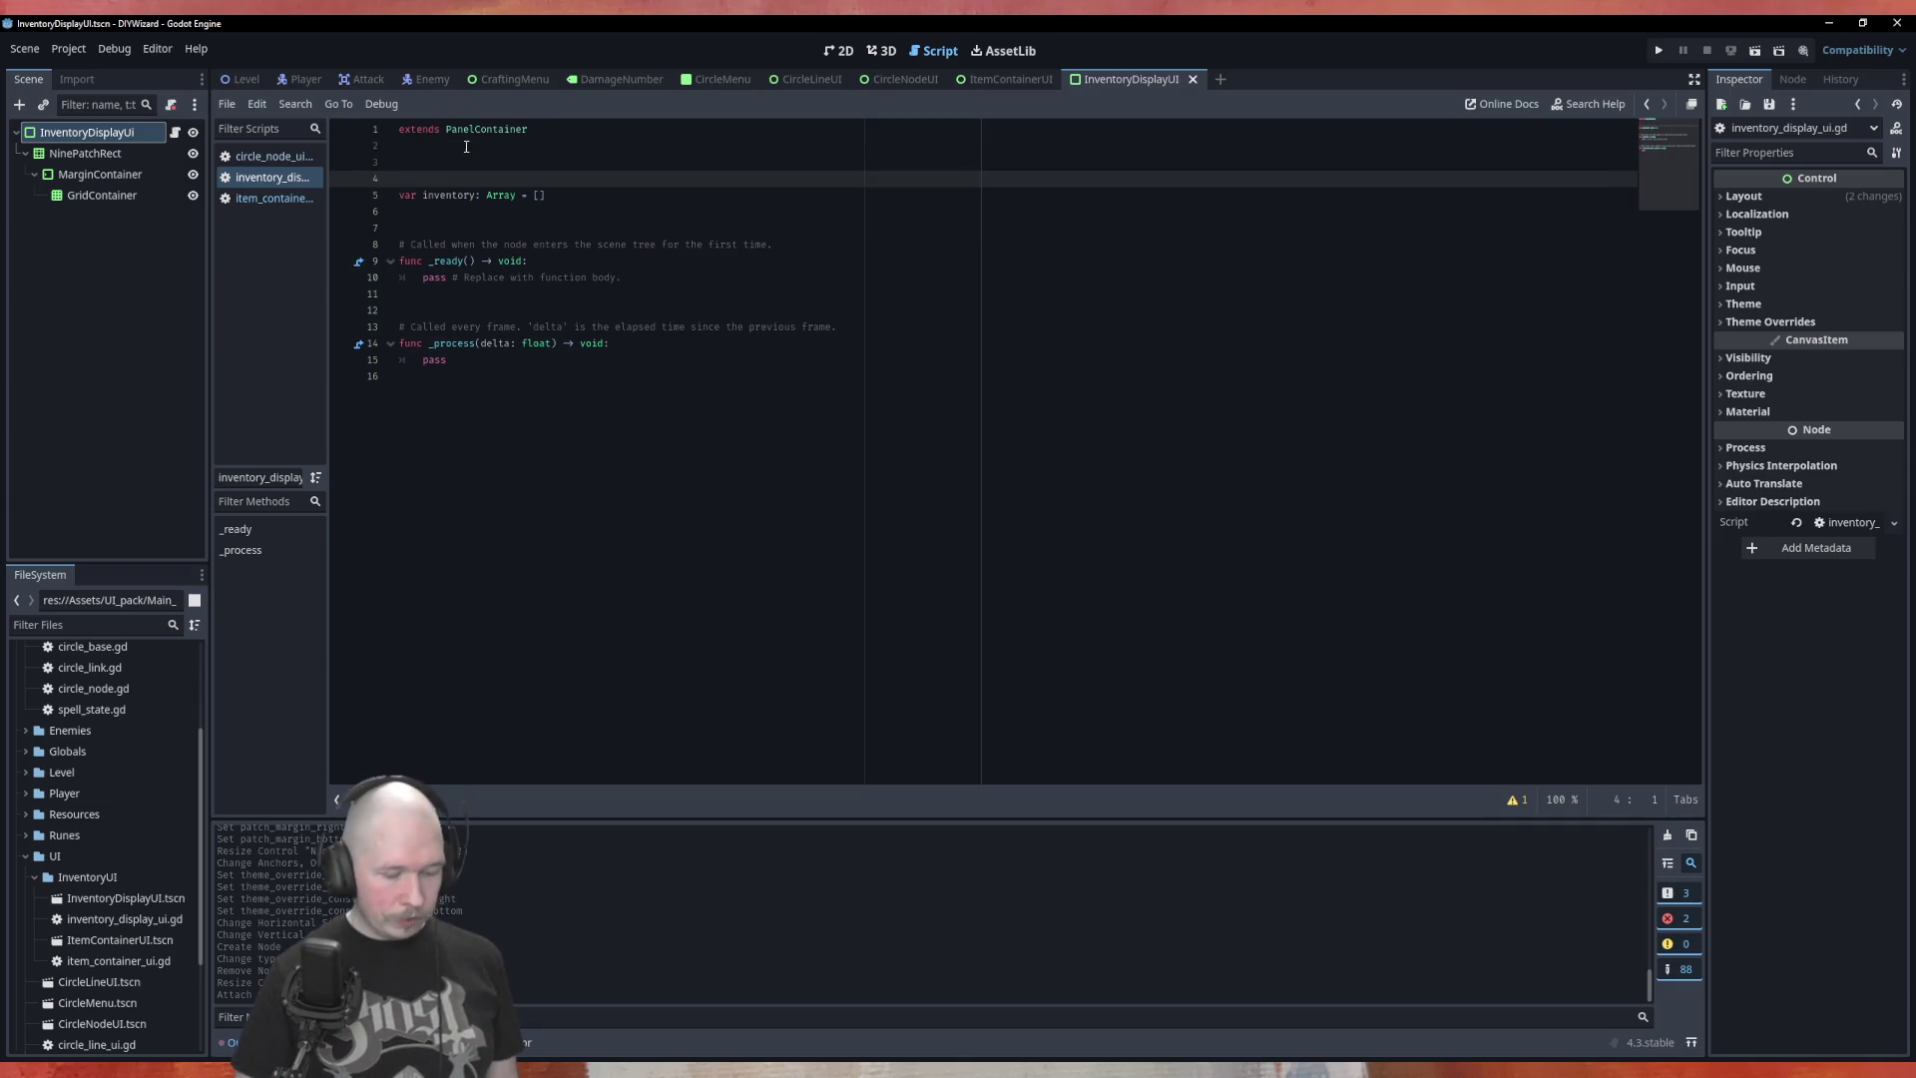
{"action": "type", "text": "var invent"}
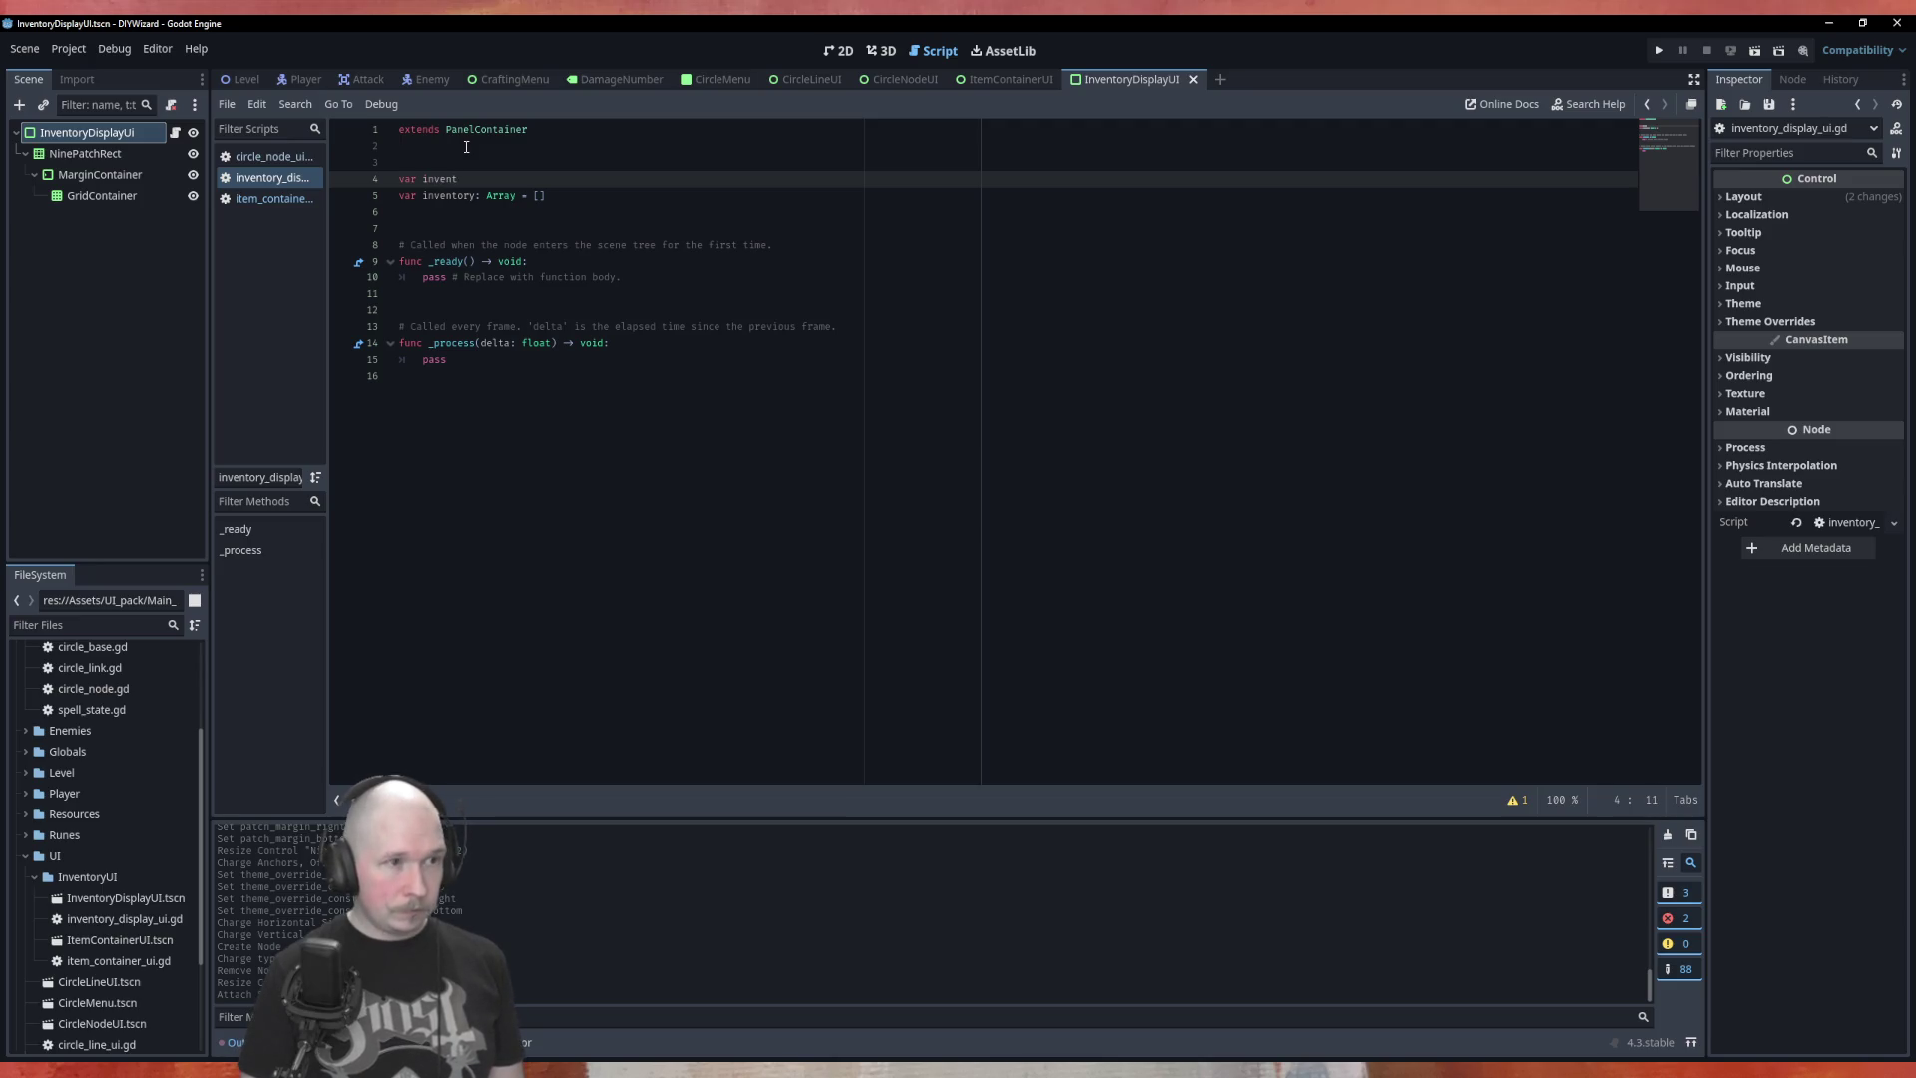
{"action": "type", "text": "ory"}
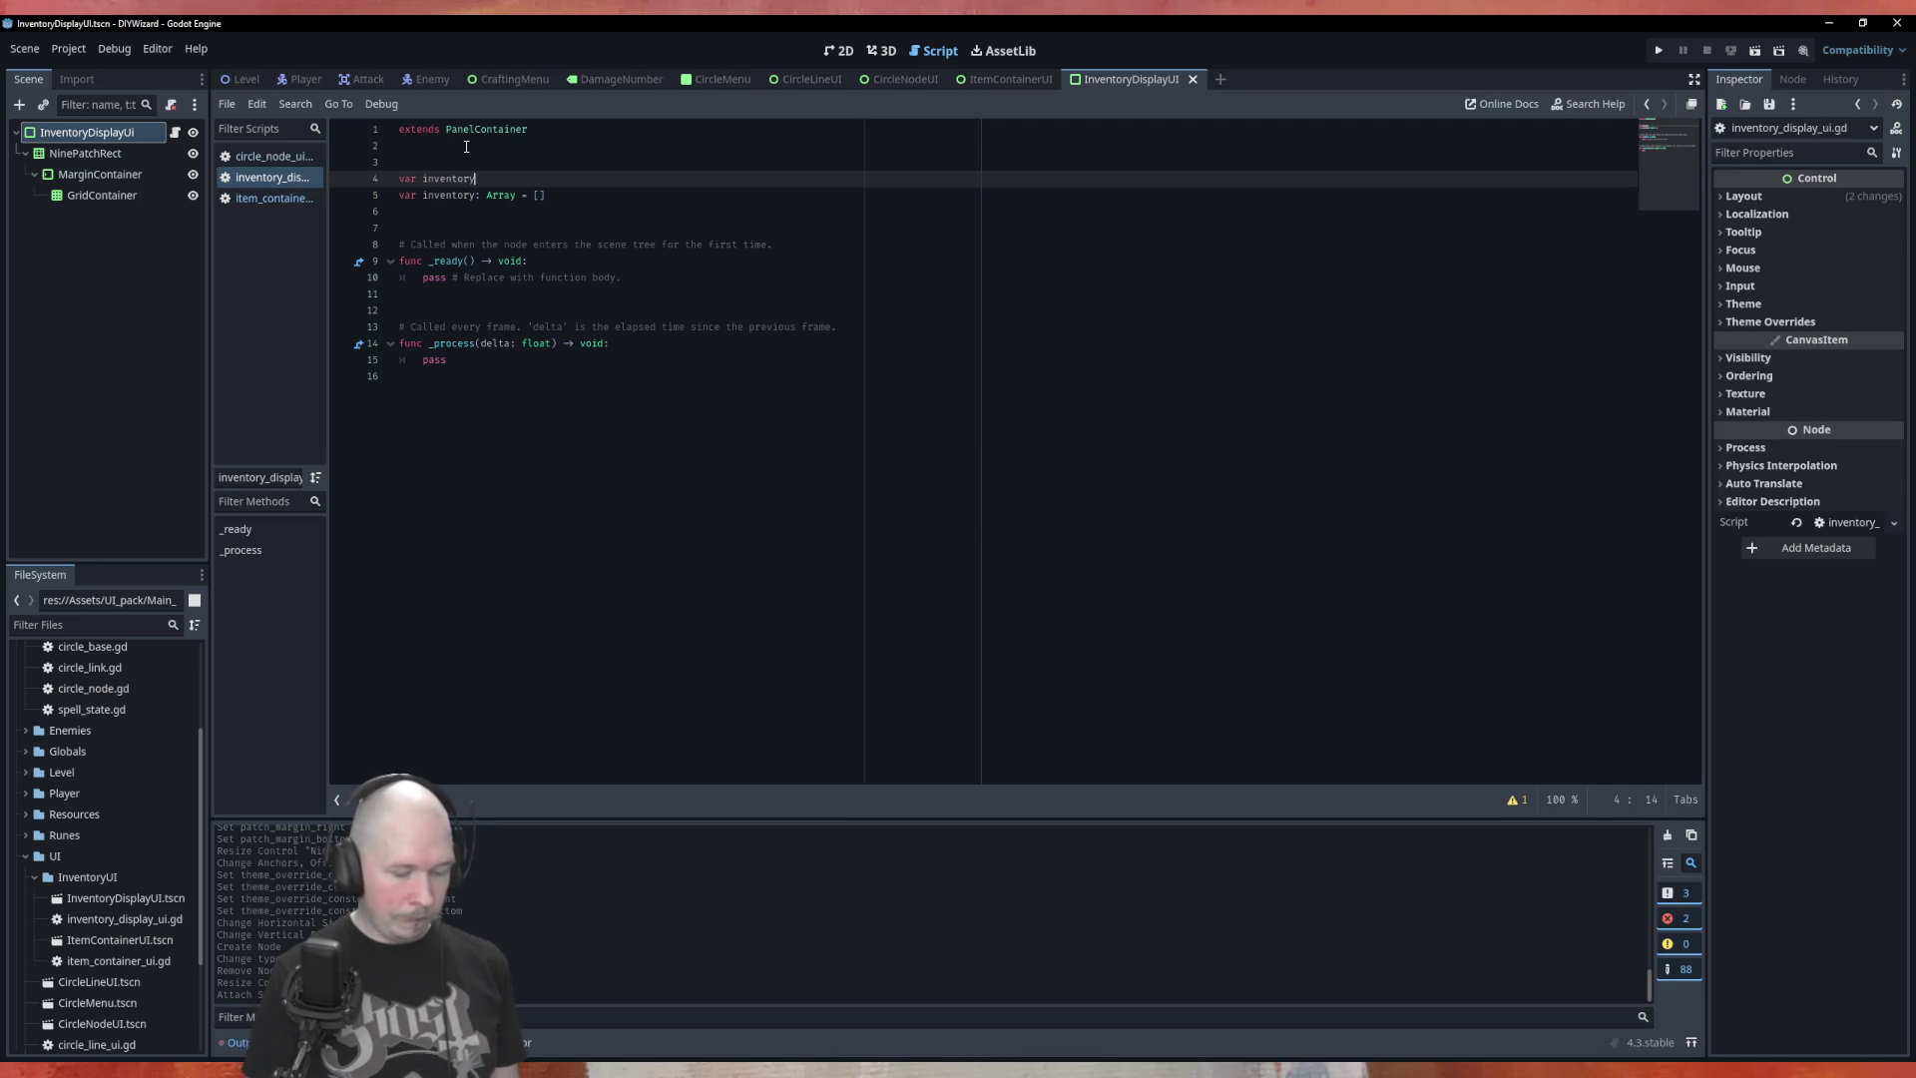
{"action": "type", "text": "_size"}
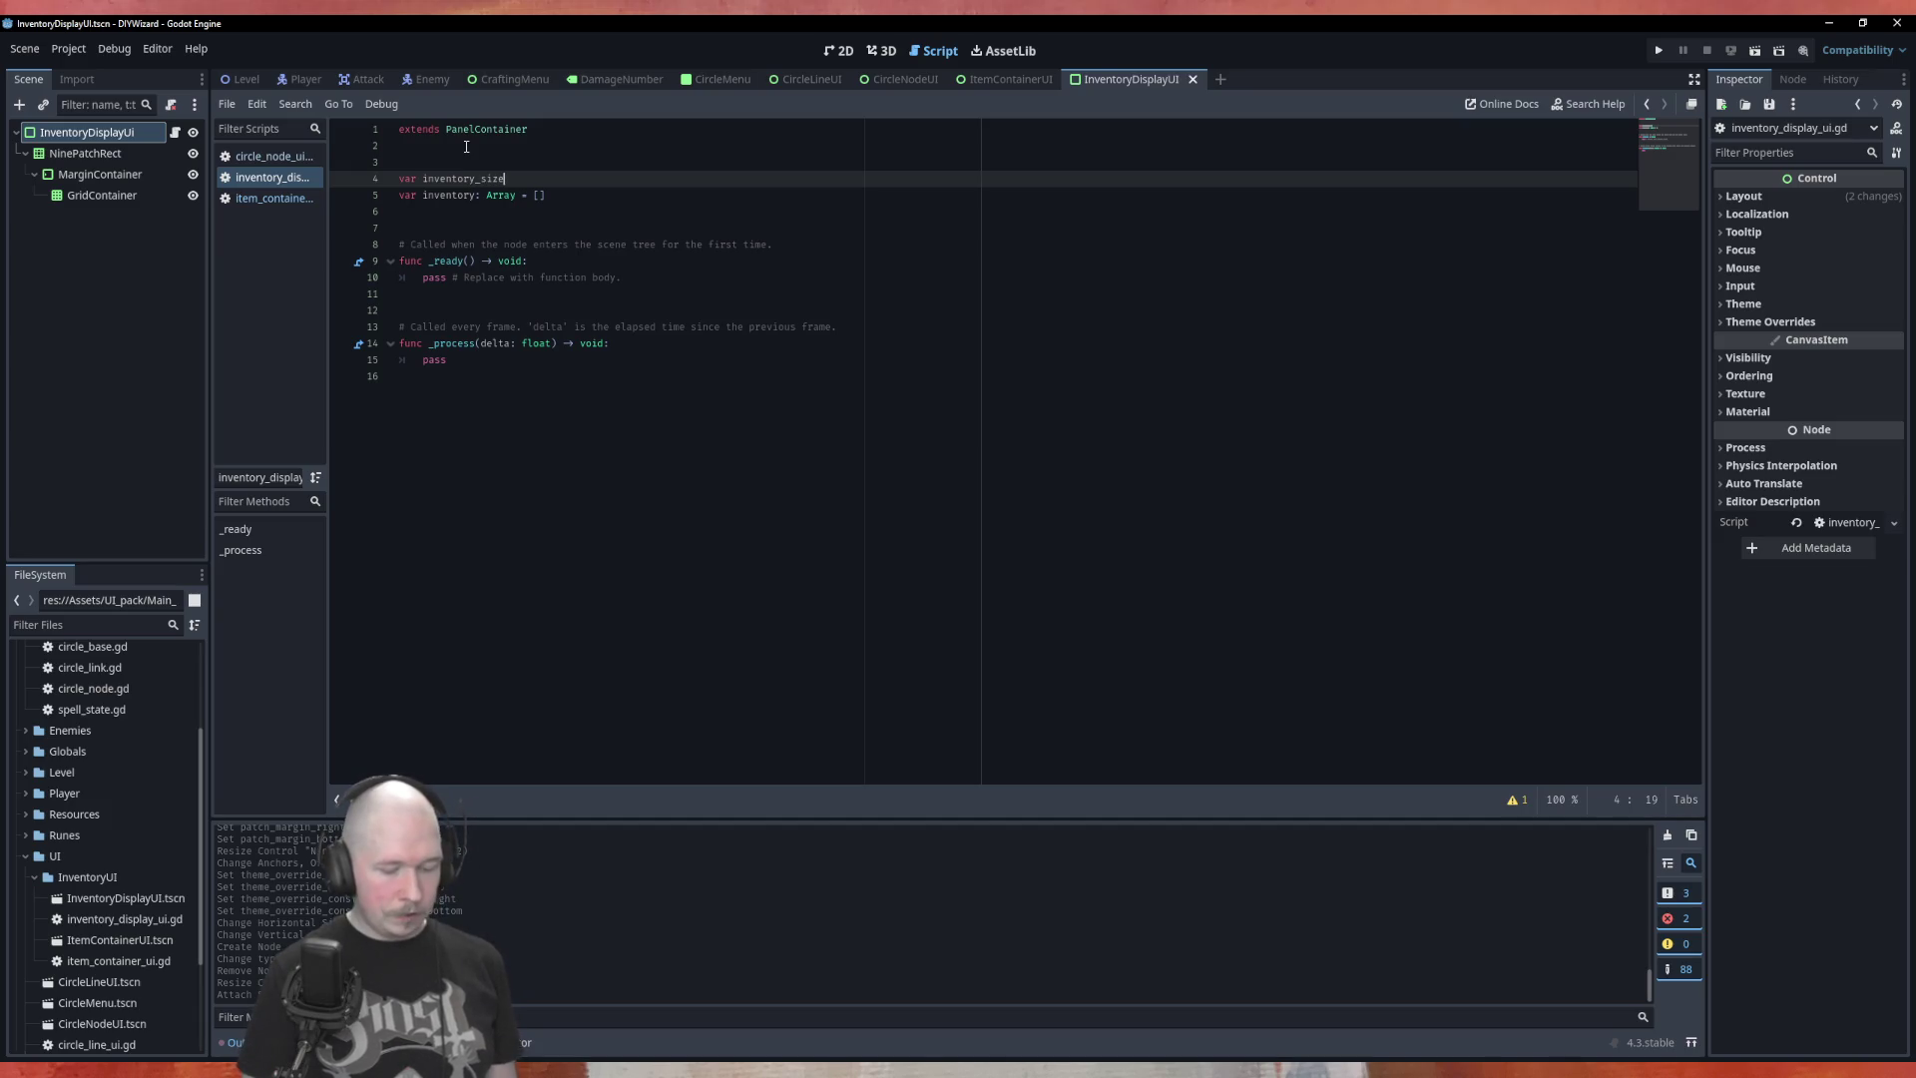
{"action": "type", "text": ": int = "}
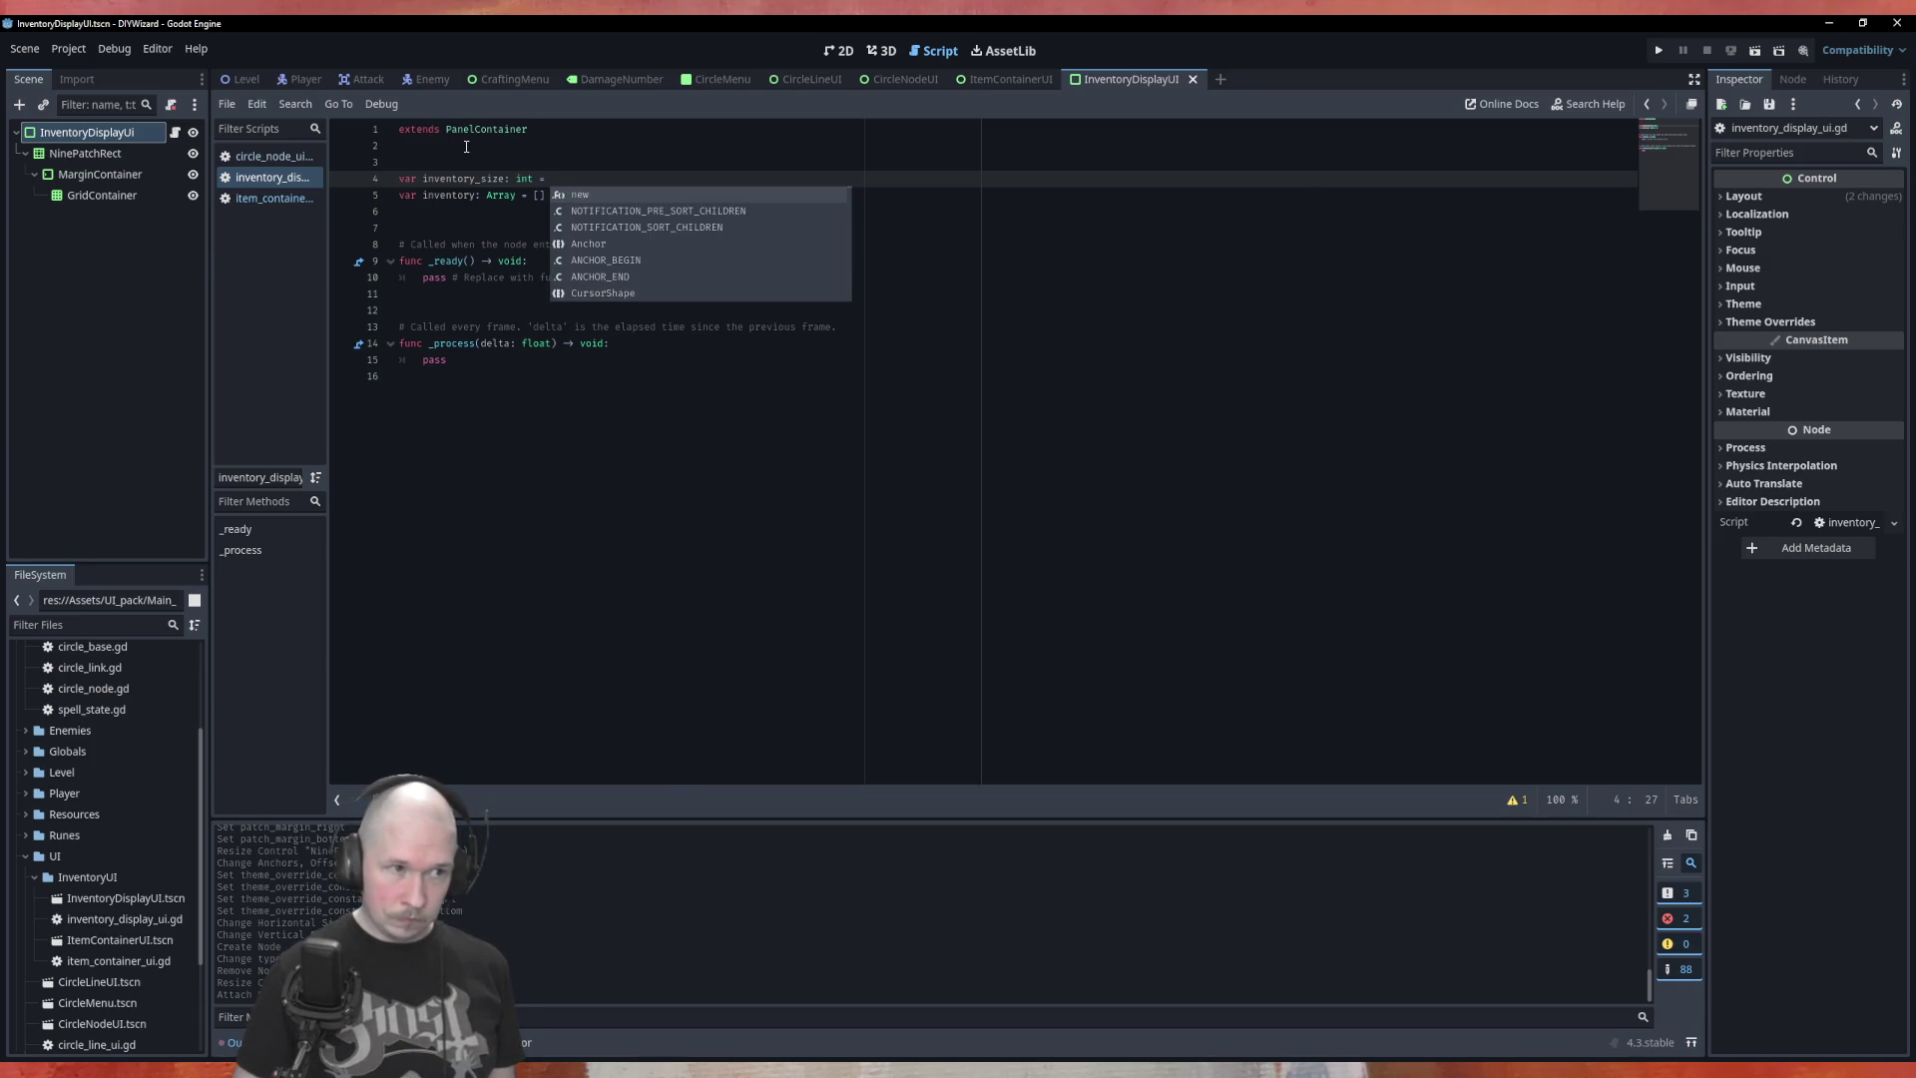
{"action": "type", "text": "5"}
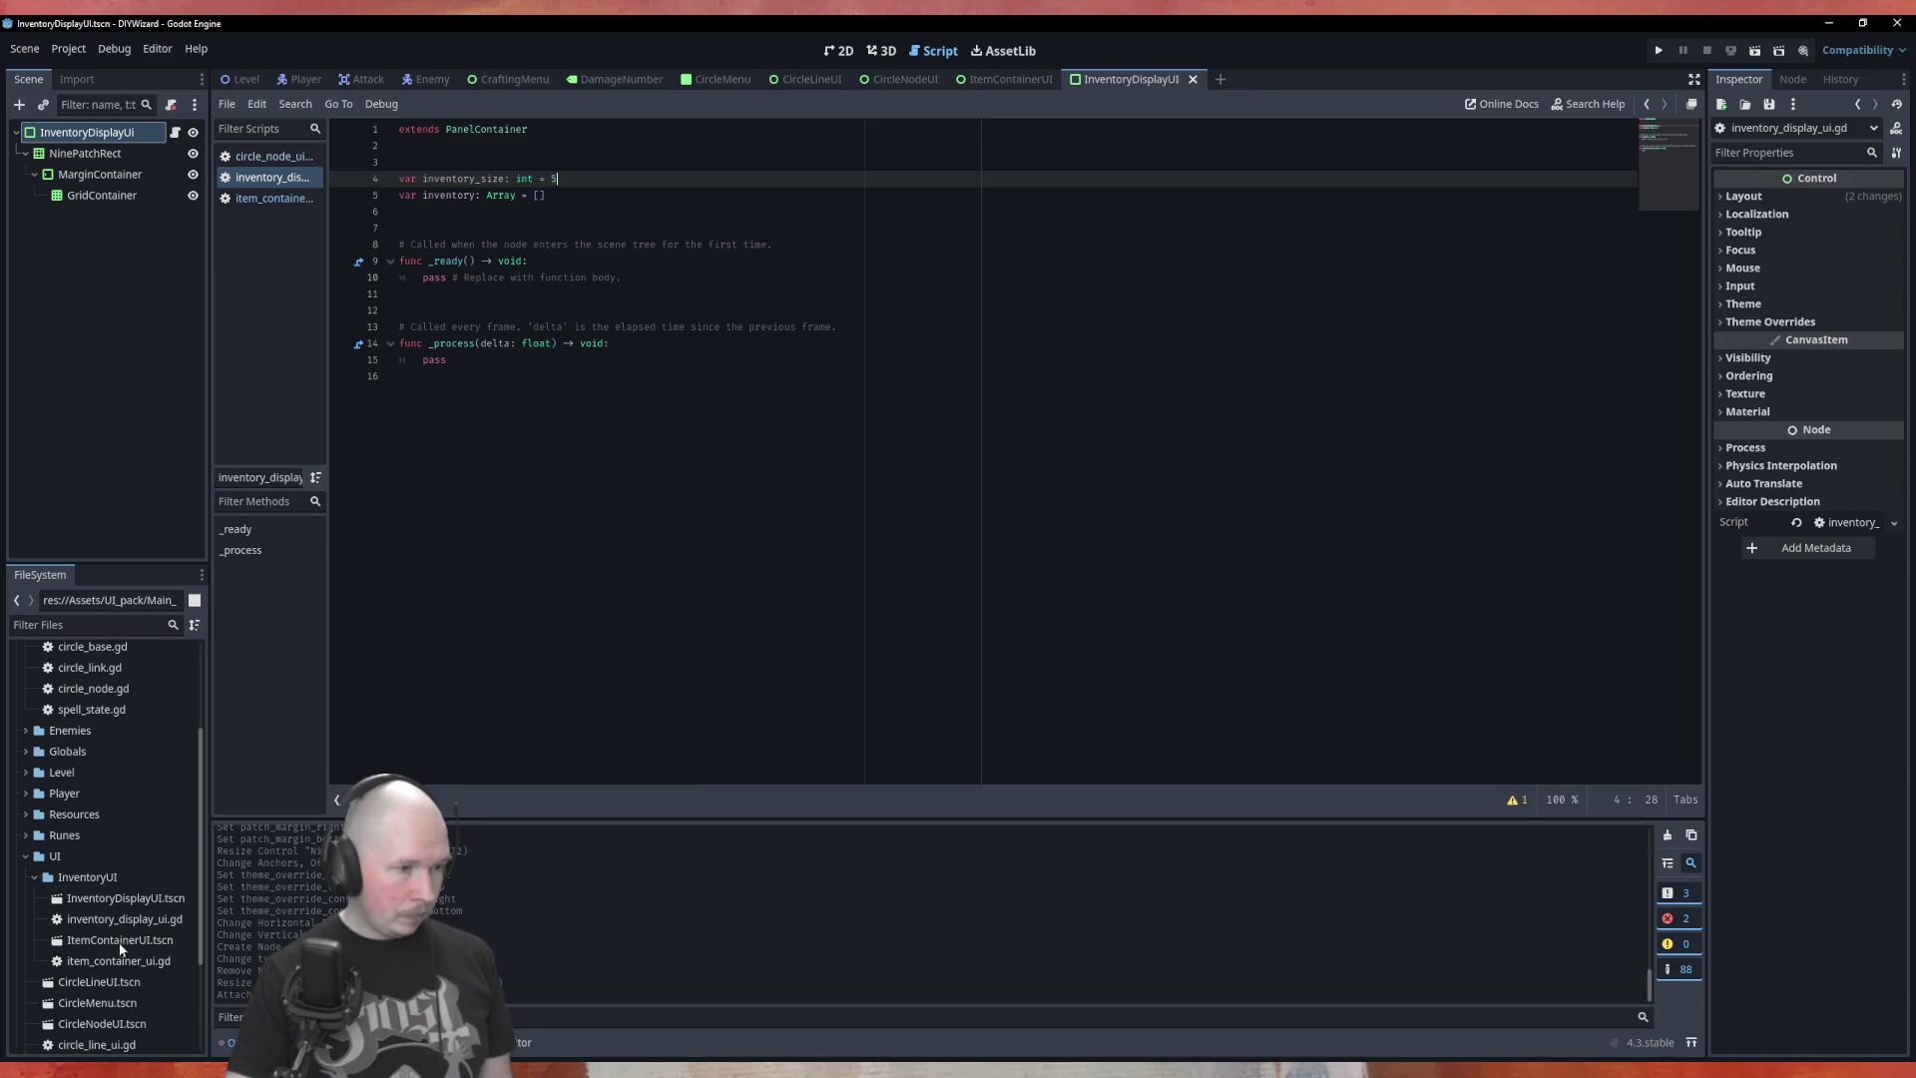
Add a preloaded ITEM_CONTAINER_UI constant for ItemContainerUI.tscn and an onready grid_container reference
{"action": "mouse_move", "coordinate": [120, 944]}
{"action": "left_mouse_down"}
{"action": "mouse_move", "coordinate": [432, 262]}
{"action": "mouse_move", "coordinate": [549, 209]}
{"action": "mouse_move", "coordinate": [574, 162]}
{"action": "left_mouse_up"}
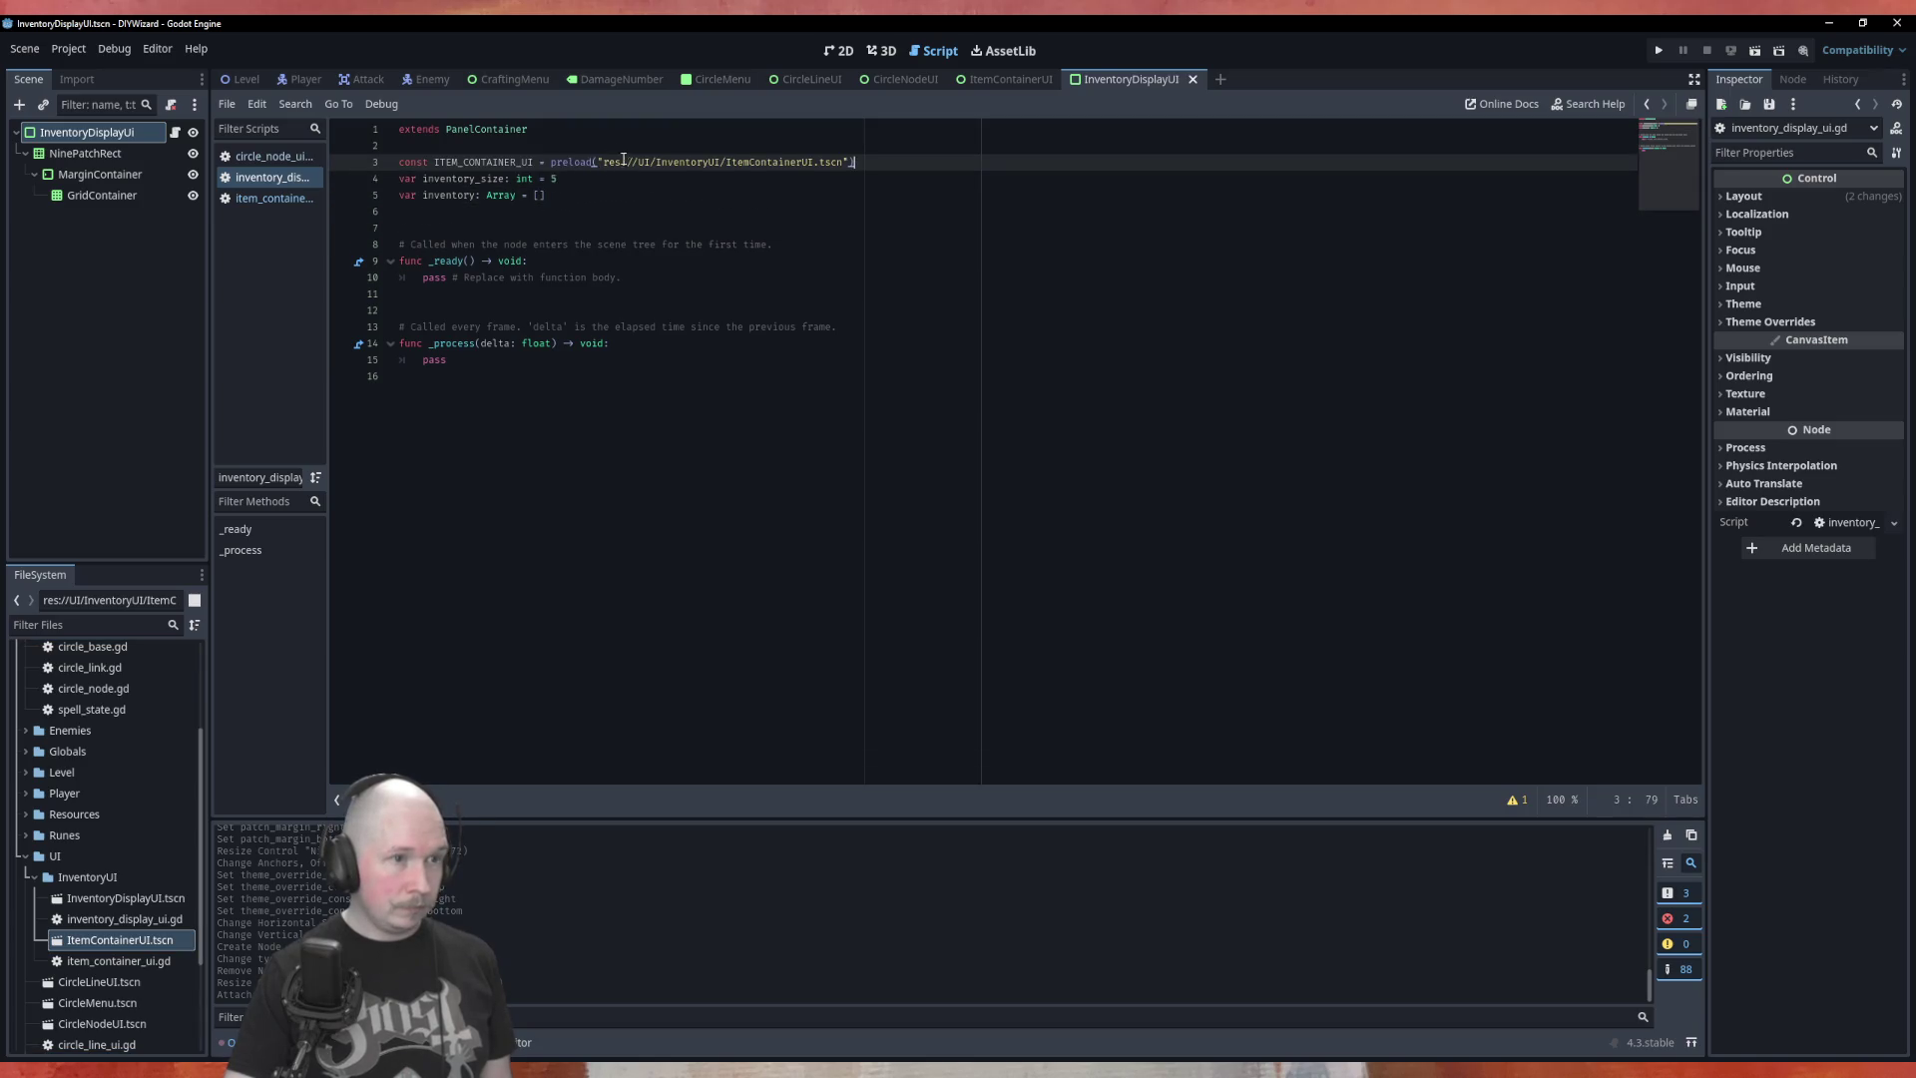
{"action": "key", "text": "Return"}
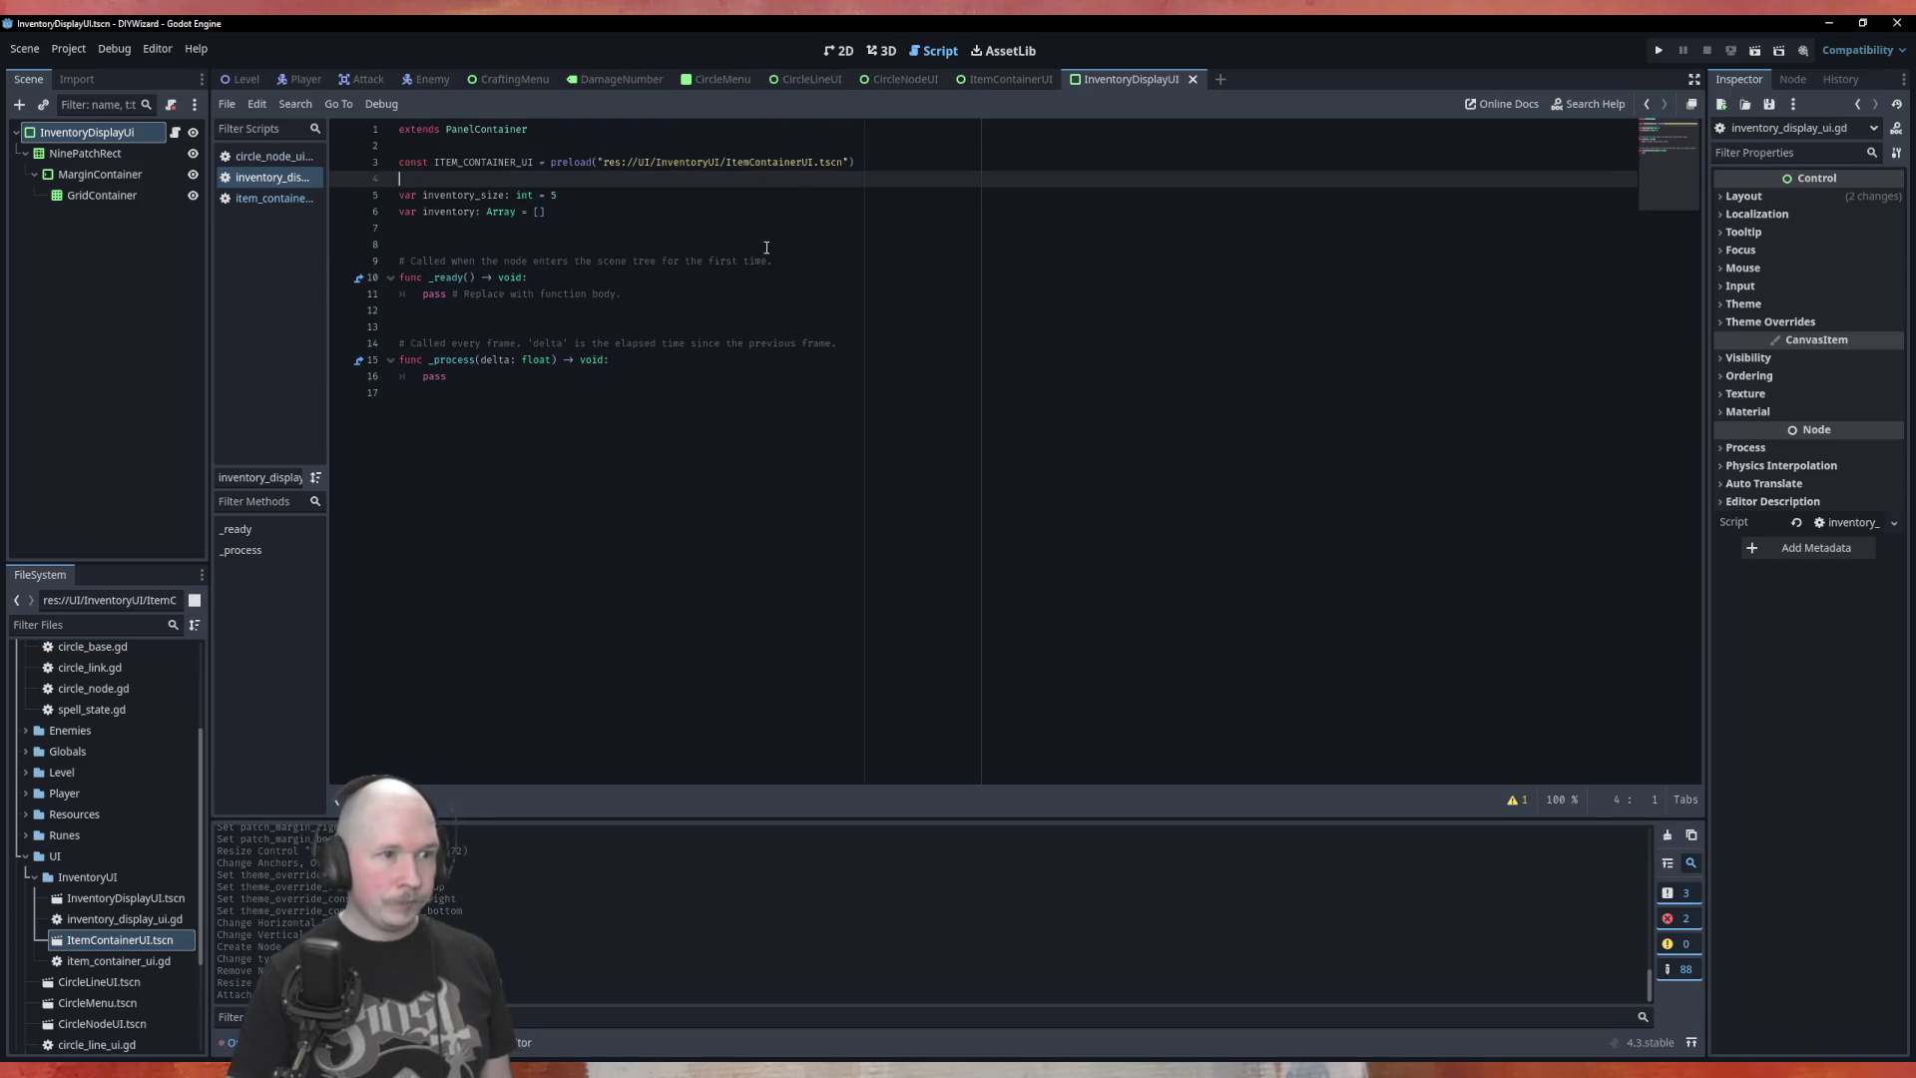
{"action": "left_click", "coordinate": [743, 278]}
{"action": "key", "text": "Return"}
{"action": "mouse_move", "coordinate": [90, 194]}
{"action": "left_mouse_down"}
{"action": "mouse_move", "coordinate": [711, 195]}
{"action": "mouse_move", "coordinate": [686, 187]}
{"action": "left_mouse_up"}
{"action": "key", "text": "Up"}
{"action": "key", "text": "Return"}
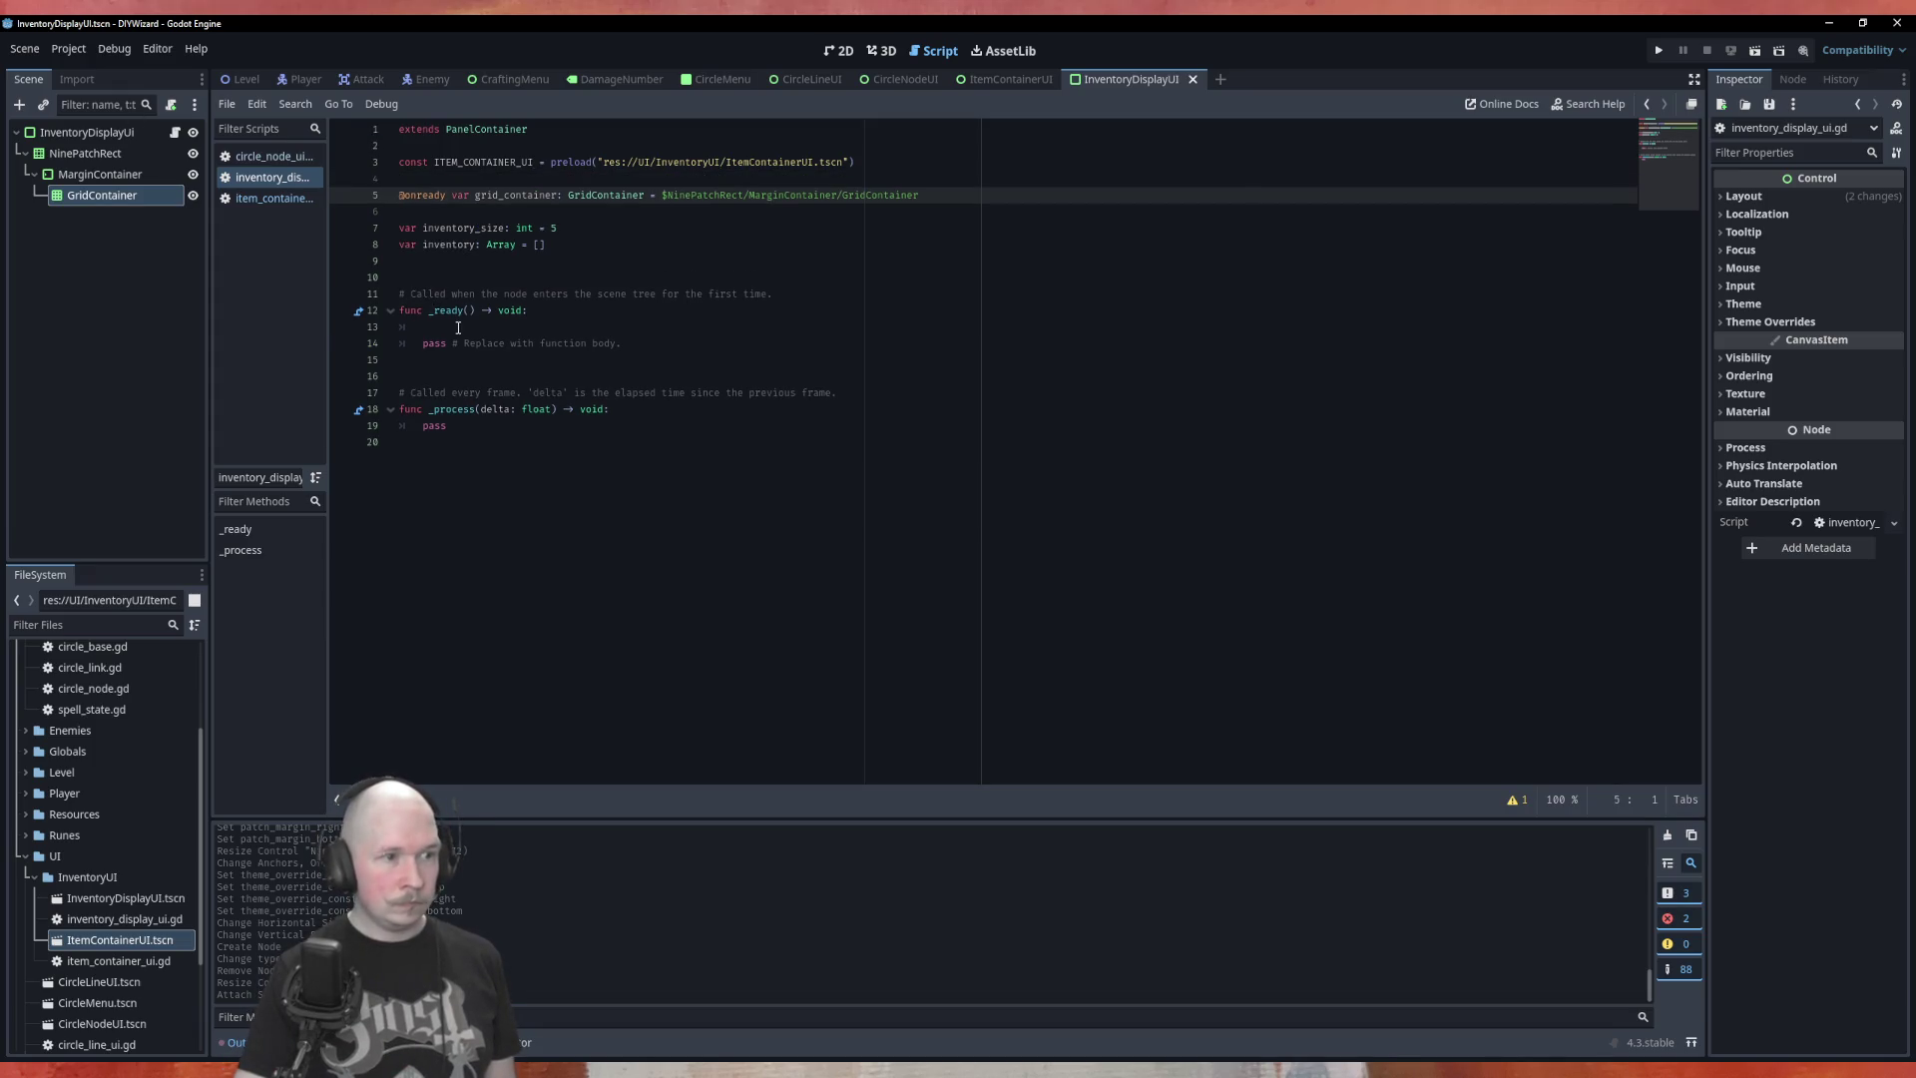
{"action": "left_click", "coordinate": [458, 327]}
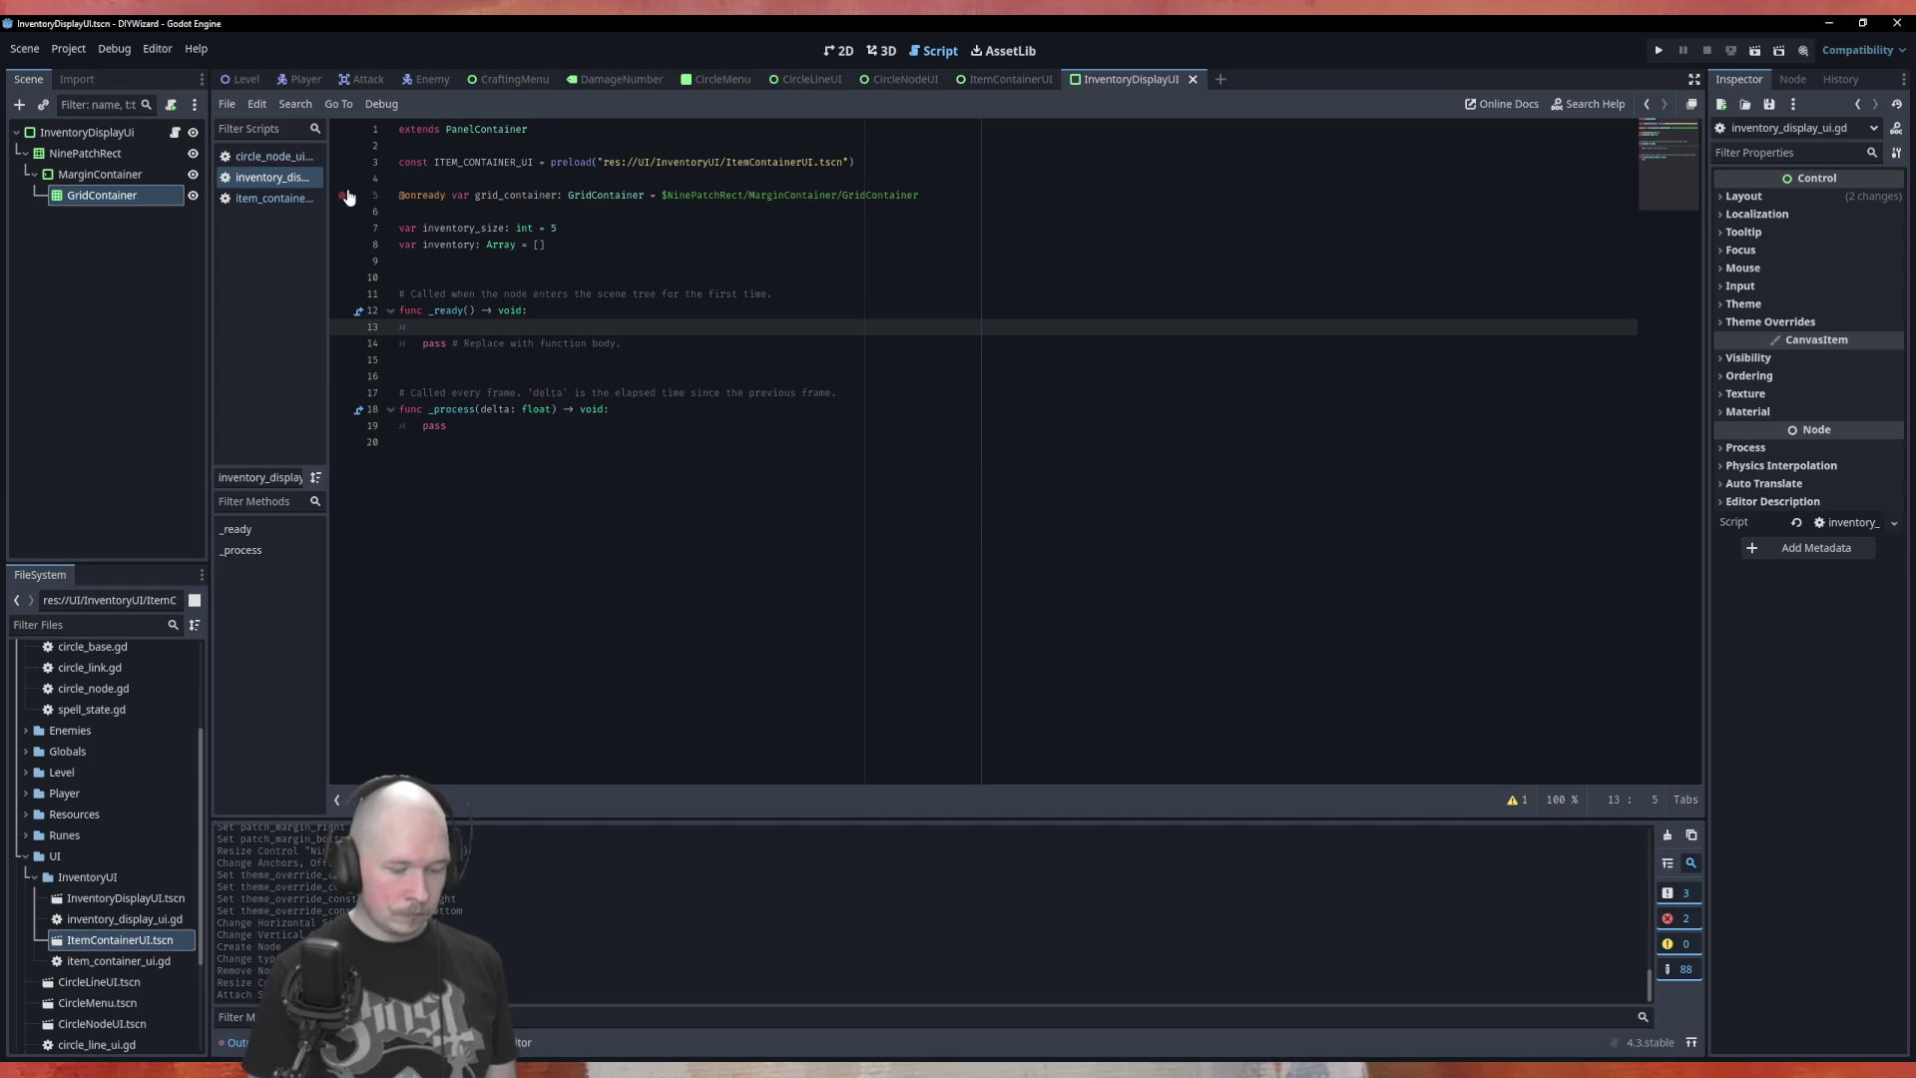
Write the _ready loop that instantiates ITEM_CONTAINER_UI and adds each new_item to grid_container
{"action": "type", "text": "for index in rnage"}
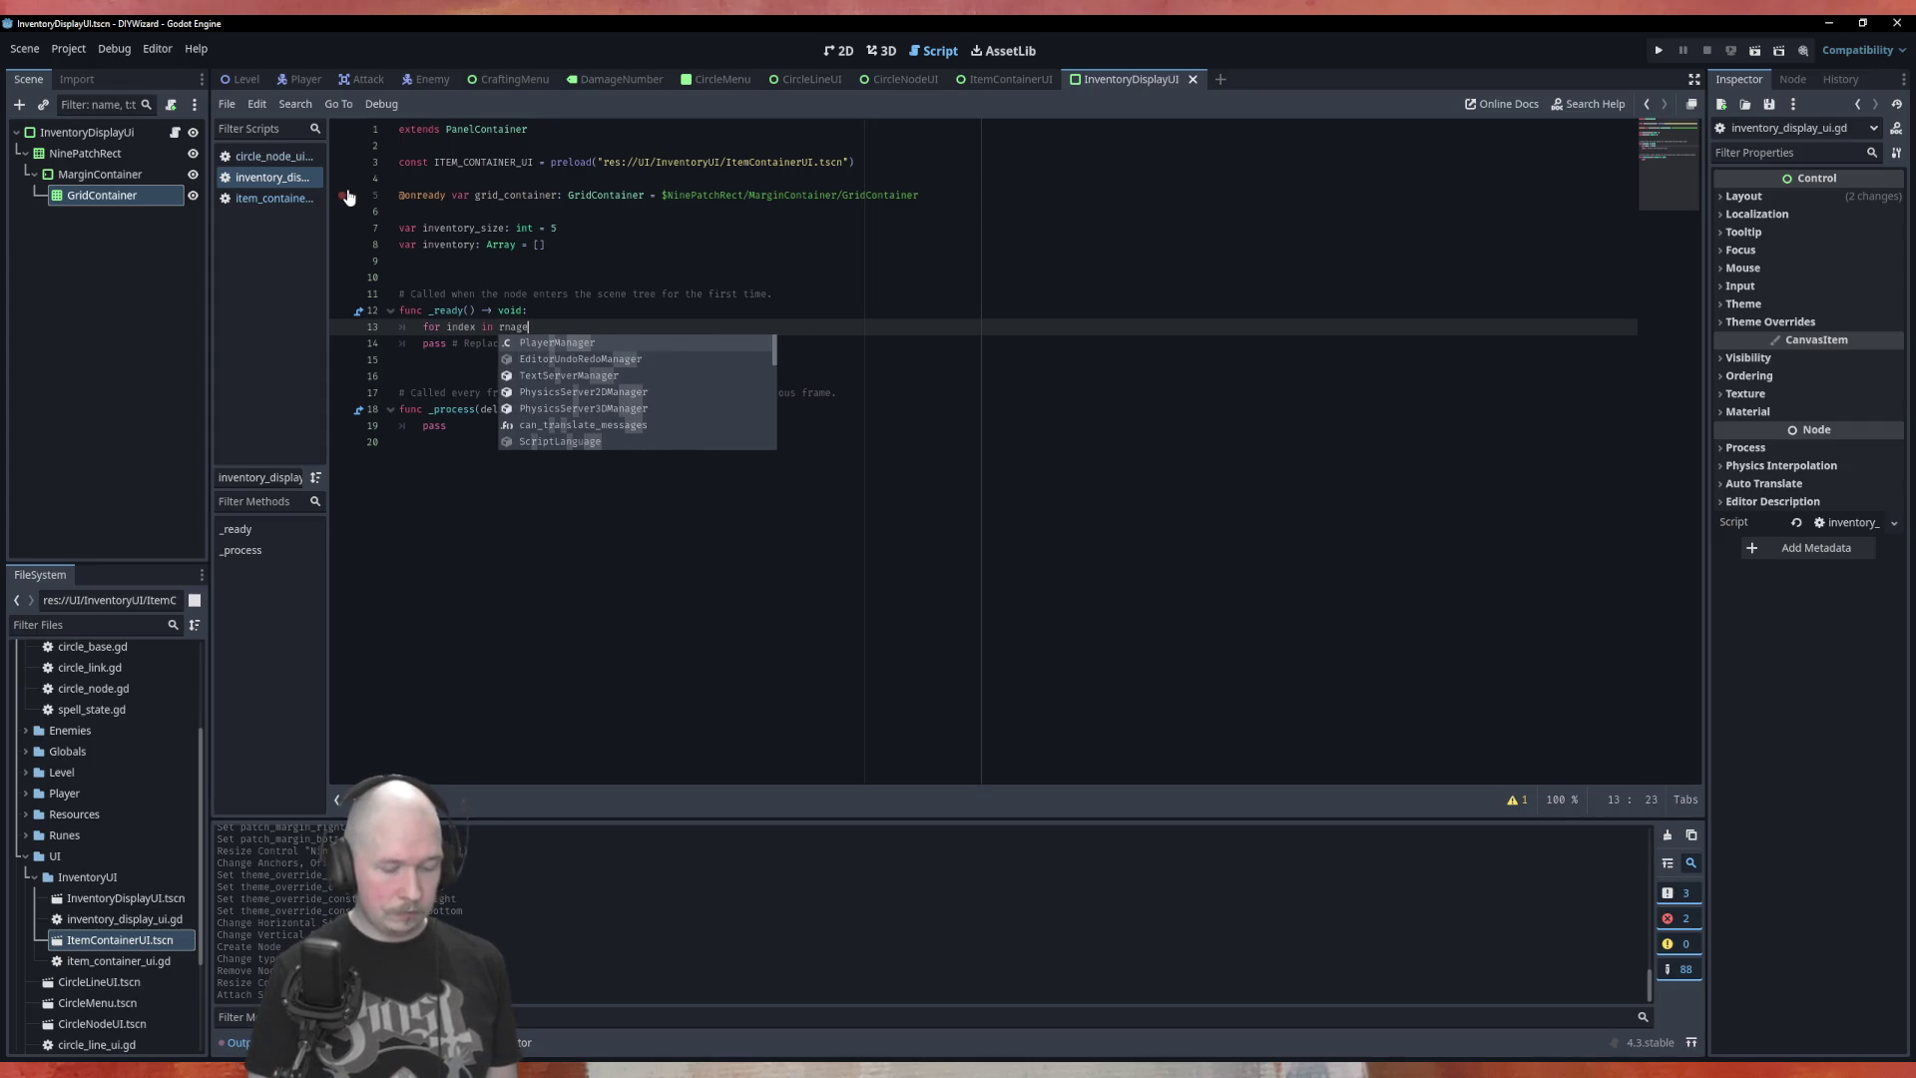
{"action": "type", "text": "(inventory_size):"}
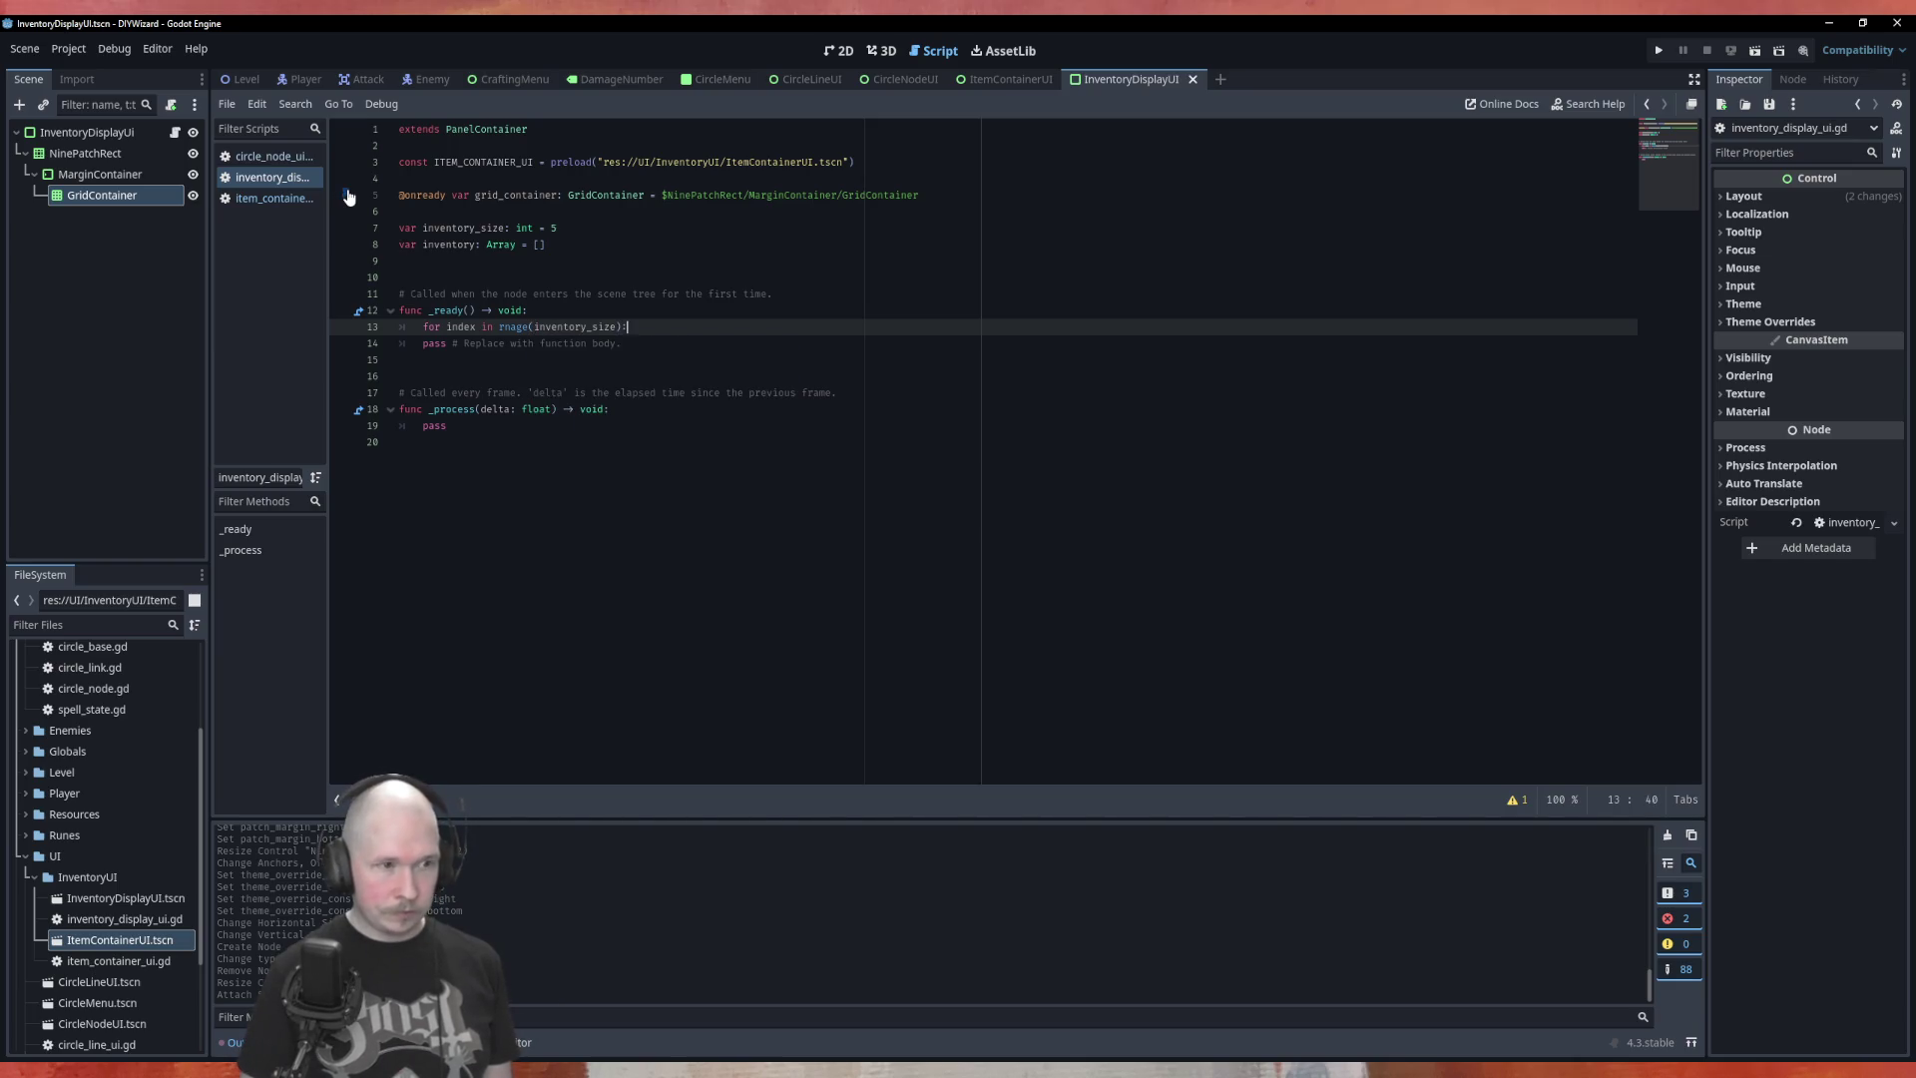
{"action": "key", "text": "Return"}
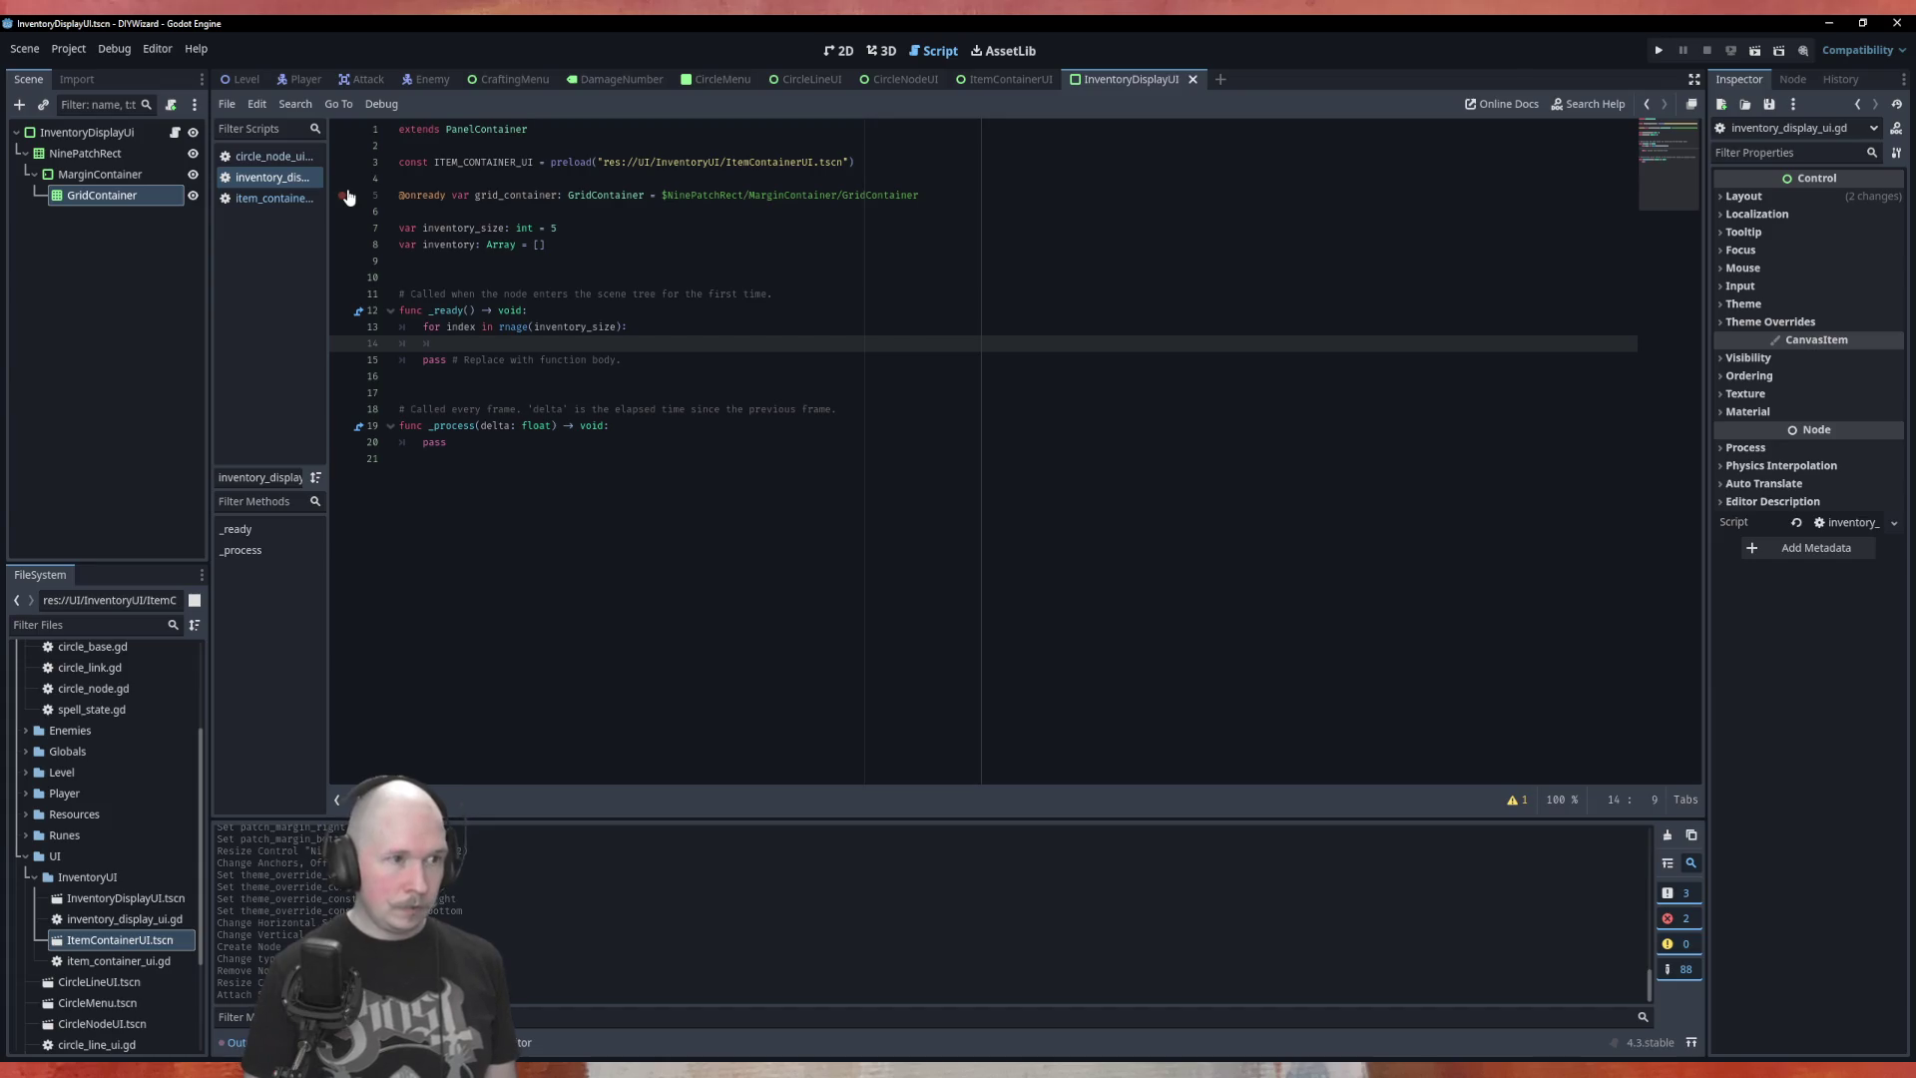
{"action": "type", "text": "var ne"}
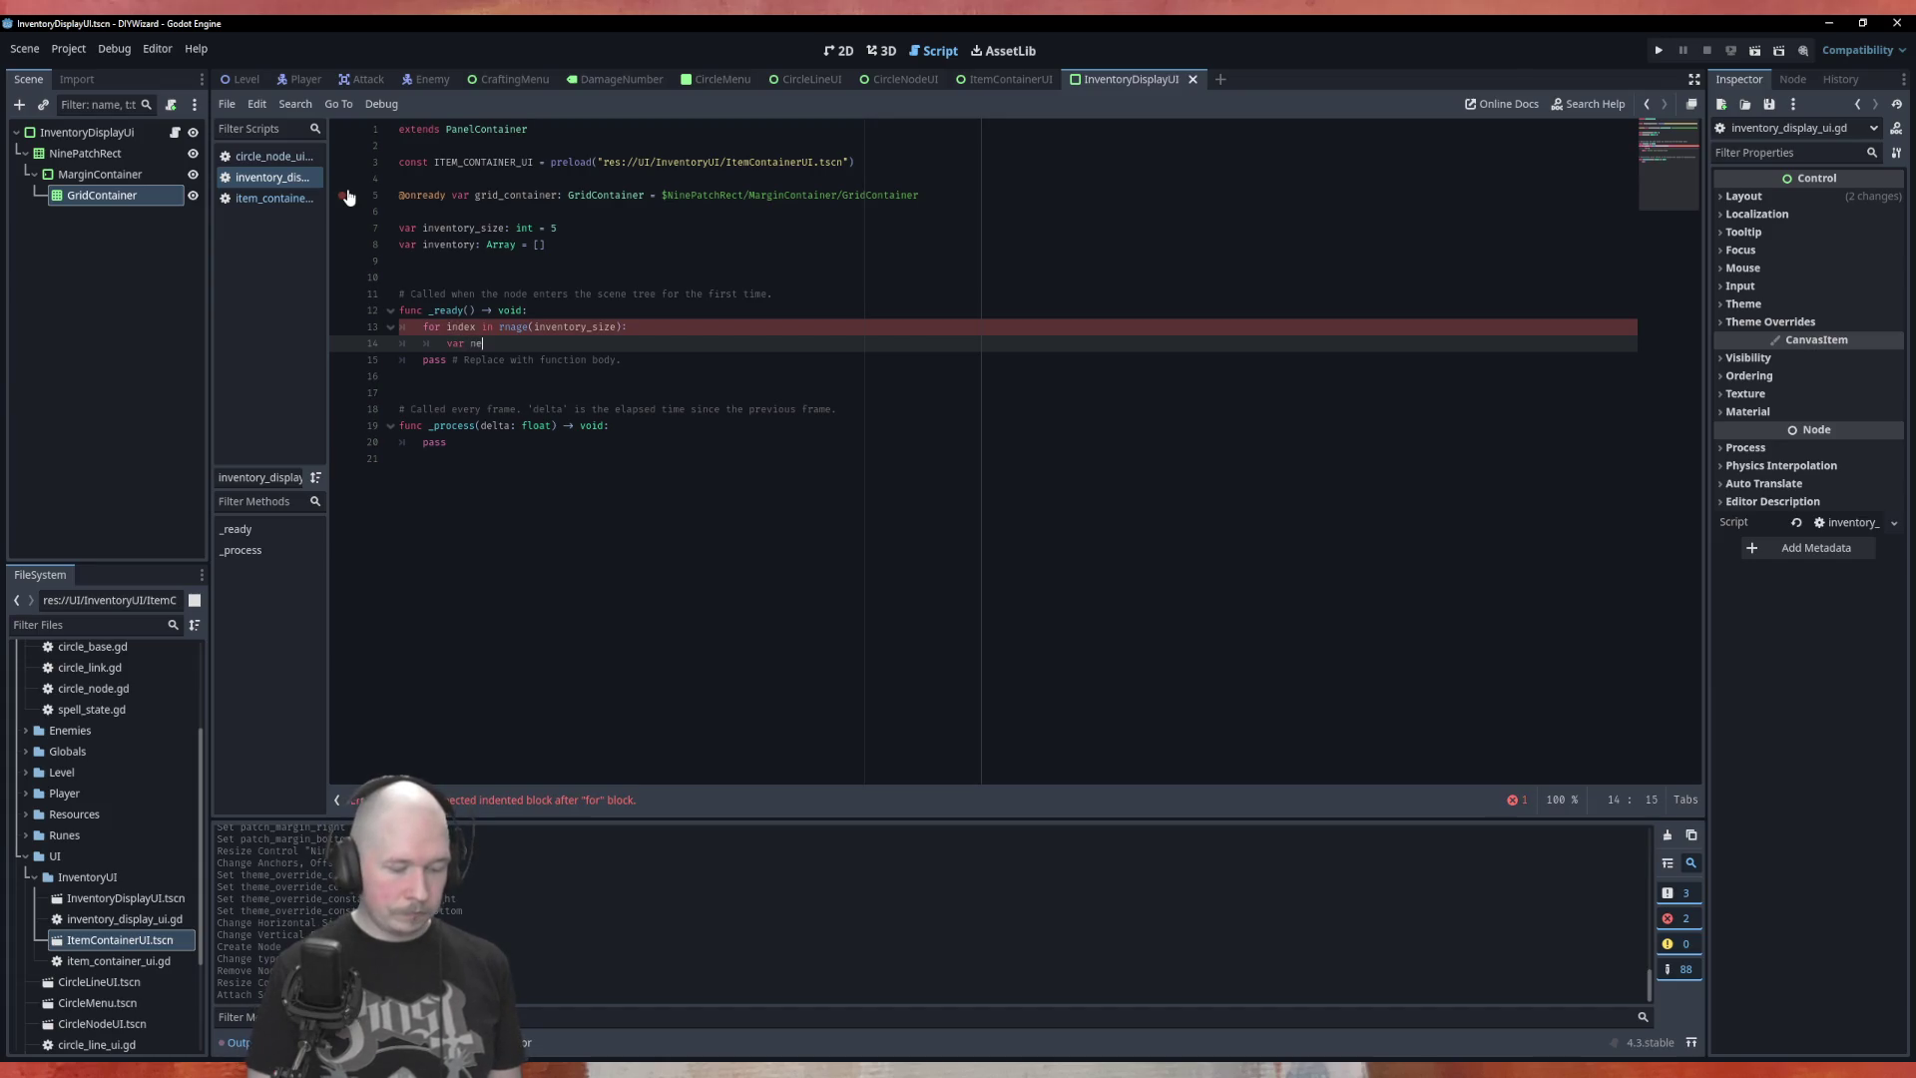
{"action": "type", "text": "w_item "}
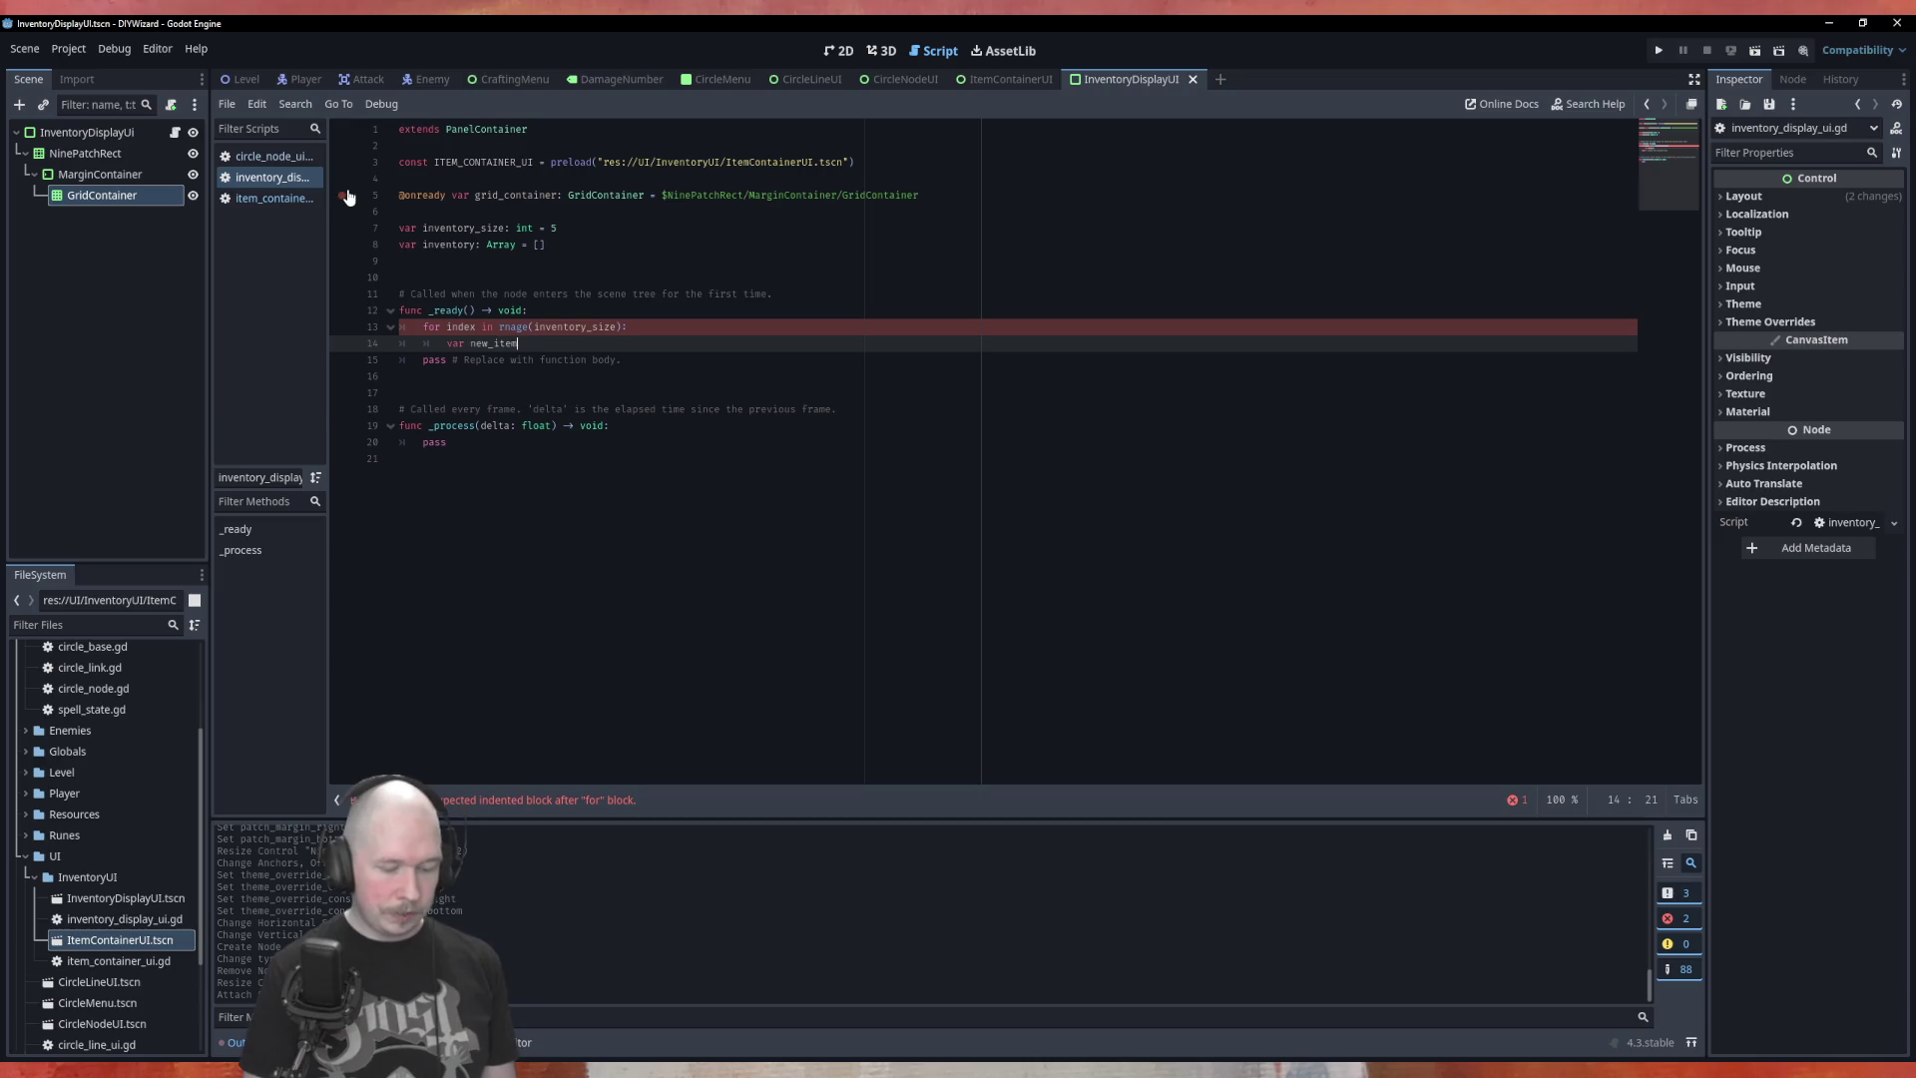
{"action": "type", "text": "= "}
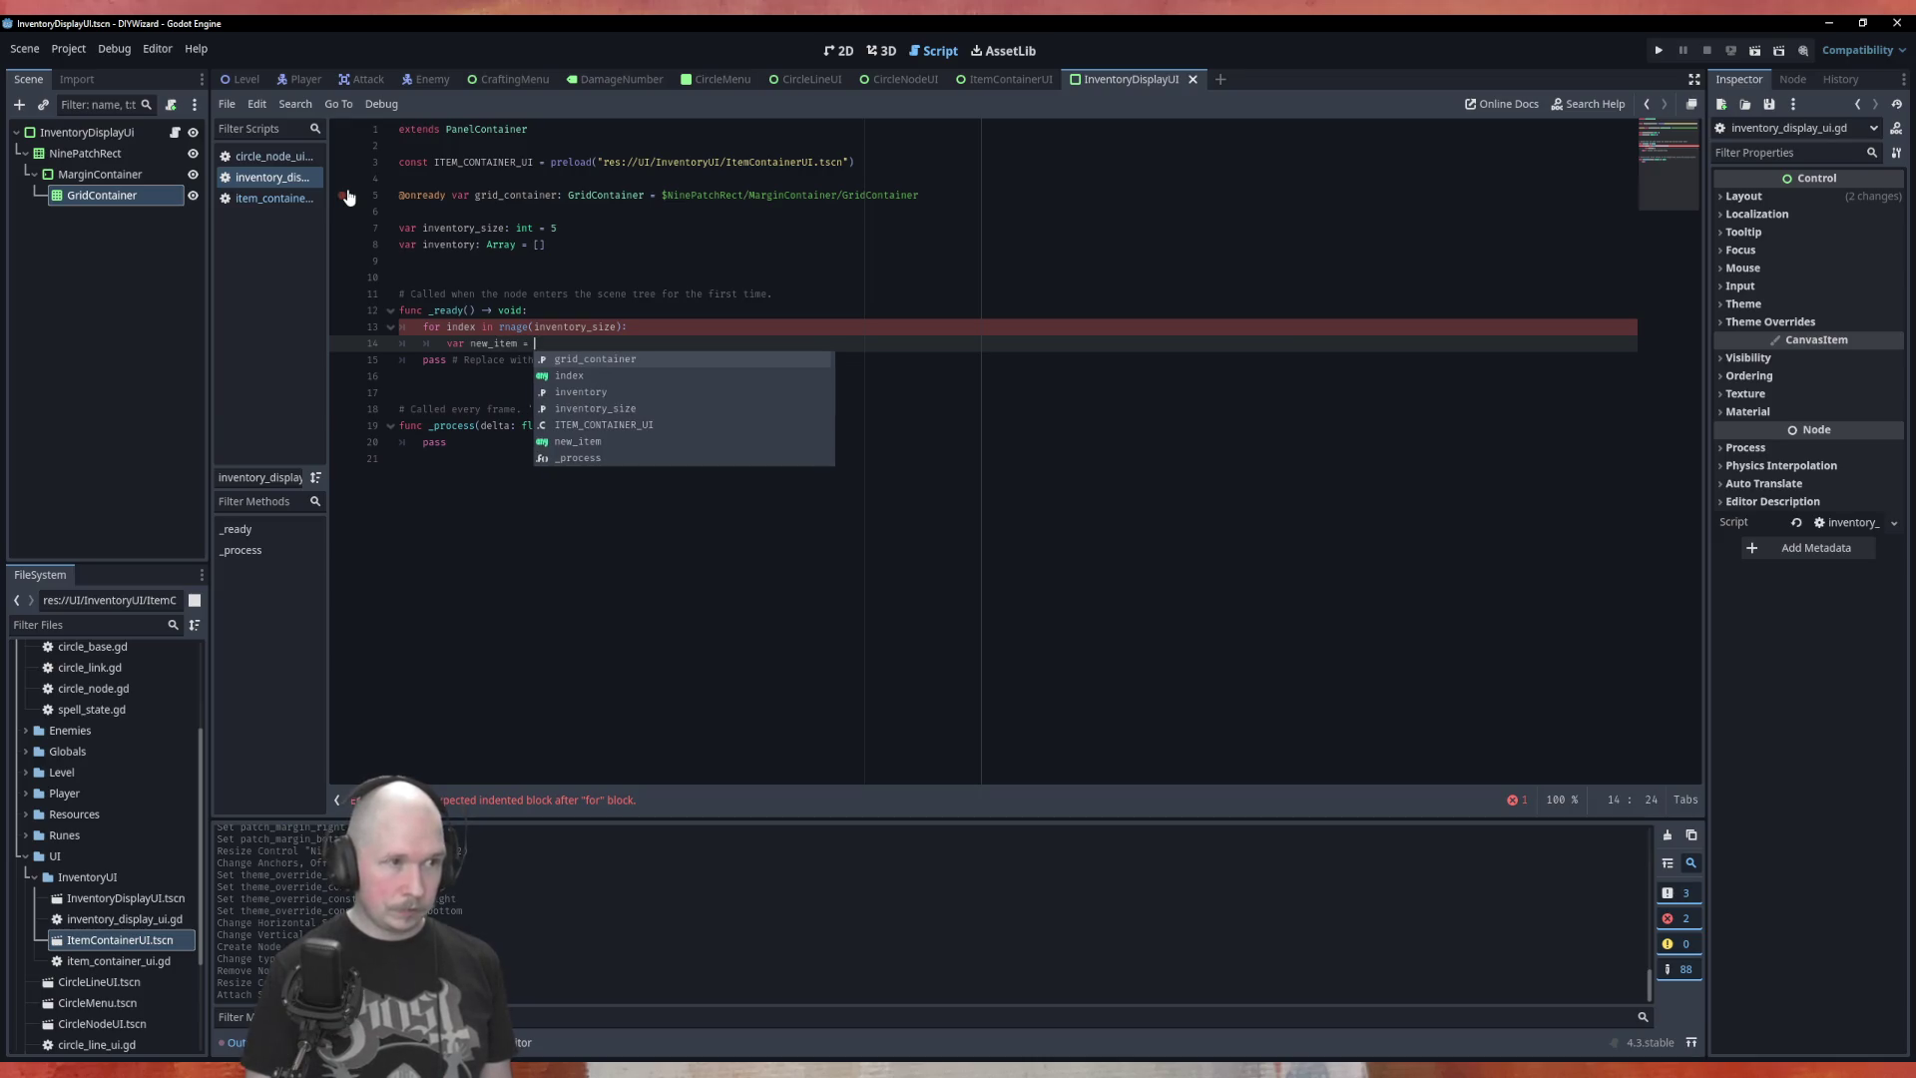
{"action": "type", "text": "ITE"}
{"action": "key", "text": "Return"}
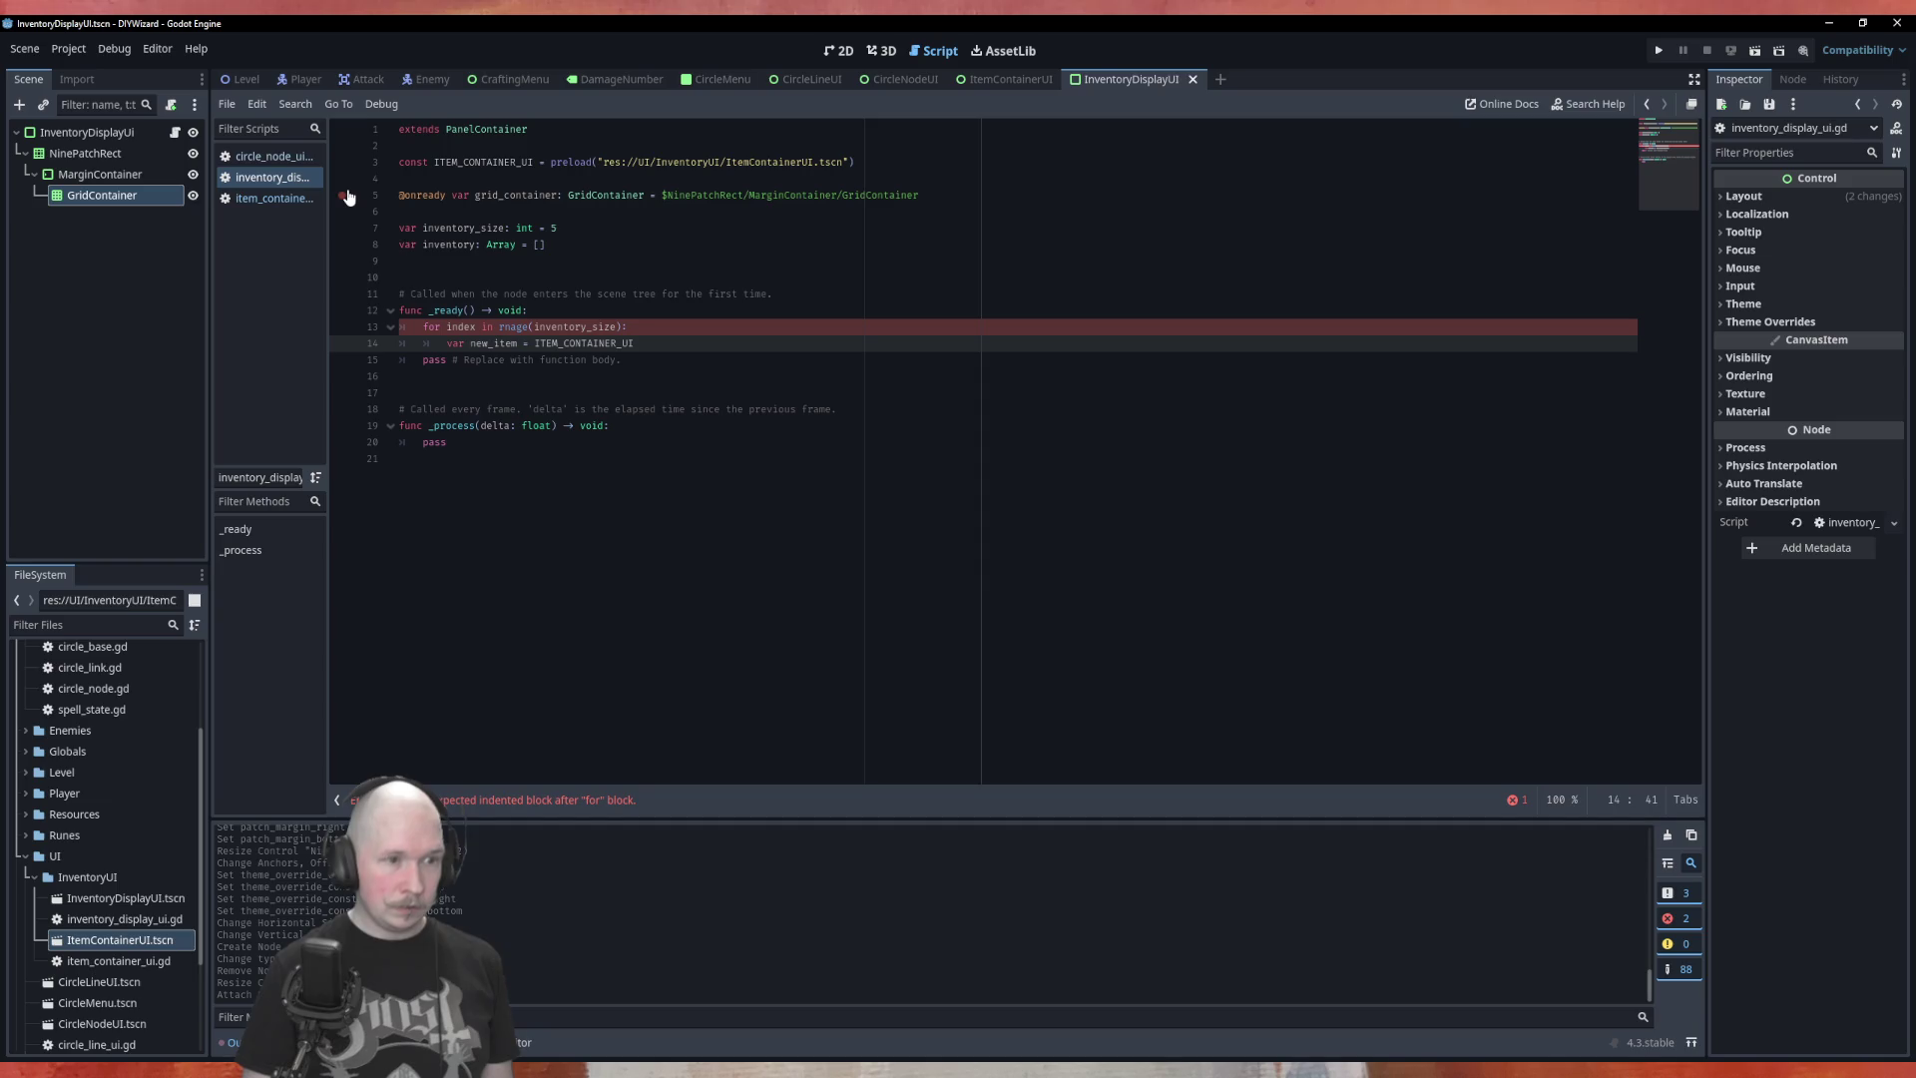
{"action": "type", "text": ".instantiate("}
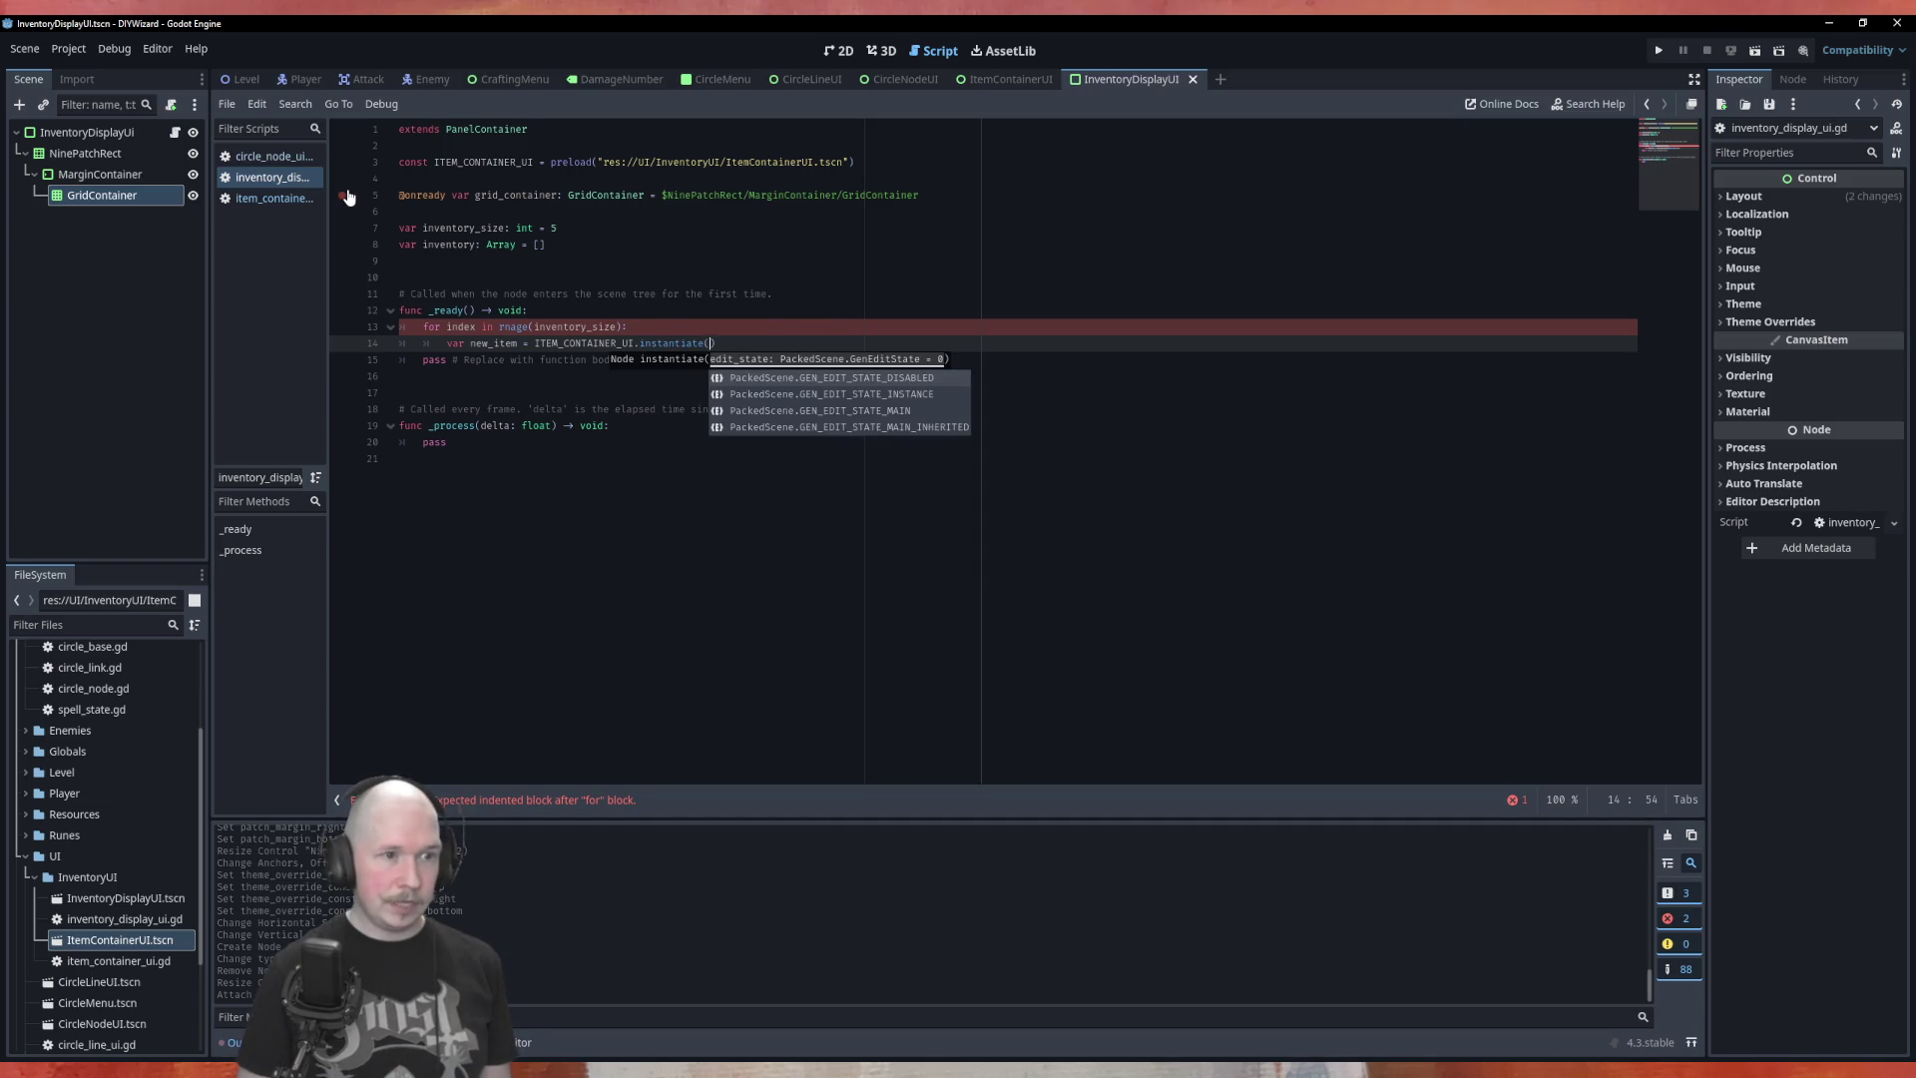
{"action": "key", "text": "Return"}
{"action": "key", "text": "Return"}
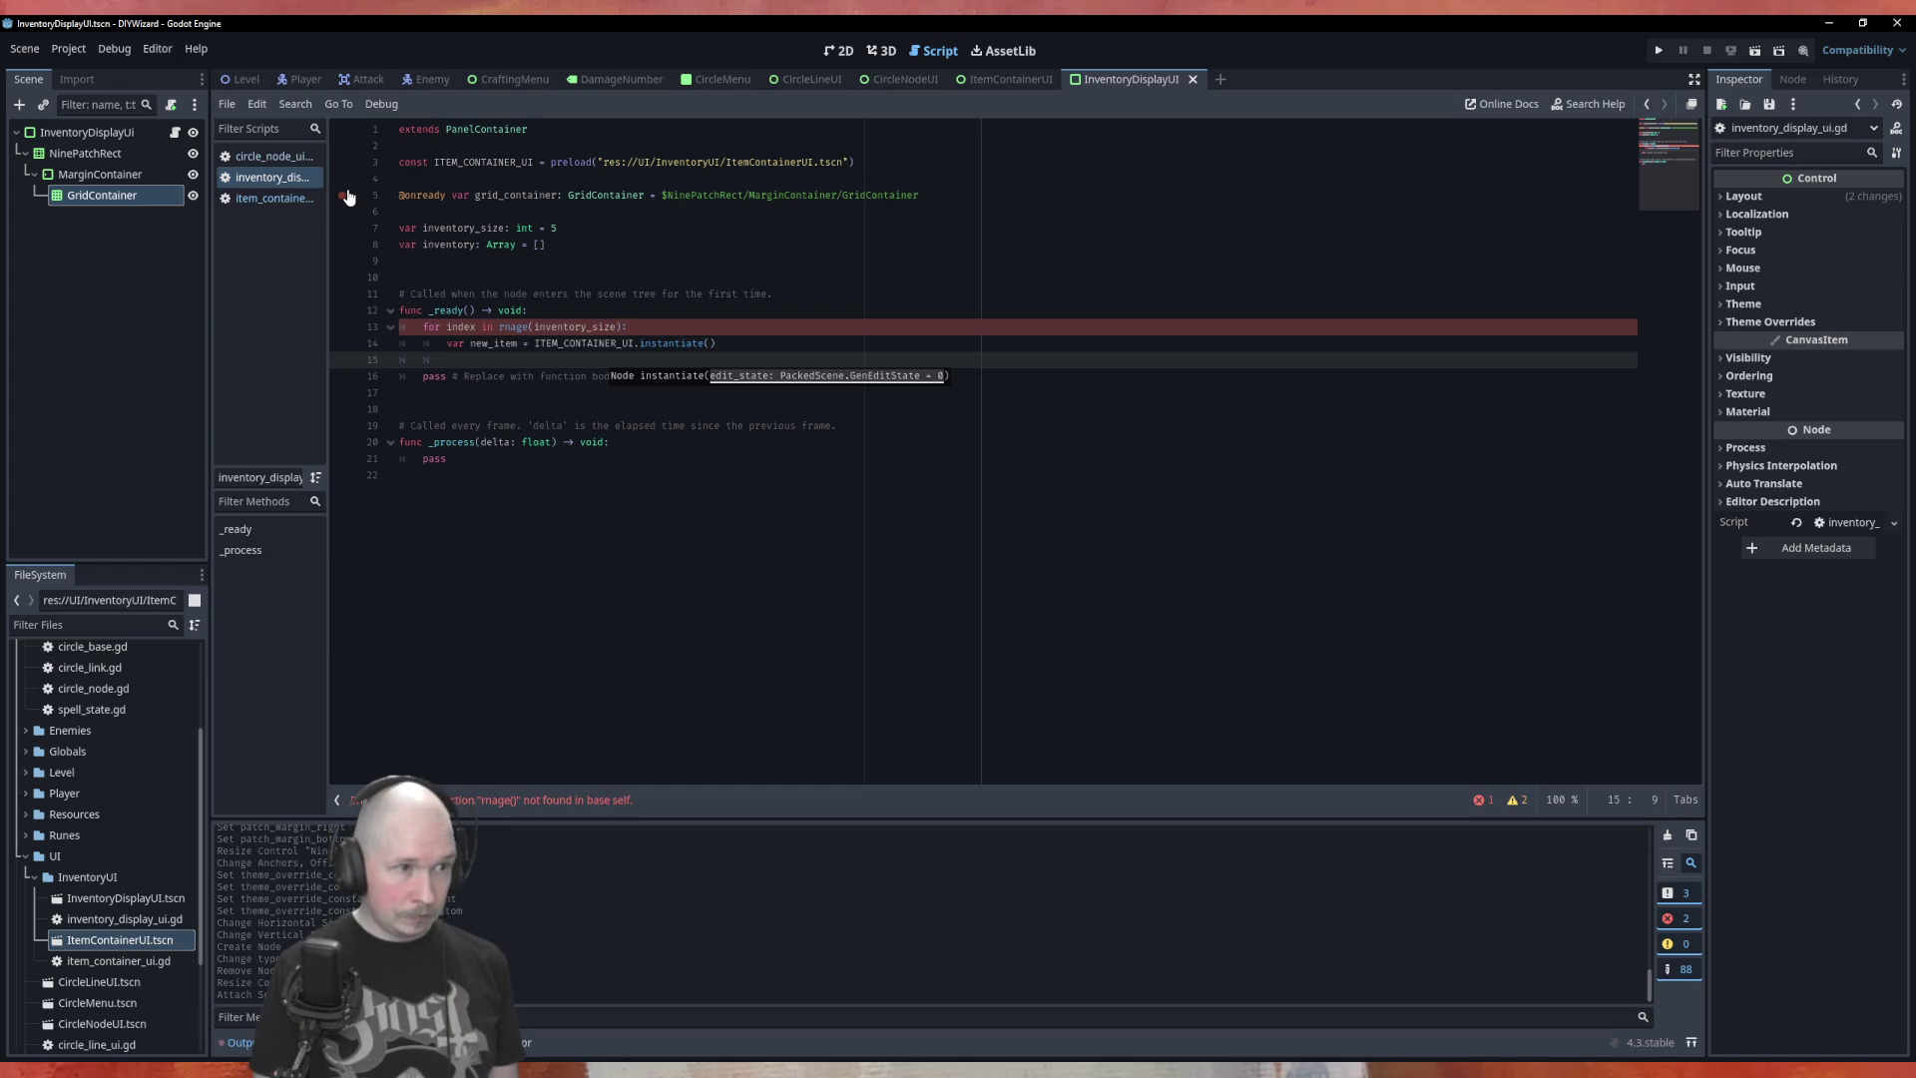
{"action": "type", "text": "gri"}
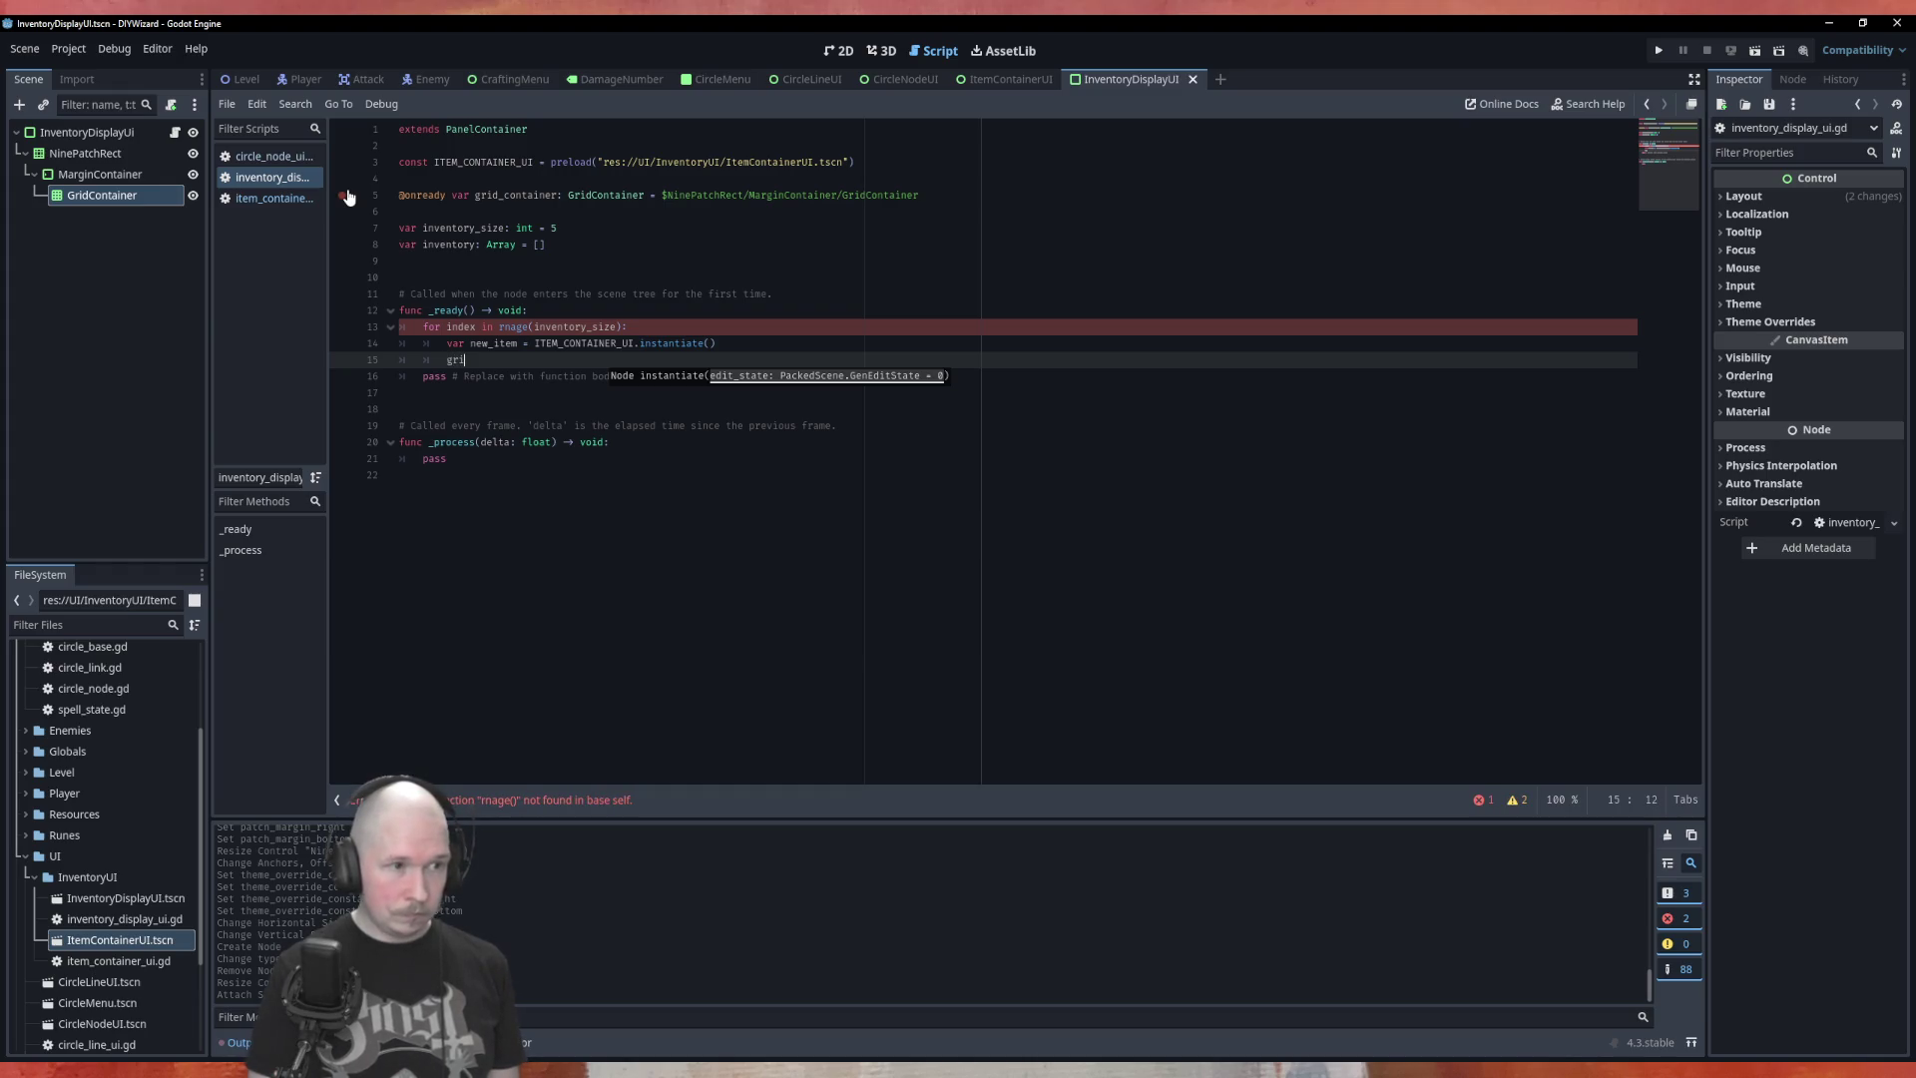
{"action": "key", "text": "Return"}
{"action": "type", "text": "add"}
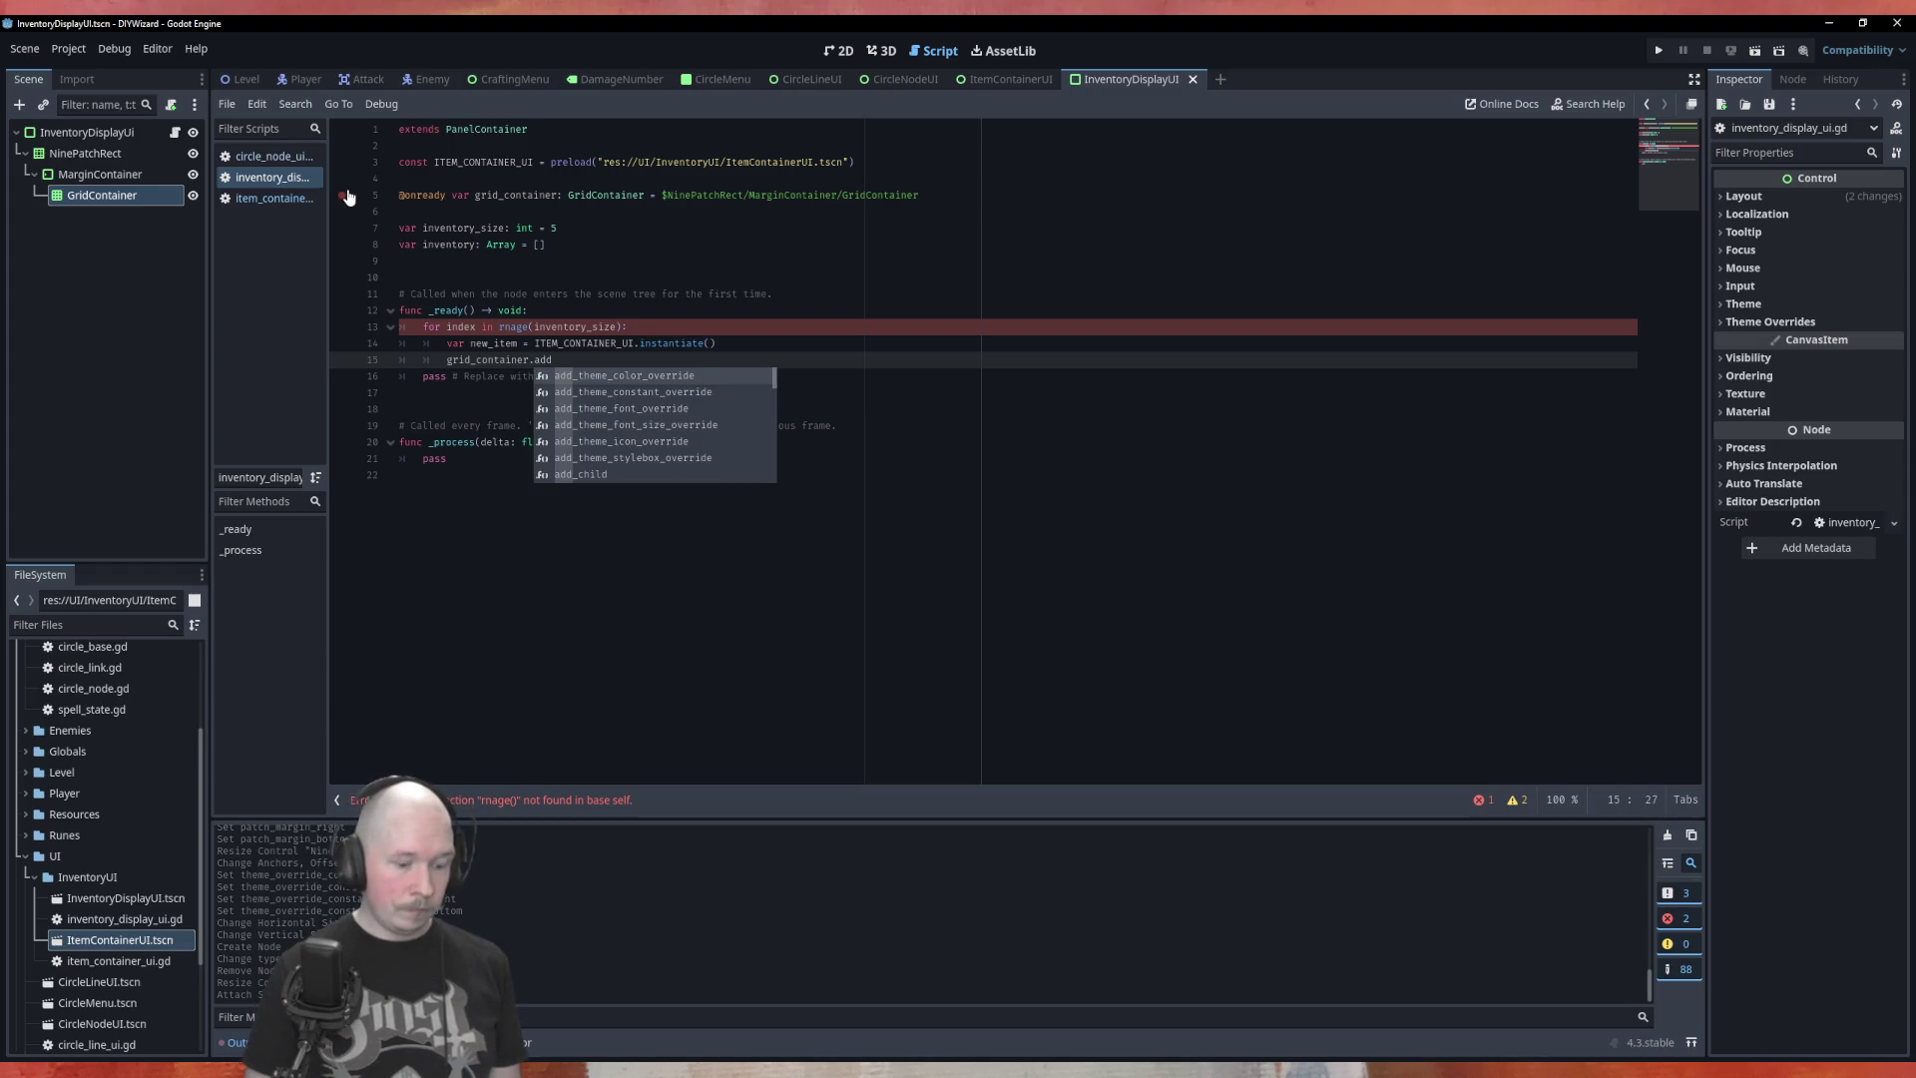
{"action": "type", "text": "_ch"}
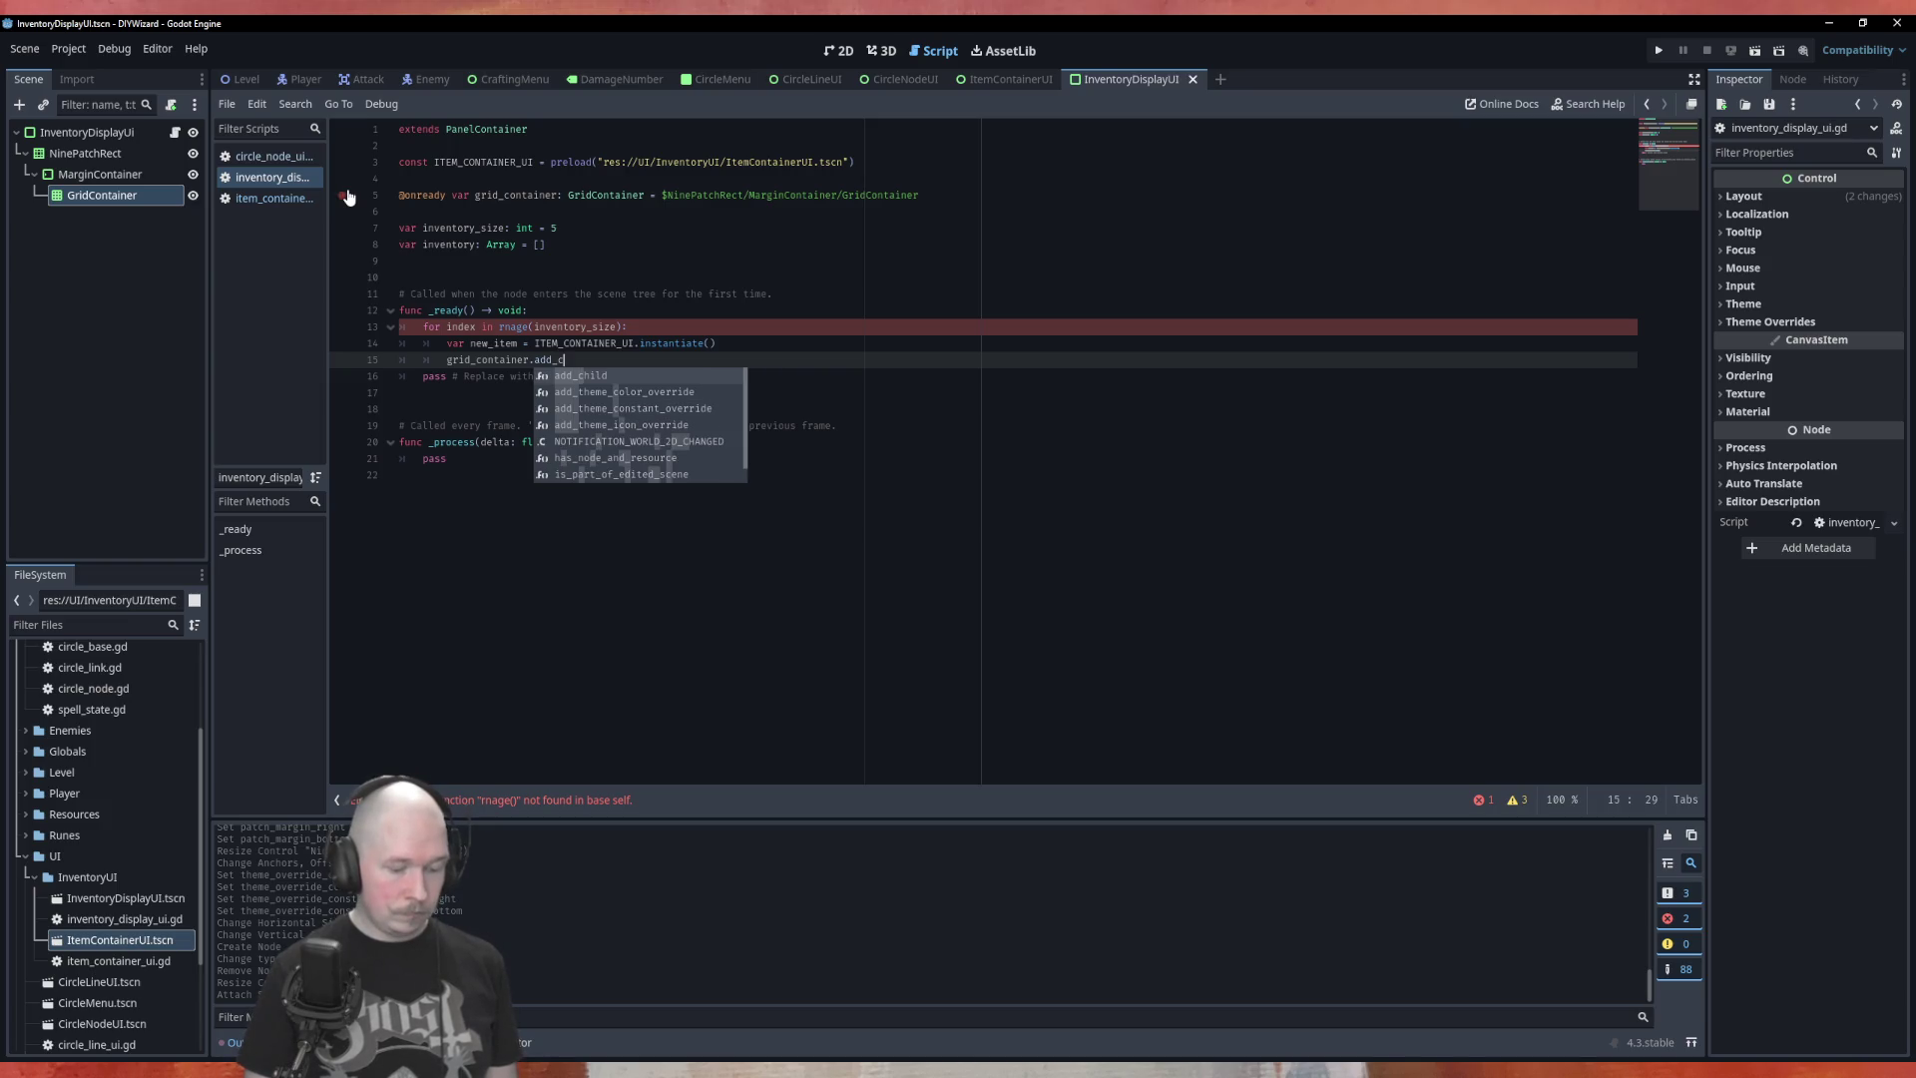
{"action": "key", "text": "Return"}
{"action": "type", "text": "new"}
{"action": "key", "text": "Return"}
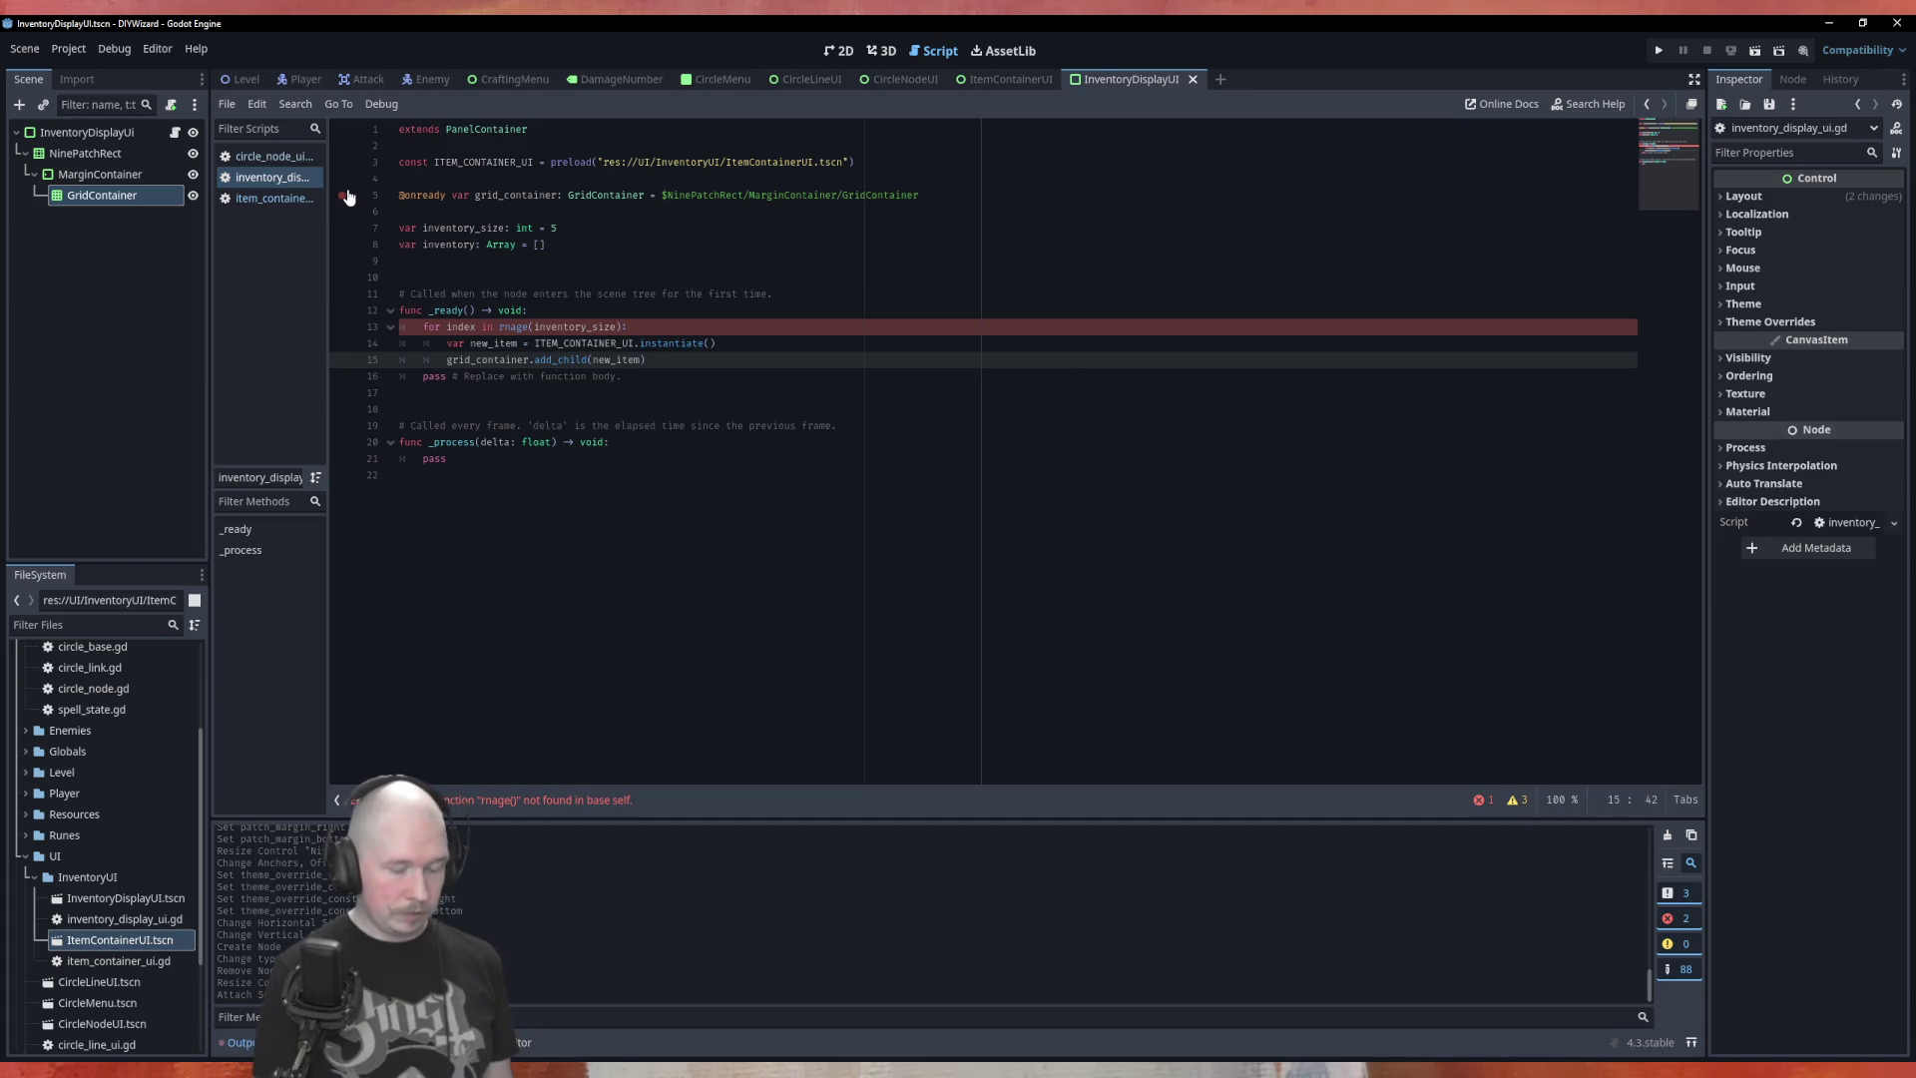
{"action": "key", "text": "ctrl+s"}
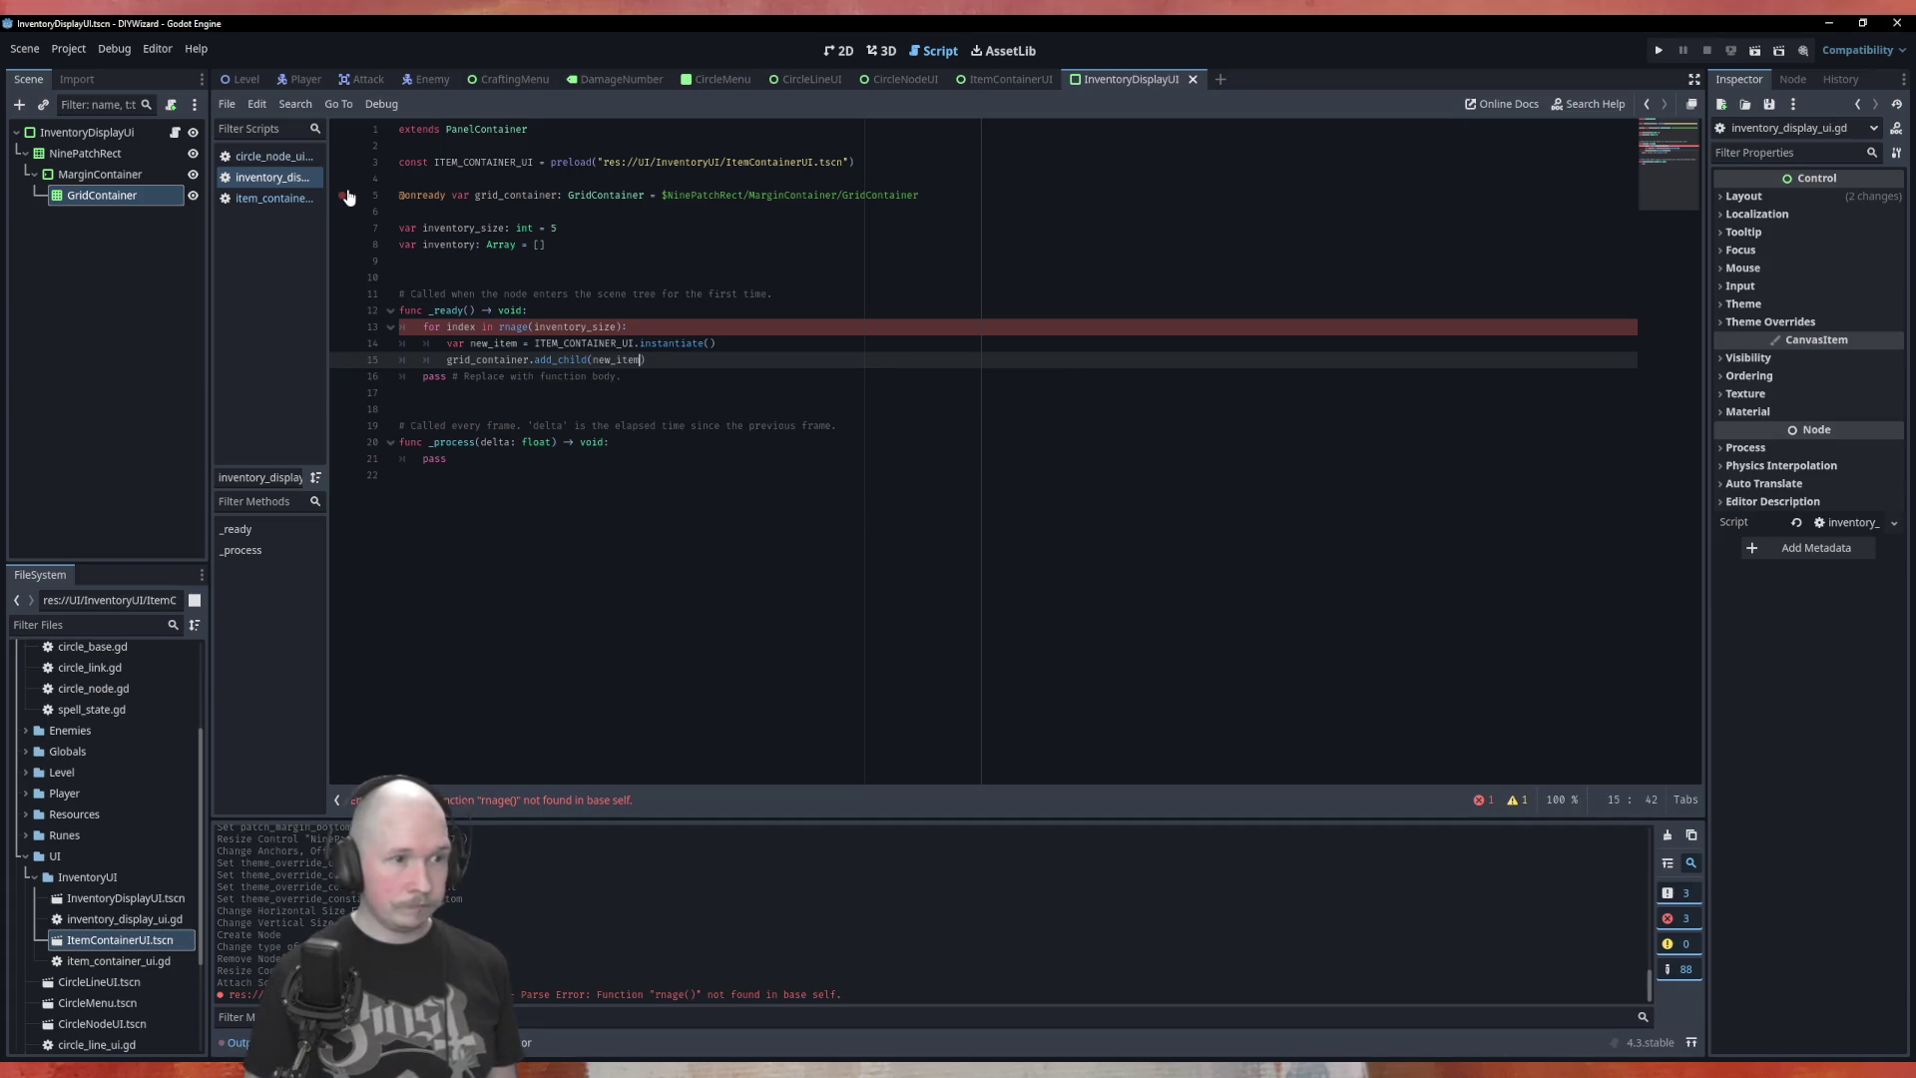
Correct the 'rnage' typo to 'range', save, and run the scene with F6
{"action": "key", "text": "Up"}
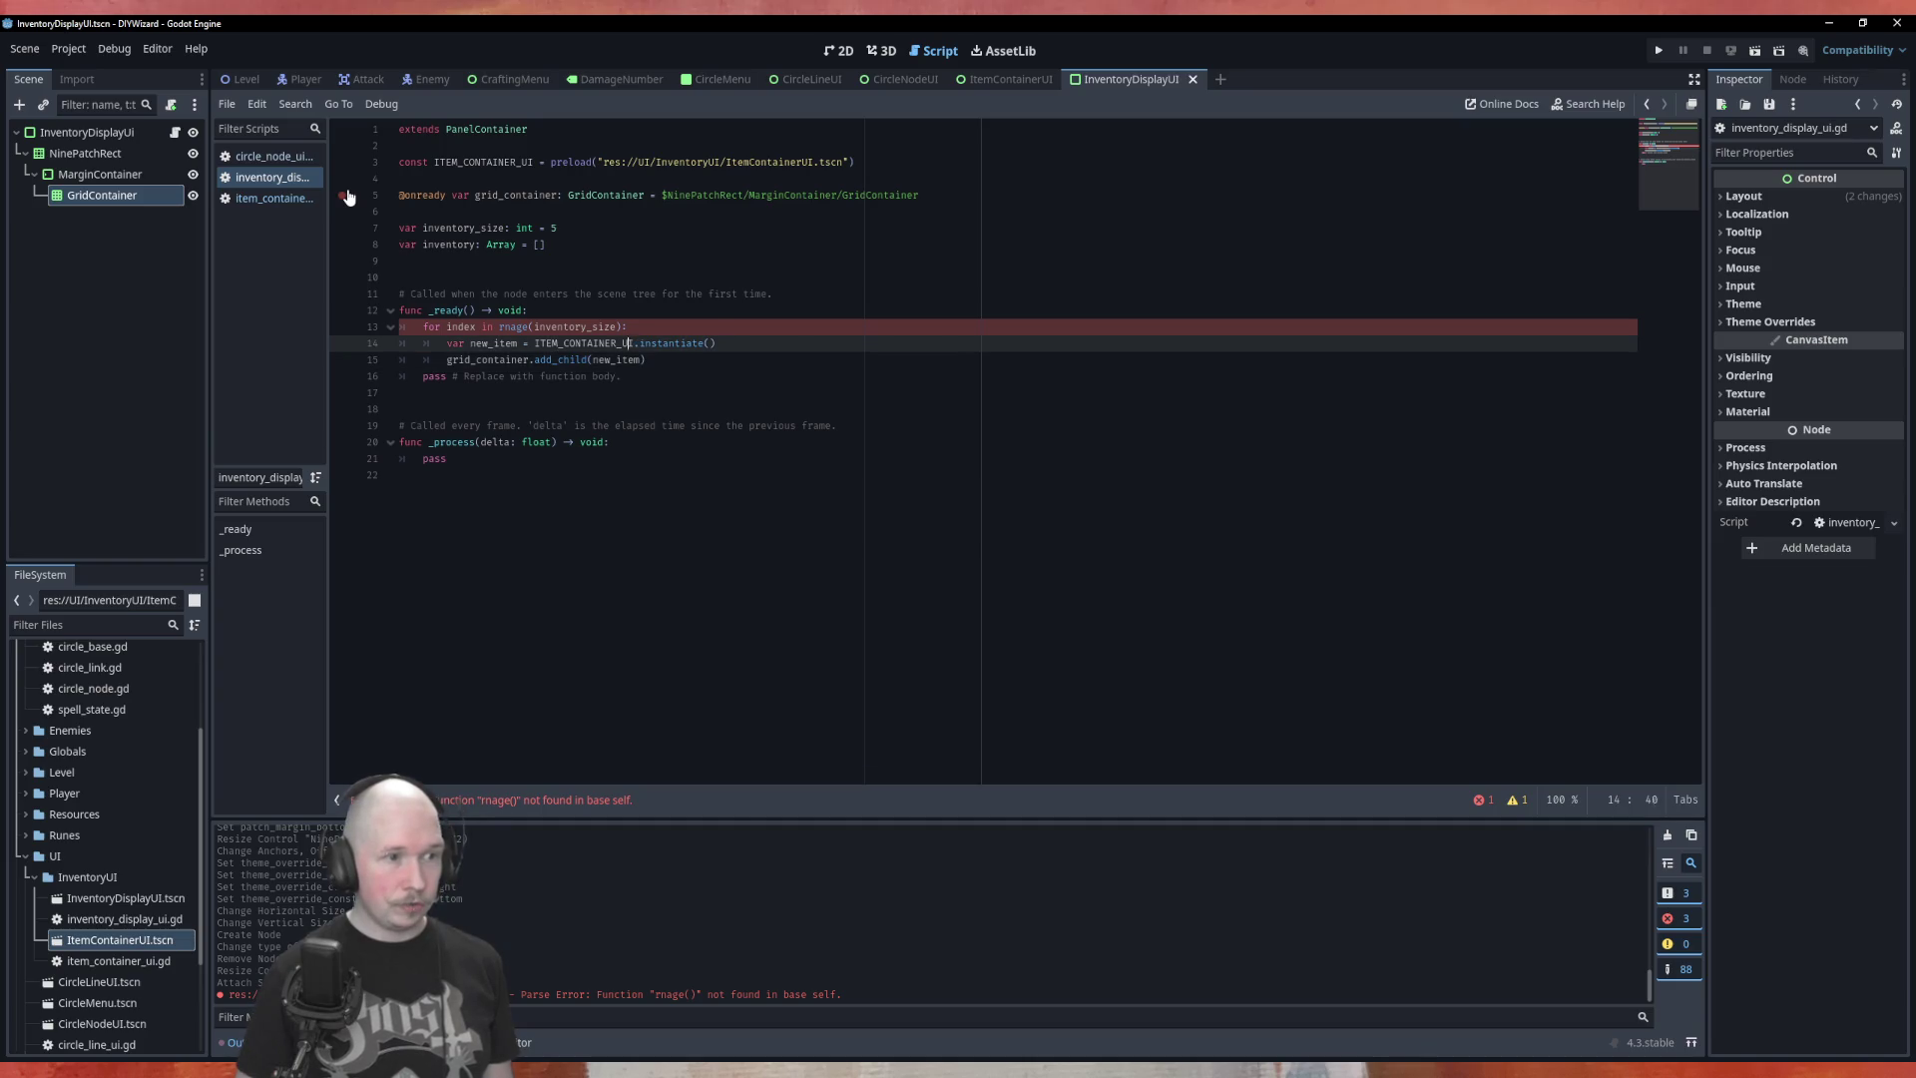
{"action": "key", "text": "Up"}
{"action": "key", "text": "Left"}
{"action": "key", "text": "Left"}
{"action": "key", "text": "Left"}
{"action": "key", "text": "BackSpace"}
{"action": "key", "text": "BackSpace"}
{"action": "type", "text": "an"}
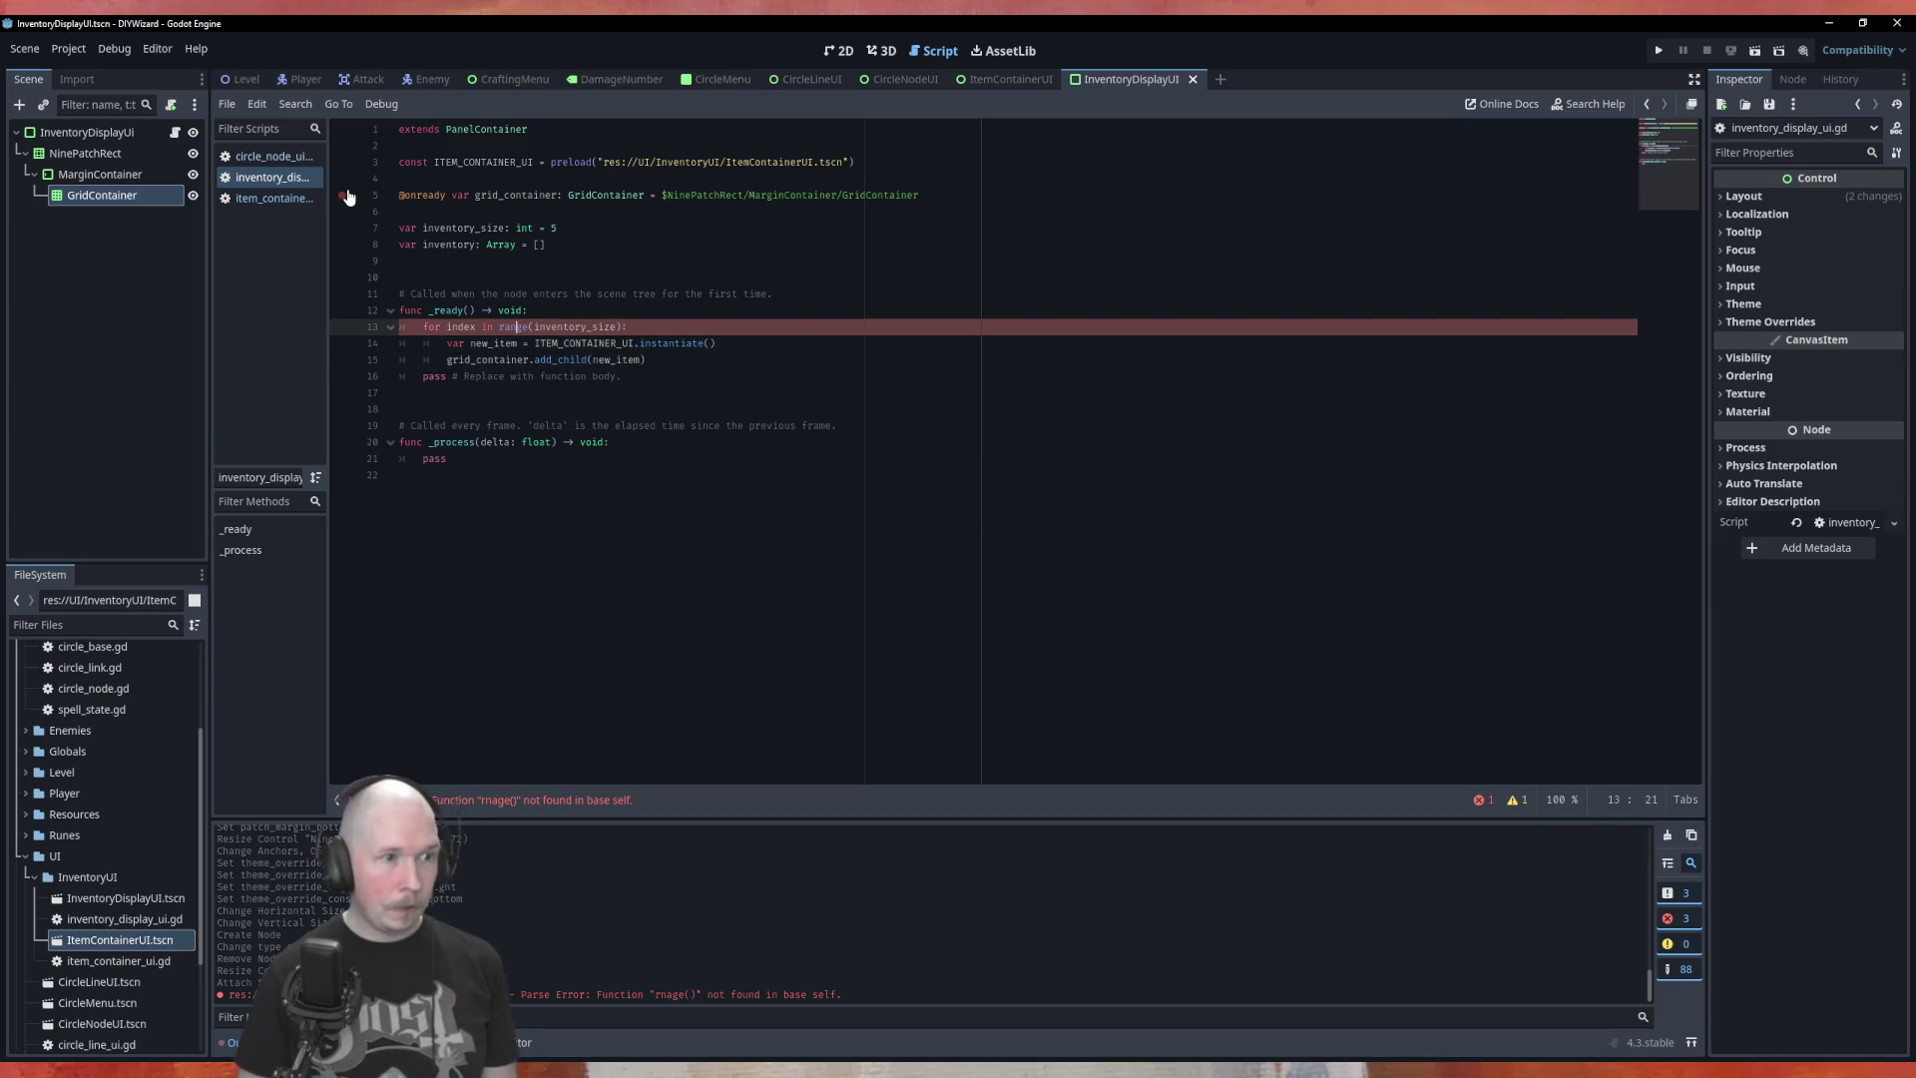
{"action": "key", "text": "ctrl+s"}
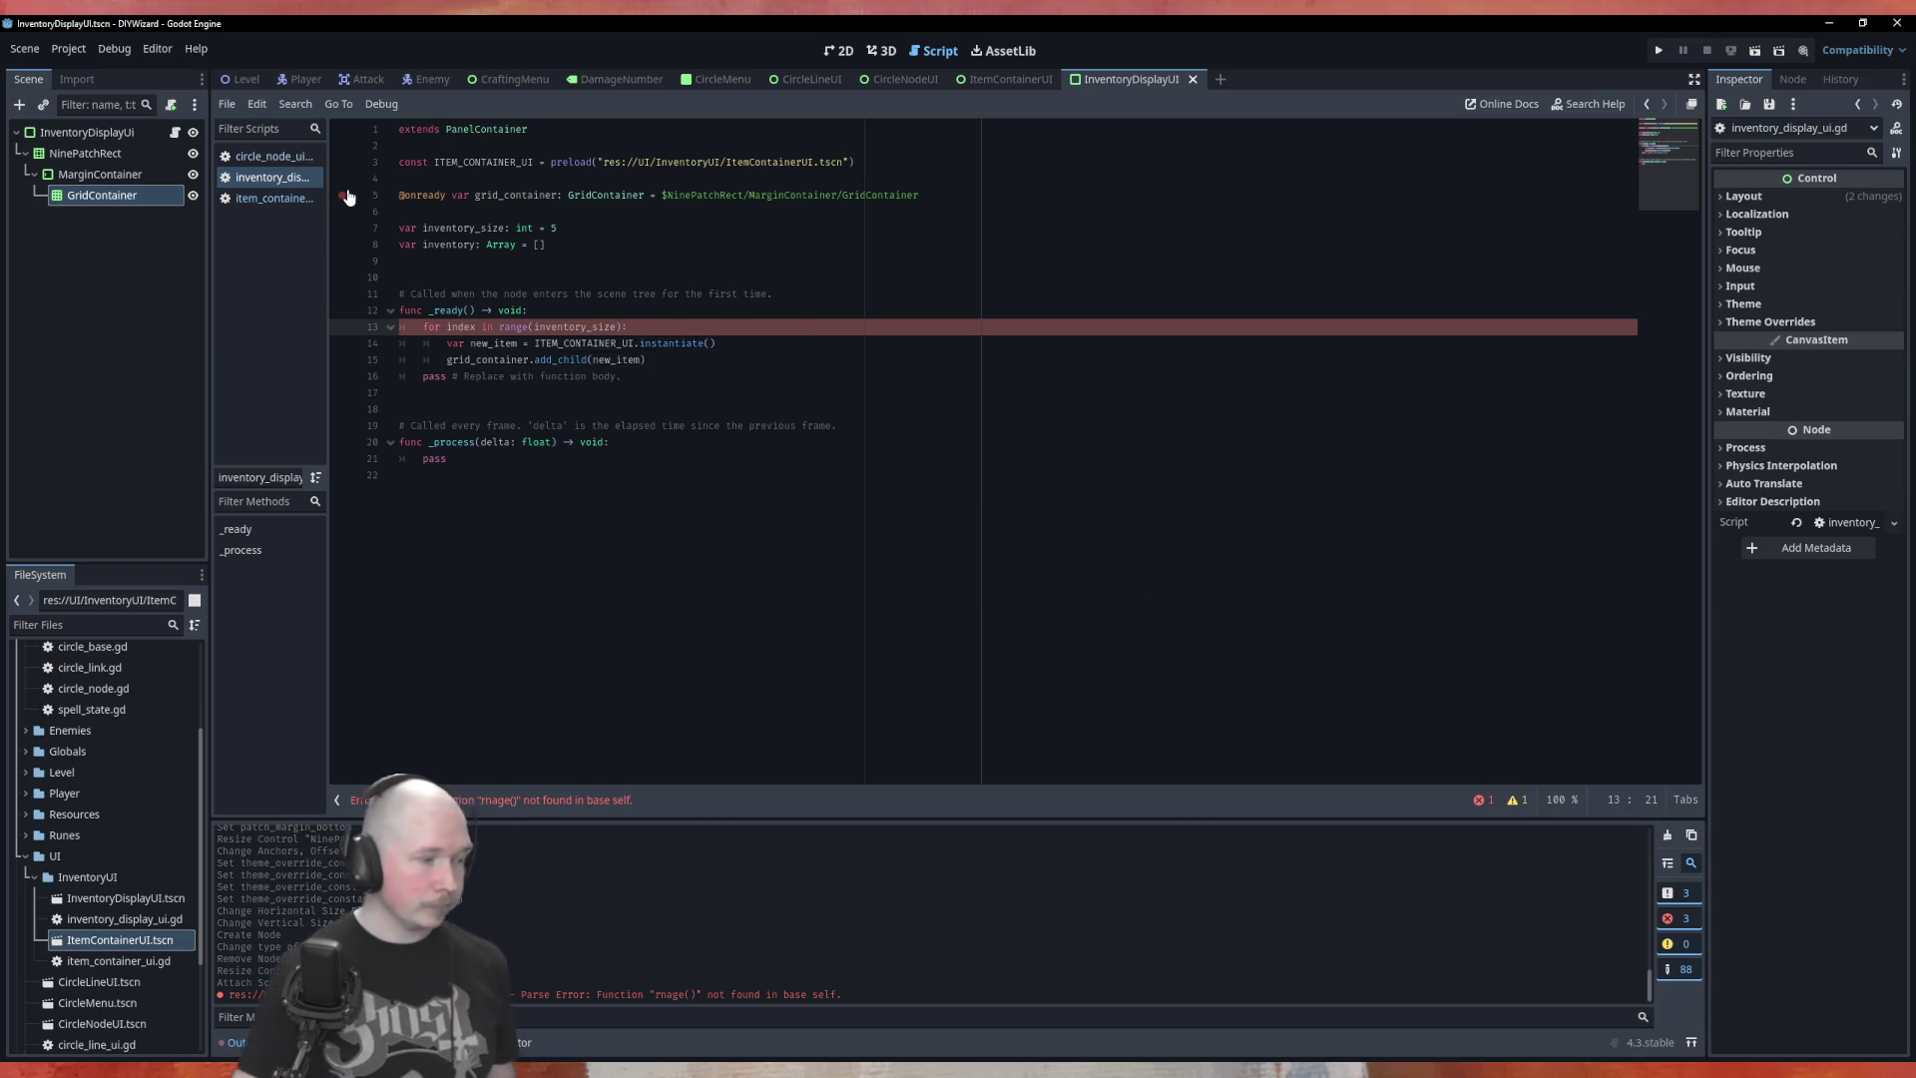
{"action": "left_click", "coordinate": [848, 306]}
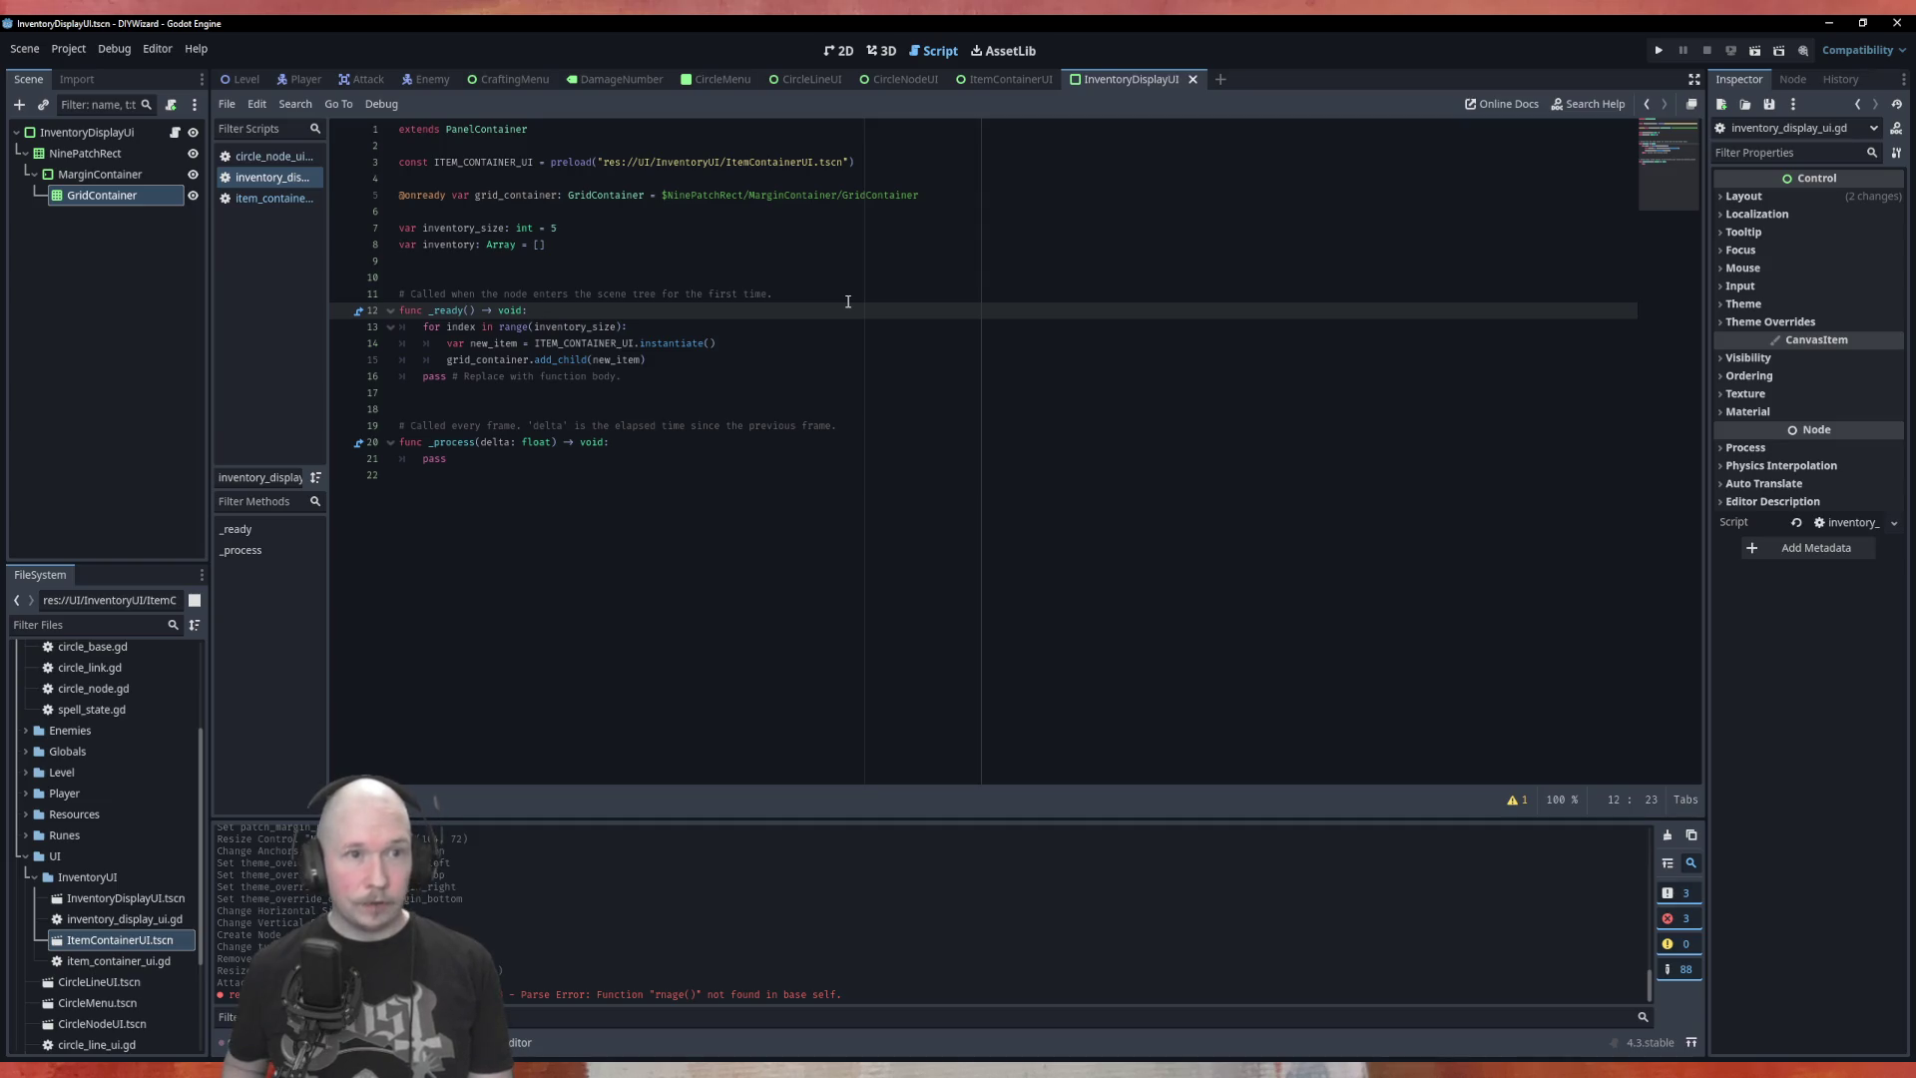
{"action": "key", "text": "F6"}
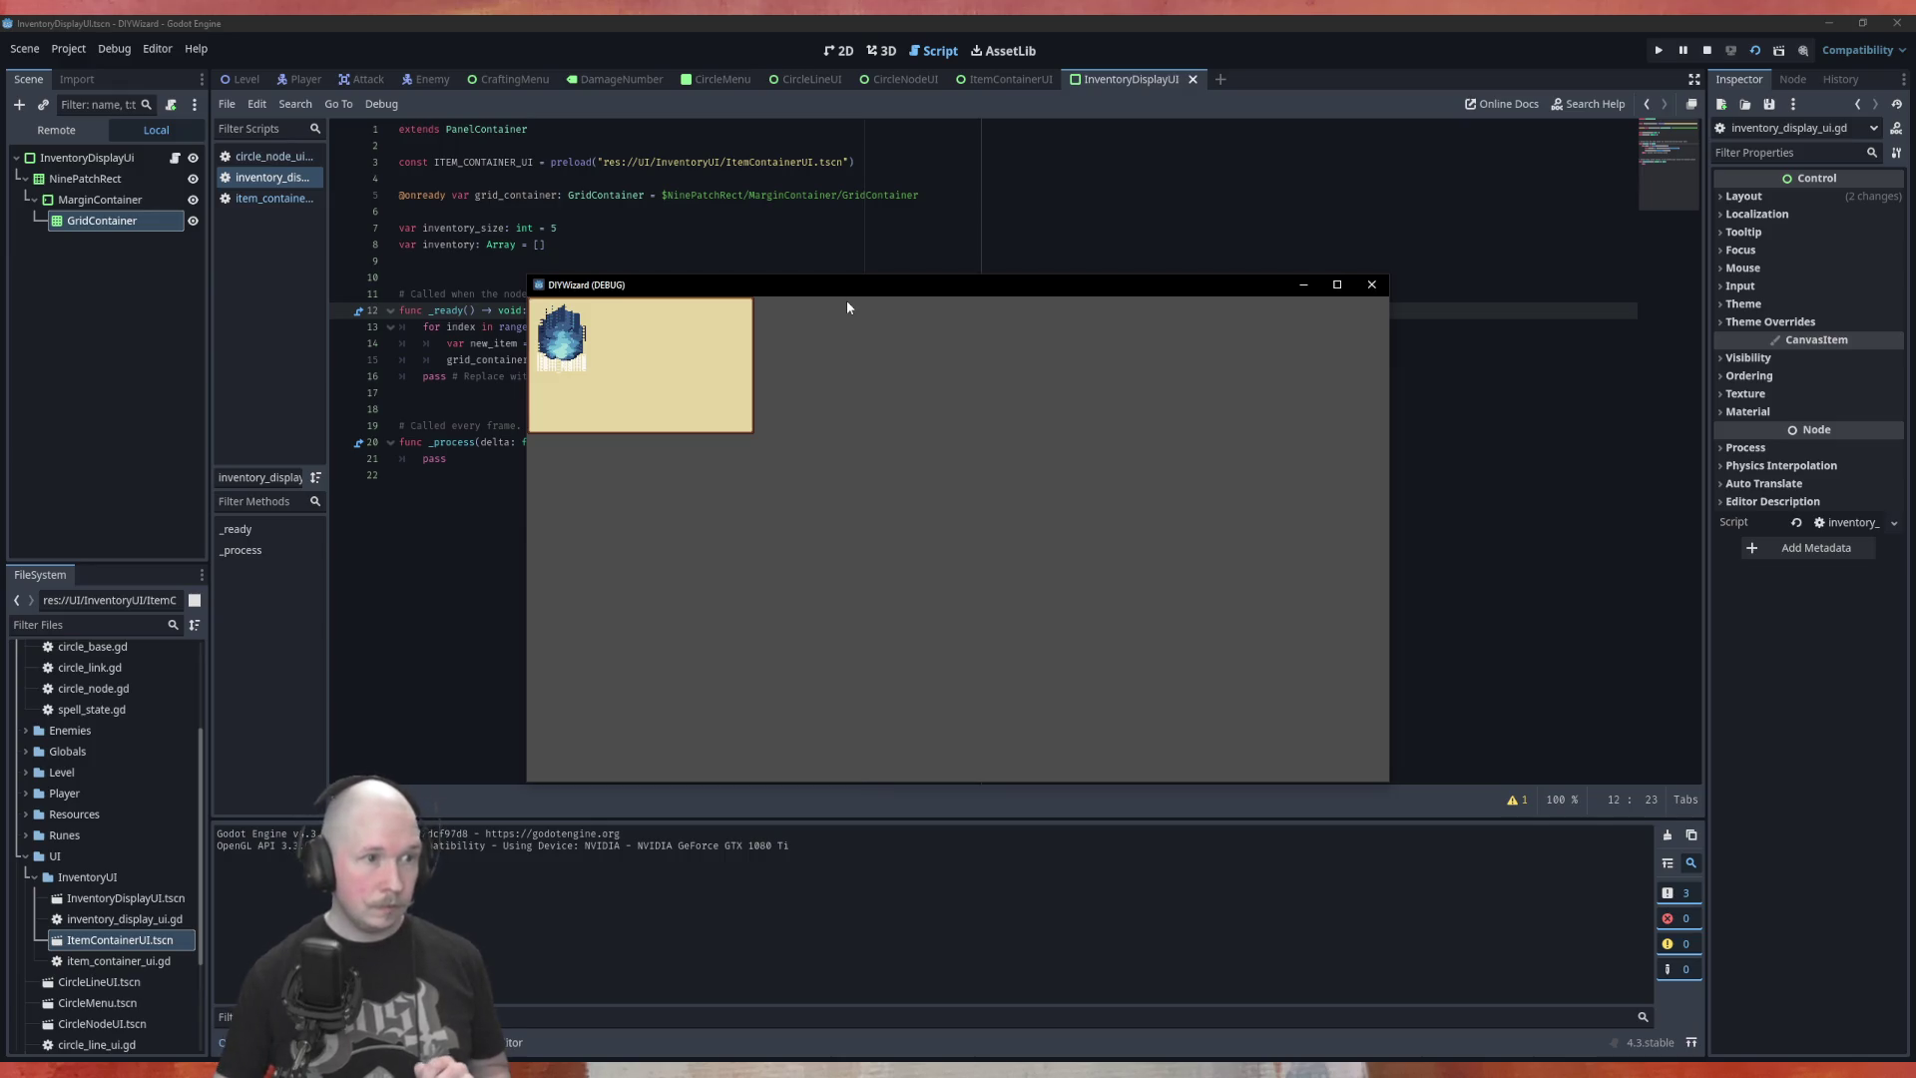
{"action": "left_click", "coordinate": [1378, 287]}
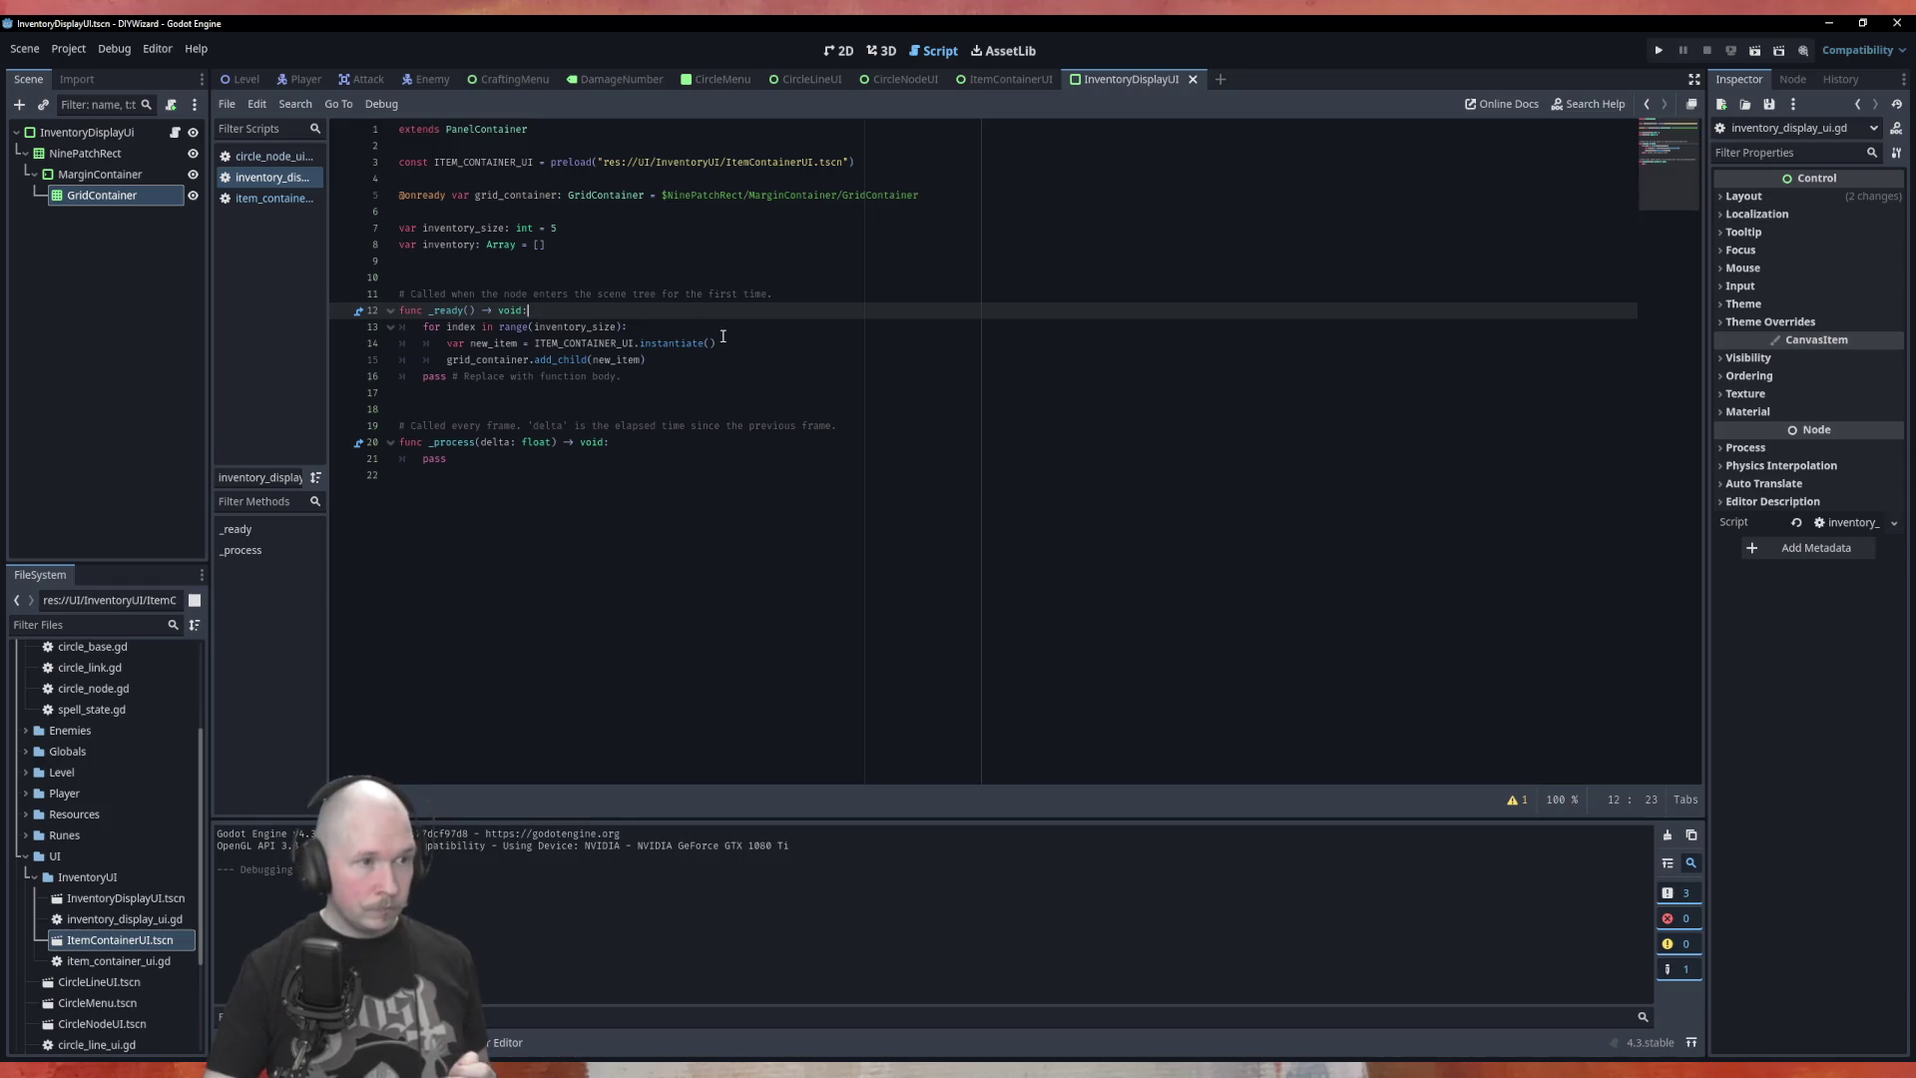
Add 'grid_container.columns = inventory_size' at the start of _ready()
{"action": "key", "text": "Return"}
{"action": "type", "text": "grid"}
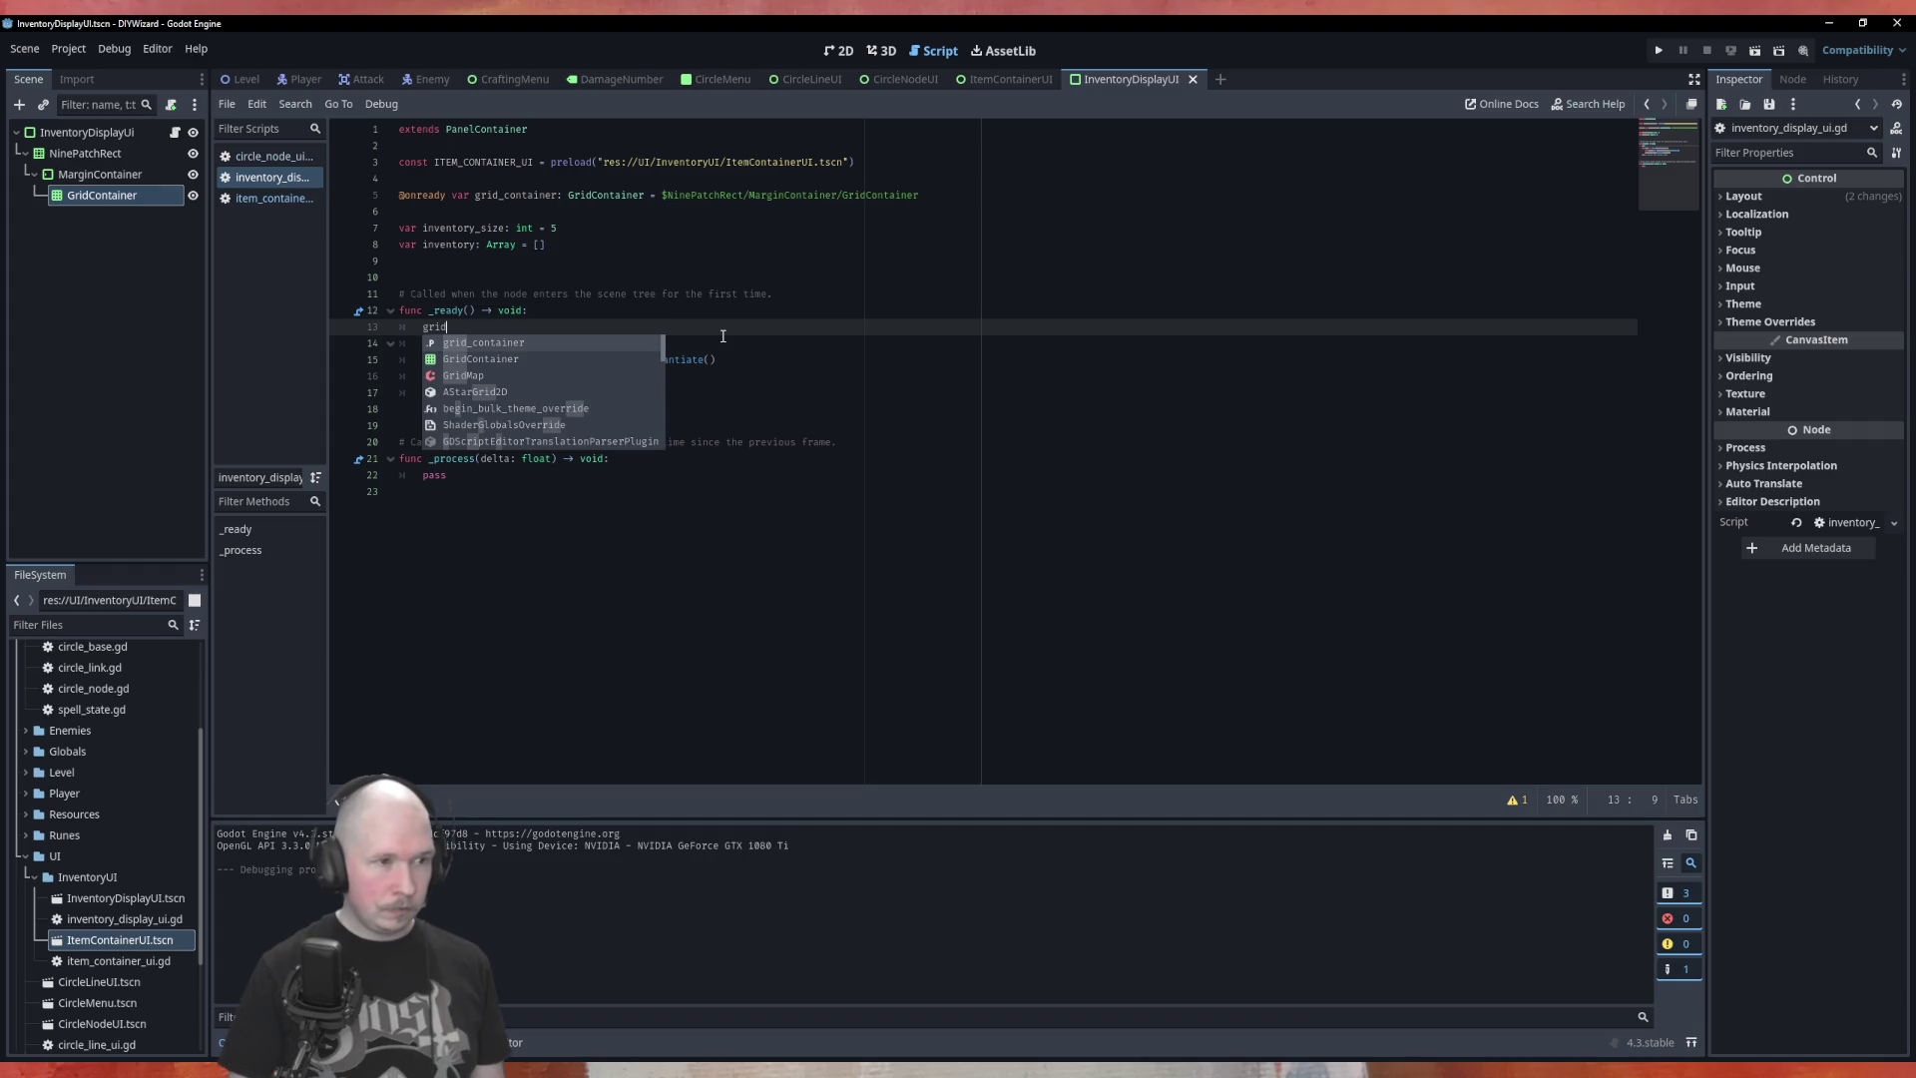
{"action": "key", "text": "Return"}
{"action": "type", "text": "col"}
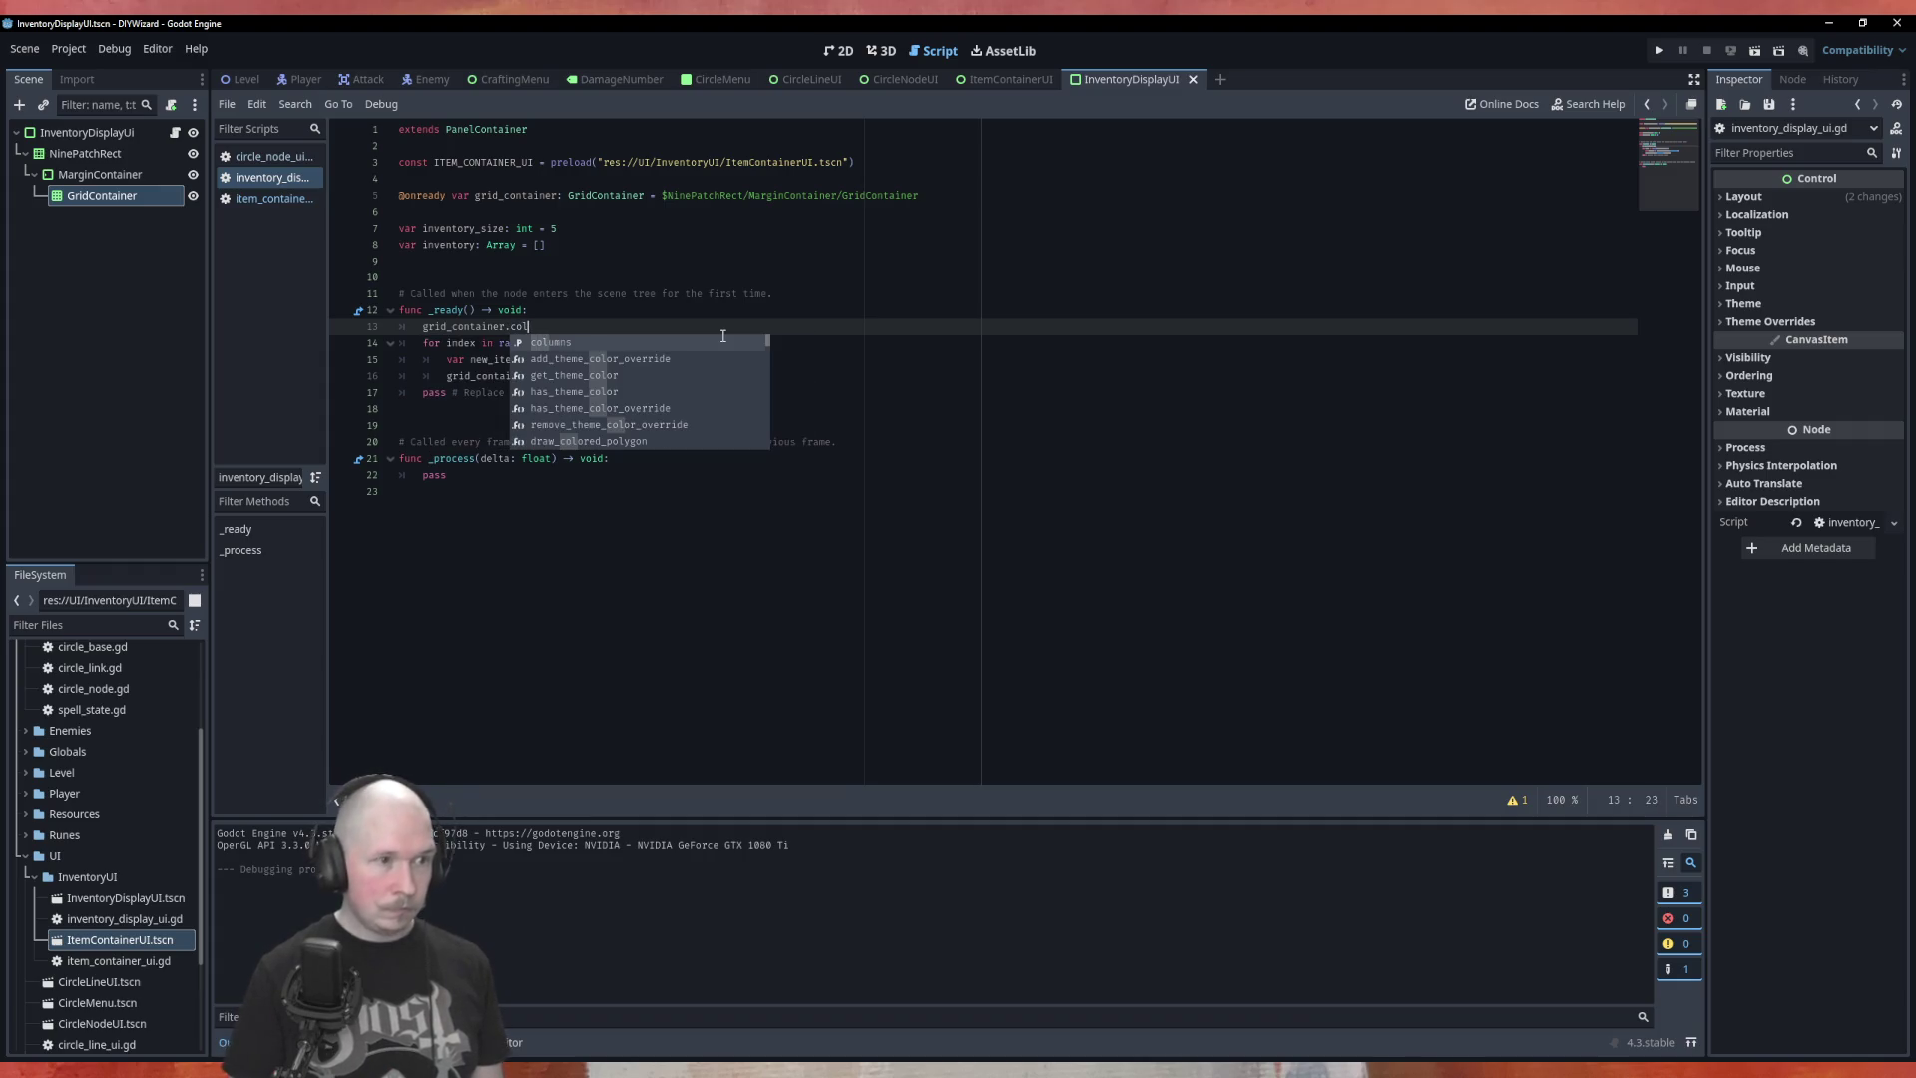
{"action": "type", "text": "umns = inve"}
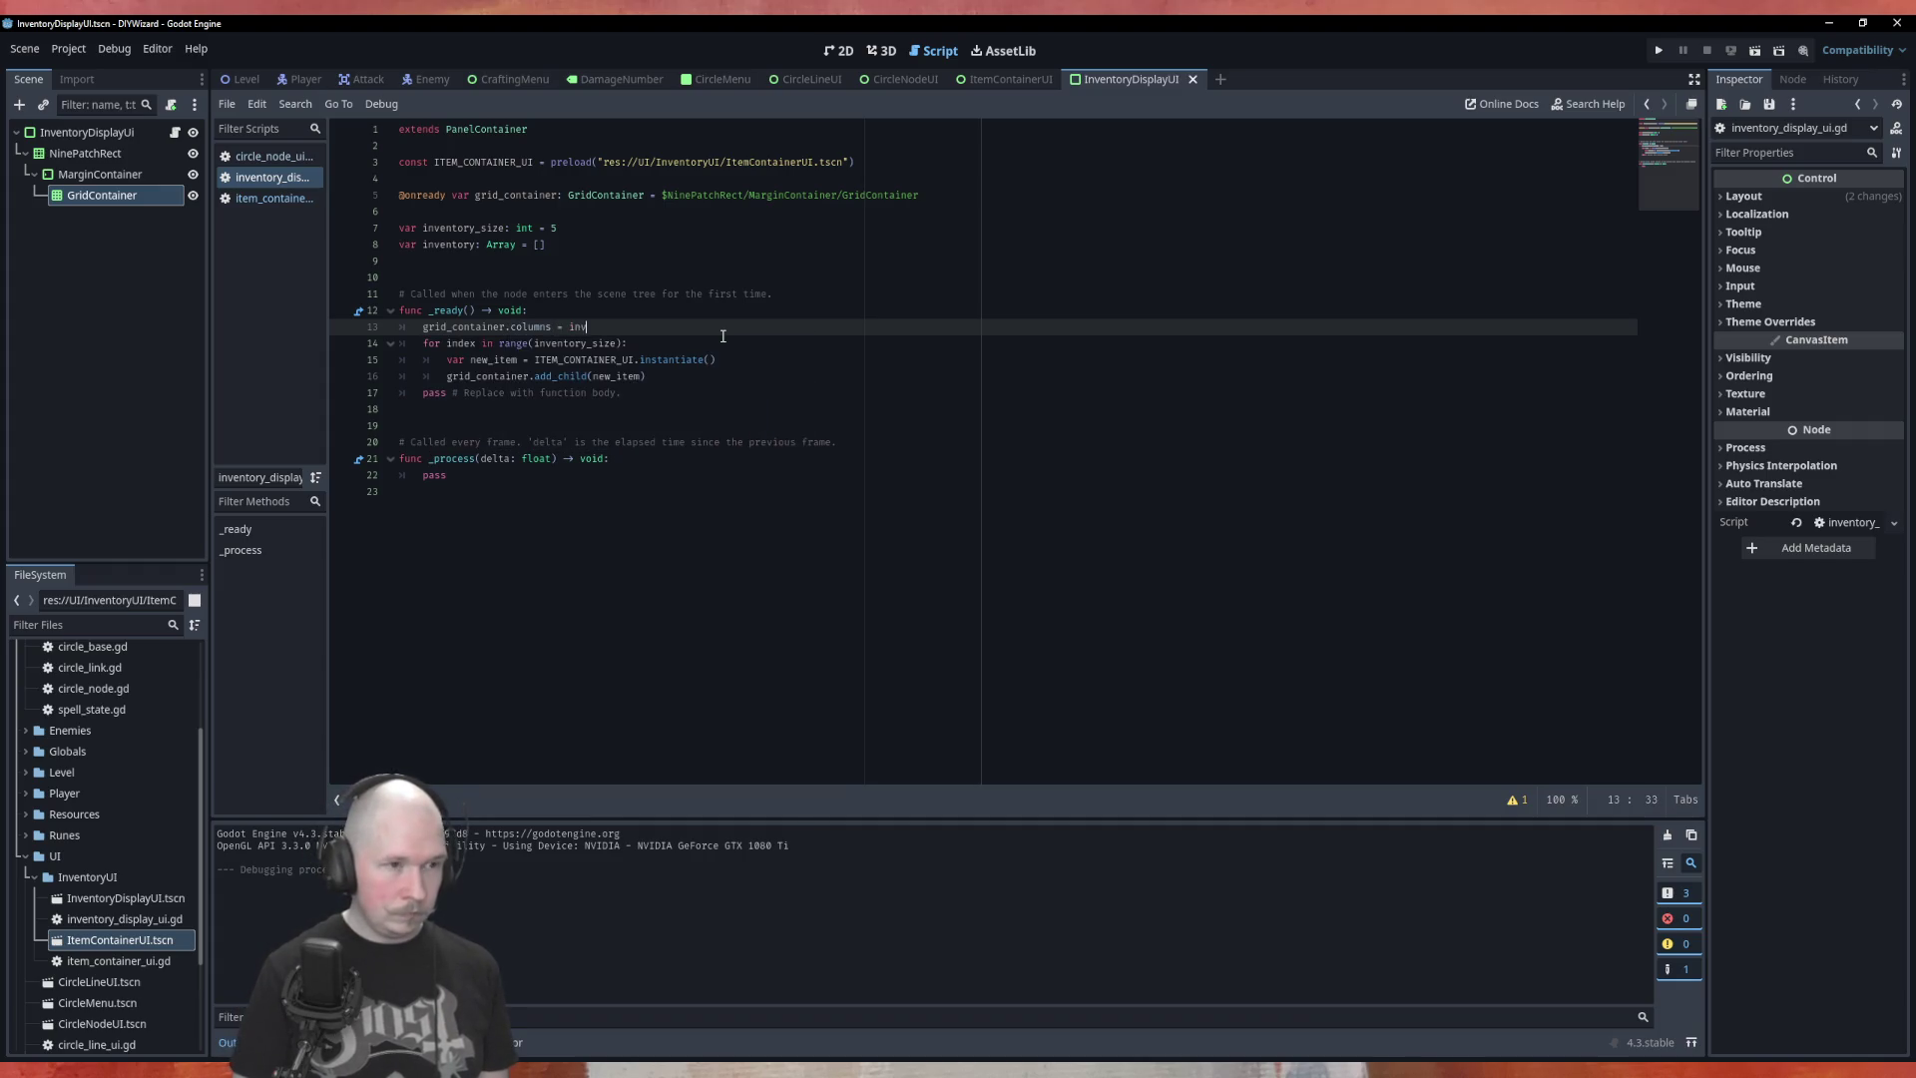
{"action": "key", "text": "Down"}
{"action": "key", "text": "Return"}
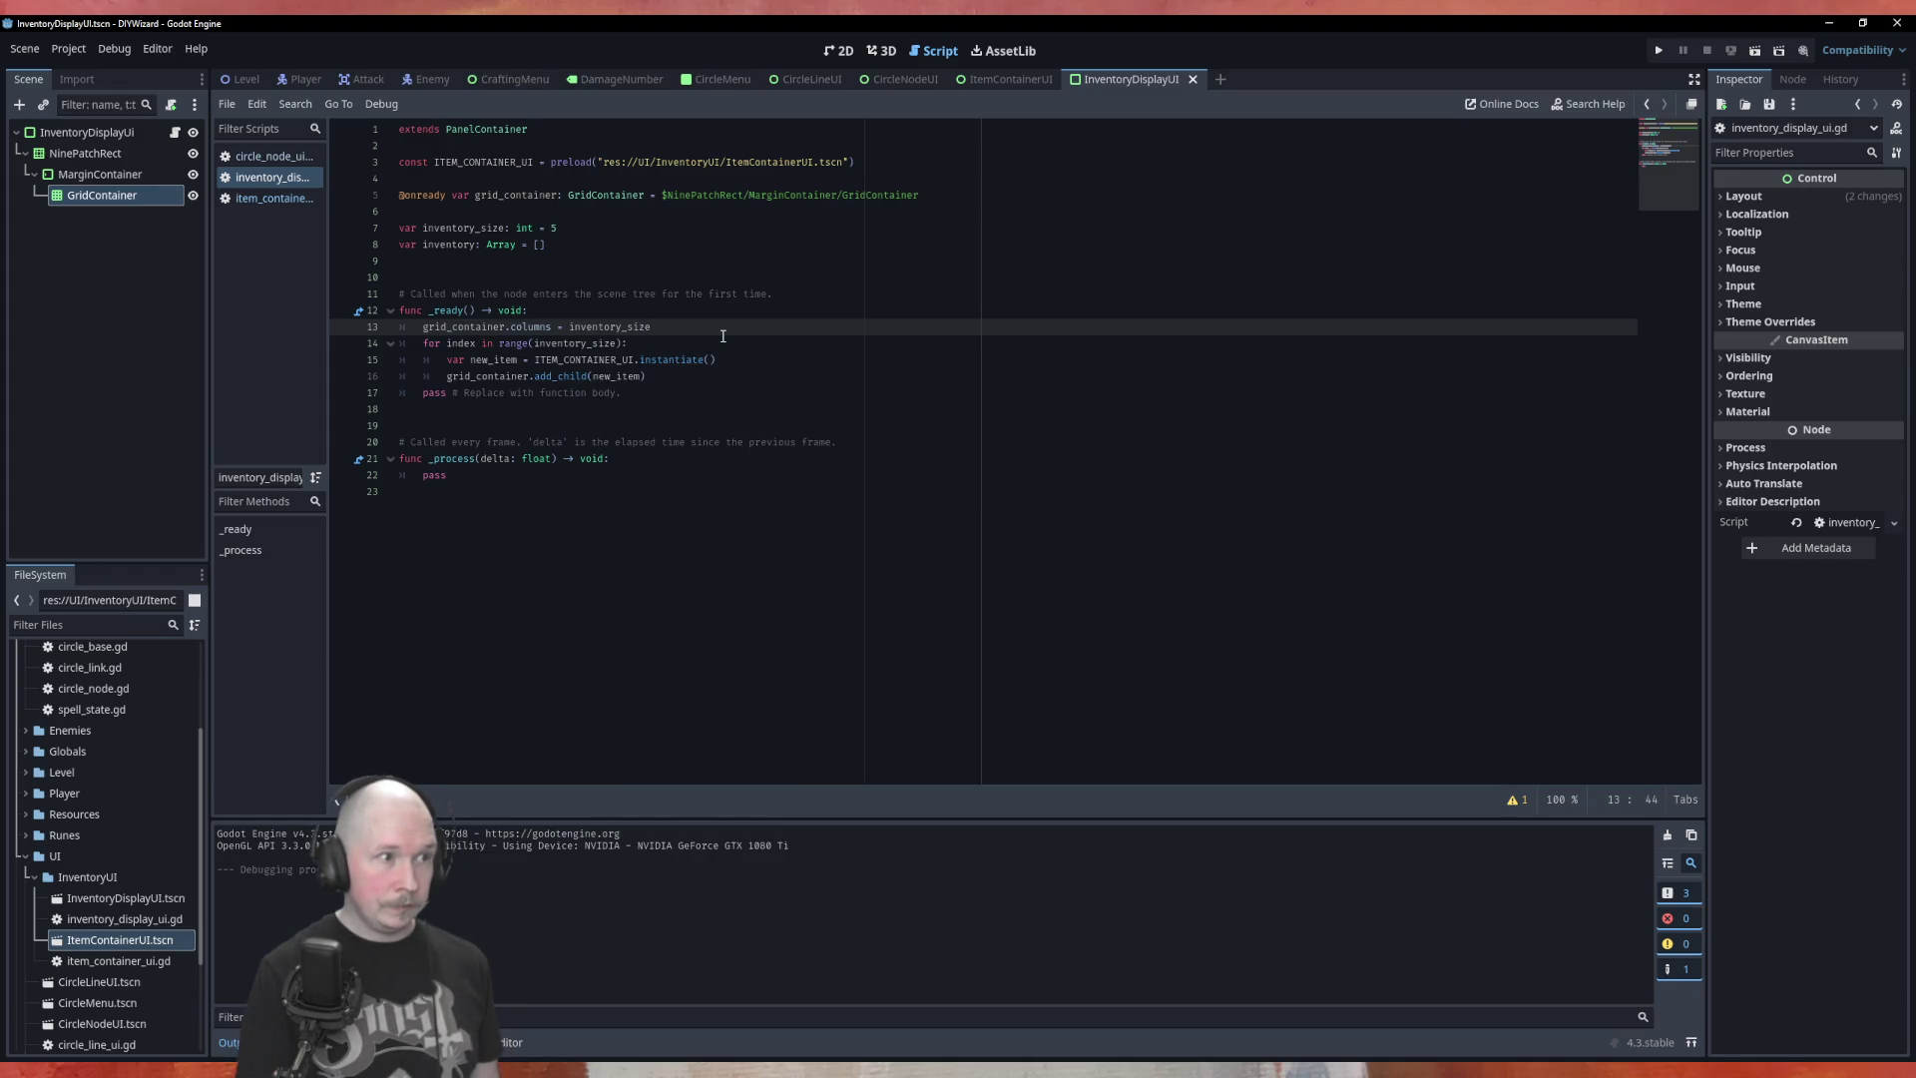
Test-run the scene with F6, then return to the 2D view and select GridContainer
{"action": "key", "text": "F6"}
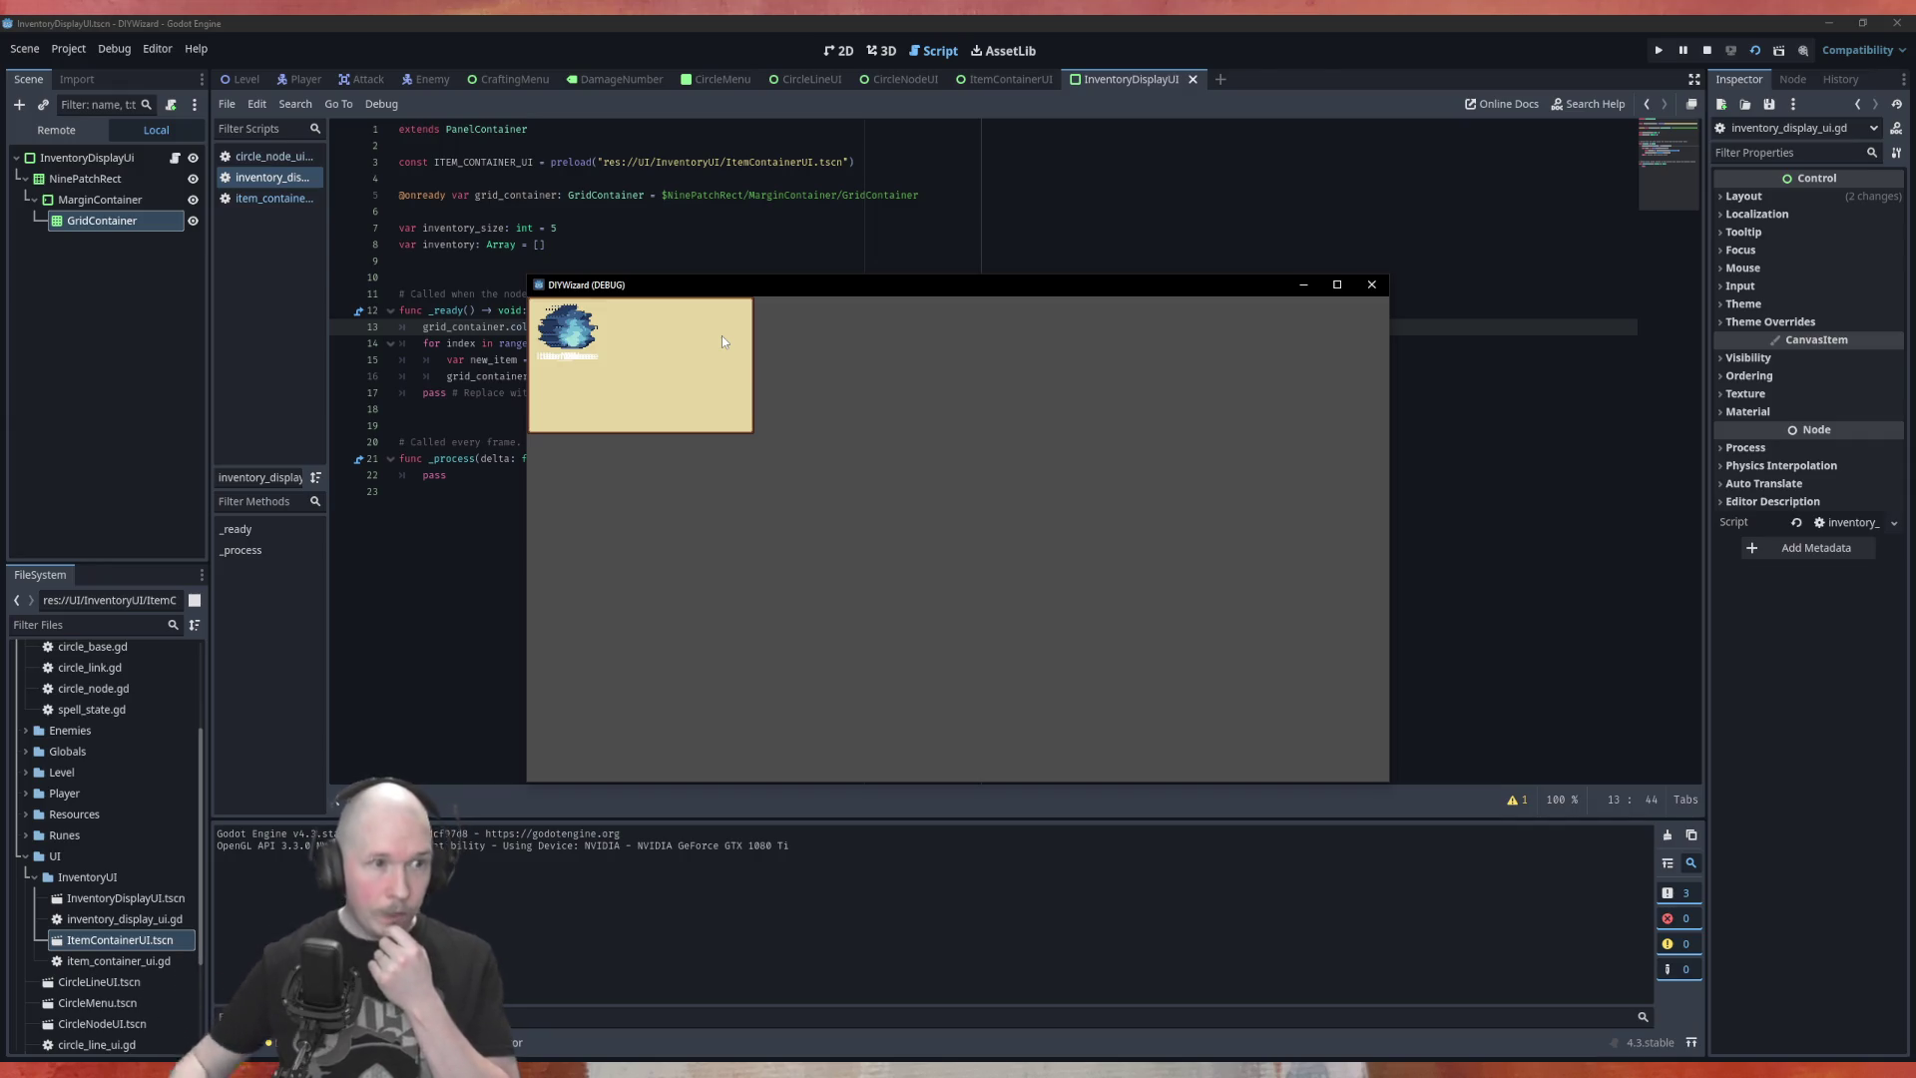
{"action": "left_click", "coordinate": [1371, 284]}
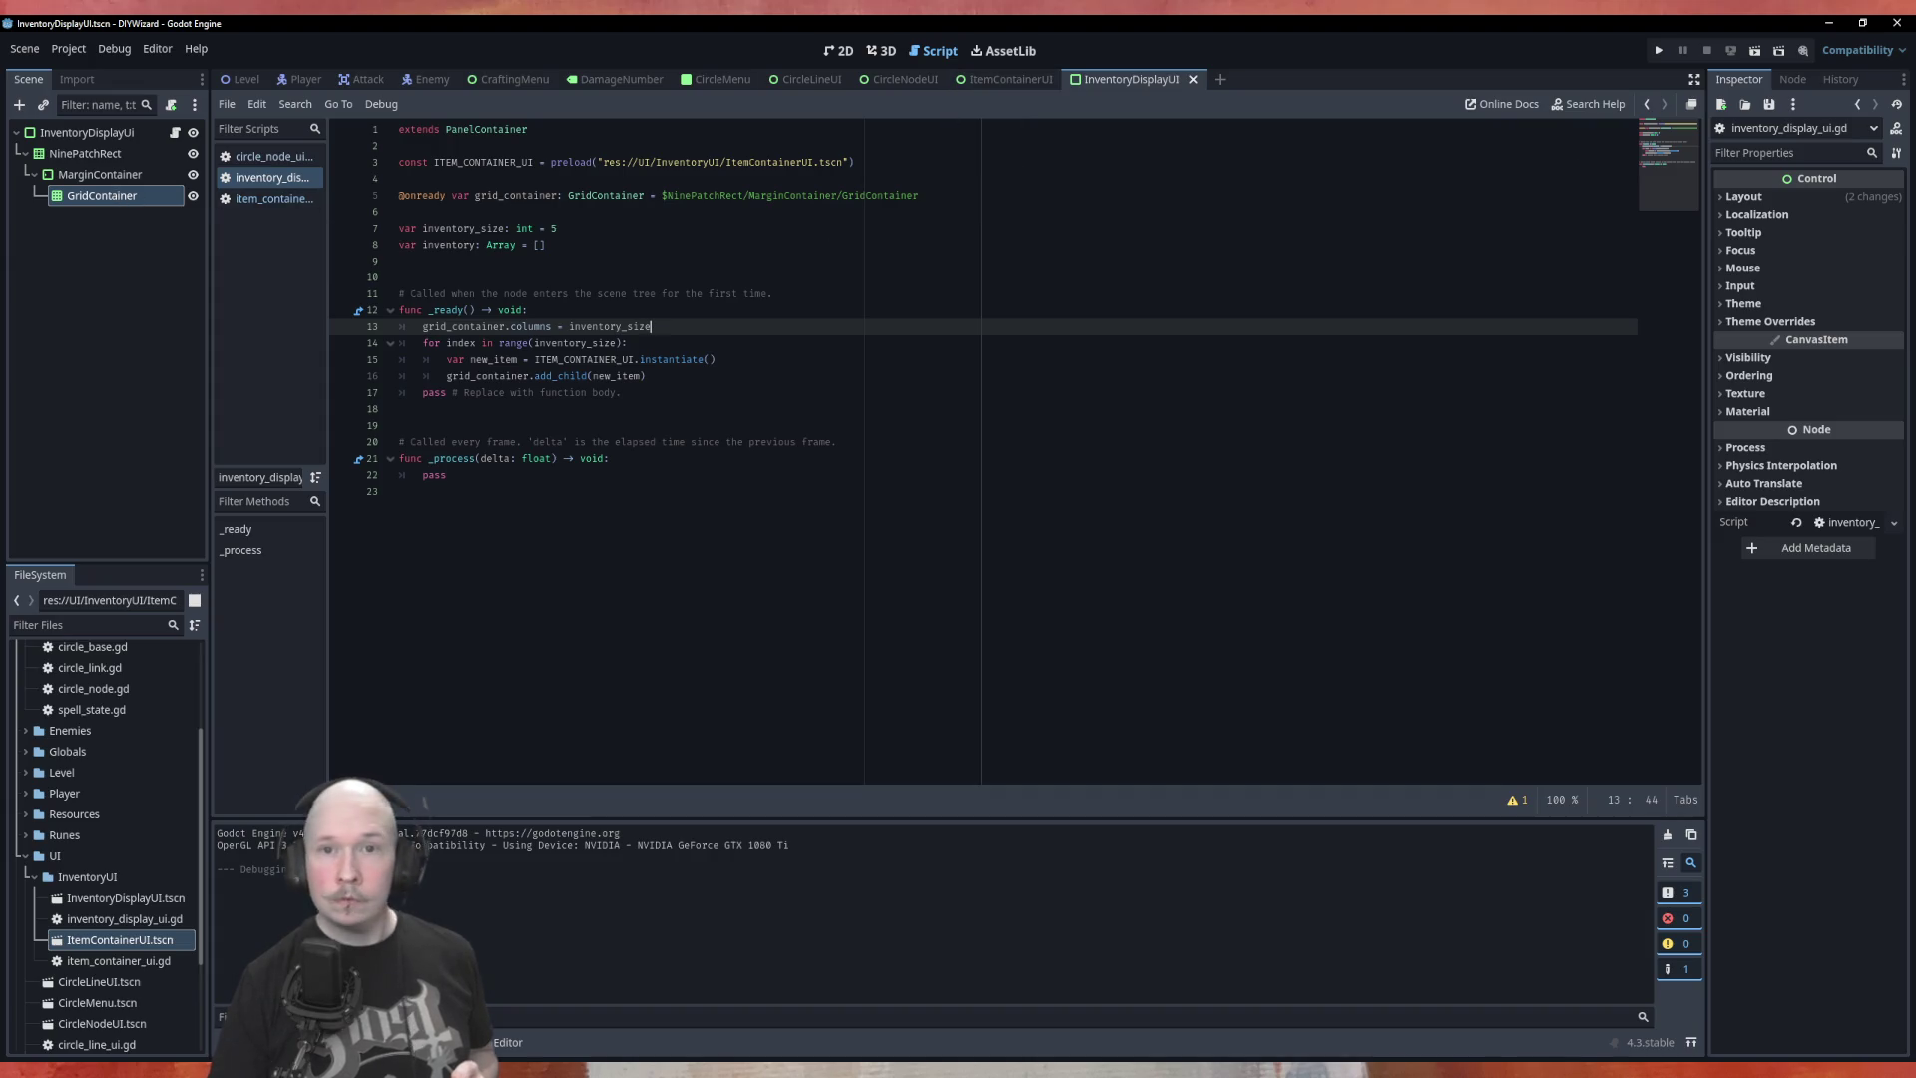
{"action": "left_click", "coordinate": [1780, 200]}
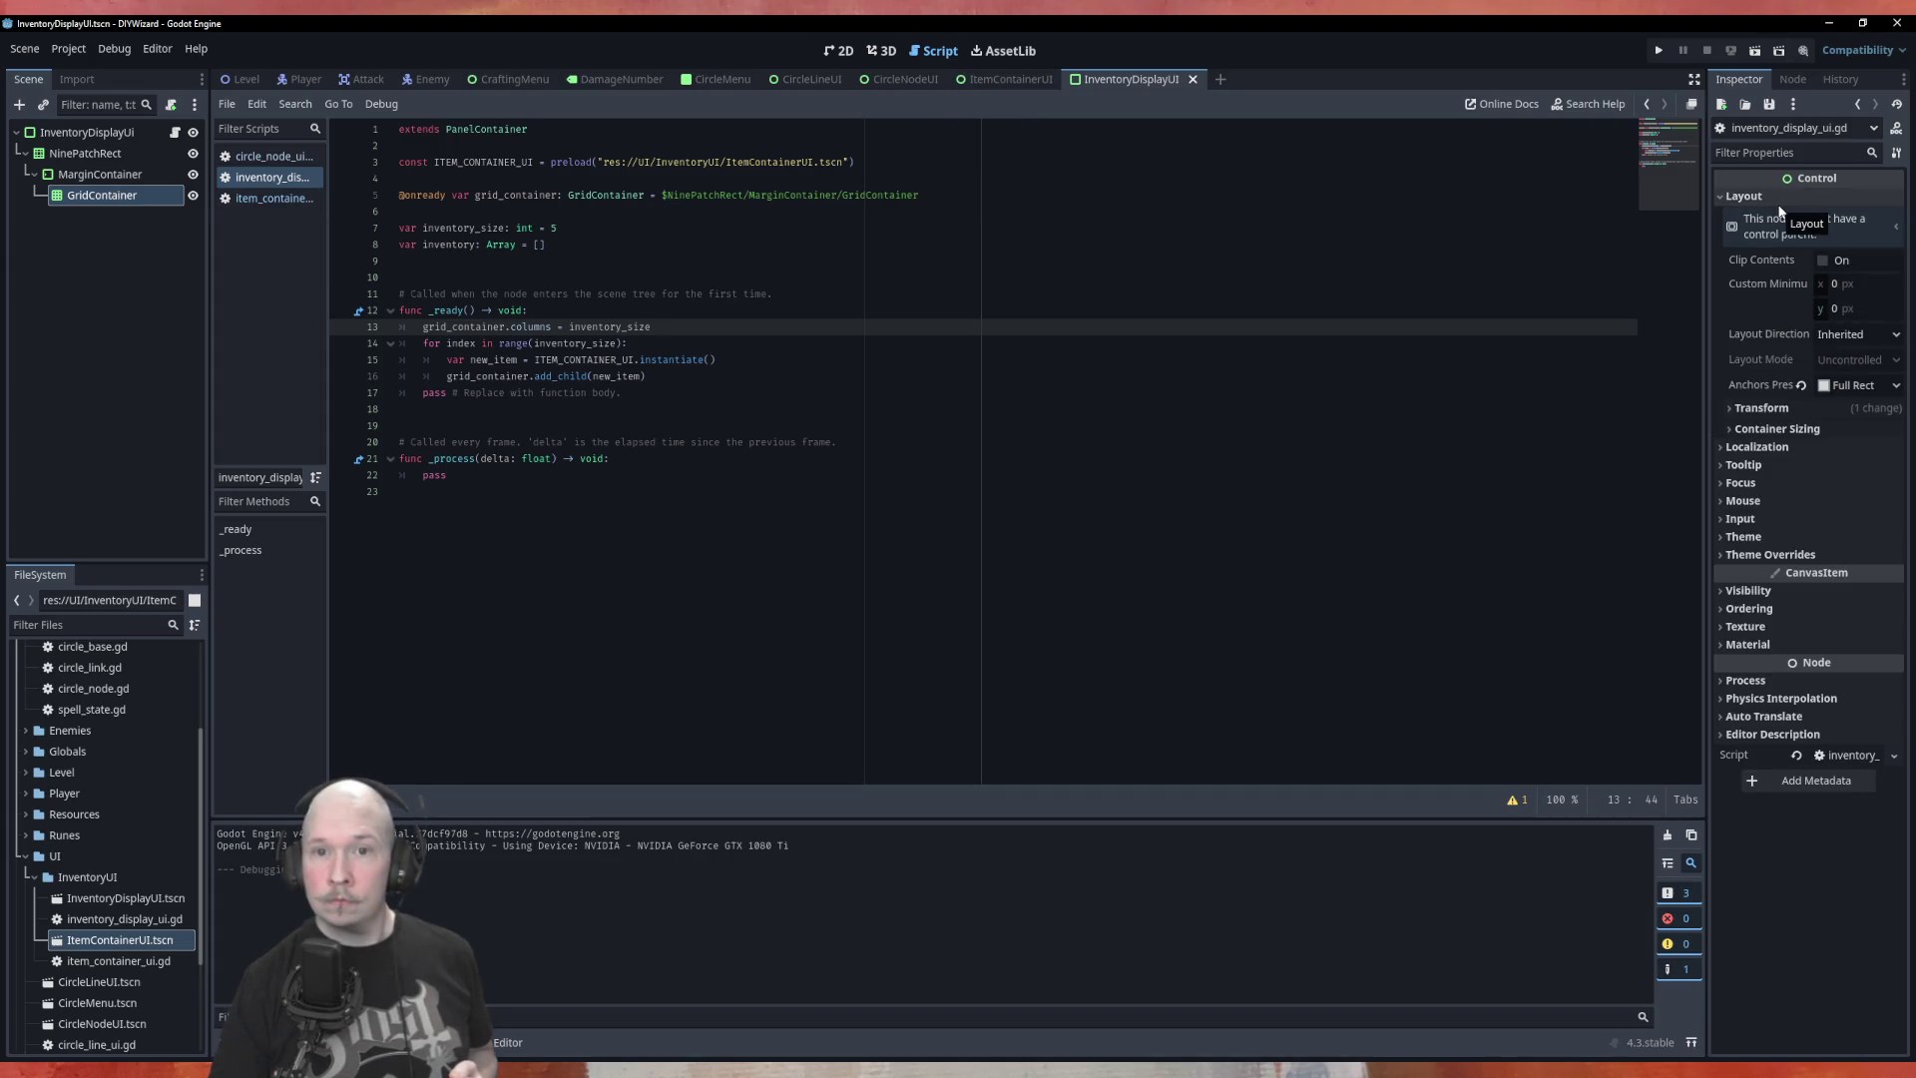
{"action": "left_click", "coordinate": [1771, 200]}
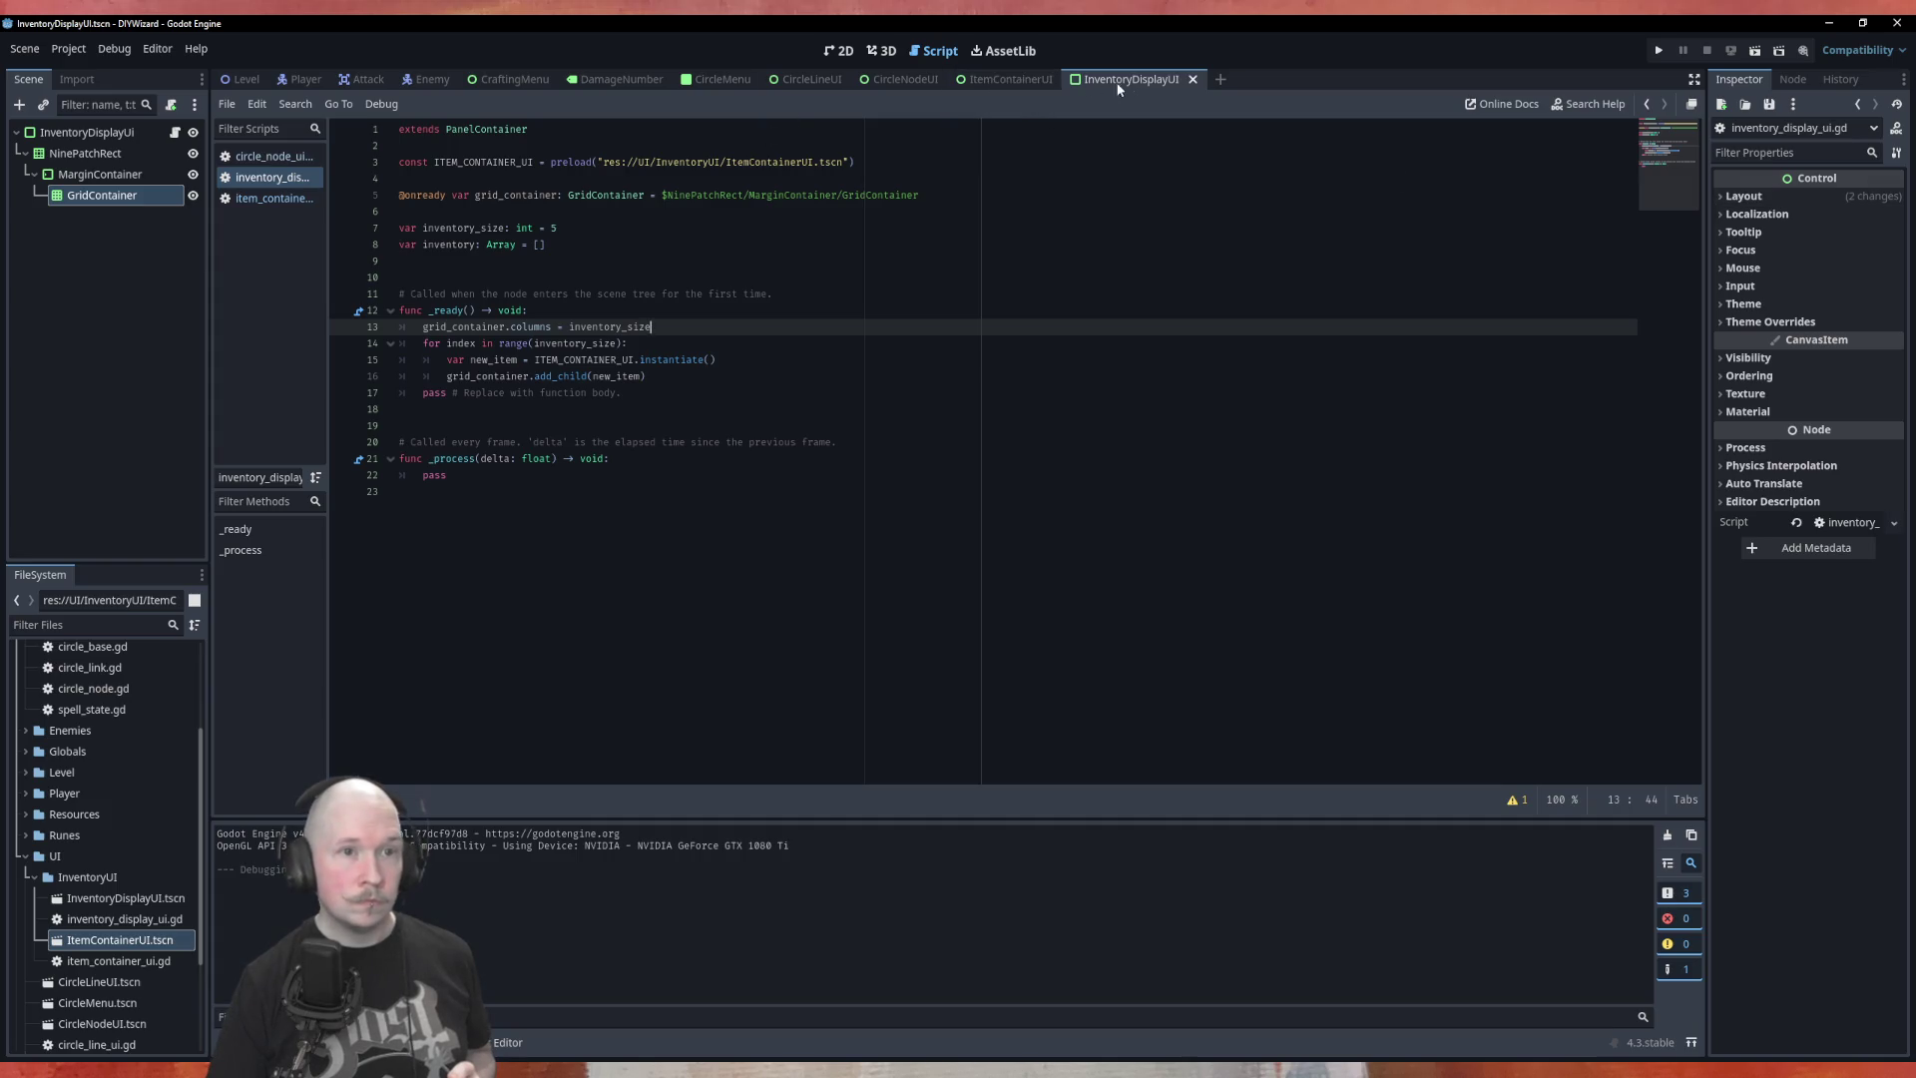
{"action": "left_click", "coordinate": [836, 50]}
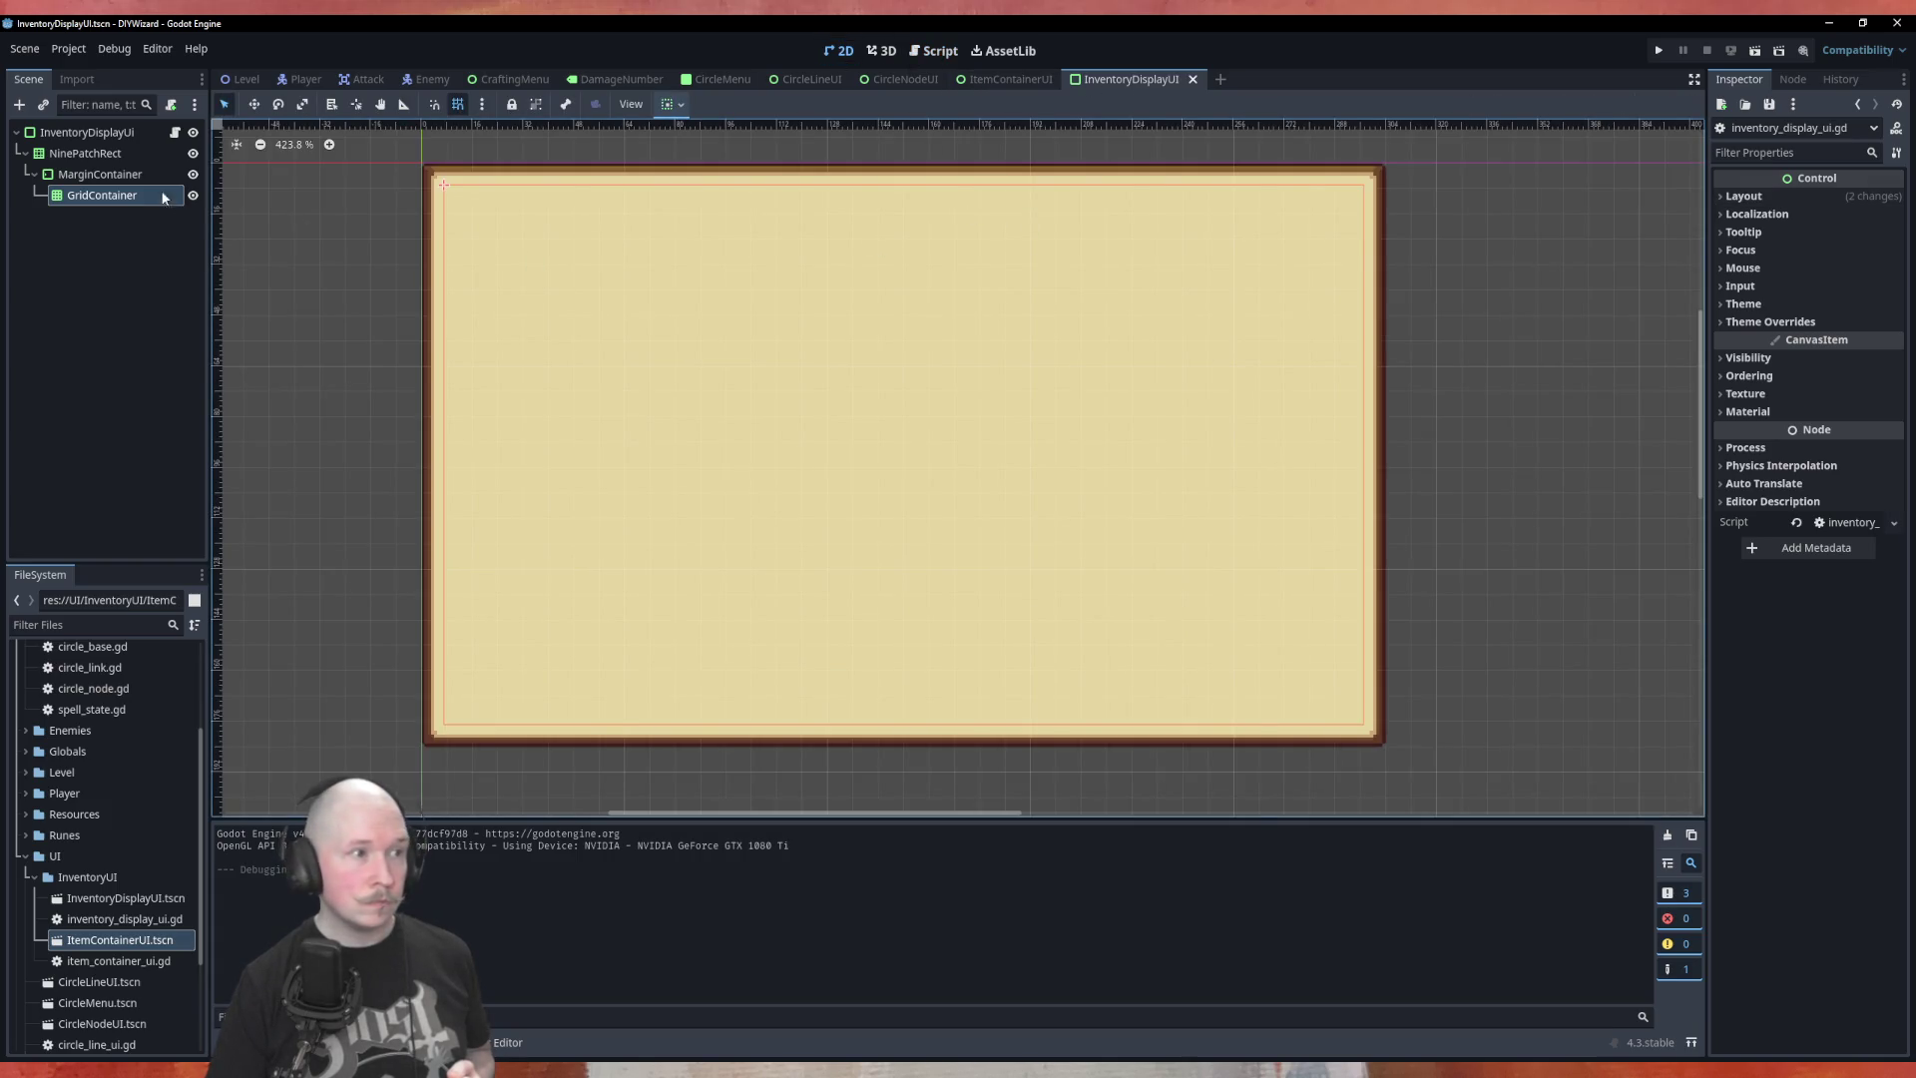
{"action": "left_click", "coordinate": [997, 214]}
{"action": "left_click", "coordinate": [110, 194]}
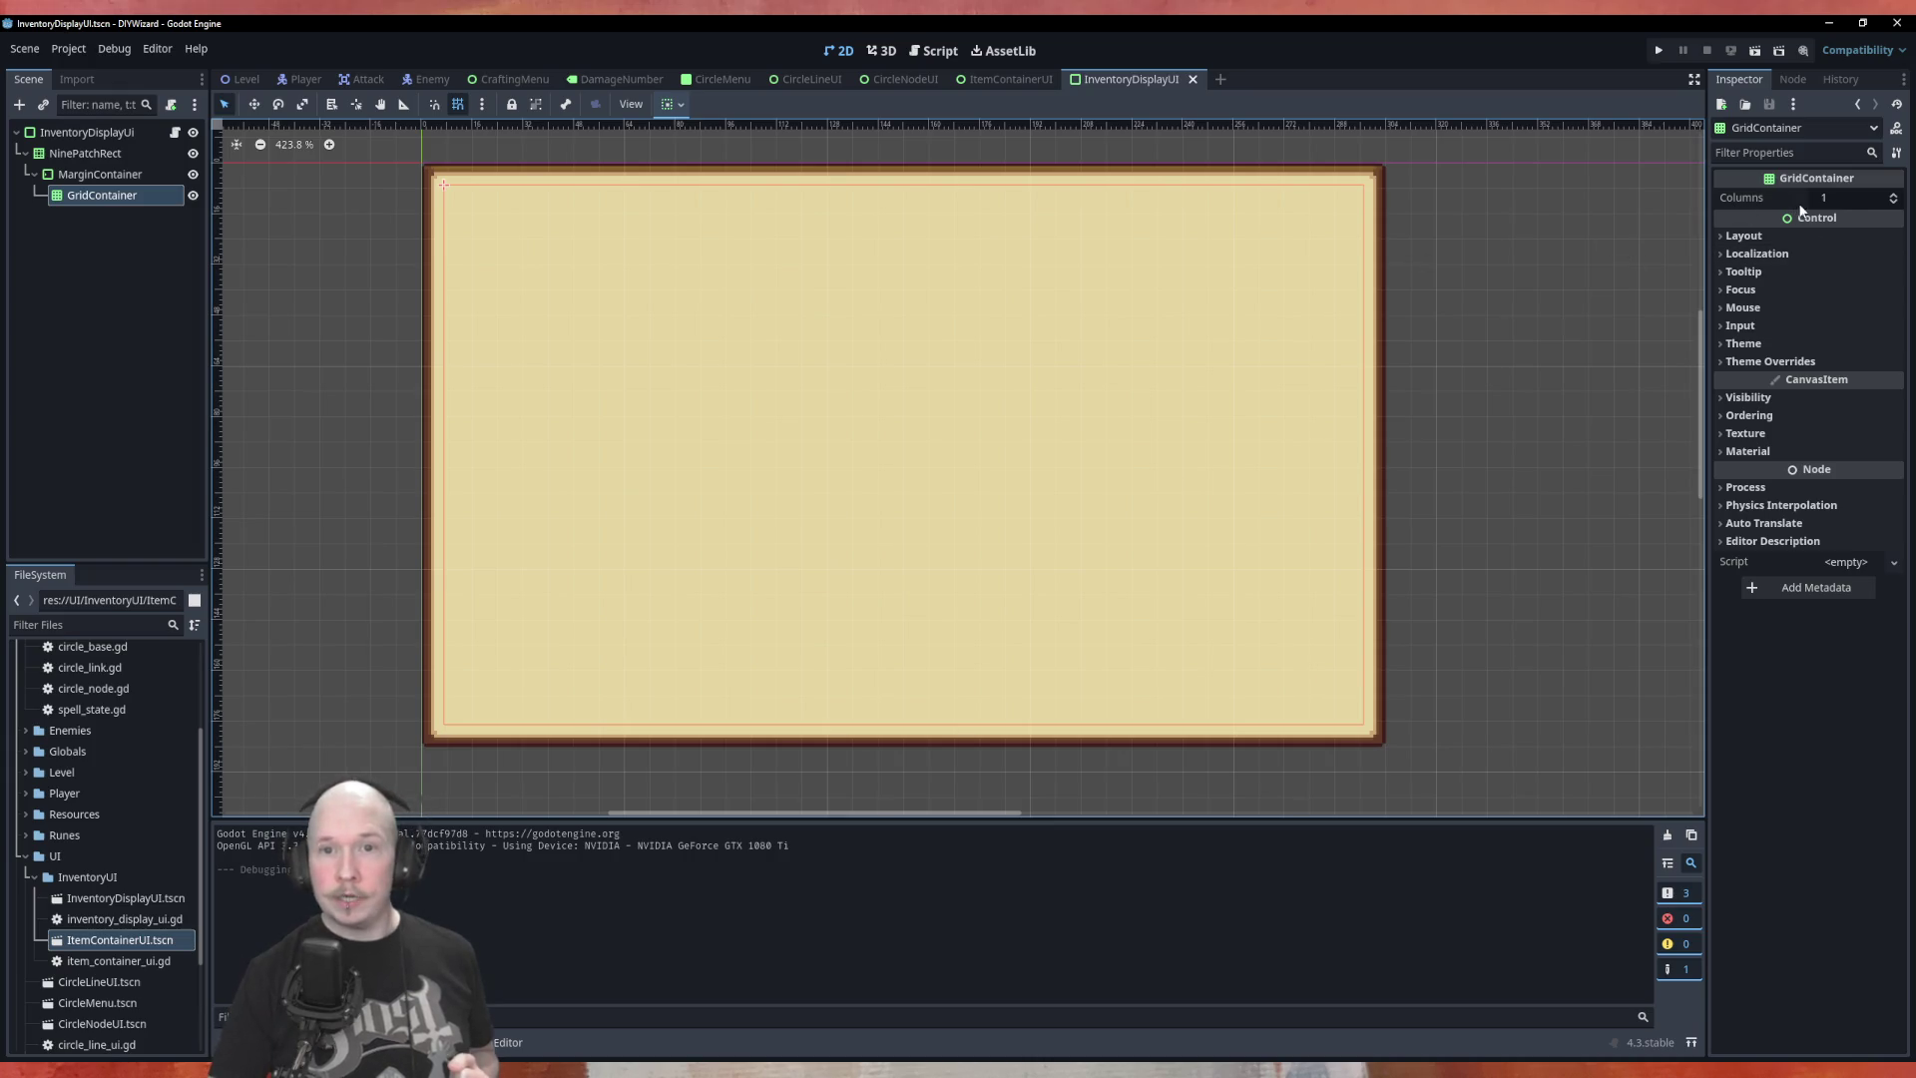
Drag ItemContainerUI.tscn onto GridContainer twice to add two item slot instances
{"action": "left_click", "coordinate": [1781, 236]}
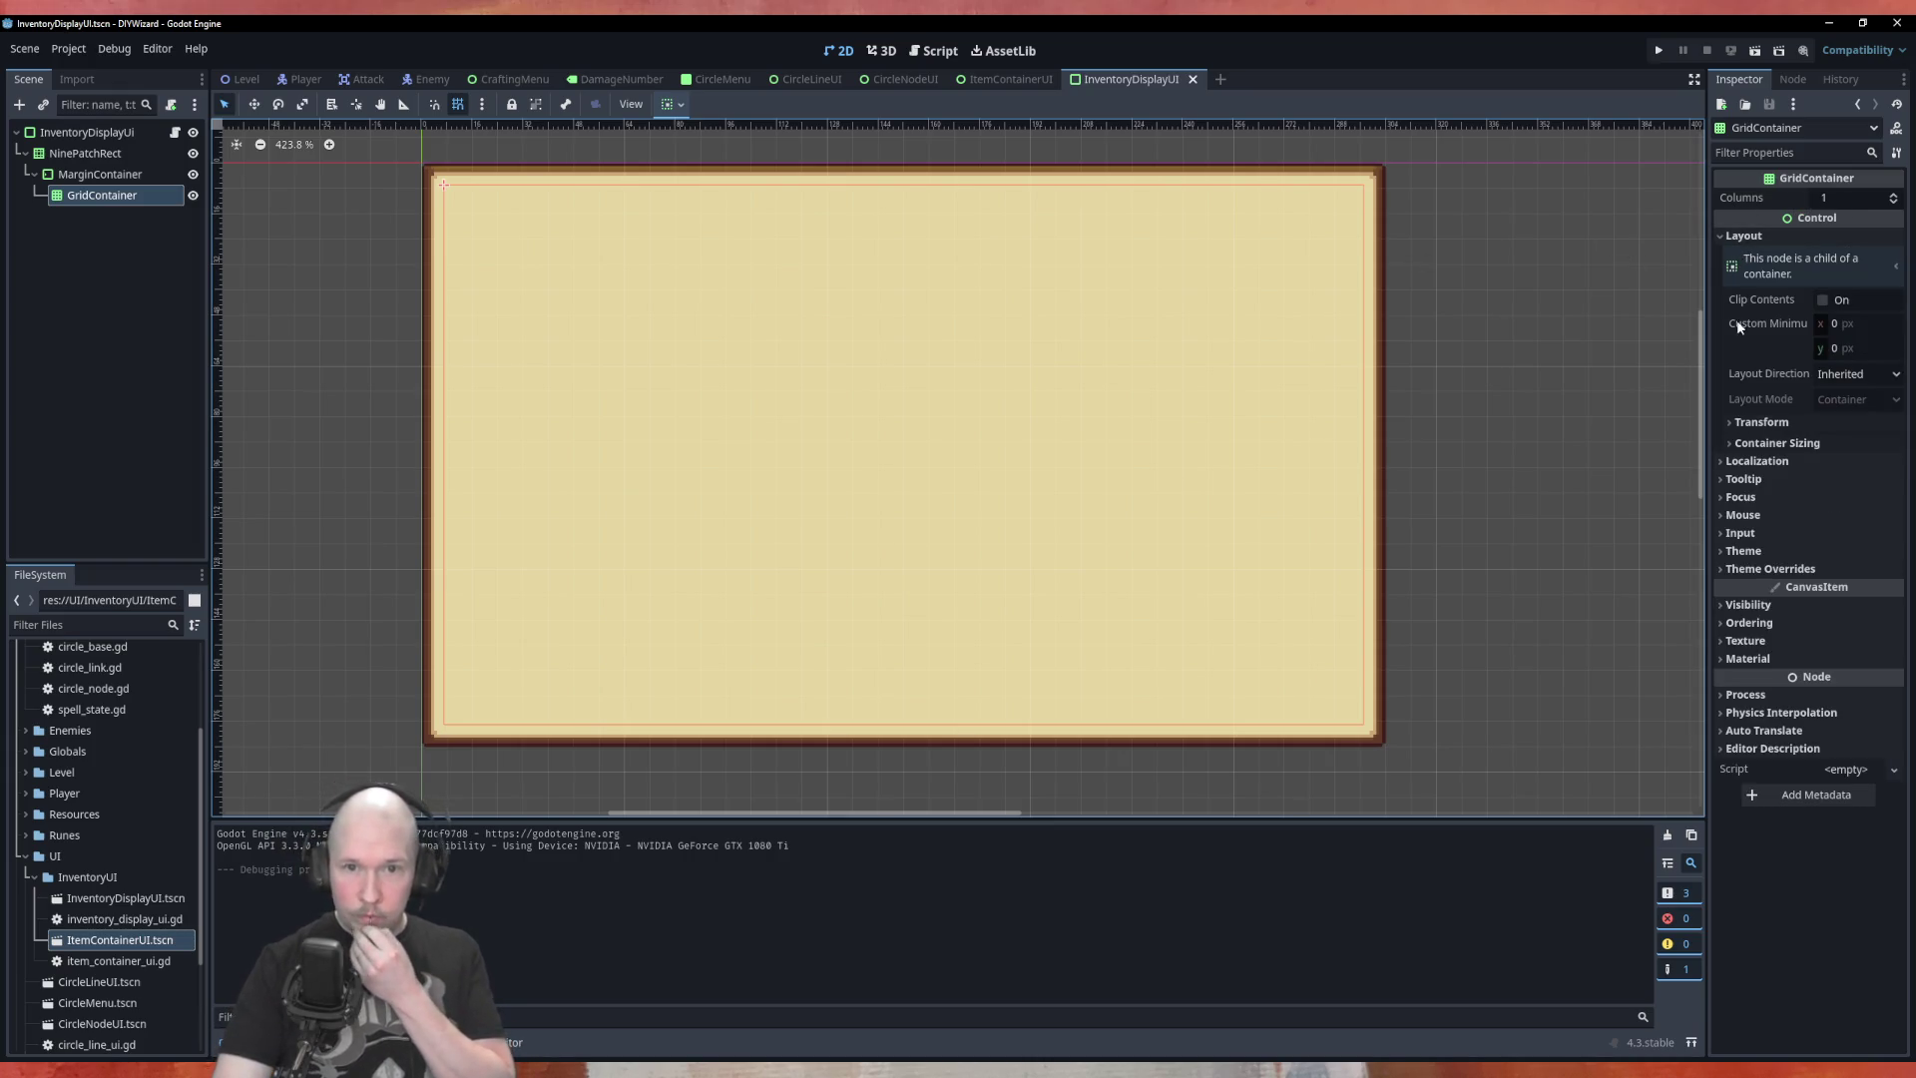
{"action": "left_click", "coordinate": [1776, 443]}
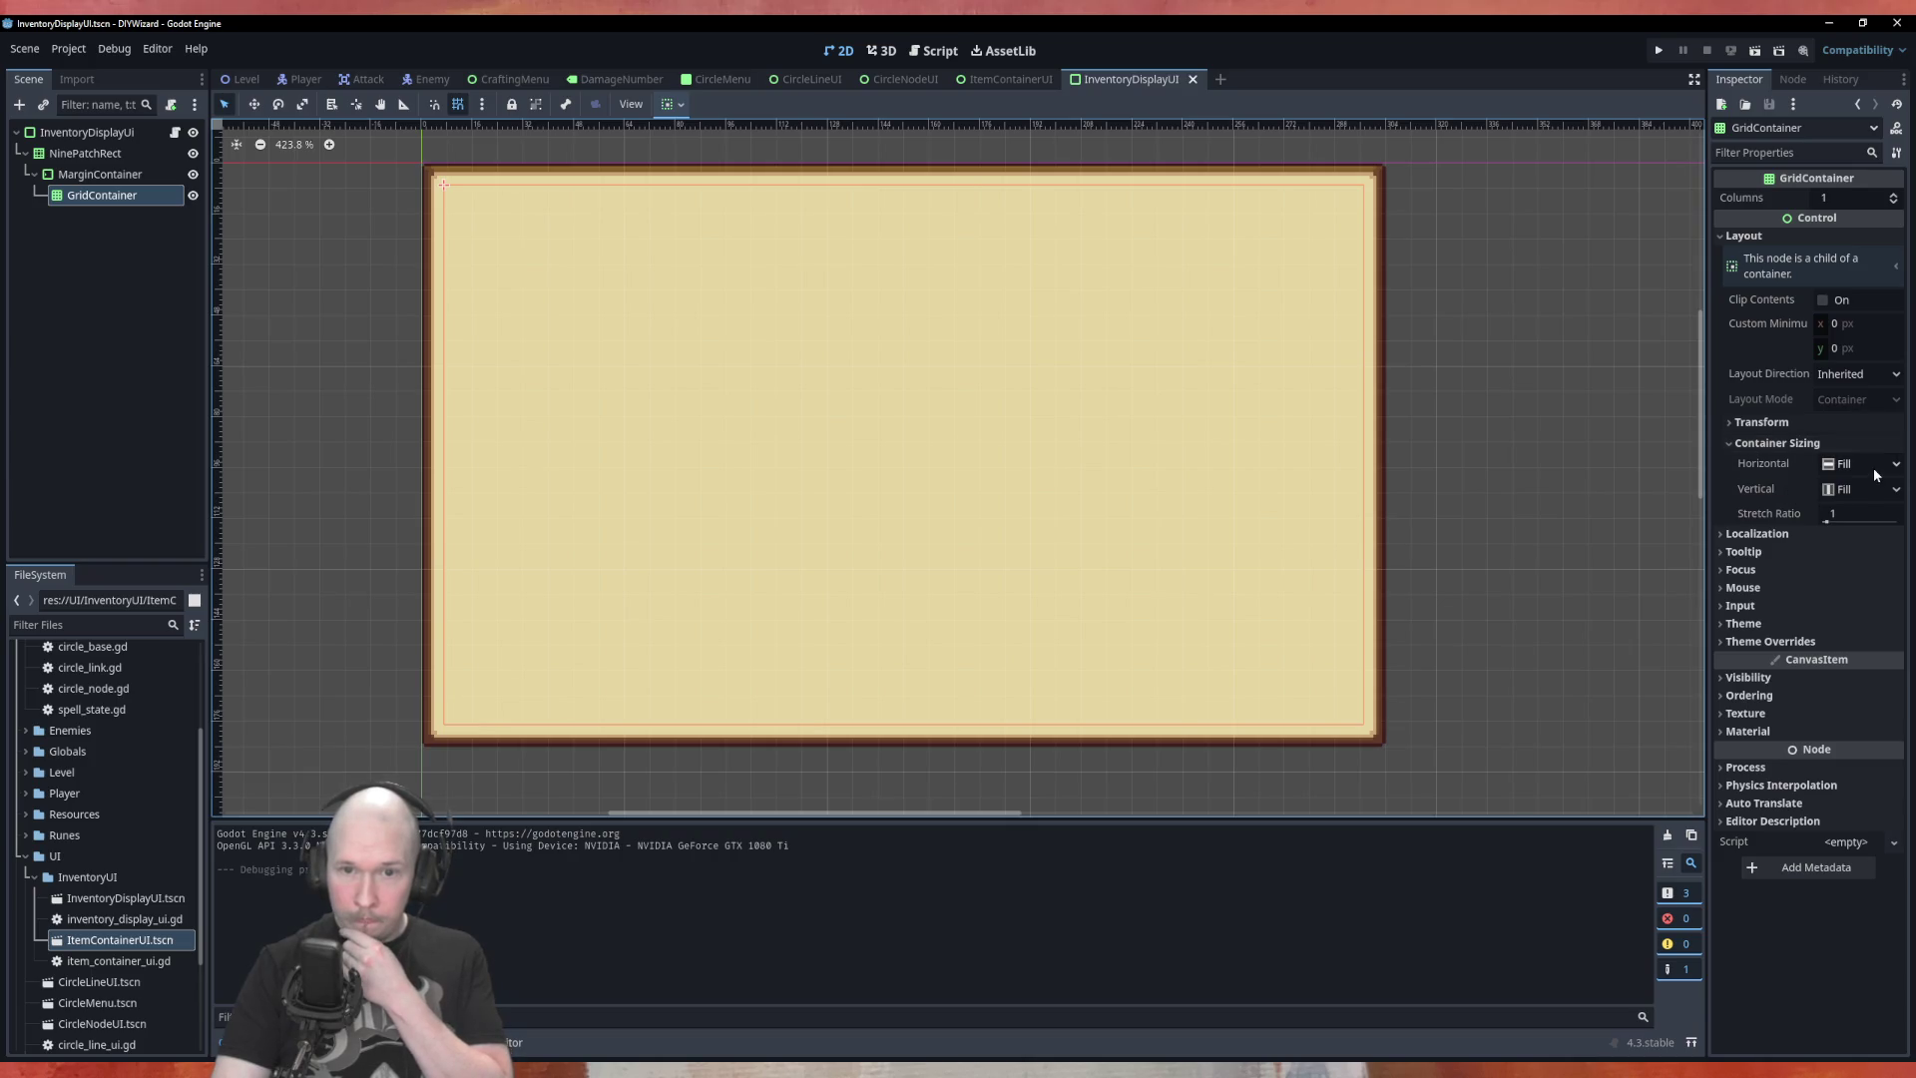
{"action": "mouse_move", "coordinate": [1825, 519]}
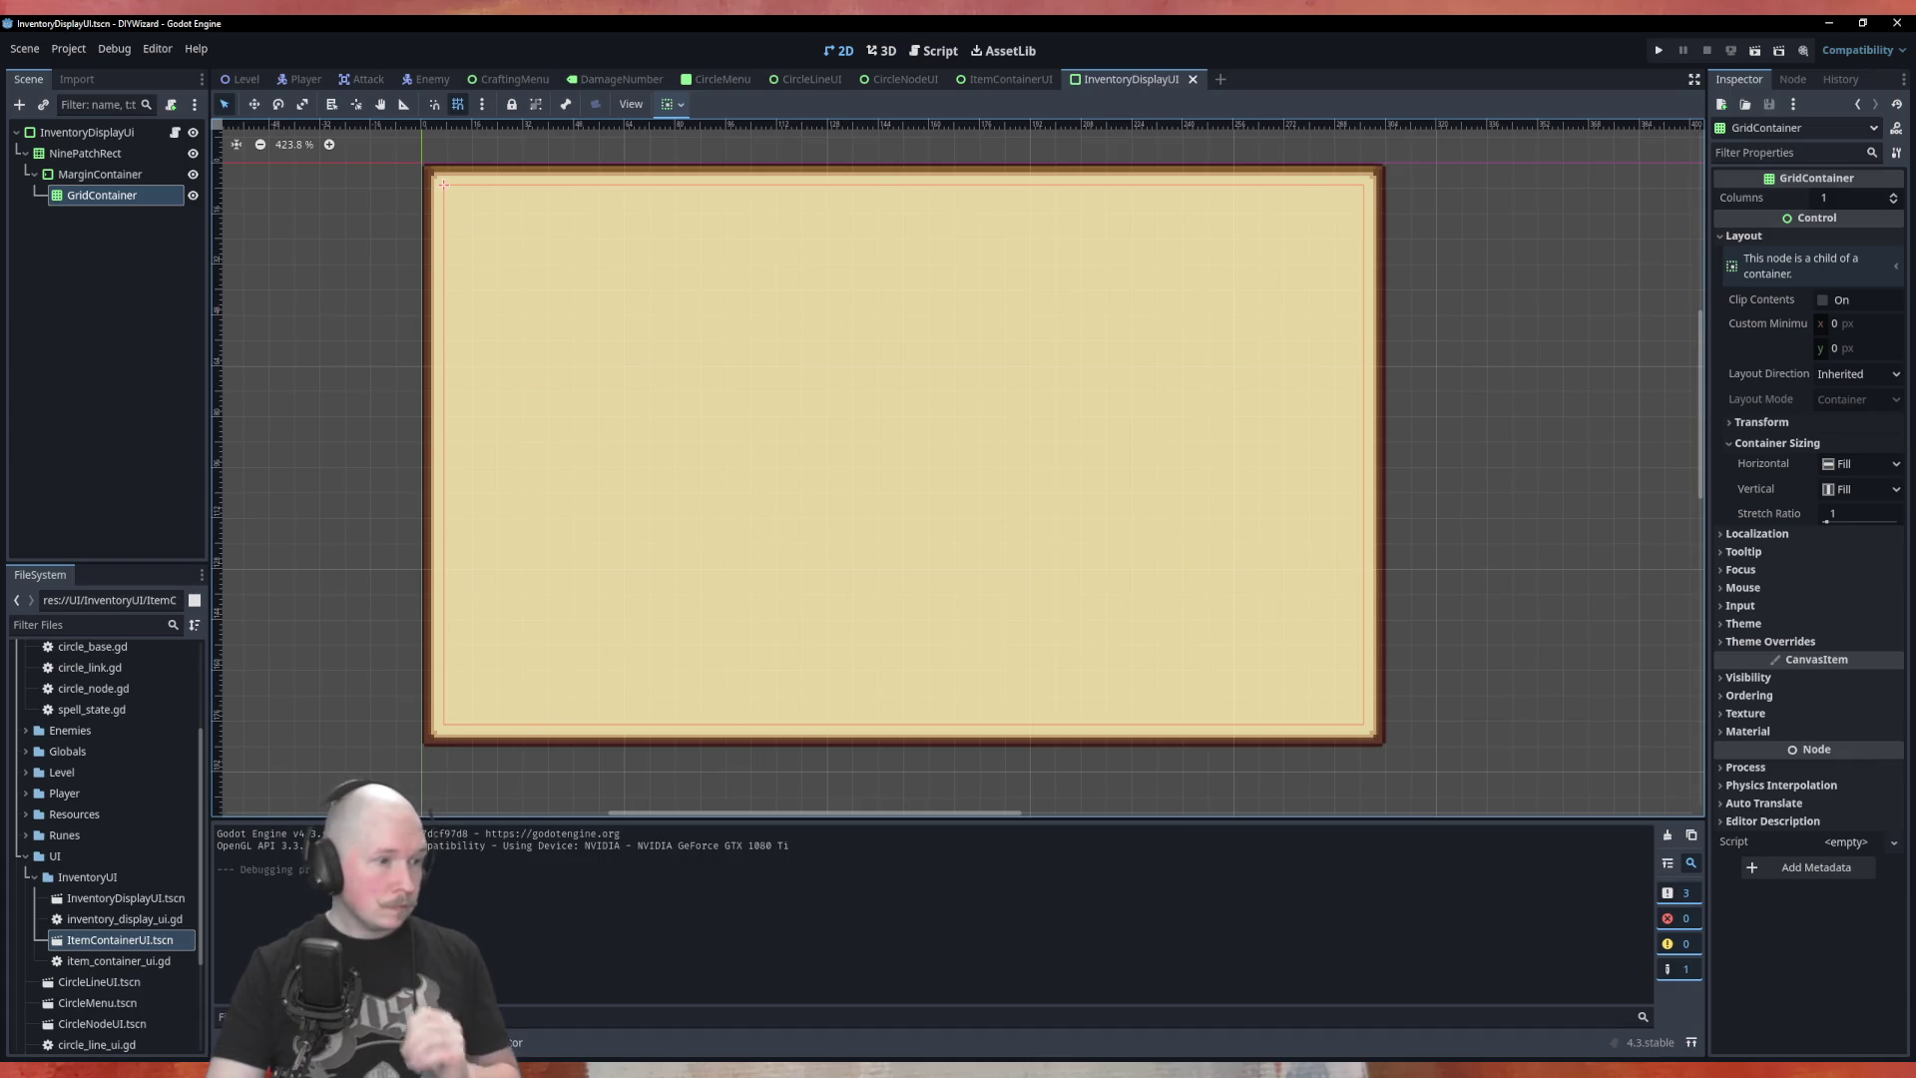
{"action": "mouse_move", "coordinate": [100, 946]}
{"action": "left_mouse_down"}
{"action": "mouse_move", "coordinate": [91, 221]}
{"action": "mouse_move", "coordinate": [110, 210]}
{"action": "left_mouse_up"}
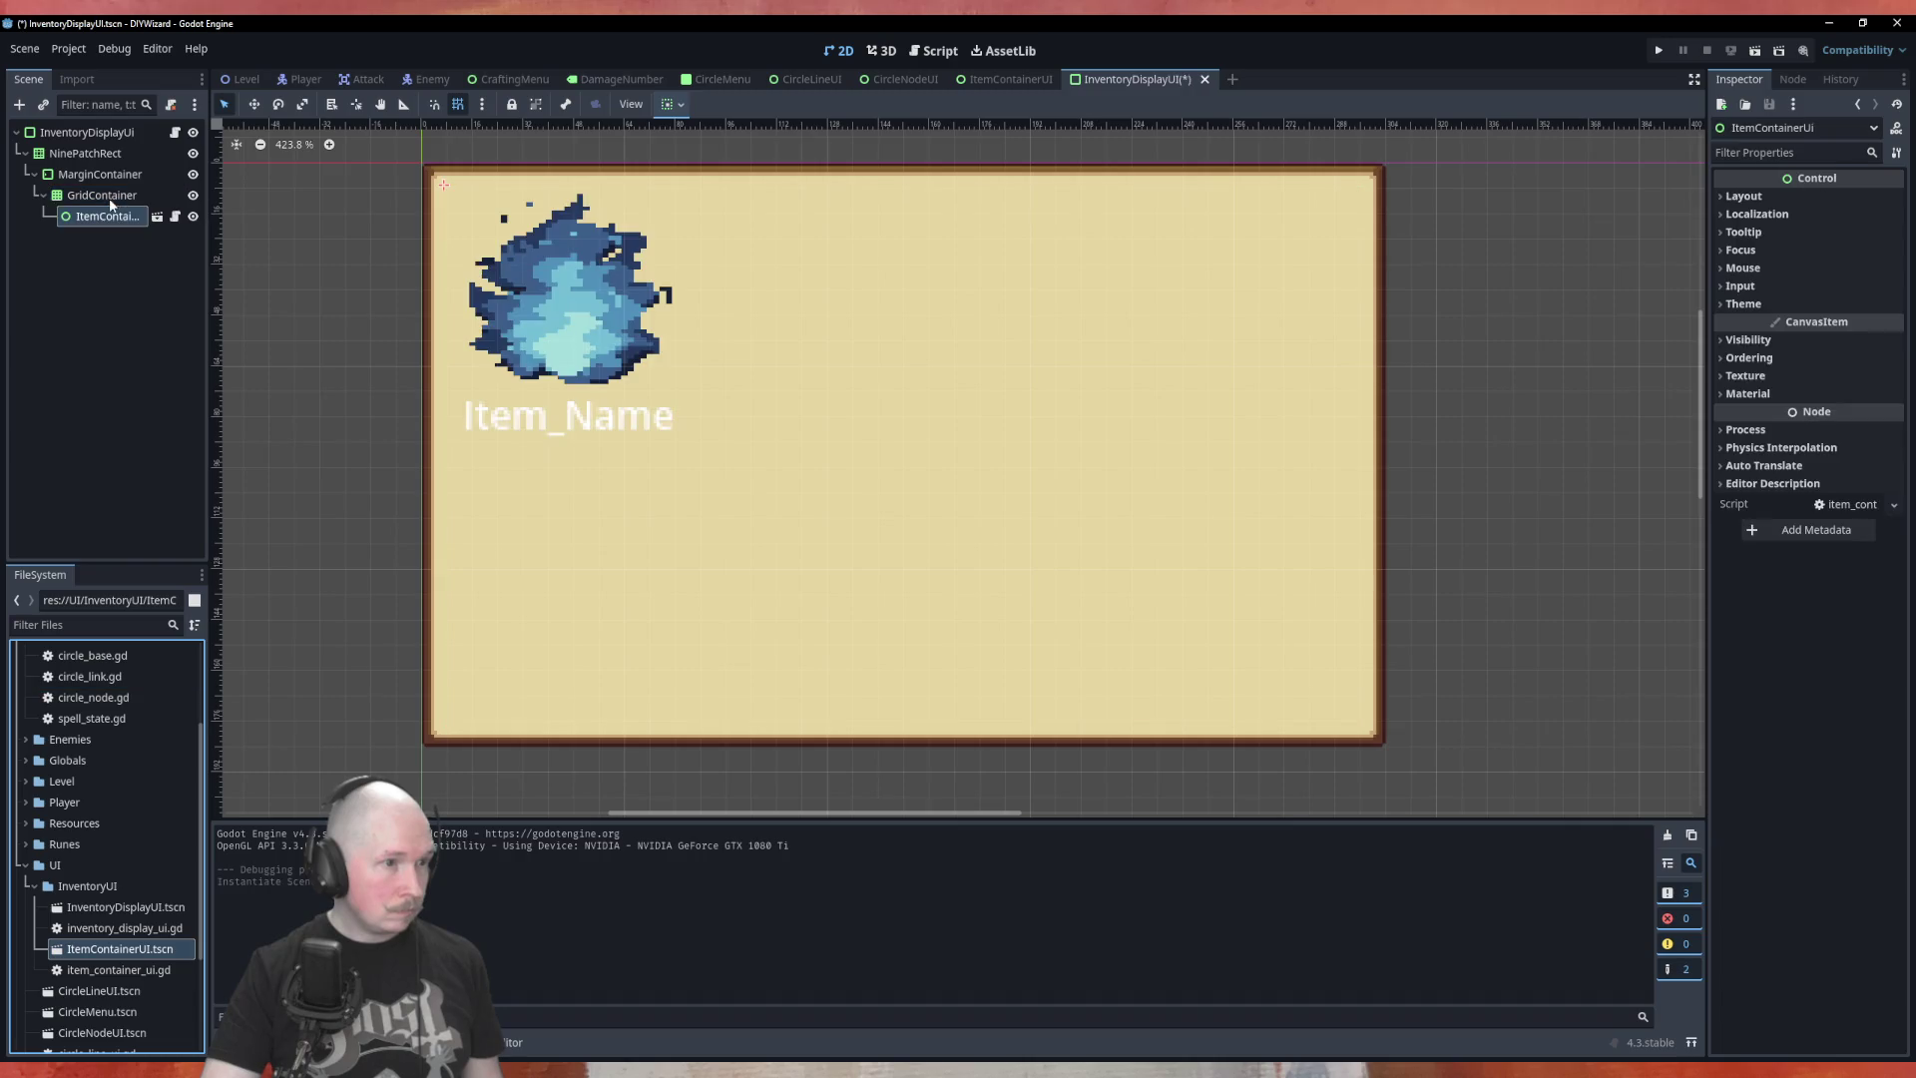
{"action": "mouse_move", "coordinate": [113, 948]}
{"action": "left_mouse_down"}
{"action": "mouse_move", "coordinate": [174, 576]}
{"action": "mouse_move", "coordinate": [138, 202]}
{"action": "left_mouse_up"}
{"action": "scroll", "coordinate": [688, 404], "scroll_direction": "down", "scroll_amount": 3}
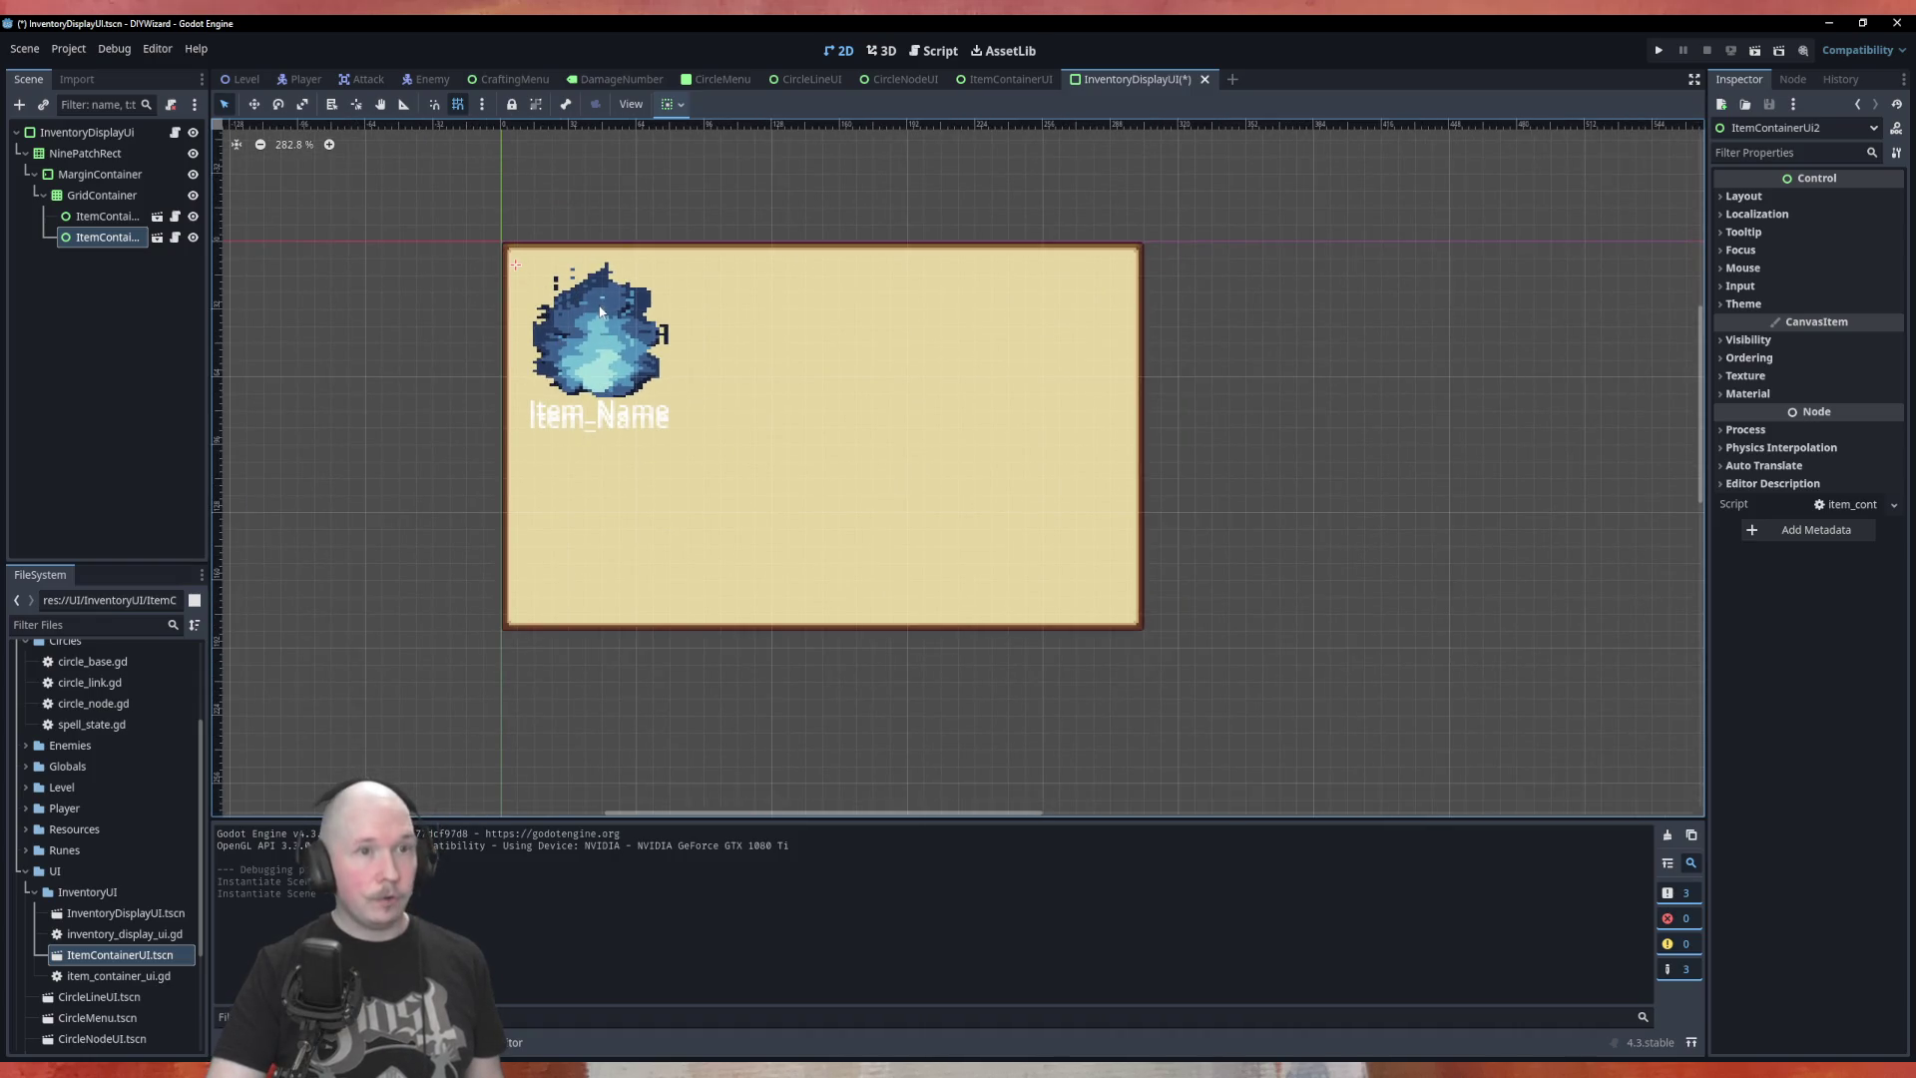
{"action": "left_click", "coordinate": [999, 80]}
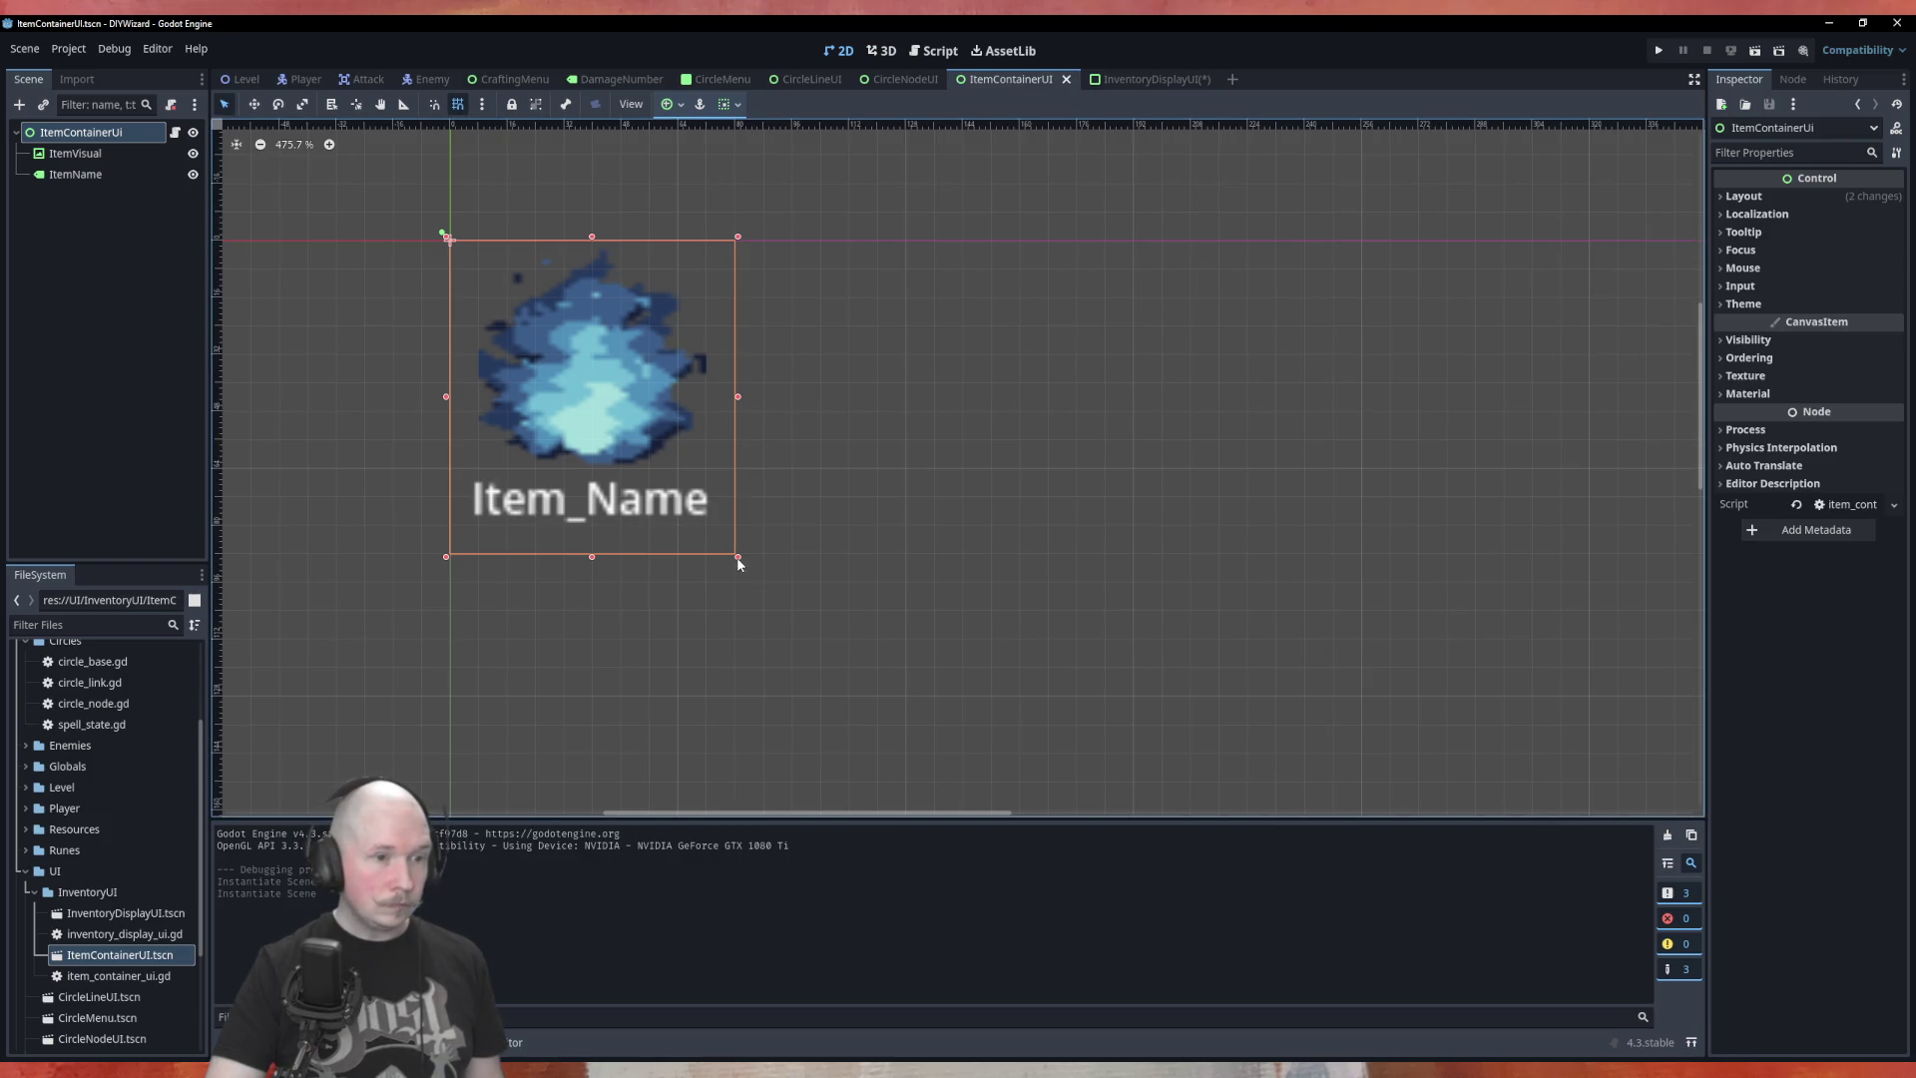
Shrink the item box and change the ItemContainerUi root's type to PanelContainer
{"action": "mouse_move", "coordinate": [741, 563]}
{"action": "left_mouse_down"}
{"action": "mouse_move", "coordinate": [716, 537]}
{"action": "mouse_move", "coordinate": [759, 561]}
{"action": "left_mouse_up"}
{"action": "right_click", "coordinate": [90, 135]}
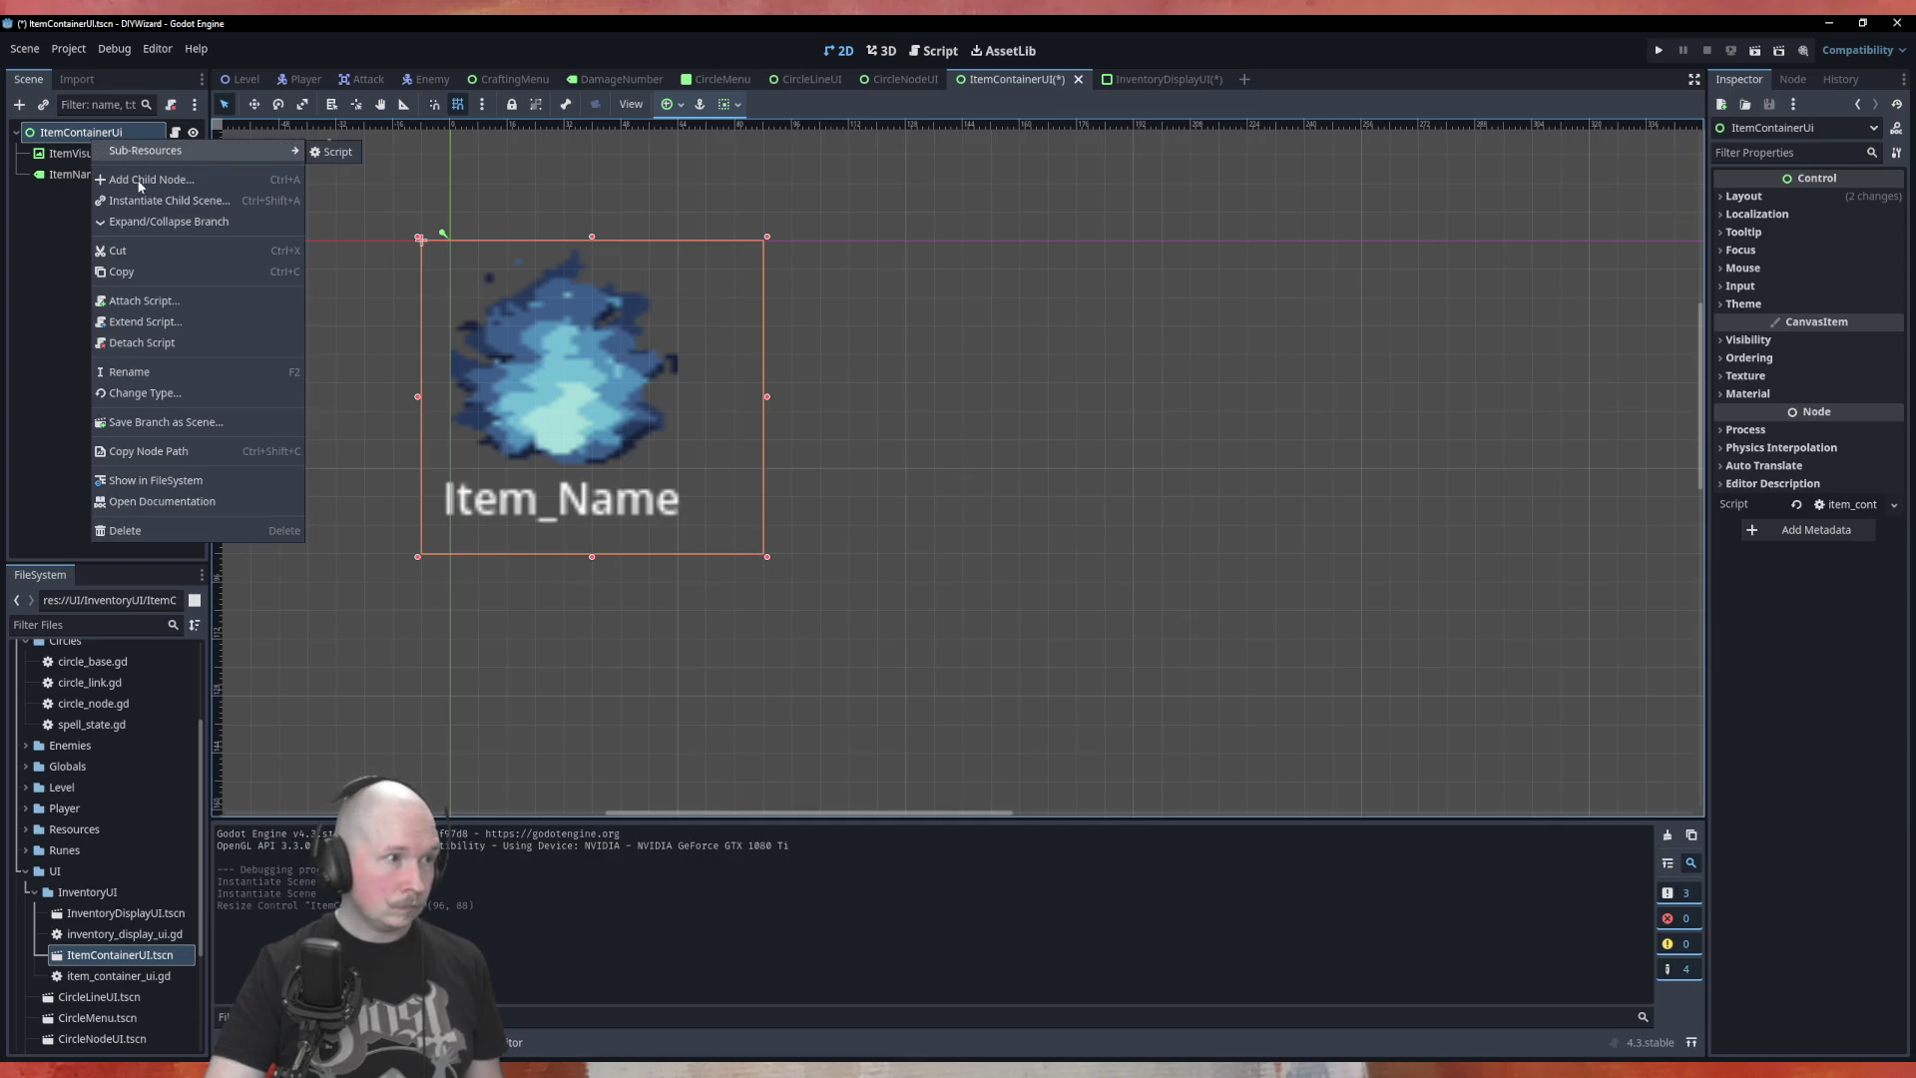
{"action": "left_click", "coordinate": [164, 395]}
{"action": "type", "text": "panel"}
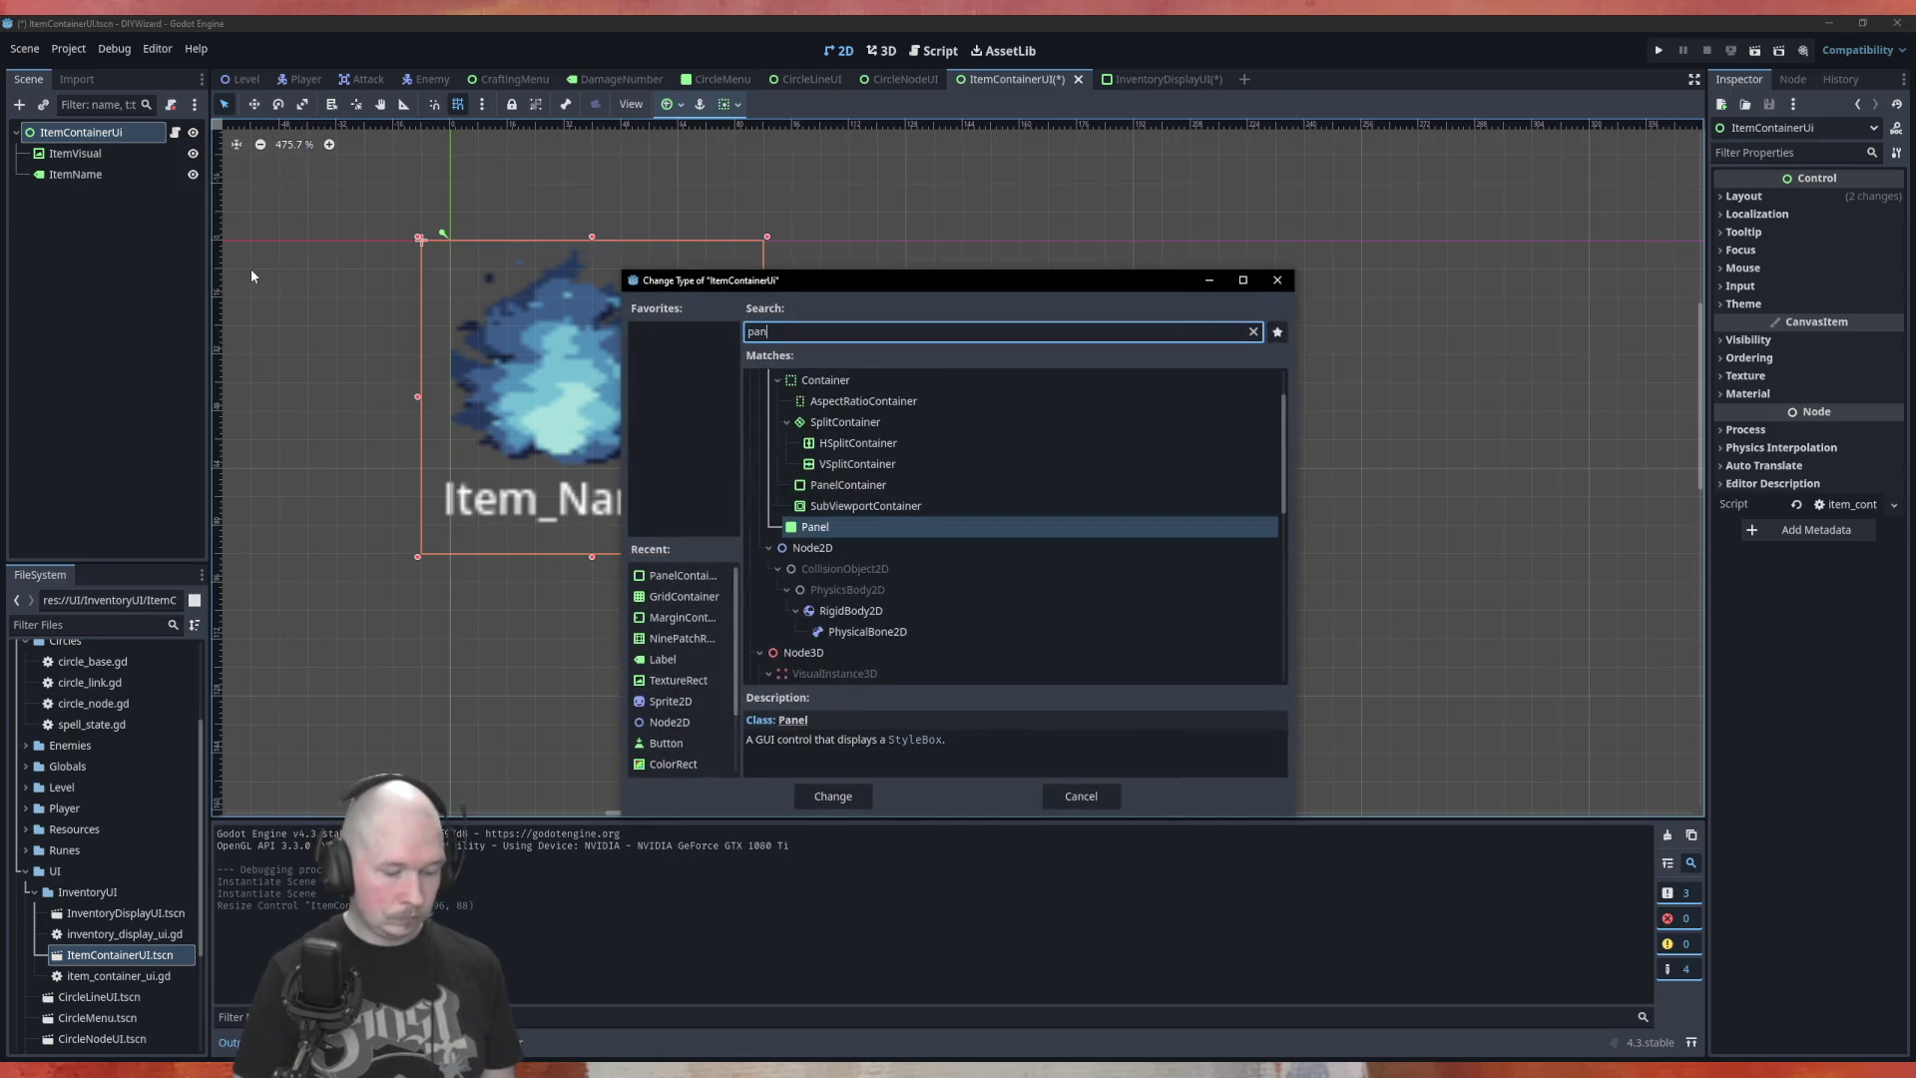
{"action": "left_click", "coordinate": [882, 587]}
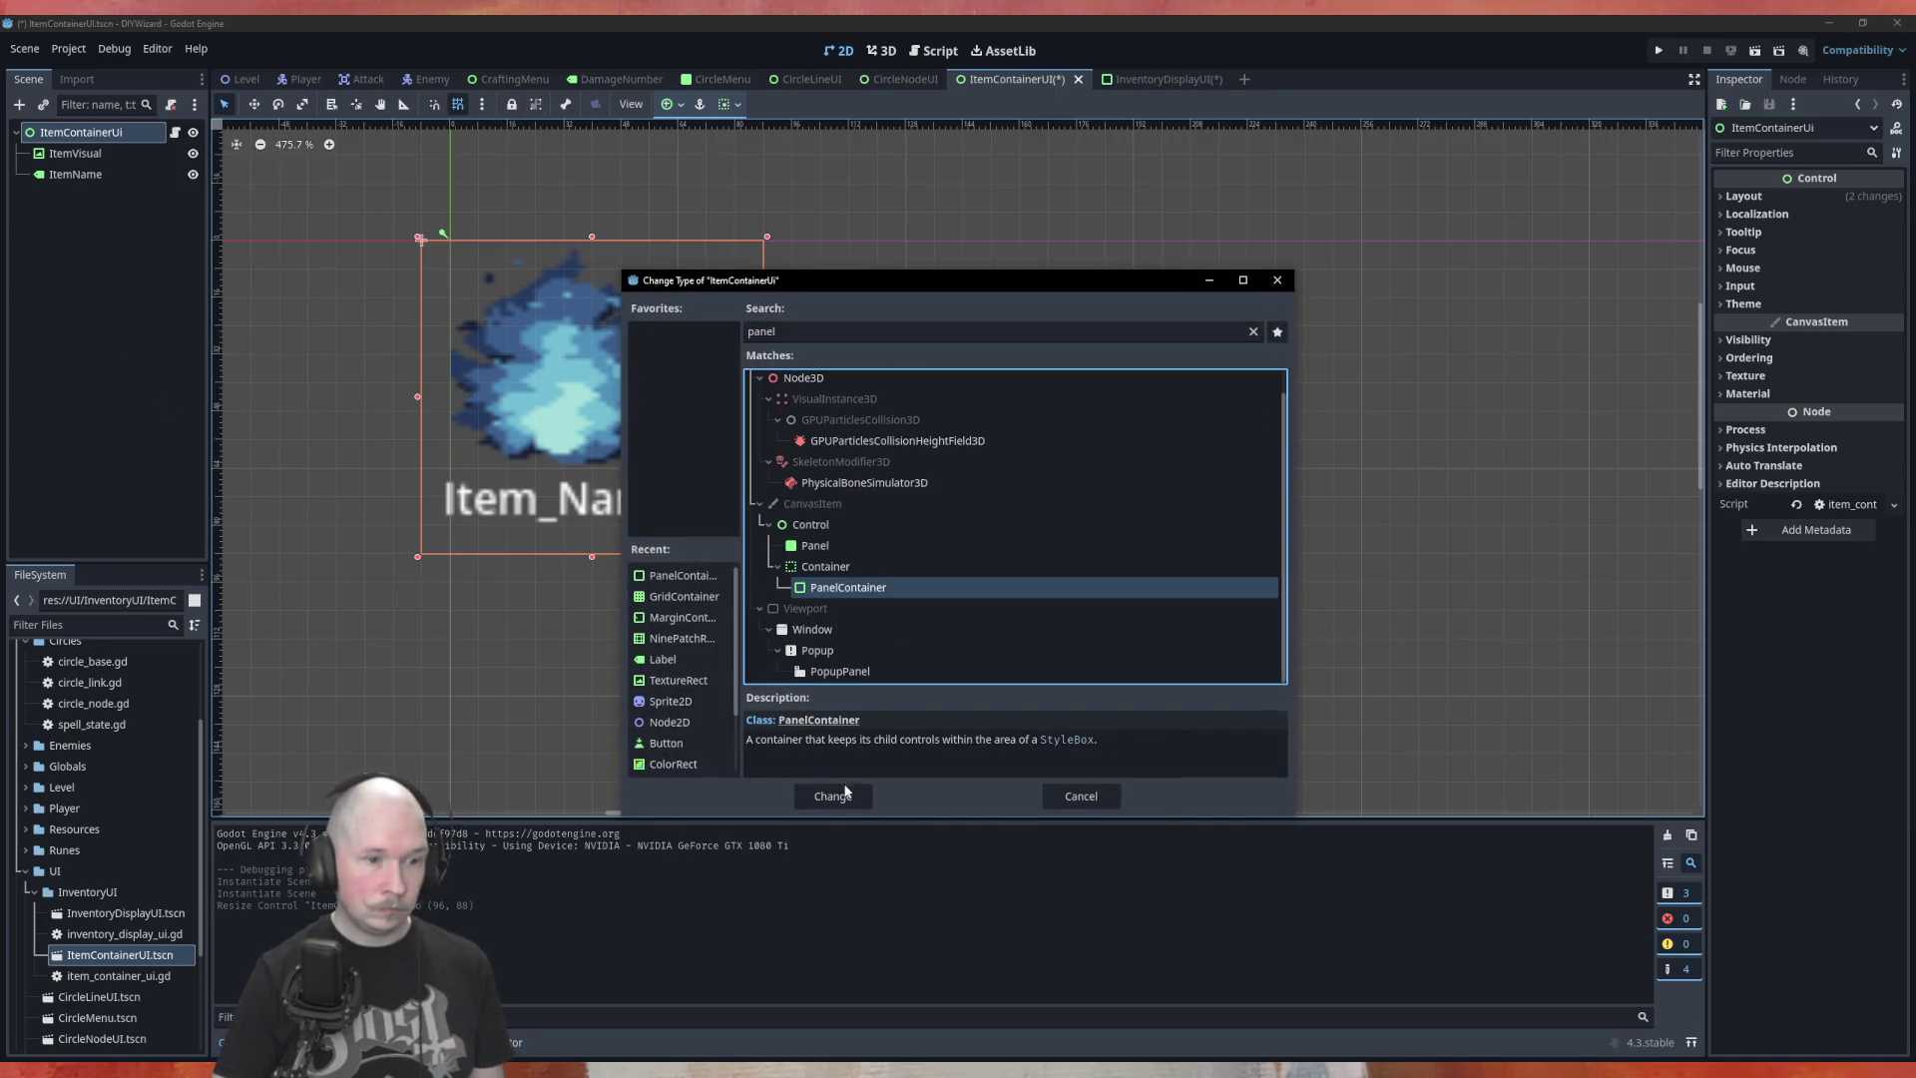
{"action": "left_click", "coordinate": [842, 794]}
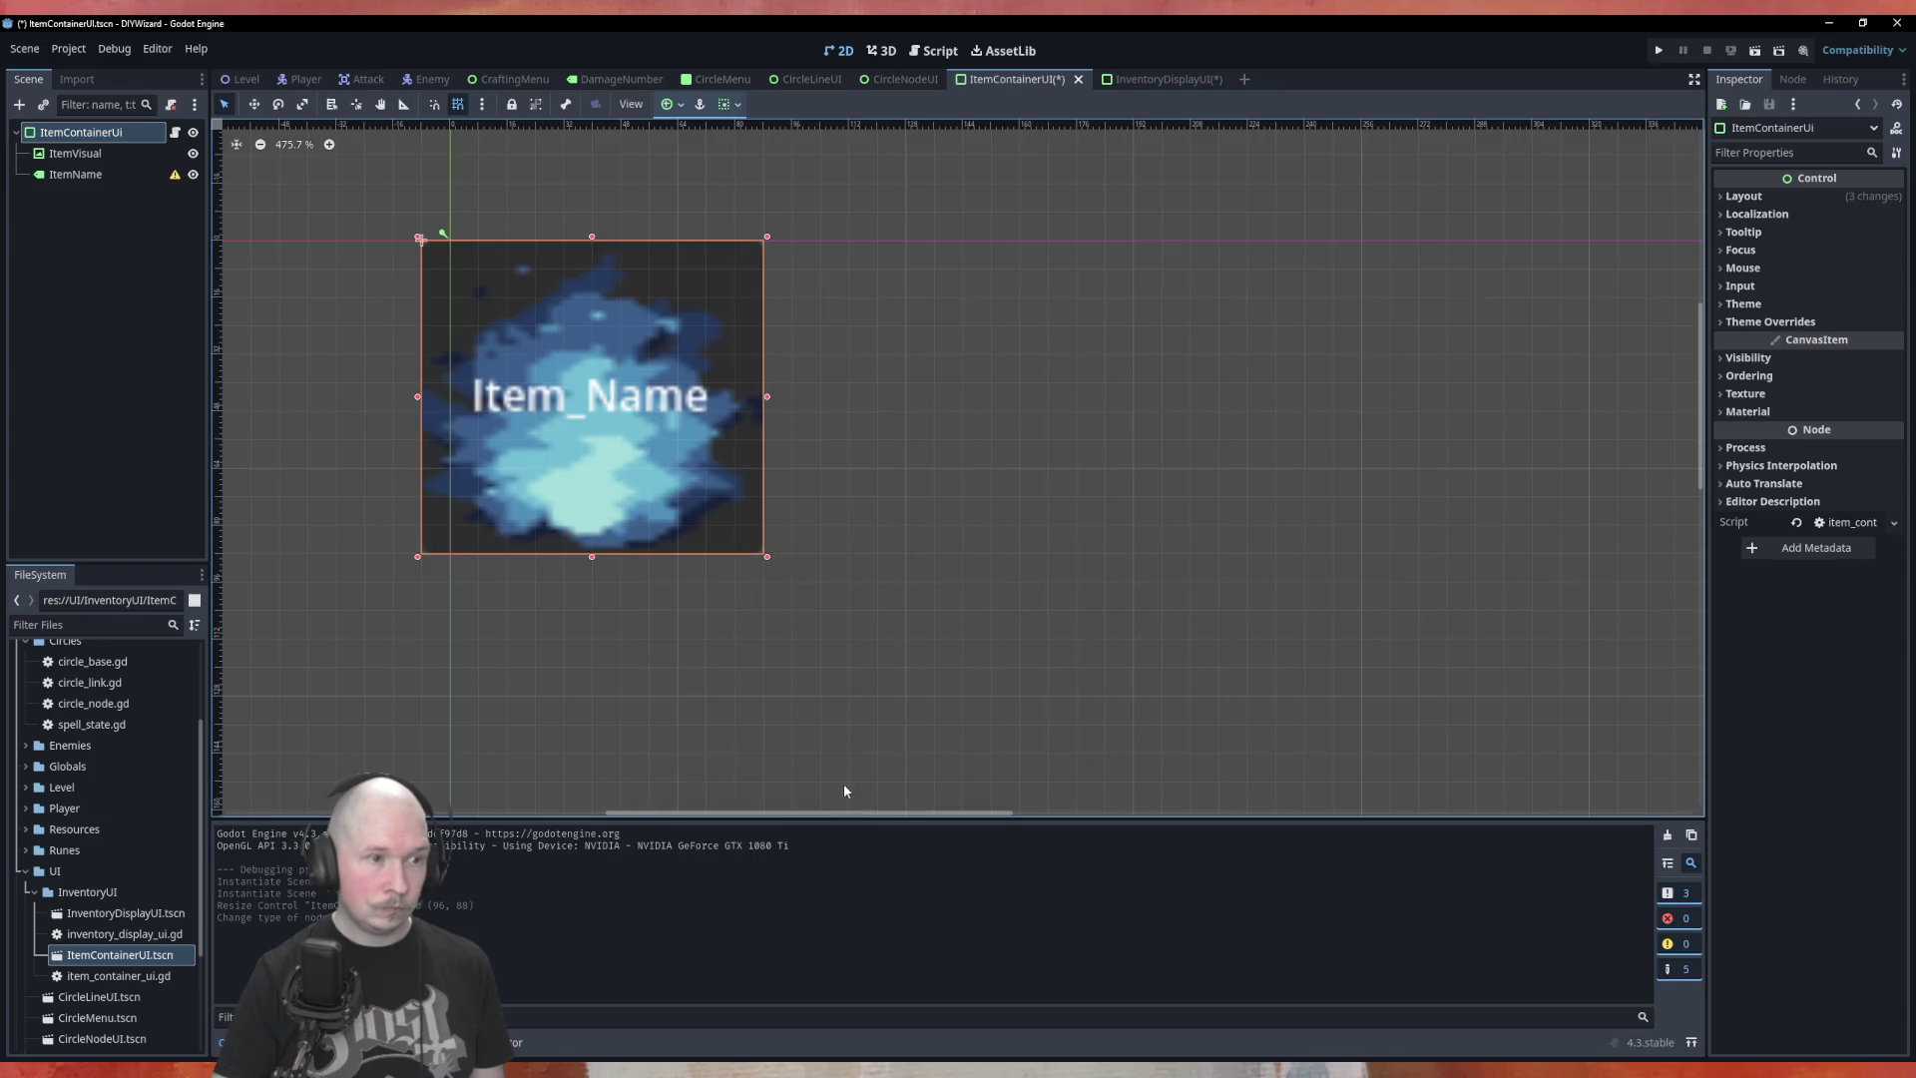
Select the ItemName label
{"action": "left_click", "coordinate": [81, 176]}
{"action": "right_click", "coordinate": [81, 176]}
{"action": "left_click", "coordinate": [44, 214]}
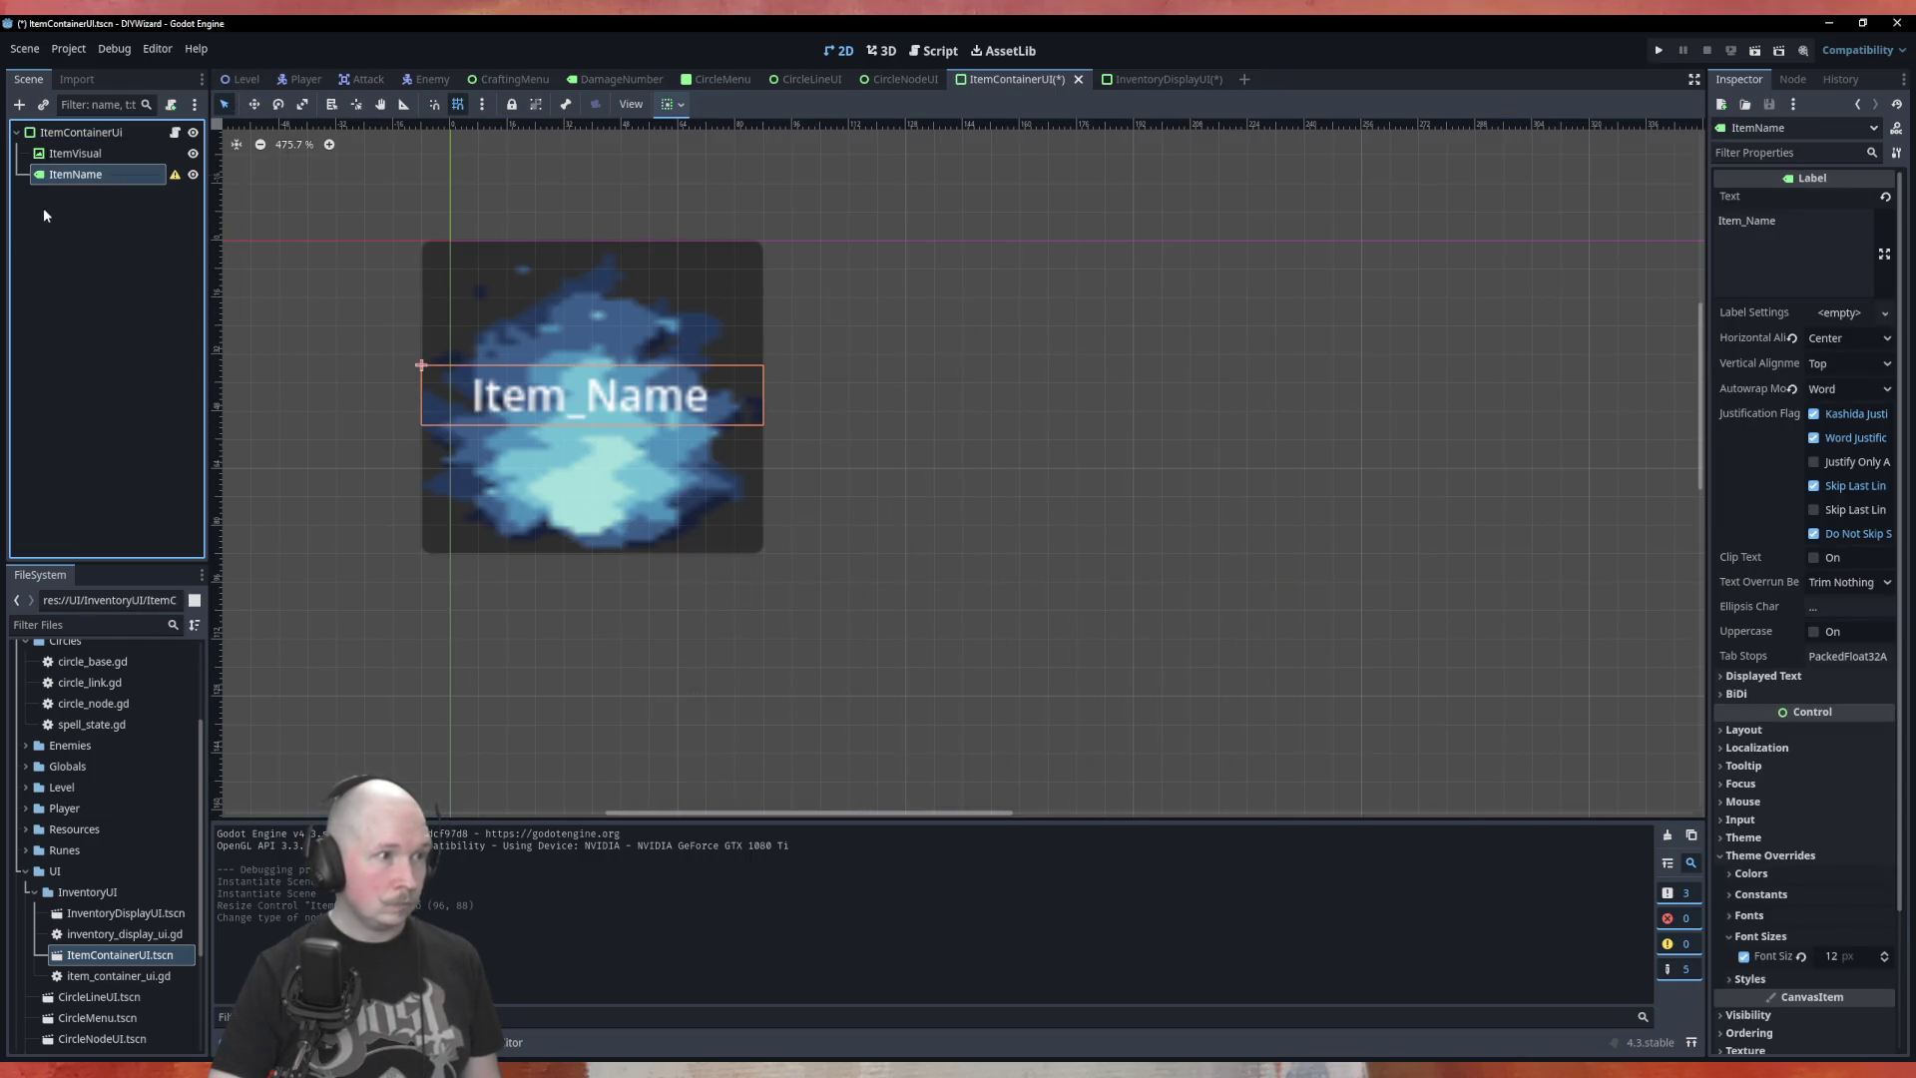
Change the ItemName label's Autowrap Mode from Word to Off in the Inspector
{"action": "mouse_move", "coordinate": [177, 180]}
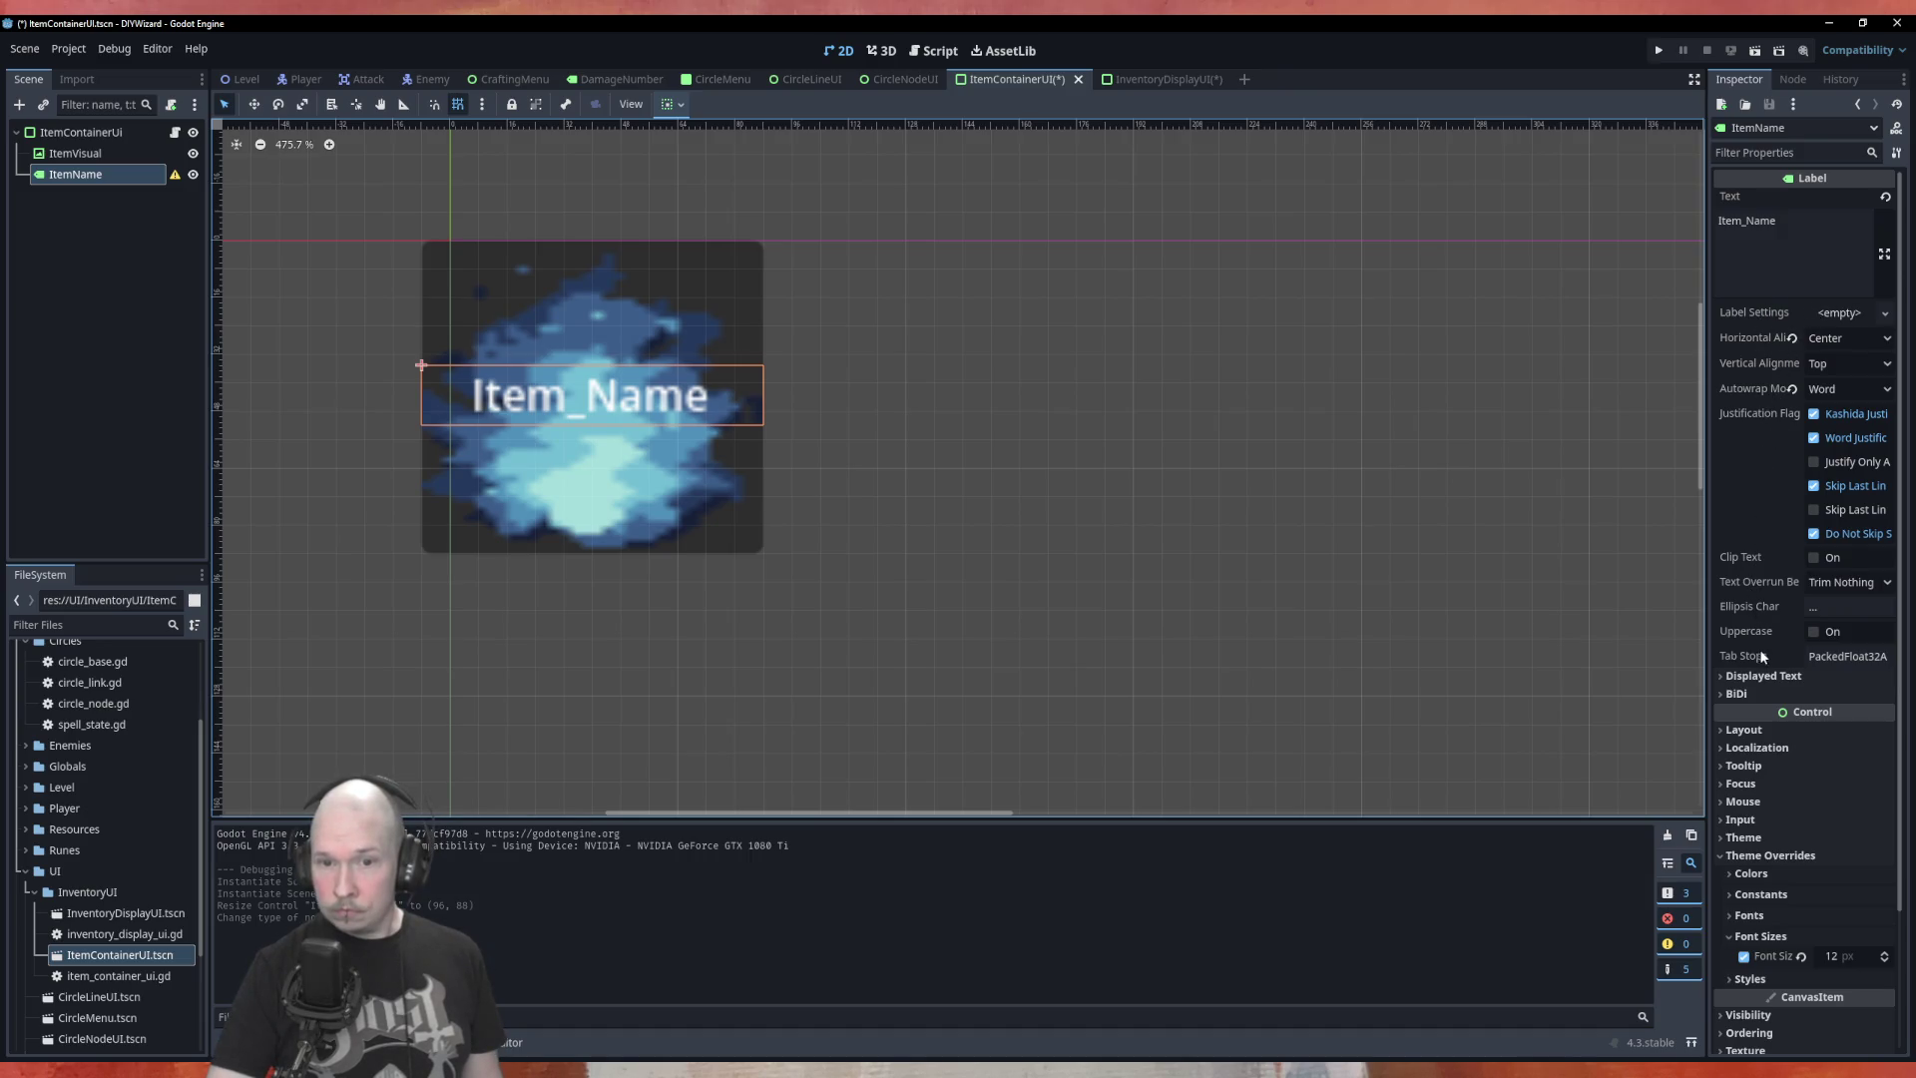
{"action": "left_click", "coordinate": [1764, 677]}
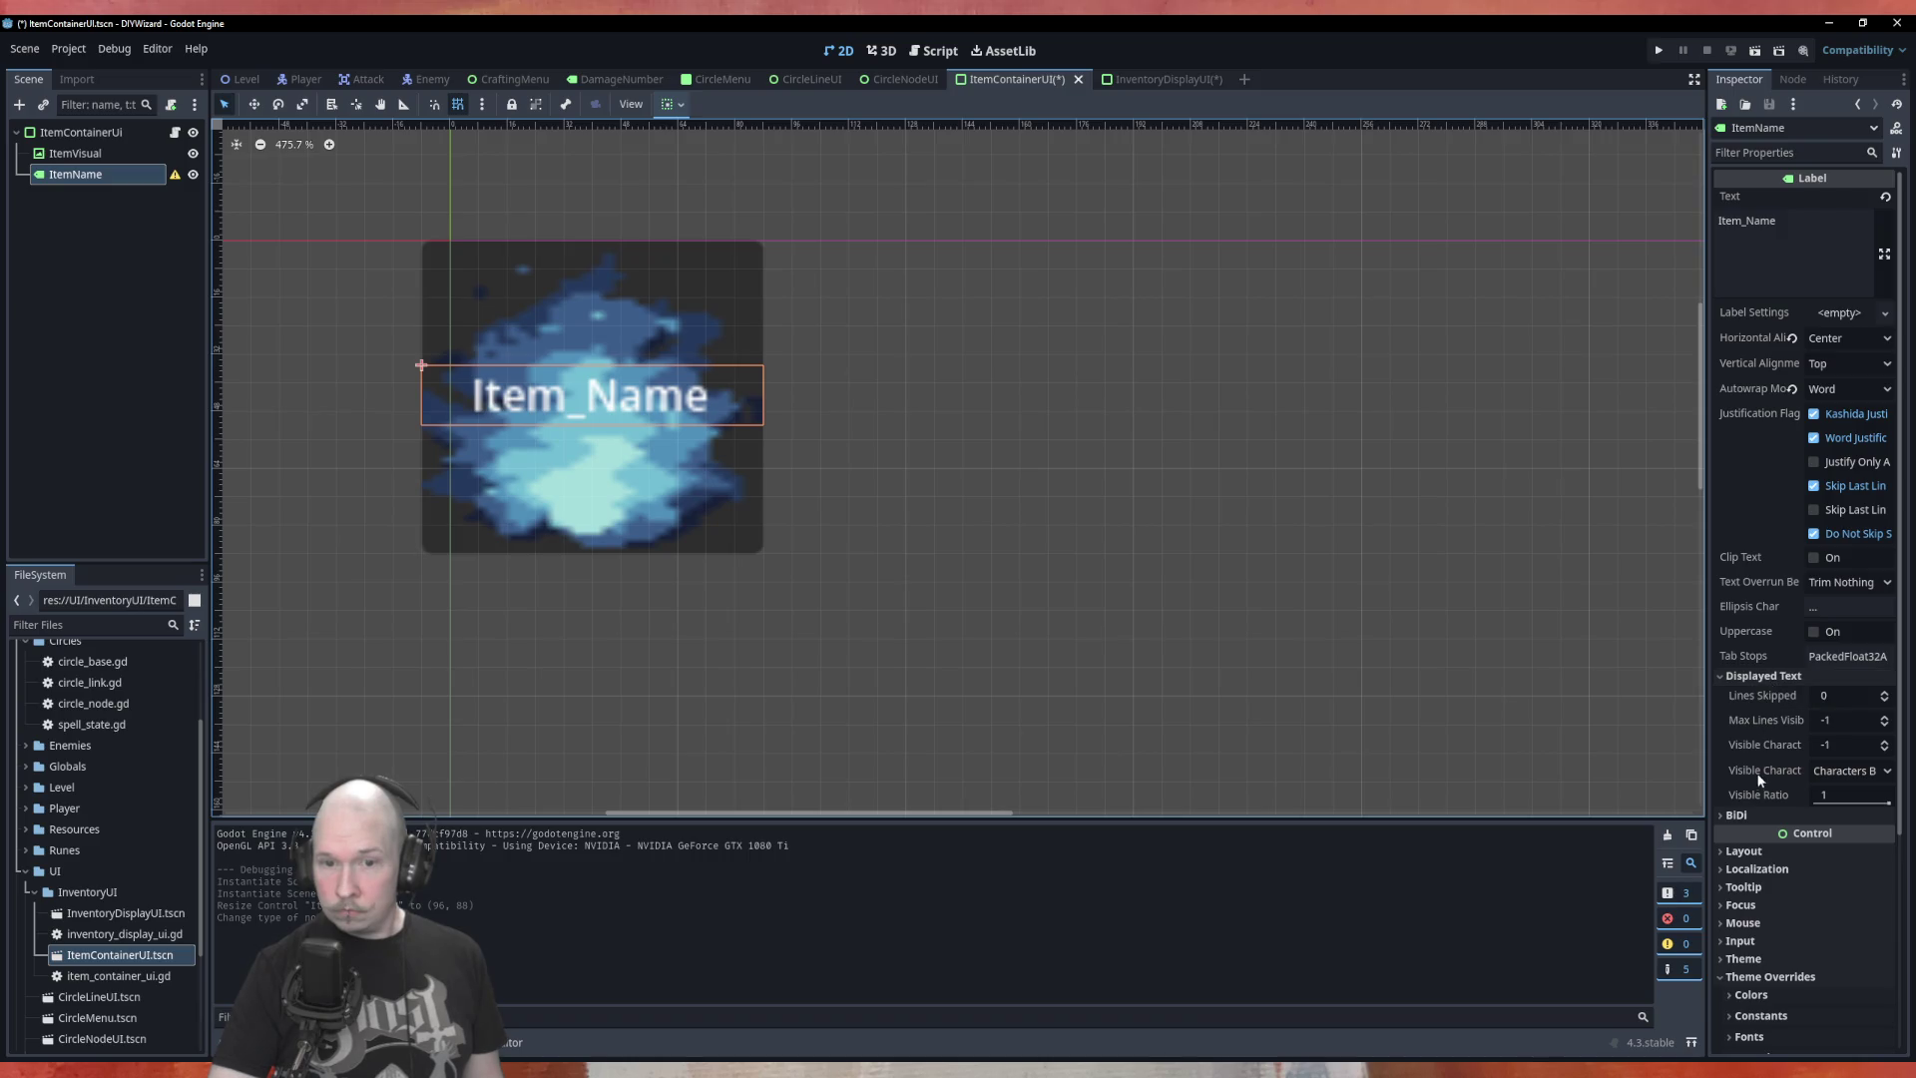
{"action": "left_click", "coordinate": [1763, 679]}
{"action": "scroll", "coordinate": [1784, 709], "scroll_direction": "down", "scroll_amount": 3}
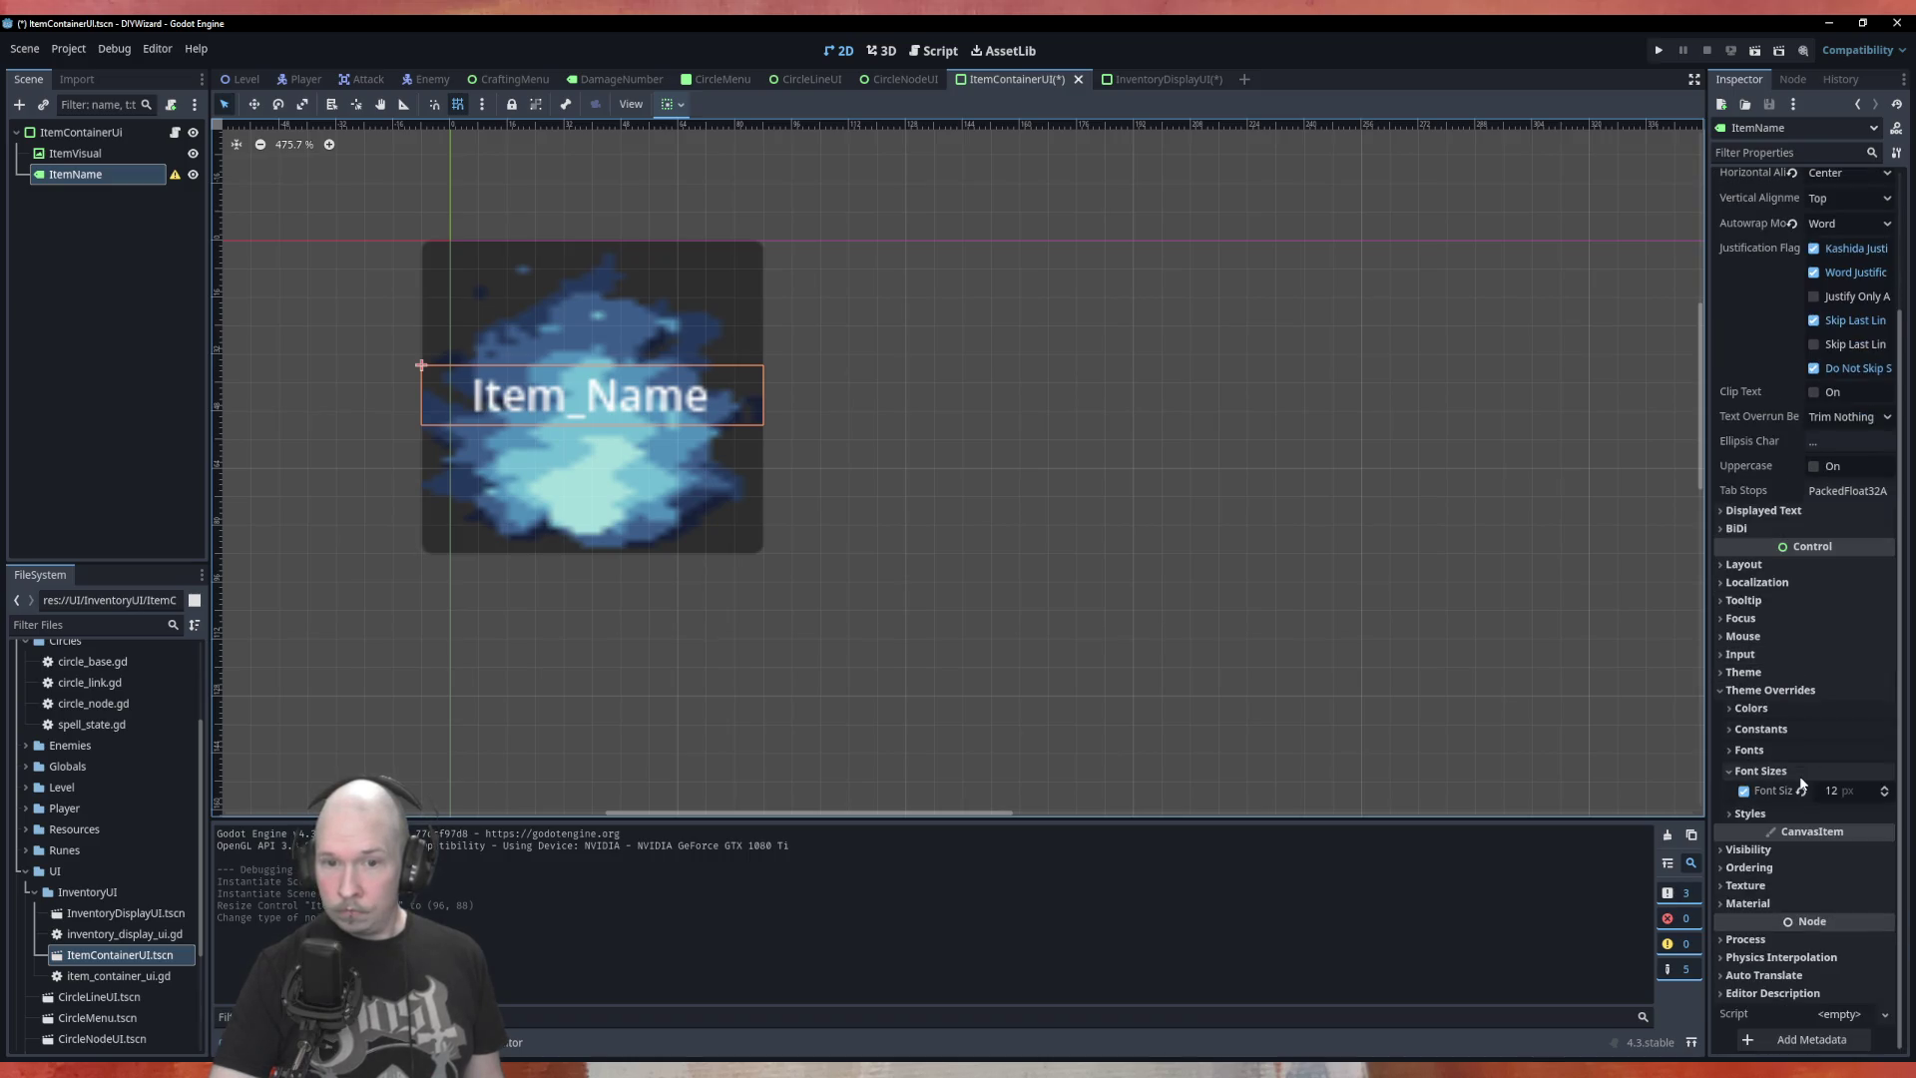
{"action": "left_click", "coordinate": [1776, 730]}
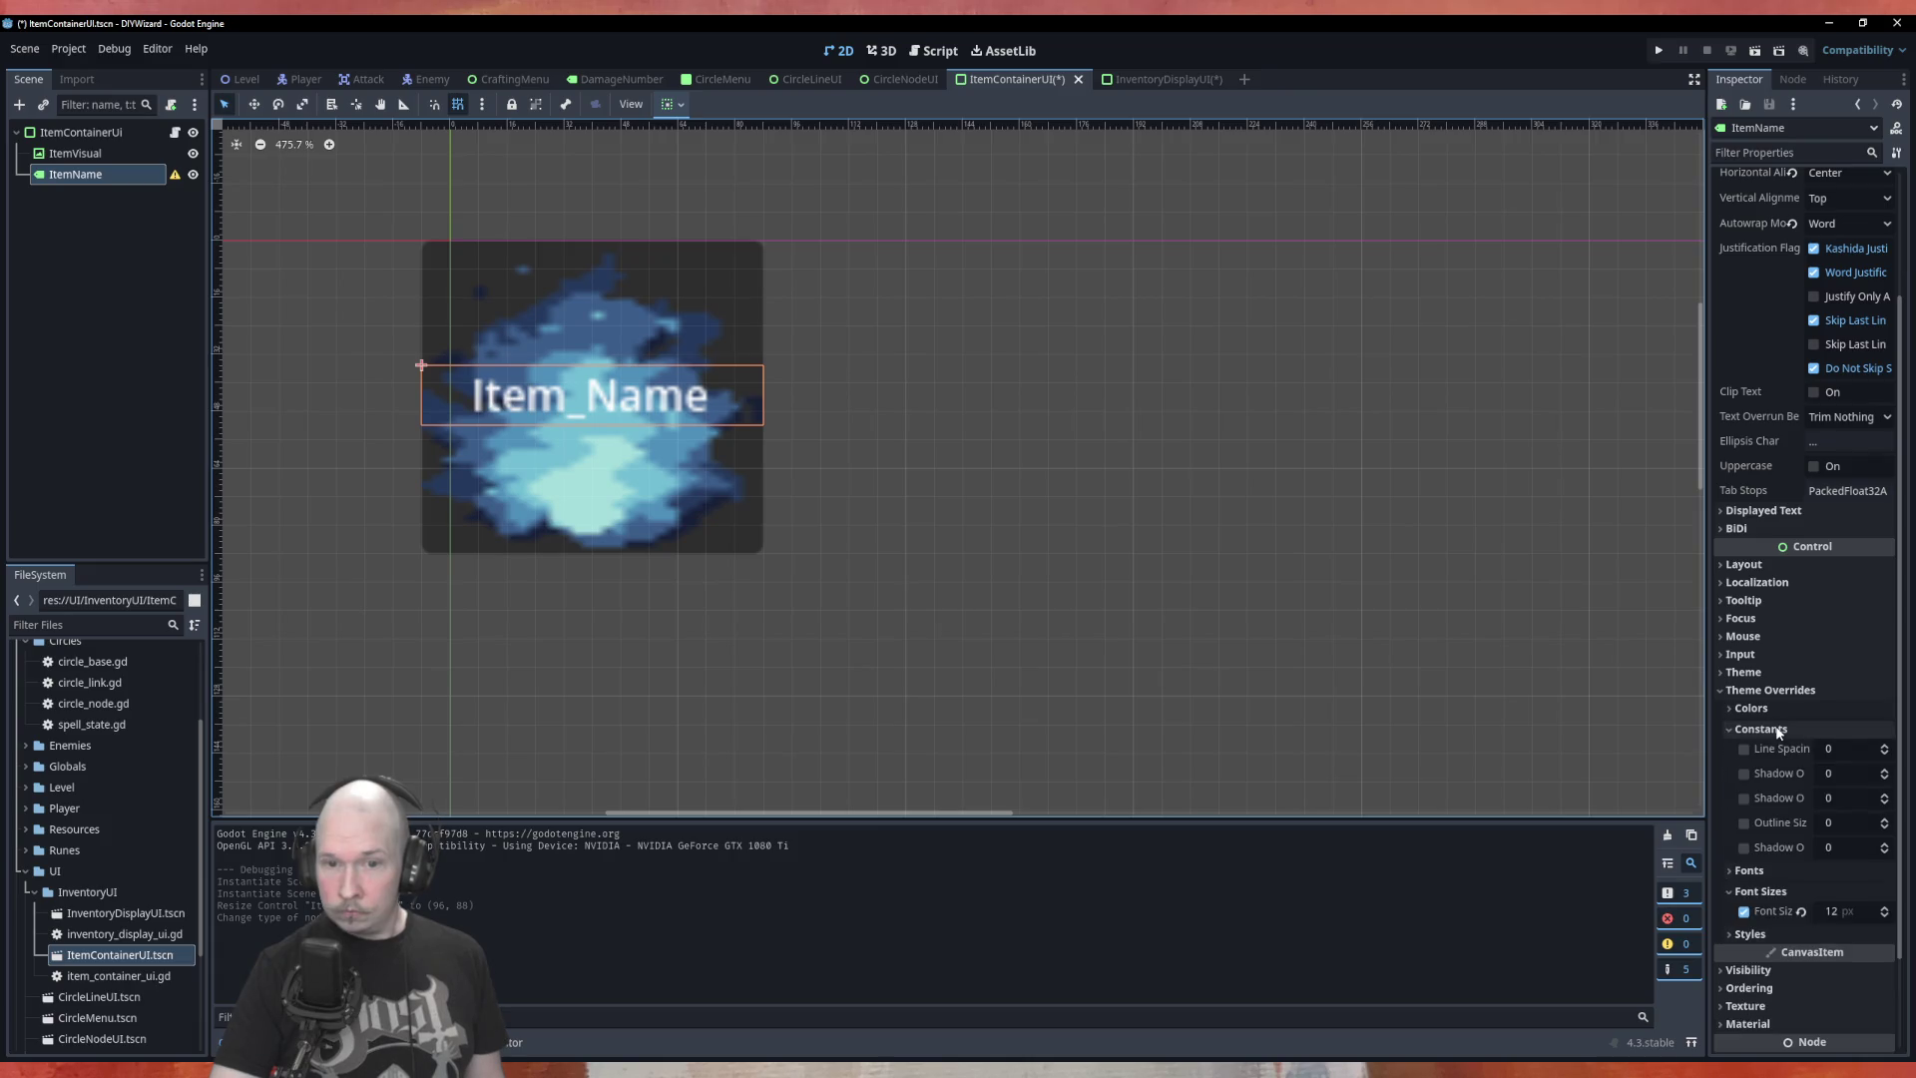
{"action": "left_click", "coordinate": [1778, 730]}
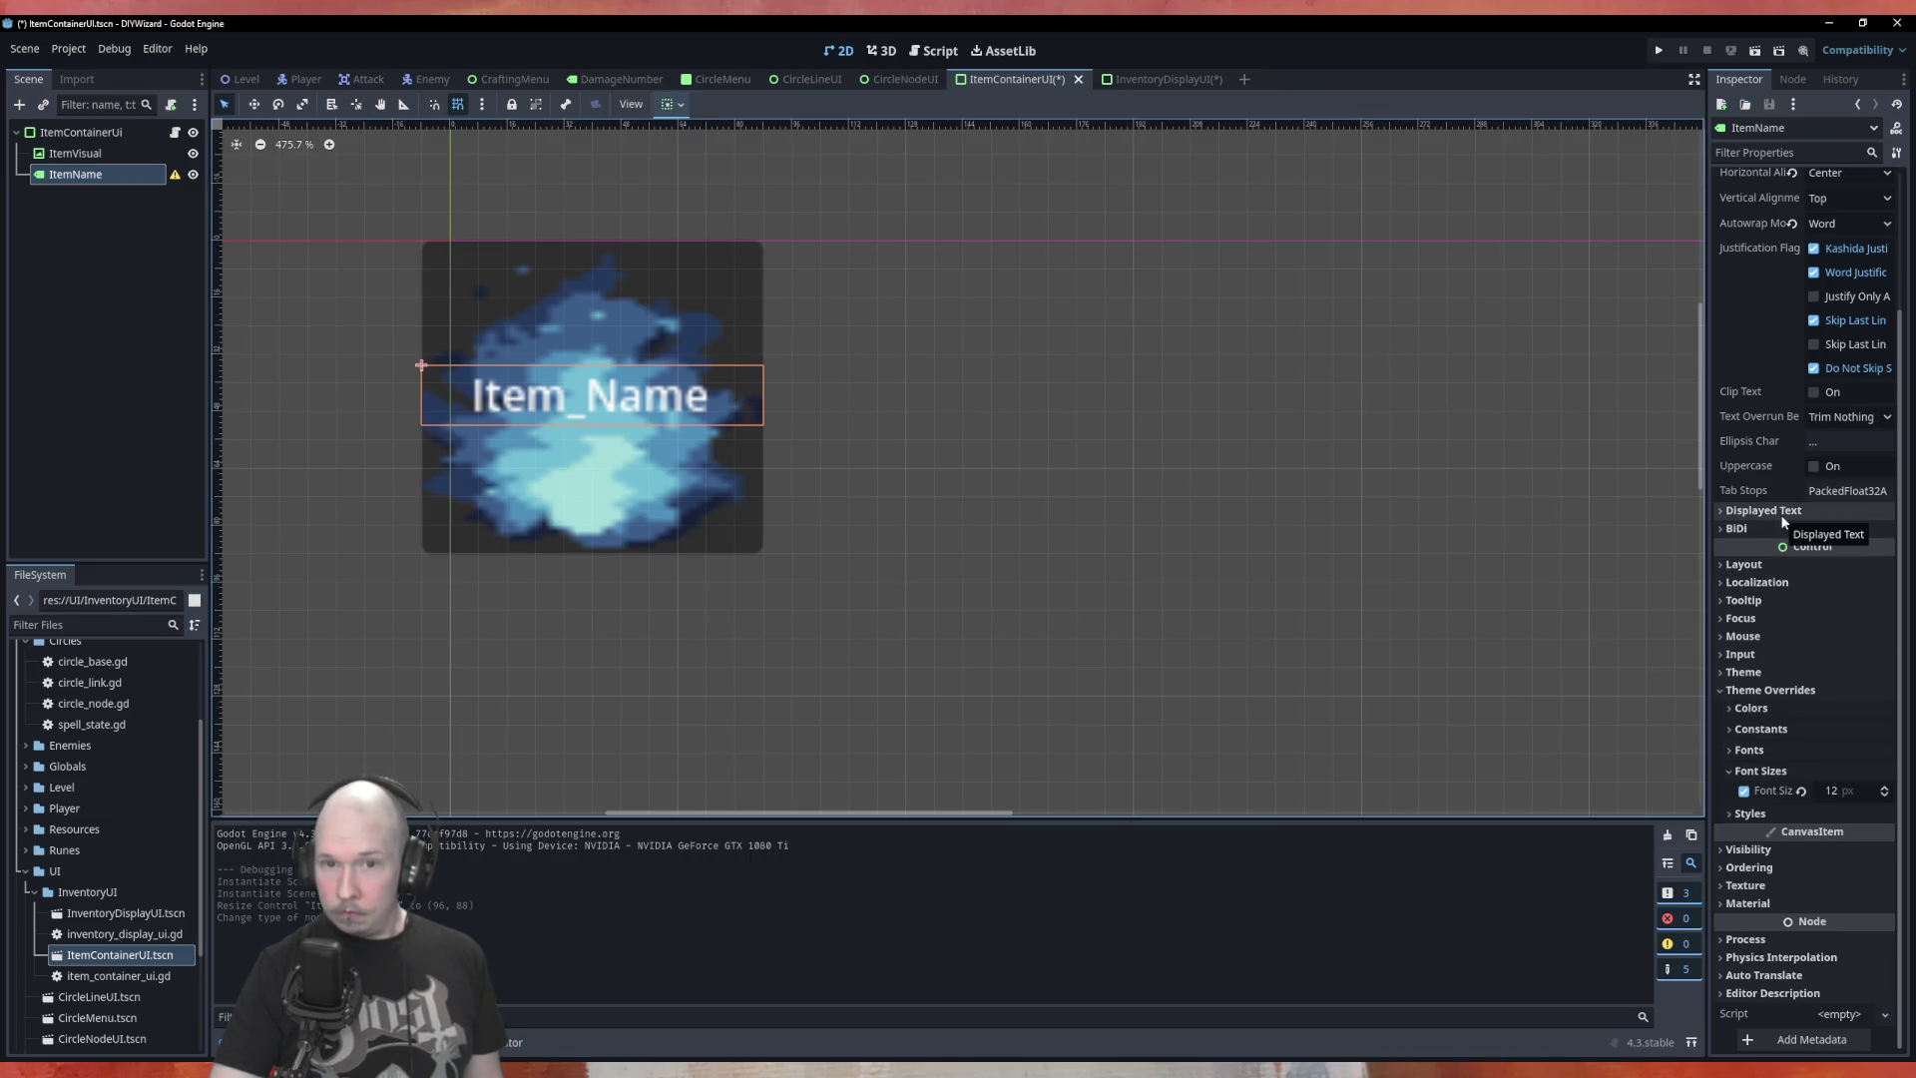
{"action": "scroll", "coordinate": [1780, 513], "scroll_direction": "up", "scroll_amount": 2}
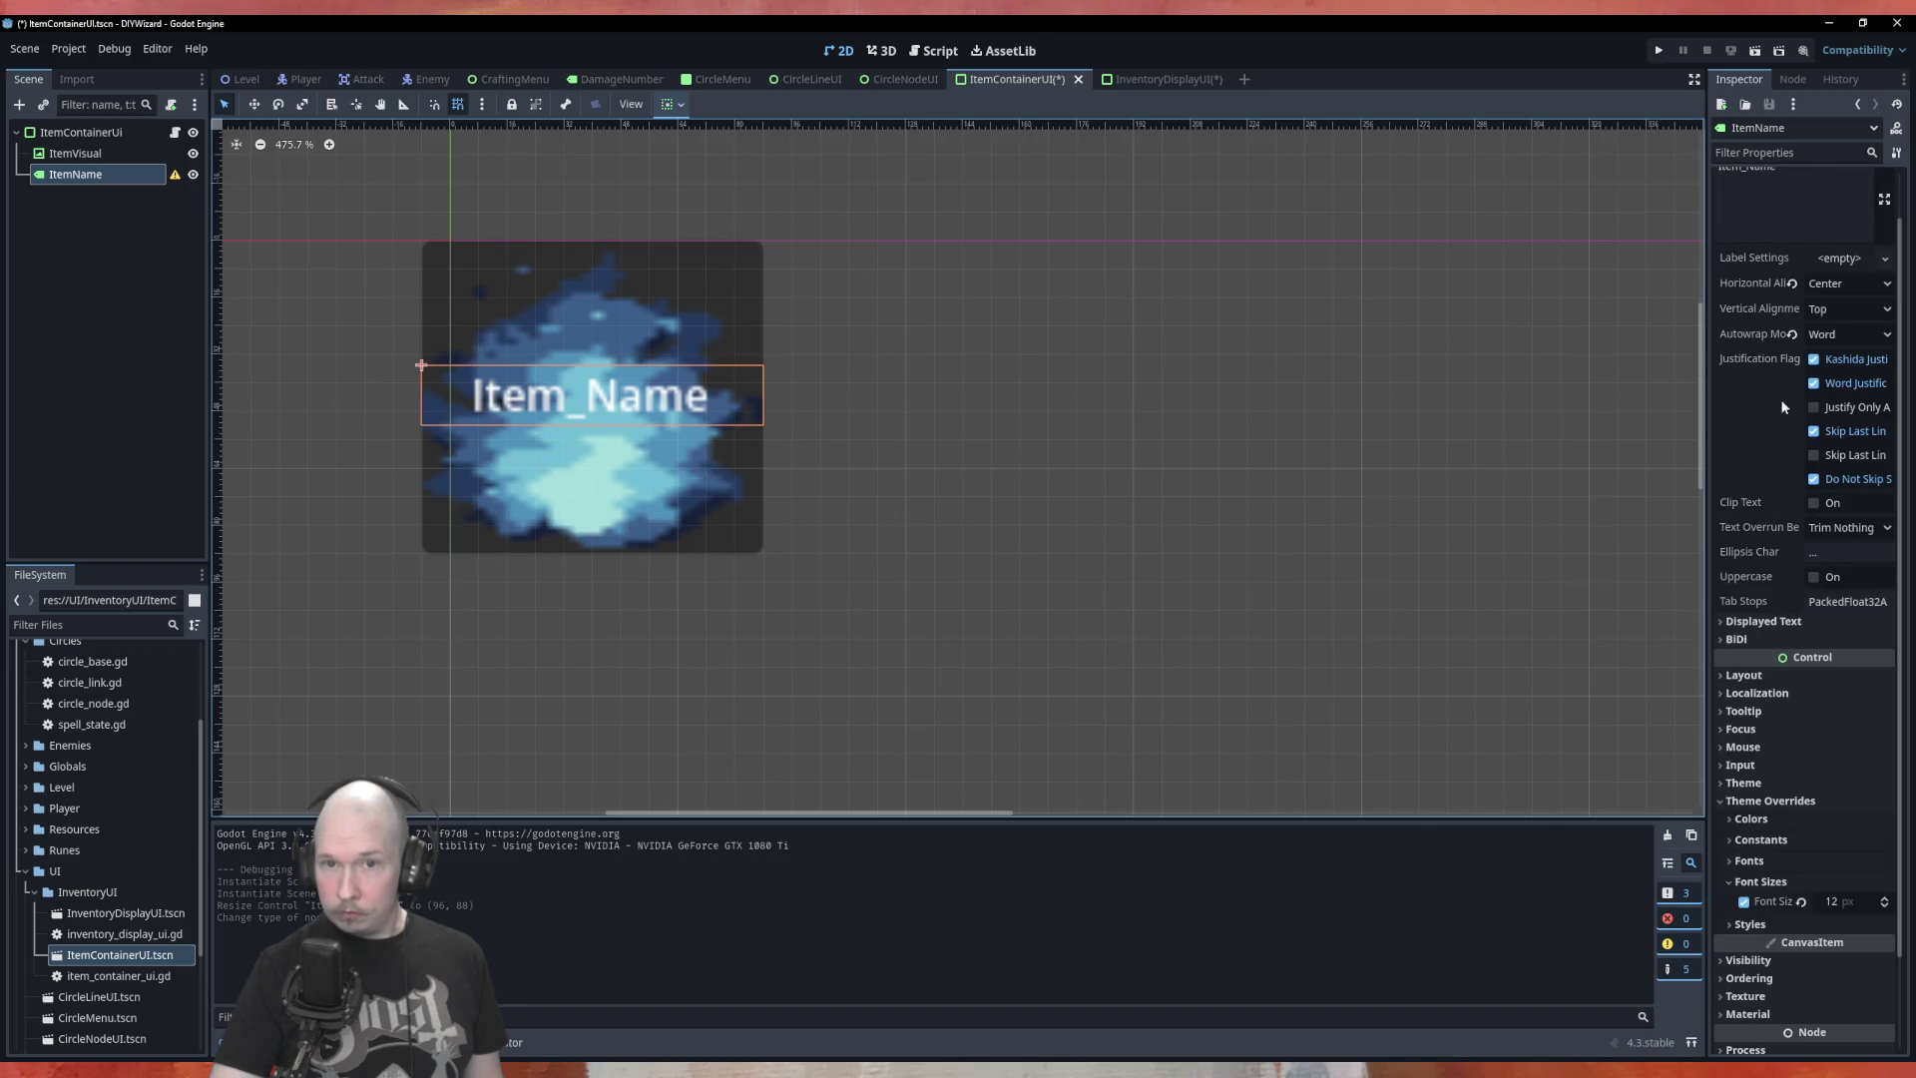
{"action": "scroll", "coordinate": [1798, 254], "scroll_direction": "up", "scroll_amount": 1}
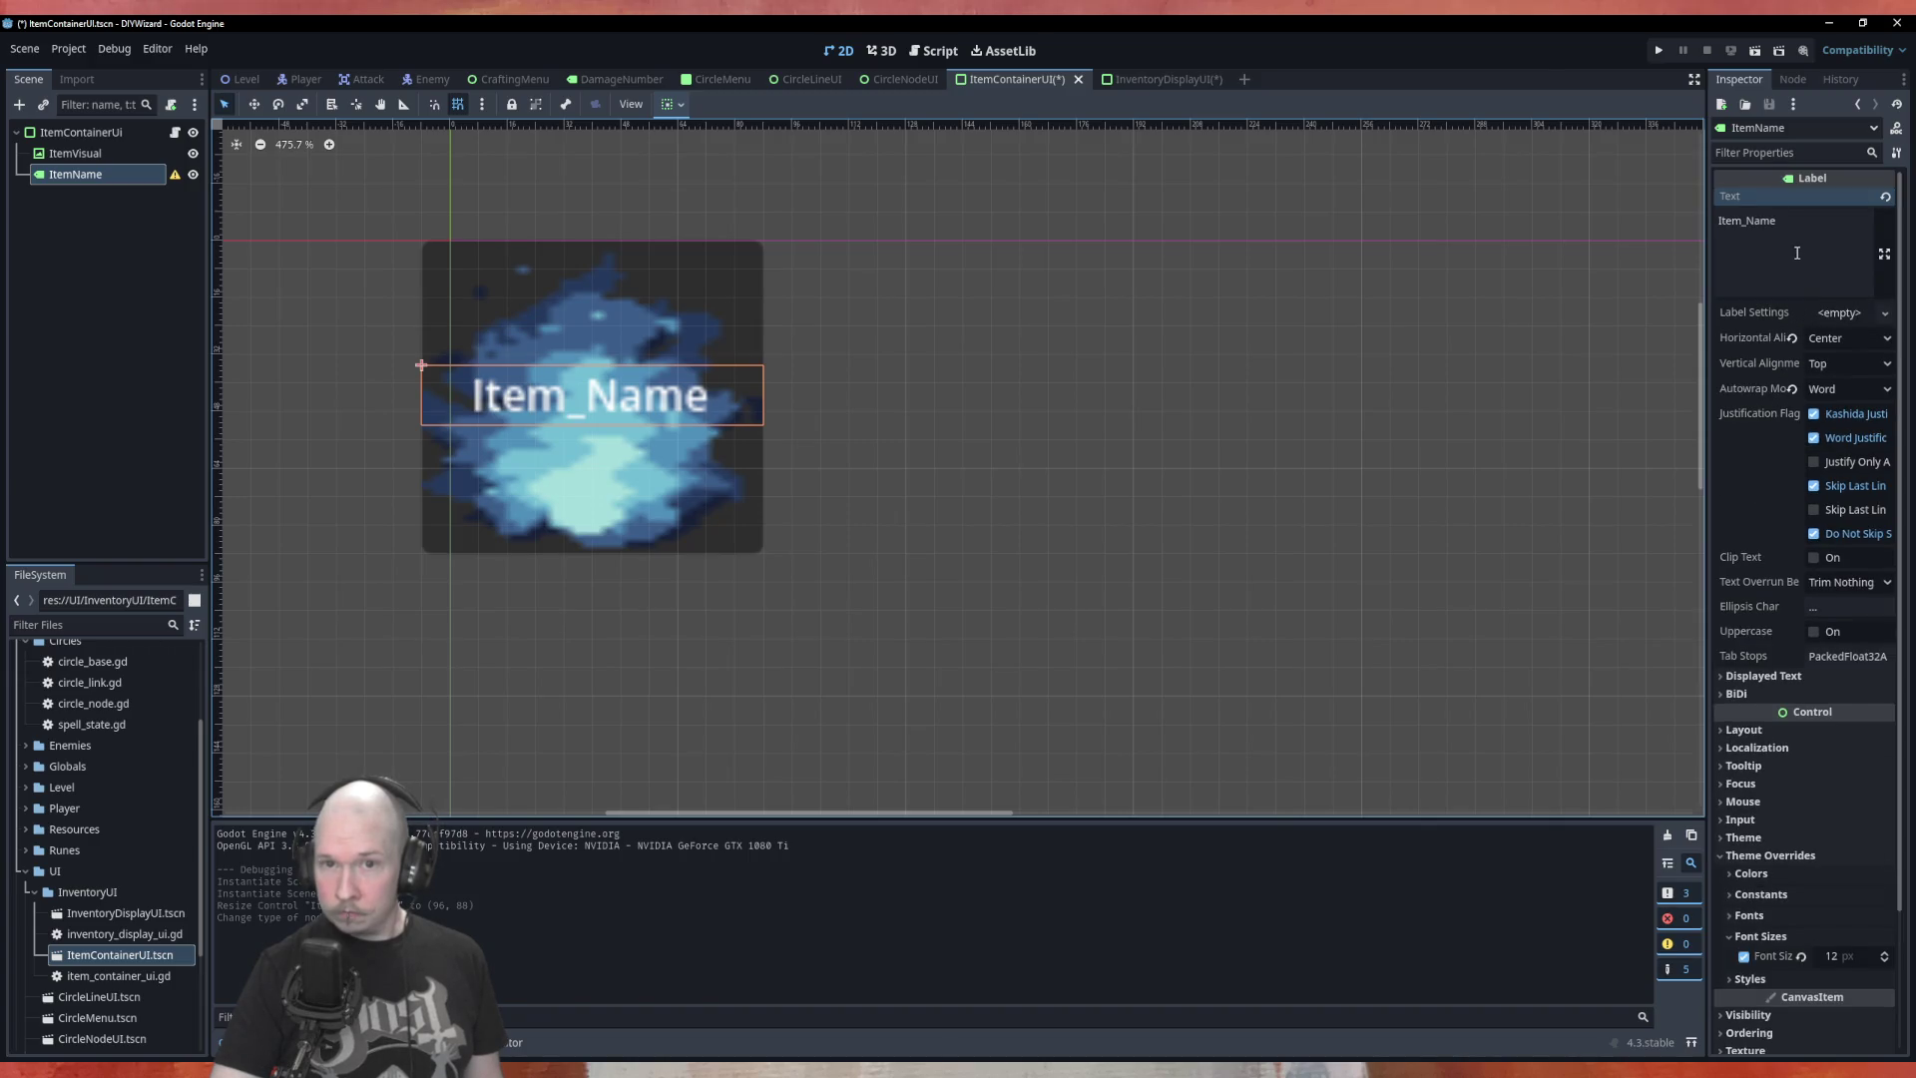
{"action": "left_click", "coordinate": [1885, 314]}
{"action": "left_click", "coordinate": [1885, 315]}
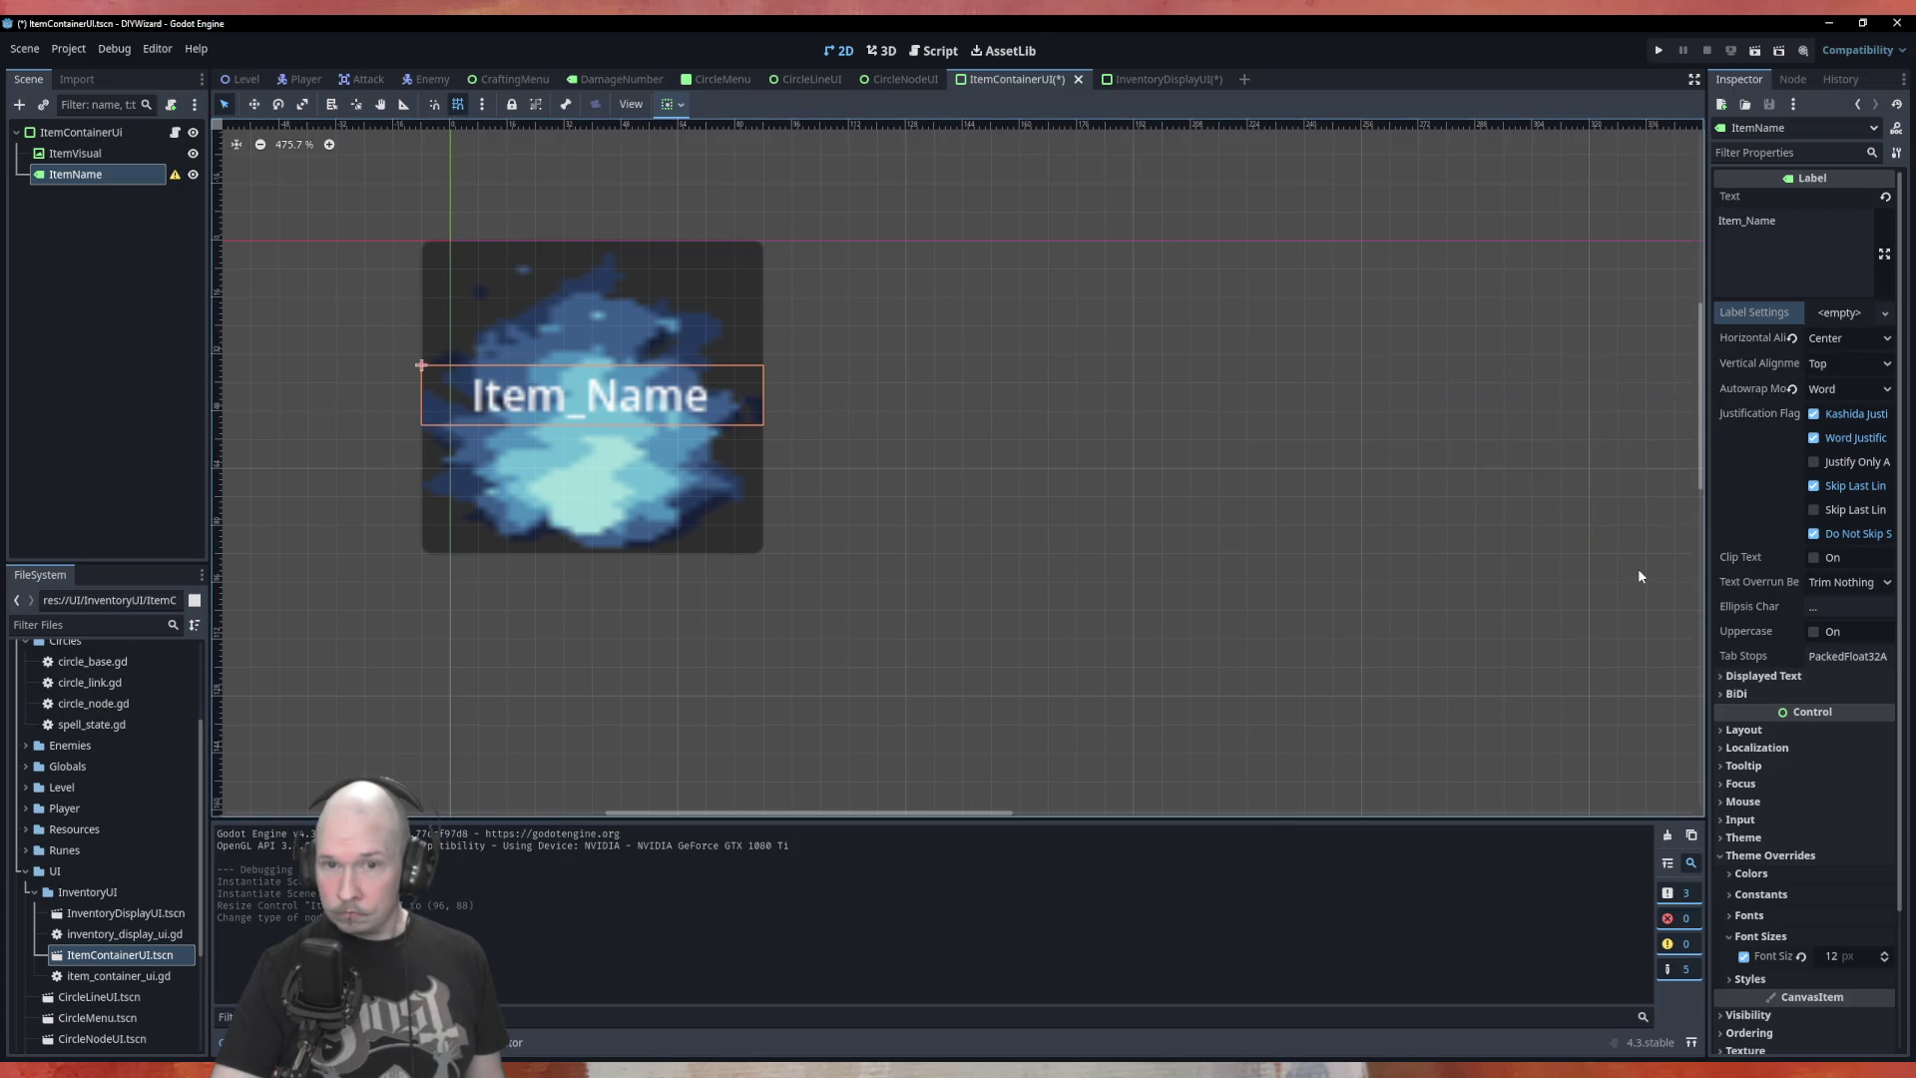
{"action": "left_click", "coordinate": [1832, 389]}
{"action": "left_click", "coordinate": [1832, 413]}
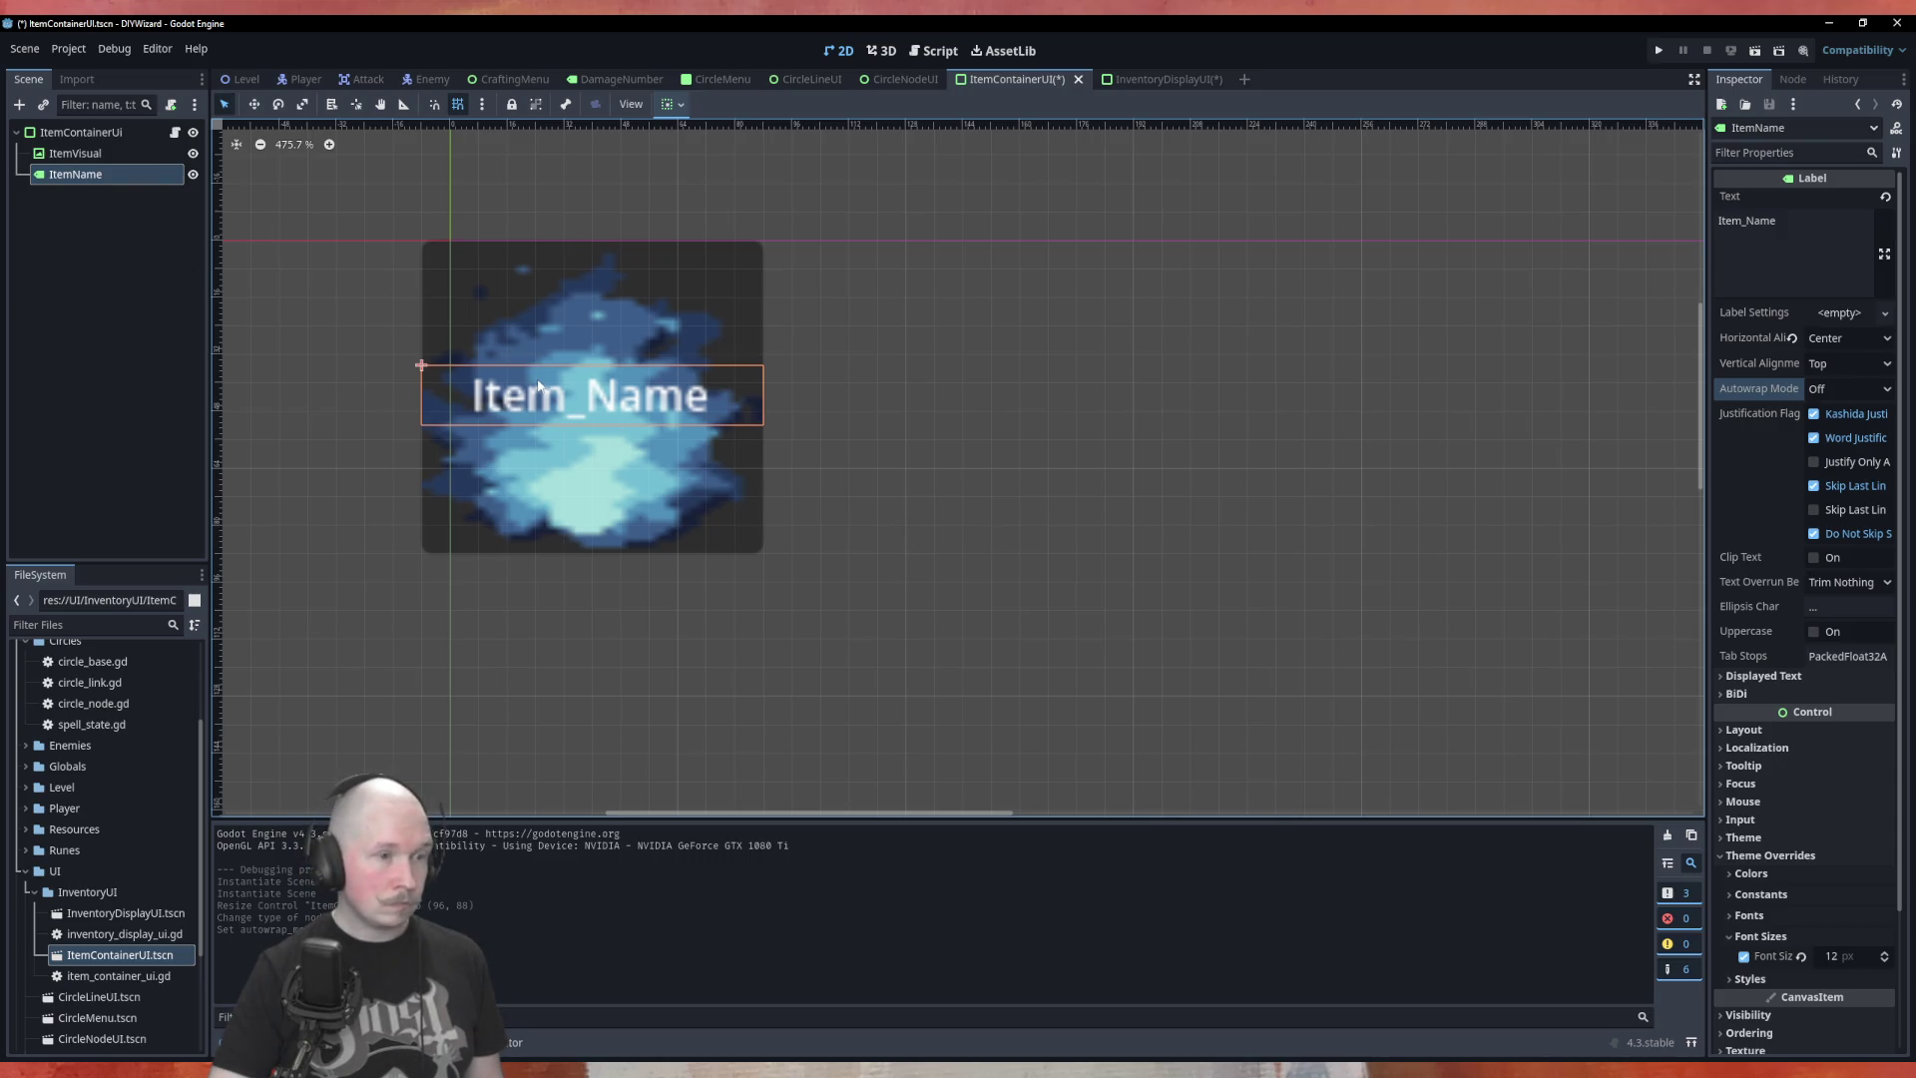
Add a VBoxContainer under ItemContainerUi and move ItemVisual and ItemName into it
{"action": "right_click", "coordinate": [99, 134]}
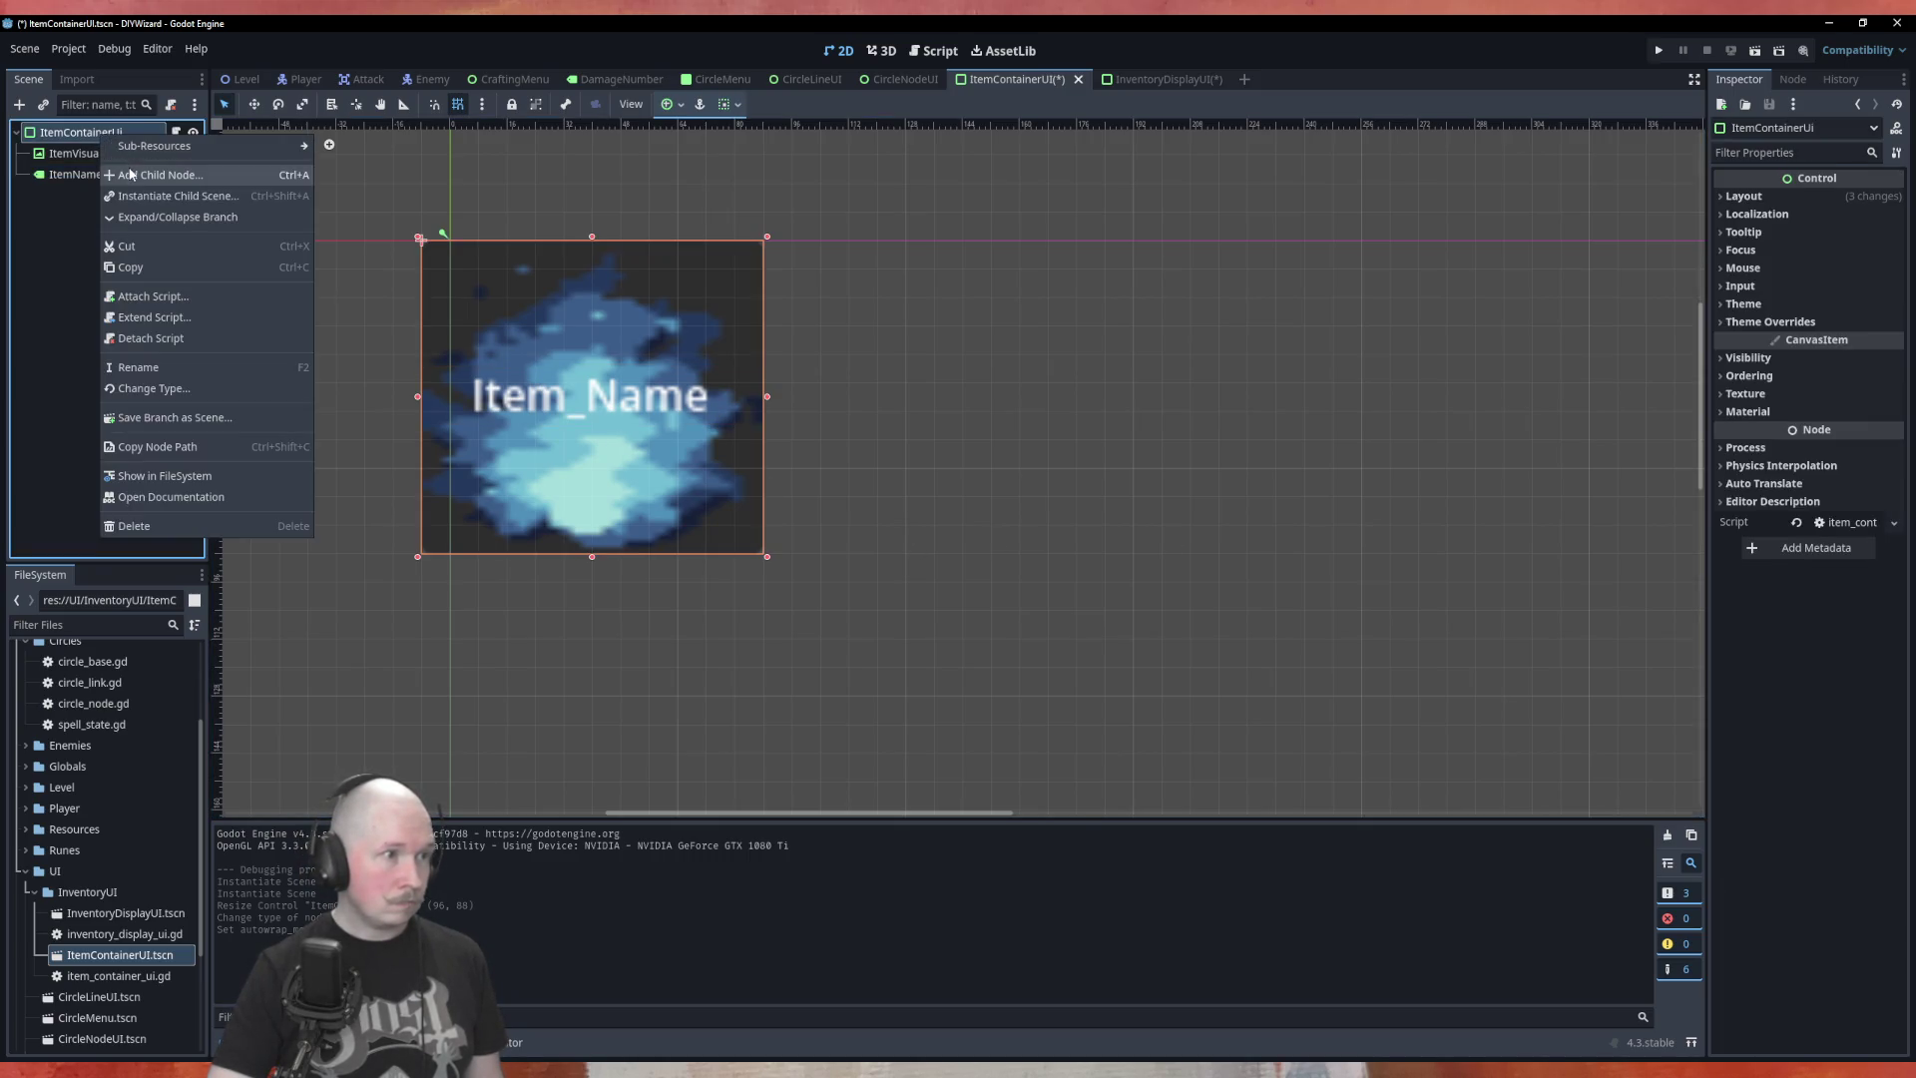
{"action": "left_click", "coordinate": [119, 174]}
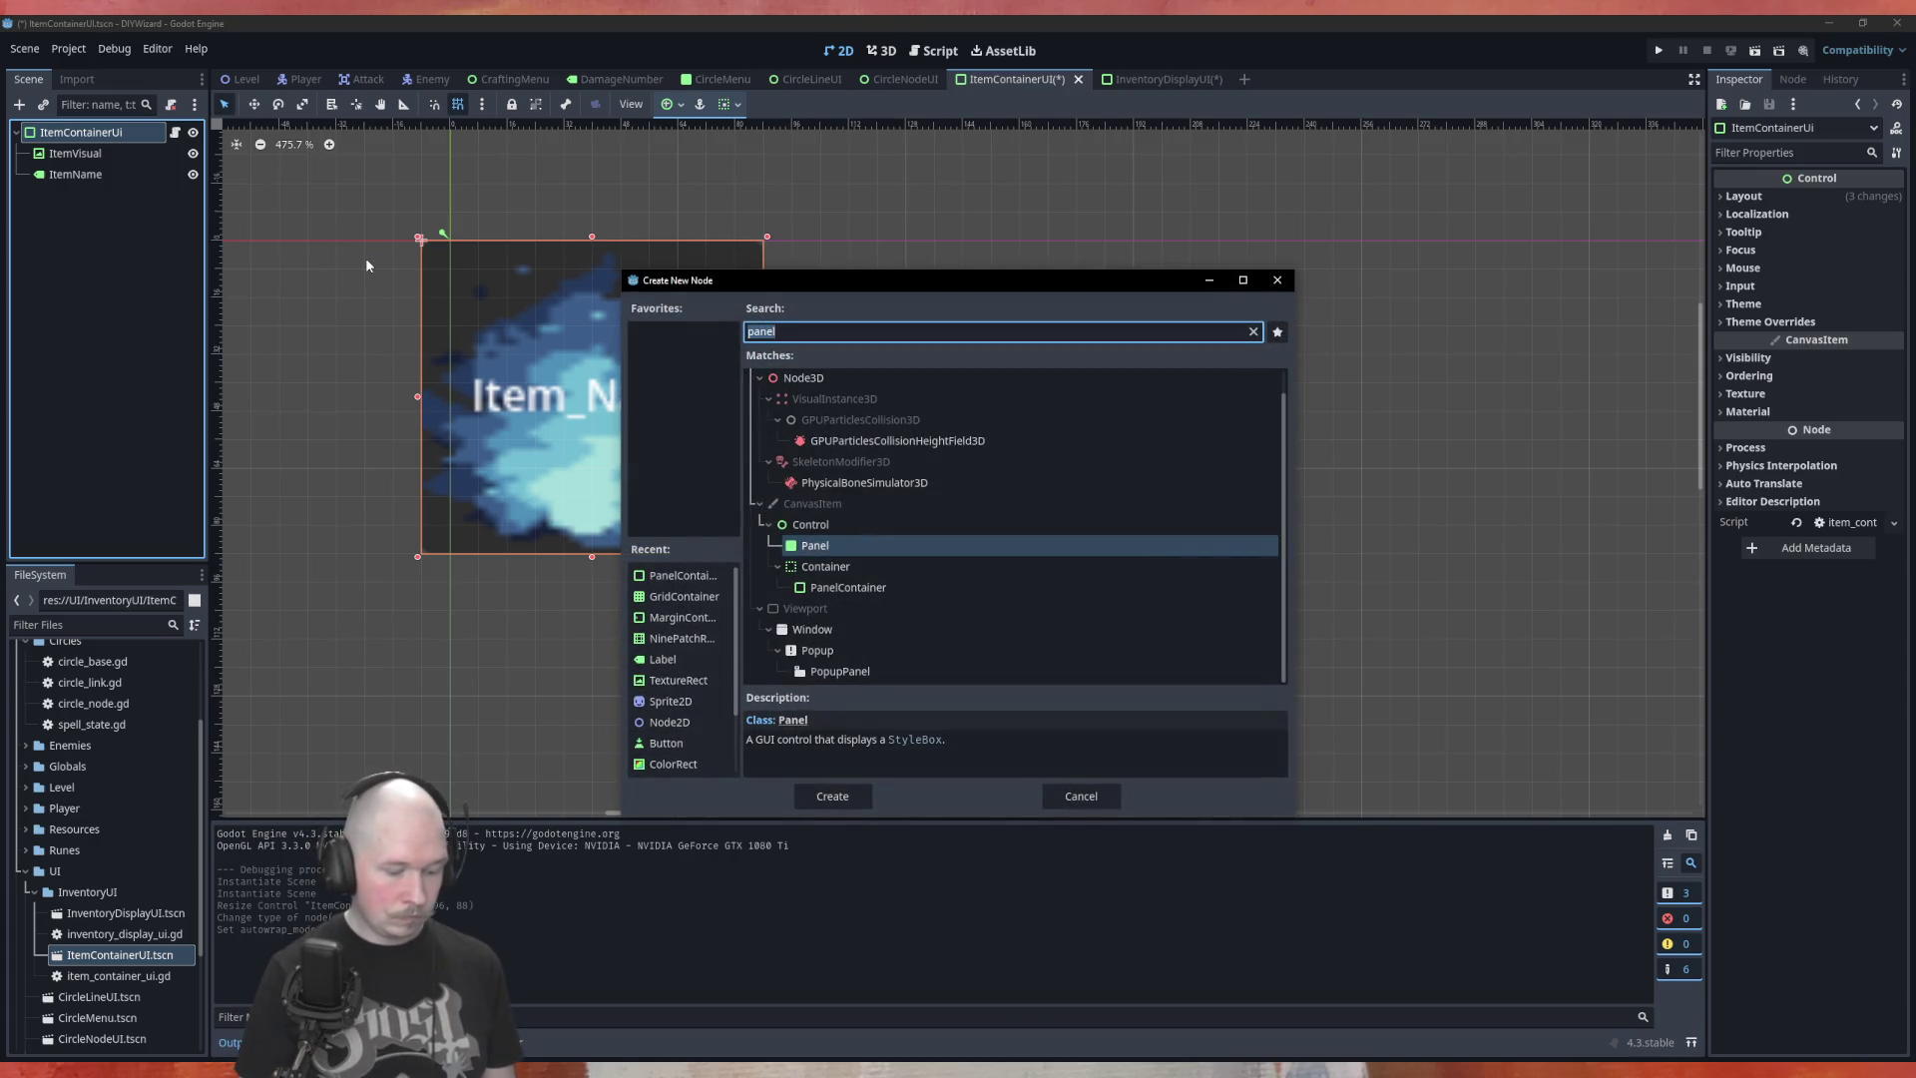
{"action": "type", "text": "vbox"}
{"action": "key", "text": "Return"}
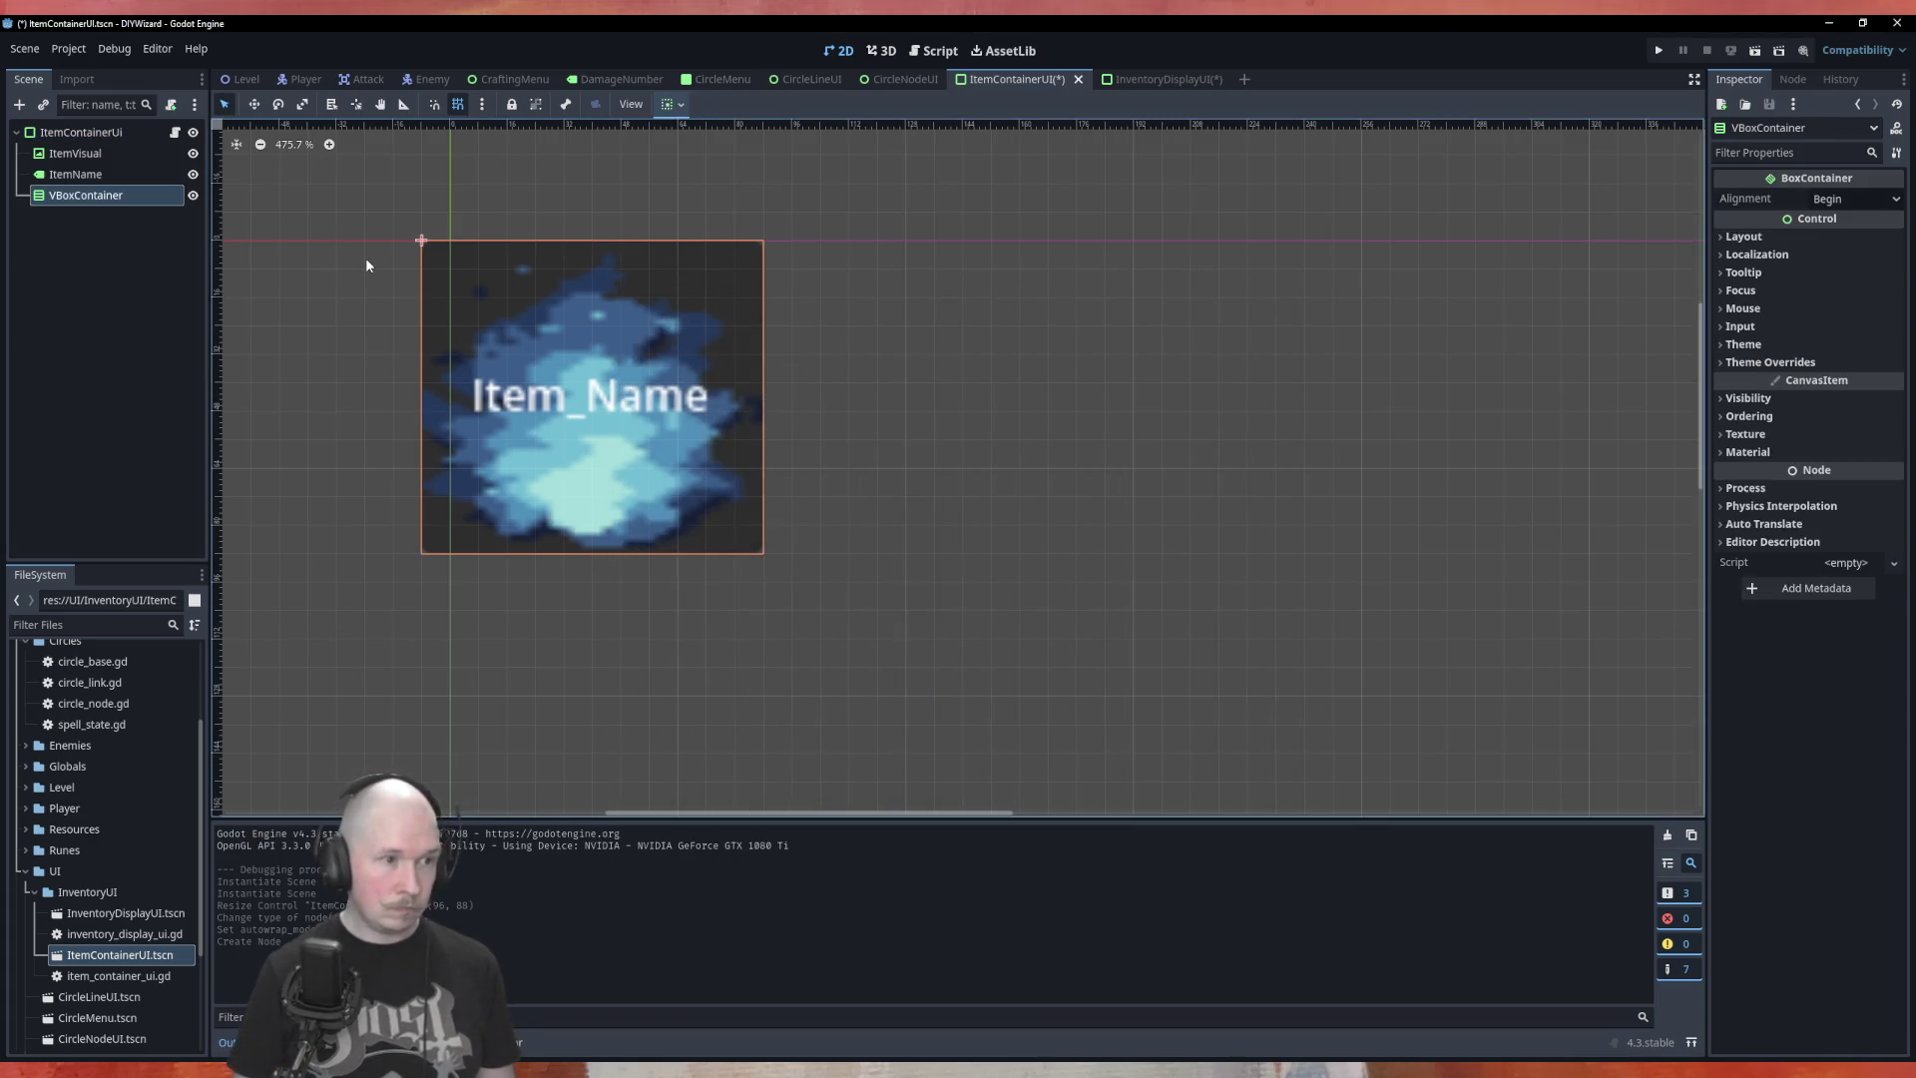
{"action": "left_click", "coordinate": [75, 153]}
{"action": "left_click", "coordinate": [76, 175], "text": "shift"}
{"action": "left_click_drag", "start_coordinate": [78, 176], "coordinate": [86, 199]}
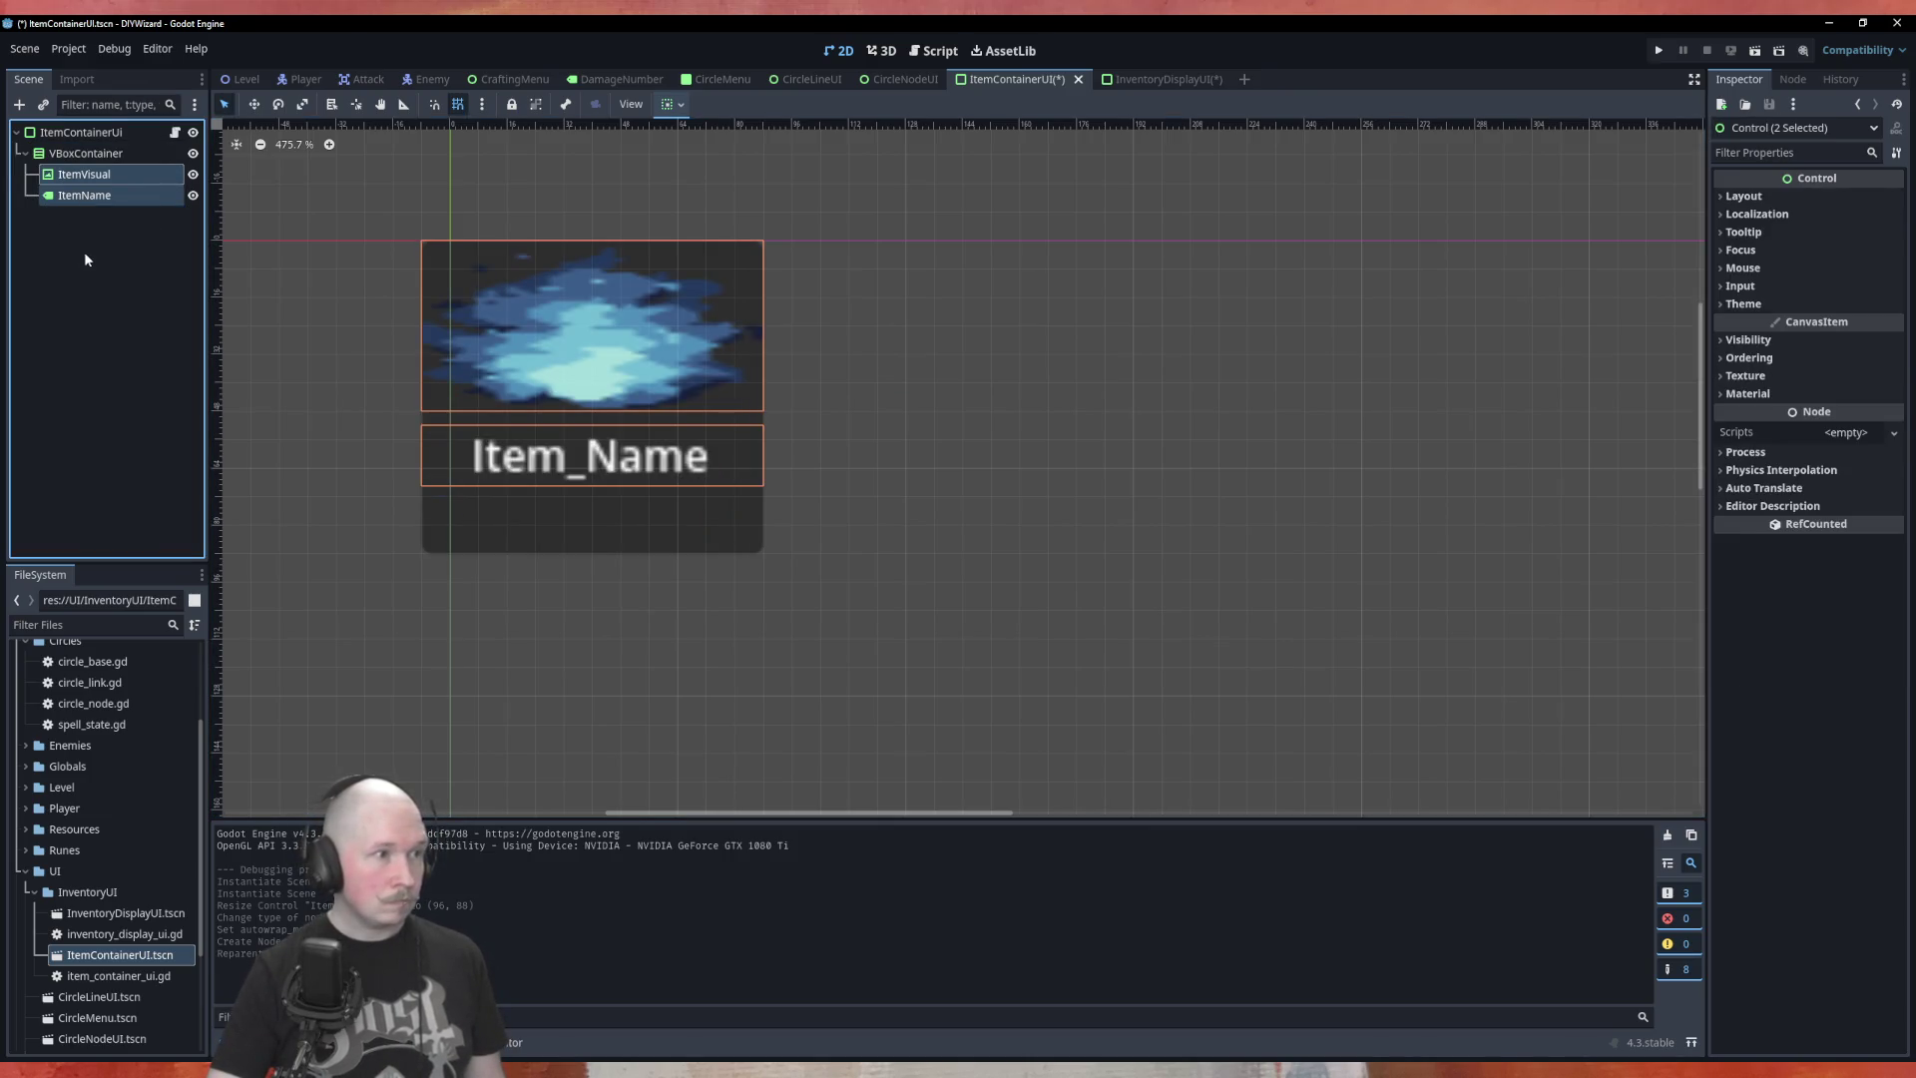
Give ItemVisual vertical Expand and Fill in its container sizing options
{"action": "left_click", "coordinate": [90, 175]}
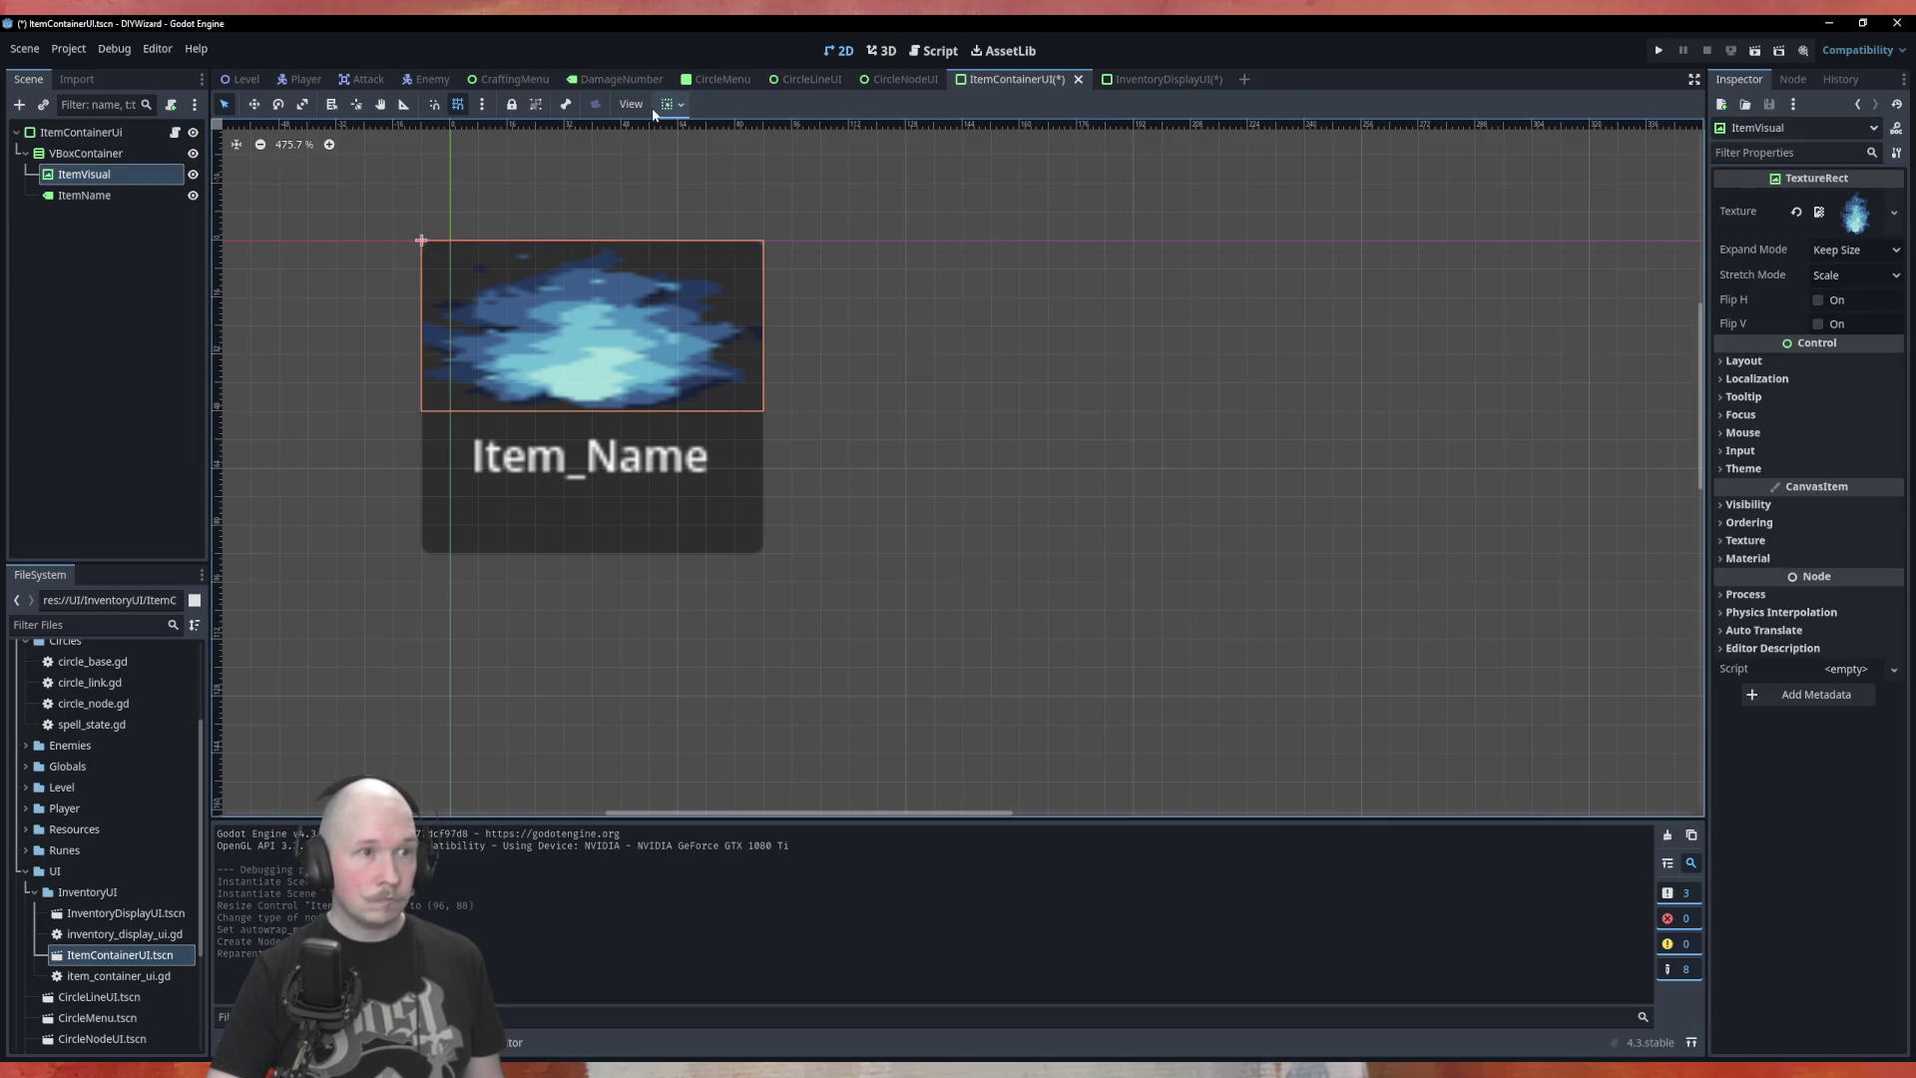
{"action": "left_click", "coordinate": [666, 106]}
{"action": "left_click", "coordinate": [750, 265]}
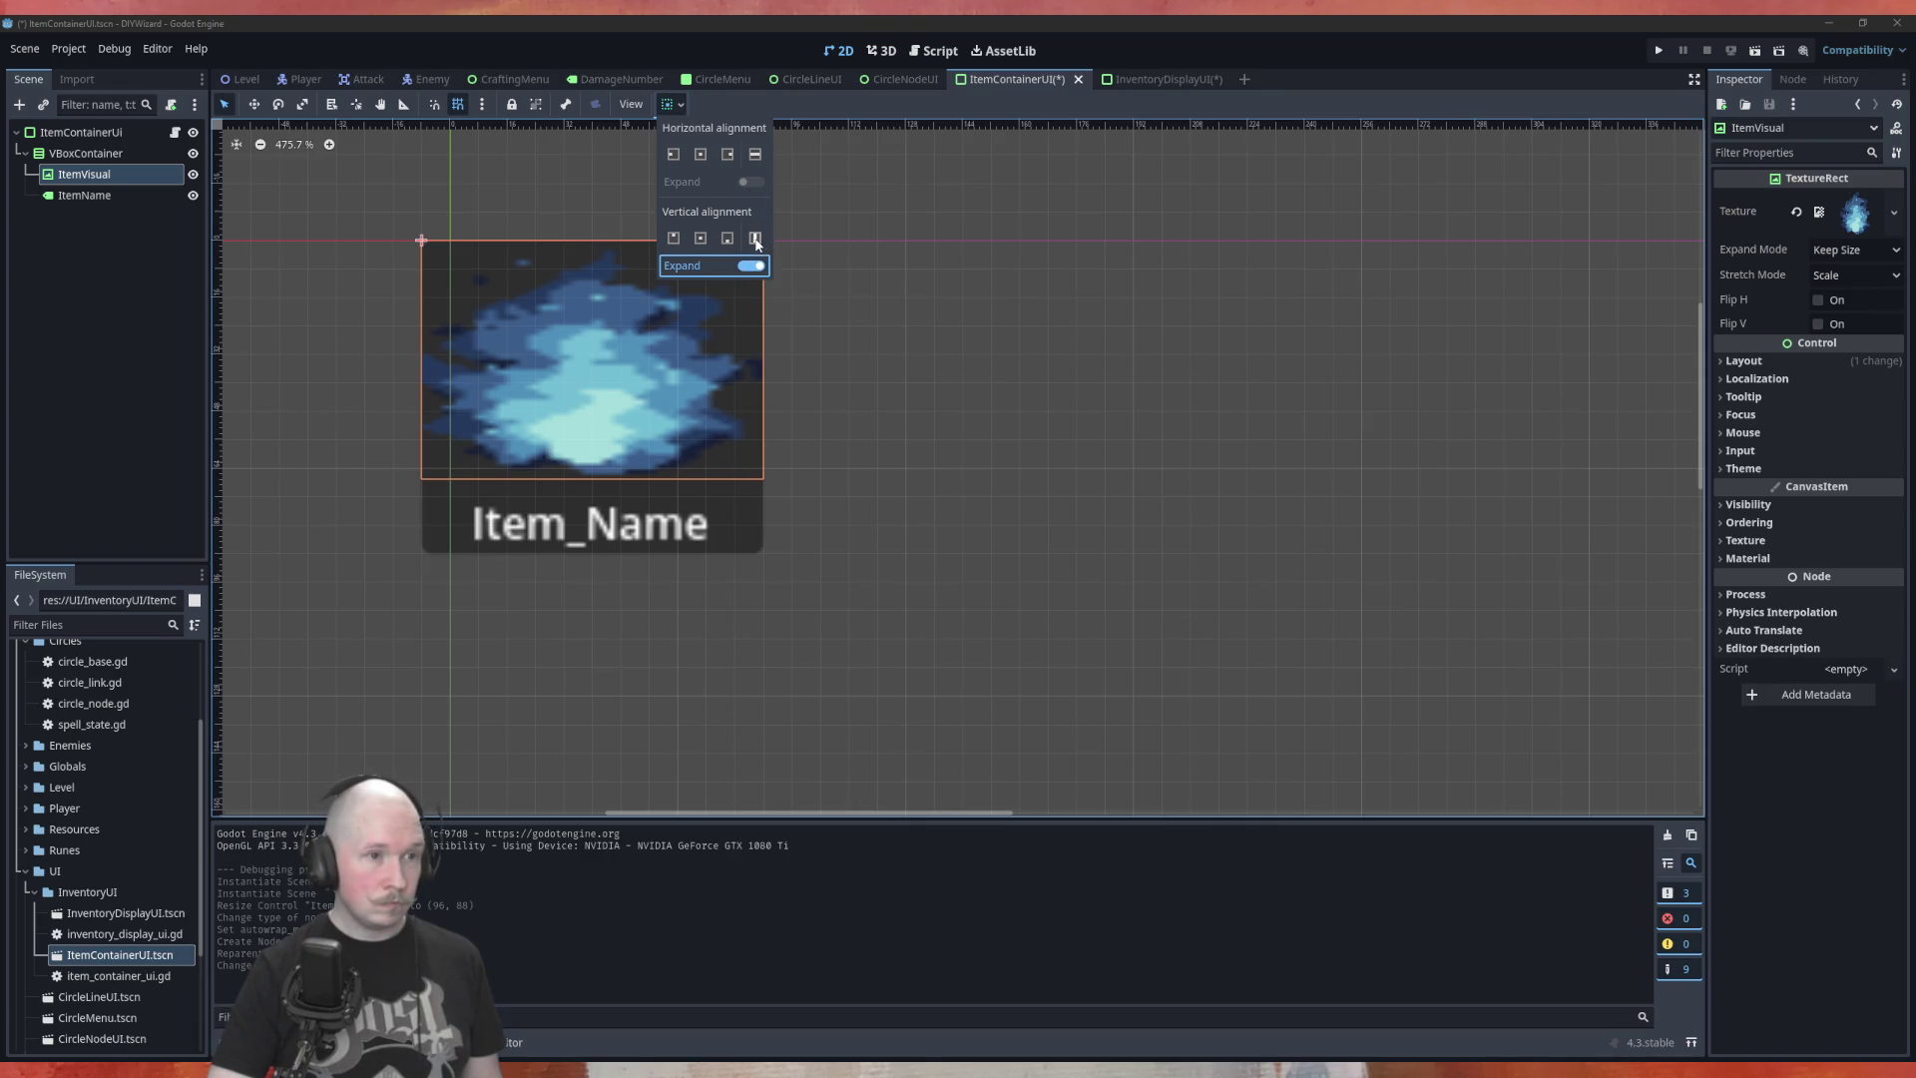
{"action": "left_click", "coordinate": [756, 240]}
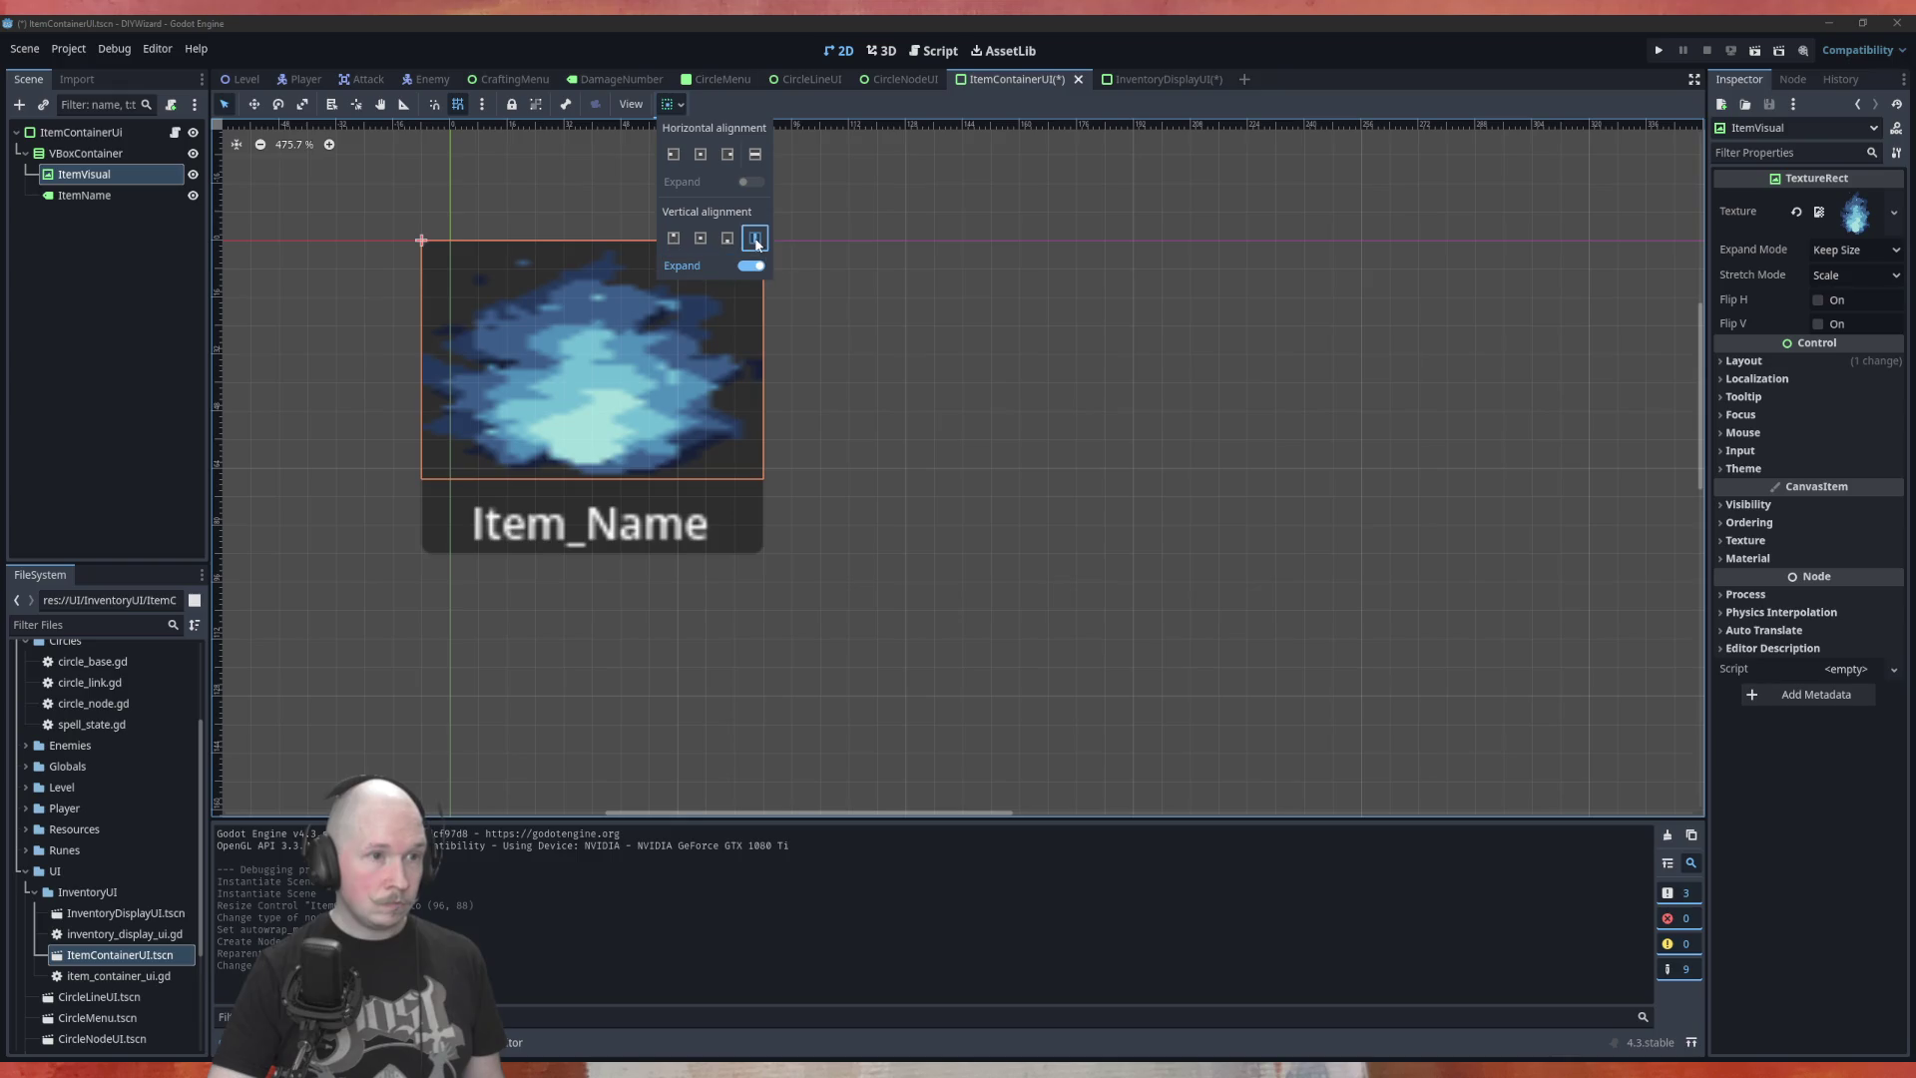
{"action": "left_click", "coordinate": [92, 281]}
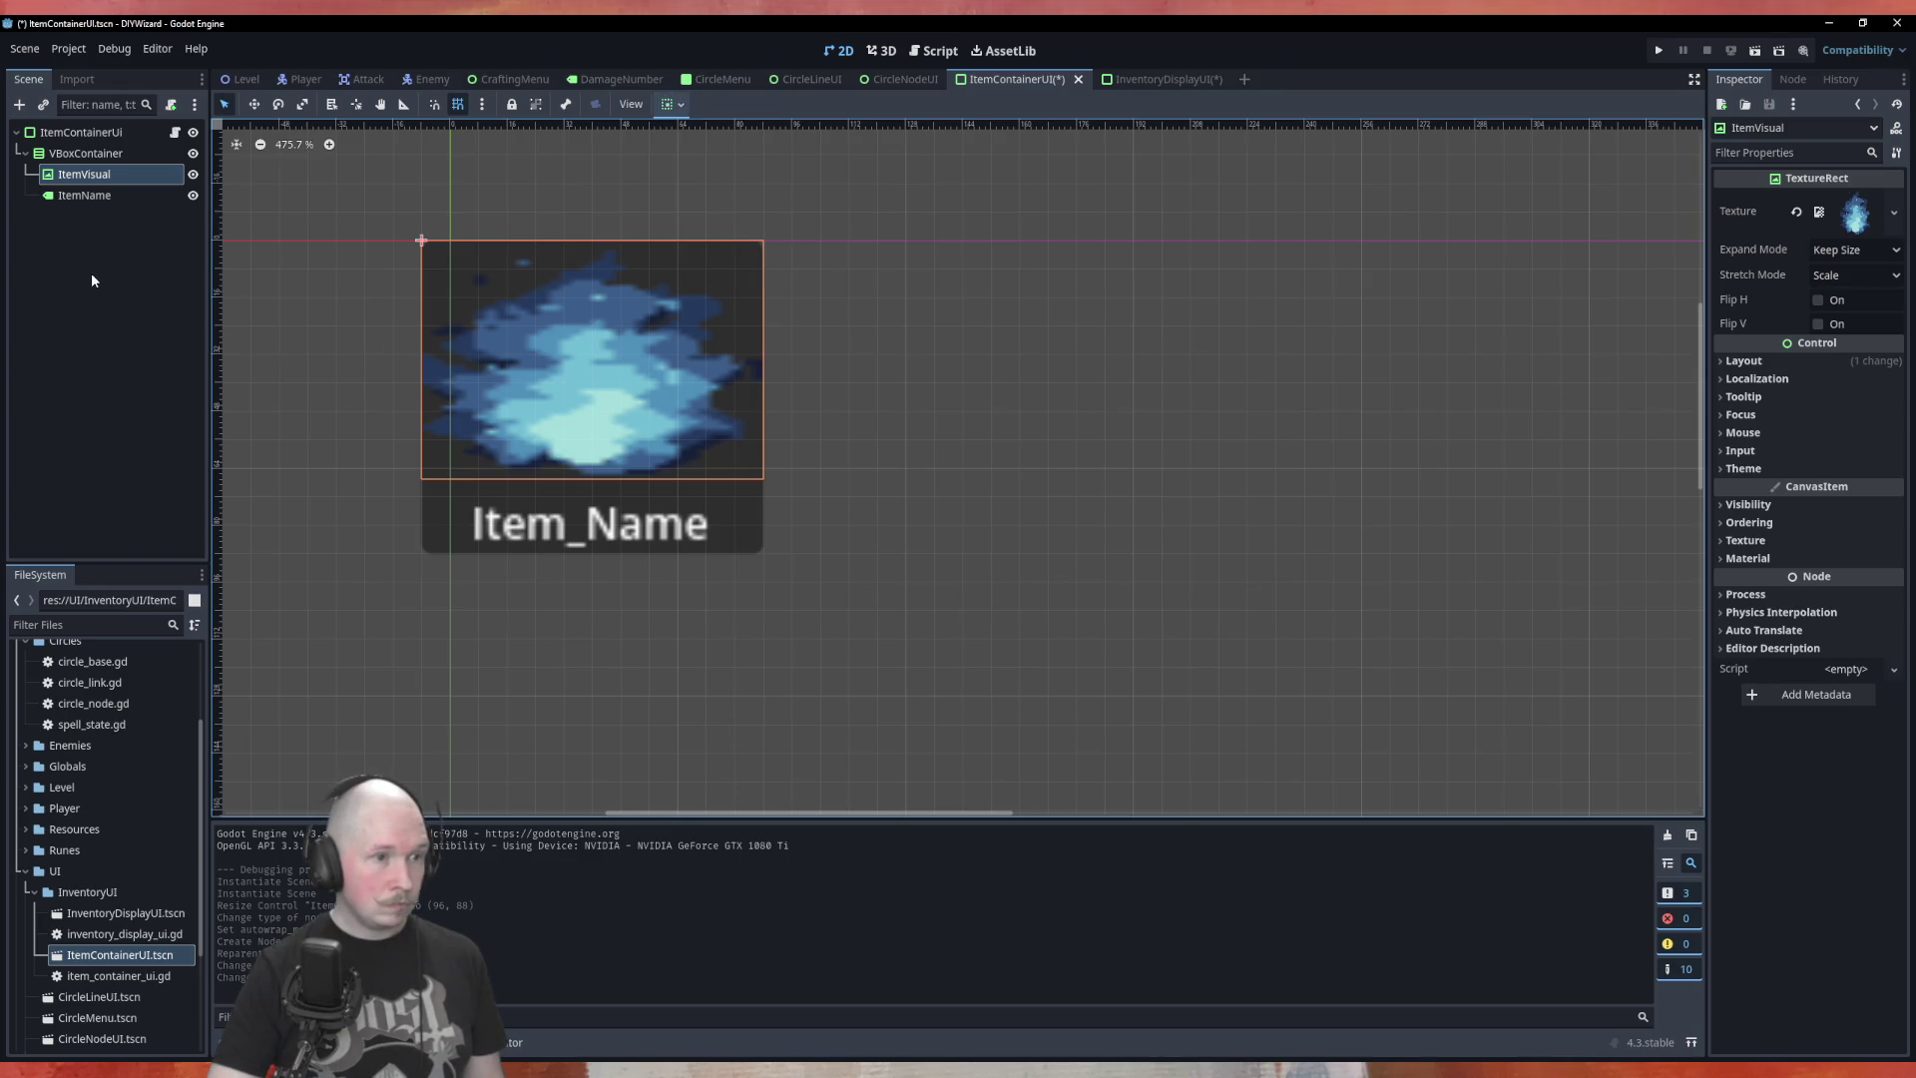
Try out ItemVisual's texture stretch and expand modes, undoing the first stretch change
{"action": "left_click", "coordinate": [1858, 274]}
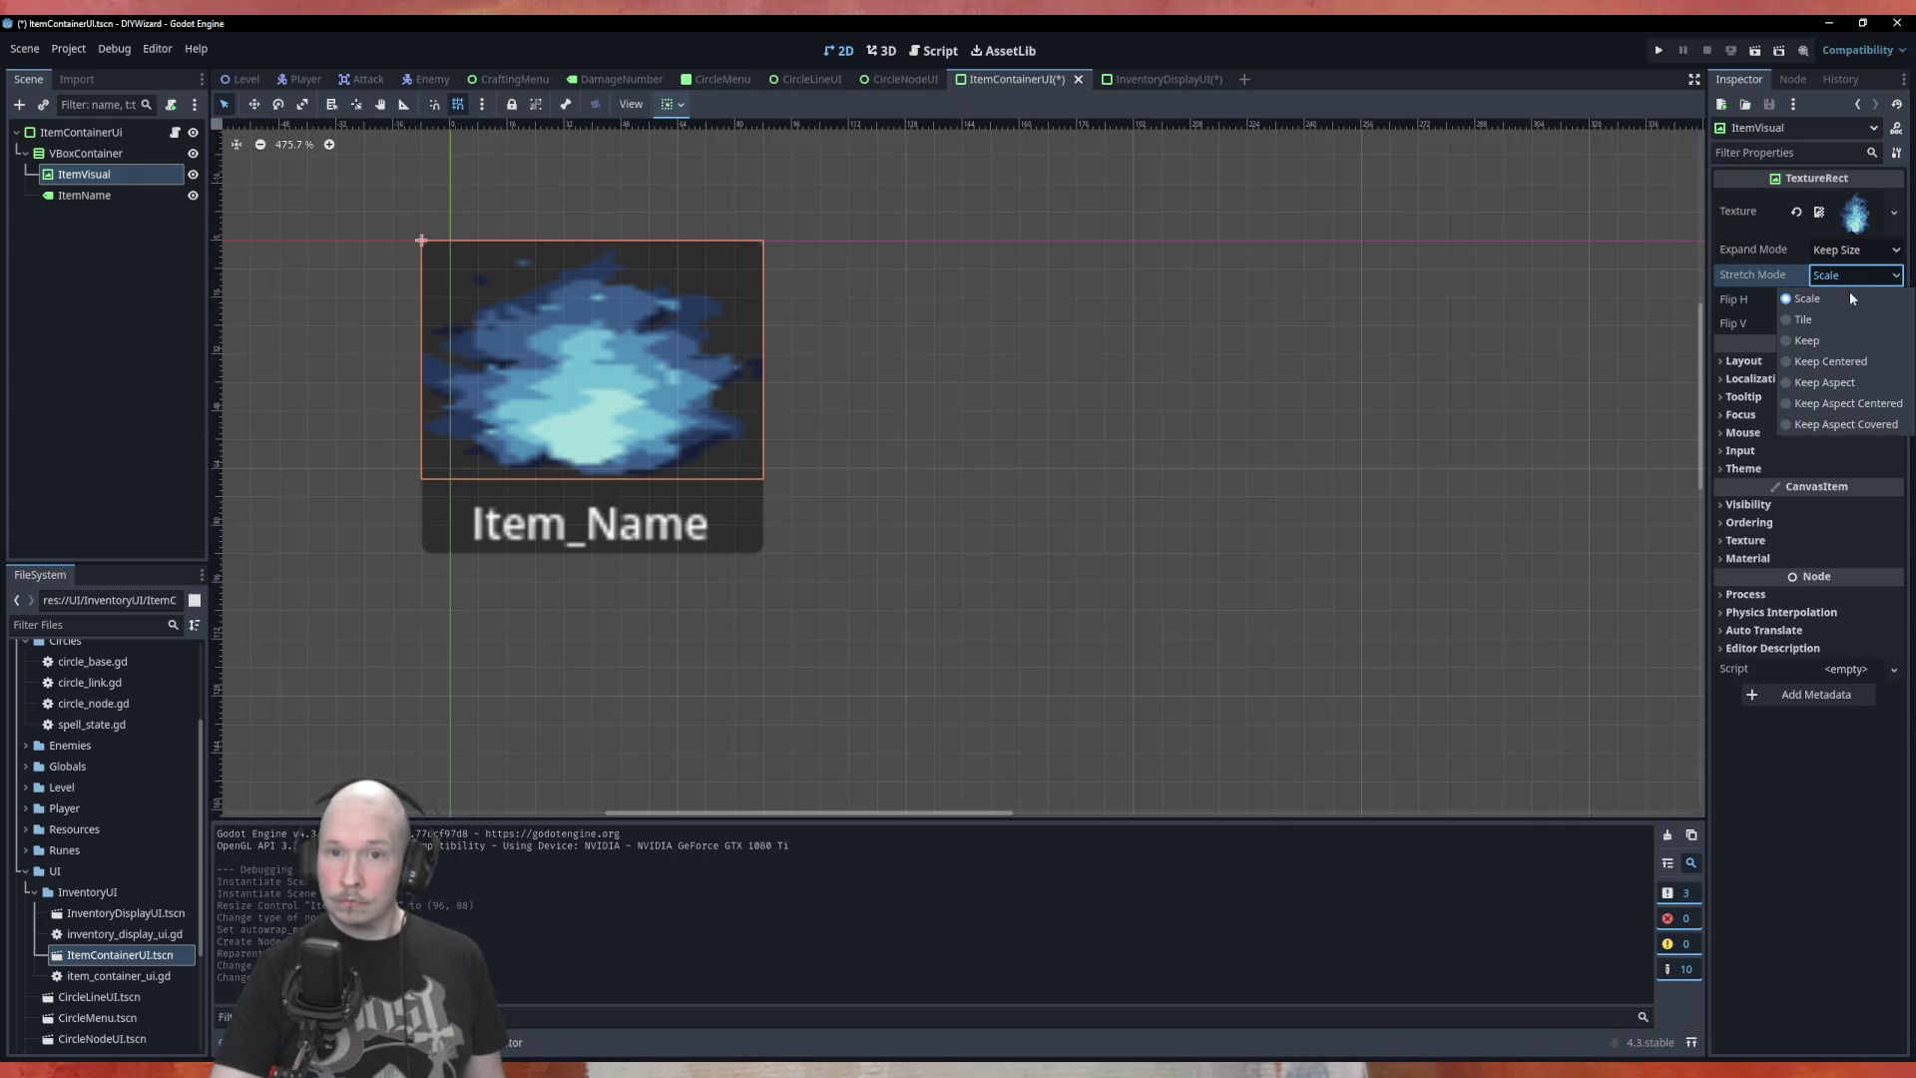
{"action": "left_click", "coordinate": [1813, 340]}
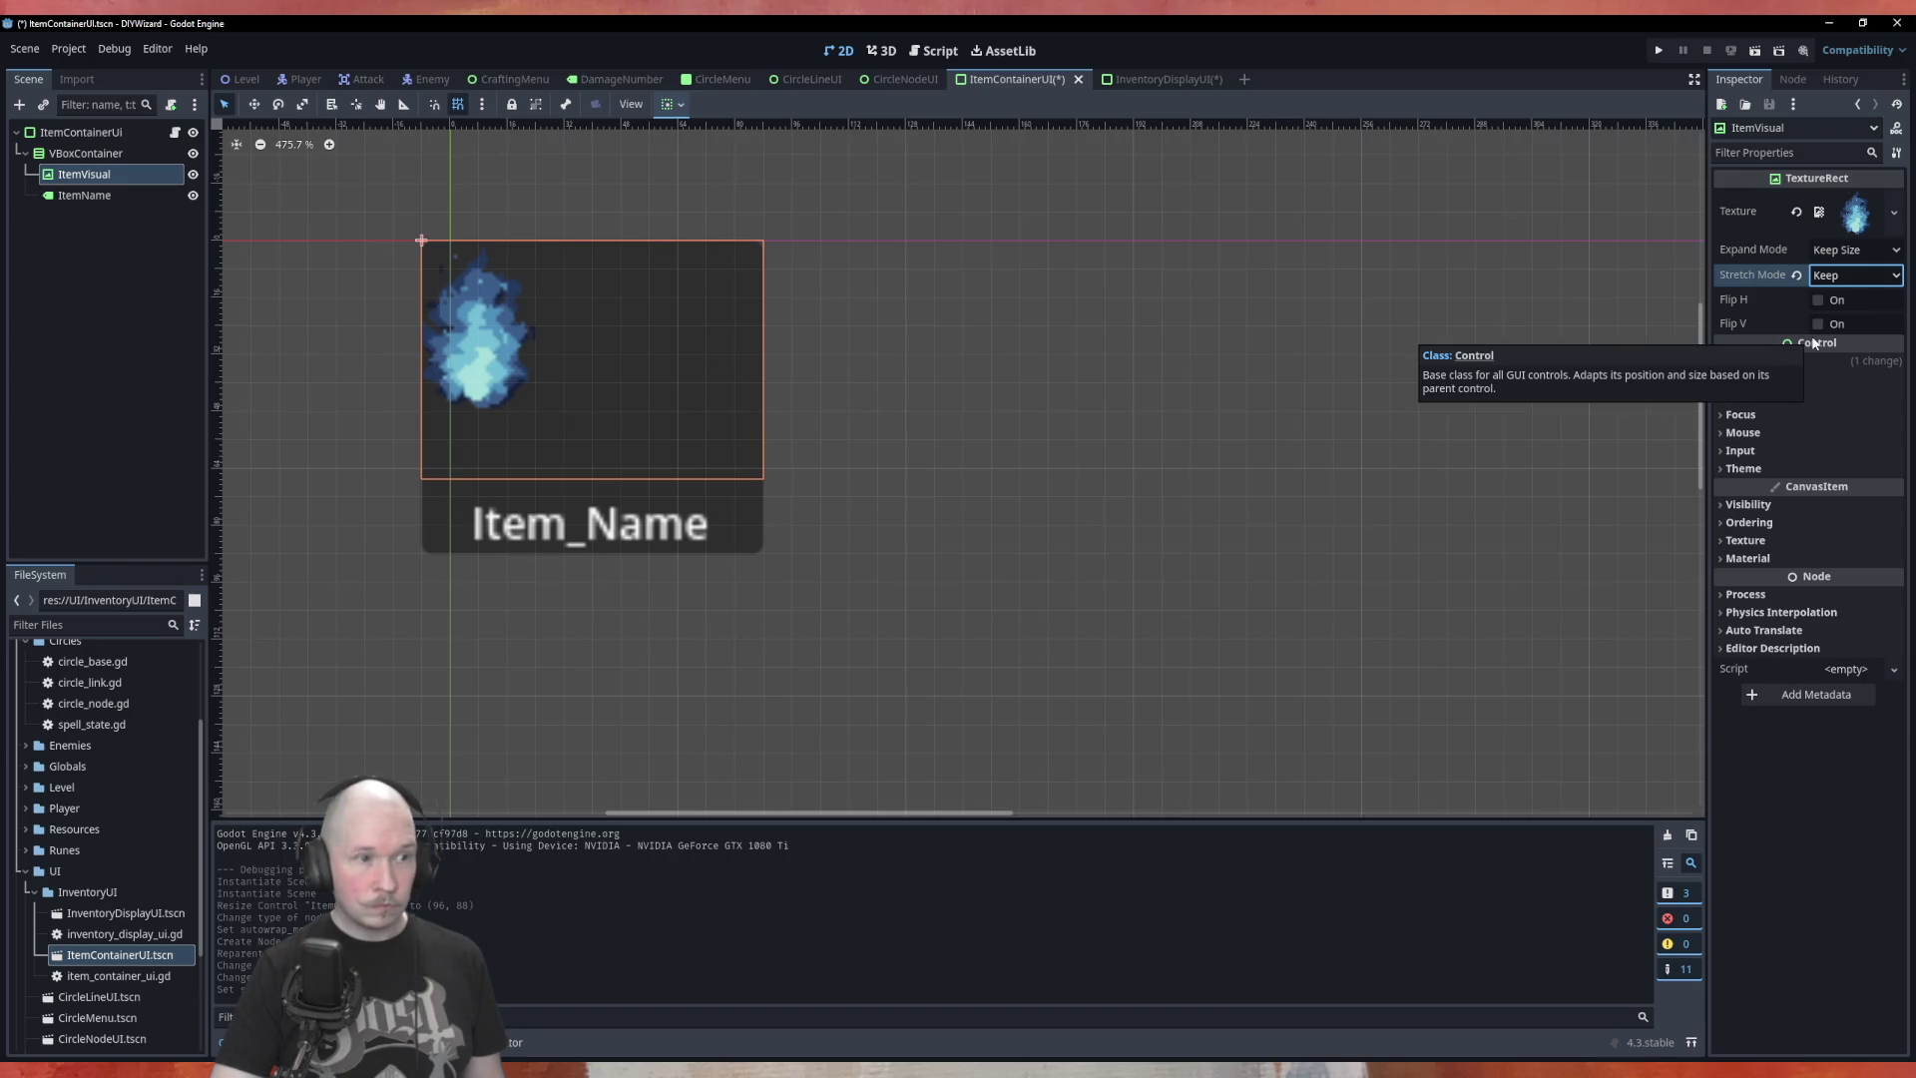
{"action": "key", "text": "ctrl+z"}
{"action": "key", "text": "ctrl+z"}
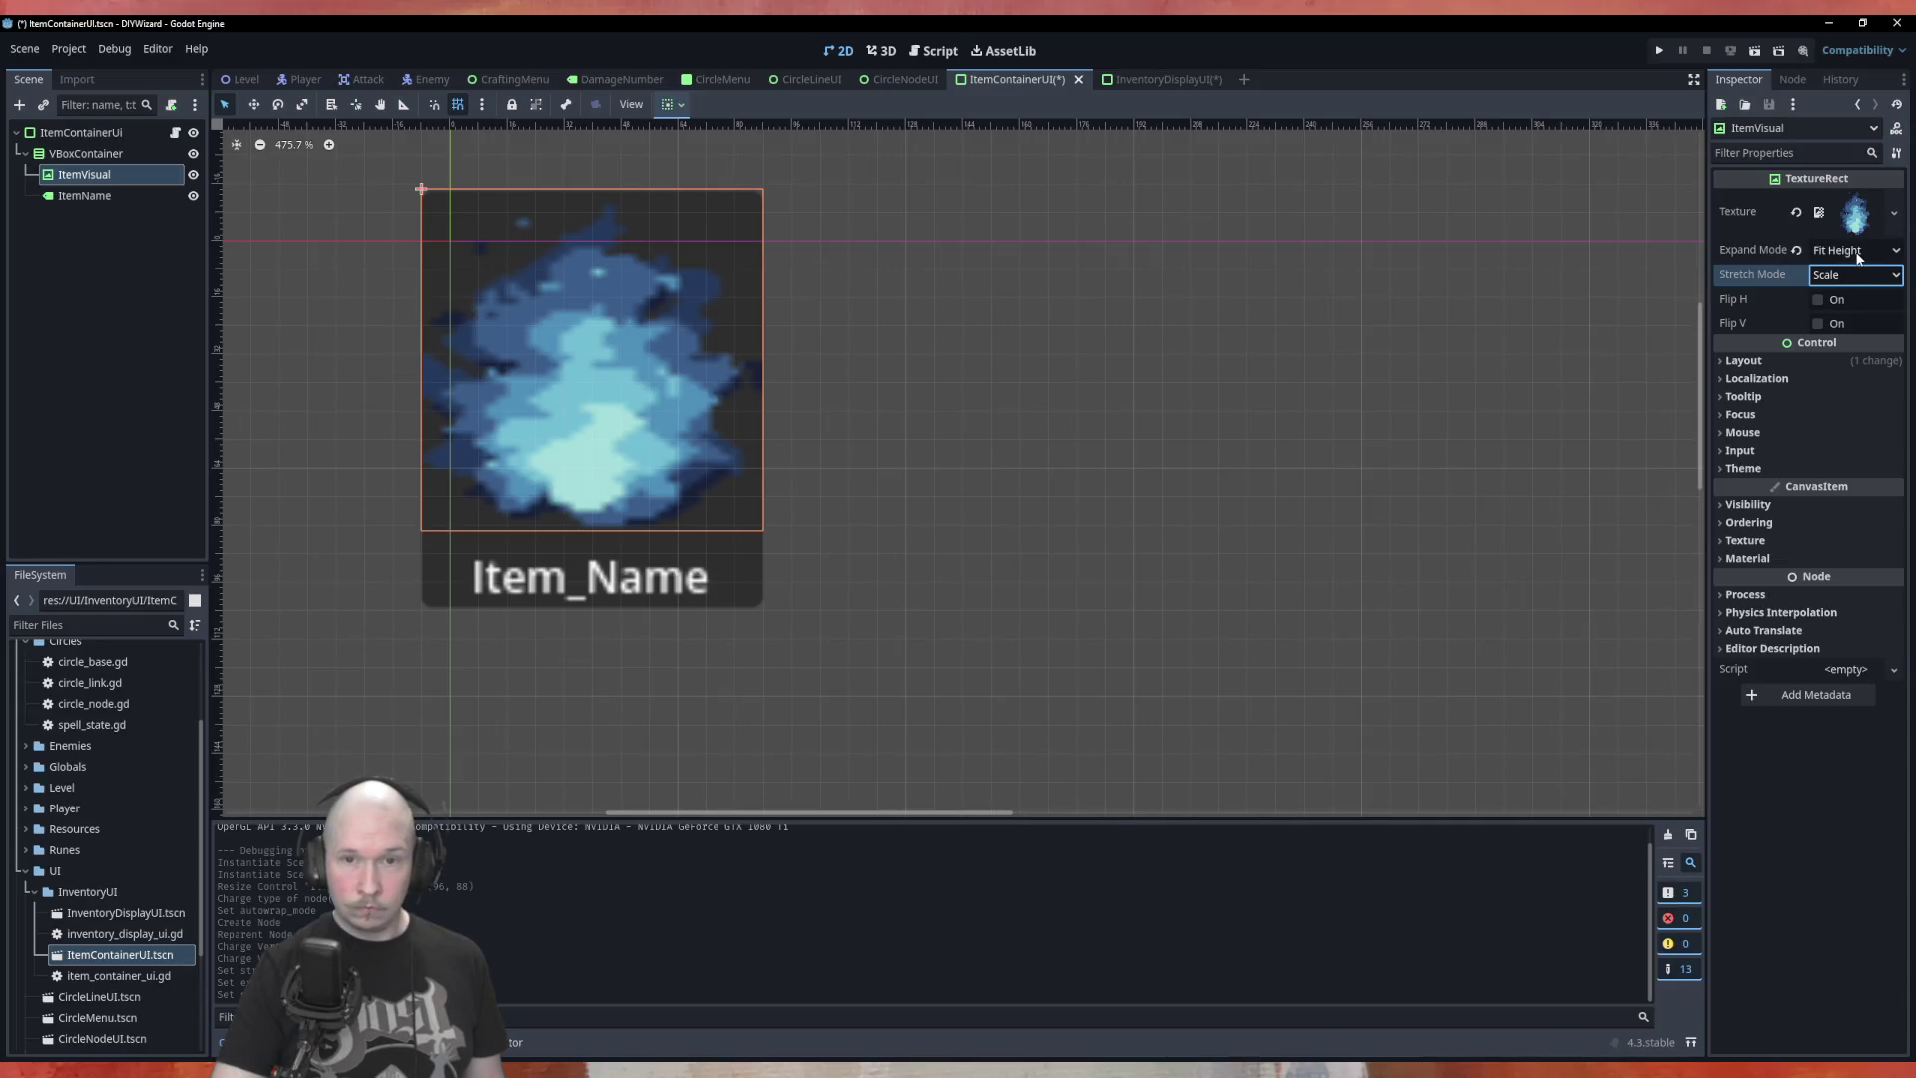
{"action": "left_click", "coordinate": [1856, 251]}
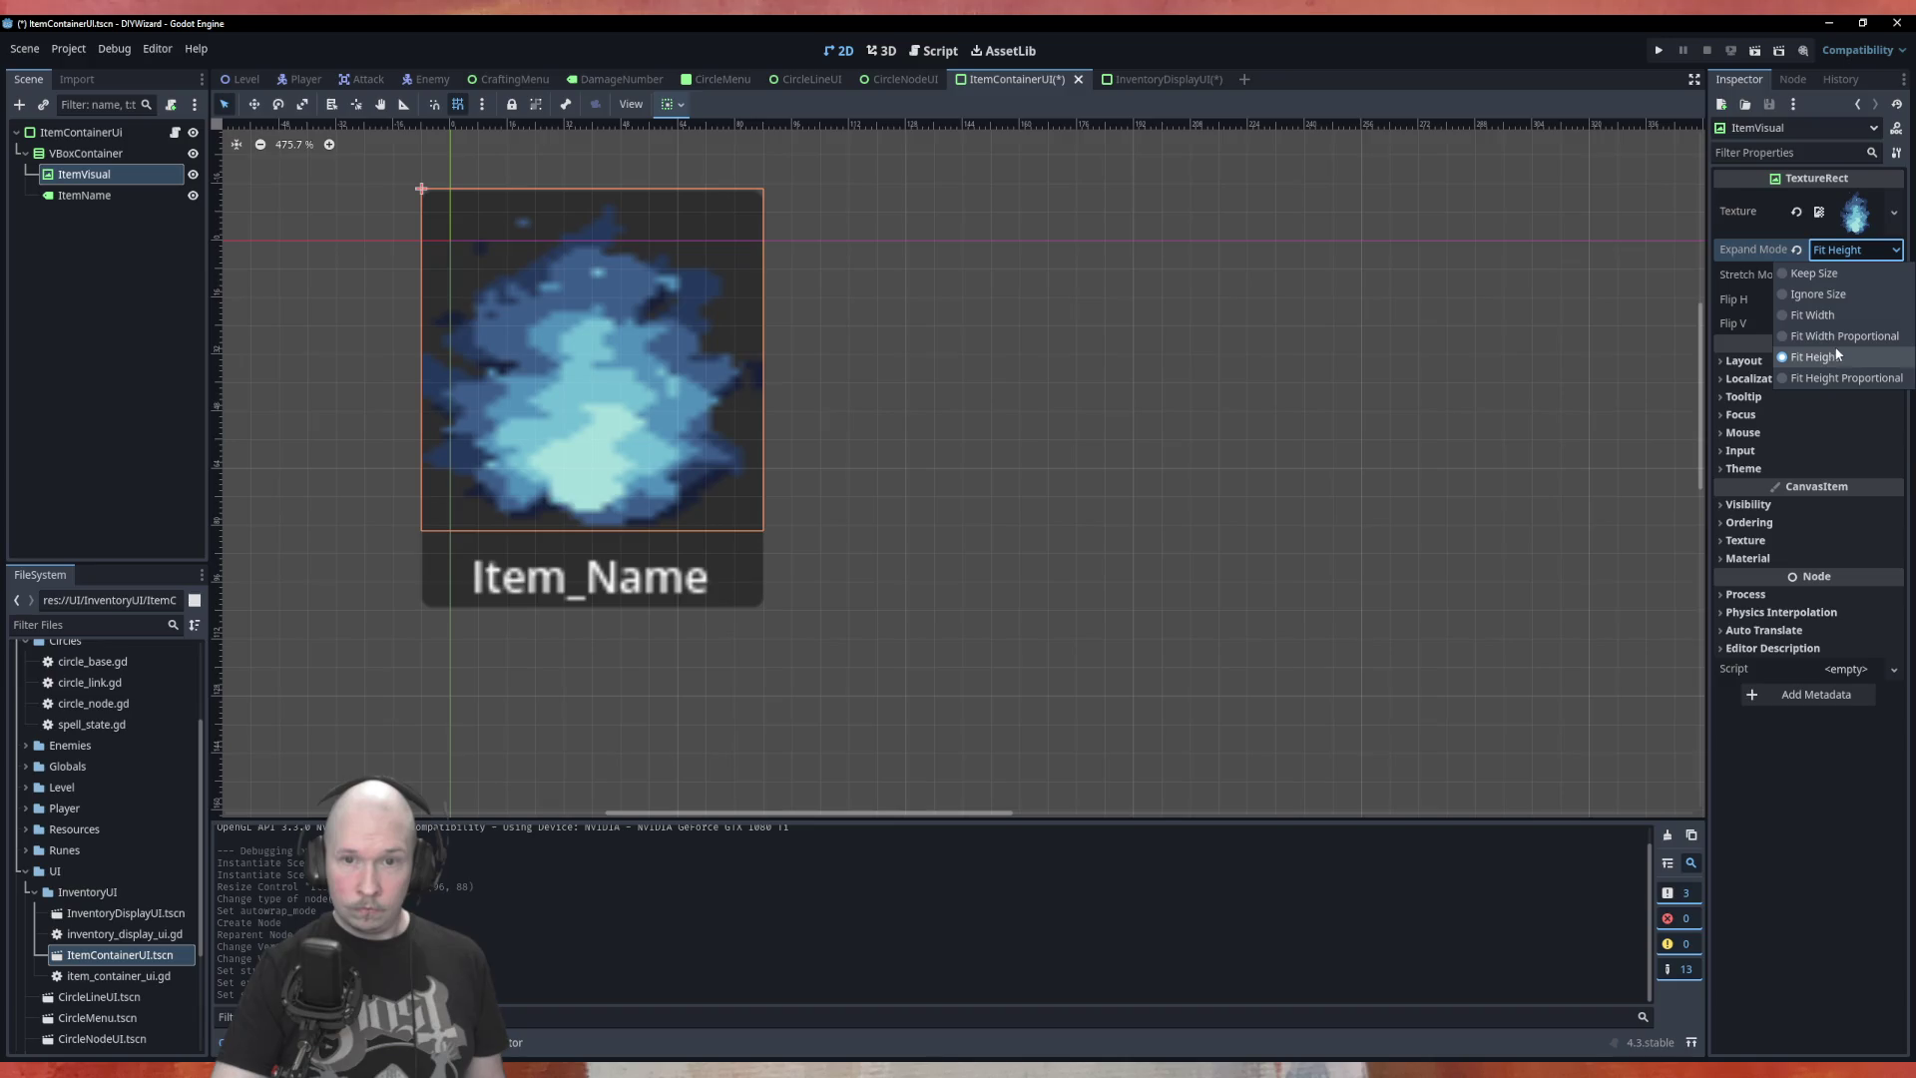
{"action": "left_click", "coordinate": [1846, 379]}
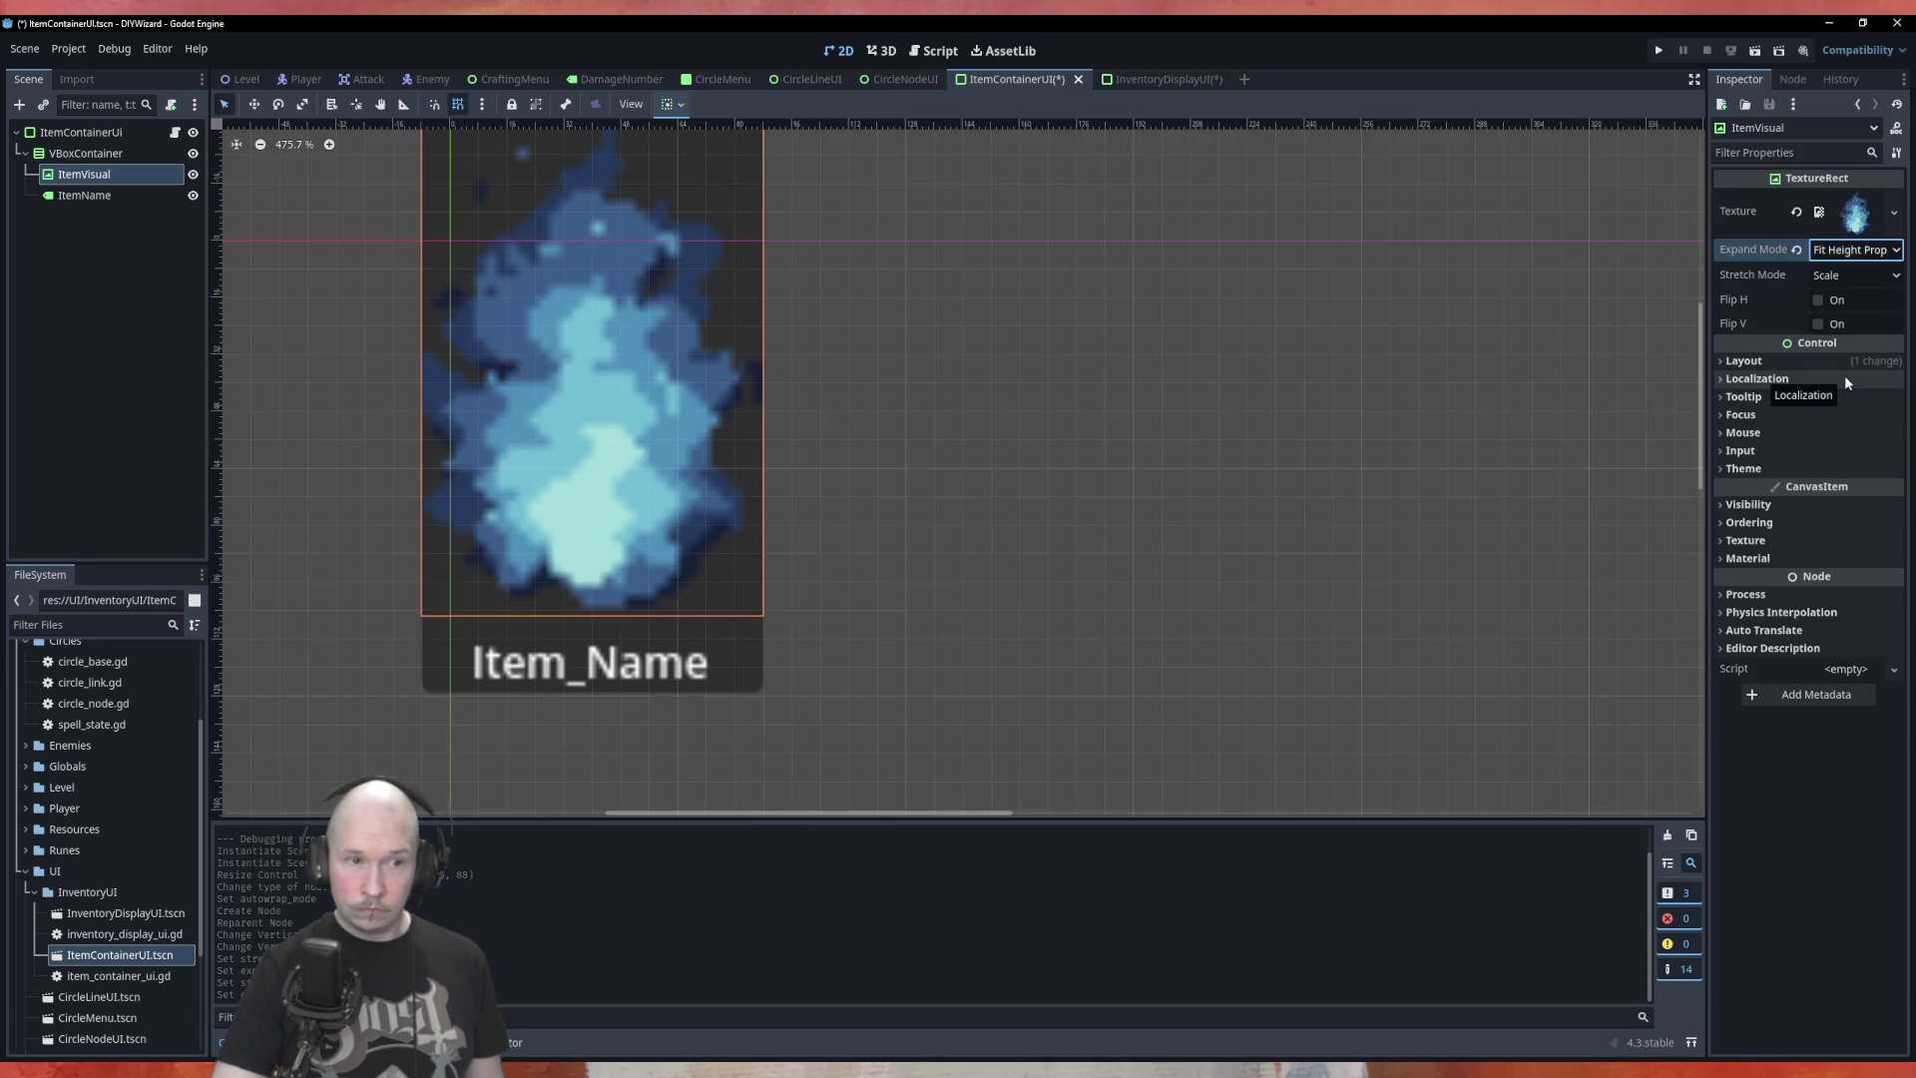
{"action": "left_click", "coordinate": [1854, 249]}
{"action": "left_click", "coordinate": [1852, 313]}
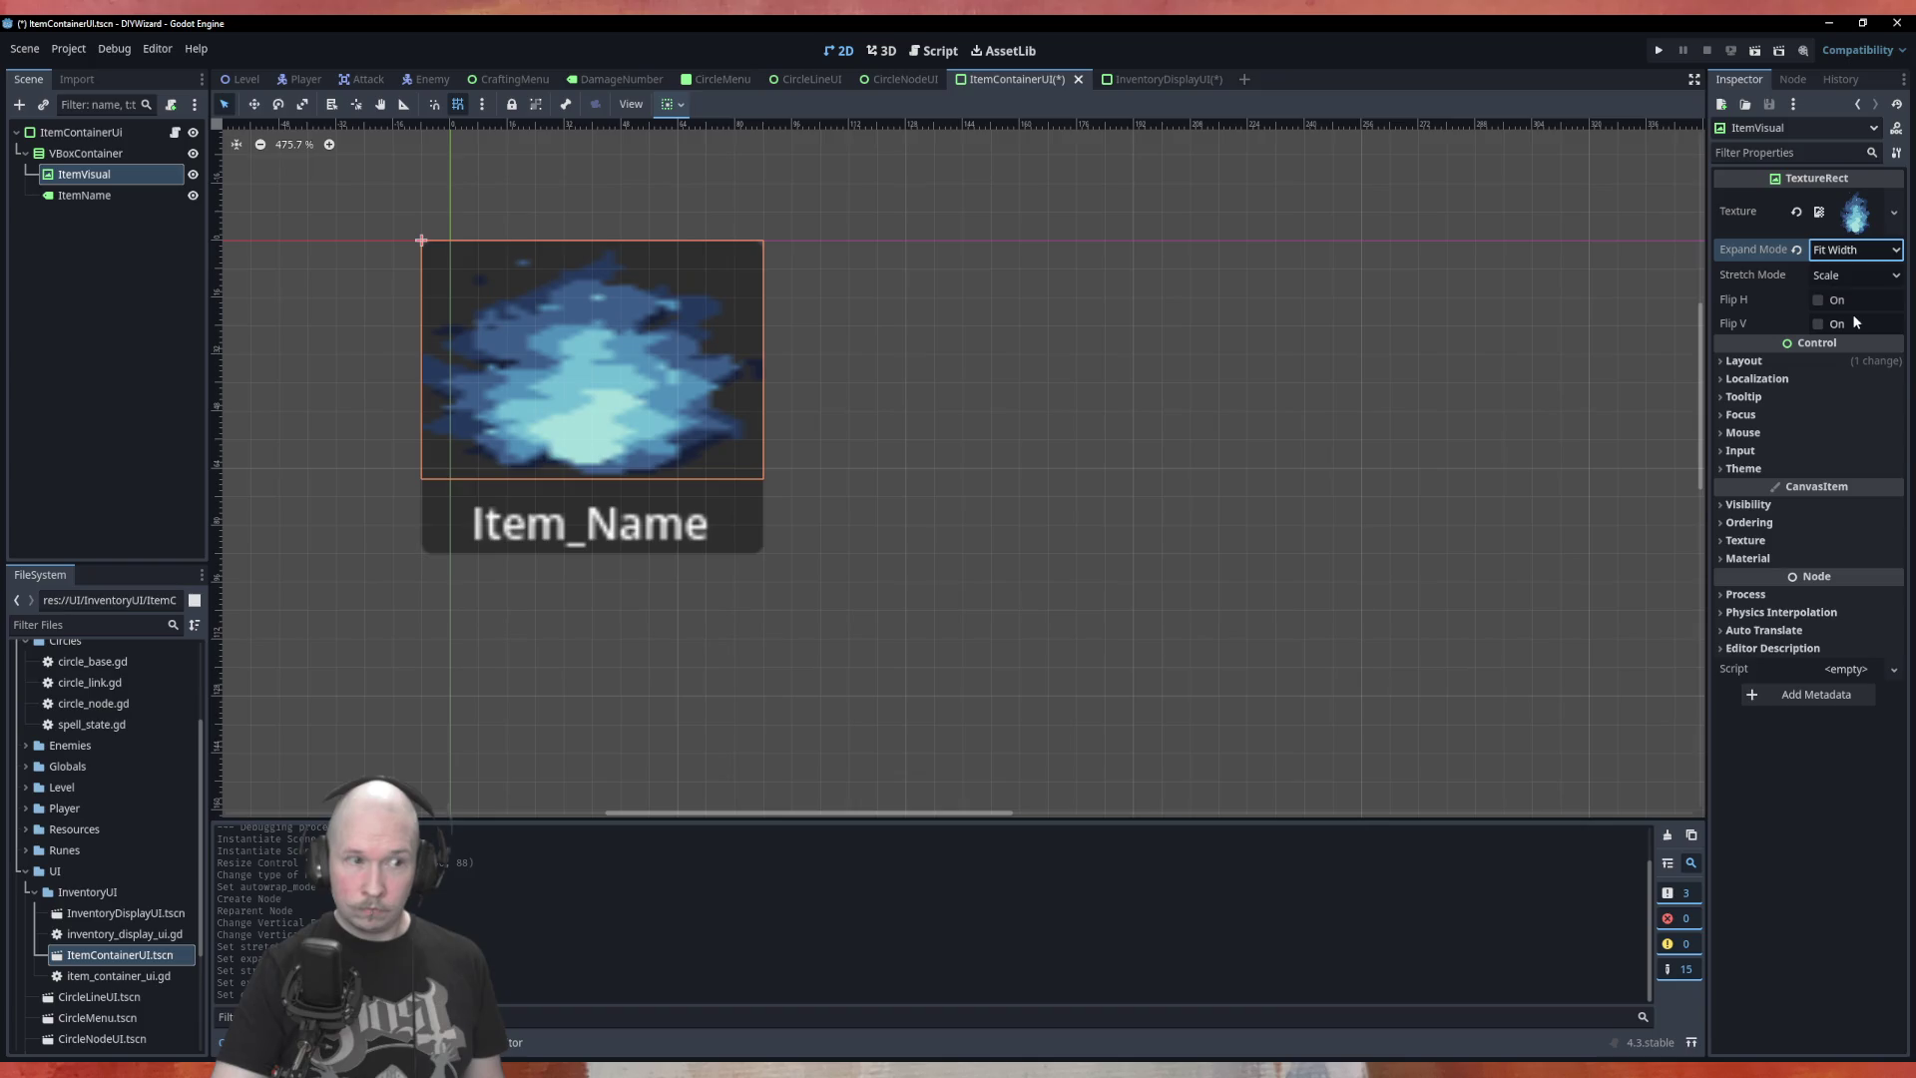
{"action": "left_click", "coordinate": [1854, 252]}
{"action": "left_click", "coordinate": [1853, 331]}
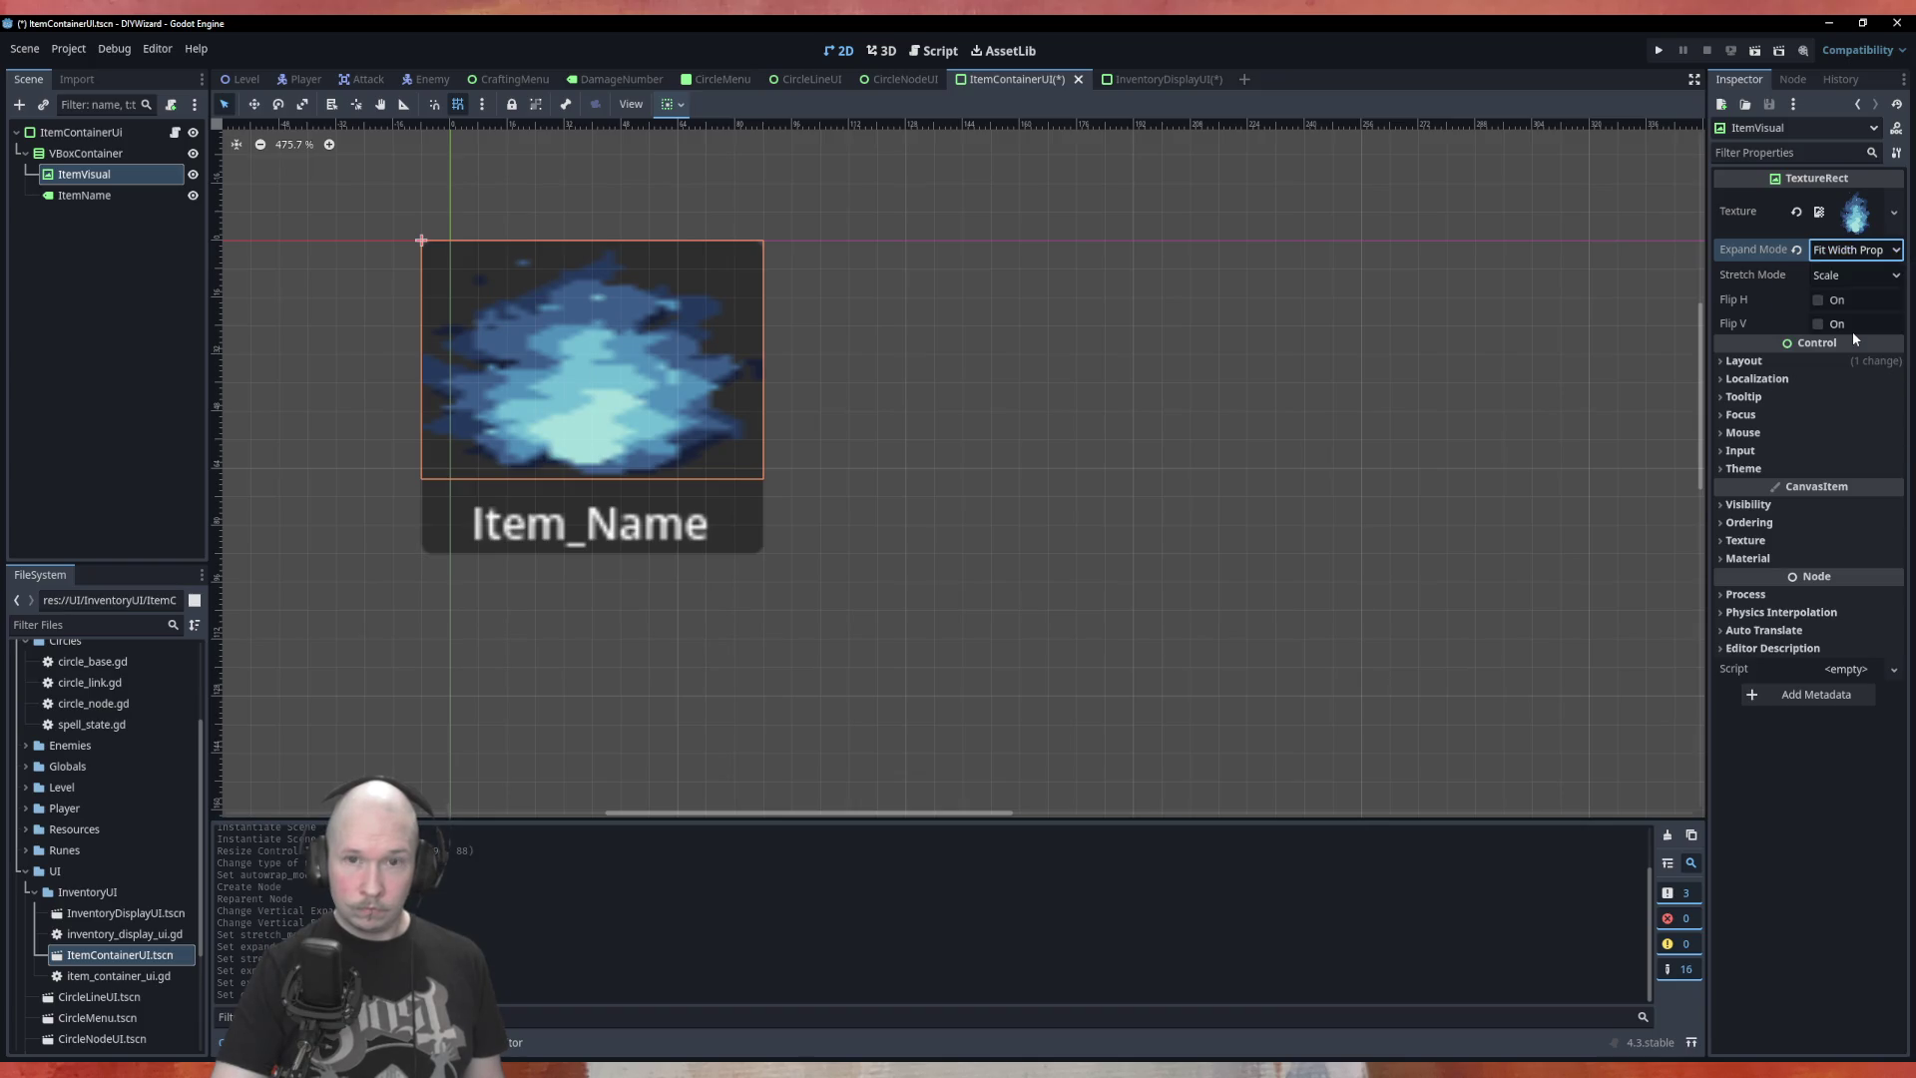
{"action": "left_click", "coordinate": [1854, 255]}
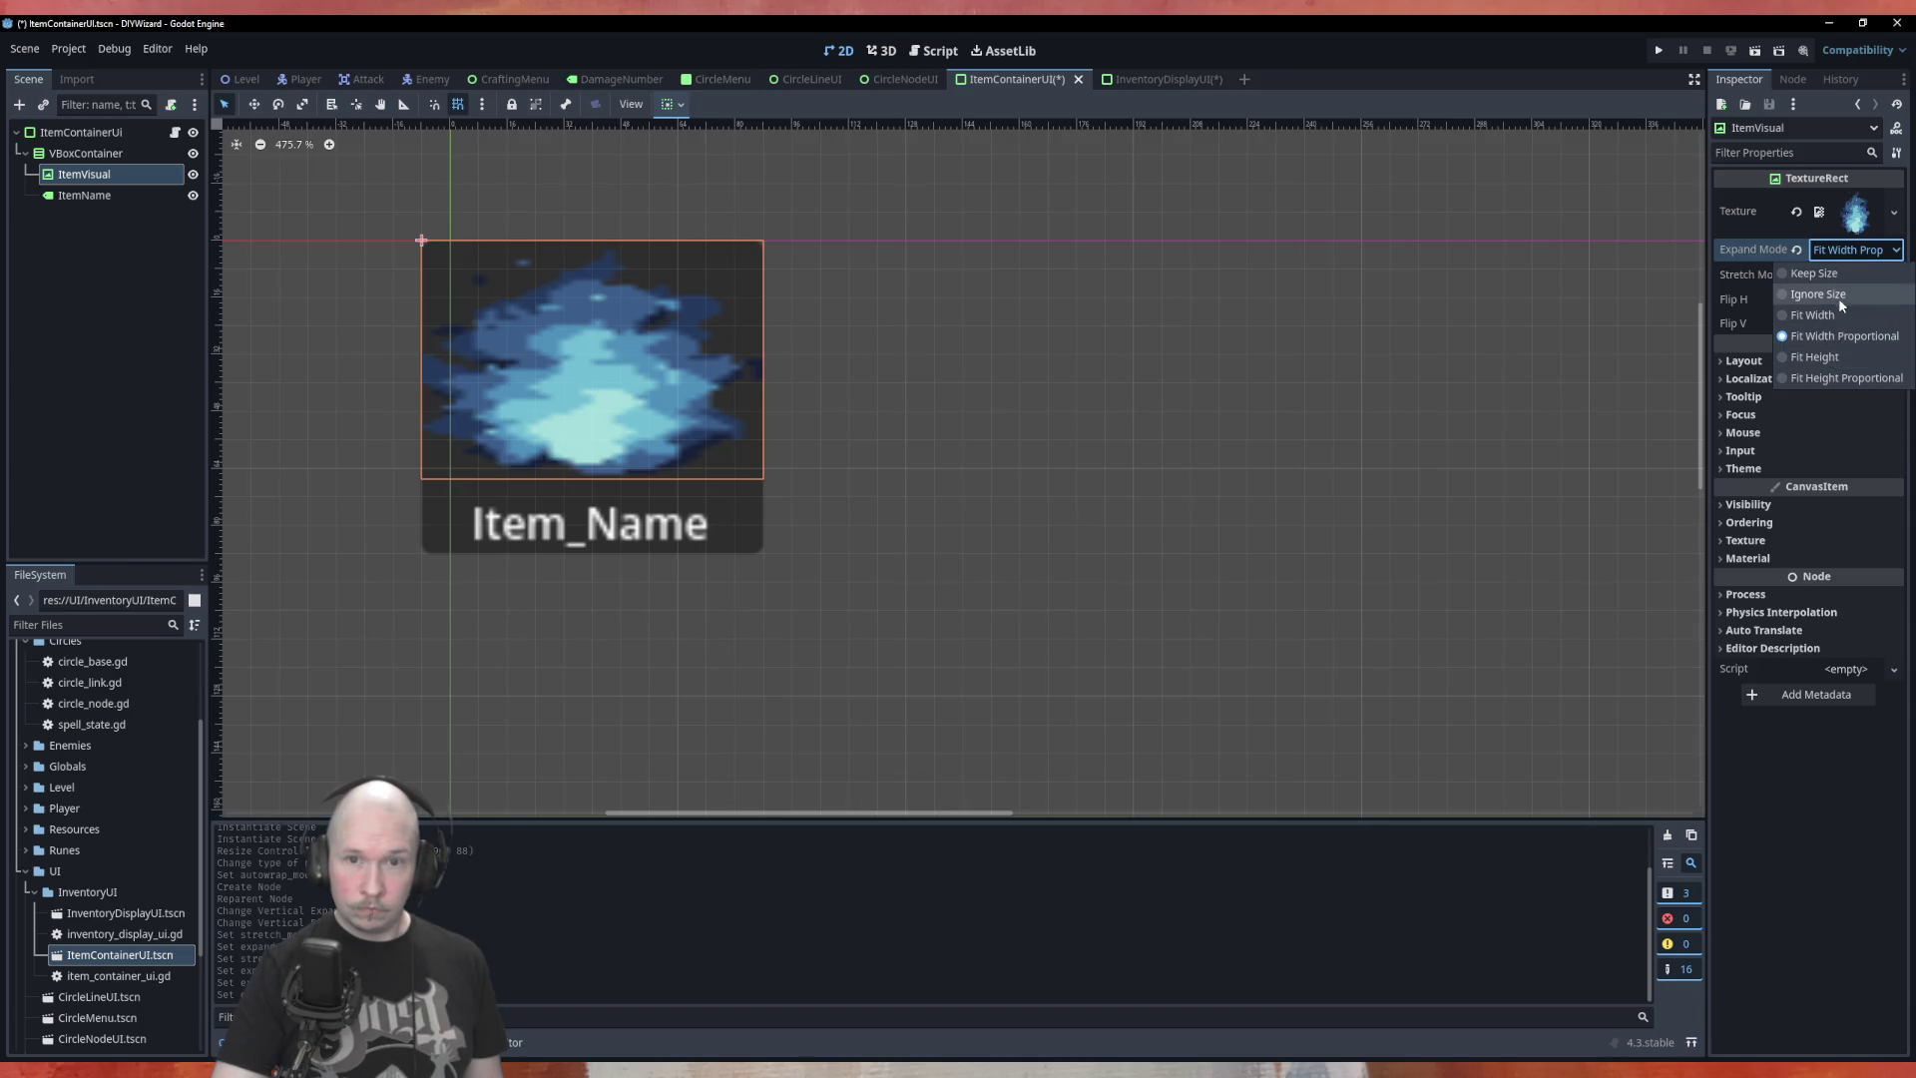
{"action": "left_click", "coordinate": [1838, 296]}
{"action": "left_click", "coordinate": [1840, 255]}
{"action": "left_click", "coordinate": [1840, 273]}
{"action": "left_click", "coordinate": [1843, 253]}
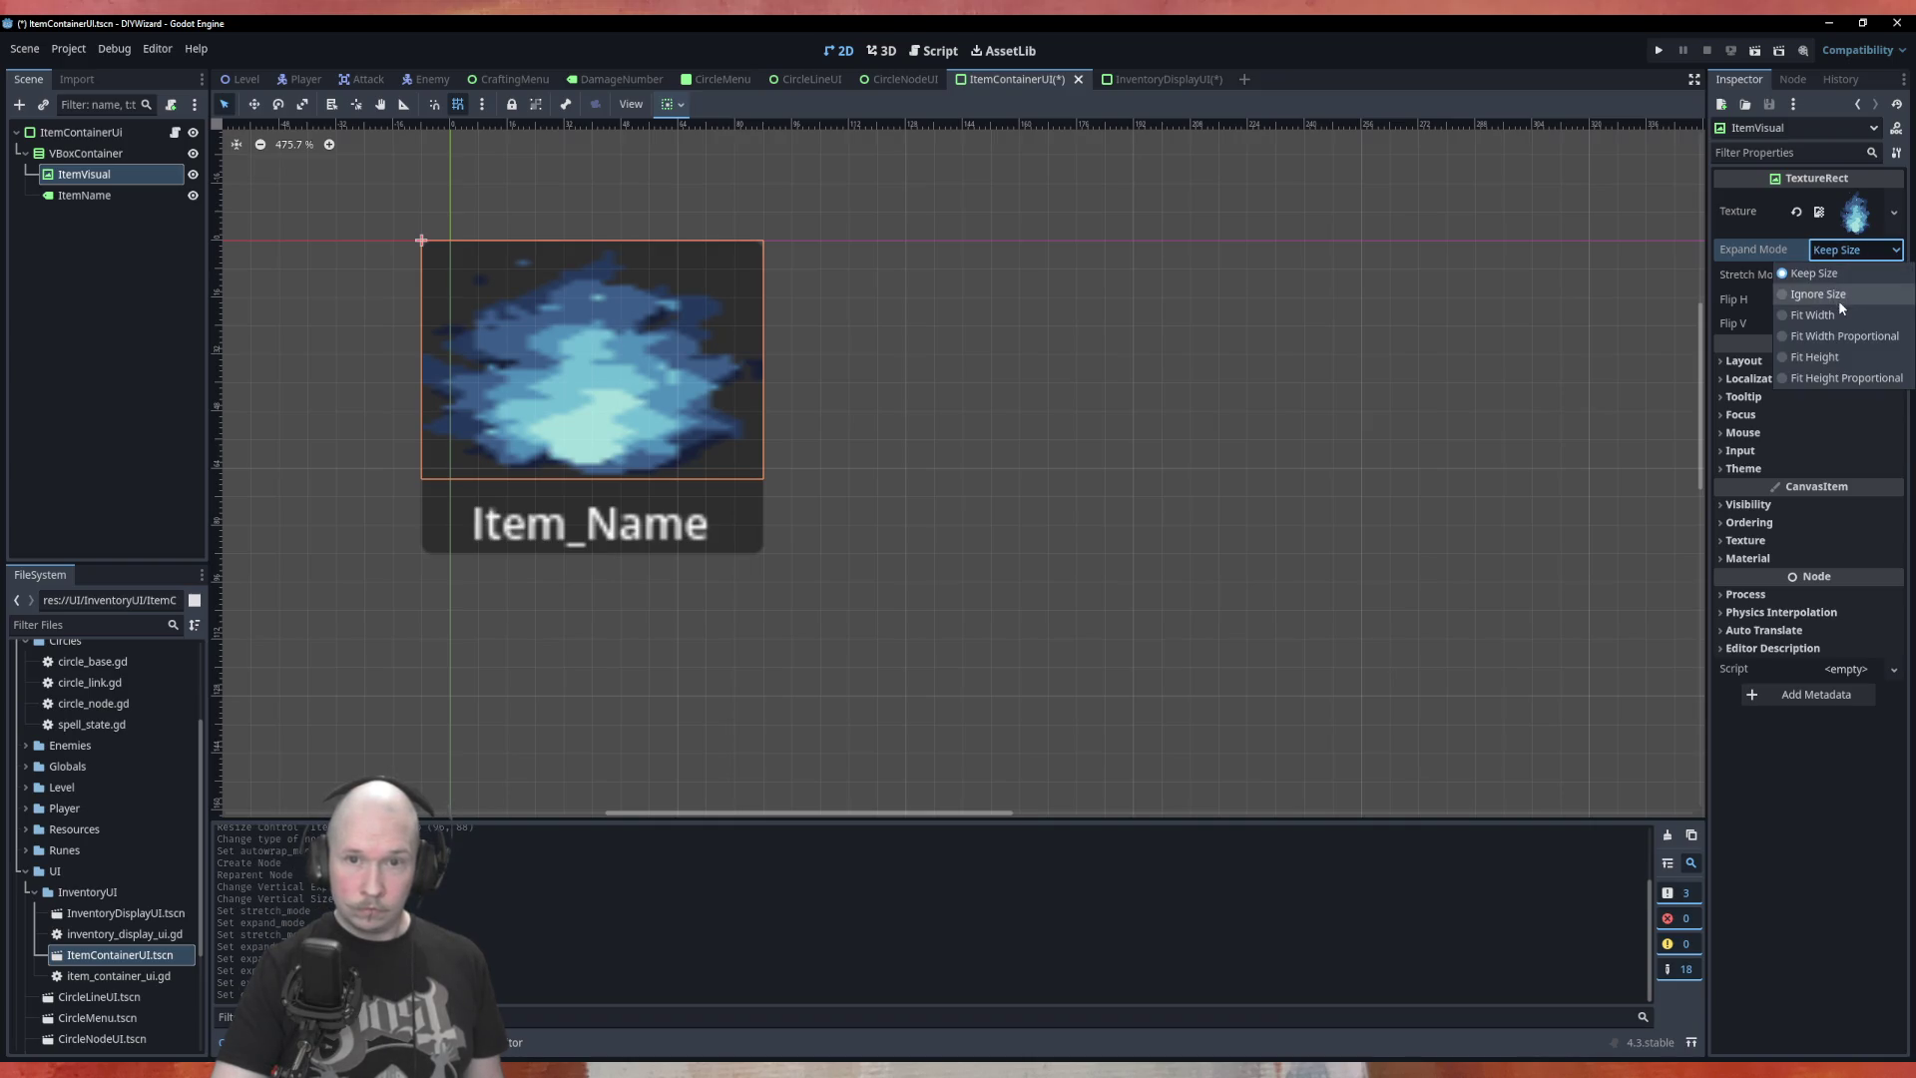
{"action": "left_click", "coordinate": [1839, 358]}
Settle ItemVisual on Keep stretch mode with Fit Width Proportional expand mode
{"action": "left_click", "coordinate": [1841, 278]}
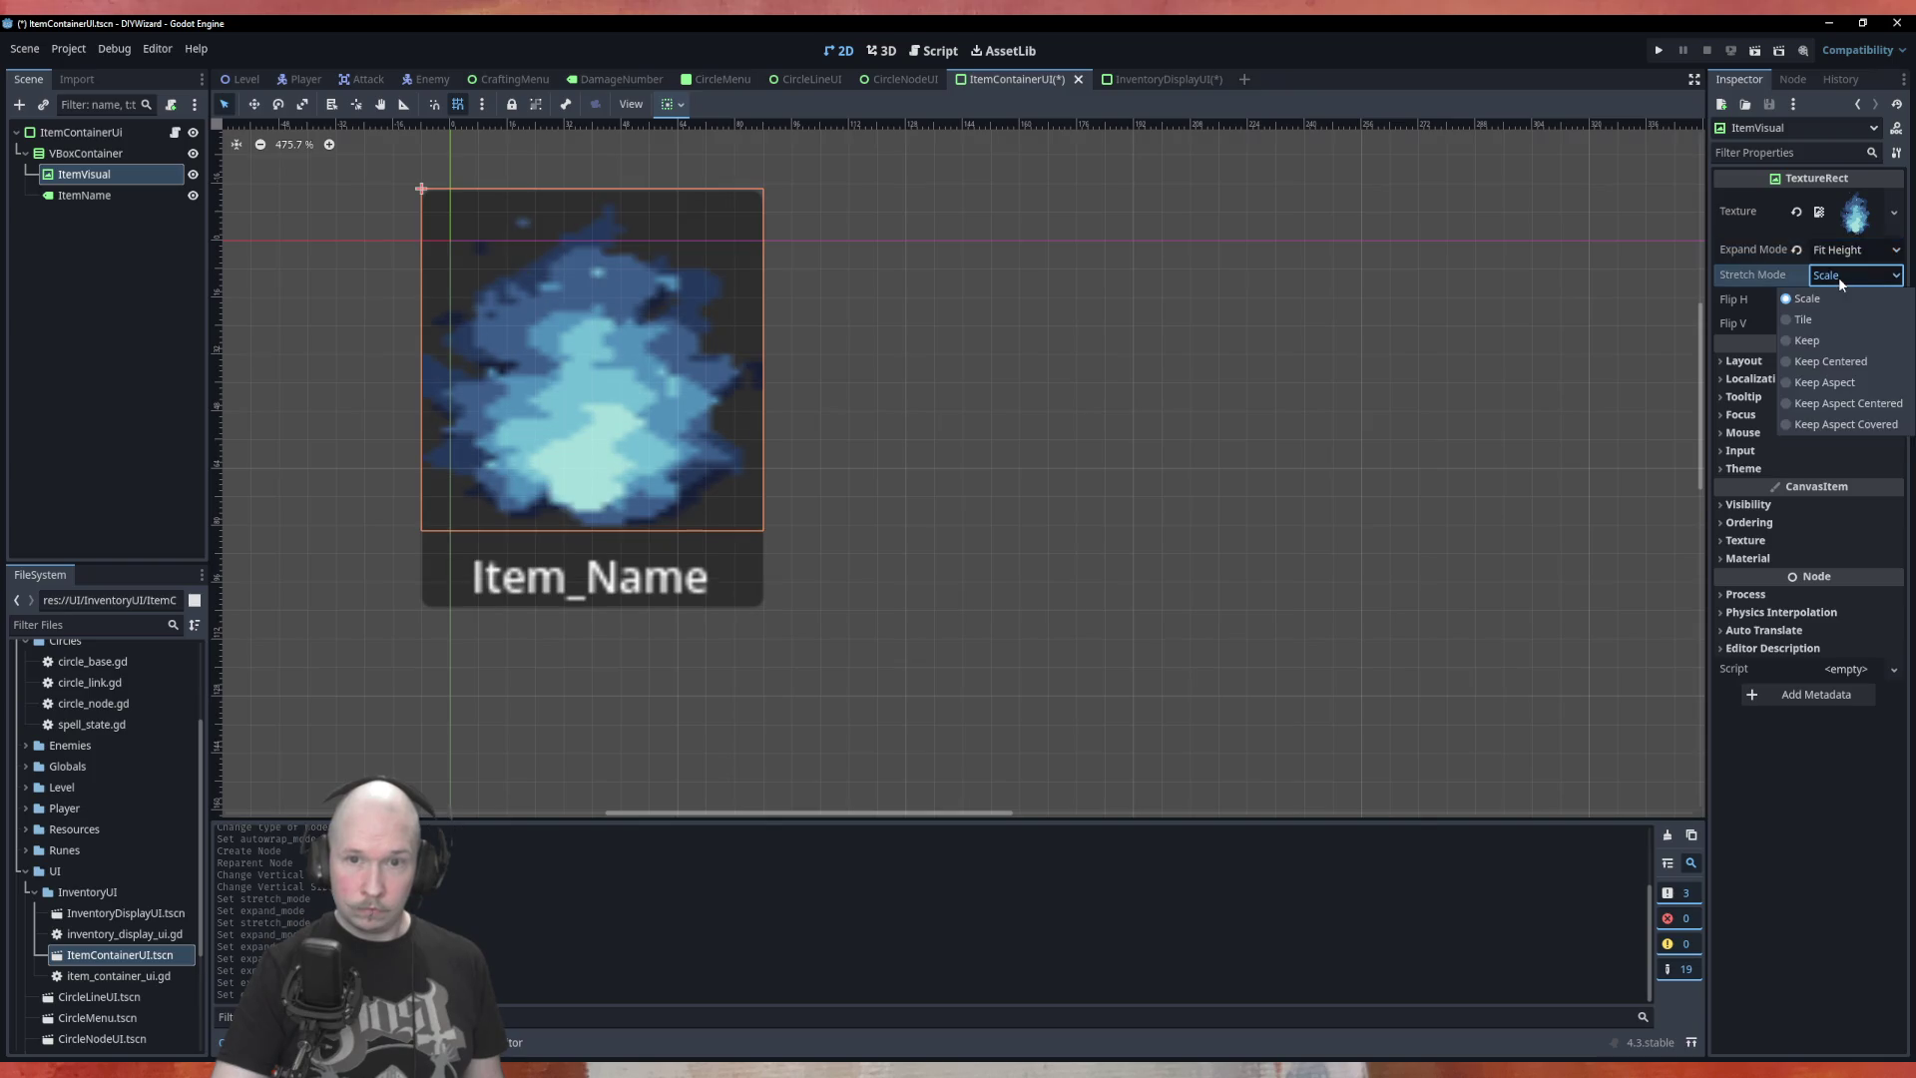
{"action": "left_click", "coordinate": [1832, 339]}
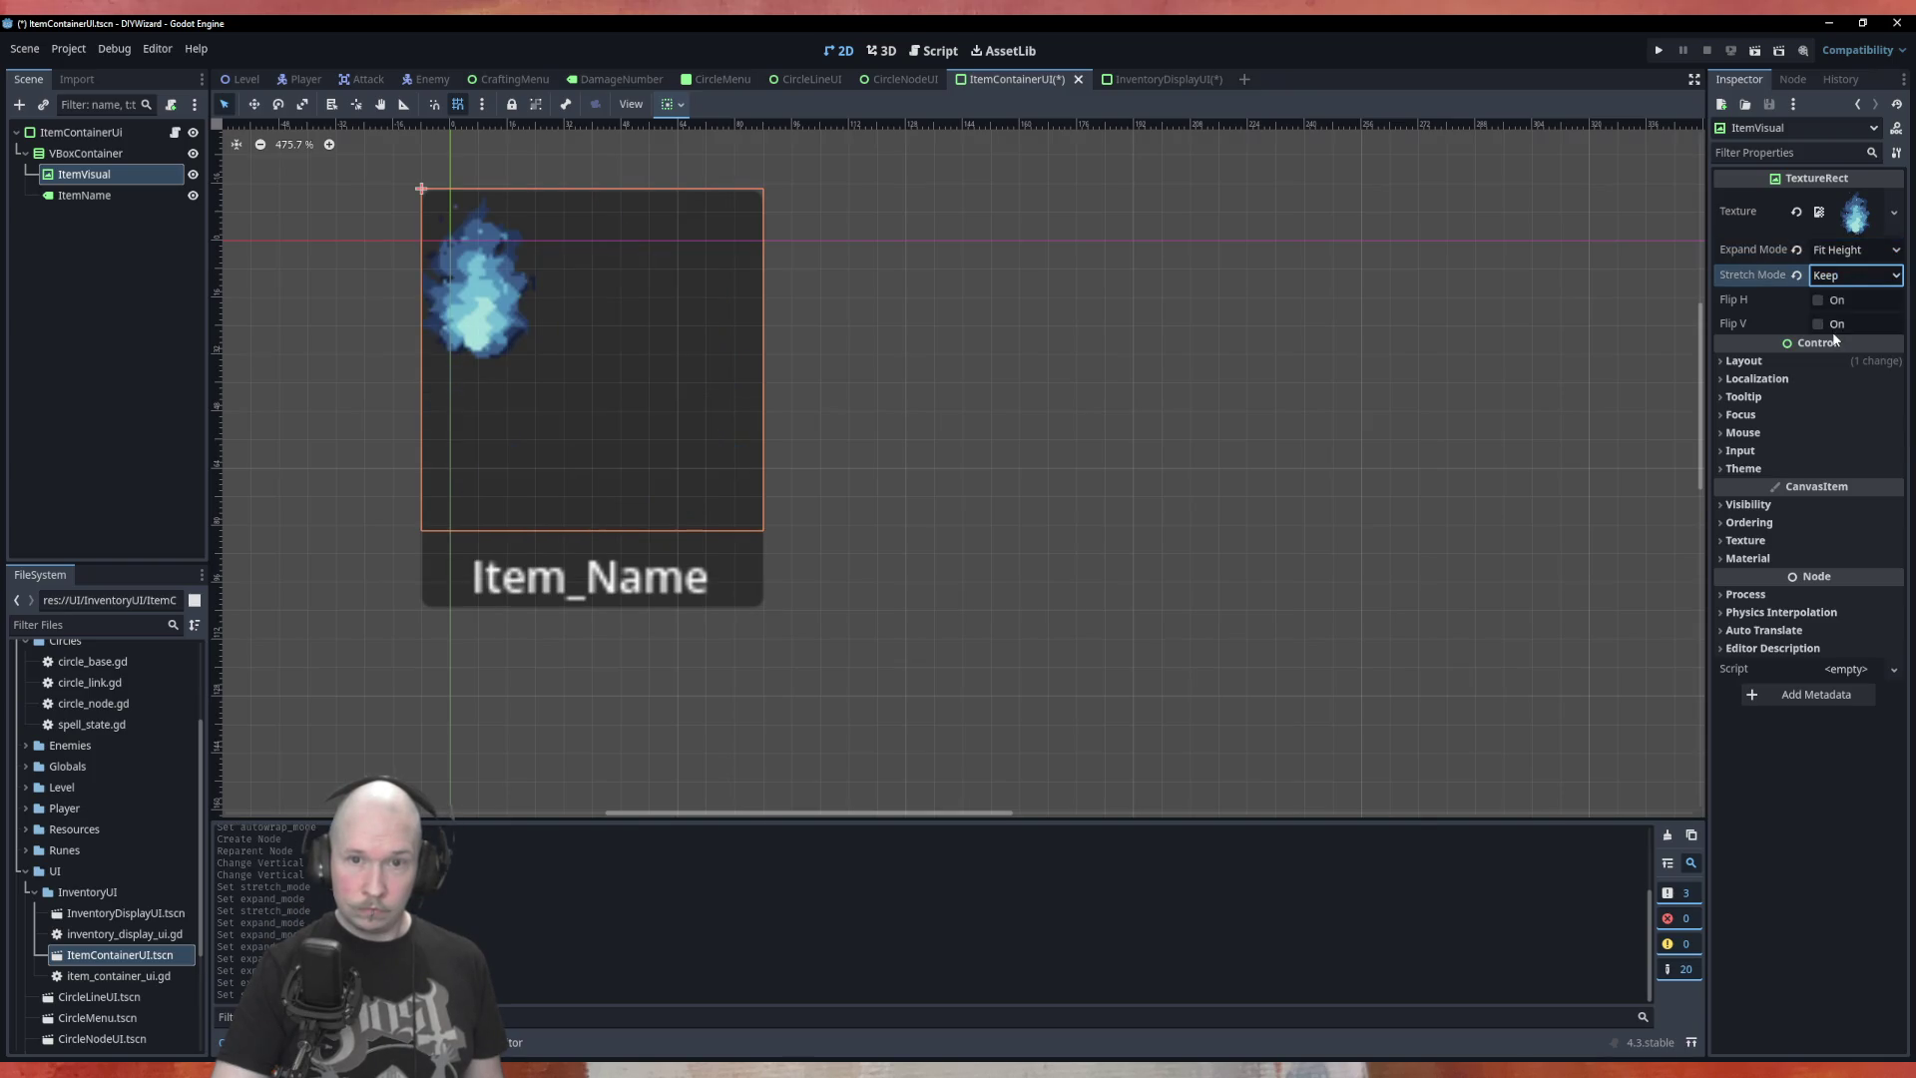
{"action": "left_click", "coordinate": [1838, 250]}
{"action": "left_click", "coordinate": [1844, 357]}
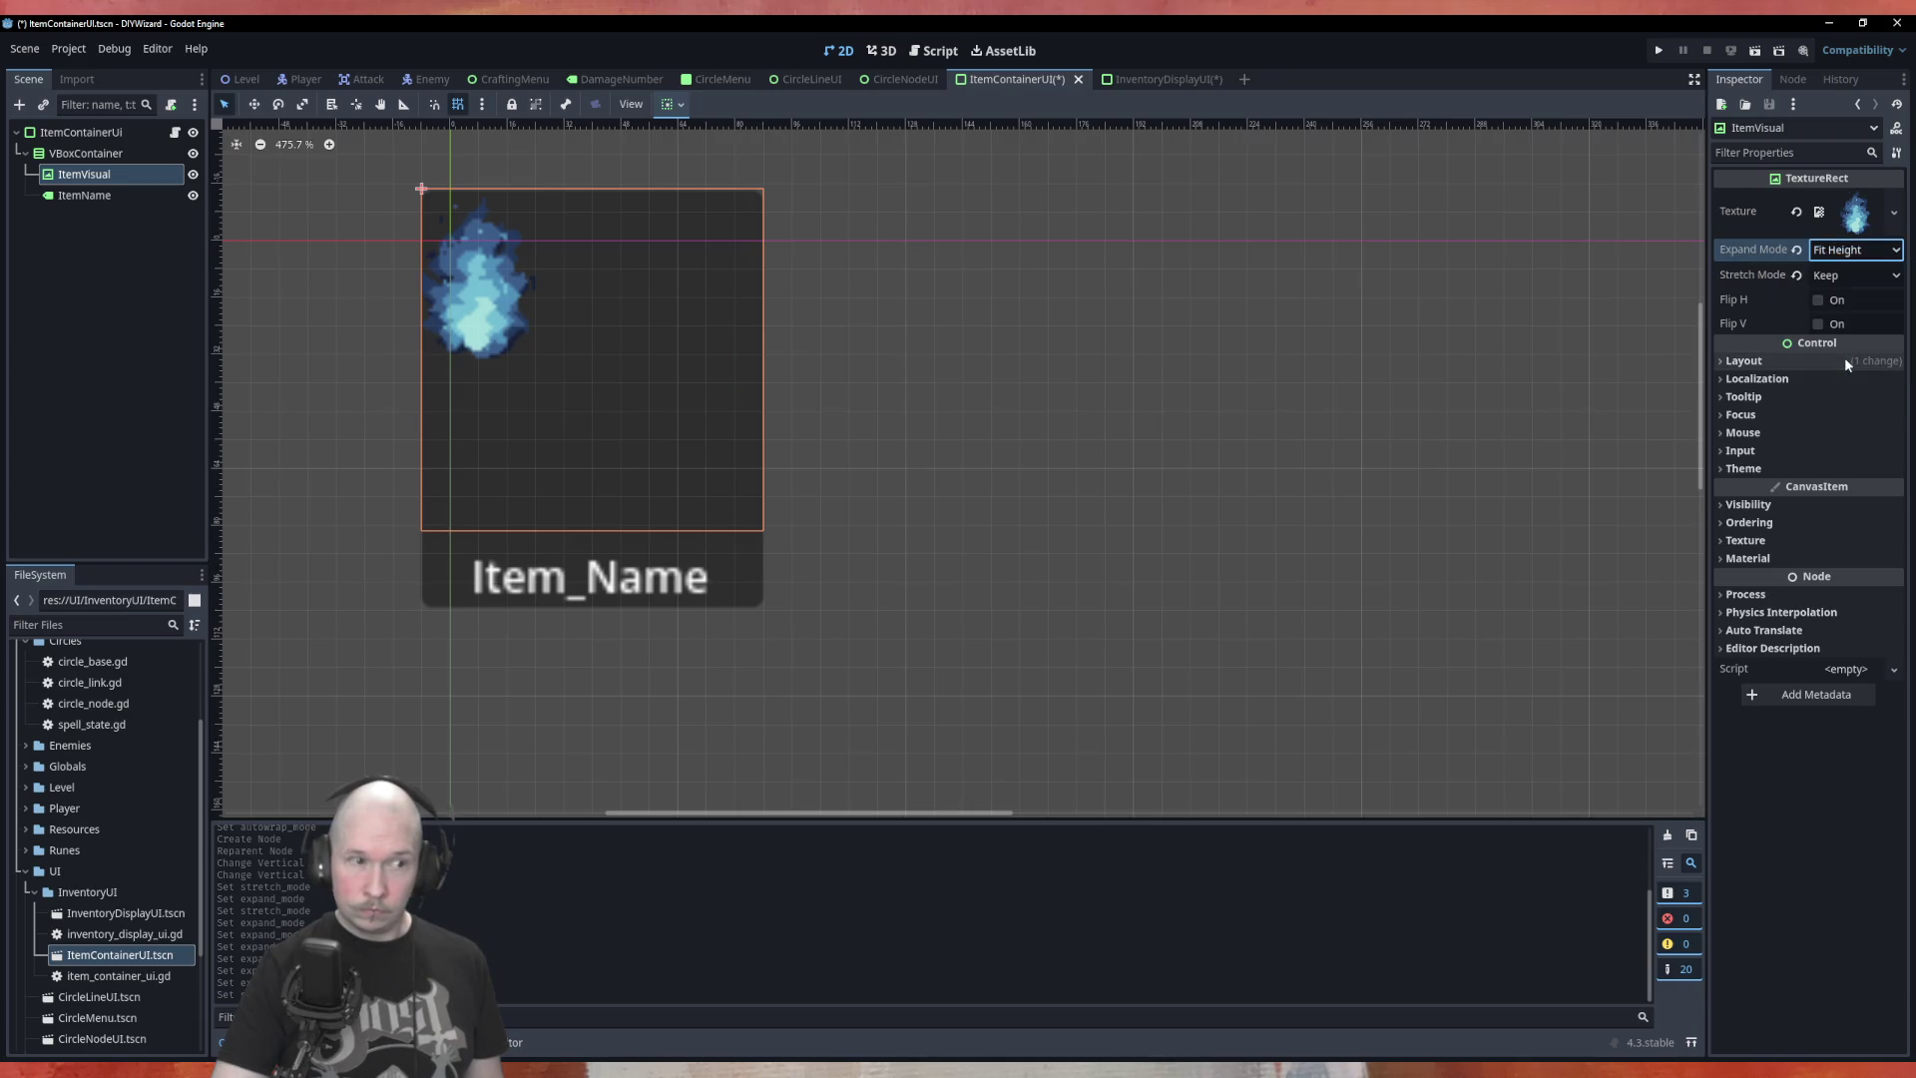
{"action": "left_click", "coordinate": [1846, 250]}
{"action": "left_click", "coordinate": [1836, 314]}
{"action": "left_click", "coordinate": [1851, 253]}
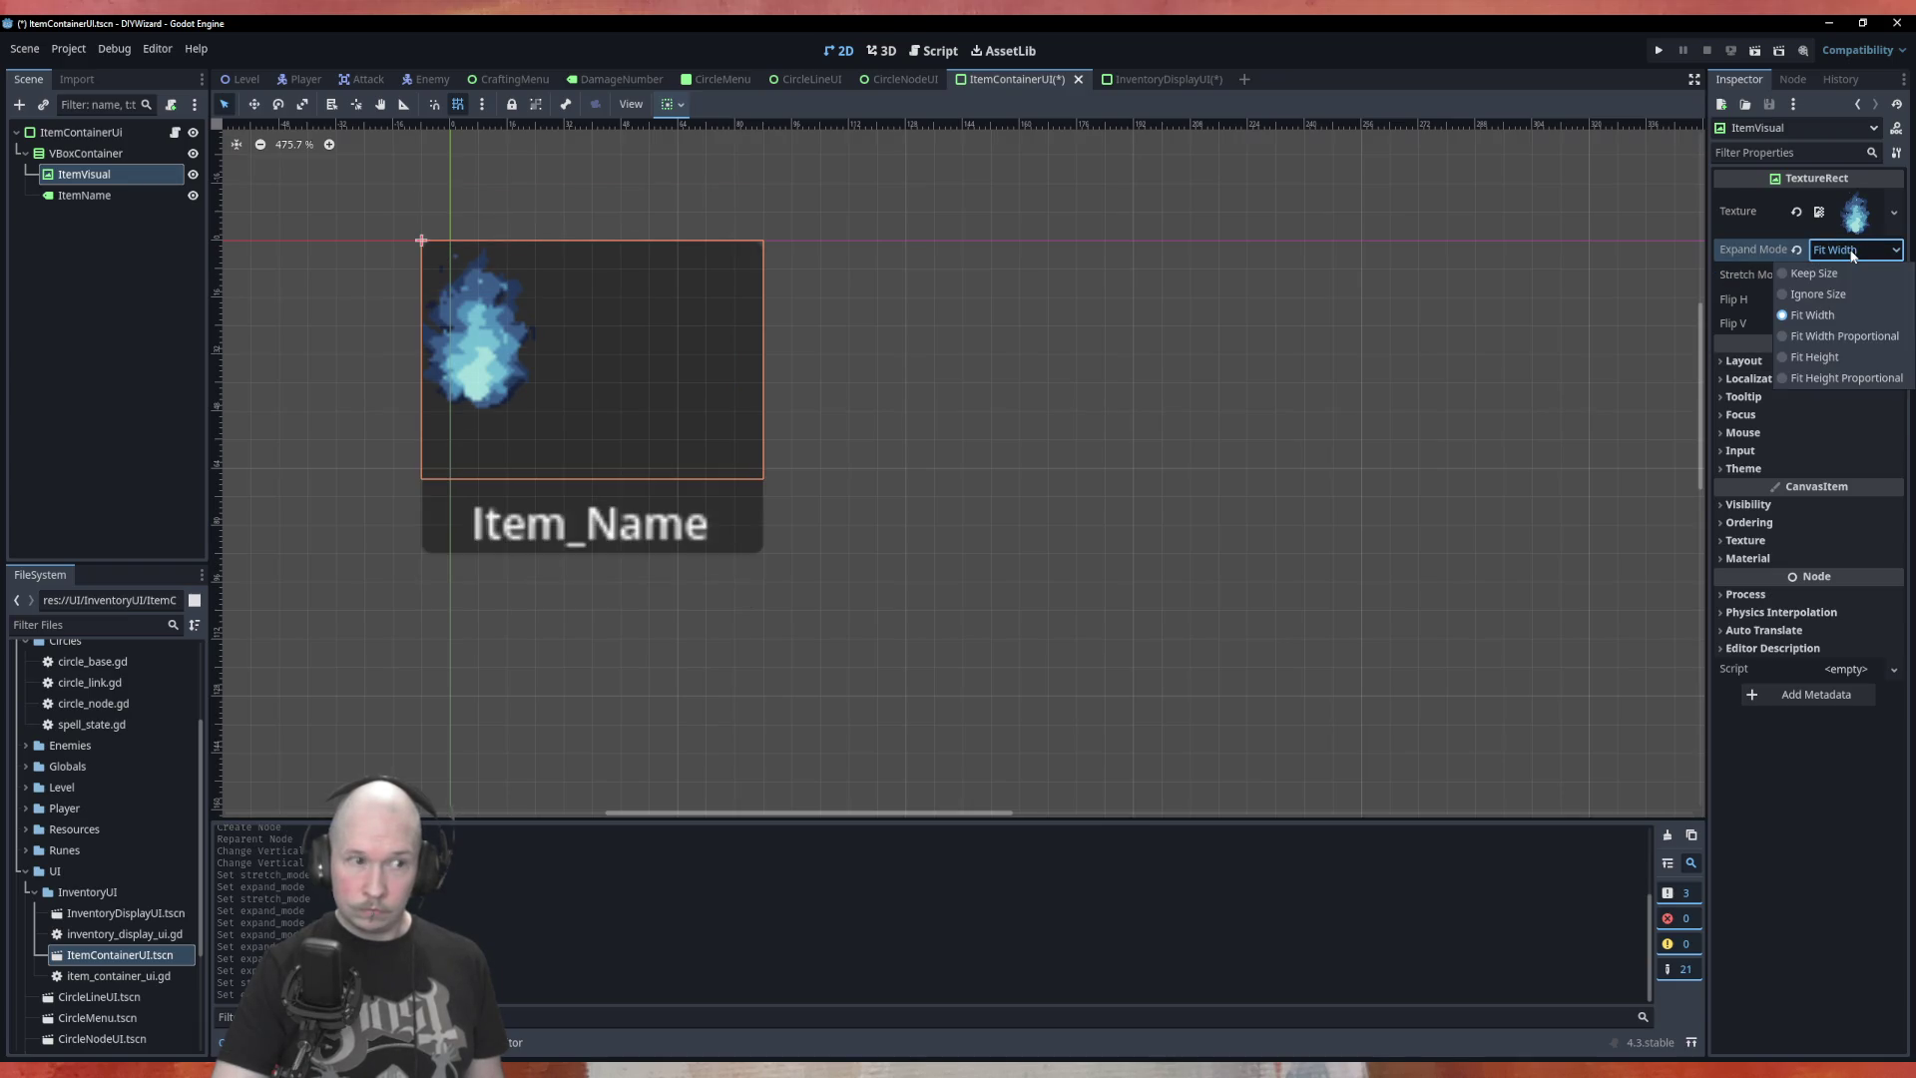
{"action": "left_click", "coordinate": [1837, 373]}
{"action": "scroll", "coordinate": [1268, 495], "scroll_direction": "down", "scroll_amount": 2}
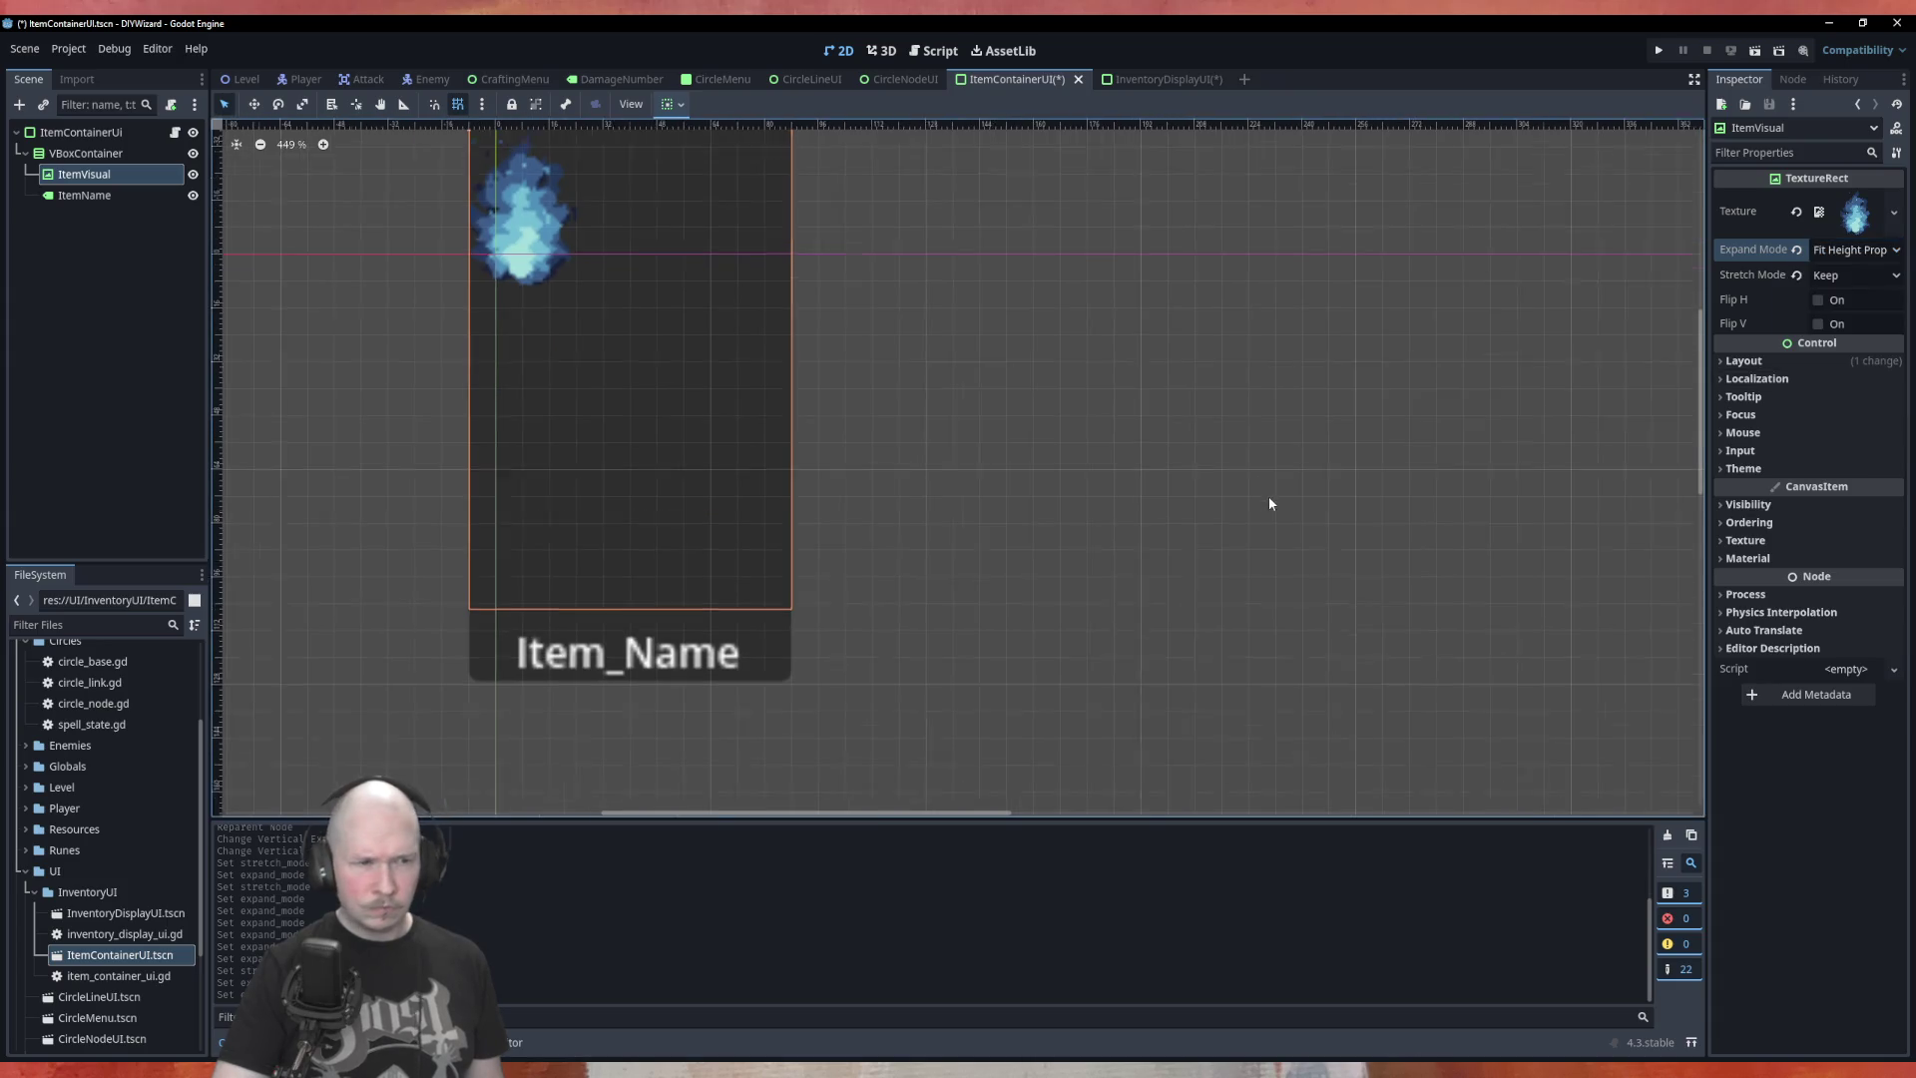
{"action": "left_click", "coordinate": [1838, 251]}
{"action": "left_click", "coordinate": [1839, 339]}
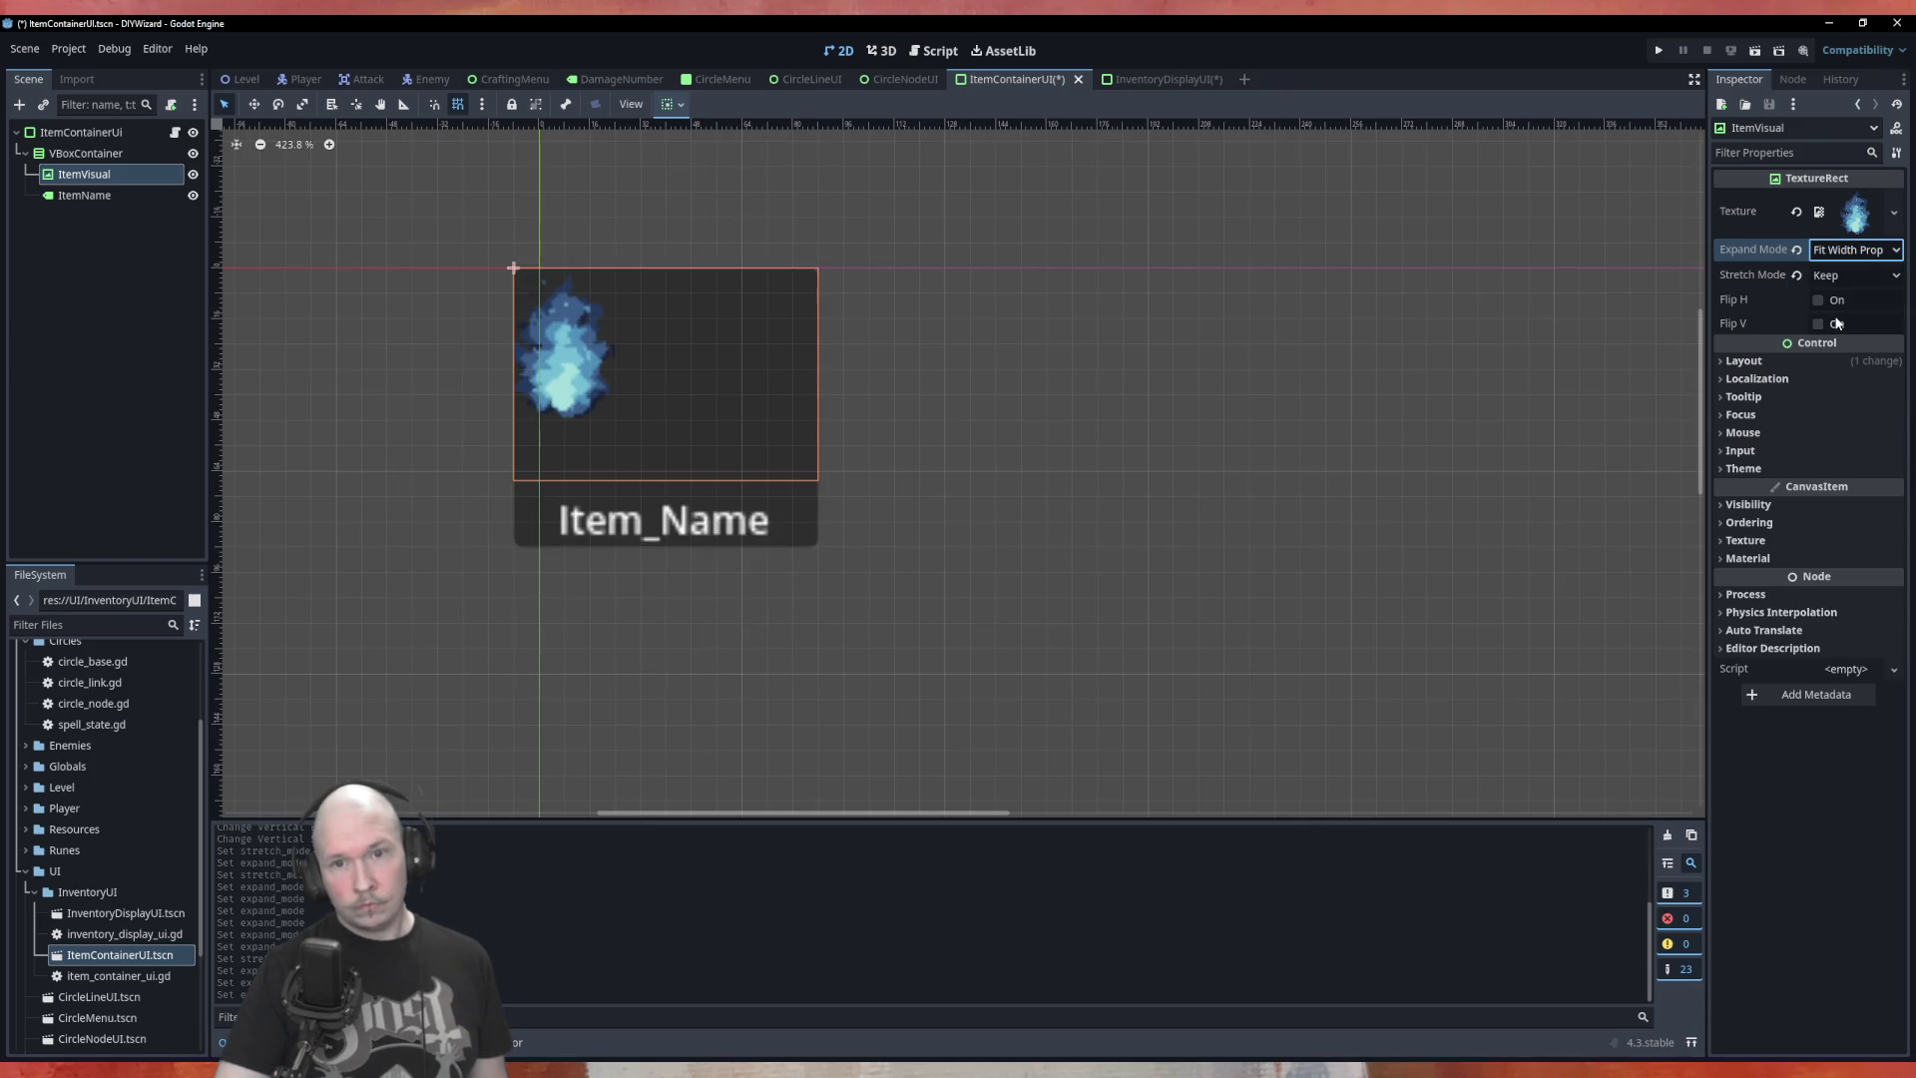
{"action": "left_click", "coordinate": [91, 152]}
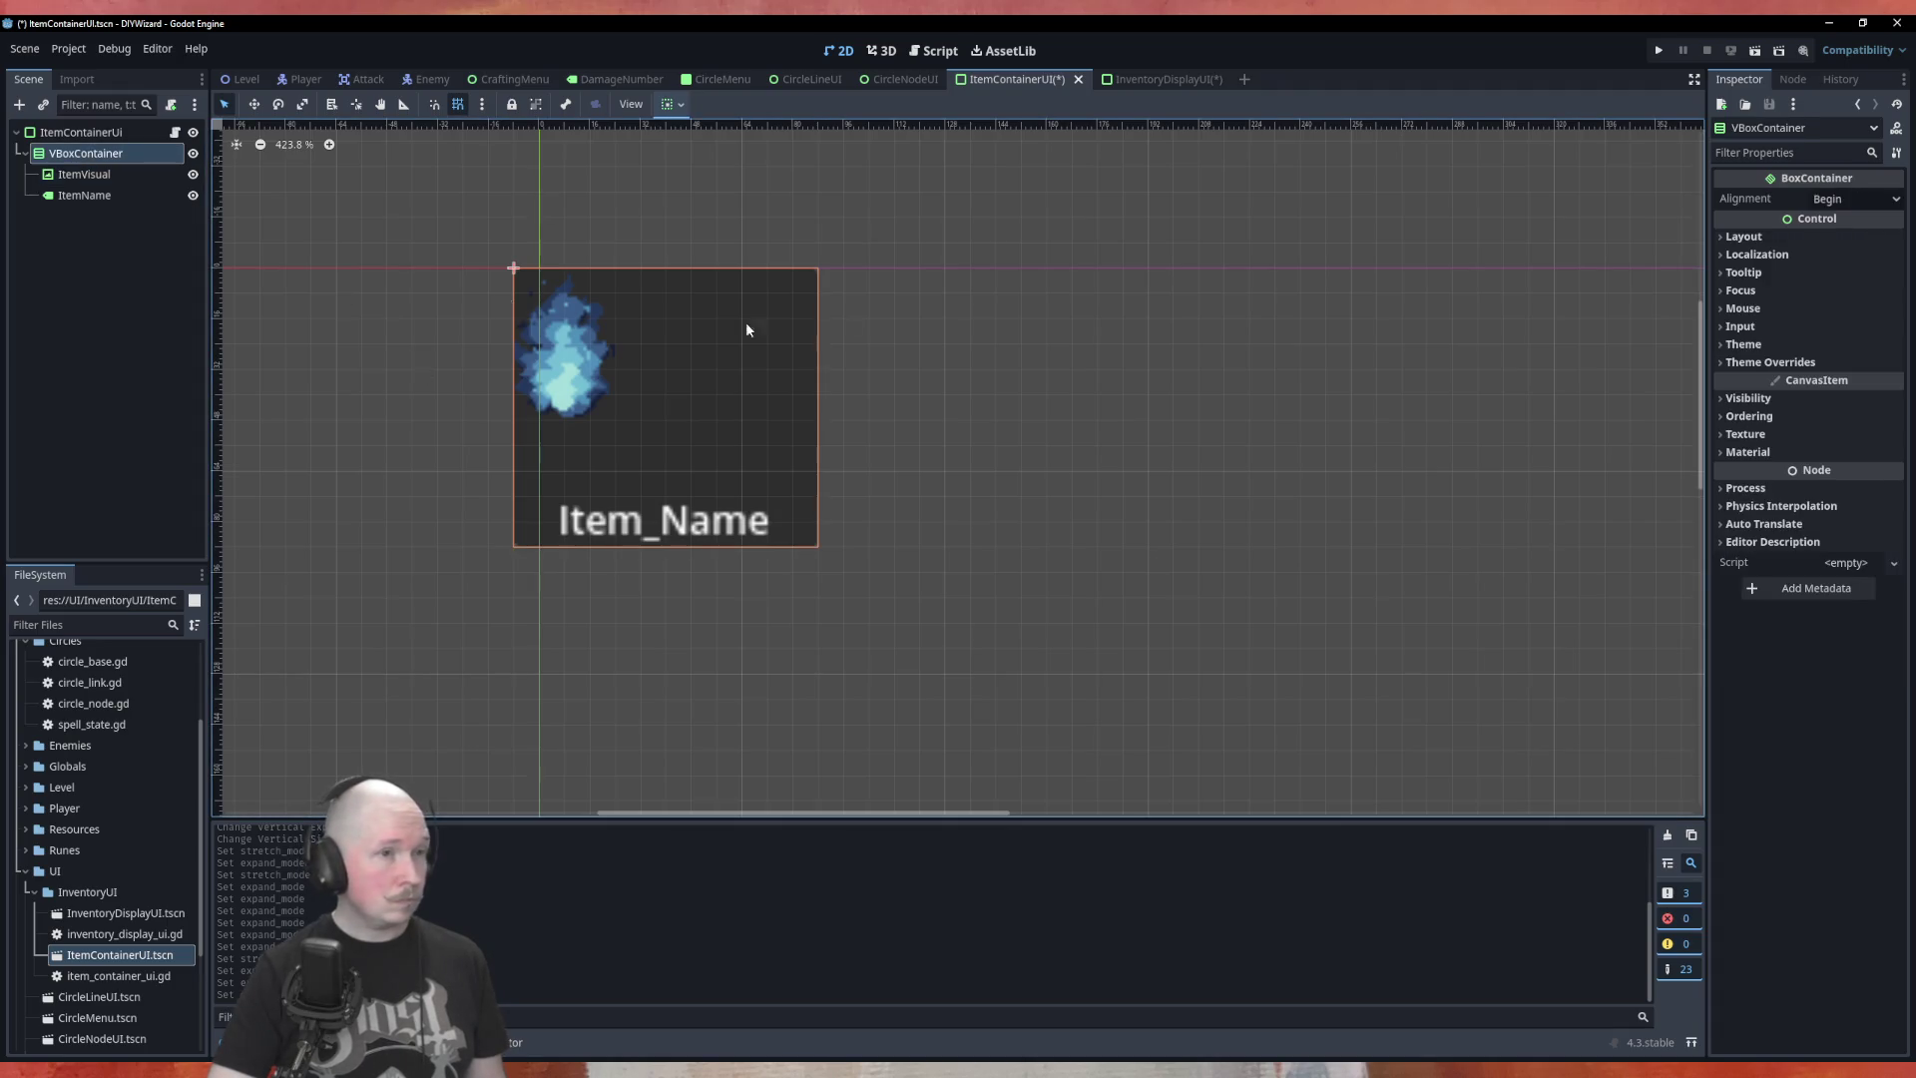
Center the VBoxContainer's contents and set ItemVisual's Expand Mode to Keep Size
{"action": "left_click", "coordinate": [674, 104]}
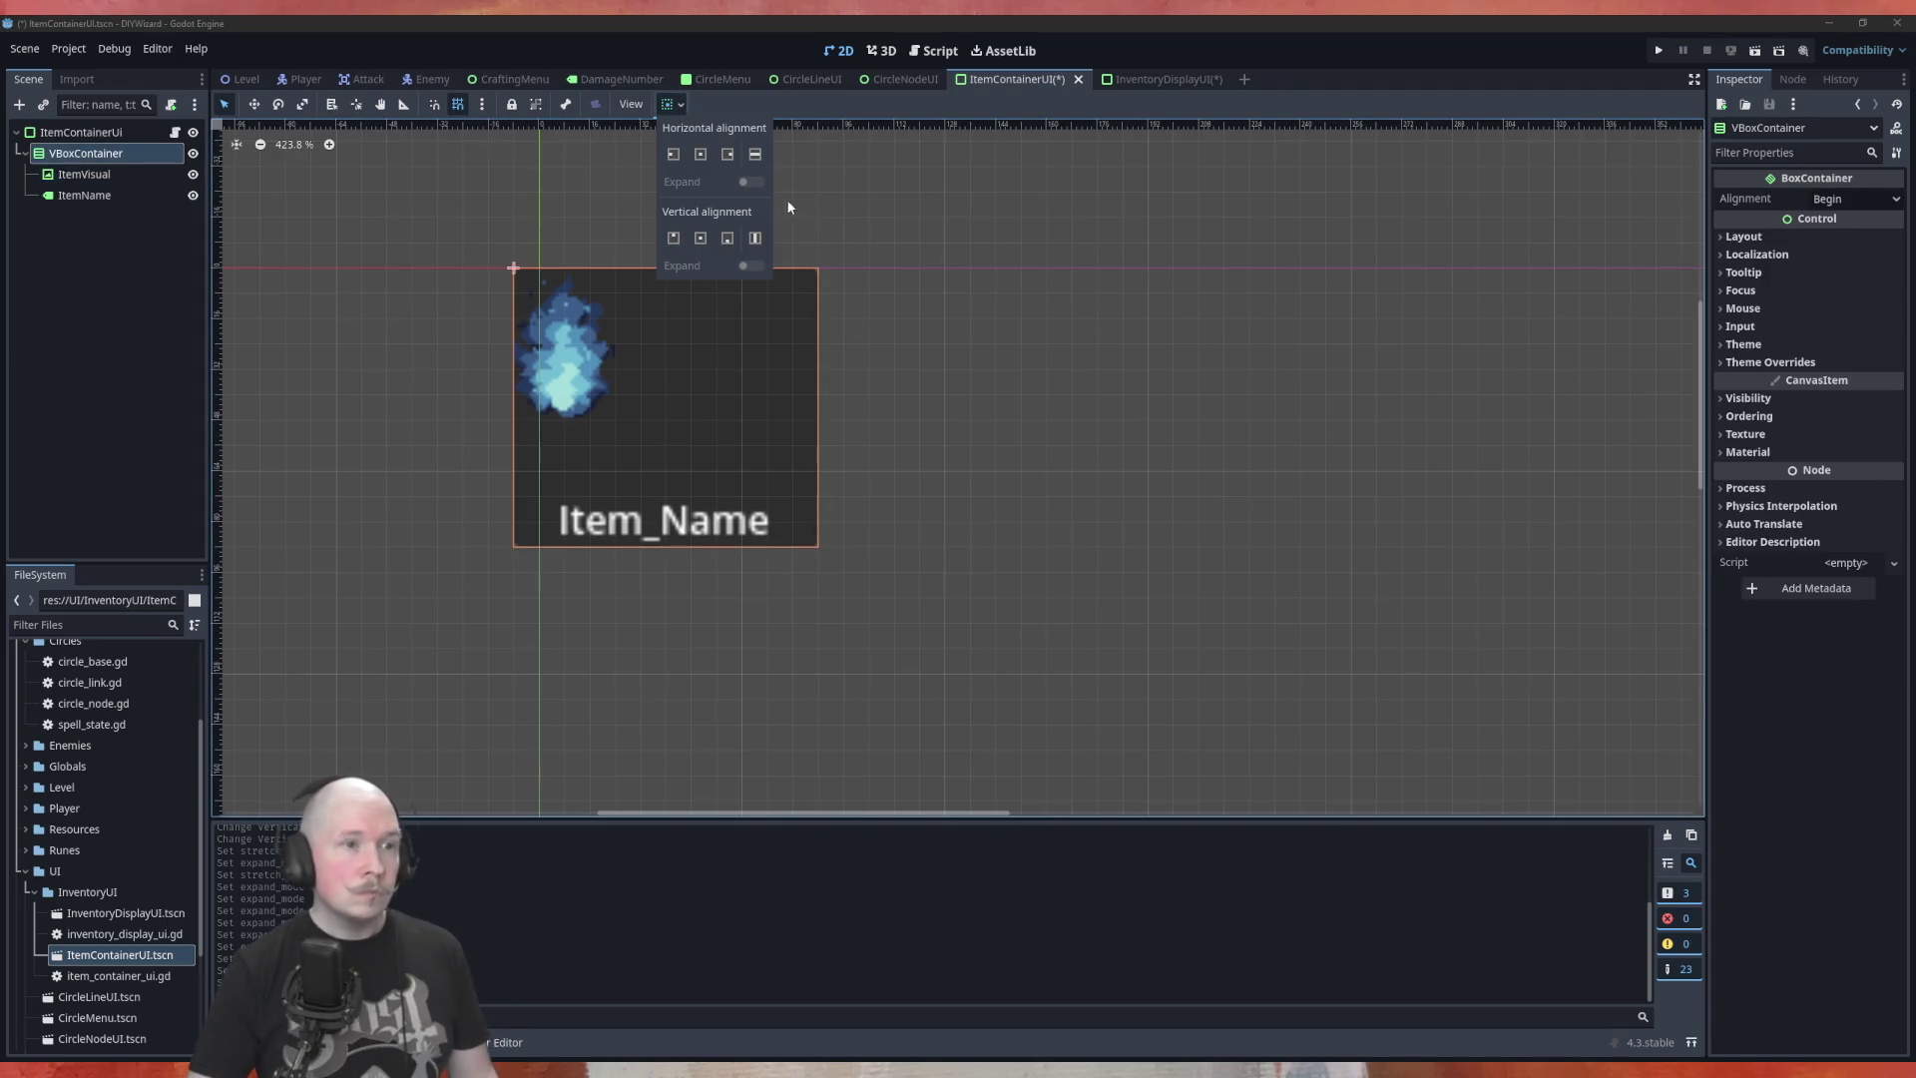
{"action": "left_click", "coordinate": [700, 240]}
{"action": "left_click", "coordinate": [700, 153]}
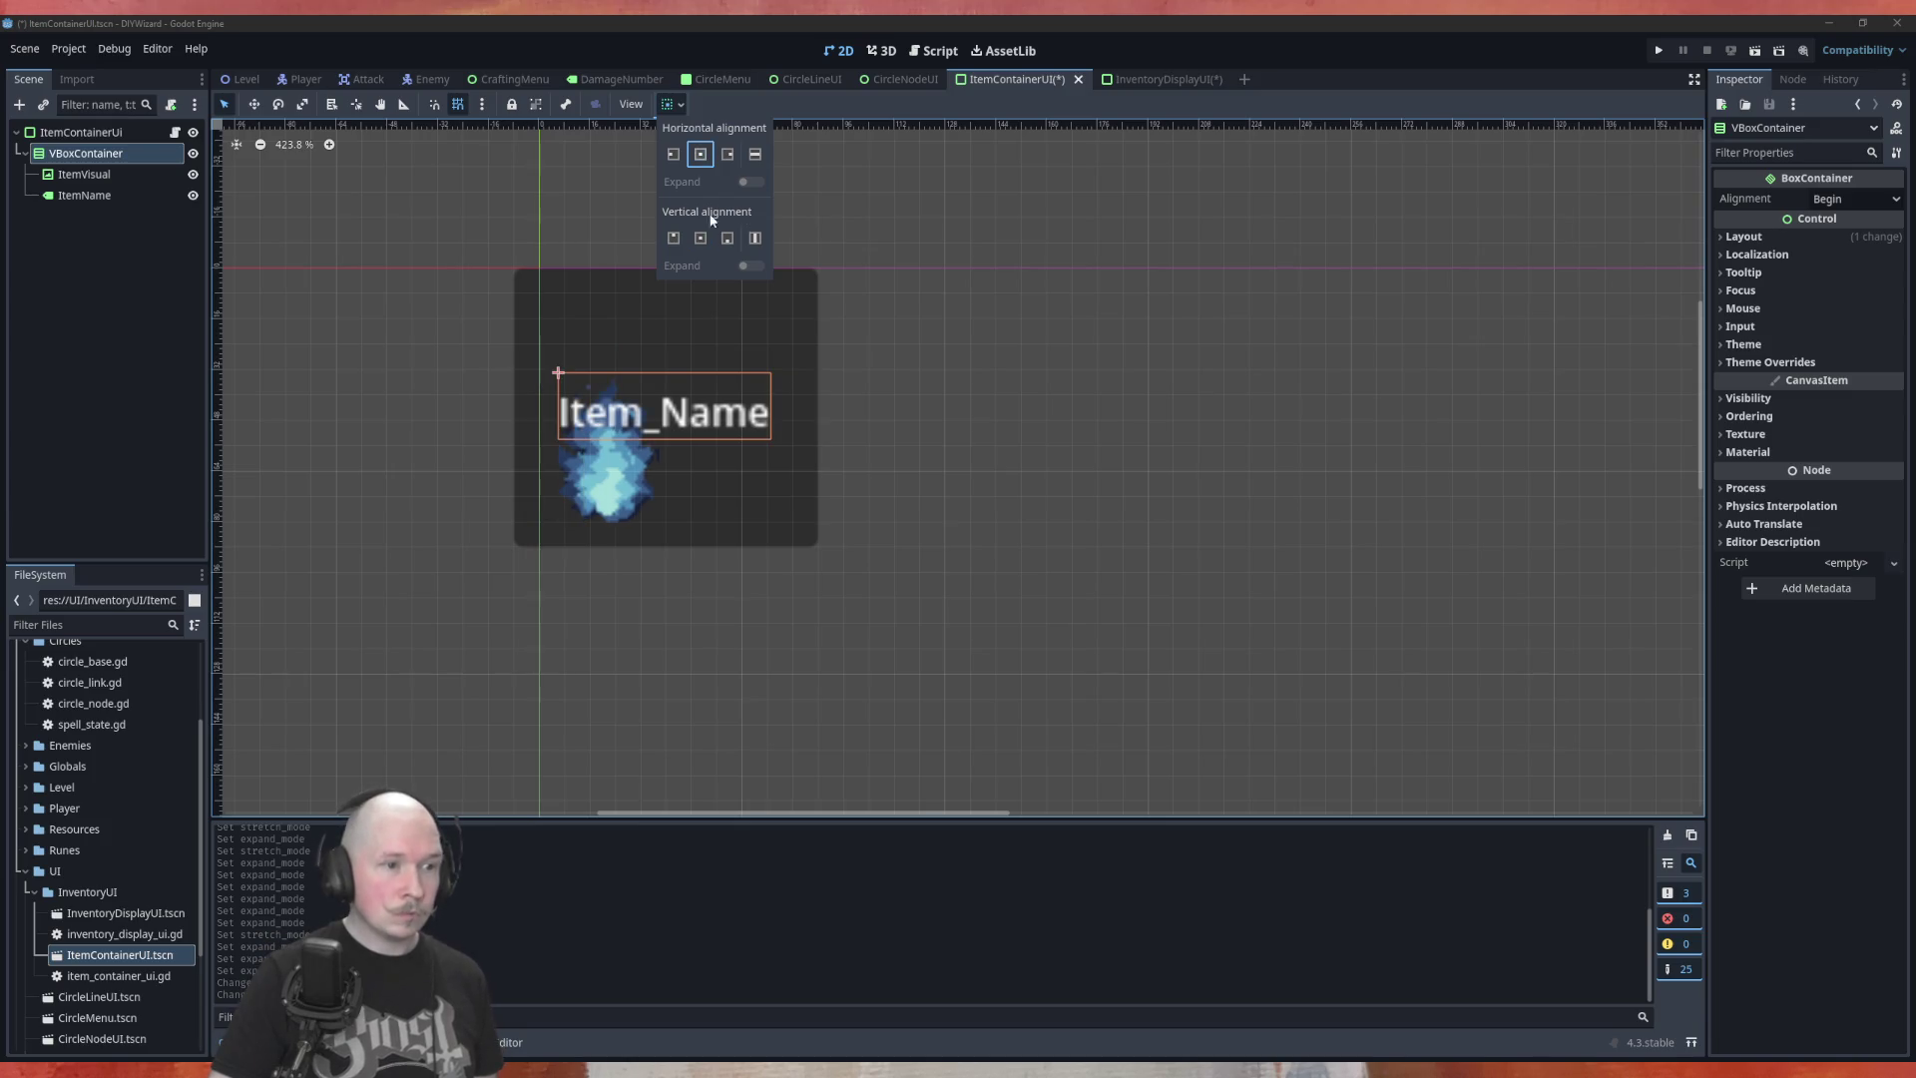
{"action": "left_click", "coordinate": [127, 297]}
{"action": "left_click", "coordinate": [95, 176]}
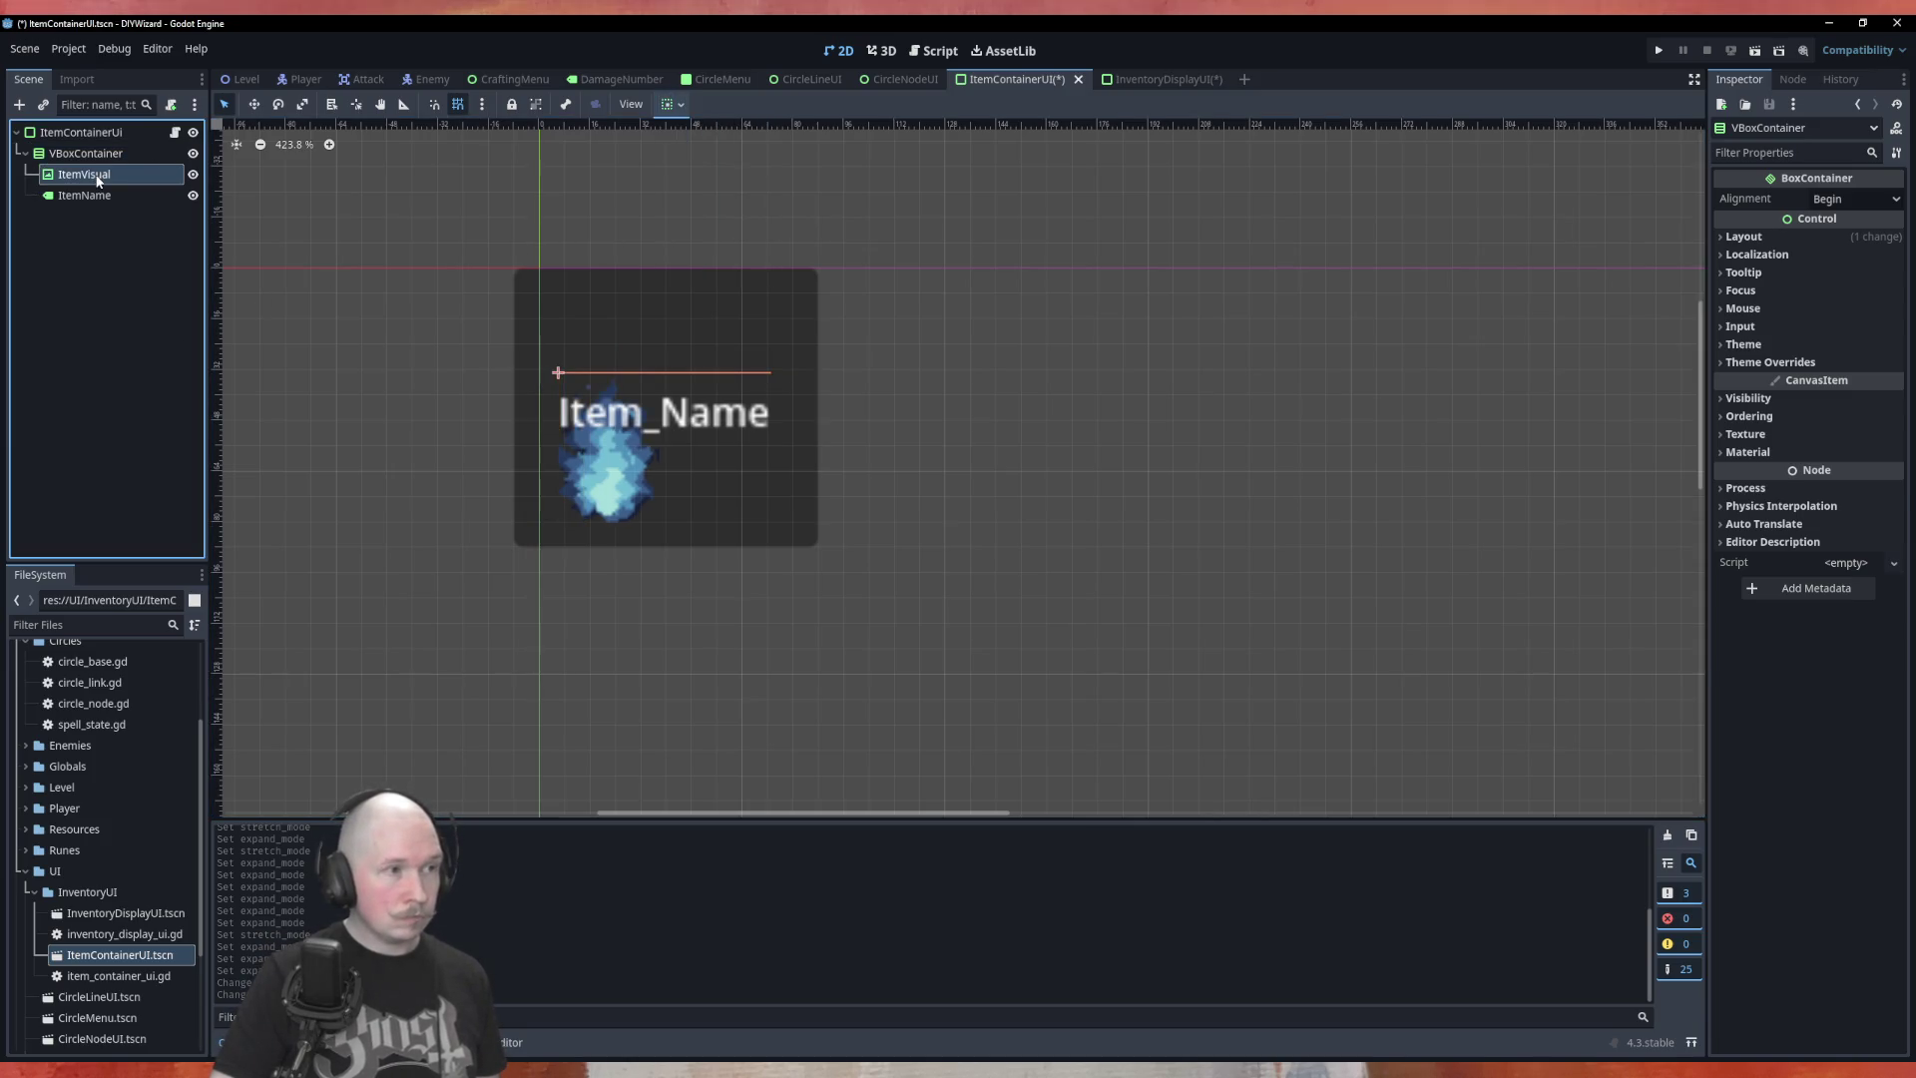
{"action": "left_click", "coordinate": [97, 195]}
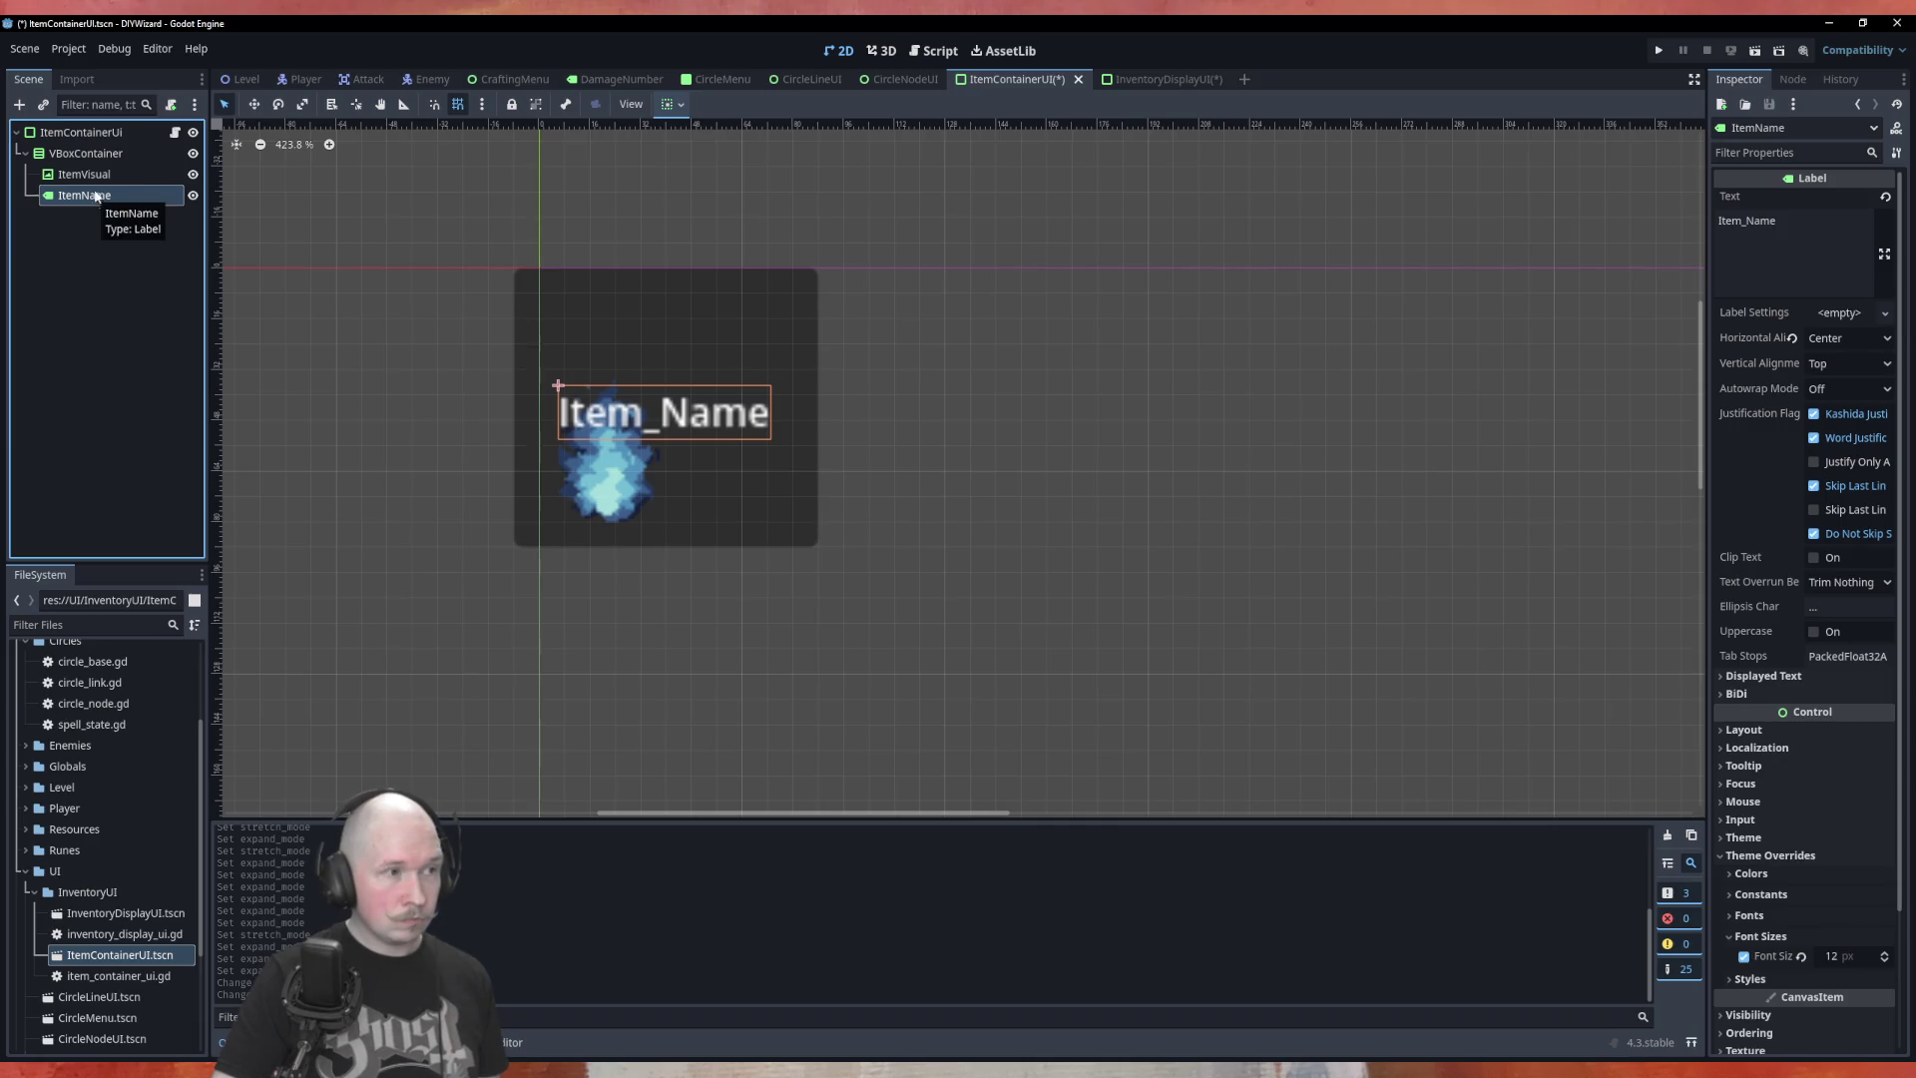
{"action": "left_click", "coordinate": [103, 176]}
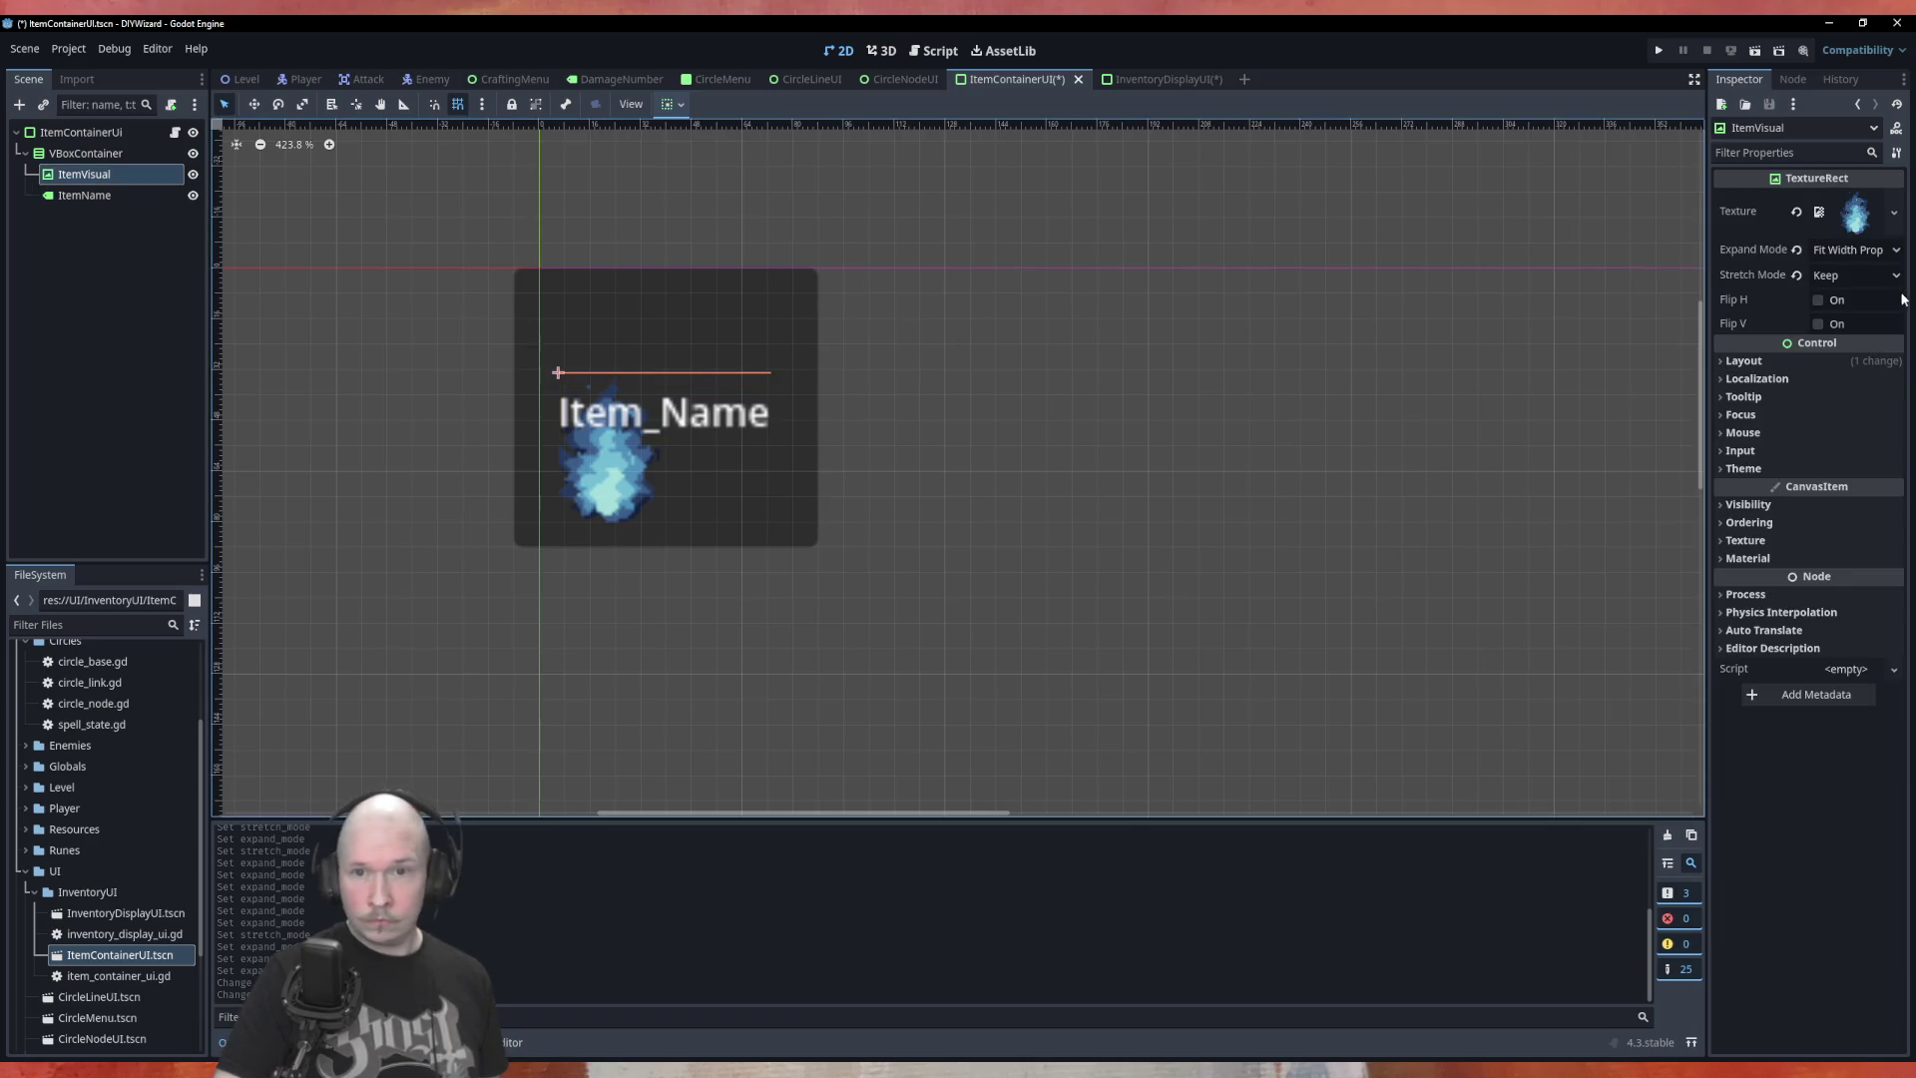
{"action": "left_click", "coordinate": [1852, 250]}
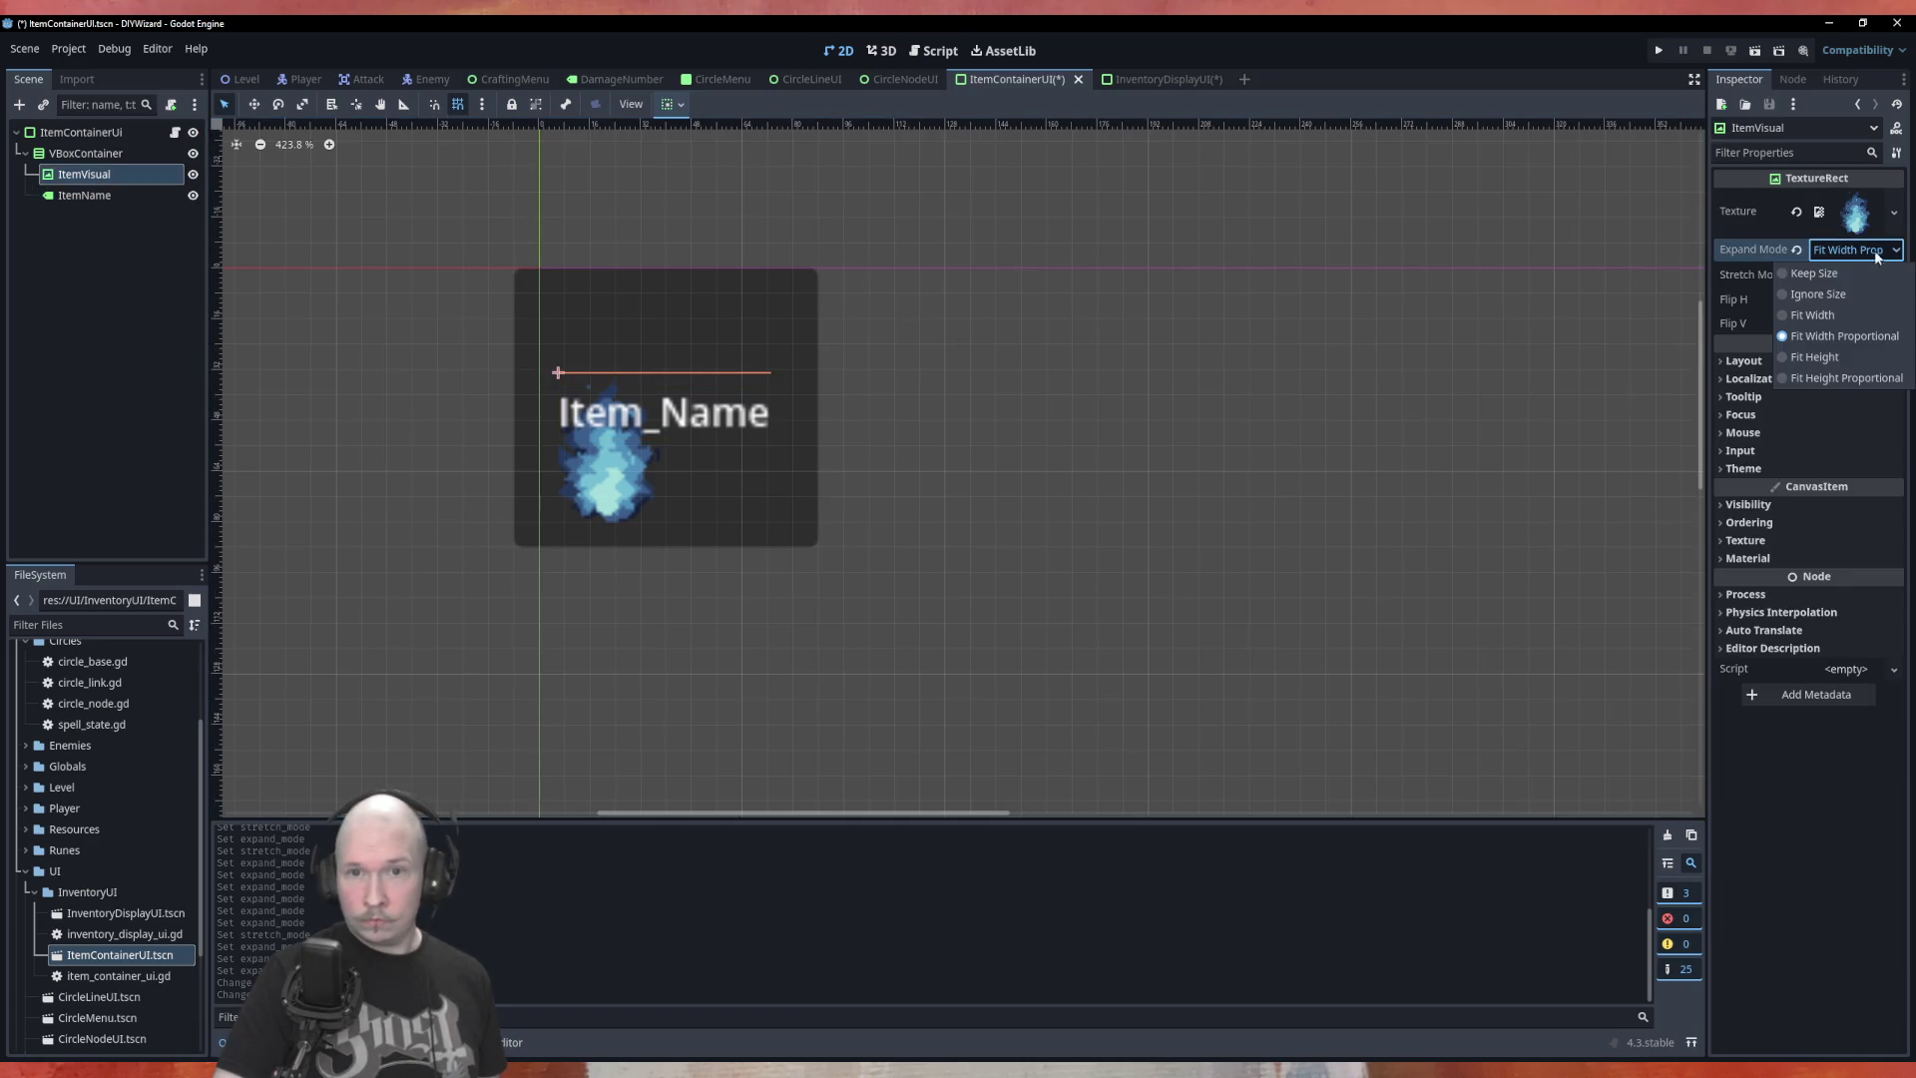
{"action": "left_click", "coordinate": [1817, 273]}
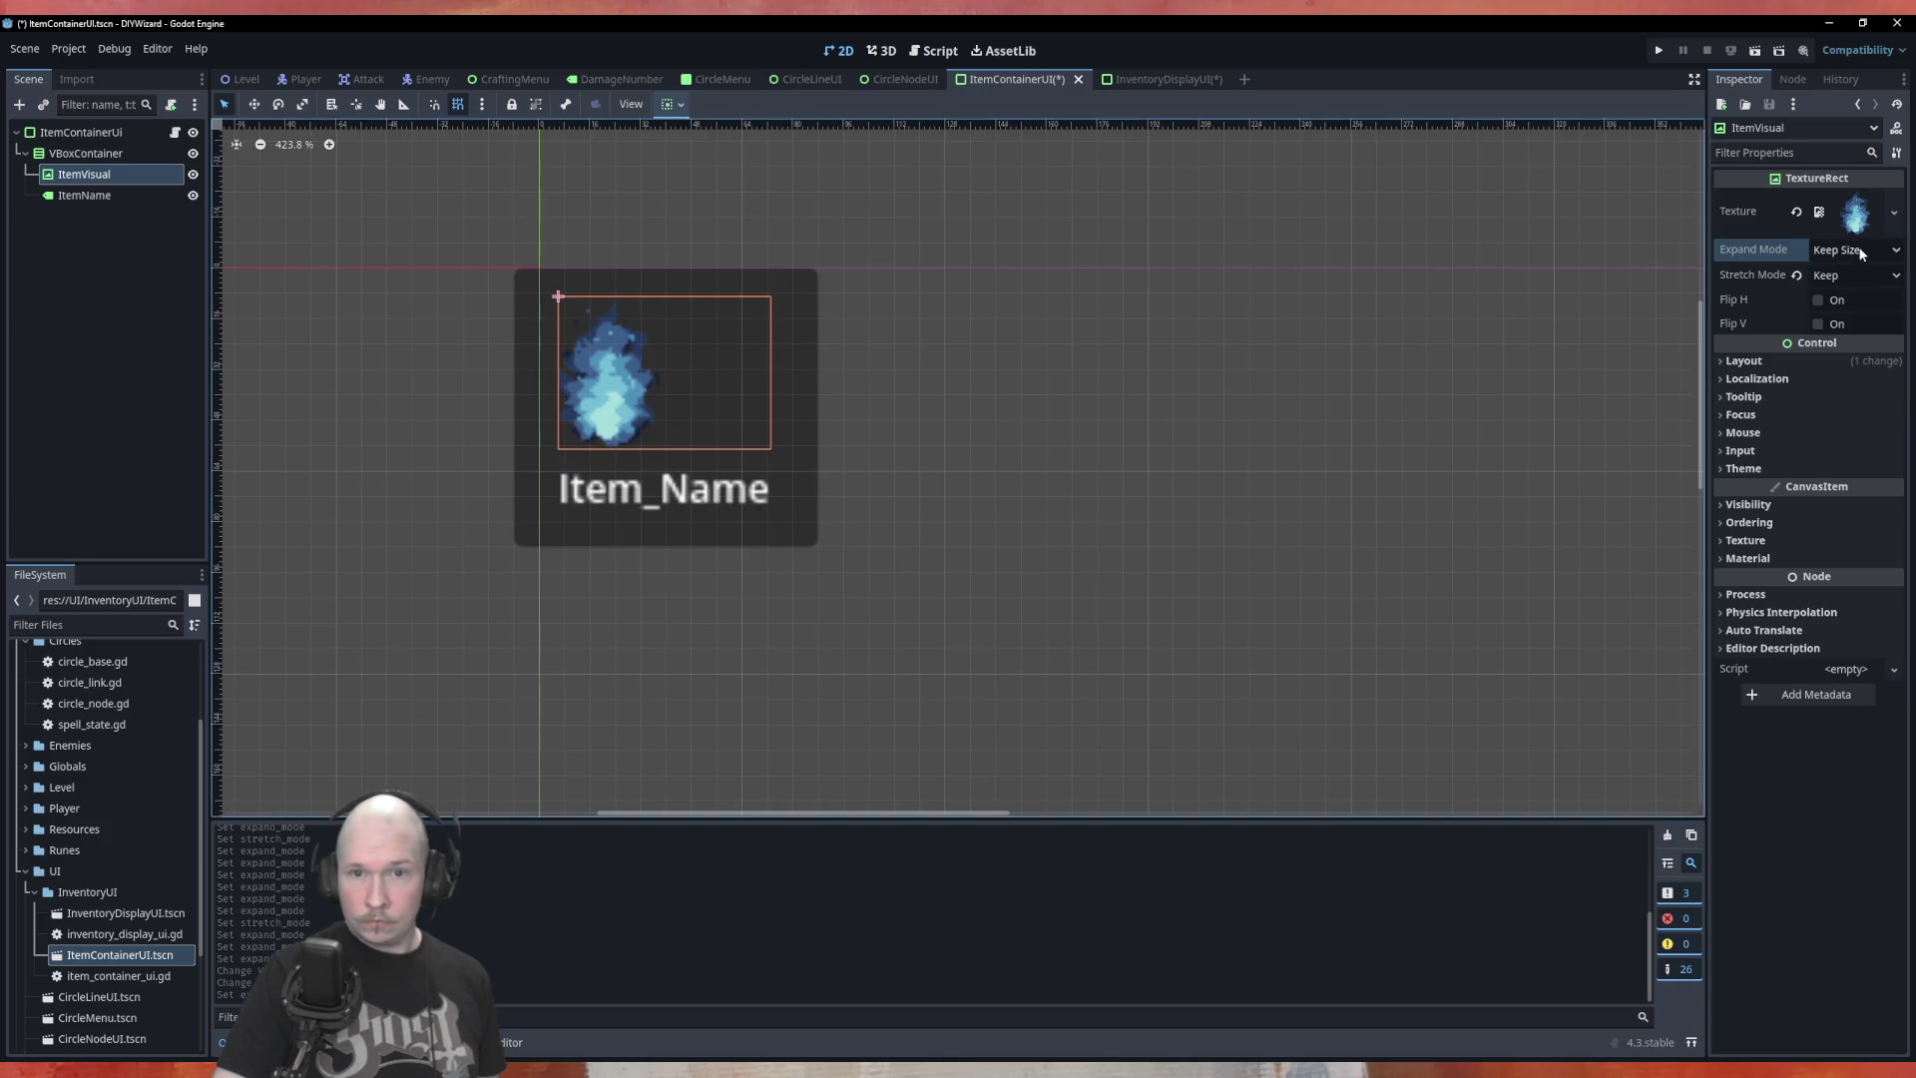
{"action": "left_click", "coordinate": [1861, 252]}
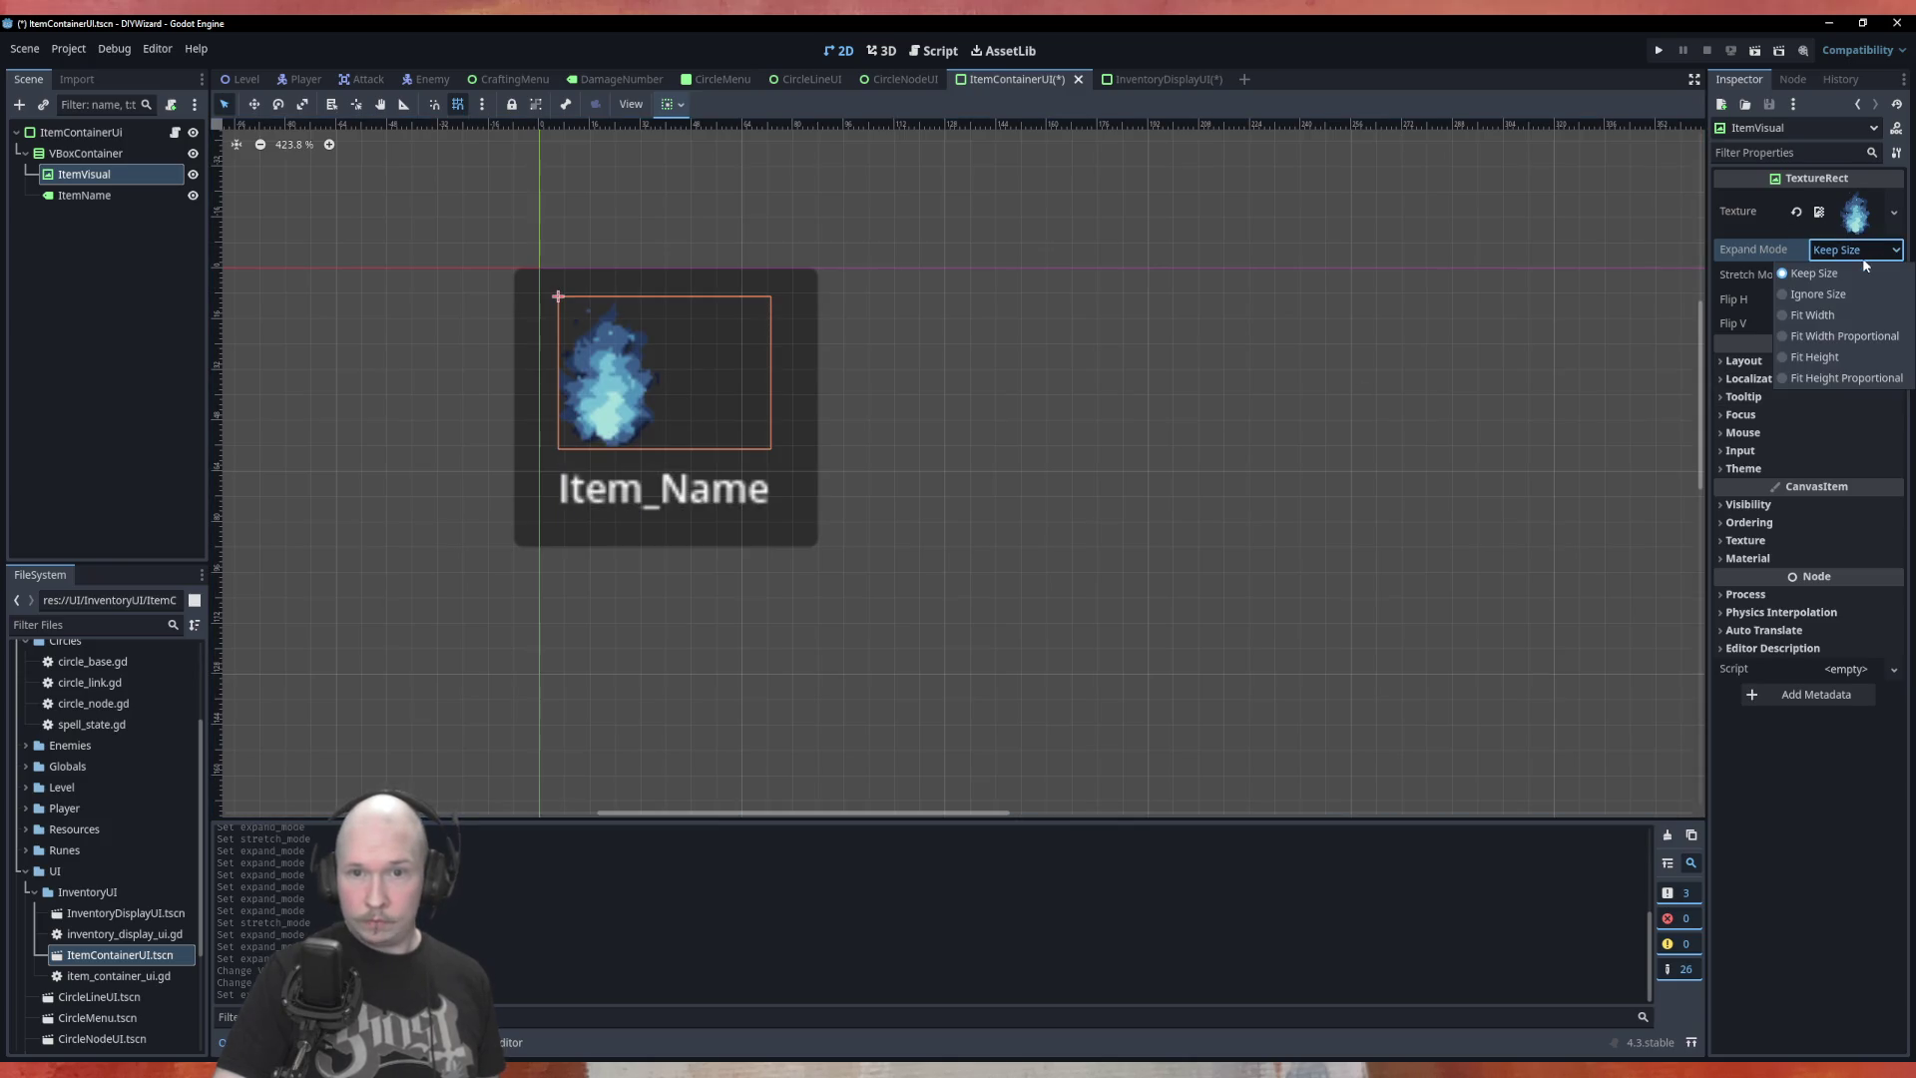
{"action": "left_click", "coordinate": [1741, 283]}
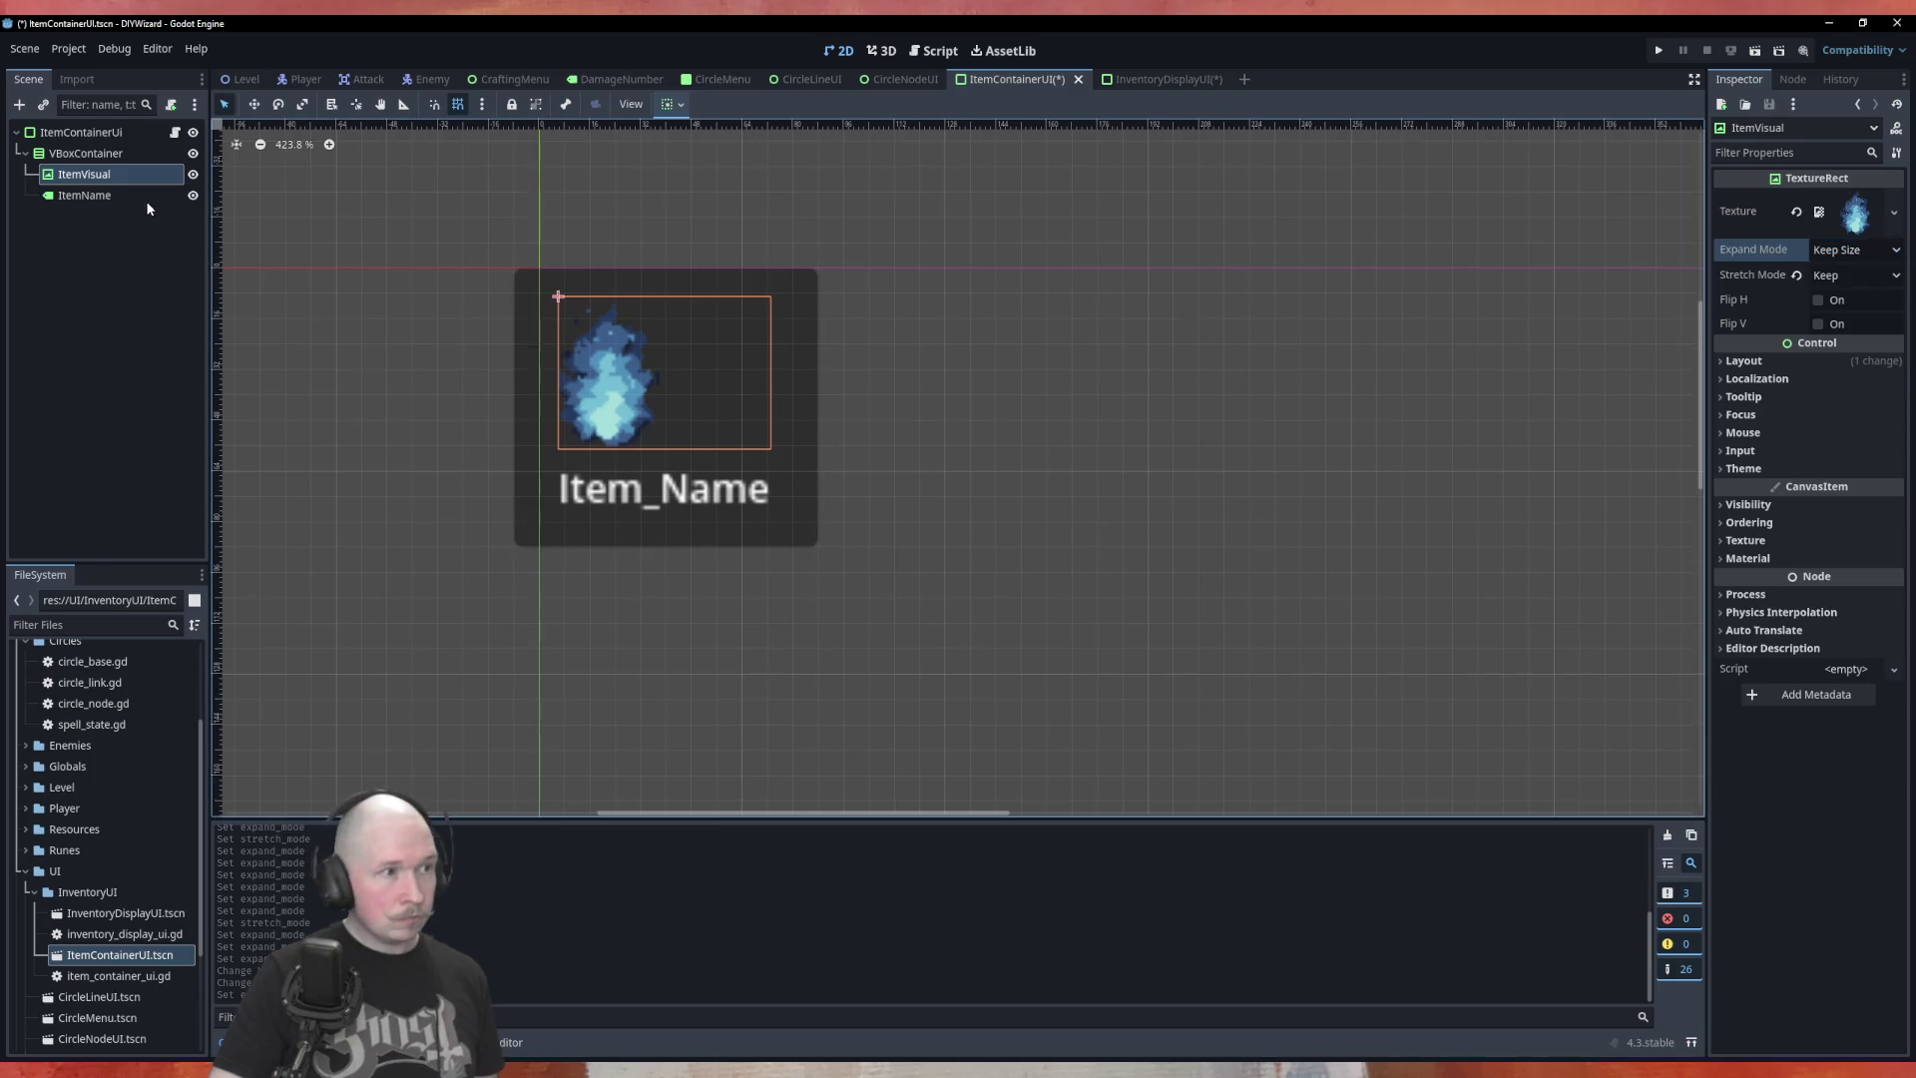
Set VBoxContainer alignment to Center and enable ItemVisual's vertical Expand under Container Sizing
{"action": "left_click", "coordinate": [123, 158]}
{"action": "left_click", "coordinate": [1836, 198]}
{"action": "left_click", "coordinate": [1851, 238]}
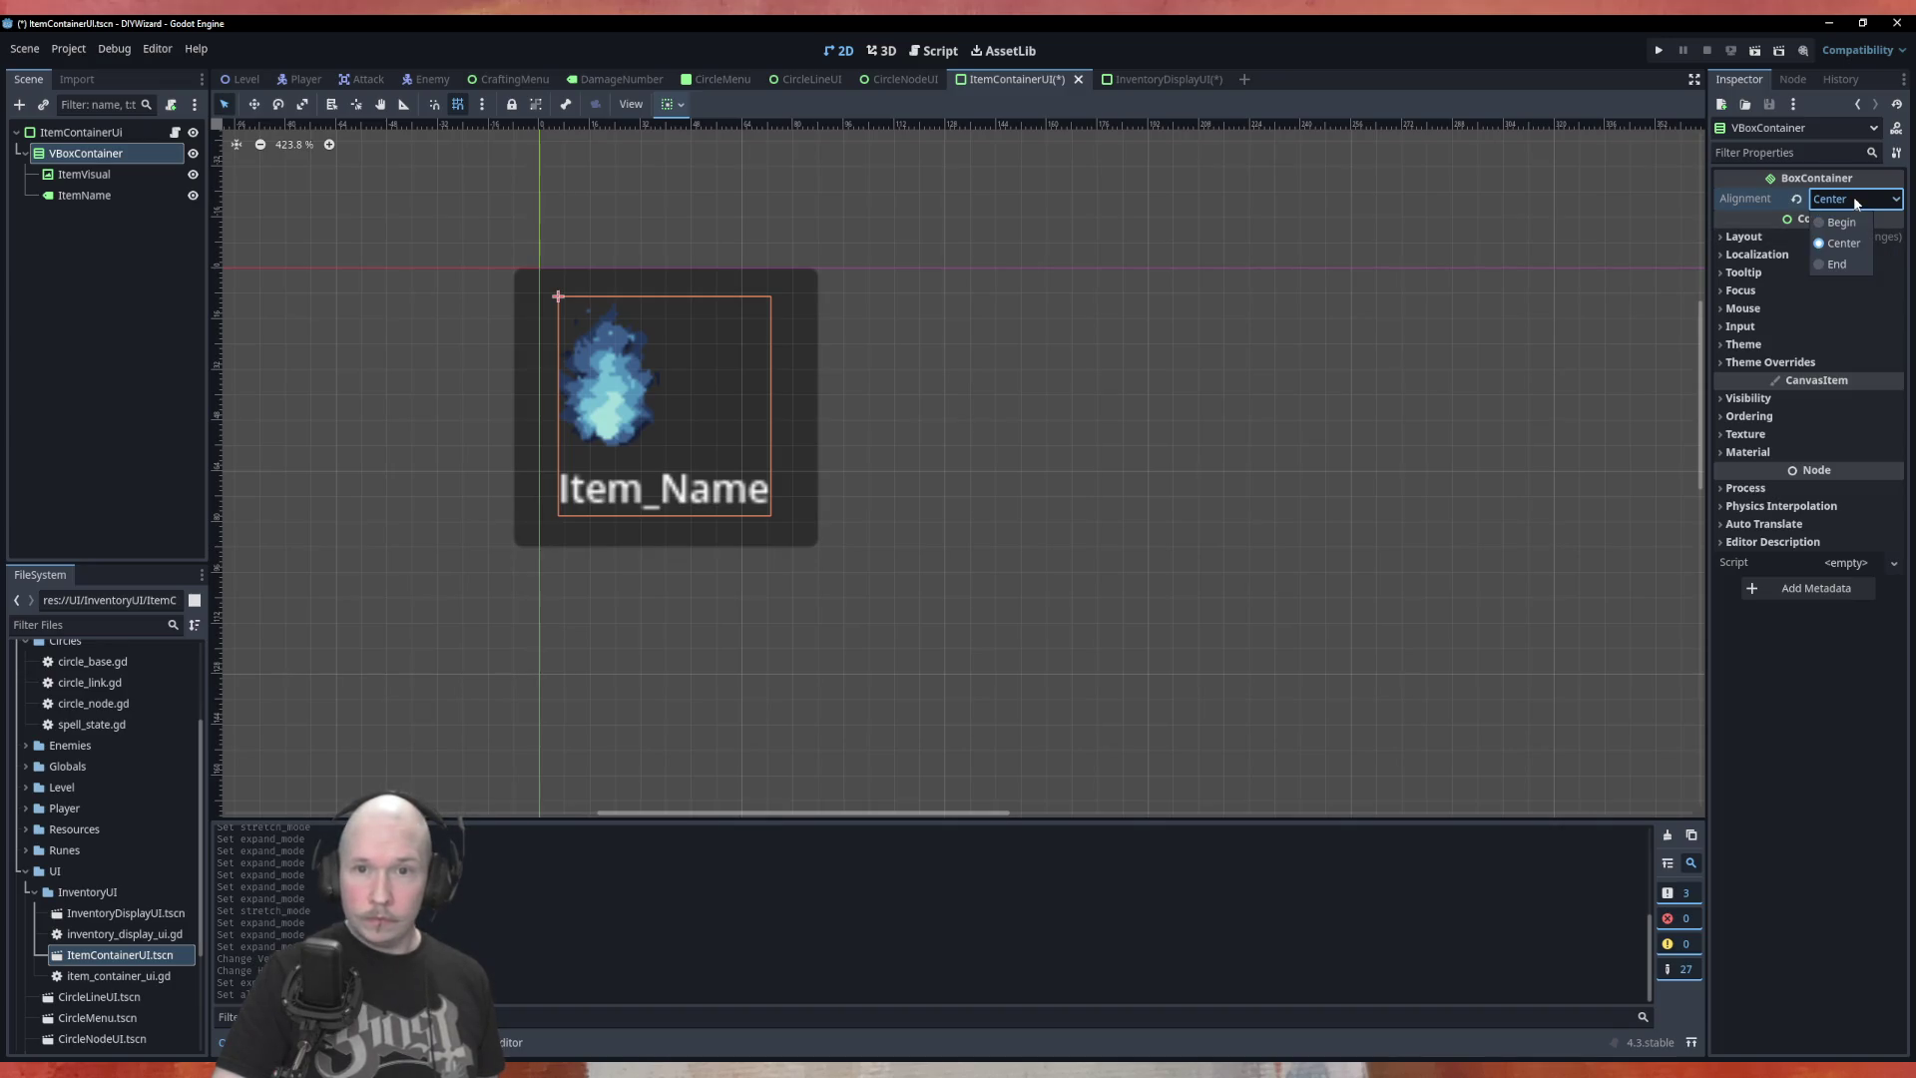
{"action": "left_click", "coordinate": [86, 175]}
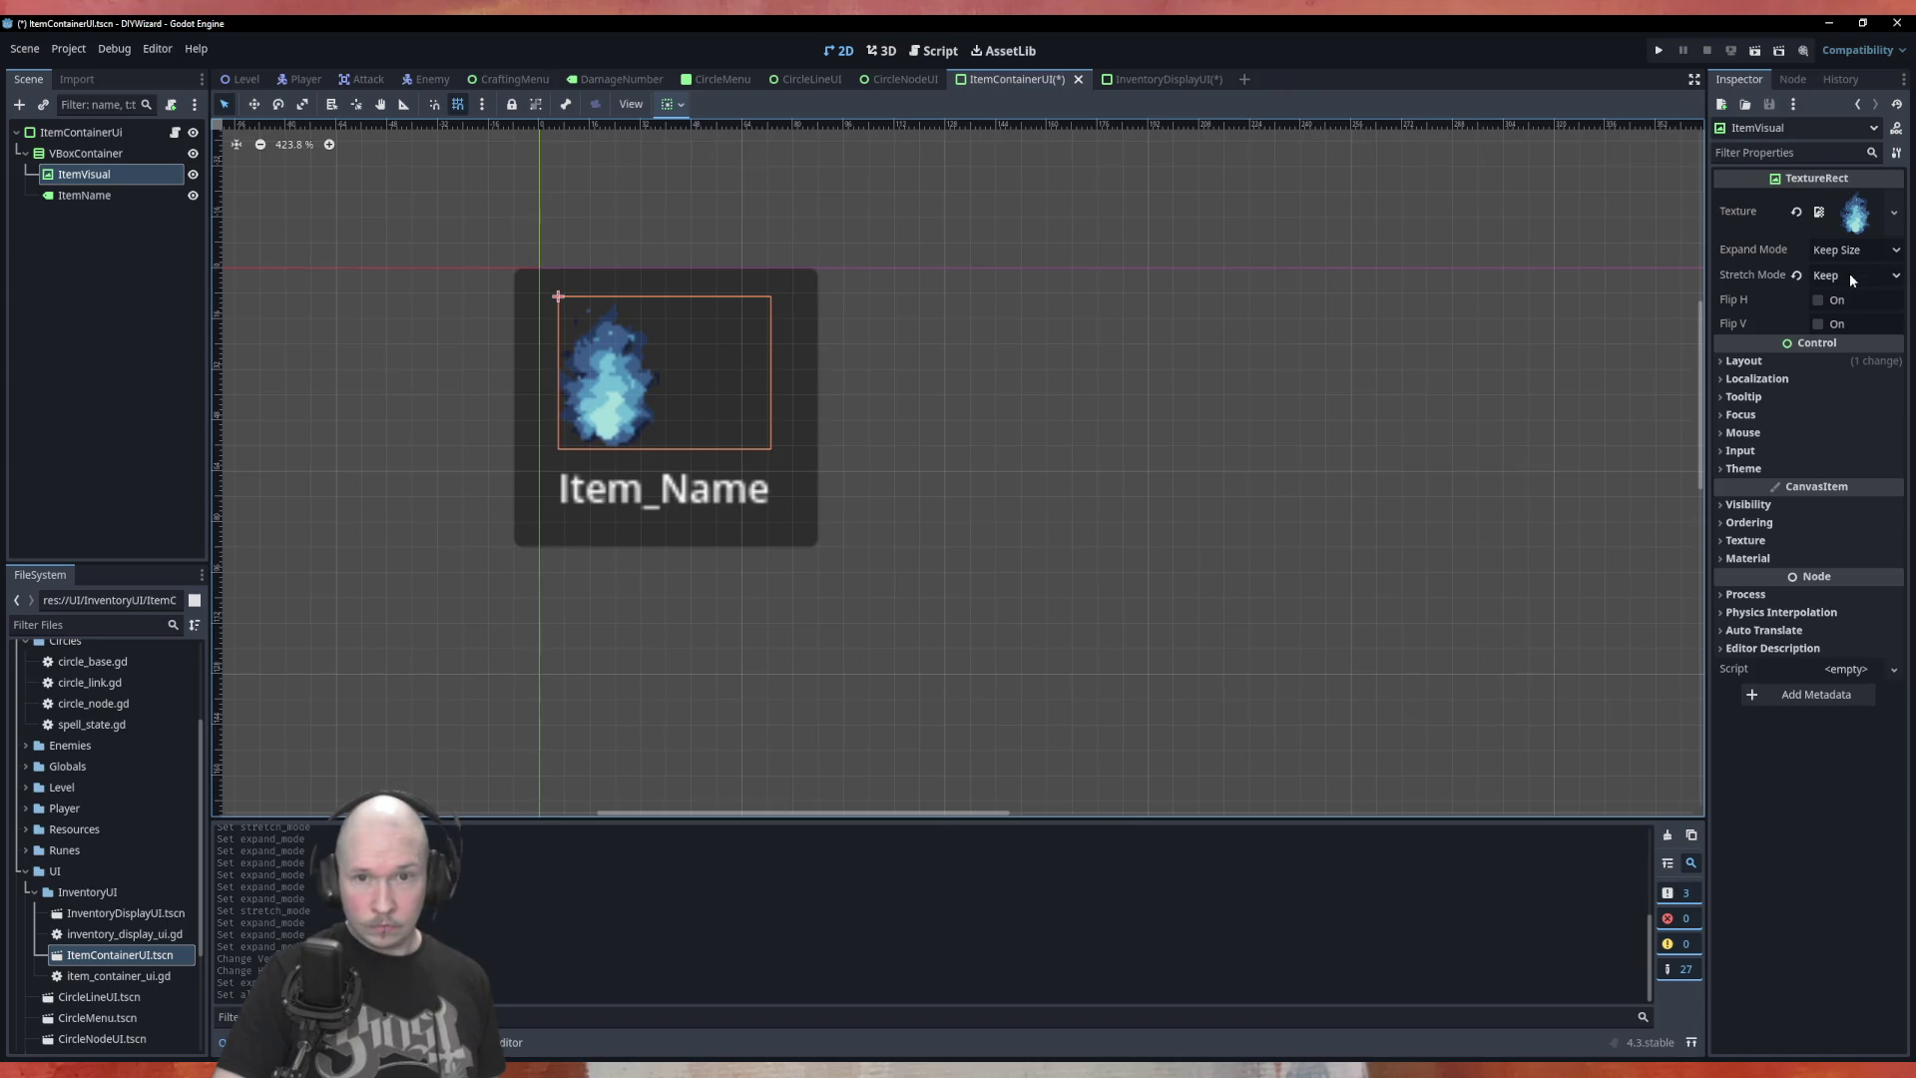
{"action": "left_click", "coordinate": [1812, 364]}
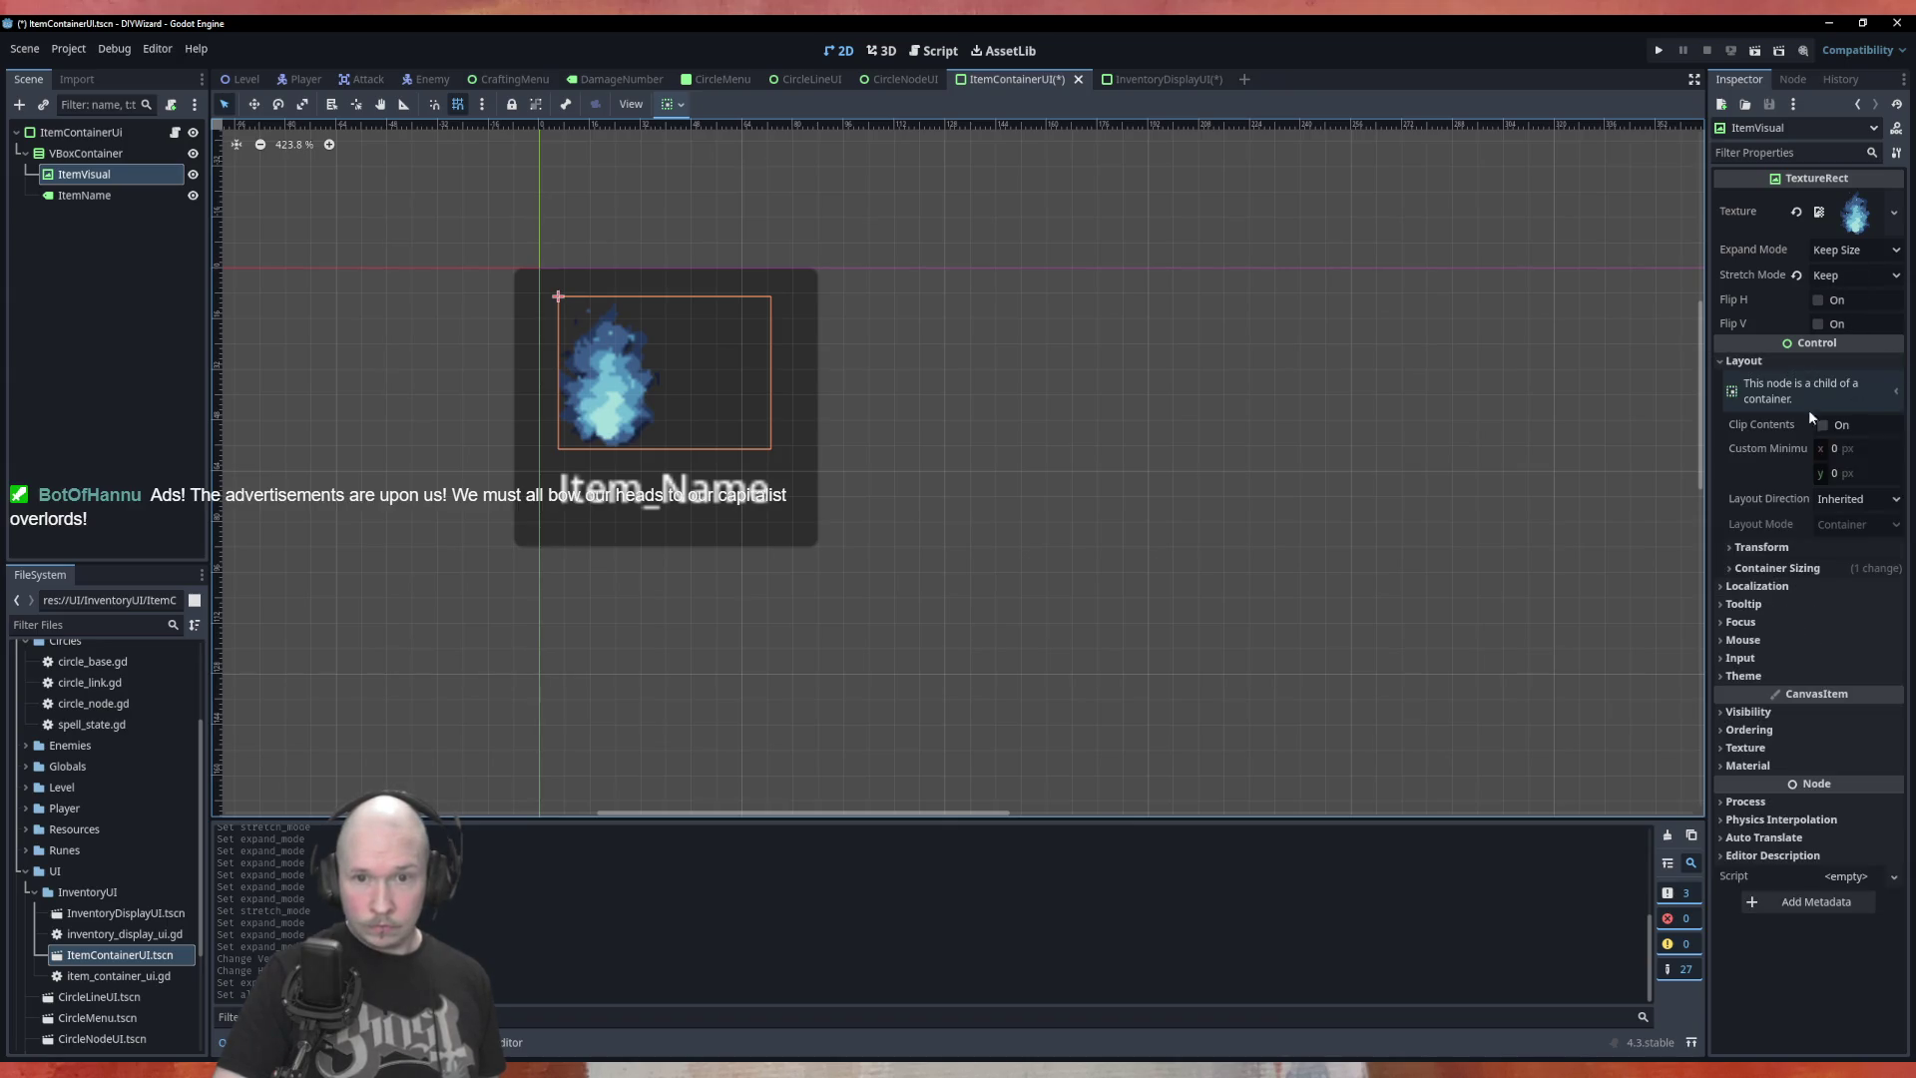
{"action": "left_click", "coordinate": [1797, 568]}
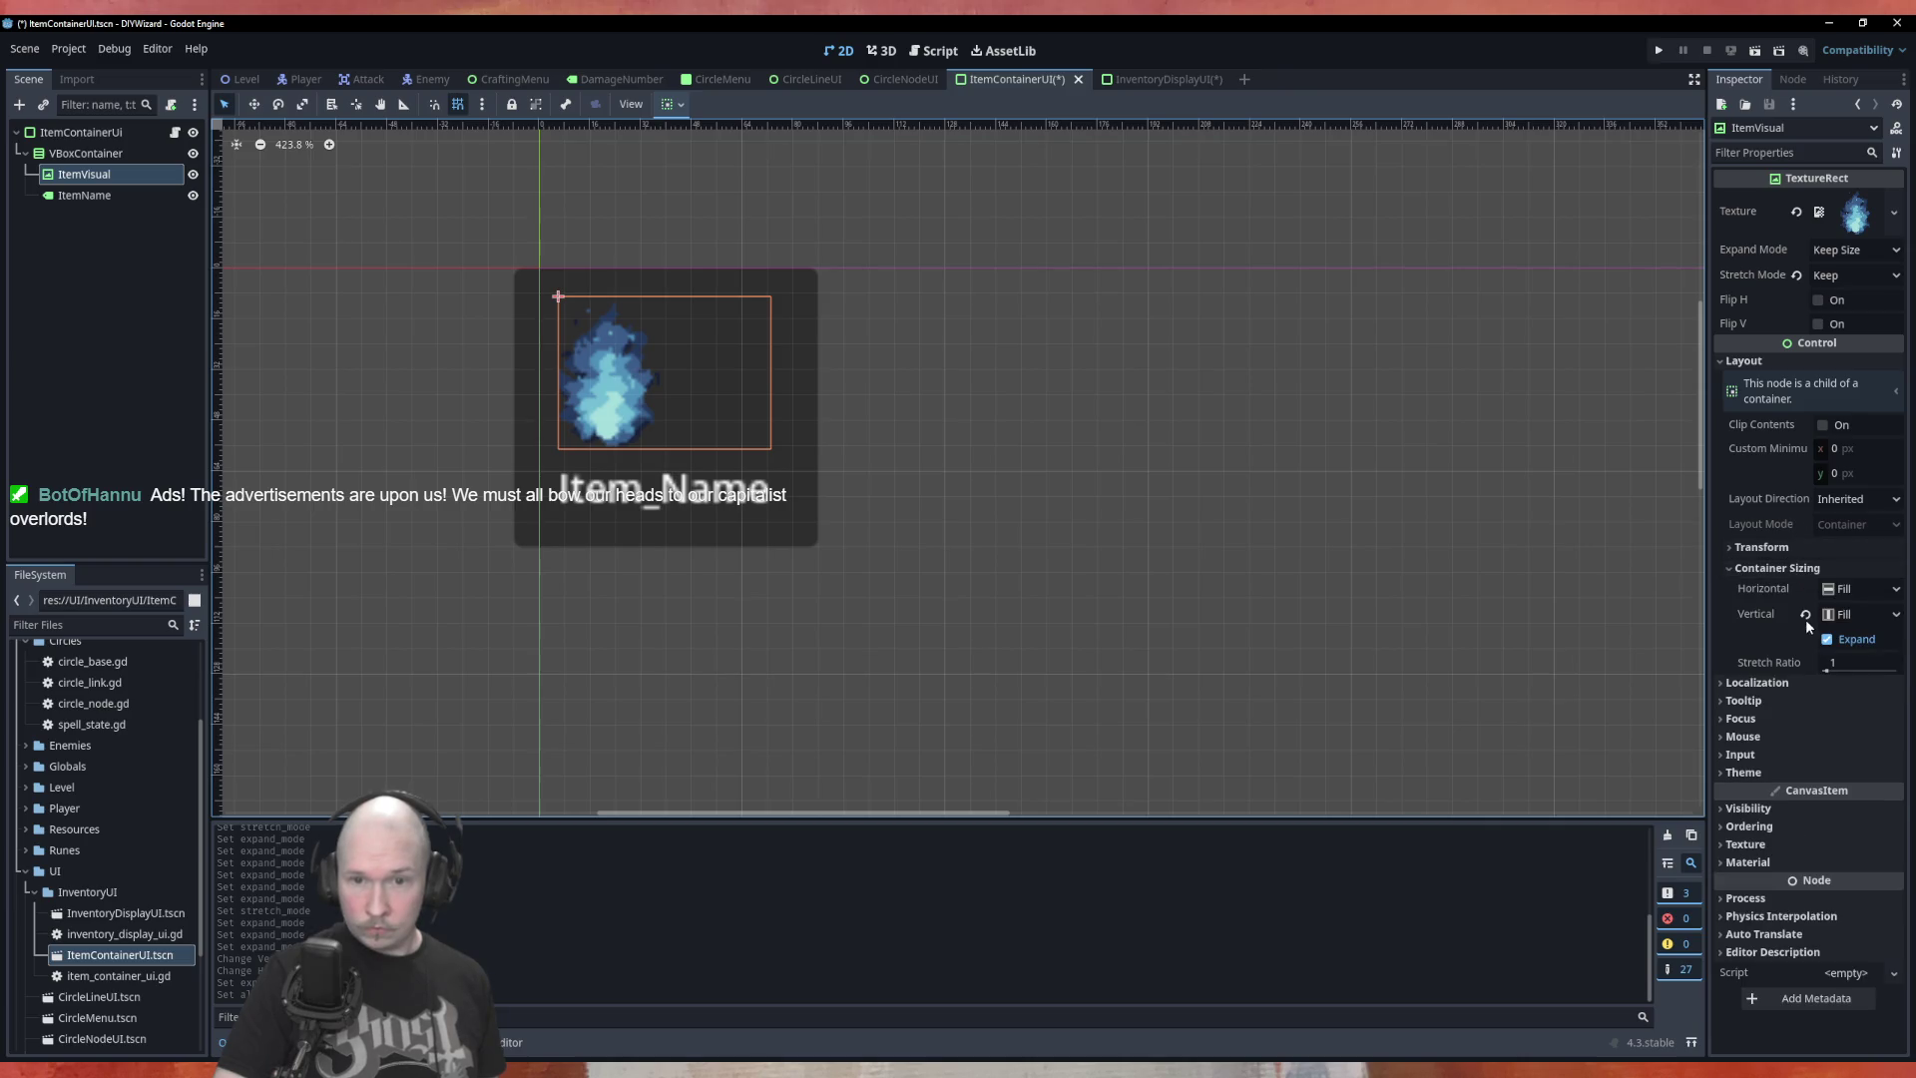
{"action": "left_click", "coordinate": [1827, 640]}
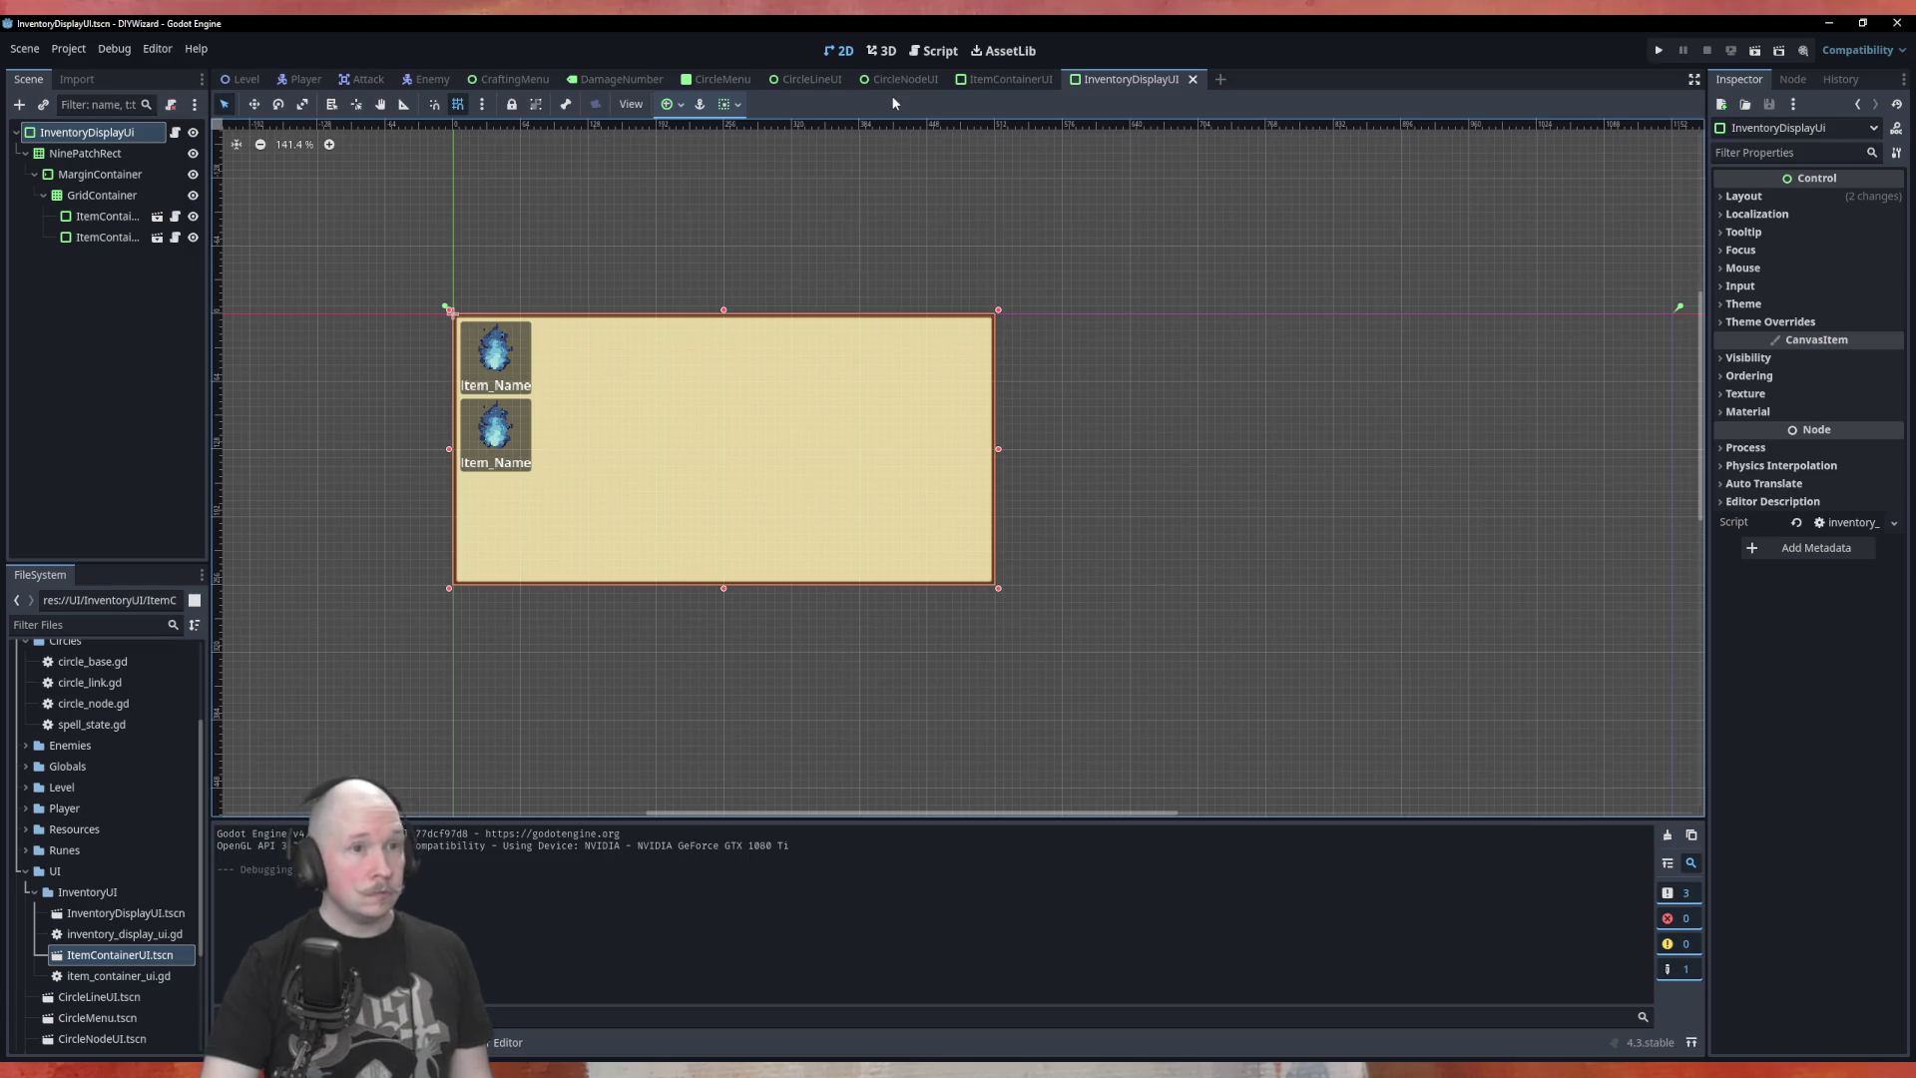
Switch to the CircleMenu scene, begin adding a child node to CircleMenu, then cancel
{"action": "left_click", "coordinate": [720, 79]}
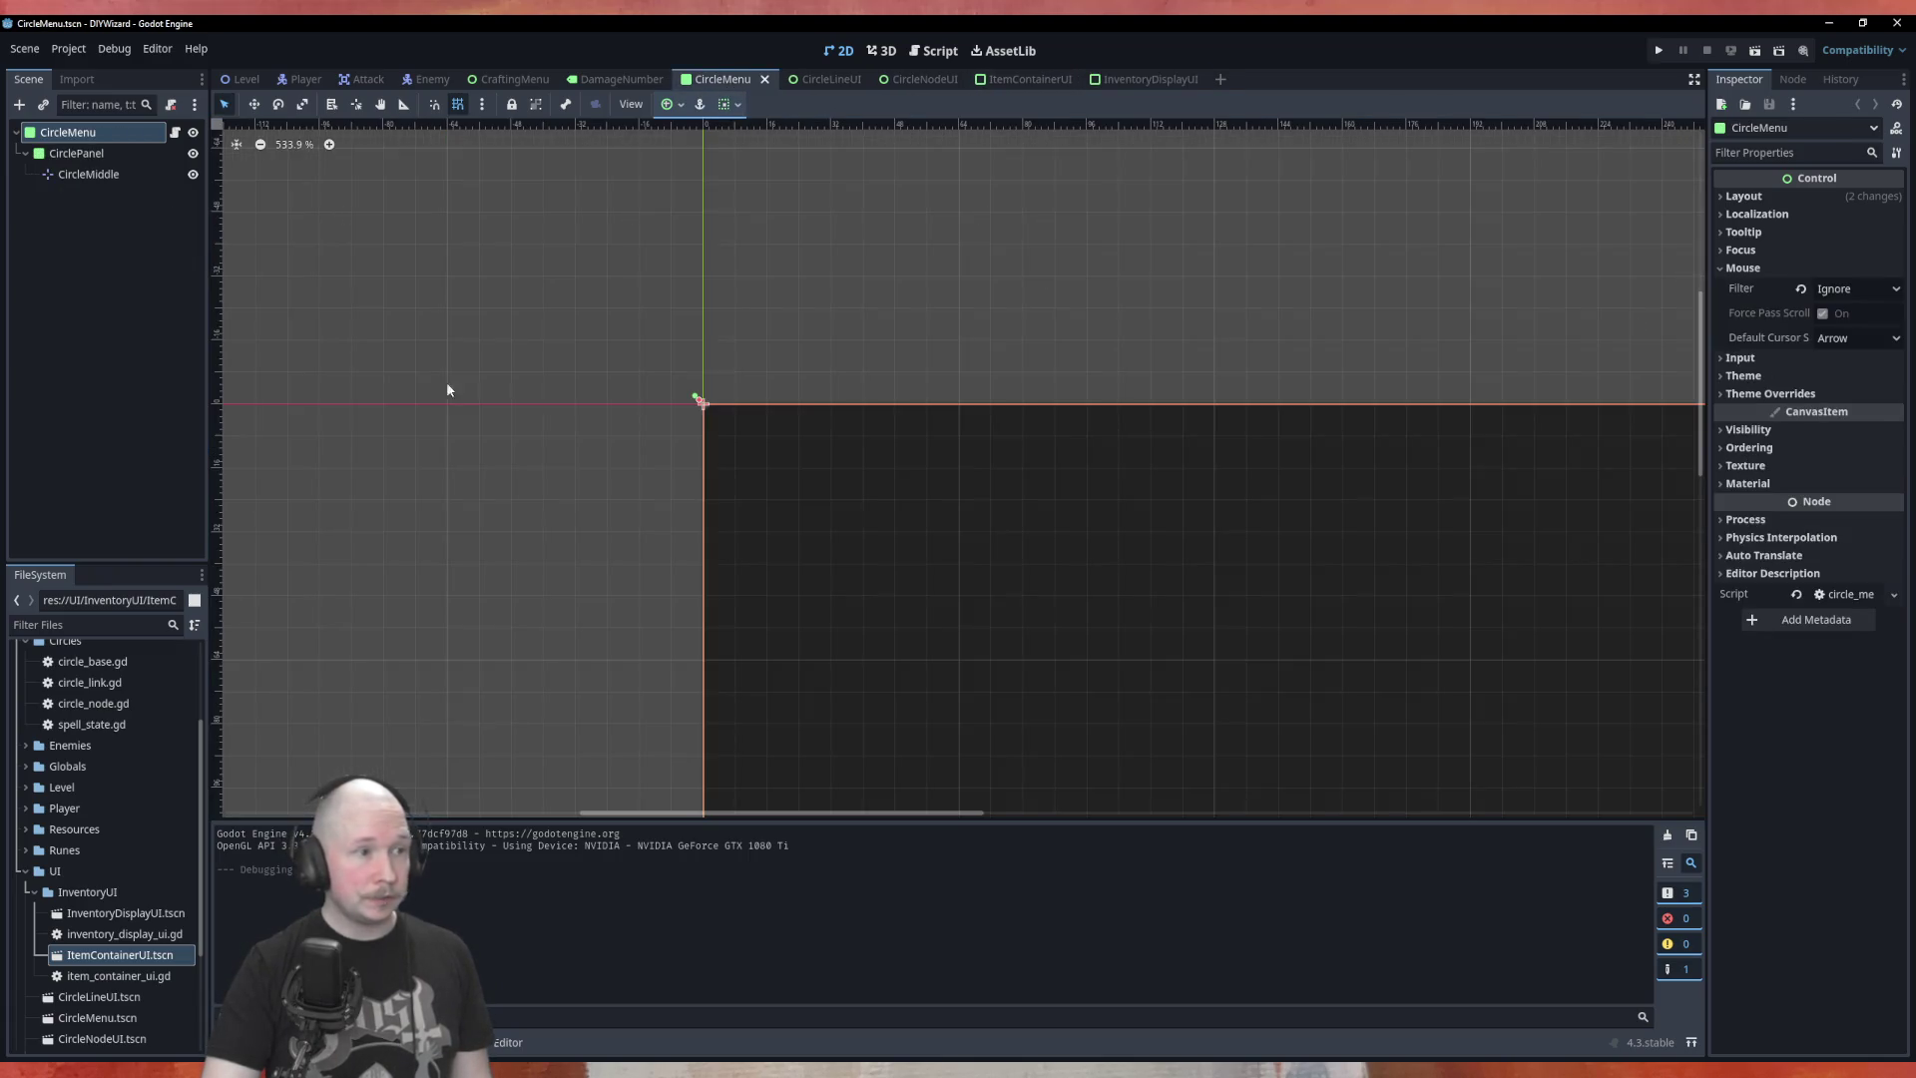
{"action": "scroll", "coordinate": [378, 268], "scroll_direction": "down", "scroll_amount": 10}
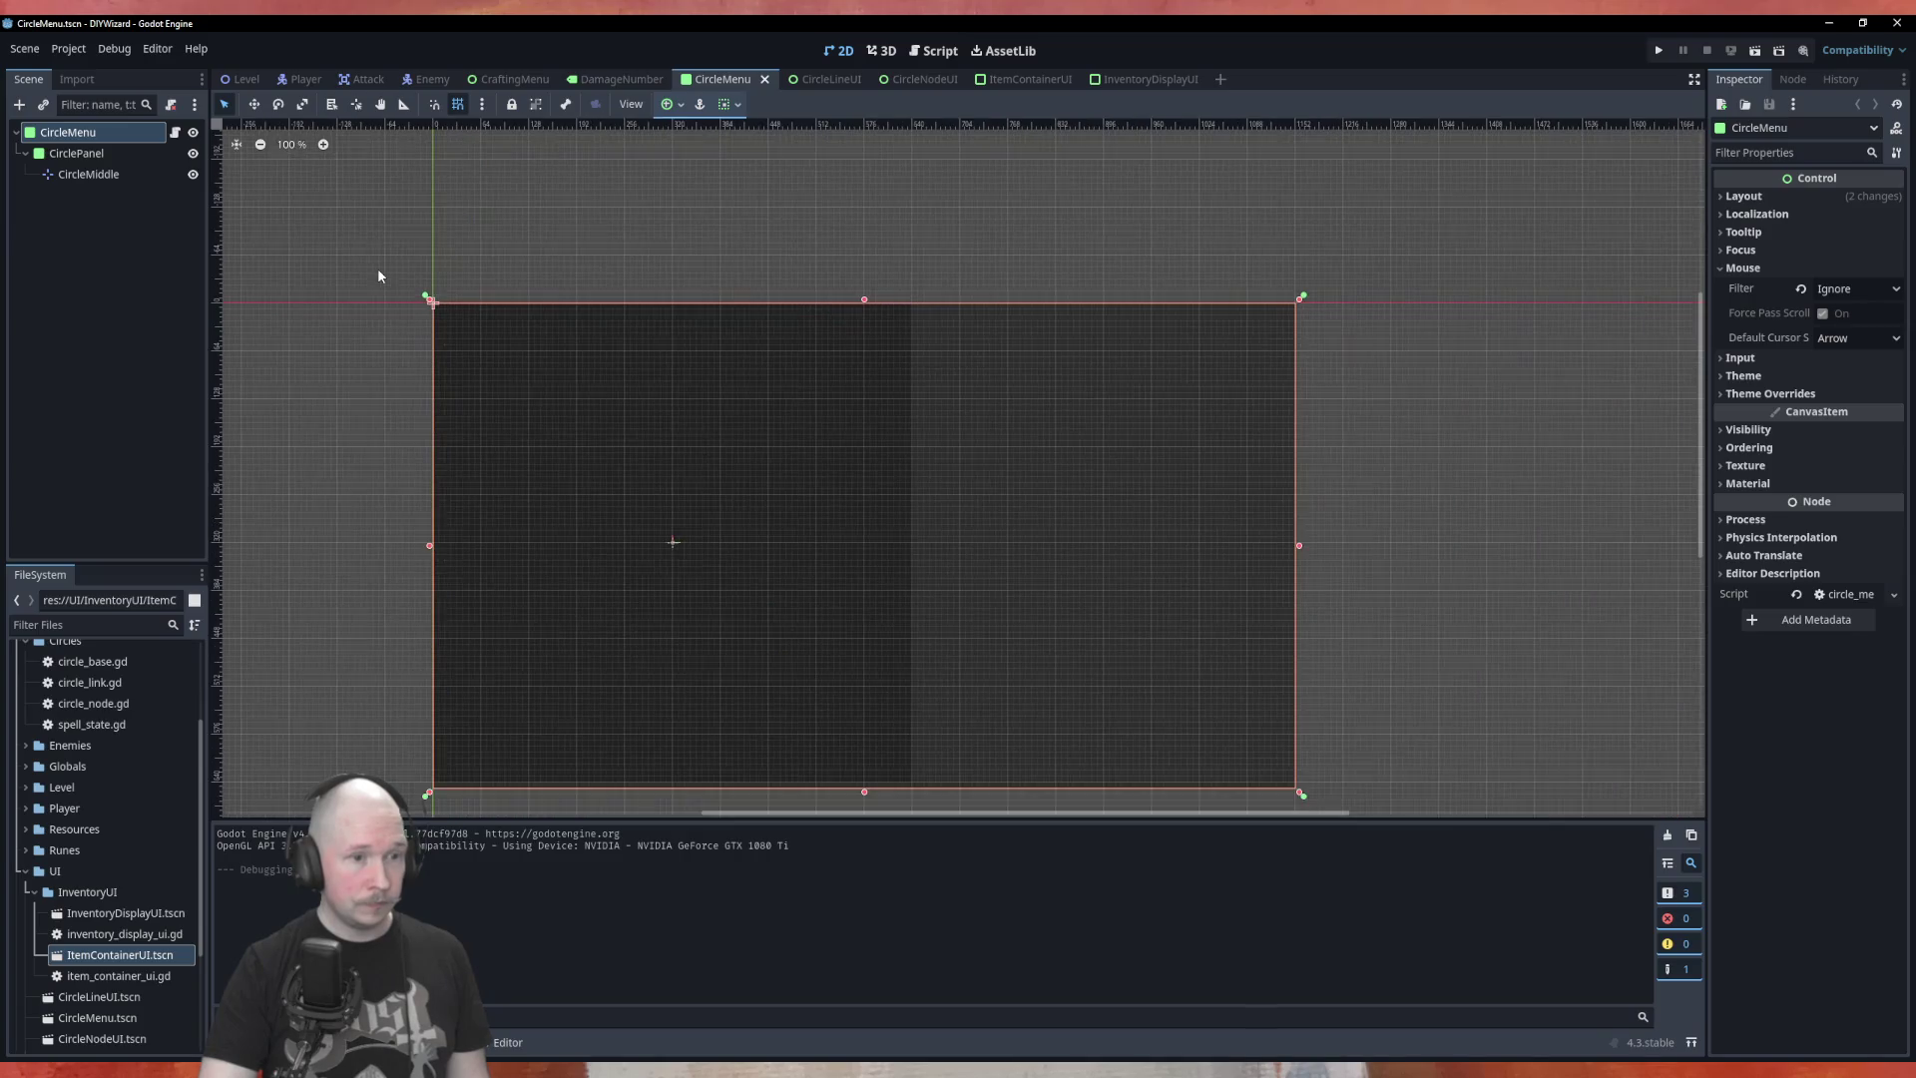
{"action": "scroll", "coordinate": [824, 542], "scroll_direction": "up", "scroll_amount": 4}
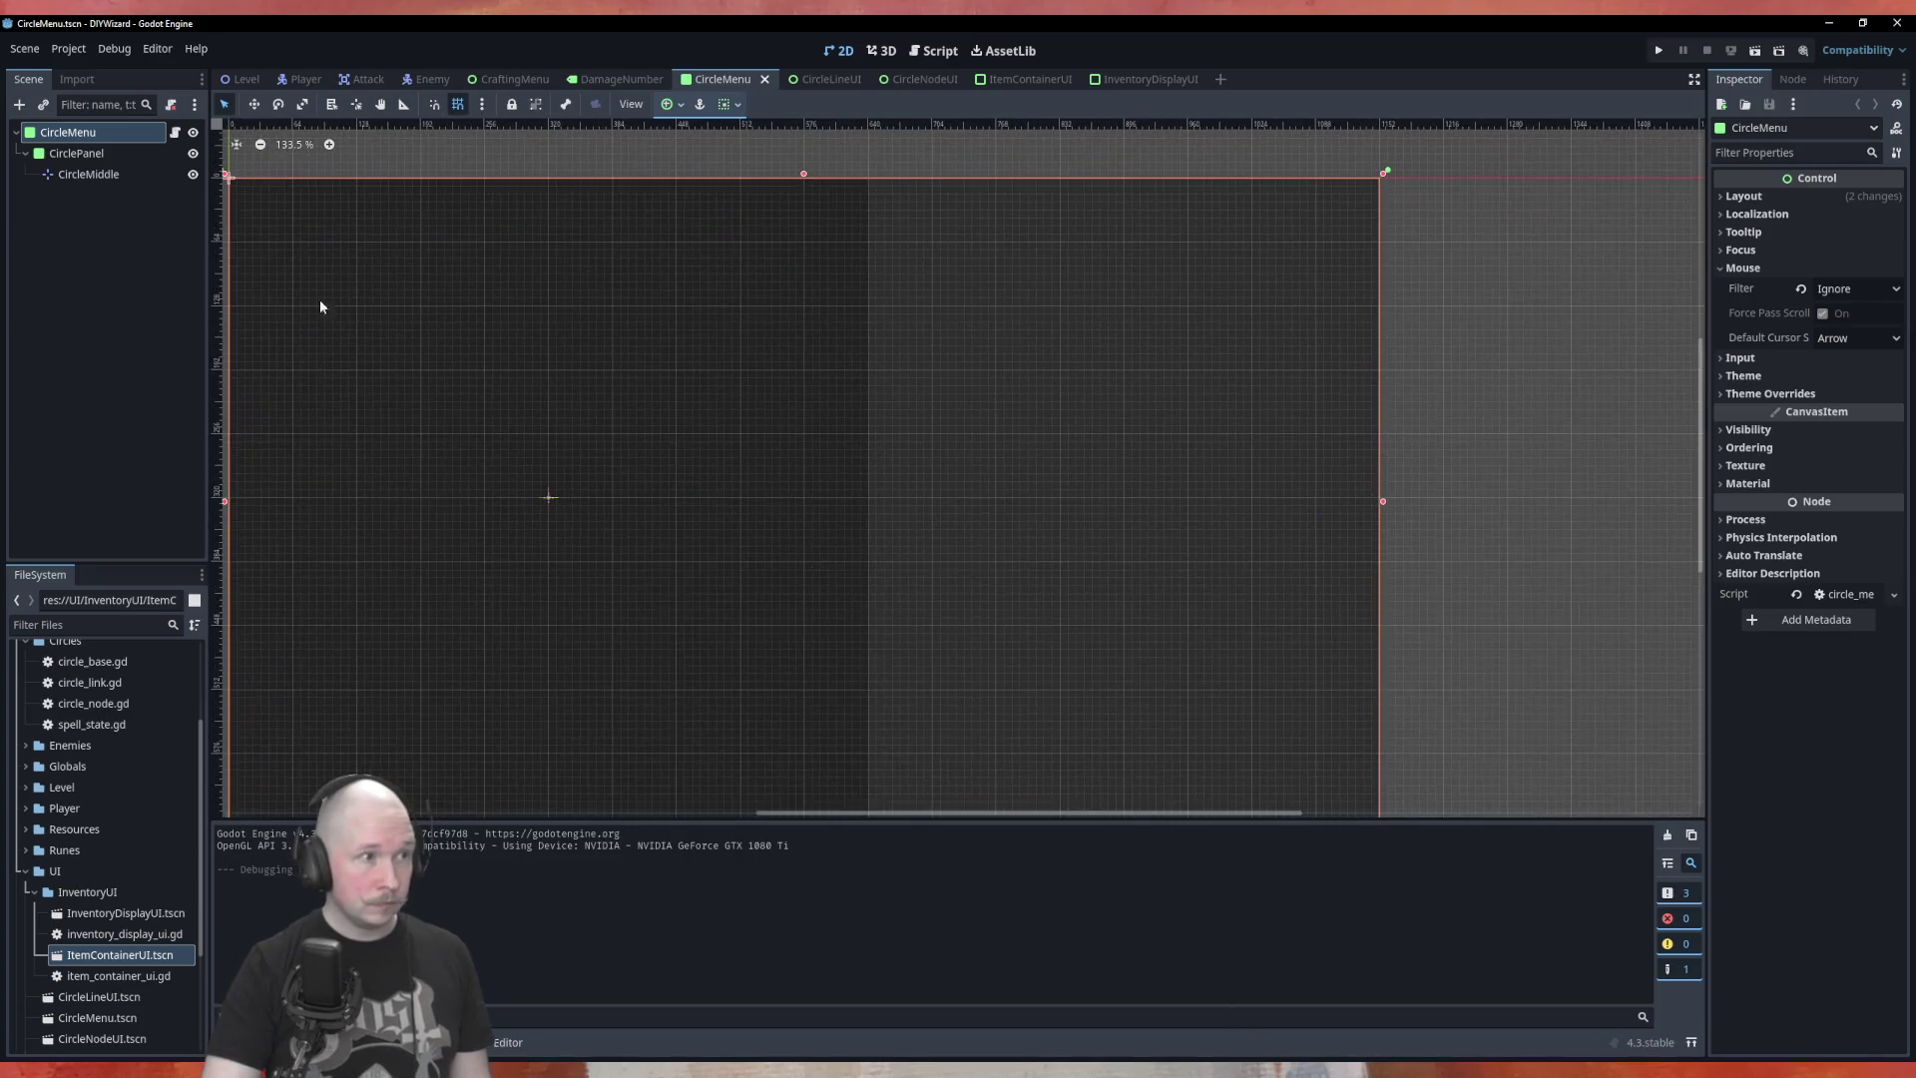
{"action": "left_click", "coordinate": [95, 156]}
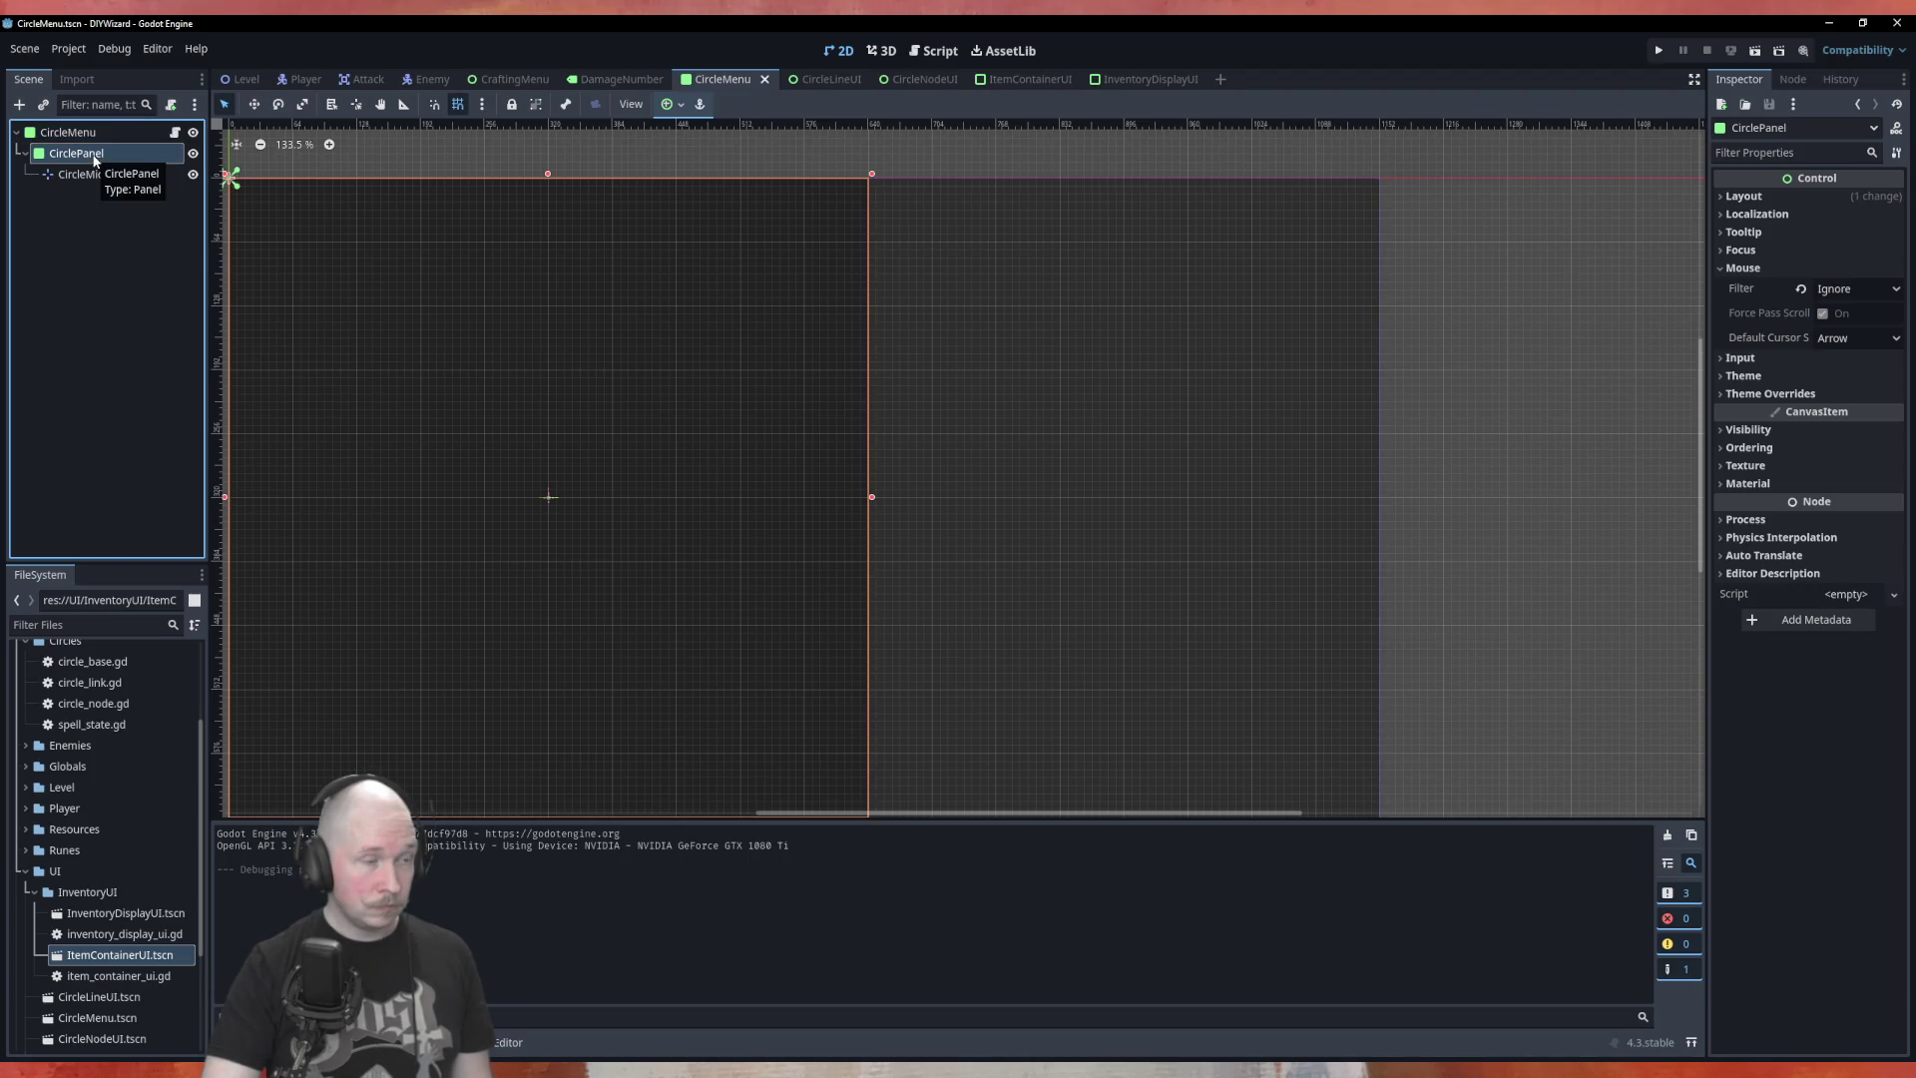
{"action": "left_click", "coordinate": [70, 133]}
{"action": "right_click", "coordinate": [88, 136]}
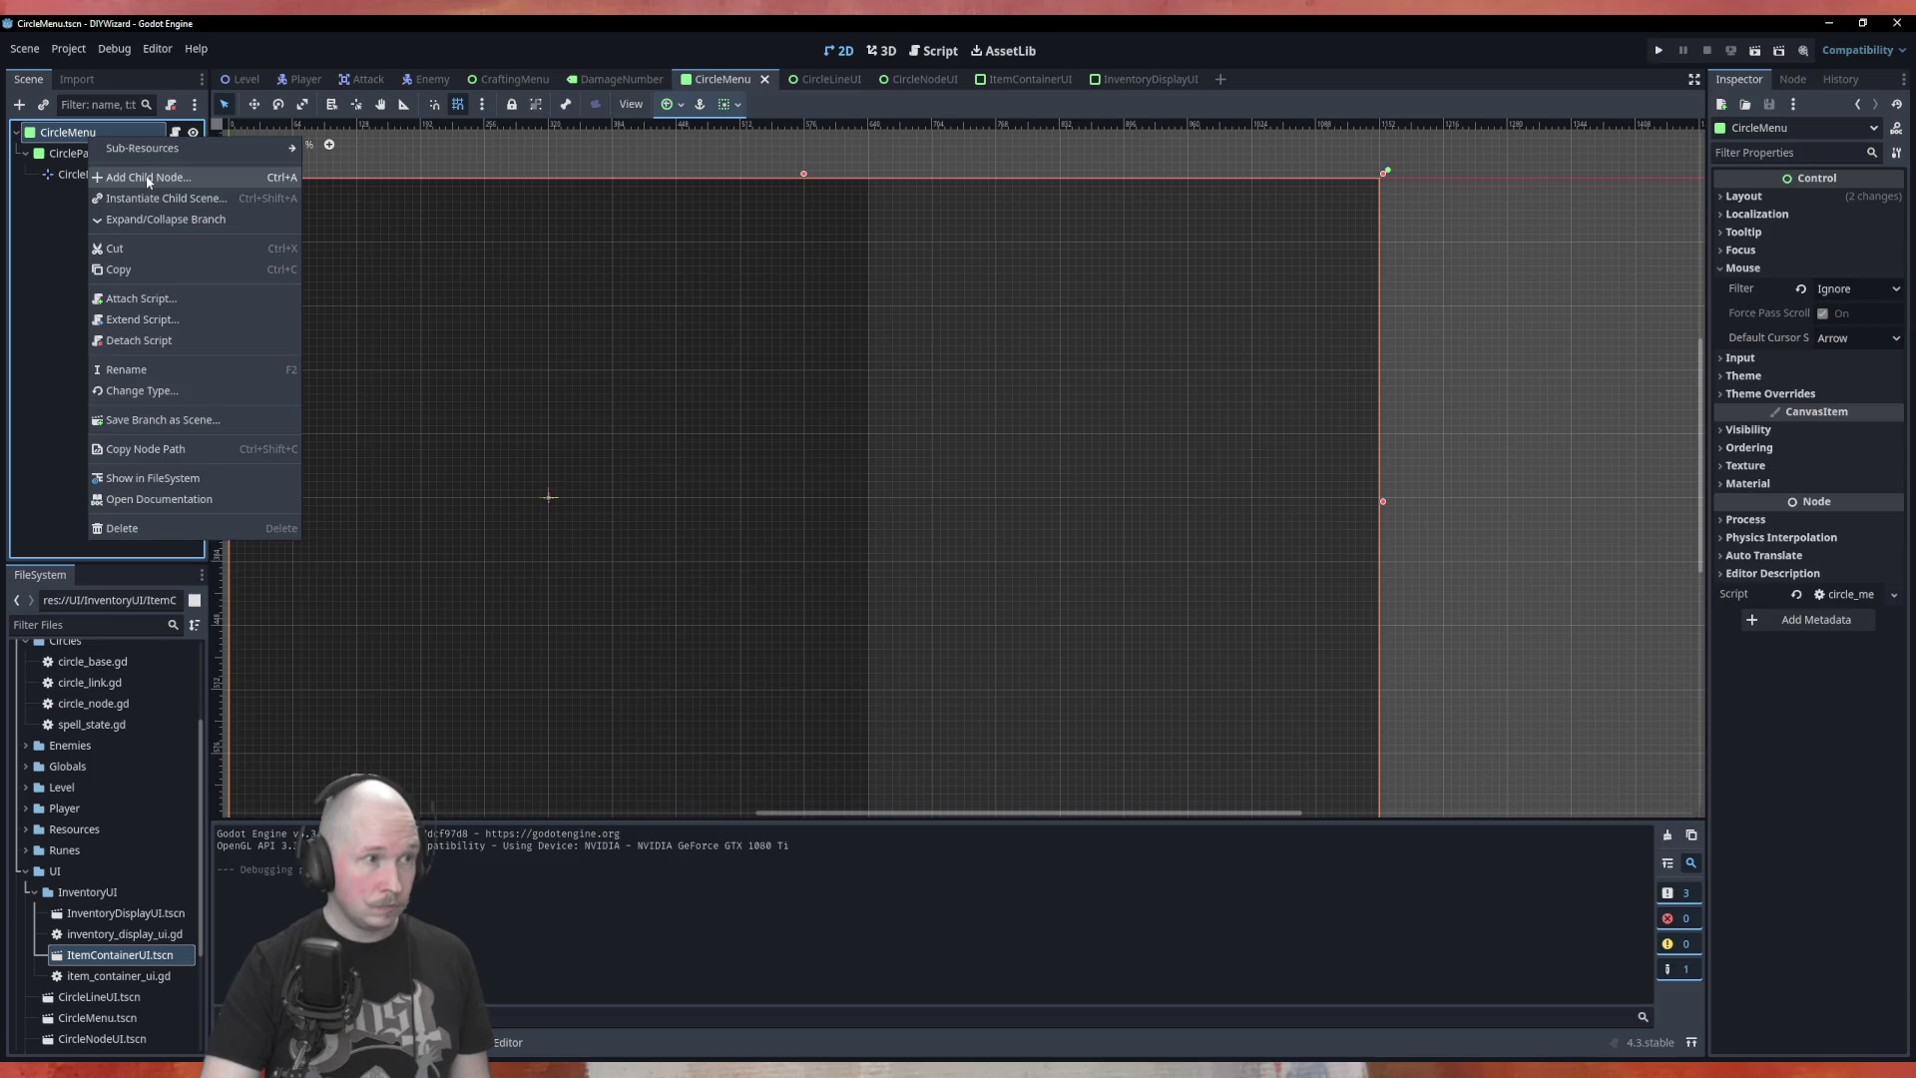
{"action": "left_click", "coordinate": [109, 147]}
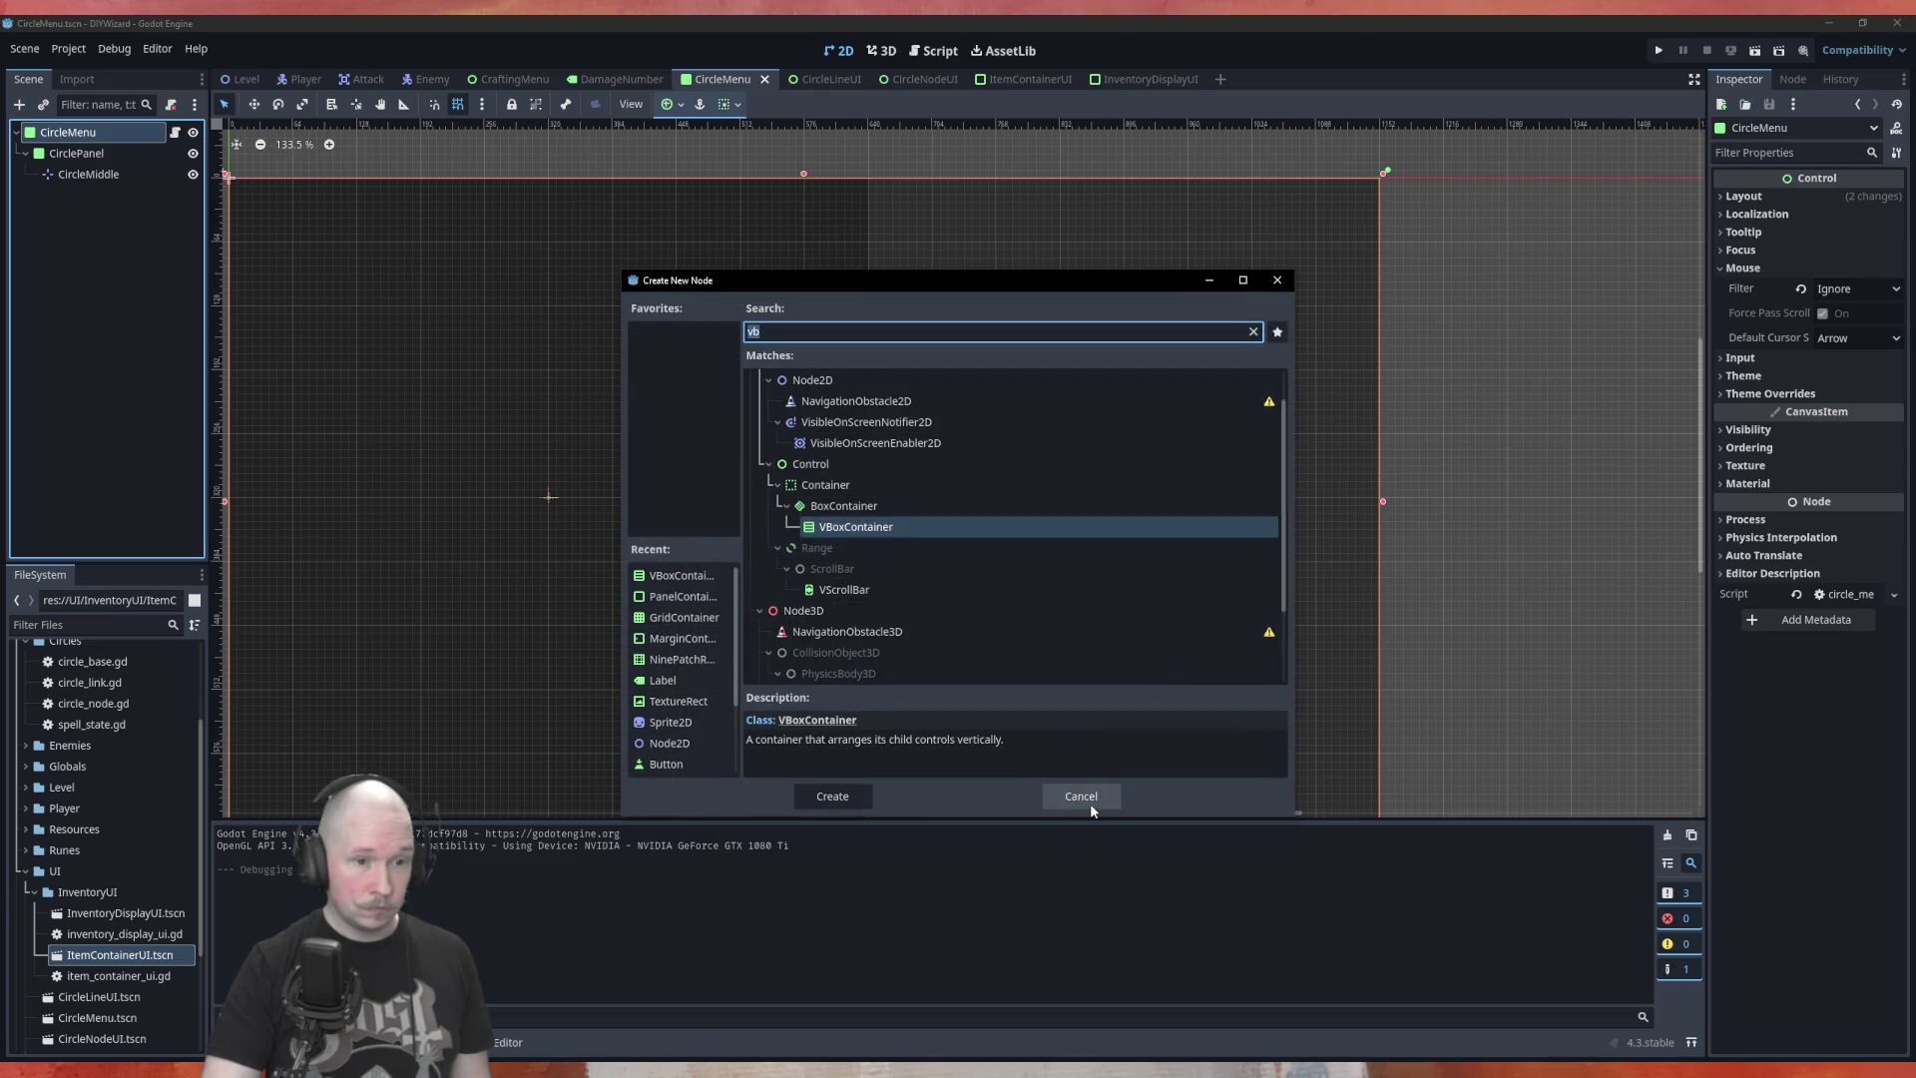
{"action": "left_click", "coordinate": [1083, 797]}
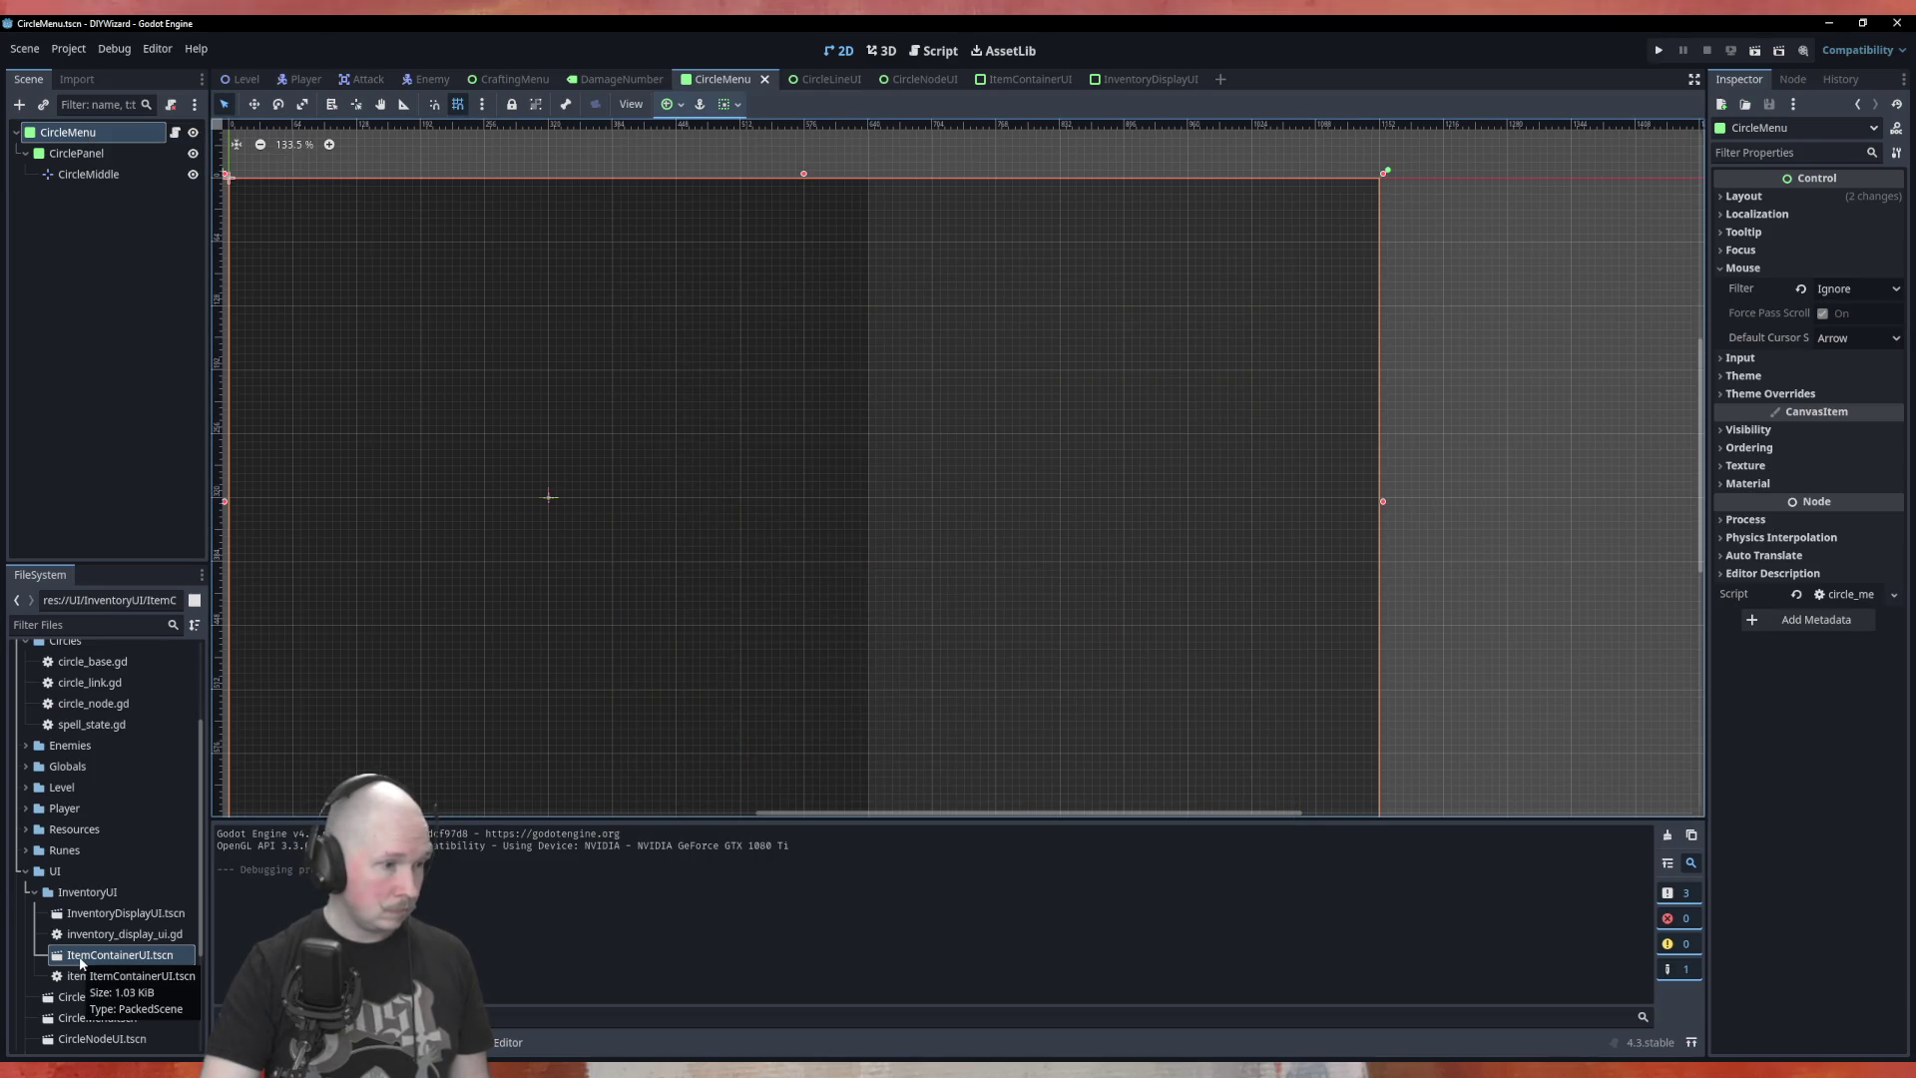
Add an InventoryDisplayUI instance to CircleMenu and move it to the circle panel's upper right
{"action": "mouse_move", "coordinate": [100, 913]}
{"action": "left_mouse_down"}
{"action": "mouse_move", "coordinate": [64, 239]}
{"action": "mouse_move", "coordinate": [28, 190]}
{"action": "mouse_move", "coordinate": [1107, 473]}
{"action": "mouse_move", "coordinate": [1360, 559]}
{"action": "mouse_move", "coordinate": [1009, 357]}
{"action": "left_mouse_up"}
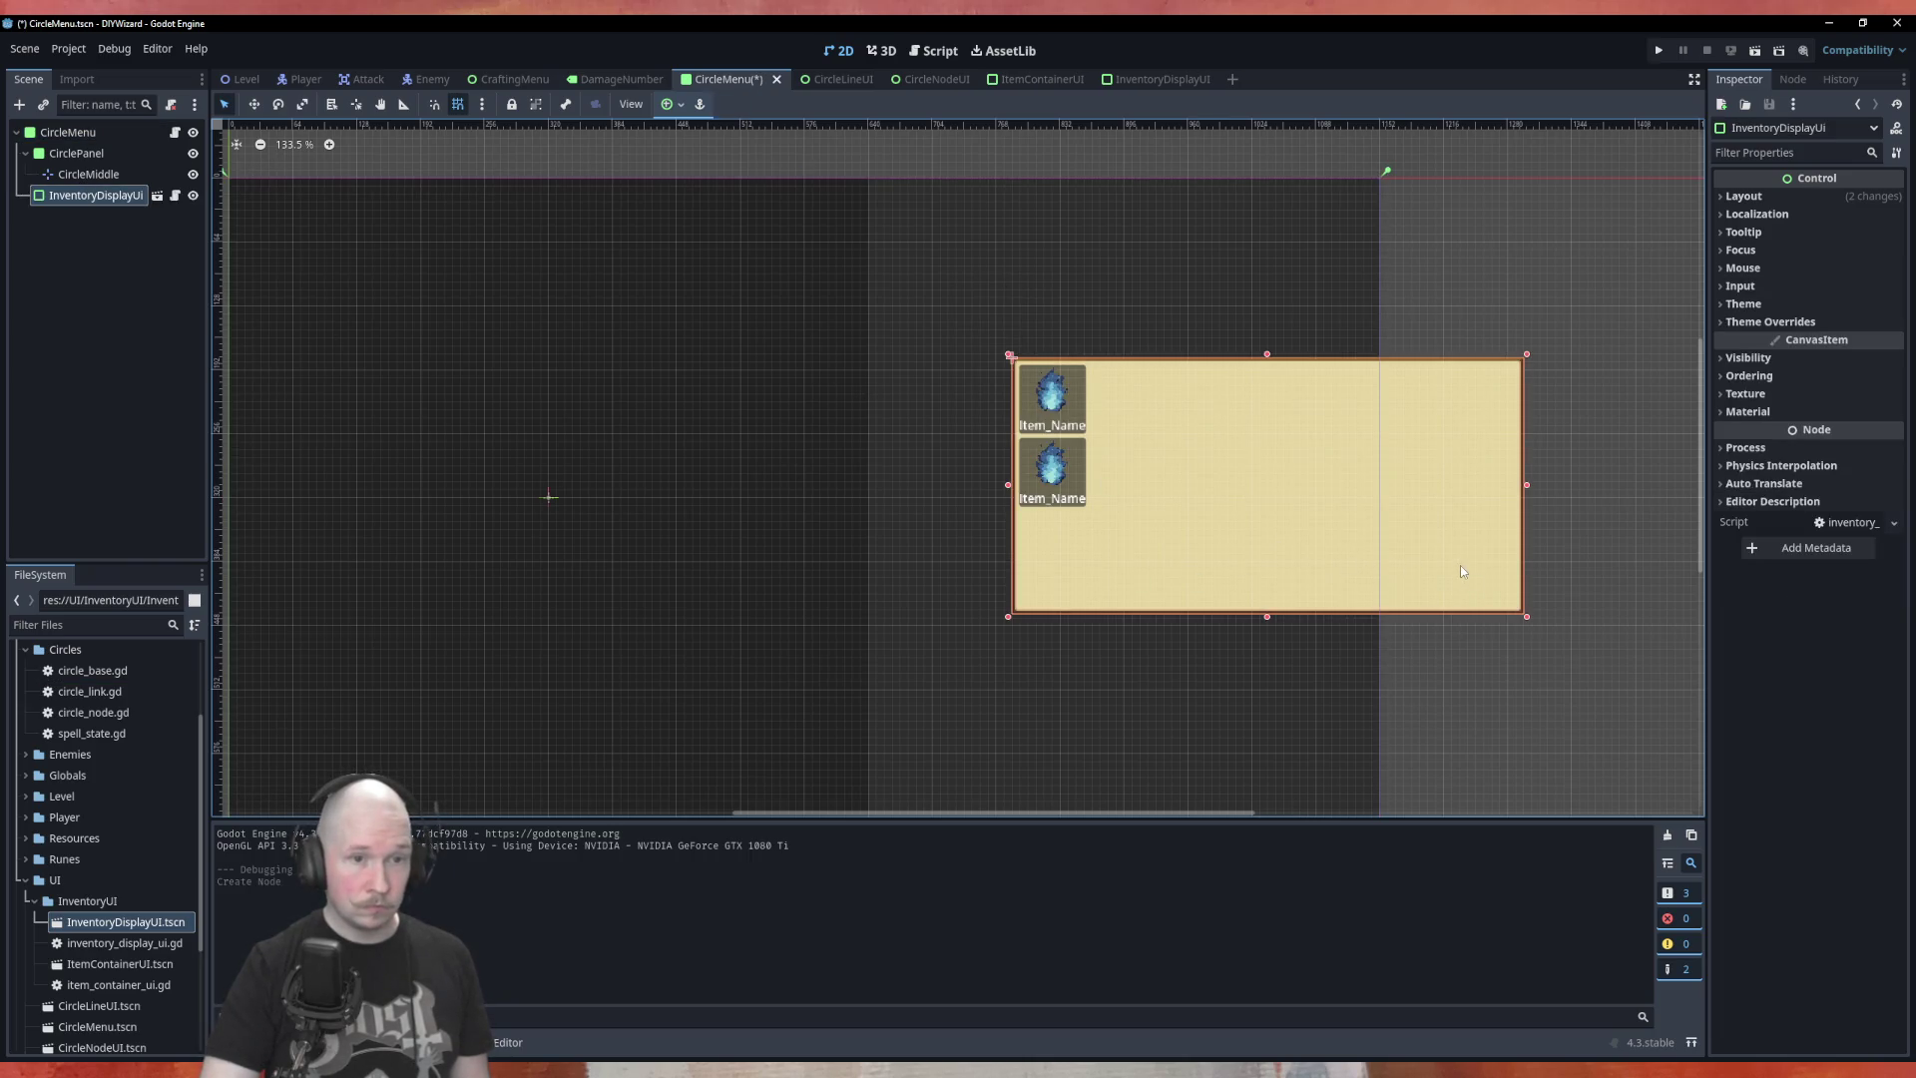
{"action": "left_click", "coordinate": [80, 138]}
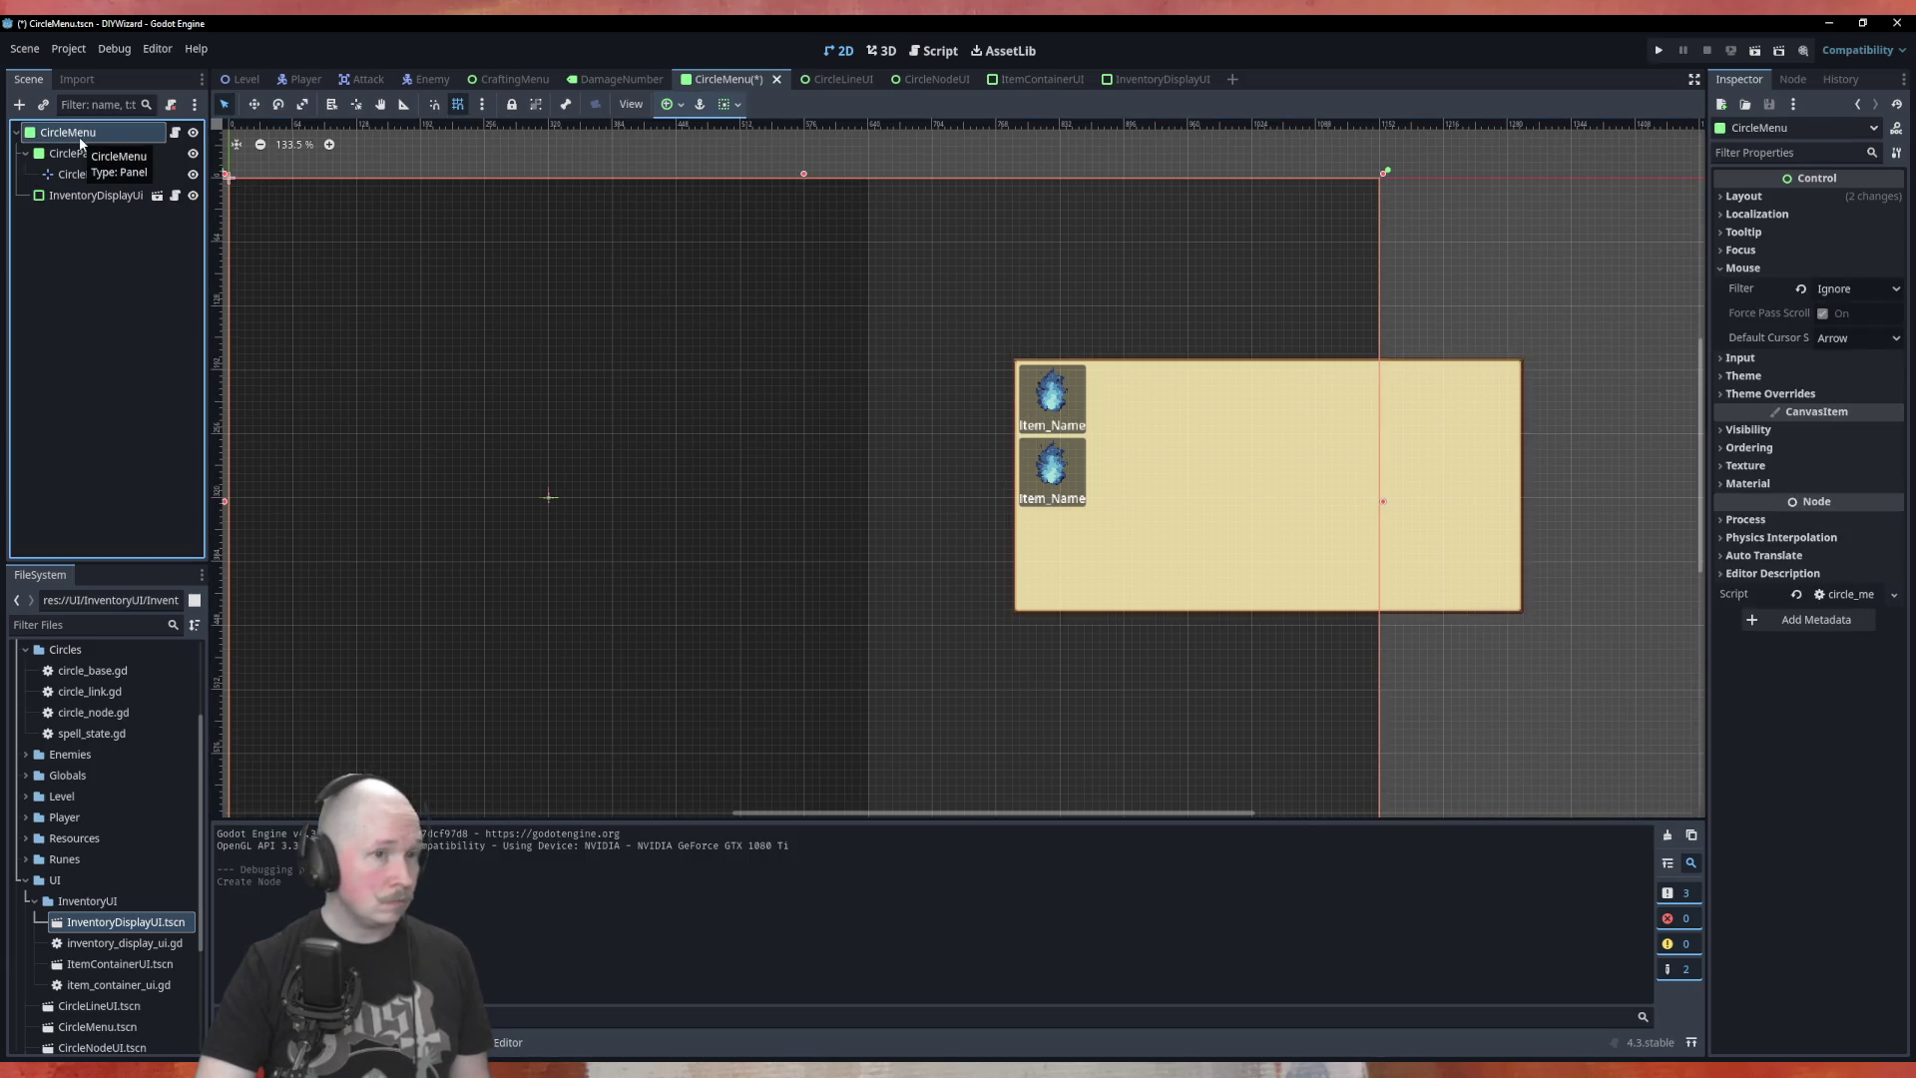
{"action": "scroll", "coordinate": [459, 217], "scroll_direction": "down", "scroll_amount": 2}
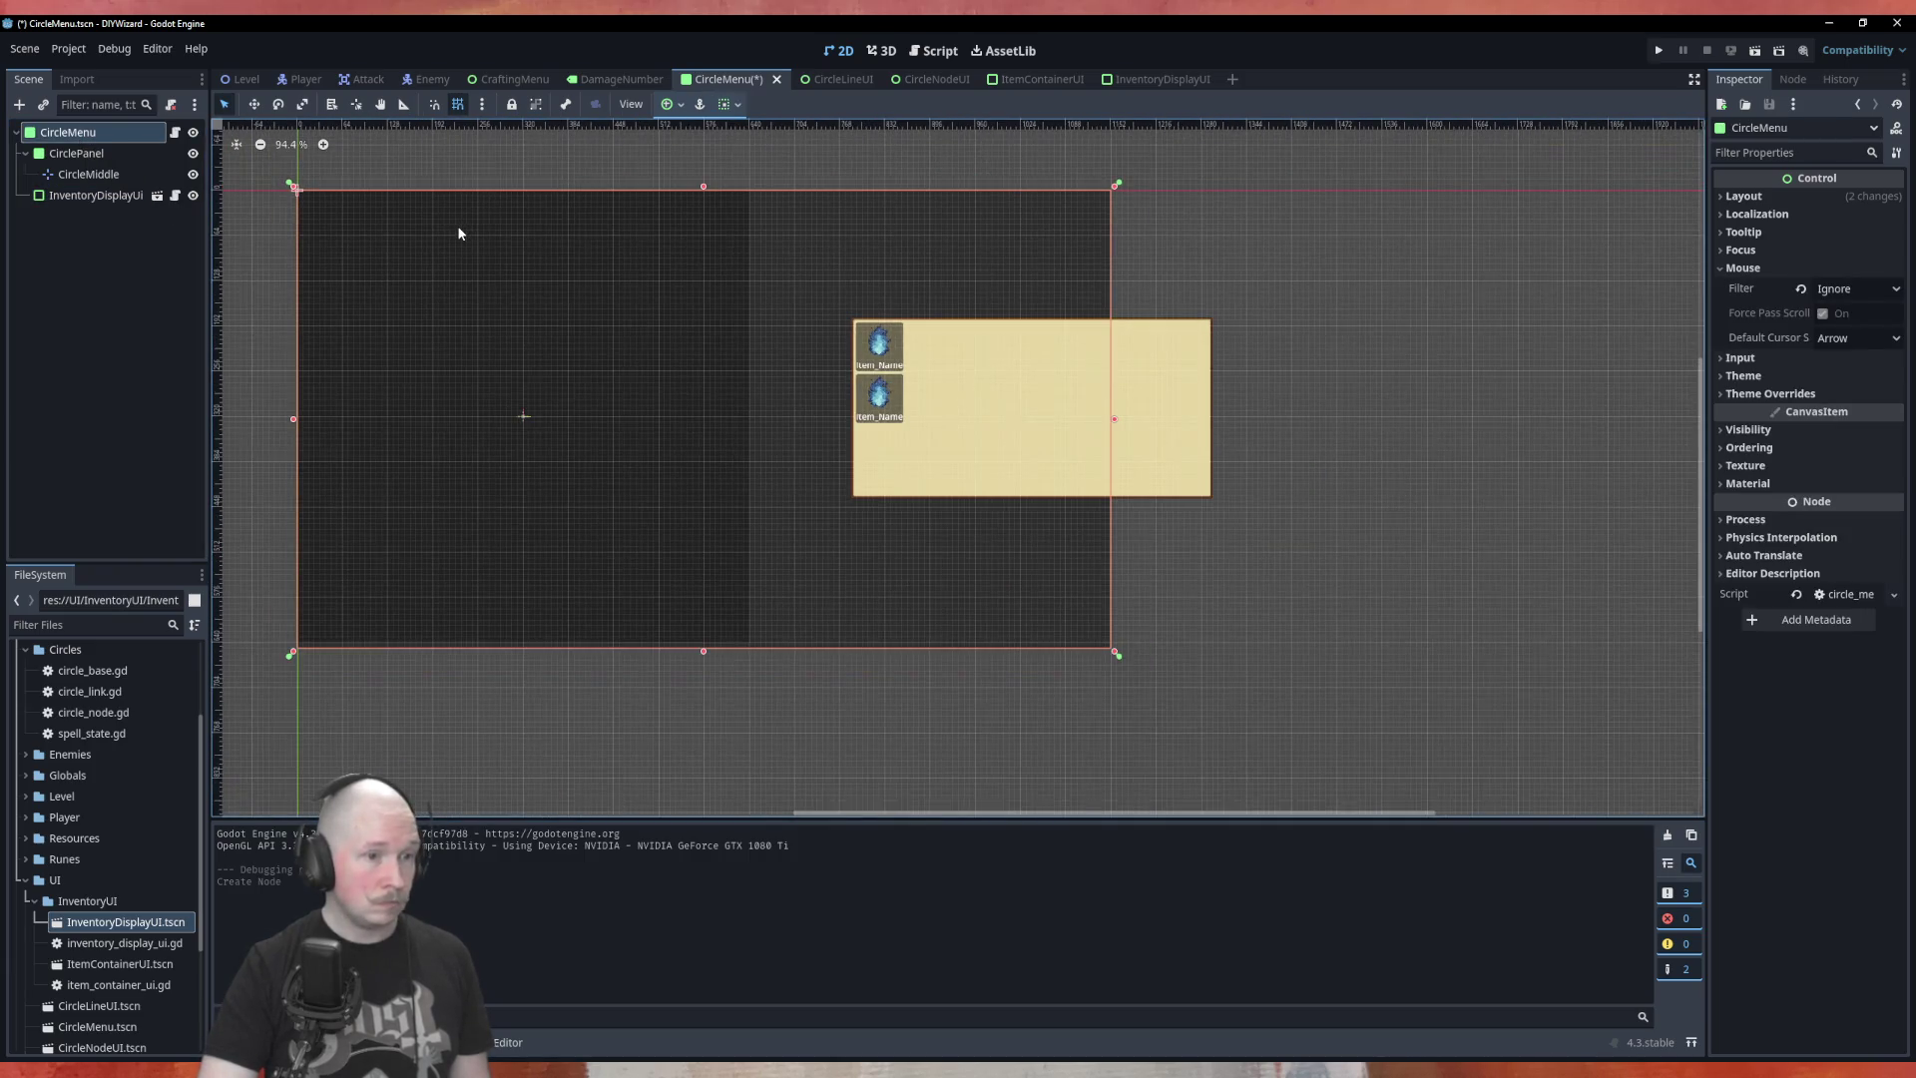
{"action": "left_click", "coordinate": [1185, 480]}
{"action": "mouse_move", "coordinate": [1168, 476]}
{"action": "left_mouse_down"}
{"action": "mouse_move", "coordinate": [1094, 424]}
{"action": "mouse_move", "coordinate": [1064, 353]}
{"action": "left_mouse_up"}
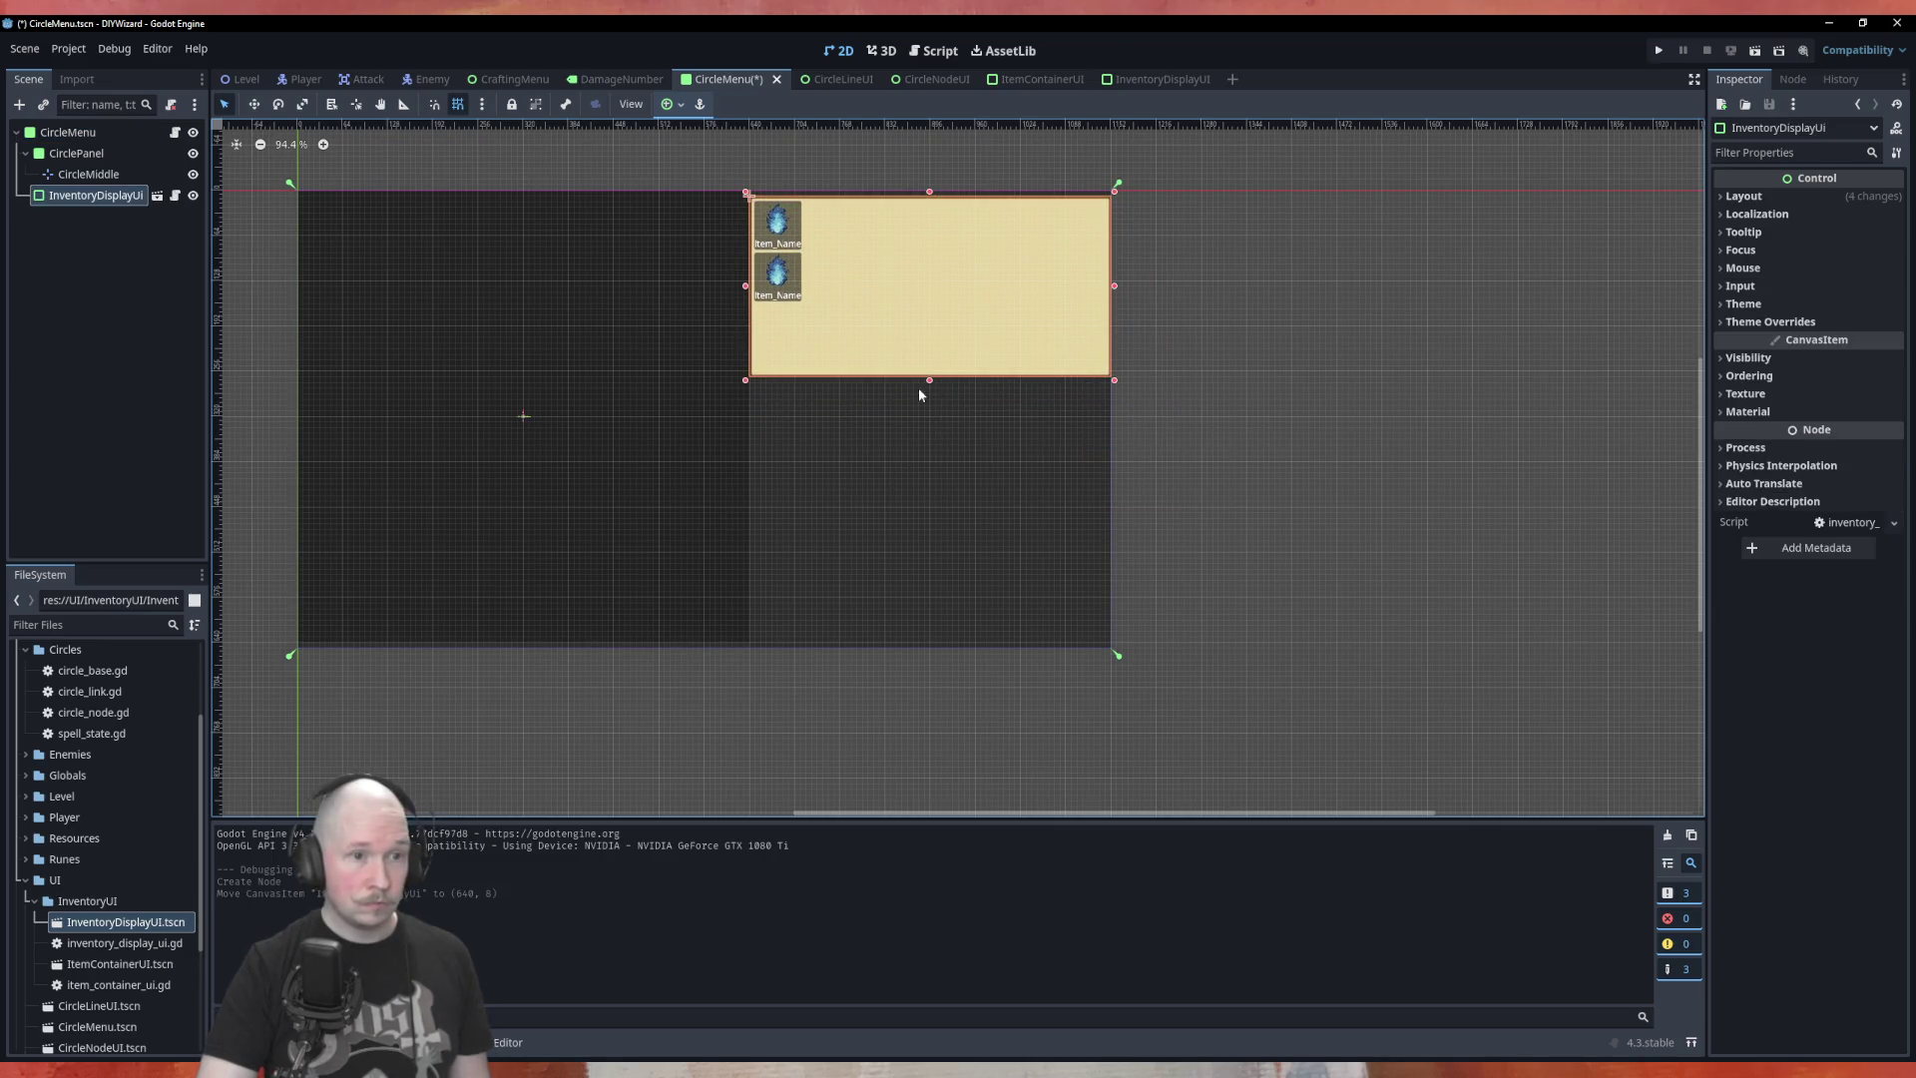
Drag the inventory panel's edge handles until it measures 512 by 448
{"action": "left_click_drag", "start_coordinate": [929, 384], "coordinate": [928, 649]}
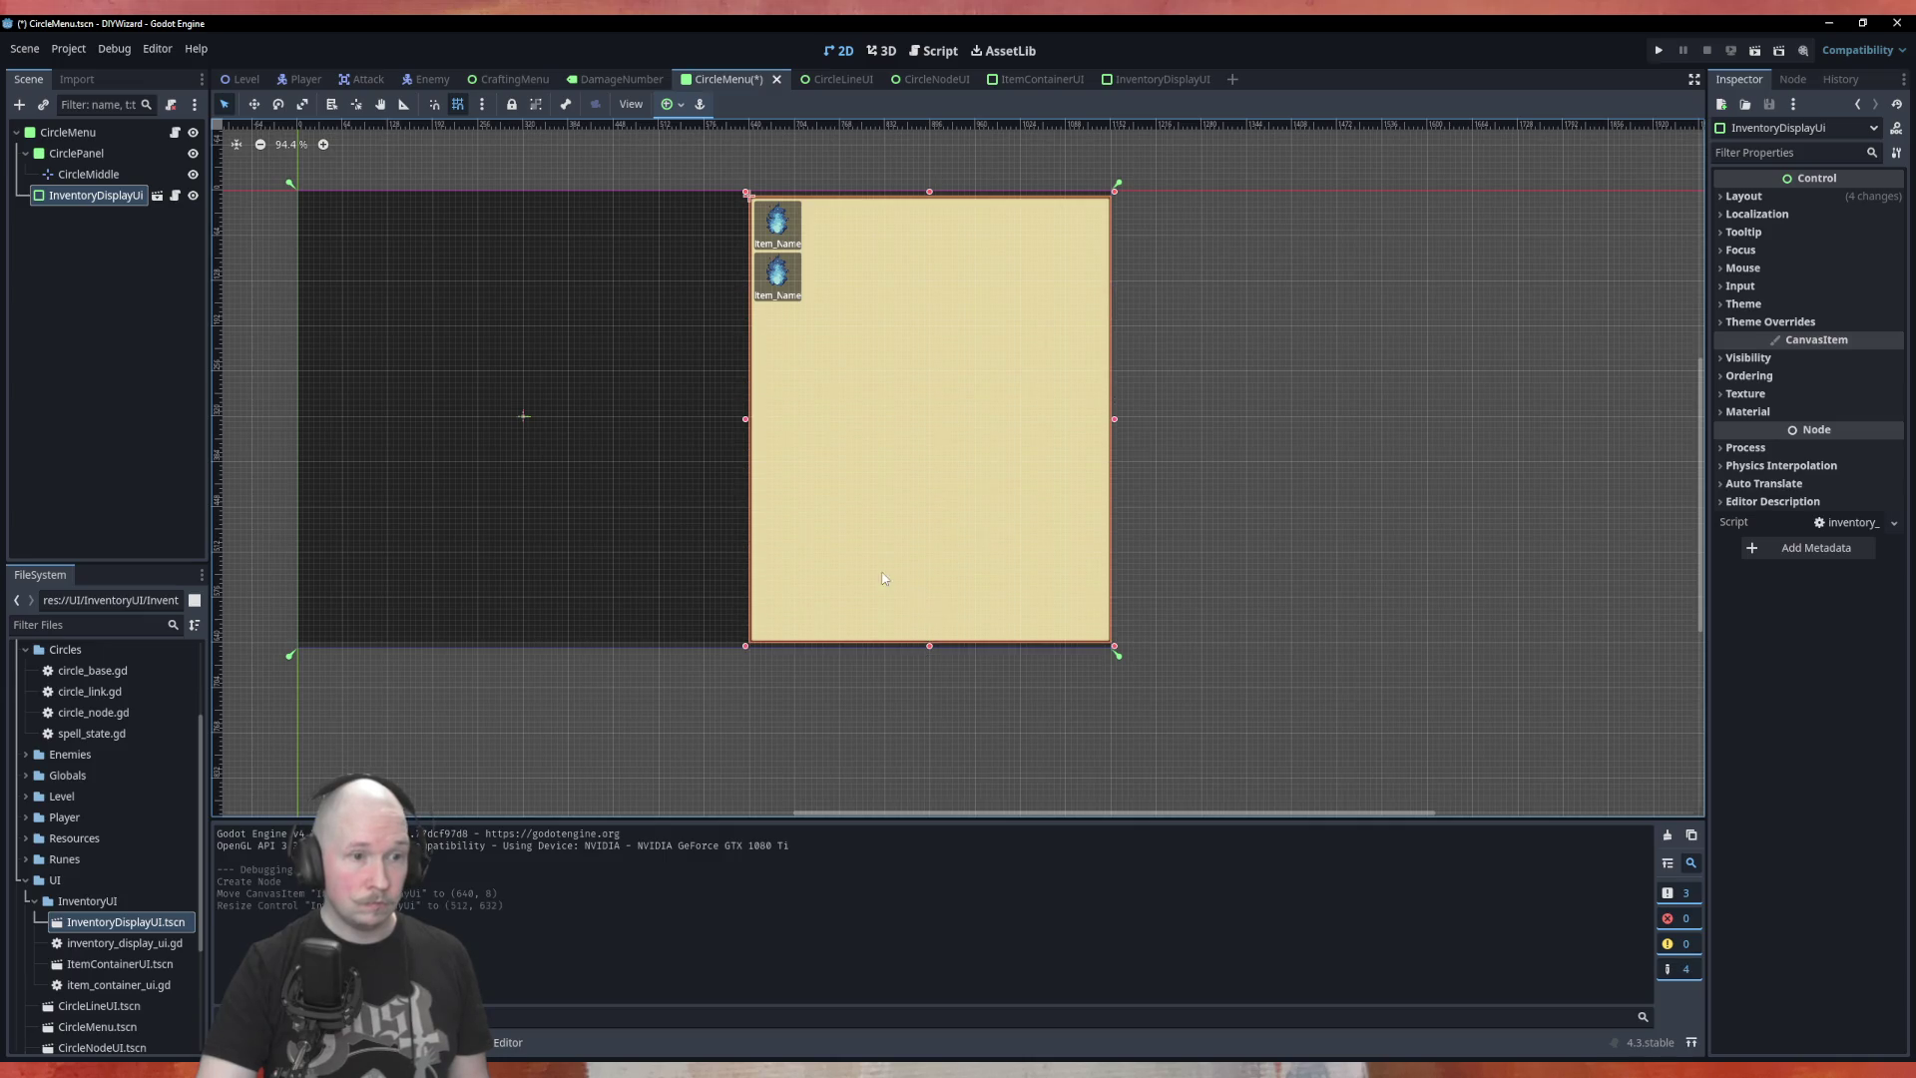
{"action": "scroll", "coordinate": [886, 579], "scroll_direction": "up", "scroll_amount": 2}
{"action": "scroll", "coordinate": [937, 636], "scroll_direction": "down", "scroll_amount": 7}
{"action": "scroll", "coordinate": [1112, 182], "scroll_direction": "up", "scroll_amount": 4}
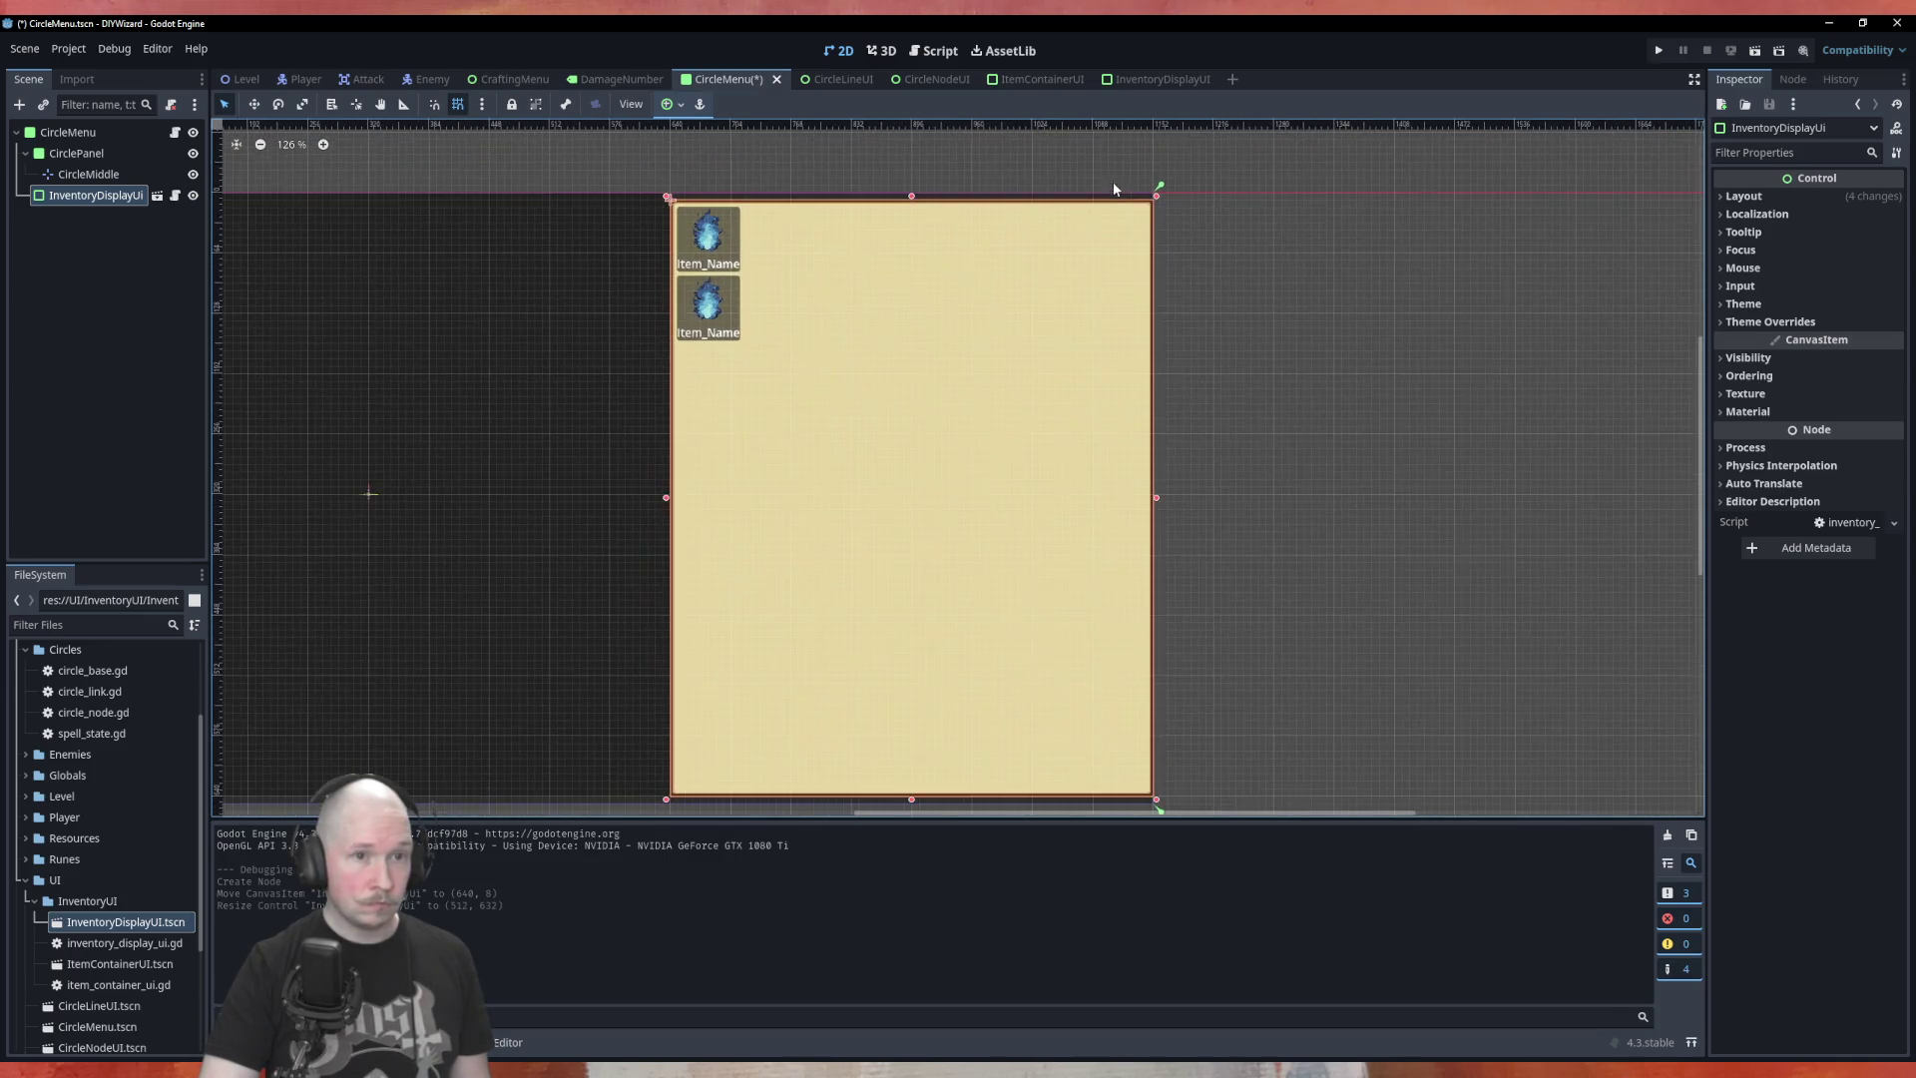
{"action": "scroll", "coordinate": [918, 405], "scroll_direction": "up", "scroll_amount": 1}
{"action": "scroll", "coordinate": [709, 367], "scroll_direction": "up", "scroll_amount": 2}
{"action": "scroll", "coordinate": [738, 299], "scroll_direction": "down", "scroll_amount": 1}
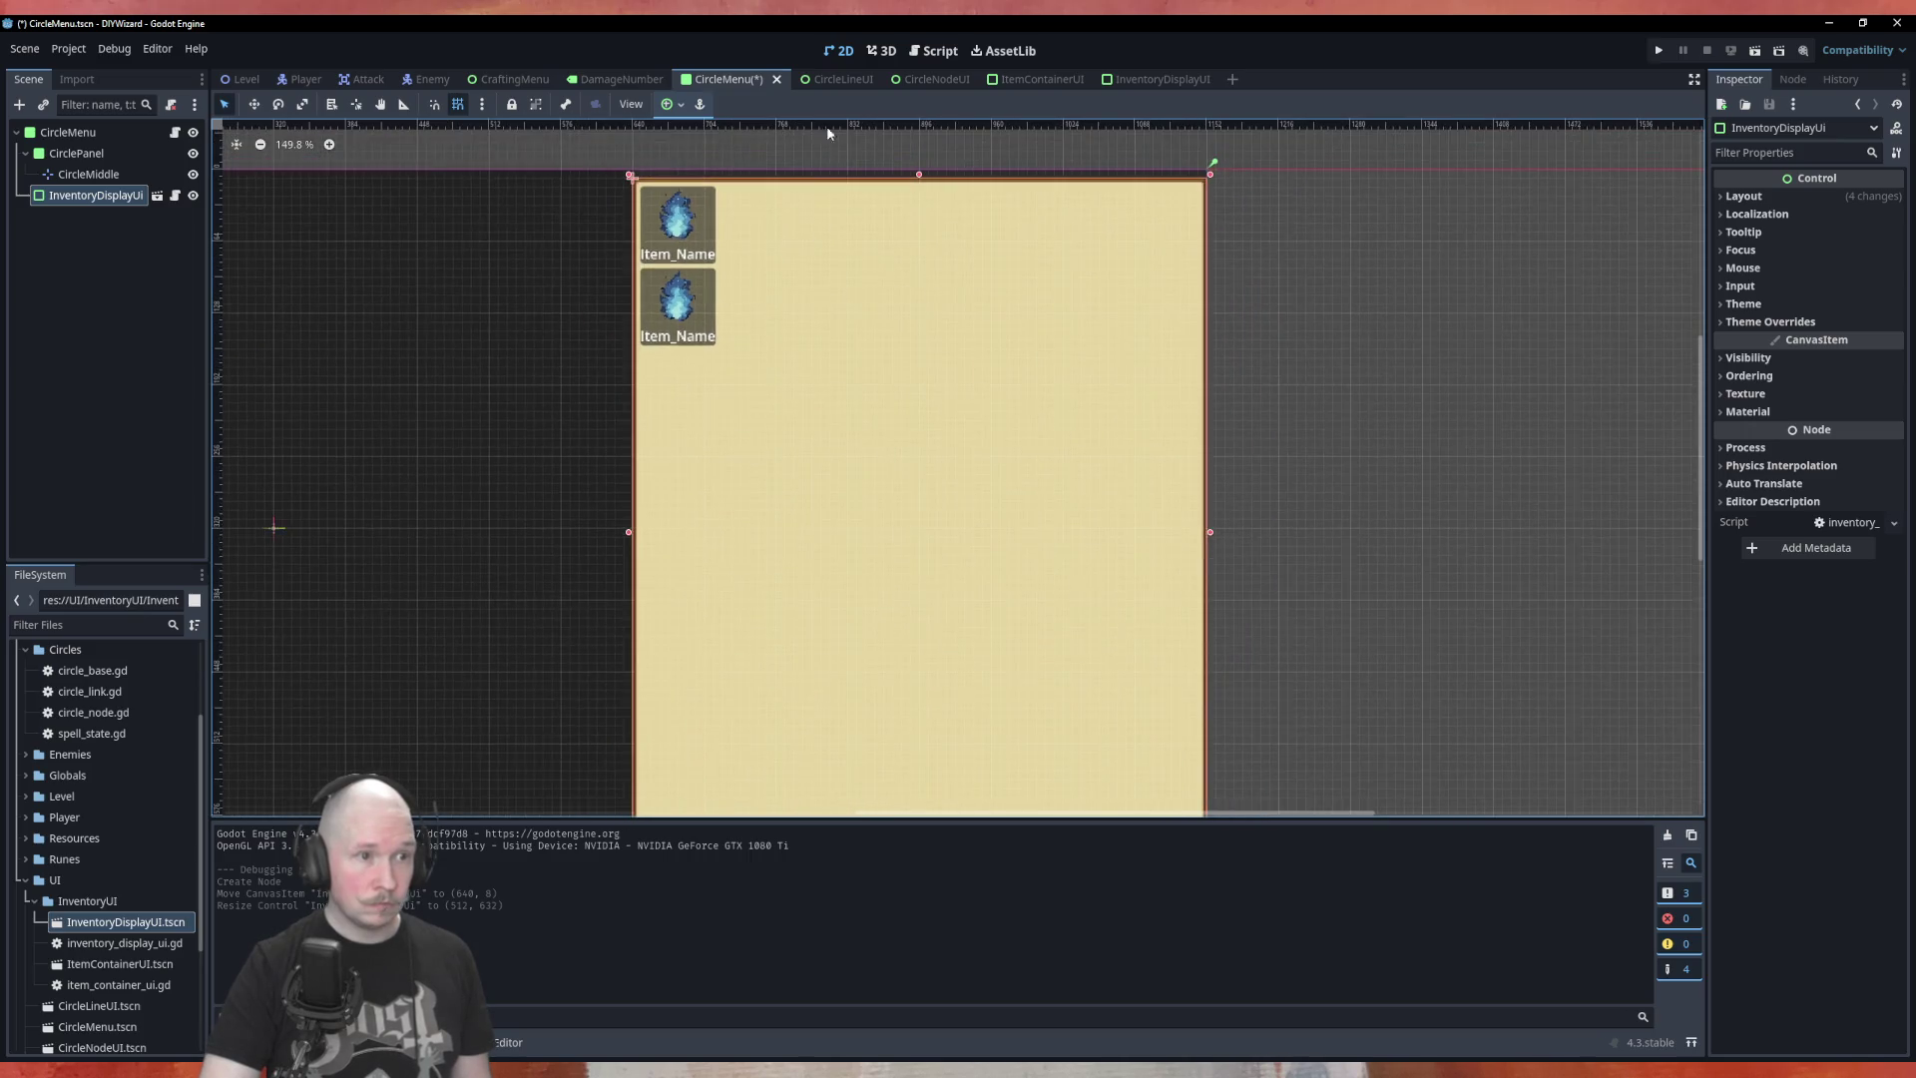
{"action": "scroll", "coordinate": [762, 159], "scroll_direction": "up", "scroll_amount": 1}
{"action": "scroll", "coordinate": [769, 144], "scroll_direction": "up", "scroll_amount": 2}
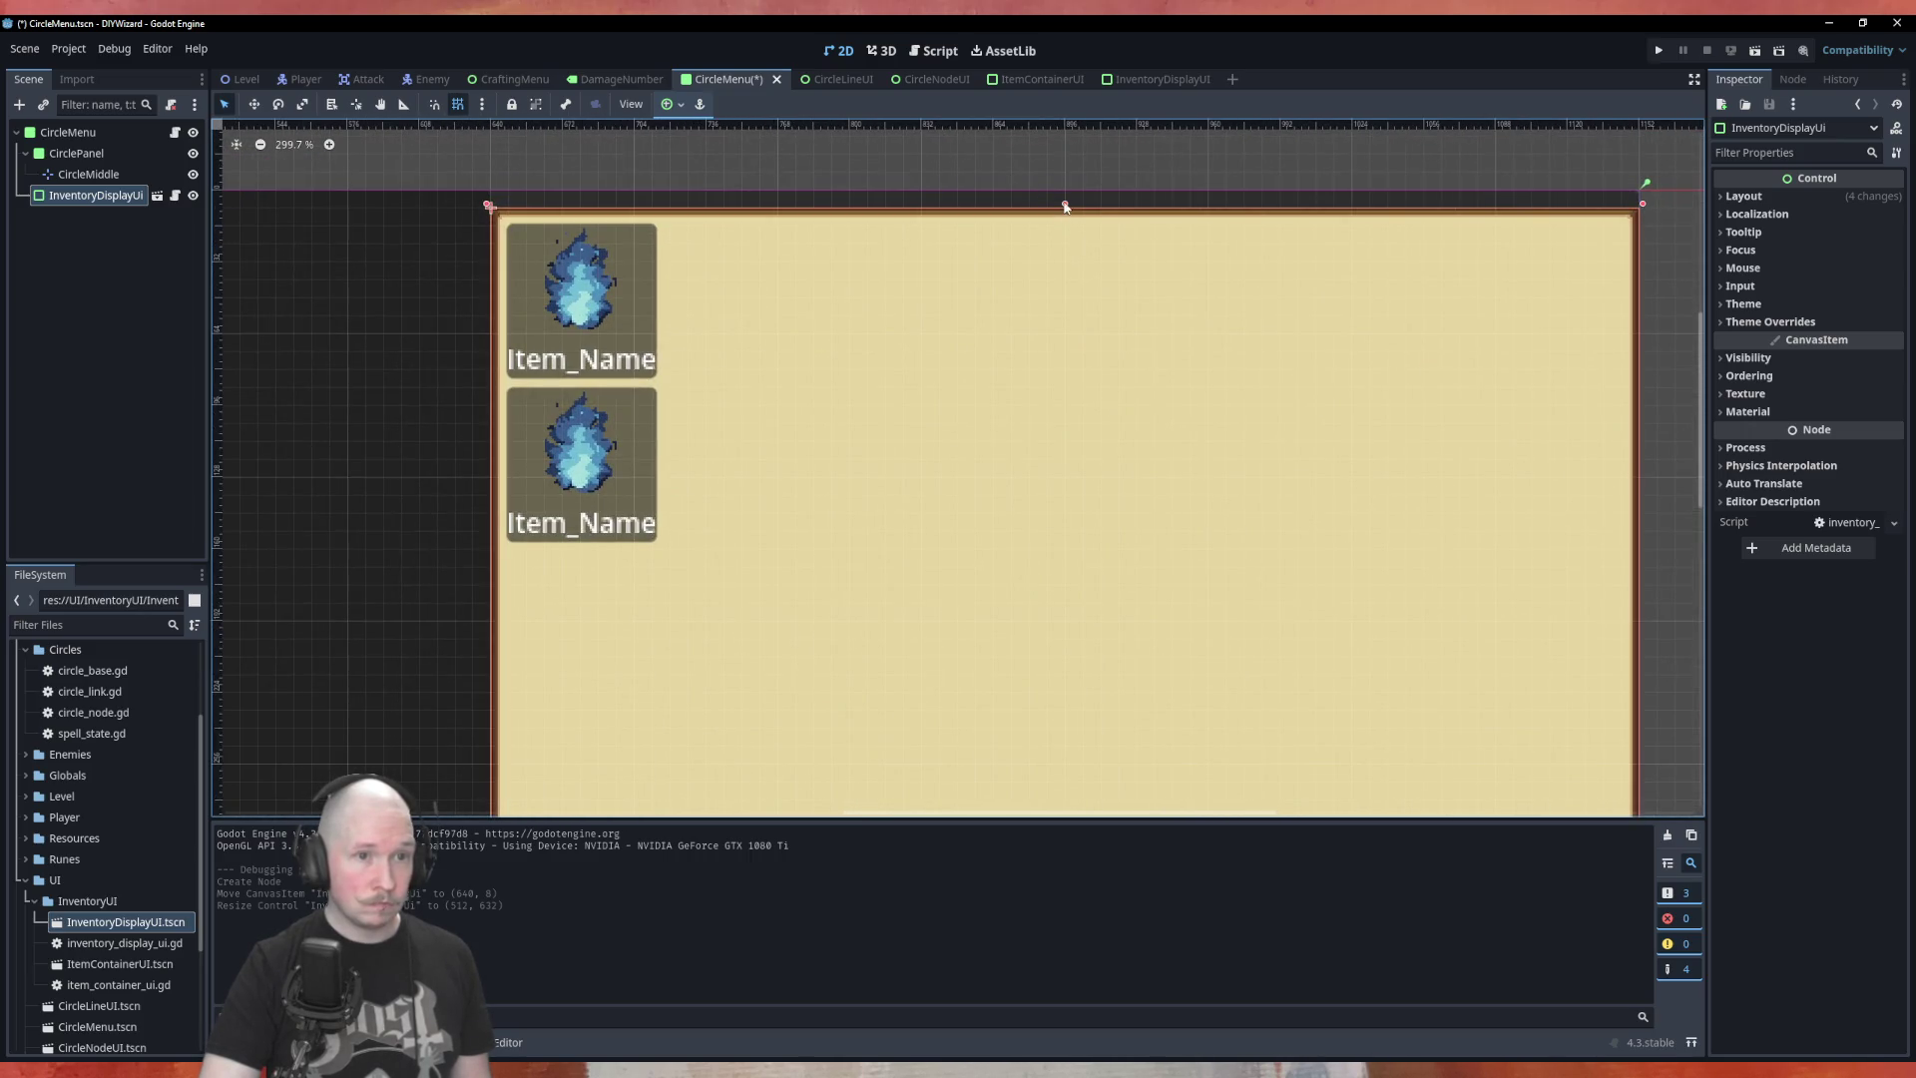
{"action": "left_click_drag", "start_coordinate": [1064, 207], "coordinate": [1065, 184]}
{"action": "scroll", "coordinate": [838, 207], "scroll_direction": "down", "scroll_amount": 5}
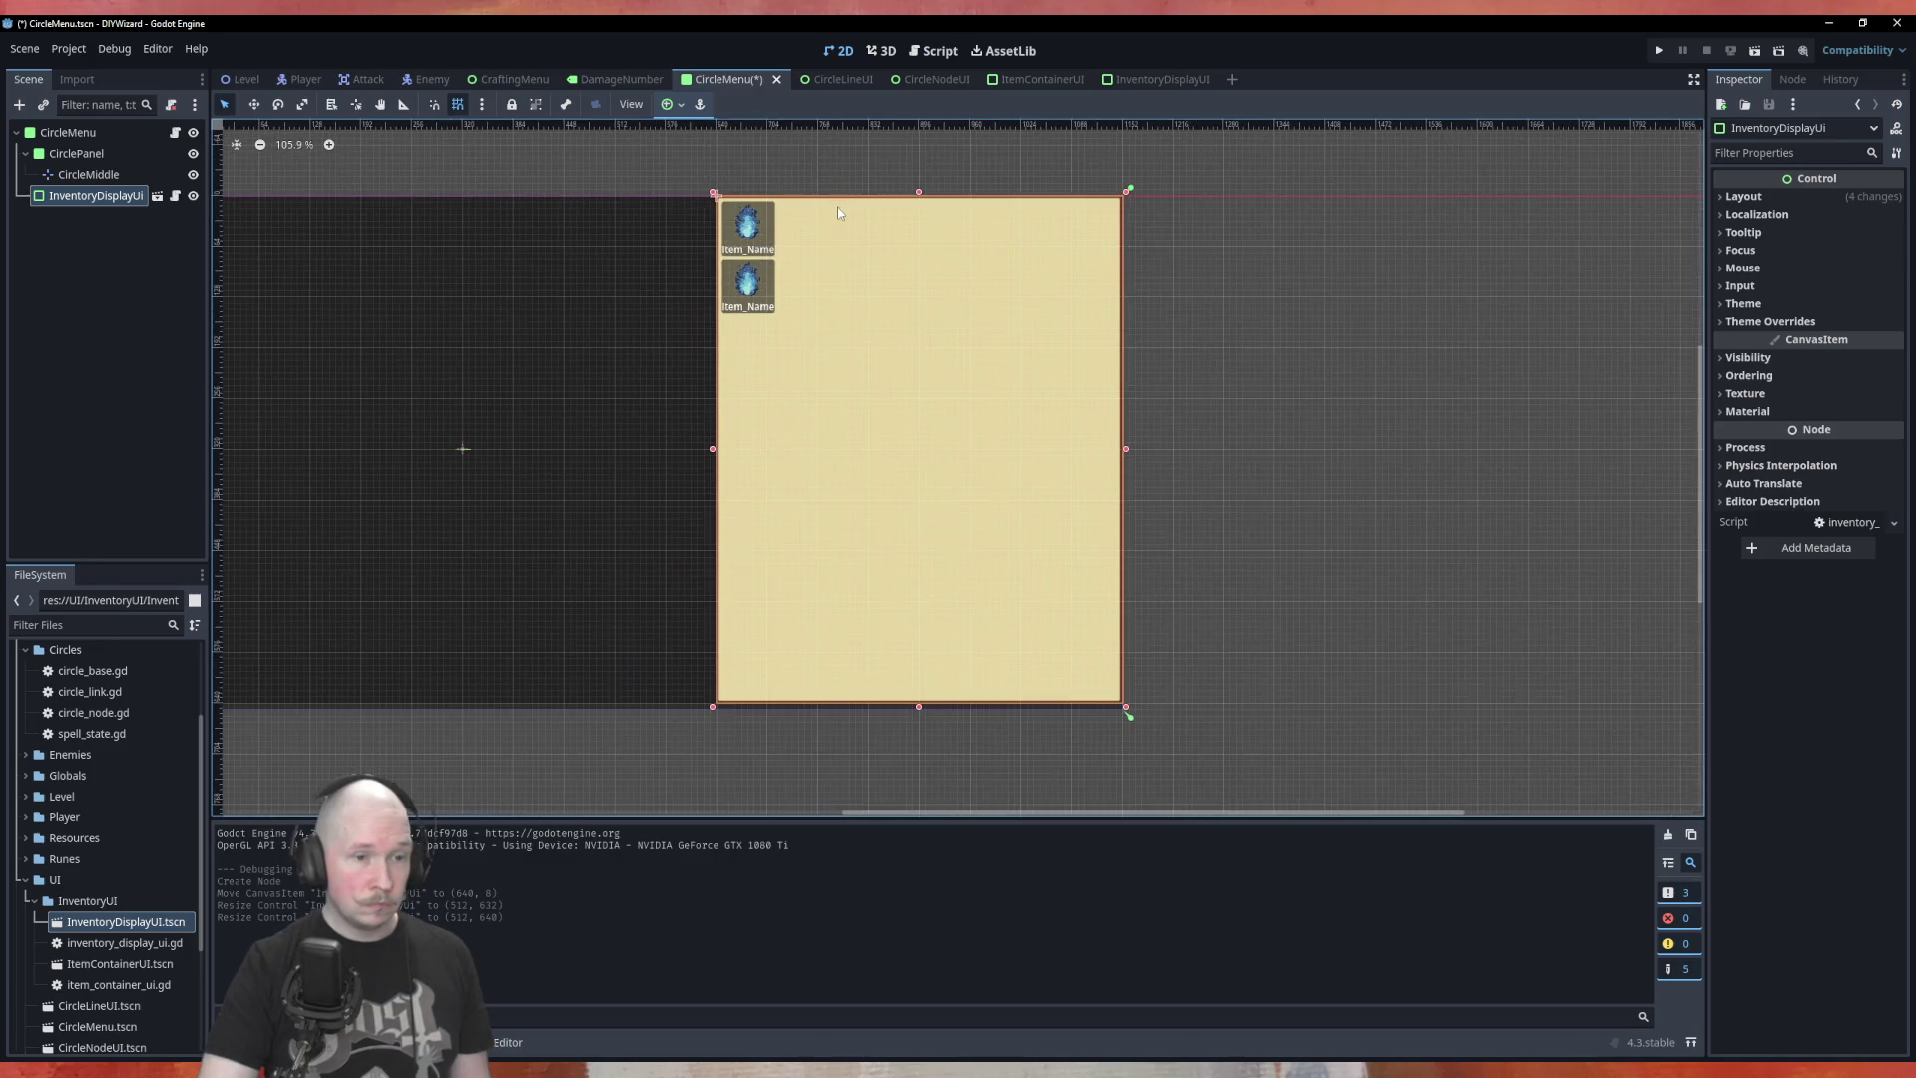
{"action": "scroll", "coordinate": [764, 807], "scroll_direction": "right", "scroll_amount": 2}
{"action": "scroll", "coordinate": [699, 745], "scroll_direction": "up", "scroll_amount": 2}
{"action": "mouse_move", "coordinate": [690, 698]}
{"action": "left_mouse_down"}
{"action": "mouse_move", "coordinate": [704, 553]}
{"action": "mouse_move", "coordinate": [724, 566]}
{"action": "left_mouse_up"}
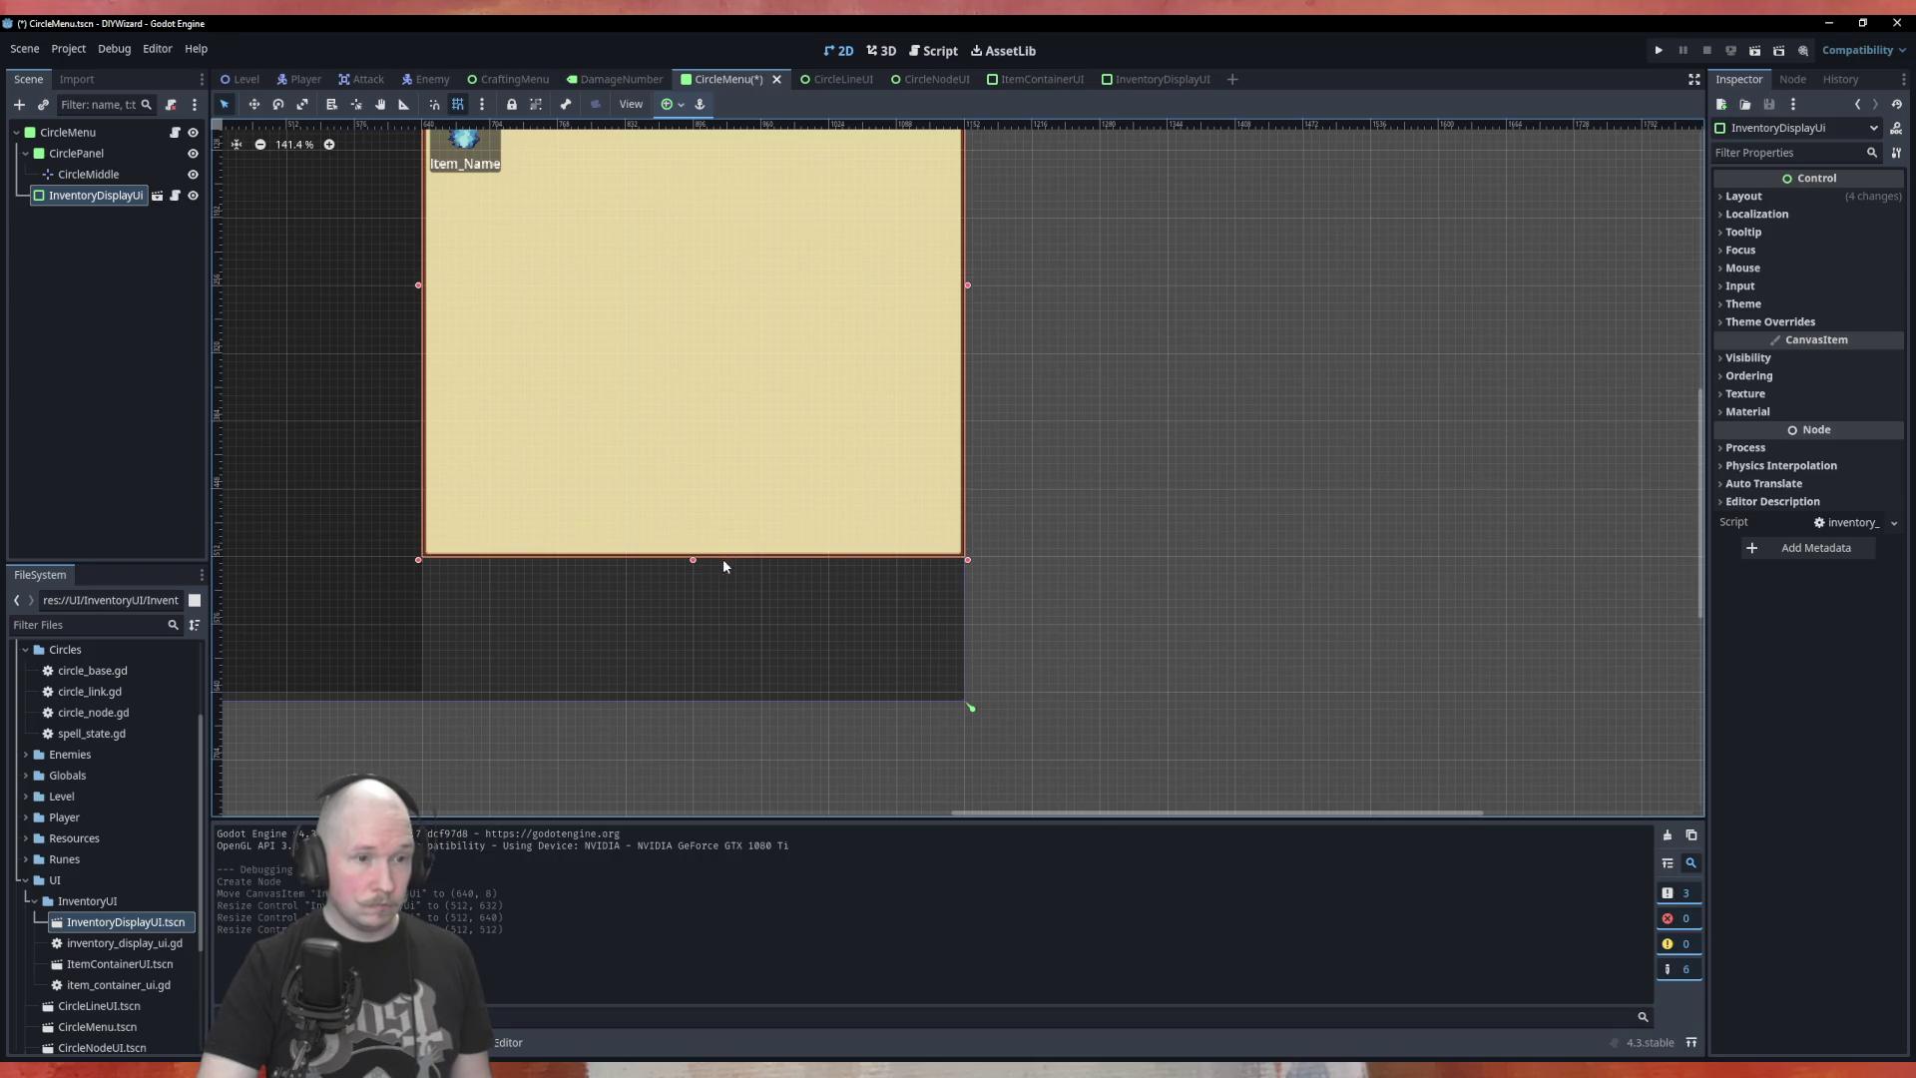
{"action": "scroll", "coordinate": [1183, 624], "scroll_direction": "down", "scroll_amount": 5}
{"action": "scroll", "coordinate": [901, 614], "scroll_direction": "up", "scroll_amount": 3}
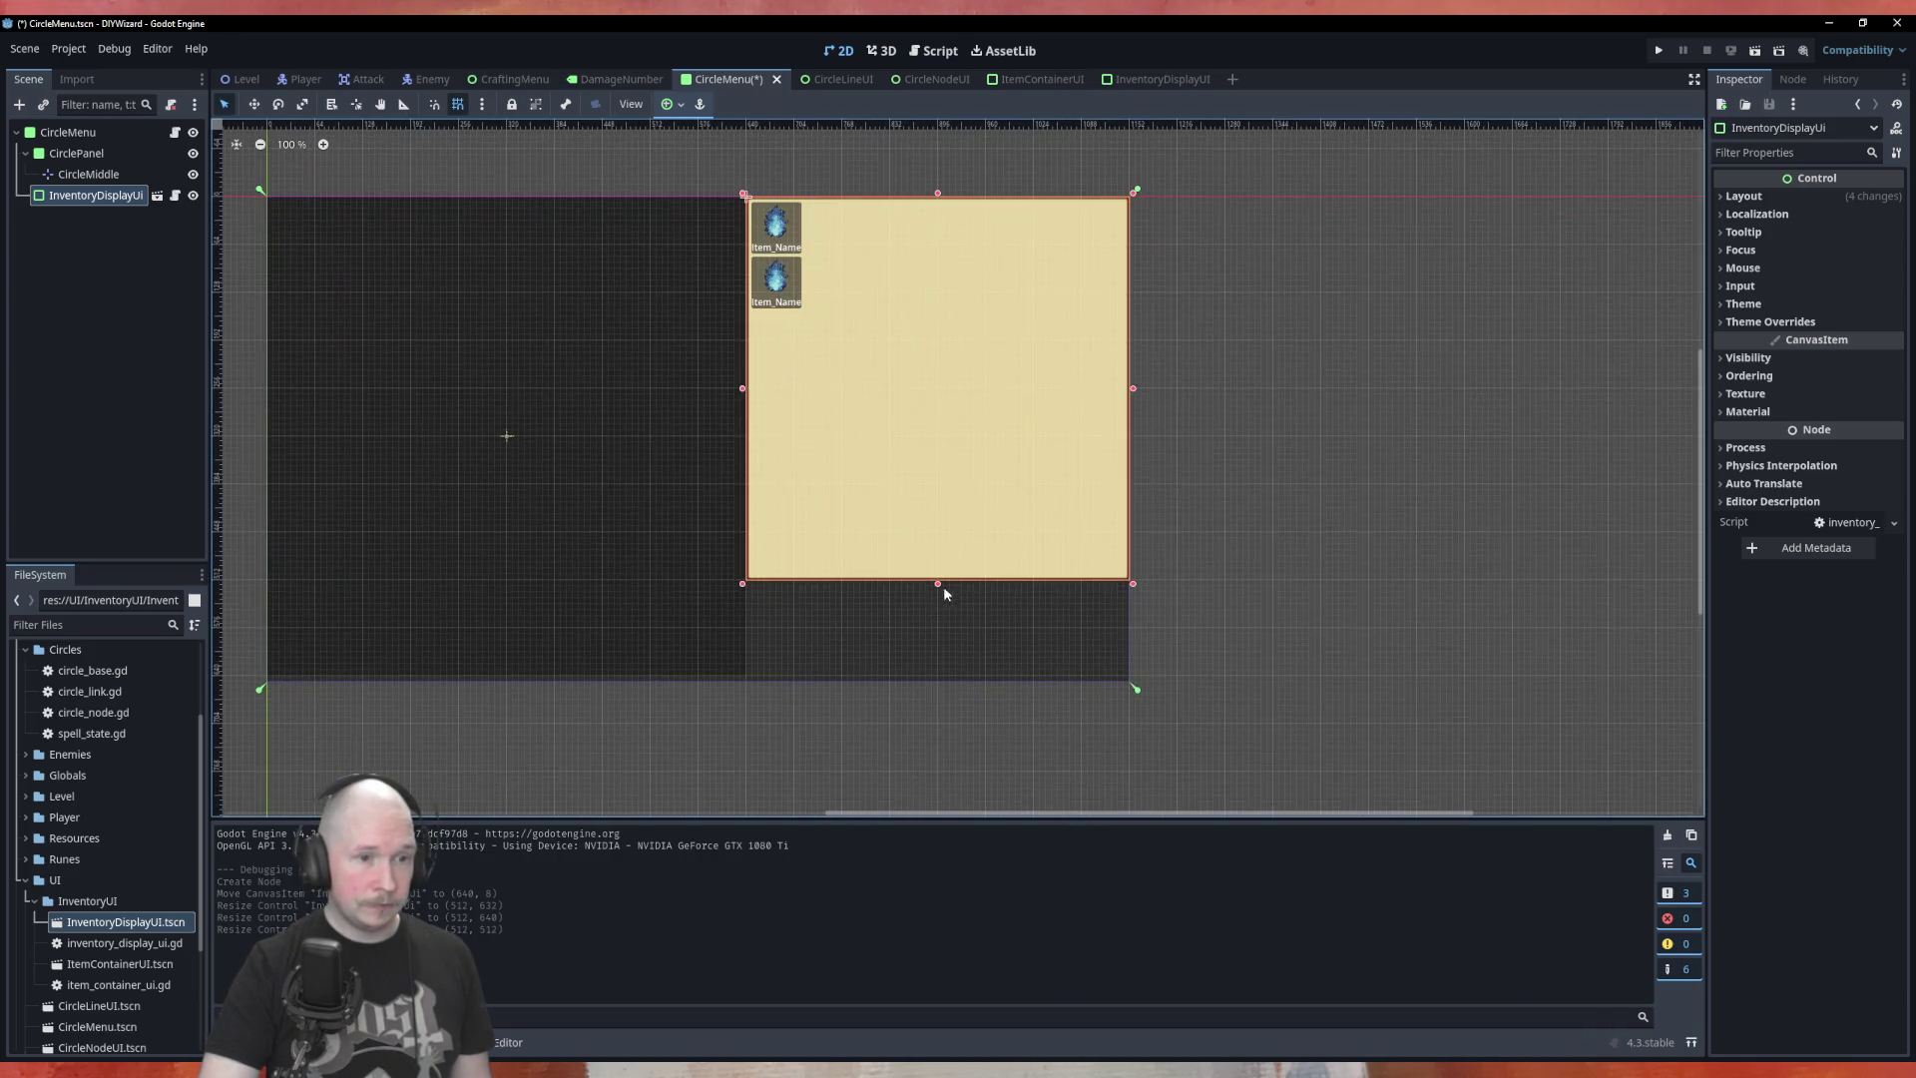
{"action": "left_click_drag", "start_coordinate": [938, 583], "coordinate": [944, 532]}
{"action": "left_click", "coordinate": [1291, 597]}
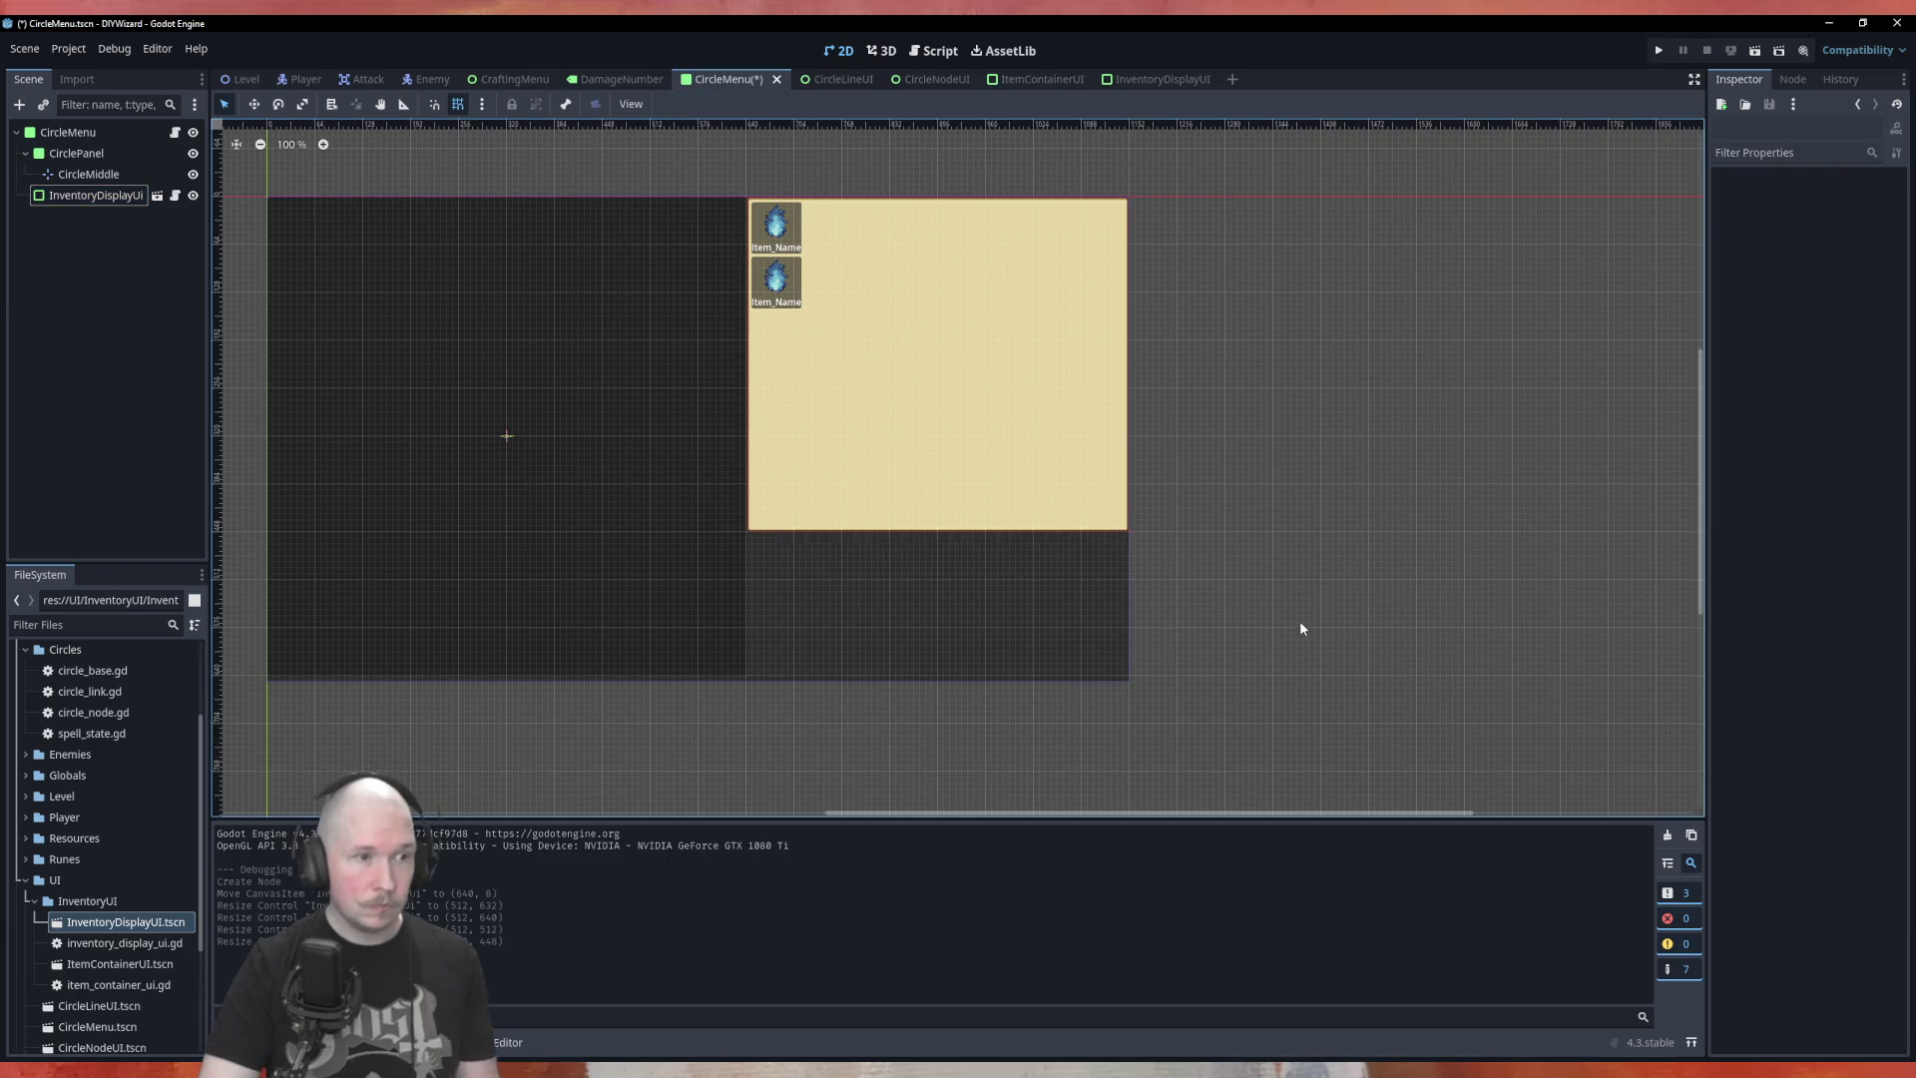
Save and test-run the scene with F6, close the game, and switch to InventoryDisplayUI
{"action": "key", "text": "F6"}
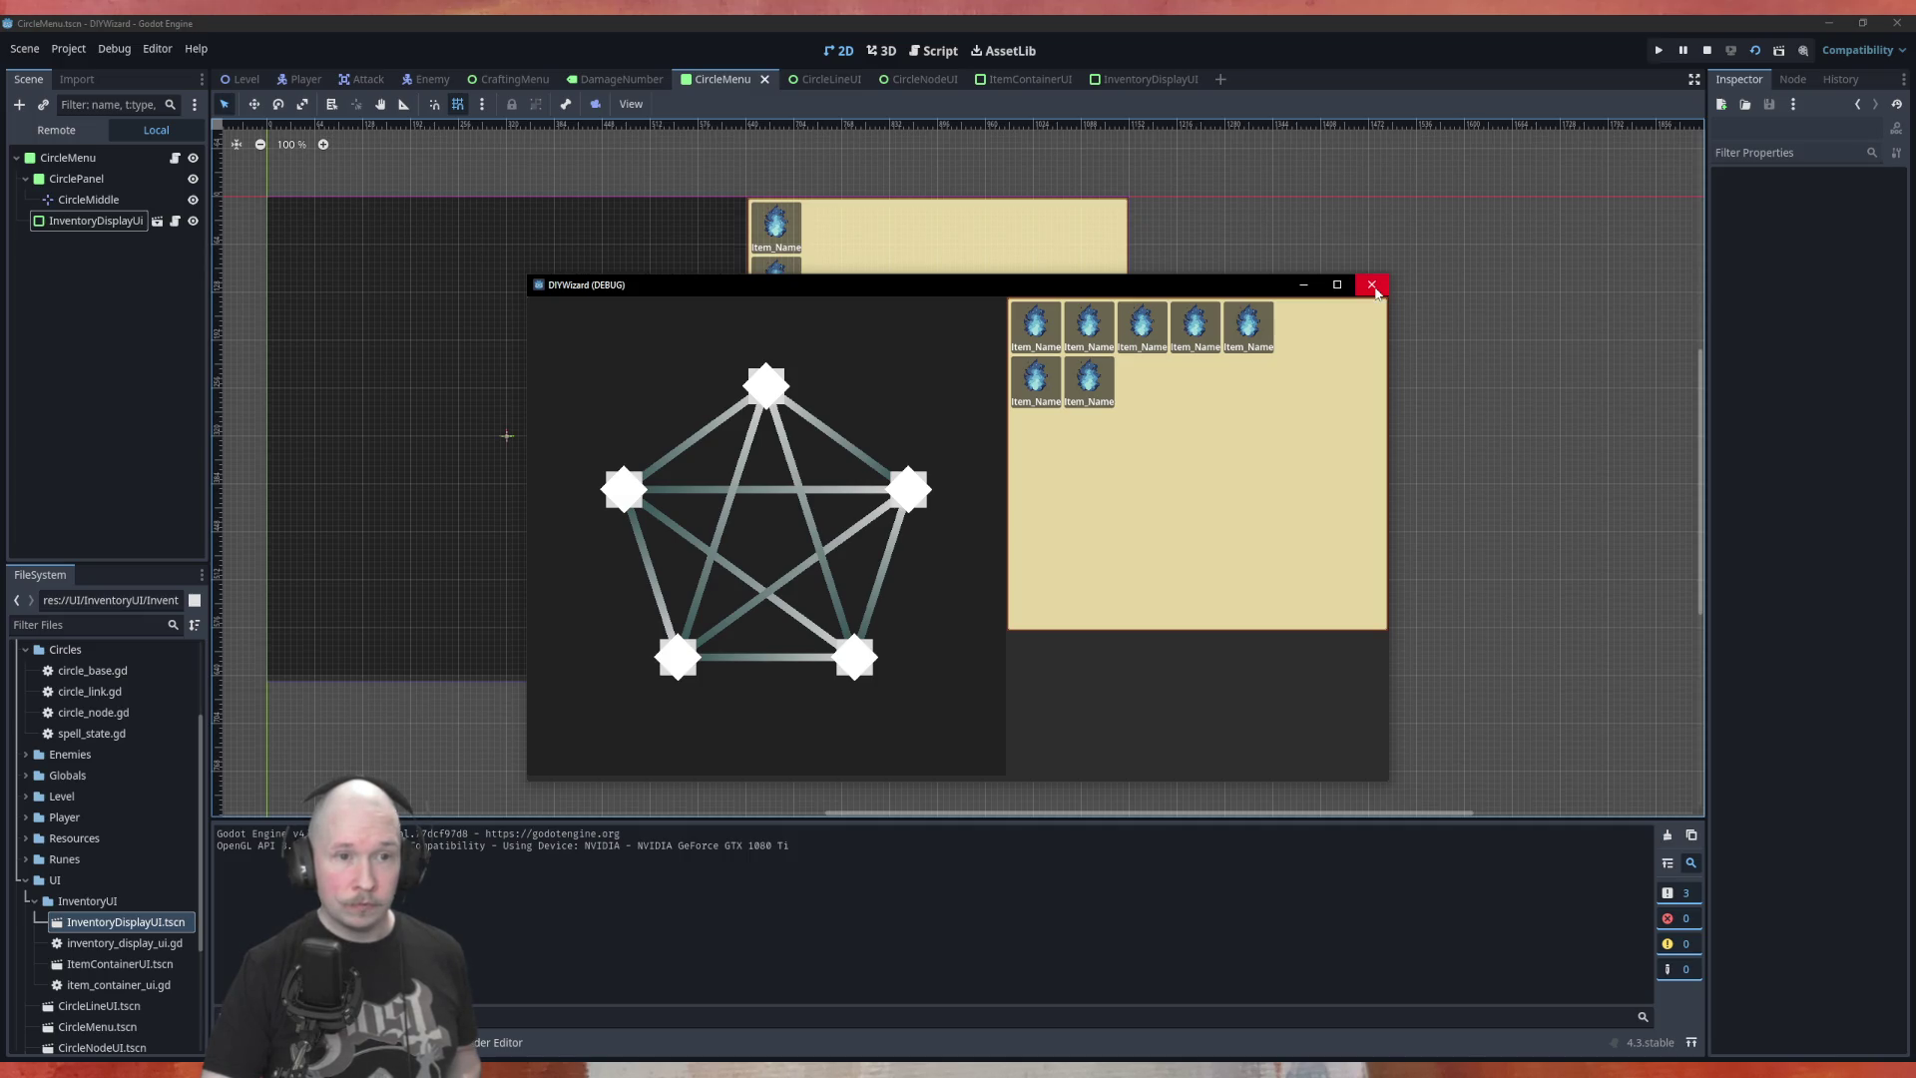
{"action": "left_click", "coordinate": [1373, 287]}
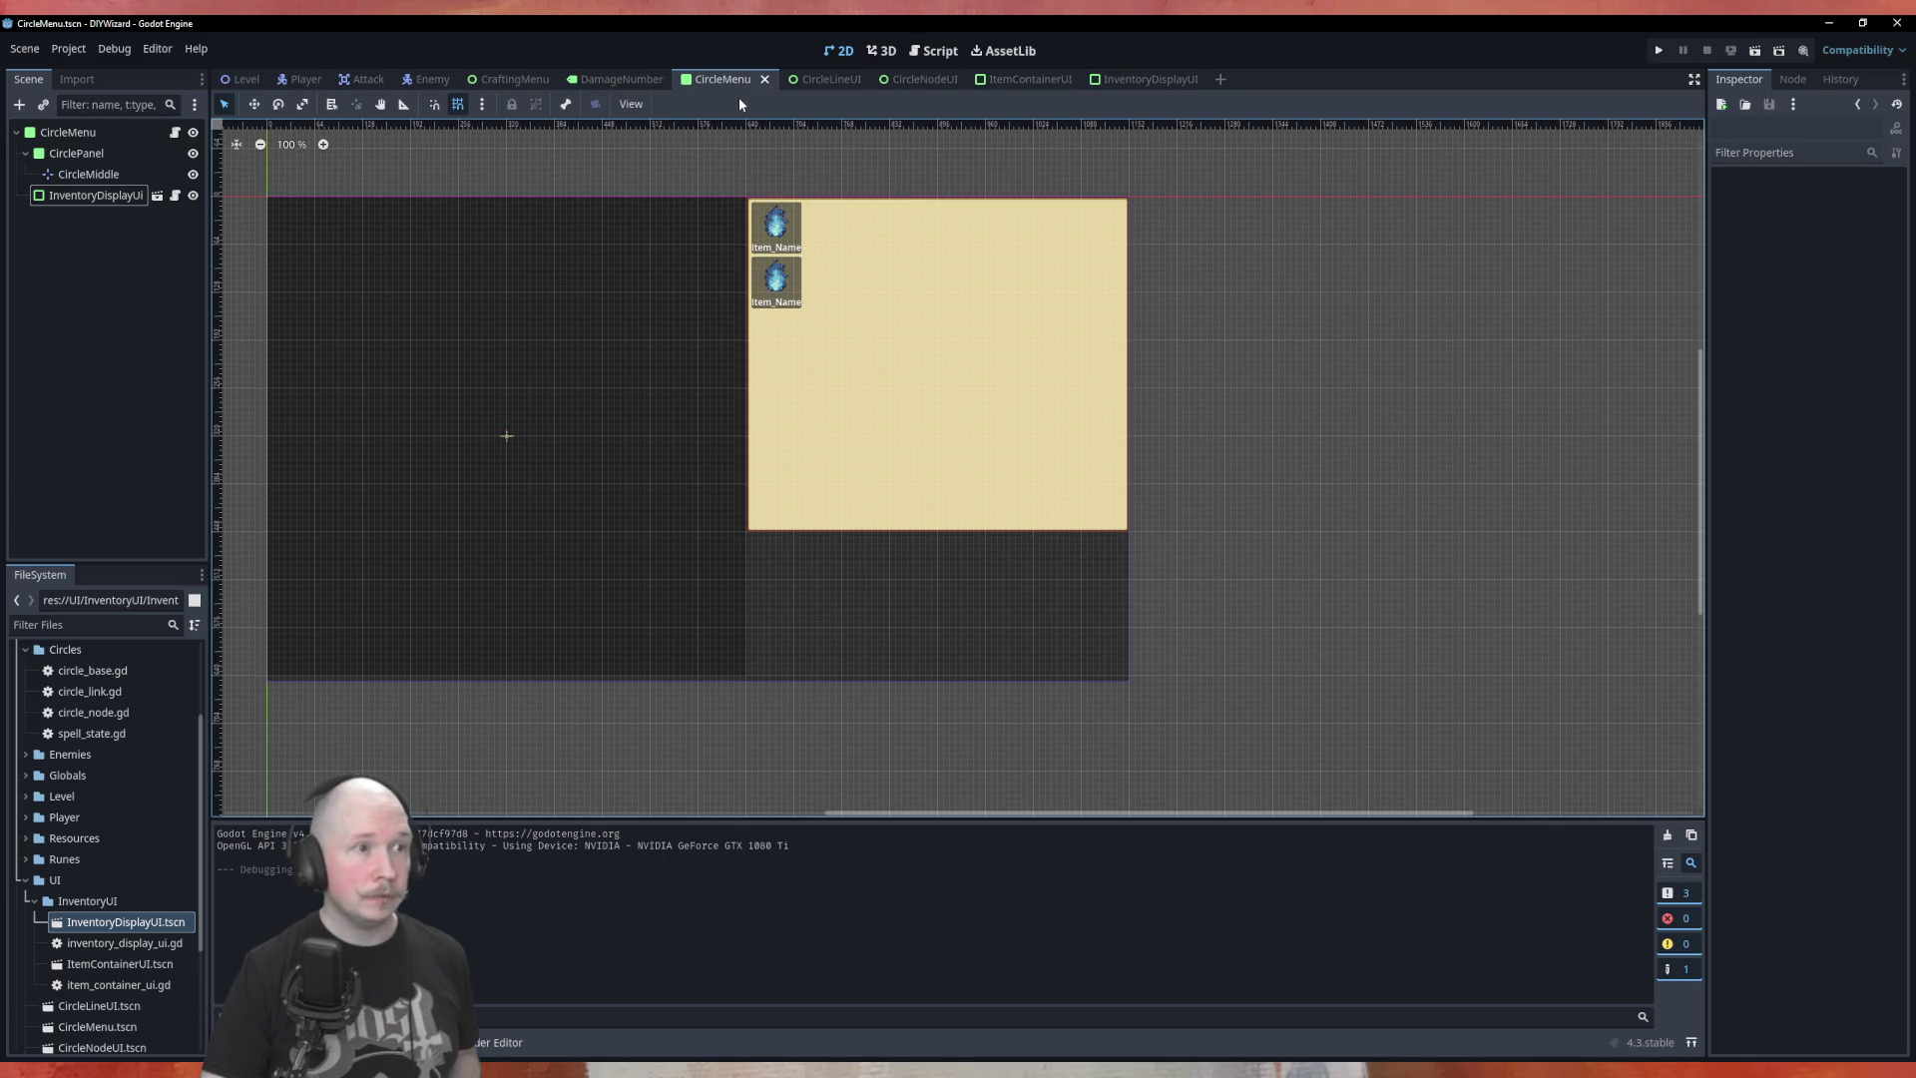
{"action": "left_click", "coordinate": [1129, 82]}
Change inventory_size to 7 in the inventory display script and test-run the inventory scene
{"action": "left_click", "coordinate": [175, 132]}
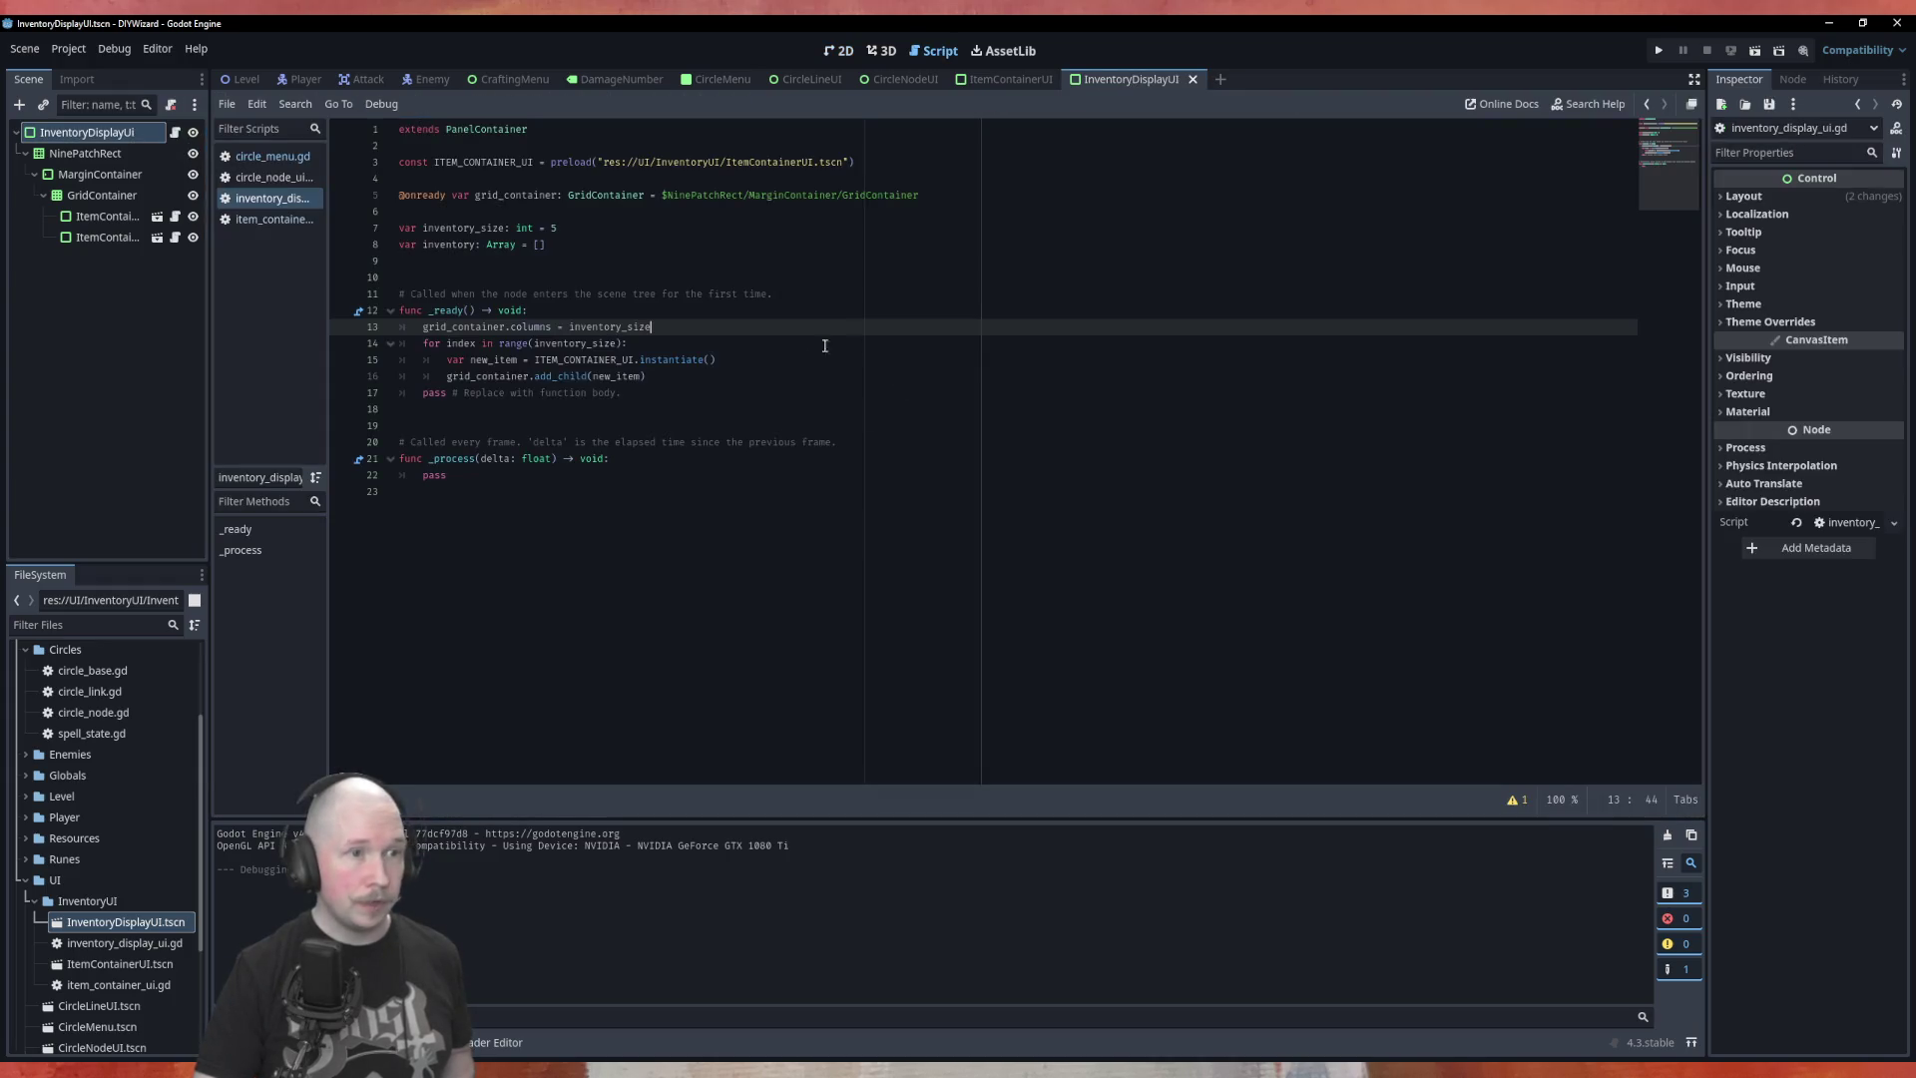
{"action": "double_click", "coordinate": [552, 229]}
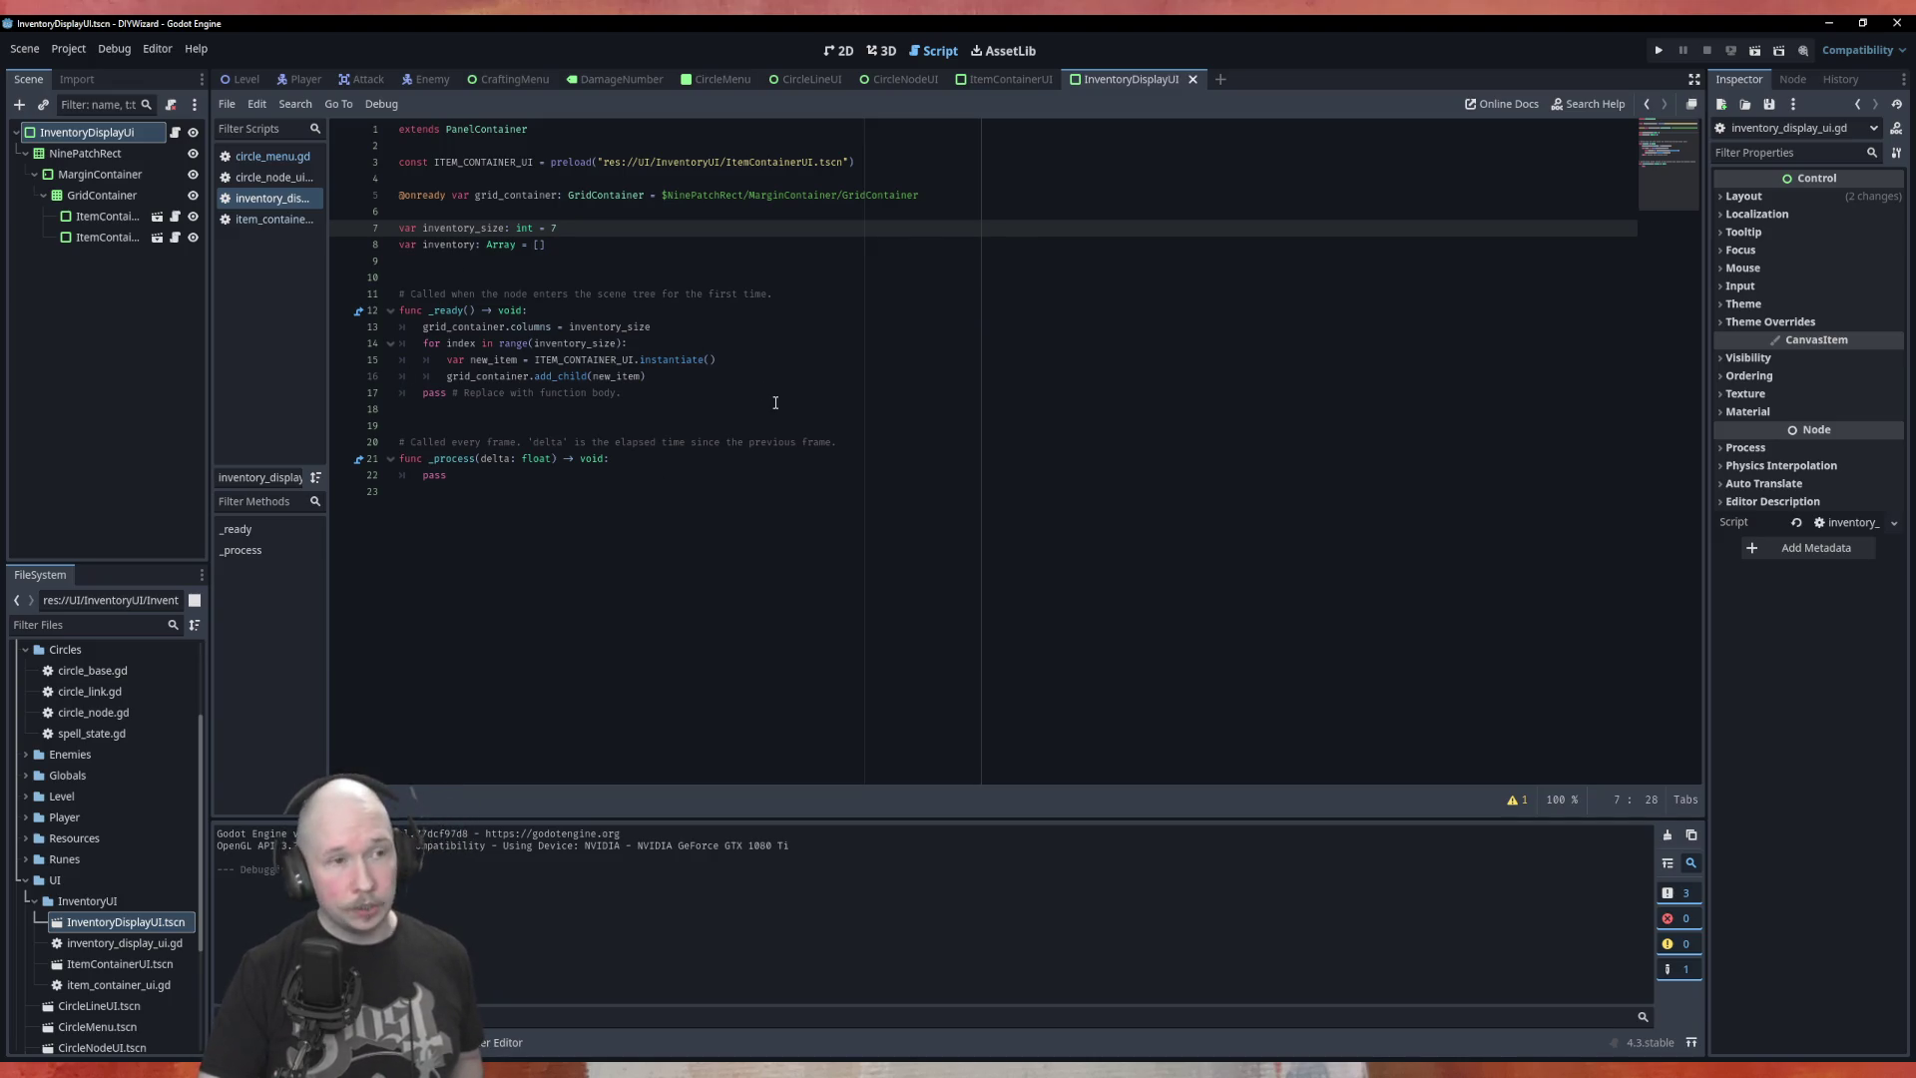
{"action": "key", "text": "F6"}
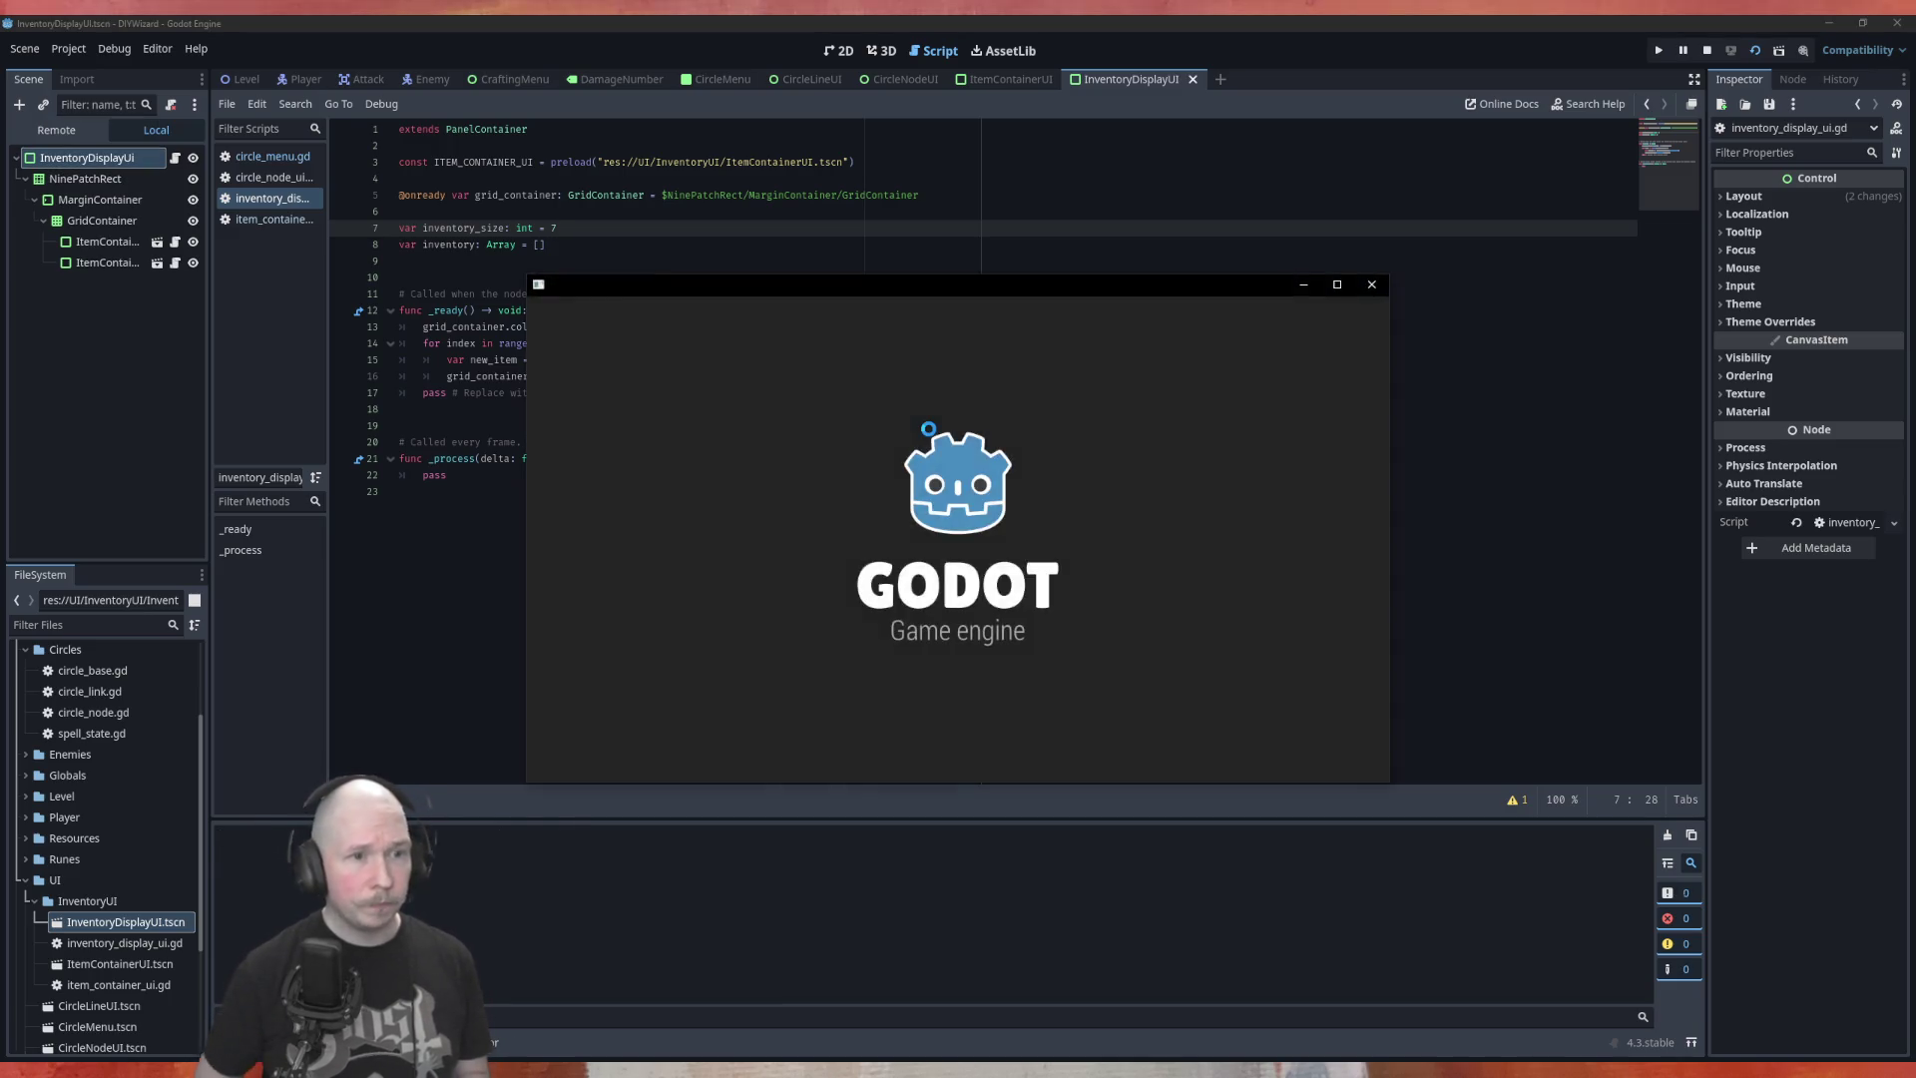
{"action": "left_click", "coordinate": [1371, 284]}
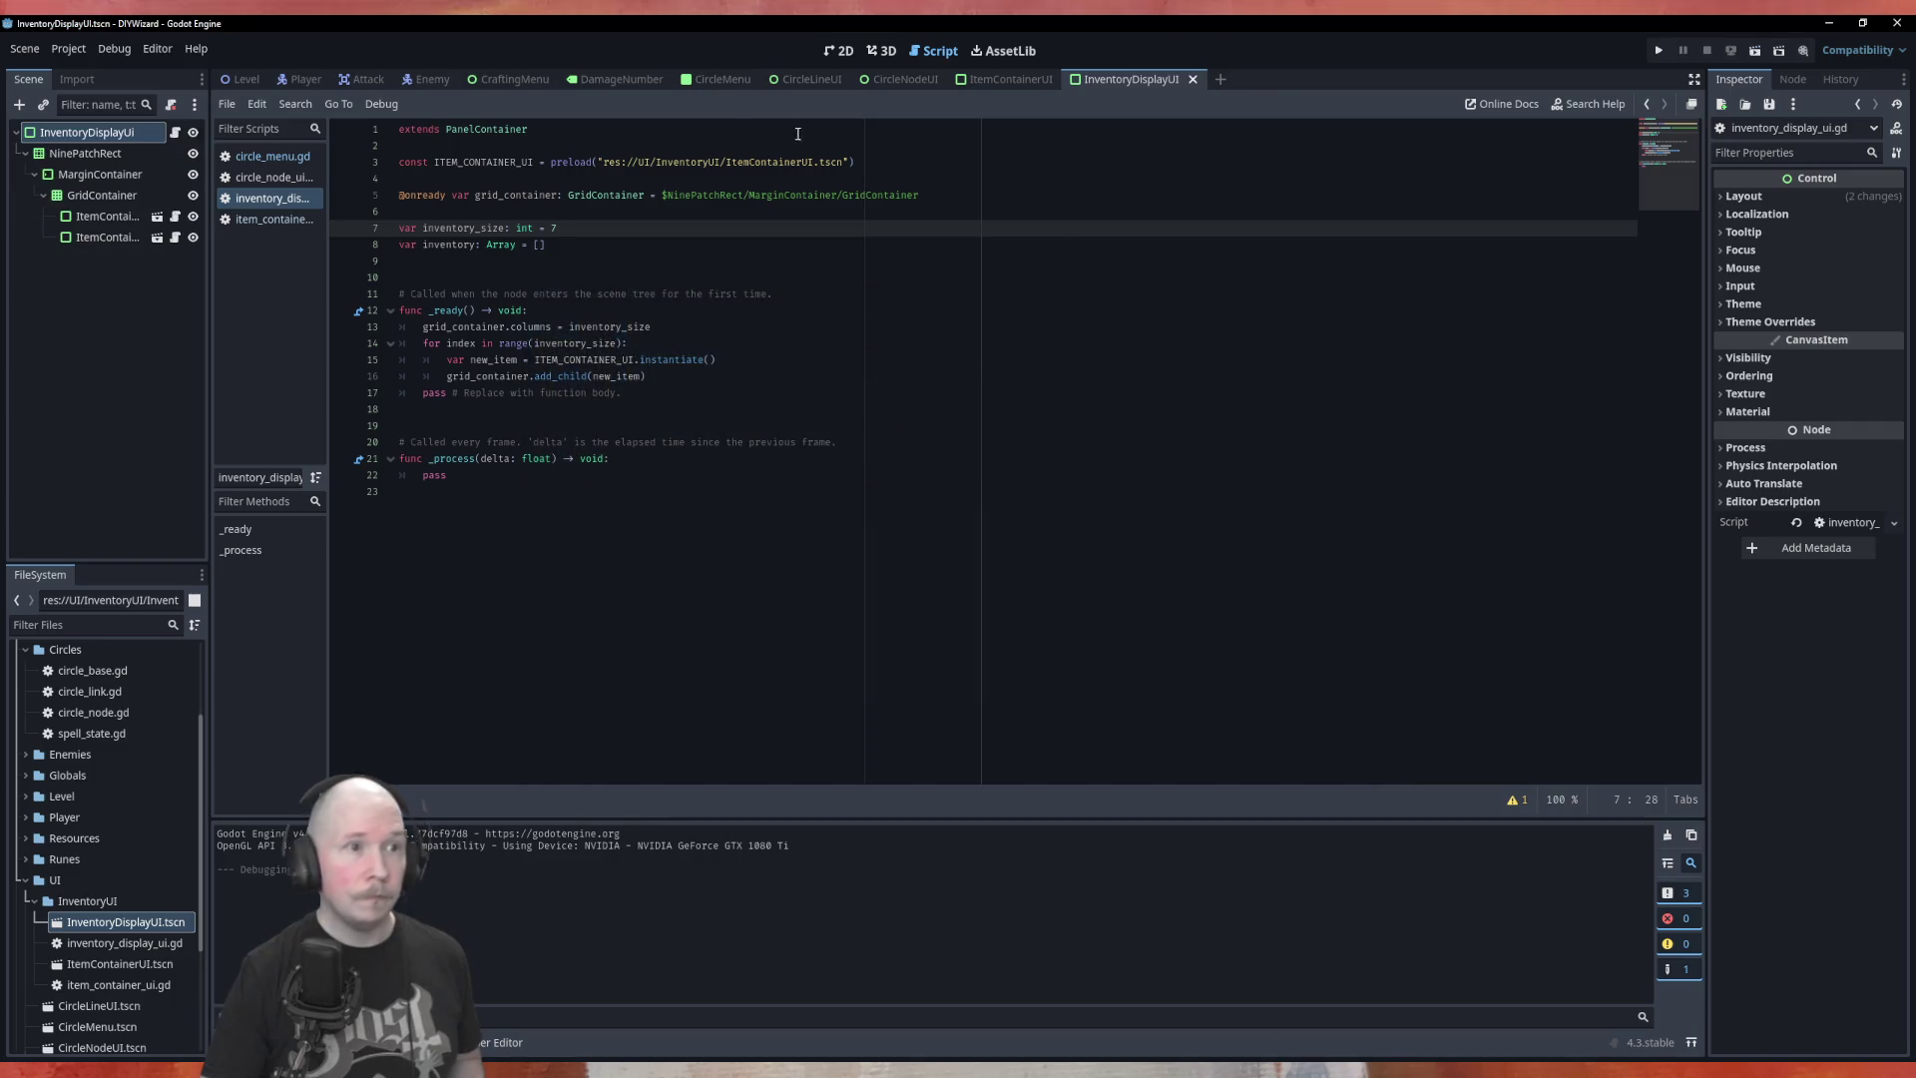
Run the project from CircleMenu to confirm seven slots per row, then save
{"action": "left_click", "coordinate": [722, 78]}
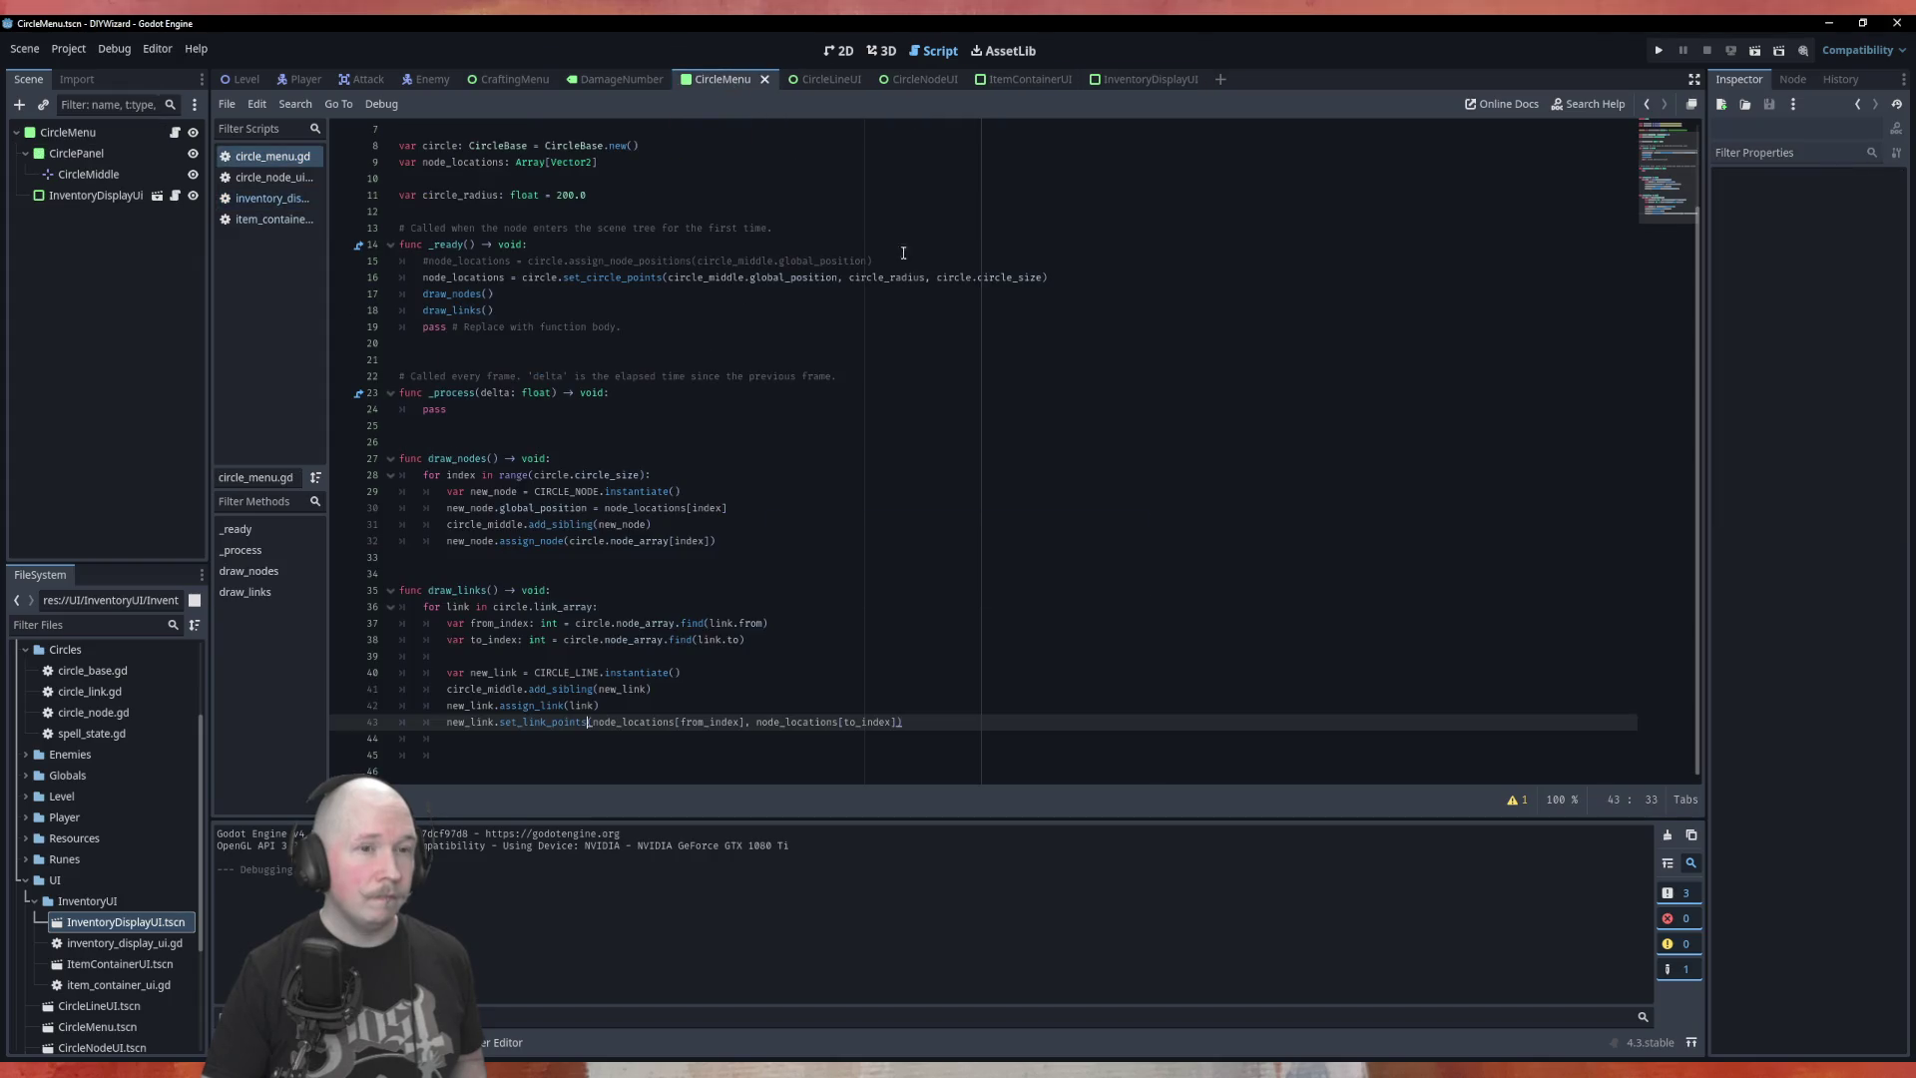
{"action": "key", "text": "F5"}
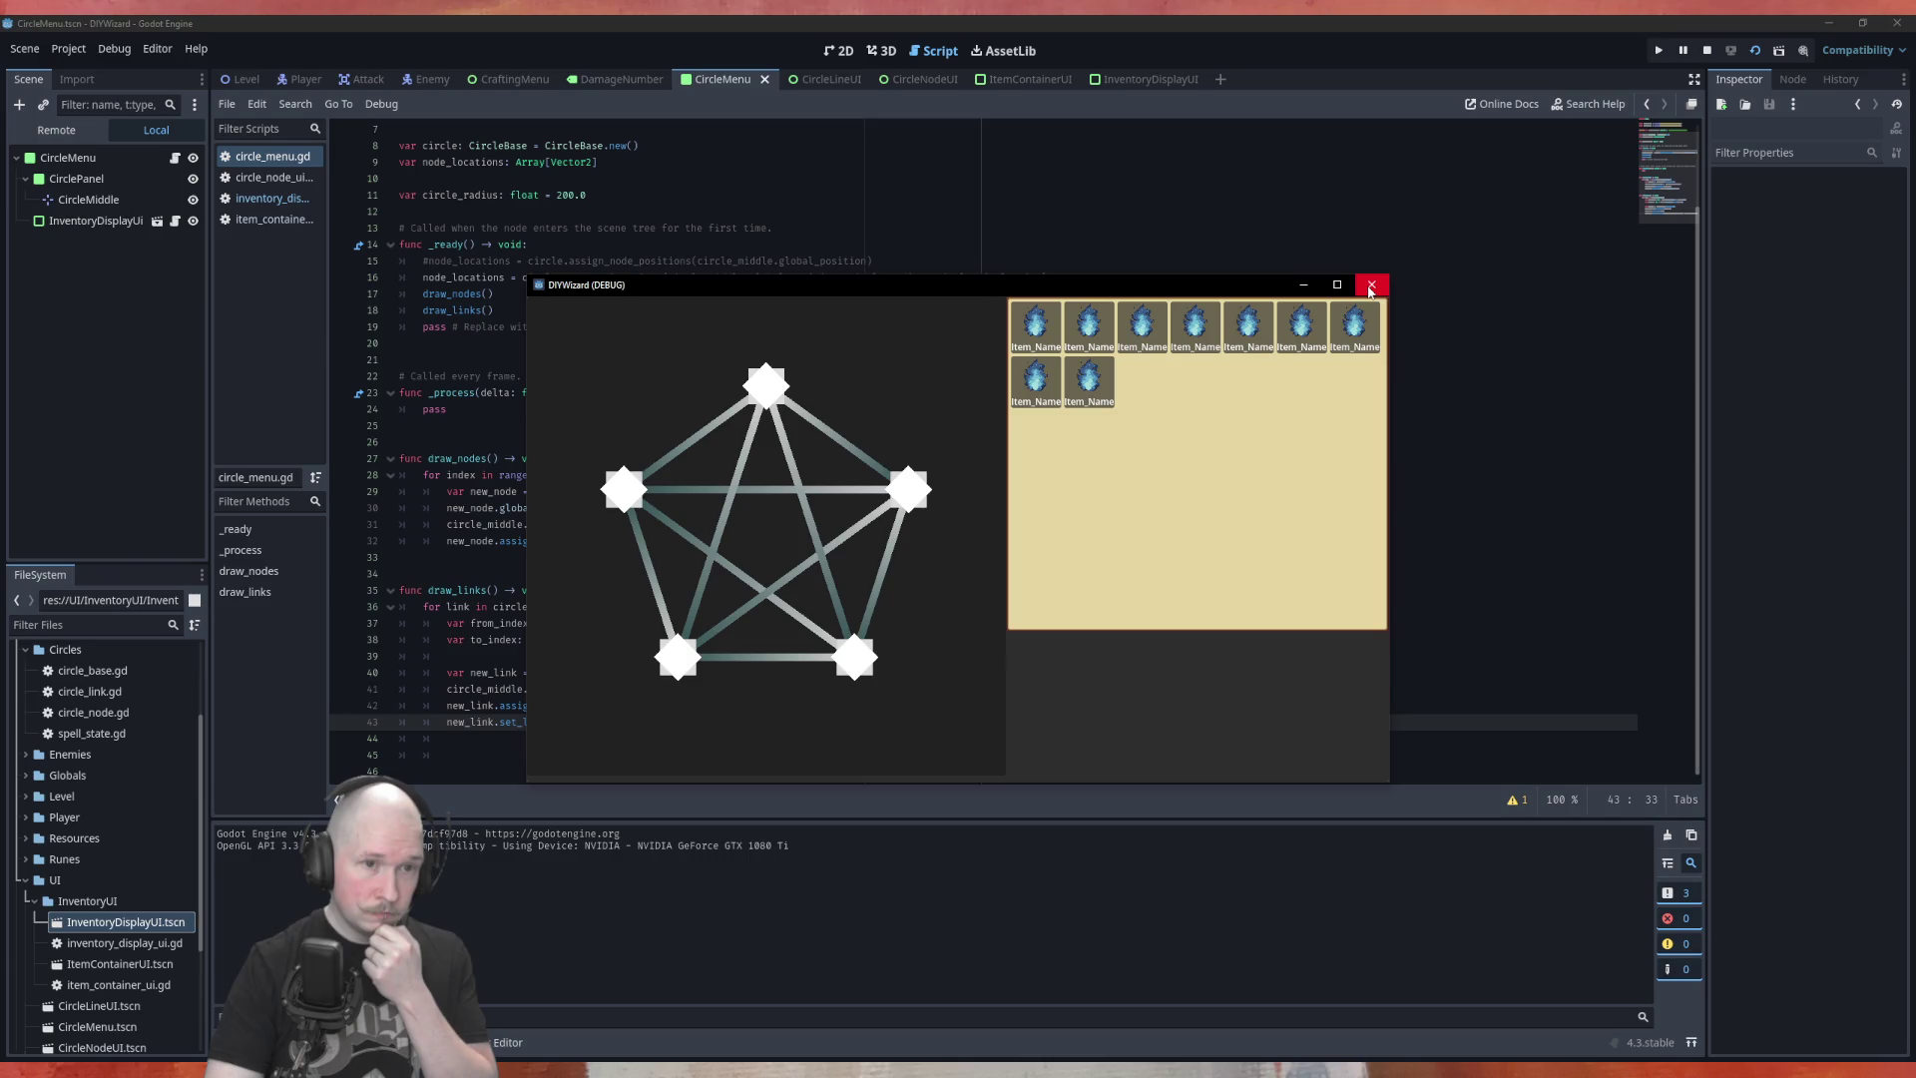
{"action": "left_click", "coordinate": [1371, 288]}
{"action": "key", "text": "ctrl+s"}
Delete ItemContainerUi2 and the remaining ItemContainer from InventoryDisplayUI's GridContainer
{"action": "left_click", "coordinate": [1148, 79]}
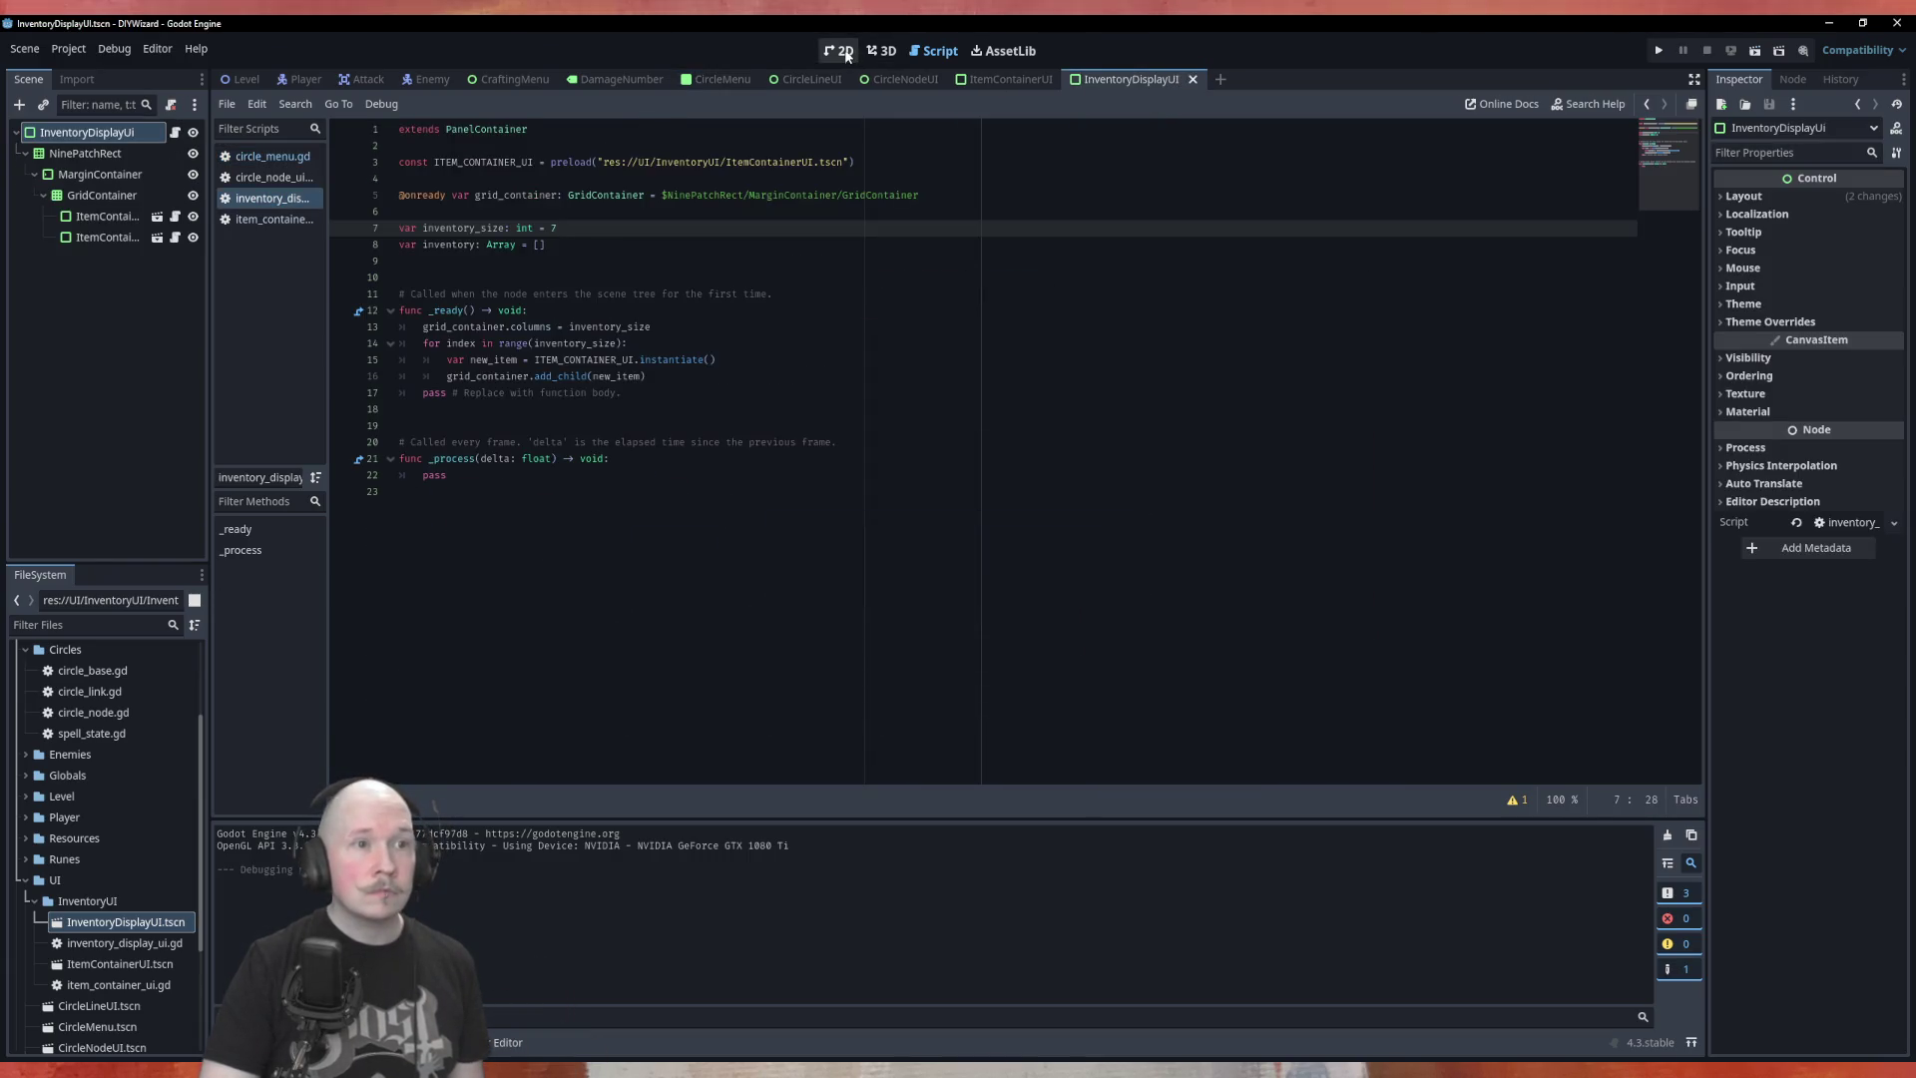
{"action": "left_click", "coordinate": [110, 238]}
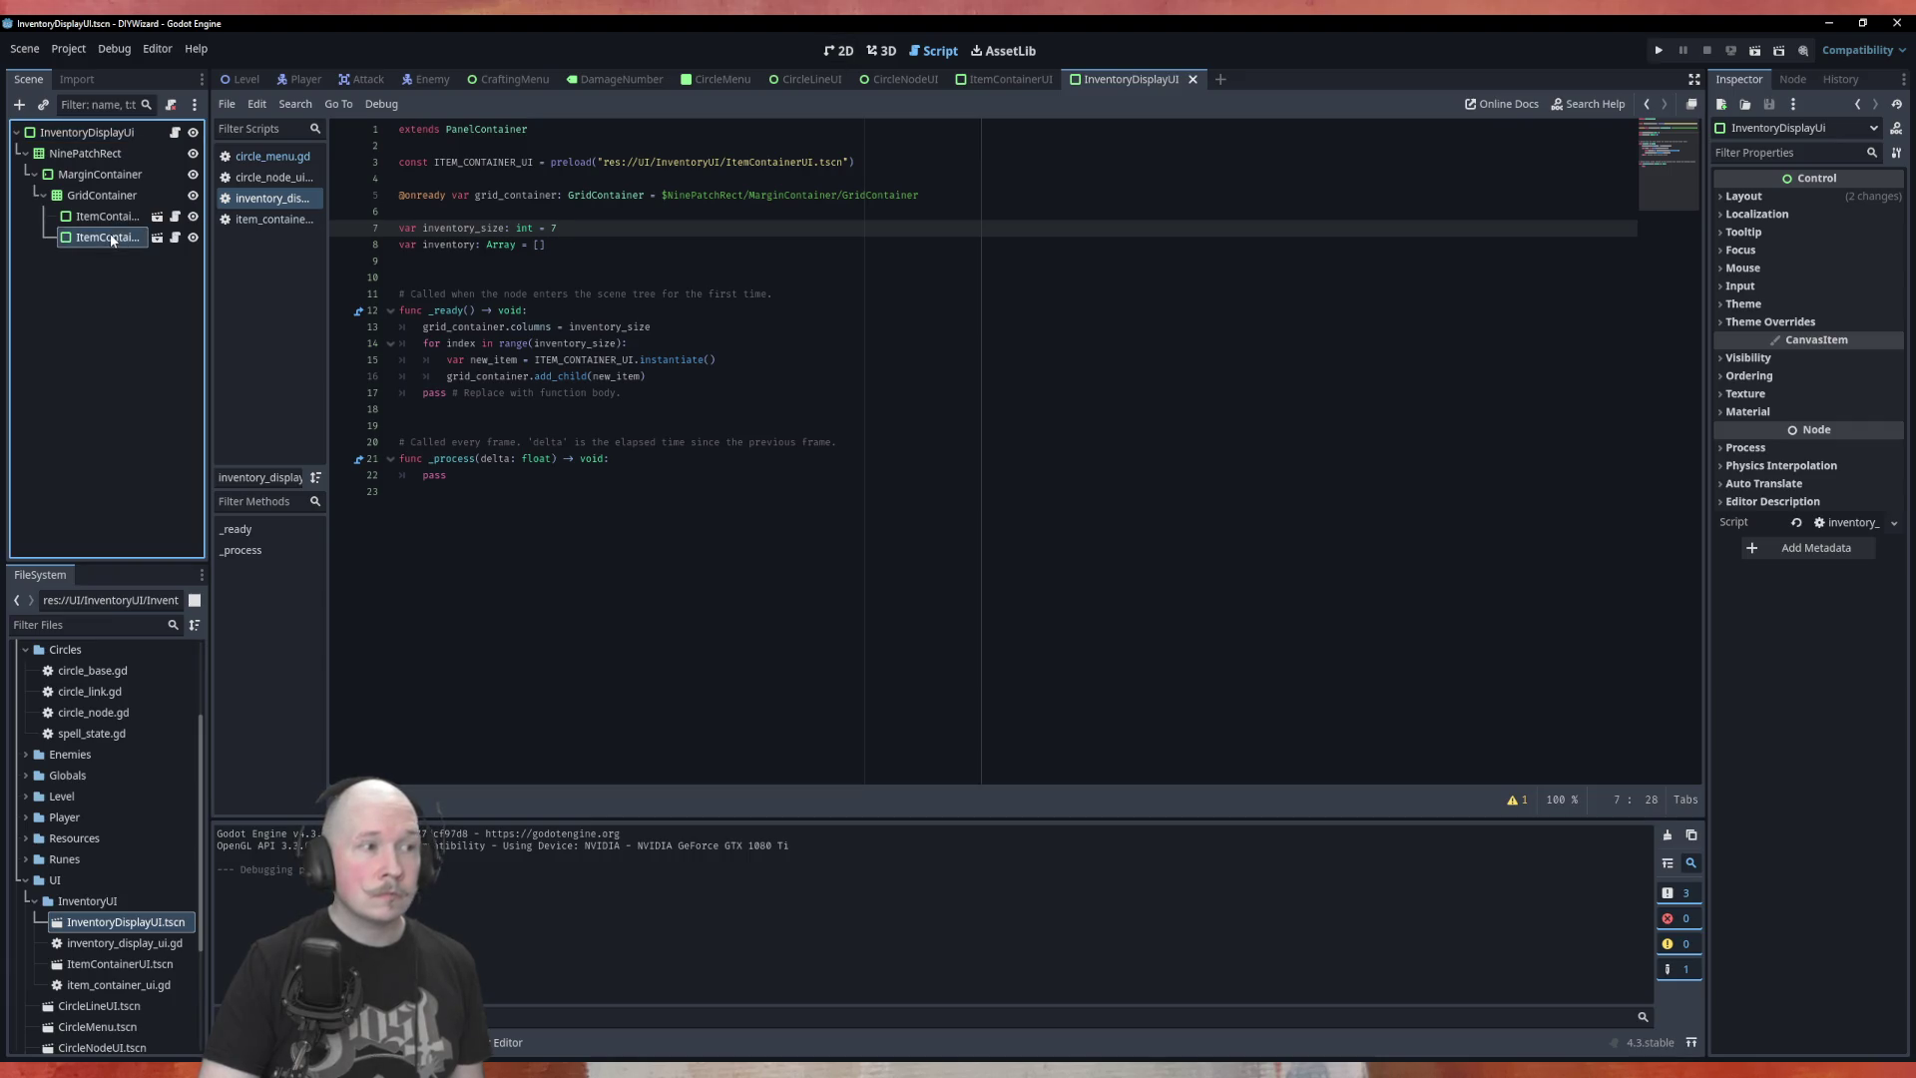
{"action": "right_click", "coordinate": [113, 239]}
{"action": "left_click", "coordinate": [206, 825]}
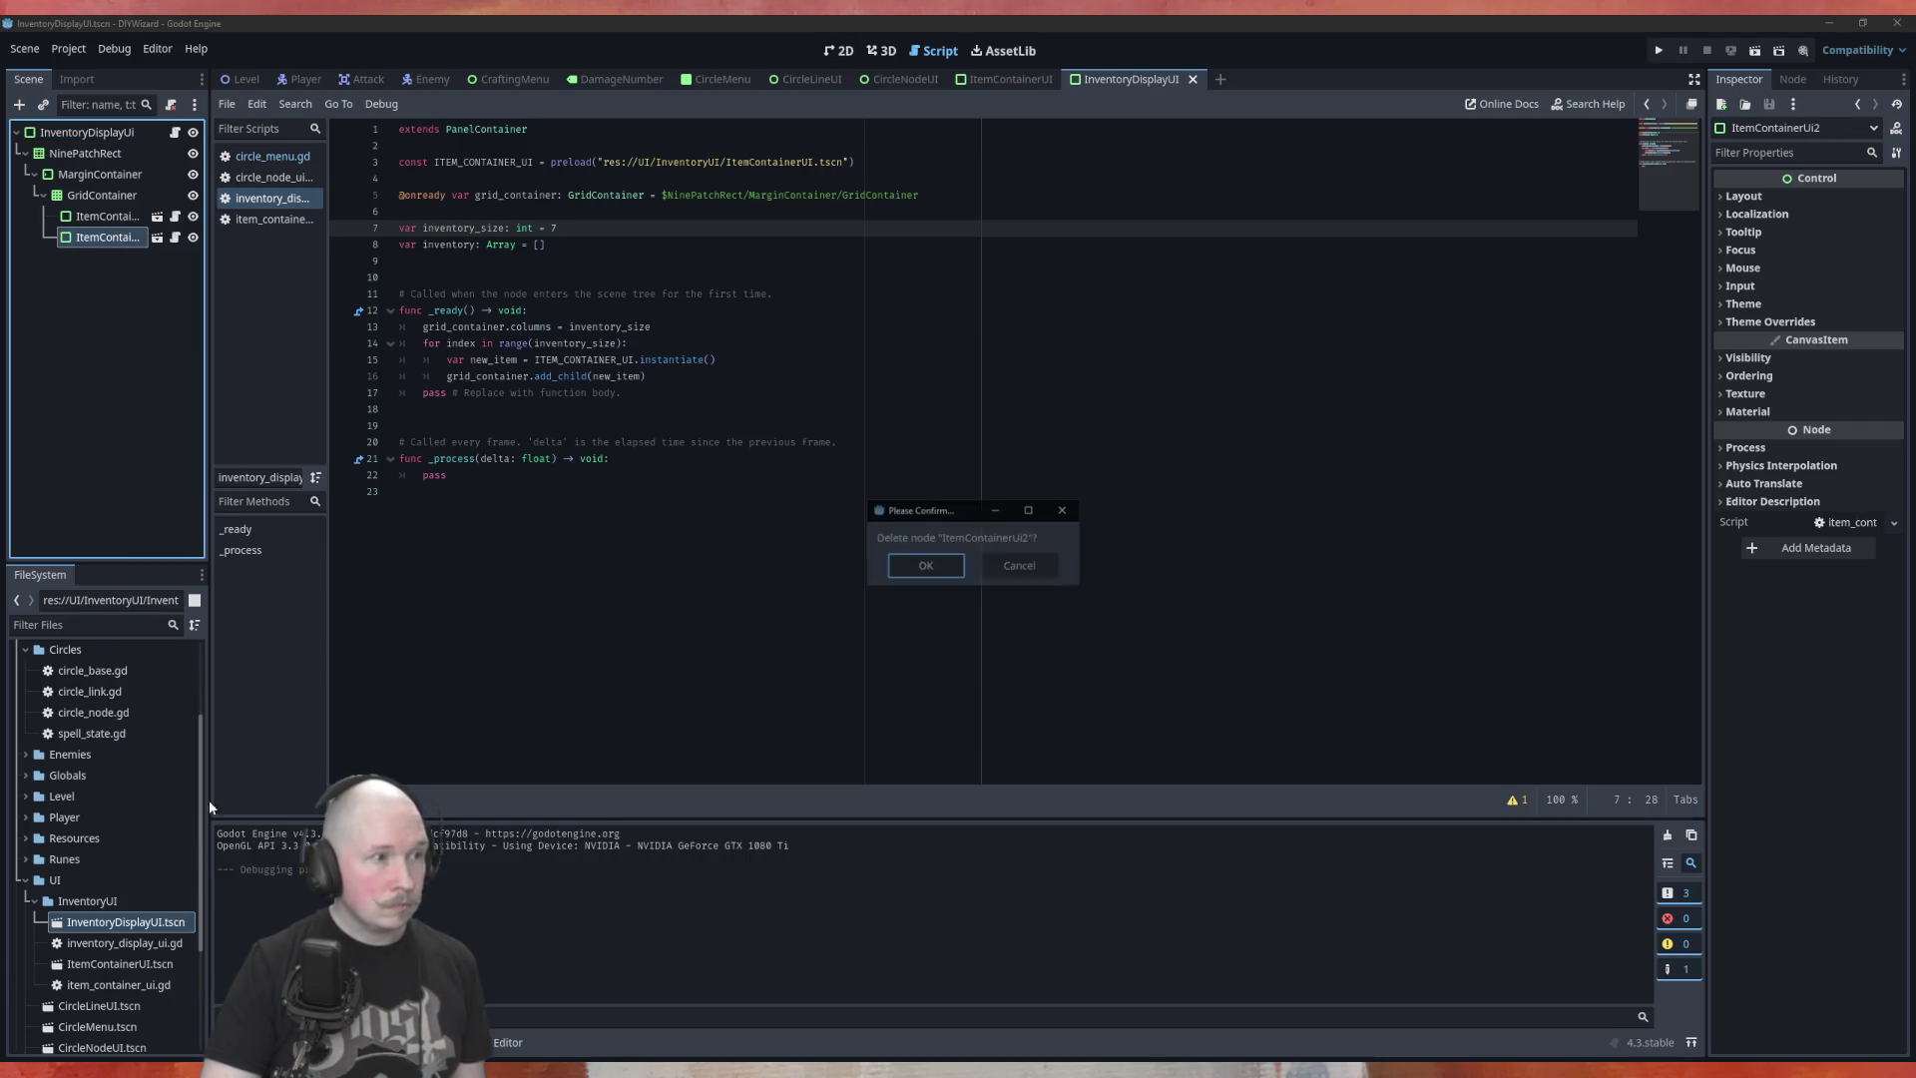
{"action": "key", "text": "Return"}
{"action": "right_click", "coordinate": [104, 220]}
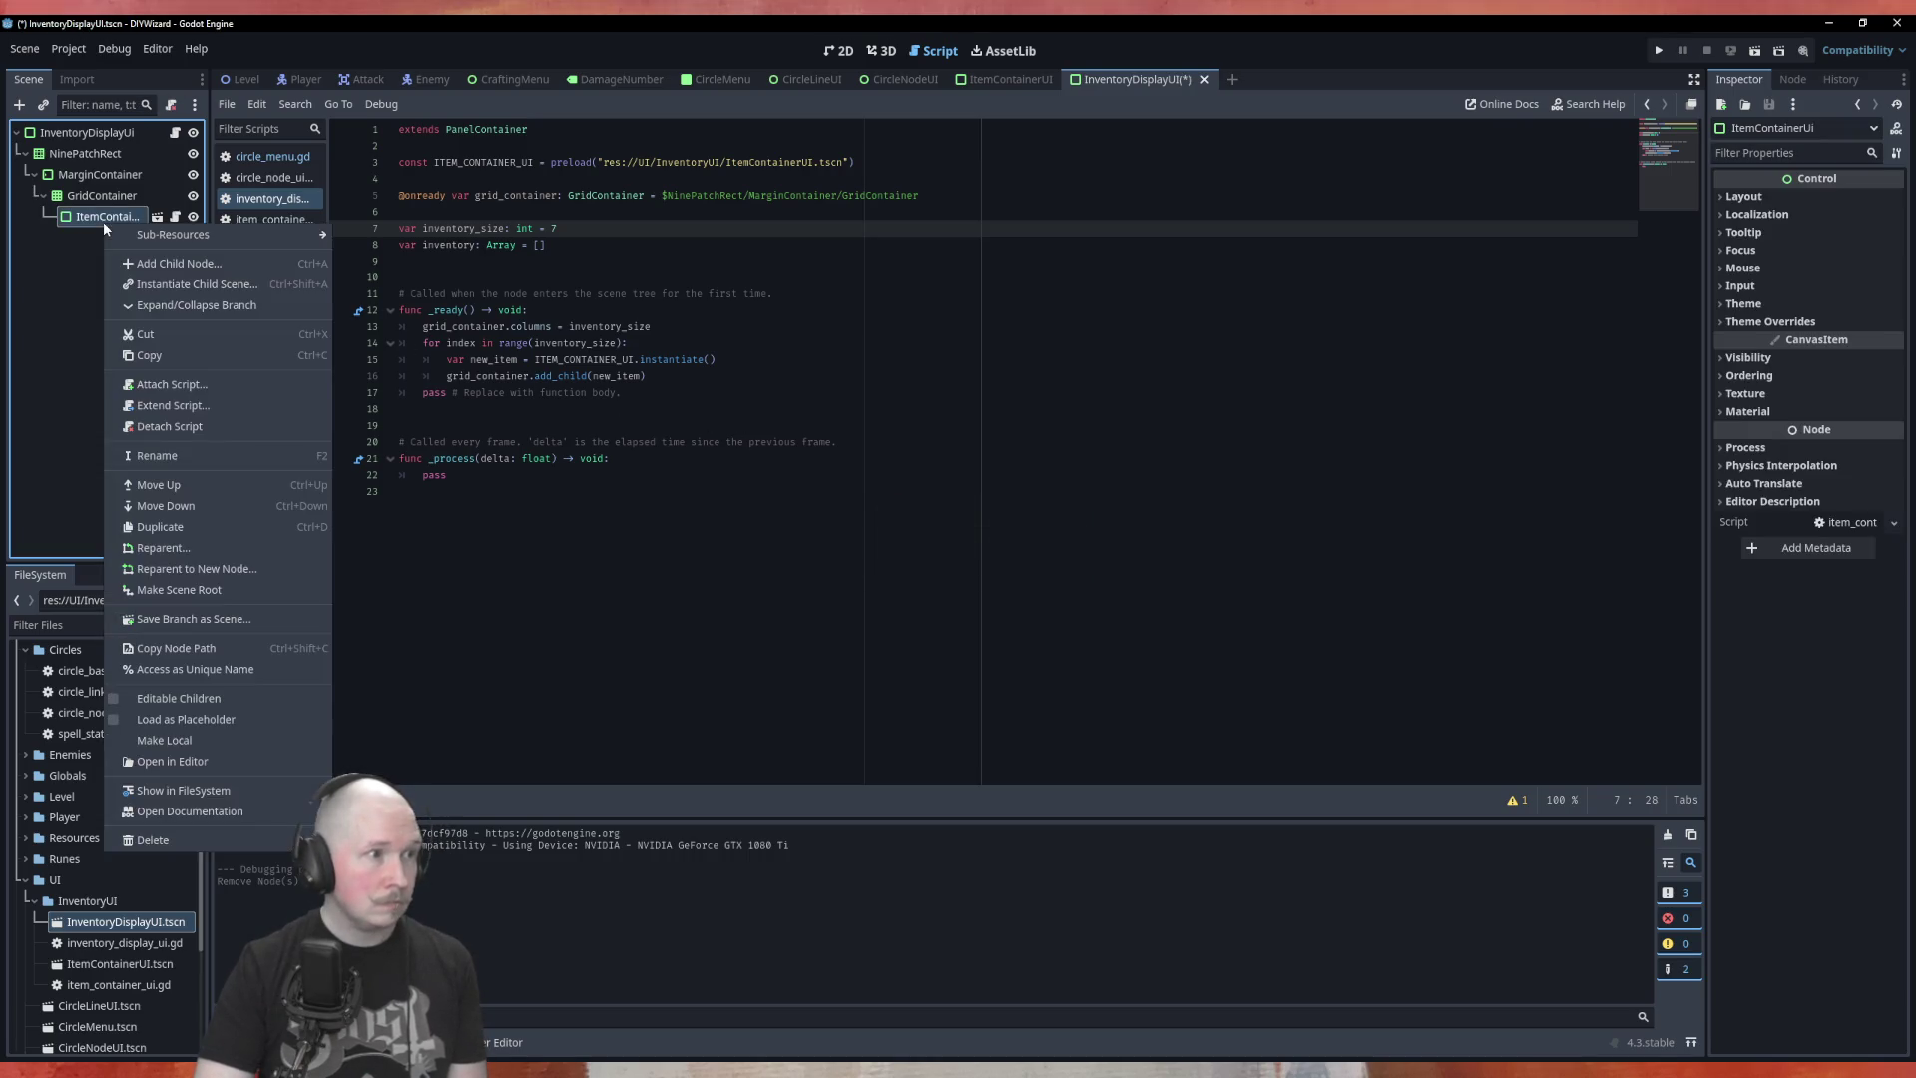
{"action": "left_click", "coordinate": [209, 838]}
{"action": "left_click", "coordinate": [933, 565]}
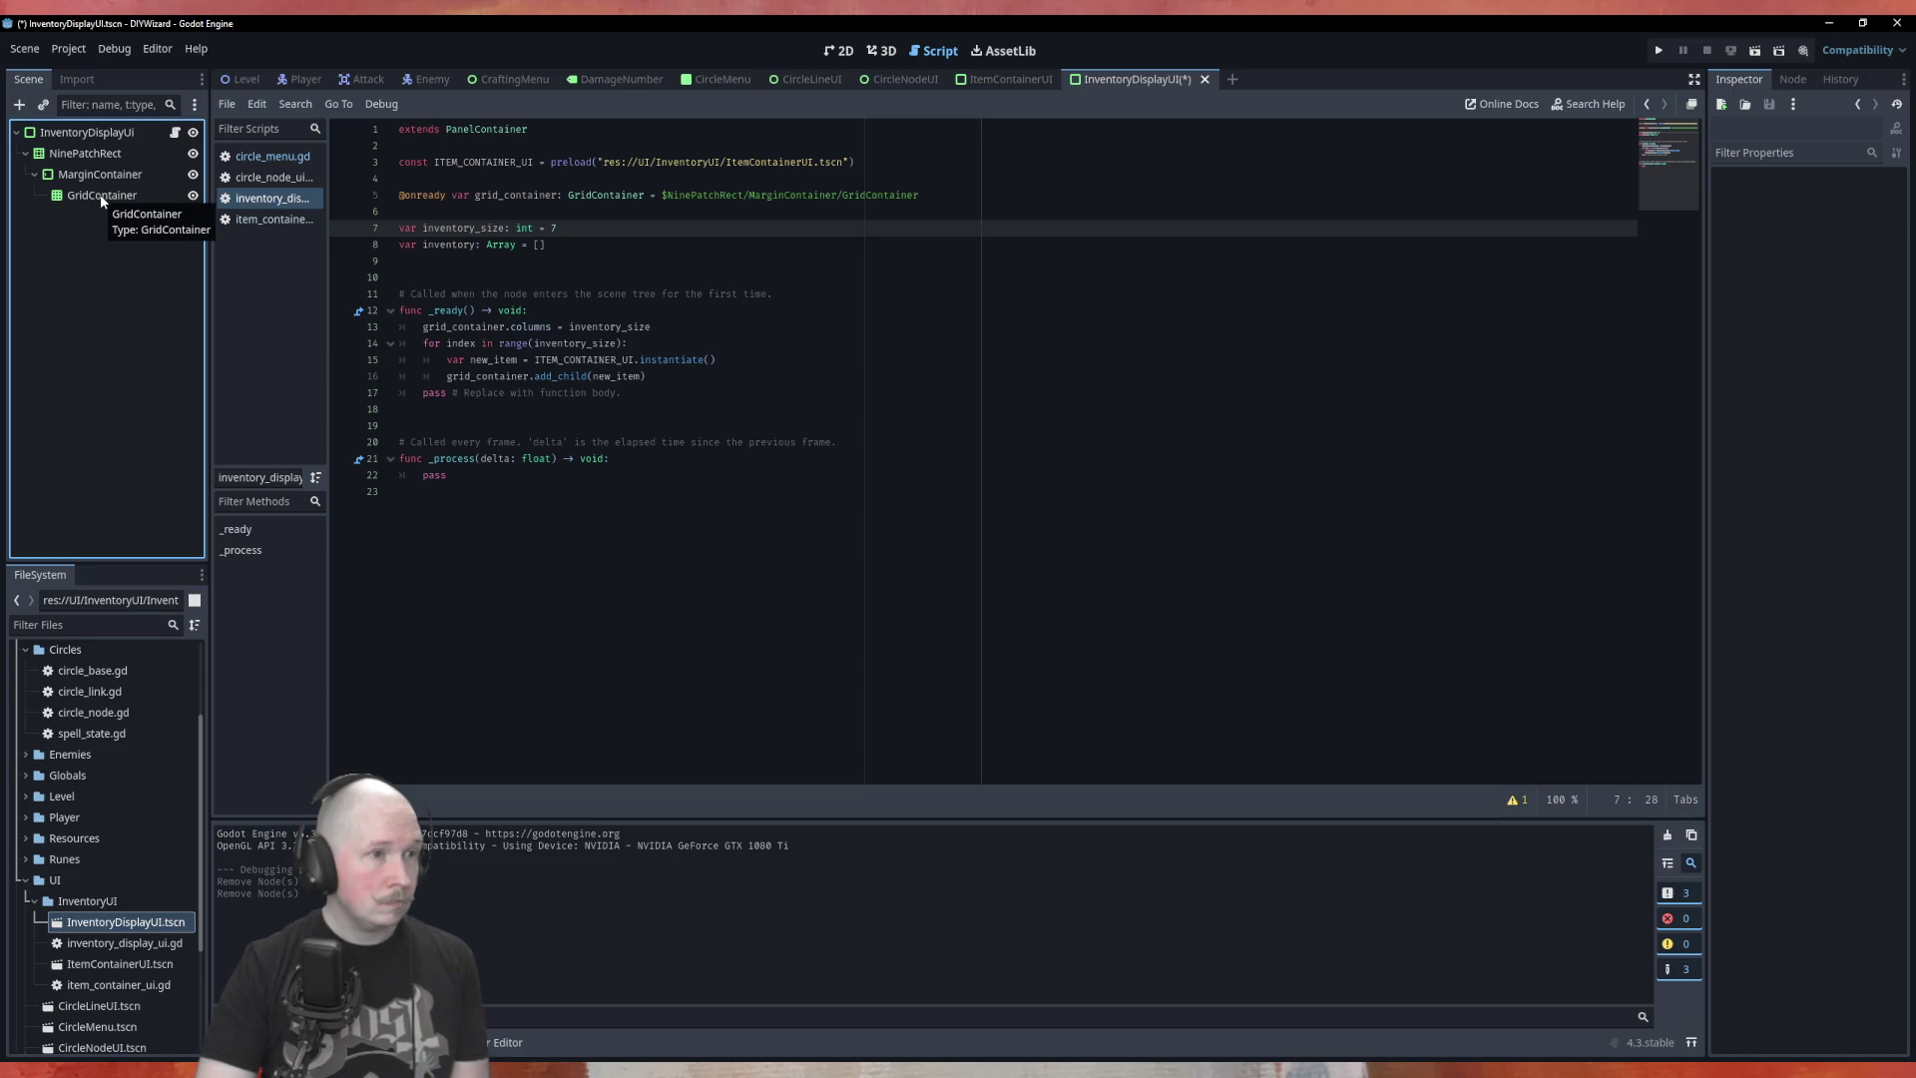
{"action": "left_click", "coordinate": [507, 197]}
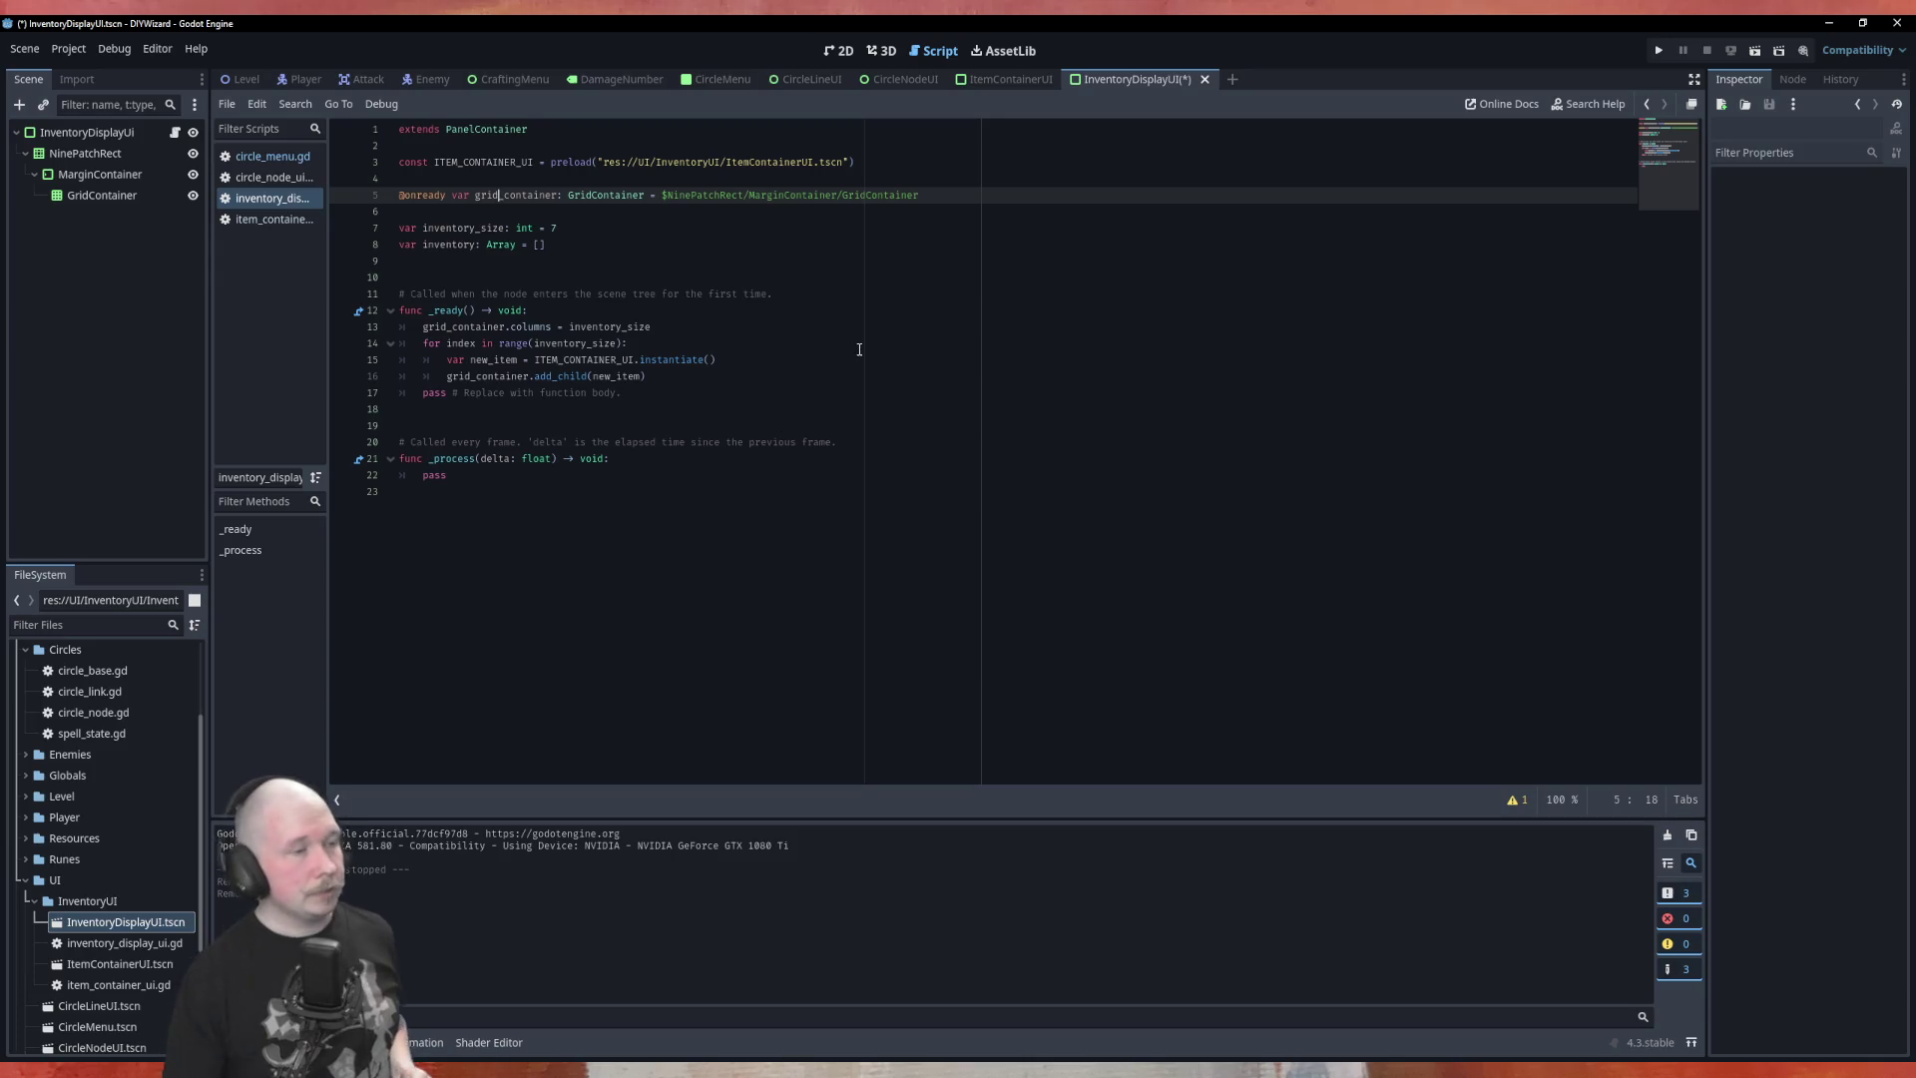
{"action": "left_click", "coordinate": [116, 196]}
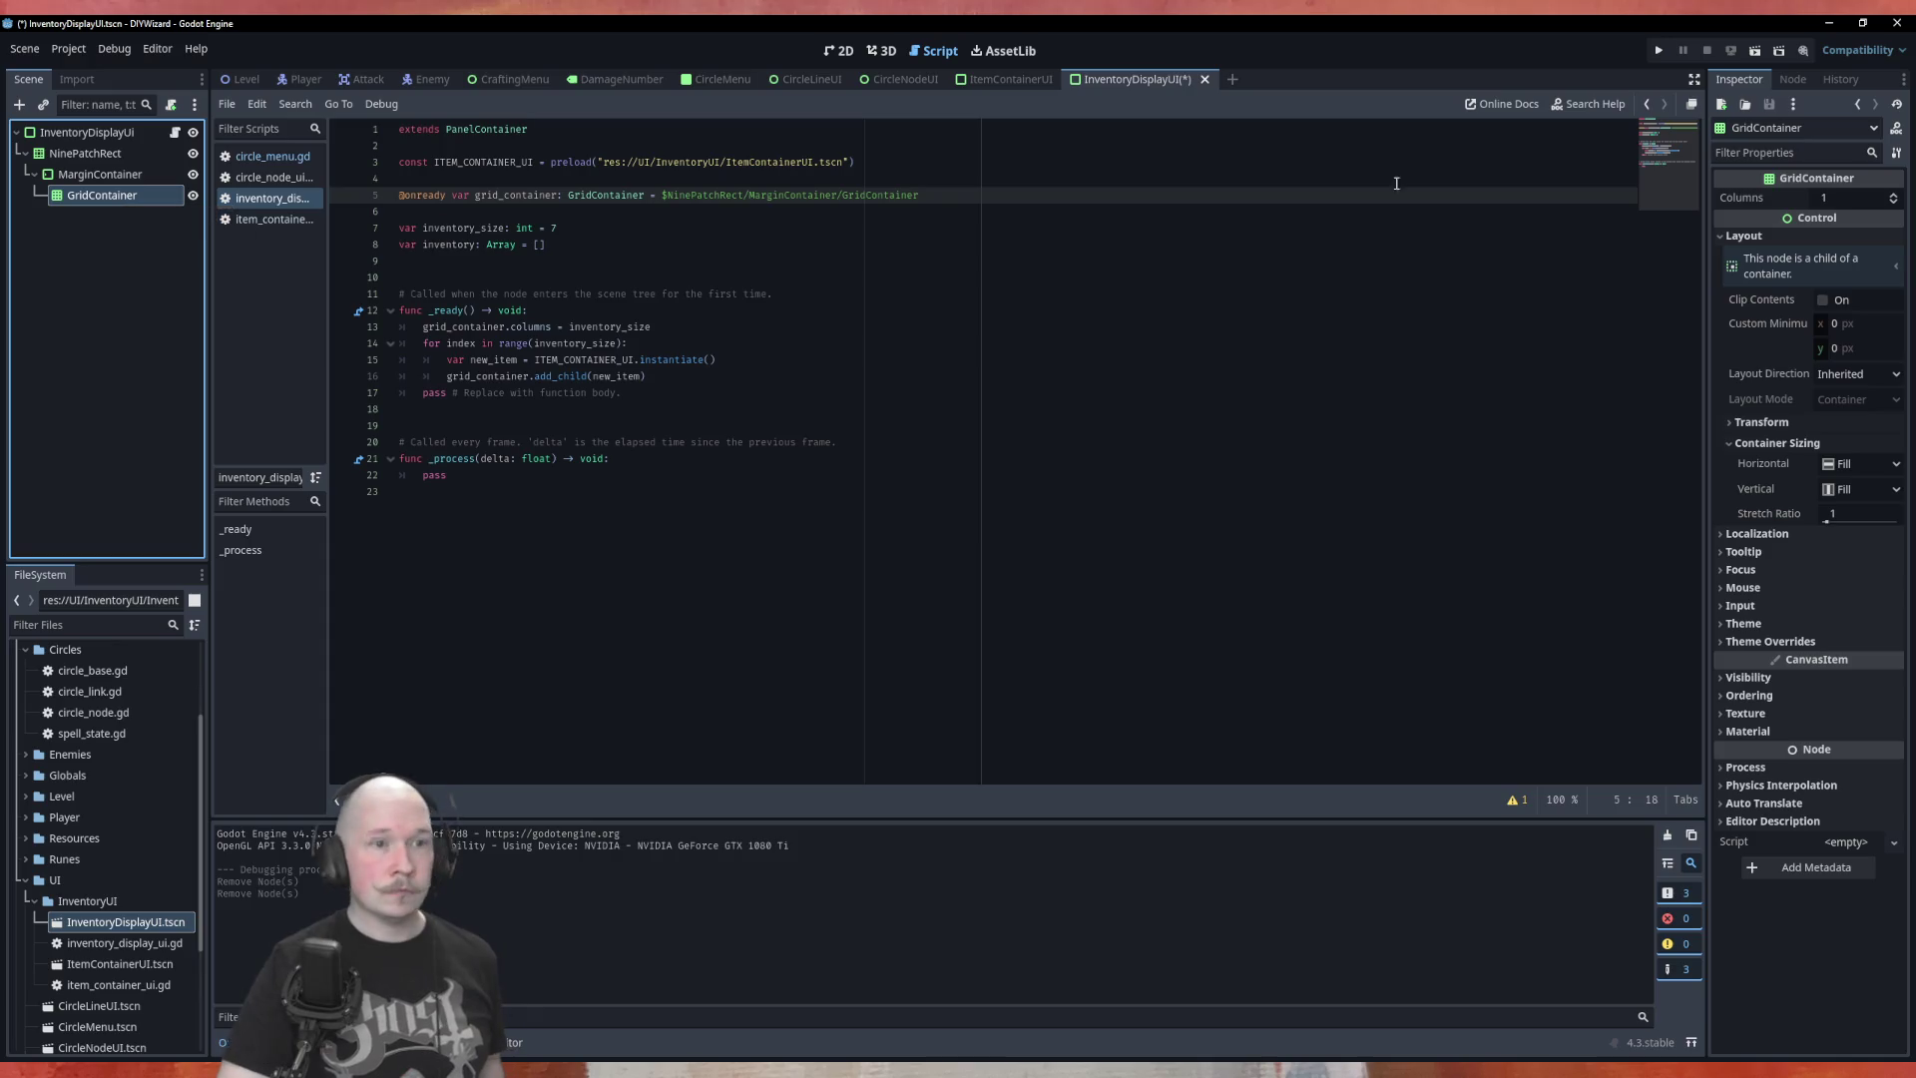
Stretch the inventory panel taller on the canvas
{"action": "left_click", "coordinate": [845, 56]}
{"action": "scroll", "coordinate": [758, 559], "scroll_direction": "up", "scroll_amount": 2}
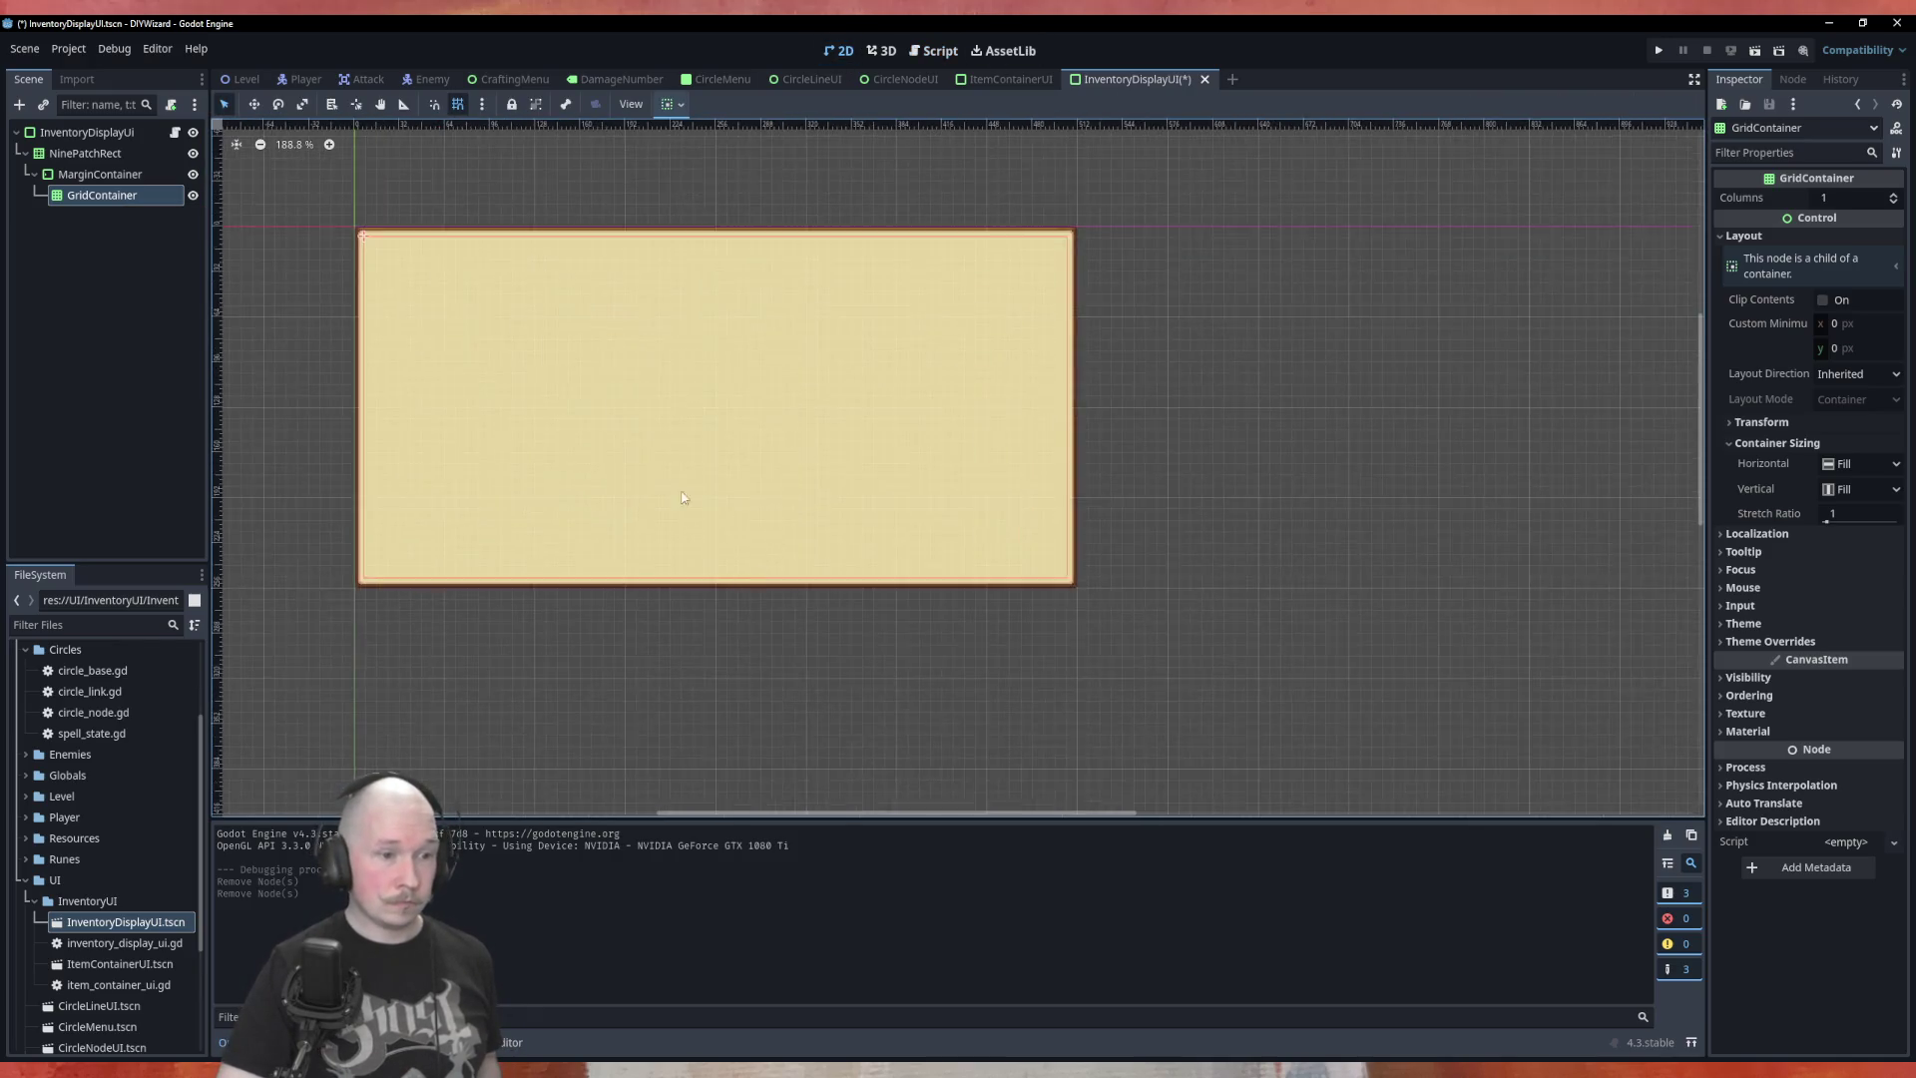
{"action": "scroll", "coordinate": [640, 463], "scroll_direction": "down", "scroll_amount": 4}
{"action": "left_click", "coordinate": [661, 536]}
{"action": "scroll", "coordinate": [661, 535], "scroll_direction": "up", "scroll_amount": 2}
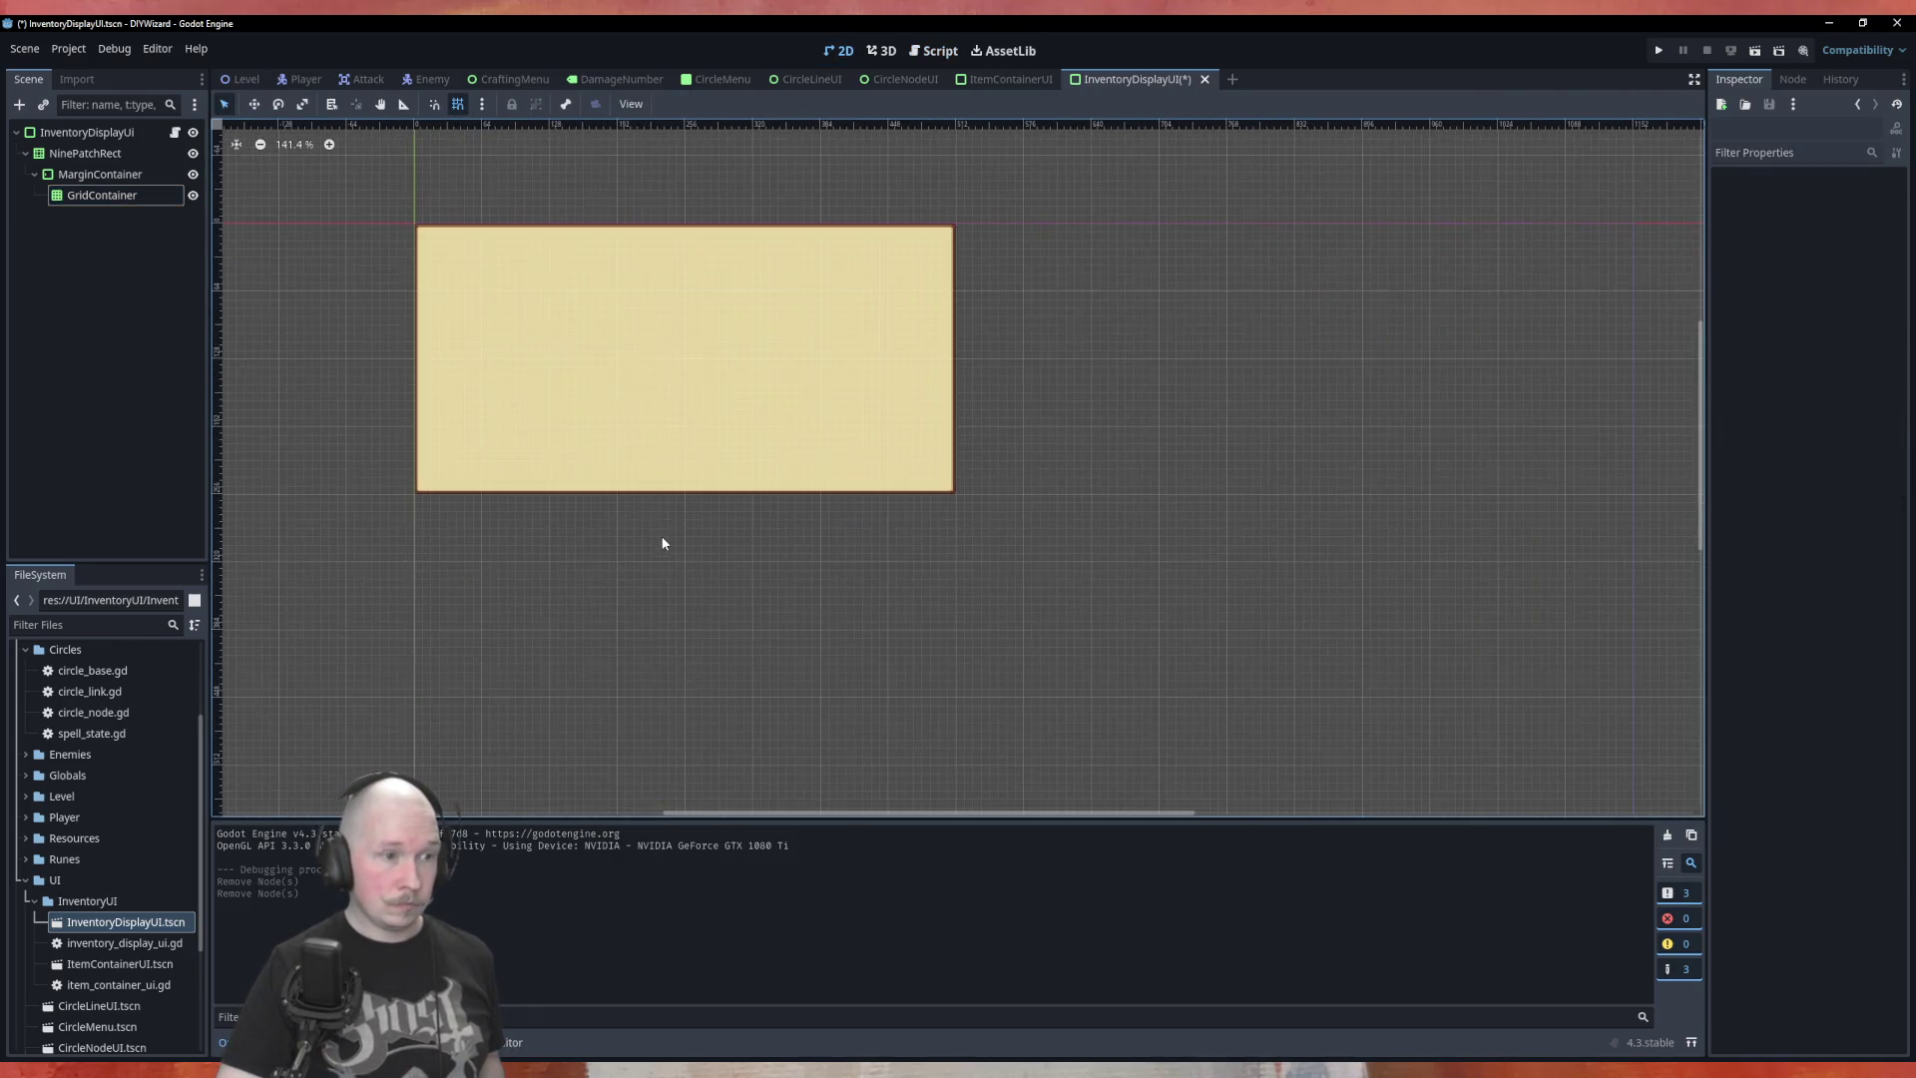
{"action": "left_click", "coordinate": [685, 448]}
{"action": "left_click", "coordinate": [147, 133]}
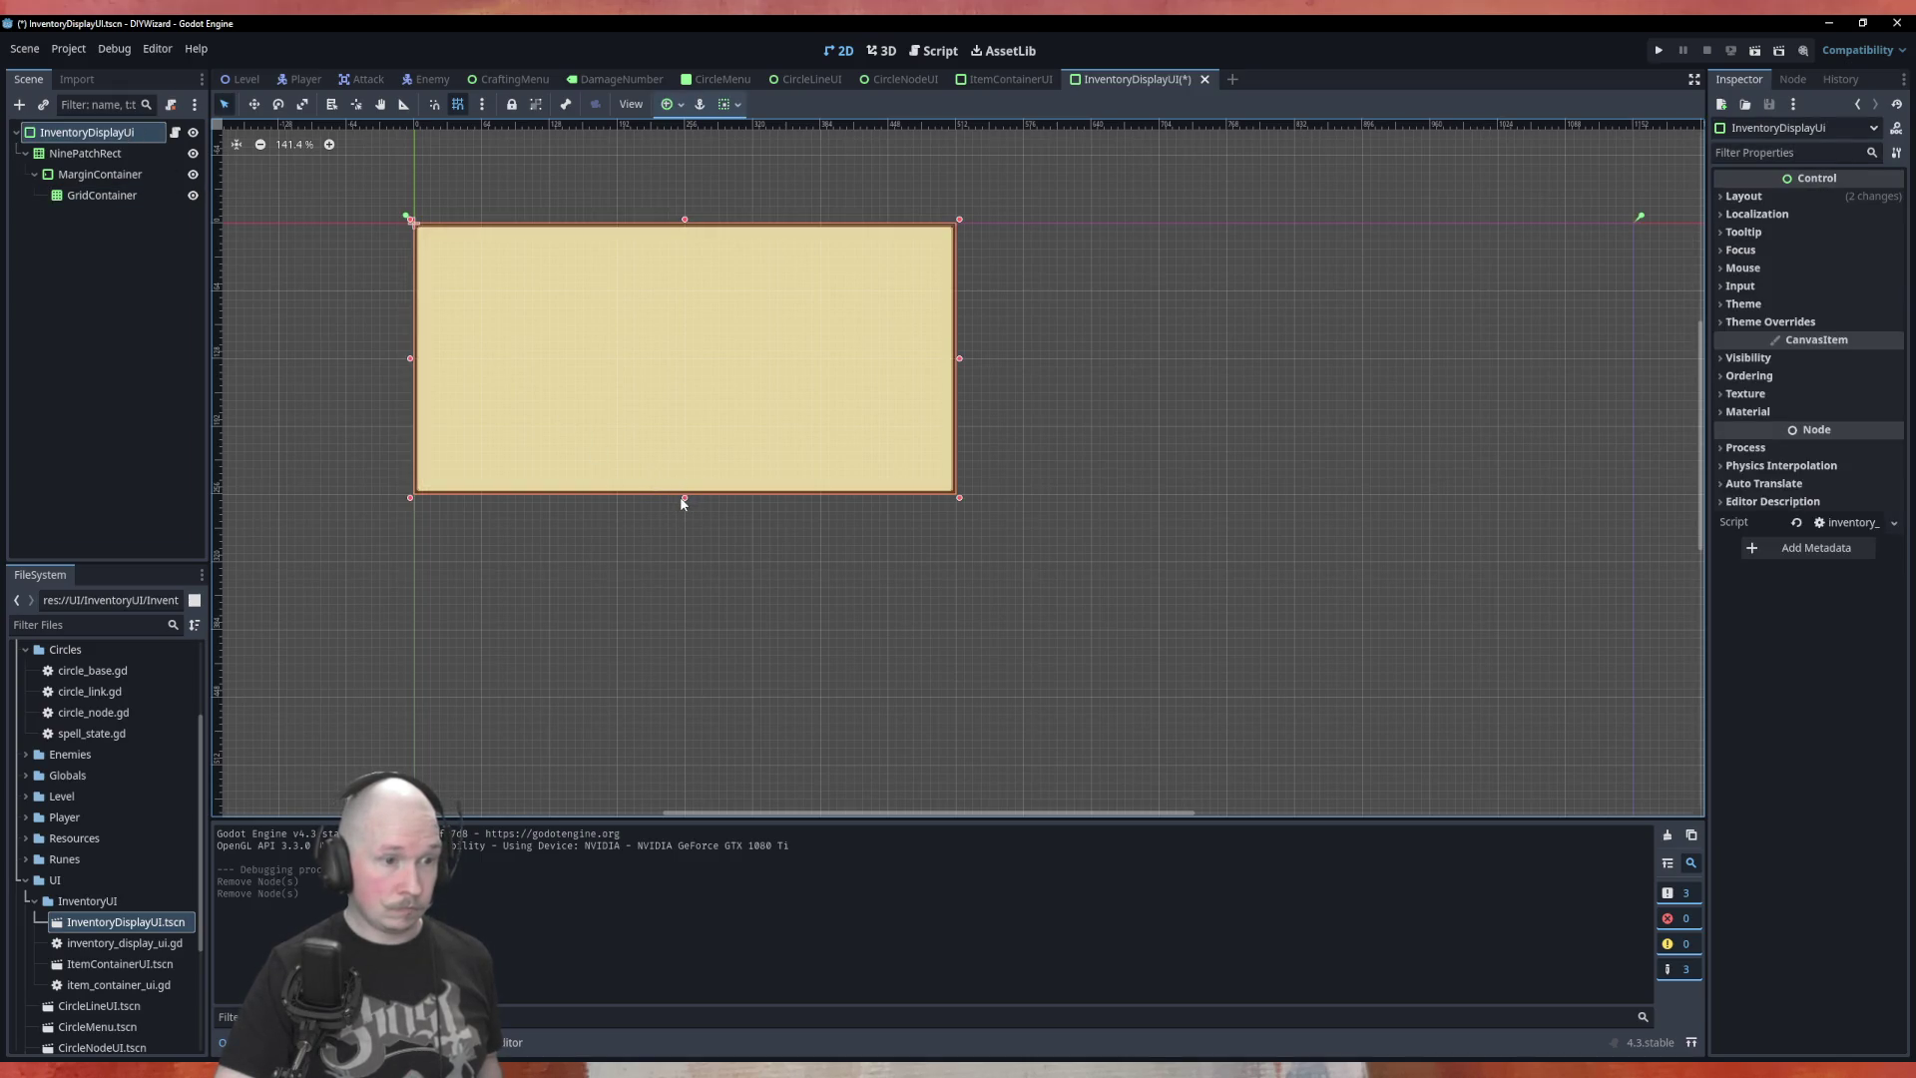
{"action": "left_click_drag", "start_coordinate": [685, 500], "coordinate": [697, 634]}
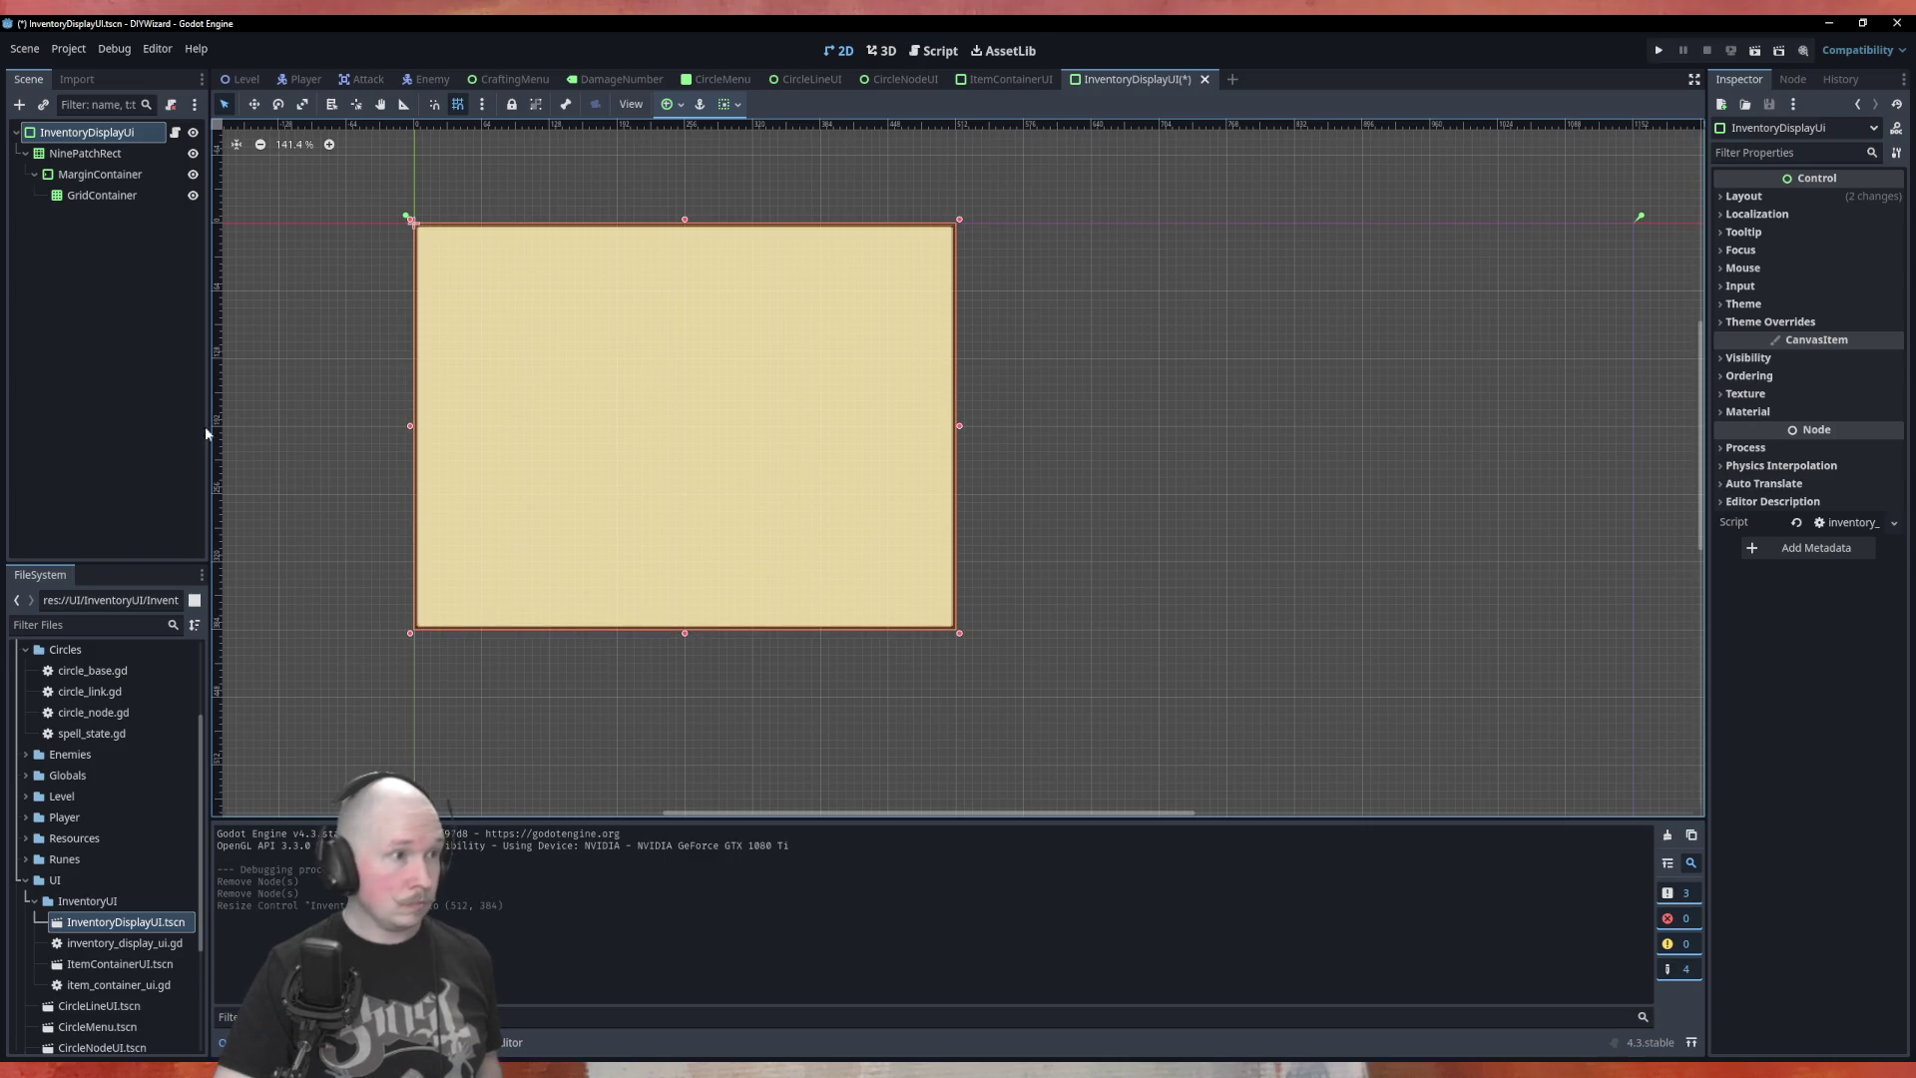
Add a VBoxContainer under MarginContainer and move GridContainer into it
{"action": "right_click", "coordinate": [99, 175]}
{"action": "left_click", "coordinate": [130, 187]}
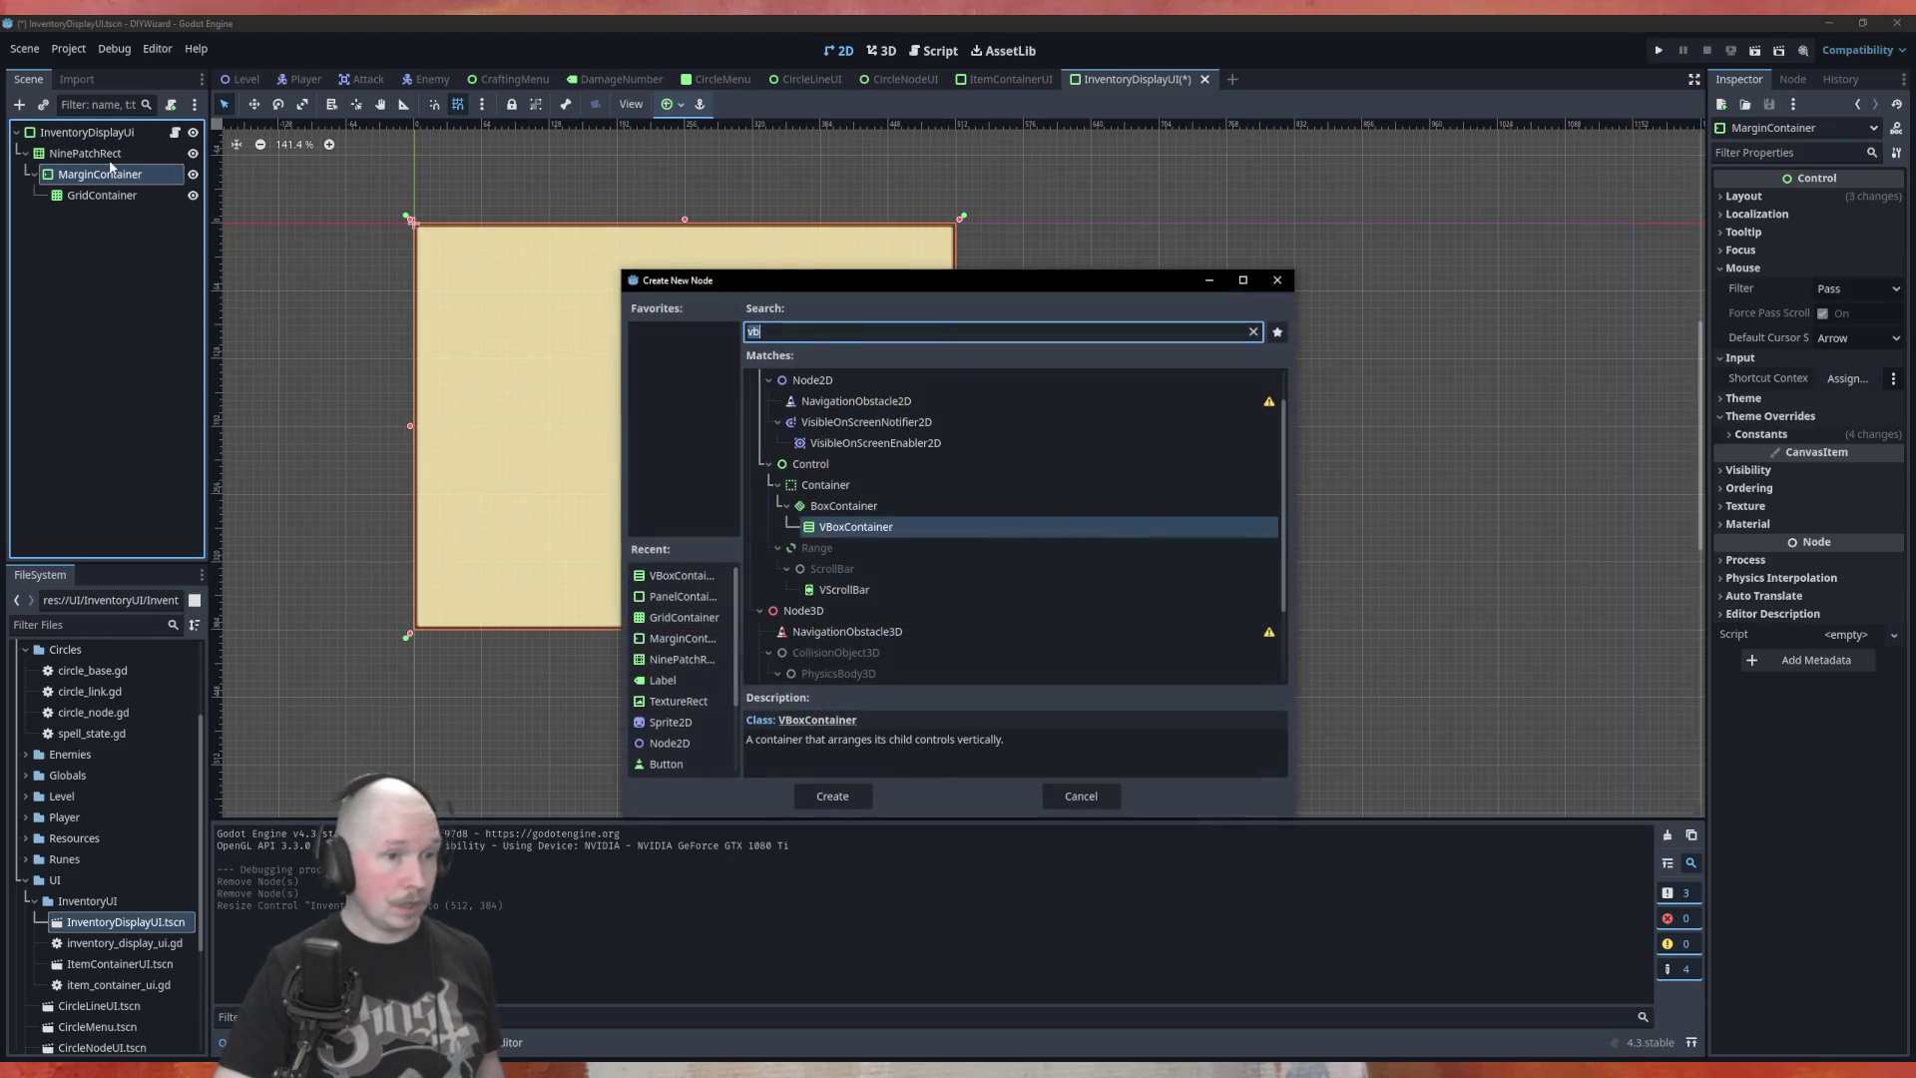
{"action": "key", "text": "Return"}
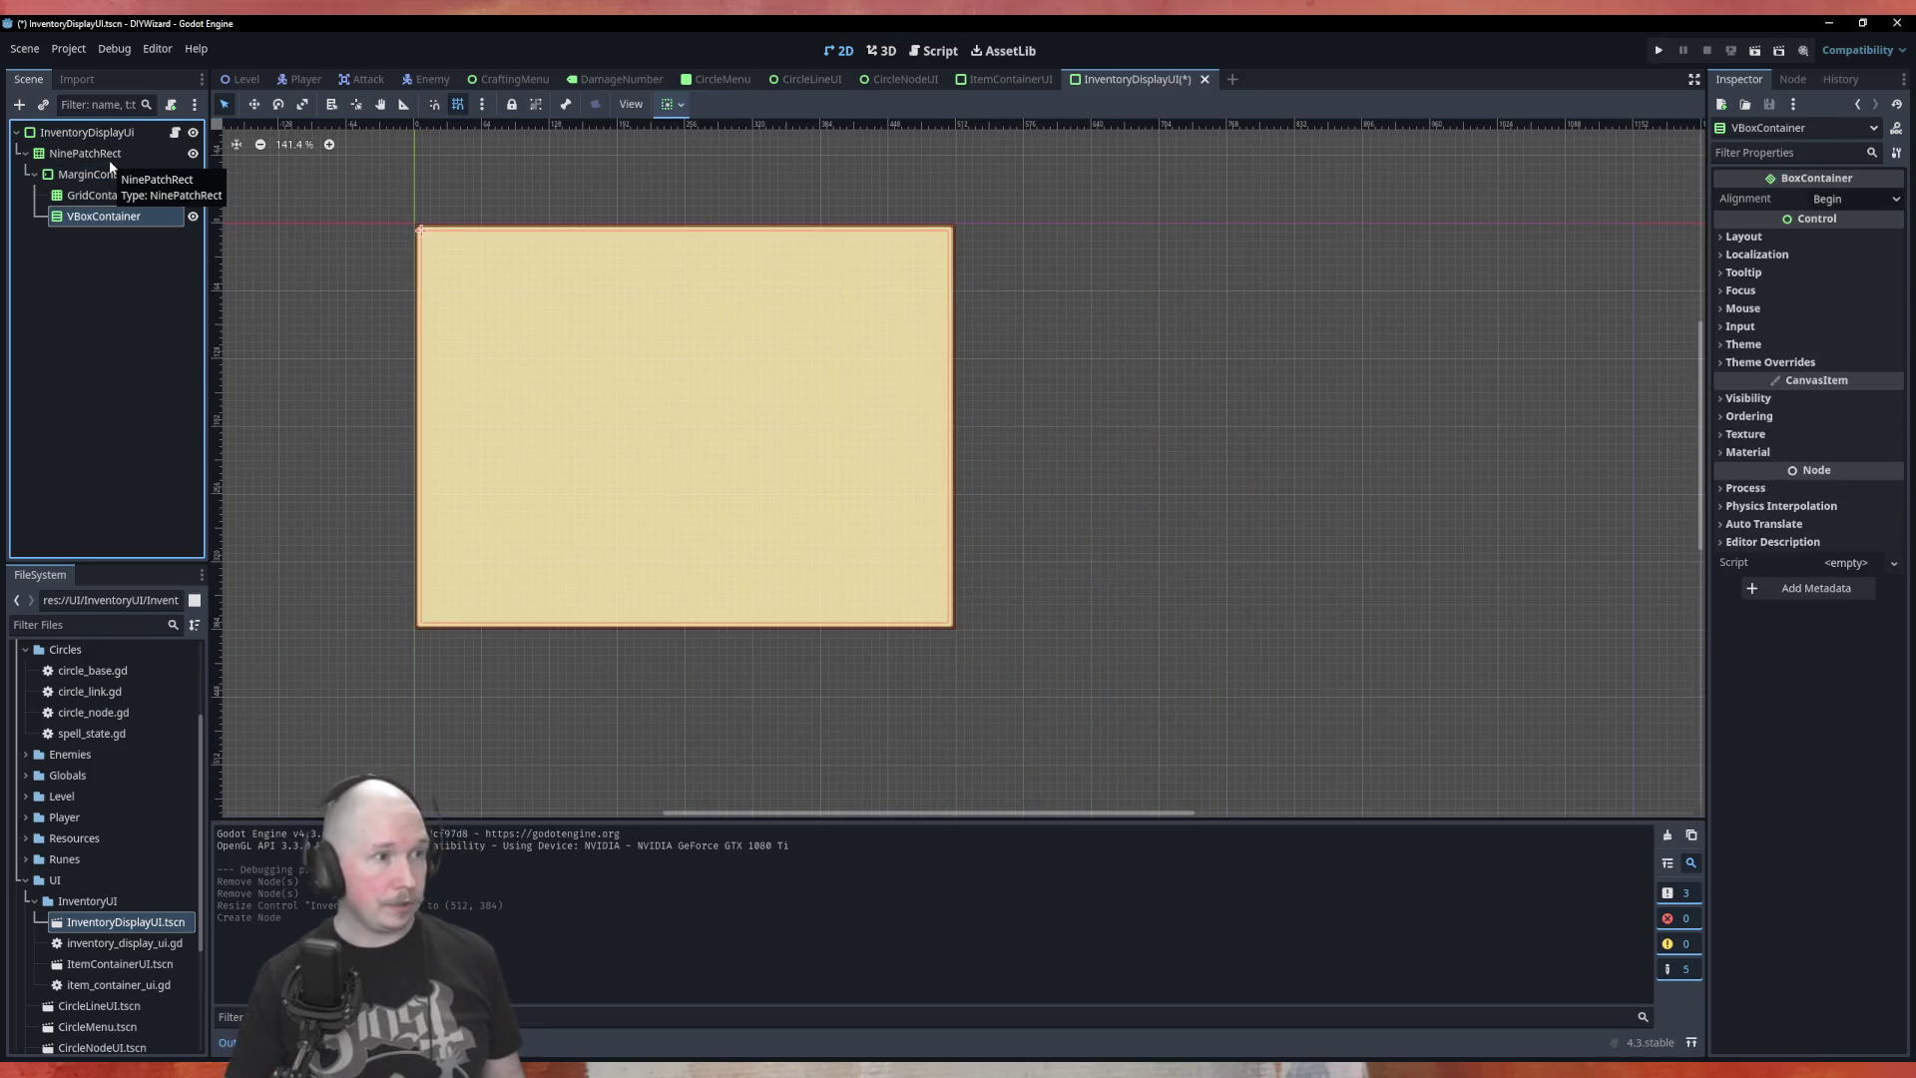
{"action": "left_click_drag", "start_coordinate": [114, 199], "coordinate": [120, 221]}
Add GridContainer2 and GridContainer3 as children of the VBoxContainer
{"action": "right_click", "coordinate": [100, 200]}
{"action": "left_click", "coordinate": [103, 207]}
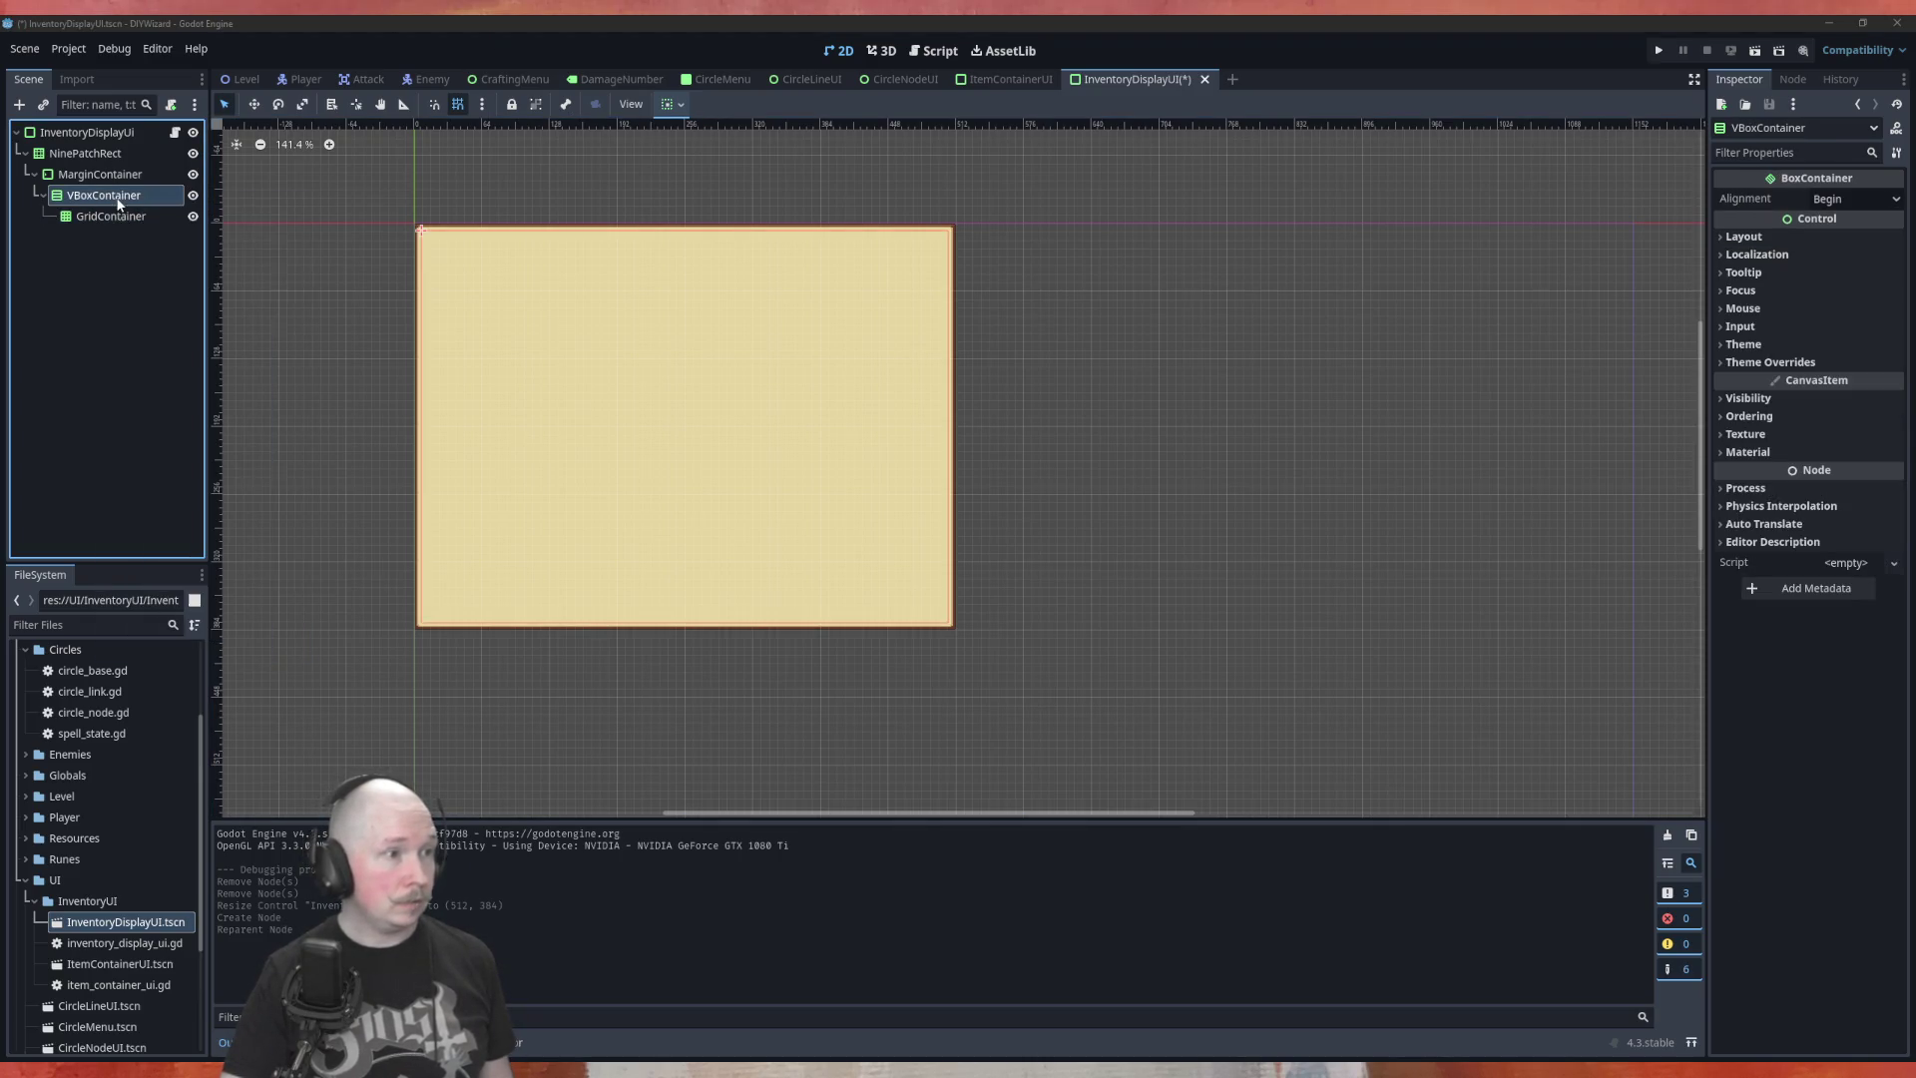
{"action": "type", "text": "gr"}
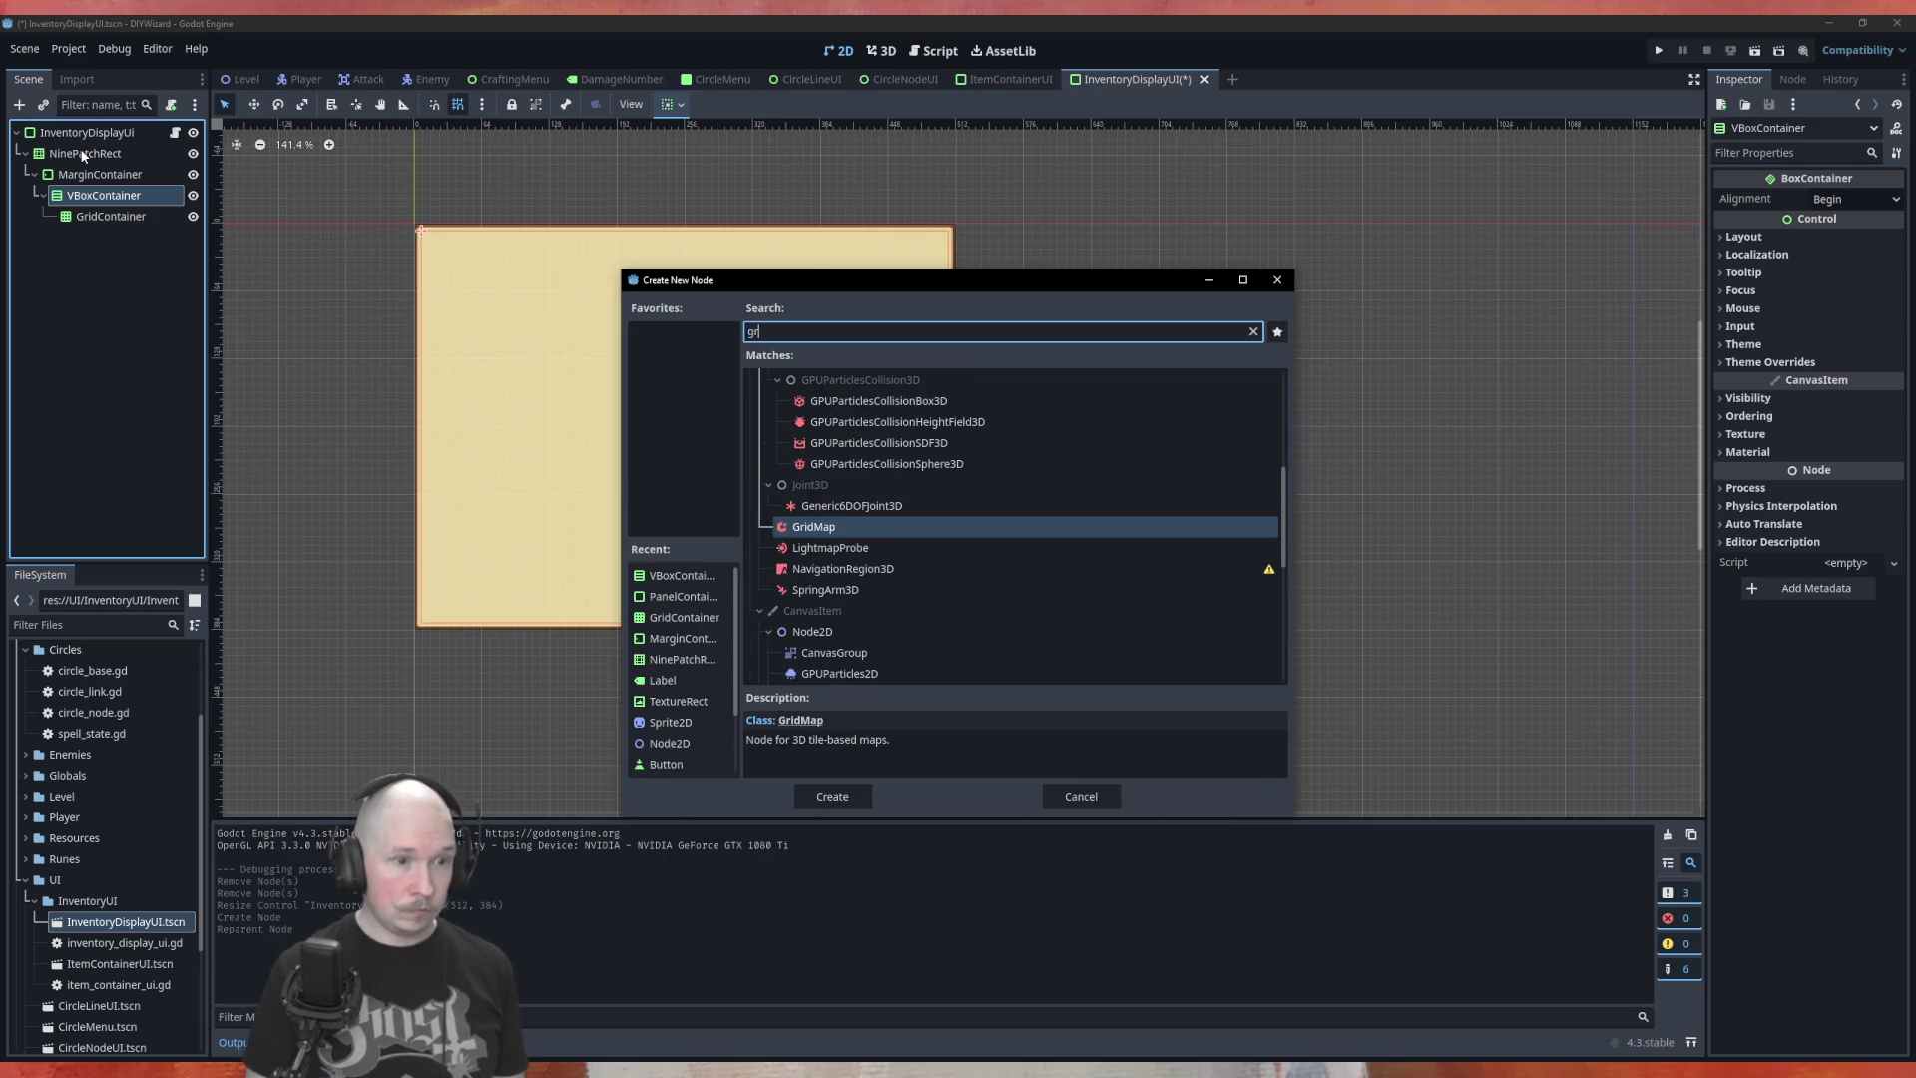
{"action": "type", "text": "idc"}
{"action": "key", "text": "Return"}
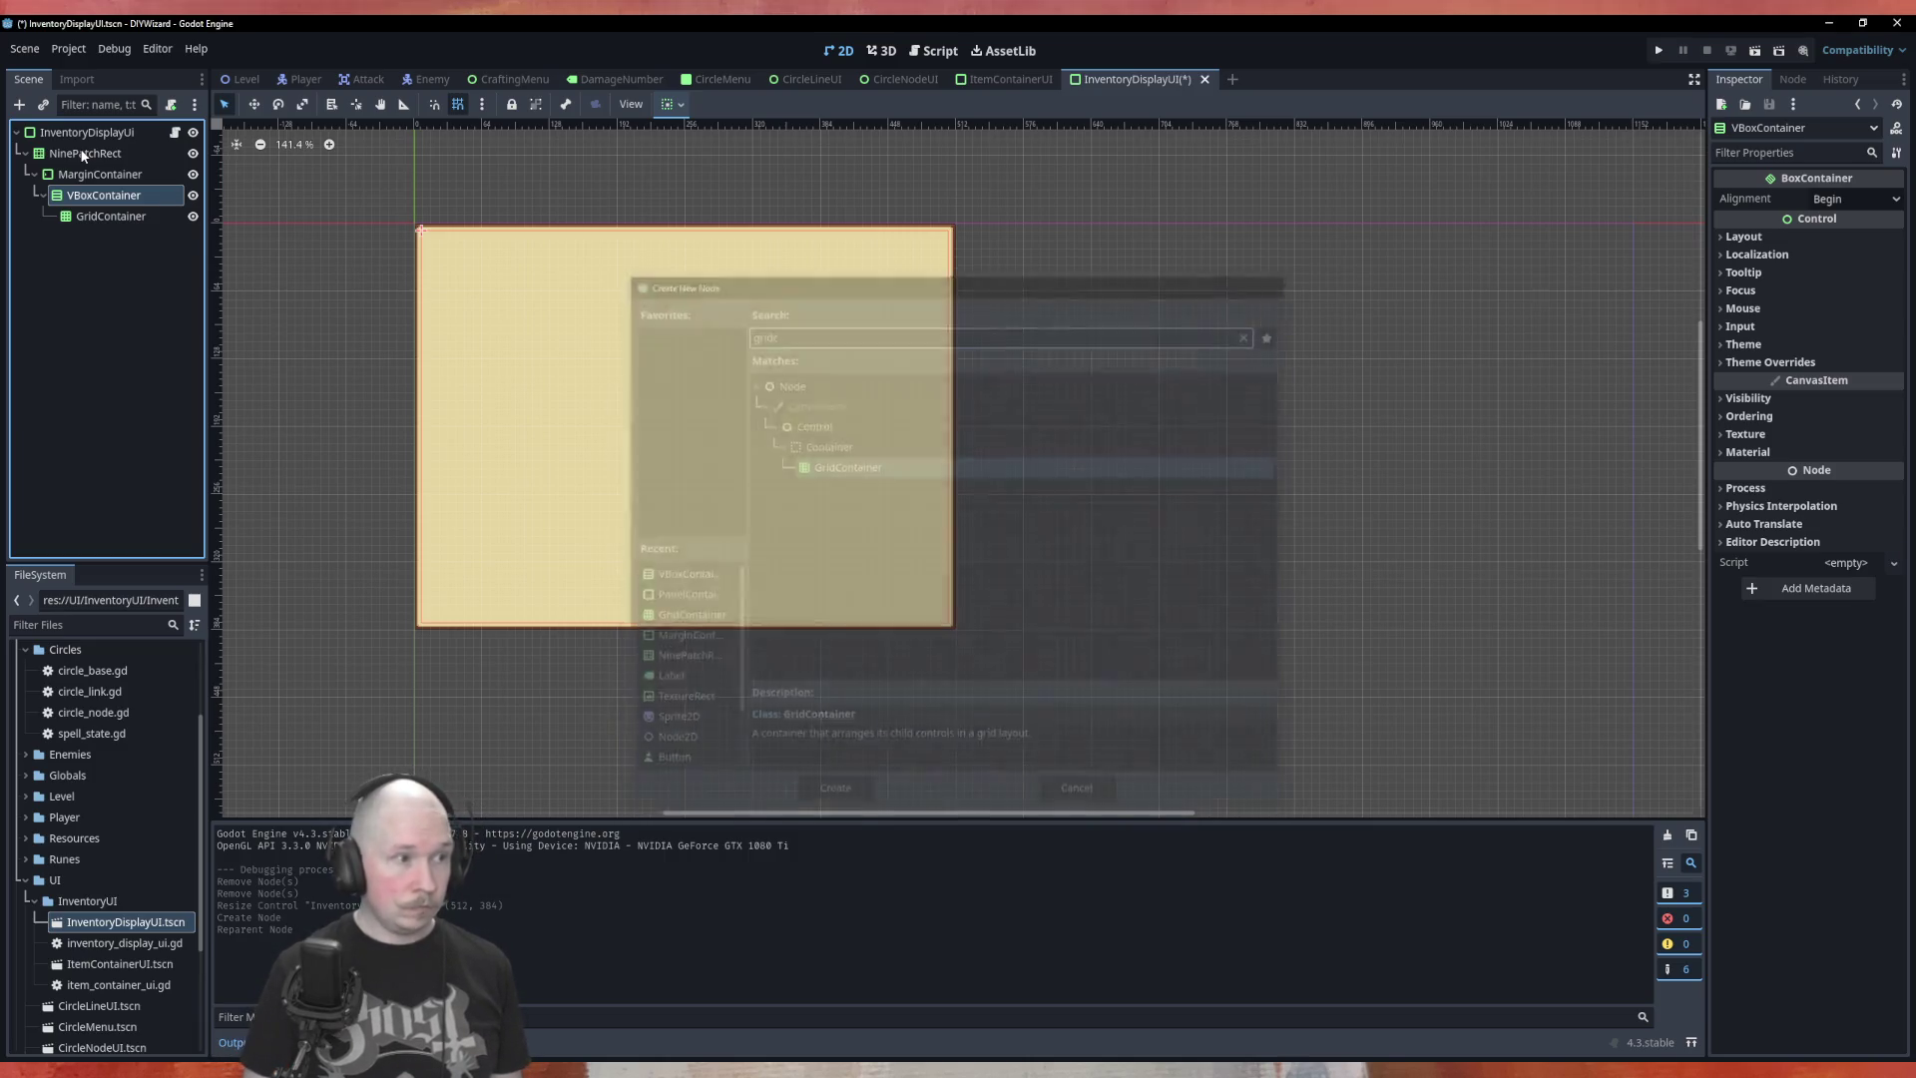
{"action": "left_click", "coordinate": [115, 196]}
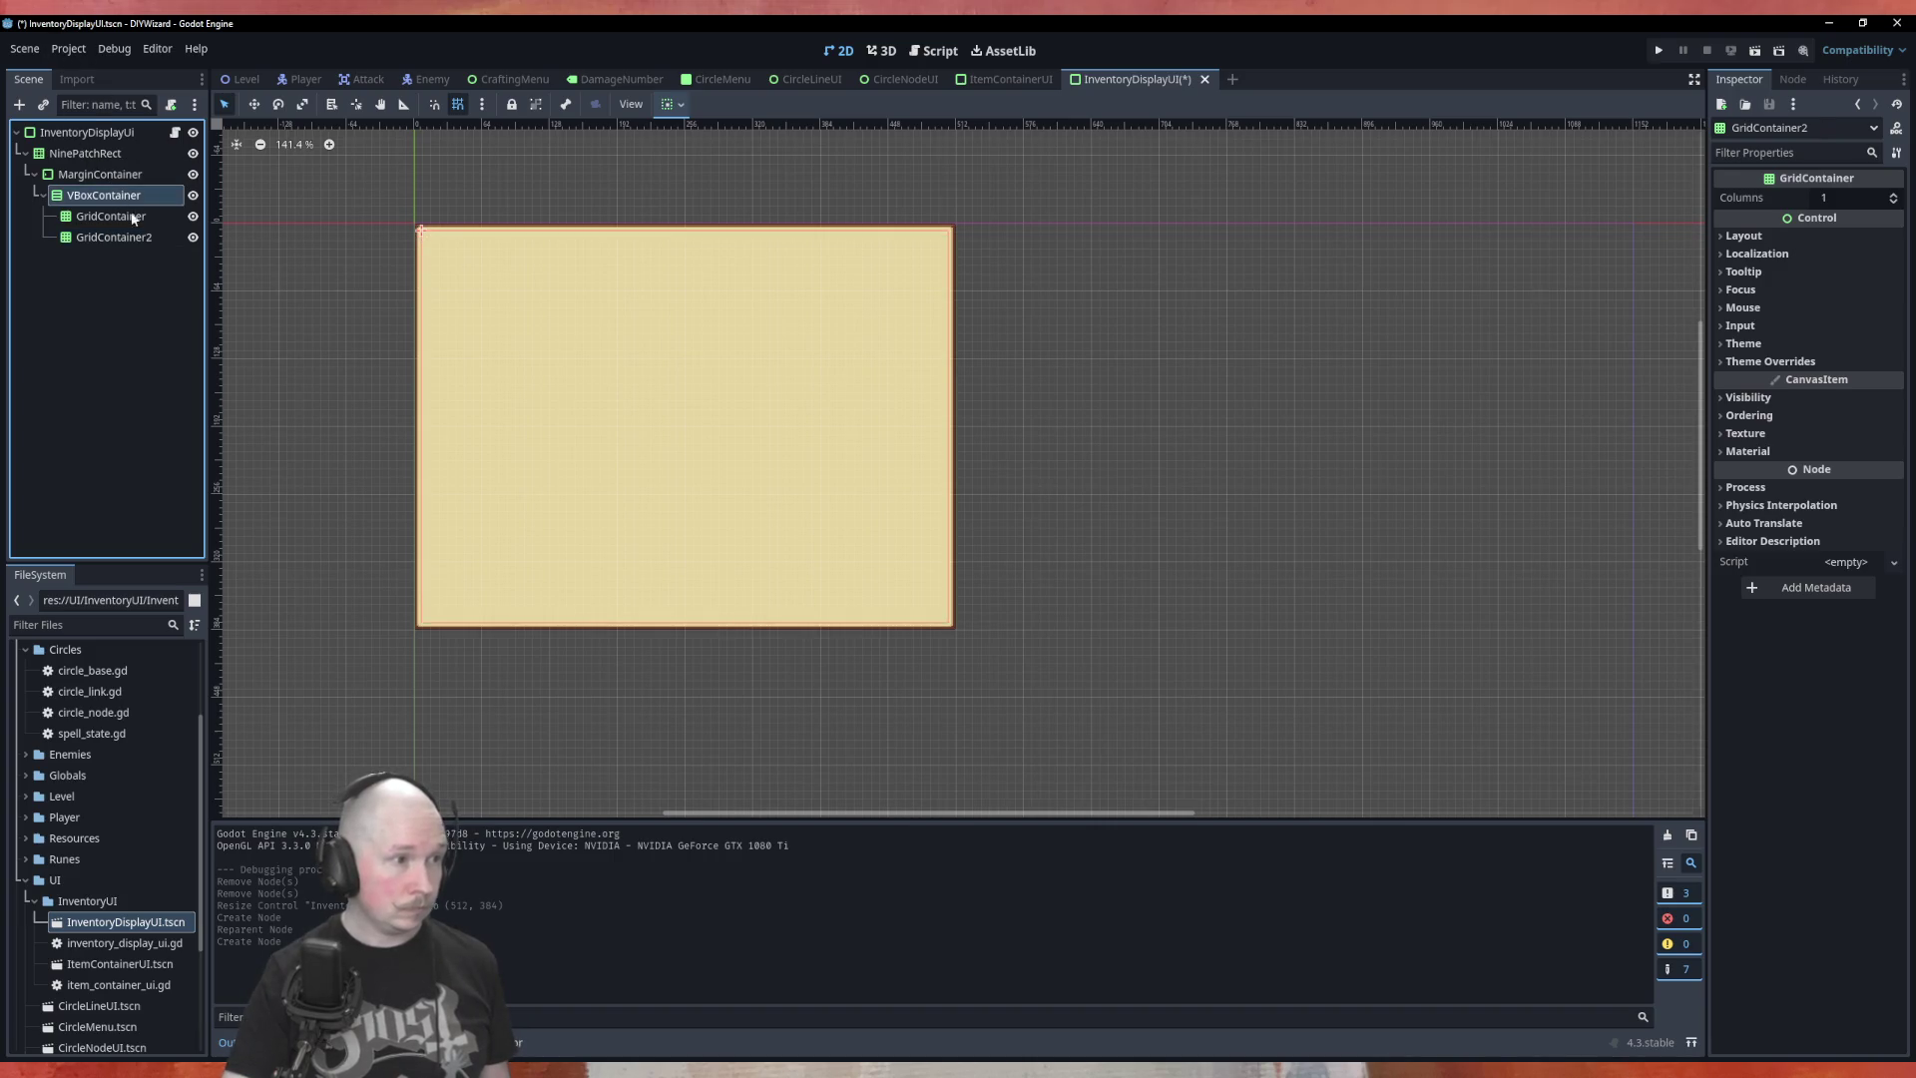
{"action": "key", "text": "ctrl+a"}
{"action": "key", "text": "Return"}
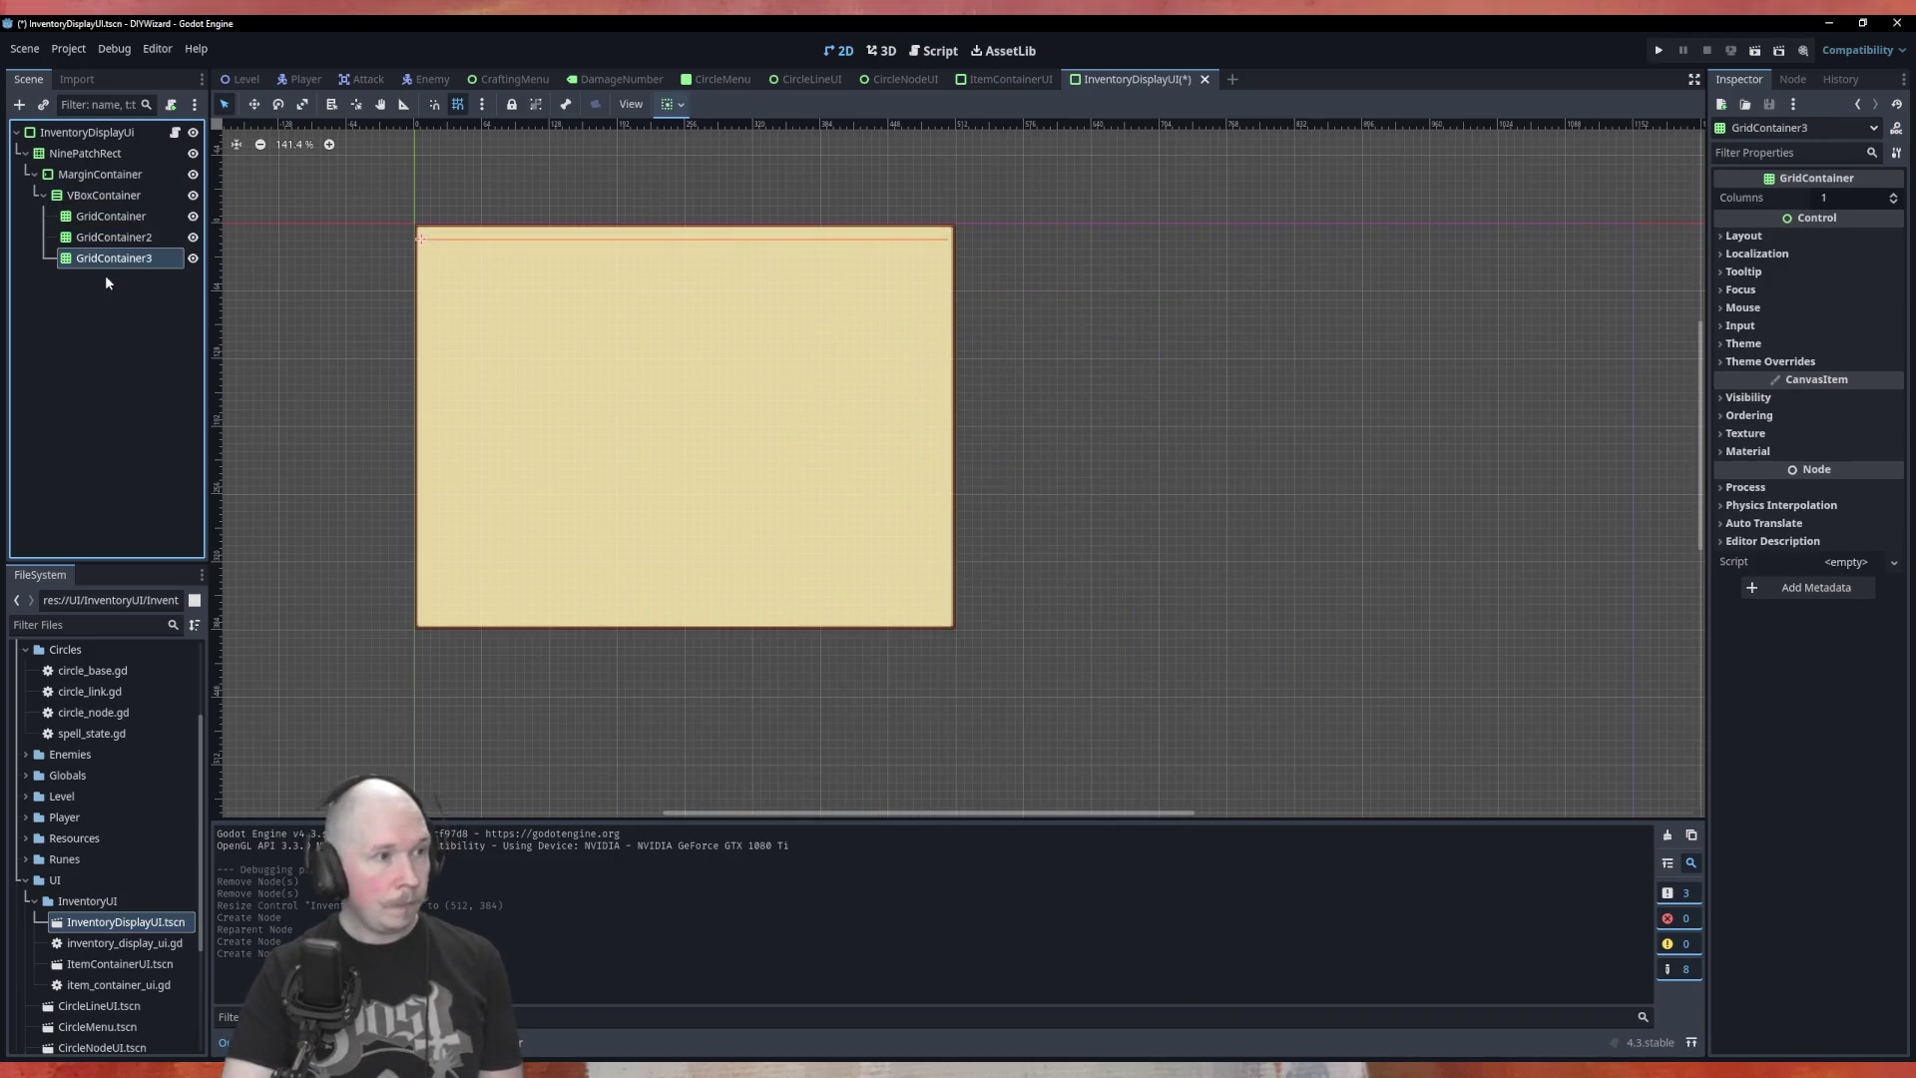
{"action": "left_click", "coordinate": [110, 216]}
{"action": "key", "text": "F2"}
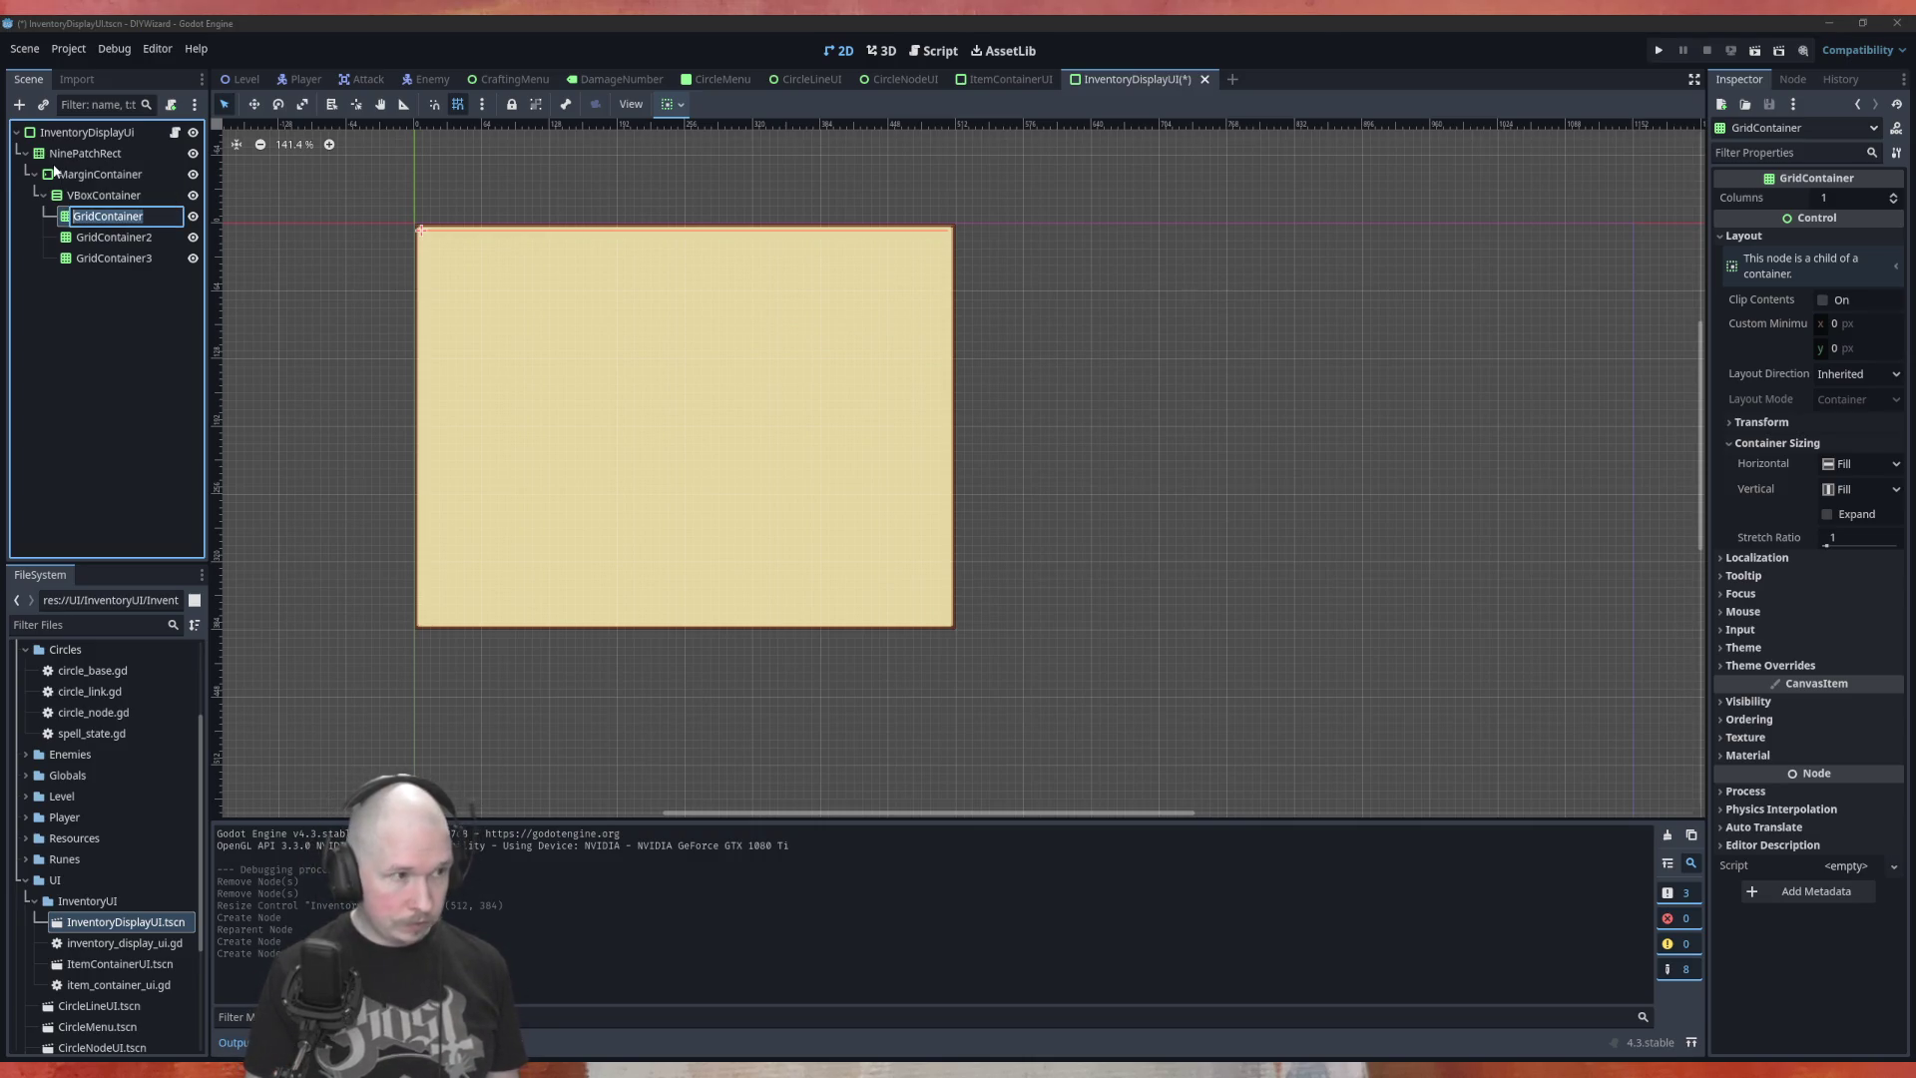
Name the first grid PsContainer and rename GridContainer2 to FilterContainer
{"action": "type", "text": "Container"}
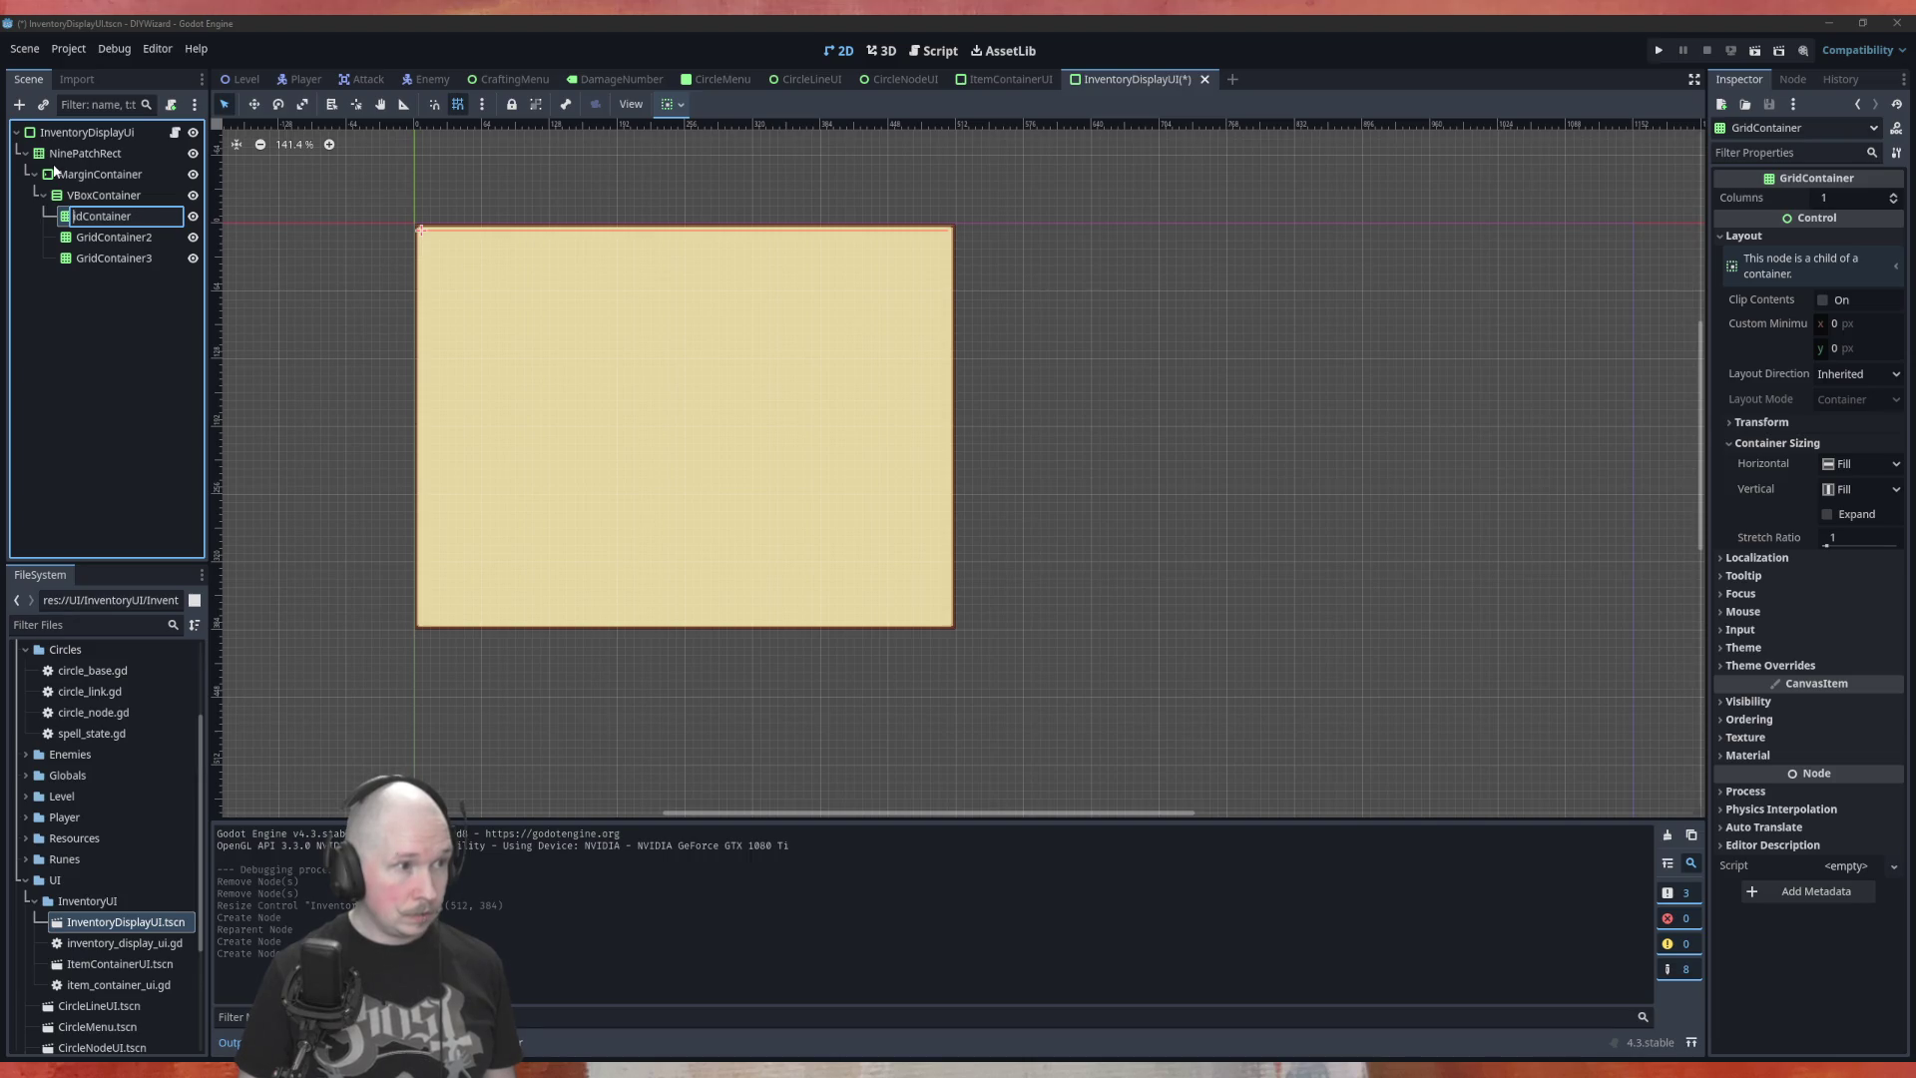
{"action": "type", "text": "Ps"}
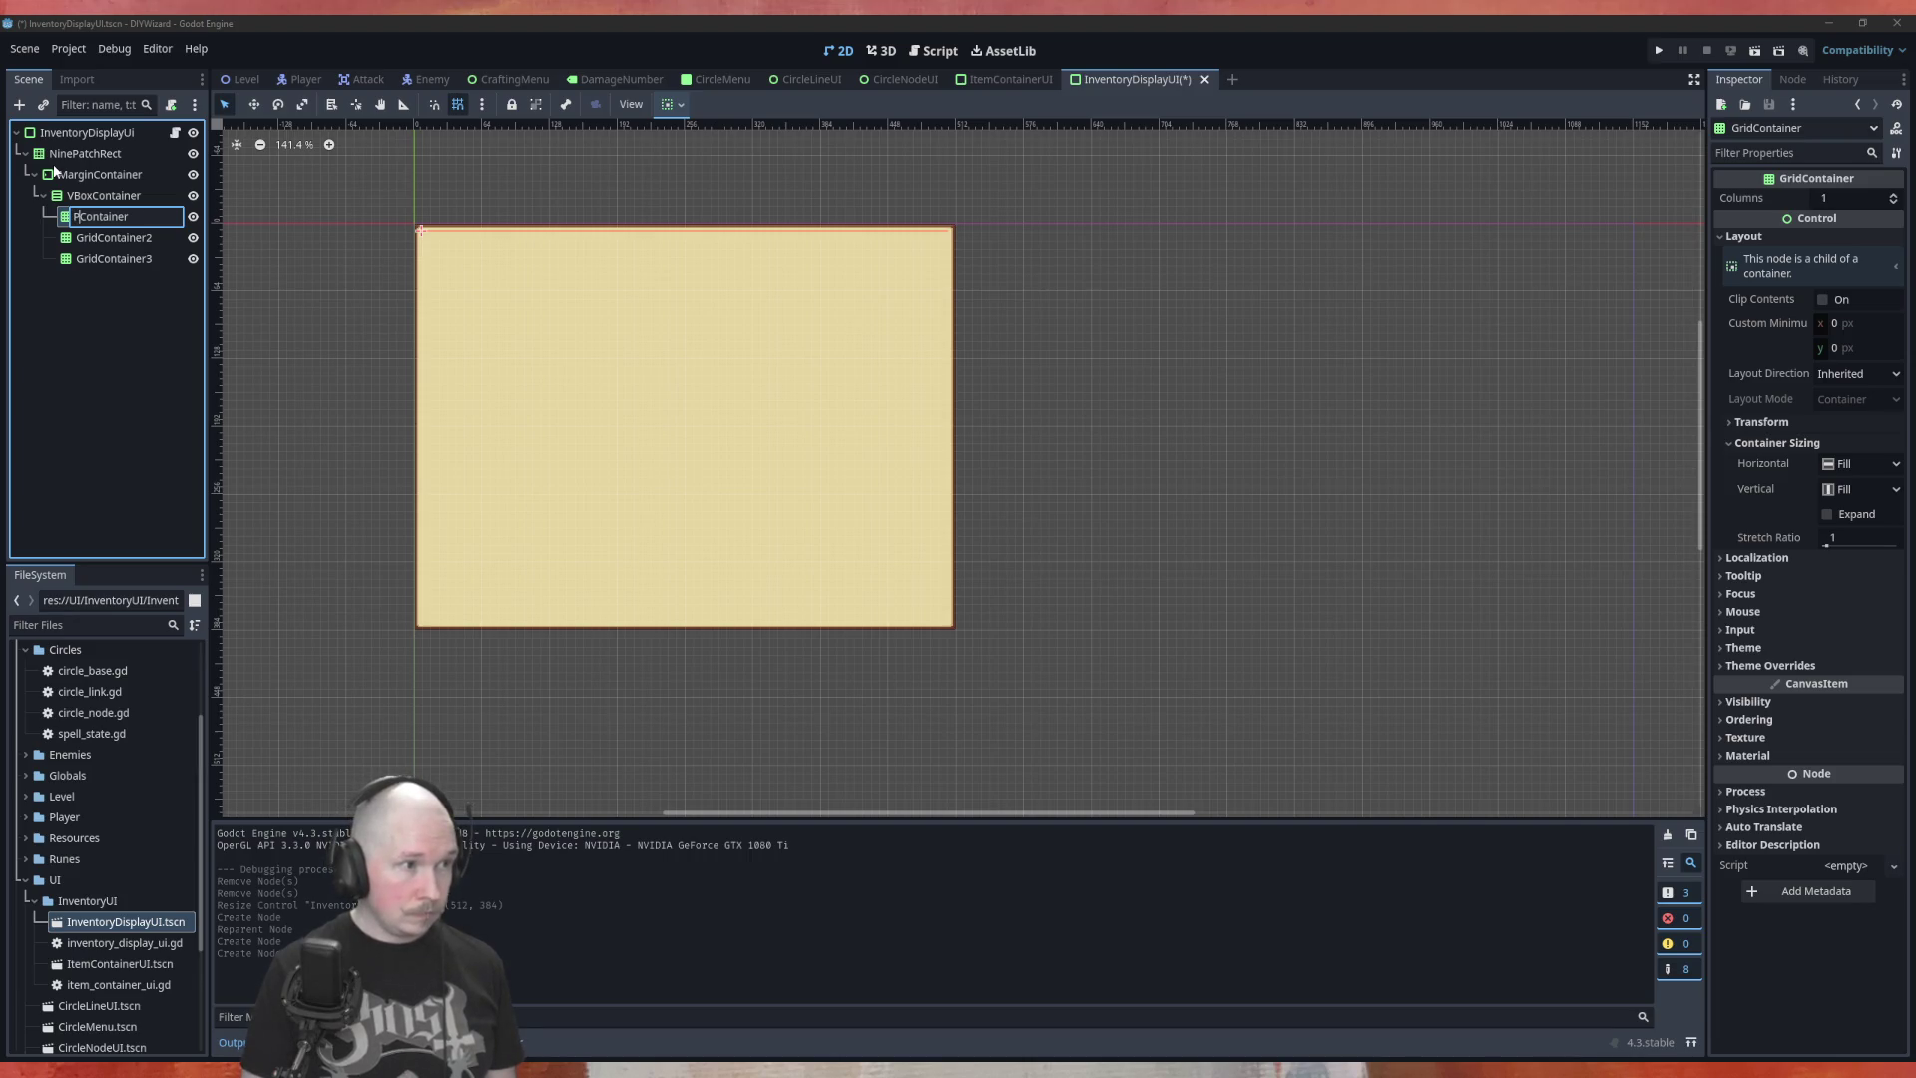
{"action": "key", "text": "Return"}
{"action": "left_click", "coordinate": [105, 242]}
{"action": "key", "text": "F2"}
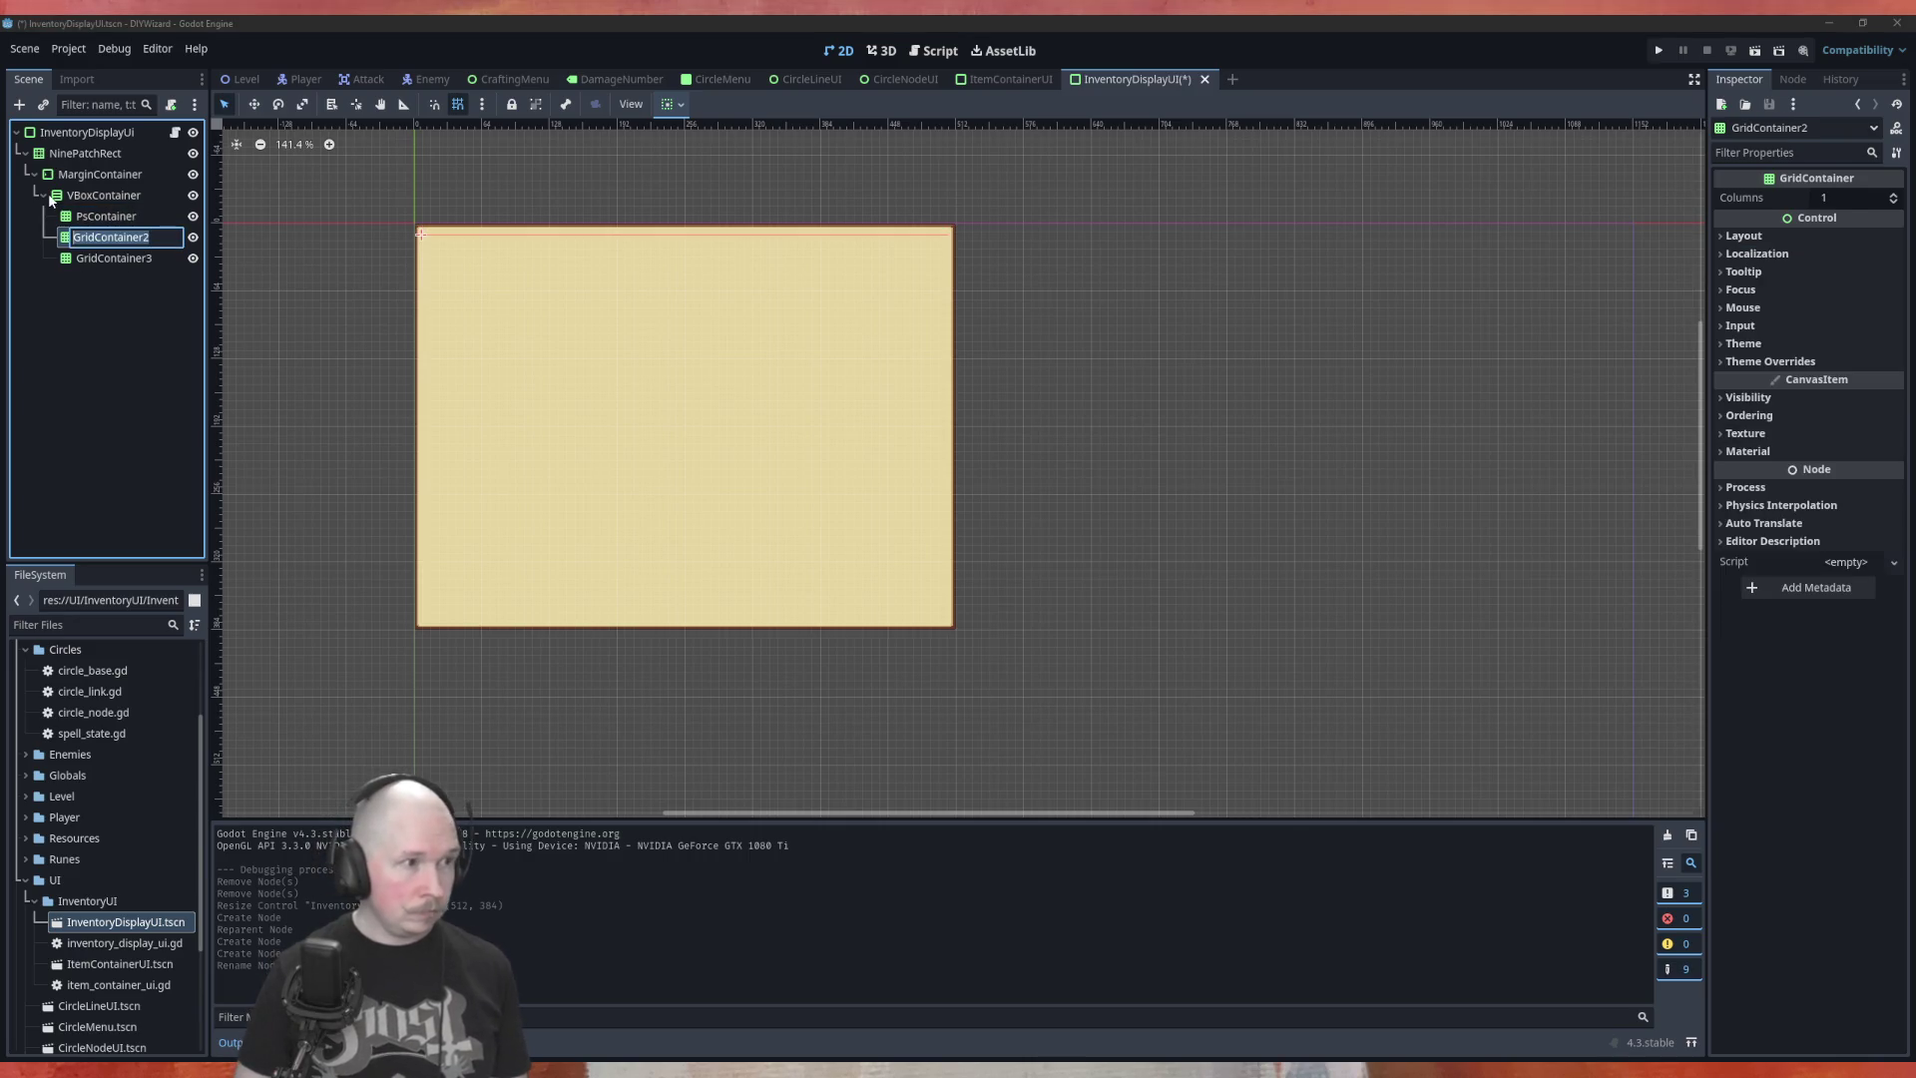
{"action": "key", "text": "Home"}
{"action": "key", "text": "Delete"}
{"action": "key", "text": "Delete"}
{"action": "key", "text": "Delete"}
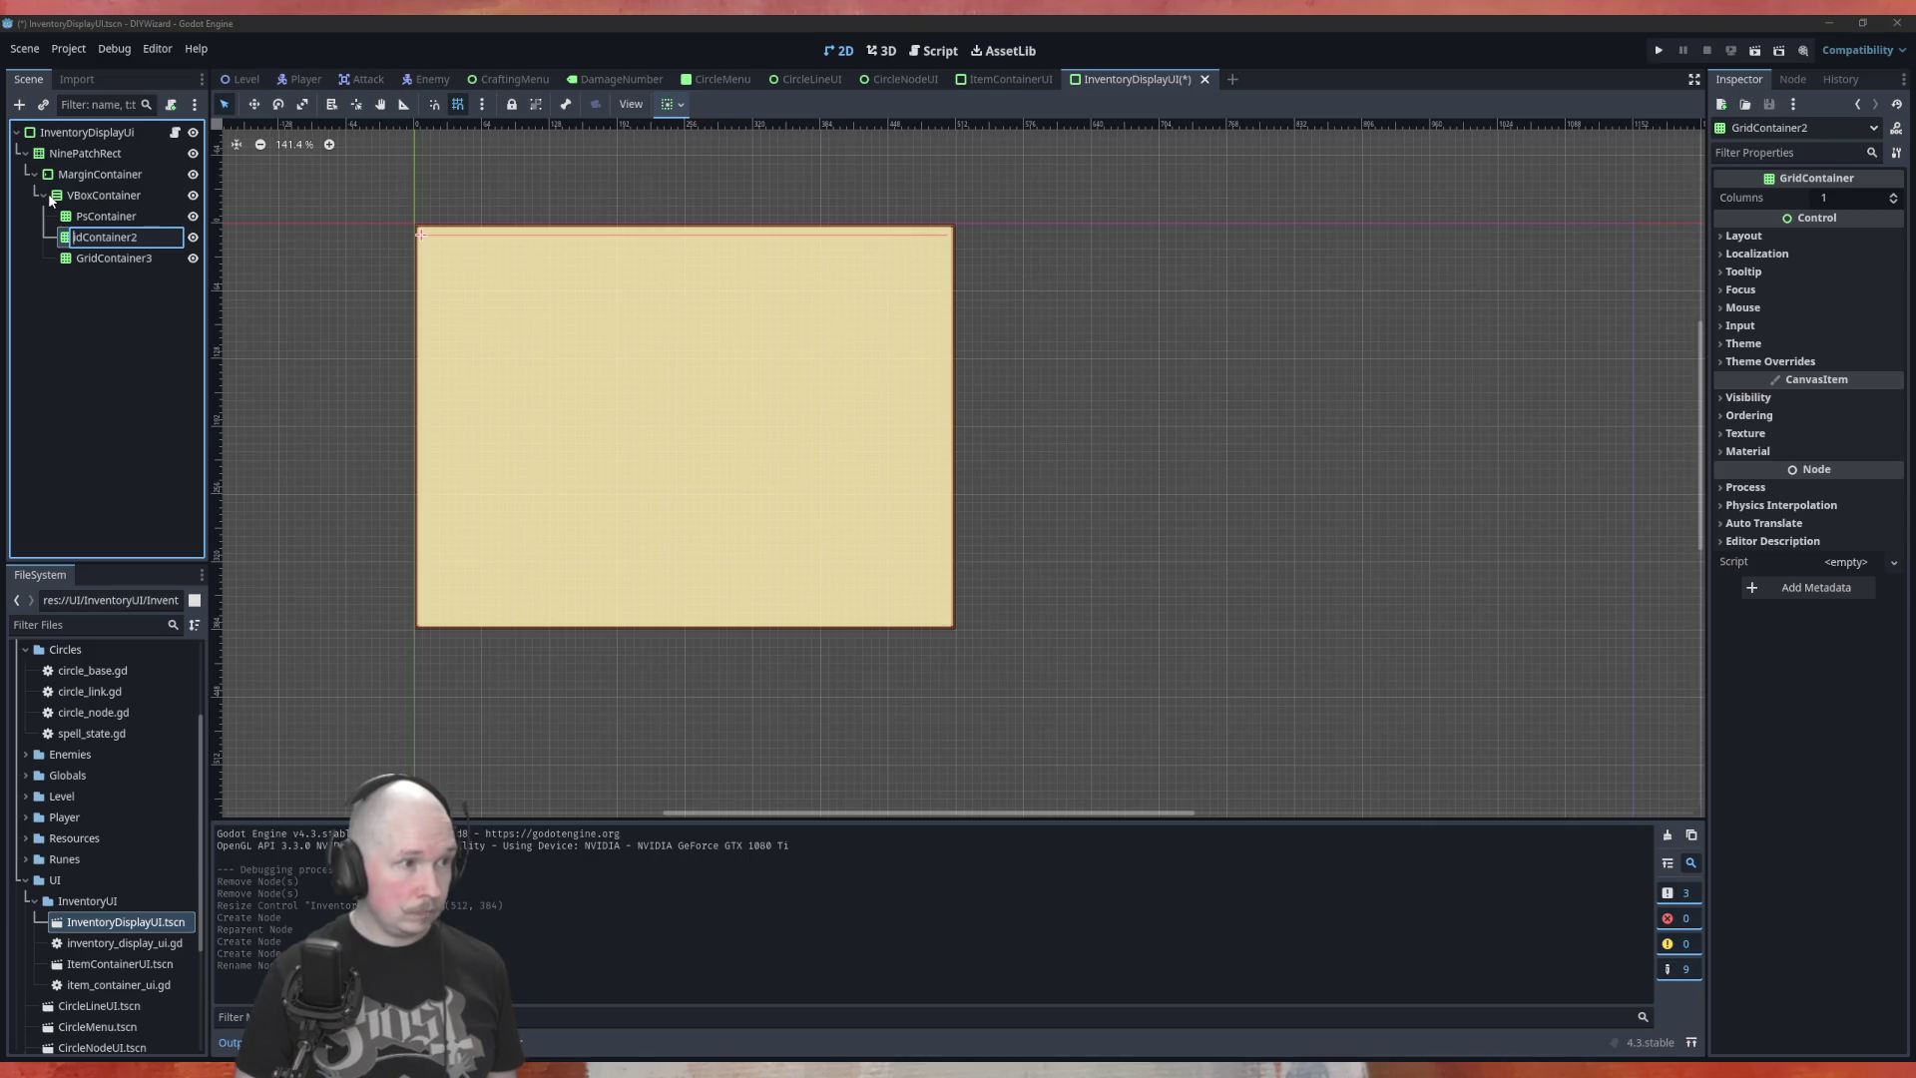
{"action": "type", "text": "Filter"}
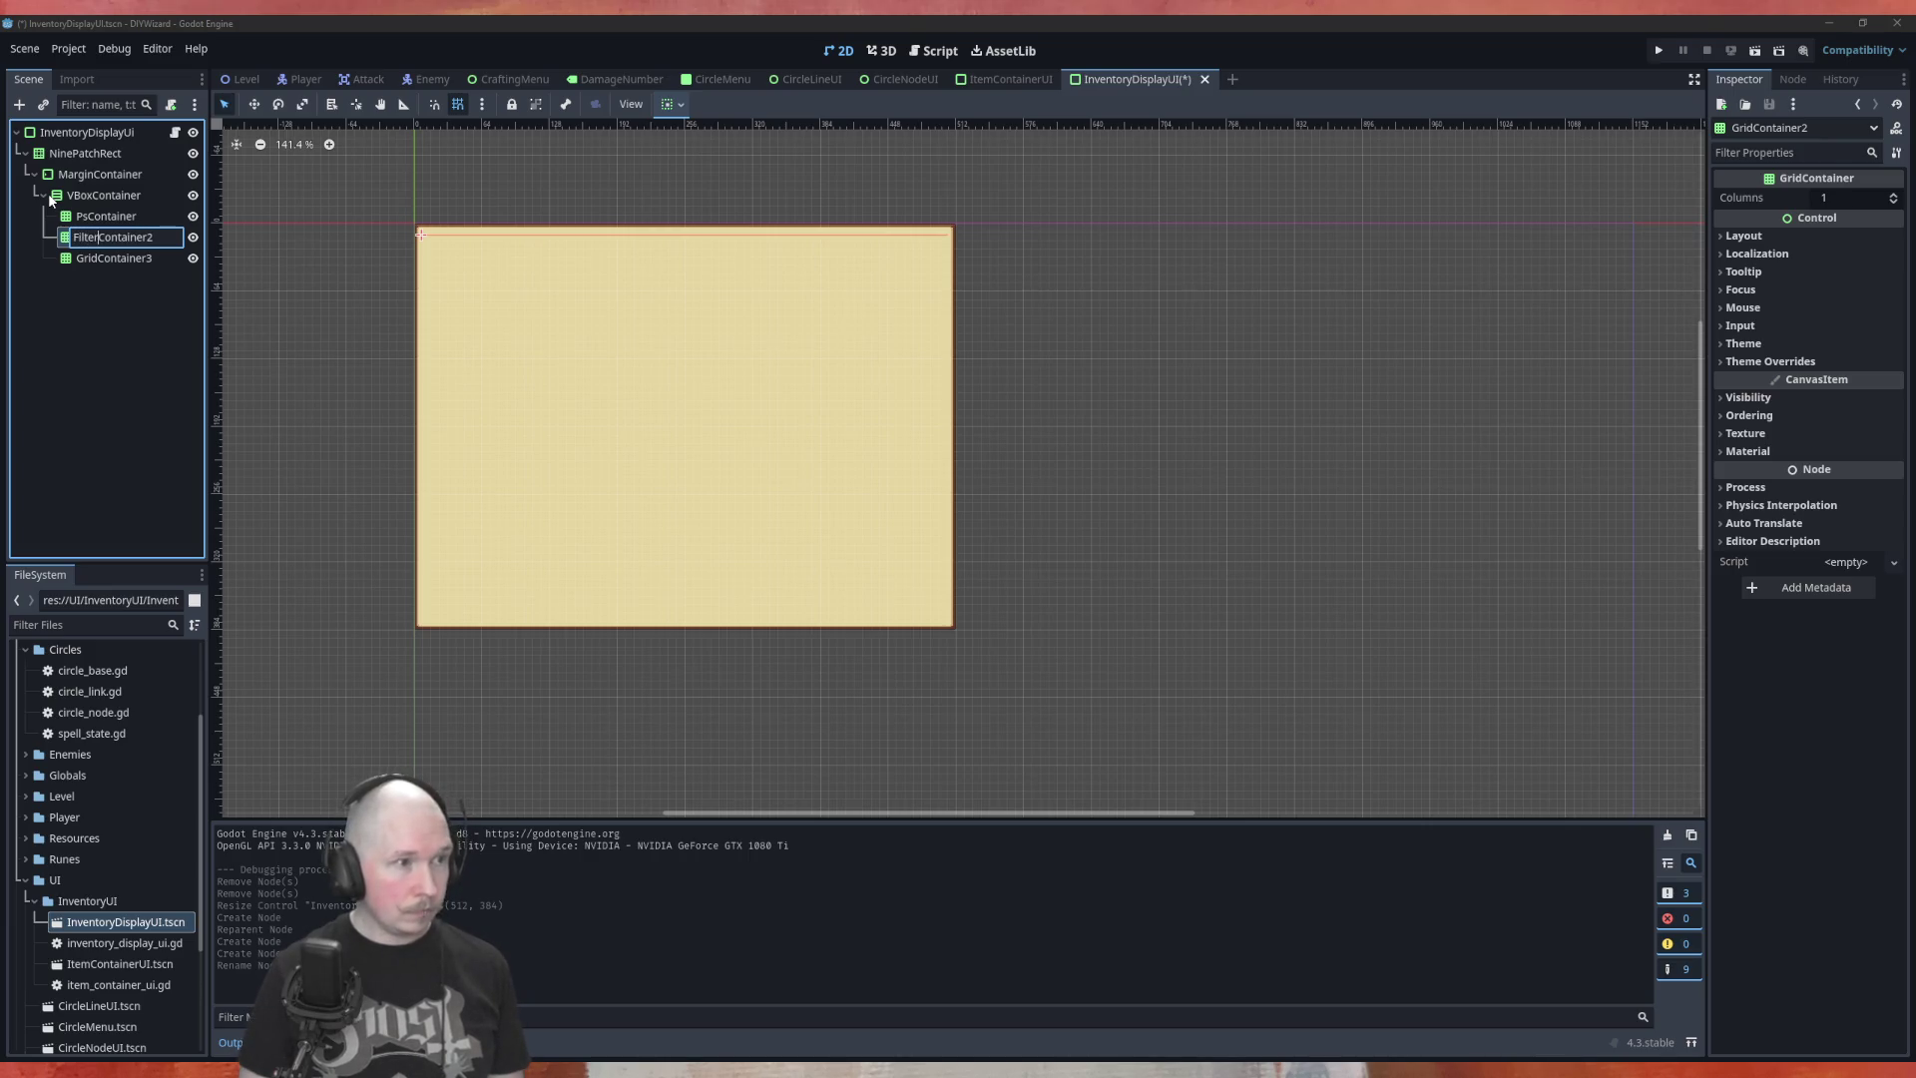
{"action": "key", "text": "BackSpace"}
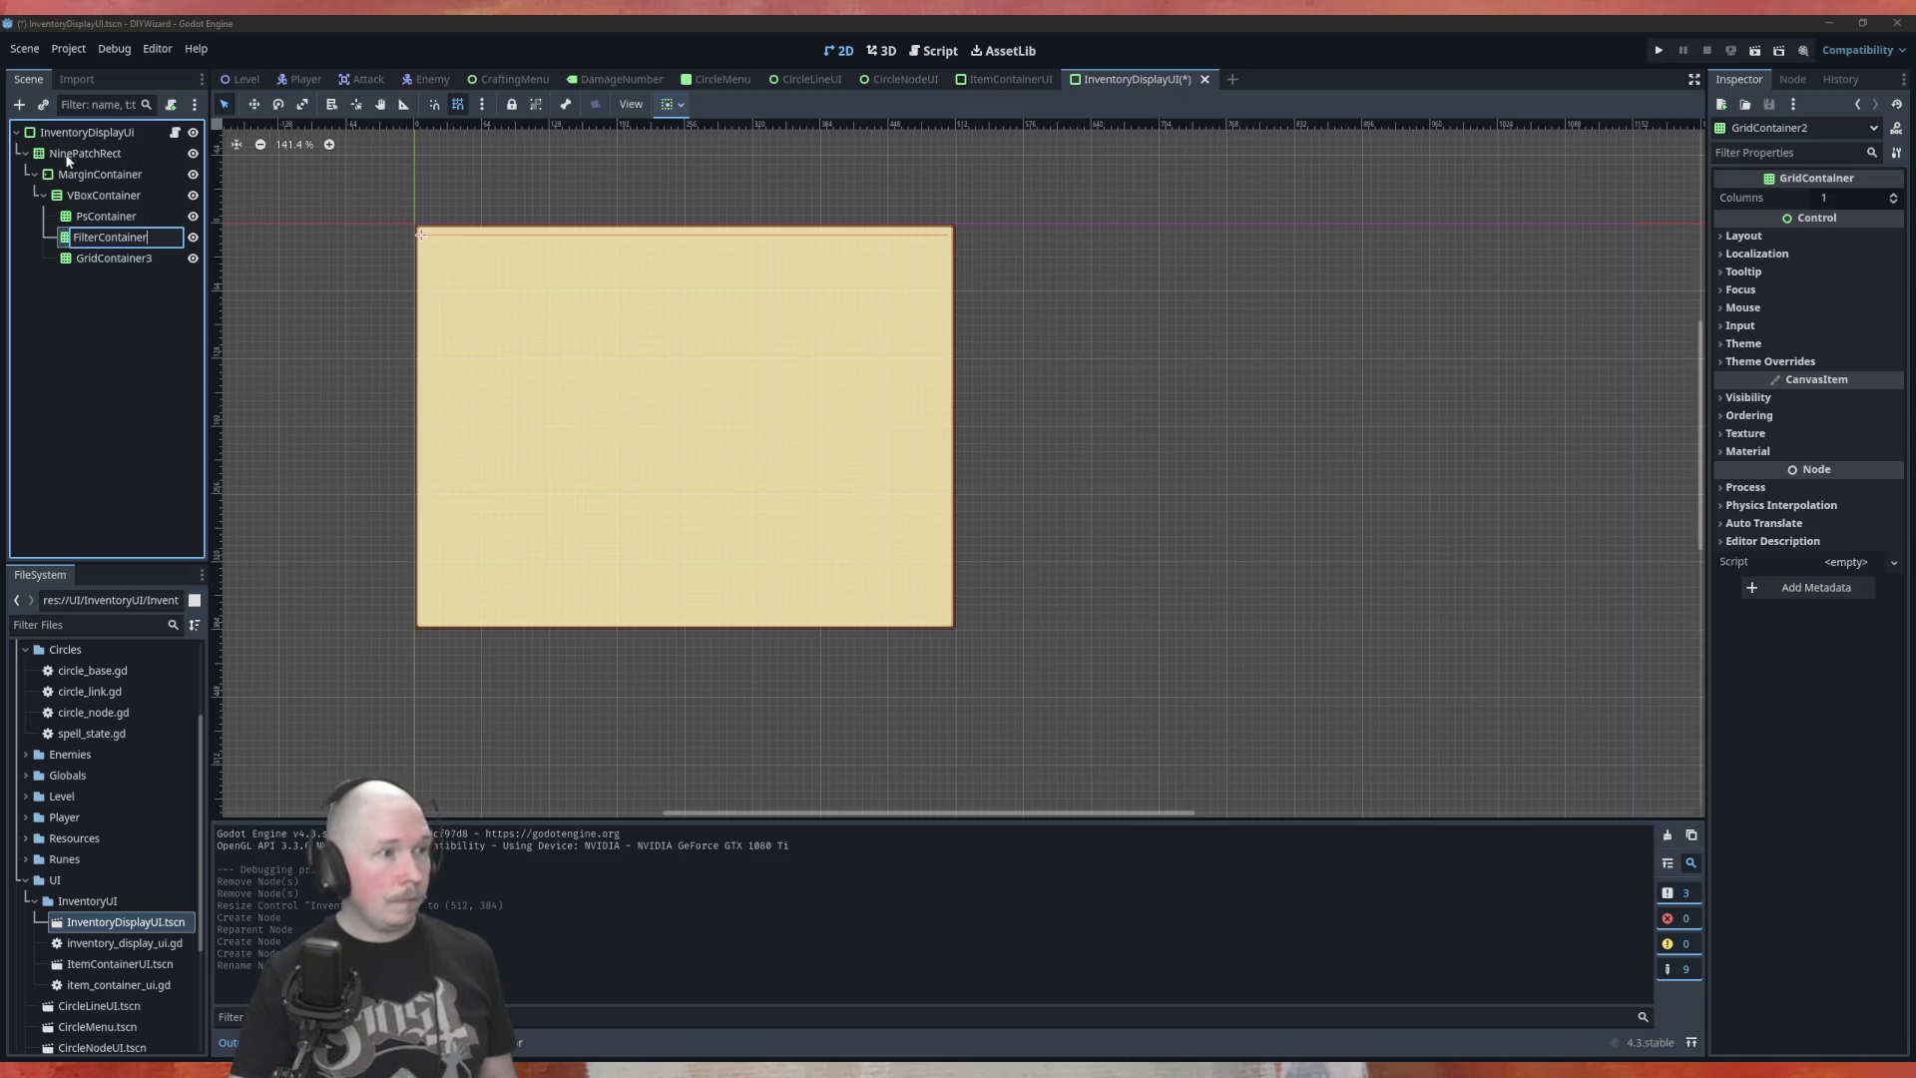
{"action": "left_click", "coordinate": [136, 258]}
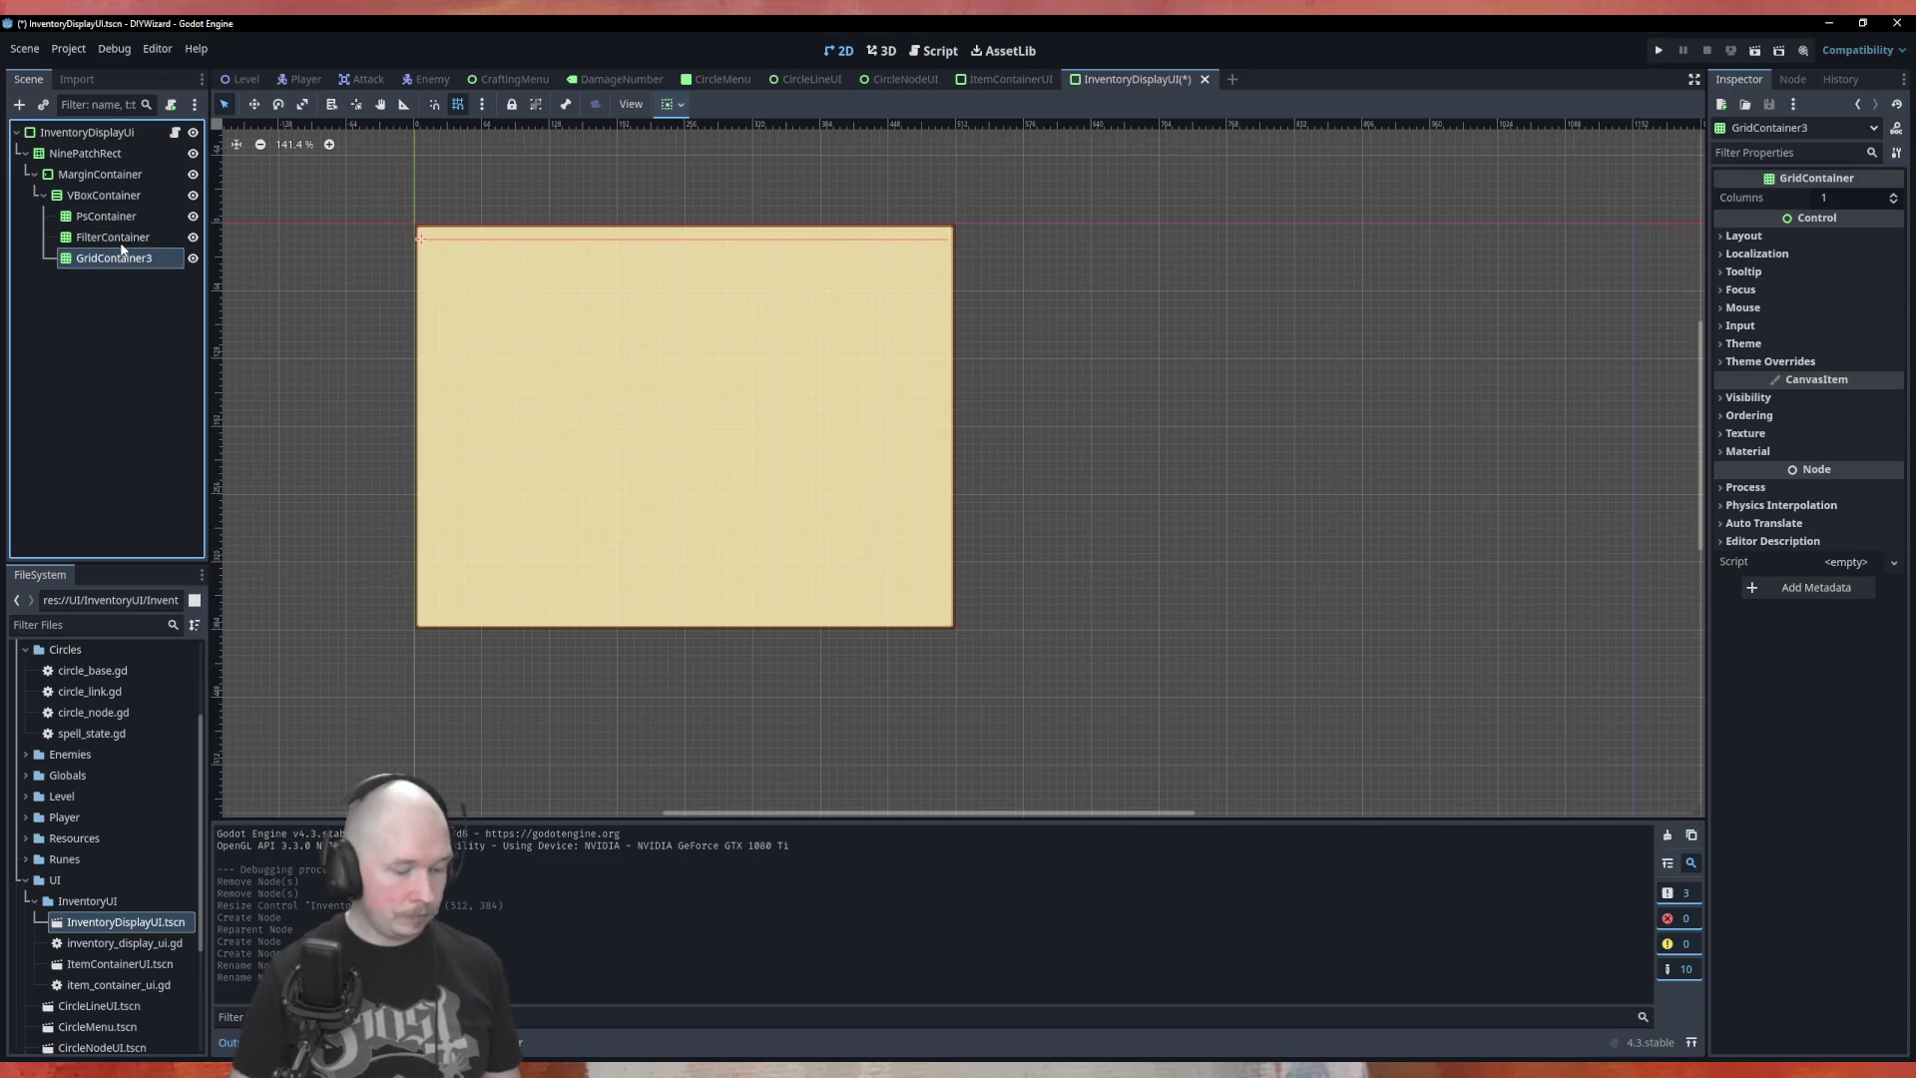
Rename GridContainer3 to ProjectionContainer and correct PsContainer to PowerContainer
{"action": "left_click", "coordinate": [122, 256]}
{"action": "key", "text": "Home"}
{"action": "key", "text": "Delete"}
{"action": "key", "text": "Delete"}
{"action": "key", "text": "Delete"}
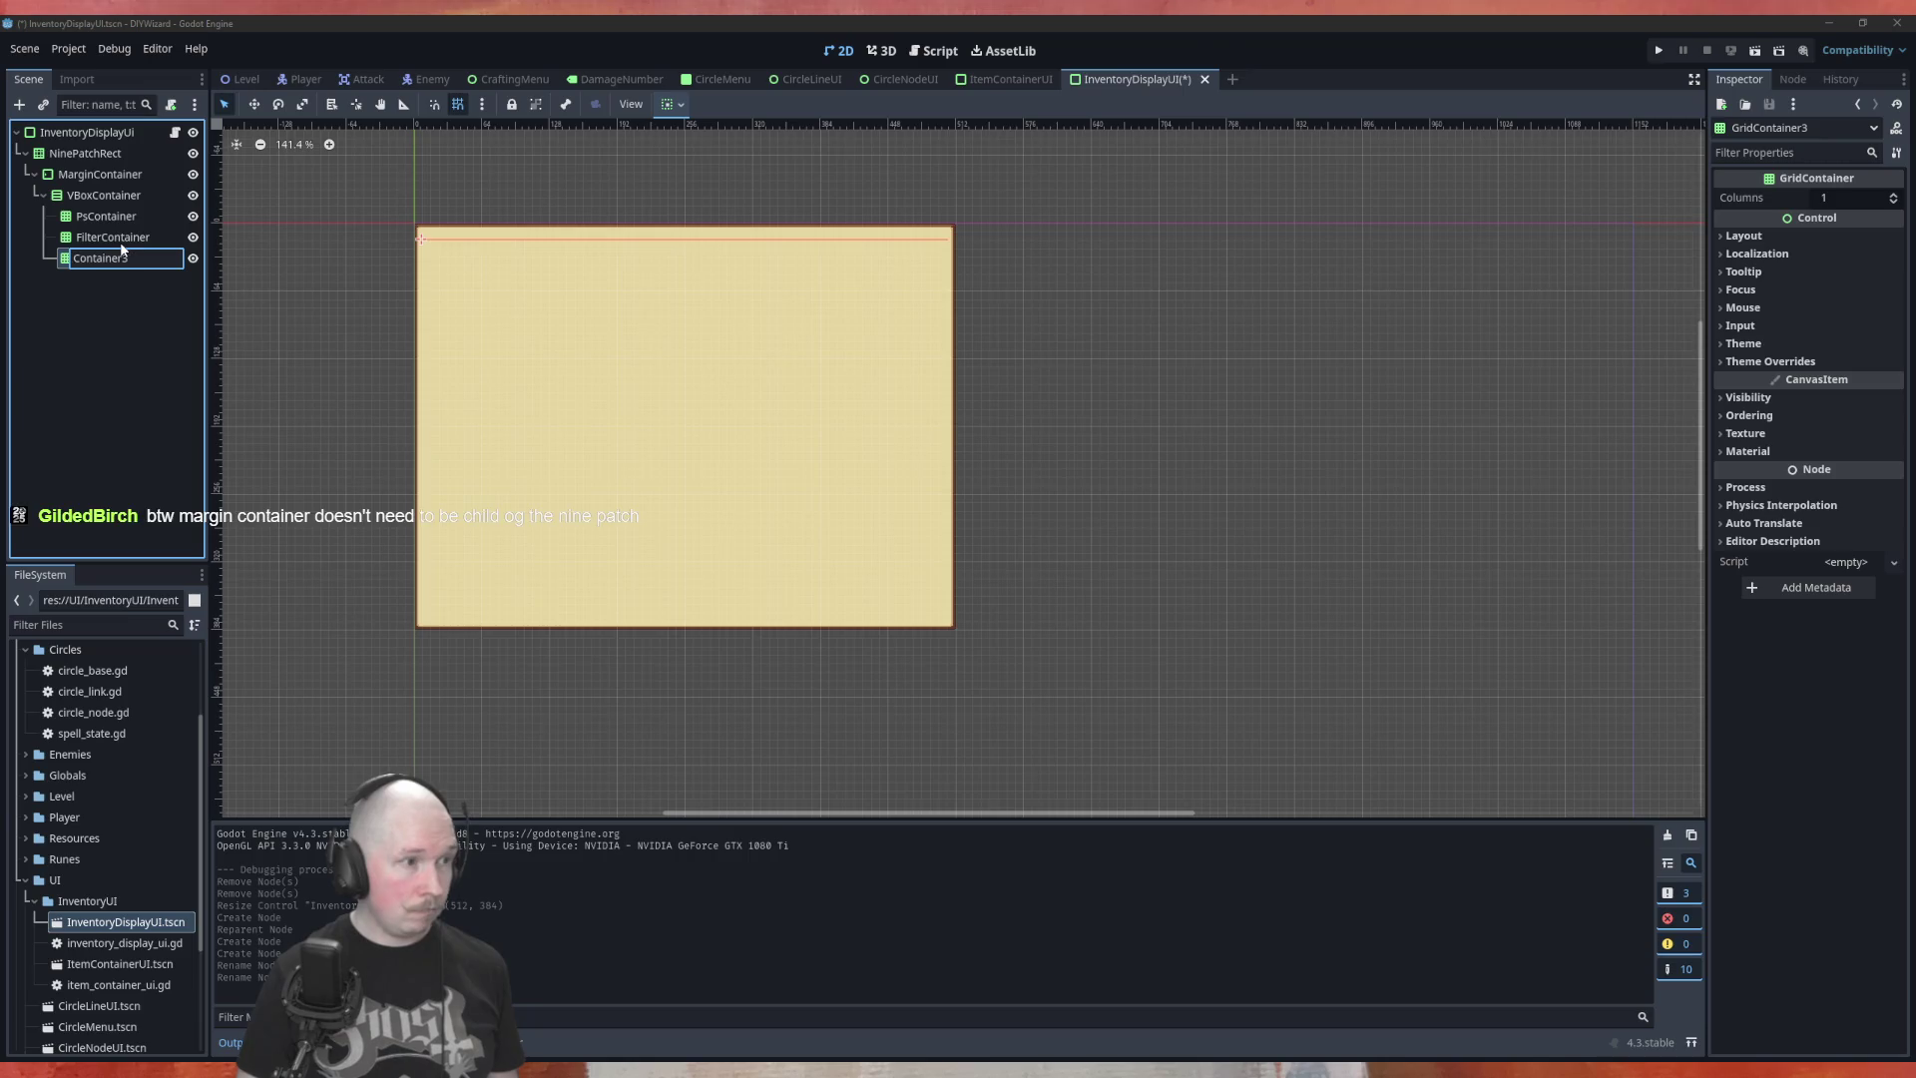
{"action": "type", "text": "Projection"}
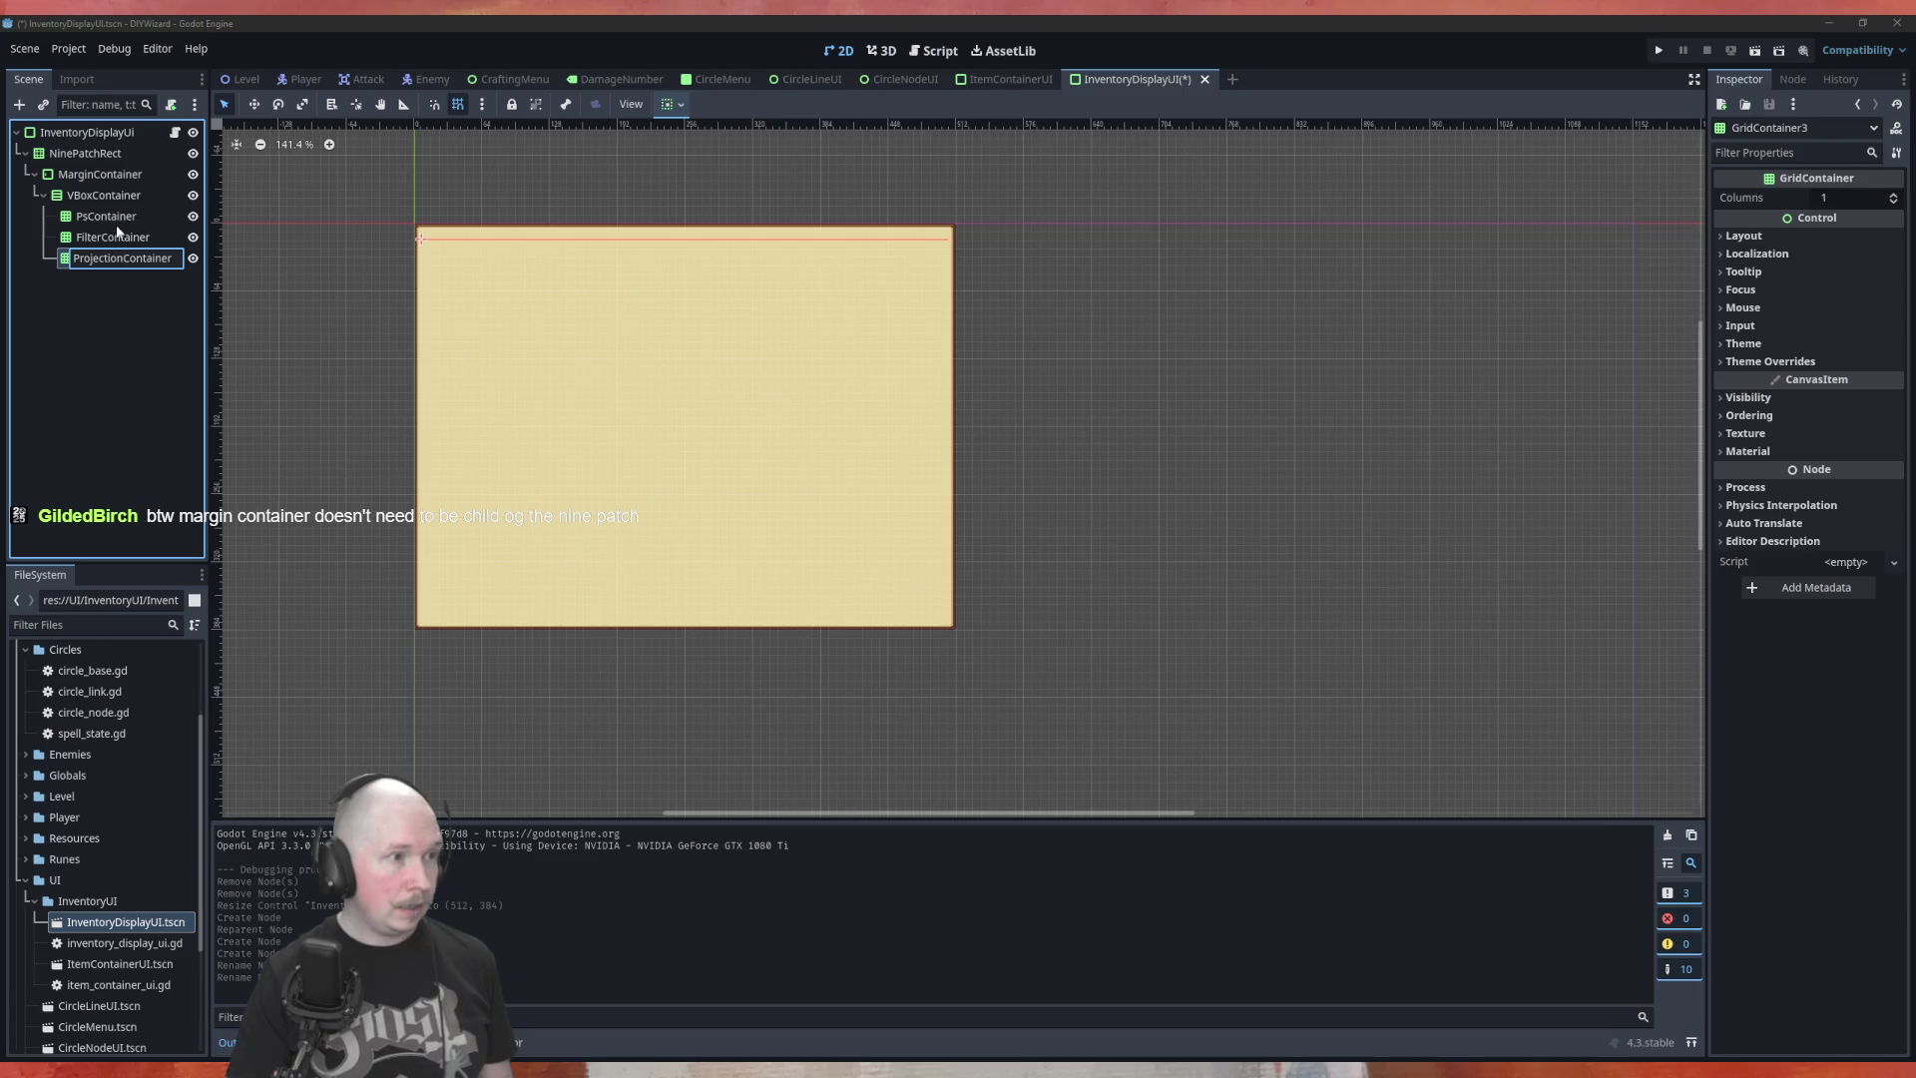
{"action": "key", "text": "Return"}
{"action": "left_click", "coordinate": [113, 215]}
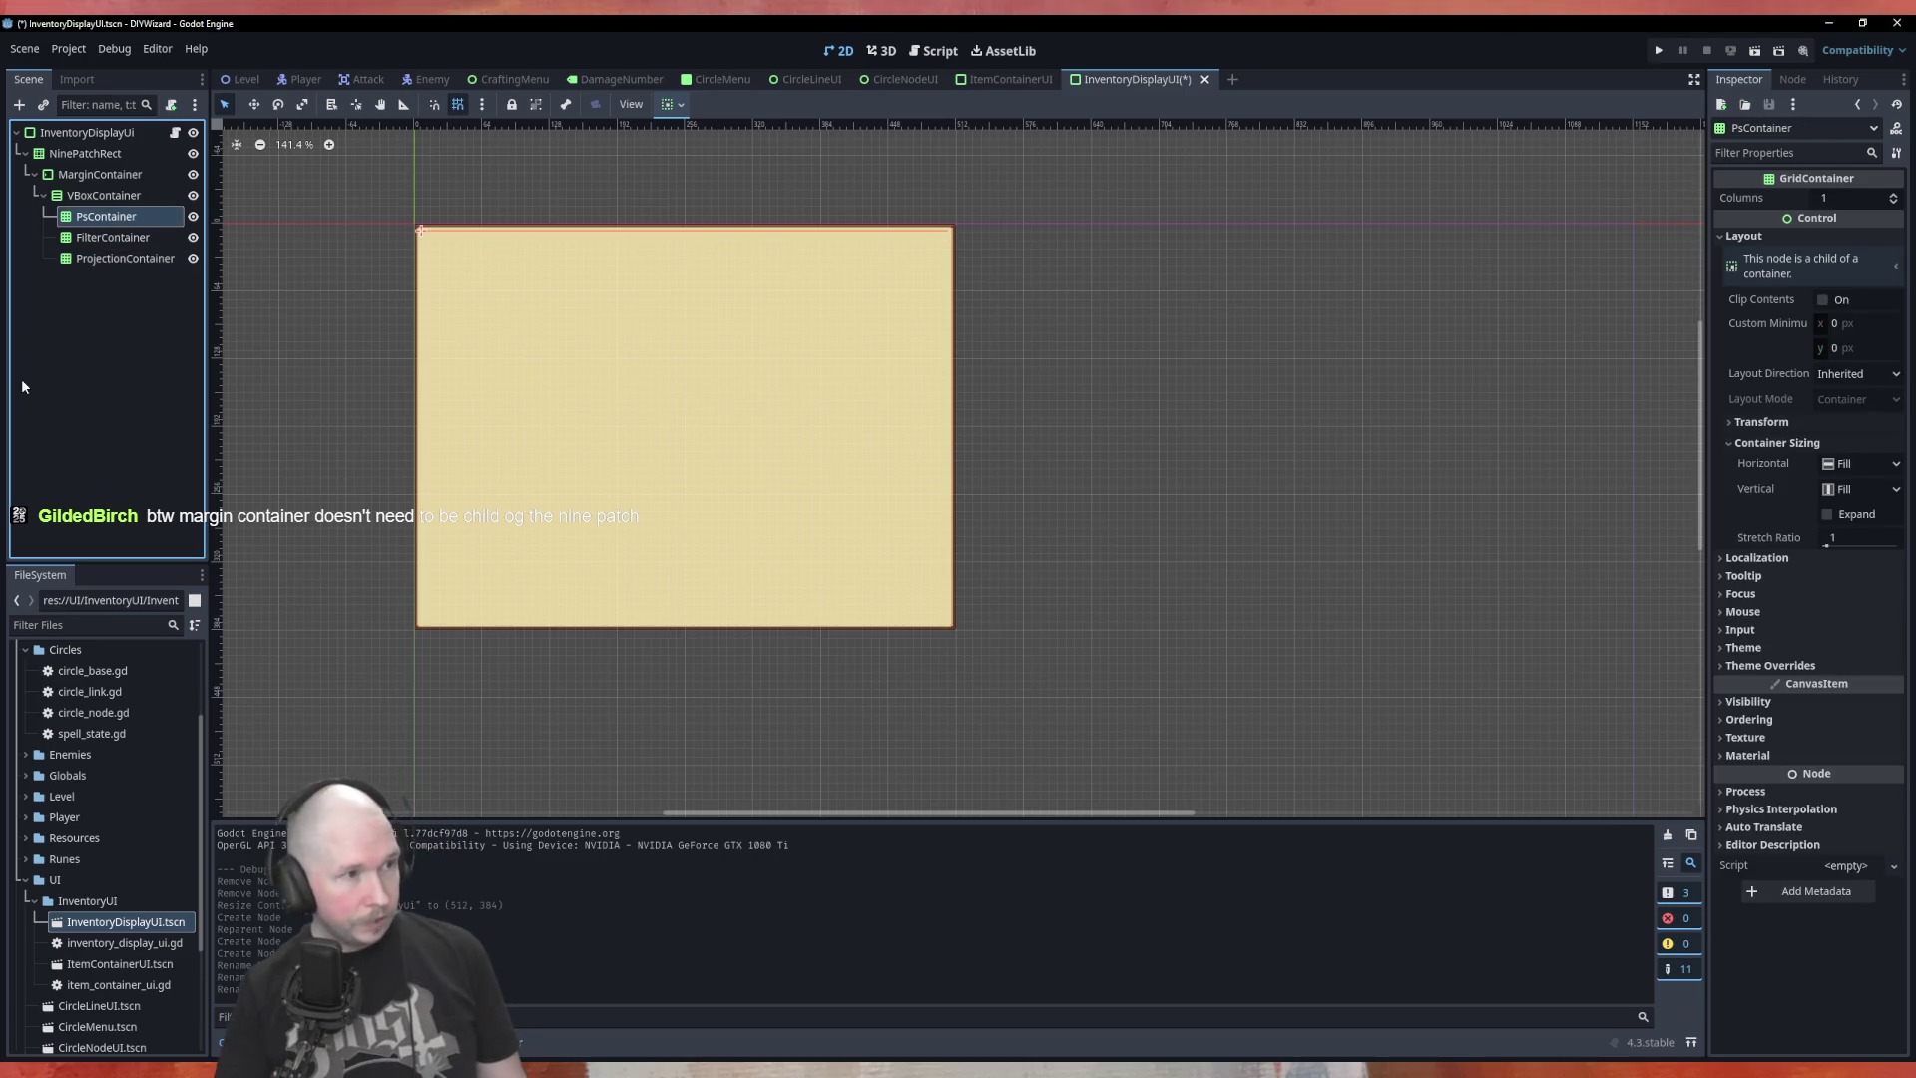
{"action": "key", "text": "F2"}
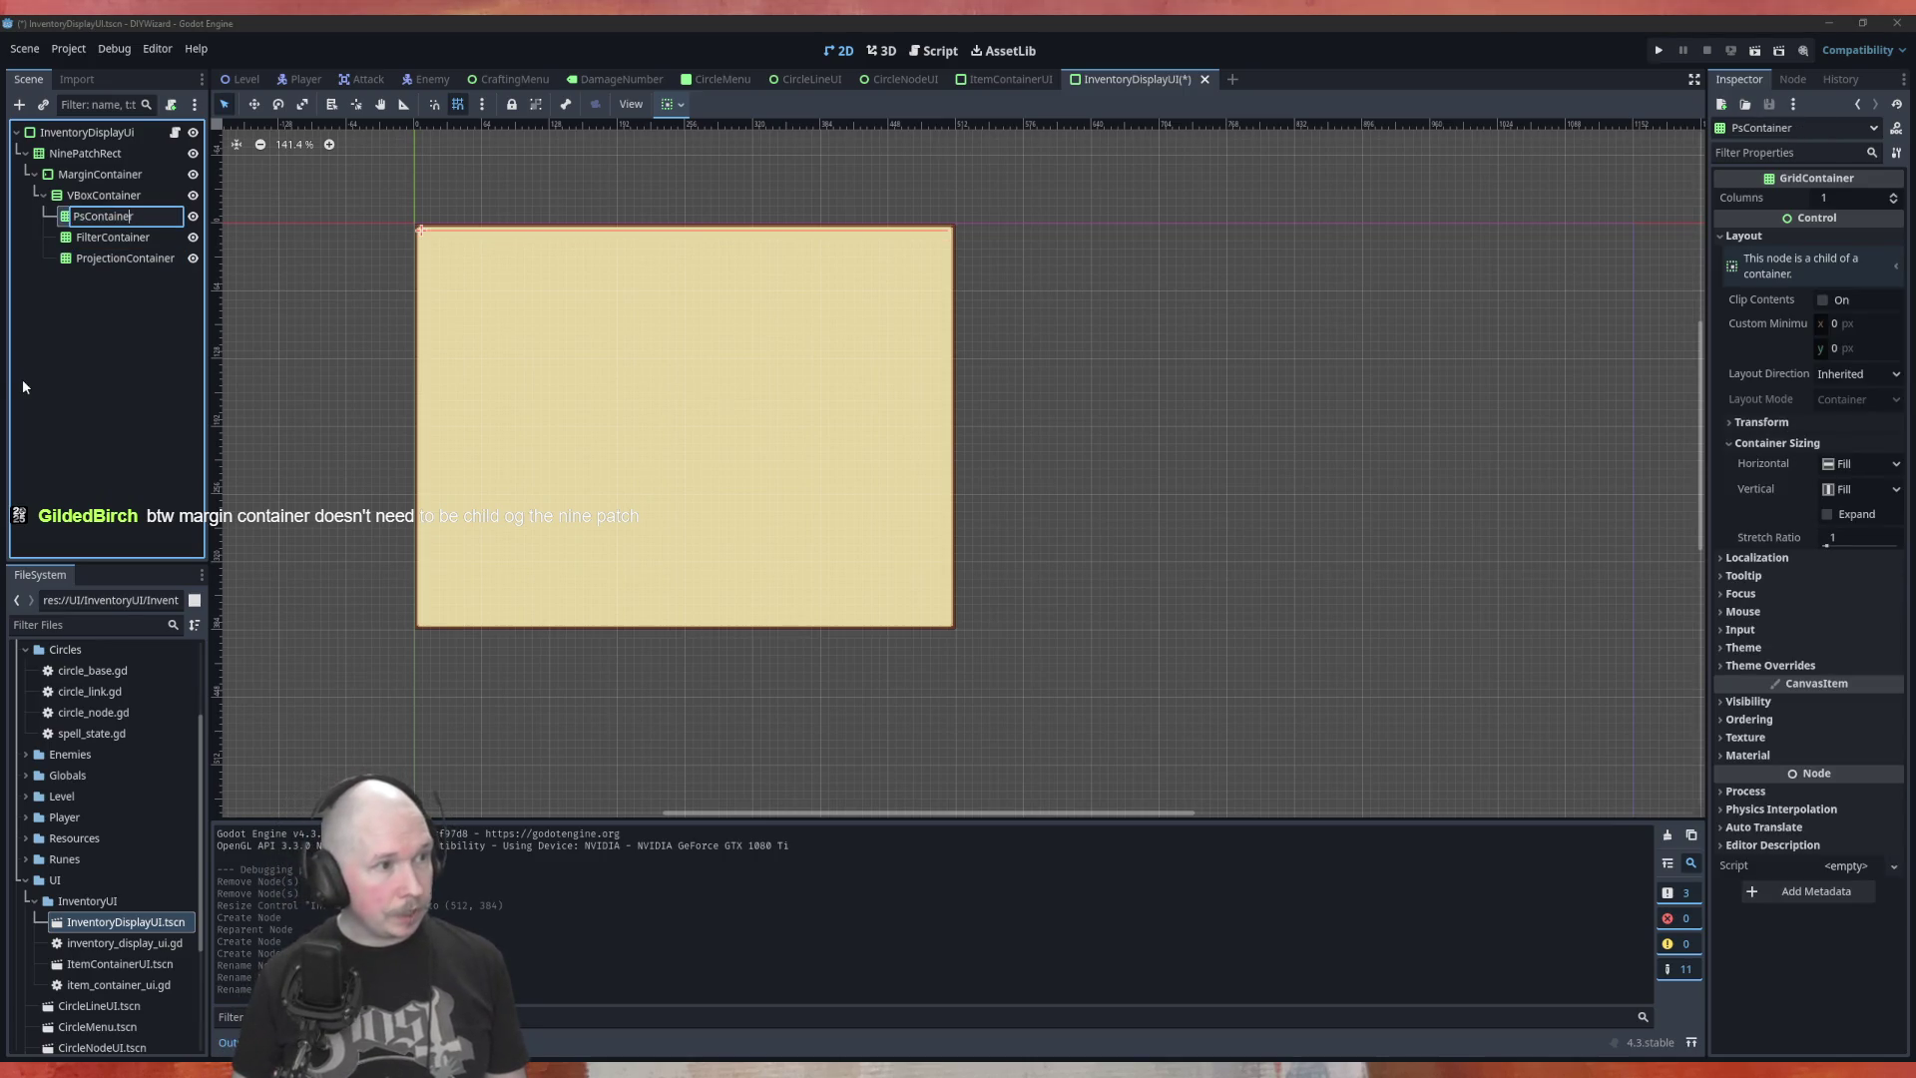
{"action": "key", "text": "BackSpace"}
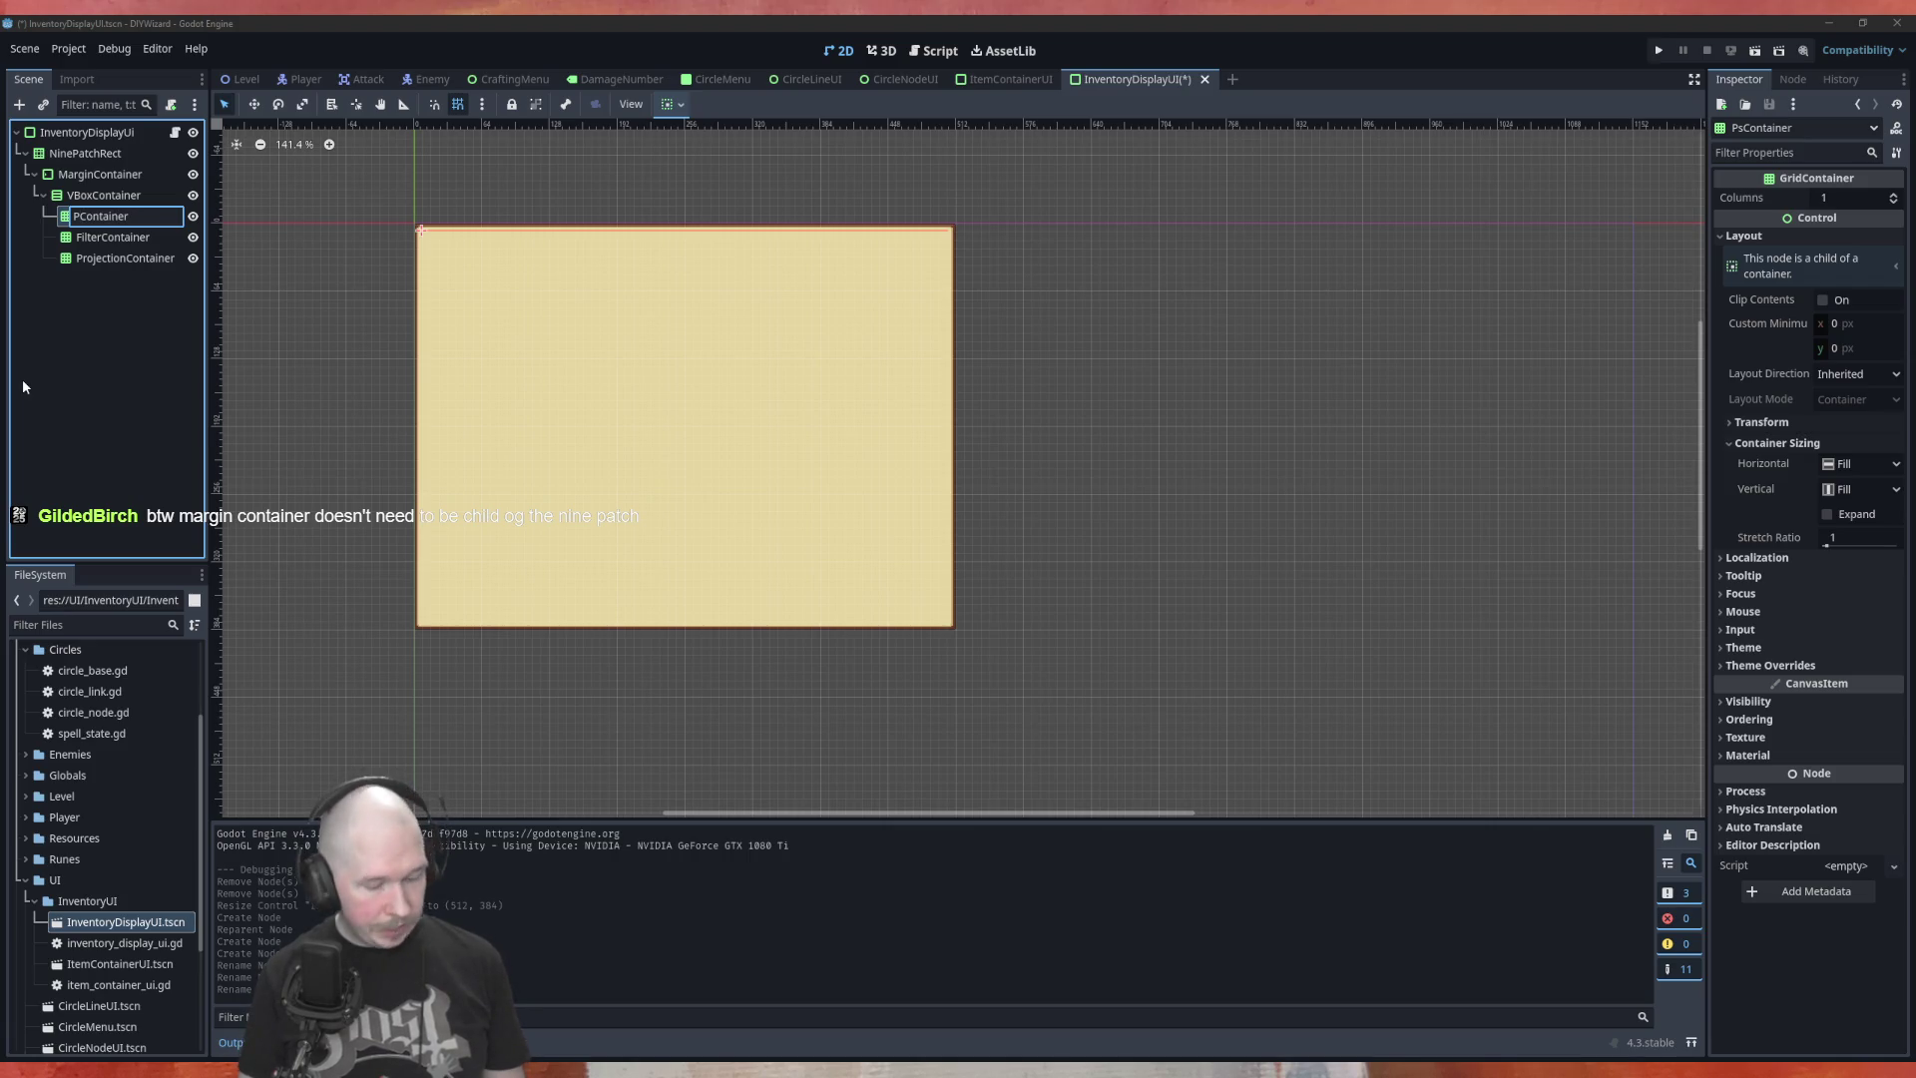
{"action": "type", "text": "ower"}
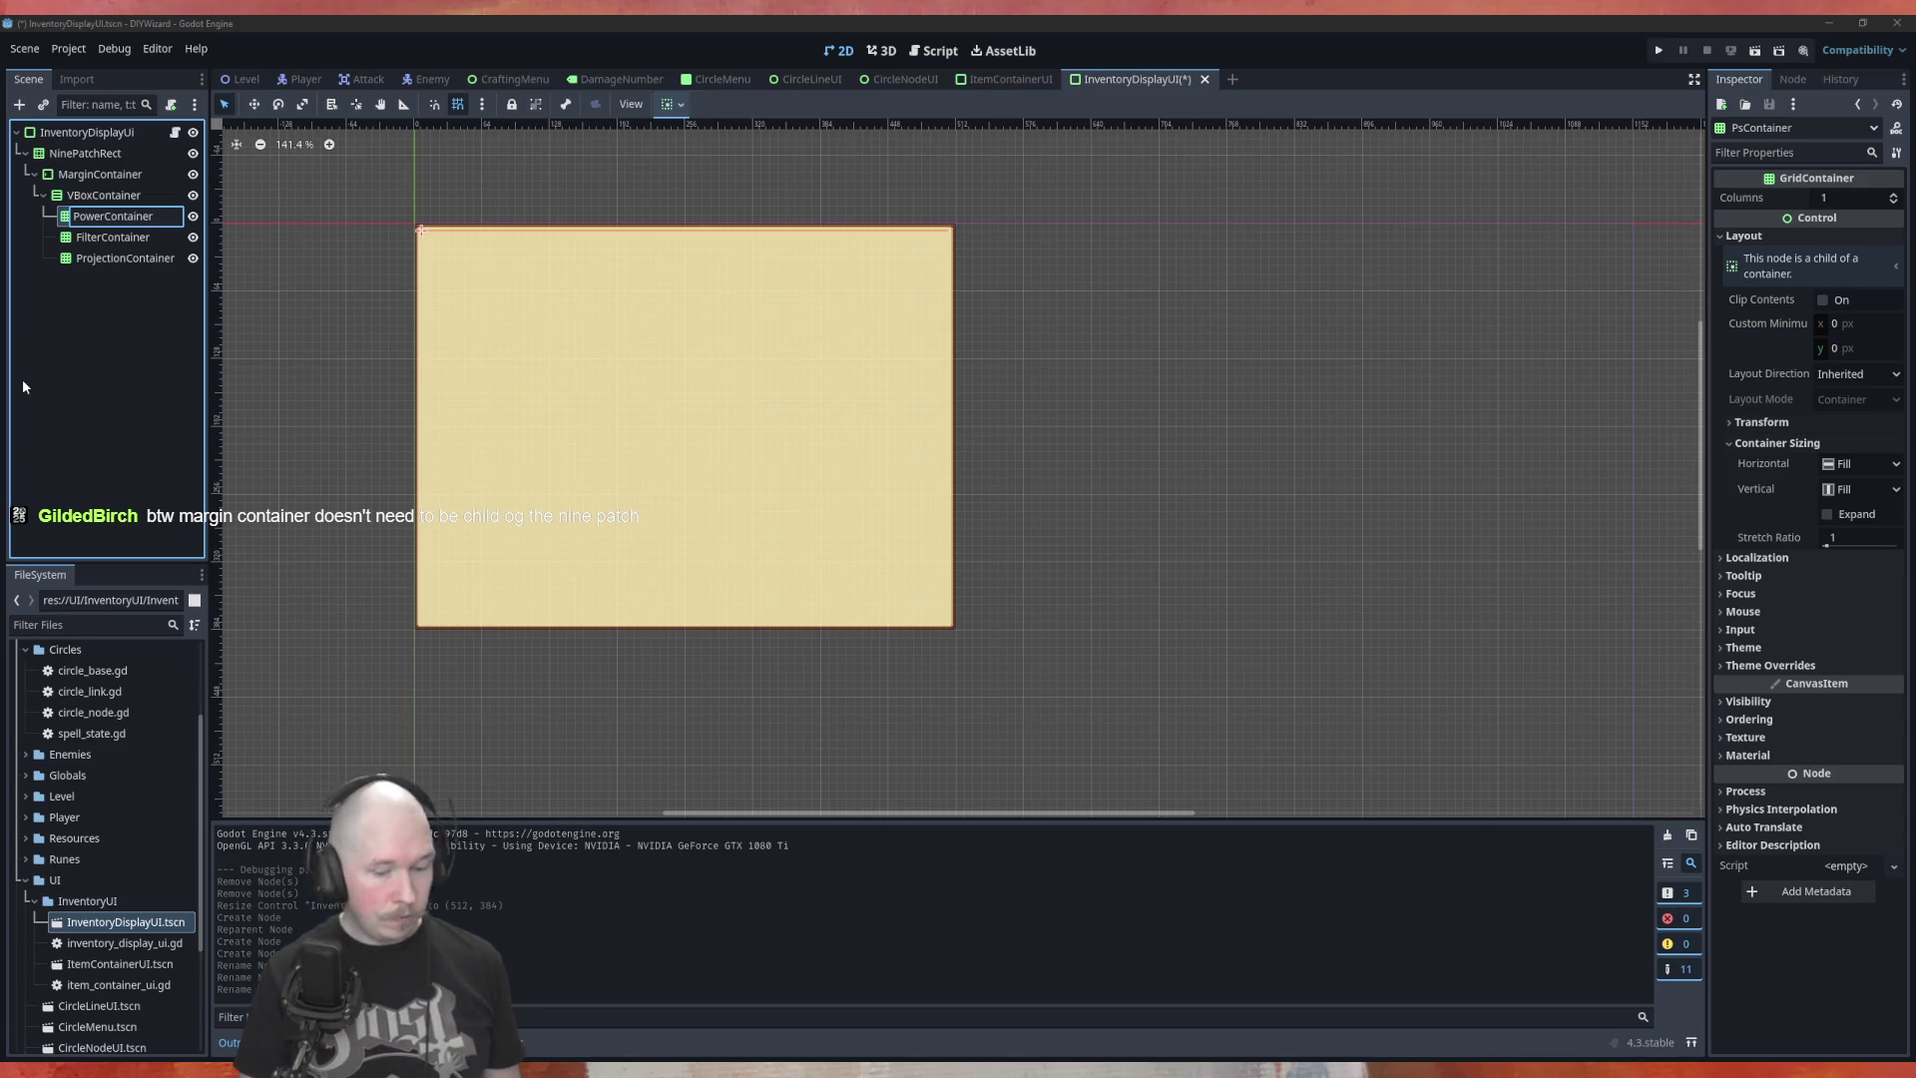
{"action": "key", "text": "Return"}
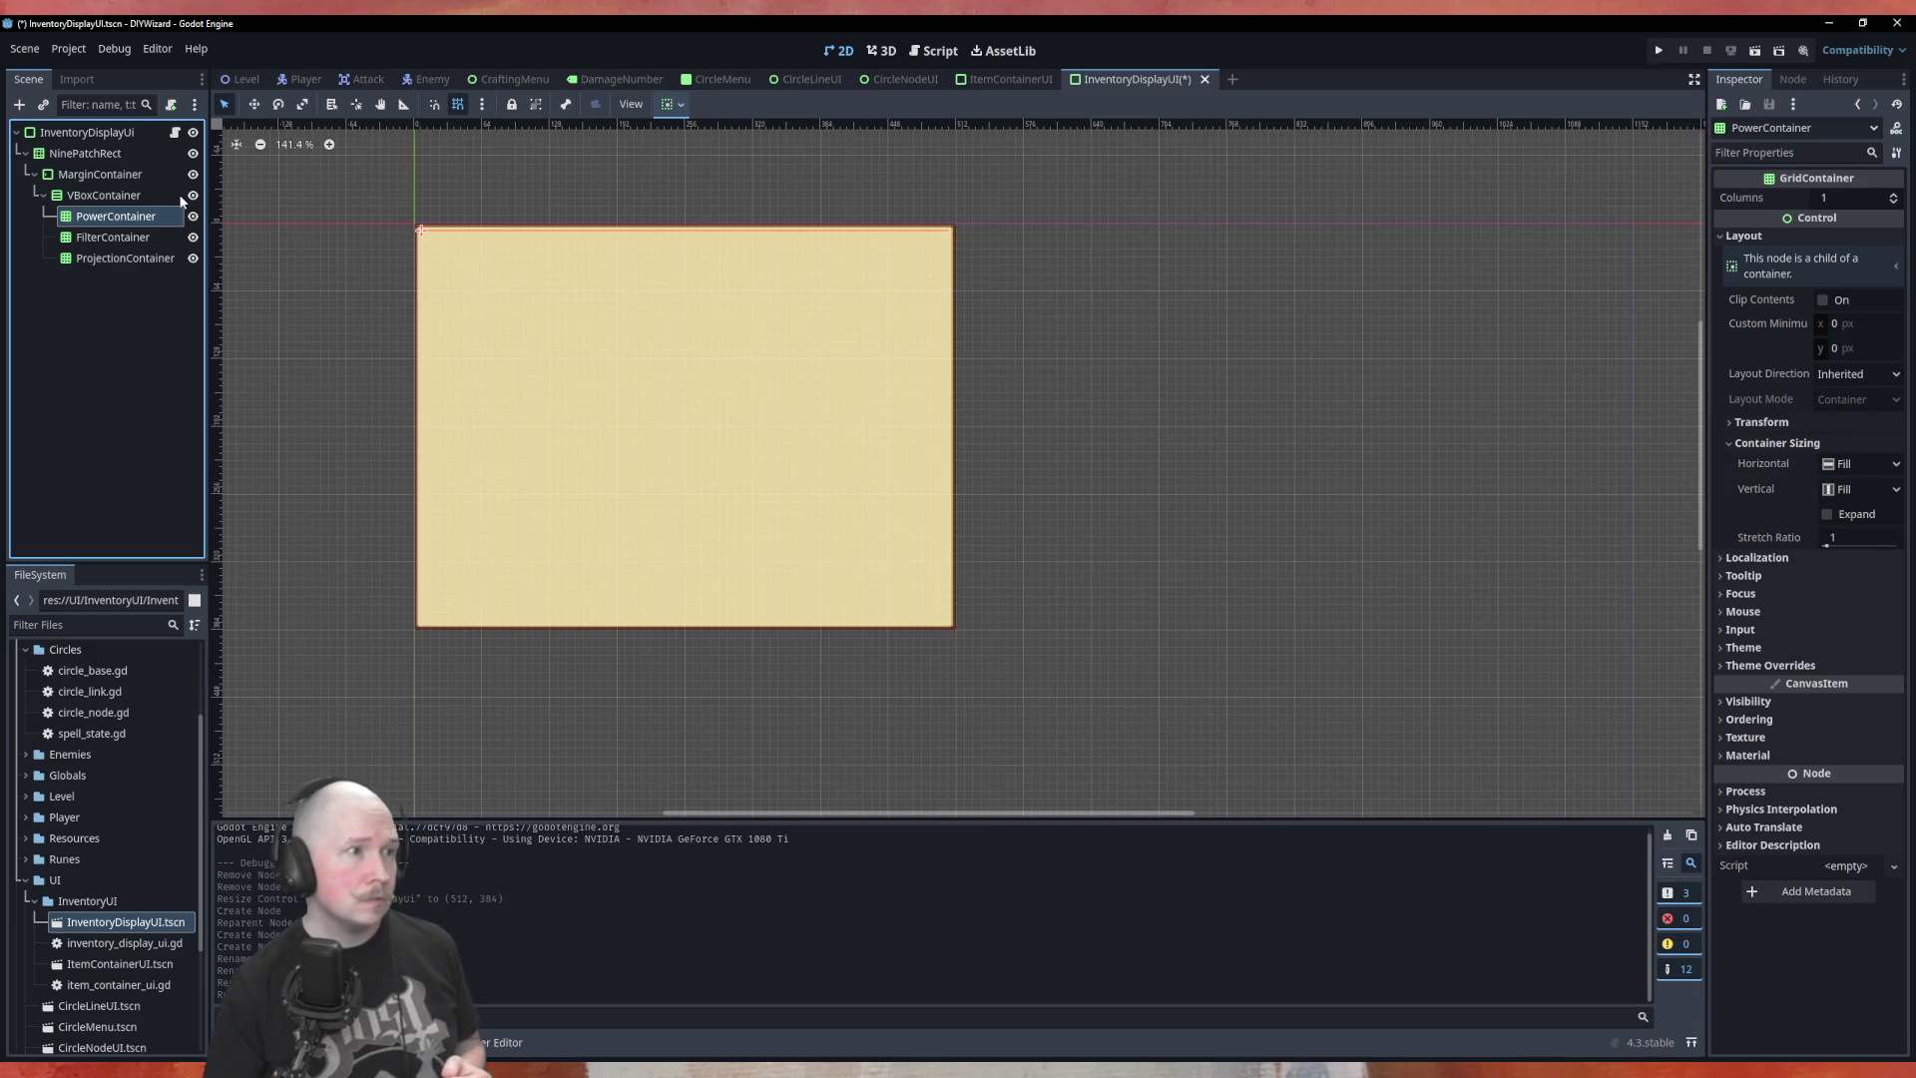
Select the NinePatchRect and scroll the Inspector through its texture, region and patch margins
{"action": "left_click", "coordinate": [142, 176]}
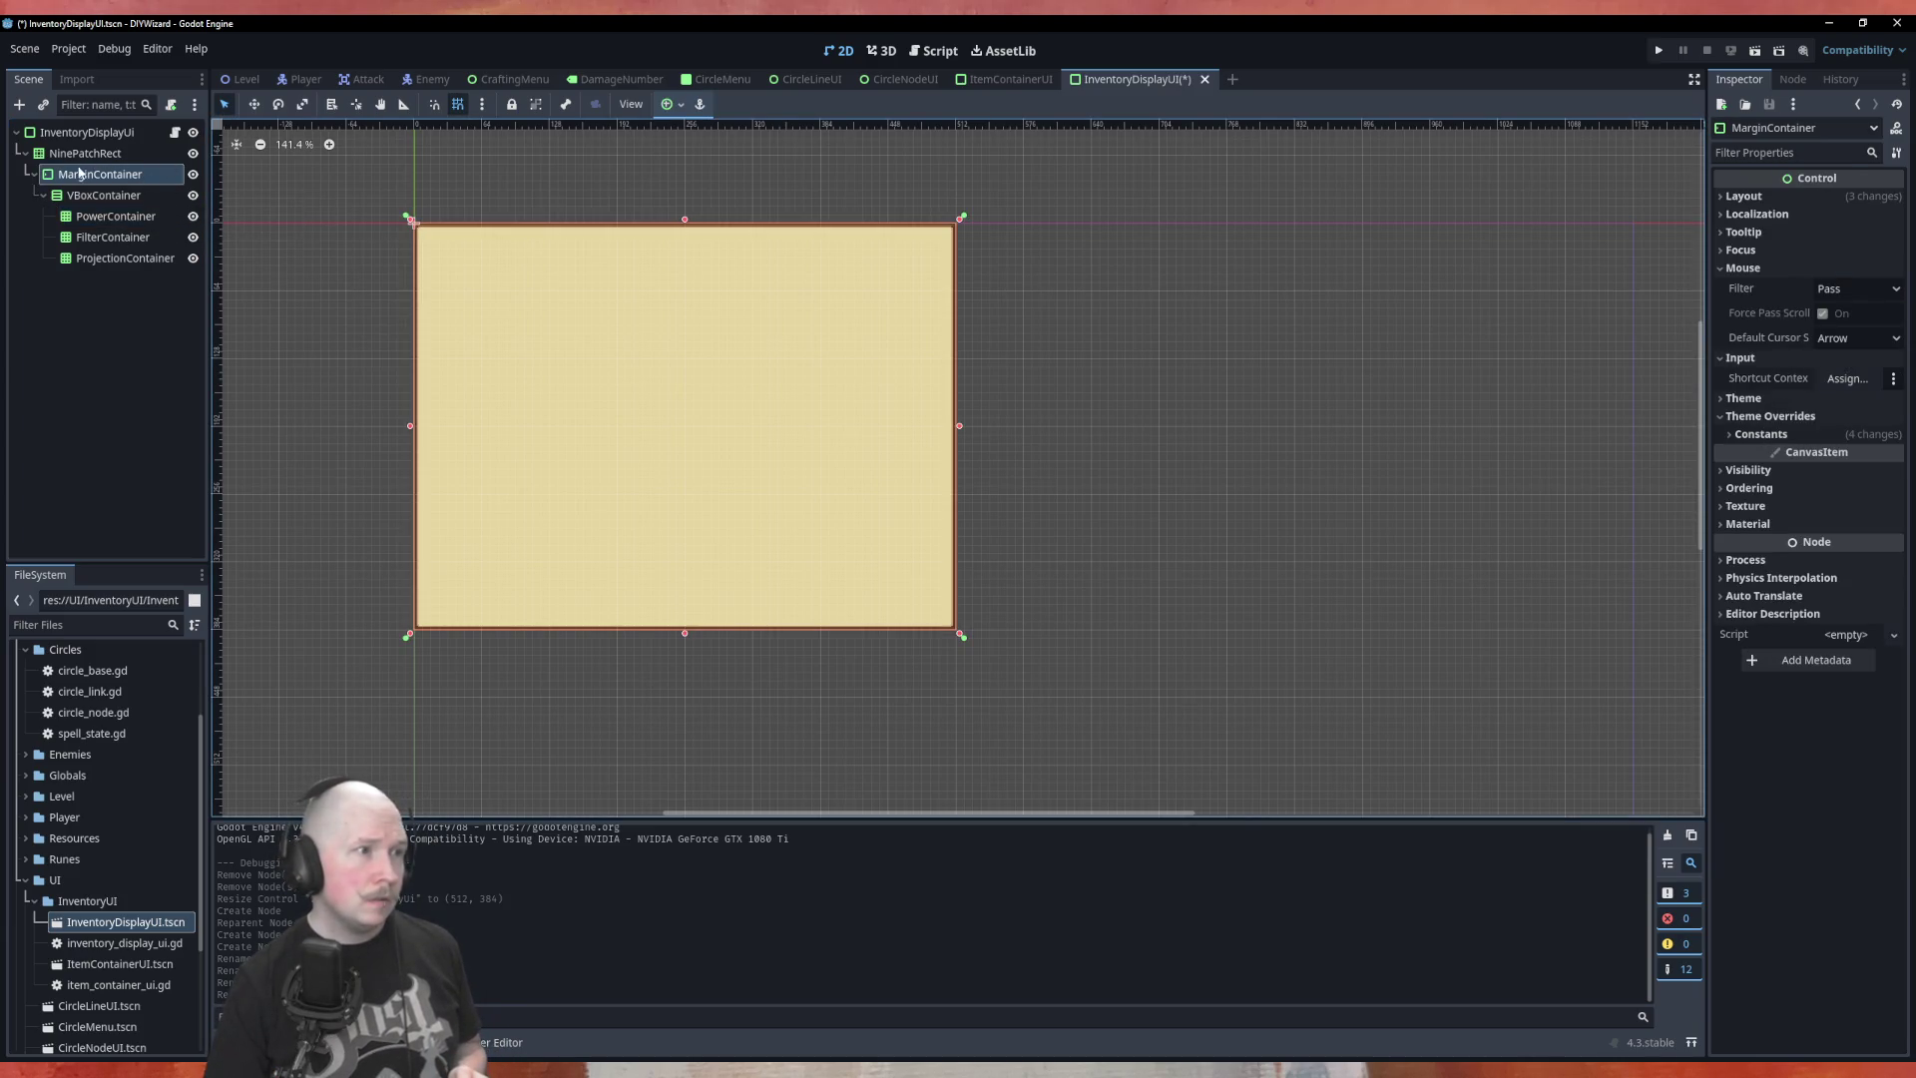
{"action": "left_click", "coordinate": [84, 152]}
{"action": "left_click", "coordinate": [100, 173]}
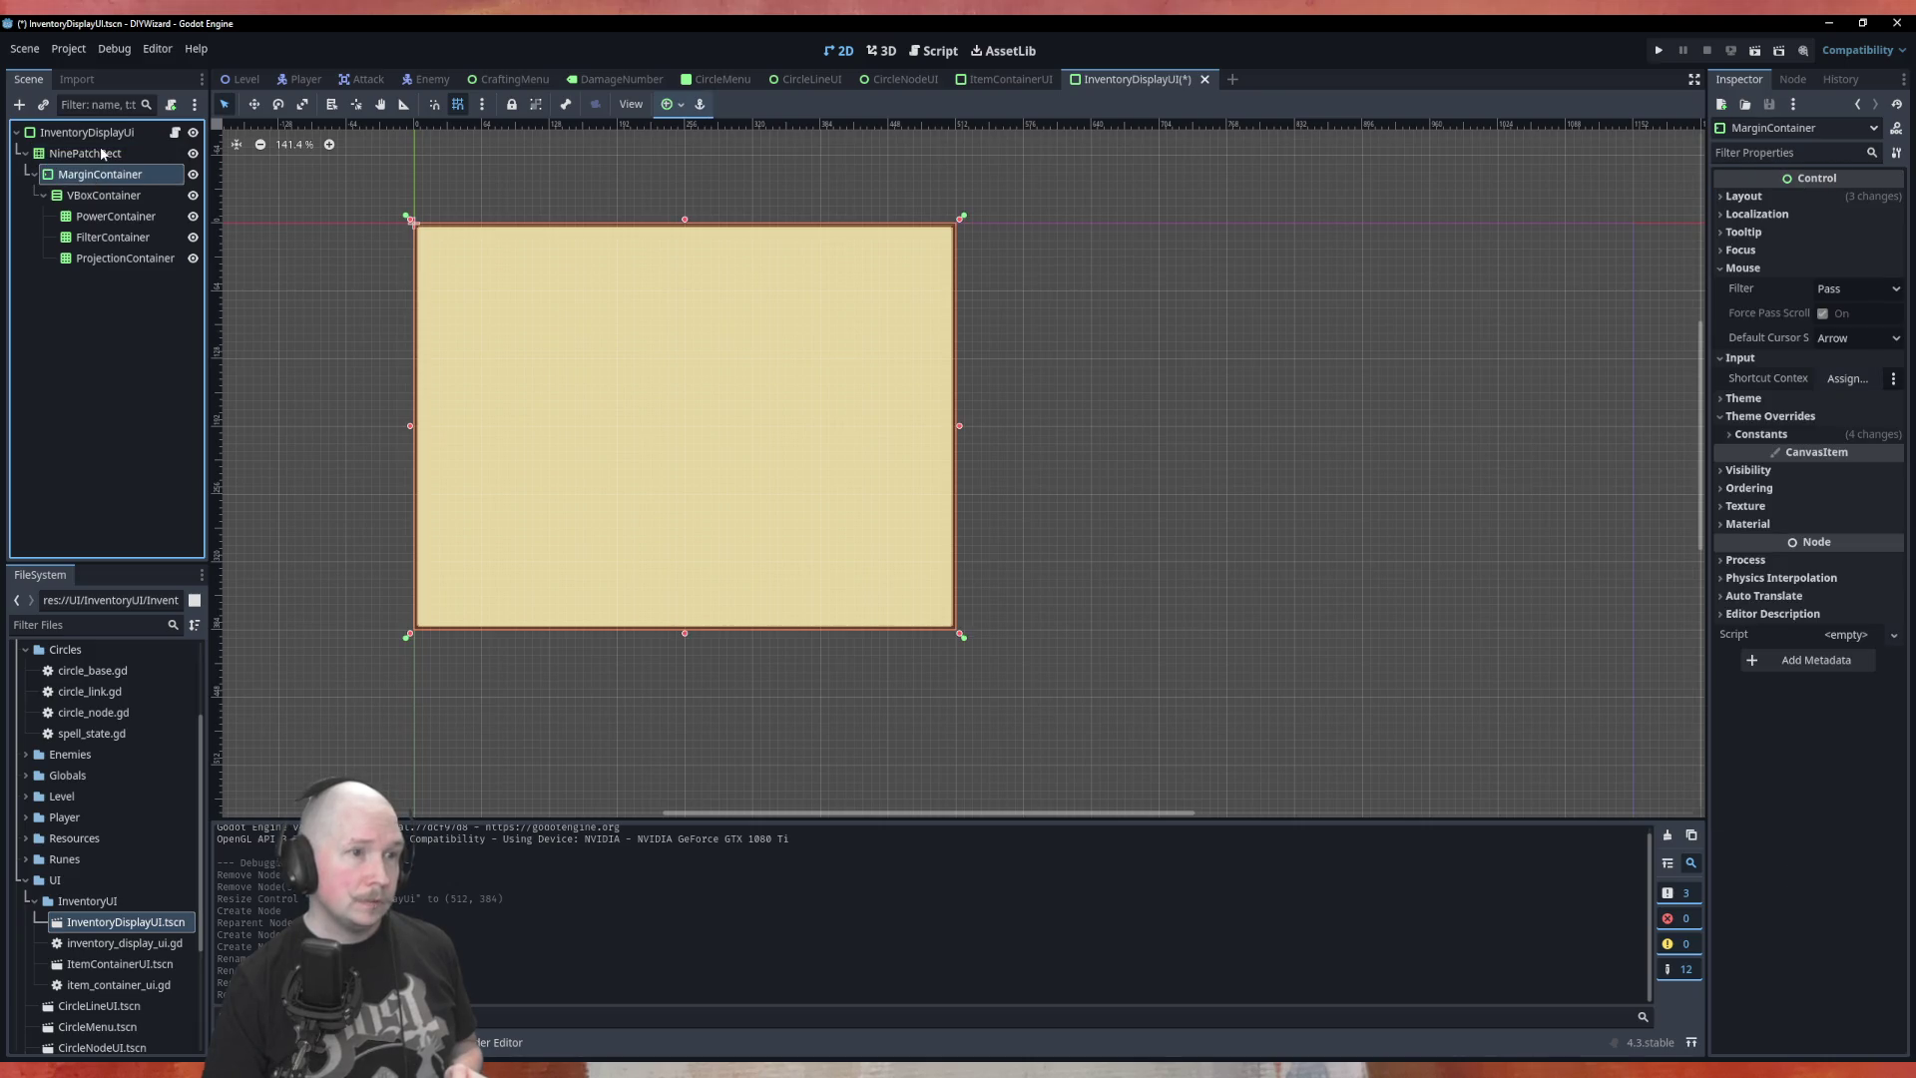
{"action": "left_click", "coordinate": [104, 154]}
{"action": "left_click", "coordinate": [110, 165]}
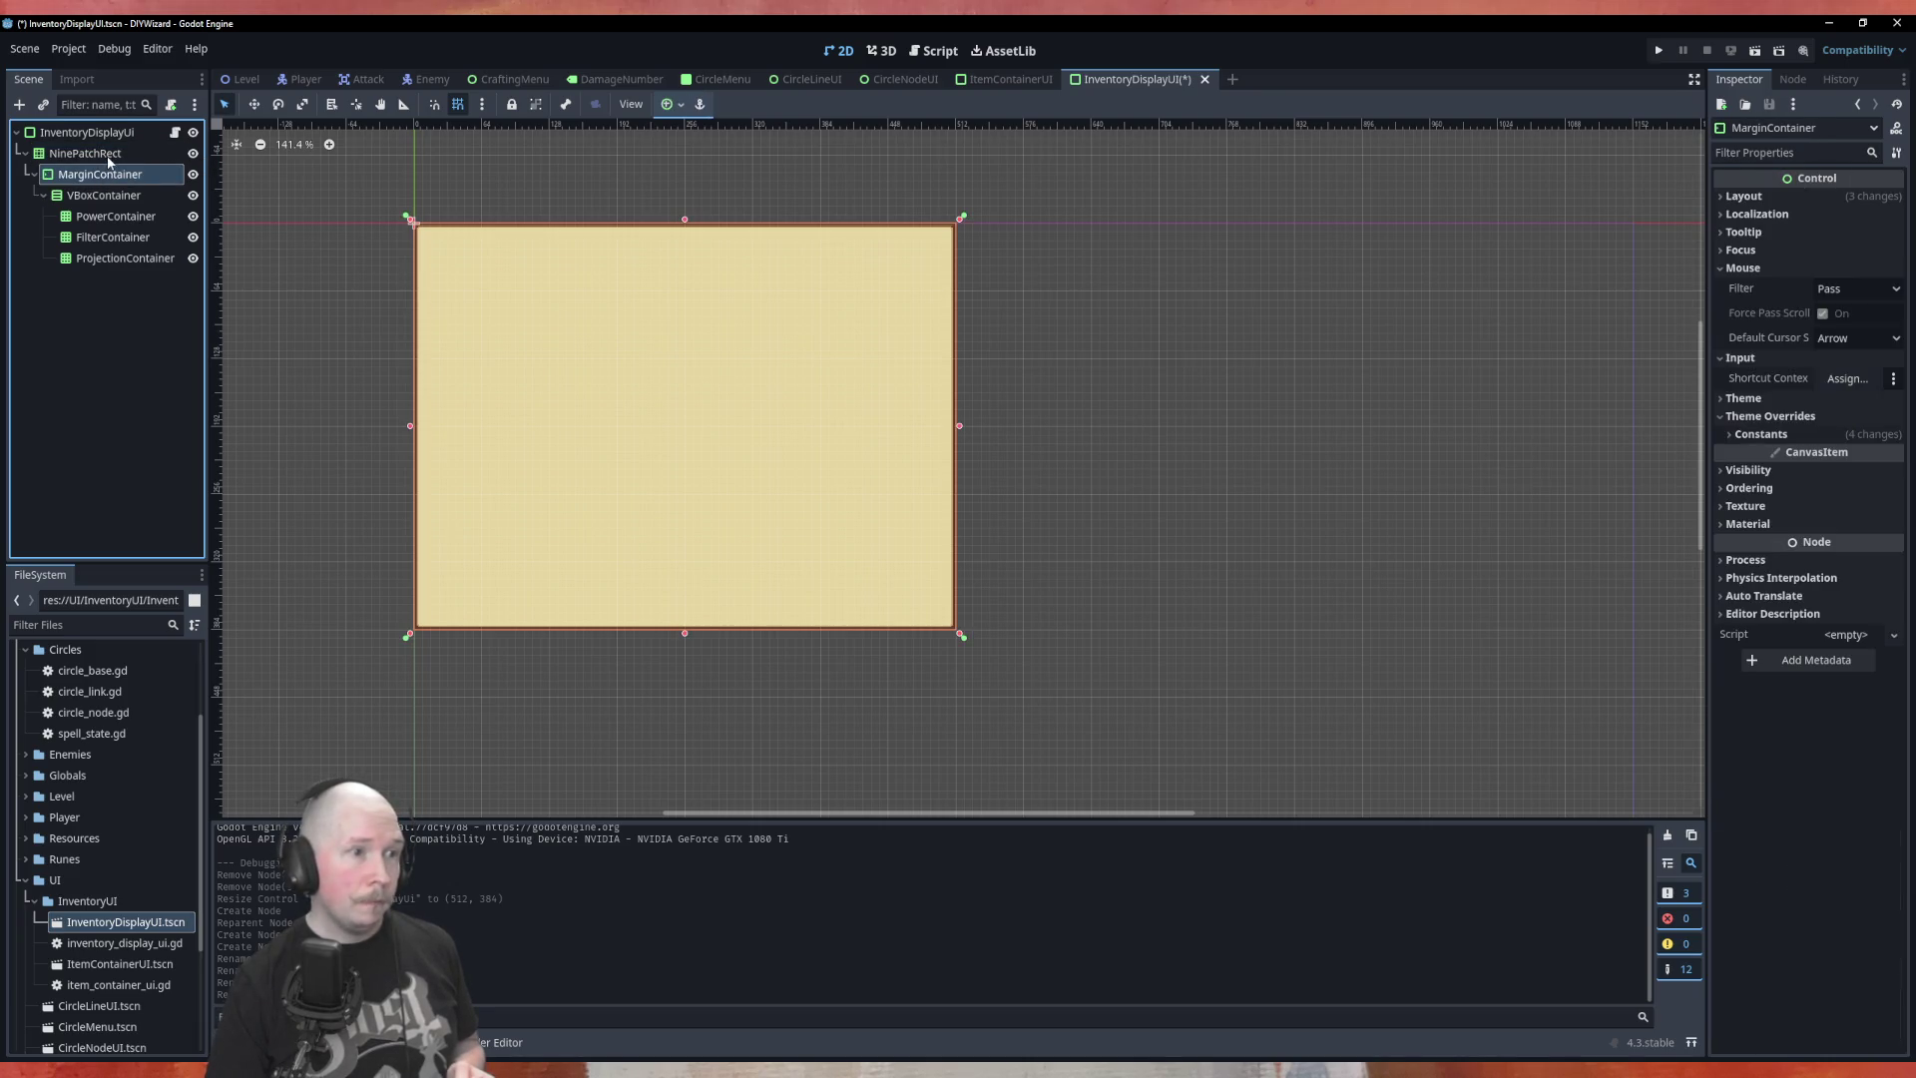
{"action": "left_click", "coordinate": [111, 157]}
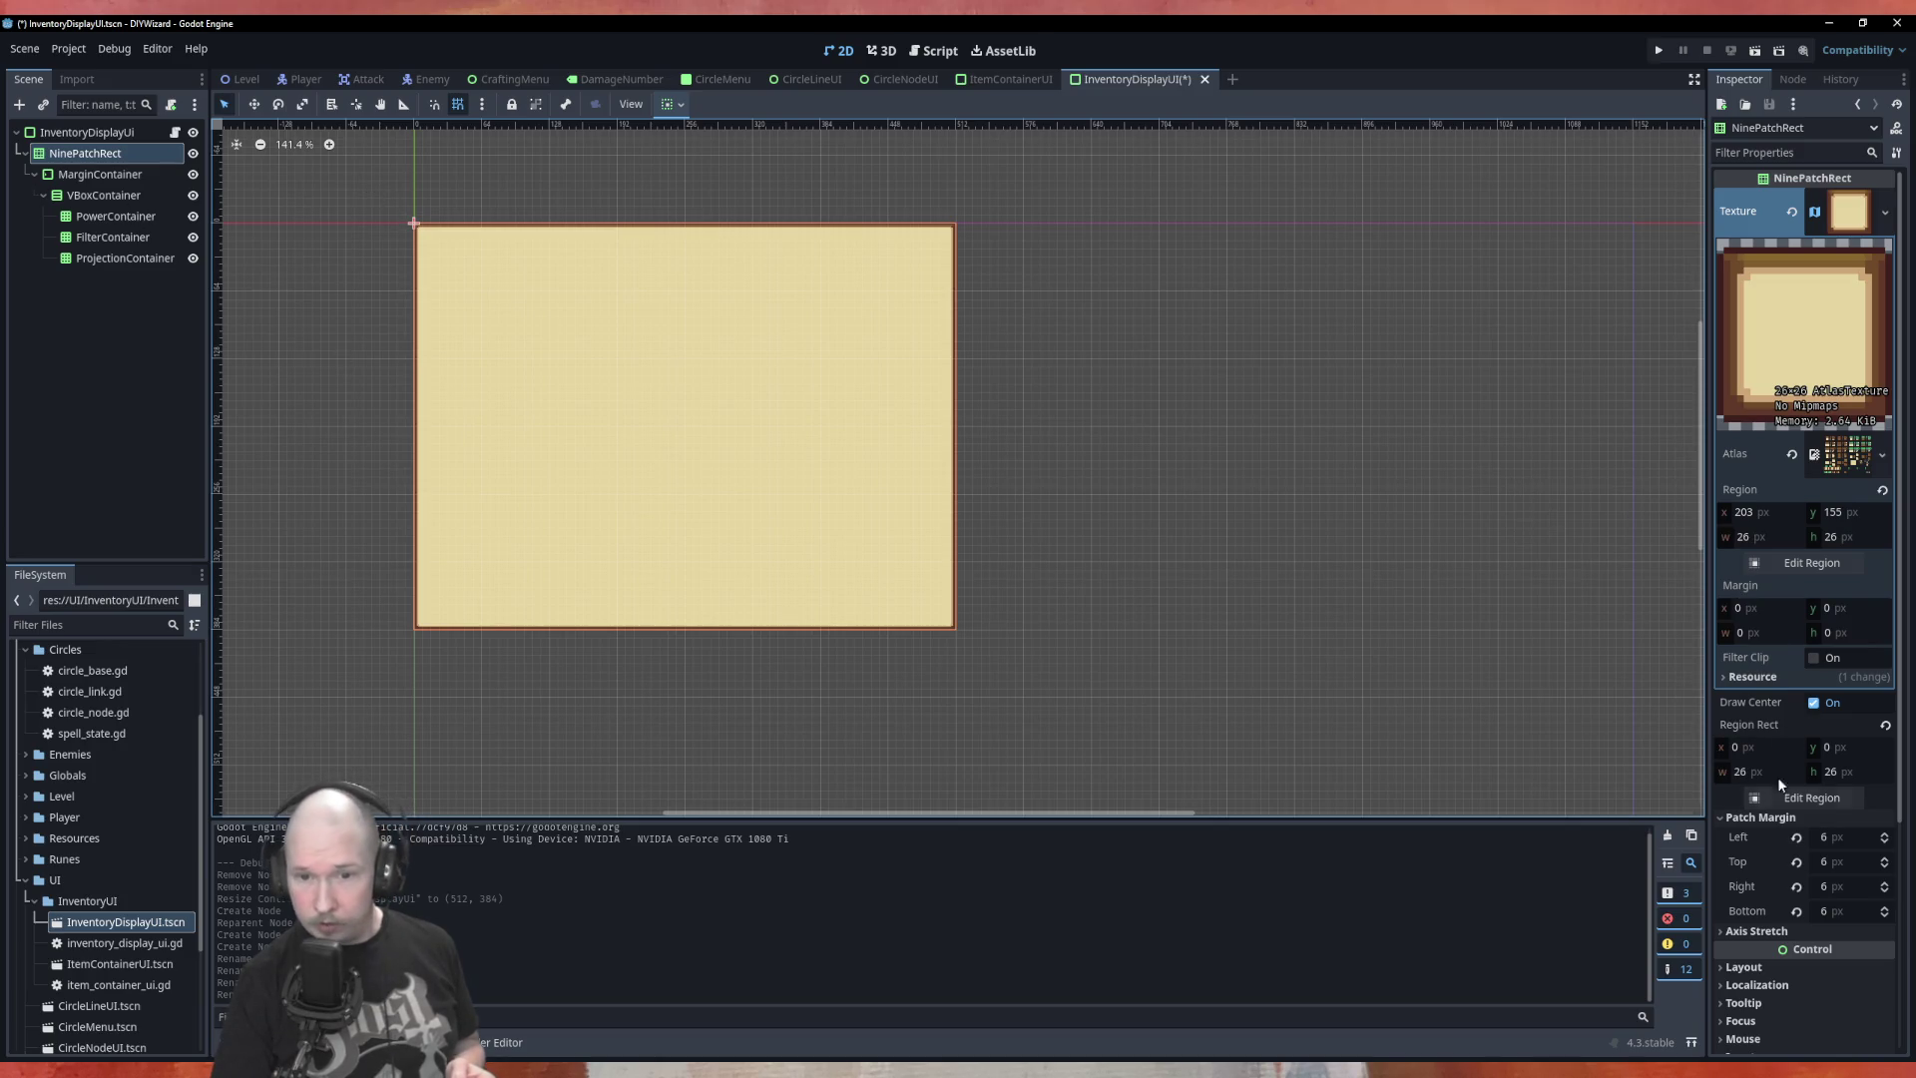
{"action": "scroll", "coordinate": [1751, 718], "scroll_direction": "down", "scroll_amount": 3}
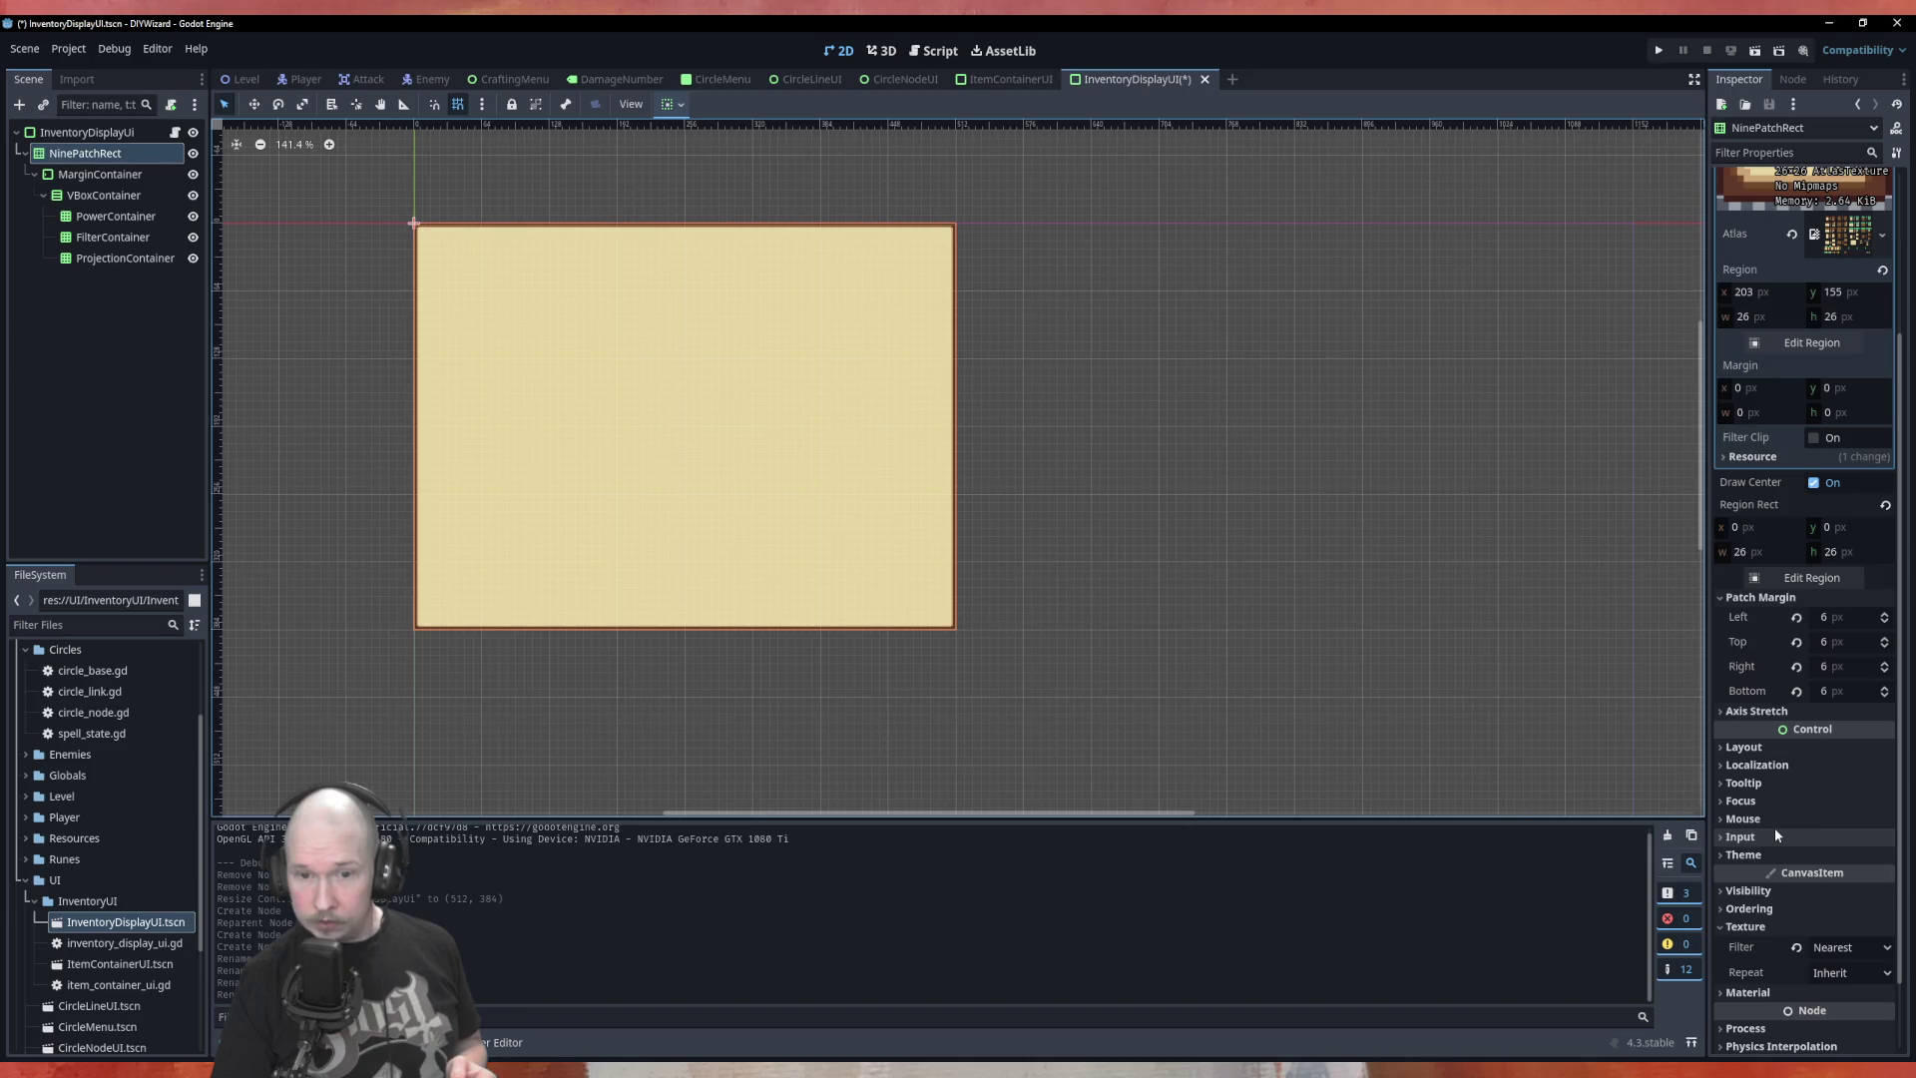
{"action": "scroll", "coordinate": [1774, 829], "scroll_direction": "up", "scroll_amount": 3}
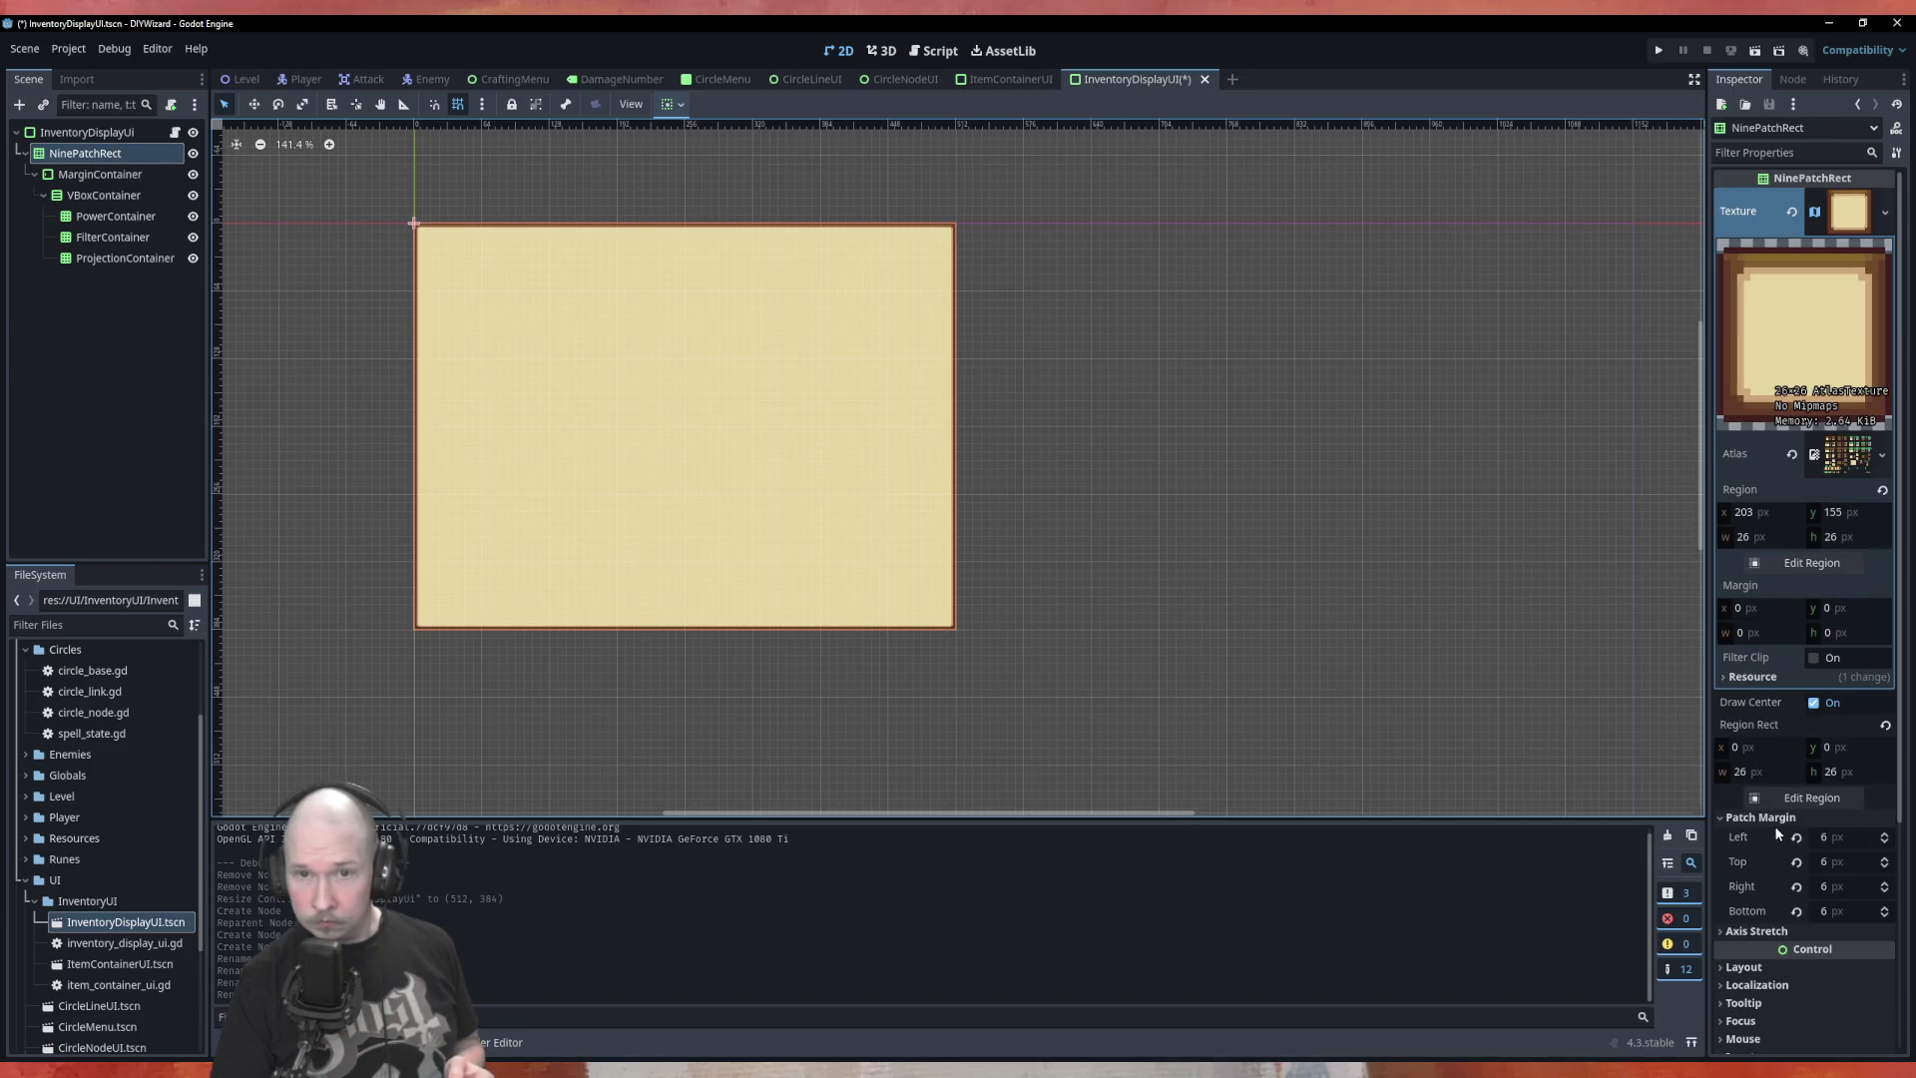
{"action": "scroll", "coordinate": [423, 272], "scroll_direction": "up", "scroll_amount": 2}
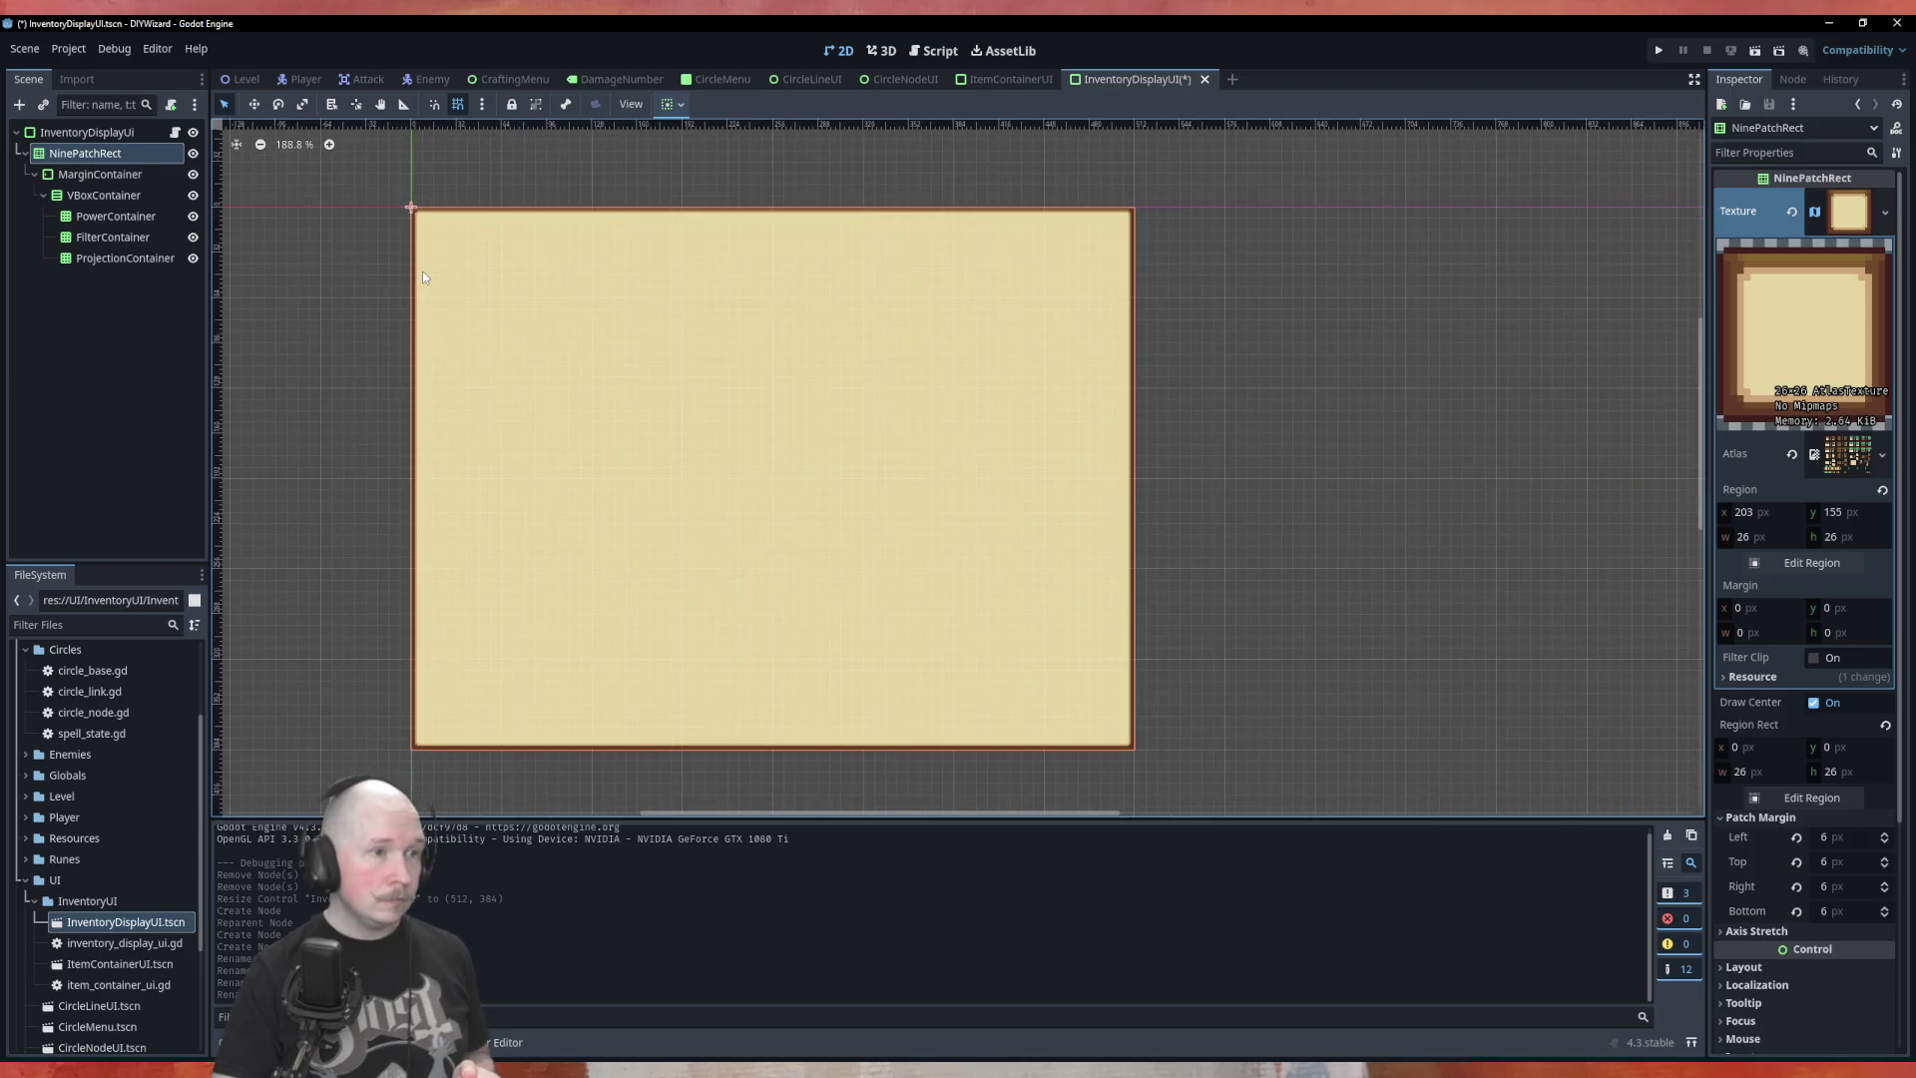
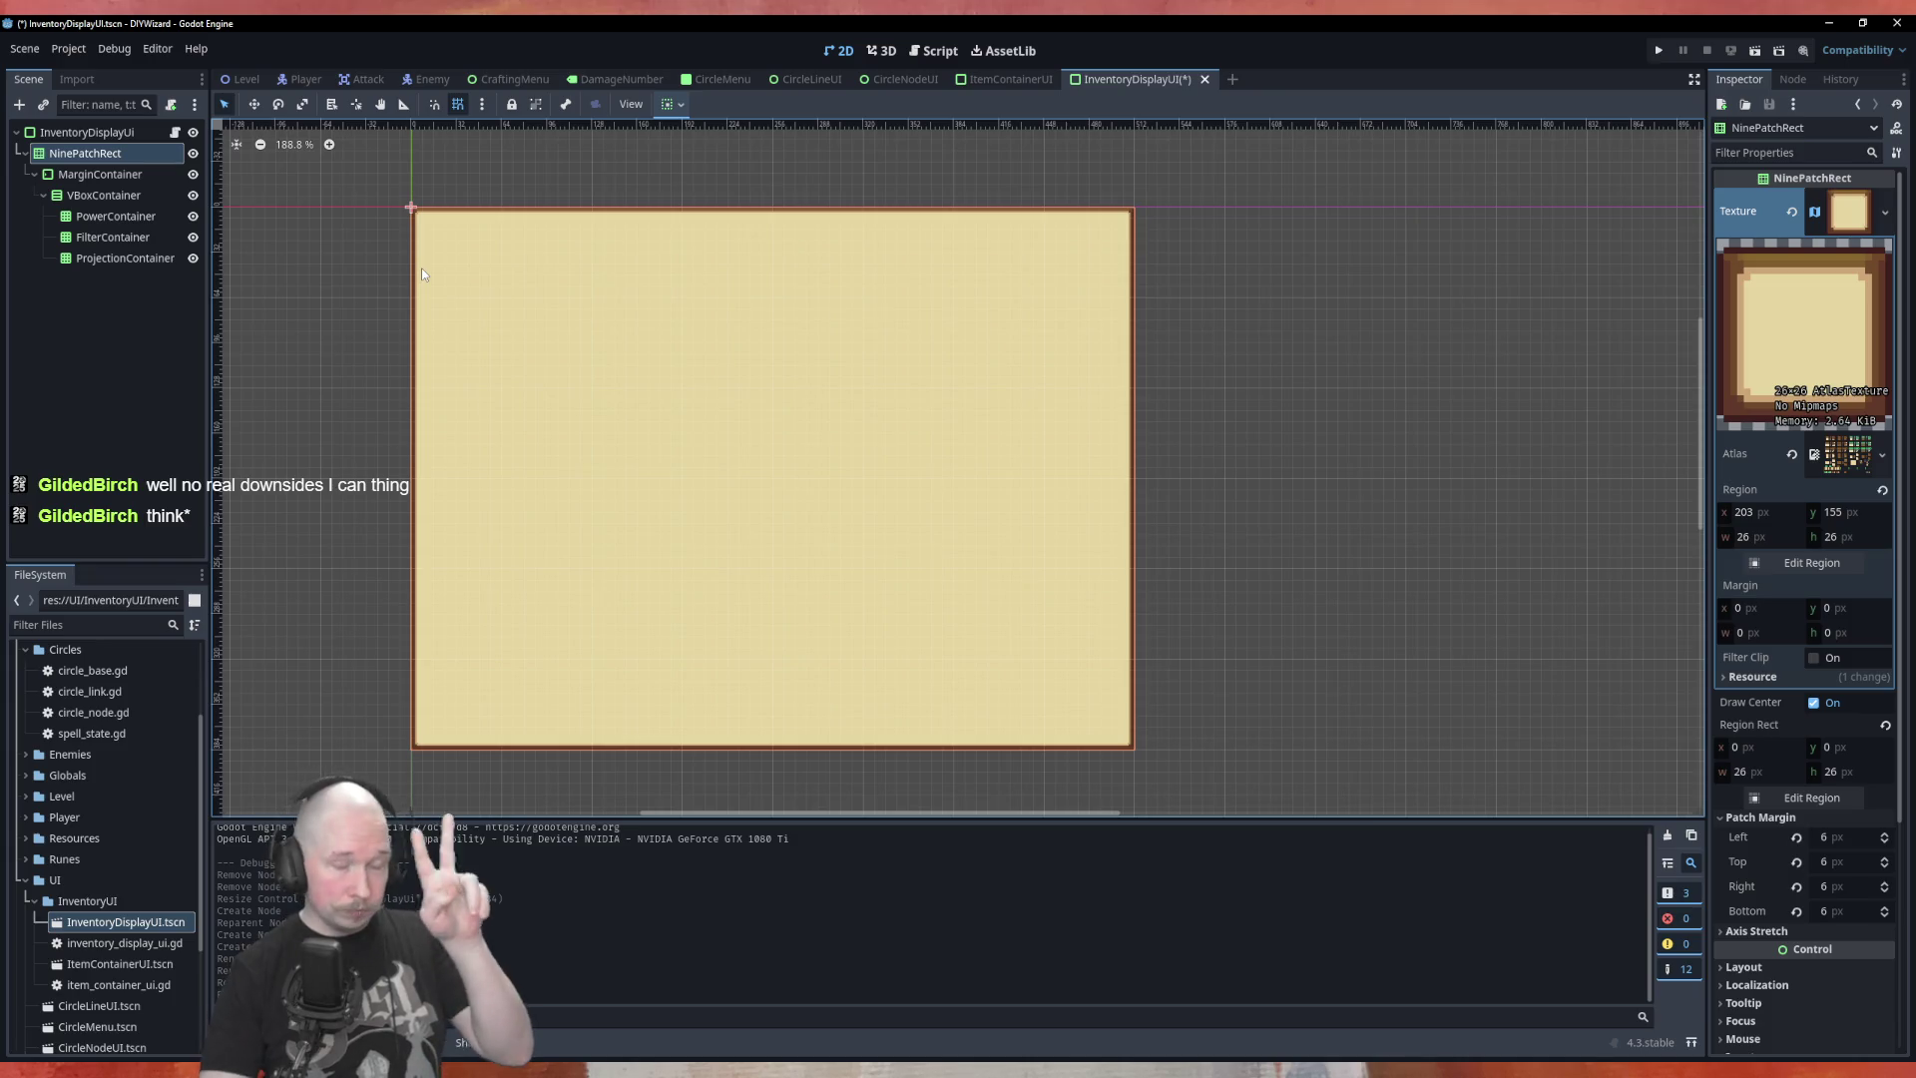
Review the InventoryDisplayUi, NinePatchRect, MarginContainer and the three grid container nodes
{"action": "left_click", "coordinate": [105, 175]}
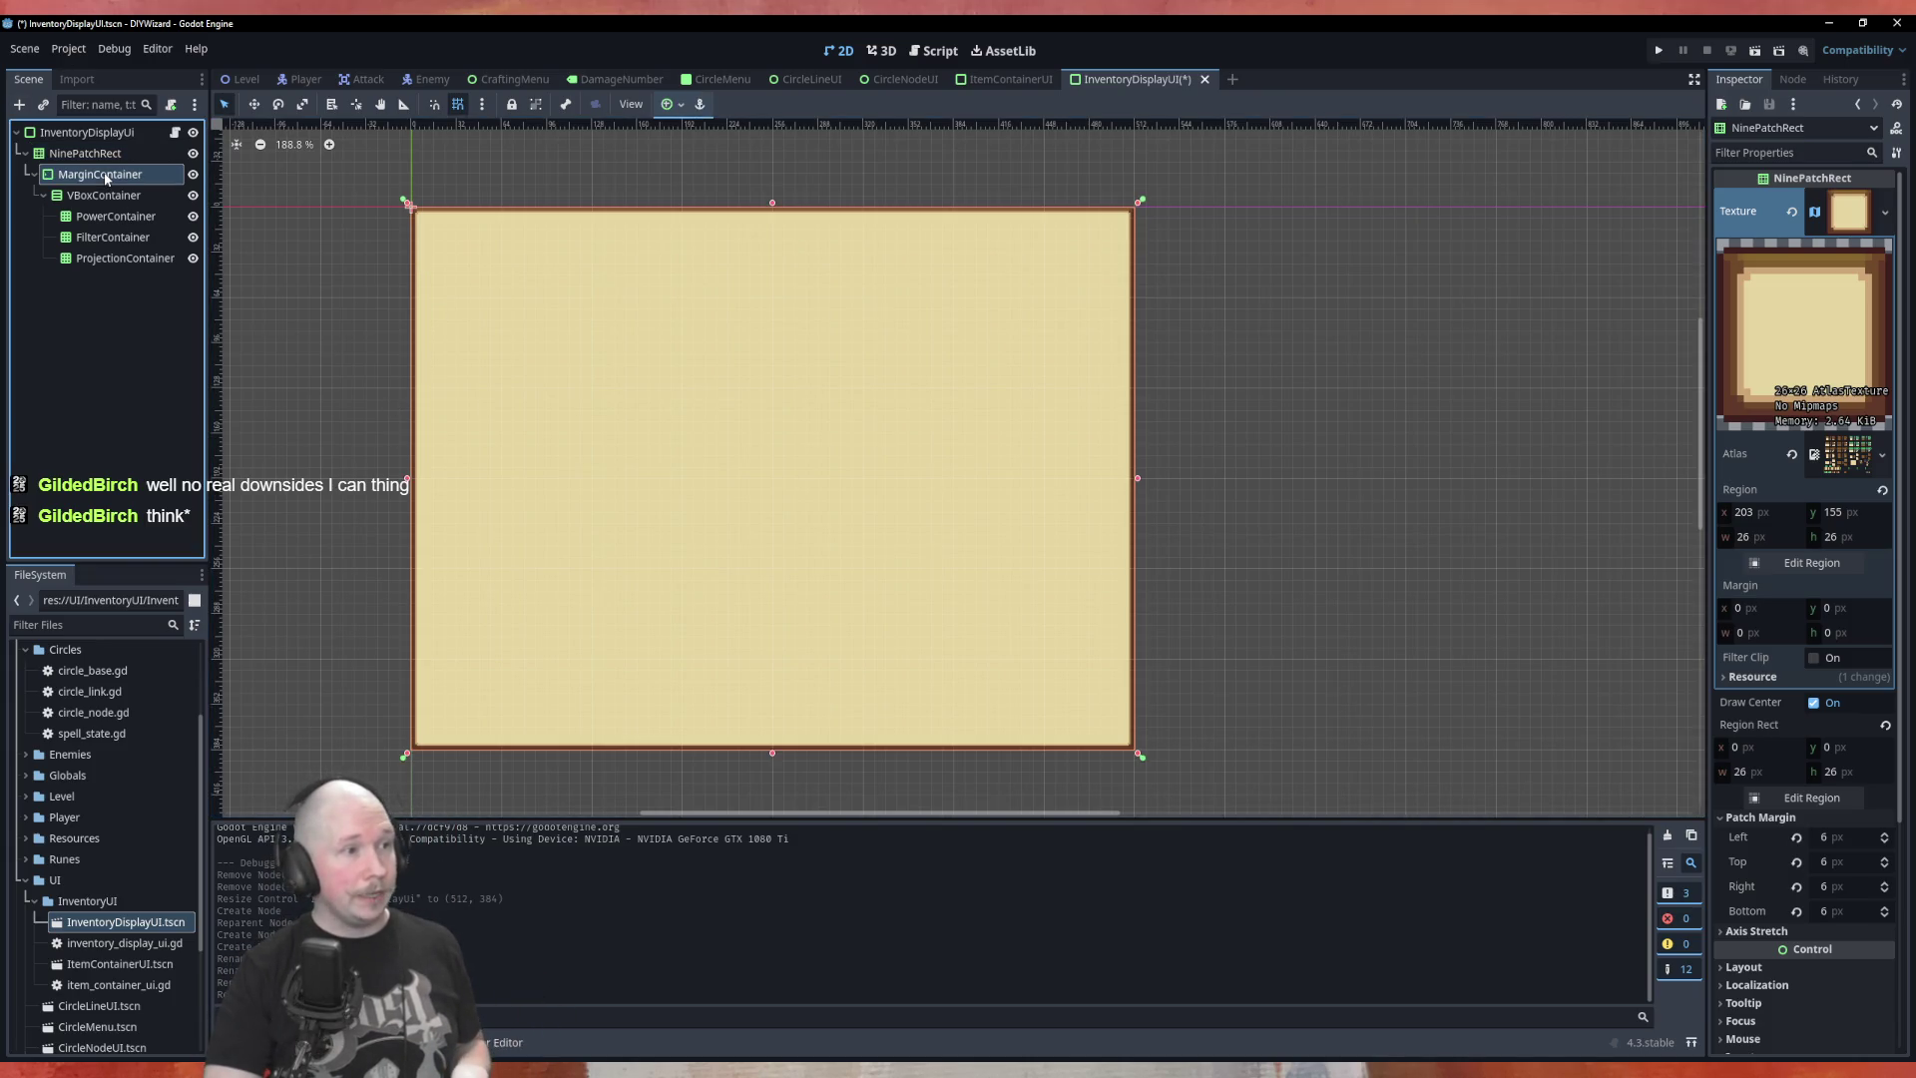
{"action": "left_click", "coordinate": [140, 283]}
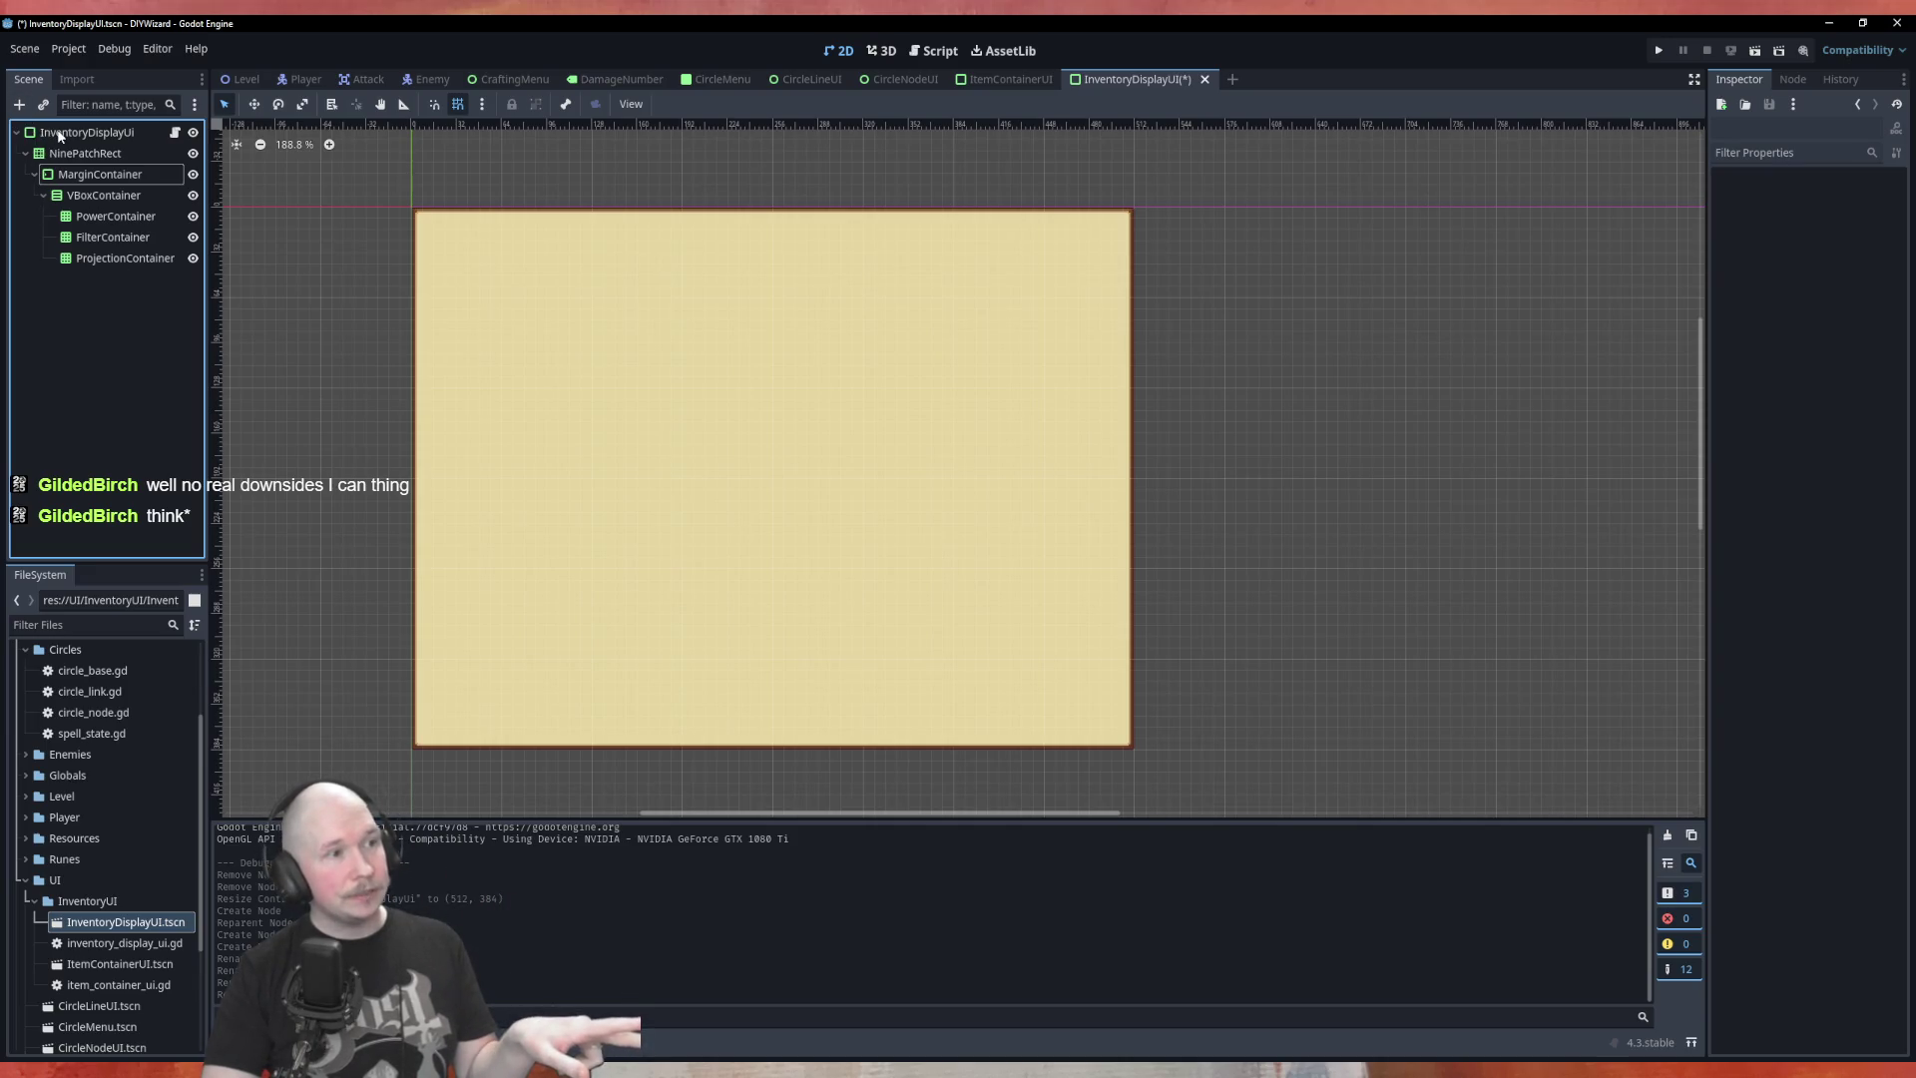
{"action": "left_click", "coordinate": [60, 134]}
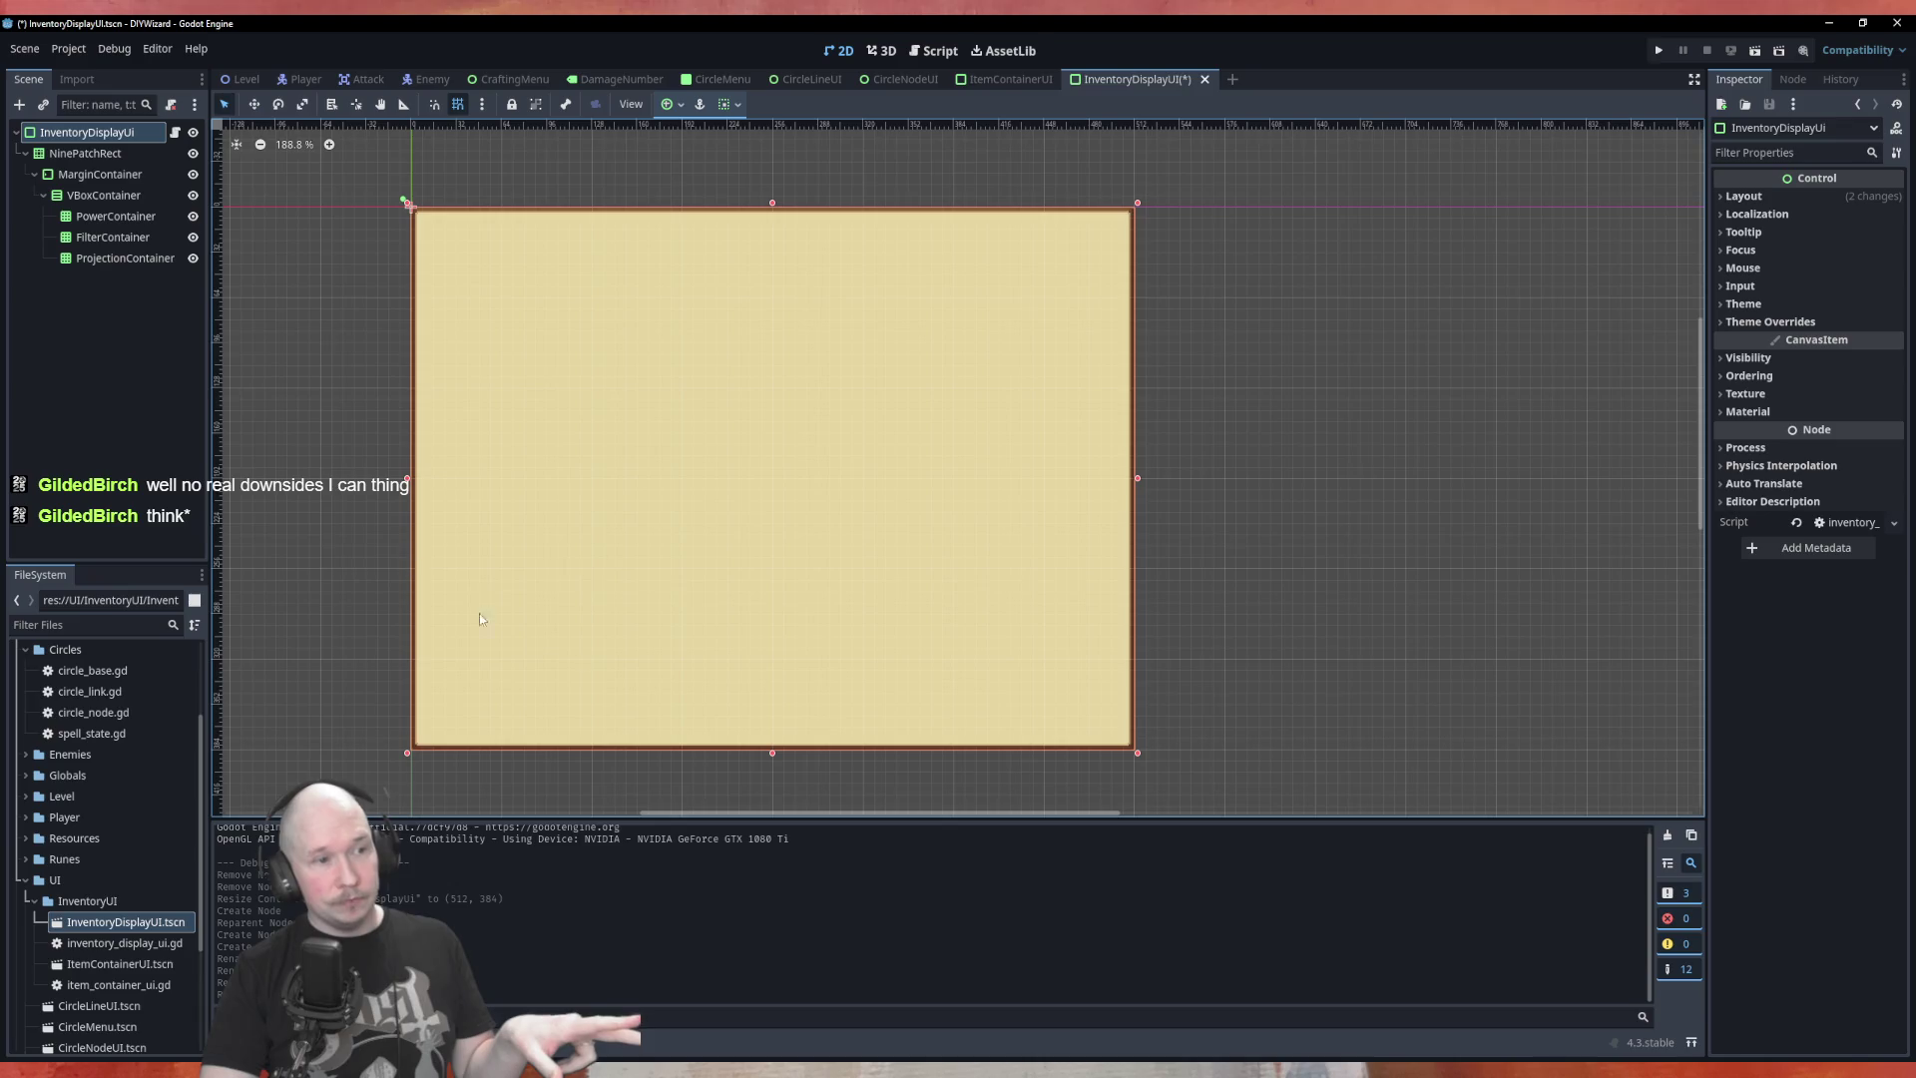
{"action": "left_click", "coordinate": [98, 153]}
{"action": "left_click", "coordinate": [150, 175]}
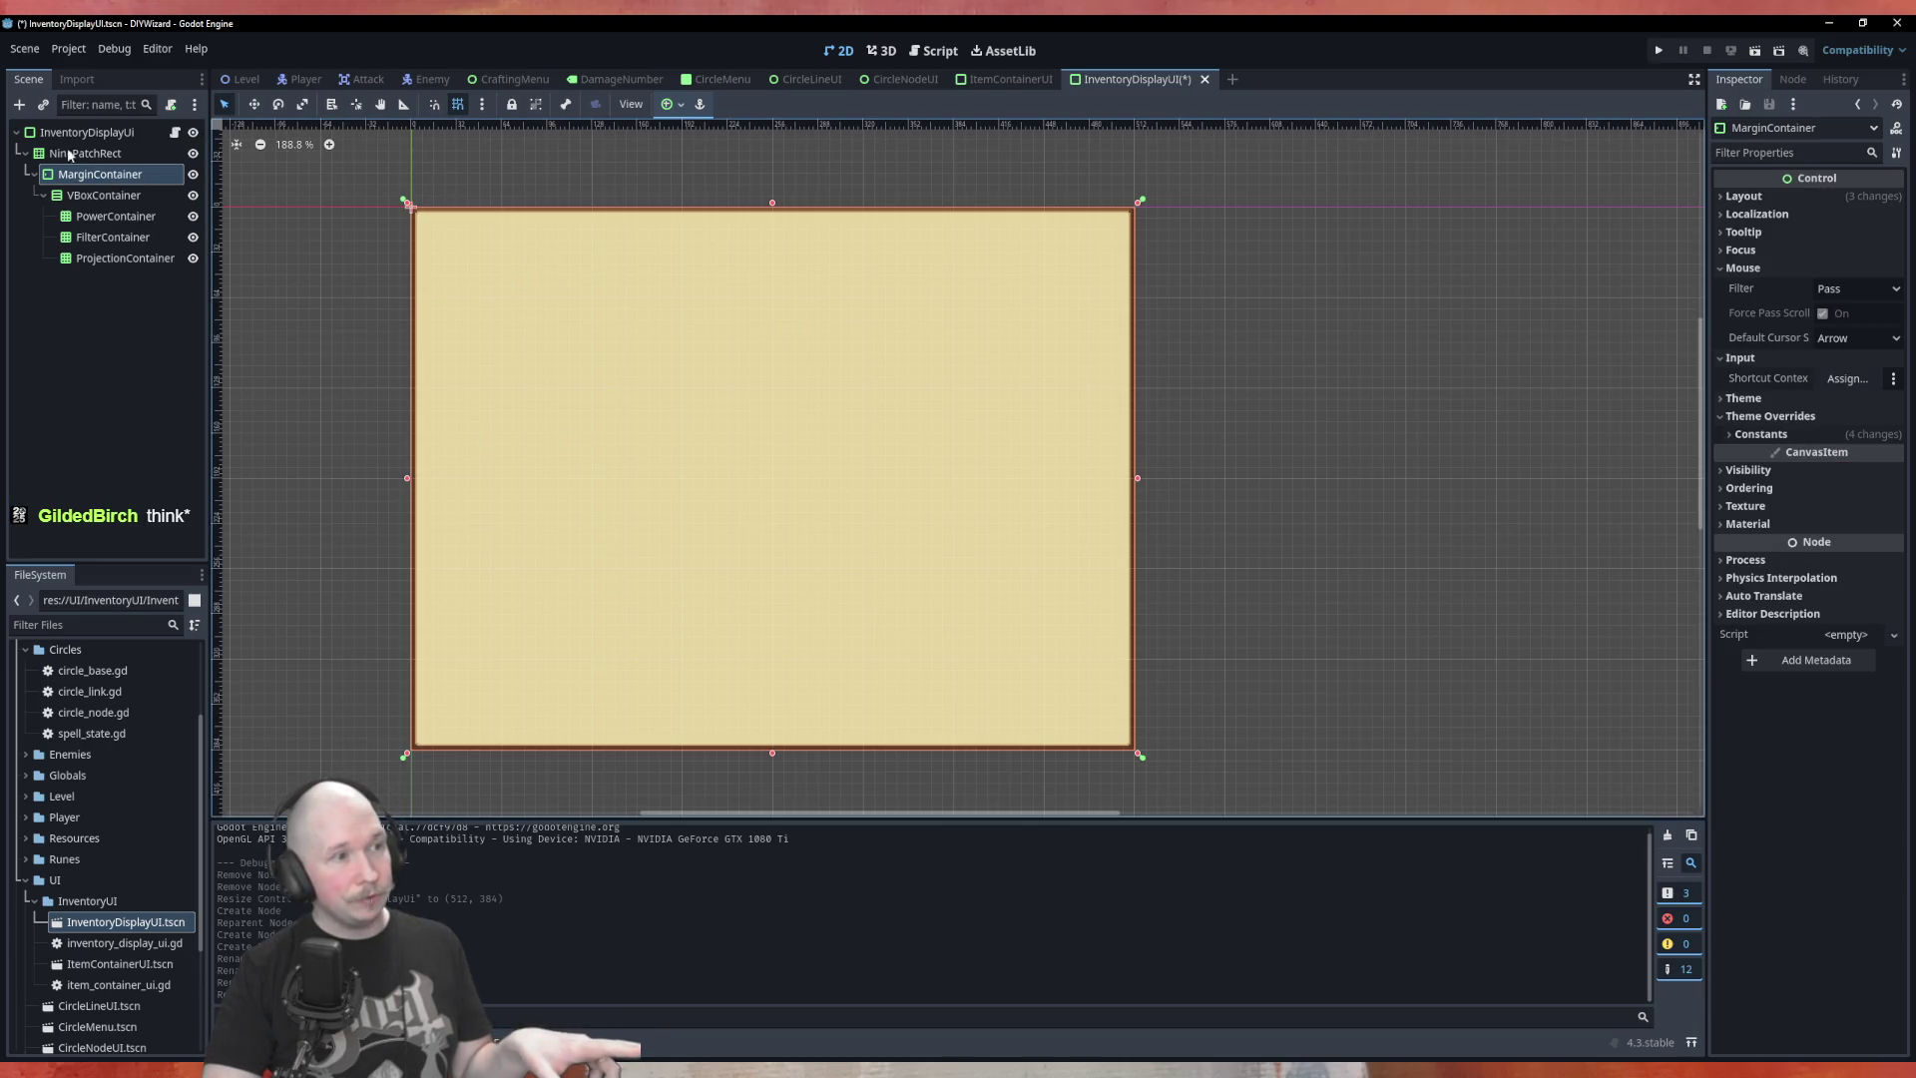
{"action": "left_click", "coordinate": [78, 194]}
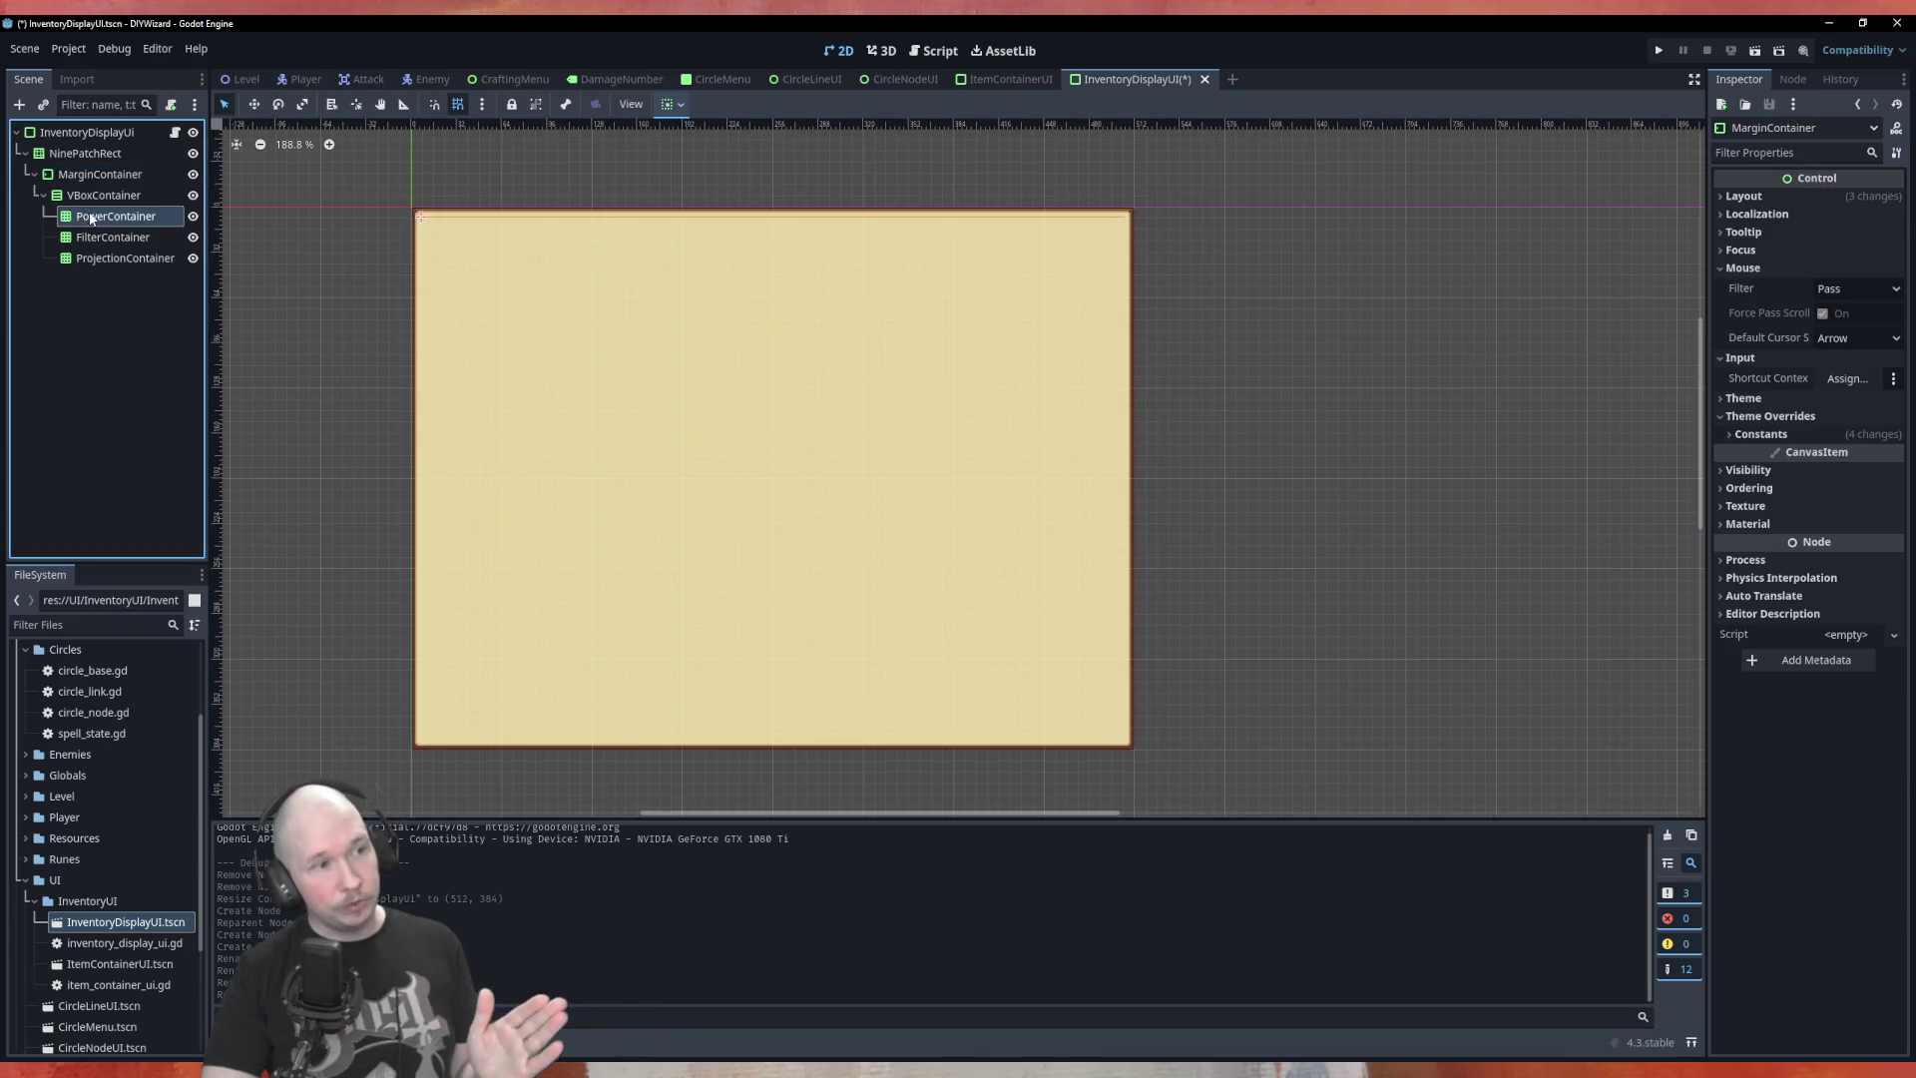
{"action": "left_click", "coordinate": [115, 216]}
{"action": "left_click", "coordinate": [113, 237]}
{"action": "left_click", "coordinate": [118, 254]}
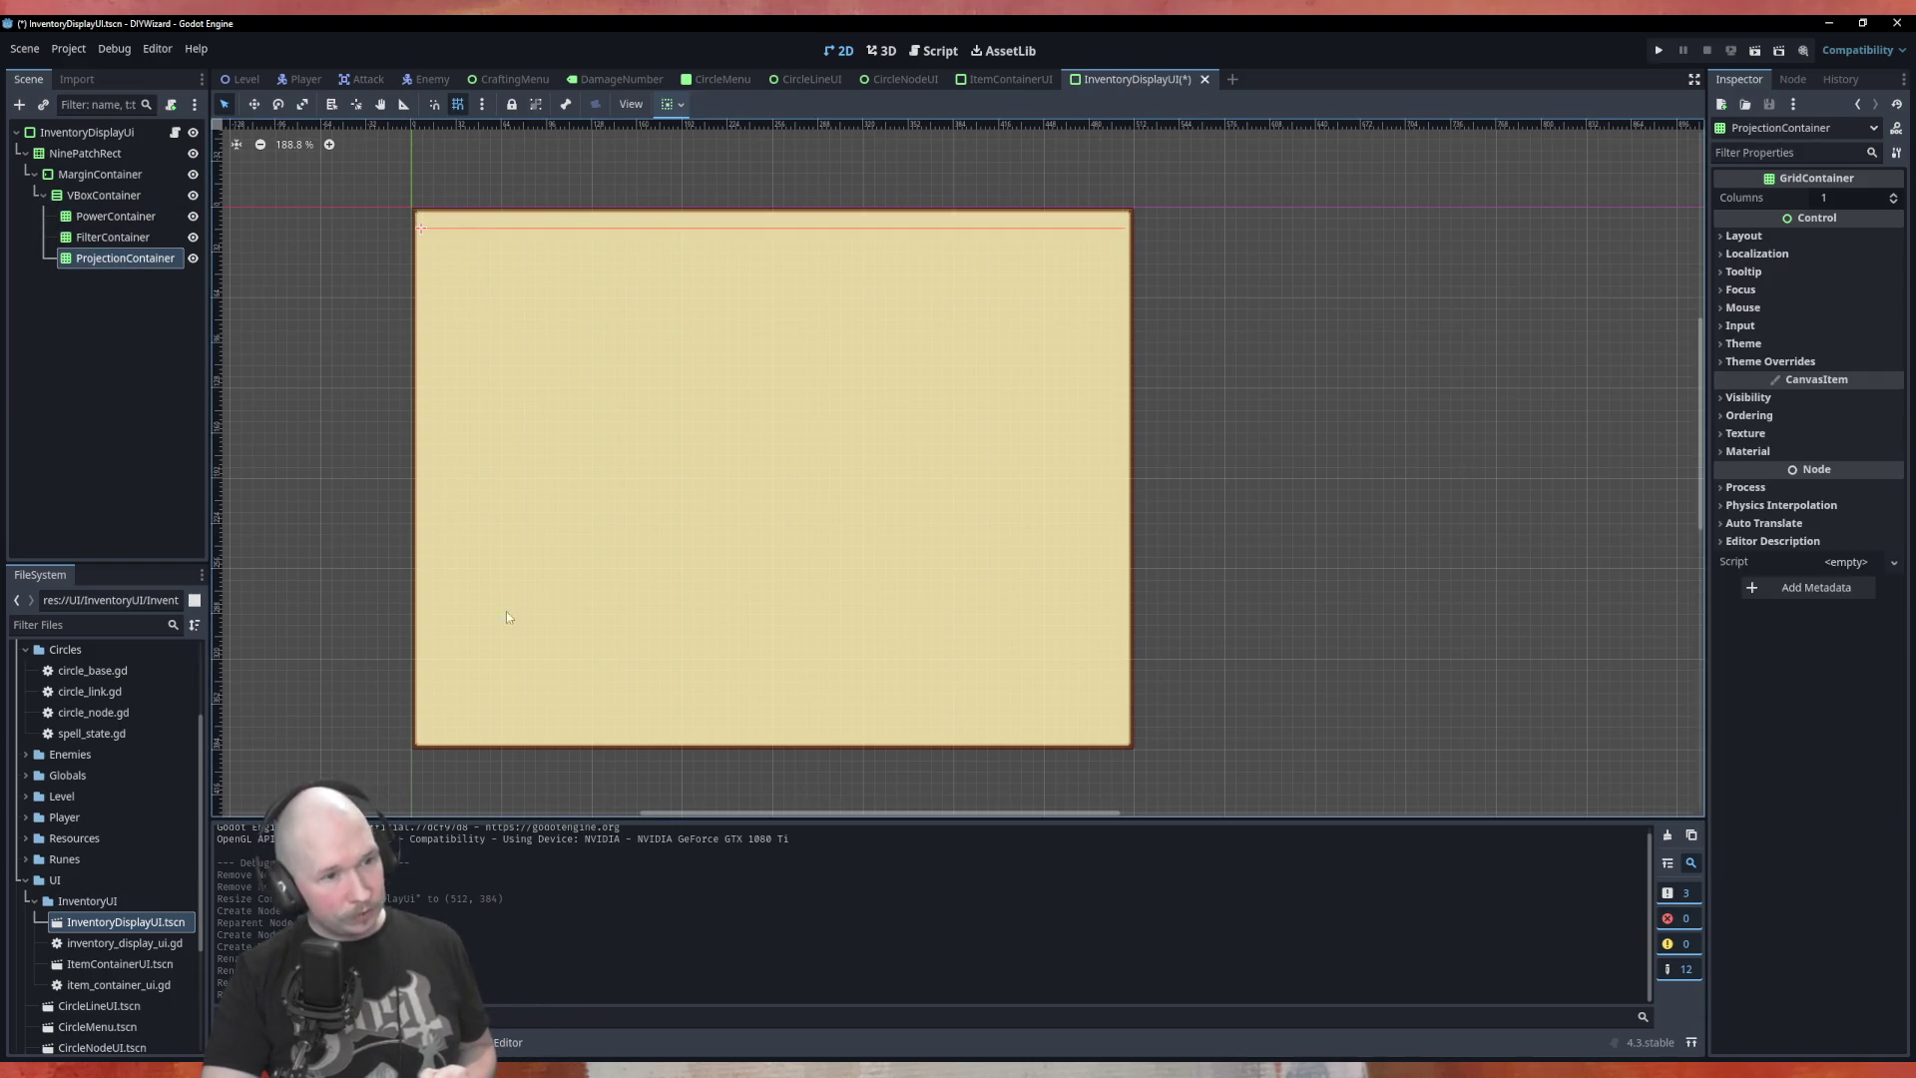
Start adding a GridContainer under the VBoxContainer, then cancel without adding any node
{"action": "right_click", "coordinate": [130, 200]}
{"action": "left_click", "coordinate": [150, 205]}
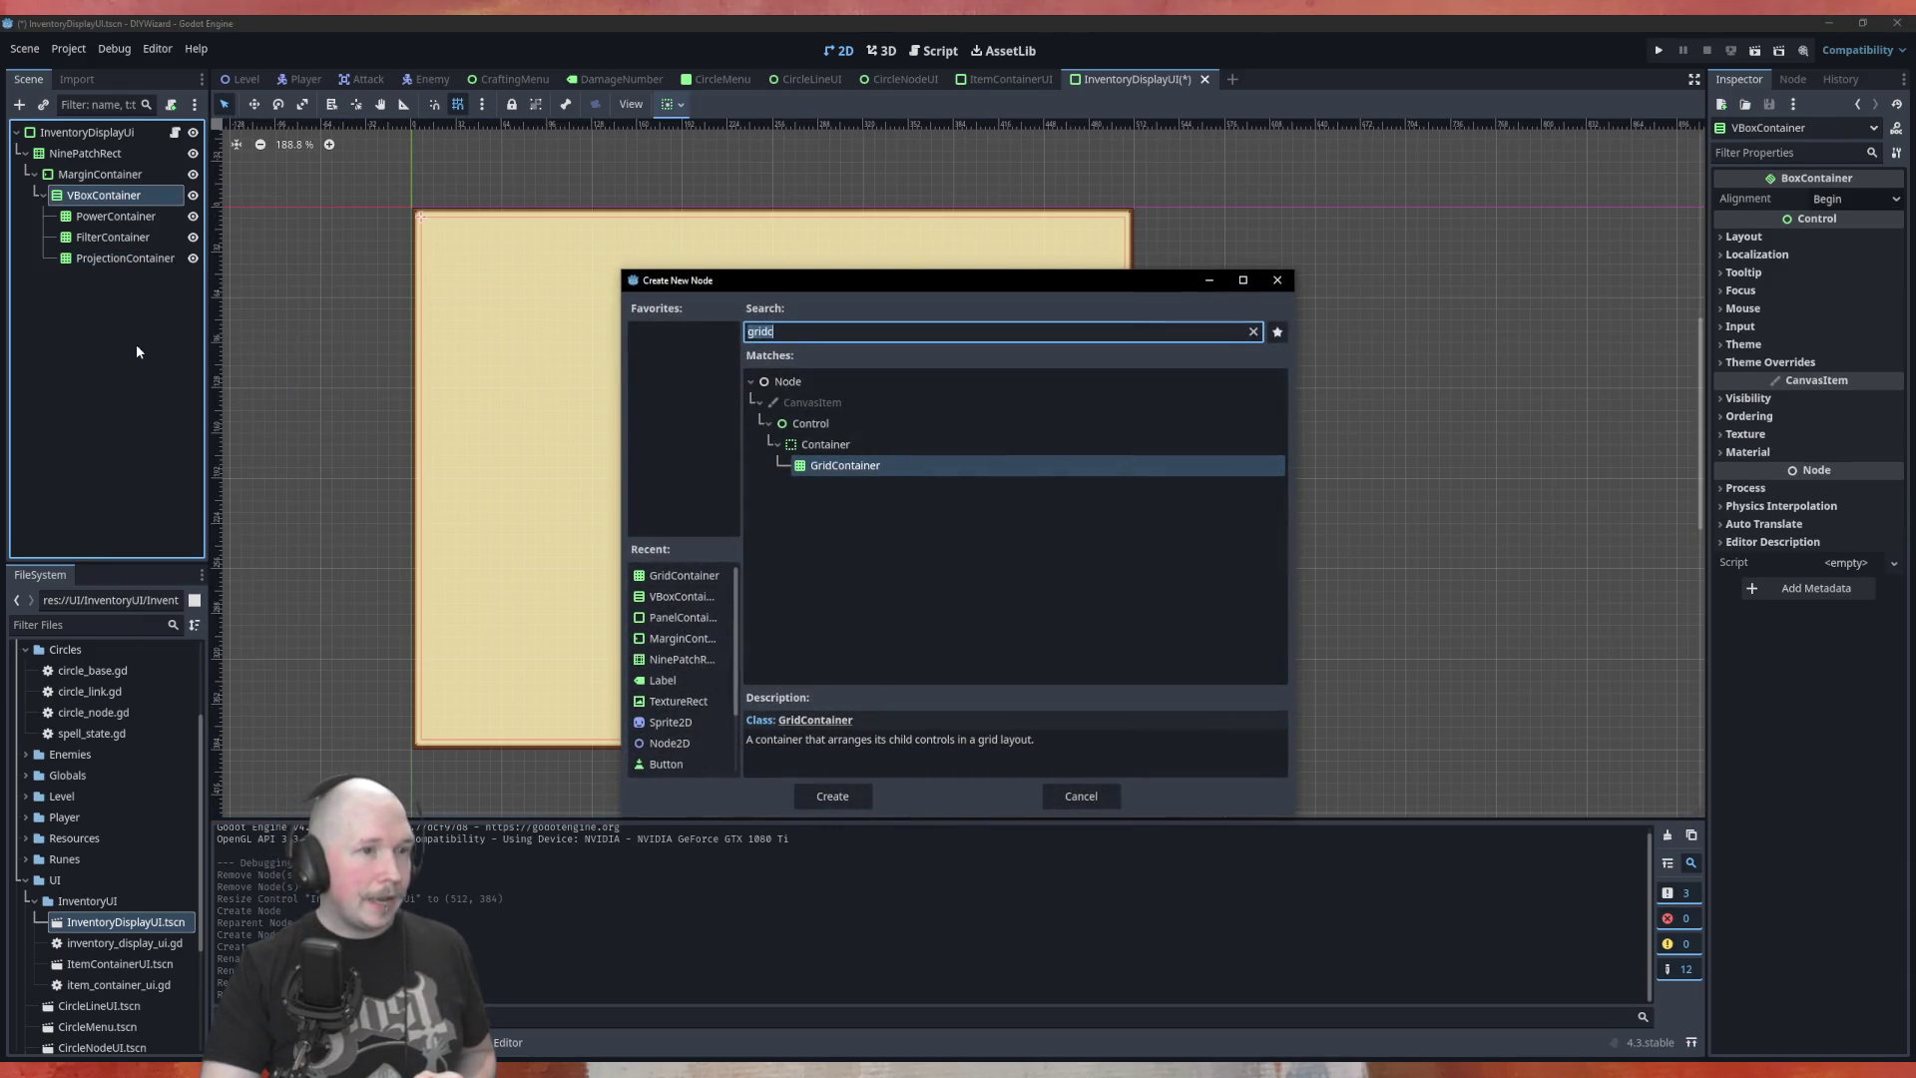
{"action": "left_click", "coordinate": [1080, 795]}
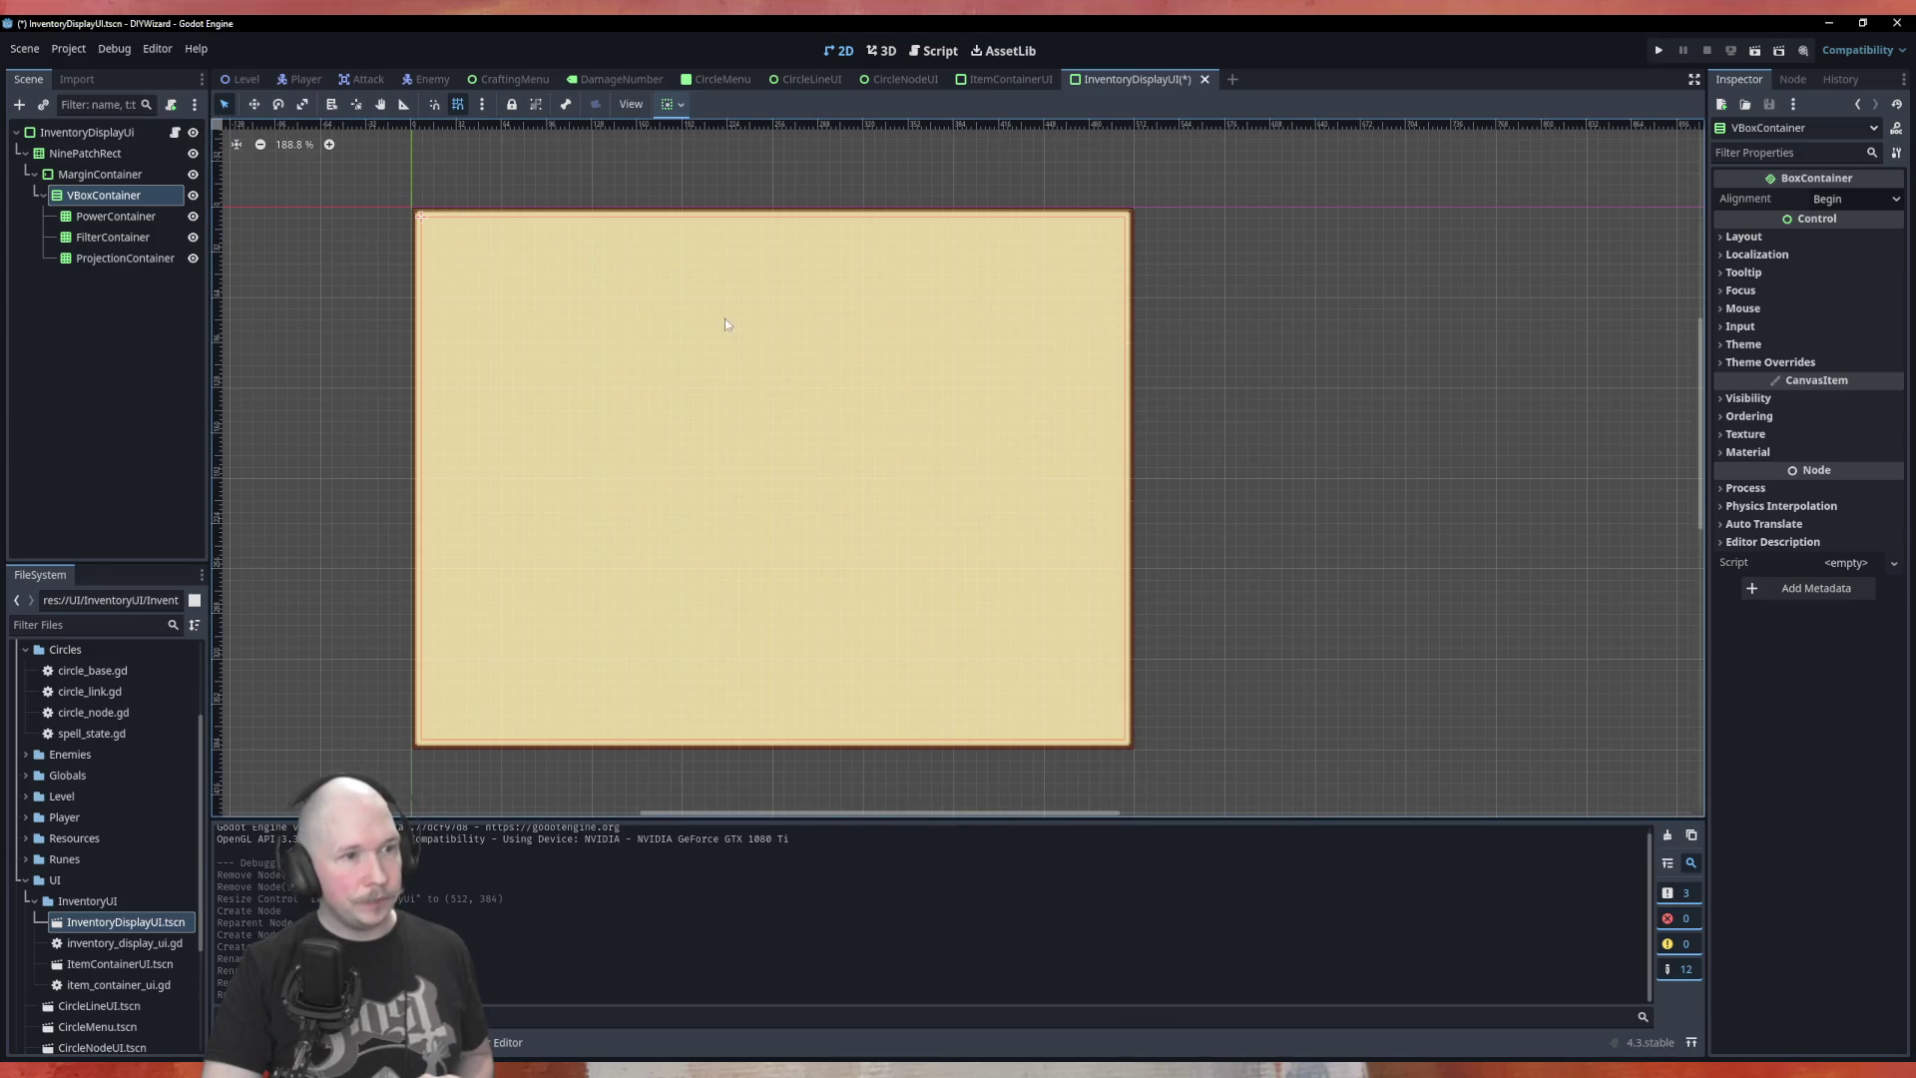
{"action": "right_click", "coordinate": [118, 203]}
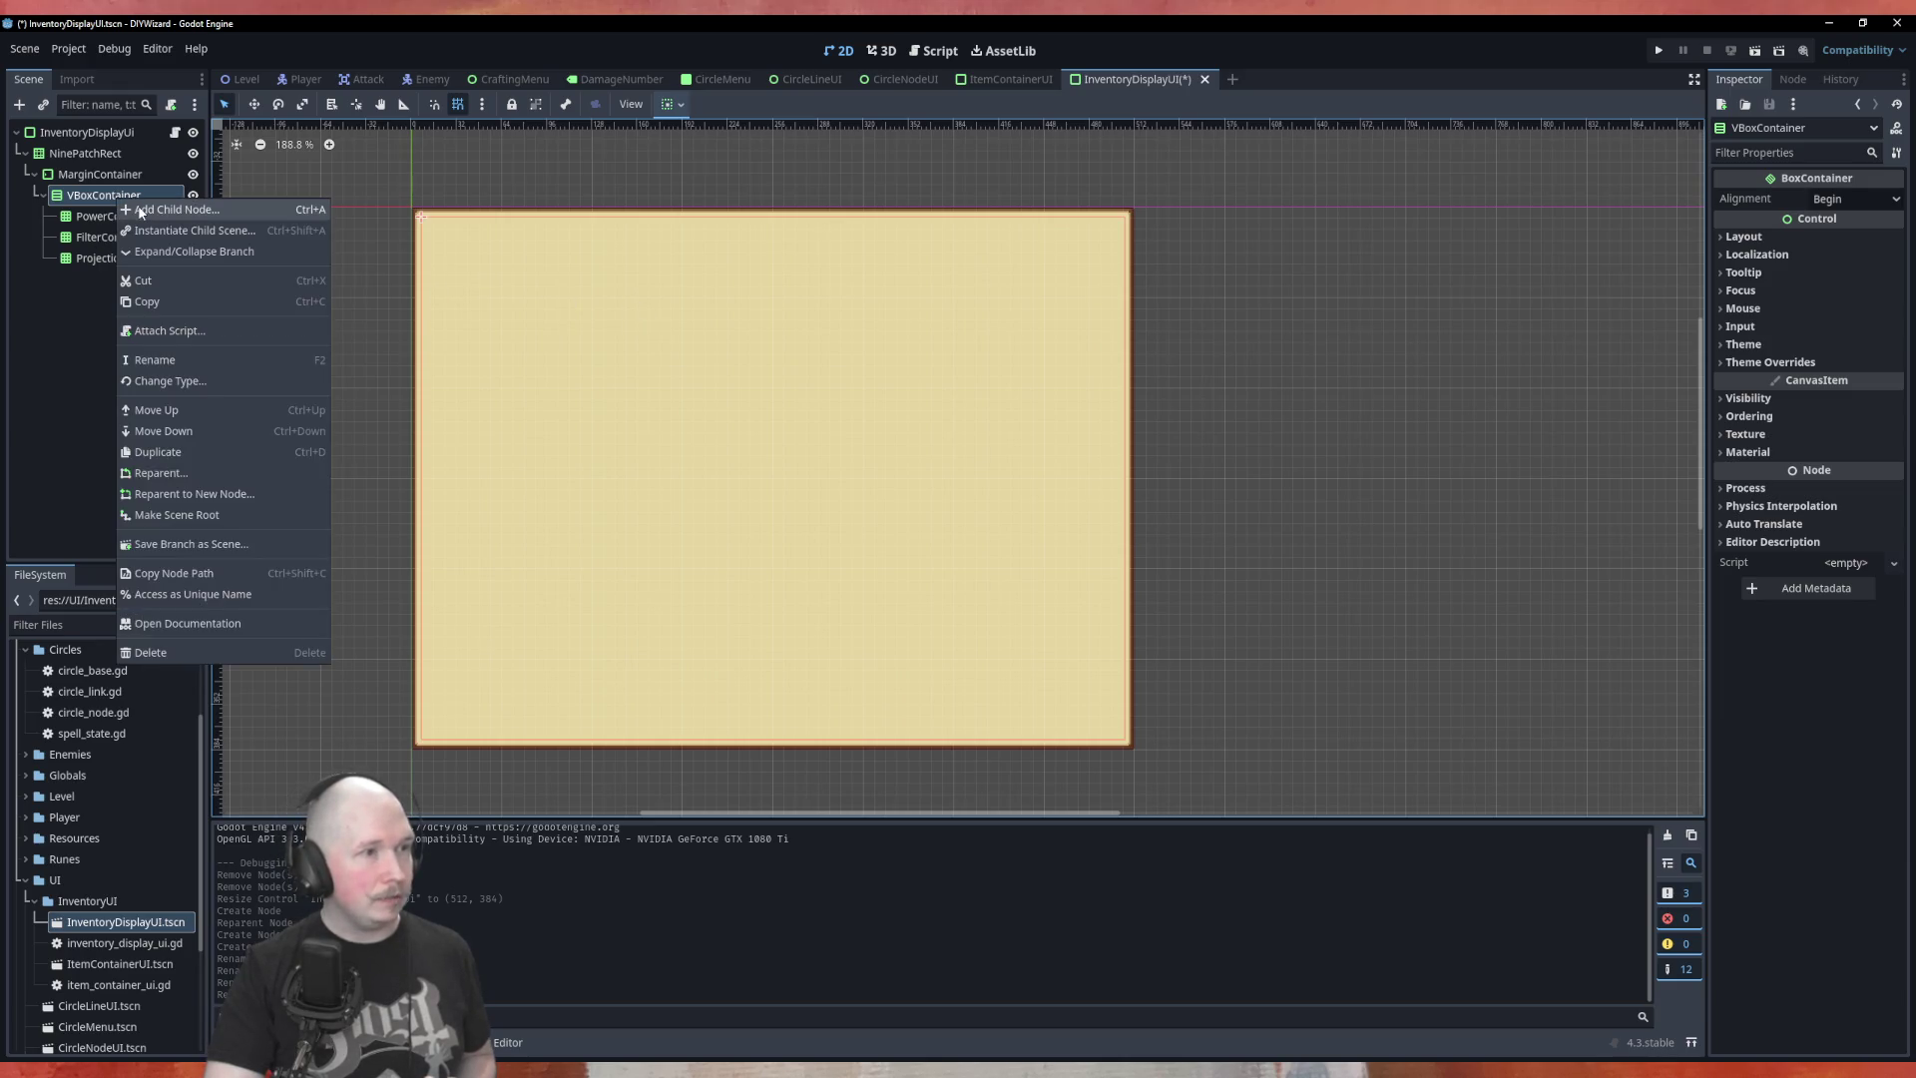
{"action": "left_click", "coordinate": [98, 303]}
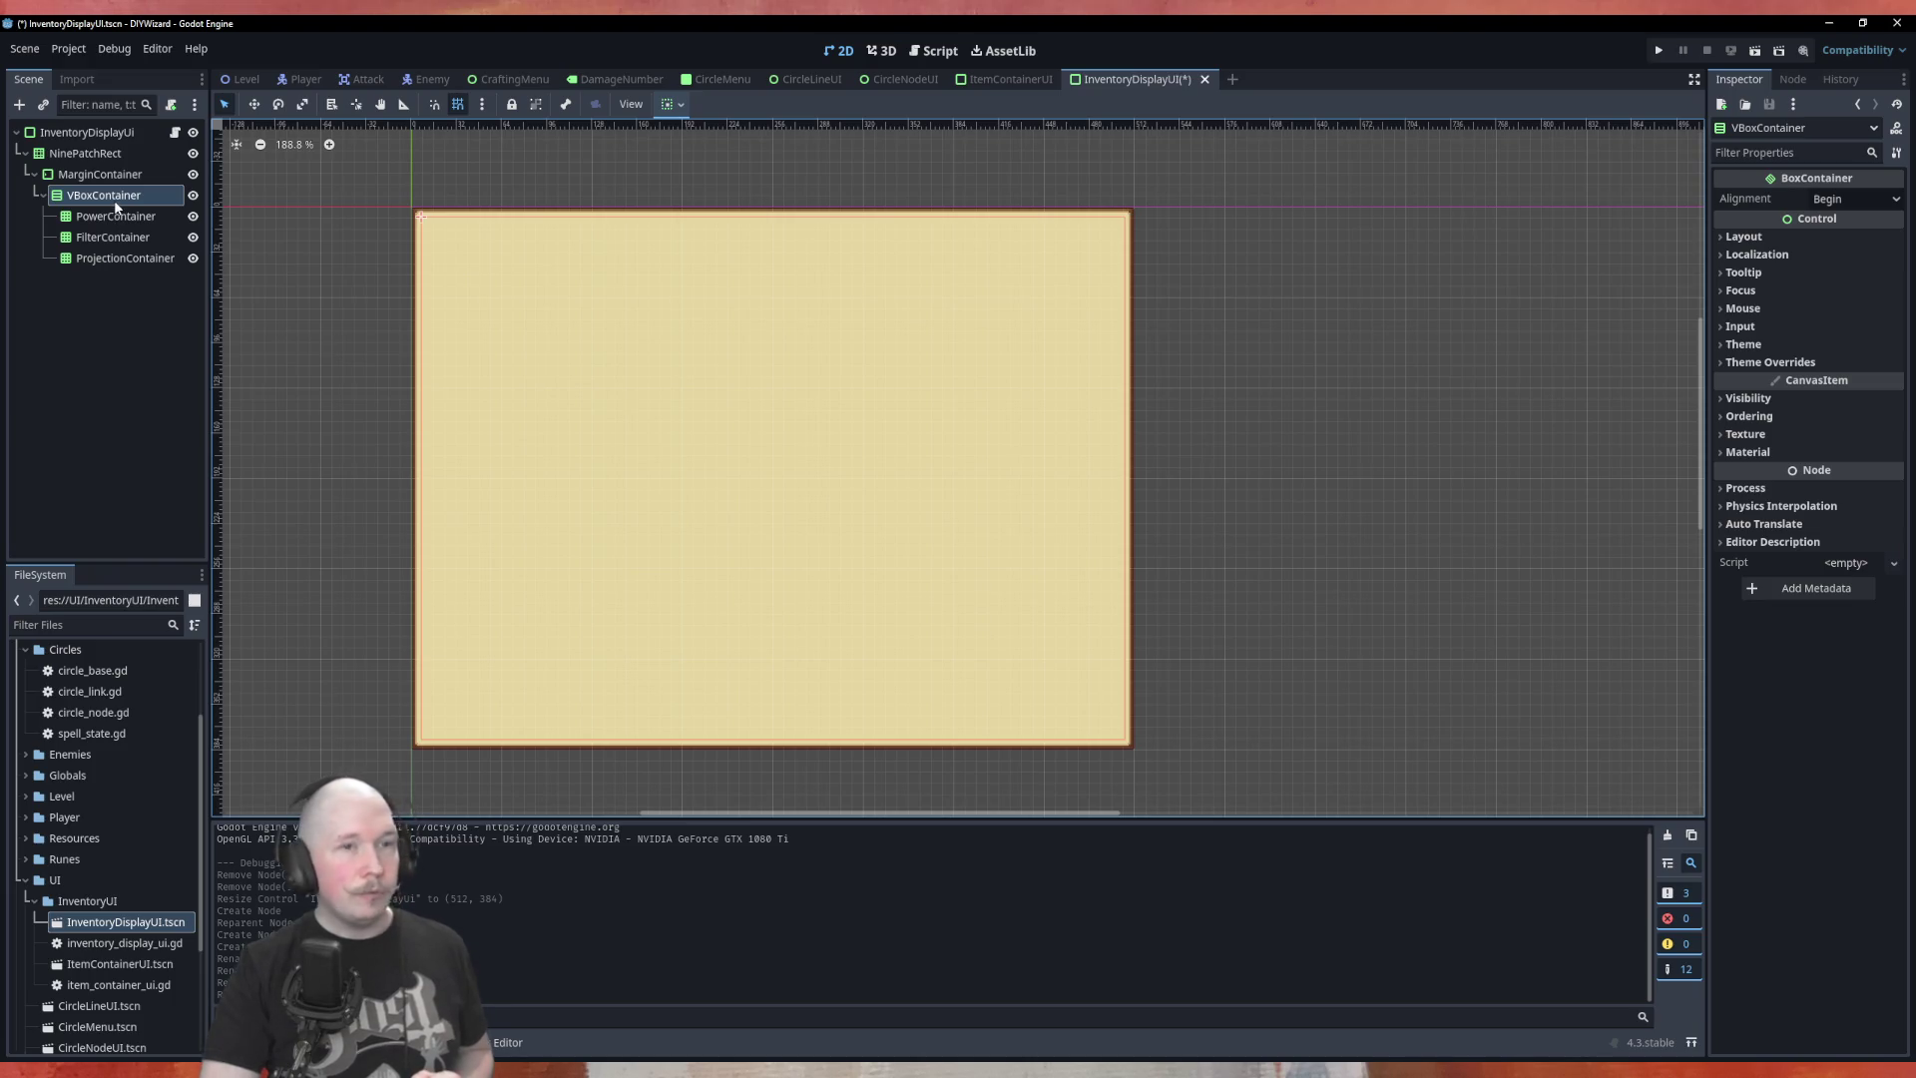
Look over the VBoxContainer's layout, container sizing and transform properties in the Inspector
{"action": "left_click", "coordinate": [1779, 236]}
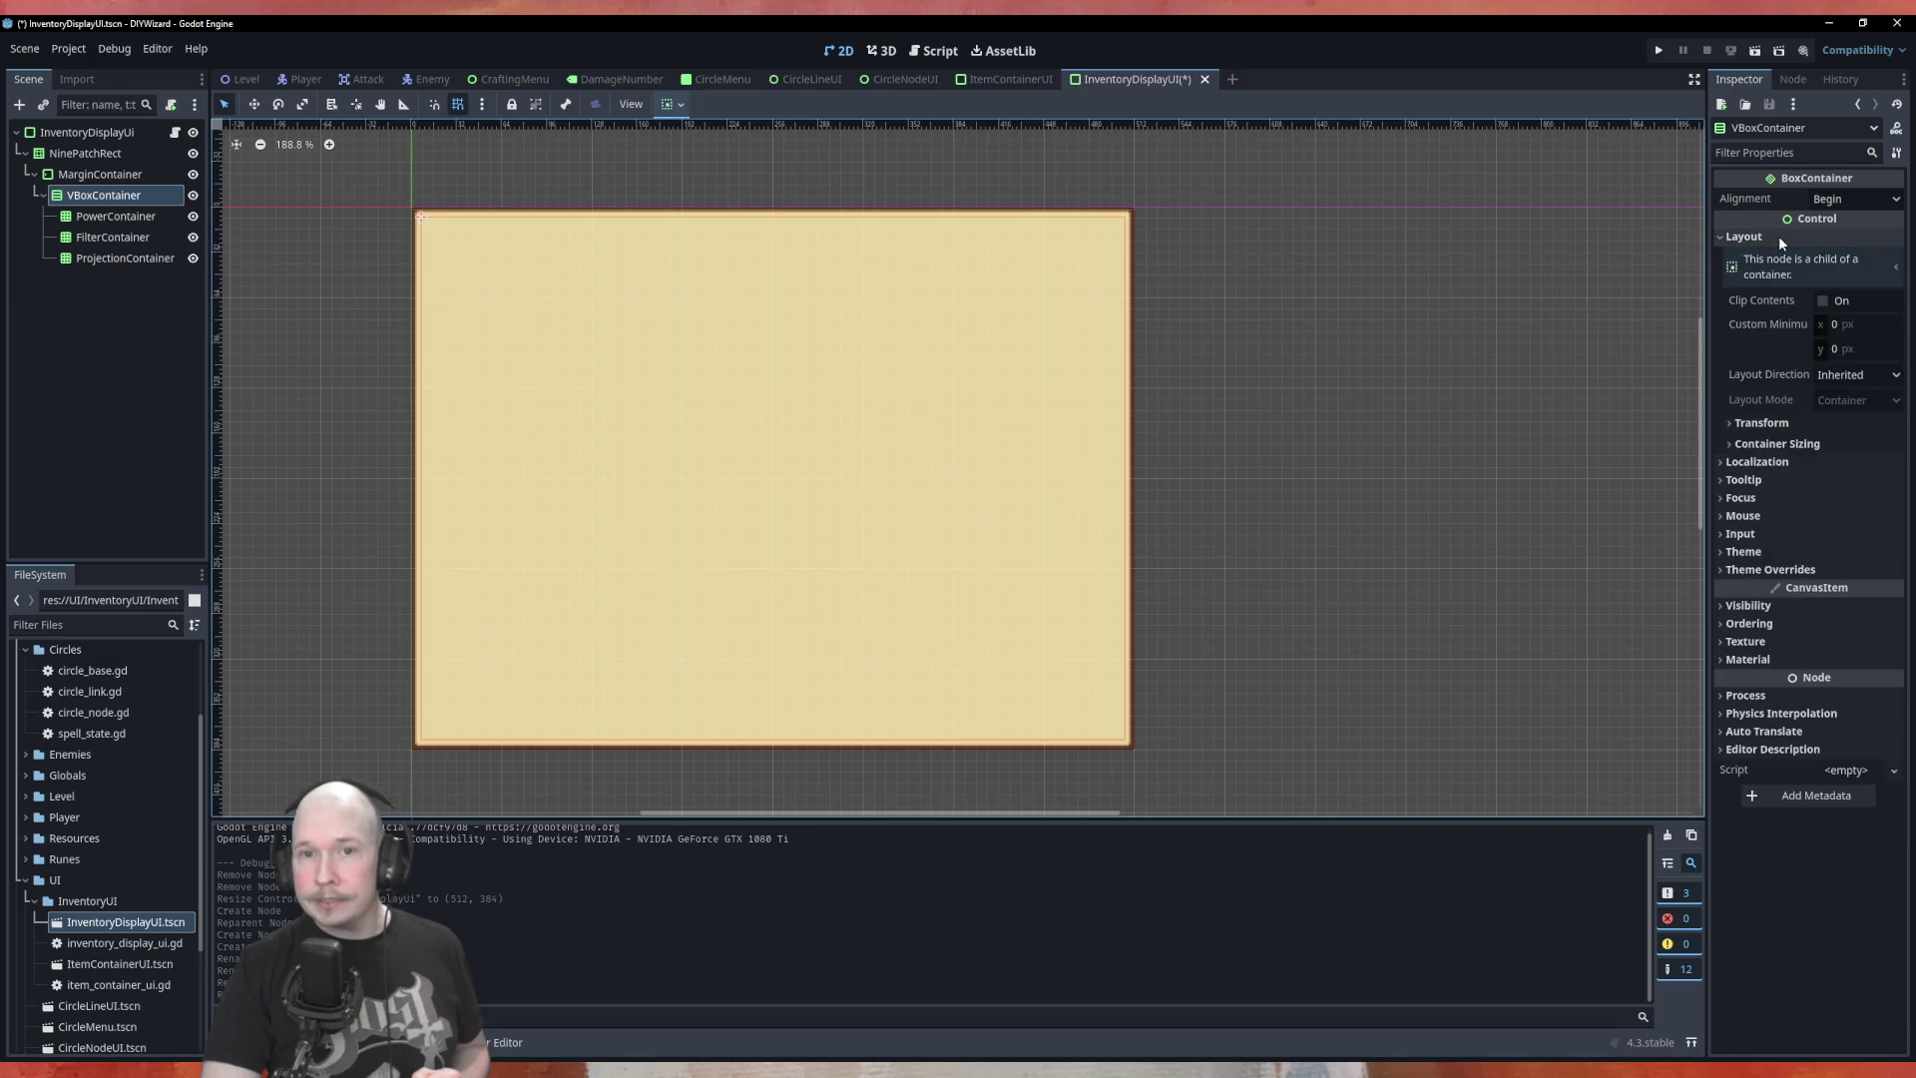
{"action": "left_click", "coordinate": [1786, 444]}
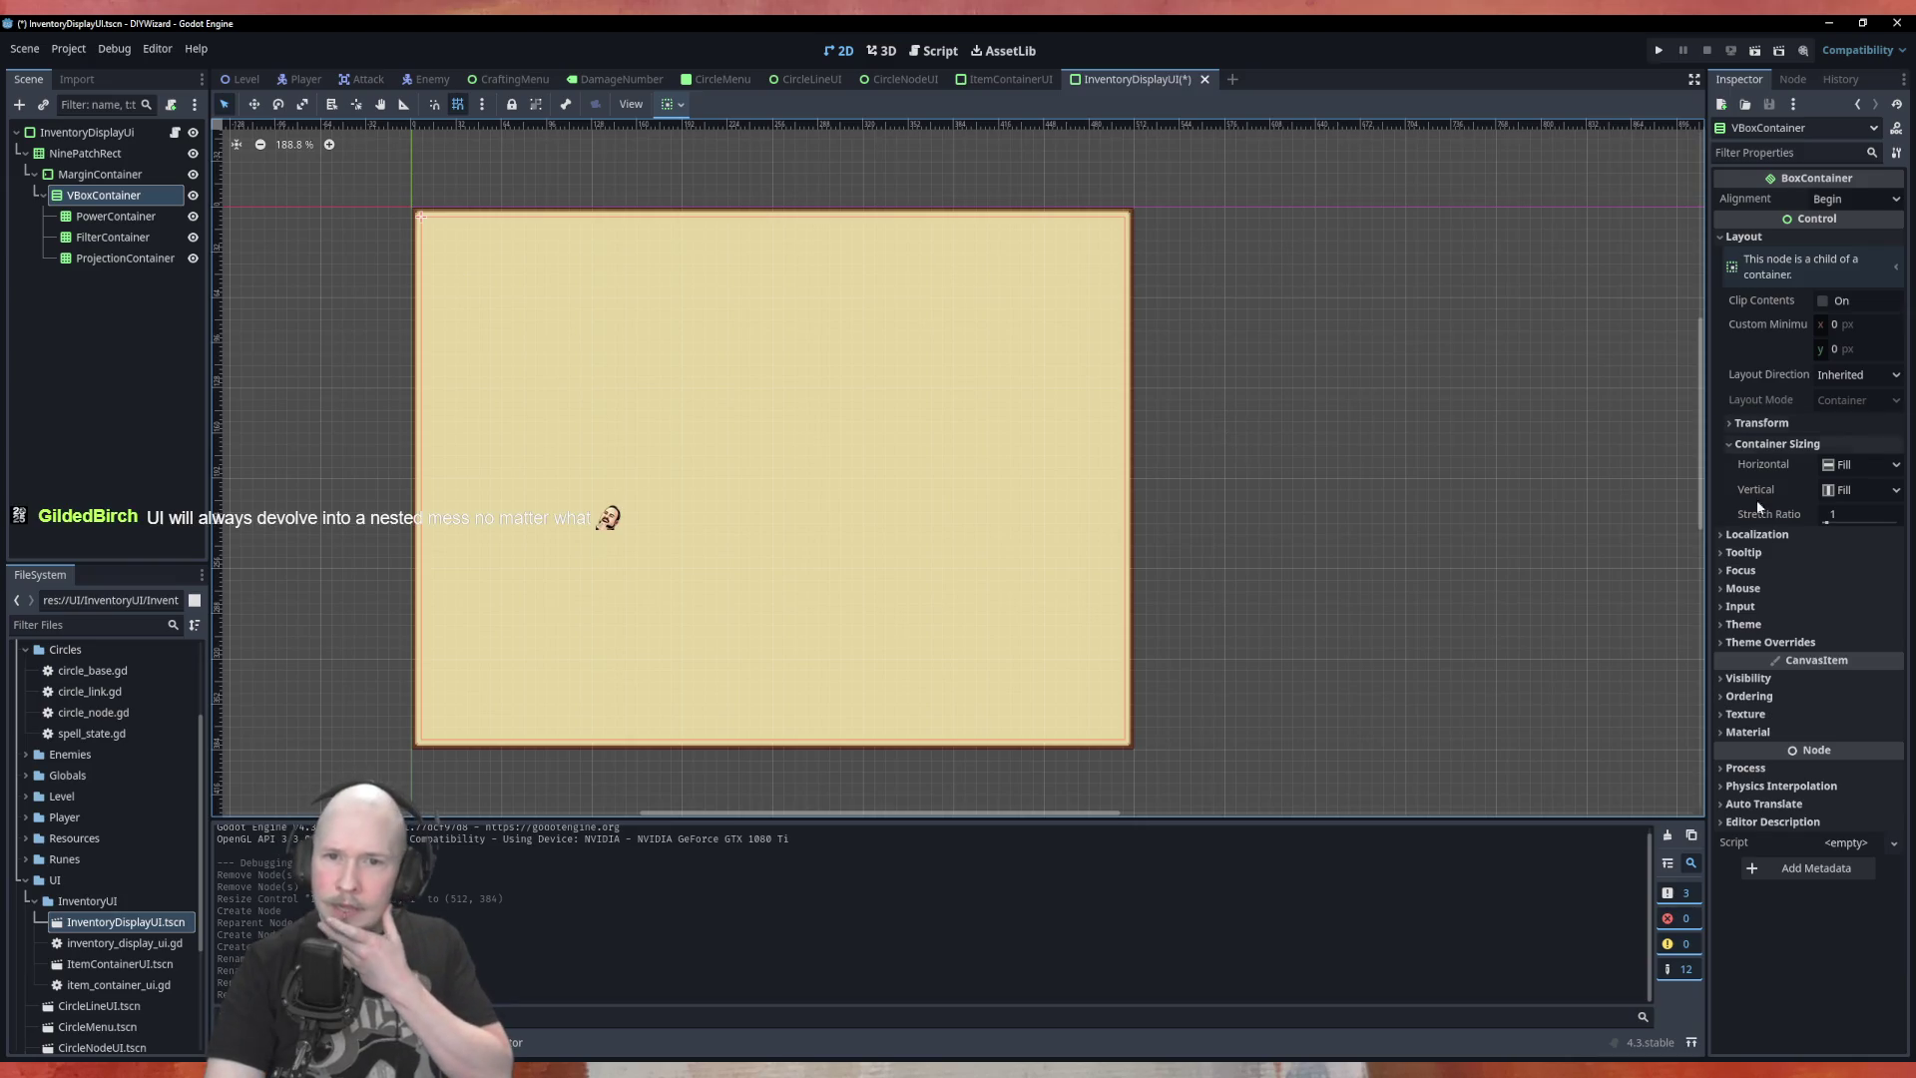
{"action": "left_click", "coordinate": [1787, 423]}
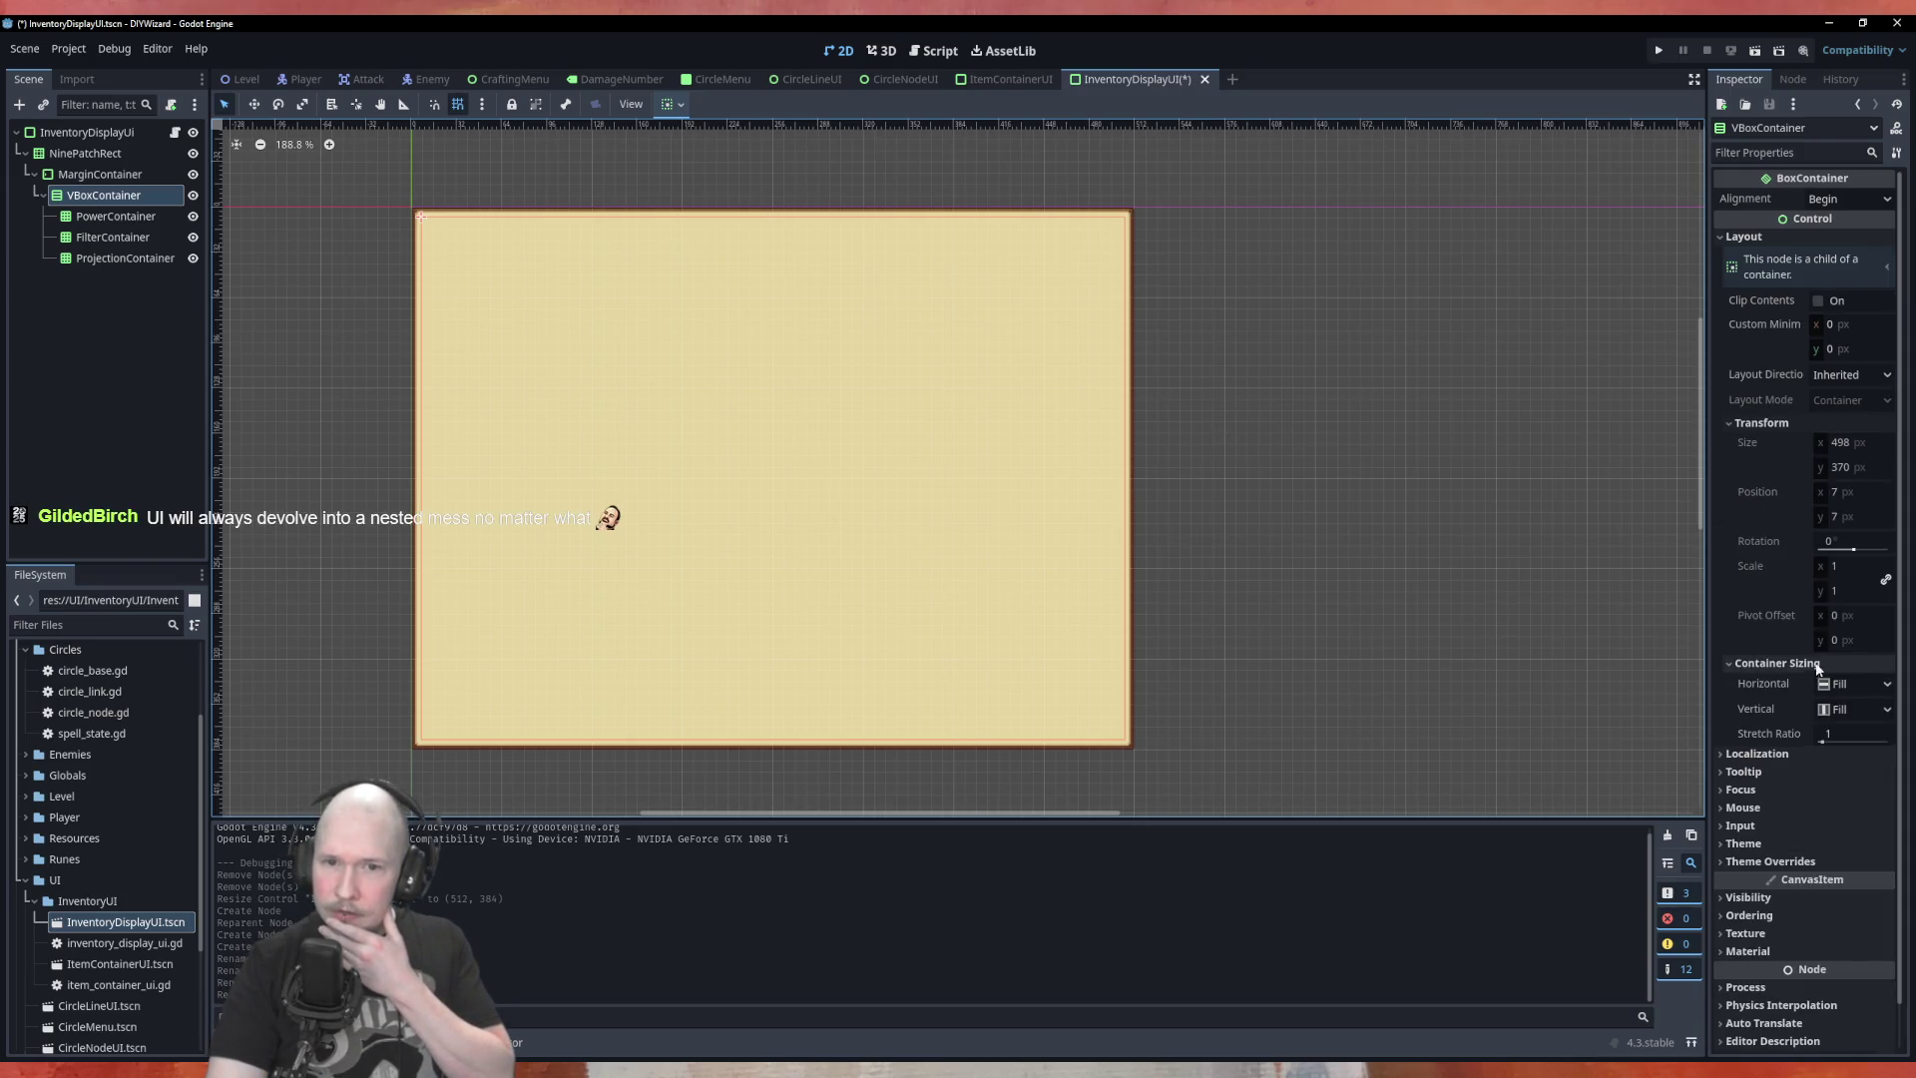
{"action": "left_click", "coordinate": [1789, 422]}
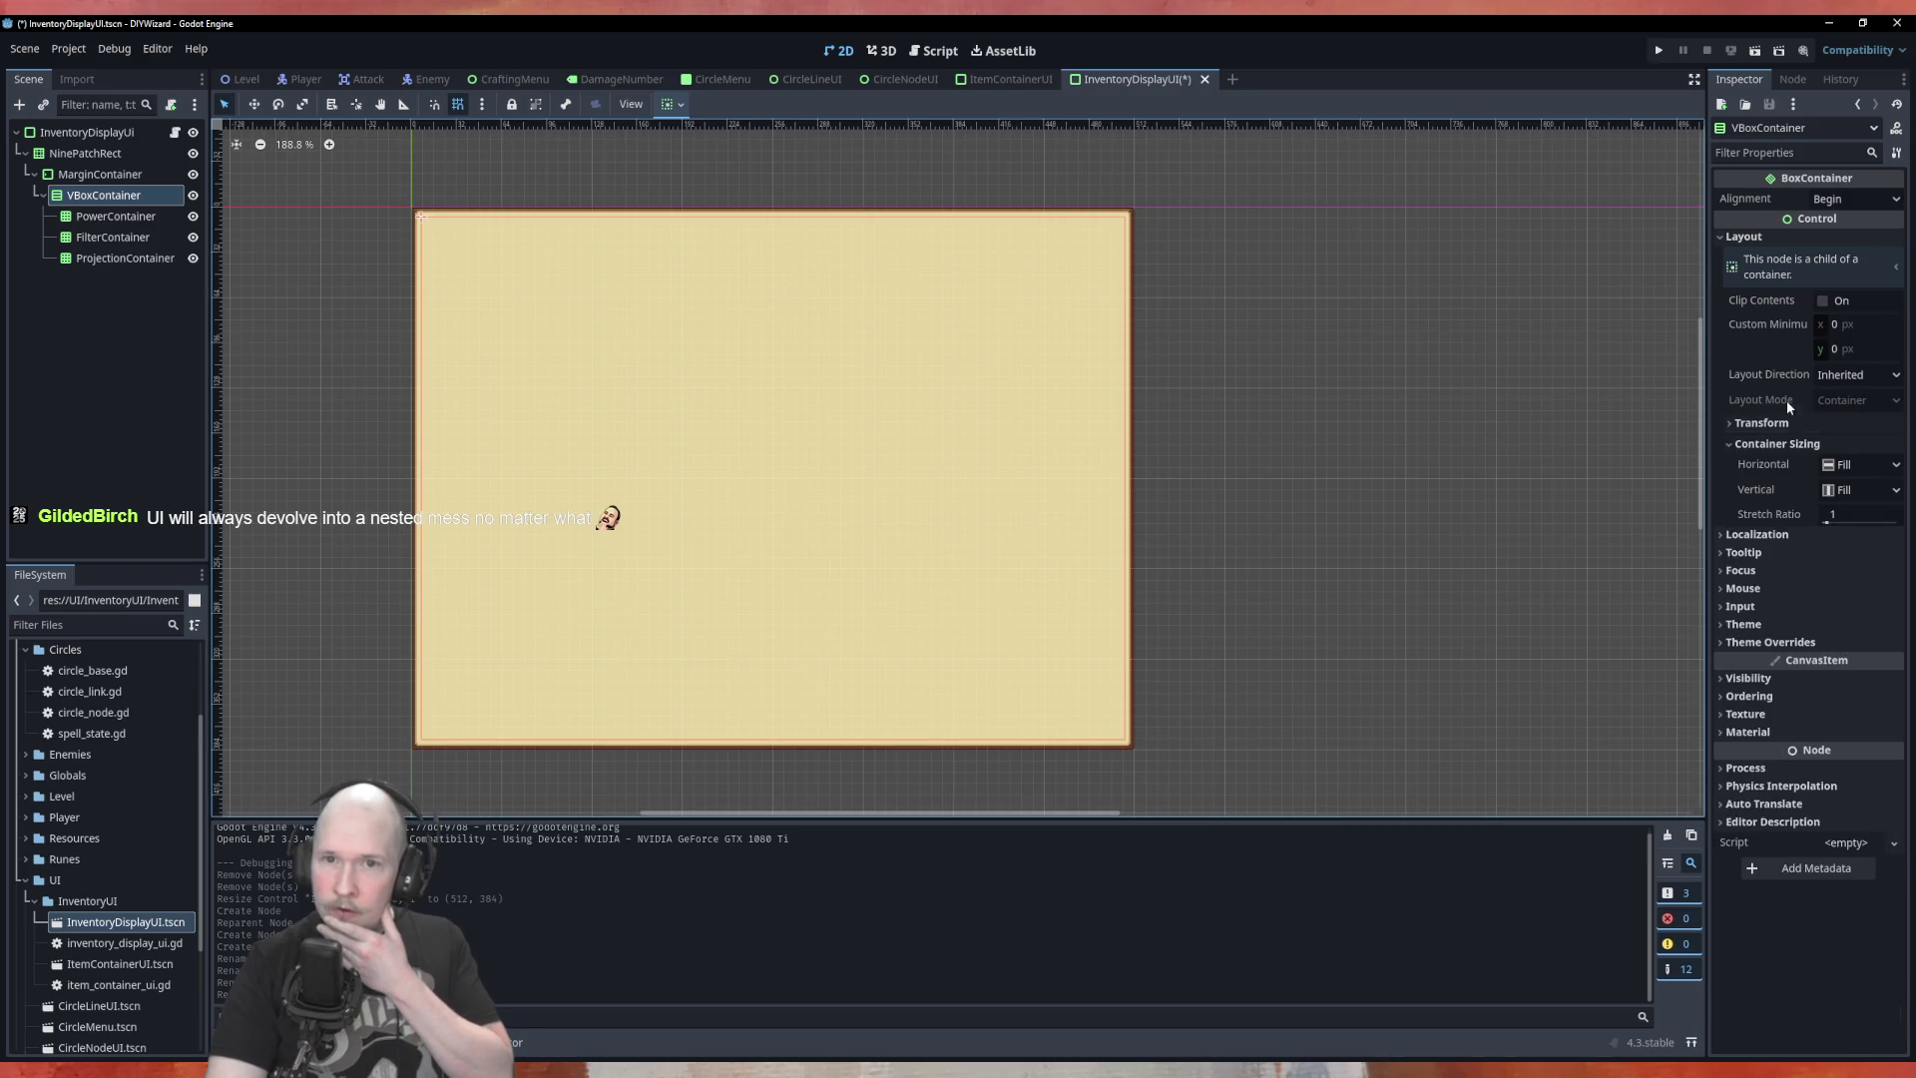
{"action": "left_click", "coordinate": [1789, 445]}
Enable the VBoxContainer's Separation theme constant, set it to 10, and save the scene
{"action": "left_click", "coordinate": [1771, 569]}
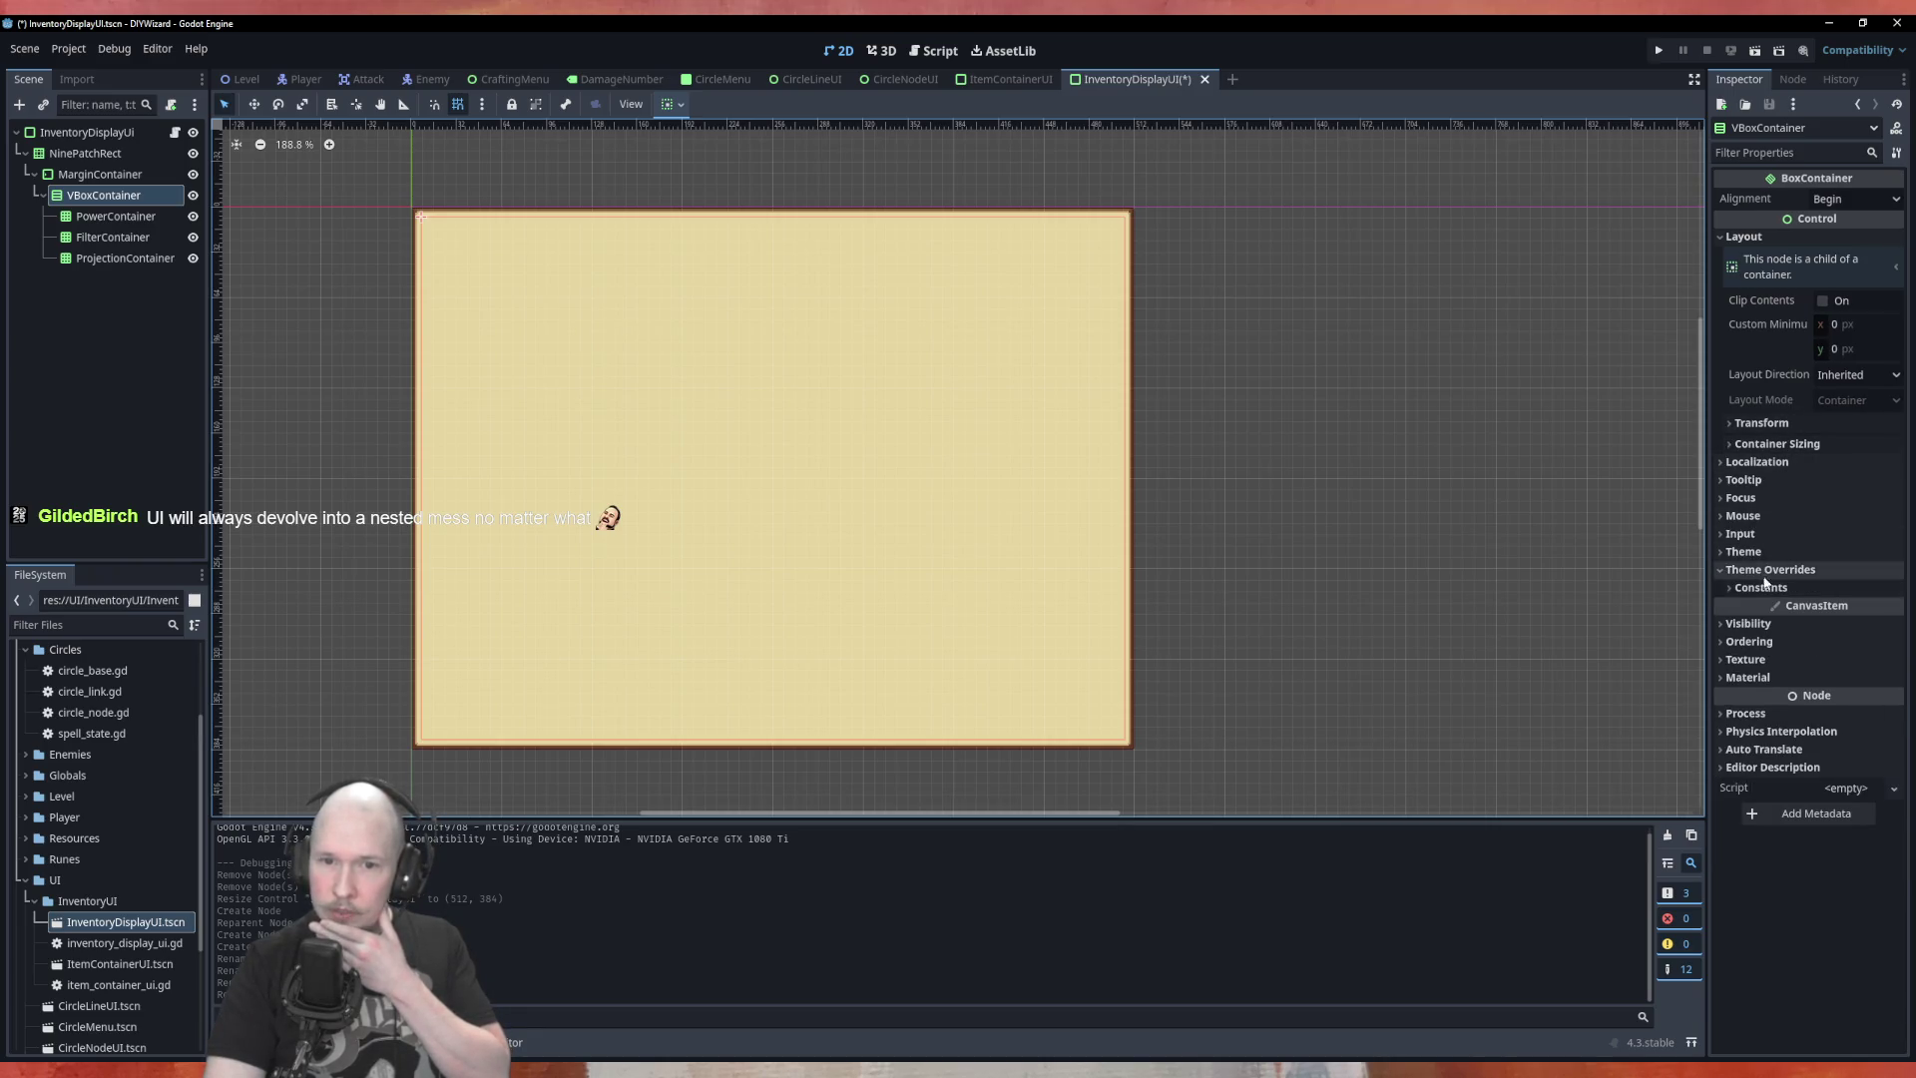
{"action": "left_click", "coordinate": [1762, 587]}
{"action": "double_click", "coordinate": [1894, 610]}
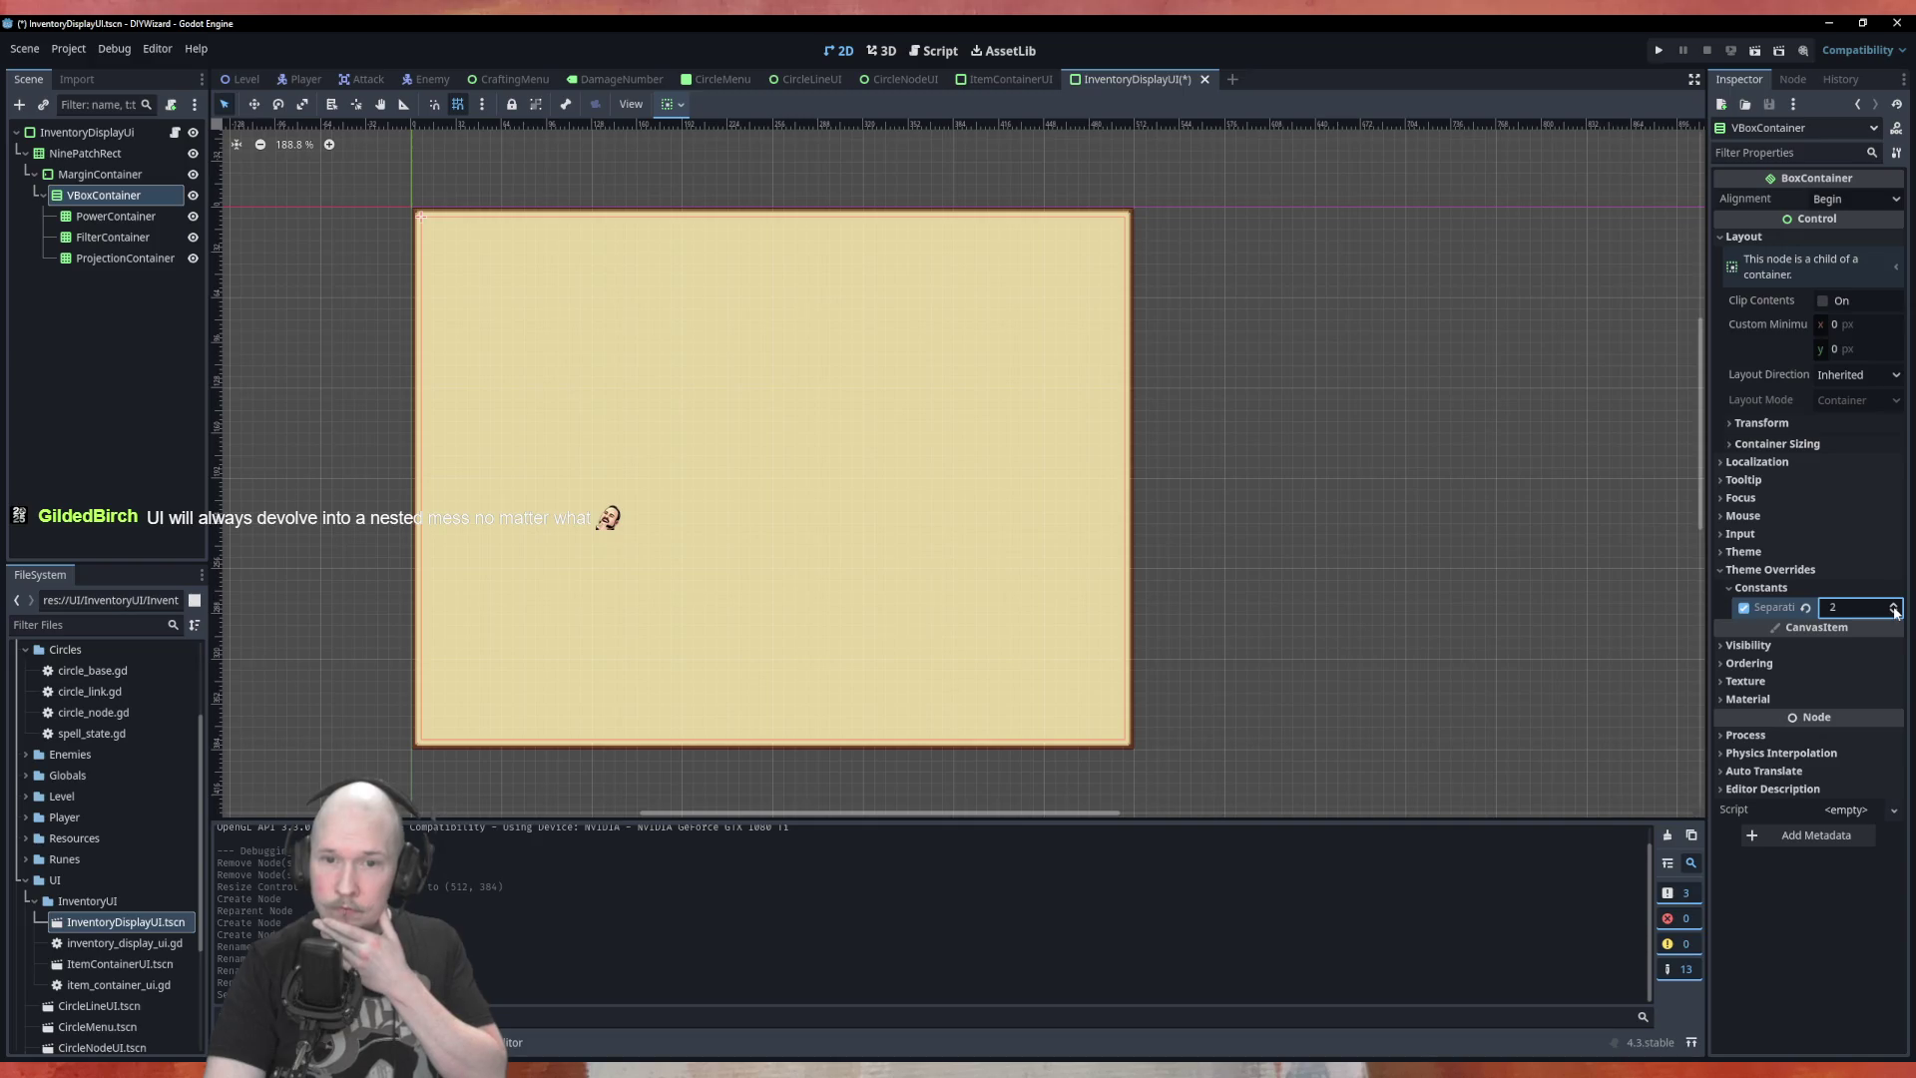
{"action": "double_click", "coordinate": [1894, 607]}
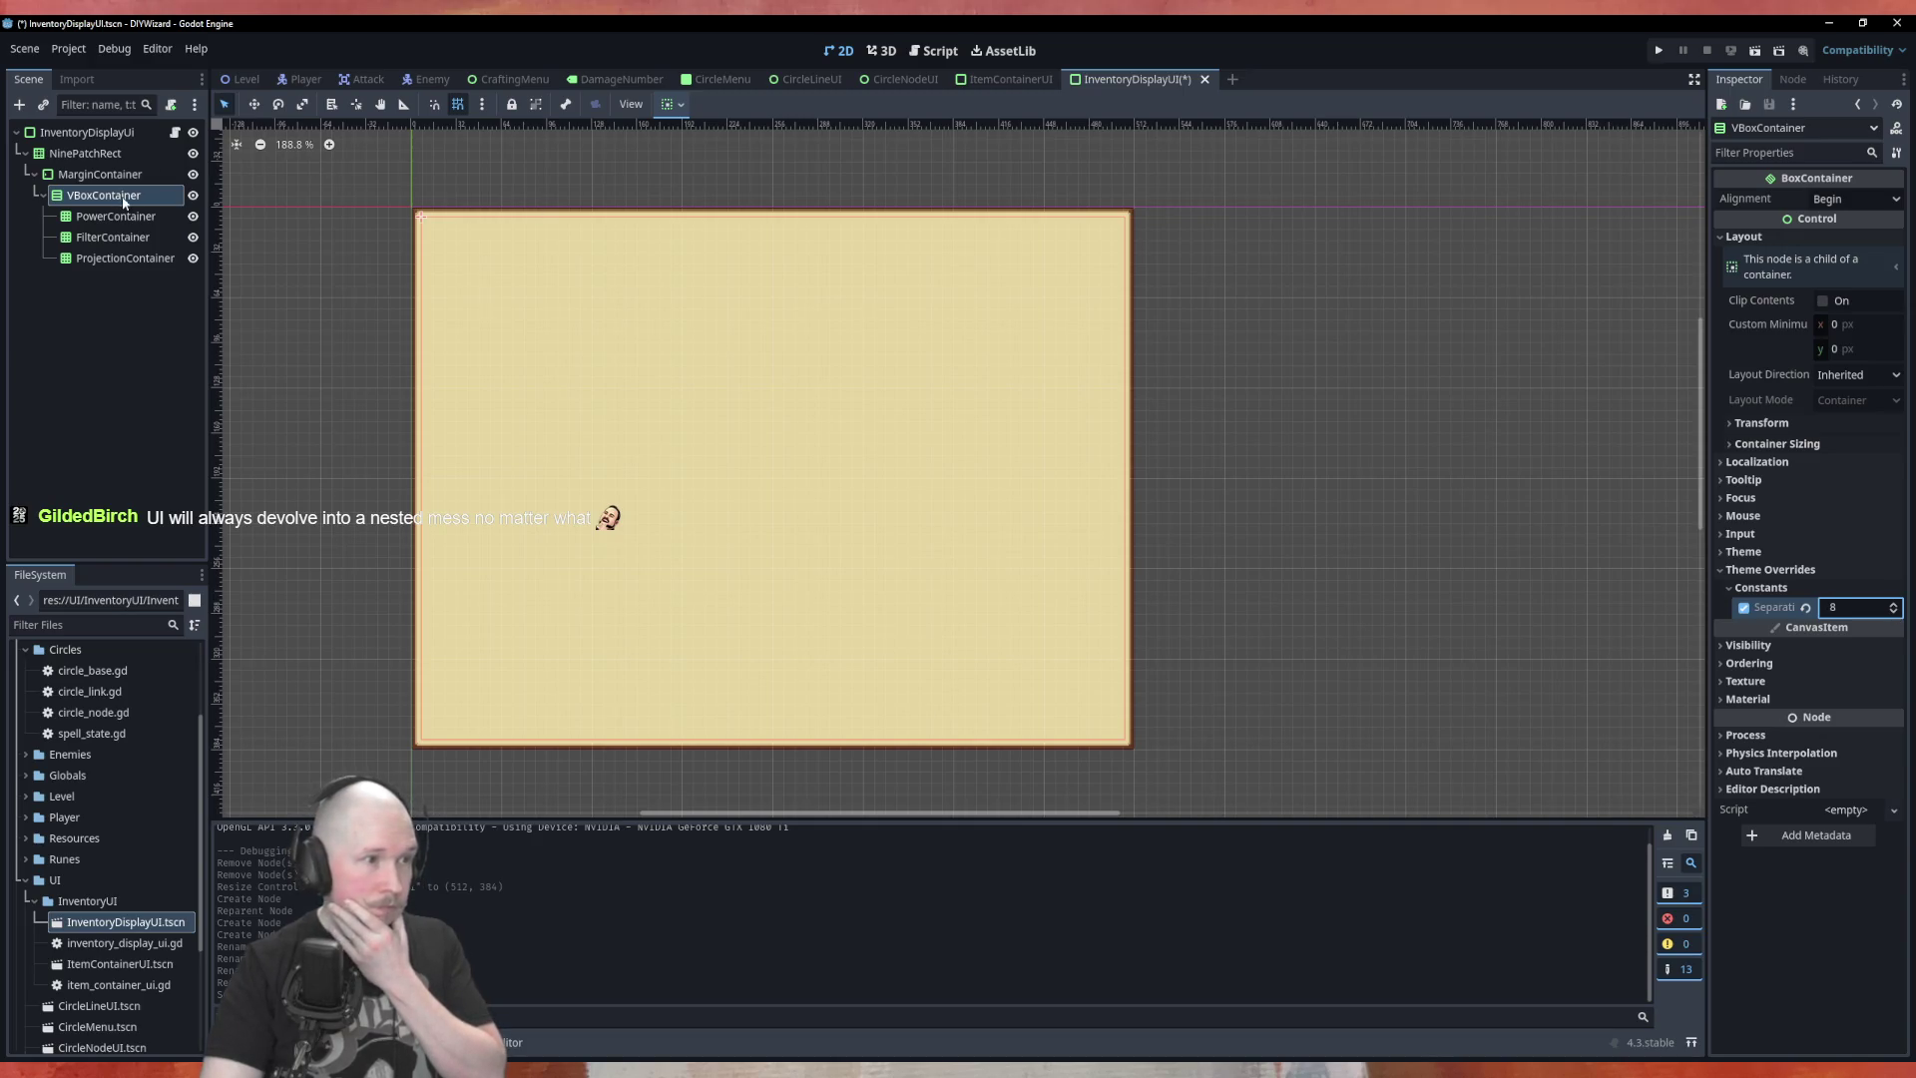
{"action": "double_click", "coordinate": [1894, 606]}
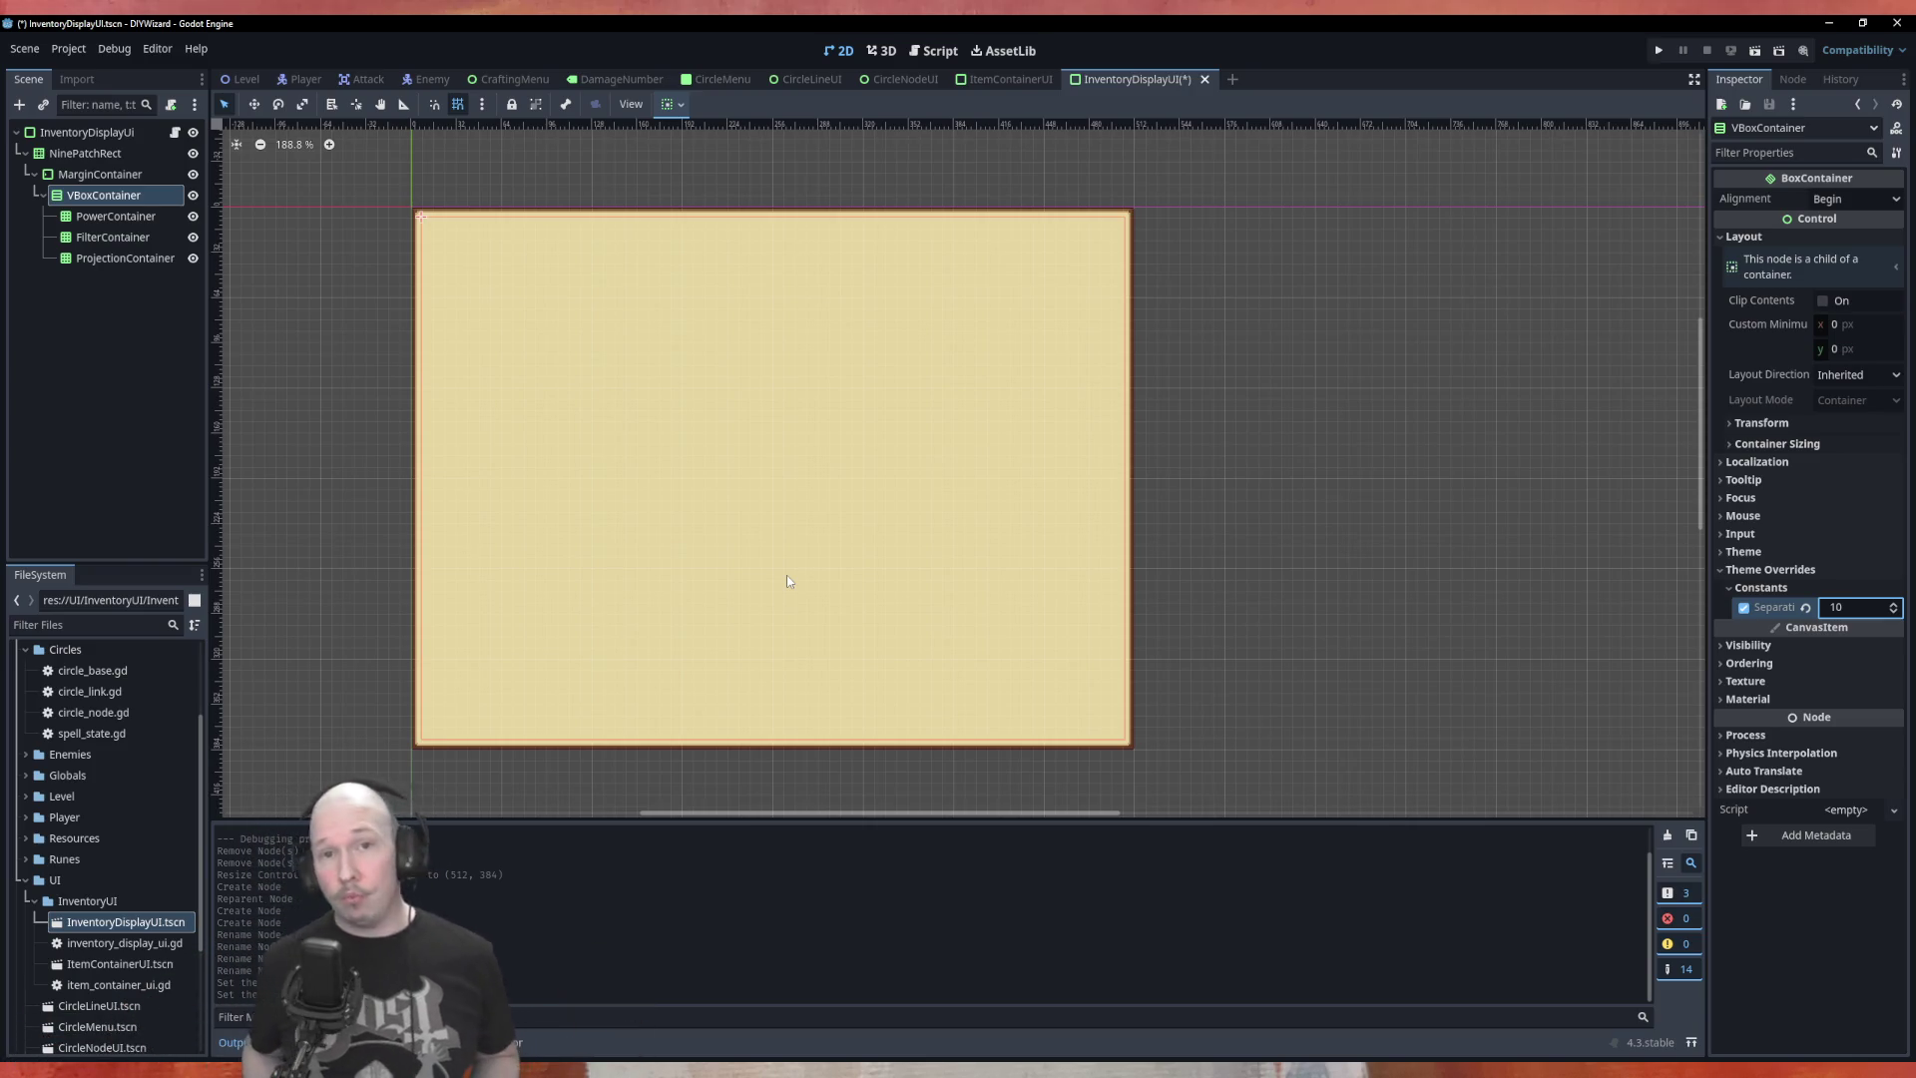
{"action": "key", "text": "ctrl+s"}
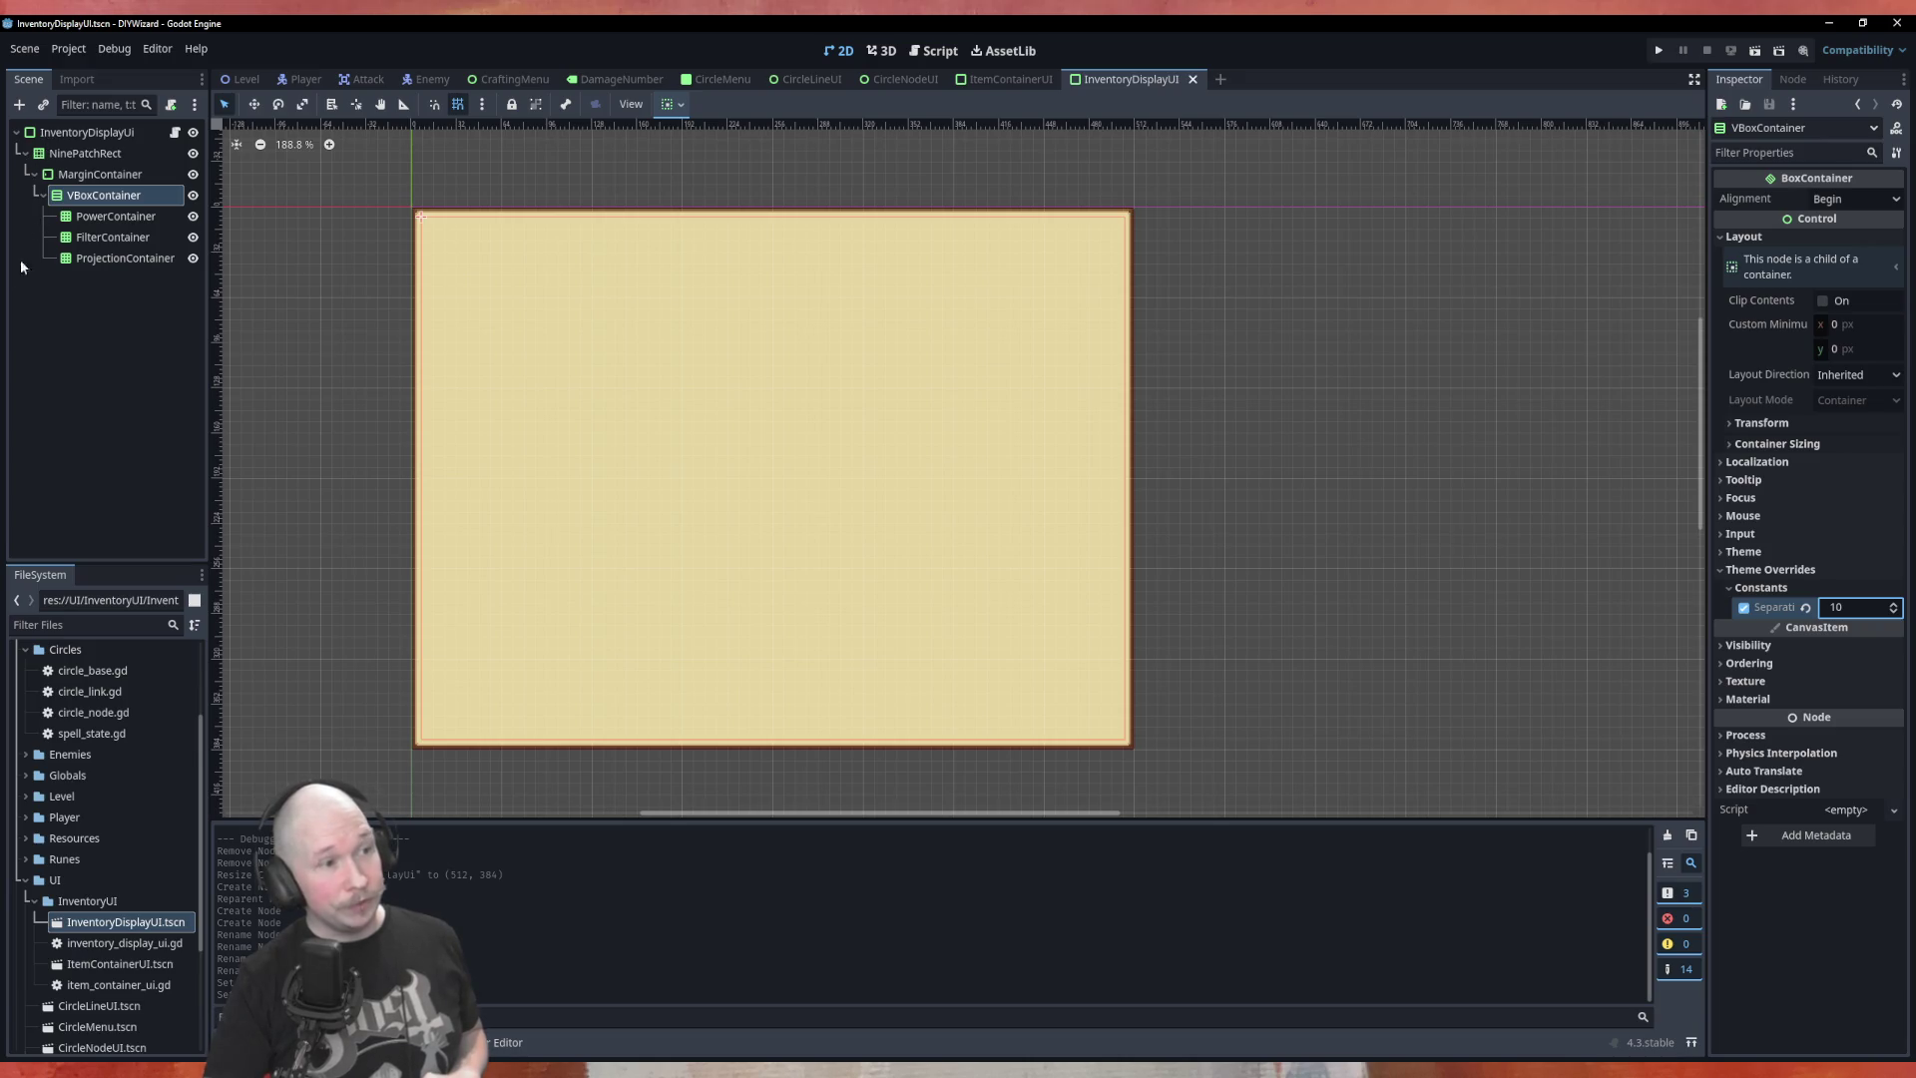
{"action": "left_click", "coordinate": [25, 153]}
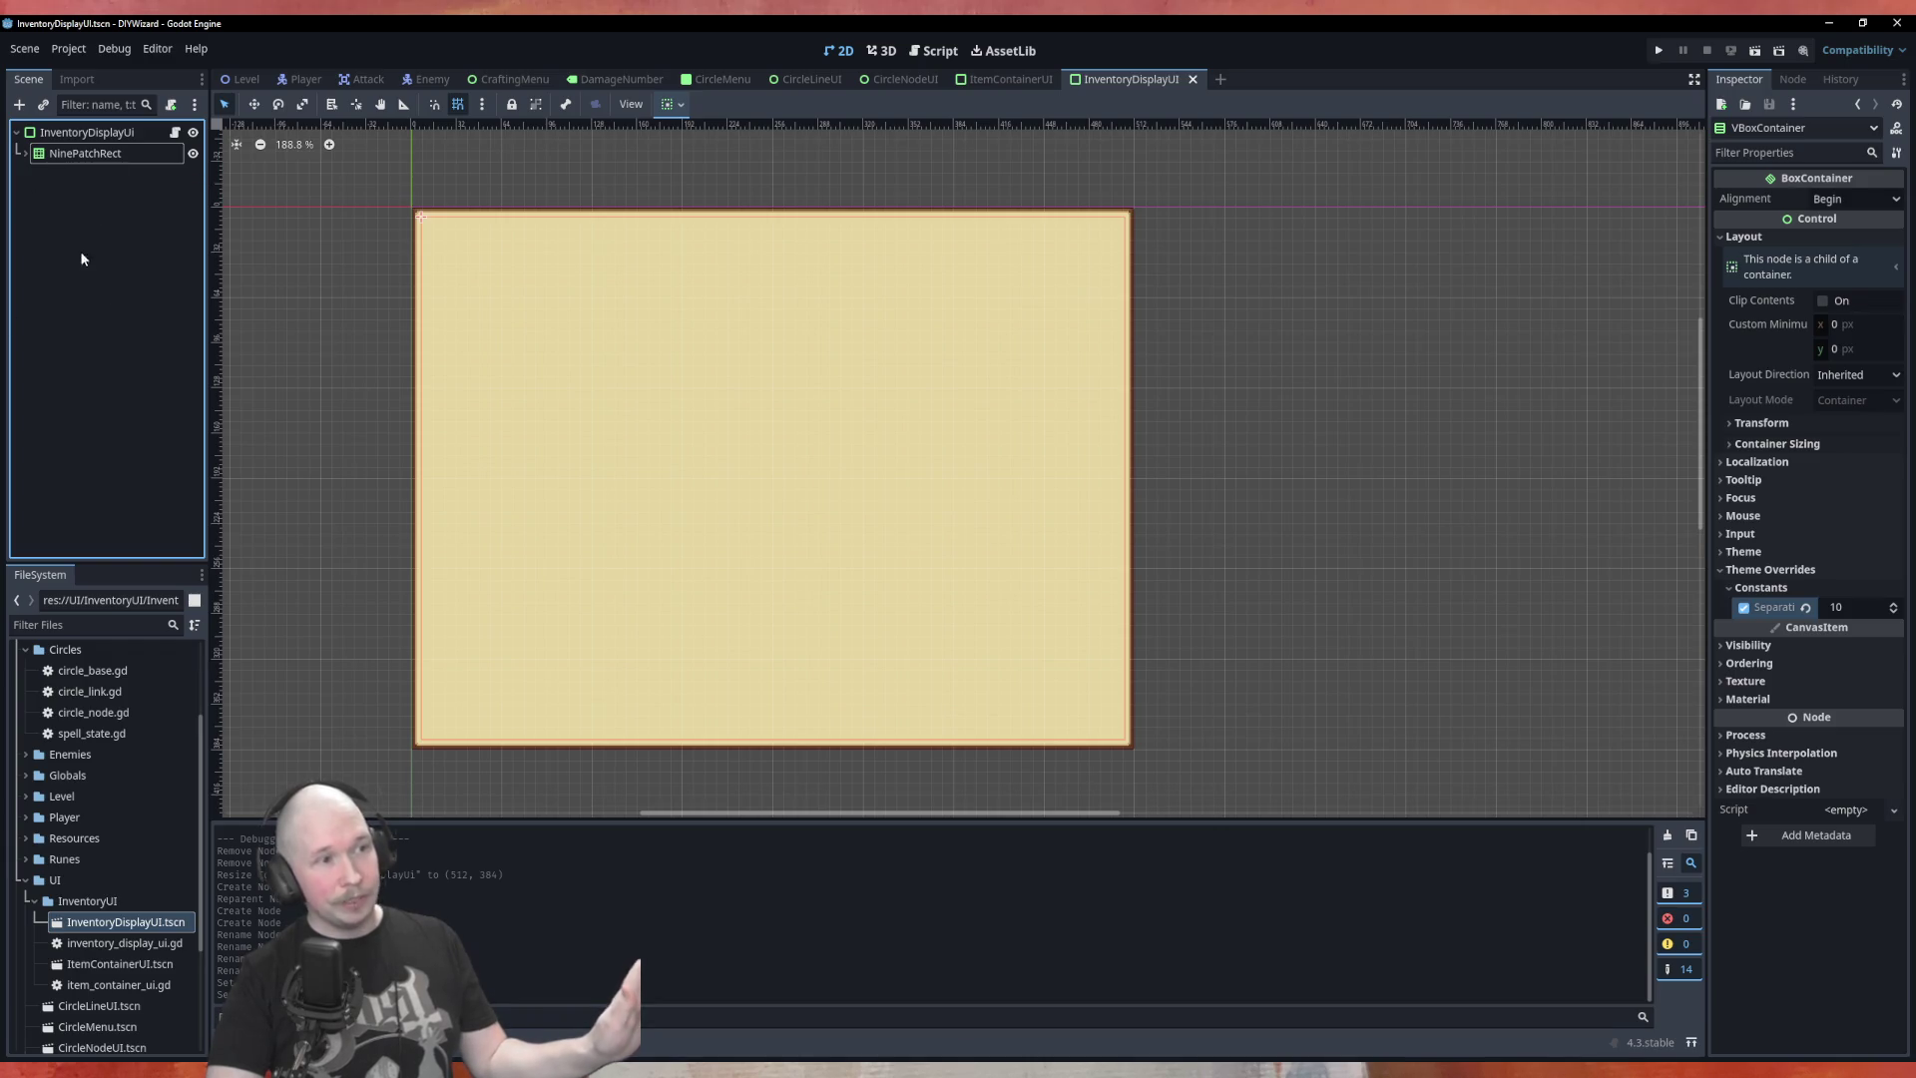
{"action": "left_click", "coordinate": [25, 152]}
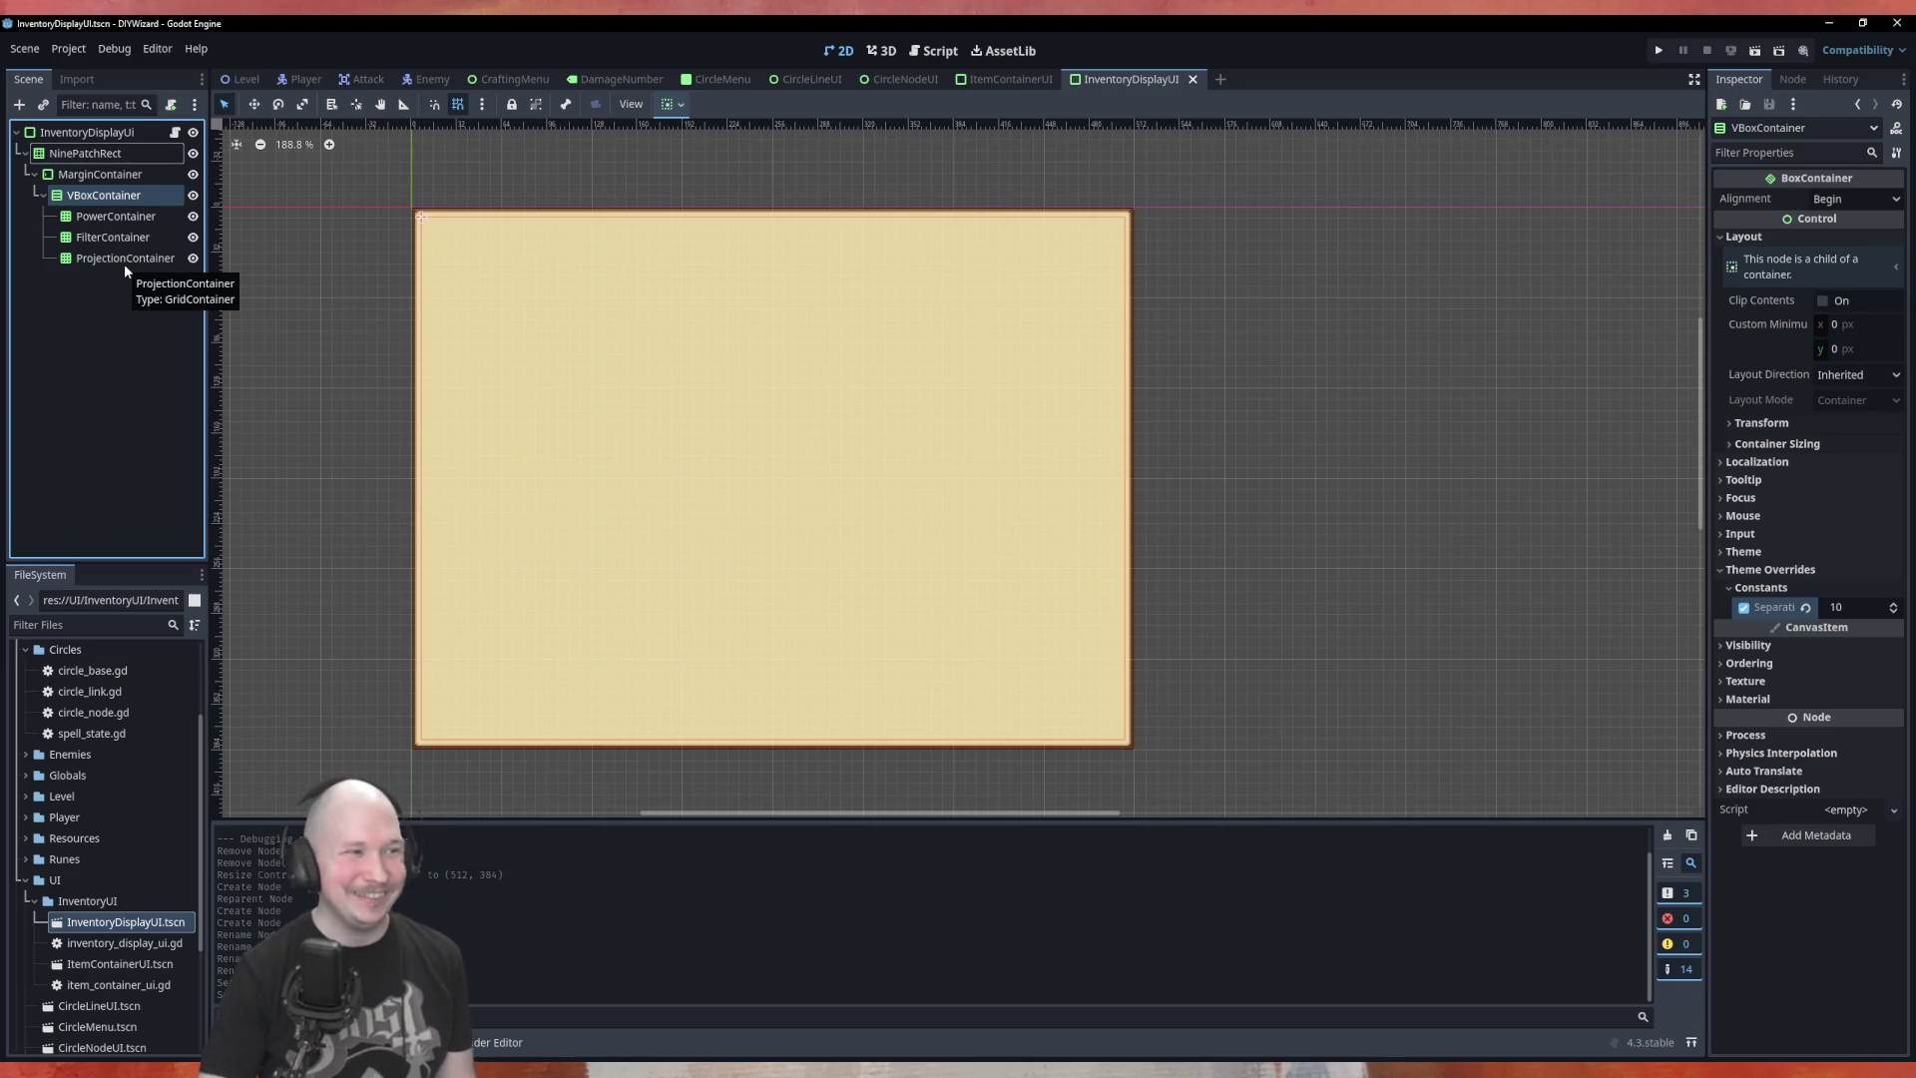
{"action": "left_click", "coordinate": [115, 215]}
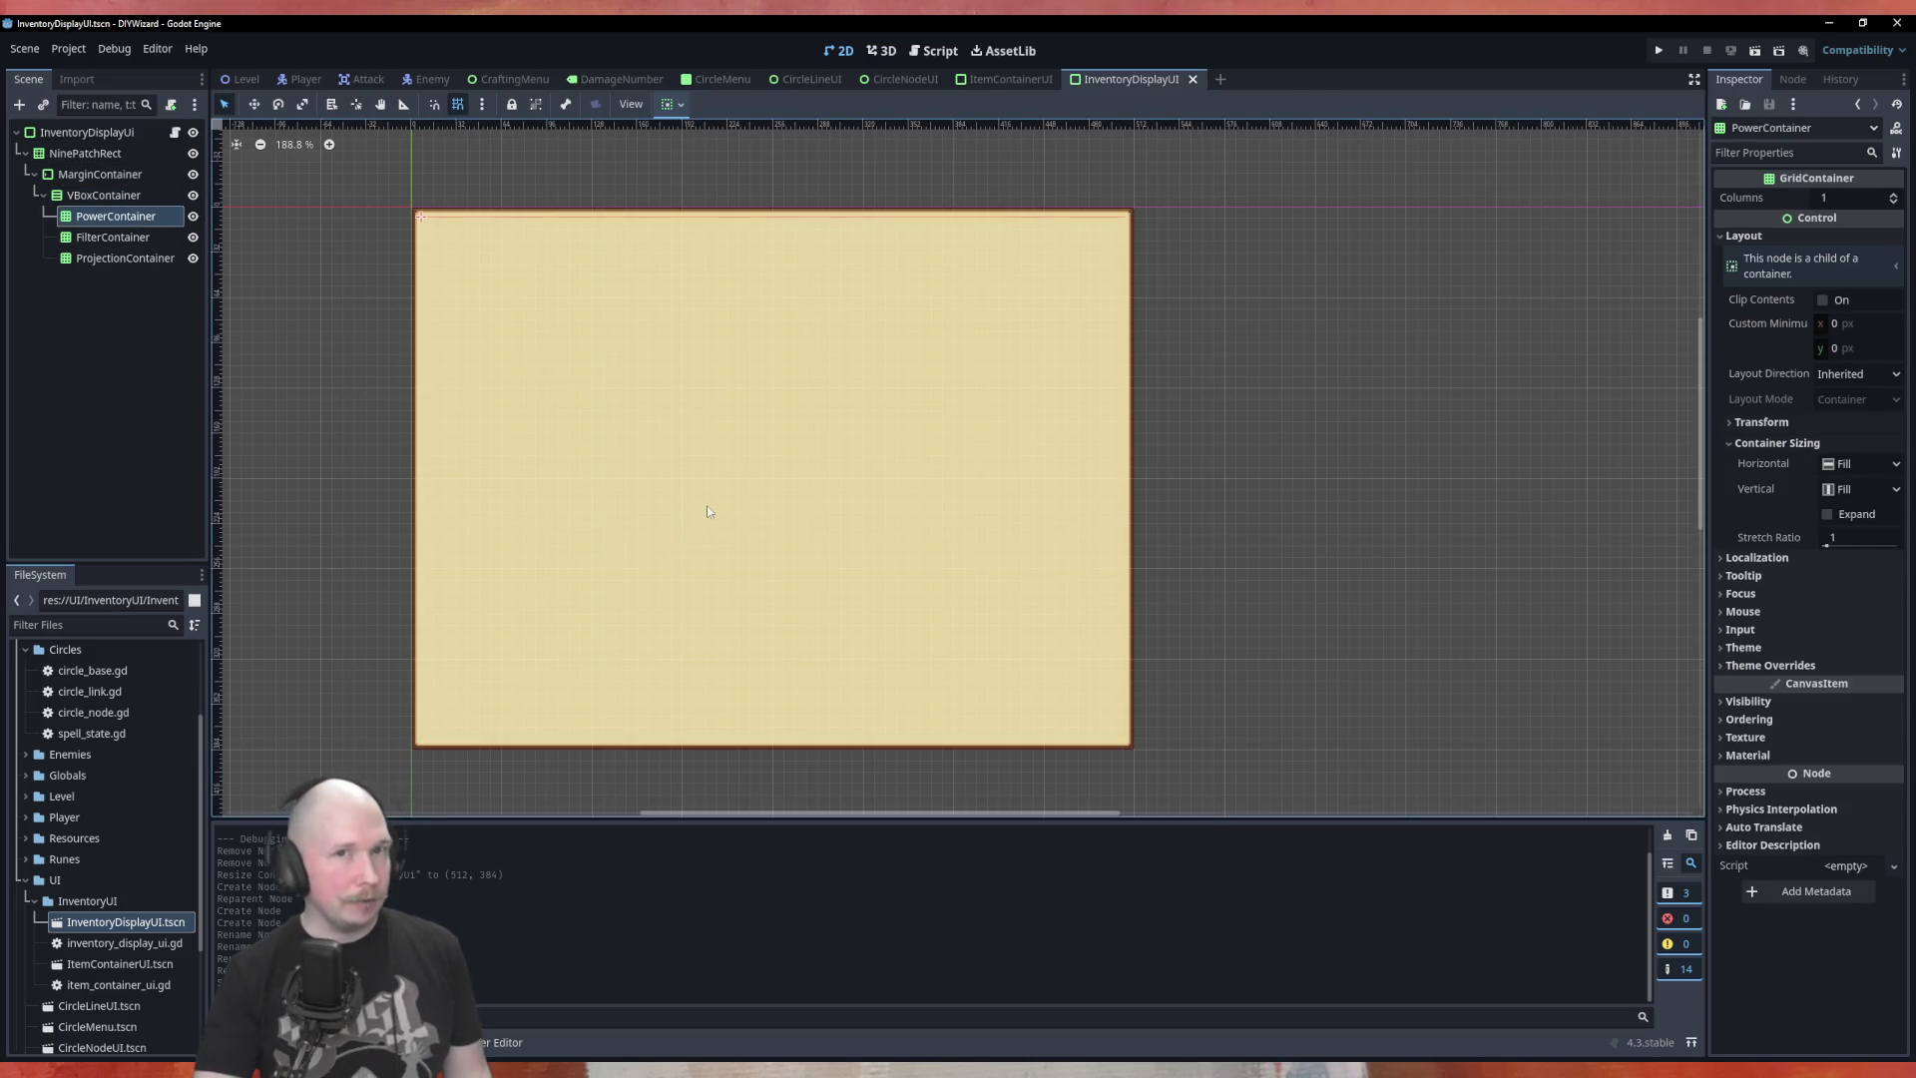
{"action": "left_click", "coordinate": [174, 131]}
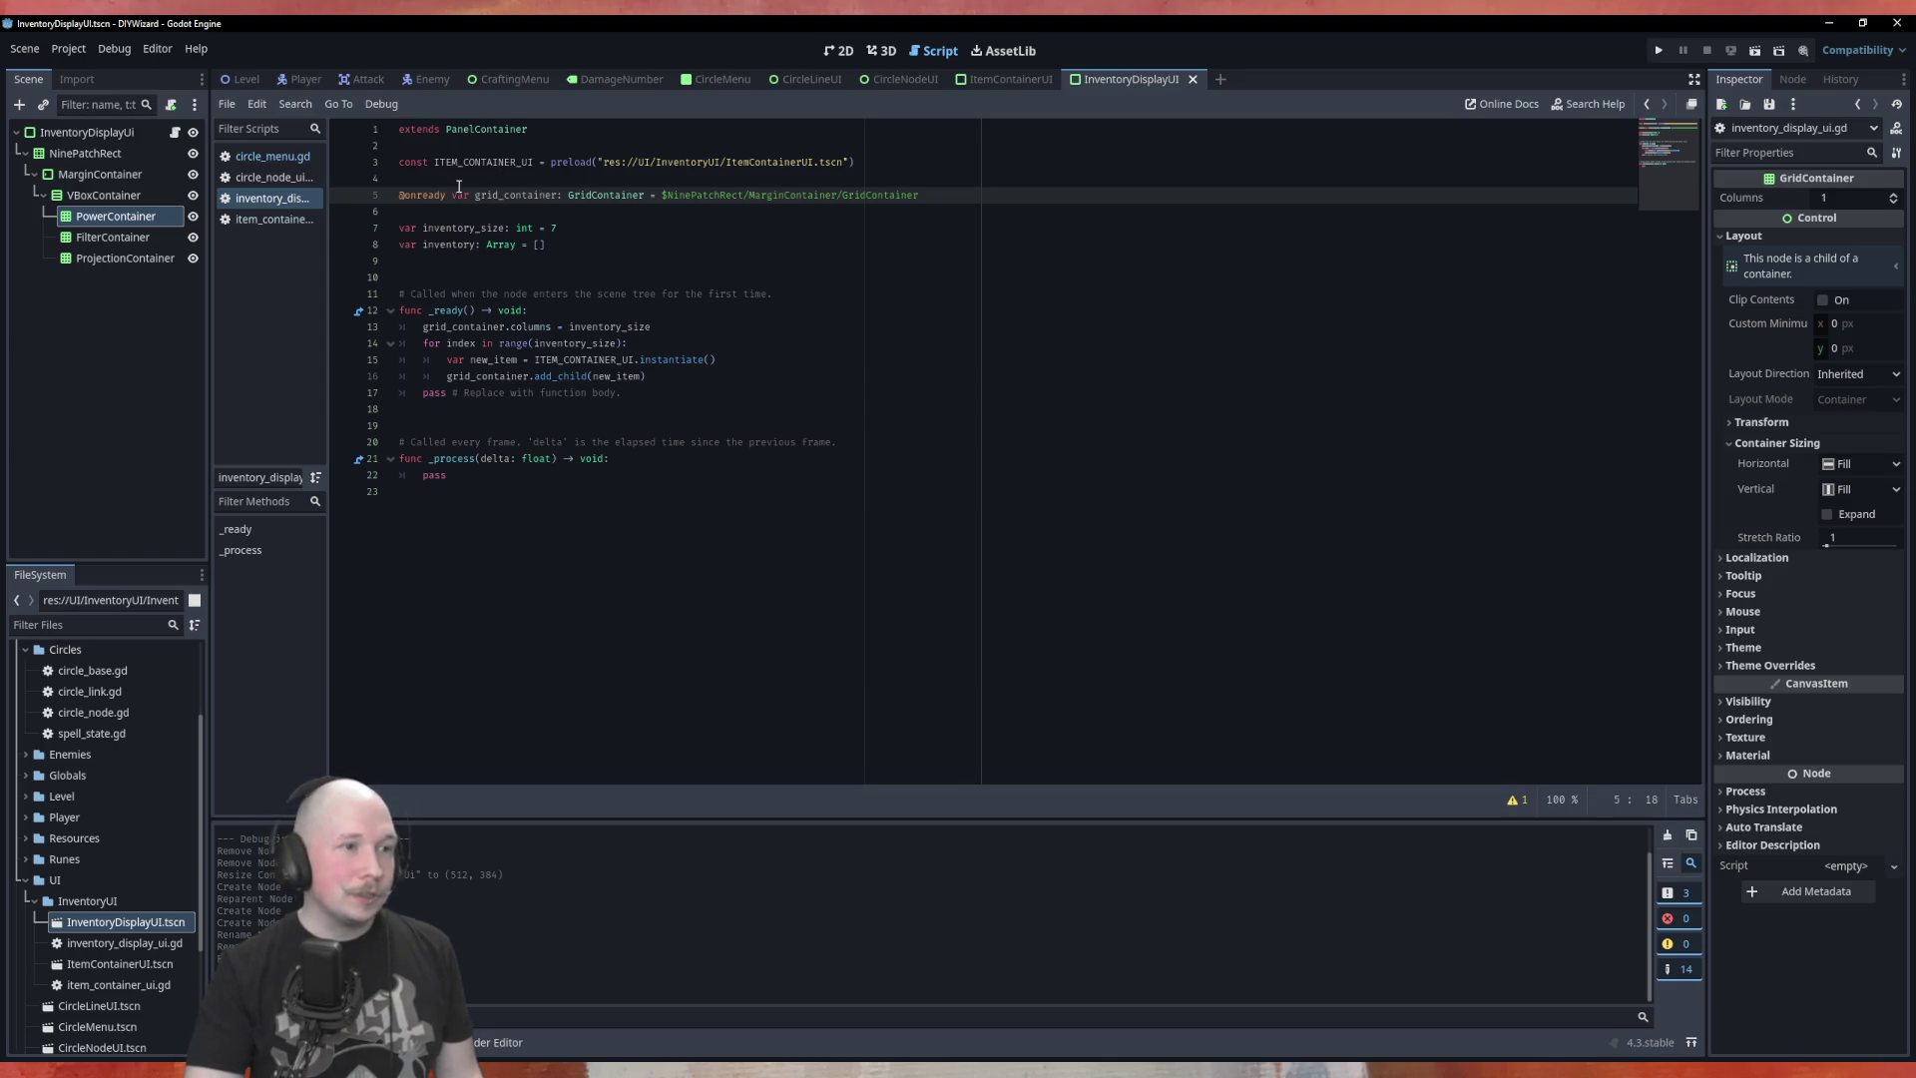
{"action": "left_click_drag", "start_coordinate": [953, 194], "coordinate": [458, 173]}
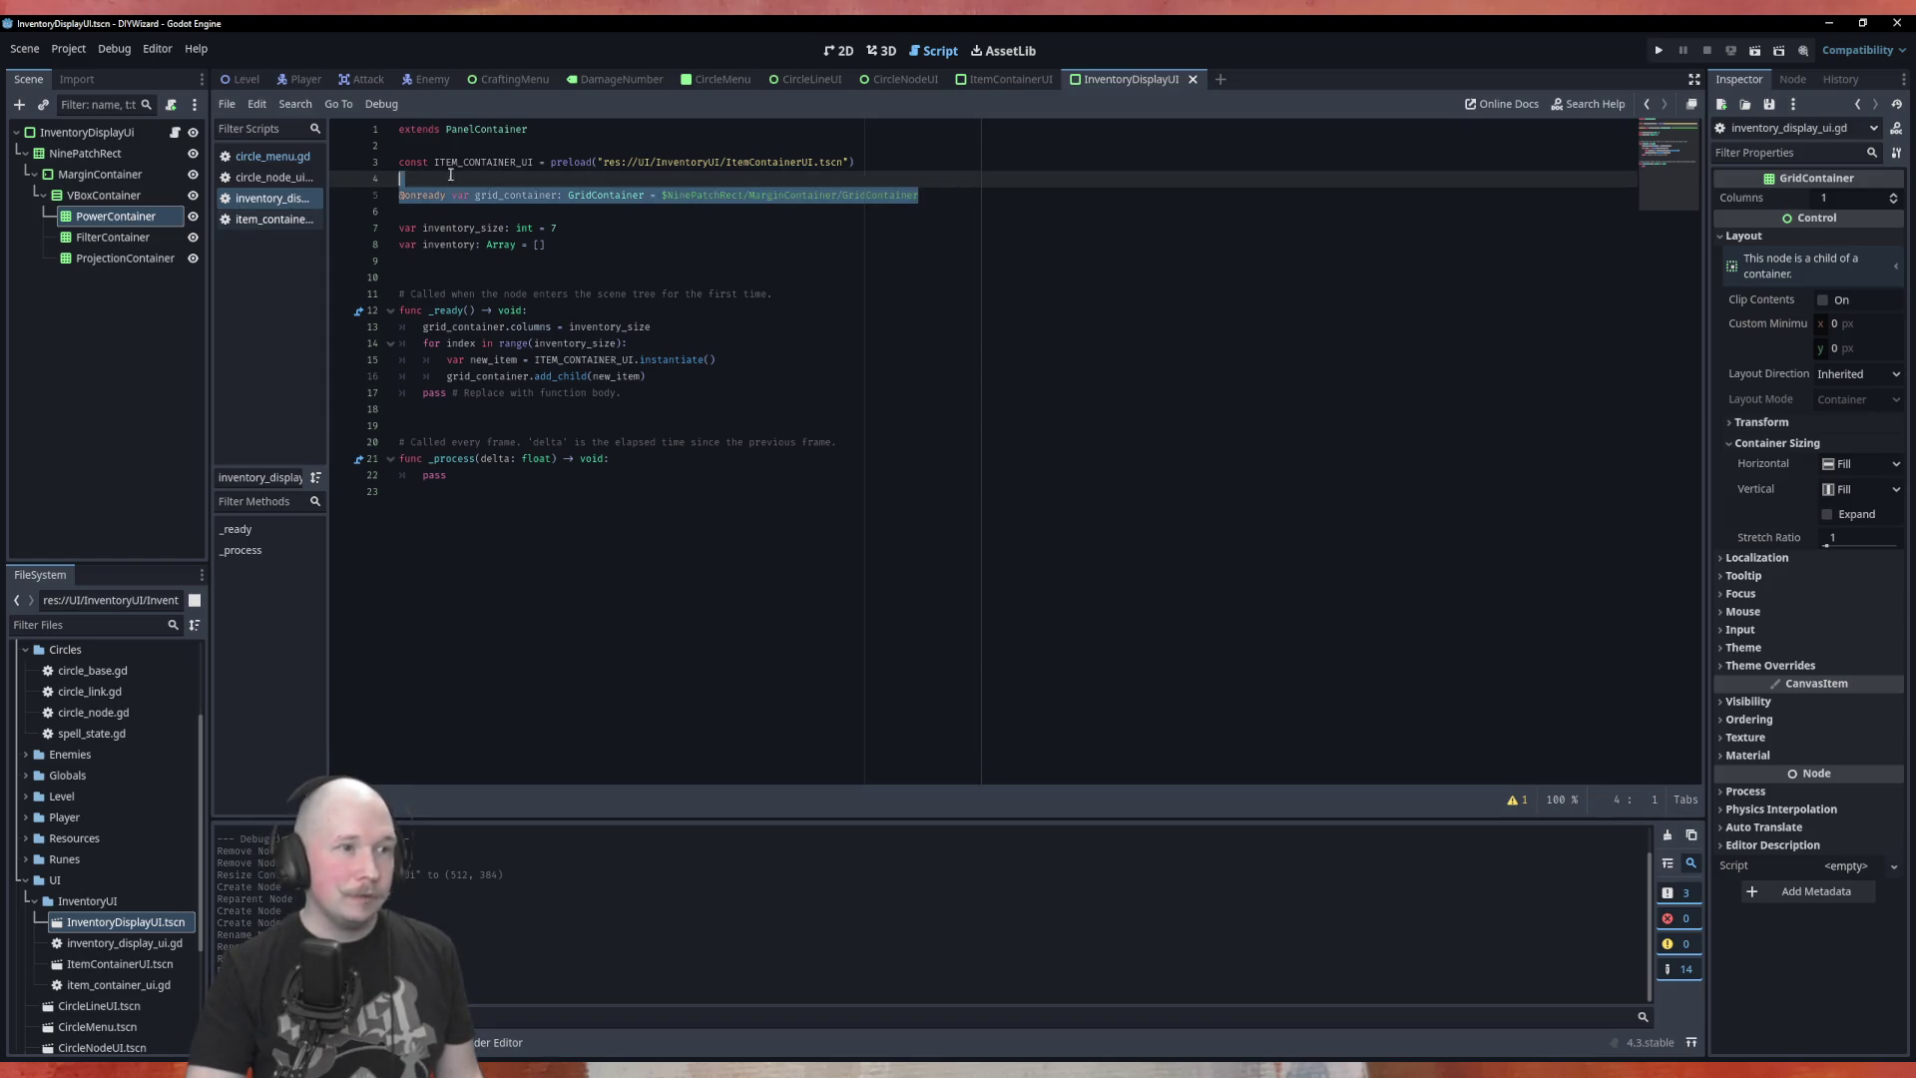
{"action": "key", "text": "ctrl+x"}
{"action": "mouse_move", "coordinate": [116, 215]}
{"action": "left_mouse_down"}
{"action": "mouse_move", "coordinate": [342, 235]}
{"action": "mouse_move", "coordinate": [505, 195]}
{"action": "left_mouse_up"}
{"action": "left_click", "coordinate": [100, 240]}
{"action": "mouse_move", "coordinate": [100, 239]}
{"action": "left_mouse_down"}
{"action": "mouse_move", "coordinate": [469, 223]}
{"action": "mouse_move", "coordinate": [401, 211]}
{"action": "mouse_move", "coordinate": [130, 257]}
{"action": "mouse_move", "coordinate": [505, 237]}
{"action": "left_mouse_up"}
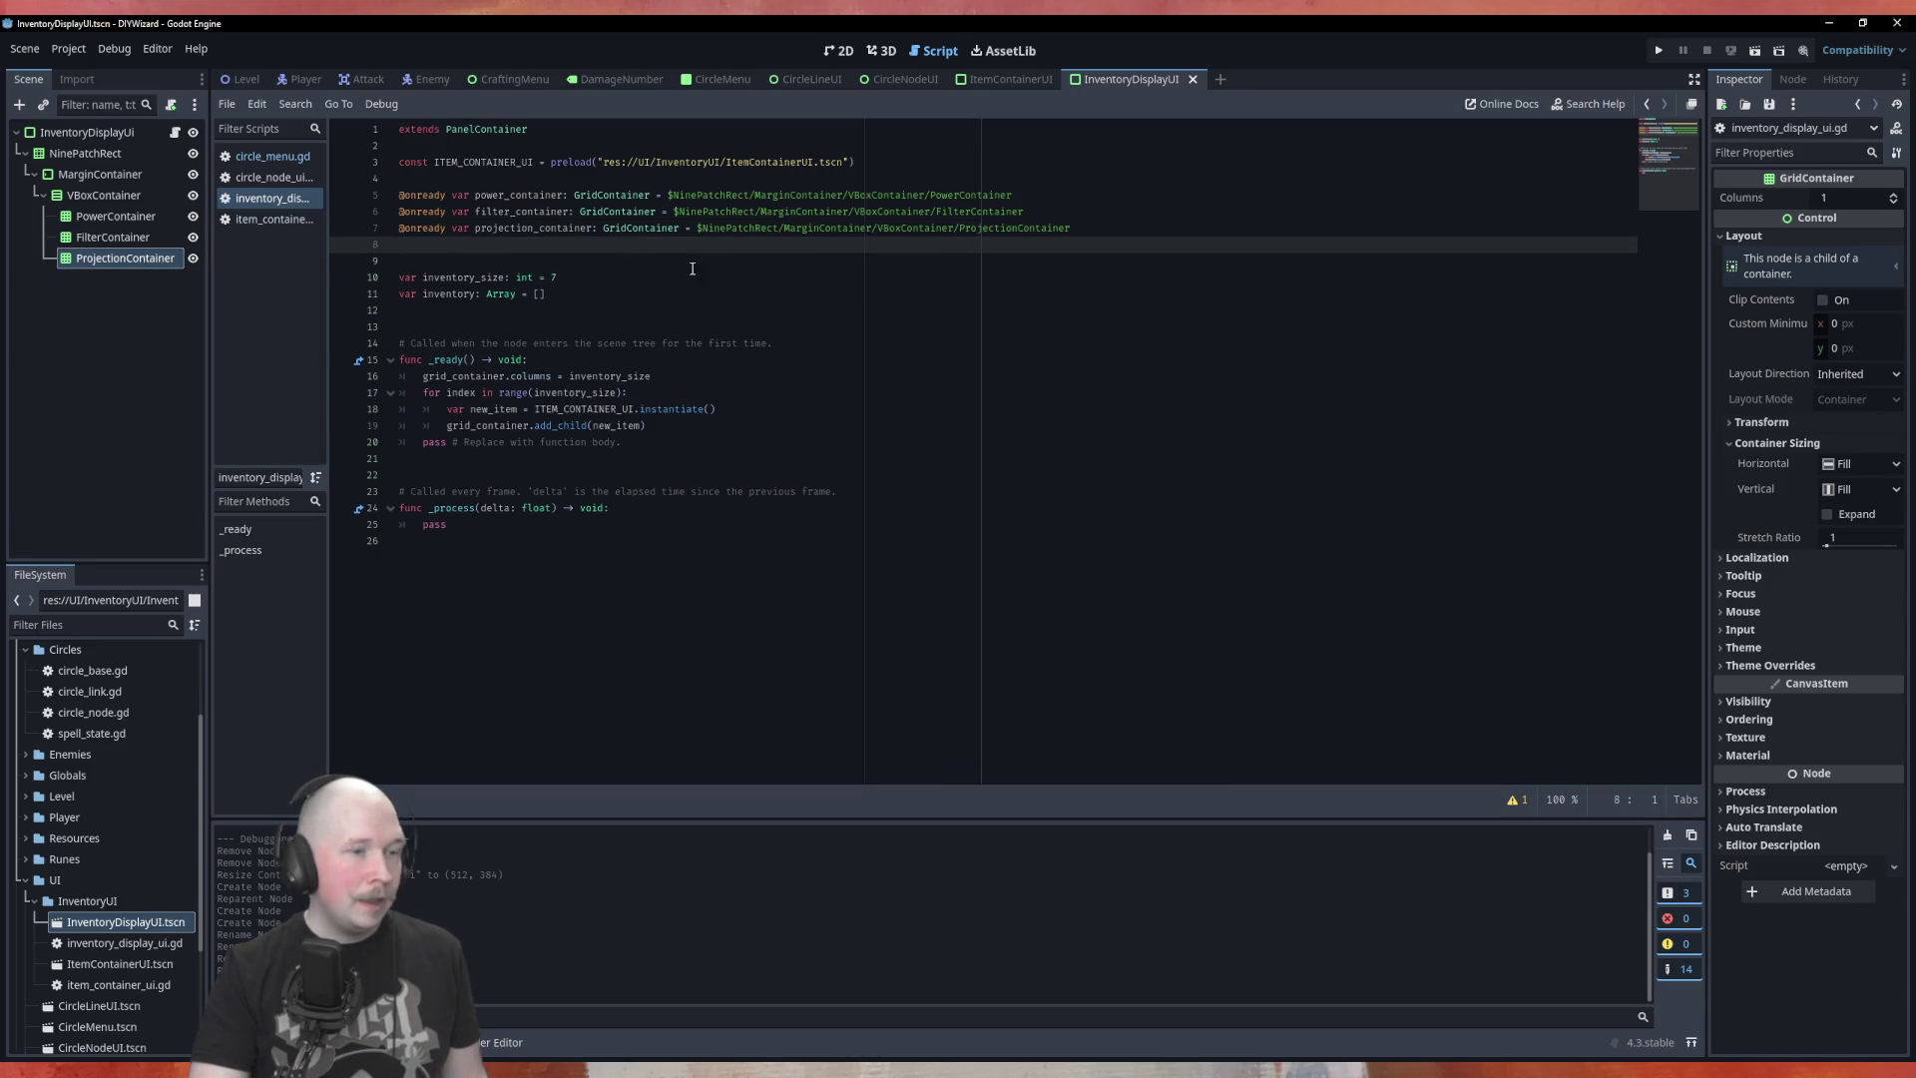
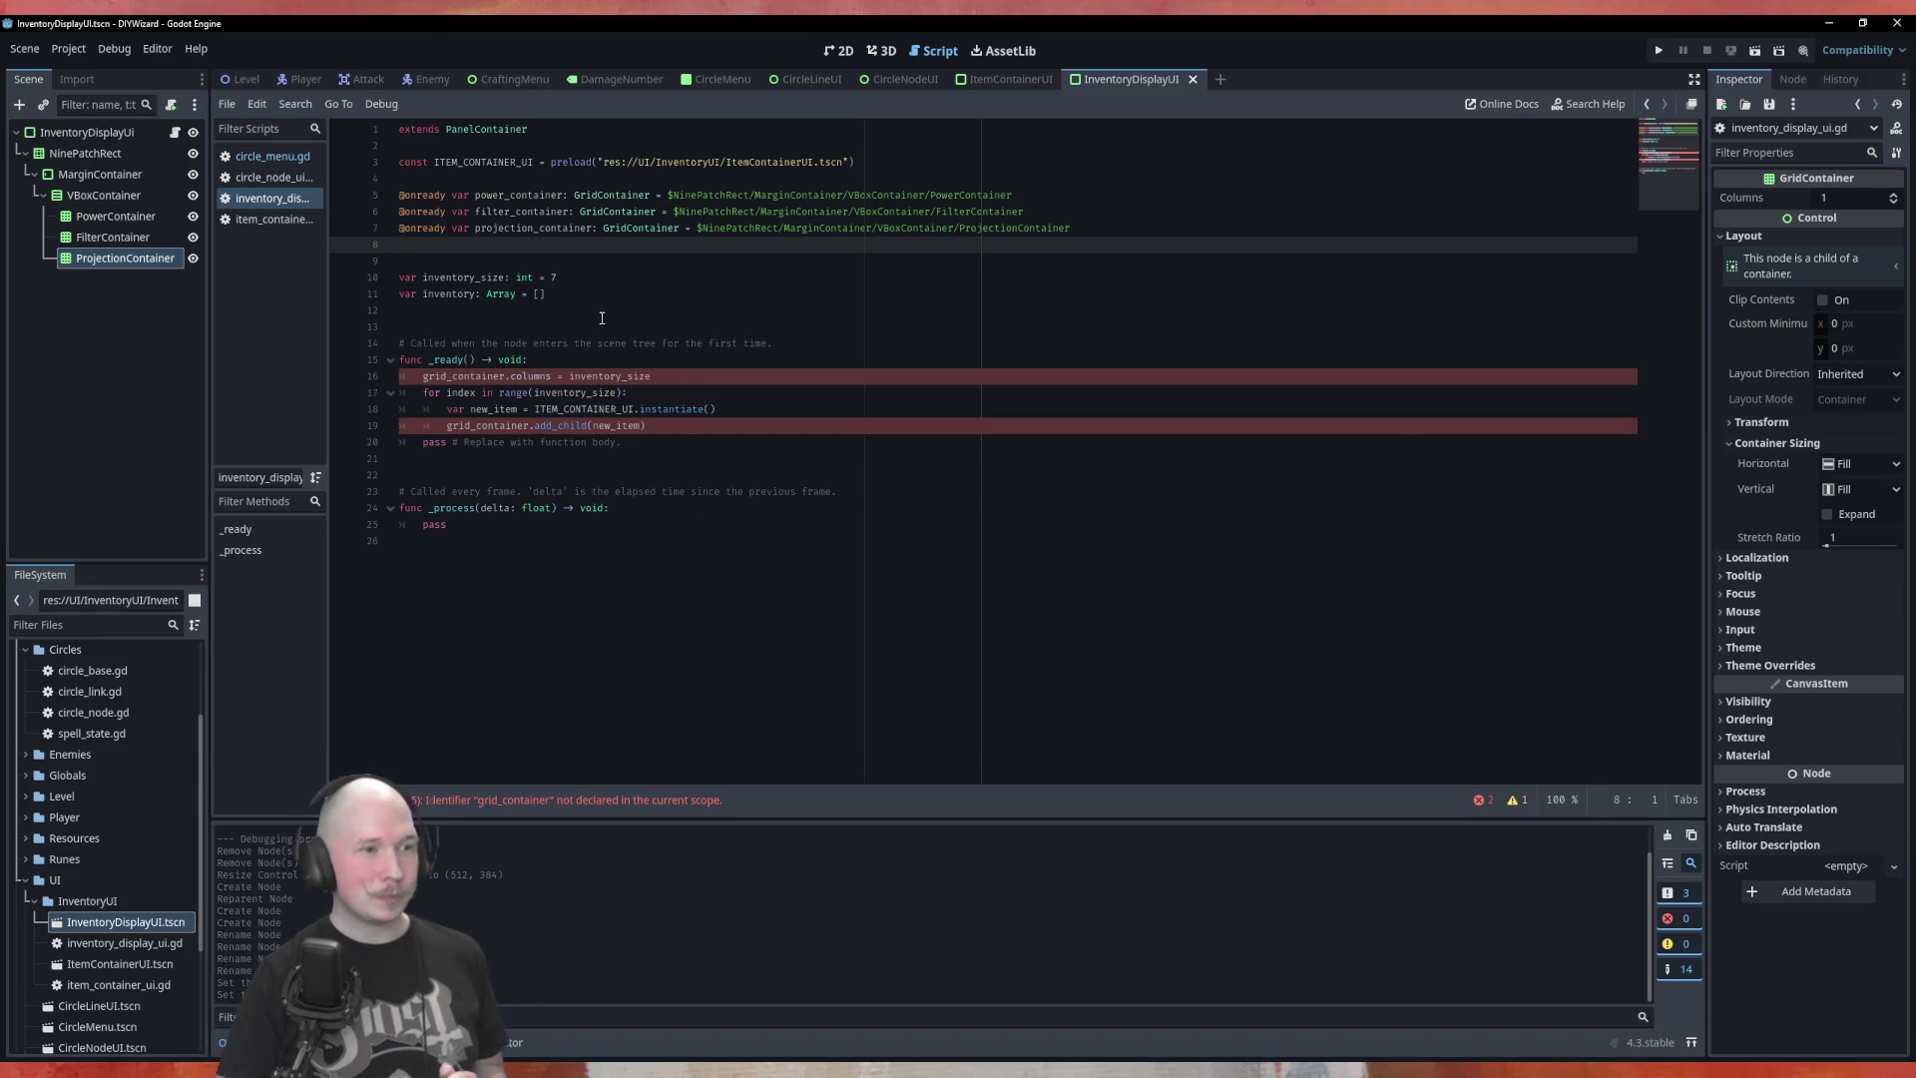
Rename inventory_size to inventory_width on line 10 and in the grid_container.columns line in _ready
{"action": "left_click", "coordinate": [506, 278]}
{"action": "key", "text": "BackSpace"}
{"action": "key", "text": "BackSpace"}
{"action": "key", "text": "BackSpace"}
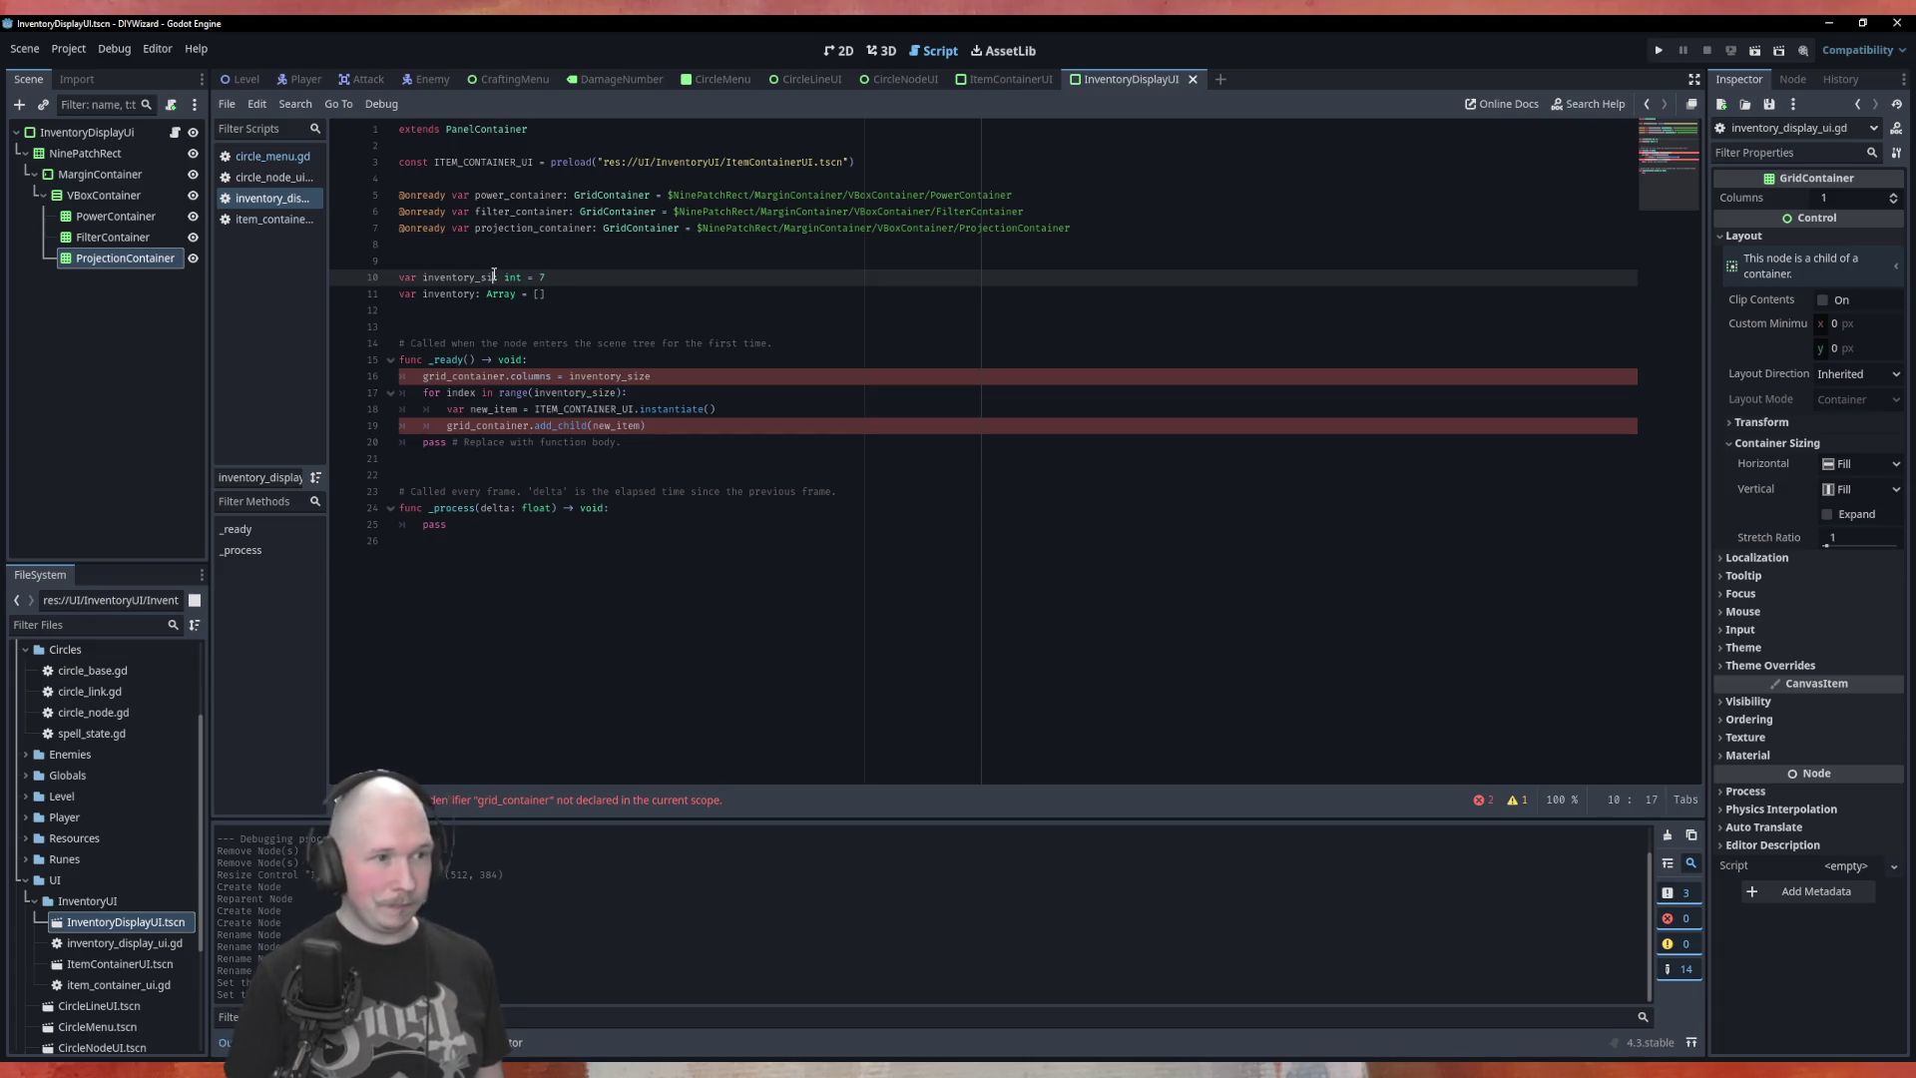
{"action": "type", "text": "wi"}
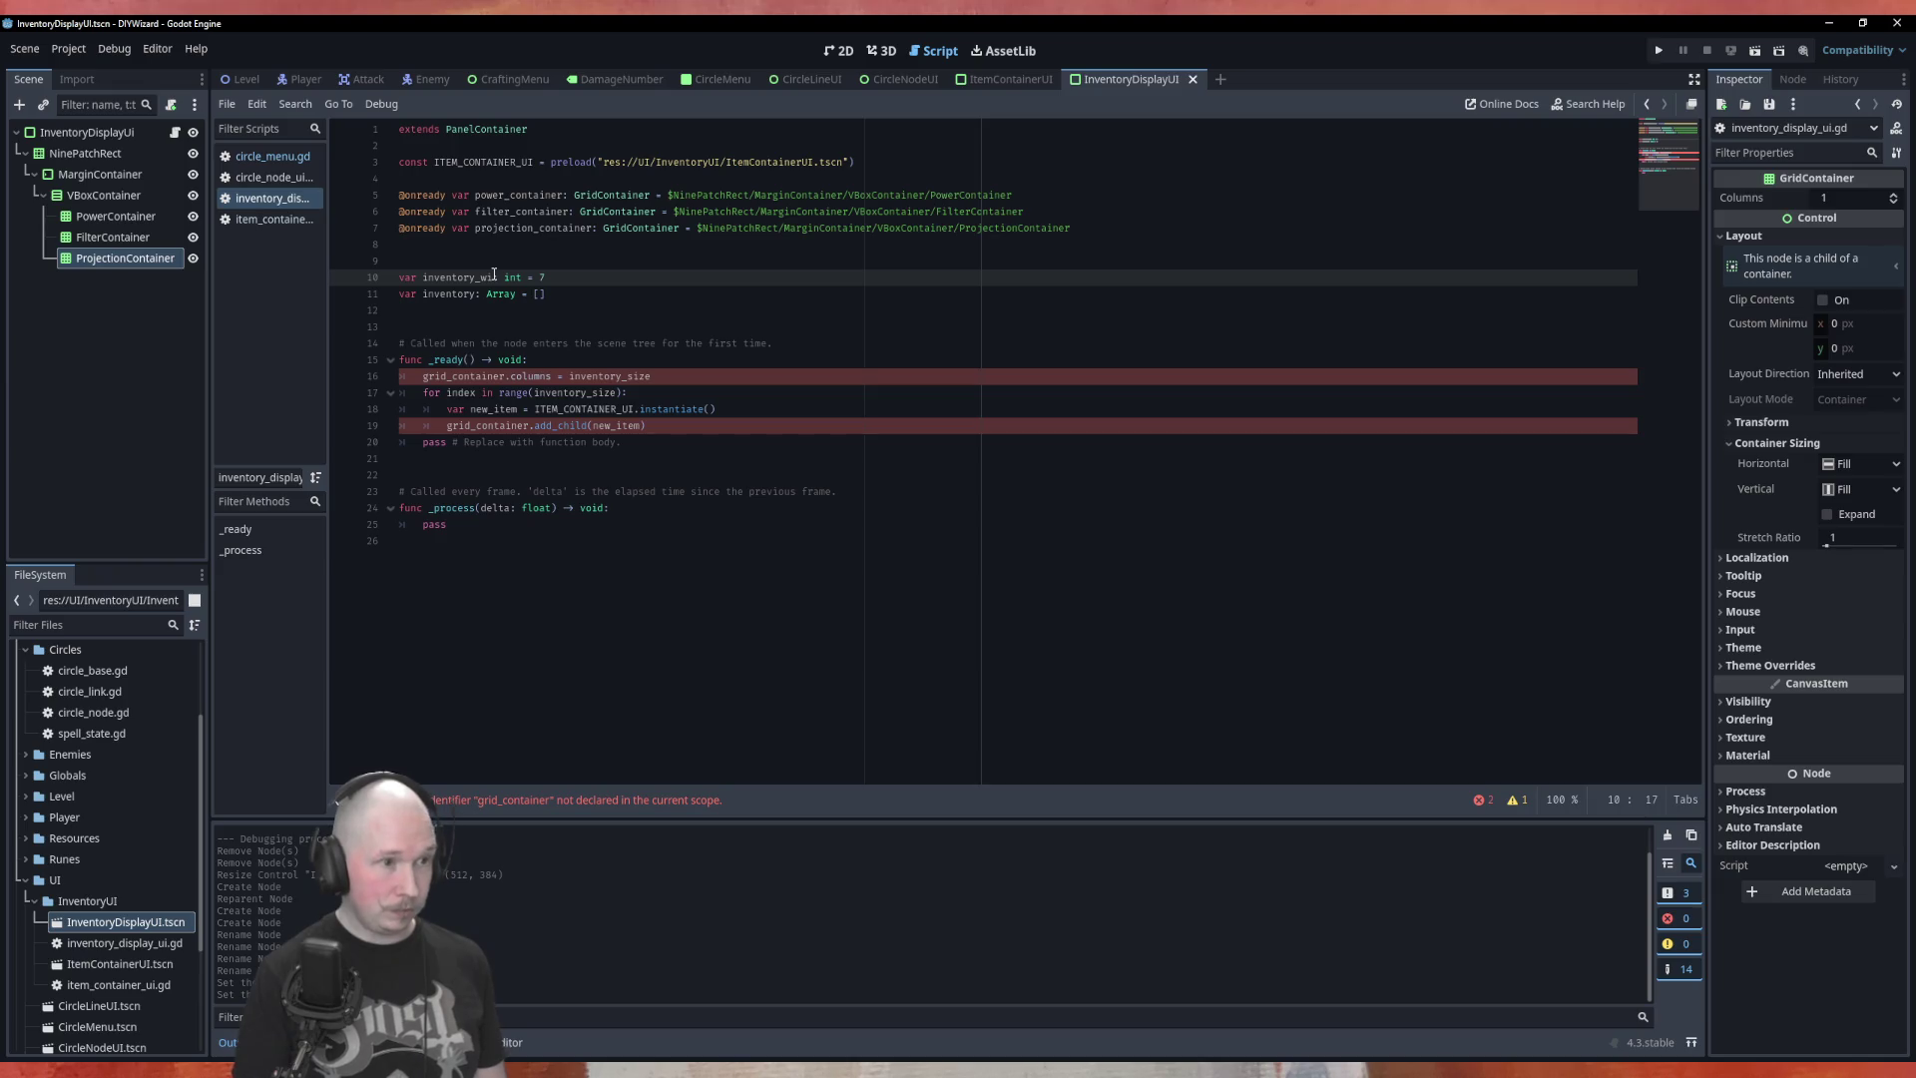
{"action": "type", "text": "dth"}
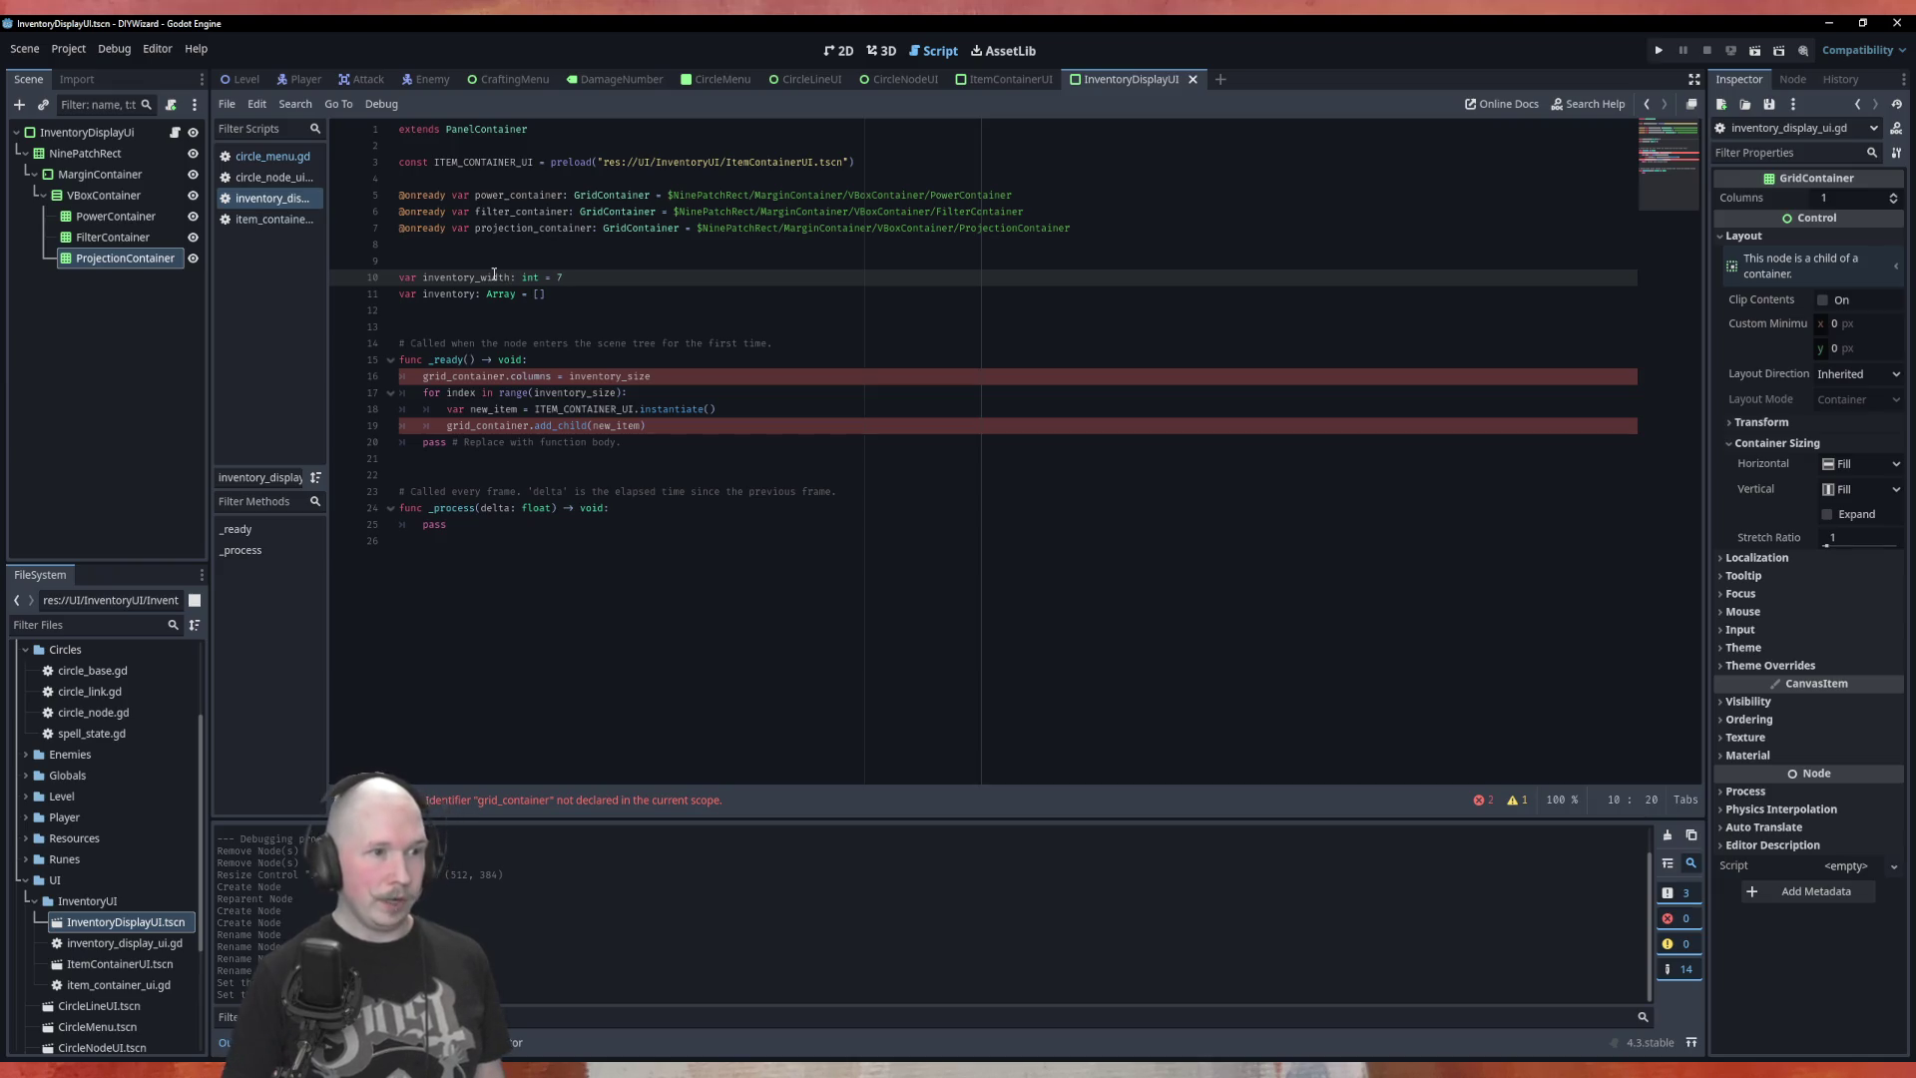
{"action": "left_click", "coordinate": [654, 373]}
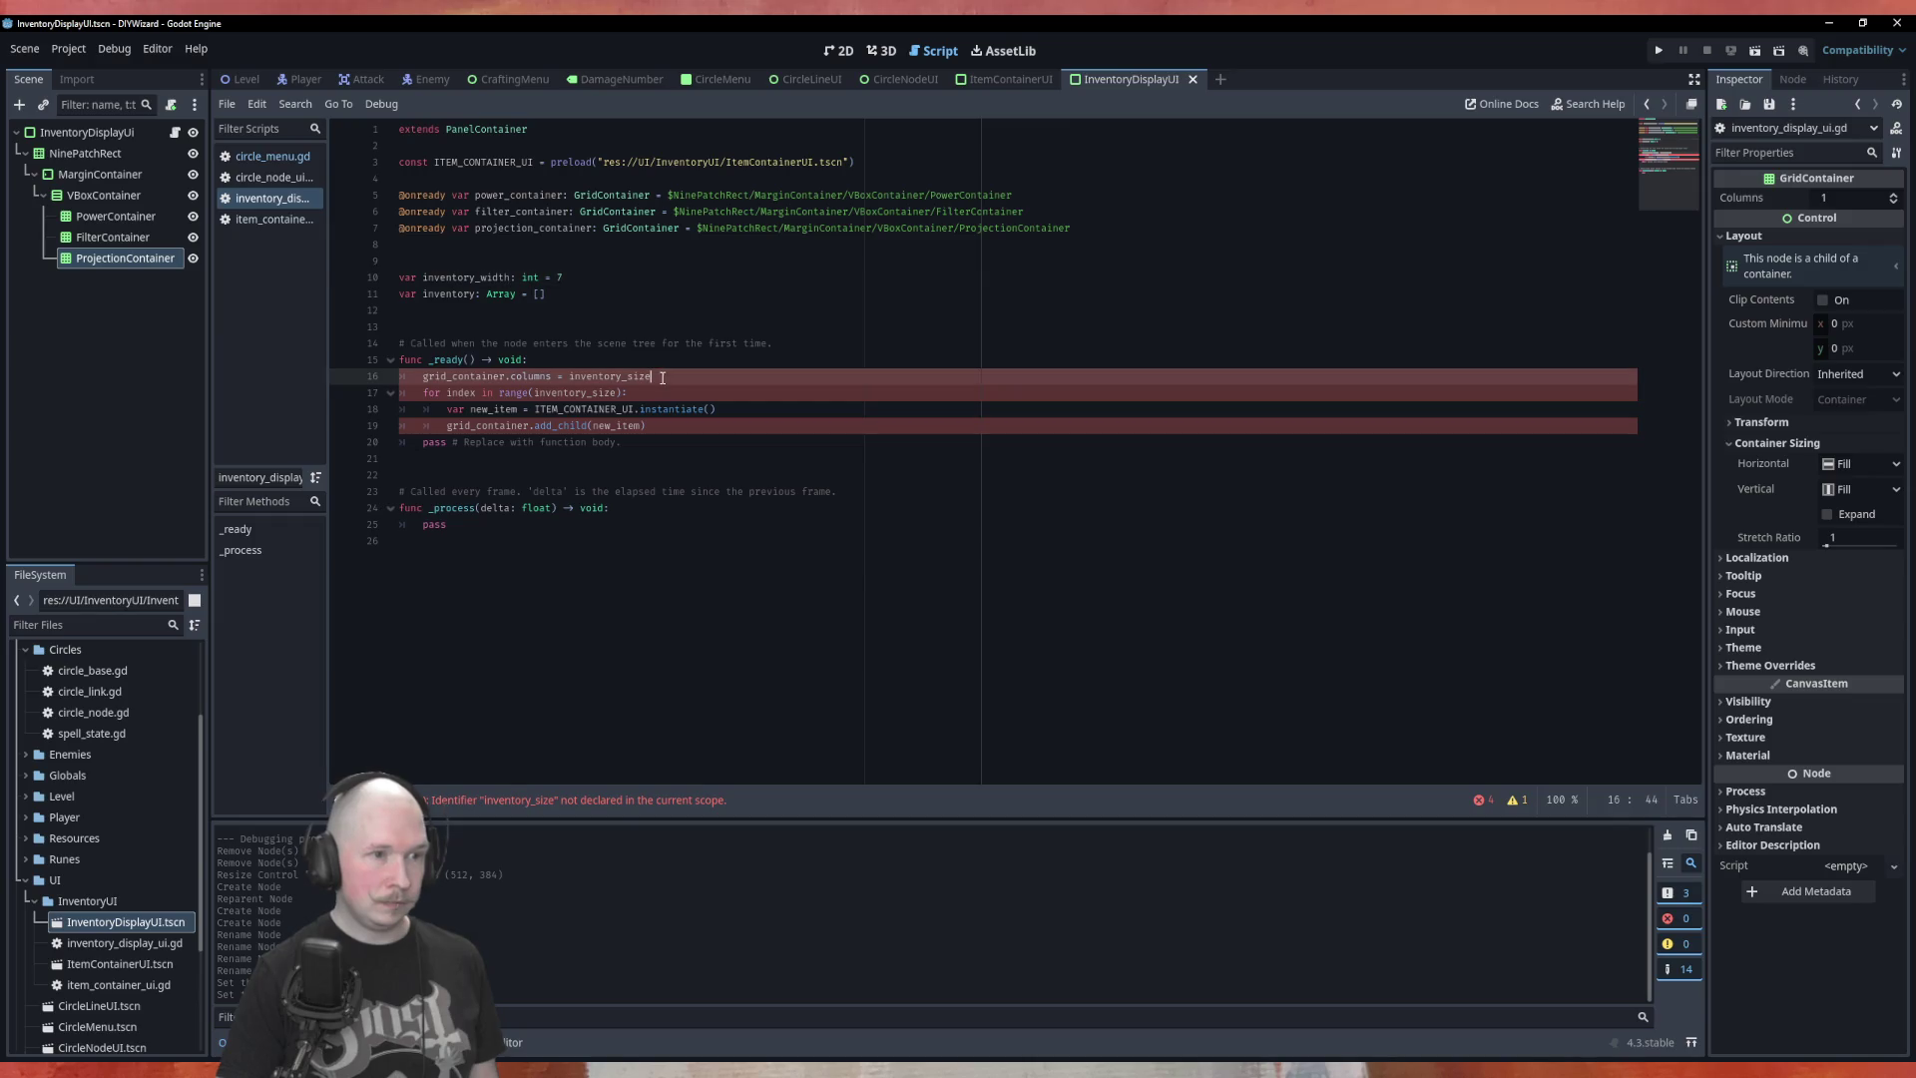
{"action": "type", "text": "wo"}
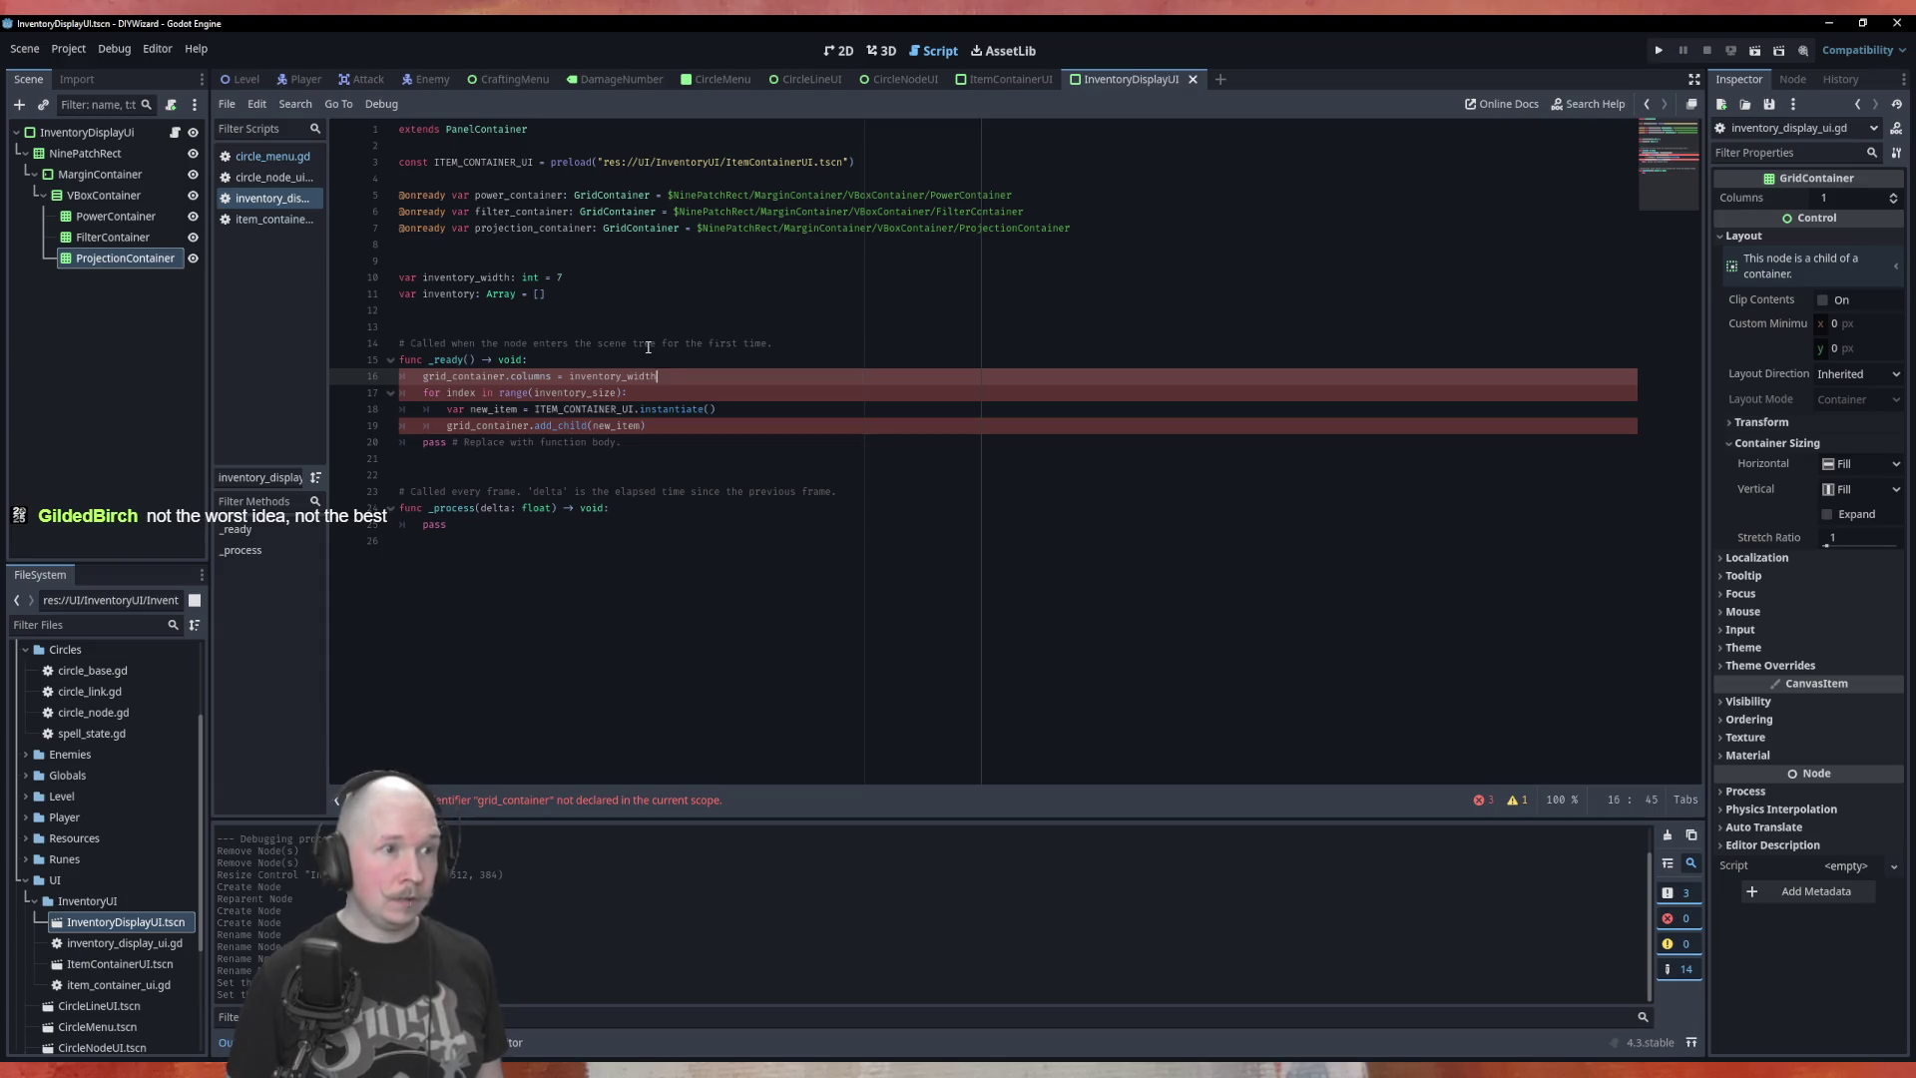
Duplicate the columns line twice and change the first copy to power_container.columns
{"action": "key", "text": "ctrl+shift+d"}
{"action": "key", "text": "ctrl+shift+d"}
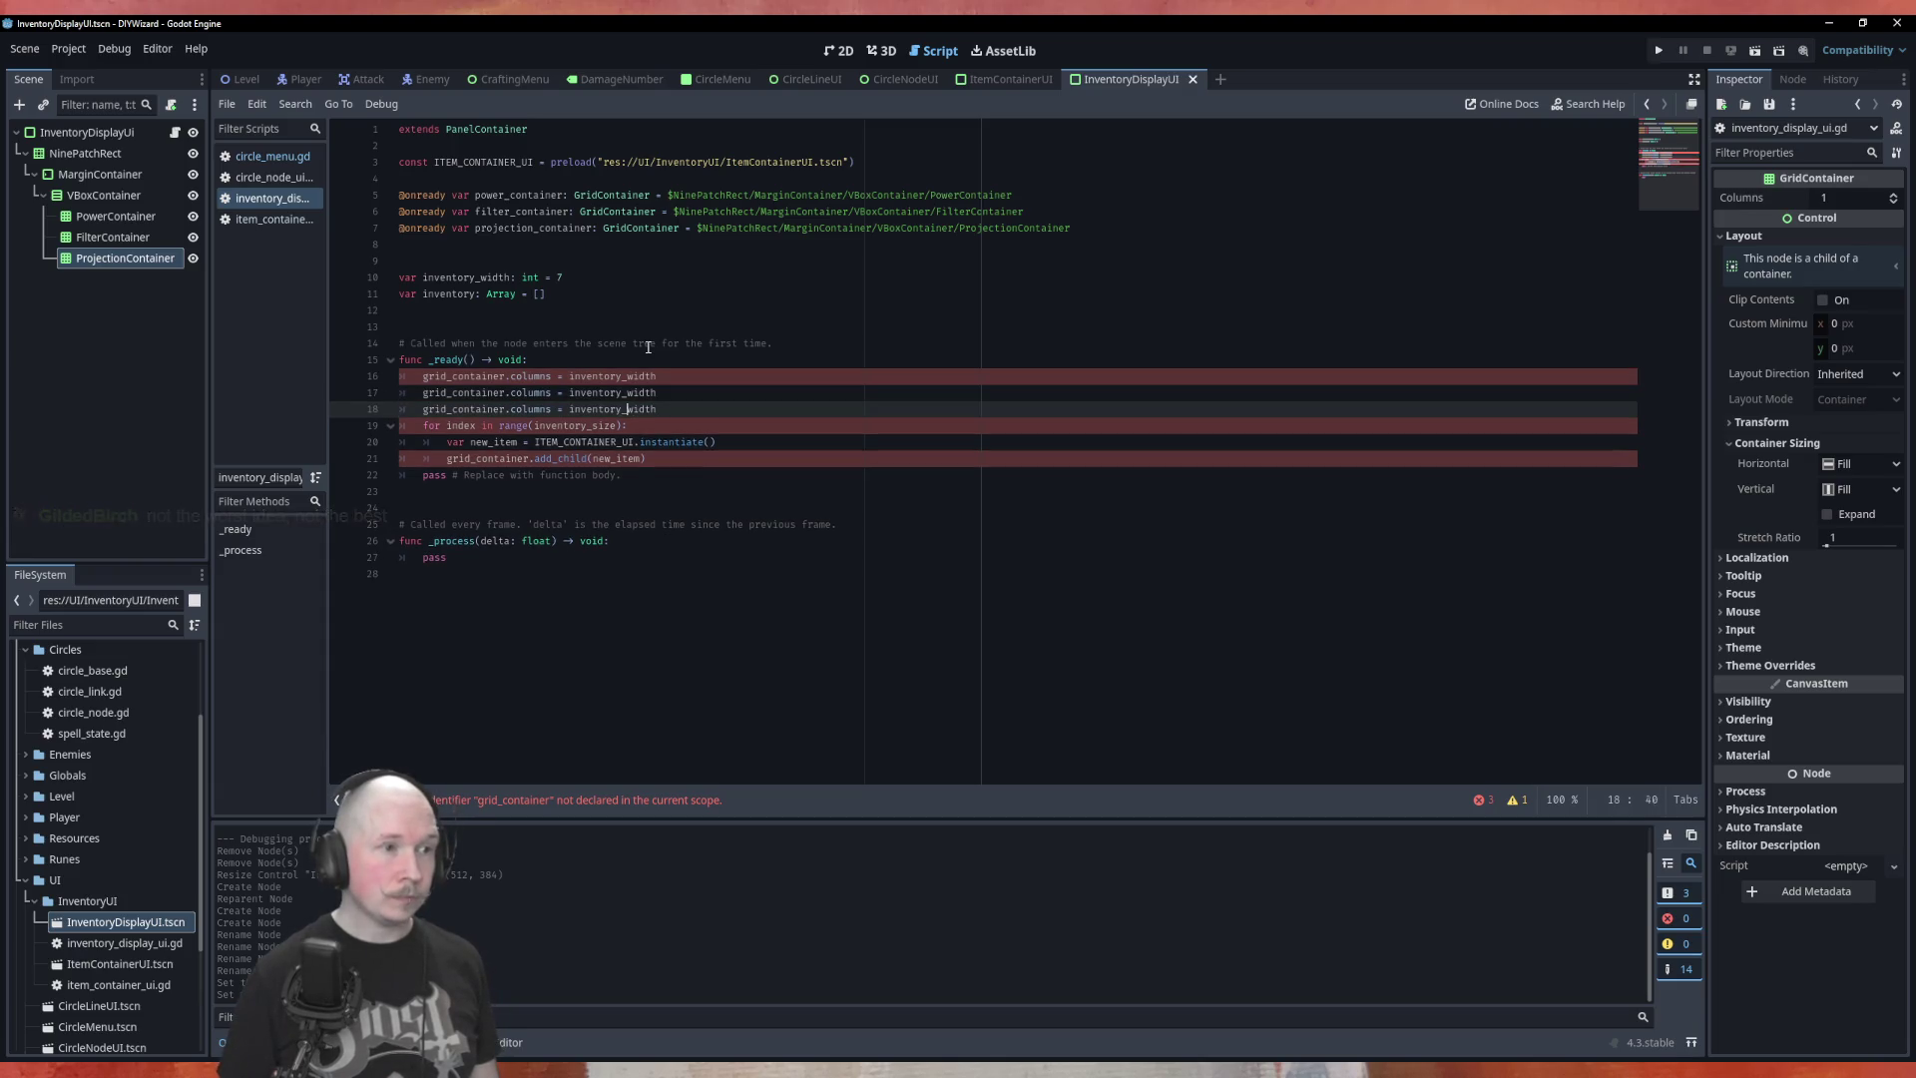
{"action": "key", "text": "Up"}
{"action": "key", "text": "Up"}
{"action": "key", "text": "Home"}
{"action": "key", "text": "Delete"}
{"action": "key", "text": "Delete"}
{"action": "key", "text": "Delete"}
{"action": "type", "text": "poewr"}
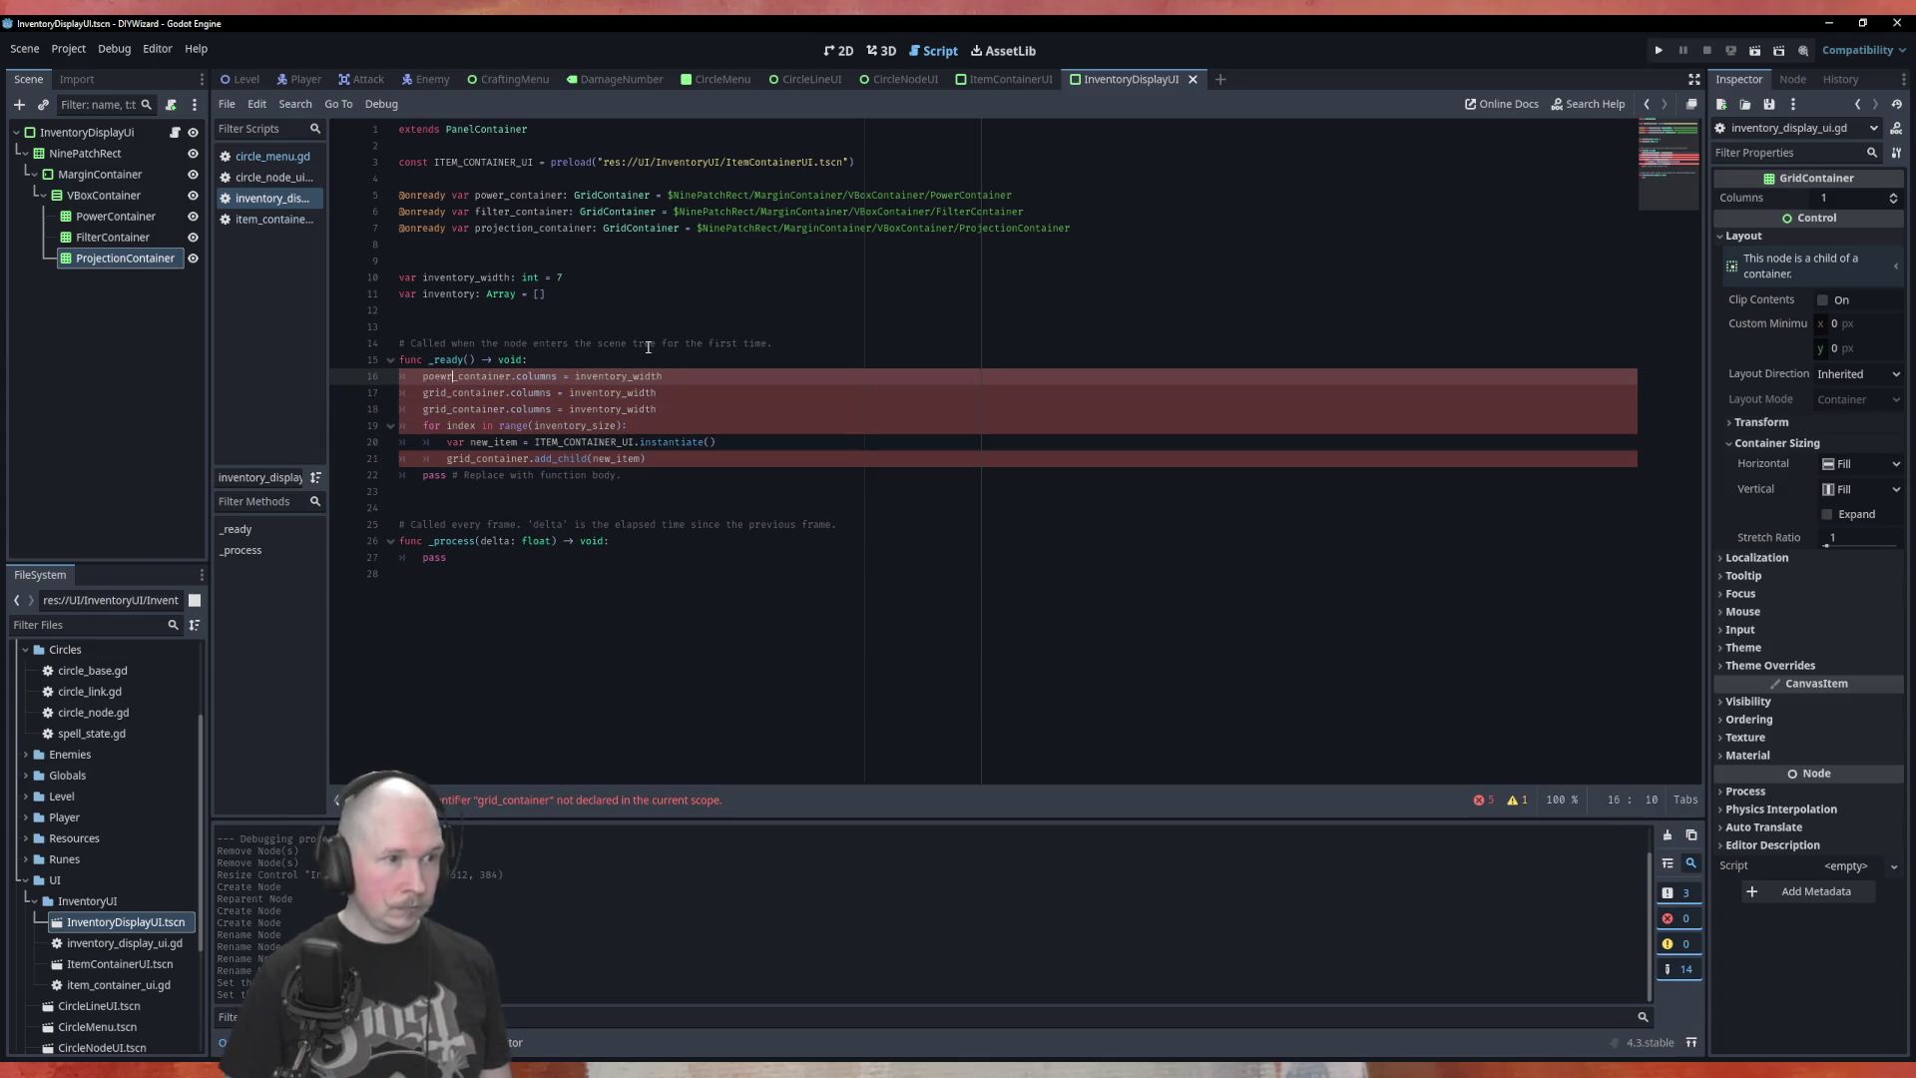
{"action": "key", "text": "Left"}
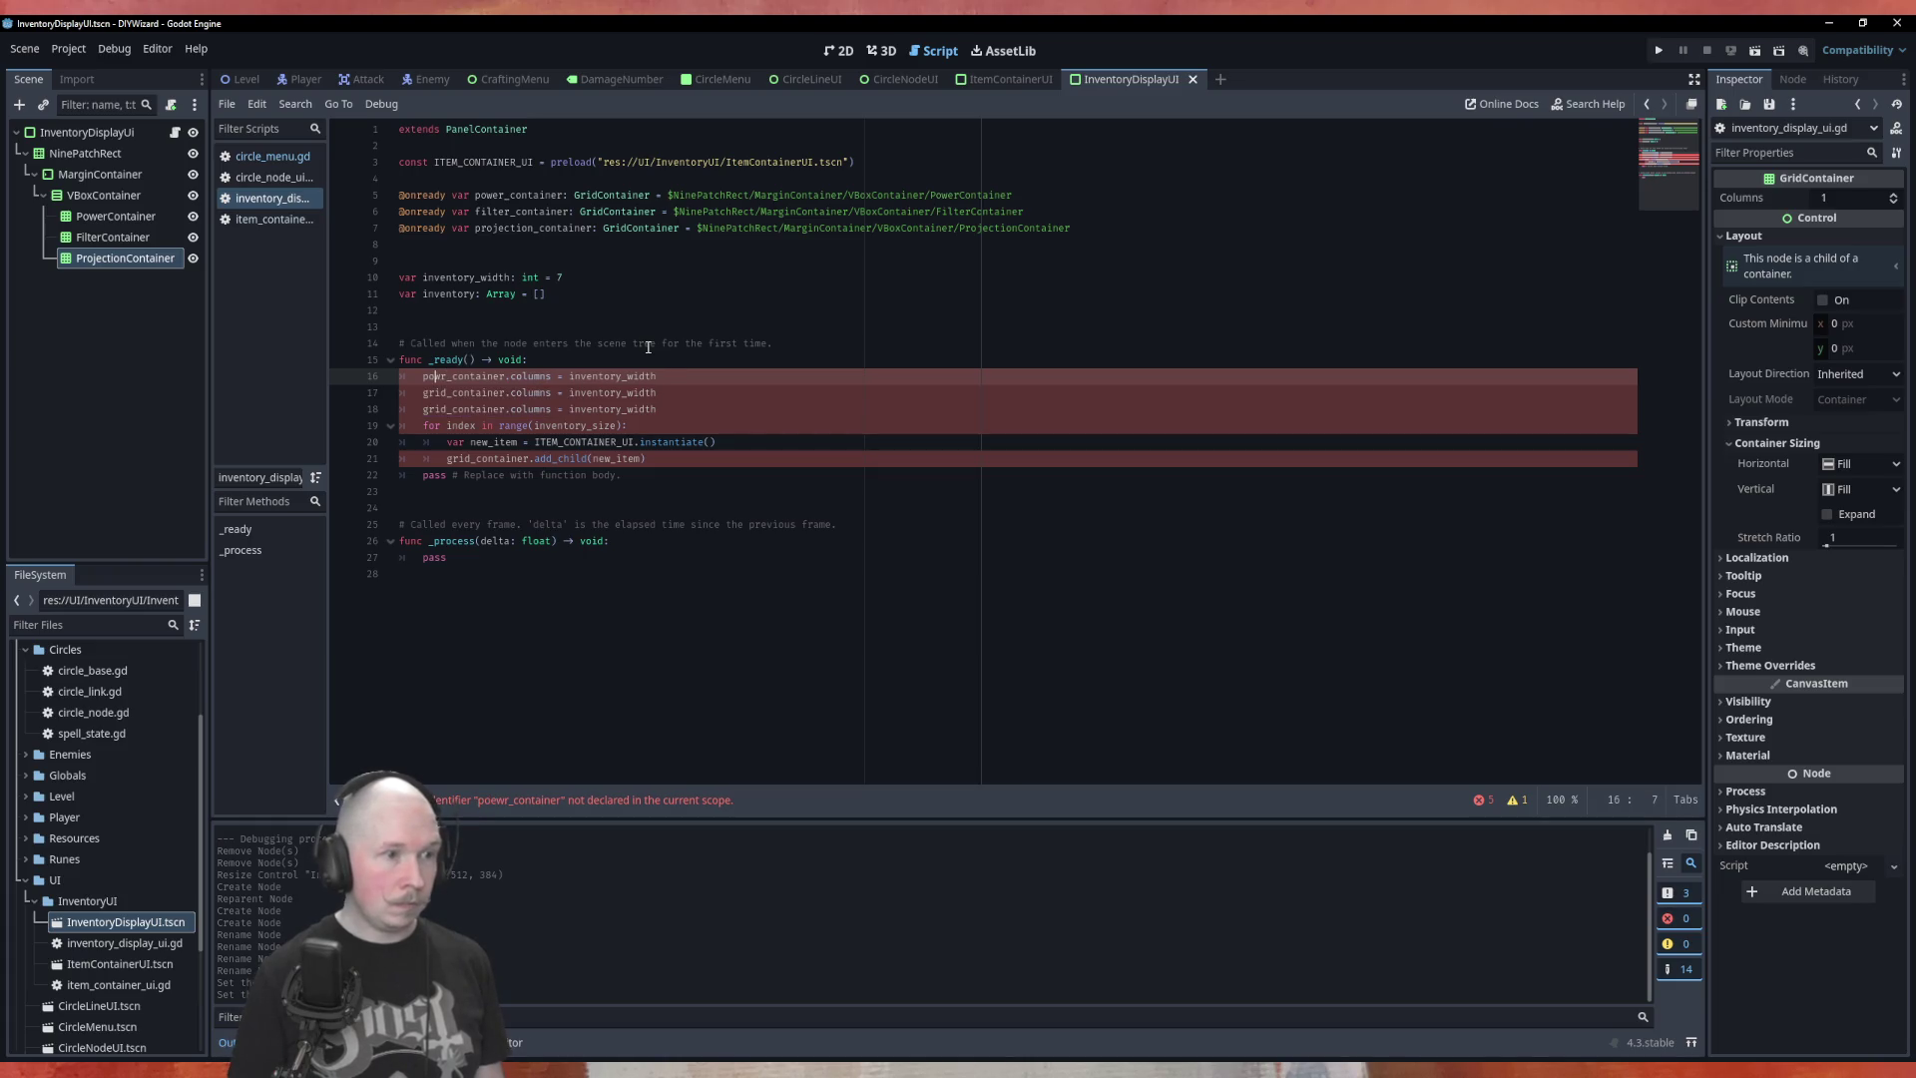
{"action": "type", "text": "e"}
{"action": "key", "text": "Left"}
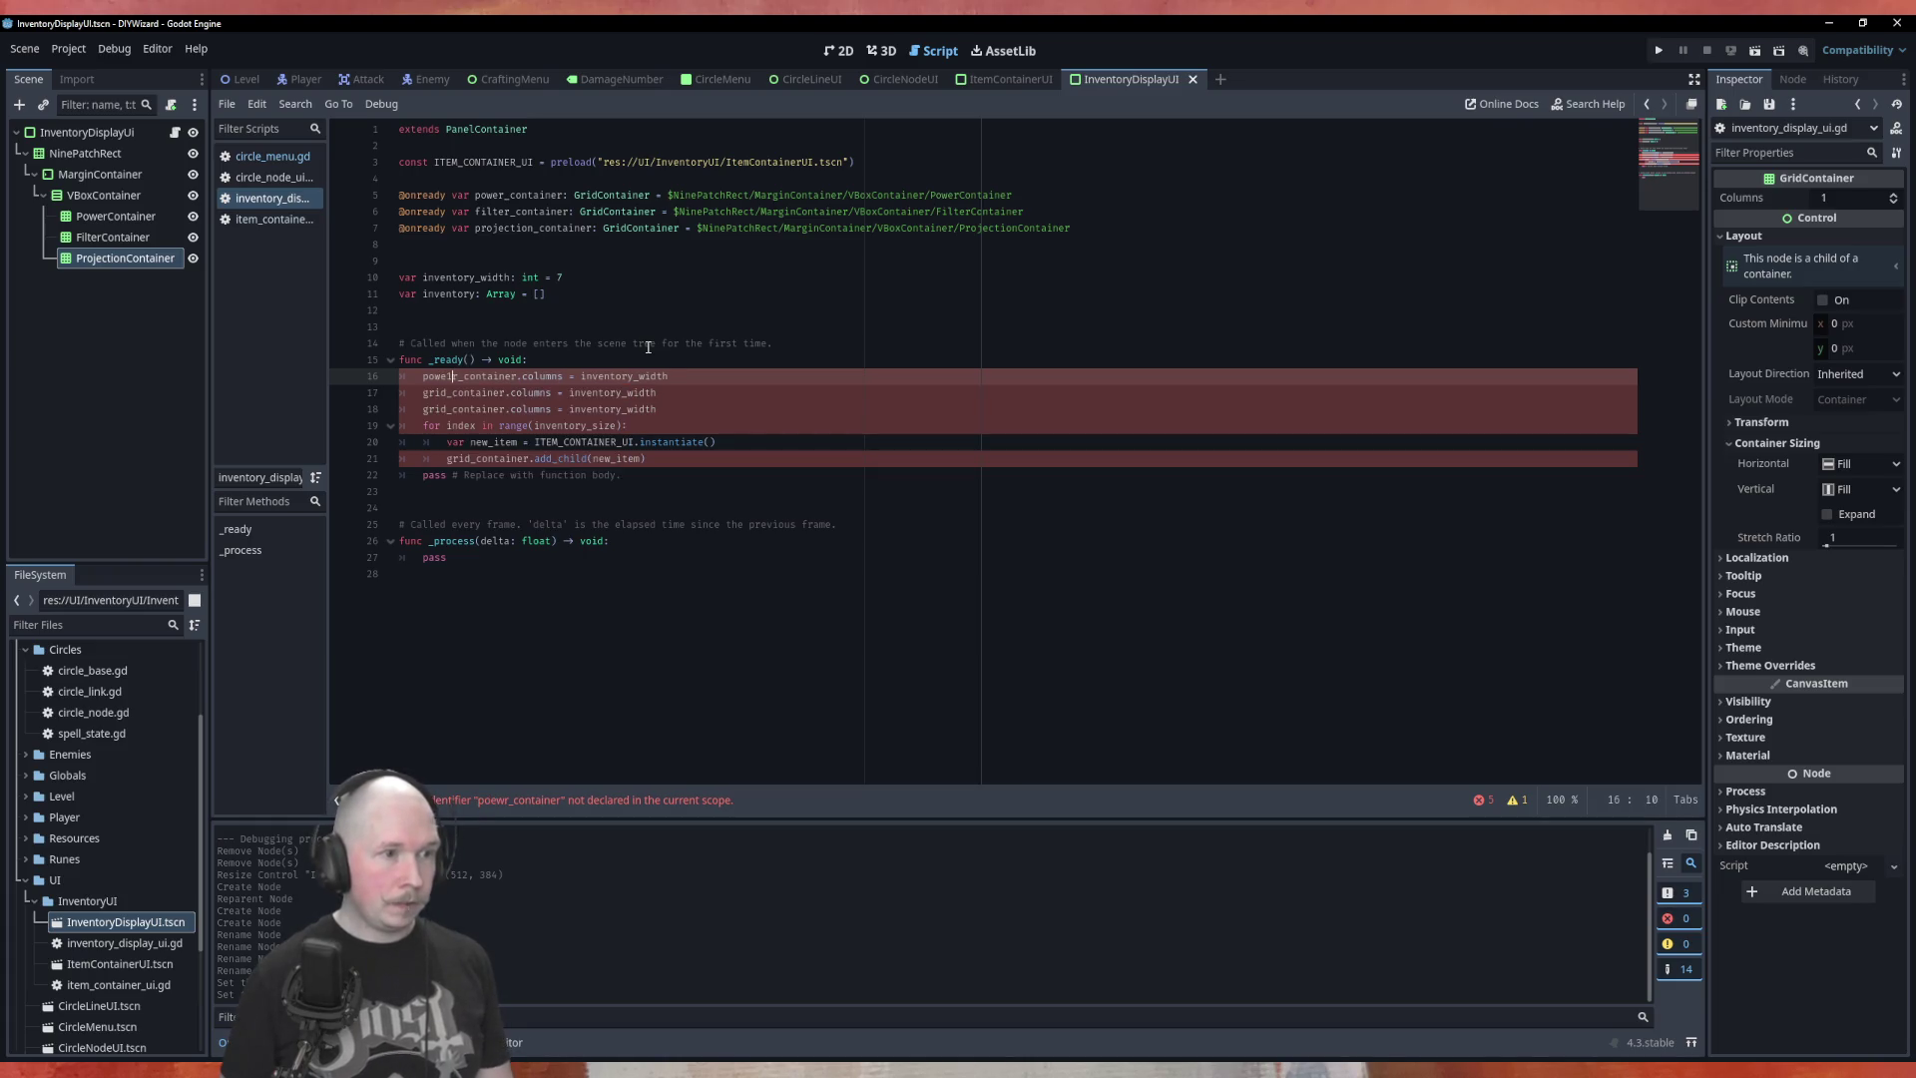
{"action": "key", "text": "Delete"}
Point the other two columns lines at filter_container and projection_container
{"action": "key", "text": "Down"}
{"action": "key", "text": "BackSpace"}
{"action": "key", "text": "BackSpace"}
{"action": "key", "text": "BackSpace"}
{"action": "key", "text": "BackSpace"}
{"action": "type", "text": "filter"}
{"action": "key", "text": "Down"}
{"action": "key", "text": "BackSpace"}
{"action": "key", "text": "BackSpace"}
{"action": "key", "text": "BackSpace"}
{"action": "type", "text": "pr"}
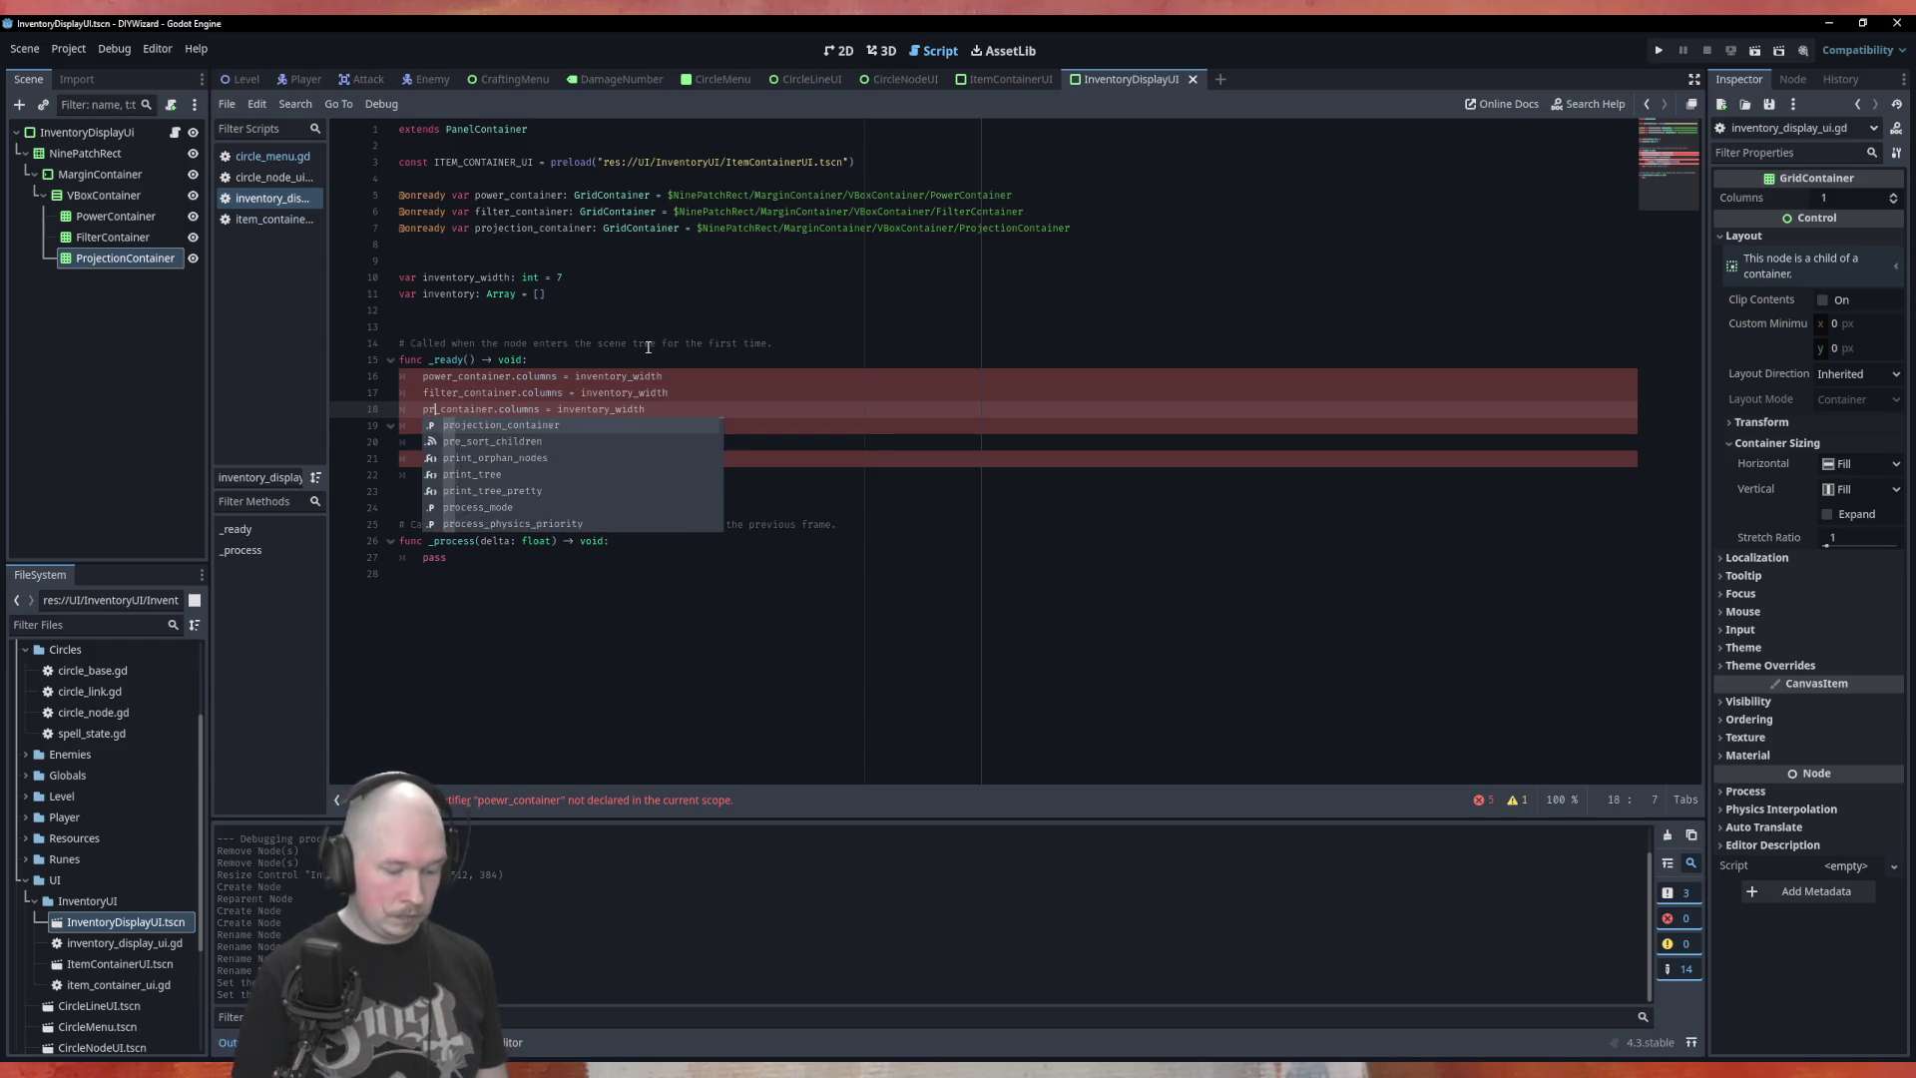
{"action": "key", "text": "Return"}
{"action": "key", "text": "Delete"}
{"action": "key", "text": "Delete"}
{"action": "key", "text": "Delete"}
{"action": "key", "text": "Delete"}
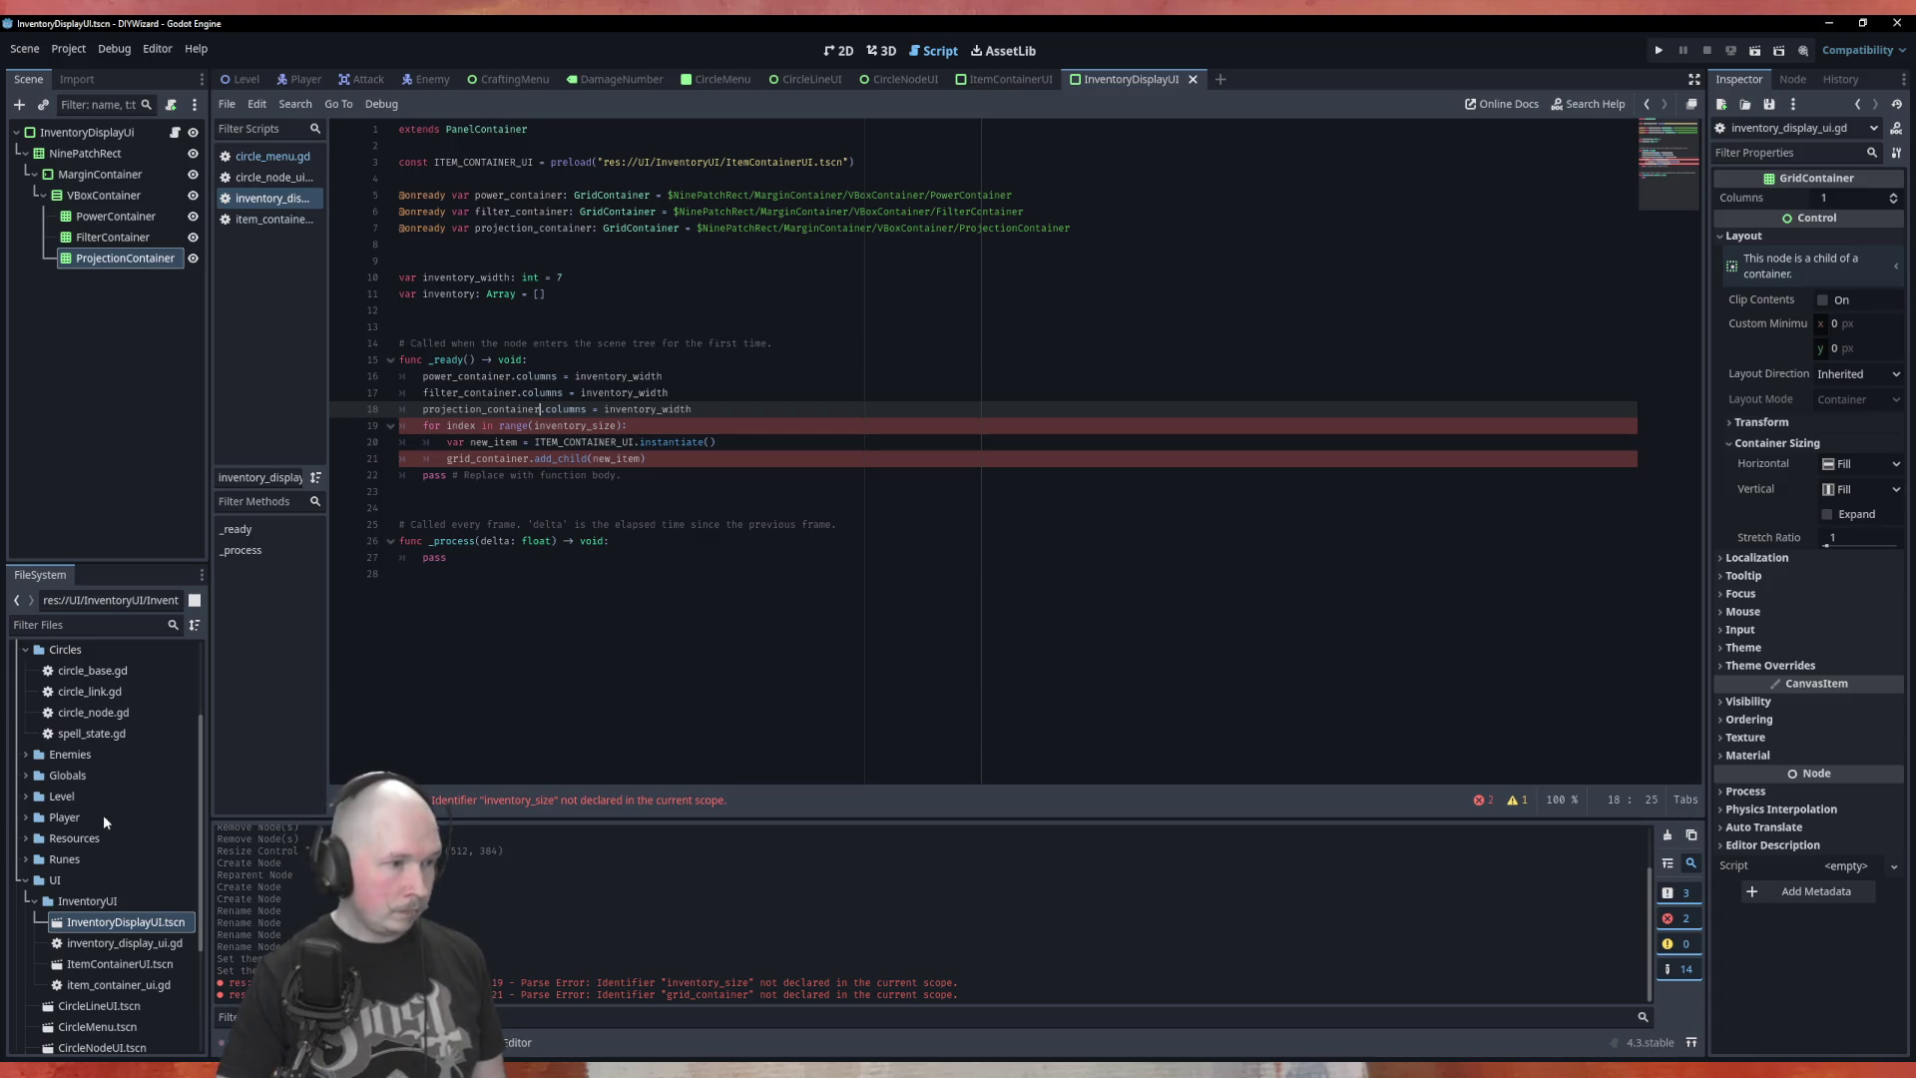
{"action": "left_click", "coordinate": [24, 777]}
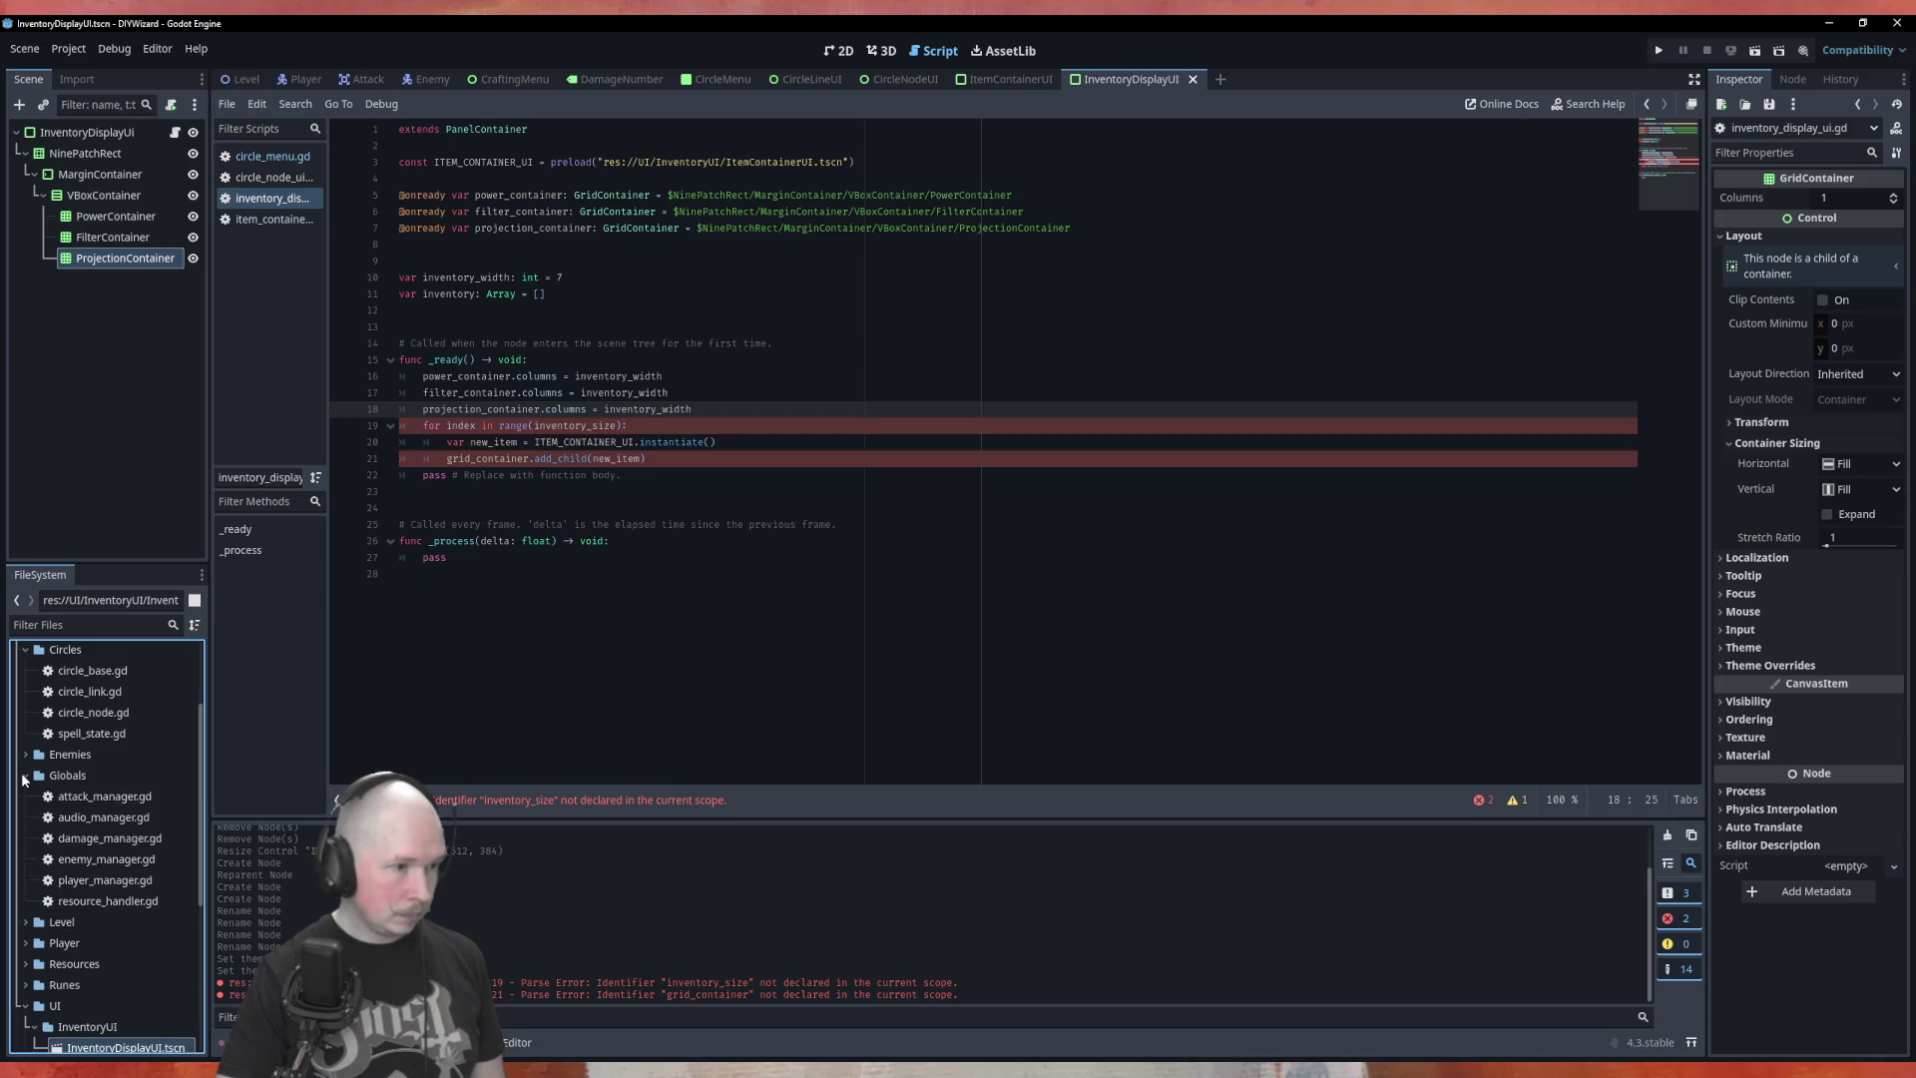
{"action": "double_click", "coordinate": [124, 903]}
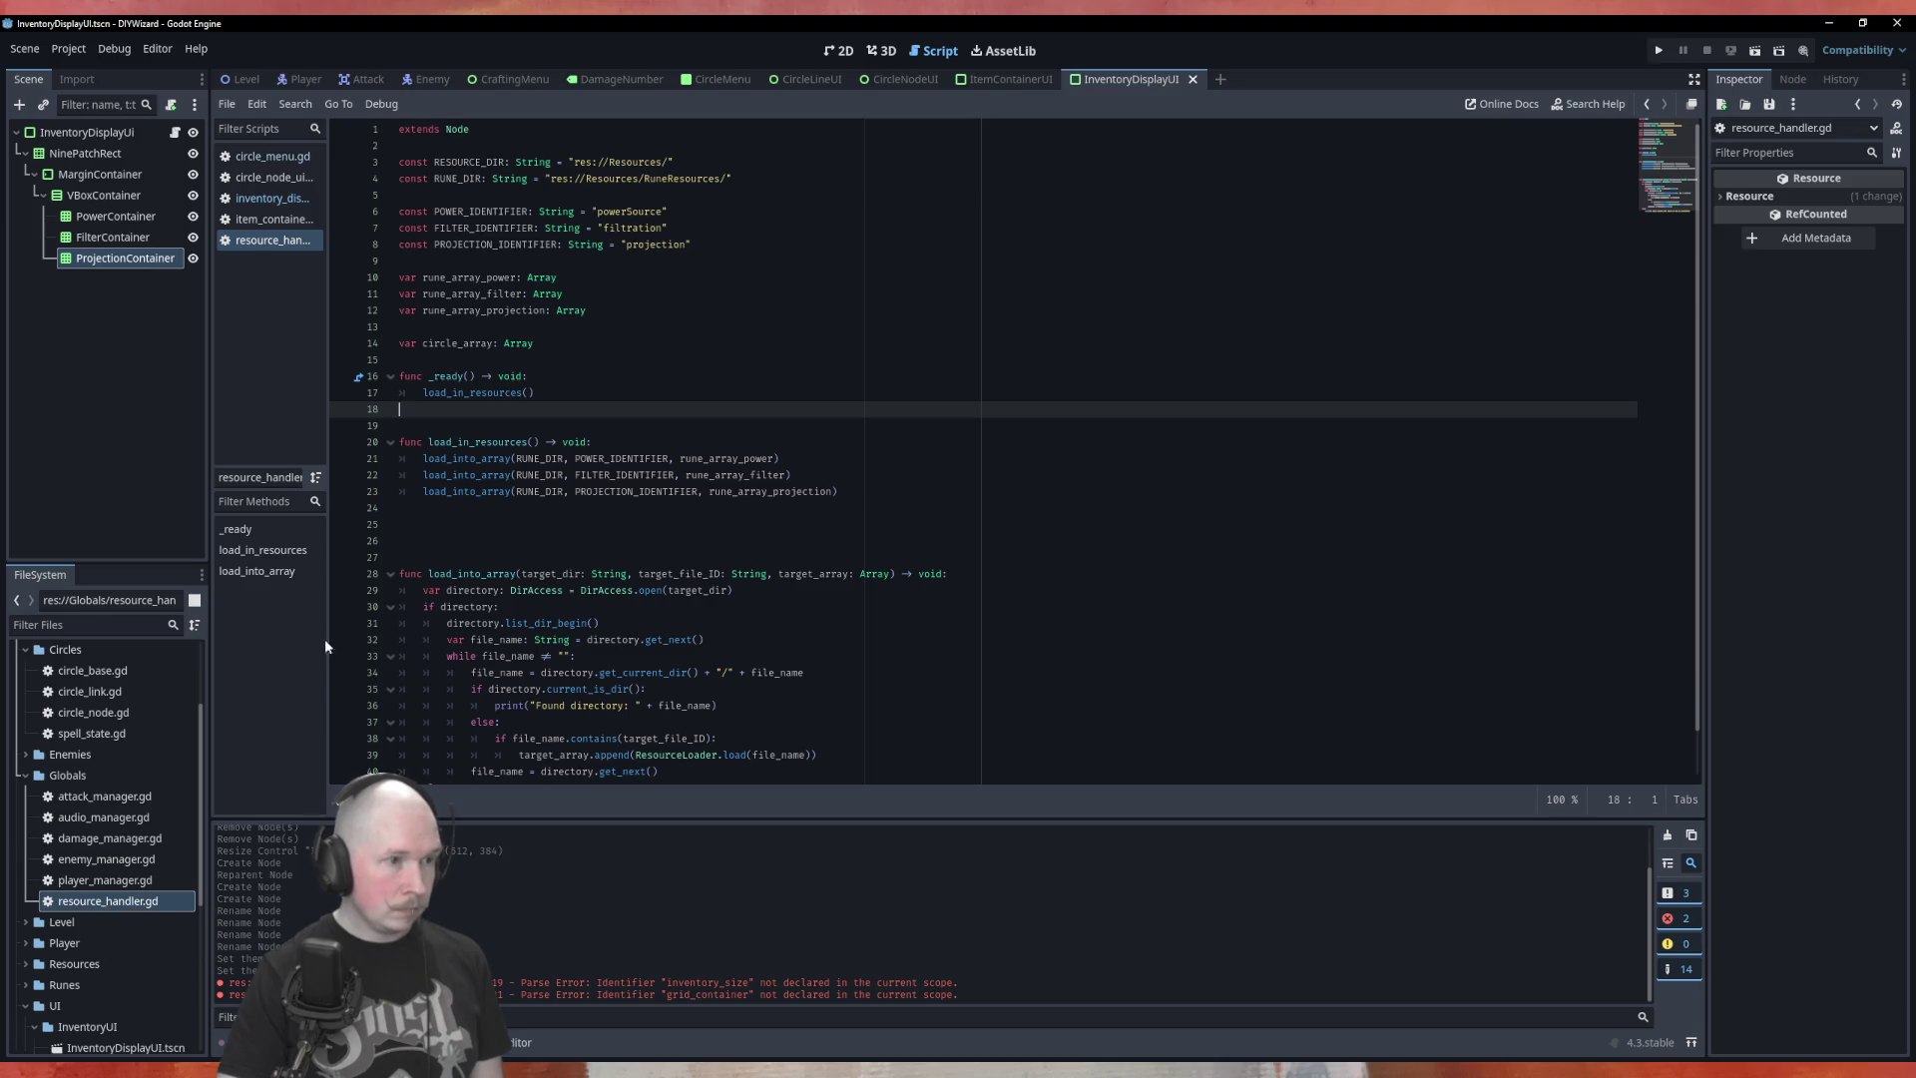
{"action": "scroll", "coordinate": [643, 504], "scroll_direction": "down", "scroll_amount": 1}
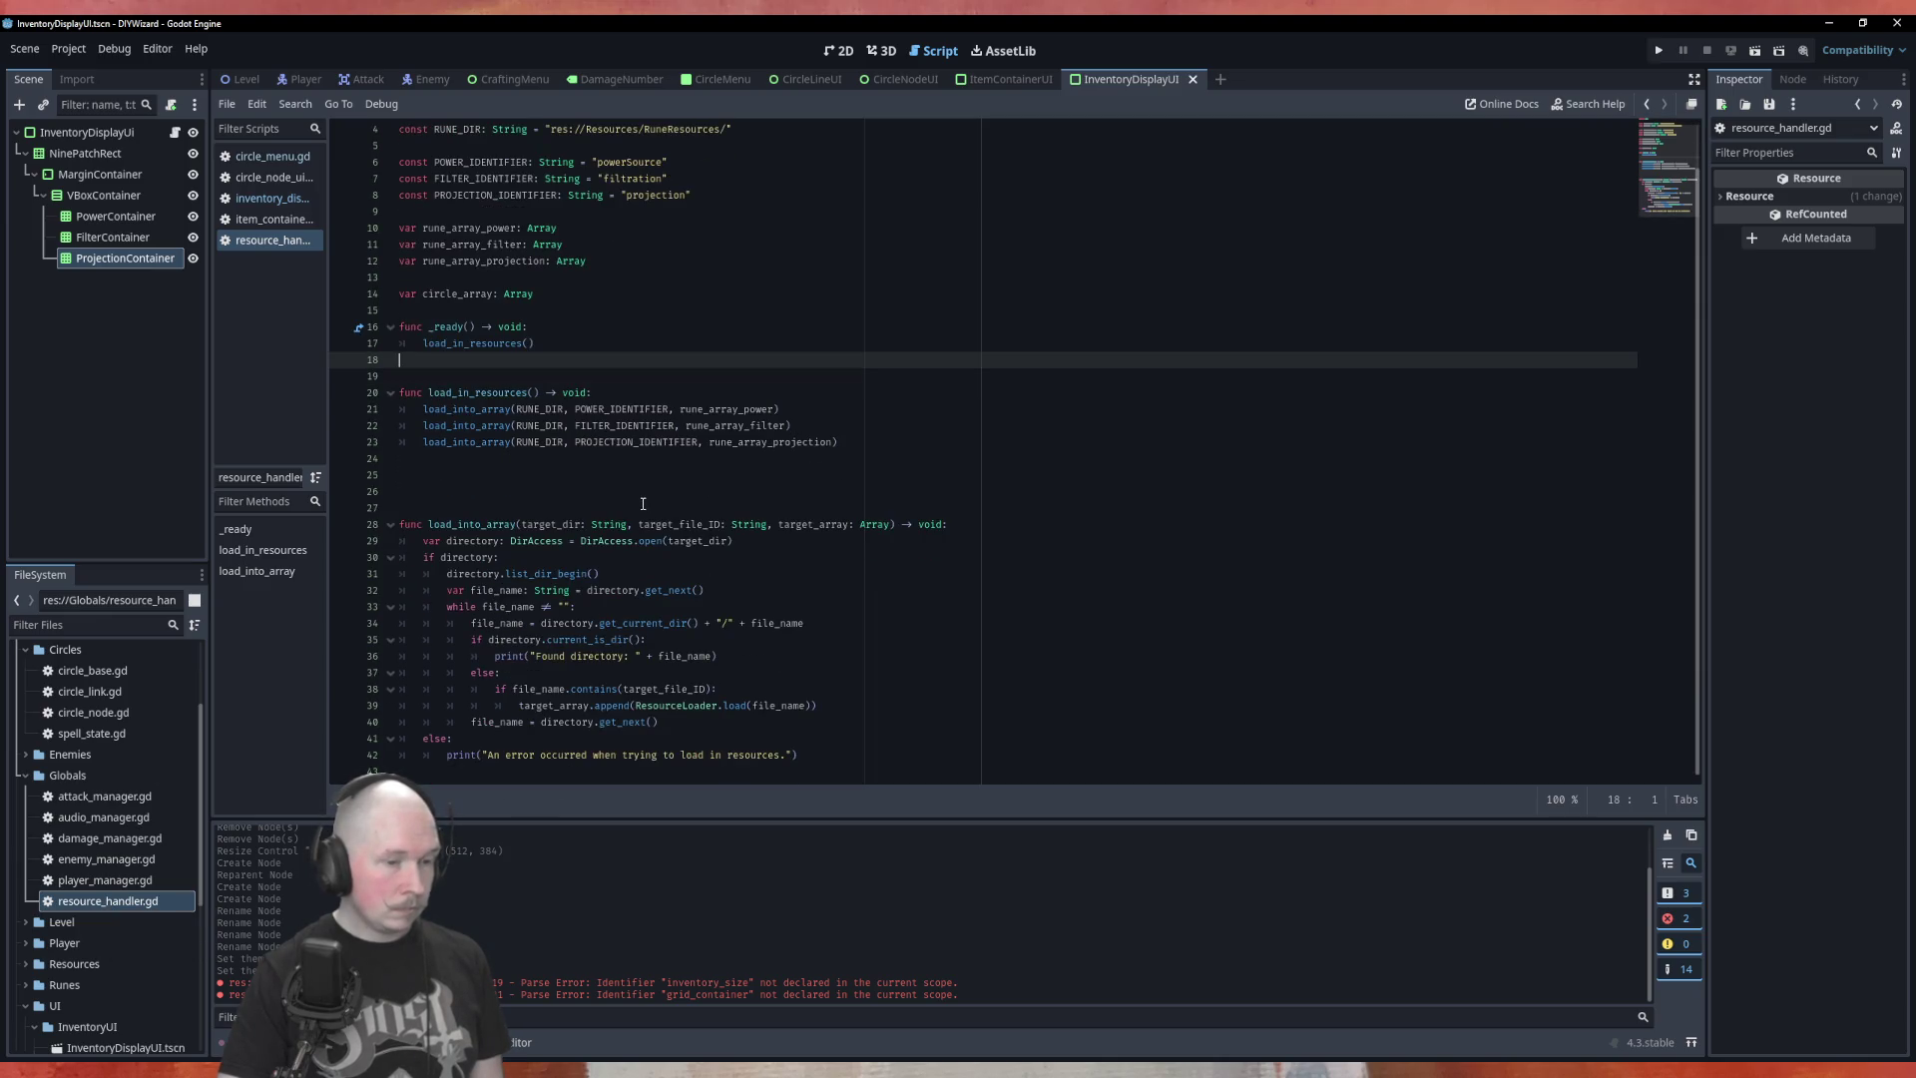
{"action": "scroll", "coordinate": [642, 504], "scroll_direction": "up", "scroll_amount": 1}
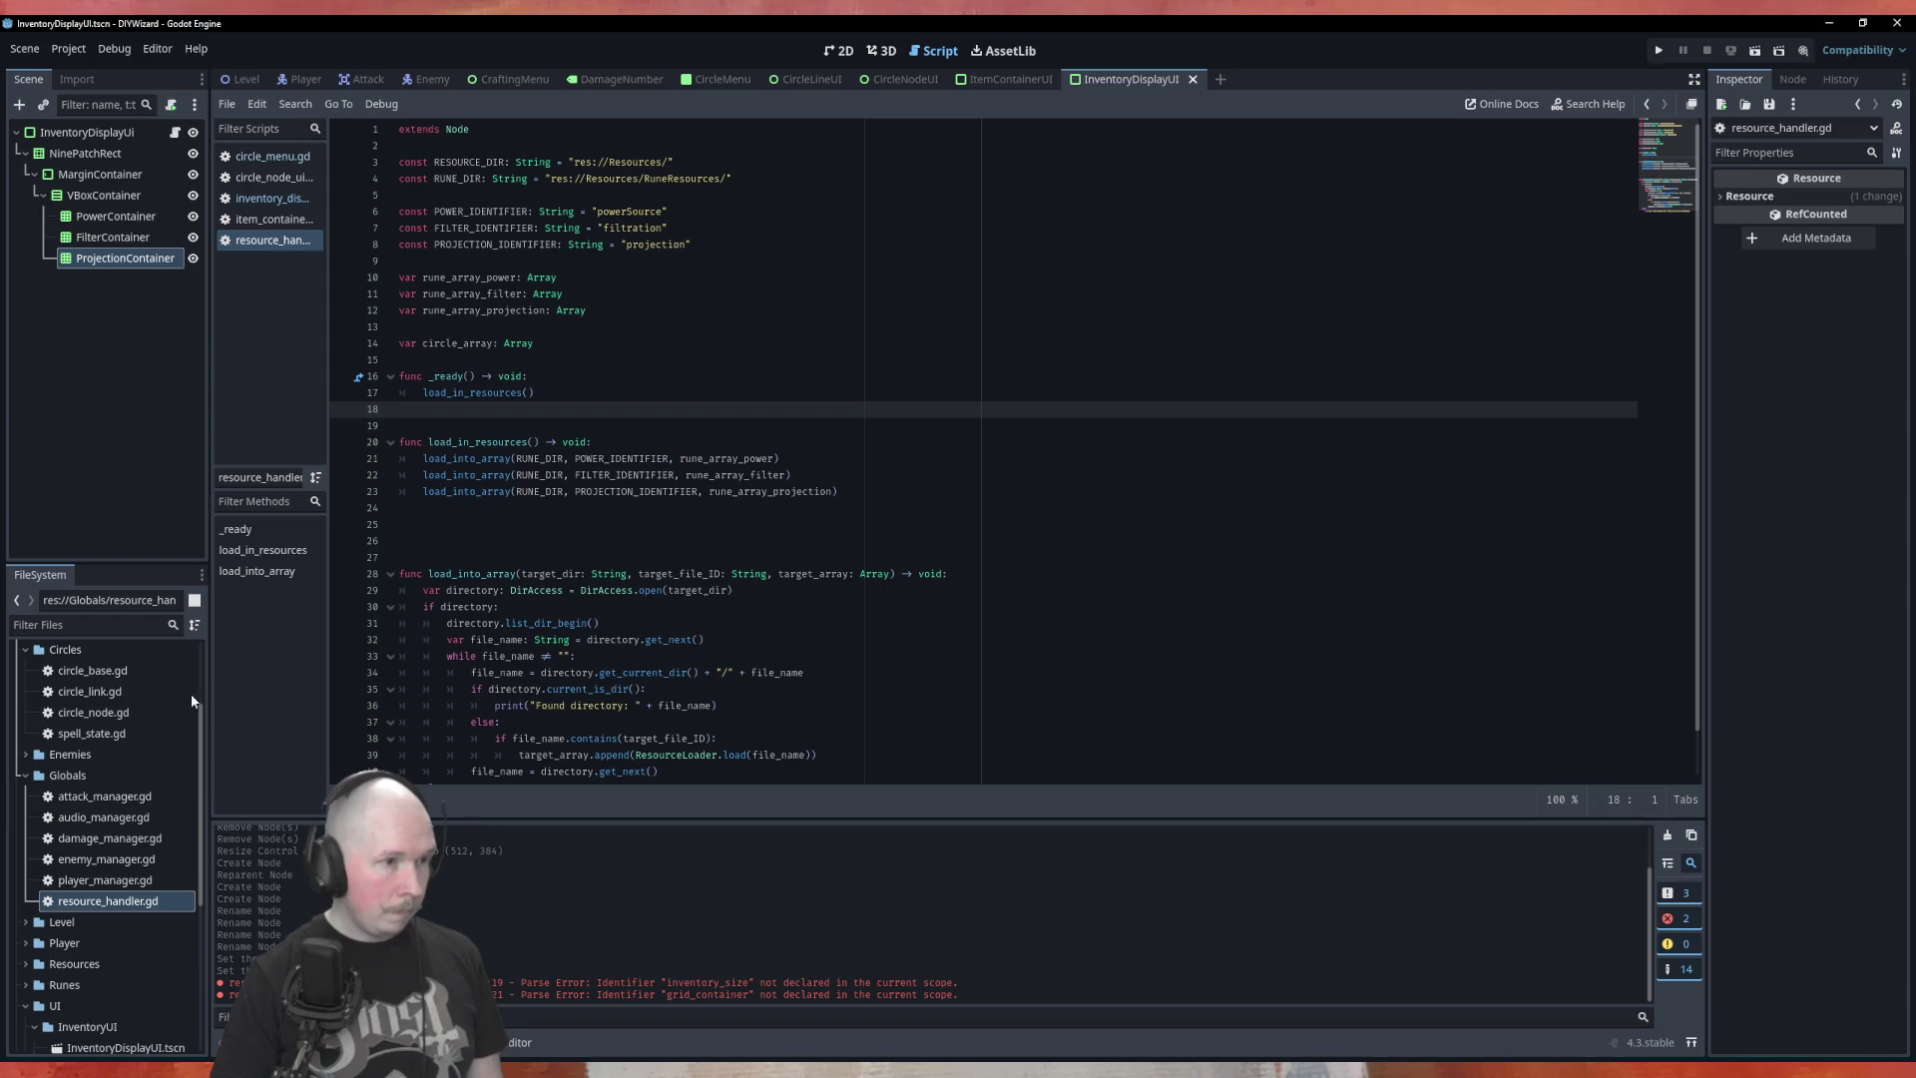
{"action": "left_click", "coordinate": [283, 199]}
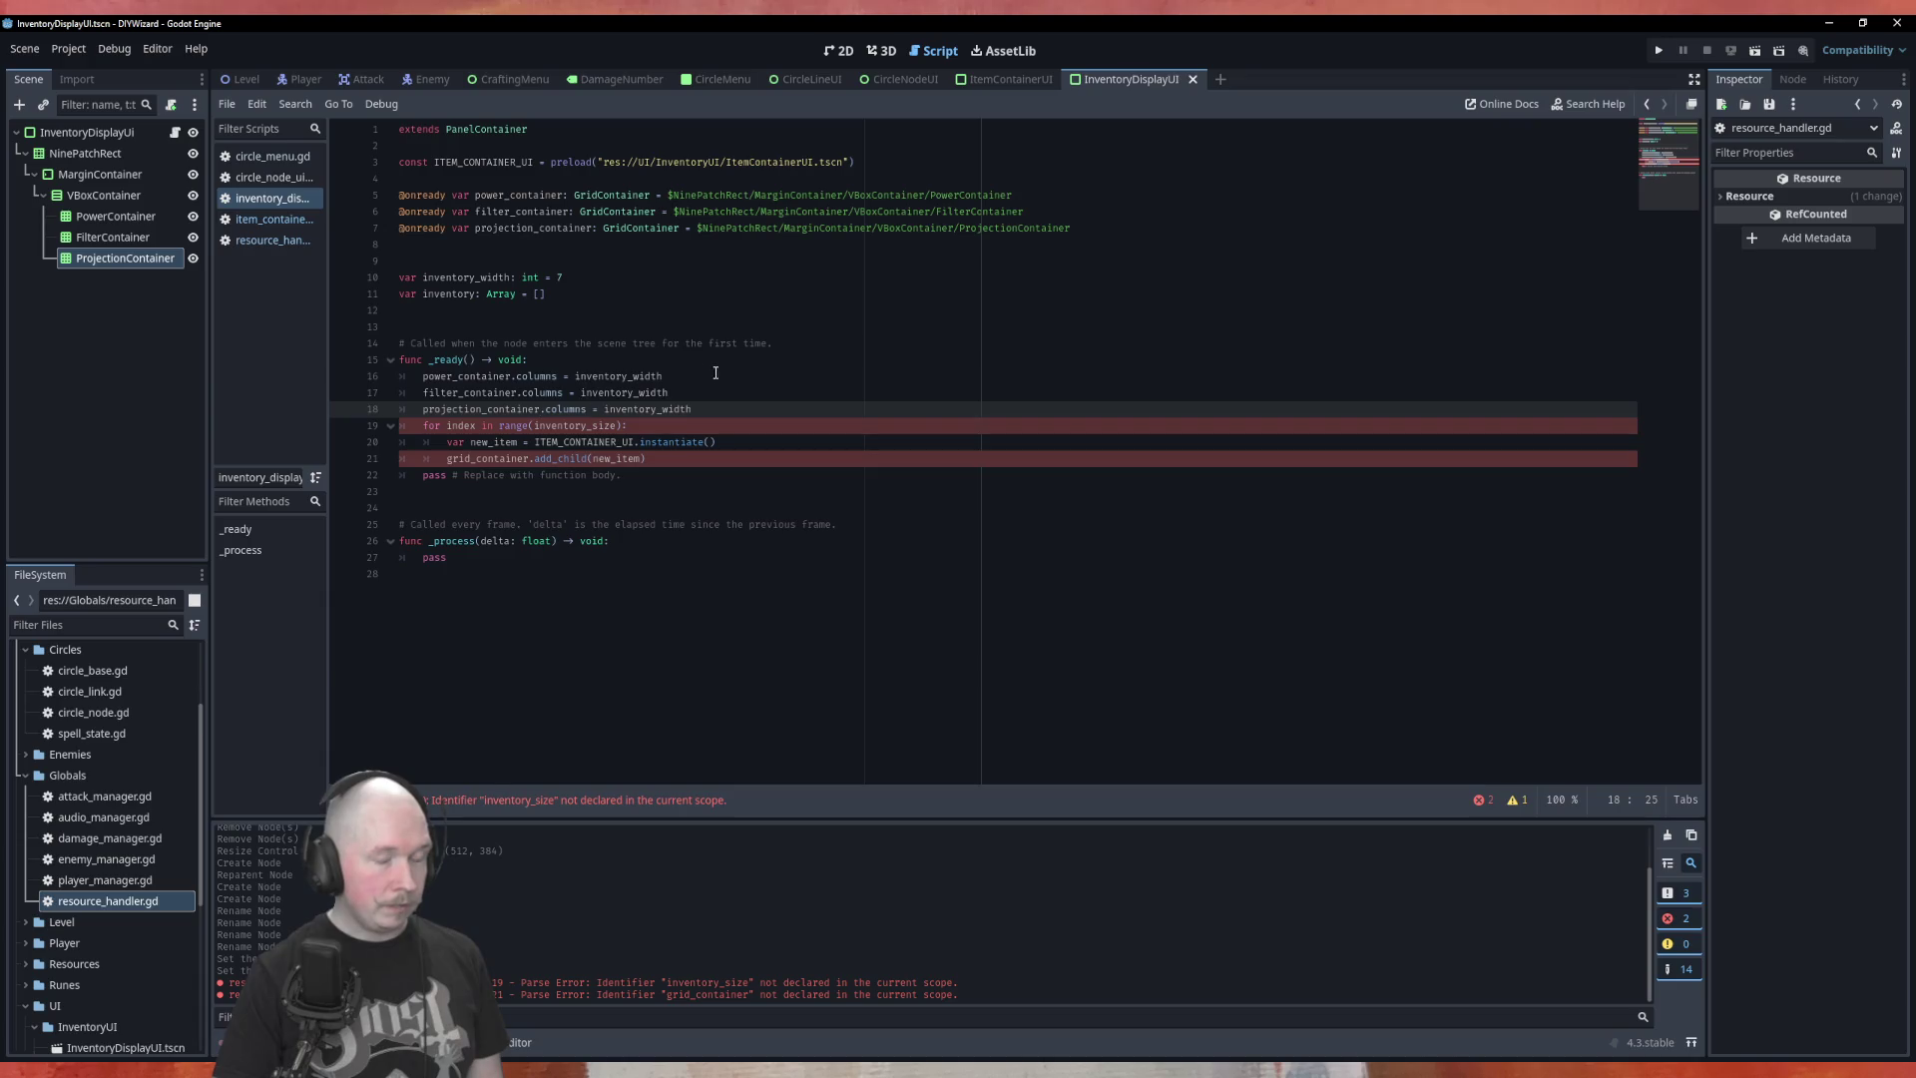
{"action": "left_click", "coordinate": [729, 417]}
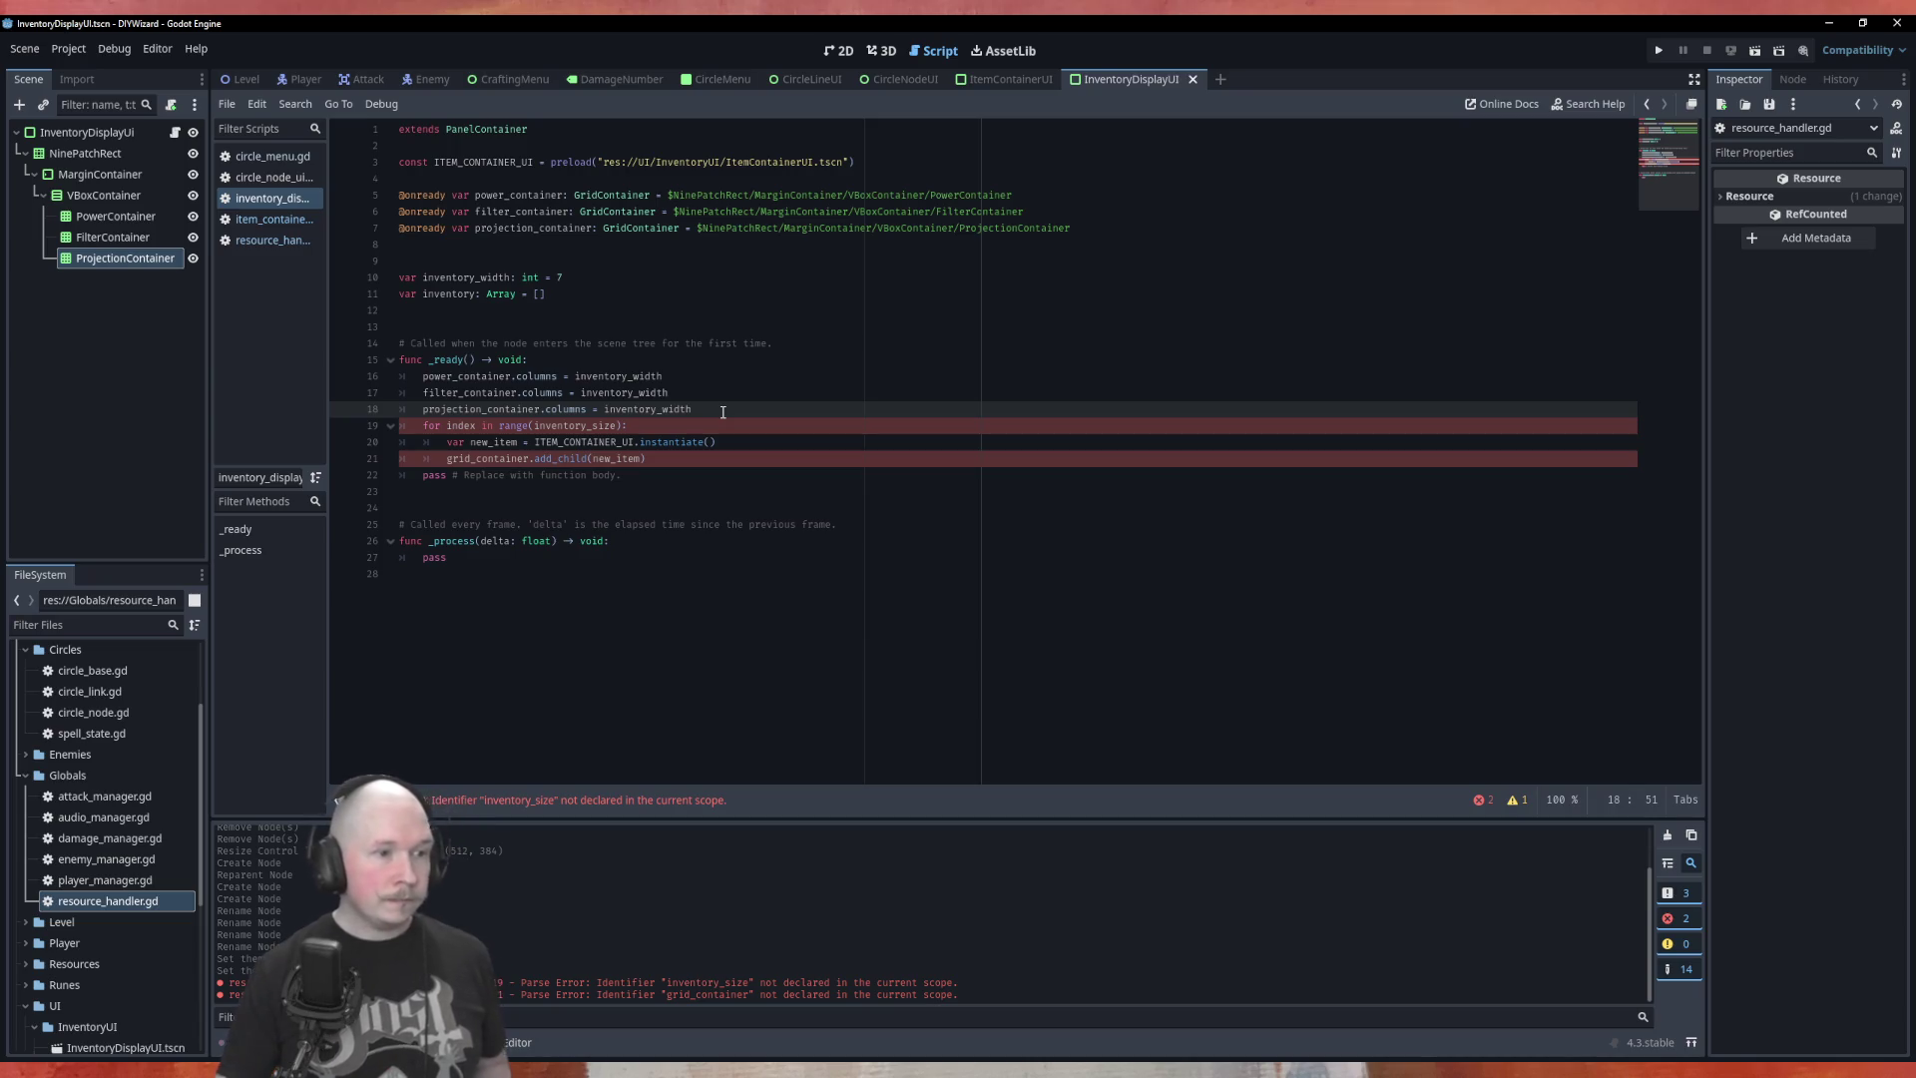
Add 'func populate_power_container() -> void:' on a new line at the end of the script
{"action": "left_click", "coordinate": [569, 607]}
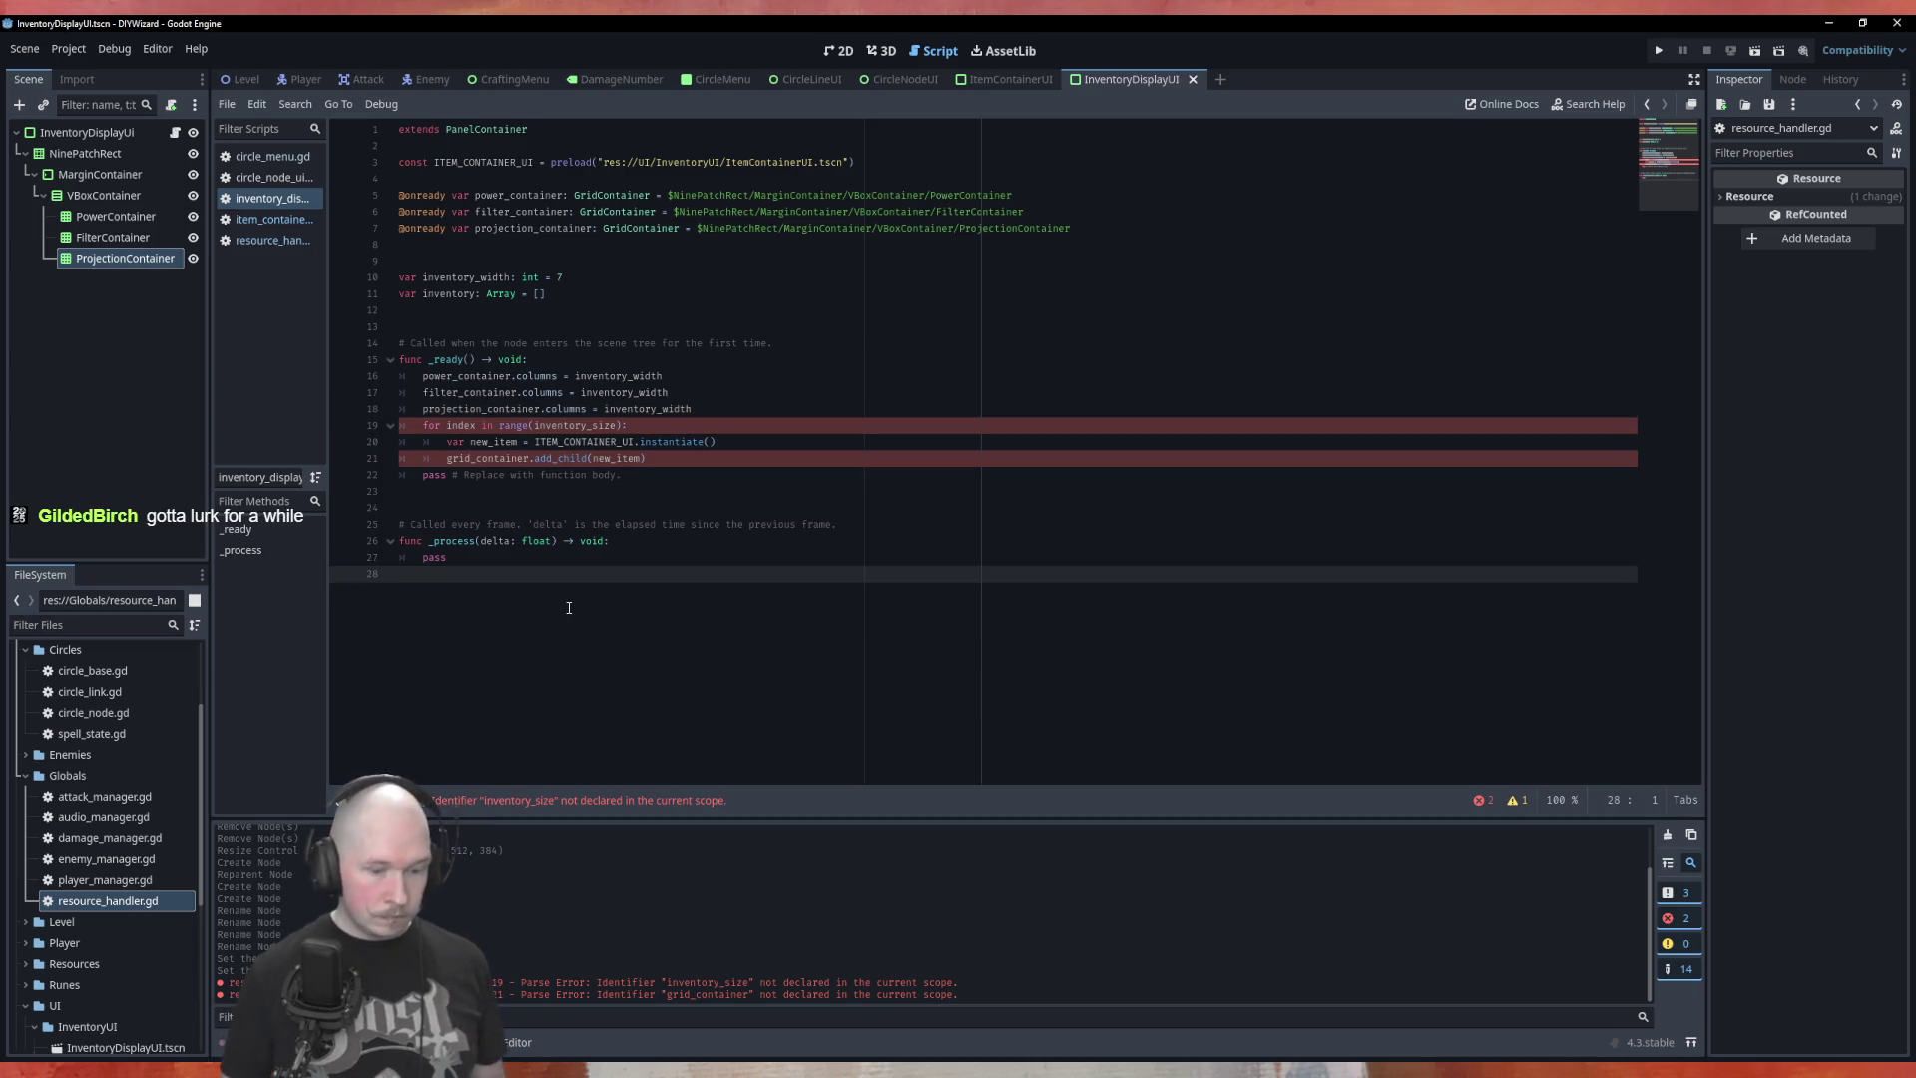
{"action": "key", "text": "Return"}
{"action": "type", "text": "func"}
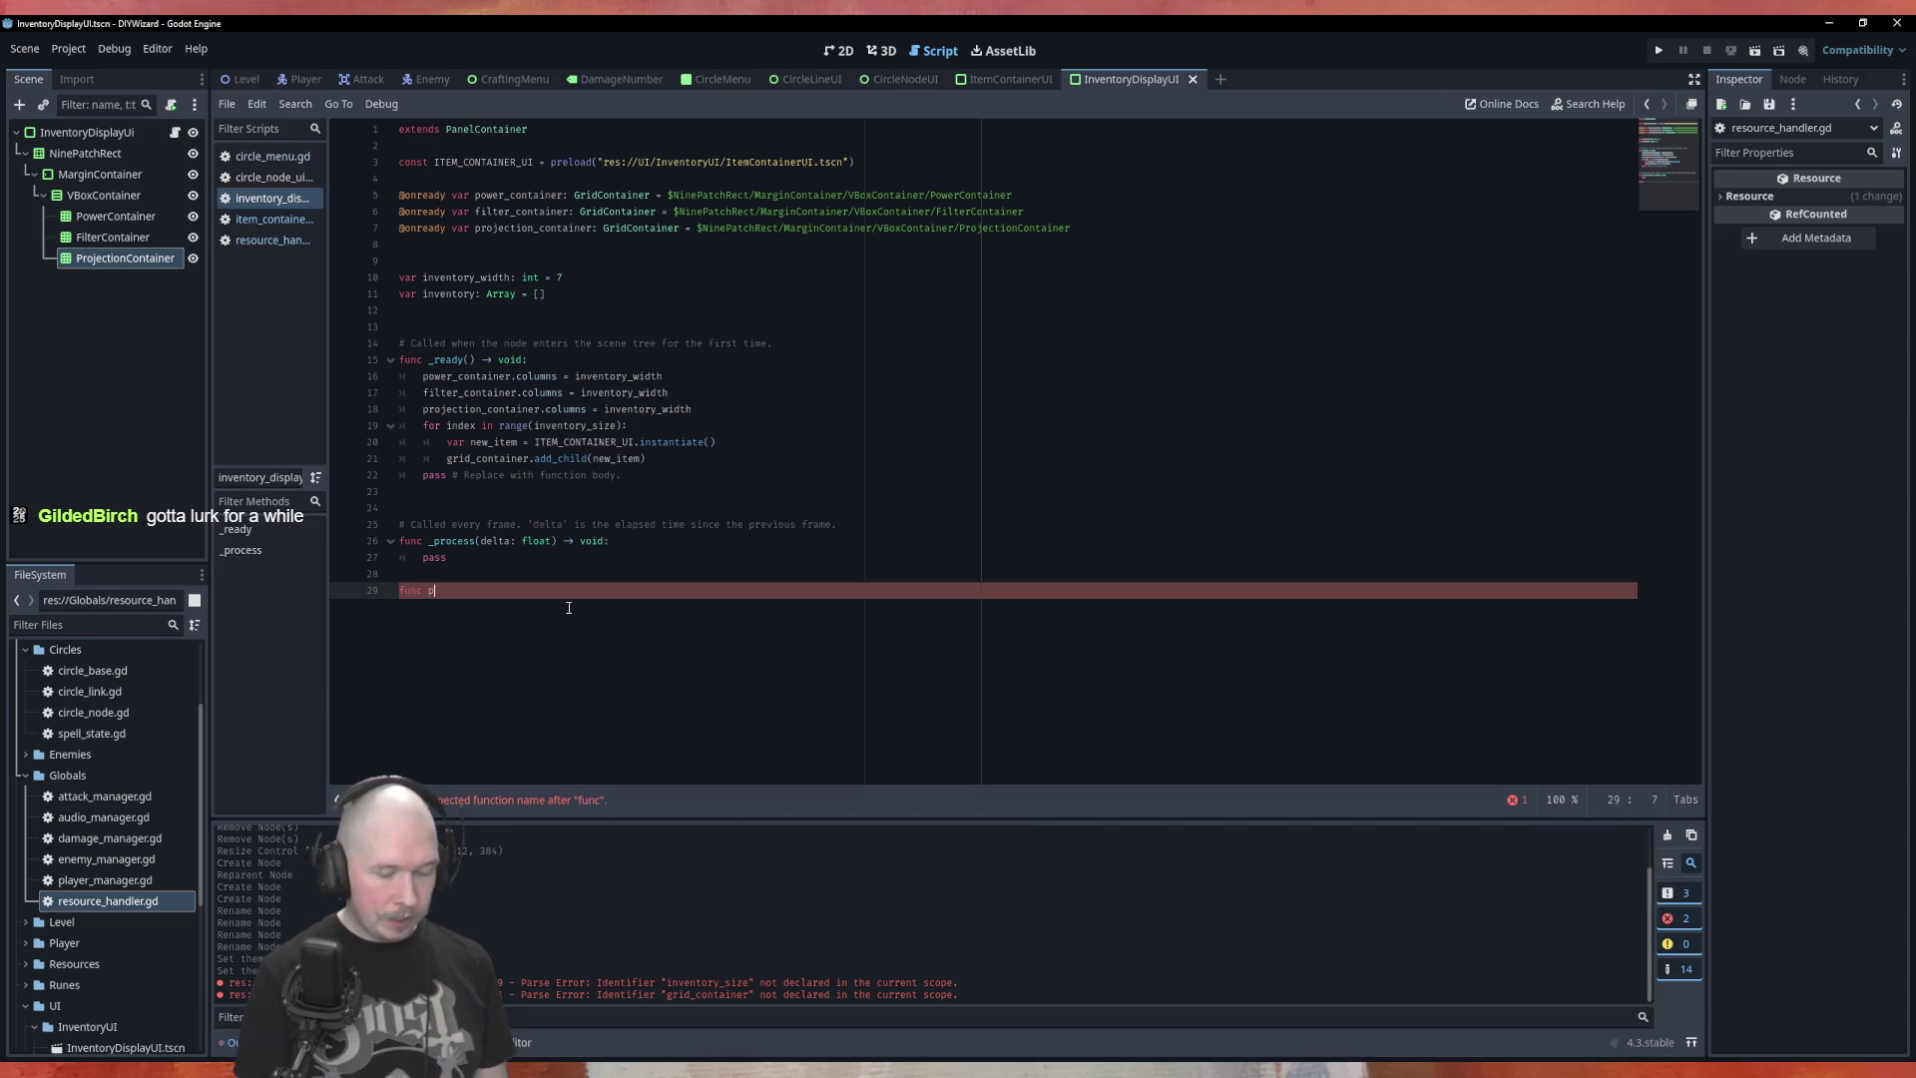
{"action": "type", "text": "populate"}
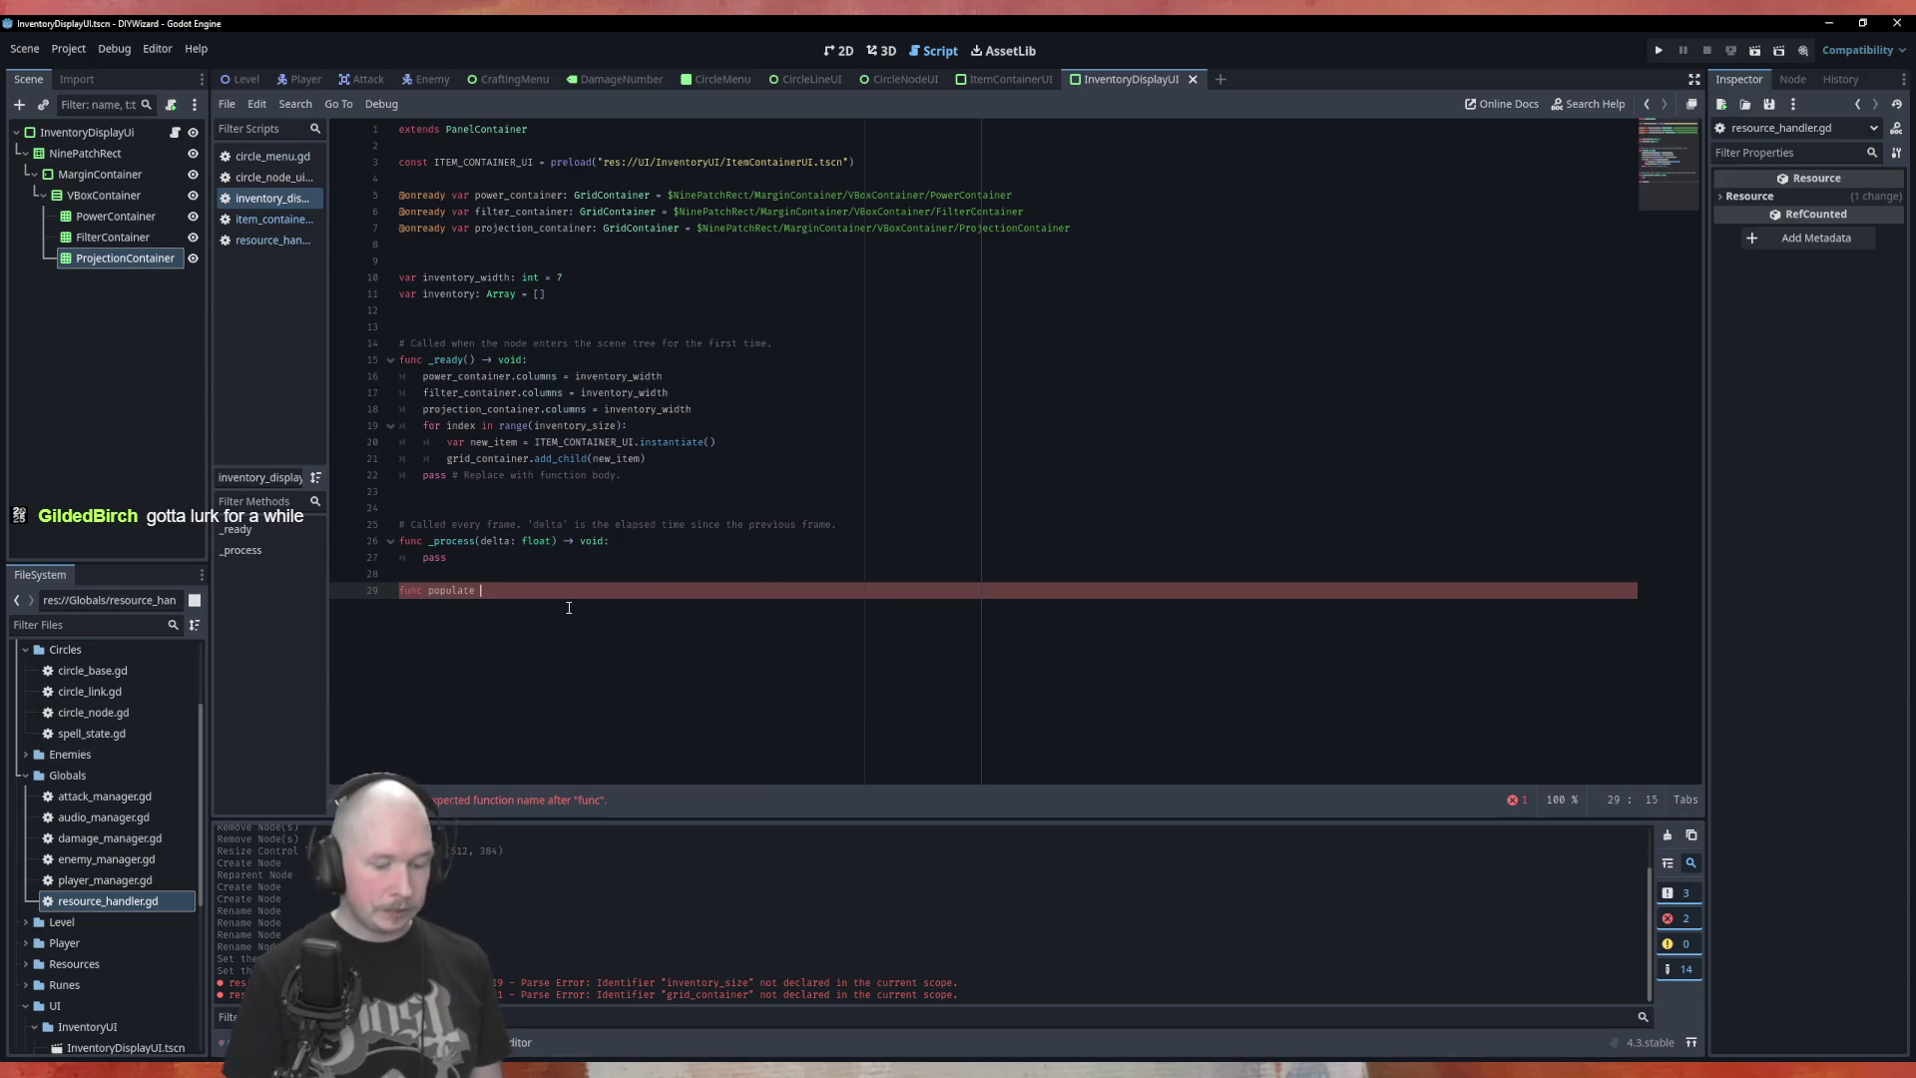
{"action": "type", "text": "_"}
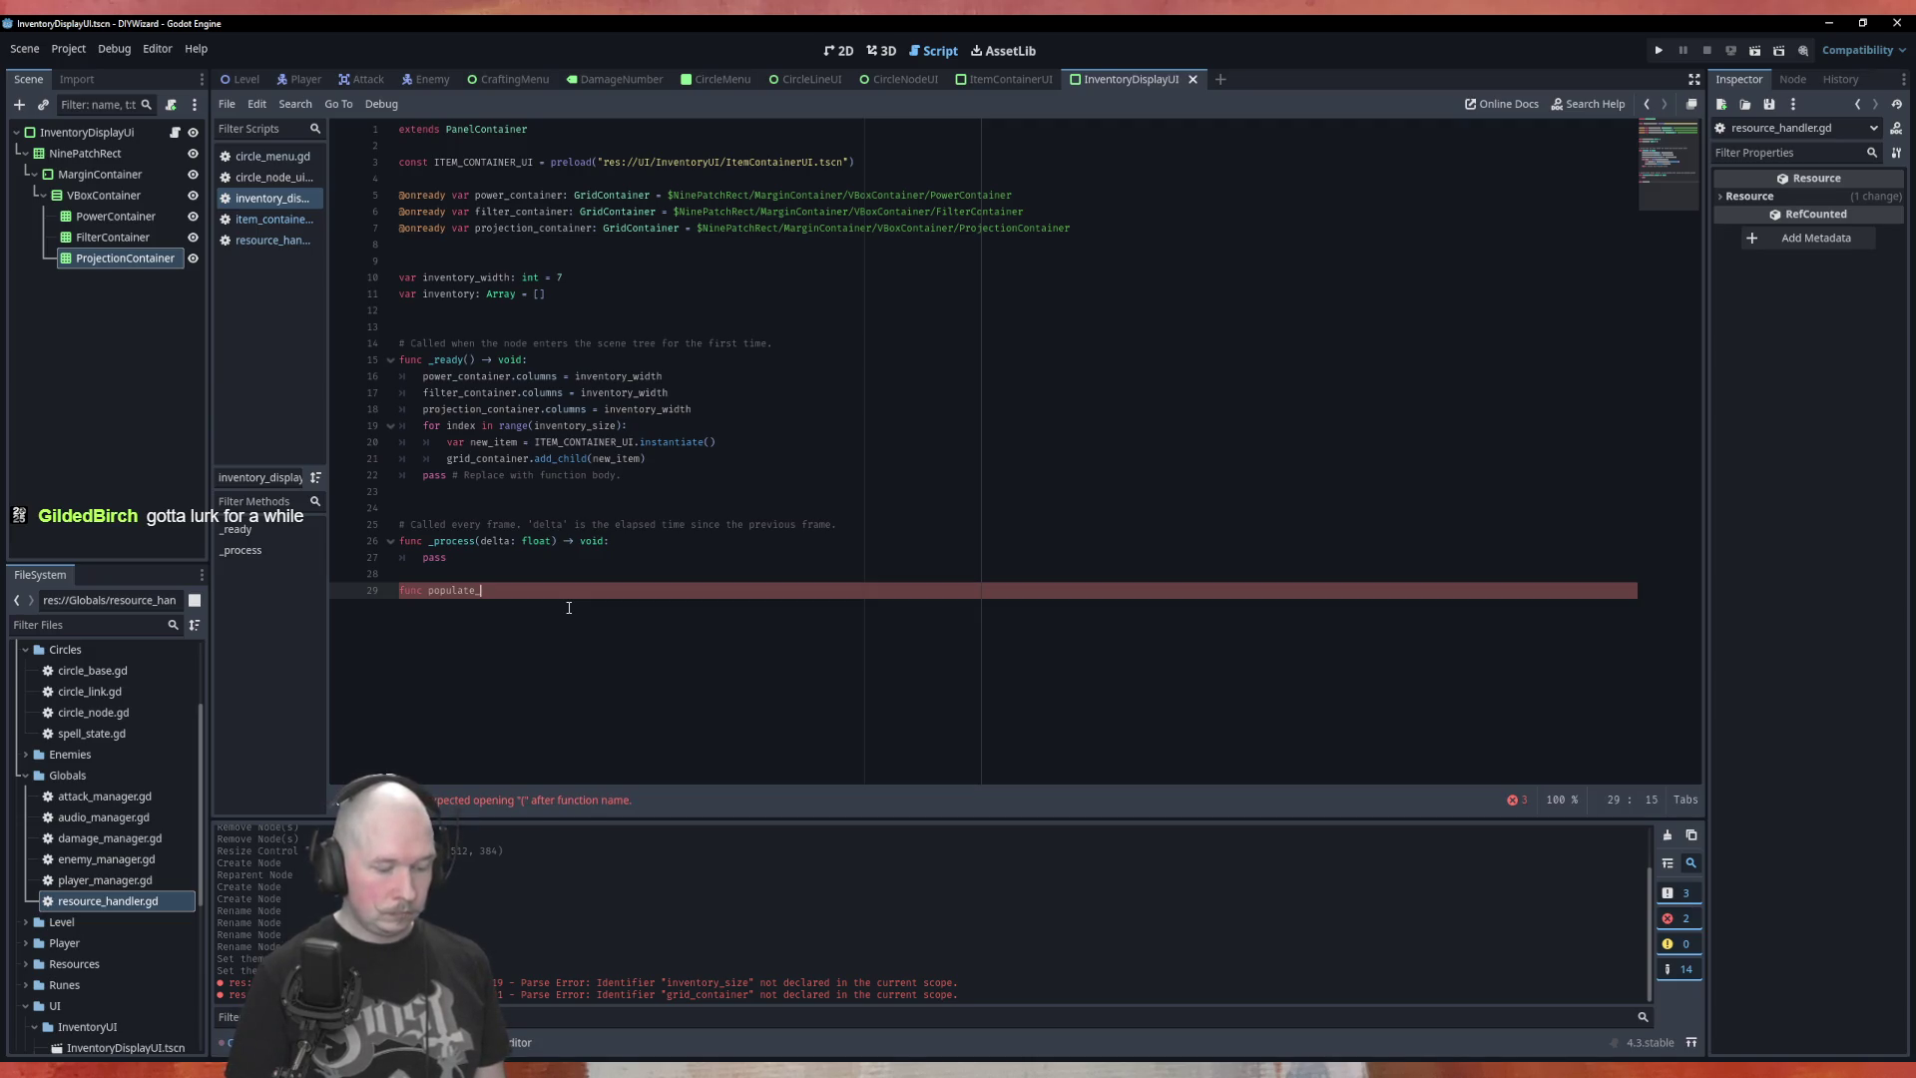
{"action": "type", "text": "power"}
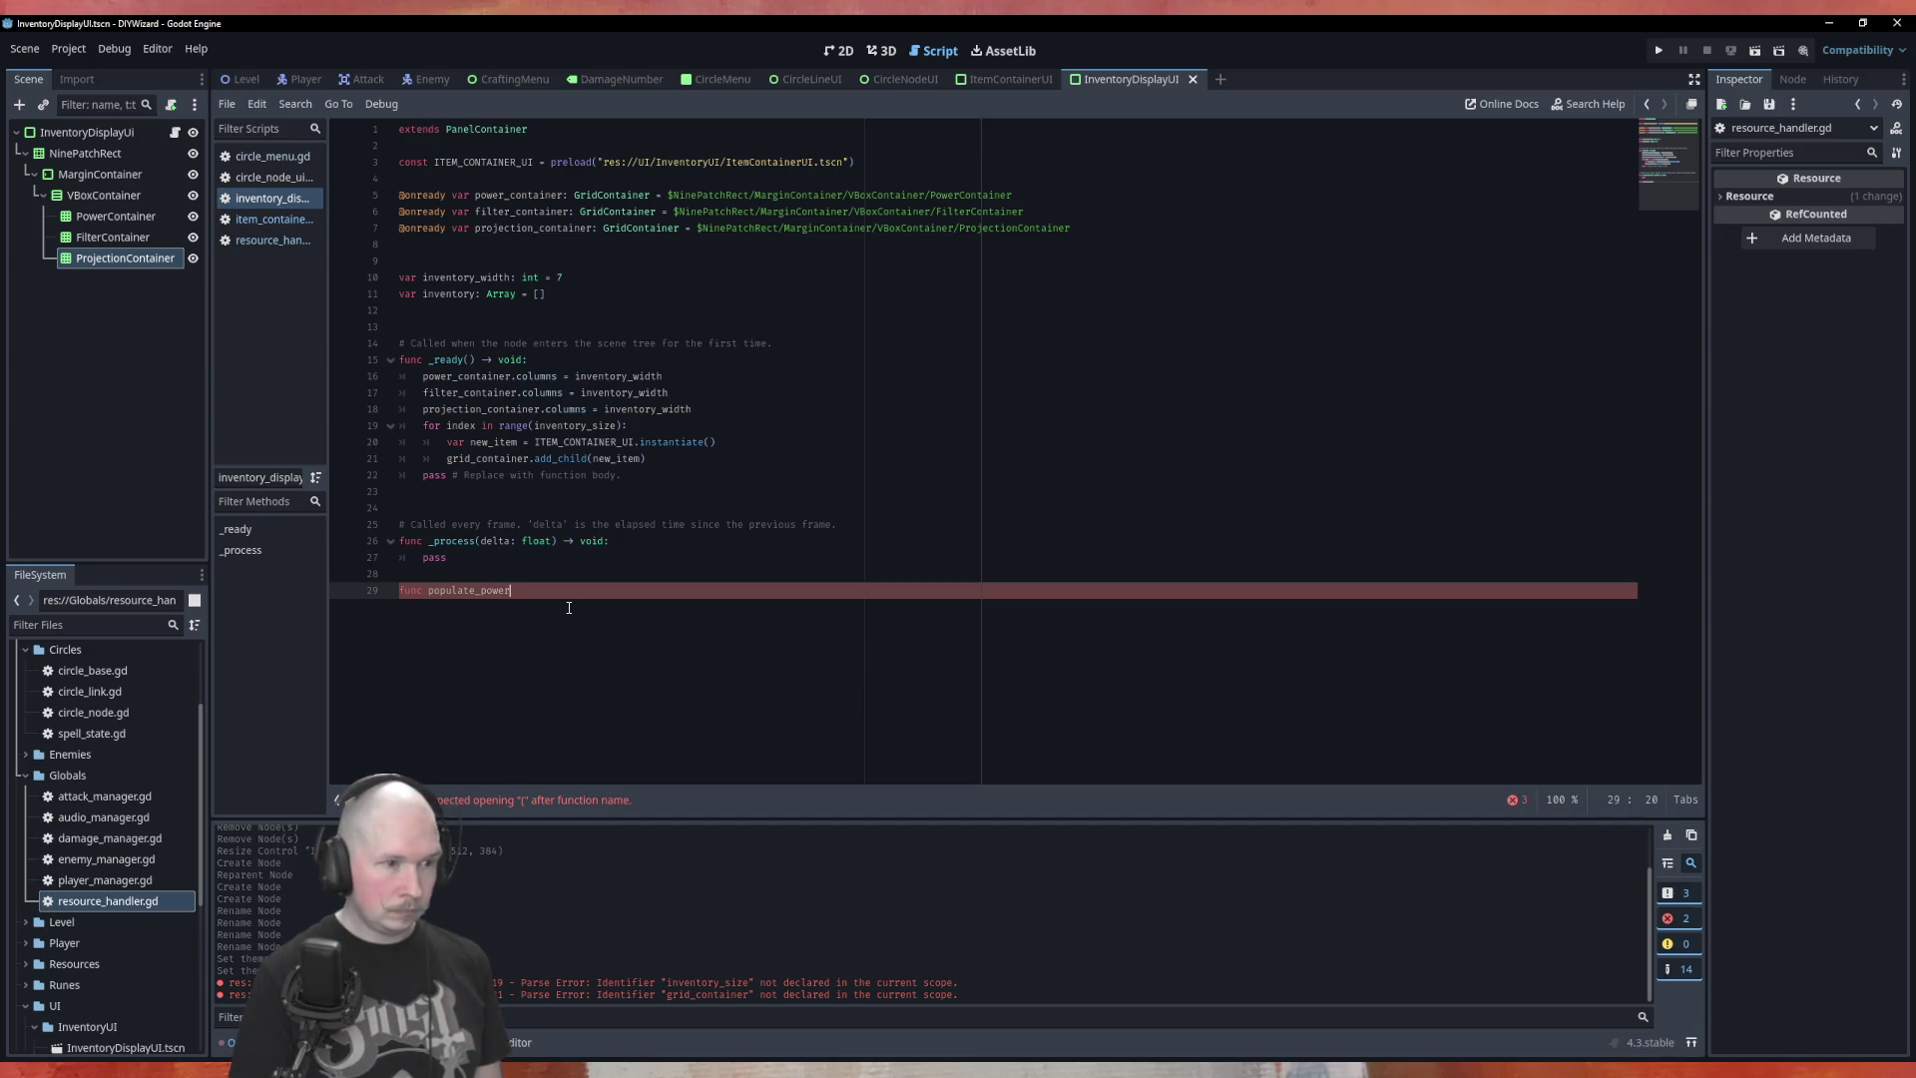
{"action": "type", "text": "_c"}
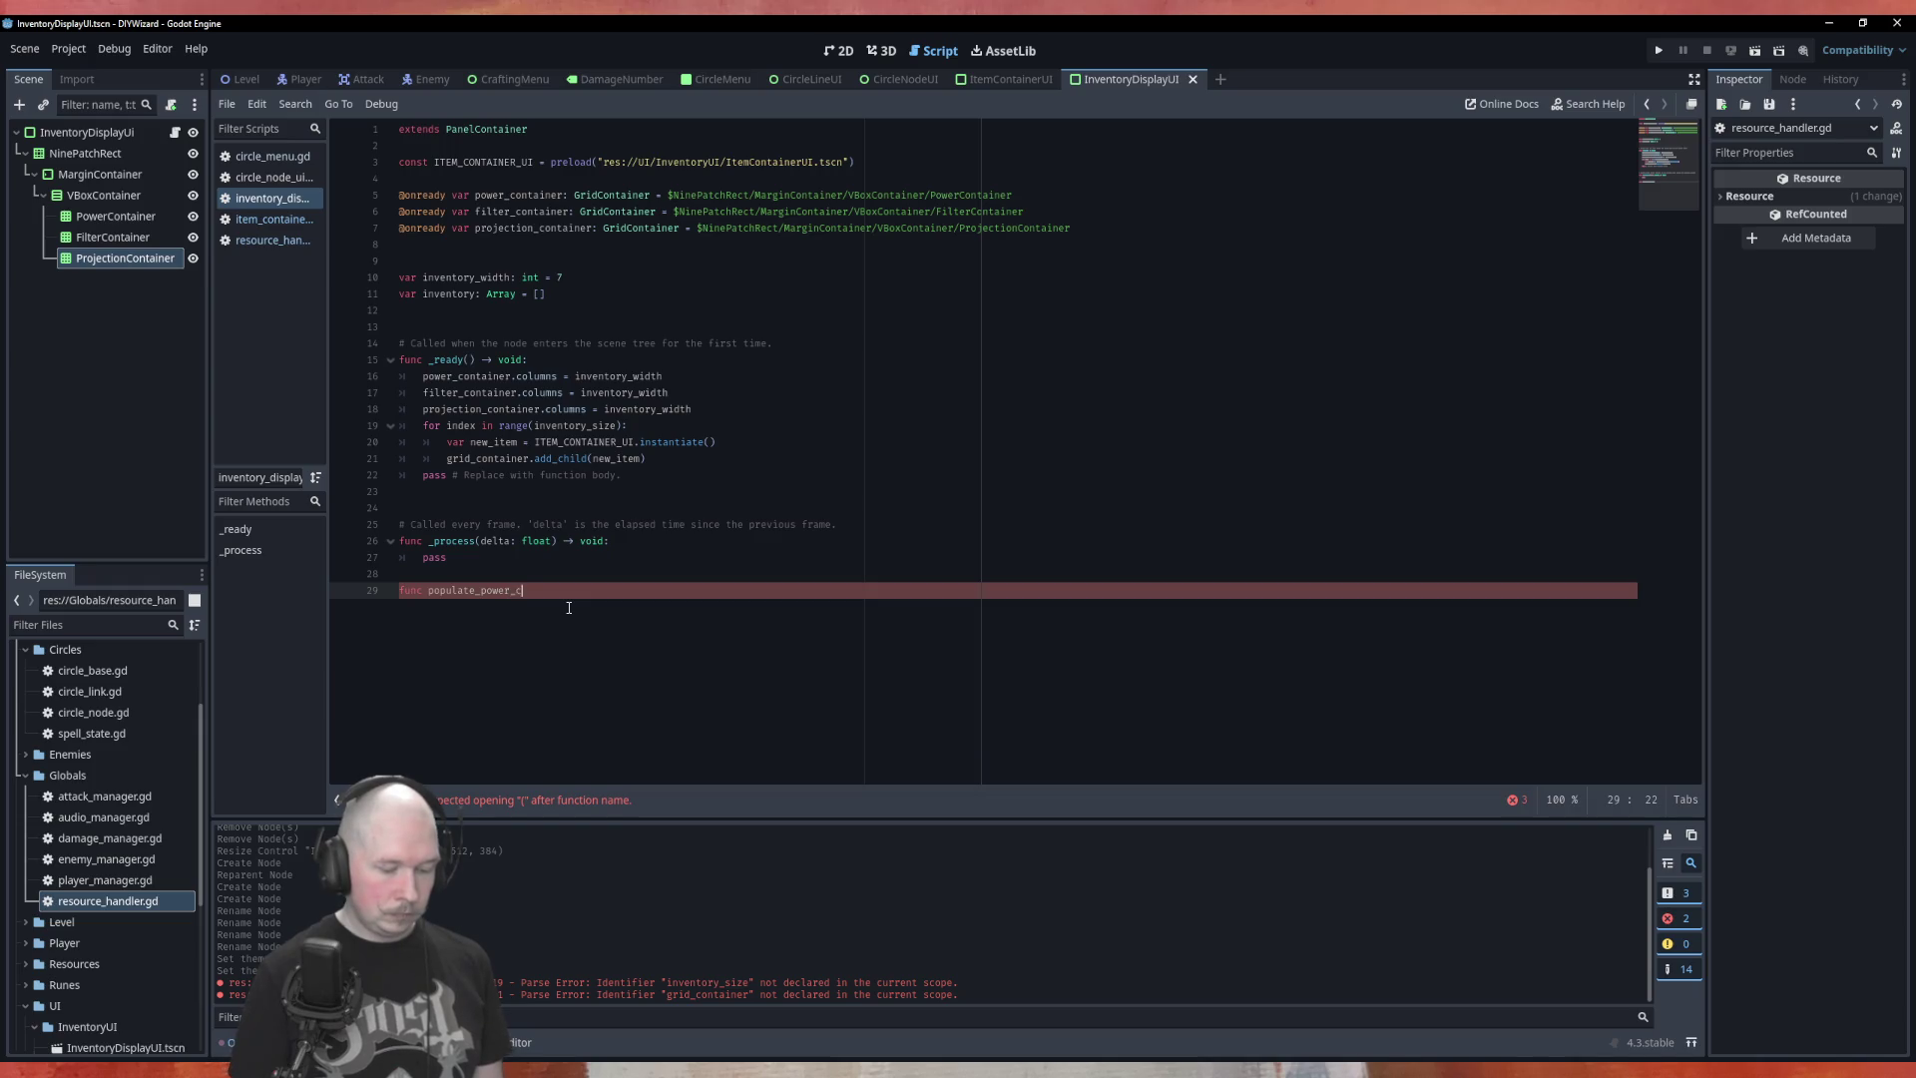
{"action": "type", "text": "ontainer() -> "}
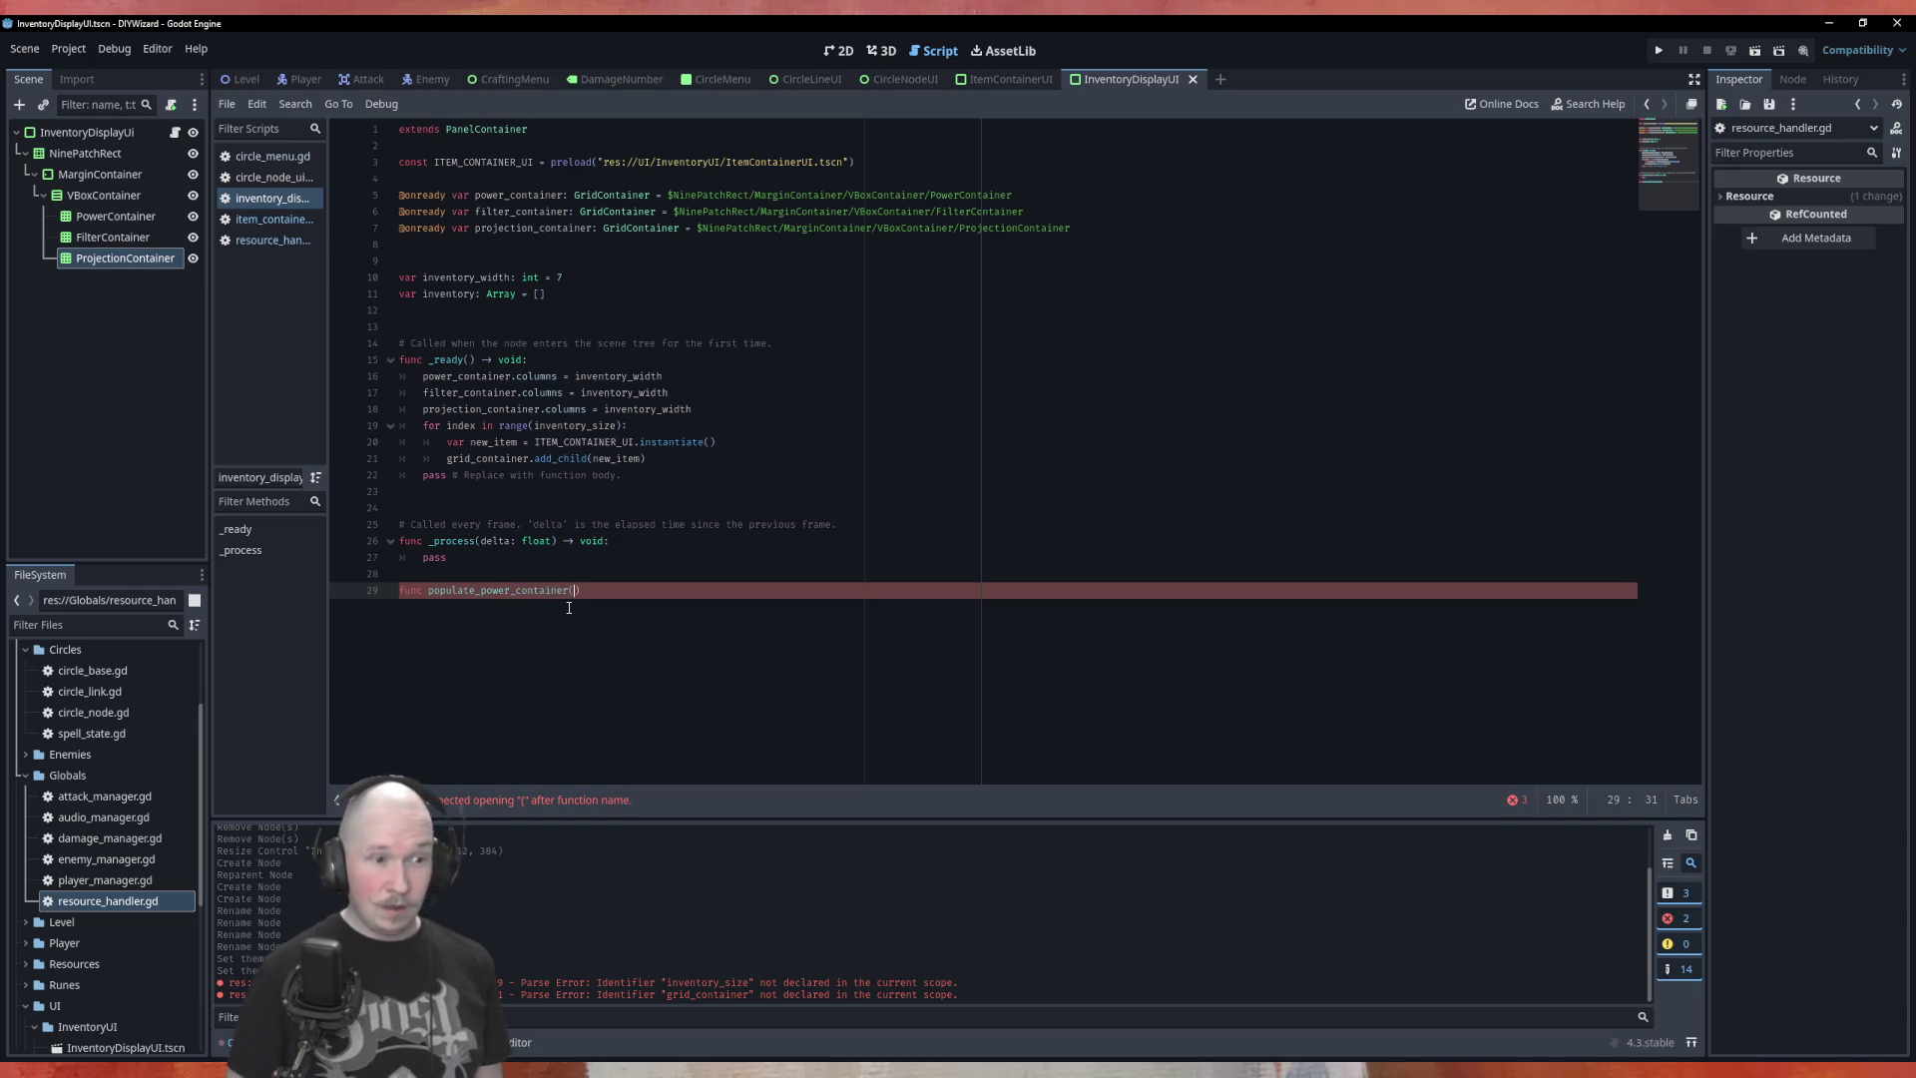
{"action": "type", "text": "void:"}
Duplicate the declaration into populate_filter_container and populate_projection_container stubs
{"action": "key", "text": "ctrl+shift+d"}
{"action": "key", "text": "ctrl+shift+d"}
{"action": "key", "text": "Up"}
{"action": "key", "text": "ctrl+Left"}
{"action": "key", "text": "ctrl+Left"}
{"action": "key", "text": "ctrl+Left"}
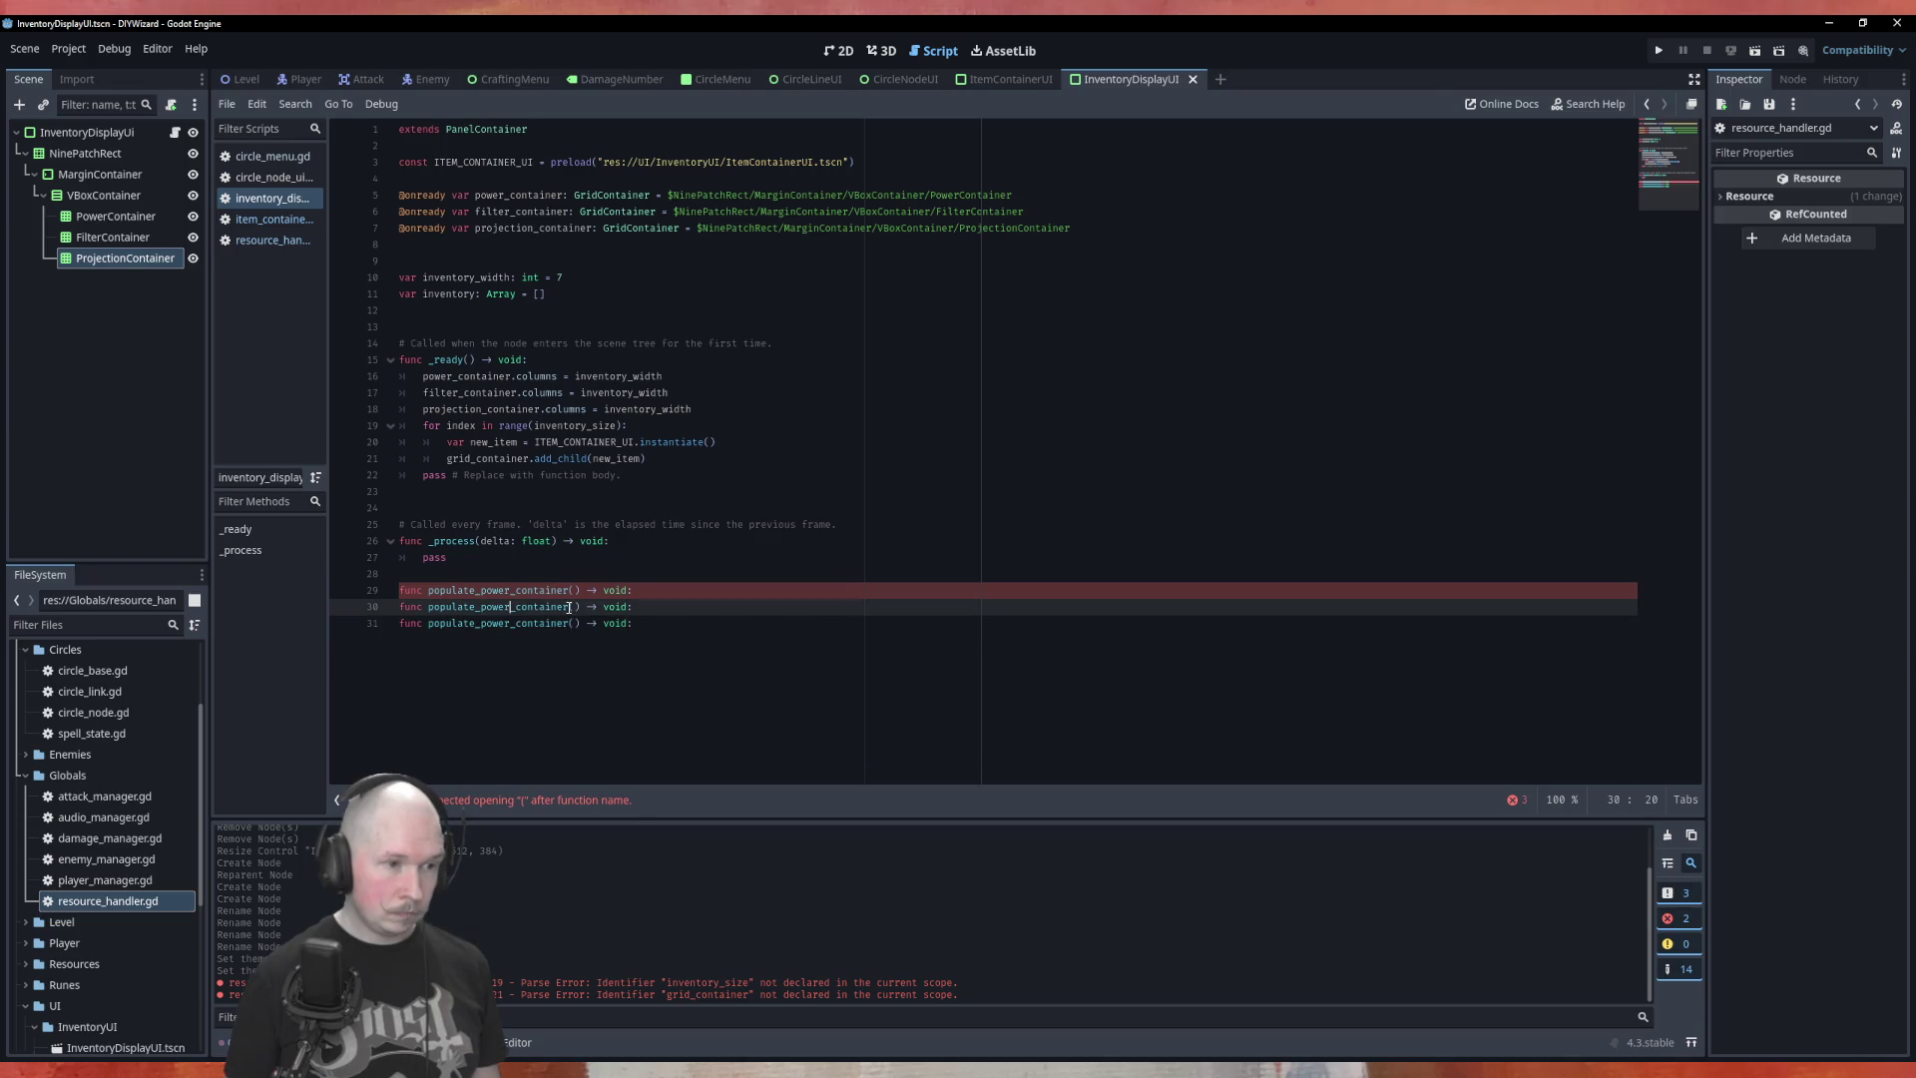
{"action": "key", "text": "BackSpace"}
{"action": "key", "text": "BackSpace"}
{"action": "key", "text": "BackSpace"}
{"action": "type", "text": "filter"}
{"action": "key", "text": "Down"}
{"action": "key", "text": "Left"}
{"action": "key", "text": "BackSpace"}
{"action": "key", "text": "BackSpace"}
{"action": "key", "text": "BackSpace"}
{"action": "key", "text": "BackSpace"}
{"action": "type", "text": "rojection"}
{"action": "key", "text": "Up"}
{"action": "key", "text": "Up"}
Add 'var power_runes: Array = ResourceHandler.rune_array_power' to populate_power_container's body
{"action": "key", "text": "End"}
{"action": "key", "text": "Return"}
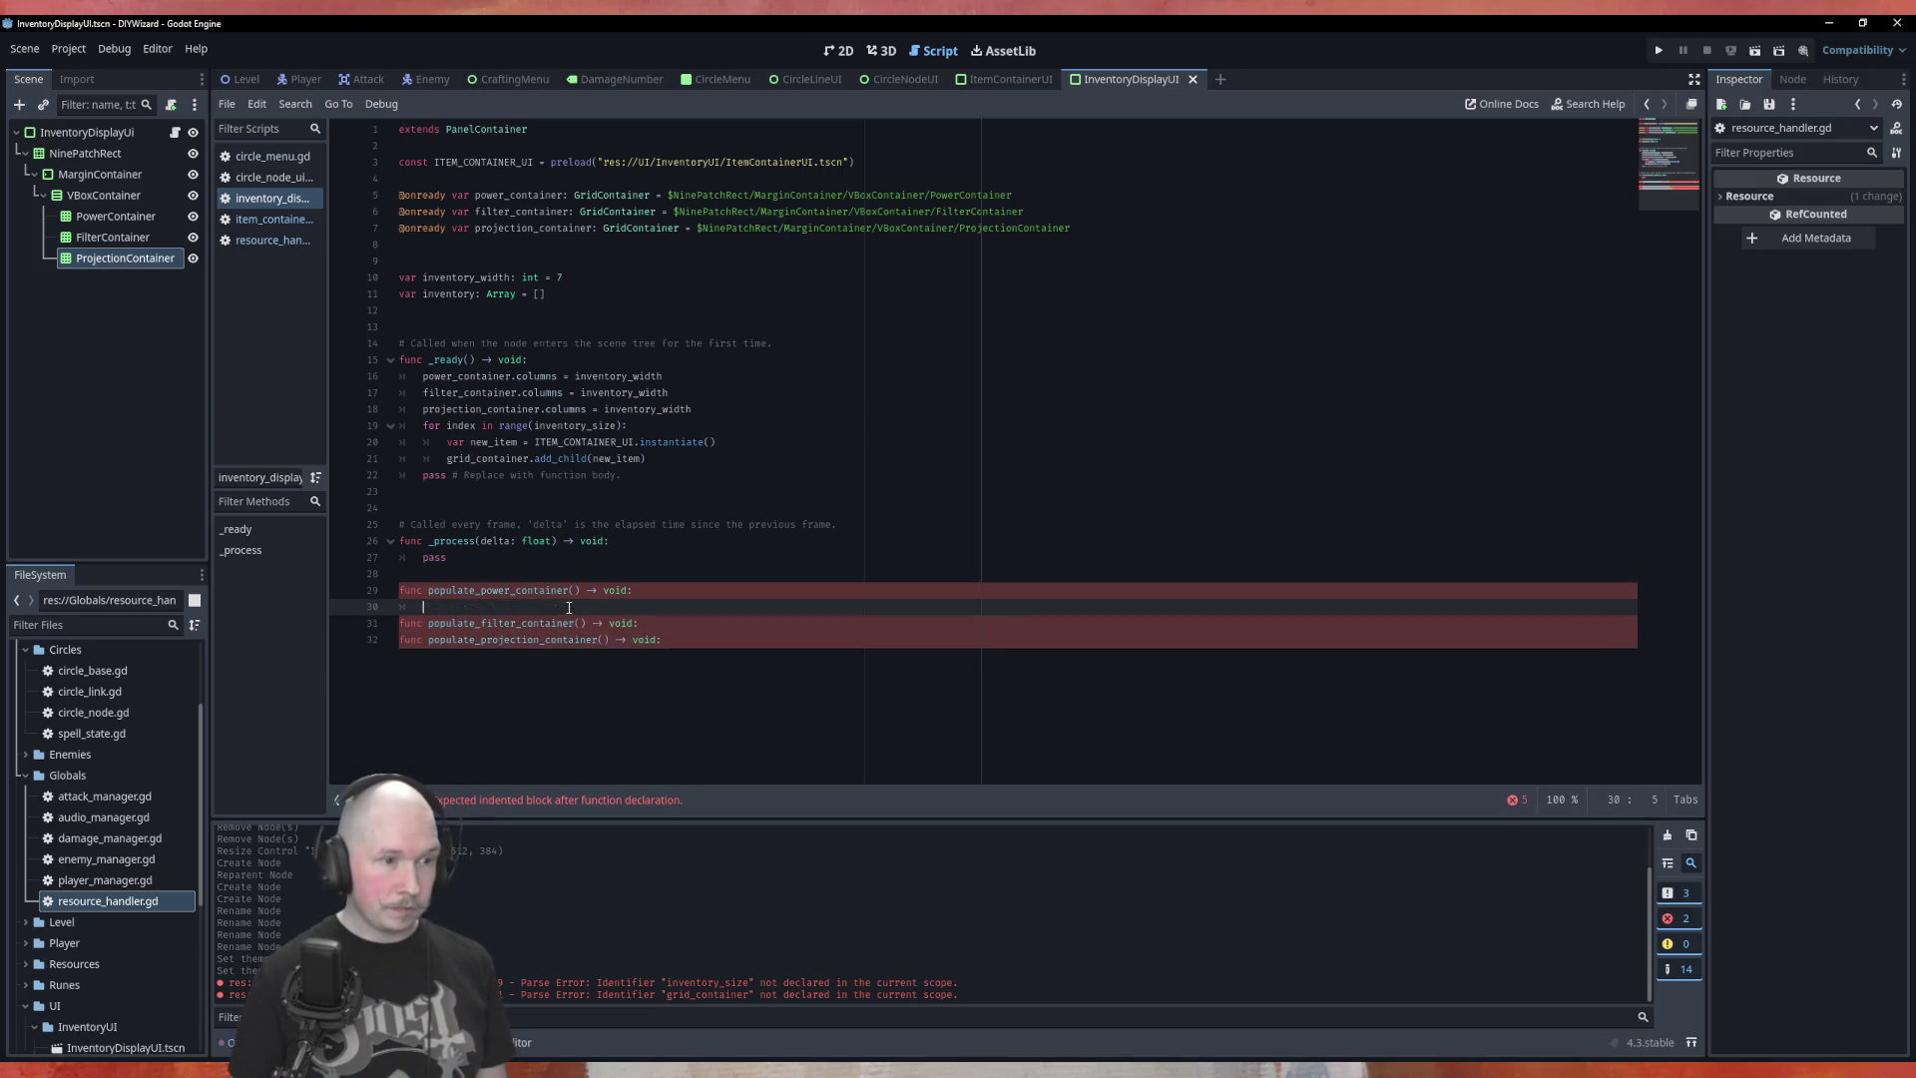
{"action": "key", "text": "Return"}
{"action": "key", "text": "Up"}
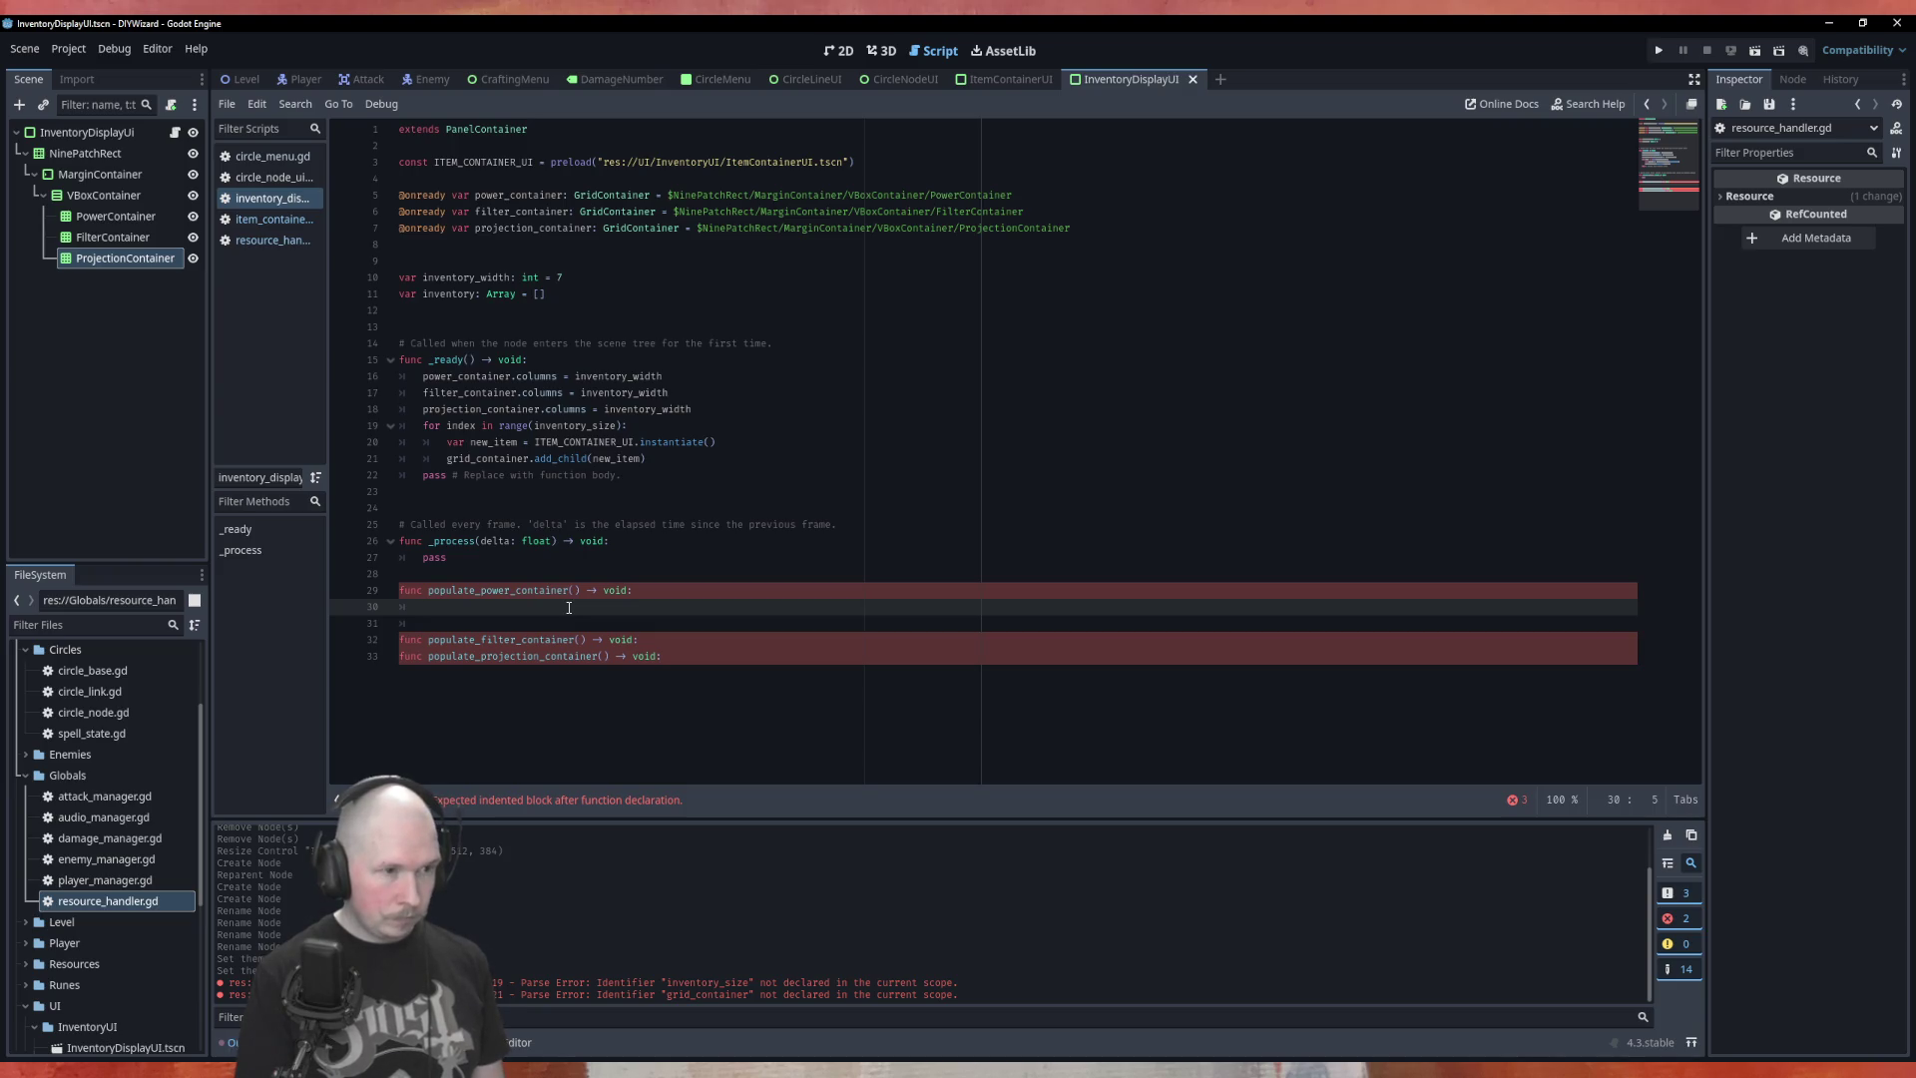
{"action": "type", "text": "var "}
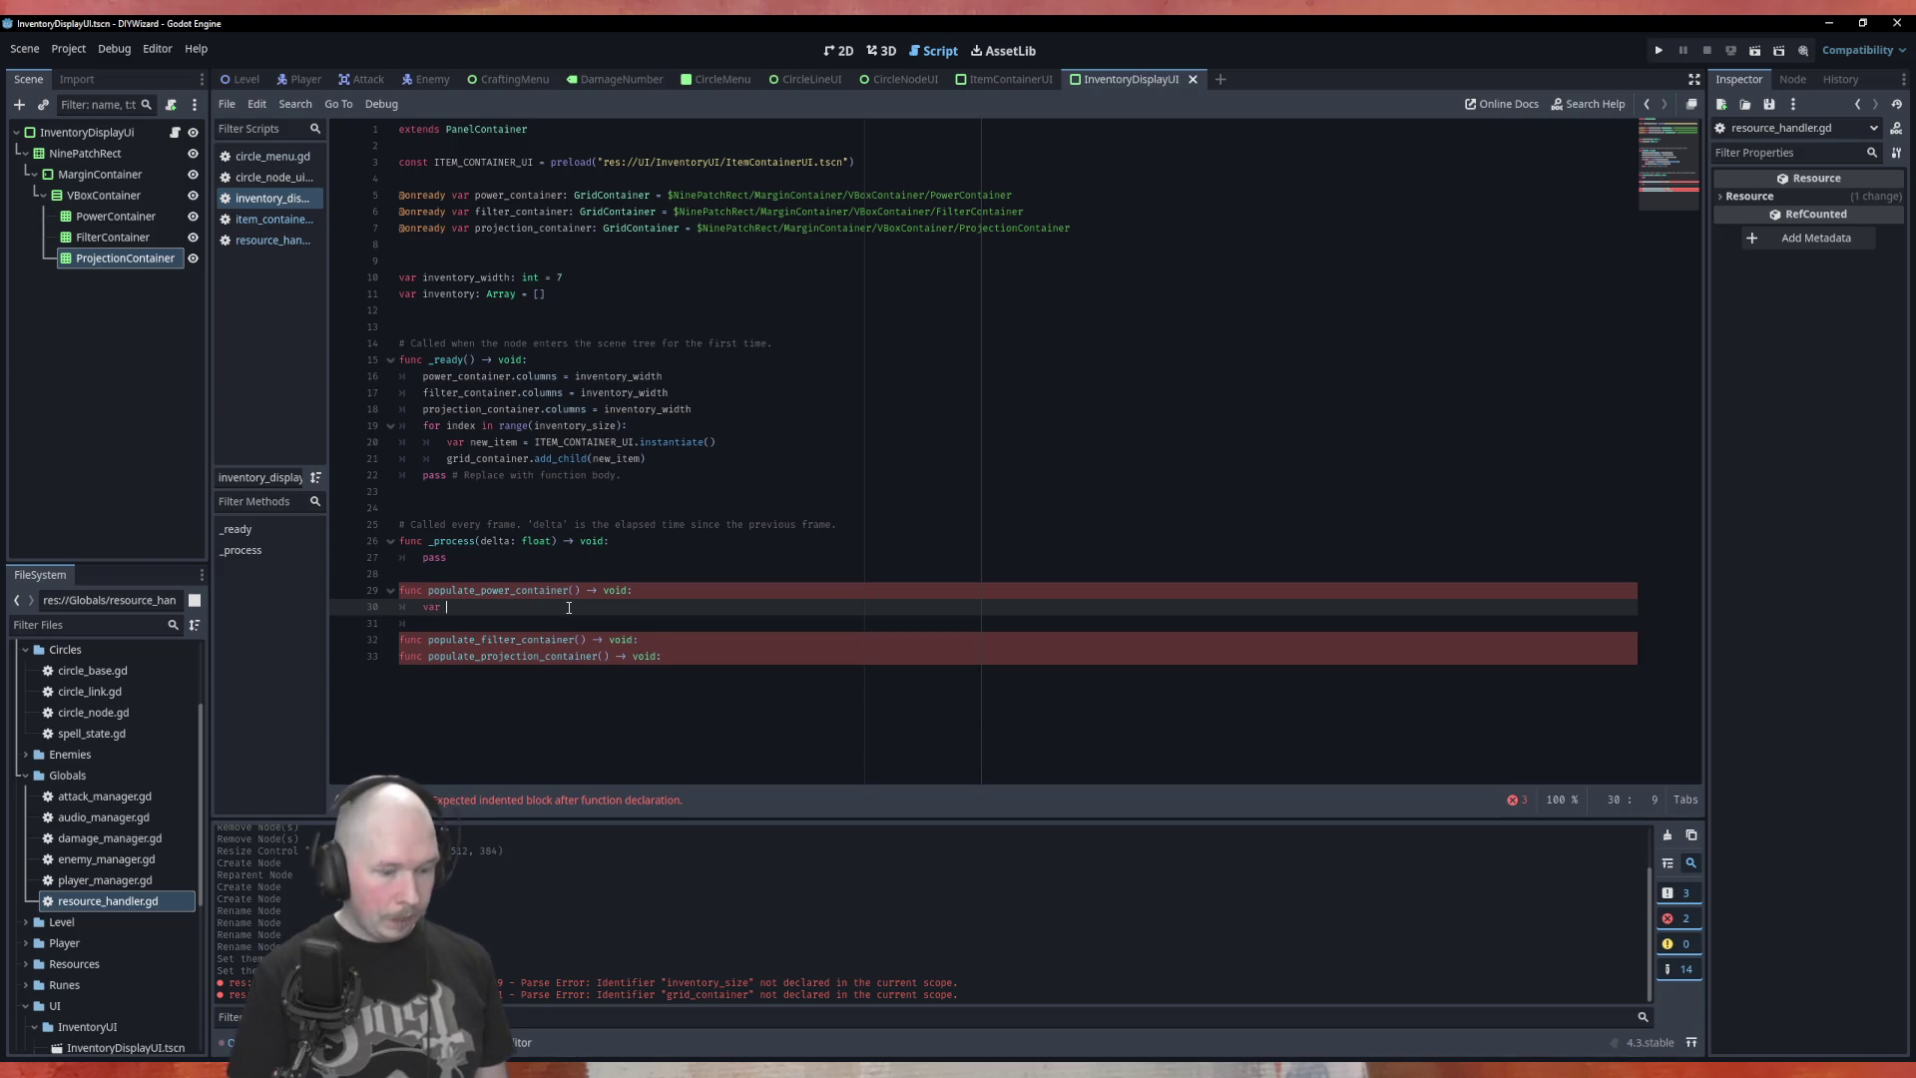
{"action": "type", "text": "poewr"}
{"action": "key", "text": "BackSpace"}
{"action": "key", "text": "BackSpace"}
{"action": "type", "text": "wer"}
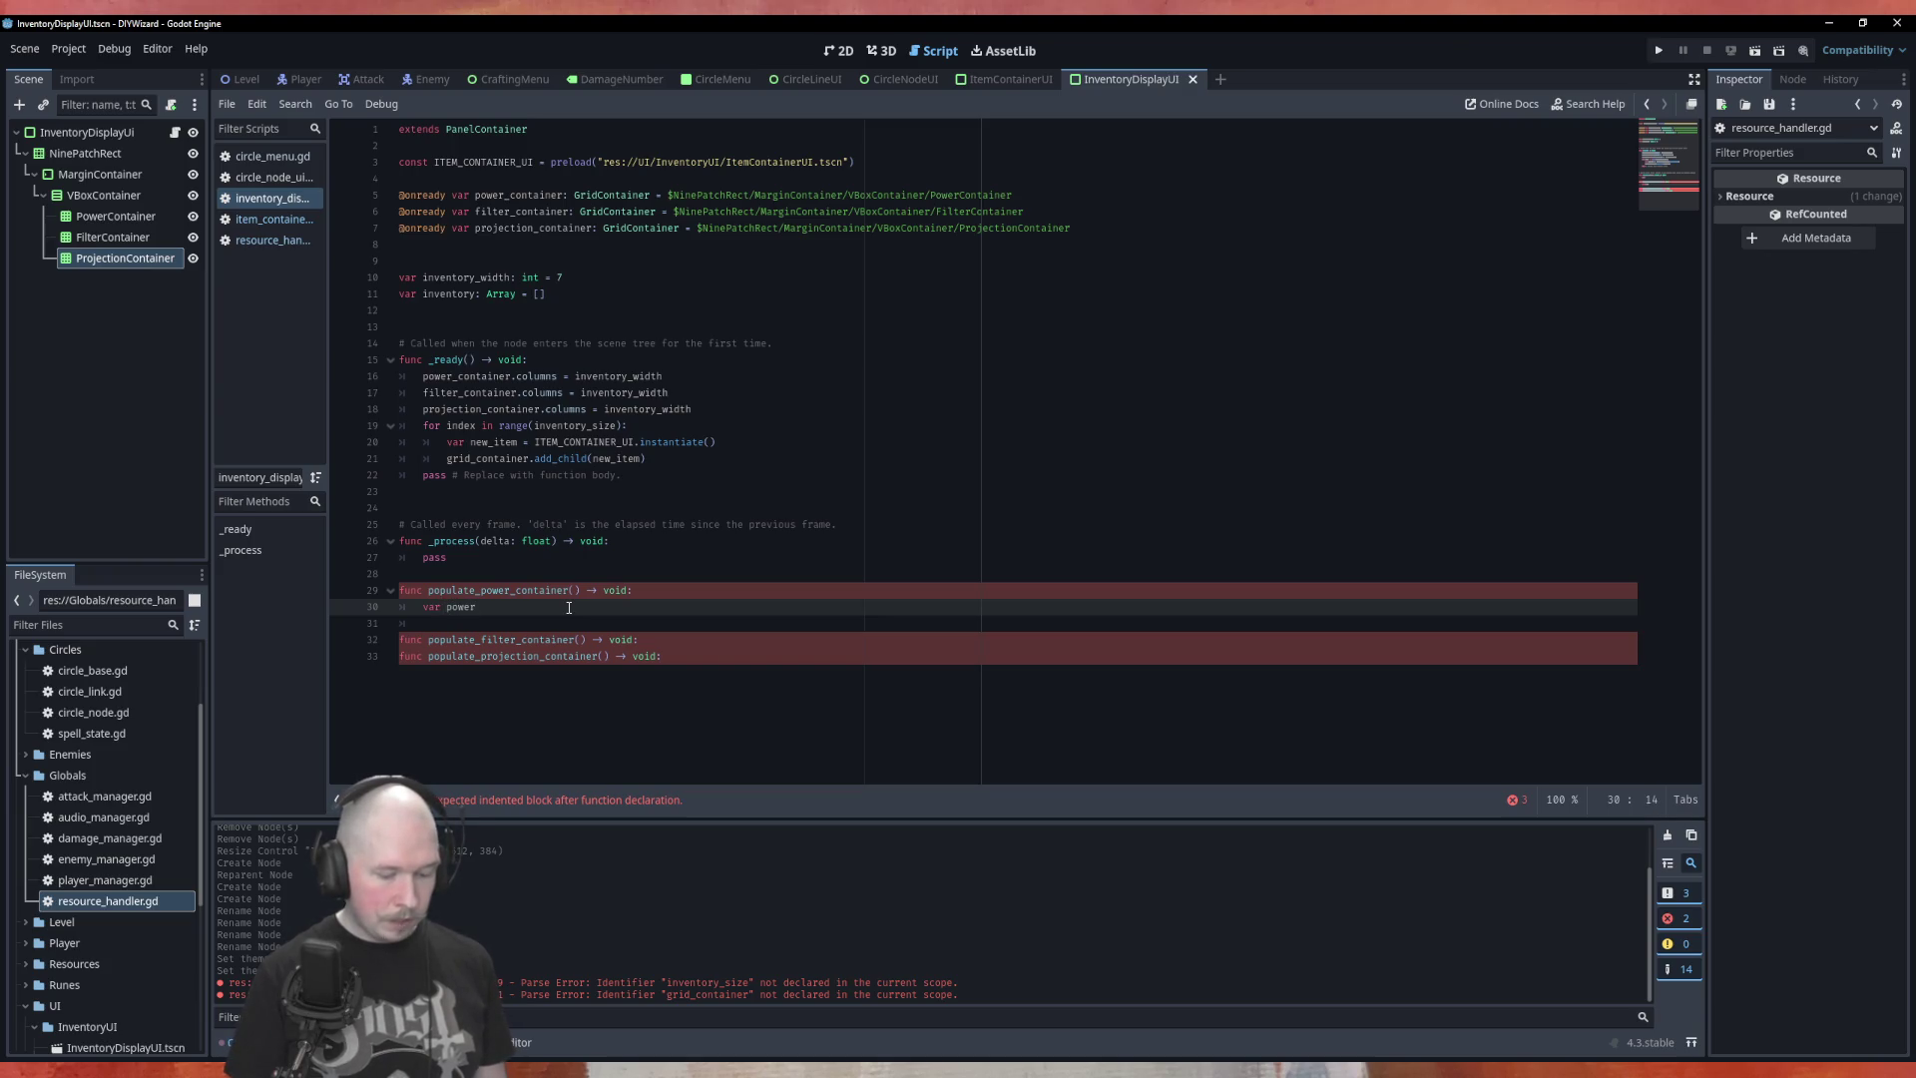
{"action": "type", "text": "_runes: Array"}
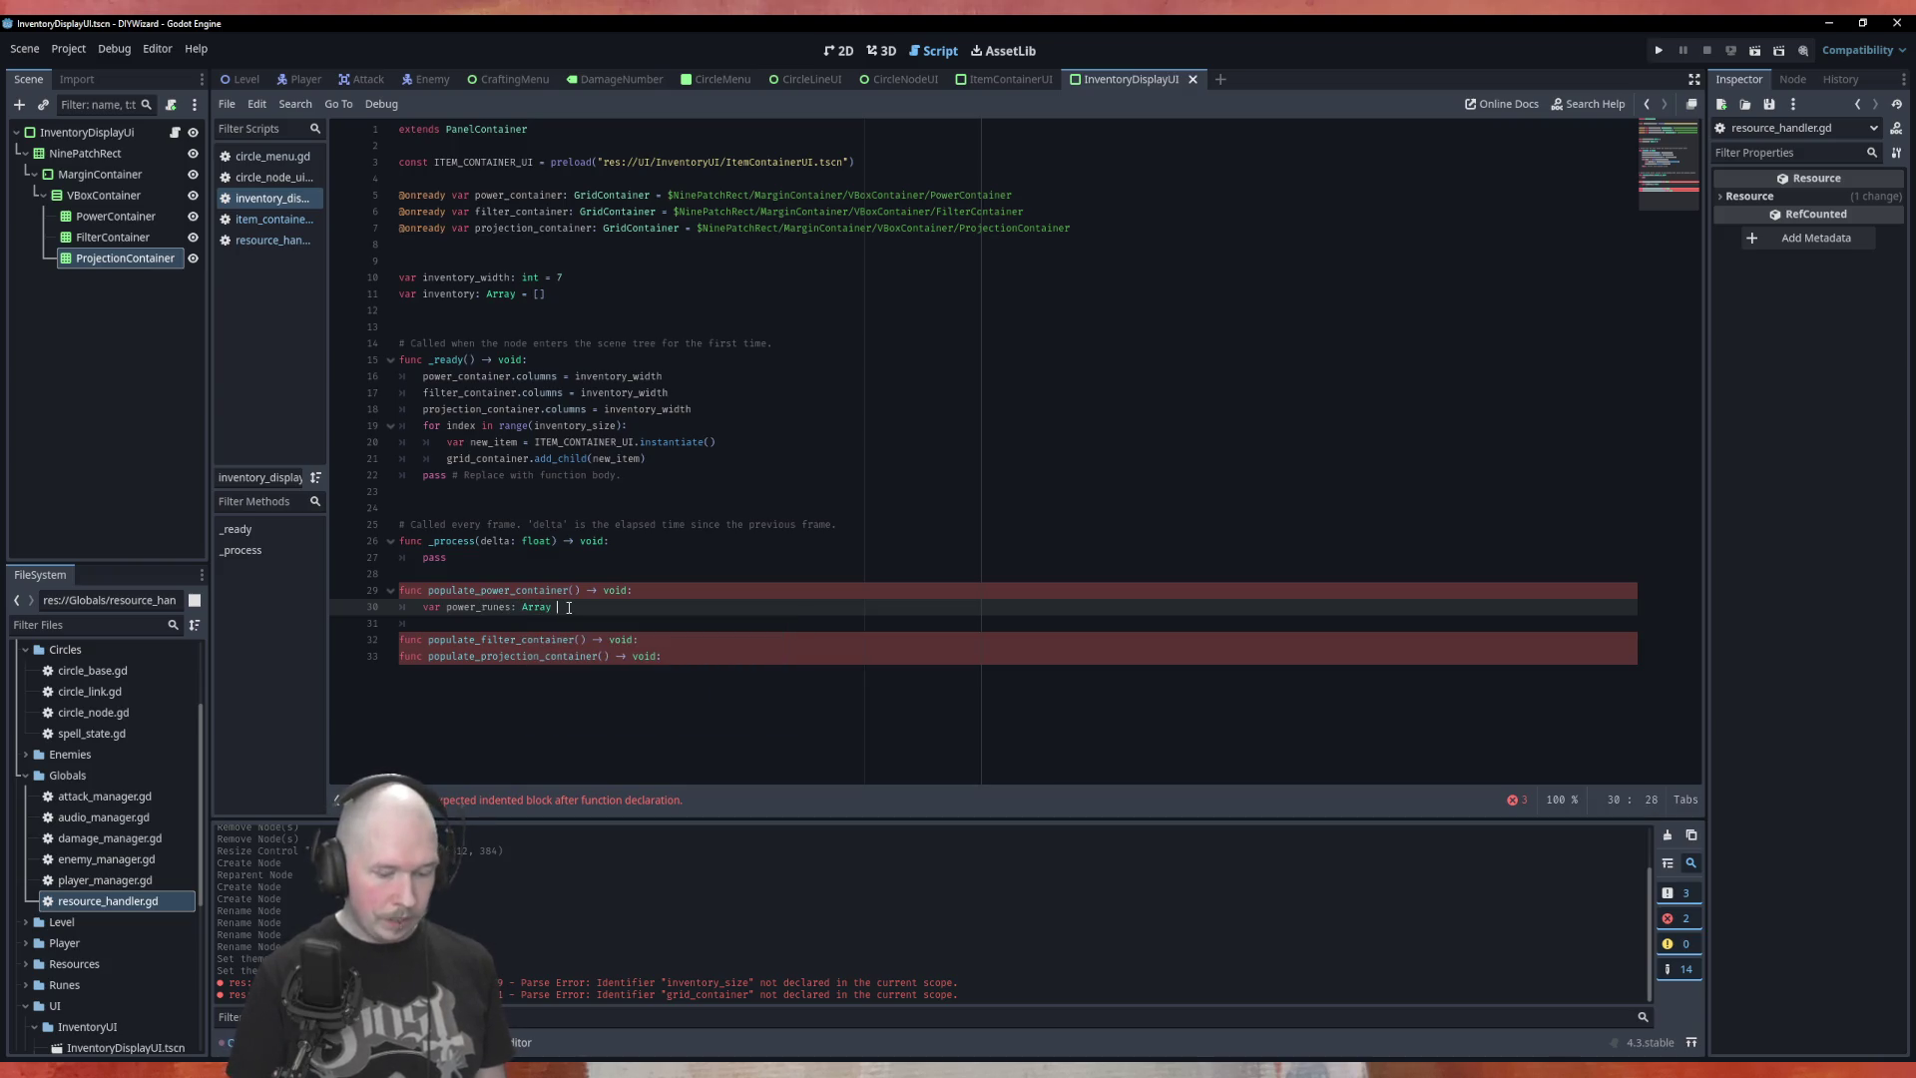
{"action": "type", "text": " = "}
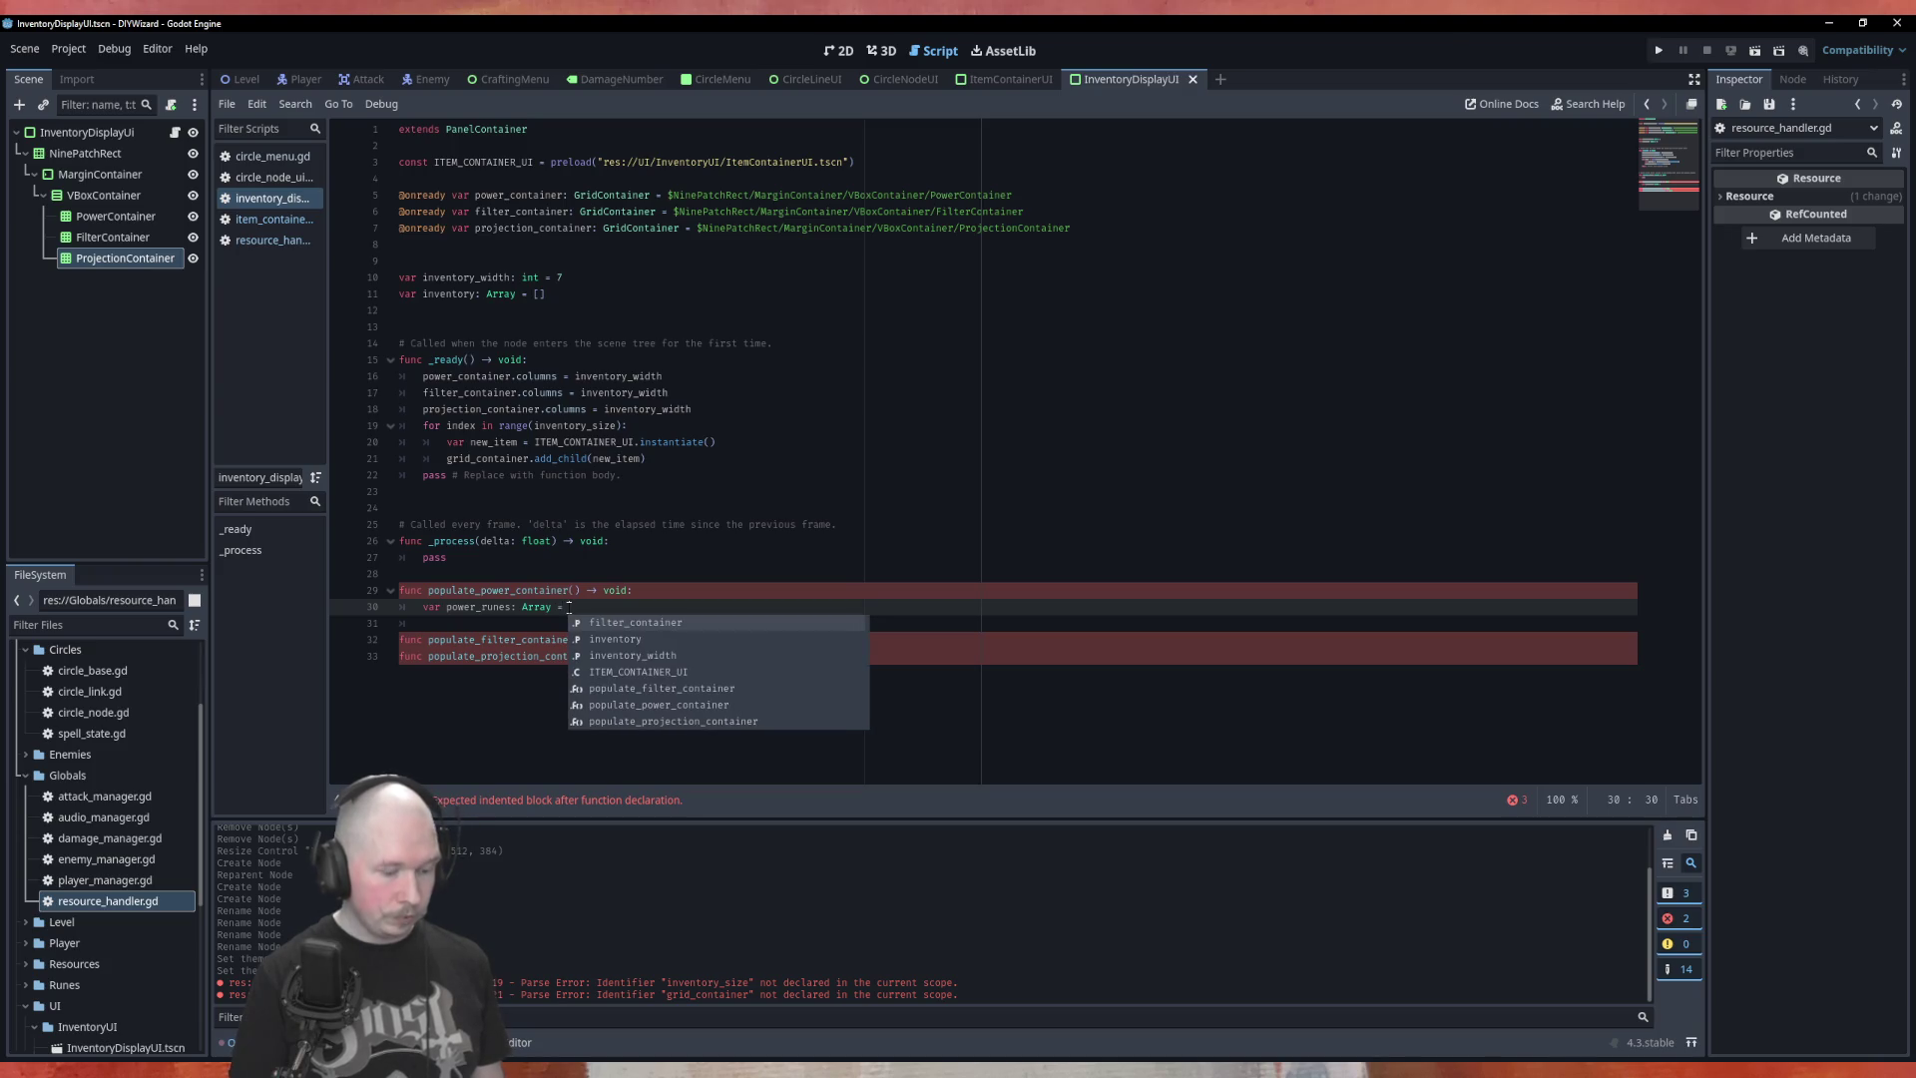
{"action": "type", "text": "Resou"}
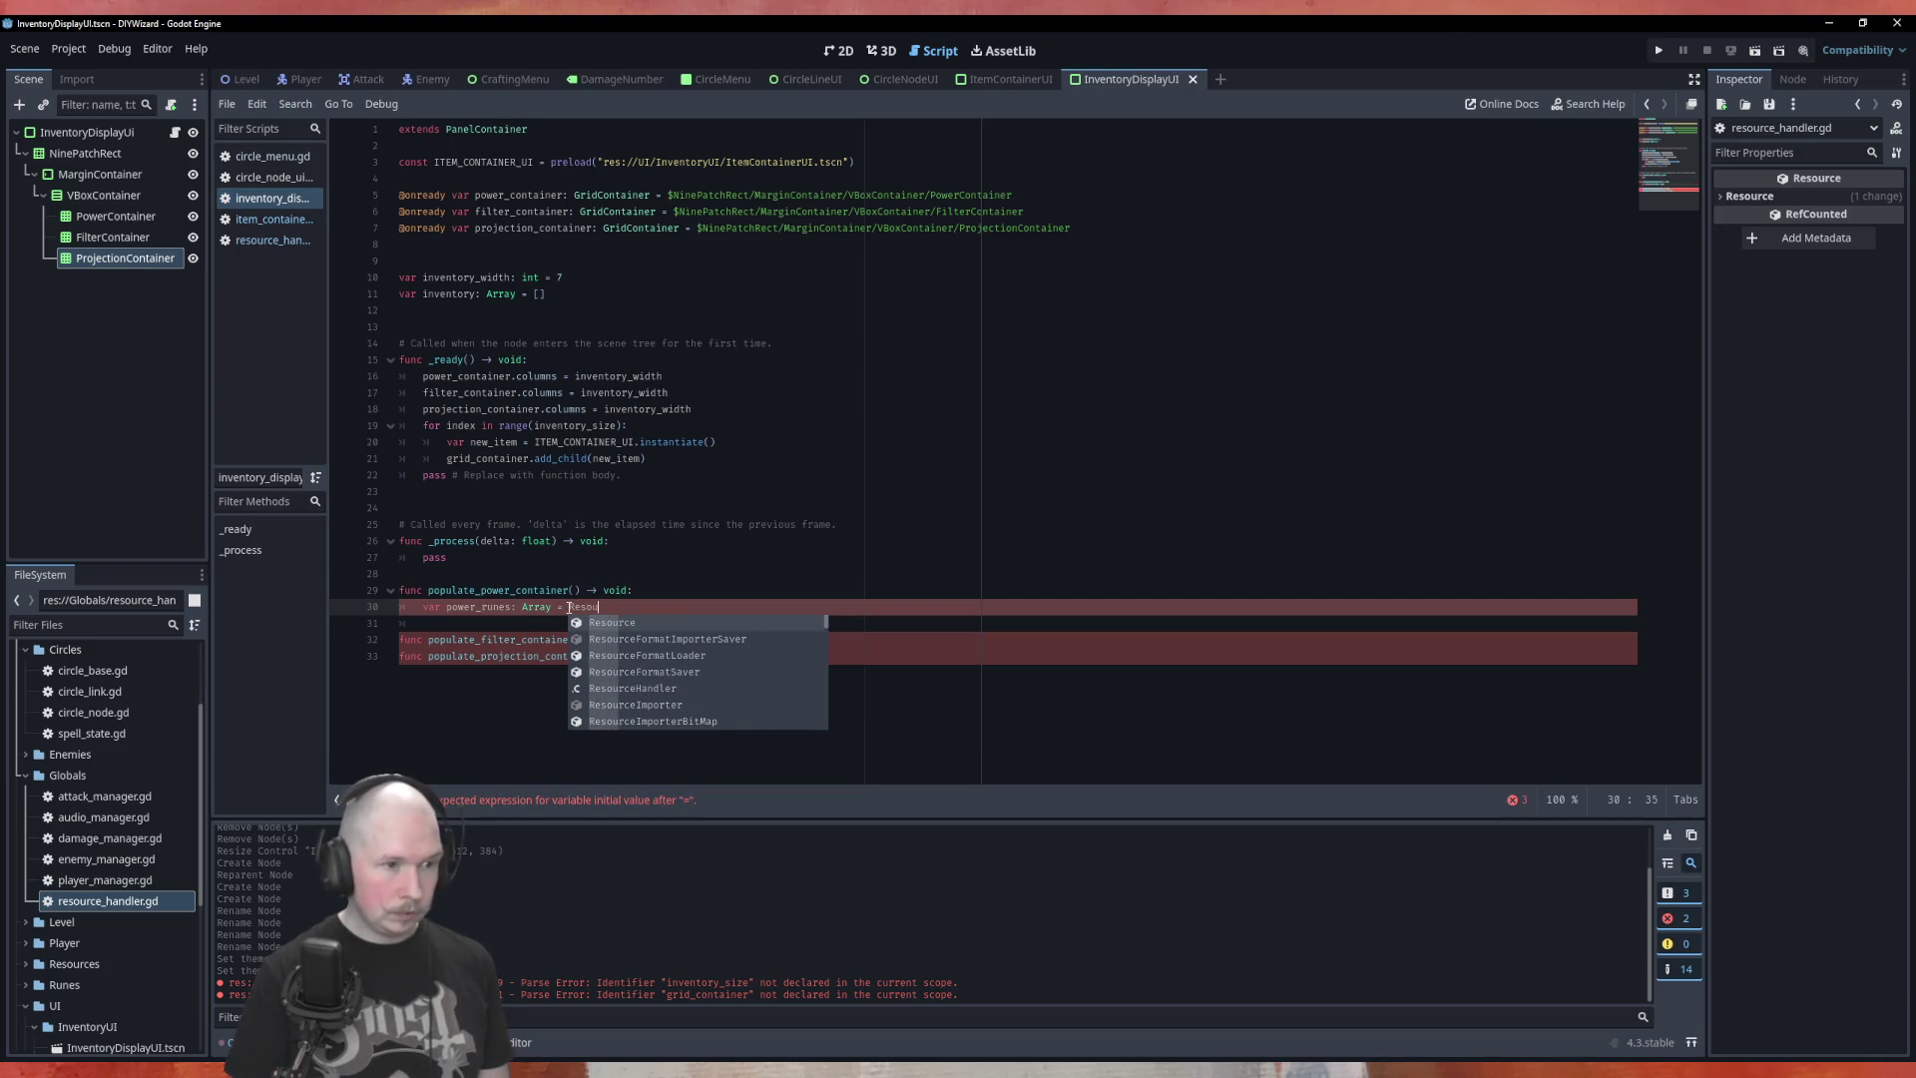
{"action": "key", "text": "Down"}
{"action": "key", "text": "Down"}
{"action": "key", "text": "Down"}
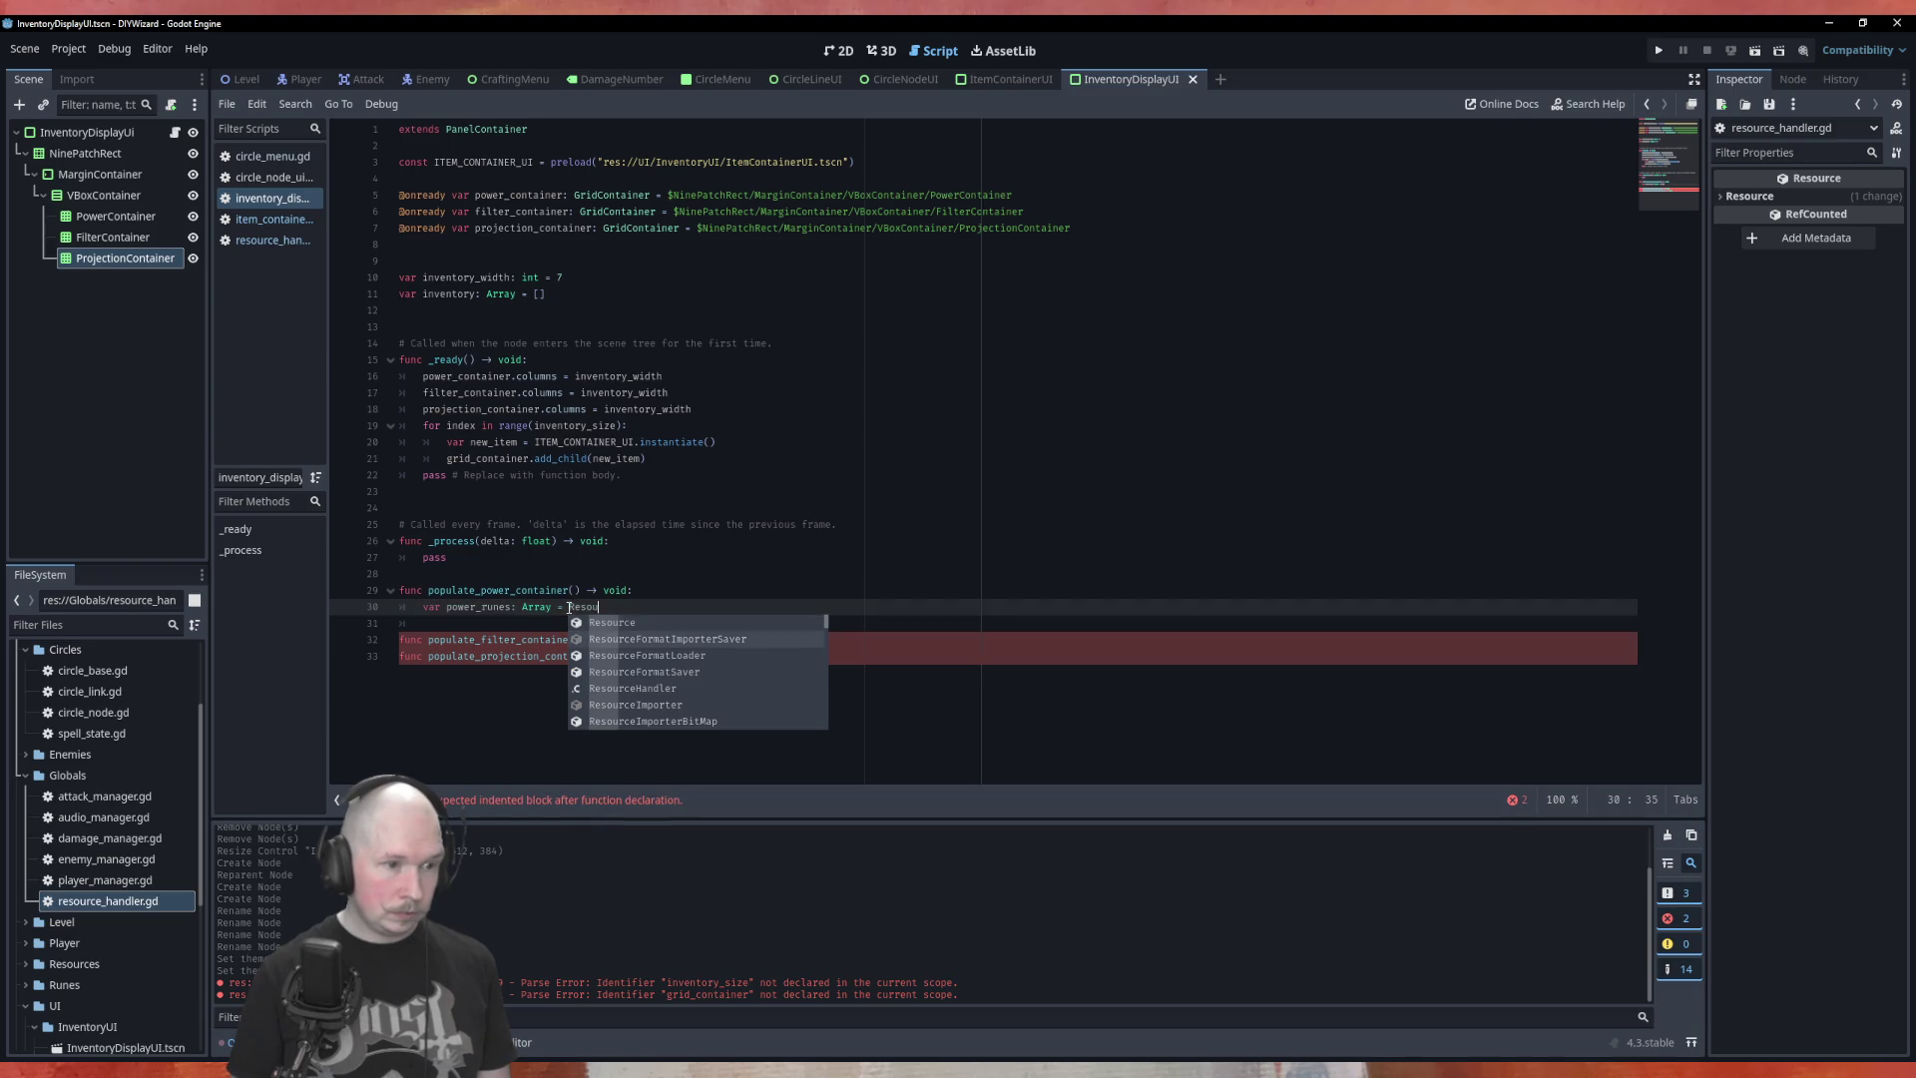
{"action": "key", "text": "Return"}
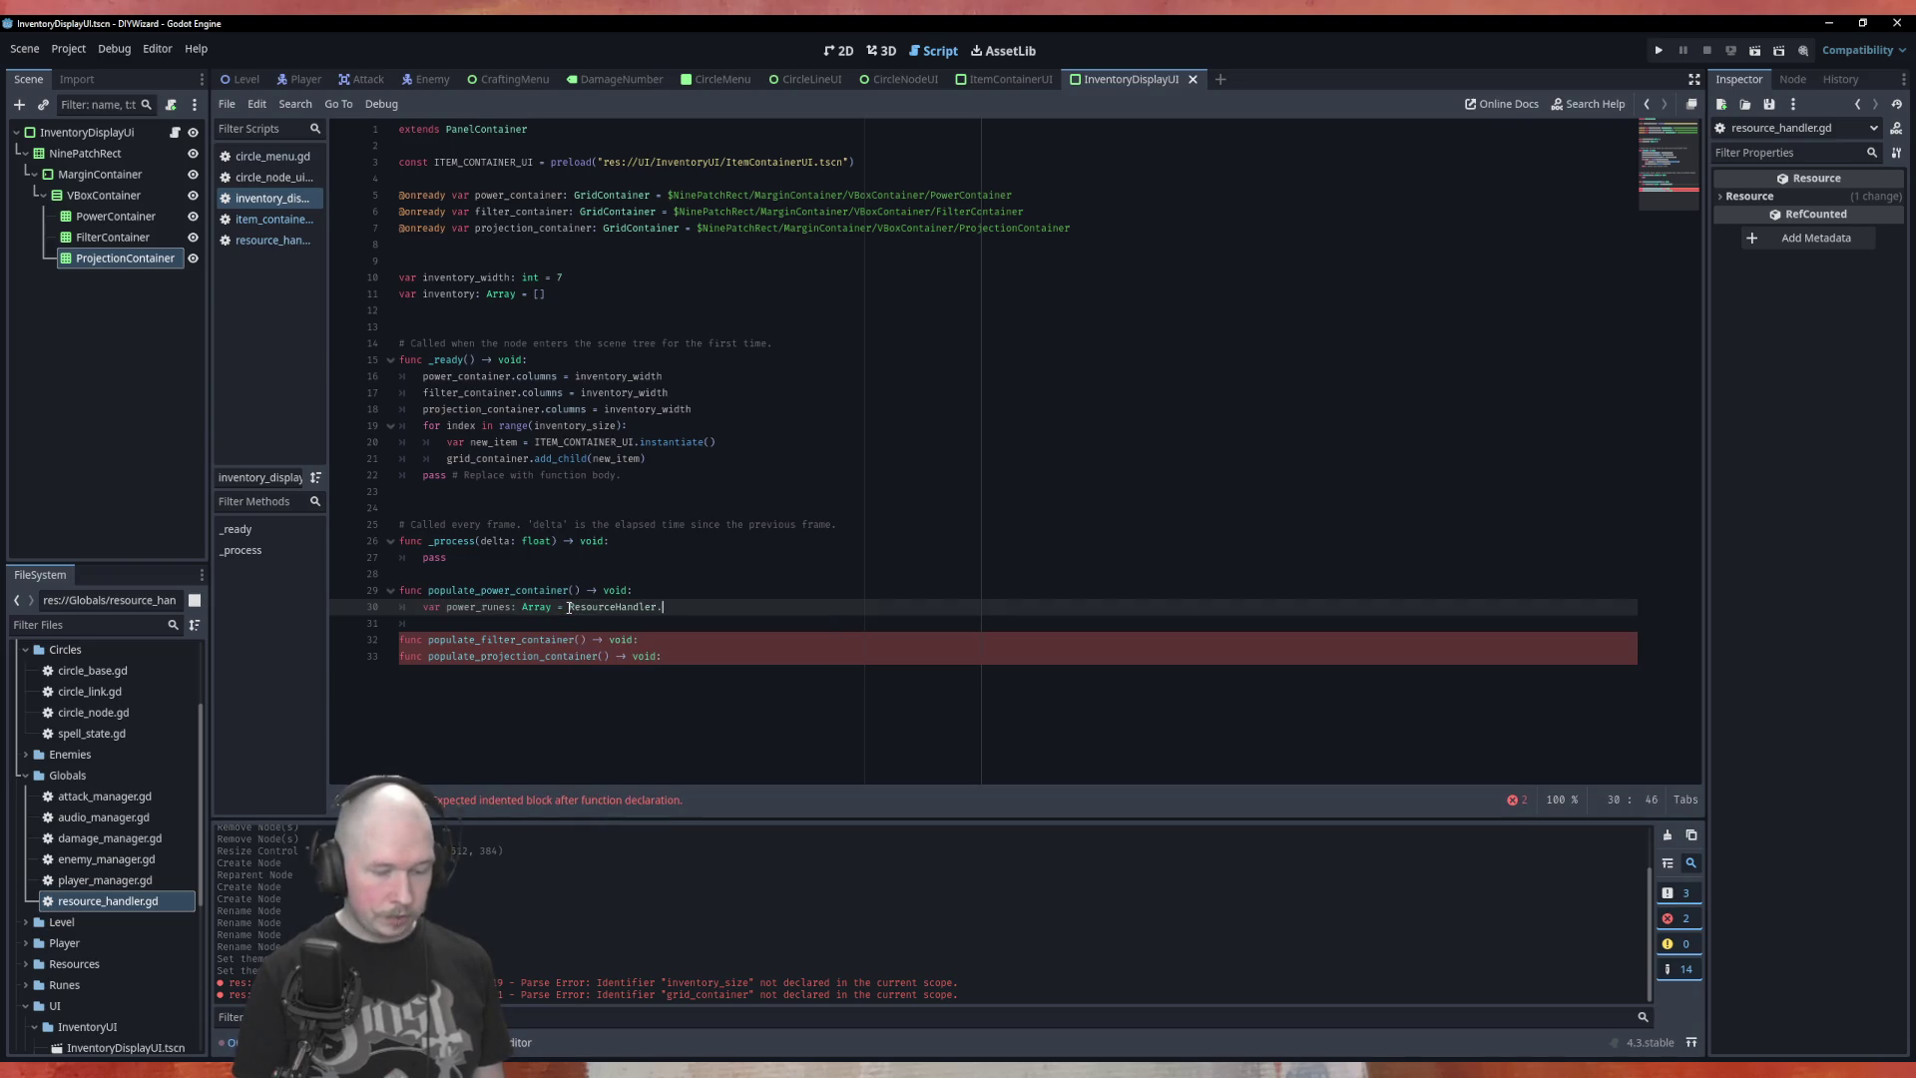
{"action": "type", "text": "po"}
{"action": "key", "text": "Down"}
{"action": "key", "text": "Return"}
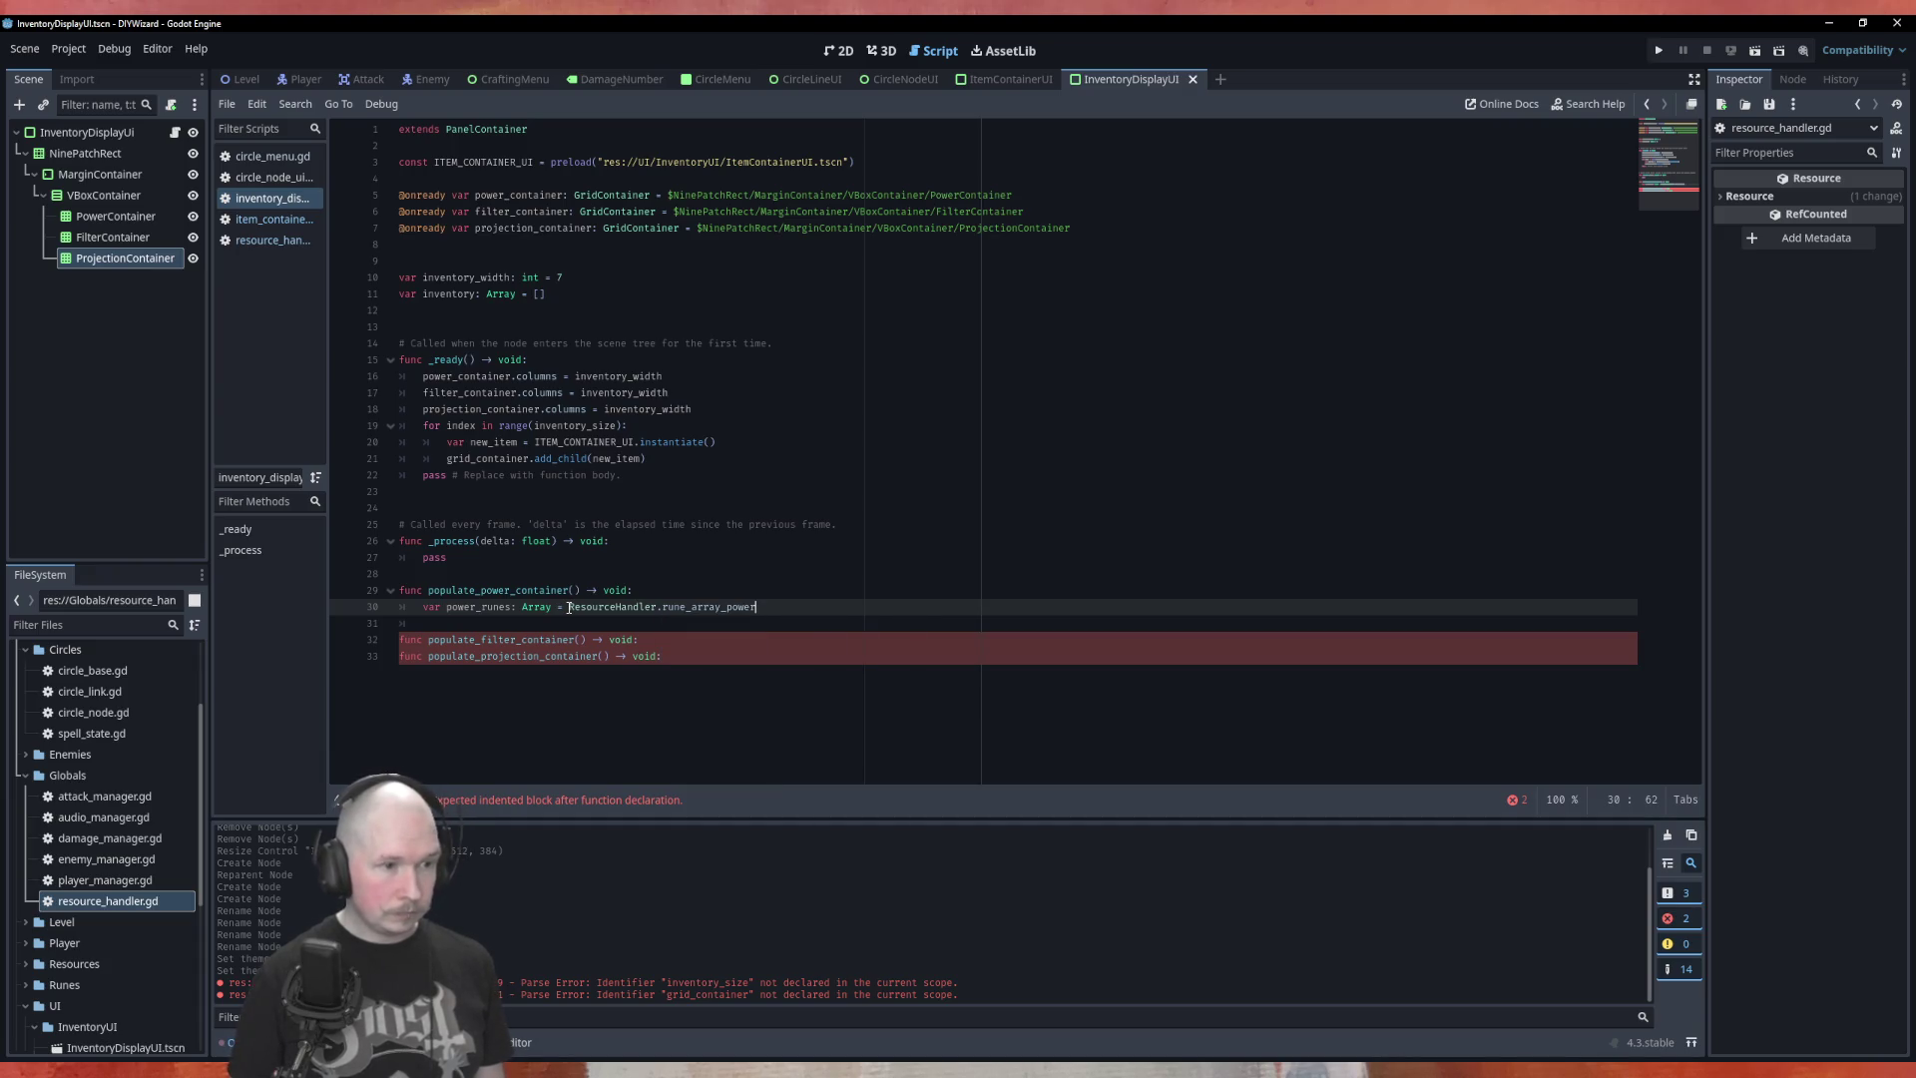
{"action": "key", "text": "Return"}
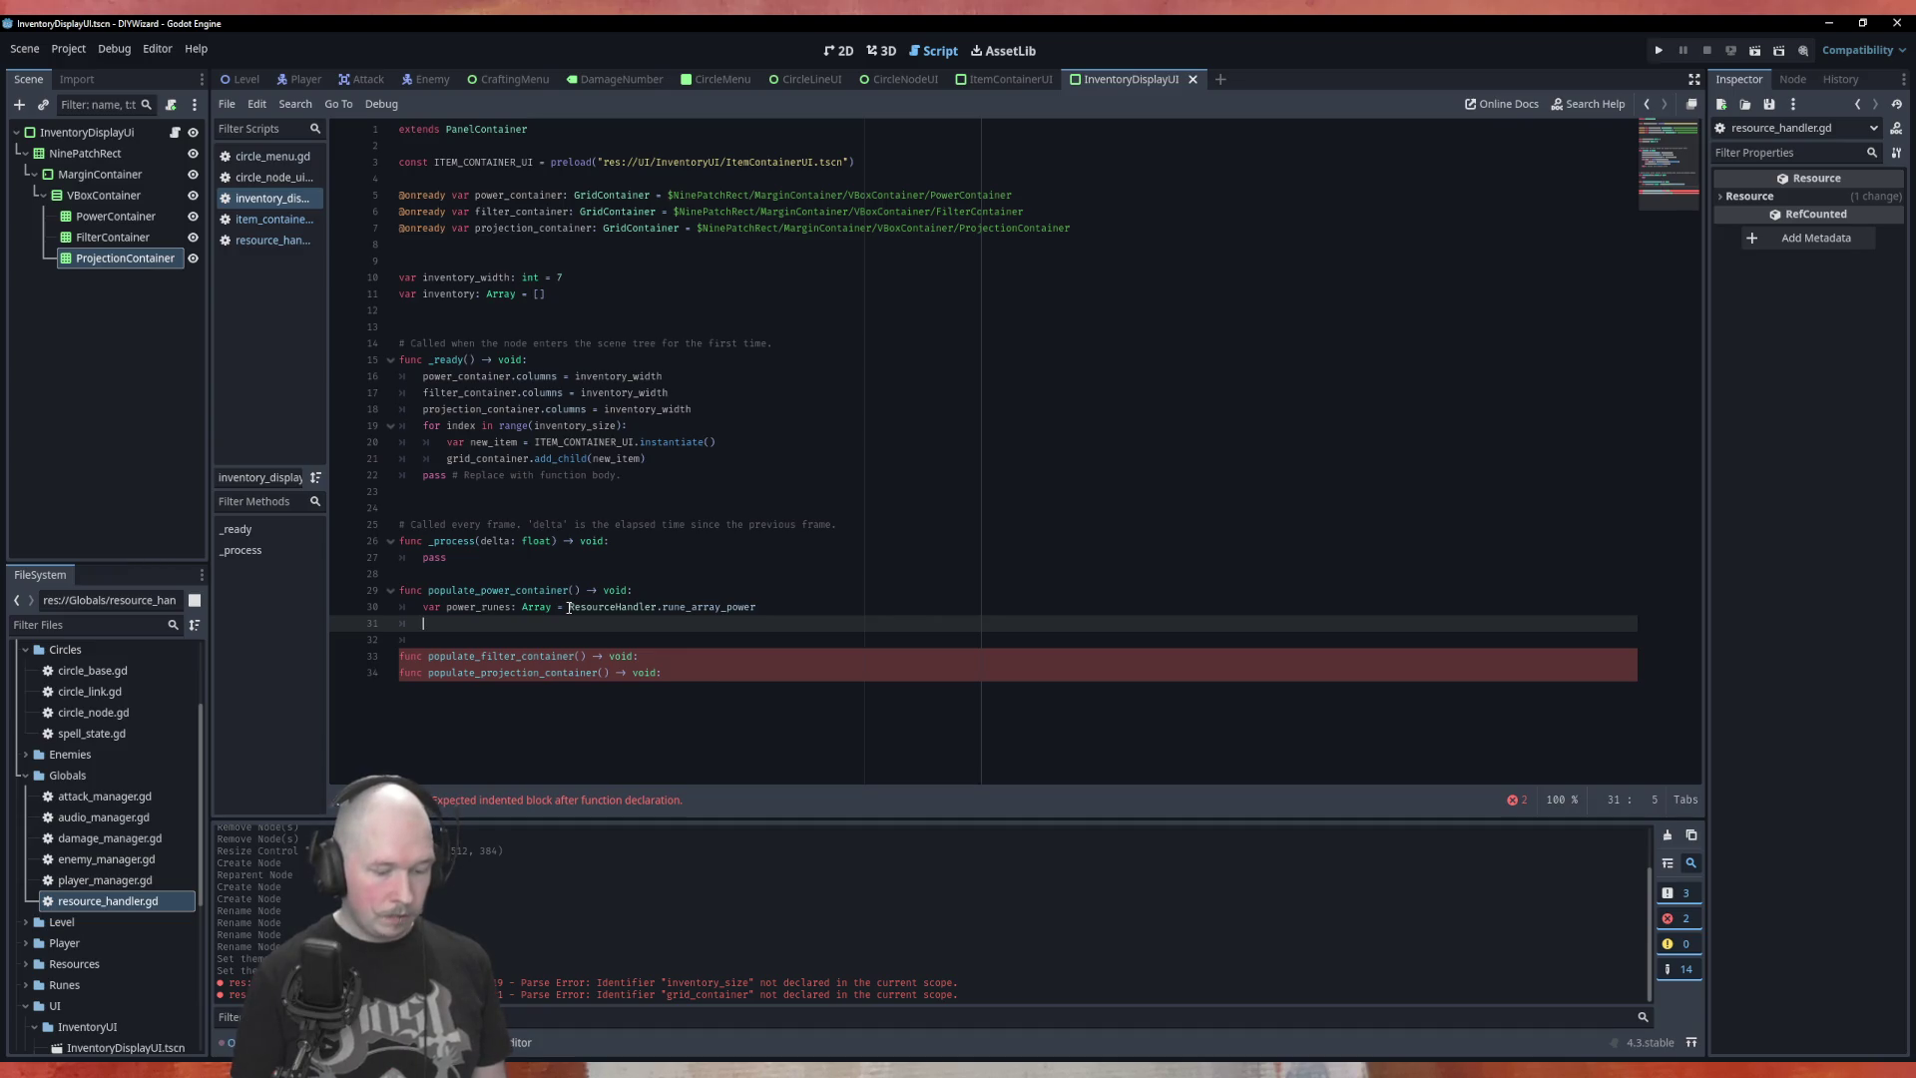
{"action": "type", "text": "ofr rune"}
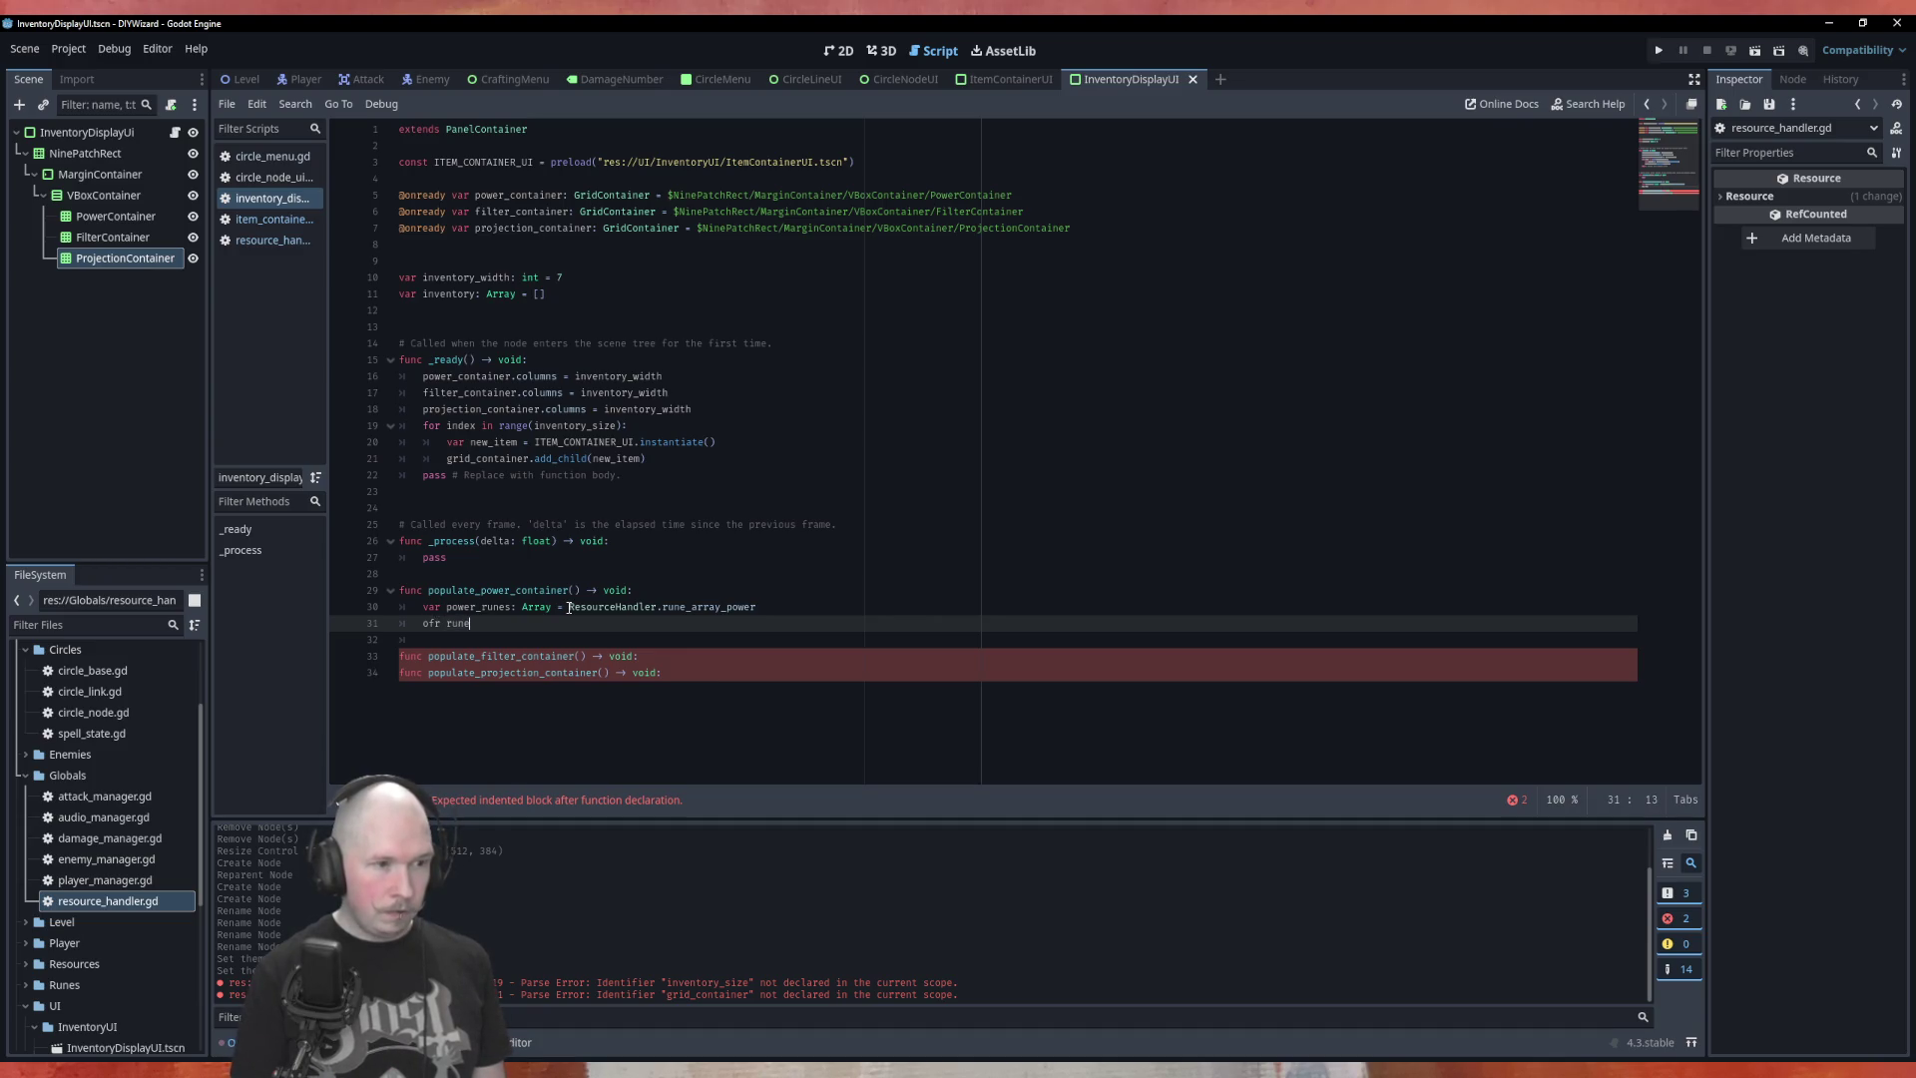
{"action": "key", "text": "BackSpace"}
{"action": "key", "text": "BackSpace"}
{"action": "key", "text": "BackSpace"}
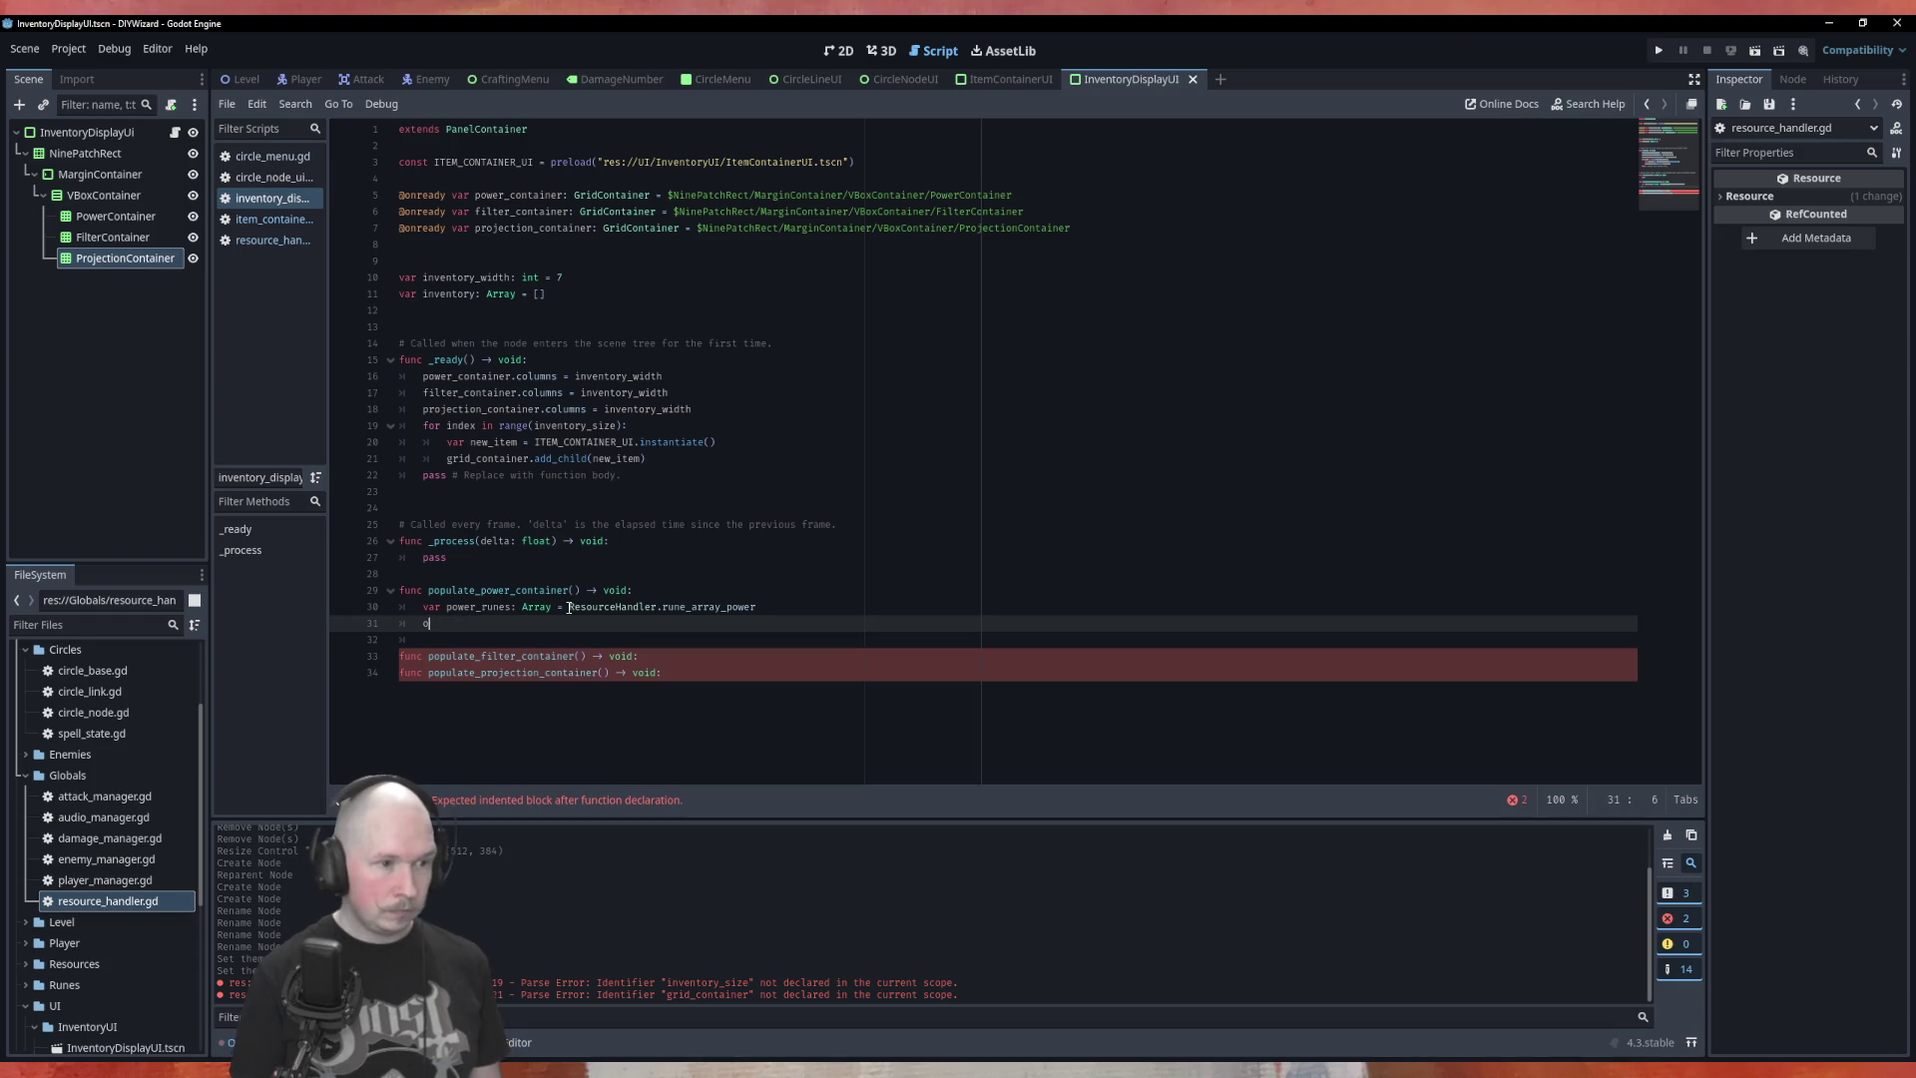
Delete the unused _process function and its comment, then begin an insert_item declaration
{"action": "left_click", "coordinate": [613, 725]}
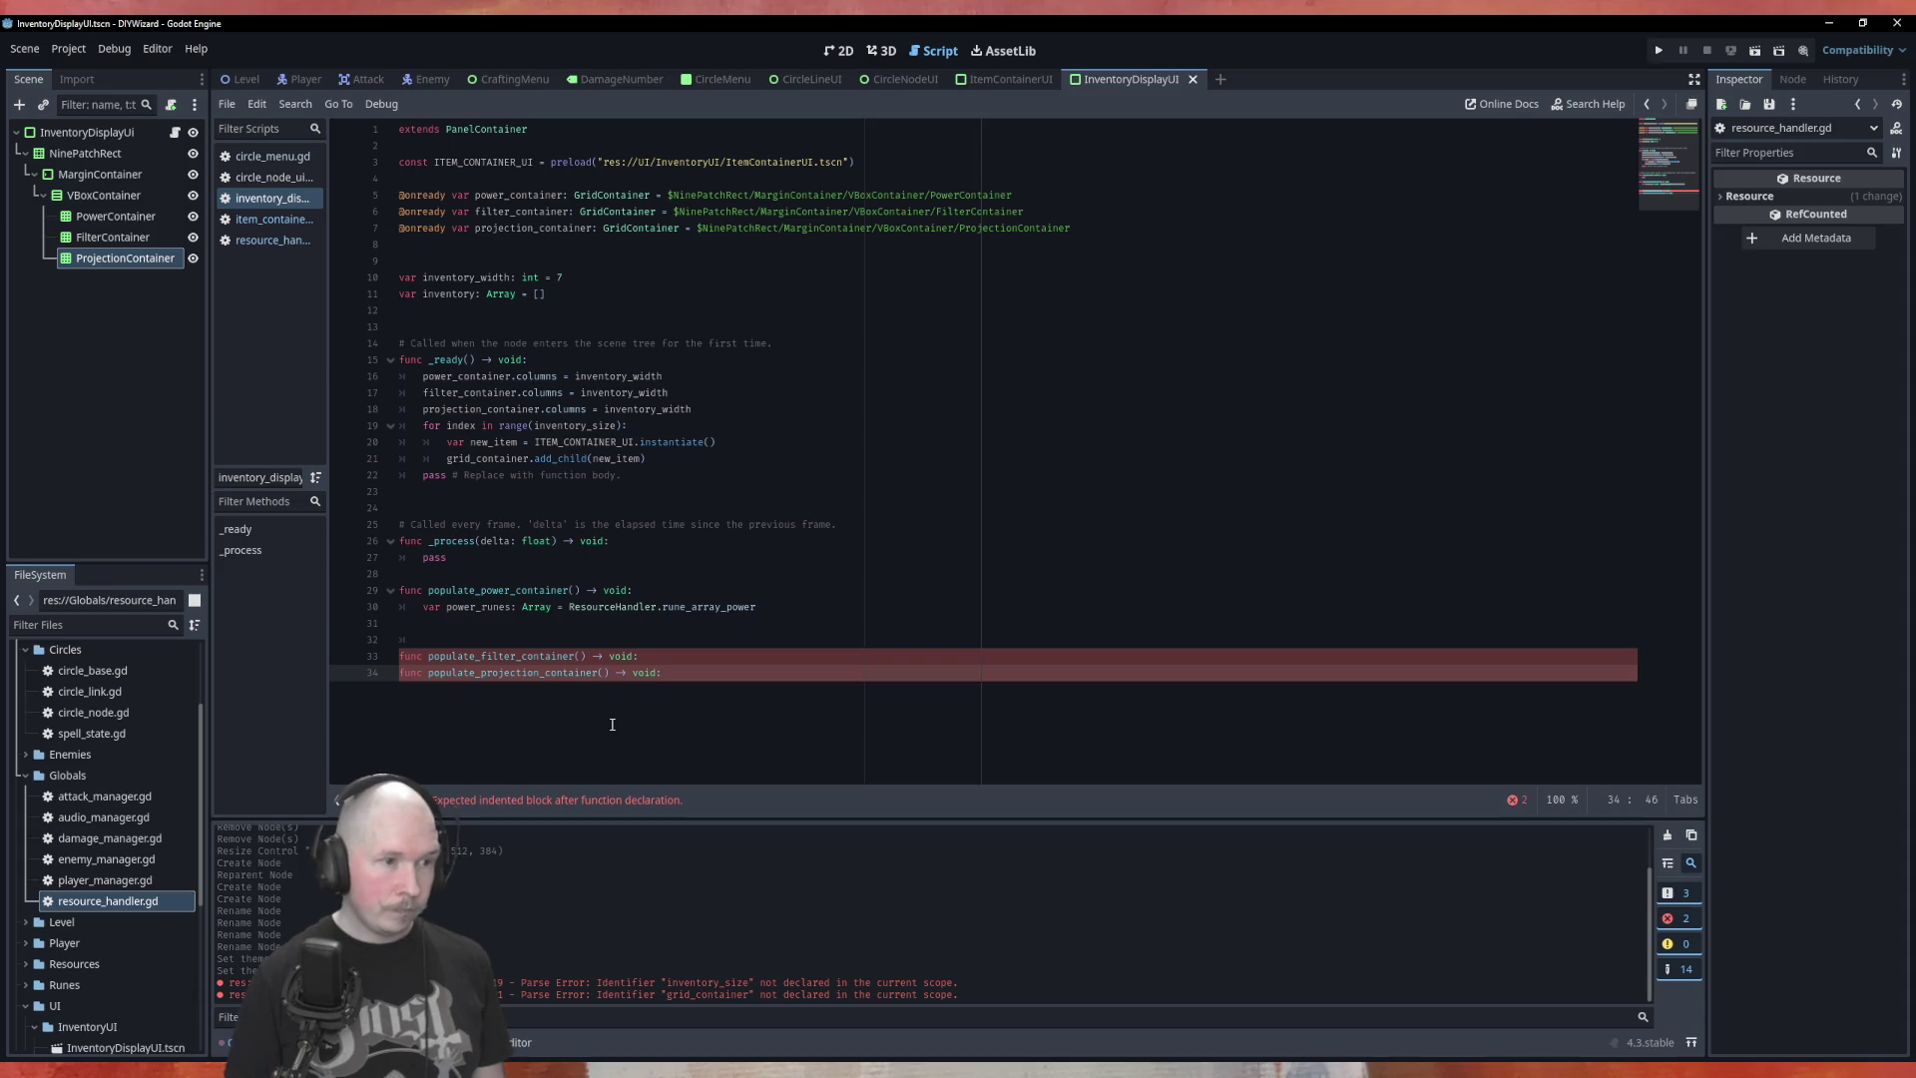
{"action": "left_click_drag", "start_coordinate": [462, 561], "coordinate": [414, 532]}
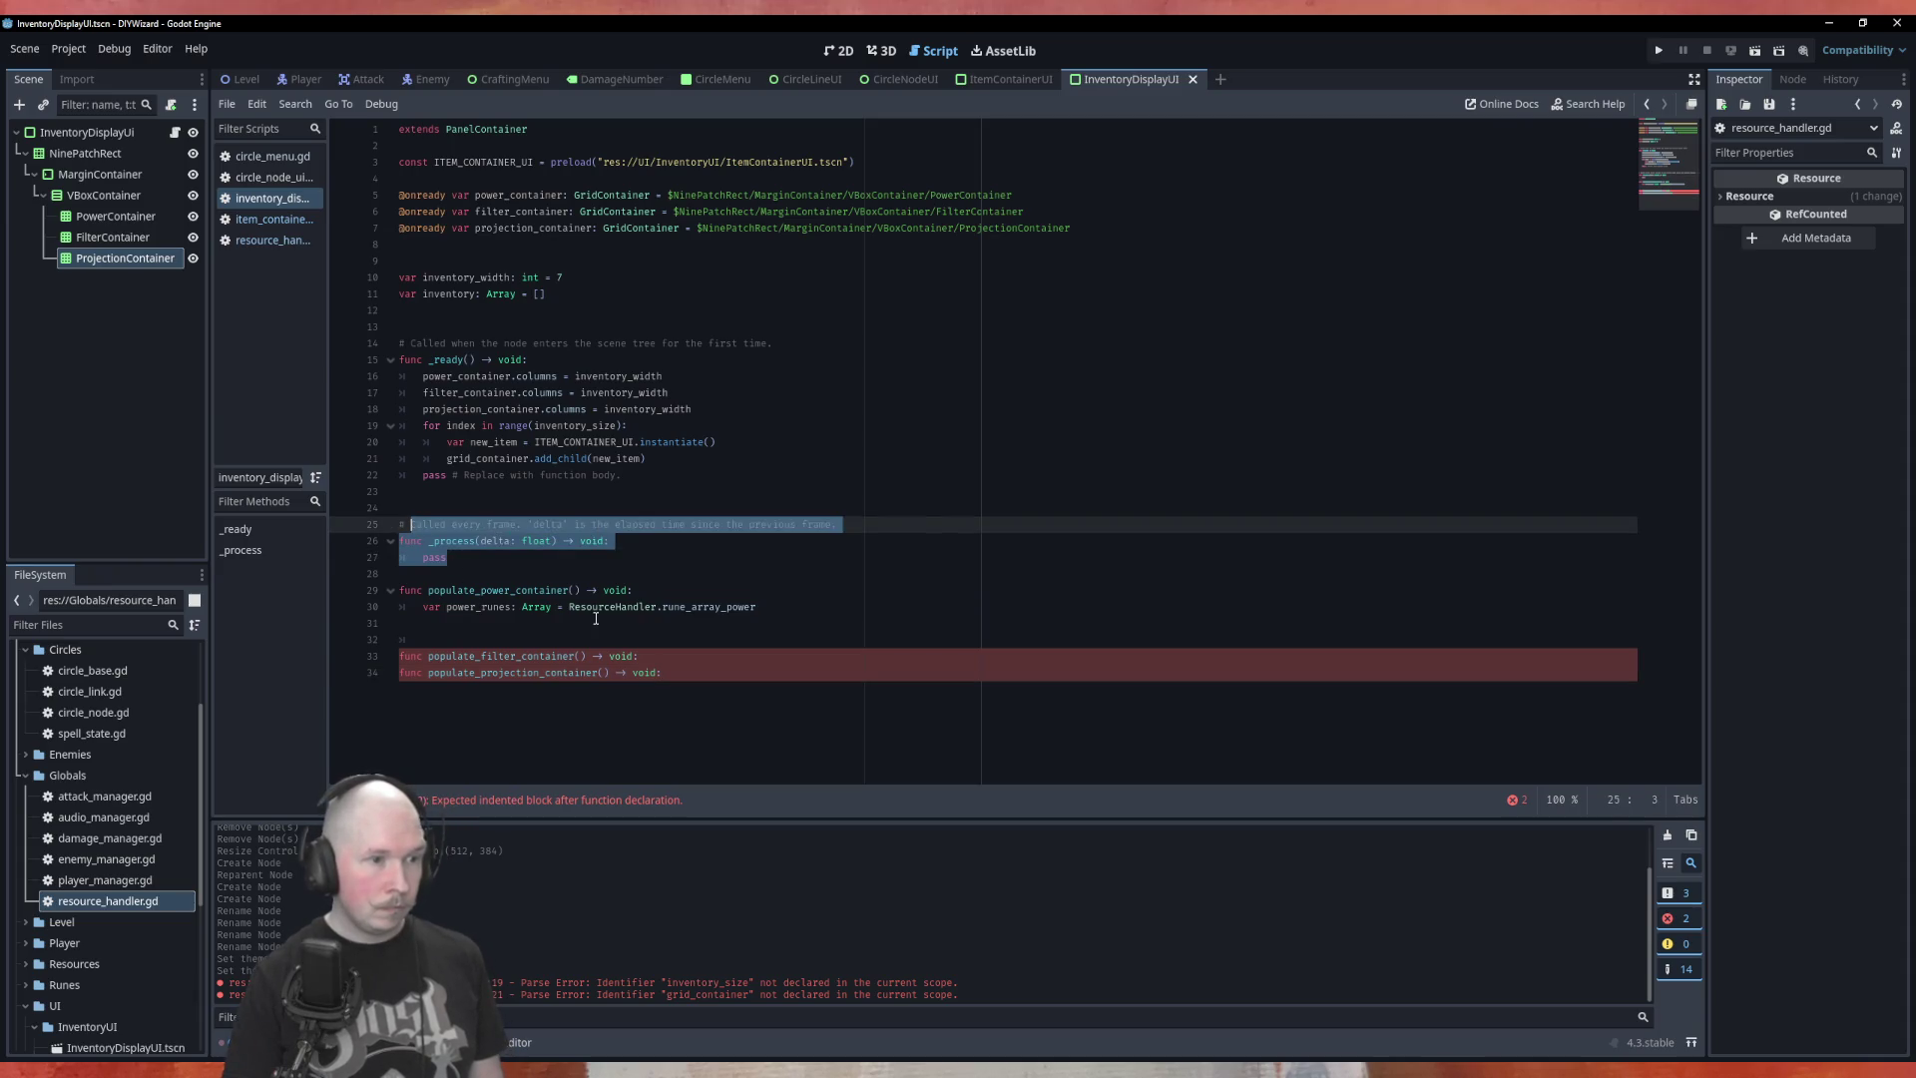
{"action": "key", "text": "BackSpace"}
{"action": "key", "text": "BackSpace"}
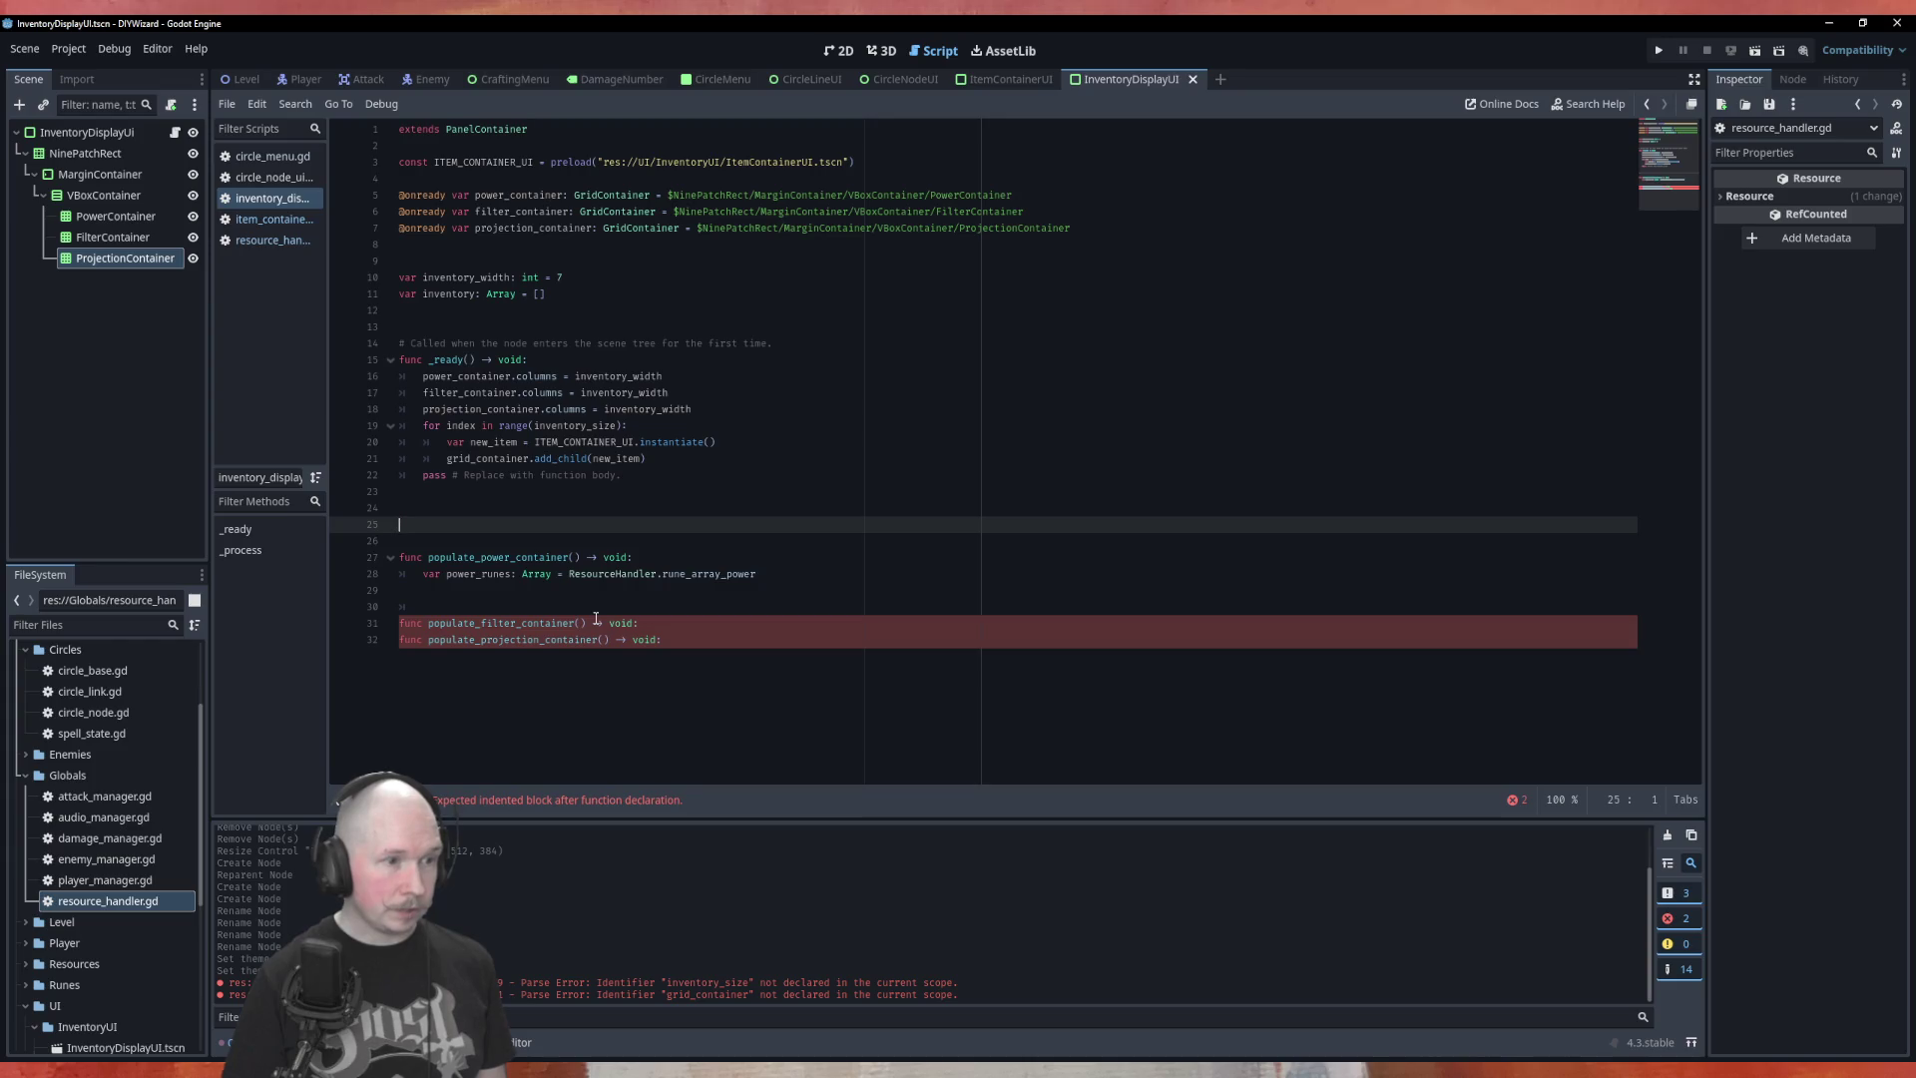
{"action": "key", "text": "BackSpace"}
{"action": "type", "text": "for"}
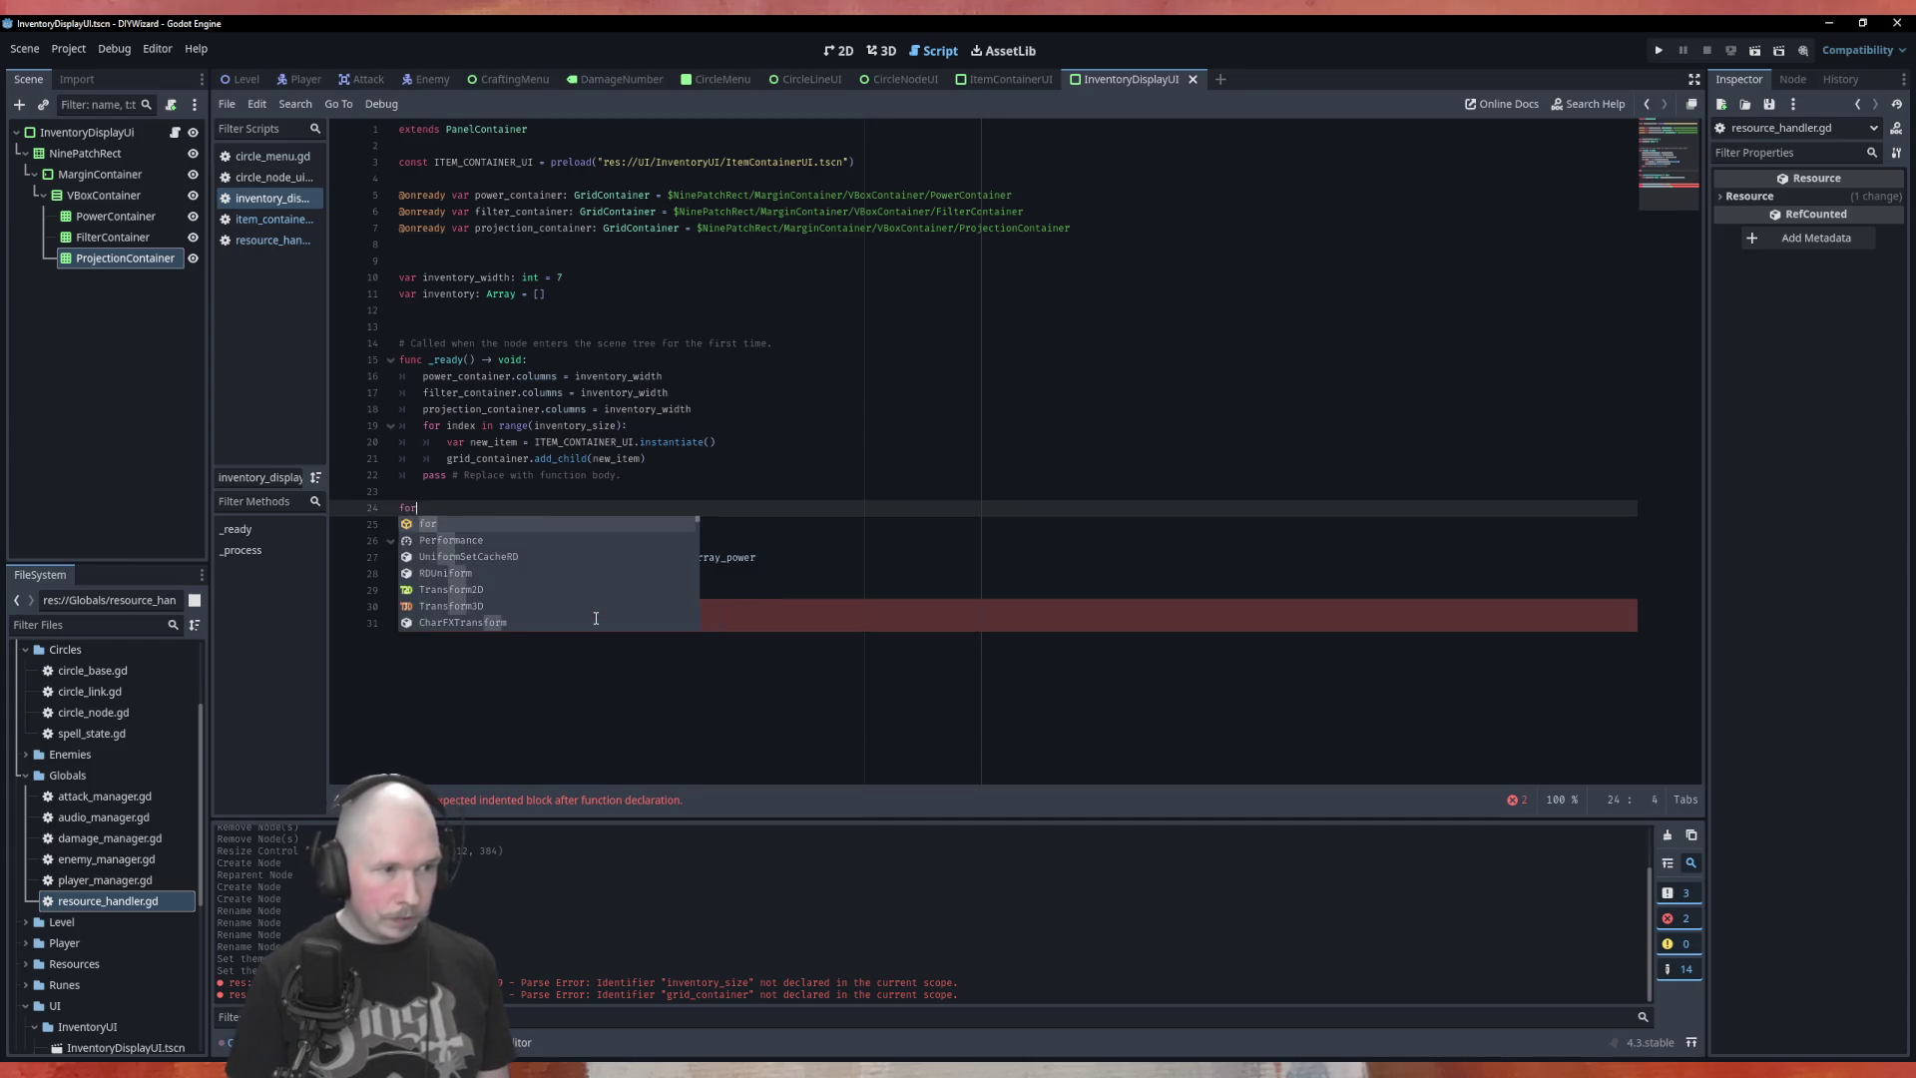
{"action": "type", "text": "func instert"}
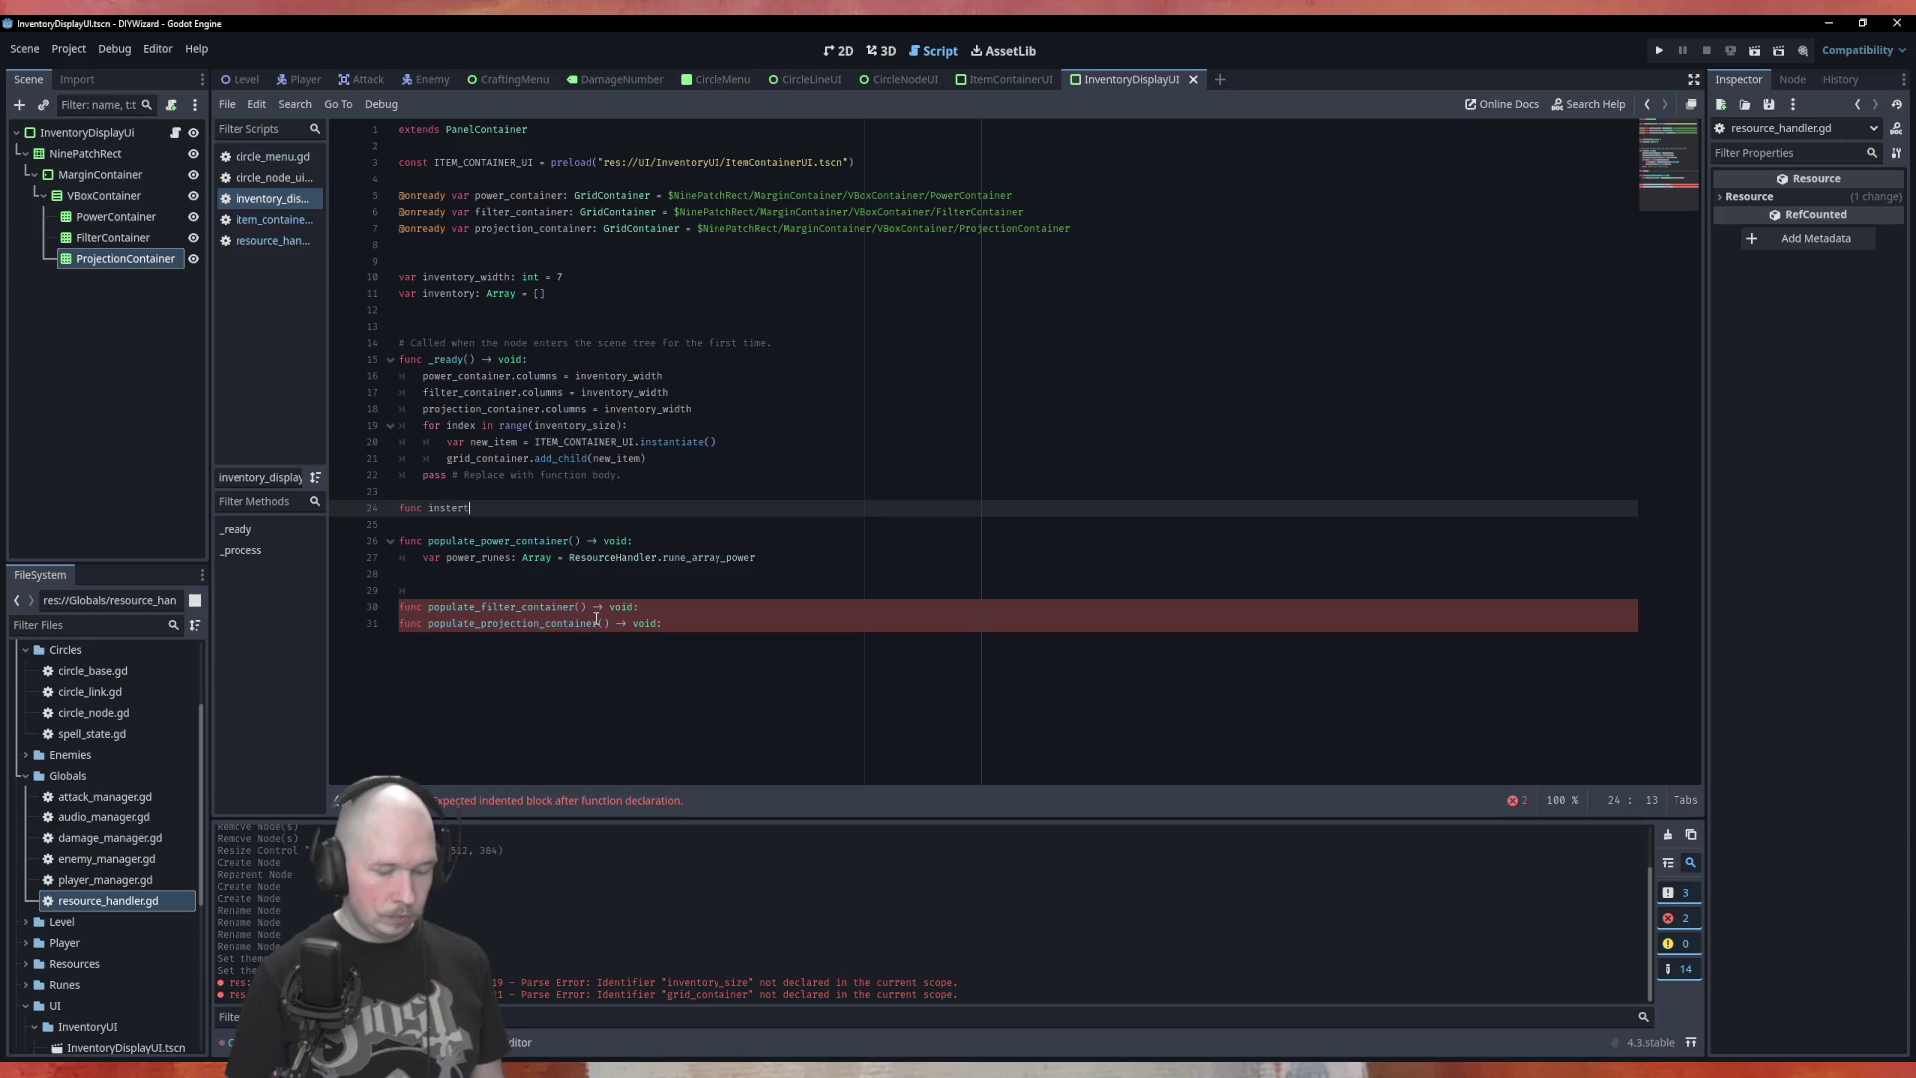
{"action": "type", "text": "_item() -> "}
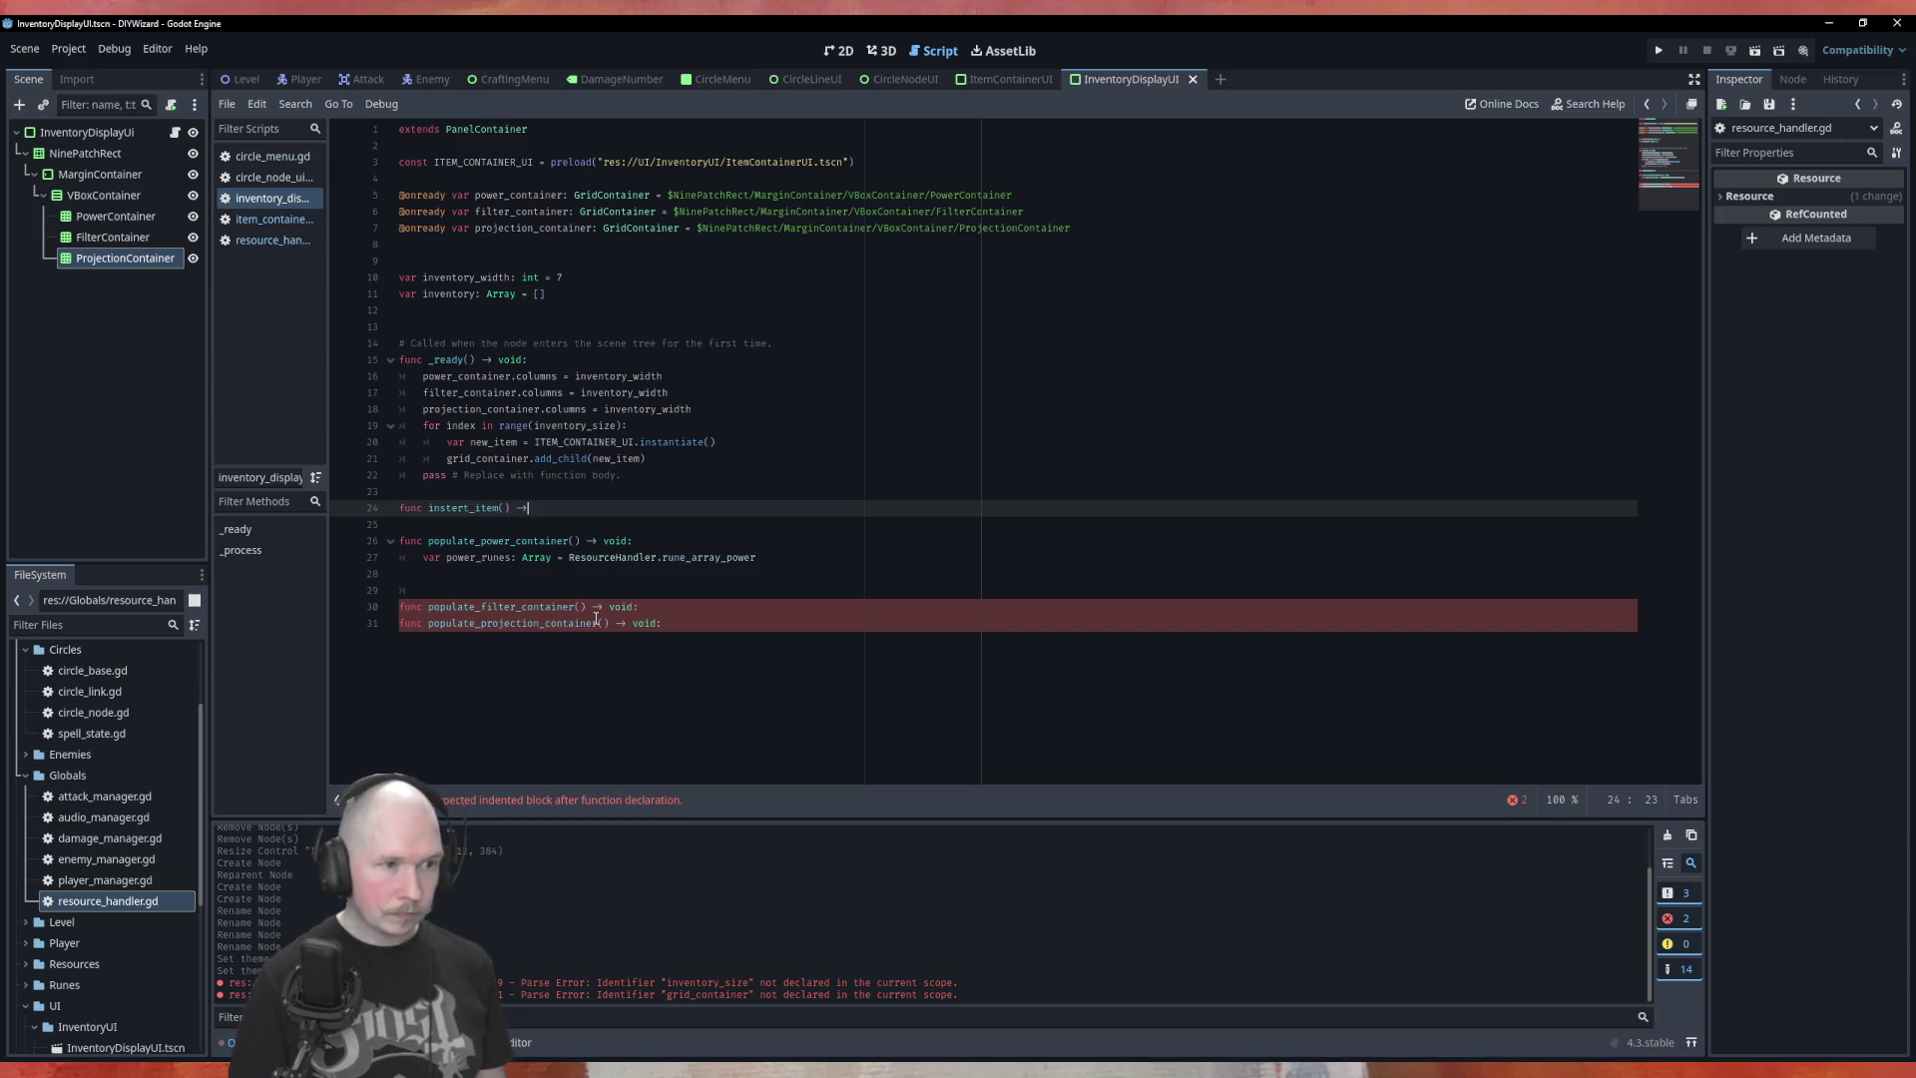
{"action": "type", "text": "("}
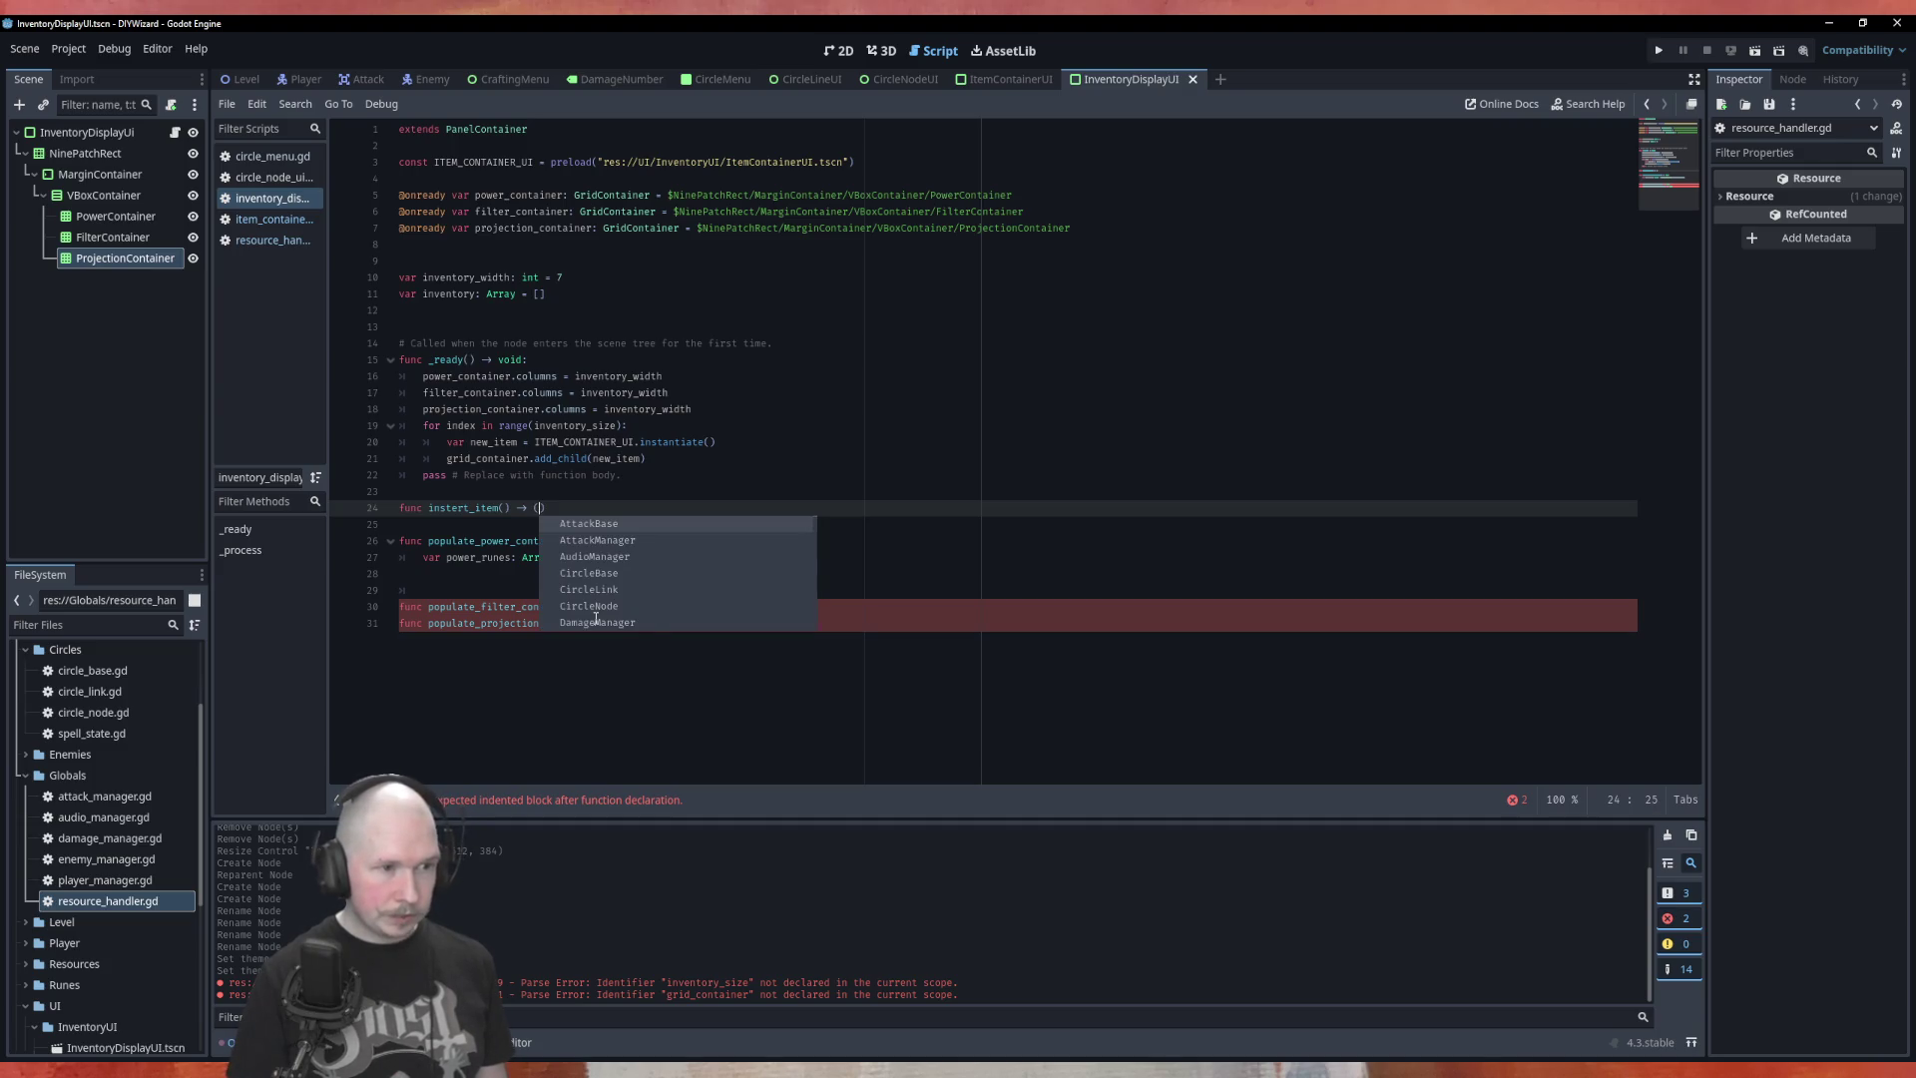
Complete insert_item with a -> void: return type, a pass body and an empty line above pass
{"action": "key", "text": "BackSpace"}
{"action": "type", "text": "void:"}
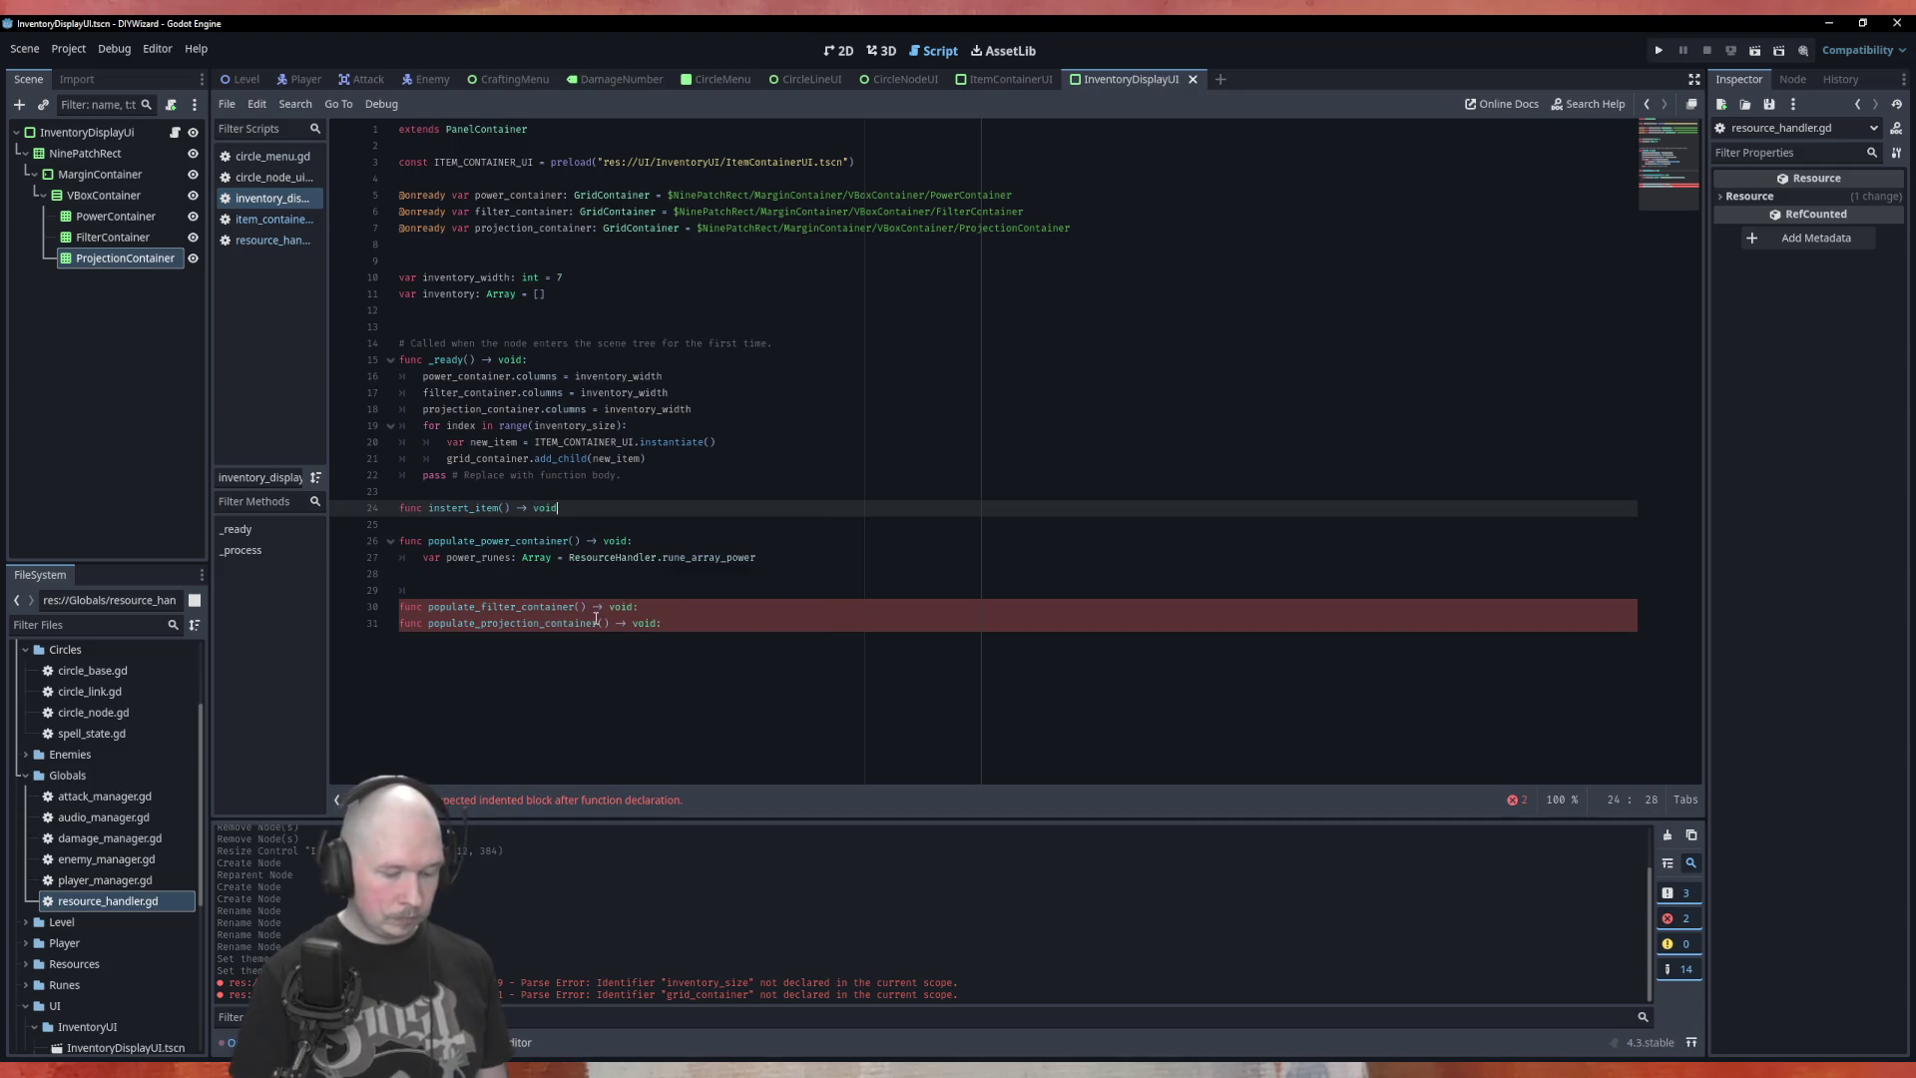
{"action": "key", "text": "Return"}
{"action": "type", "text": "pass"}
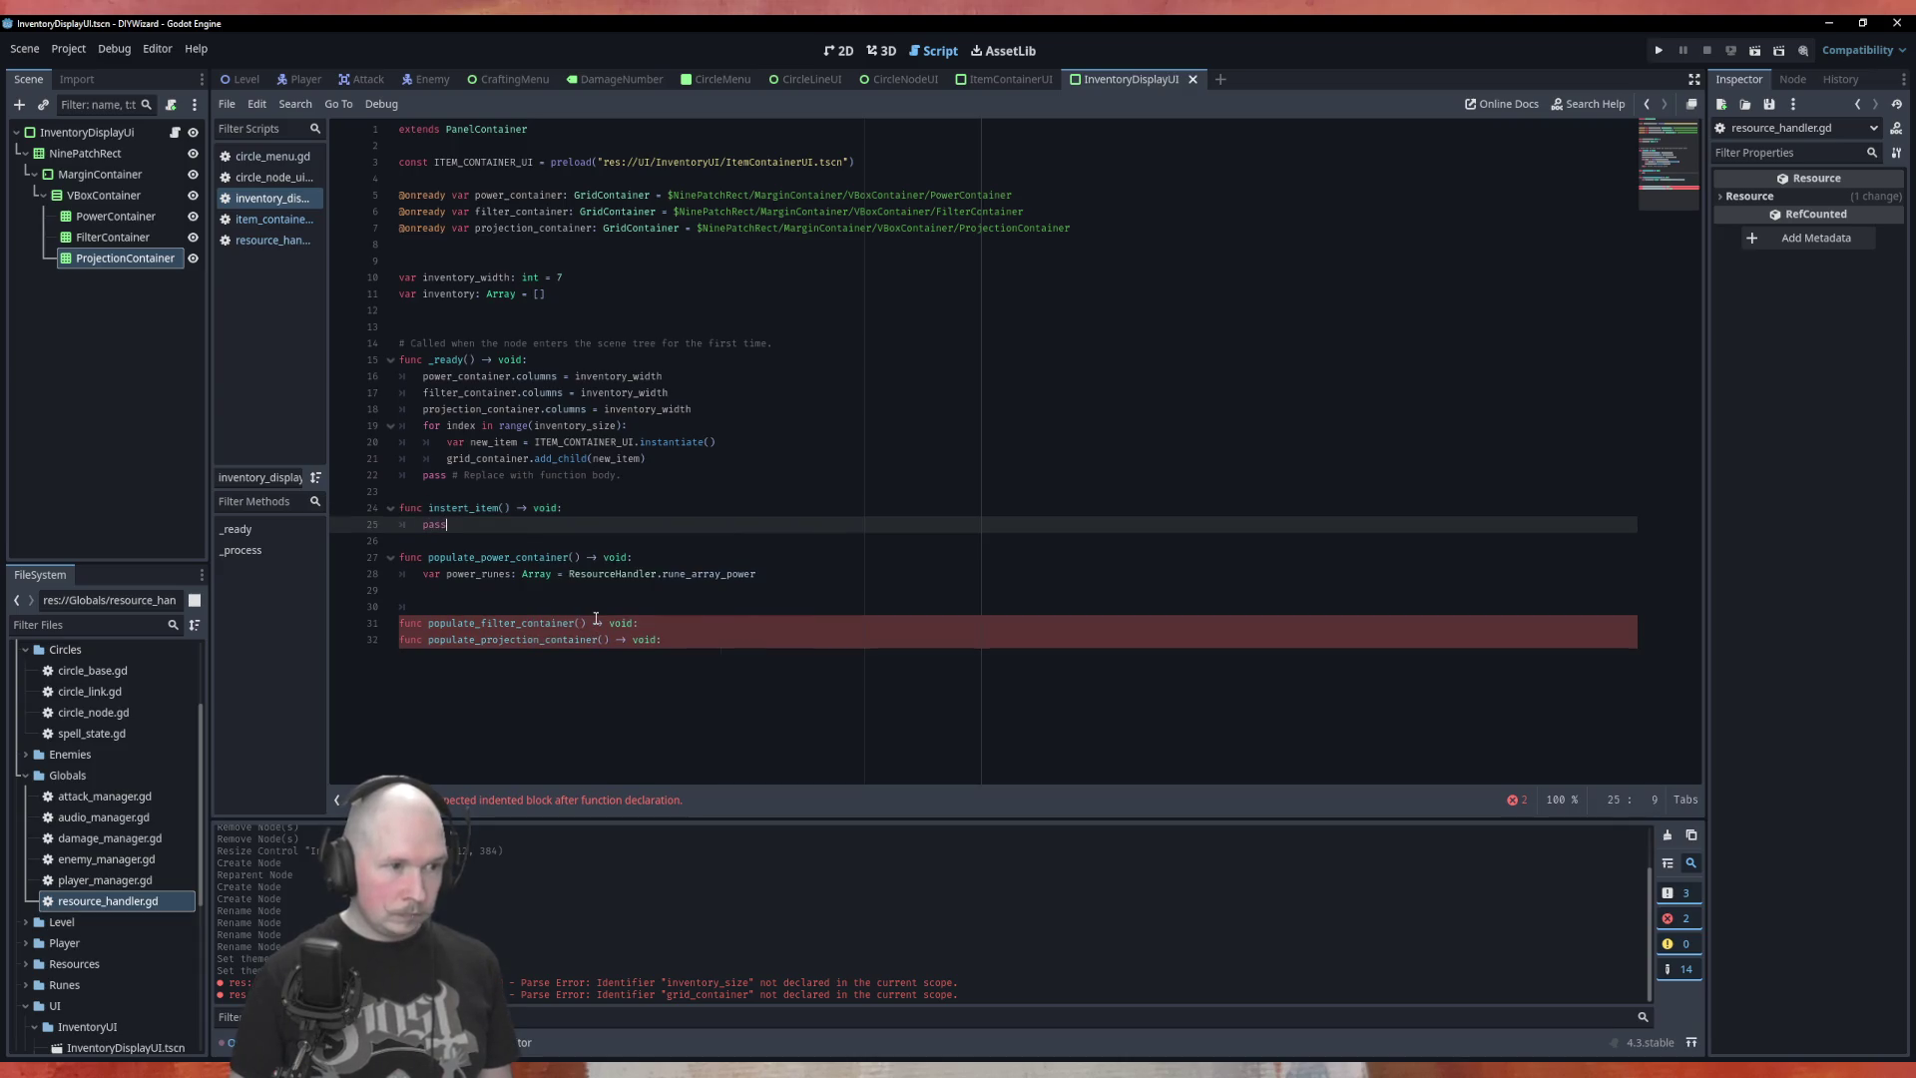
{"action": "key", "text": "Up"}
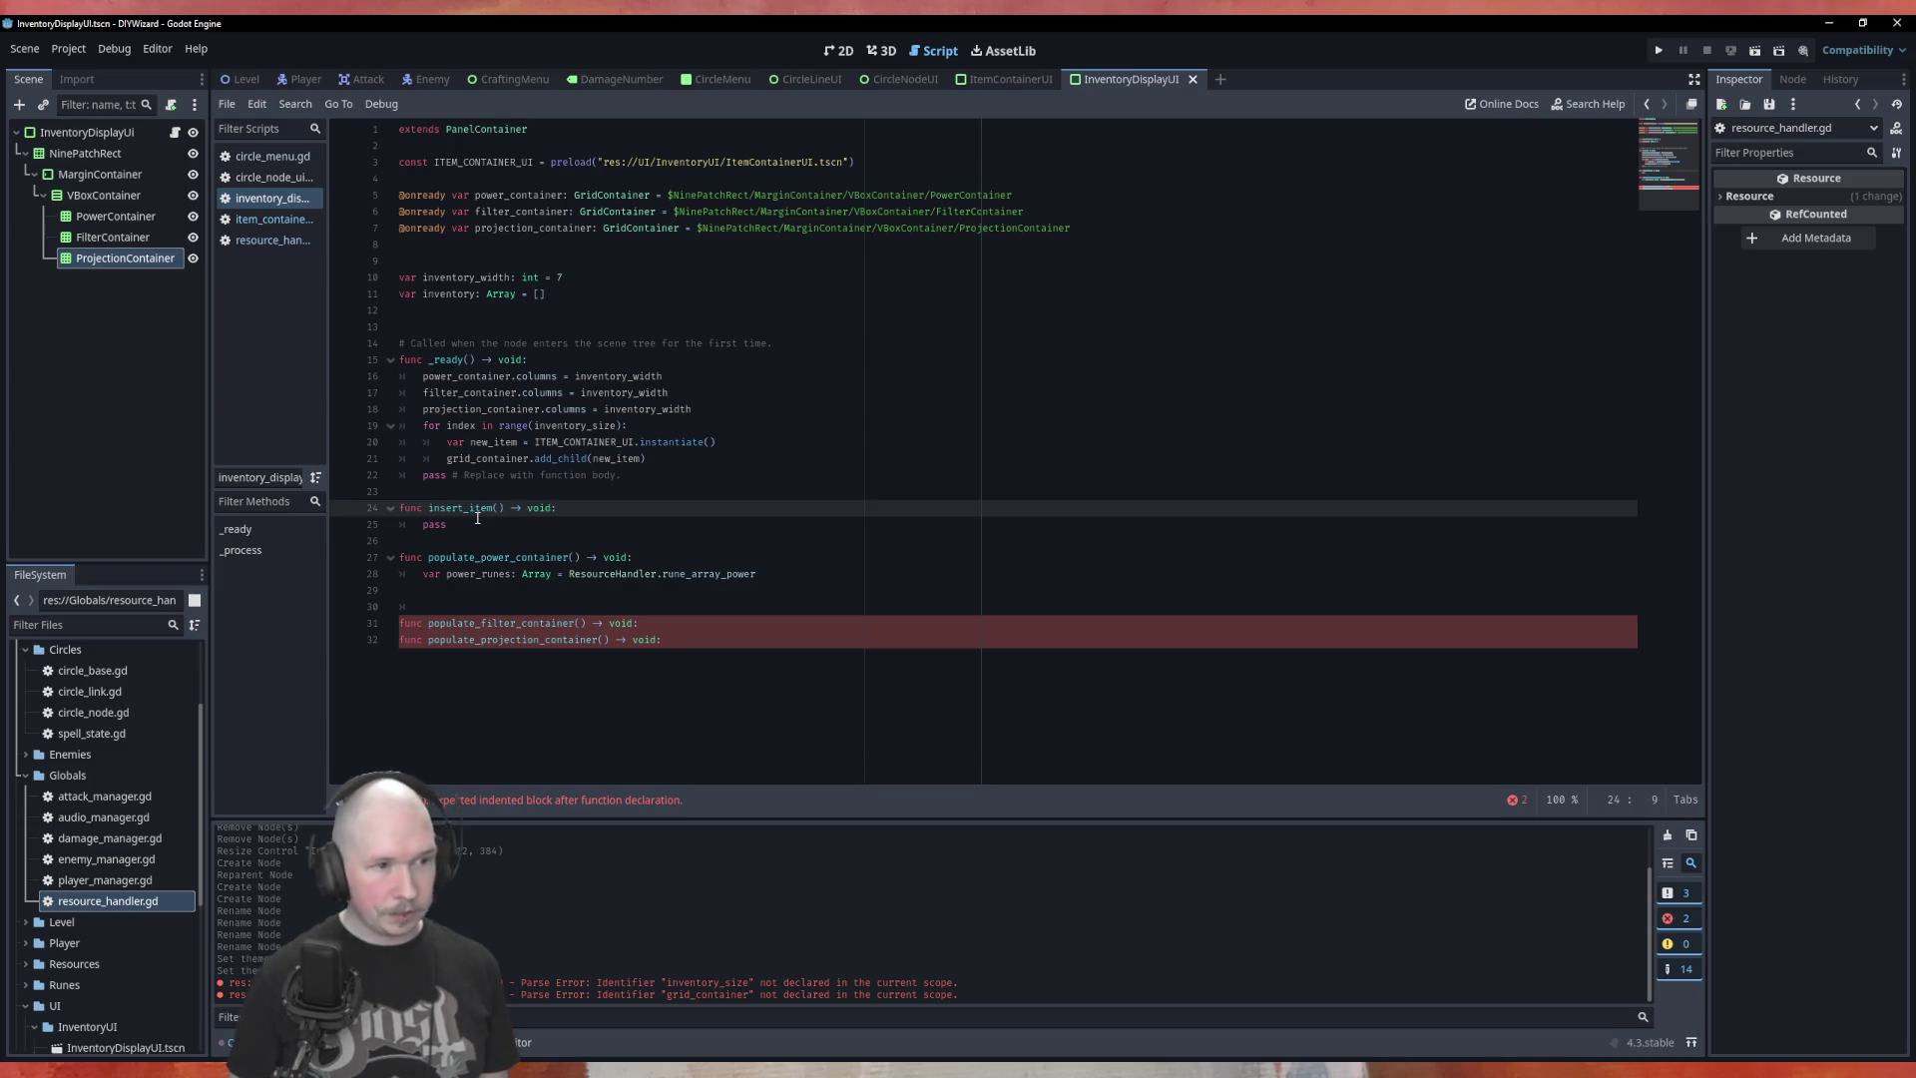
{"action": "key", "text": "End"}
{"action": "key", "text": "Return"}
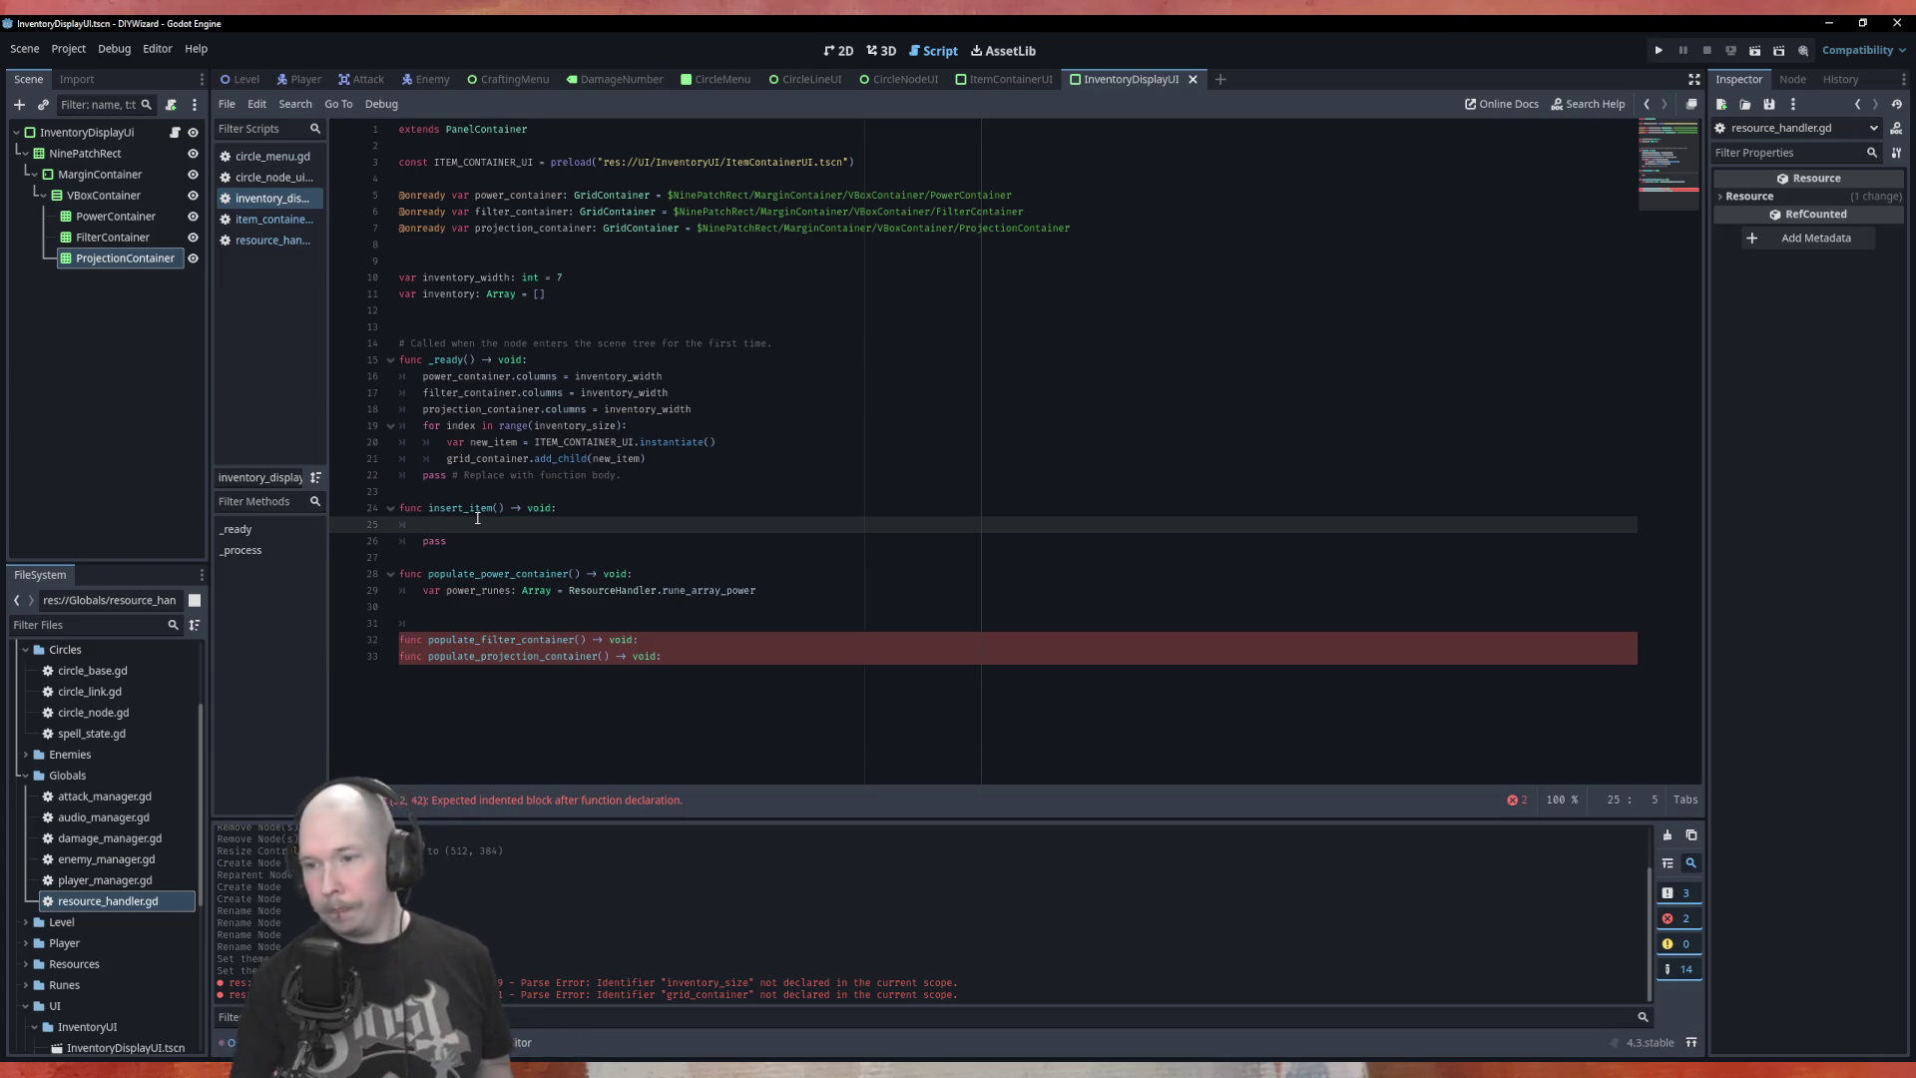
Give insert_item the parameters new_item_resource: Resource and target_container: GridContainer
{"action": "left_click", "coordinate": [501, 508]}
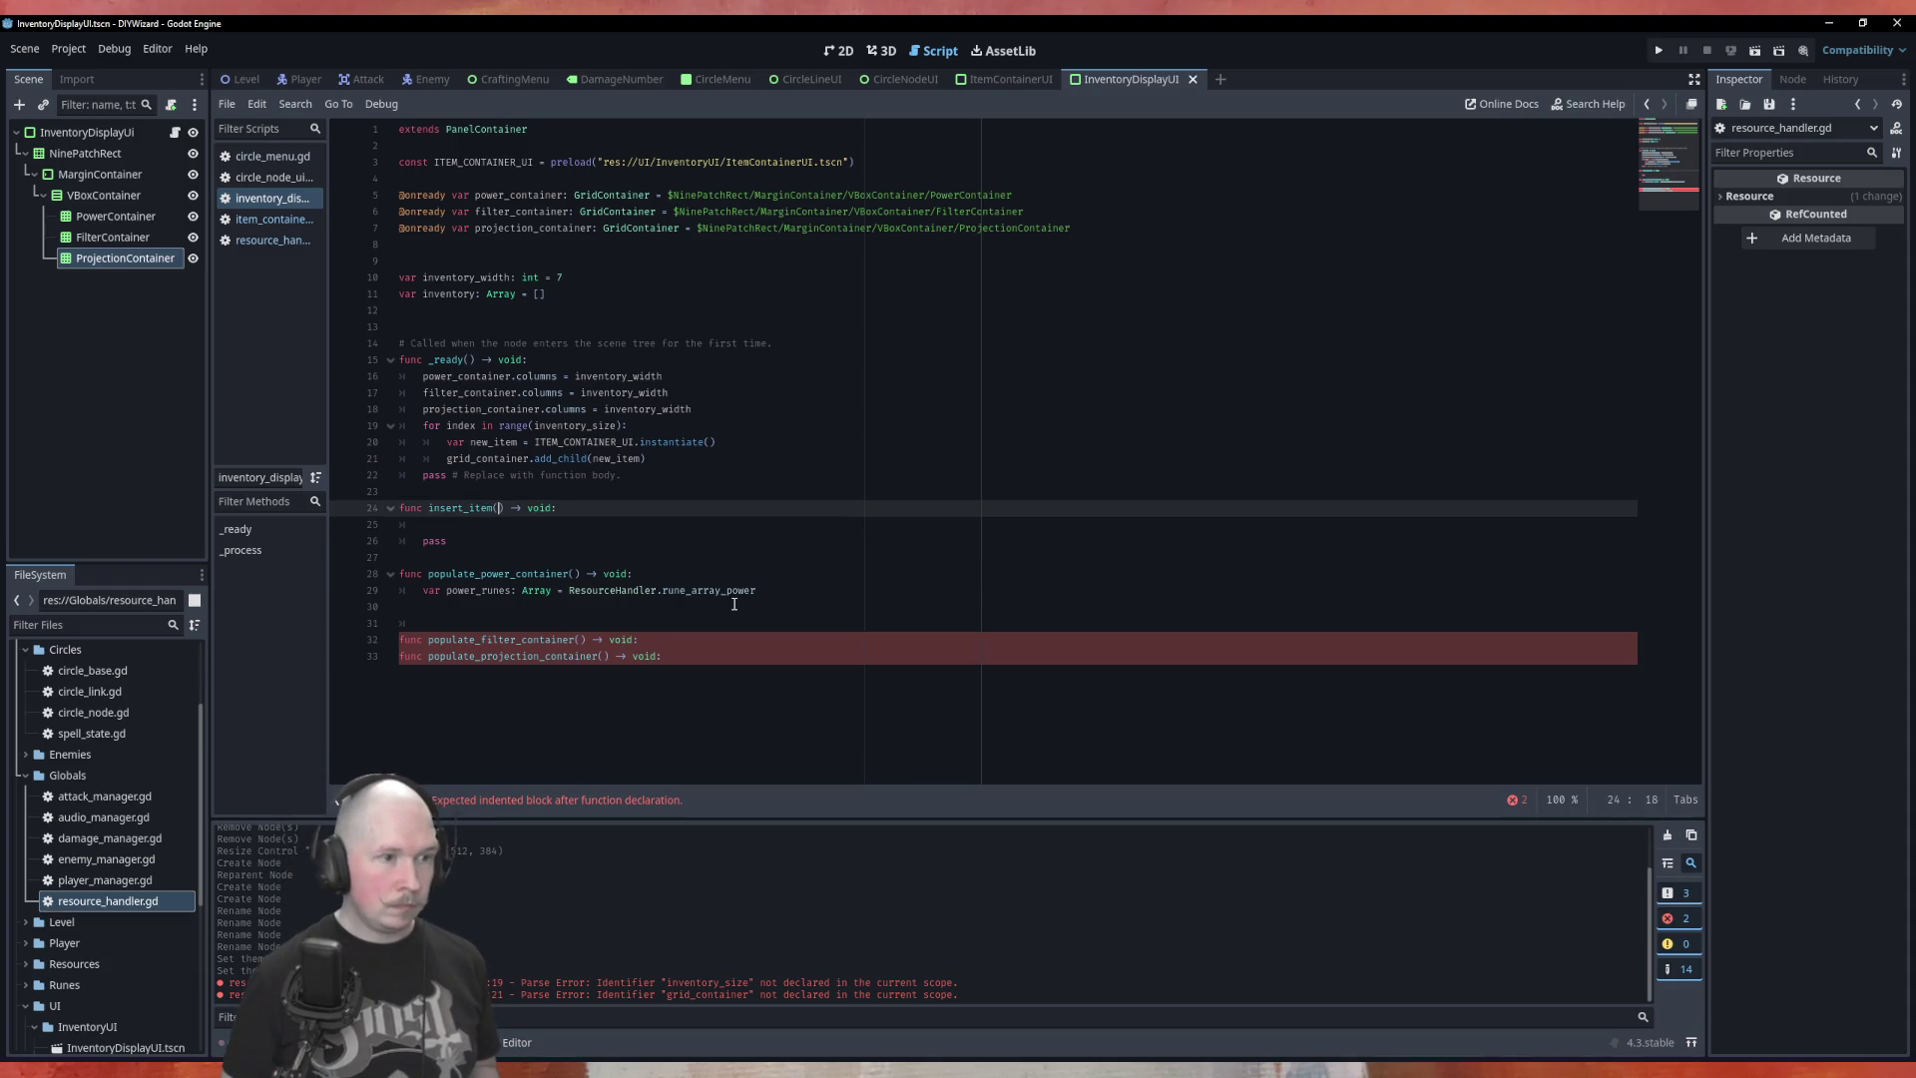
{"action": "type", "text": "new_item"}
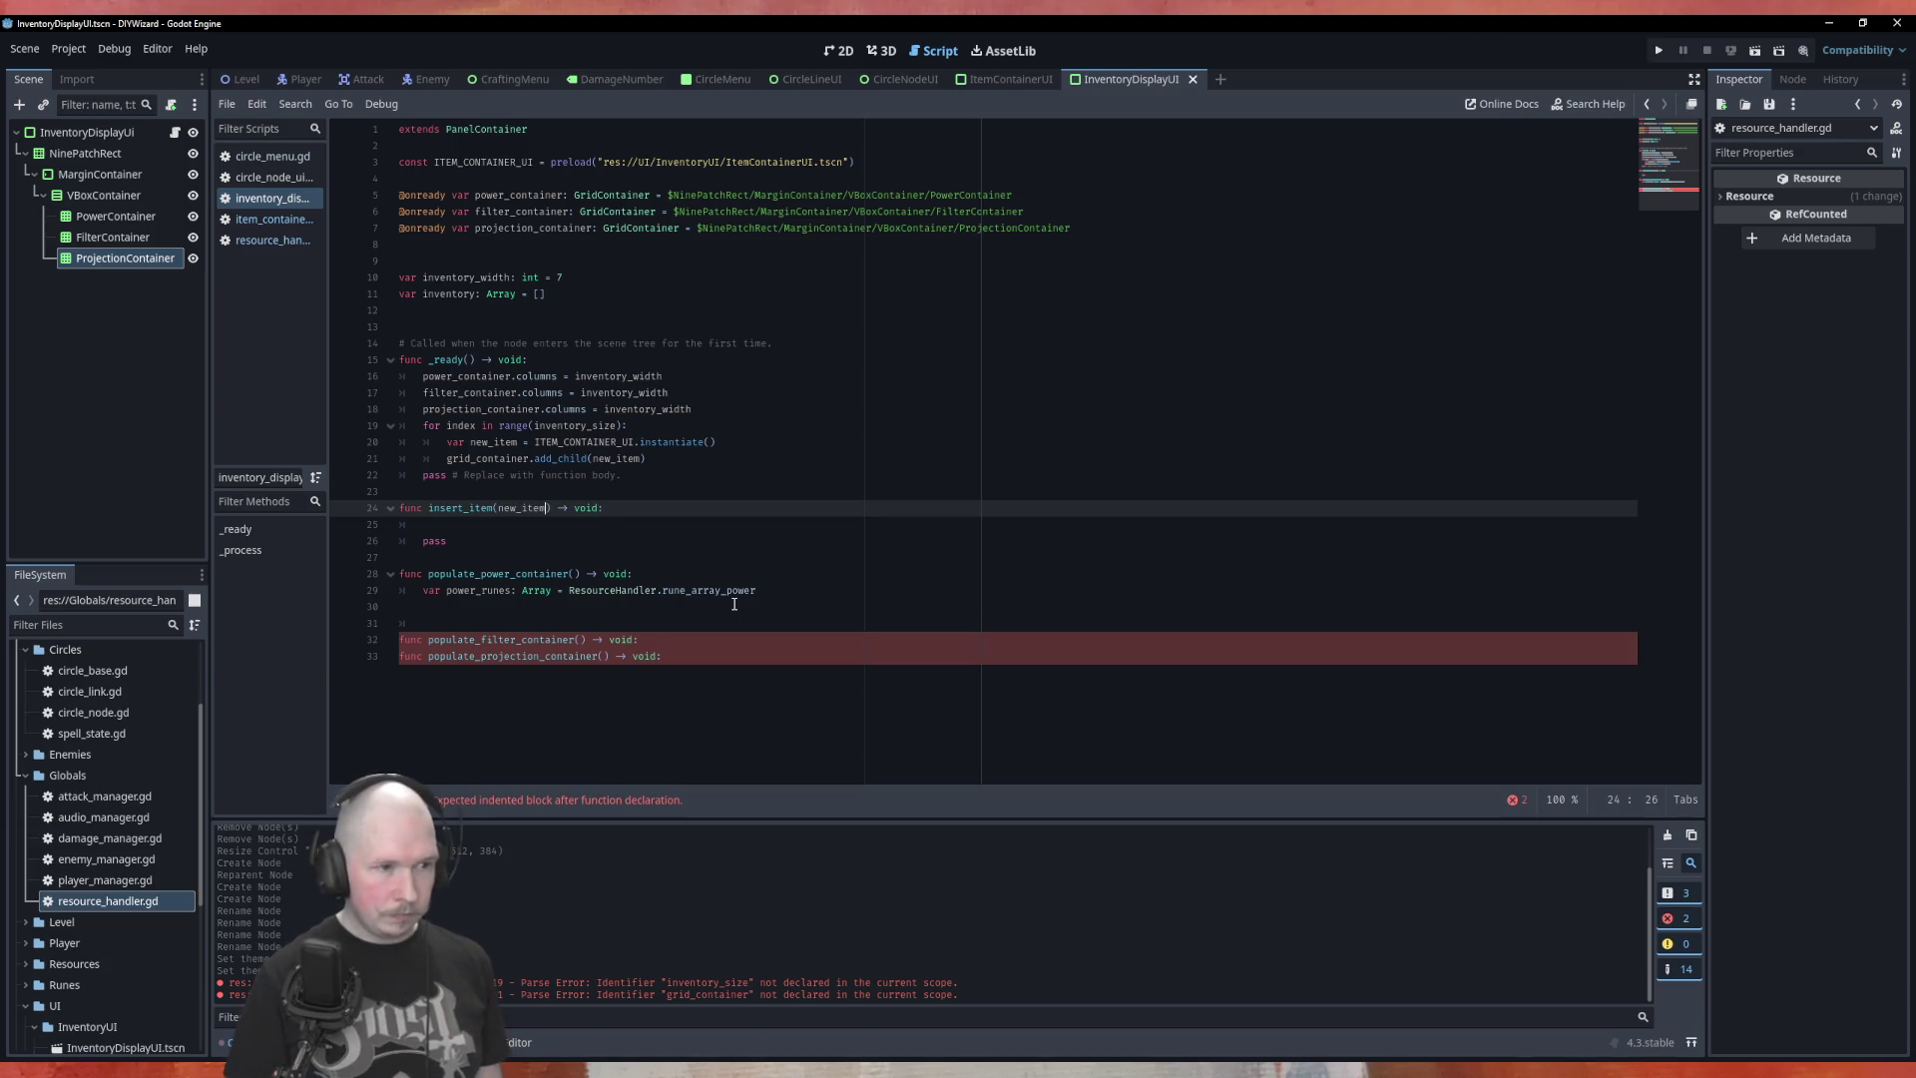
{"action": "key", "text": "BackSpace"}
{"action": "key", "text": "BackSpace"}
{"action": "type", "text": "em_resourc"}
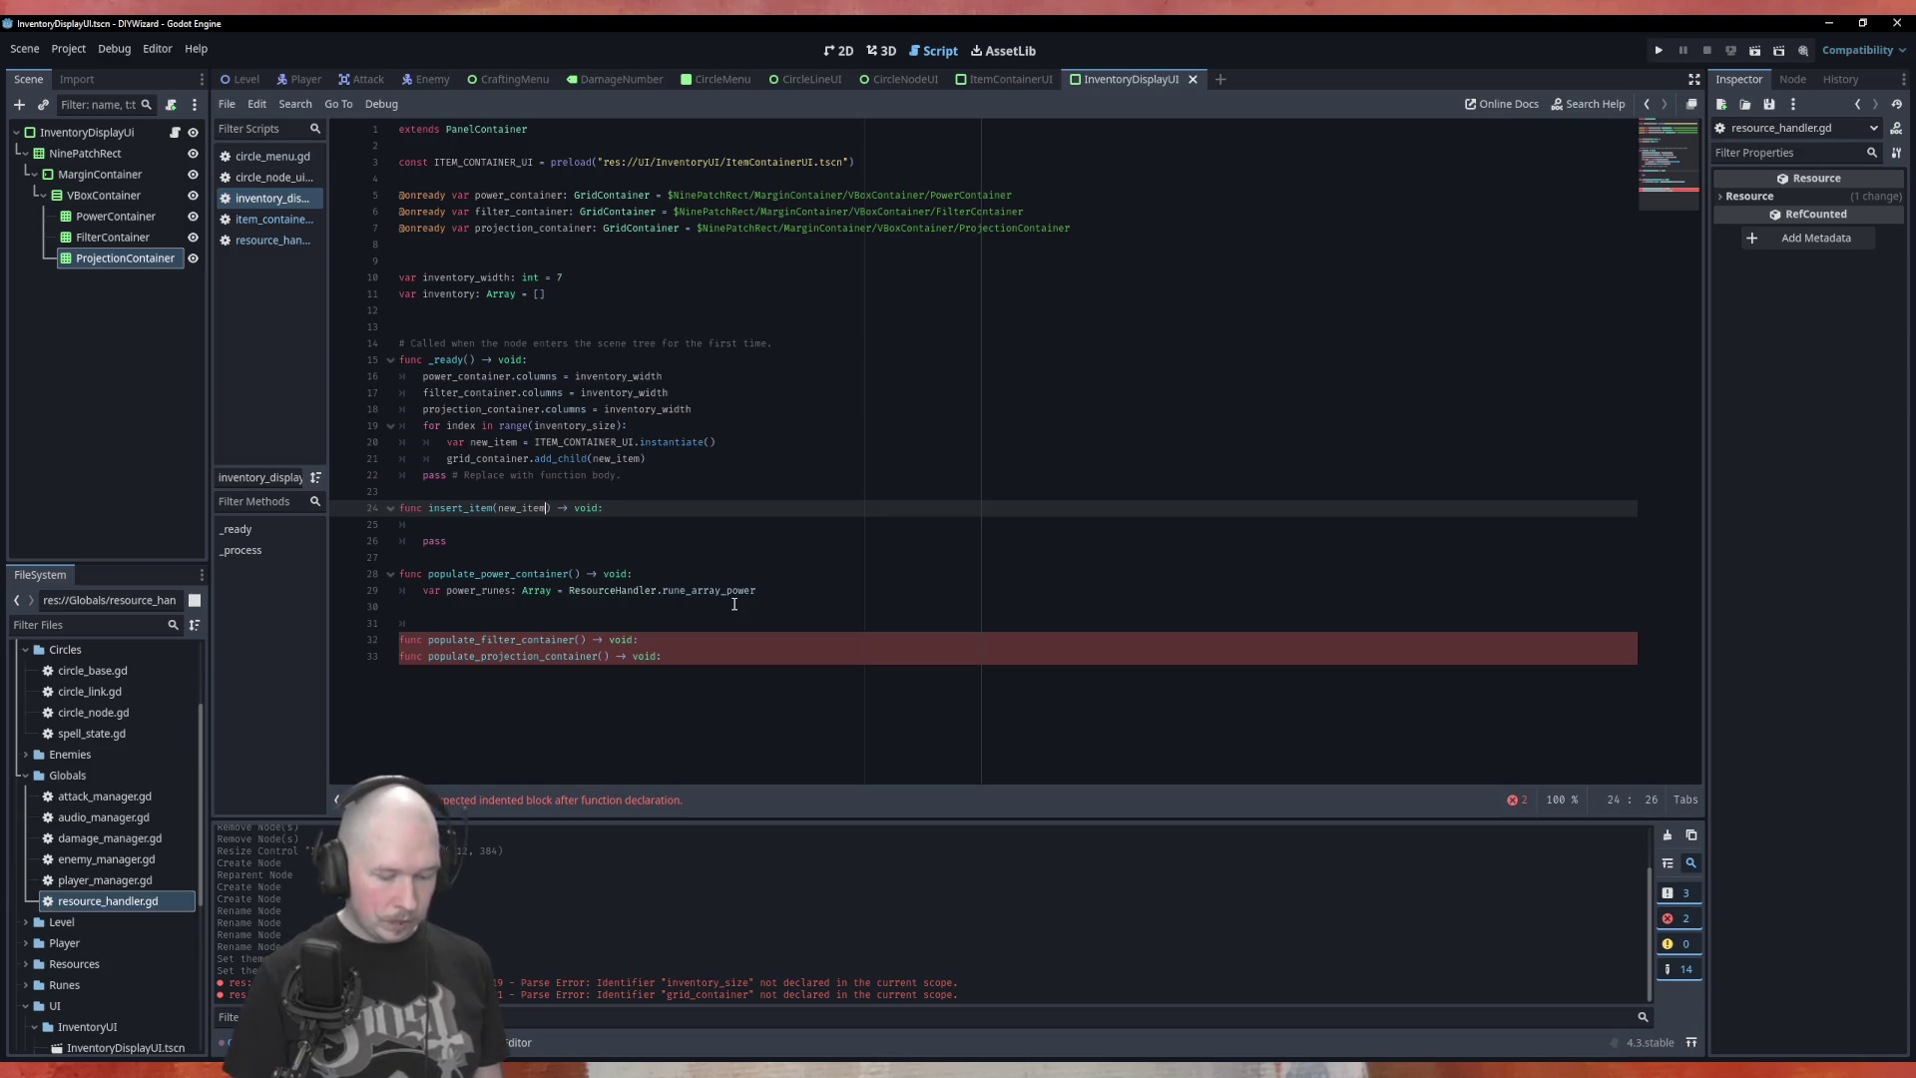
{"action": "type", "text": "e"}
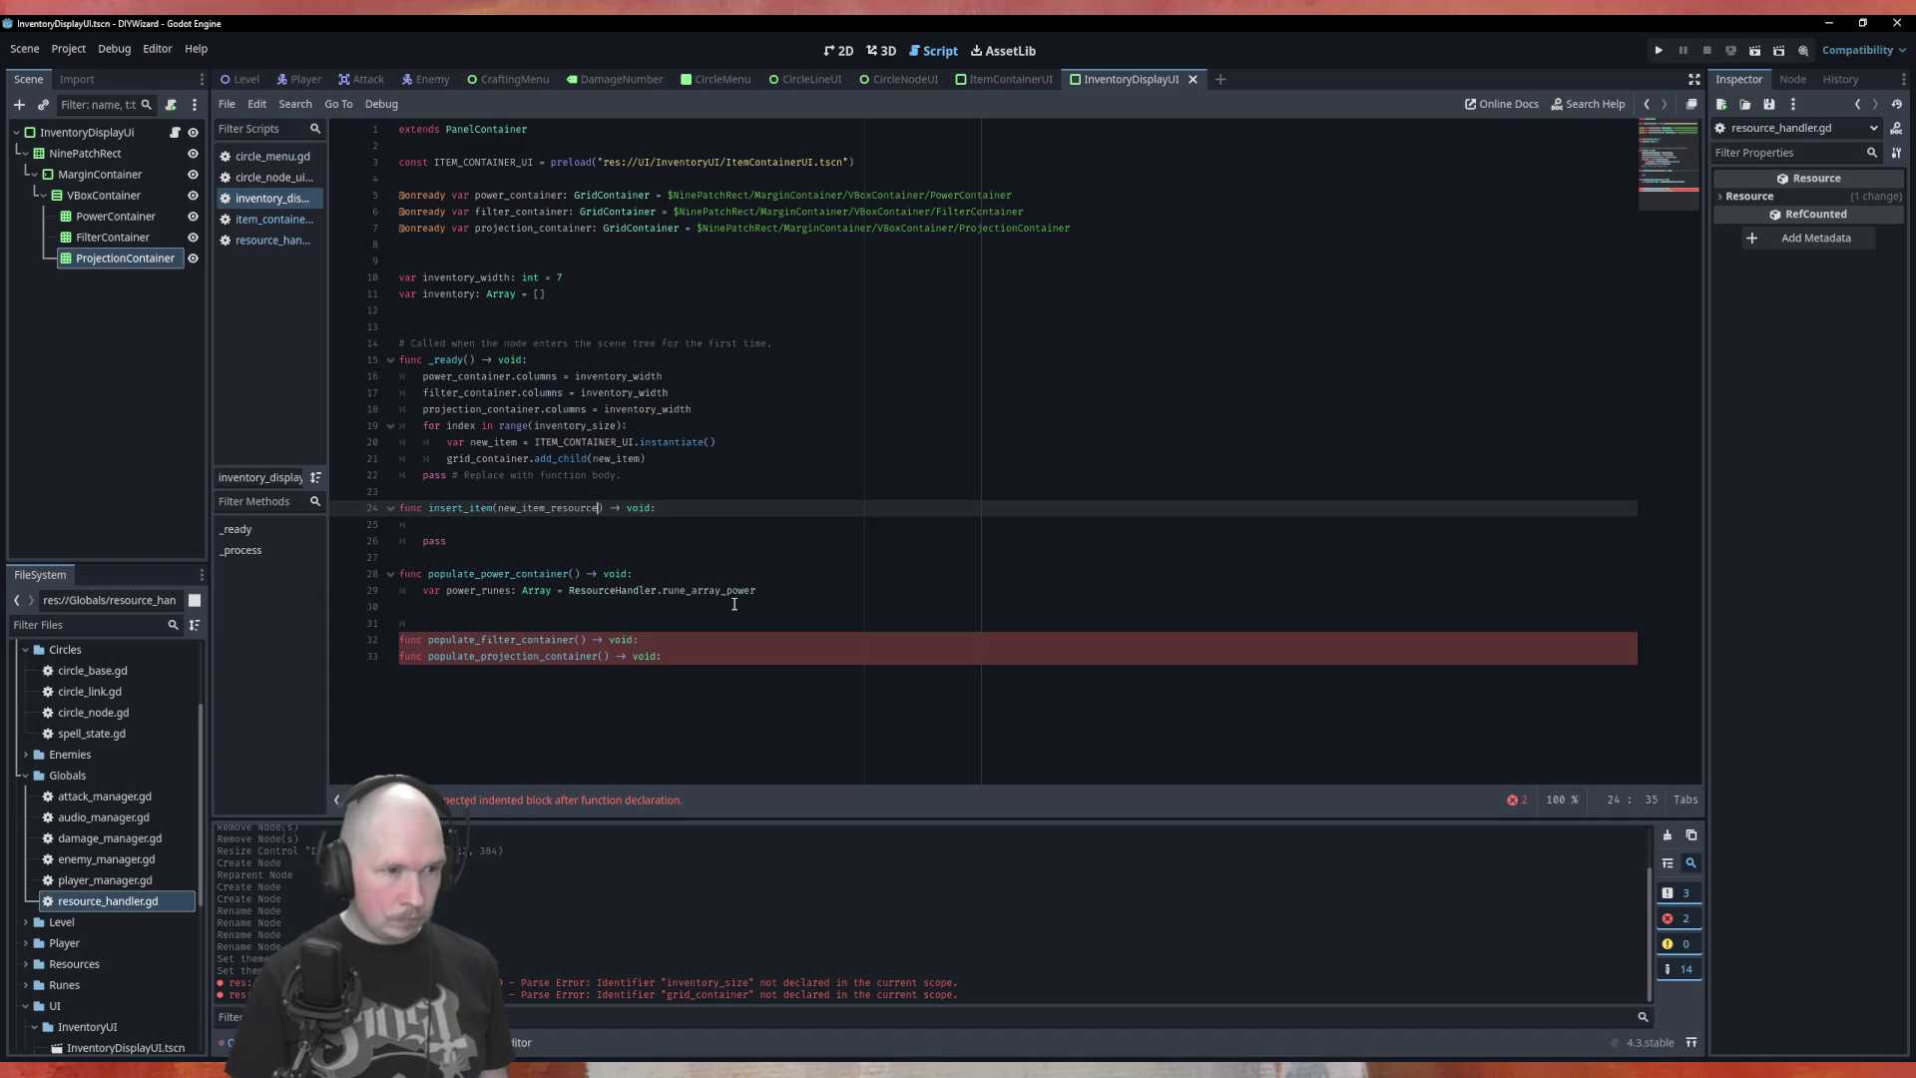
{"action": "type", "text": ": Res"}
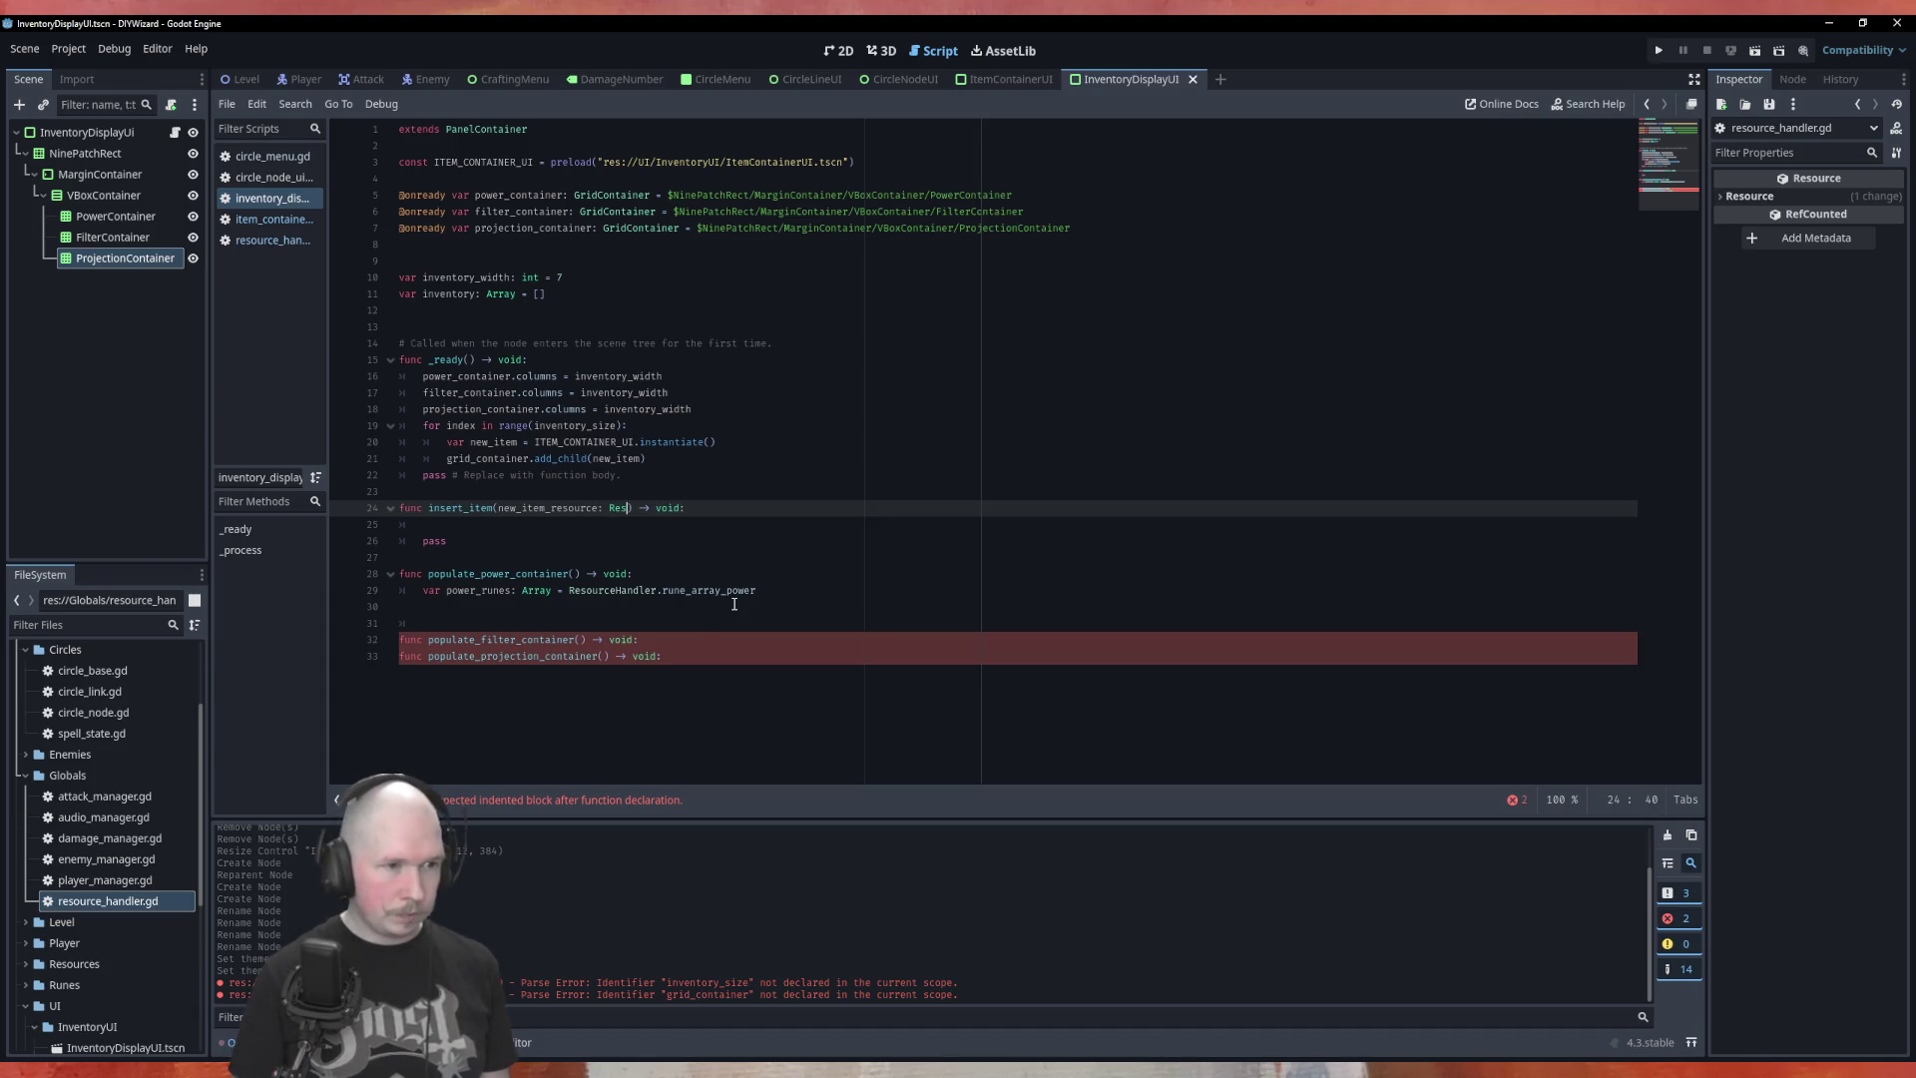
{"action": "key", "text": "Down"}
{"action": "key", "text": "Return"}
{"action": "type", "text": ", target"}
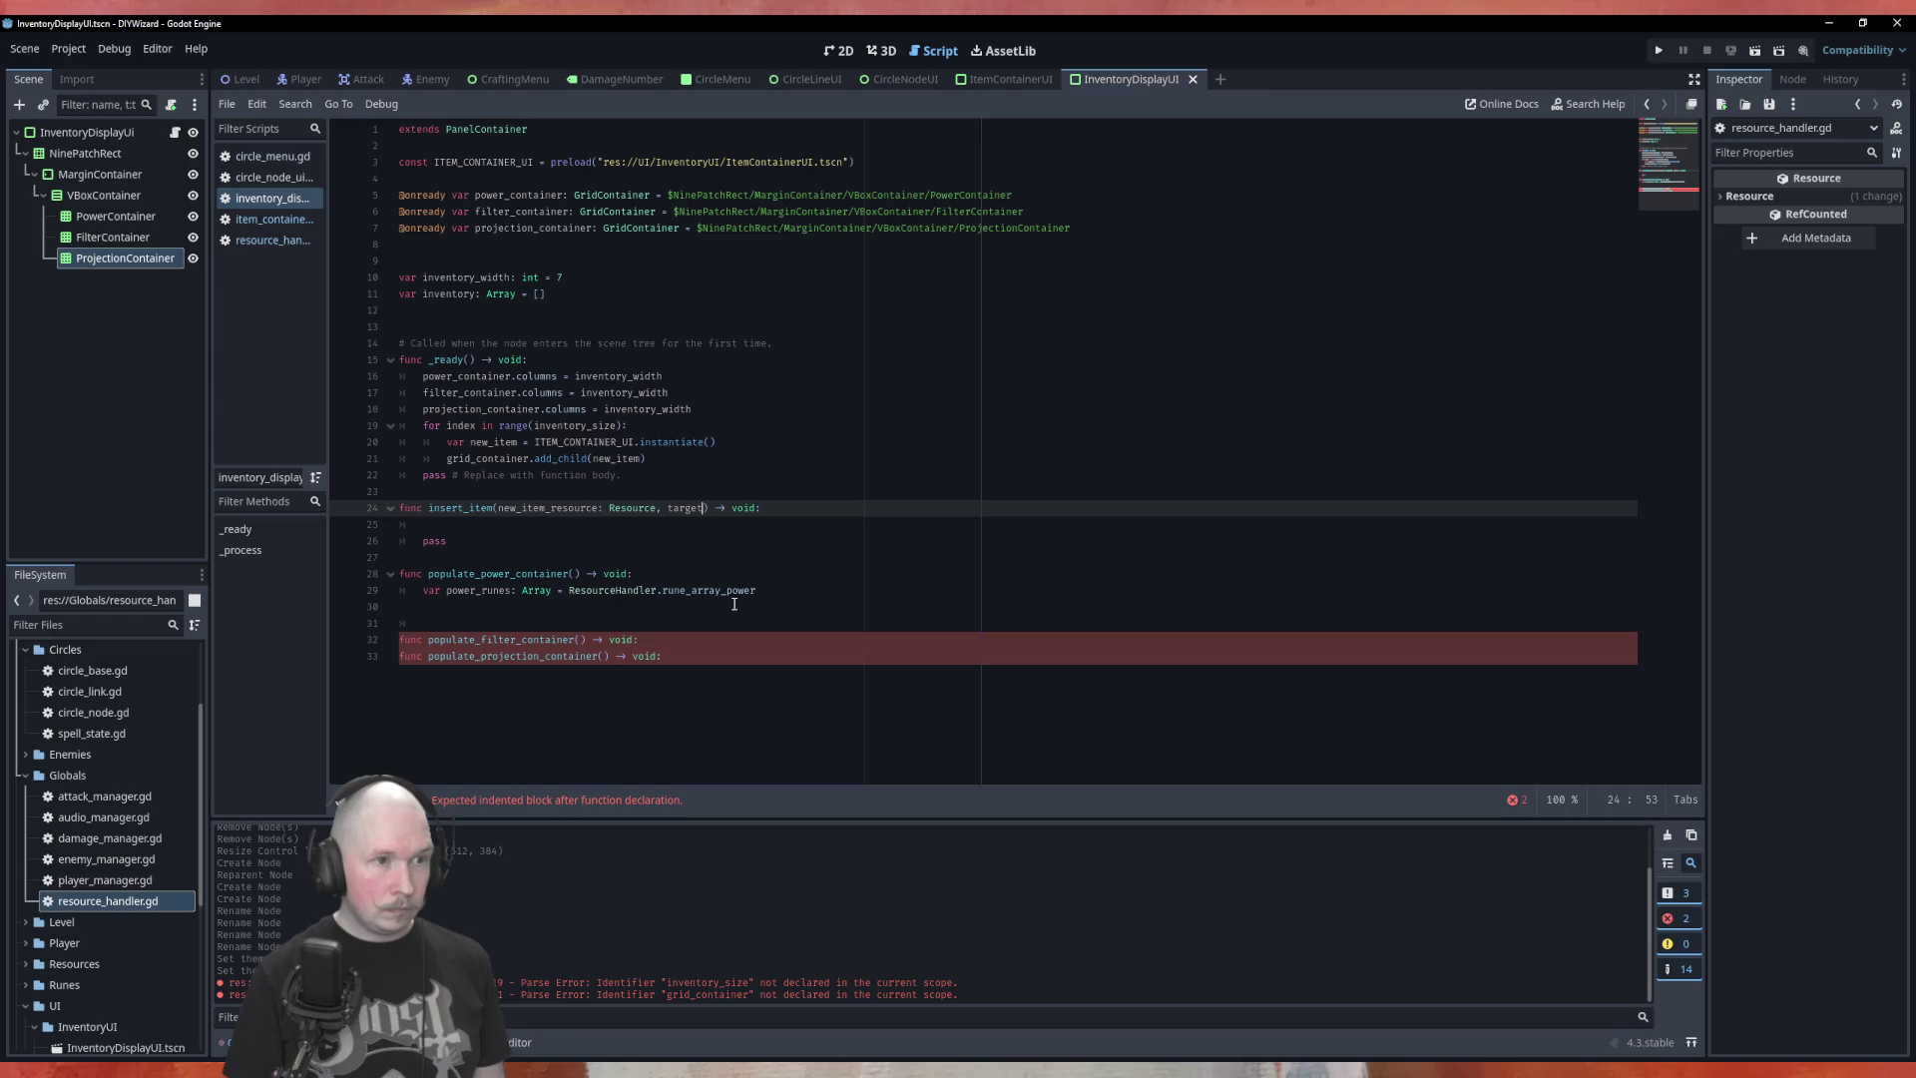
{"action": "type", "text": "_container"}
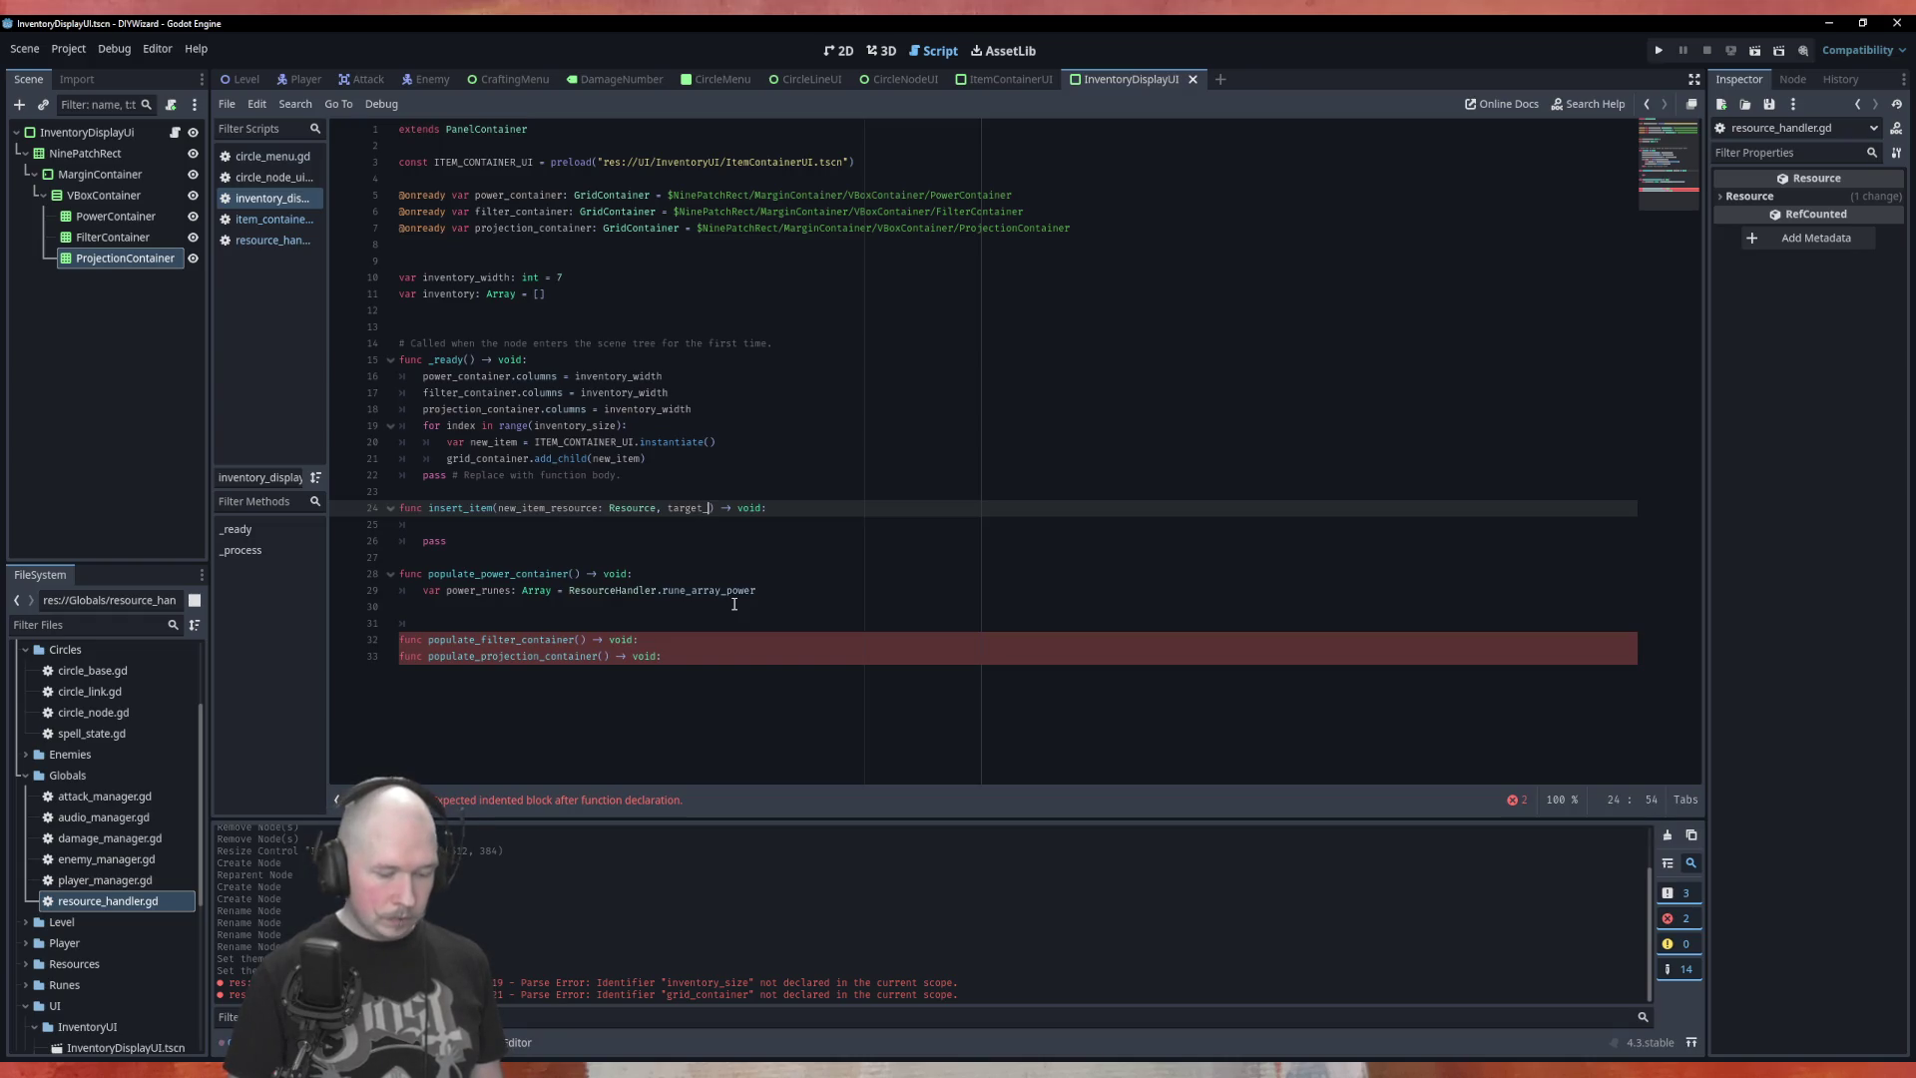
{"action": "type", "text": ": Gr"}
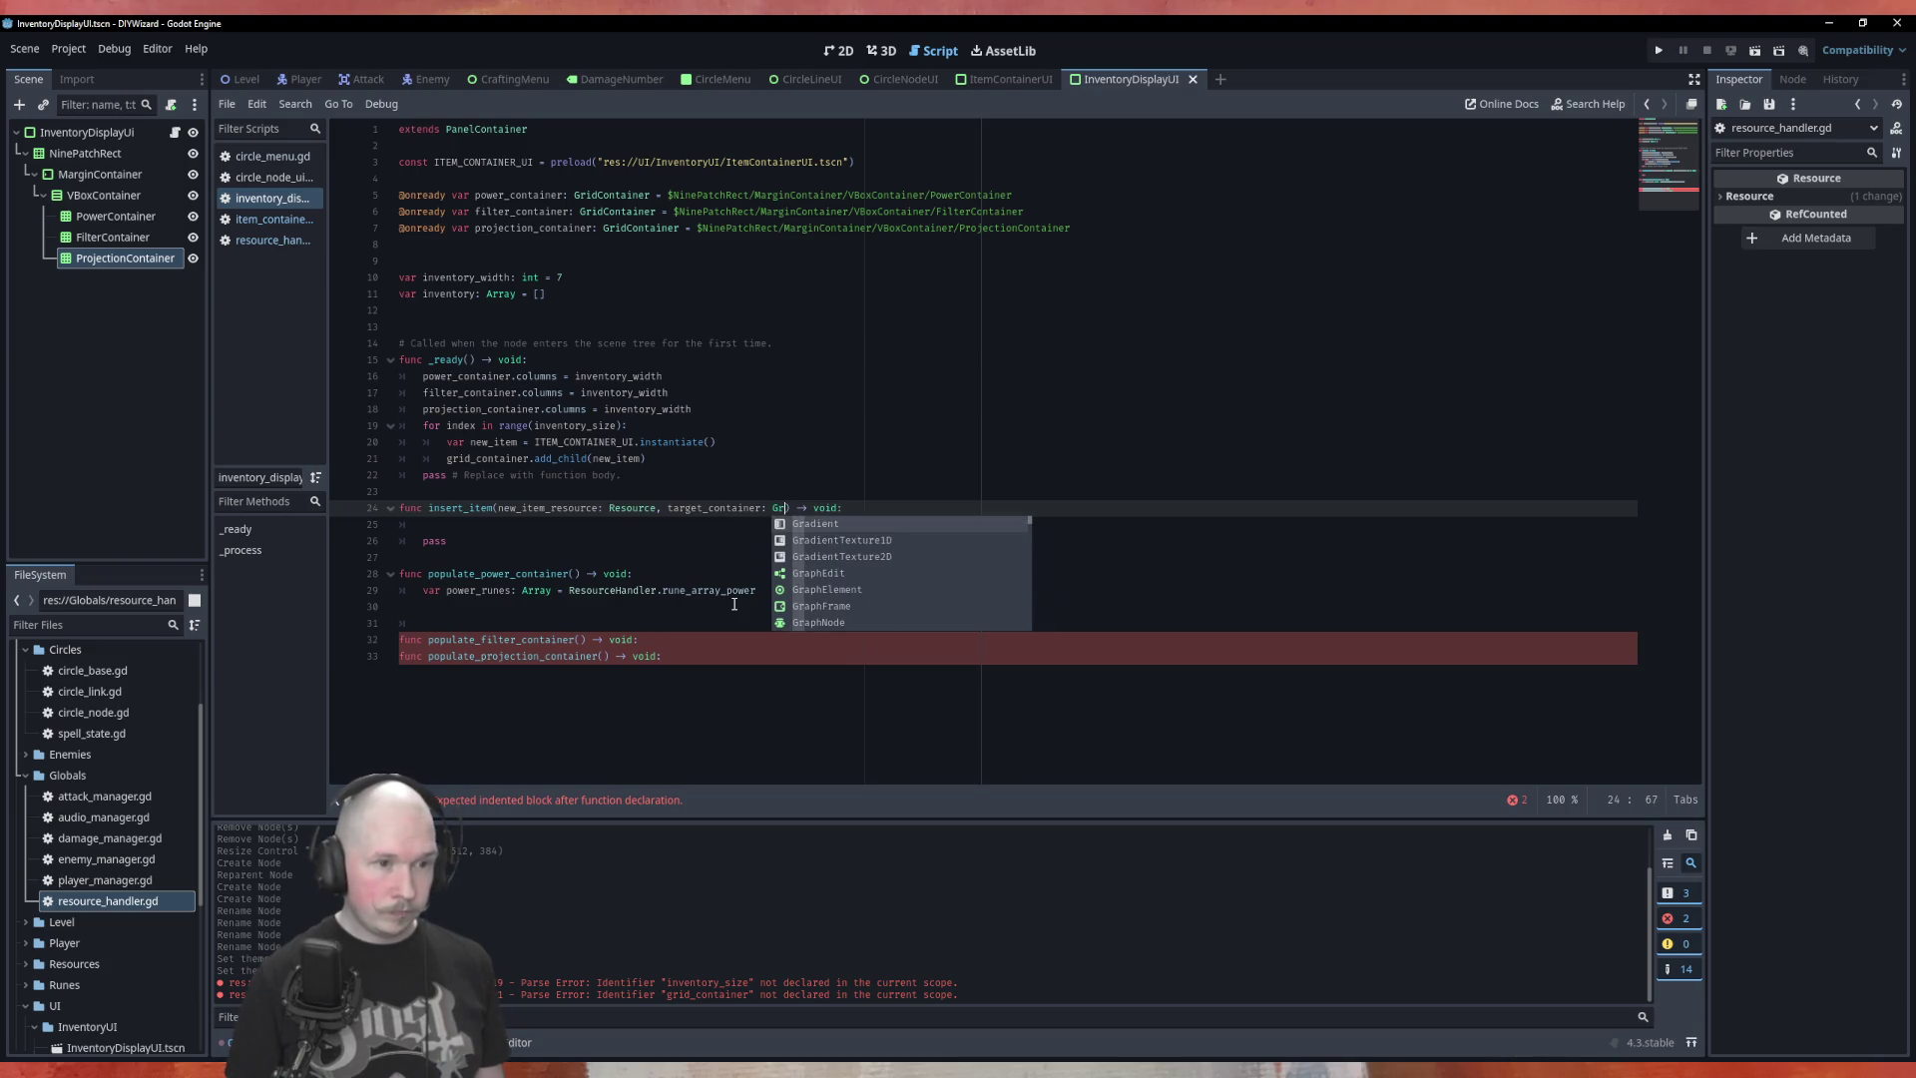
{"action": "type", "text": "id"}
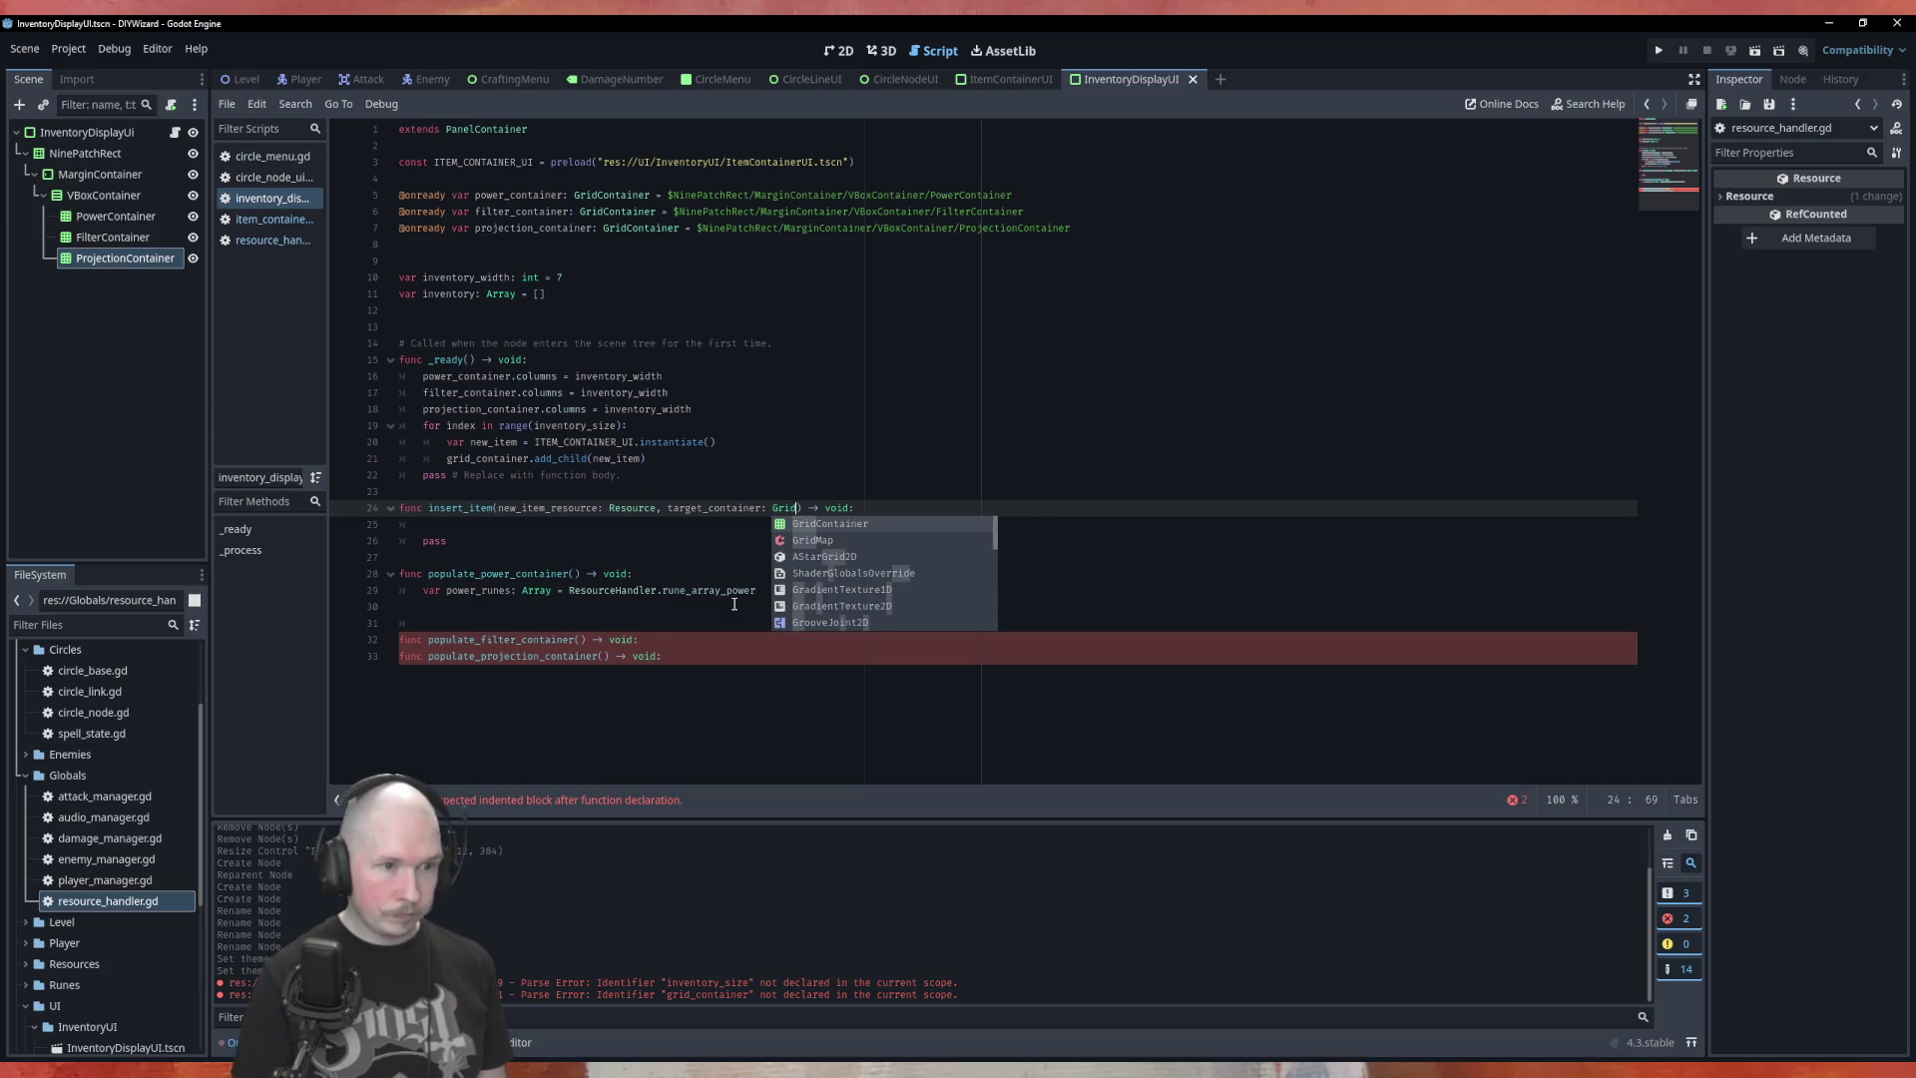
{"action": "key", "text": "Return"}
{"action": "key", "text": "Return"}
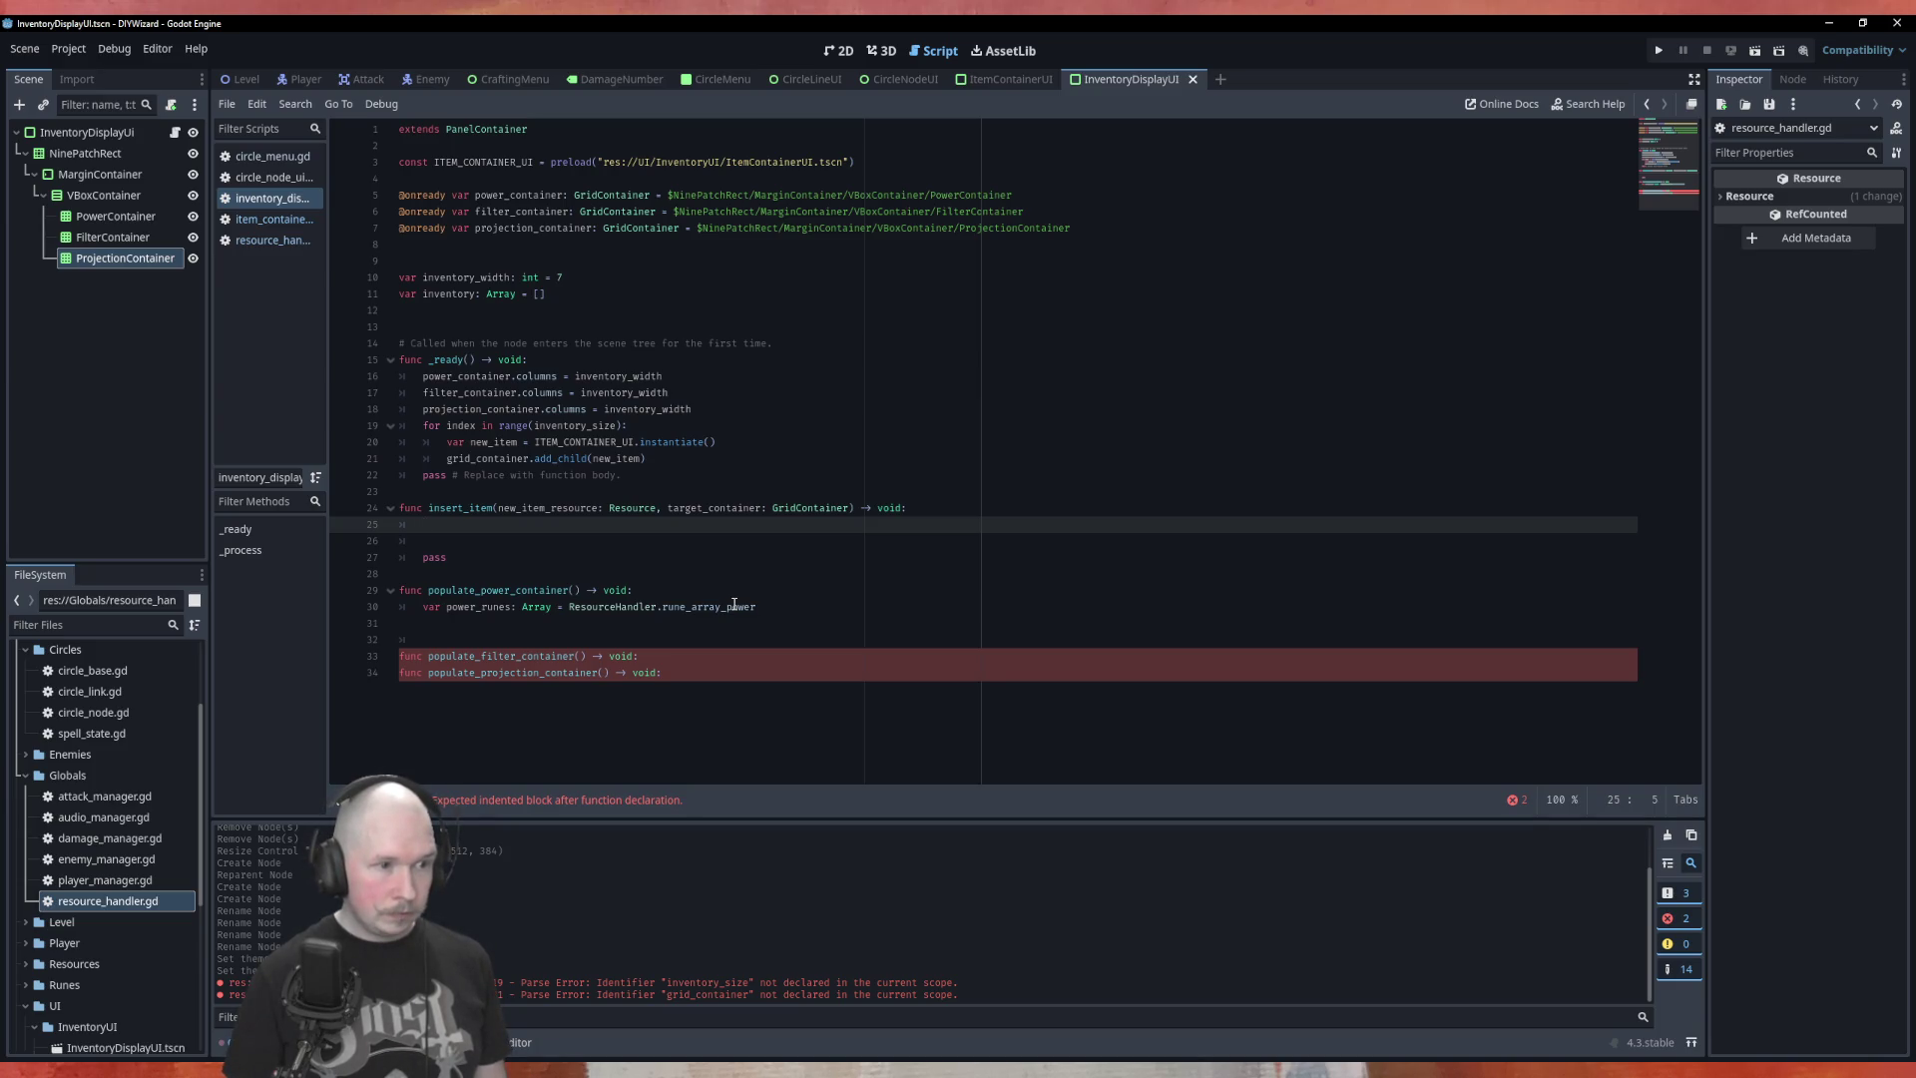
{"action": "key", "text": "Up"}
{"action": "key", "text": "Up"}
{"action": "key", "text": "Up"}
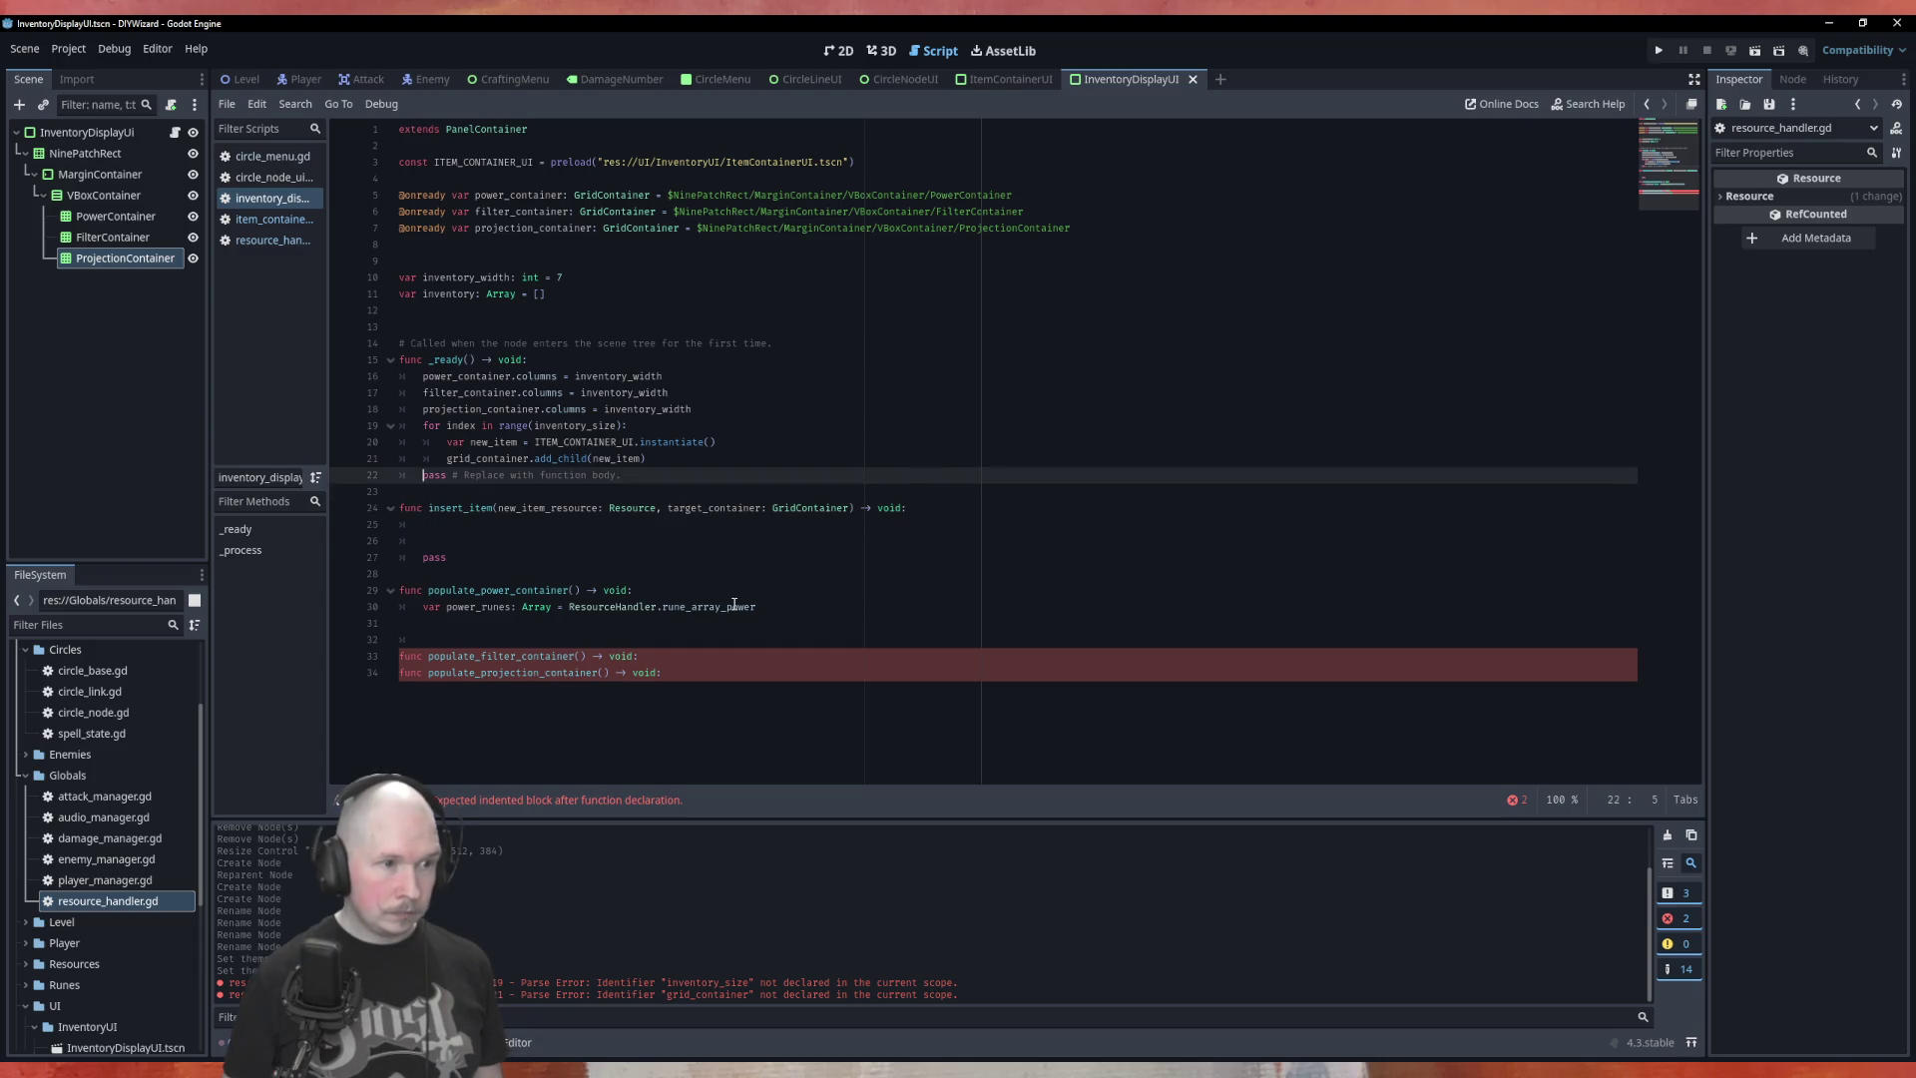
Move the new_item and add_child lines into insert_item, call new_item.insert_item(new_item_resource), and target target_container
{"action": "key", "text": "alt+Down"}
{"action": "key", "text": "alt+Down"}
{"action": "key", "text": "alt+Down"}
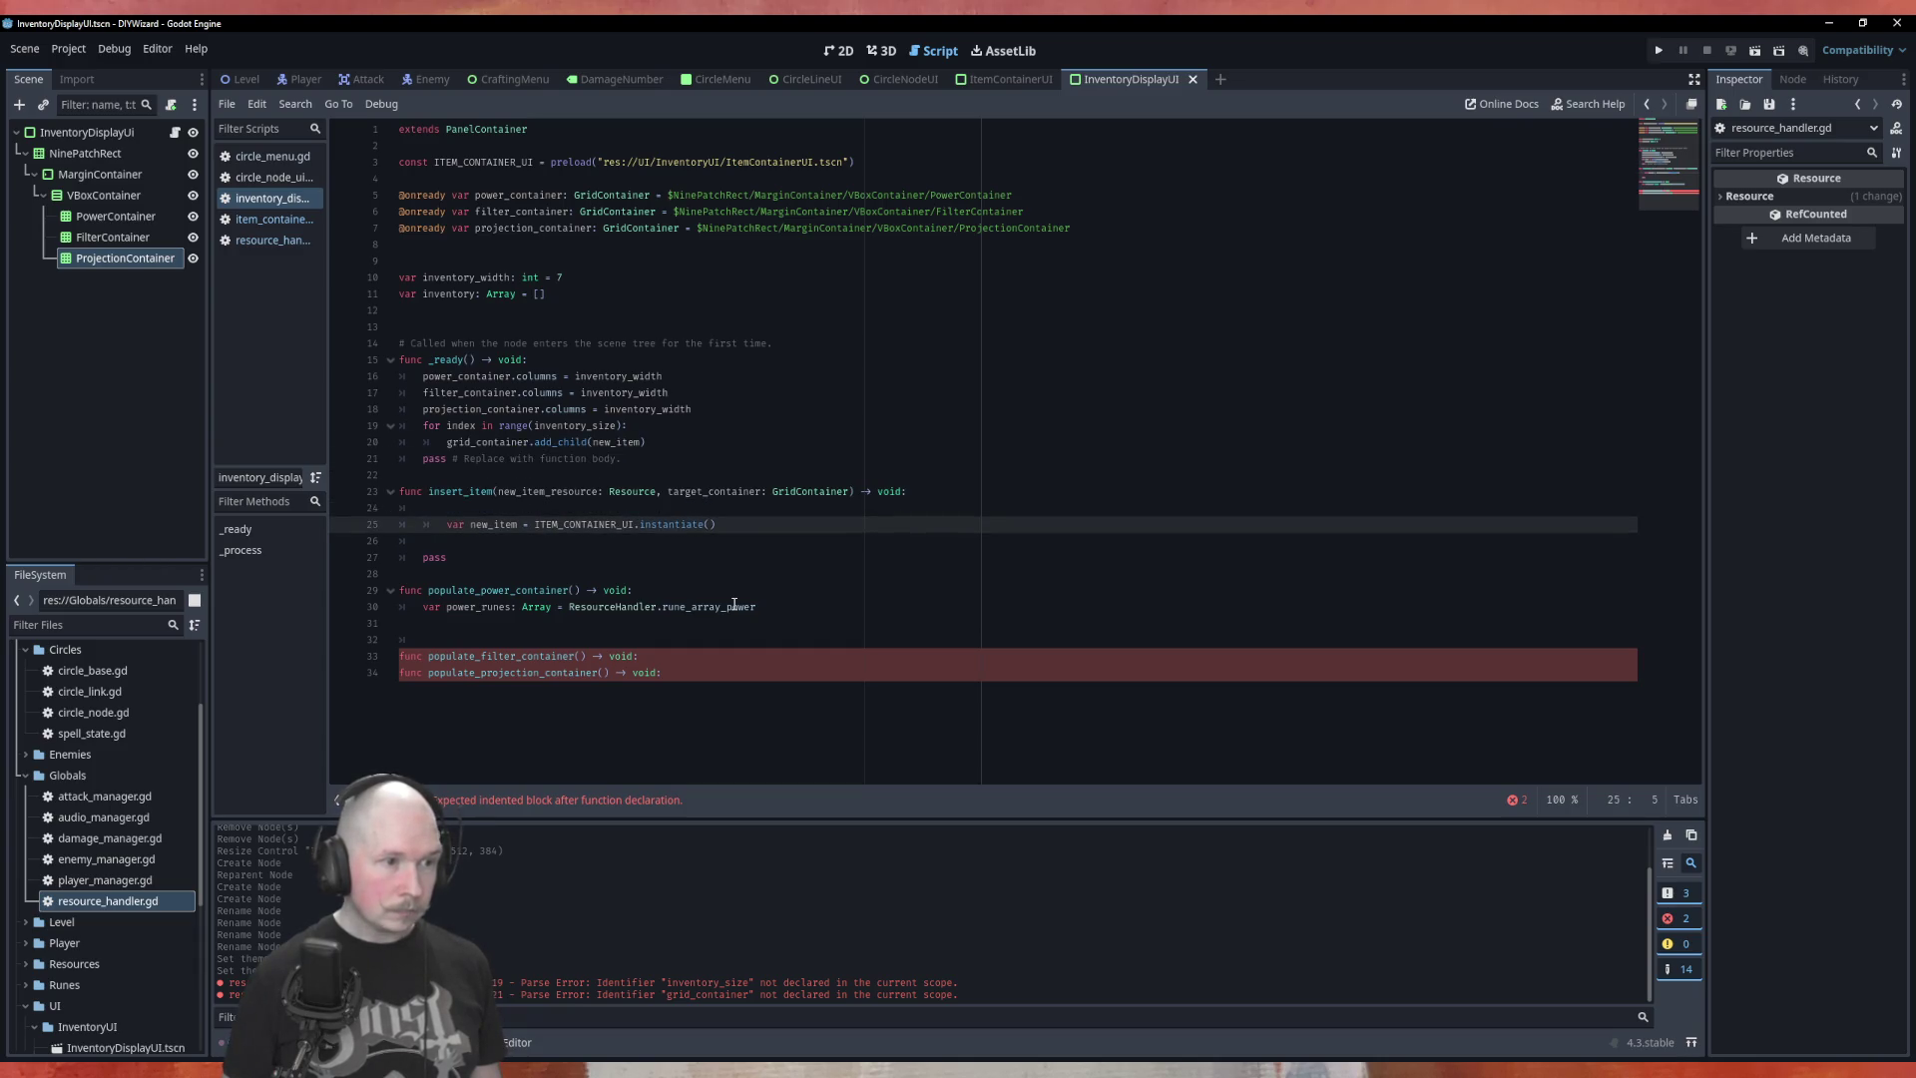
{"action": "key", "text": "BackSpace"}
{"action": "key", "text": "Return"}
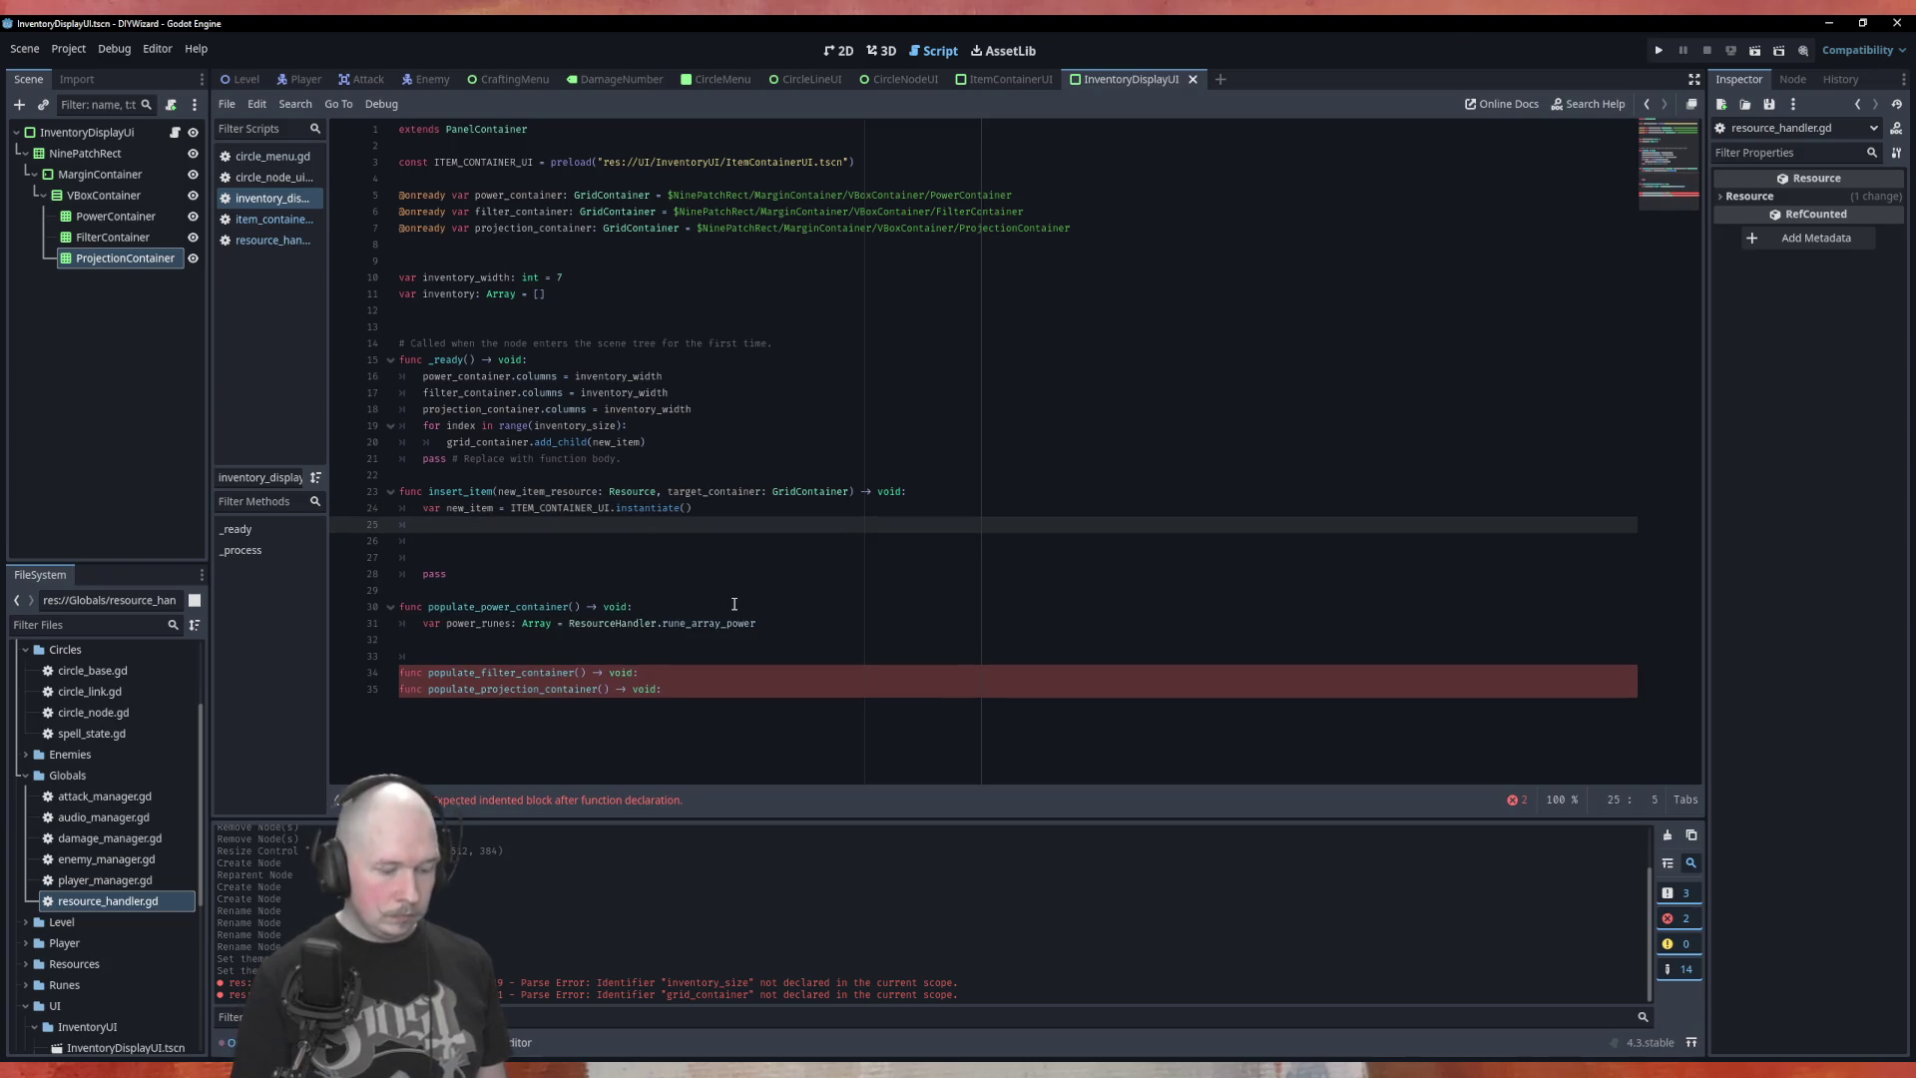
{"action": "type", "text": "new_i"}
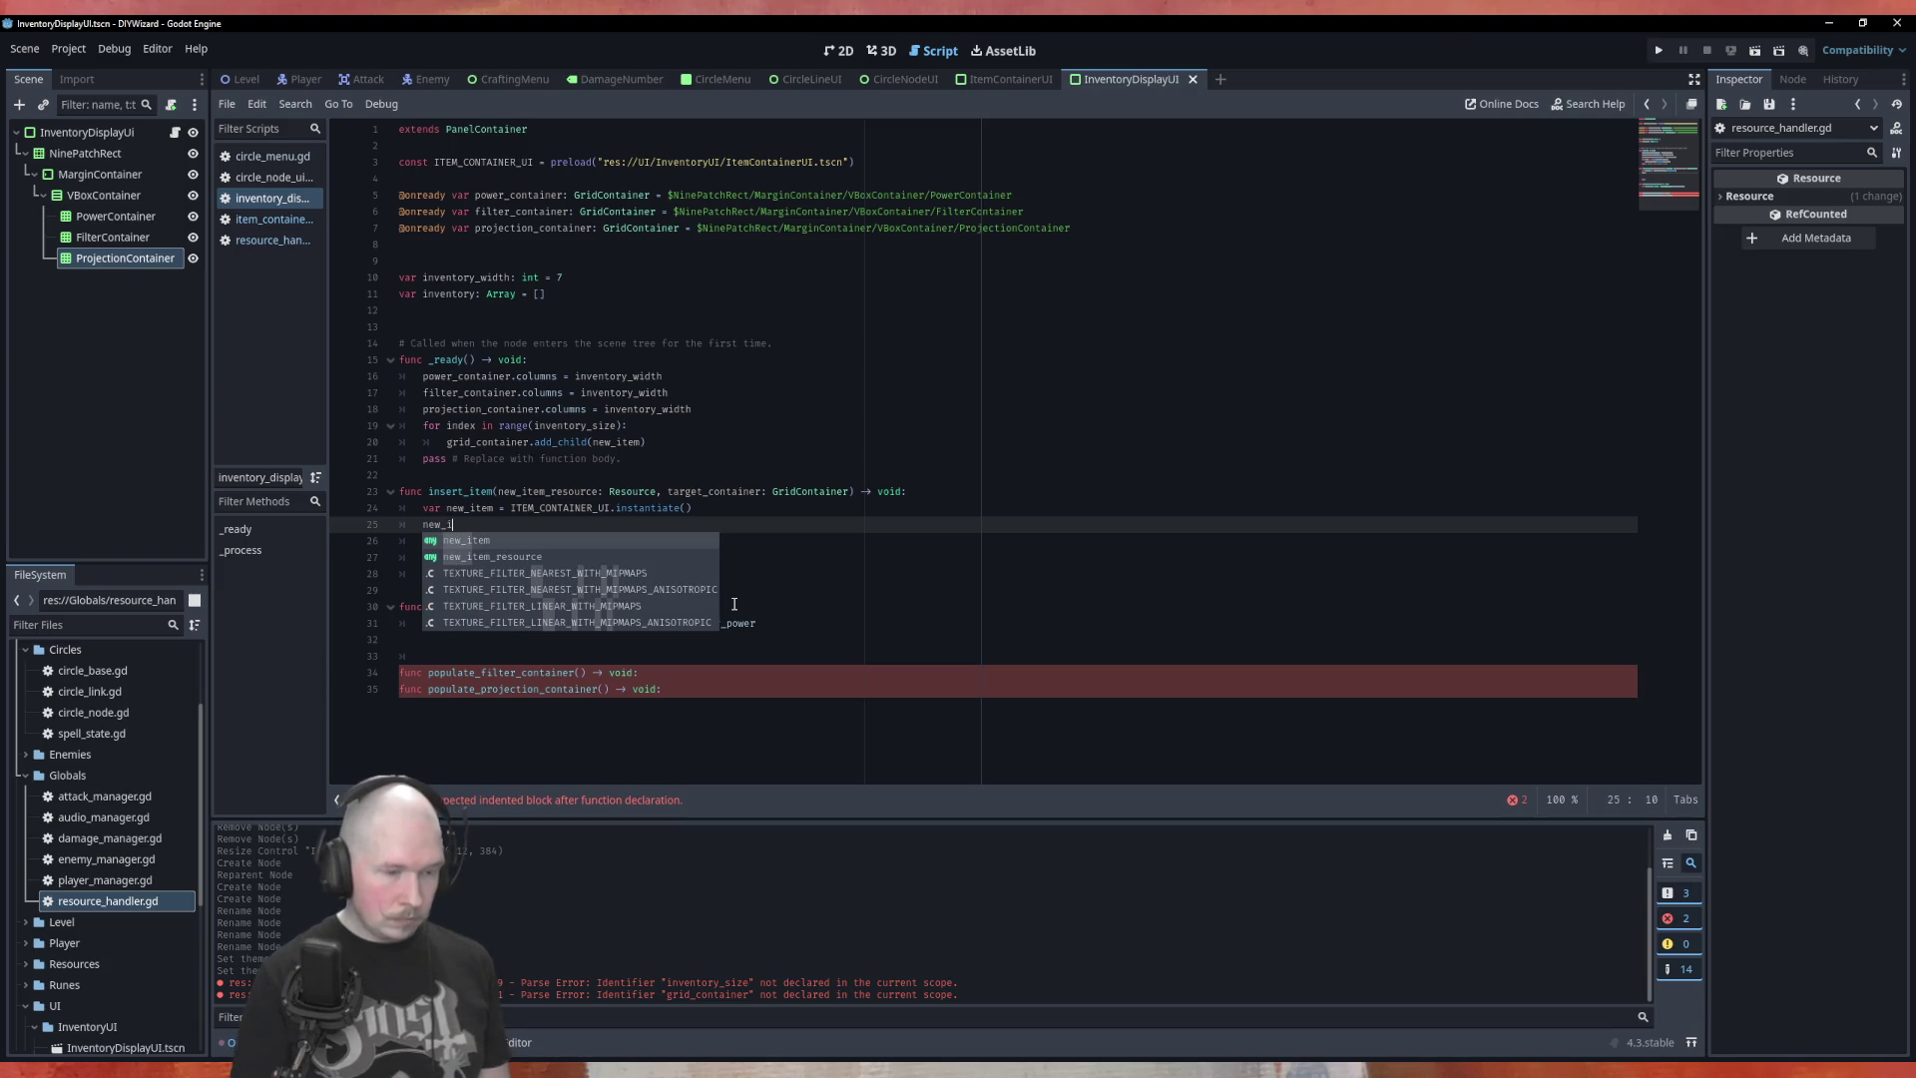
{"action": "type", "text": "tem."}
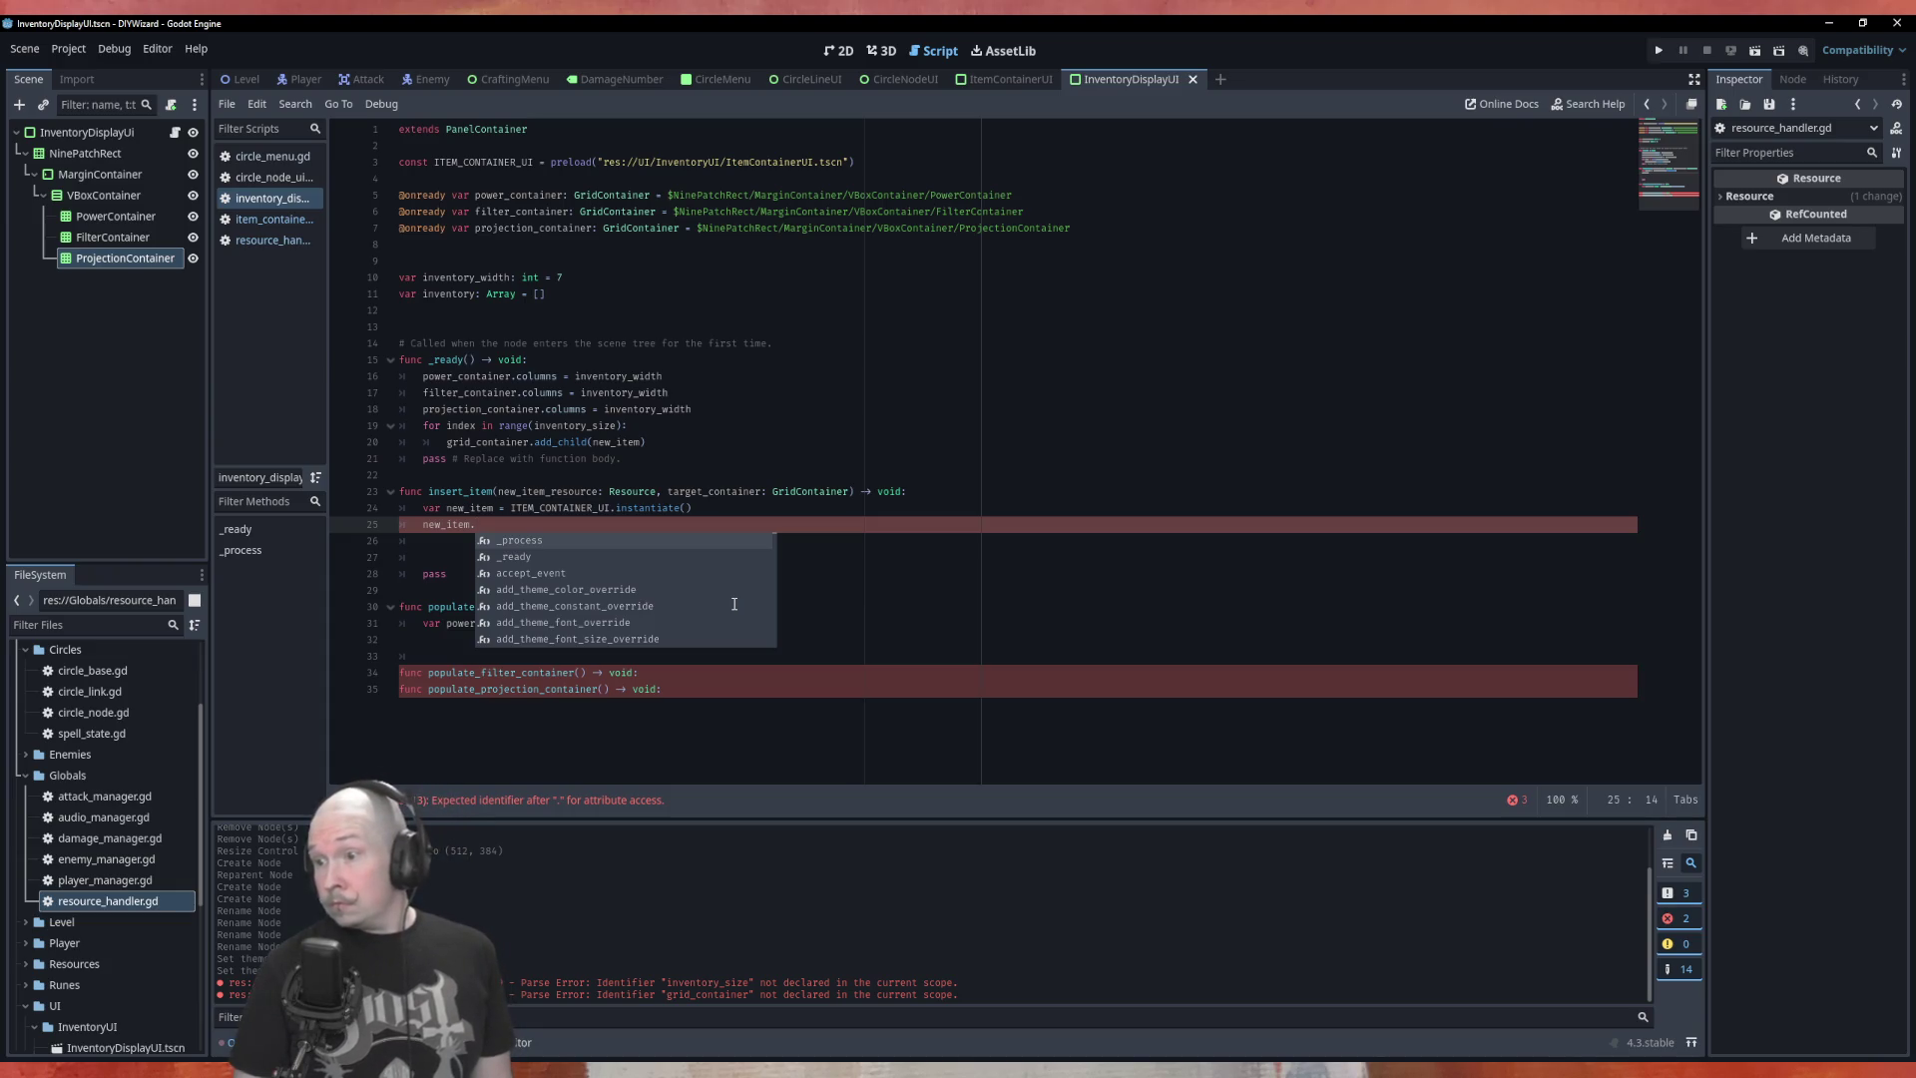
{"action": "type", "text": "insert"}
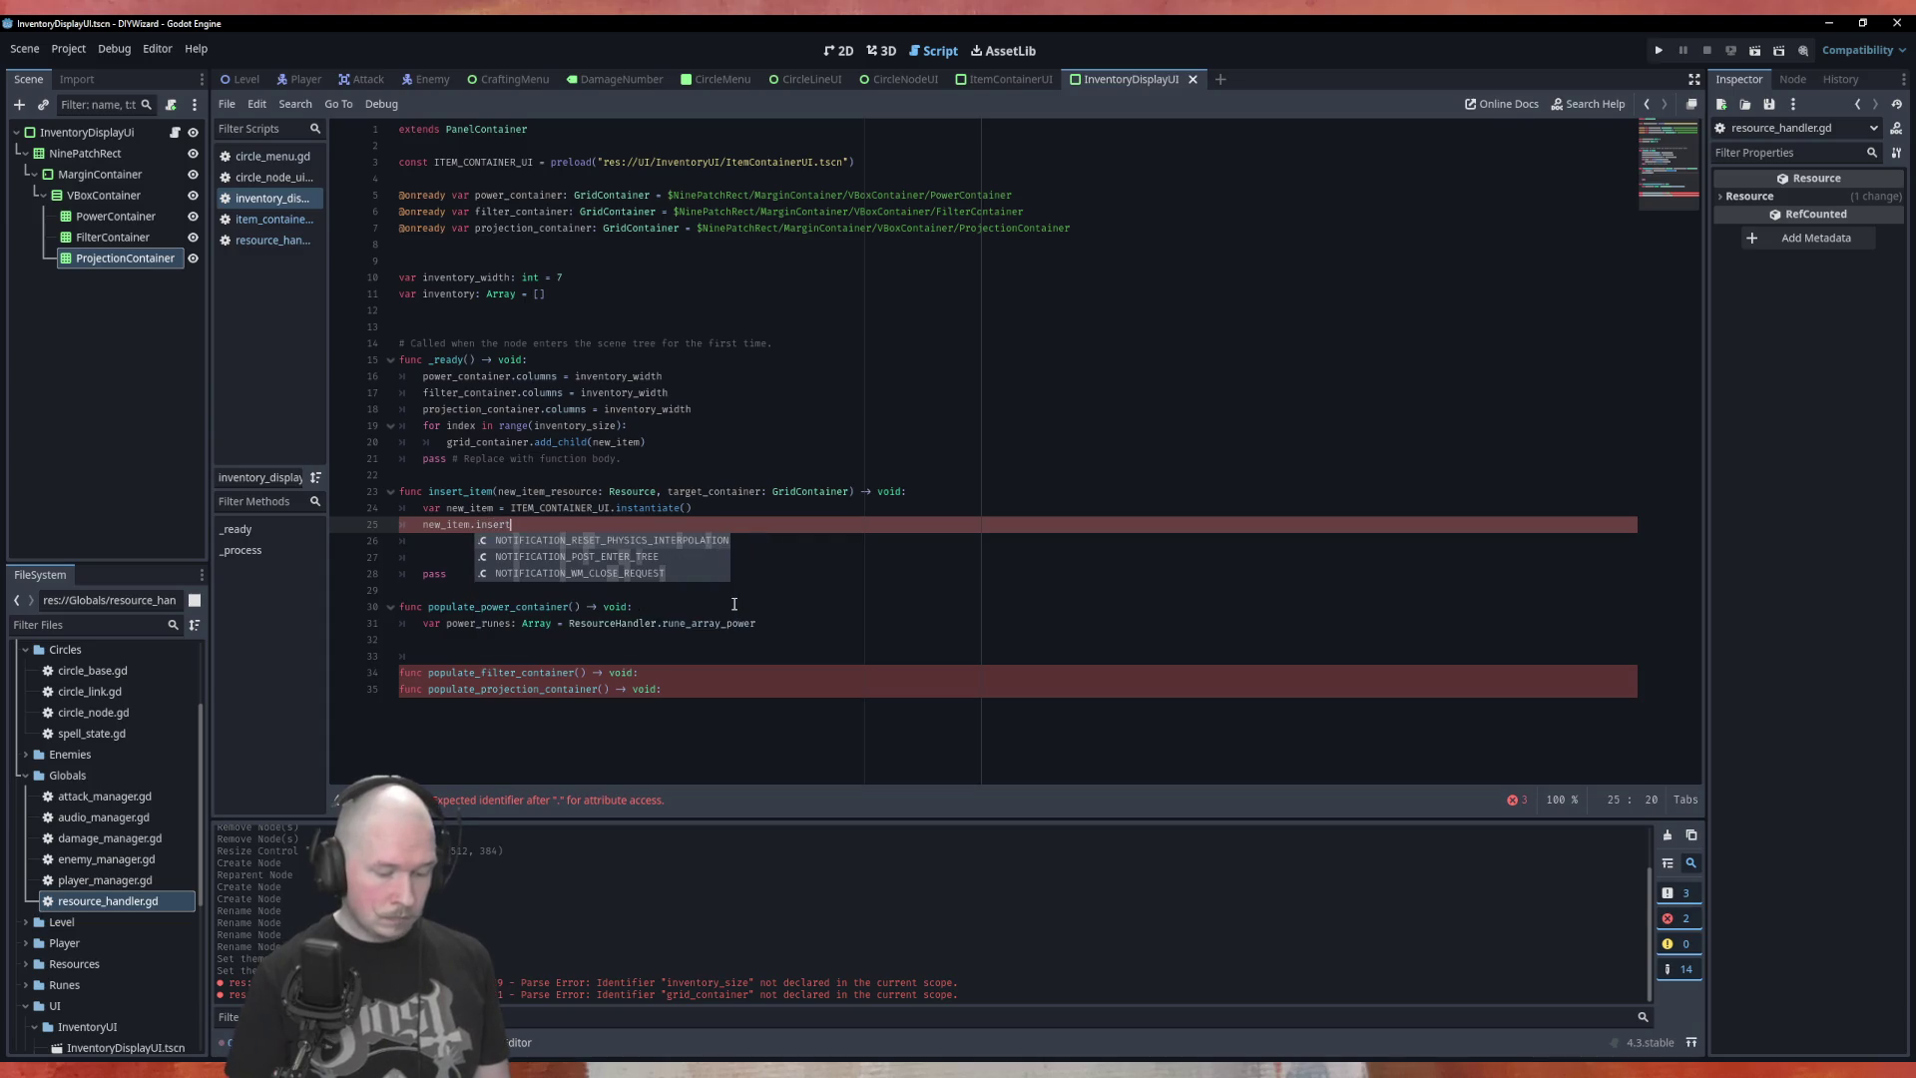
{"action": "type", "text": "_item("}
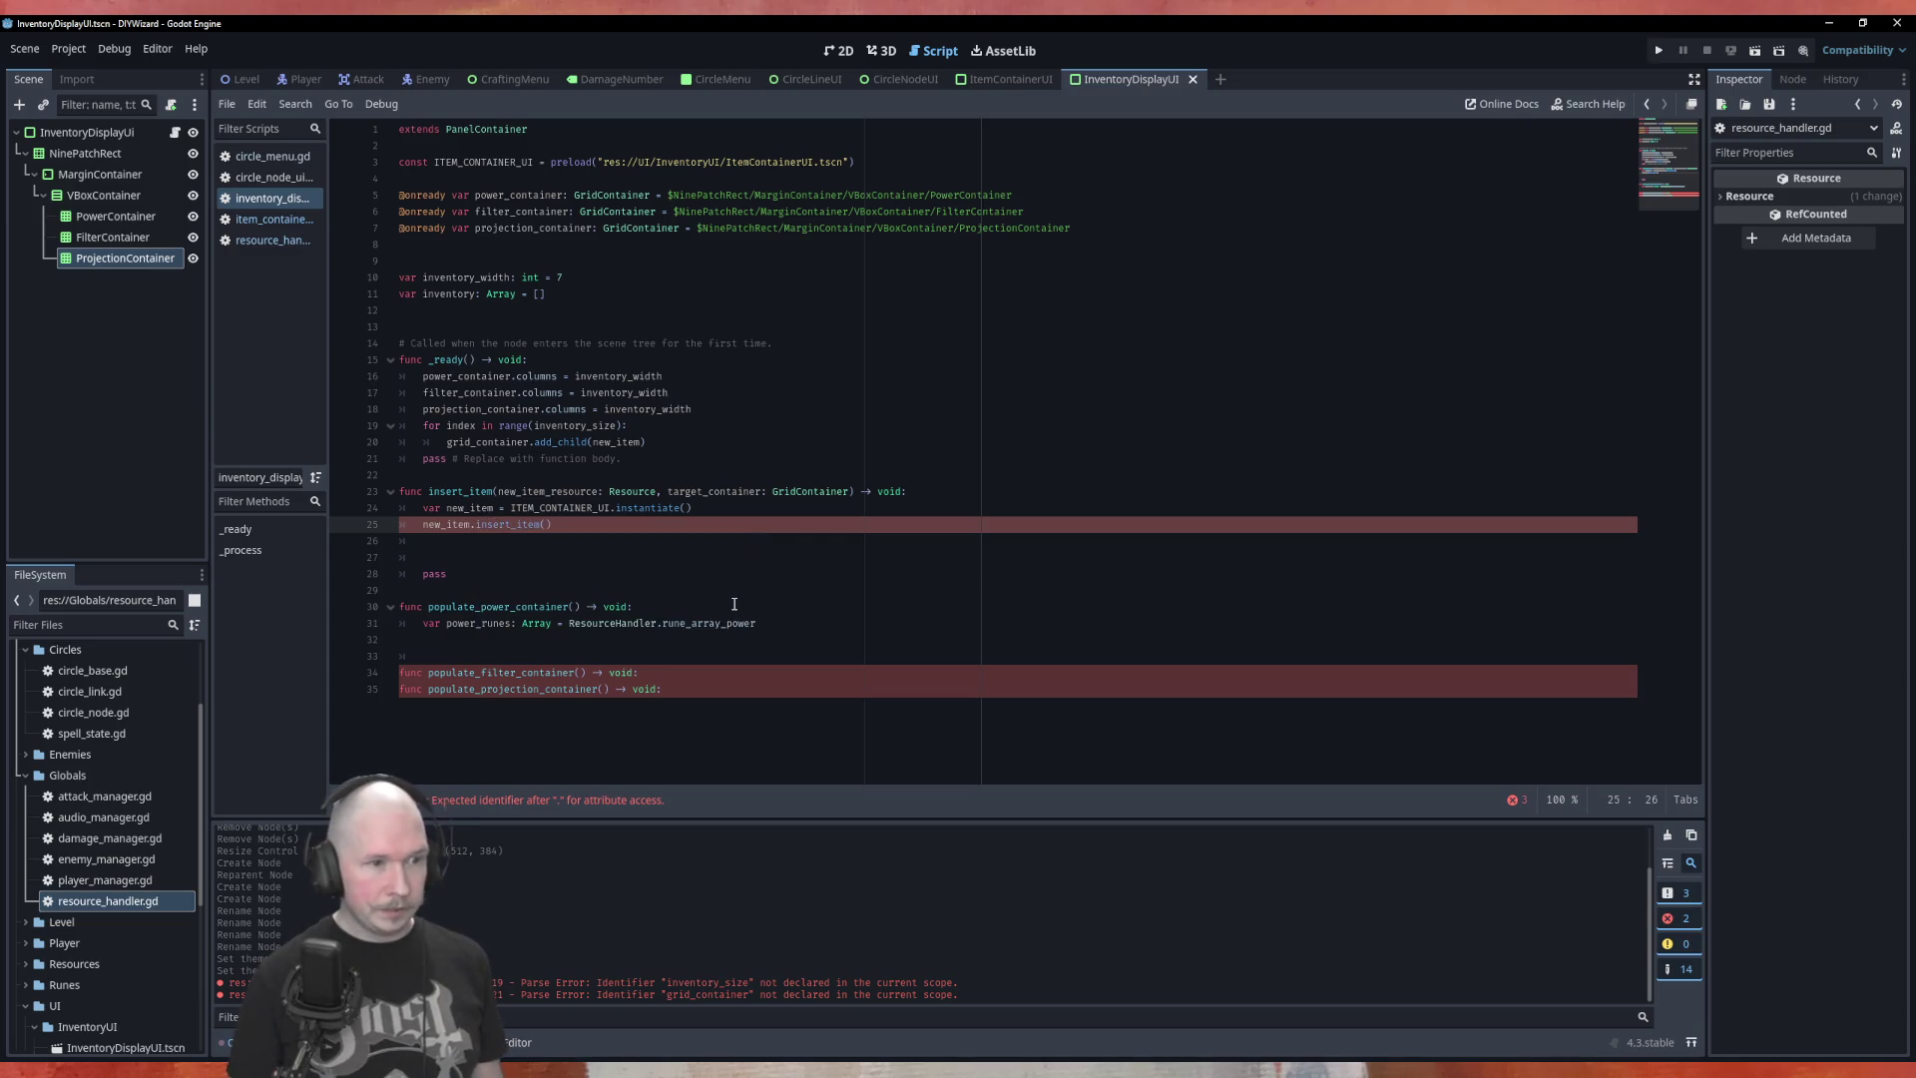
{"action": "type", "text": "new"}
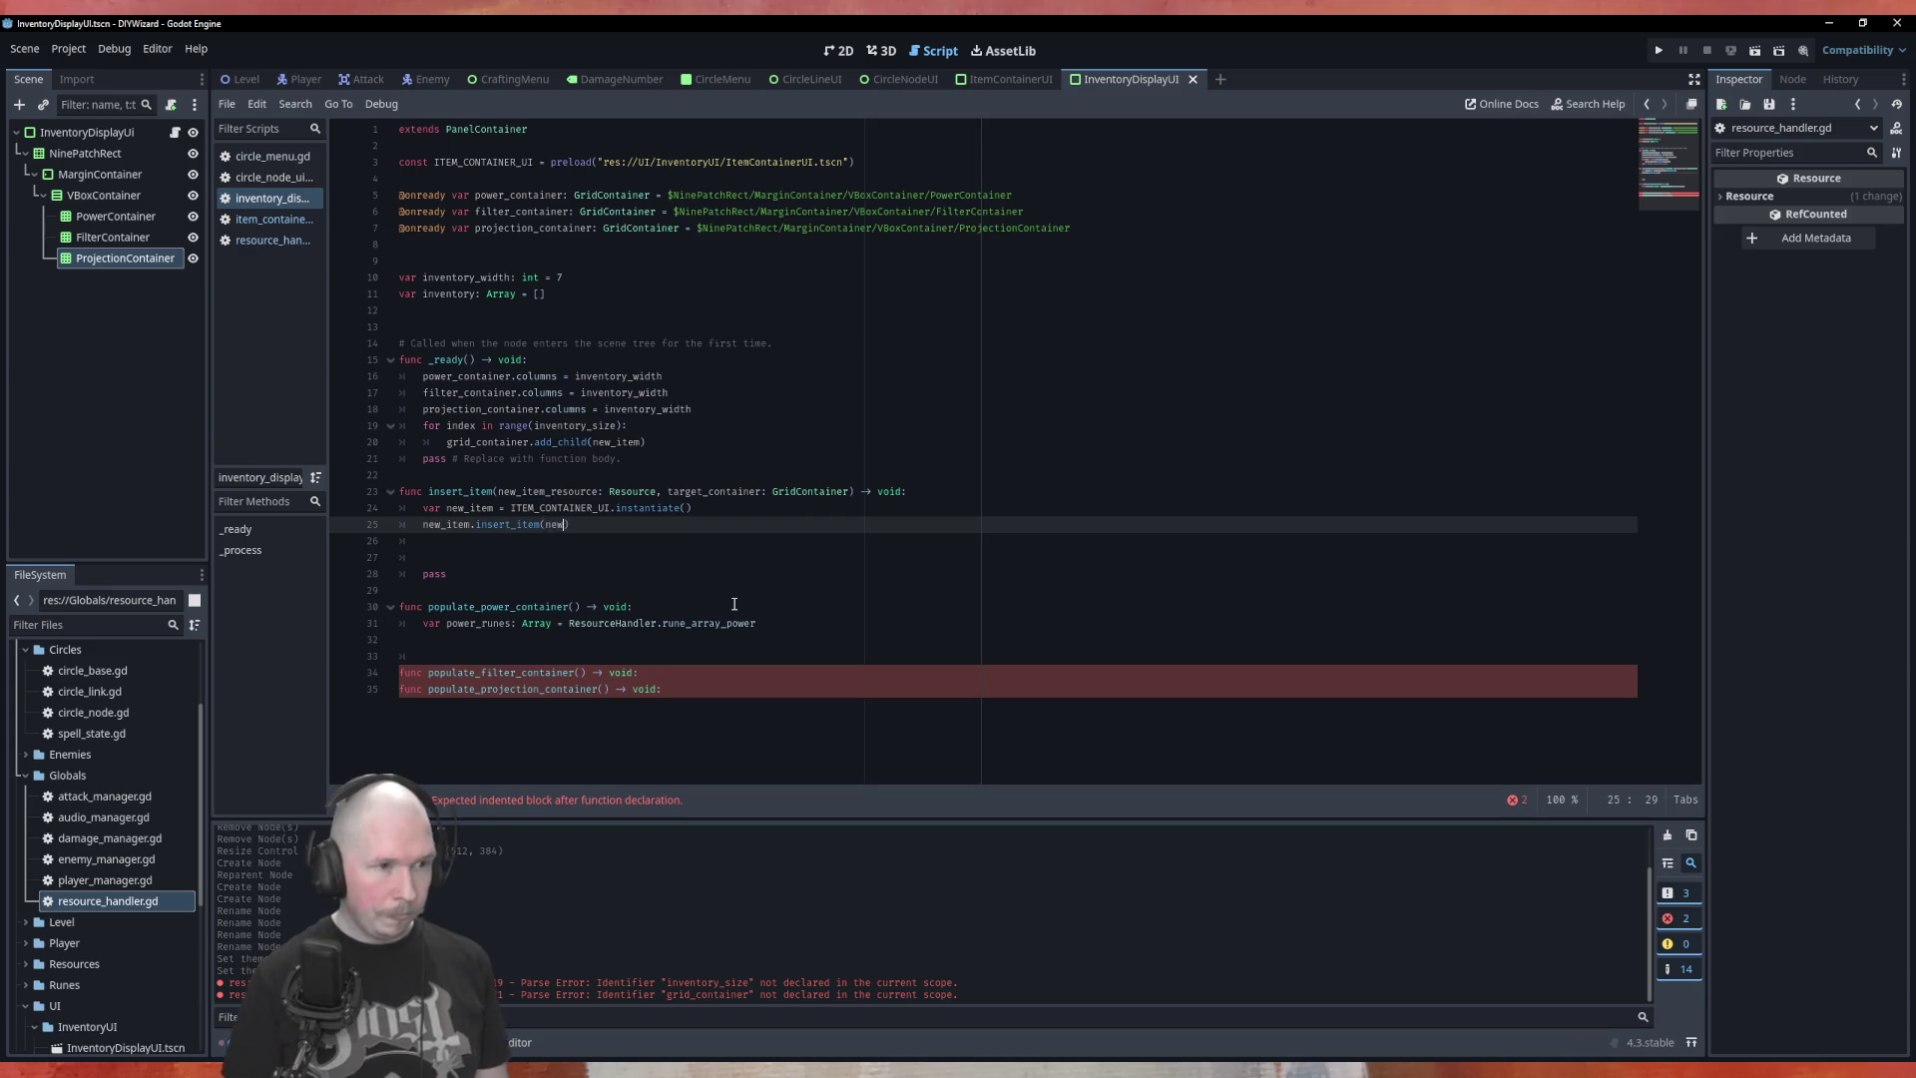
{"action": "key", "text": "Return"}
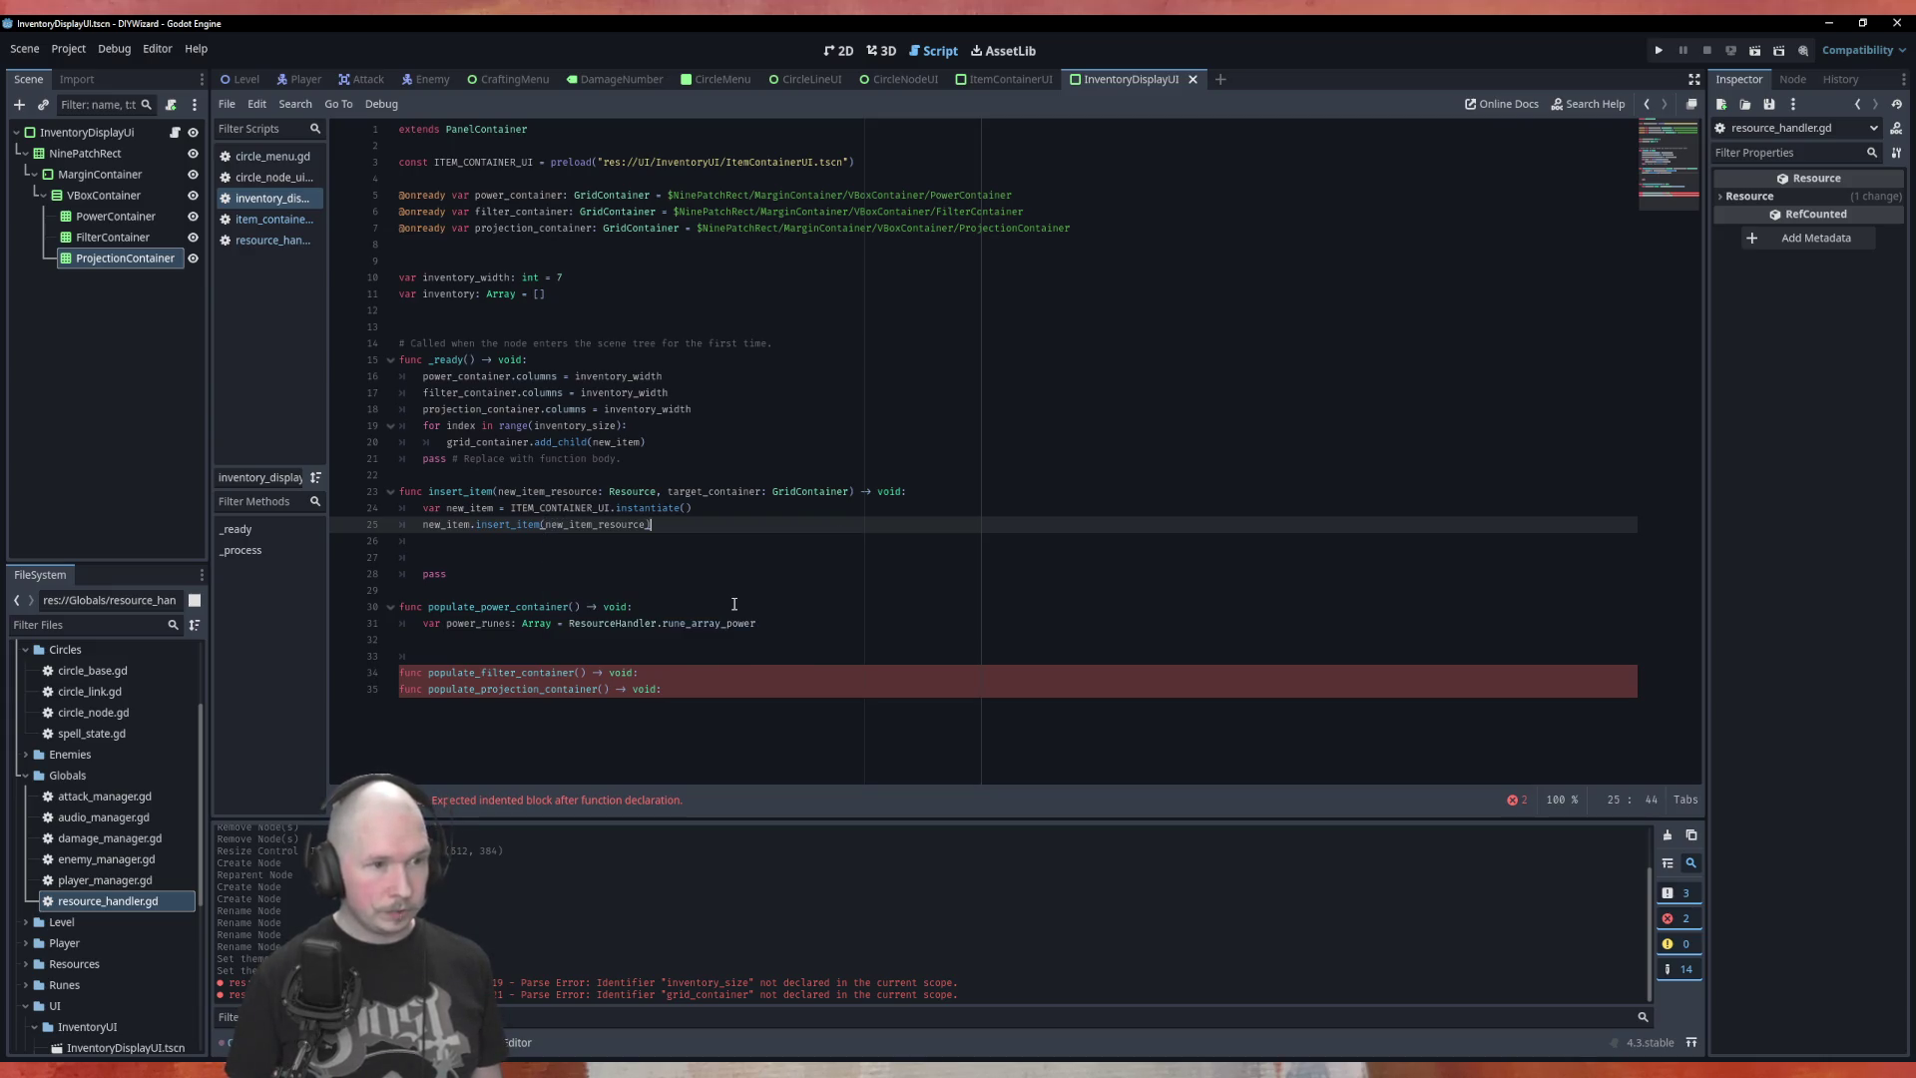
{"action": "key", "text": "Return"}
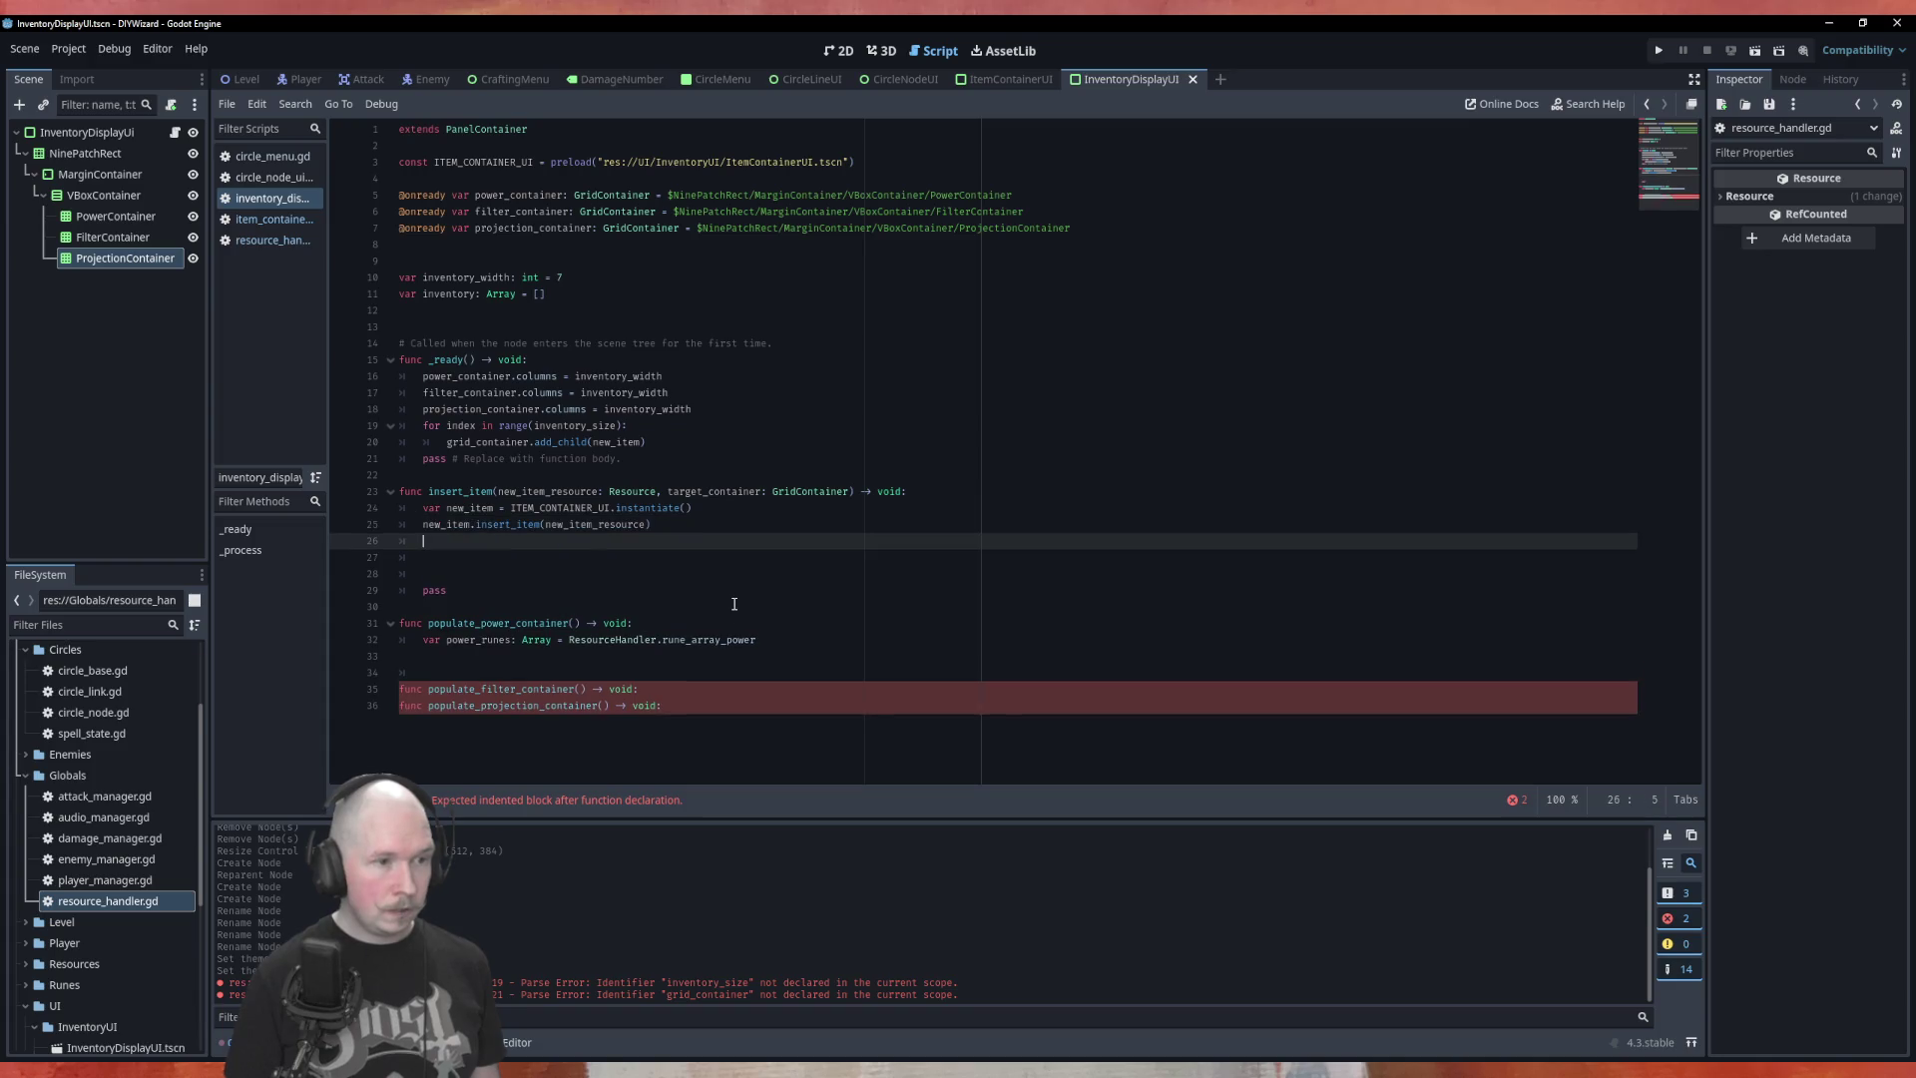
{"action": "key", "text": "Up"}
{"action": "key", "text": "Up"}
{"action": "key", "text": "Up"}
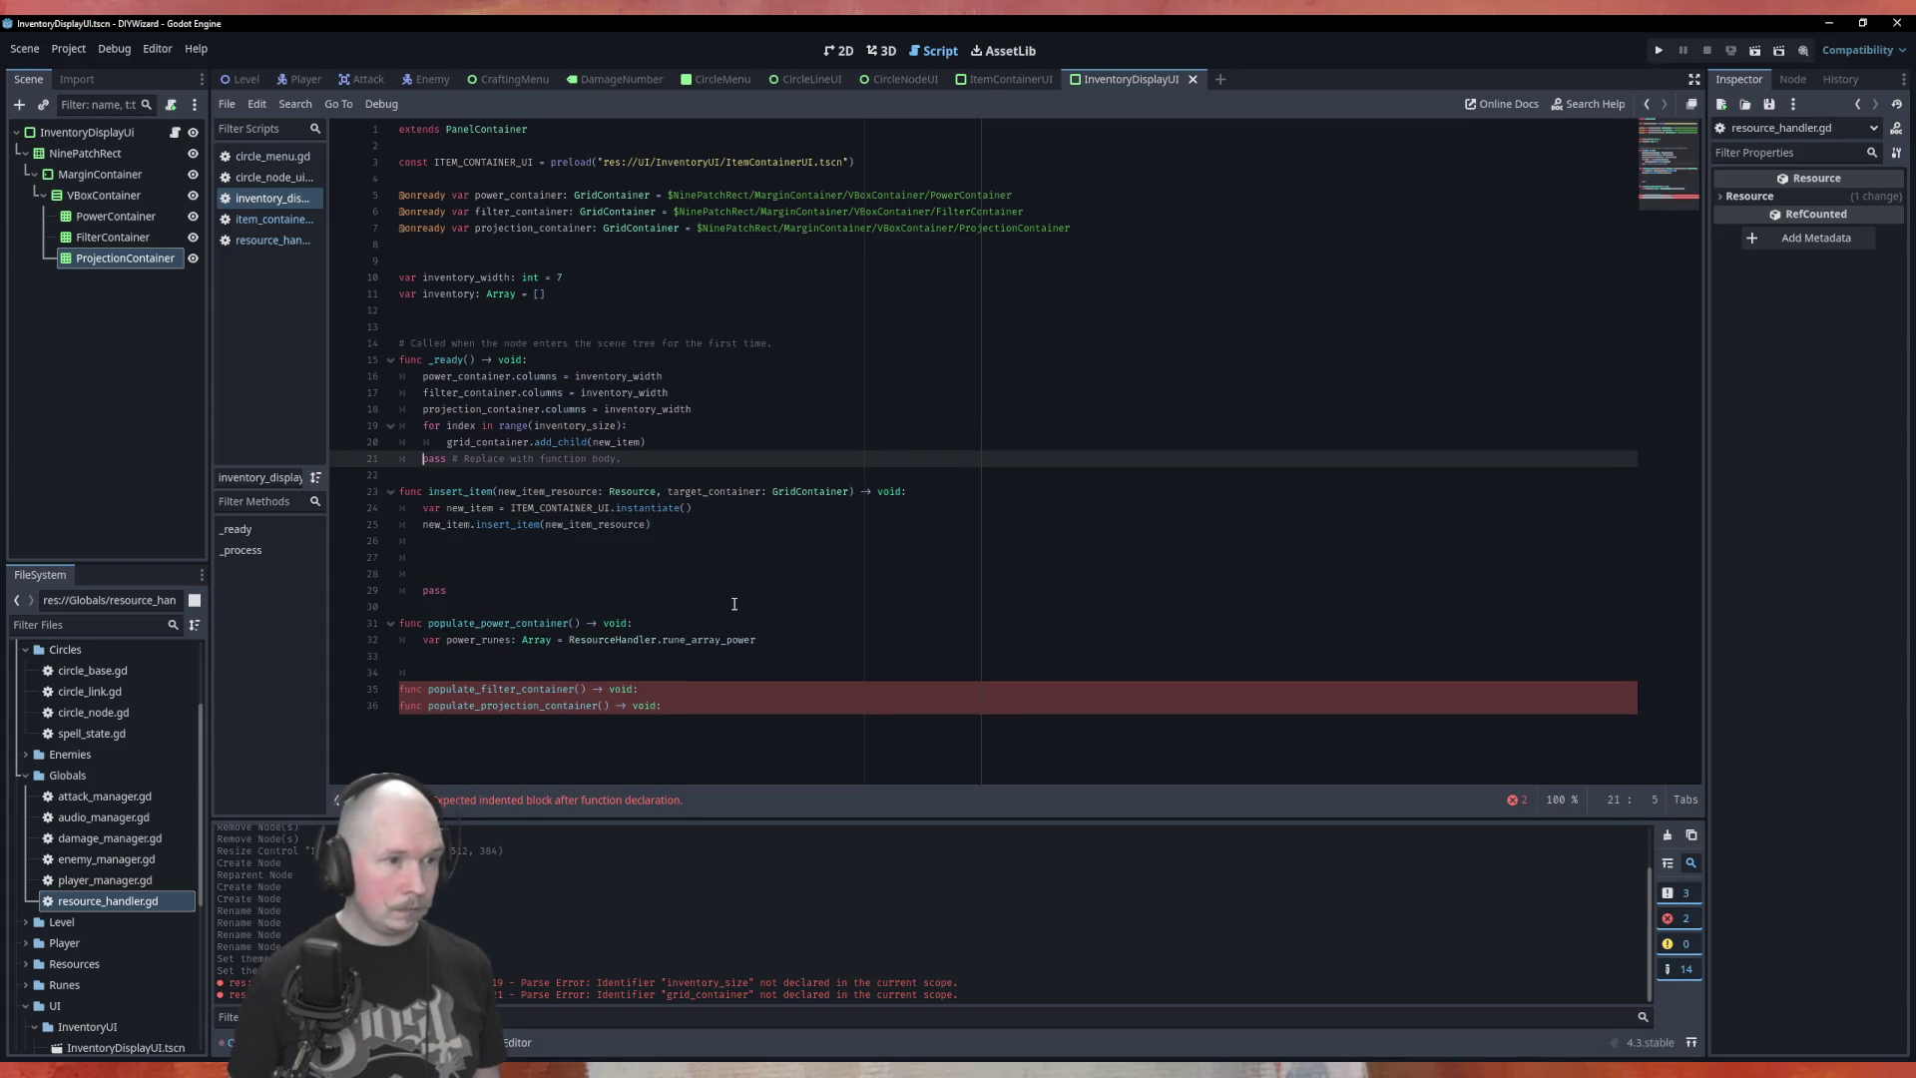
{"action": "key", "text": "alt+Down"}
{"action": "key", "text": "alt+Down"}
{"action": "key", "text": "alt+Down"}
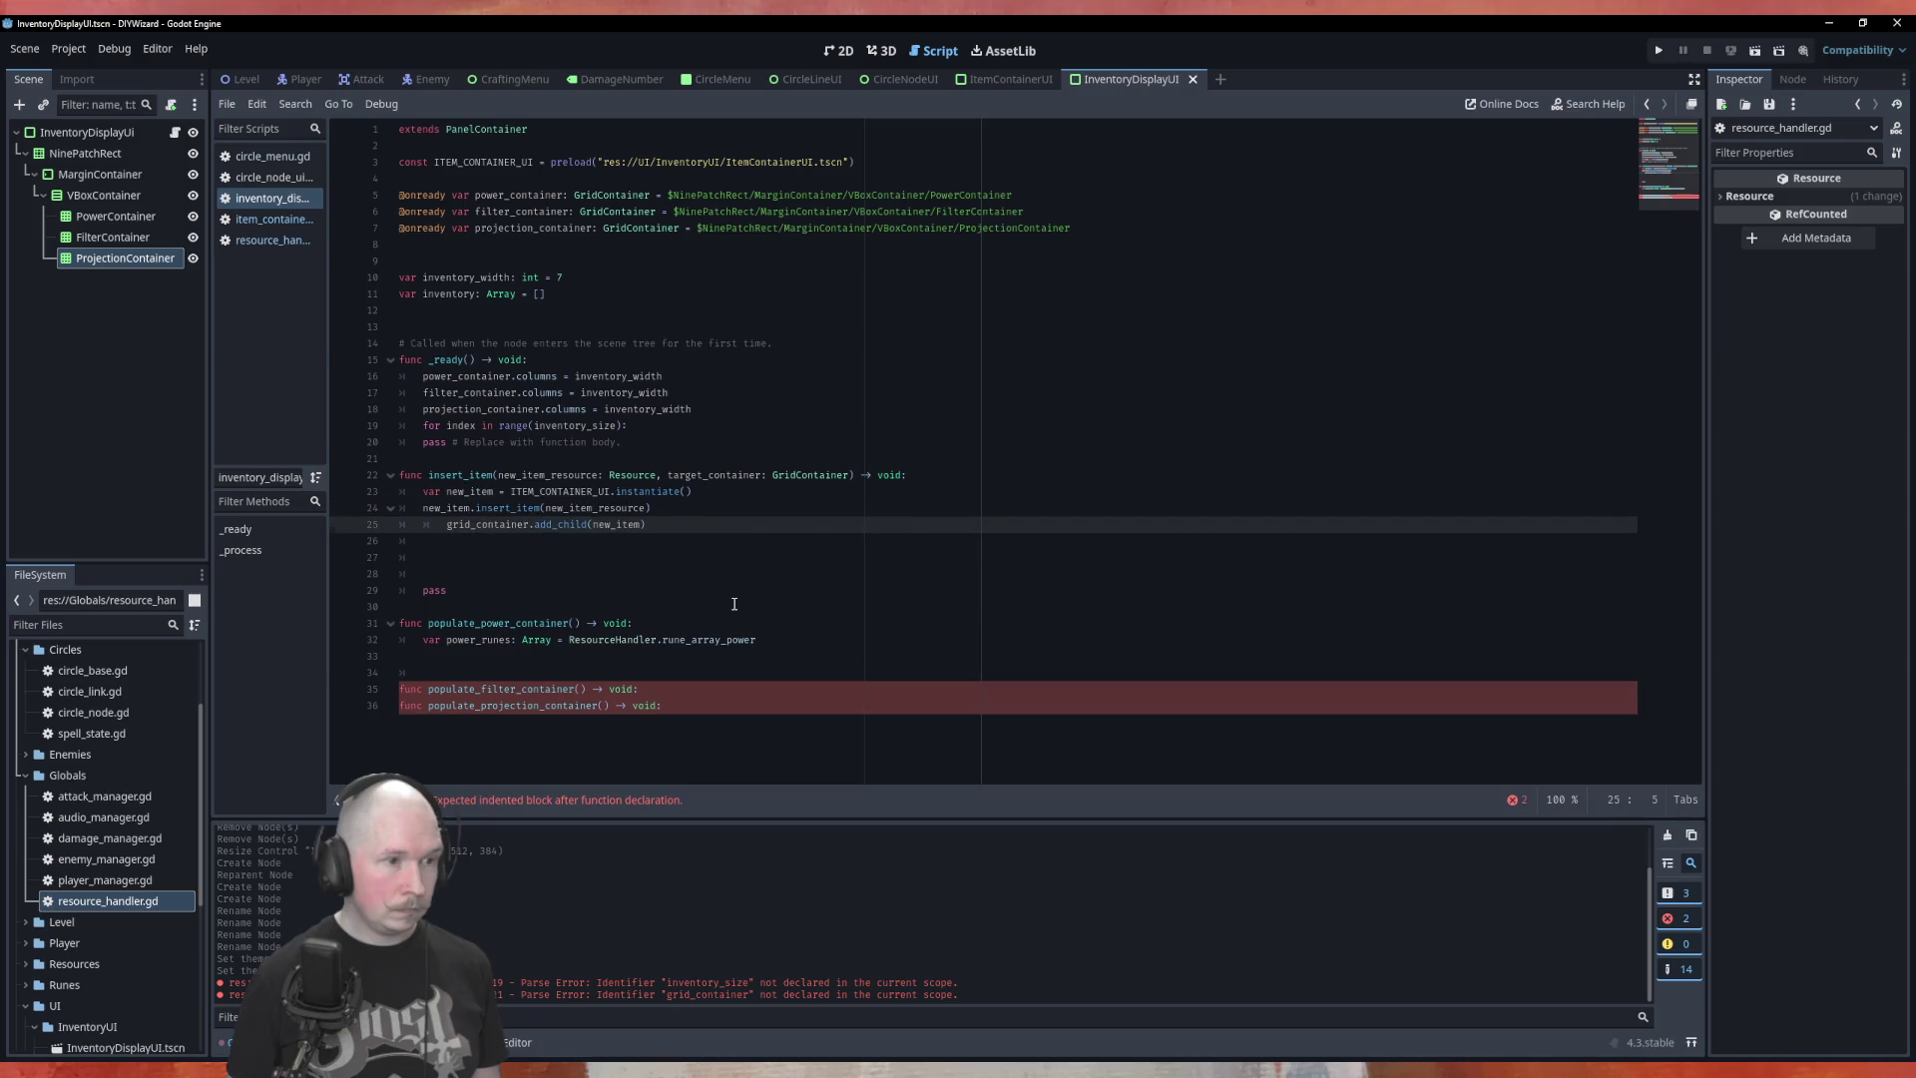
{"action": "key", "text": "Delete"}
{"action": "key", "text": "Delete"}
{"action": "key", "text": "Delete"}
{"action": "key", "text": "Delete"}
{"action": "type", "text": "targe"}
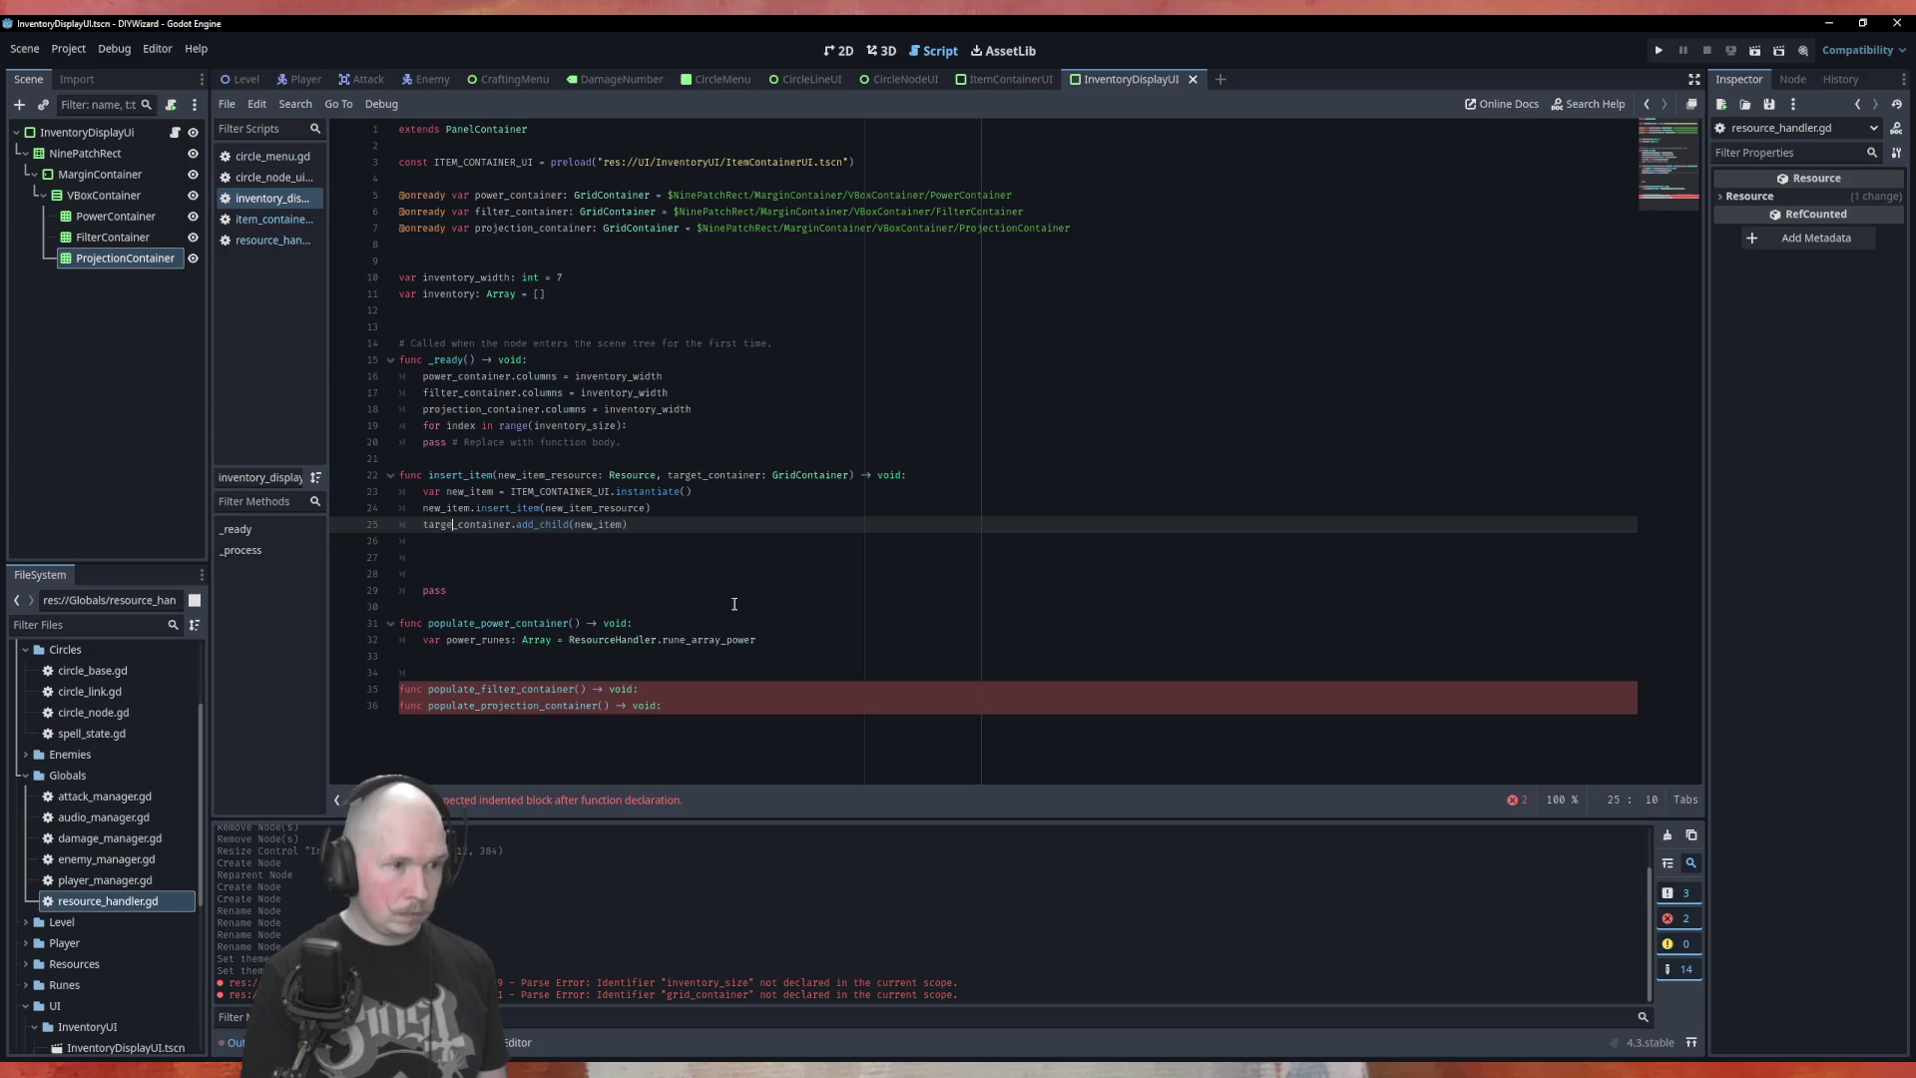
{"action": "type", "text": "t"}
Delete the leftover blank lines and pass from insert_item
{"action": "left_click", "coordinate": [735, 604]}
{"action": "left_click_drag", "start_coordinate": [489, 589], "coordinate": [381, 543]}
{"action": "key", "text": "BackSpace"}
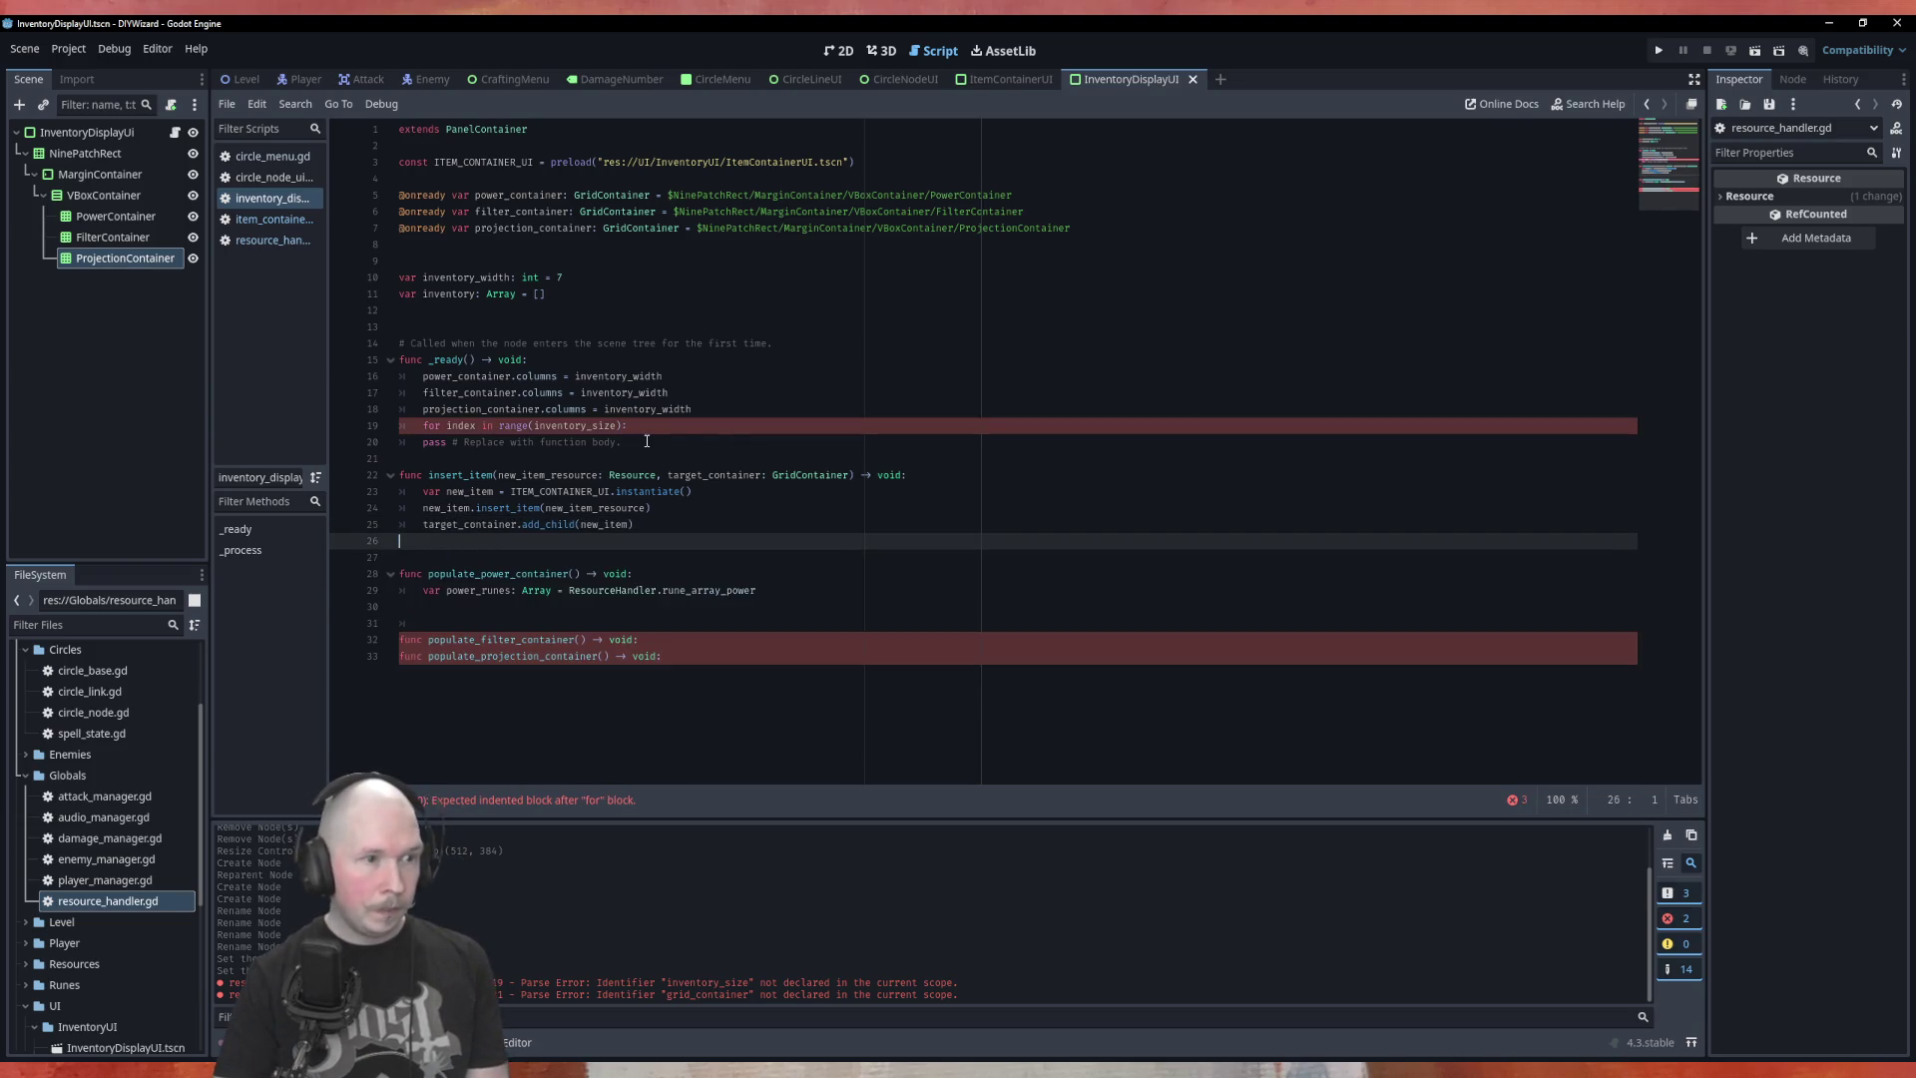
Remove the old inventory_size for loop and its pass from _ready
{"action": "left_click_drag", "start_coordinate": [647, 441], "coordinate": [394, 410]}
{"action": "left_click_drag", "start_coordinate": [633, 427], "coordinate": [405, 429]}
{"action": "left_click_drag", "start_coordinate": [636, 445], "coordinate": [358, 425]}
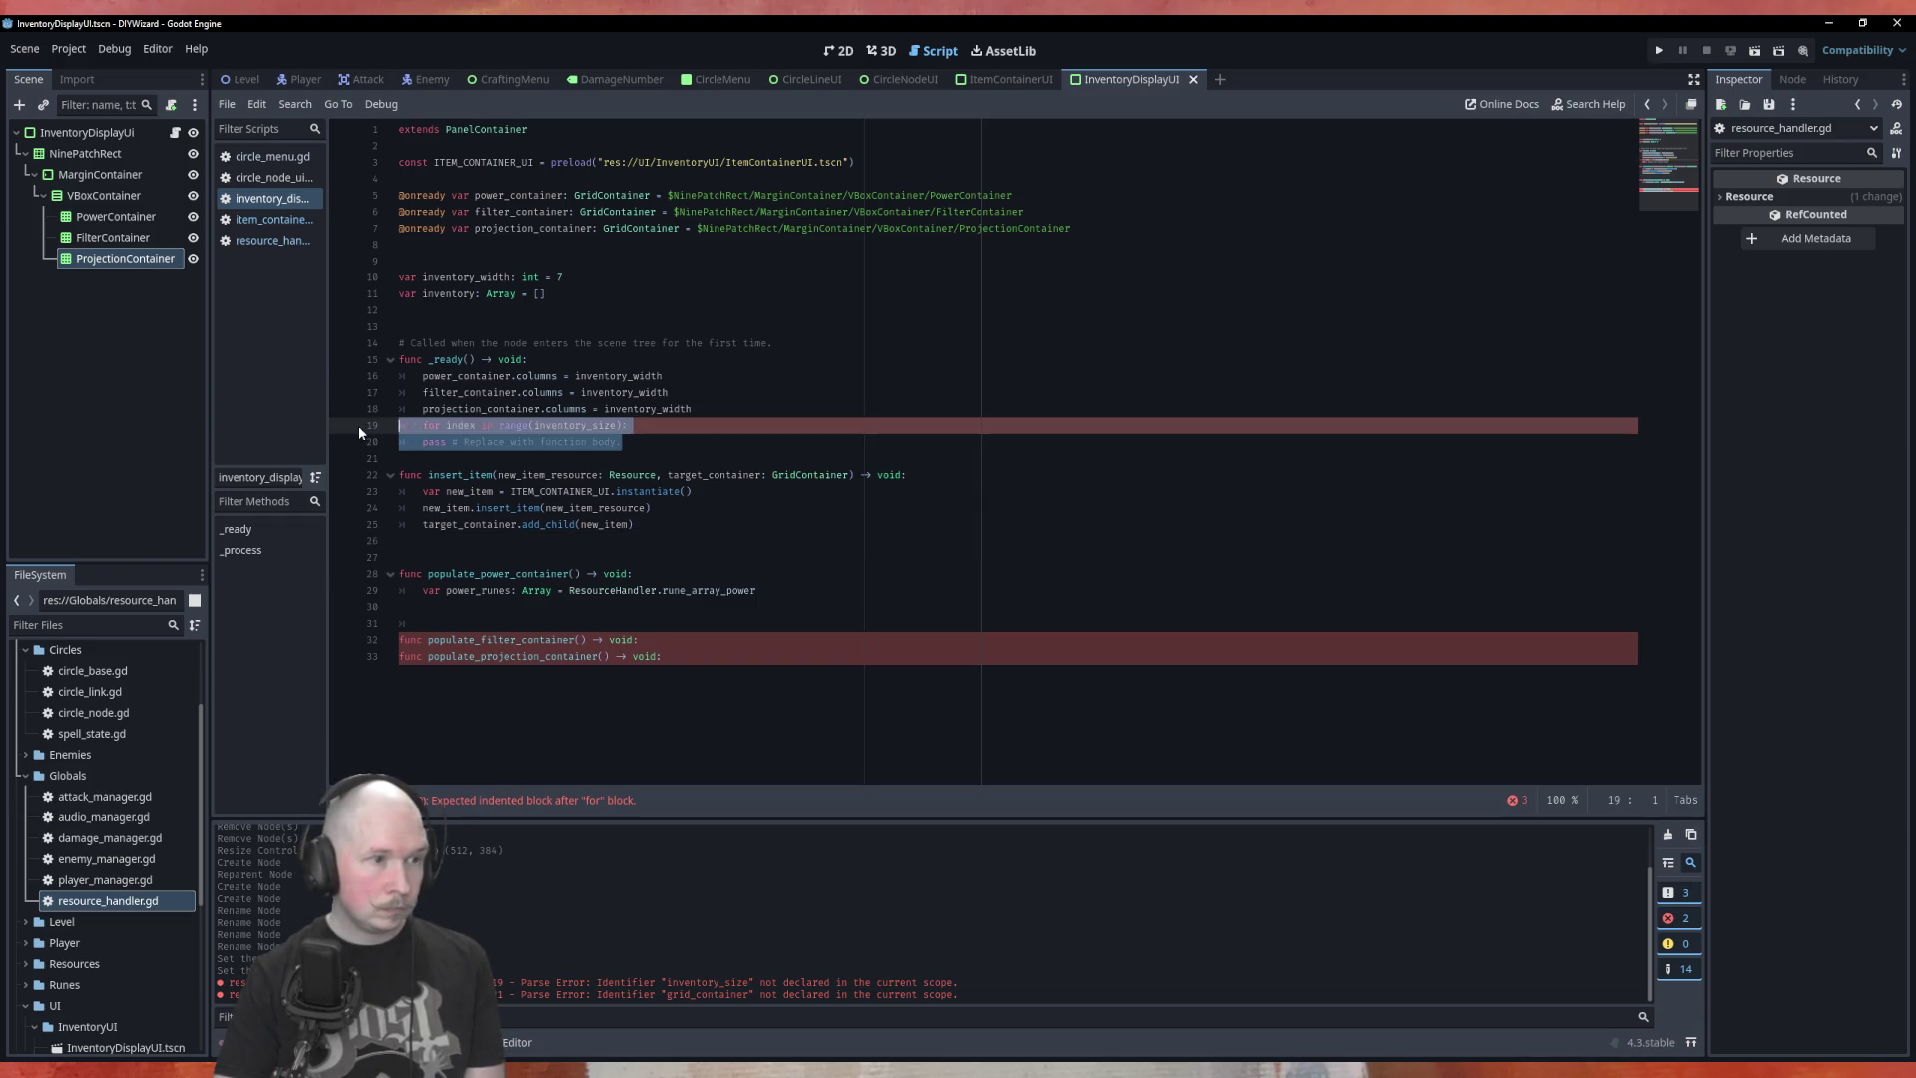
{"action": "key", "text": "BackSpace"}
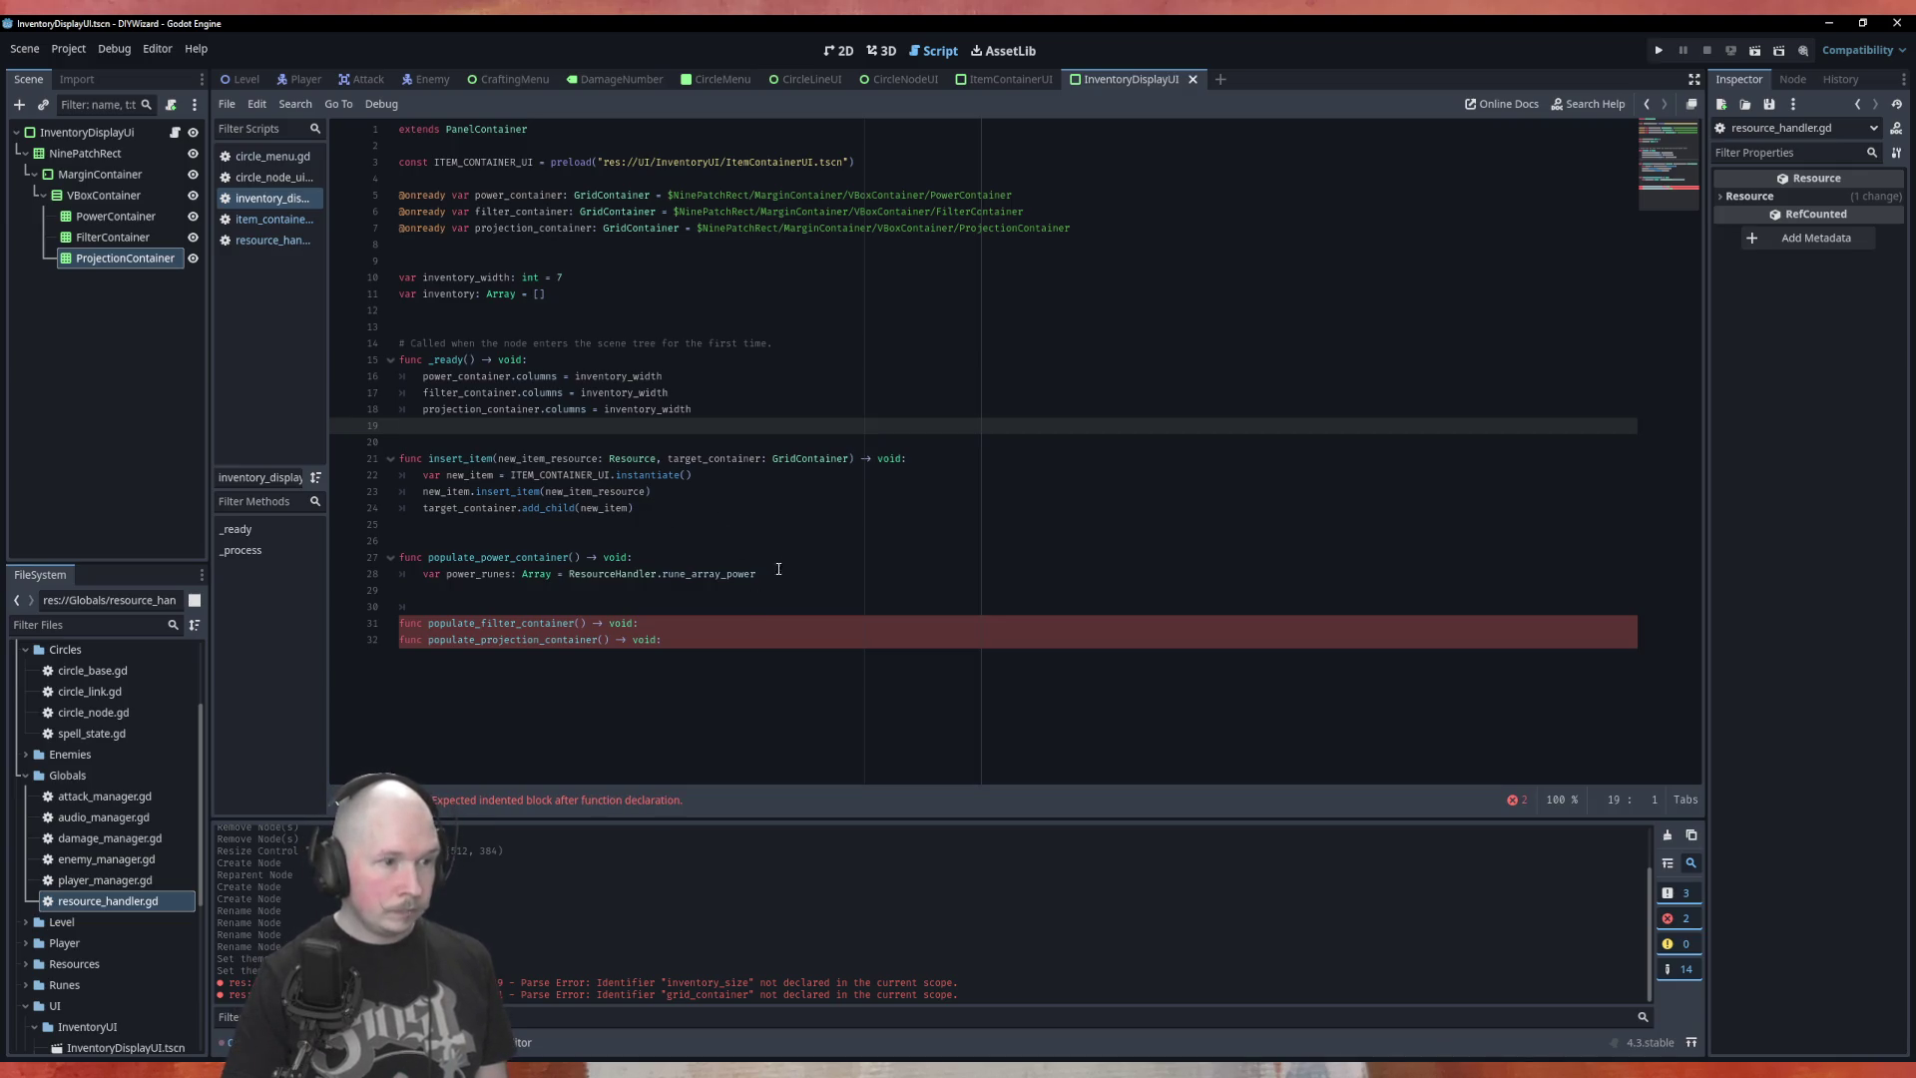
{"action": "left_click", "coordinate": [791, 589]}
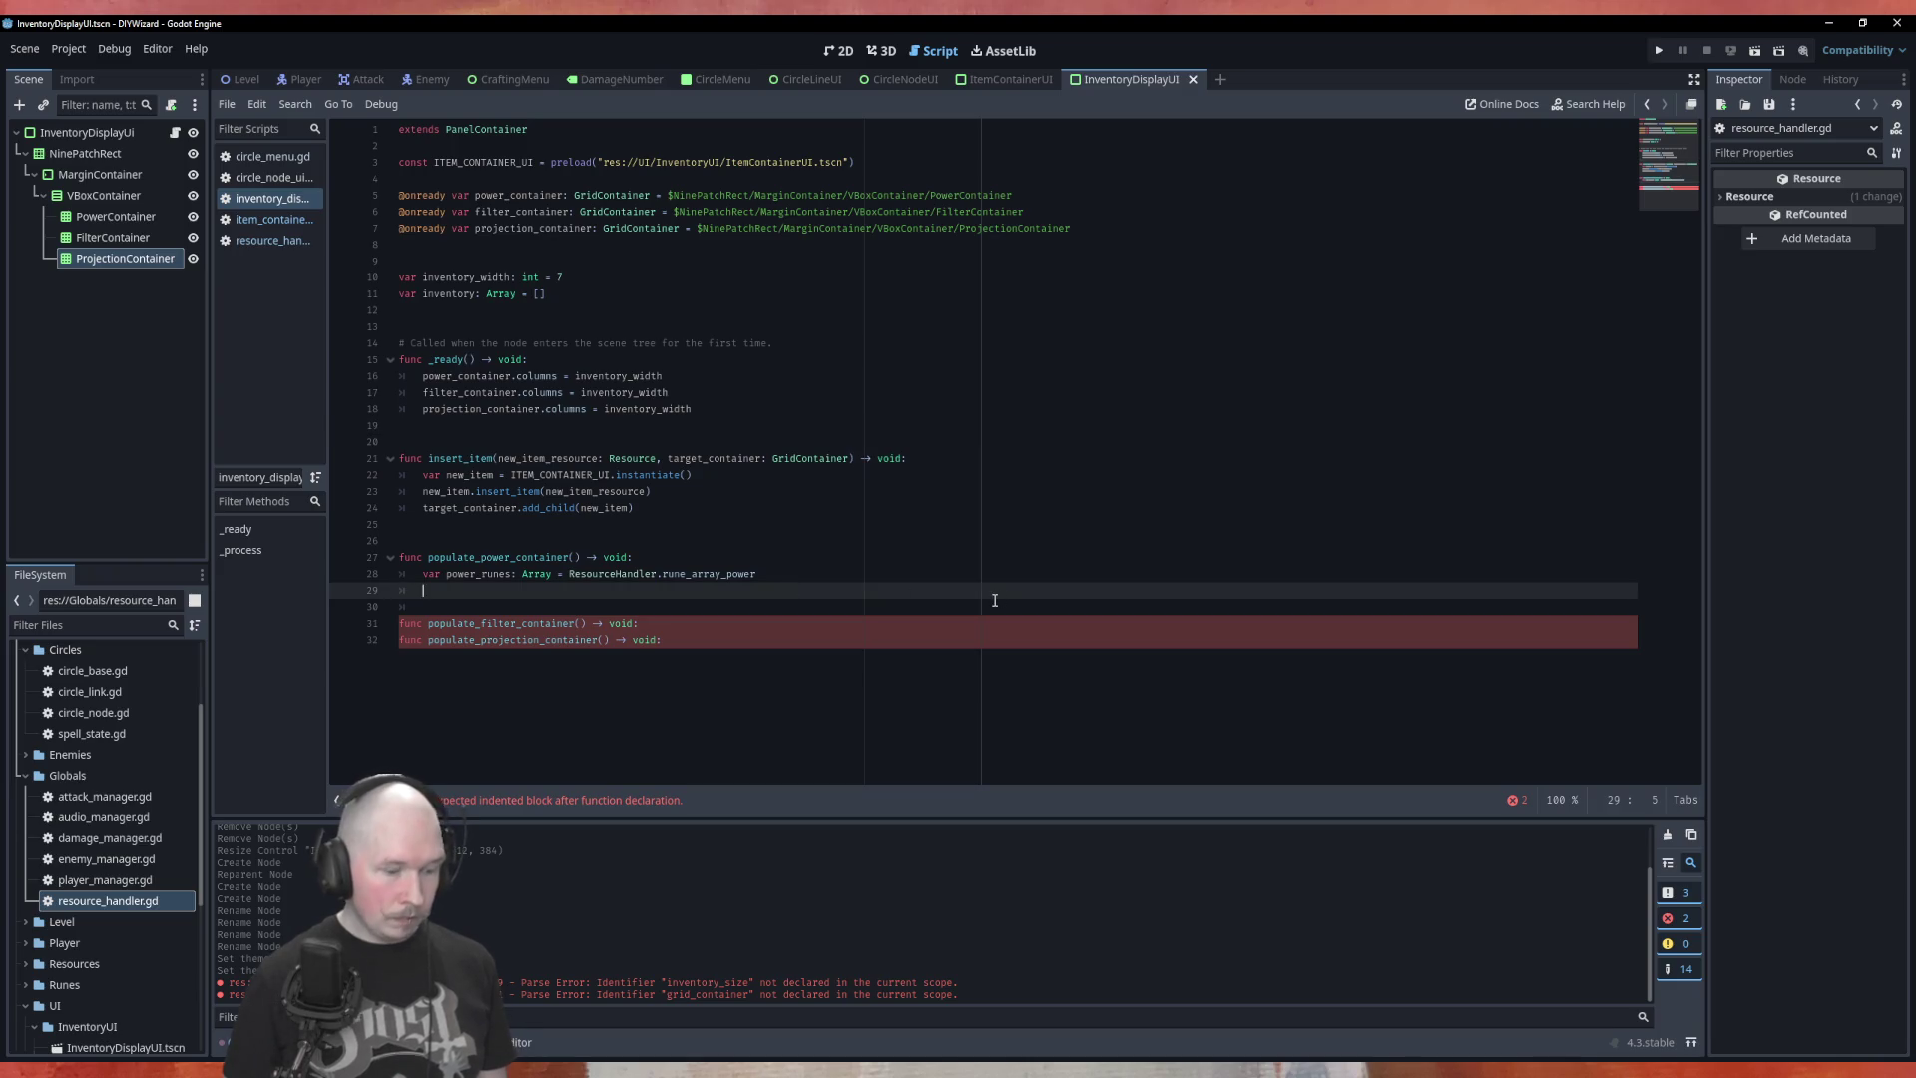
Write 'for rune in rune_array():' calling insert_item(rune, target_container) in populate_power_container
{"action": "type", "text": "for "}
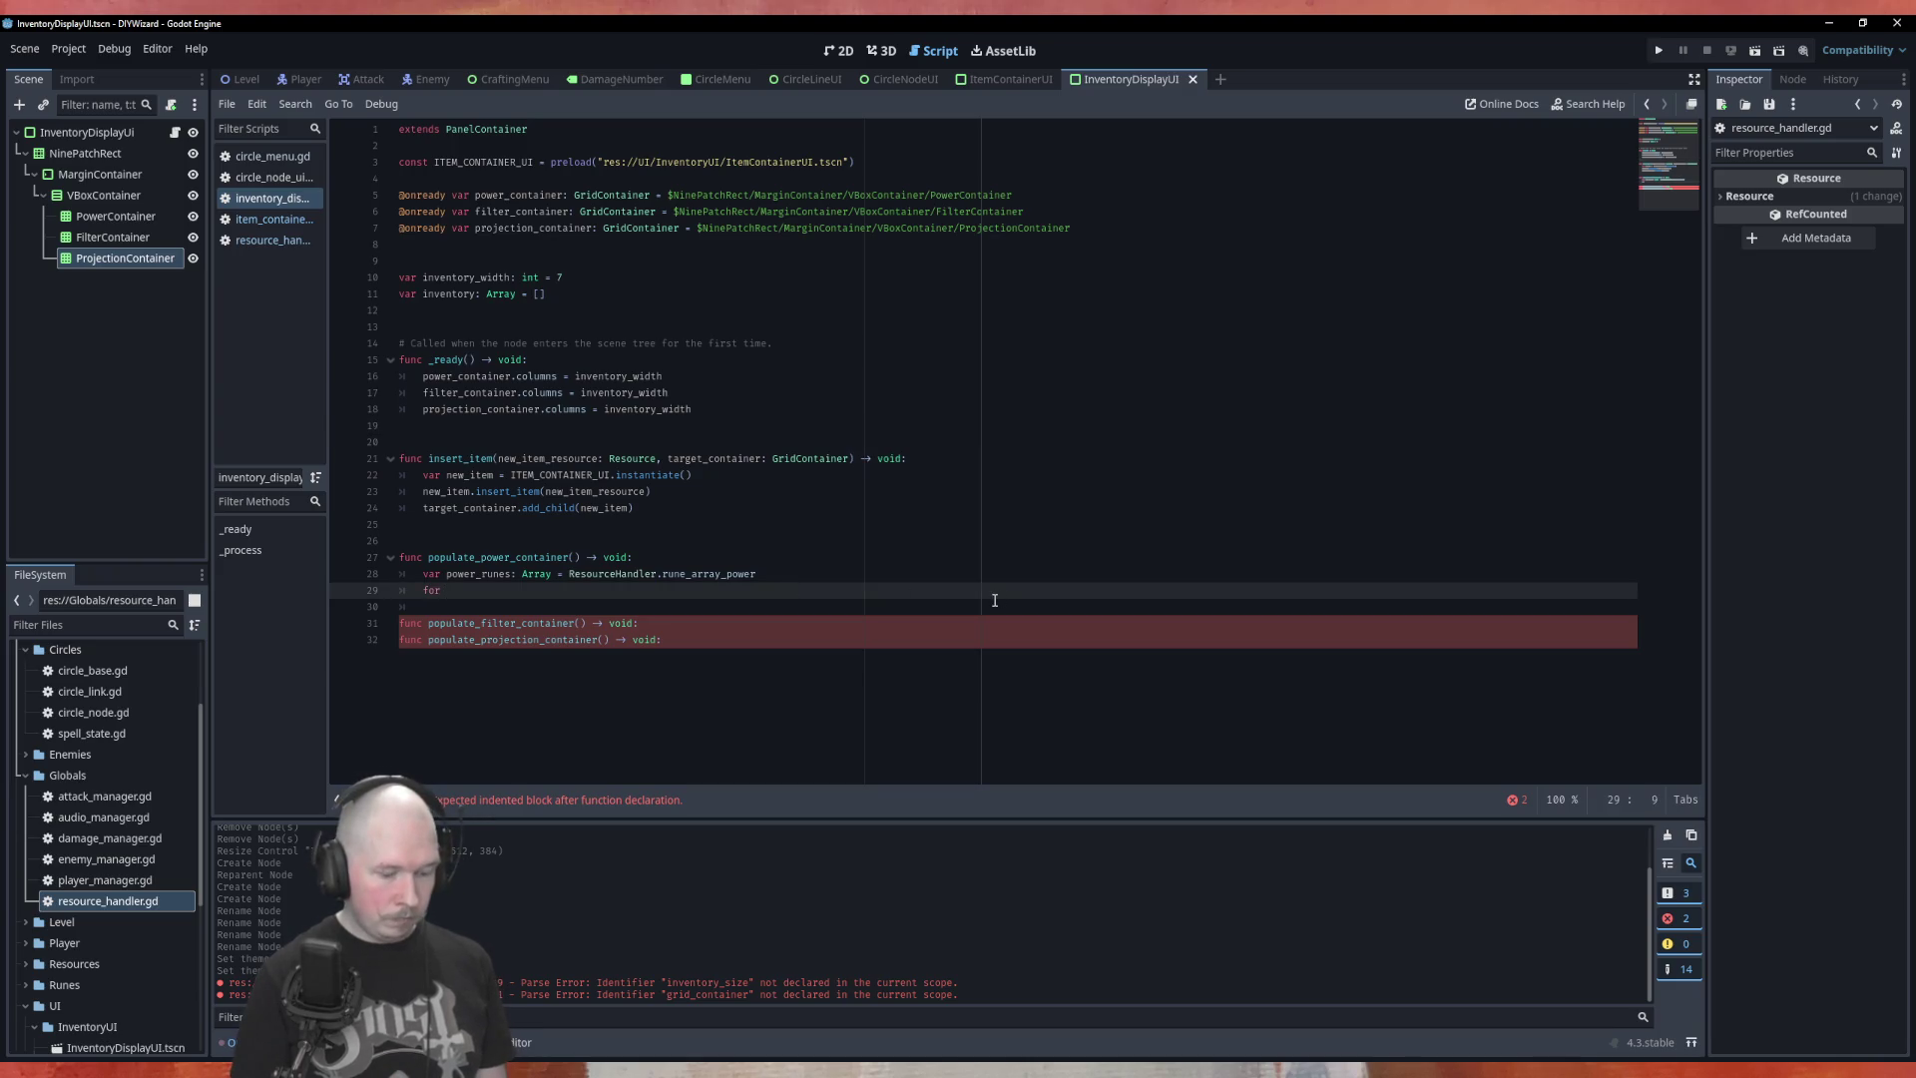
{"action": "type", "text": "rune in "}
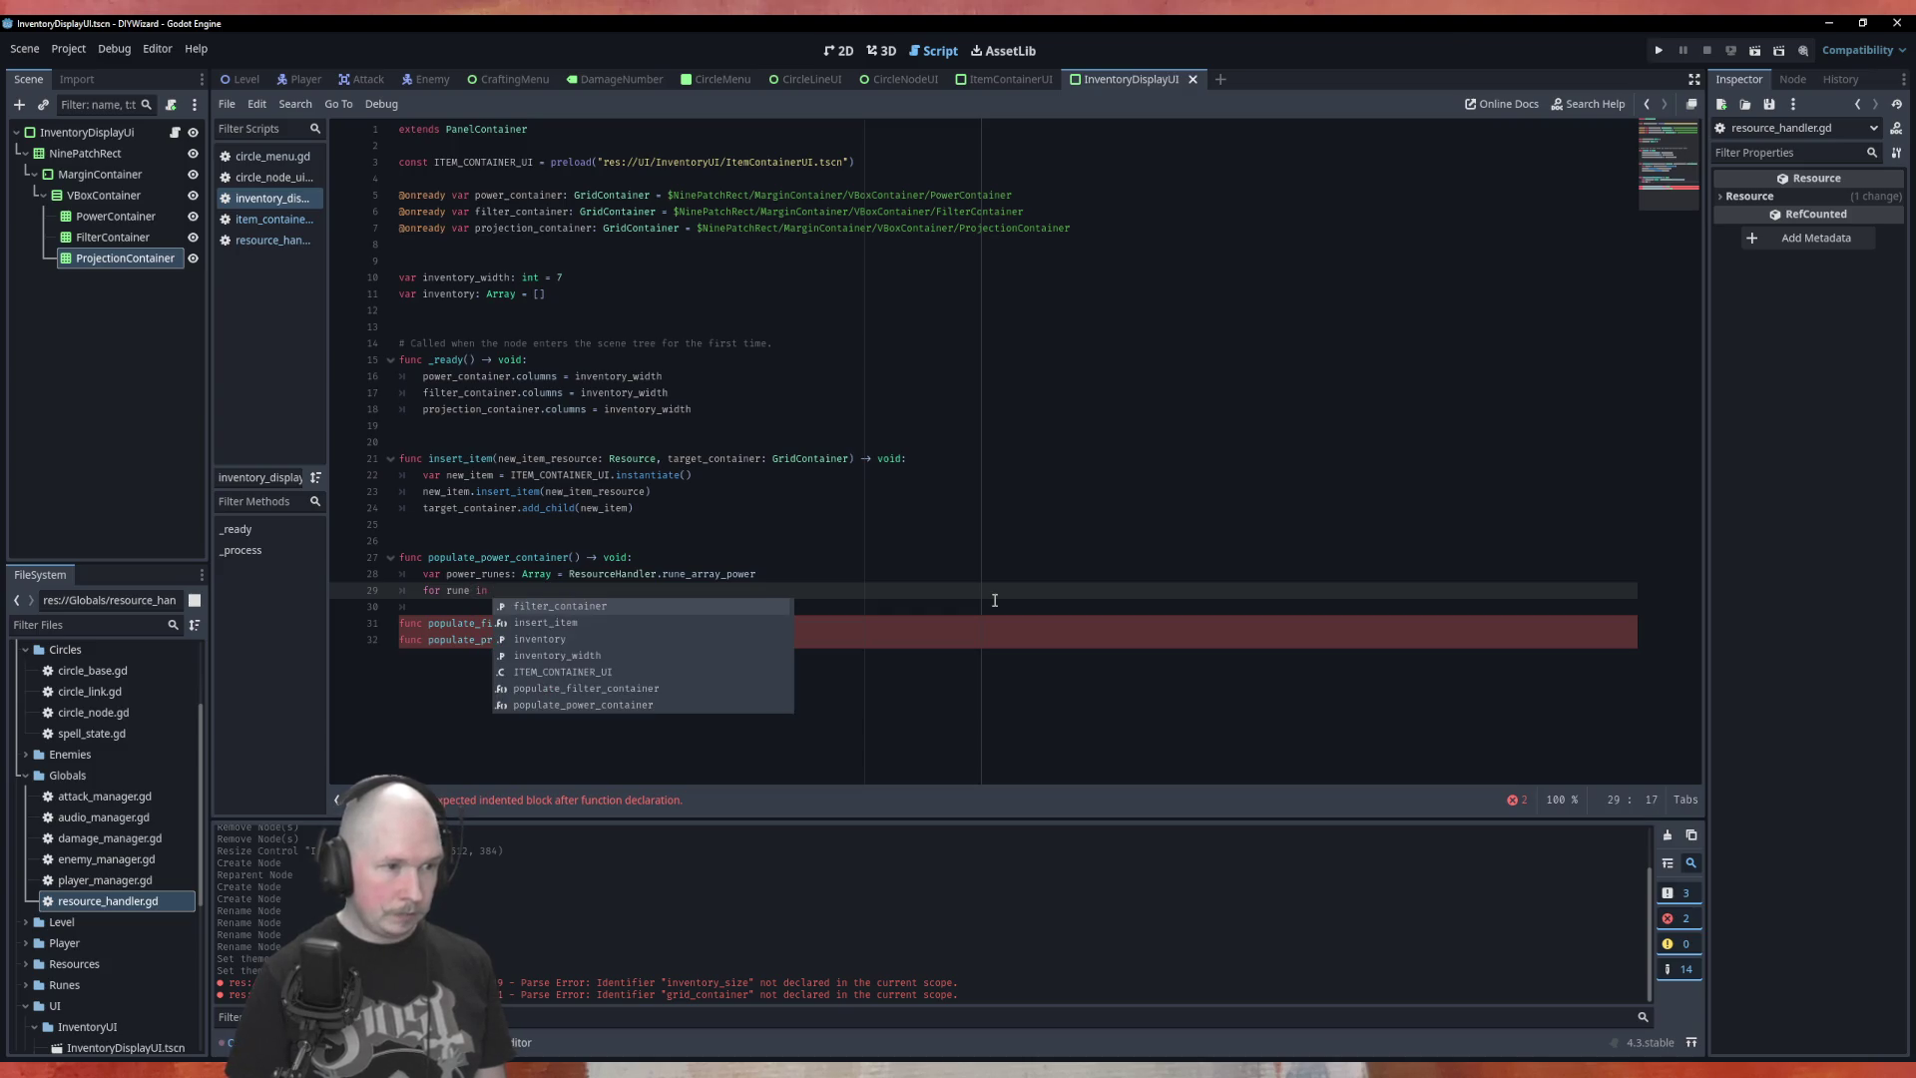
{"action": "type", "text": "ap"}
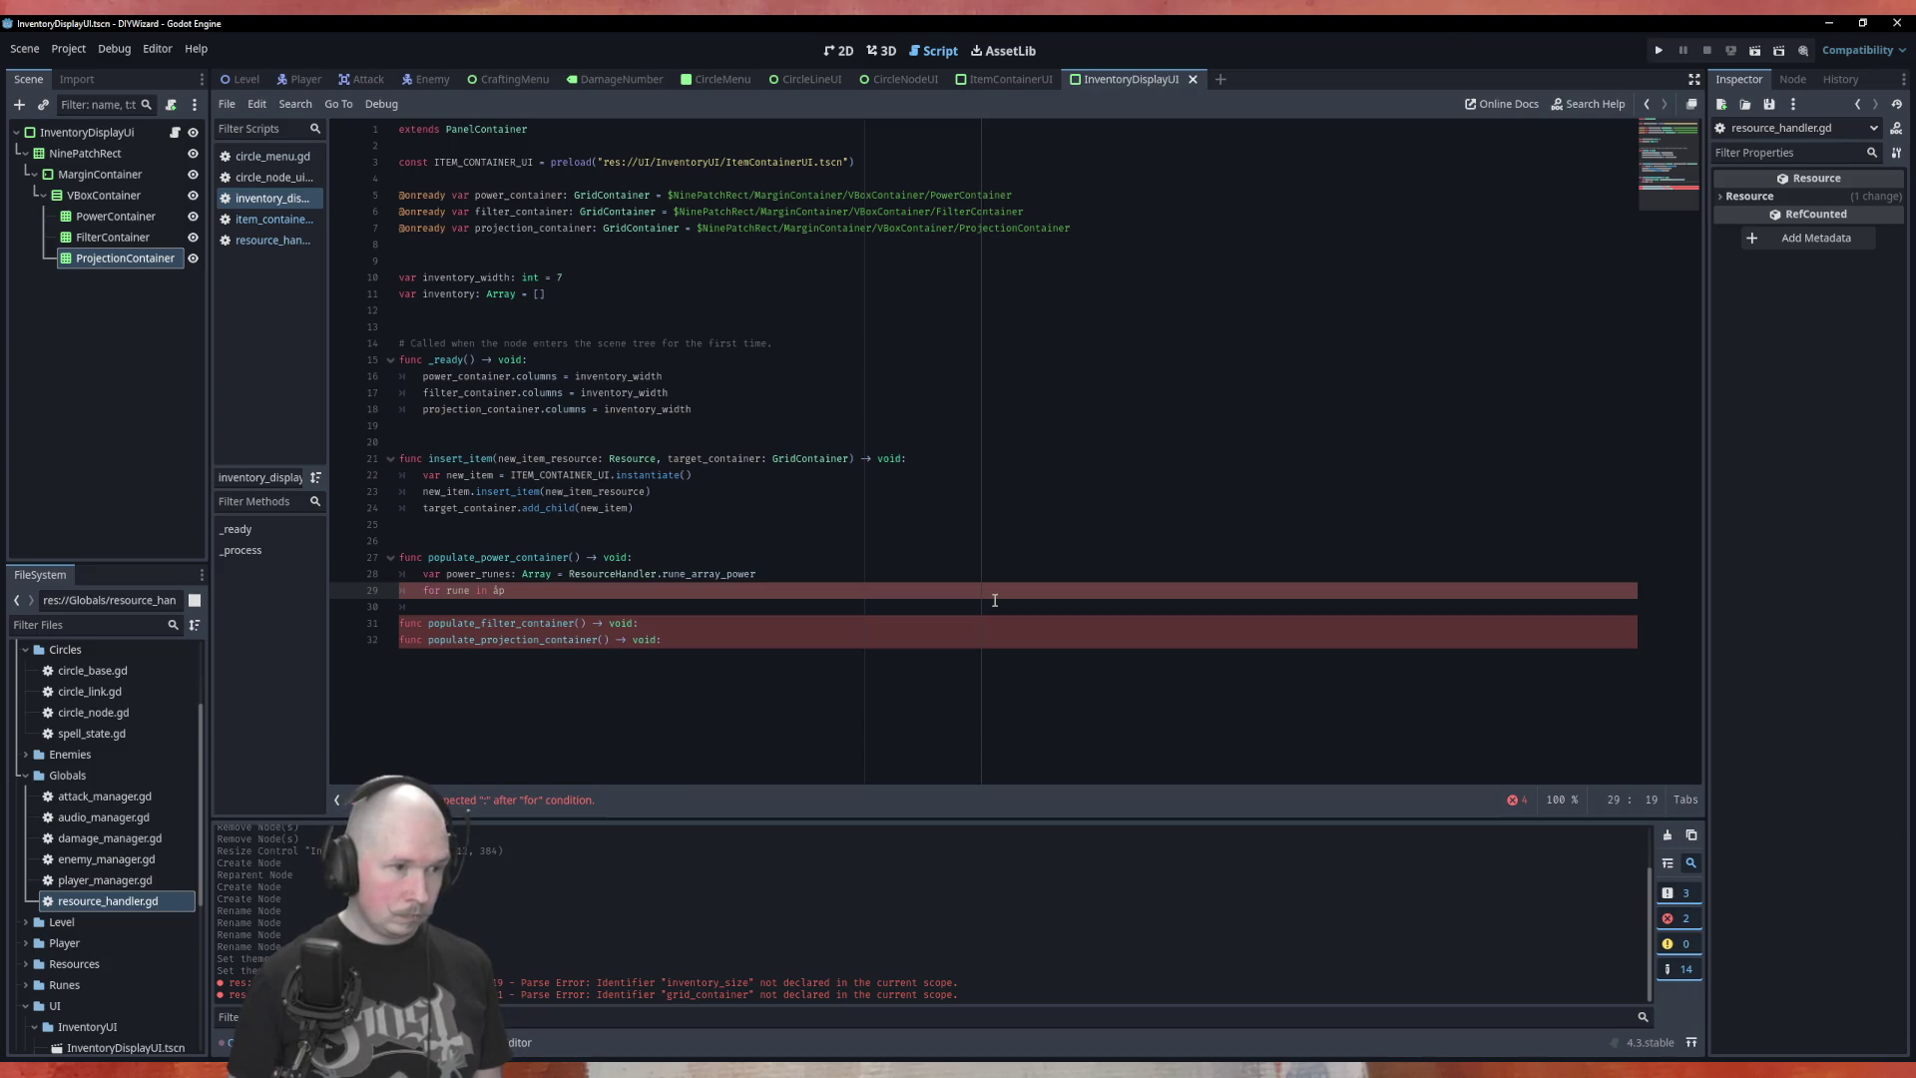
{"action": "key", "text": "BackSpace"}
{"action": "key", "text": "BackSpace"}
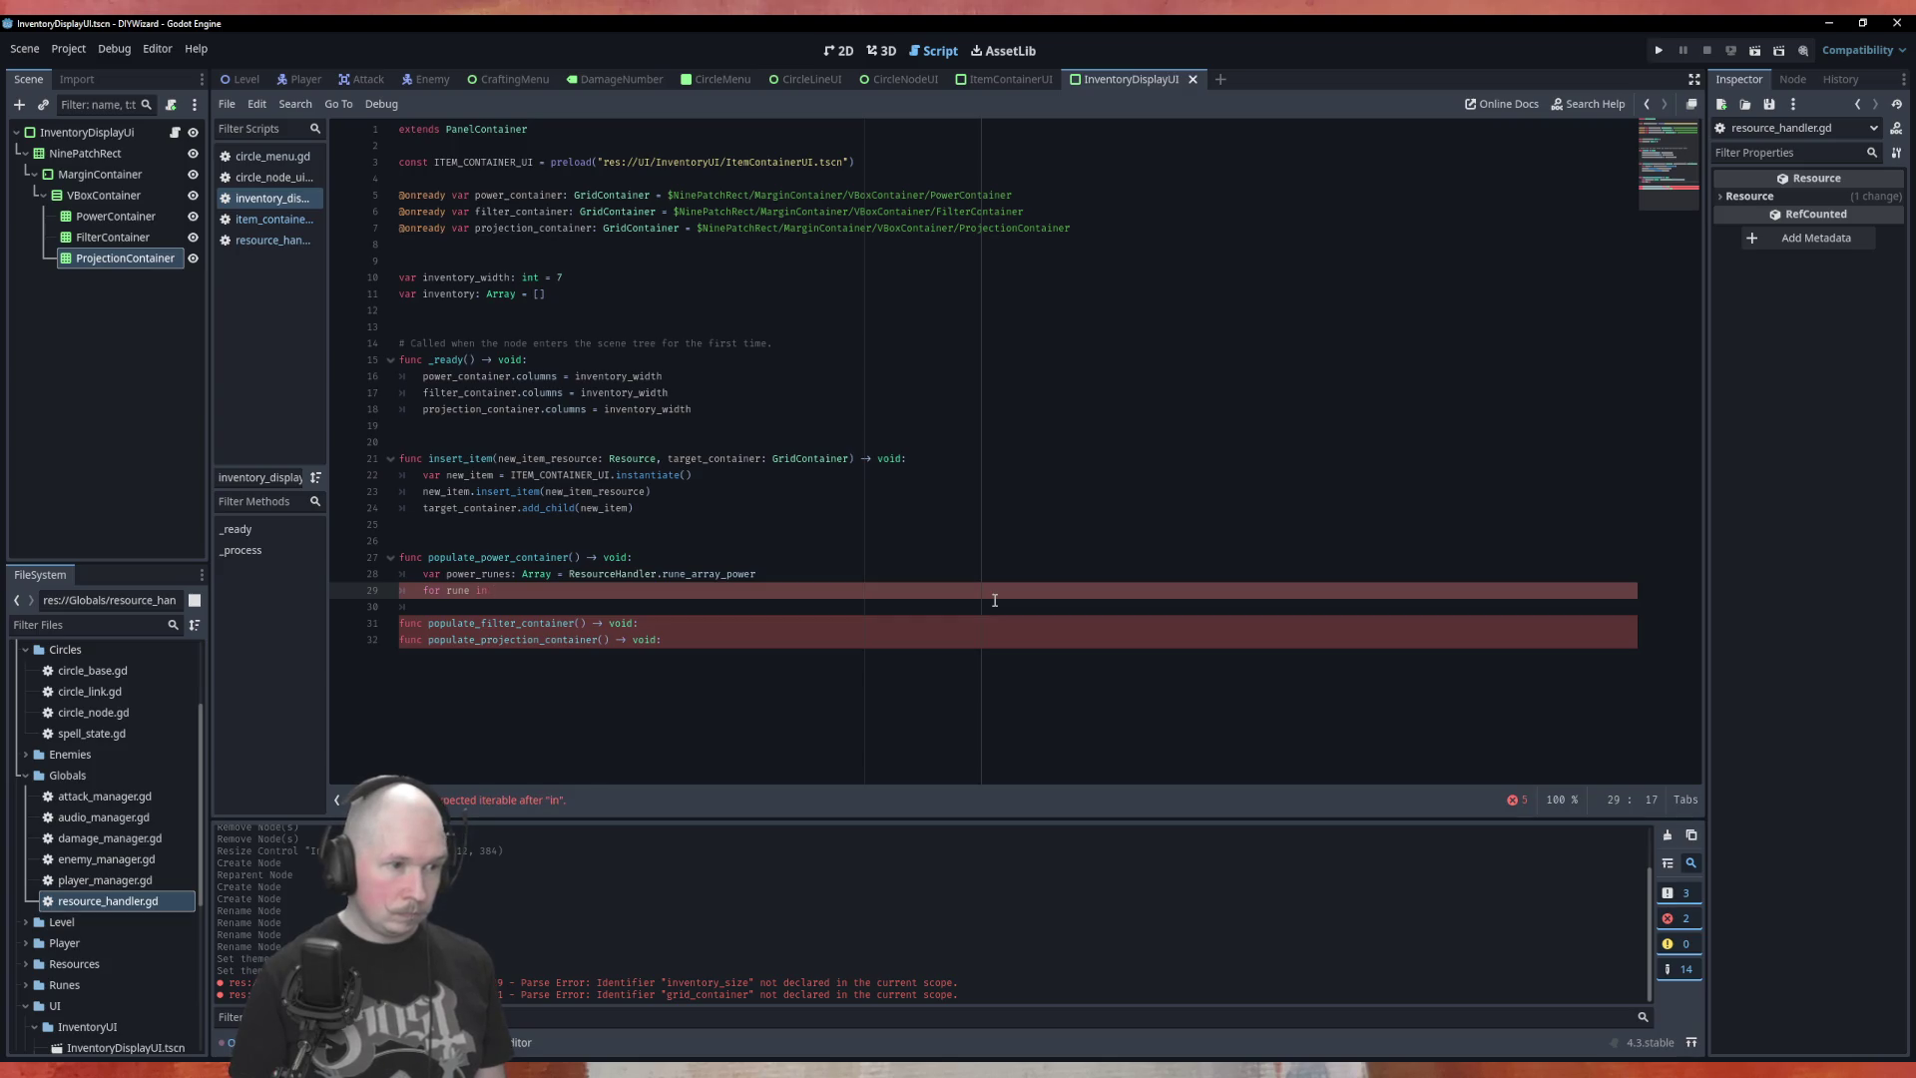
{"action": "type", "text": "rune"}
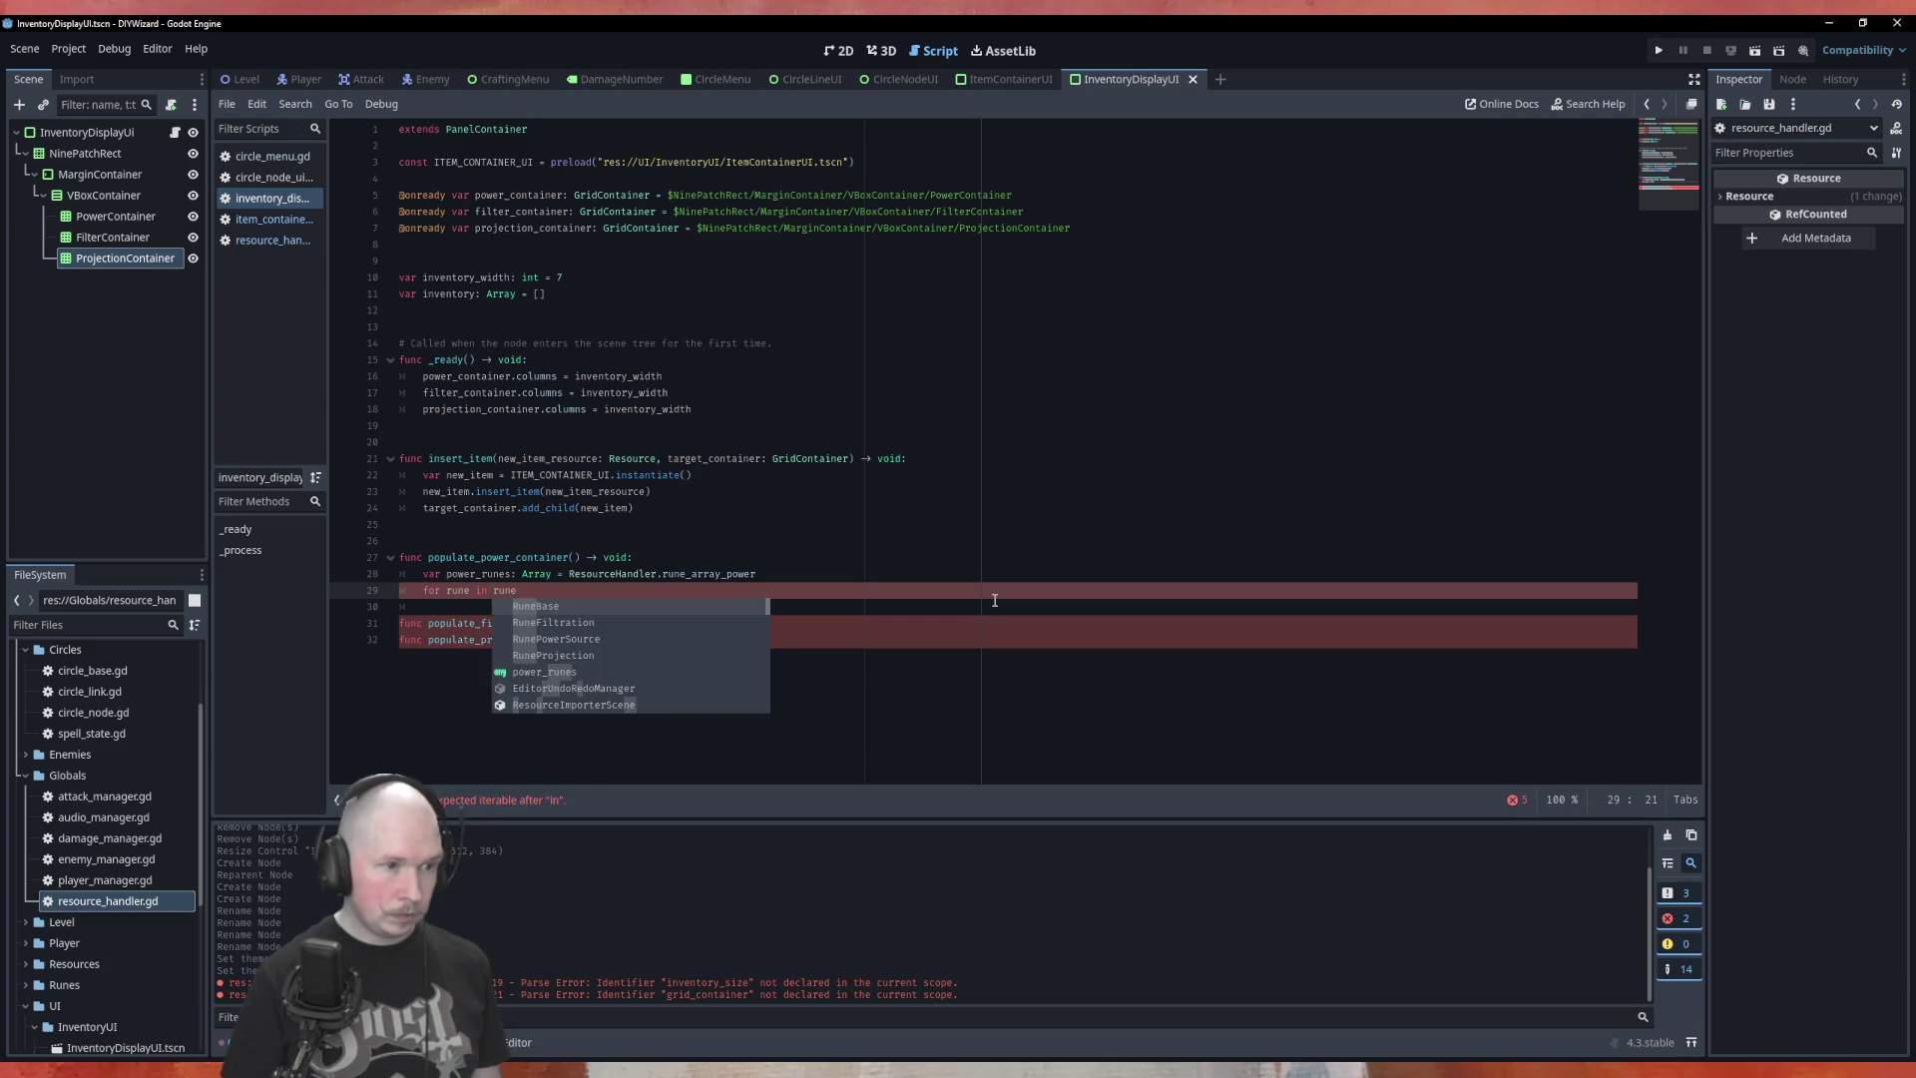
{"action": "key", "text": "BackSpace"}
{"action": "key", "text": "BackSpace"}
{"action": "key", "text": "BackSpace"}
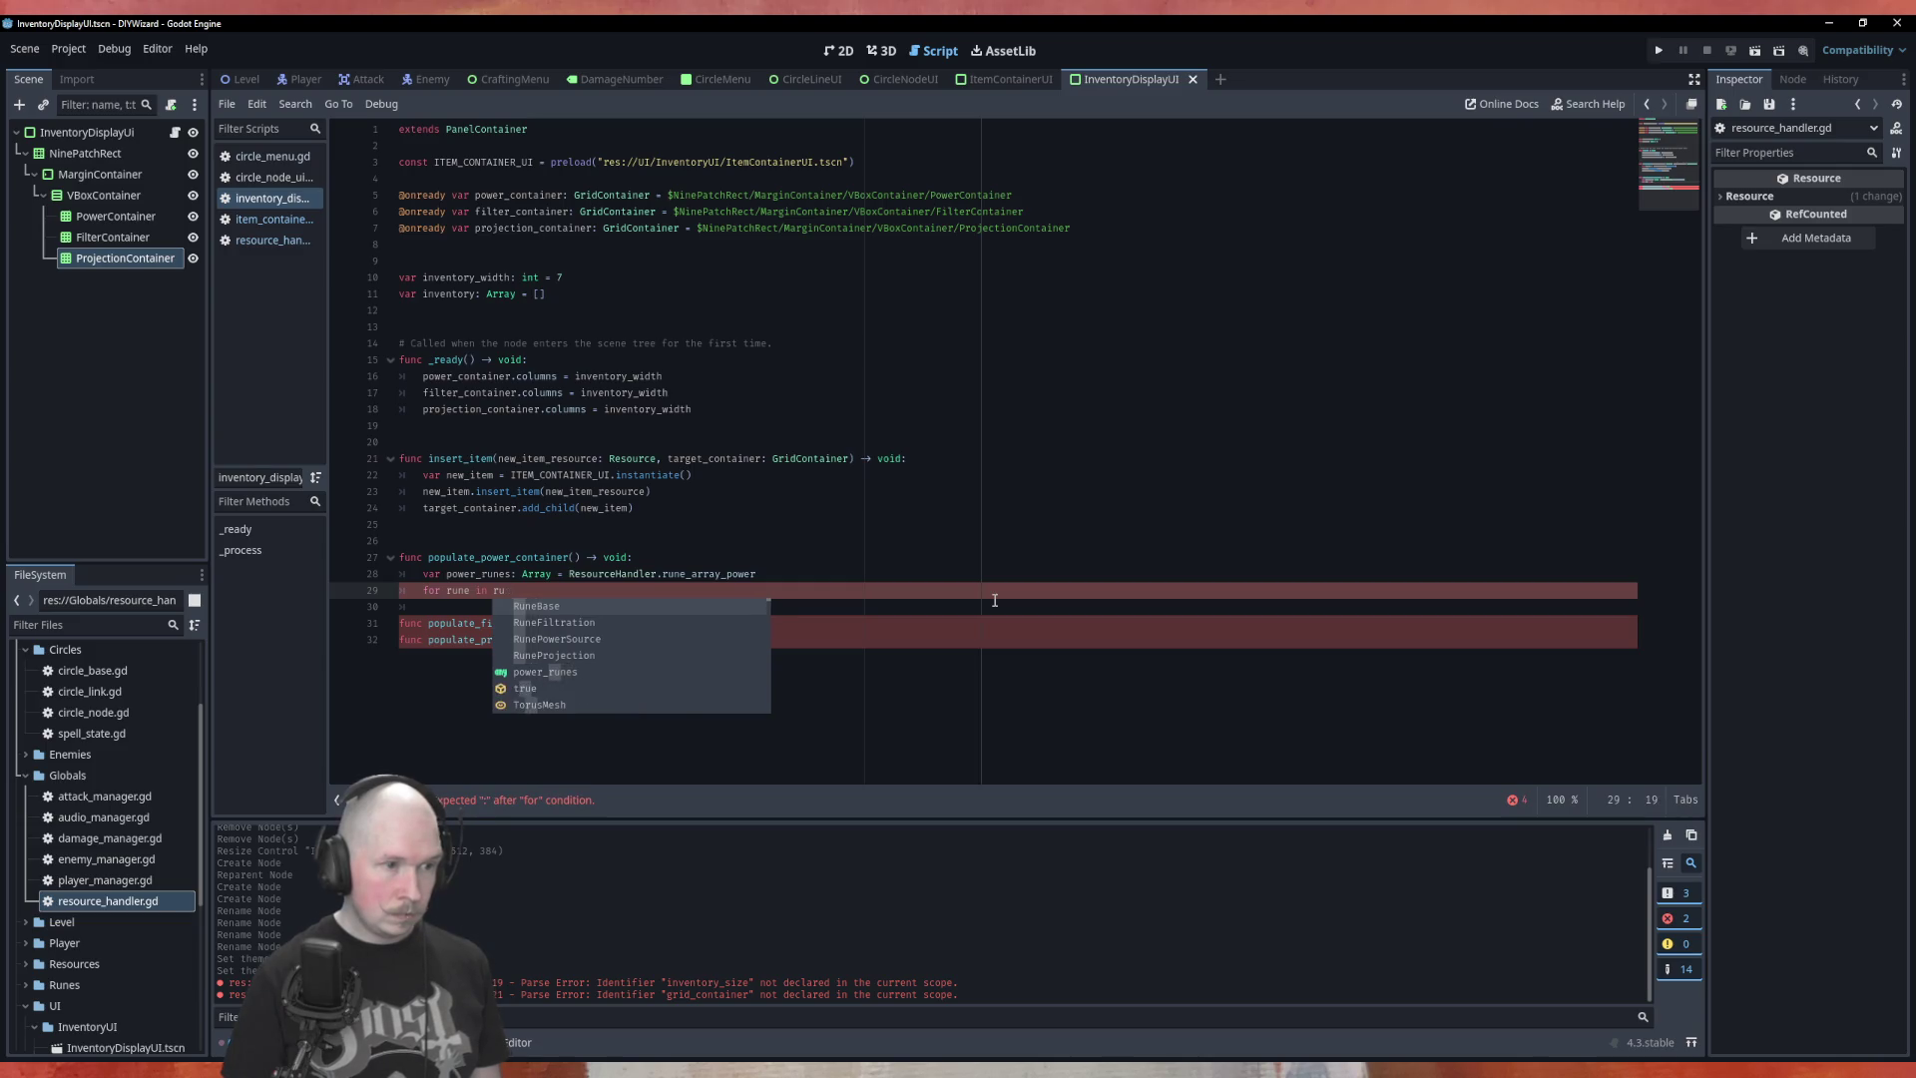
{"action": "type", "text": "runew_"}
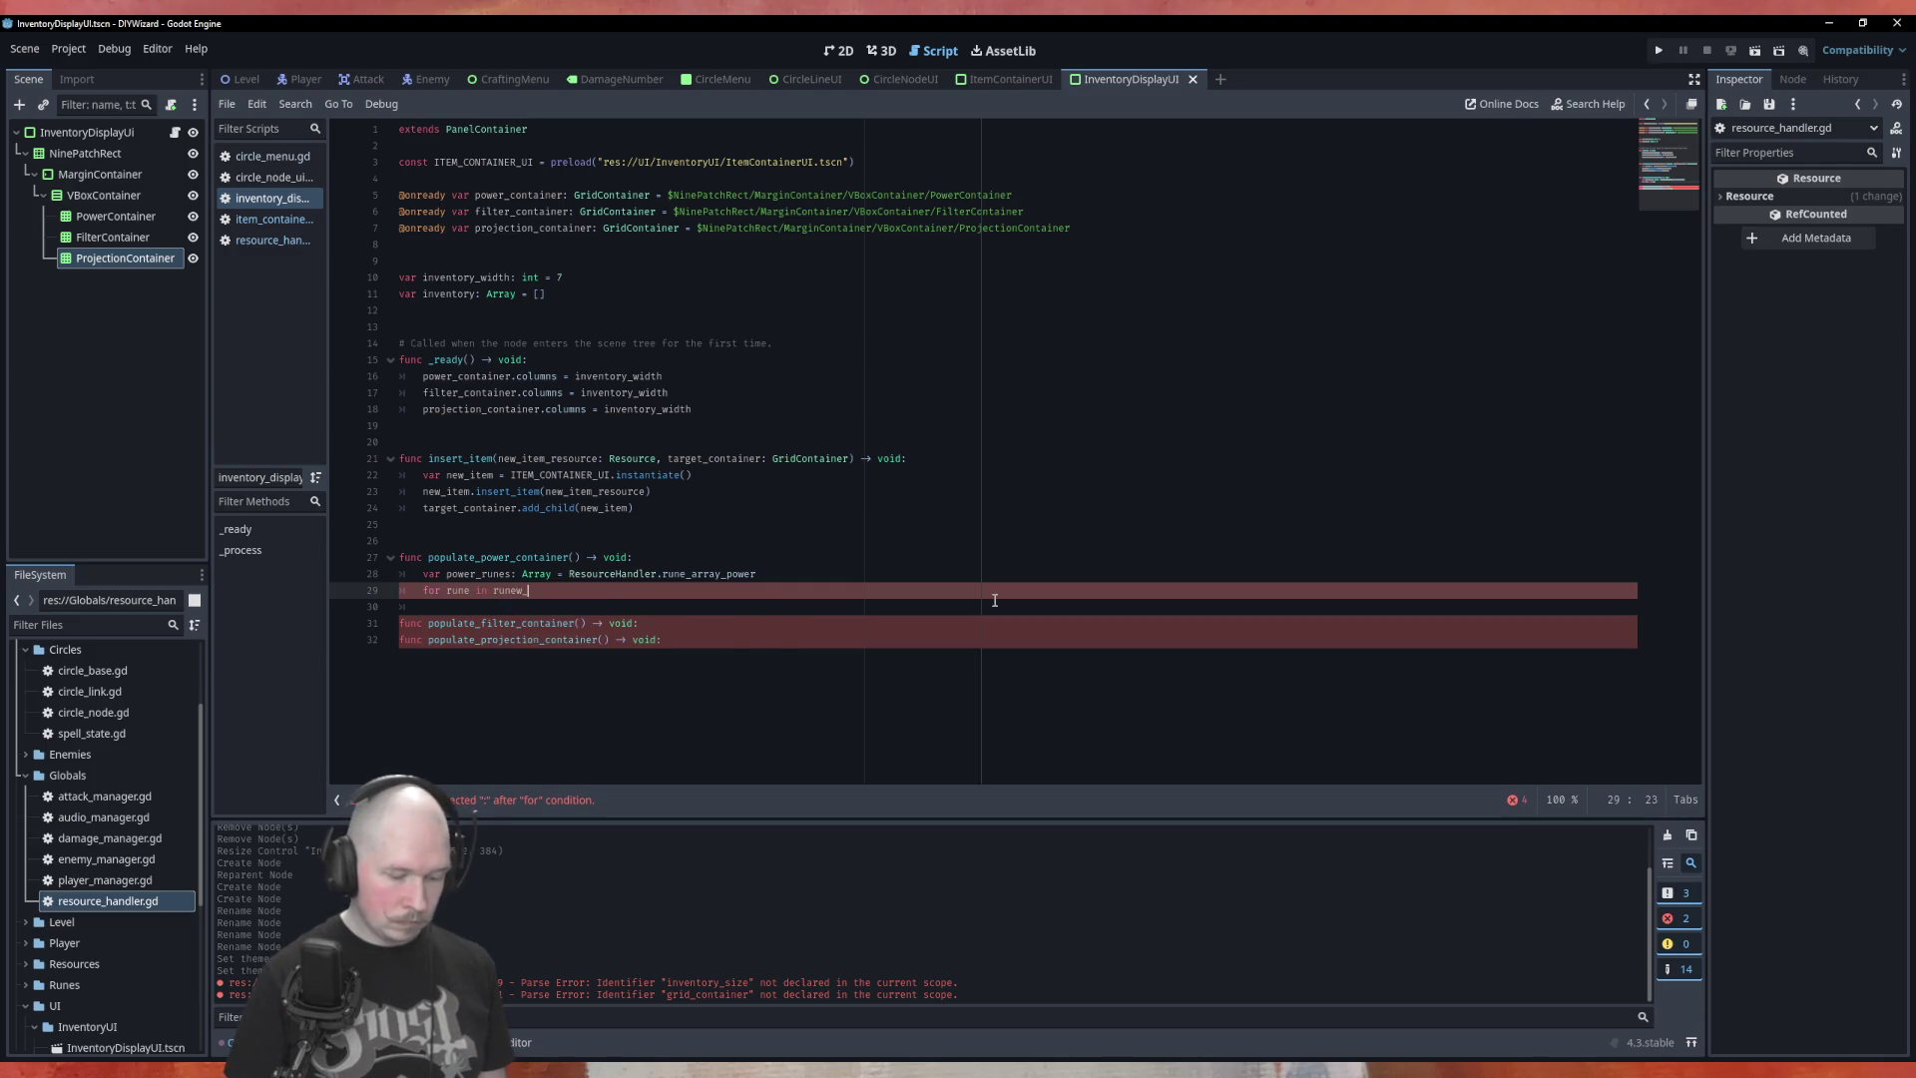
{"action": "type", "text": "array("}
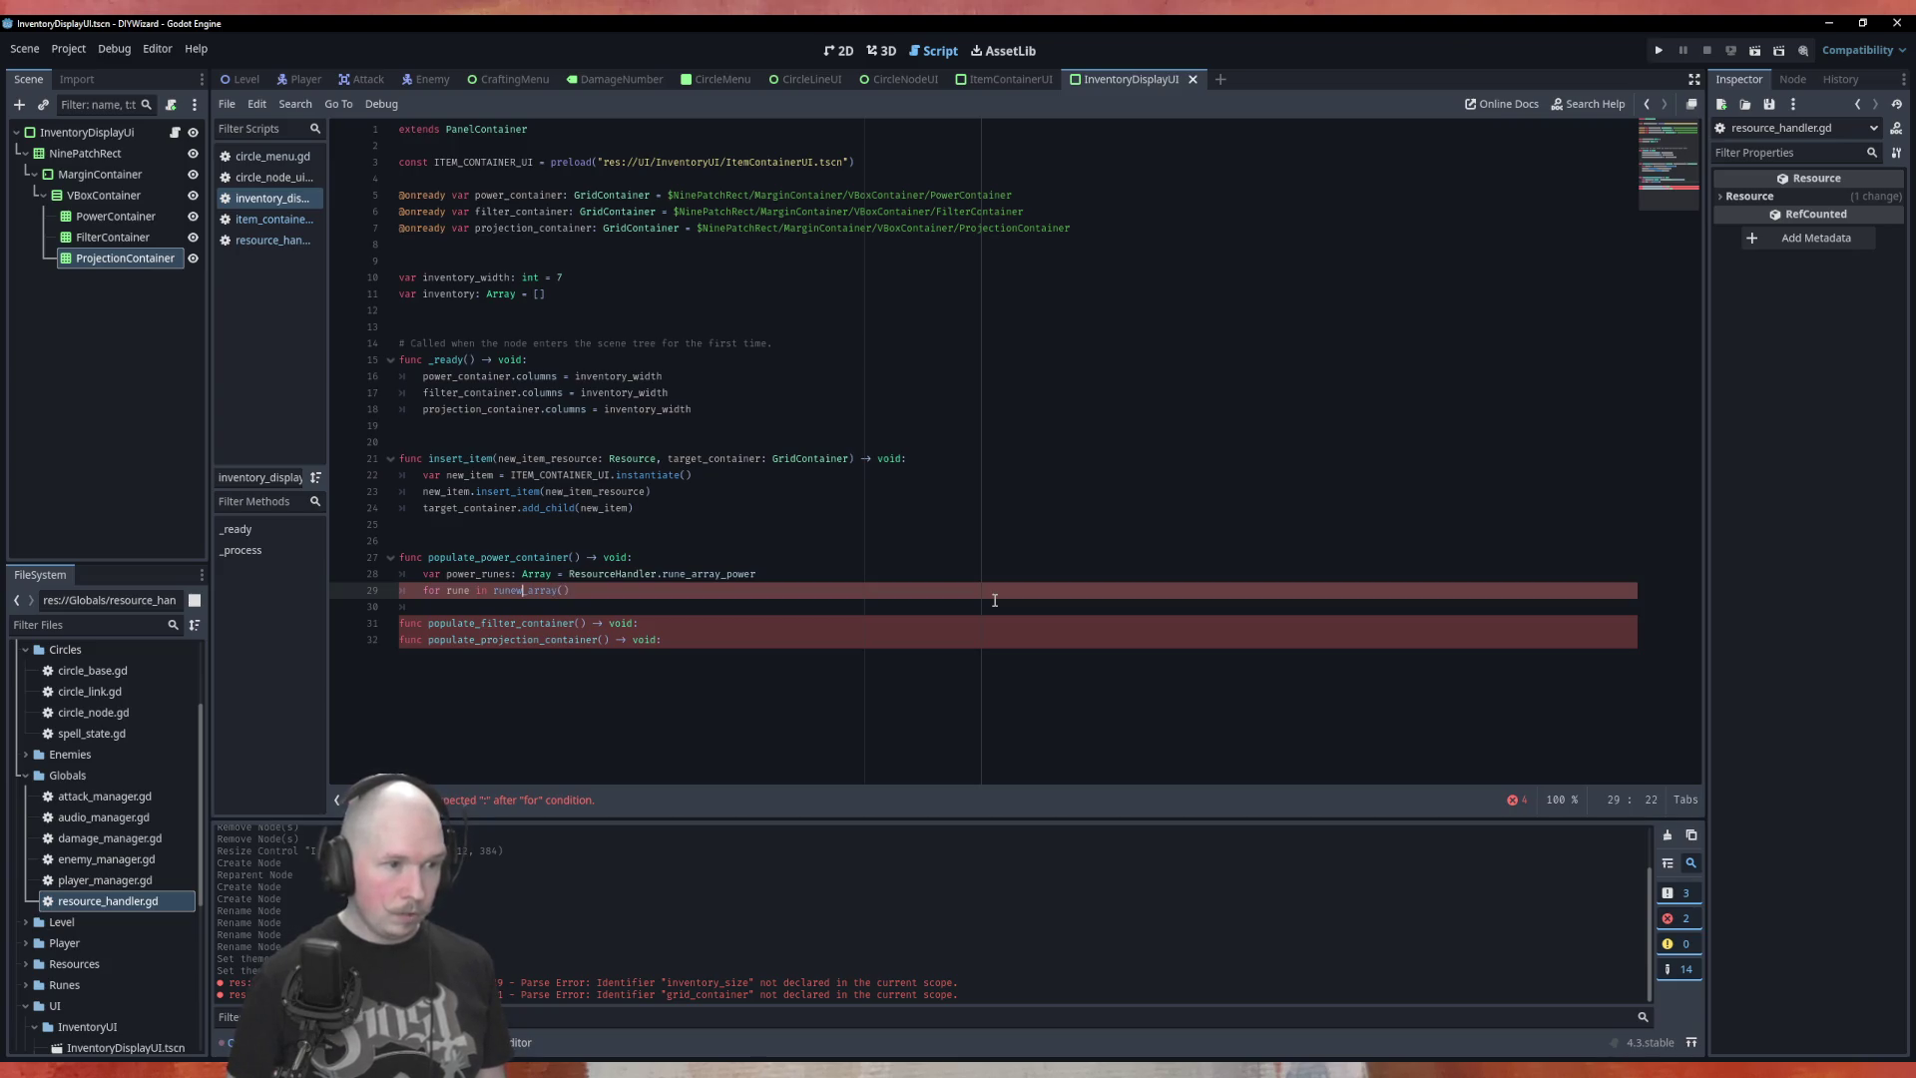
{"action": "key", "text": "BackSpace"}
{"action": "type", "text": "):"}
{"action": "key", "text": "Return"}
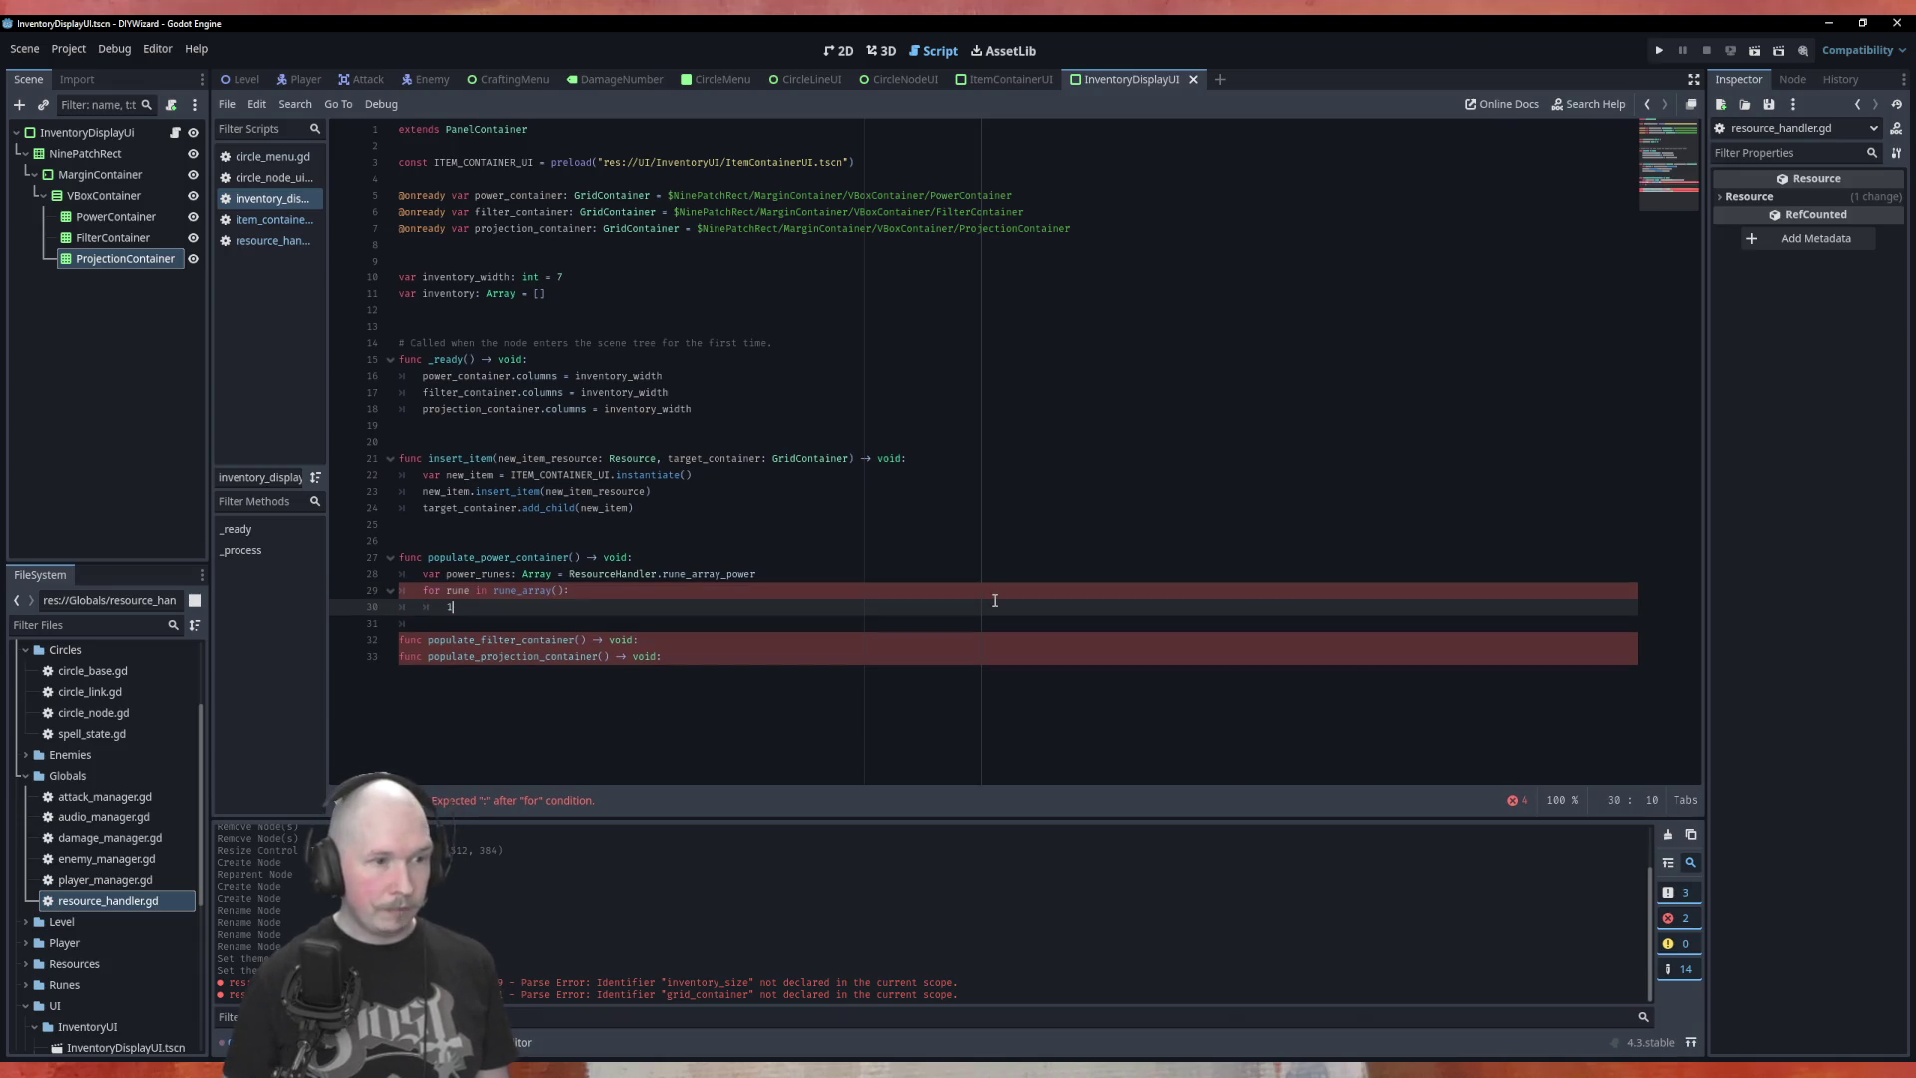
{"action": "key", "text": "BackSpace"}
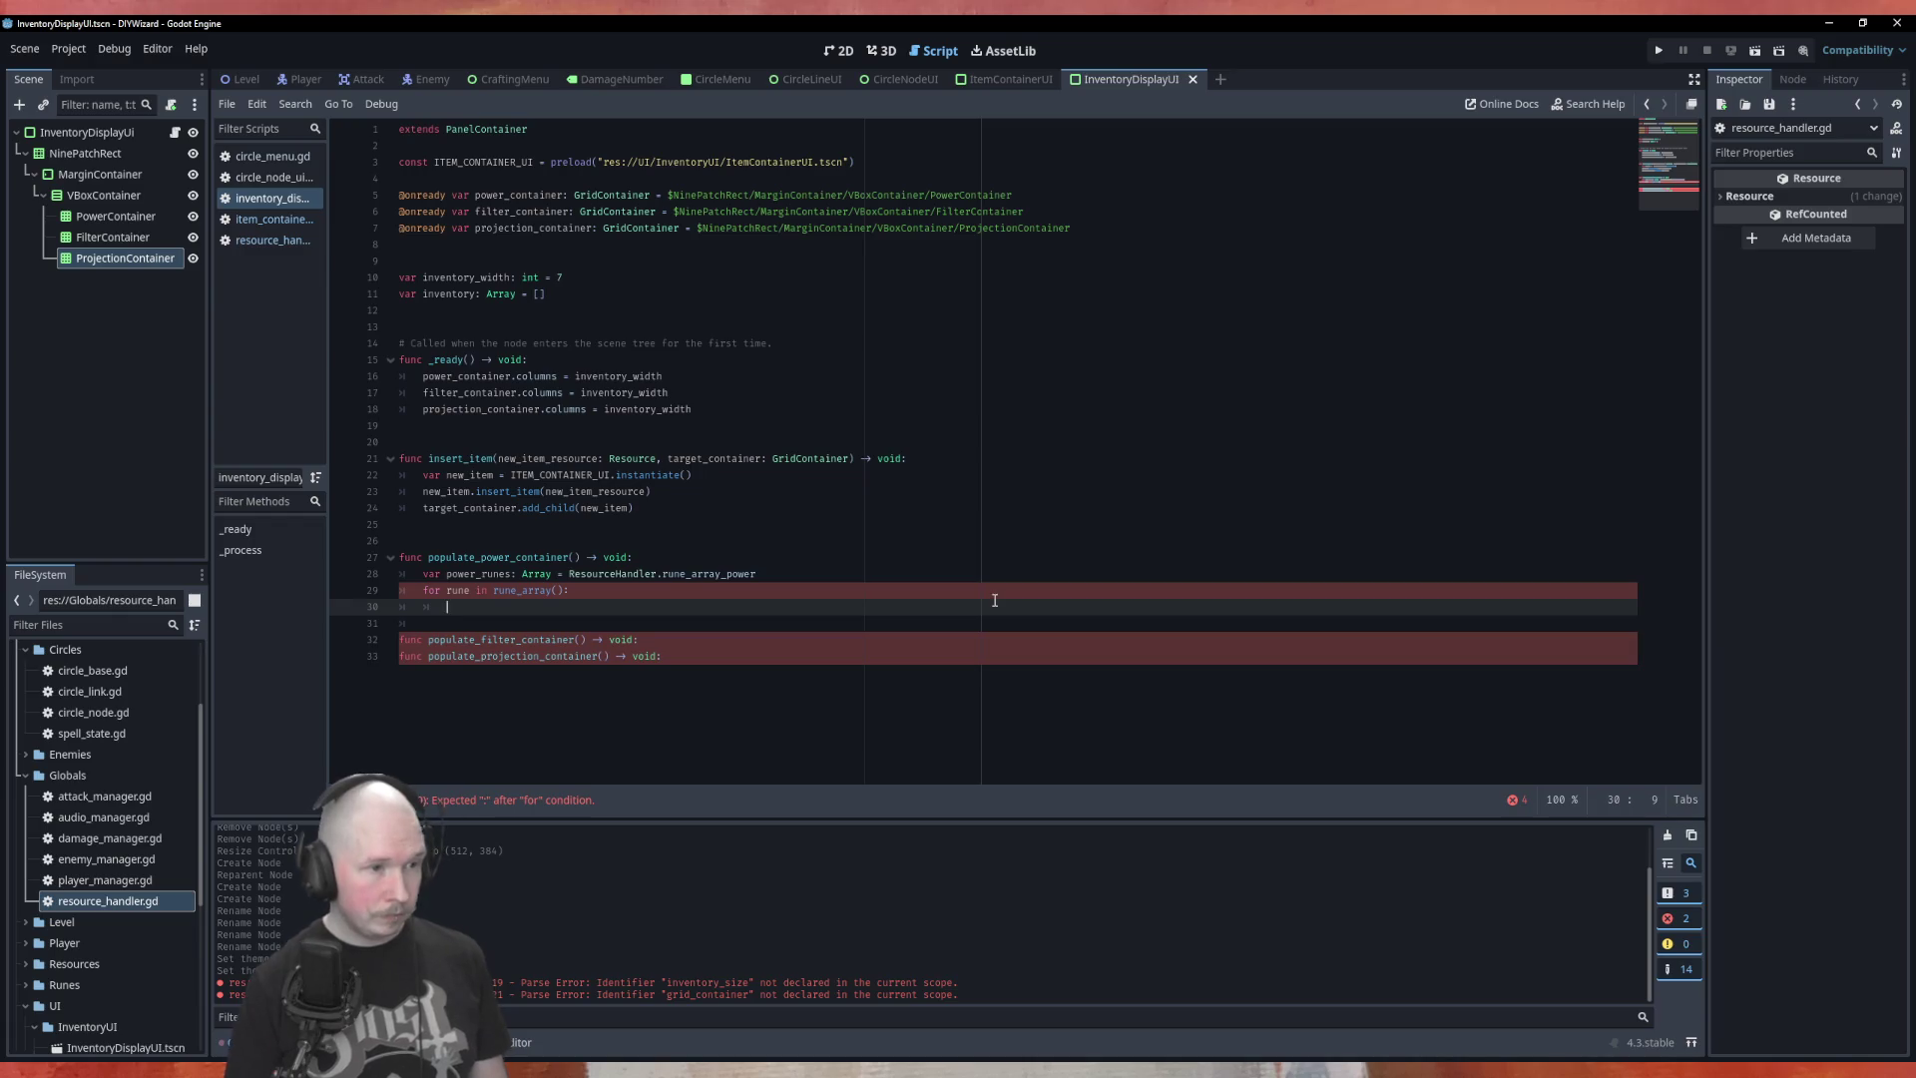
{"action": "type", "text": "inse"}
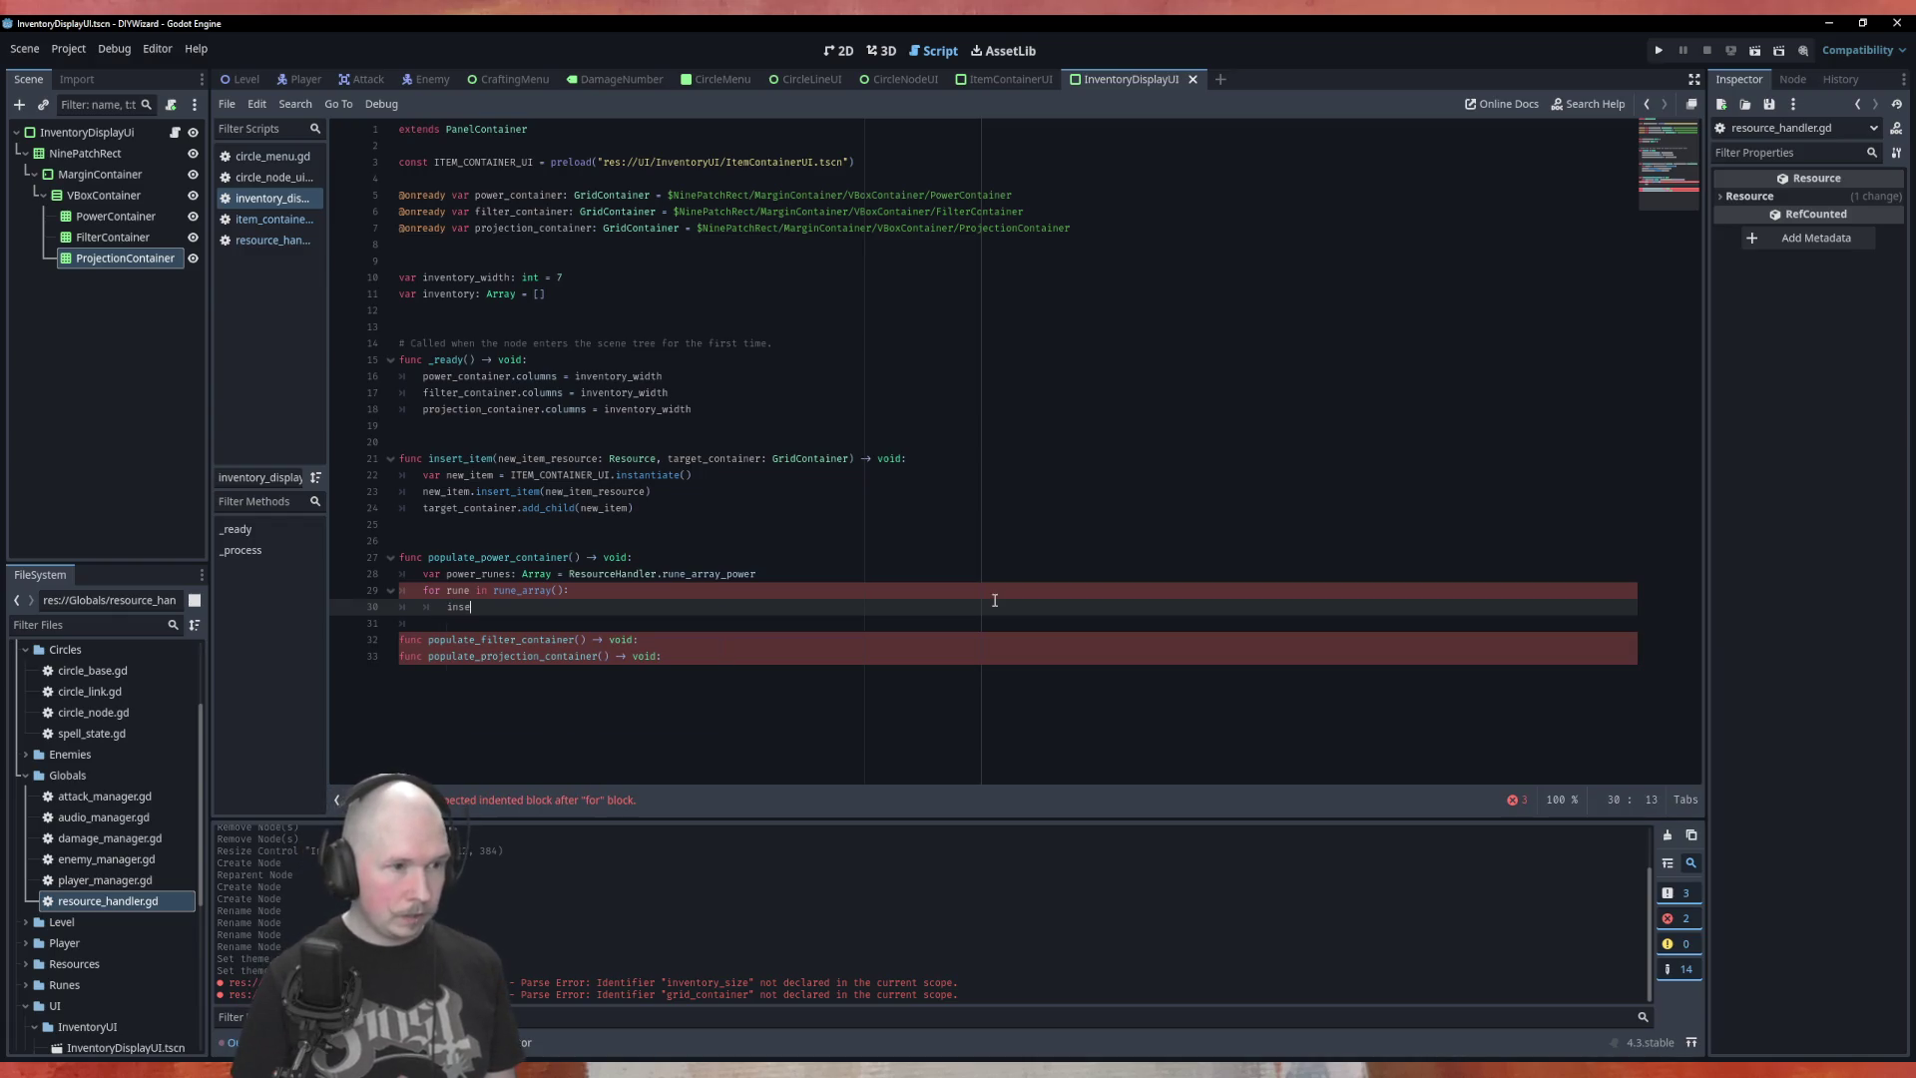
{"action": "key", "text": "Return"}
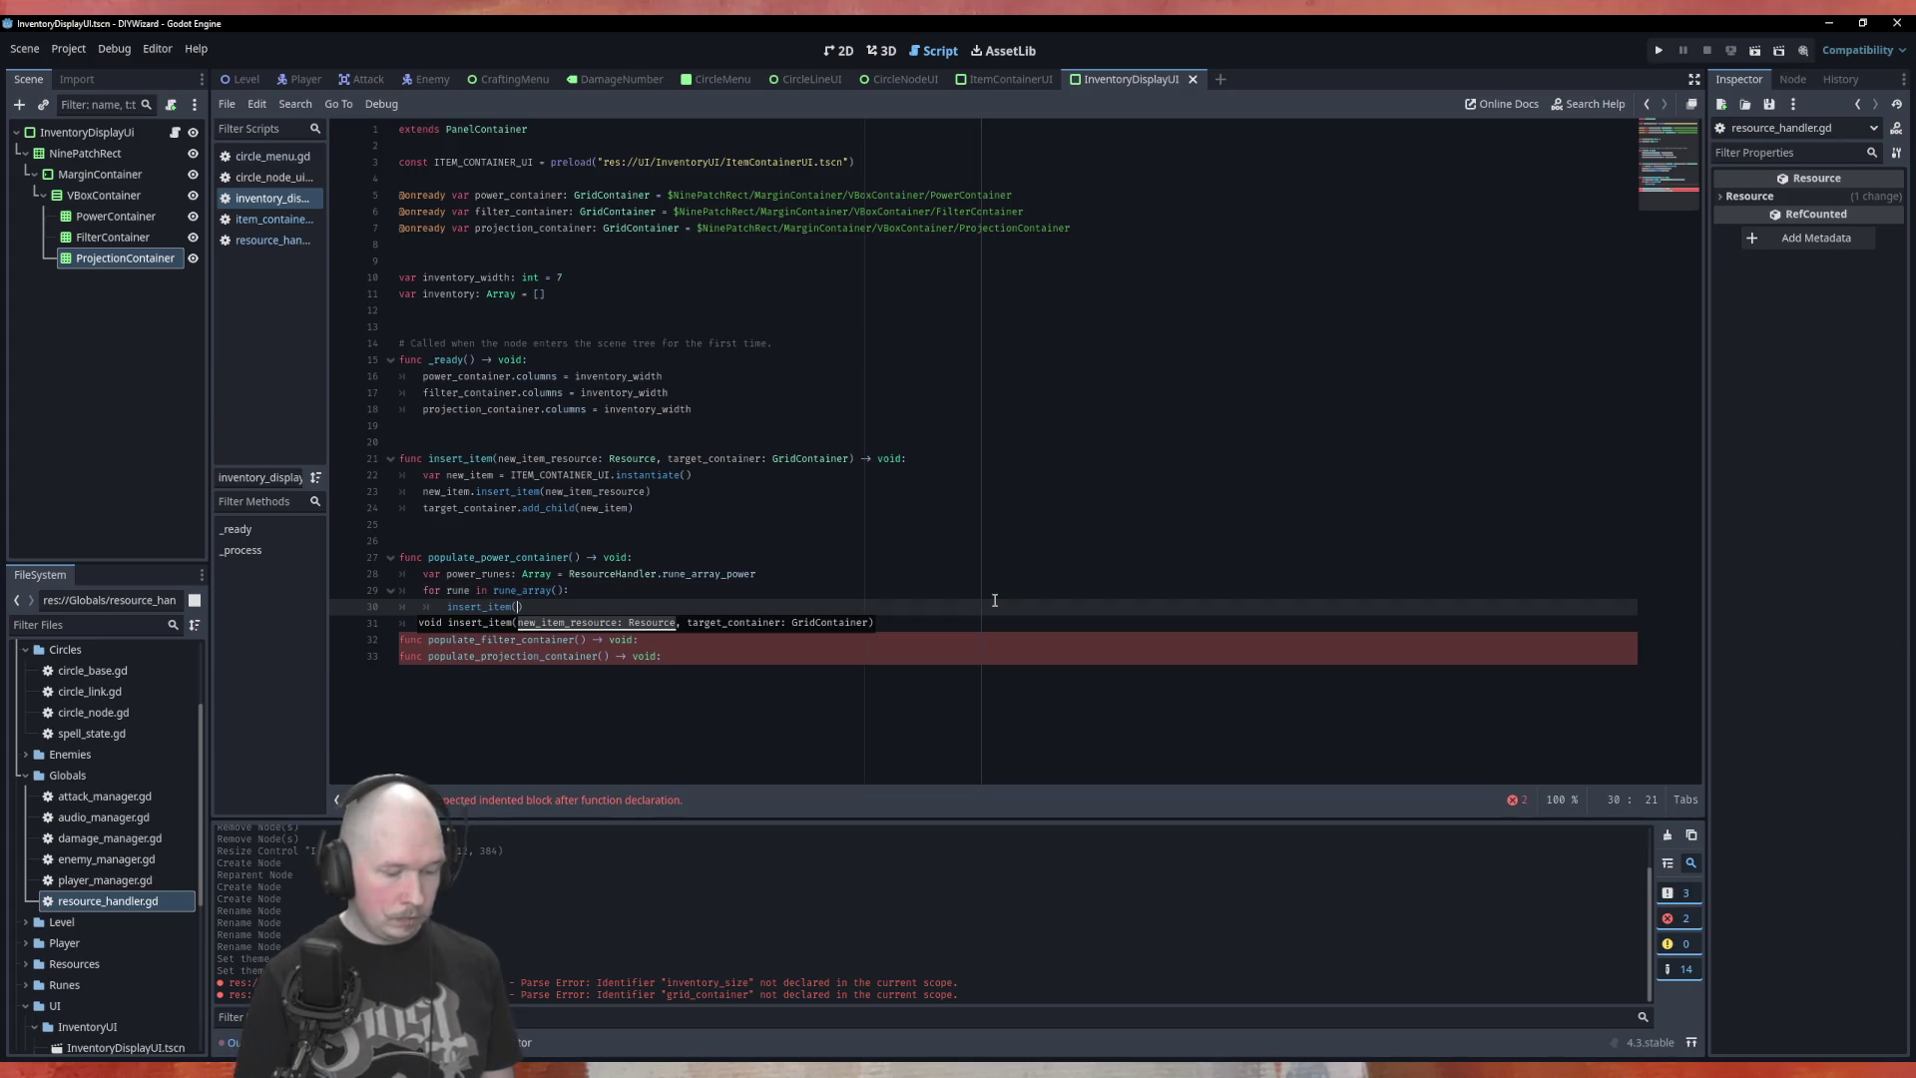
{"action": "type", "text": "rune, "}
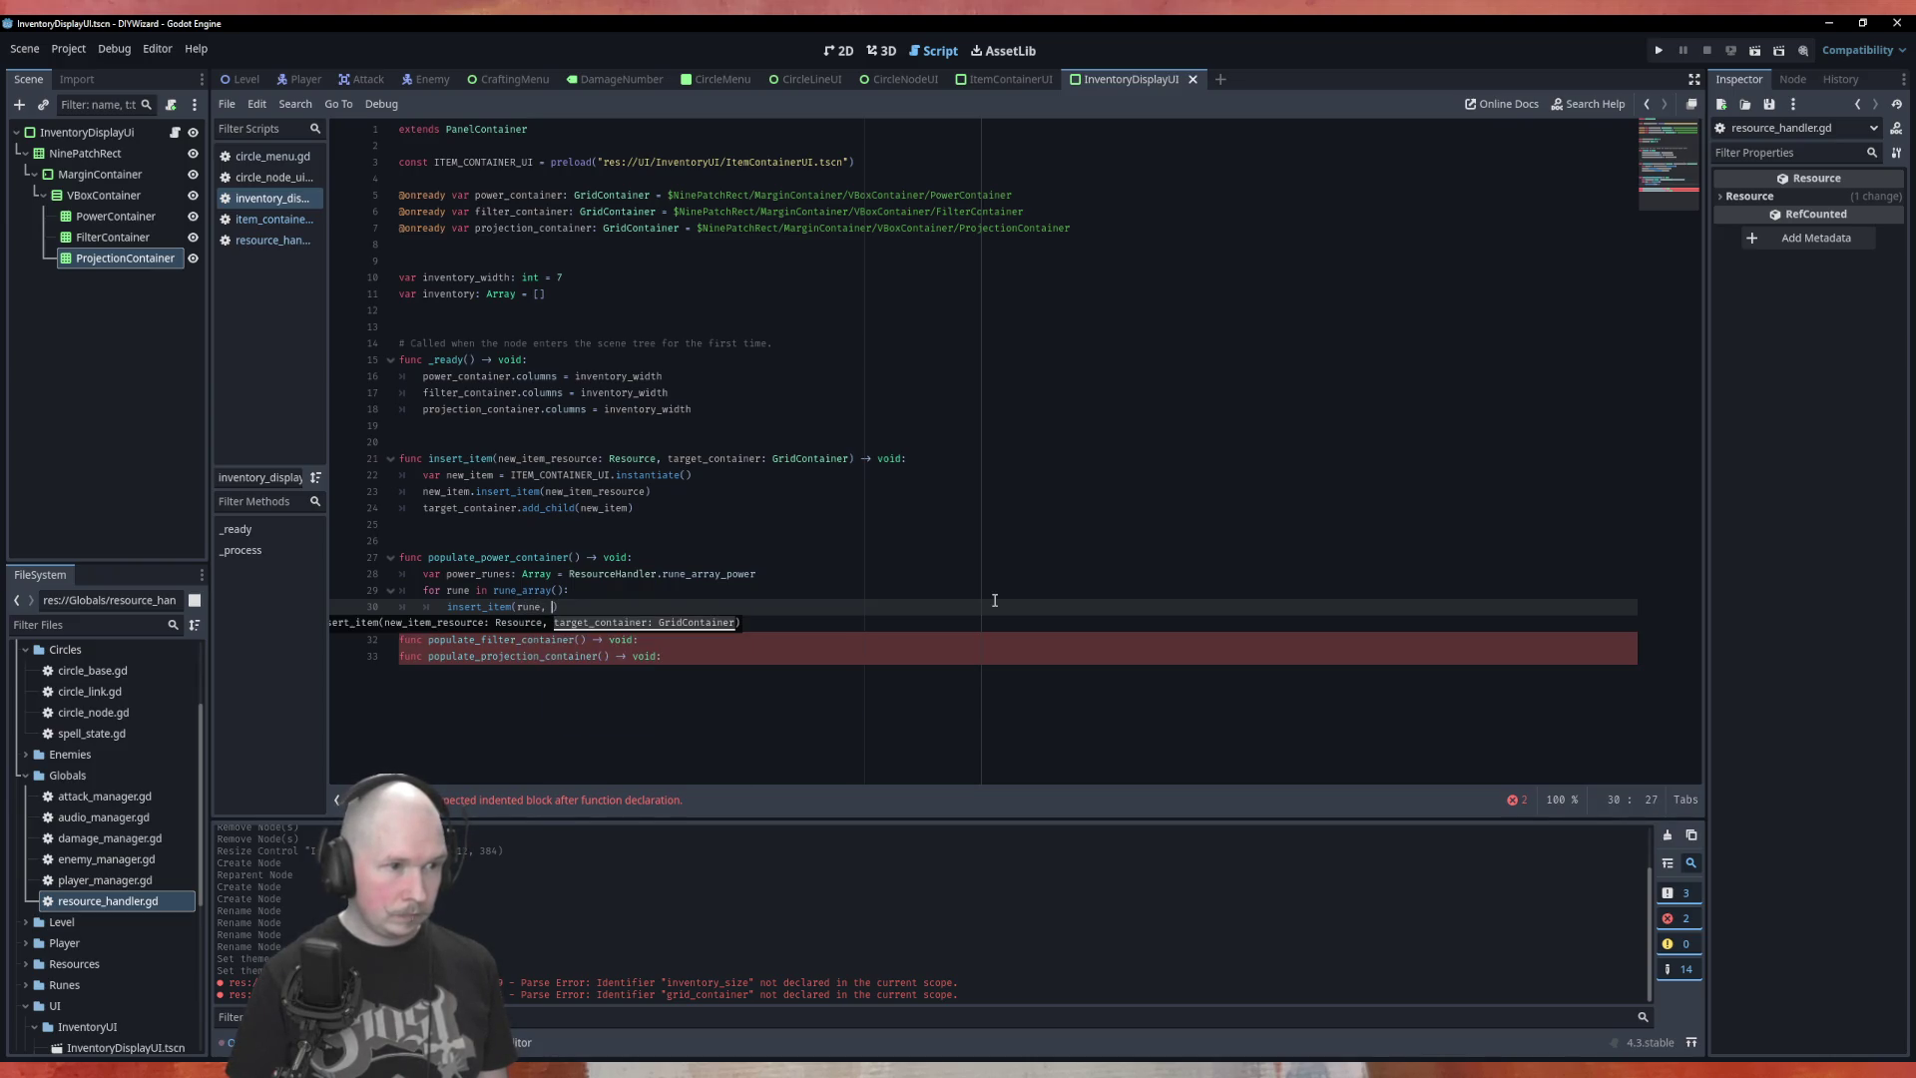
{"action": "type", "text": "target"}
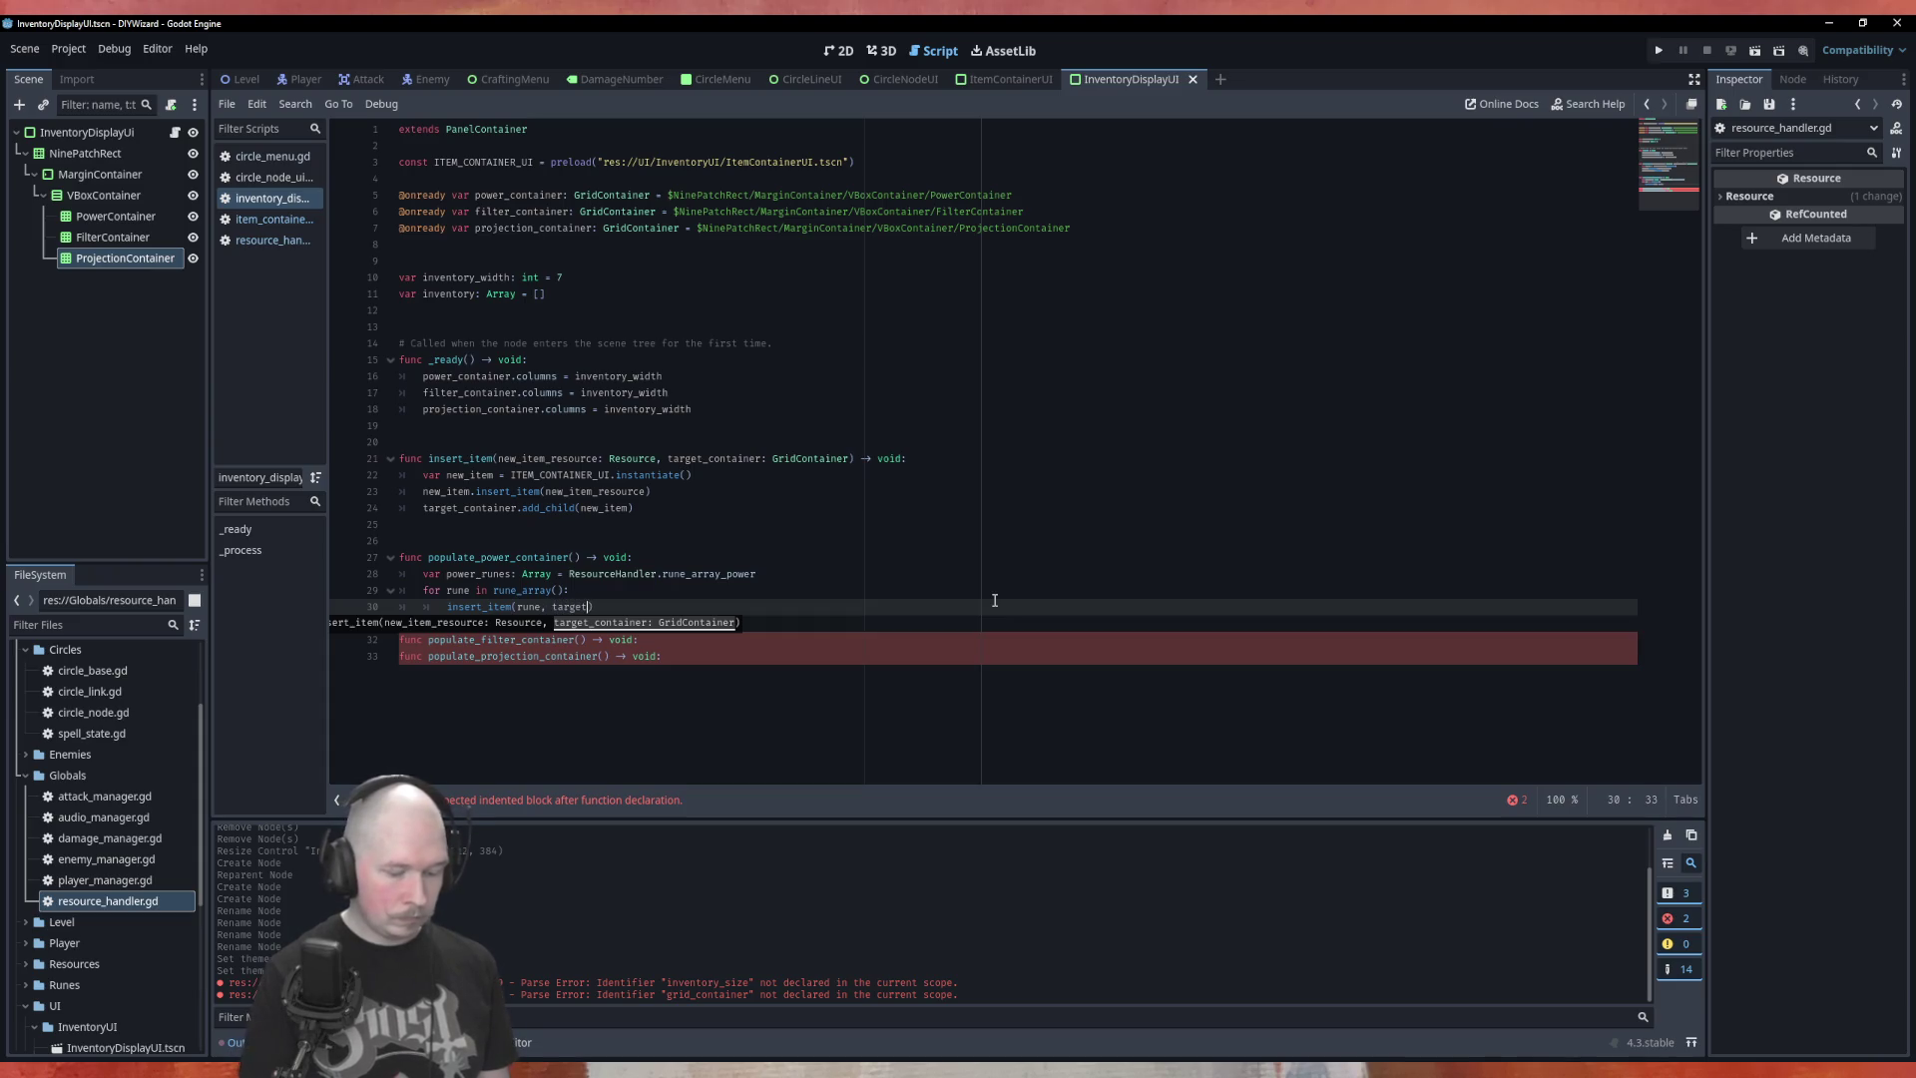
{"action": "type", "text": "_container"}
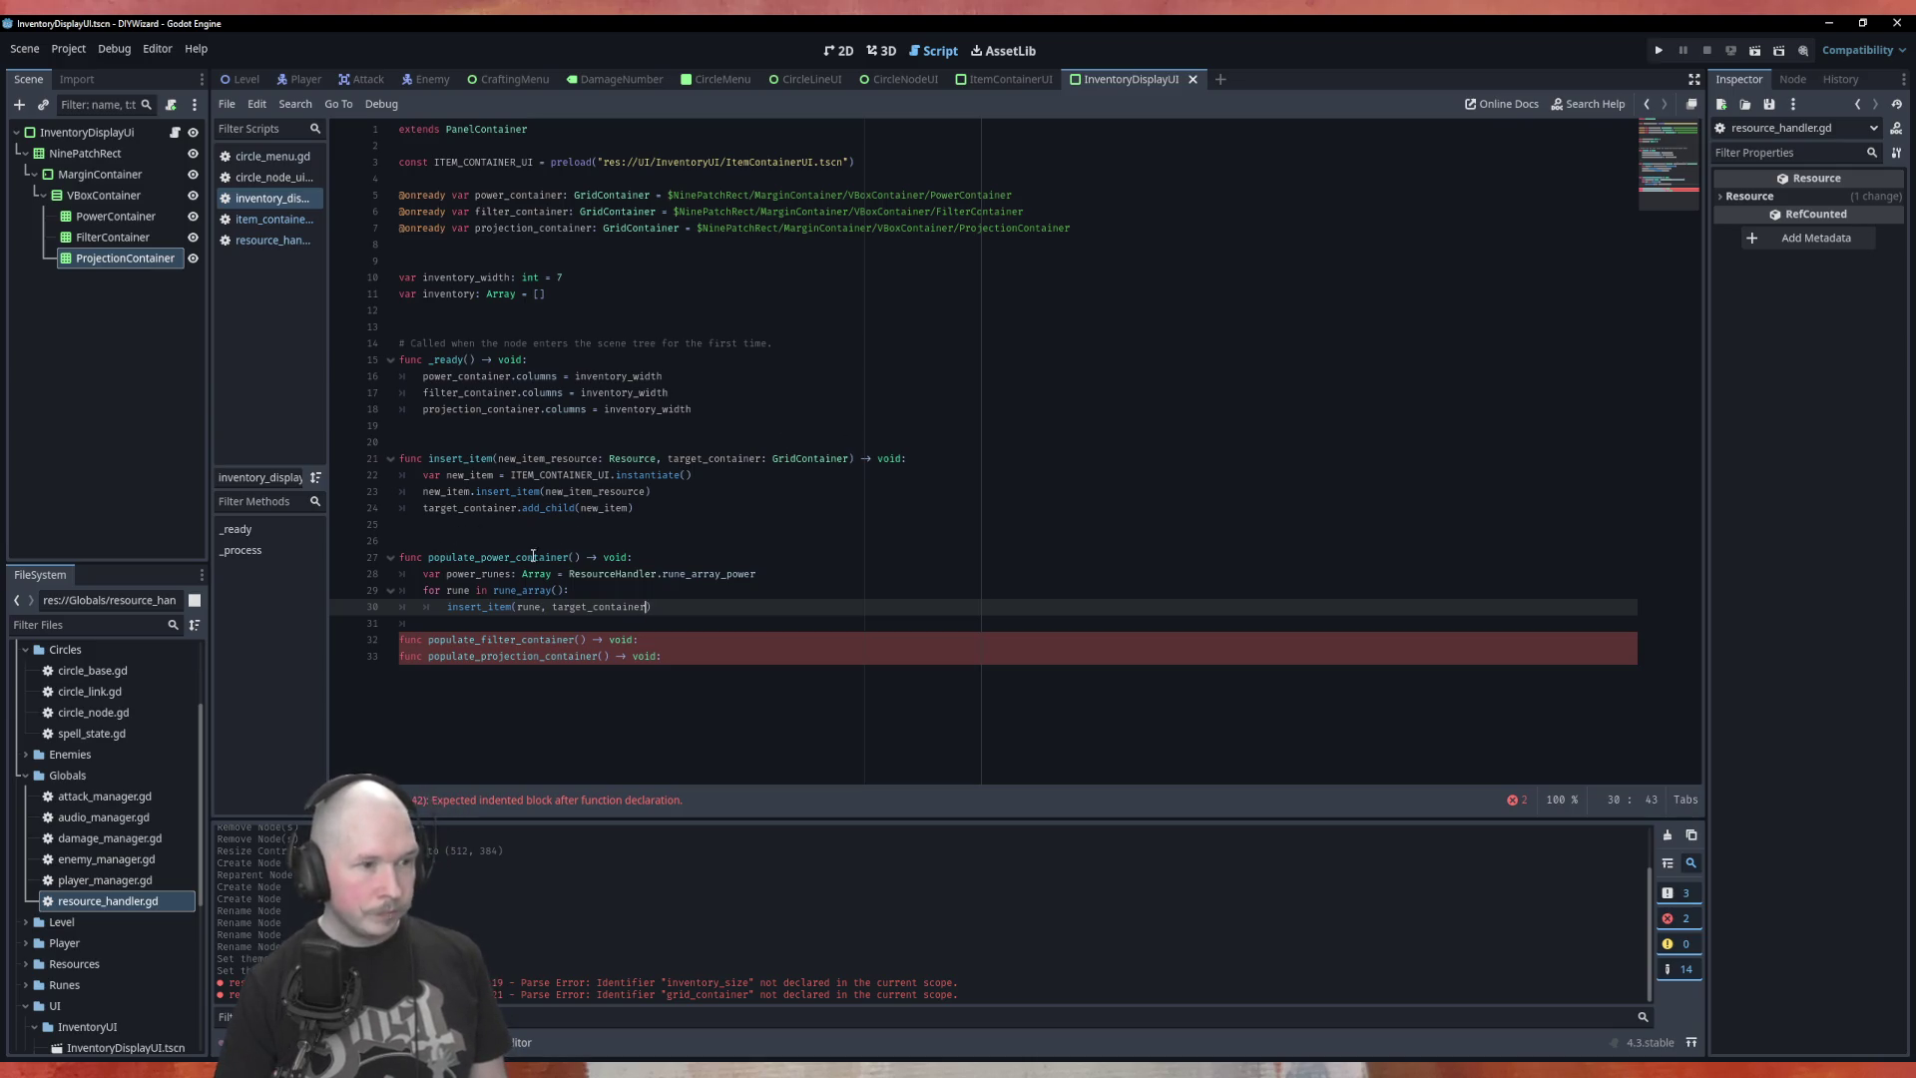
{"action": "left_click", "coordinate": [576, 560]}
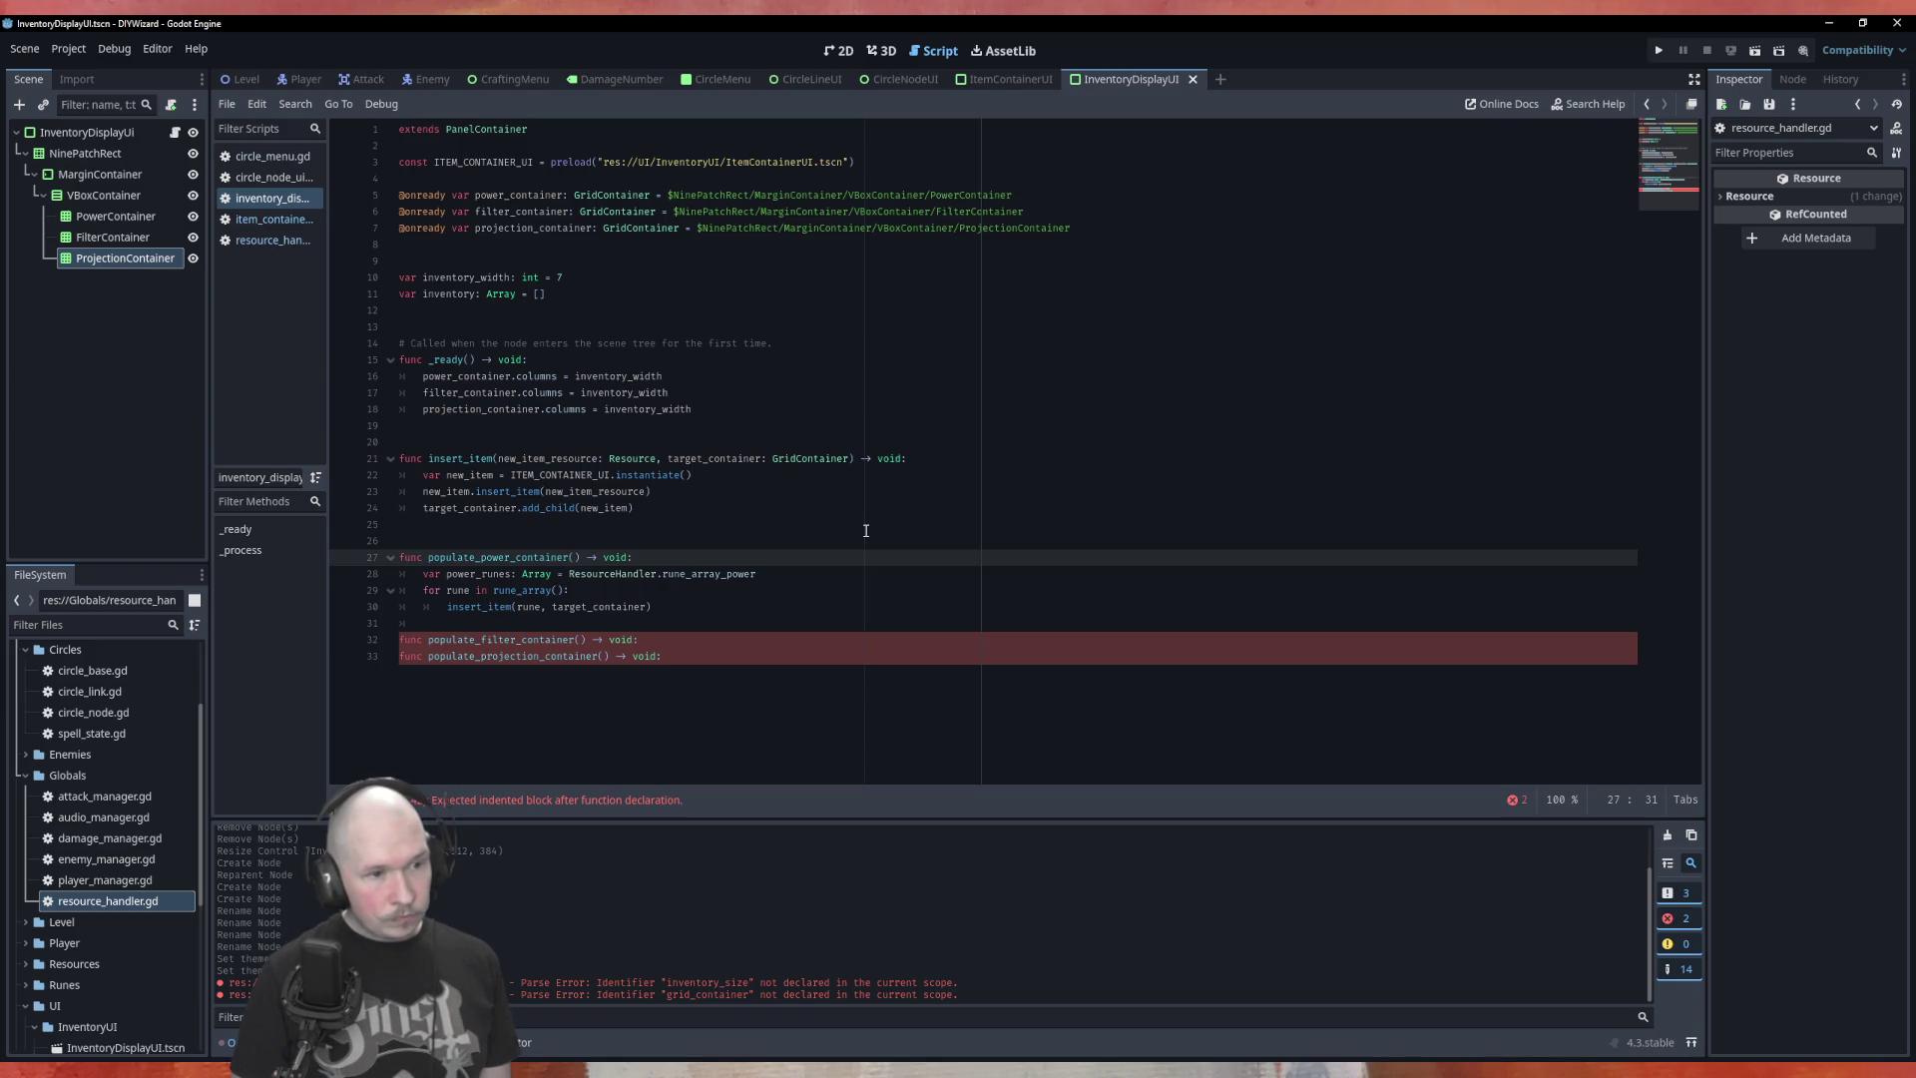
Give populate_container rune_array: Array and target_container parameters; pass rune_array_projection in the third call
{"action": "type", "text": "rune_"}
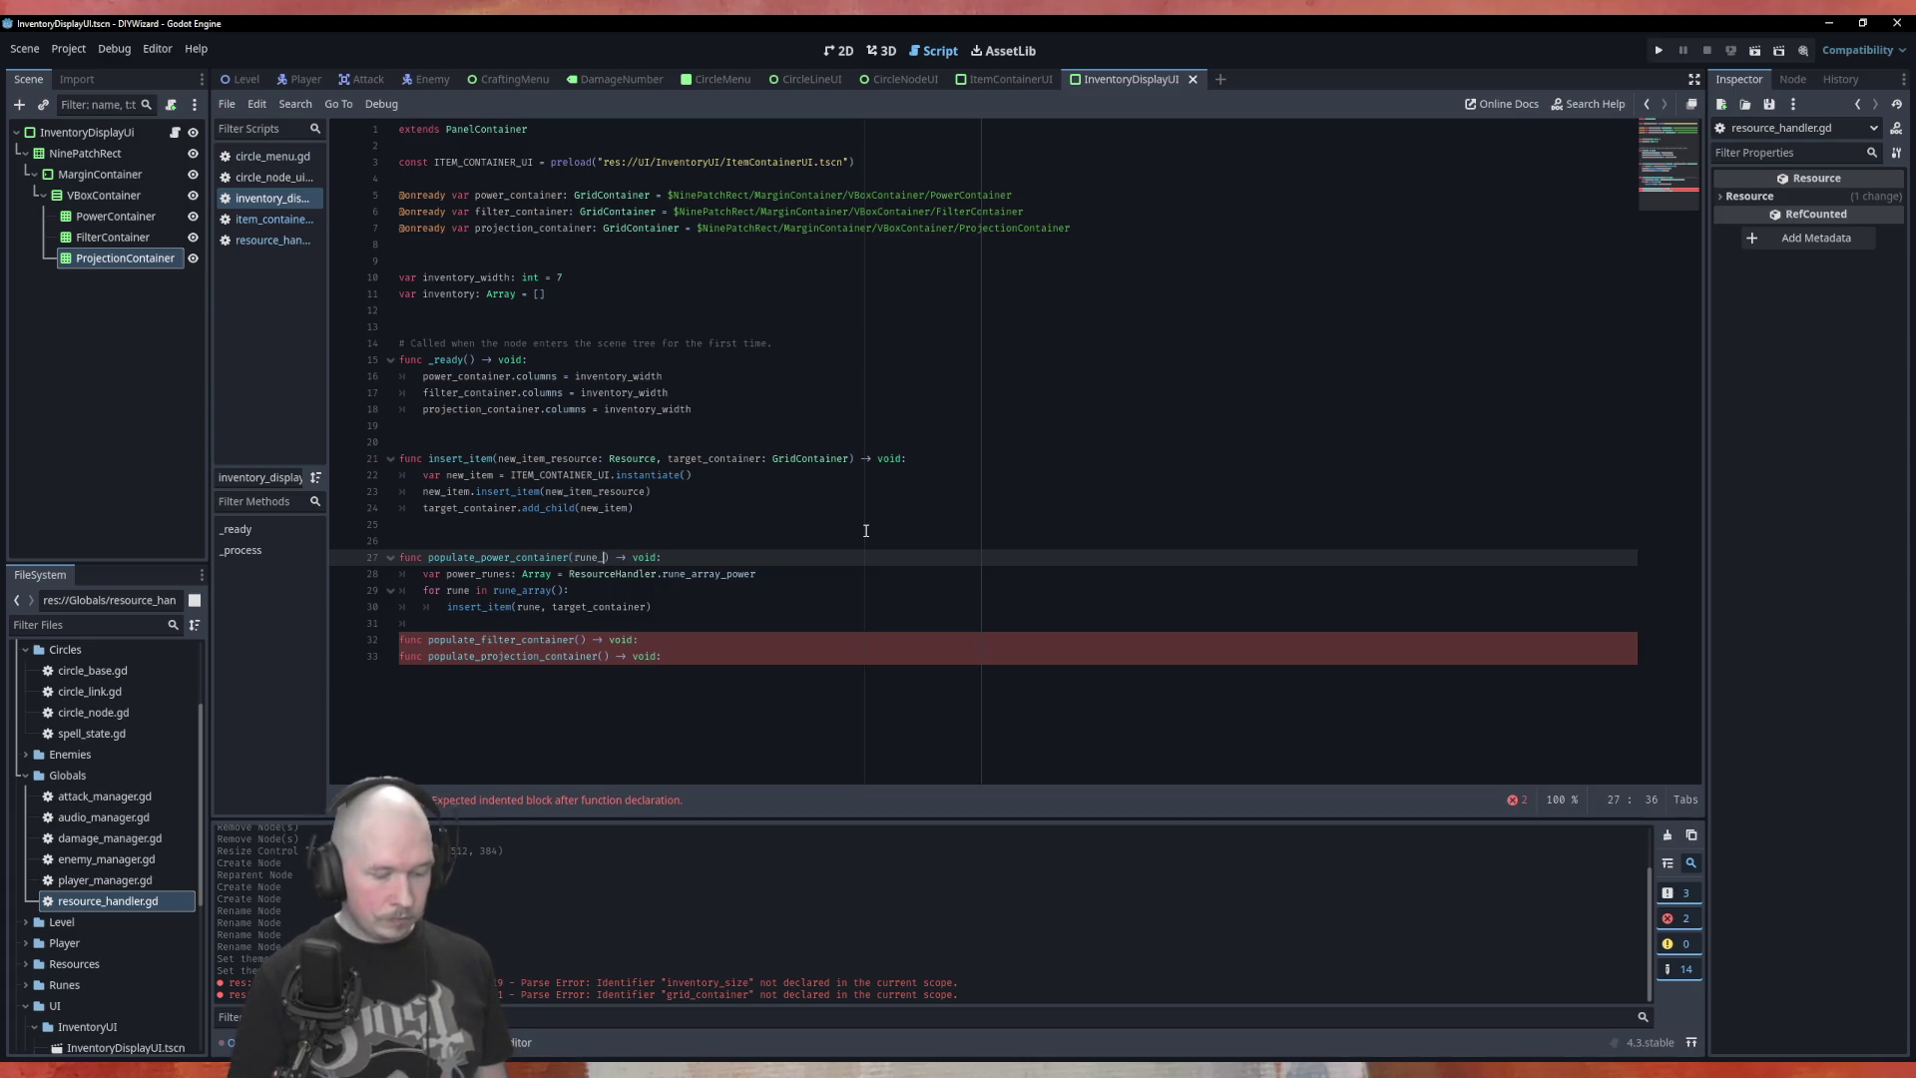
{"action": "type", "text": "arrau"}
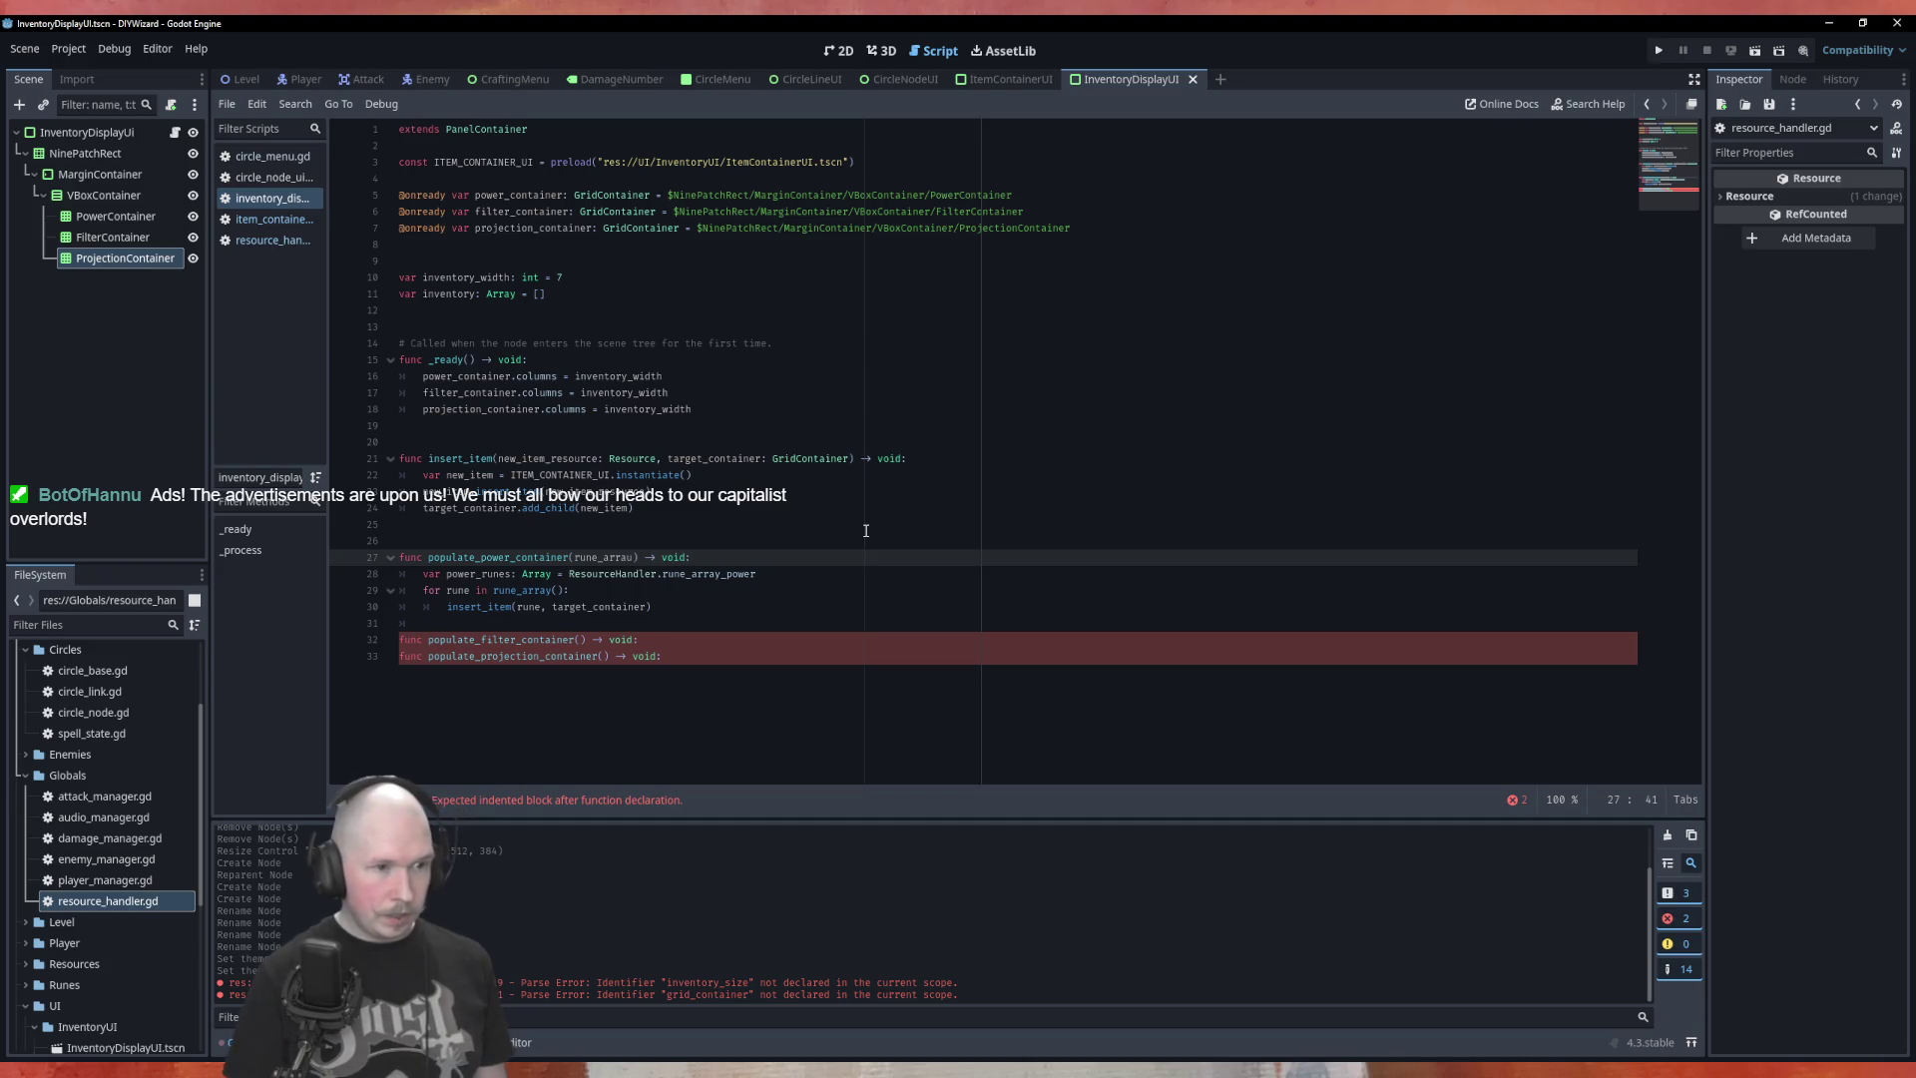
{"action": "type", "text": "y"}
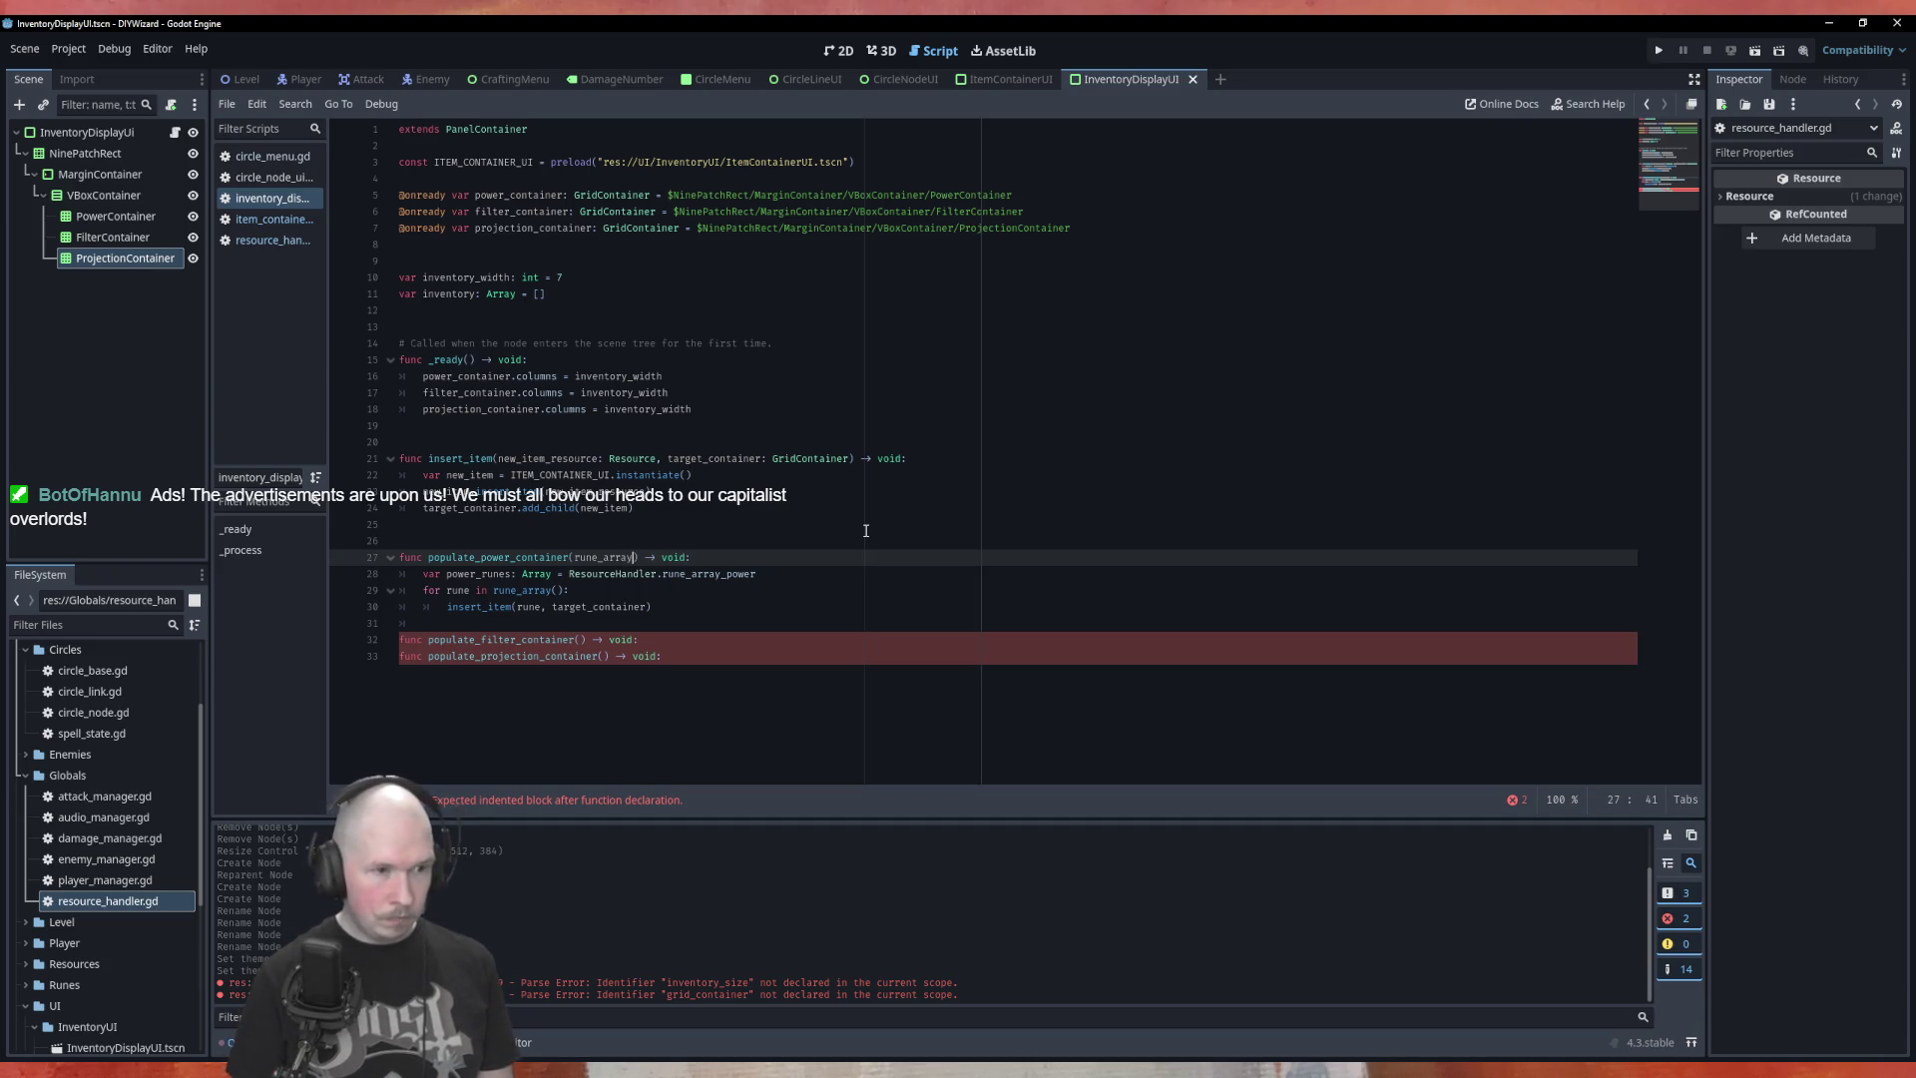
{"action": "type", "text": ": Array"}
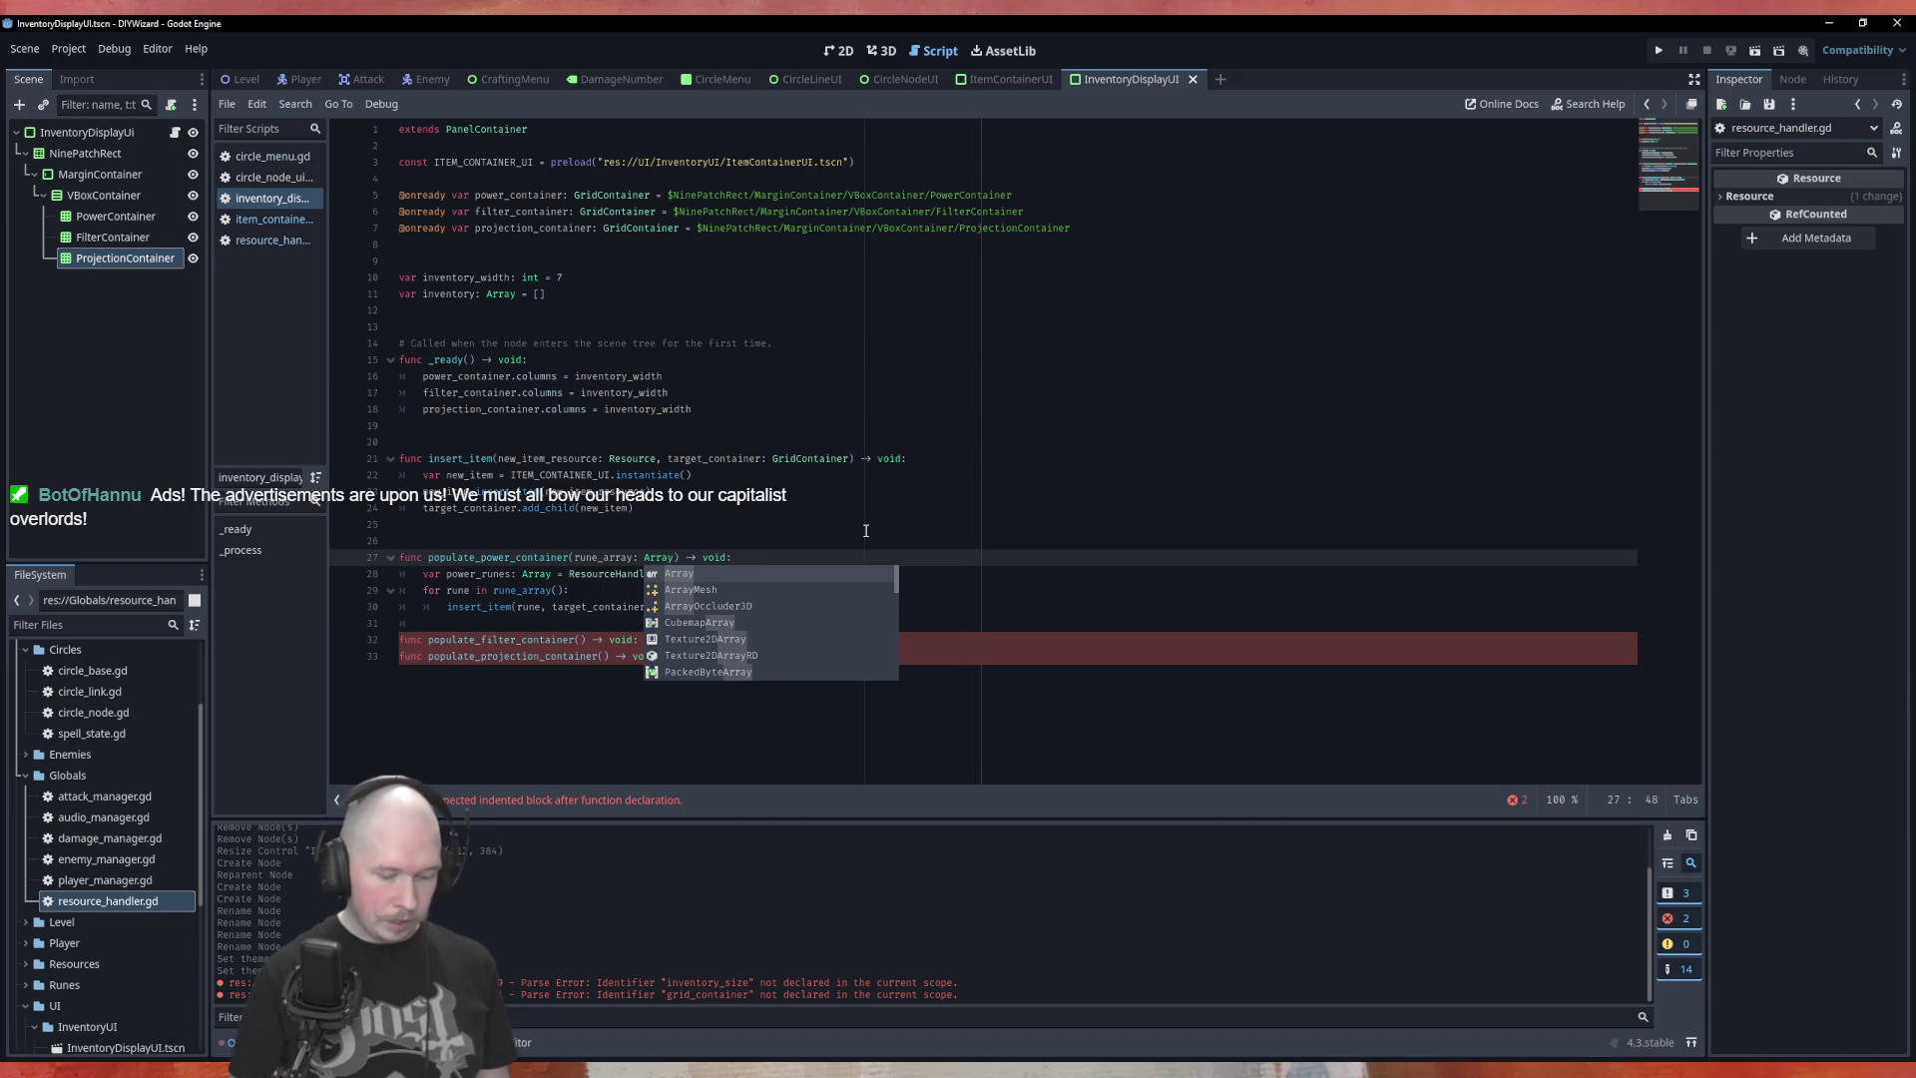
{"action": "type", "text": ", target_container:GridContainer"}
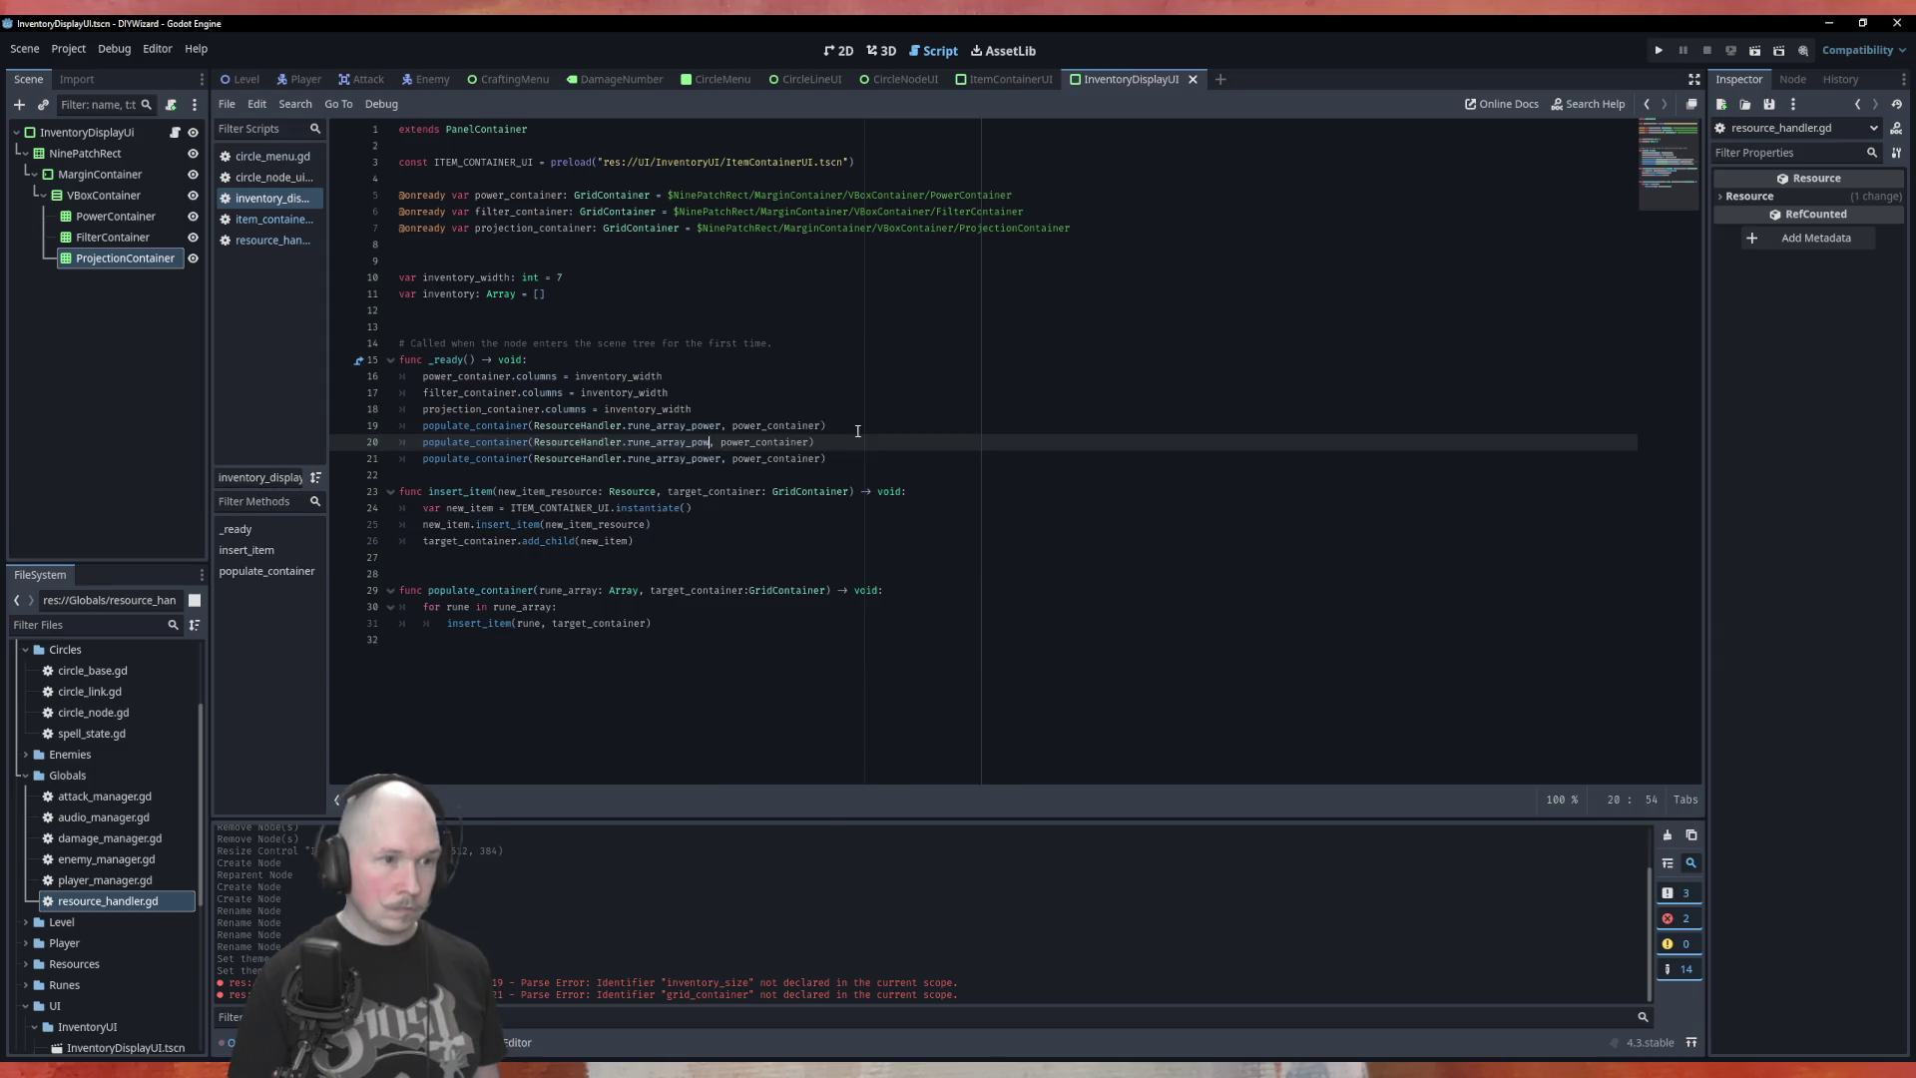
{"action": "type", "text": "filter"}
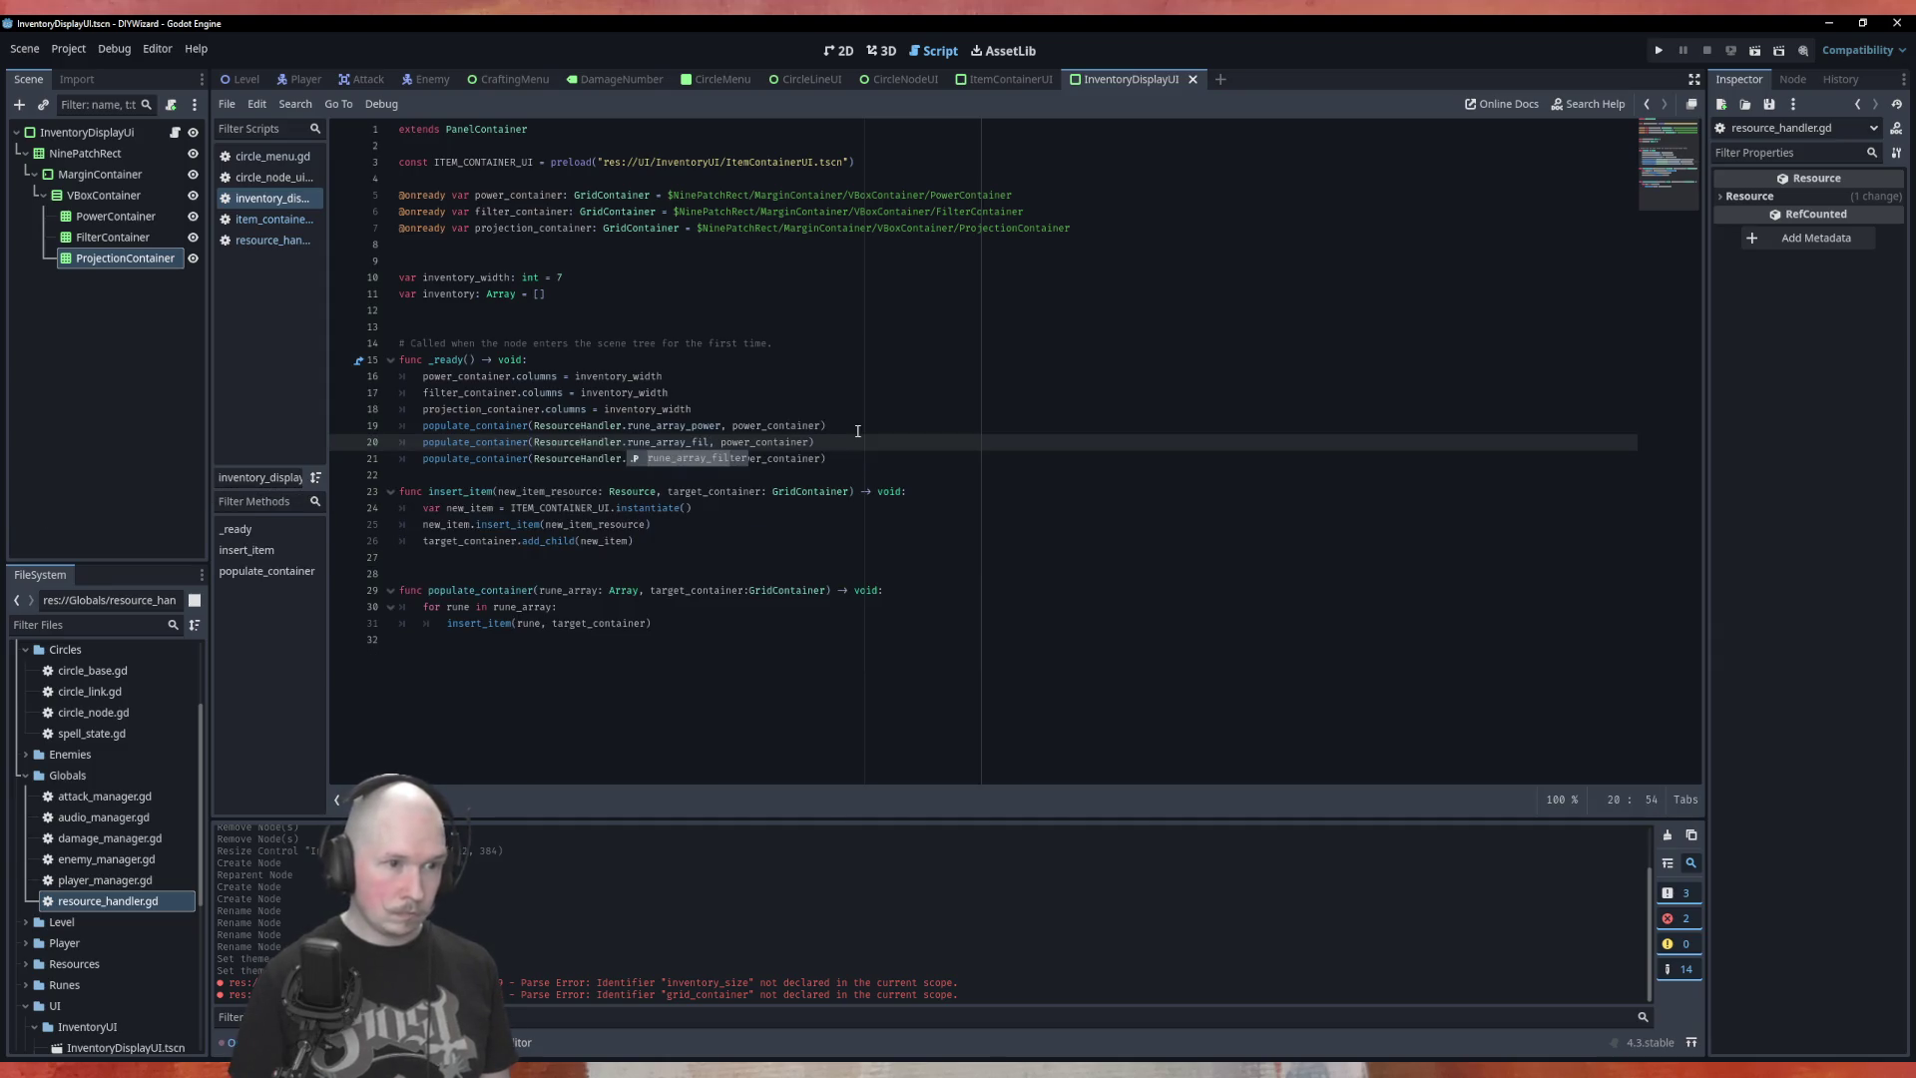
{"action": "key", "text": "Down"}
{"action": "key", "text": "Left"}
{"action": "key", "text": "BackSpace"}
{"action": "key", "text": "BackSpace"}
{"action": "key", "text": "BackSpace"}
{"action": "type", "text": "proj"}
{"action": "key", "text": "Return"}
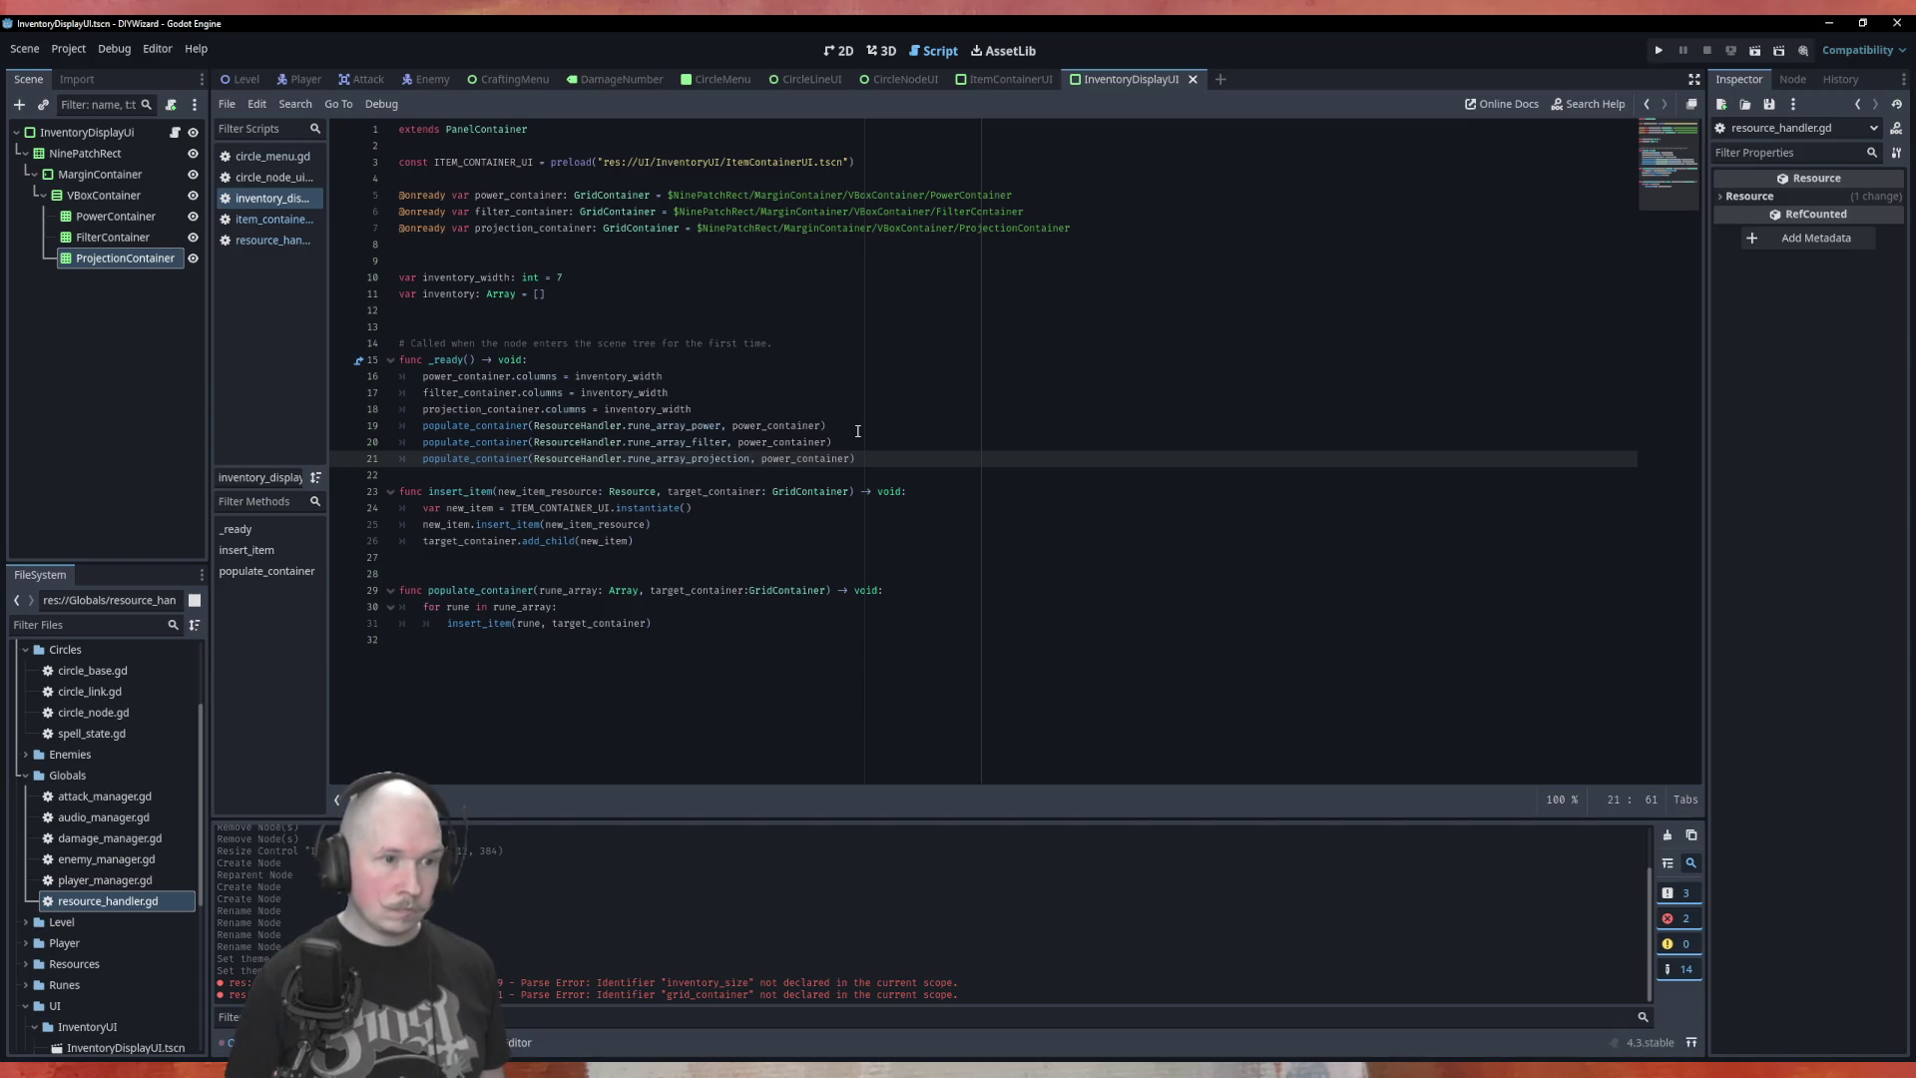
Set the filter and projection calls' container arguments to filter_container and projection_container
{"action": "key", "text": "ctrl+Right"}
{"action": "key", "text": "Up"}
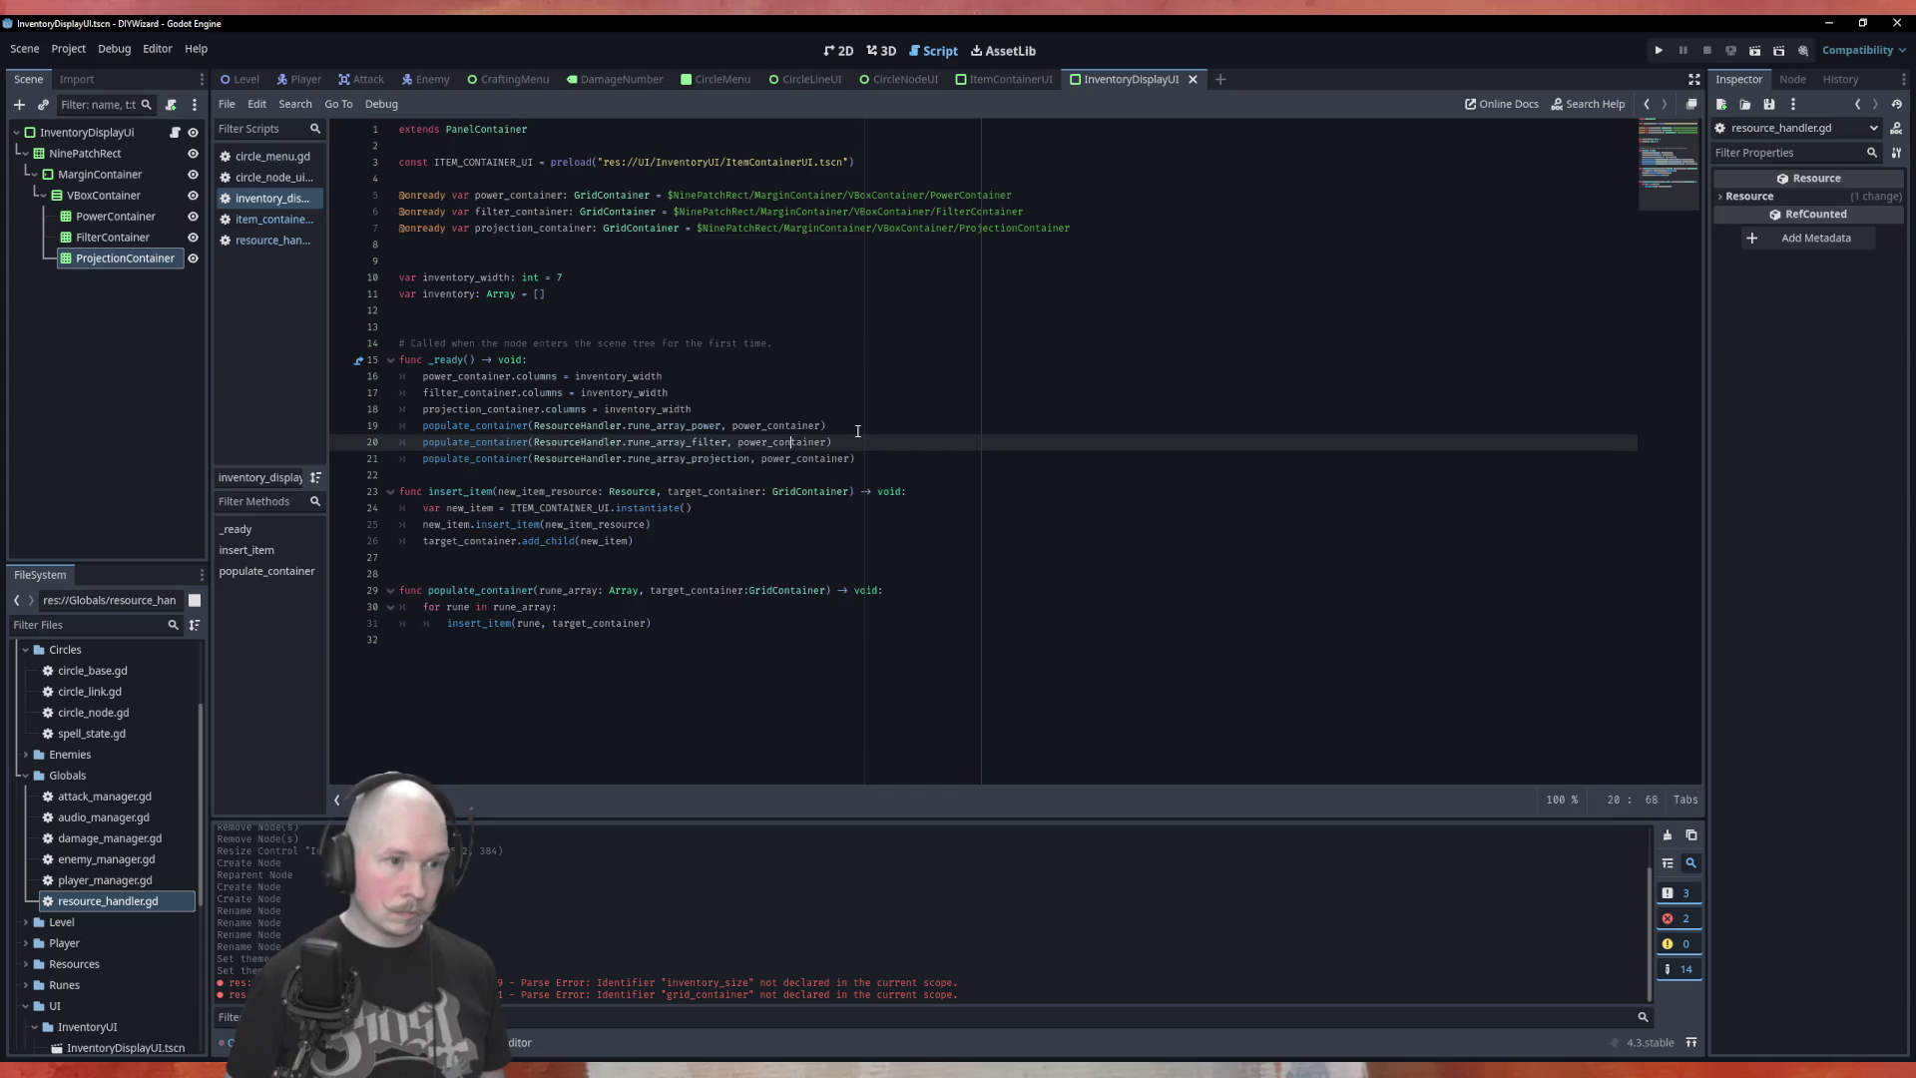
{"action": "key", "text": "BackSpace"}
{"action": "key", "text": "BackSpace"}
{"action": "key", "text": "BackSpace"}
{"action": "type", "text": "filter"}
{"action": "key", "text": "Escape"}
{"action": "key", "text": "Down"}
{"action": "key", "text": "BackSpace"}
{"action": "key", "text": "BackSpace"}
{"action": "key", "text": "BackSpace"}
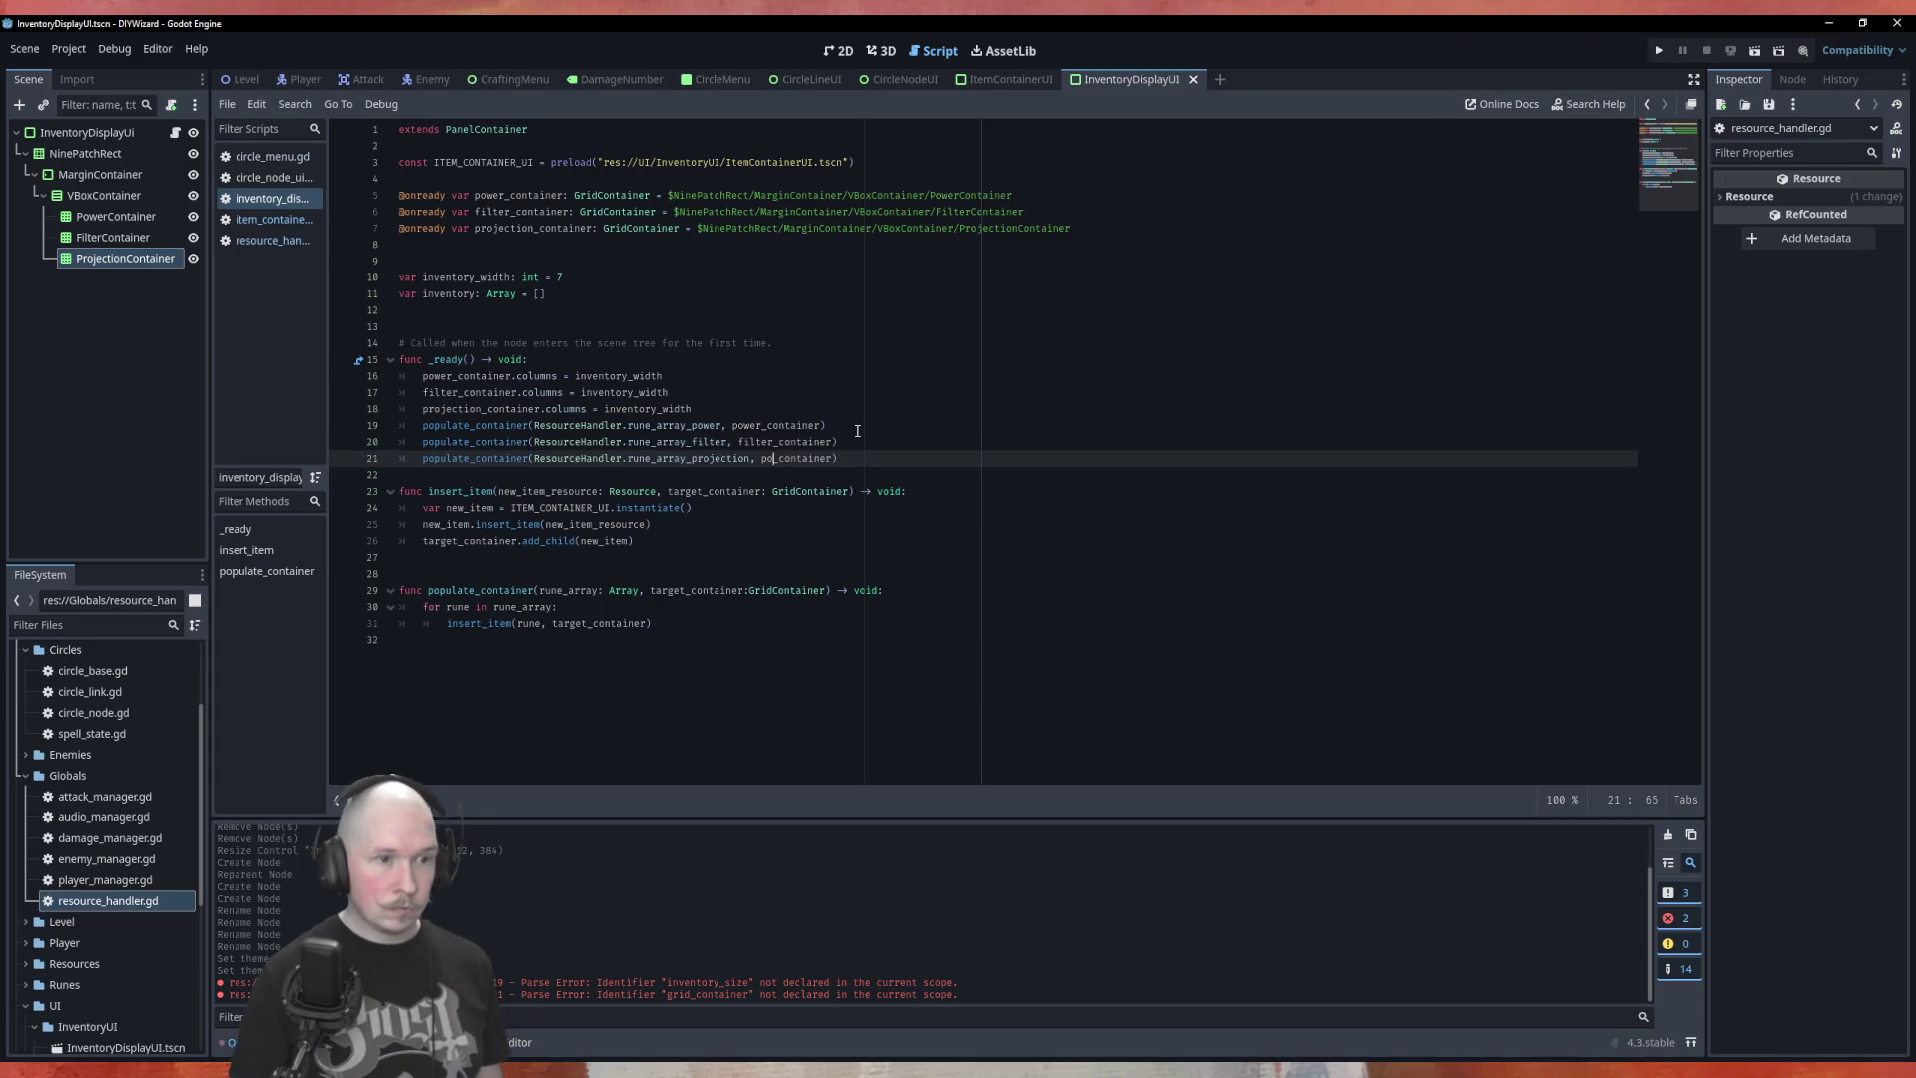
{"action": "type", "text": "roj"}
{"action": "key", "text": "Return"}
{"action": "key", "text": "BackSpace"}
{"action": "key", "text": "BackSpace"}
{"action": "key", "text": "BackSpace"}
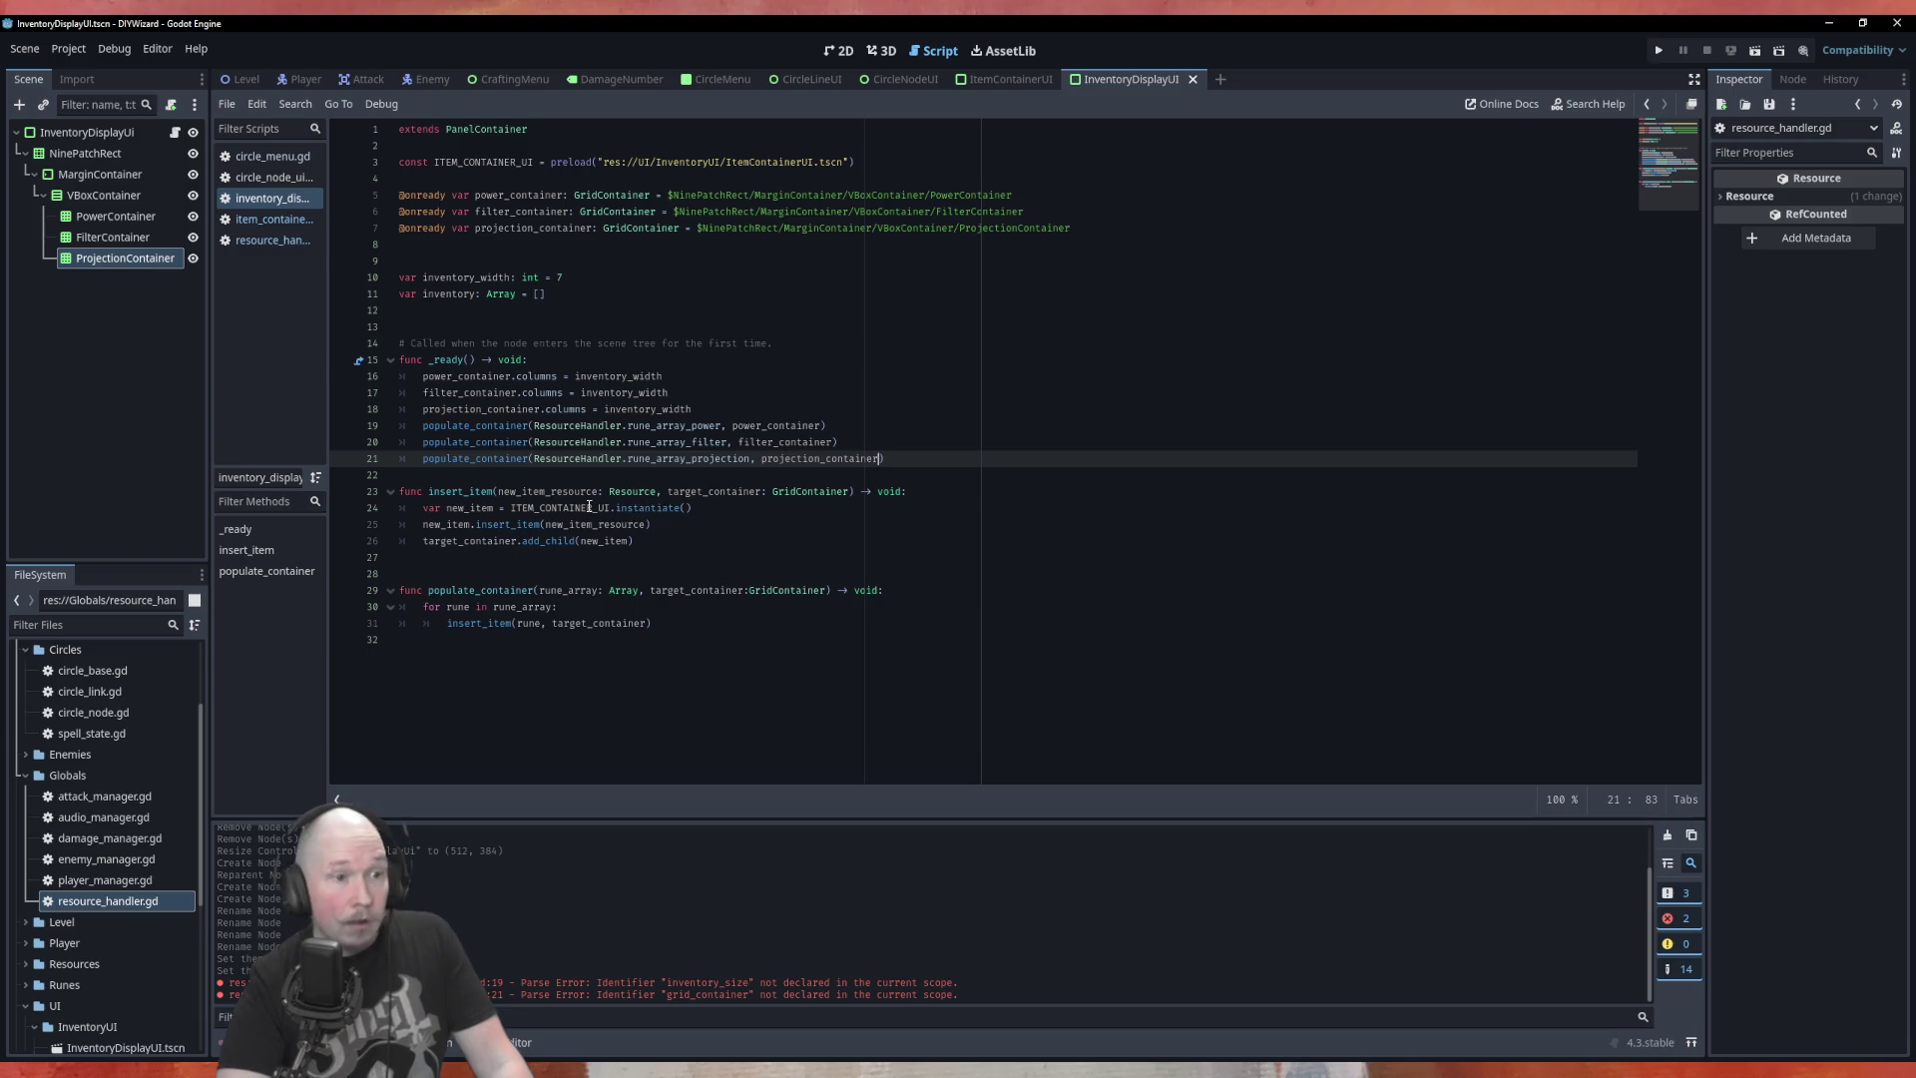
Check where insert_item is used, then switch to the item_container_ui.gd script
{"action": "double_click", "coordinate": [528, 523]}
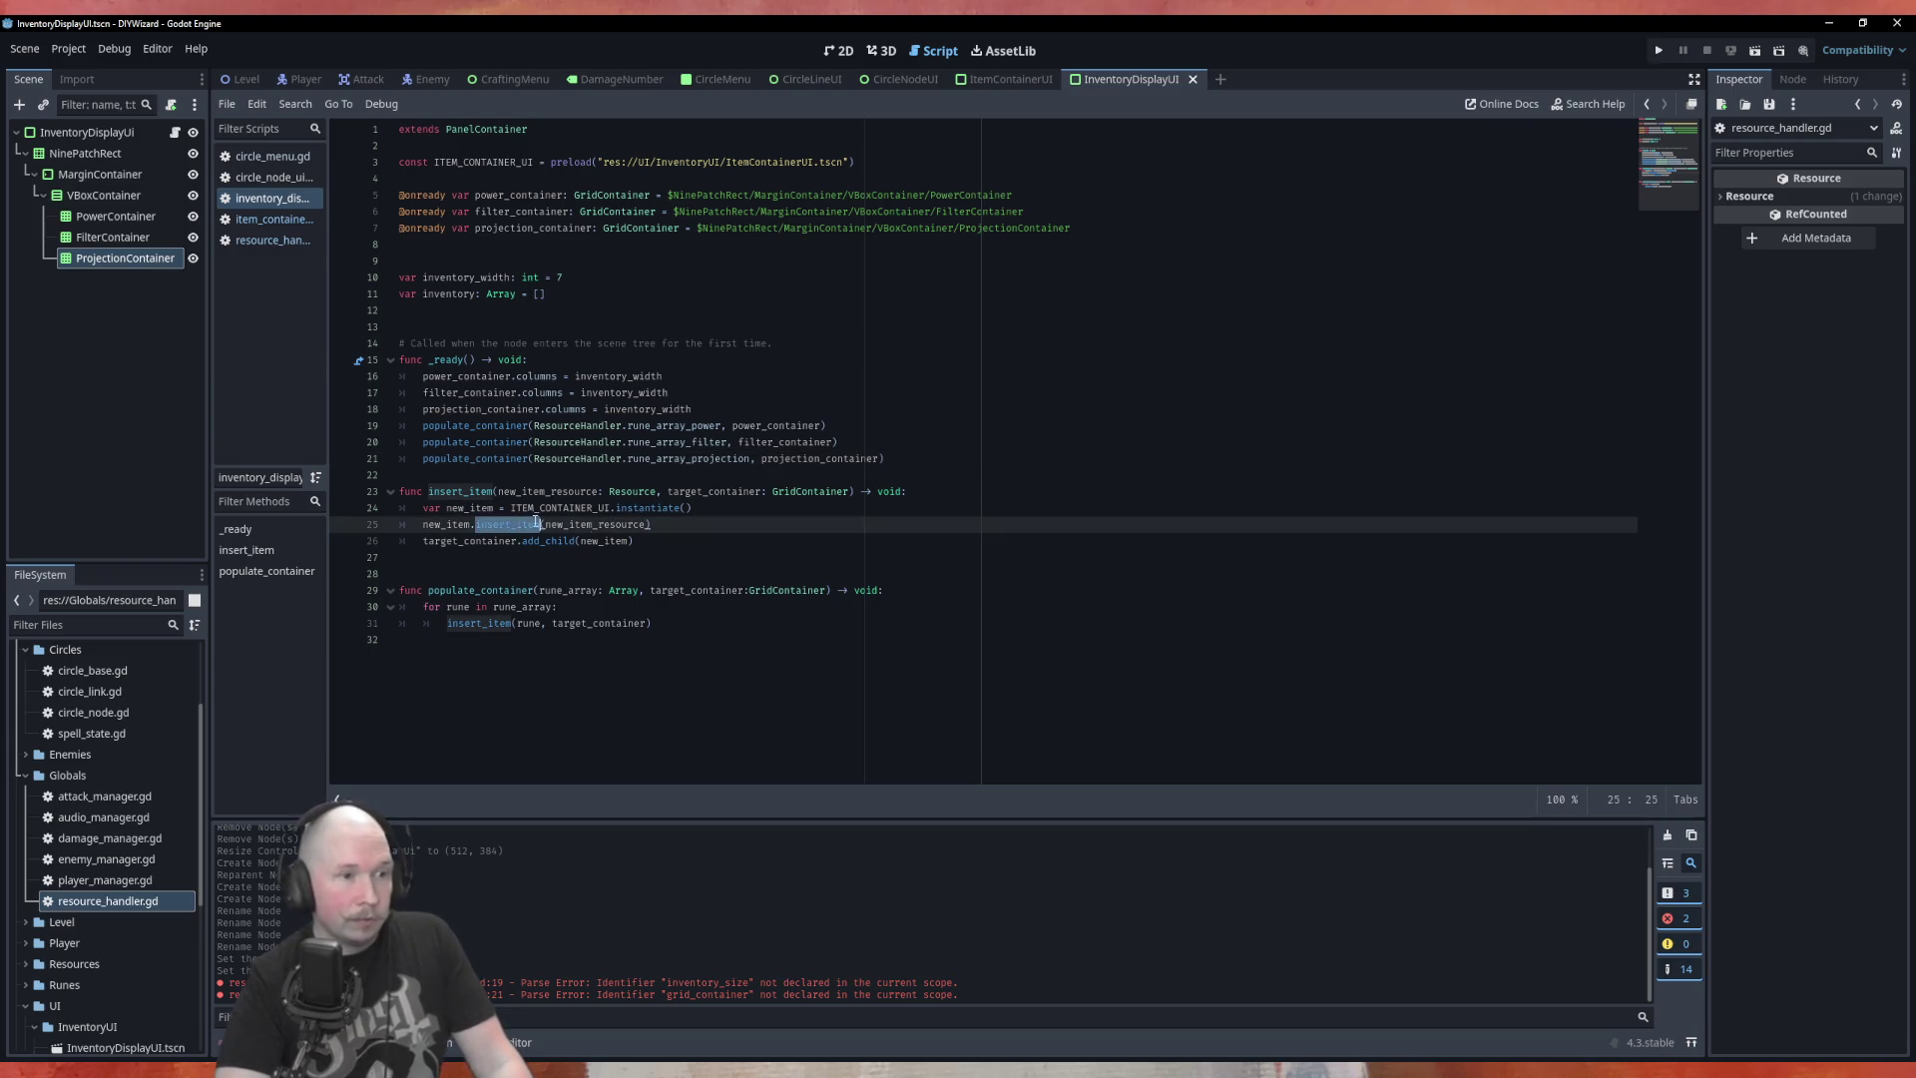
{"action": "left_click", "coordinate": [644, 542]}
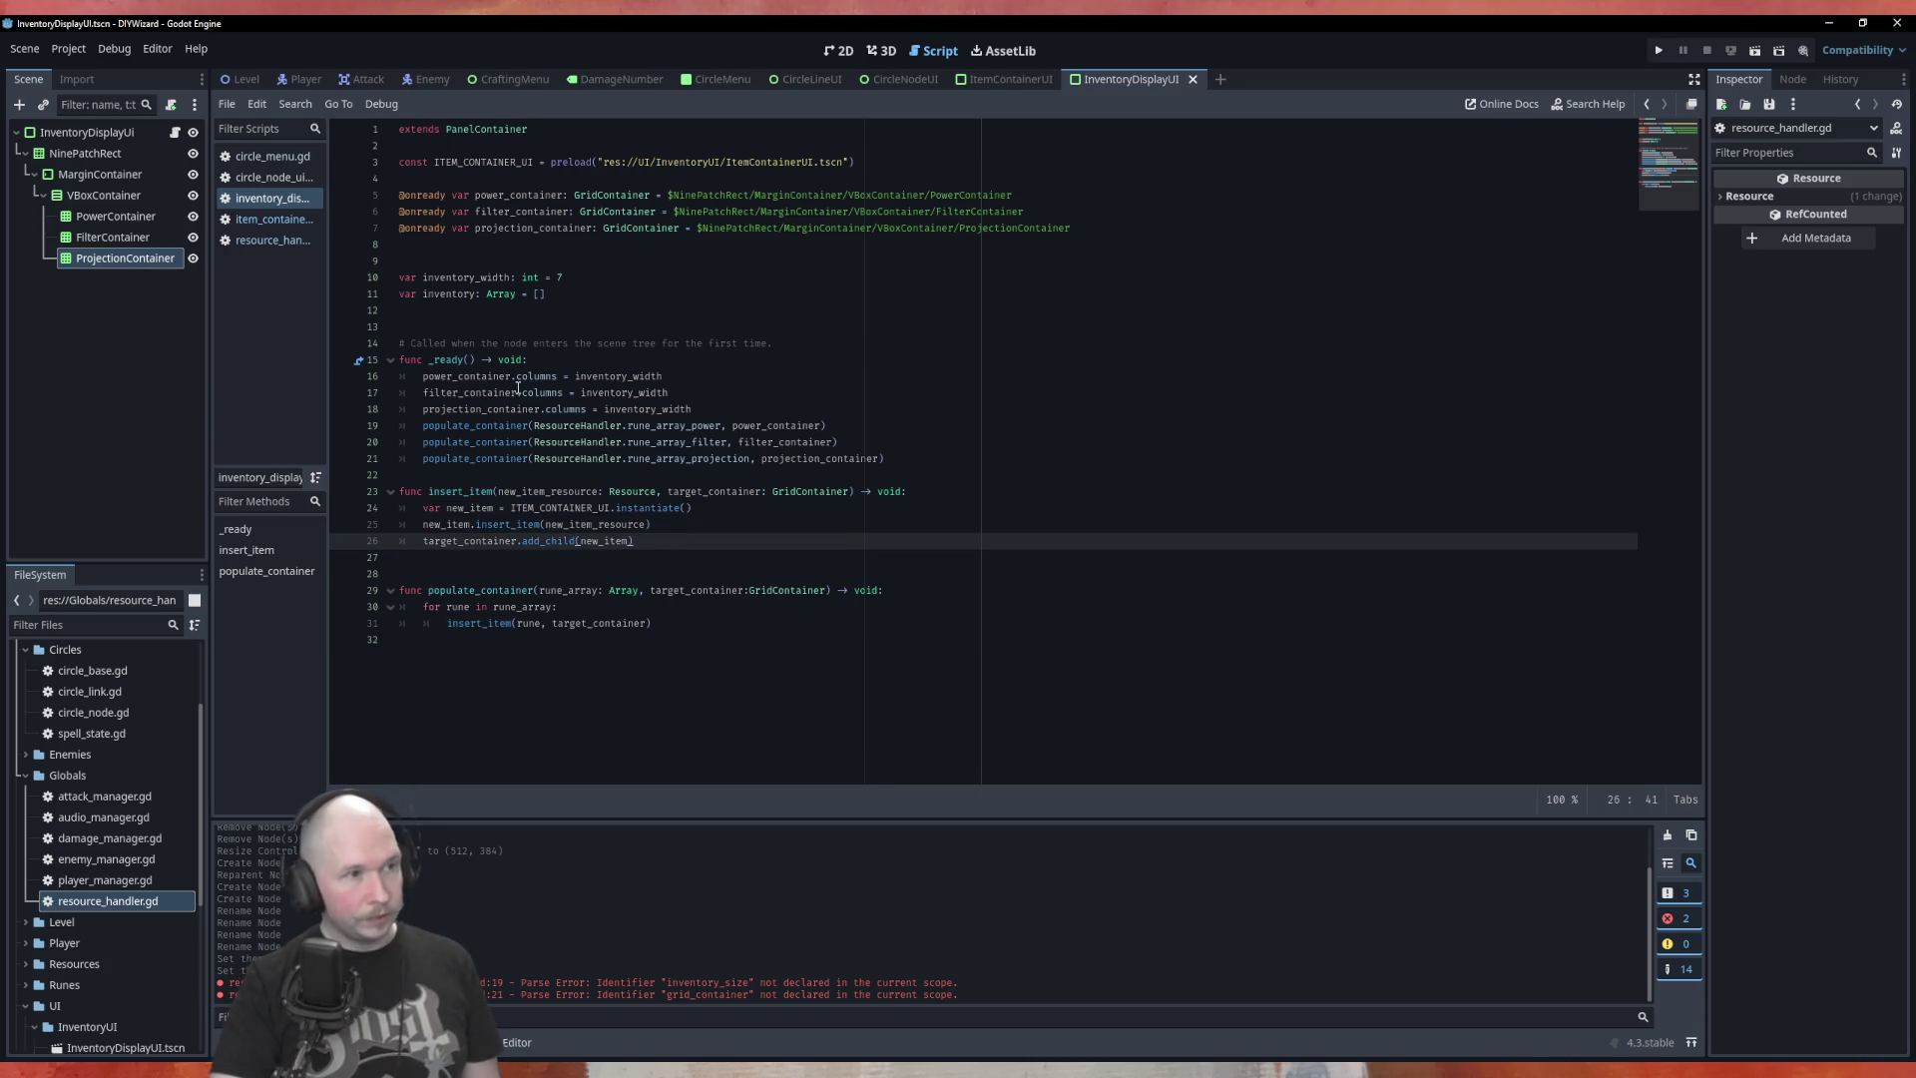
{"action": "left_click", "coordinate": [268, 219]}
{"action": "left_click", "coordinate": [556, 356]}
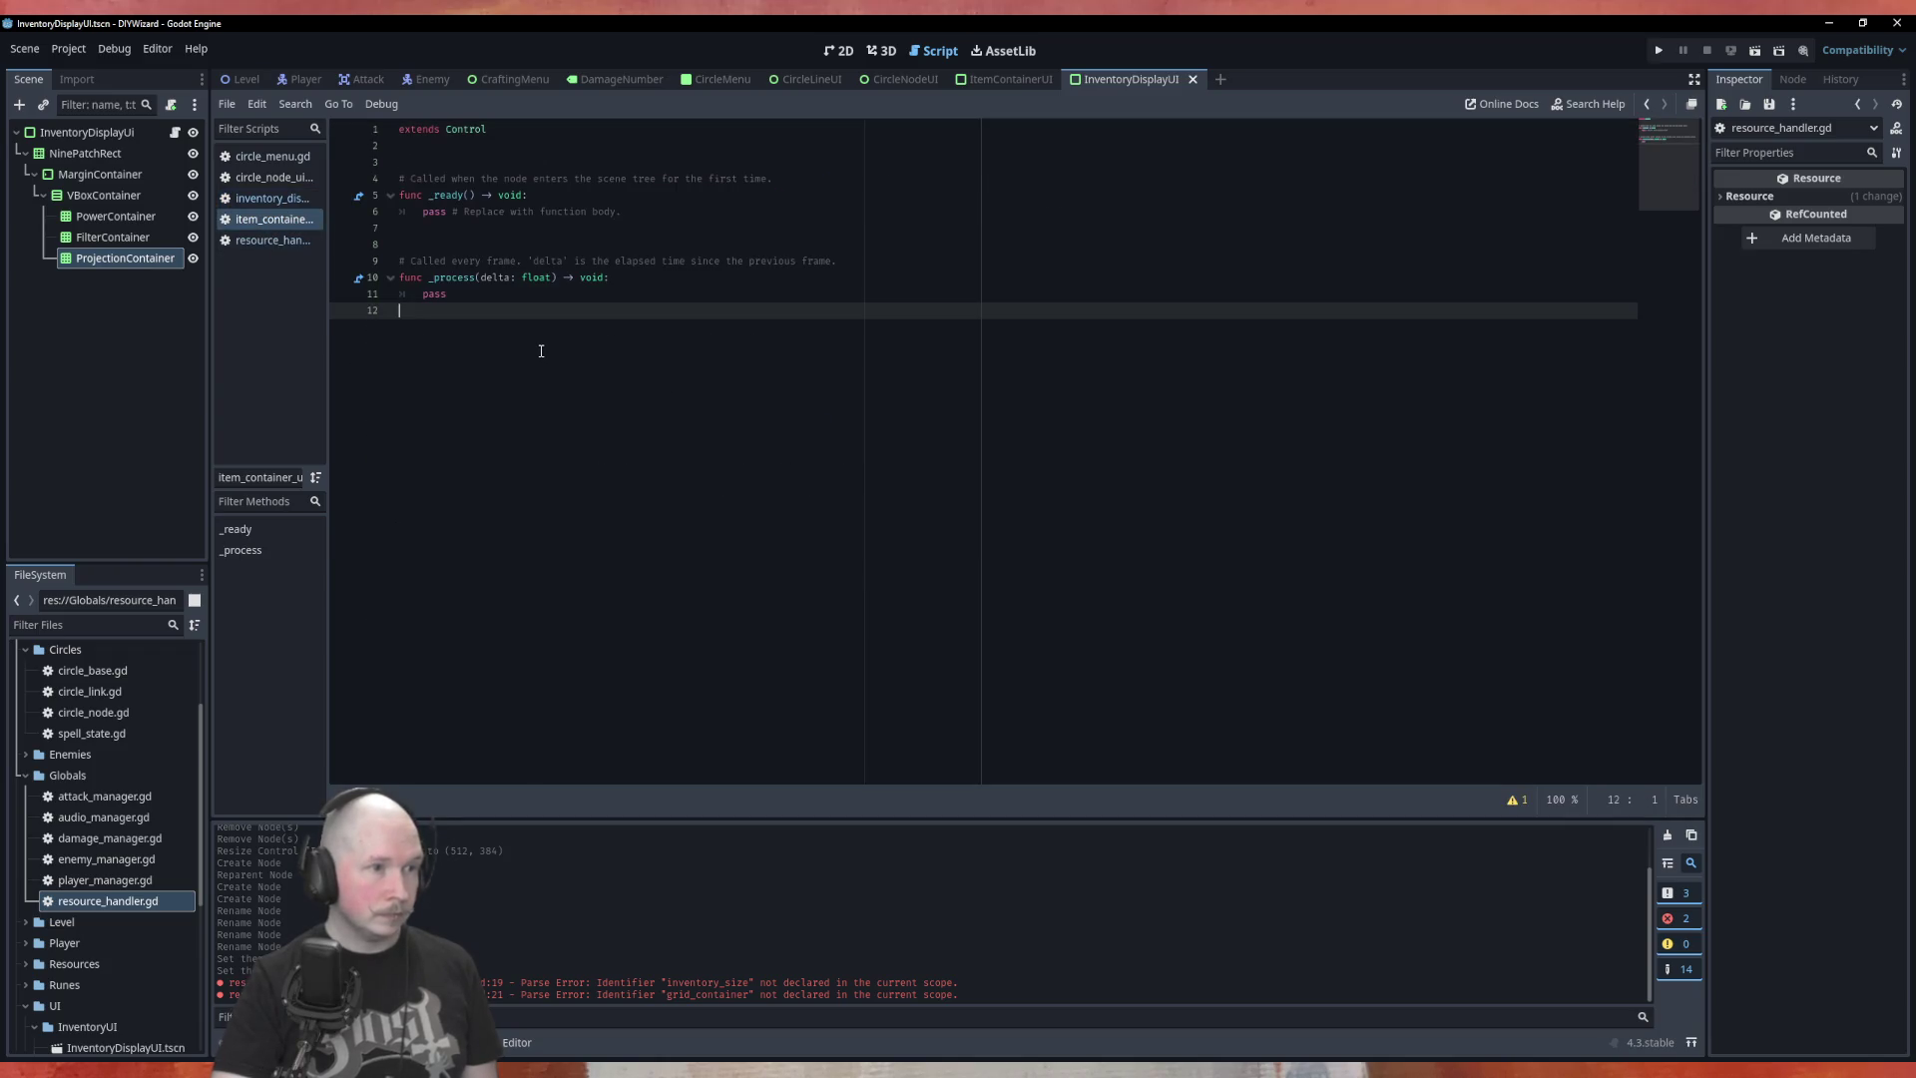
Declare an empty func insert_item(new_item: Resource) -> void at the end of item_container_ui.gd
{"action": "key", "text": "Return"}
{"action": "type", "text": "func"}
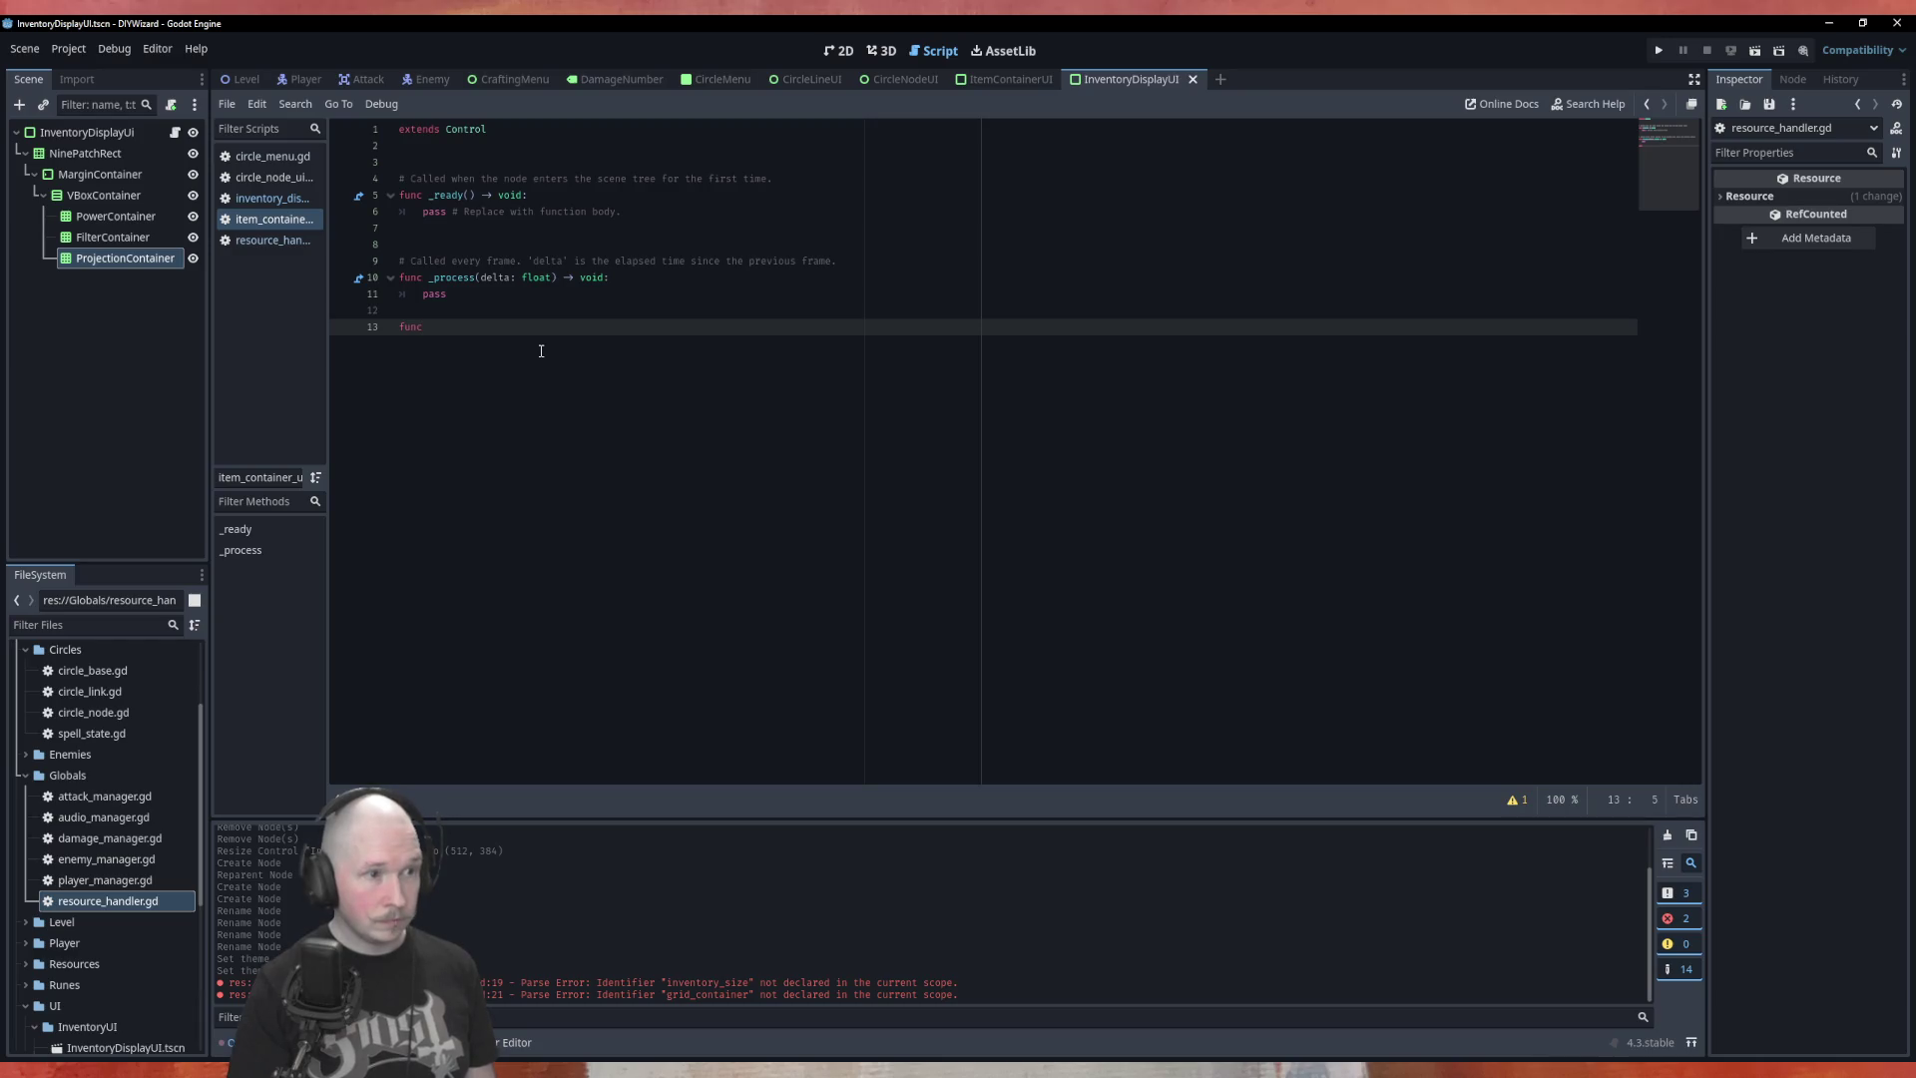
{"action": "type", "text": " insert_item"}
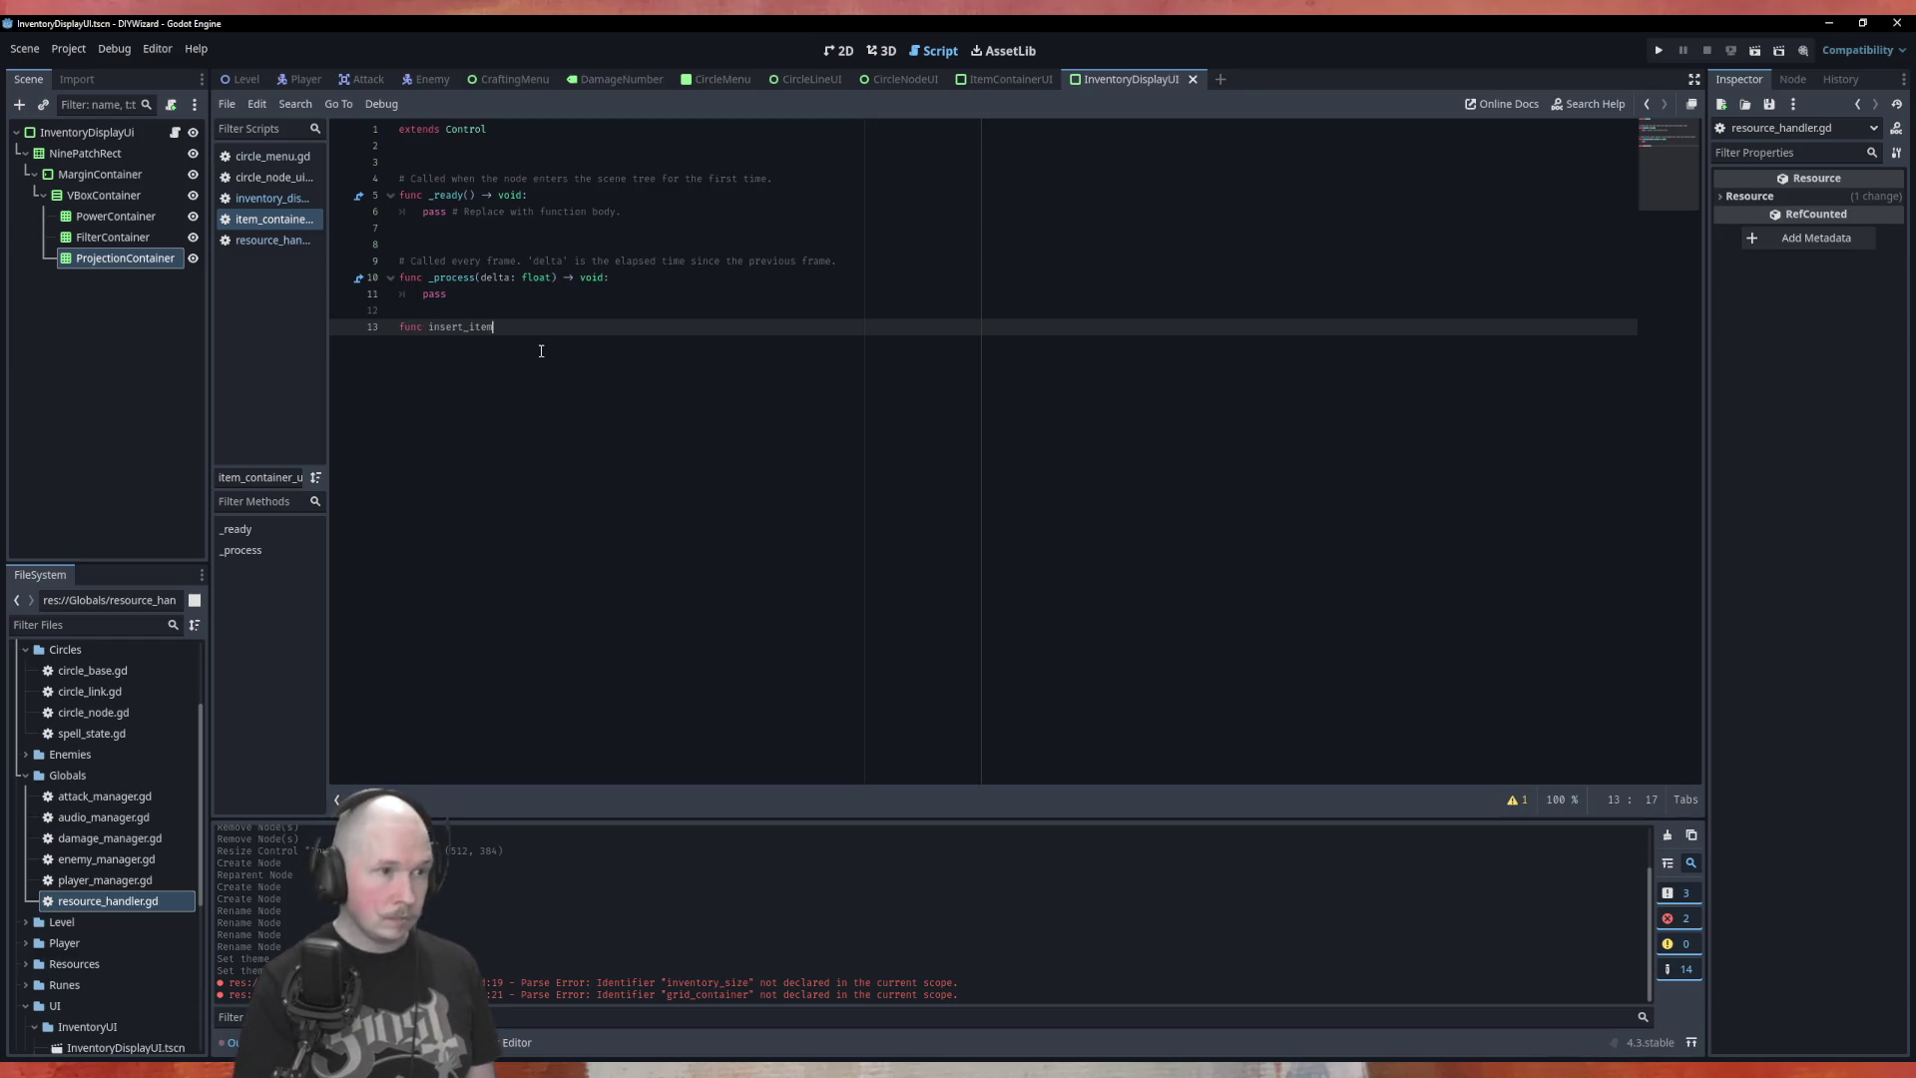
{"action": "type", "text": "("}
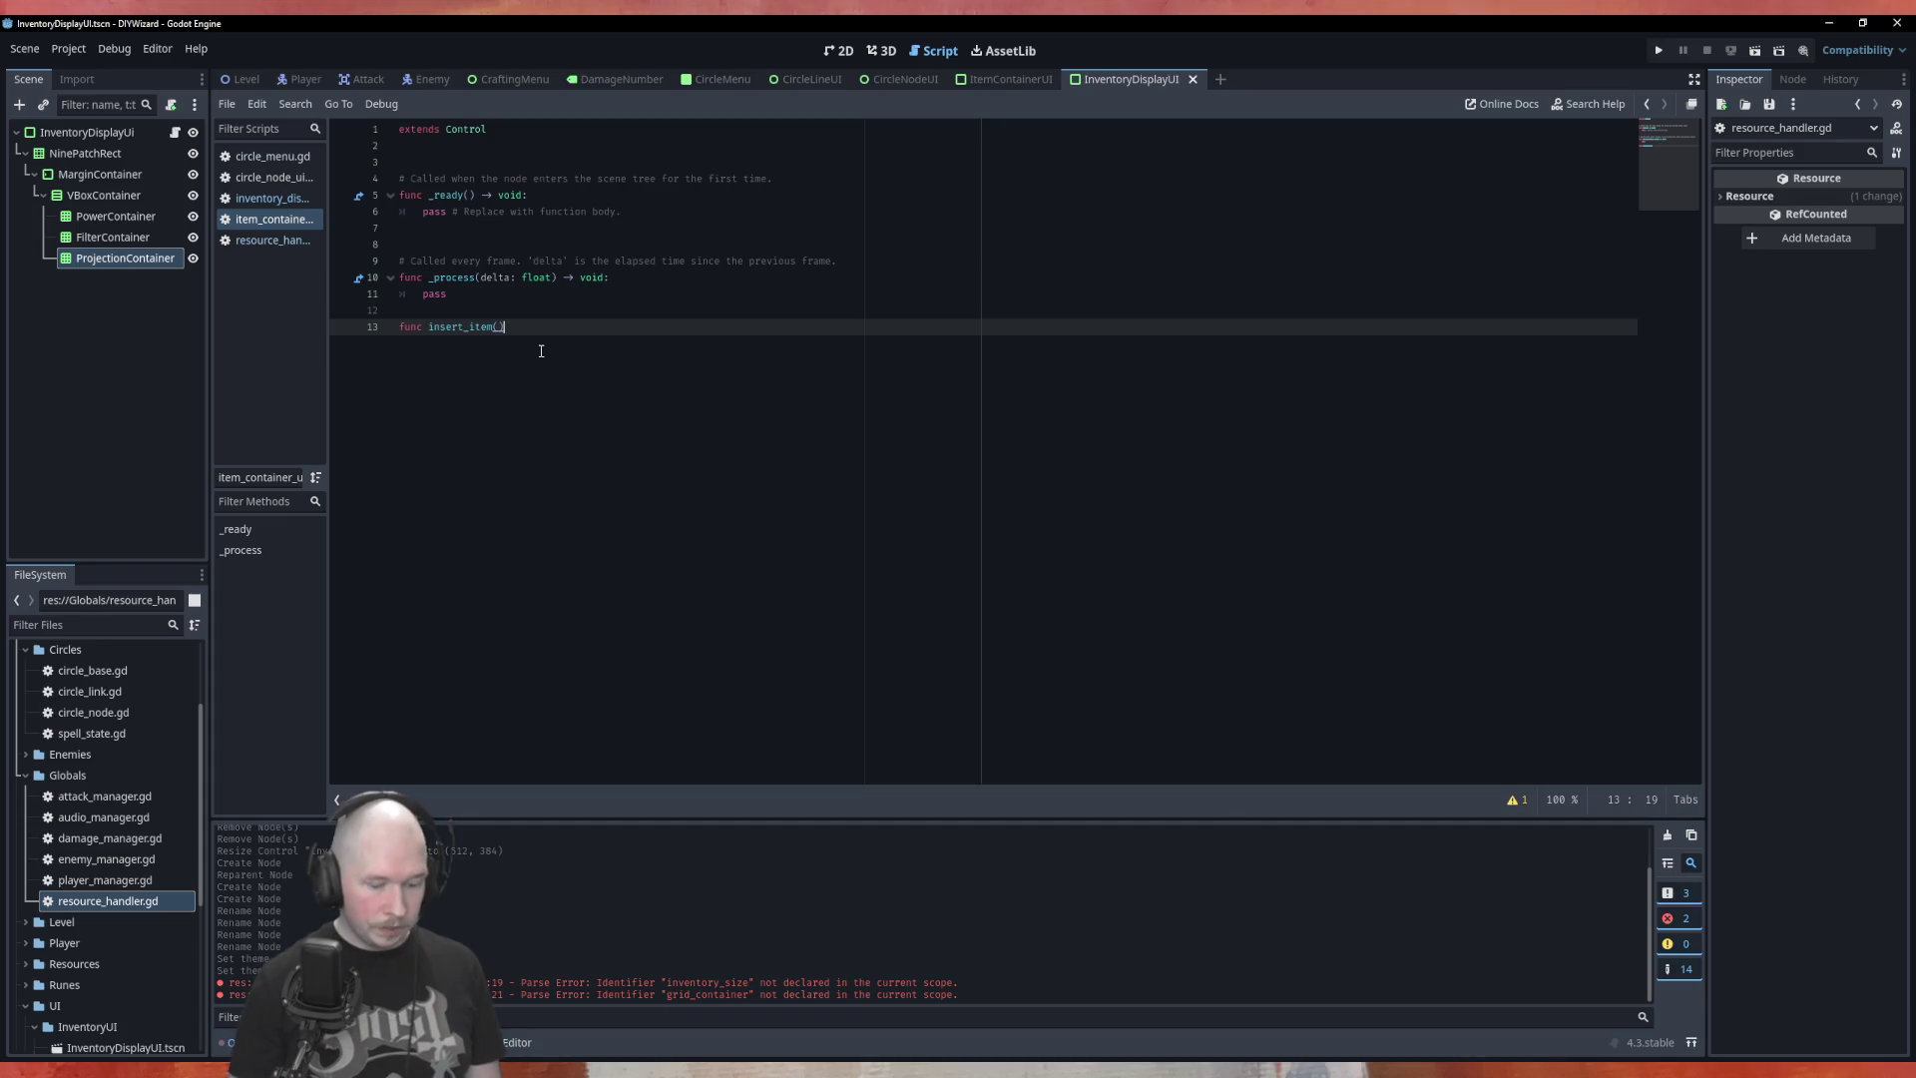
{"action": "type", "text": " void:"}
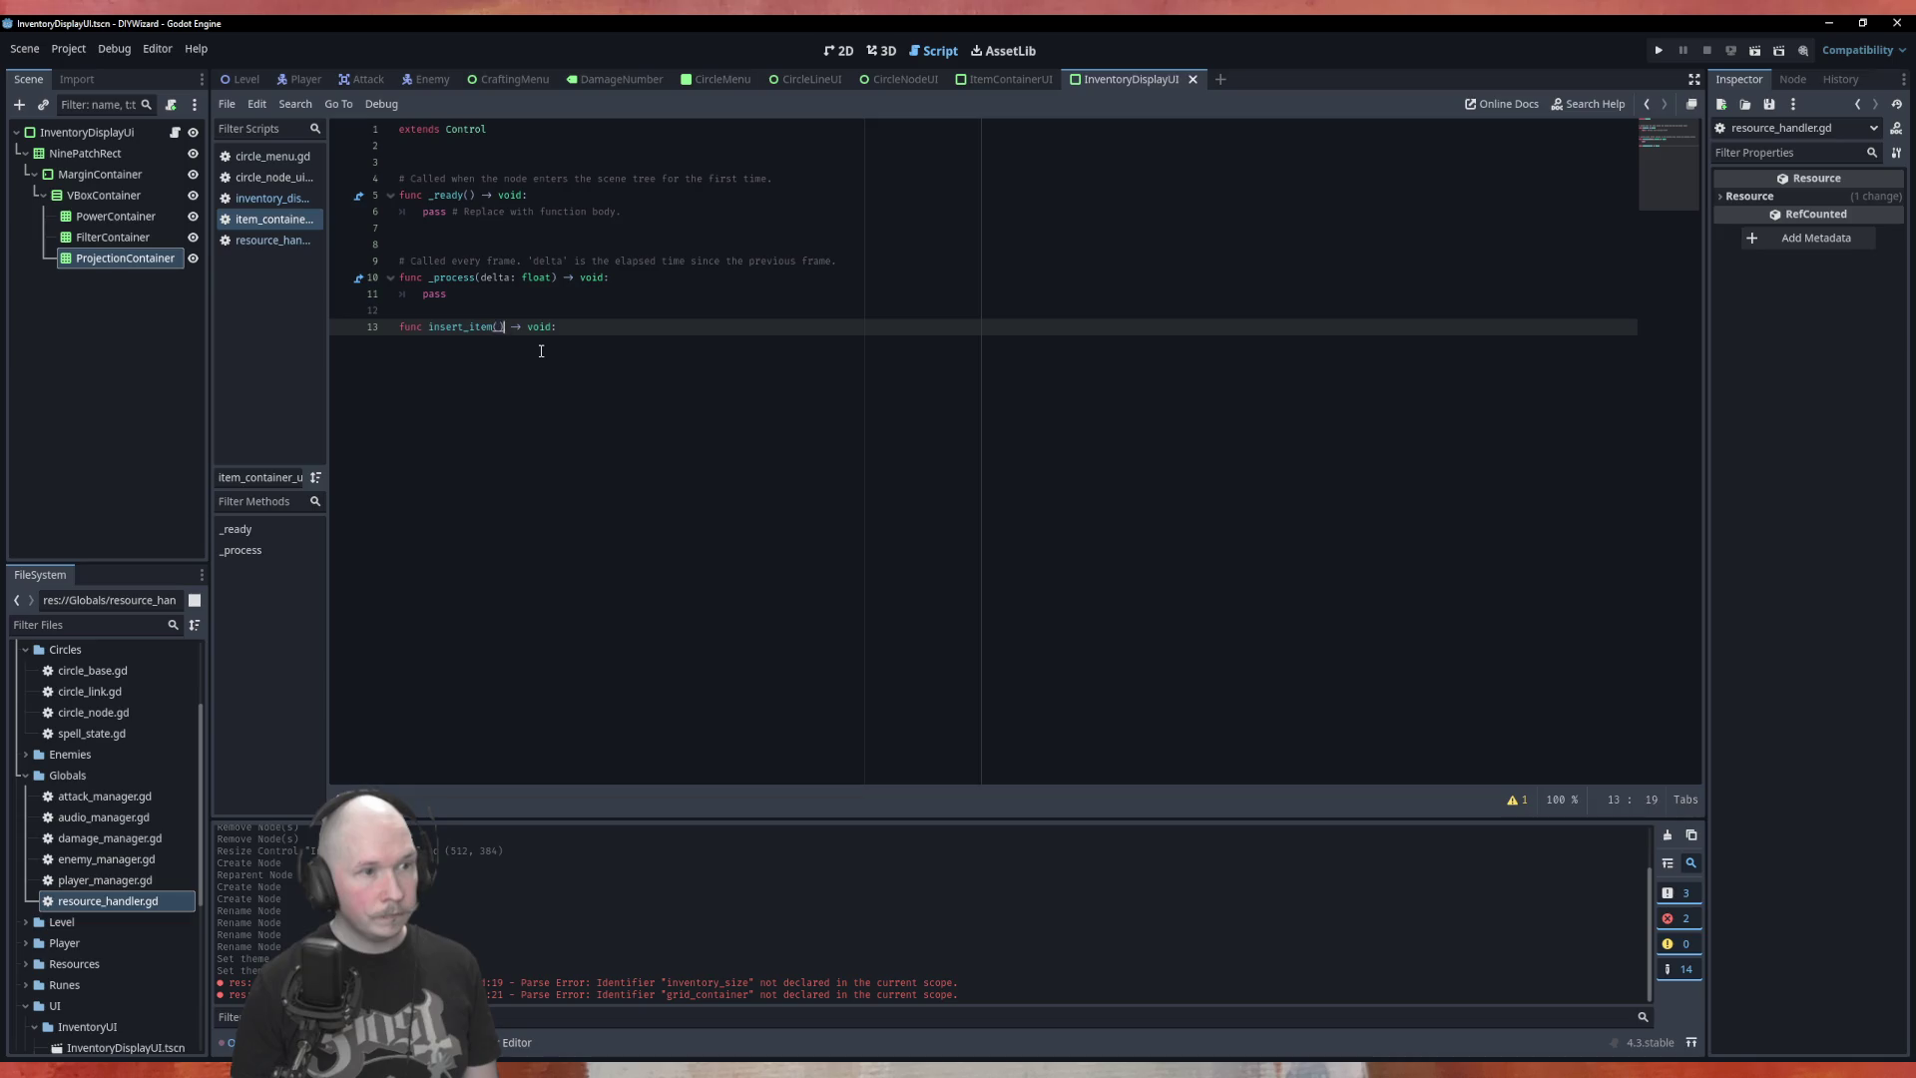
{"action": "type", "text": "nee"}
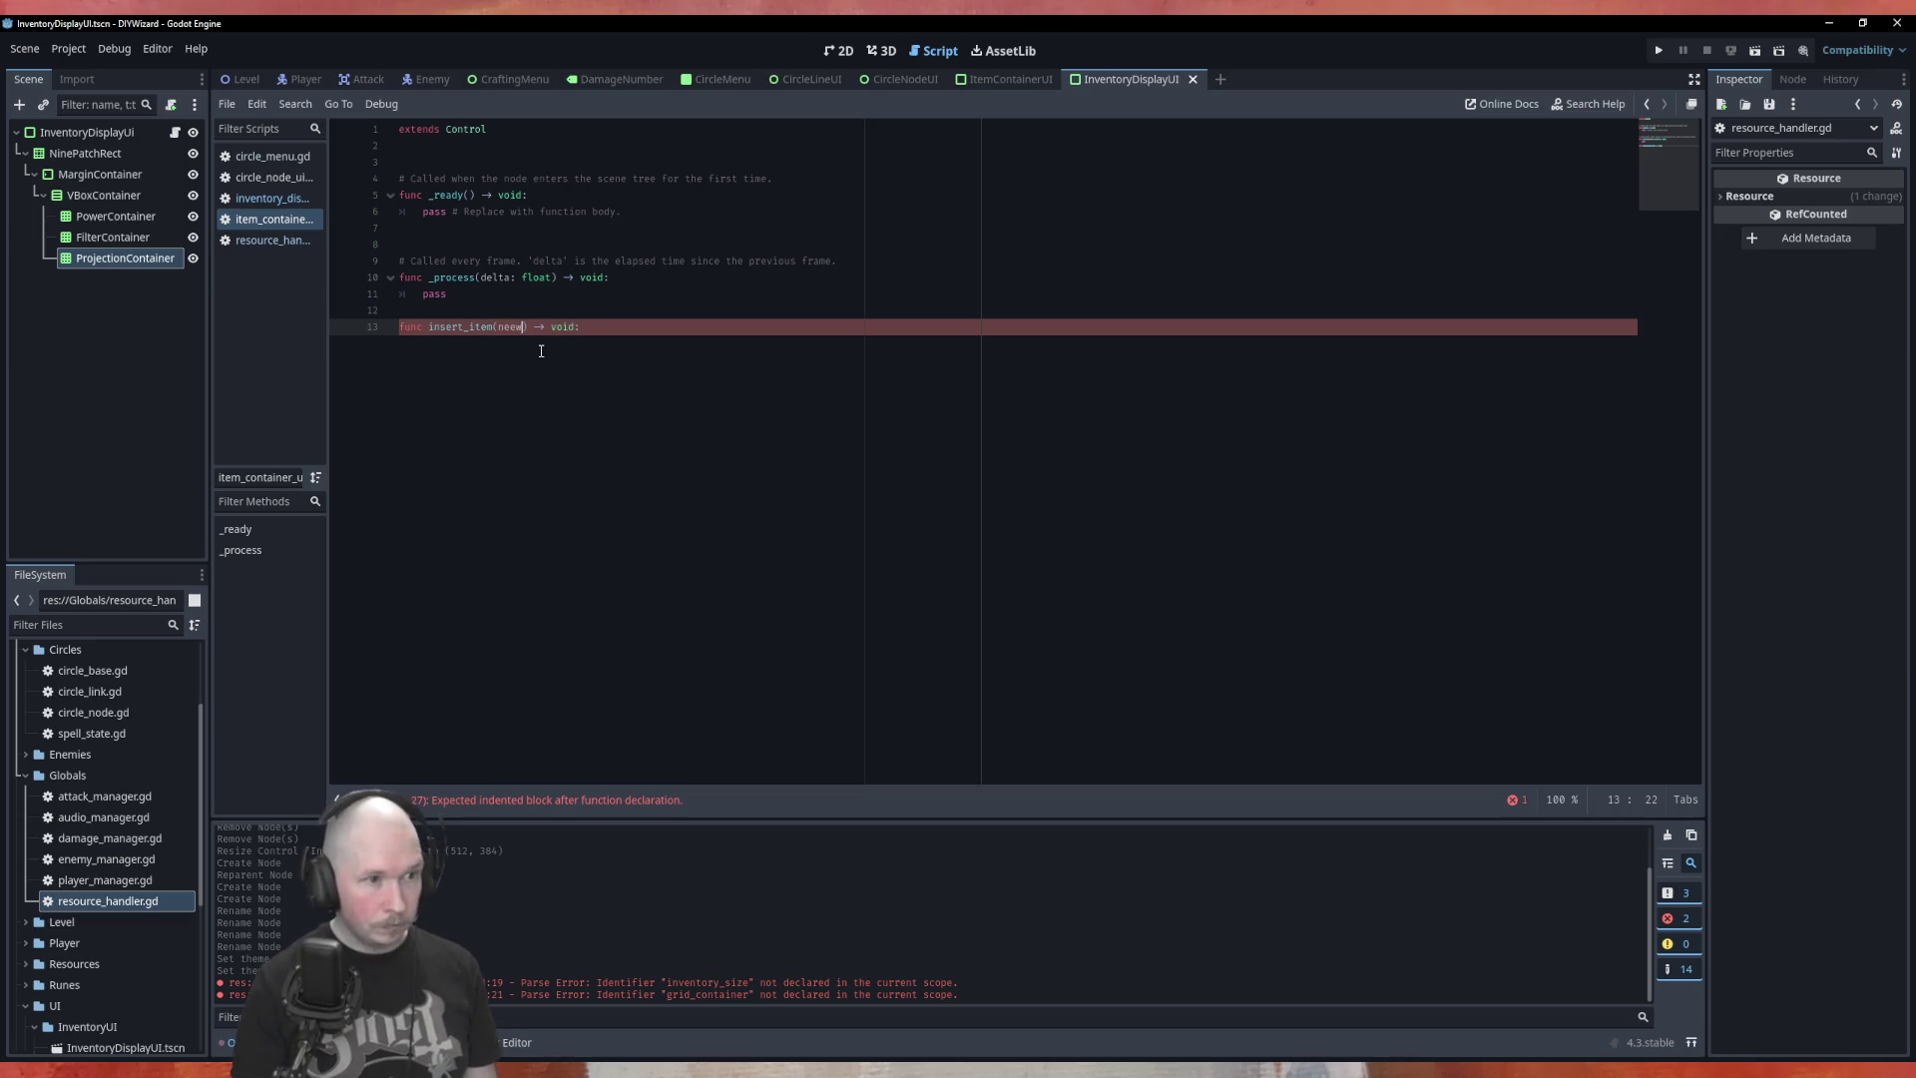
{"action": "key", "text": "BackSpace"}
{"action": "type", "text": "w"}
{"action": "type", "text": "_item"}
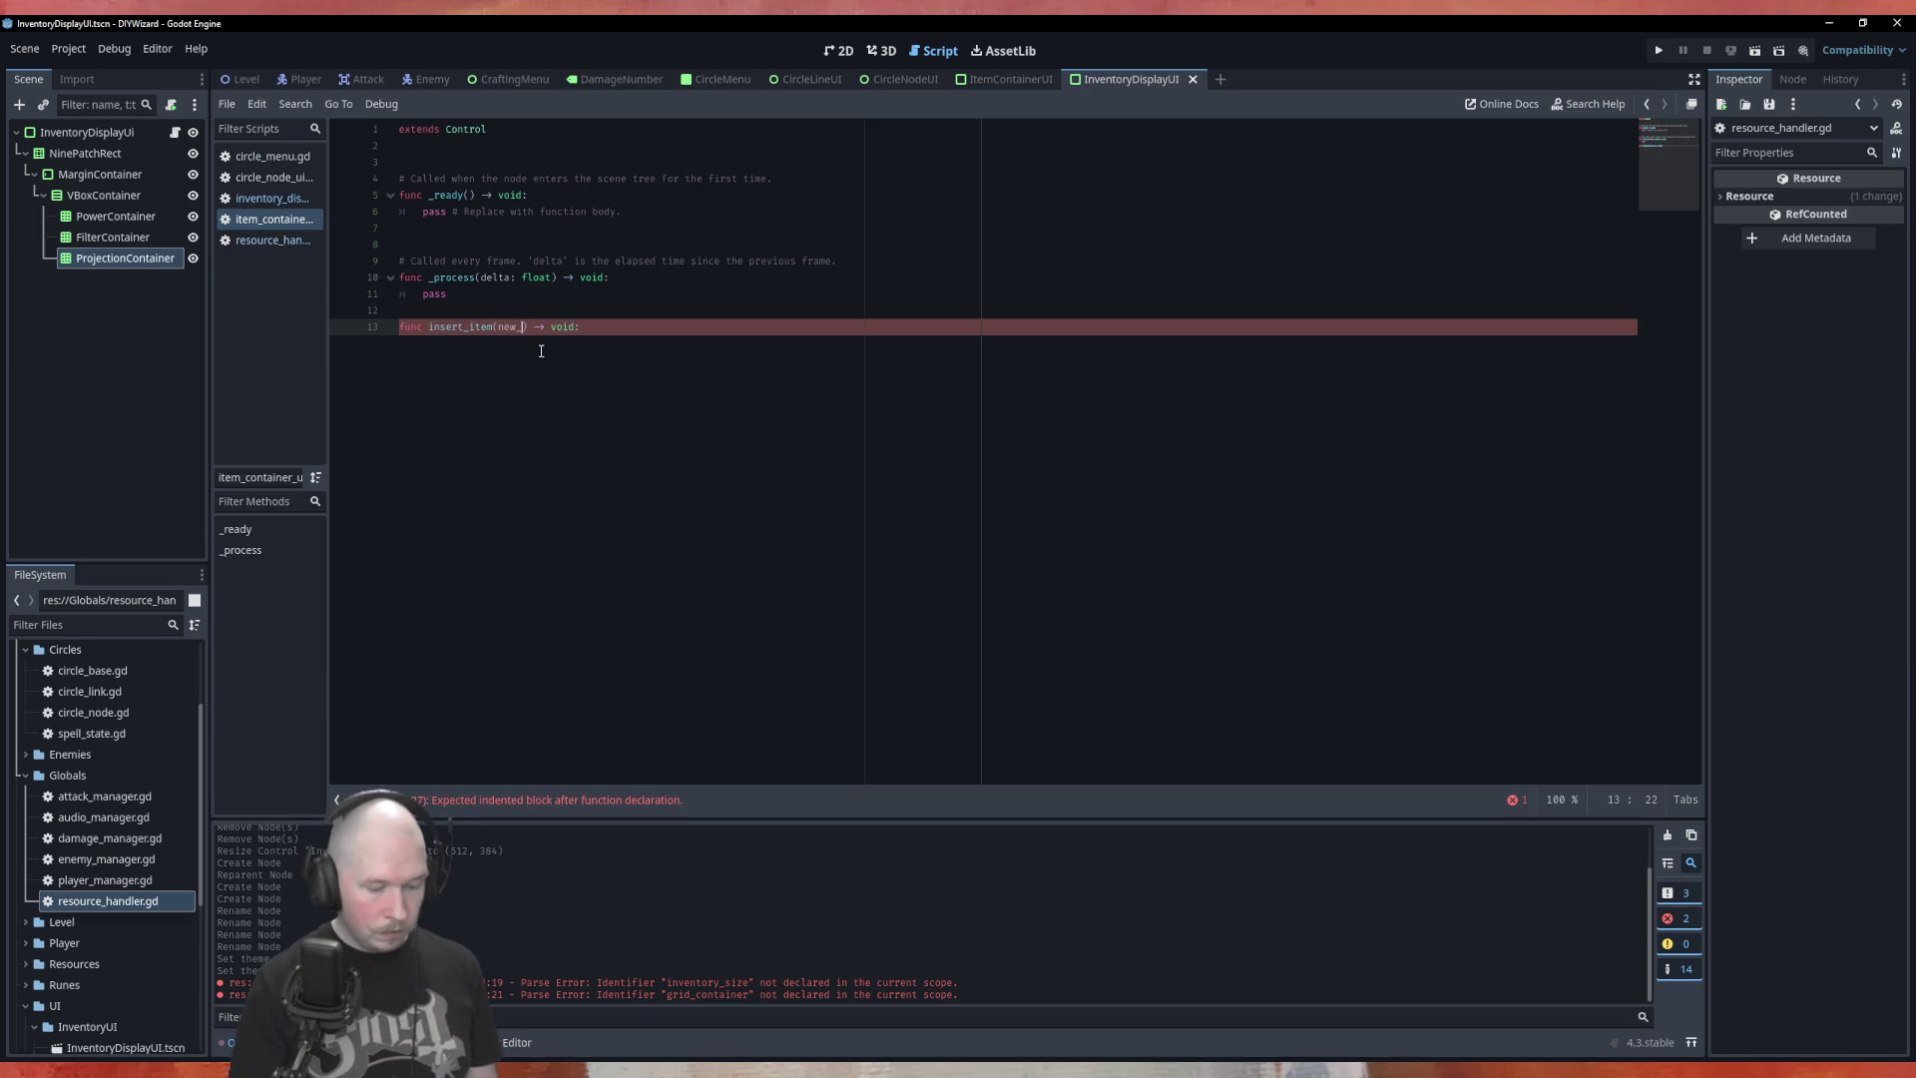
{"action": "type", "text": ": Res"}
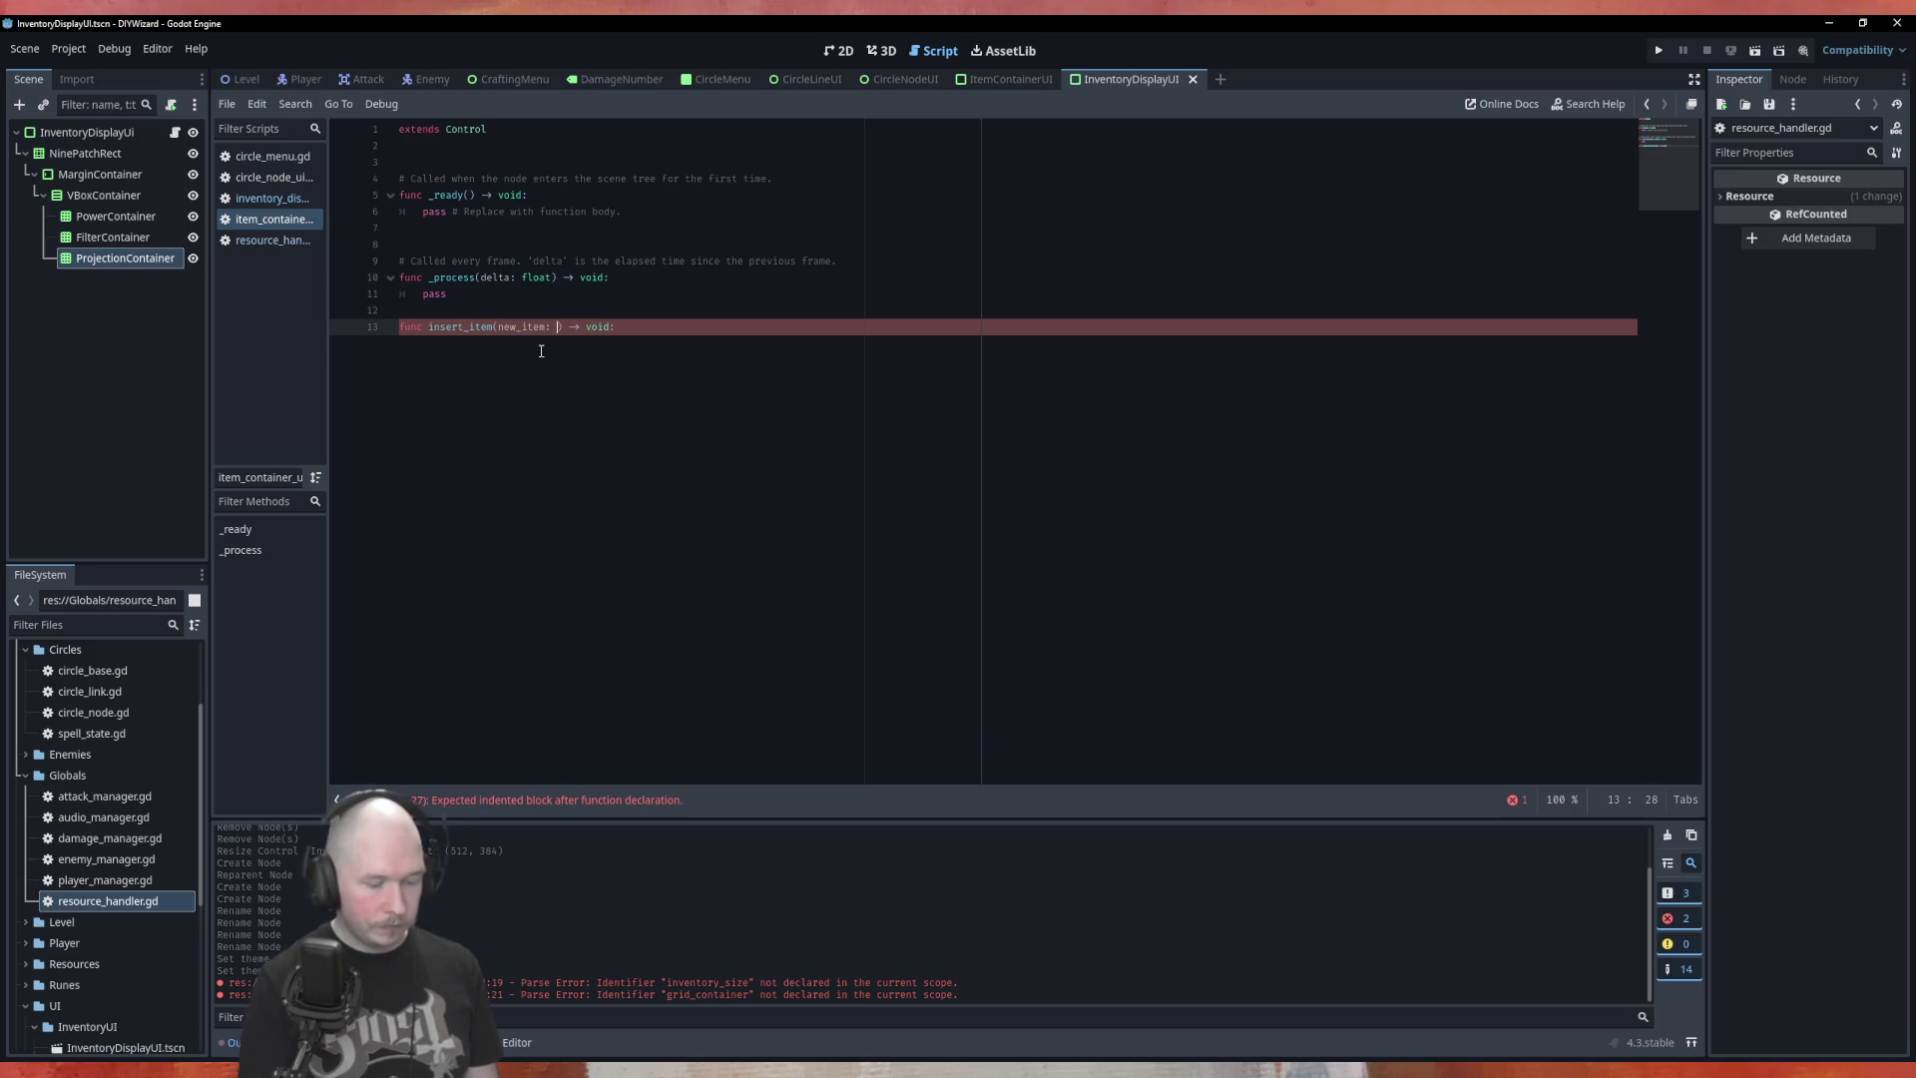
{"action": "key", "text": "Down"}
{"action": "key", "text": "Return"}
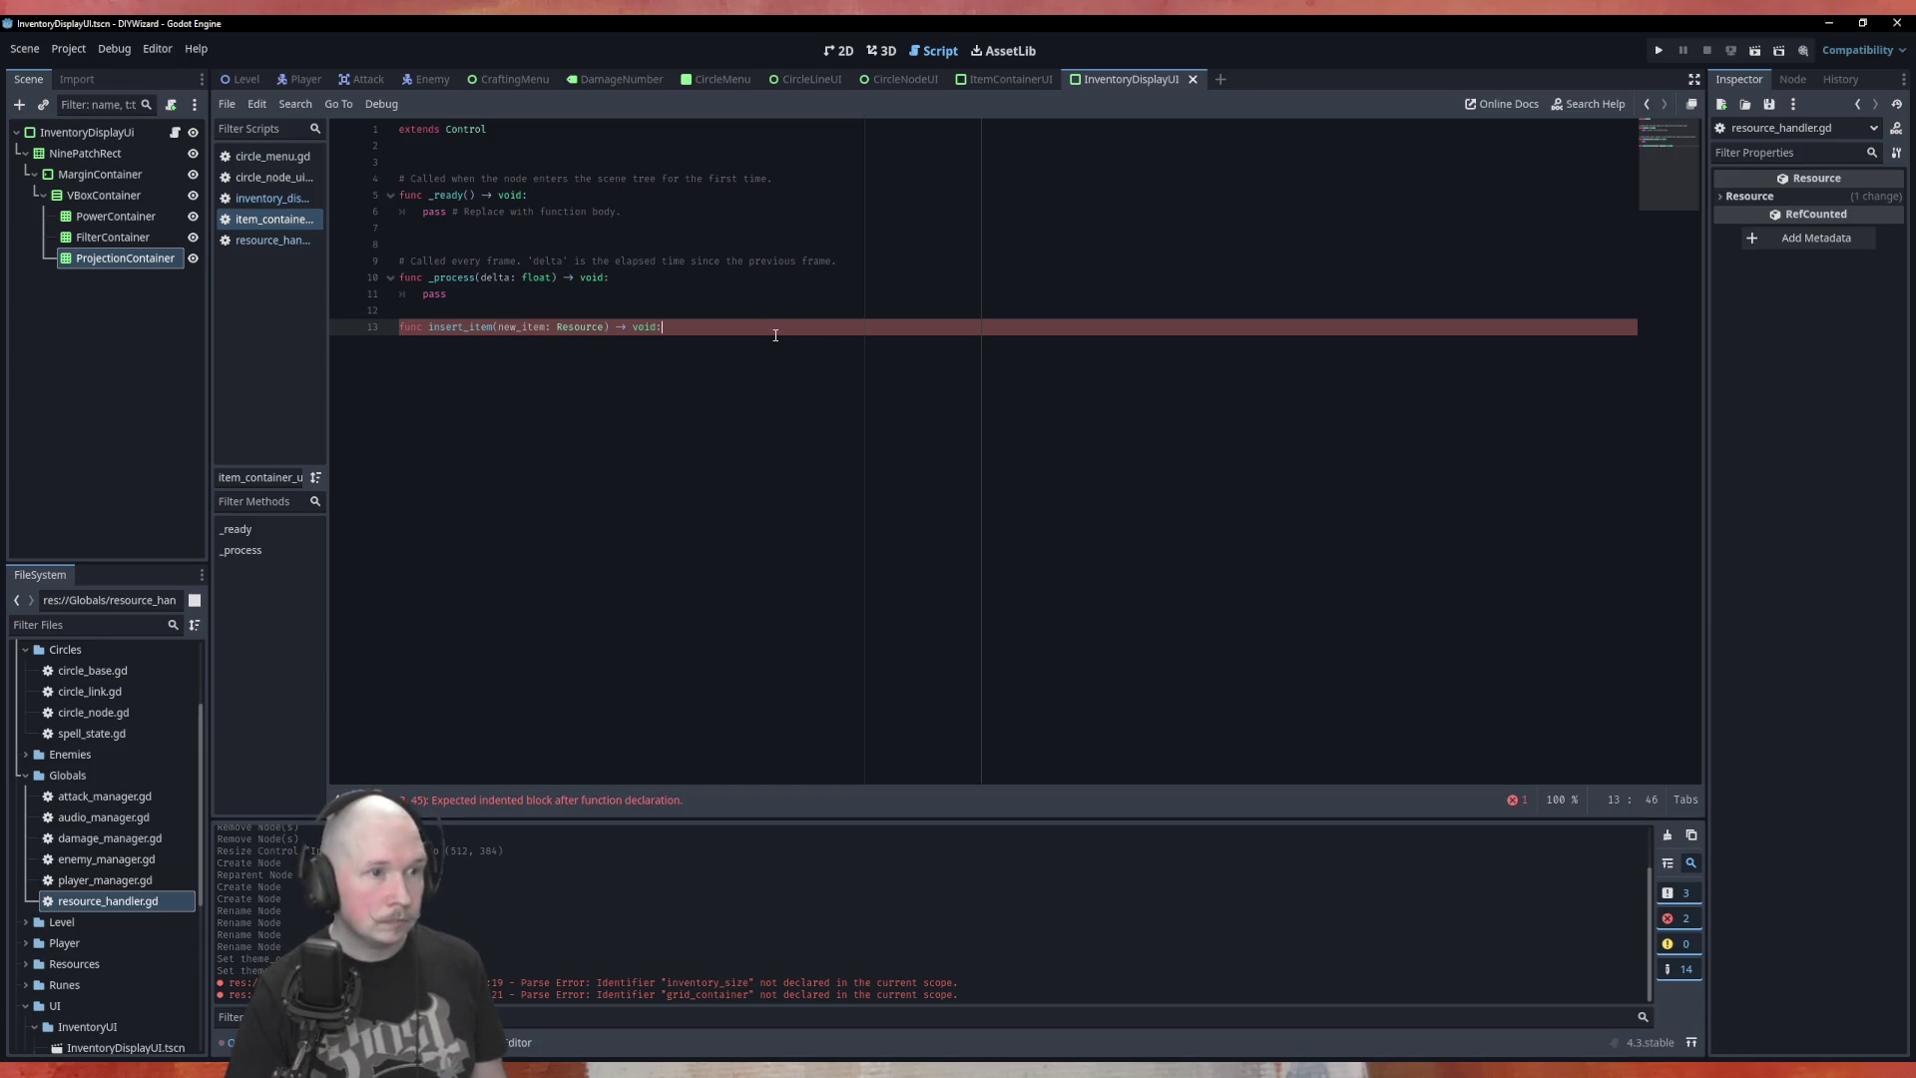
{"action": "key", "text": "Return"}
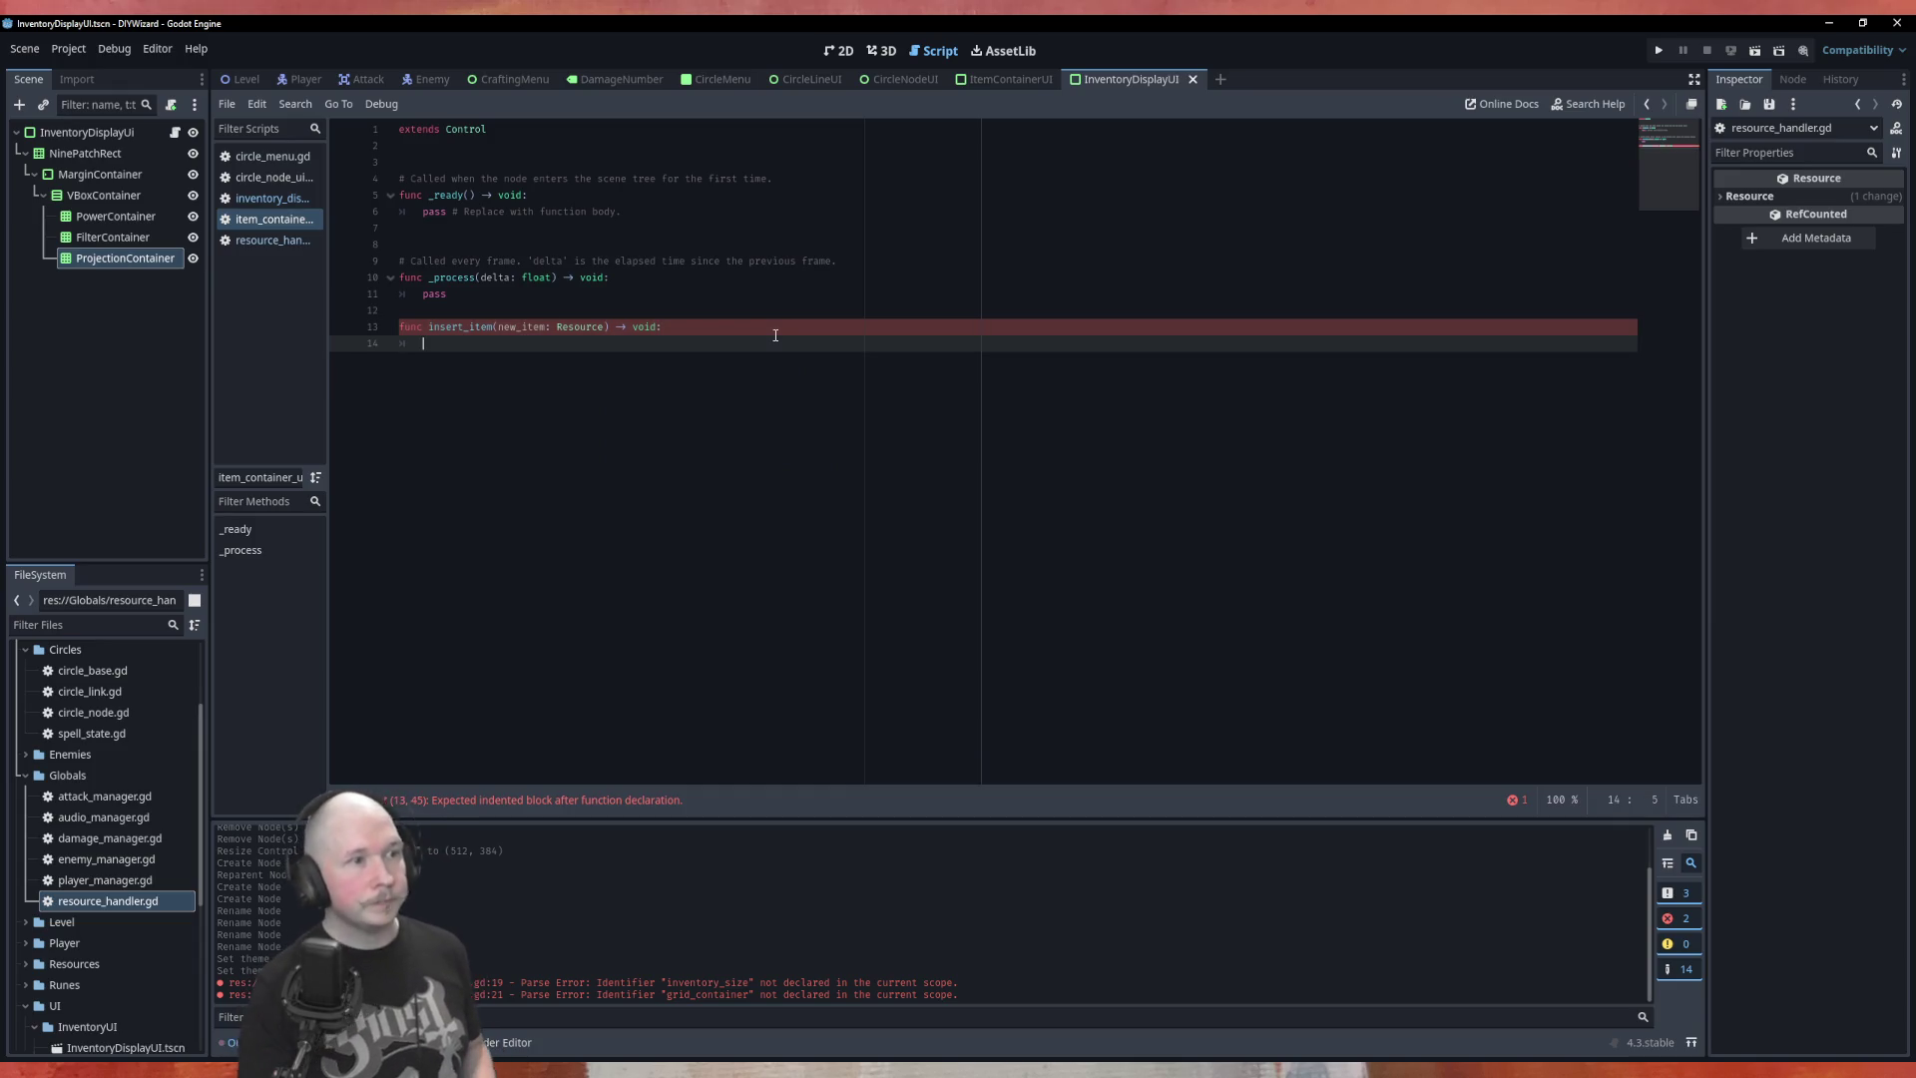
{"action": "left_click", "coordinate": [1008, 79]}
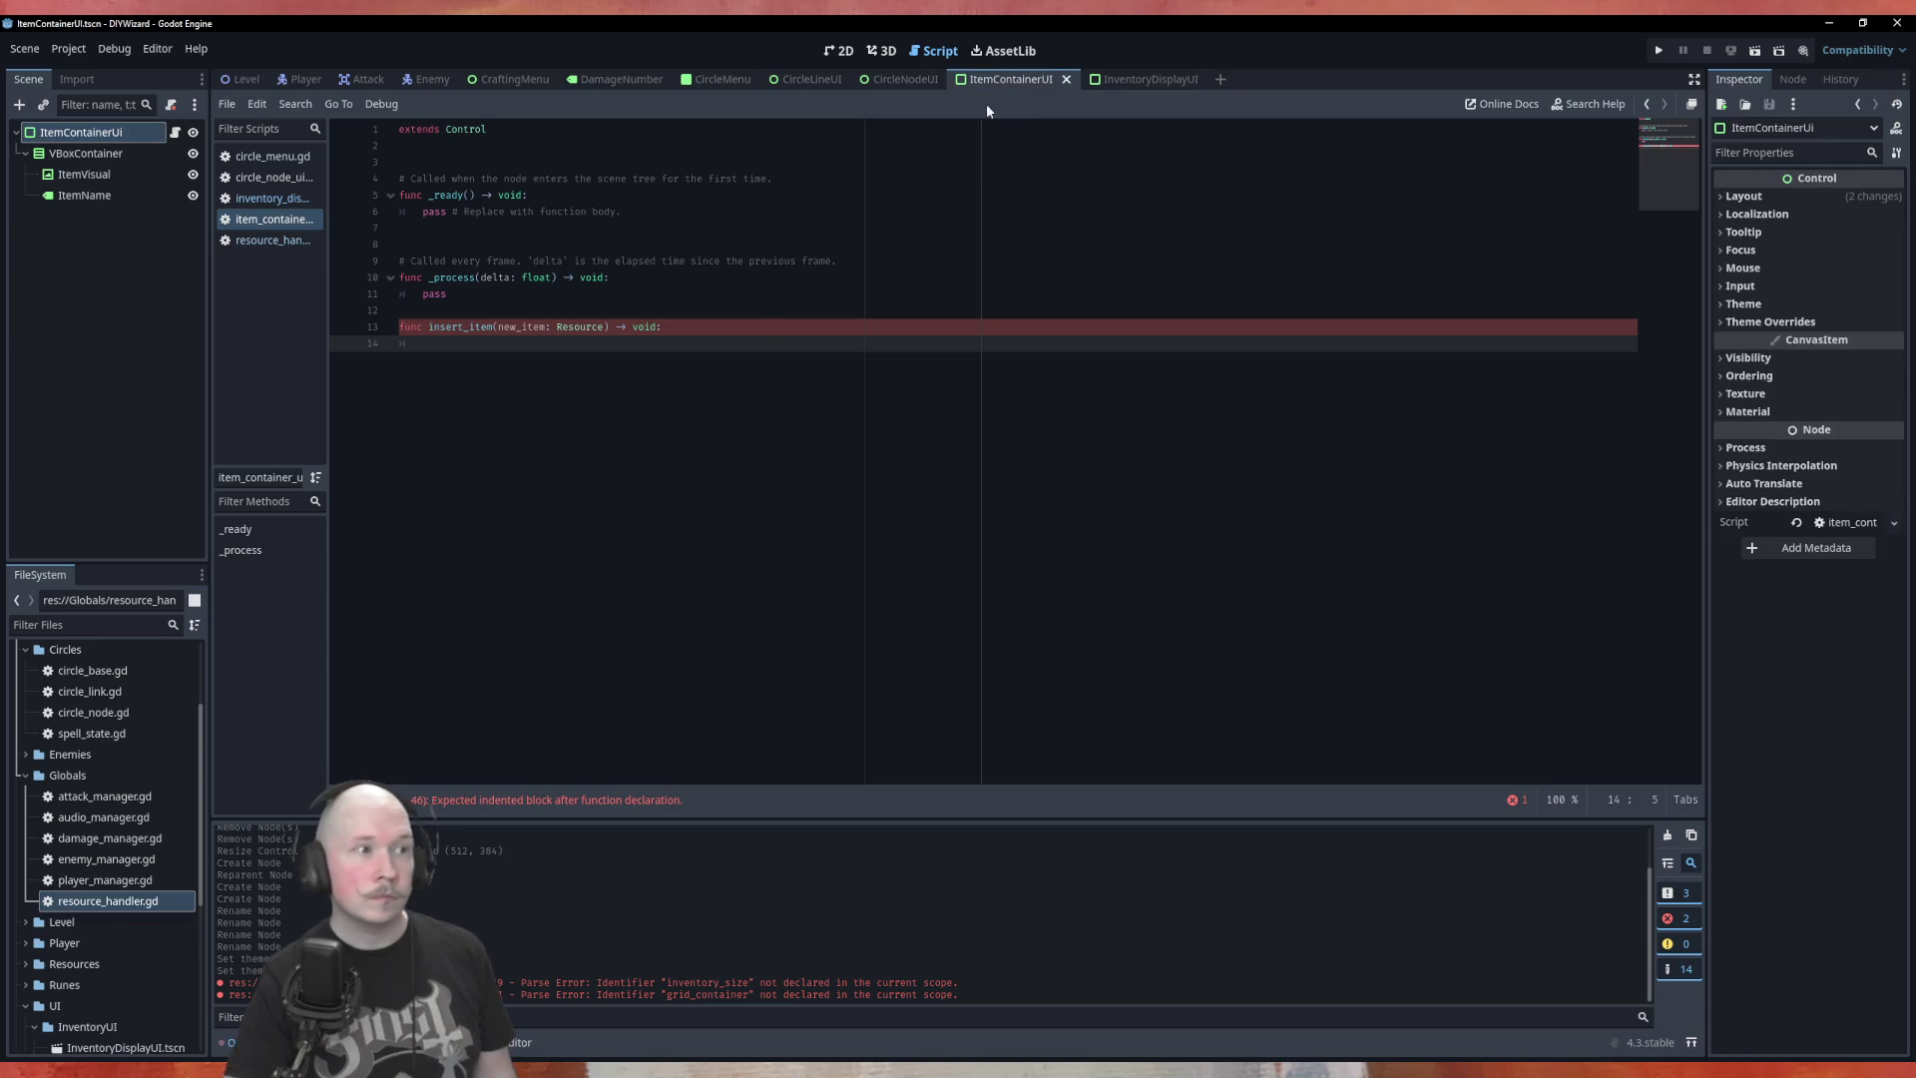
{"action": "mouse_move", "coordinate": [90, 195]}
{"action": "left_mouse_down"}
{"action": "mouse_move", "coordinate": [240, 218]}
{"action": "mouse_move", "coordinate": [577, 175]}
{"action": "left_mouse_up"}
{"action": "left_click_drag", "start_coordinate": [146, 172], "coordinate": [549, 147]}
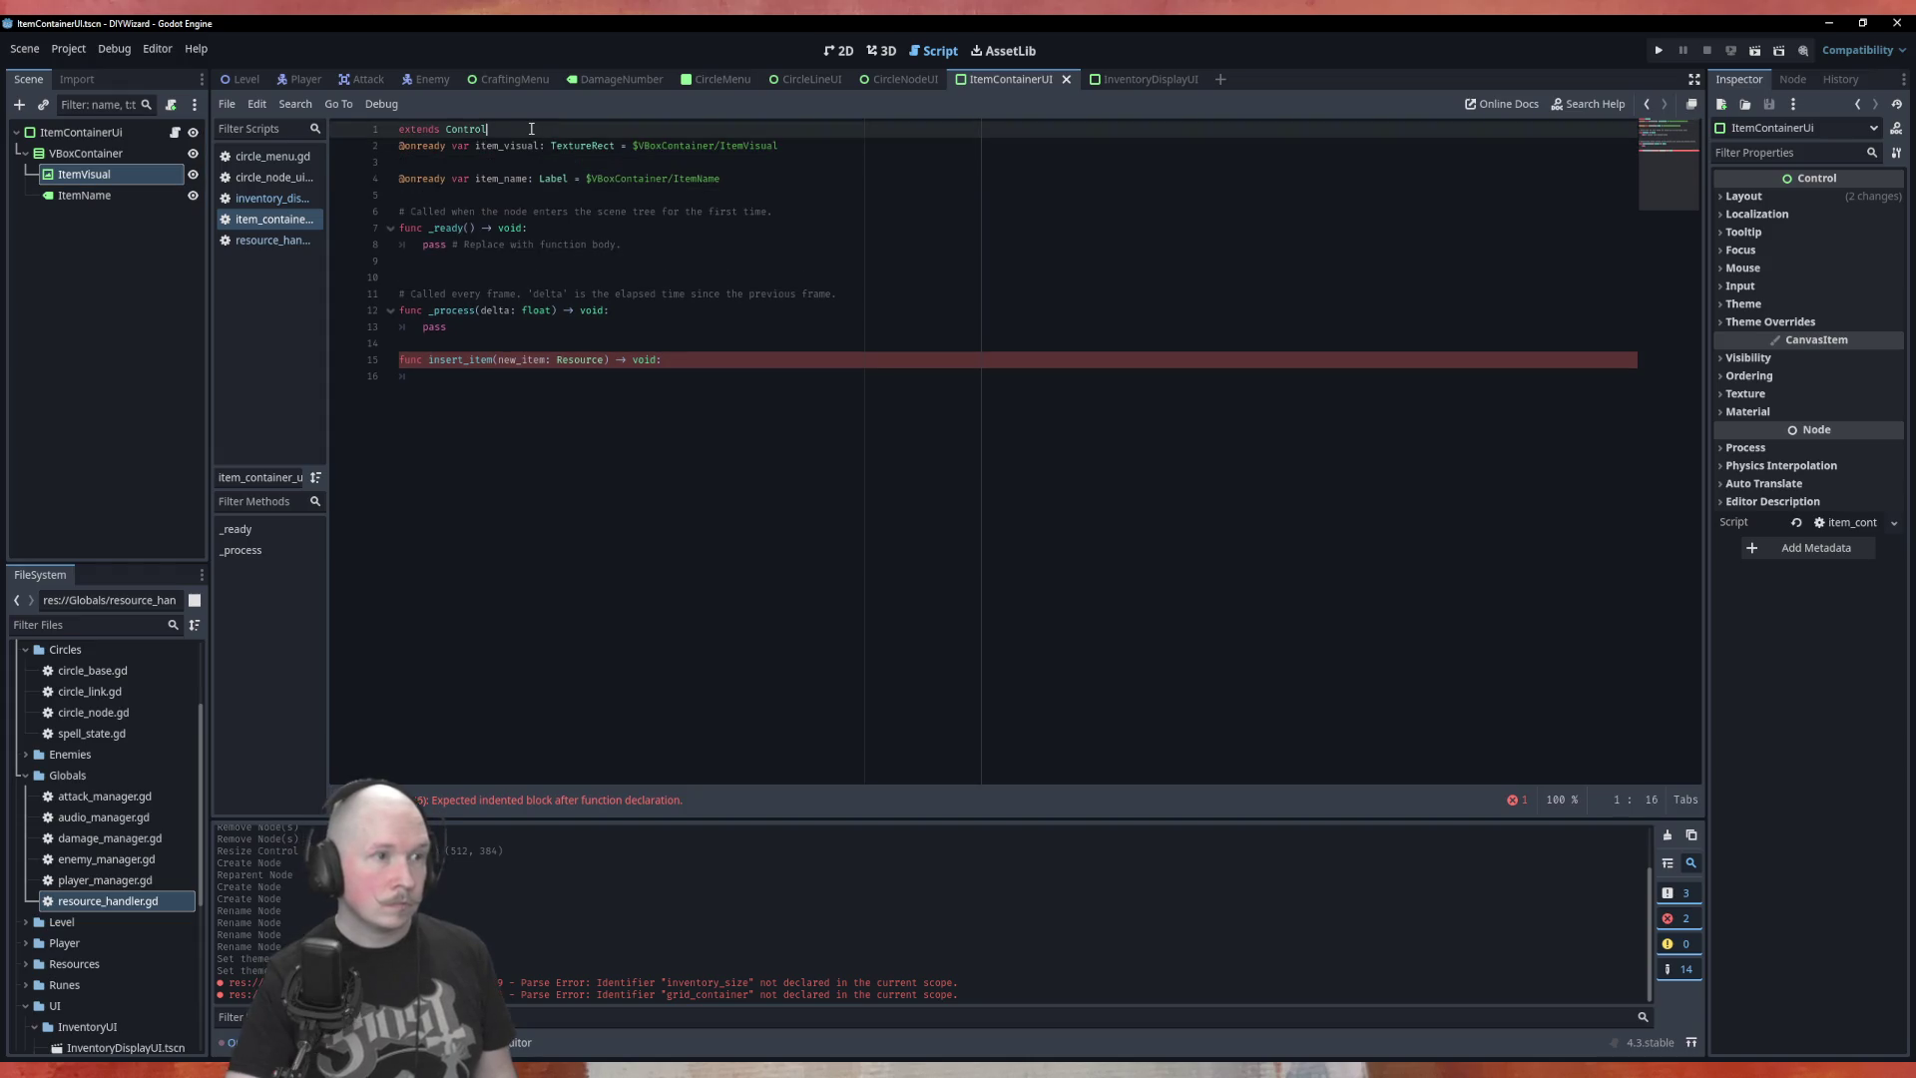
{"action": "left_click", "coordinate": [531, 129]}
{"action": "key", "text": "Return"}
{"action": "key", "text": "Return"}
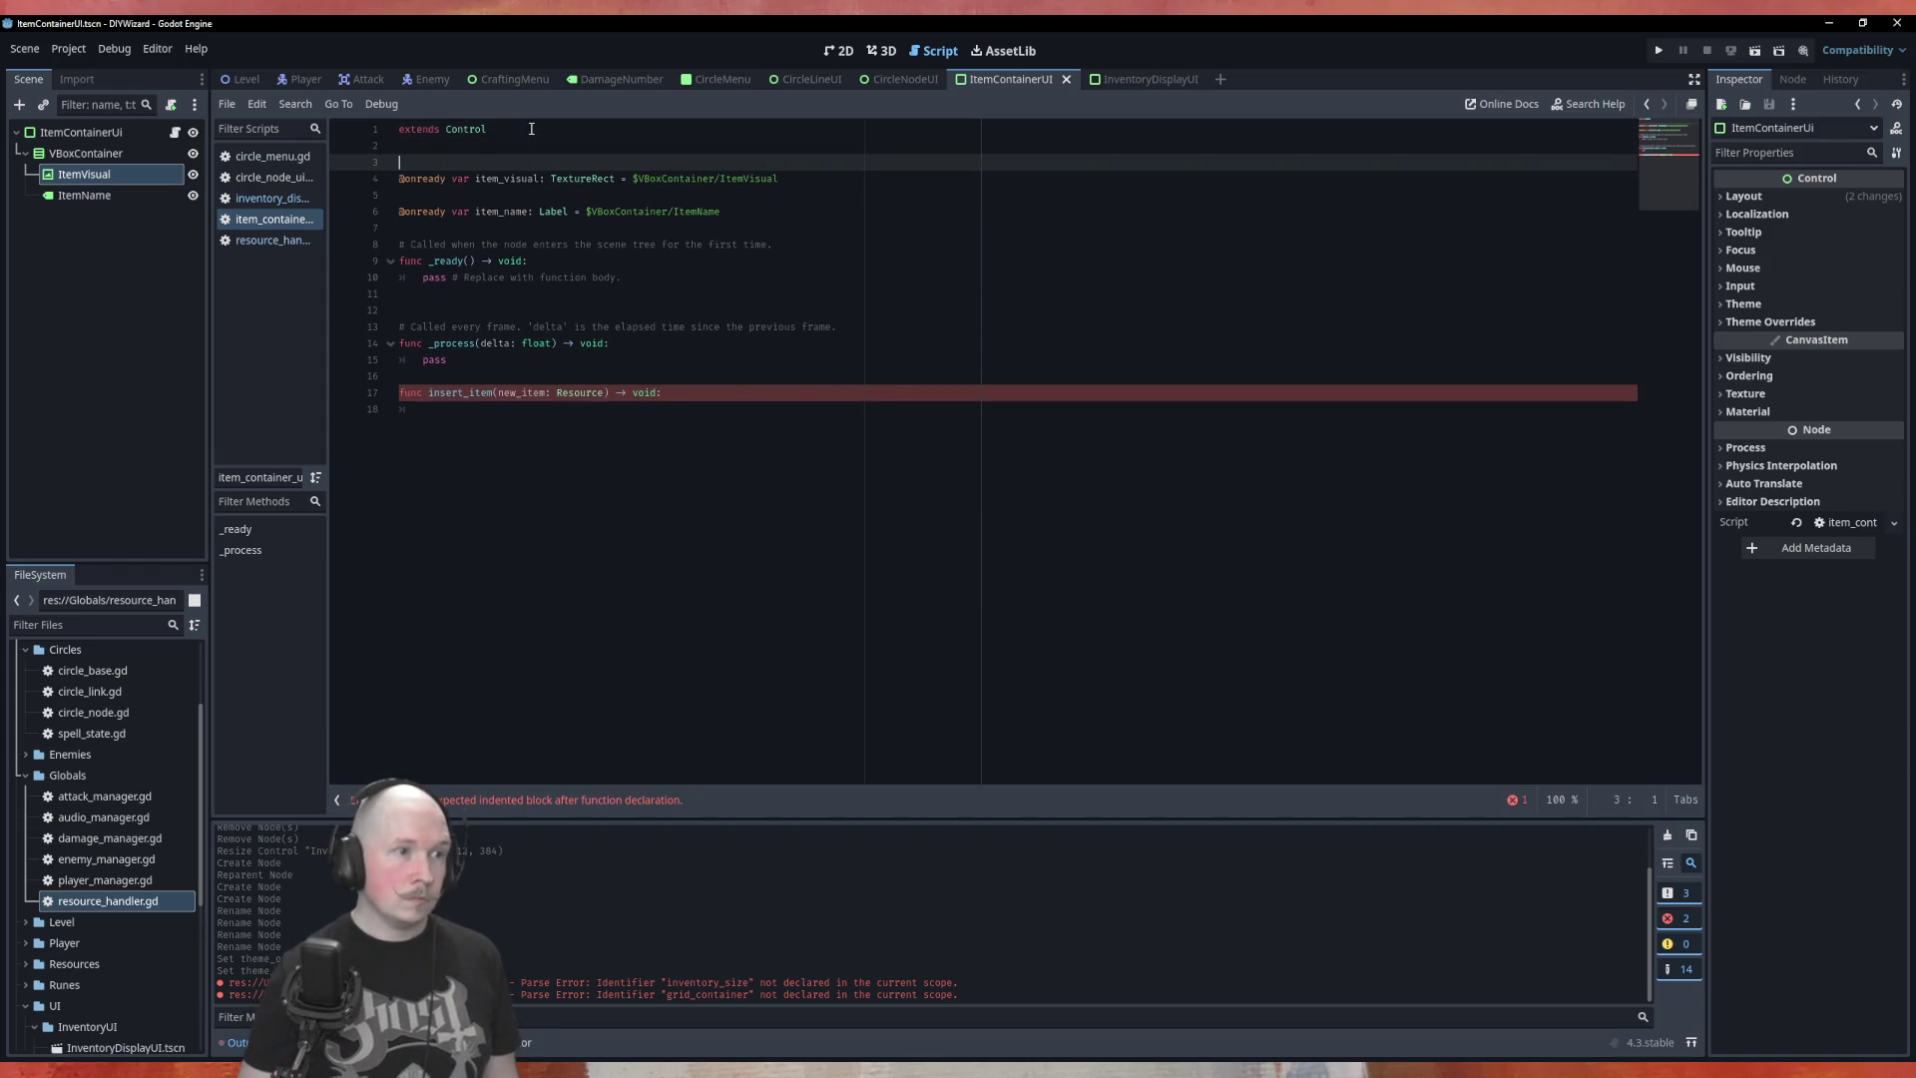
{"action": "key", "text": "Down"}
{"action": "key", "text": "Down"}
{"action": "key", "text": "BackSpace"}
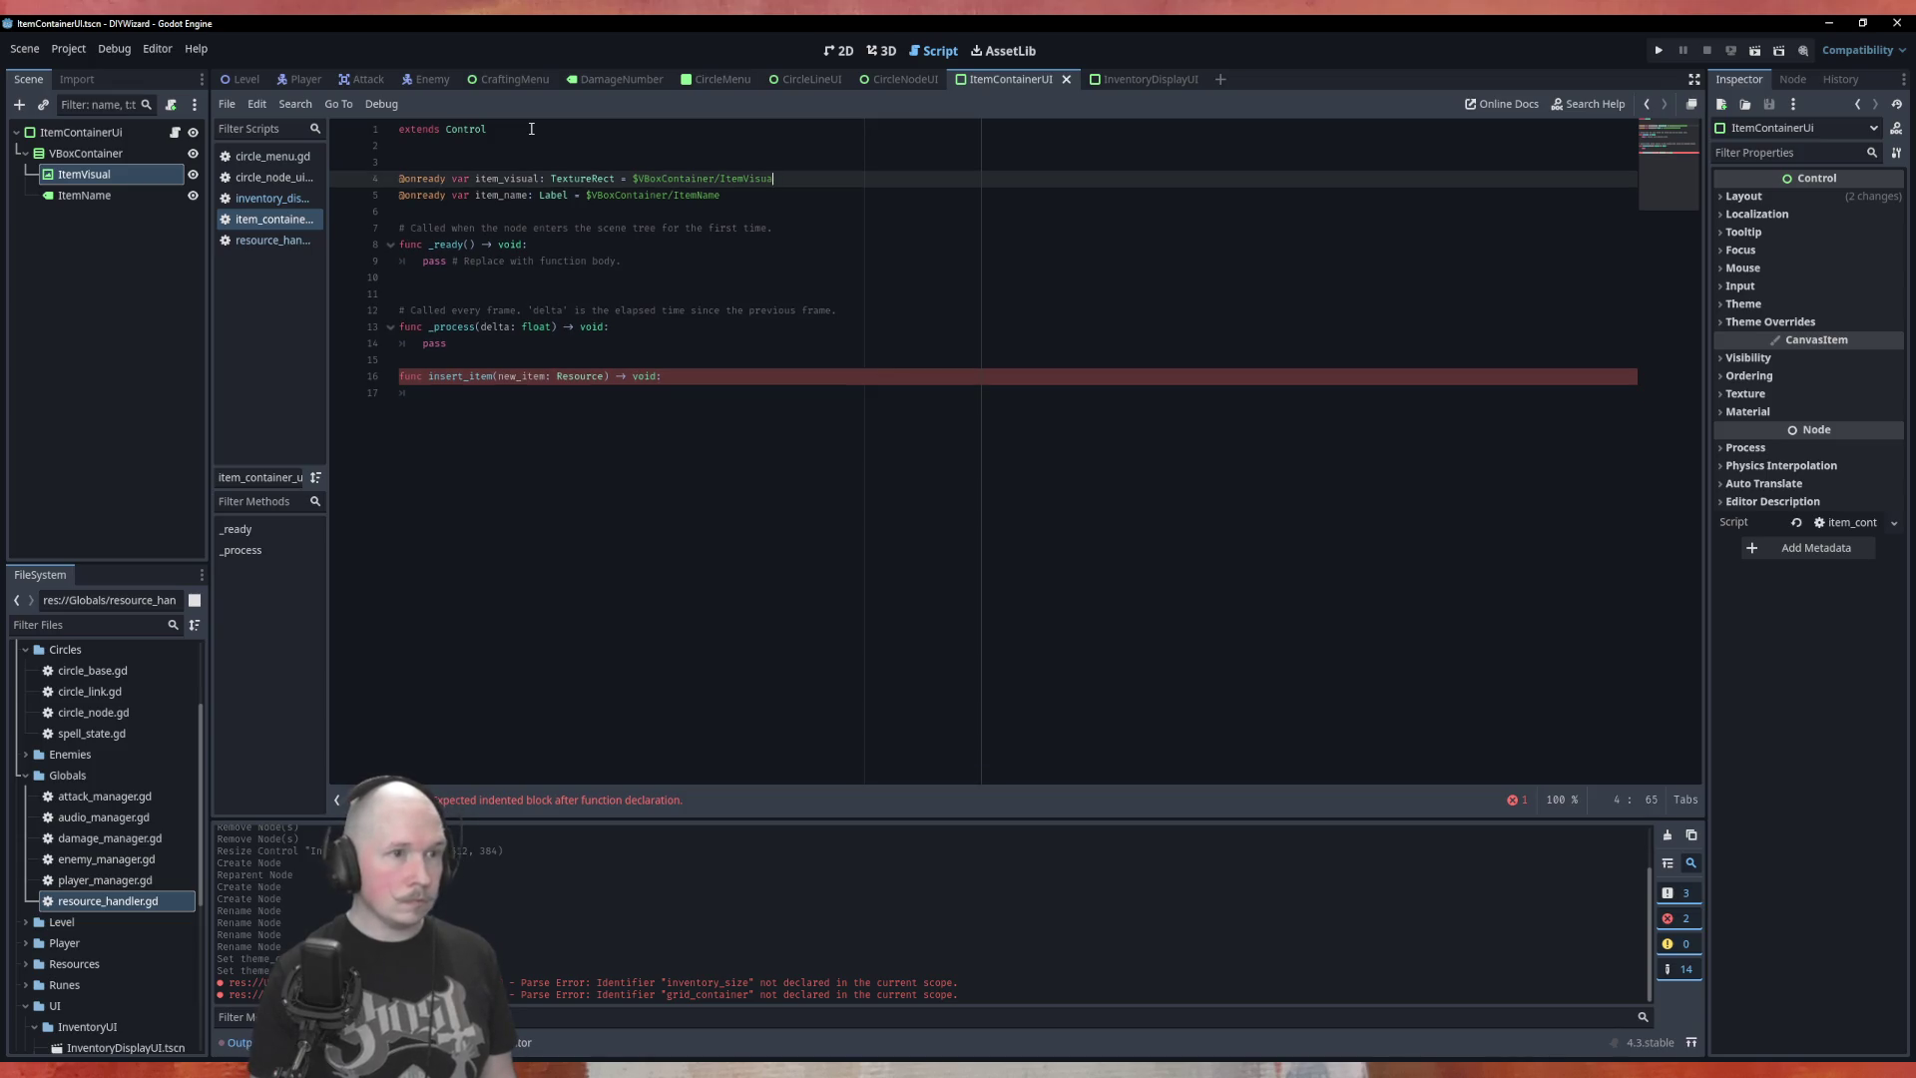
{"action": "key", "text": "Down"}
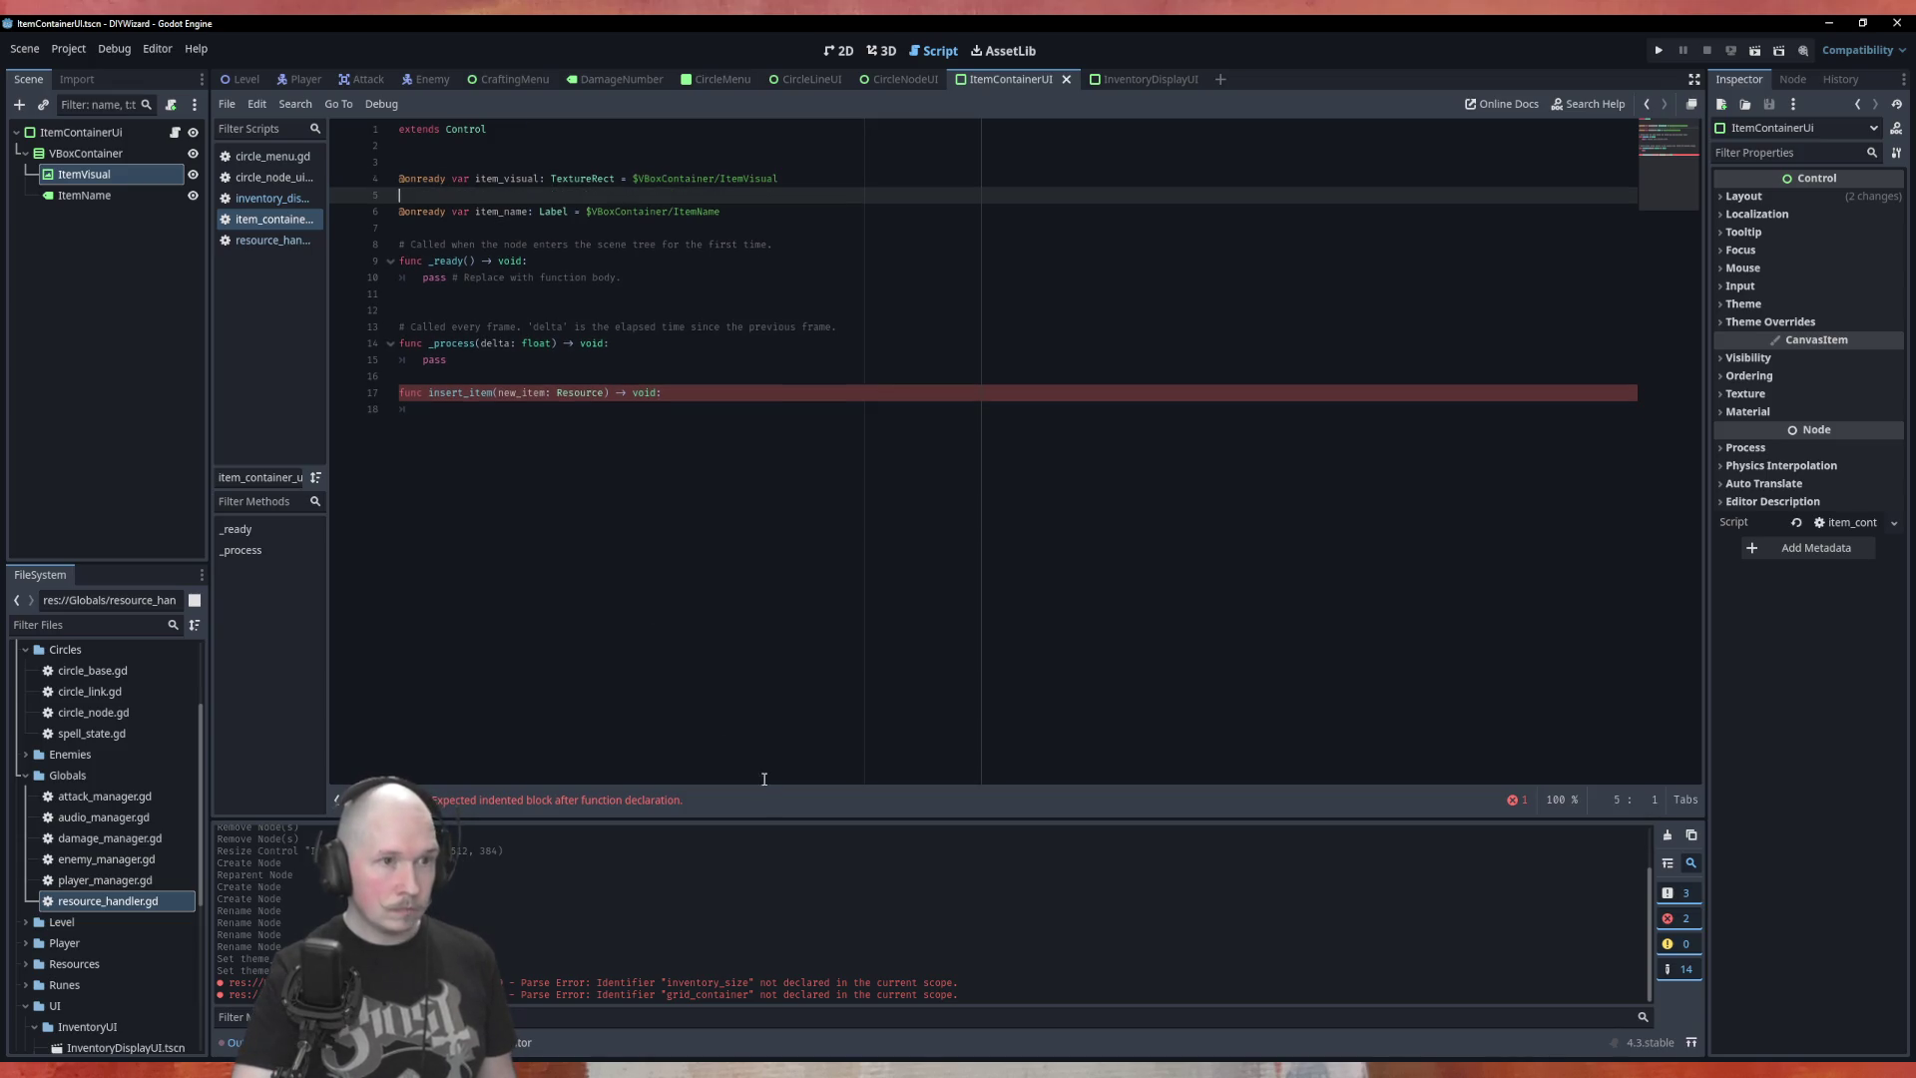
{"action": "key", "text": "Up"}
{"action": "type", "text": "l"}
Write 'item_name.text = new_item' as the body of insert_item
{"action": "left_click", "coordinate": [758, 378]}
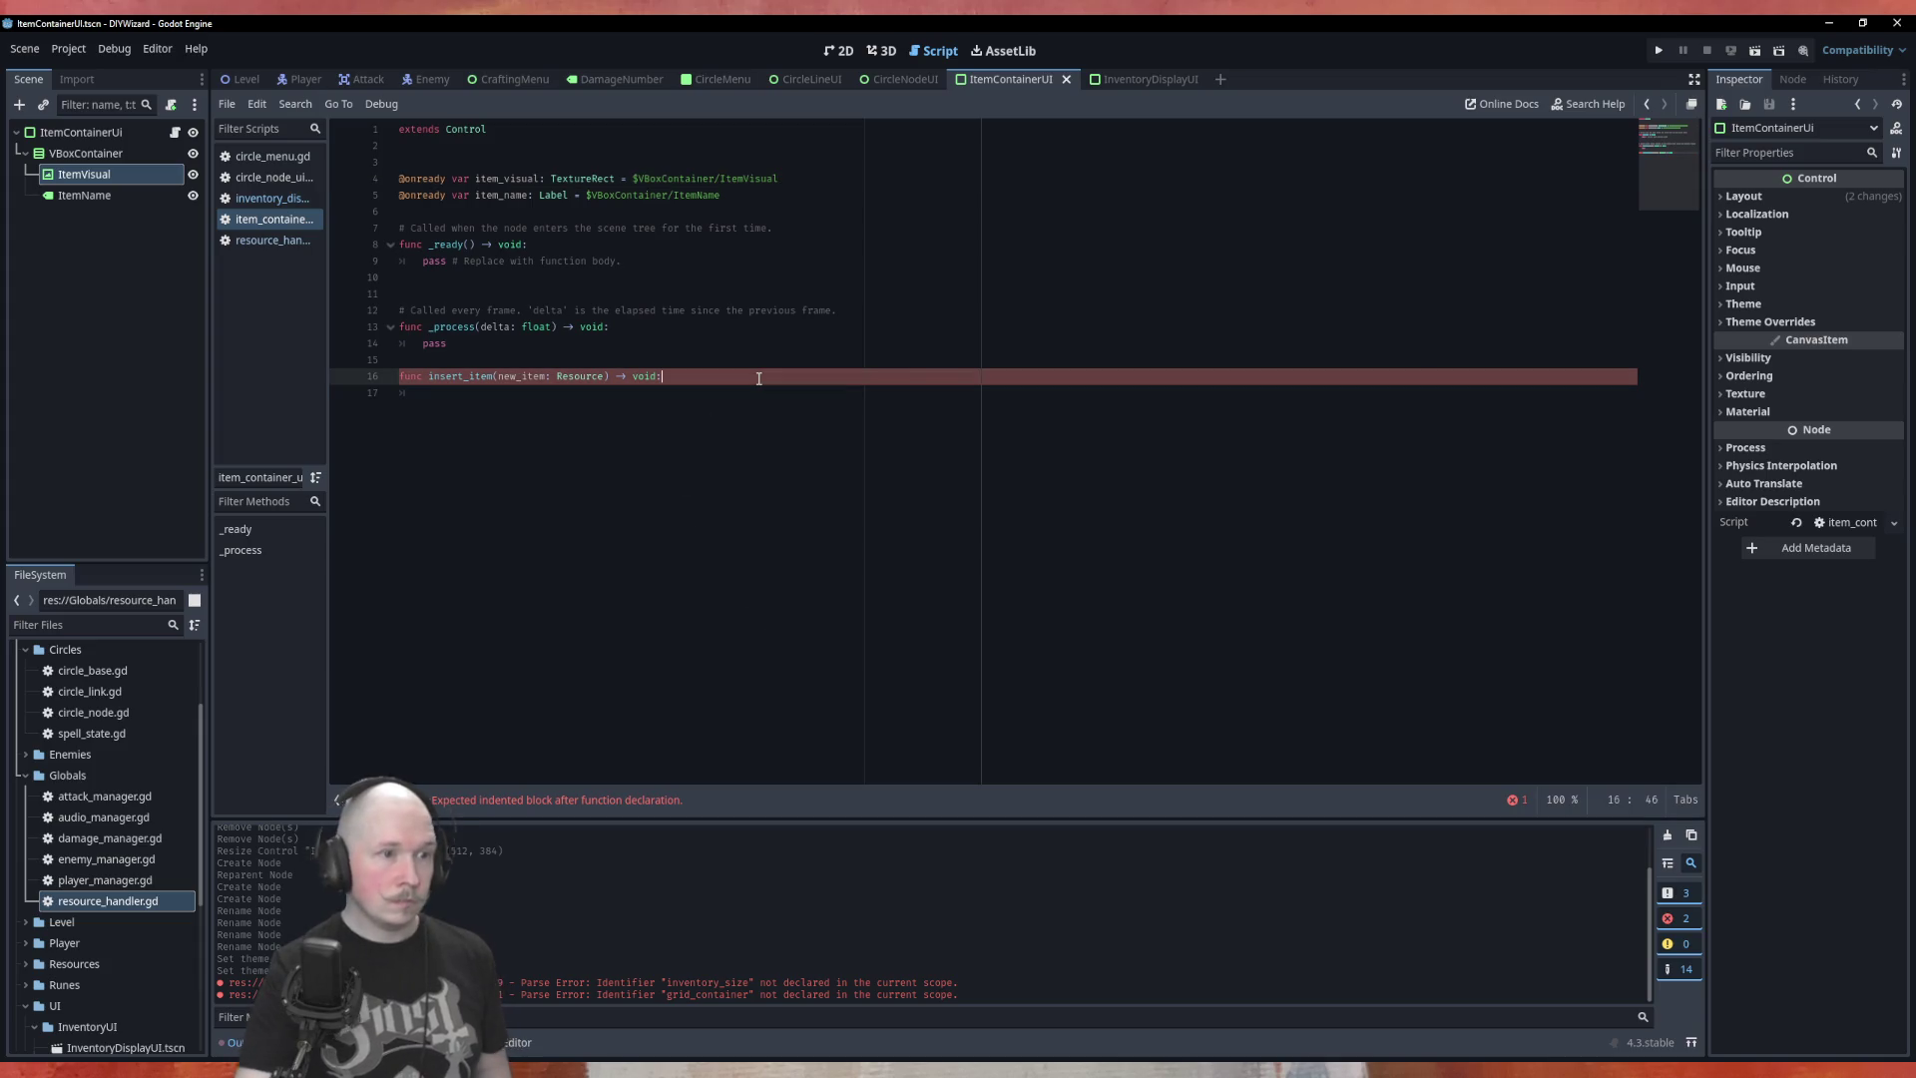
{"action": "key", "text": "Return"}
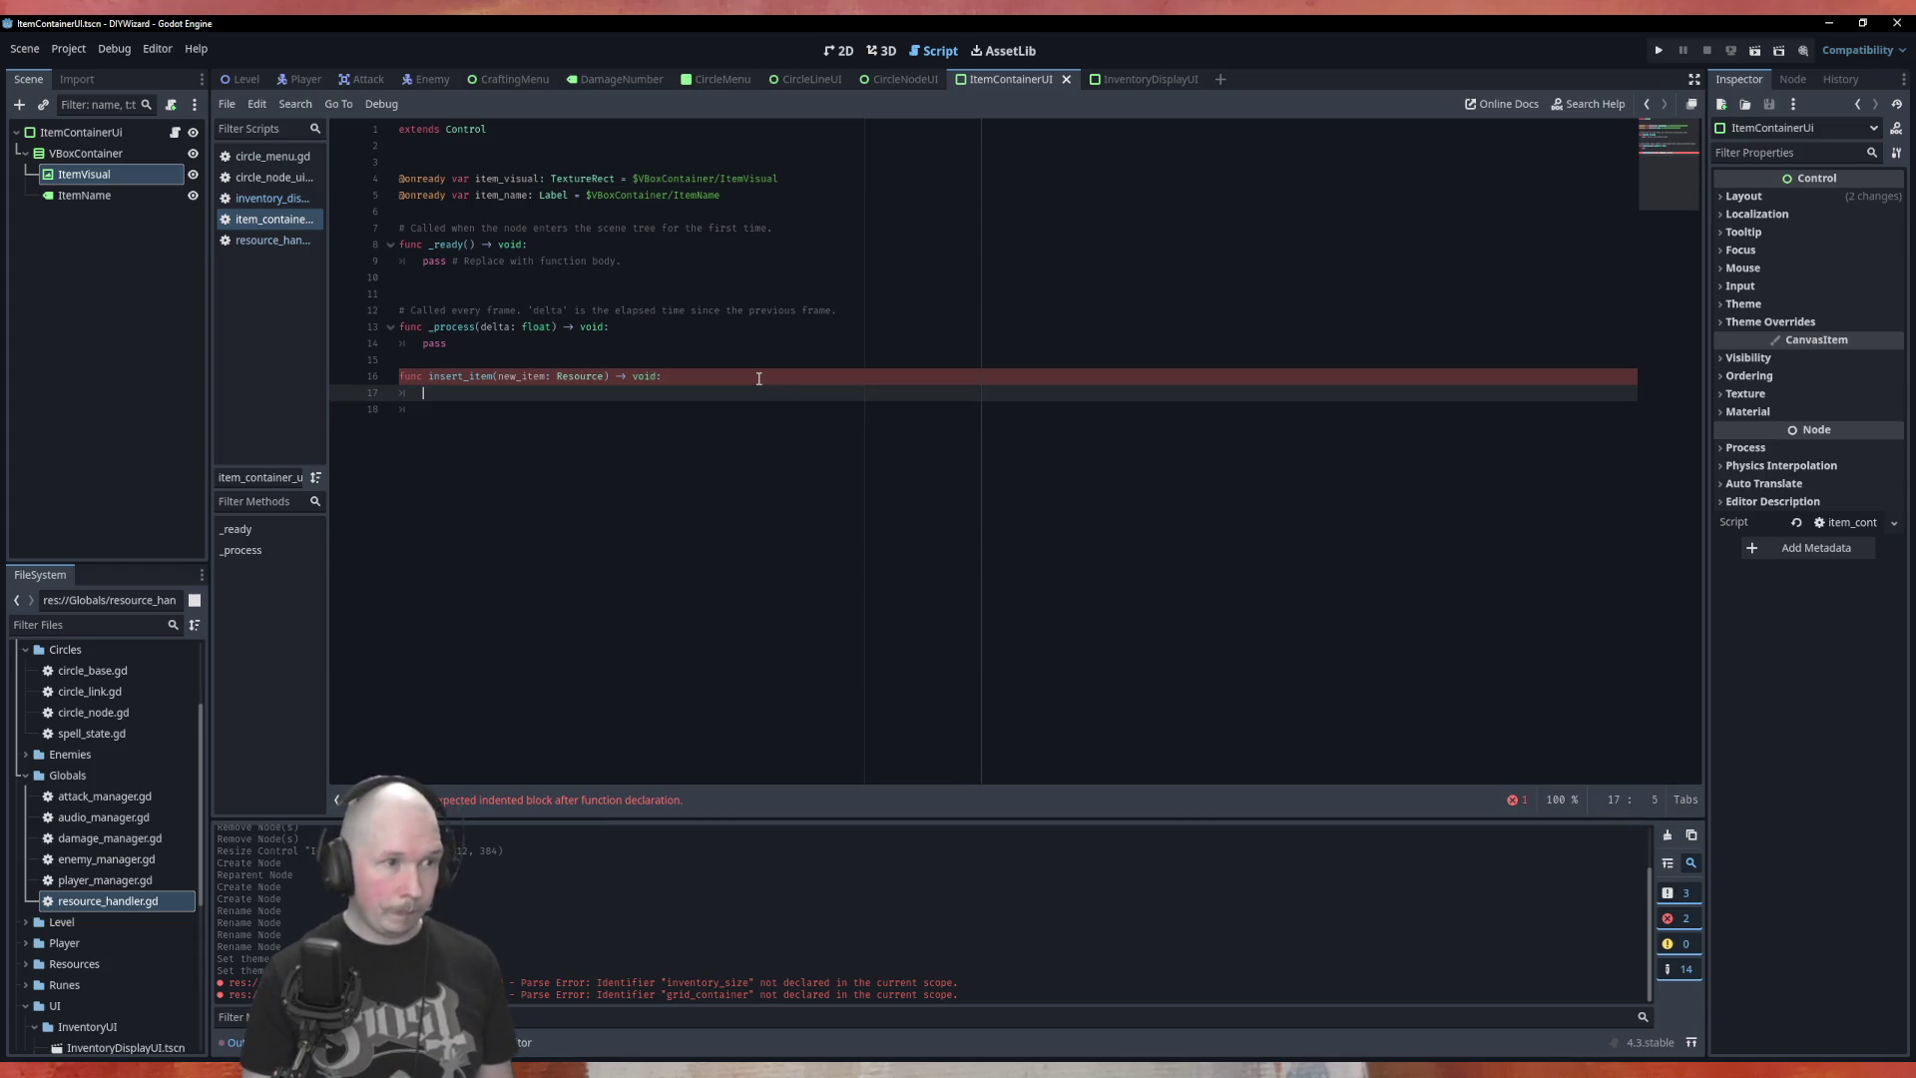
{"action": "type", "text": "it"}
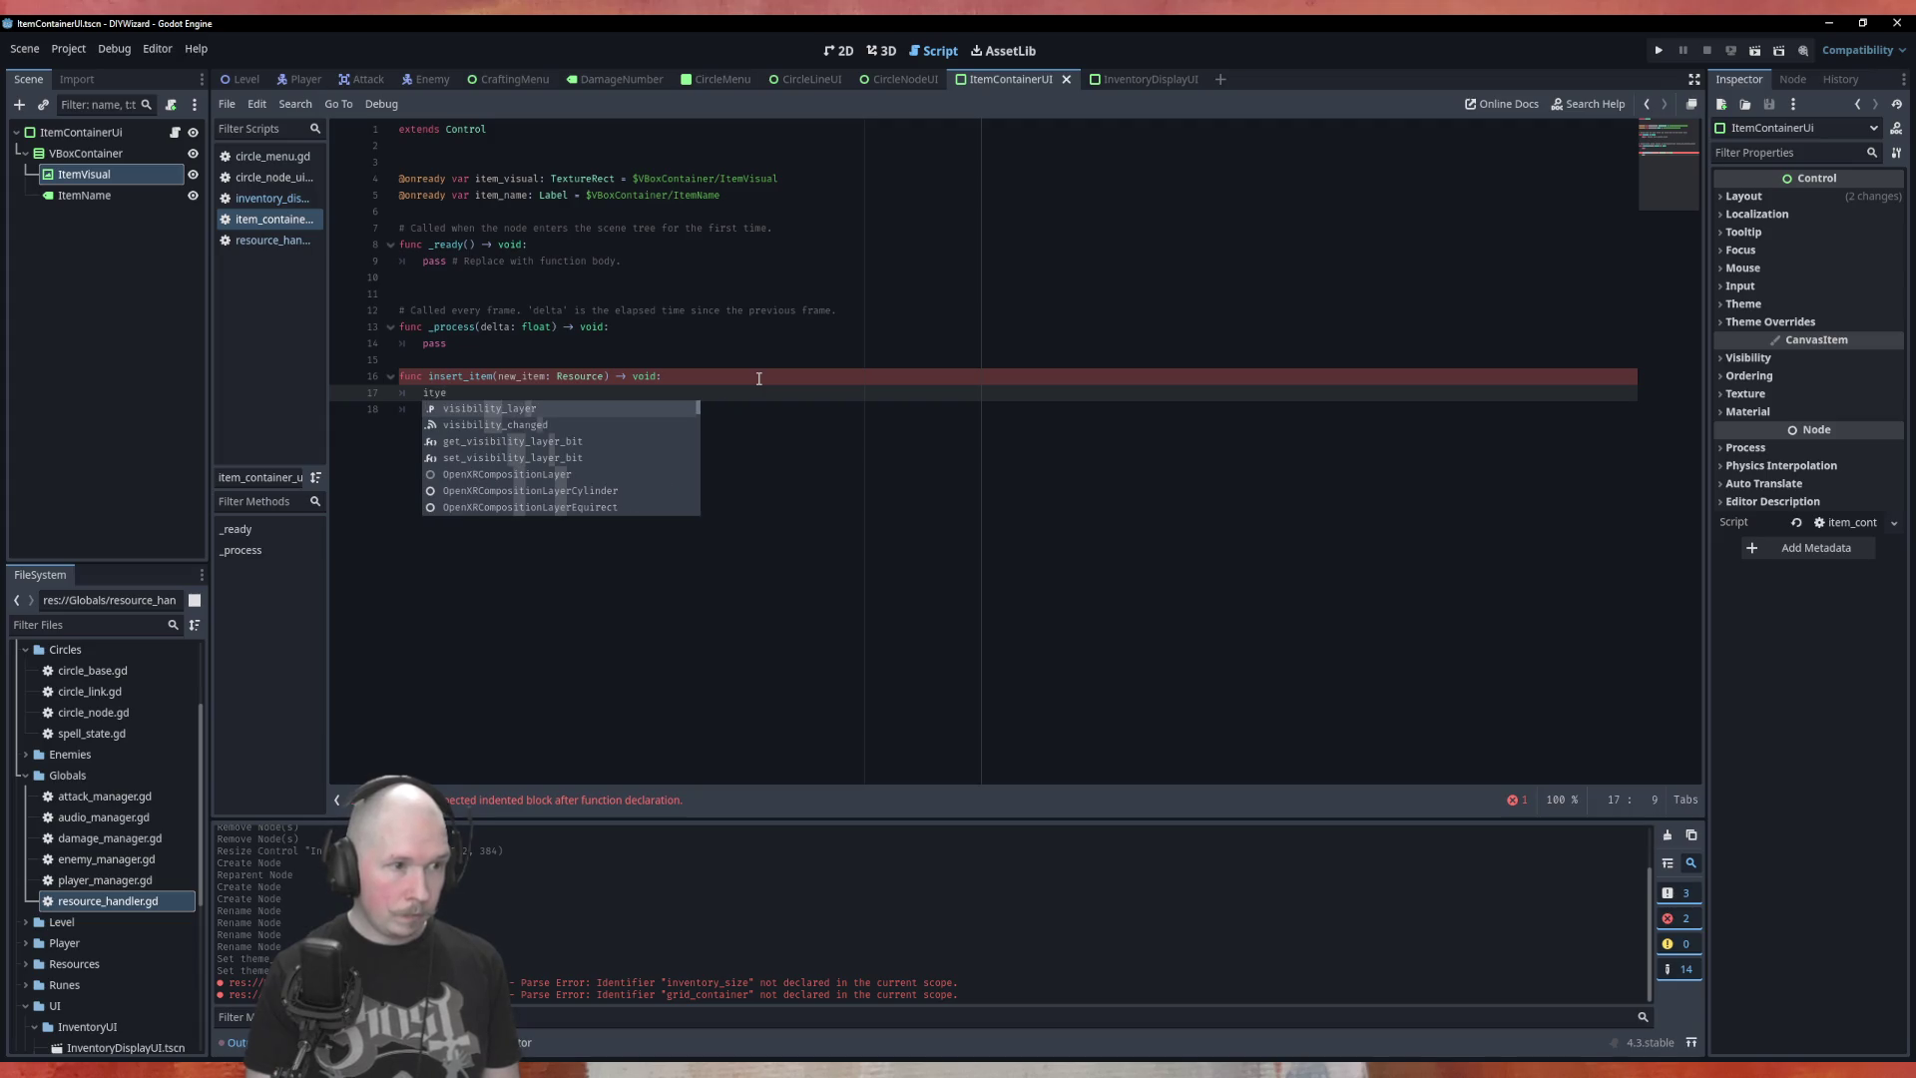
{"action": "key", "text": "Return"}
{"action": "type", "text": ".te"}
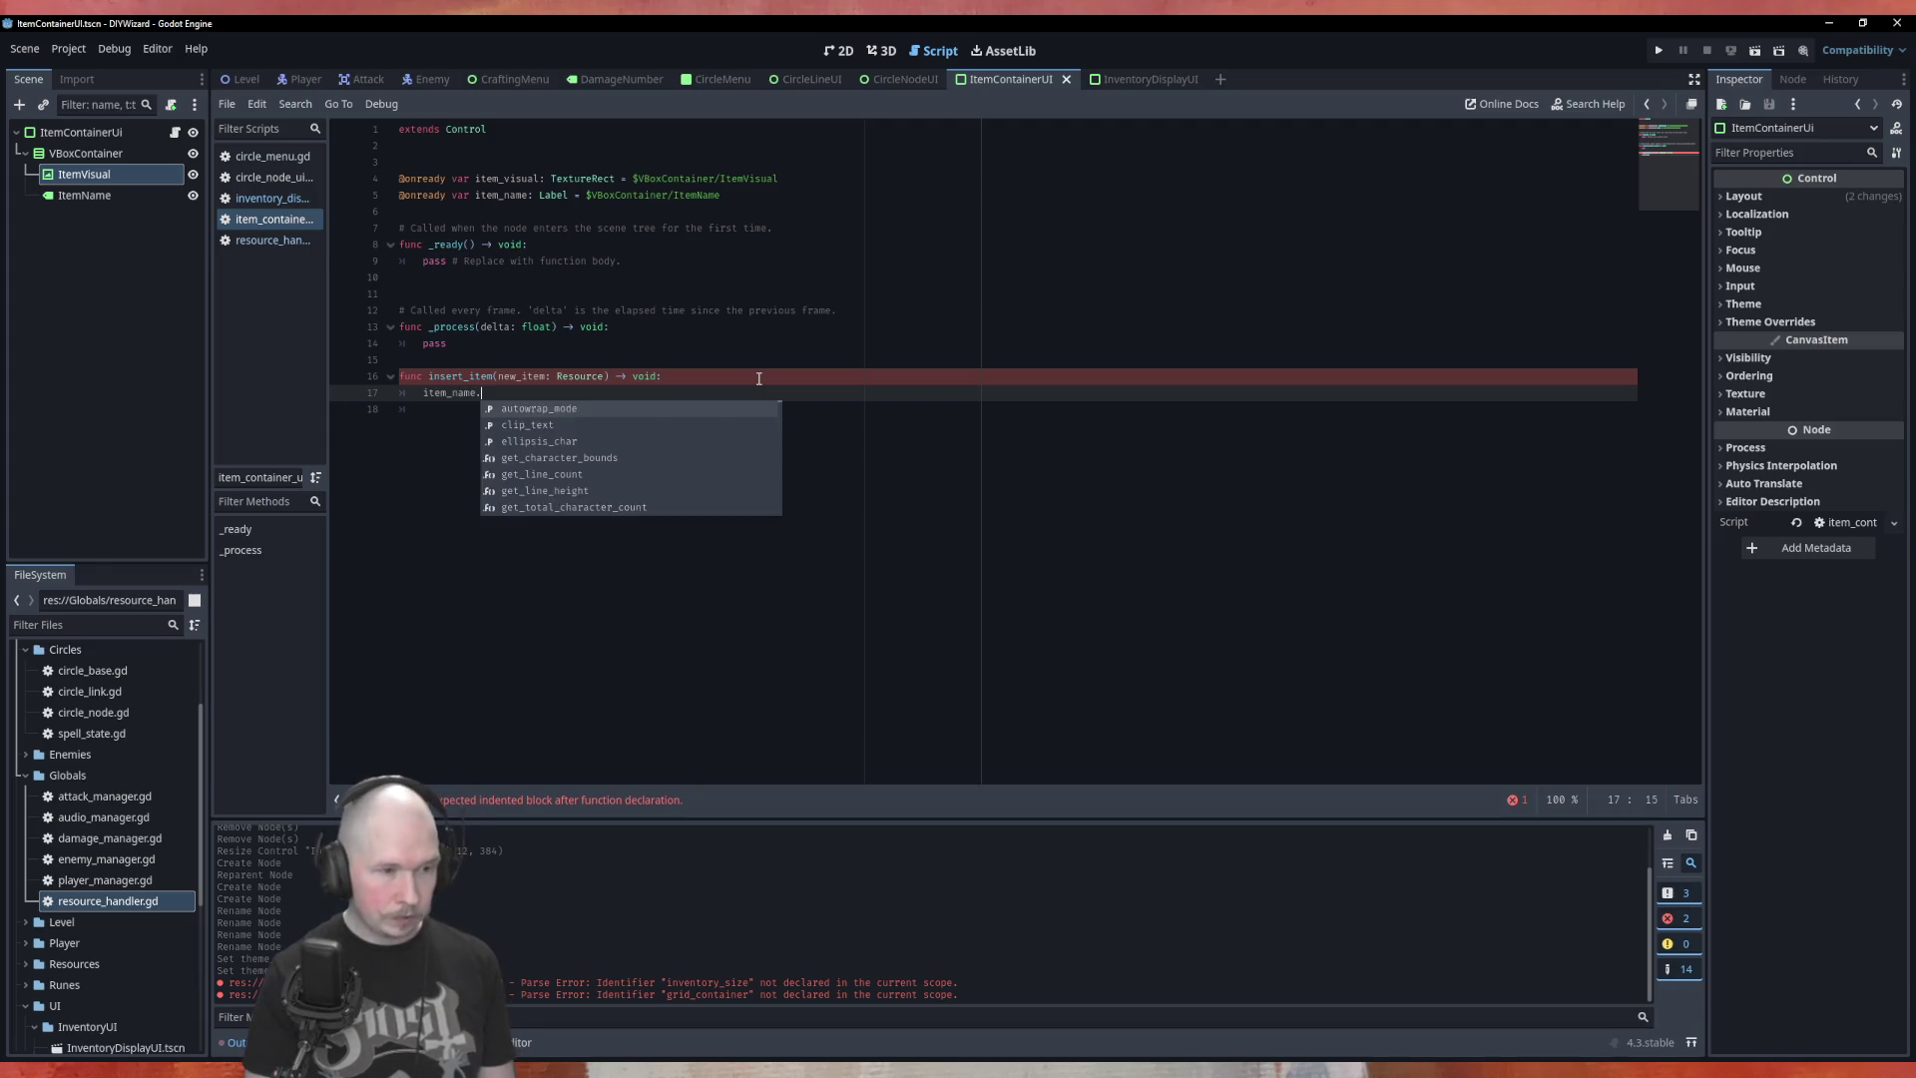
{"action": "key", "text": "Return"}
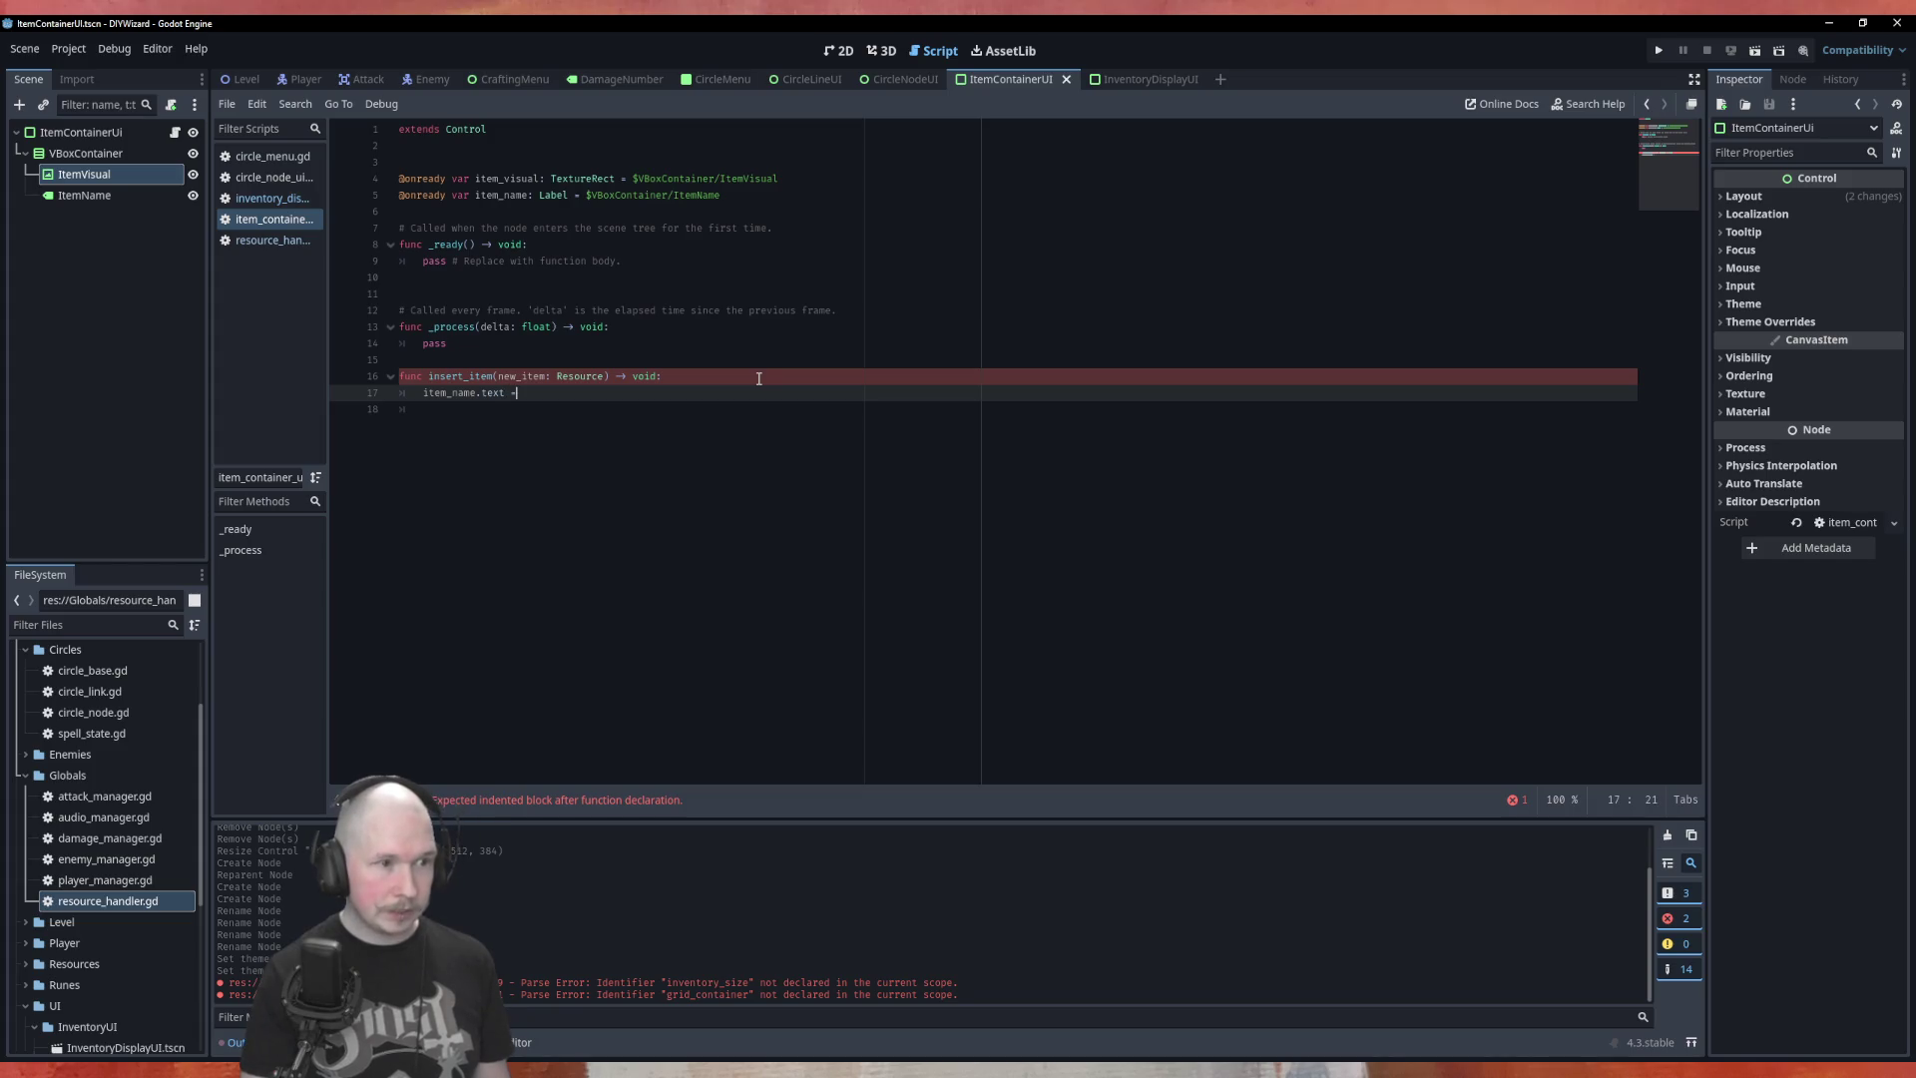
{"action": "type", "text": "= new_item"}
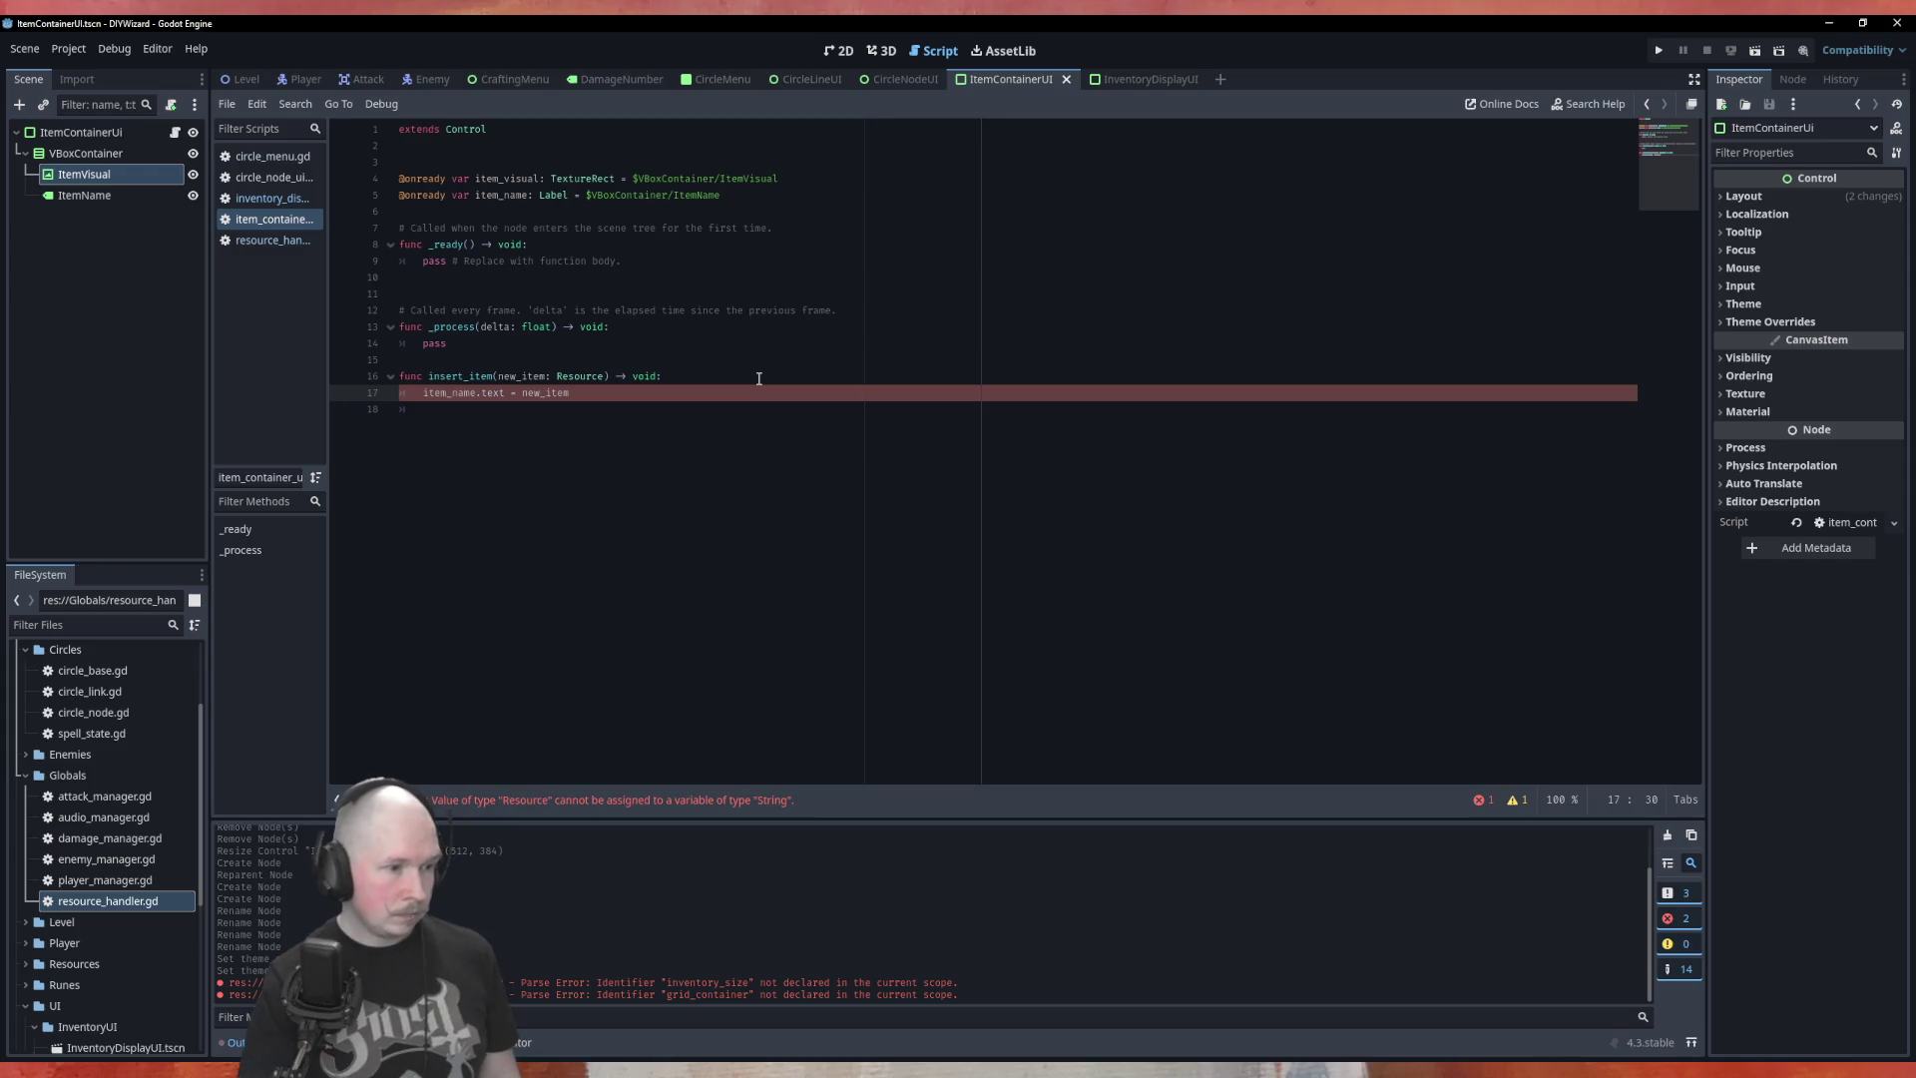
Open Runes/RuneBase.gd to look up the runeName property name
{"action": "scroll", "coordinate": [87, 931], "scroll_direction": "down", "scroll_amount": 5}
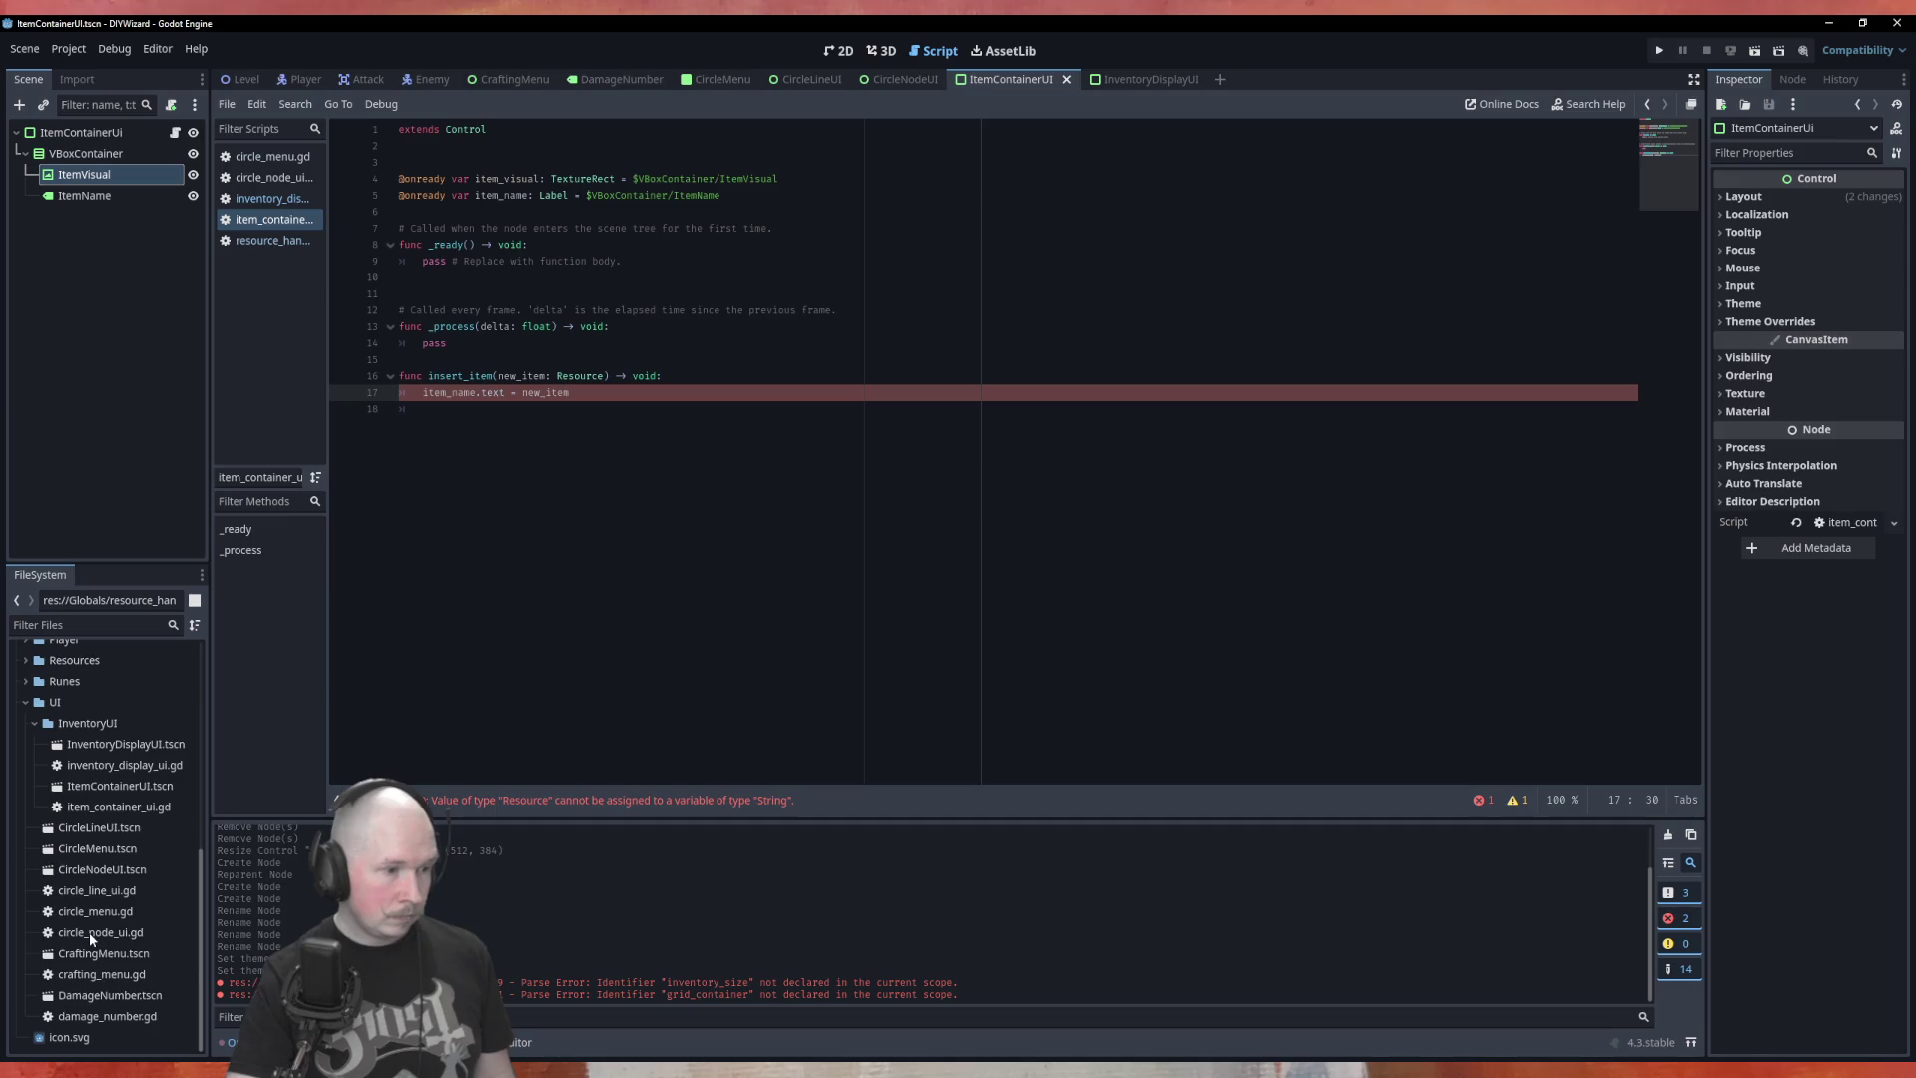
{"action": "scroll", "coordinate": [70, 749], "scroll_direction": "up", "scroll_amount": 1}
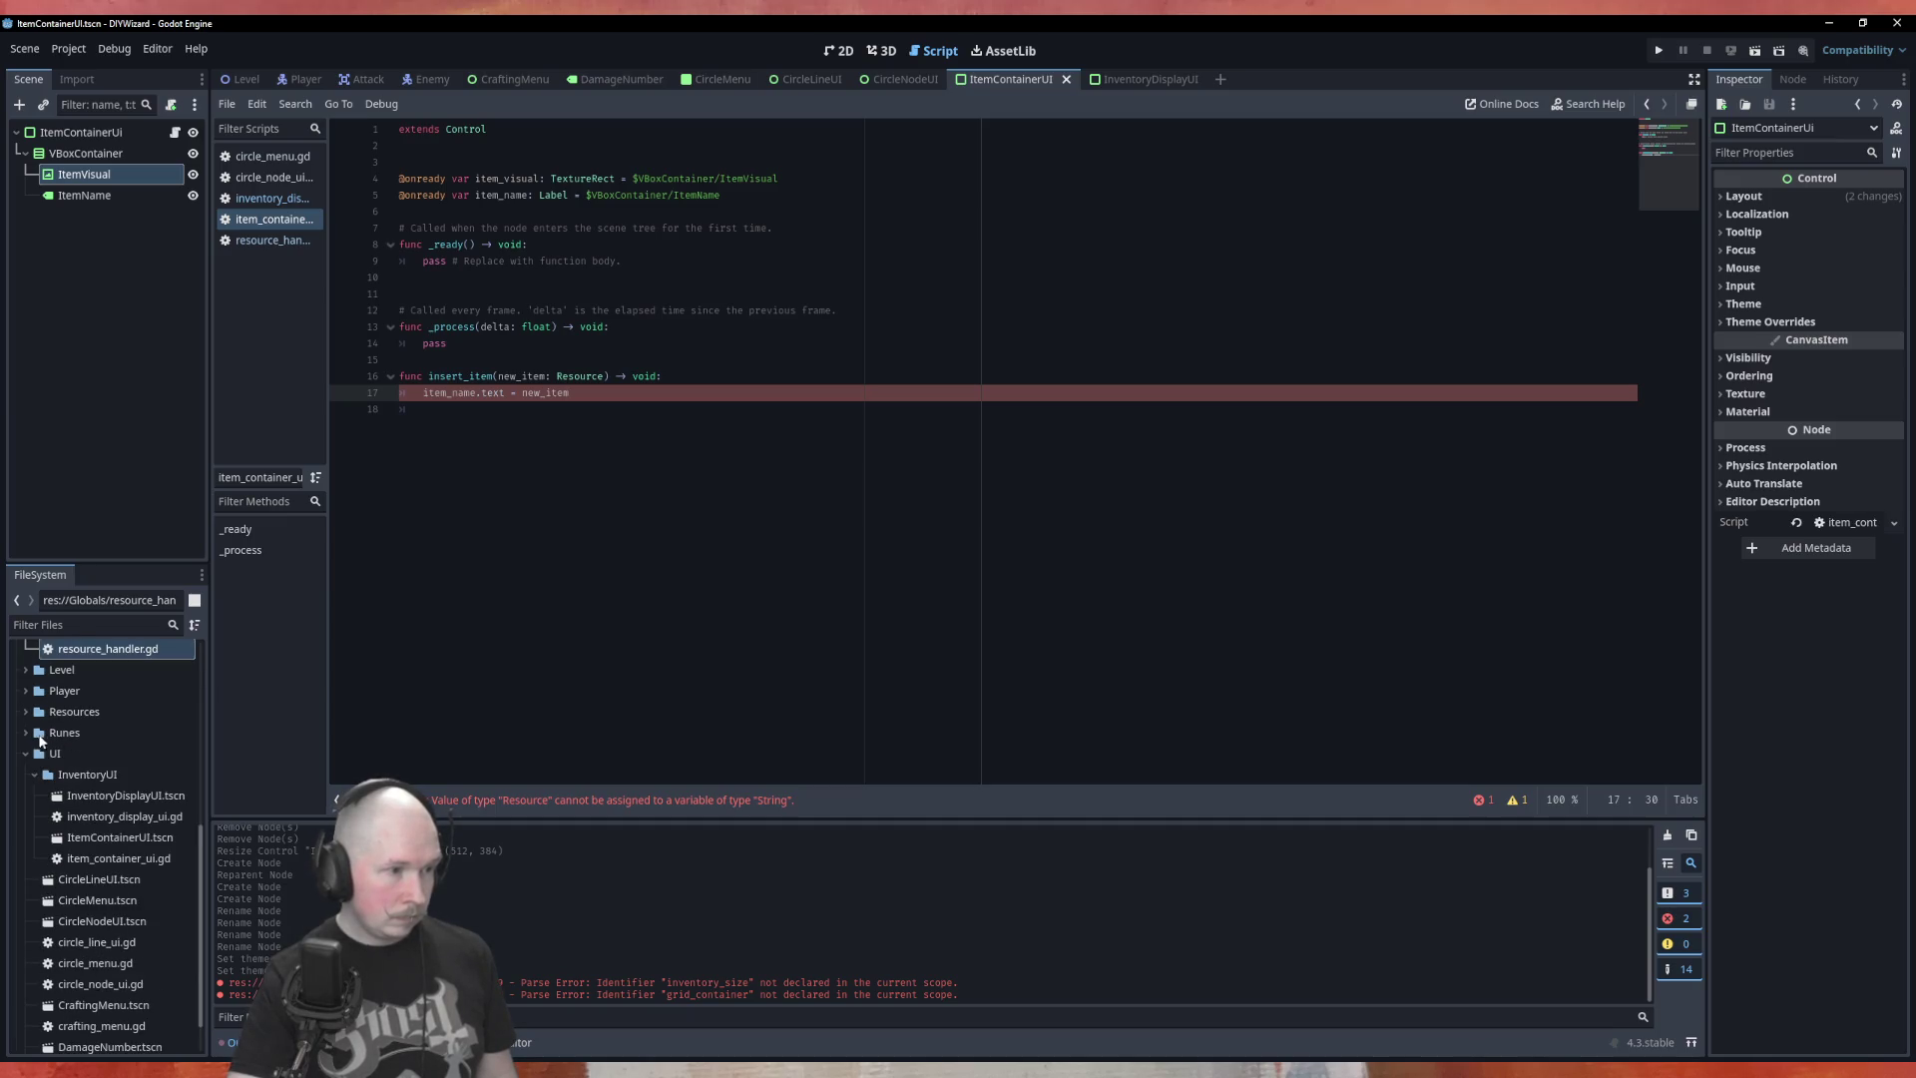
{"action": "left_click", "coordinate": [26, 734]}
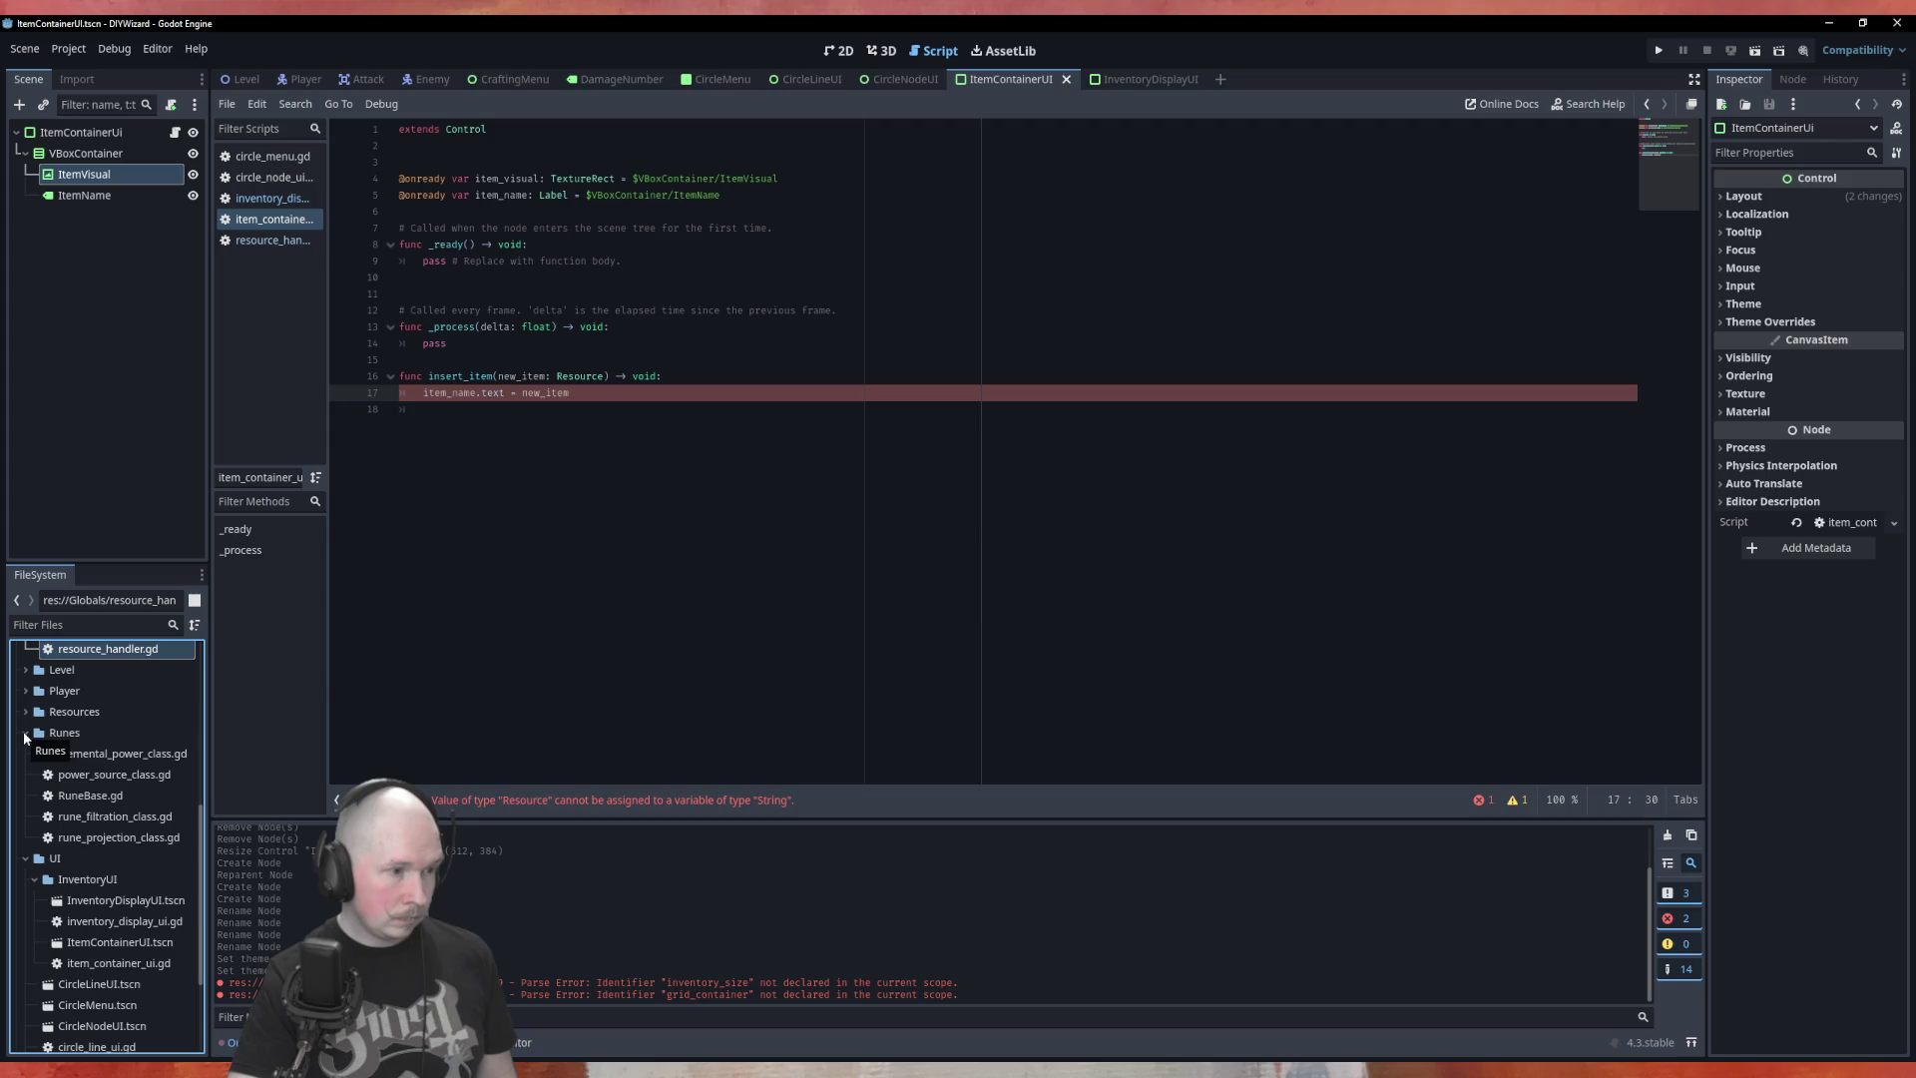
{"action": "double_click", "coordinate": [98, 799]}
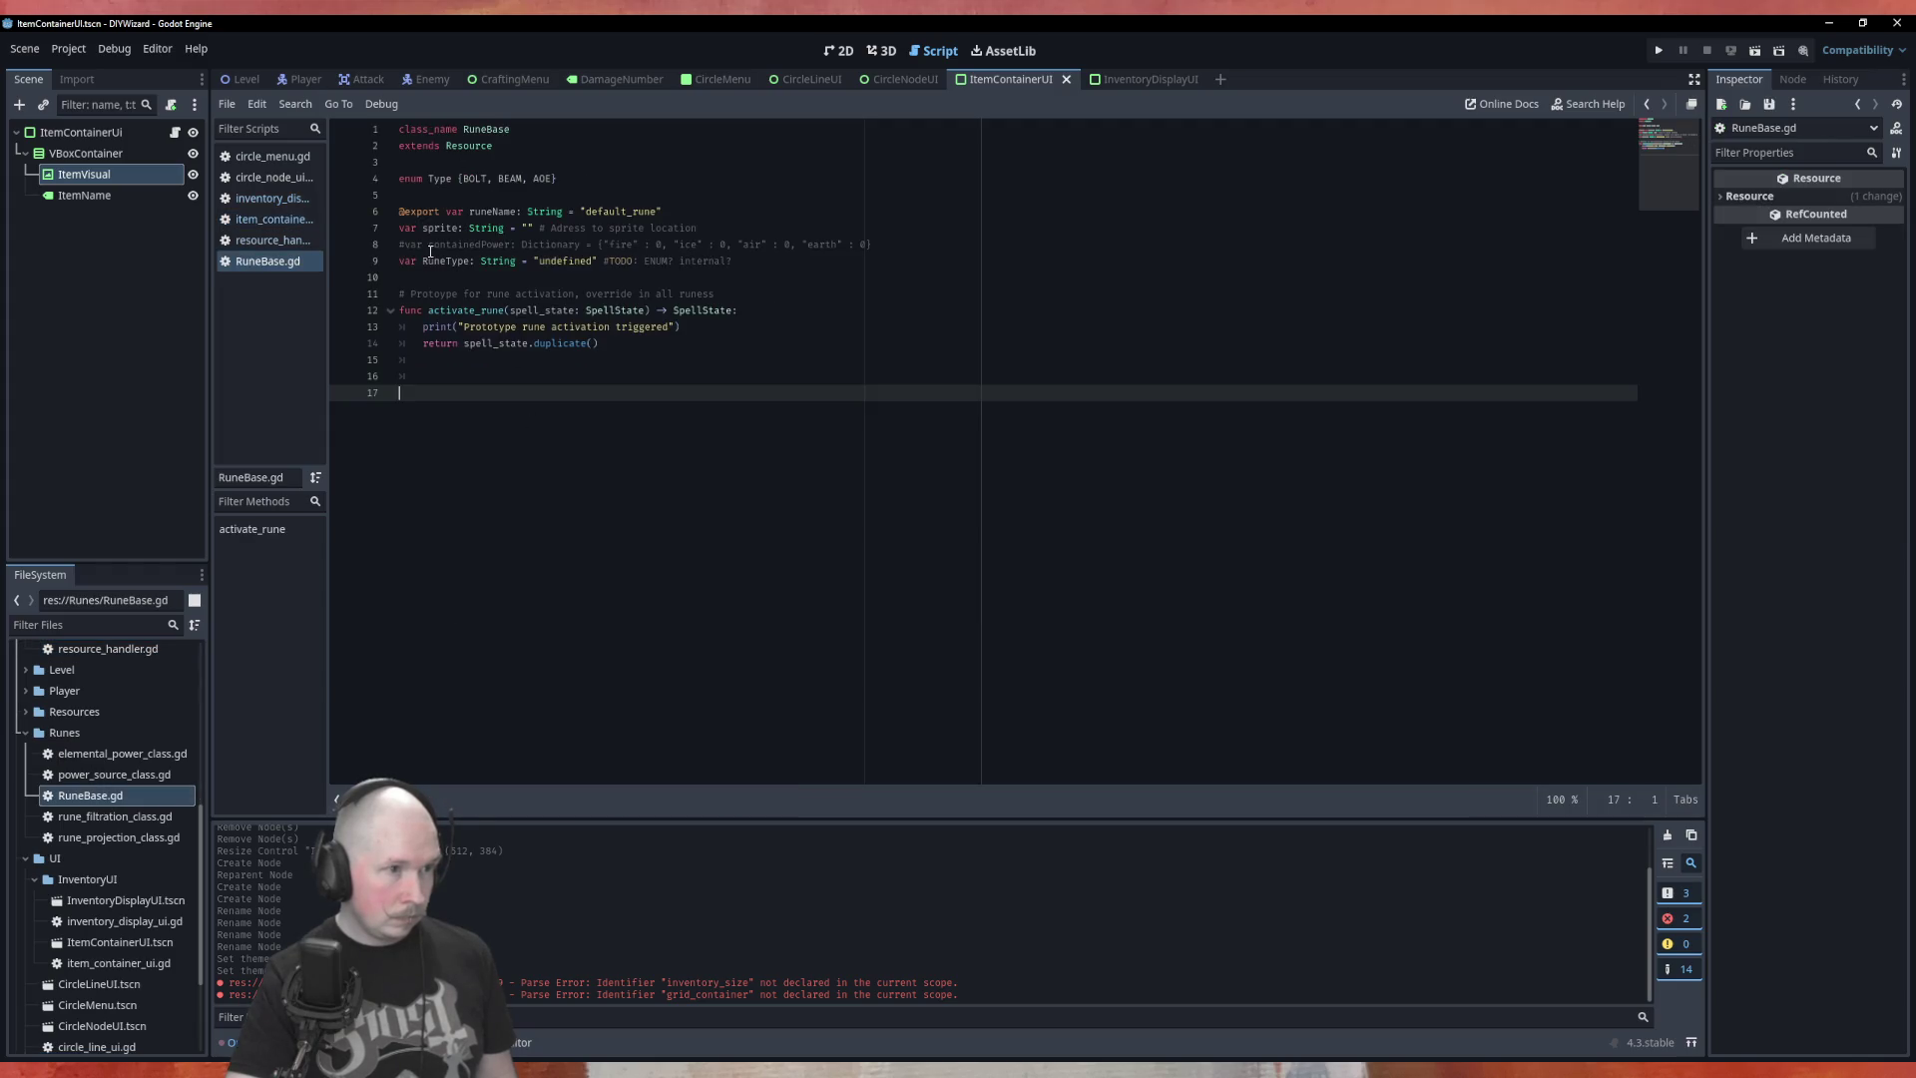
{"action": "double_click", "coordinate": [493, 211]}
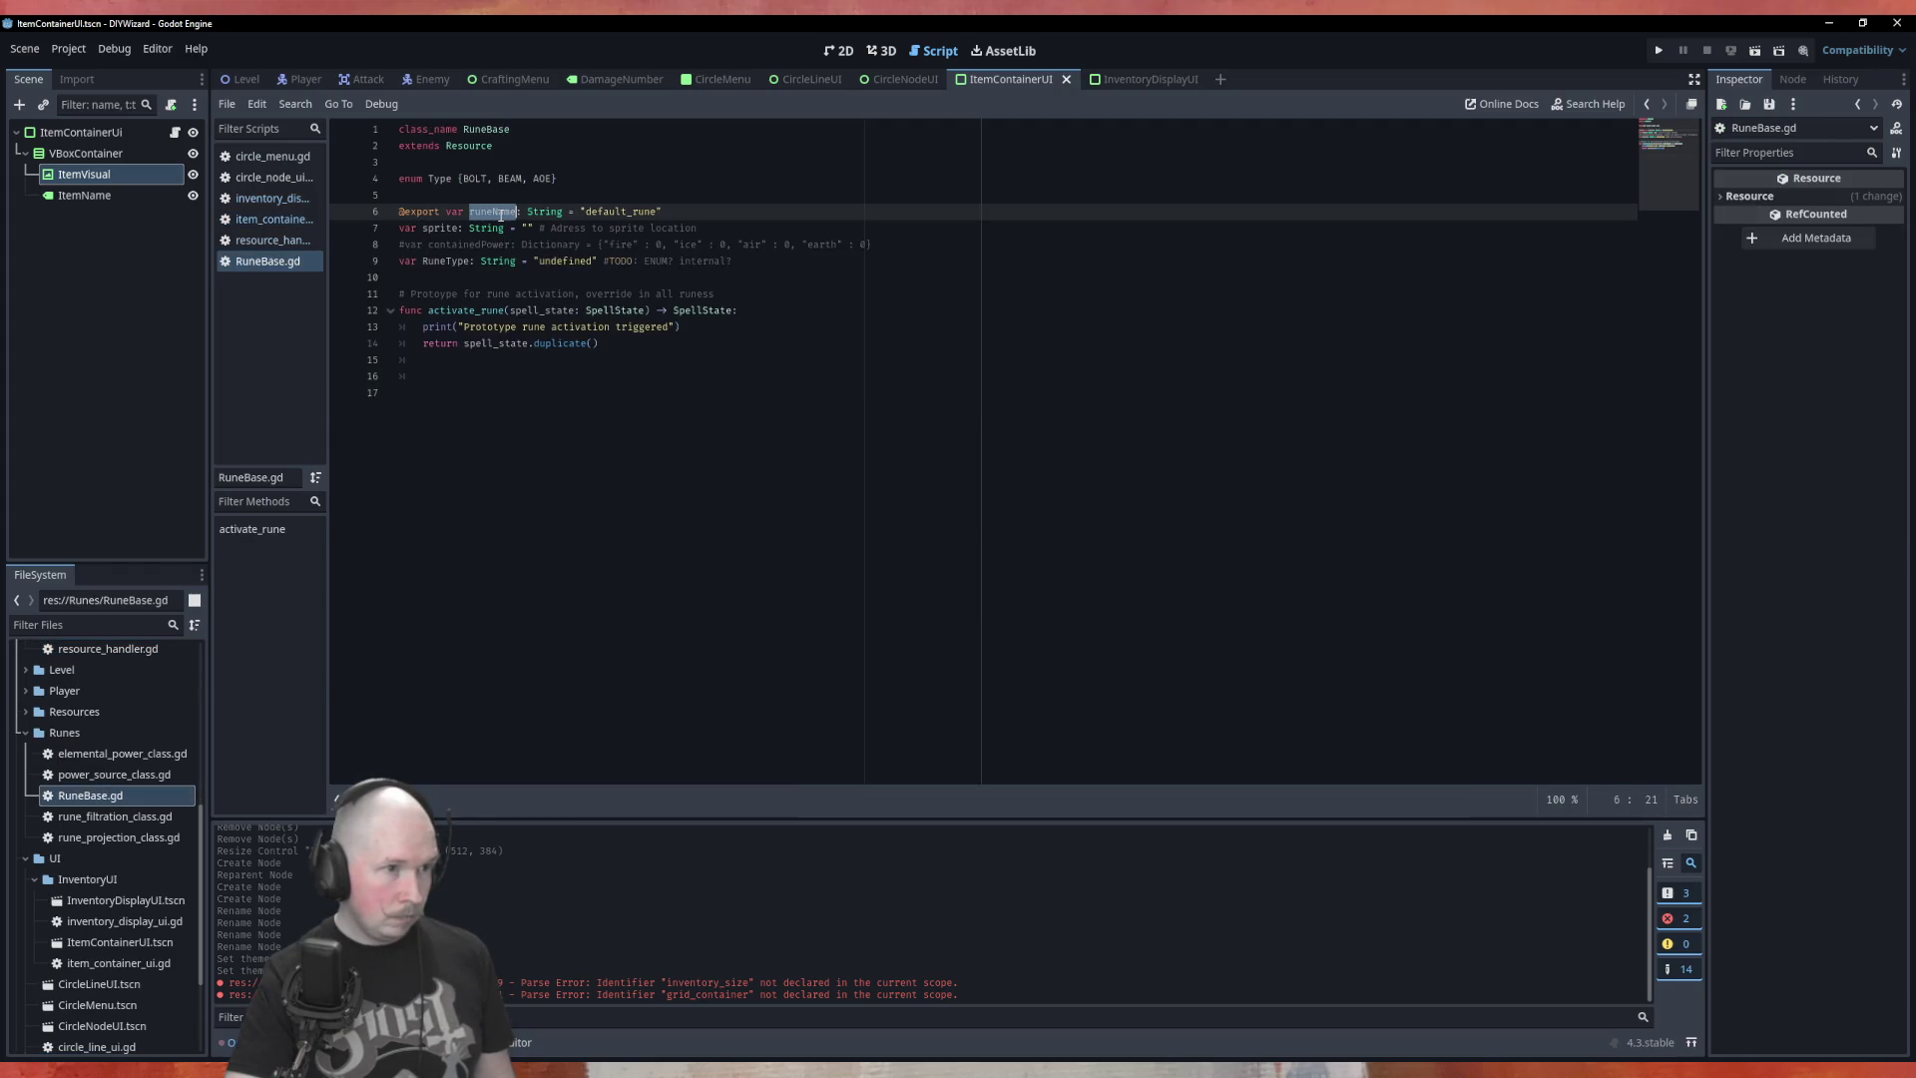
Change the assignment to item_name.text = new_item.runeName and save the script
{"action": "left_click", "coordinate": [267, 218]}
{"action": "type", "text": "item_name.text = new_item"}
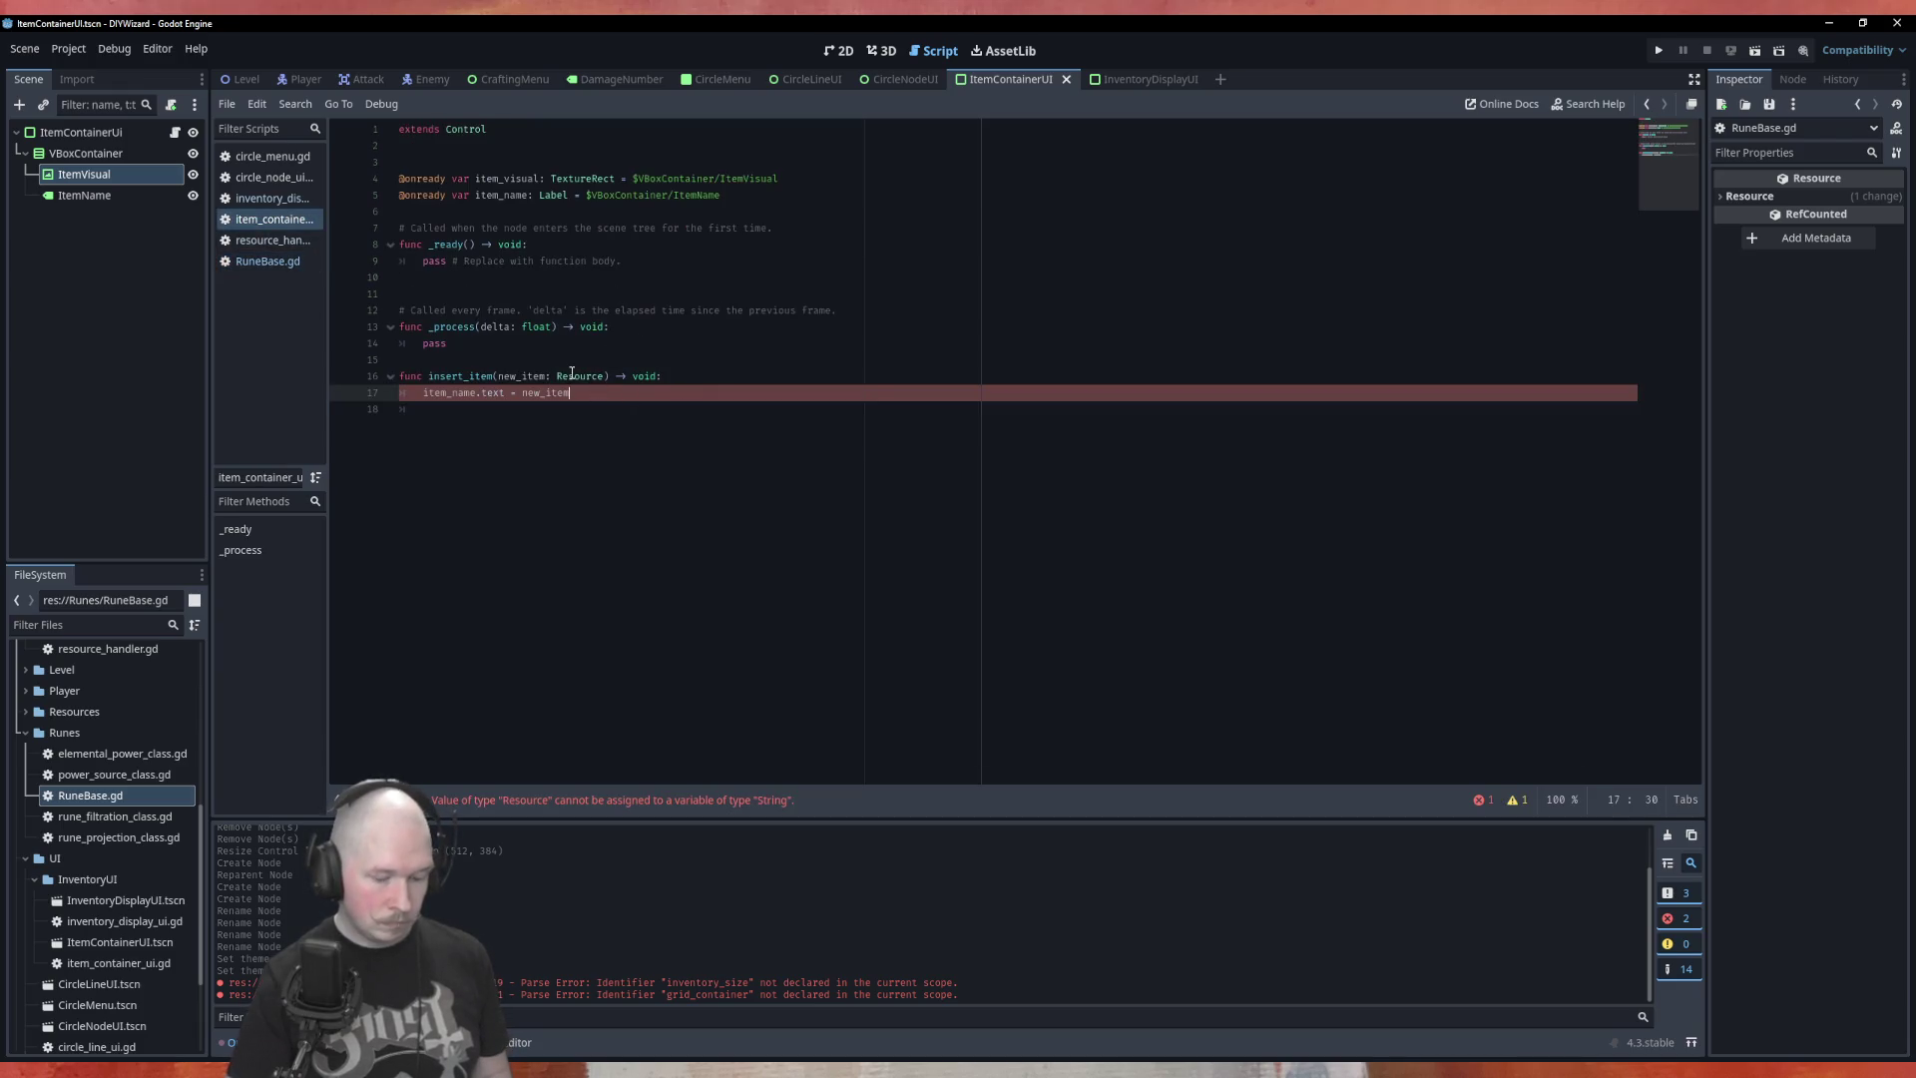
{"action": "type", "text": ".runeName"}
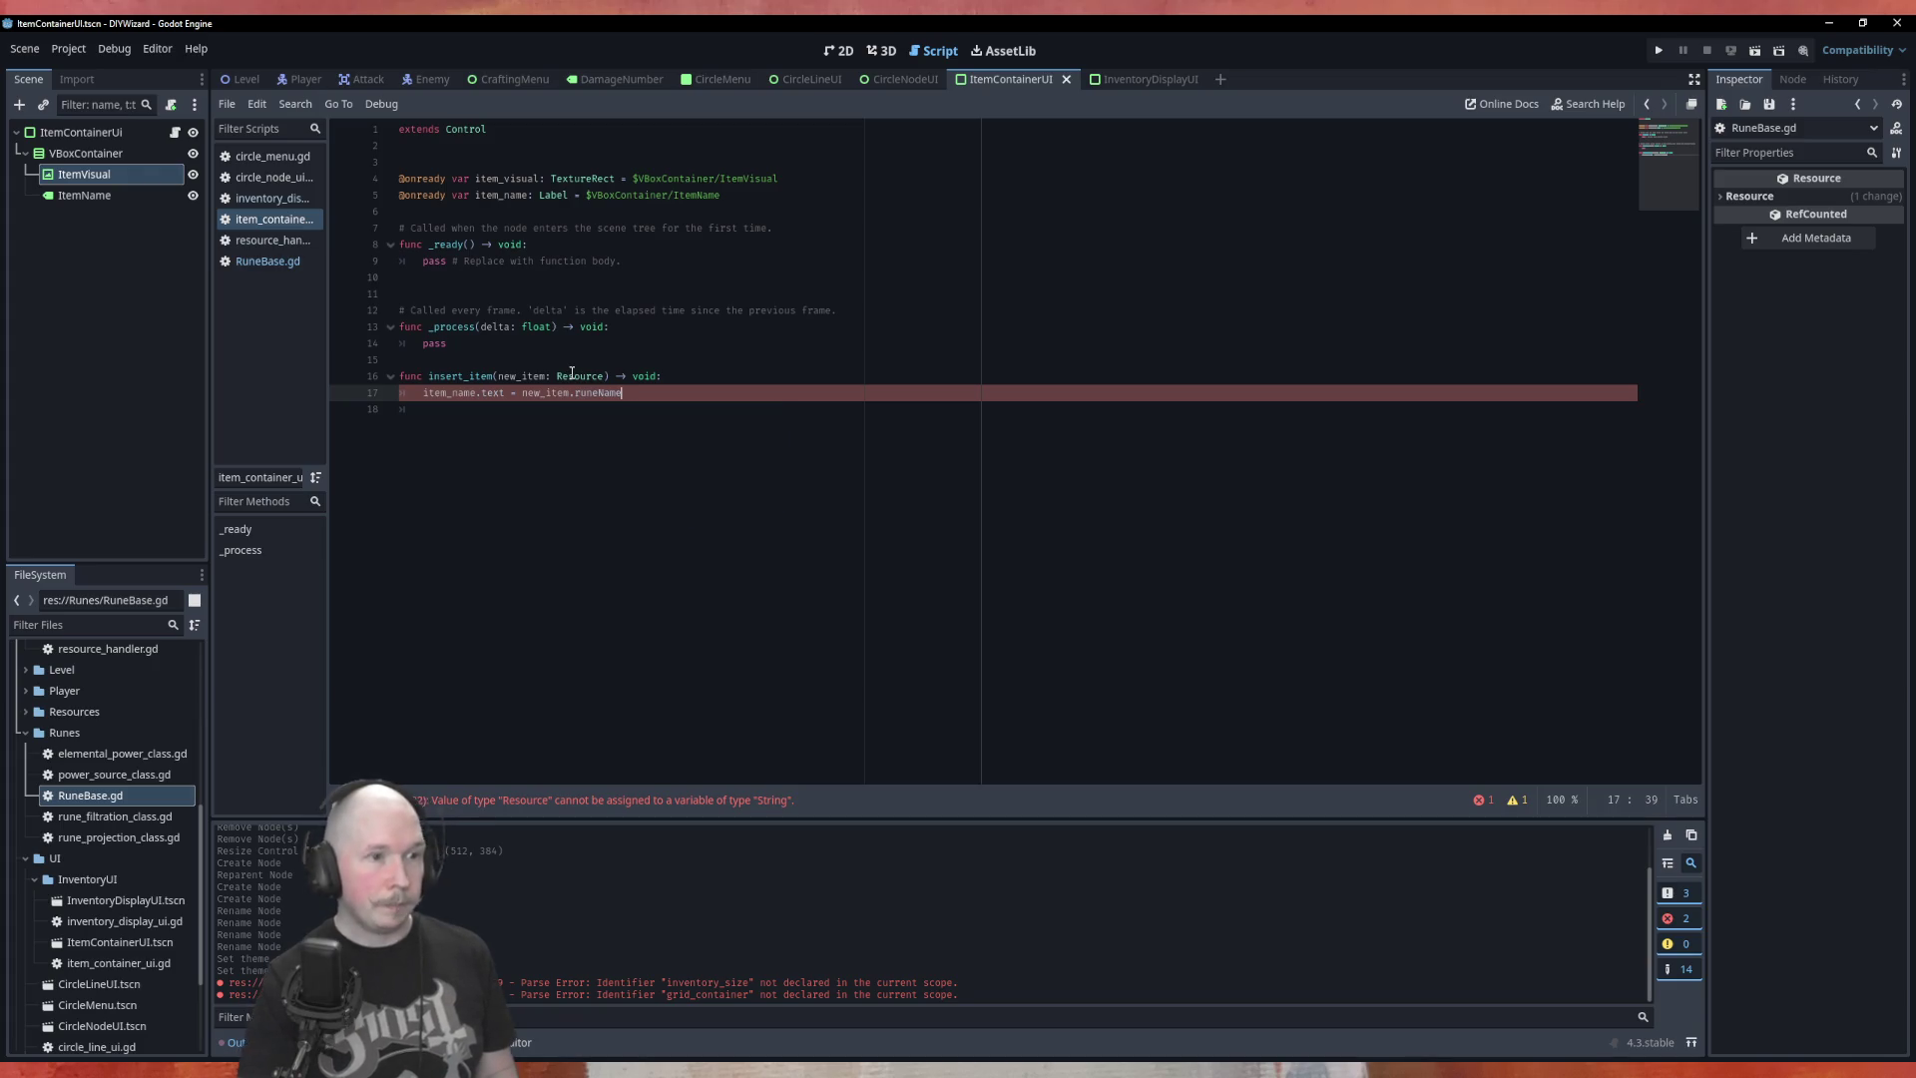
{"action": "left_click", "coordinate": [754, 344]}
{"action": "key", "text": "ctrl+s"}
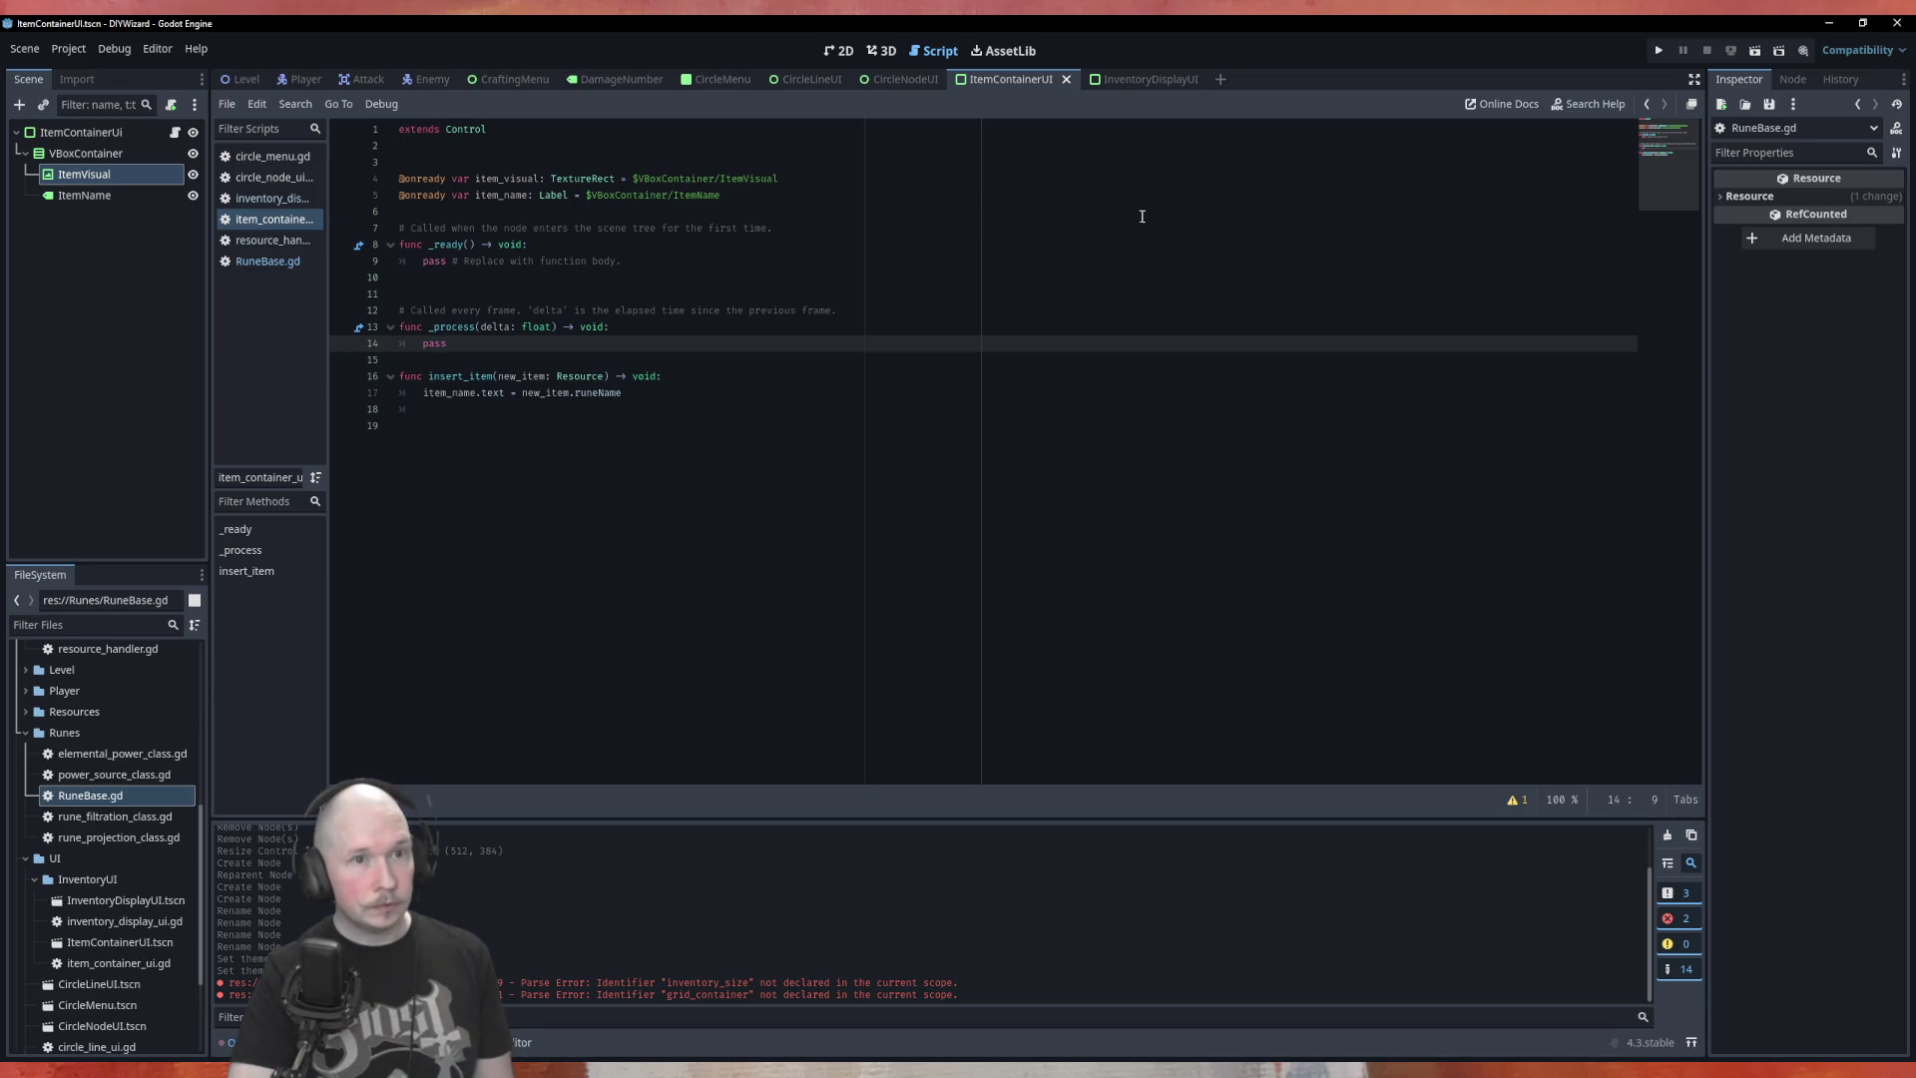
{"action": "mouse_move", "coordinate": [1137, 85]}
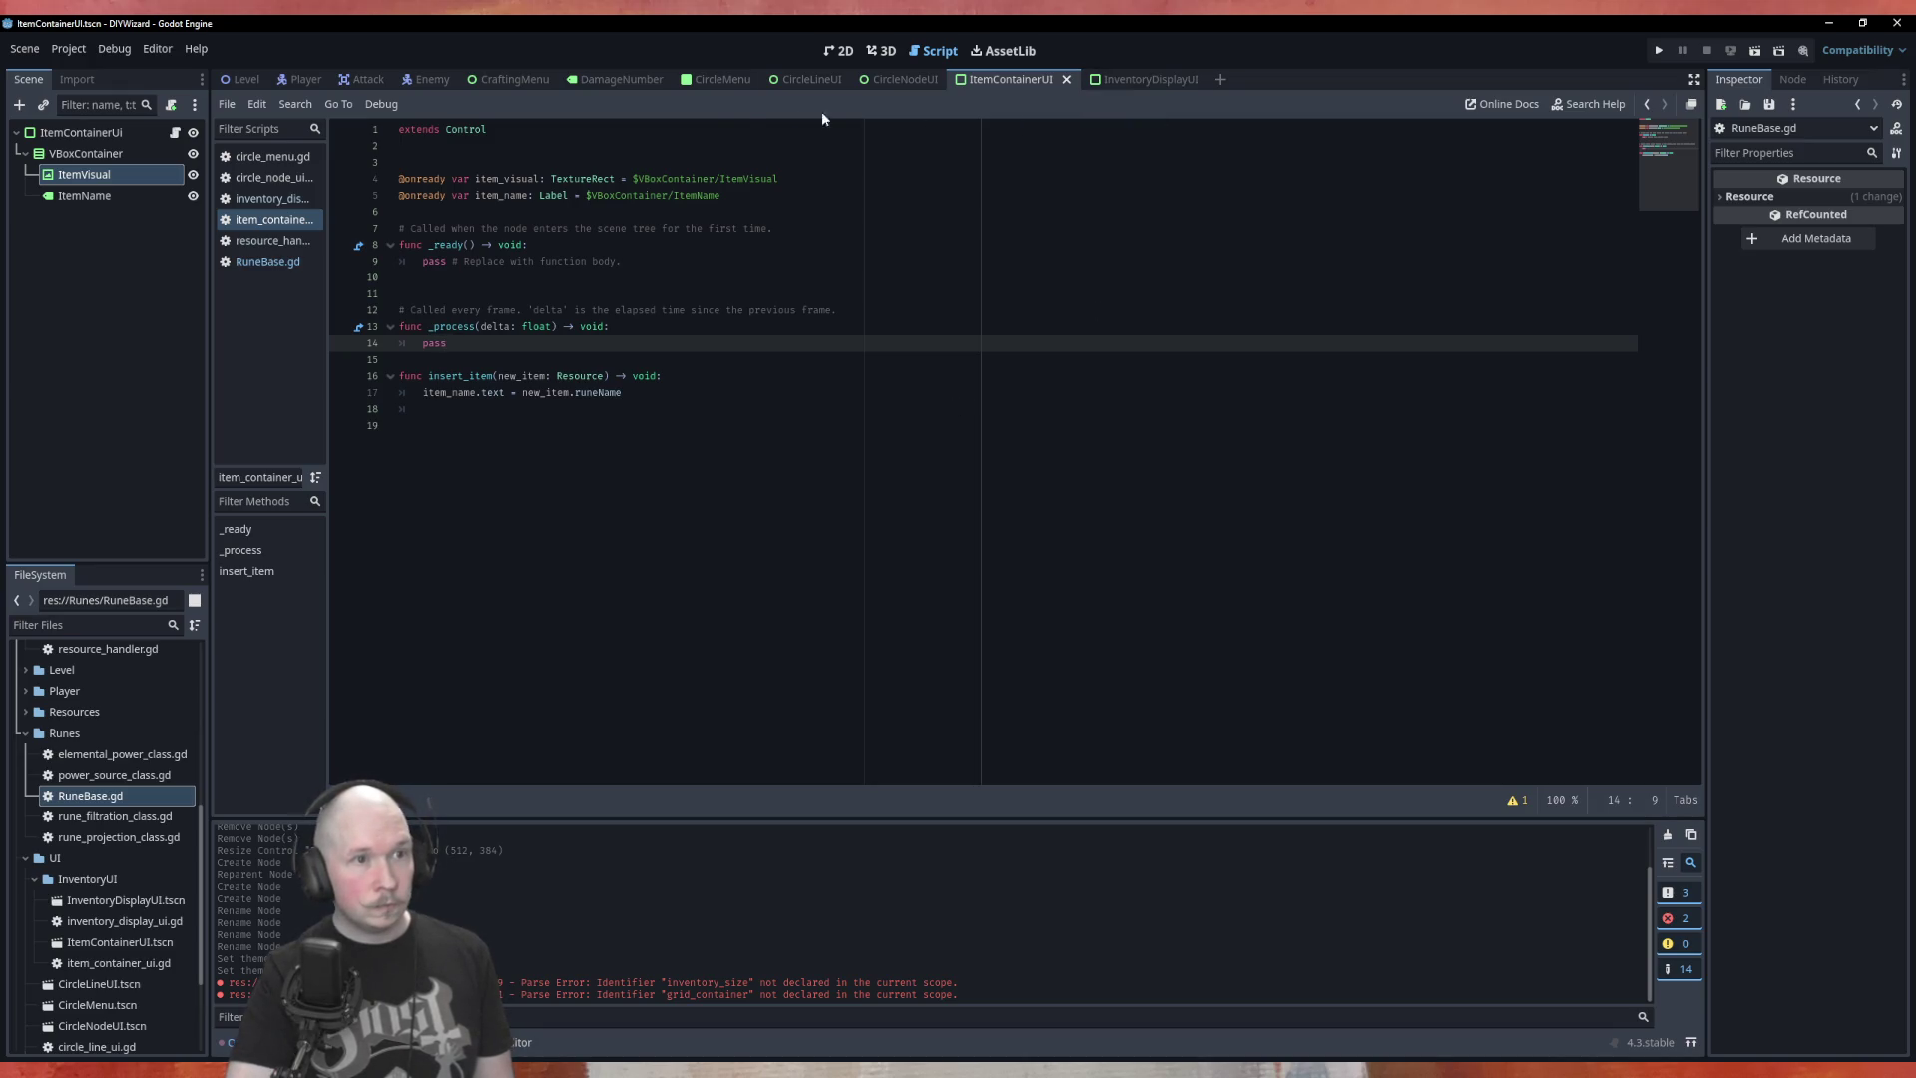
{"action": "left_click", "coordinate": [723, 83]}
Run the CircleMenu scene, inspect the failing new_item in Stack Variables, then stop the game
{"action": "key", "text": "F6"}
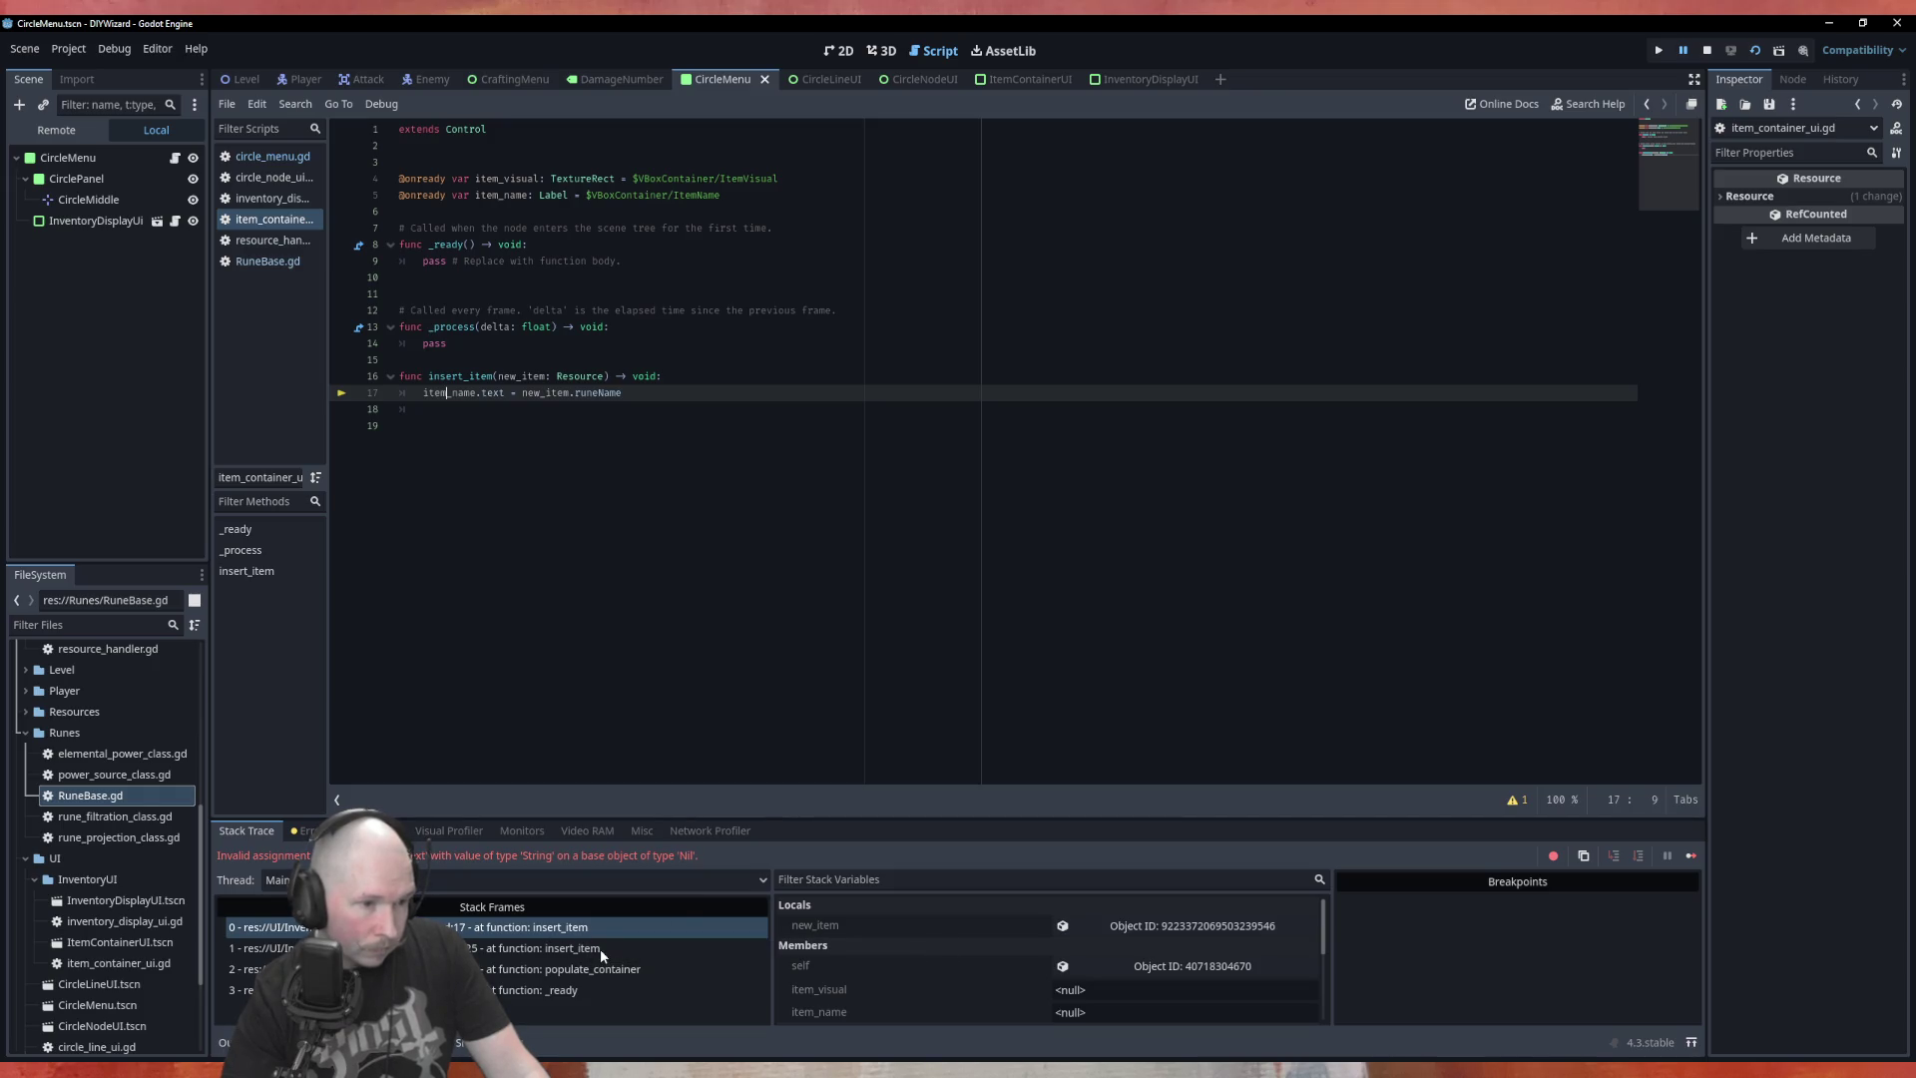
{"action": "left_click", "coordinate": [1188, 938]}
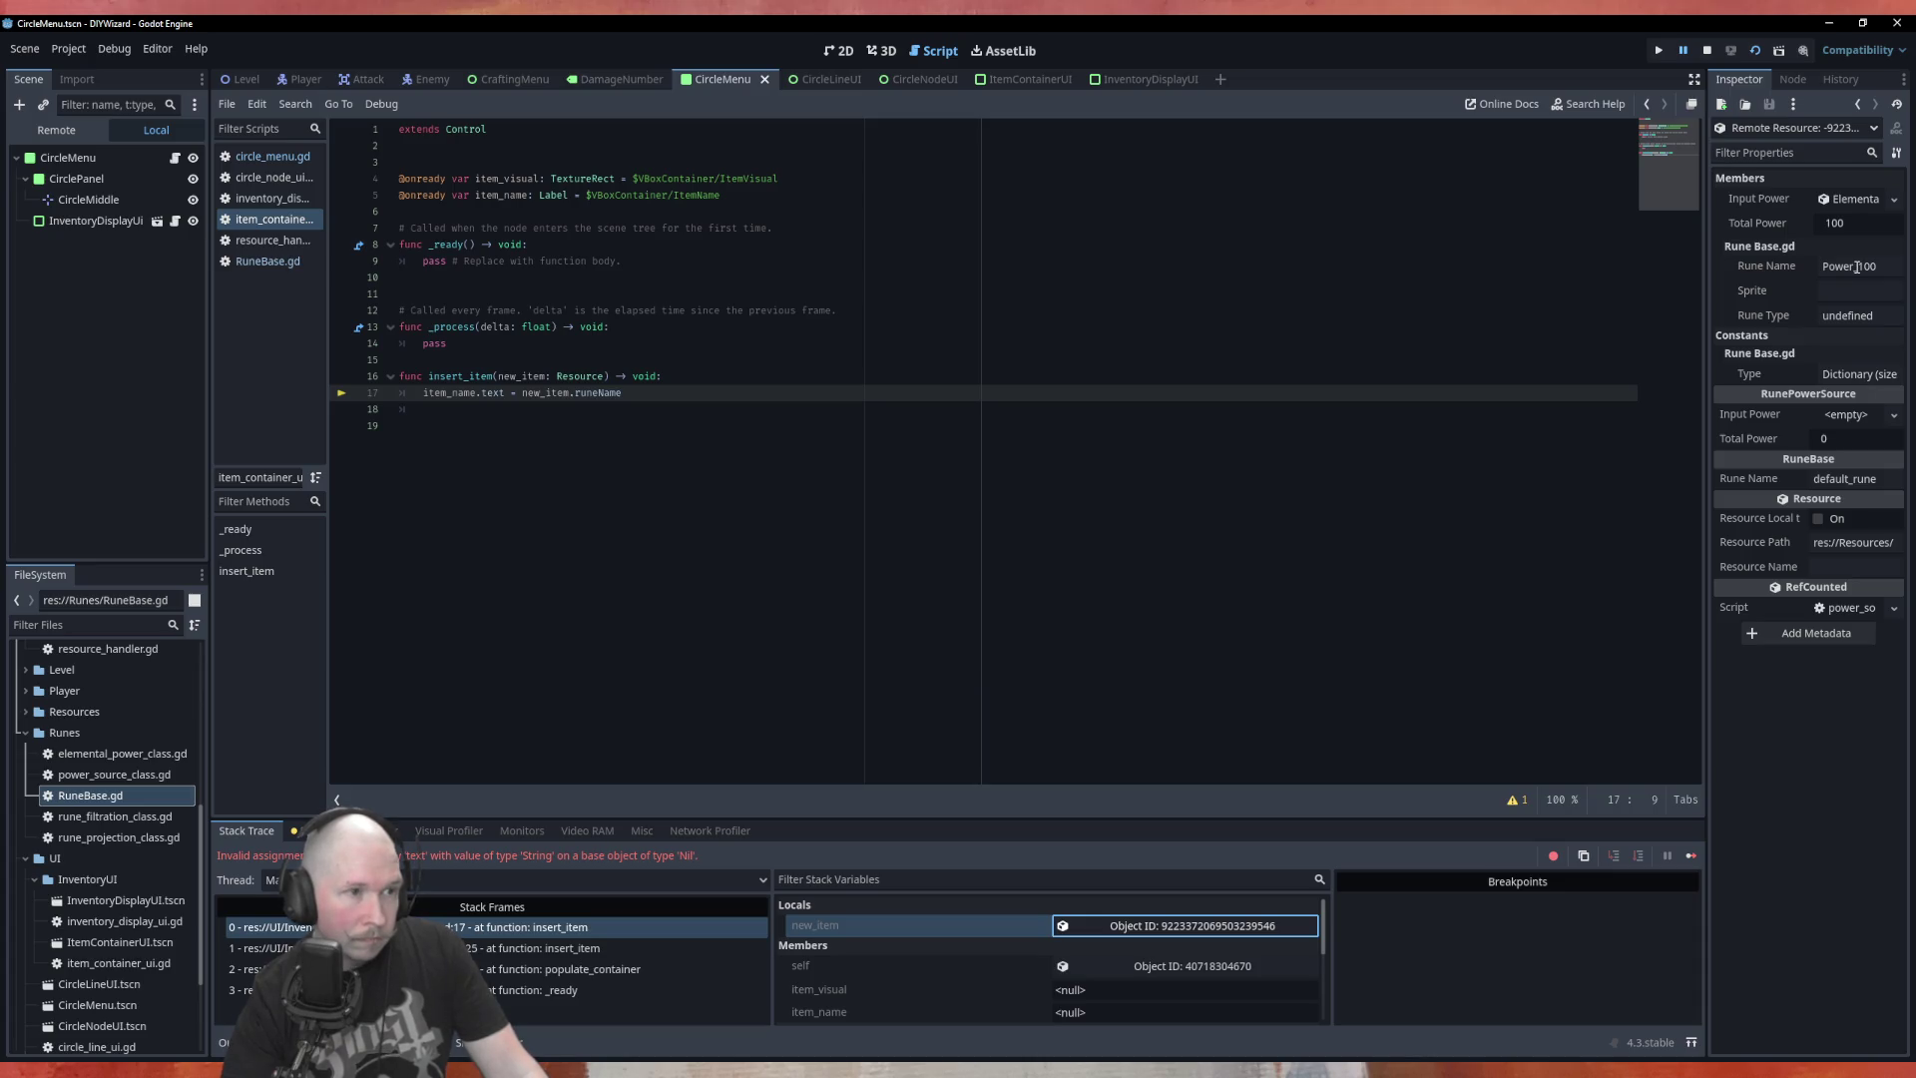
{"action": "left_click", "coordinate": [1707, 52]}
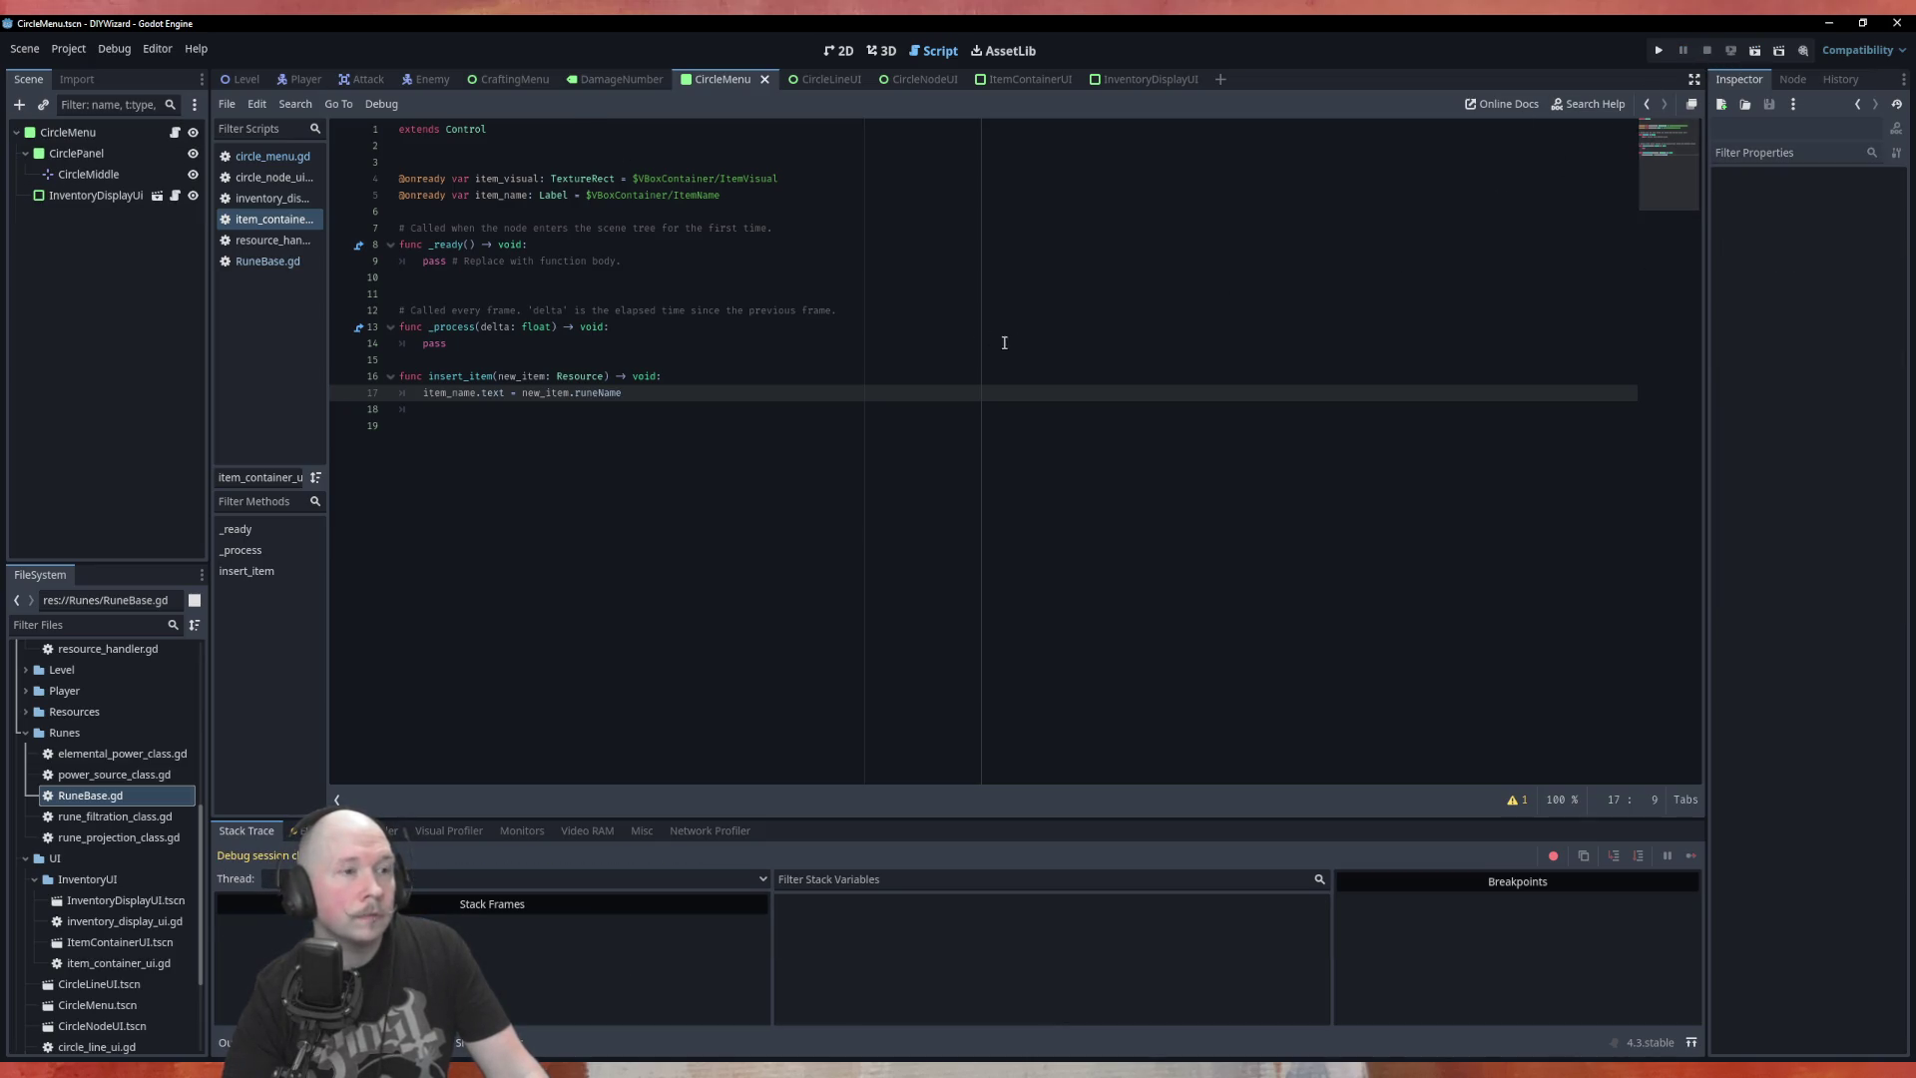
Declare a new variable 'var item_name_text: String' near the top of the script
{"action": "left_click", "coordinate": [671, 207]}
{"action": "key", "text": "Return"}
{"action": "type", "text": "item"}
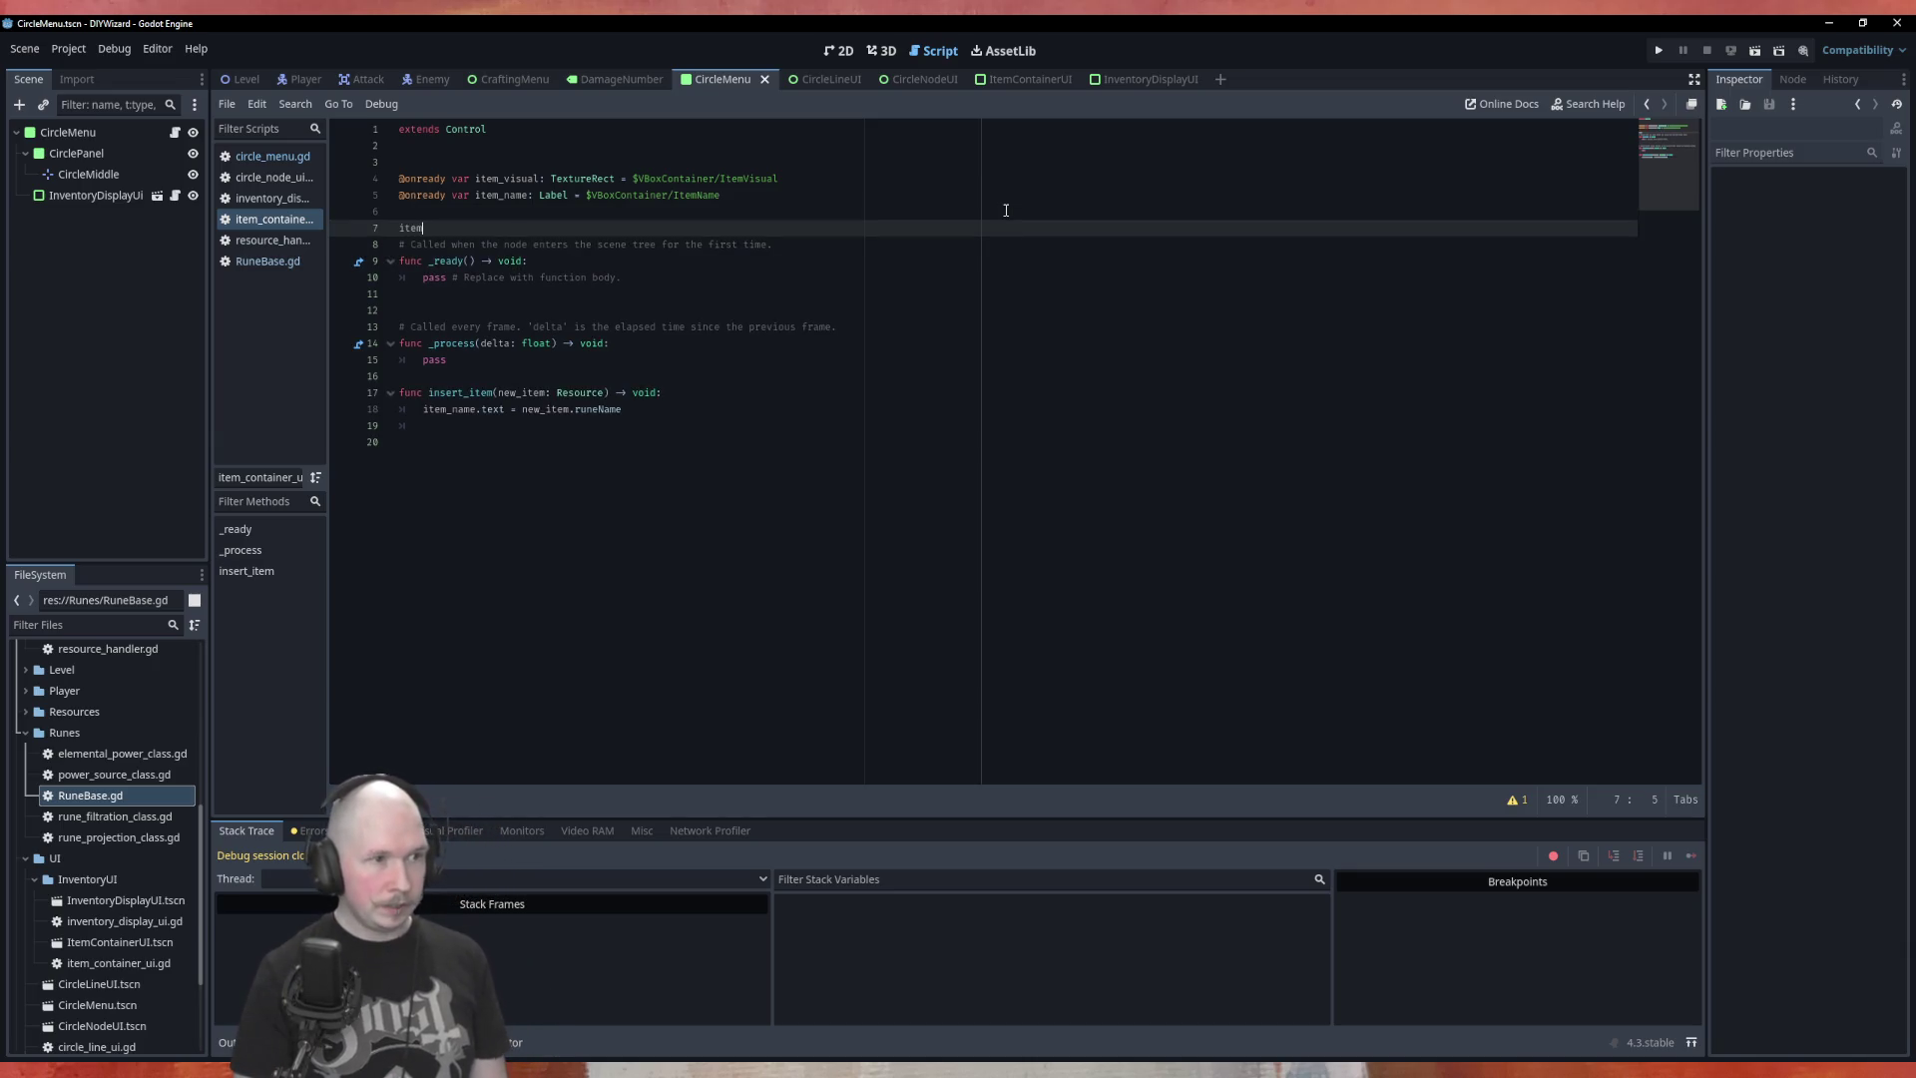
{"action": "key", "text": "BackSpace"}
{"action": "key", "text": "BackSpace"}
{"action": "key", "text": "BackSpace"}
{"action": "type", "text": "var"}
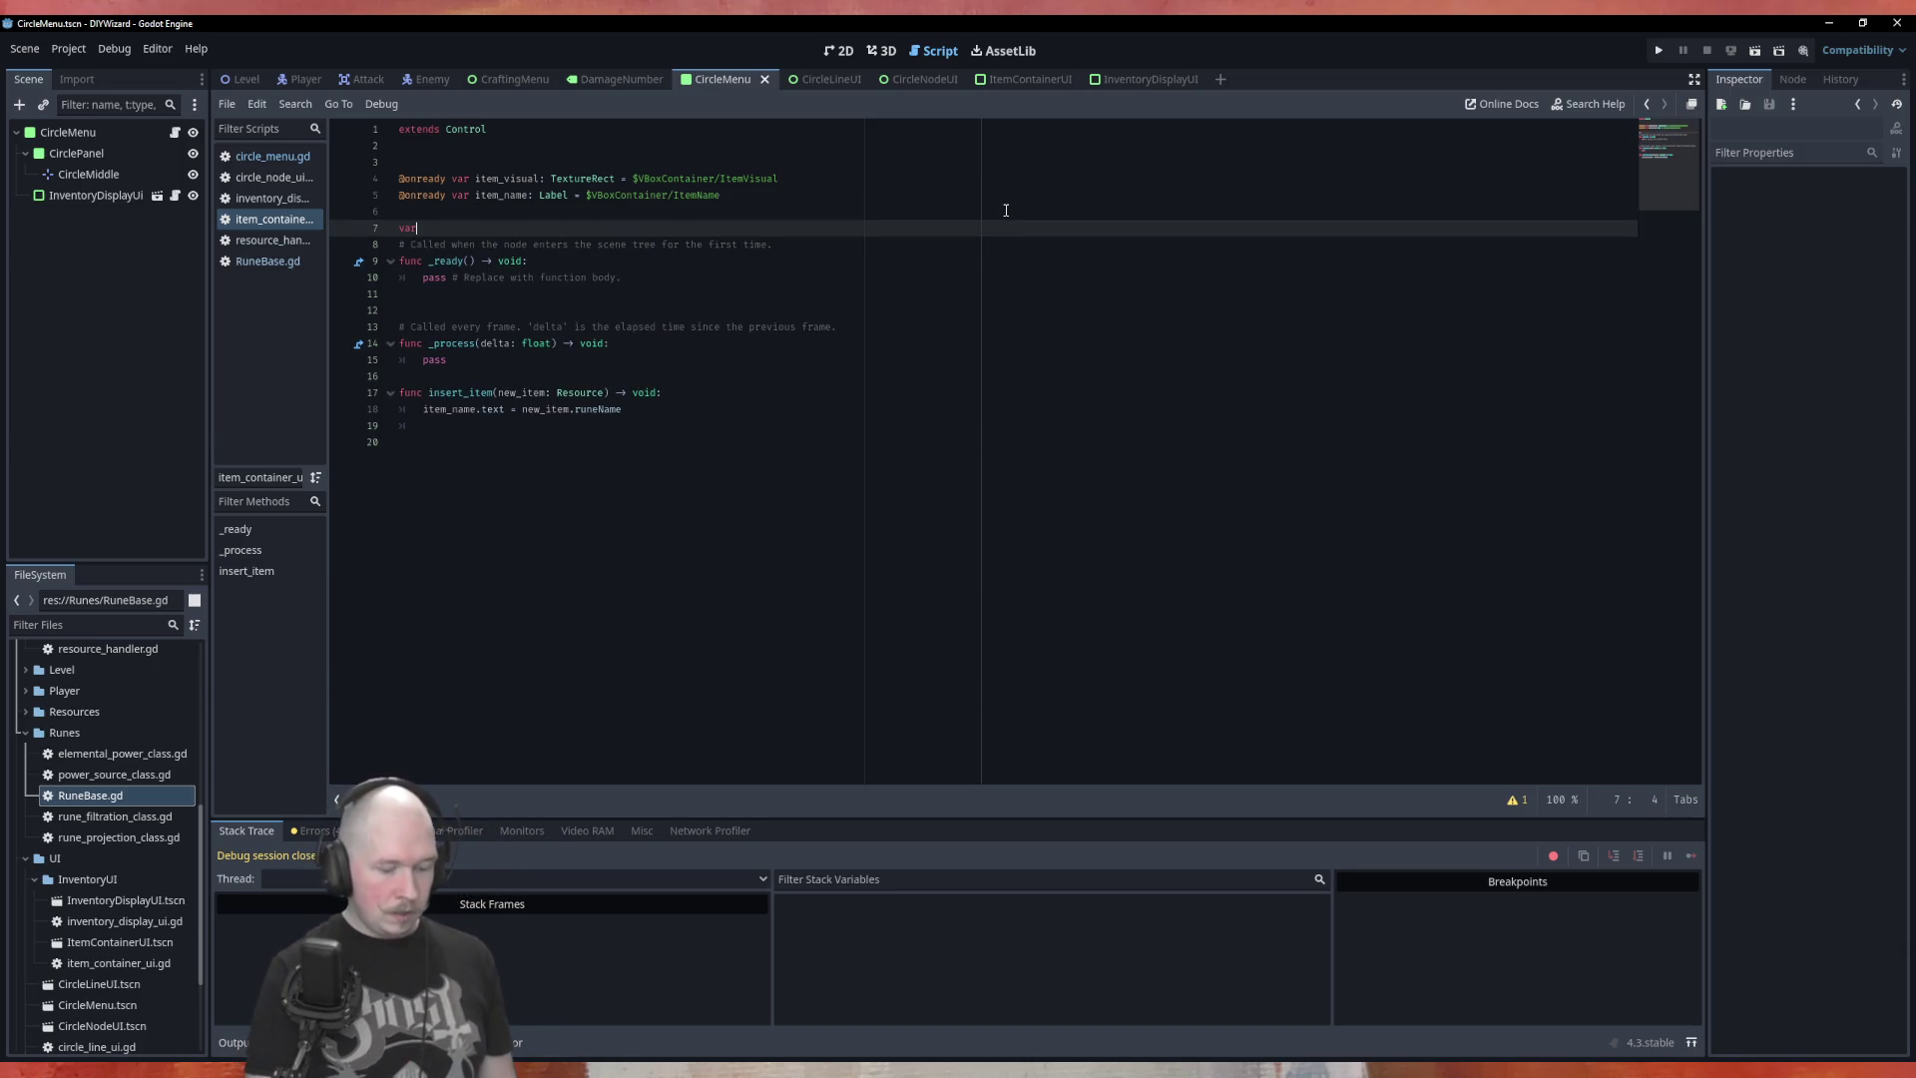
{"action": "type", "text": " item"}
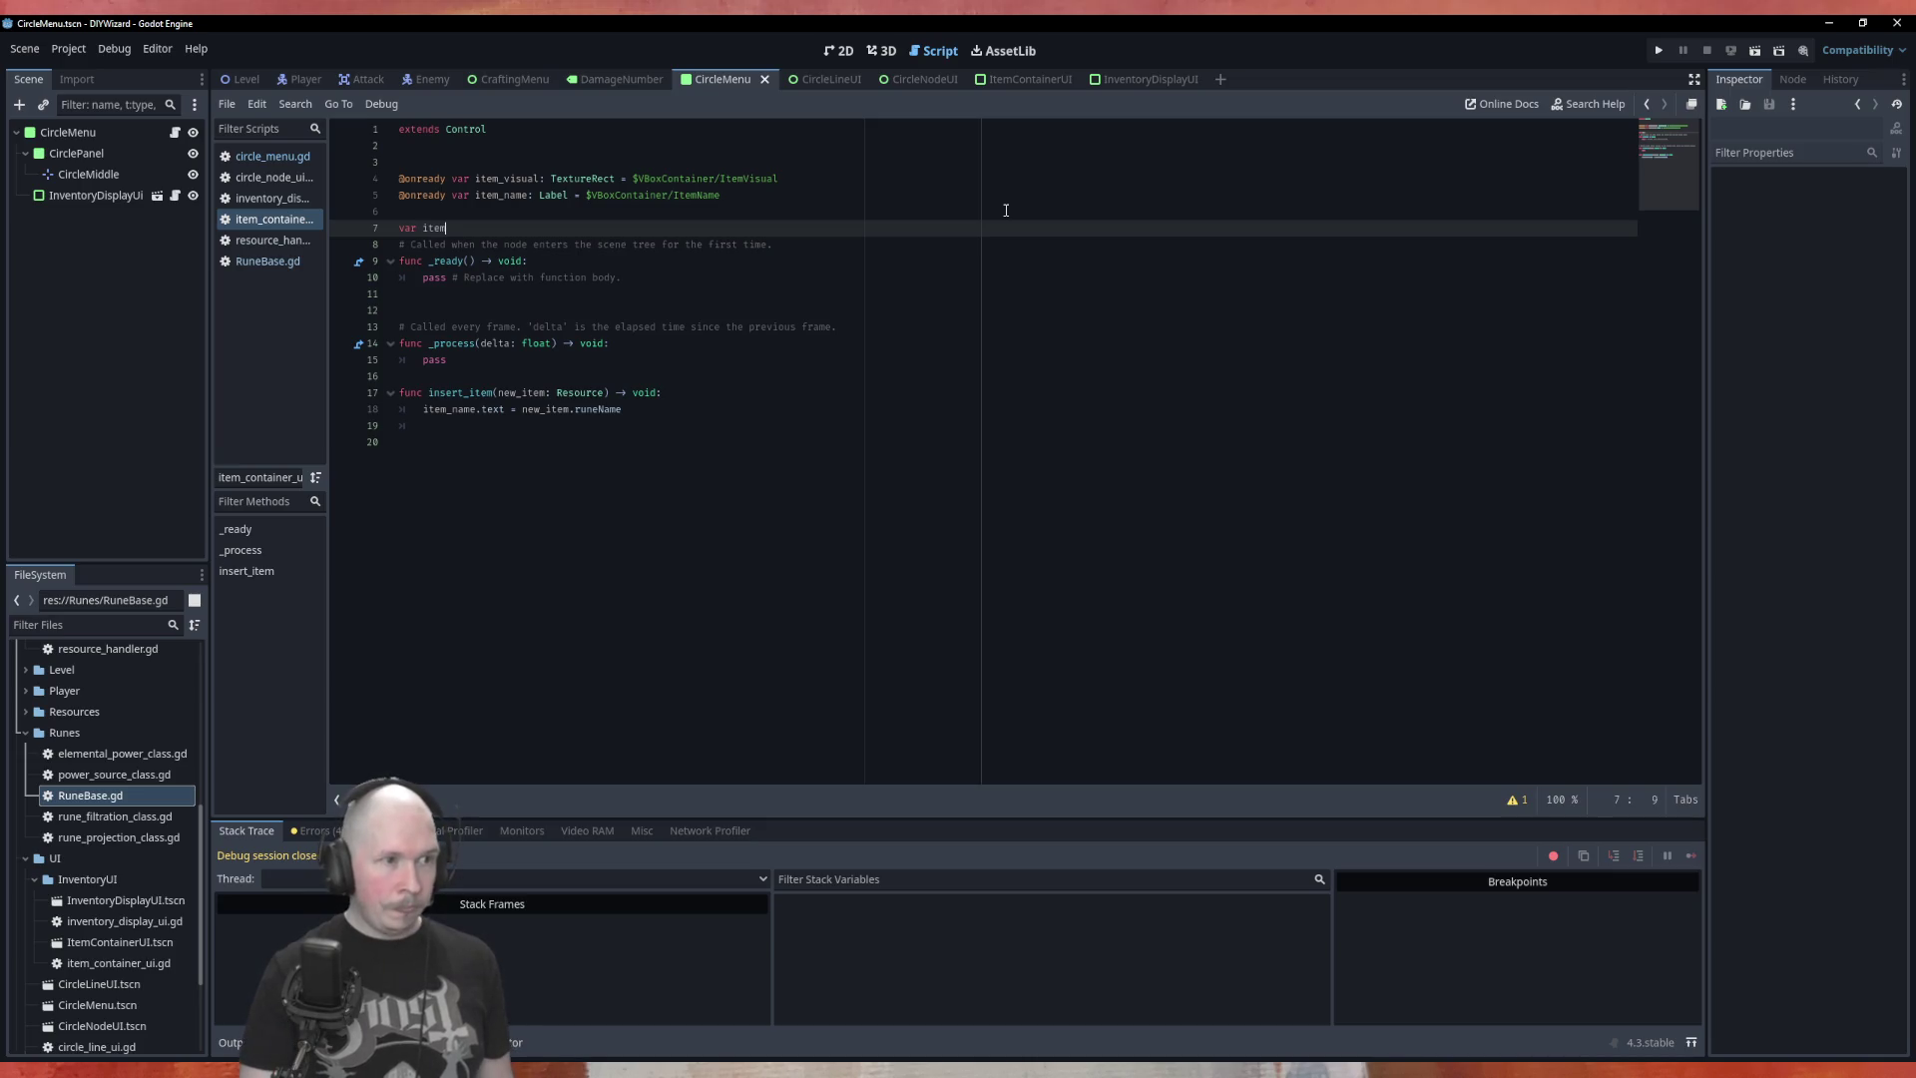
{"action": "type", "text": "_name"}
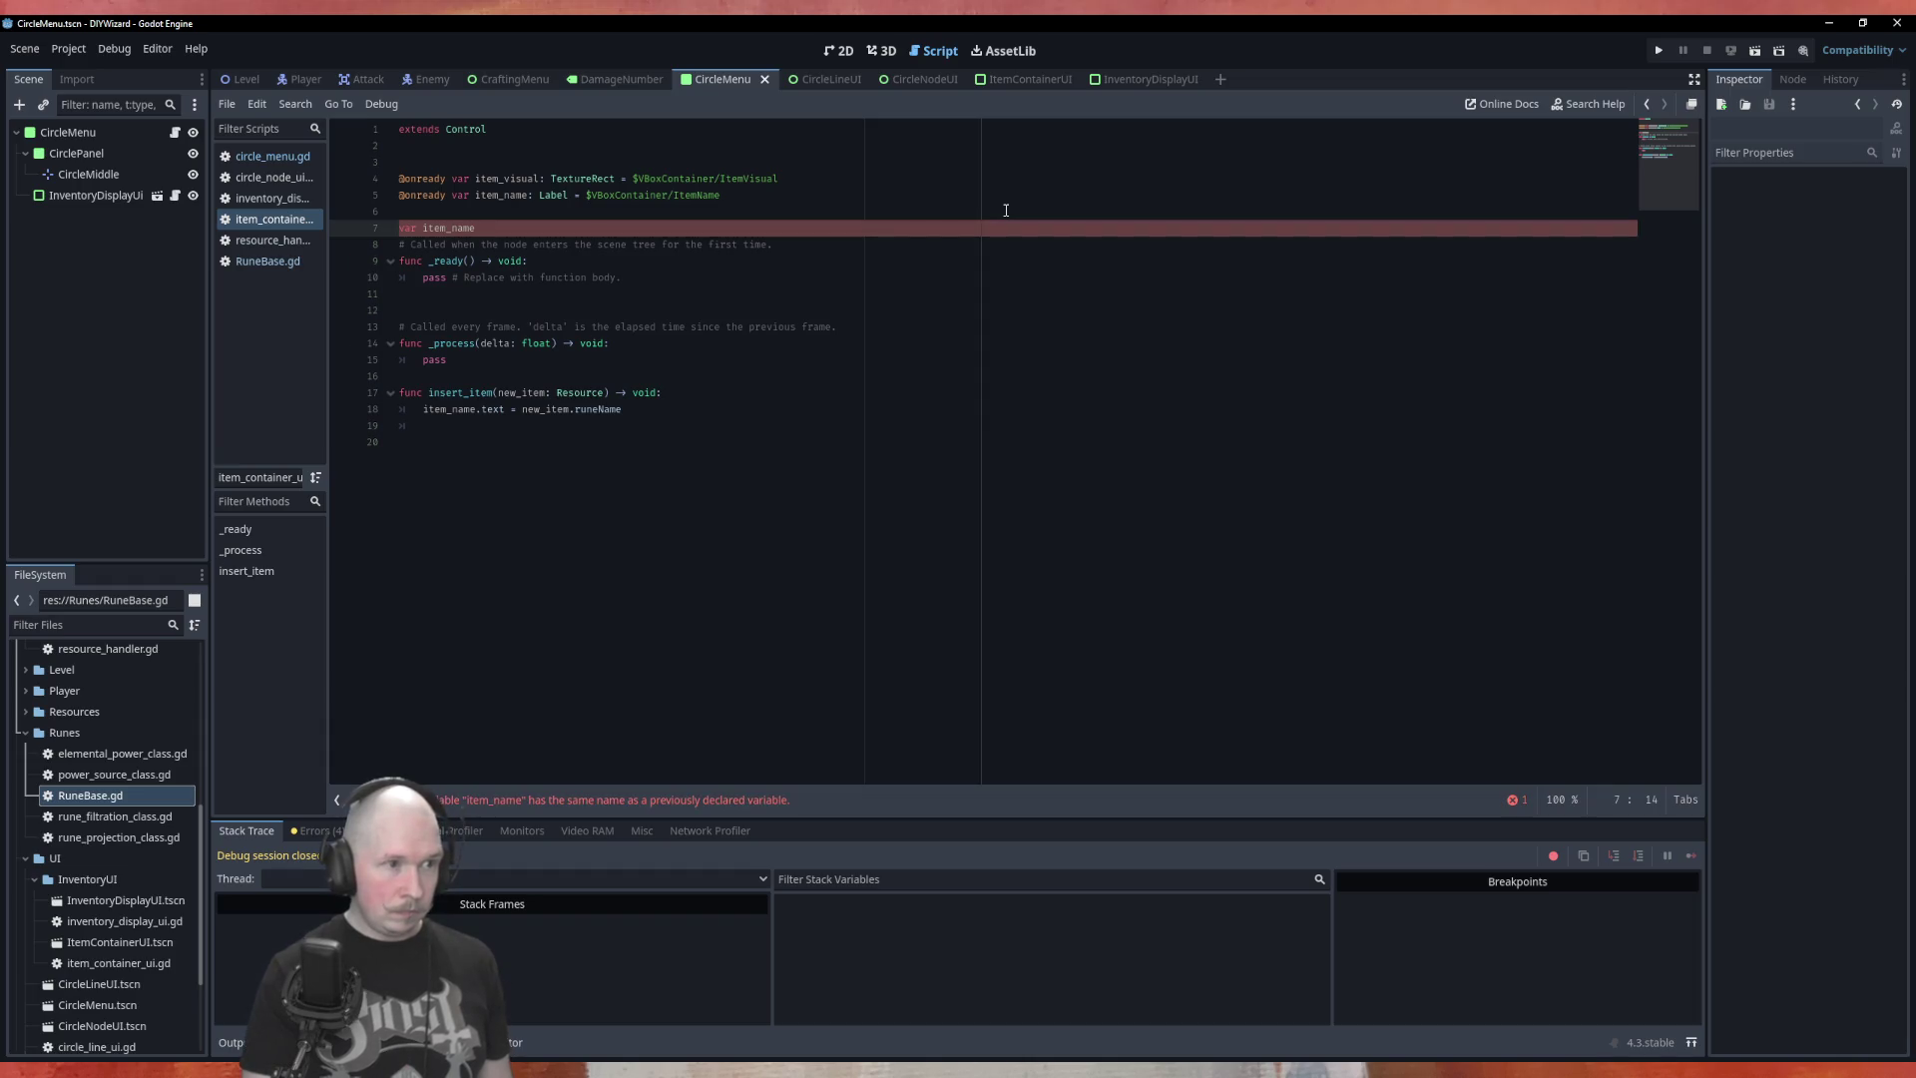
{"action": "type", "text": "_text:"}
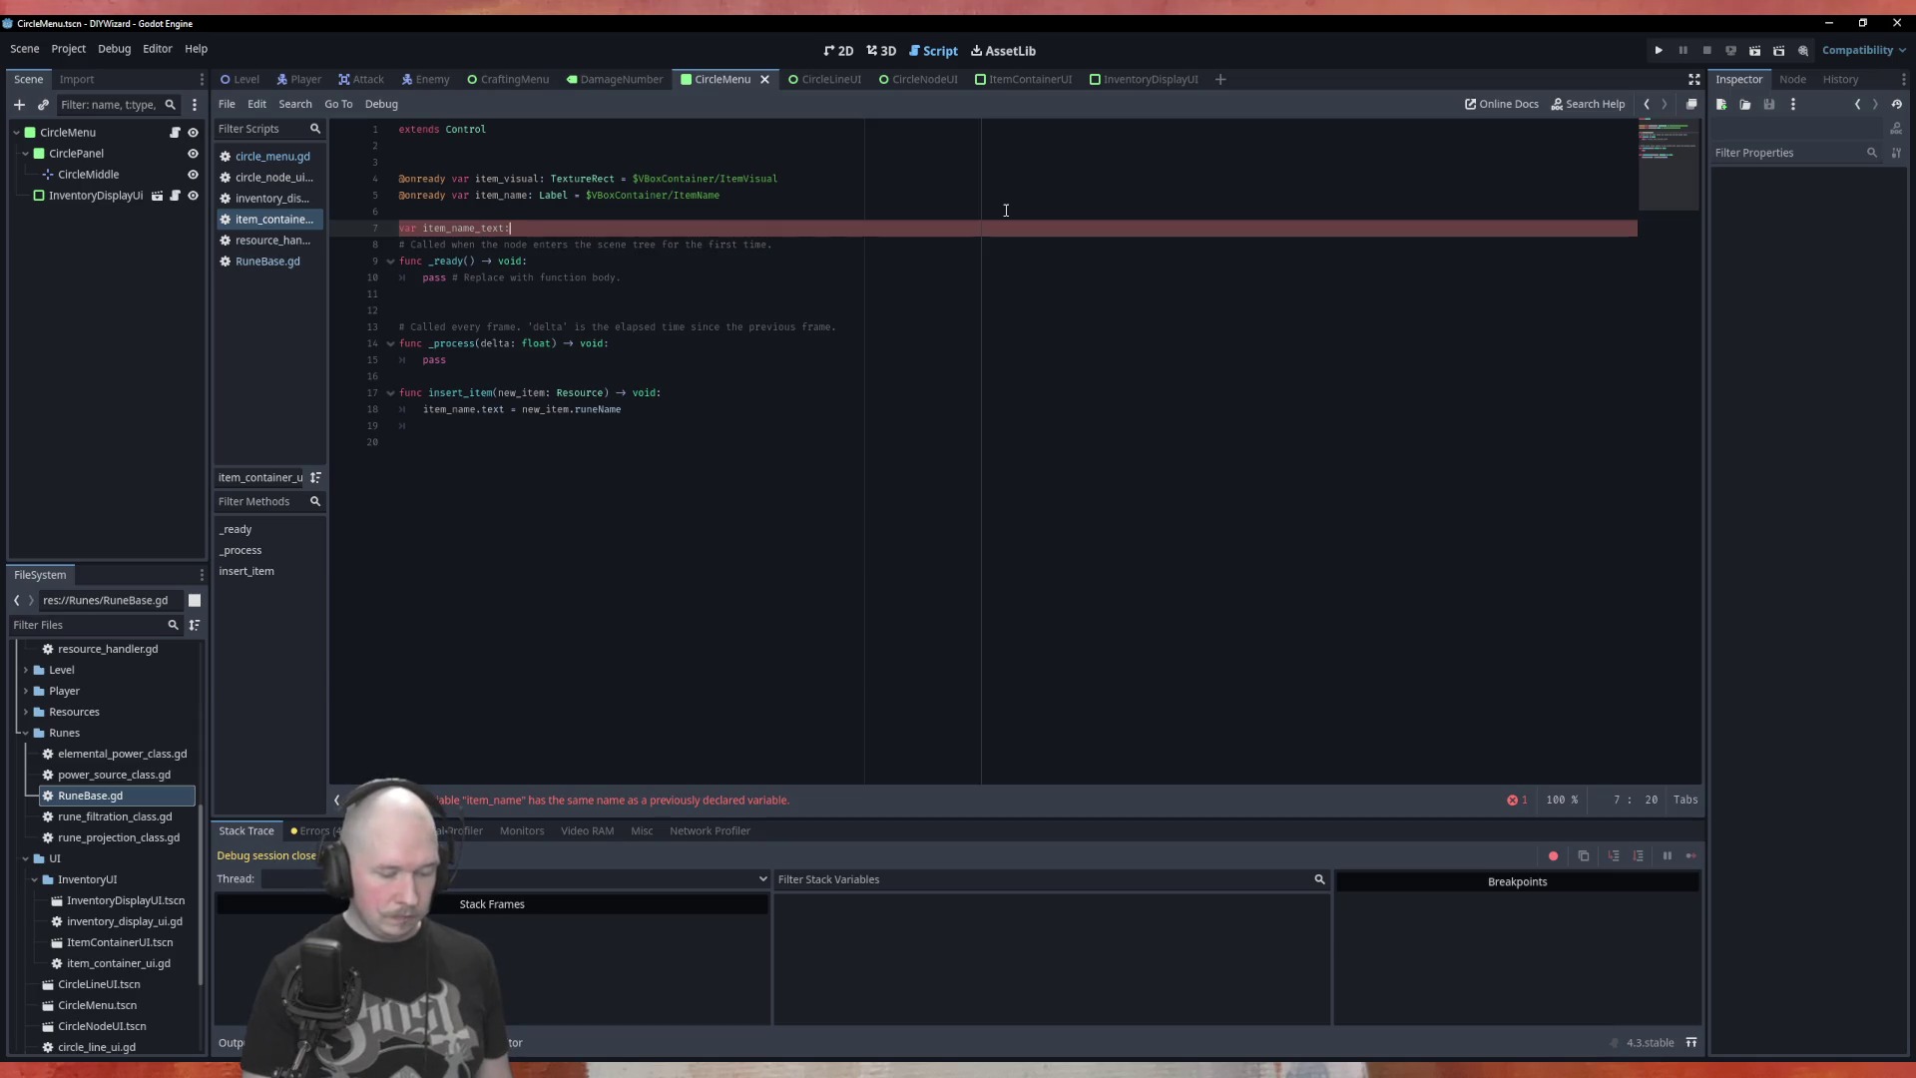
{"action": "type", "text": " Strin"}
{"action": "key", "text": "Return"}
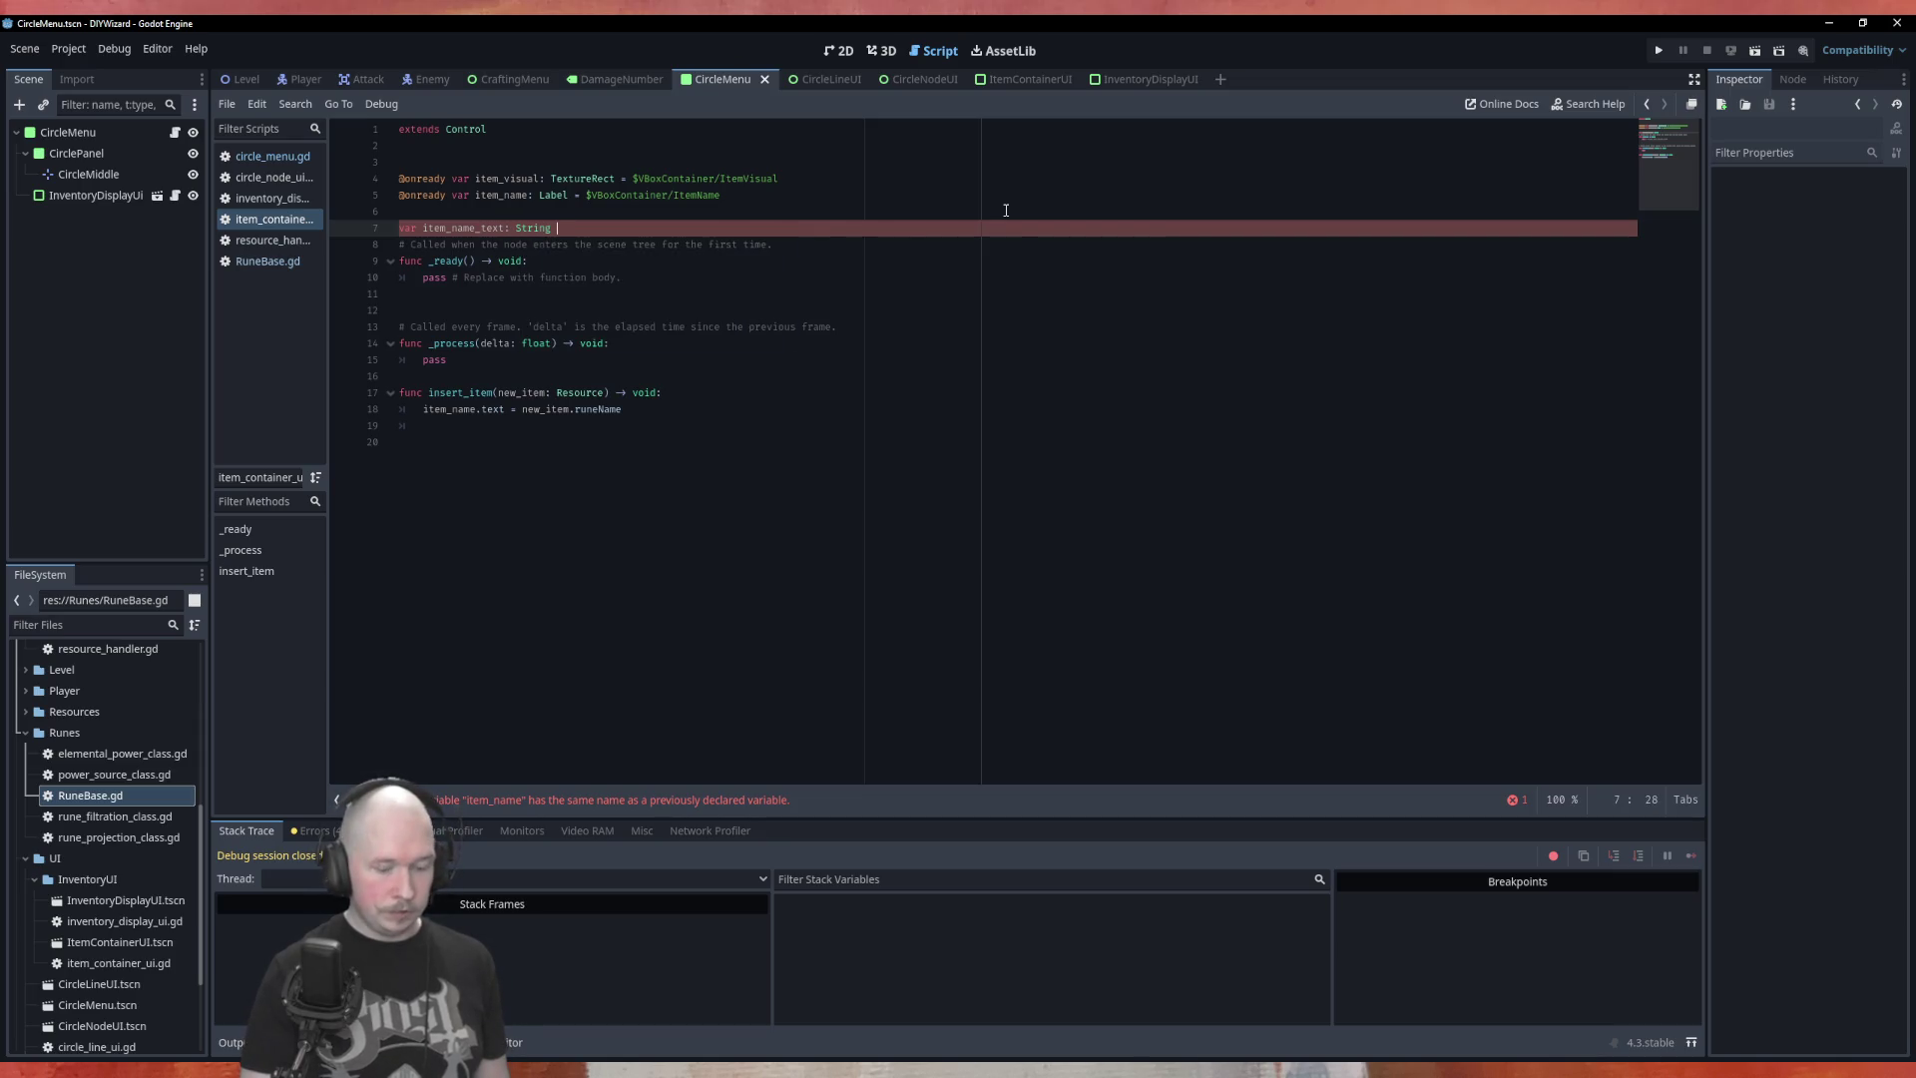
{"action": "key", "text": "BackSpace"}
{"action": "key", "text": "BackSpace"}
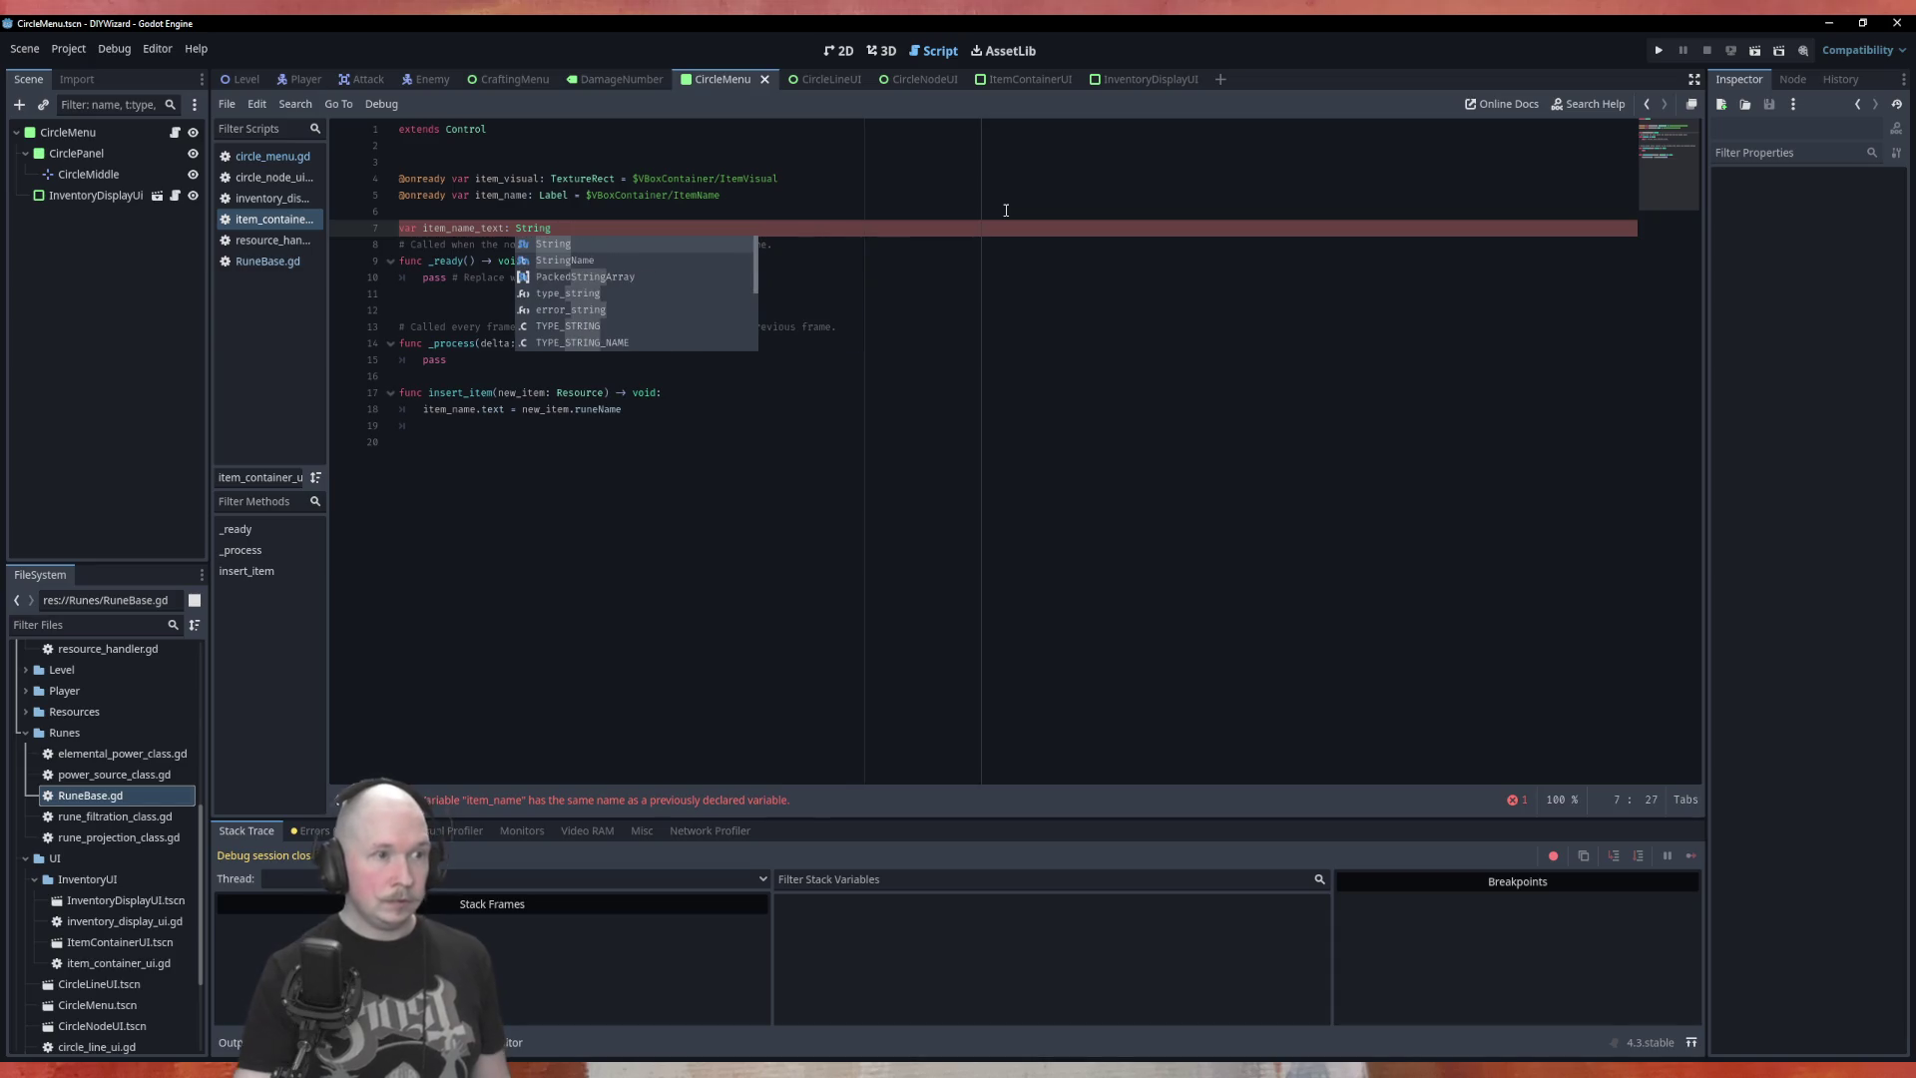
Add an empty line in _ready and make insert_item assign item_name_text = new_item.runeName
{"action": "left_click", "coordinate": [852, 260]}
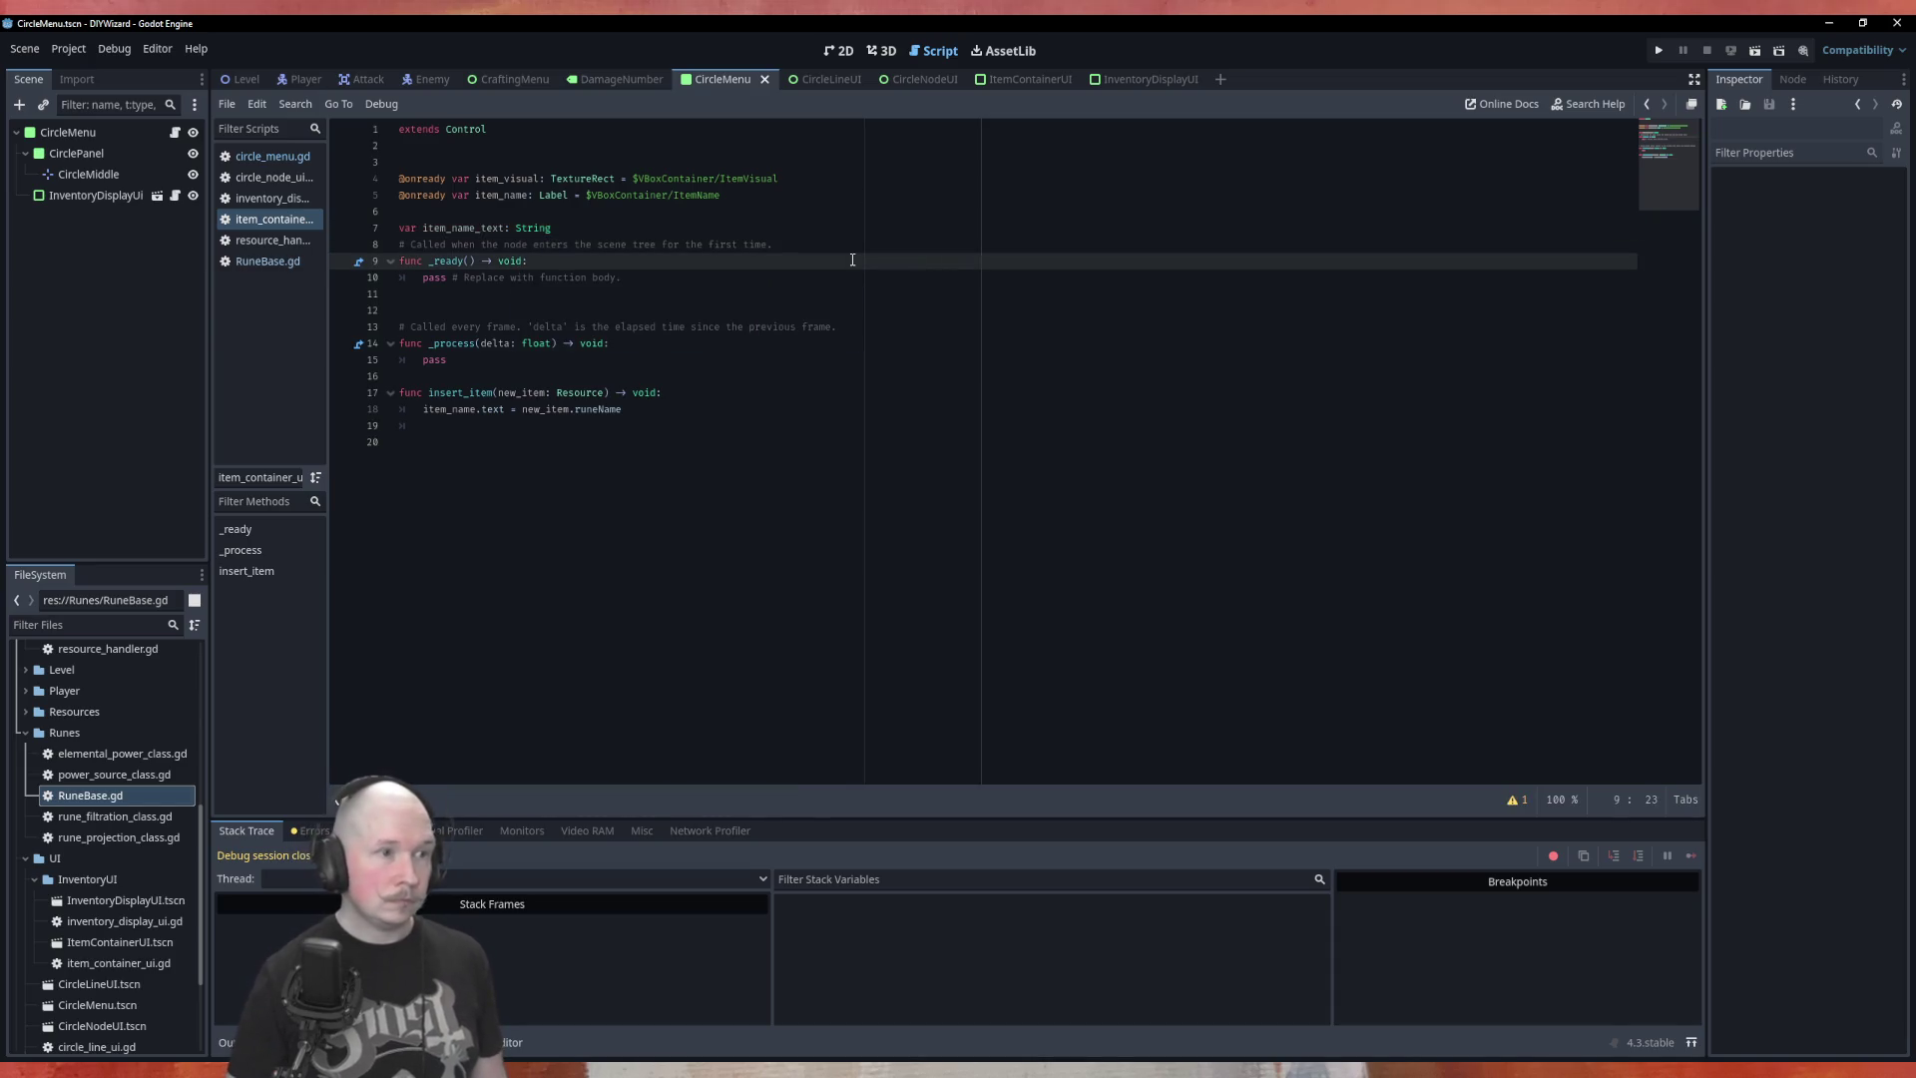
{"action": "key", "text": "Return"}
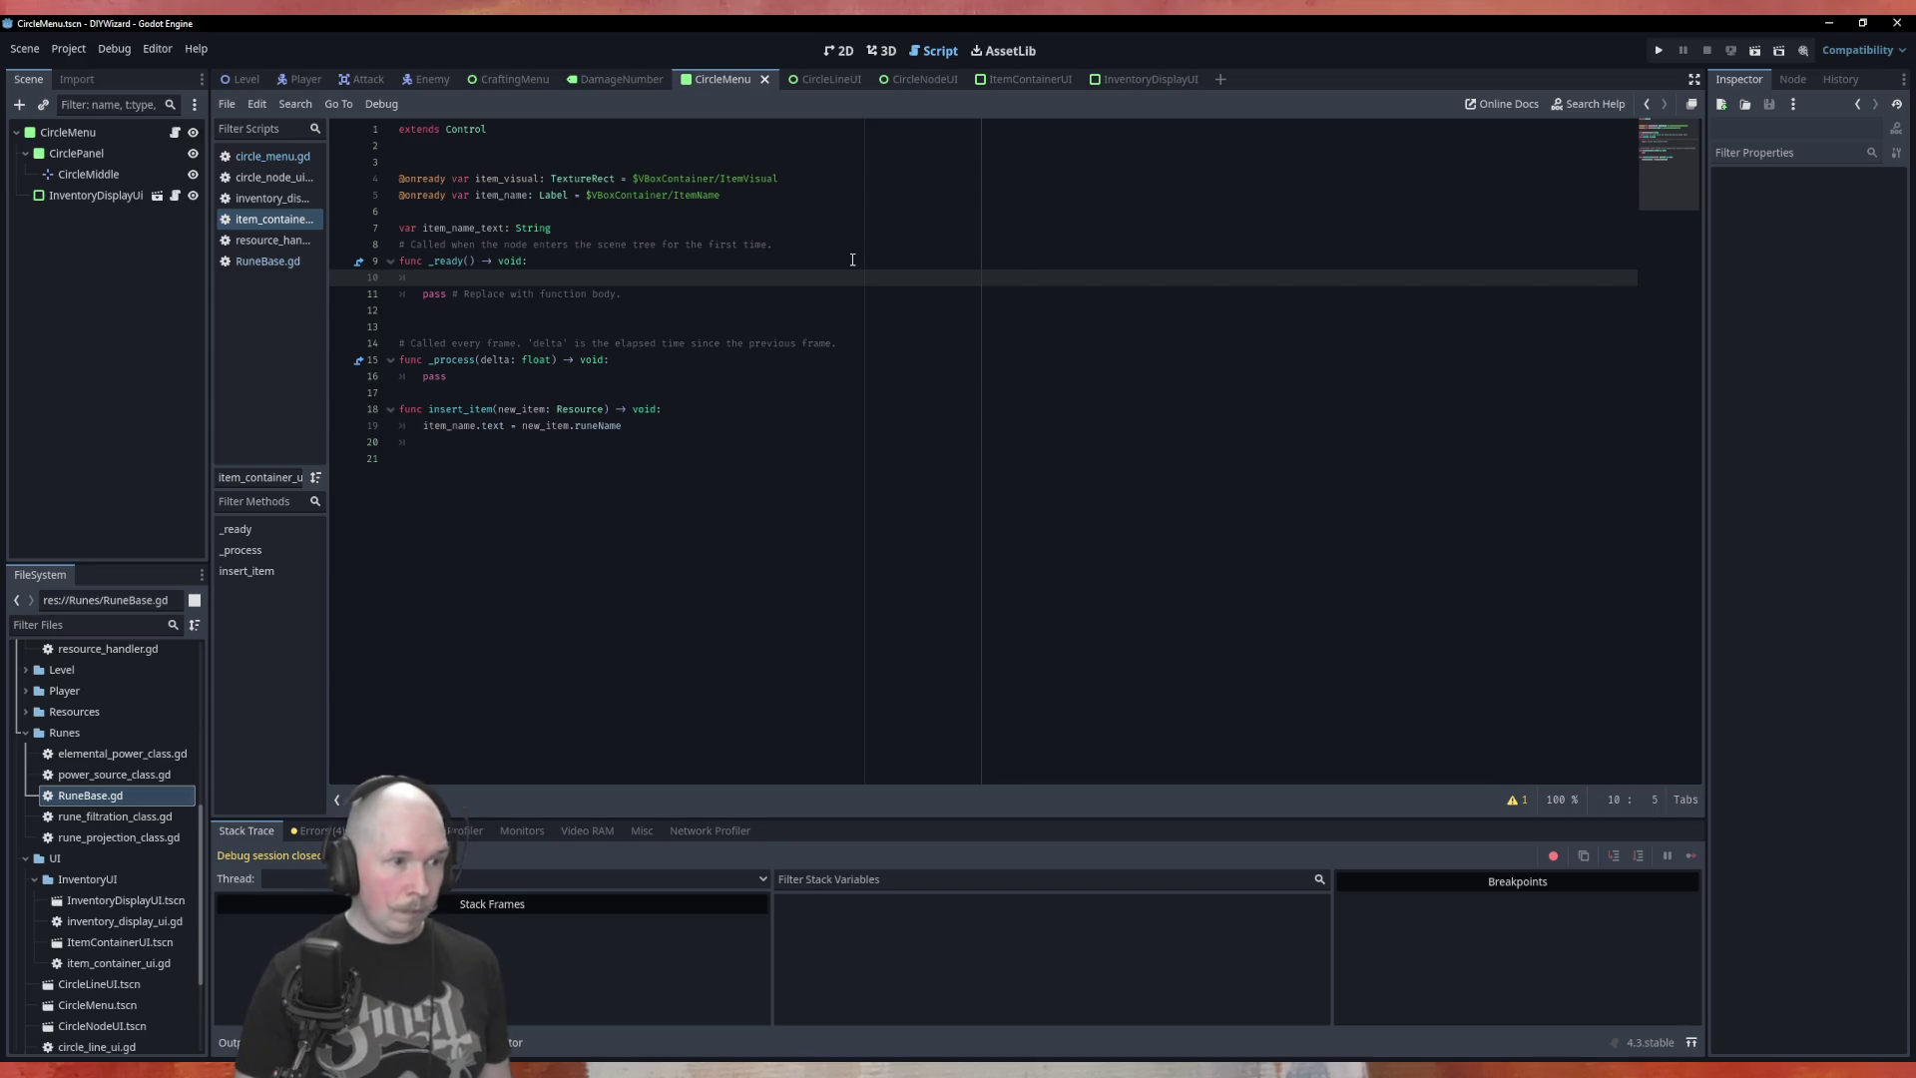
{"action": "left_click", "coordinate": [505, 426]}
{"action": "key", "text": "BackSpace"}
{"action": "key", "text": "BackSpace"}
{"action": "key", "text": "BackSpace"}
{"action": "key", "text": "BackSpace"}
{"action": "key", "text": "BackSpace"}
{"action": "key", "text": "BackSpace"}
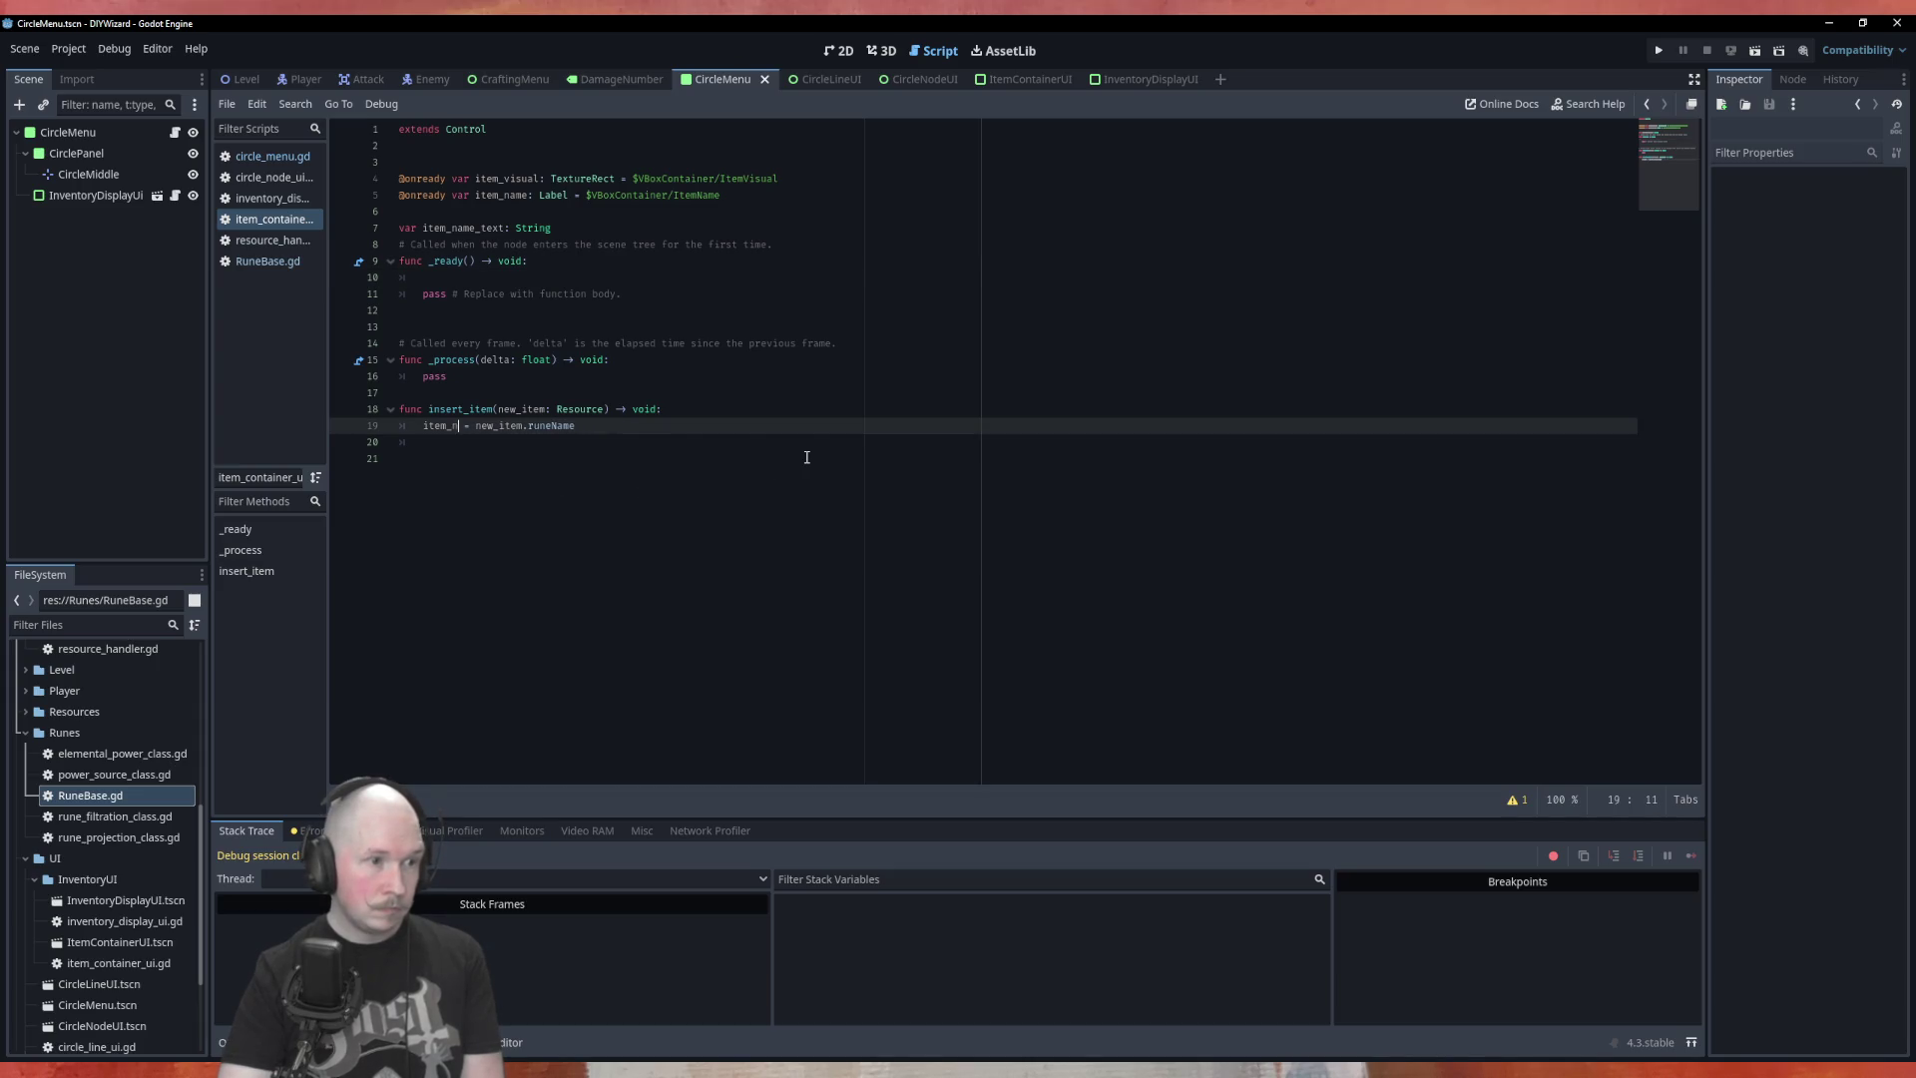
{"action": "type", "text": "name_"}
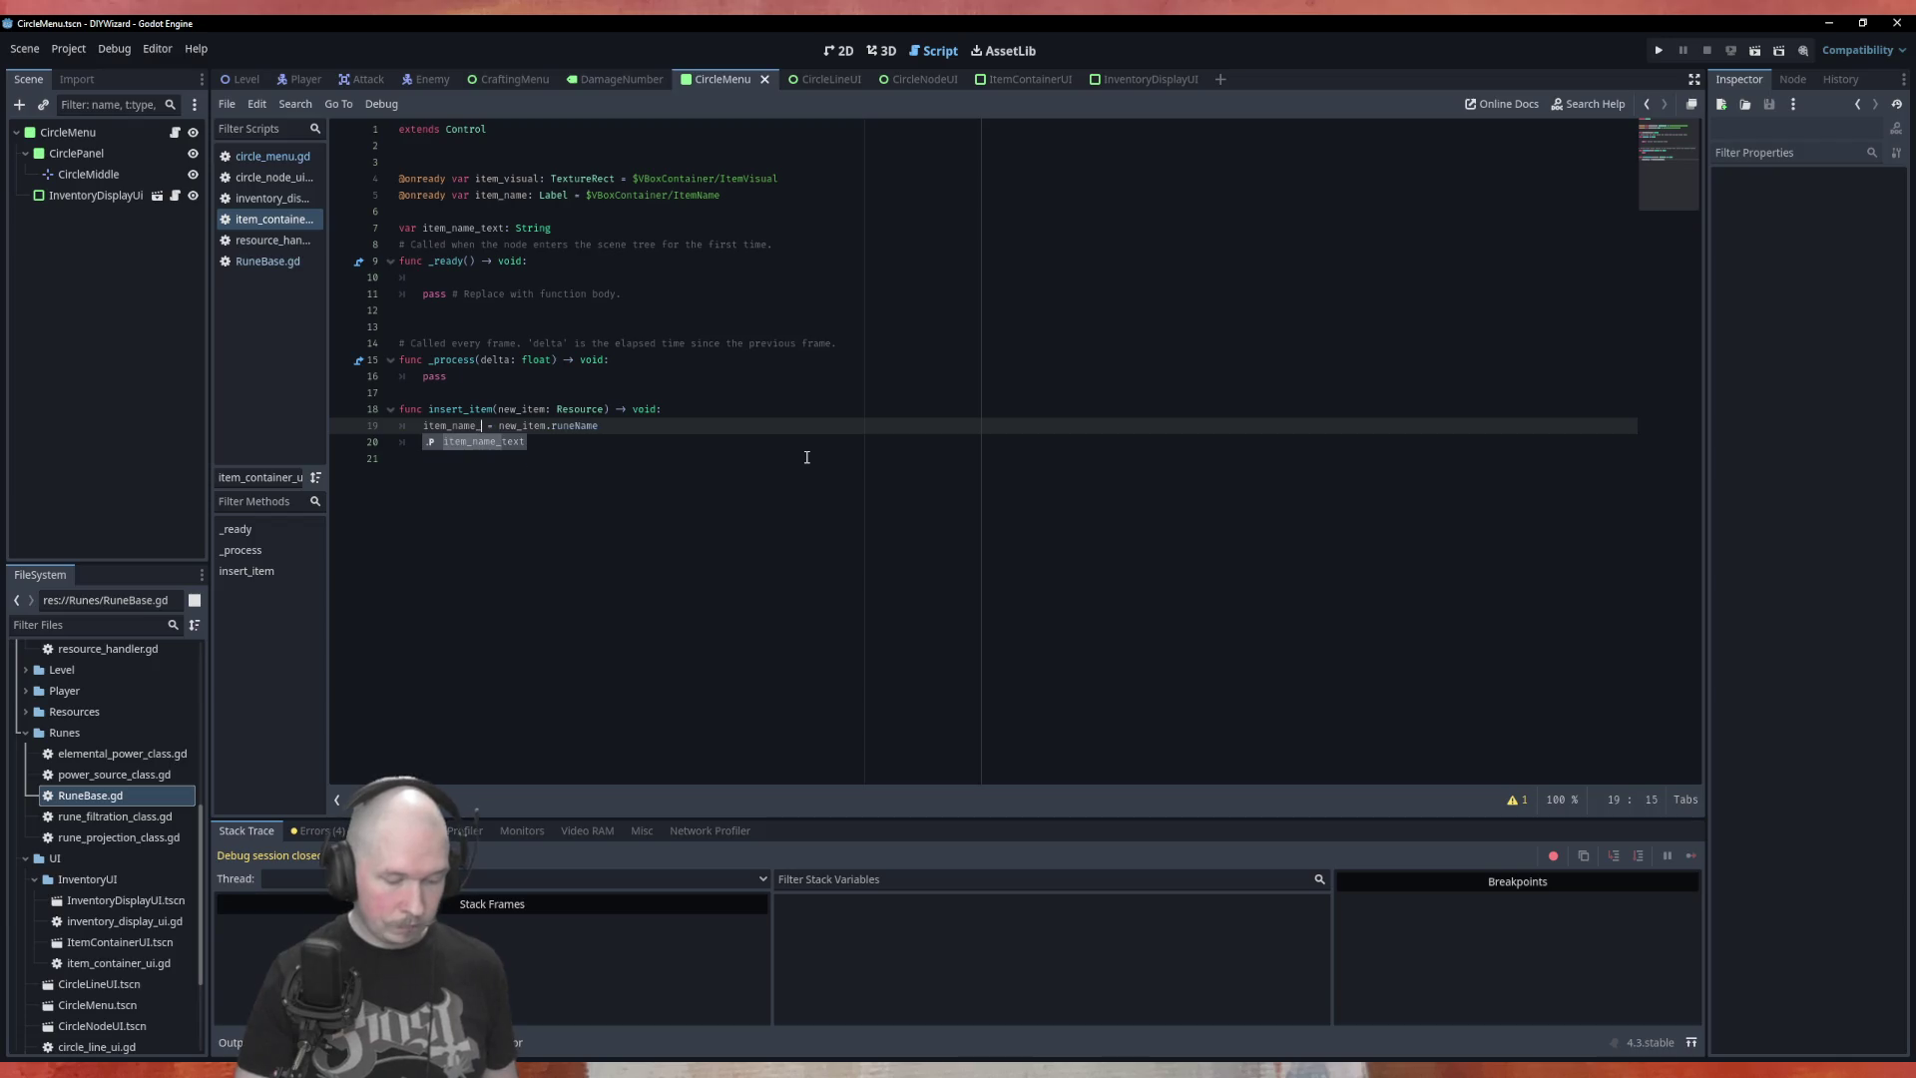
{"action": "key", "text": "Return"}
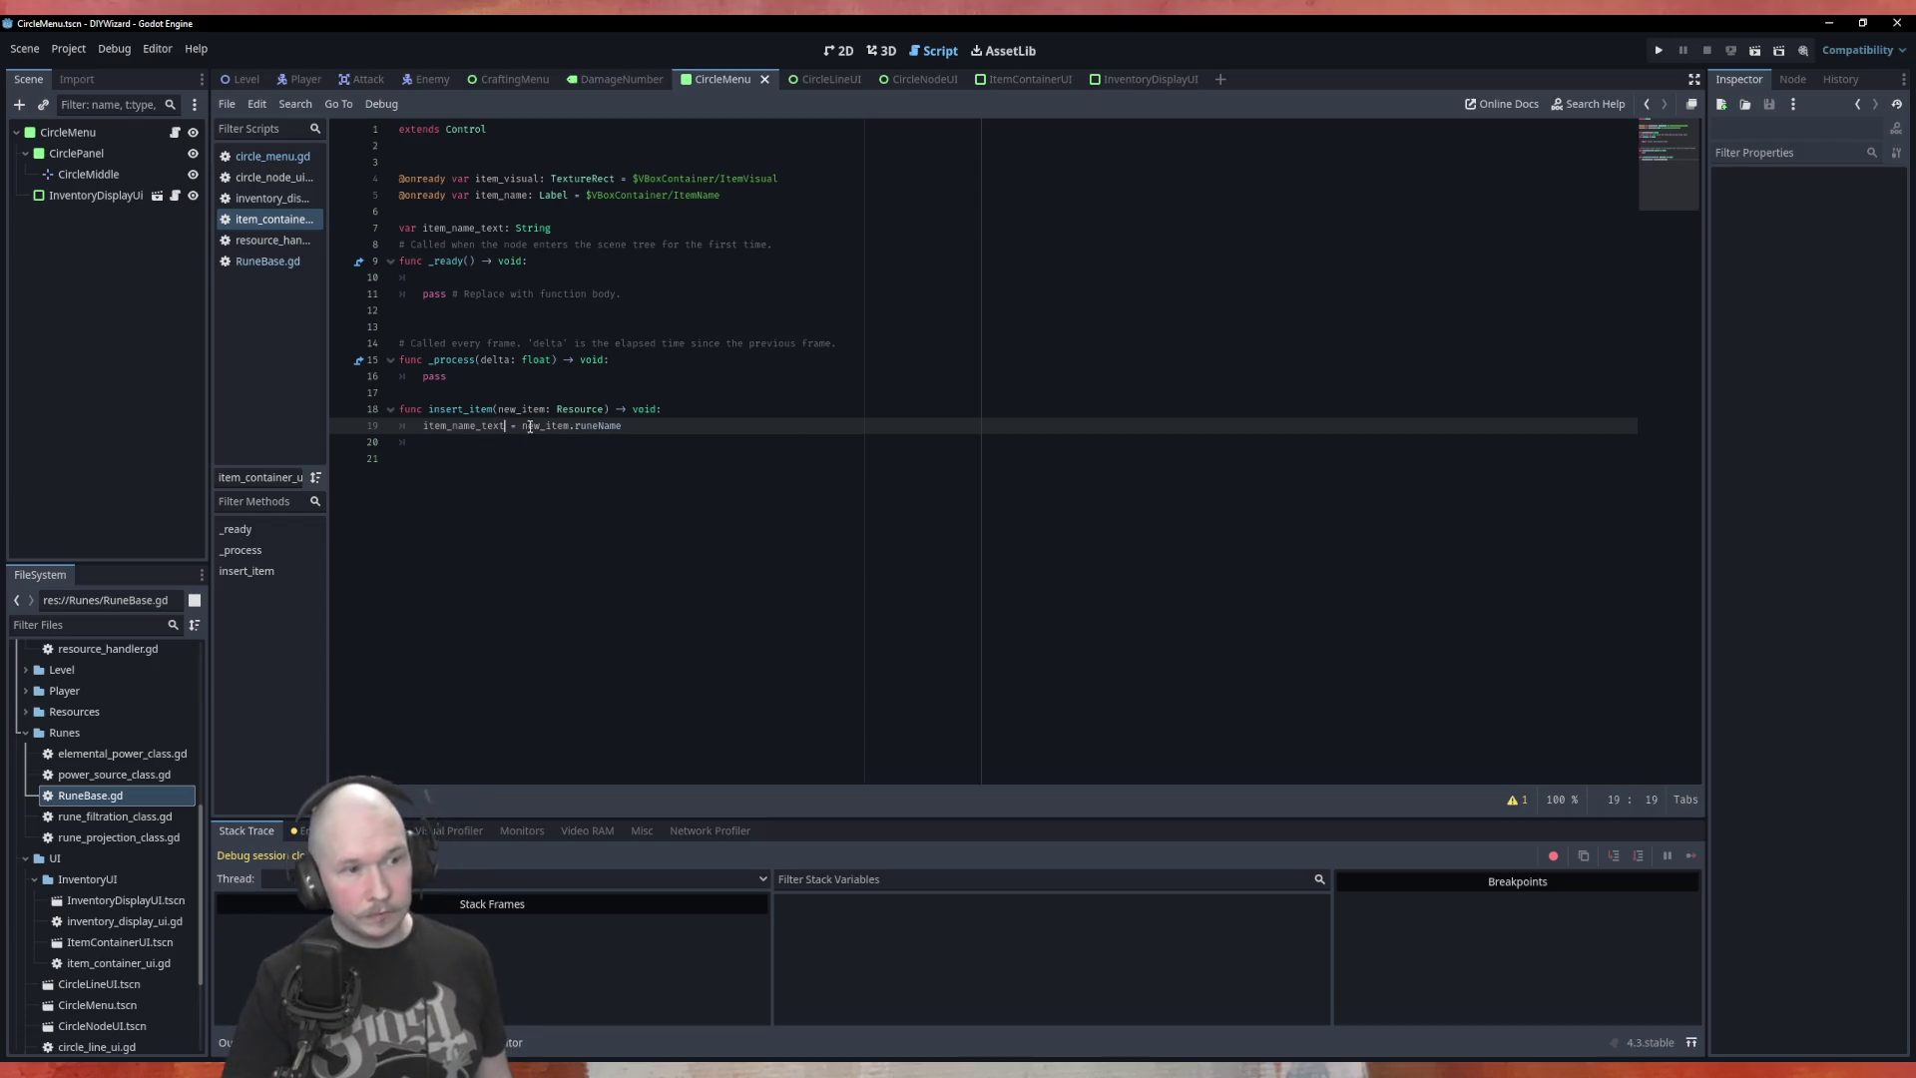
Start declaring 'var contained_resource: Resource' above the item_name_text declaration
{"action": "left_click", "coordinate": [576, 279]}
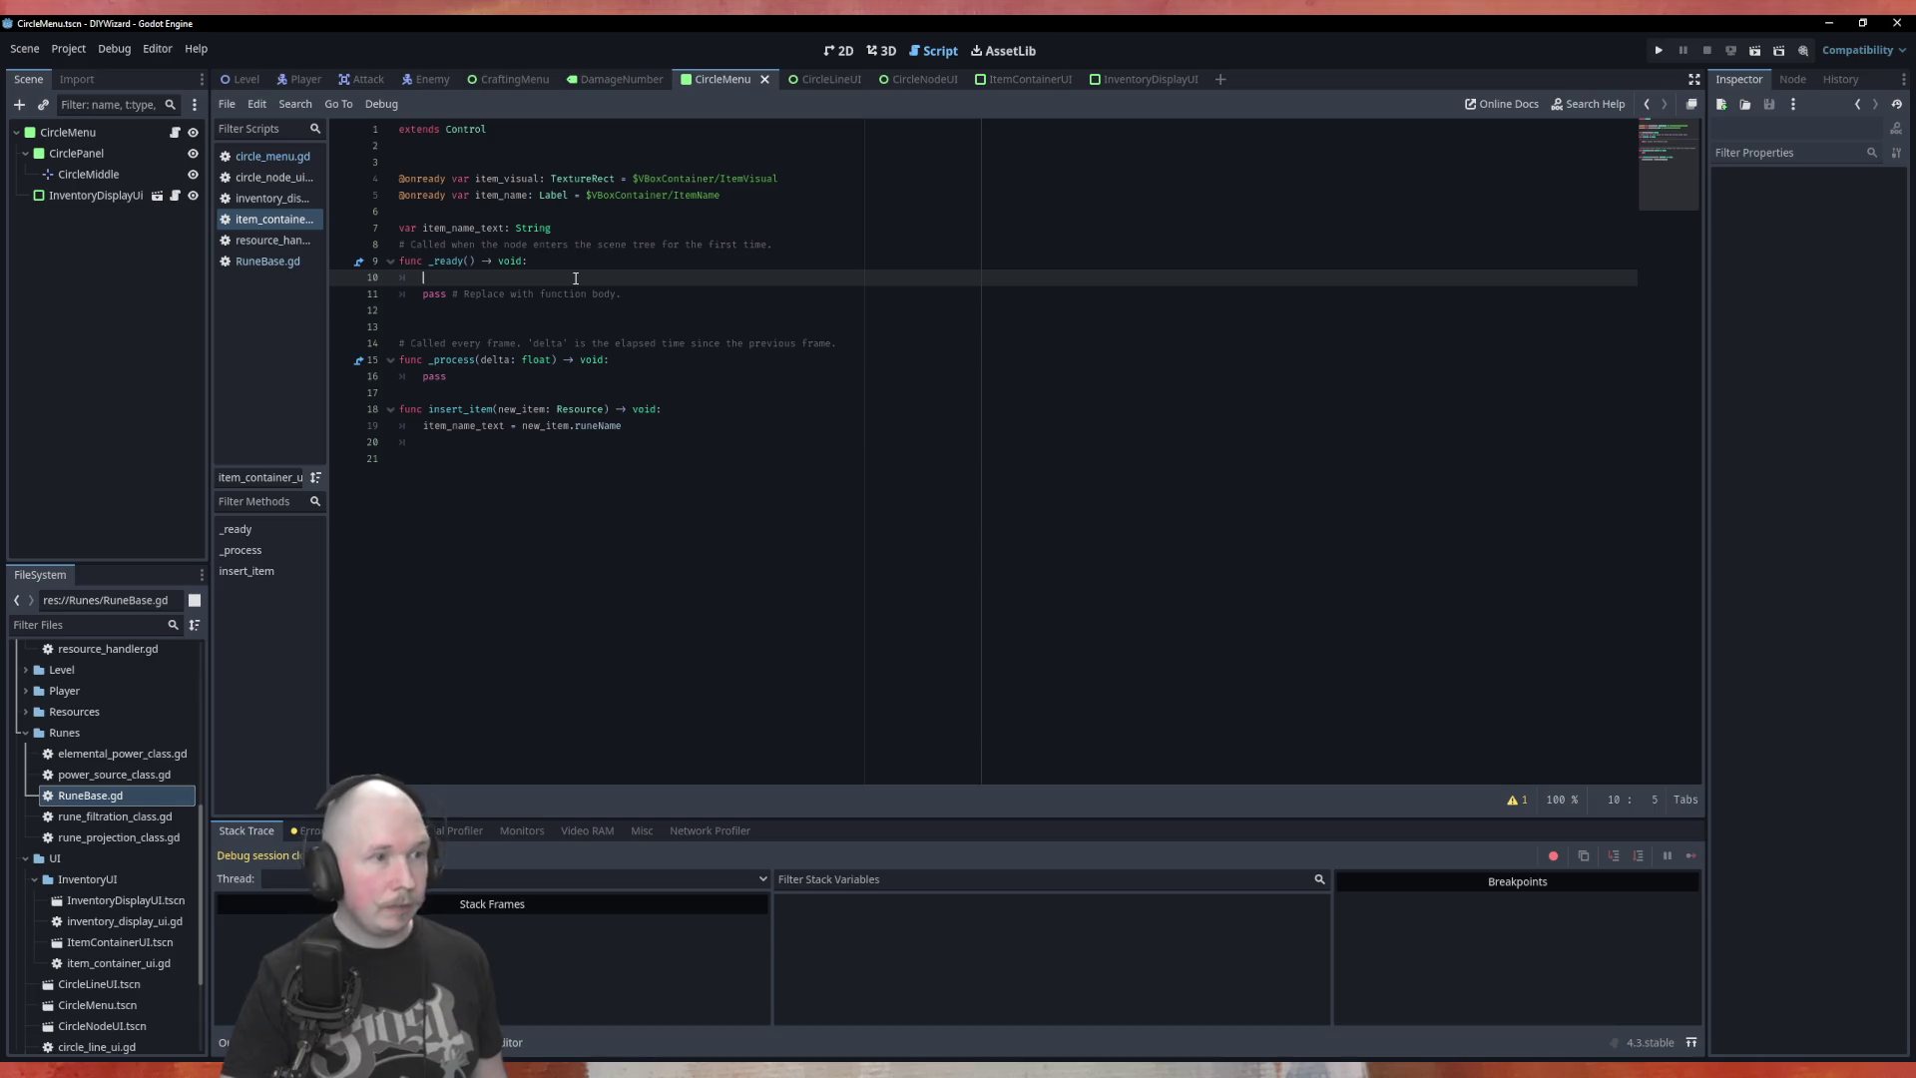
{"action": "left_click", "coordinate": [713, 228]}
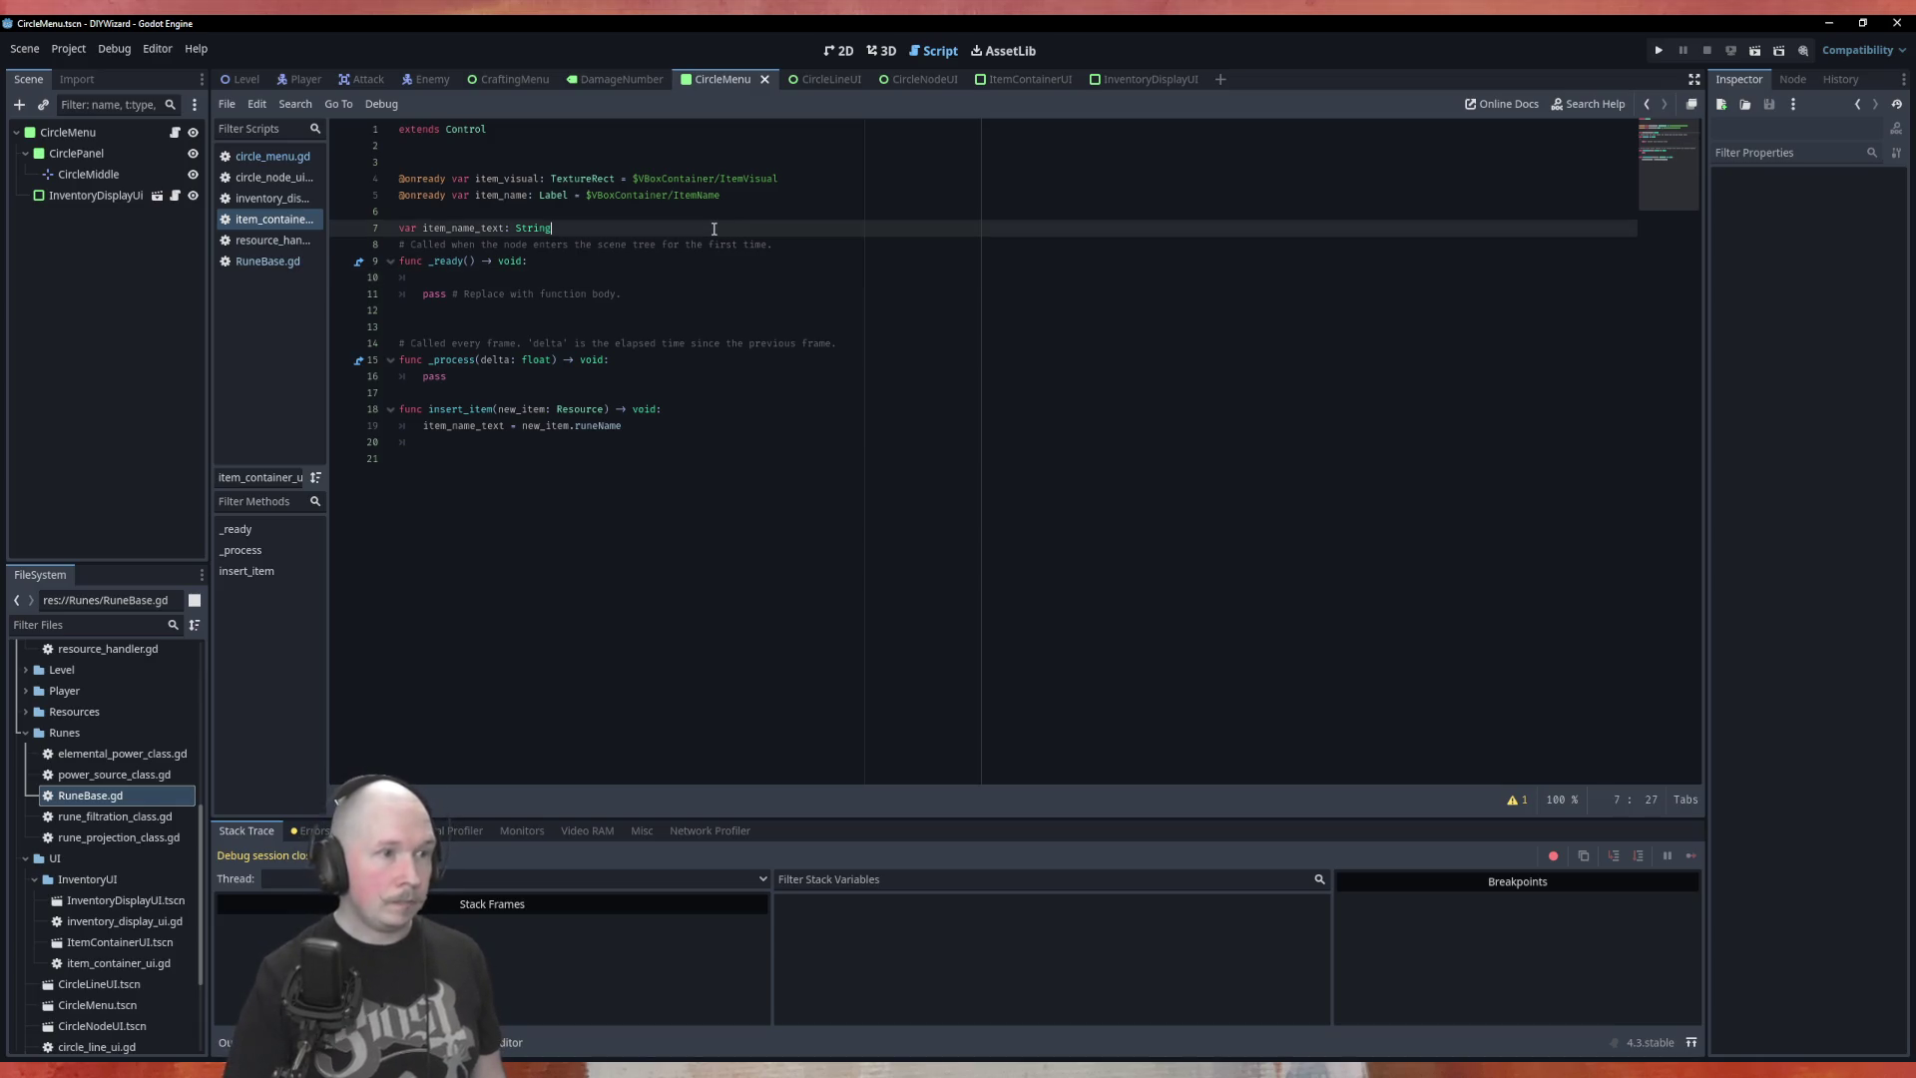
{"action": "key", "text": "Return"}
{"action": "key", "text": "Up"}
{"action": "key", "text": "Up"}
{"action": "key", "text": "Return"}
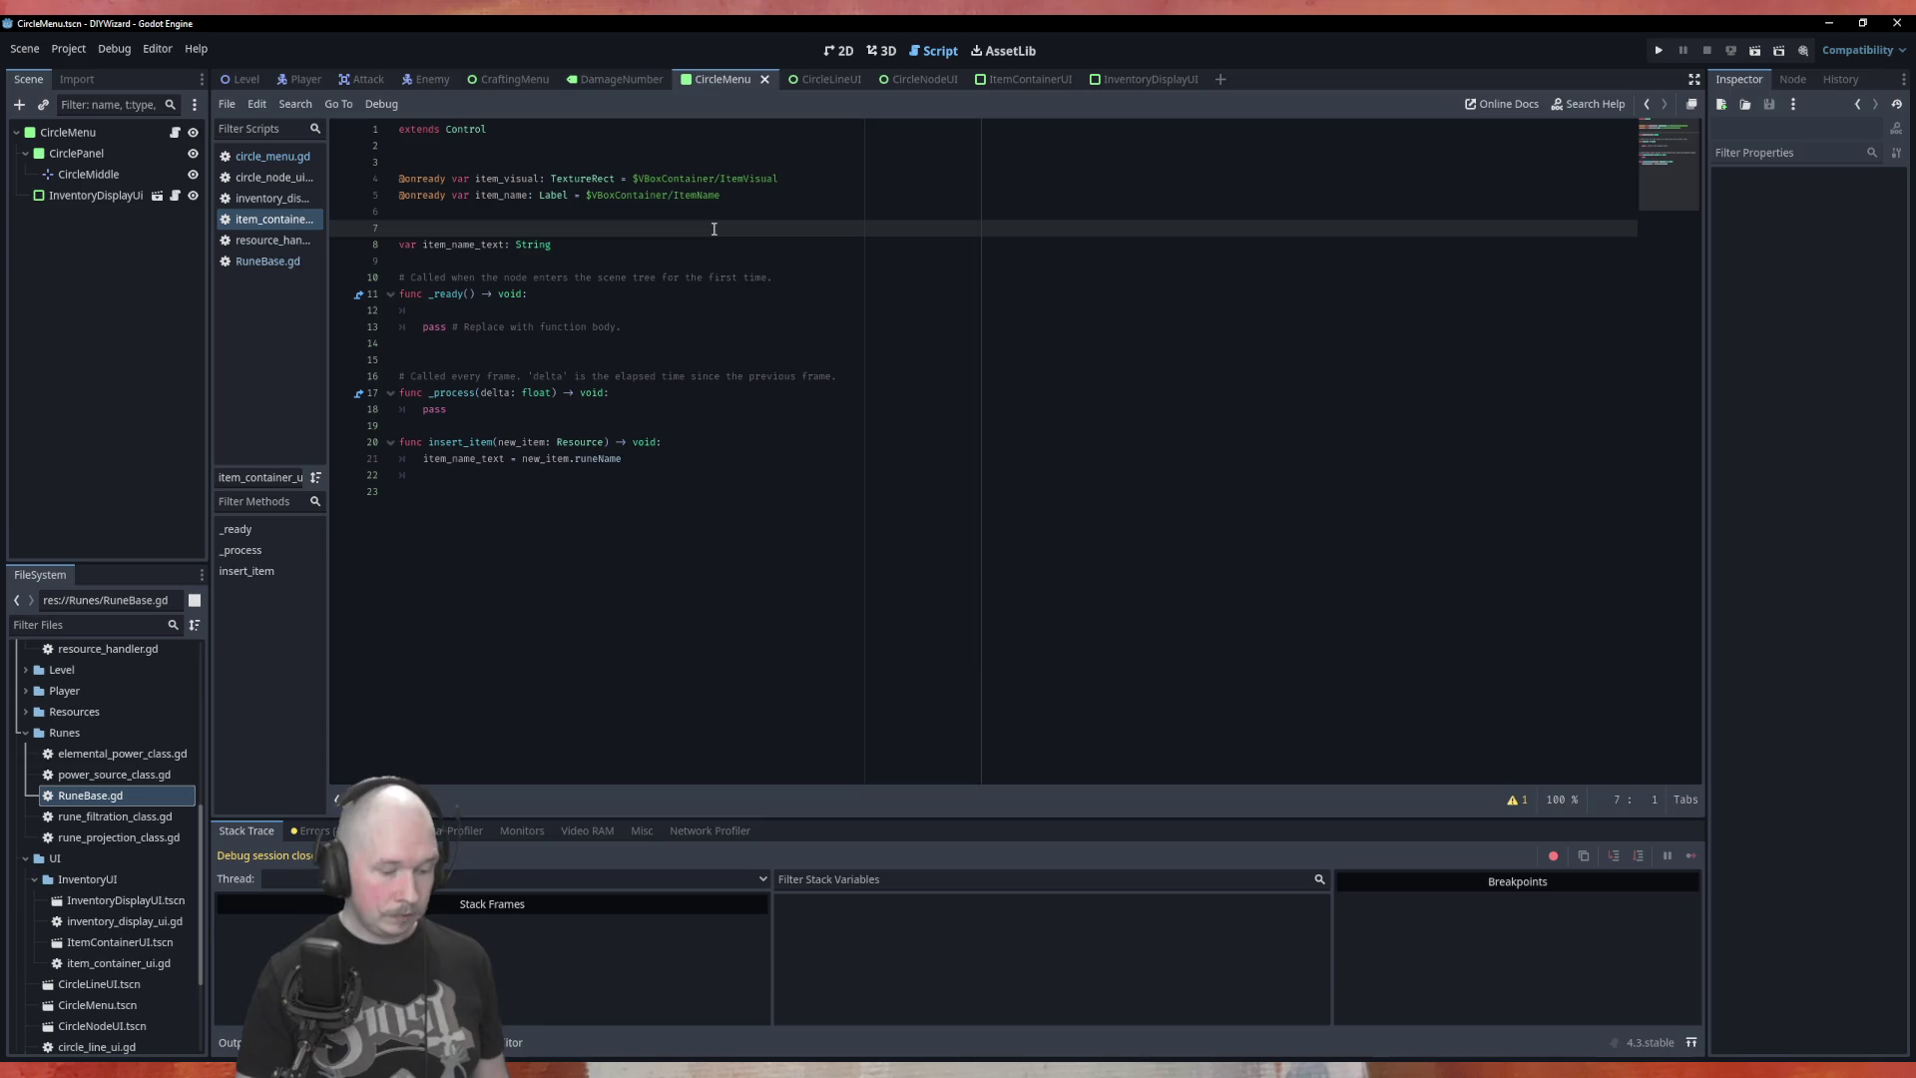
{"action": "type", "text": "ar contained_"}
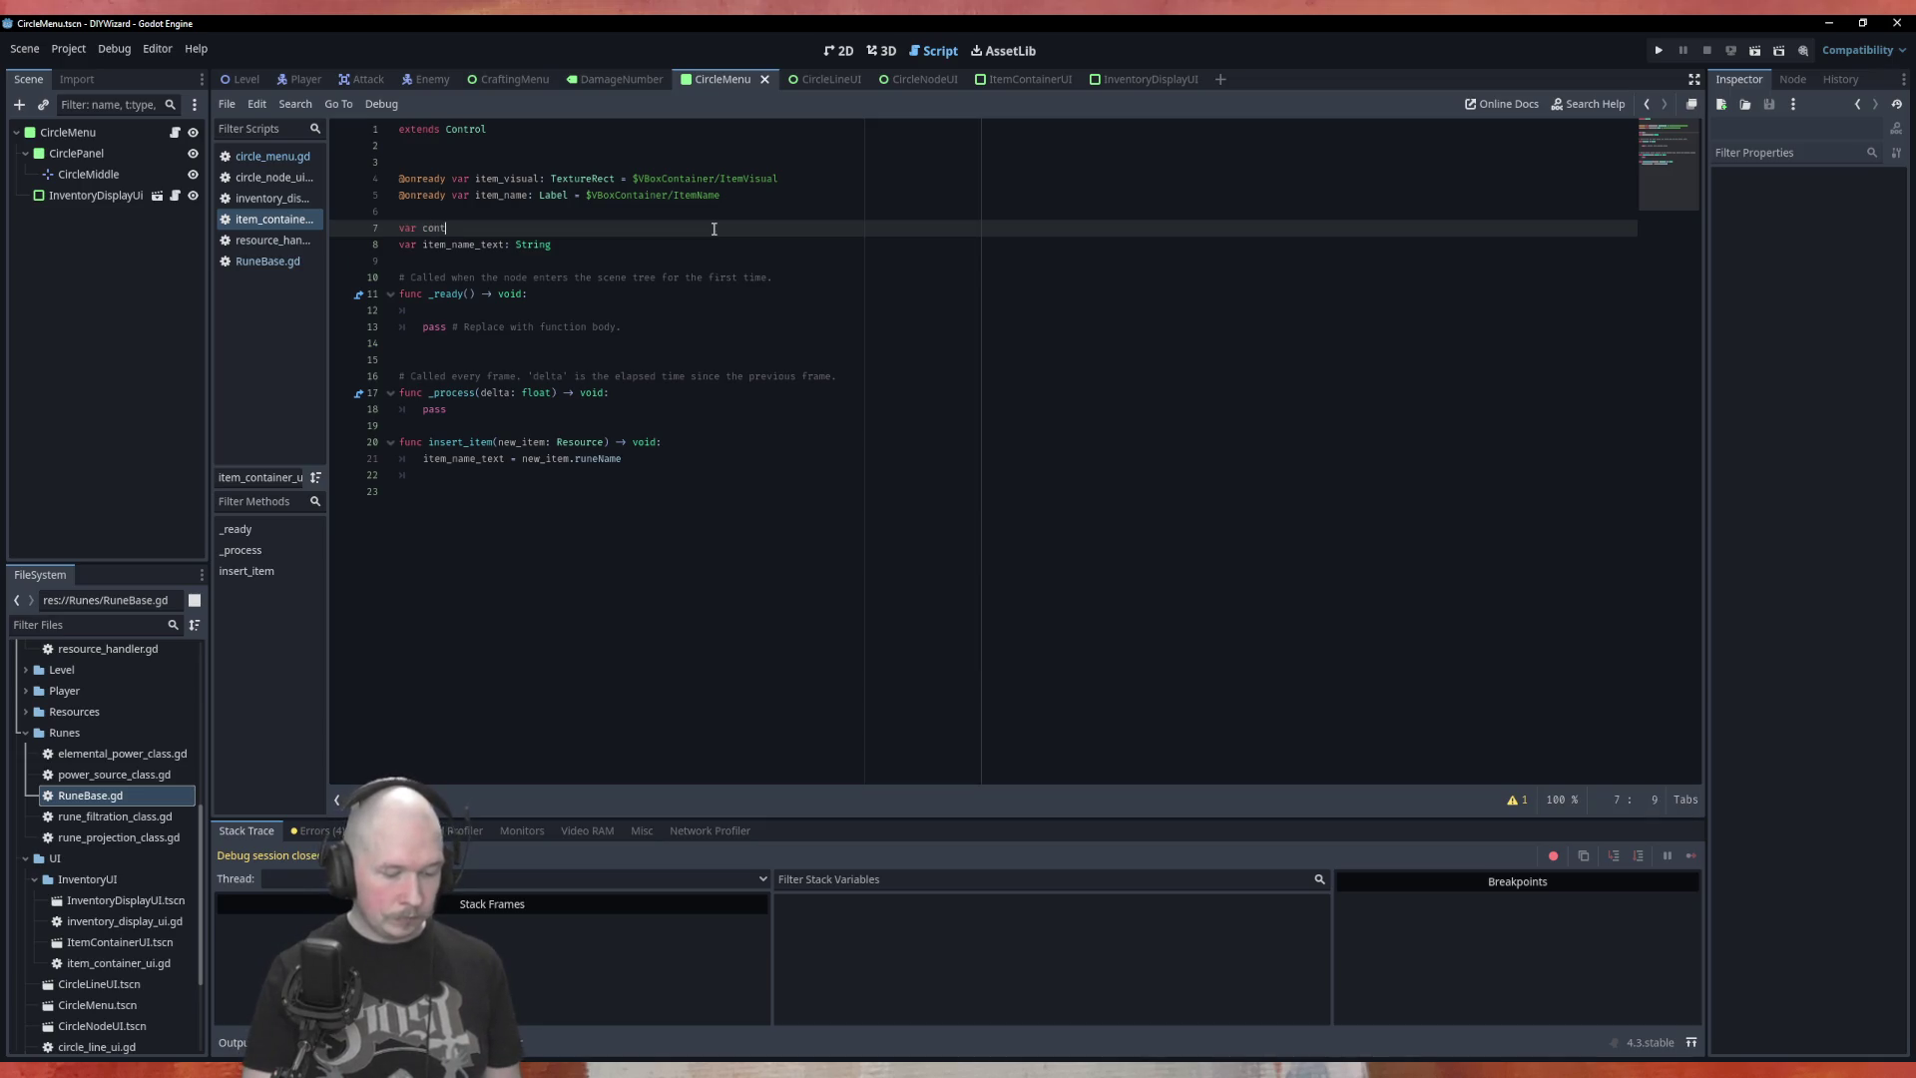
{"action": "type", "text": "resource: Res"}
Finish the Resource-typed declaration and assign new_item to contained_resource in insert_item
{"action": "key", "text": "Return"}
{"action": "key", "text": "BackSpace"}
{"action": "key", "text": "BackSpace"}
{"action": "key", "text": "BackSpace"}
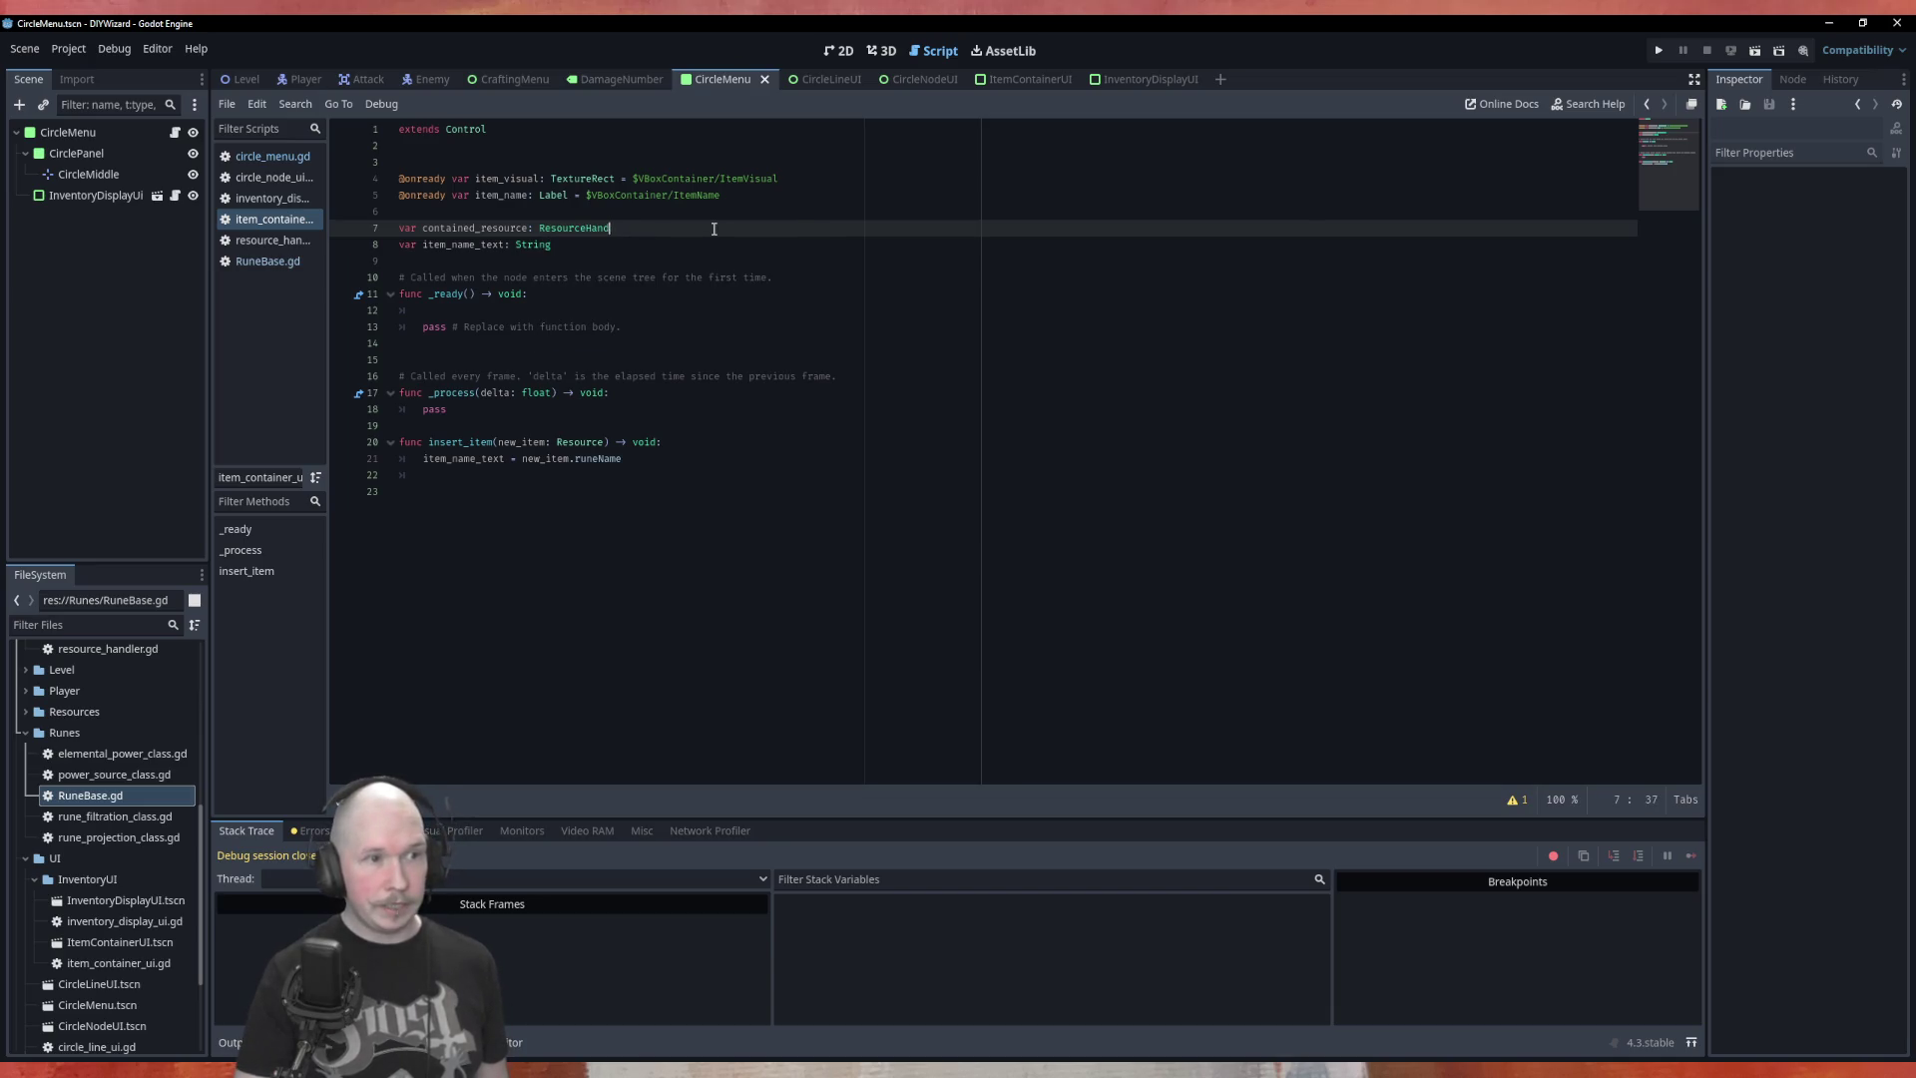
{"action": "left_click", "coordinate": [830, 476]}
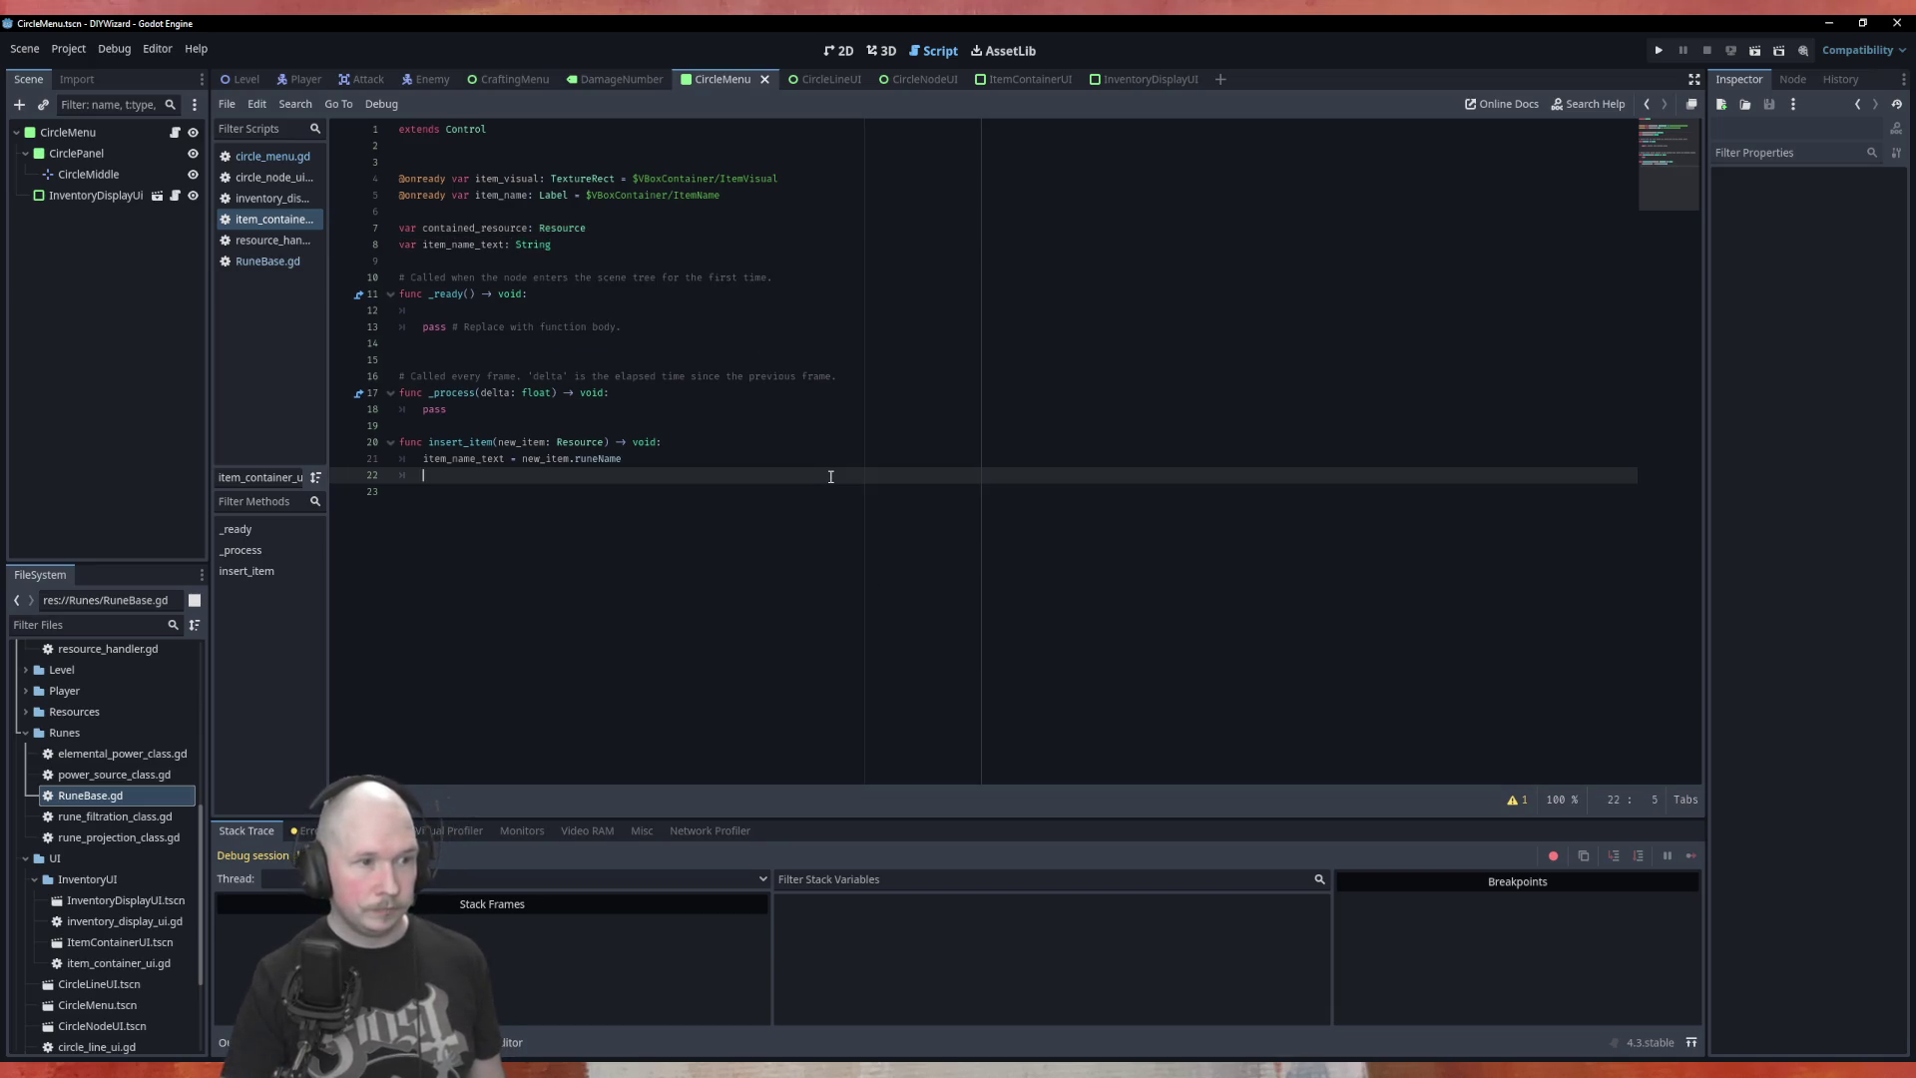
{"action": "type", "text": "conta"}
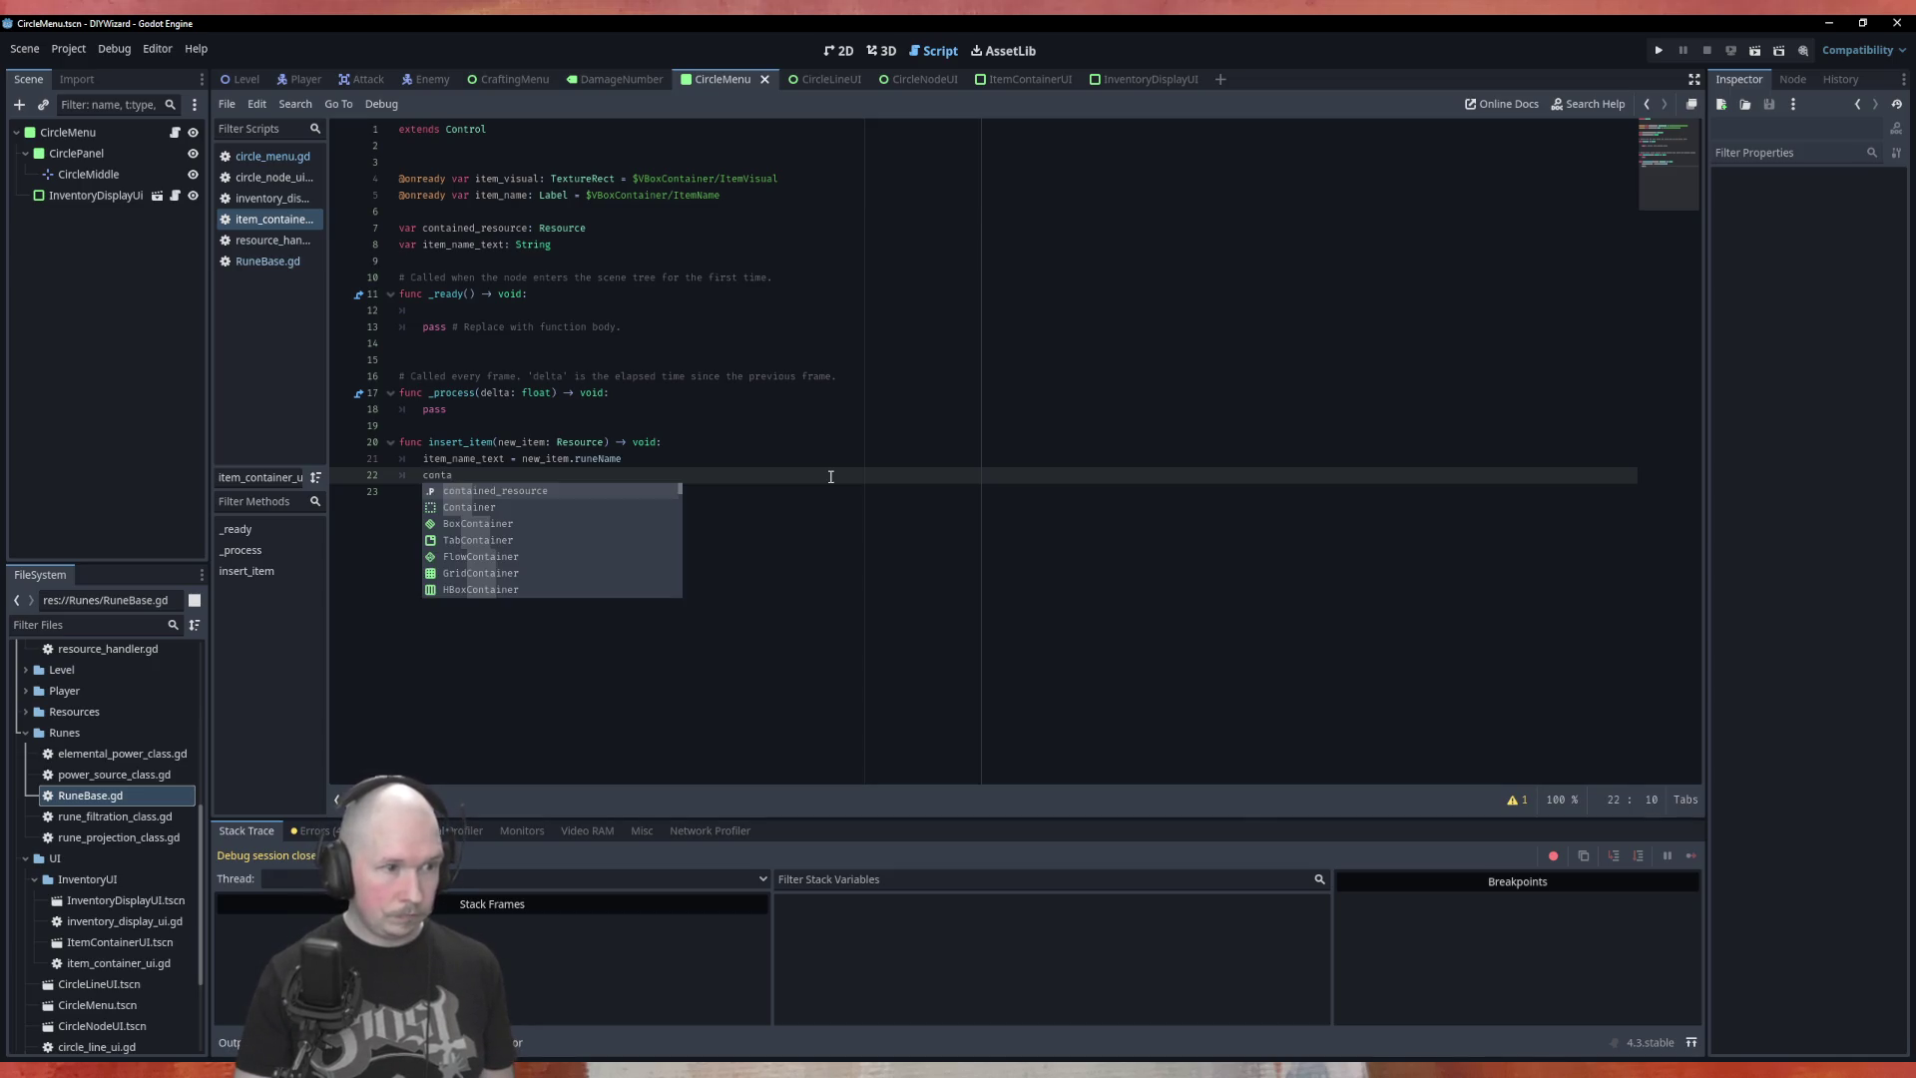
{"action": "key", "text": "Return"}
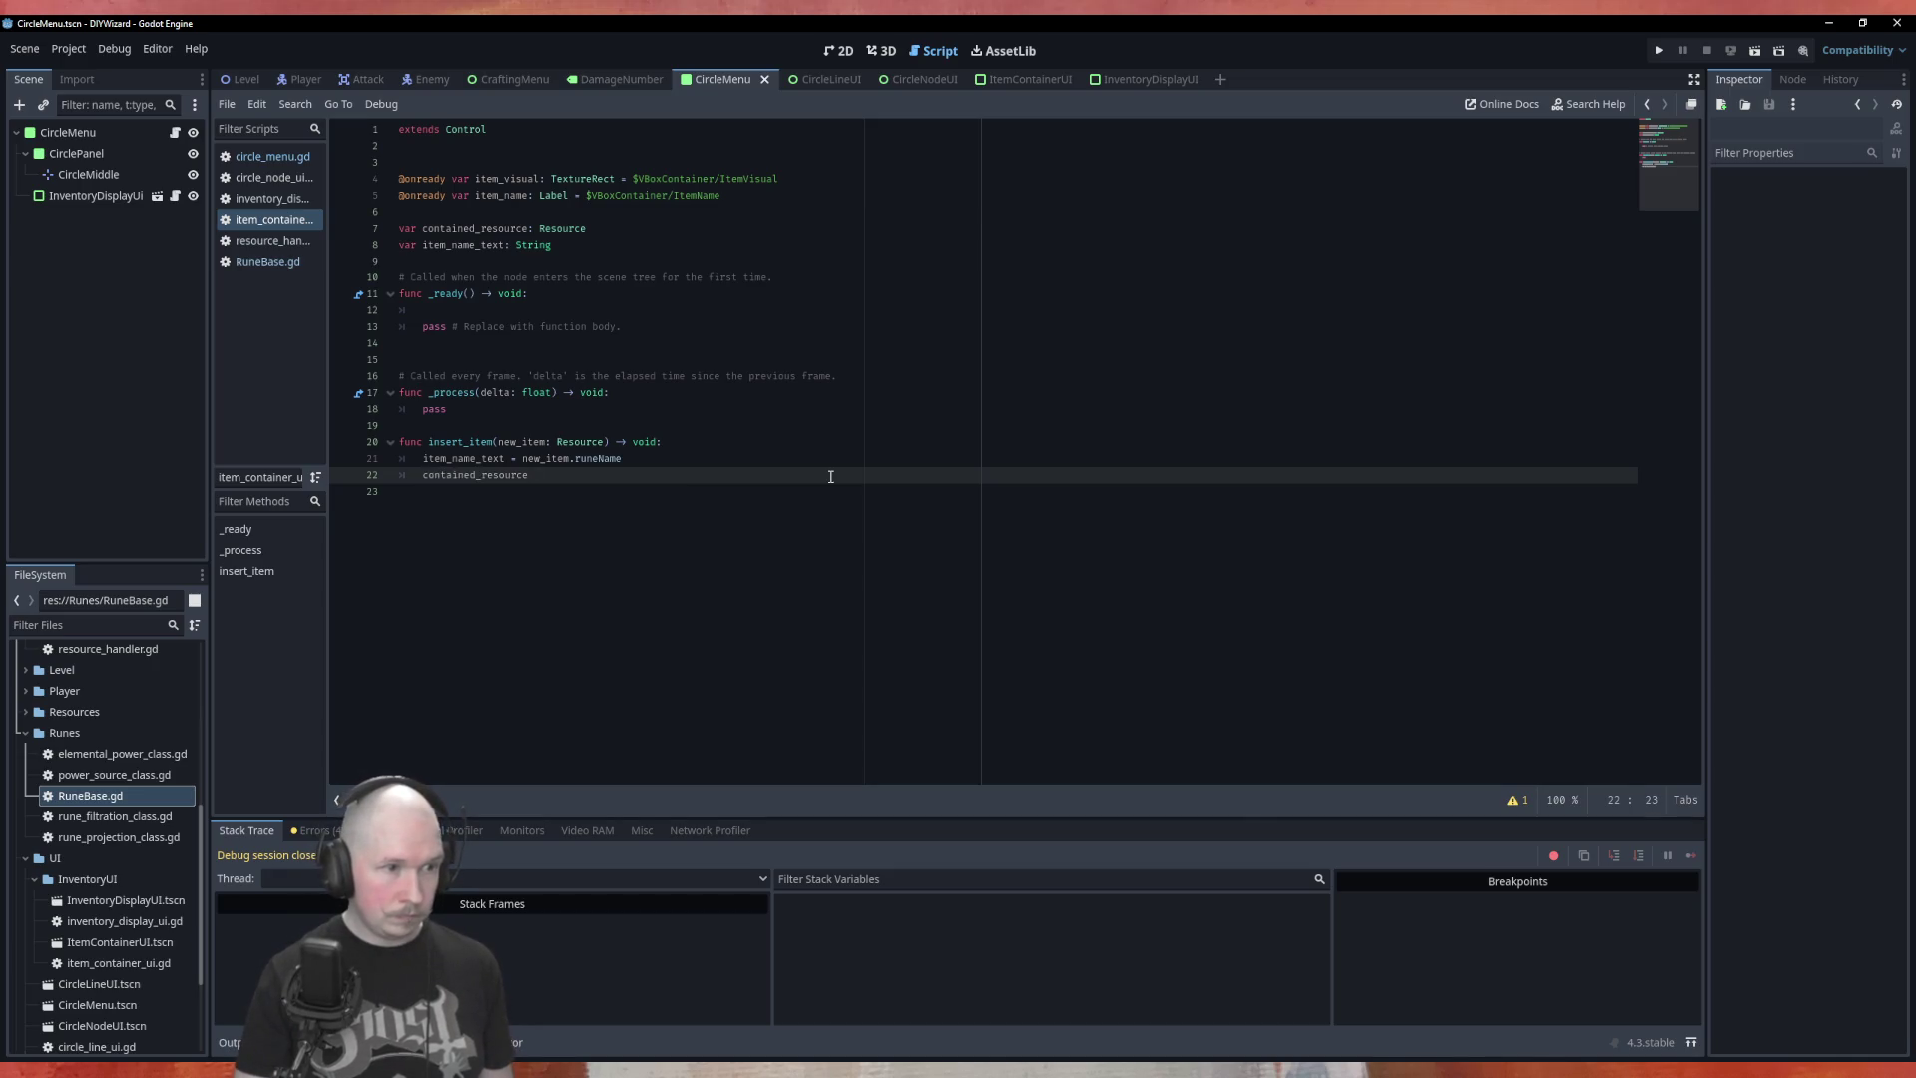
{"action": "type", "text": " = new"}
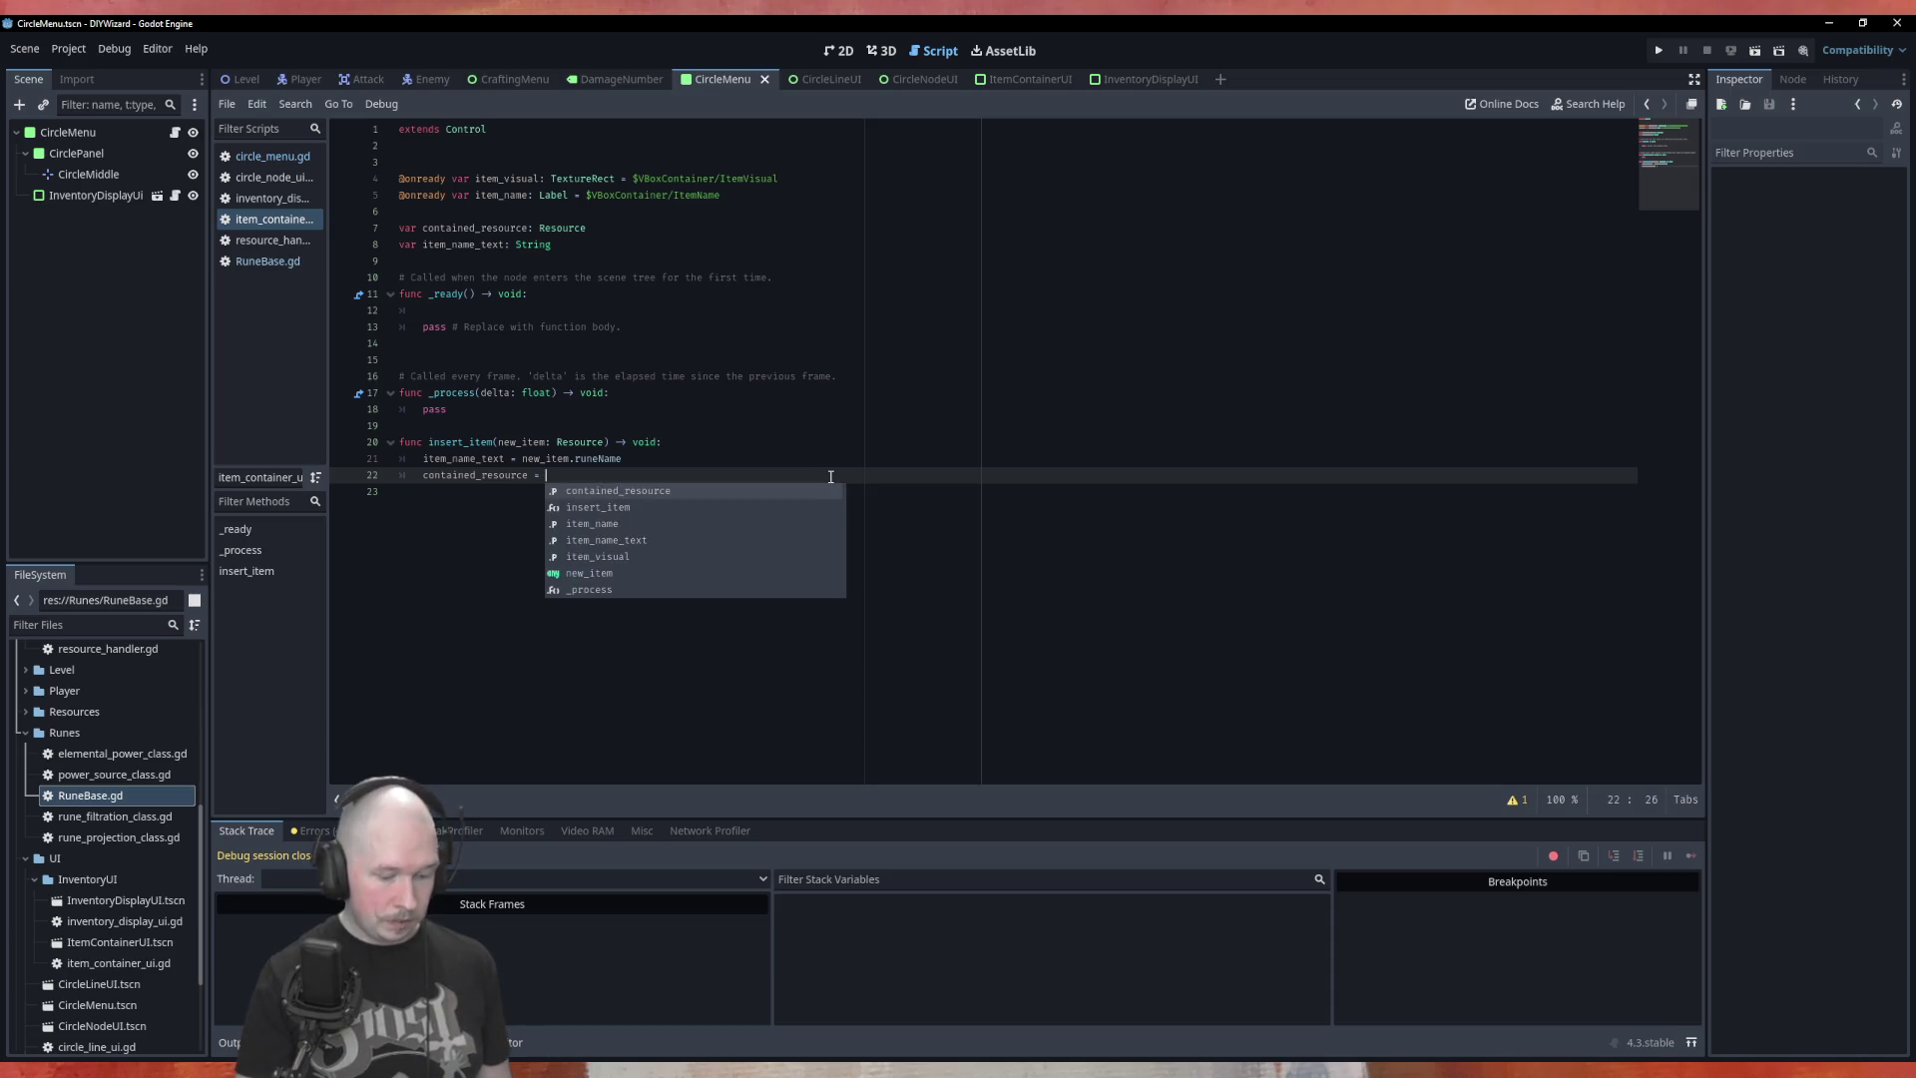
{"action": "key", "text": "Return"}
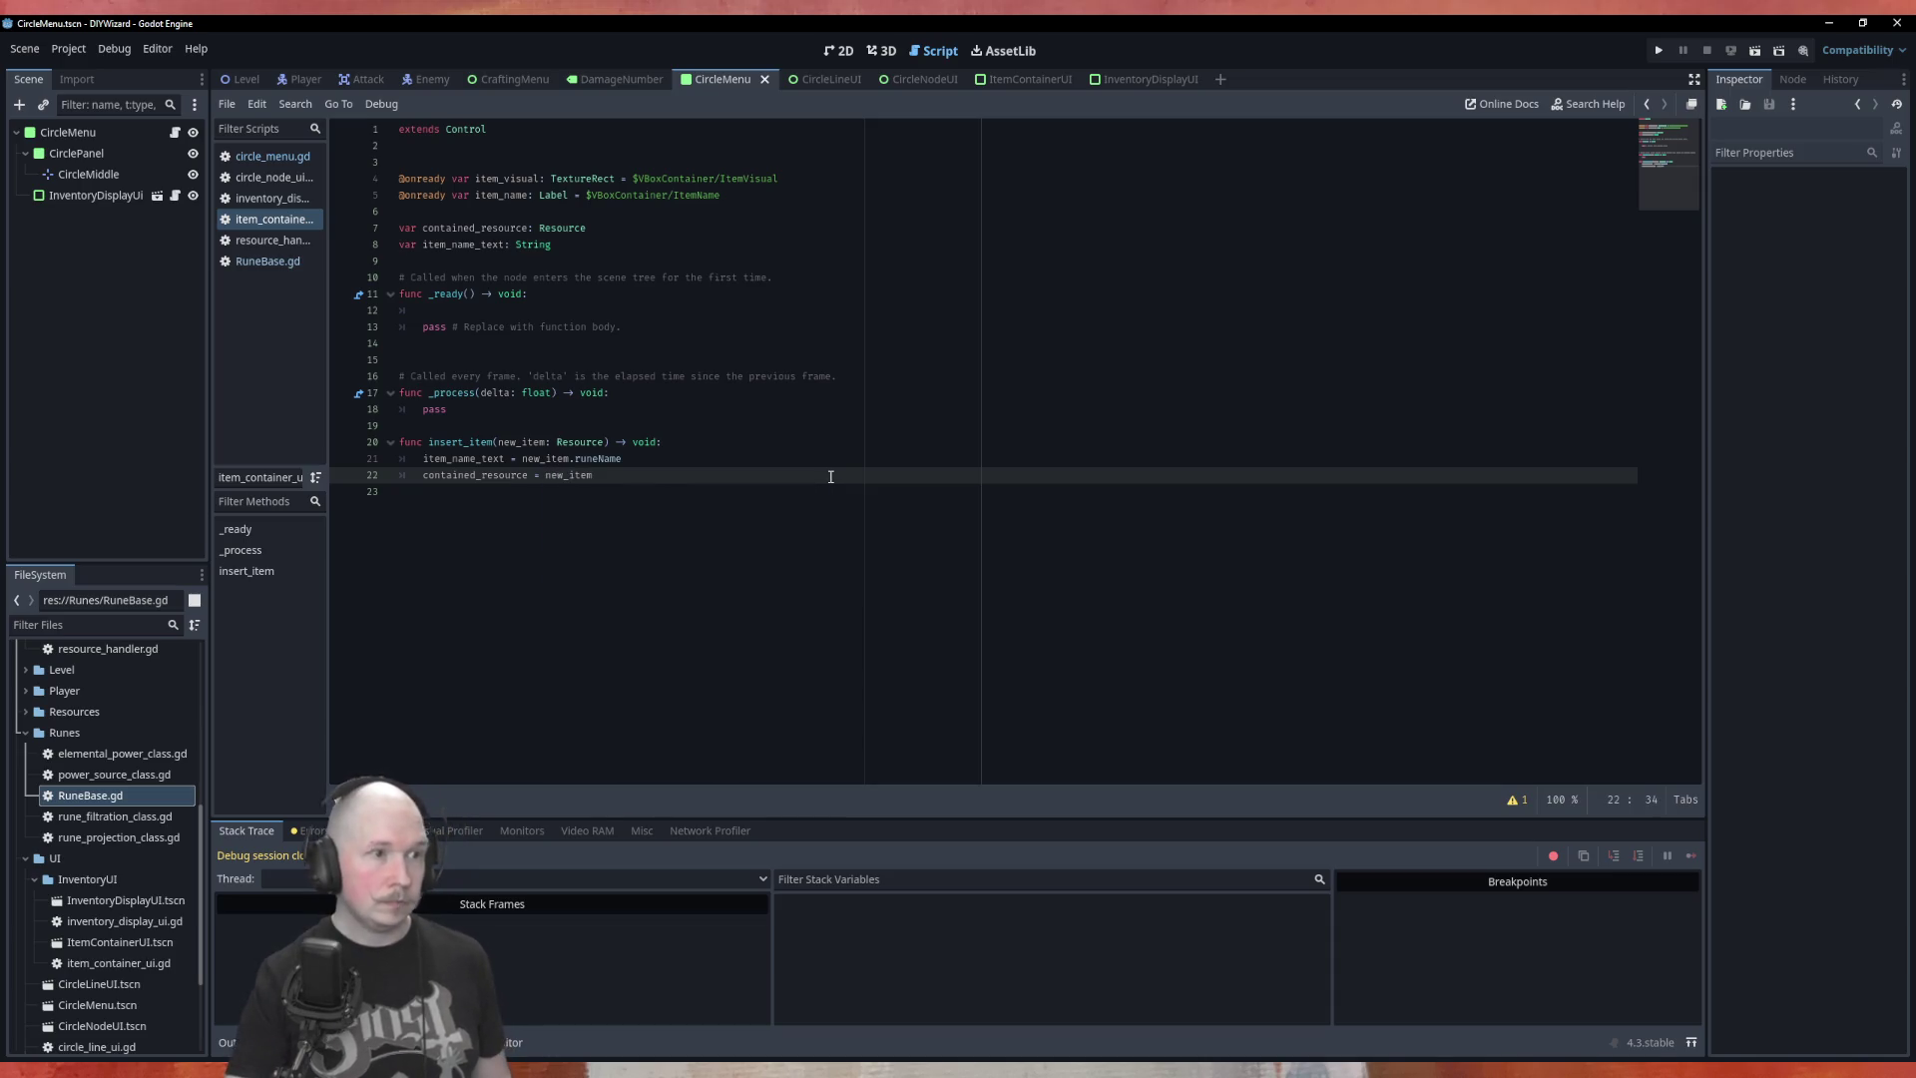
Rename contained_resource to contained_item in both the declaration and insert_item
{"action": "left_click", "coordinate": [529, 229]}
{"action": "key", "text": "BackSpace"}
{"action": "key", "text": "BackSpace"}
{"action": "key", "text": "BackSpace"}
{"action": "key", "text": "BackSpace"}
{"action": "key", "text": "BackSpace"}
{"action": "key", "text": "BackSpace"}
{"action": "type", "text": "item"}
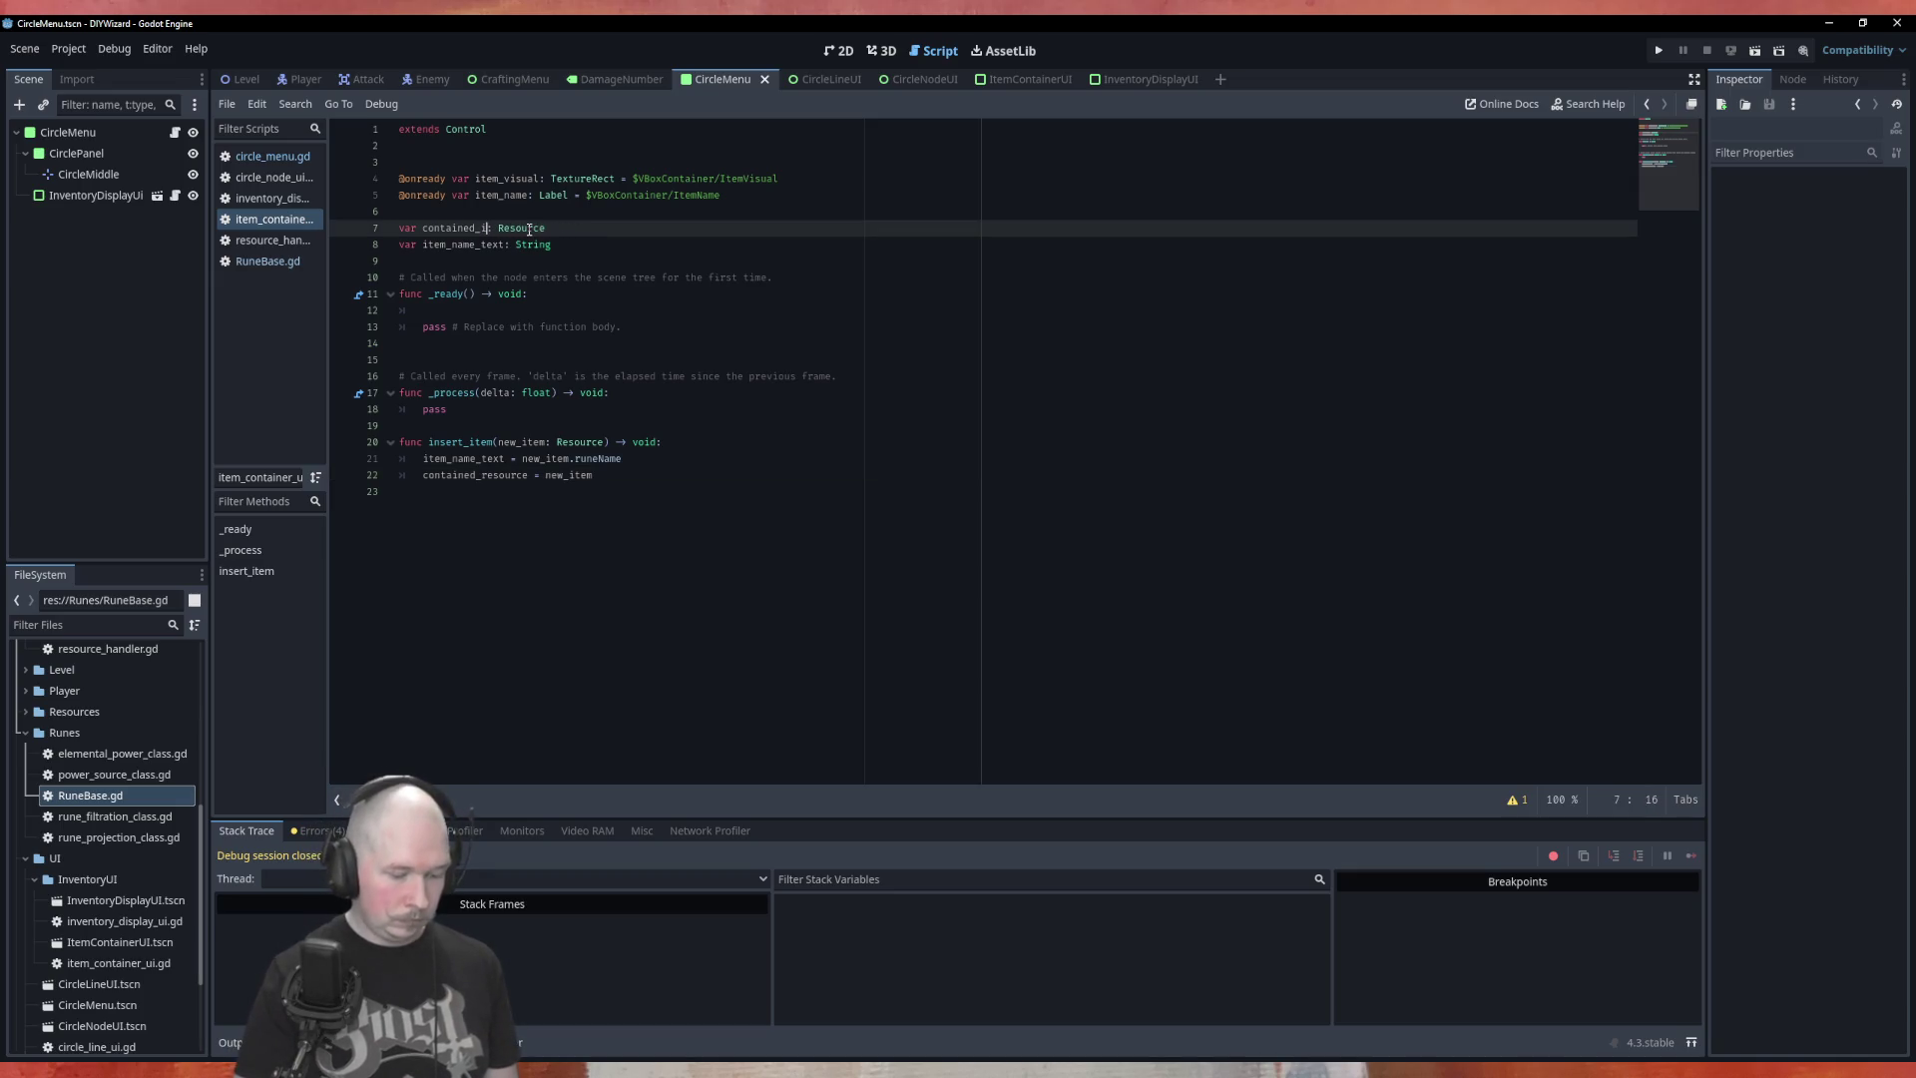
{"action": "double_click", "coordinate": [473, 229]}
{"action": "key", "text": "ctrl+c"}
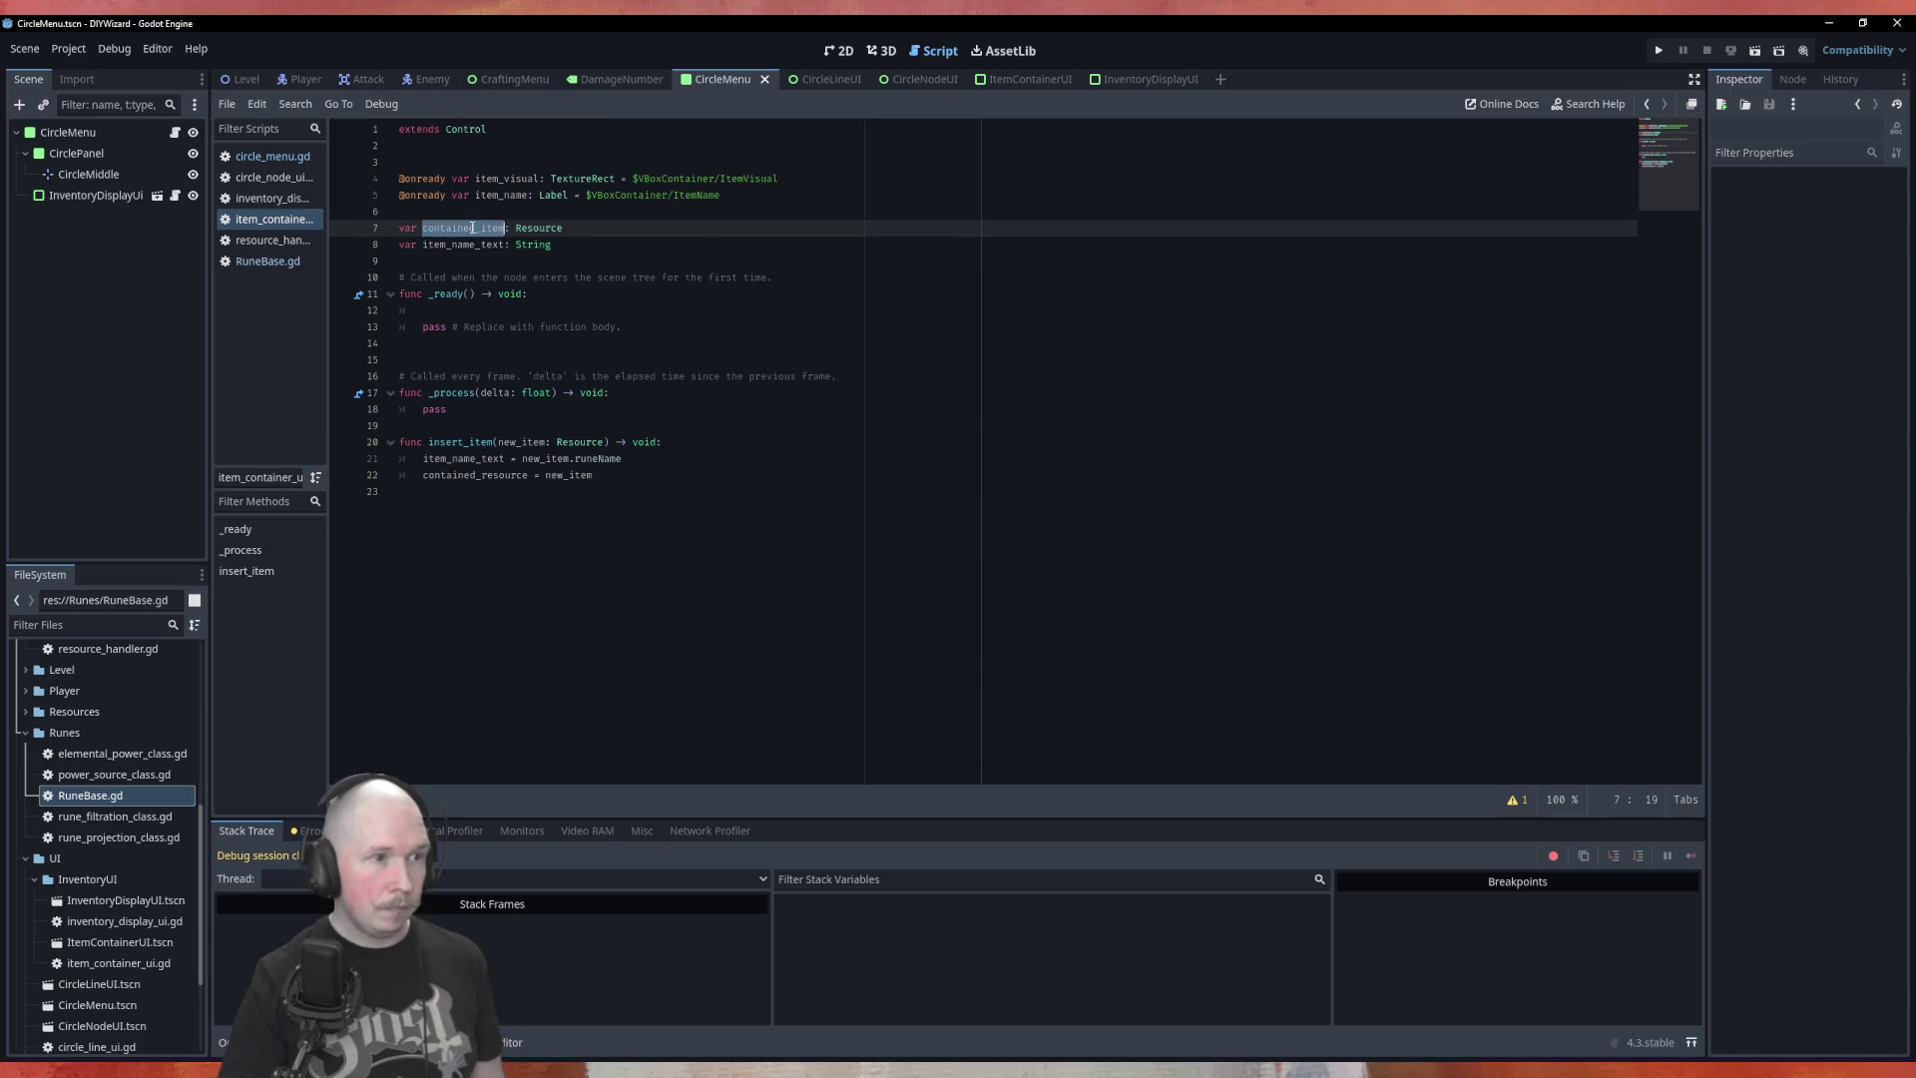
{"action": "double_click", "coordinate": [474, 475]}
{"action": "key", "text": "ctrl+v"}
{"action": "left_click", "coordinate": [589, 424]}
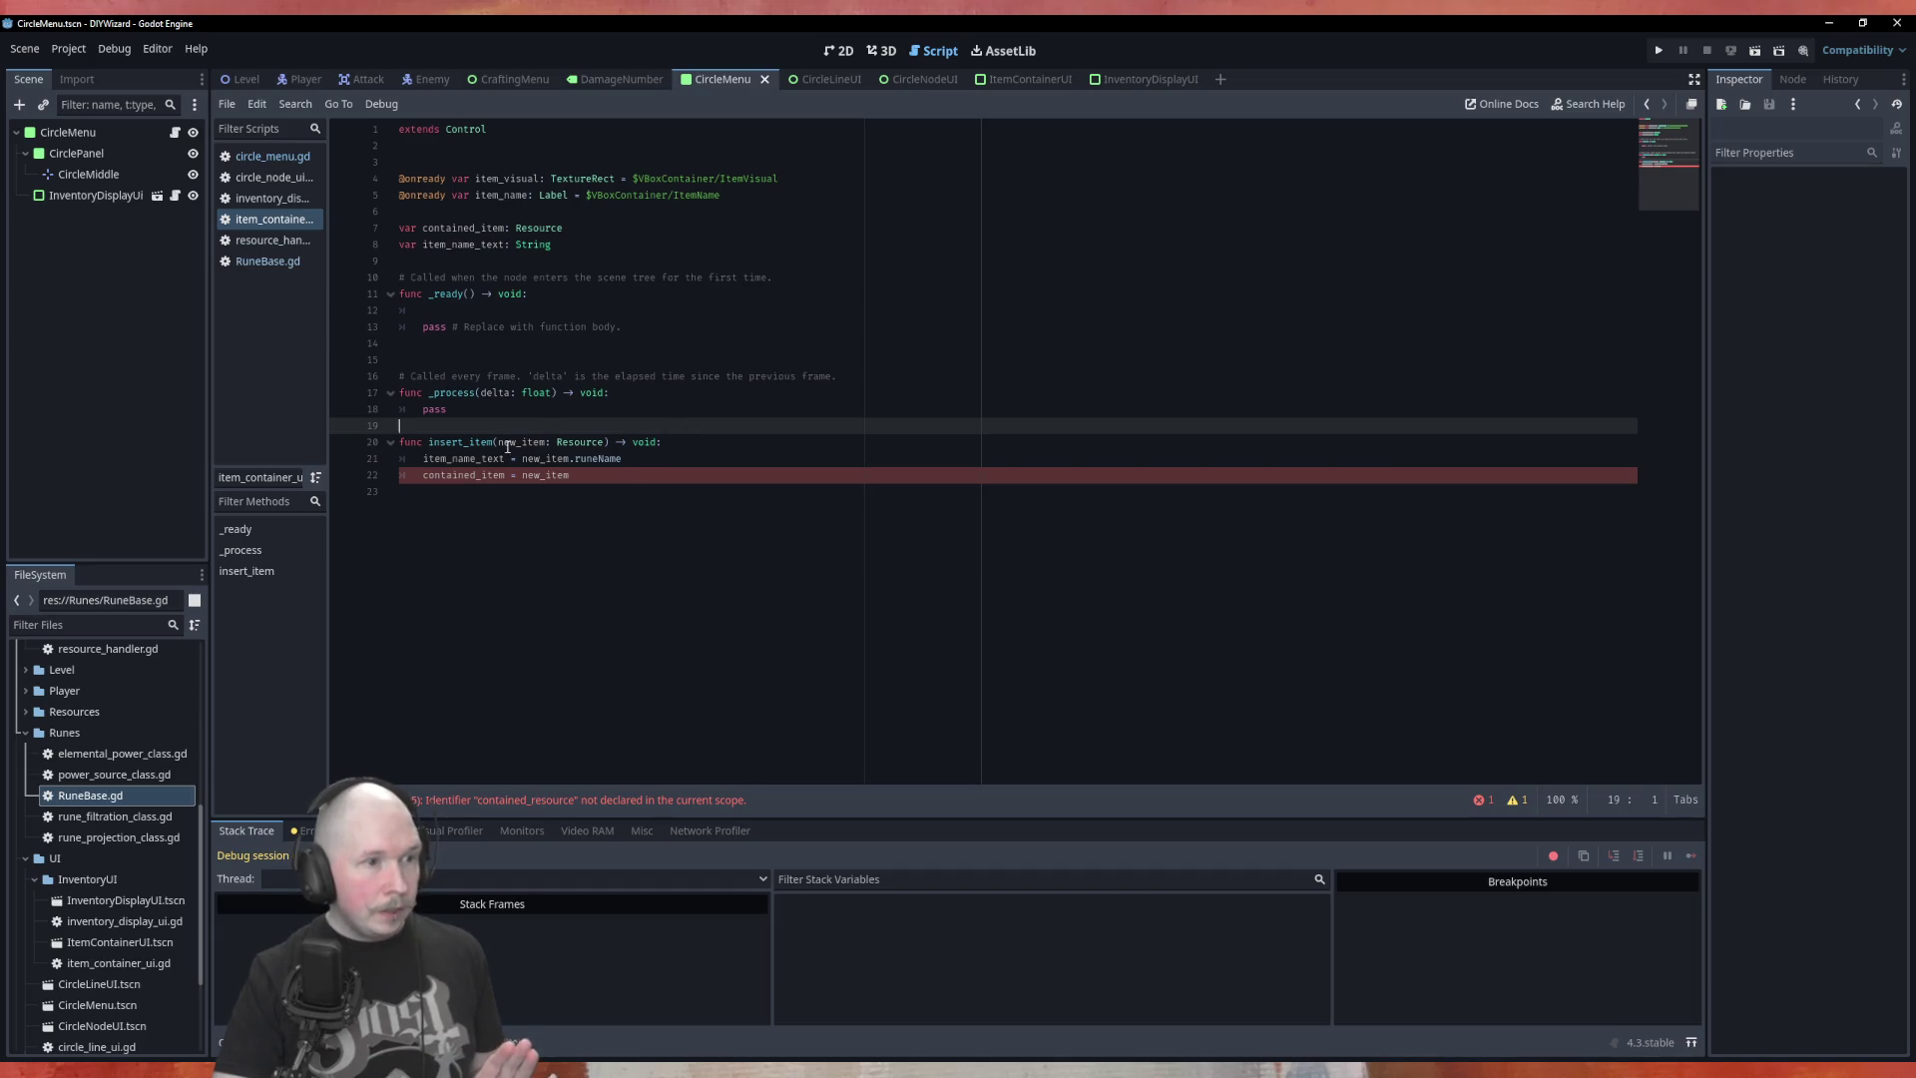
Write 'item_name.text = item_name_text' inside _ready
{"action": "left_click", "coordinate": [527, 309]}
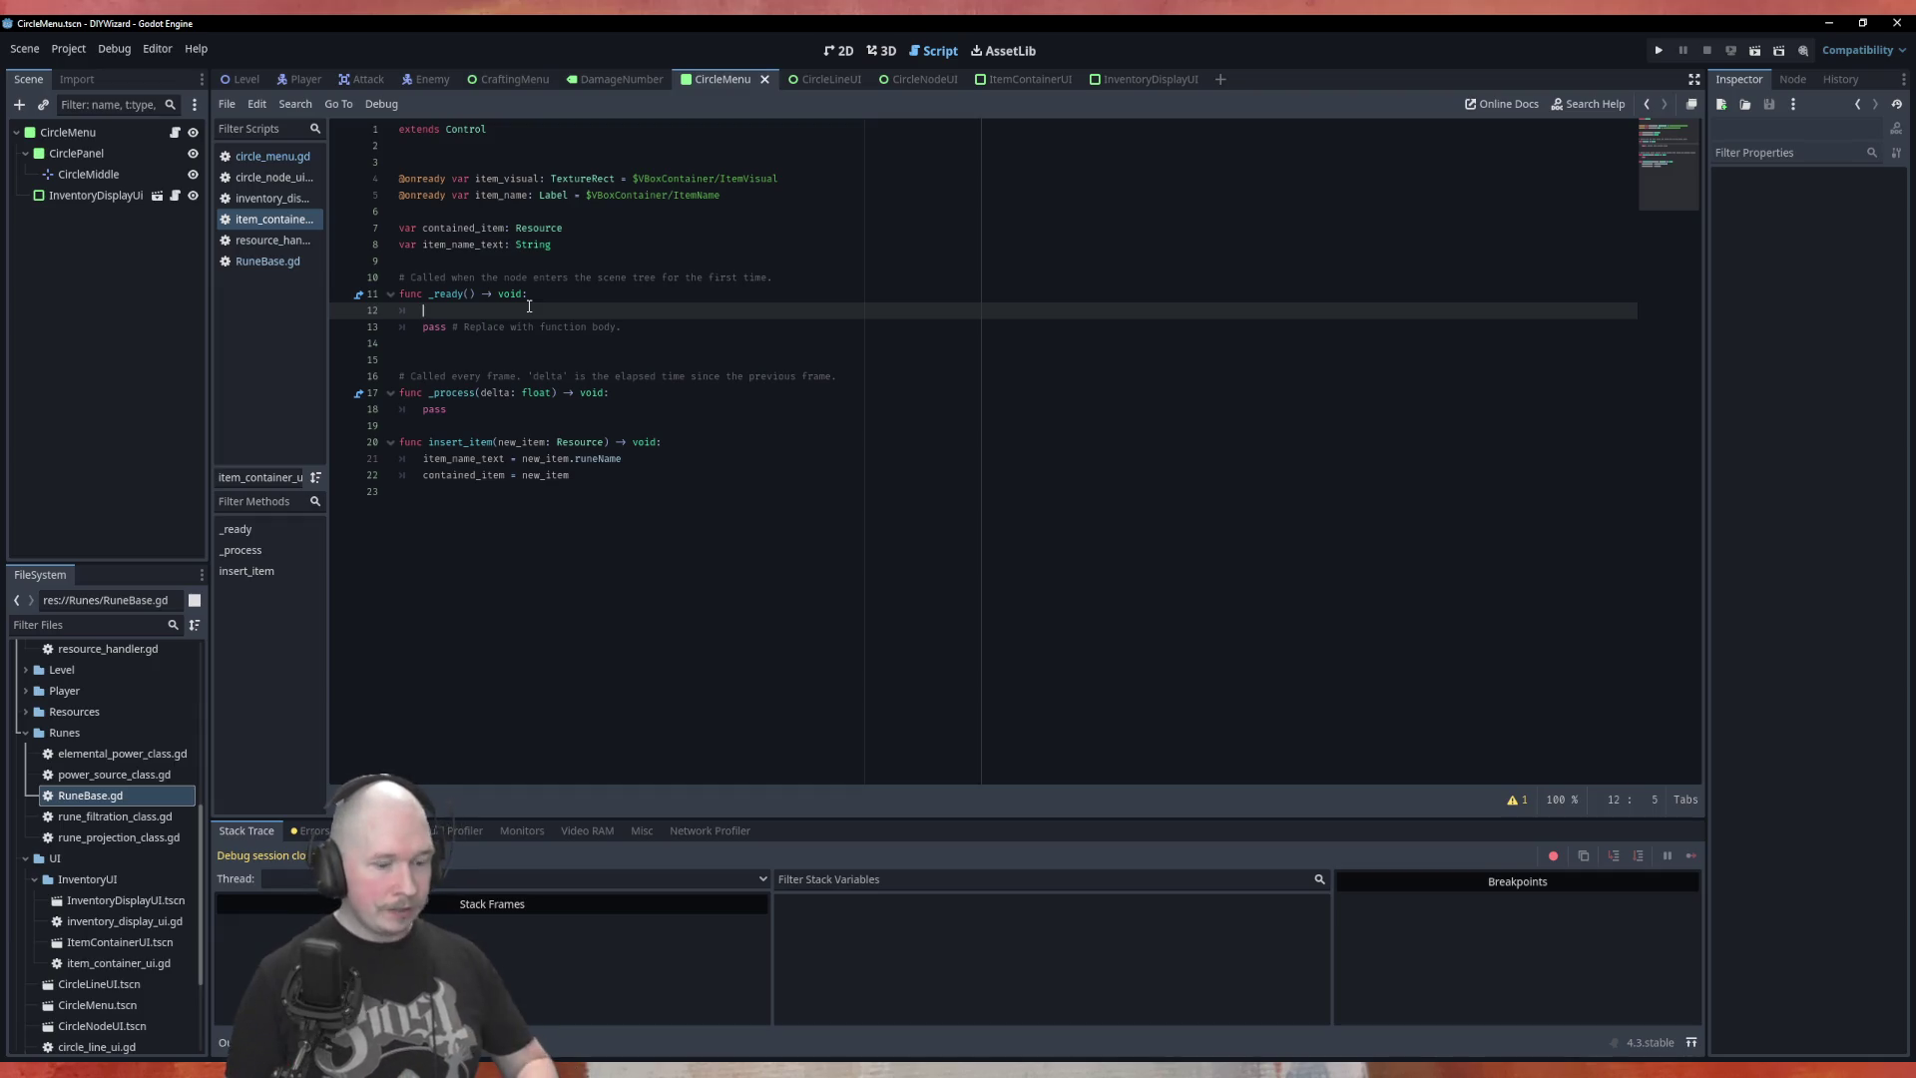
{"action": "type", "text": "item"}
{"action": "key", "text": "Return"}
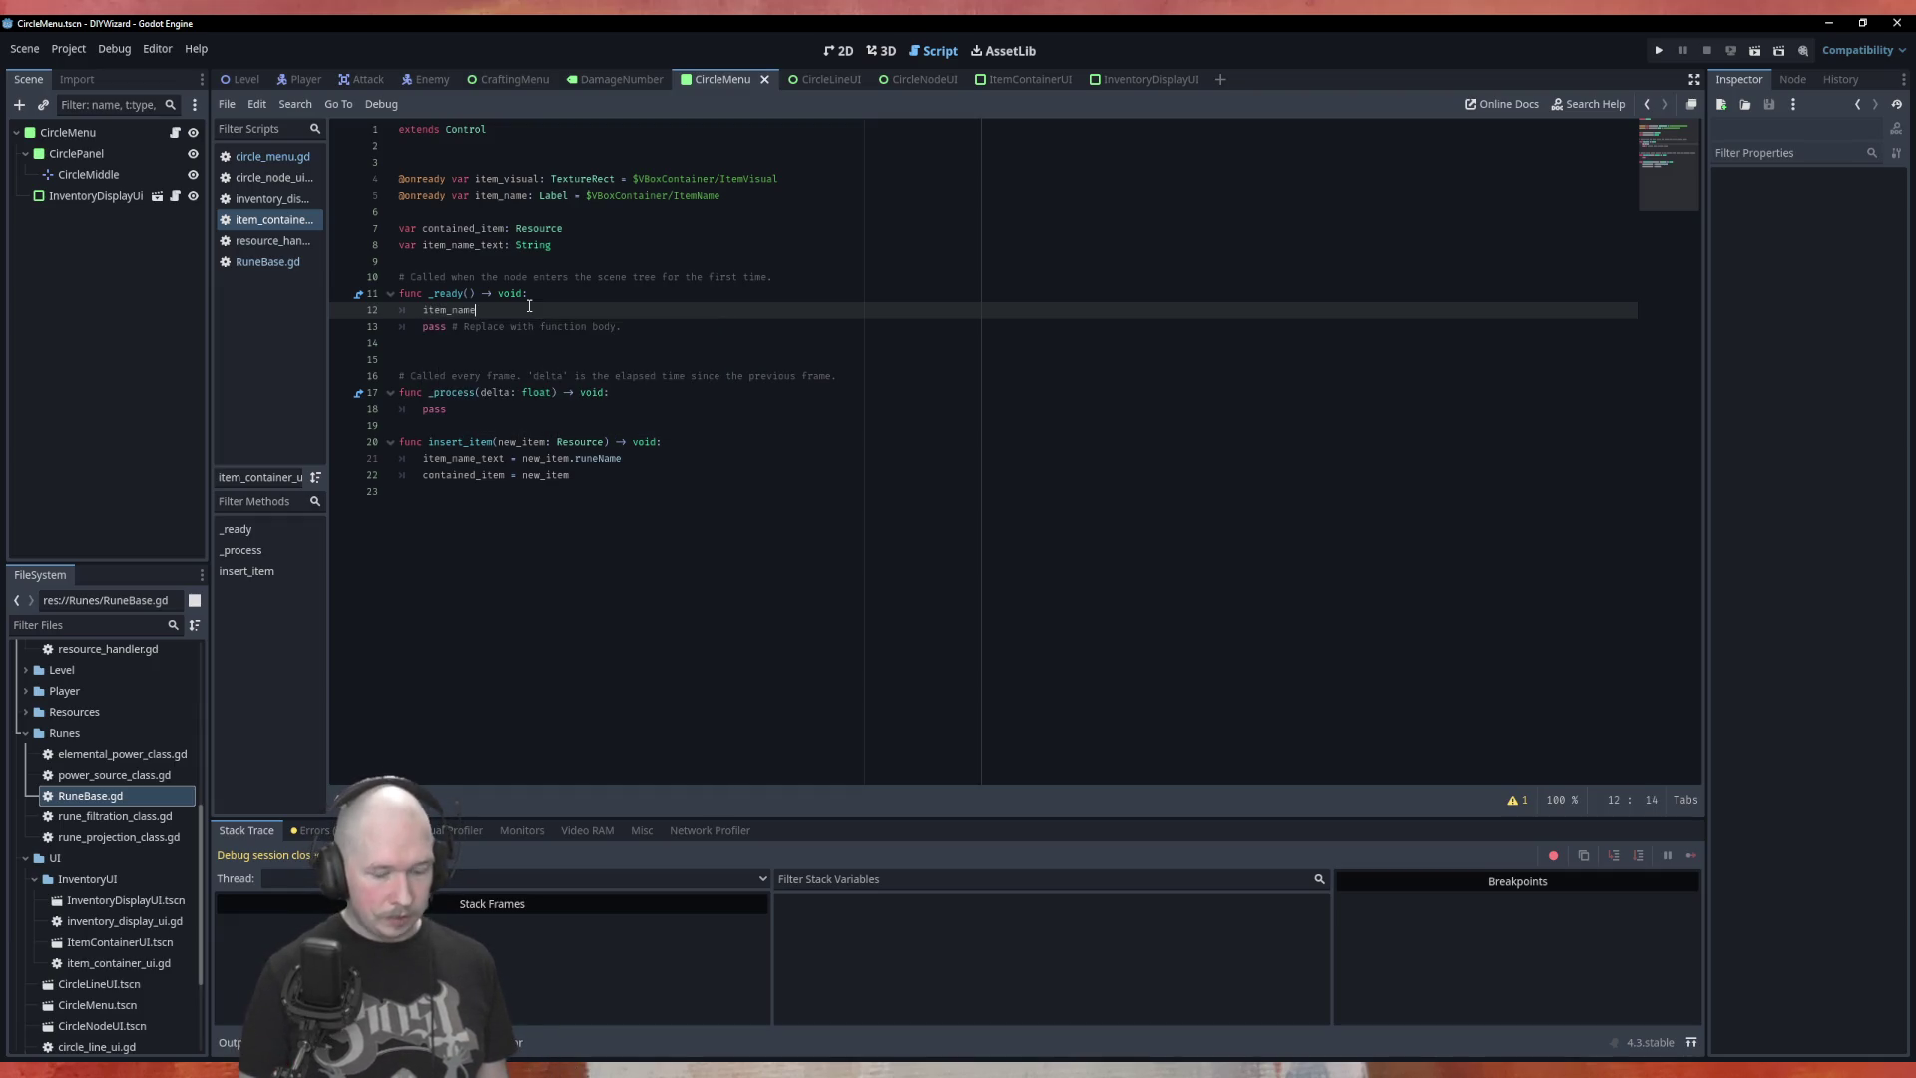
{"action": "type", "text": ".te"}
{"action": "key", "text": "Return"}
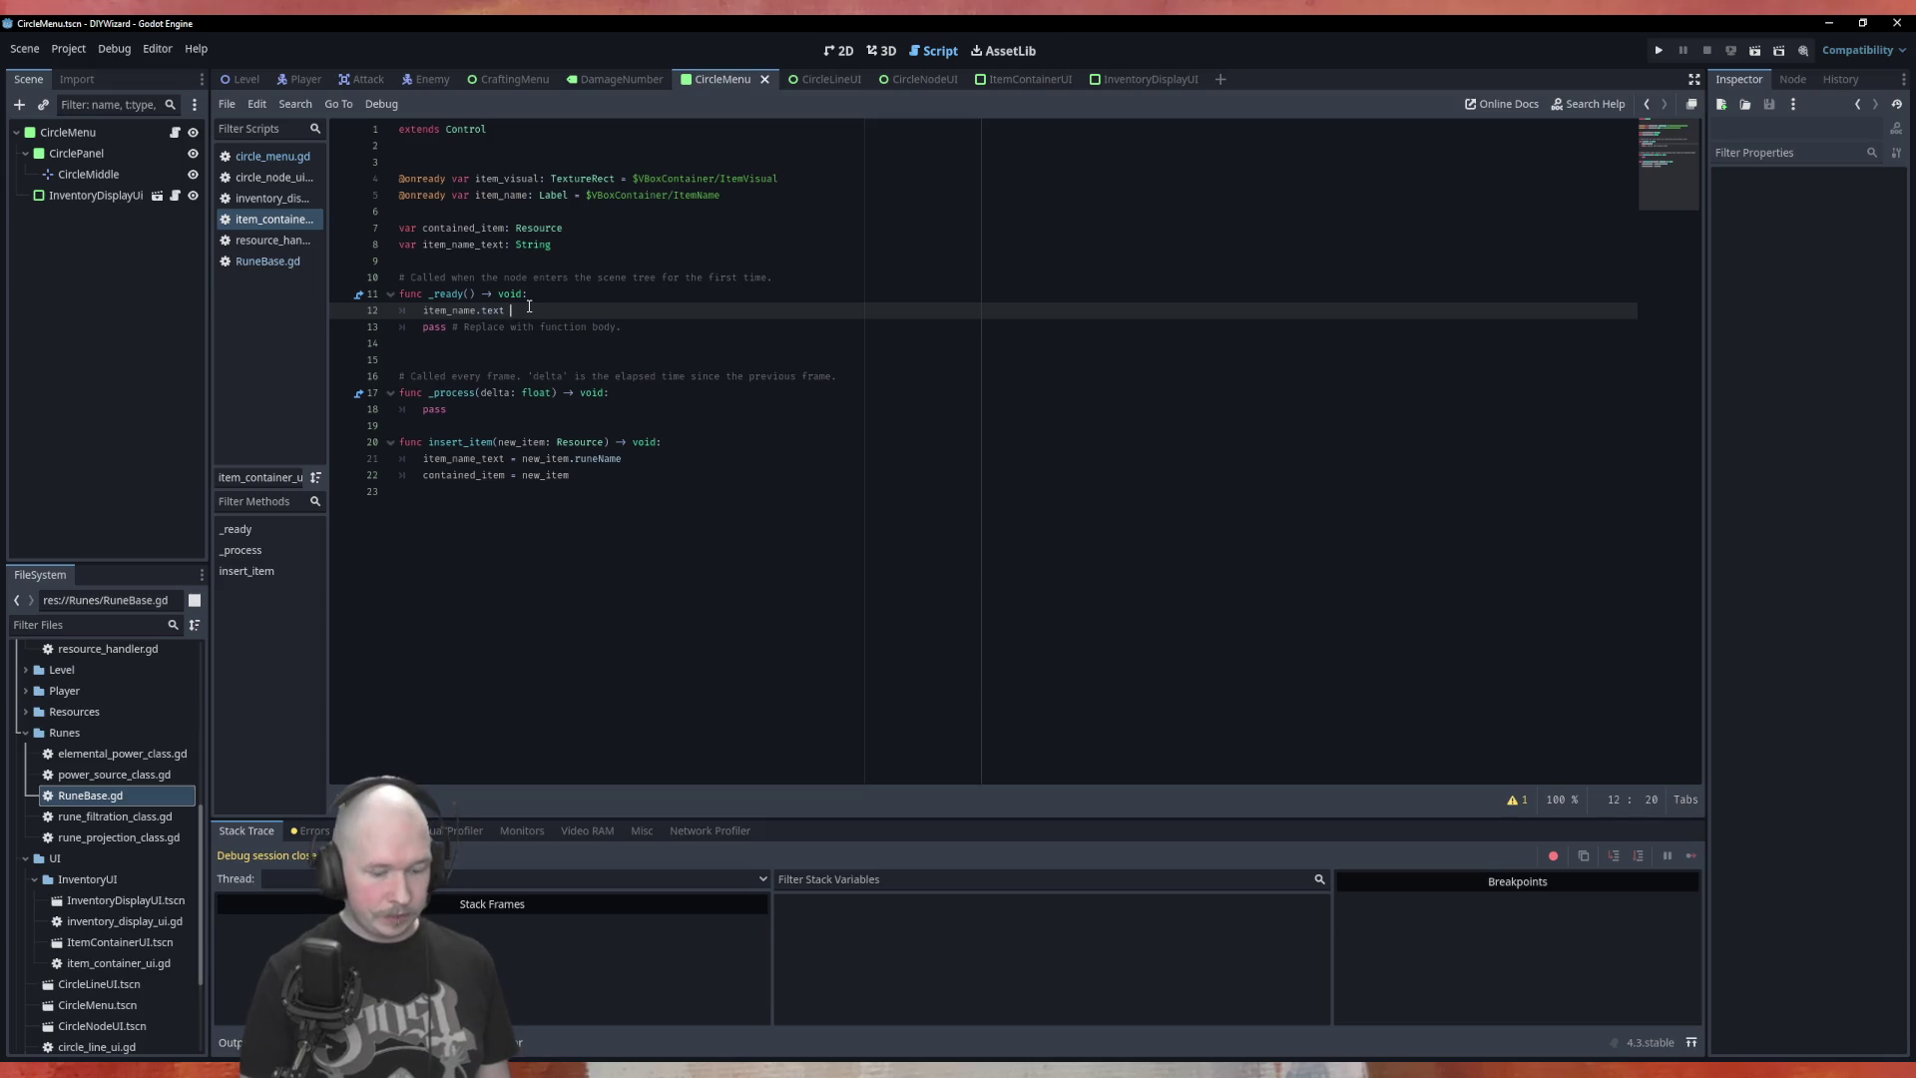
{"action": "type", "text": "= item"}
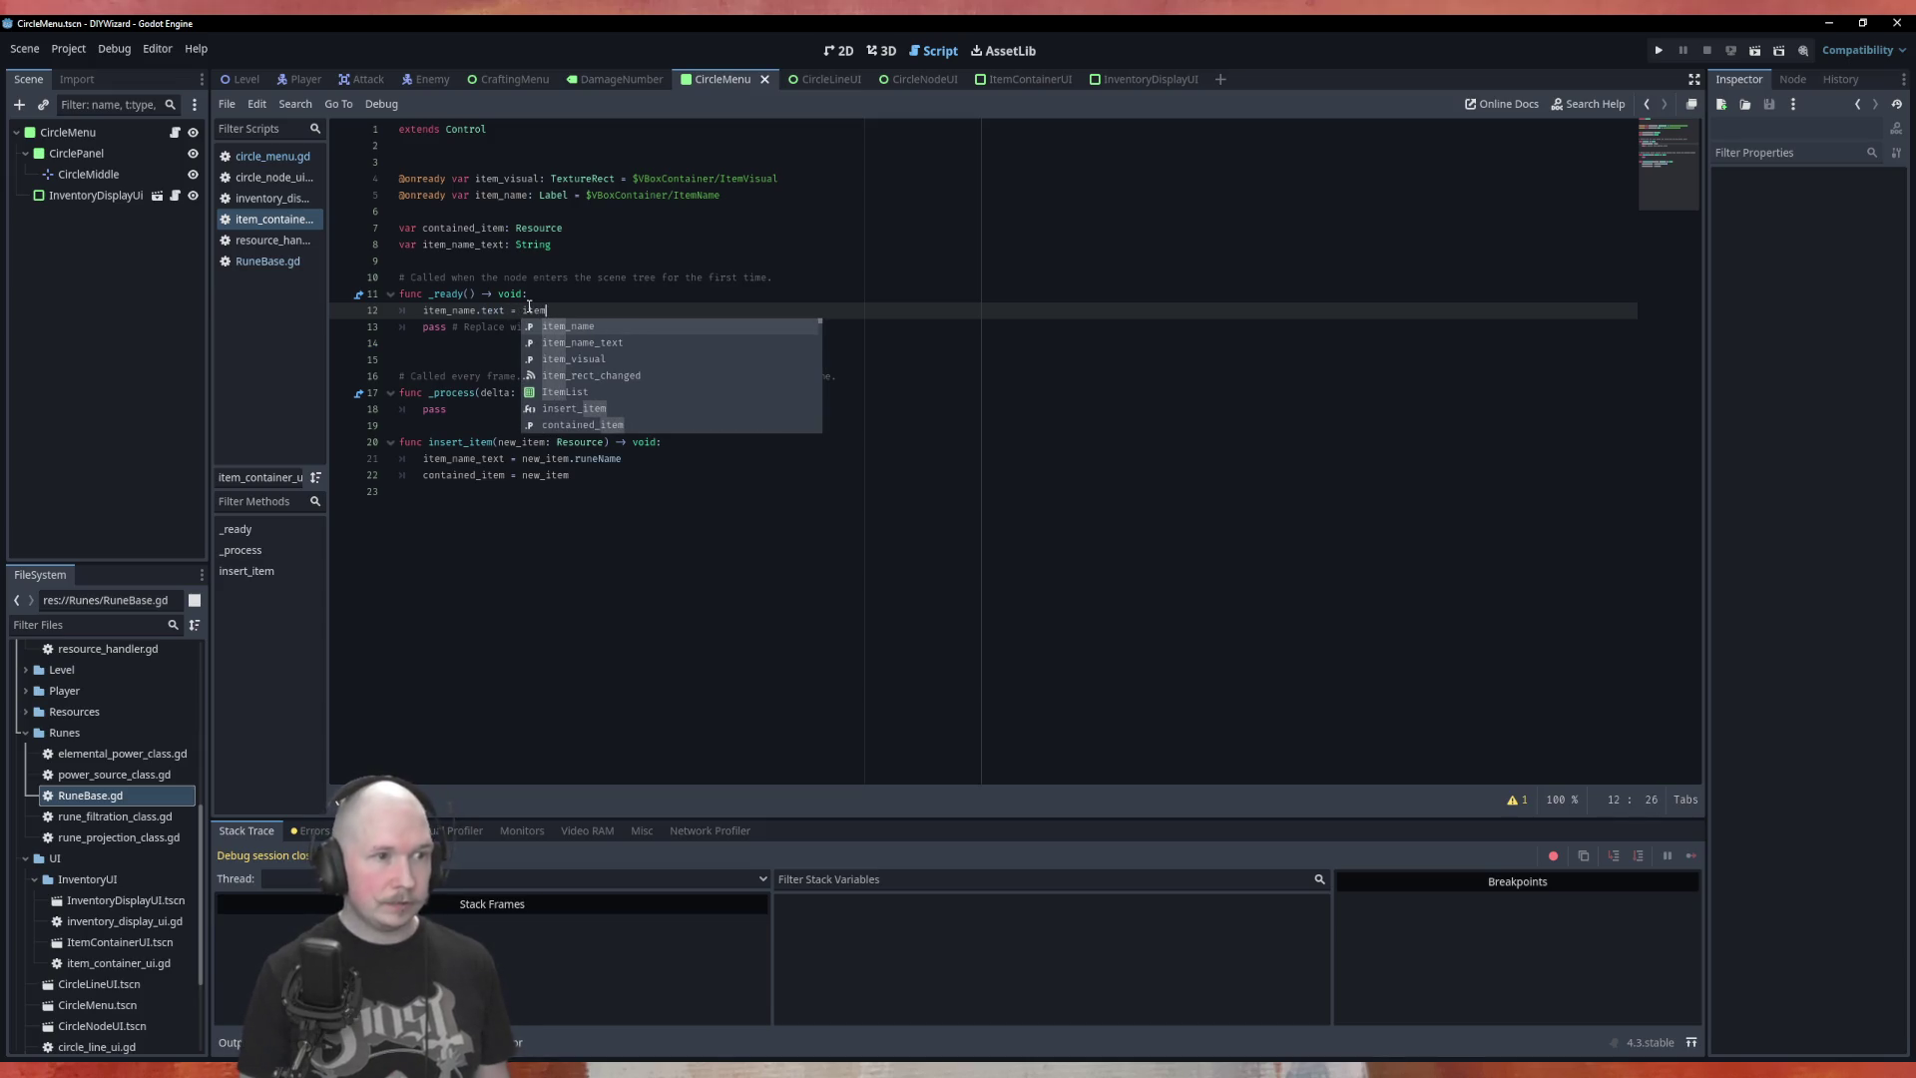
{"action": "key", "text": "Down"}
{"action": "key", "text": "Return"}
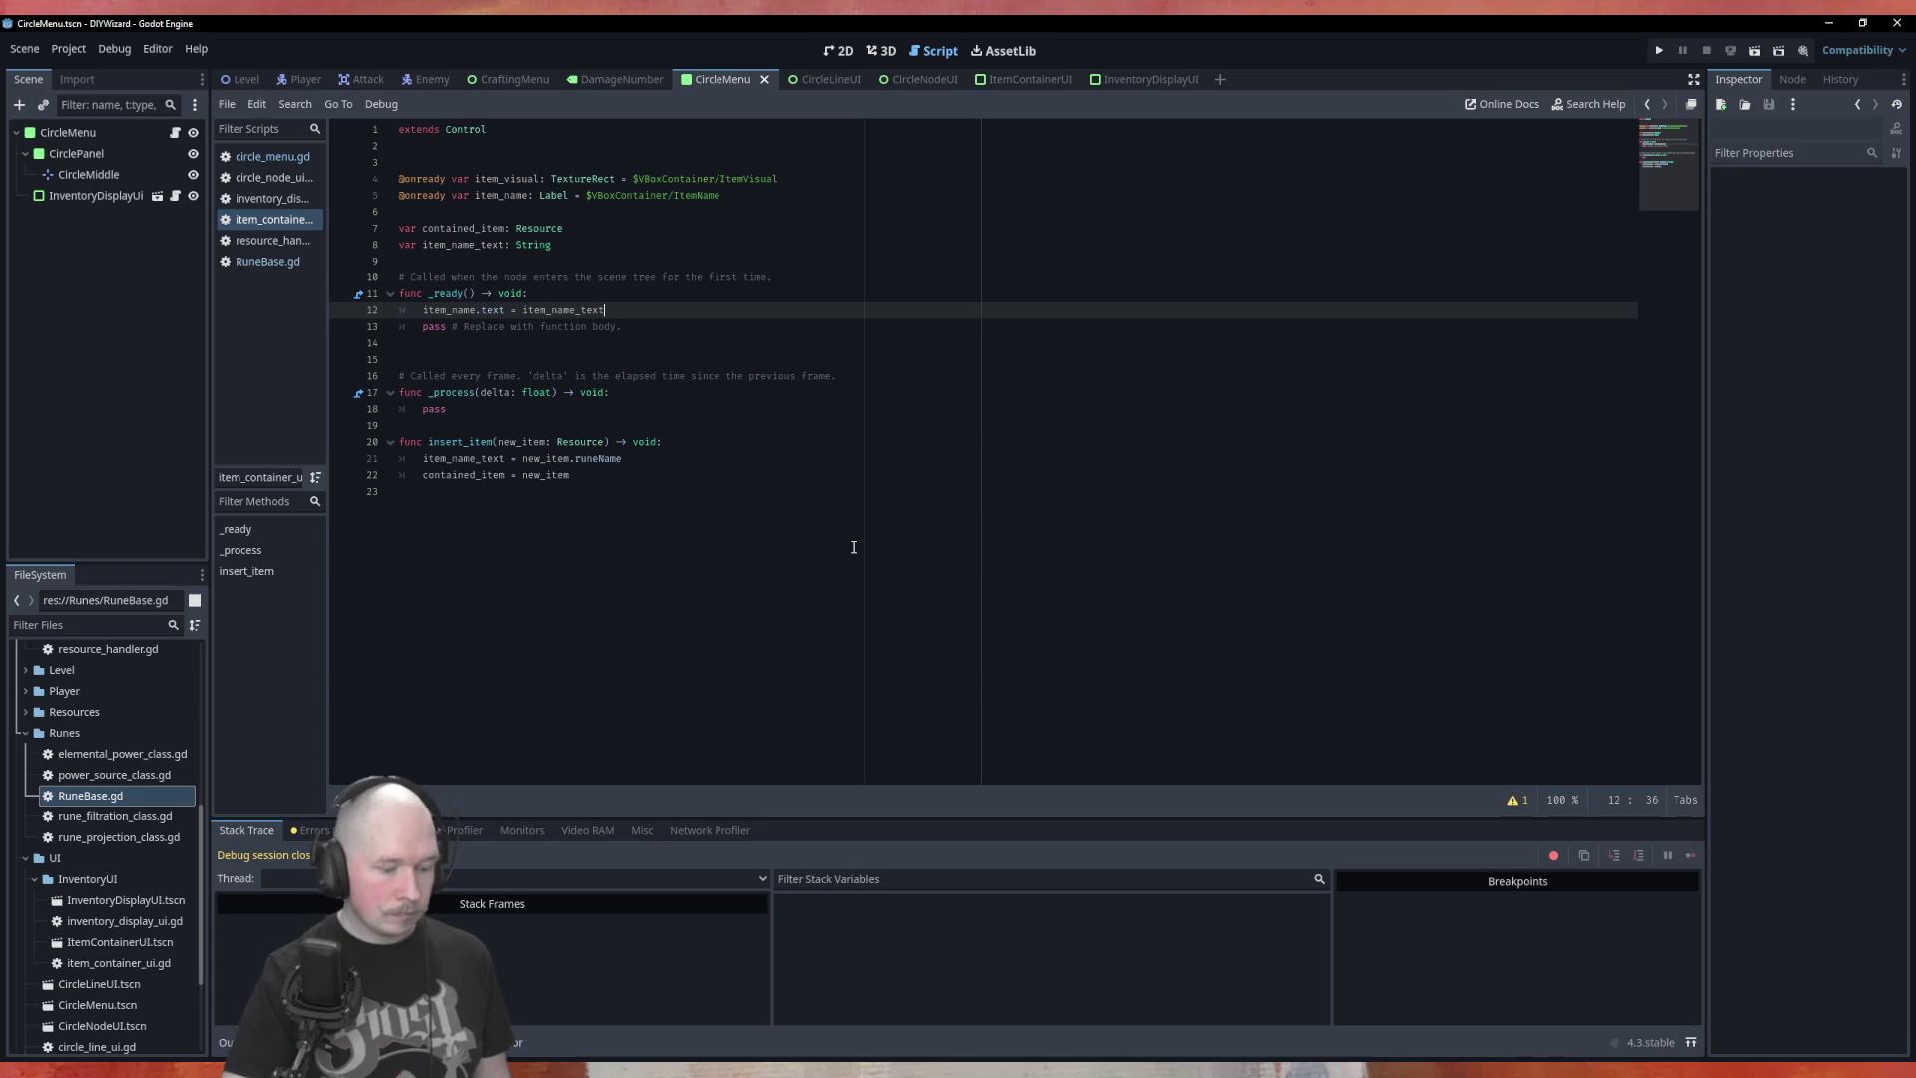
Test-run the scene to see rune names under their icons, then show ItemContainerUI in 2D view
{"action": "key", "text": "F6"}
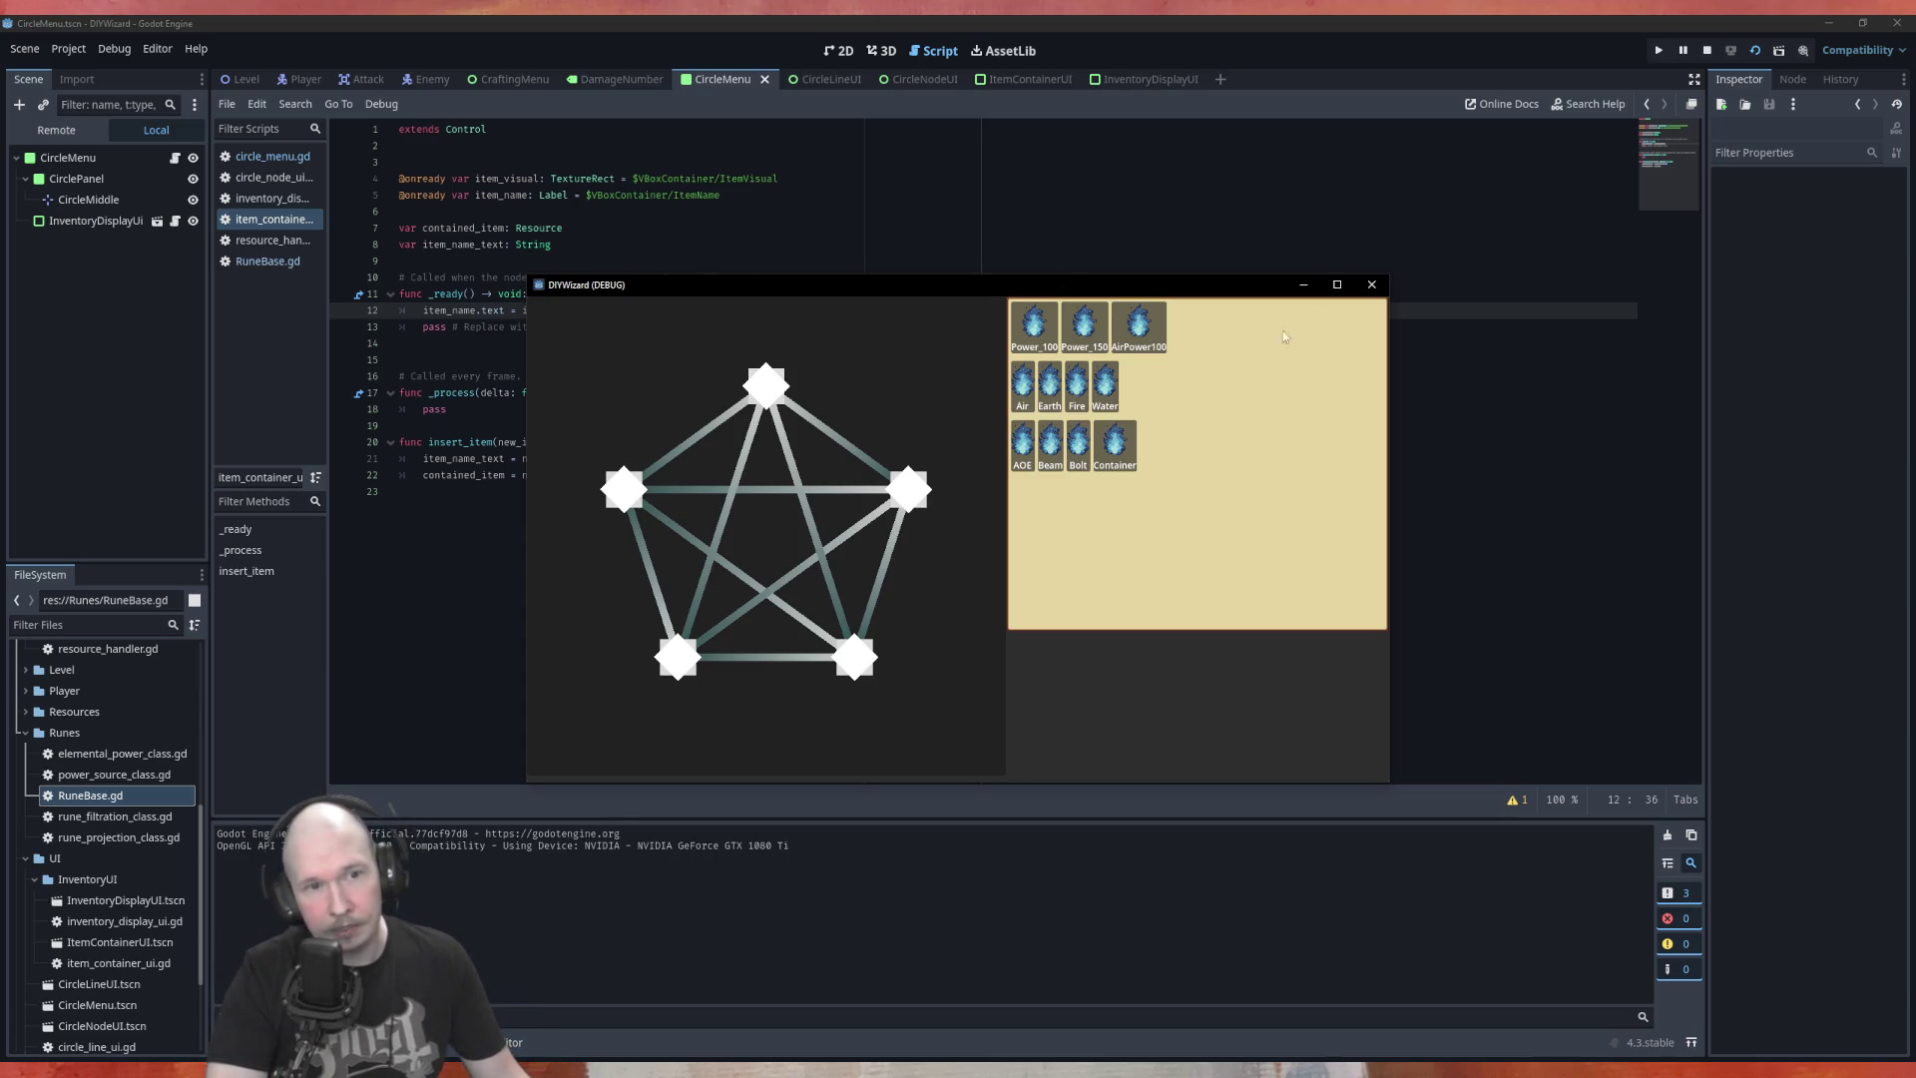
{"action": "left_click", "coordinate": [1377, 288]}
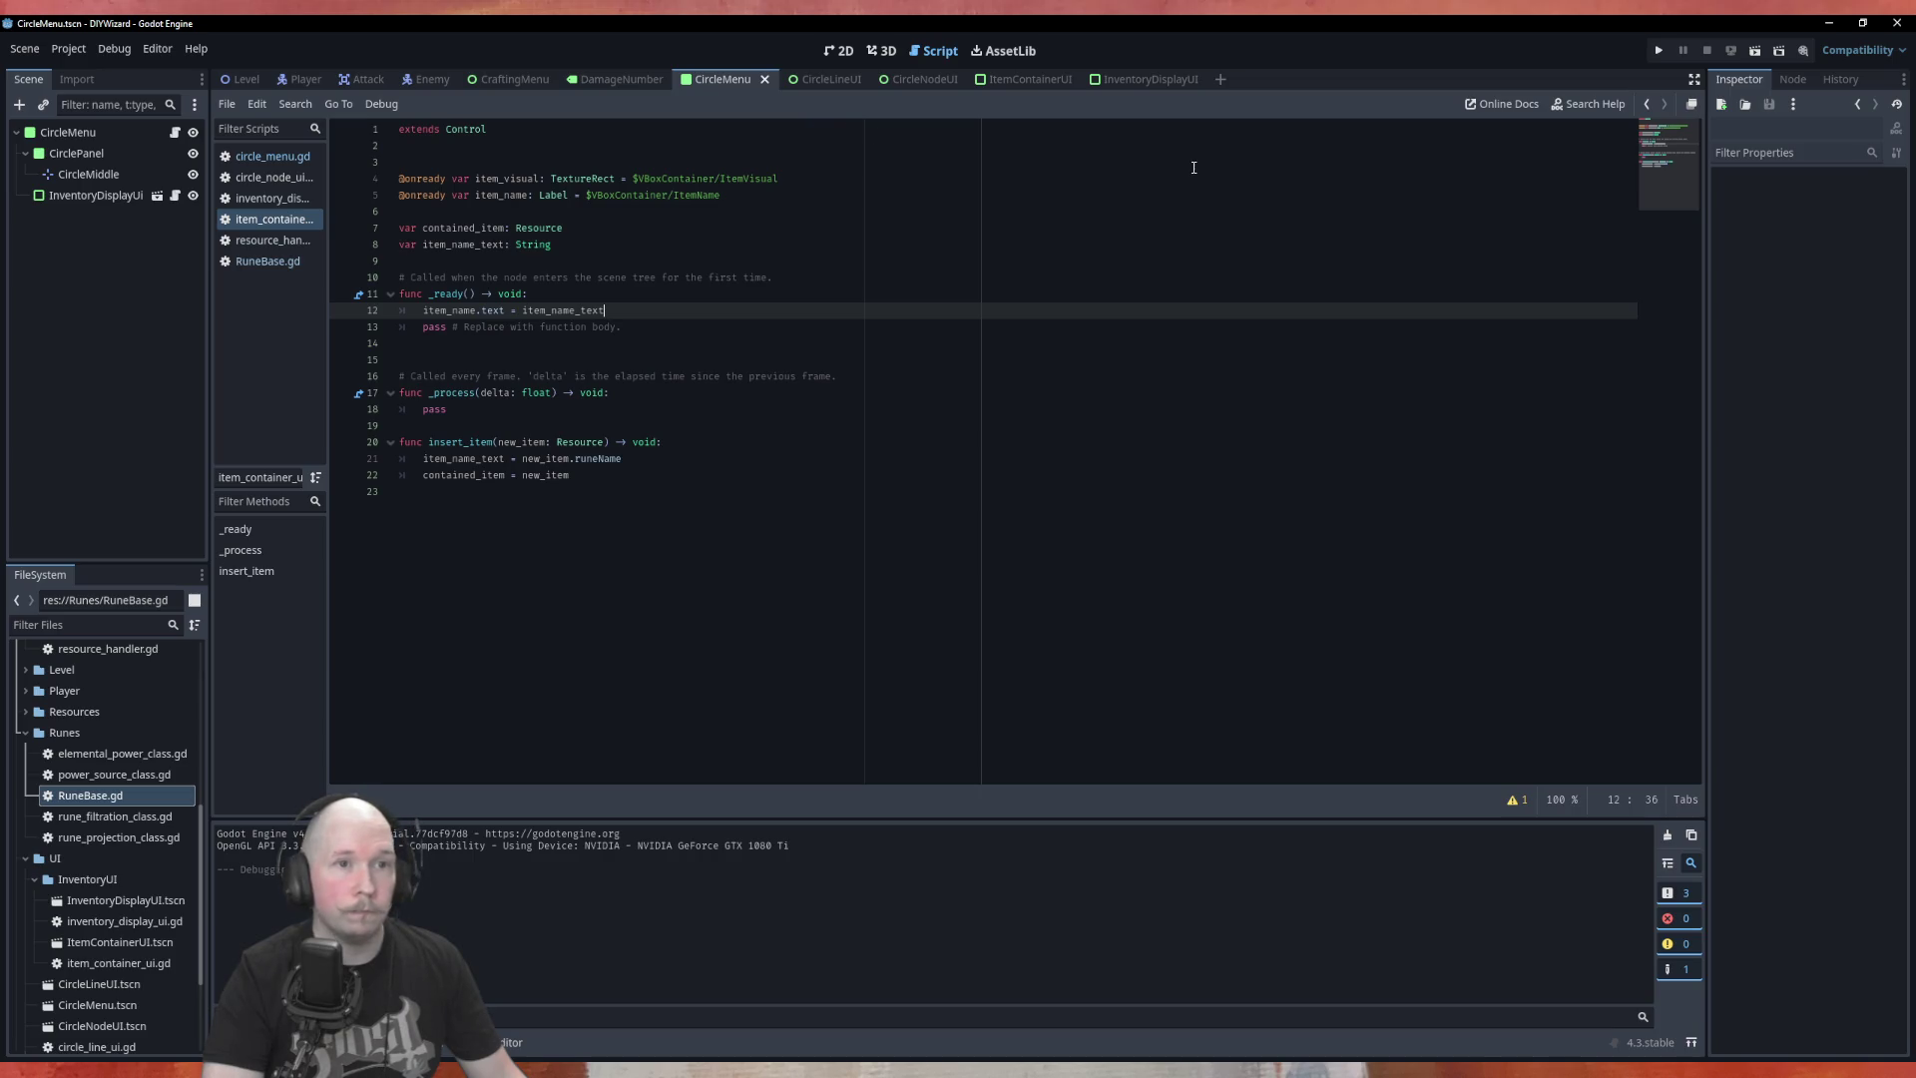
{"action": "left_click", "coordinate": [1018, 79]}
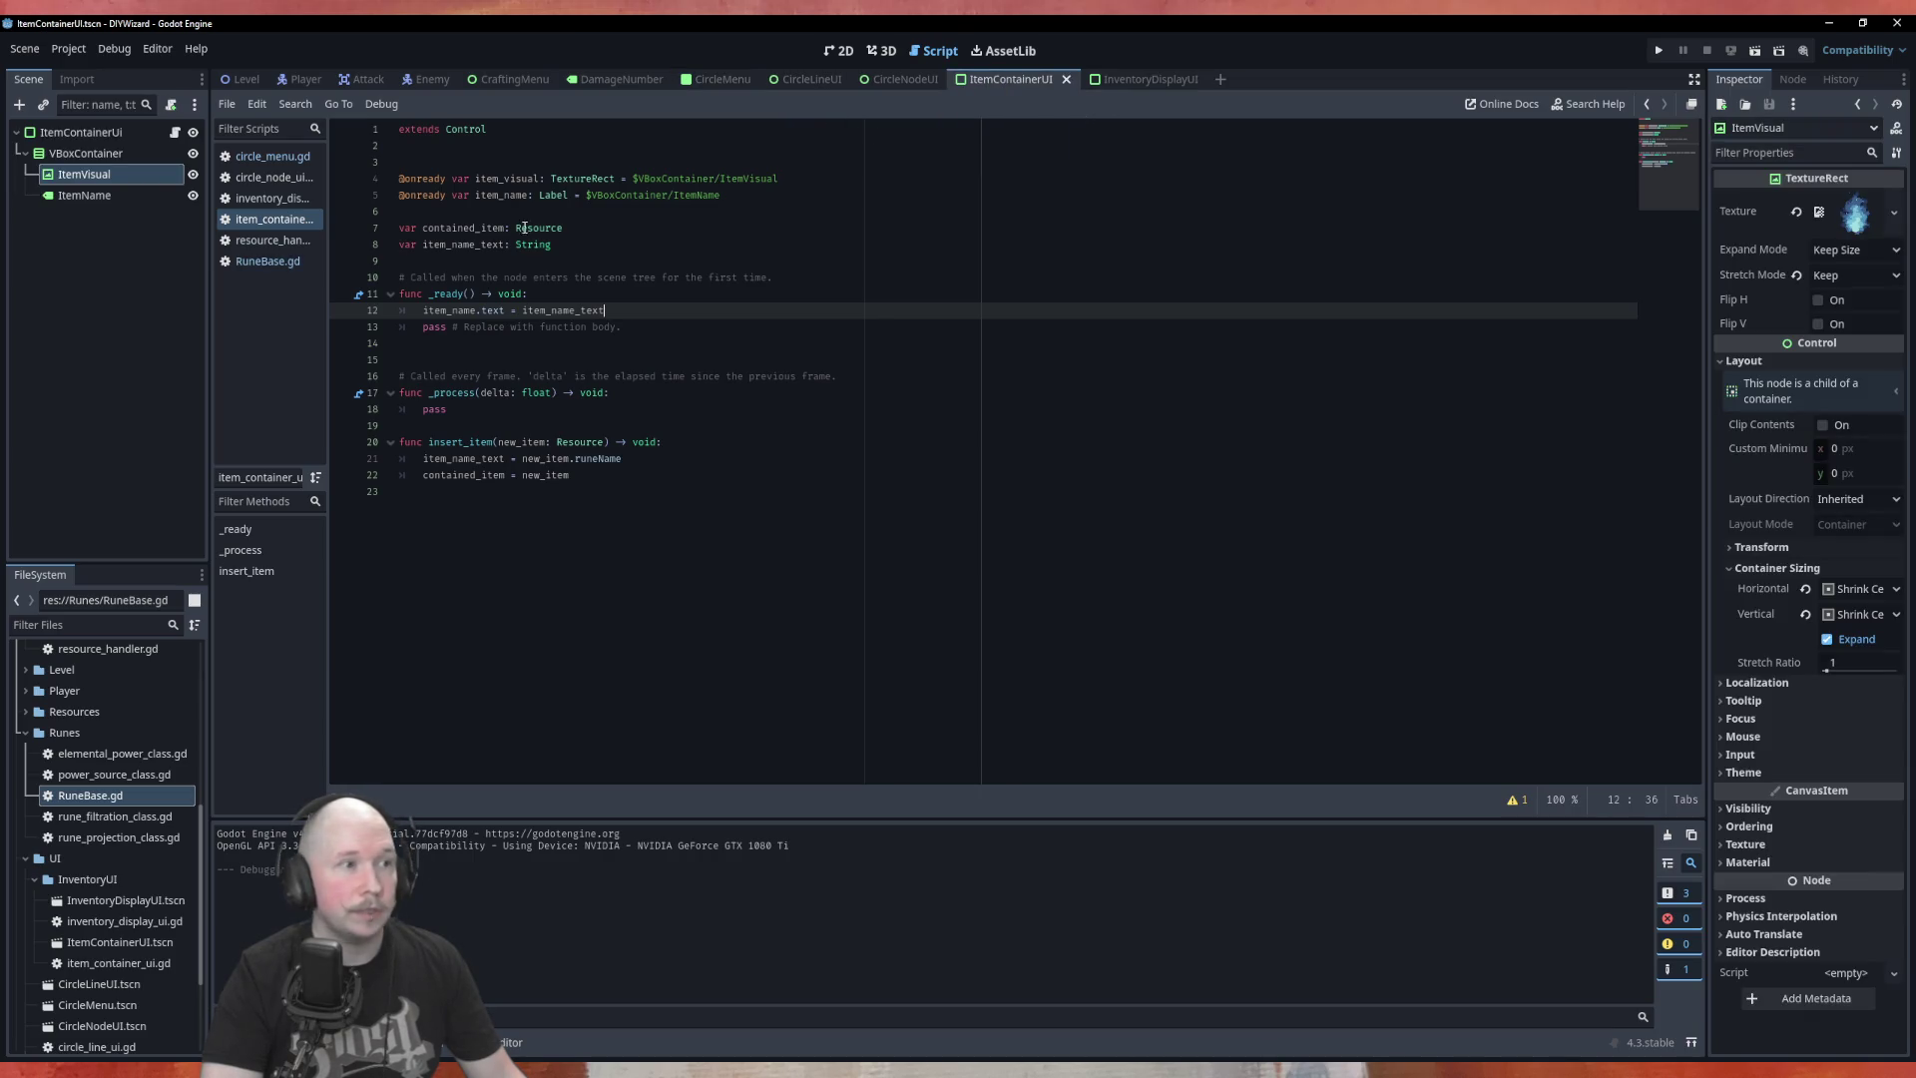
{"action": "left_click", "coordinate": [1714, 84]}
{"action": "left_click", "coordinate": [846, 54]}
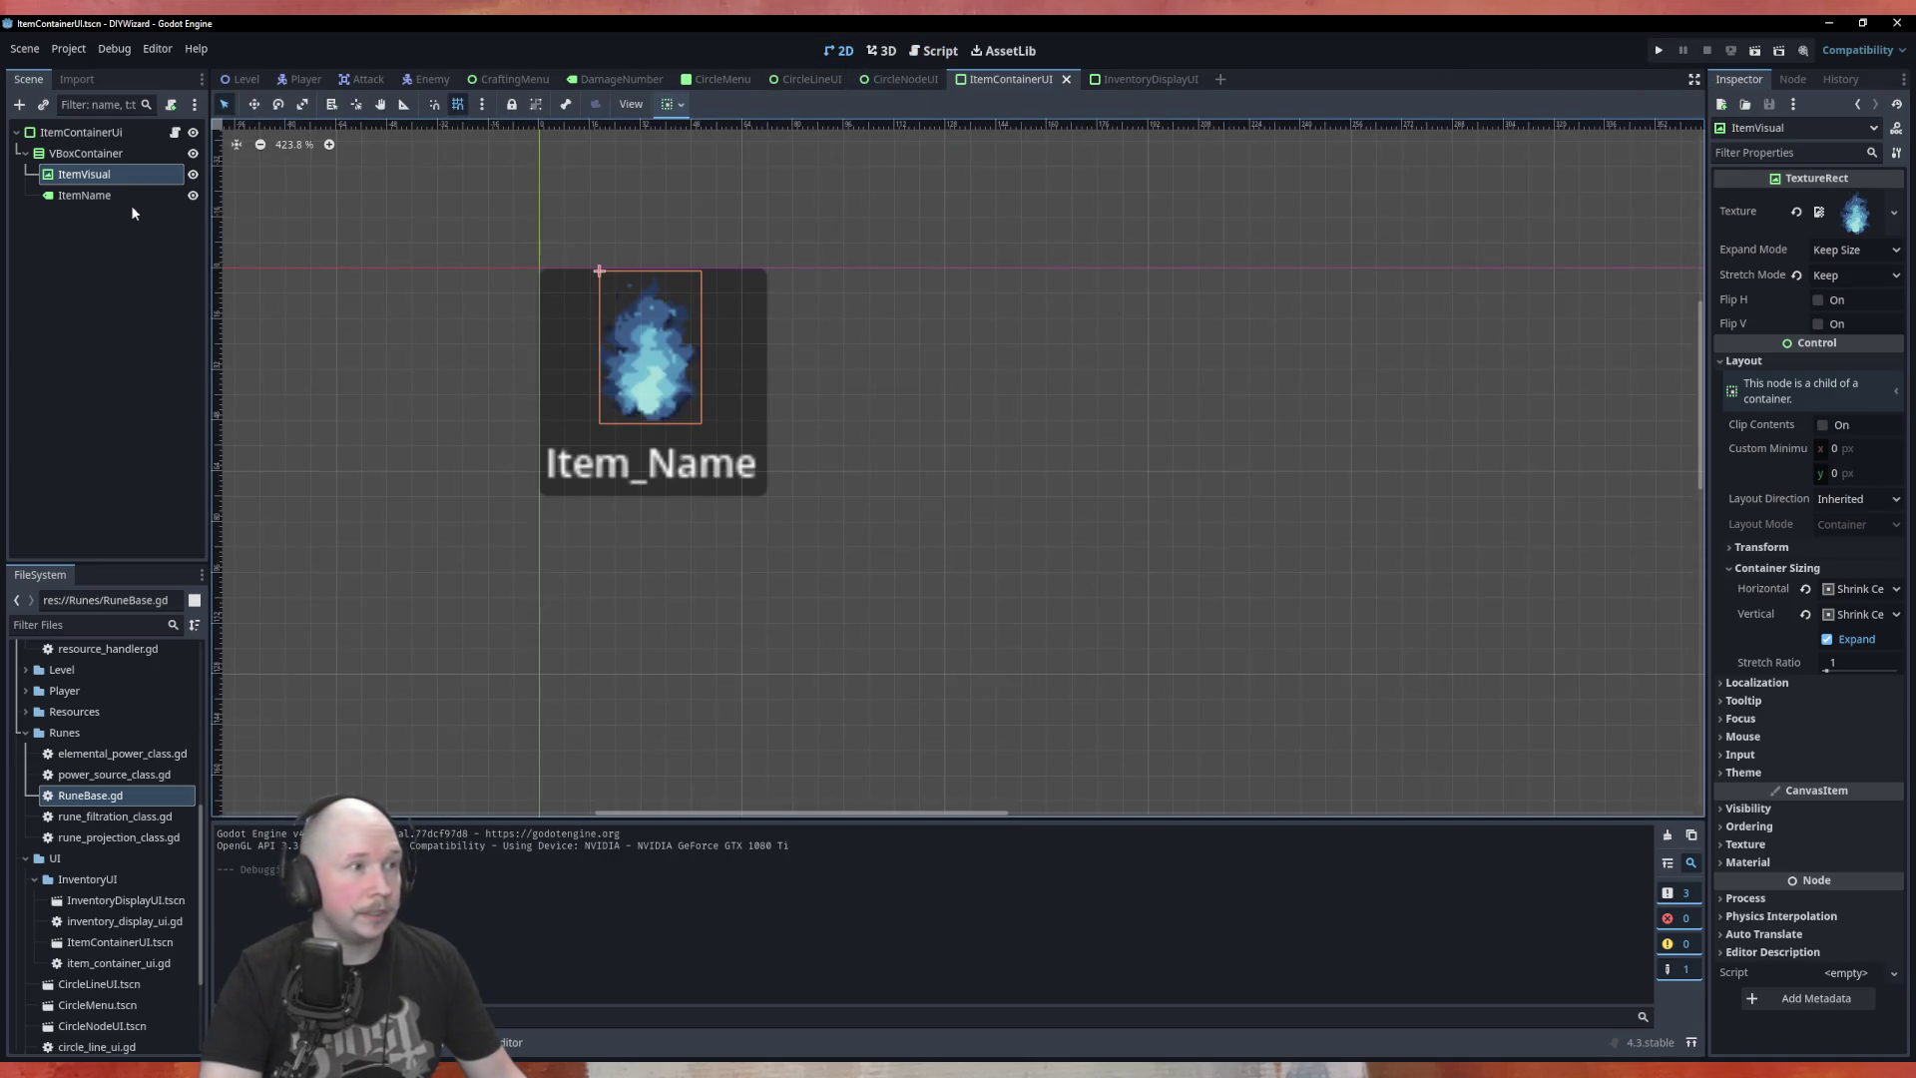